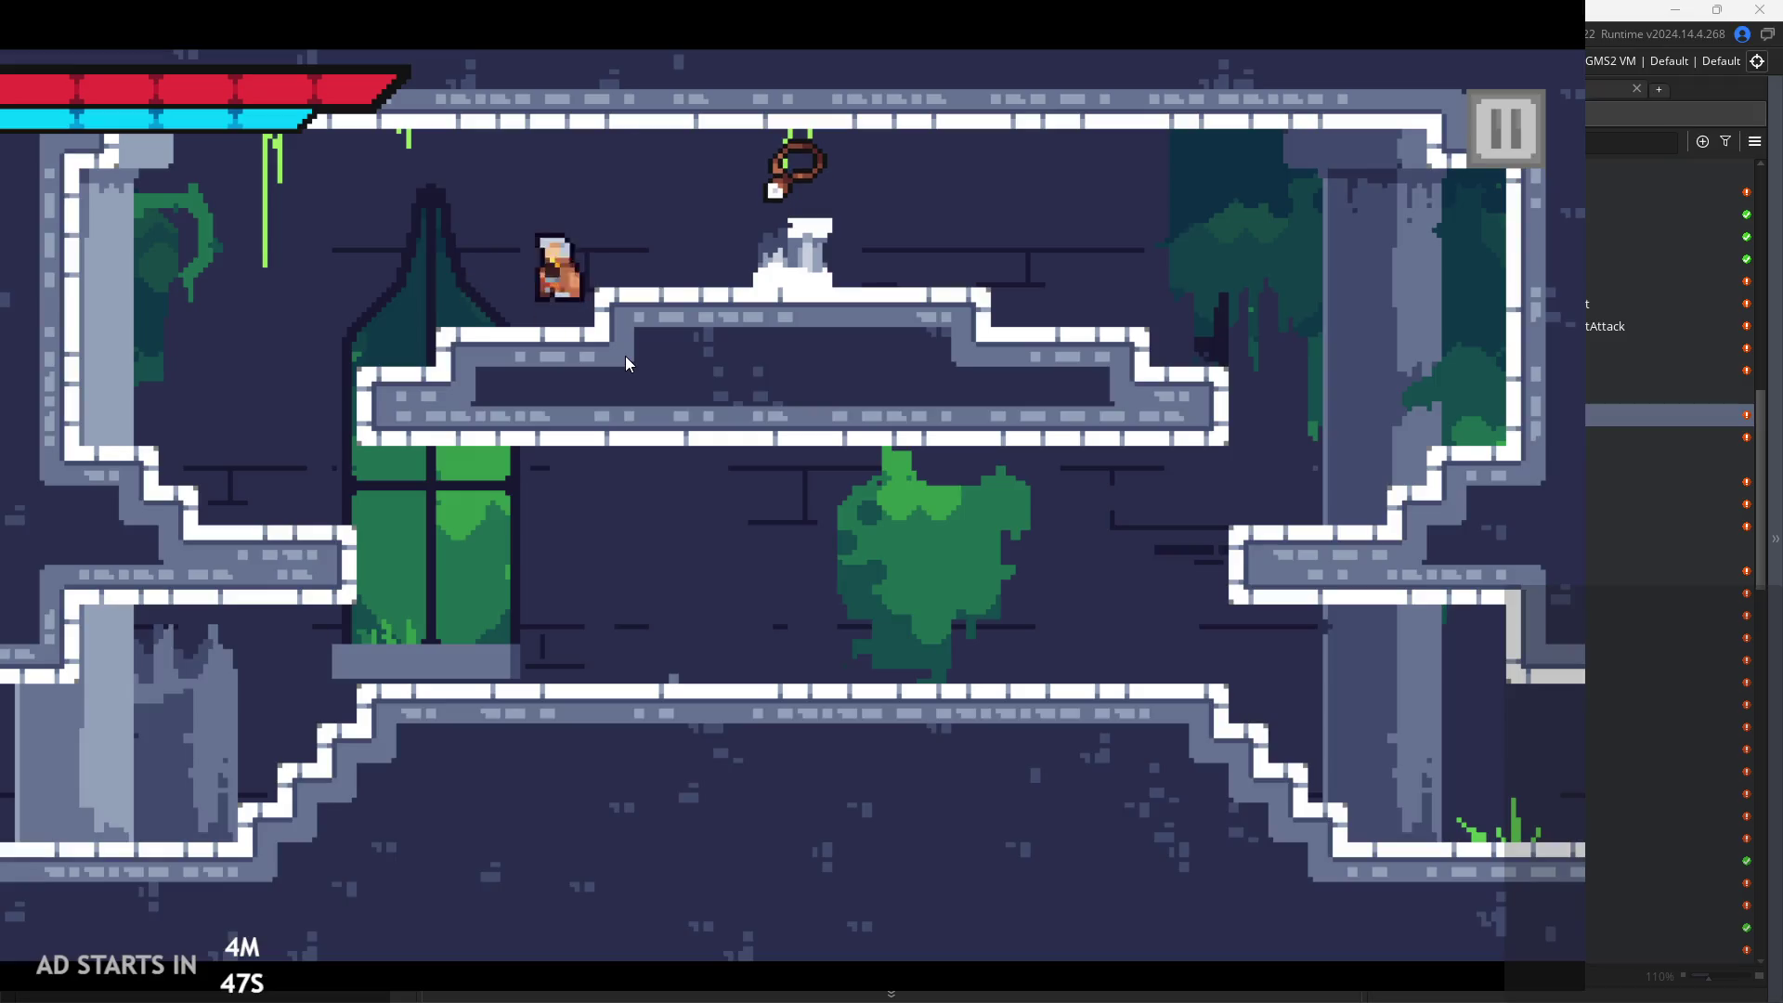
Playtest the room, running, jumping and wall-jumping the character across walls and platforms
{"action": "key", "text": "Left"}
{"action": "key", "text": "Right"}
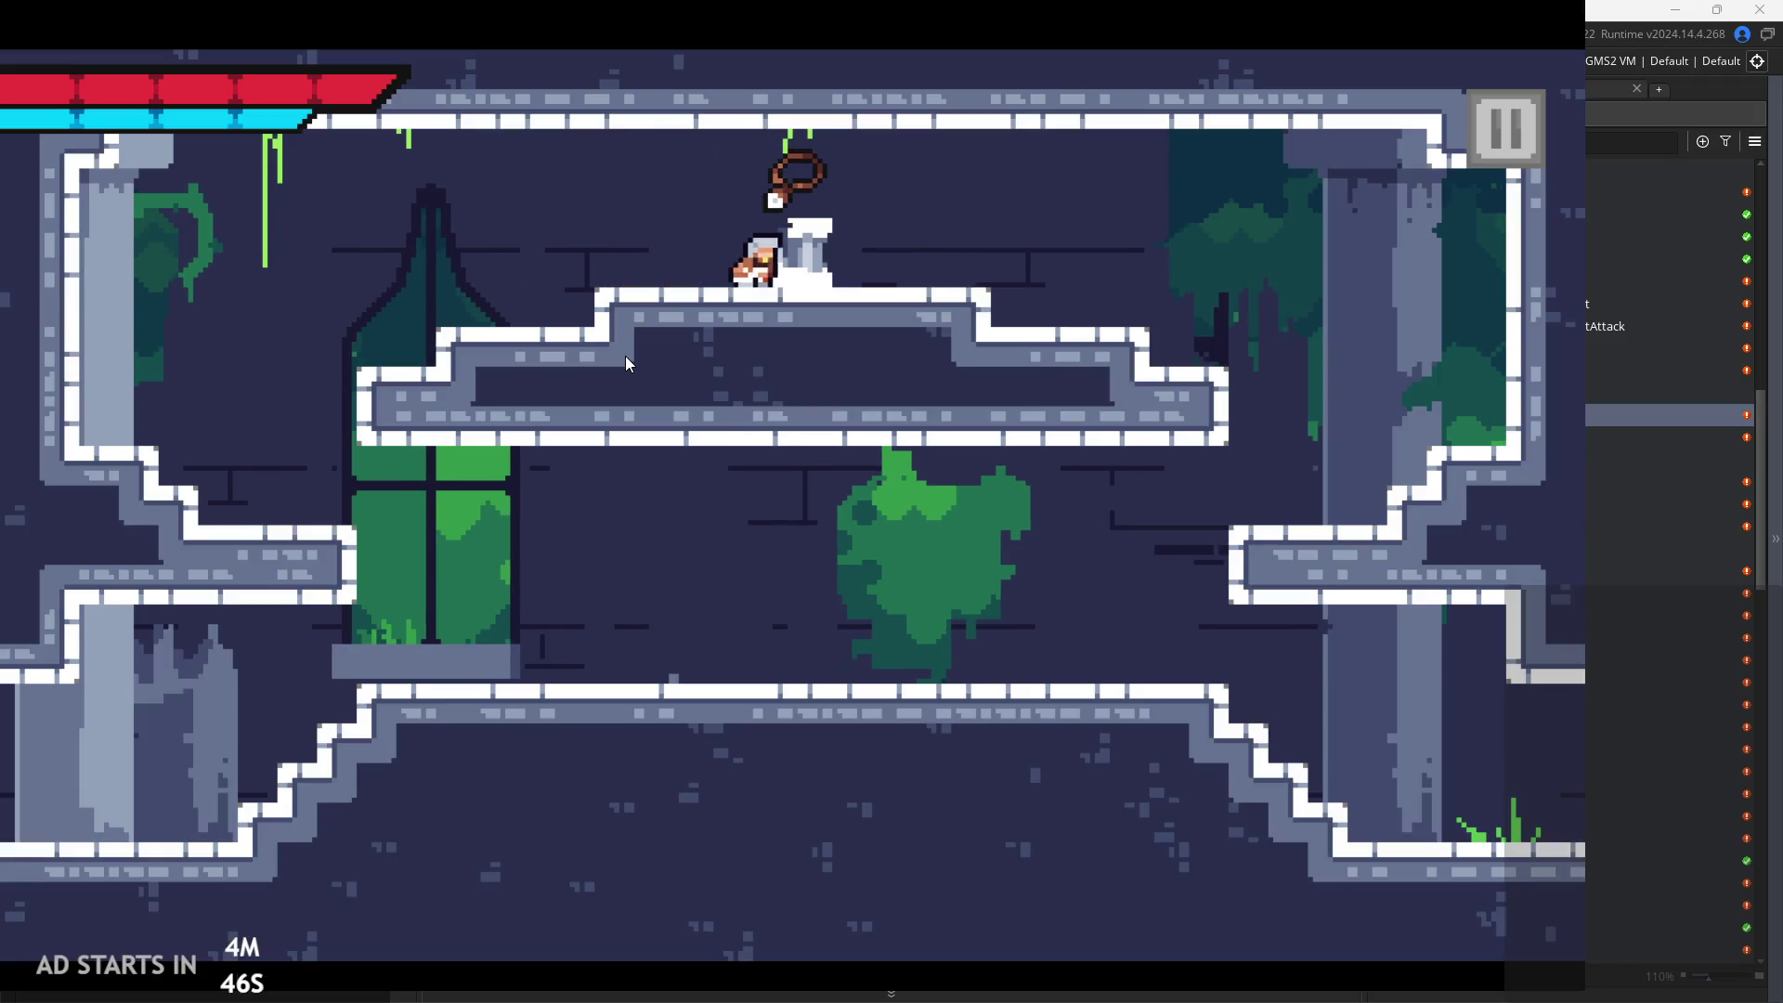
{"action": "key", "text": "space"}
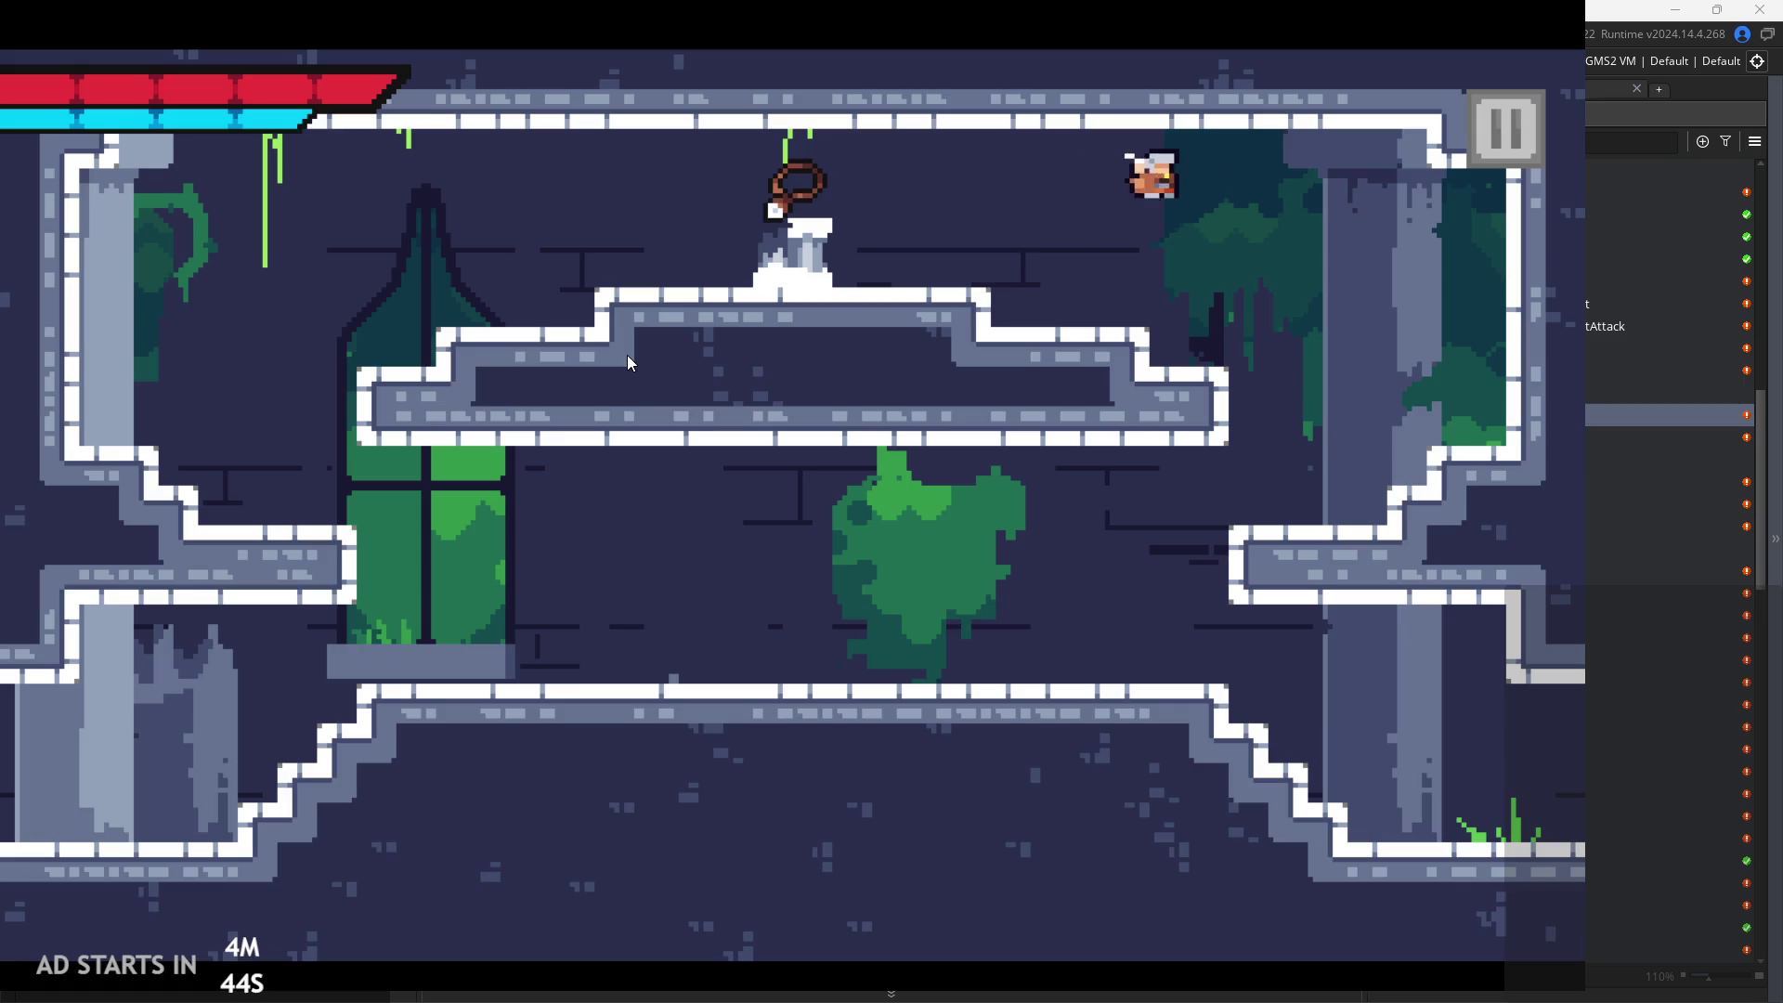
{"action": "key", "text": "Left"}
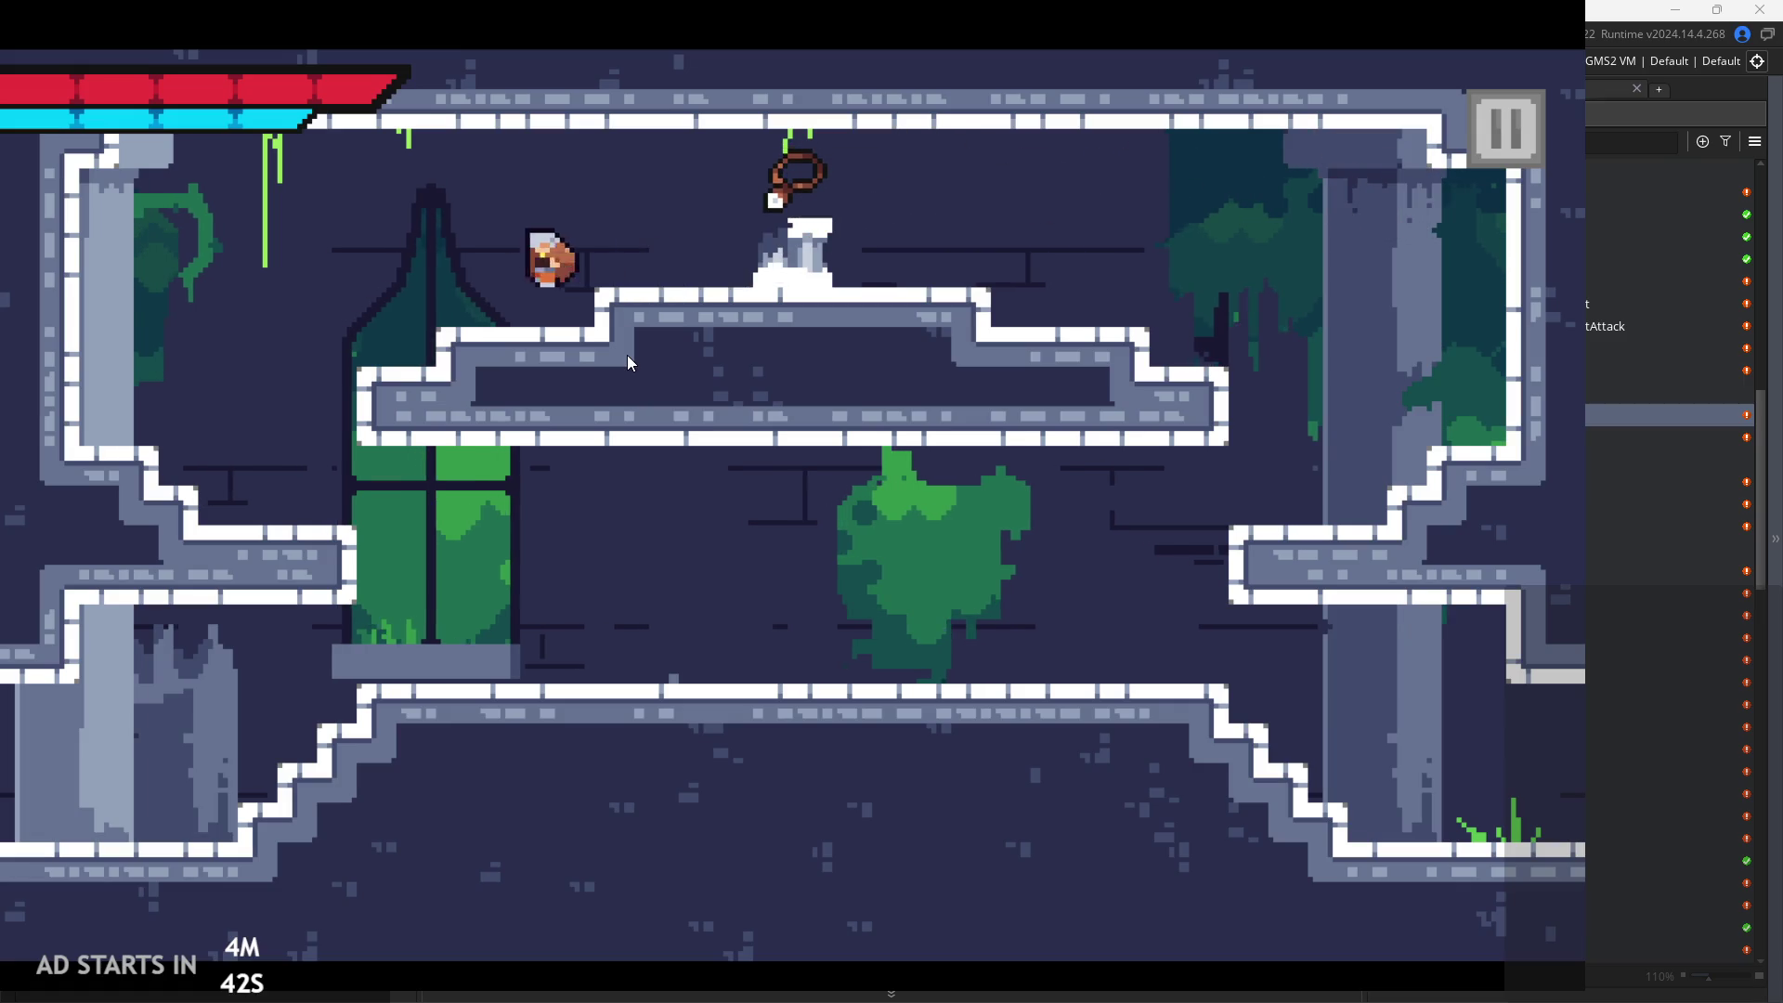
{"action": "key", "text": "Right"}
{"action": "key", "text": "space"}
{"action": "key", "text": "Right"}
{"action": "key", "text": "space"}
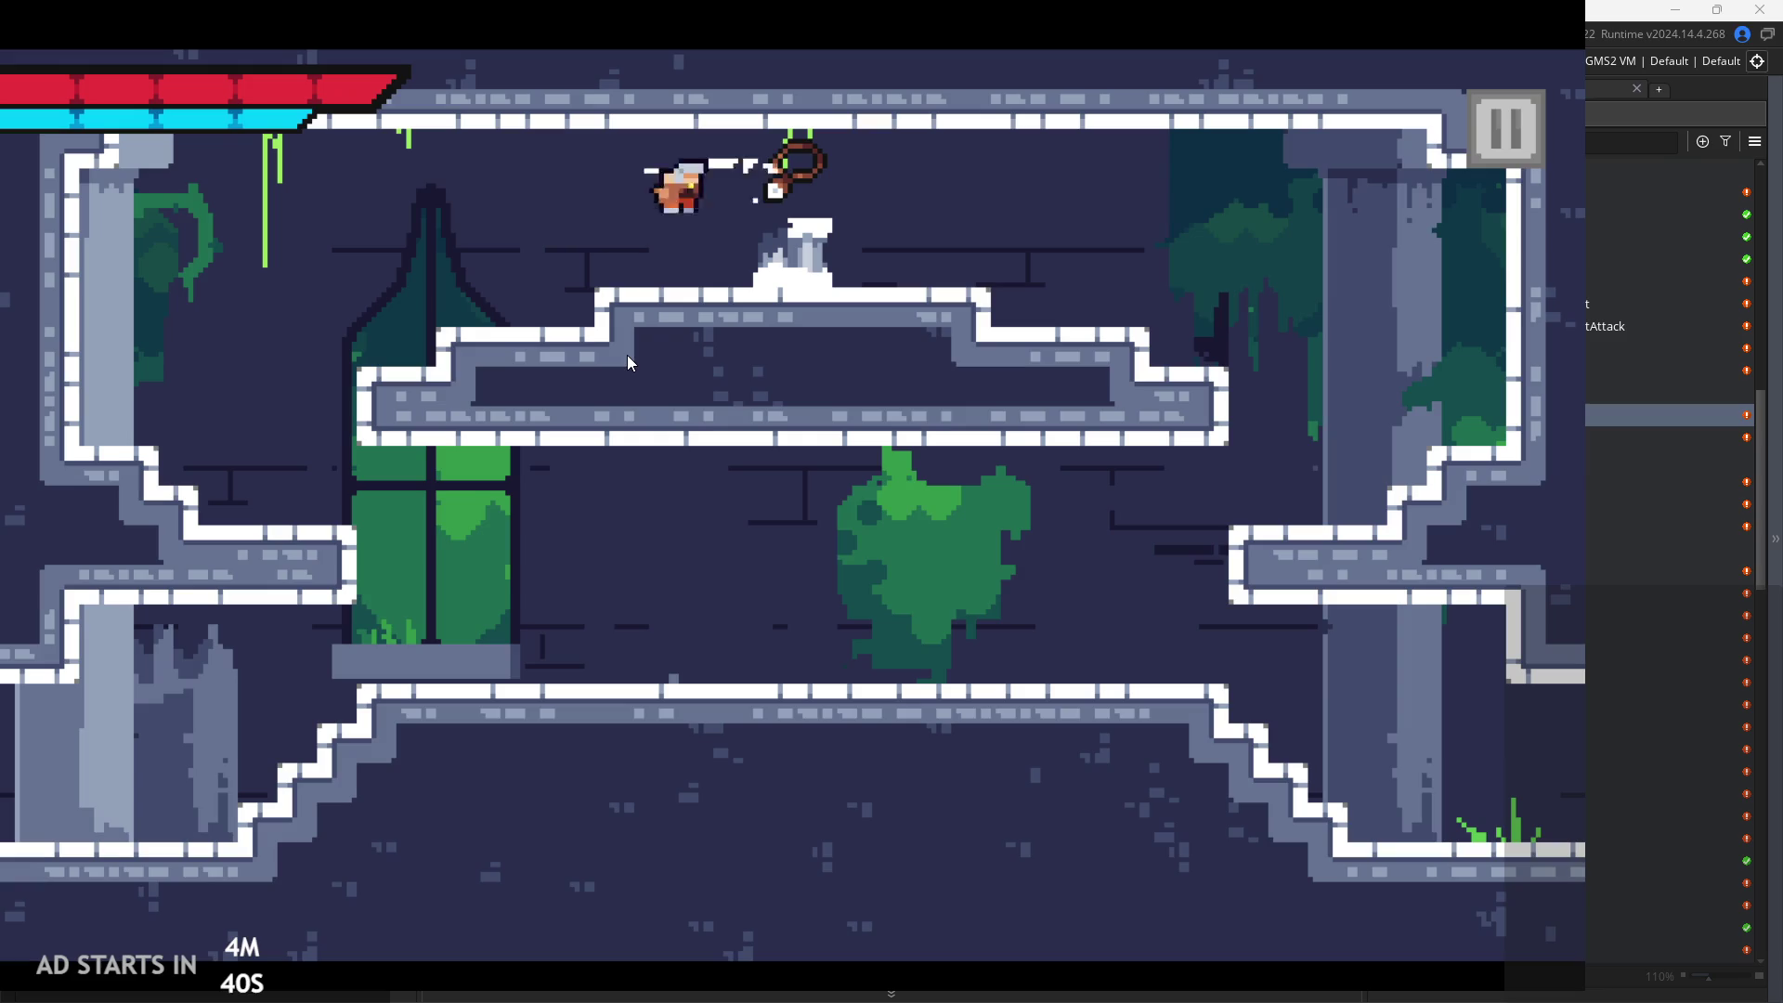
{"action": "key", "text": "space"}
{"action": "key", "text": "Left"}
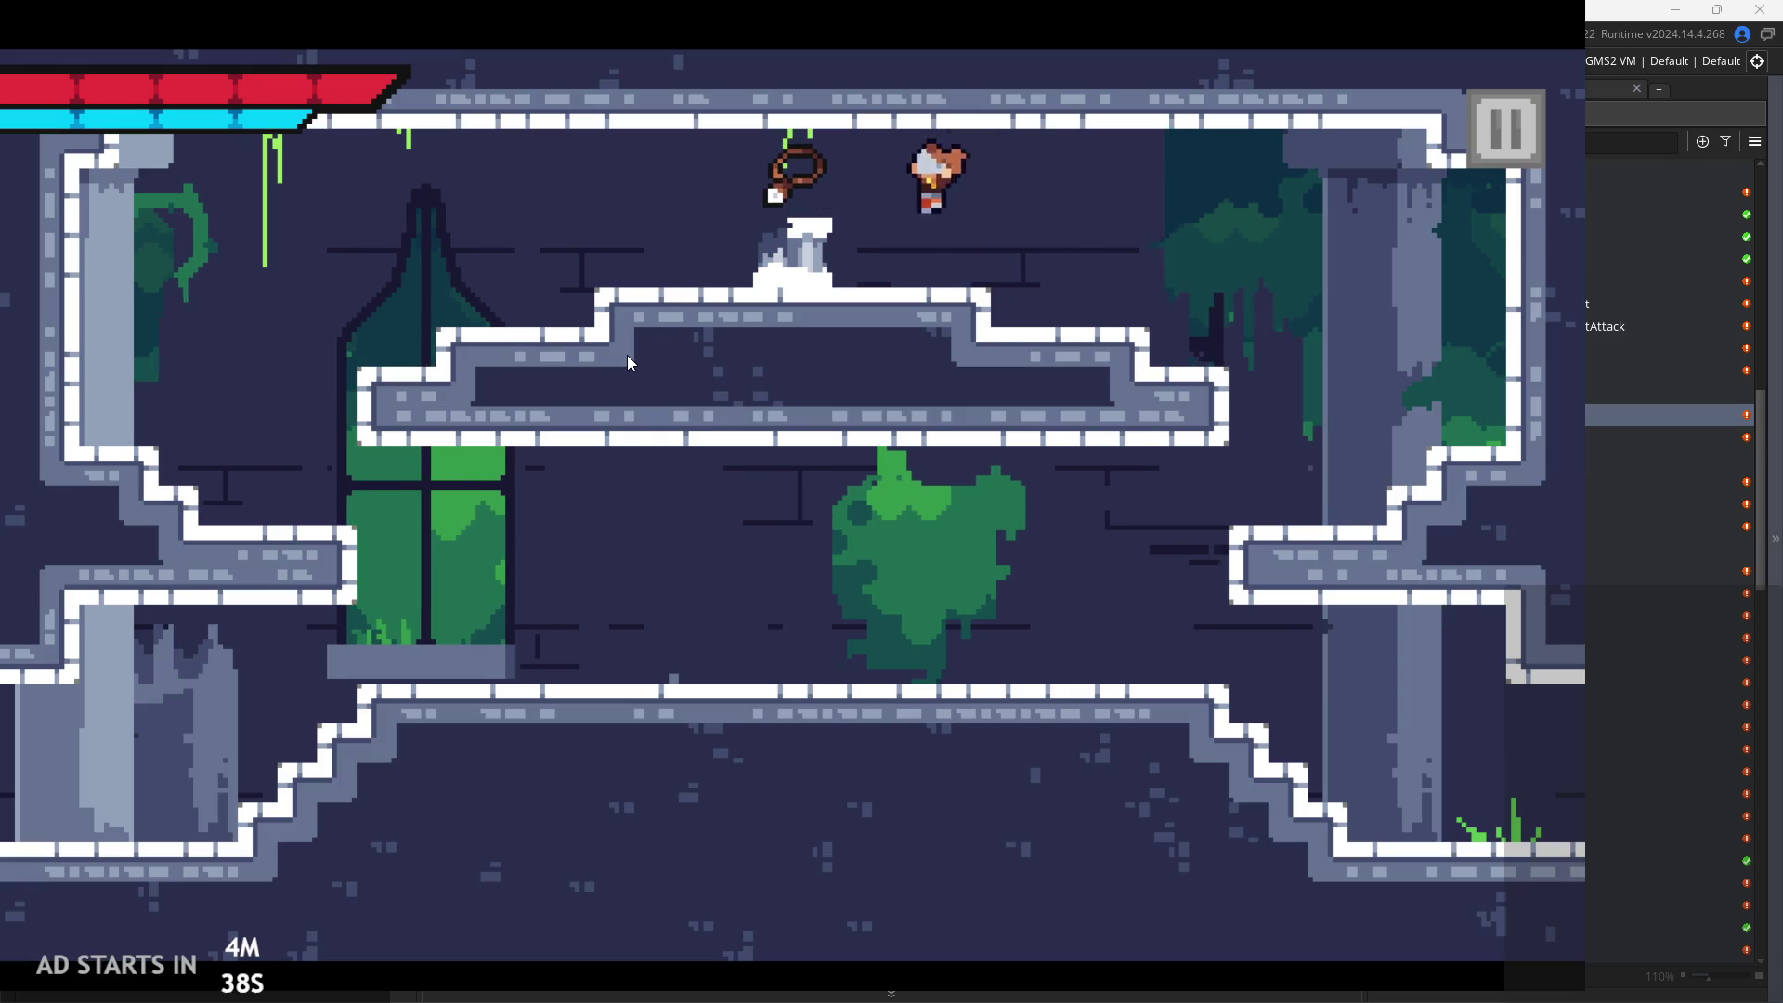
{"action": "key", "text": "space"}
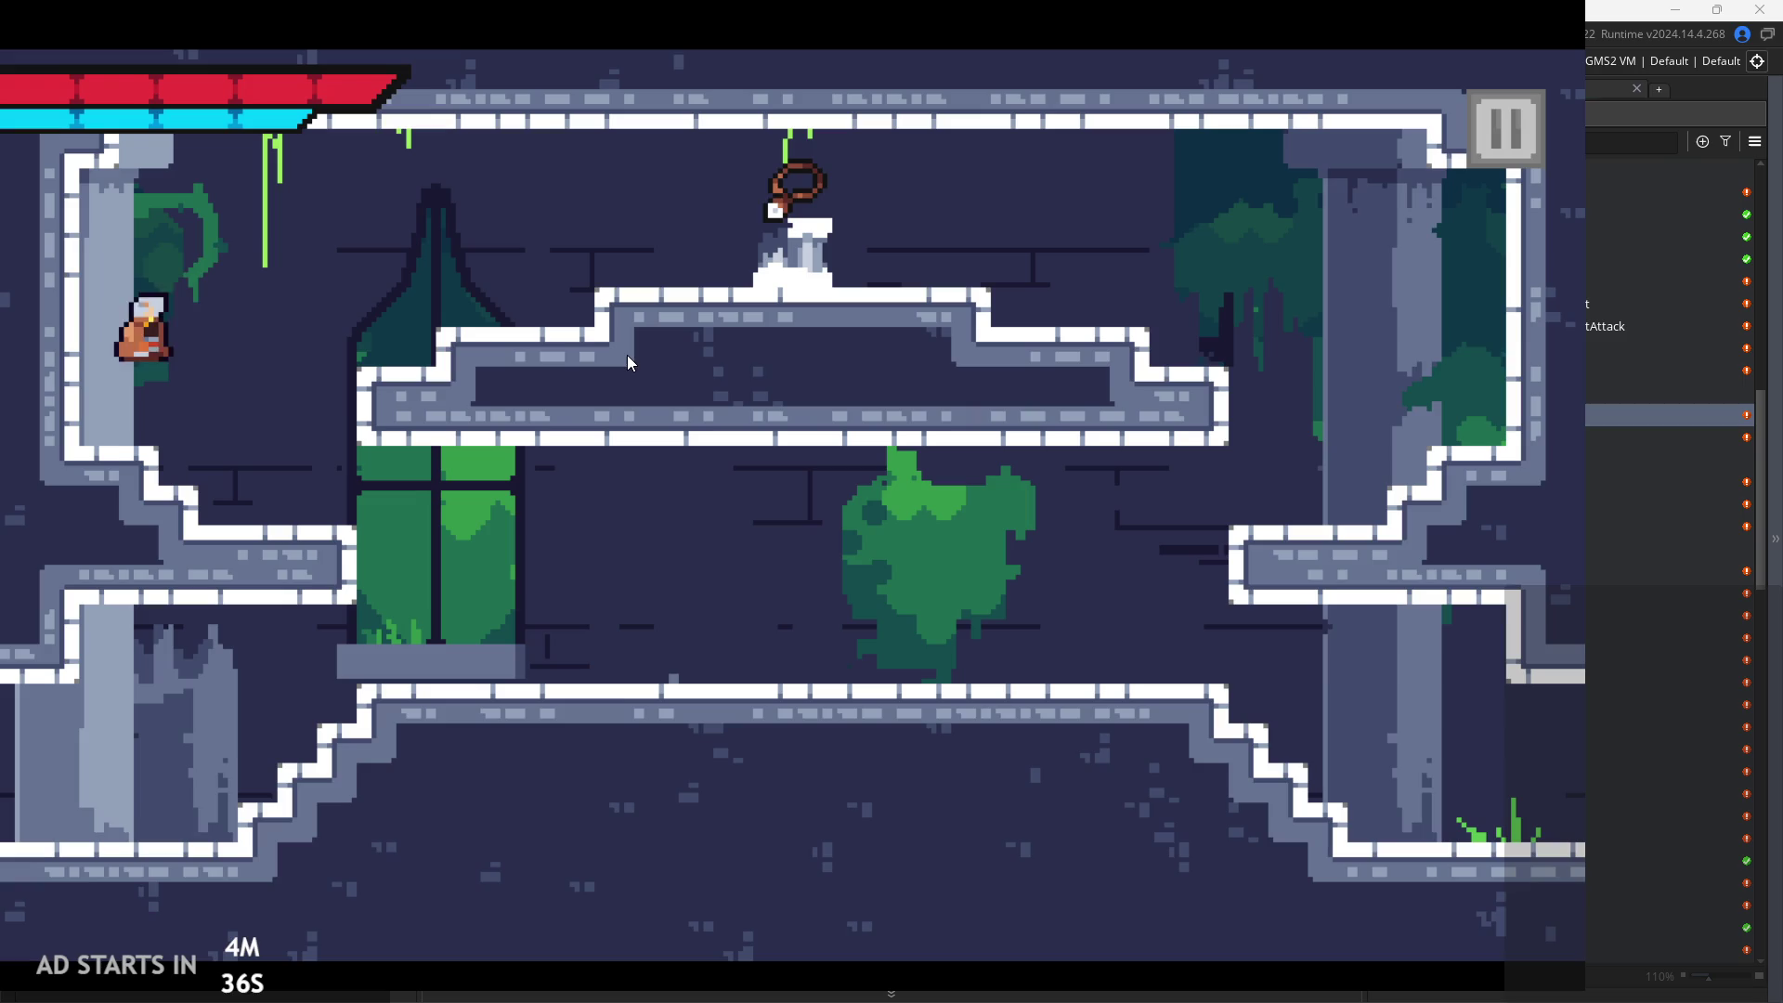
{"action": "key", "text": "Left"}
{"action": "key", "text": "space"}
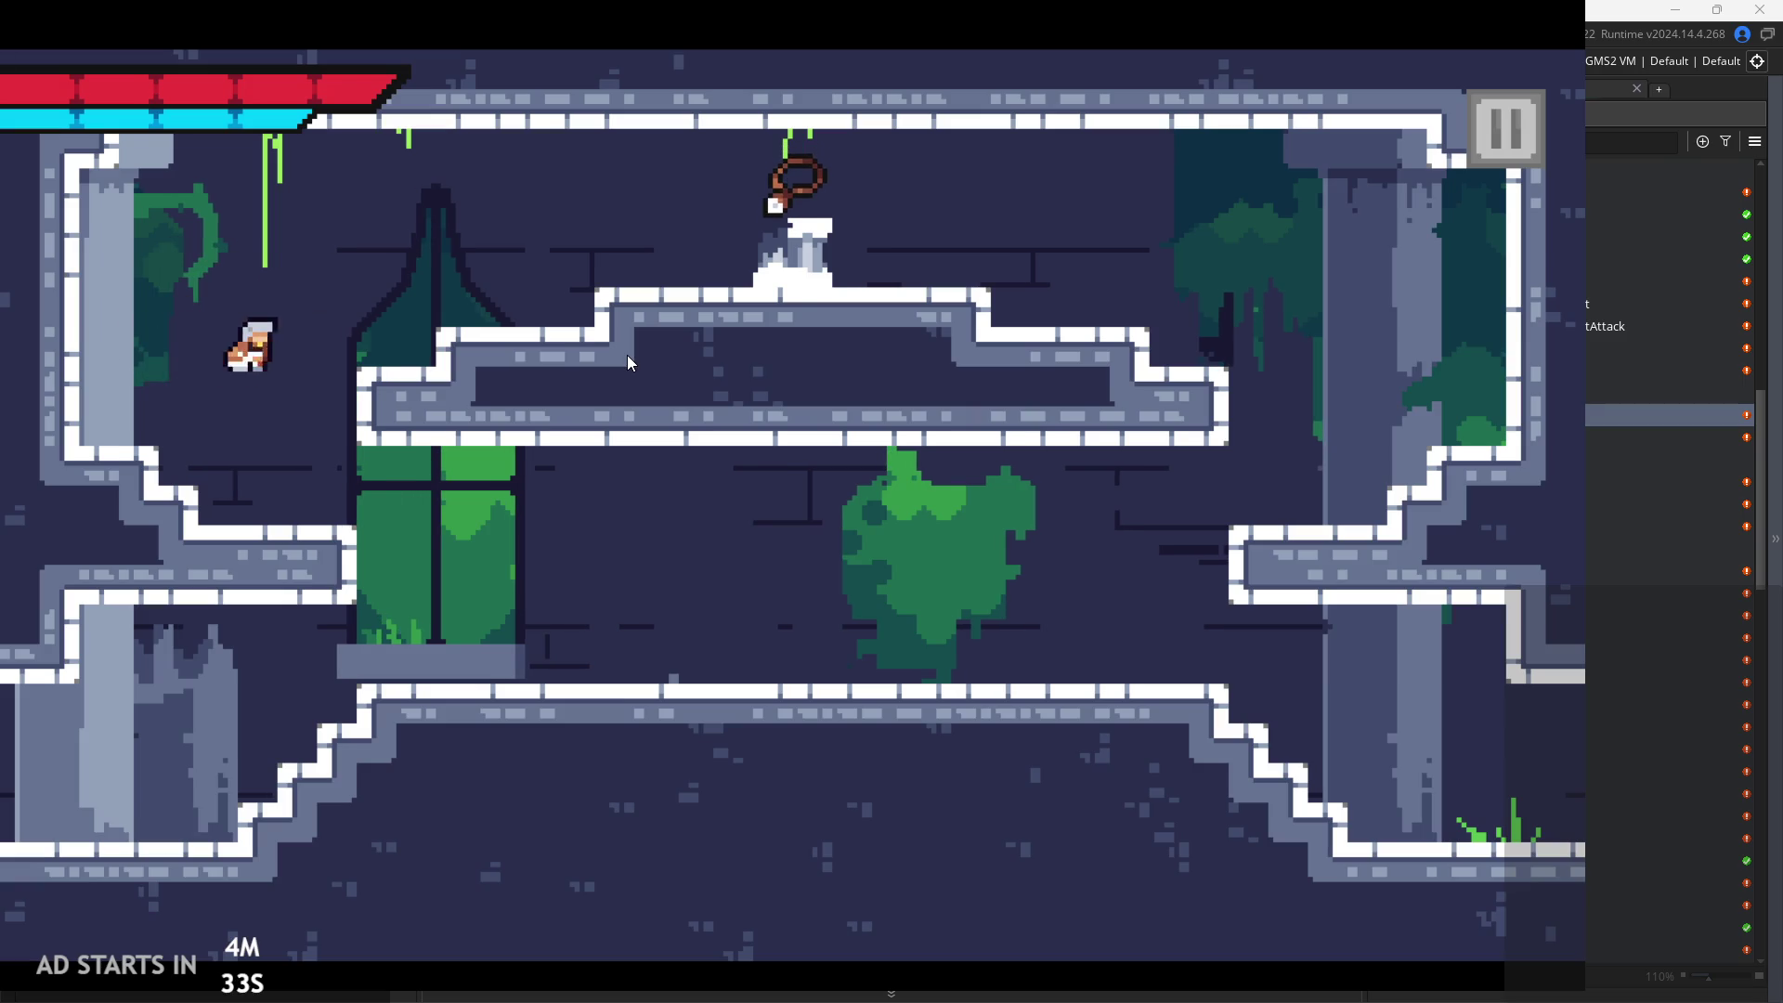
{"action": "key", "text": "Left"}
{"action": "key", "text": "space"}
{"action": "key", "text": "space"}
{"action": "key", "text": "space"}
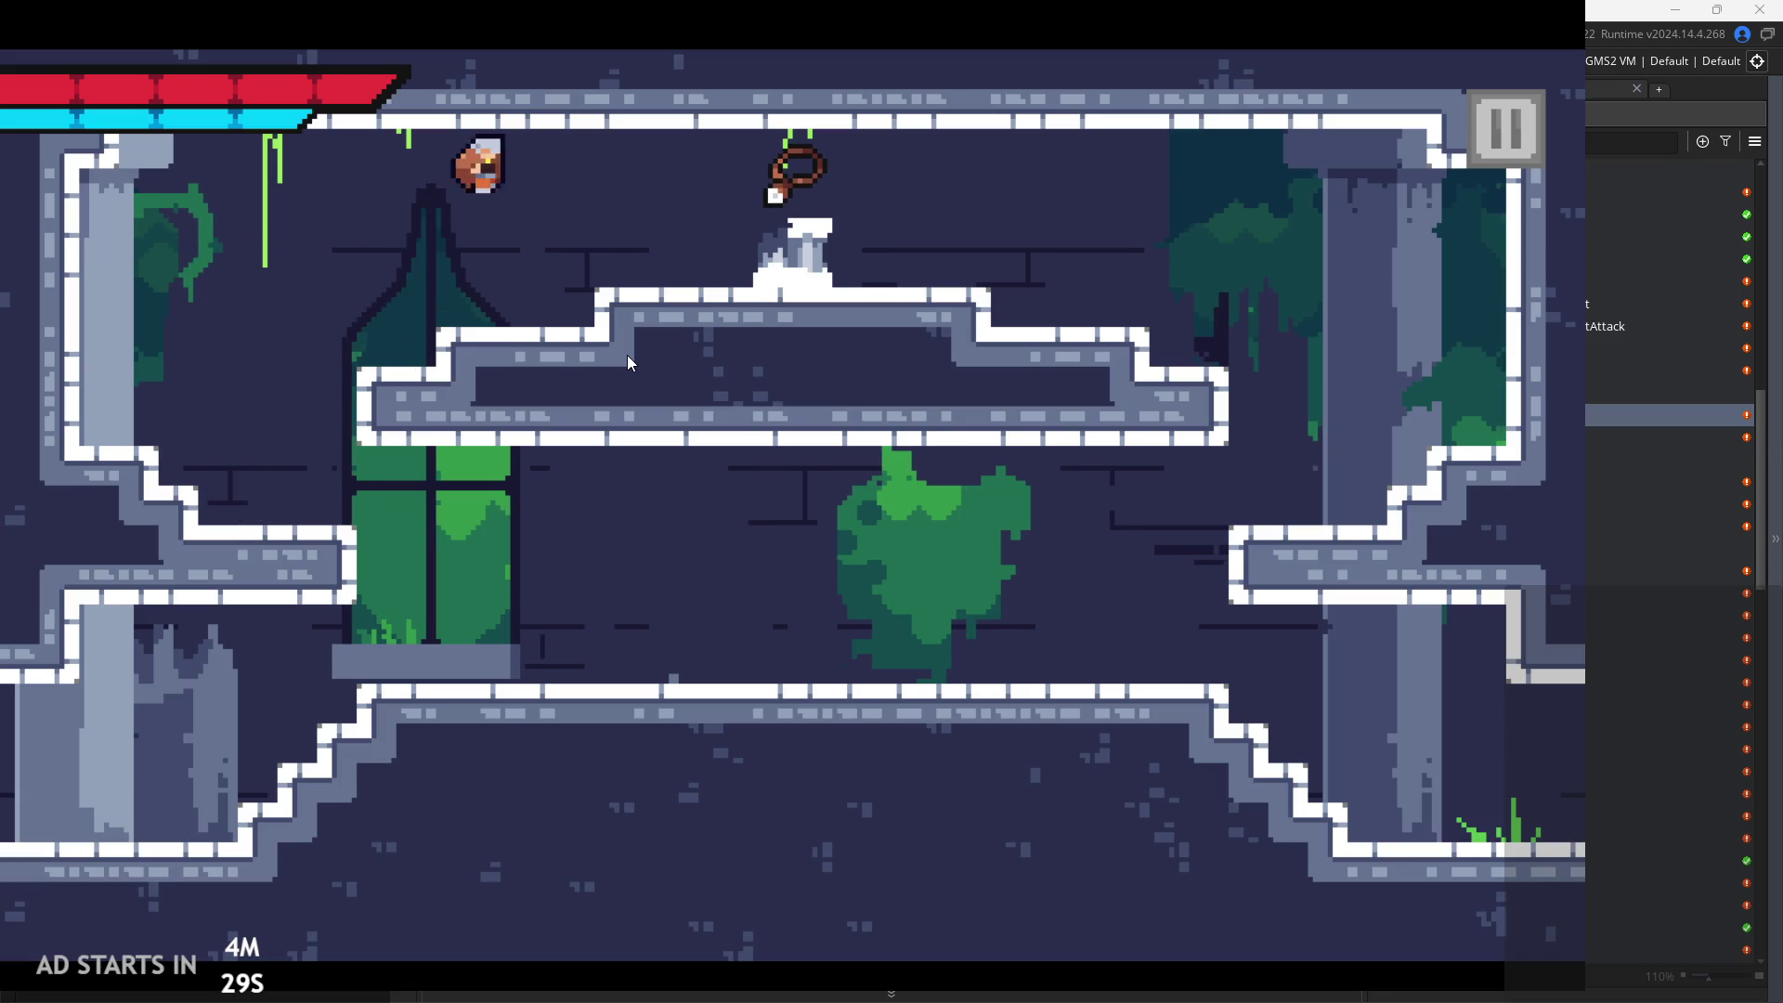
{"action": "key", "text": "space"}
{"action": "key", "text": "Right"}
{"action": "key", "text": "Right"}
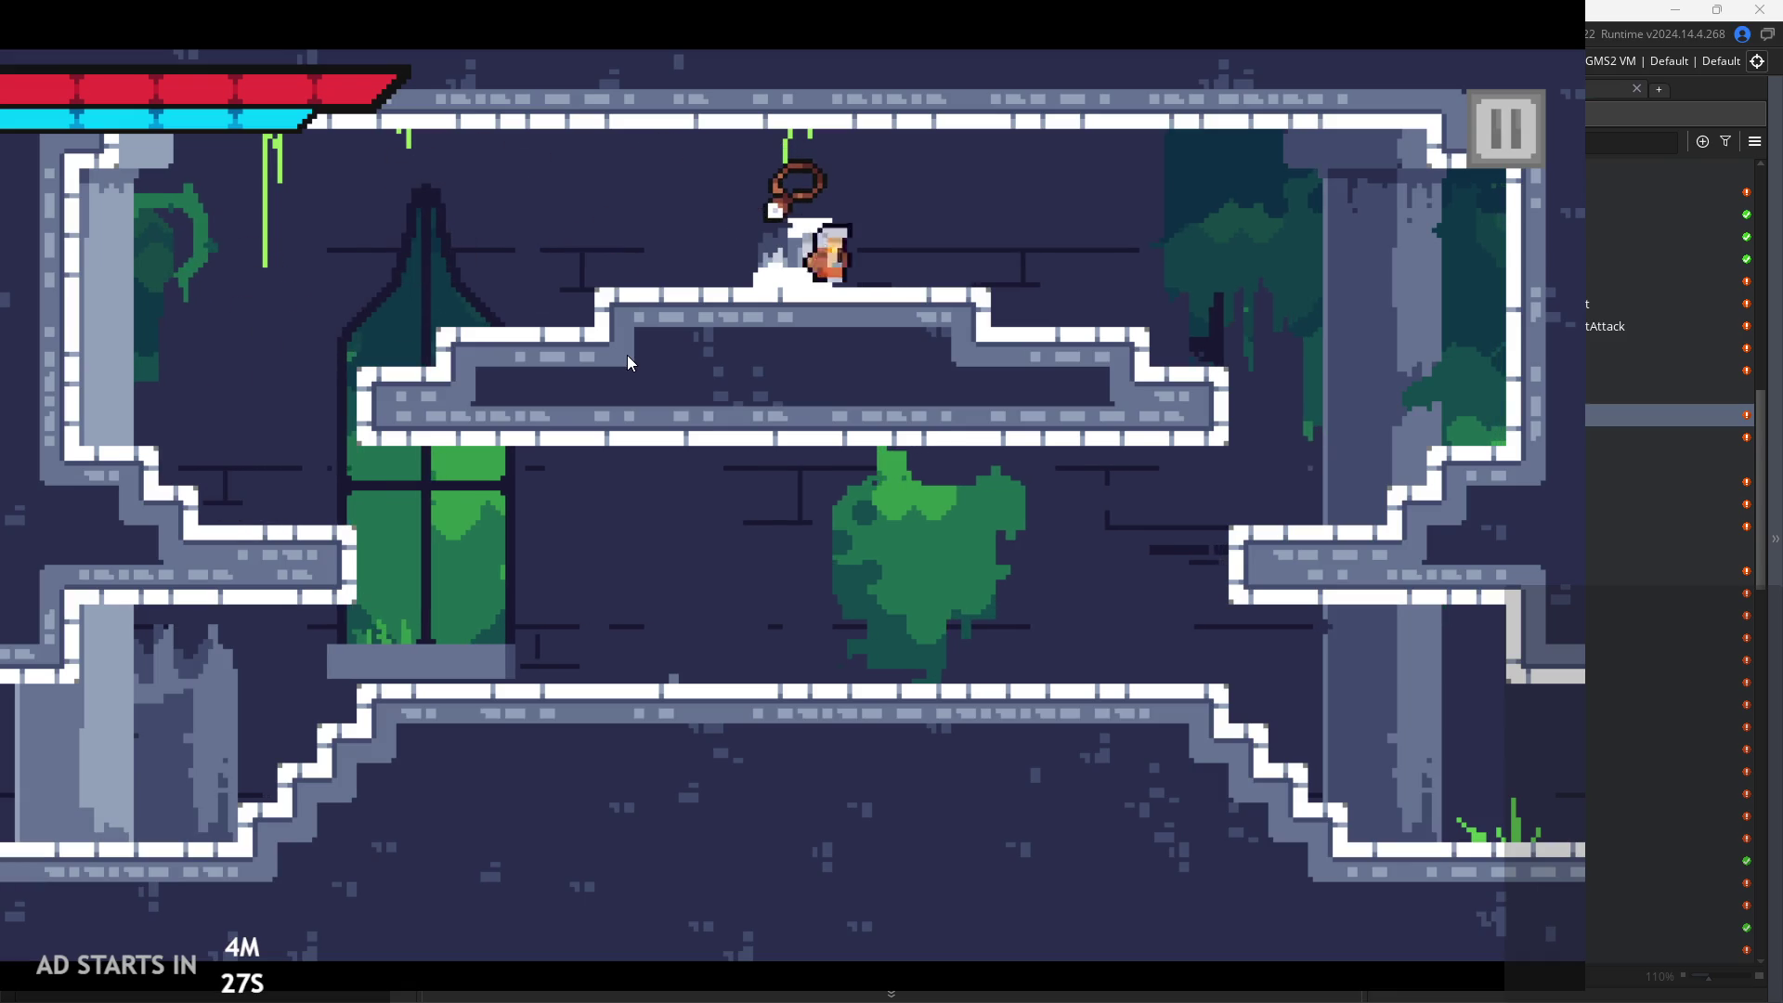
{"action": "key", "text": "space"}
{"action": "key", "text": "Left"}
{"action": "key", "text": "Left"}
{"action": "key", "text": "space"}
{"action": "key", "text": "Right"}
{"action": "key", "text": "space"}
{"action": "key", "text": "space"}
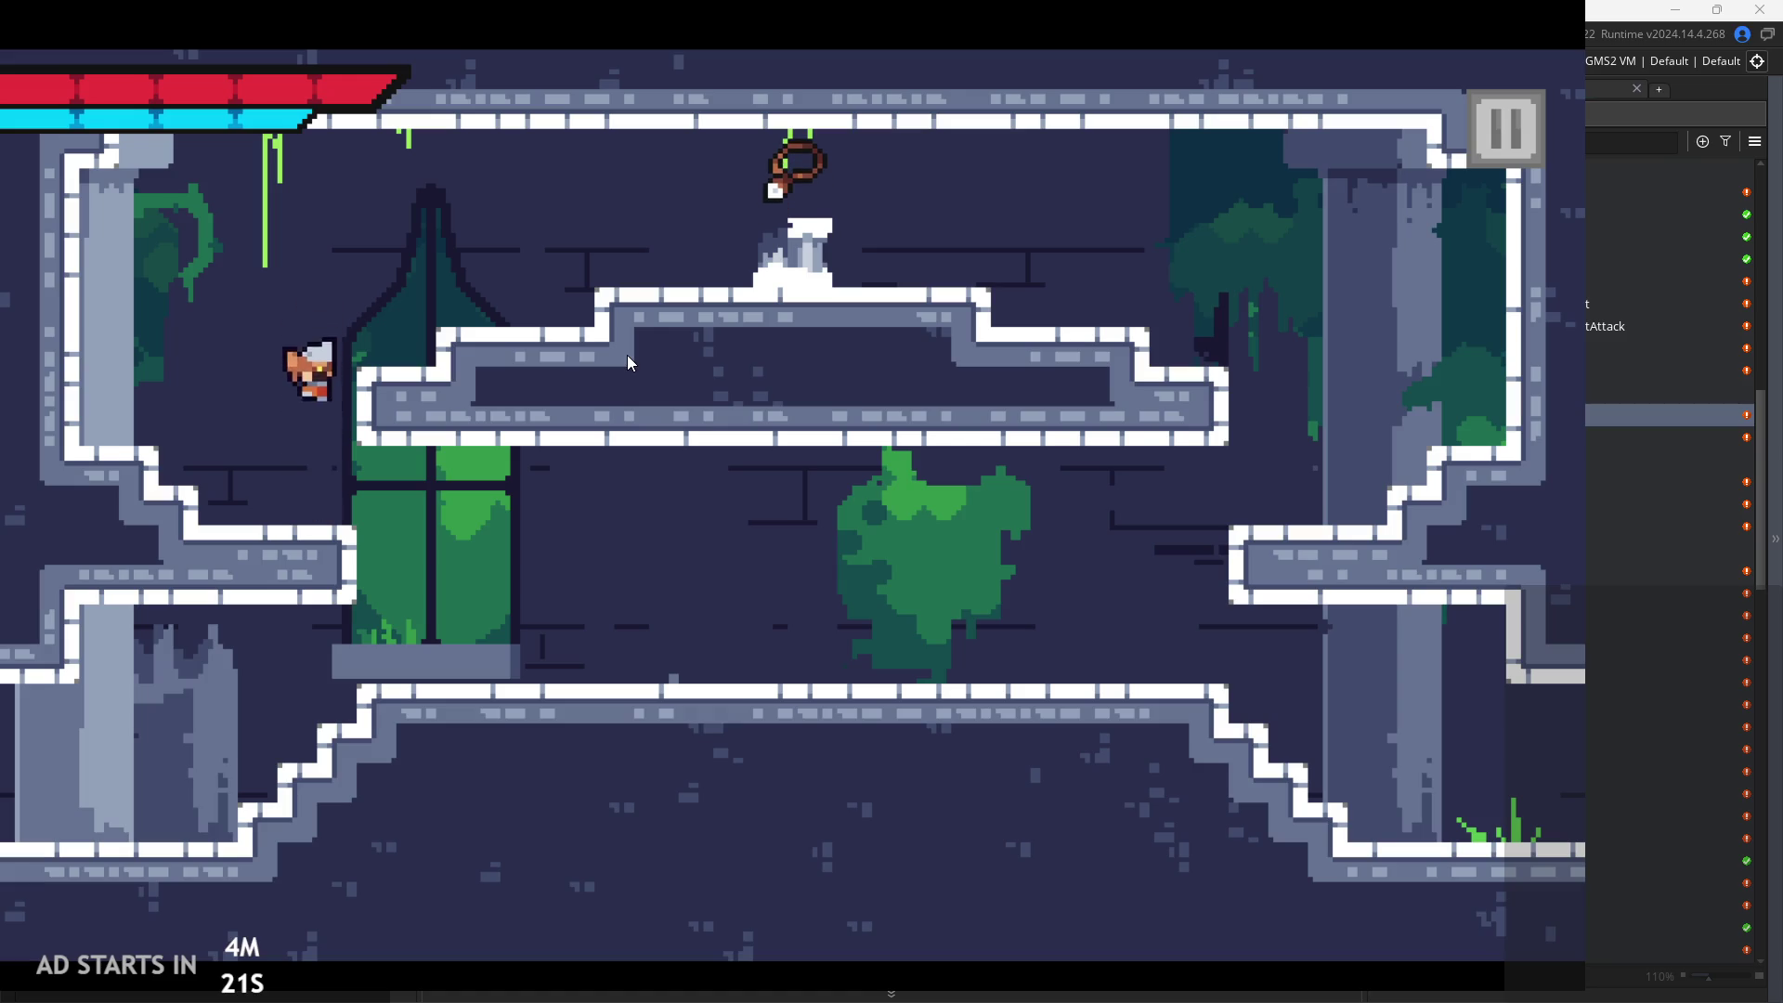
{"action": "key", "text": "Right"}
{"action": "key", "text": "space"}
{"action": "key", "text": "space"}
{"action": "key", "text": "Right"}
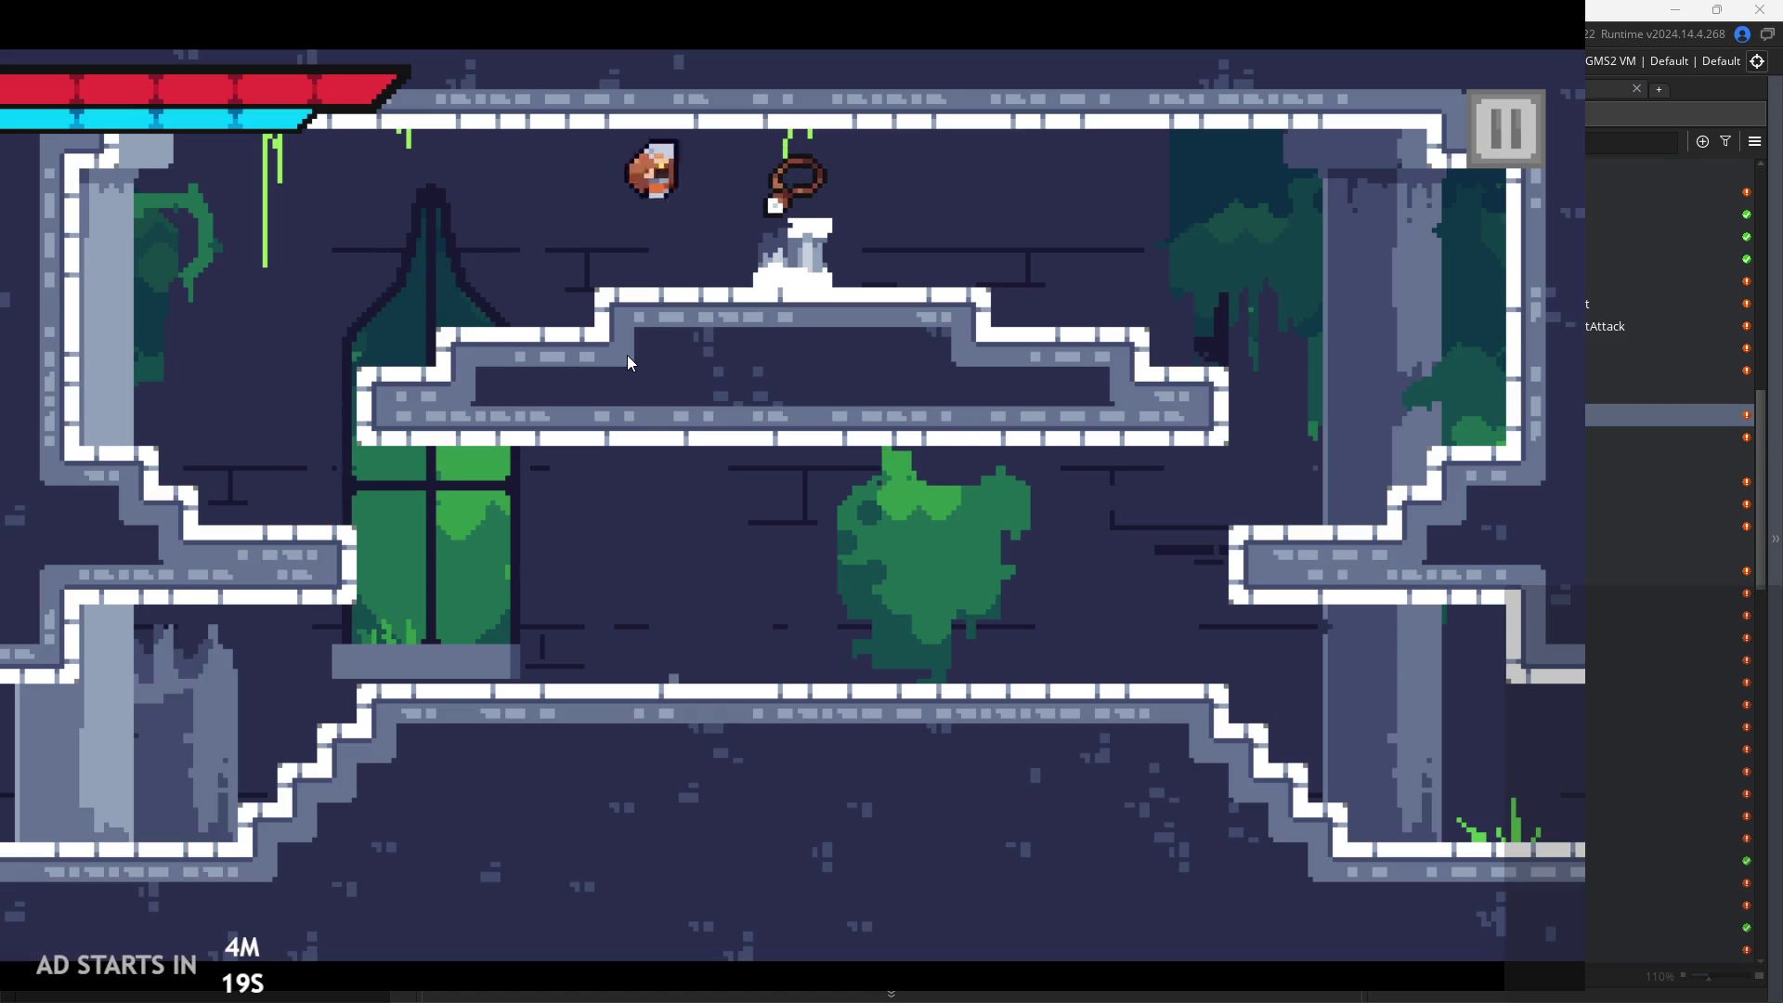
{"action": "key", "text": "Left"}
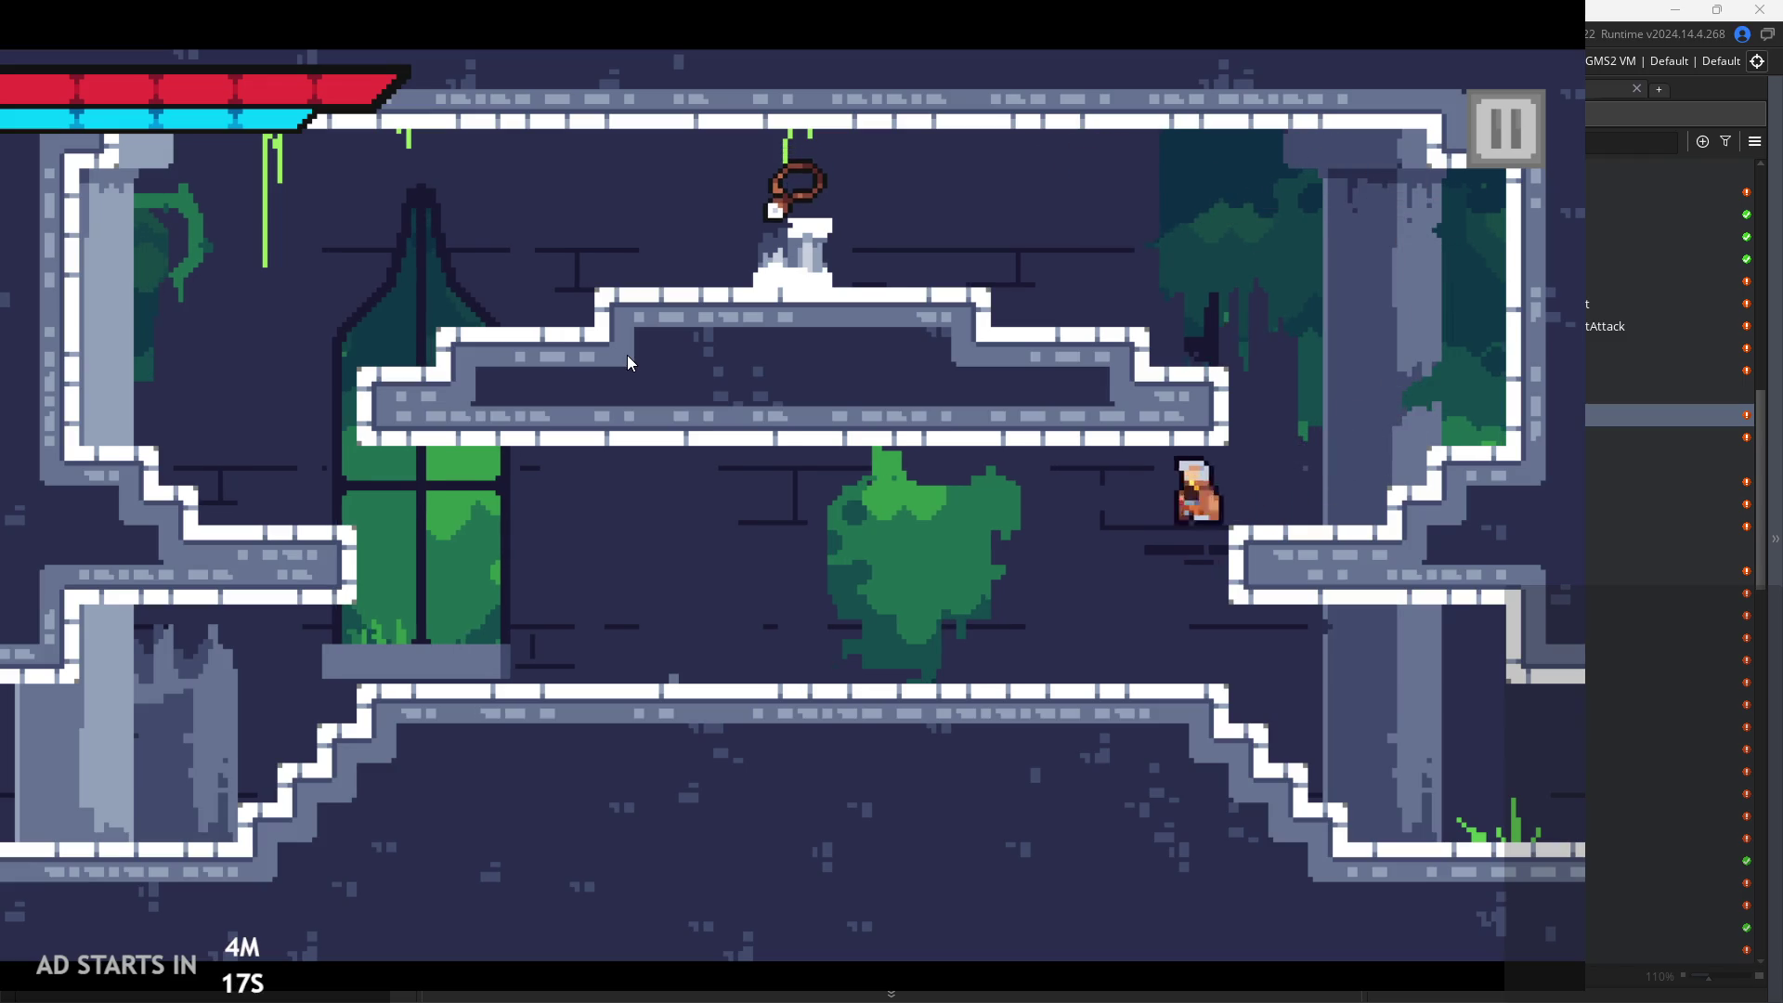
{"action": "key", "text": "Right"}
{"action": "key", "text": "space"}
{"action": "key", "text": "Left"}
{"action": "key", "text": "space"}
{"action": "key", "text": "Right"}
{"action": "key", "text": "Left"}
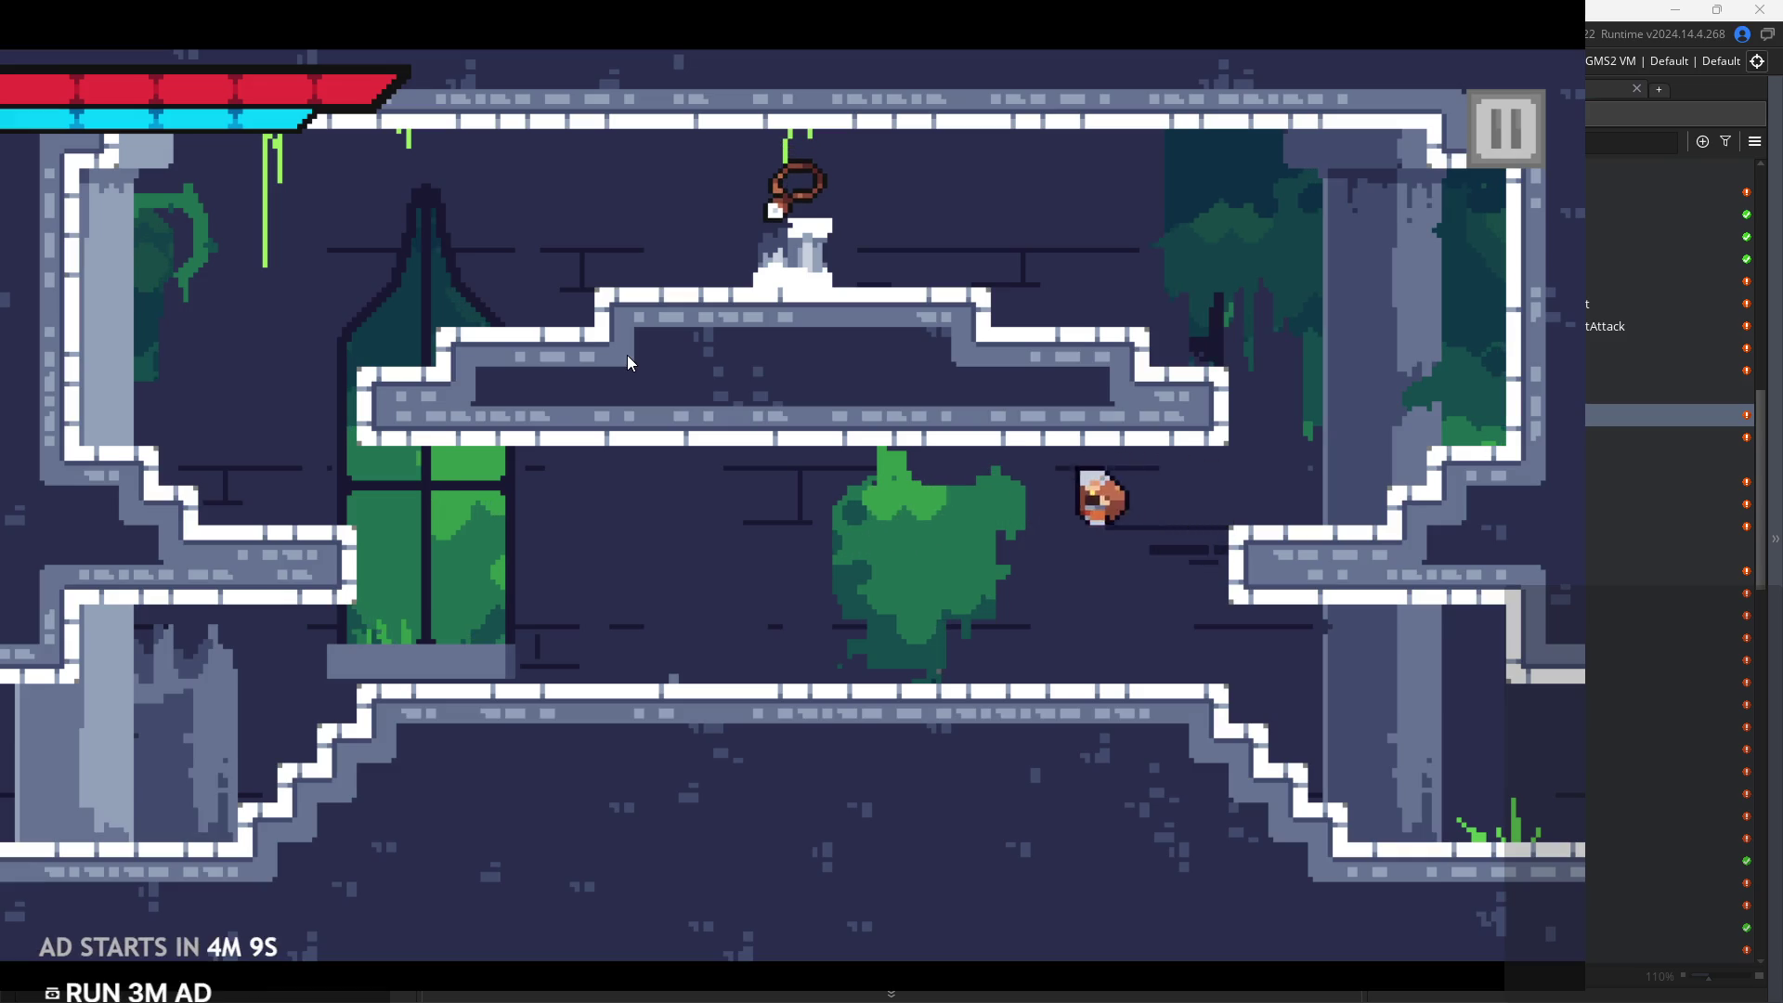
{"action": "key", "text": "space"}
{"action": "key", "text": "Right"}
{"action": "key", "text": "Left"}
{"action": "key", "text": "Left"}
{"action": "key", "text": "Right"}
{"action": "key", "text": "space"}
{"action": "key", "text": "Left"}
{"action": "key", "text": "Left"}
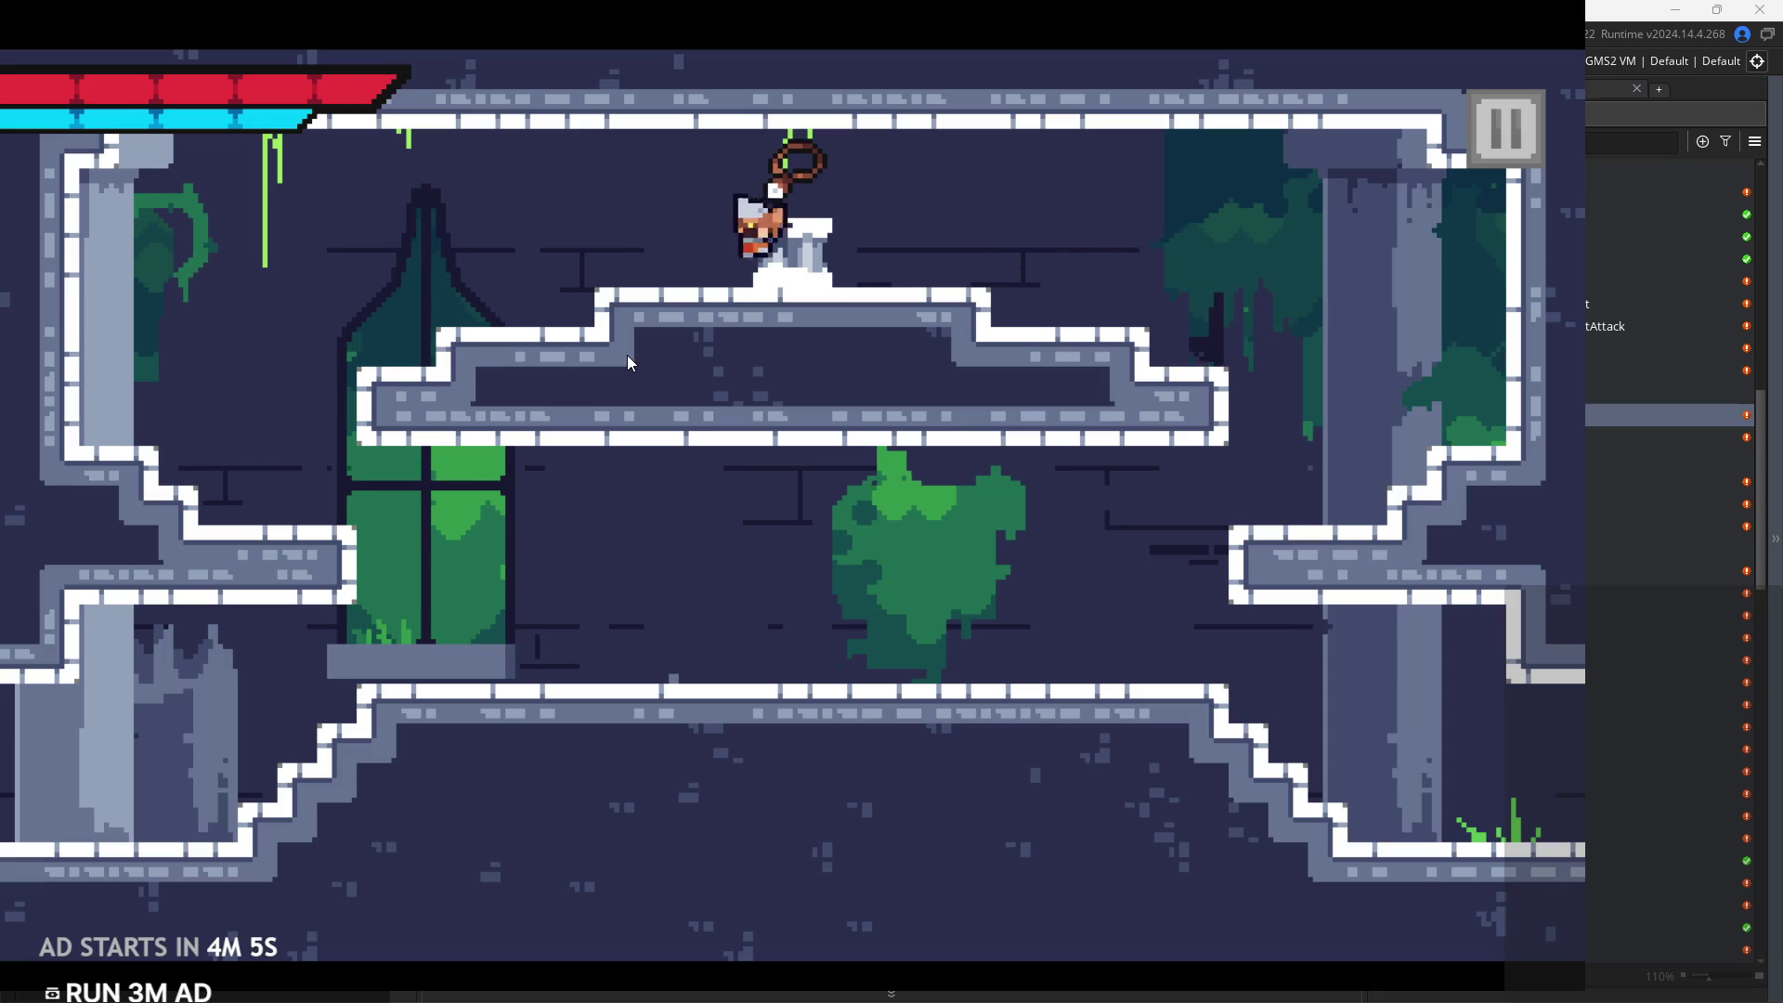
Pause and exit the game, then open rom_temple_5 in the Room Editor
{"action": "left_click", "coordinate": [1525, 154]}
{"action": "left_click", "coordinate": [1453, 897]}
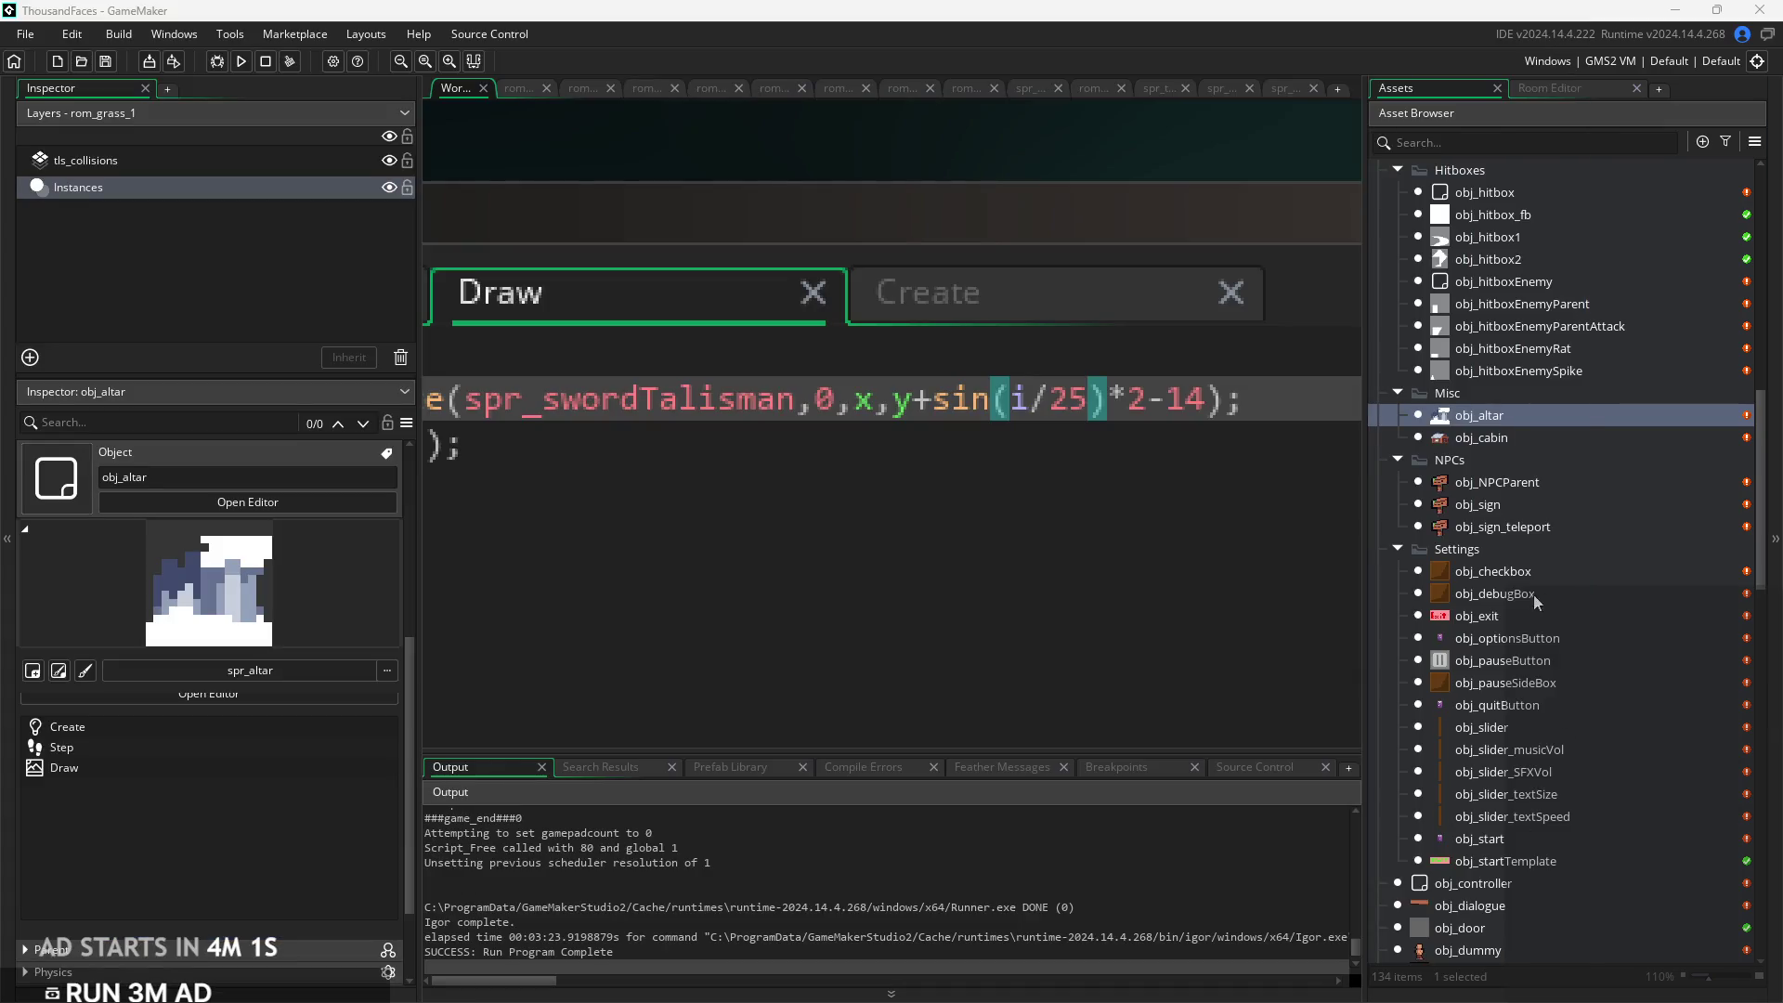
{"action": "scroll", "coordinate": [1536, 719], "scroll_direction": "down", "scroll_amount": 10}
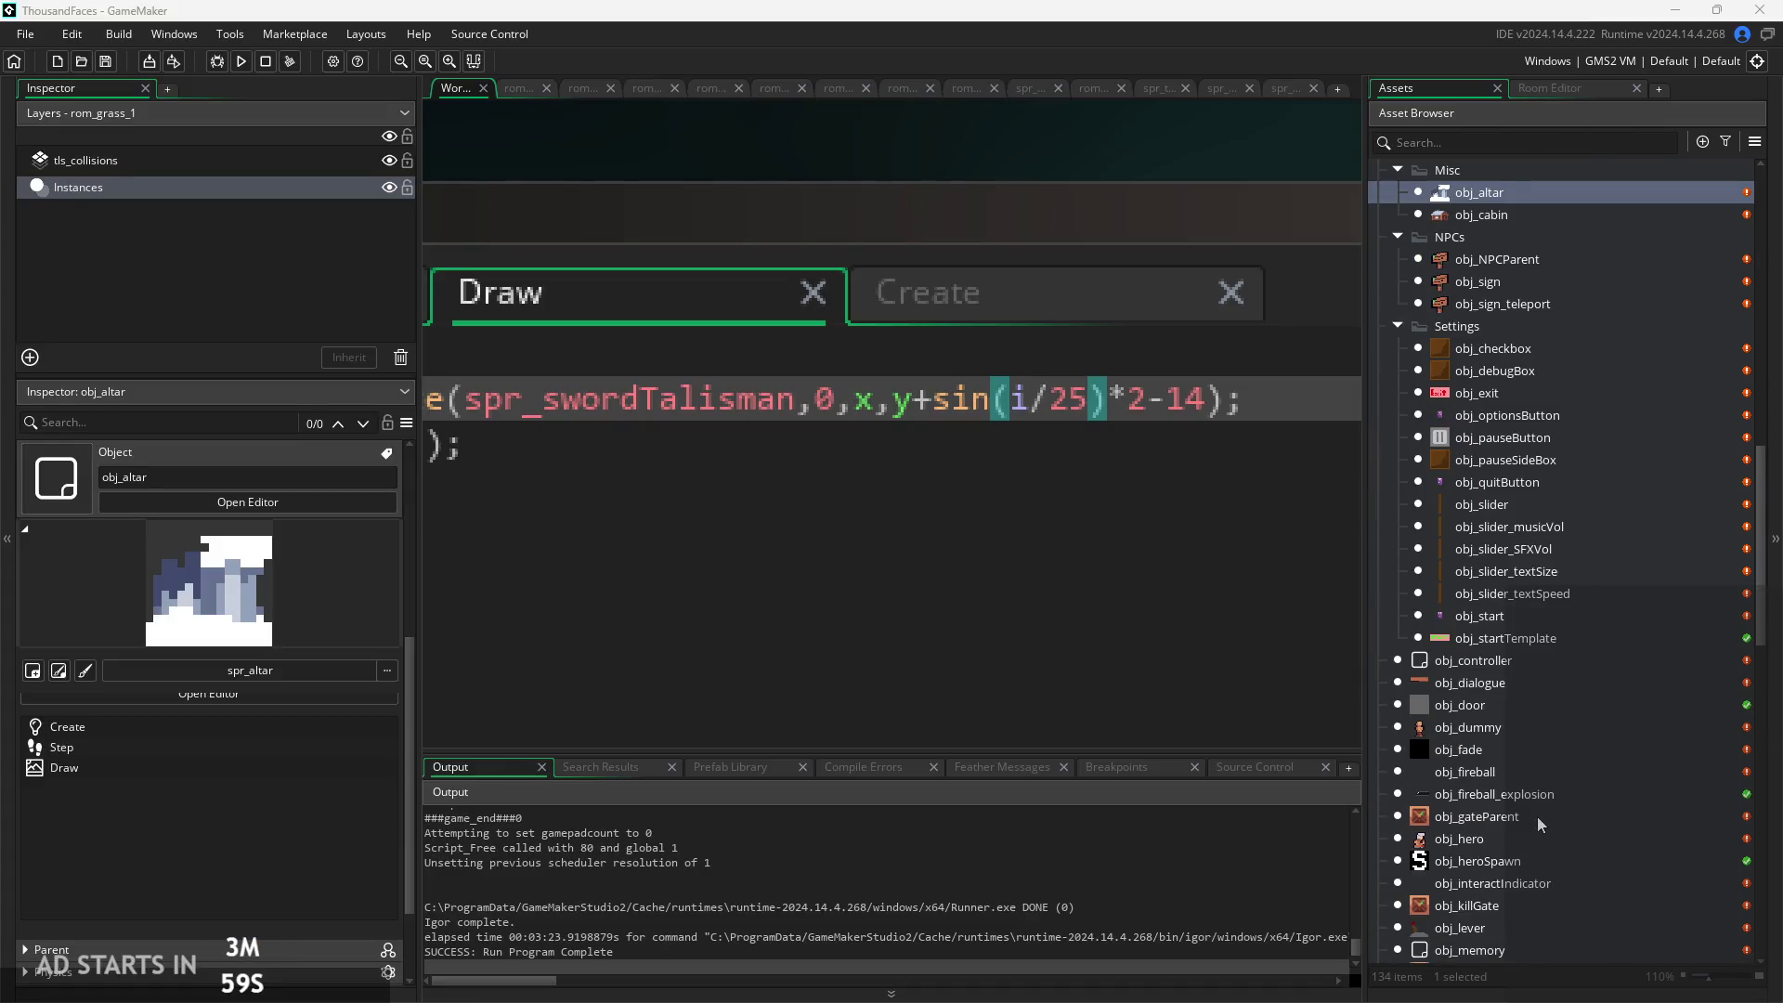
{"action": "scroll", "coordinate": [1527, 901], "scroll_direction": "down", "scroll_amount": 2}
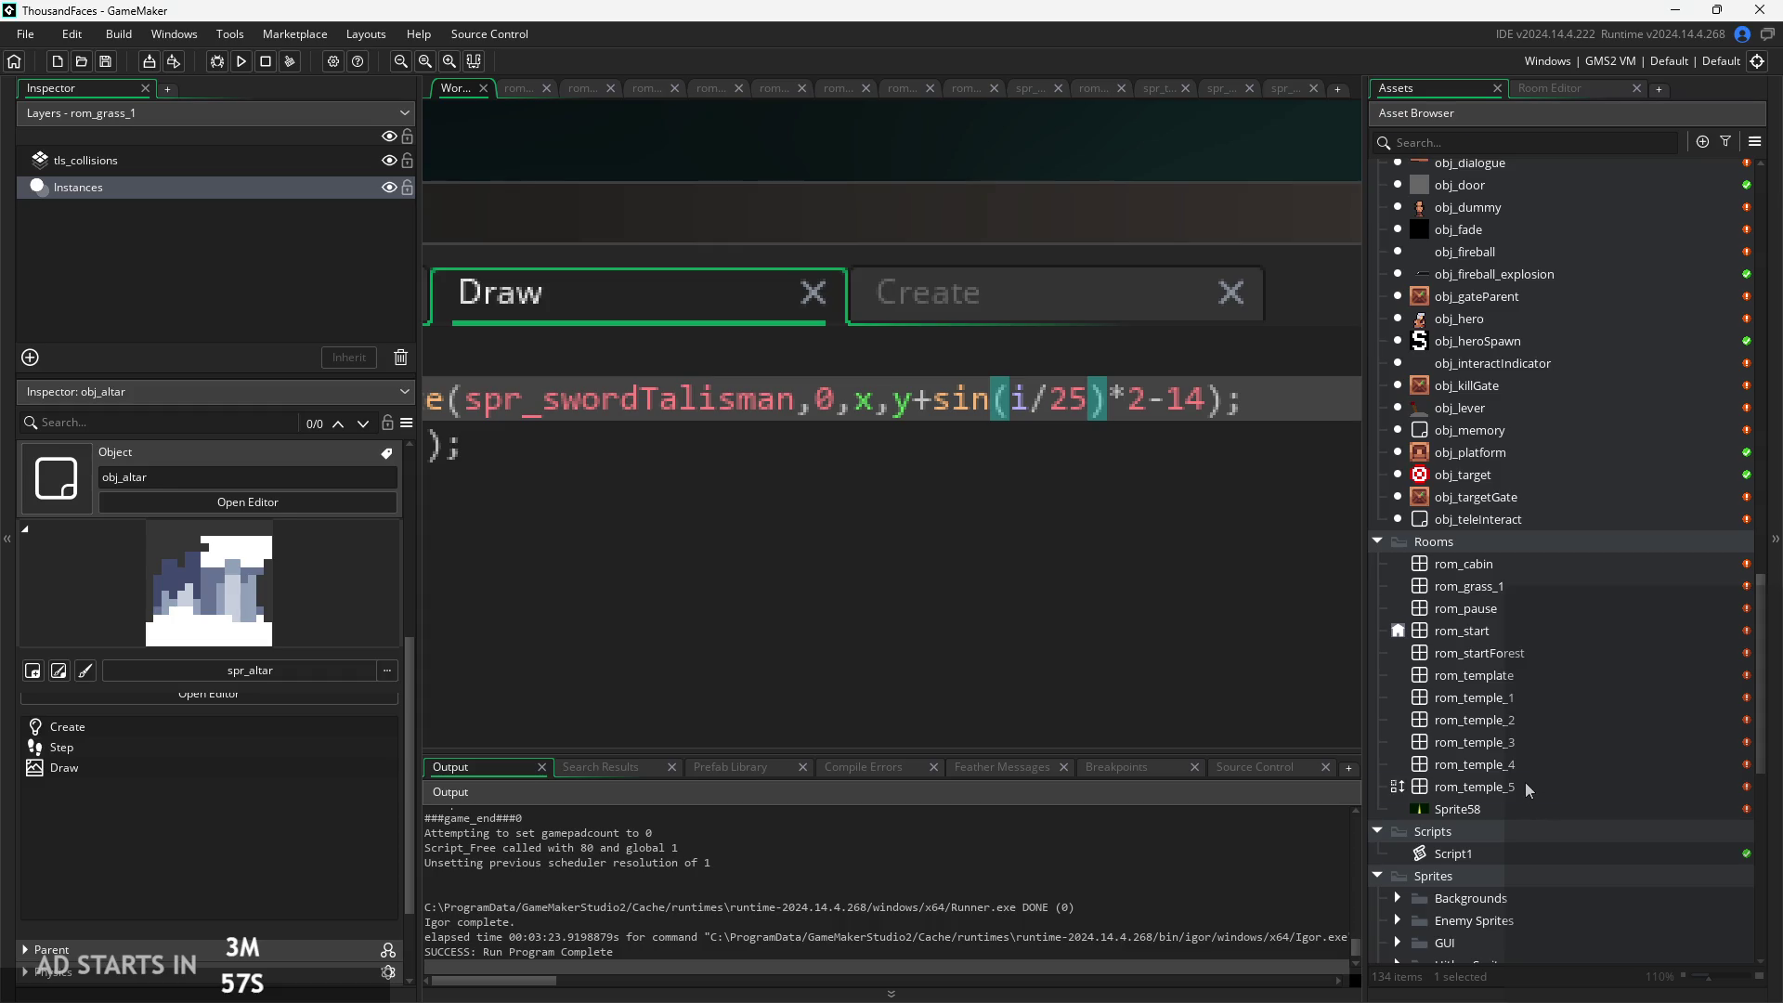
{"action": "double_click", "coordinate": [1526, 782]}
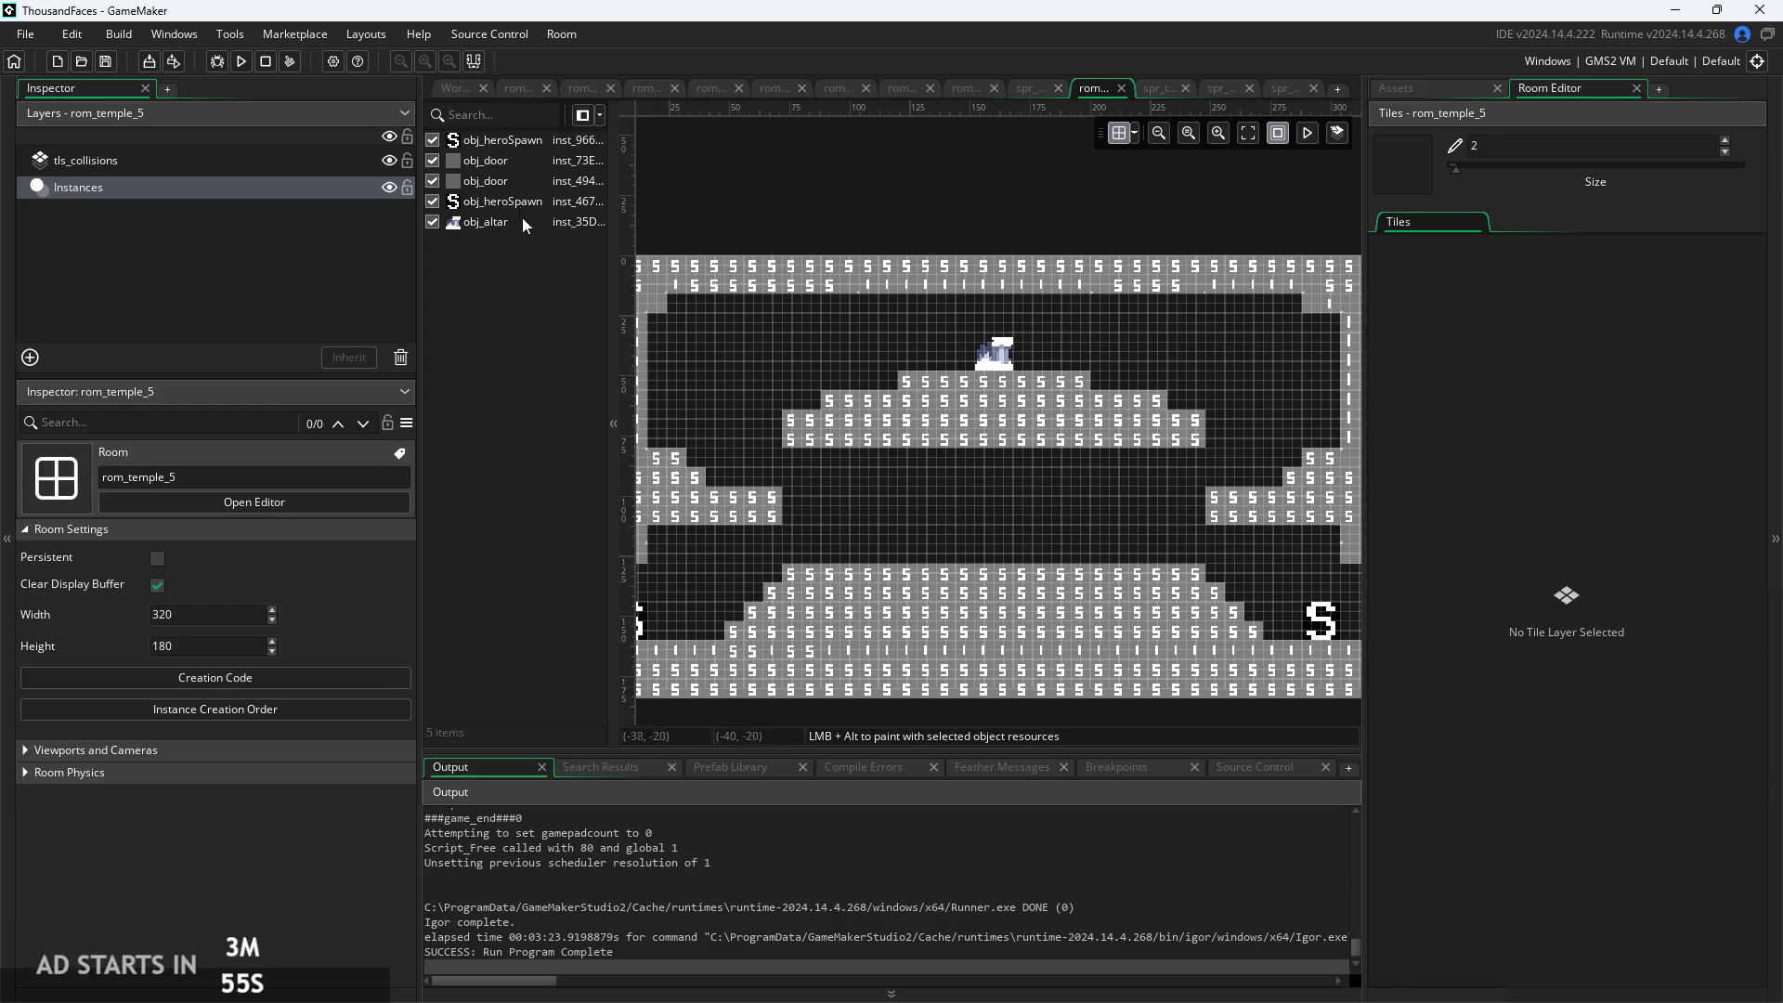
On the tls_collisions layer, paint stepped collision tiles along the ceiling above the altar
{"action": "left_click", "coordinate": [275, 163]}
{"action": "scroll", "coordinate": [796, 442], "scroll_direction": "up", "scroll_amount": 2}
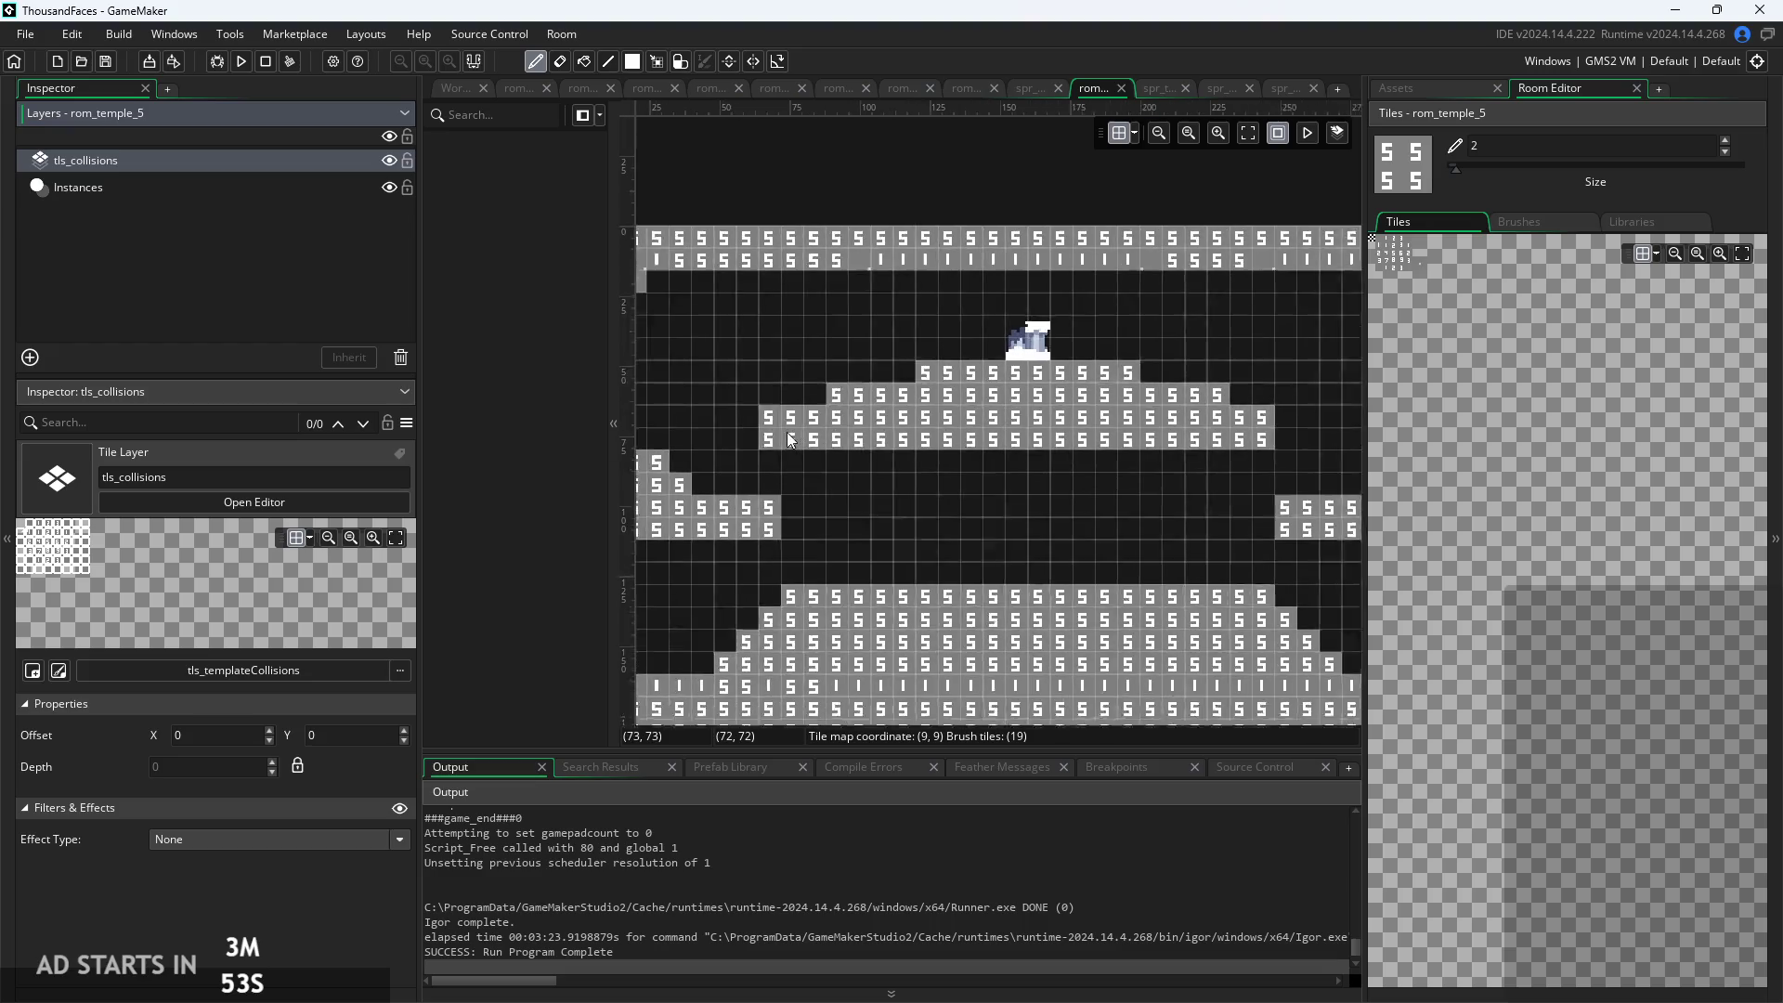
{"action": "scroll", "coordinate": [849, 450], "scroll_direction": "down", "scroll_amount": 2}
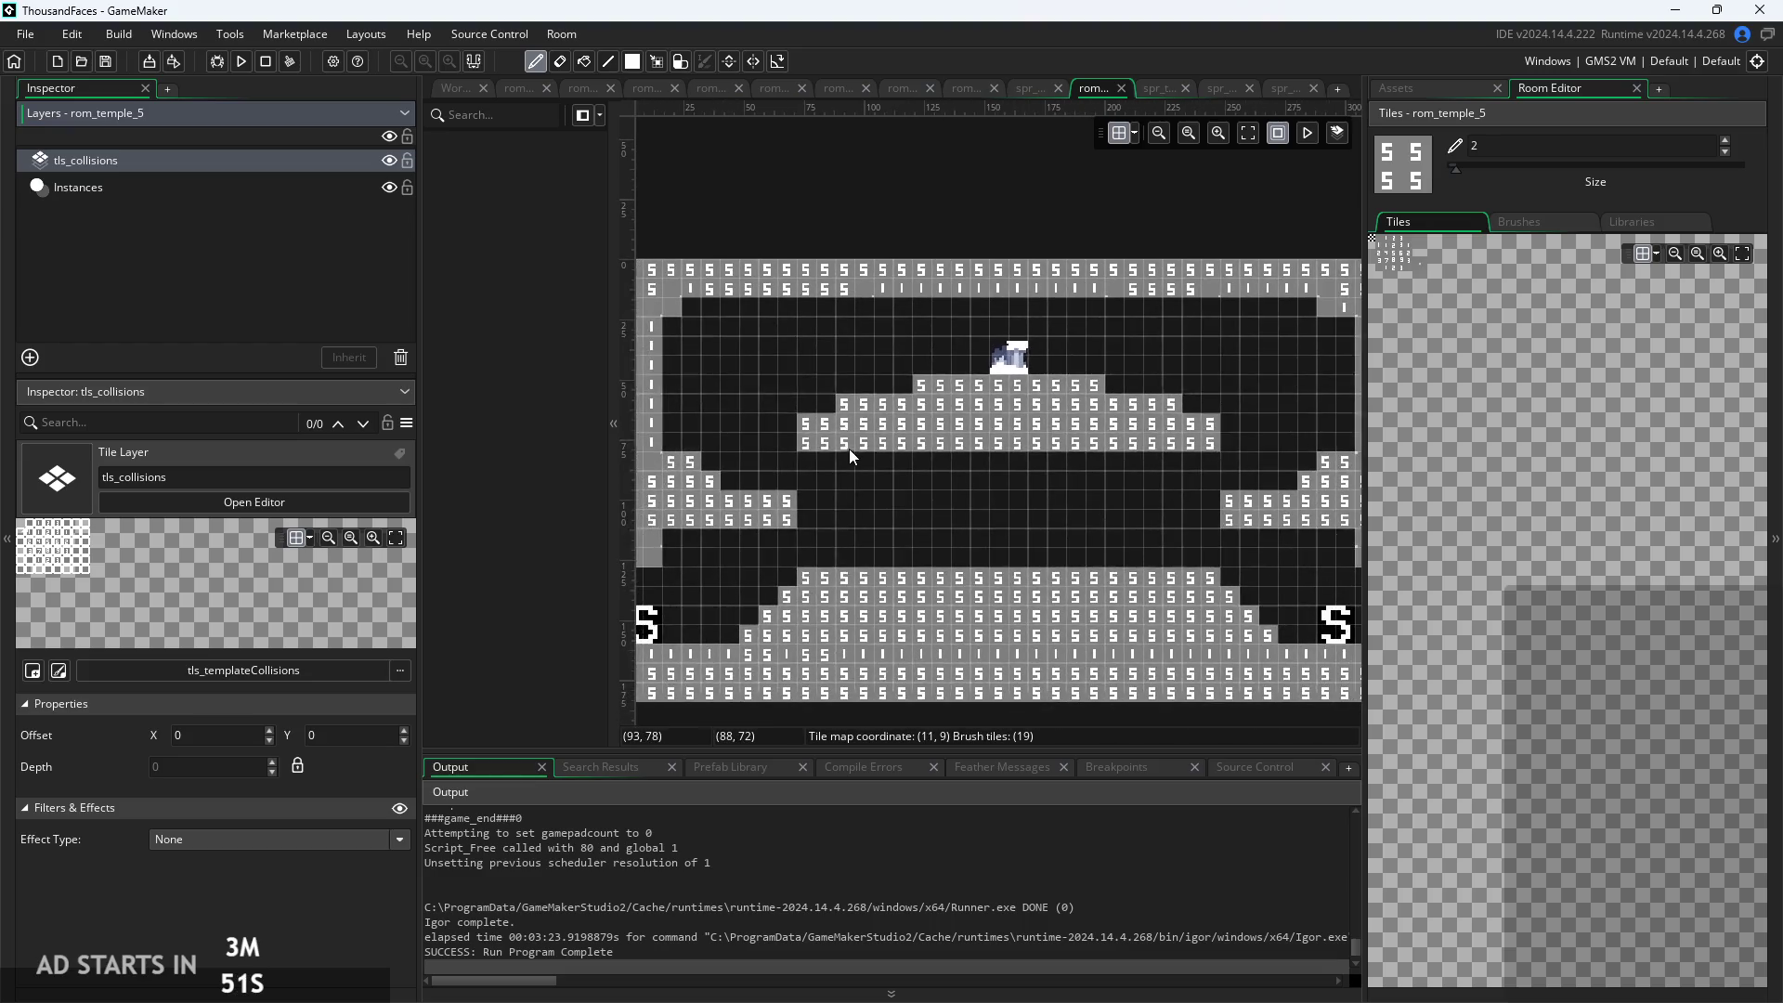
{"action": "left_click", "coordinate": [825, 314]}
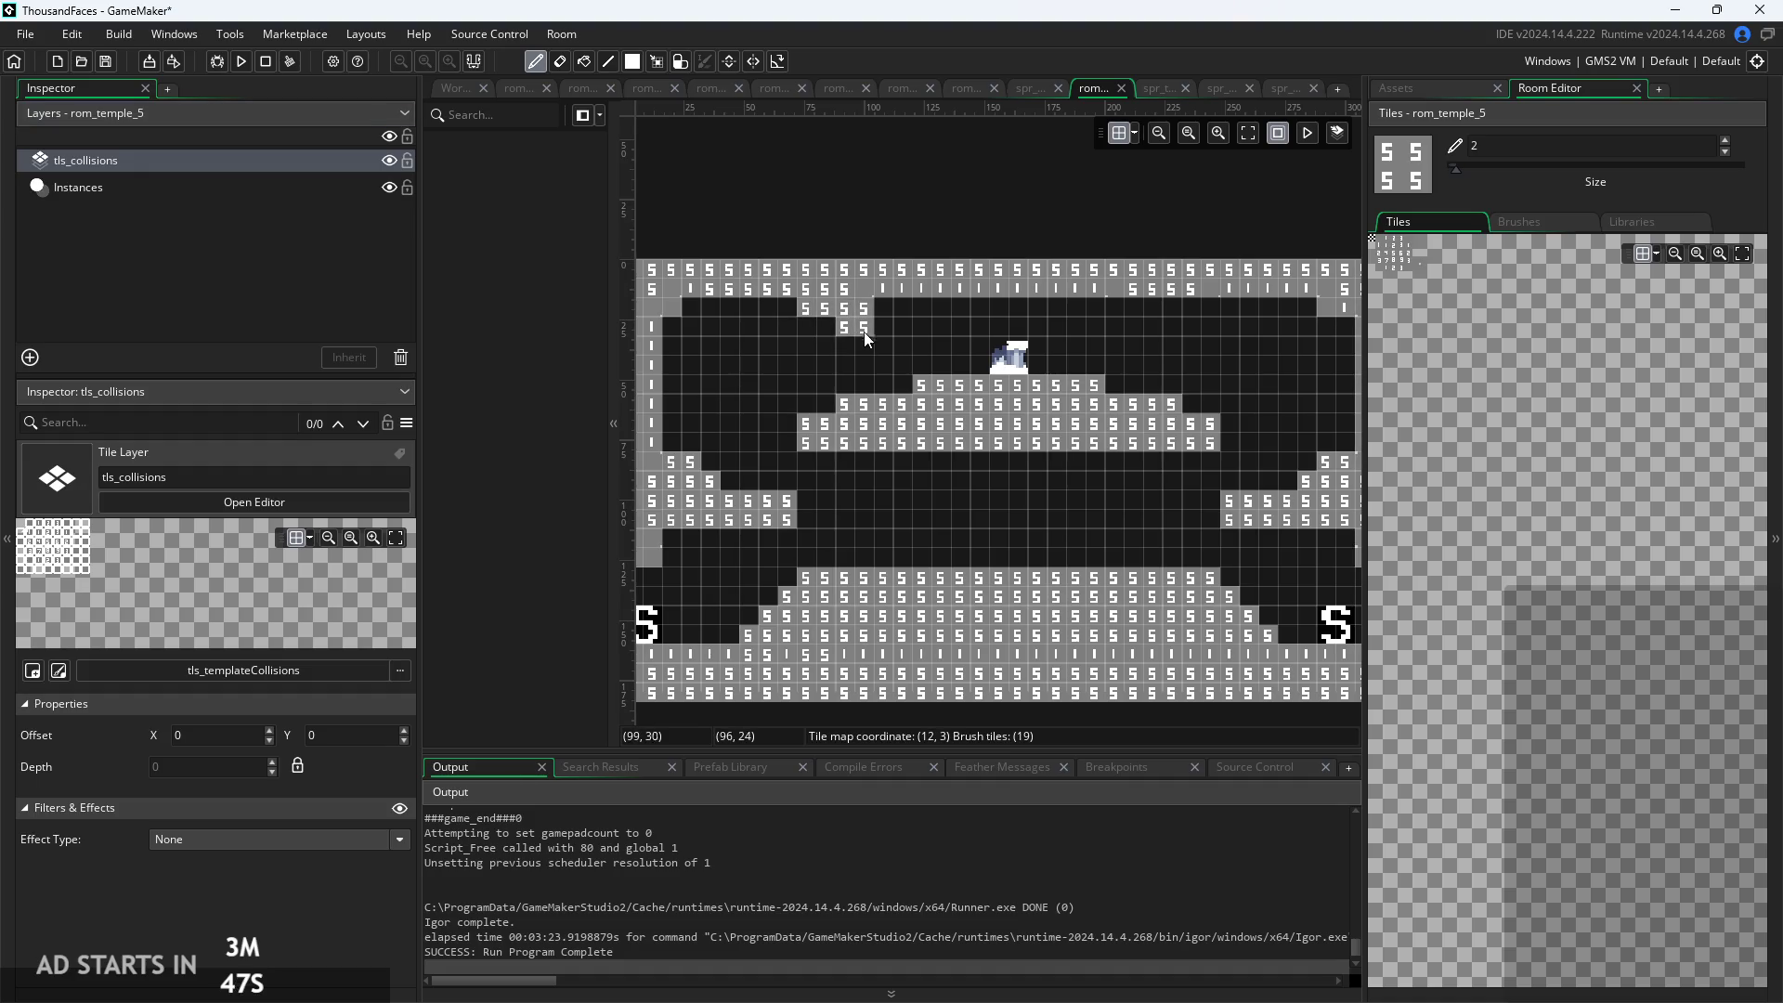
{"action": "left_click", "coordinate": [864, 327]}
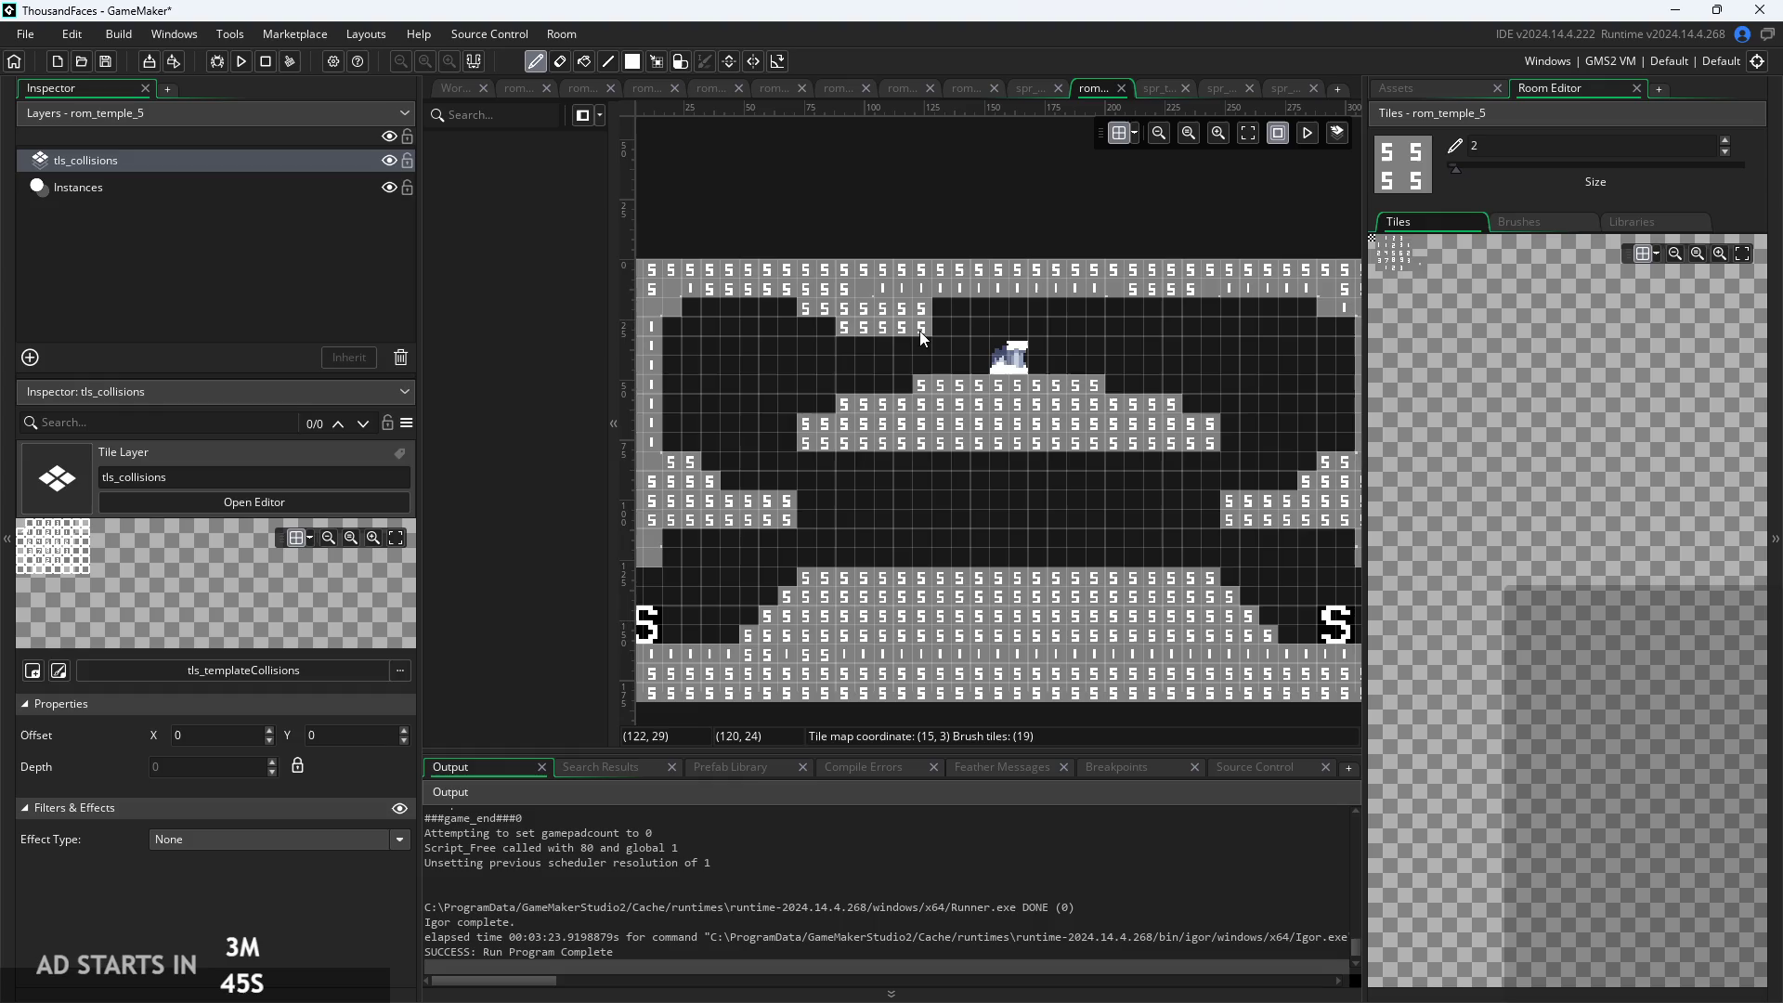
{"action": "left_click", "coordinate": [933, 339]}
{"action": "left_click_drag", "start_coordinate": [960, 345], "coordinate": [1212, 317]}
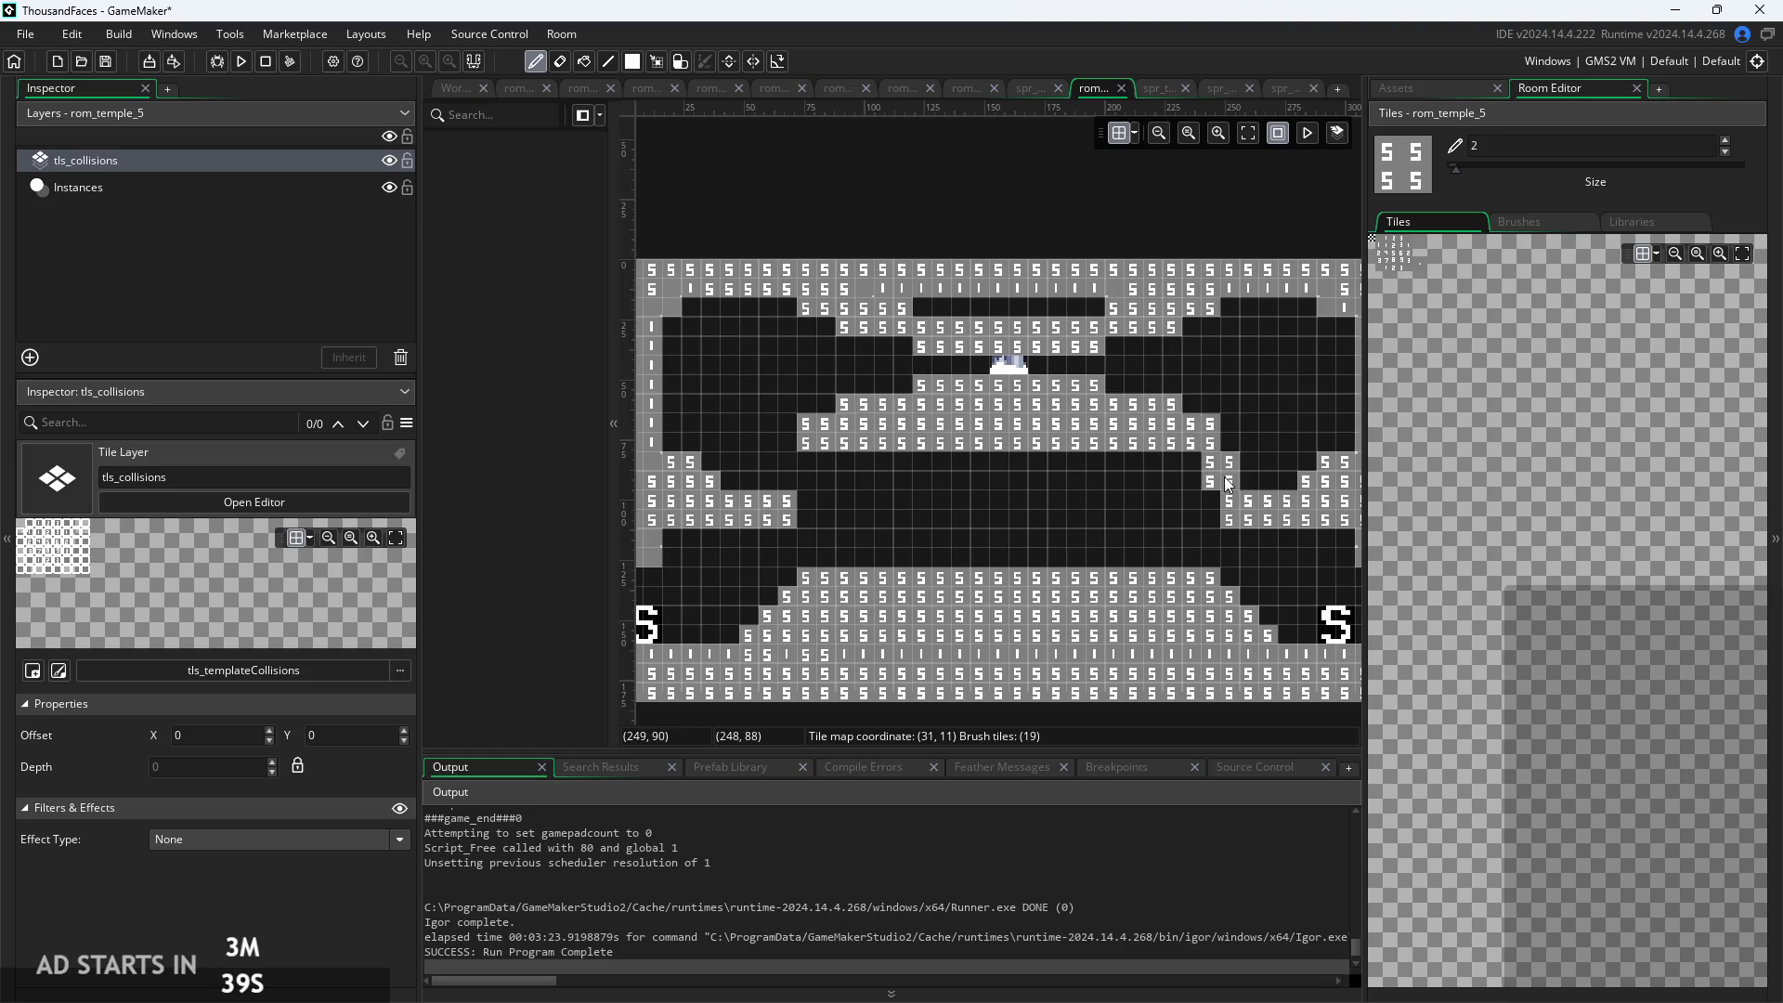
Erase the platform tiles beneath the altar and fill the remaining ceiling gap
{"action": "mouse_move", "coordinate": [1212, 436]}
{"action": "left_mouse_down"}
{"action": "mouse_move", "coordinate": [905, 413]}
{"action": "mouse_move", "coordinate": [827, 453]}
{"action": "mouse_move", "coordinate": [1082, 457]}
{"action": "mouse_move", "coordinate": [1194, 437]}
{"action": "mouse_move", "coordinate": [926, 418]}
{"action": "mouse_move", "coordinate": [1082, 390]}
{"action": "left_mouse_up"}
{"action": "mouse_move", "coordinate": [961, 307]}
{"action": "left_mouse_down"}
{"action": "mouse_move", "coordinate": [925, 310]}
{"action": "mouse_move", "coordinate": [1075, 321]}
{"action": "left_mouse_up"}
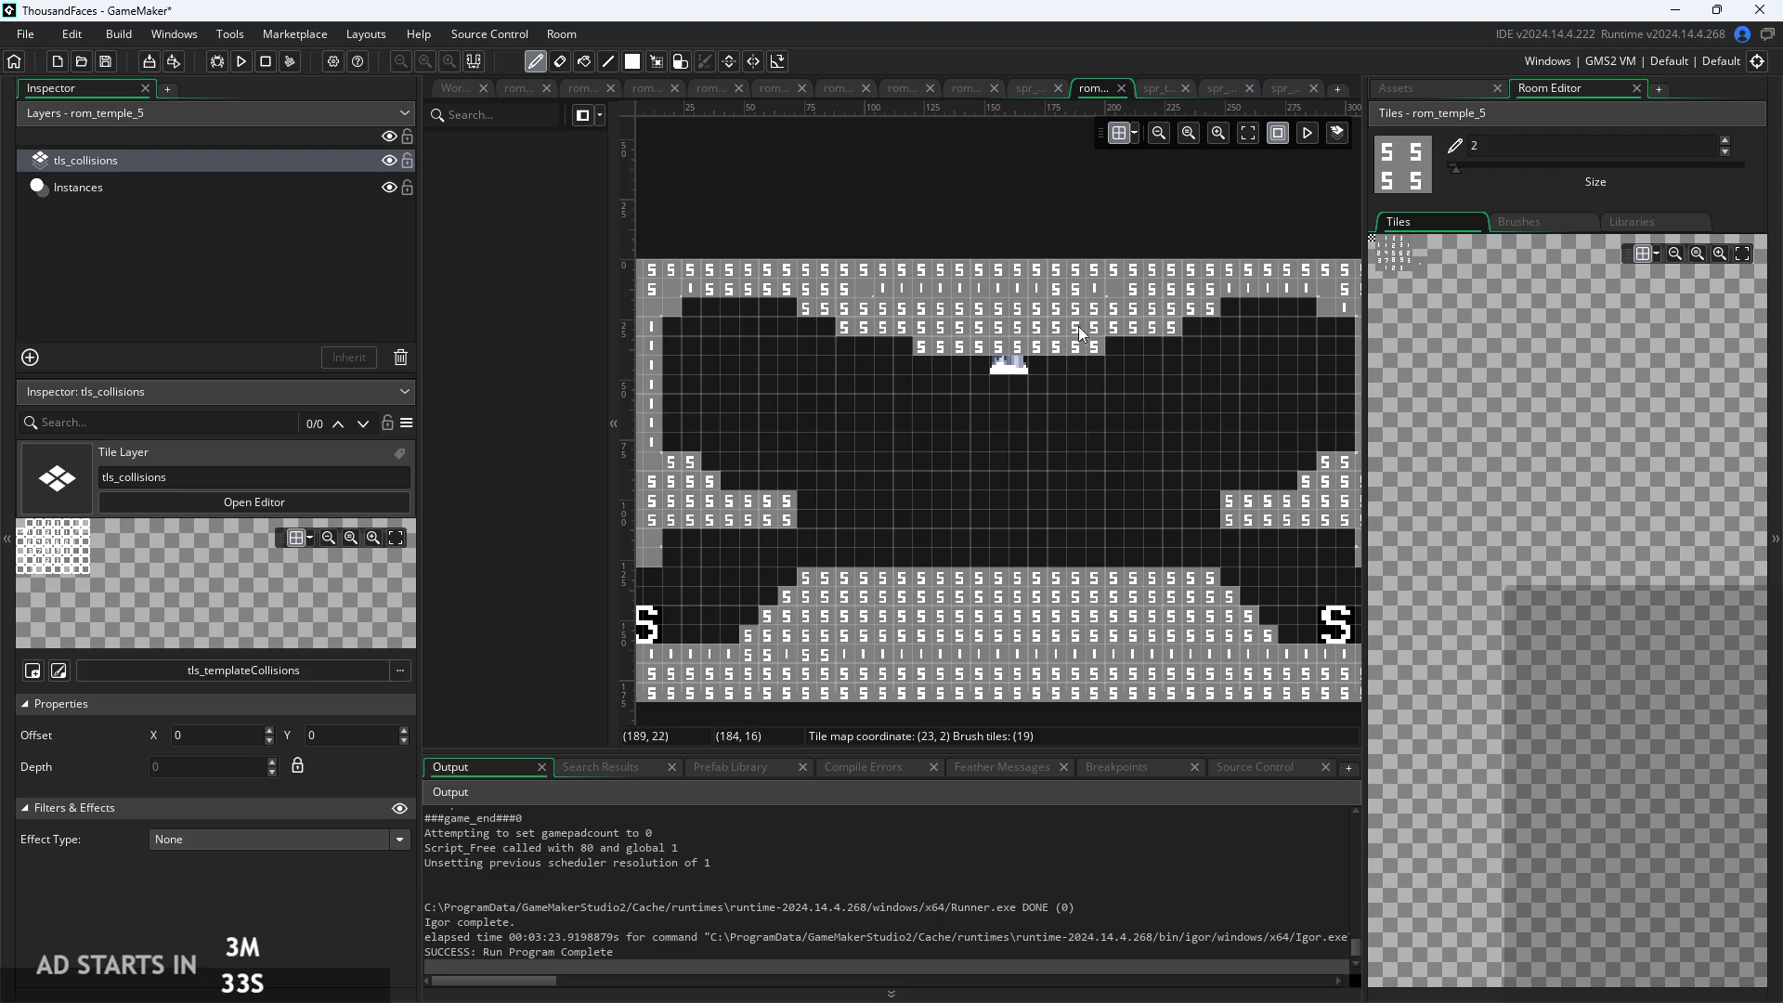
{"action": "left_click", "coordinate": [1659, 228]}
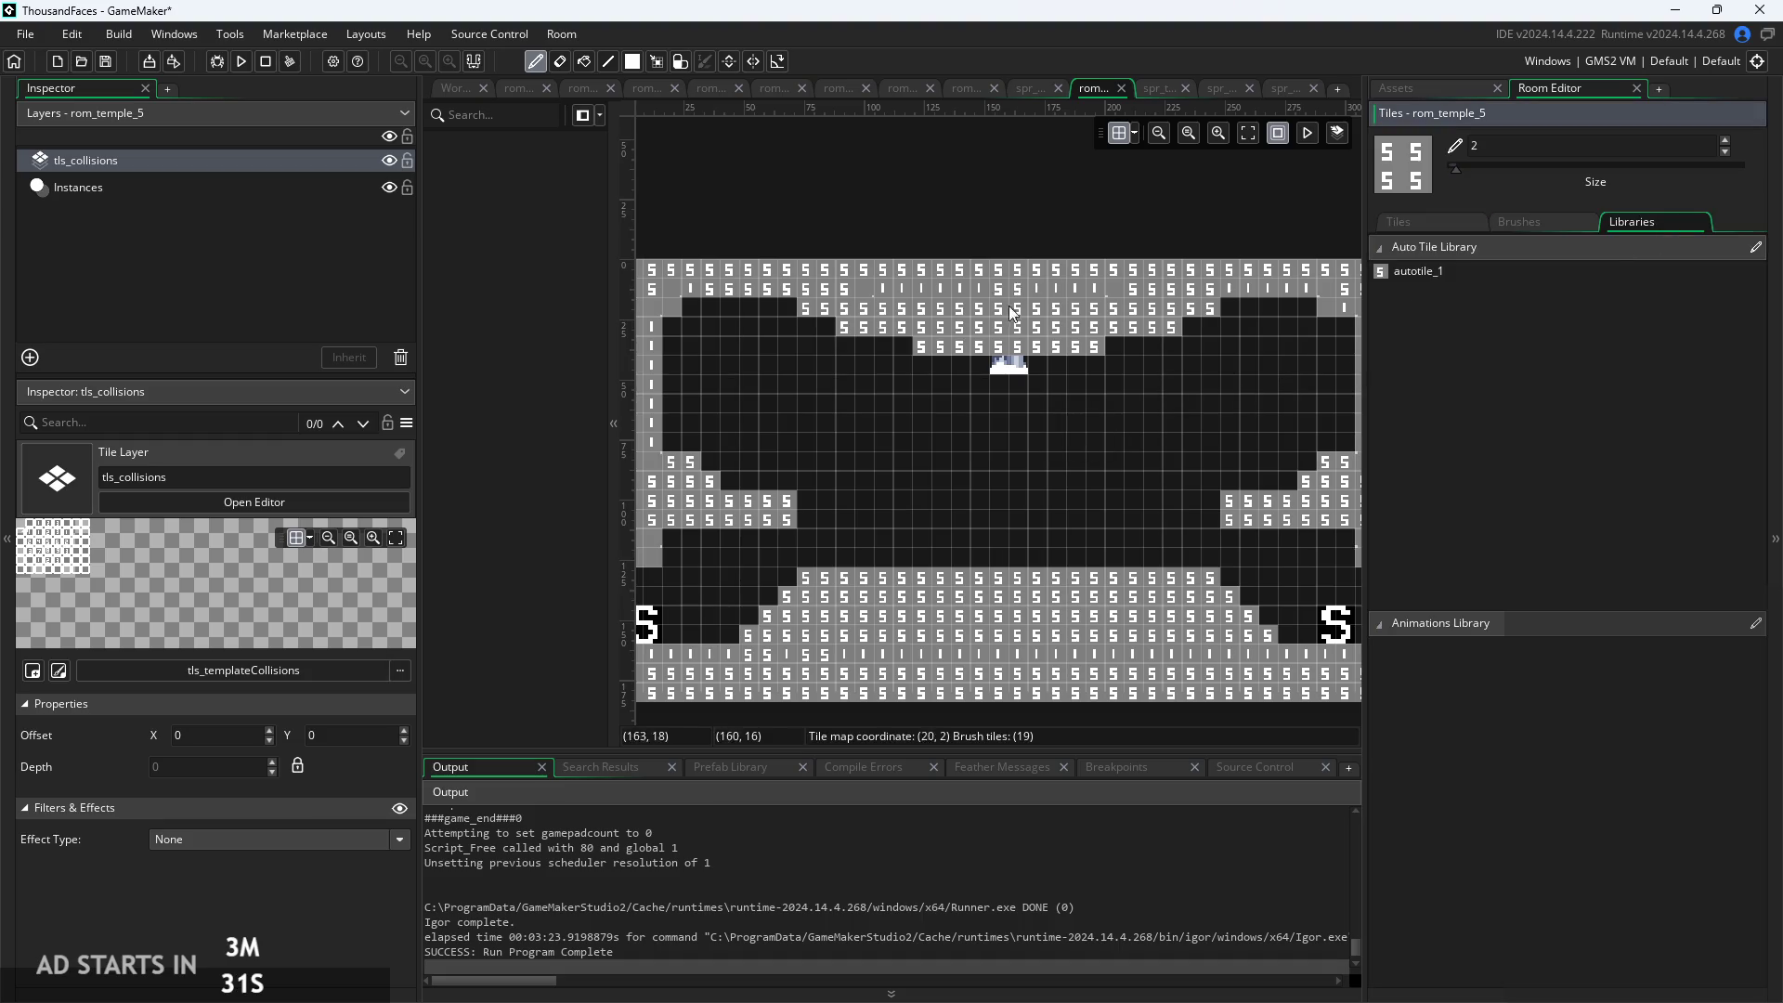
Pick autotile_1, auto-tile the lower floor row, and tidy the ceiling edge tiles
{"action": "scroll", "coordinate": [977, 315], "scroll_direction": "up", "scroll_amount": 2}
{"action": "left_click", "coordinate": [1418, 271]}
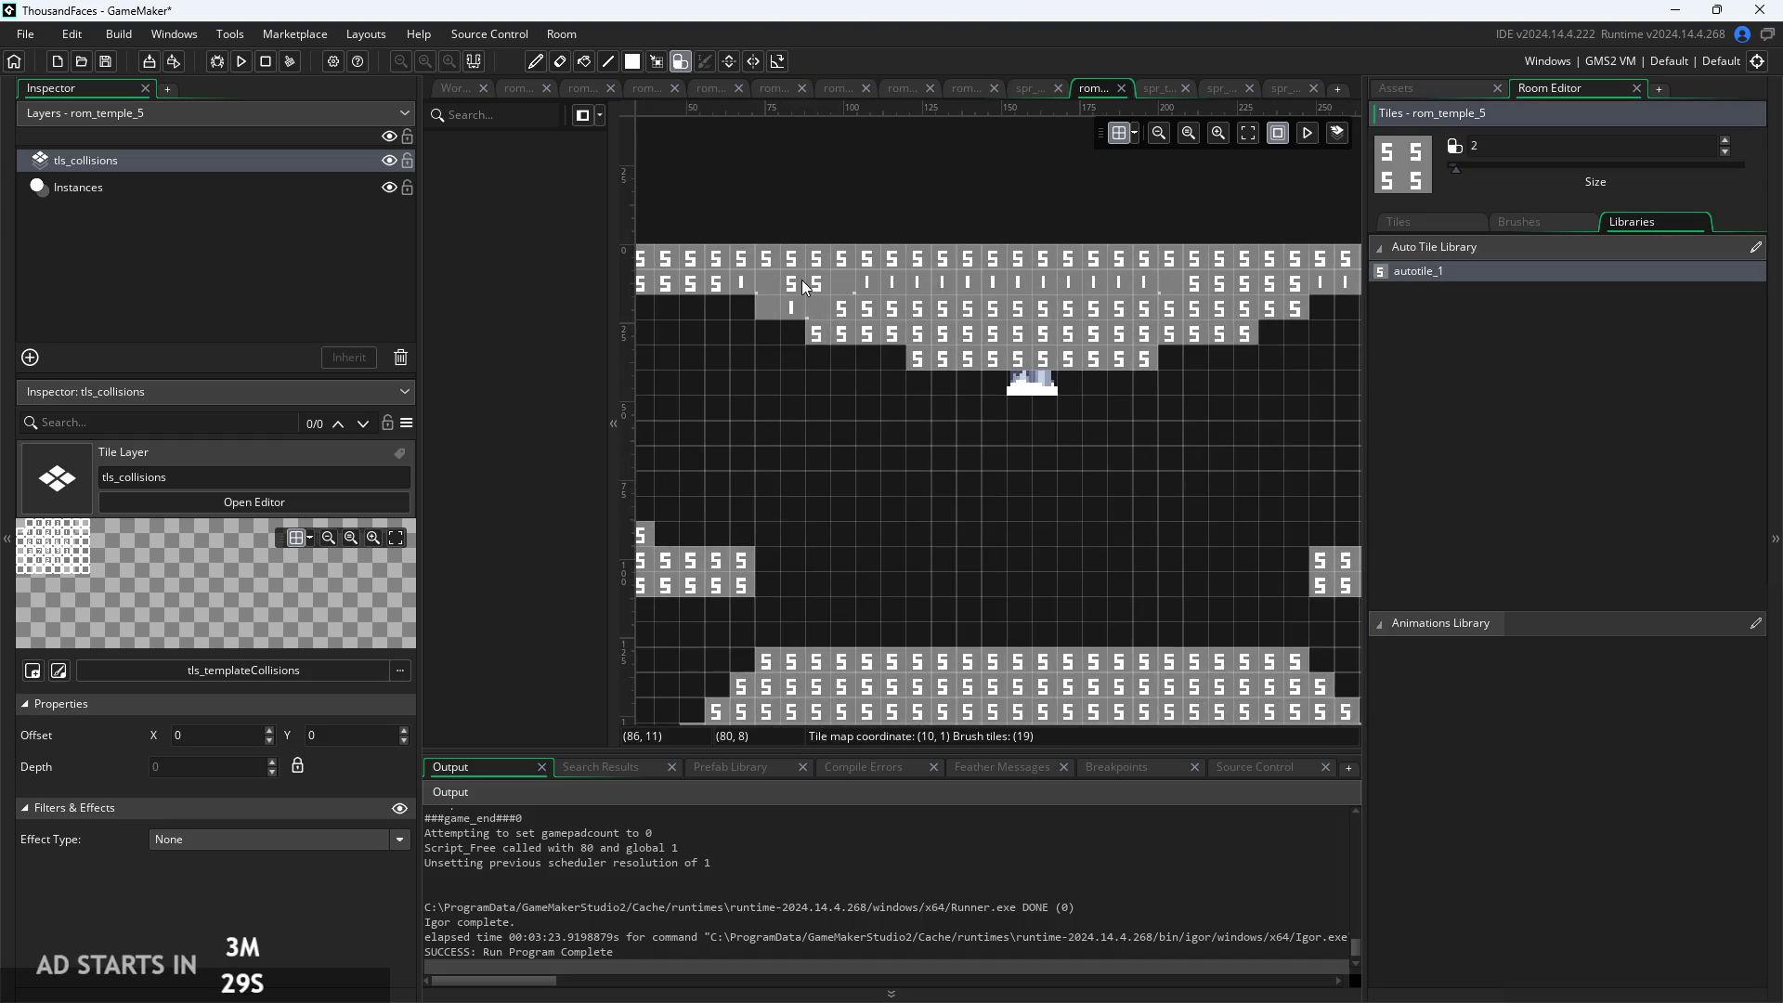
{"action": "scroll", "coordinate": [787, 307], "scroll_direction": "down", "scroll_amount": 2}
{"action": "left_click_drag", "start_coordinate": [797, 576], "coordinate": [1129, 587]}
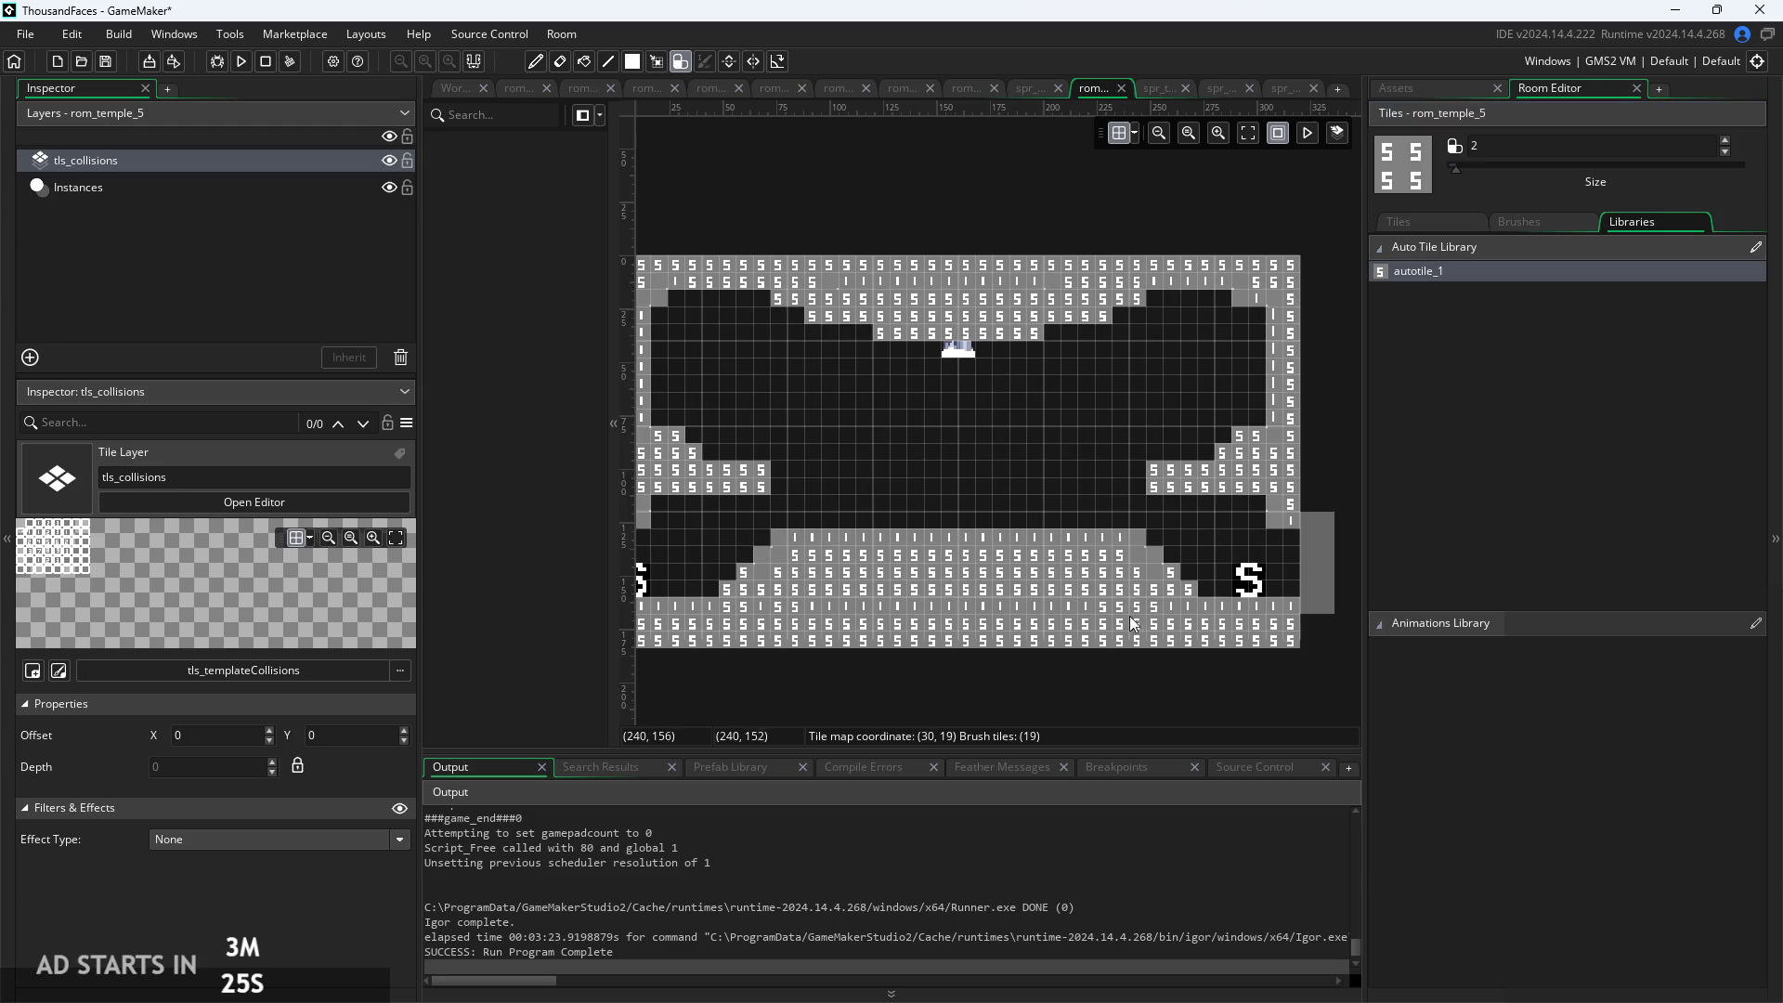
{"action": "scroll", "coordinate": [1051, 453], "scroll_direction": "up", "scroll_amount": 2}
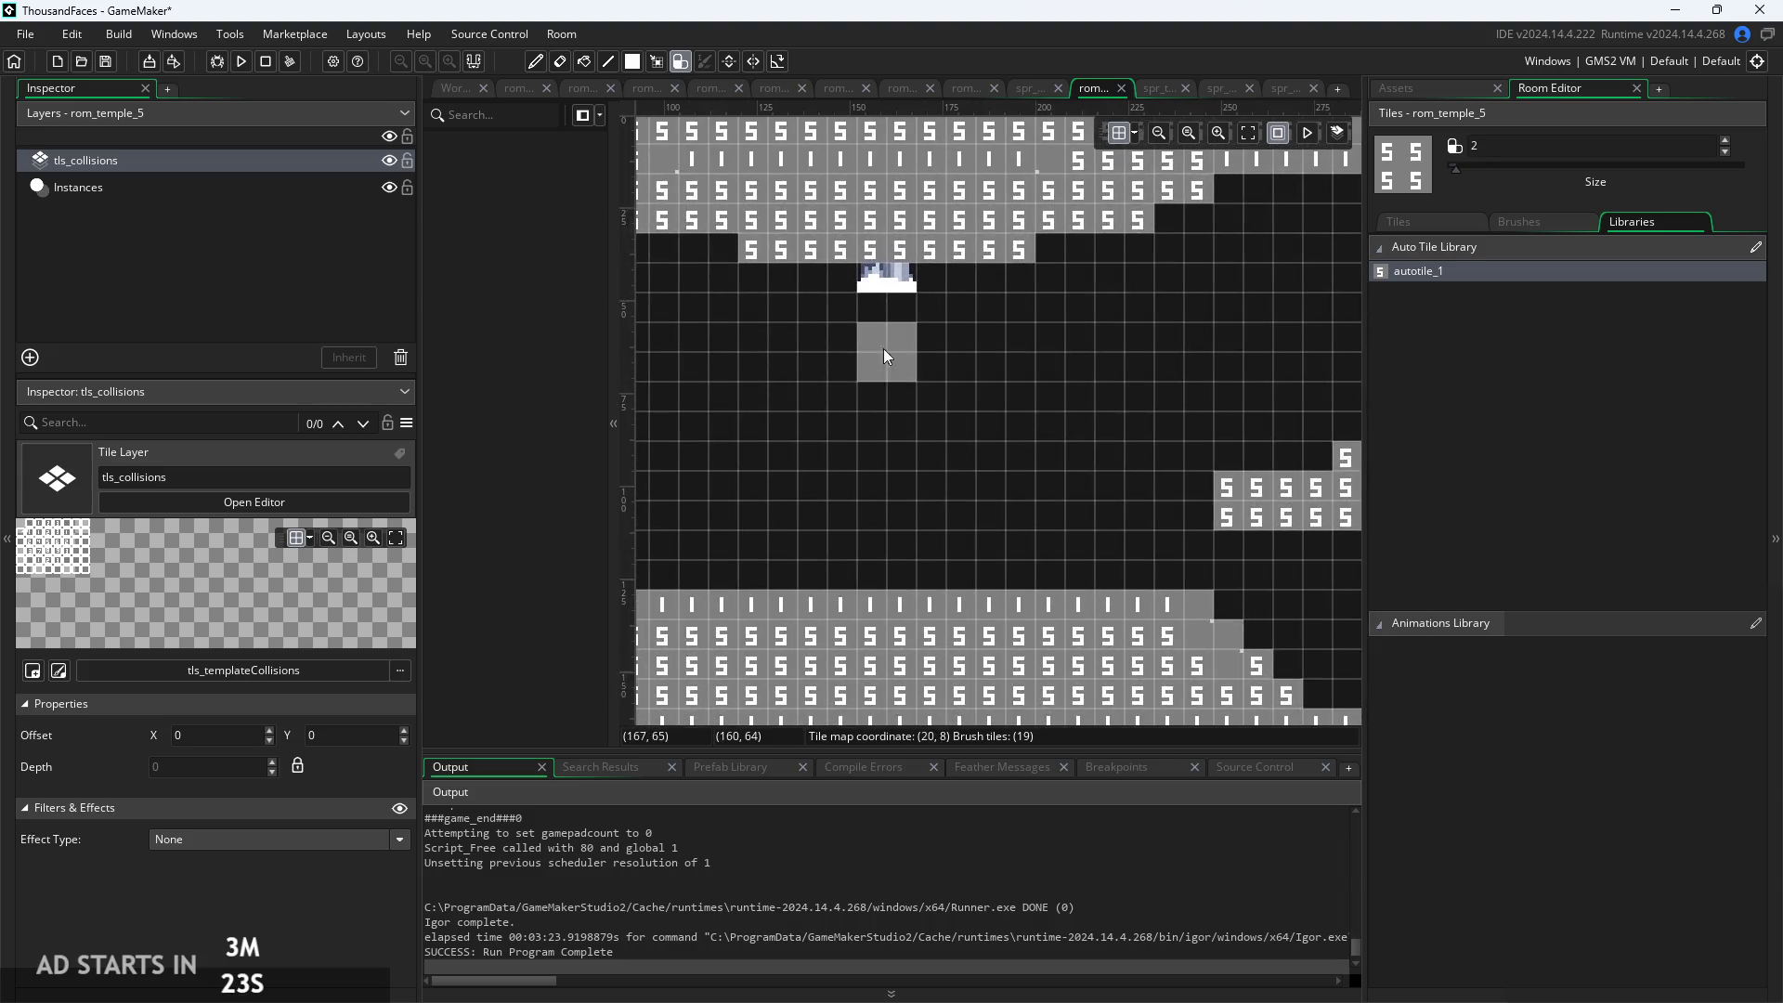
{"action": "left_click", "coordinate": [800, 258]}
{"action": "left_click_drag", "start_coordinate": [806, 265], "coordinate": [853, 266]}
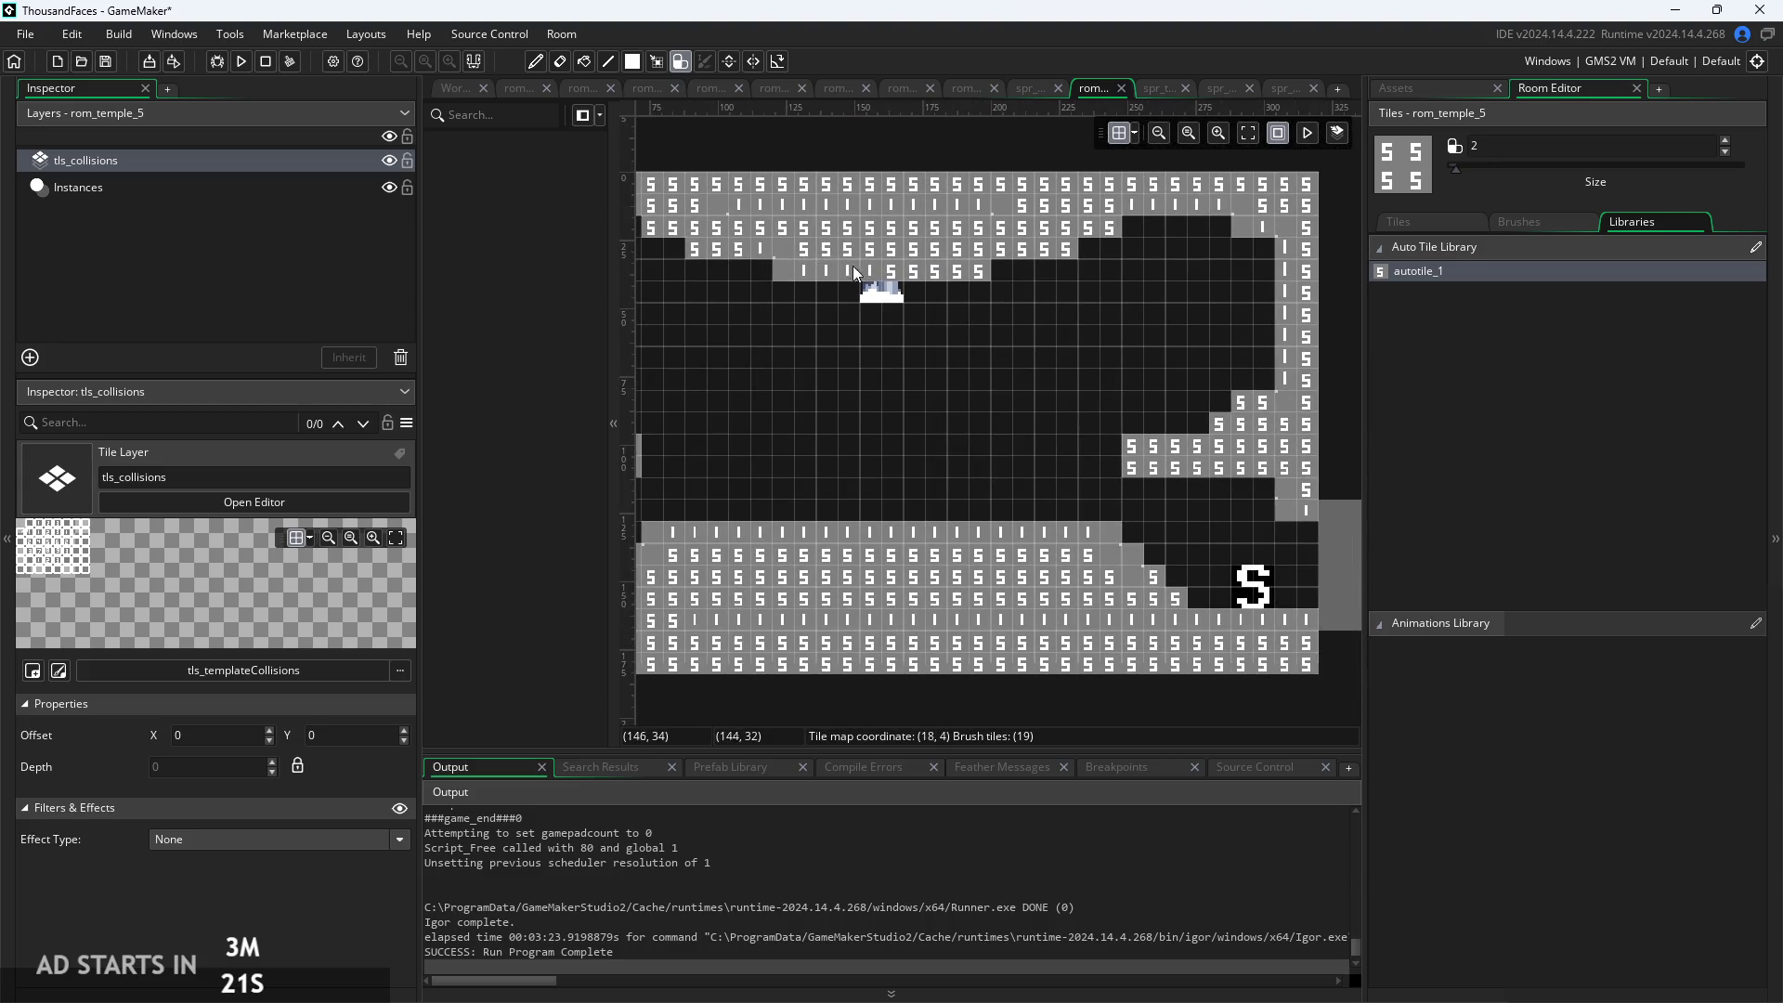
Rework the ceiling row with autotile_1 and extend the walls into the top-right corner
{"action": "left_click", "coordinate": [1050, 248]}
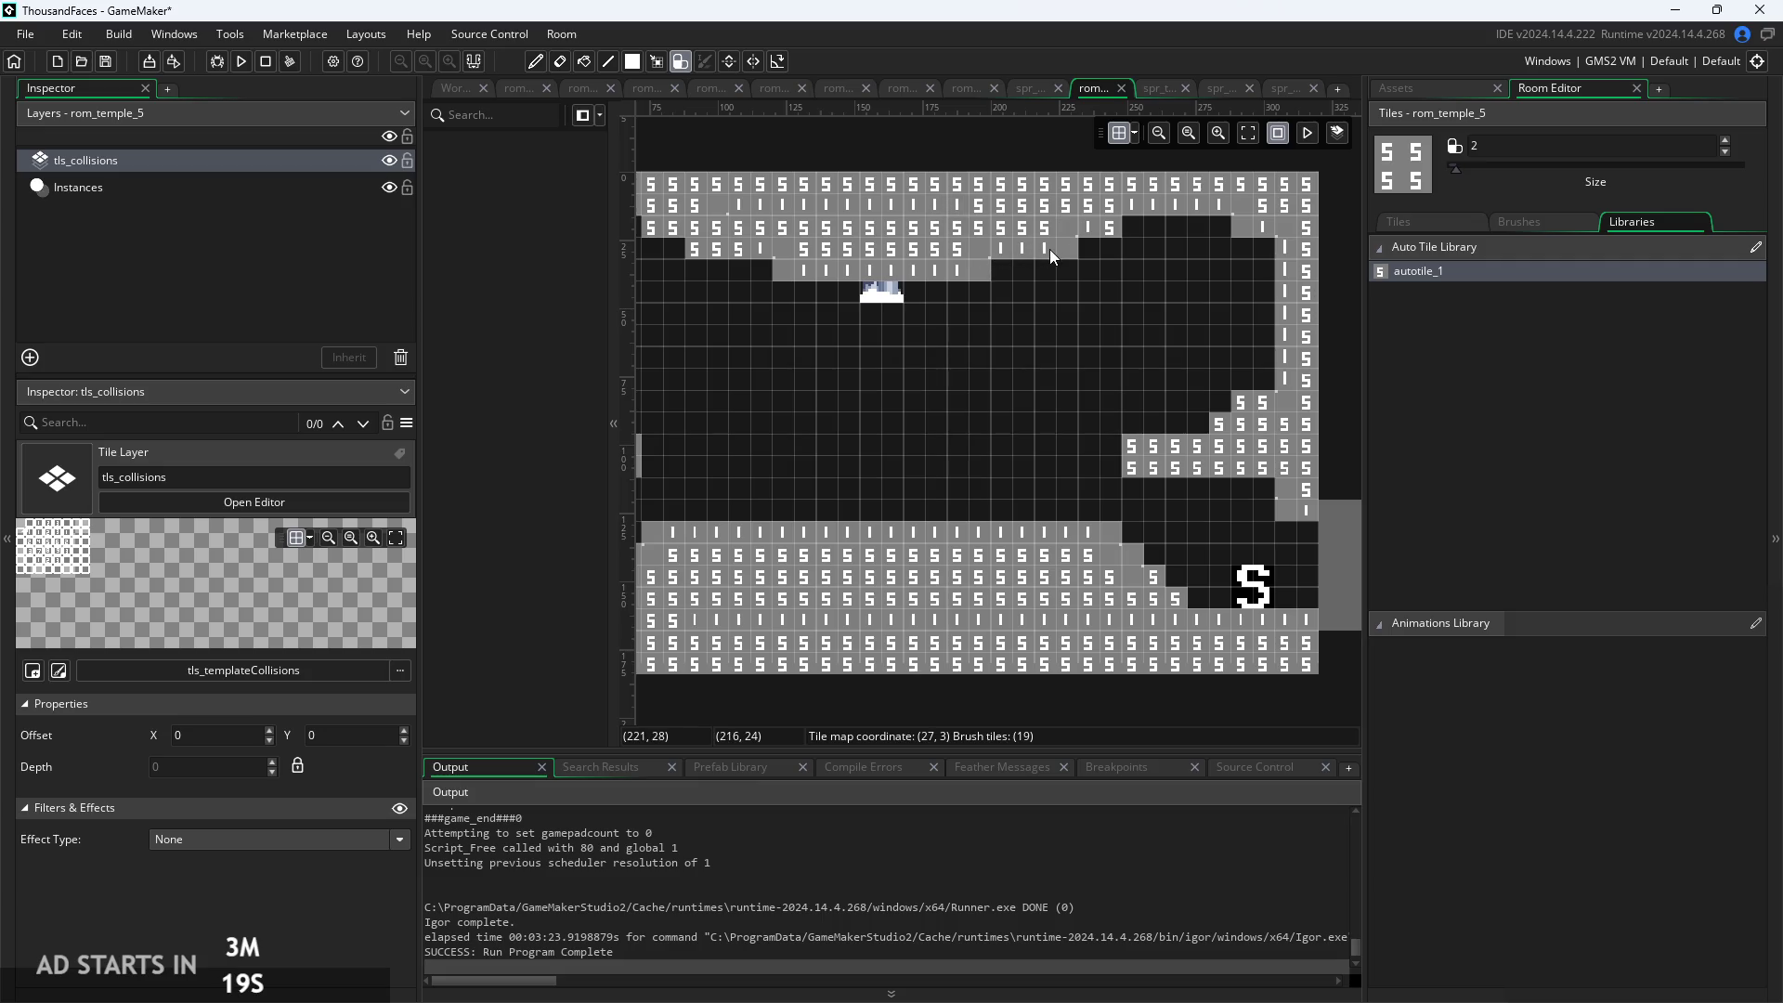
{"action": "left_click", "coordinate": [1094, 217]}
{"action": "mouse_move", "coordinate": [936, 249]}
{"action": "left_mouse_down"}
{"action": "mouse_move", "coordinate": [728, 247]}
{"action": "mouse_move", "coordinate": [660, 220]}
{"action": "mouse_move", "coordinate": [674, 215]}
{"action": "left_mouse_up"}
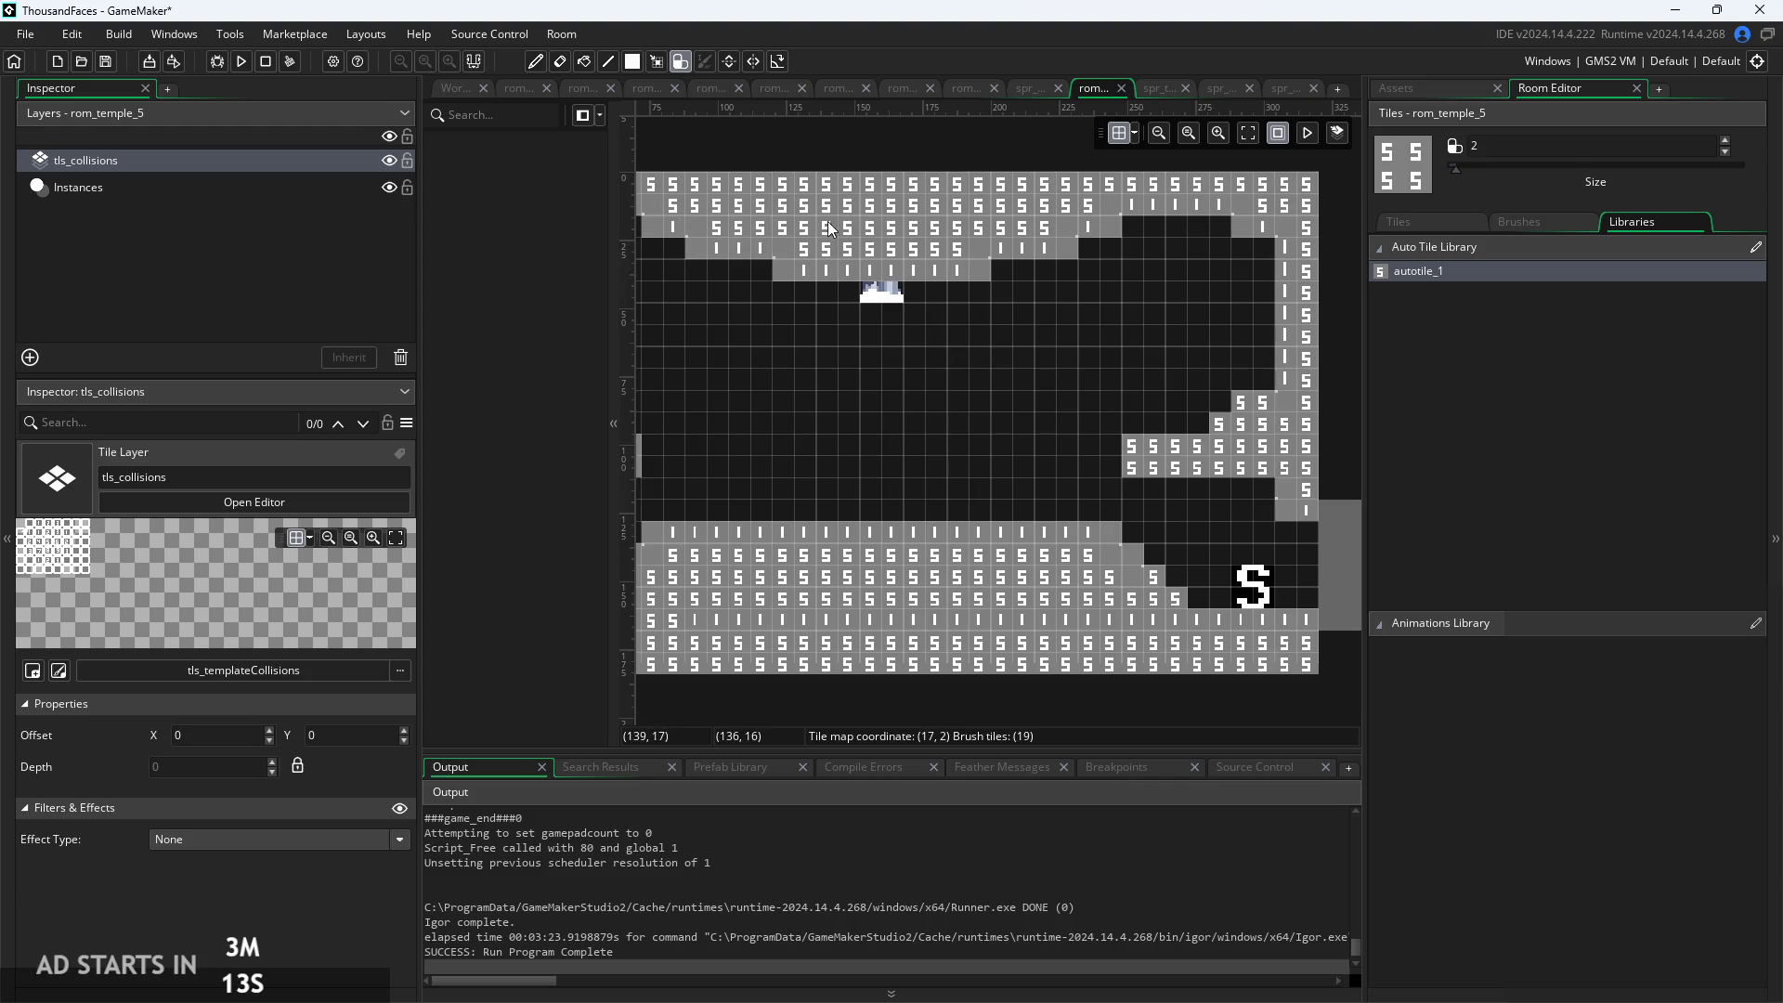
{"action": "left_click", "coordinate": [1133, 219]}
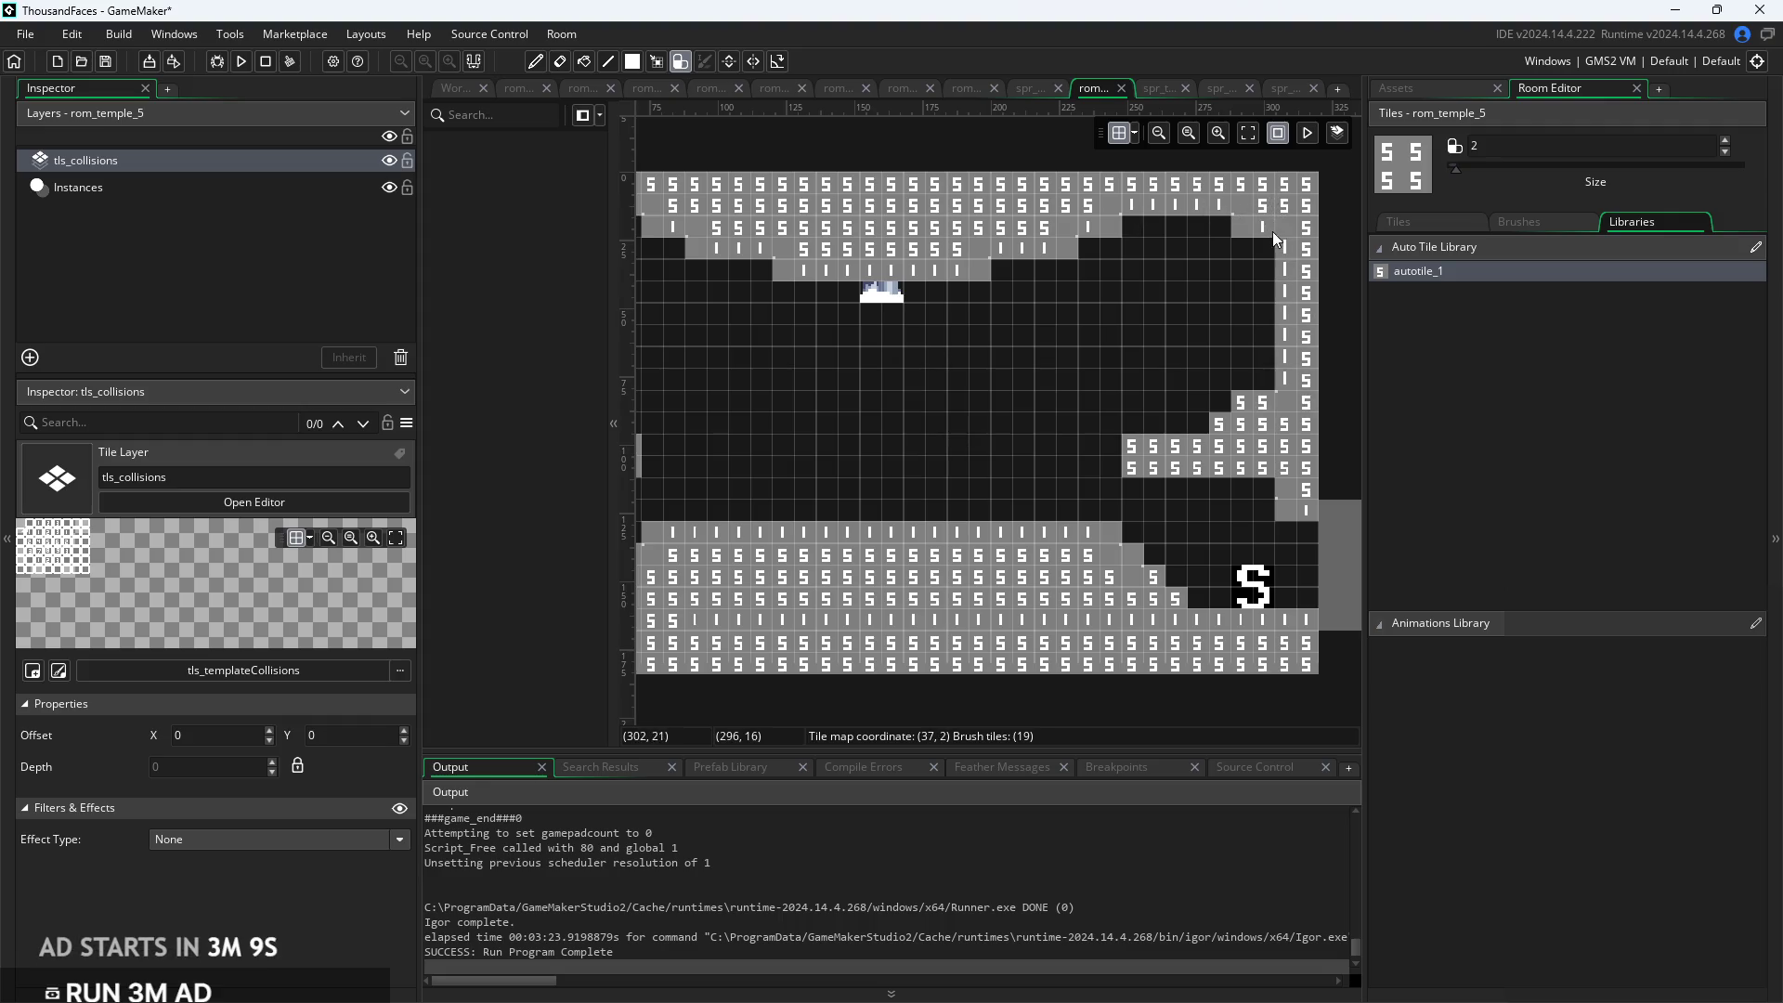
{"action": "left_click", "coordinate": [1295, 273]}
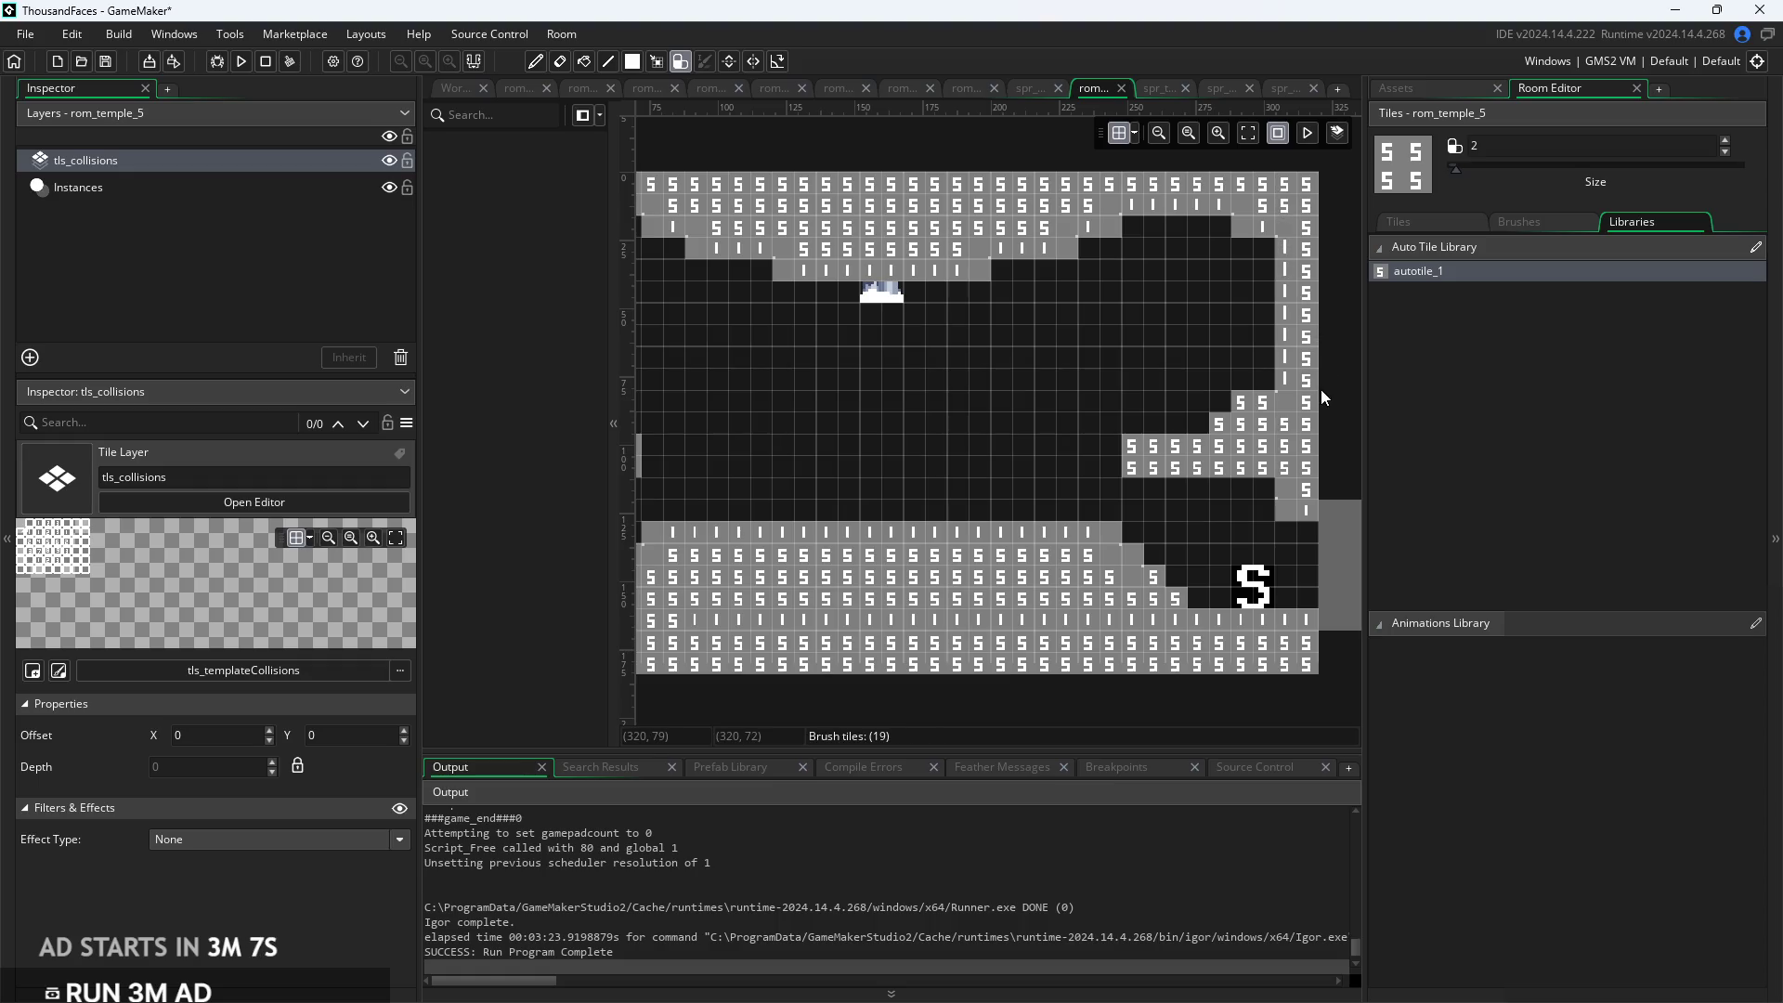
Paint an autotile collision wall along the top-left wall
{"action": "scroll", "coordinate": [1060, 364], "scroll_direction": "down", "scroll_amount": 2}
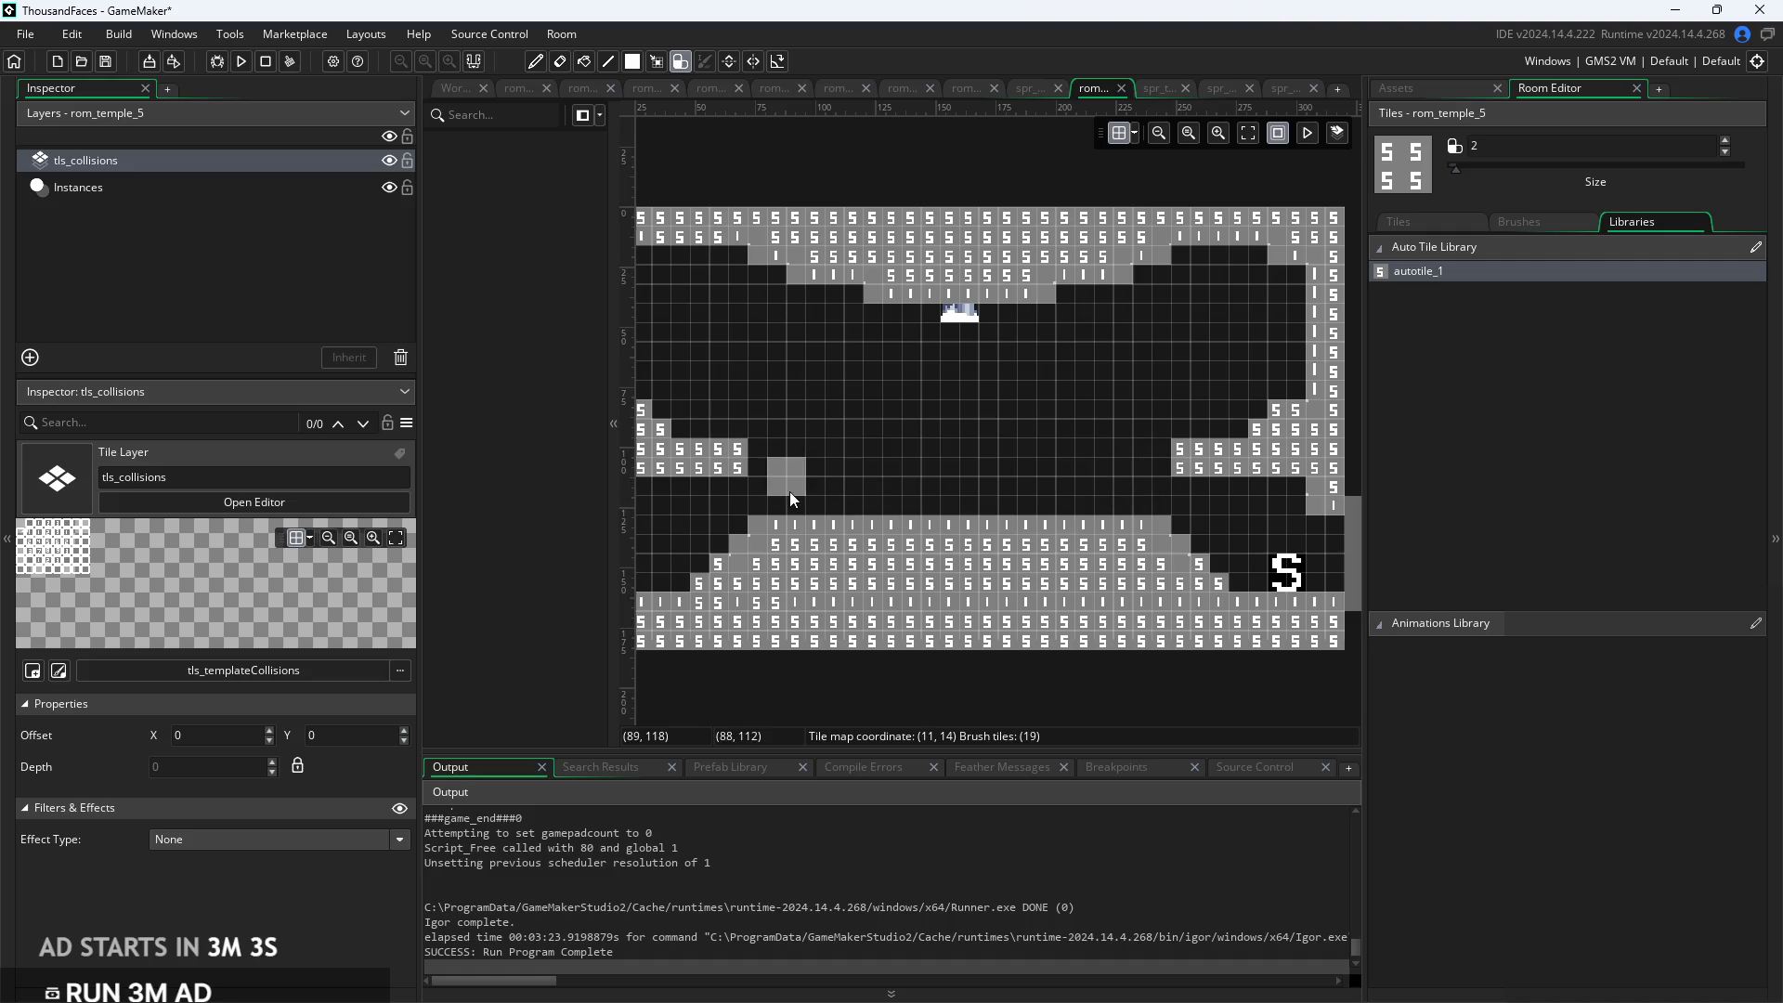
{"action": "scroll", "coordinate": [924, 460], "scroll_direction": "left", "scroll_amount": 2}
{"action": "scroll", "coordinate": [931, 493], "scroll_direction": "up", "scroll_amount": 1}
{"action": "left_click", "coordinate": [729, 305]}
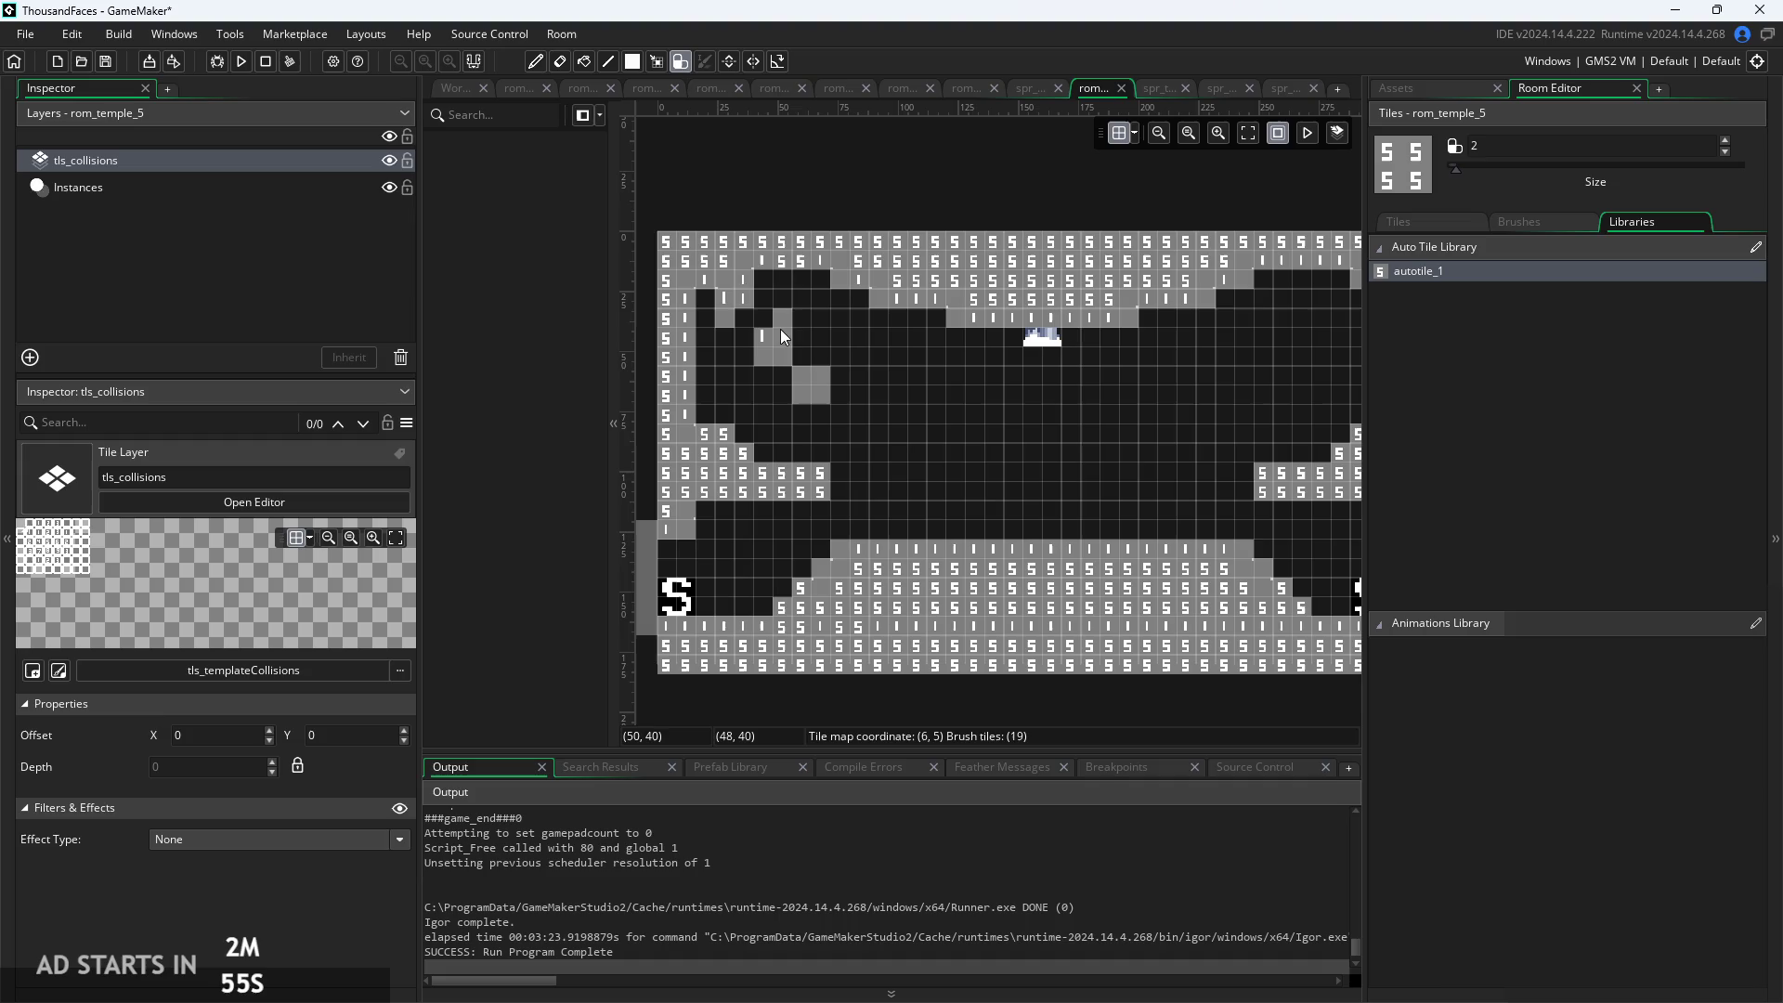
Paint autotile_1 steps down the upper-left wall to form a diagonal slope
{"action": "mouse_move", "coordinate": [778, 325]}
{"action": "left_mouse_down"}
{"action": "mouse_move", "coordinate": [729, 325]}
{"action": "mouse_move", "coordinate": [795, 386]}
{"action": "mouse_move", "coordinate": [812, 358]}
{"action": "left_mouse_up"}
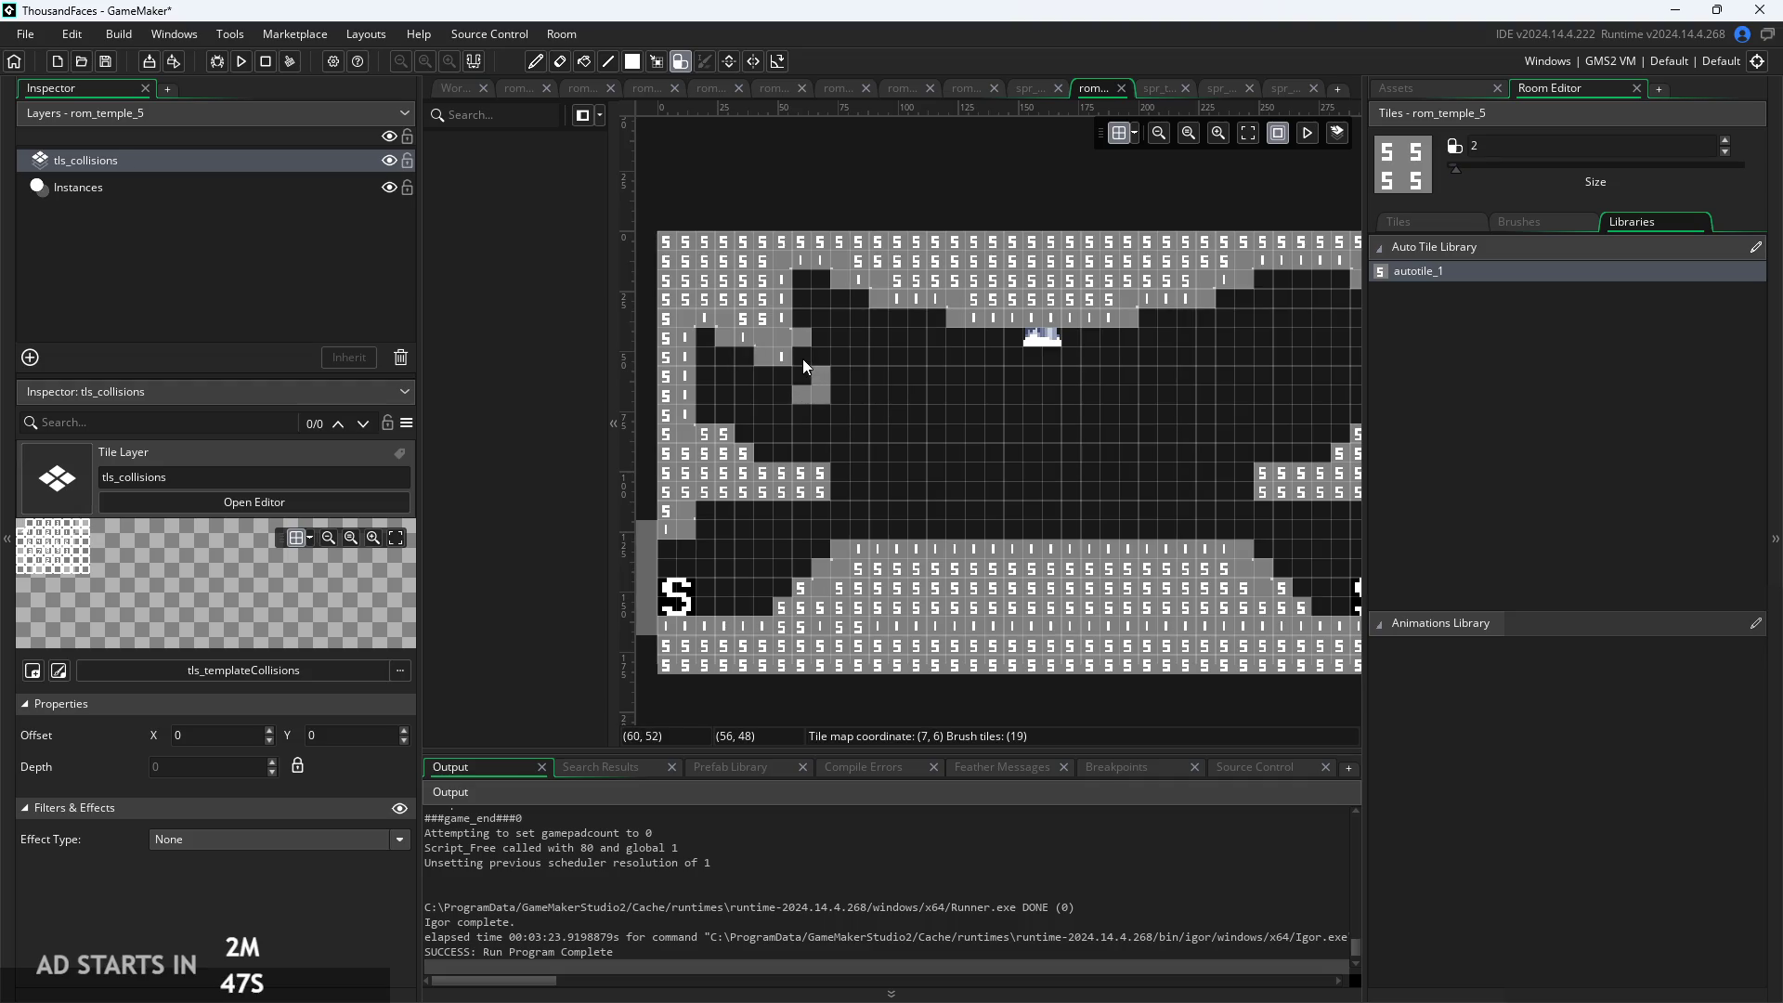
{"action": "left_click", "coordinate": [815, 379]}
{"action": "left_click_drag", "start_coordinate": [794, 375], "coordinate": [867, 444]}
{"action": "scroll", "coordinate": [867, 444], "scroll_direction": "up", "scroll_amount": 2}
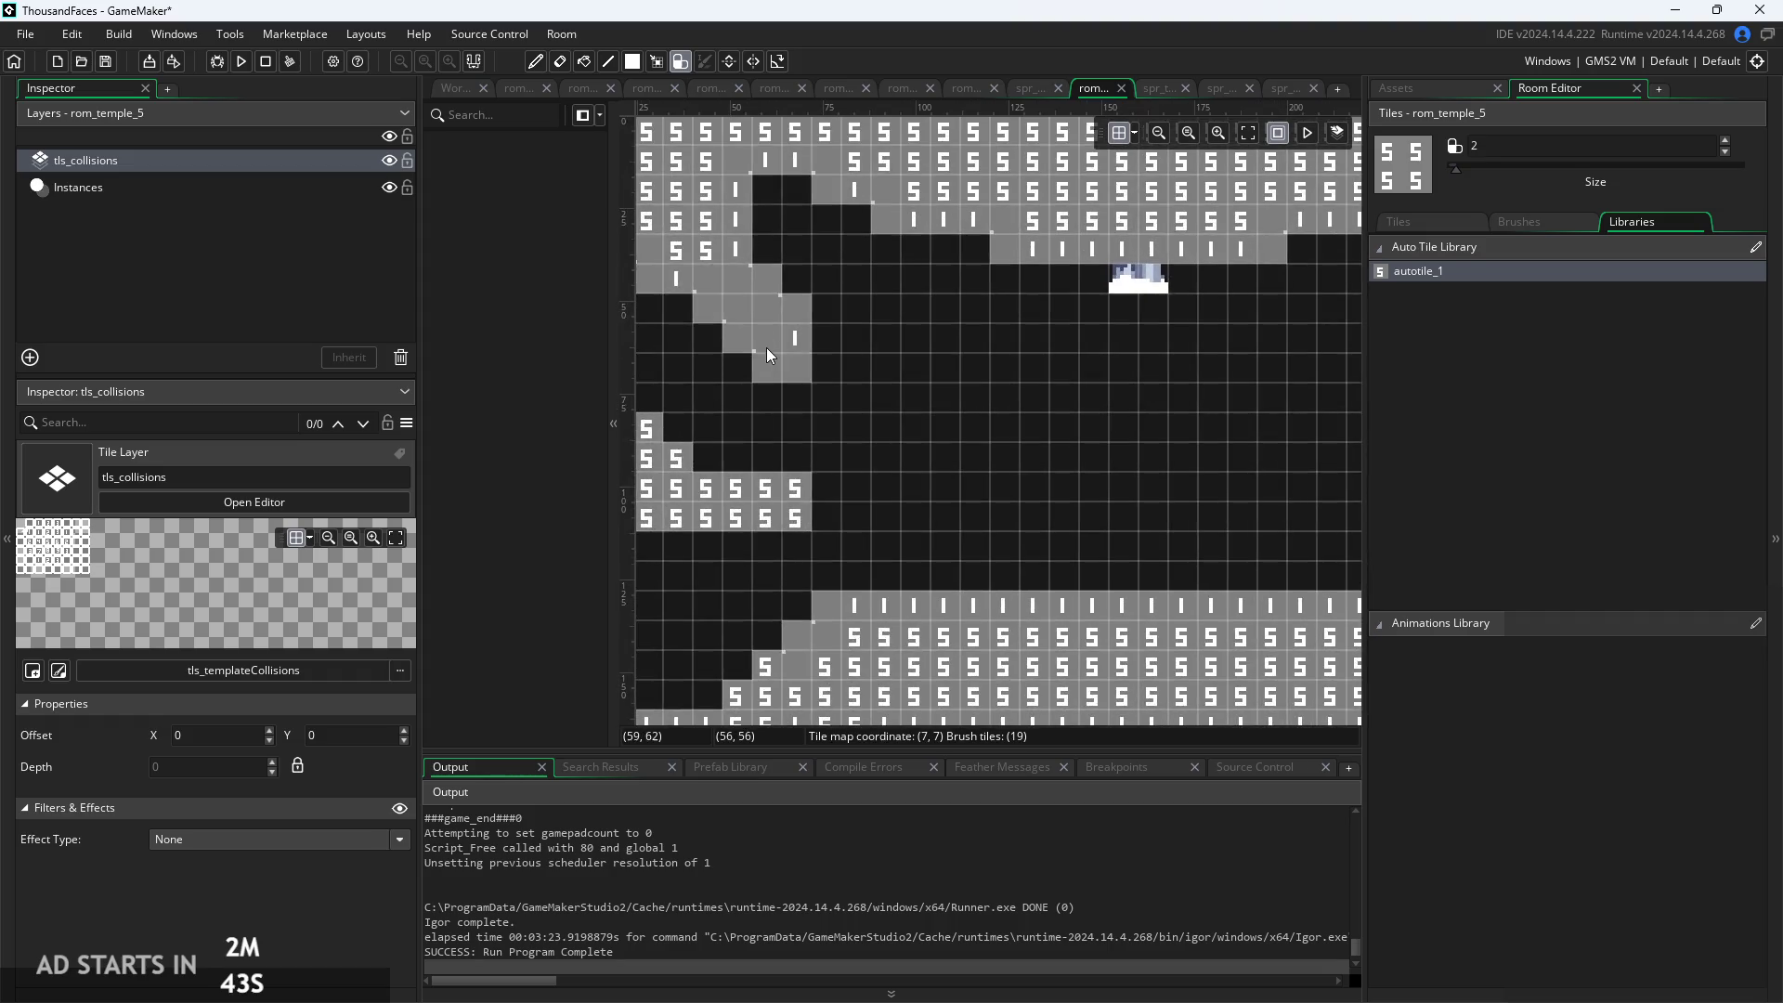
{"action": "left_click", "coordinate": [738, 336]}
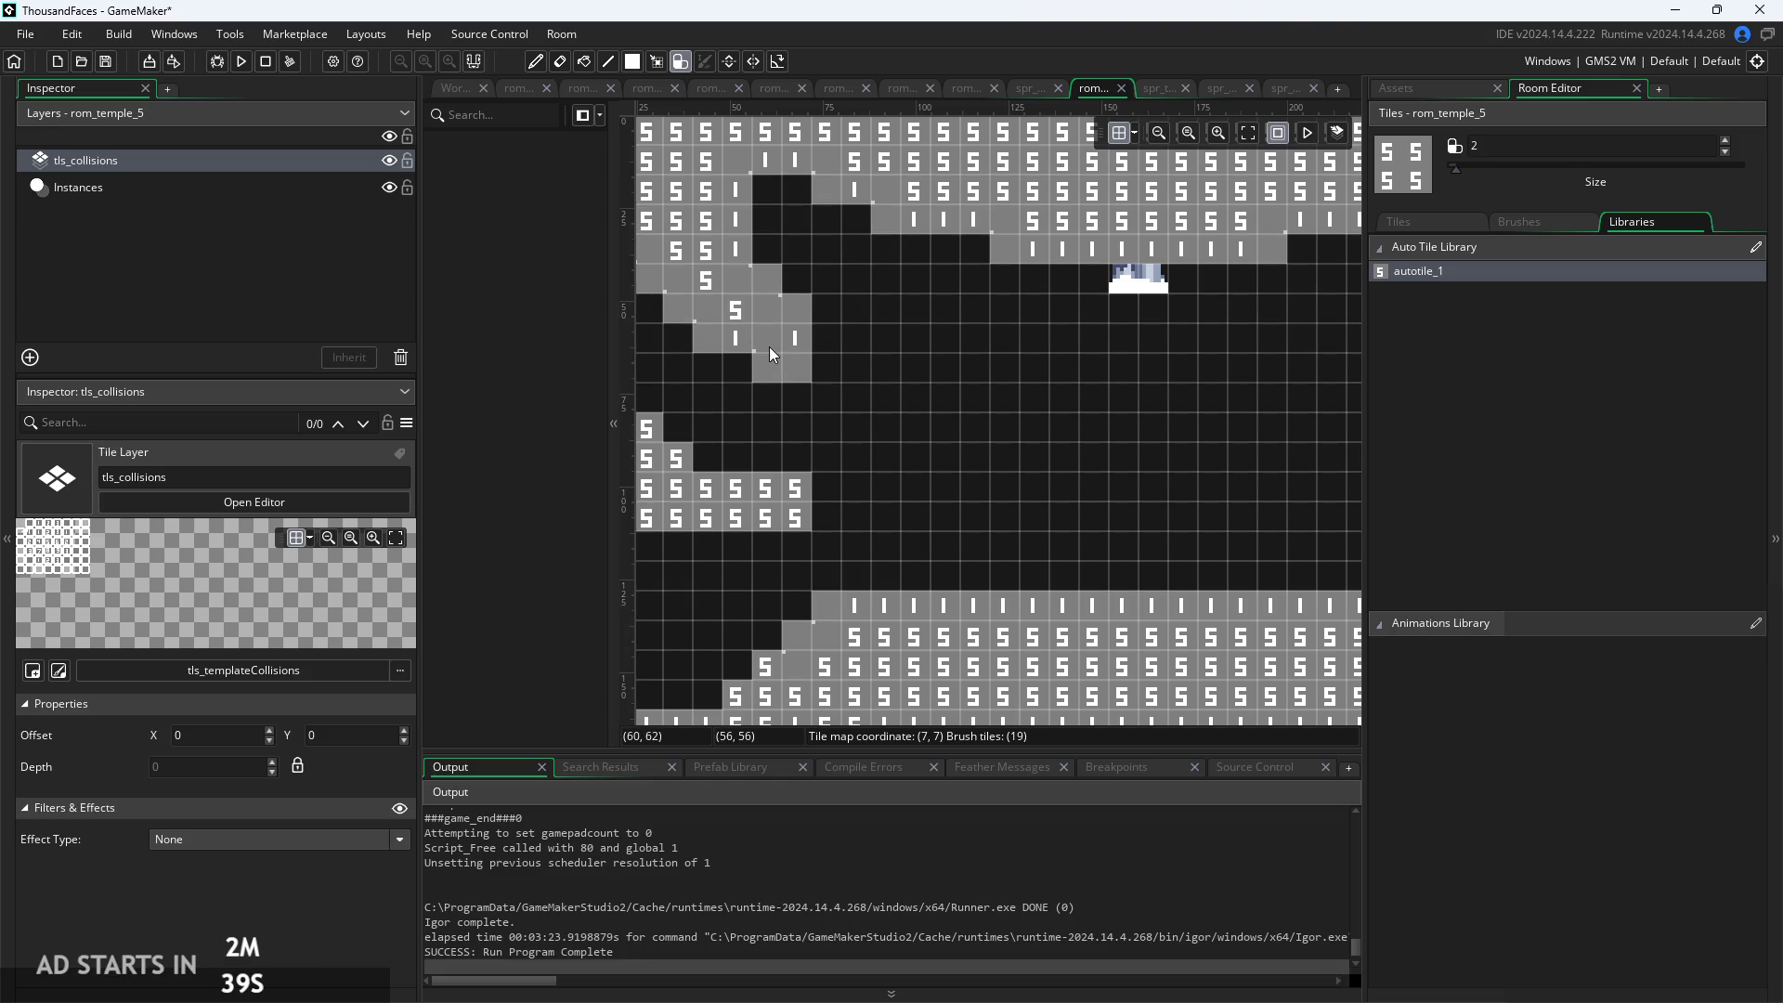
{"action": "scroll", "coordinate": [999, 448], "scroll_direction": "down", "scroll_amount": 2}
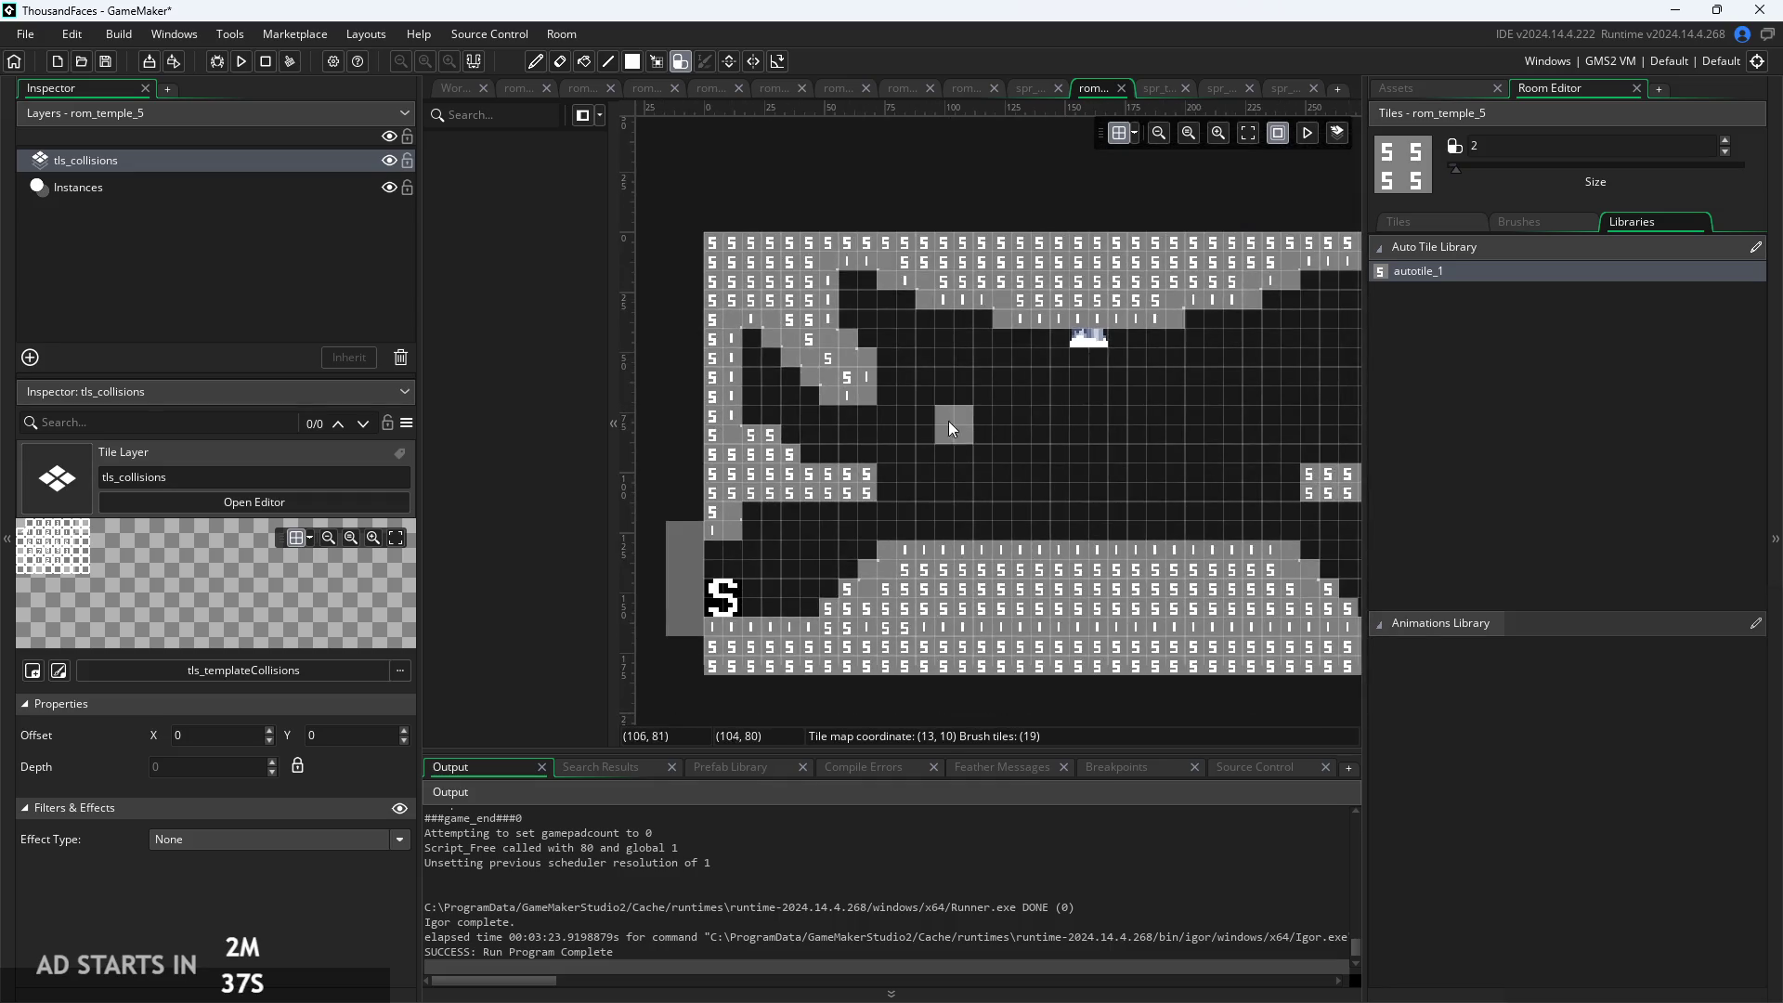
{"action": "left_click_drag", "start_coordinate": [858, 336], "coordinate": [850, 320]}
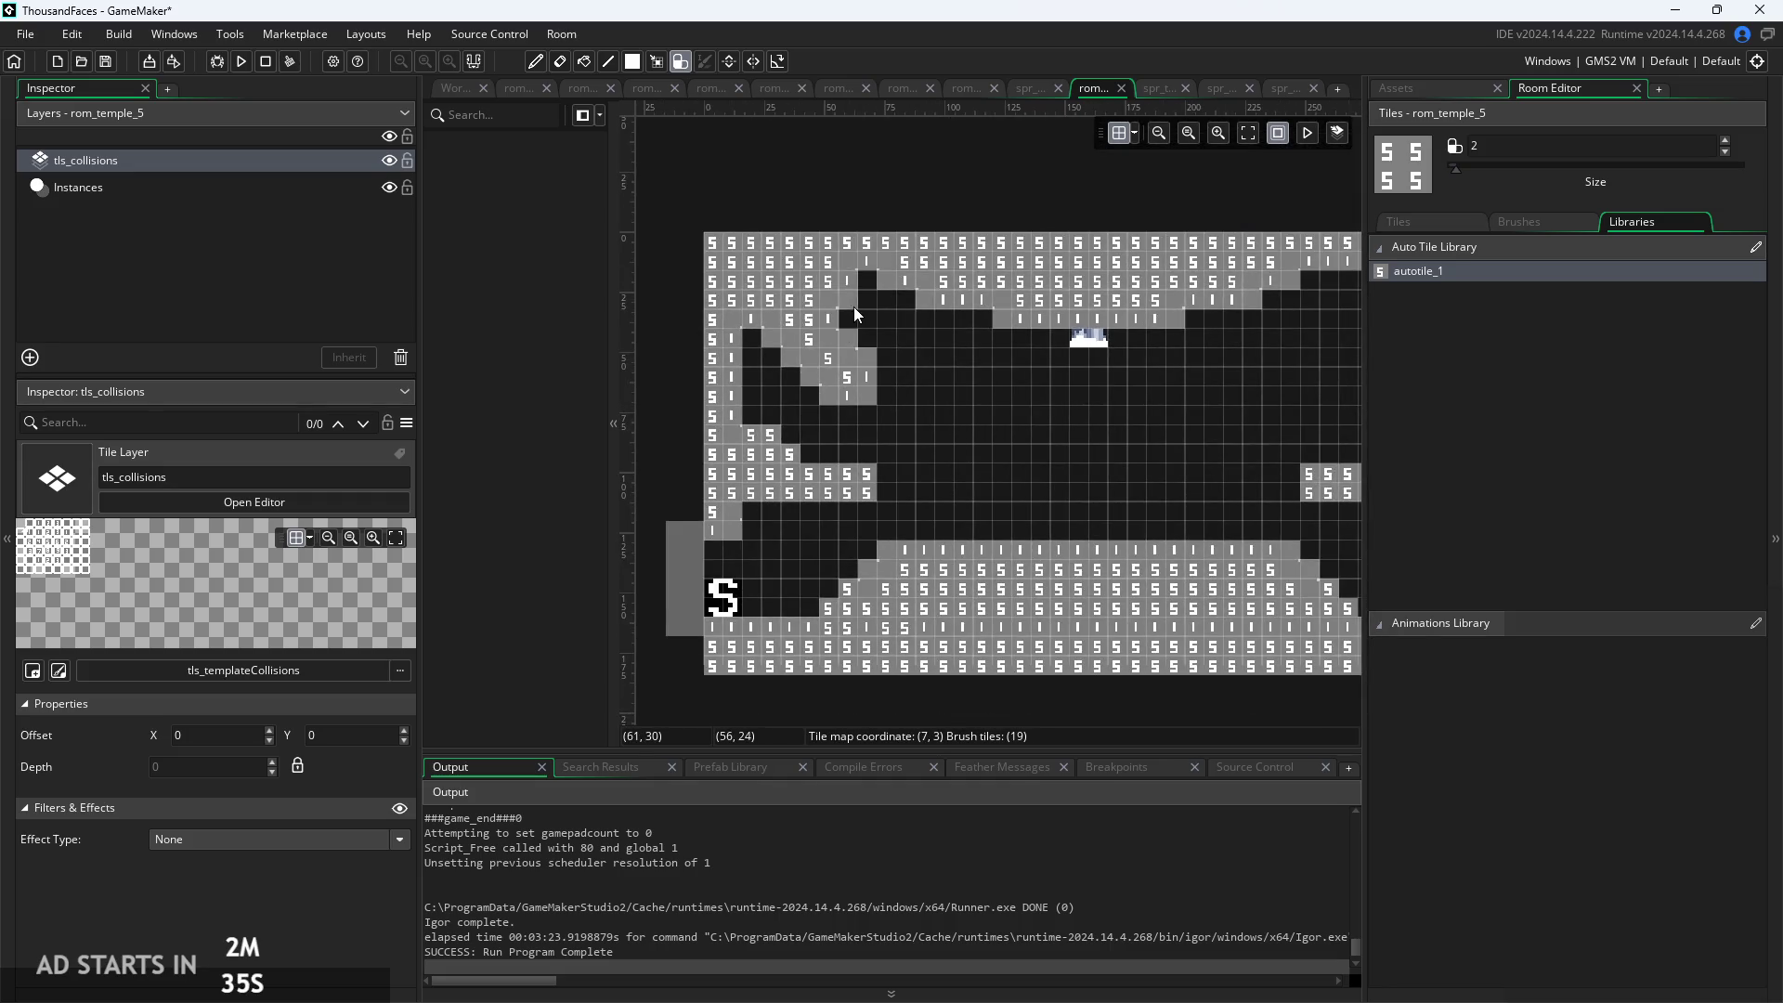
Erase stray tiles mid-room and reshape the upper-right ceiling corner
{"action": "scroll", "coordinate": [1029, 498], "scroll_direction": "right", "scroll_amount": 3}
{"action": "scroll", "coordinate": [756, 361], "scroll_direction": "up", "scroll_amount": 5}
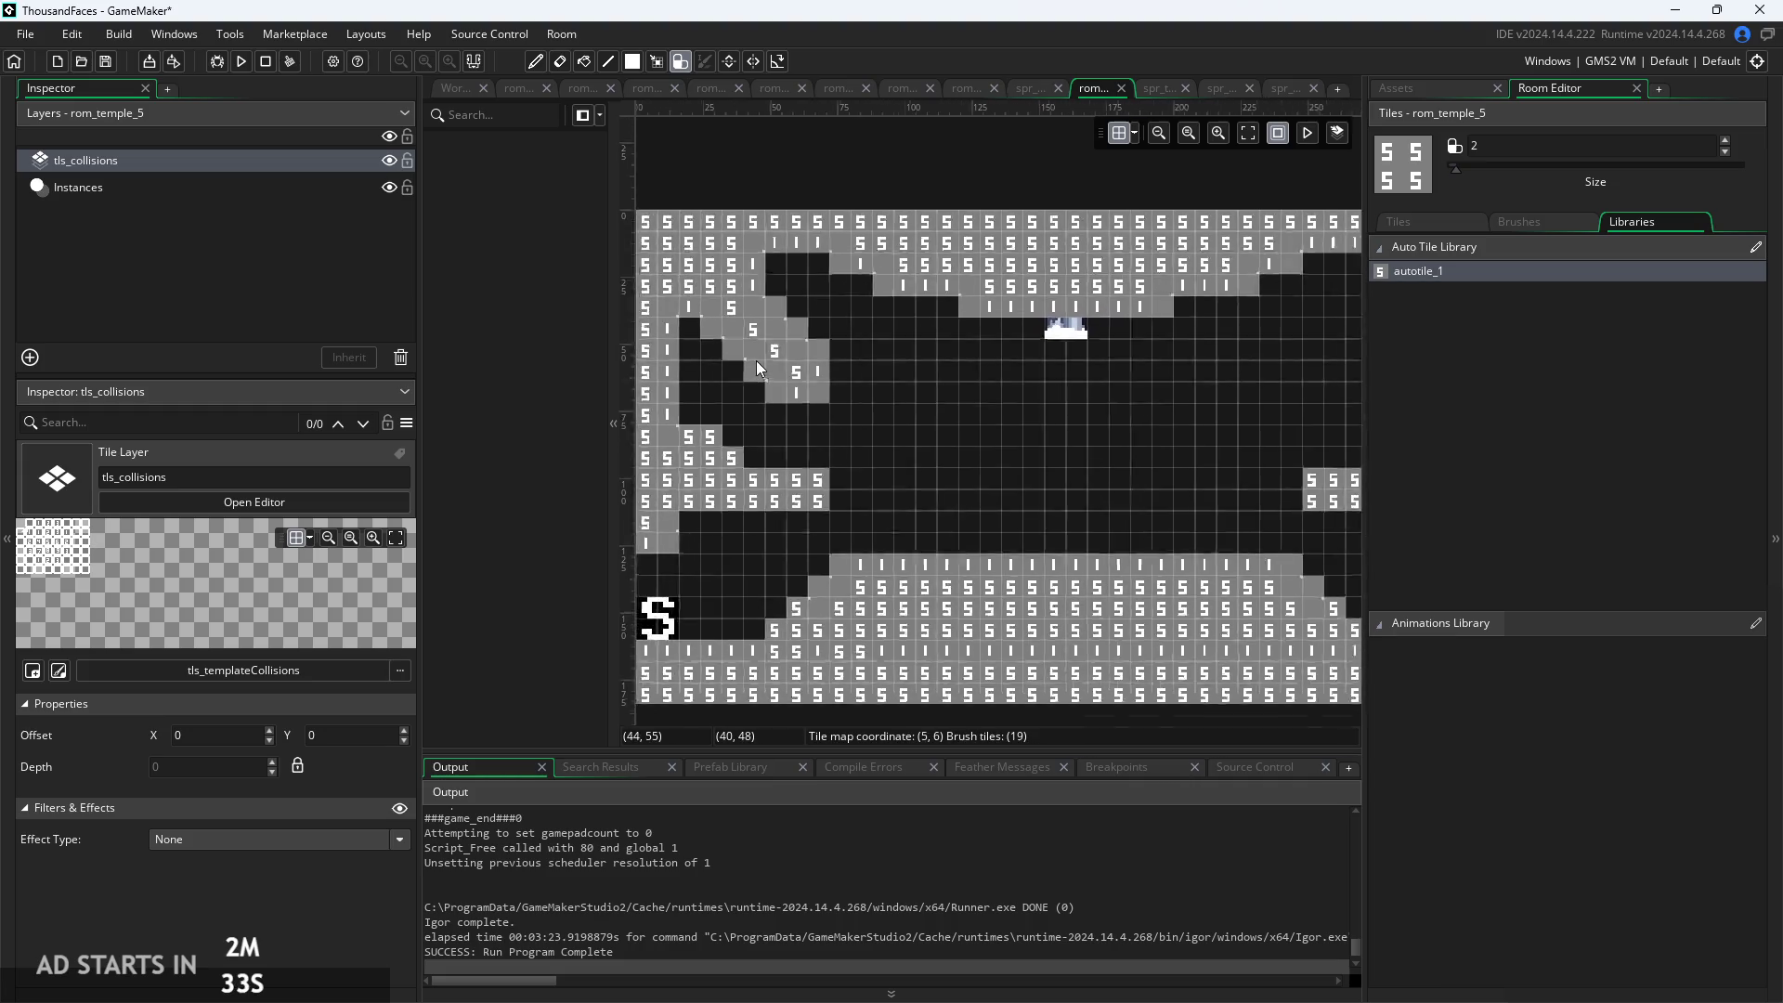
{"action": "scroll", "coordinate": [1018, 384], "scroll_direction": "up", "scroll_amount": 3}
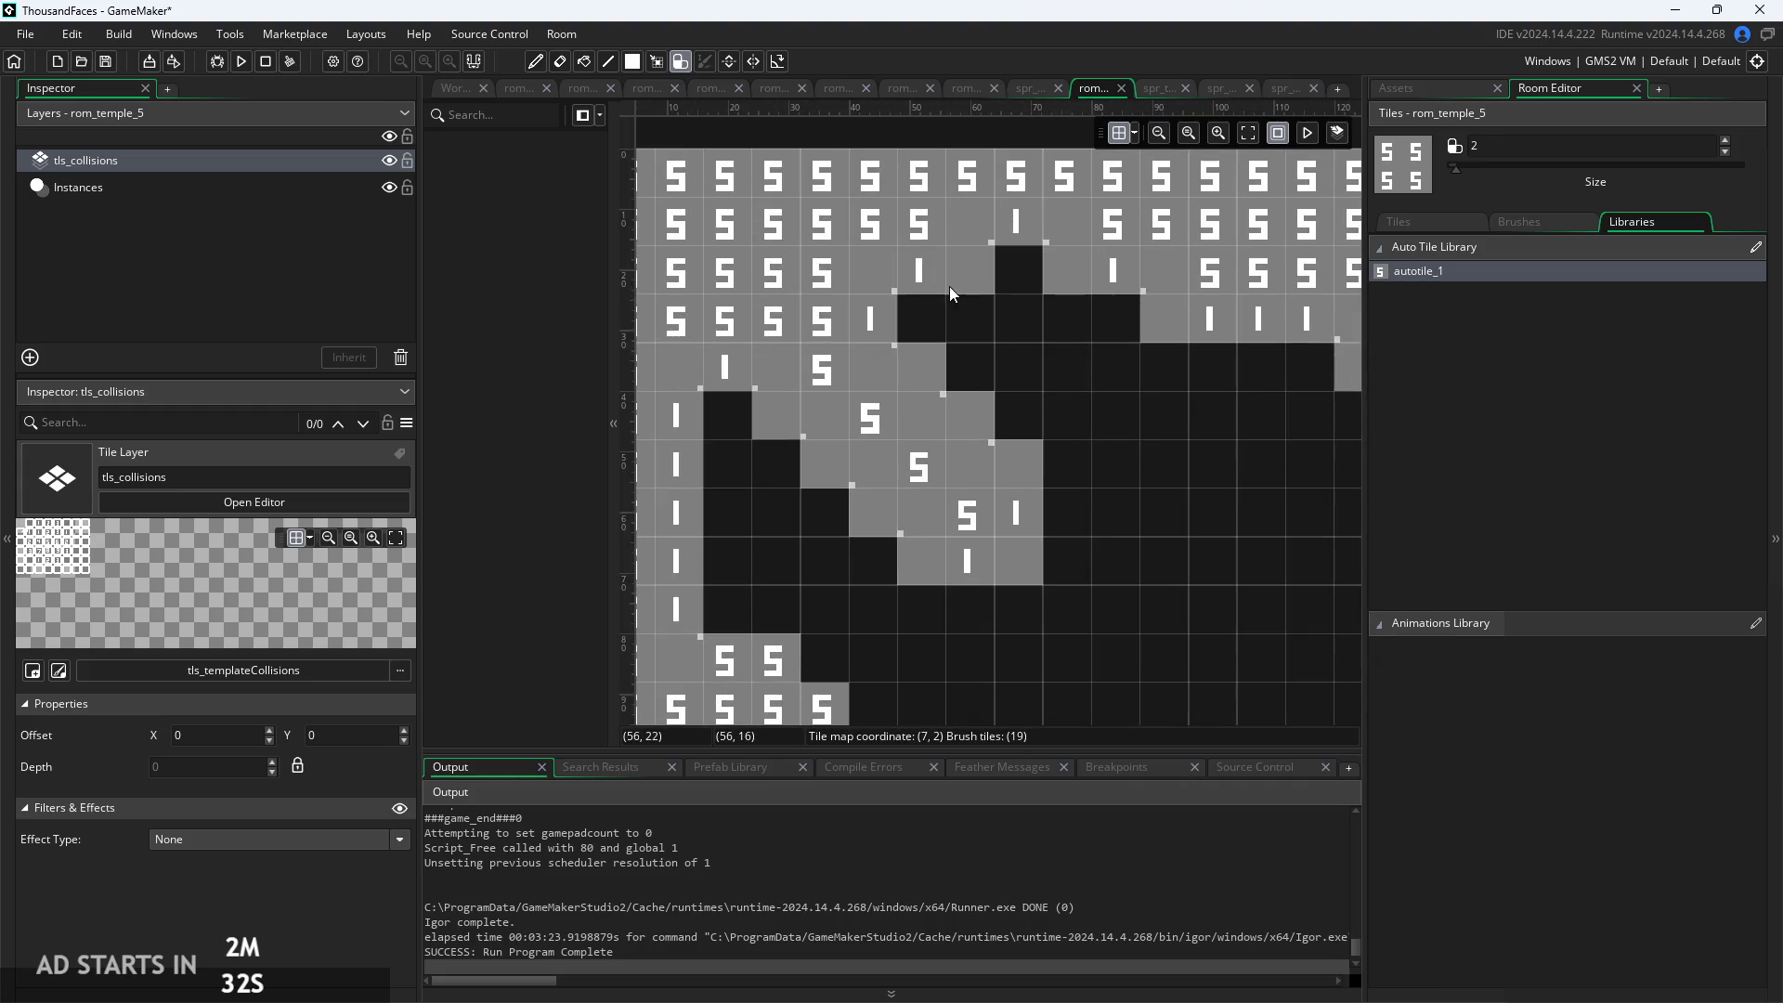
{"action": "scroll", "coordinate": [1217, 494], "scroll_direction": "down", "scroll_amount": 5}
{"action": "scroll", "coordinate": [711, 394], "scroll_direction": "right", "scroll_amount": 5}
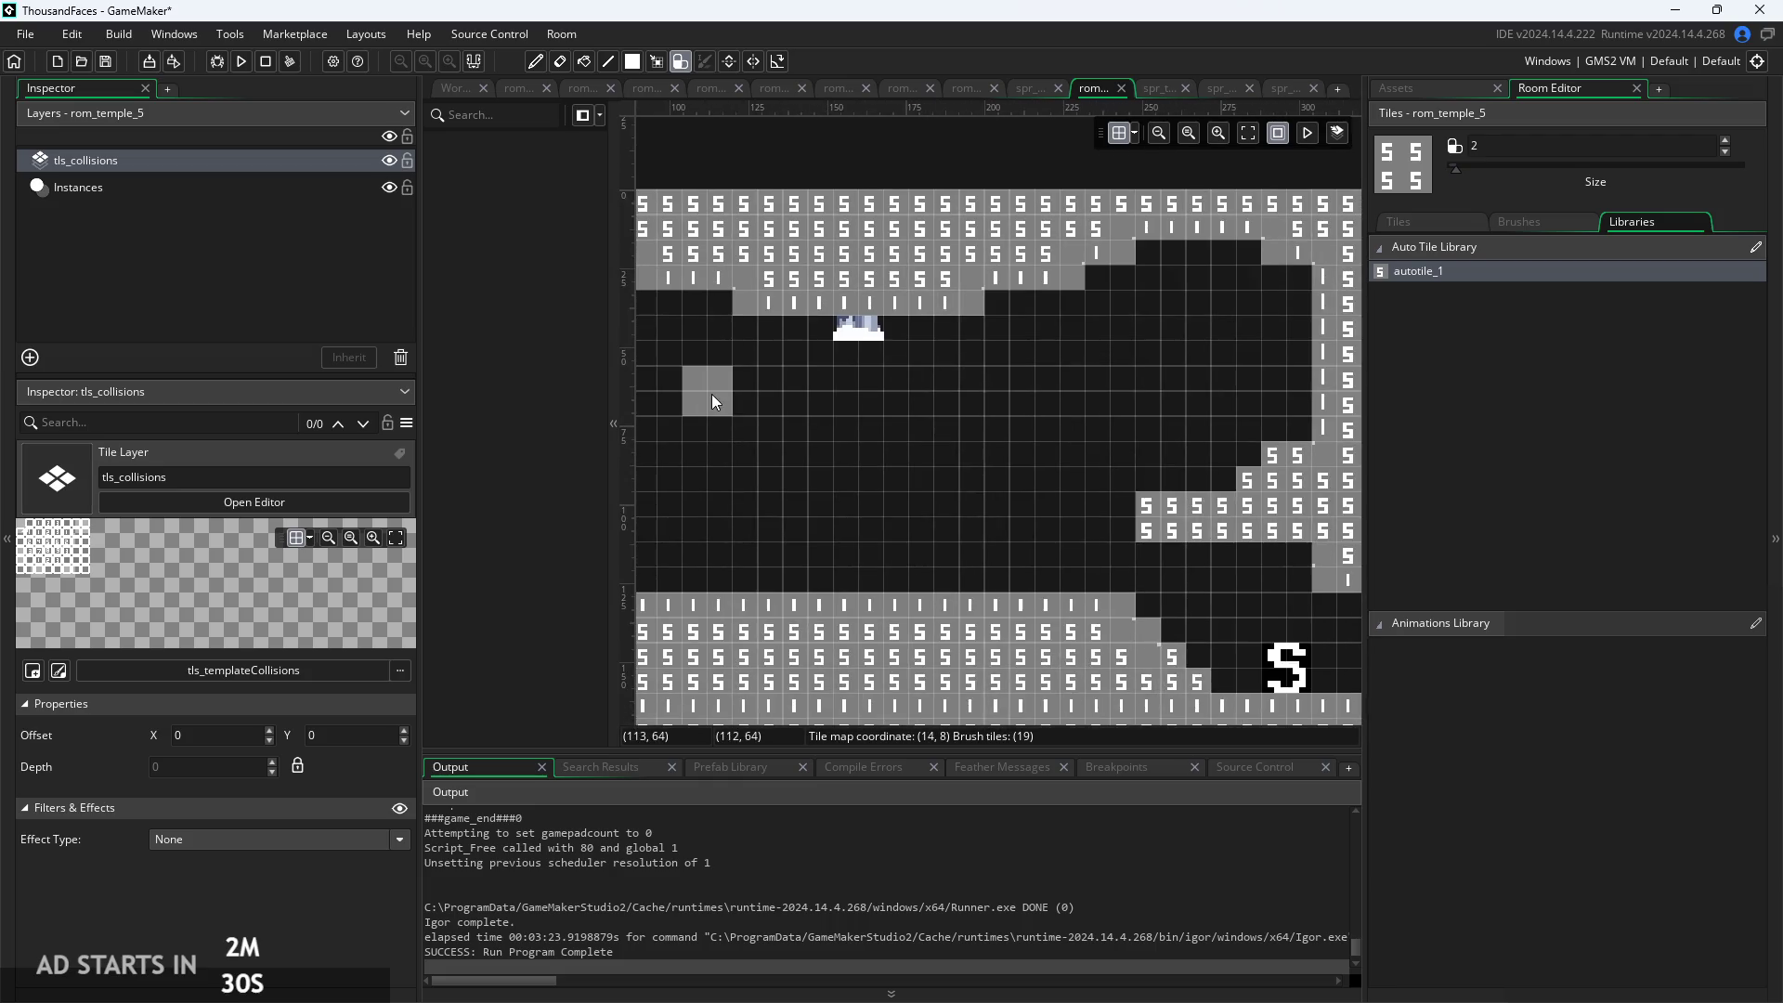
{"action": "scroll", "coordinate": [711, 393], "scroll_direction": "up", "scroll_amount": 1}
{"action": "scroll", "coordinate": [1061, 338], "scroll_direction": "down", "scroll_amount": 3}
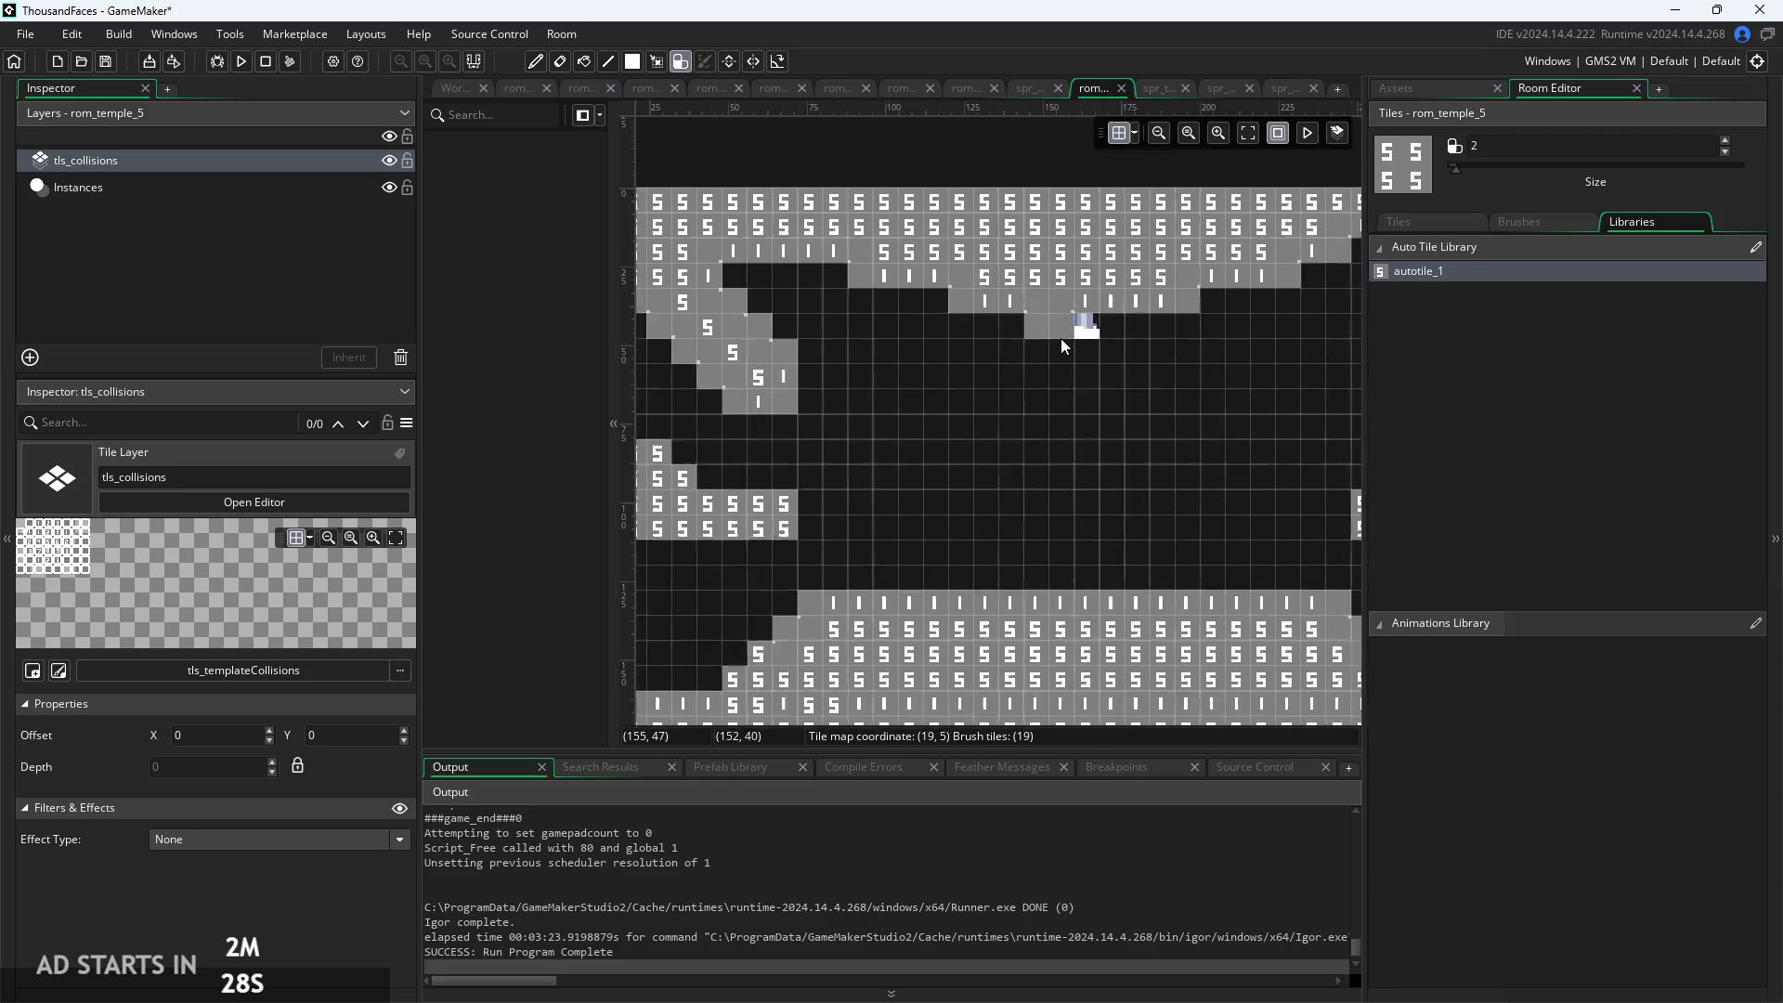
{"action": "scroll", "coordinate": [929, 459], "scroll_direction": "up", "scroll_amount": 4}
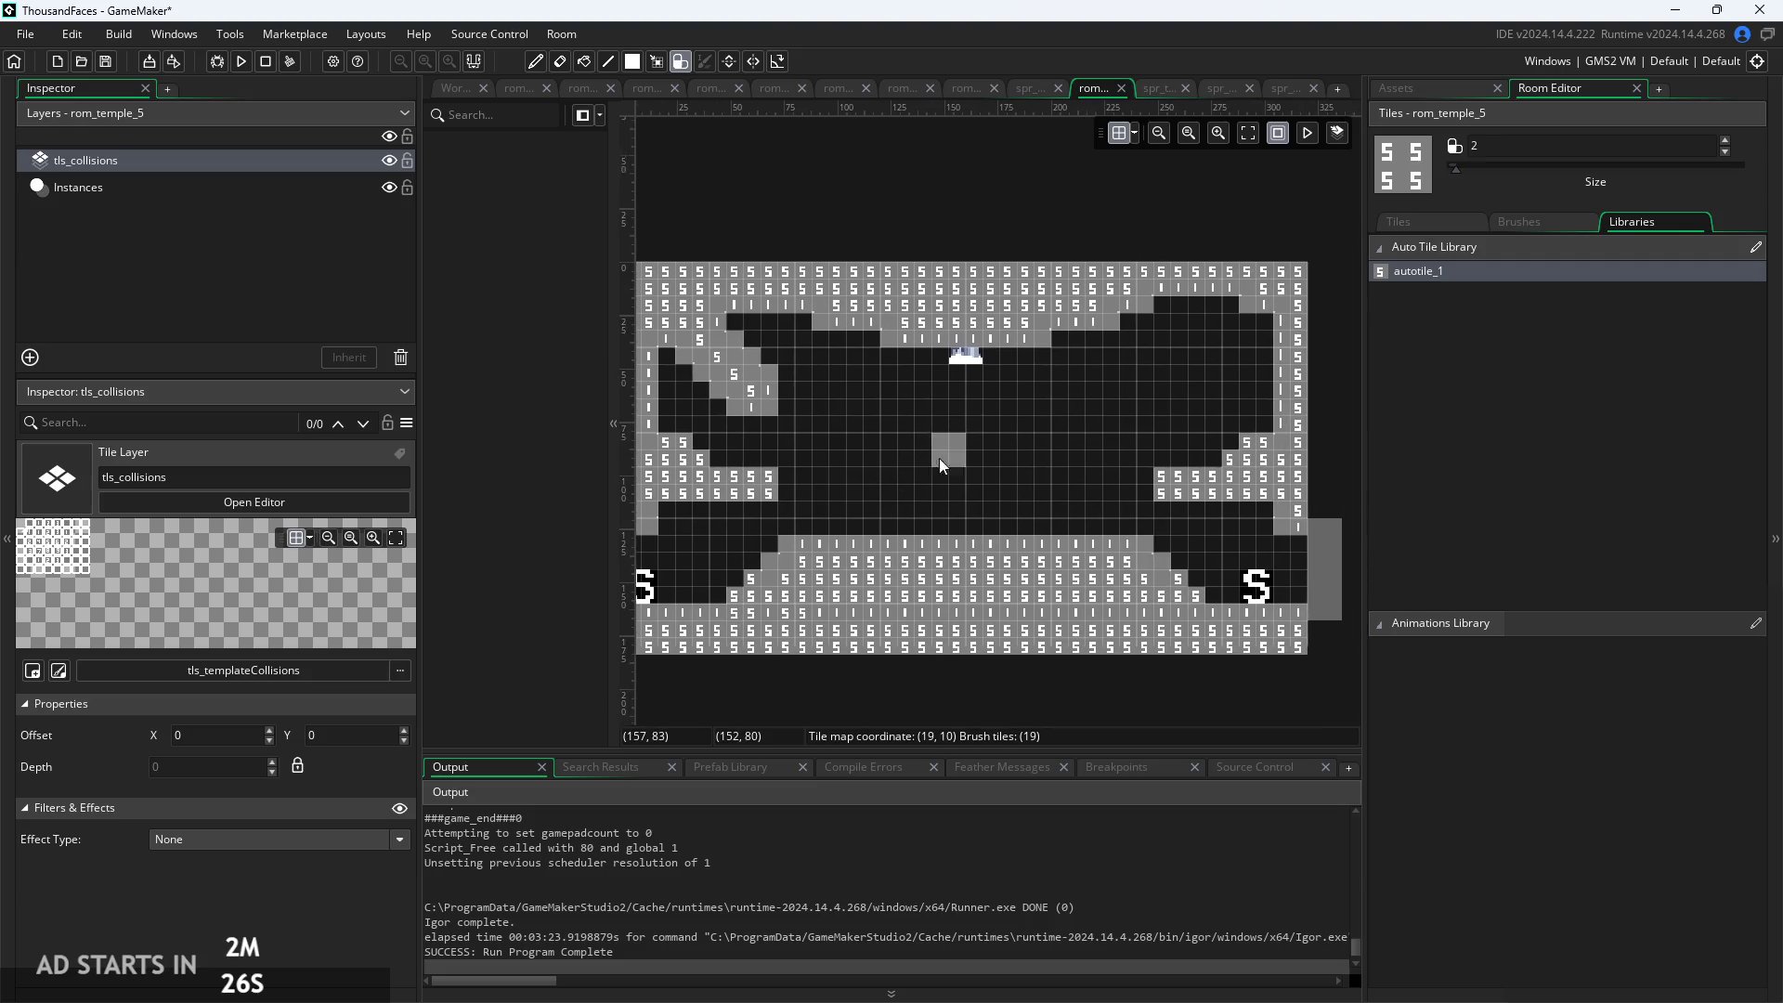
{"action": "scroll", "coordinate": [1161, 399], "scroll_direction": "down", "scroll_amount": 1}
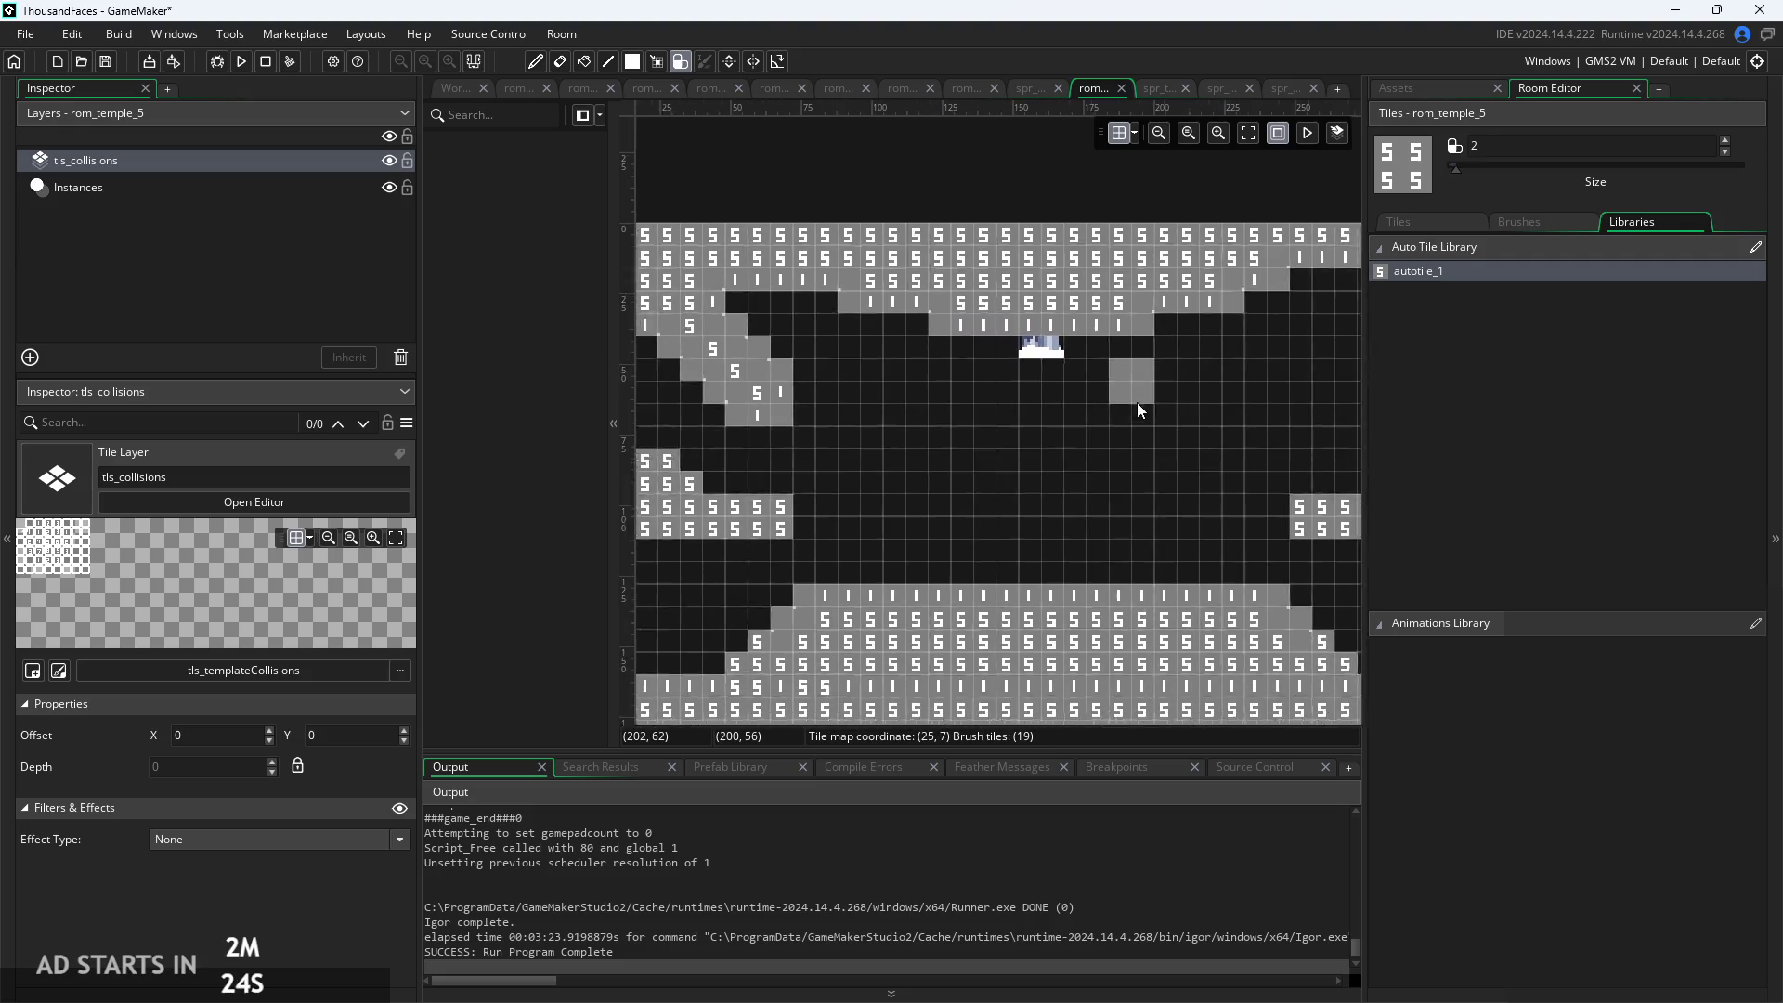
{"action": "left_click_drag", "start_coordinate": [1256, 299], "coordinate": [1077, 414]}
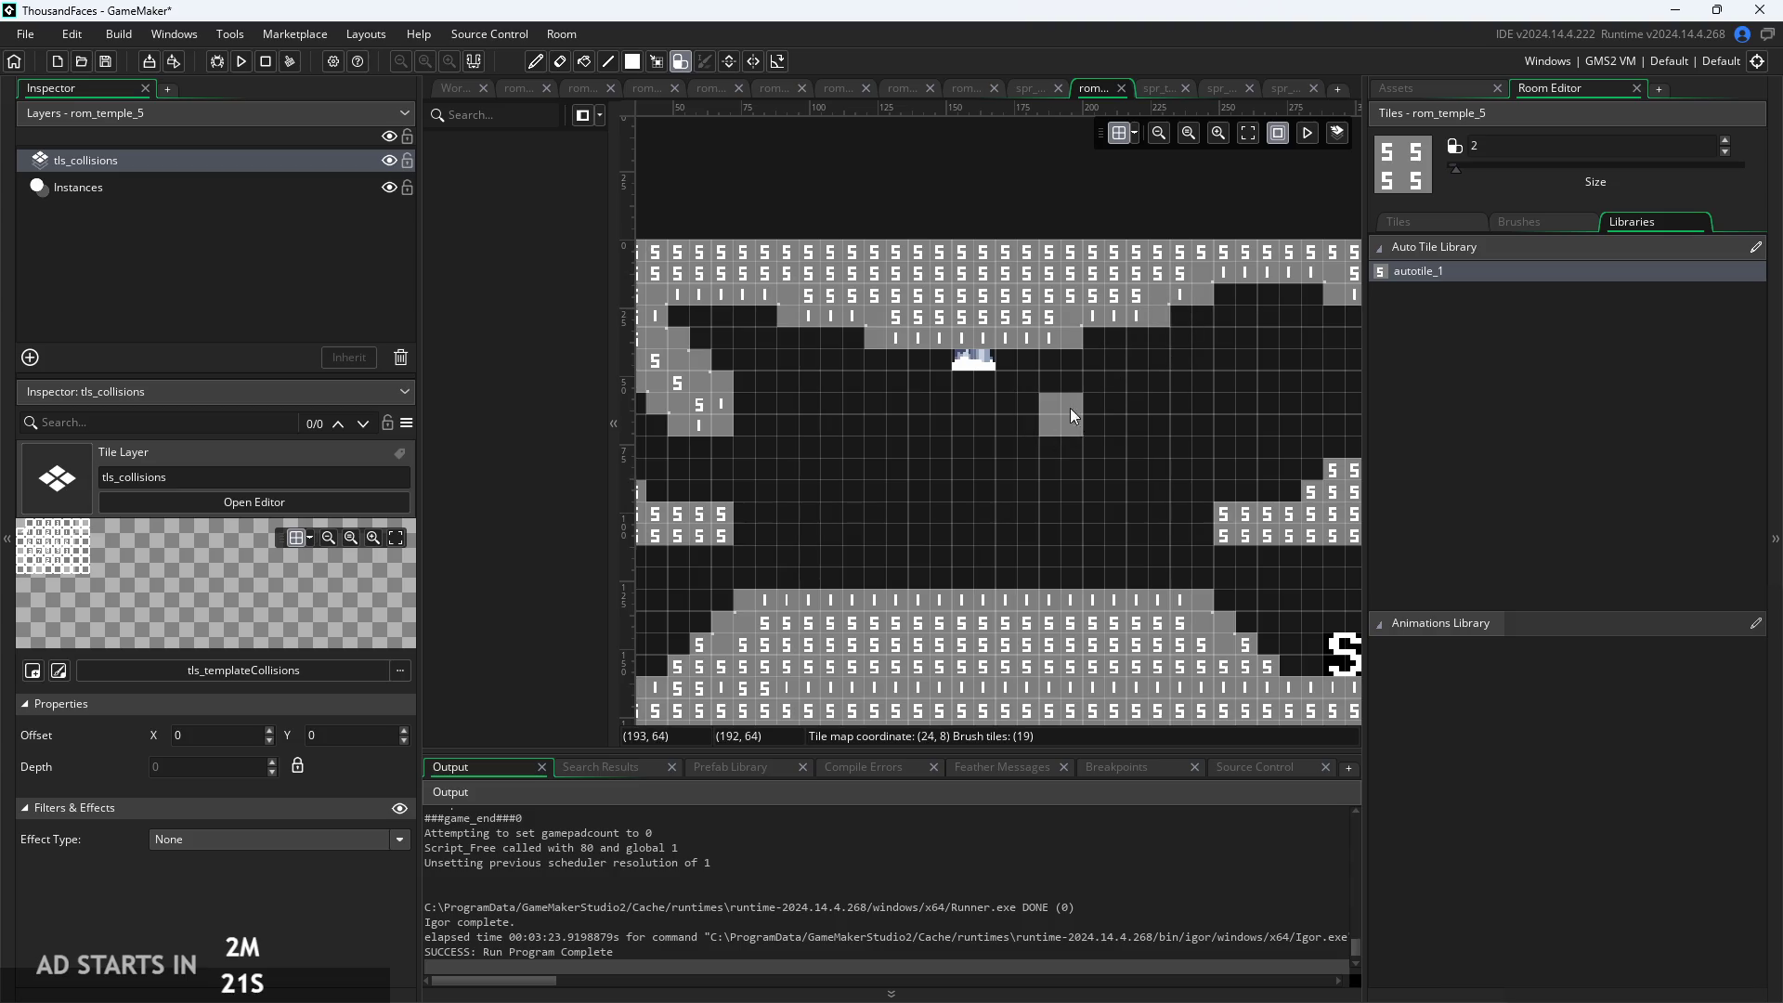
{"action": "left_click_drag", "start_coordinate": [869, 369], "coordinate": [1306, 299]}
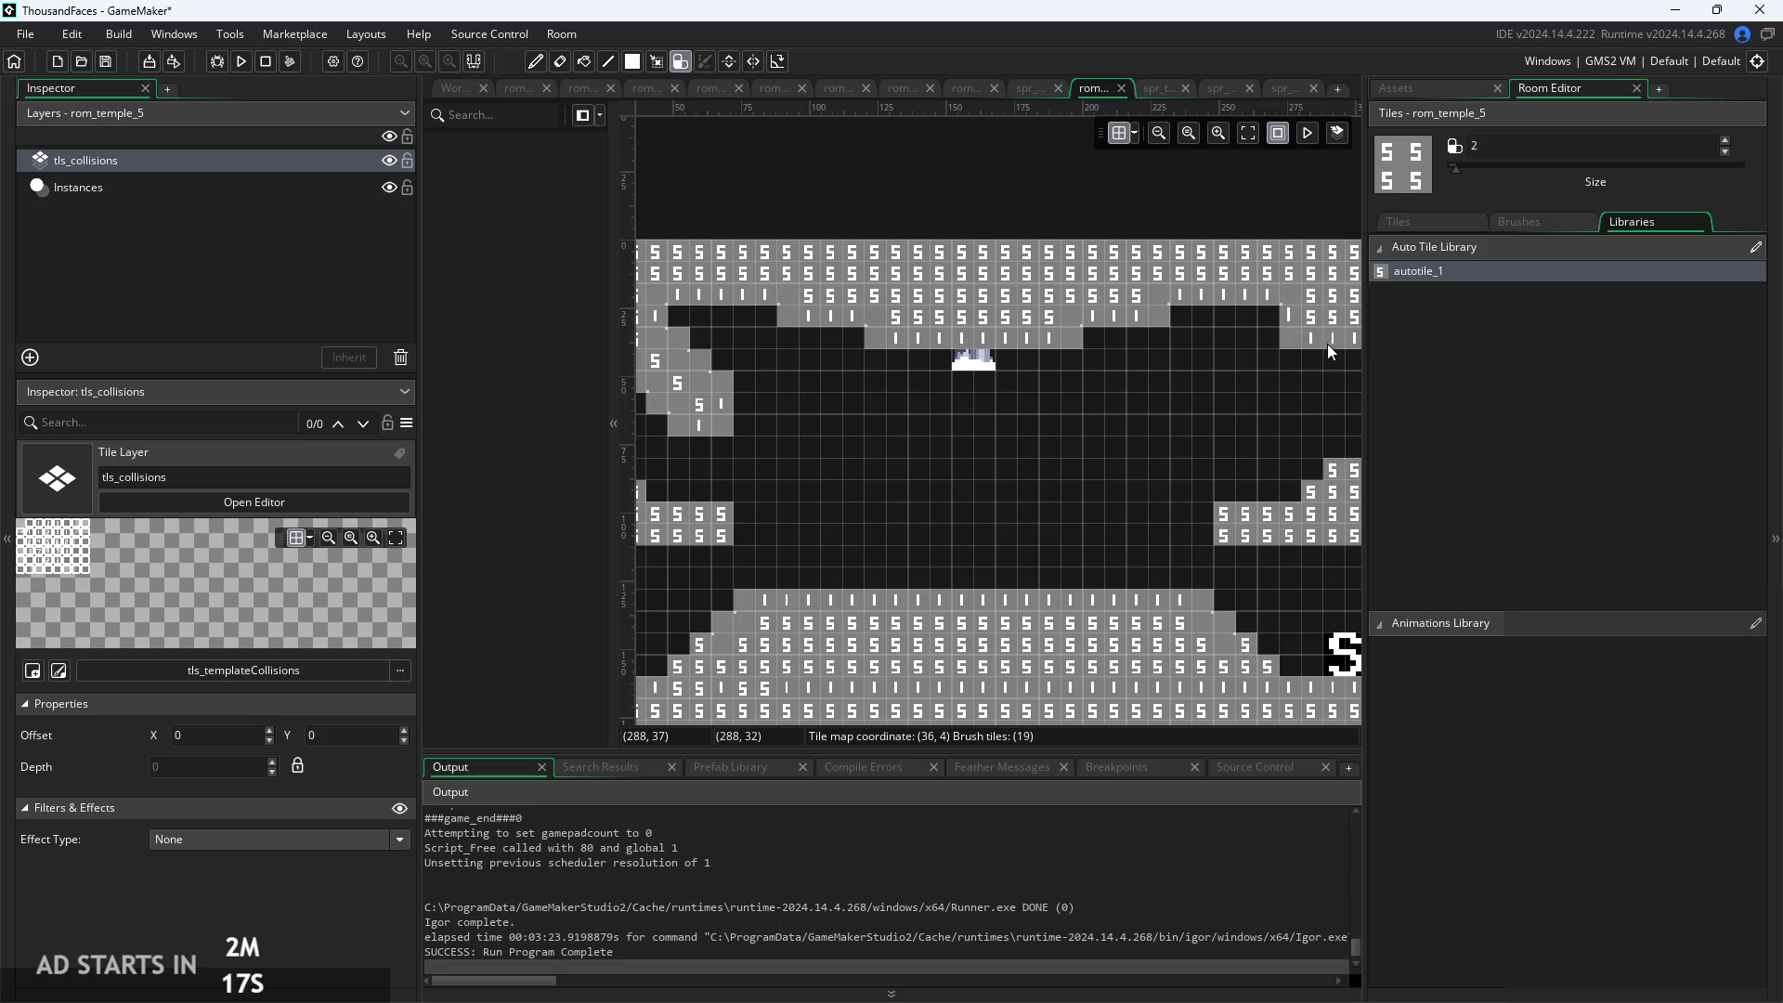
Clear the upper-right edge tiles and paint a stepped slope down the upper-right wall
{"action": "scroll", "coordinate": [1273, 388], "scroll_direction": "down", "scroll_amount": 3}
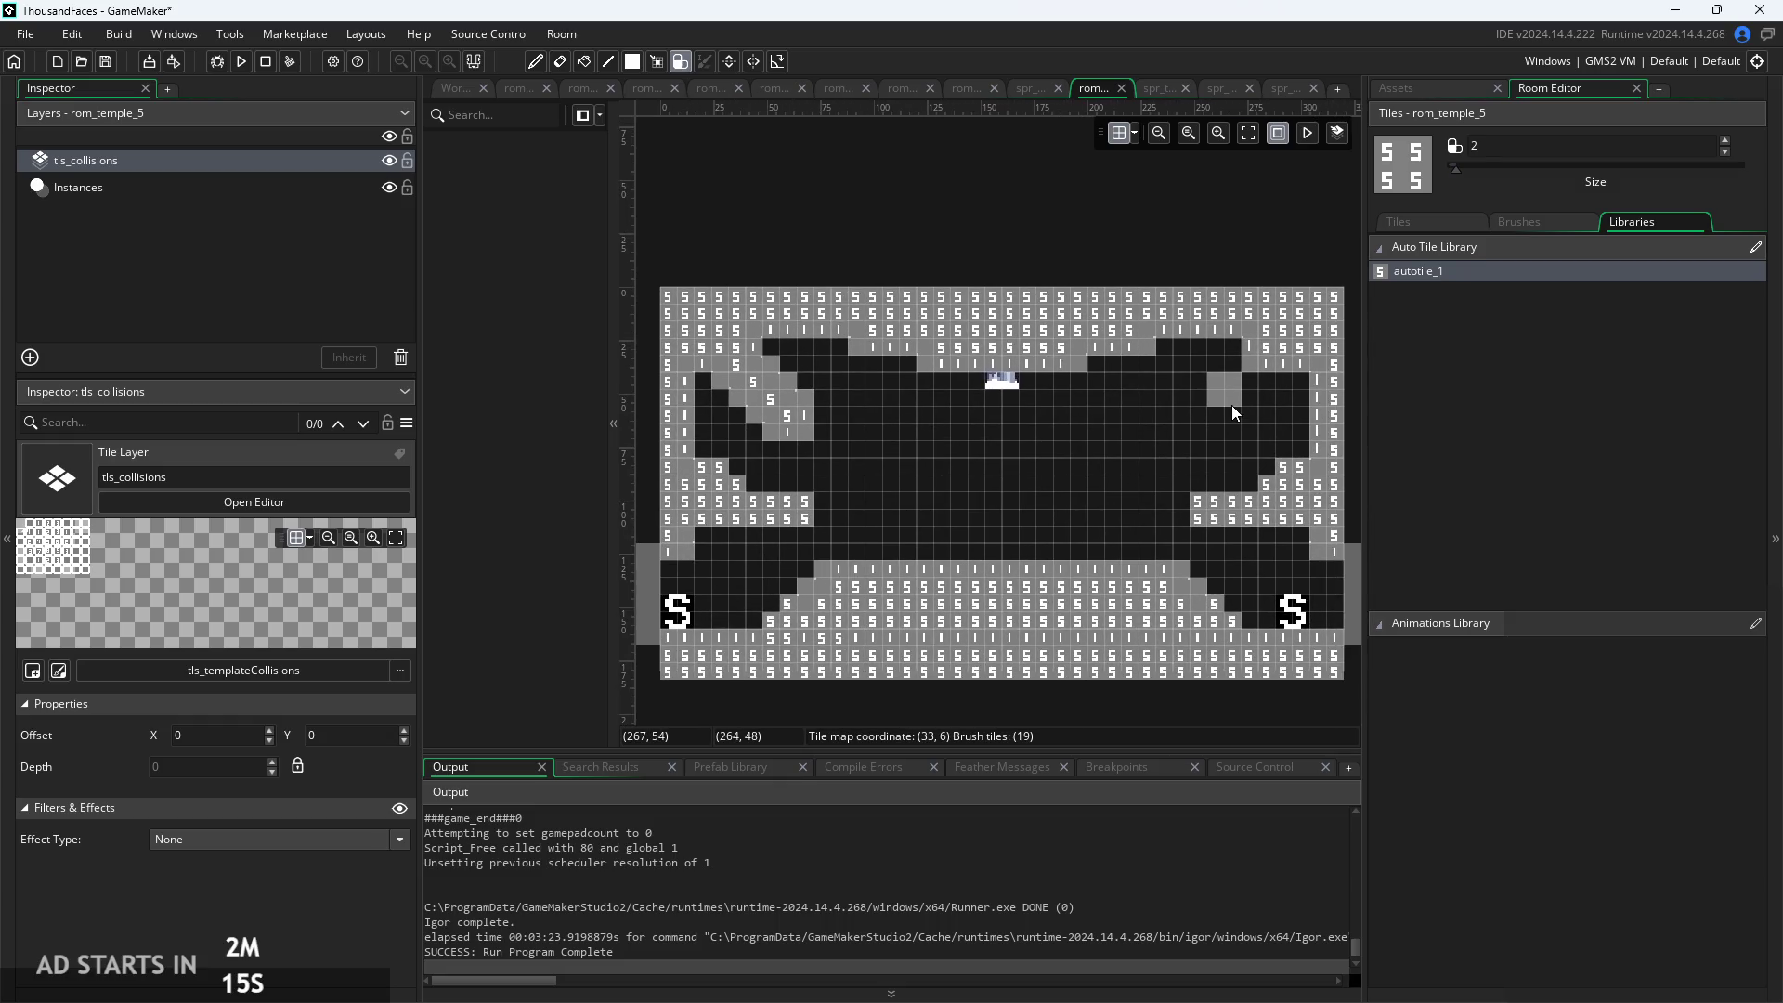
{"action": "mouse_move", "coordinate": [822, 372]}
{"action": "left_mouse_down"}
{"action": "mouse_move", "coordinate": [1222, 378]}
{"action": "mouse_move", "coordinate": [1302, 427]}
{"action": "mouse_move", "coordinate": [1279, 387]}
{"action": "left_mouse_up"}
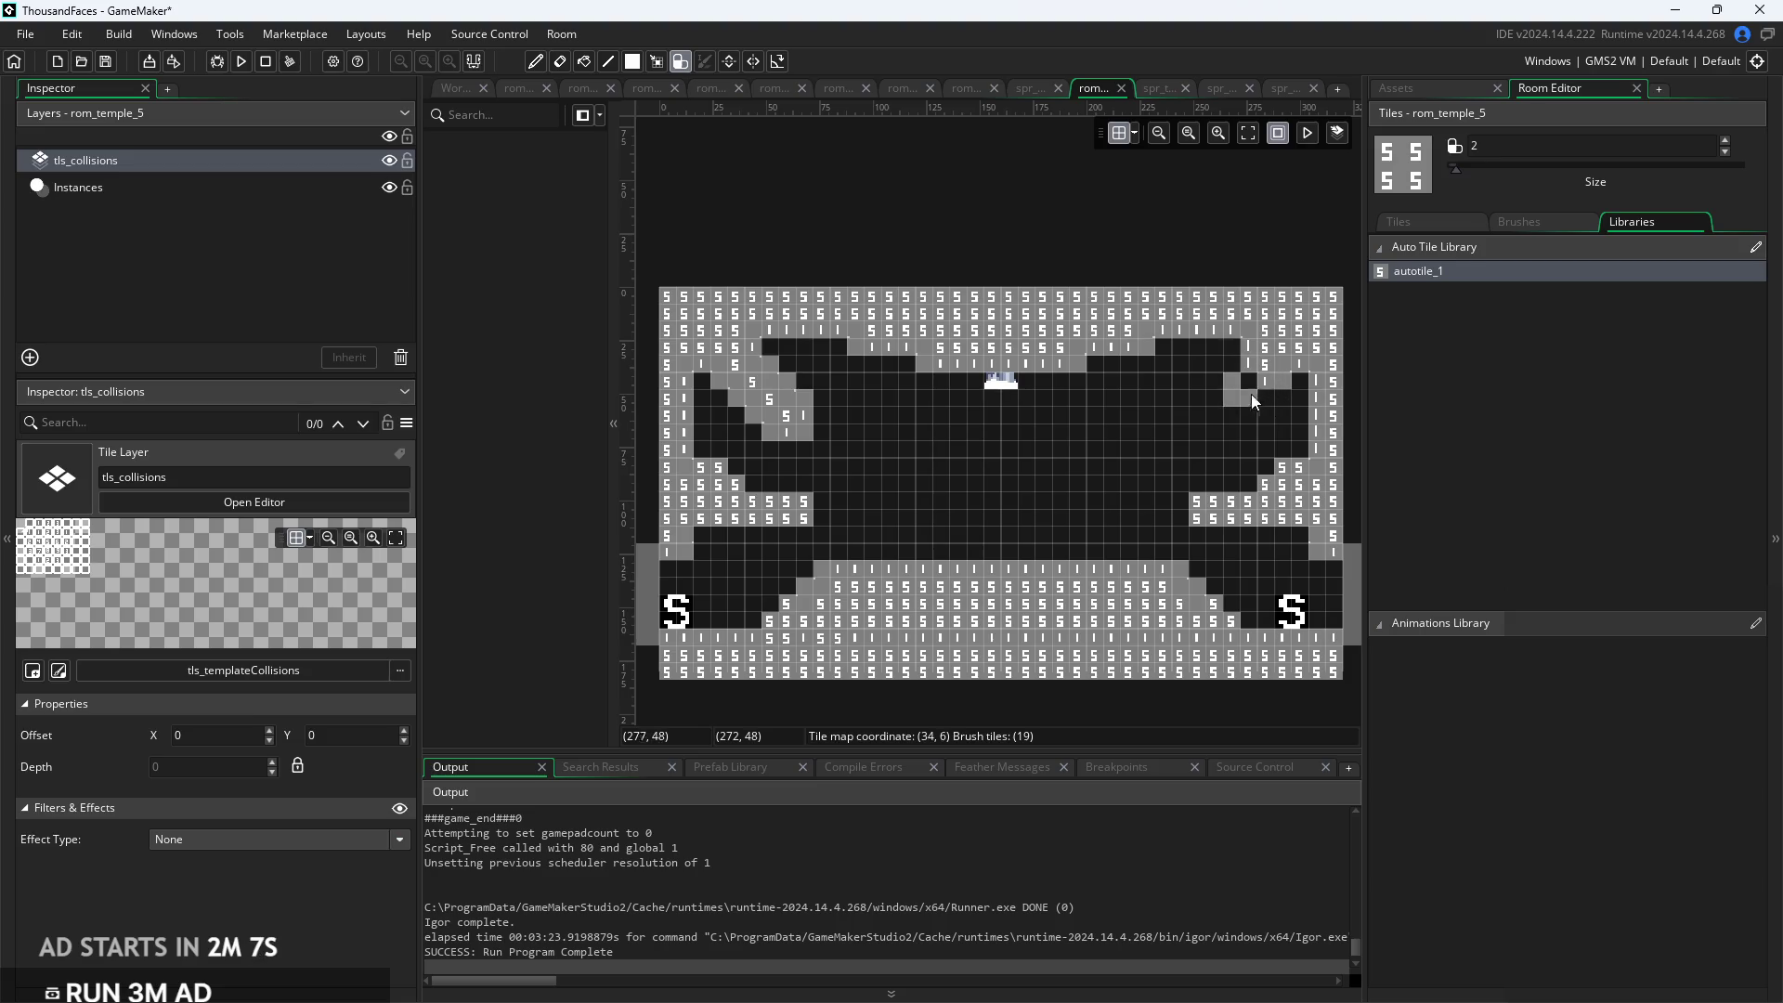
{"action": "left_click", "coordinate": [1200, 449]}
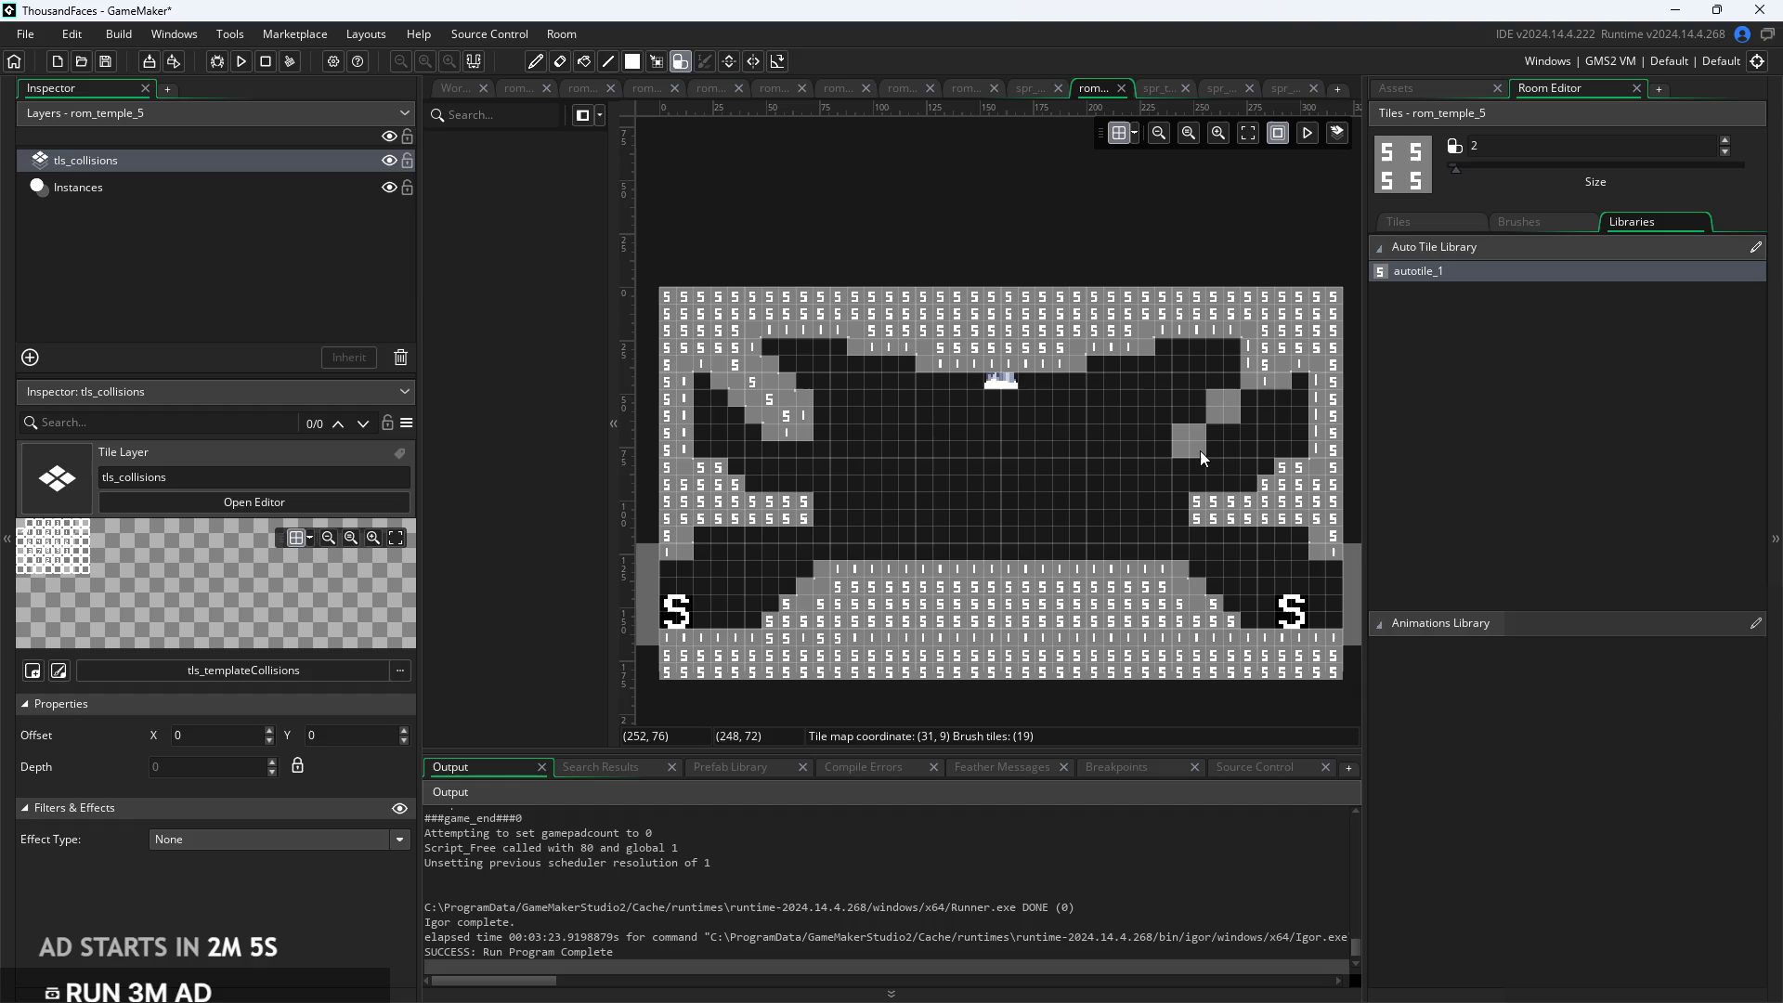
{"action": "left_click", "coordinate": [1237, 385]}
{"action": "scroll", "coordinate": [1237, 383], "scroll_direction": "up", "scroll_amount": 1}
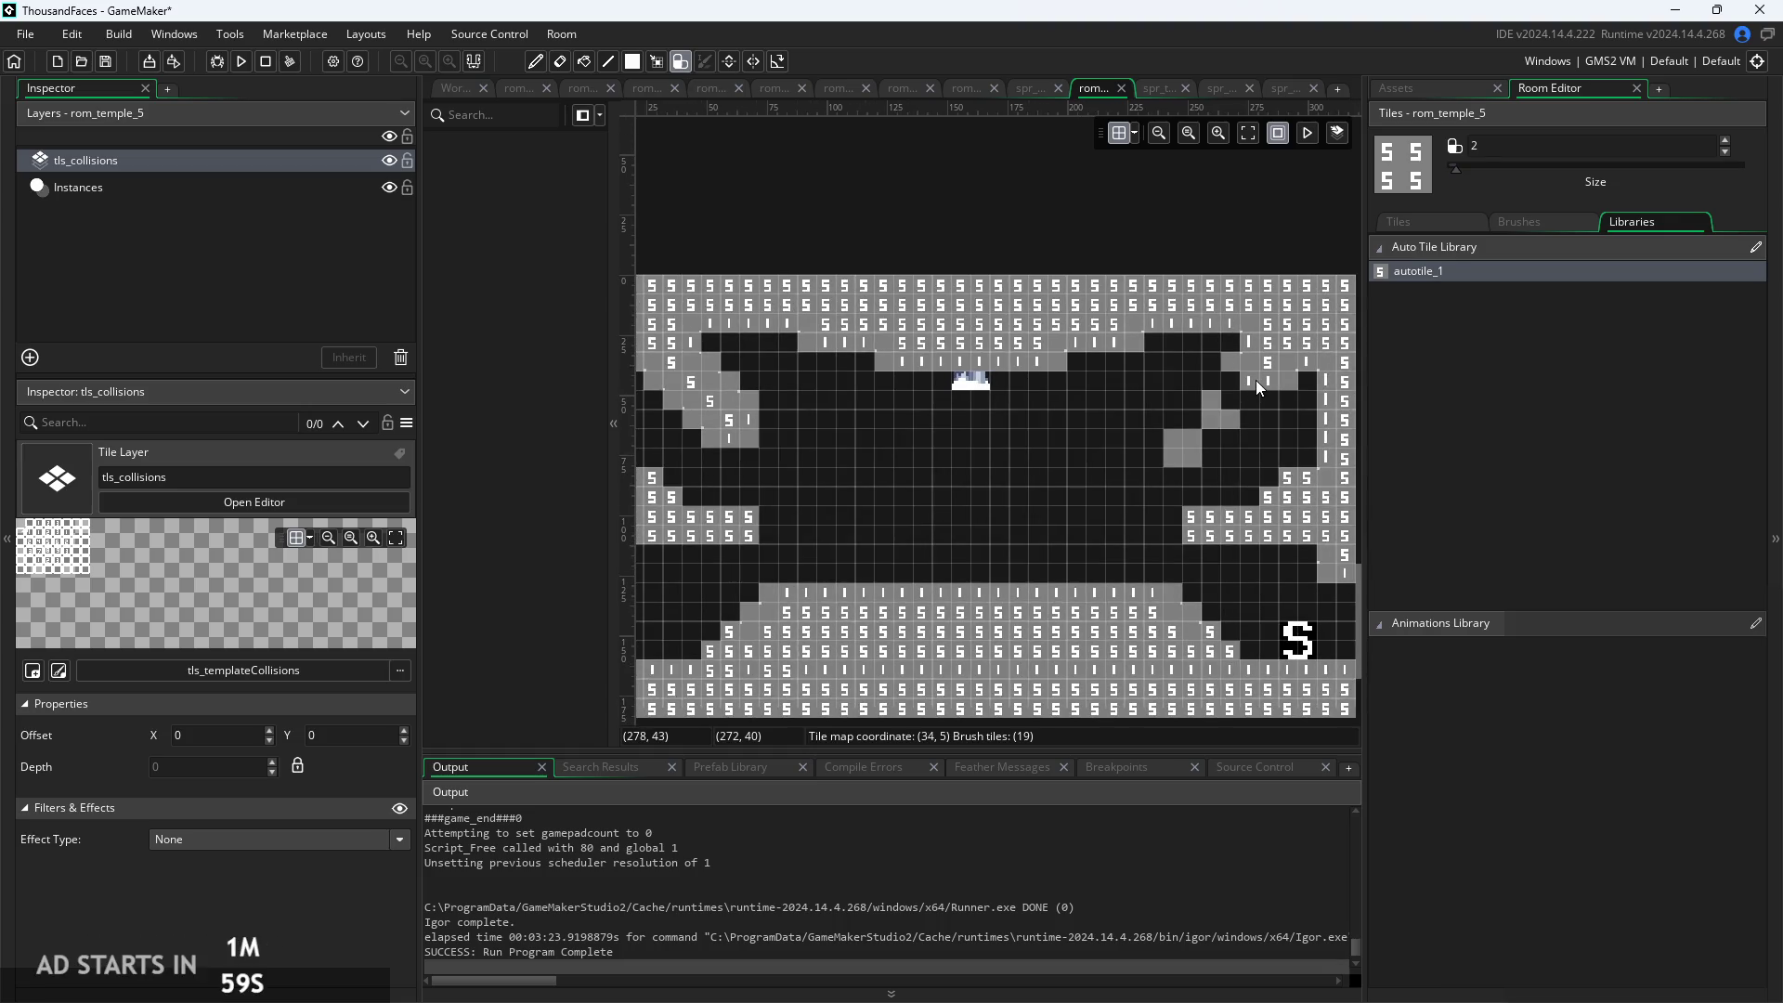
{"action": "mouse_move", "coordinate": [1256, 381]}
{"action": "left_mouse_down"}
{"action": "mouse_move", "coordinate": [1208, 417]}
{"action": "mouse_move", "coordinate": [1263, 398]}
{"action": "mouse_move", "coordinate": [1268, 385]}
{"action": "mouse_move", "coordinate": [1184, 459]}
{"action": "mouse_move", "coordinate": [1156, 427]}
{"action": "mouse_move", "coordinate": [1215, 405]}
{"action": "left_mouse_up"}
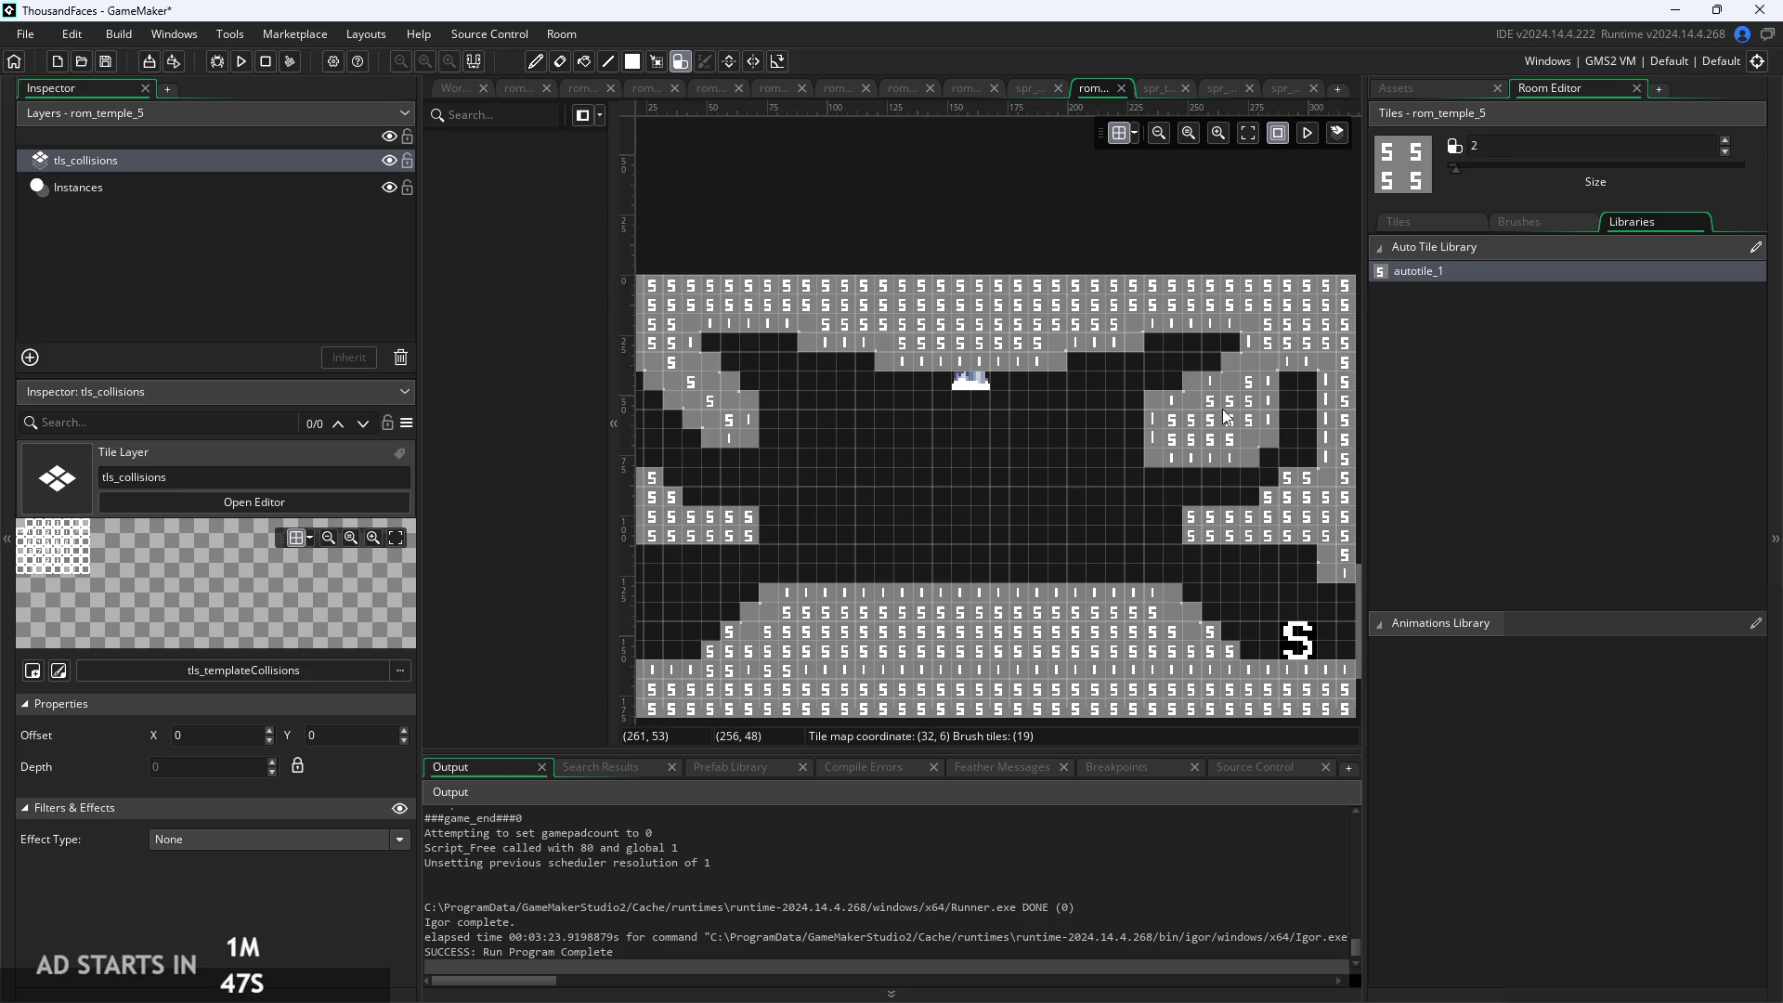
Erase stray collision tiles beside the right slope and widen the right wall cluster
{"action": "scroll", "coordinate": [1112, 461], "scroll_direction": "up", "scroll_amount": 2}
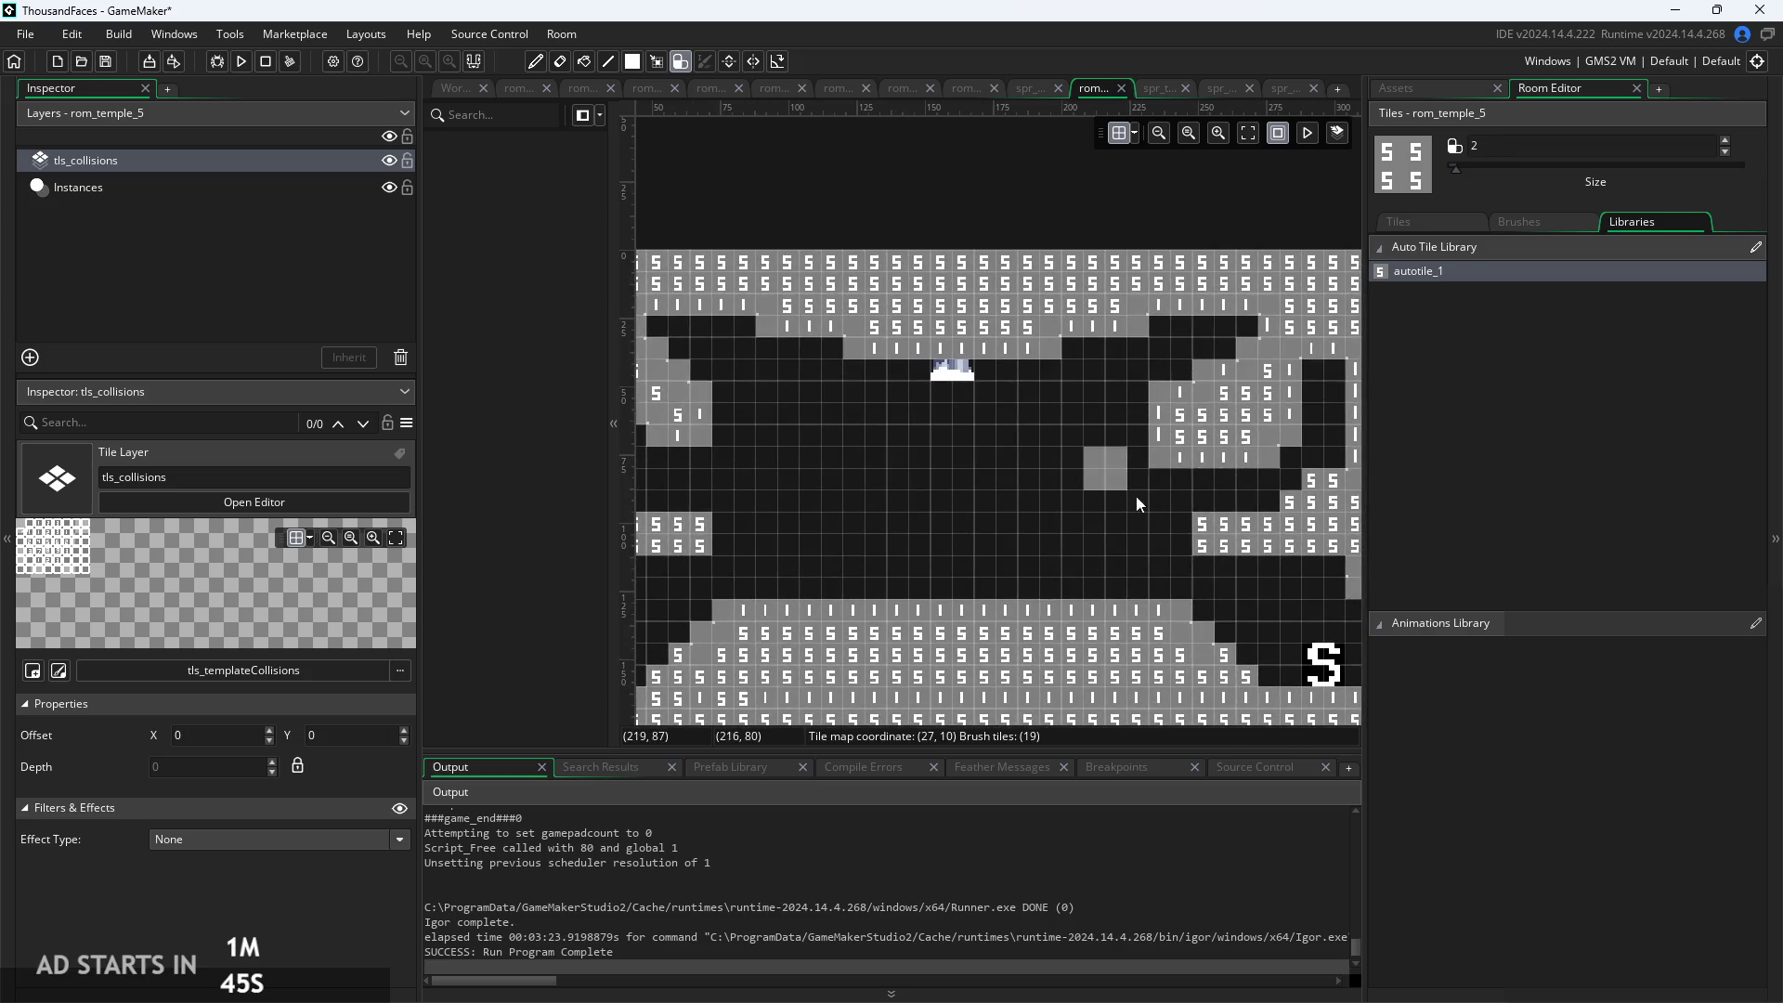
{"action": "right_click", "coordinate": [1170, 503]}
{"action": "right_click", "coordinate": [1230, 482]}
{"action": "right_click", "coordinate": [1244, 477]}
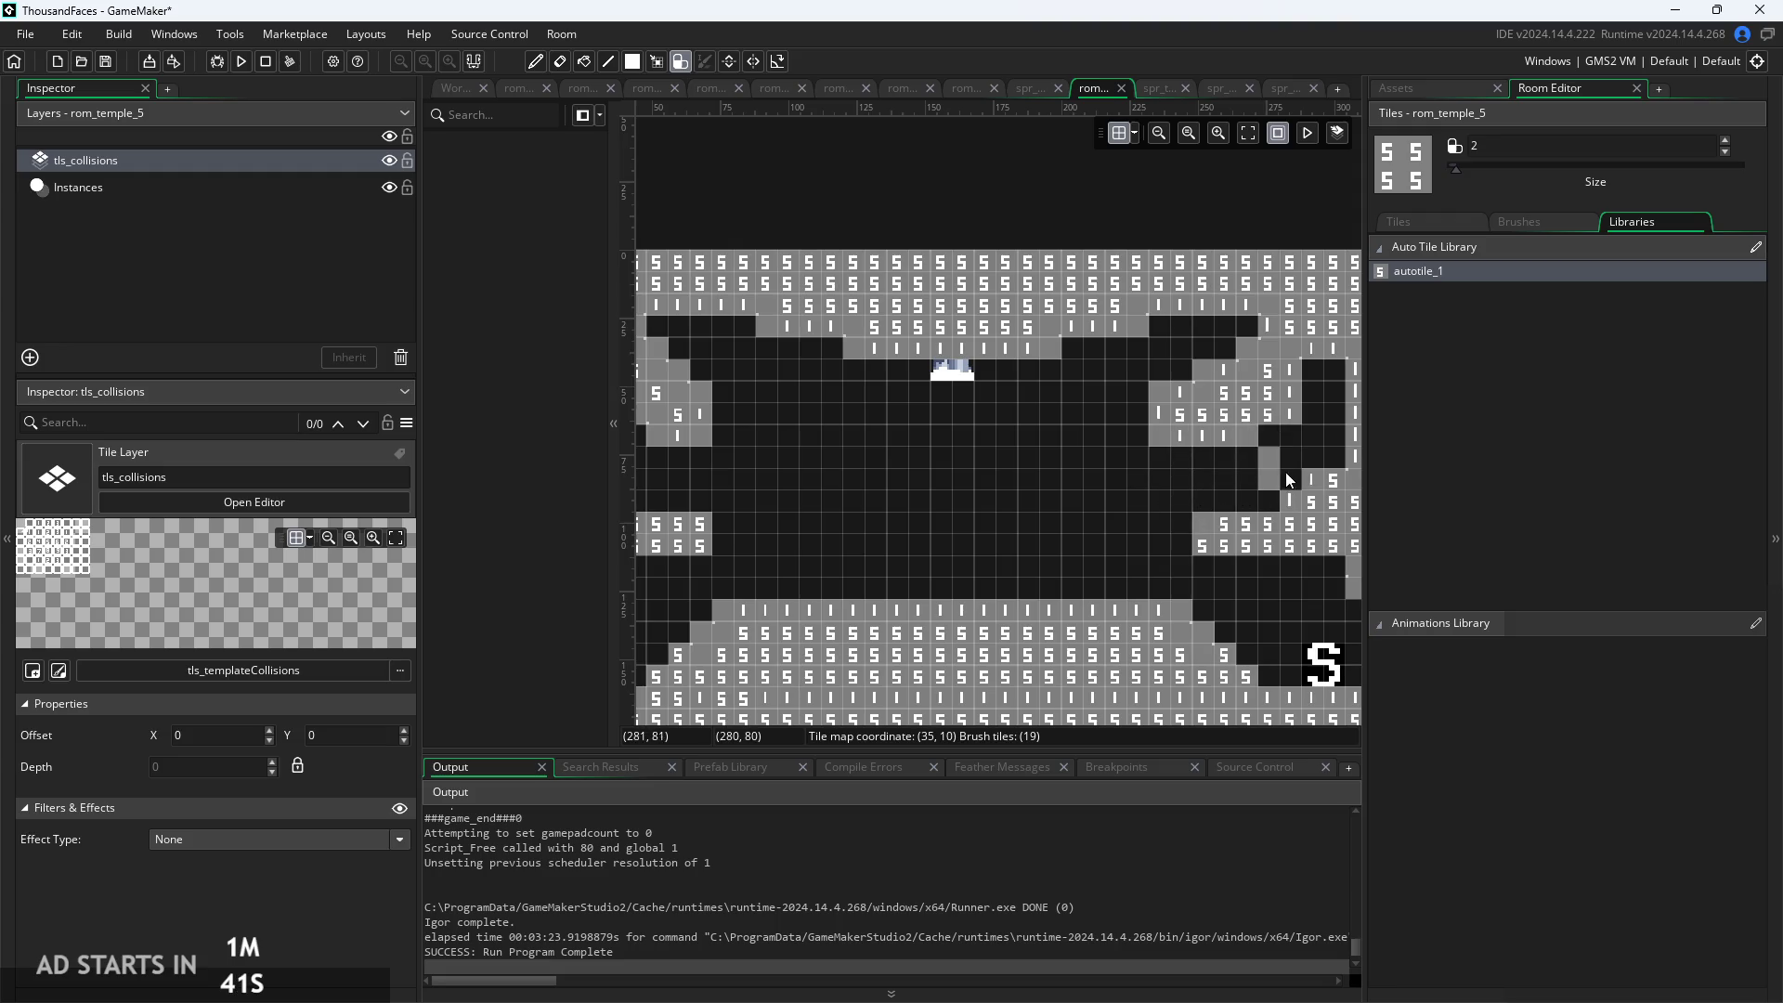
{"action": "right_click", "coordinate": [1286, 478]}
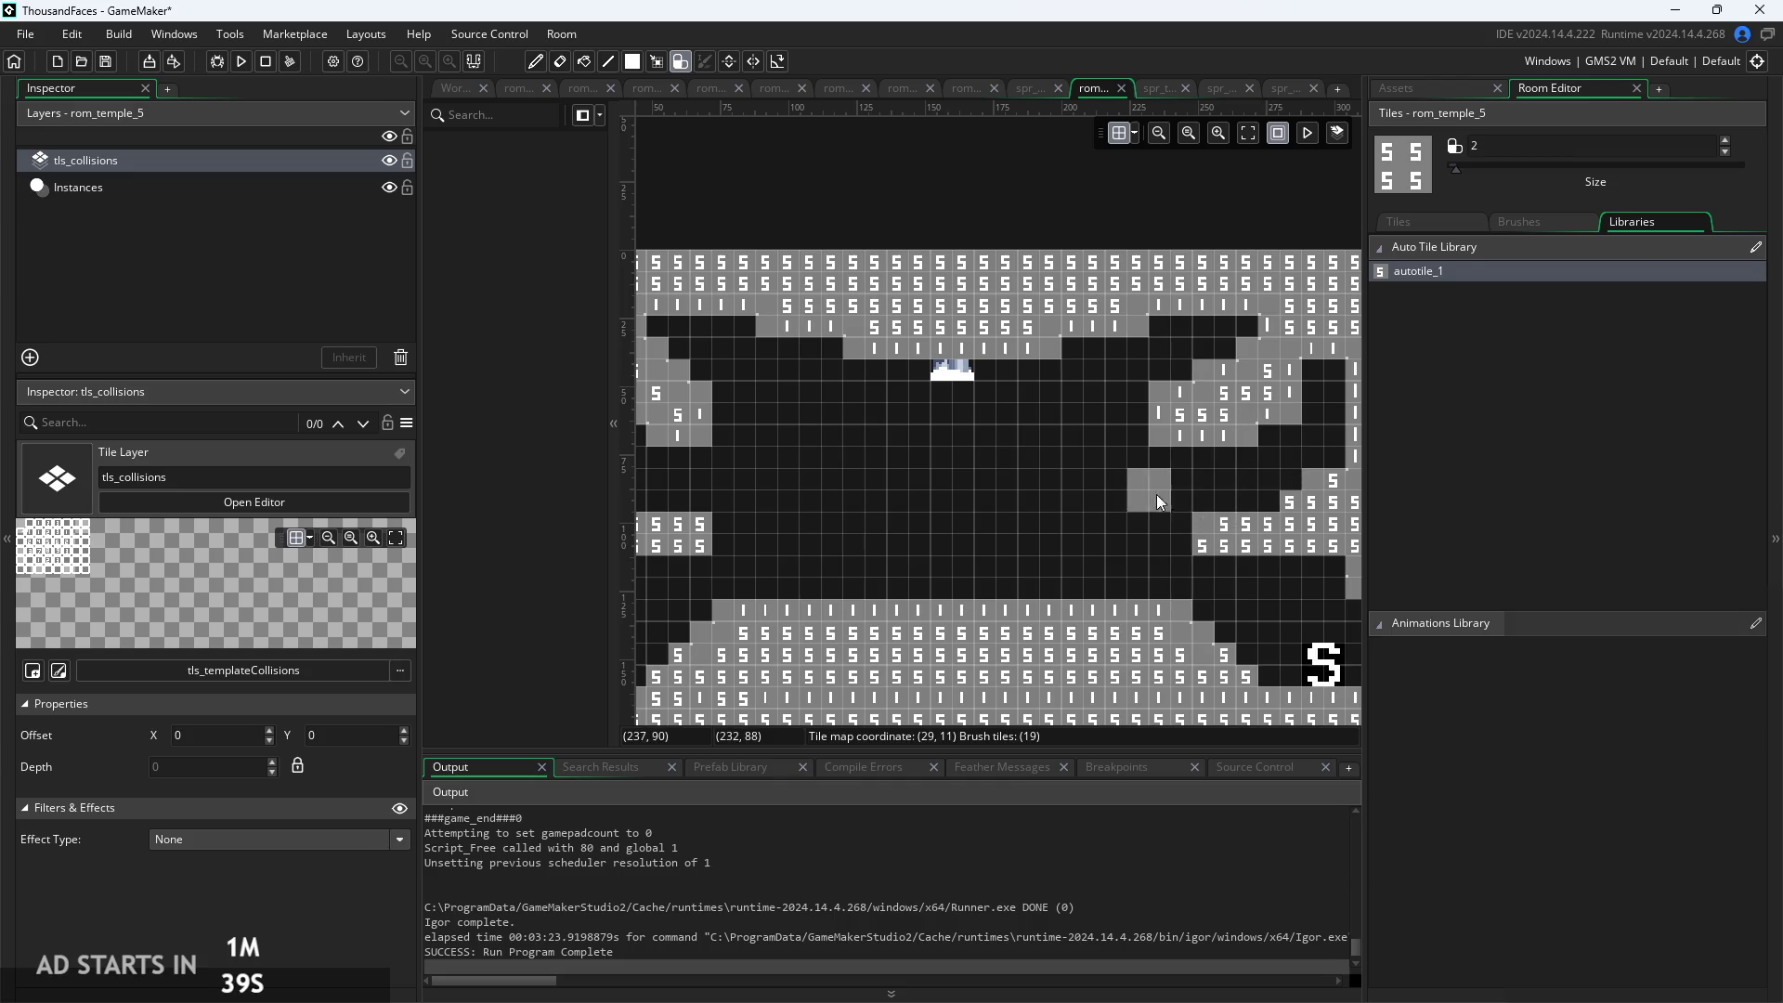
{"action": "scroll", "coordinate": [1156, 494], "scroll_direction": "down", "scroll_amount": 2}
{"action": "left_click", "coordinate": [1143, 455]}
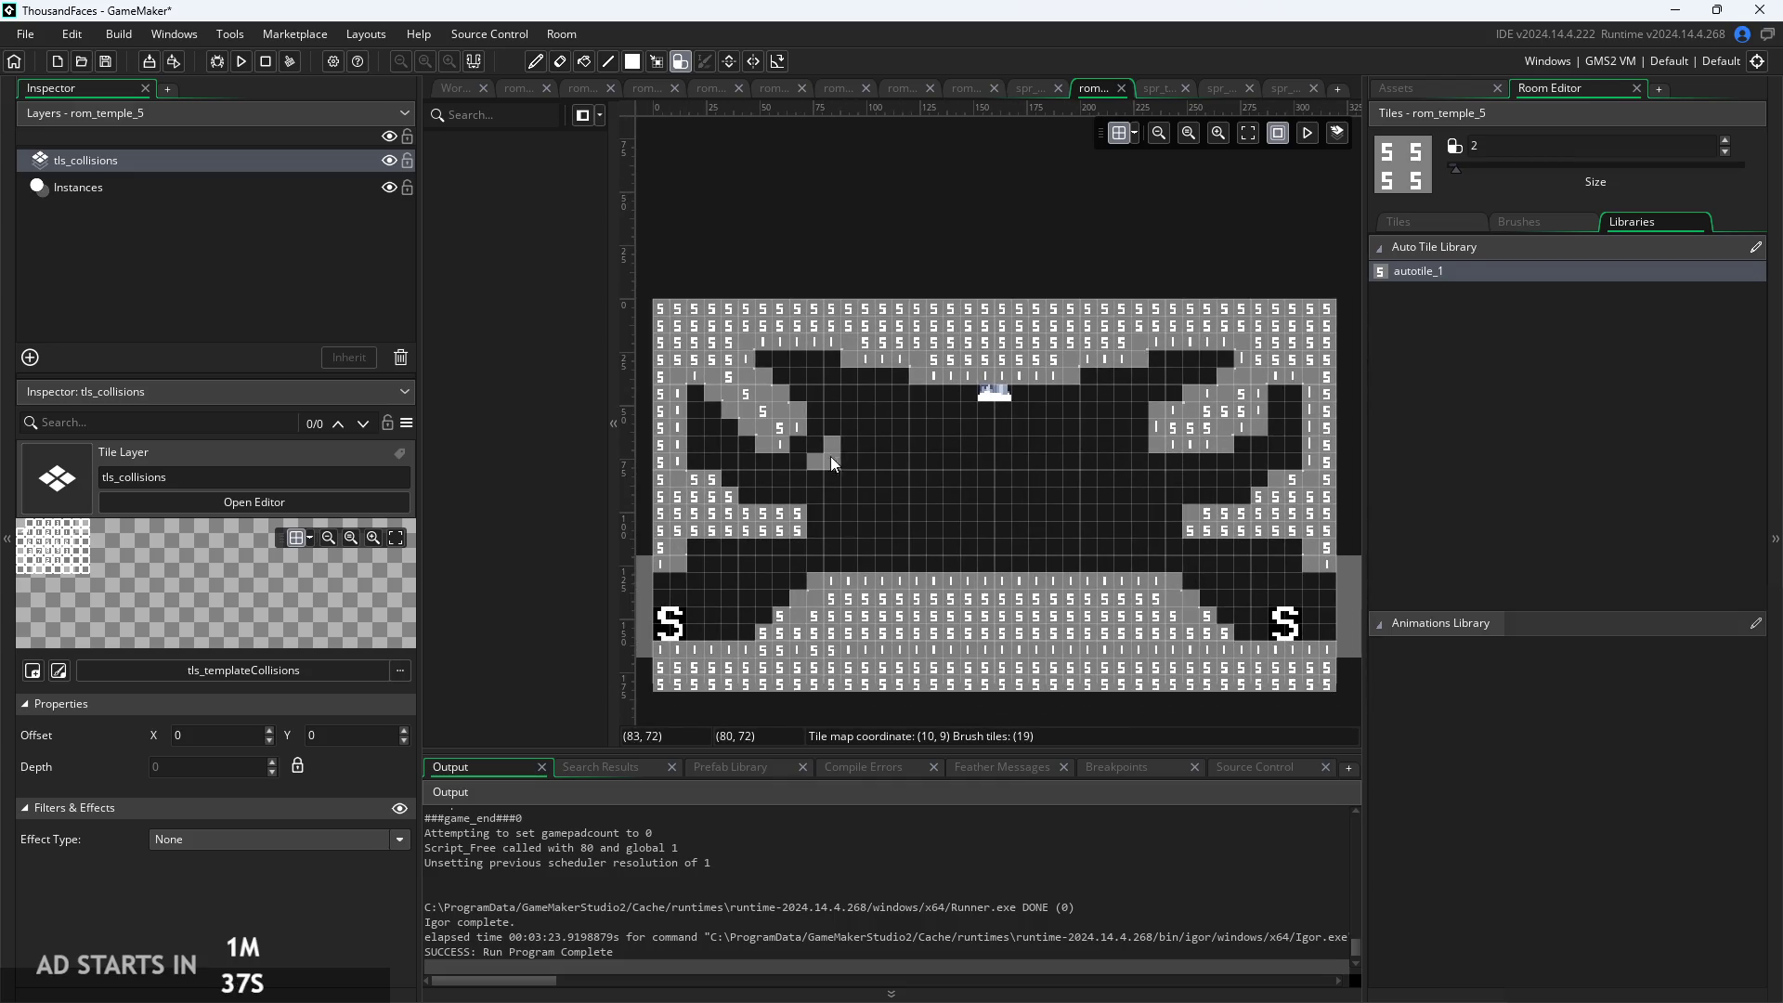
{"action": "scroll", "coordinate": [1153, 477], "scroll_direction": "up", "scroll_amount": 1}
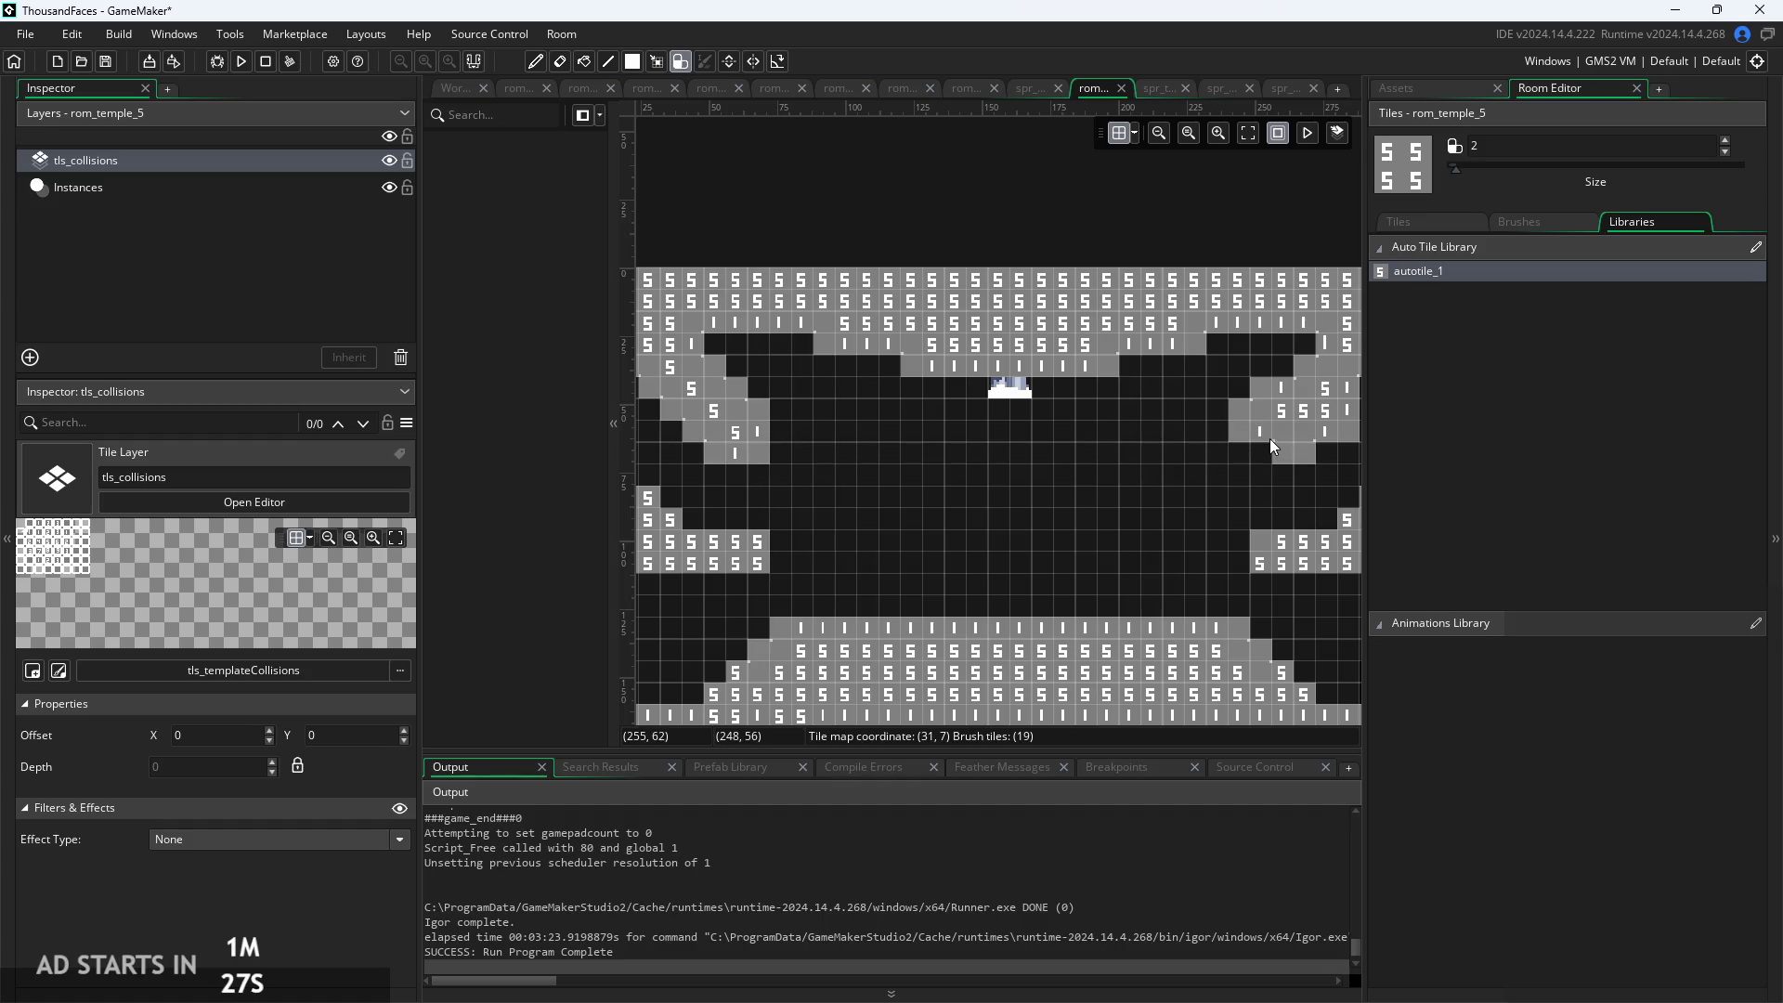
{"action": "left_click_drag", "start_coordinate": [1278, 449], "coordinate": [1274, 451]}
Reshape the tiles of the right wall cluster
{"action": "scroll", "coordinate": [1162, 507], "scroll_direction": "down", "scroll_amount": 1}
{"action": "left_click_drag", "start_coordinate": [1233, 484], "coordinate": [1279, 476]}
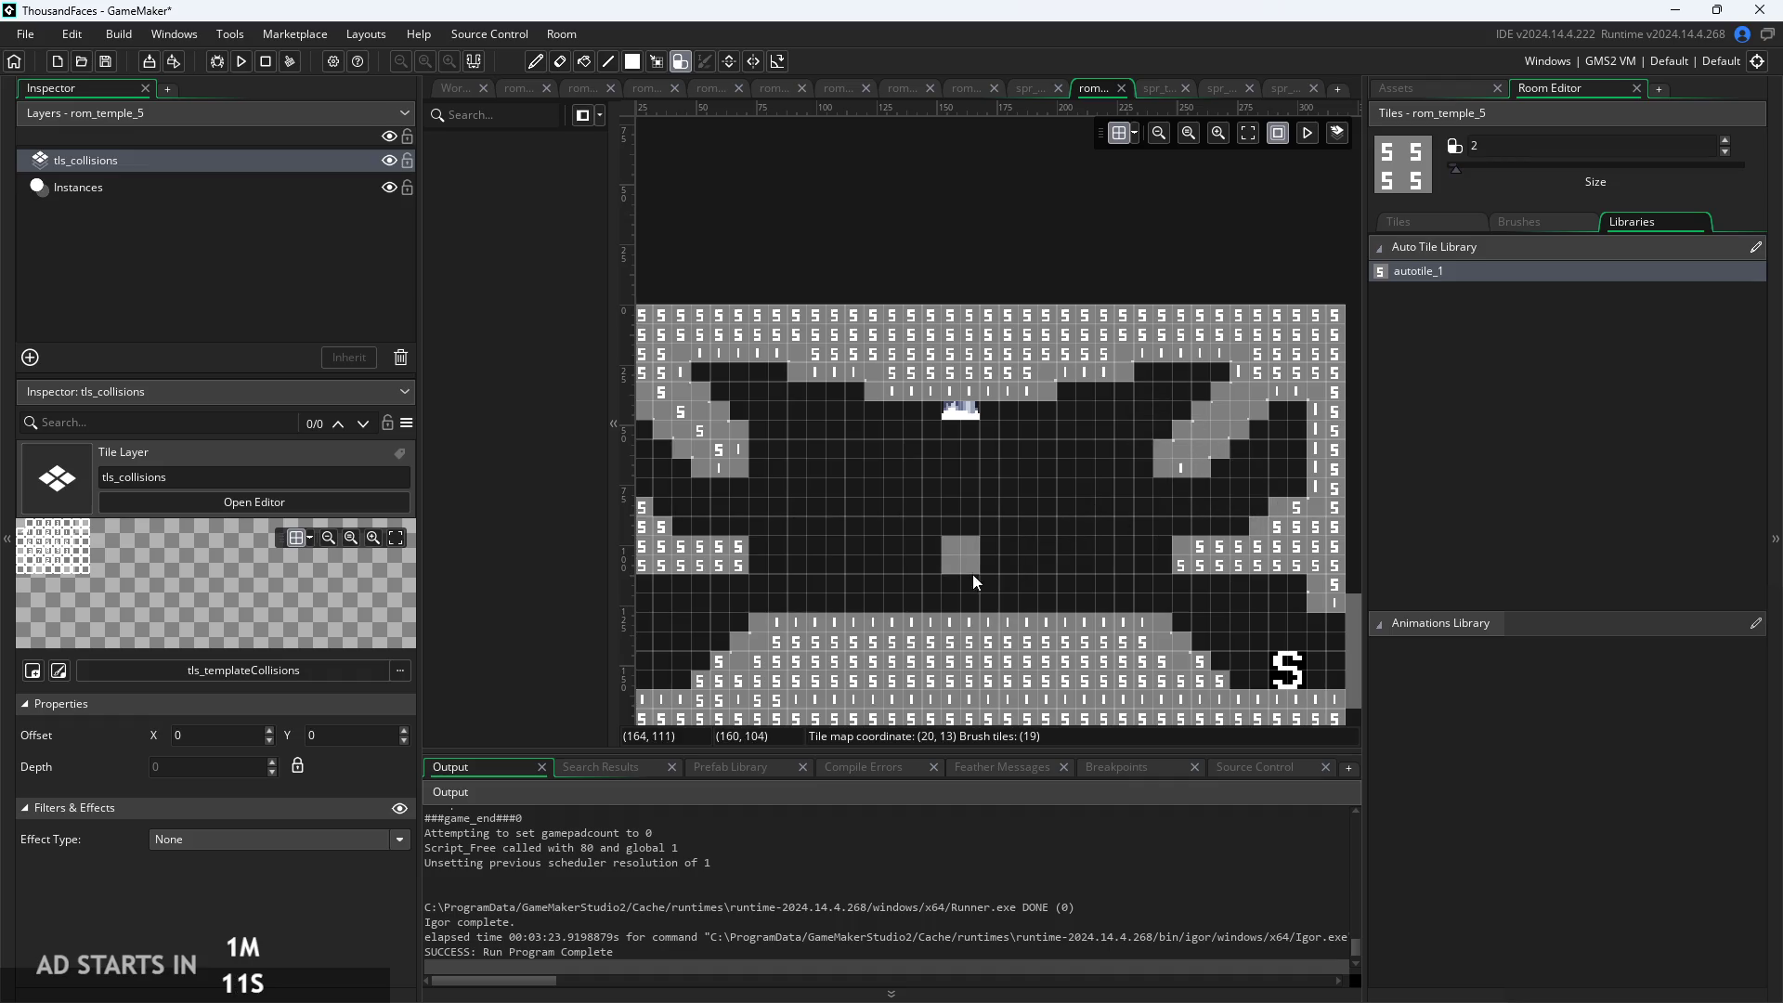
{"action": "scroll", "coordinate": [973, 566], "scroll_direction": "down", "scroll_amount": 1}
{"action": "scroll", "coordinate": [975, 557], "scroll_direction": "up", "scroll_amount": 2}
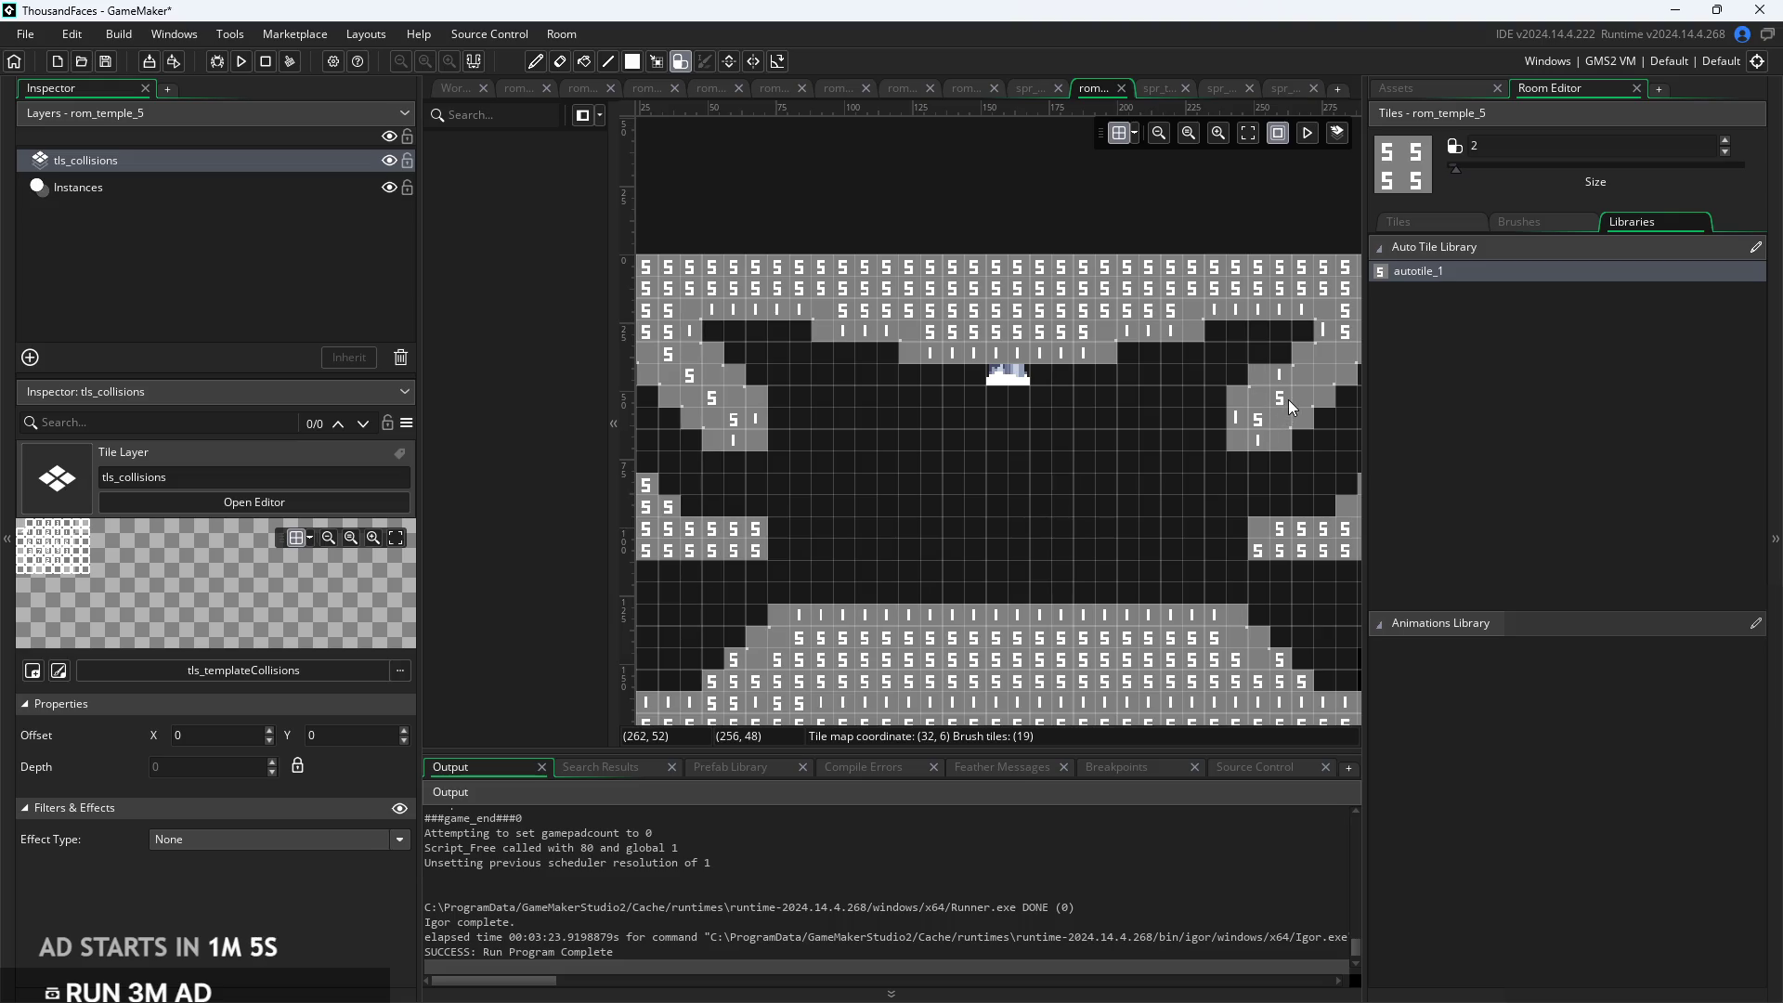
Try extra wall tiles down the upper-right slope, undoing the misplaced ones
{"action": "left_click", "coordinate": [1301, 372]}
{"action": "key", "text": "ctrl+z"}
{"action": "left_click", "coordinate": [1249, 379]}
{"action": "mouse_move", "coordinate": [1229, 397]}
{"action": "left_mouse_down"}
{"action": "mouse_move", "coordinate": [1223, 451]}
{"action": "mouse_move", "coordinate": [1267, 420]}
{"action": "left_mouse_up"}
{"action": "key", "text": "ctrl+z"}
{"action": "key", "text": "ctrl+z"}
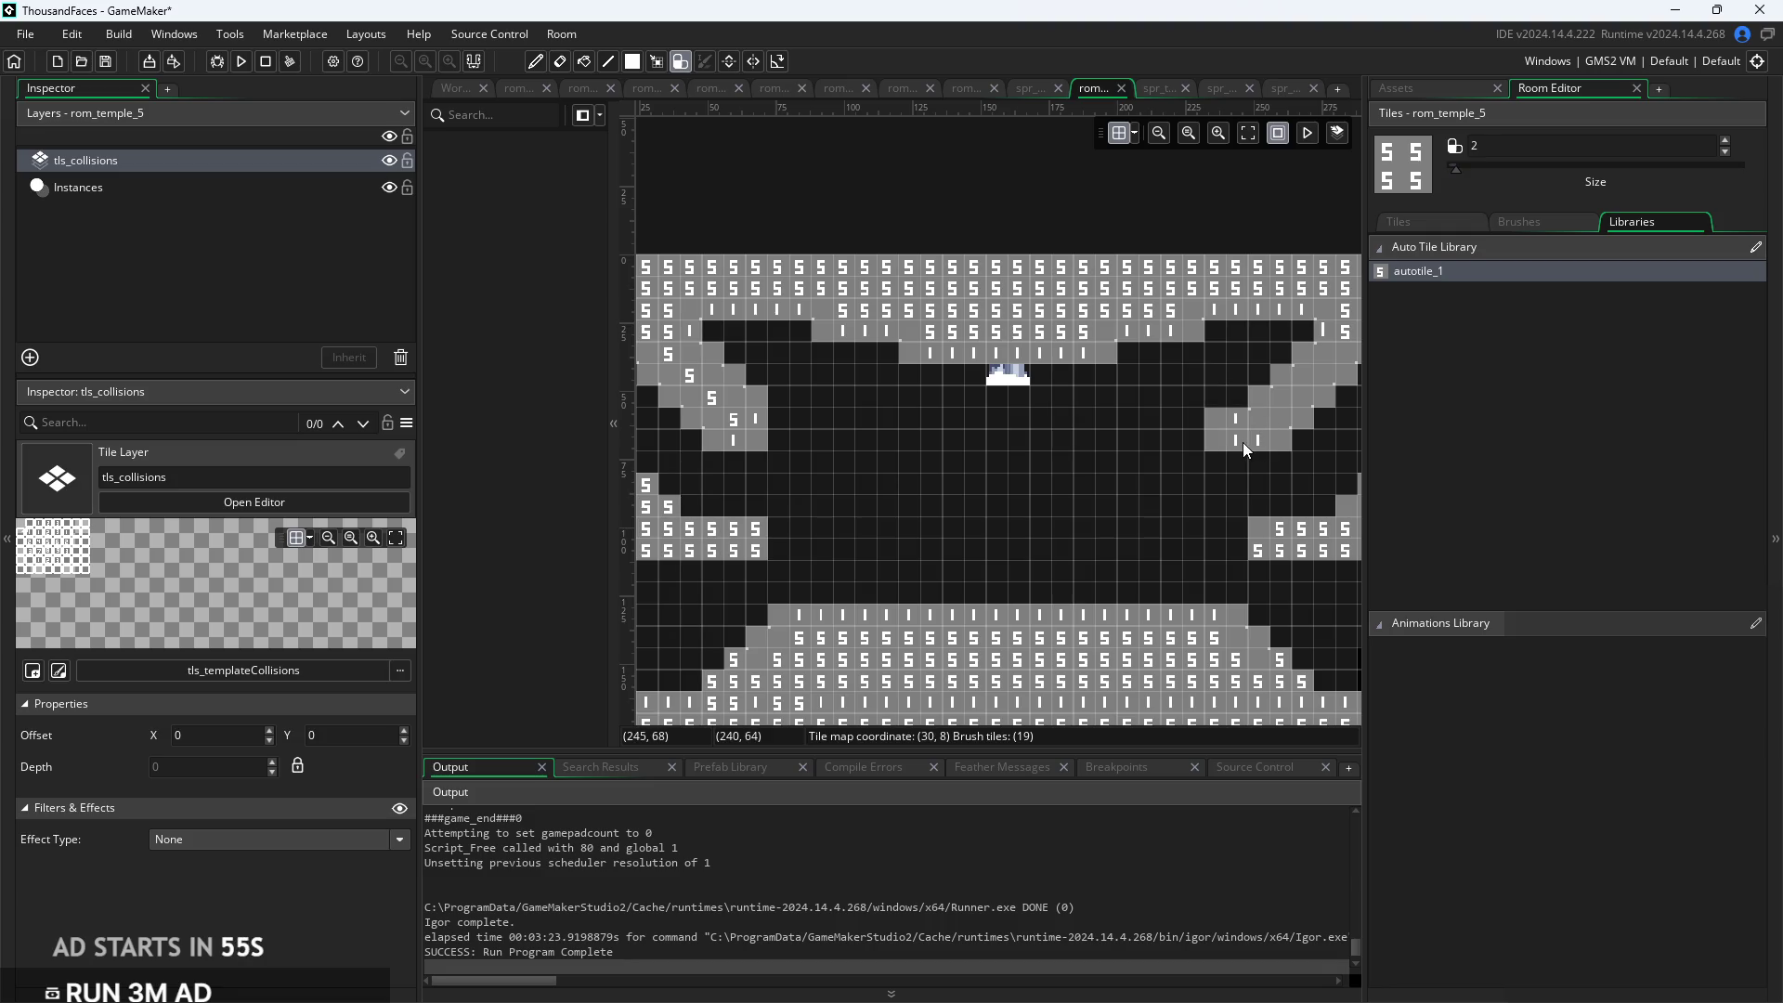
{"action": "scroll", "coordinate": [822, 394], "scroll_direction": "down", "scroll_amount": 2}
{"action": "scroll", "coordinate": [827, 394], "scroll_direction": "up", "scroll_amount": 2}
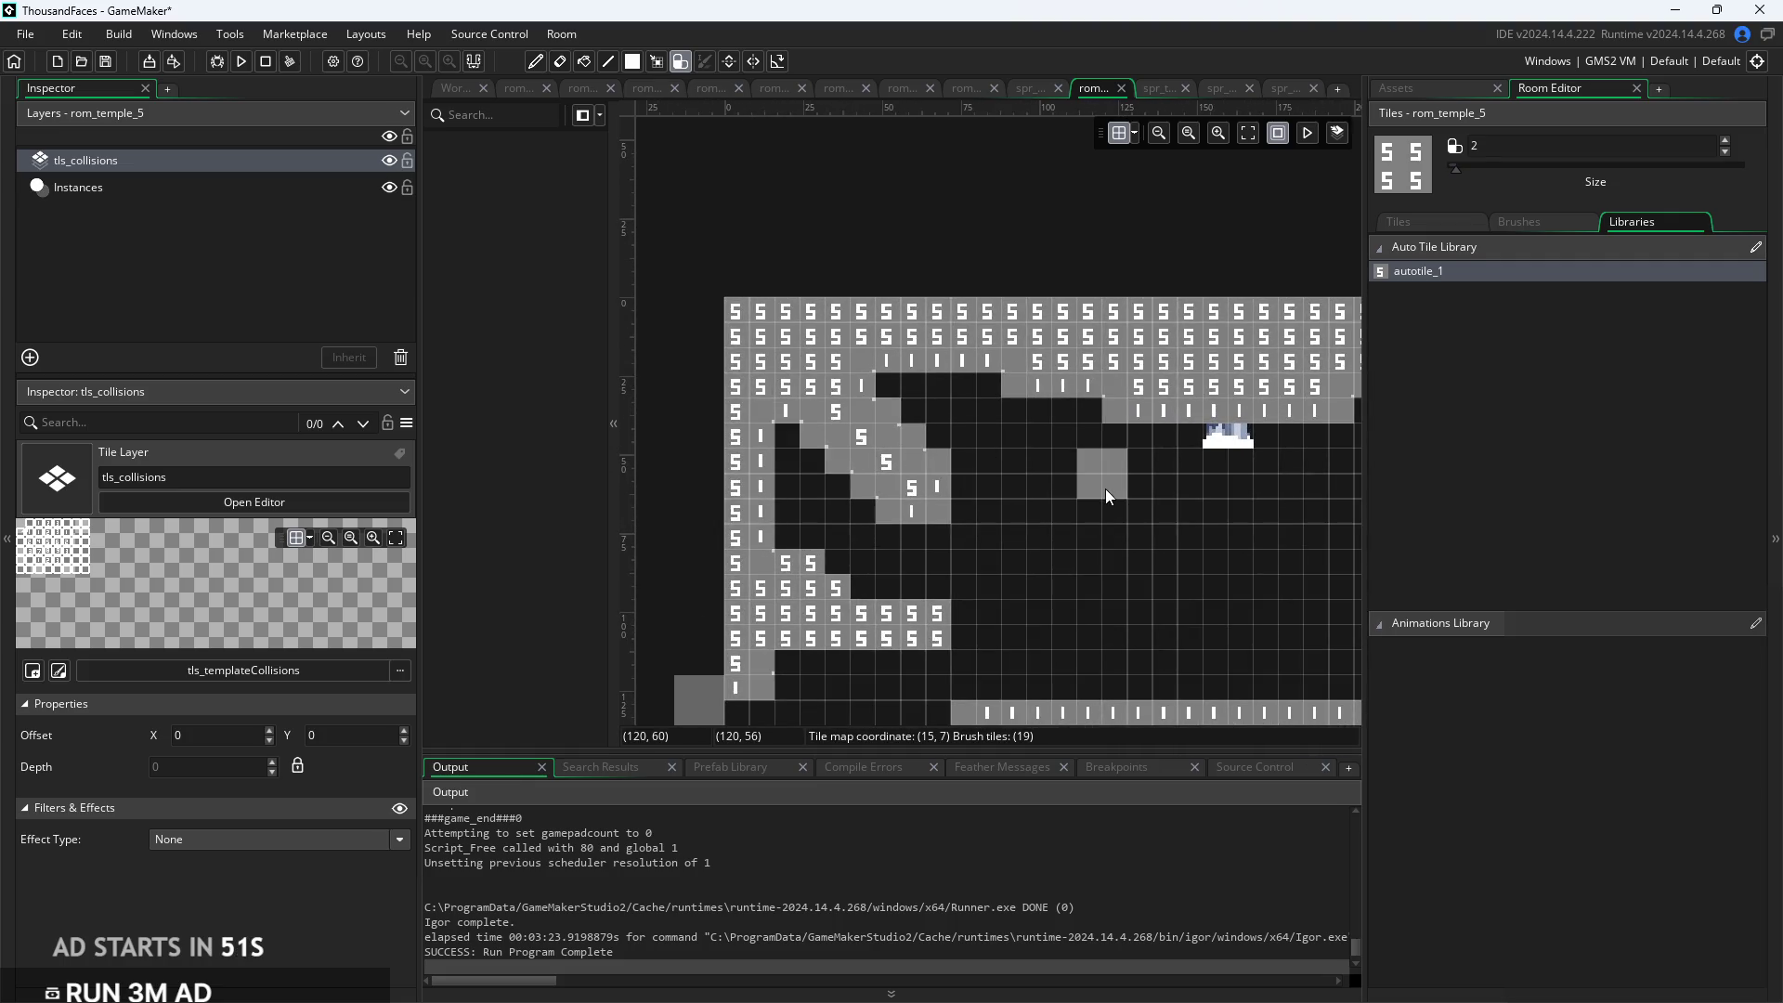
{"action": "scroll", "coordinate": [1105, 489], "scroll_direction": "right", "scroll_amount": 5}
{"action": "scroll", "coordinate": [817, 434], "scroll_direction": "left", "scroll_amount": 4}
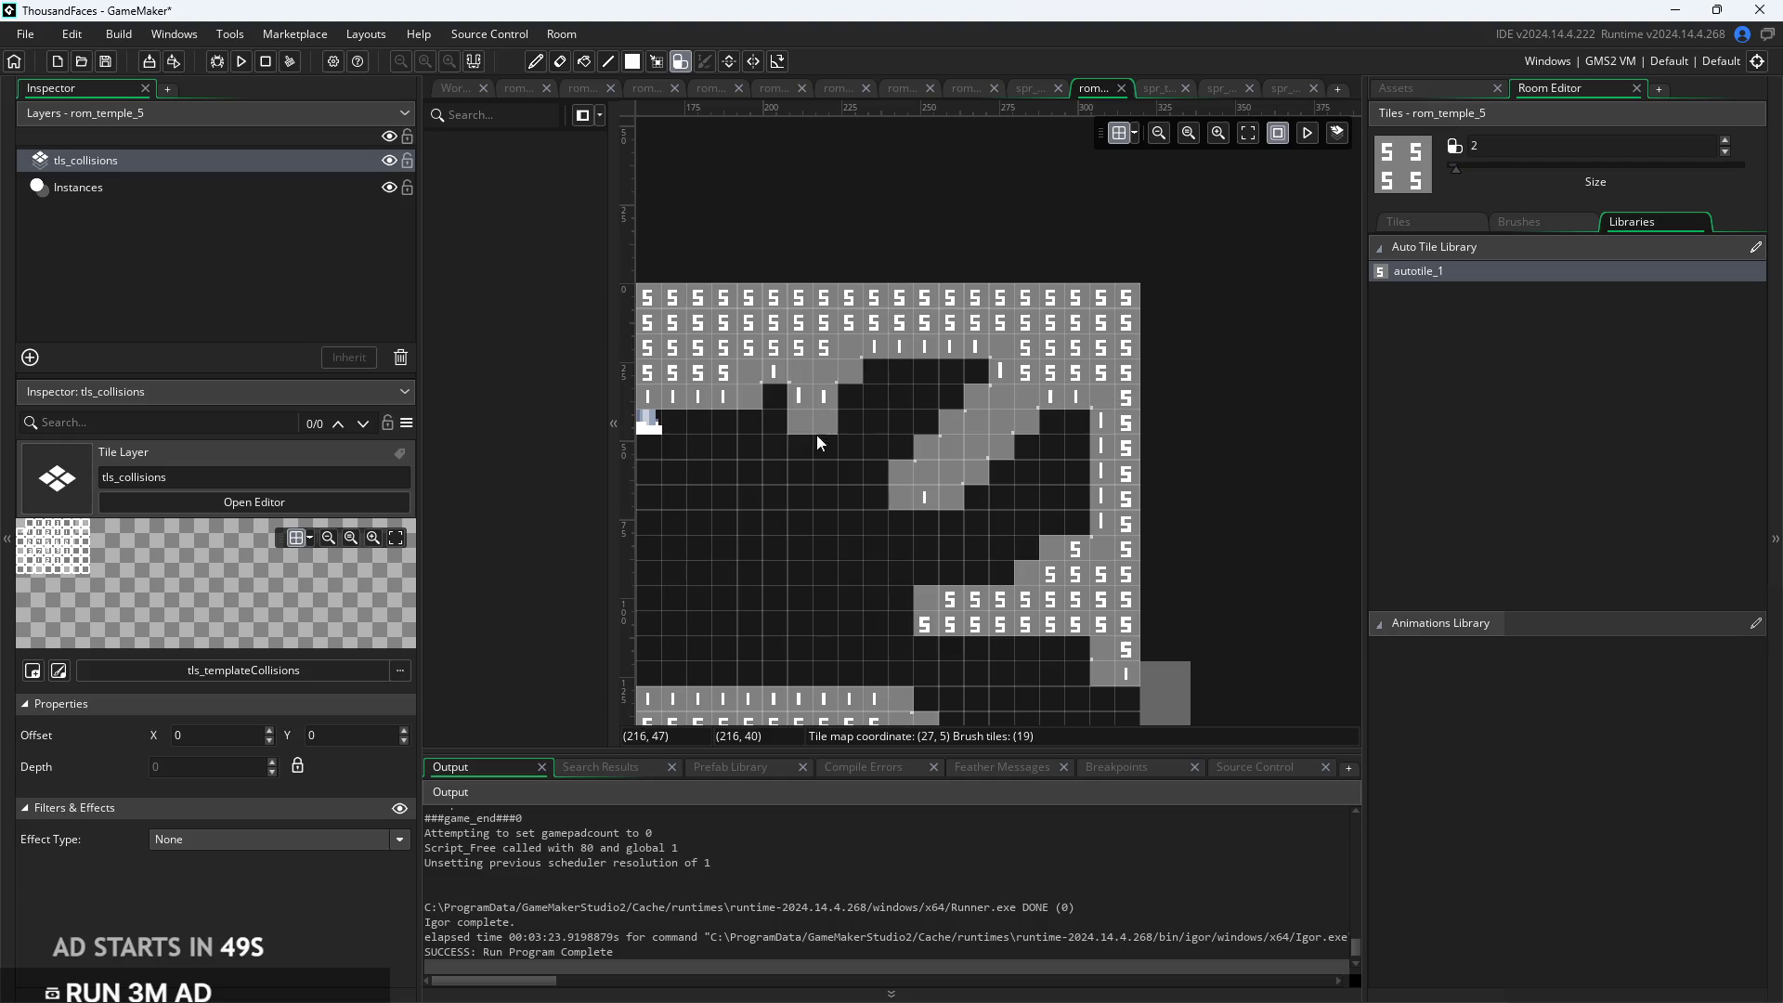
{"action": "scroll", "coordinate": [1023, 563], "scroll_direction": "down", "scroll_amount": 1}
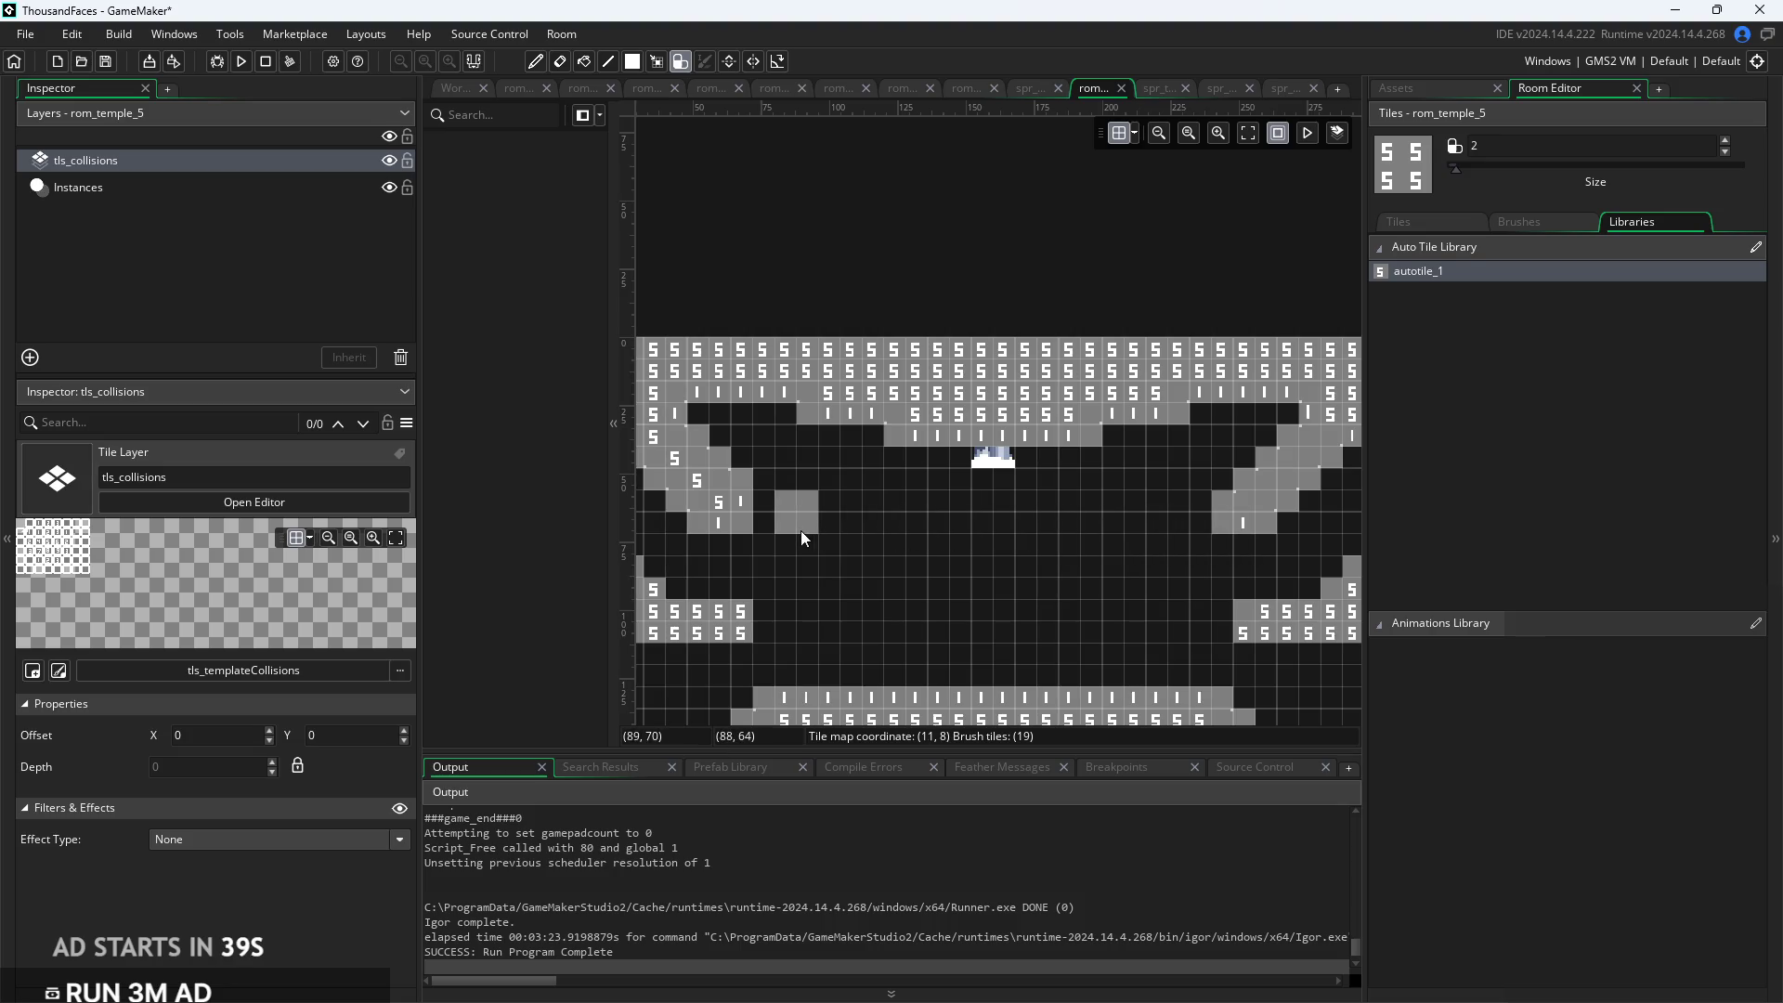
{"action": "scroll", "coordinate": [1148, 589], "scroll_direction": "down", "scroll_amount": 3}
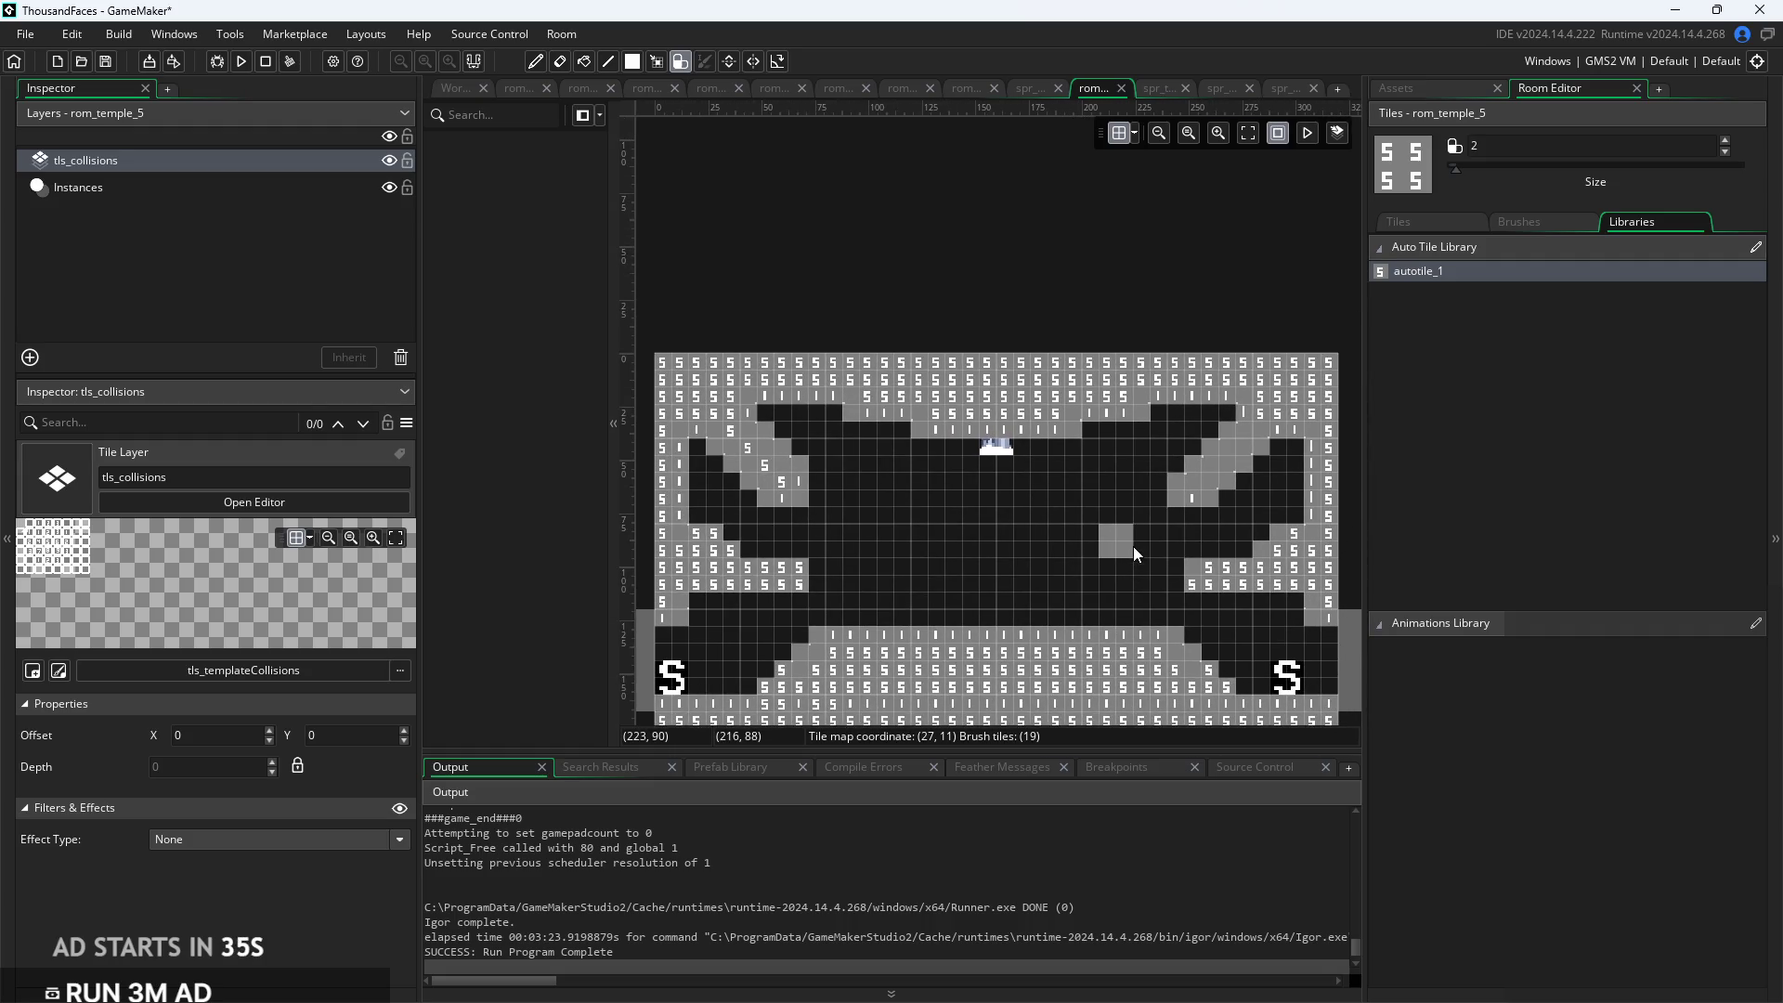
Paint more autotiles in the upper-right area and add a 2x2 collision block
{"action": "left_click", "coordinate": [1279, 466]}
{"action": "left_click_drag", "start_coordinate": [1279, 466], "coordinate": [1260, 469]}
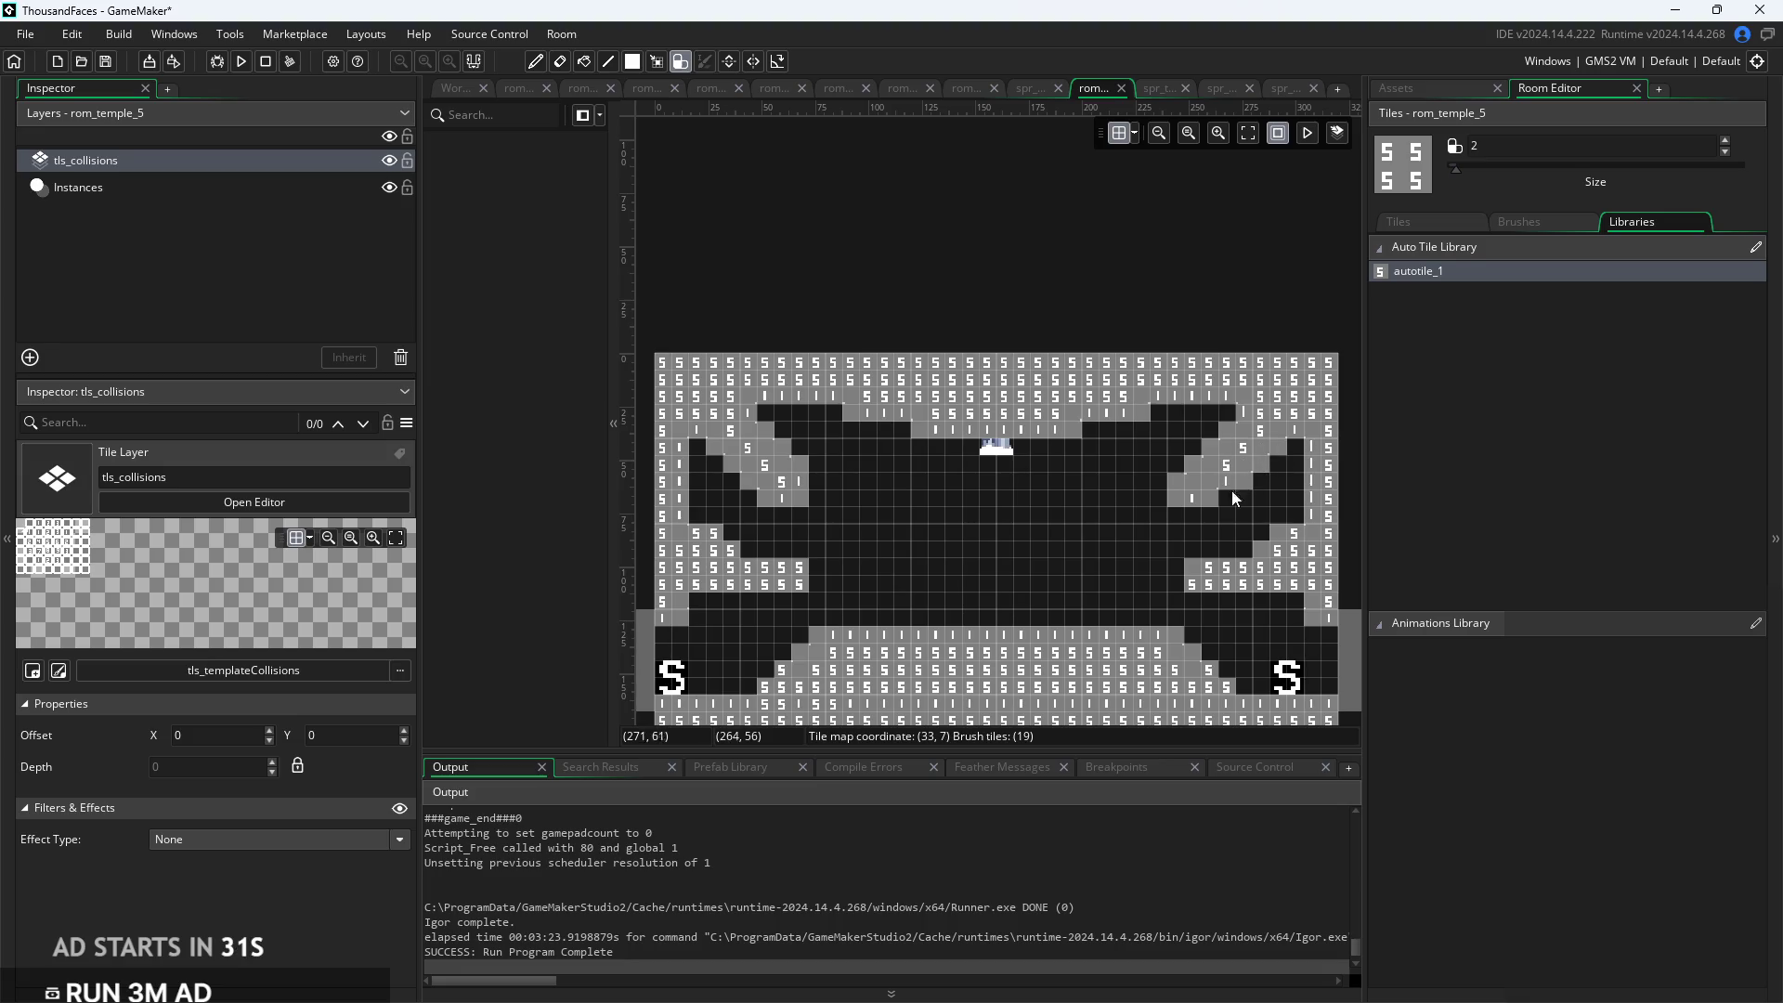
{"action": "scroll", "coordinate": [1128, 628], "scroll_direction": "up", "scroll_amount": 1}
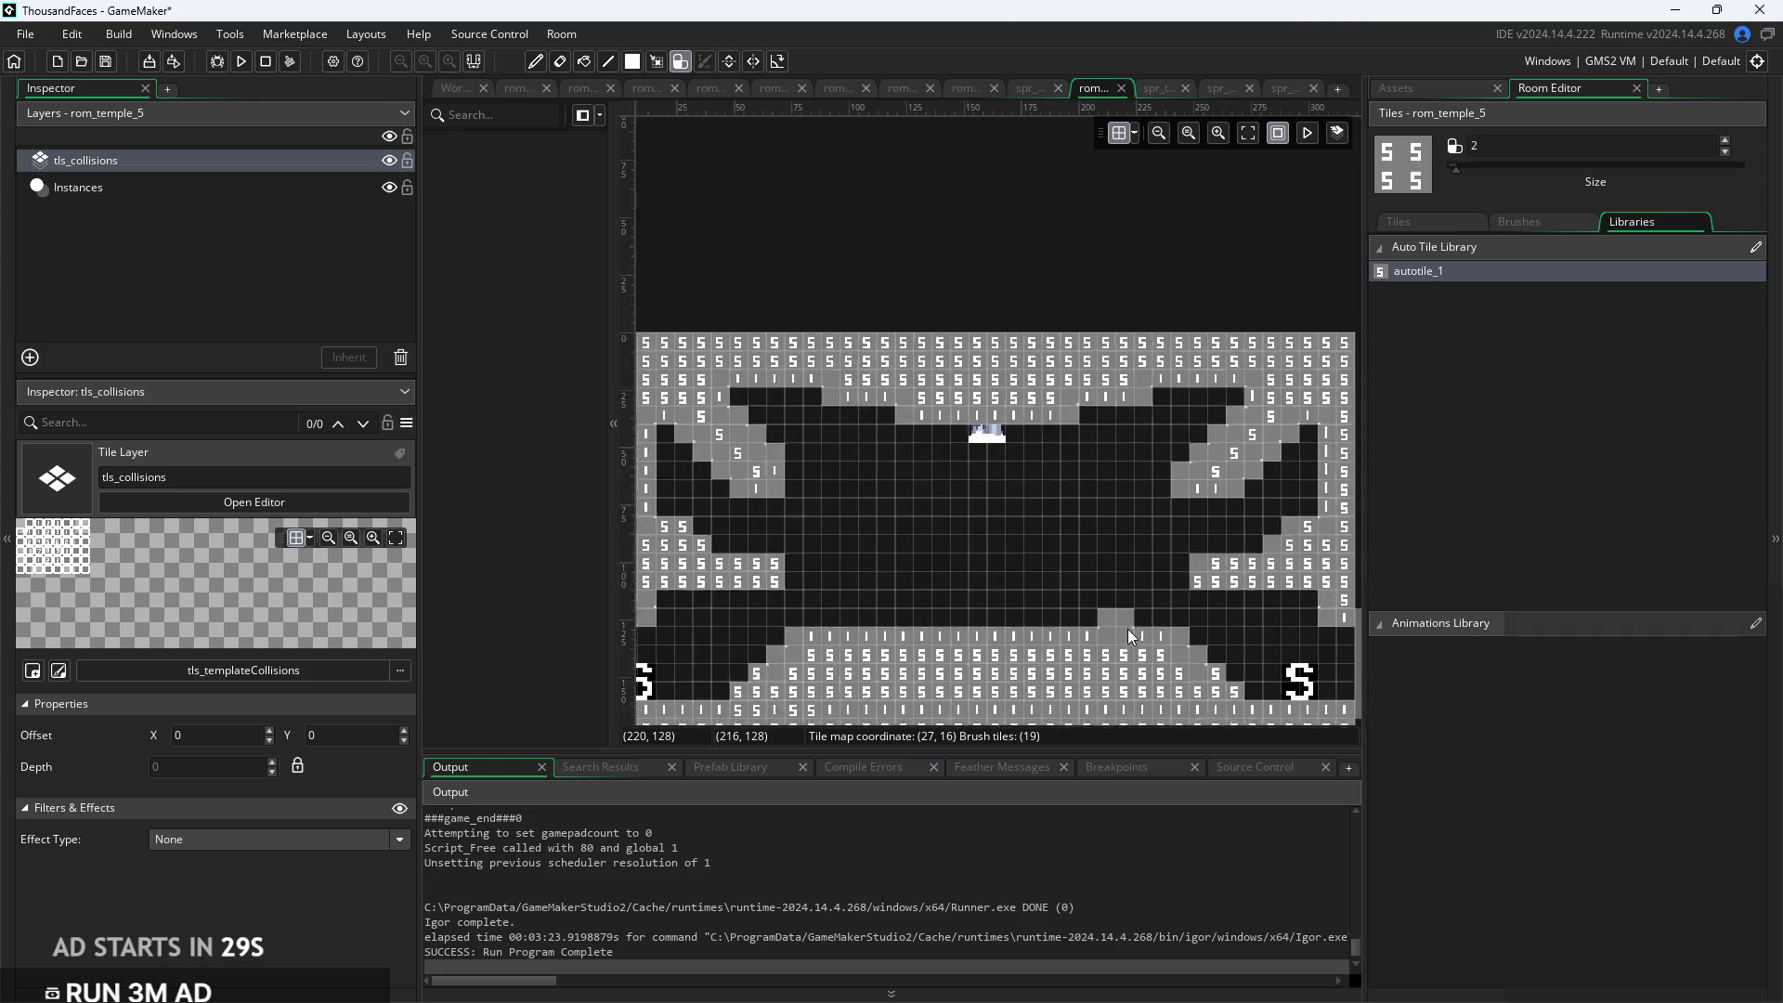
{"action": "left_click", "coordinate": [1125, 564]}
{"action": "scroll", "coordinate": [1125, 565], "scroll_direction": "down", "scroll_amount": 1}
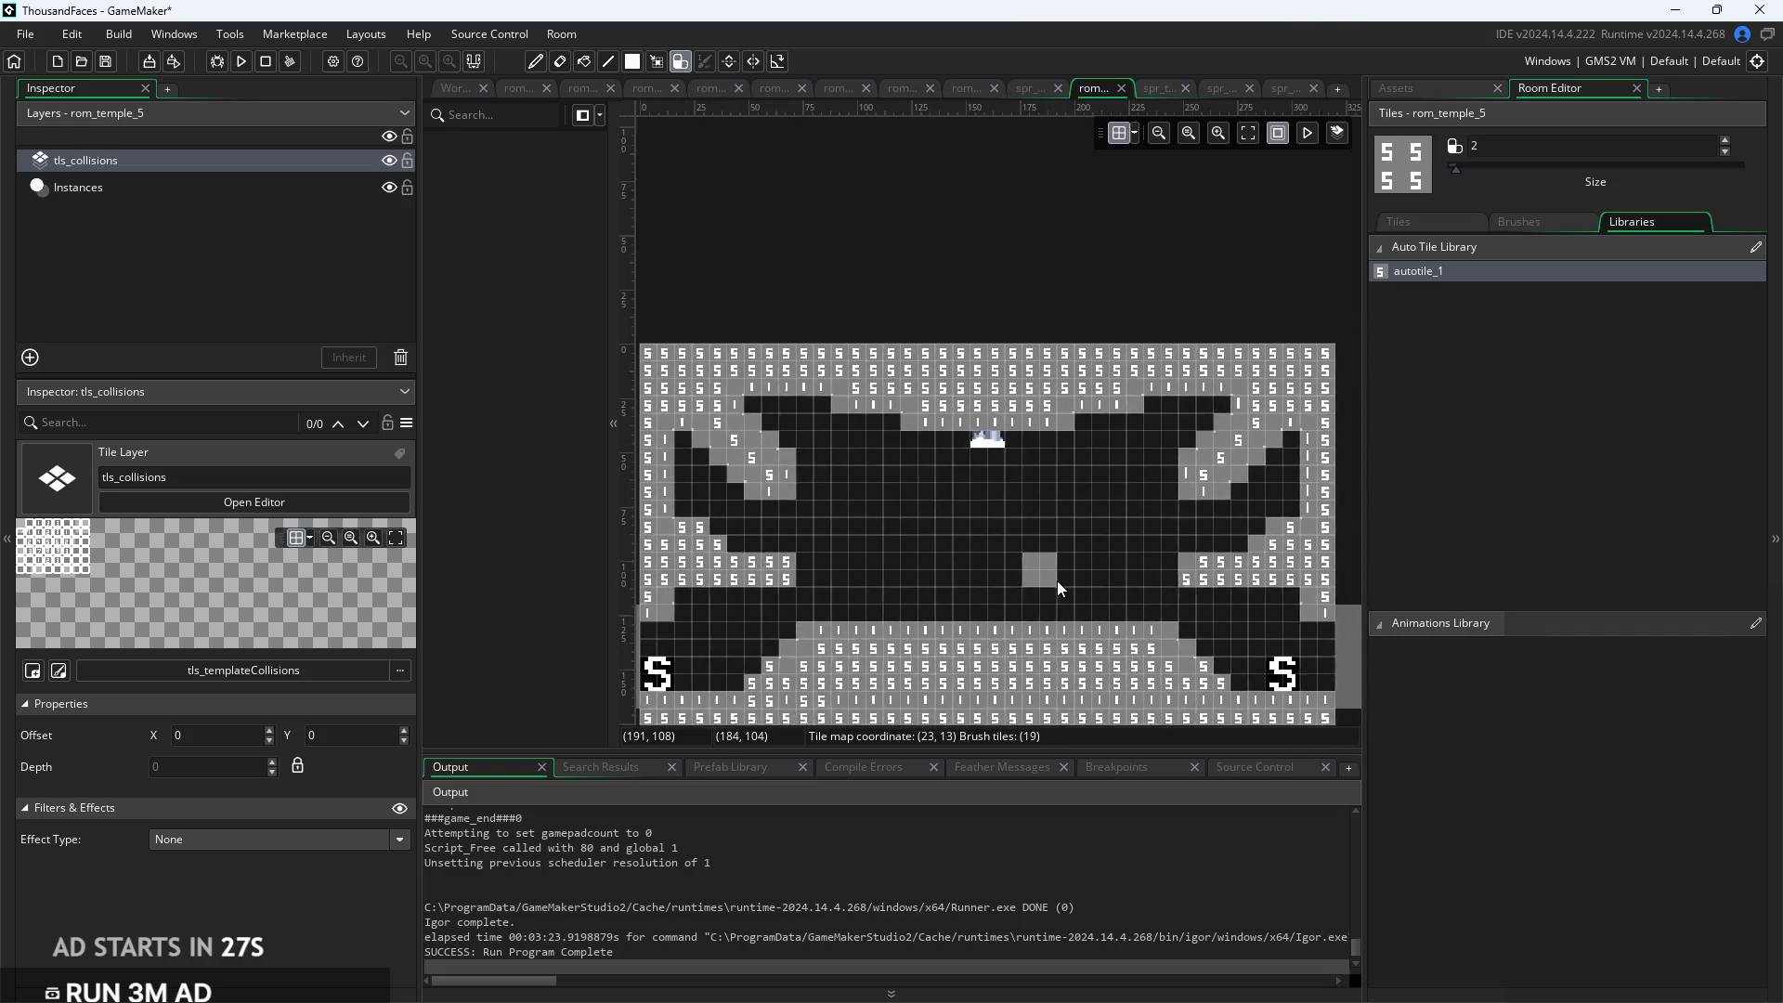
{"action": "scroll", "coordinate": [1057, 560], "scroll_direction": "up", "scroll_amount": 1}
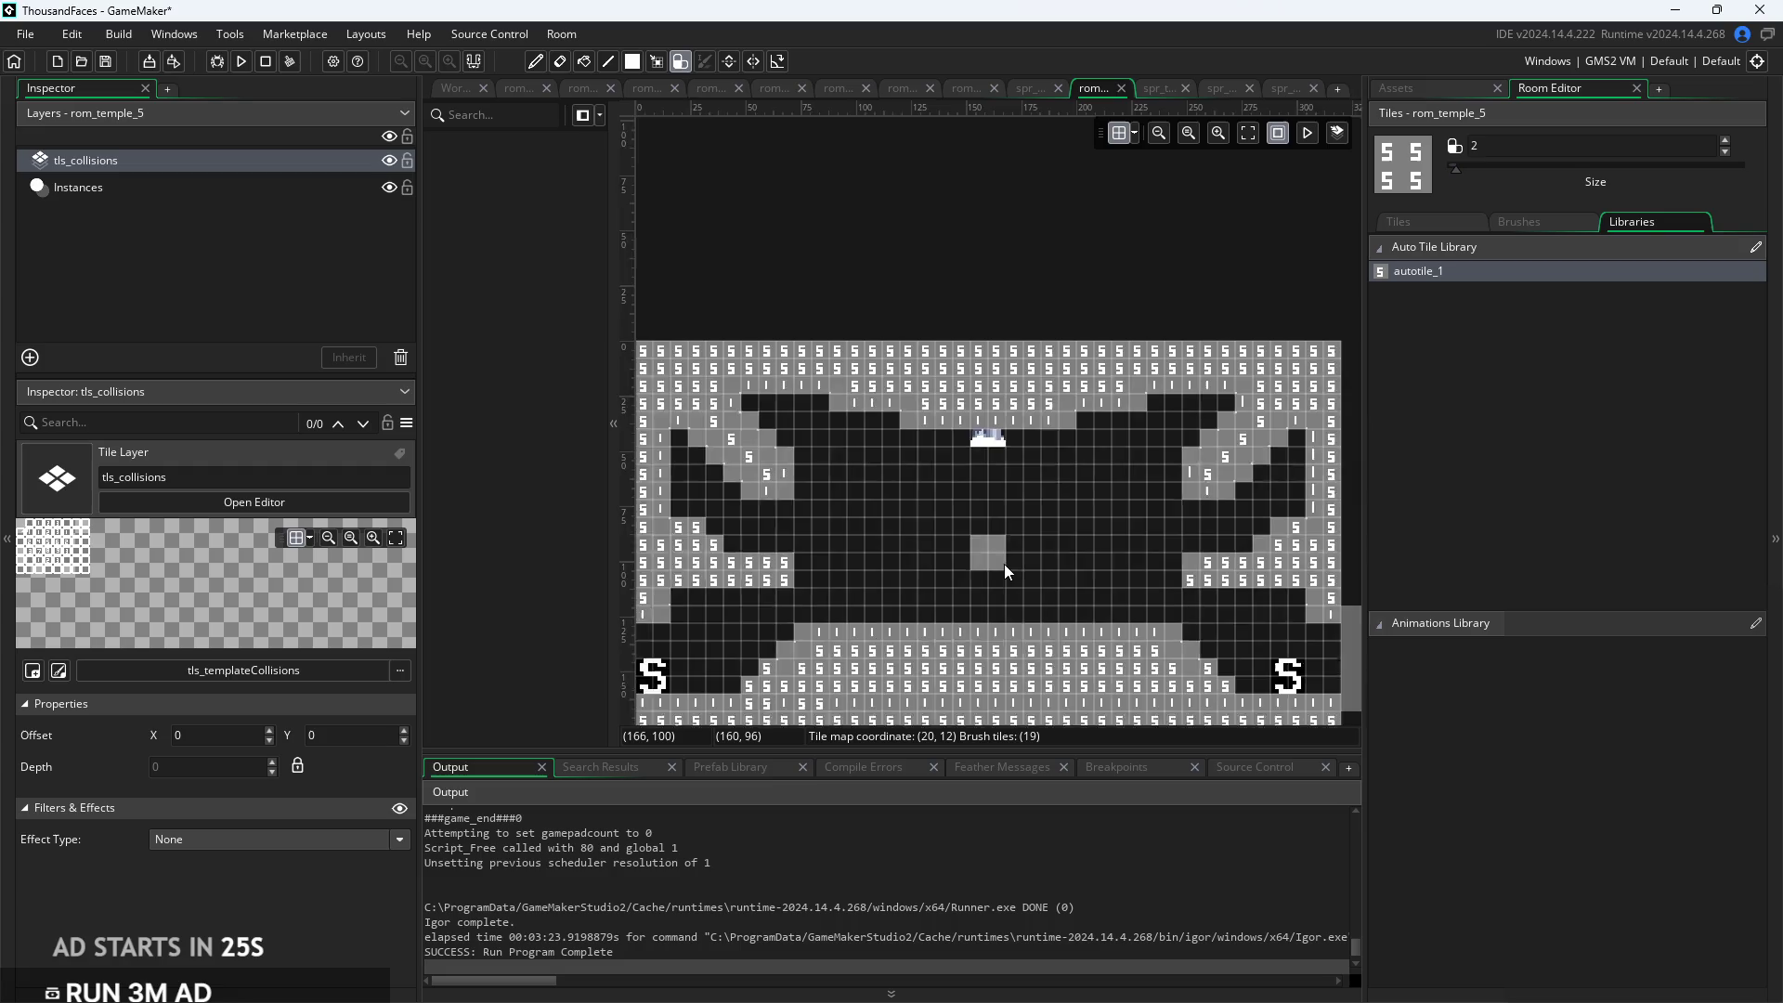
Extend the left and right slopes one step lower, then select the Instances layer
{"action": "left_click", "coordinate": [759, 483]}
{"action": "left_click", "coordinate": [767, 516]}
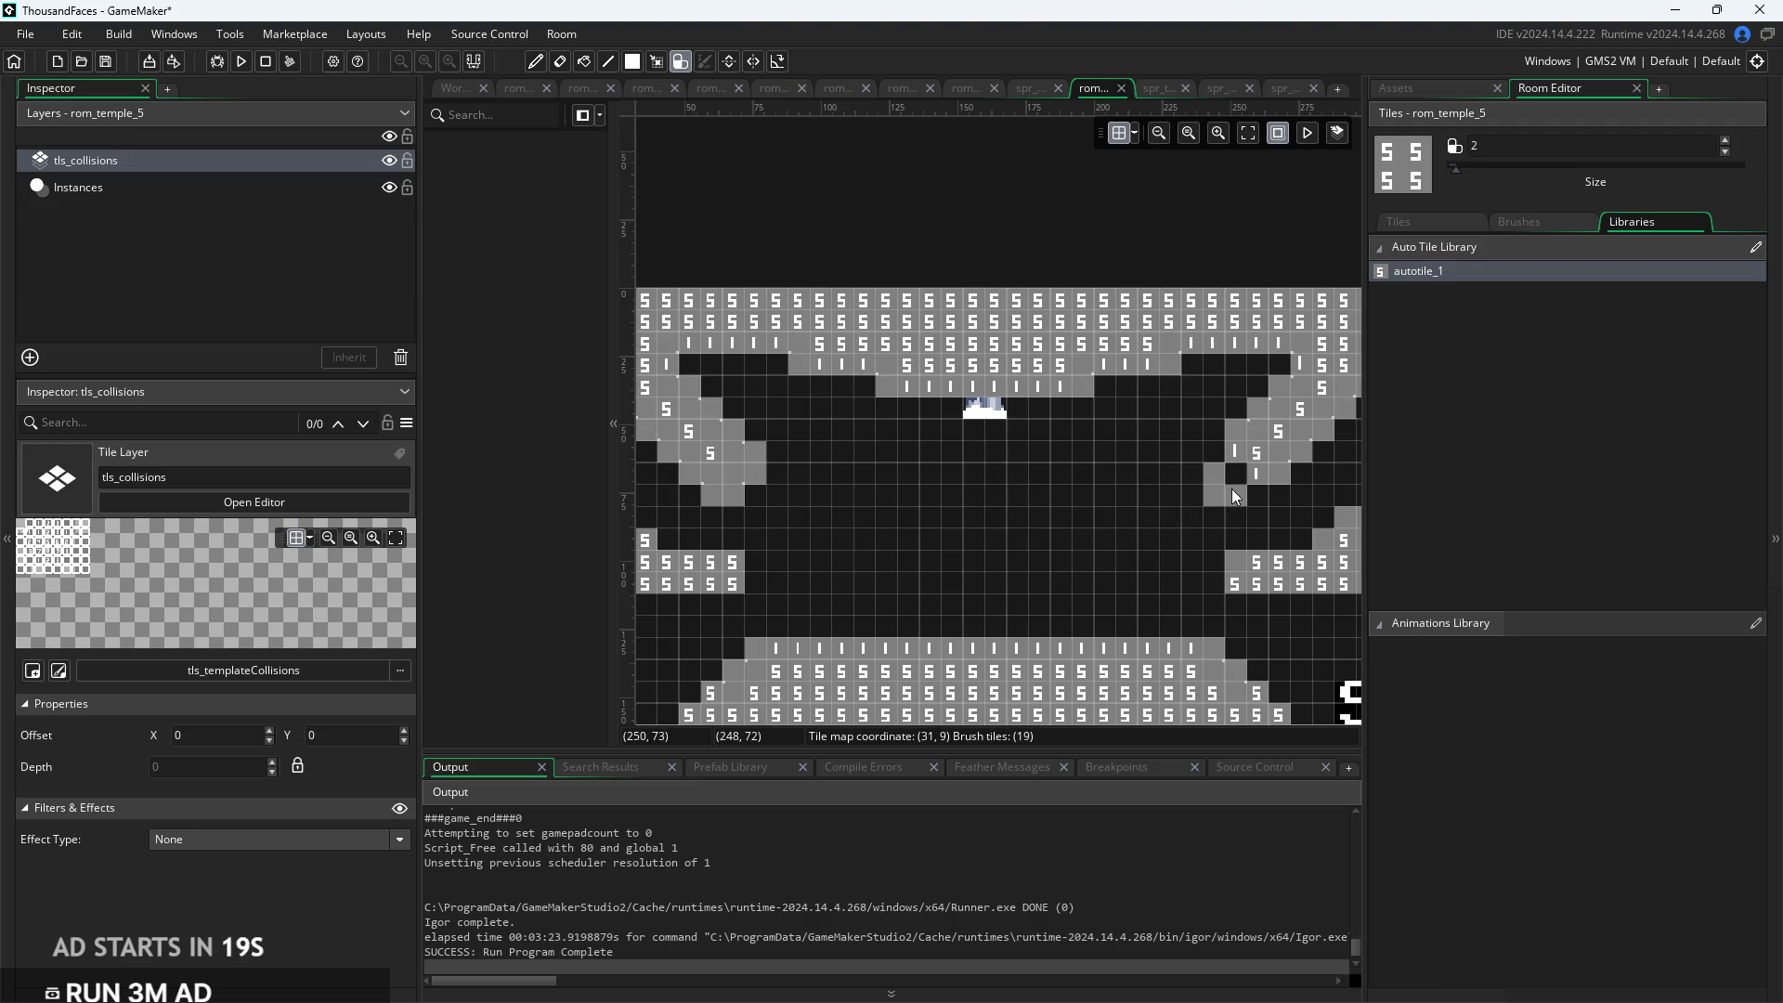
{"action": "left_click", "coordinate": [1232, 476]}
{"action": "left_click", "coordinate": [1206, 502]}
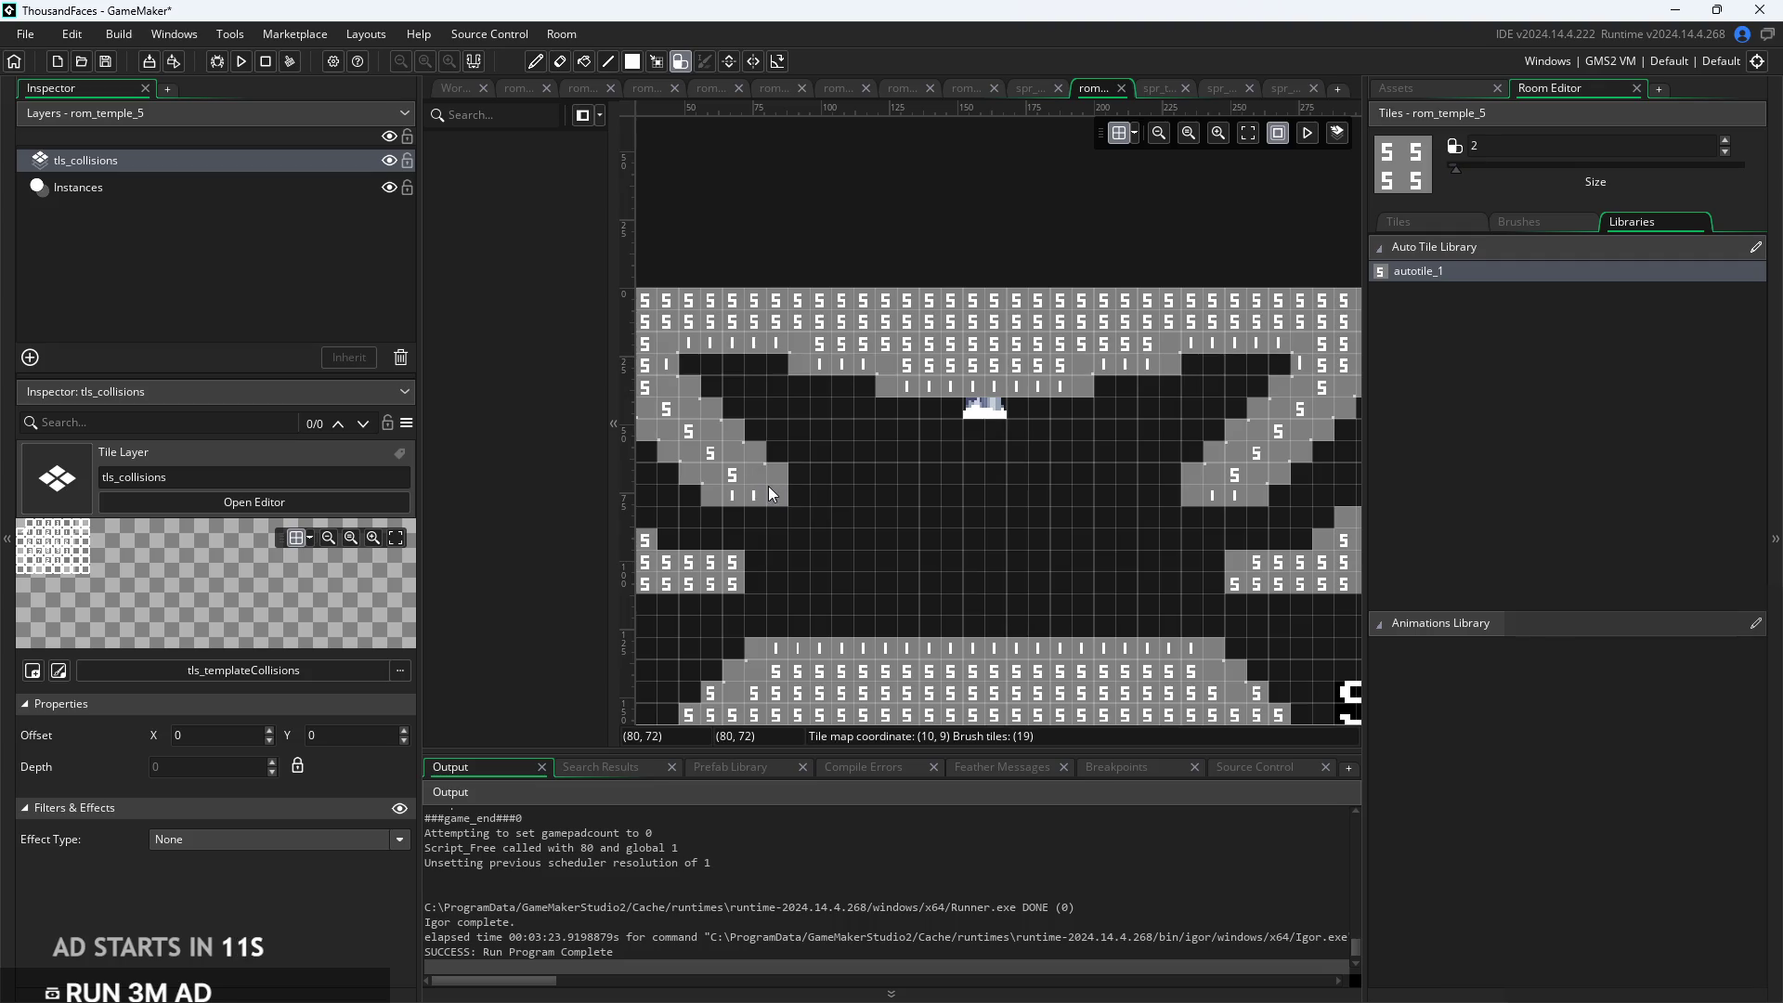
{"action": "scroll", "coordinate": [1085, 583], "scroll_direction": "down", "scroll_amount": 2}
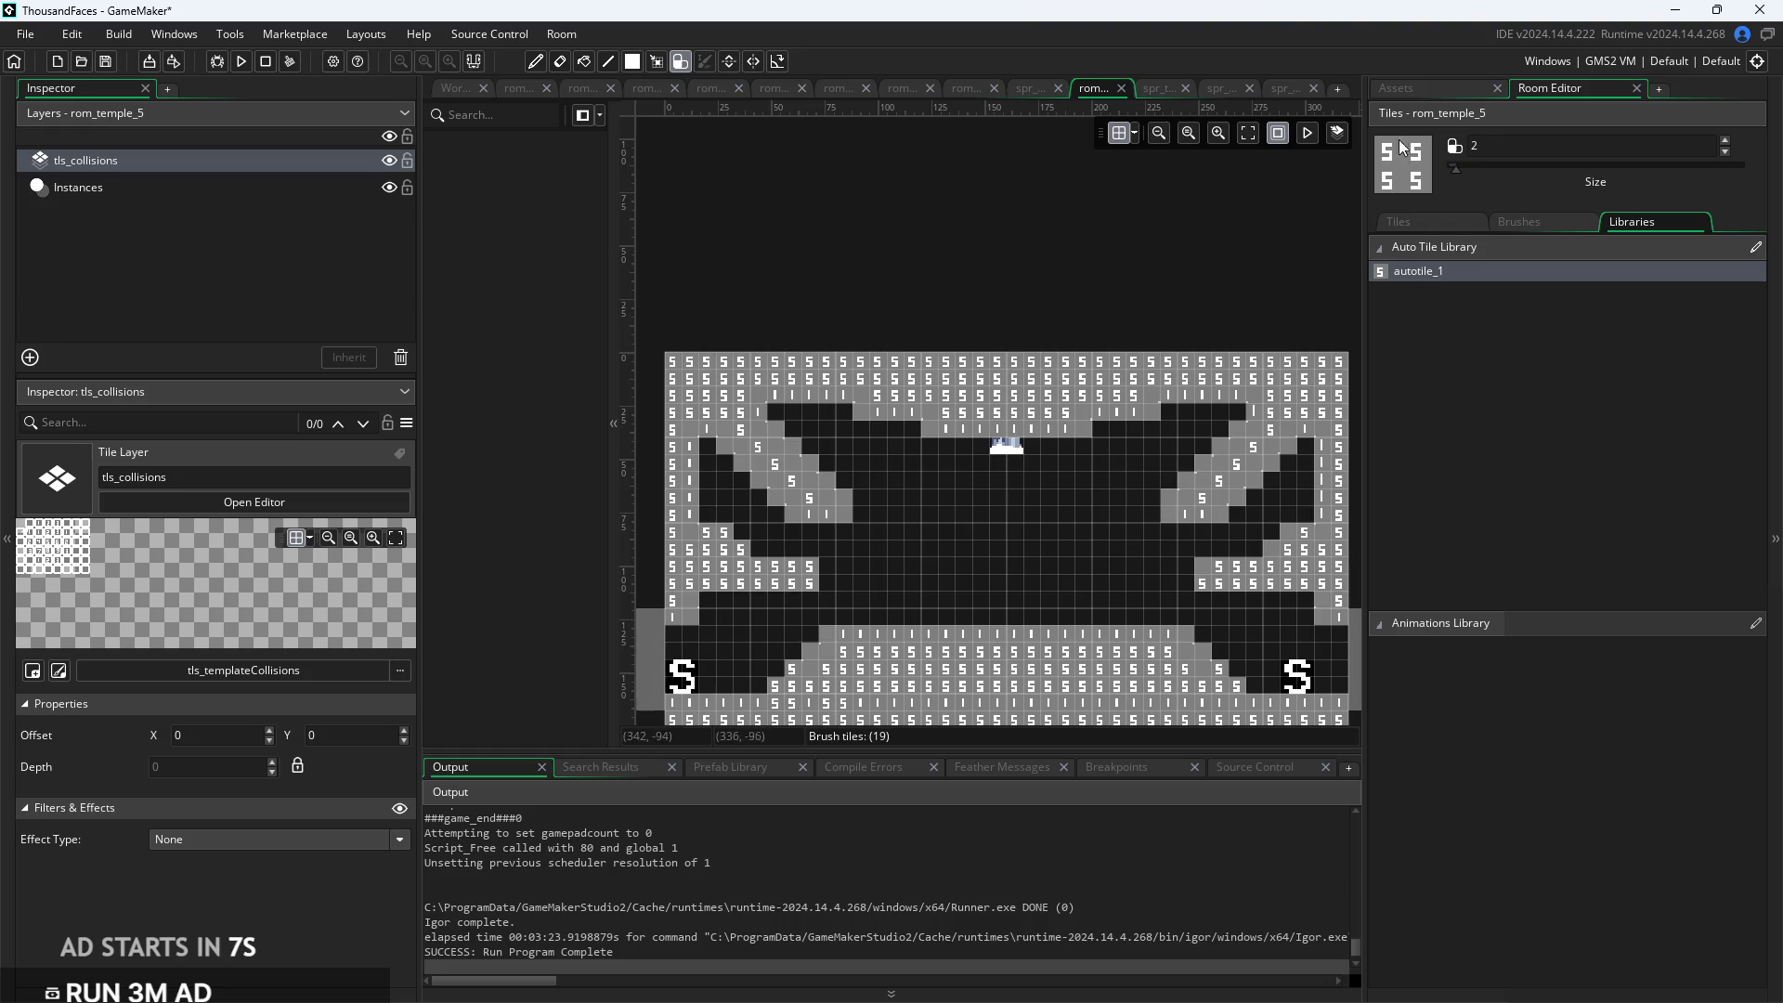
{"action": "left_click", "coordinate": [1428, 91]}
{"action": "left_click", "coordinate": [297, 186]}
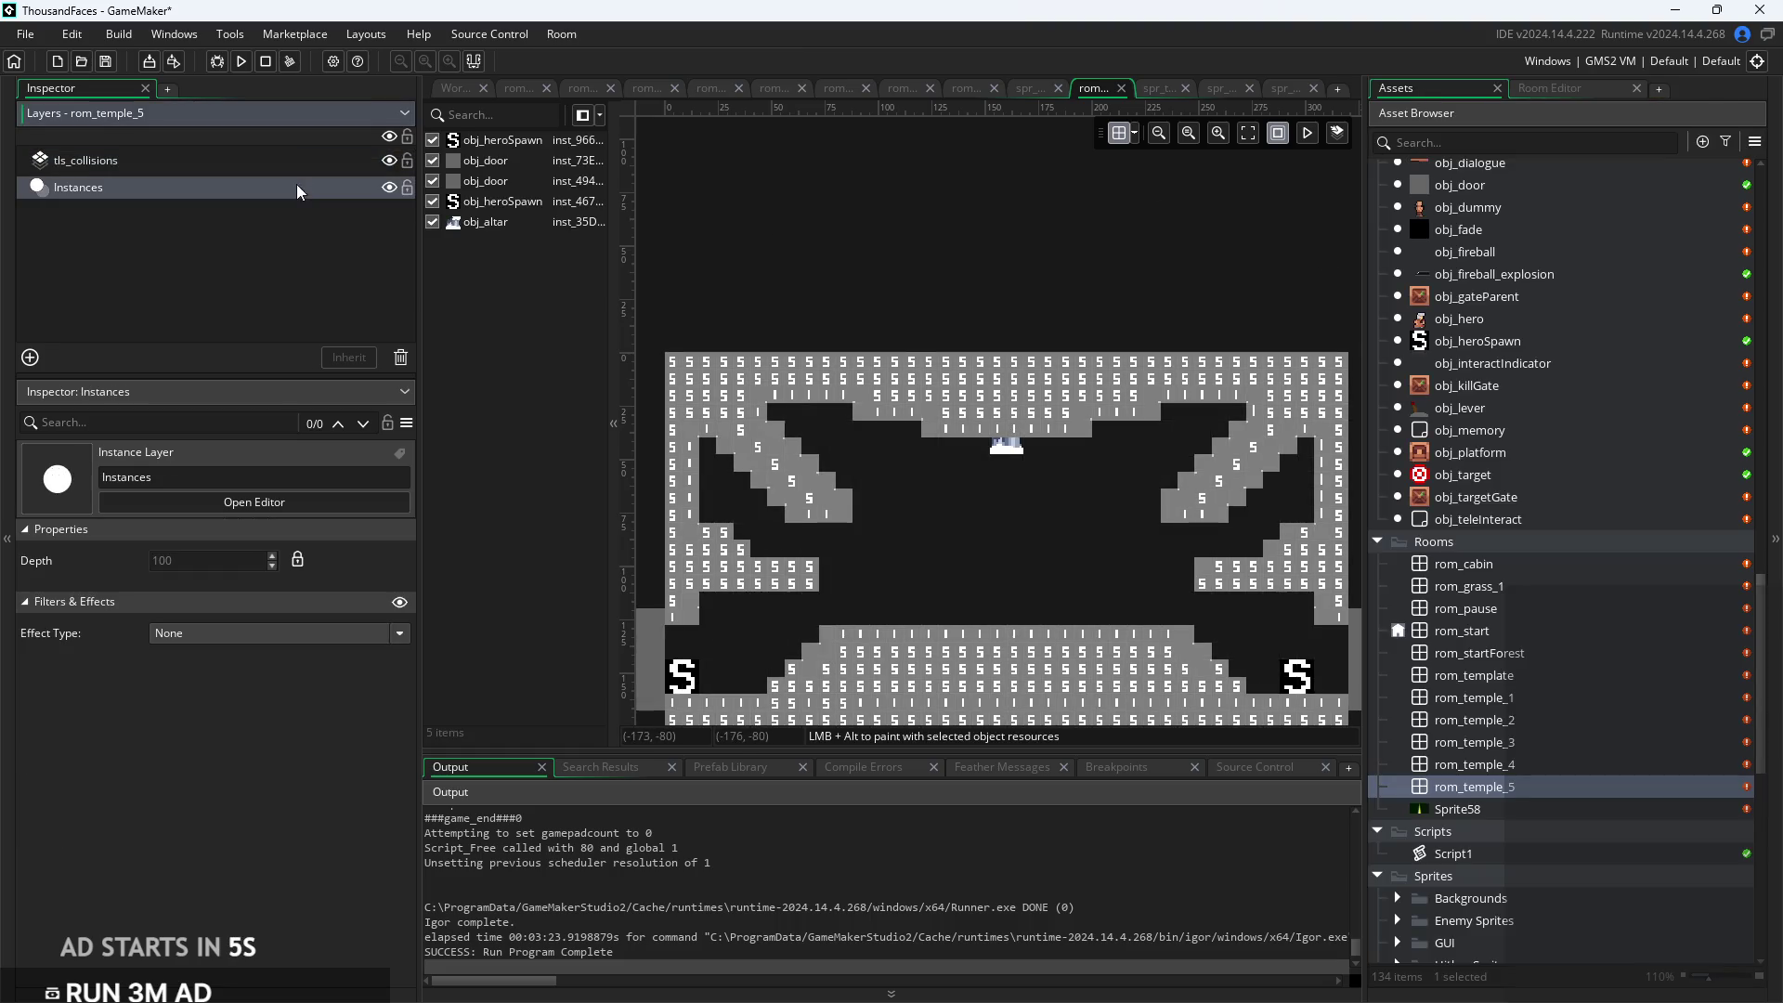
Drag obj_altar down toward the floor, then try the Align buttons, which lift it to Y 82
{"action": "left_click_drag", "start_coordinate": [1000, 461], "coordinate": [1009, 621]}
{"action": "scroll", "coordinate": [1039, 622], "scroll_direction": "up", "scroll_amount": 3}
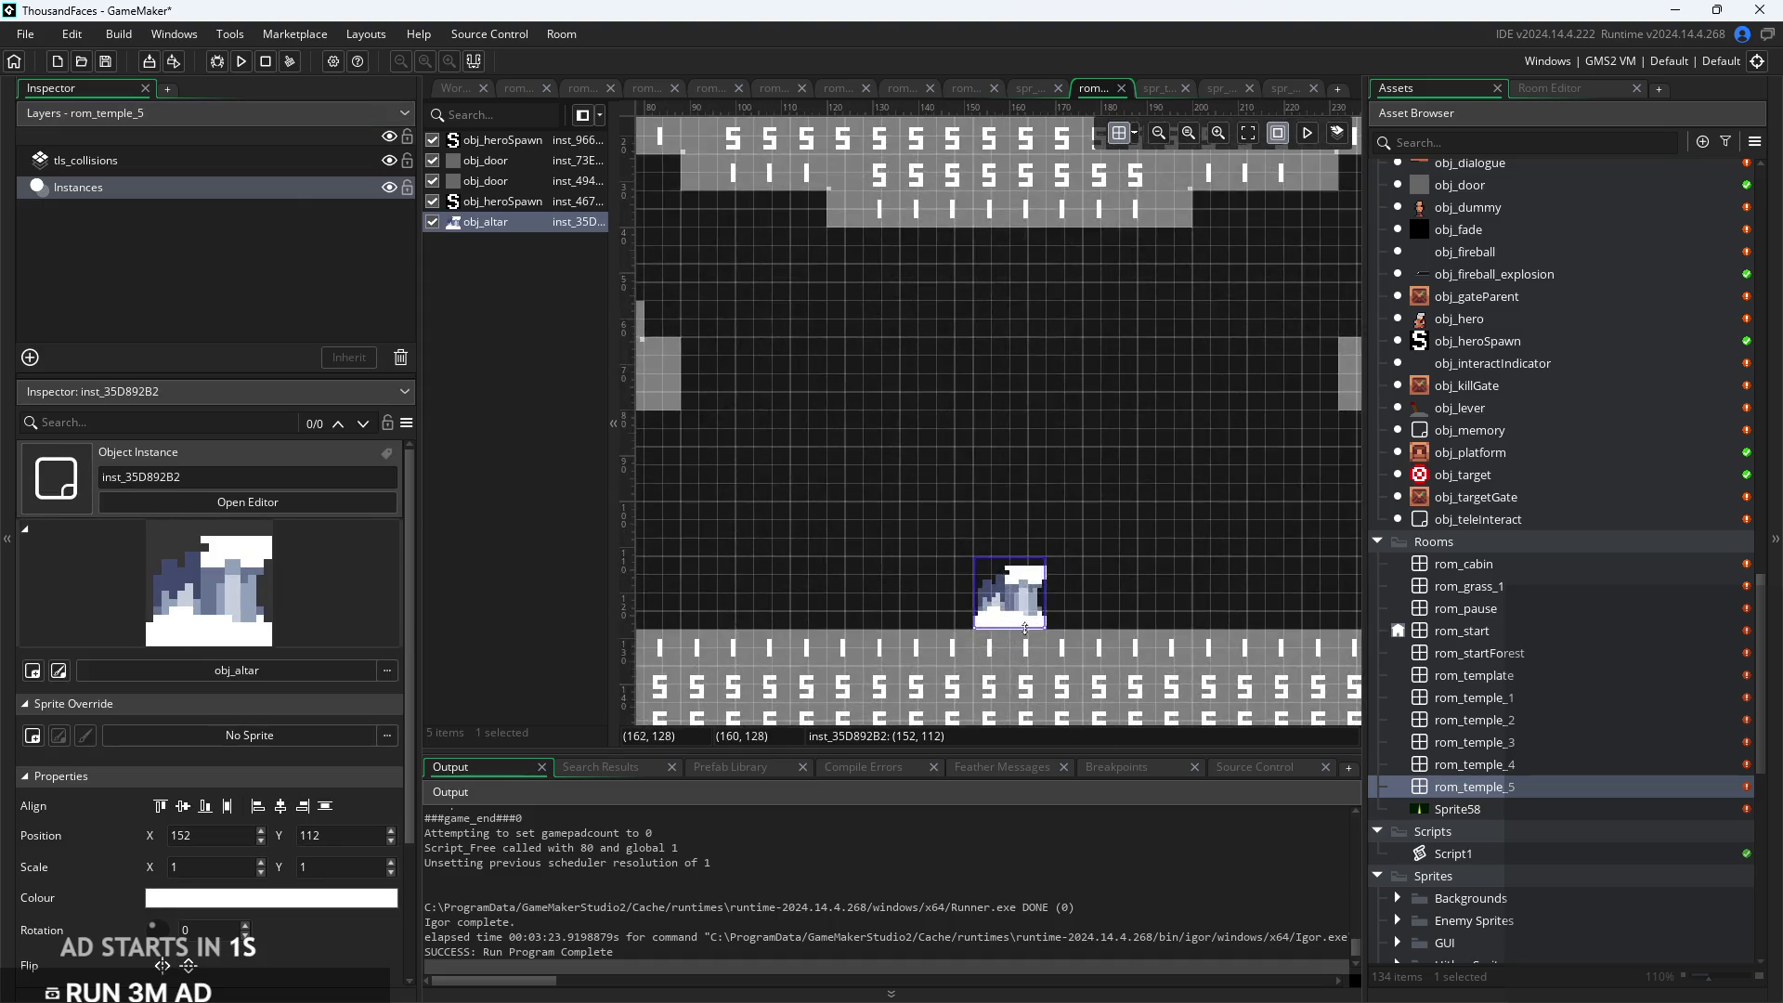
{"action": "scroll", "coordinate": [1067, 611], "scroll_direction": "down", "scroll_amount": 1}
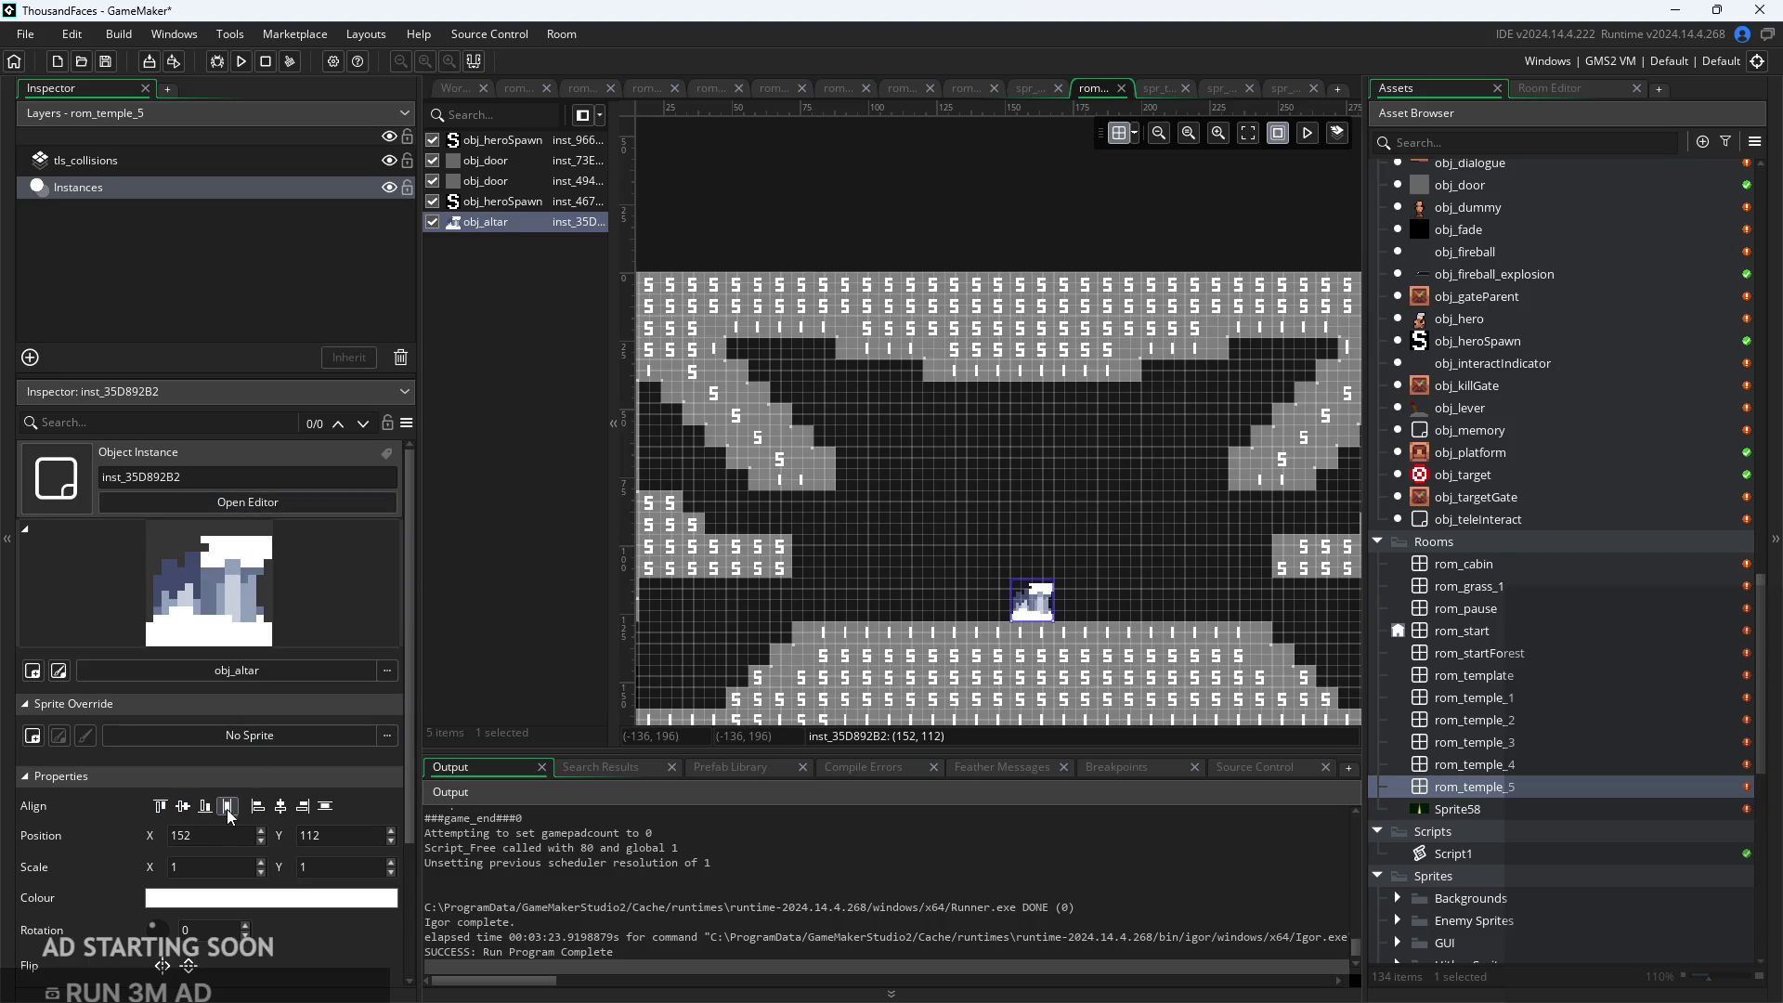
{"action": "left_click", "coordinate": [307, 806]}
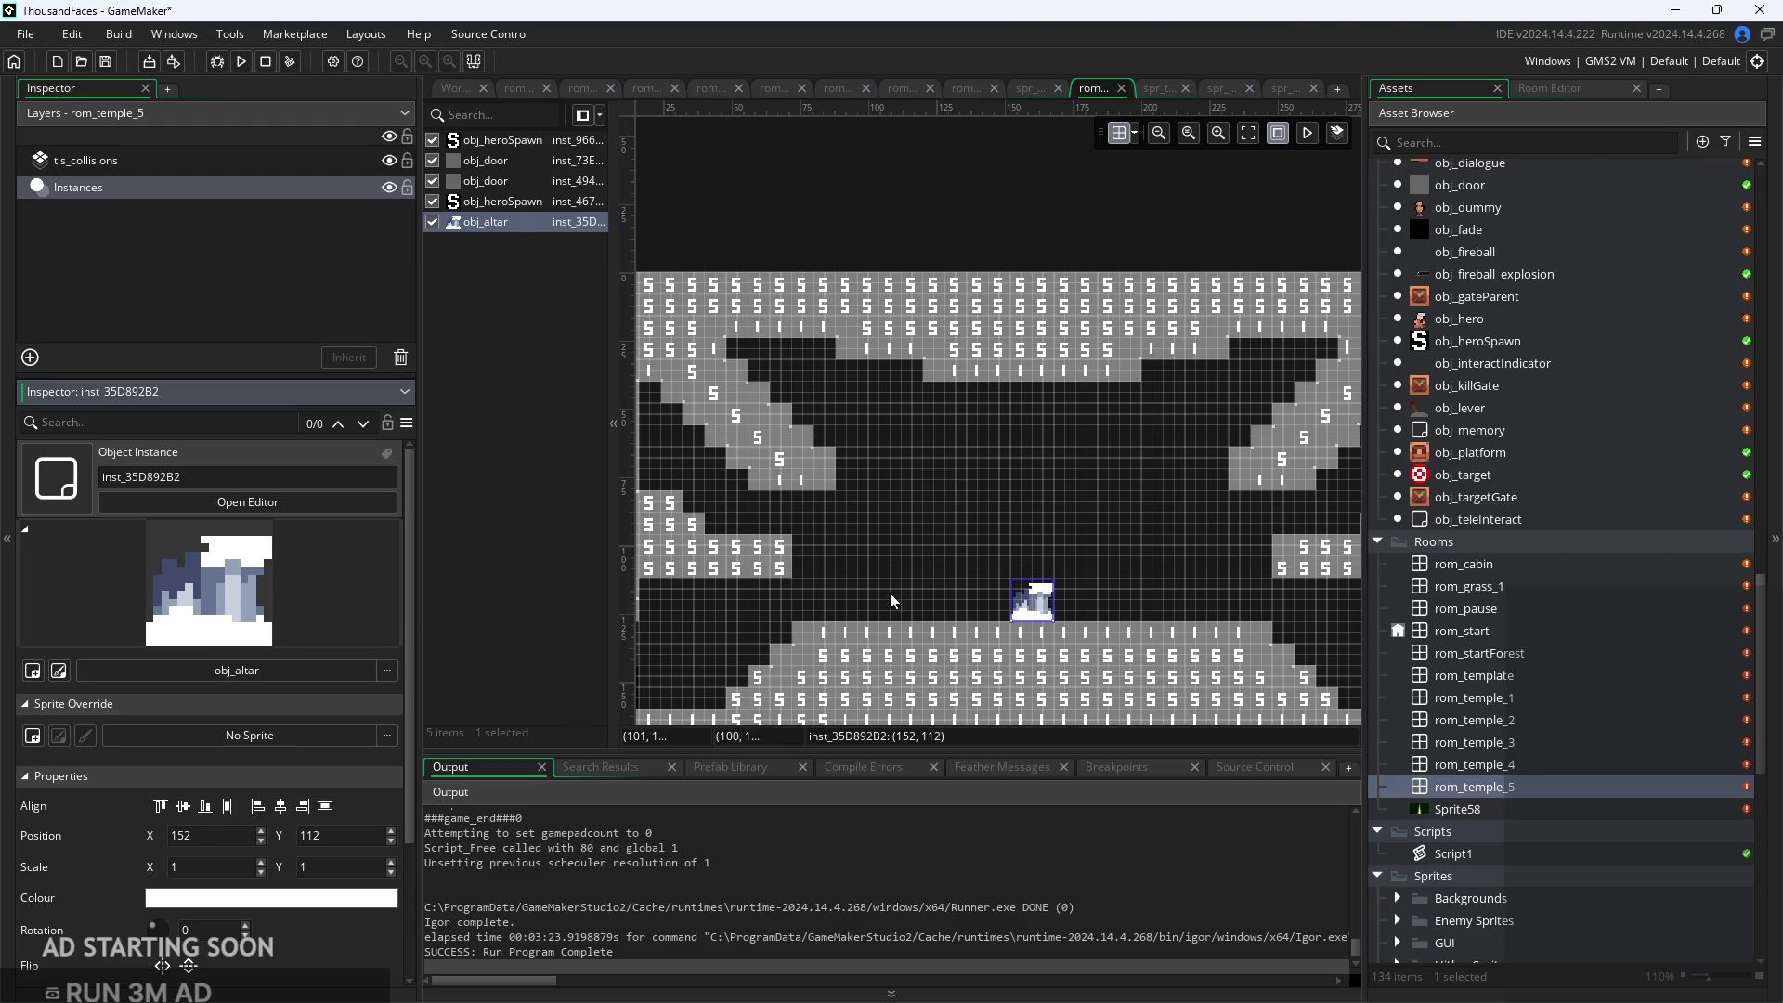
{"action": "left_click", "coordinate": [912, 582]}
{"action": "scroll", "coordinate": [912, 581], "scroll_direction": "down", "scroll_amount": 1}
{"action": "scroll", "coordinate": [1075, 599], "scroll_direction": "up", "scroll_amount": 3}
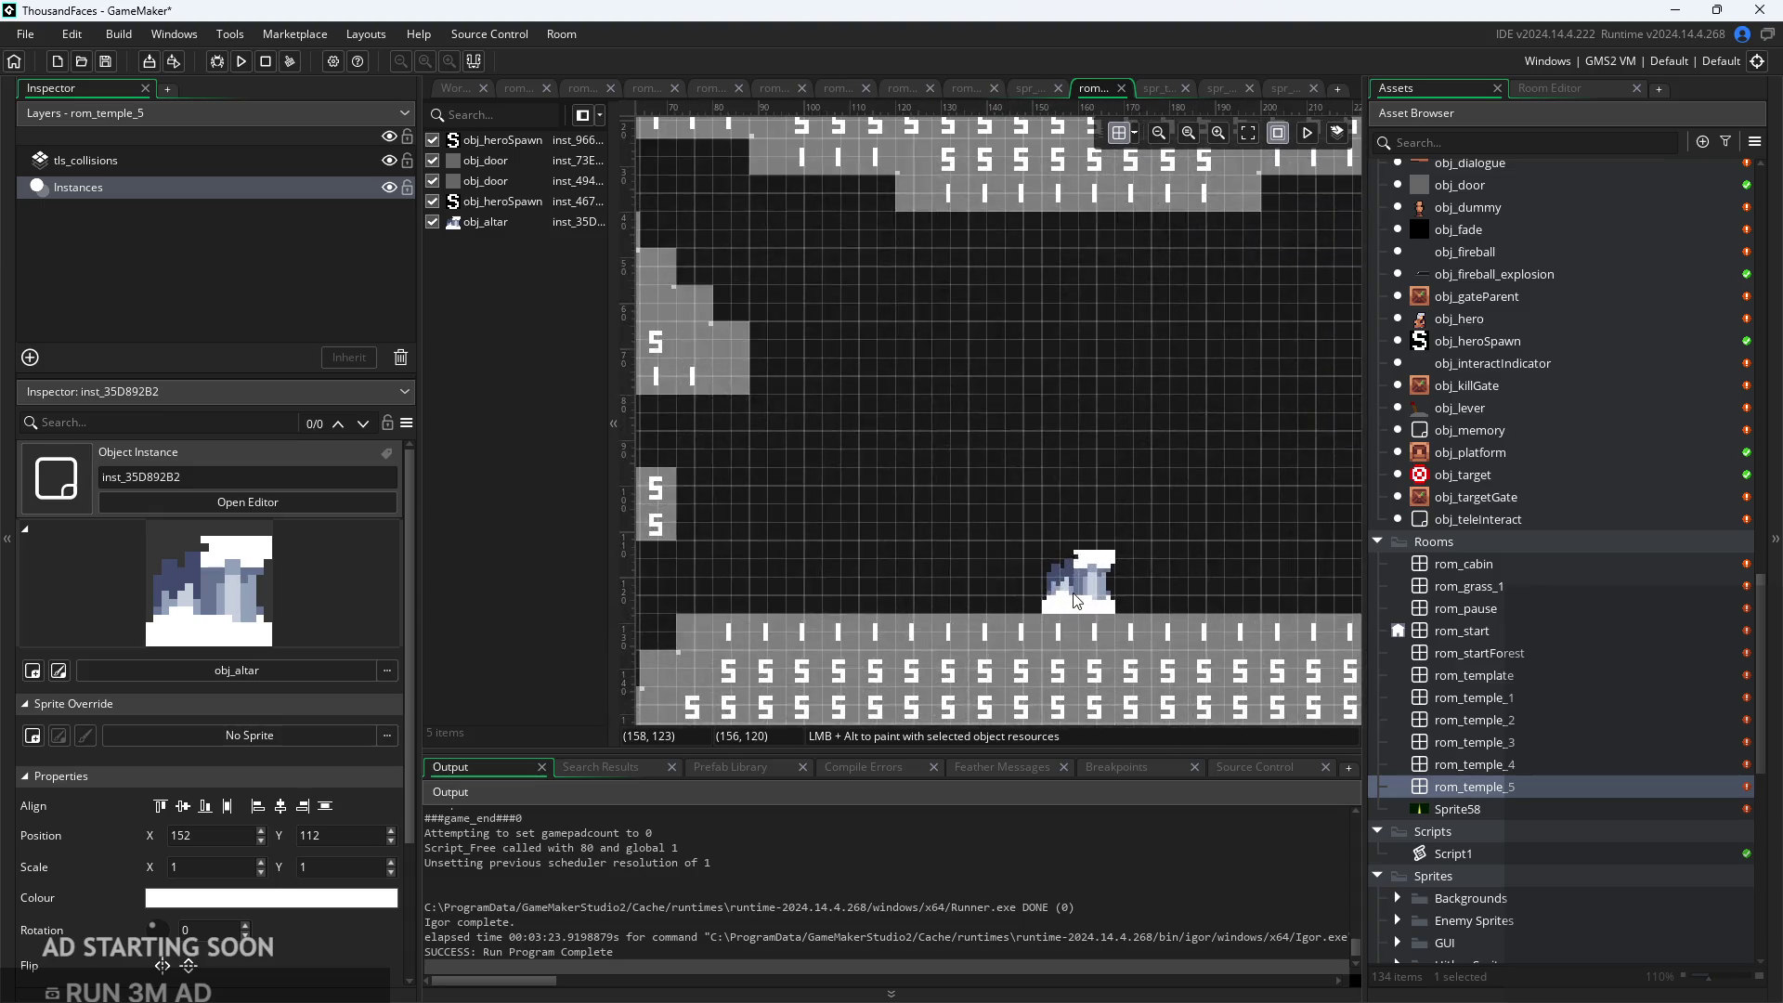
{"action": "left_click", "coordinate": [1075, 599]}
{"action": "scroll", "coordinate": [972, 599], "scroll_direction": "down", "scroll_amount": 3}
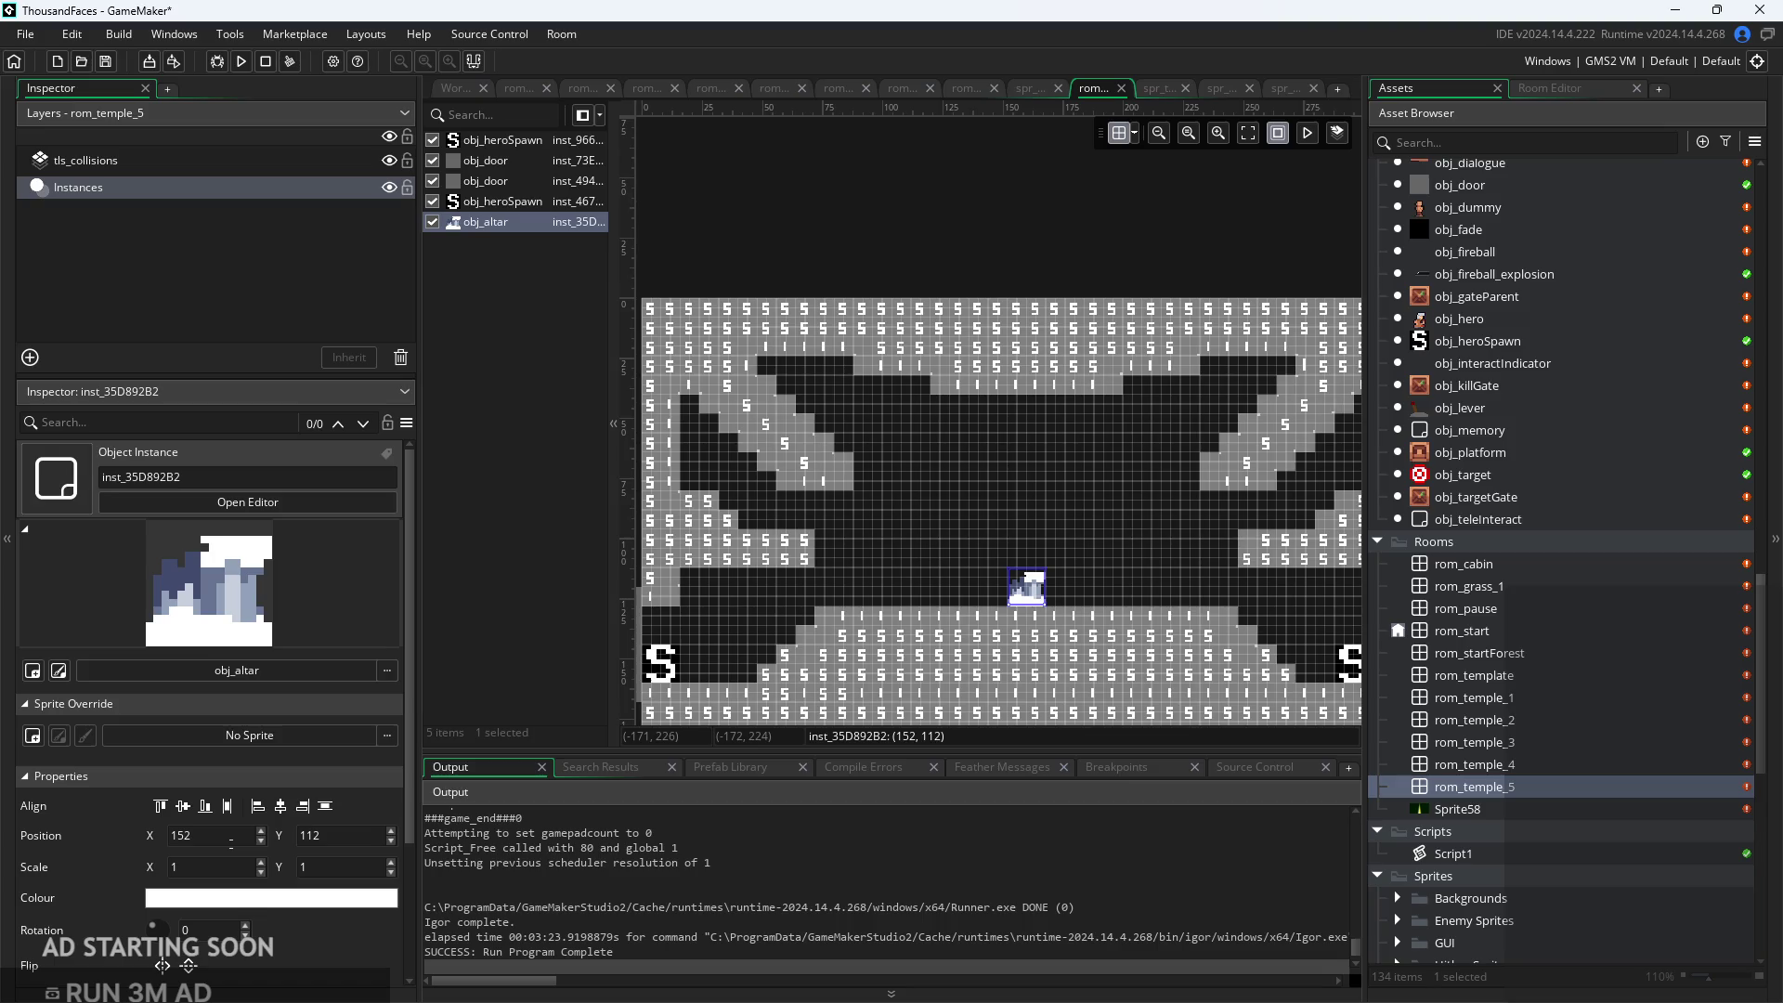
{"action": "left_click", "coordinate": [281, 806]}
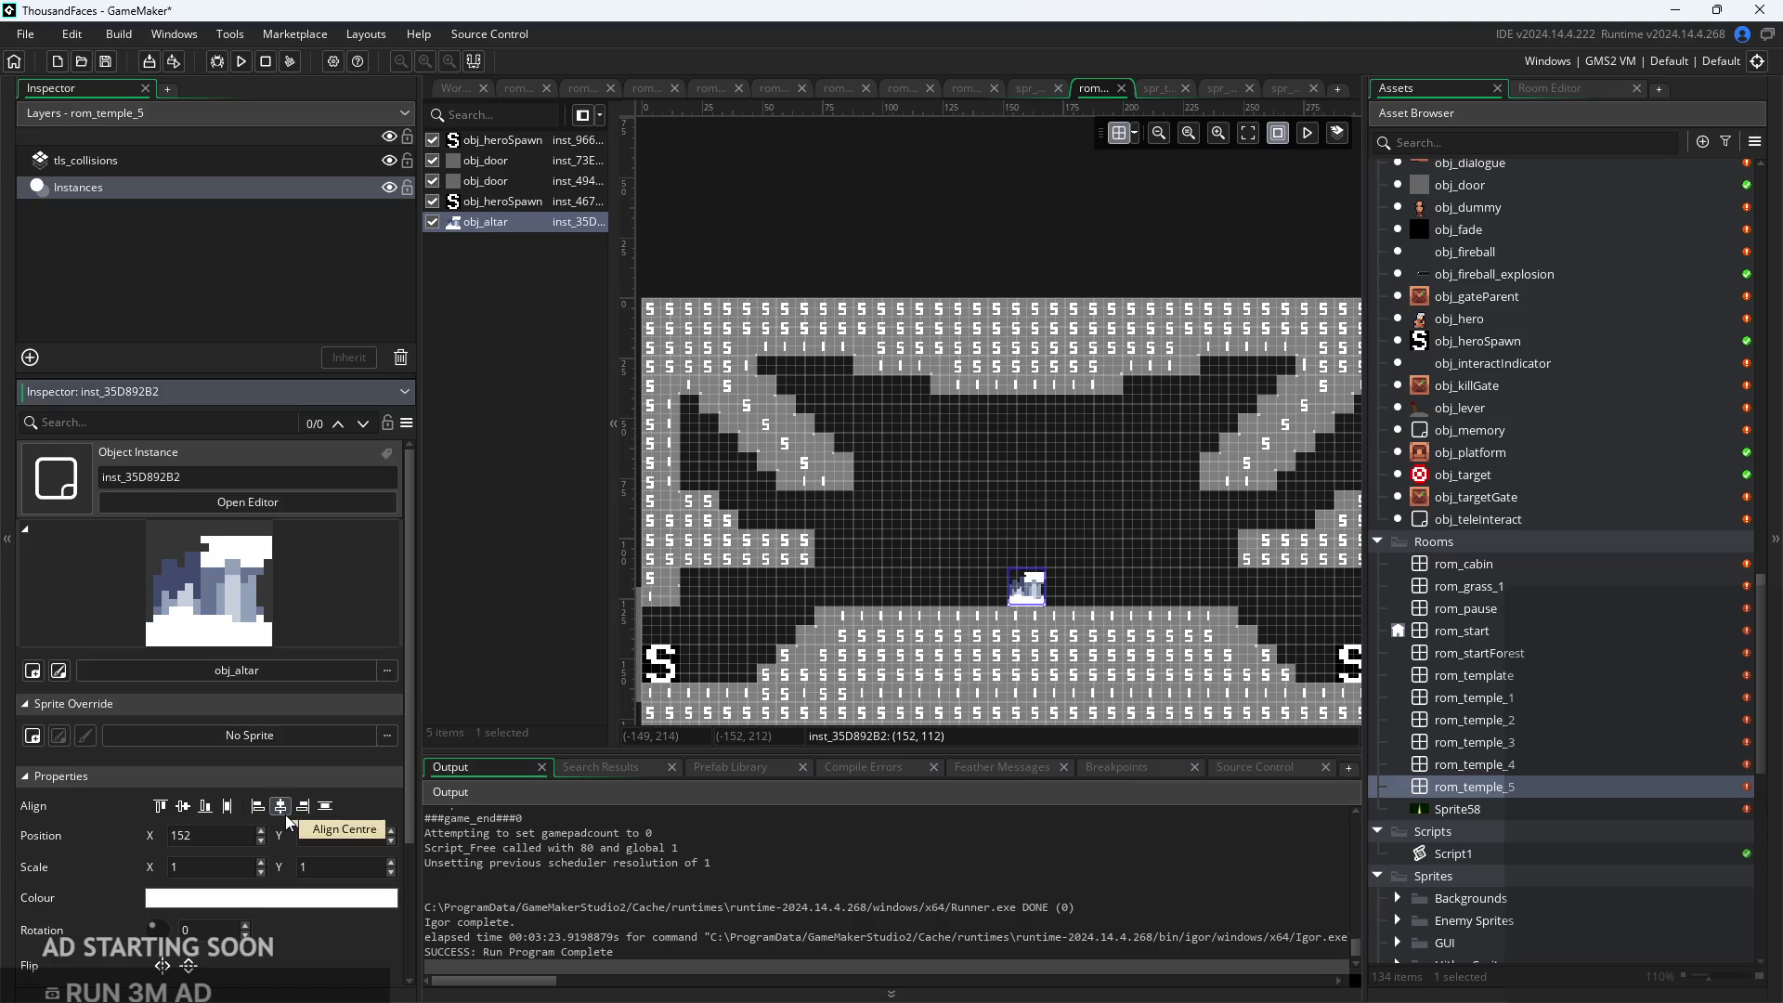
{"action": "left_click", "coordinate": [184, 808]}
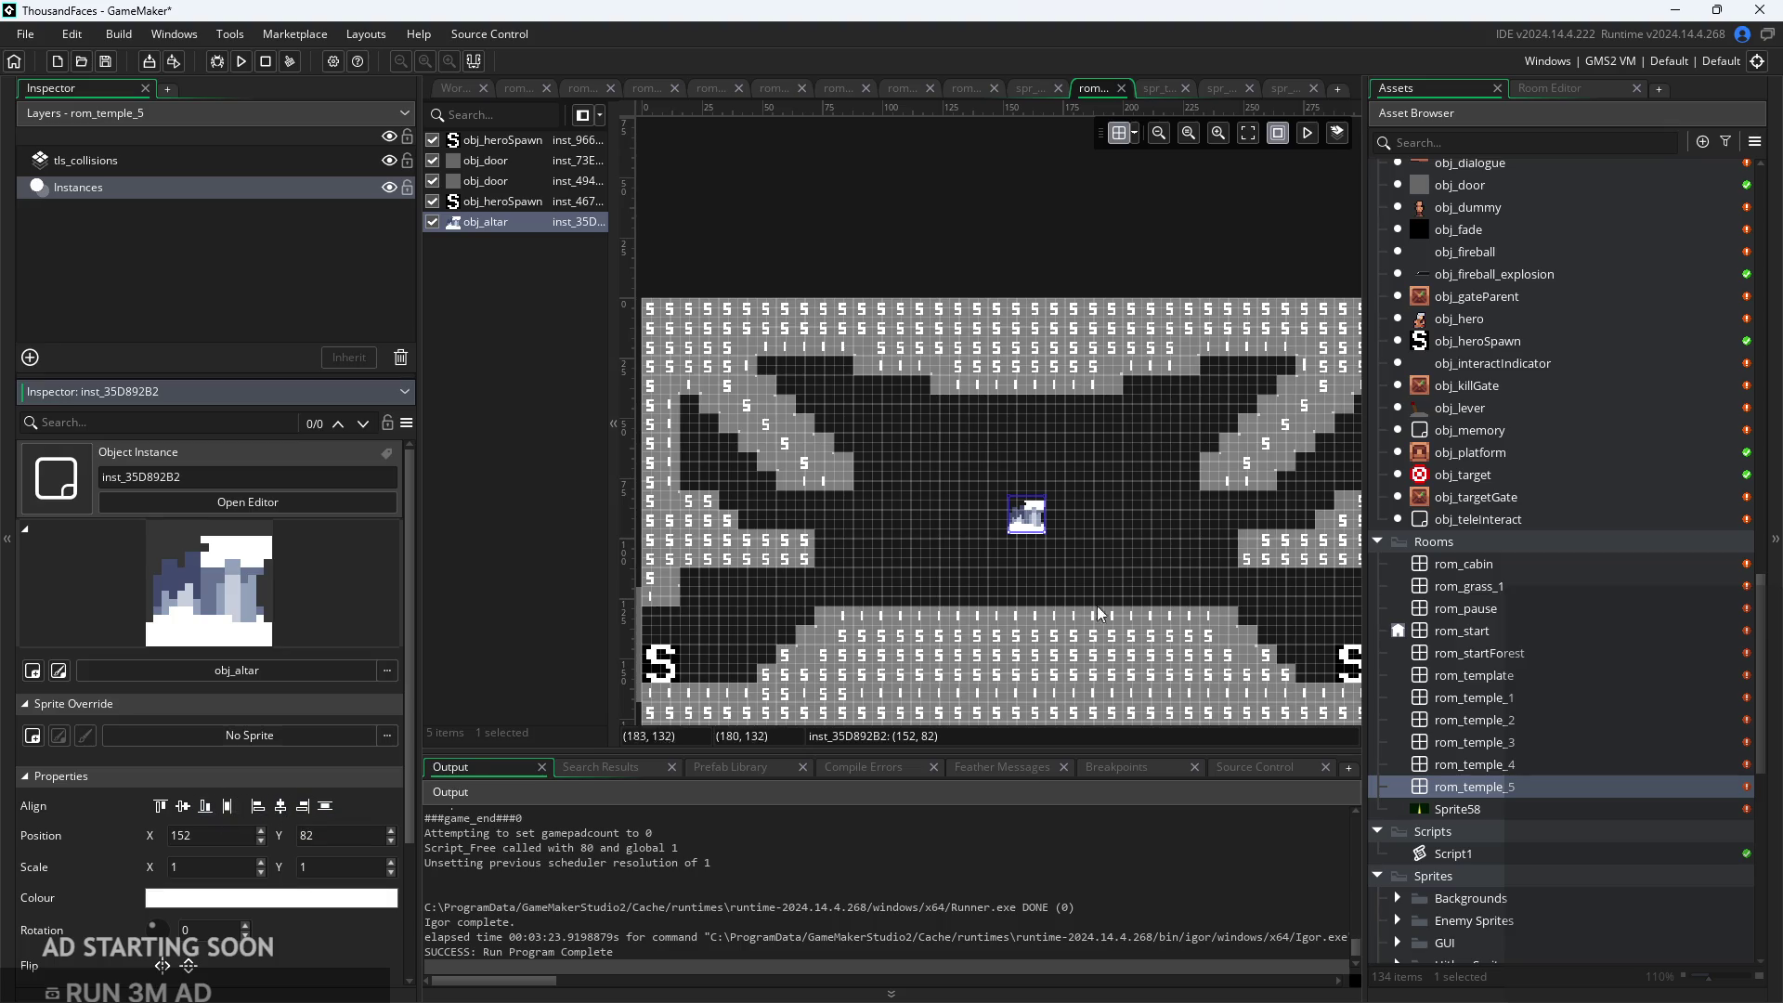
Drag the altar back onto the floor at 152, 112 and reselect the tls_collisions layer
{"action": "left_click_drag", "start_coordinate": [1024, 514], "coordinate": [1024, 592]}
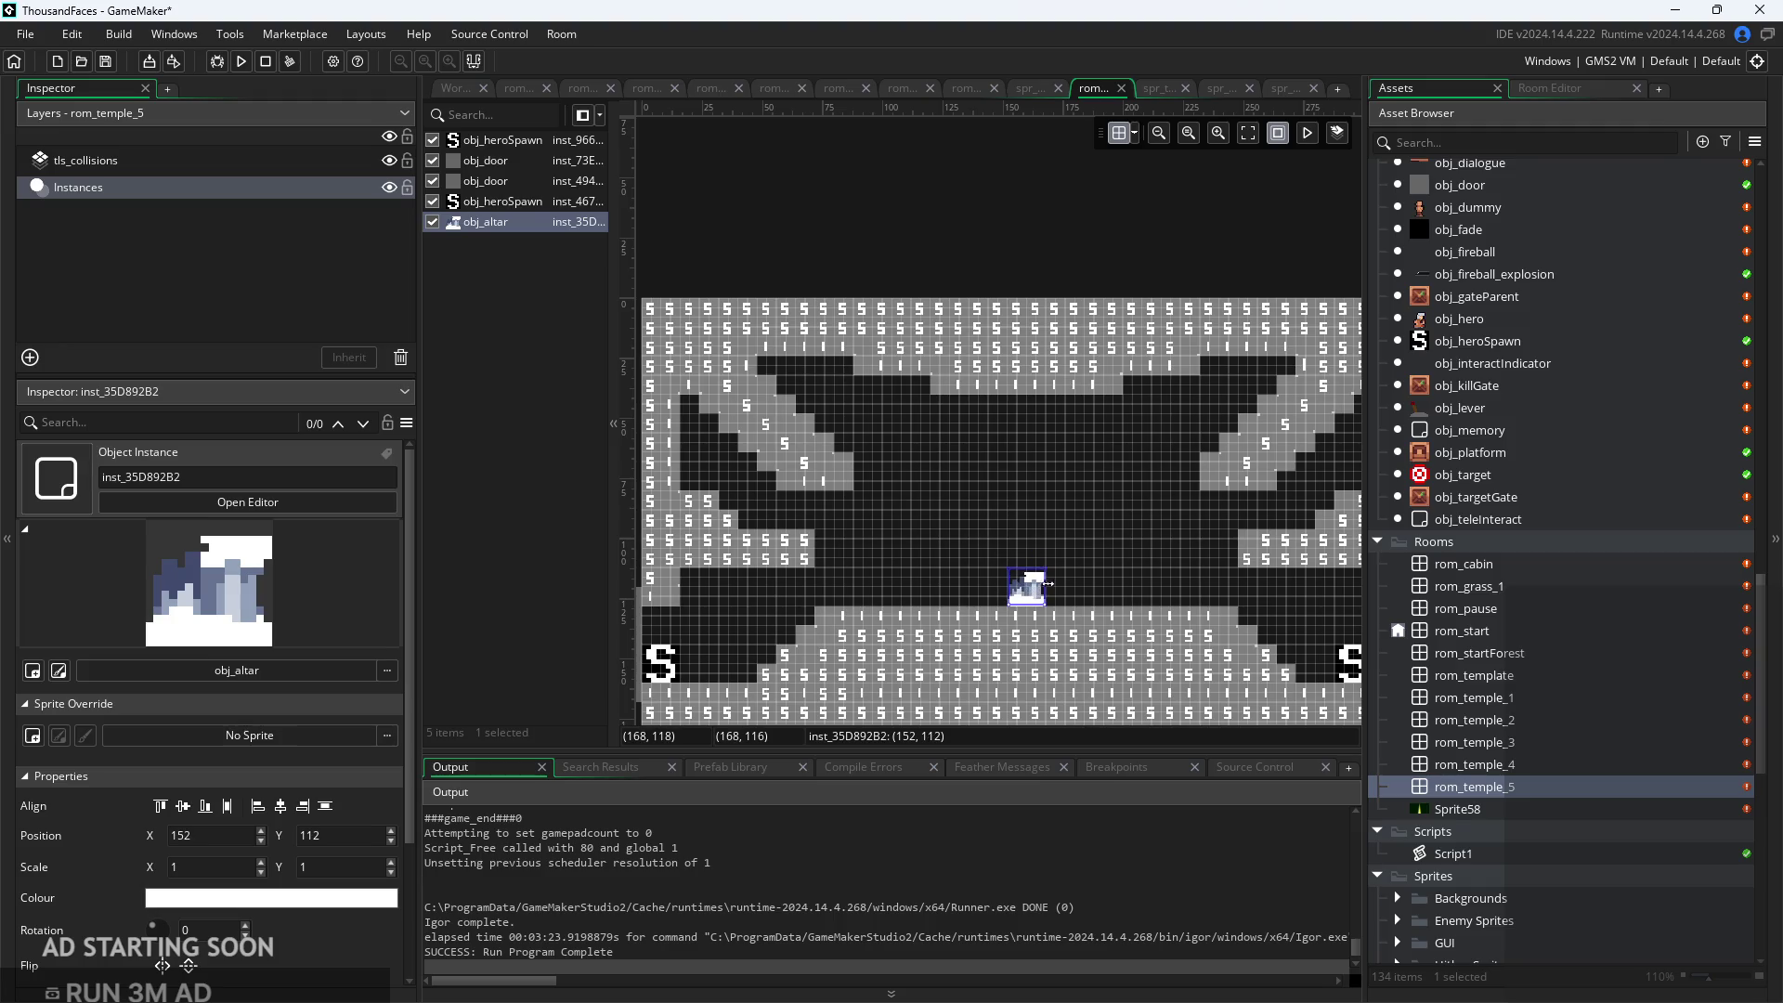
{"action": "left_click", "coordinate": [1059, 588]}
{"action": "scroll", "coordinate": [904, 612], "scroll_direction": "up", "scroll_amount": 2}
{"action": "scroll", "coordinate": [855, 498], "scroll_direction": "down", "scroll_amount": 1}
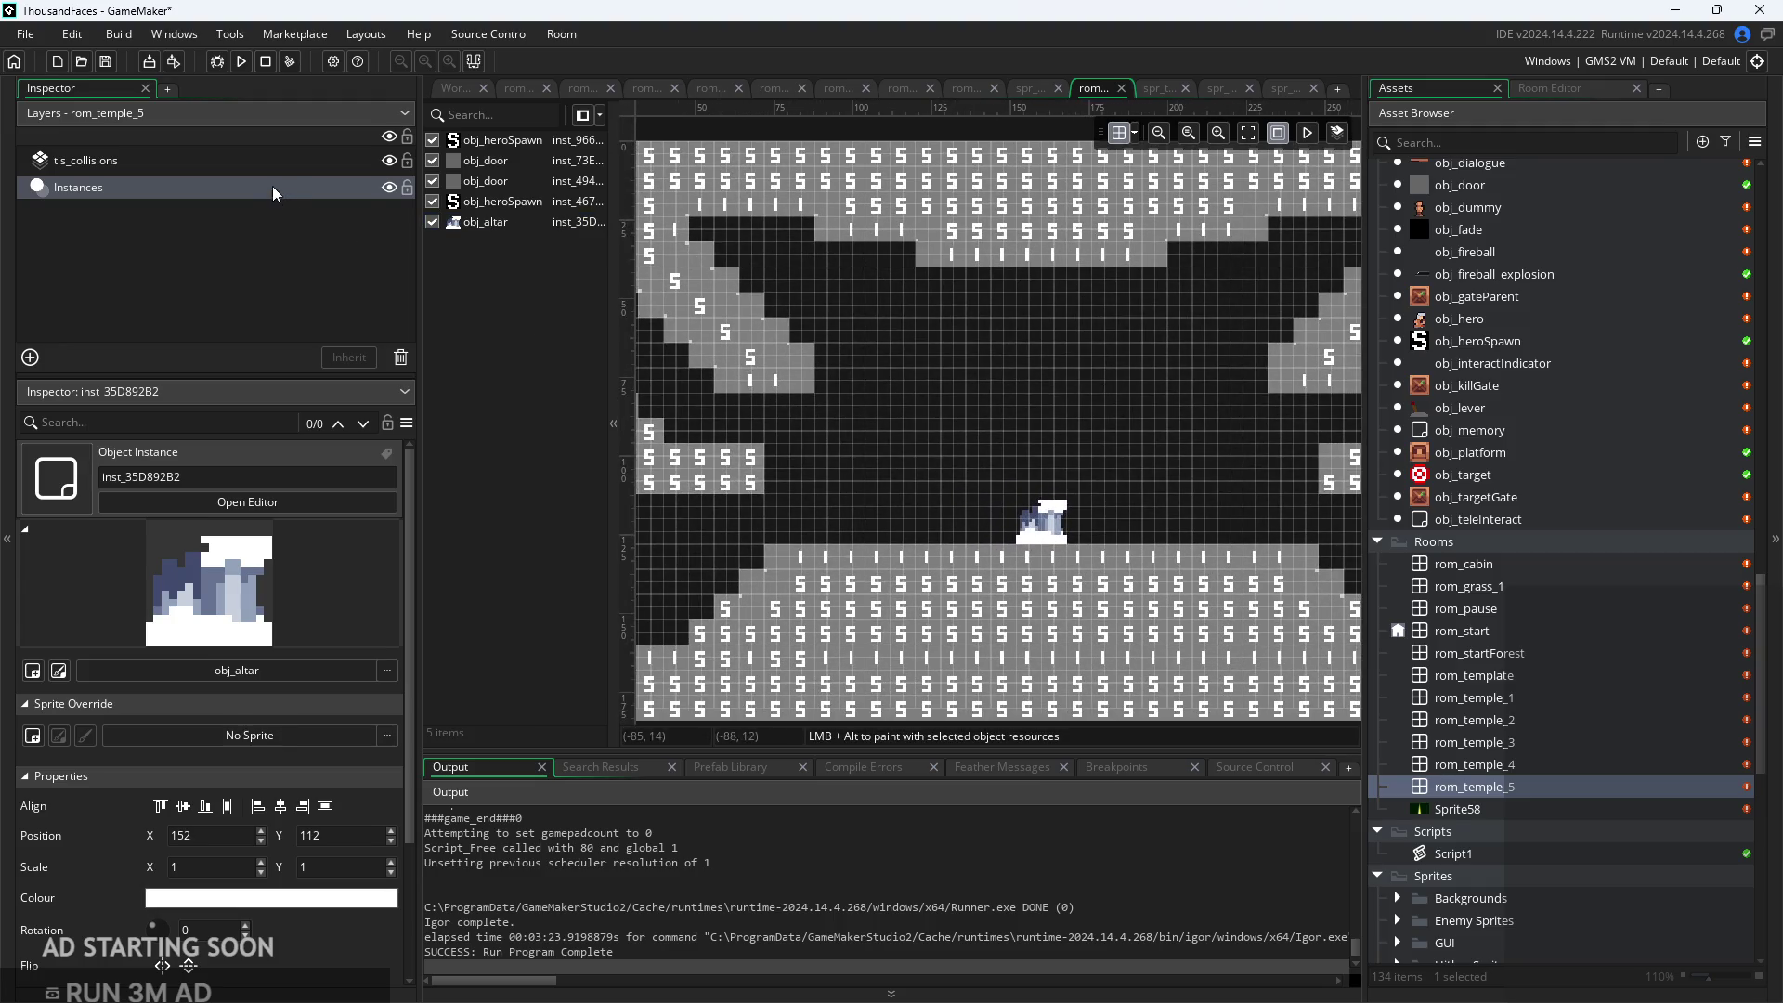
{"action": "left_click", "coordinate": [269, 160]}
{"action": "scroll", "coordinate": [828, 546], "scroll_direction": "down", "scroll_amount": 2}
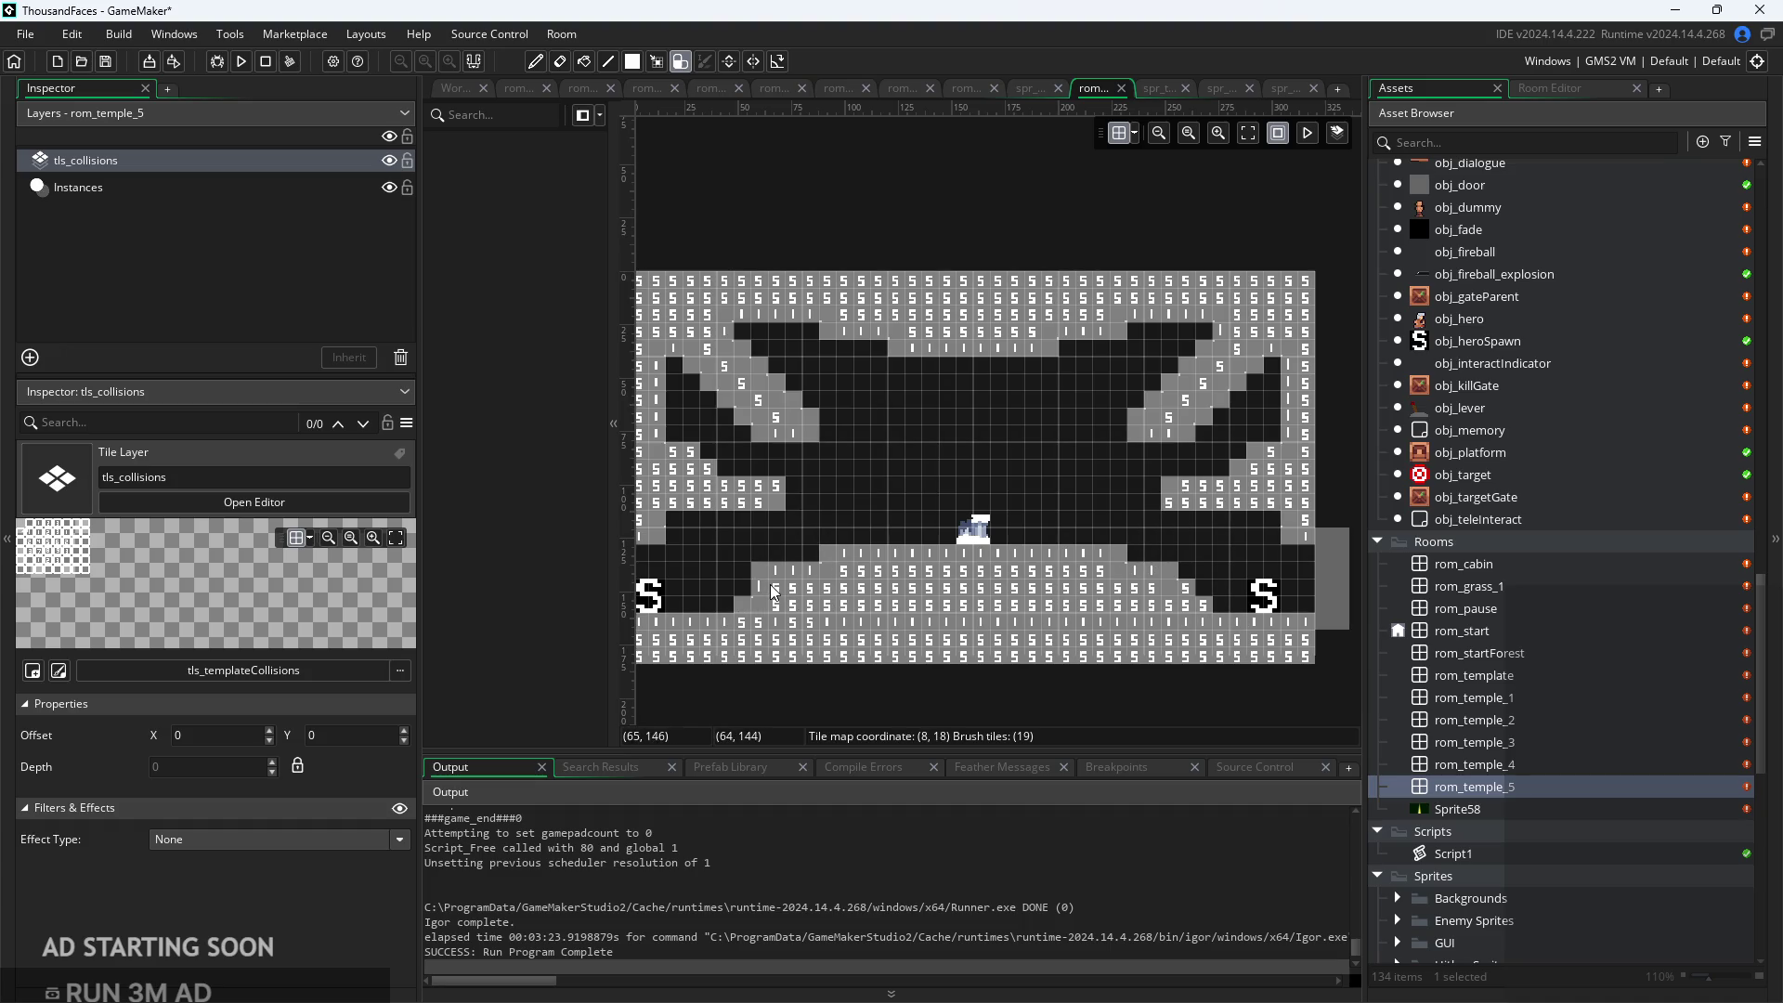
Paint collision tiles along the lower-left floor edge and erase stray blocks beside the floor step
{"action": "mouse_move", "coordinate": [845, 634]}
{"action": "left_mouse_down"}
{"action": "mouse_move", "coordinate": [778, 587]}
{"action": "mouse_move", "coordinate": [856, 537]}
{"action": "mouse_move", "coordinate": [776, 559]}
{"action": "left_mouse_up"}
{"action": "right_click", "coordinate": [856, 537]}
{"action": "right_click", "coordinate": [790, 566]}
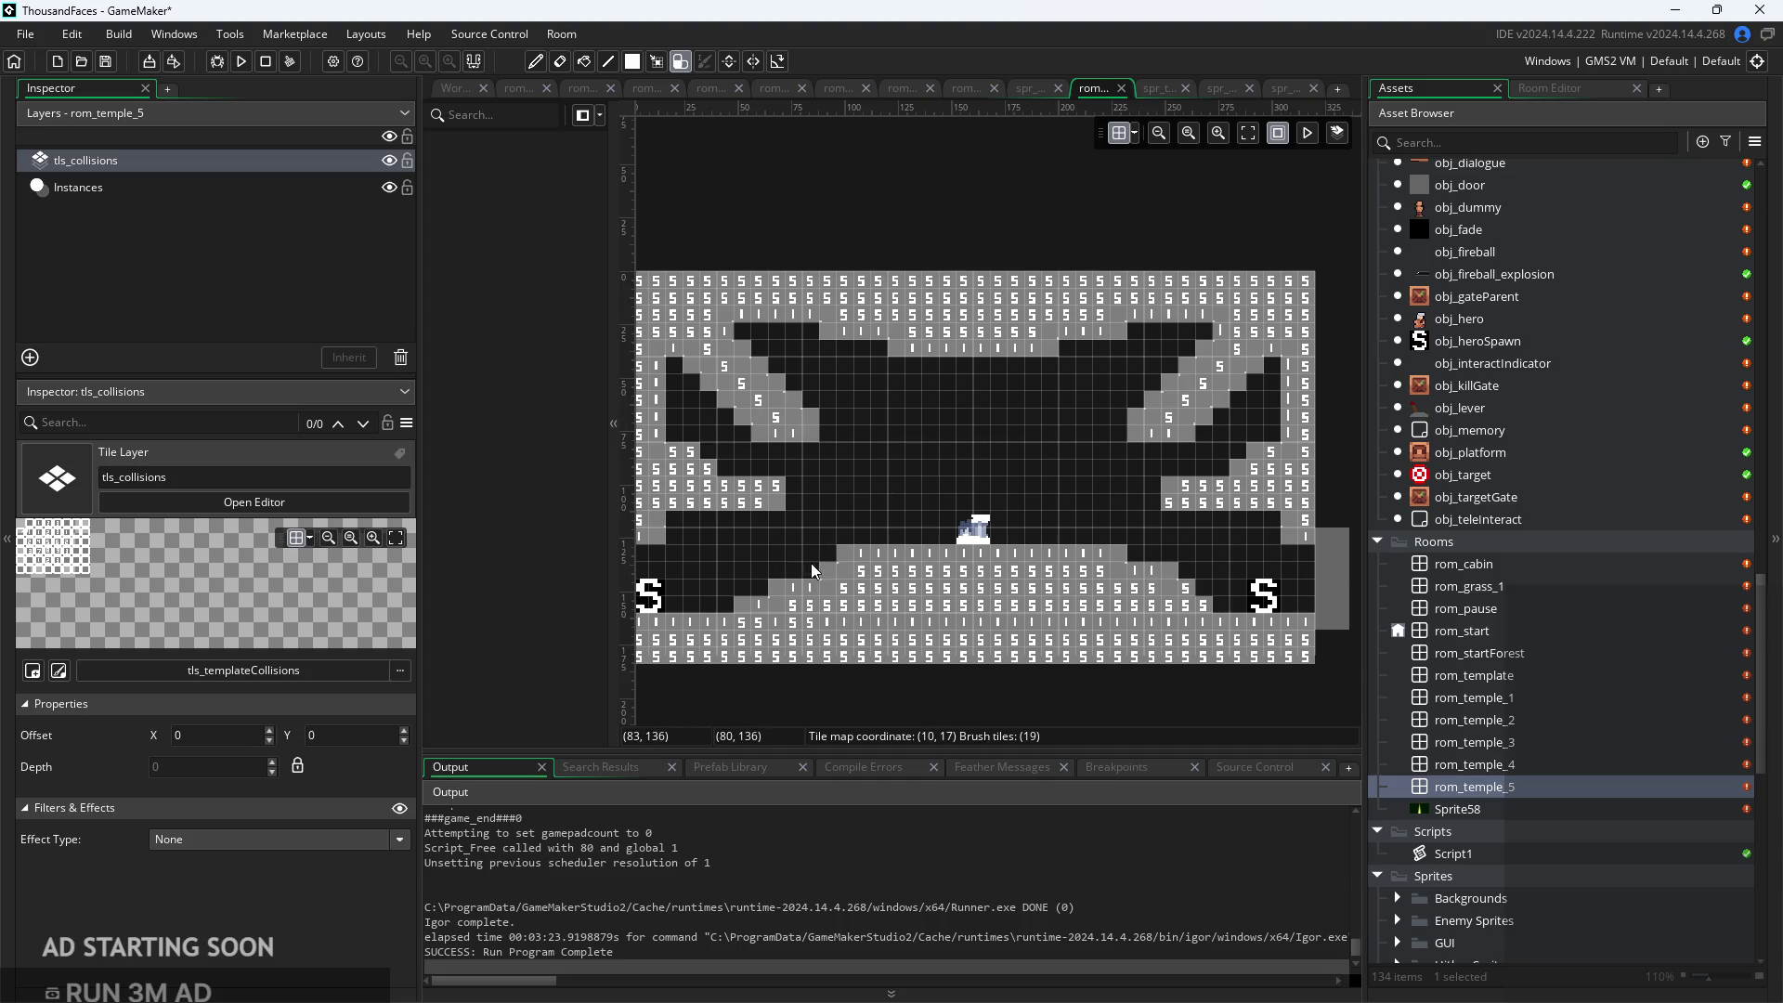
{"action": "scroll", "coordinate": [982, 602], "scroll_direction": "up", "scroll_amount": 2}
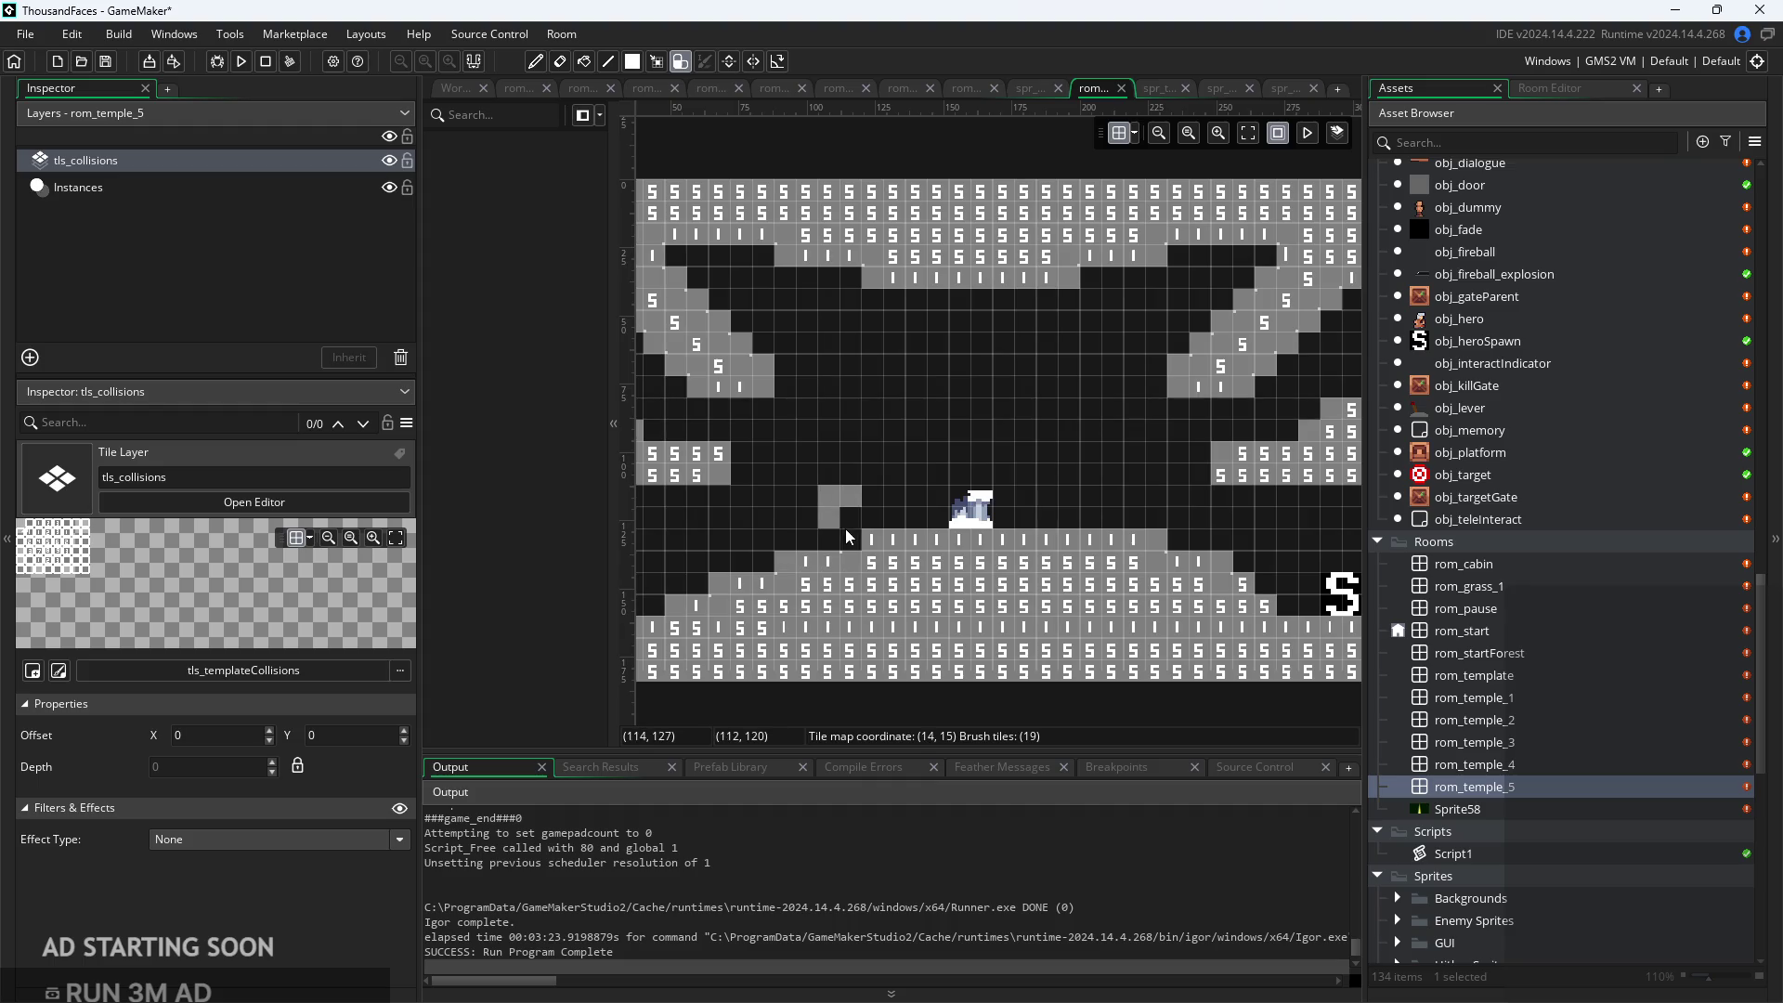
{"action": "right_click", "coordinate": [844, 532]}
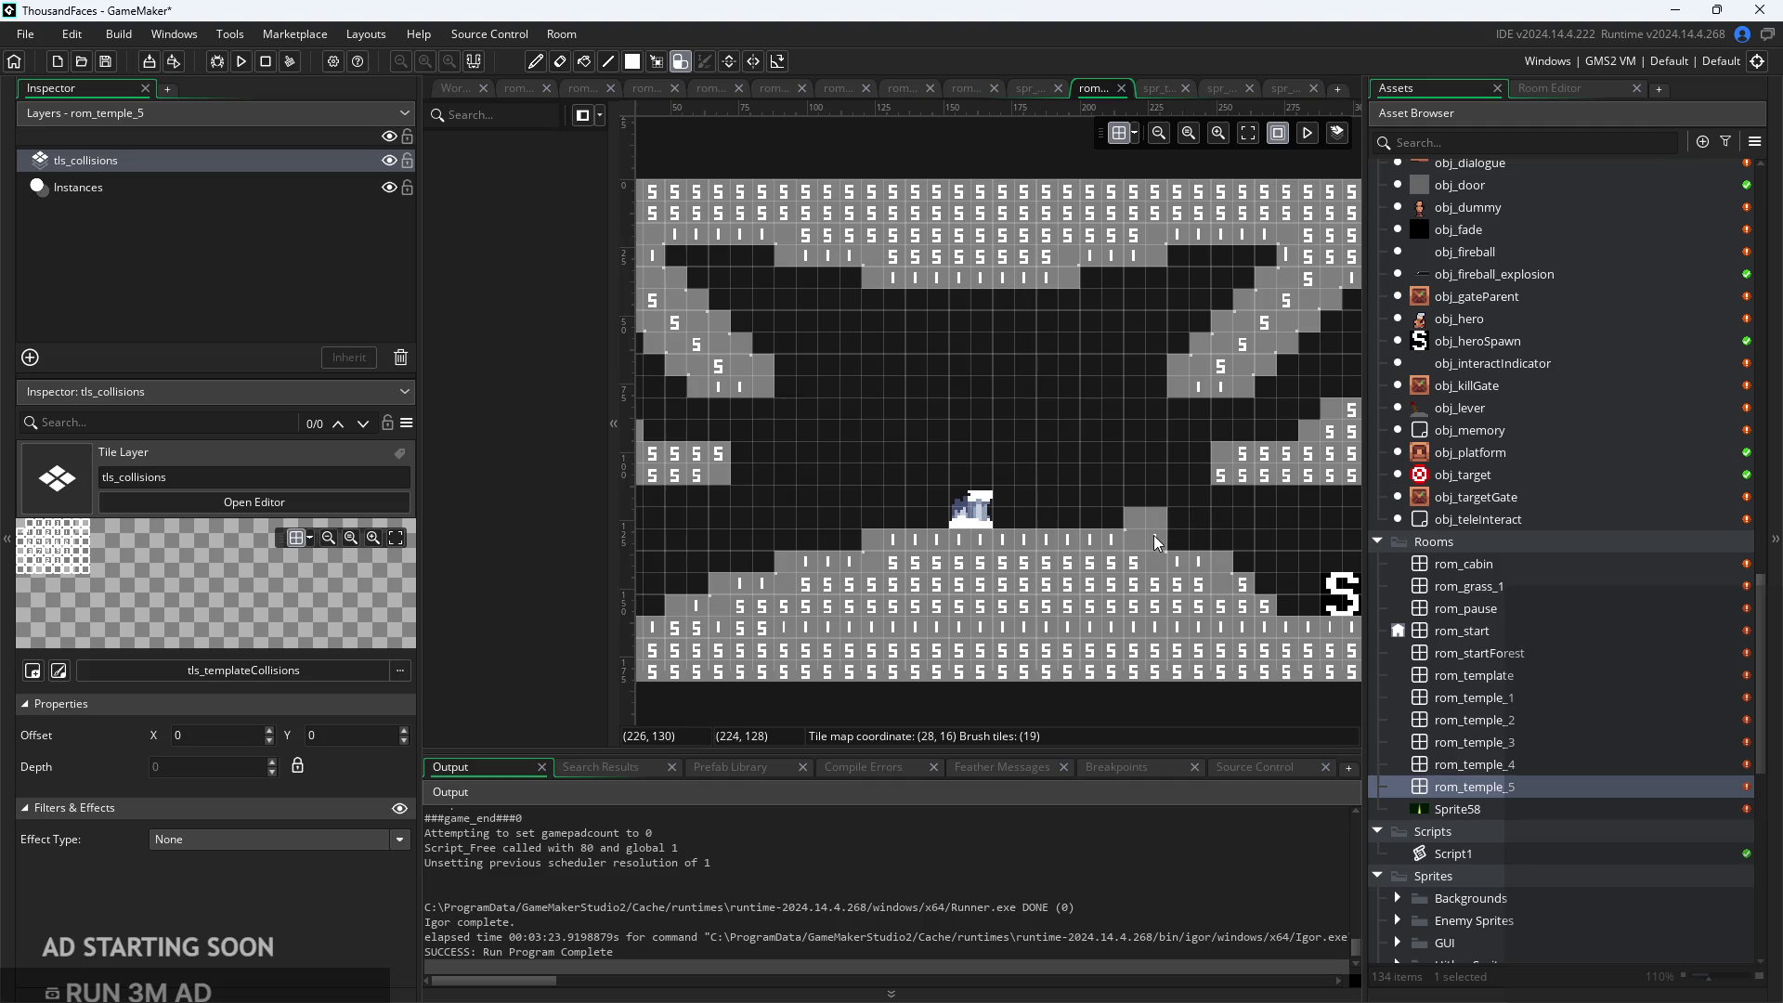
{"action": "scroll", "coordinate": [1089, 527], "scroll_direction": "up", "scroll_amount": 2}
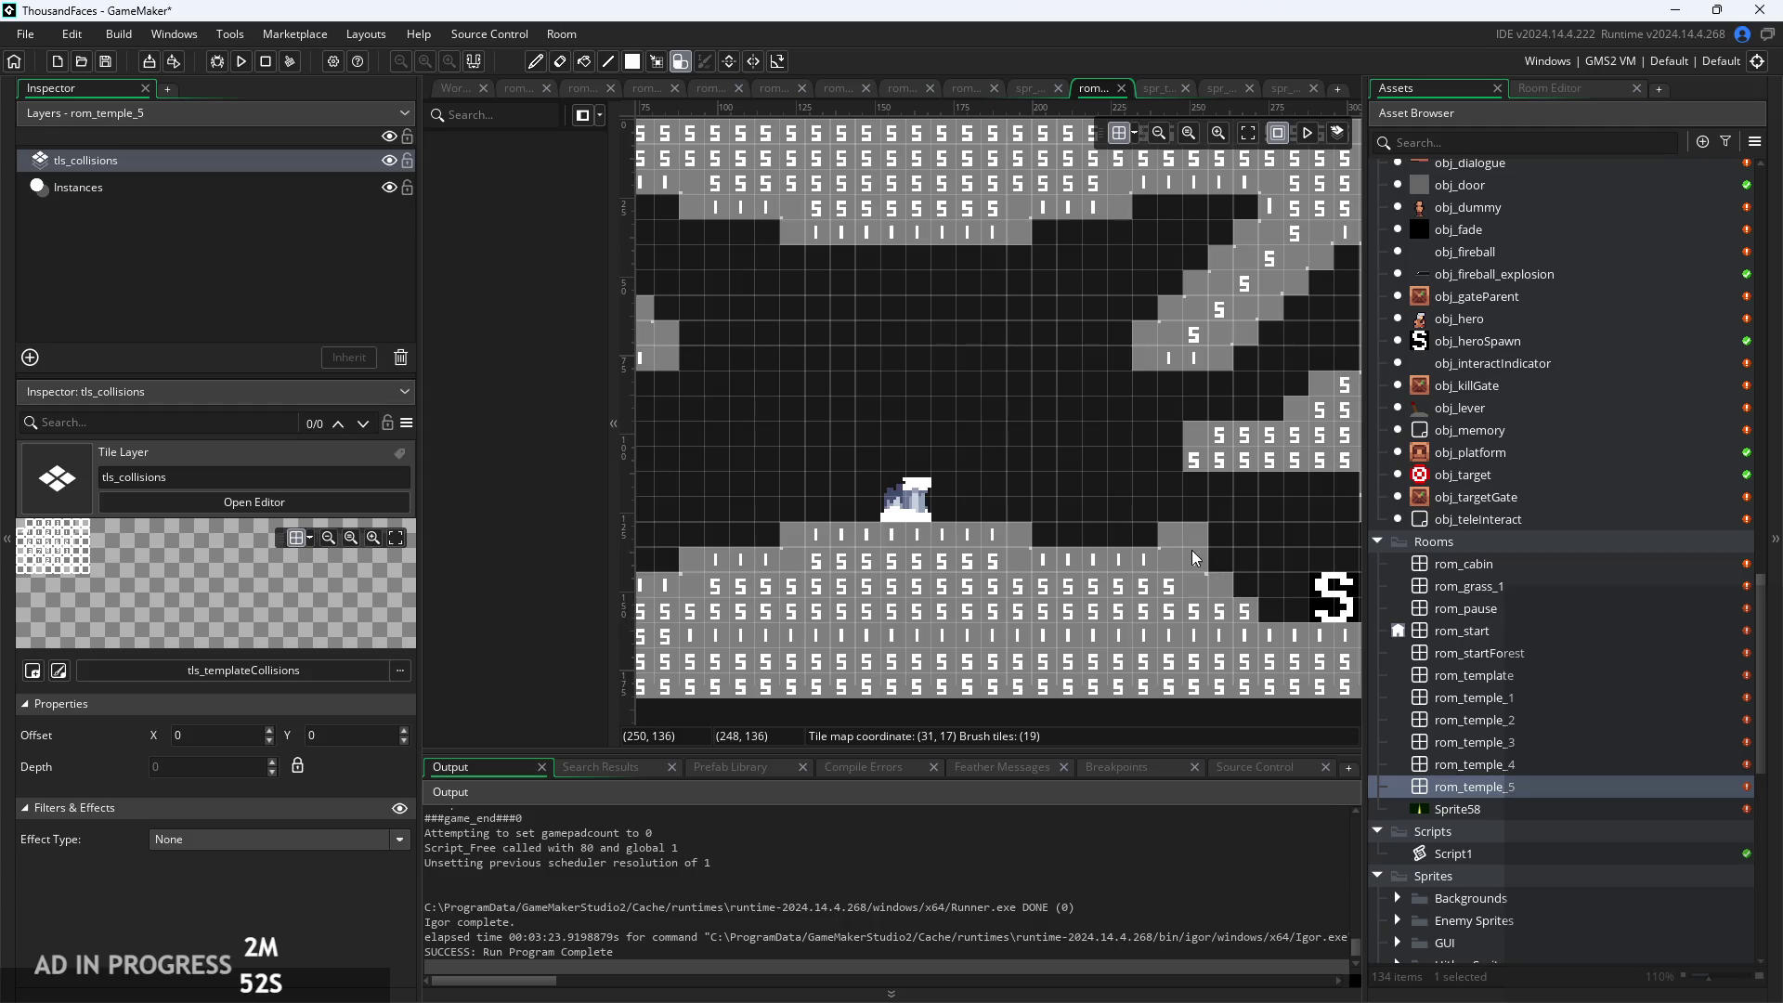
{"action": "scroll", "coordinate": [1196, 550], "scroll_direction": "down", "scroll_amount": 1}
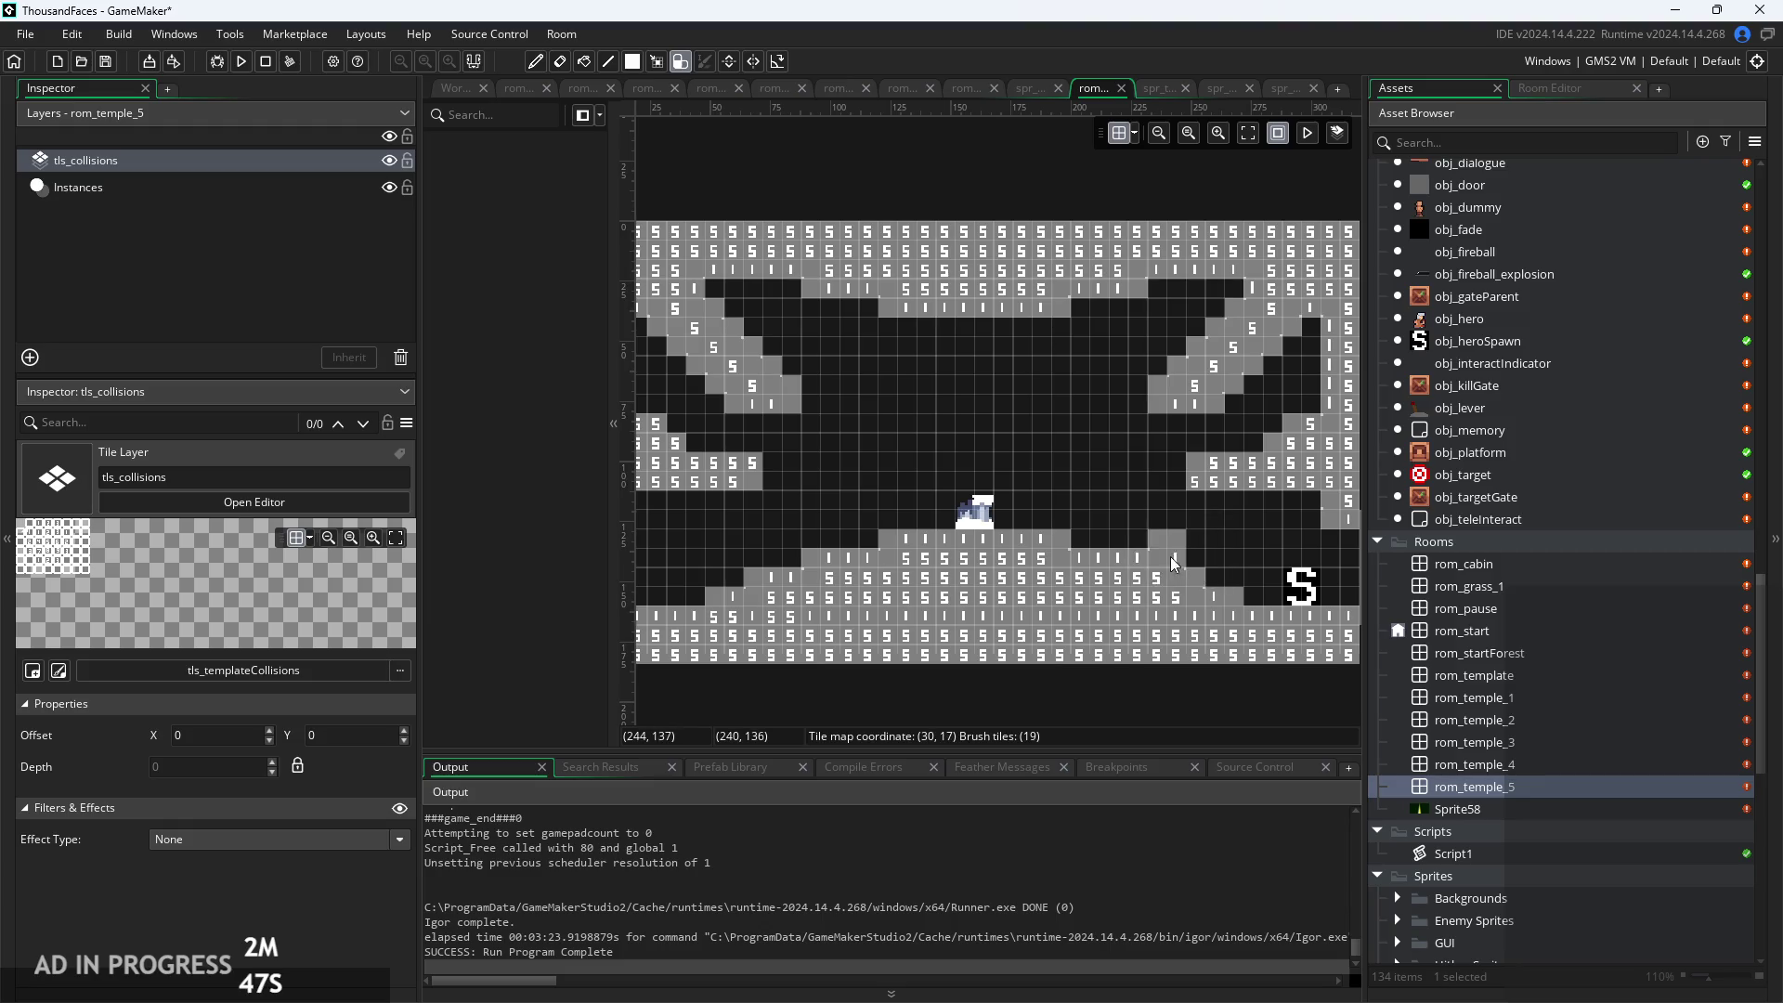
{"action": "scroll", "coordinate": [961, 687], "scroll_direction": "down", "scroll_amount": 1}
{"action": "scroll", "coordinate": [945, 721], "scroll_direction": "up", "scroll_amount": 3}
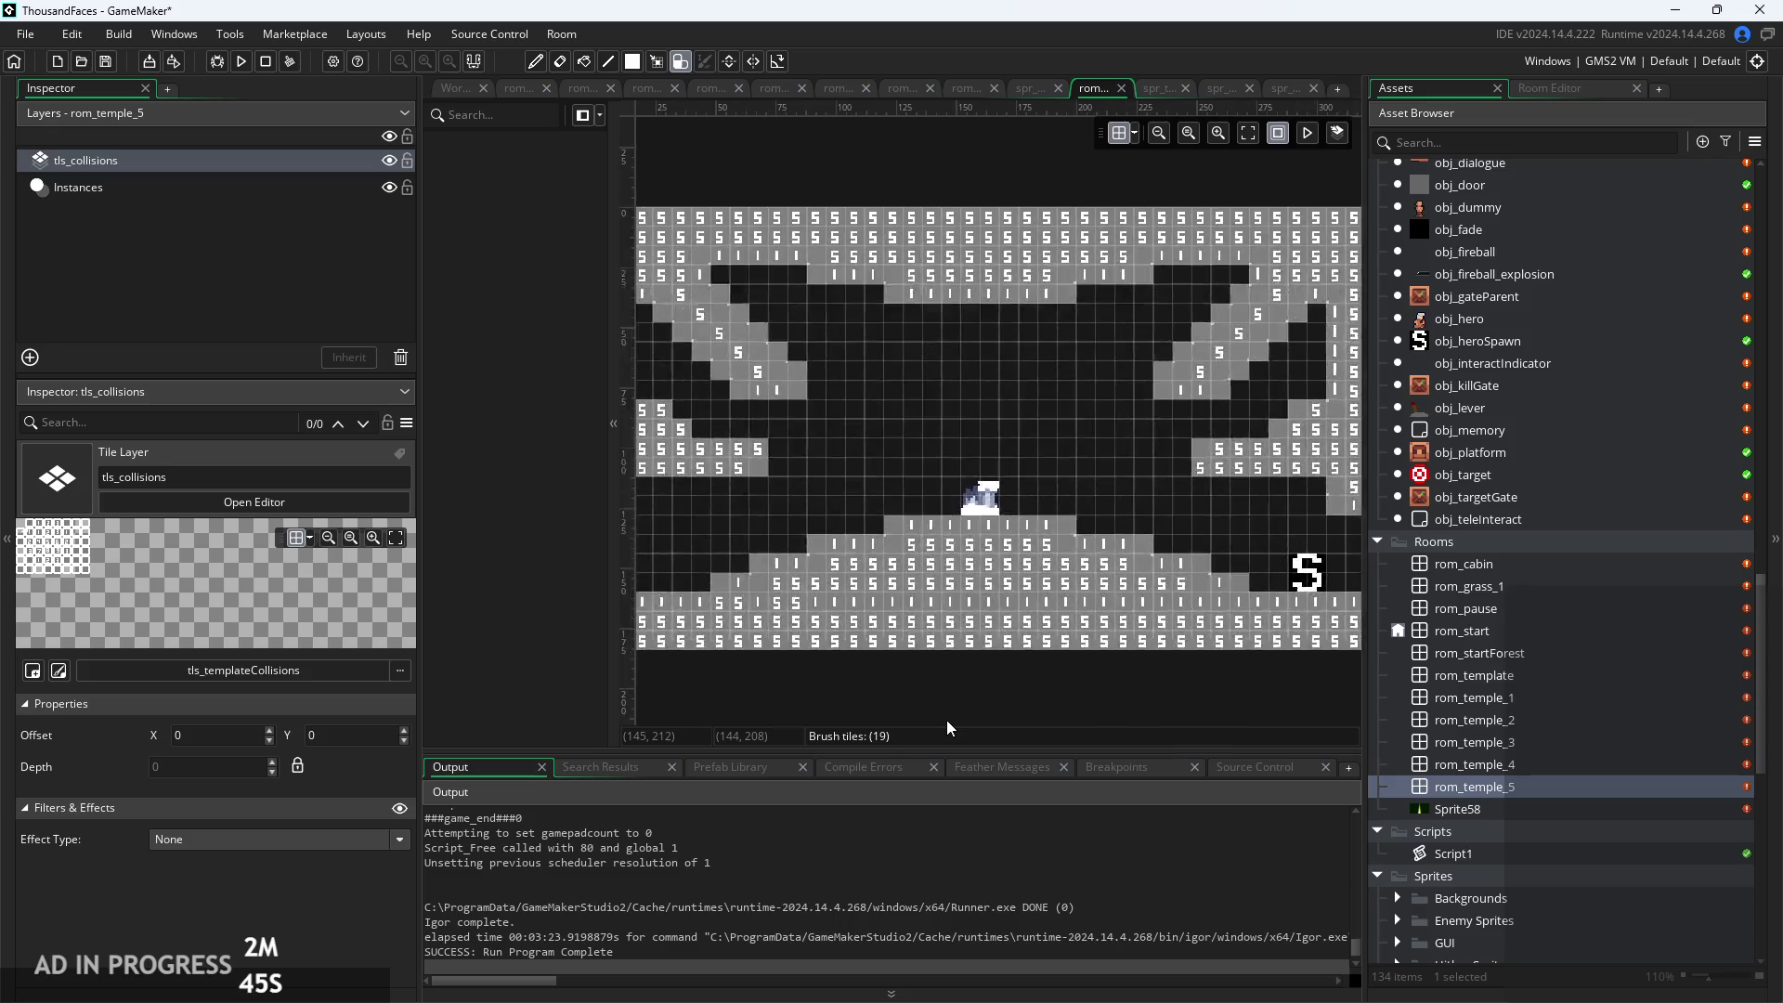
{"action": "scroll", "coordinate": [946, 721], "scroll_direction": "down", "scroll_amount": 2}
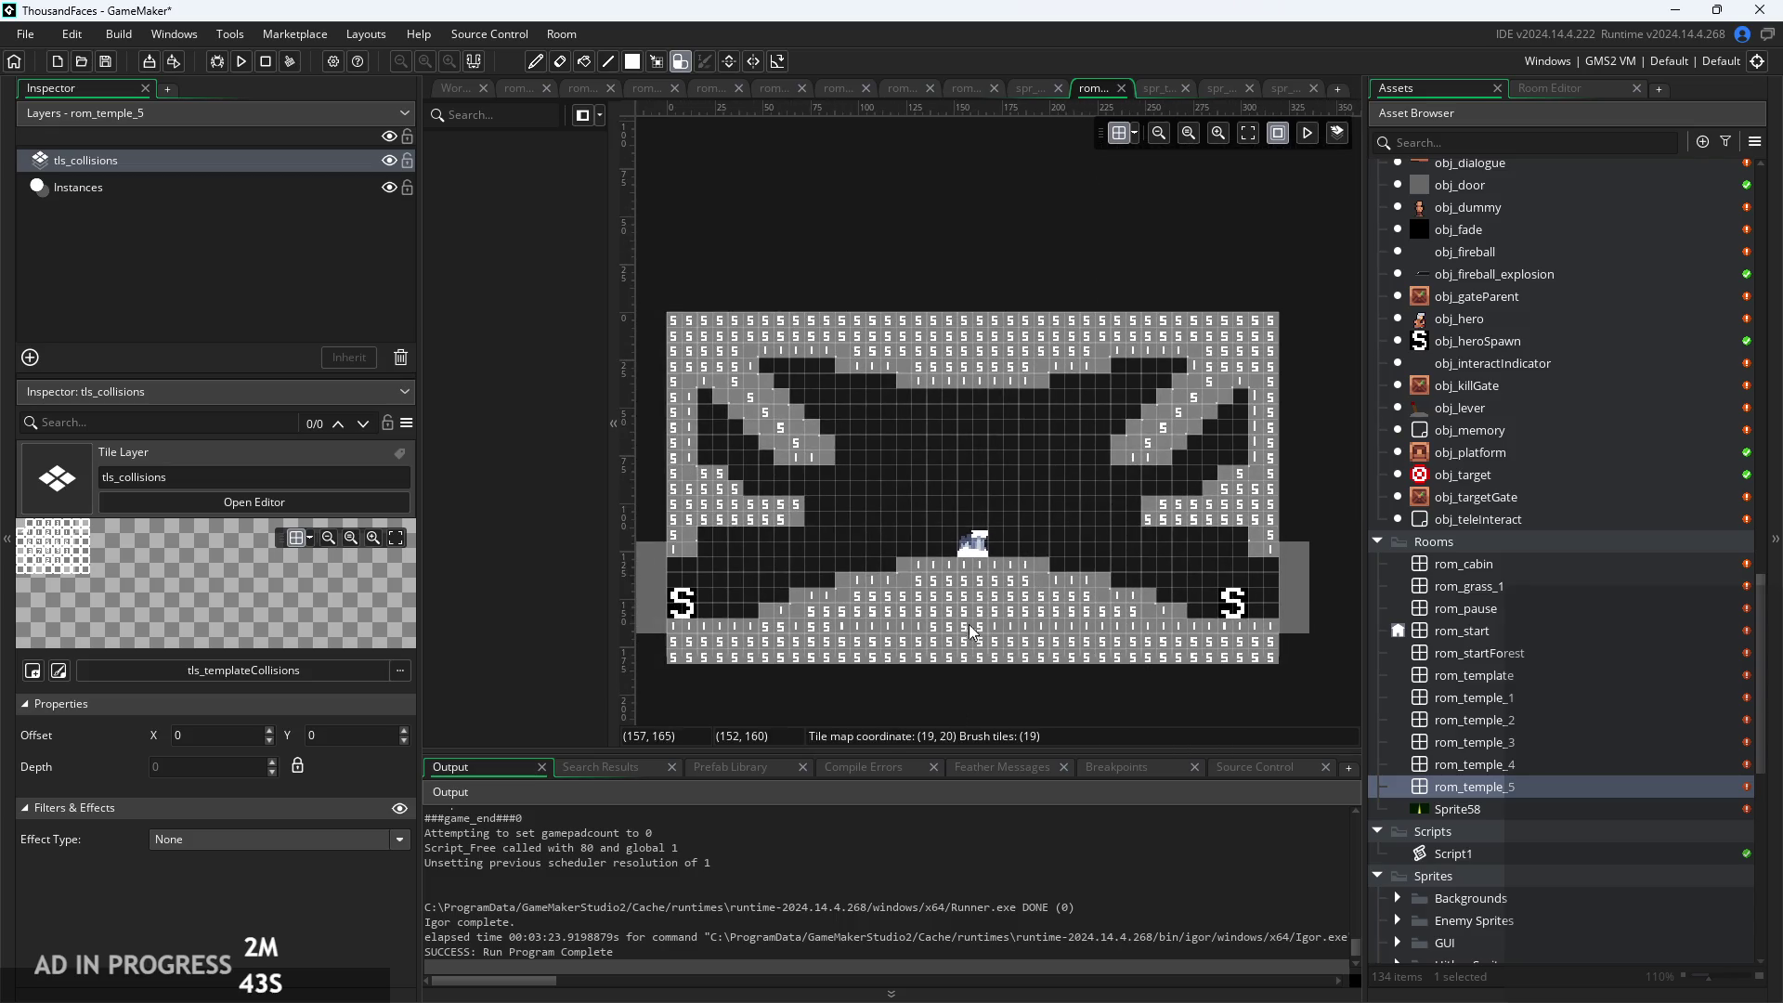
{"action": "scroll", "coordinate": [983, 572], "scroll_direction": "up", "scroll_amount": 2}
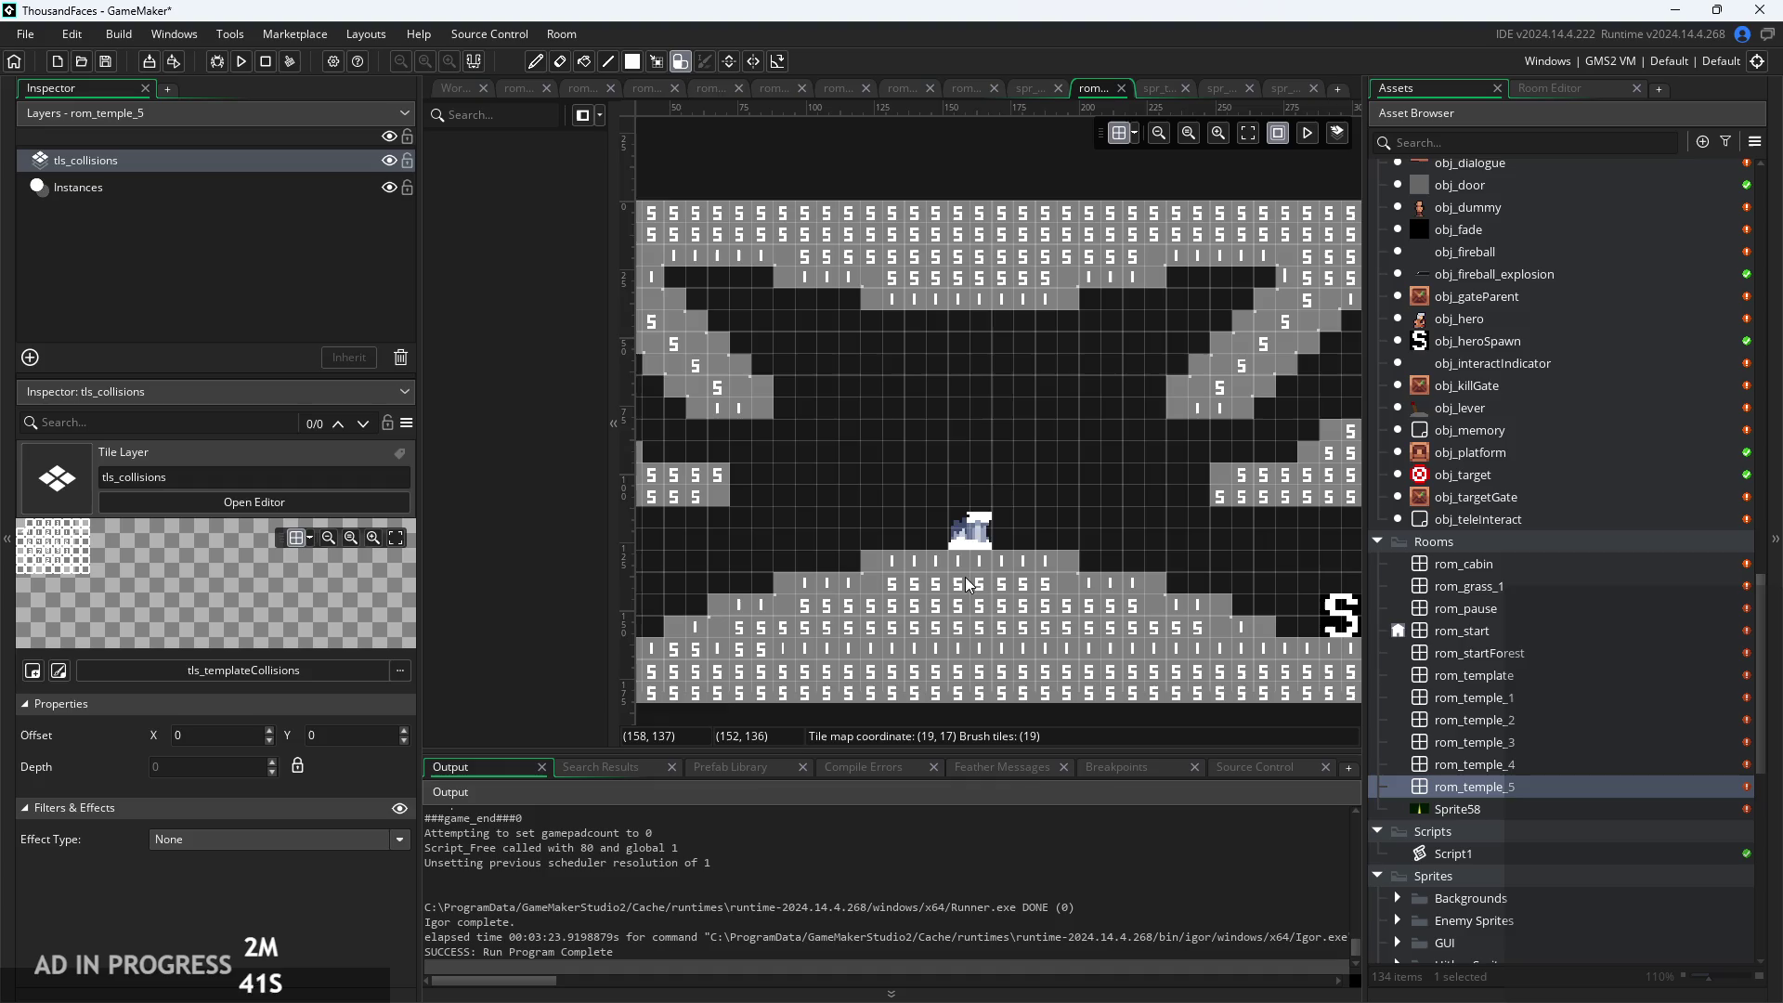
{"action": "scroll", "coordinate": [992, 564], "scroll_direction": "down", "scroll_amount": 1}
{"action": "scroll", "coordinate": [992, 565], "scroll_direction": "down", "scroll_amount": 2}
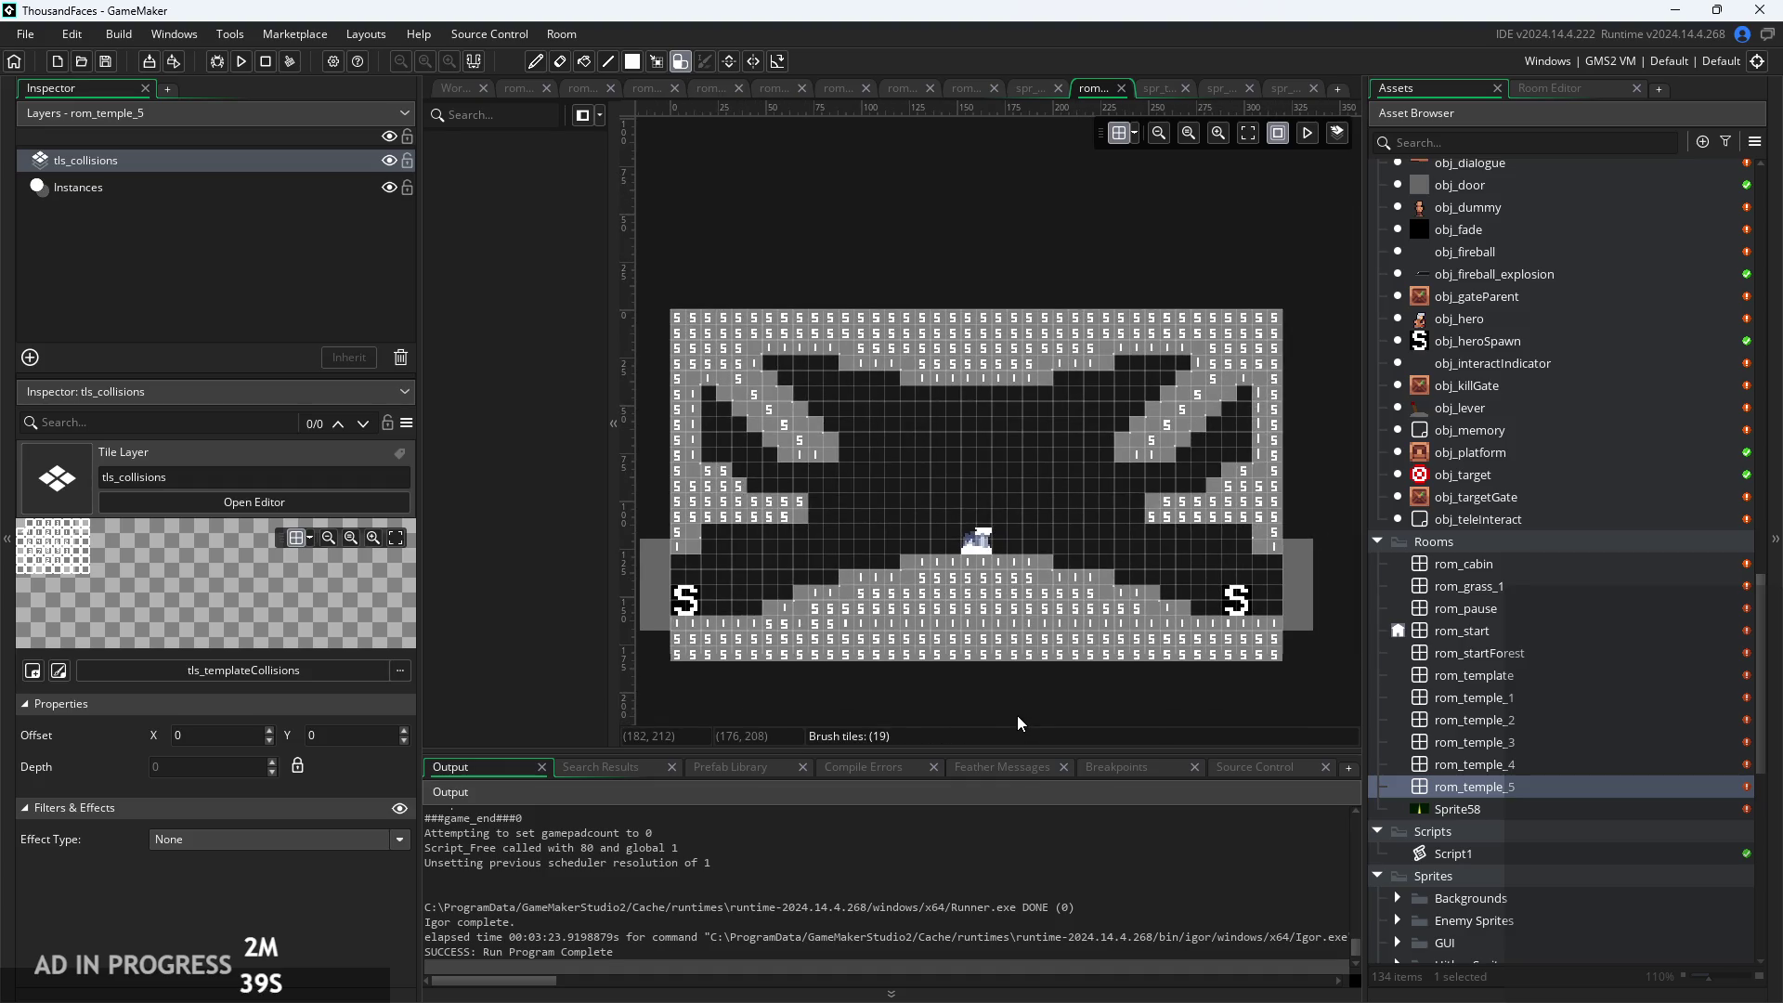
Paint a row of collision tiles along the lower floor, then switch to obj_altar's Draw code
{"action": "scroll", "coordinate": [1001, 622], "scroll_direction": "up", "scroll_amount": 2}
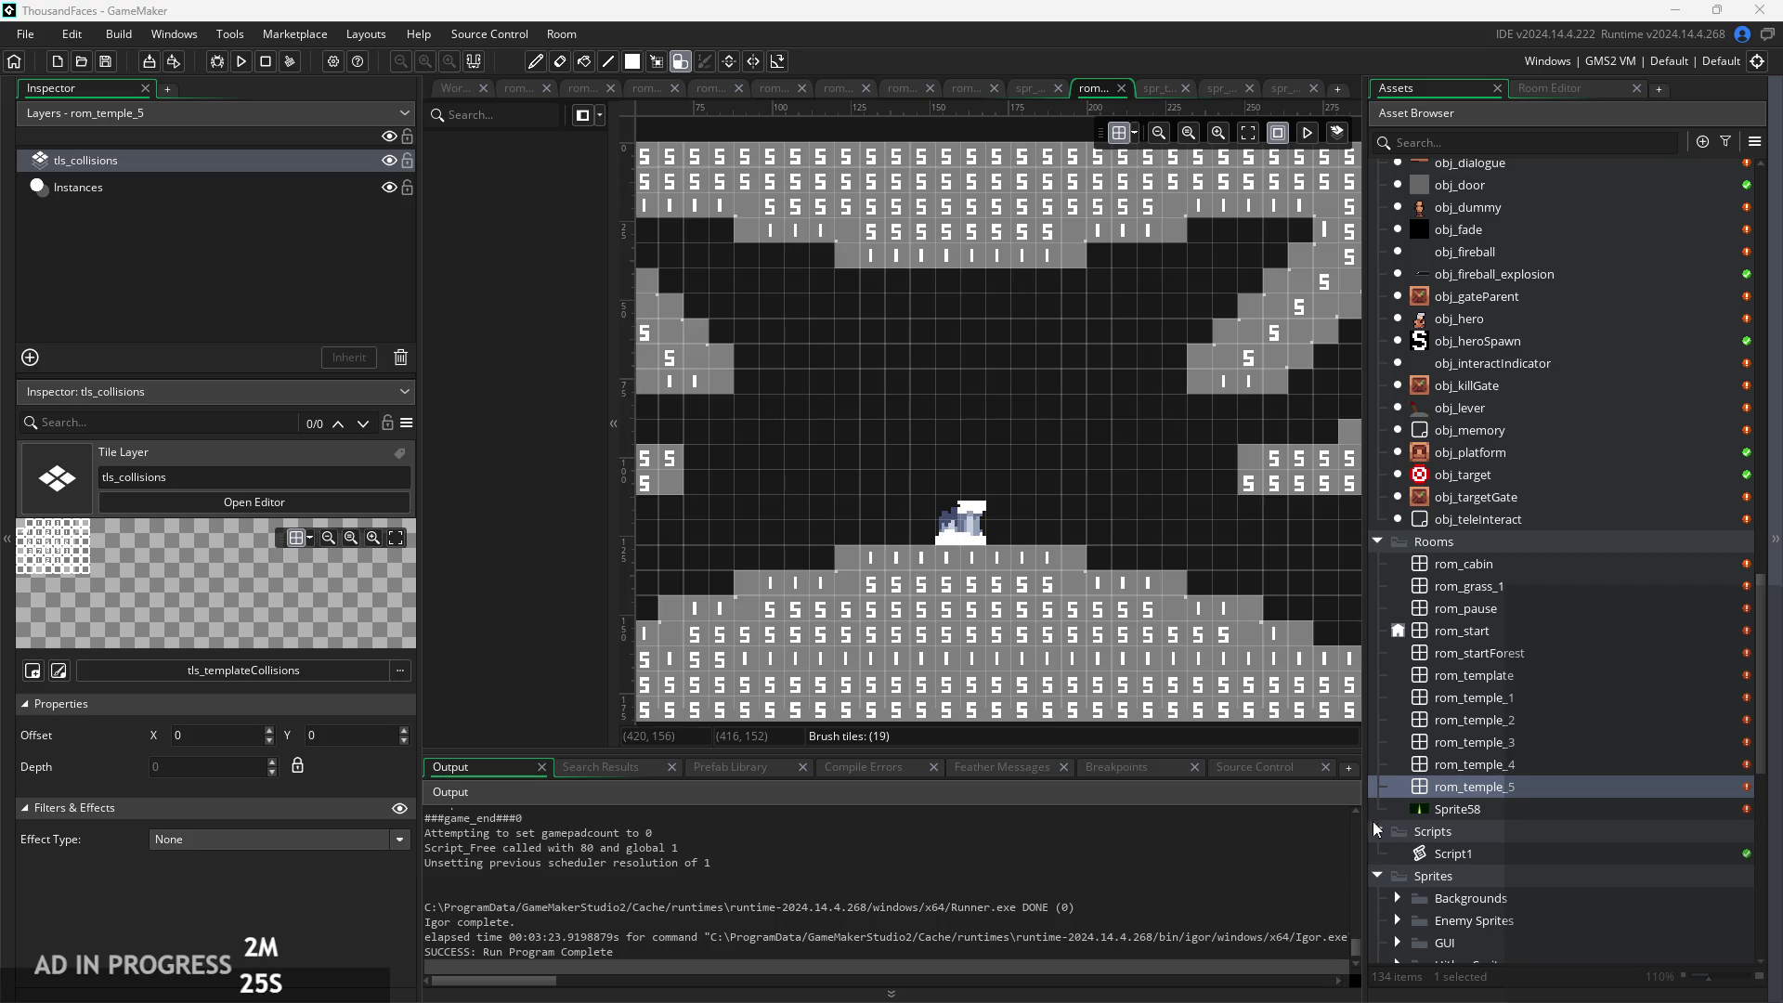
{"action": "scroll", "coordinate": [1081, 457], "scroll_direction": "down", "scroll_amount": 3}
{"action": "scroll", "coordinate": [1085, 566], "scroll_direction": "down", "scroll_amount": 2}
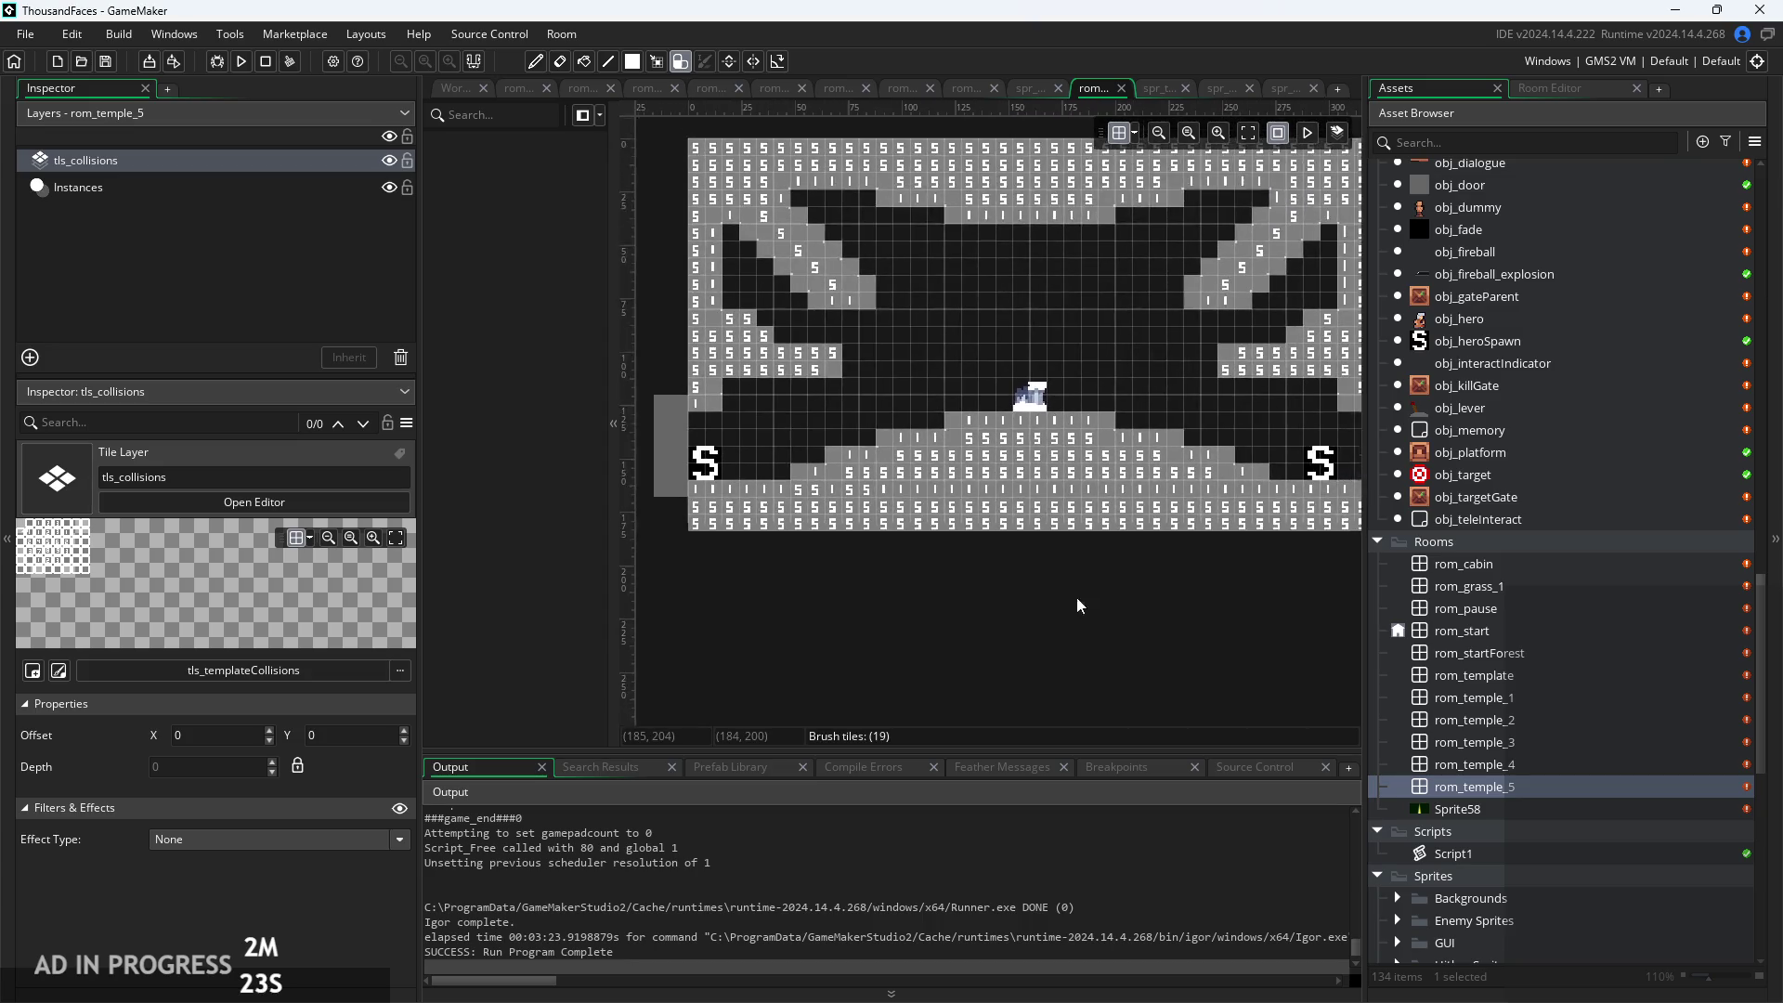
{"action": "left_click_drag", "start_coordinate": [858, 520], "coordinate": [1238, 551]}
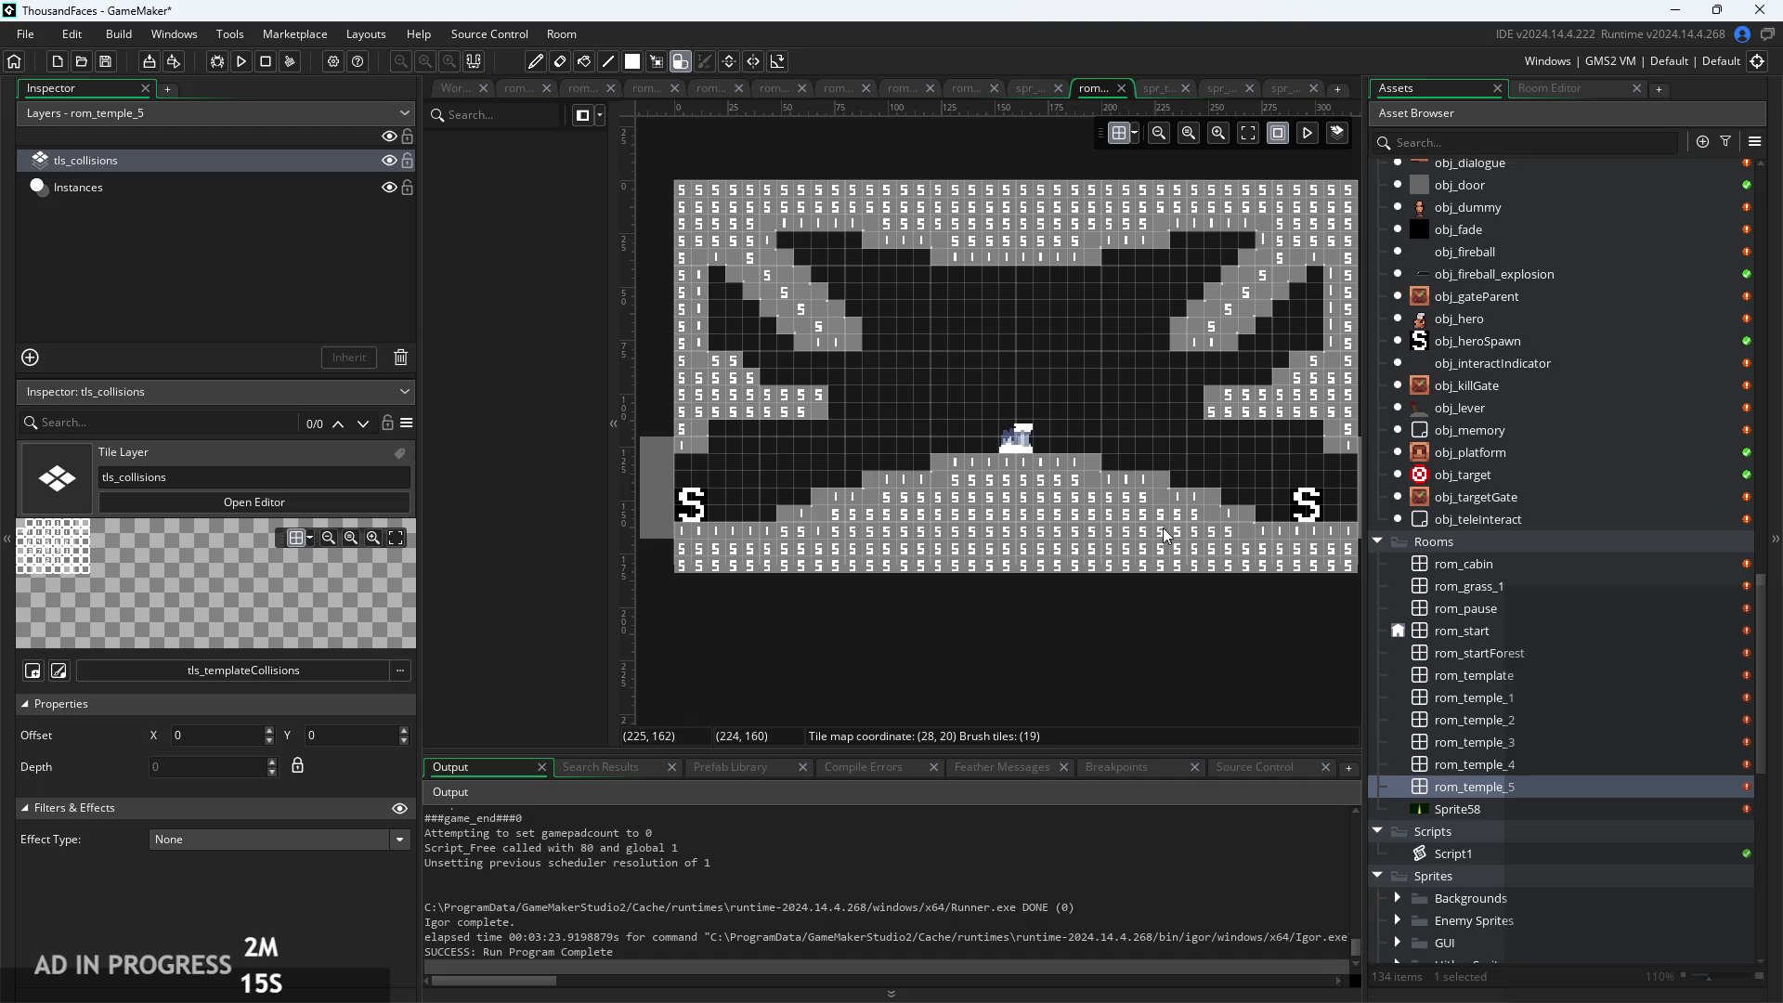
{"action": "scroll", "coordinate": [1008, 603], "scroll_direction": "up", "scroll_amount": 1}
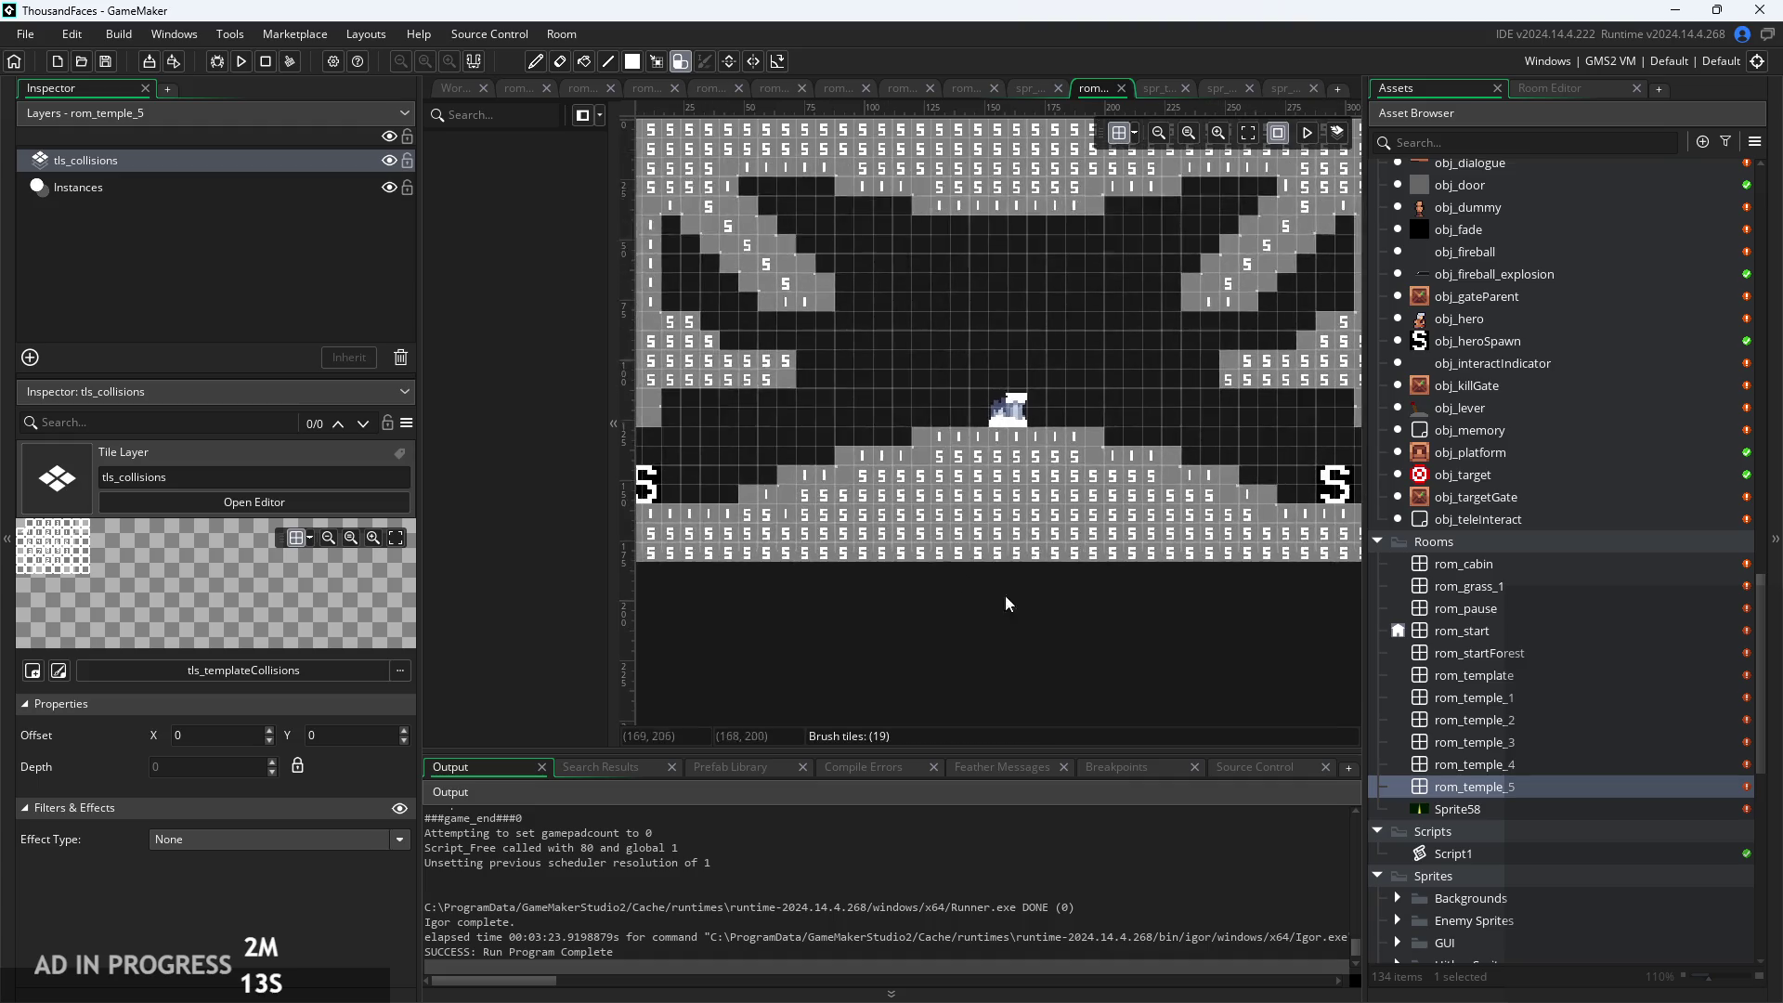
{"action": "left_click", "coordinate": [442, 92]}
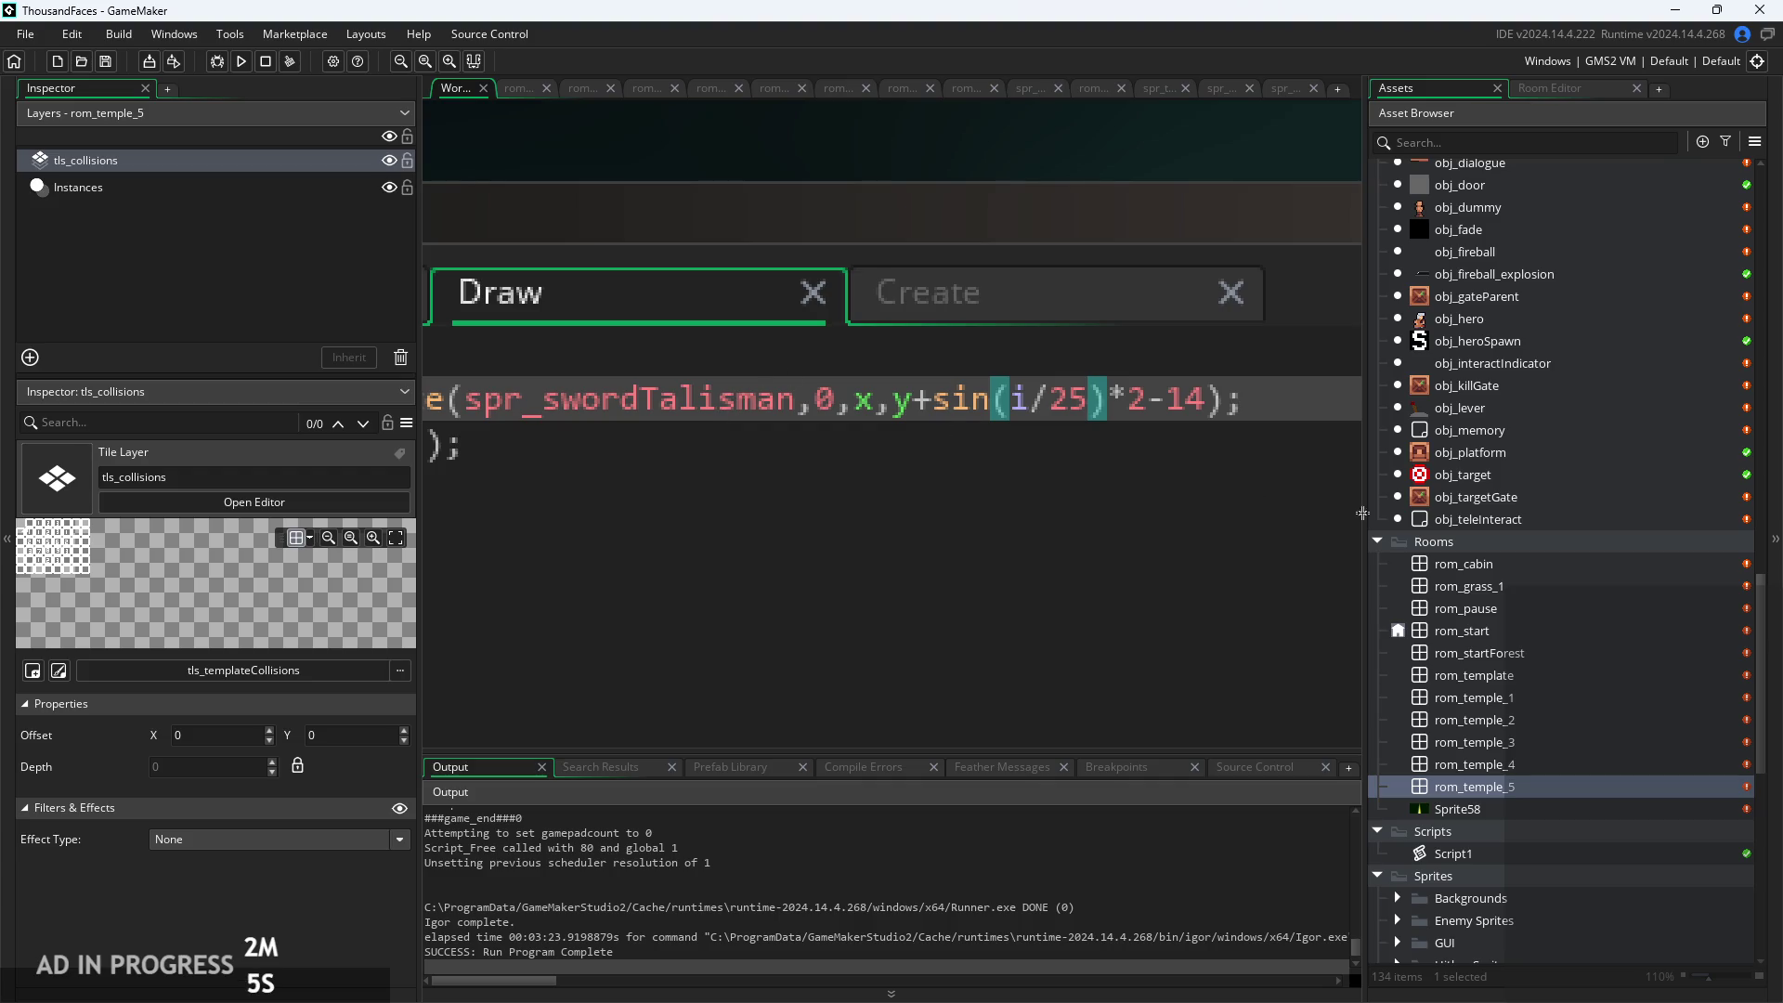
Create a new group named Misc inside the Backgrounds sprite folder
{"action": "left_click", "coordinate": [1235, 398]}
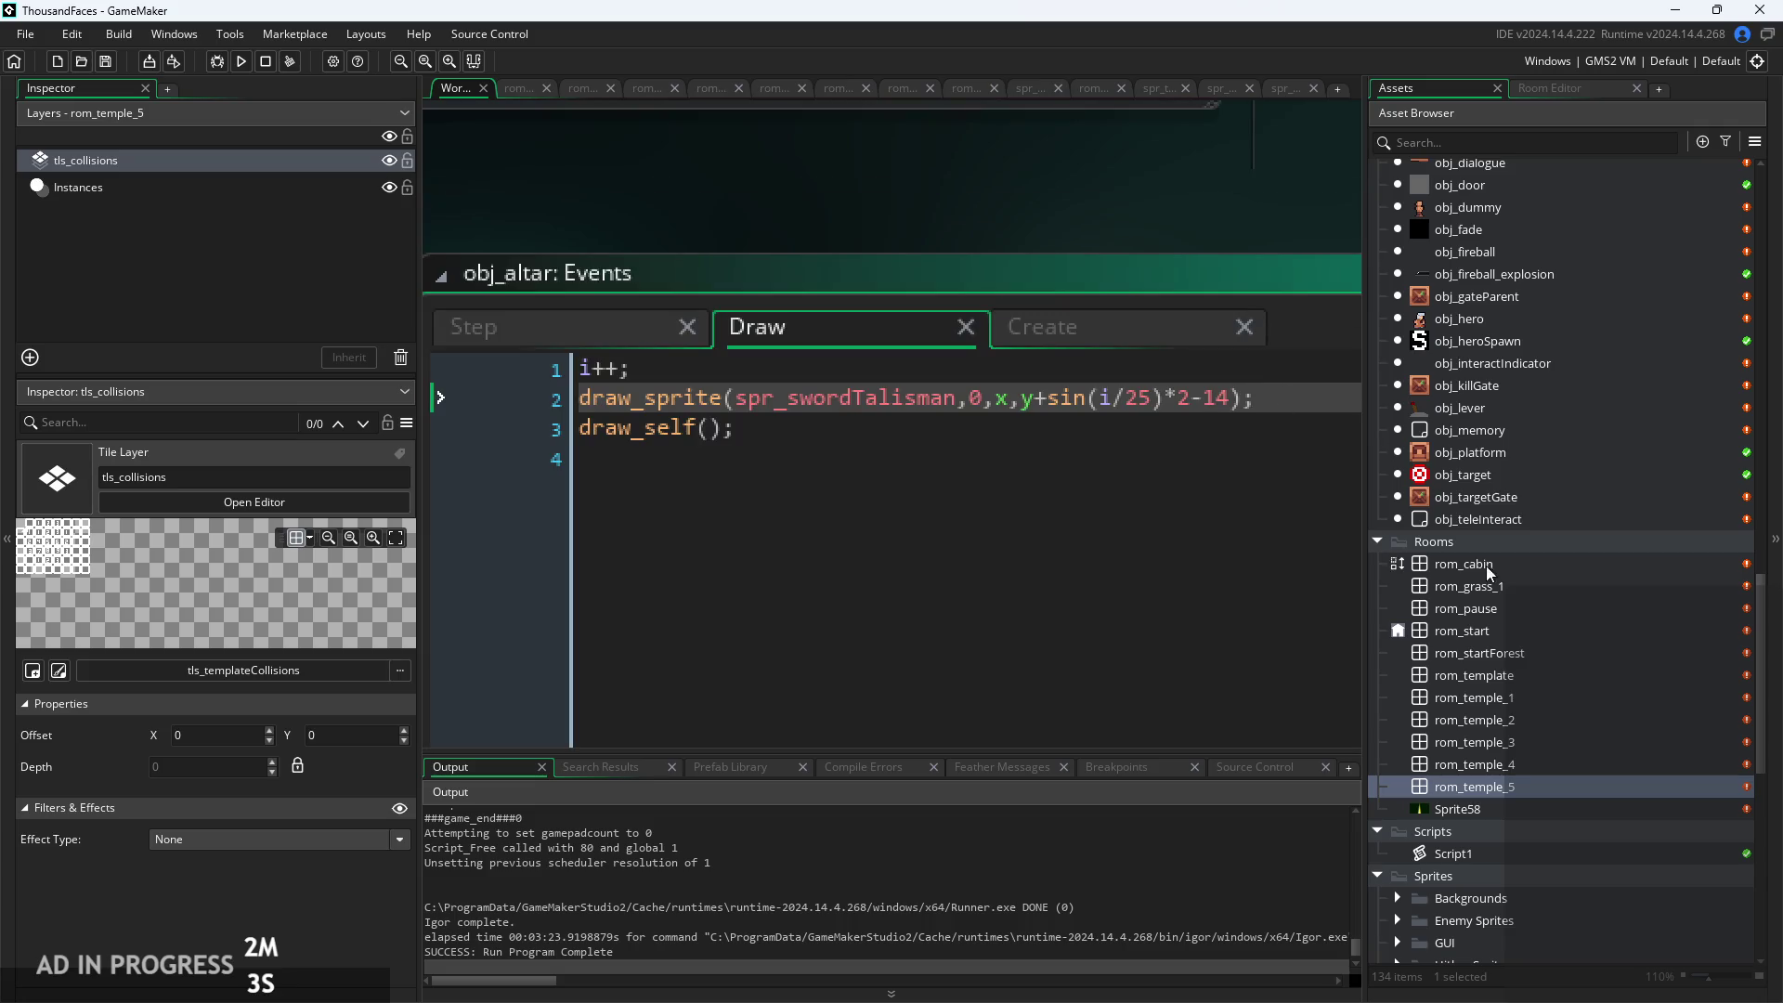
{"action": "scroll", "coordinate": [1553, 760], "scroll_direction": "down", "scroll_amount": 5}
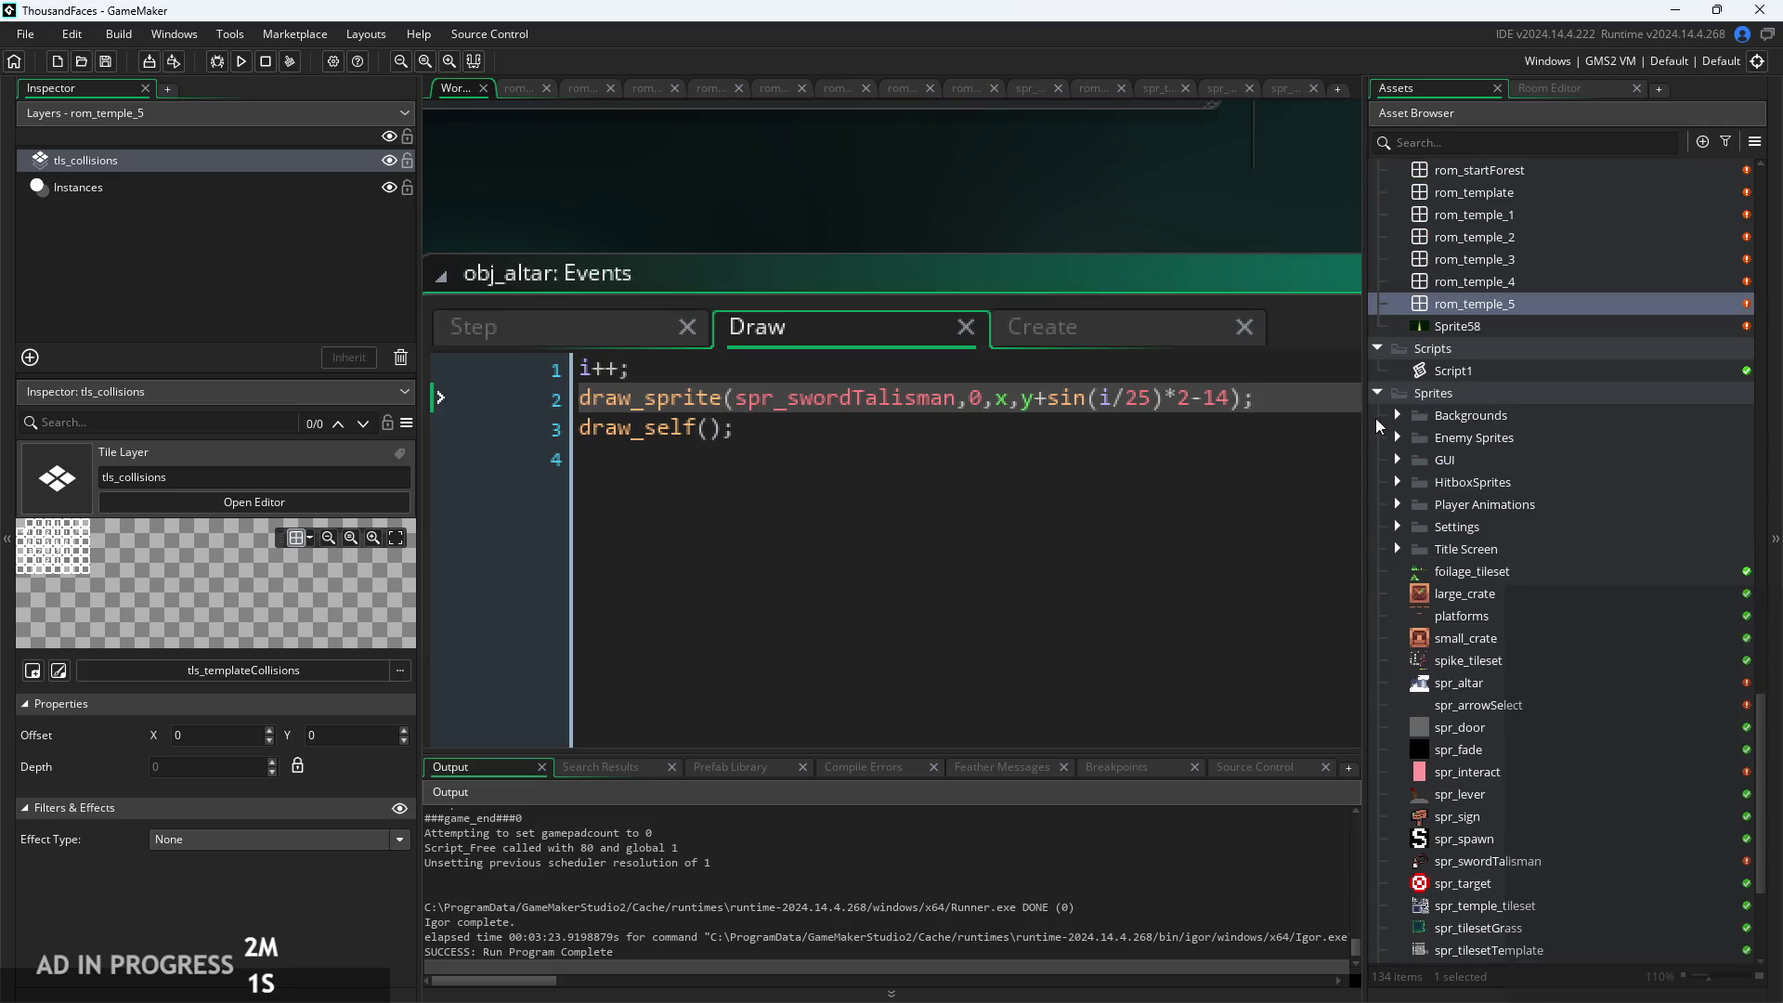
{"action": "left_click", "coordinate": [1396, 414]}
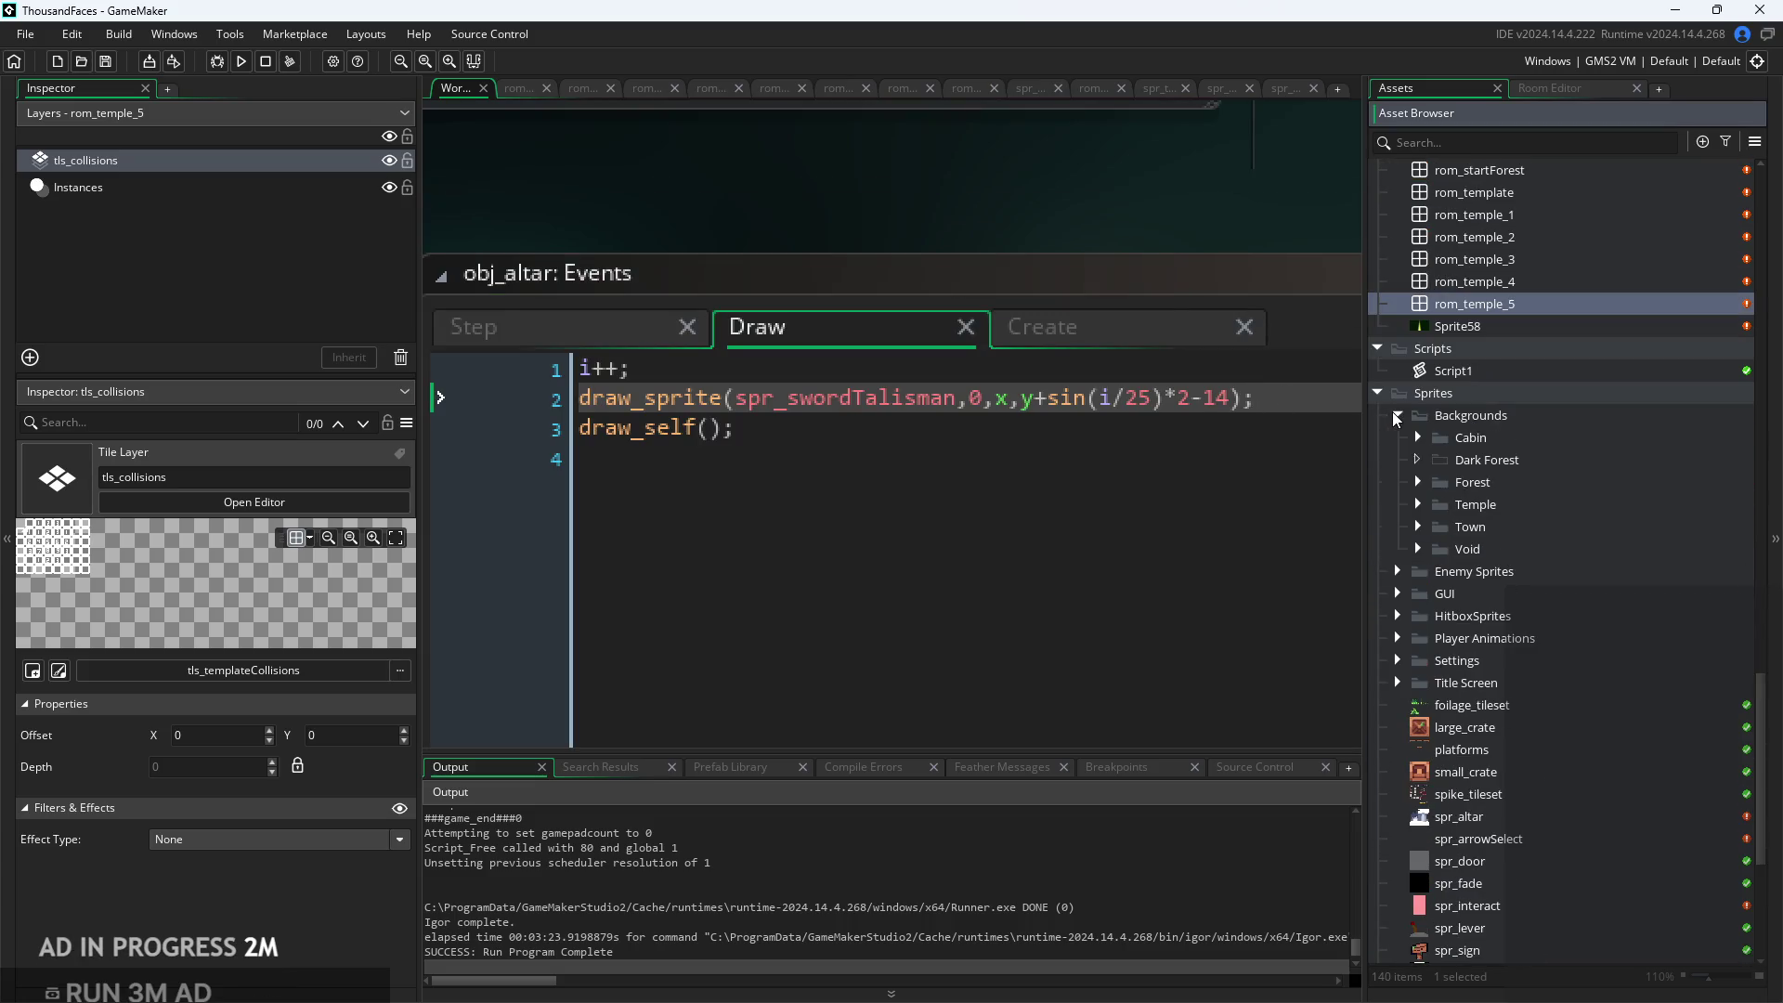
{"action": "right_click", "coordinate": [1464, 421]}
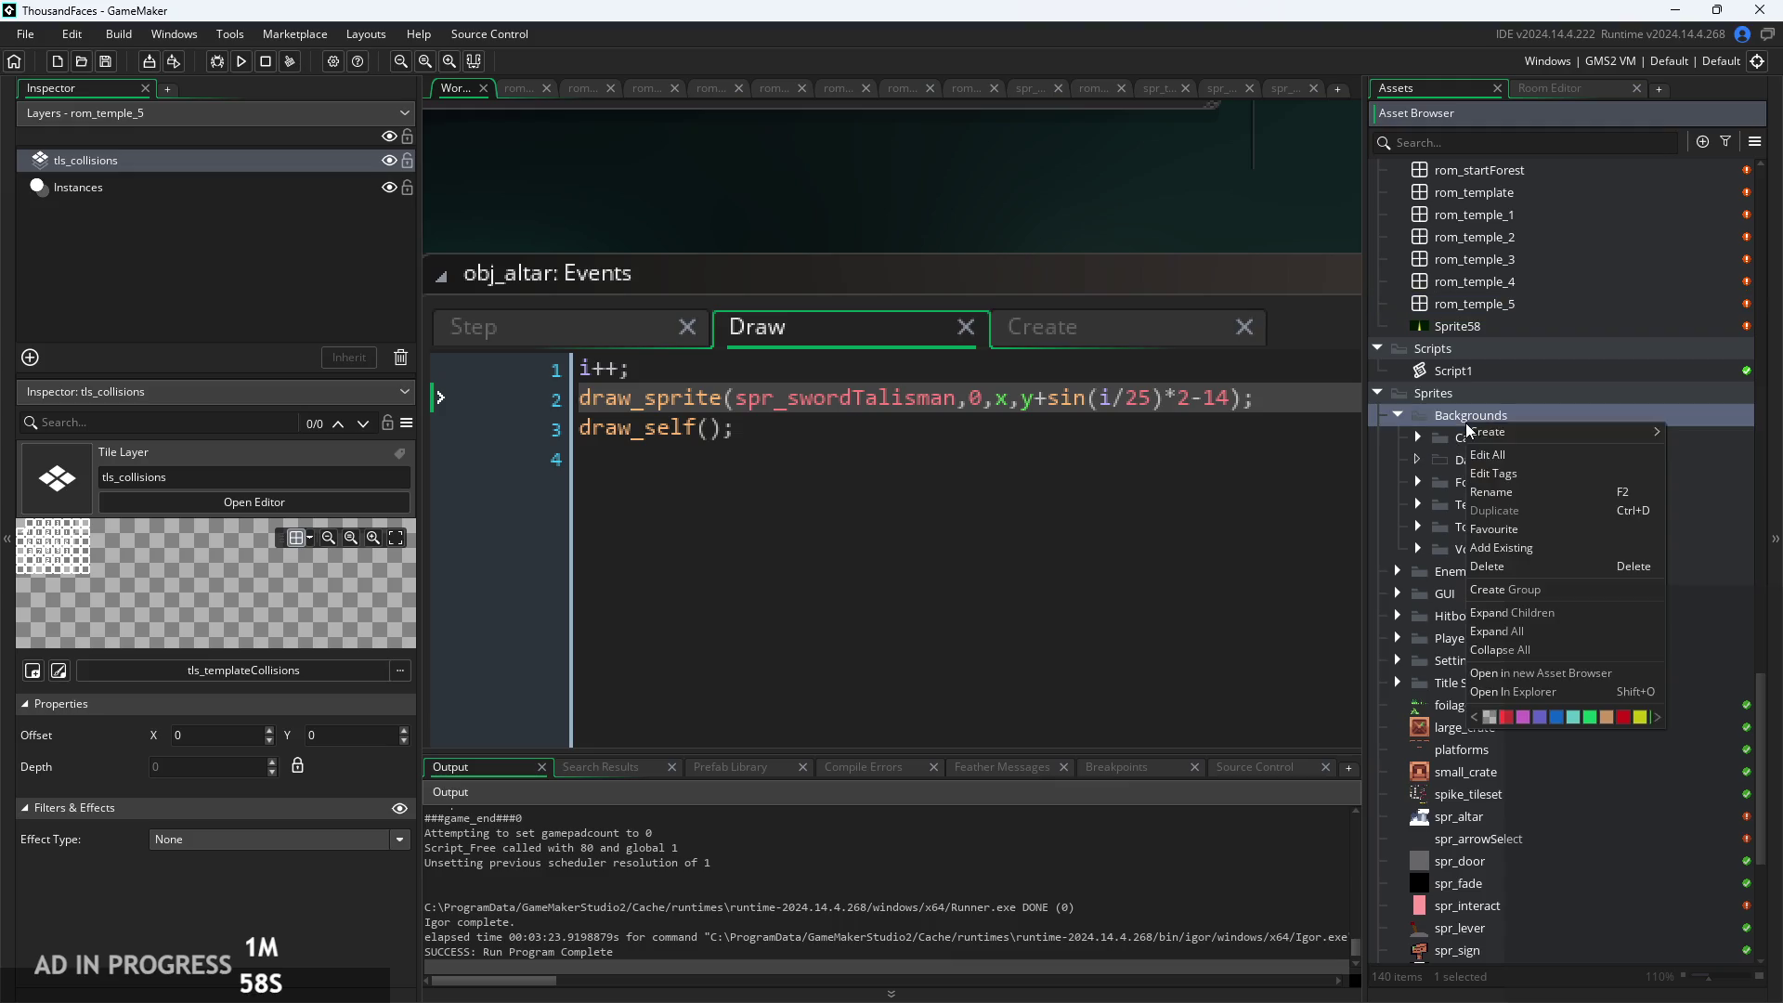
{"action": "left_click", "coordinate": [1540, 594]}
{"action": "type", "text": "Misc"}
{"action": "key", "text": "Return"}
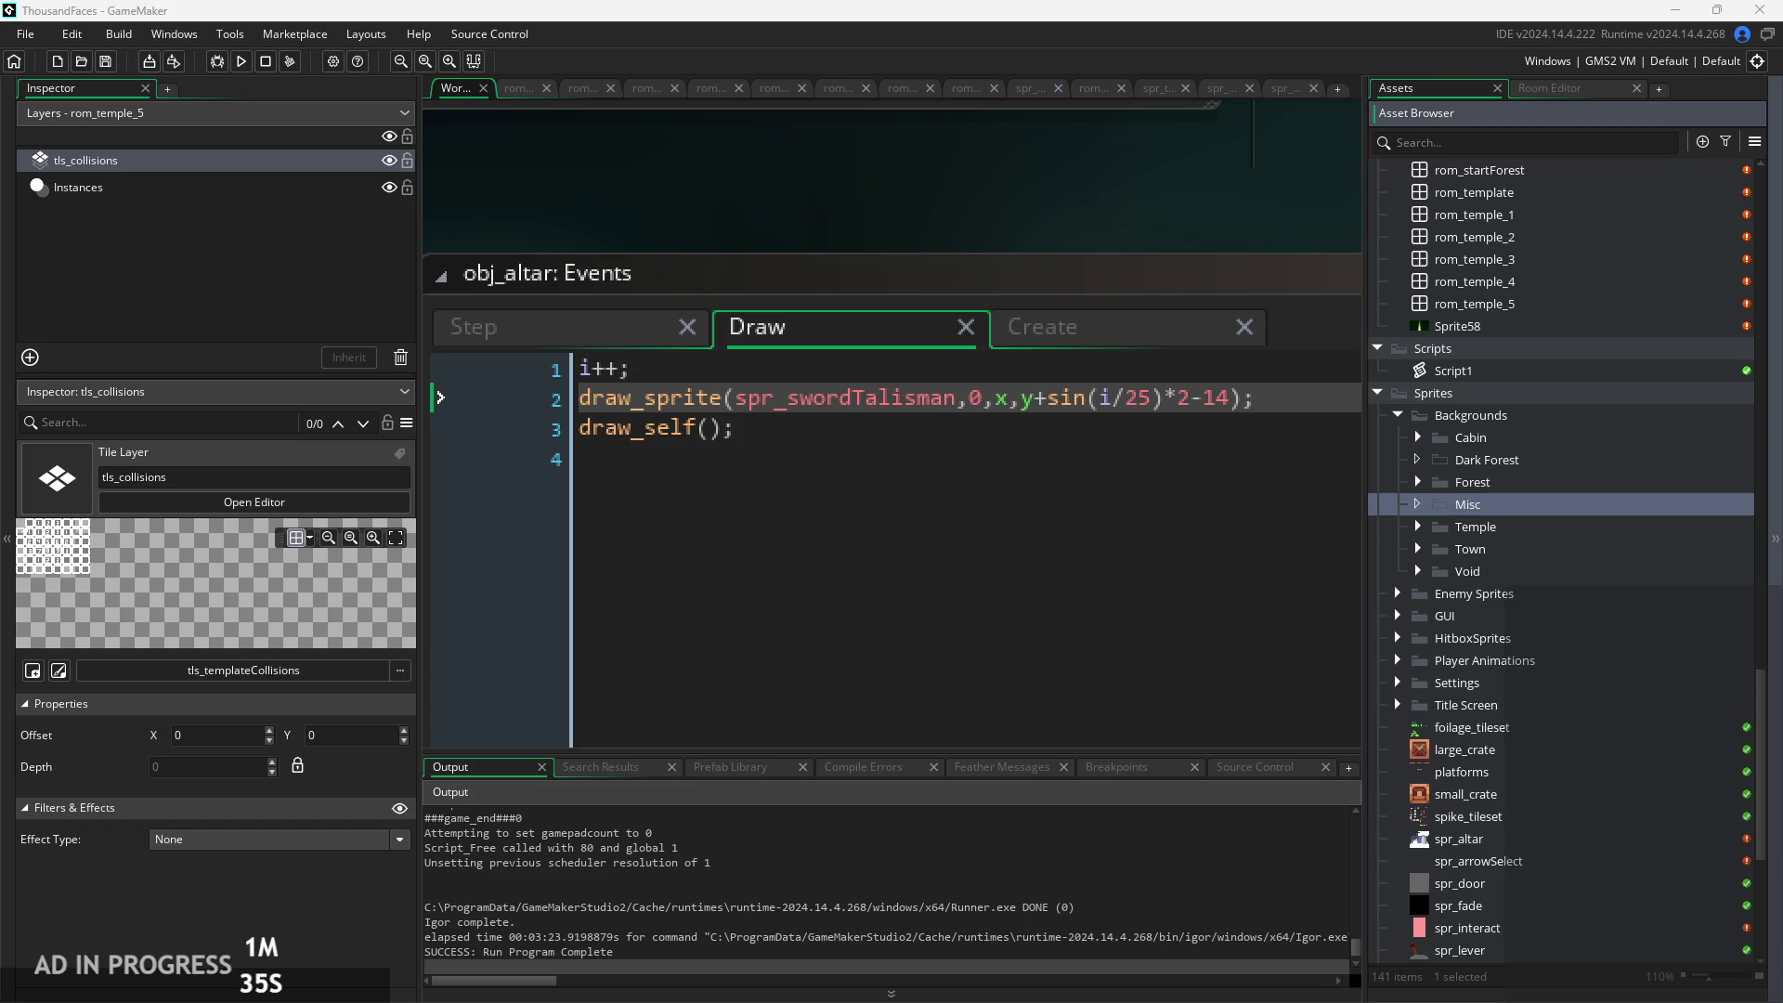
Open the pauseBackground sprite from the Misc group in the sprite editor
{"action": "double_click", "coordinate": [1568, 506]}
{"action": "double_click", "coordinate": [1562, 526]}
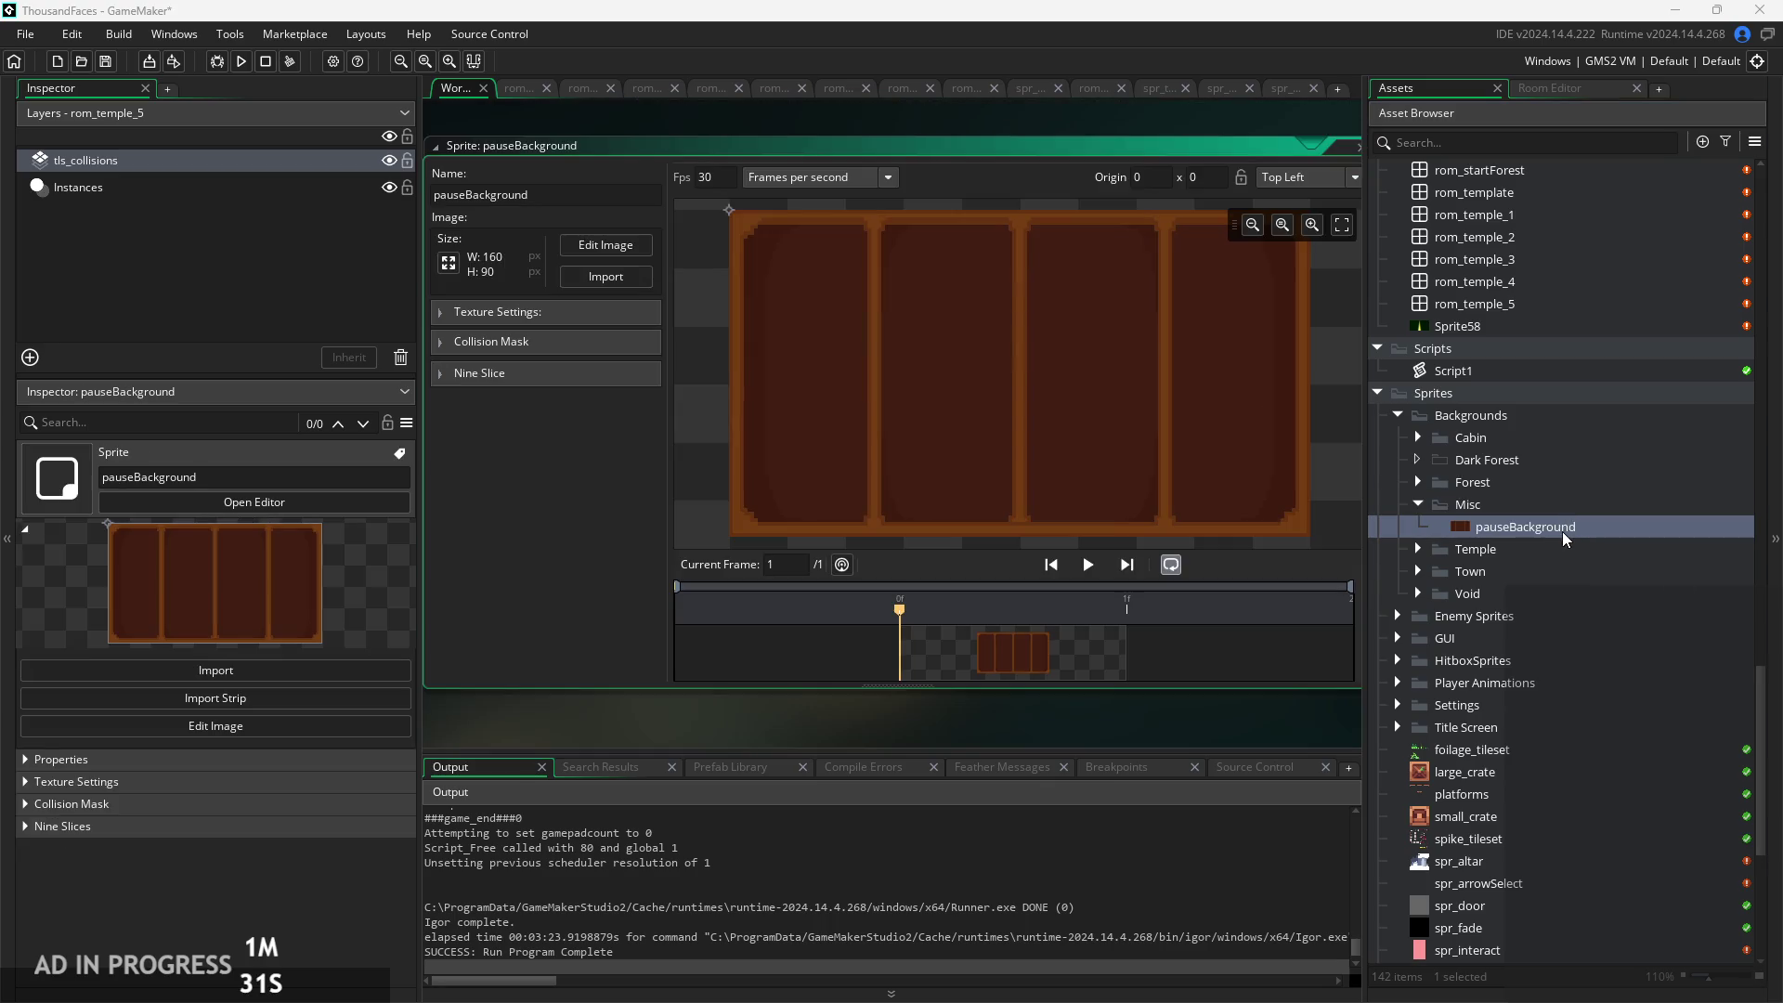
{"action": "scroll", "coordinate": [1576, 529], "scroll_direction": "down", "scroll_amount": 1}
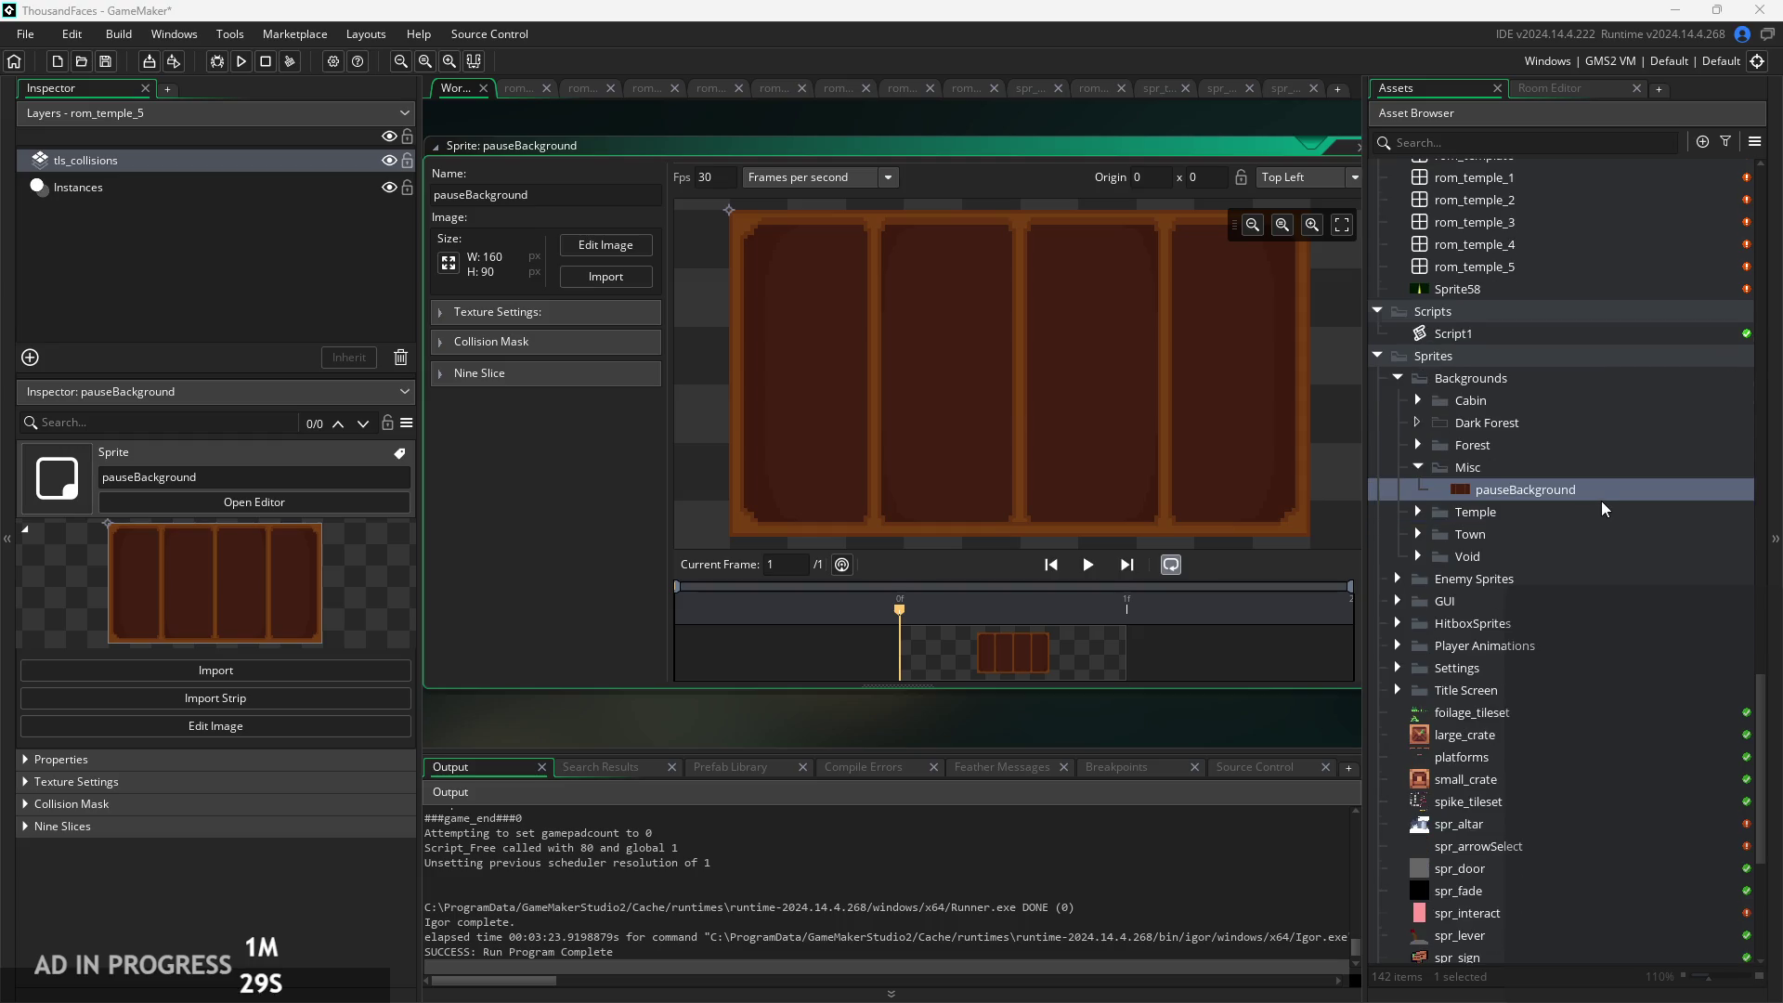
{"action": "scroll", "coordinate": [1601, 500], "scroll_direction": "up", "scroll_amount": 2}
{"action": "scroll", "coordinate": [1601, 500], "scroll_direction": "up", "scroll_amount": 1}
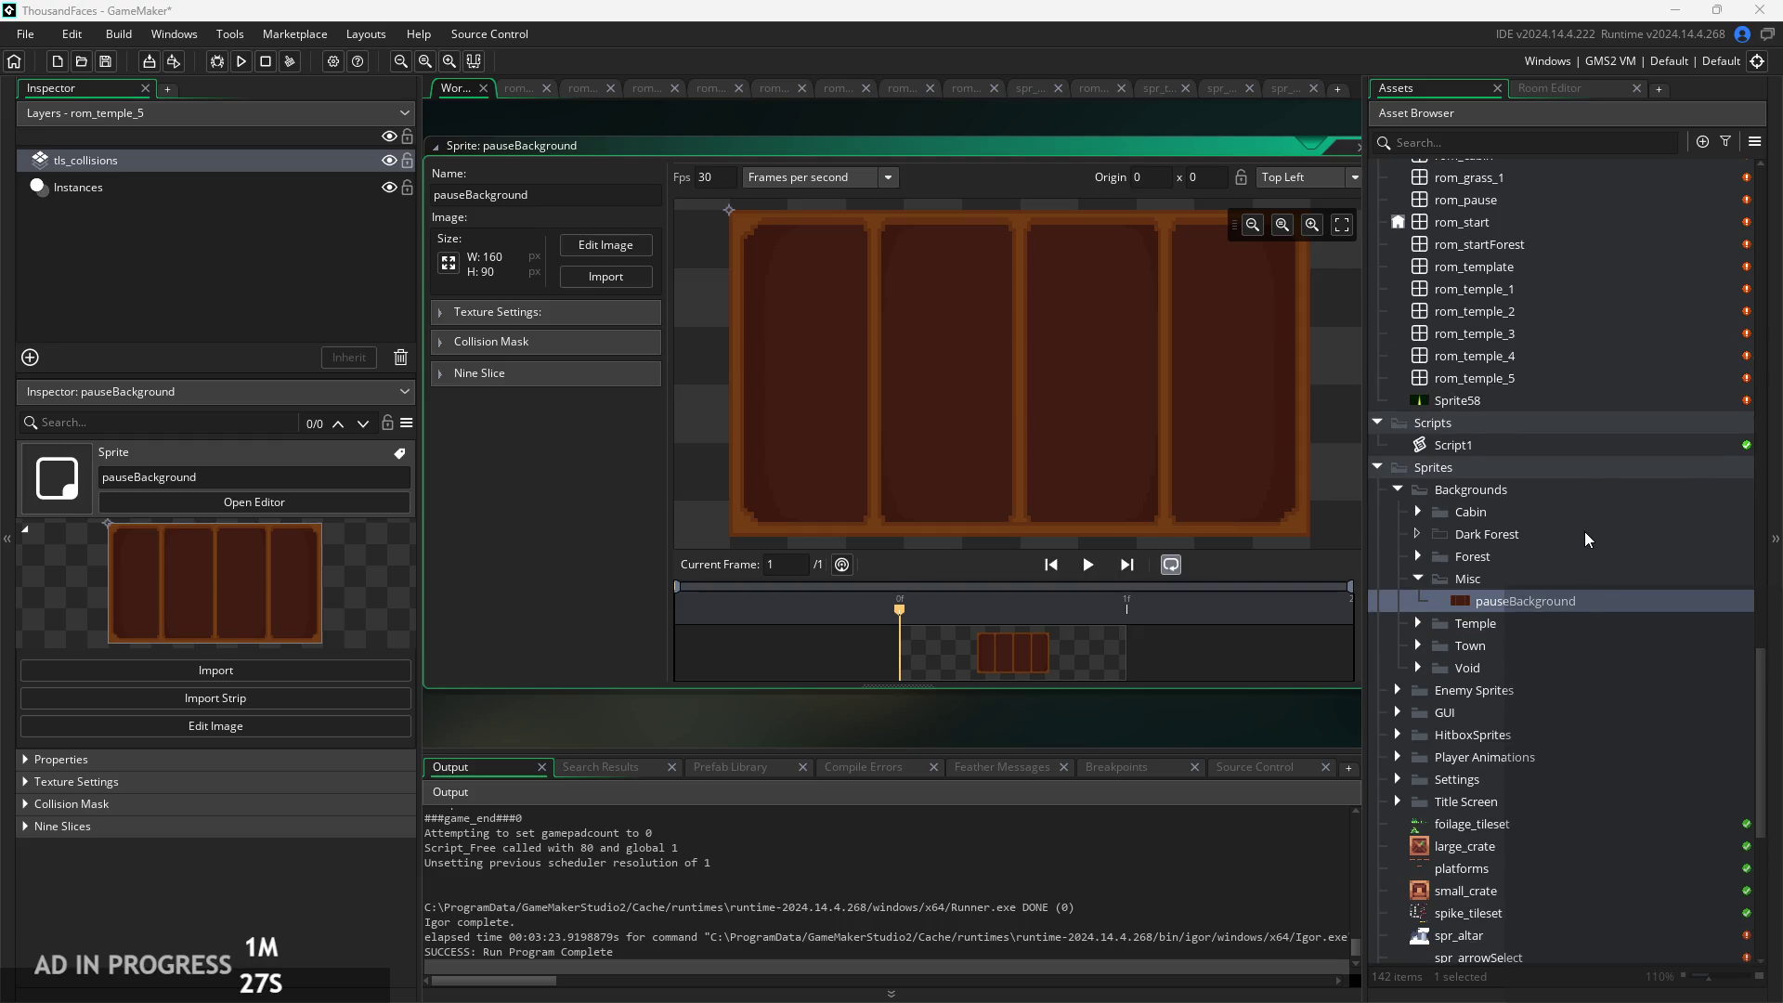
{"action": "scroll", "coordinate": [1580, 515], "scroll_direction": "up", "scroll_amount": 10}
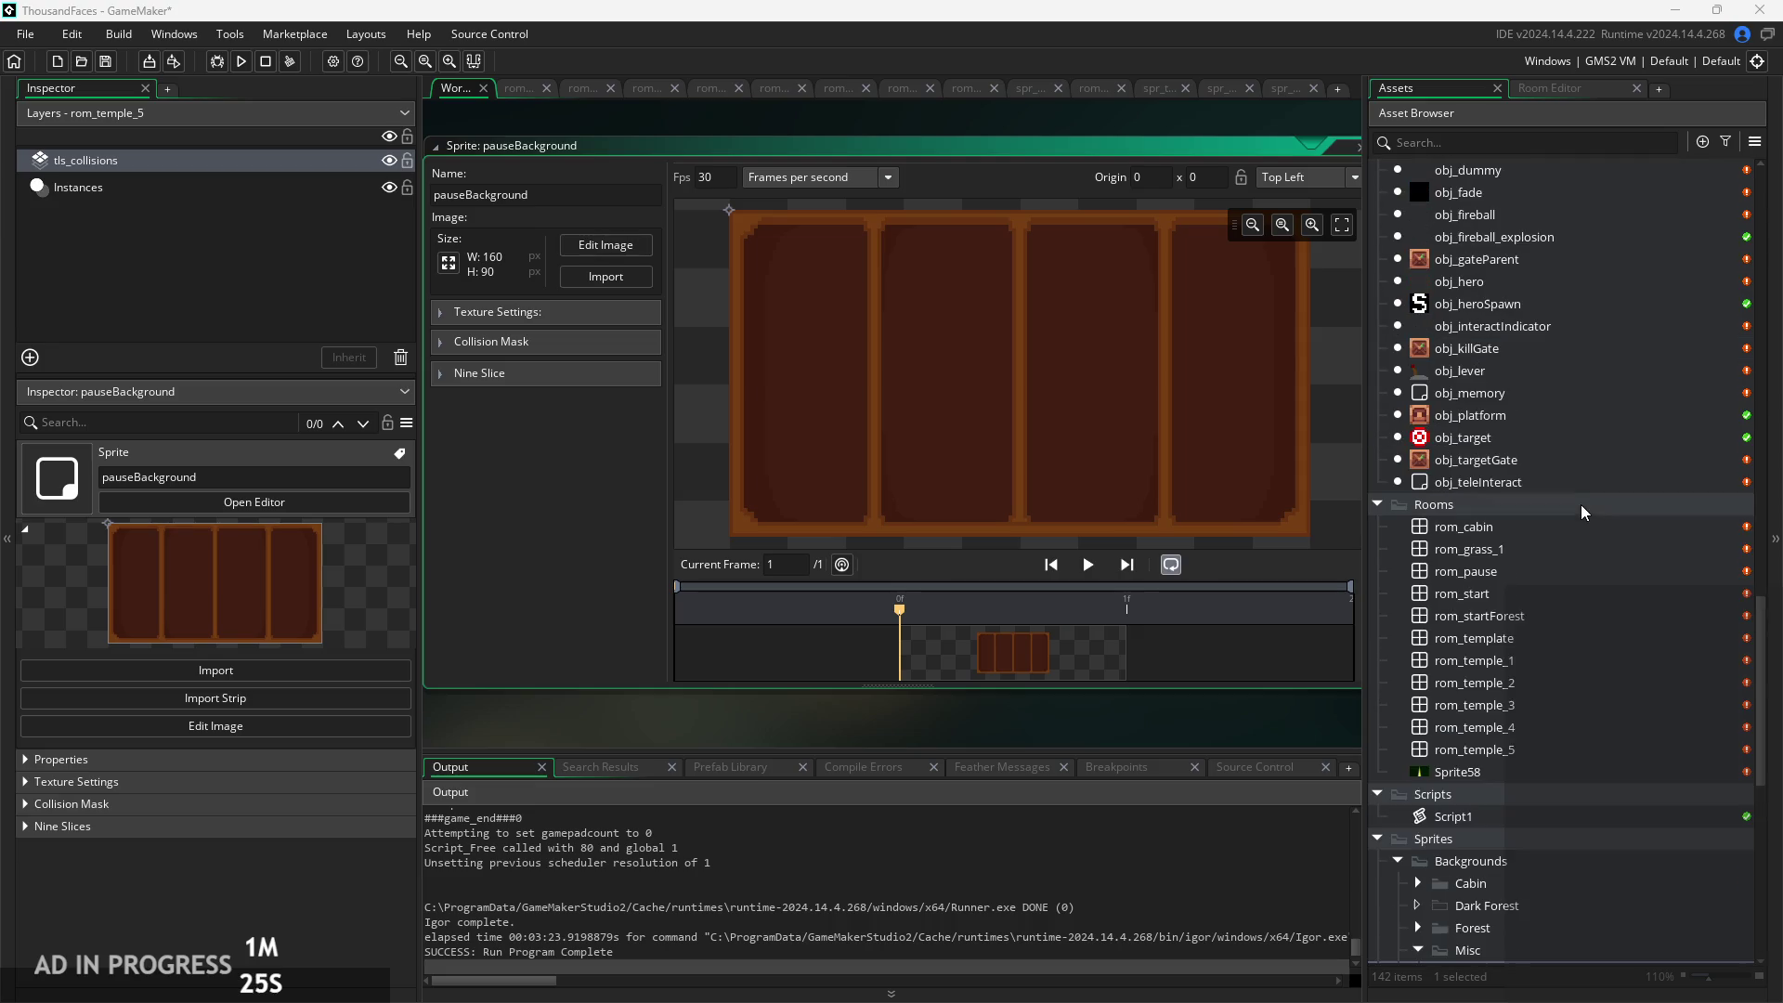
Open rom_pause and set its Background layer sprite to pauseBackground with Stretch enabled
{"action": "double_click", "coordinate": [1534, 564]}
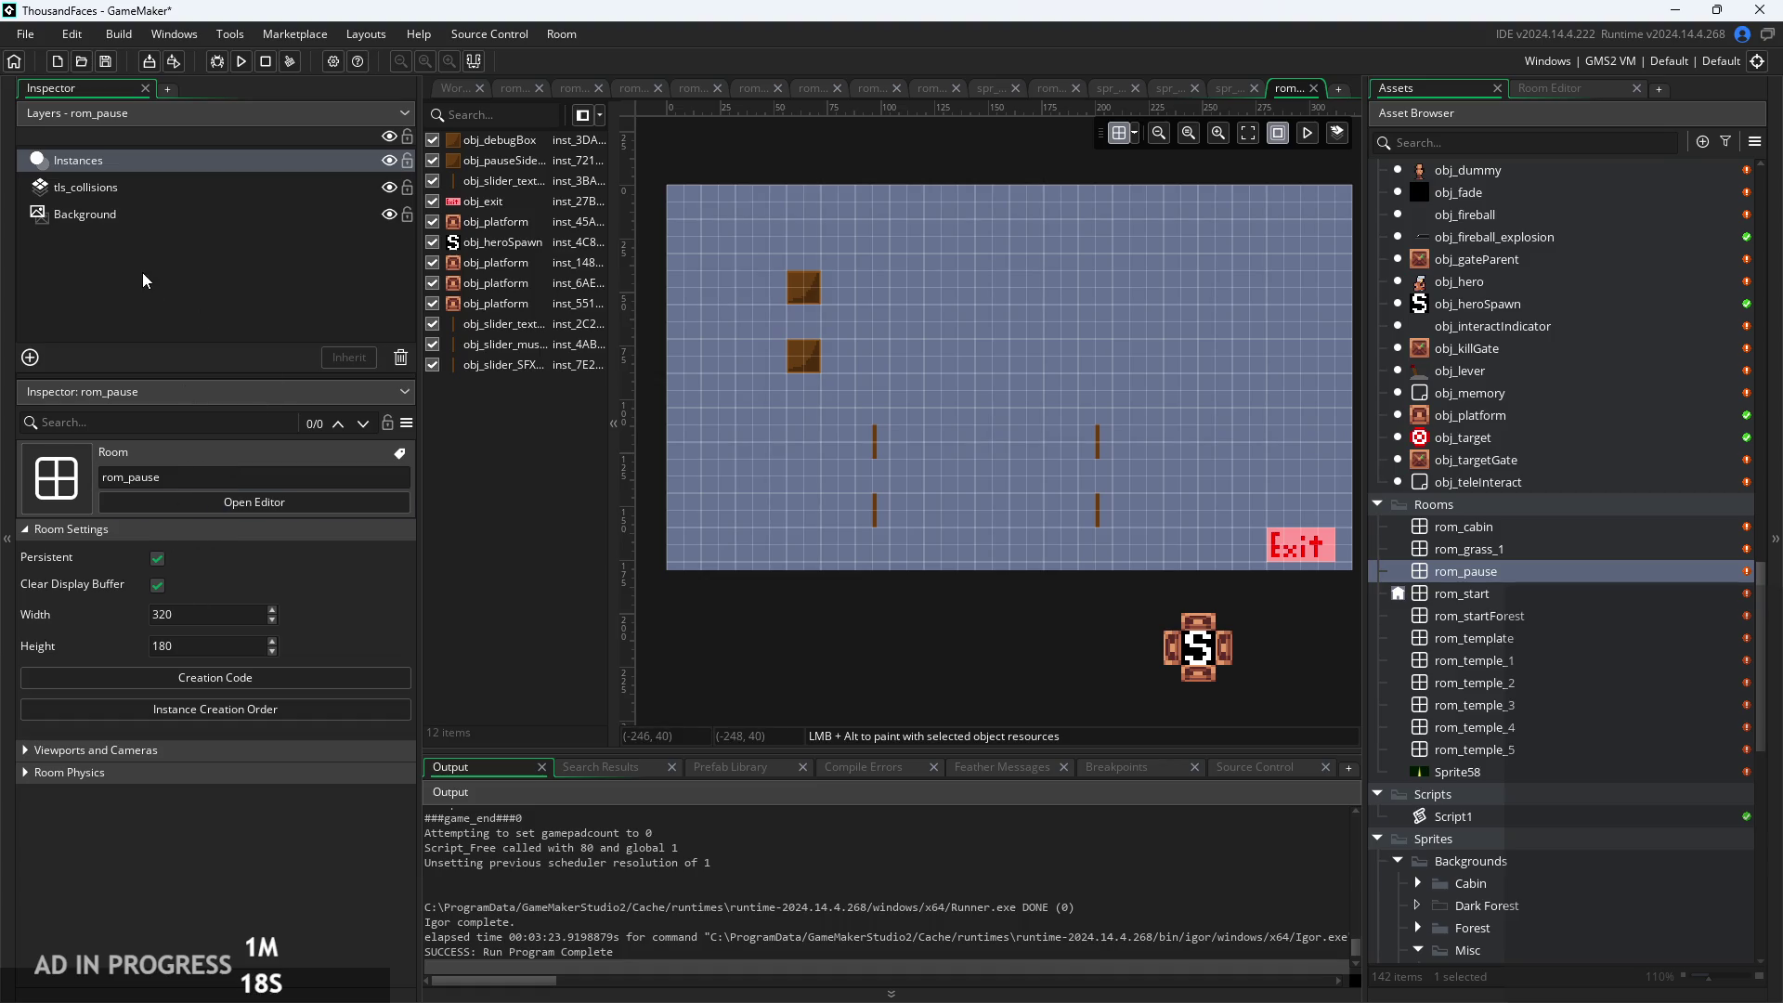
{"action": "left_click", "coordinate": [139, 215]}
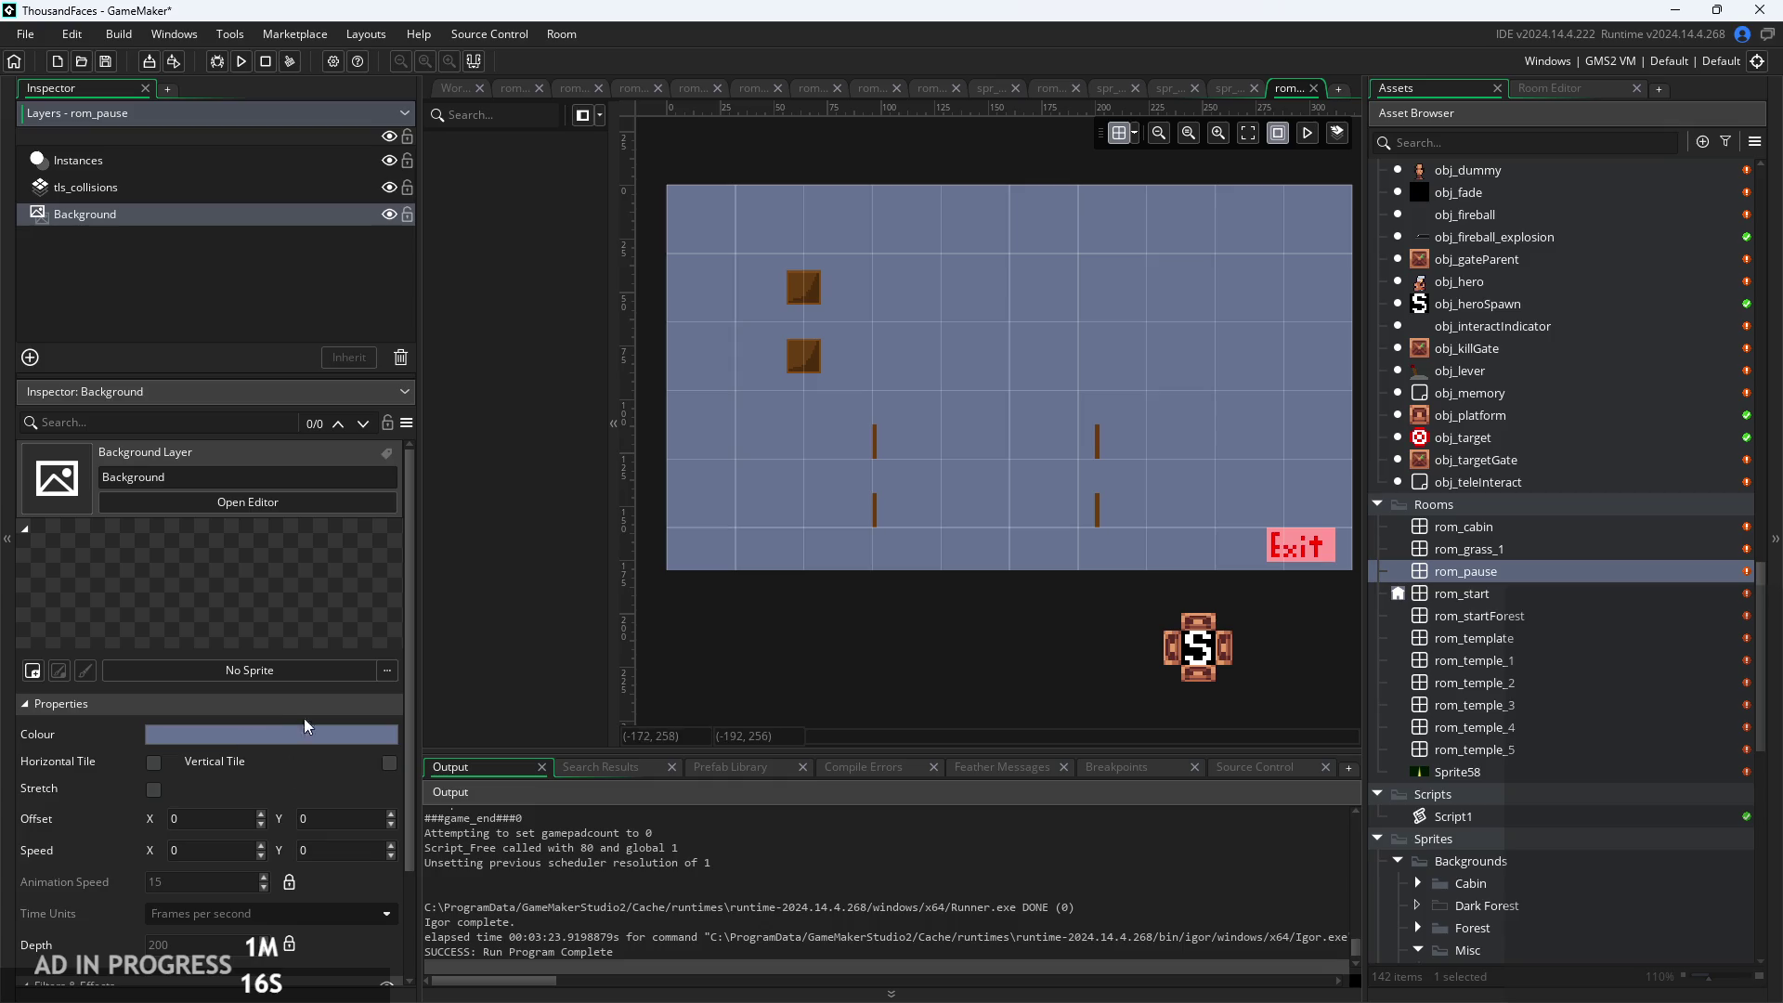
{"action": "left_click", "coordinate": [312, 670]}
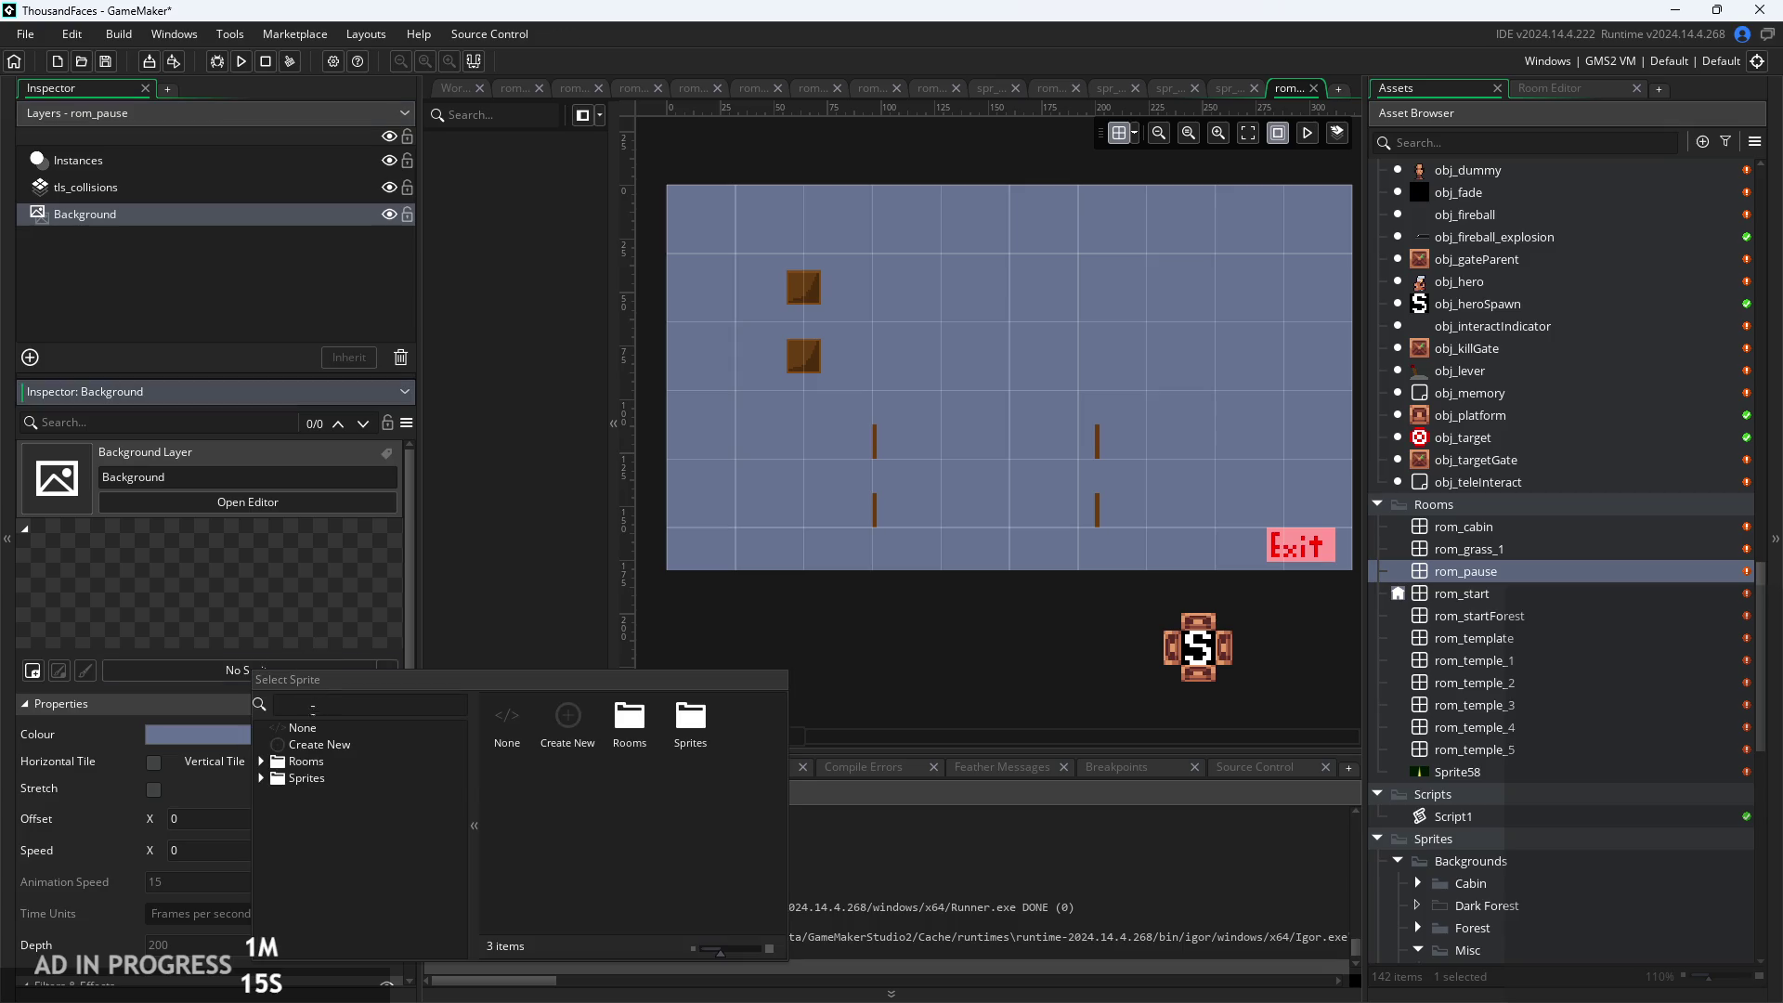
{"action": "left_click", "coordinate": [264, 778]}
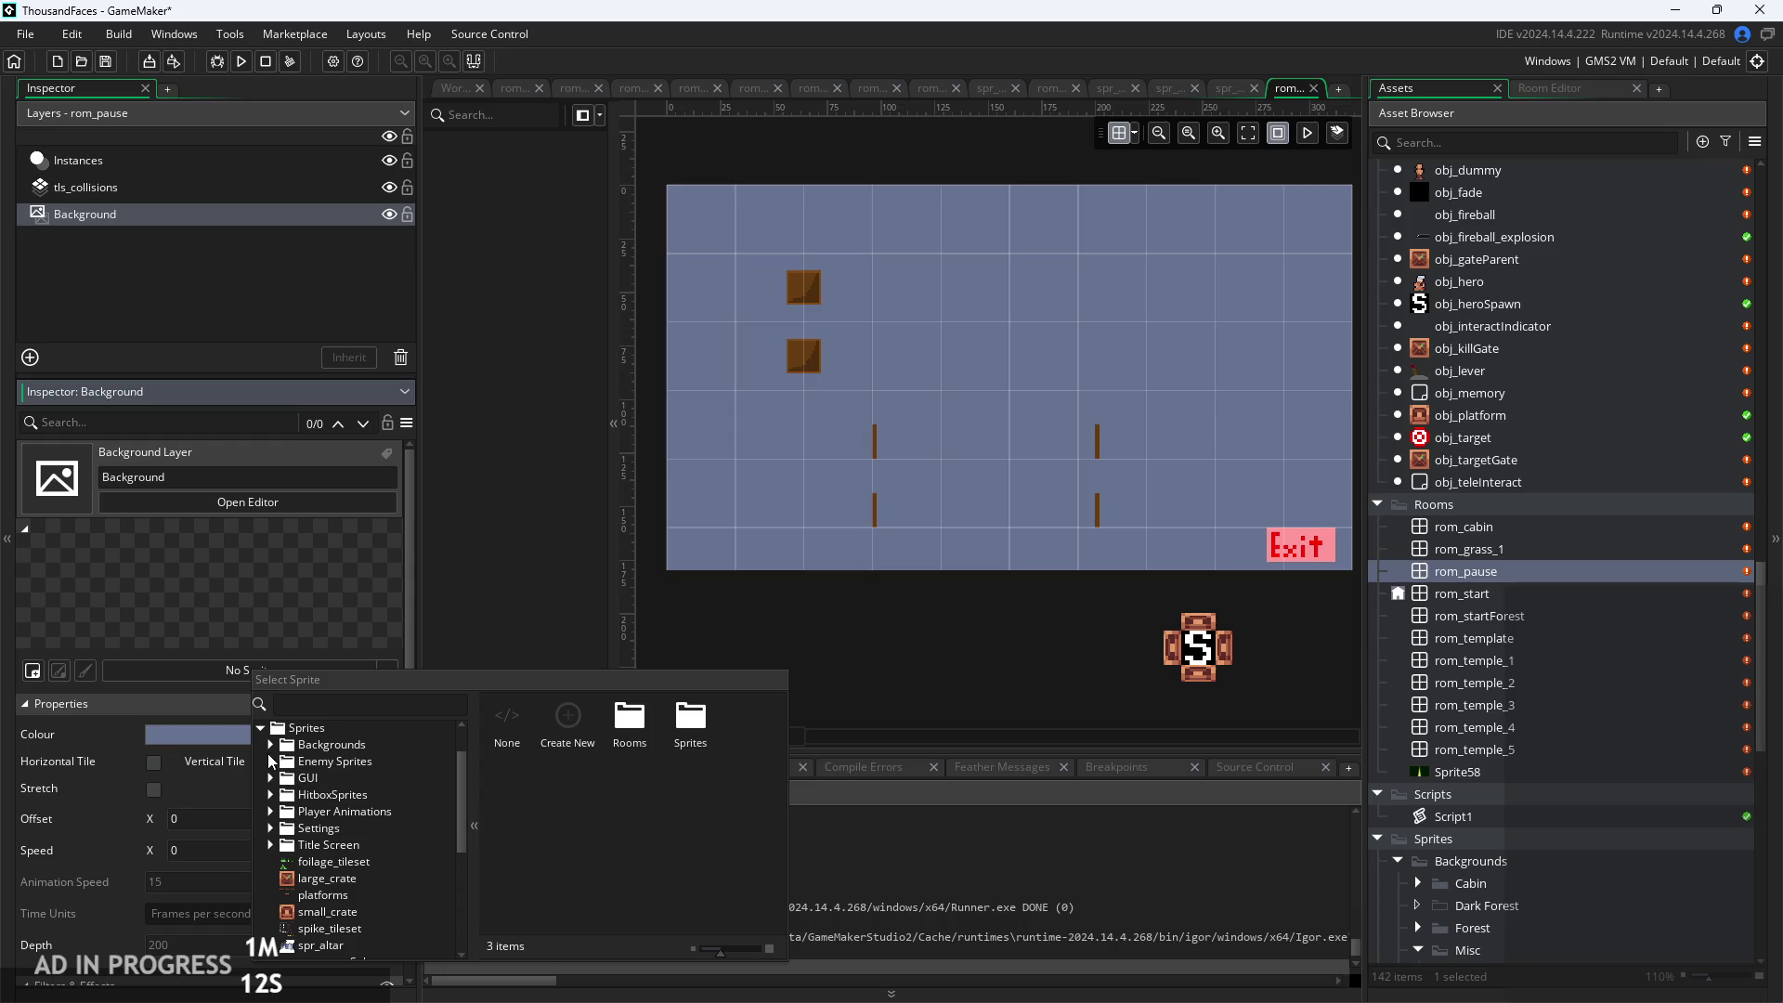
{"action": "left_click", "coordinate": [270, 745]}
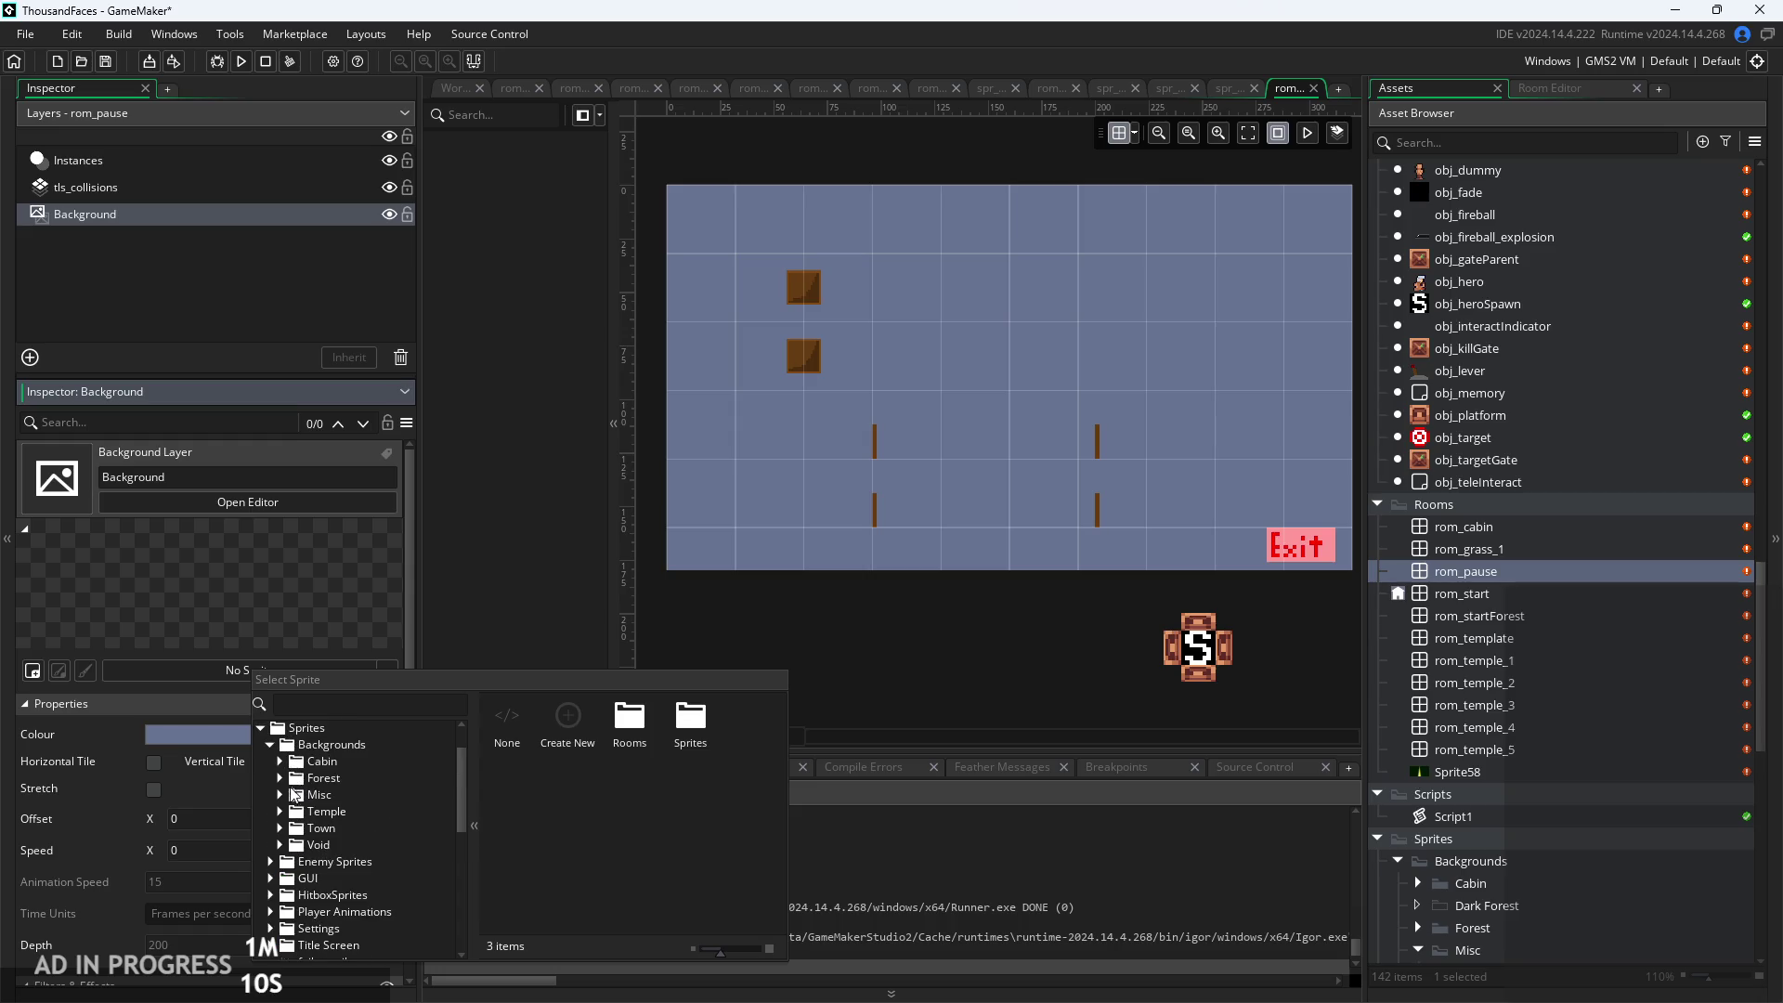
{"action": "left_click", "coordinate": [280, 810]}
{"action": "double_click", "coordinate": [335, 828]}
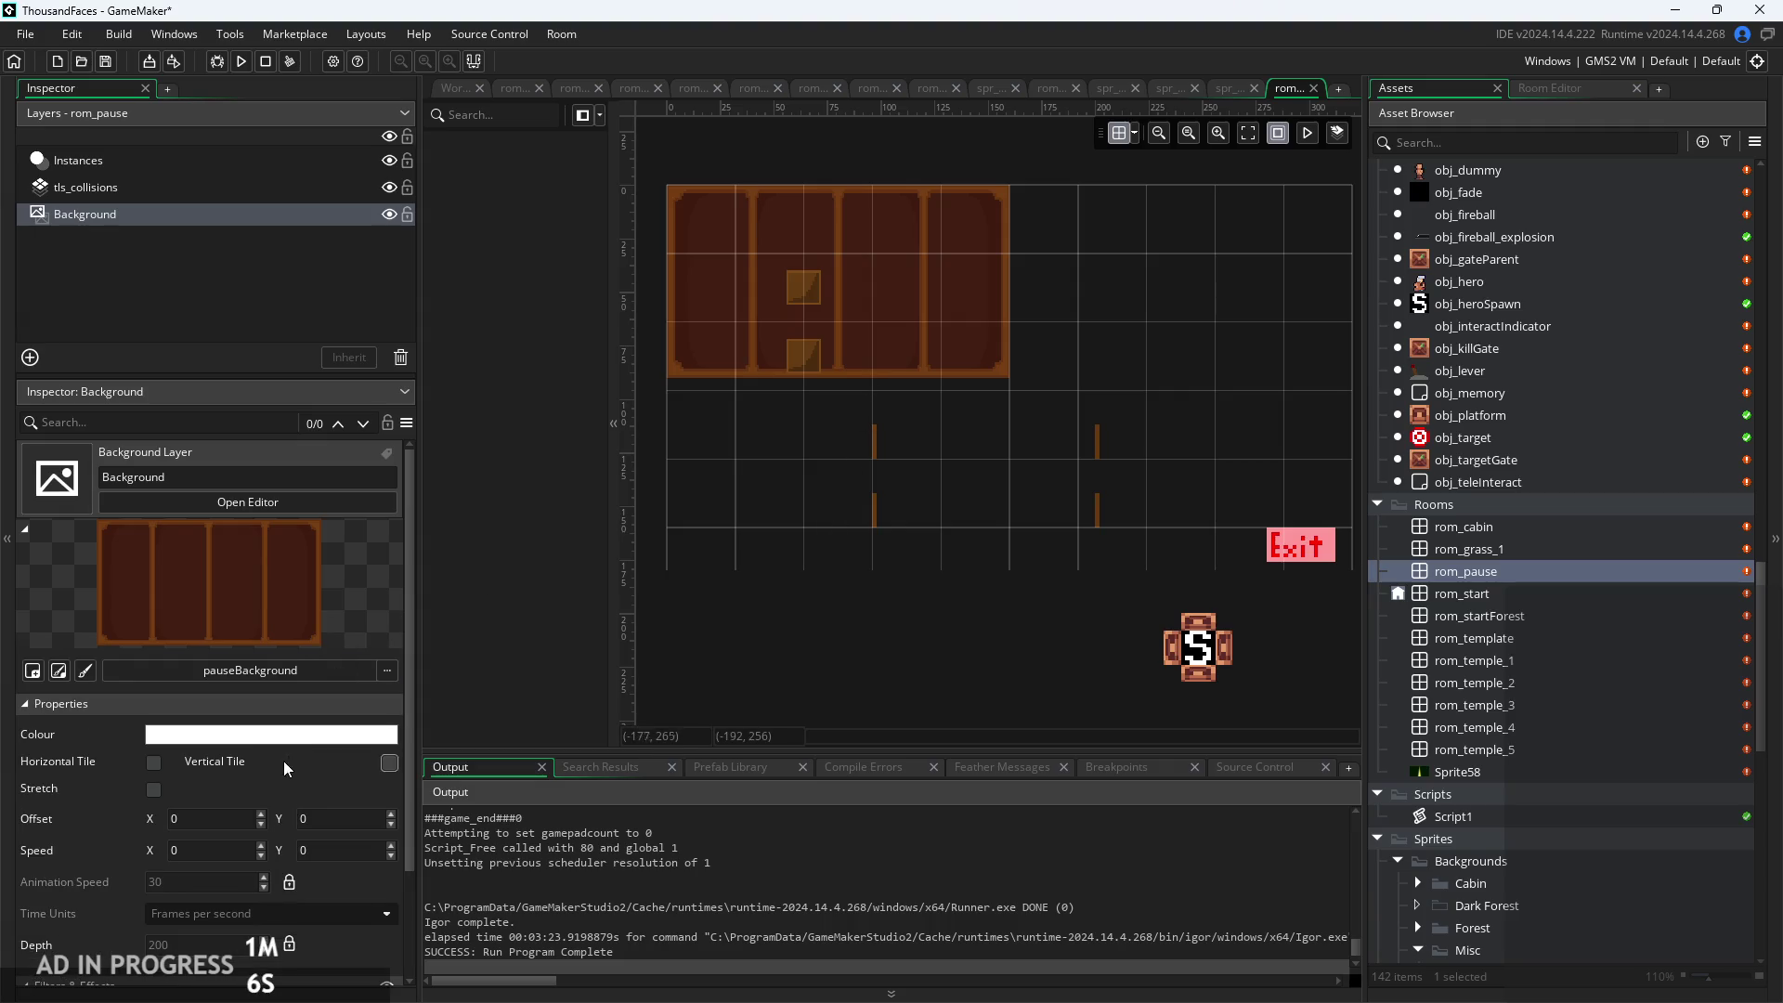
{"action": "left_click", "coordinate": [154, 789]}
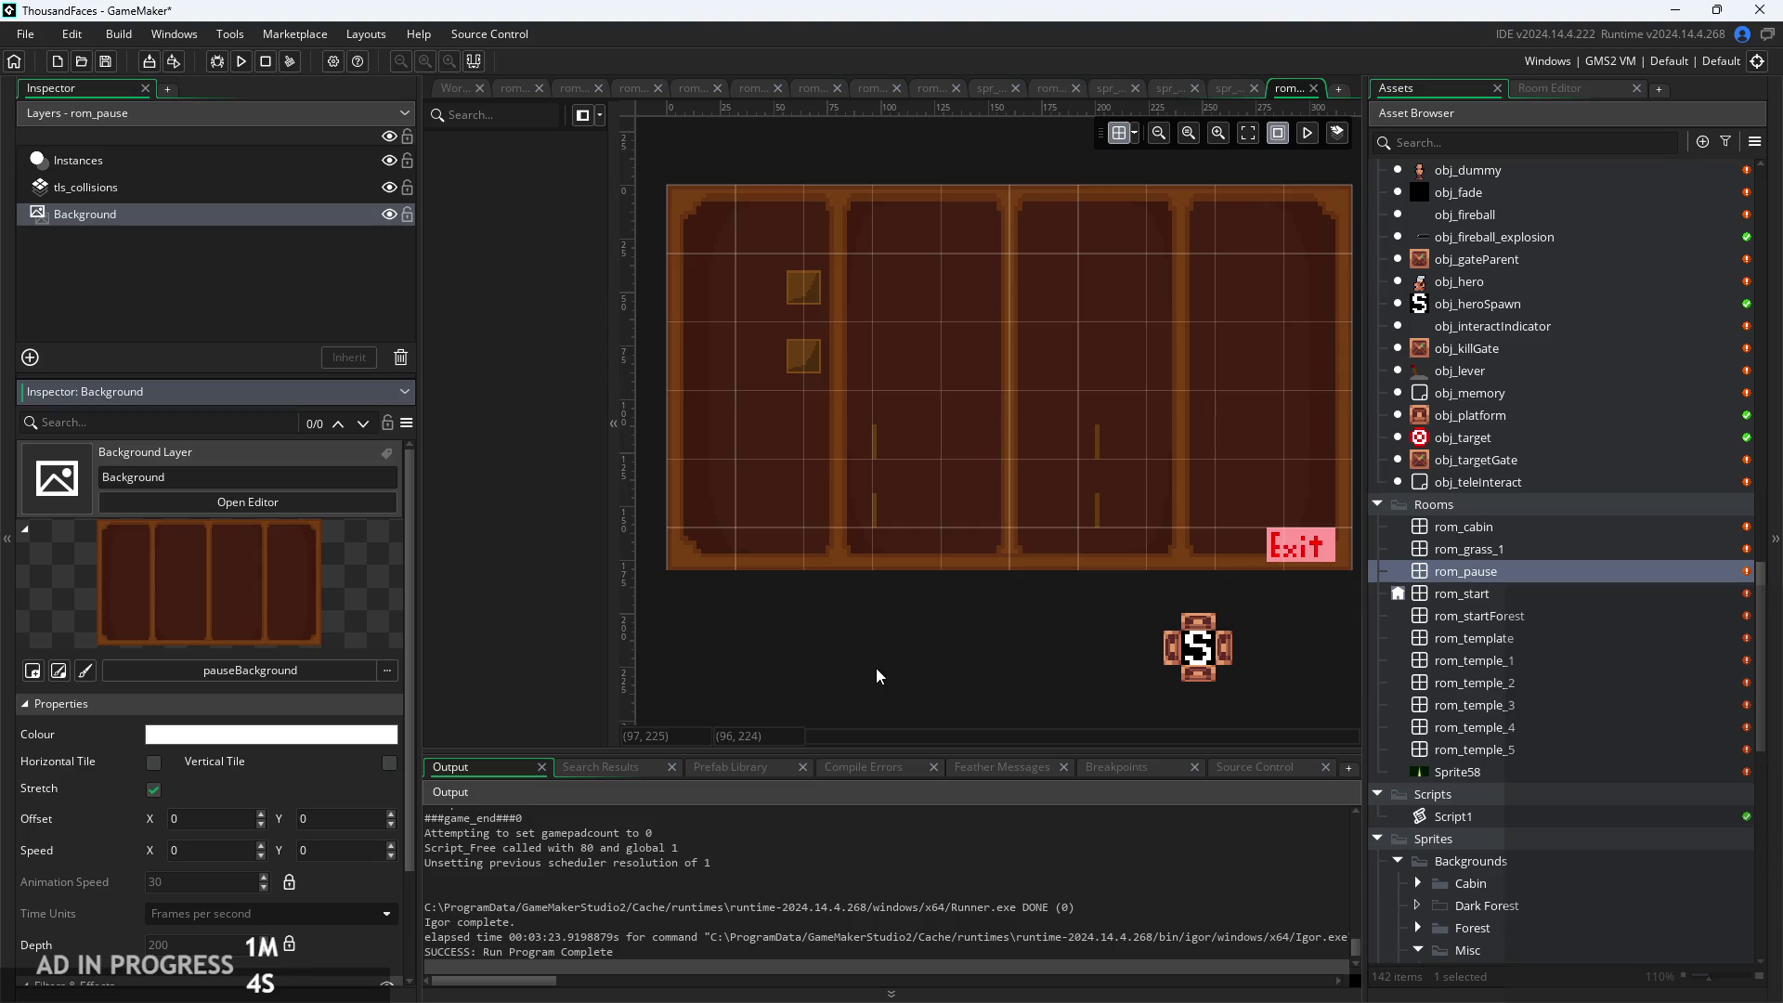
Pan the room view to show the whole room, then build and run the game
{"action": "scroll", "coordinate": [754, 449], "scroll_direction": "up", "scroll_amount": 3}
{"action": "scroll", "coordinate": [755, 448], "scroll_direction": "down", "scroll_amount": 2}
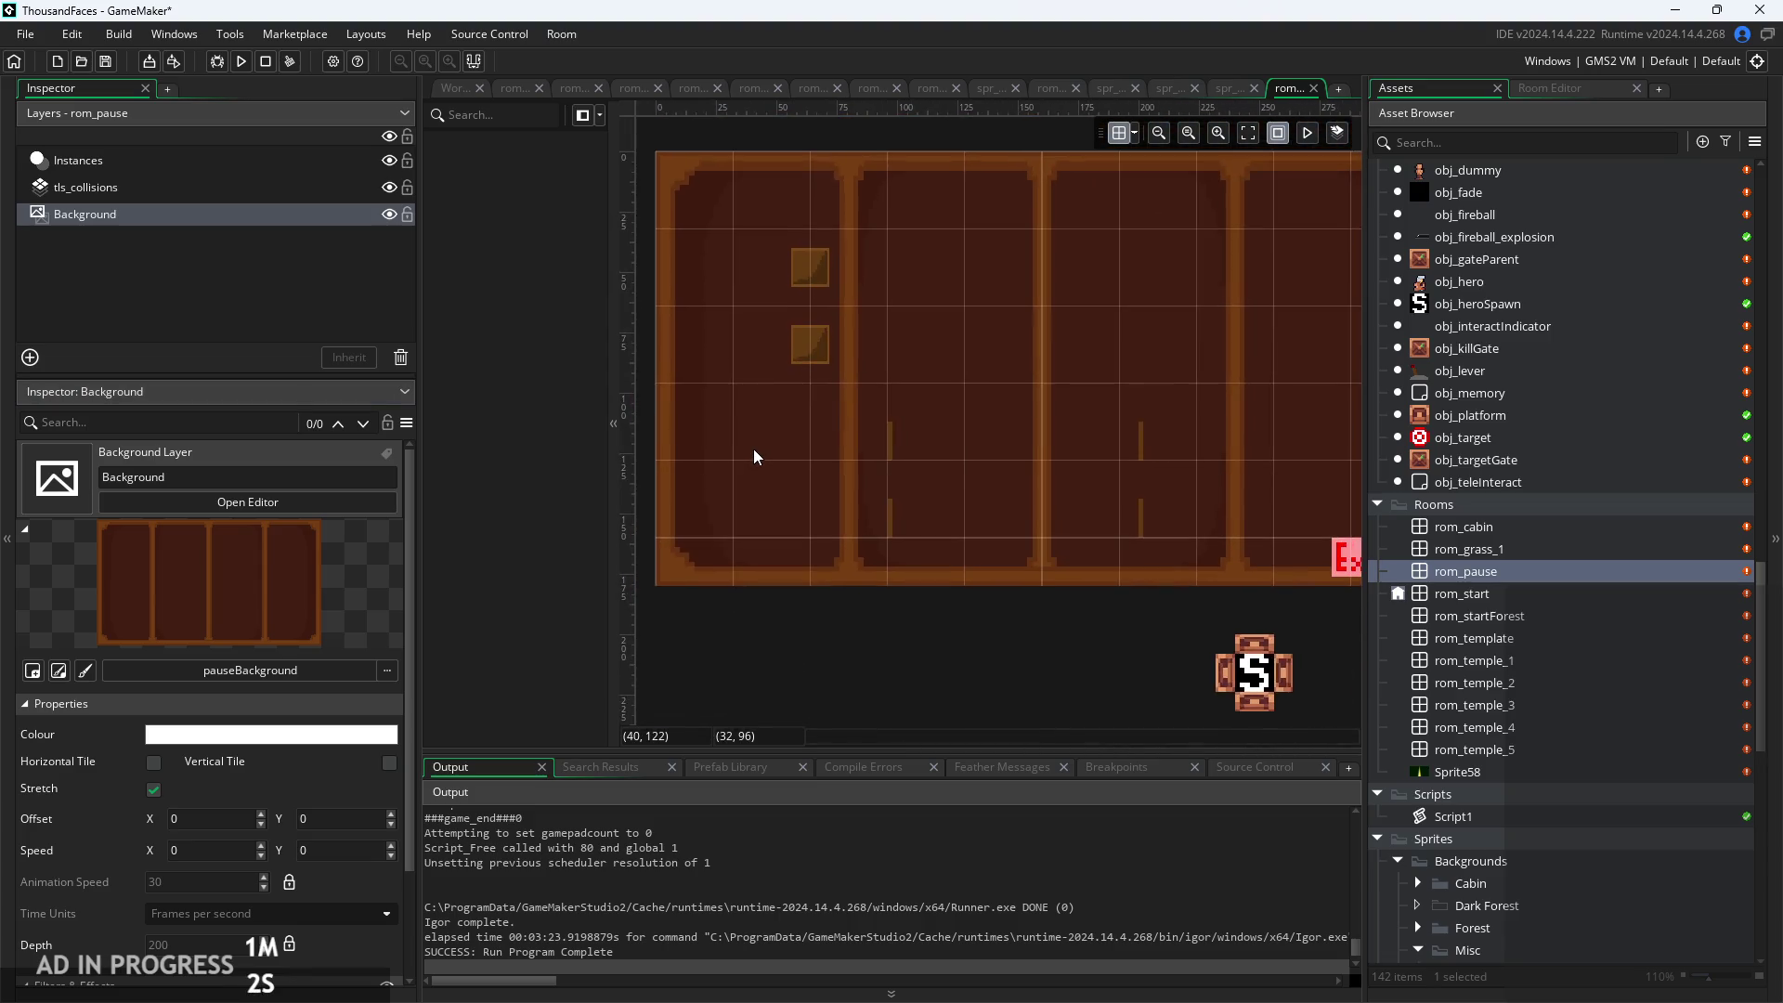
{"action": "scroll", "coordinate": [715, 529], "scroll_direction": "up", "scroll_amount": 1}
{"action": "left_click_drag", "start_coordinate": [715, 529], "coordinate": [695, 488]}
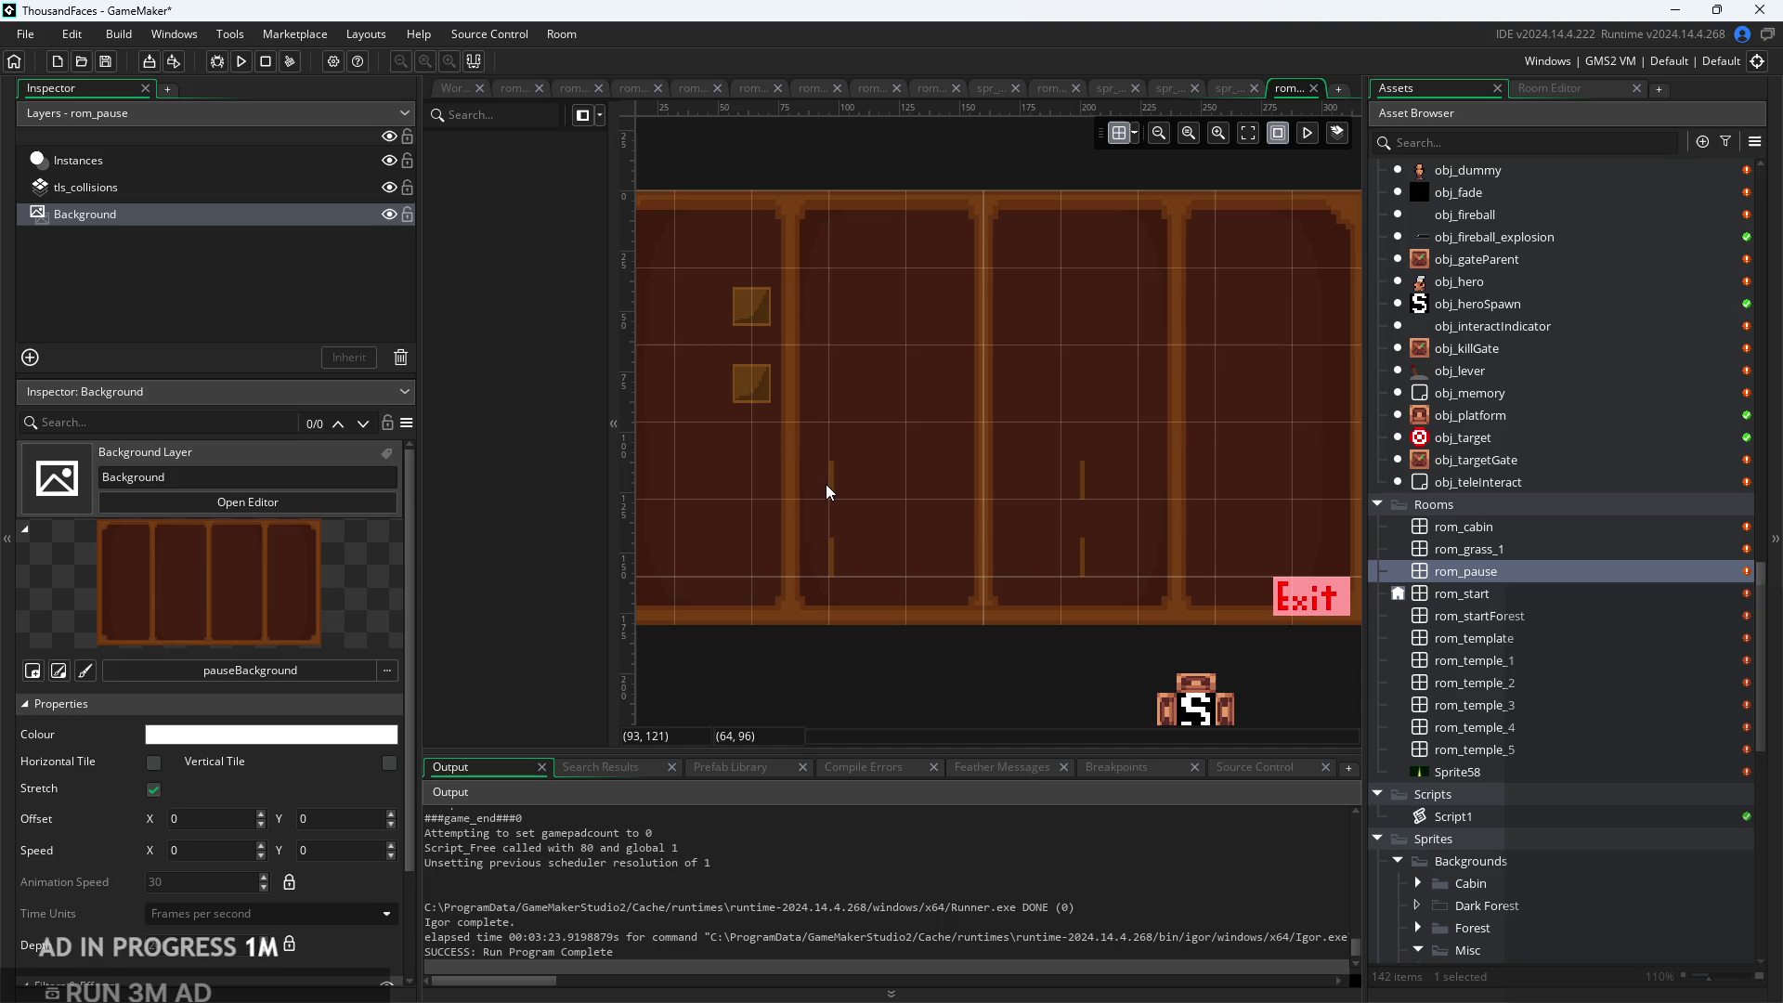
{"action": "scroll", "coordinate": [911, 434], "scroll_direction": "down", "scroll_amount": 2}
{"action": "scroll", "coordinate": [816, 437], "scroll_direction": "up", "scroll_amount": 2}
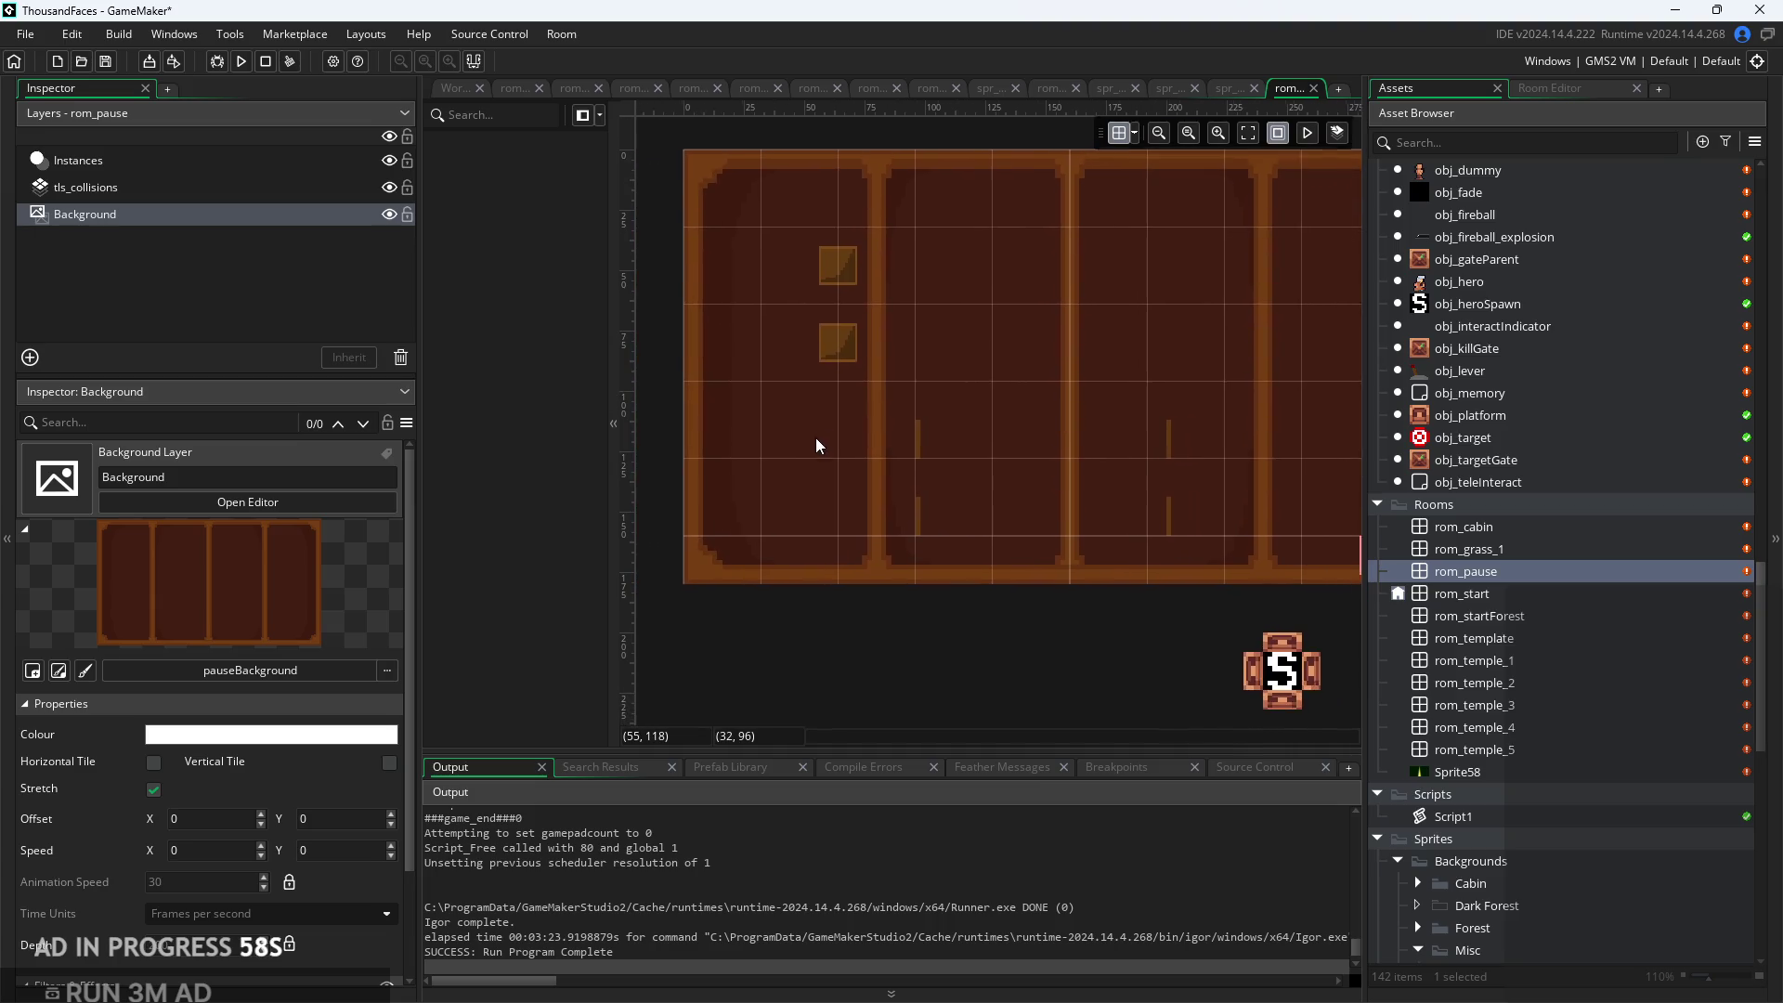
{"action": "scroll", "coordinate": [727, 425], "scroll_direction": "down", "scroll_amount": 3}
{"action": "scroll", "coordinate": [726, 425], "scroll_direction": "up", "scroll_amount": 2}
{"action": "scroll", "coordinate": [862, 383], "scroll_direction": "down", "scroll_amount": 2}
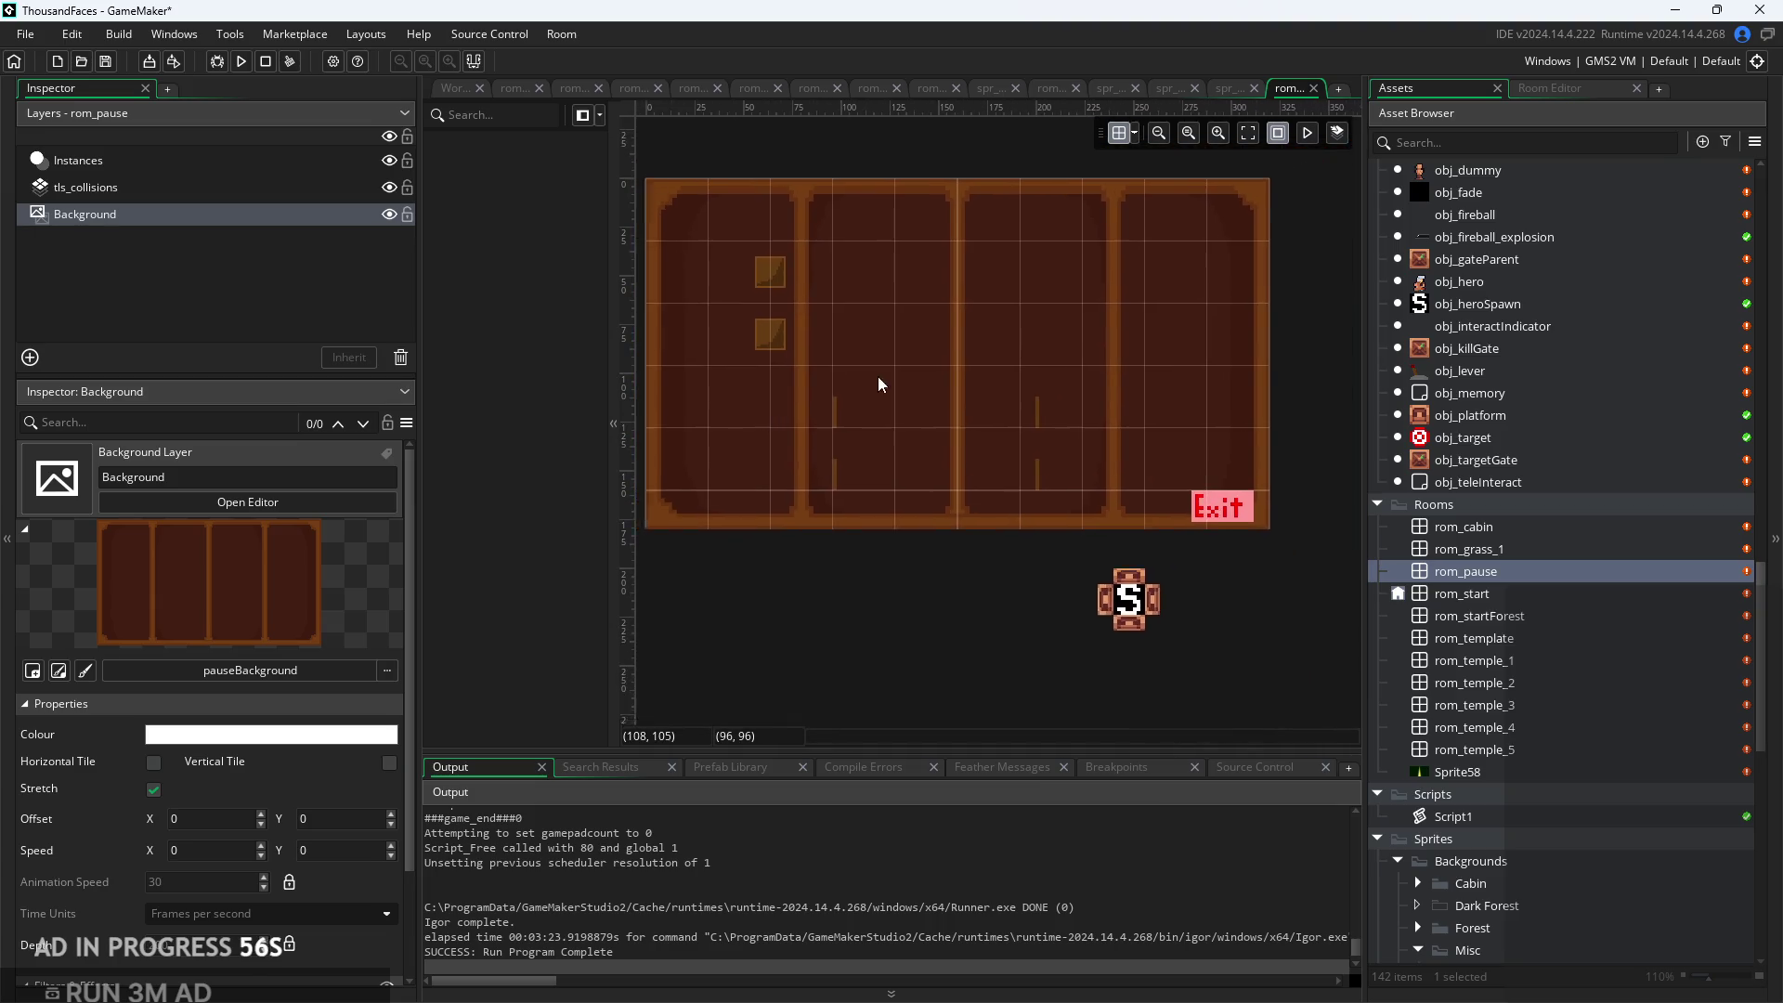
{"action": "left_click", "coordinate": [240, 61]}
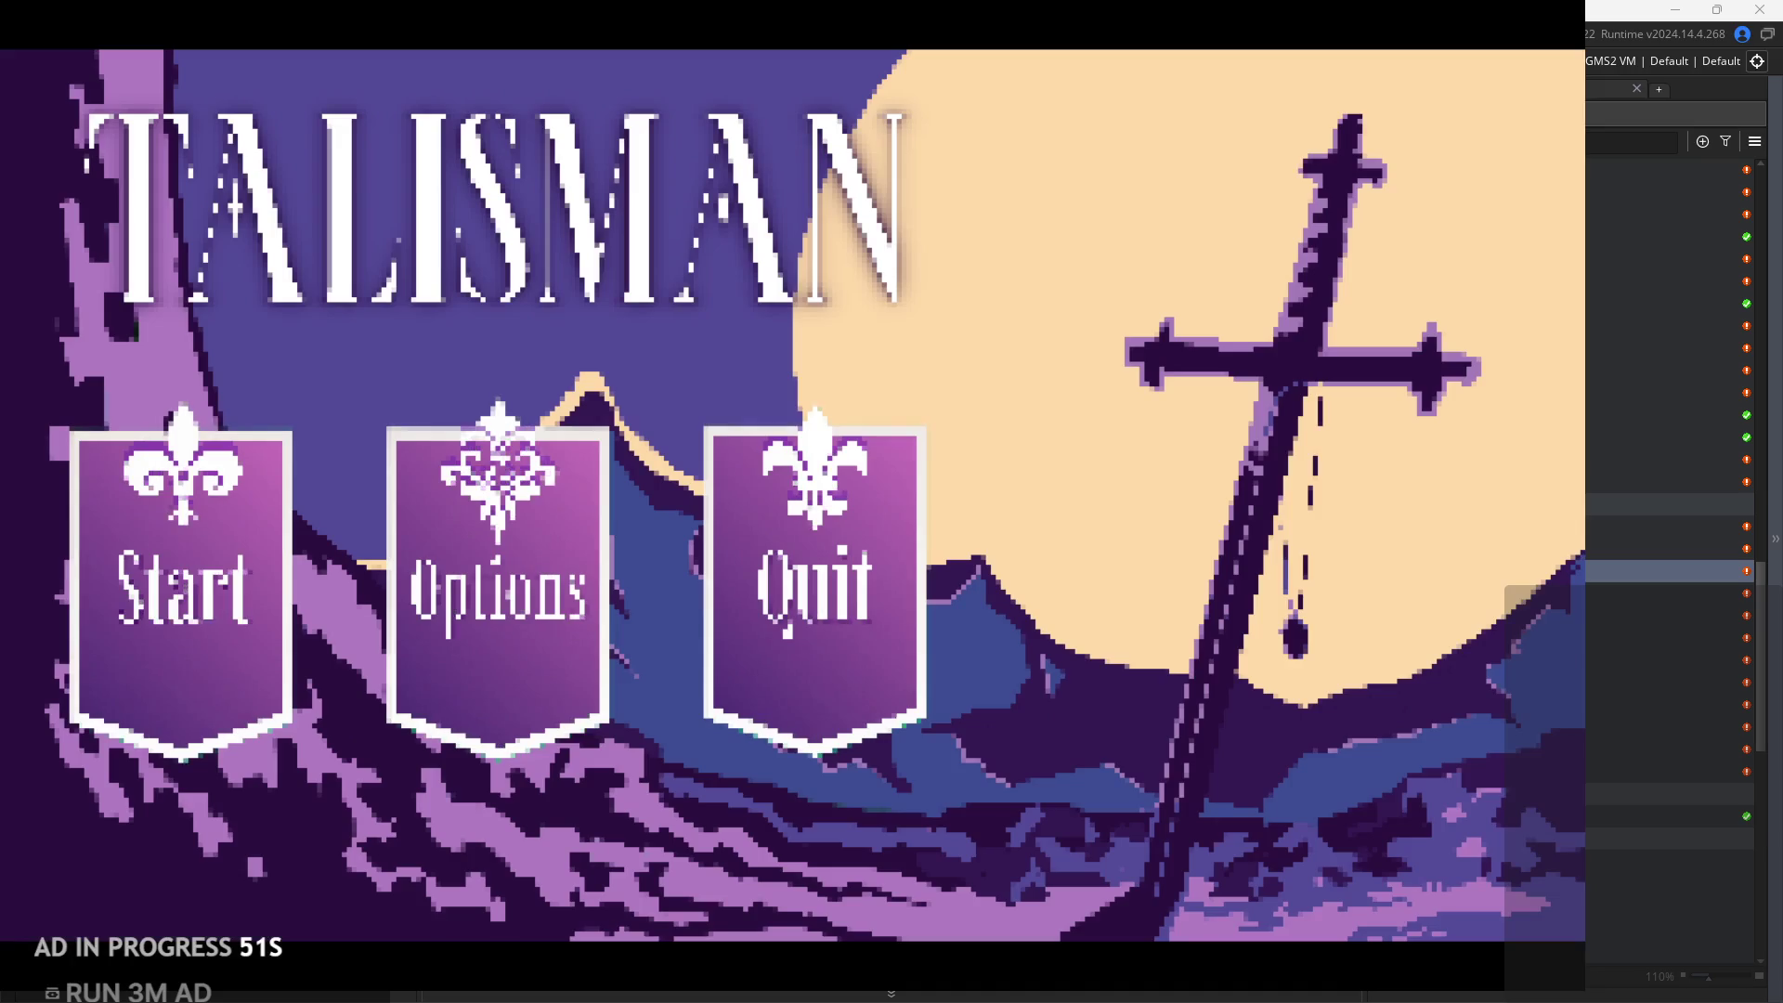
{"action": "left_click", "coordinate": [492, 548]}
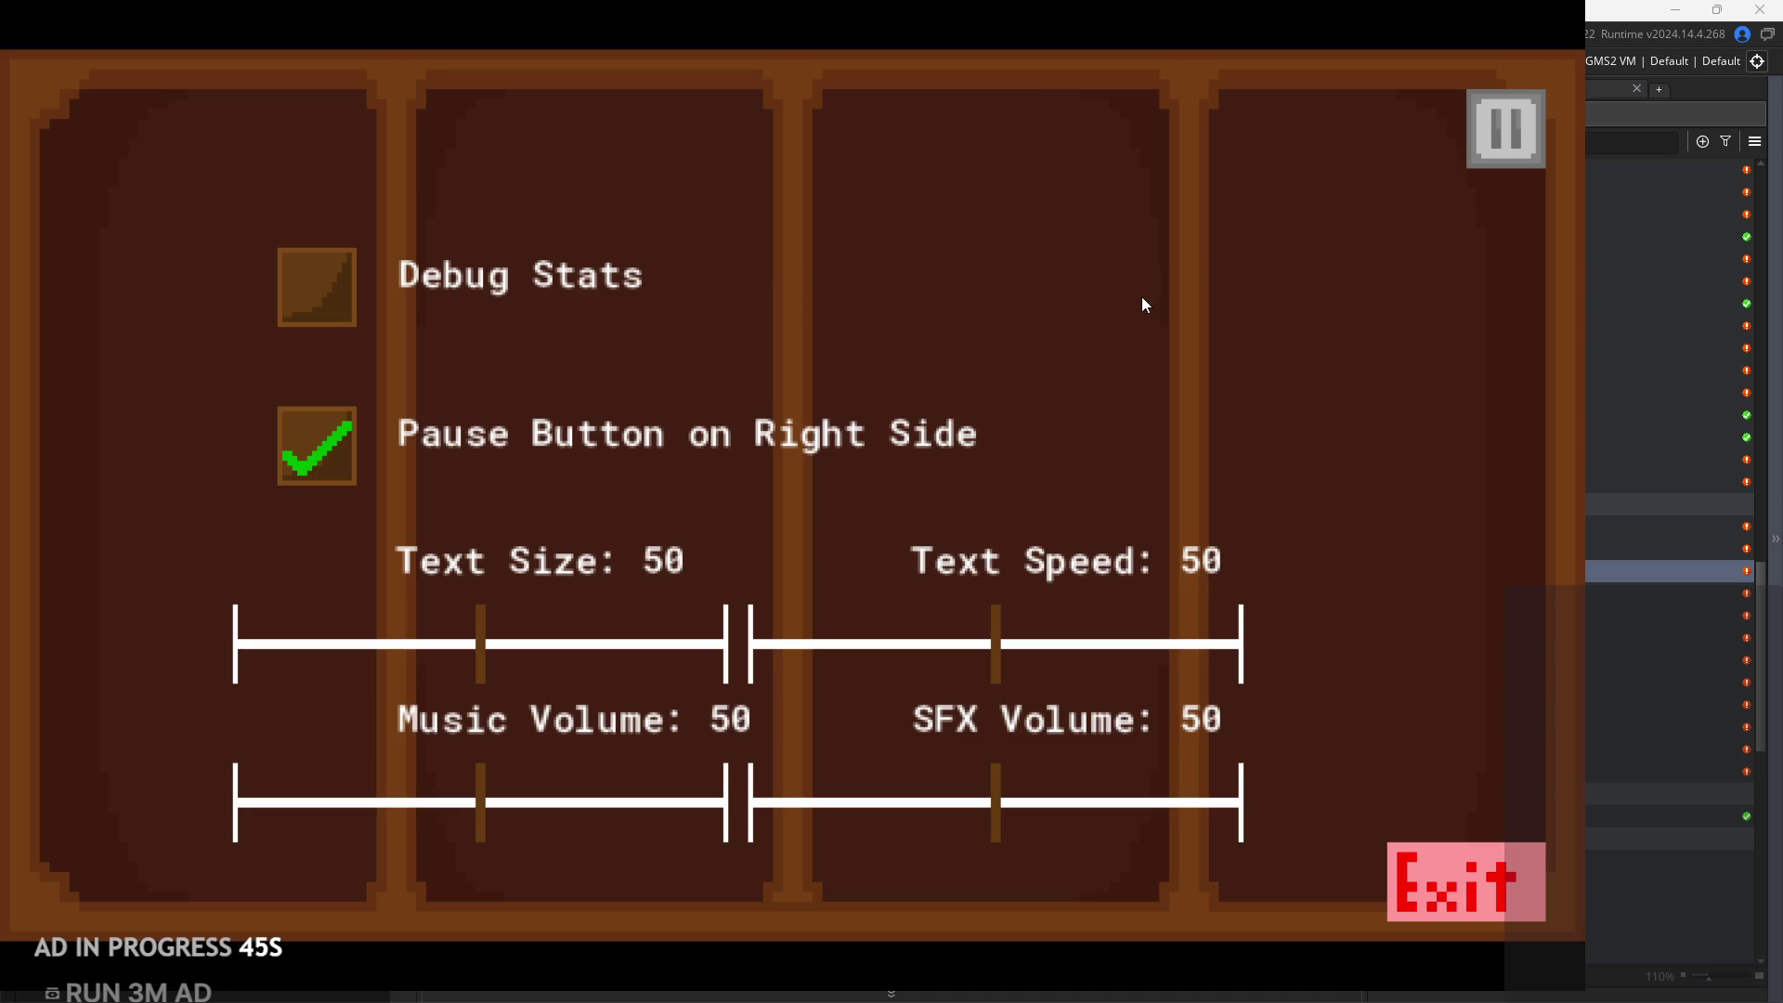
{"action": "left_click", "coordinate": [1439, 889]}
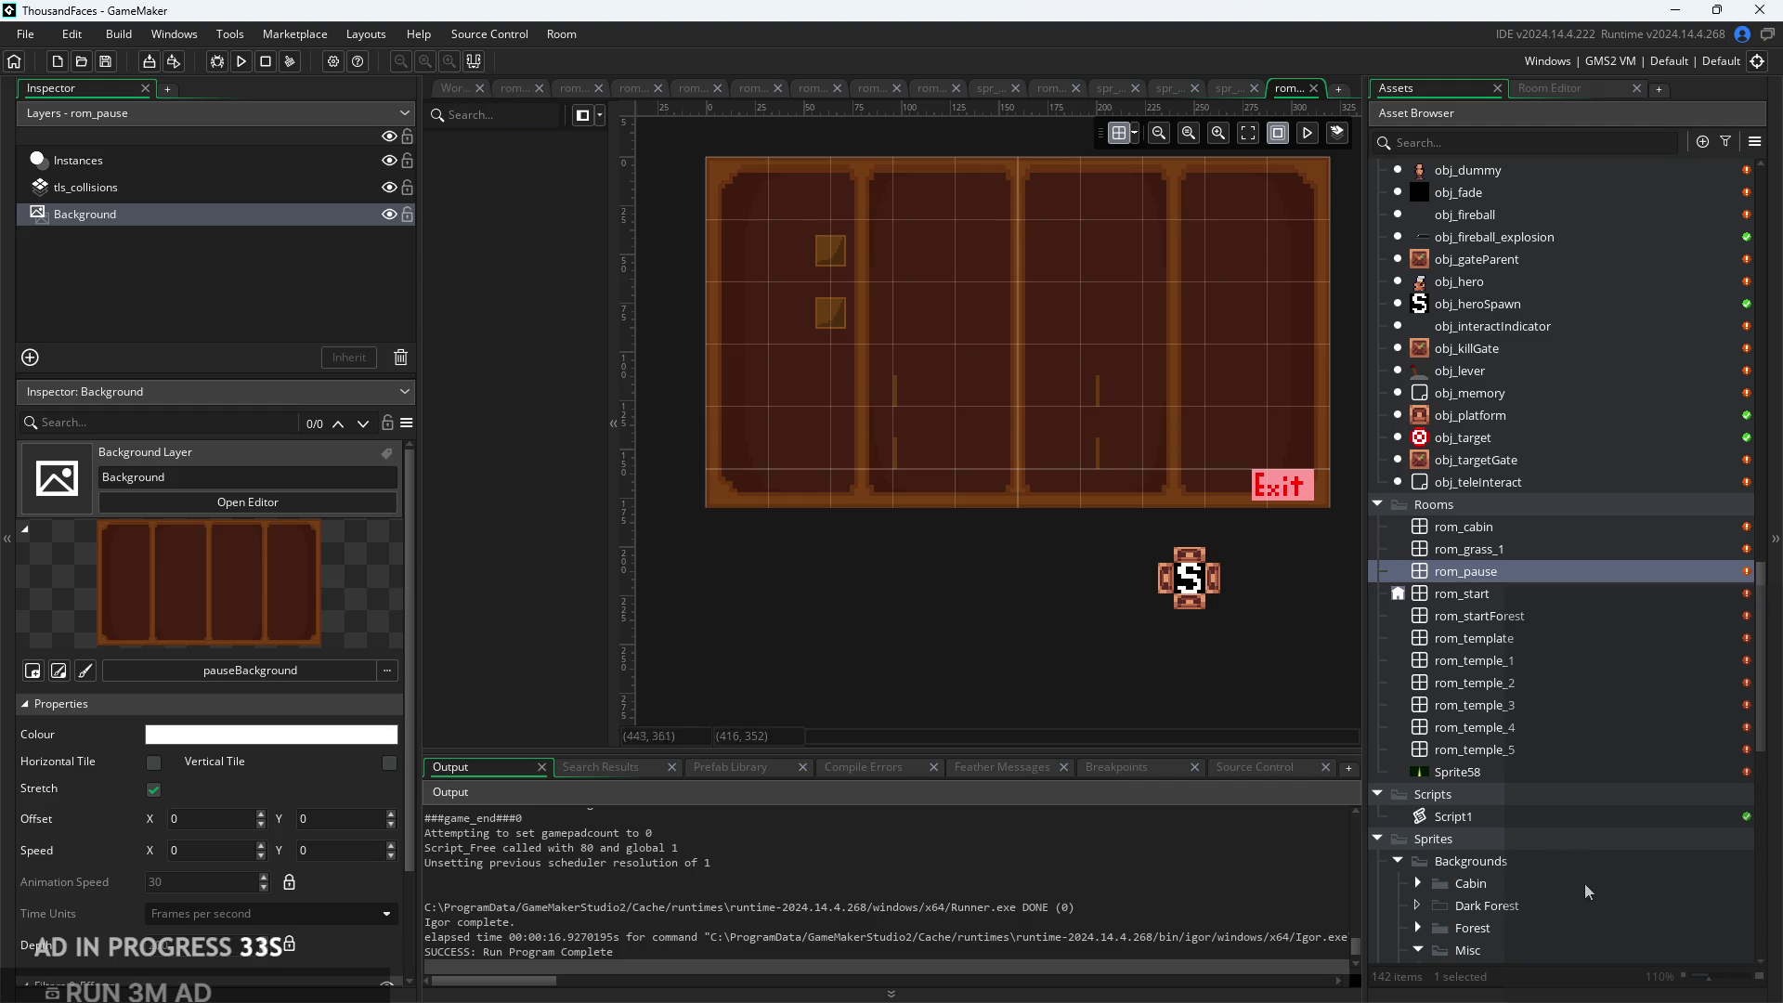
Expand Sprites > Settings, open spr_sliderknob, and enter its image editor
{"action": "scroll", "coordinate": [1579, 872], "scroll_direction": "down", "scroll_amount": 6}
{"action": "scroll", "coordinate": [1486, 683], "scroll_direction": "down", "scroll_amount": 6}
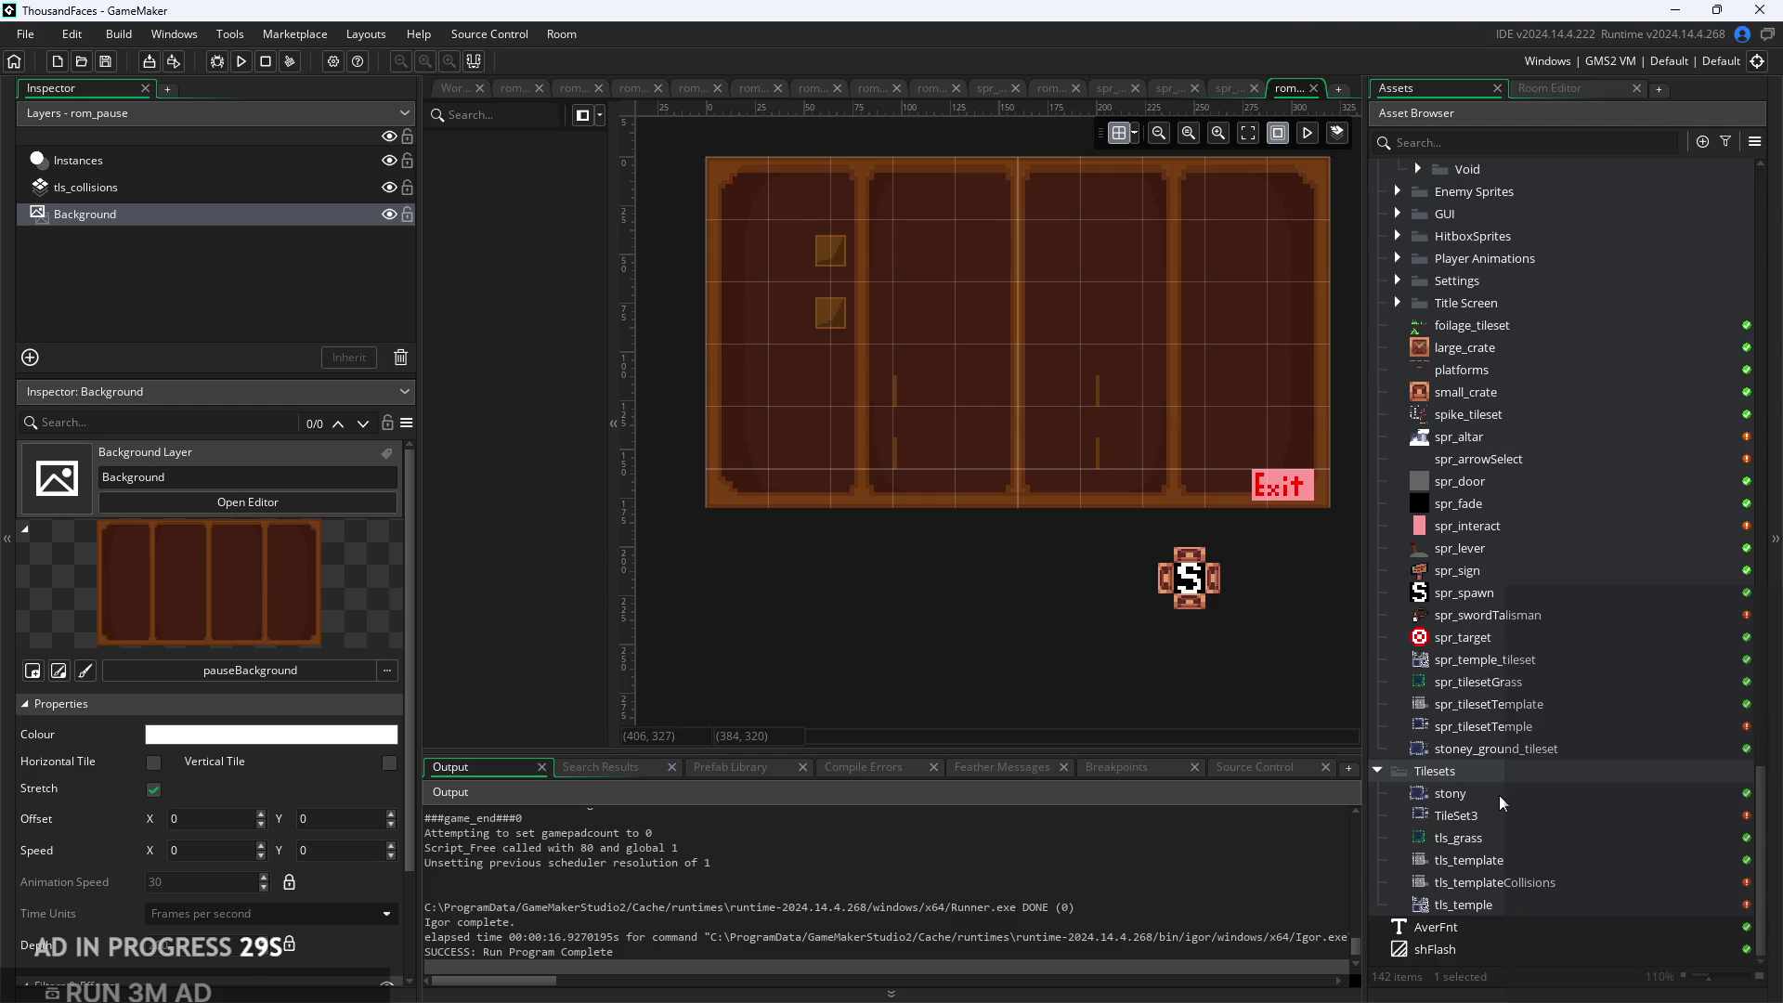
{"action": "scroll", "coordinate": [1474, 602], "scroll_direction": "up", "scroll_amount": 1}
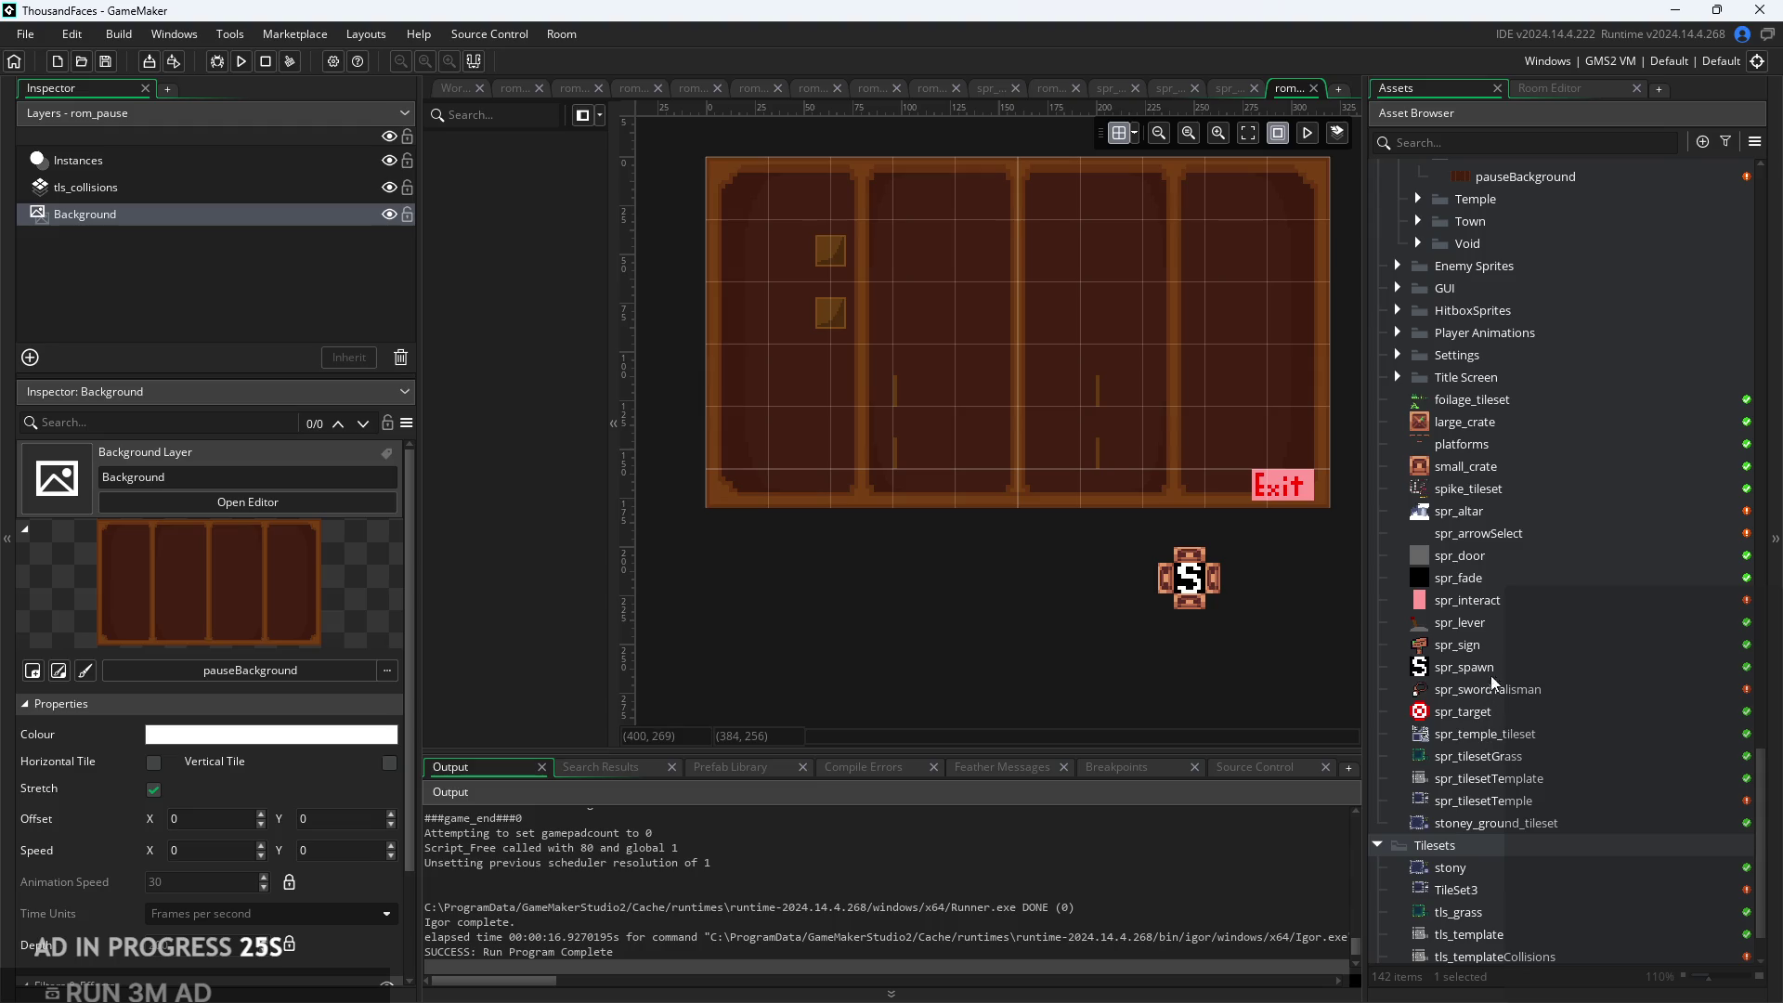
{"action": "scroll", "coordinate": [1482, 506], "scroll_direction": "up", "scroll_amount": 2}
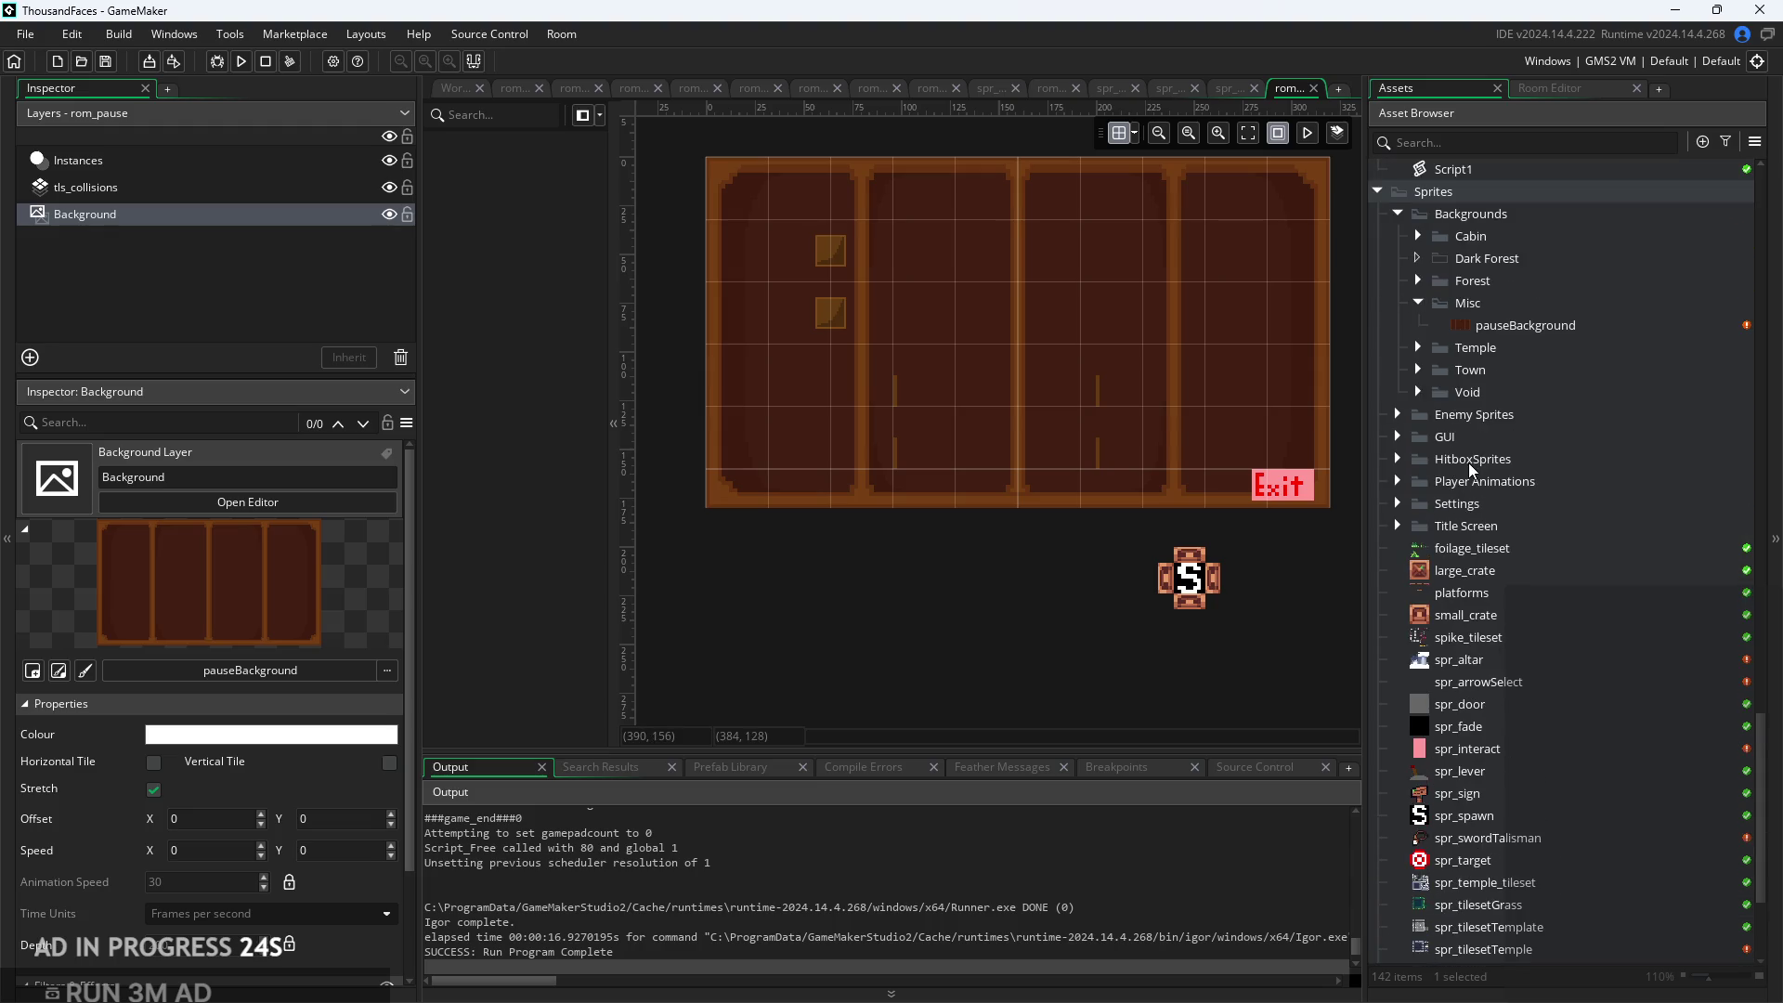
{"action": "left_click", "coordinate": [1398, 503]}
{"action": "left_click", "coordinate": [1505, 639]}
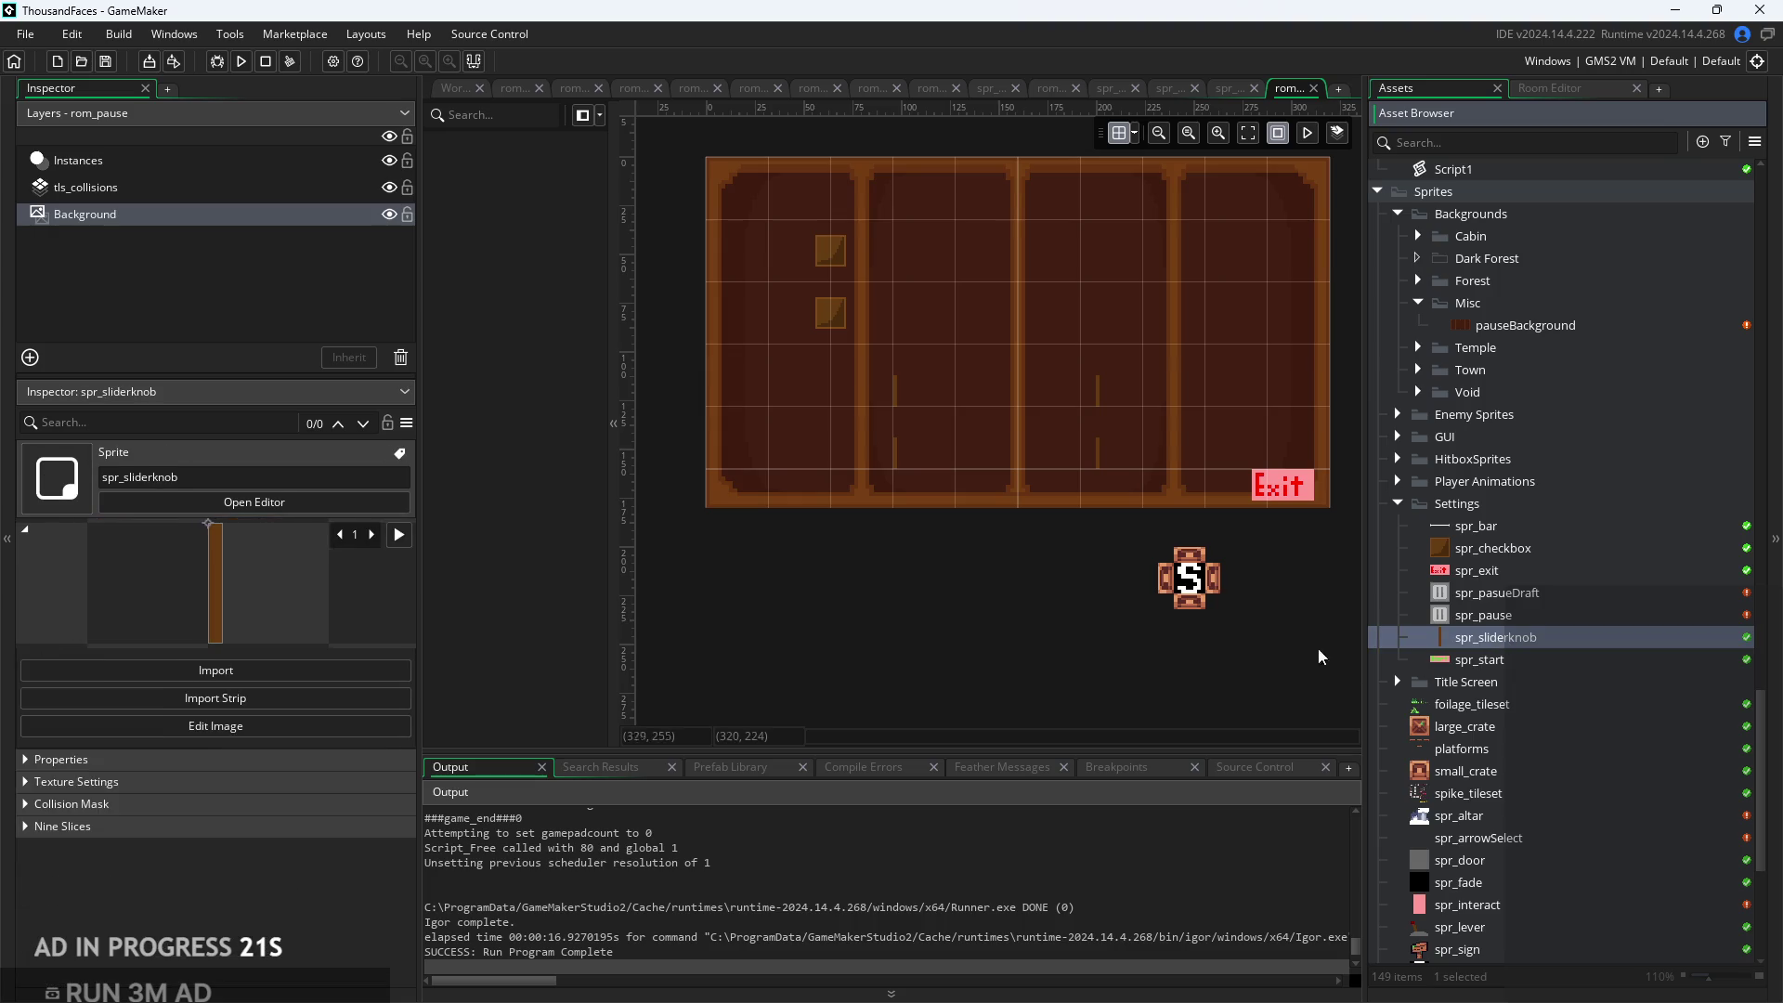
{"action": "double_click", "coordinate": [1523, 639]}
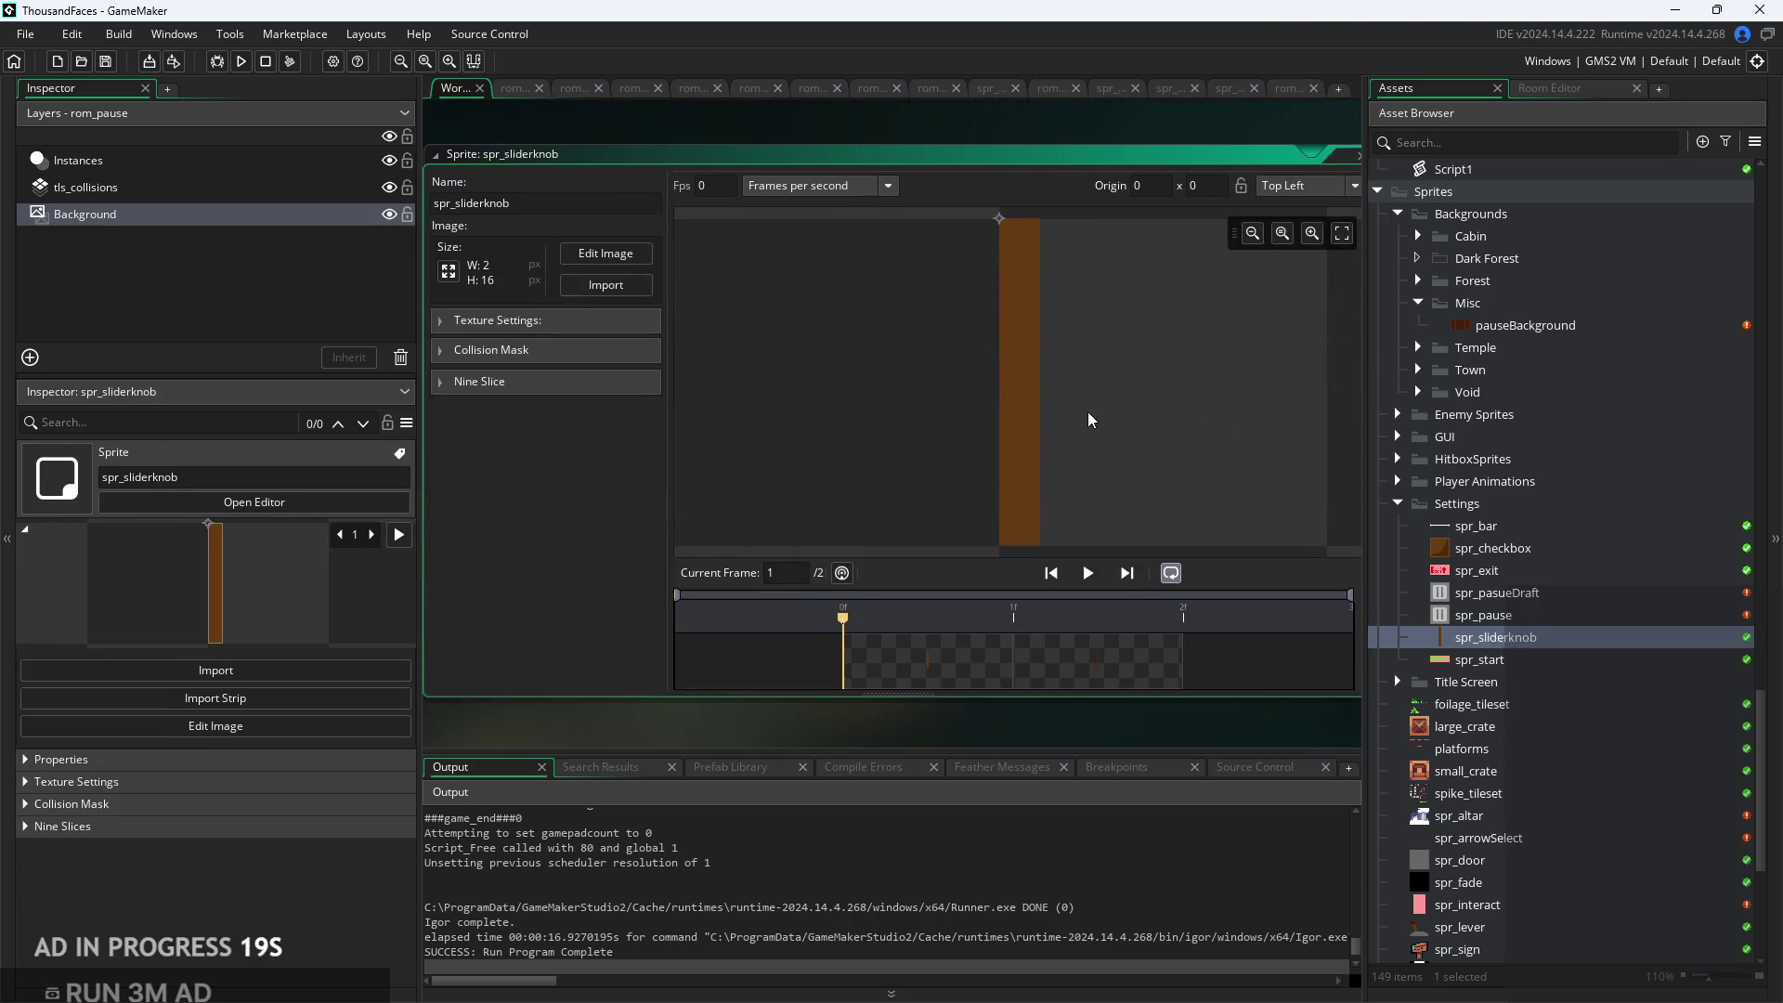
{"action": "left_click", "coordinate": [631, 246]}
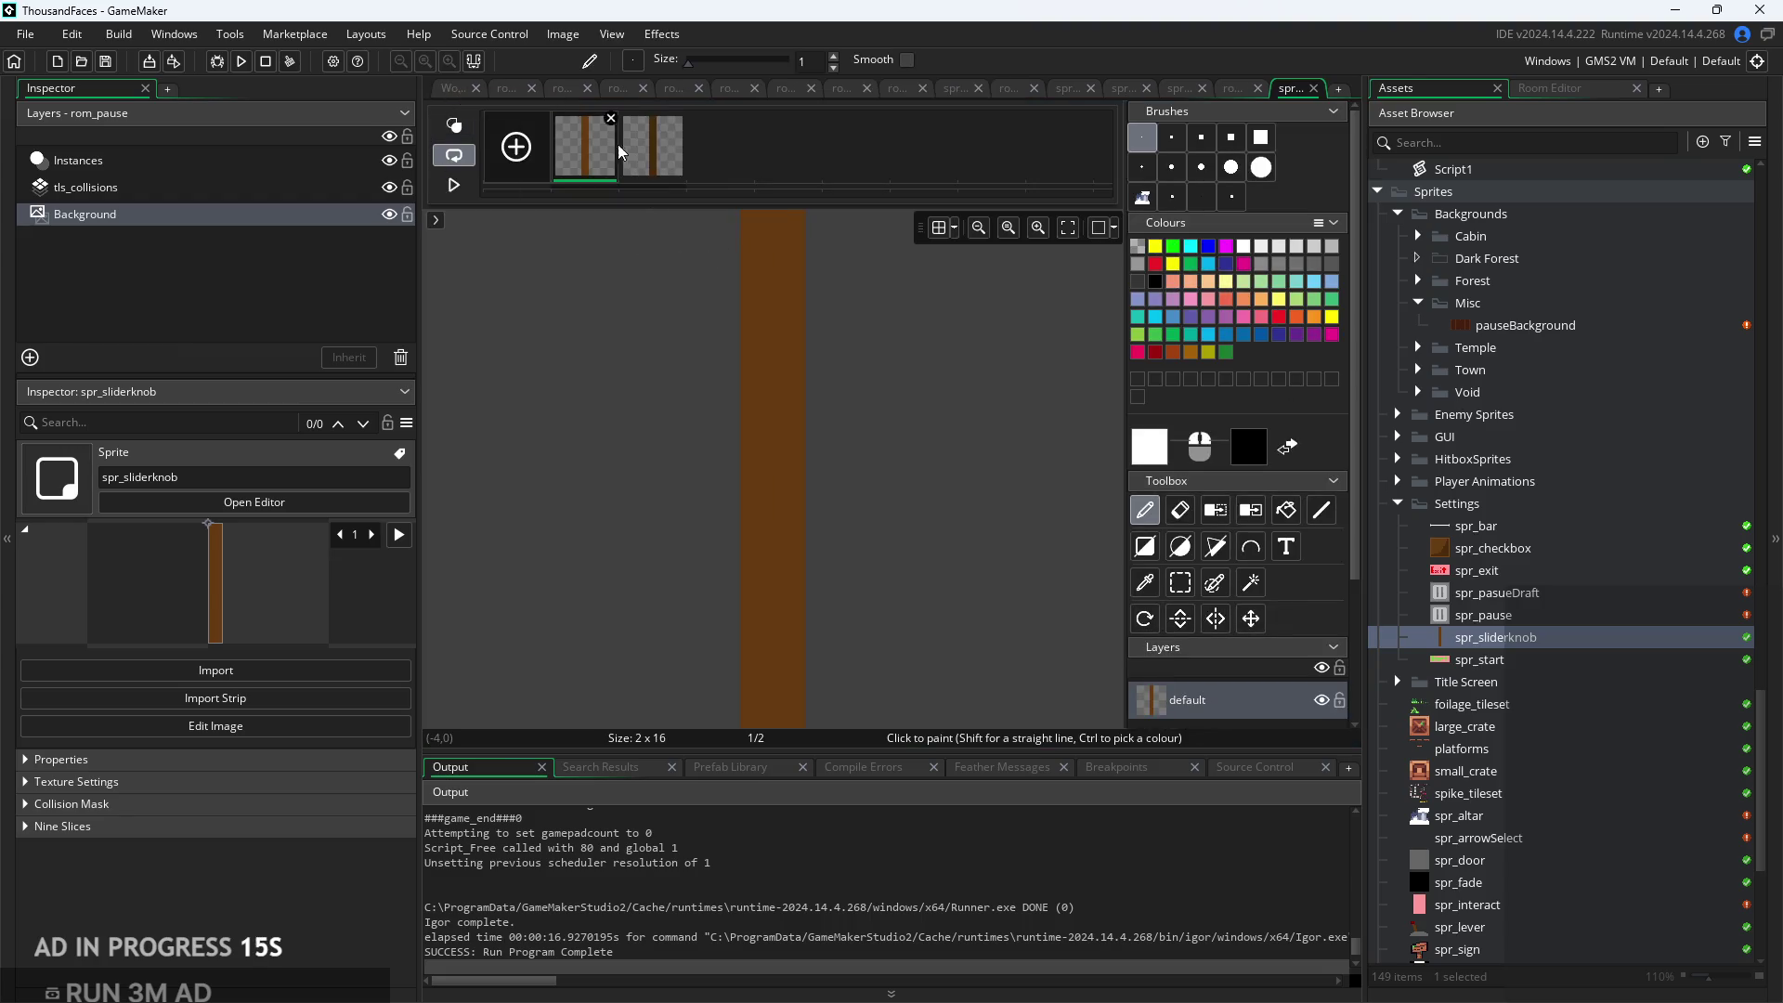
Resize the spr_sliderknob canvas to 4 x 18
{"action": "left_click", "coordinate": [647, 158]}
{"action": "left_click", "coordinate": [453, 88]}
{"action": "left_click", "coordinate": [450, 264]}
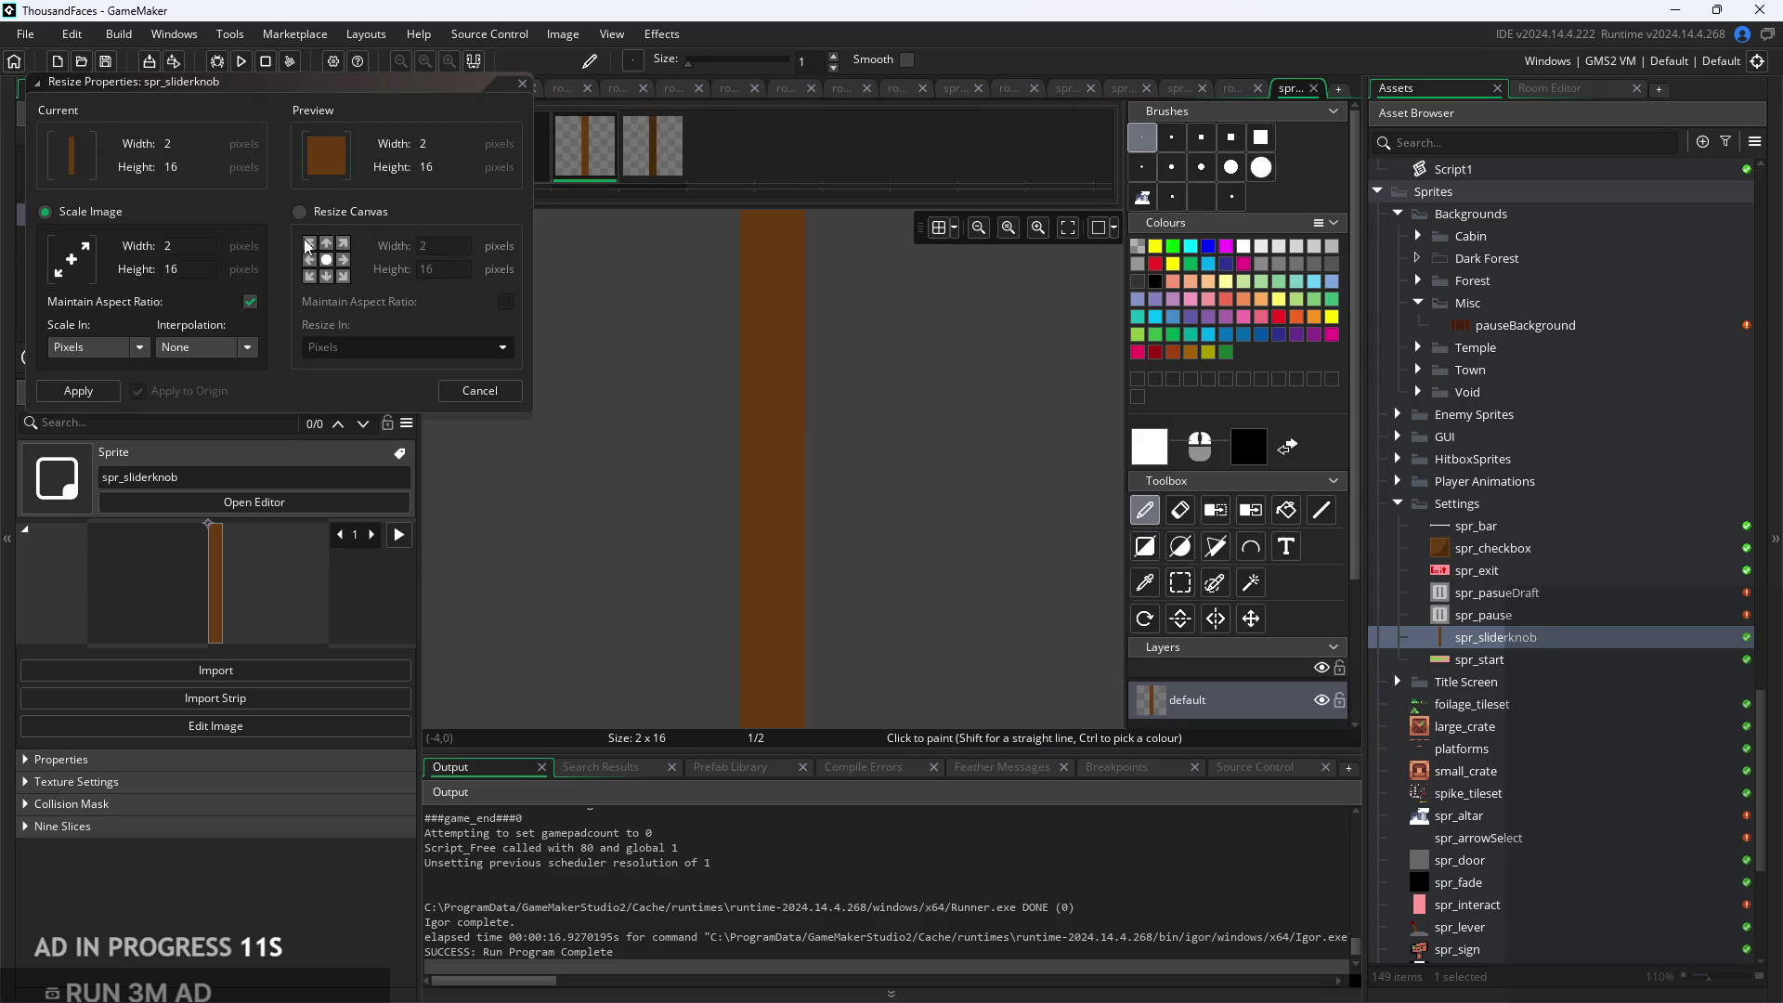
{"action": "left_click", "coordinate": [326, 220]}
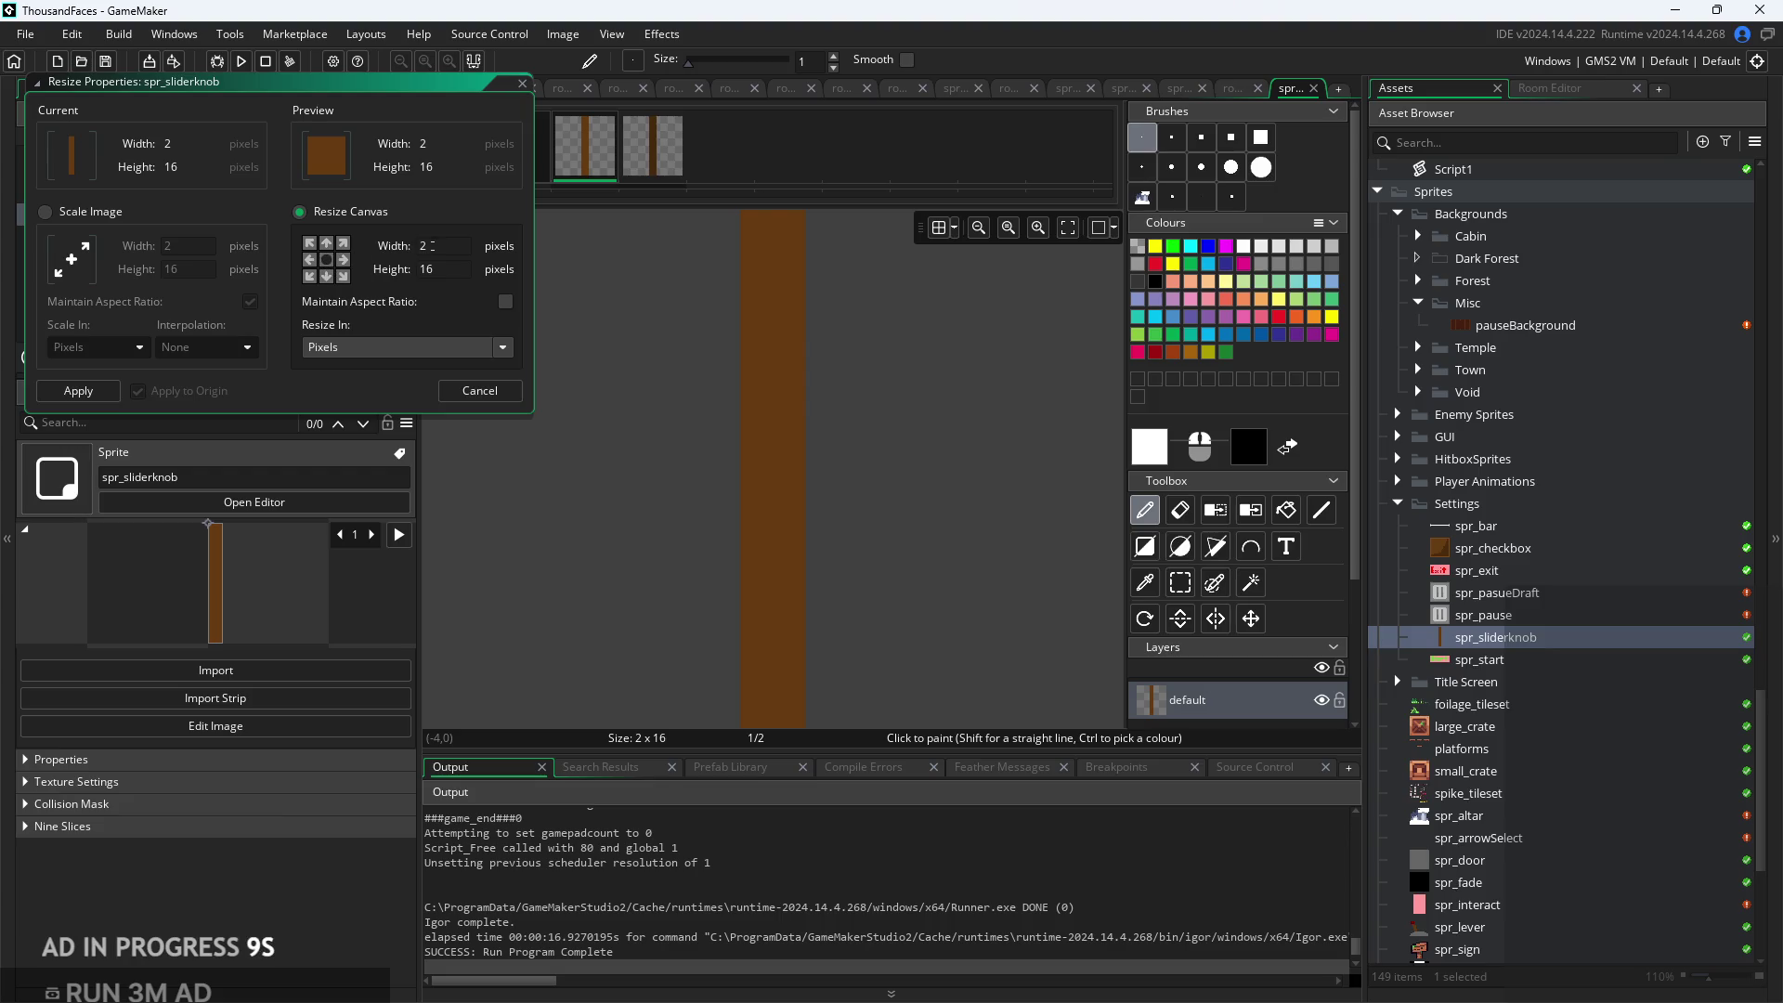
{"action": "left_click", "coordinate": [436, 245]}
{"action": "key", "text": "BackSpace"}
{"action": "left_click", "coordinate": [443, 269]}
{"action": "key", "text": "Return"}
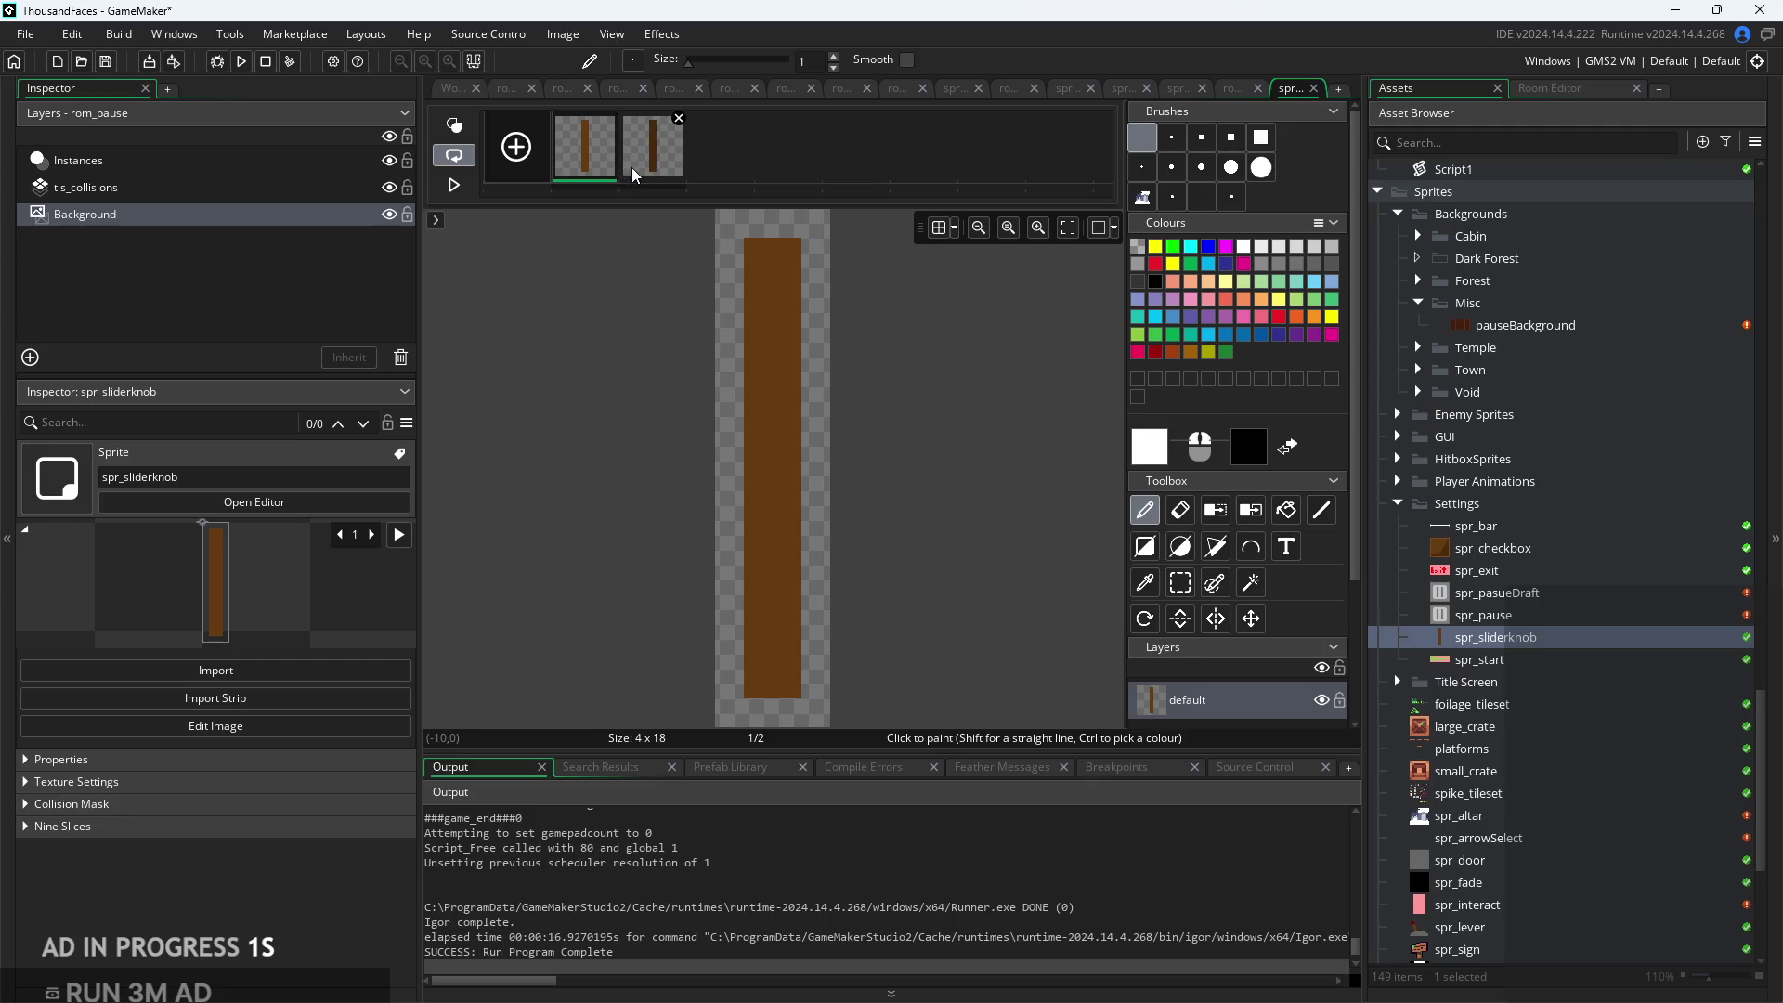
Flood-fill the transparent border black on both knob frames
{"action": "left_click", "coordinate": [1287, 521]}
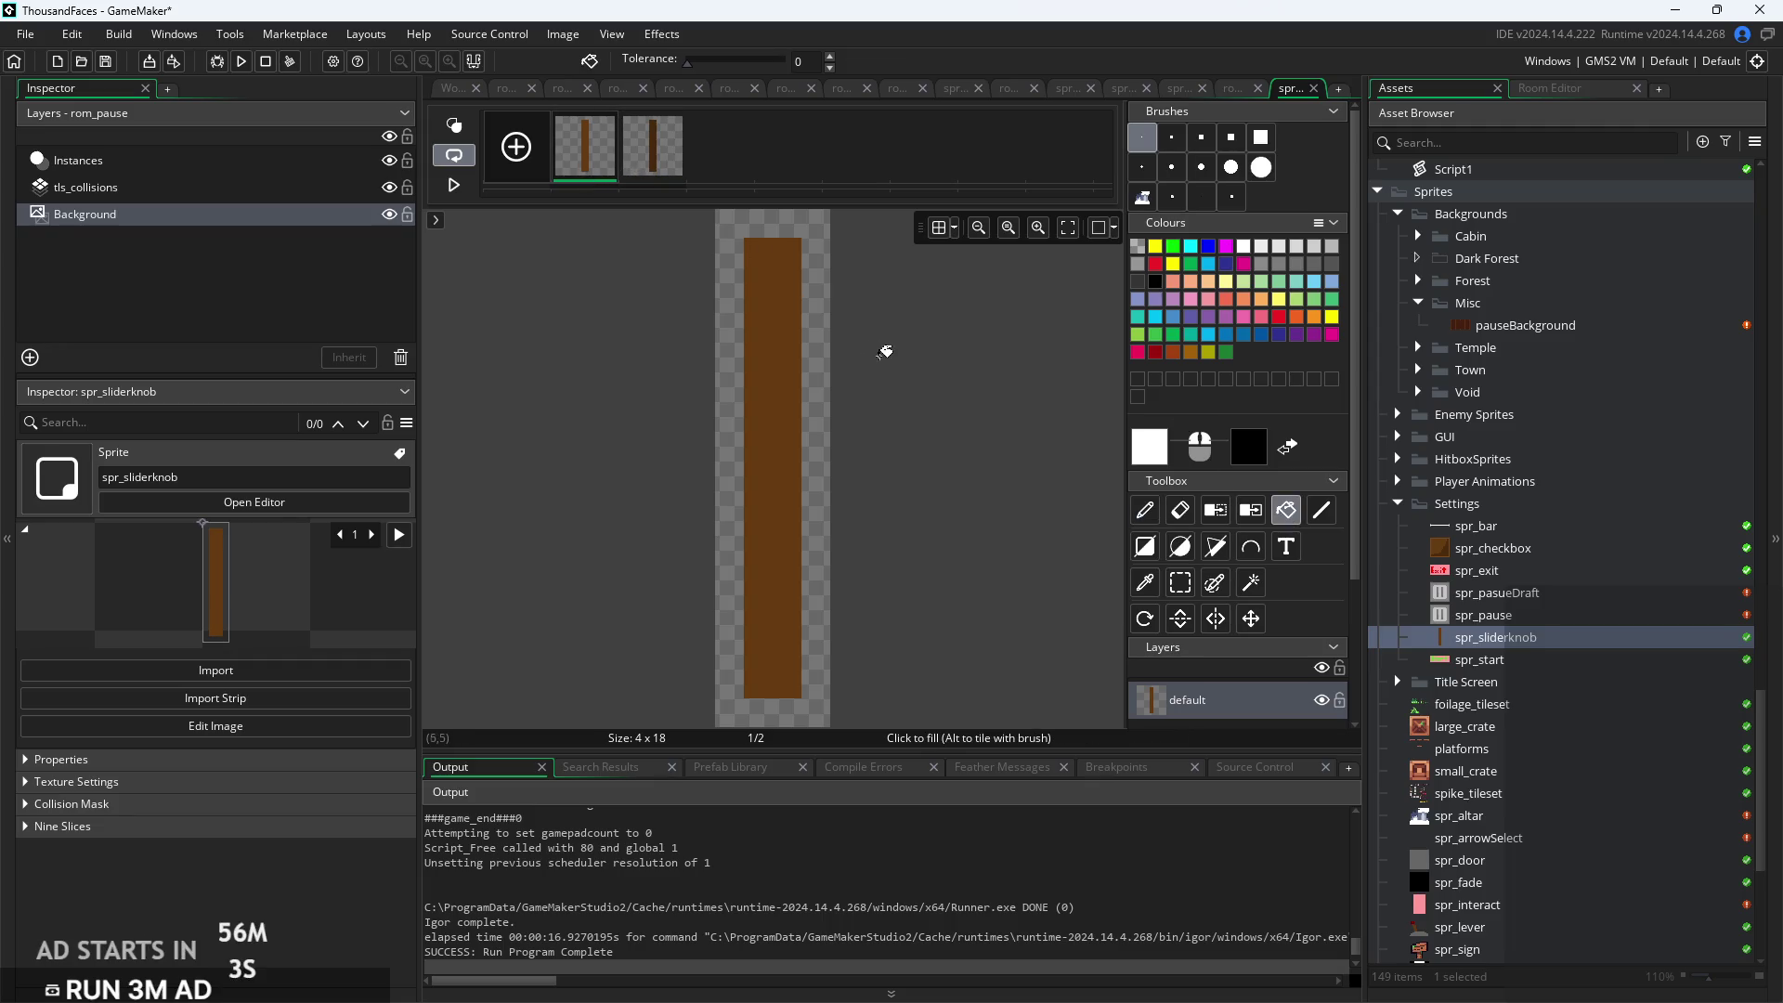
{"action": "right_click", "coordinate": [827, 350]}
{"action": "left_click", "coordinate": [668, 177]}
{"action": "right_click", "coordinate": [815, 226]}
{"action": "scroll", "coordinate": [920, 315], "scroll_direction": "down", "scroll_amount": 1}
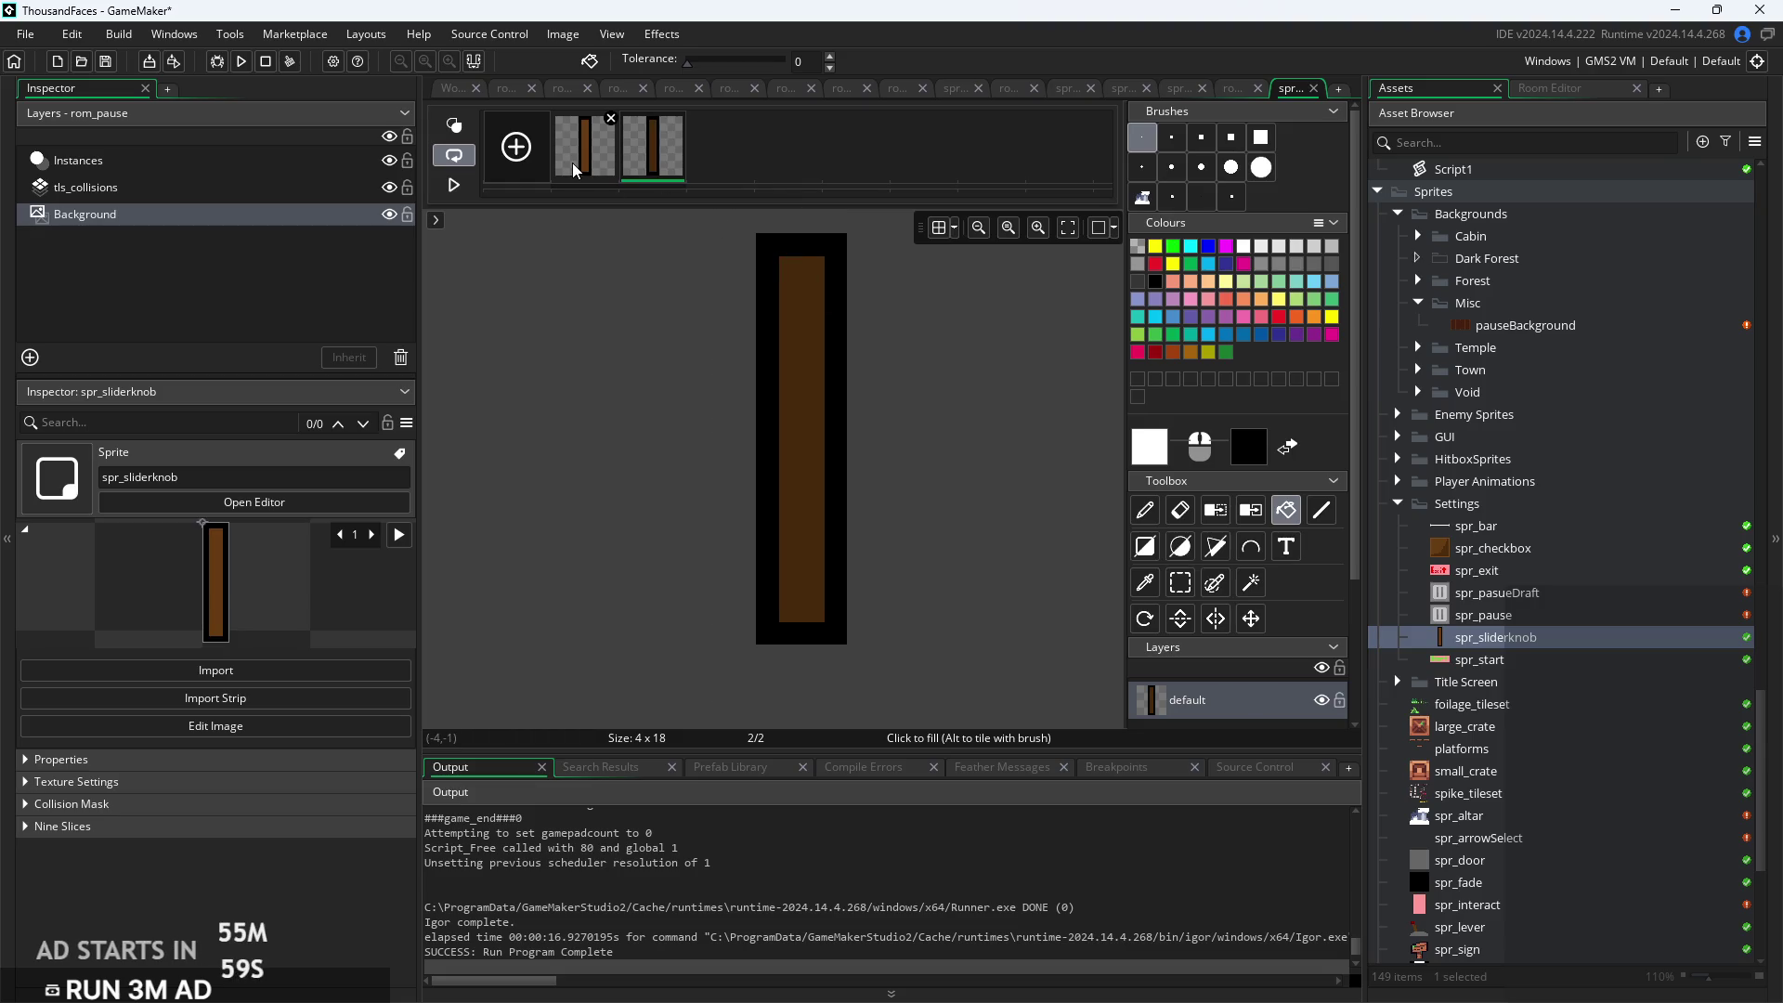
Set the sprite origin to 1, 1 and run the game with F5
{"action": "left_click", "coordinate": [453, 90]}
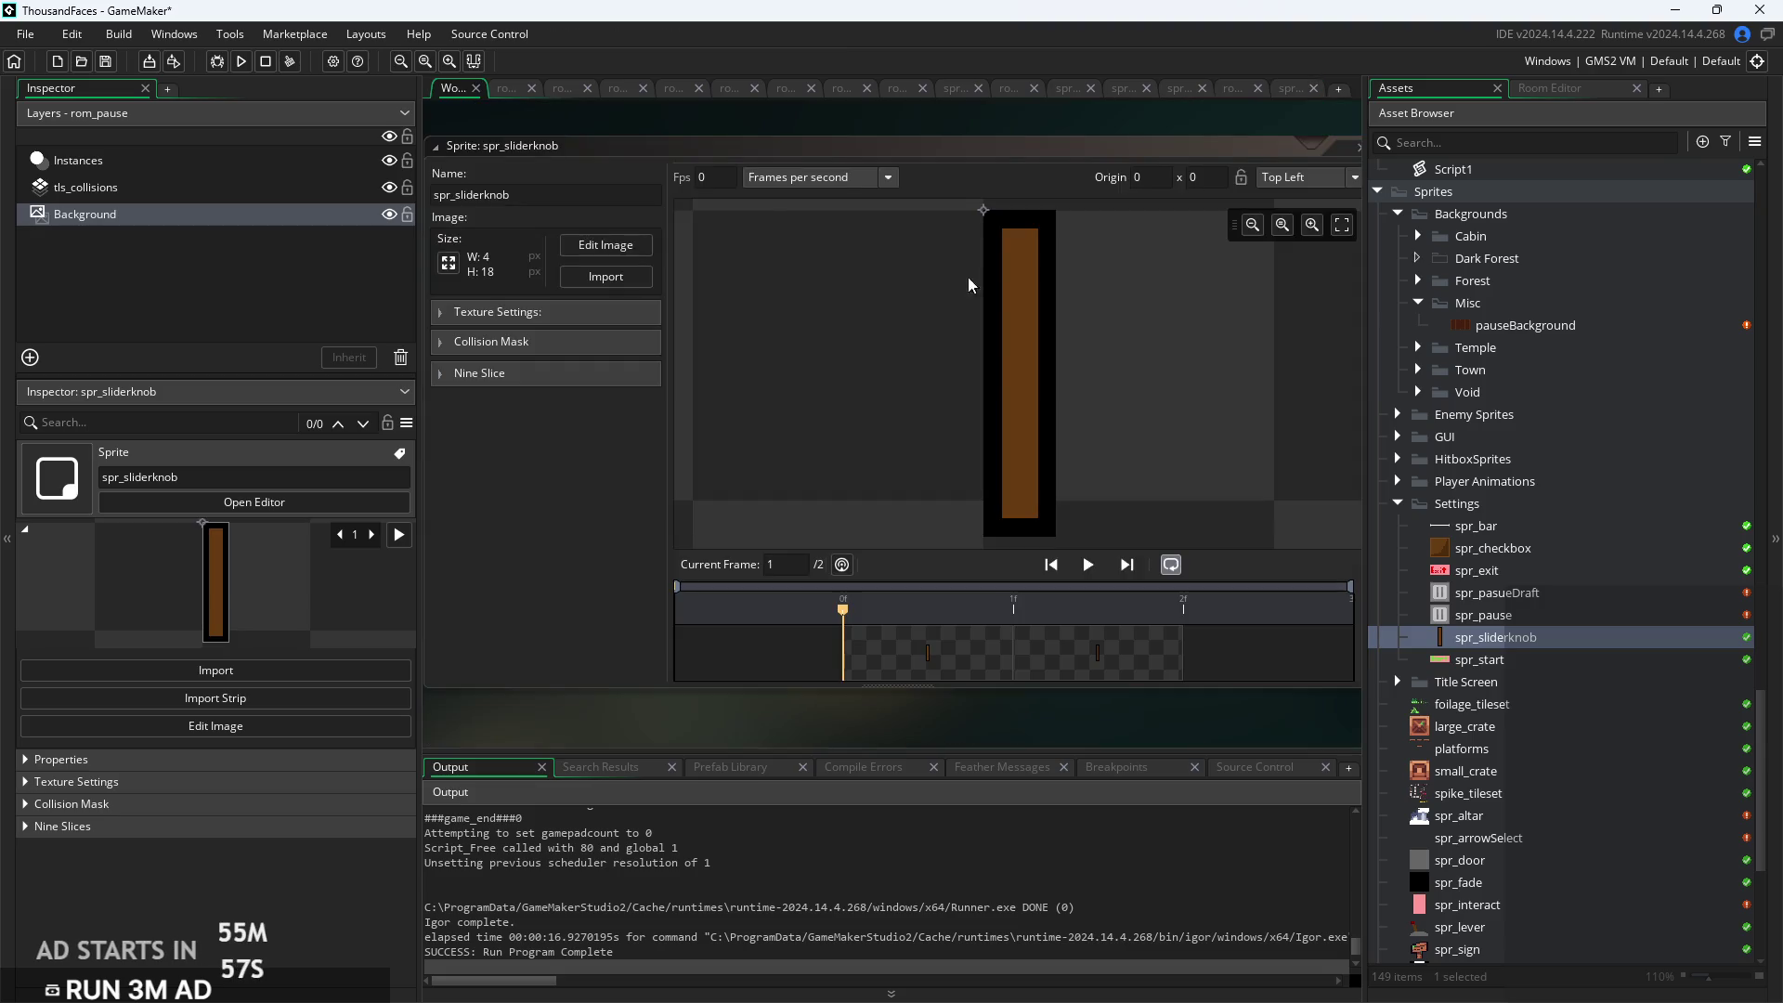
{"action": "left_click", "coordinate": [1002, 228]}
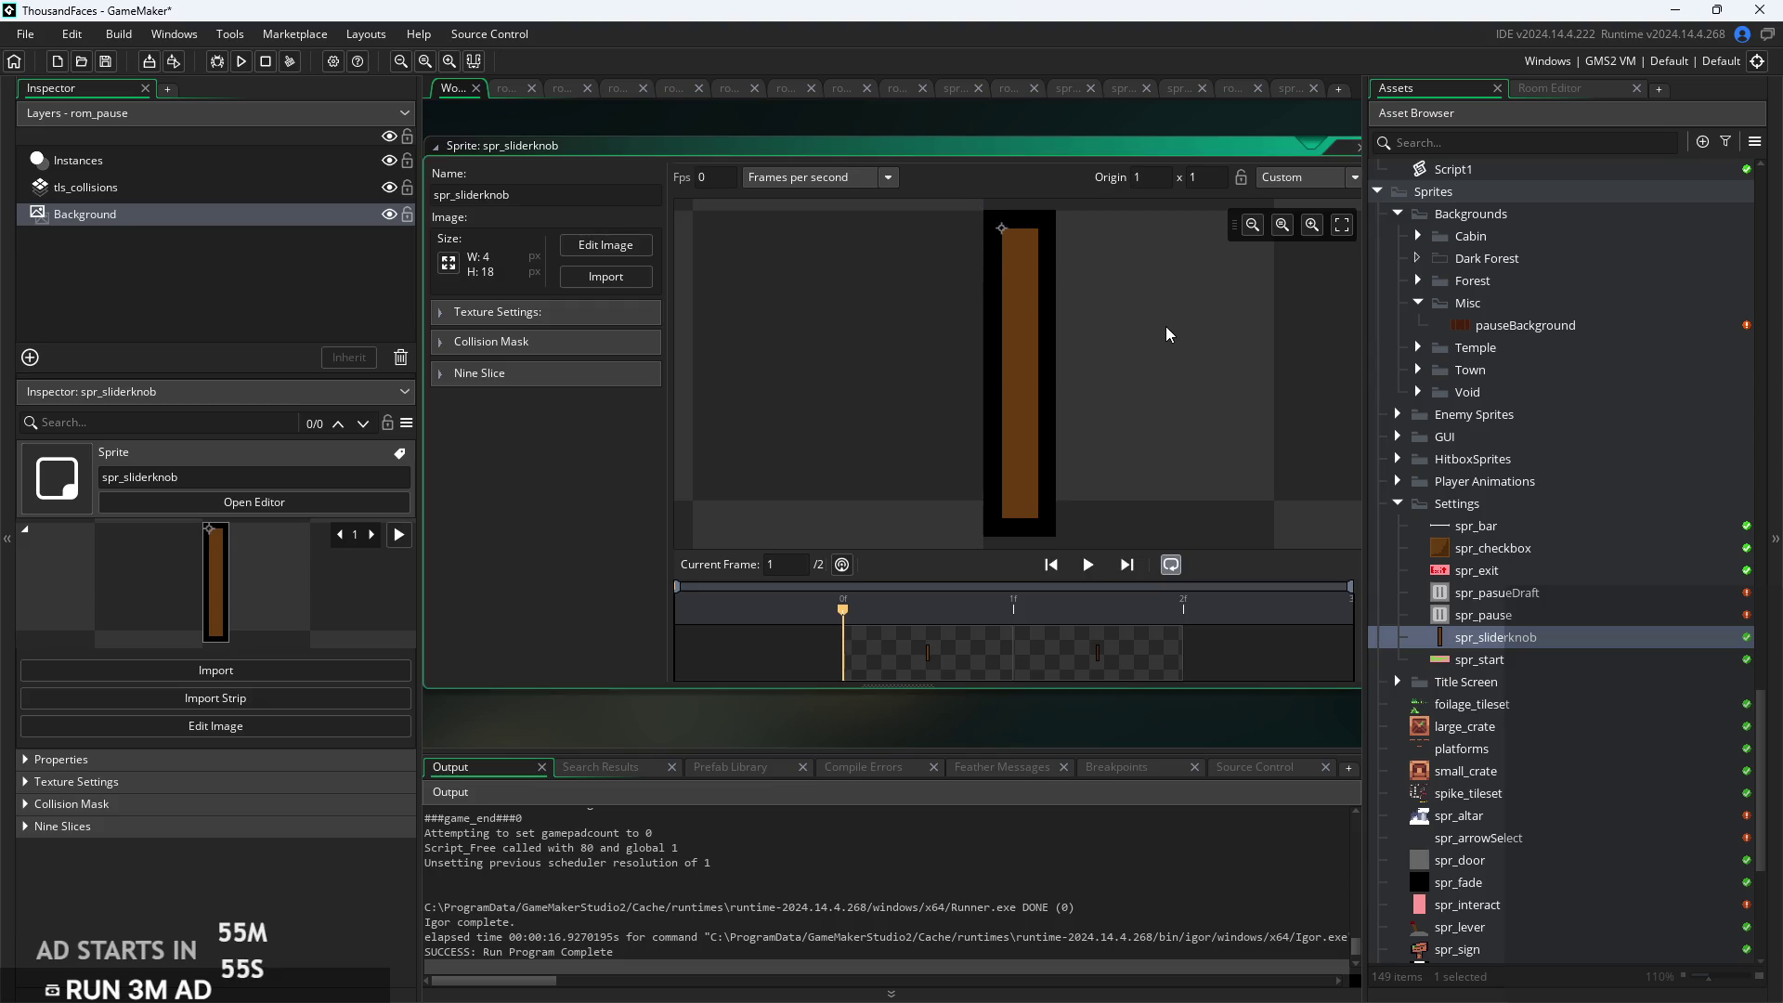
{"action": "key", "text": "F5"}
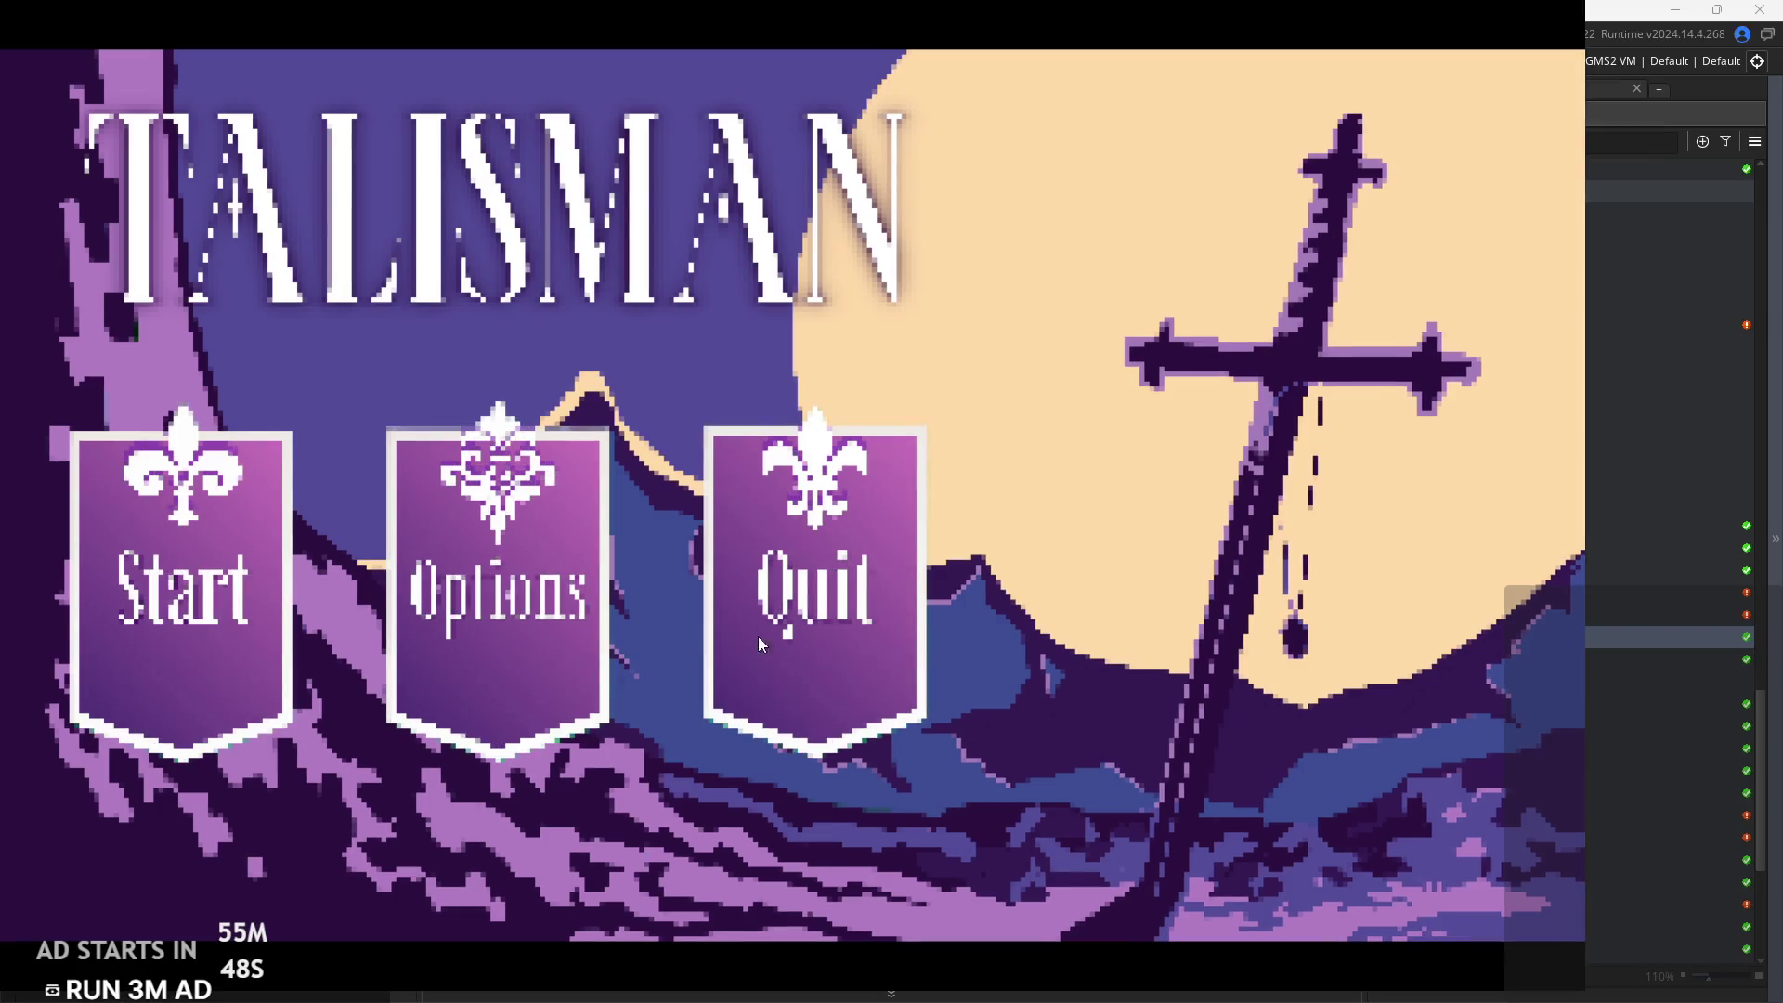
In Options, adjust the volume sliders, setting SFX Volume to 40 and Music Volume to 51
{"action": "left_click", "coordinate": [537, 689]}
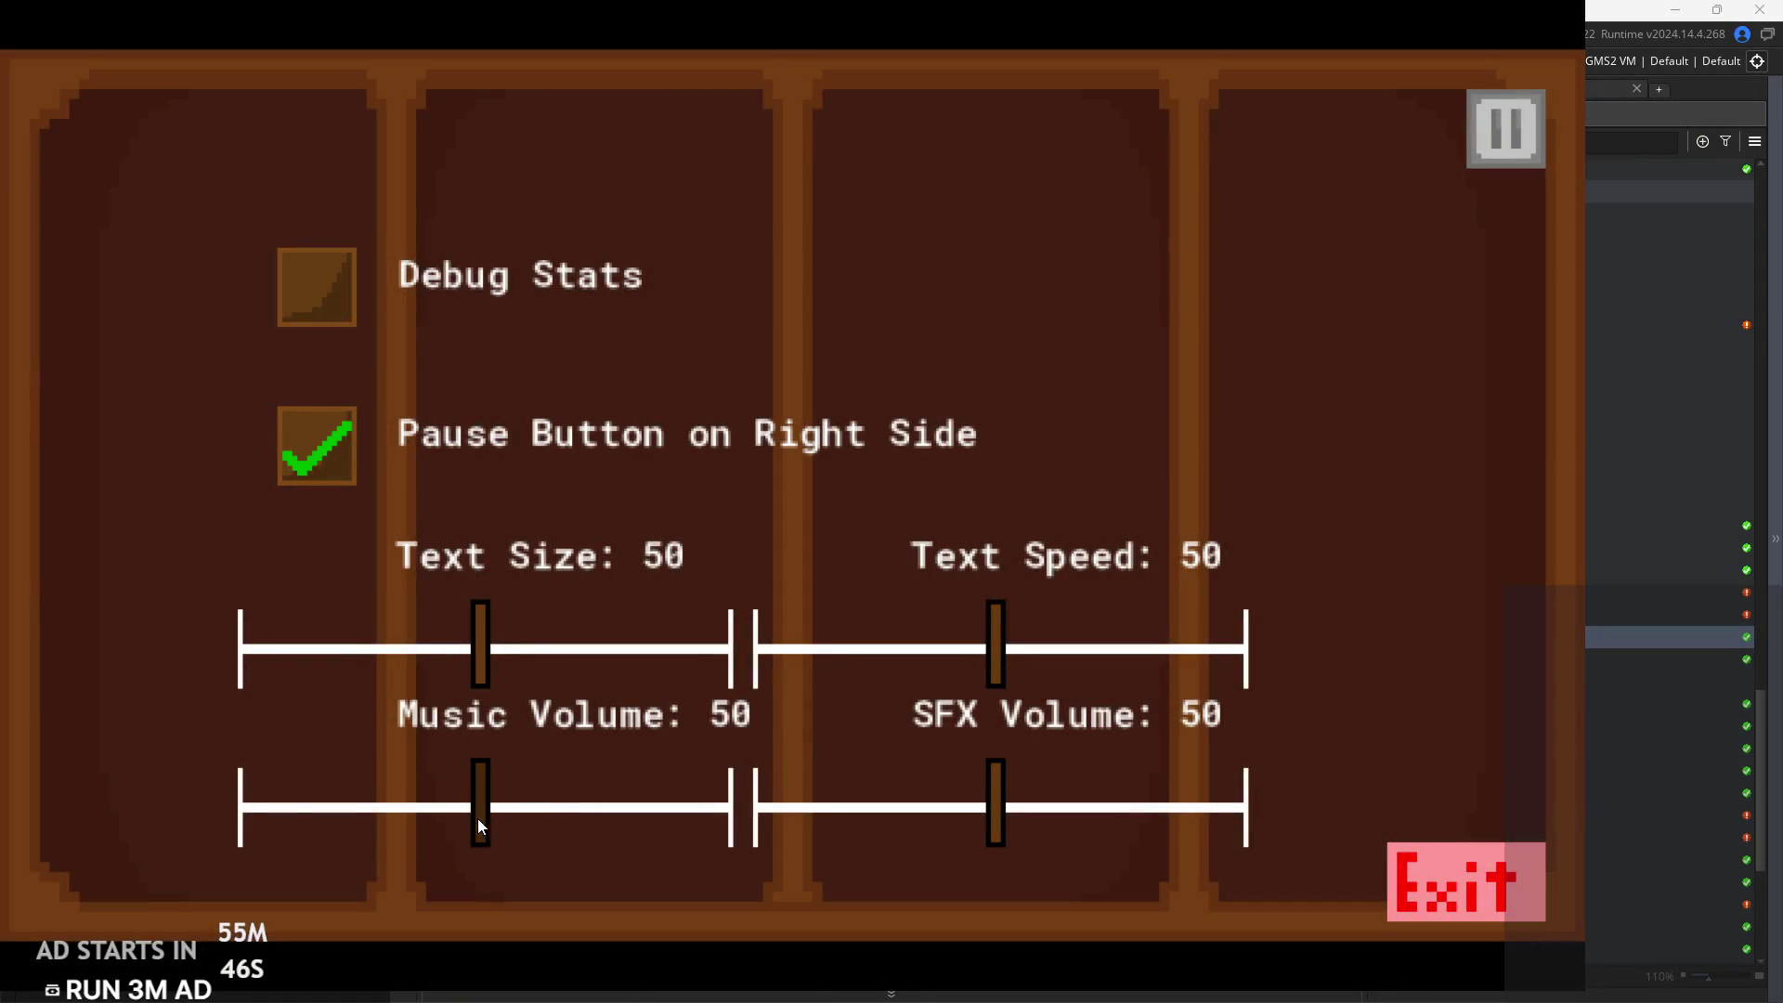
{"action": "mouse_move", "coordinate": [481, 817]}
{"action": "left_mouse_down"}
{"action": "mouse_move", "coordinate": [197, 828]}
{"action": "mouse_move", "coordinate": [444, 834]}
{"action": "mouse_move", "coordinate": [360, 845]}
{"action": "mouse_move", "coordinate": [670, 805]}
{"action": "mouse_move", "coordinate": [369, 860]}
{"action": "left_mouse_up"}
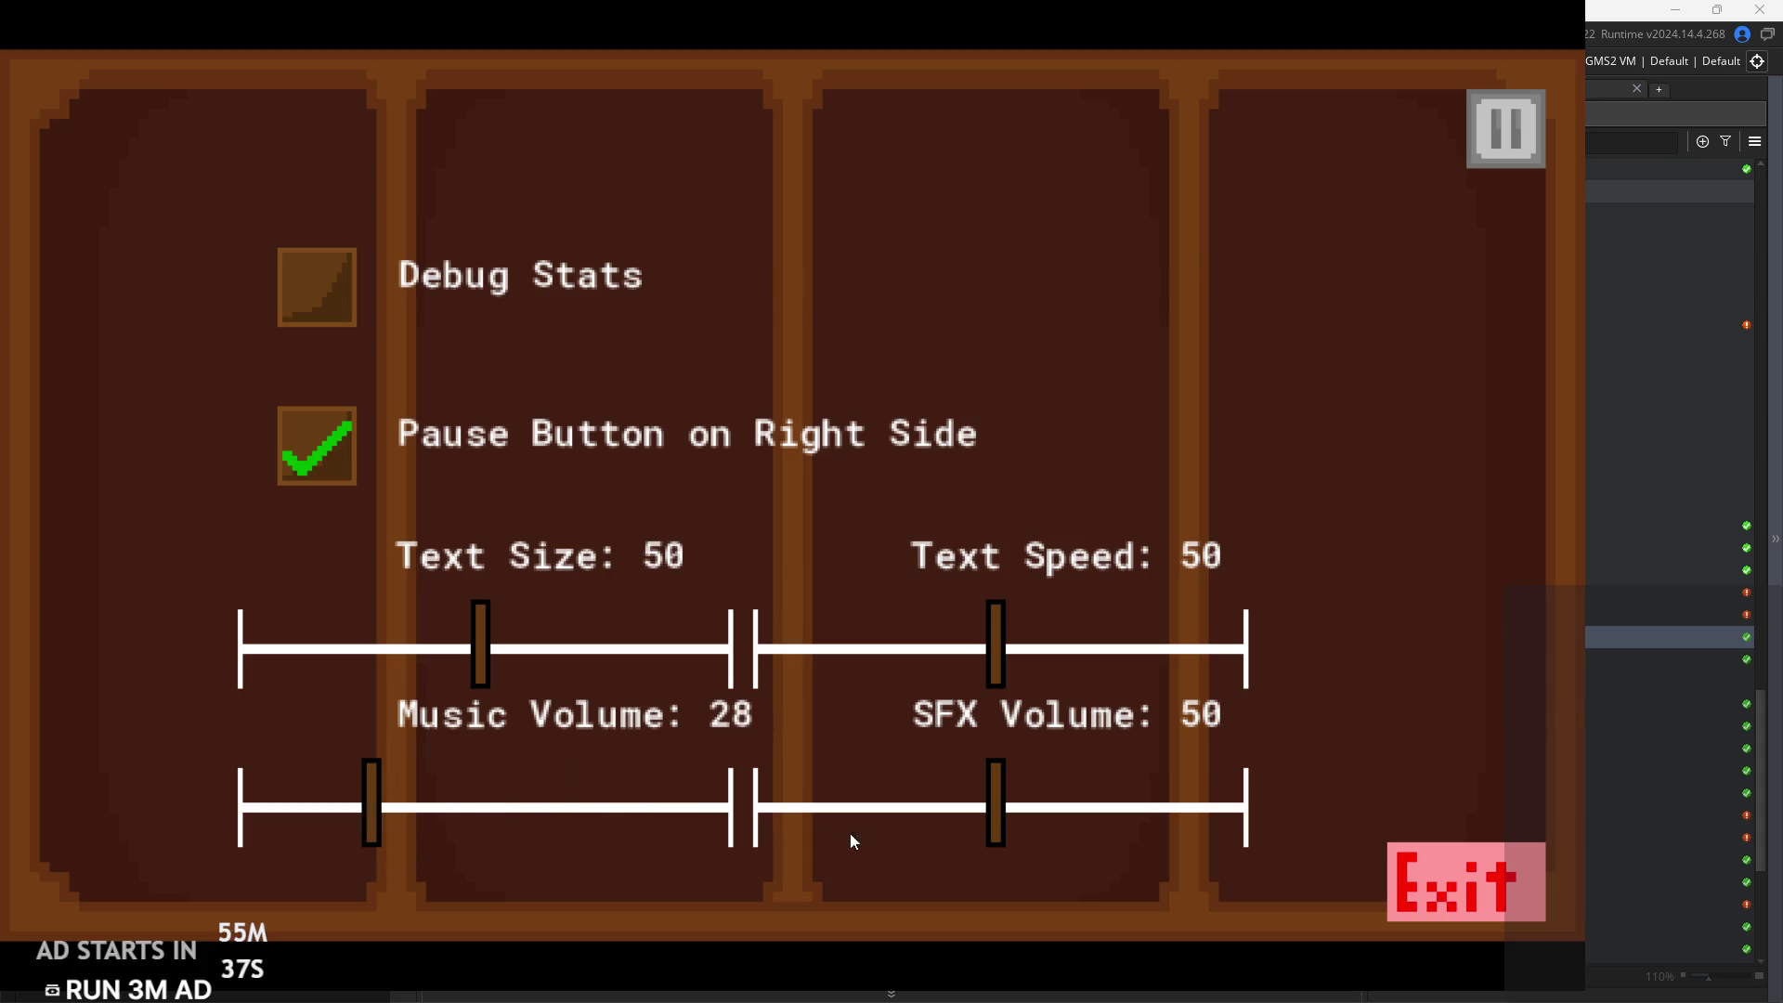
{"action": "mouse_move", "coordinate": [994, 818]}
{"action": "left_mouse_down"}
{"action": "mouse_move", "coordinate": [1104, 805]}
{"action": "mouse_move", "coordinate": [945, 823]}
{"action": "left_mouse_up"}
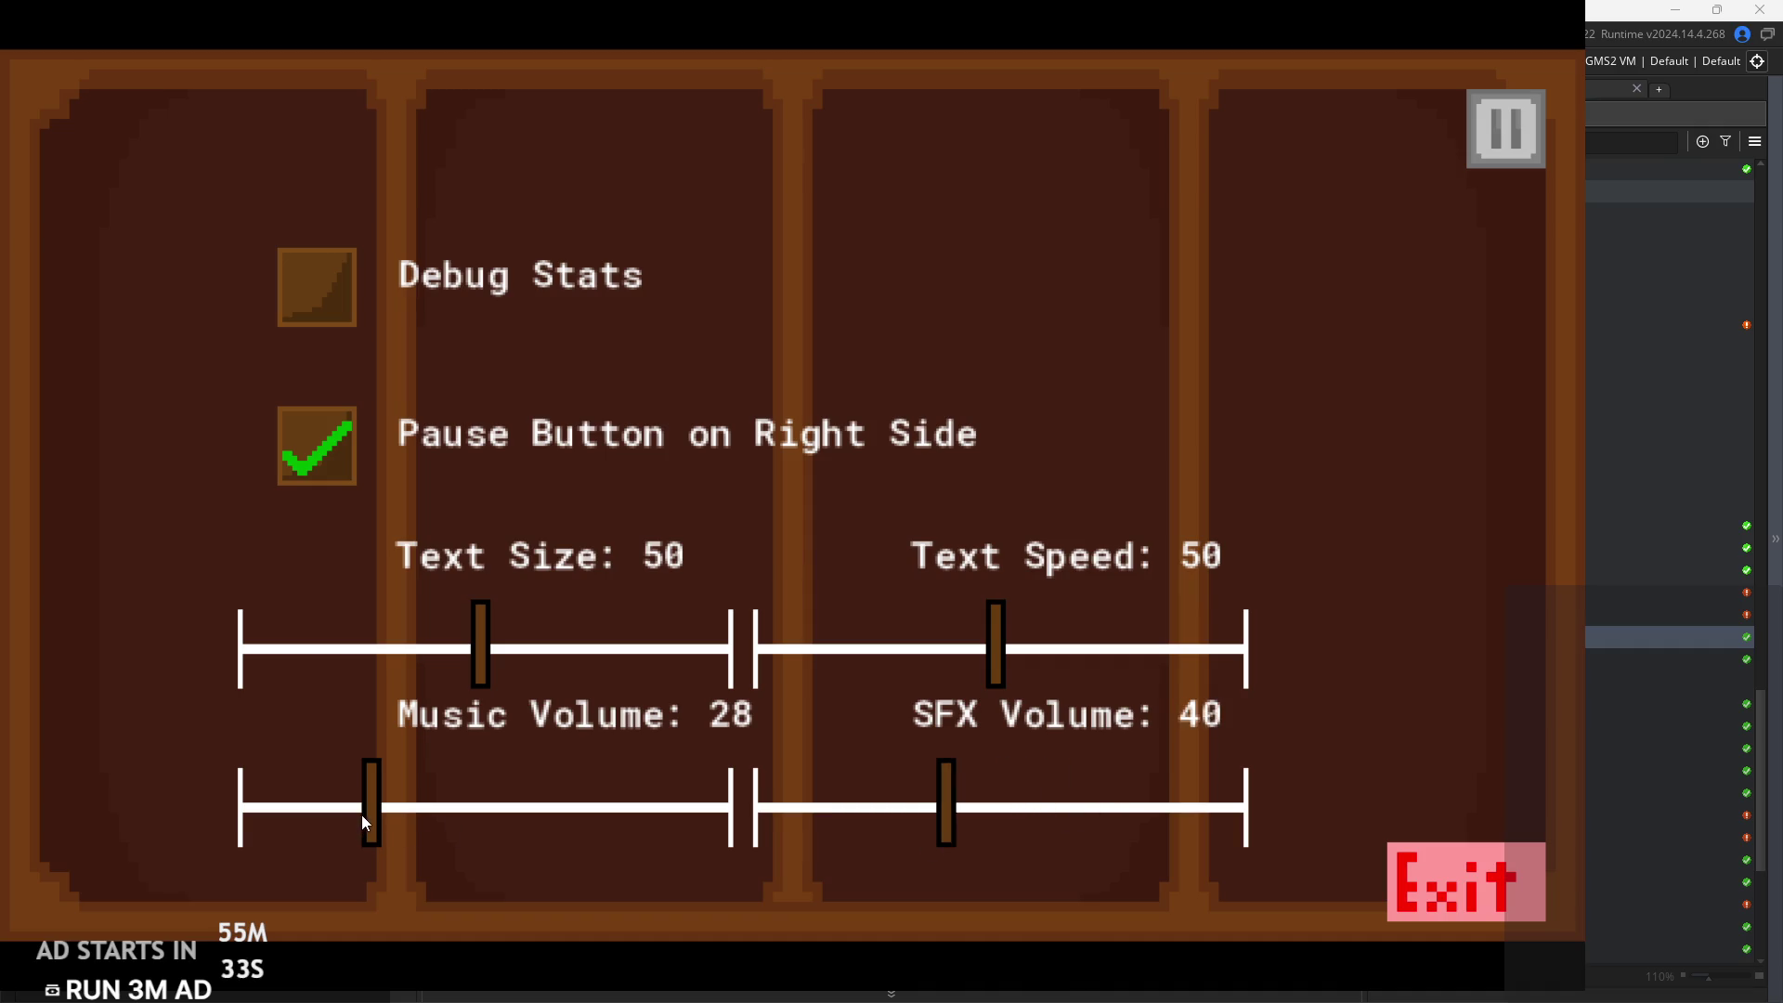
{"action": "left_click_drag", "start_coordinate": [377, 818], "coordinate": [498, 843]}
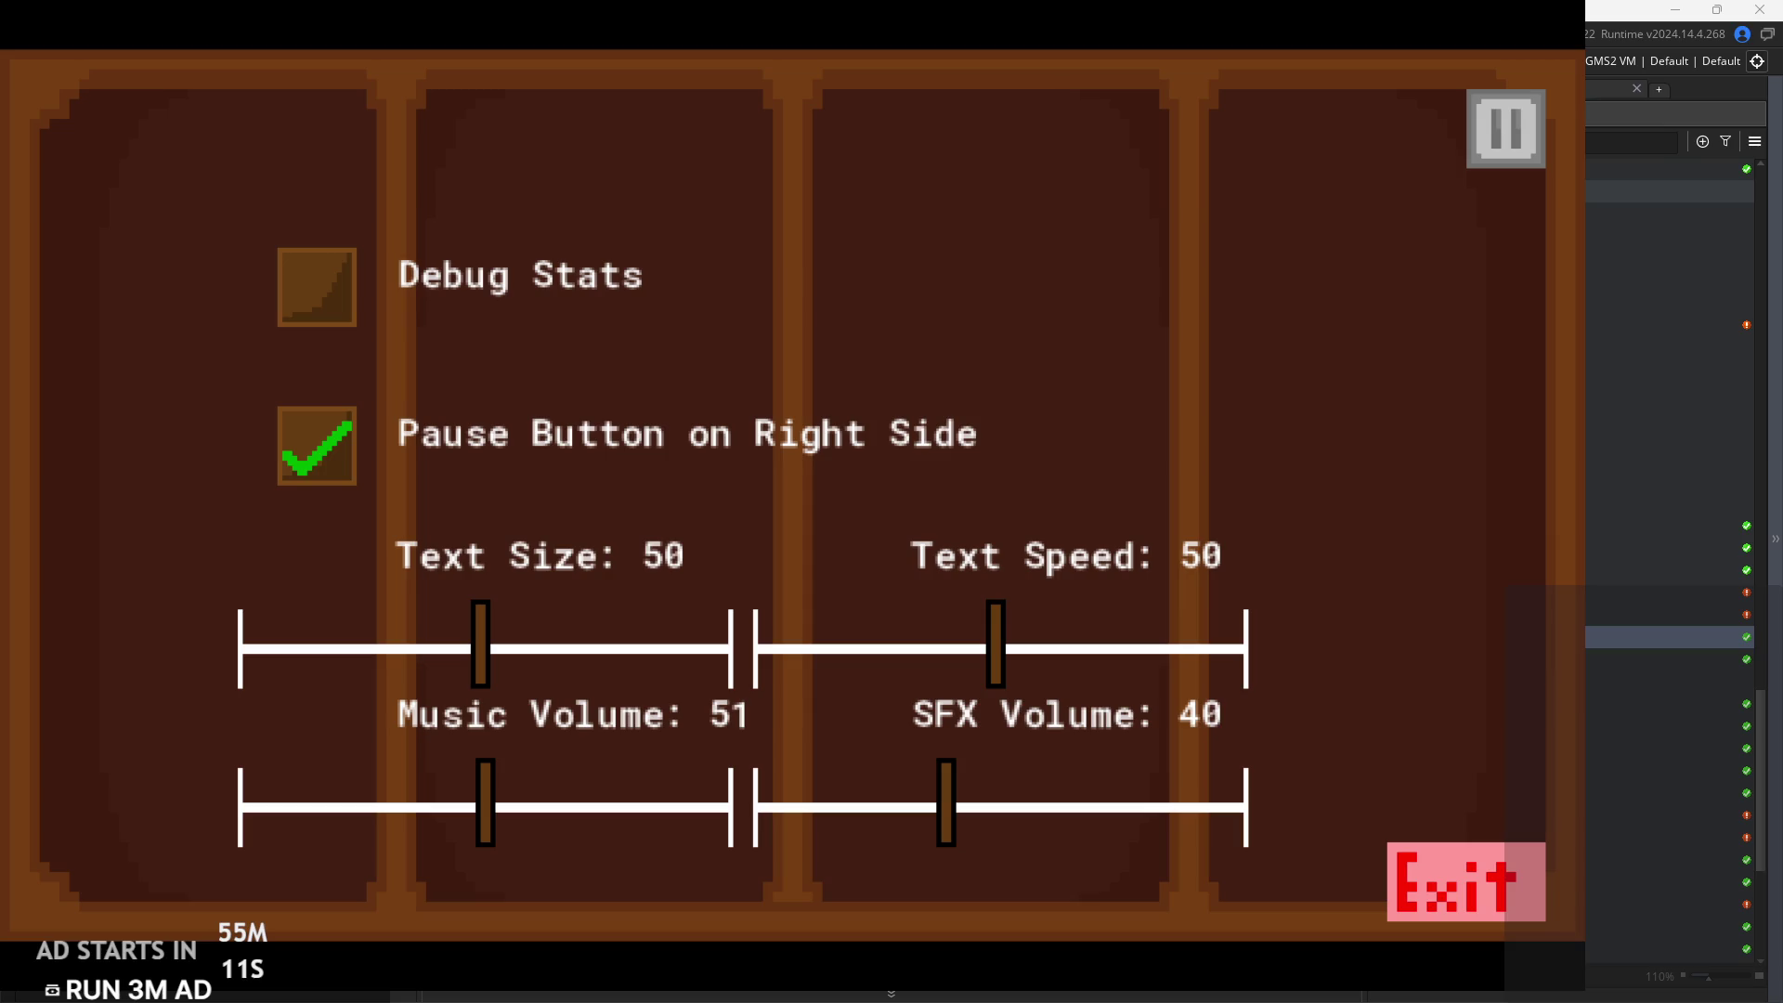
{"action": "left_click", "coordinate": [1502, 119]}
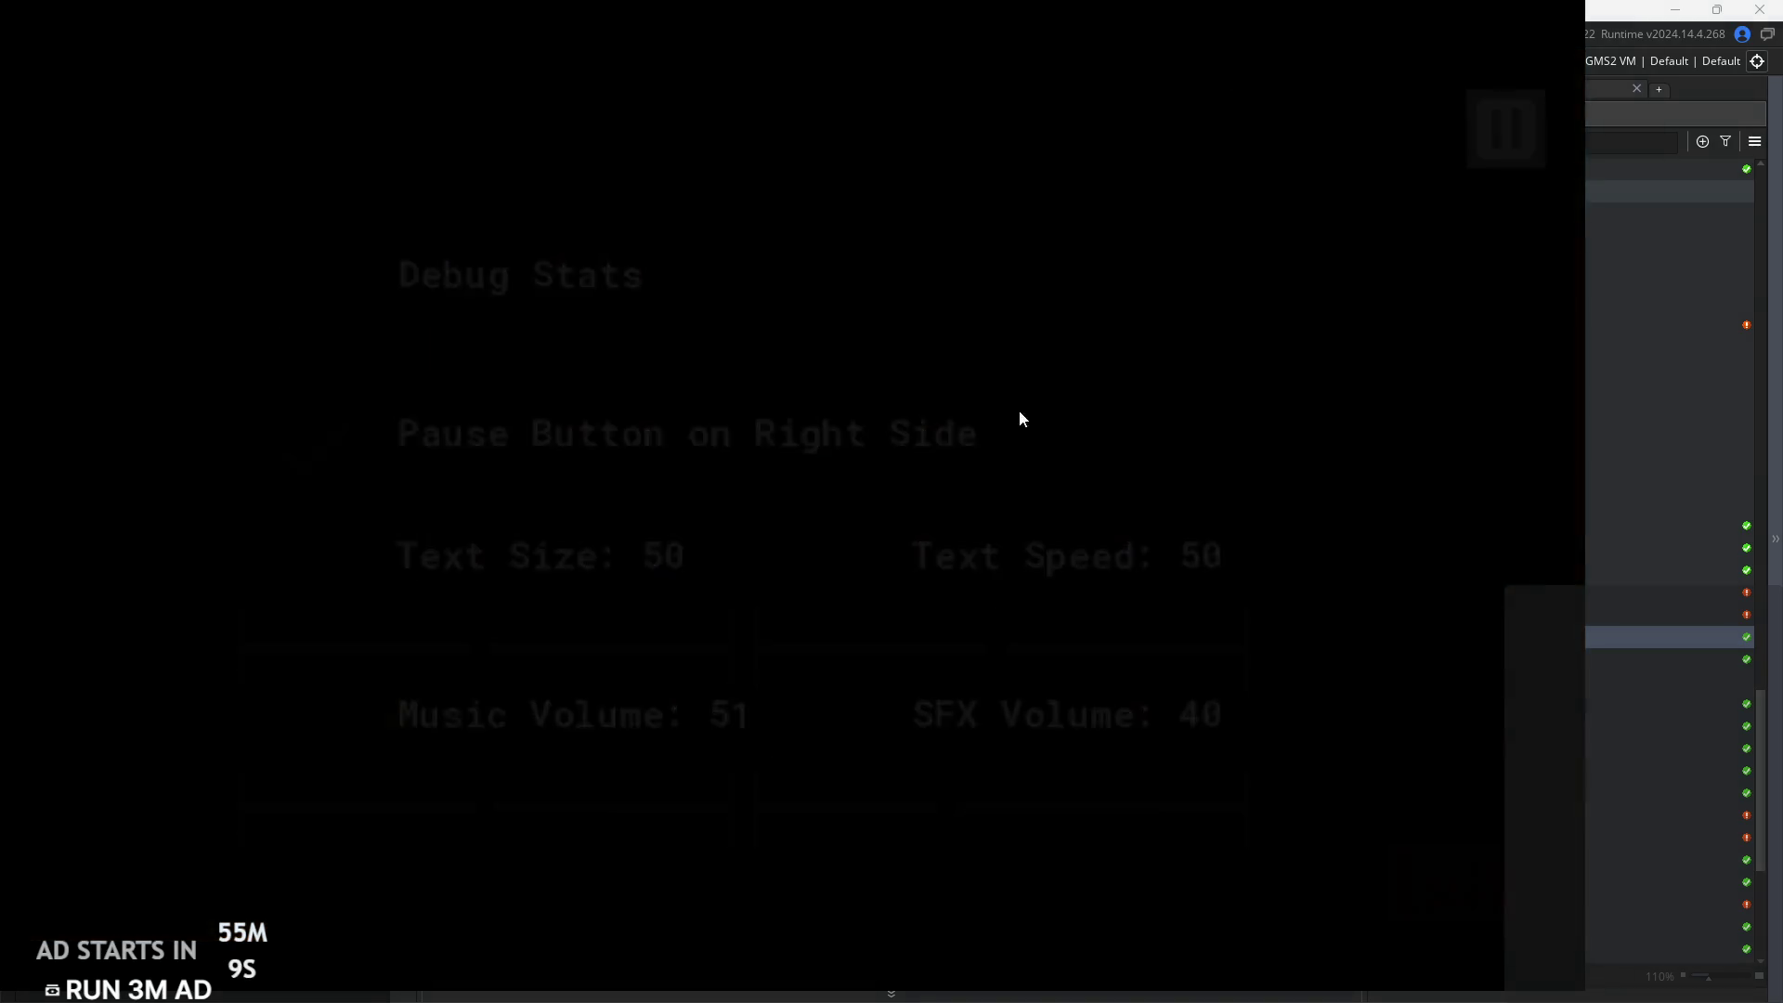
Reopen Options, sweep the Text Size slider, and raise Music Volume to 63
{"action": "left_click", "coordinate": [535, 570]}
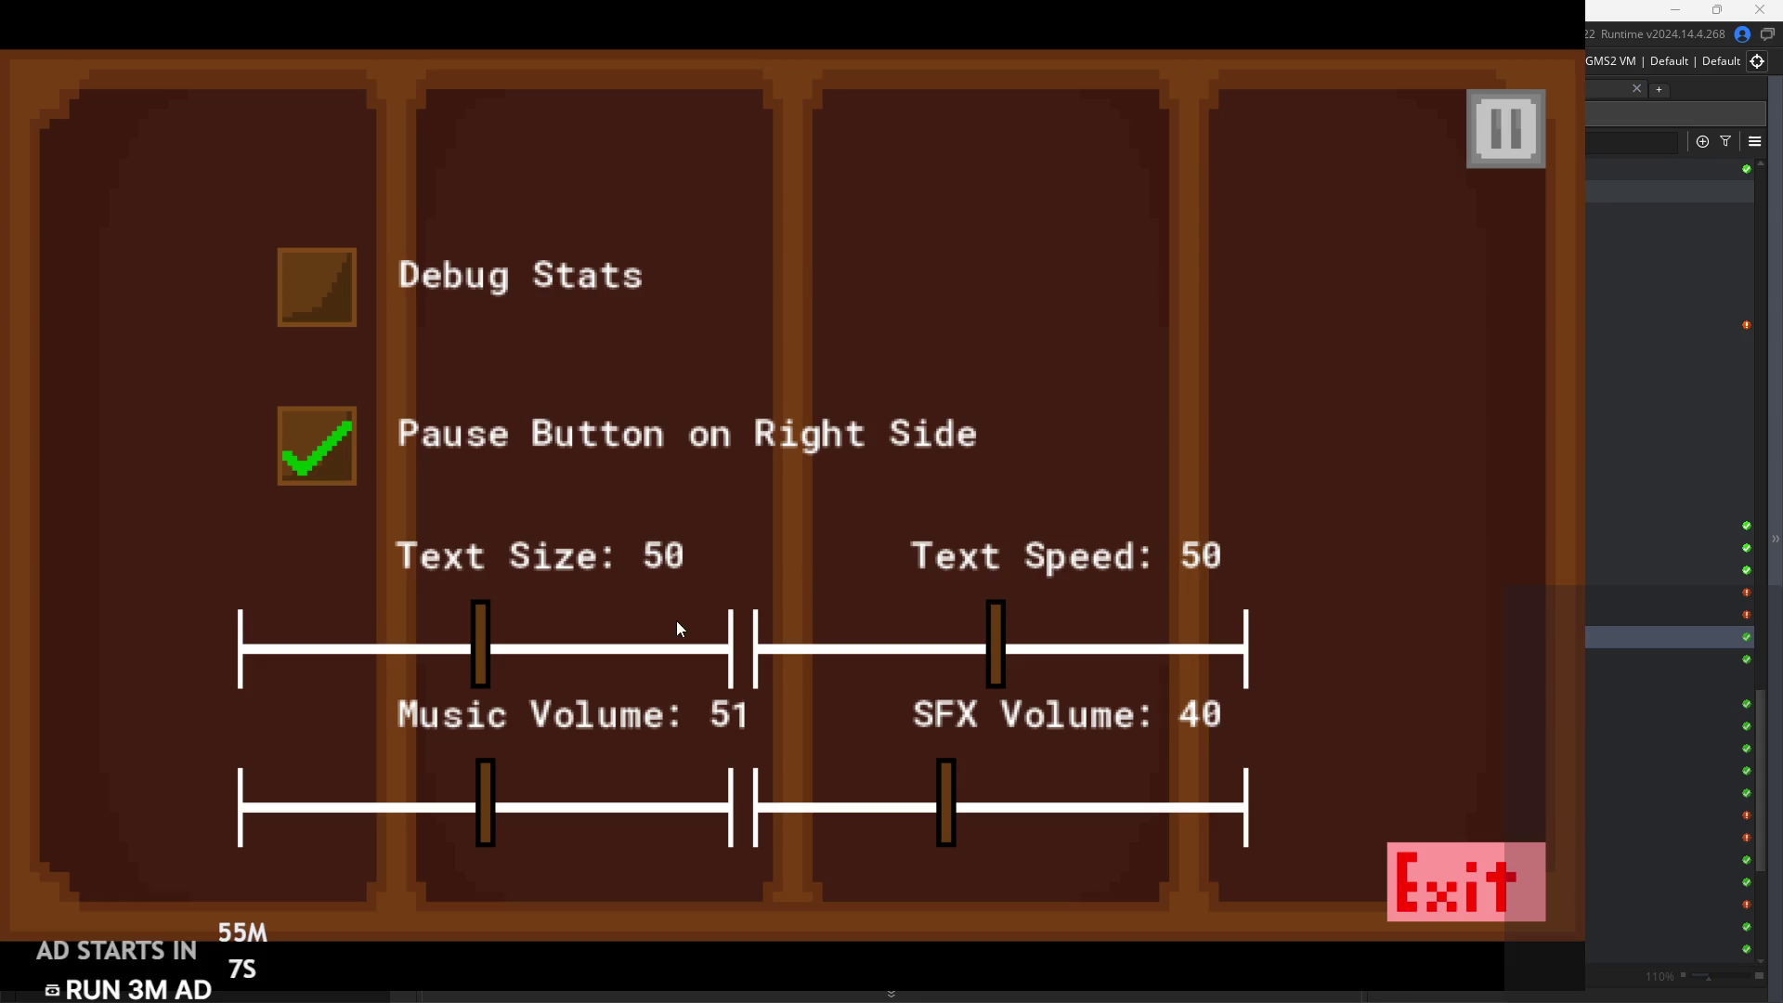
{"action": "mouse_move", "coordinate": [477, 651]}
{"action": "left_mouse_down"}
{"action": "mouse_move", "coordinate": [231, 692]}
{"action": "mouse_move", "coordinate": [533, 682]}
{"action": "mouse_move", "coordinate": [481, 704]}
{"action": "left_mouse_up"}
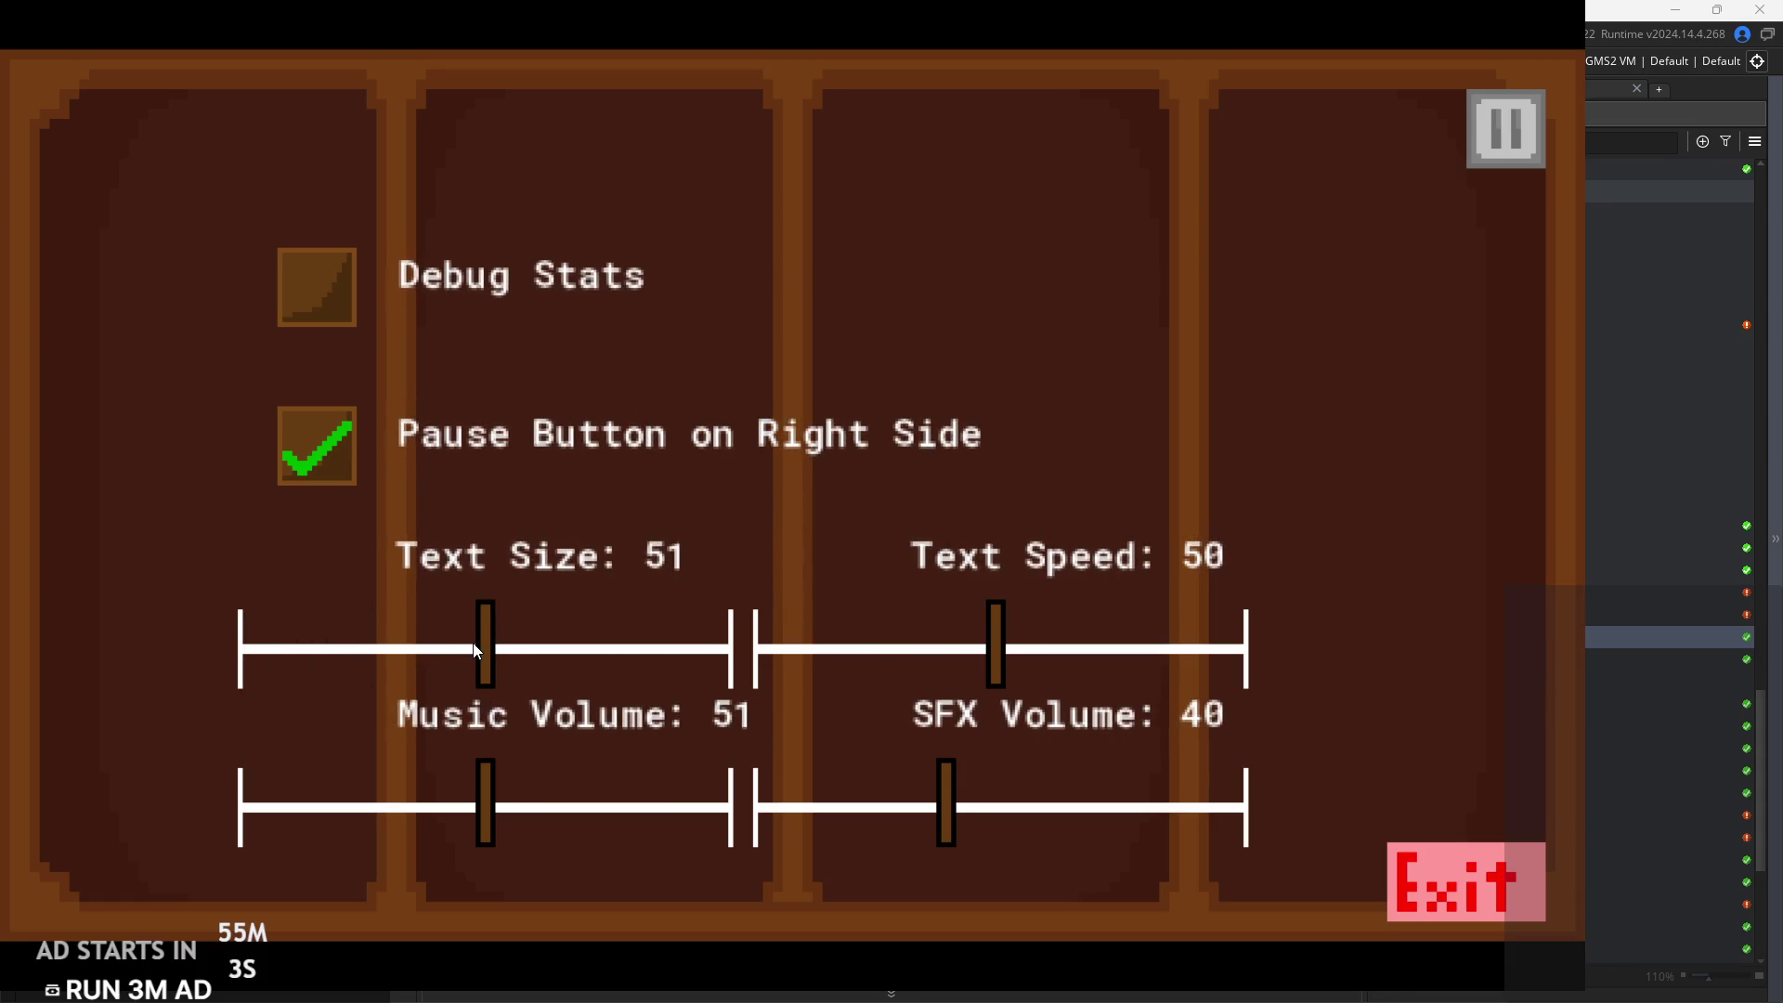
{"action": "left_click_drag", "start_coordinate": [494, 771], "coordinate": [542, 789]}
{"action": "mouse_move", "coordinate": [492, 652]}
{"action": "left_mouse_down"}
{"action": "mouse_move", "coordinate": [533, 652]}
{"action": "mouse_move", "coordinate": [299, 659]}
{"action": "mouse_move", "coordinate": [885, 650]}
{"action": "left_mouse_up"}
{"action": "mouse_move", "coordinate": [428, 667]}
{"action": "left_mouse_down"}
{"action": "mouse_move", "coordinate": [743, 650]}
{"action": "mouse_move", "coordinate": [48, 589]}
{"action": "mouse_move", "coordinate": [790, 650]}
{"action": "mouse_move", "coordinate": [1052, 711]}
{"action": "mouse_move", "coordinate": [482, 667]}
{"action": "mouse_move", "coordinate": [617, 652]}
{"action": "mouse_move", "coordinate": [498, 677]}
{"action": "left_mouse_up"}
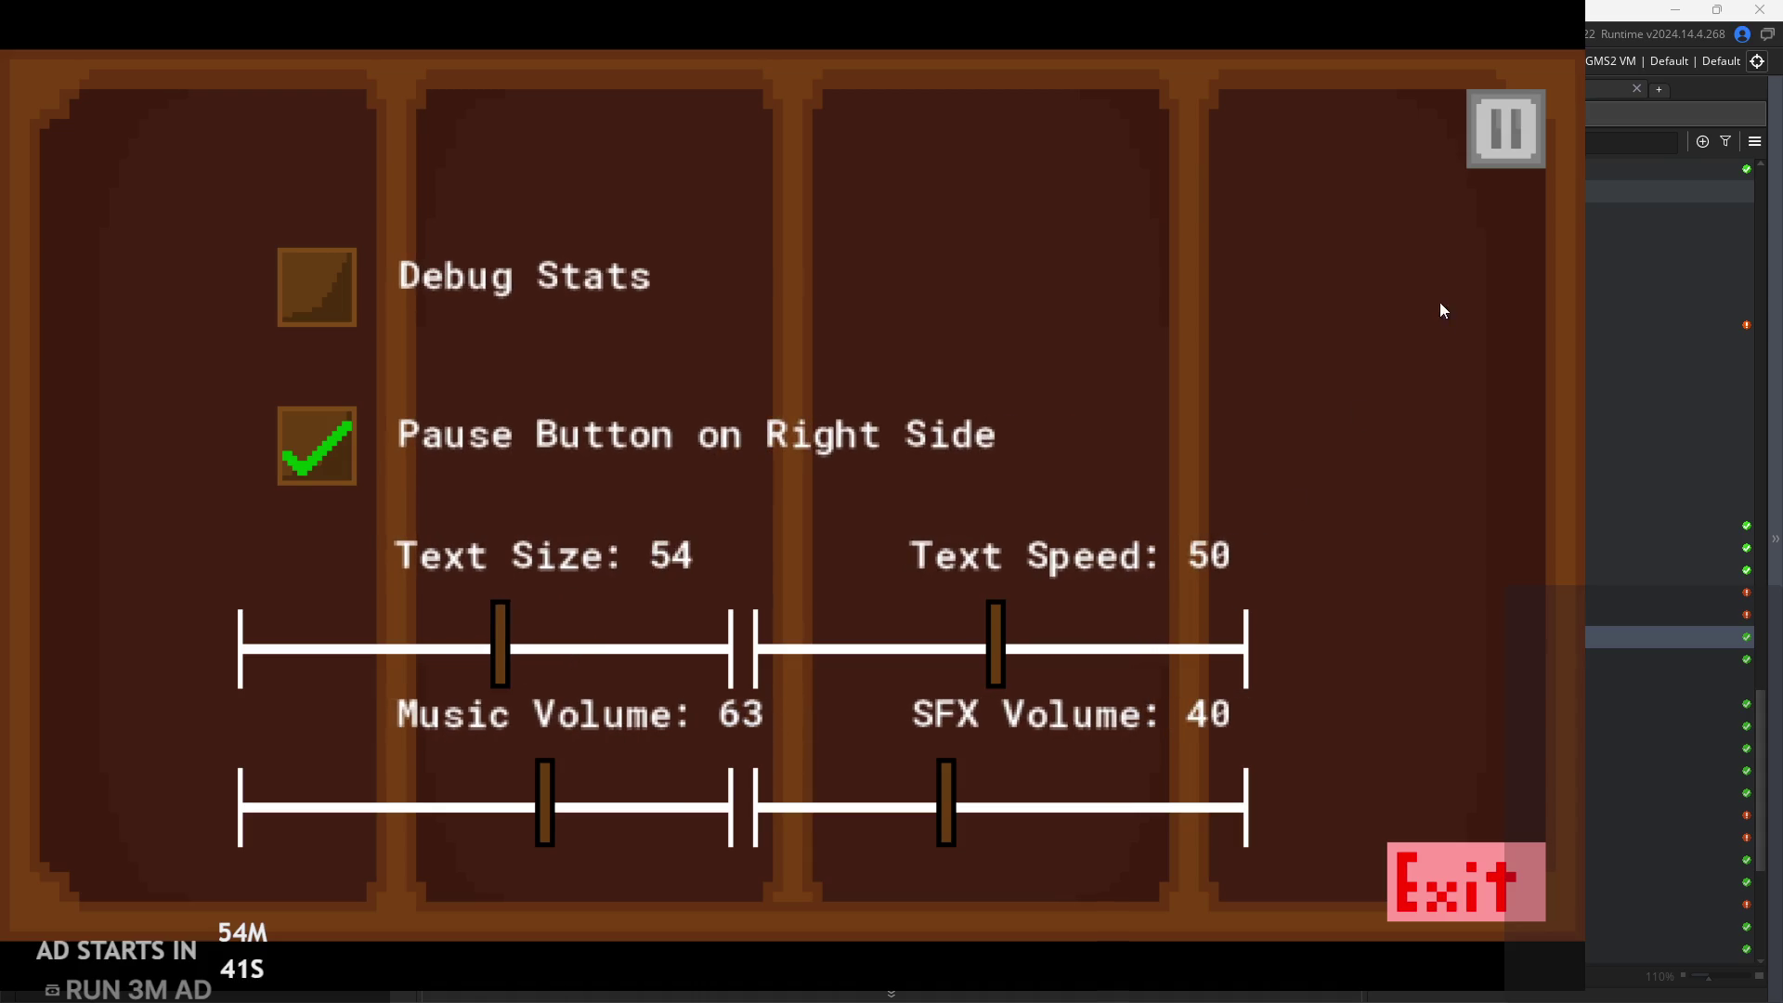
Toggle Pause Button on Right Side and Debug Stats off and on, then return to the title menu
{"action": "left_click", "coordinate": [321, 455]}
{"action": "left_click", "coordinate": [322, 454]}
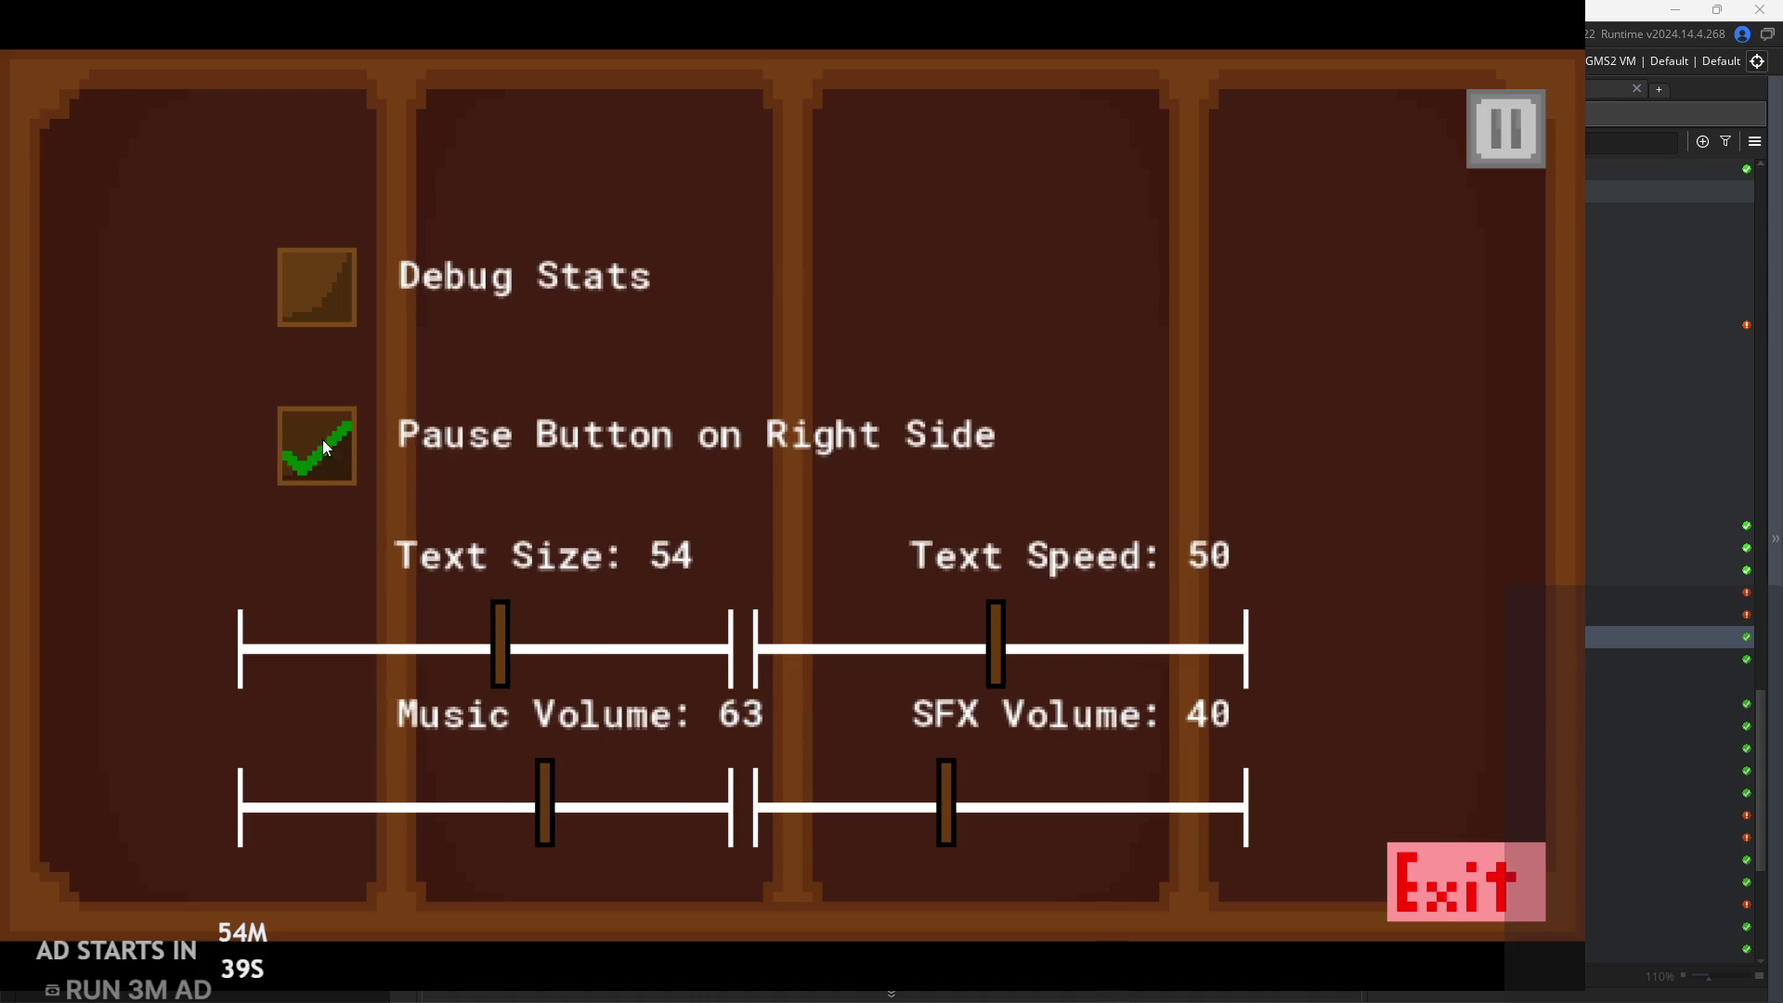
{"action": "left_click", "coordinate": [327, 317]}
{"action": "left_click", "coordinate": [327, 317]}
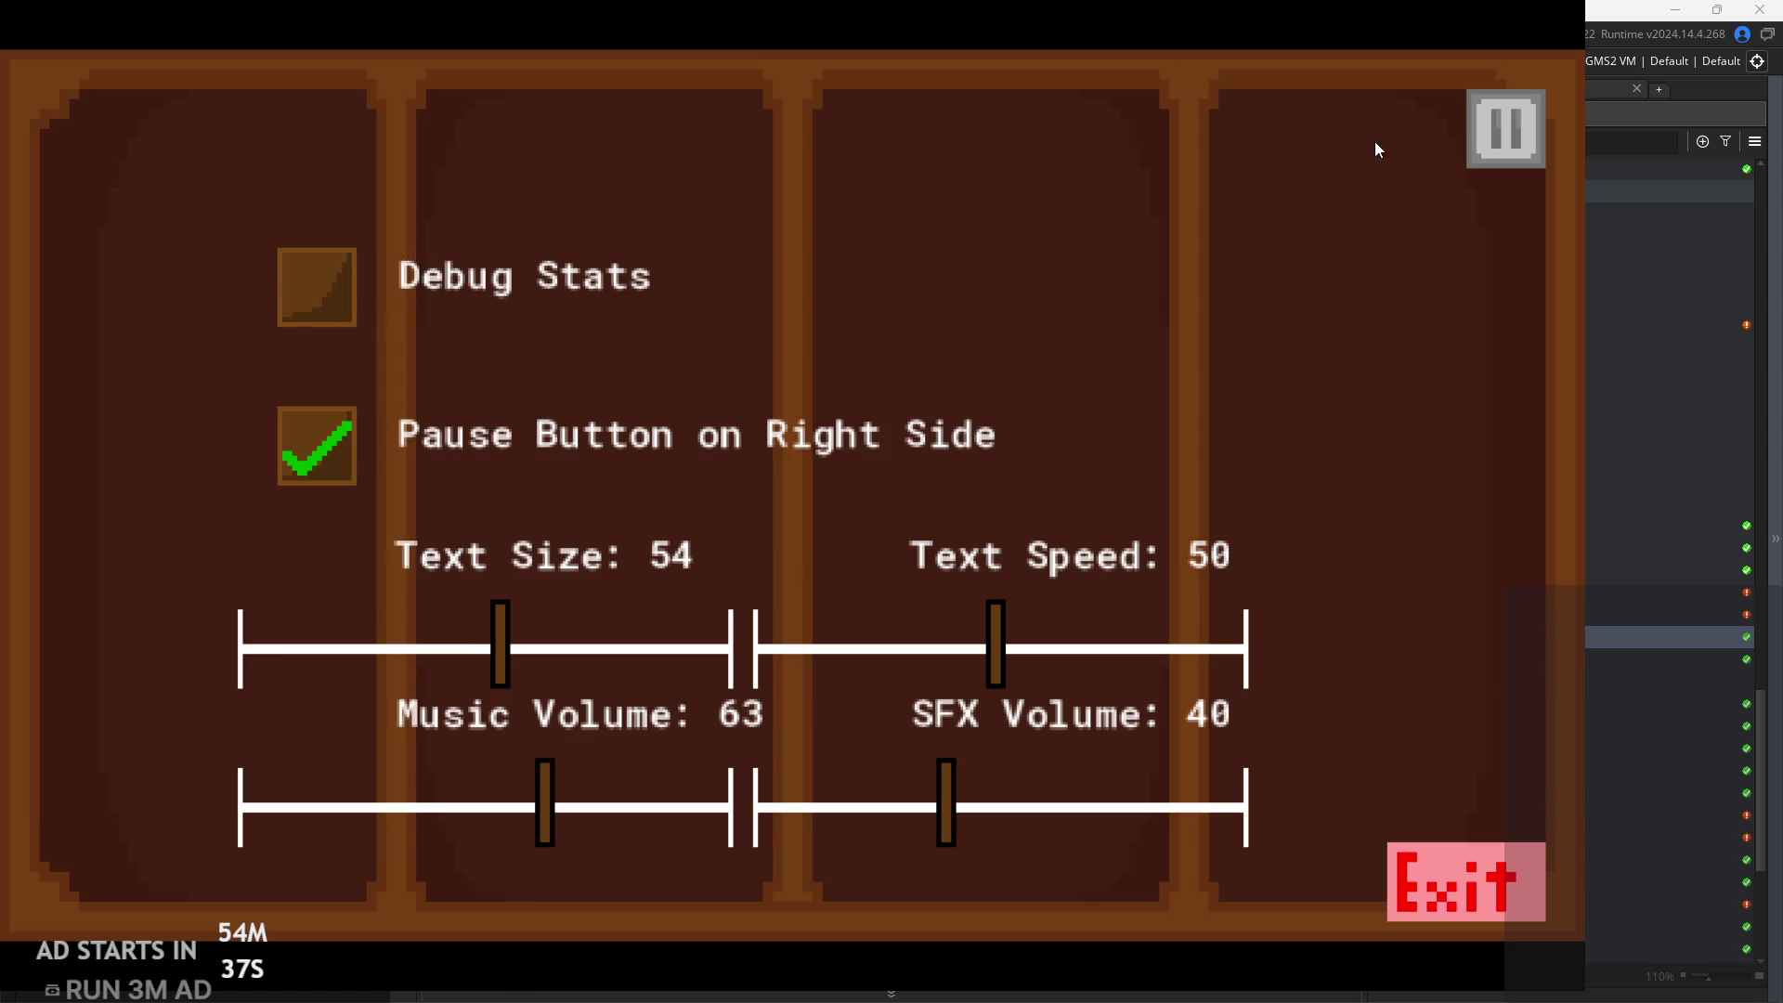
{"action": "left_click", "coordinate": [1500, 141]}
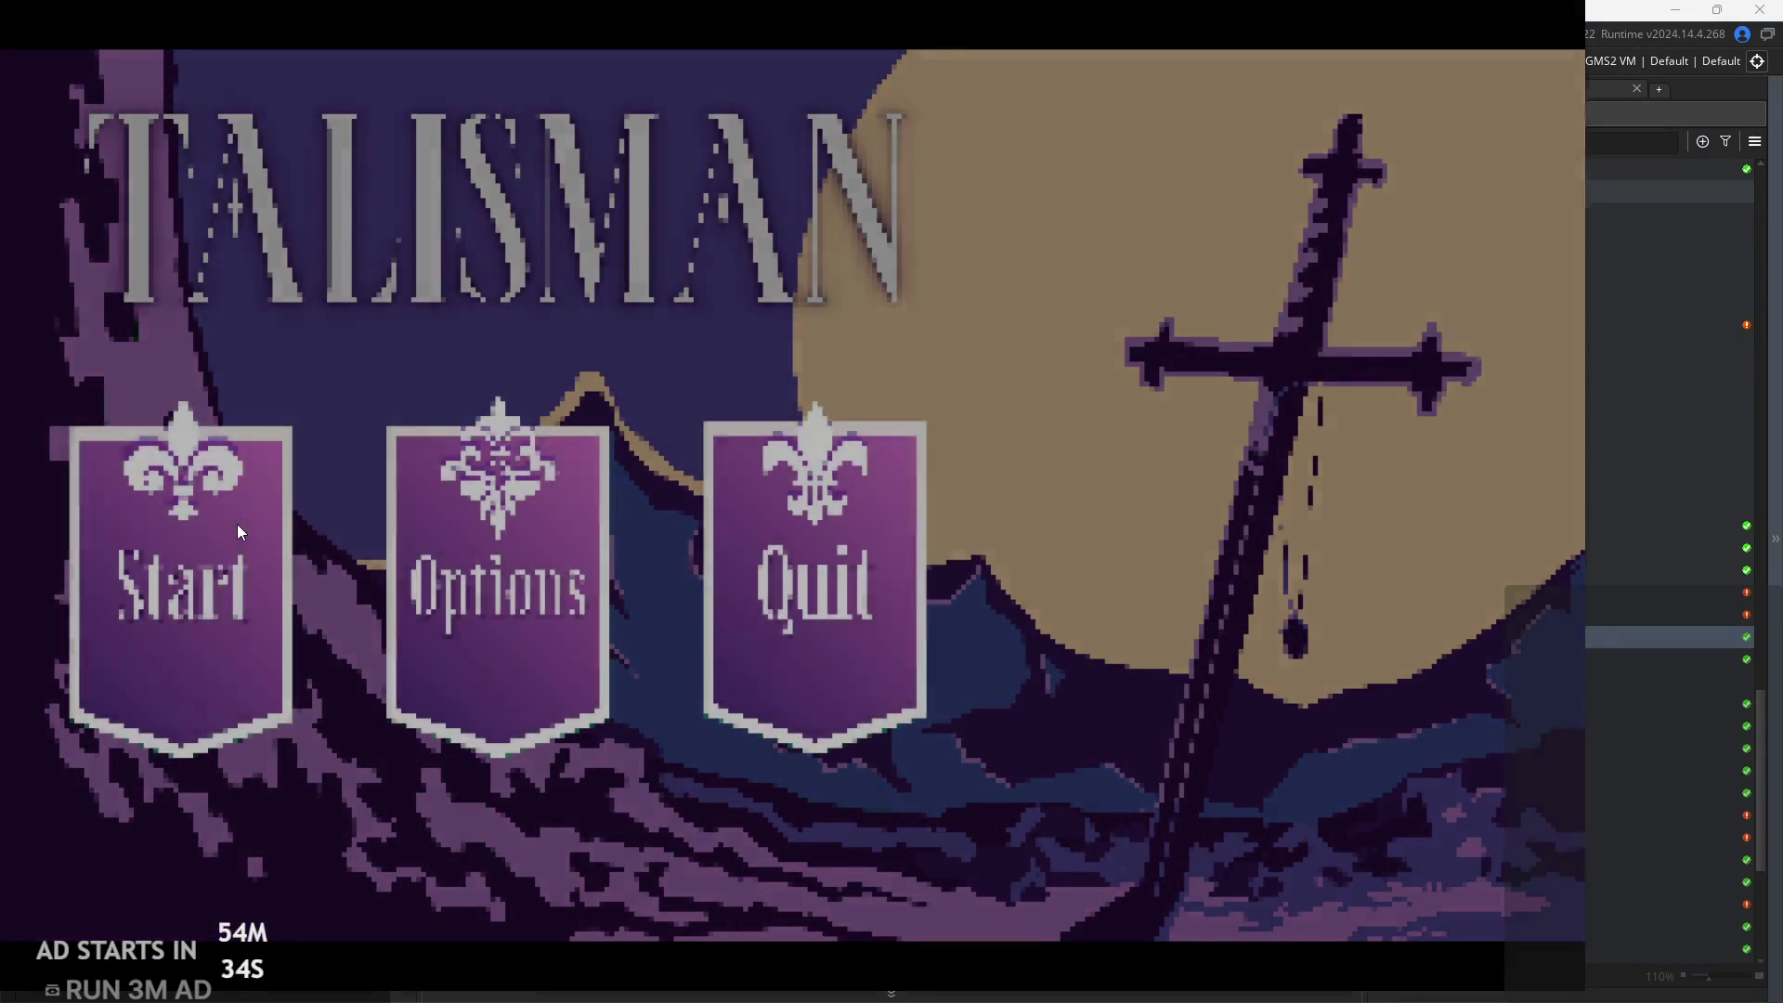
Start the game, run and jump right into the stone dungeon room, then pause
{"action": "left_click", "coordinate": [238, 525]}
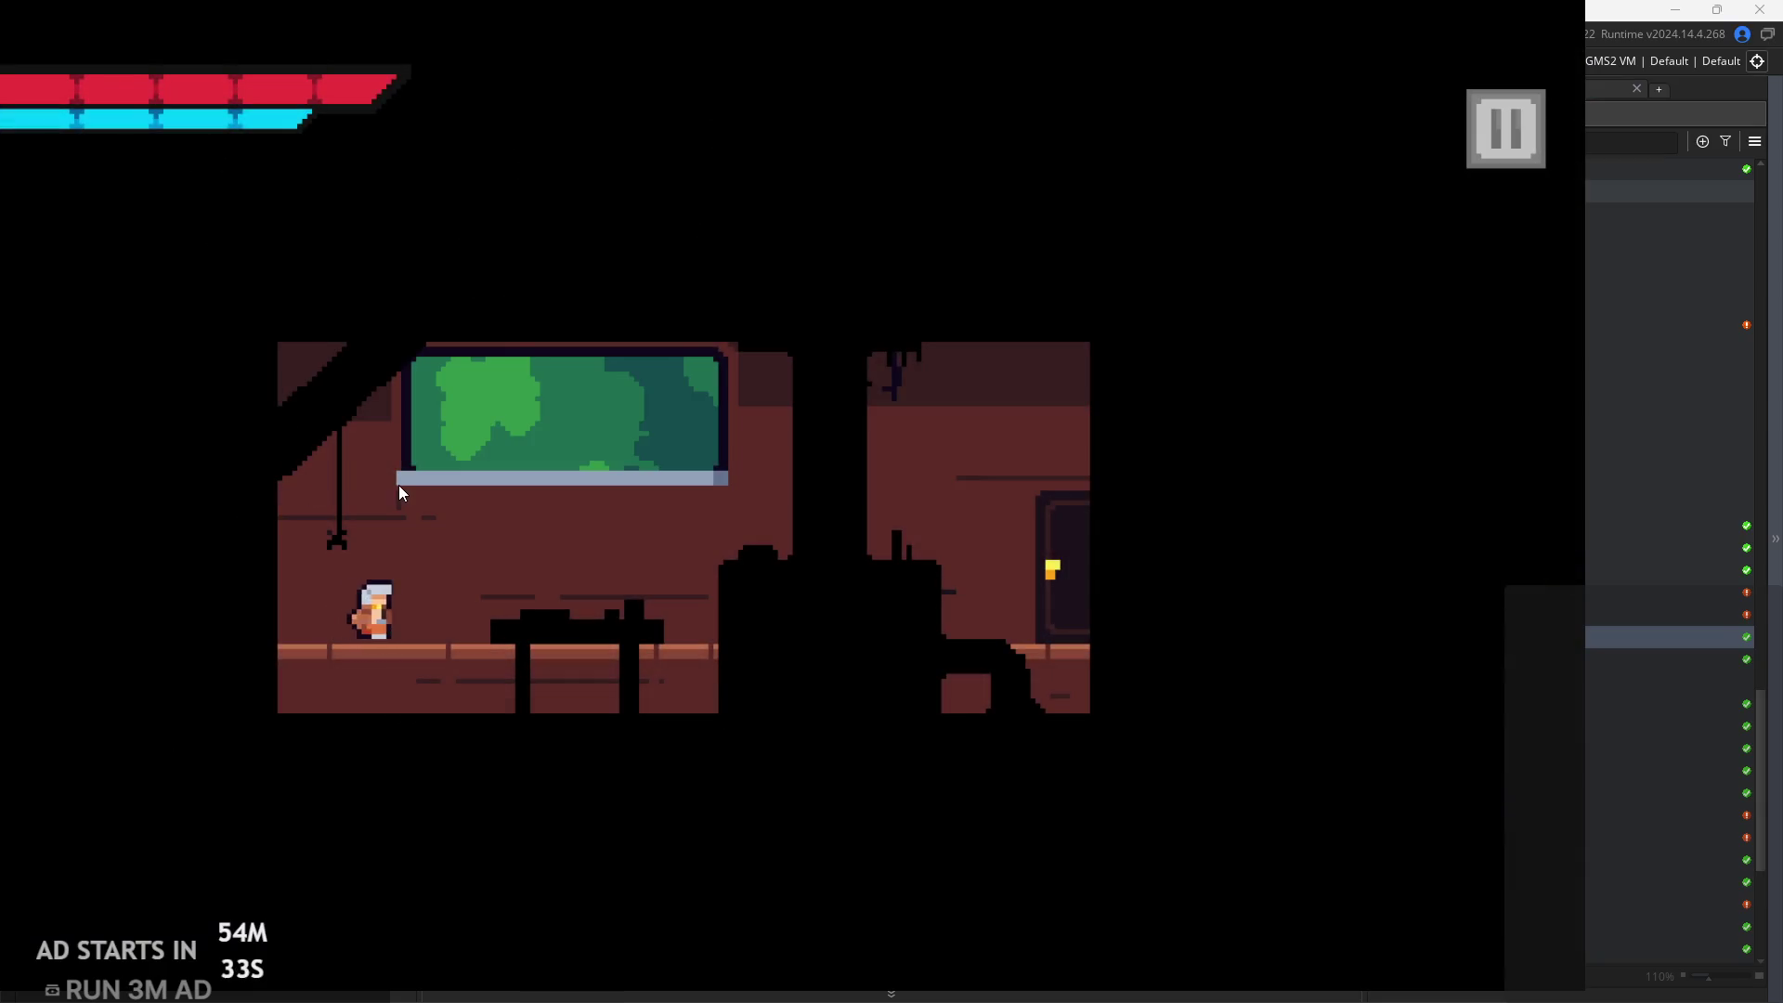
{"action": "key", "text": "Right"}
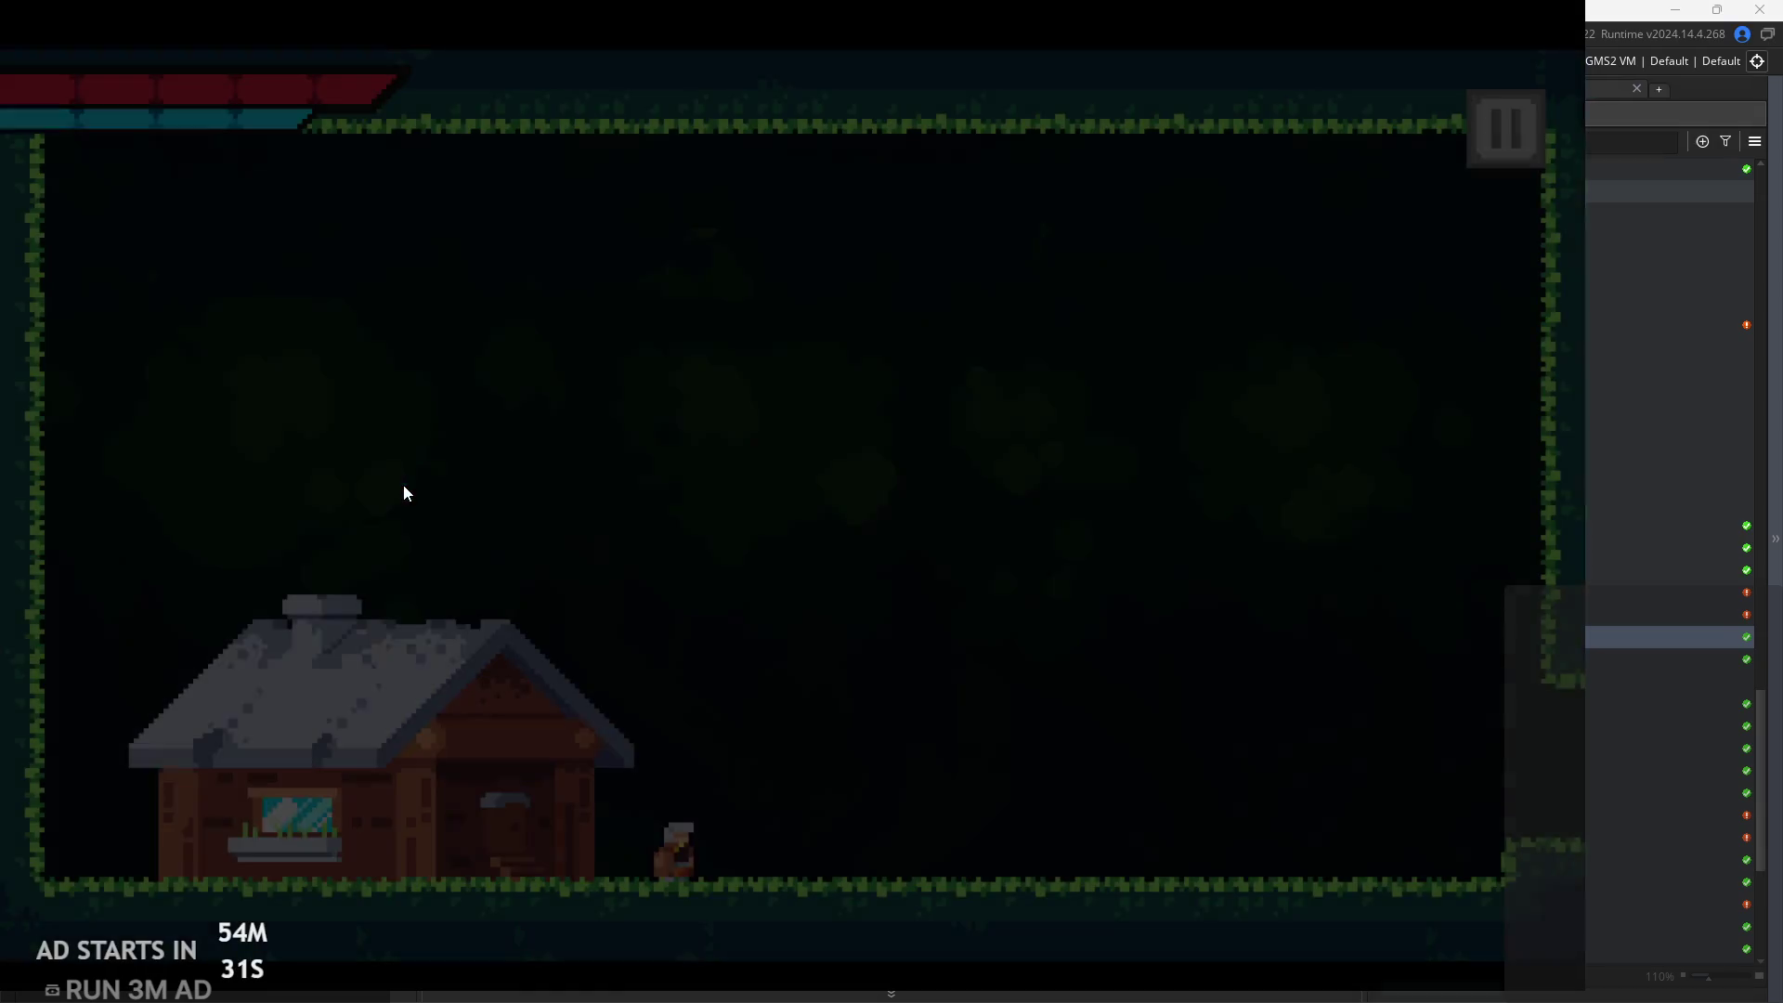
{"action": "key", "text": "space"}
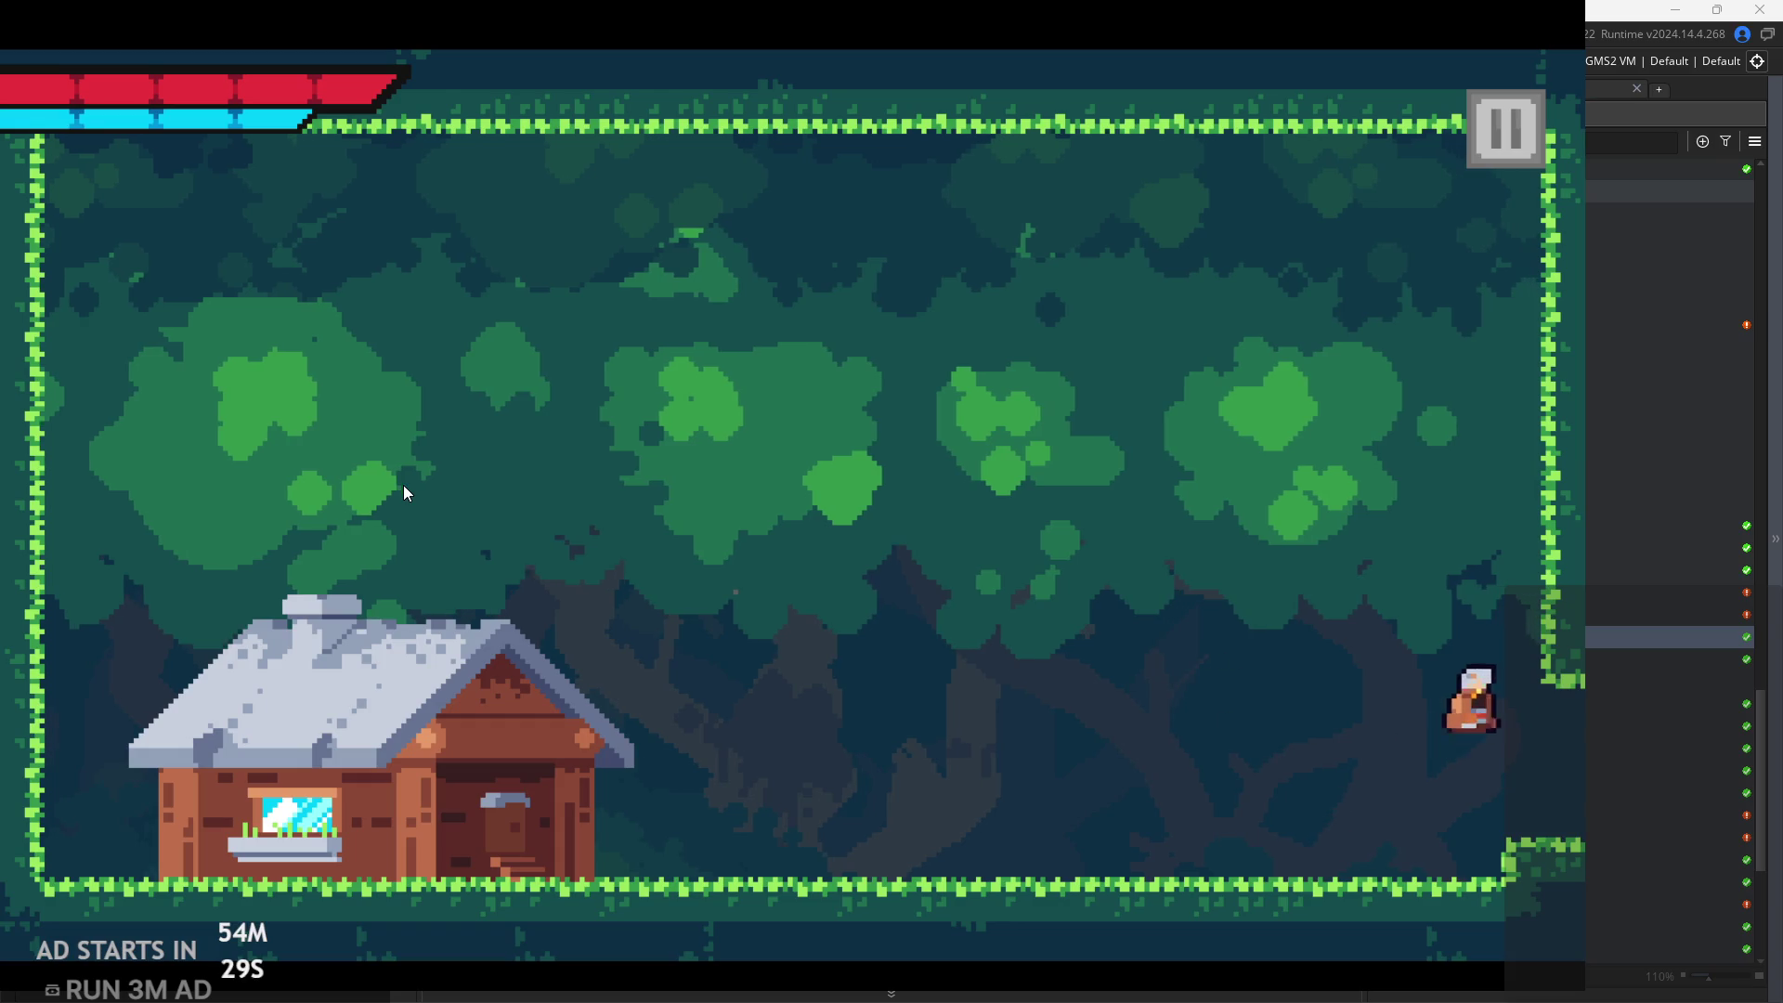
{"action": "key", "text": "space"}
{"action": "key", "text": "space"}
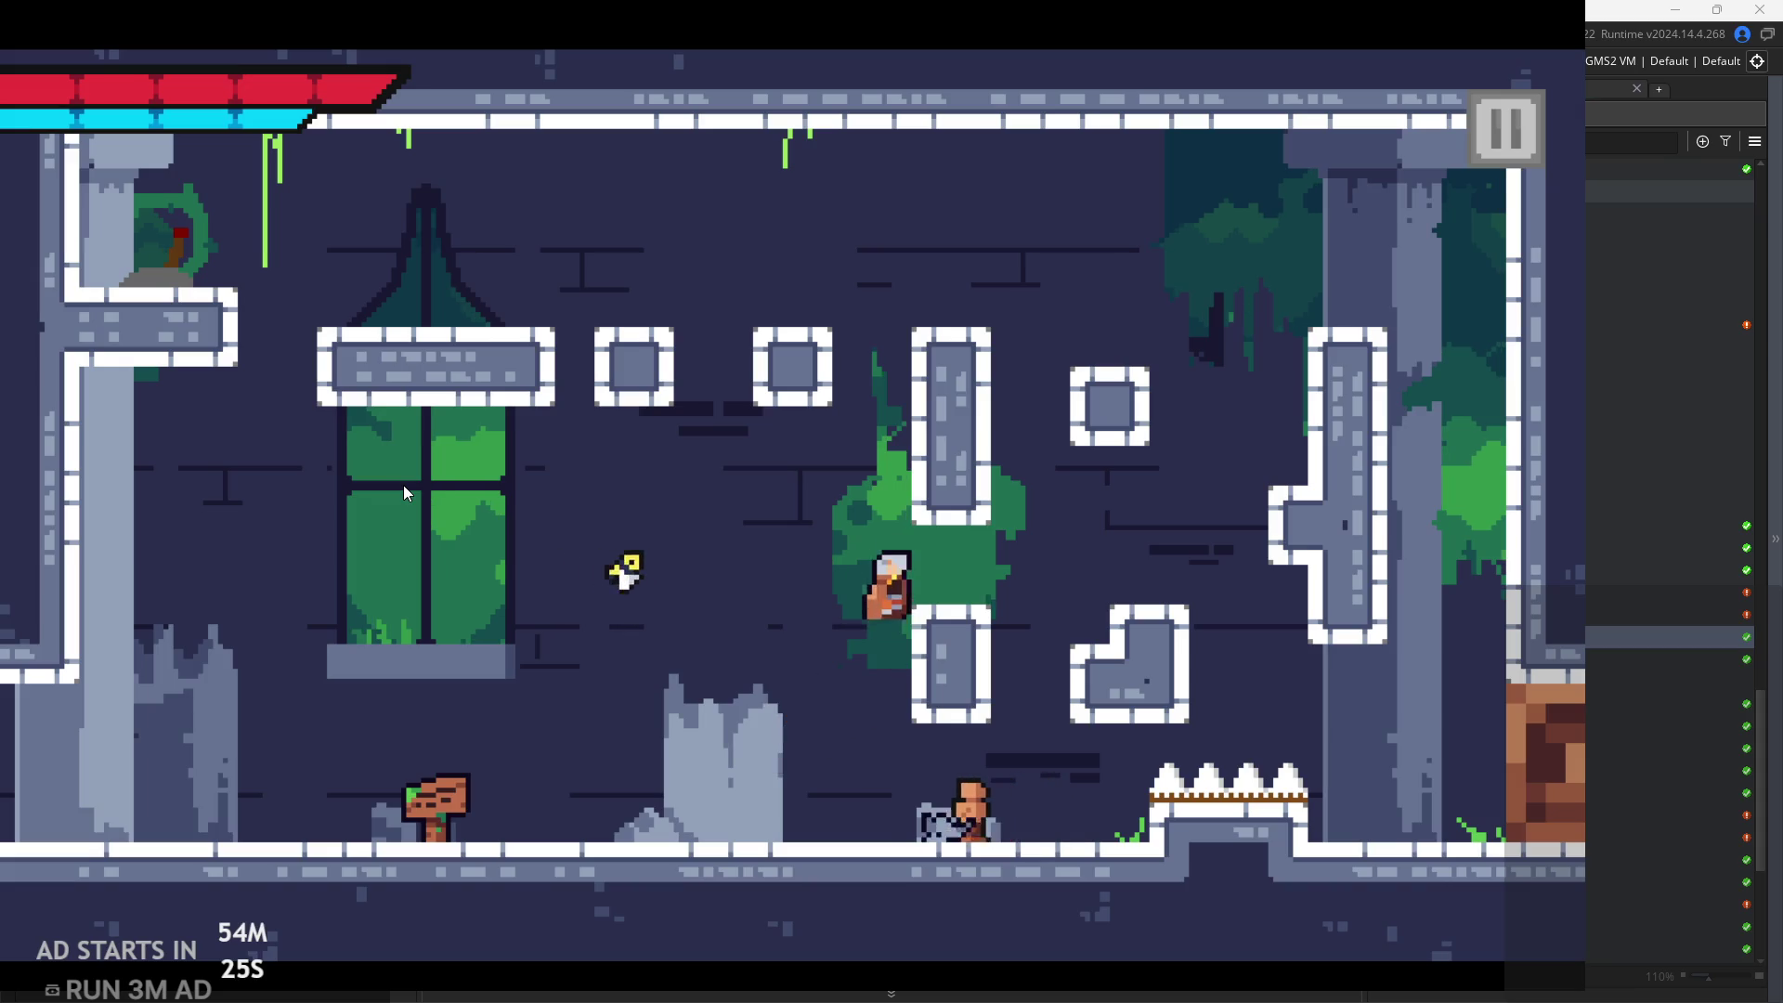
{"action": "key", "text": "space"}
{"action": "key", "text": "space"}
{"action": "key", "text": "space"}
{"action": "key", "text": "Left"}
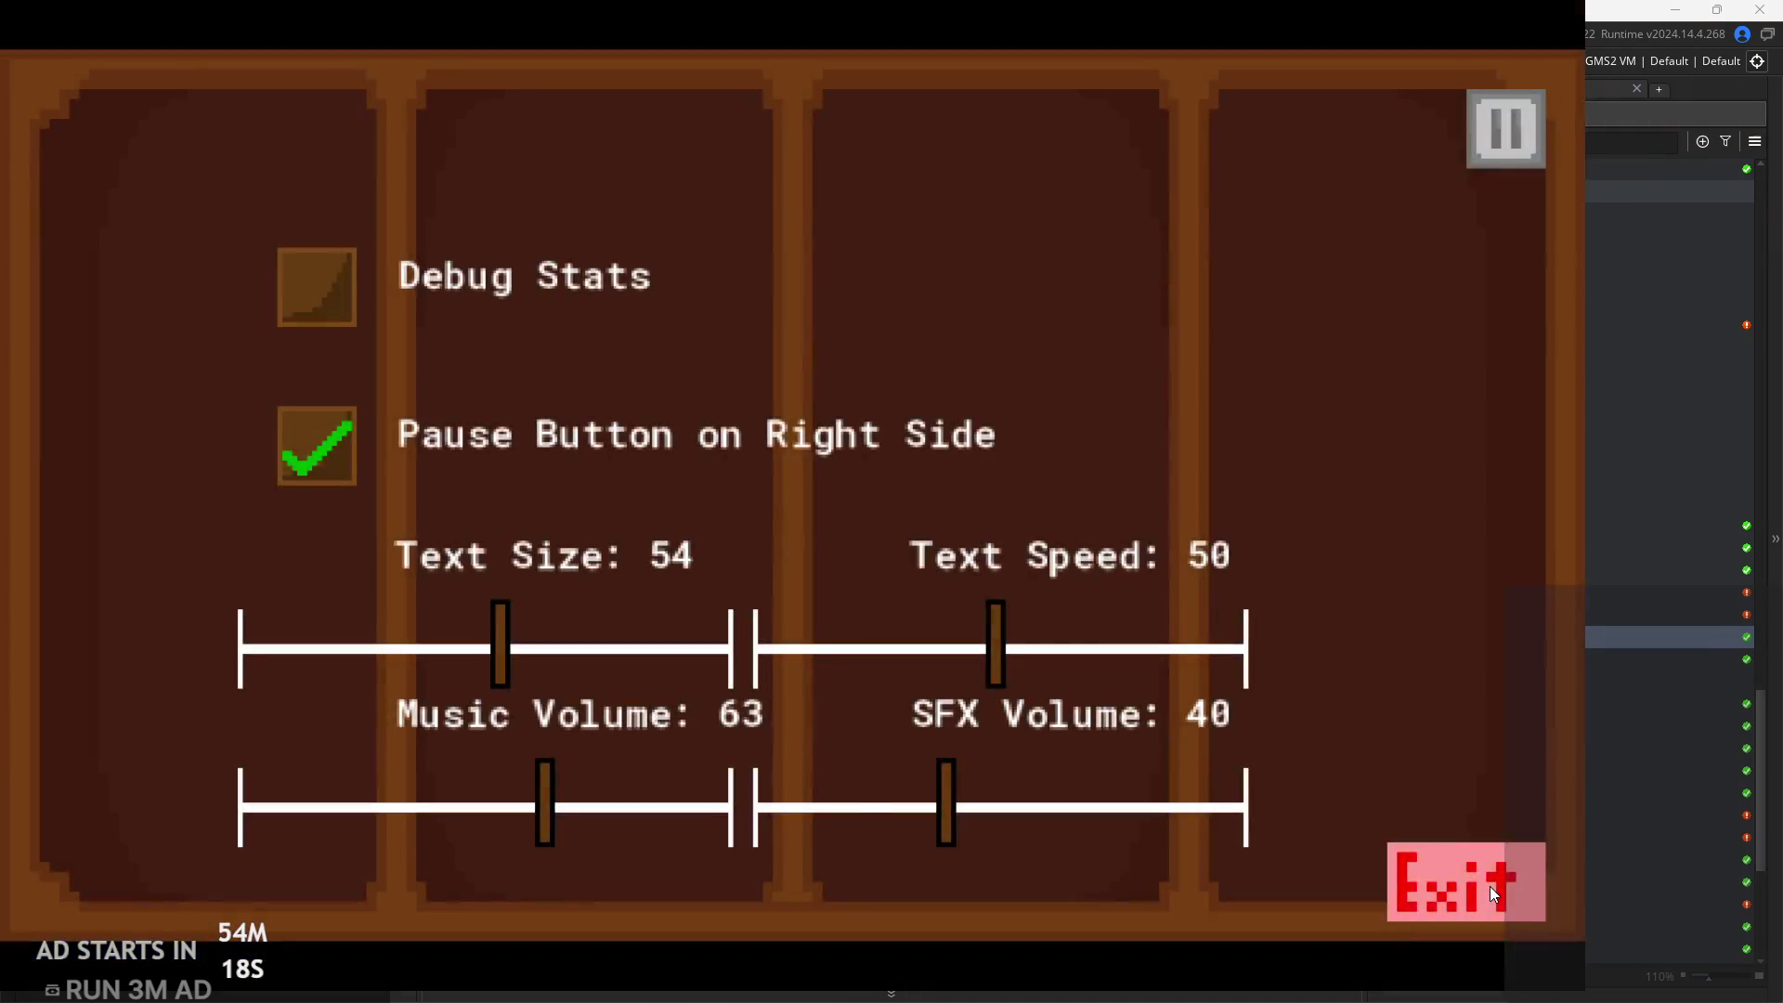
{"action": "left_click", "coordinate": [1490, 886]}
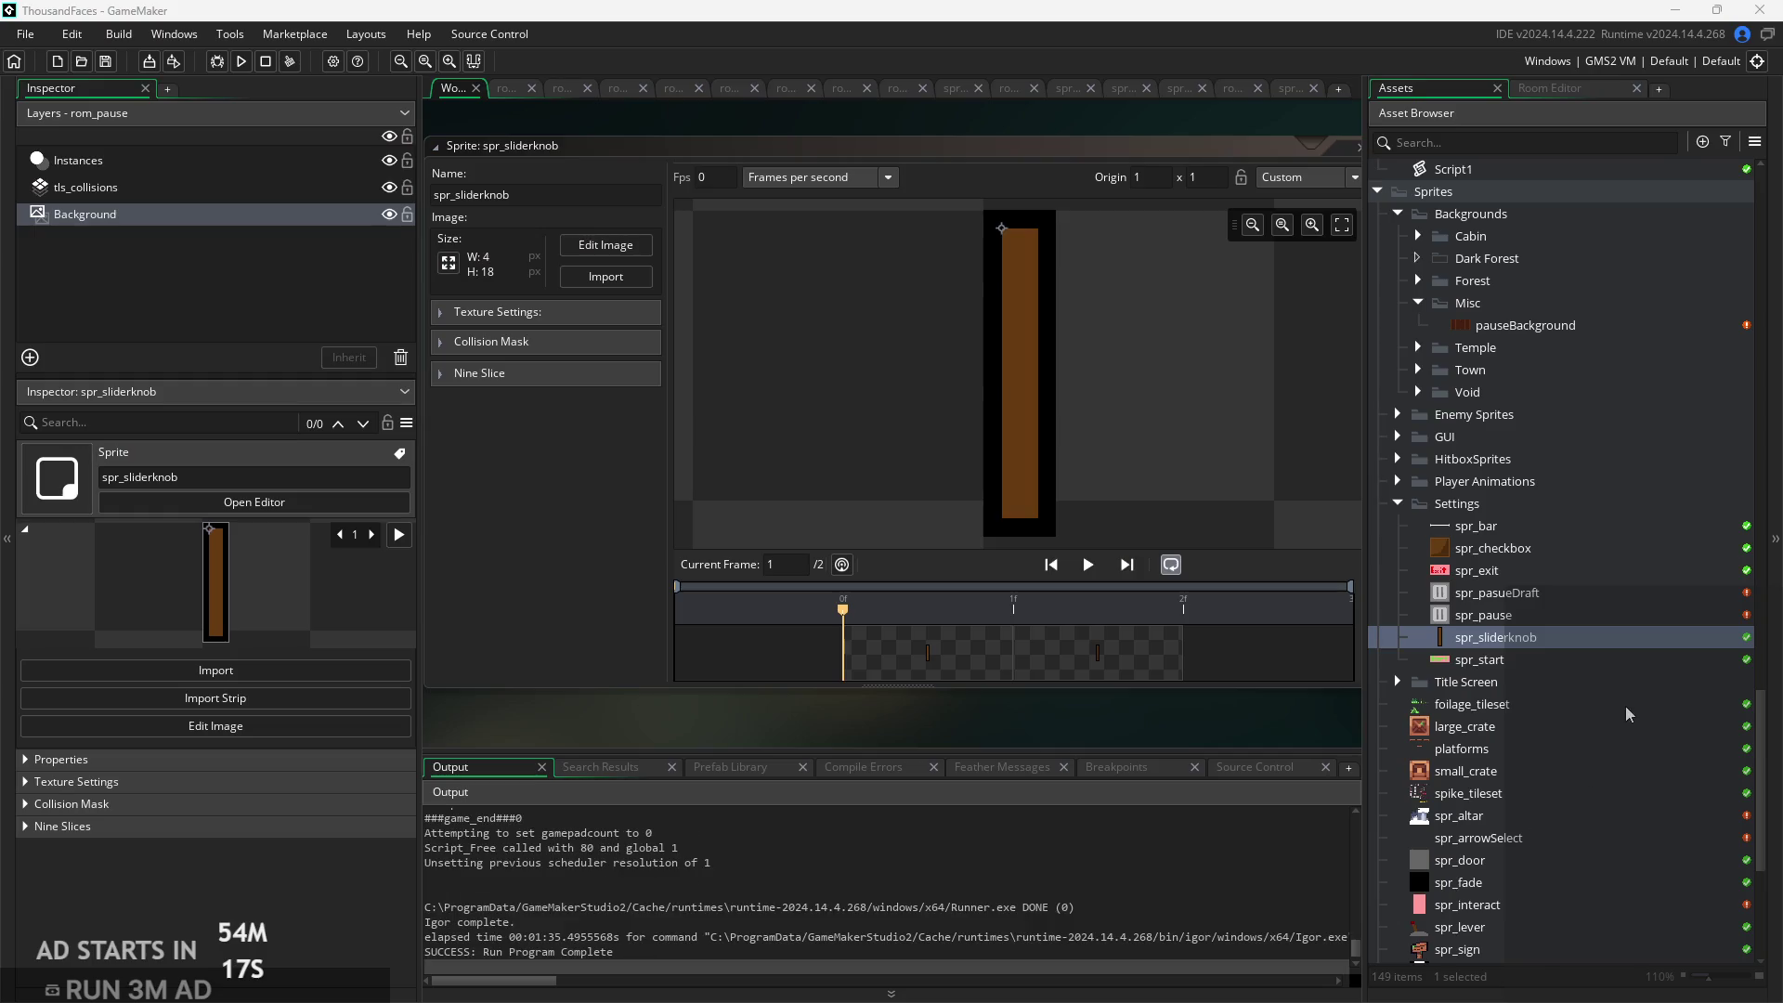
Close the test game and bring the 8 x 24 templeDoor image into the Sprites folder
{"action": "left_click", "coordinate": [1626, 706]}
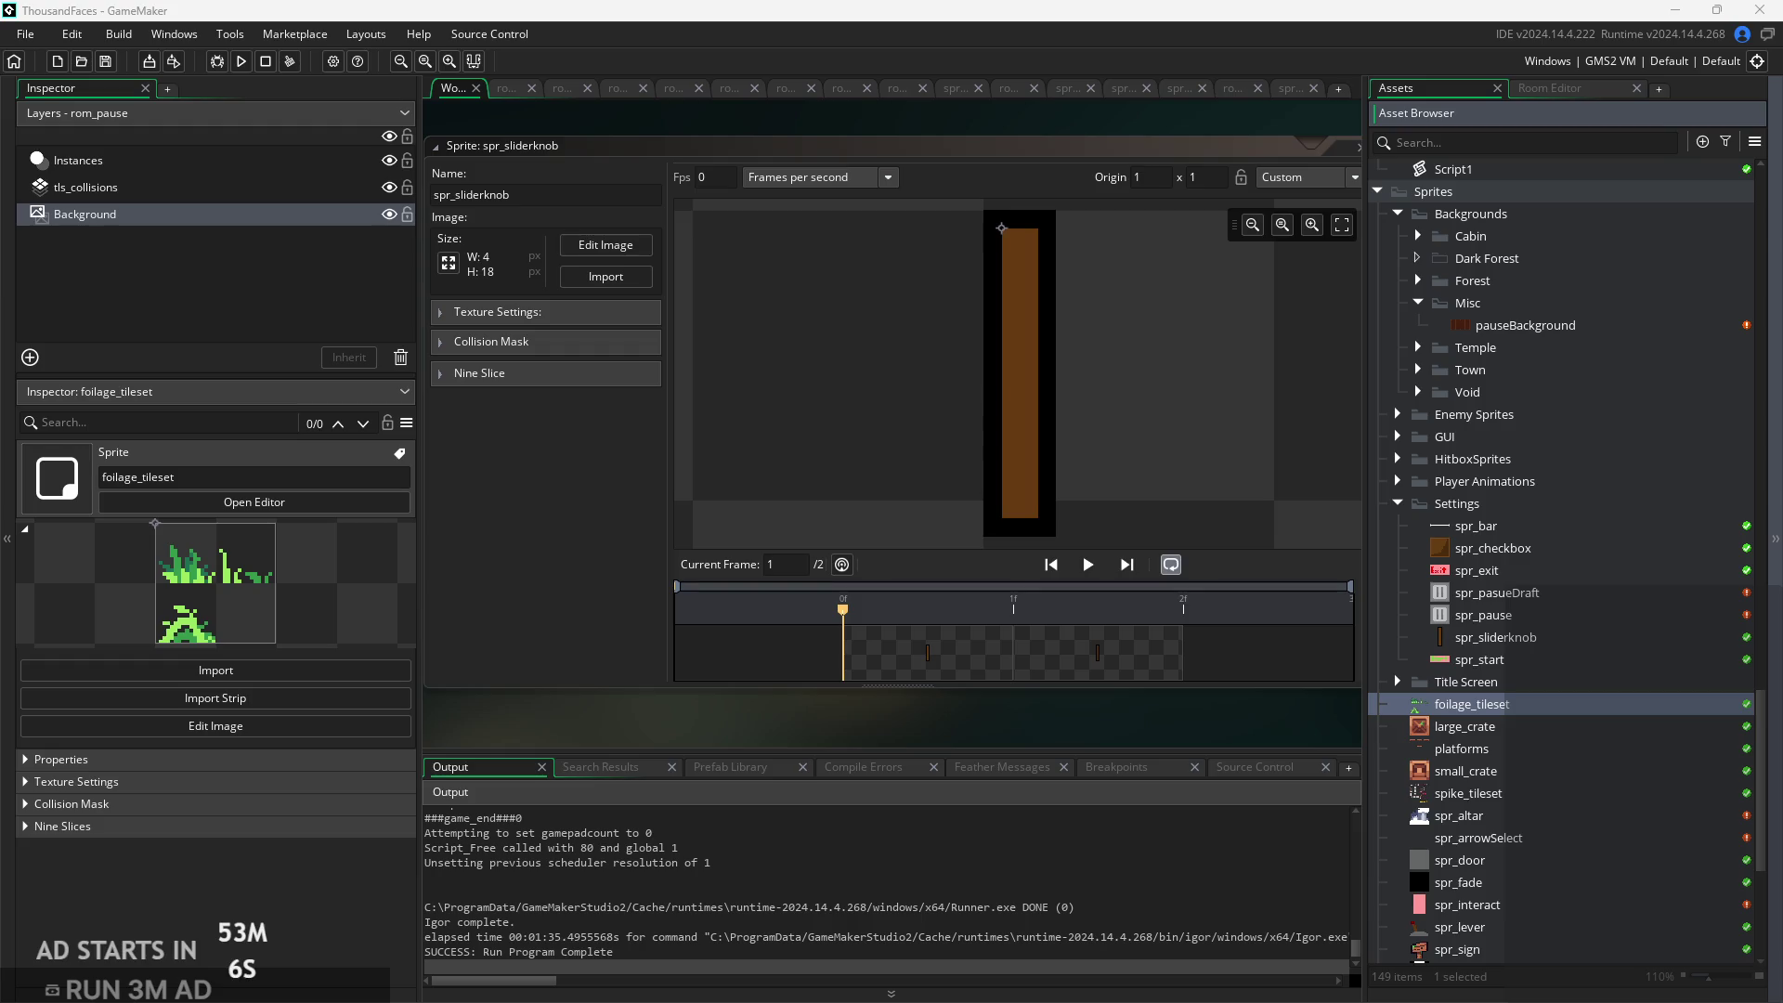
{"action": "mouse_move", "coordinate": [1489, 799]}
{"action": "left_mouse_down"}
{"action": "mouse_move", "coordinate": [1426, 743]}
{"action": "mouse_move", "coordinate": [1487, 720]}
{"action": "mouse_move", "coordinate": [1516, 683]}
{"action": "mouse_move", "coordinate": [1524, 817]}
{"action": "mouse_move", "coordinate": [1514, 604]}
{"action": "mouse_move", "coordinate": [1538, 797]}
{"action": "left_mouse_up"}
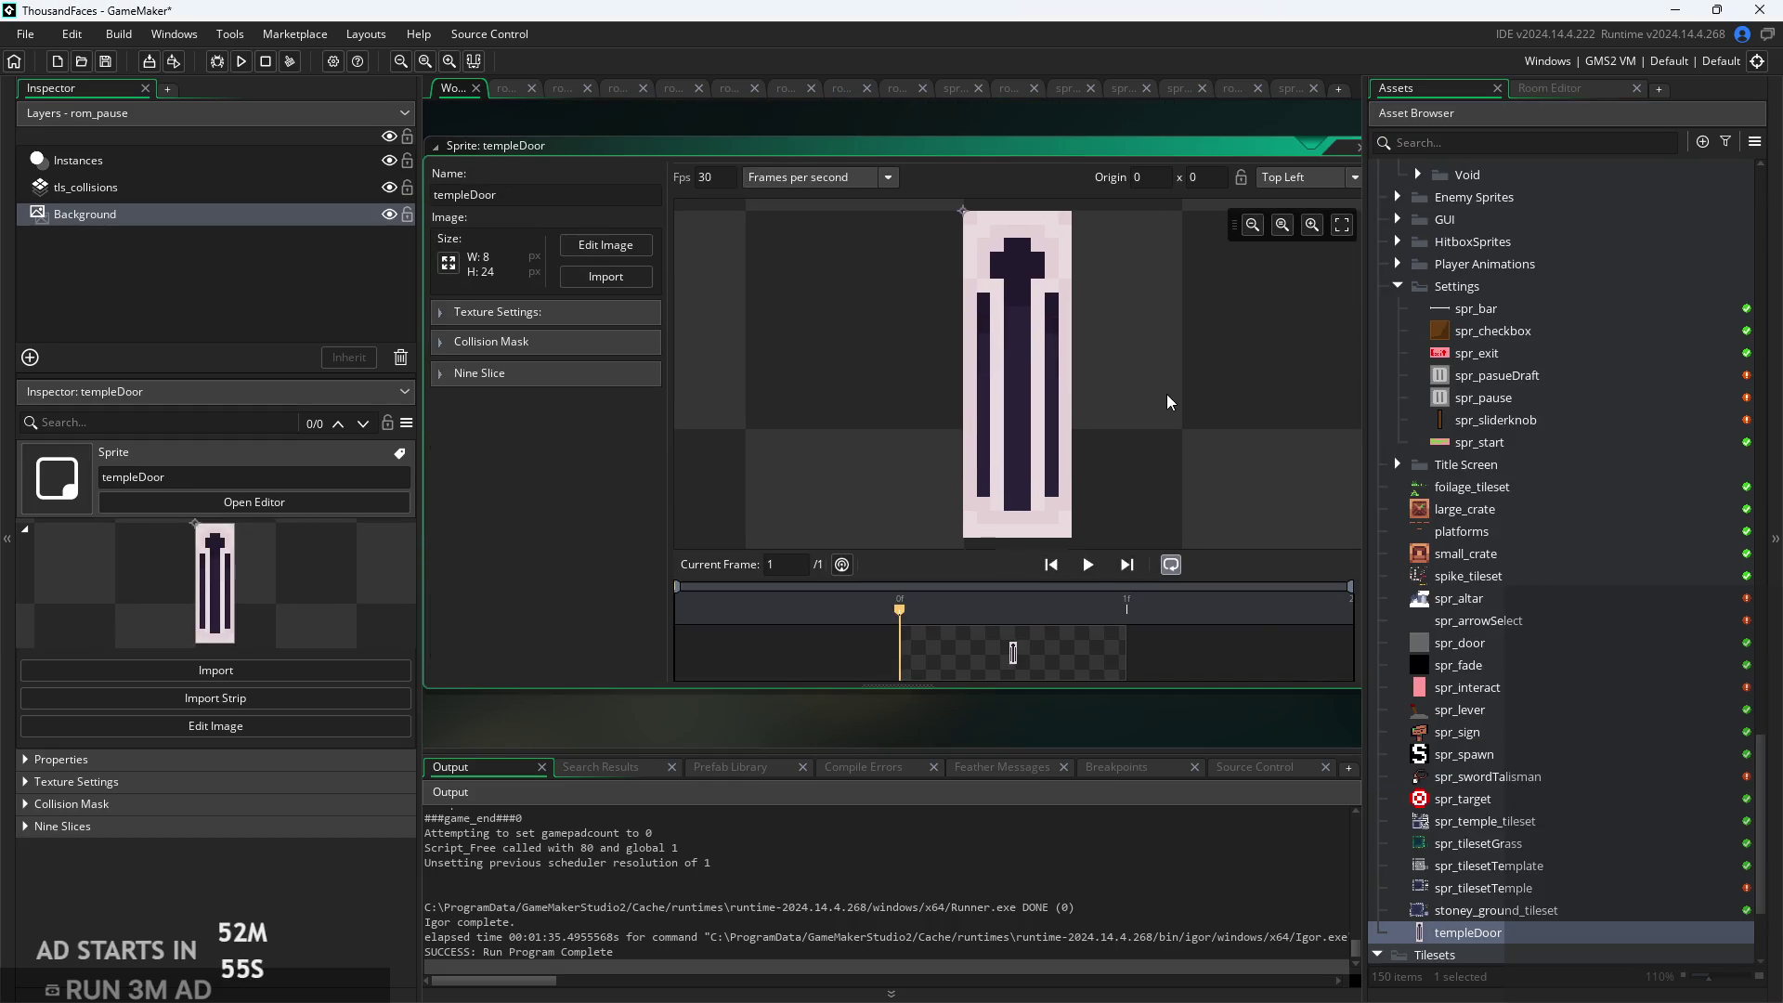
Open templeDoor's image editor and rectangle-select the top-left block and middle rows 8 to 14
{"action": "scroll", "coordinate": [1168, 402], "scroll_direction": "down", "scroll_amount": 2}
{"action": "scroll", "coordinate": [1155, 405], "scroll_direction": "up", "scroll_amount": 2}
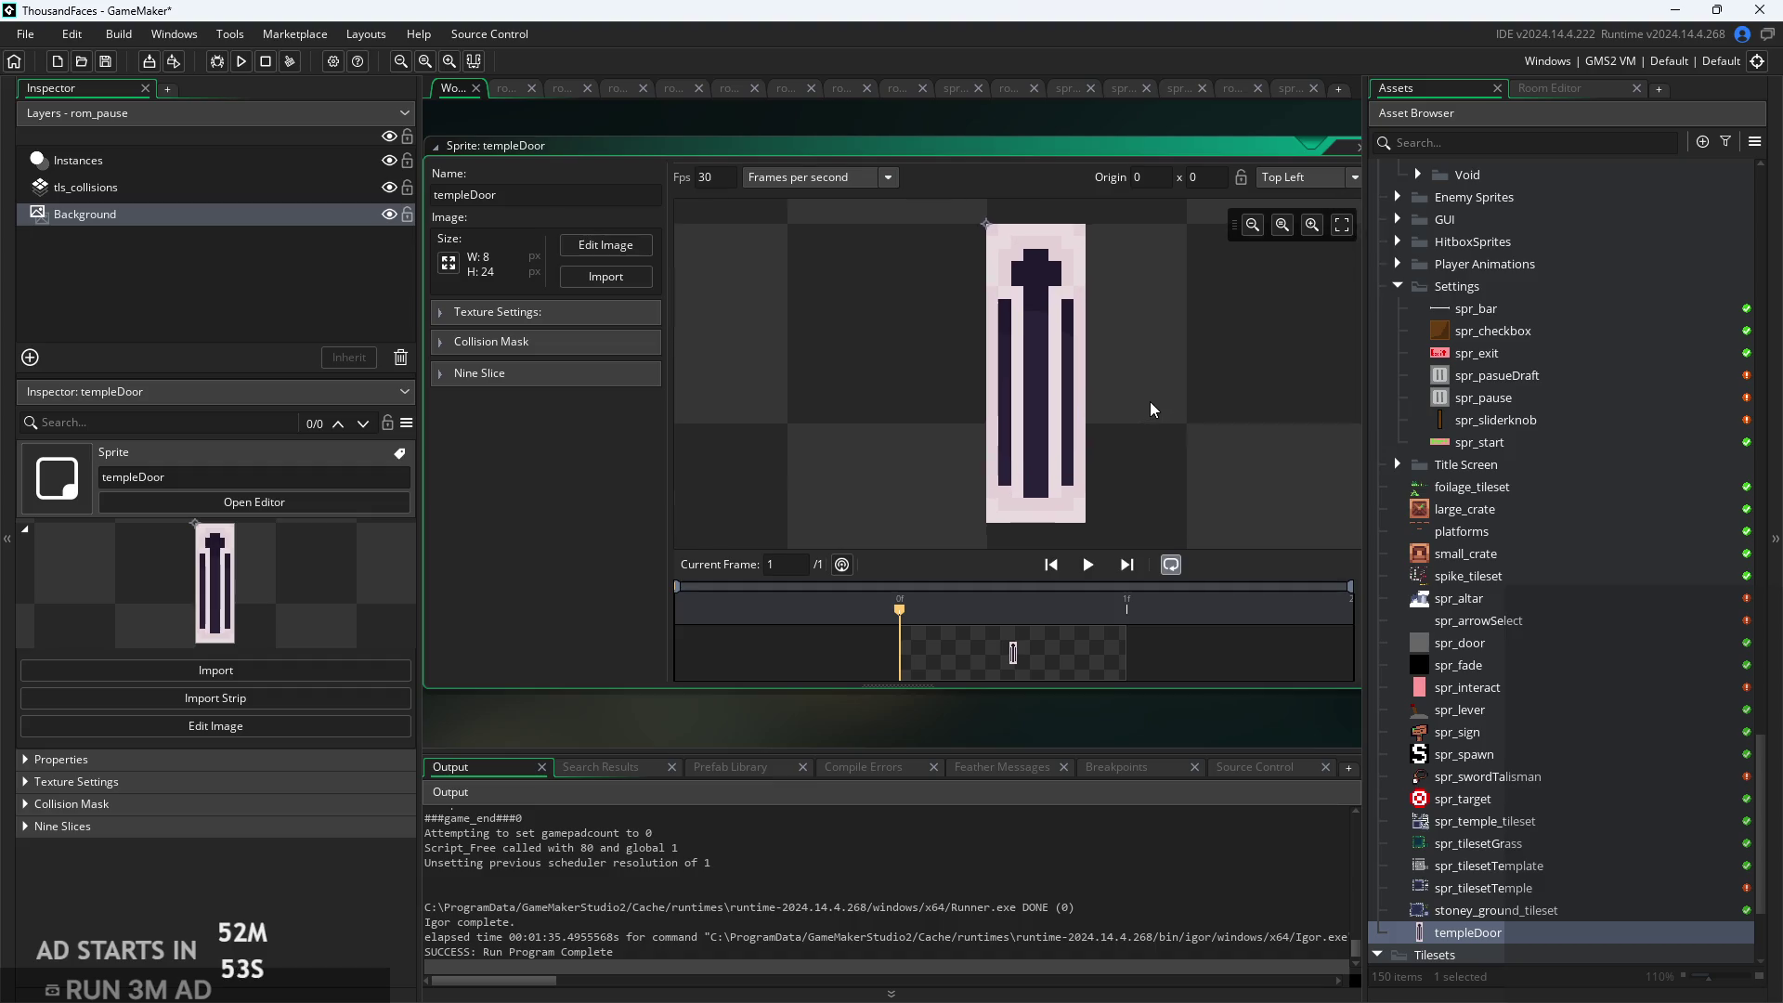
{"action": "left_click", "coordinate": [597, 247]}
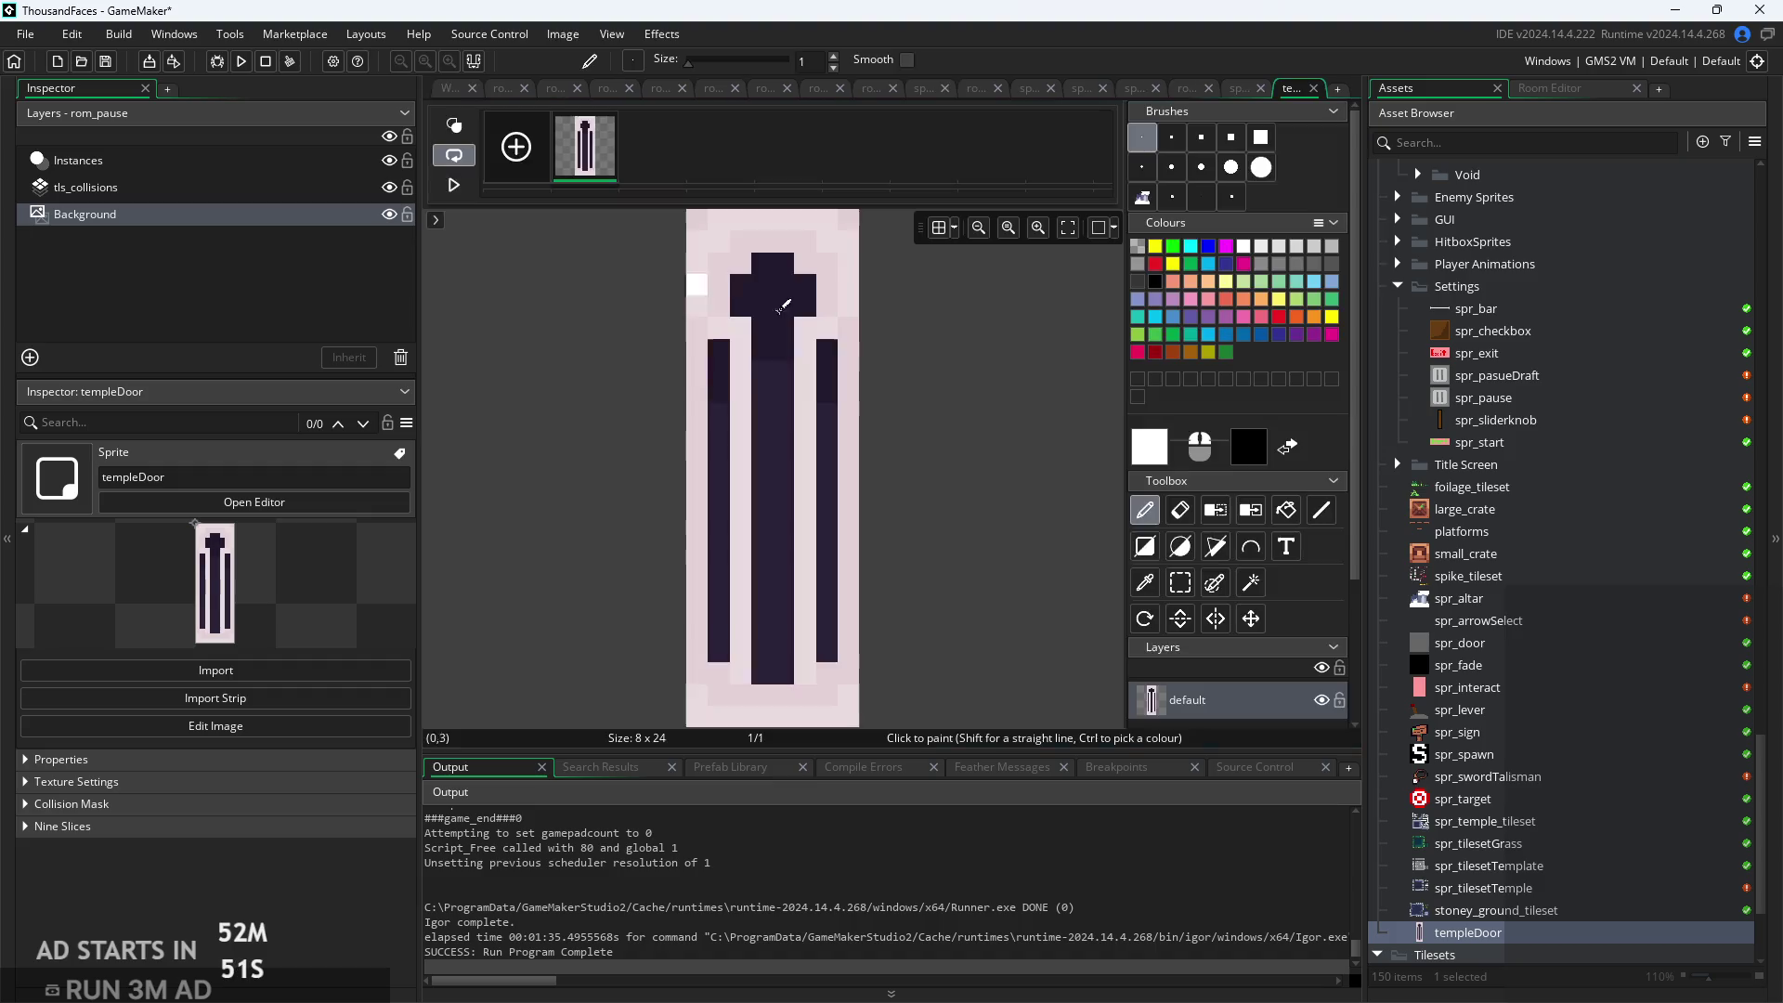
{"action": "left_click", "coordinate": [1179, 586]}
{"action": "scroll", "coordinate": [933, 471], "scroll_direction": "down", "scroll_amount": 1}
{"action": "left_click_drag", "start_coordinate": [721, 246], "coordinate": [863, 388]}
{"action": "mouse_move", "coordinate": [752, 407]}
{"action": "left_mouse_down"}
{"action": "mouse_move", "coordinate": [808, 452]}
{"action": "mouse_move", "coordinate": [859, 535]}
{"action": "left_mouse_up"}
Sample colours with the picker, then switch to Pencil and Rectangle Select to clear the selection
{"action": "scroll", "coordinate": [905, 541], "scroll_direction": "up", "scroll_amount": 1}
{"action": "scroll", "coordinate": [905, 541], "scroll_direction": "up", "scroll_amount": 1}
{"action": "scroll", "coordinate": [622, 439], "scroll_direction": "up", "scroll_amount": 2}
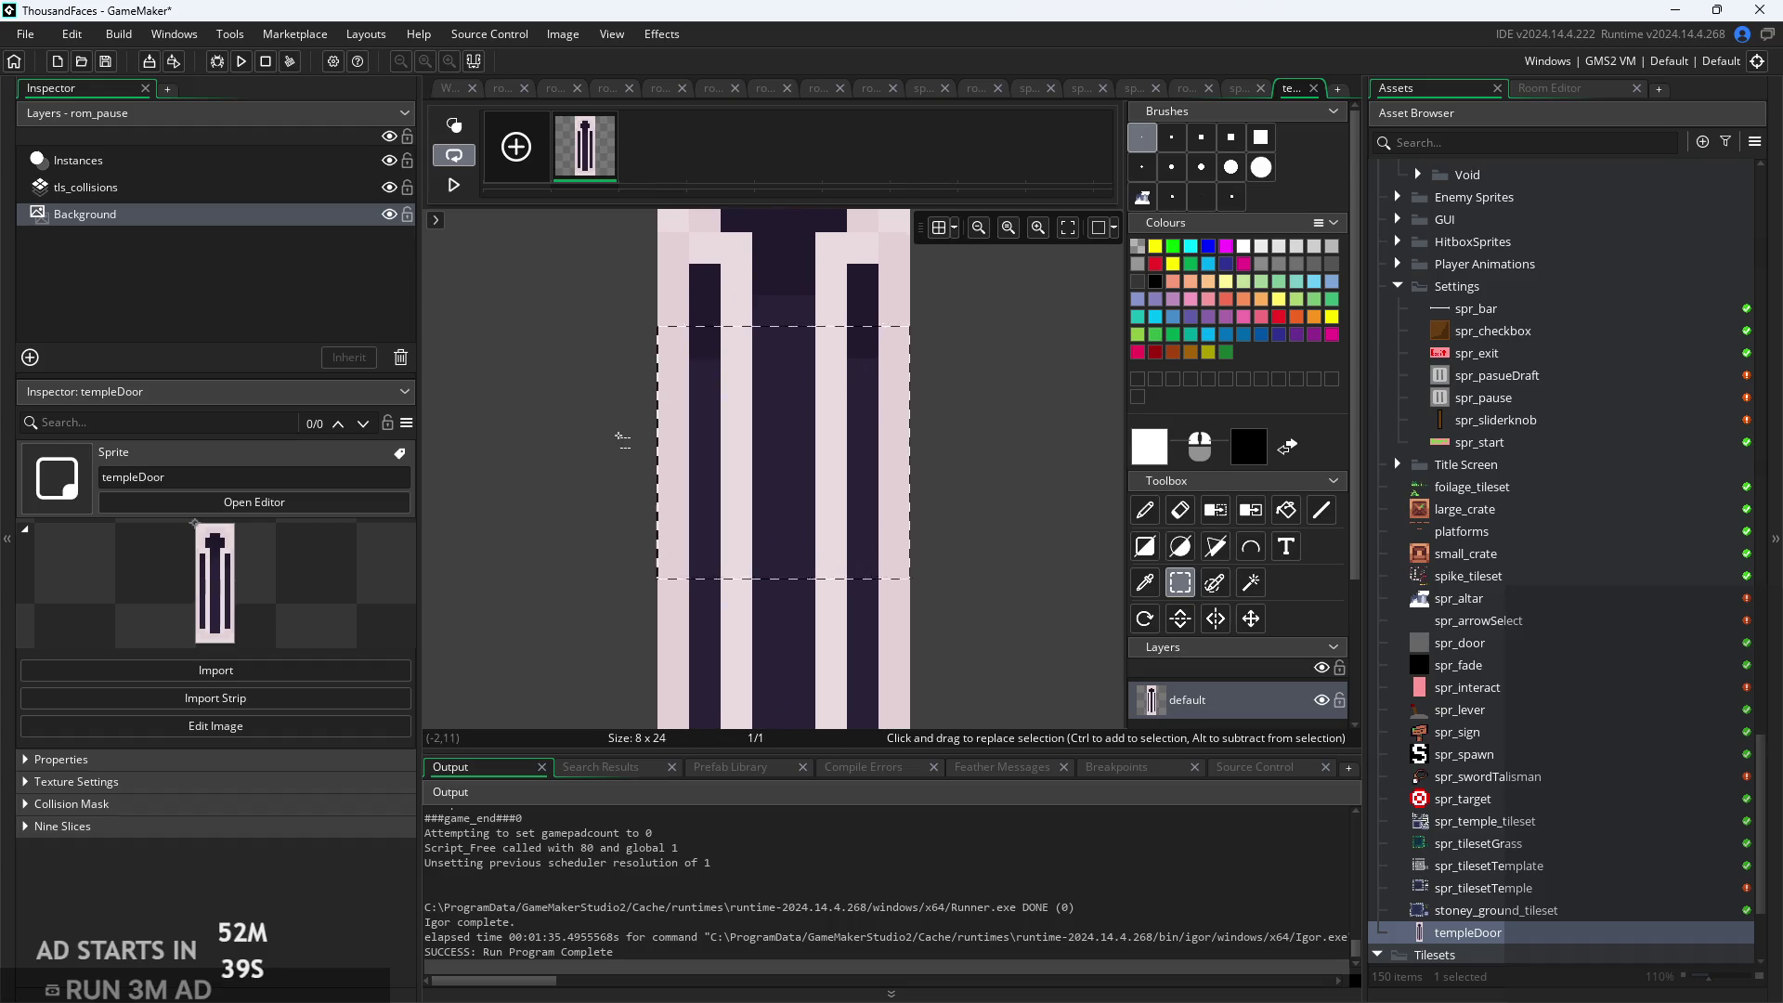
{"action": "left_click", "coordinate": [1144, 583]}
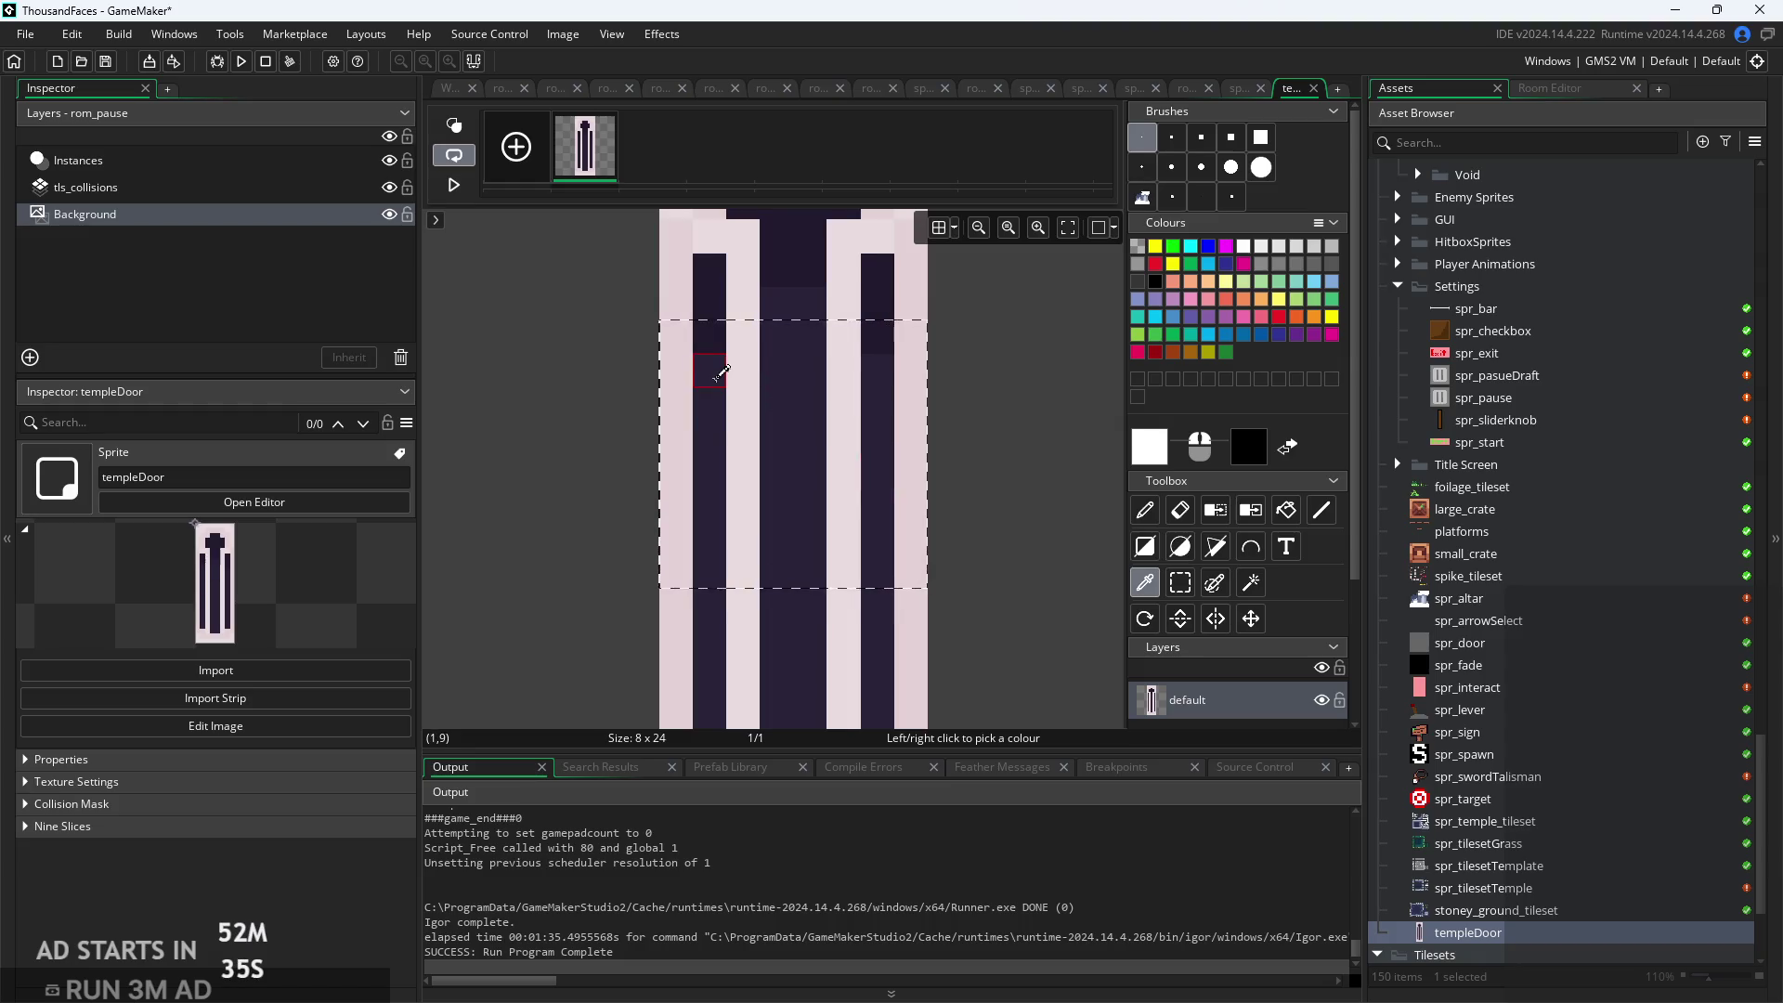
{"action": "scroll", "coordinate": [723, 372], "scroll_direction": "down", "scroll_amount": 1}
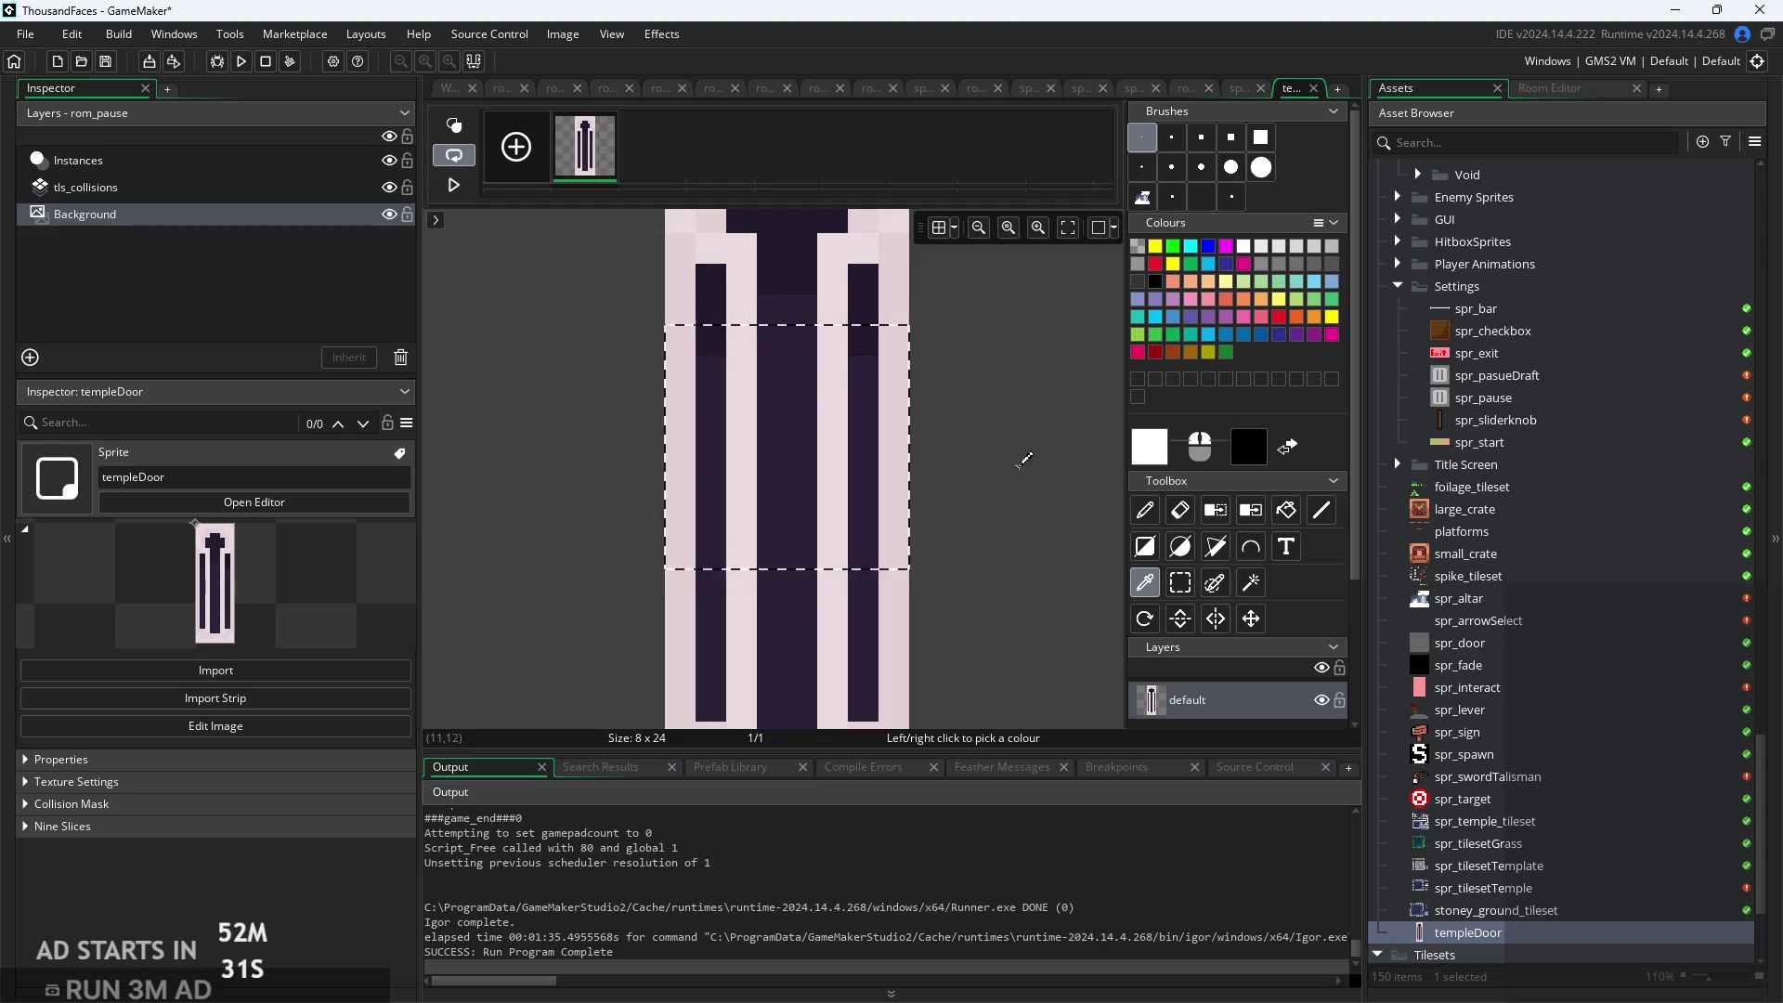
{"action": "scroll", "coordinate": [1021, 462], "scroll_direction": "down", "scroll_amount": 1}
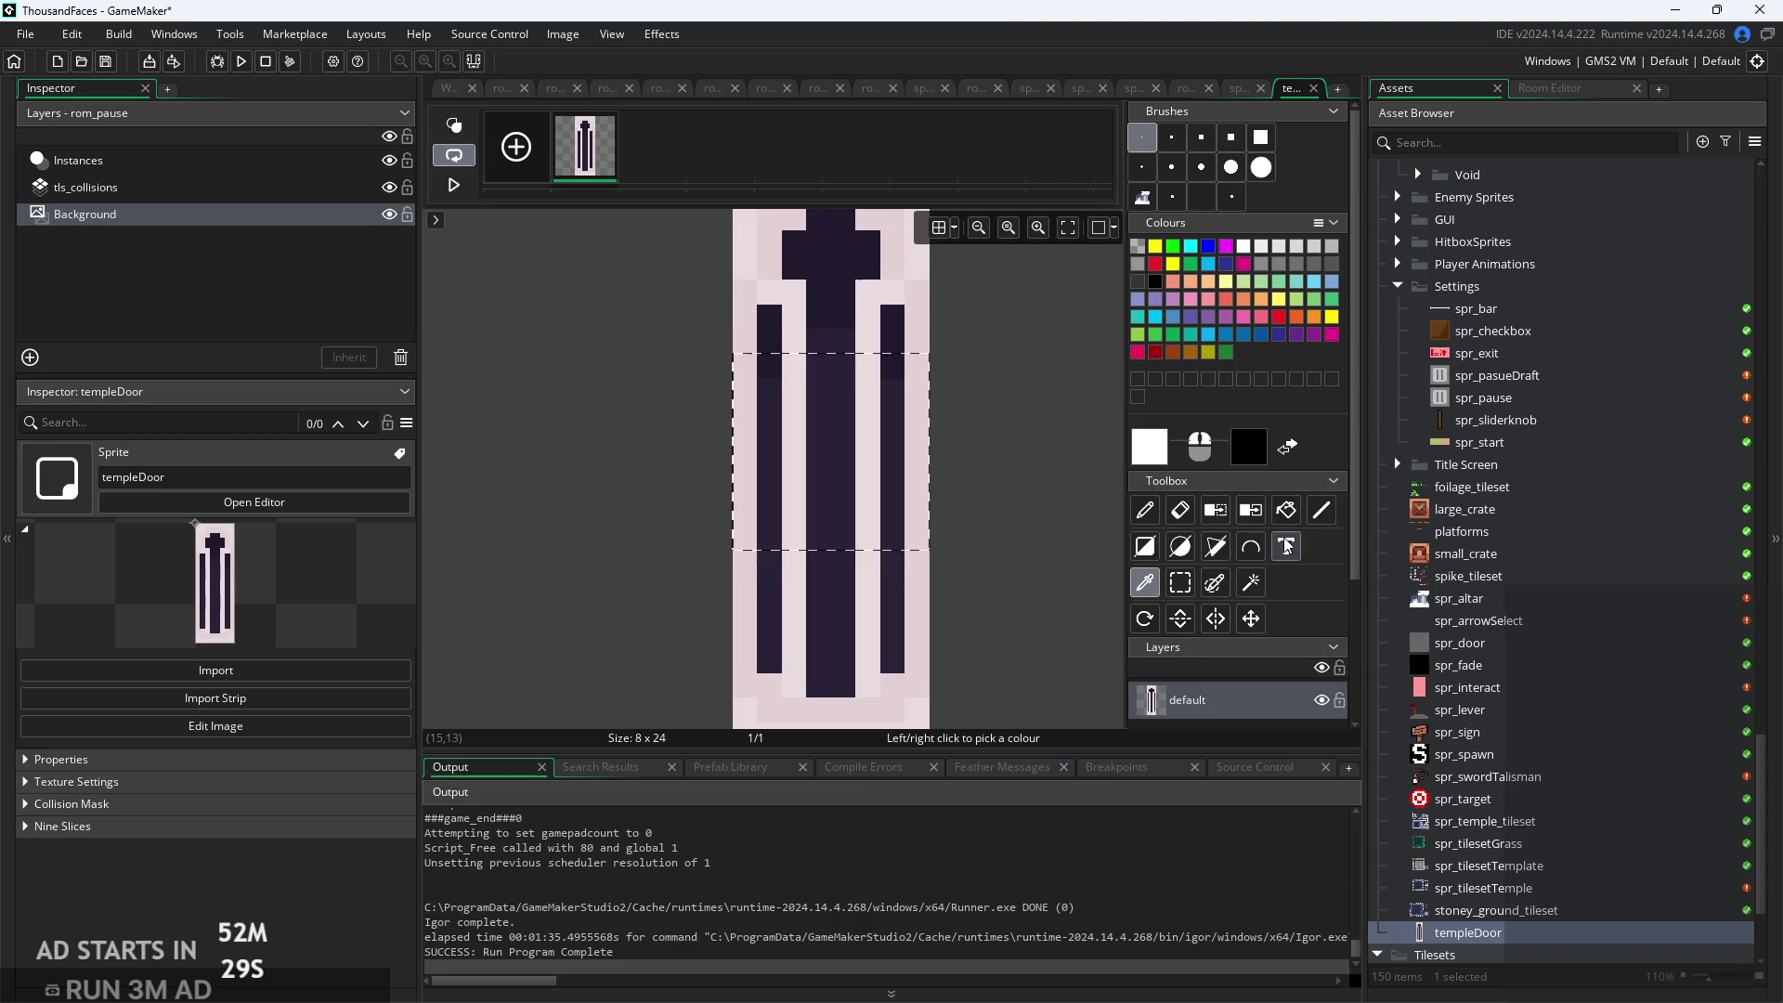
{"action": "left_click", "coordinate": [1145, 510]}
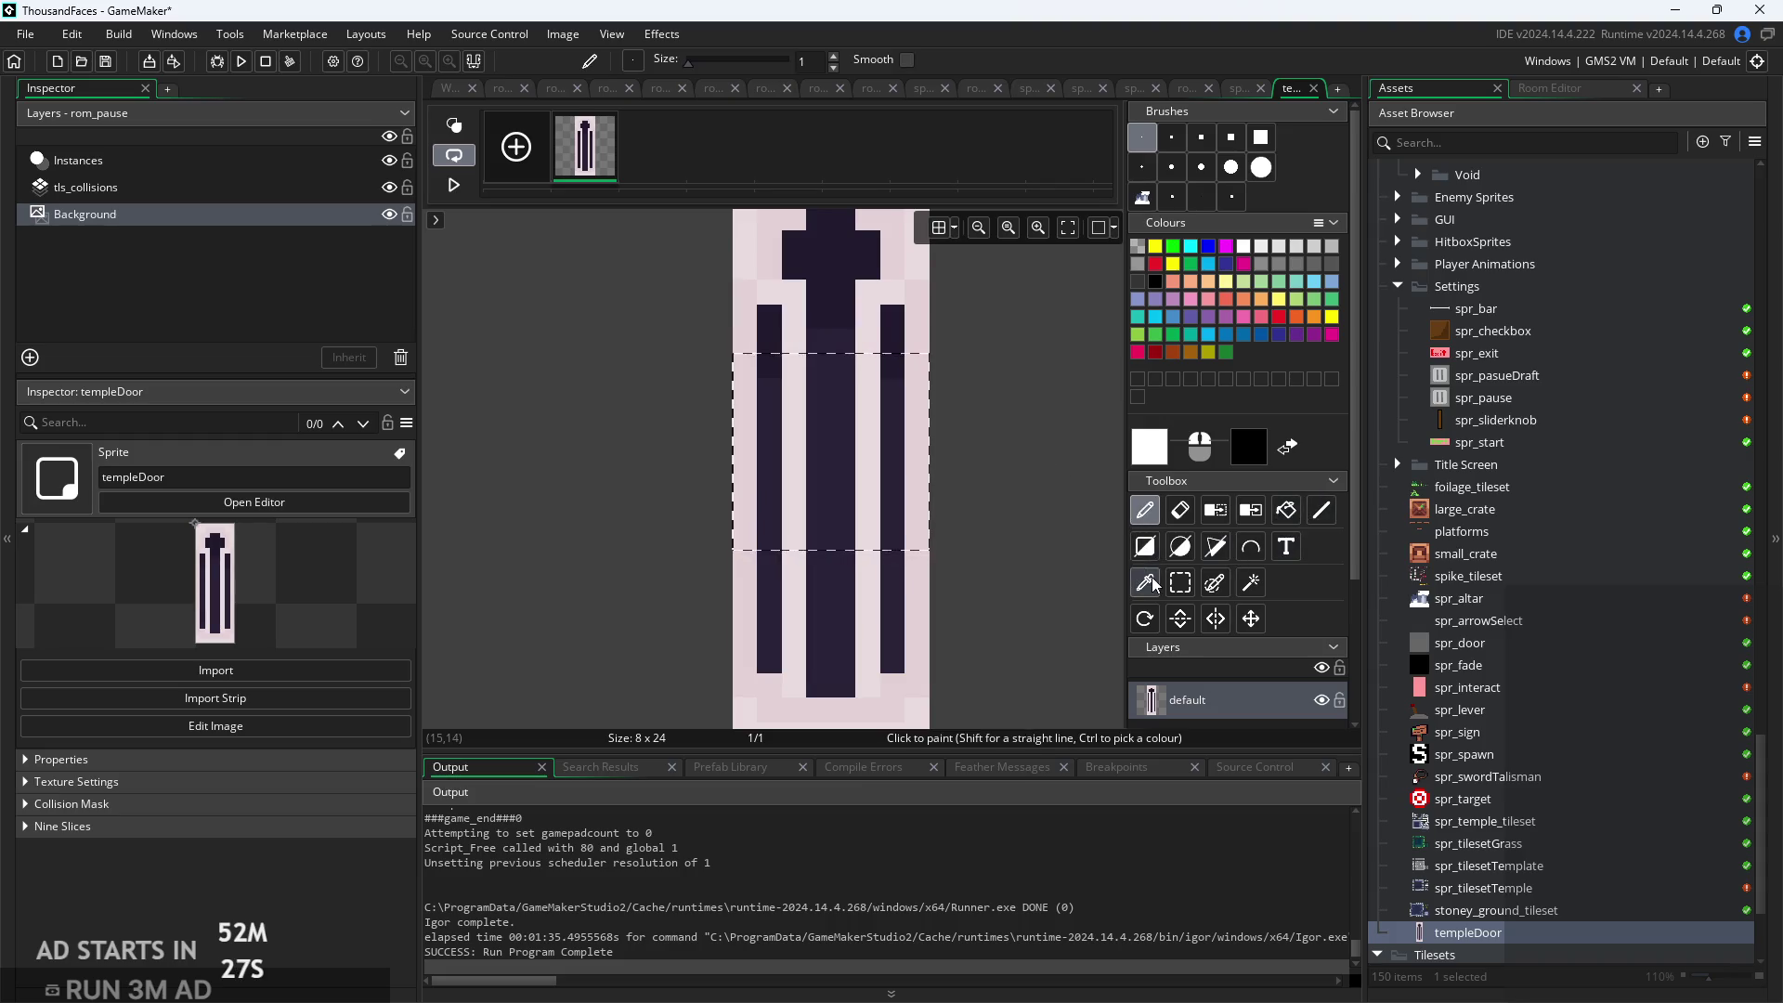
{"action": "left_click", "coordinate": [1180, 583]}
{"action": "left_click", "coordinate": [992, 497]}
Select stoney_ground_tileset and then spr_tilesetTemple in the Asset Browser
{"action": "scroll", "coordinate": [992, 496], "scroll_direction": "down", "scroll_amount": 1}
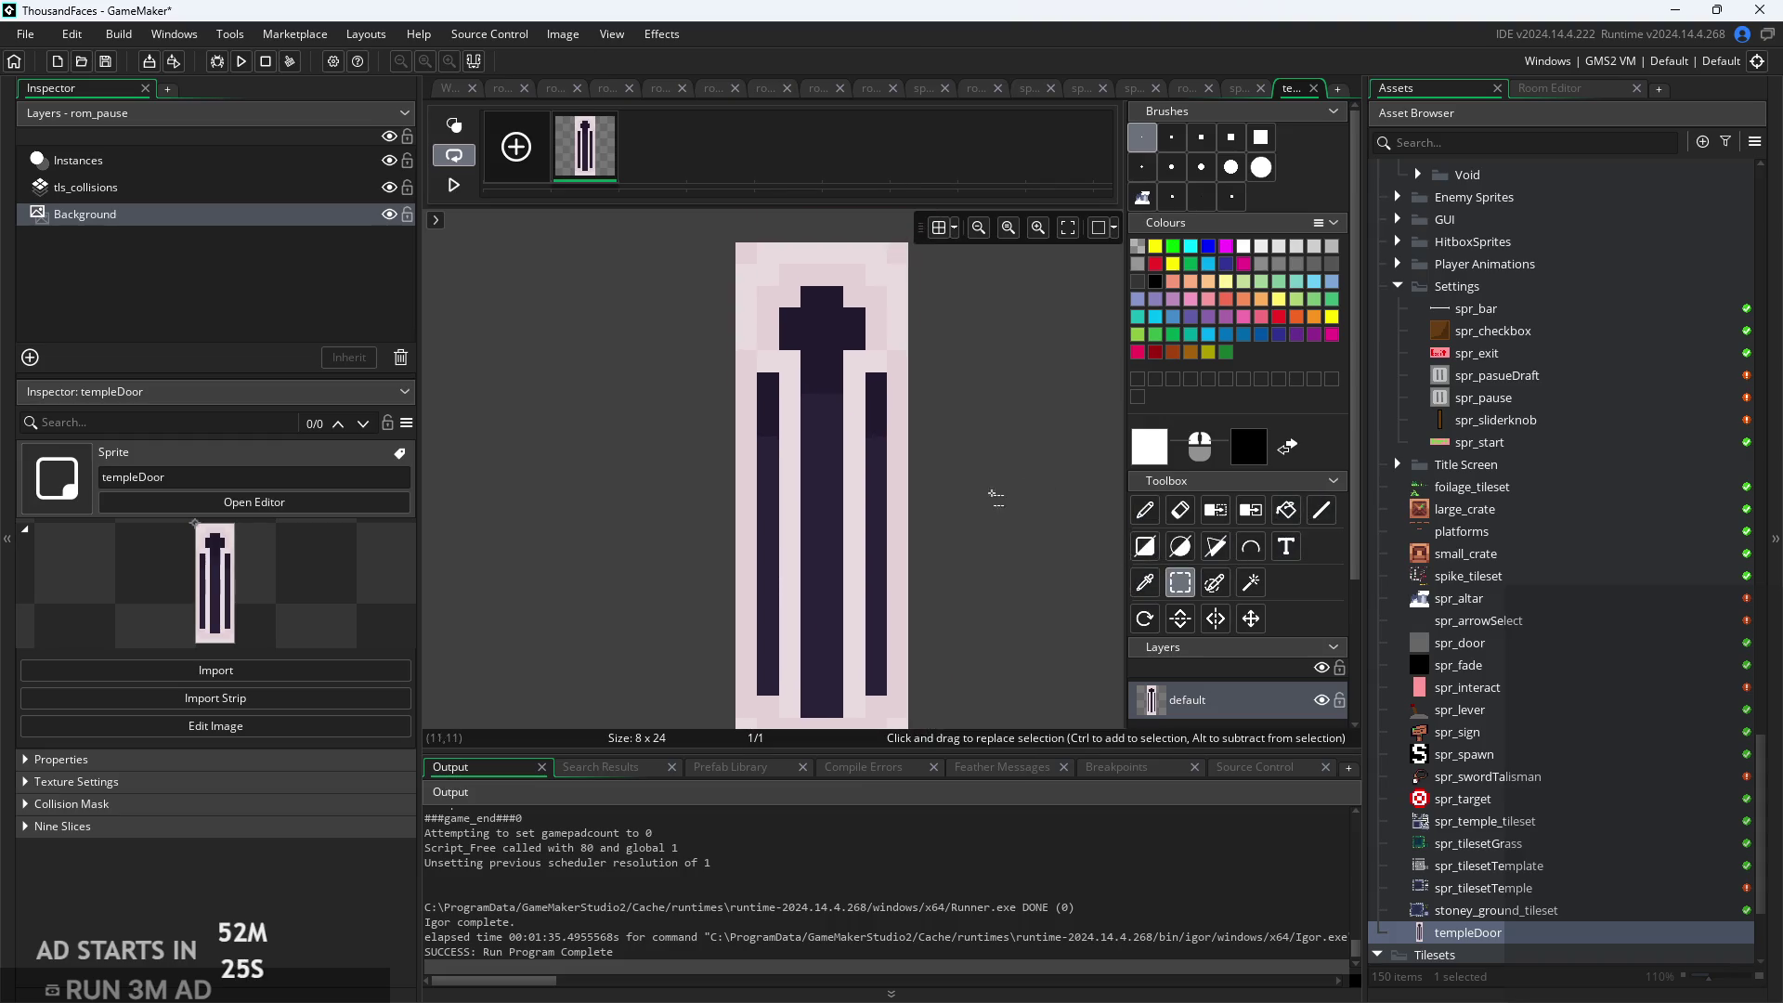
{"action": "scroll", "coordinate": [1542, 810], "scroll_direction": "down", "scroll_amount": 3}
{"action": "left_click", "coordinate": [1495, 799]}
{"action": "left_click", "coordinate": [1493, 783]}
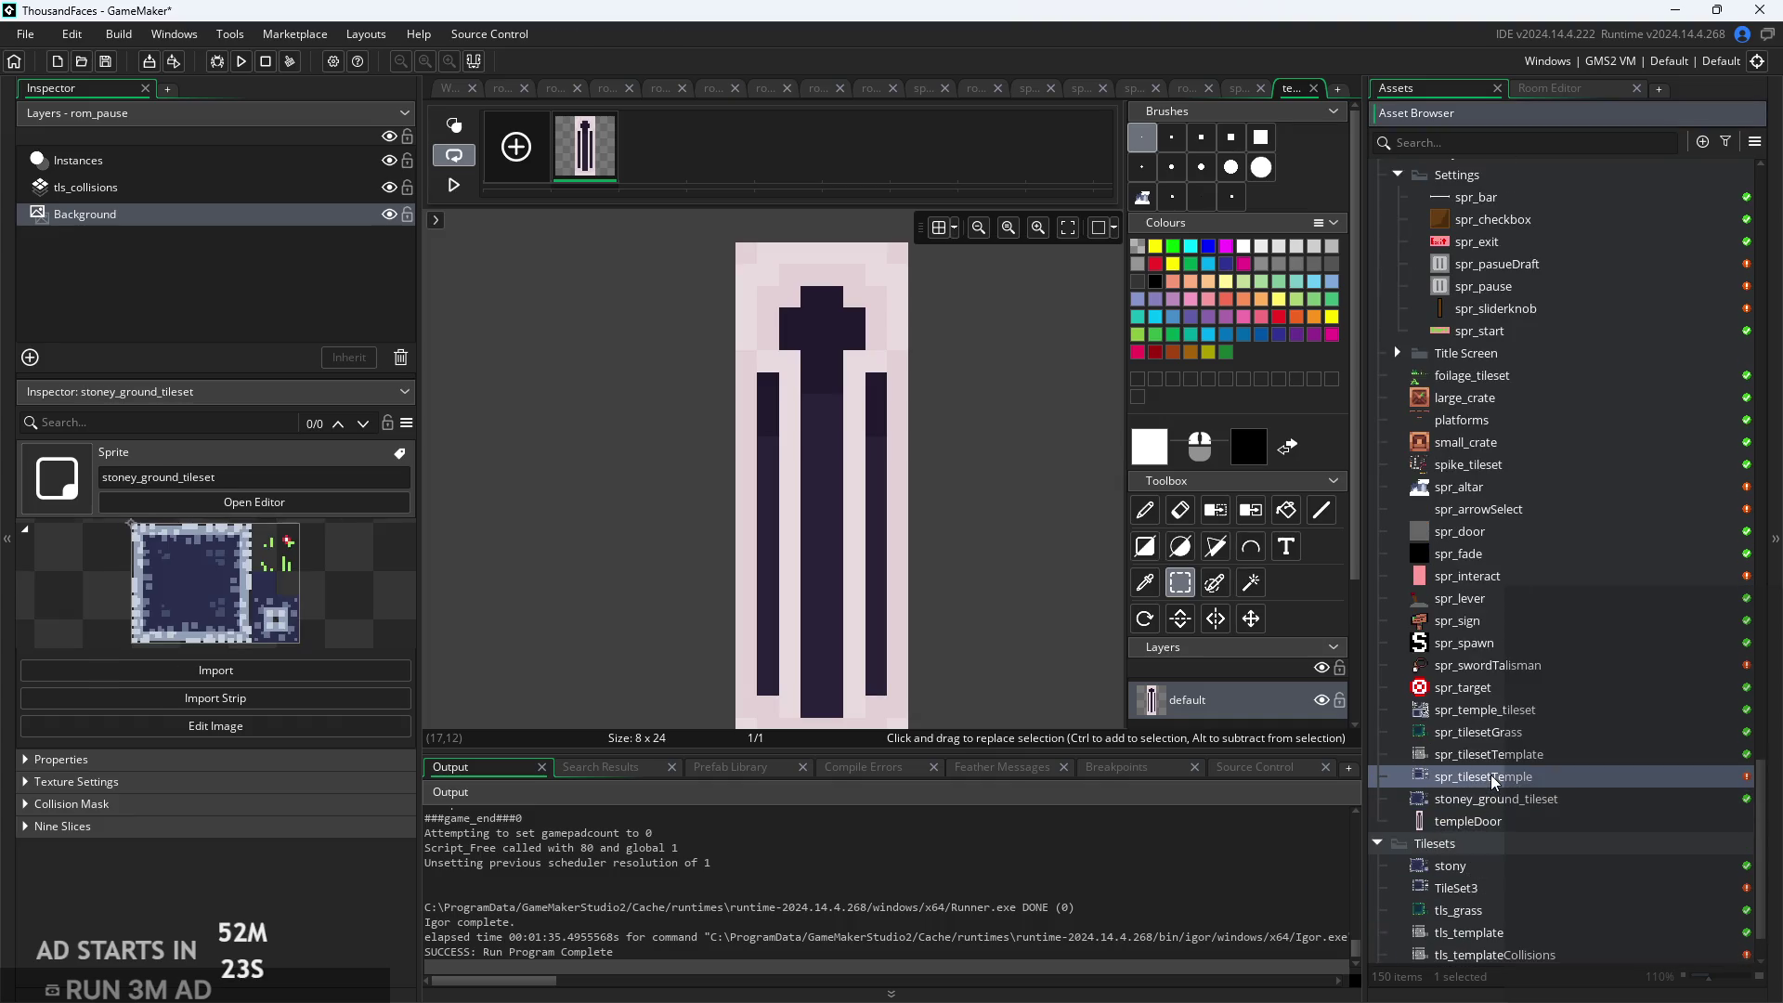
Open the templeDoor image for pixel editing with the Colour Picker selected
{"action": "double_click", "coordinate": [1494, 783]}
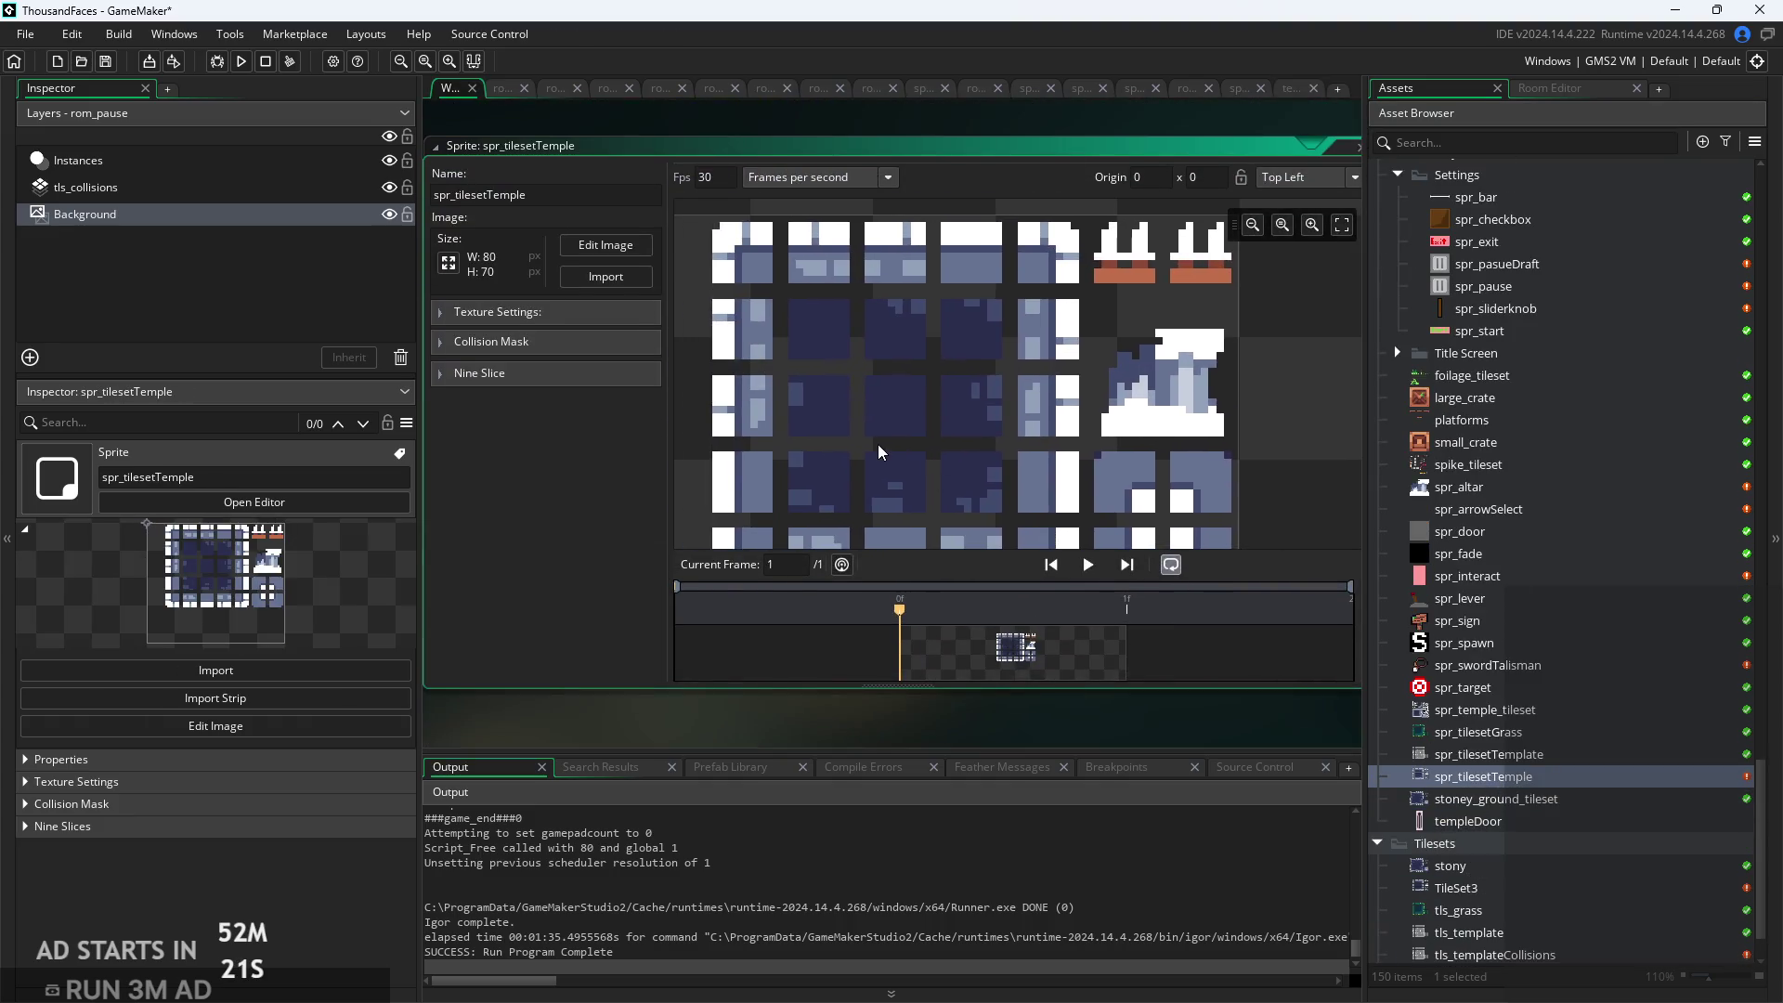
{"action": "scroll", "coordinate": [878, 447], "scroll_direction": "up", "scroll_amount": 2}
{"action": "double_click", "coordinate": [1467, 821]}
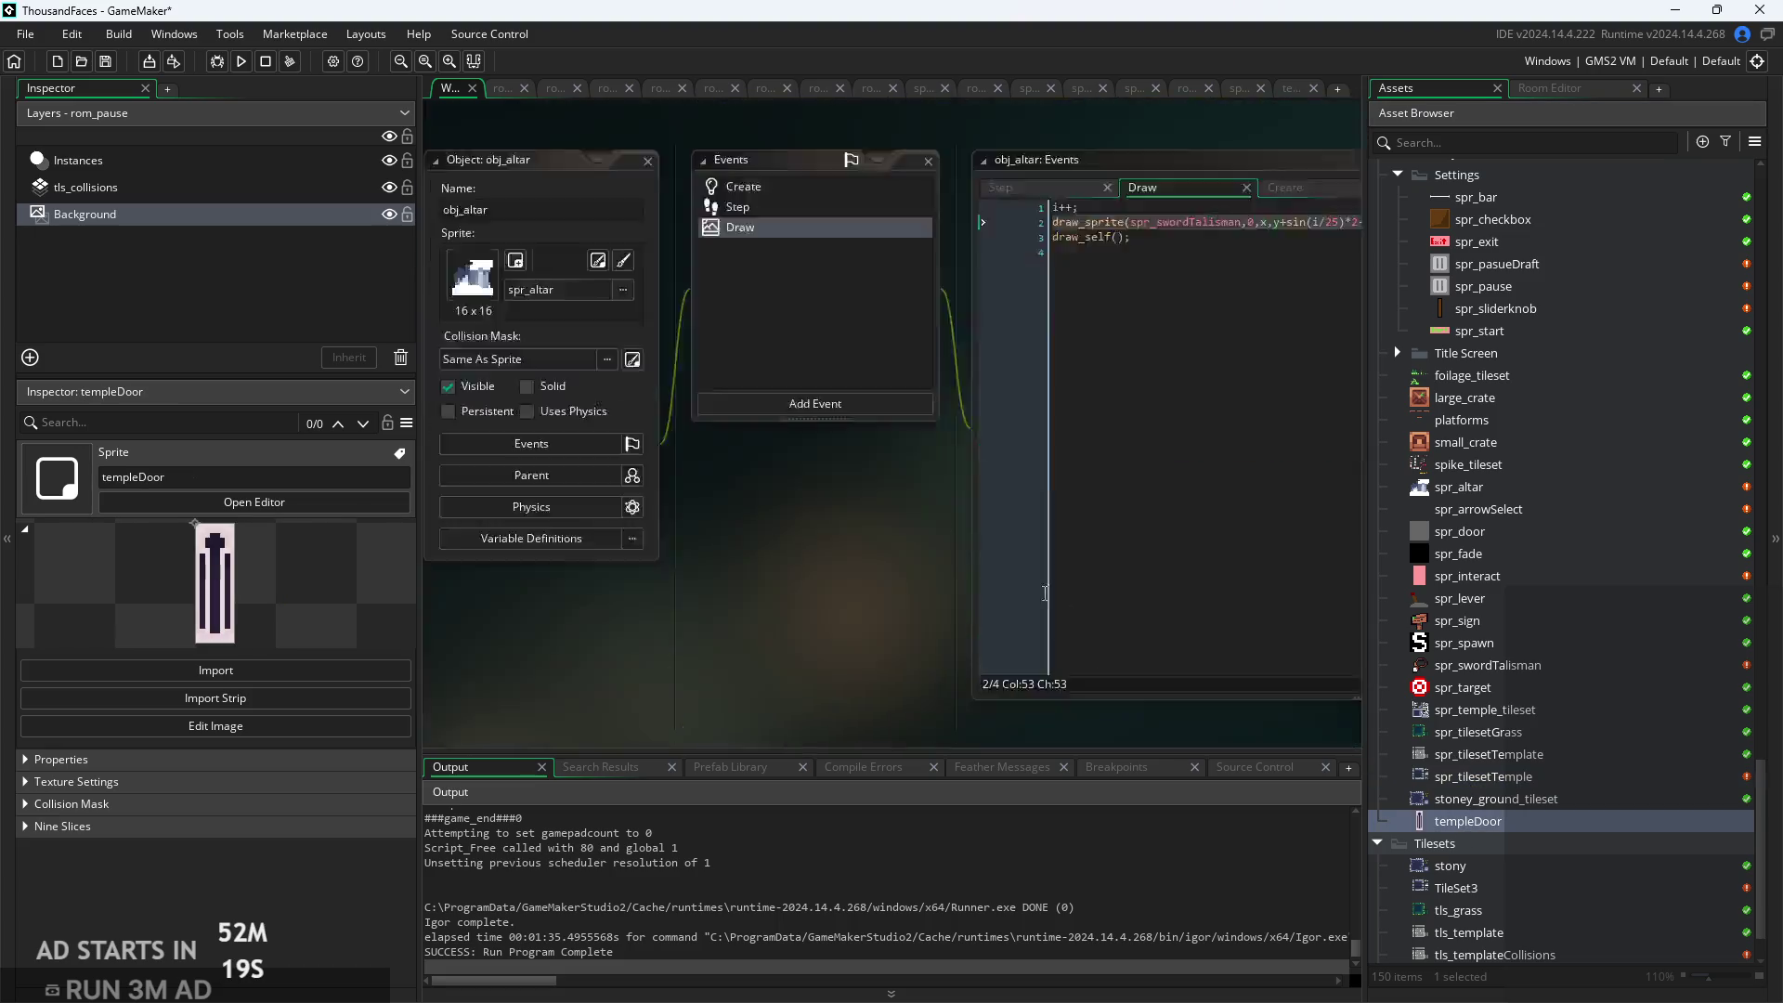
{"action": "scroll", "coordinate": [1022, 403], "scroll_direction": "up", "scroll_amount": 2}
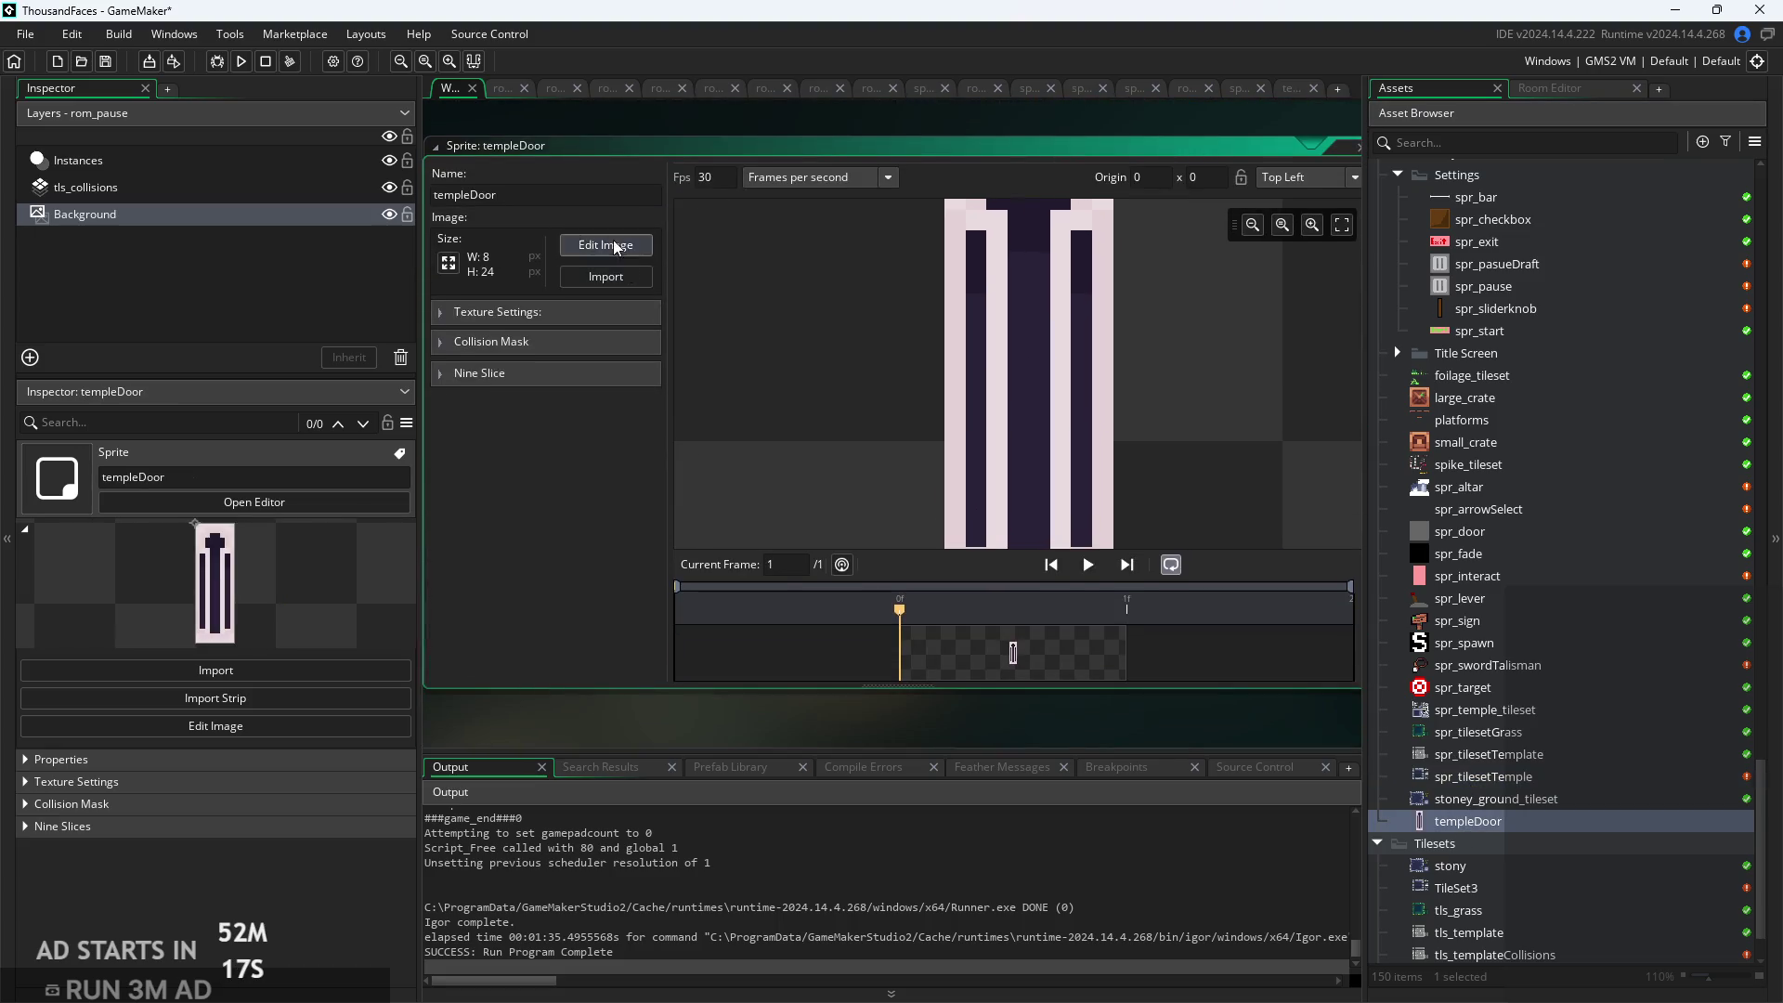
{"action": "left_click", "coordinate": [606, 245]}
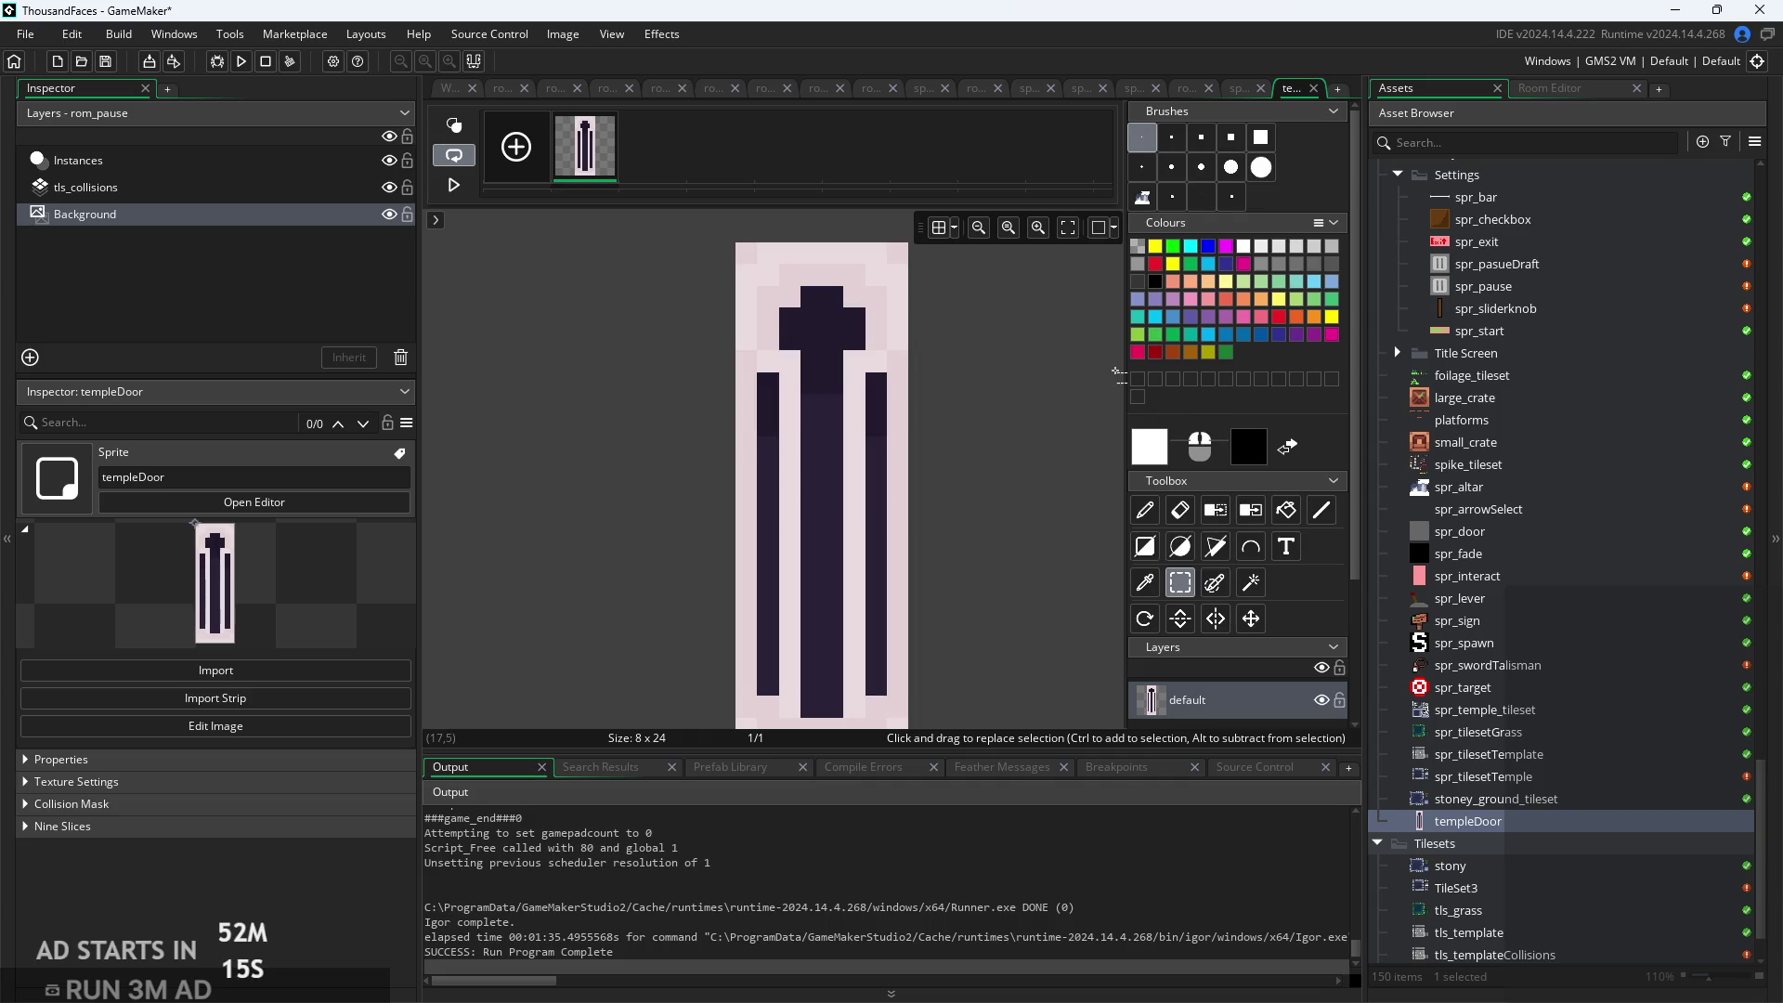
{"action": "left_click", "coordinate": [1146, 583]}
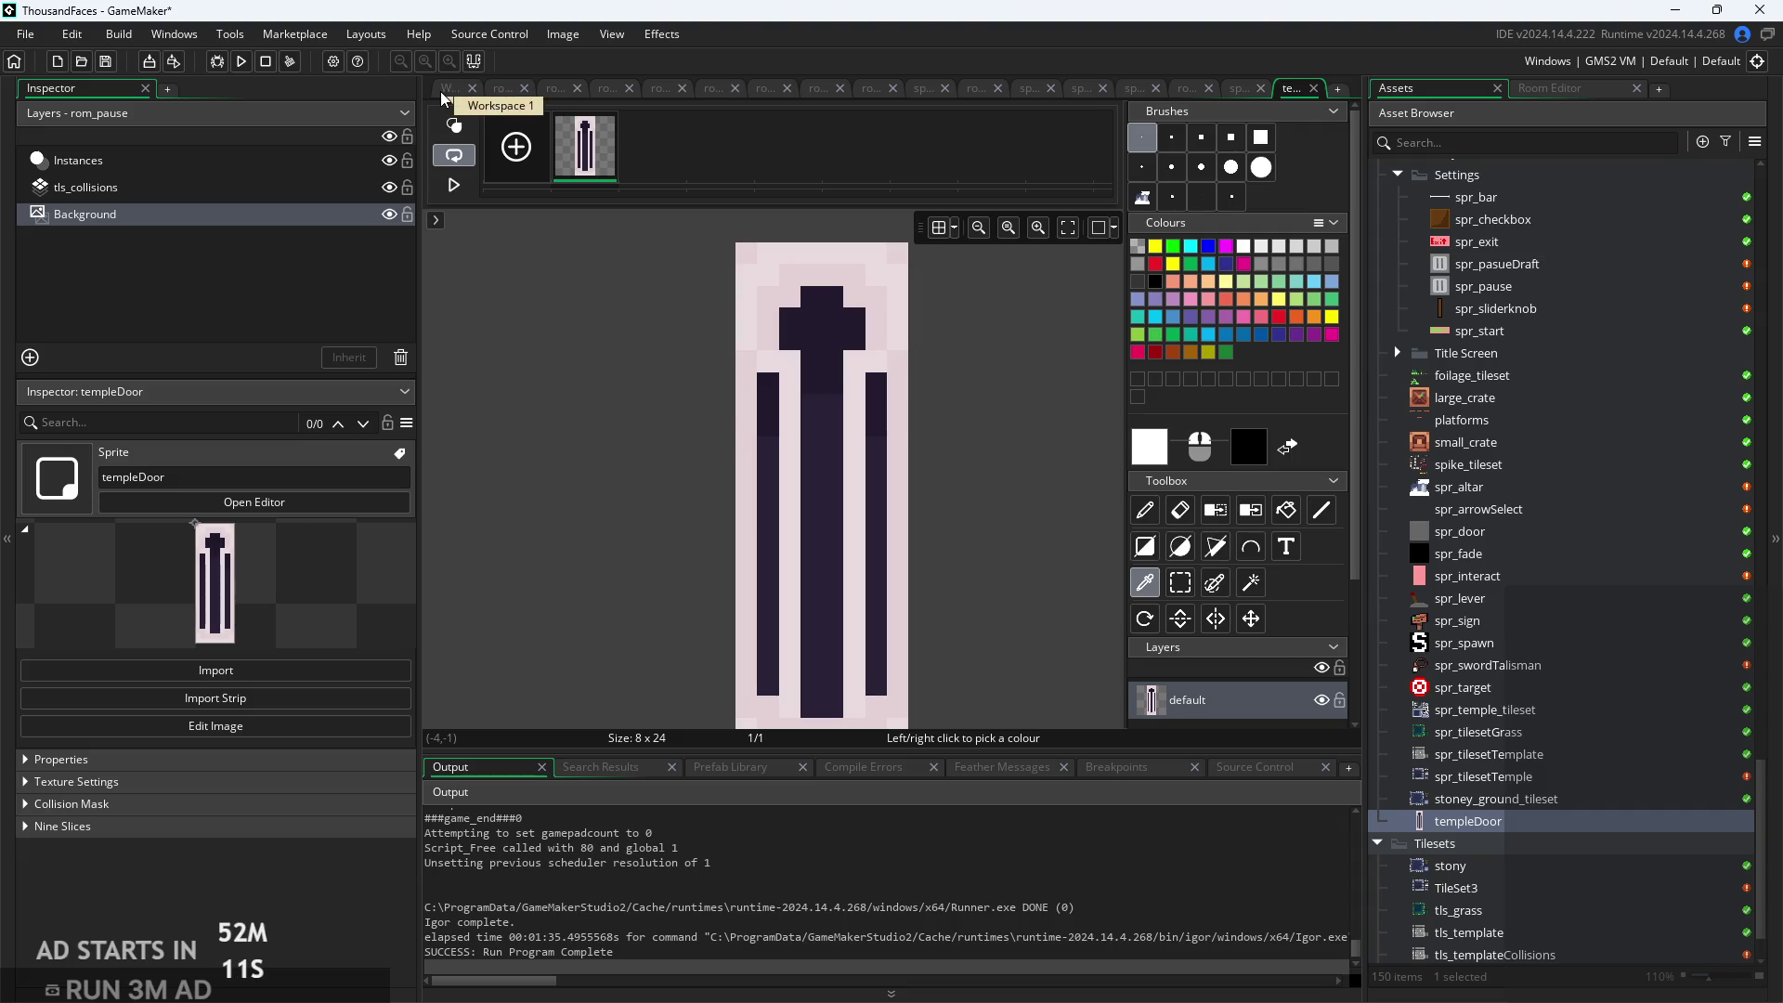
Sample spr_tilesetTemple's dark navy as primary and lighter slate blue as secondary colour
{"action": "double_click", "coordinate": [1485, 780]}
{"action": "left_click", "coordinate": [599, 246]}
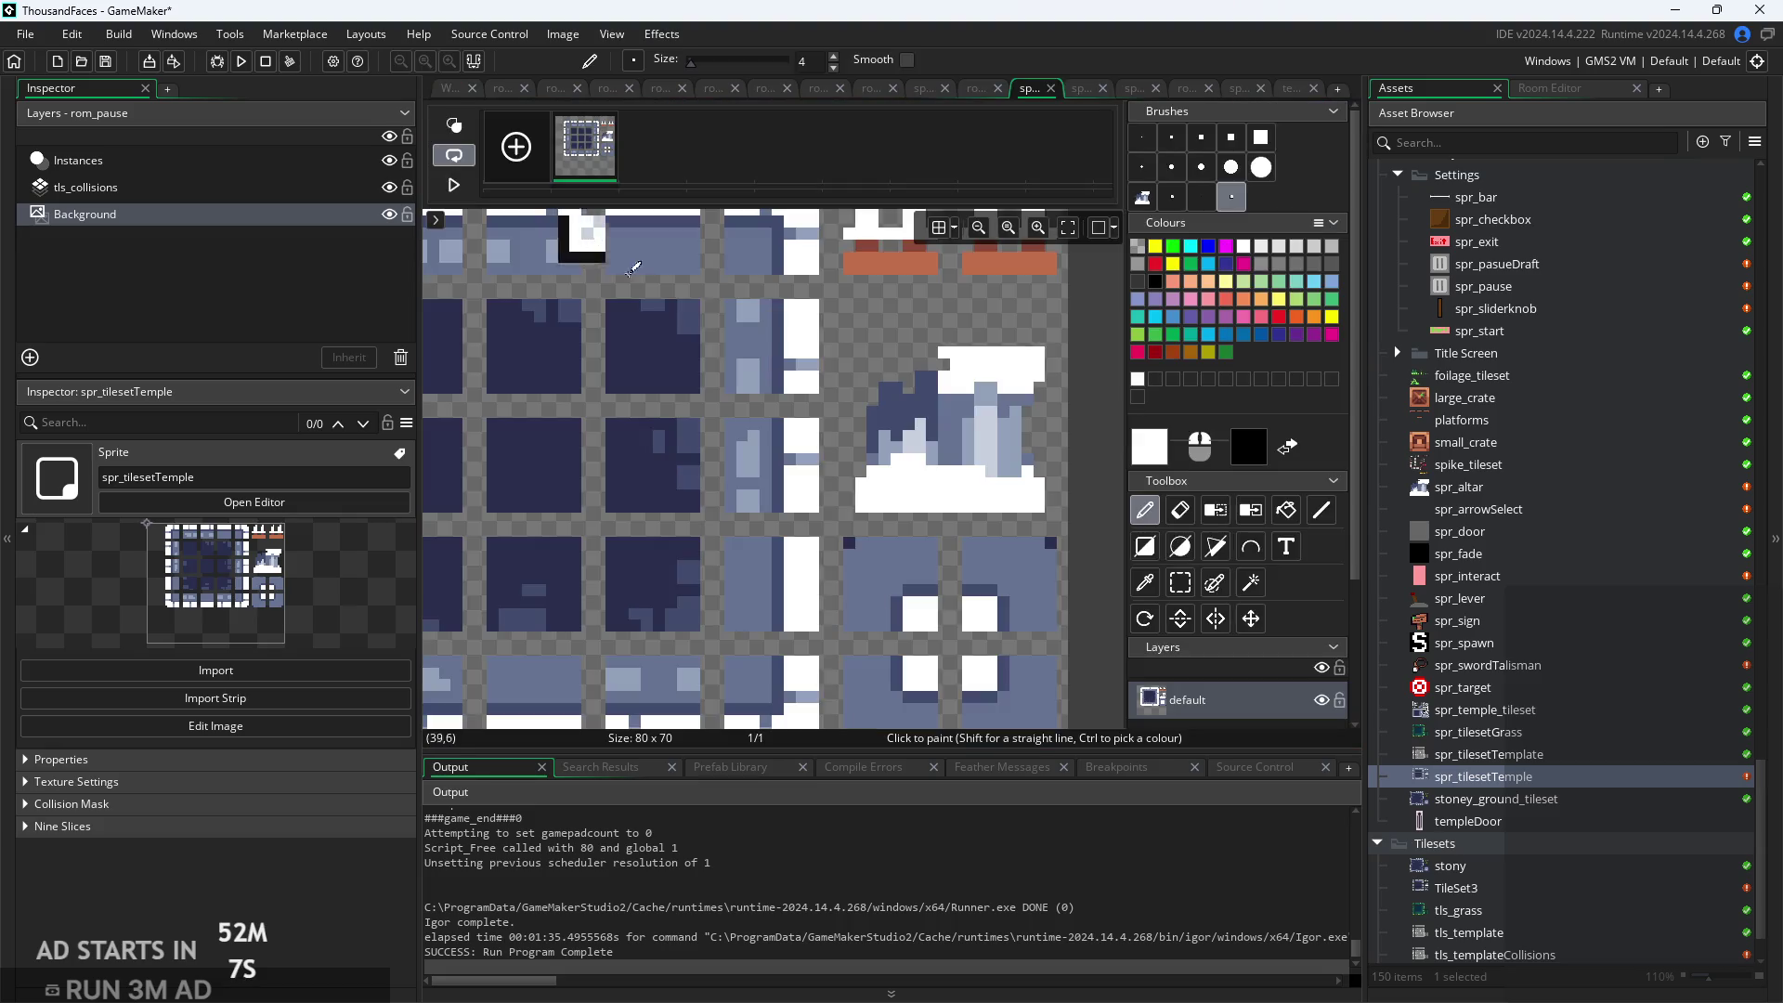
{"action": "left_click", "coordinate": [1145, 583]}
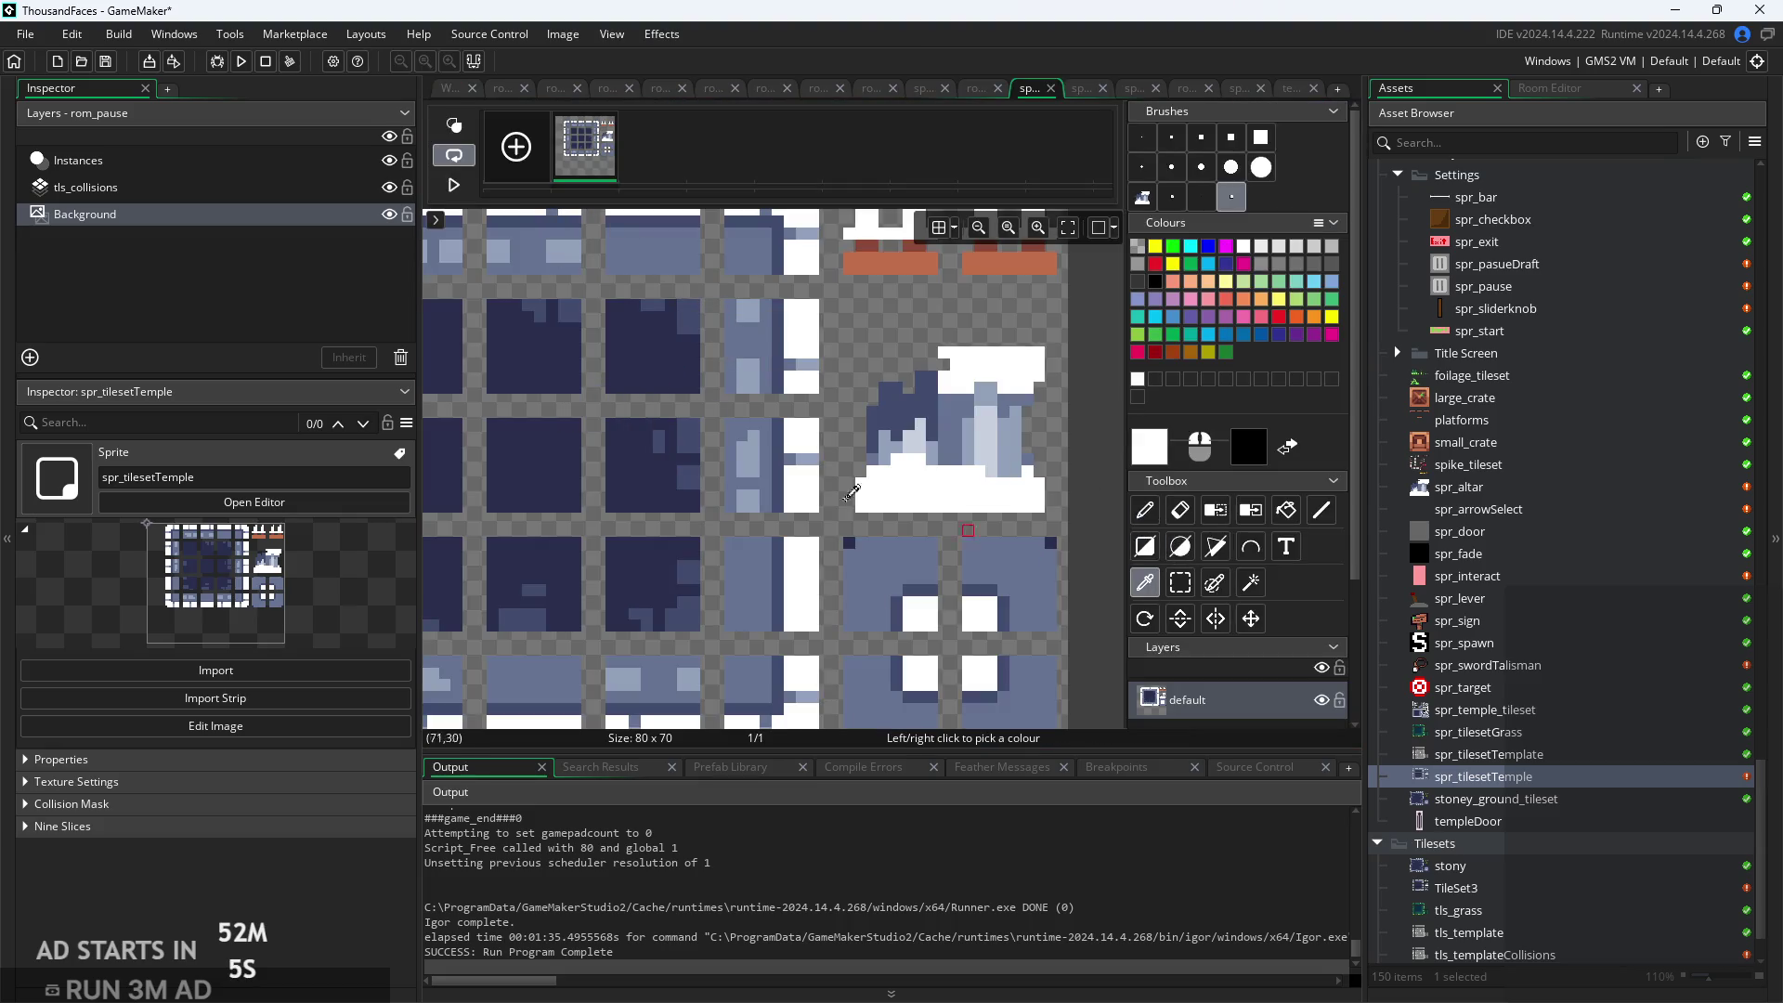
{"action": "scroll", "coordinate": [740, 383], "scroll_direction": "up", "scroll_amount": 2}
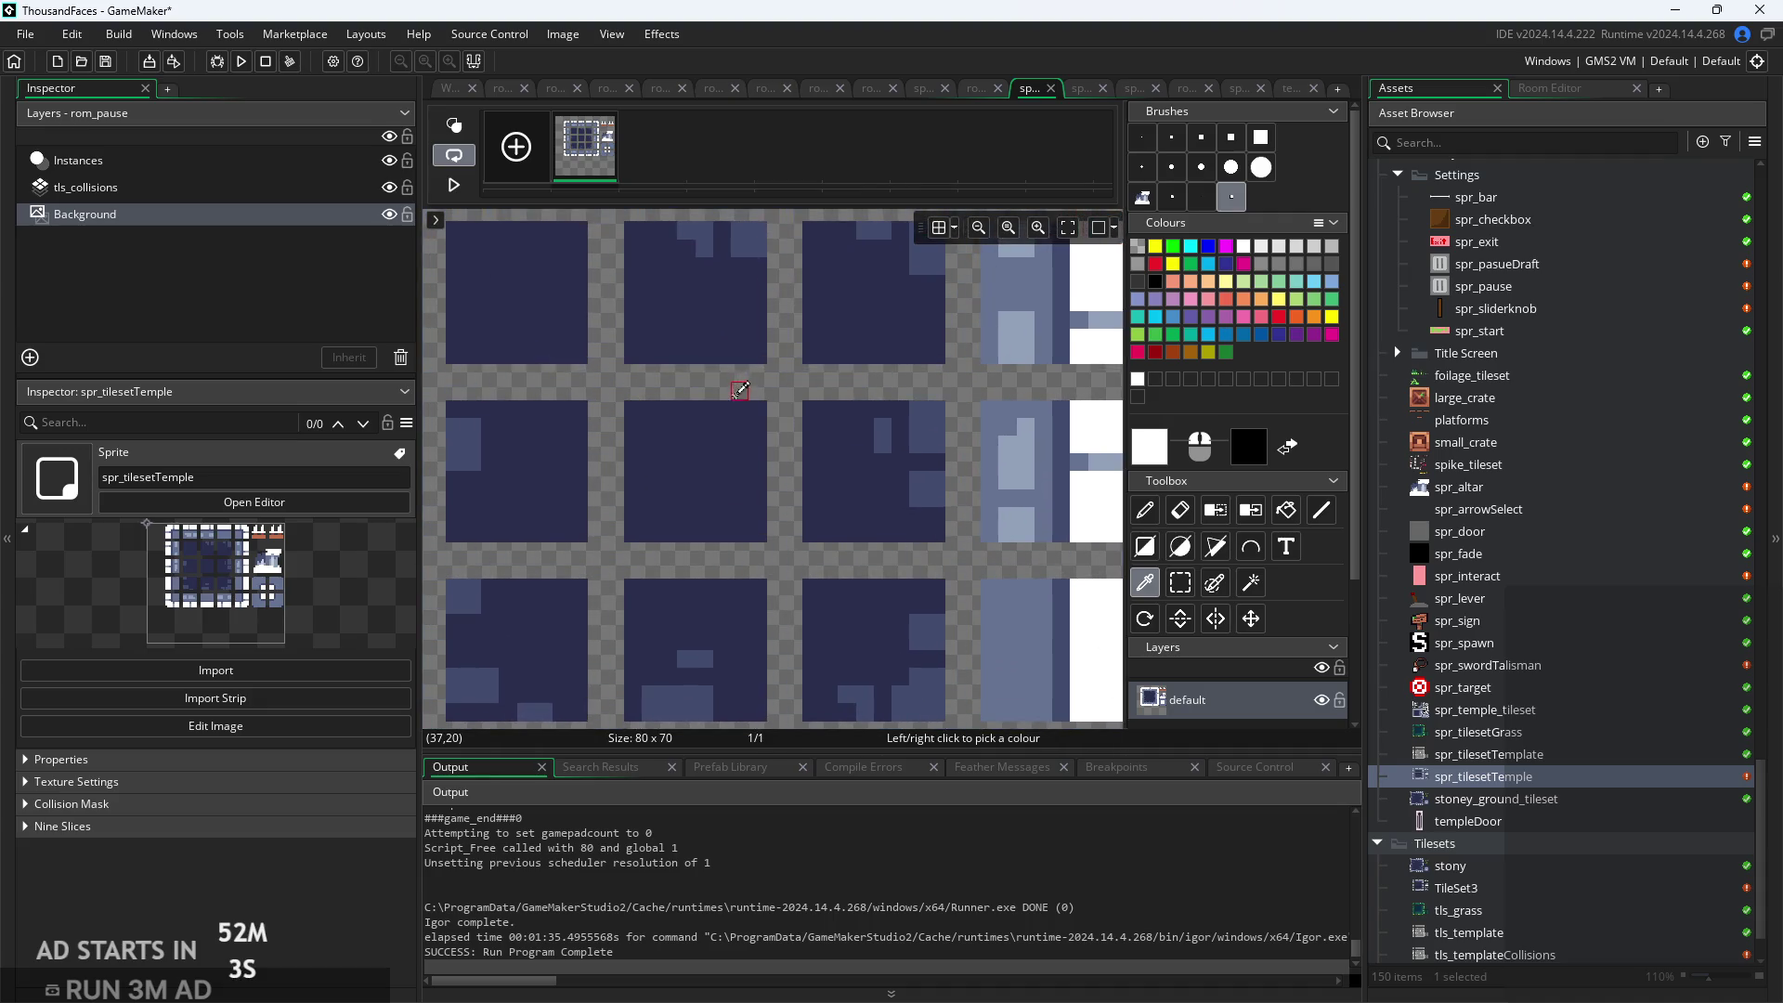
{"action": "scroll", "coordinate": [937, 387], "scroll_direction": "up", "scroll_amount": 2}
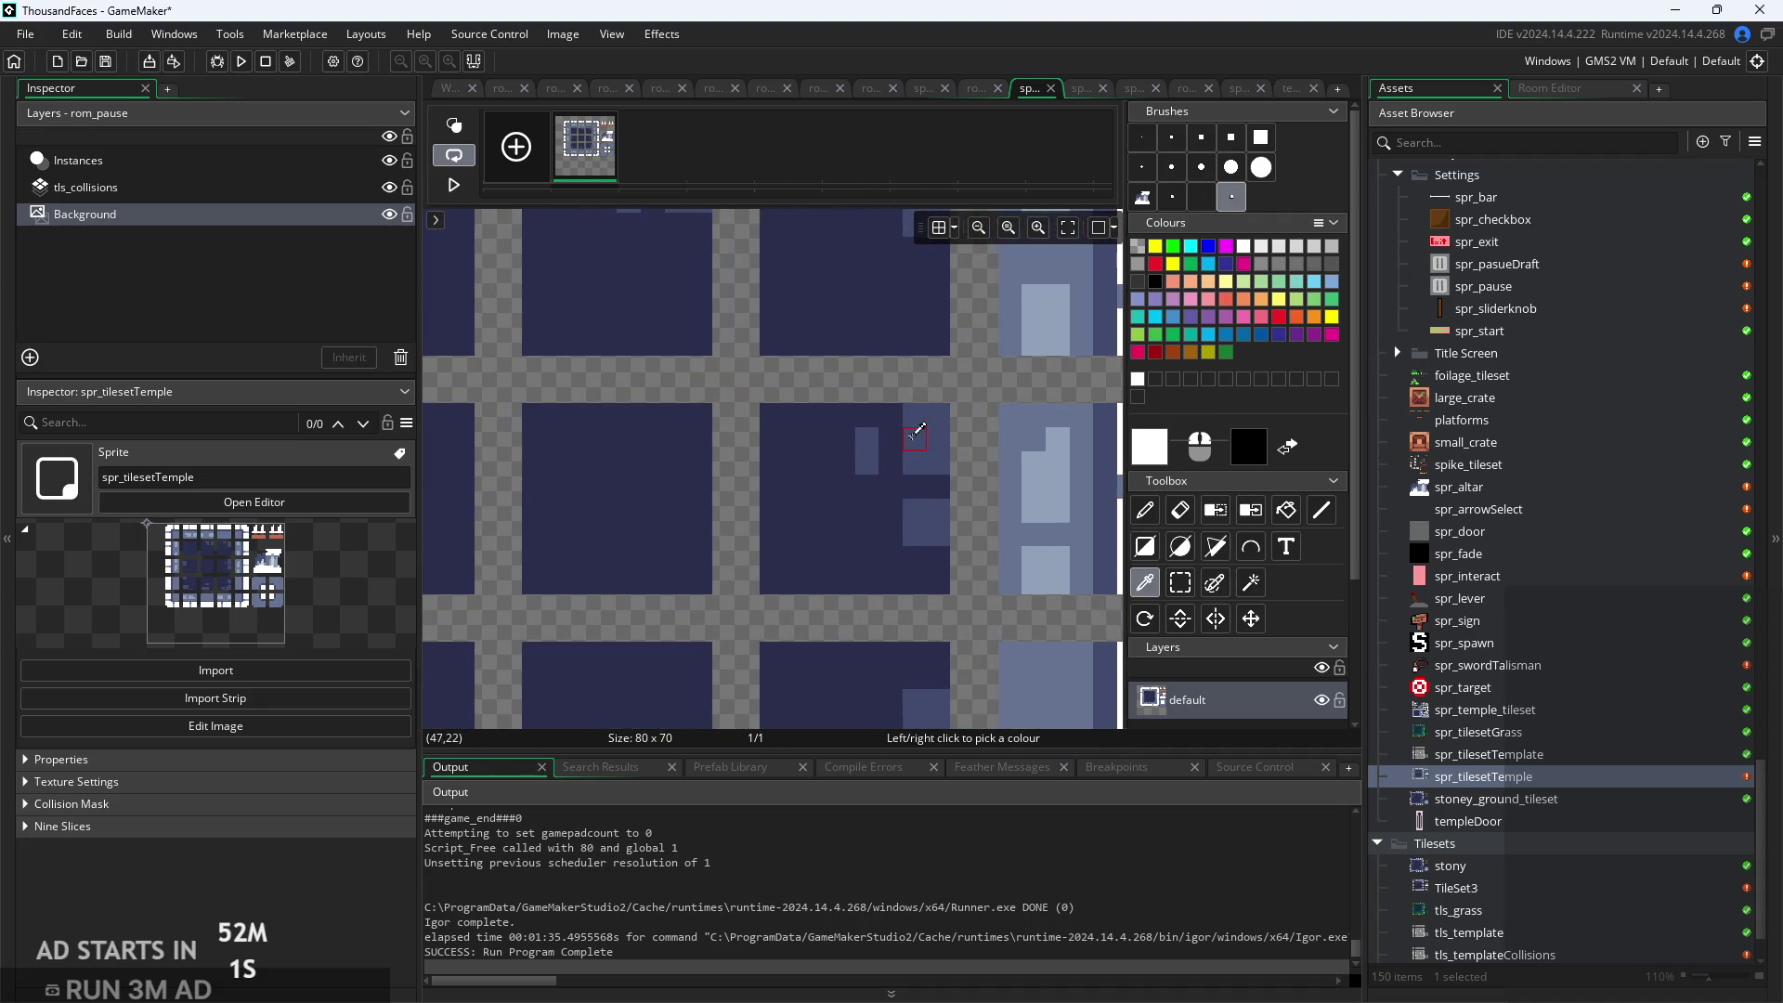
{"action": "left_click", "coordinate": [919, 432]}
{"action": "right_click", "coordinate": [897, 442]}
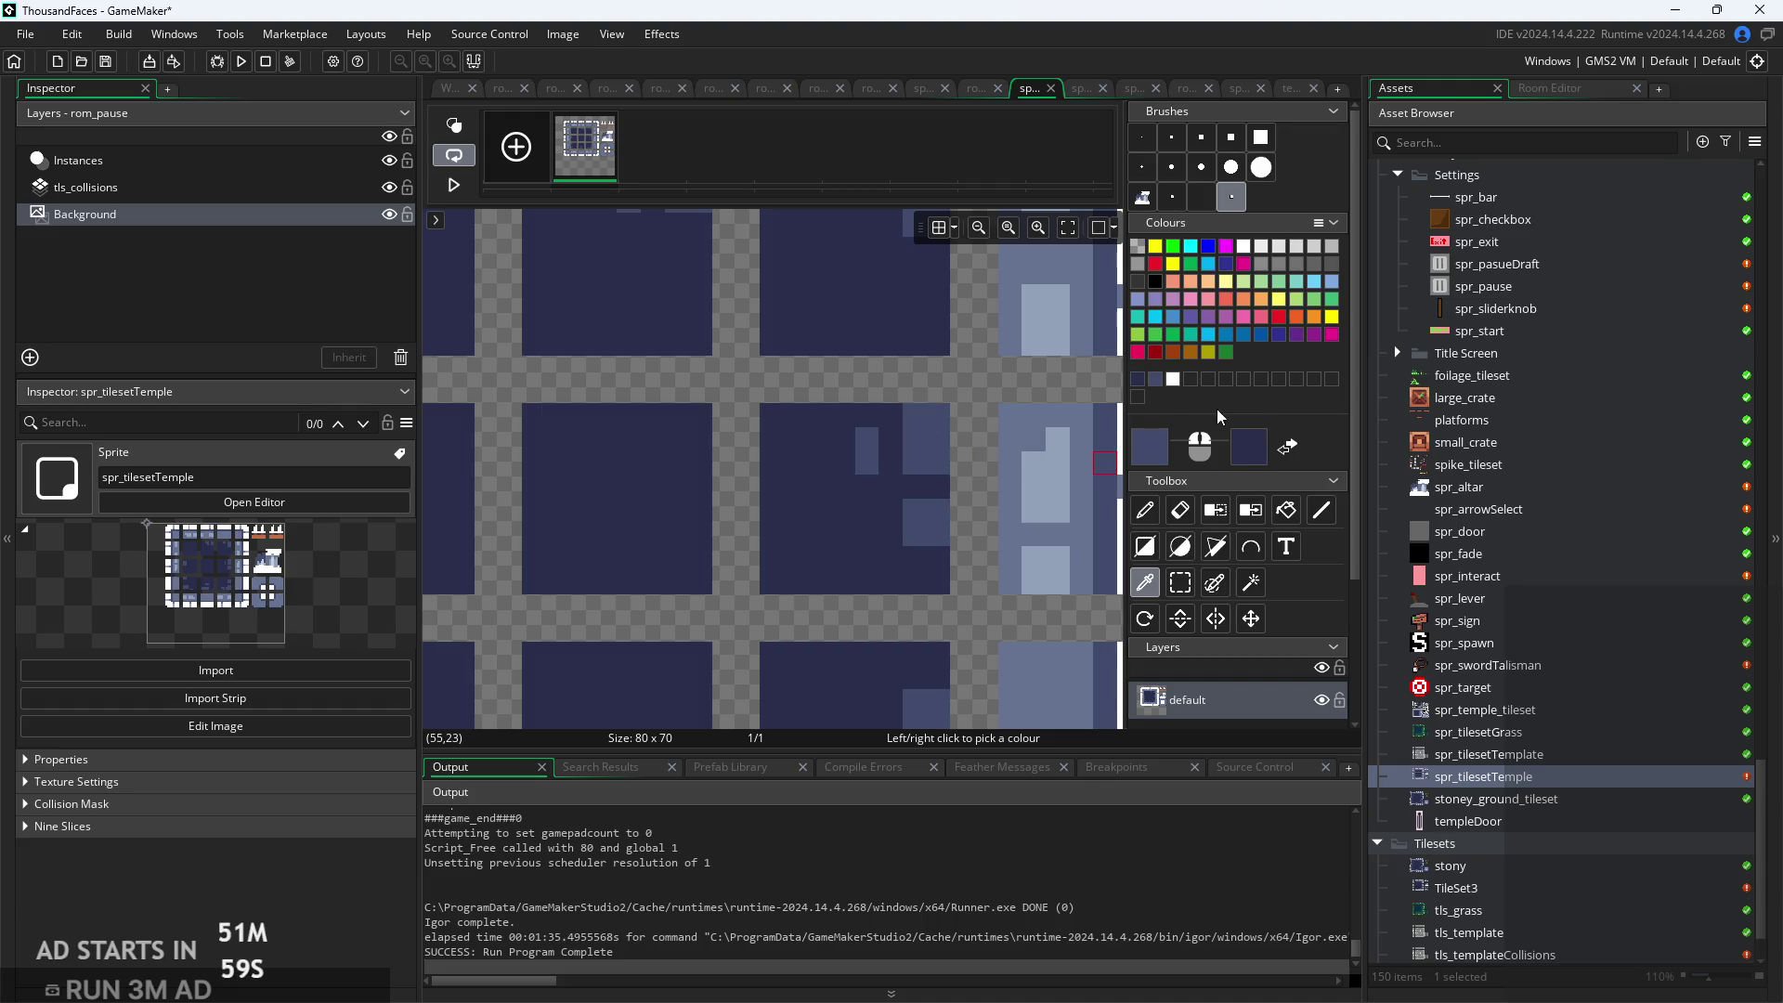
{"action": "left_click", "coordinate": [1145, 384]}
{"action": "right_click", "coordinate": [1153, 386]}
{"action": "double_click", "coordinate": [1530, 799]}
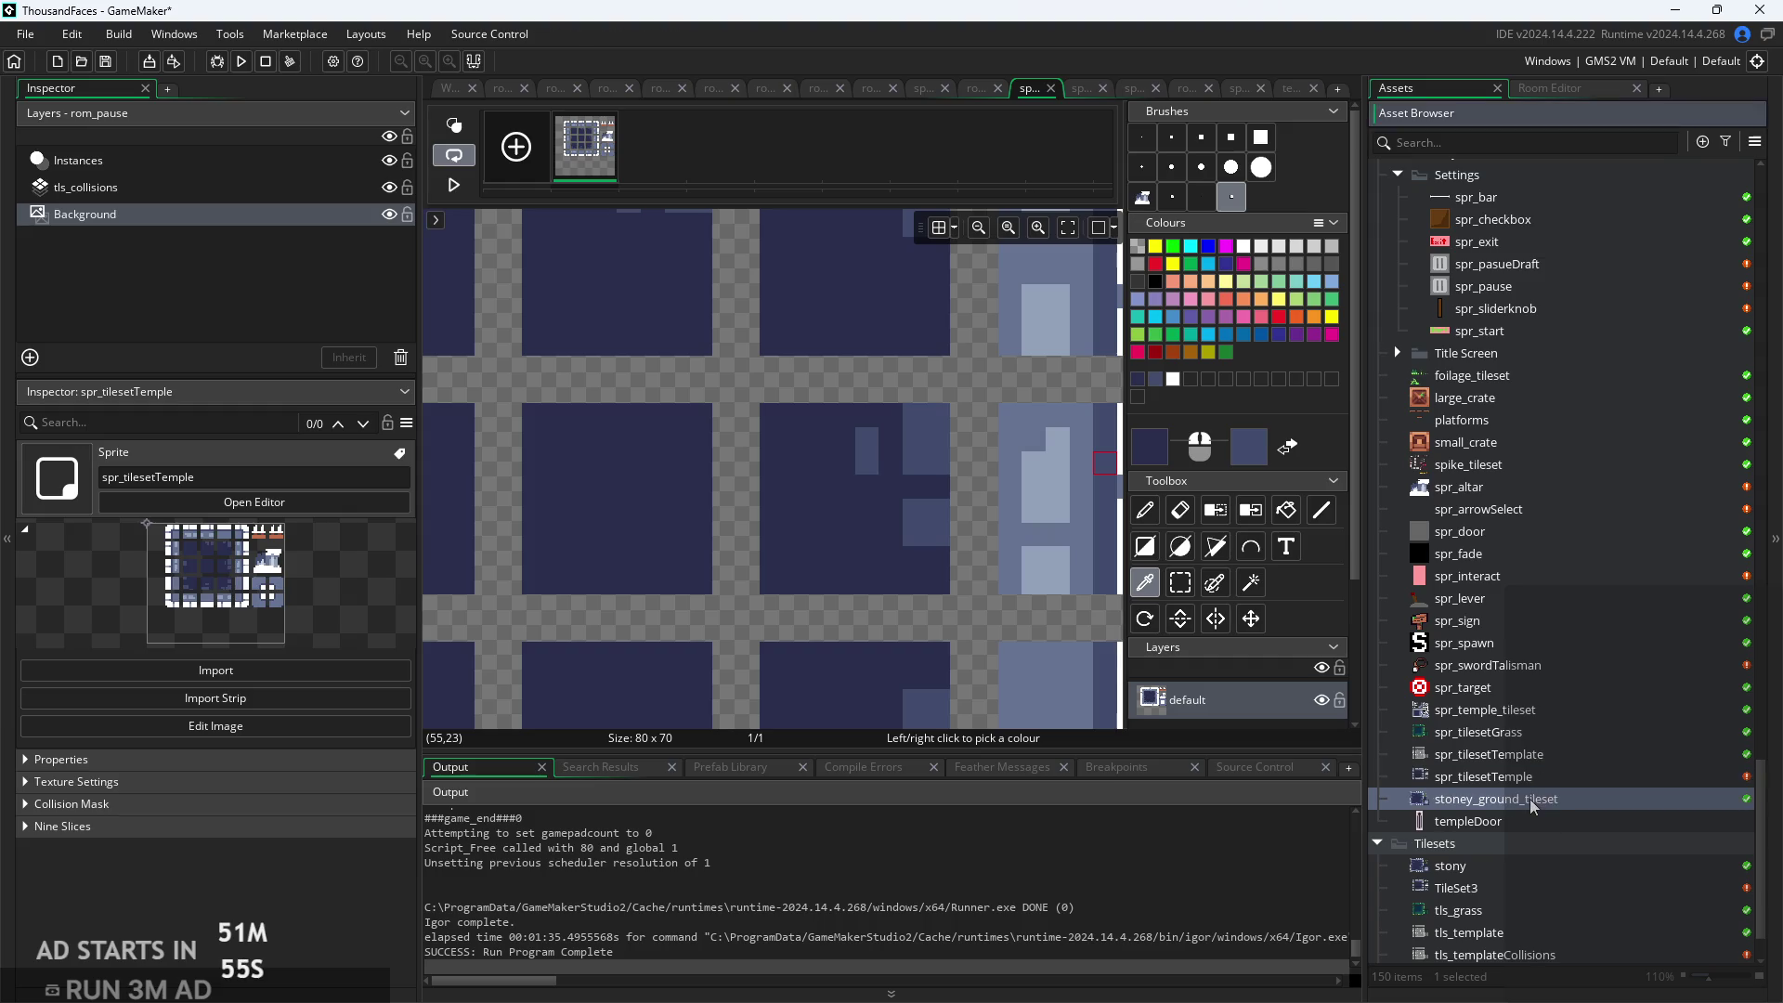
{"action": "left_click", "coordinate": [503, 90]}
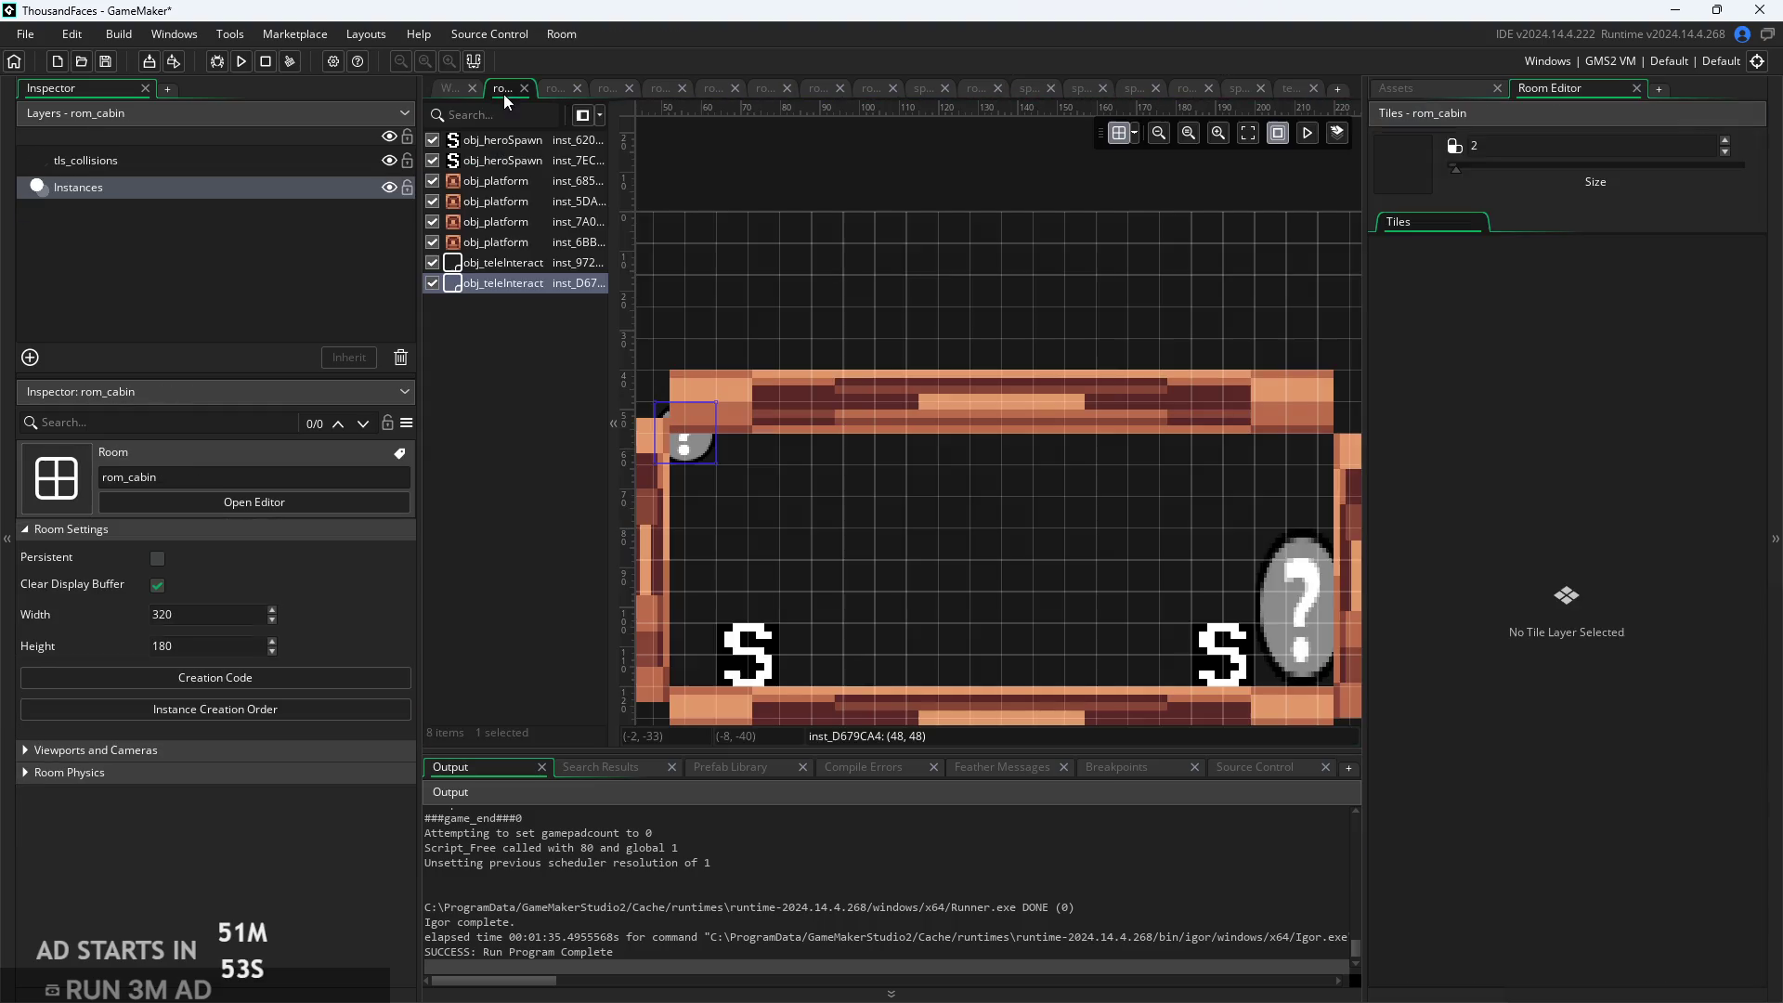
Return to the sprite workspace and reopen the templeDoor image for pixel editing
{"action": "left_click", "coordinate": [567, 93]}
{"action": "left_click", "coordinate": [450, 89]}
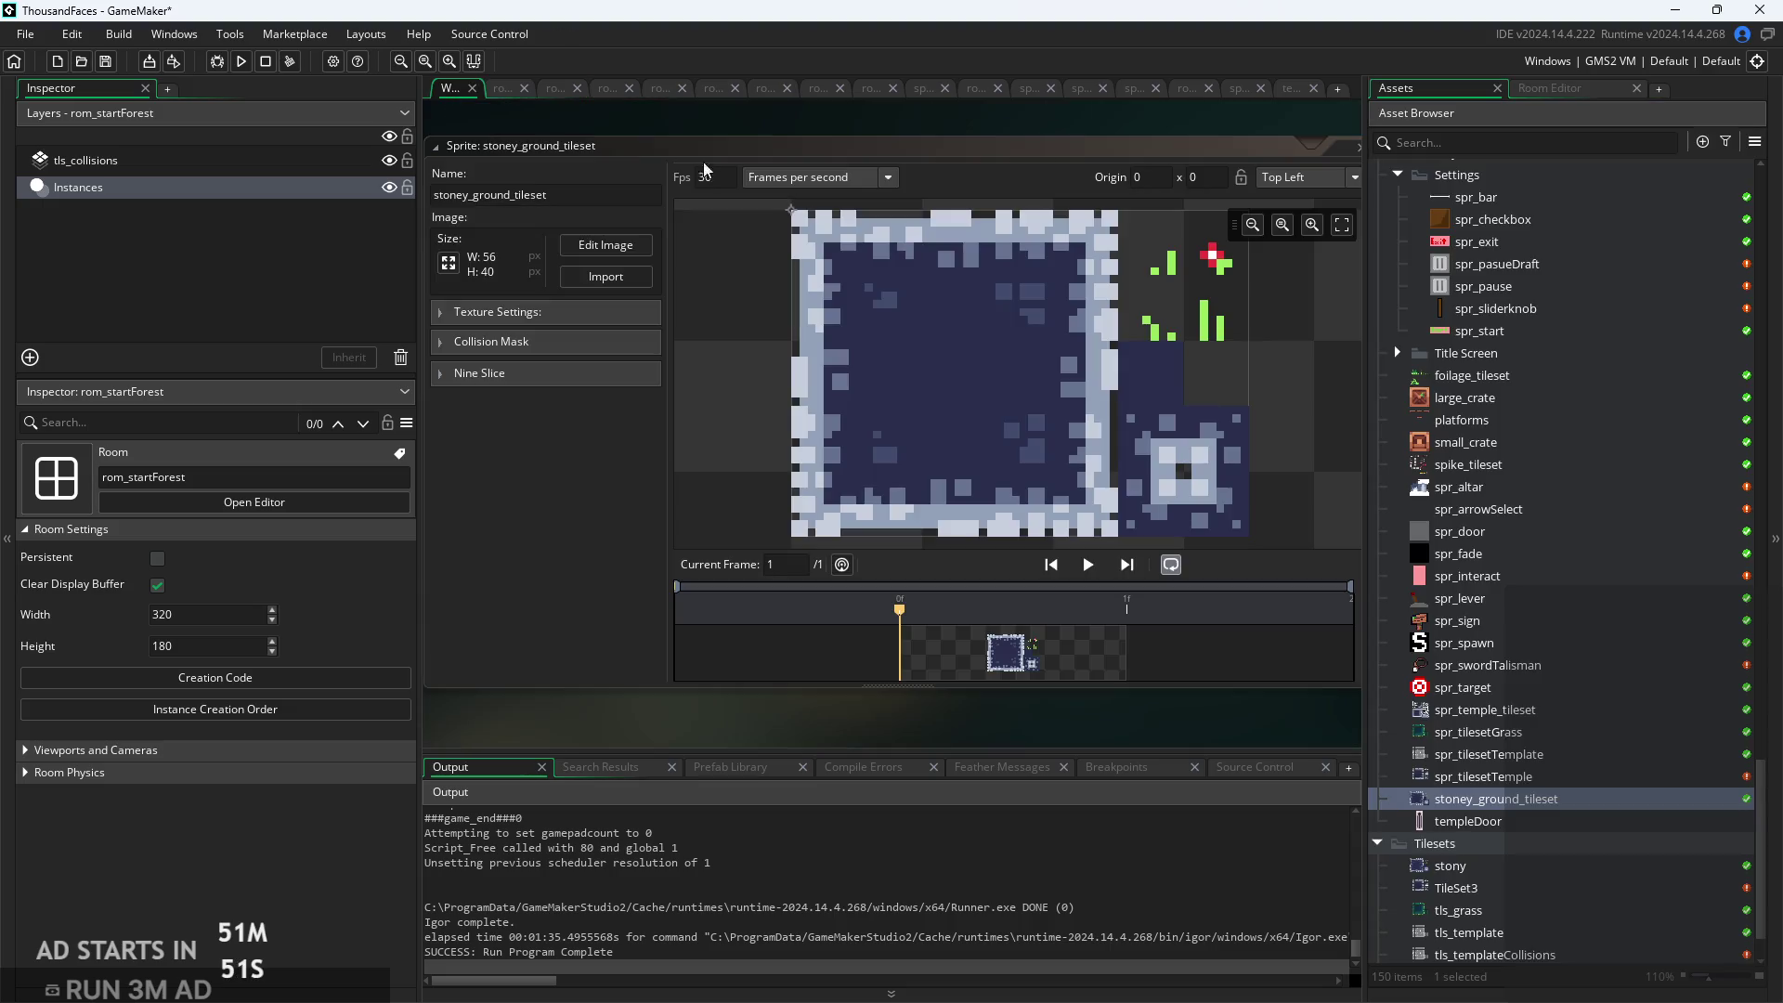
{"action": "left_click", "coordinate": [1484, 825]}
{"action": "double_click", "coordinate": [1484, 823]}
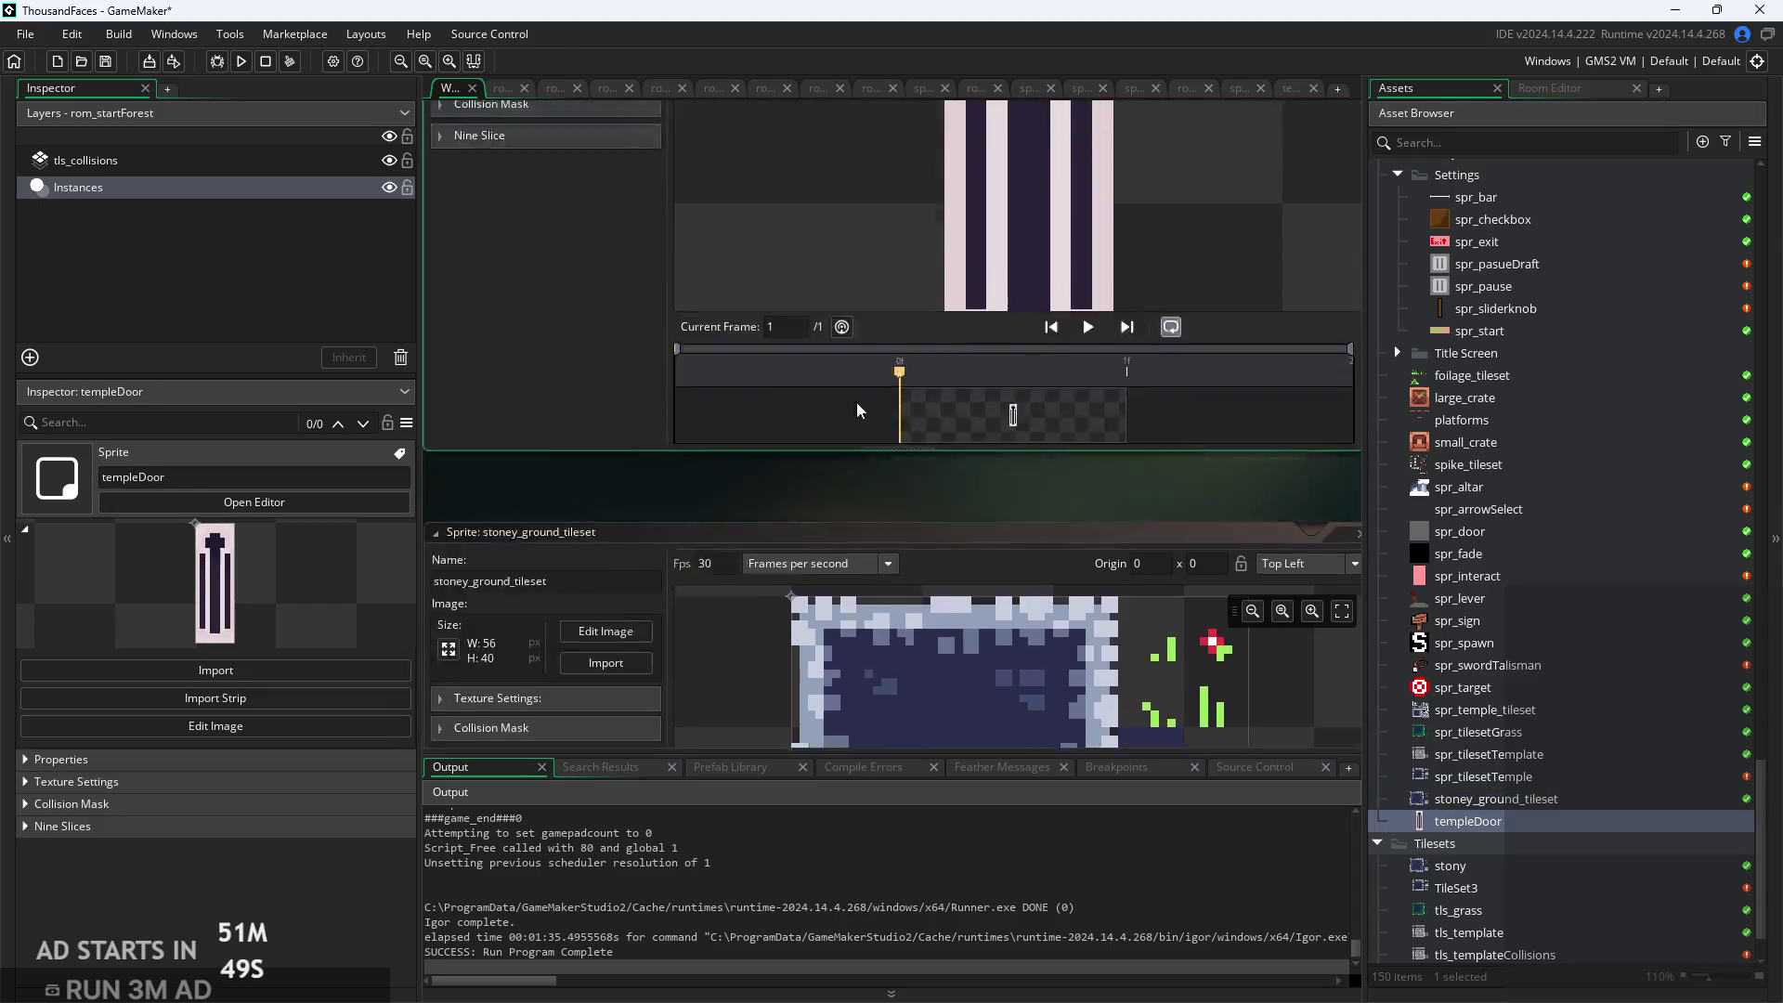
{"action": "left_click", "coordinate": [605, 244]}
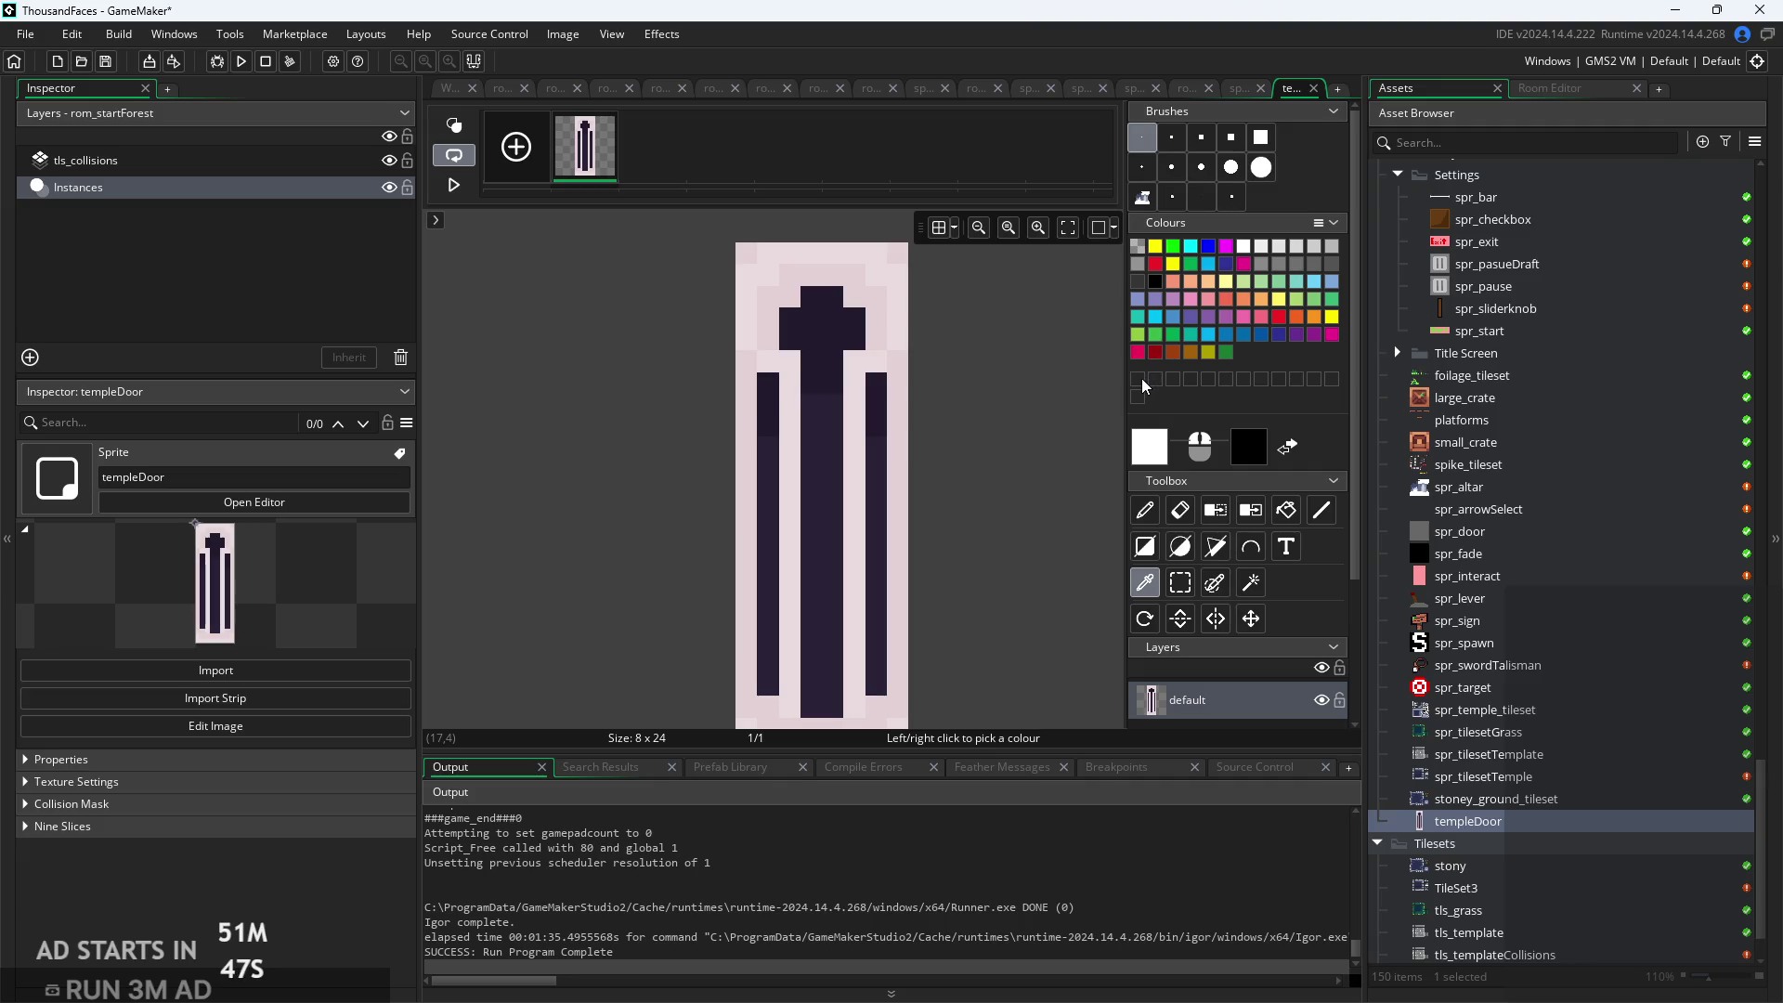
{"action": "left_click", "coordinate": [1152, 450]}
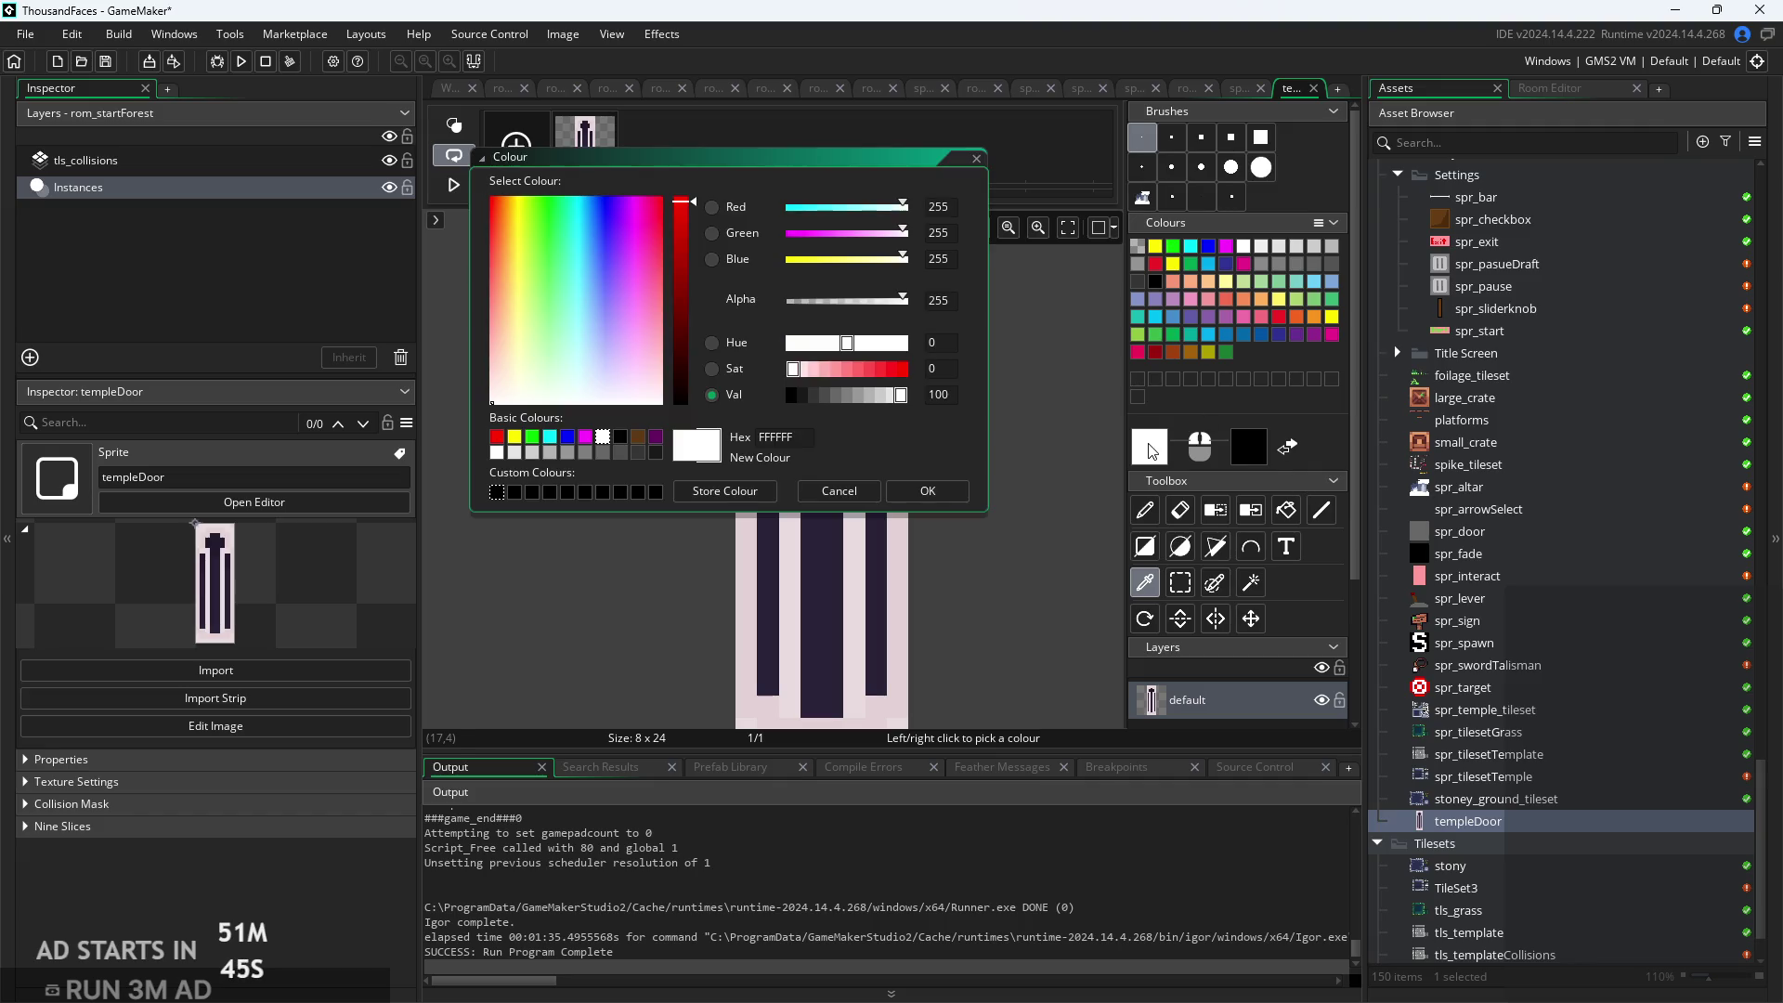
{"action": "left_click", "coordinate": [864, 492]}
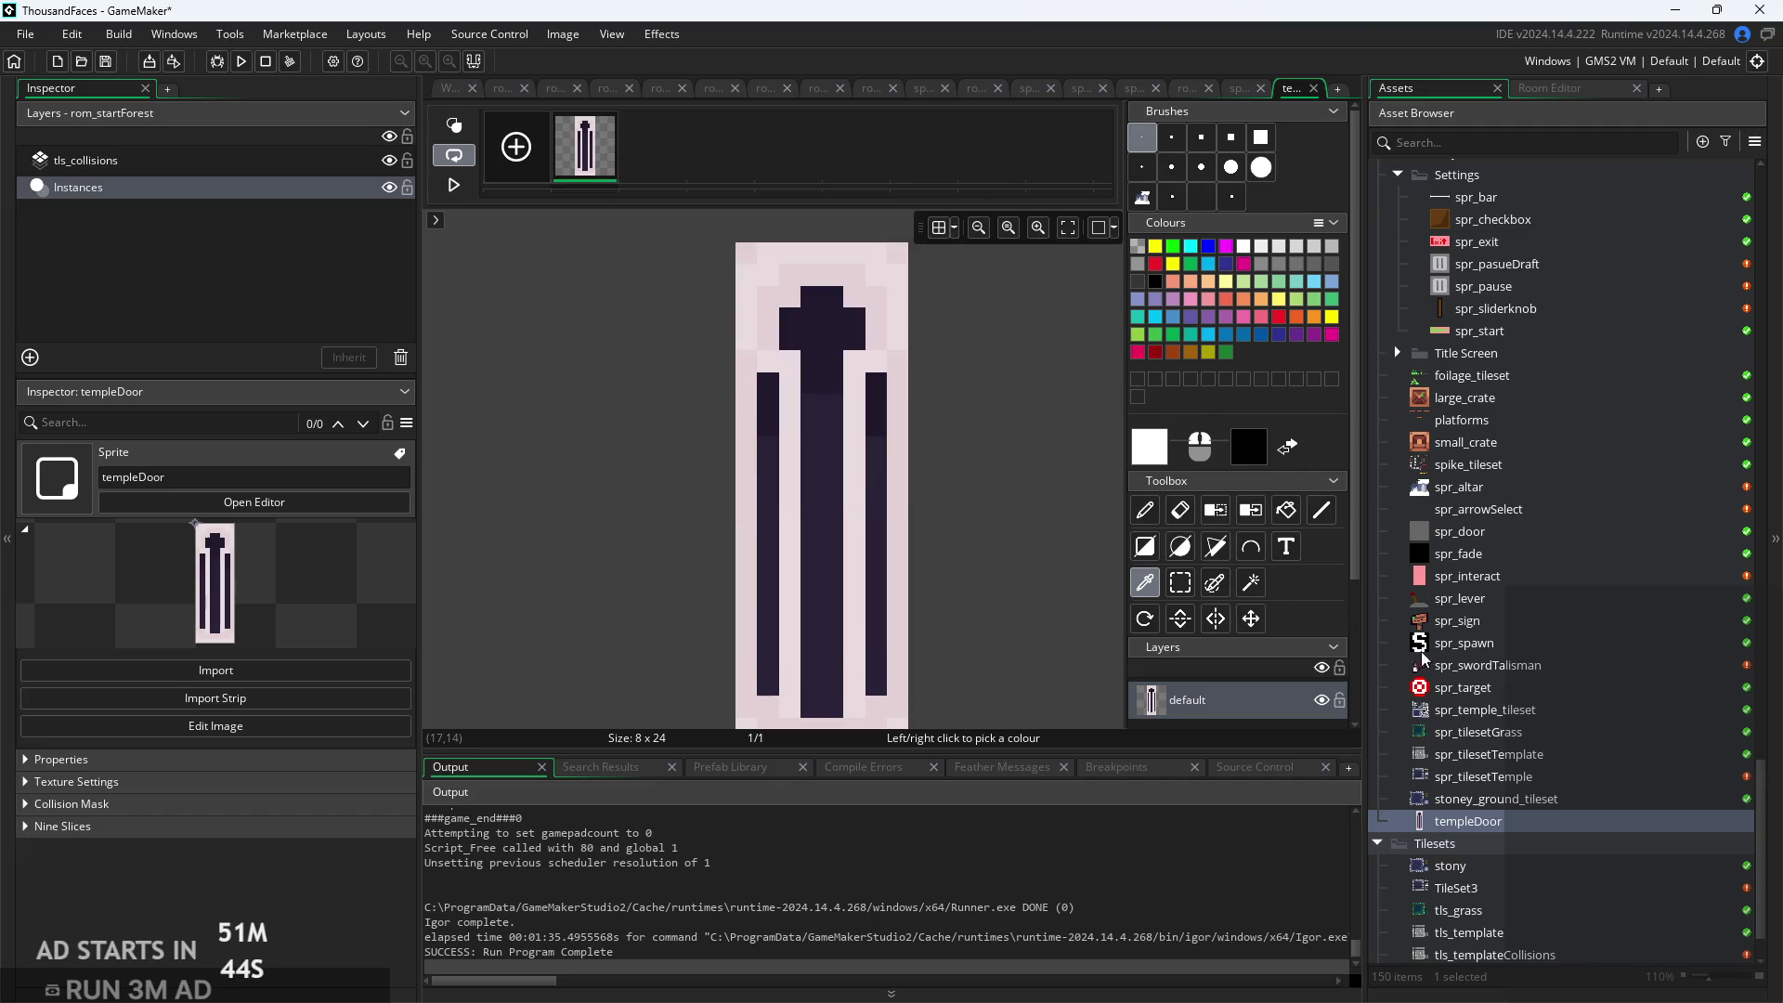
Save the tileset's dark navy 2A2F4E and slate blue 424C6E as custom colours
{"action": "left_click", "coordinate": [1497, 783]}
{"action": "double_click", "coordinate": [1497, 783]}
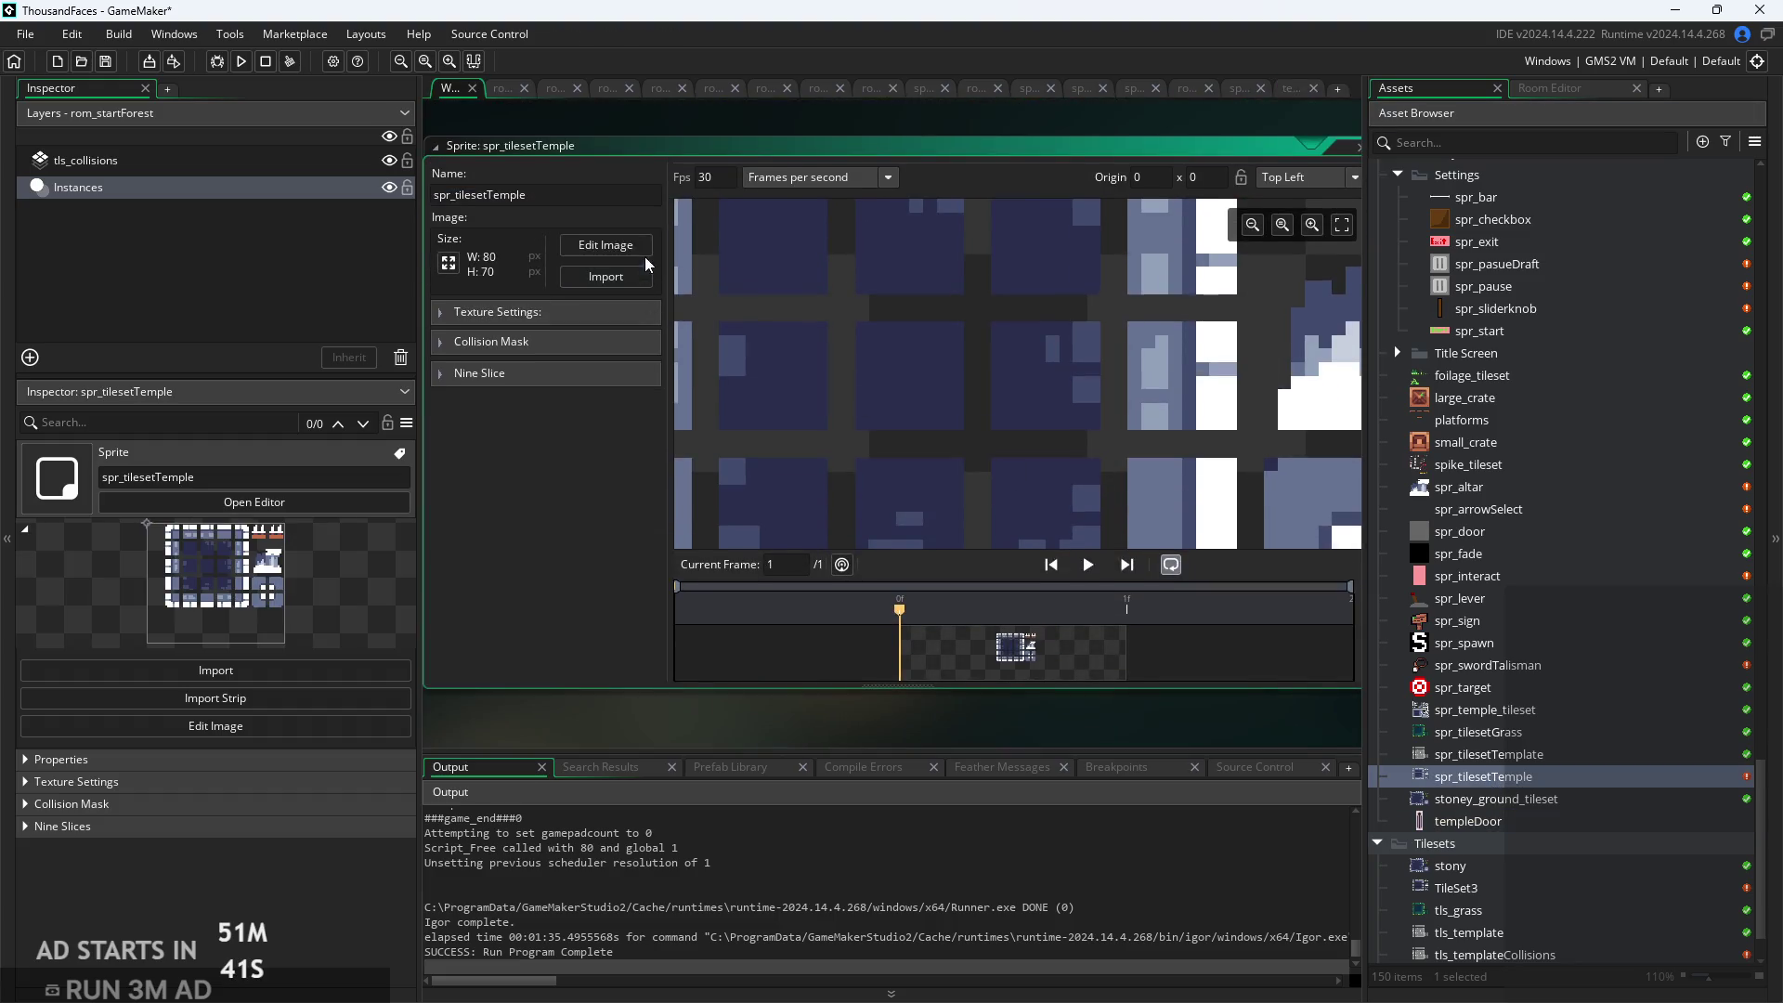
{"action": "left_click", "coordinate": [1162, 457]}
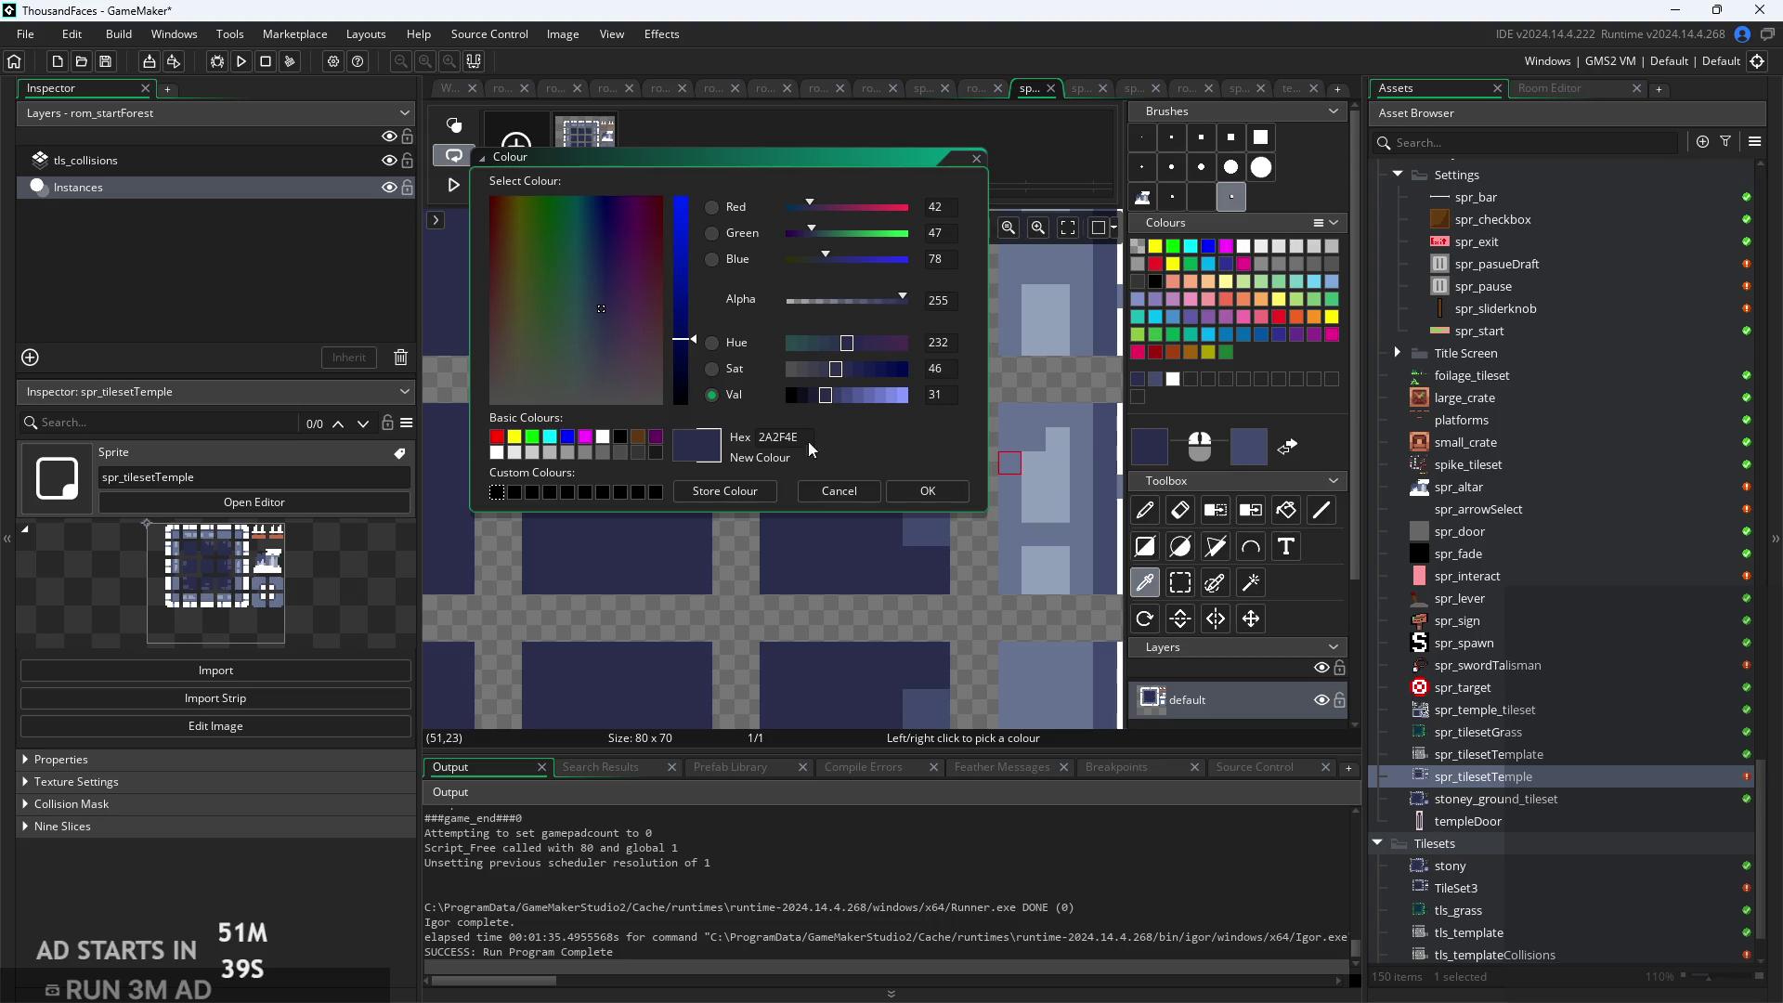
{"action": "left_click", "coordinate": [749, 490]}
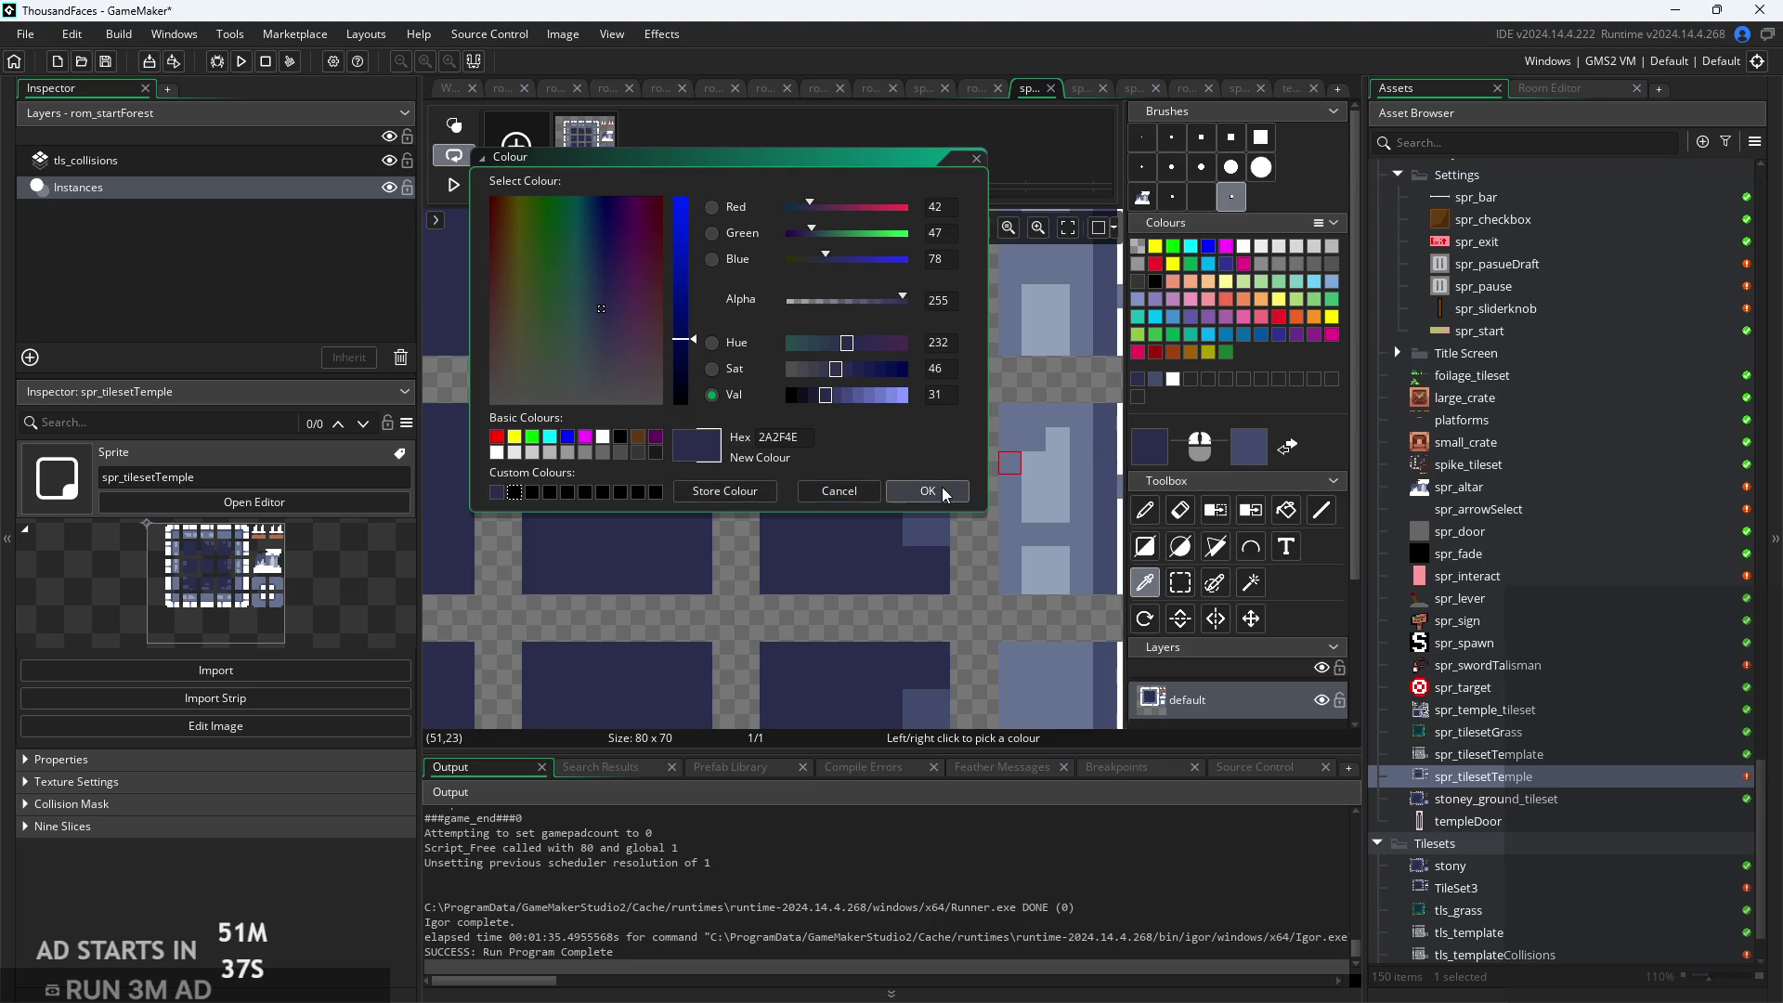
{"action": "left_click", "coordinate": [927, 491]}
{"action": "left_click", "coordinate": [1262, 451]}
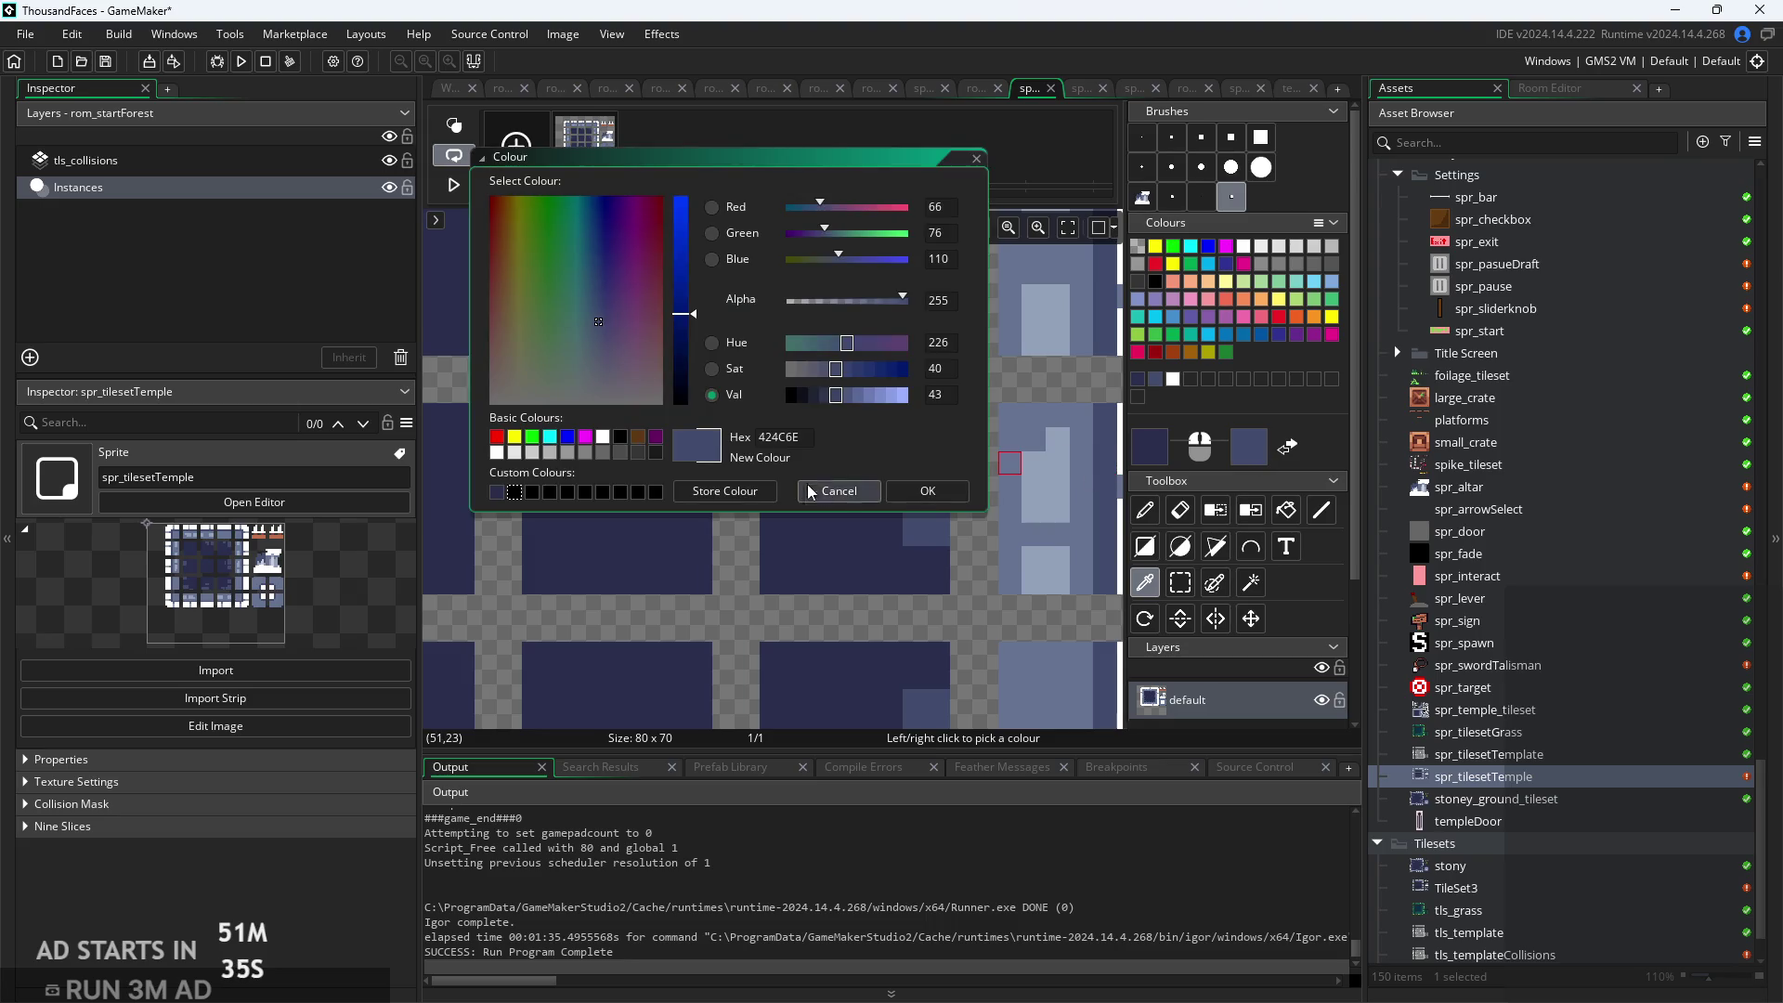
{"action": "left_click", "coordinate": [741, 494]}
{"action": "left_click", "coordinate": [925, 500]}
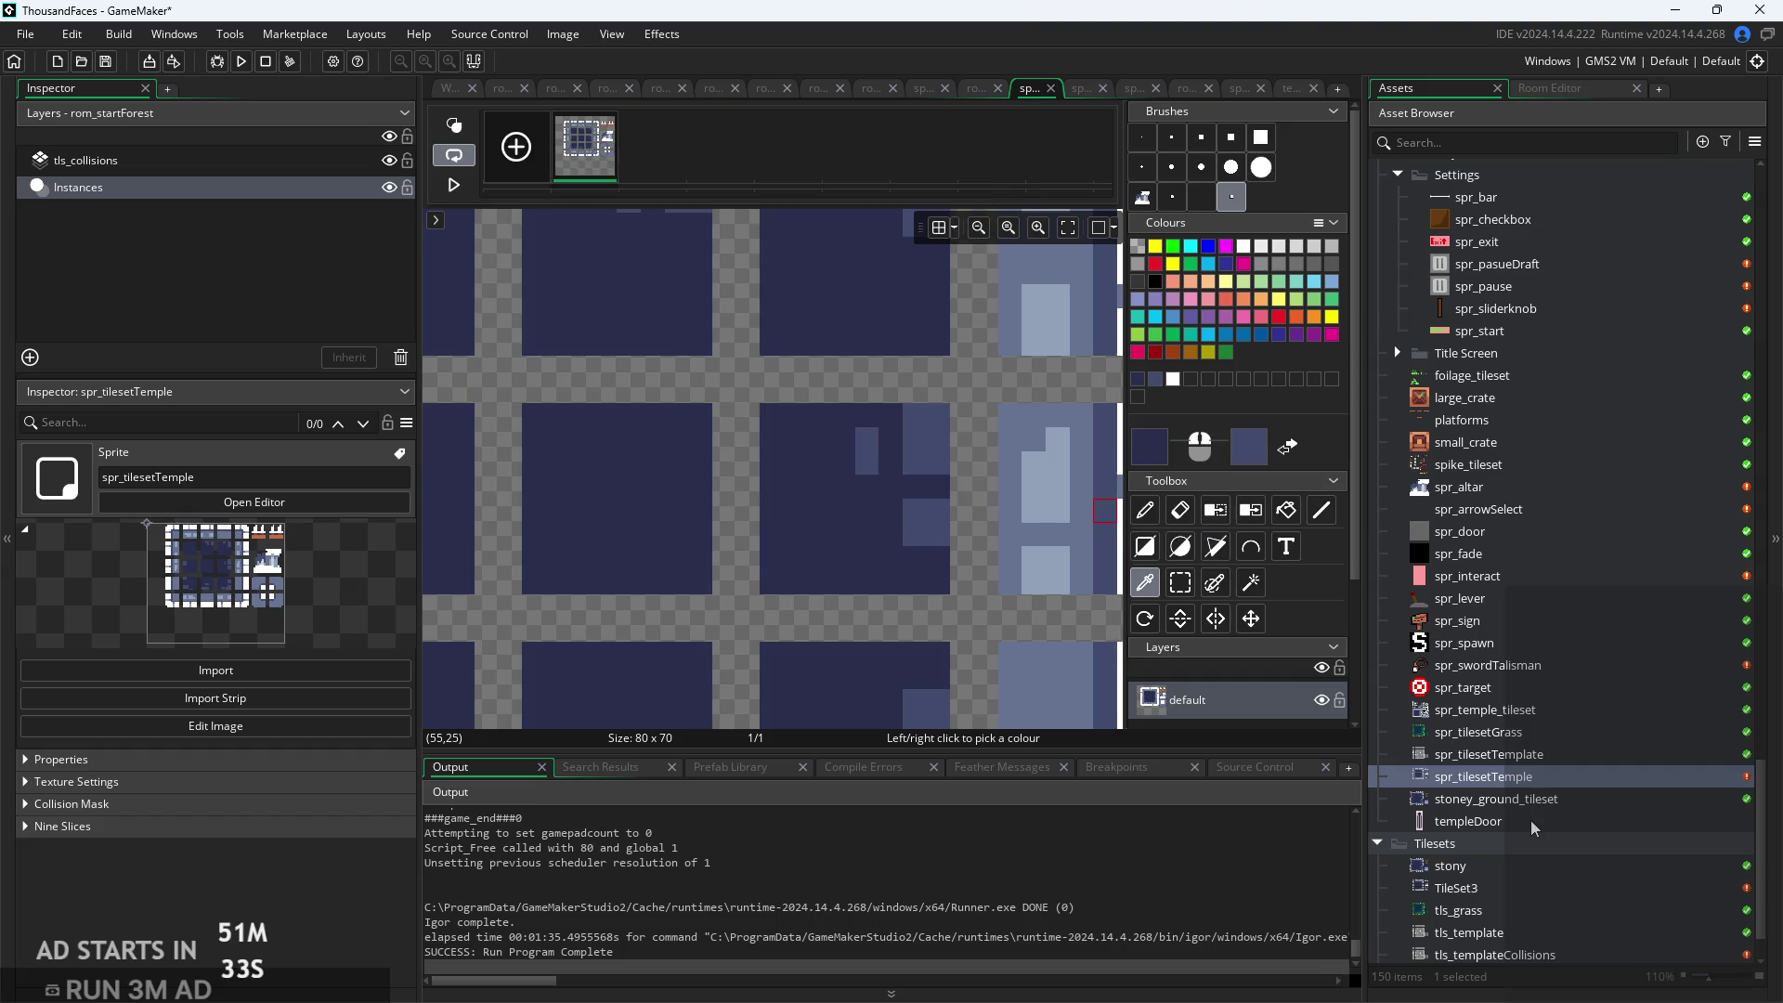
In the templeDoor image, make dark navy primary and slate blue secondary from the custom colours
{"action": "double_click", "coordinate": [1522, 823]}
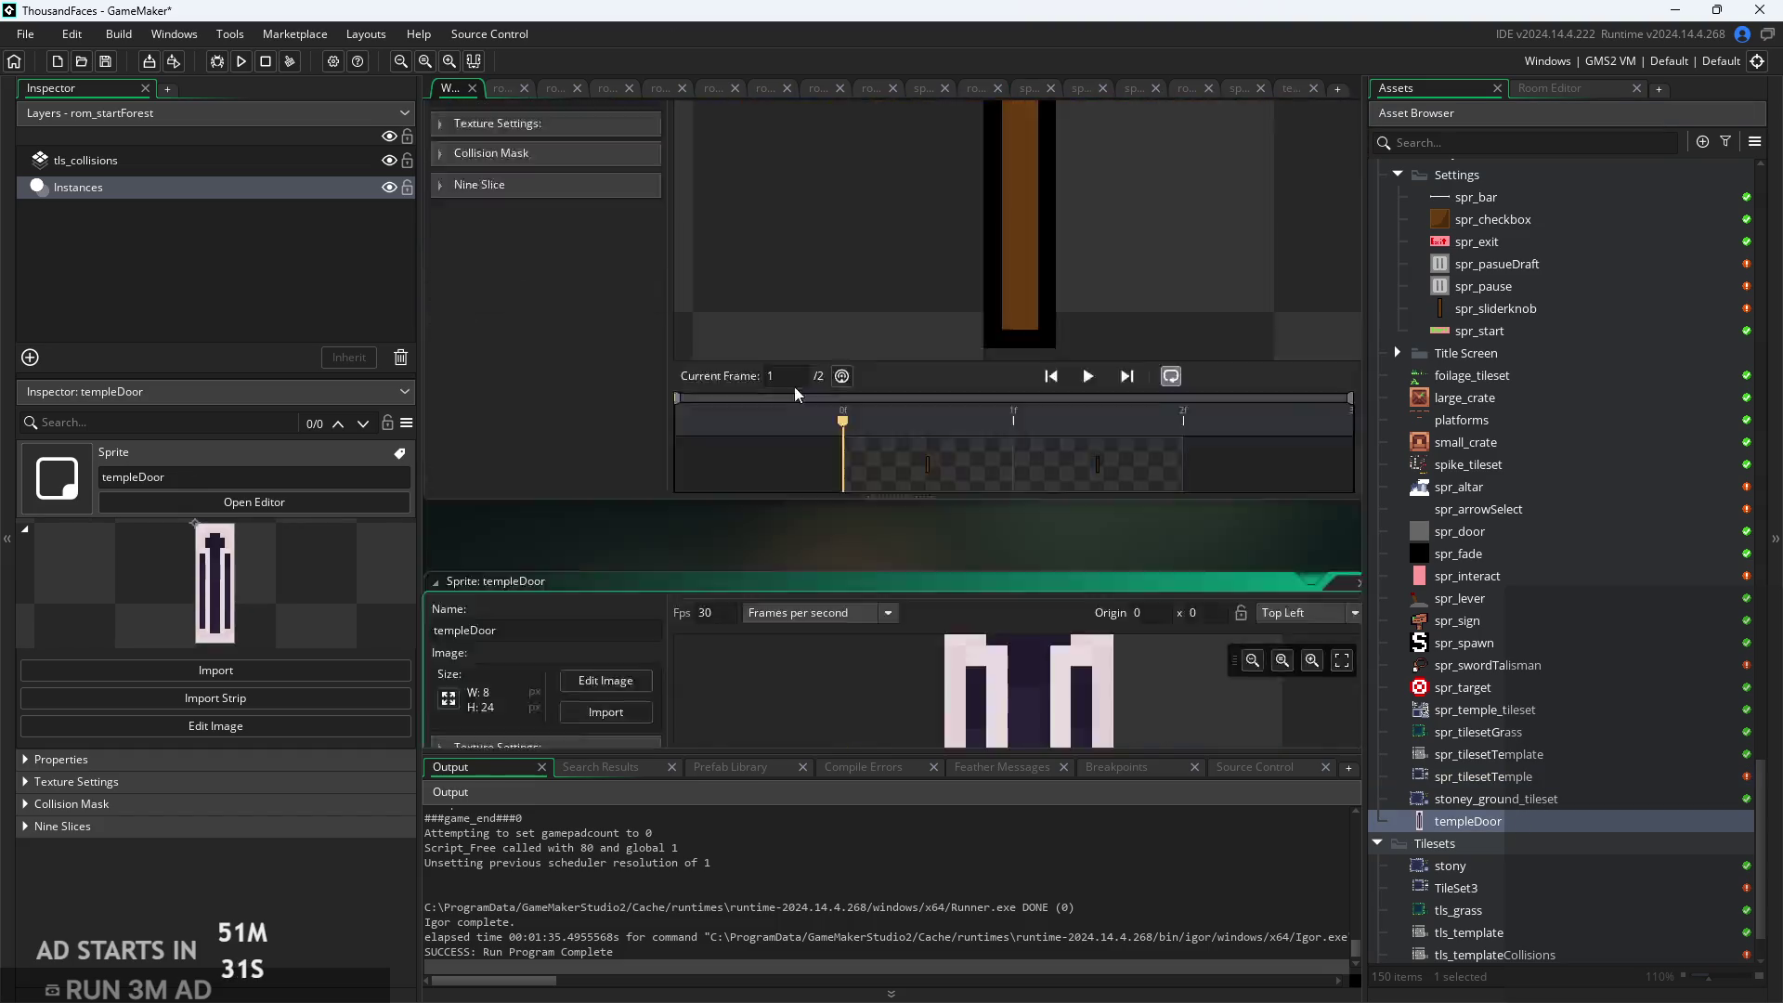
{"action": "left_click", "coordinate": [641, 245]}
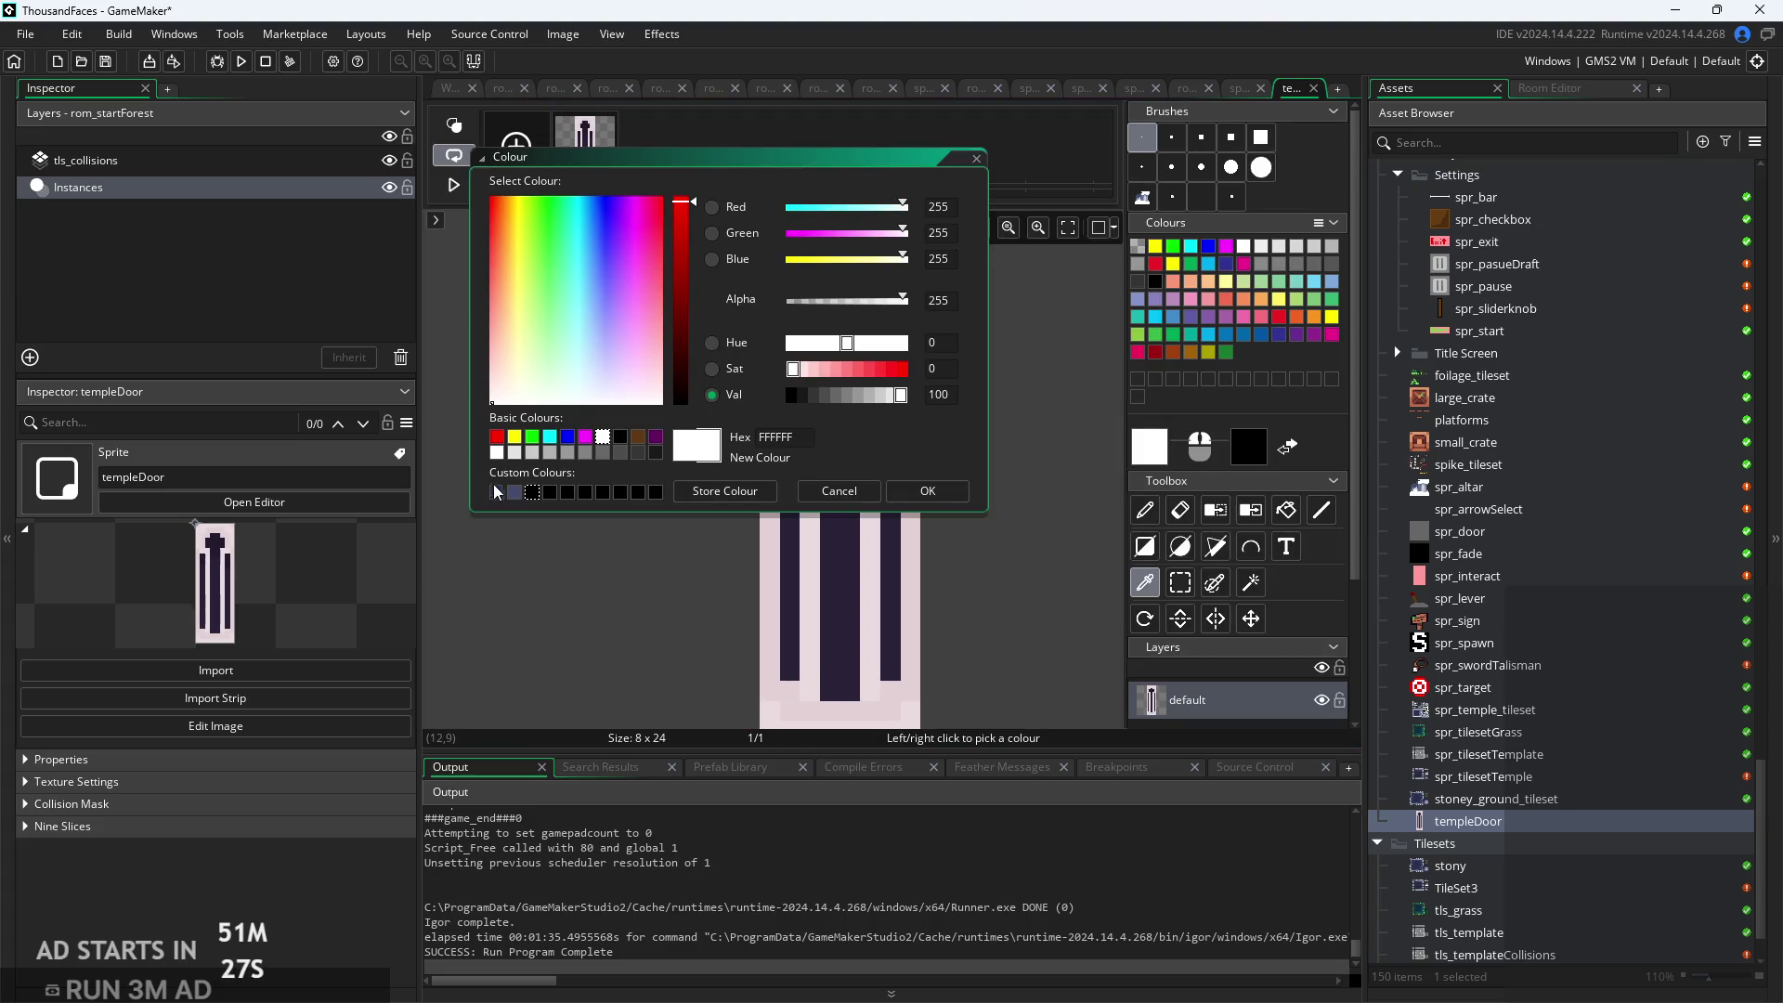
{"action": "left_click", "coordinate": [497, 491]}
{"action": "left_click", "coordinate": [925, 492]}
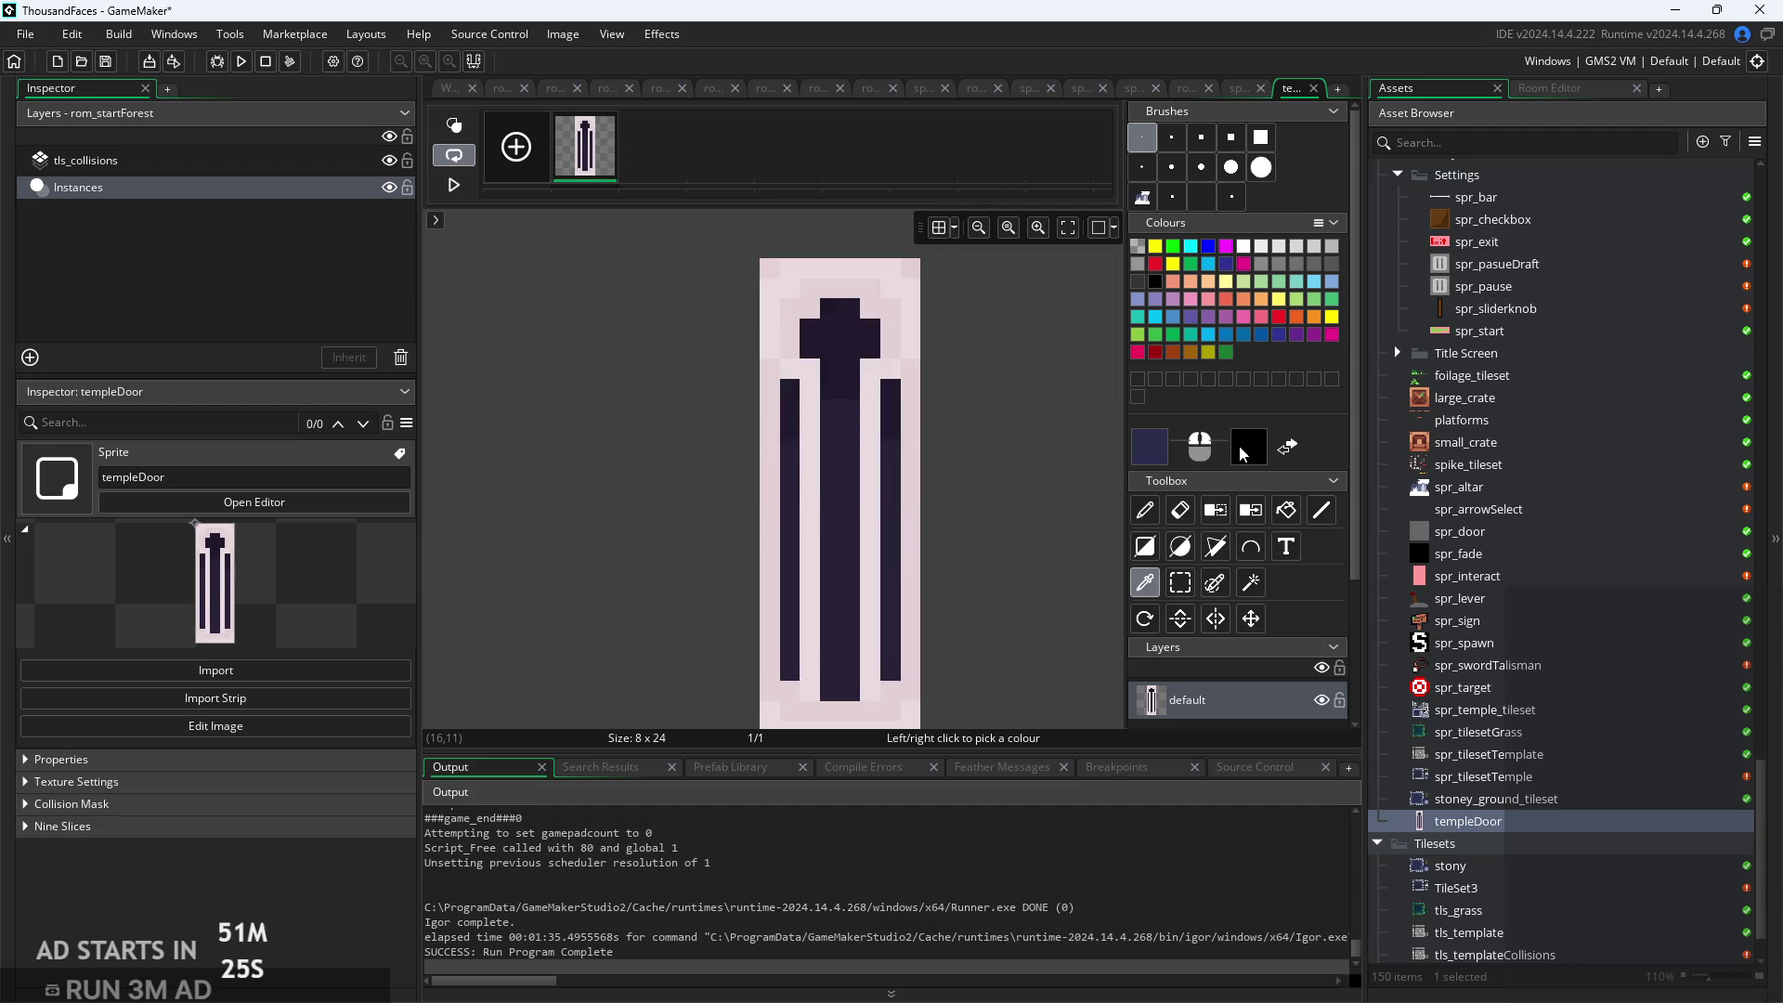
{"action": "left_click", "coordinate": [1241, 450]}
{"action": "left_click", "coordinate": [519, 490]}
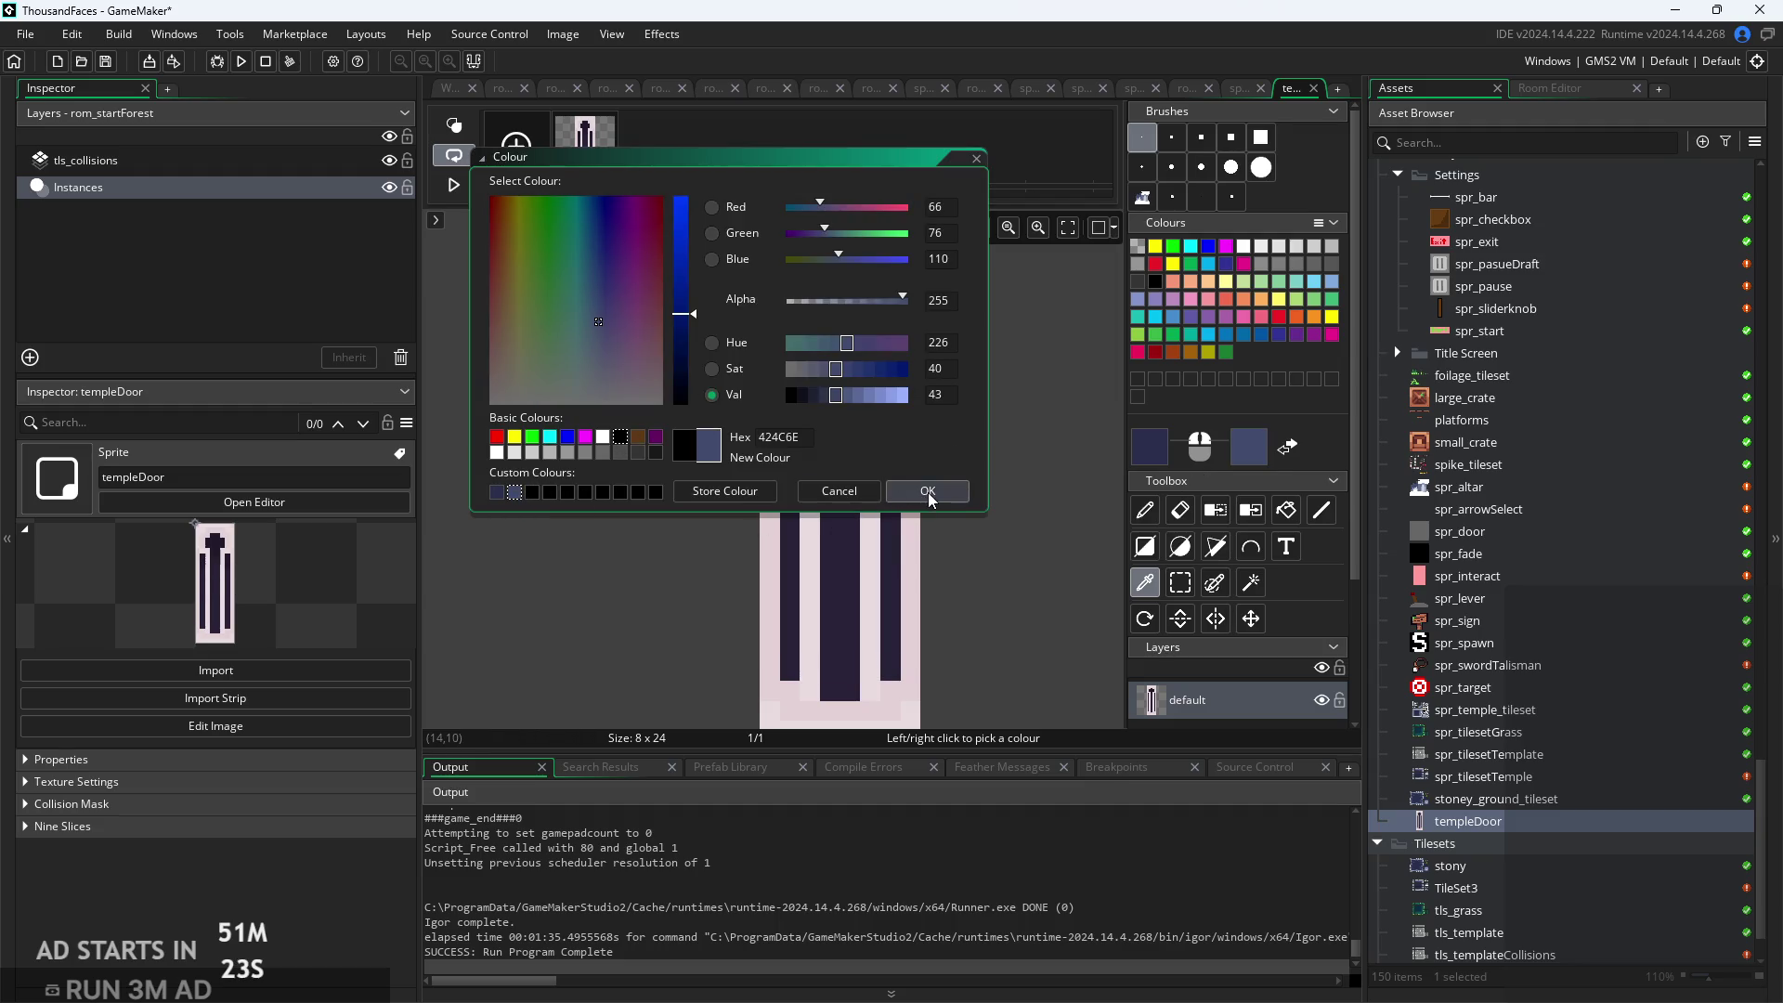
{"action": "left_click", "coordinate": [928, 492]}
Flood-fill the door's upper cross dark navy and the lower centre column slate blue
{"action": "scroll", "coordinate": [984, 492], "scroll_direction": "up", "scroll_amount": 2}
{"action": "key", "text": "f"}
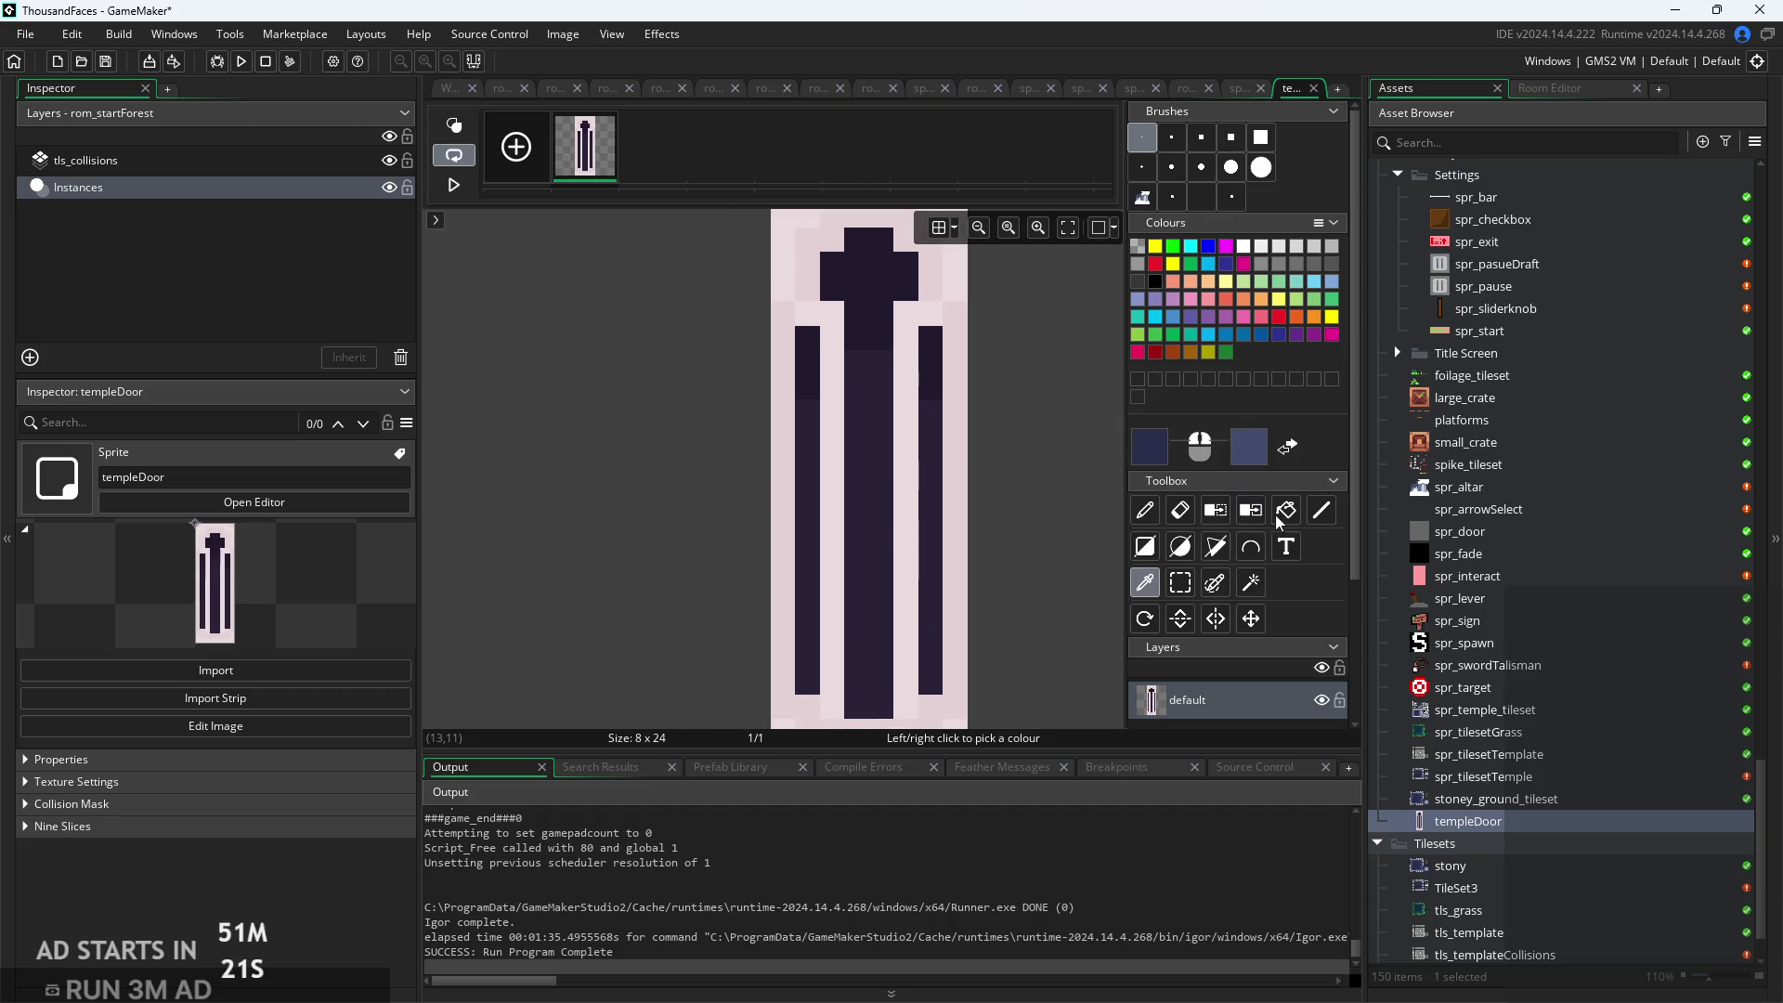
{"action": "left_click", "coordinate": [889, 463]}
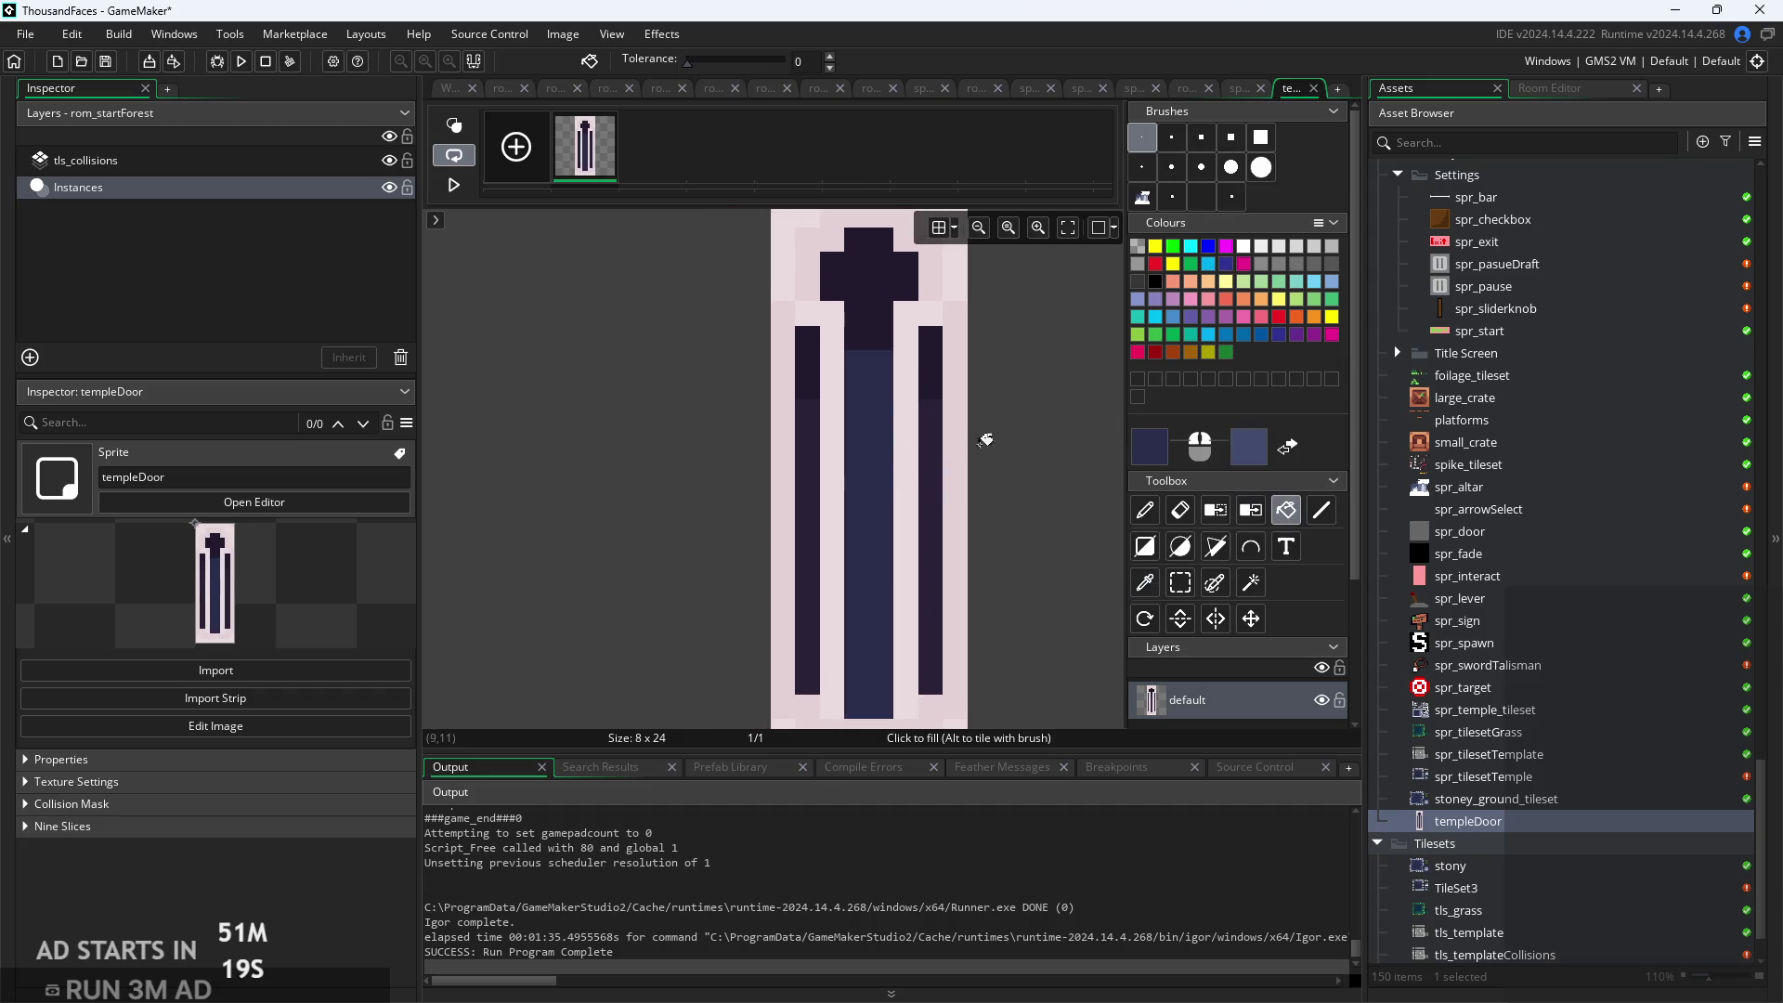
{"action": "key", "text": "ctrl+z"}
{"action": "scroll", "coordinate": [896, 334], "scroll_direction": "up", "scroll_amount": 2}
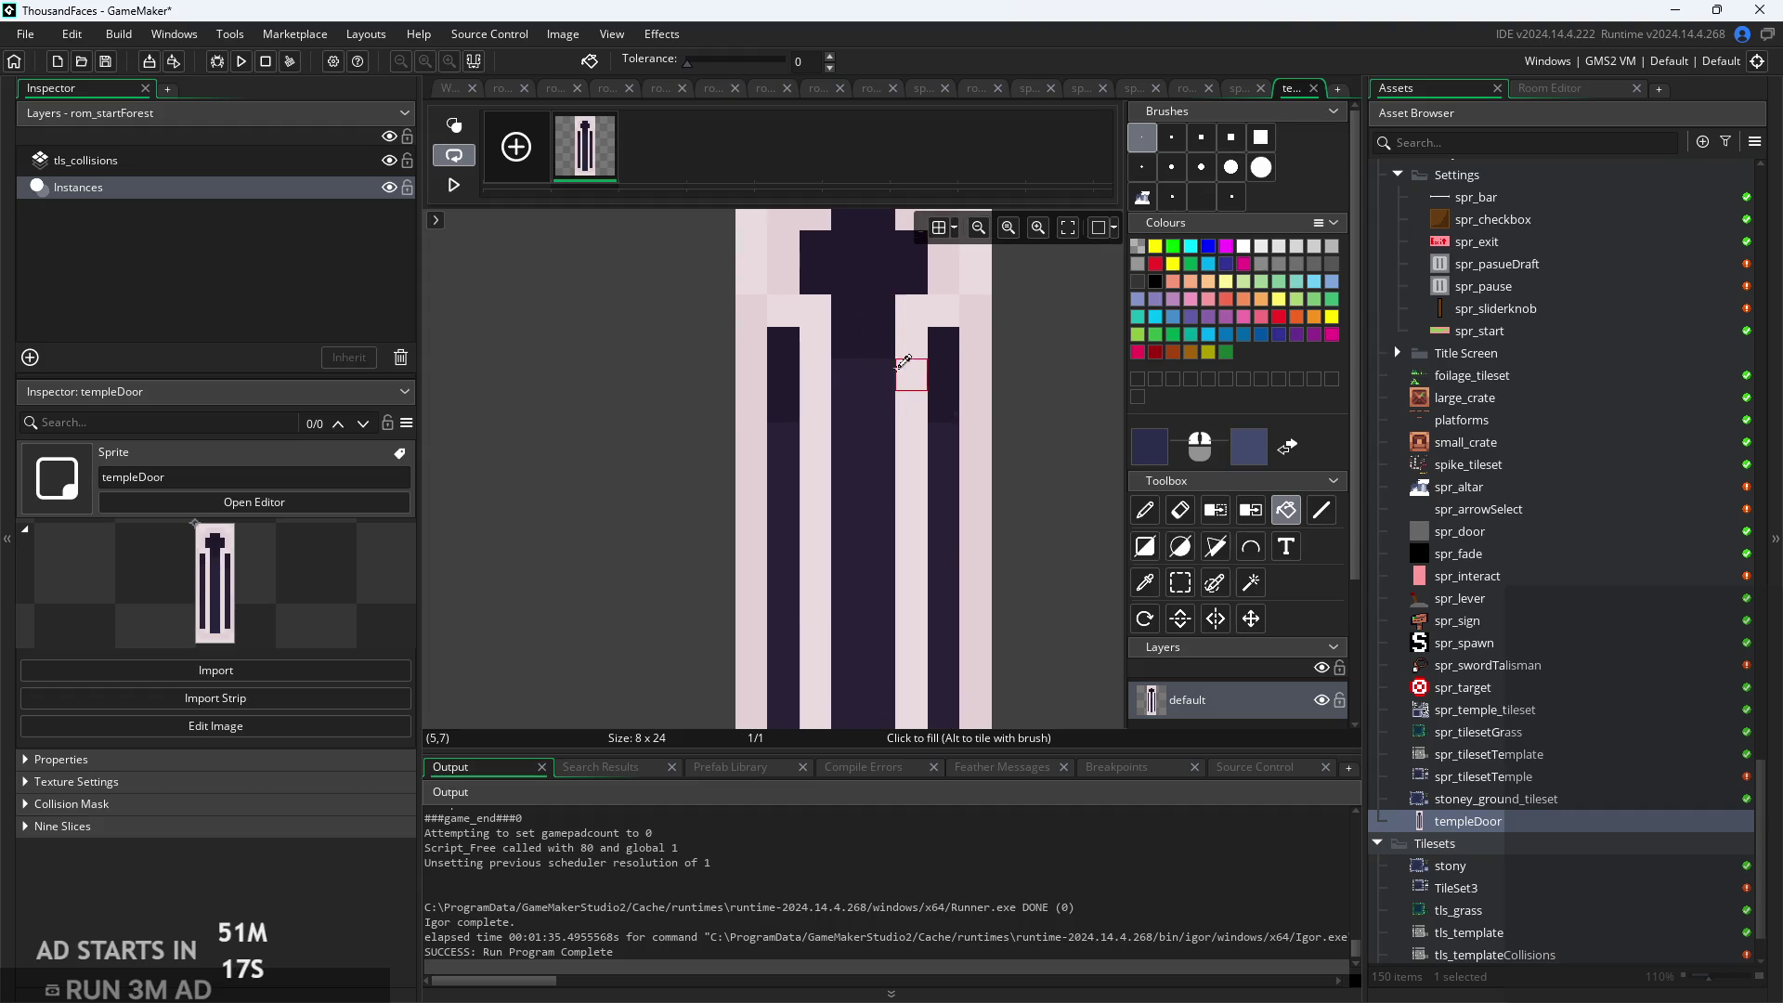
{"action": "left_click", "coordinate": [866, 281]}
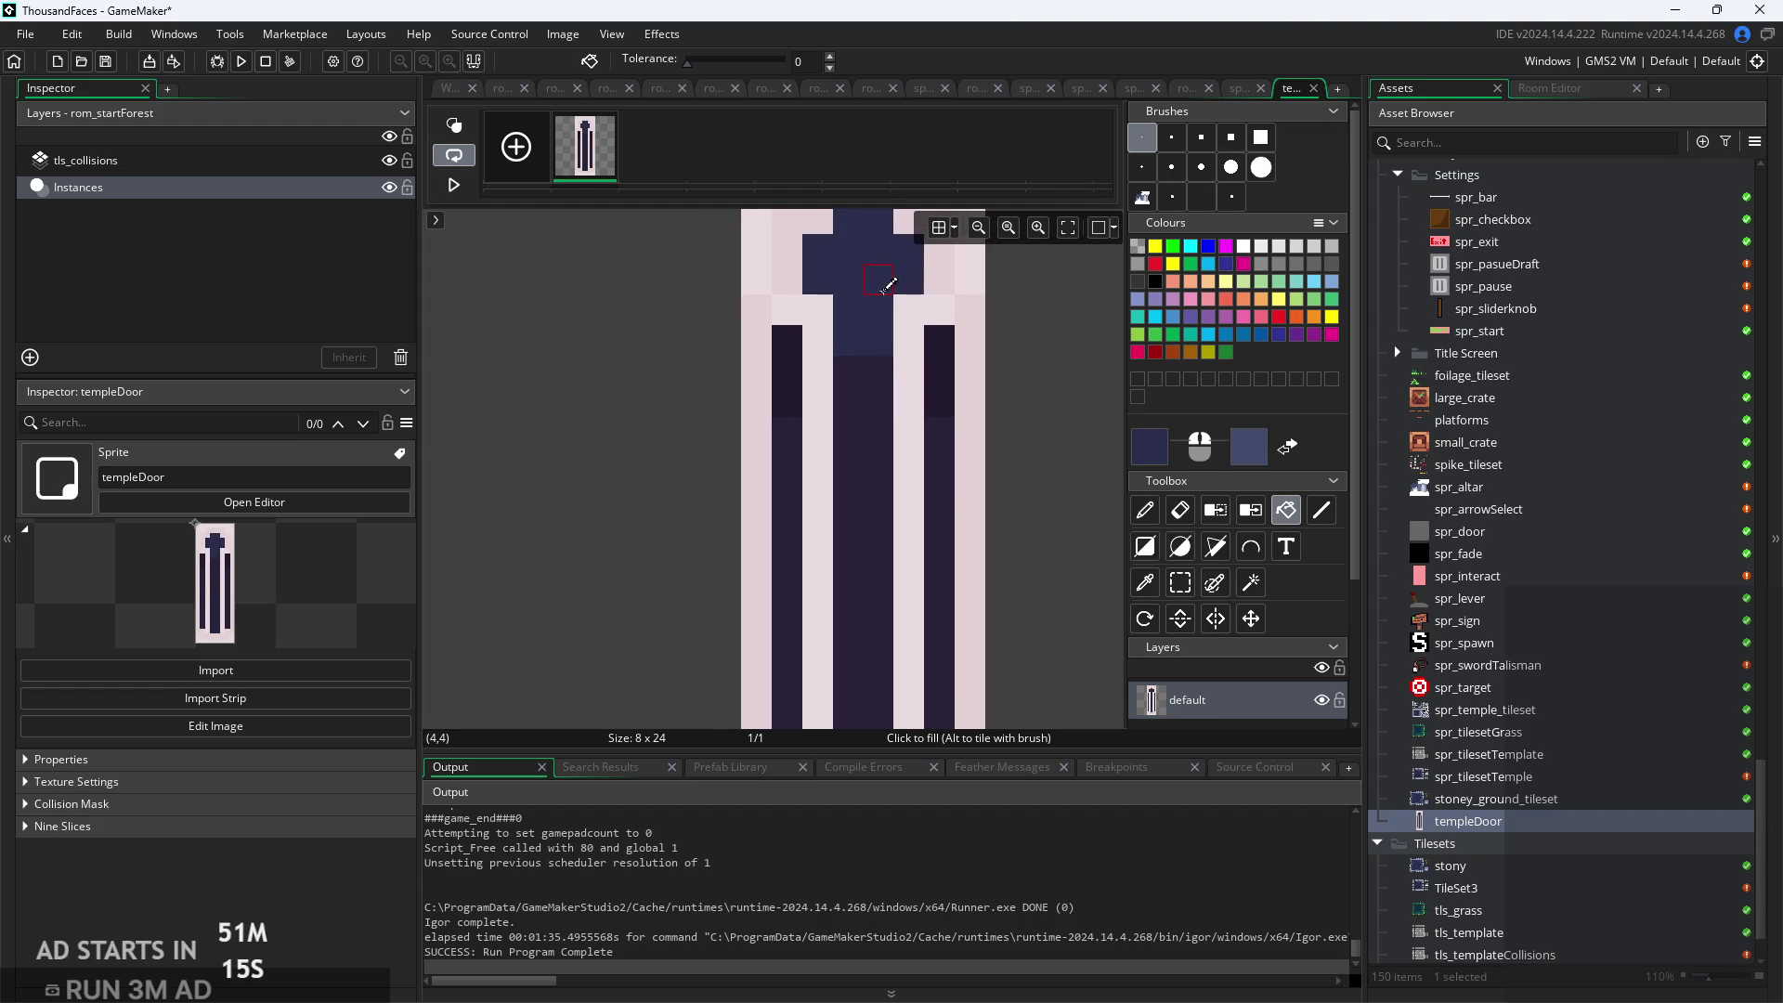
{"action": "scroll", "coordinate": [883, 283], "scroll_direction": "down", "scroll_amount": 1}
{"action": "right_click", "coordinate": [873, 394]}
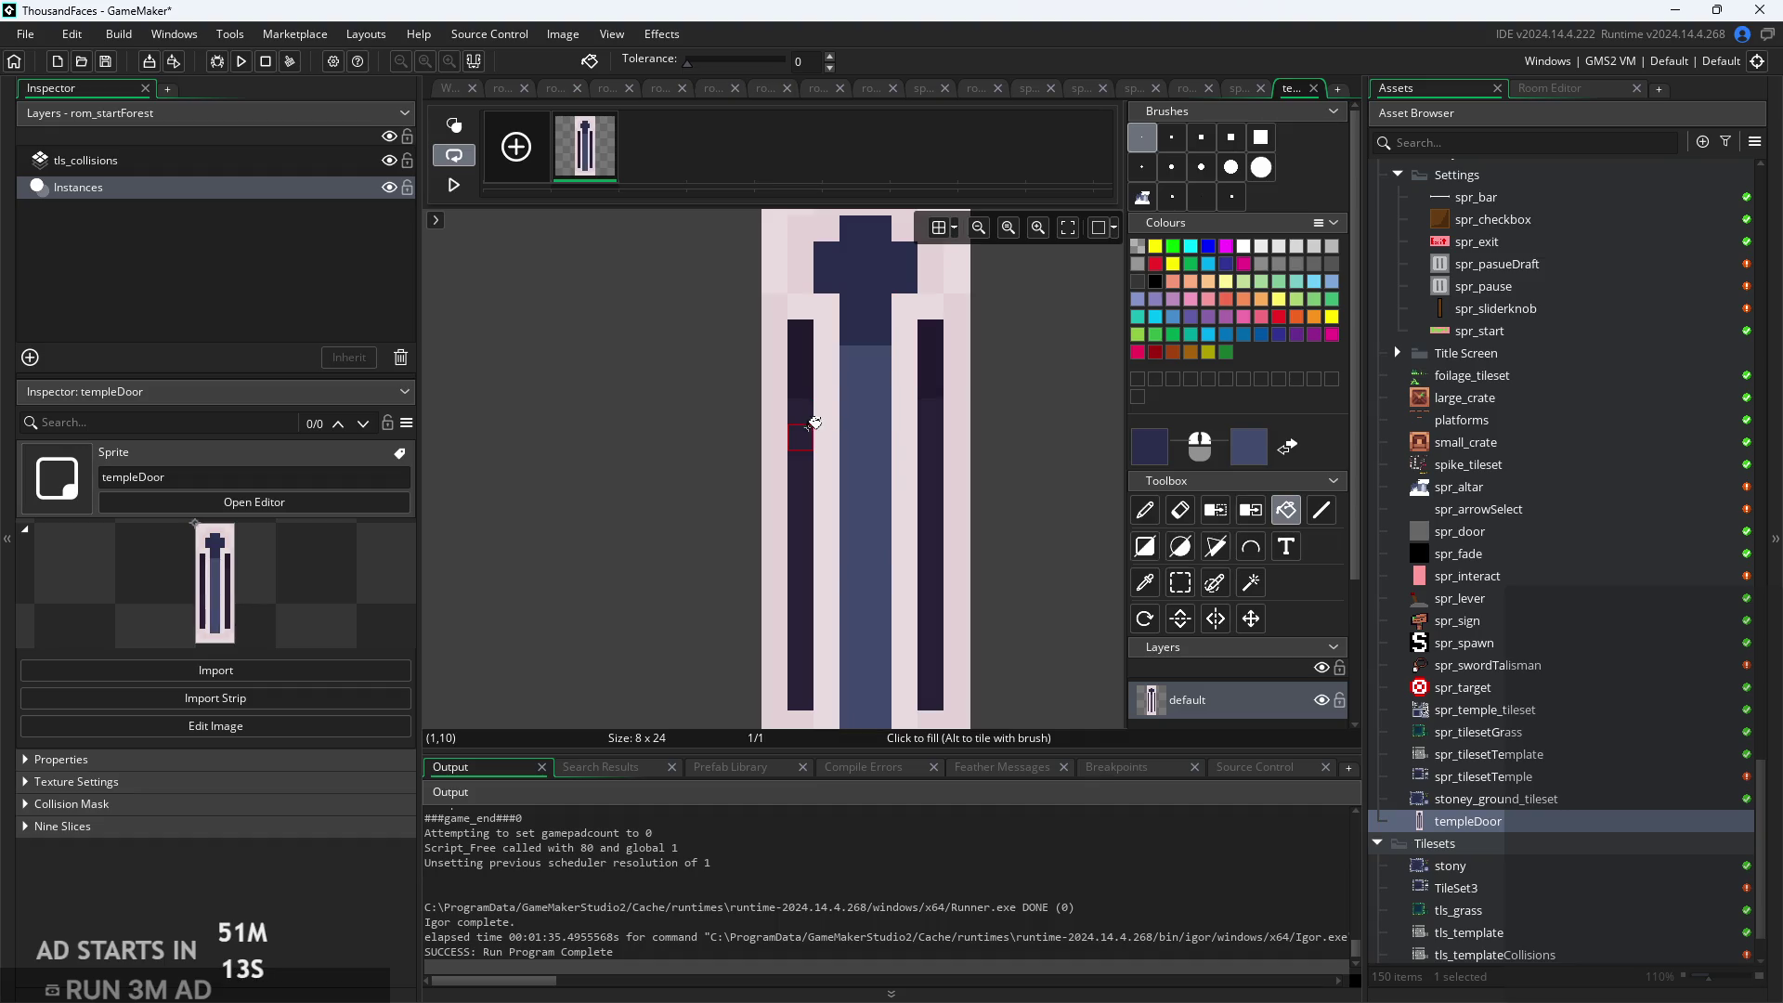
Fill the upper and lower blocks of both side columns dark navy
{"action": "left_click", "coordinate": [810, 427]}
{"action": "key", "text": "ctrl+z"}
{"action": "scroll", "coordinate": [808, 371], "scroll_direction": "up", "scroll_amount": 1}
{"action": "left_click", "coordinate": [805, 364]}
{"action": "left_click", "coordinate": [950, 380]}
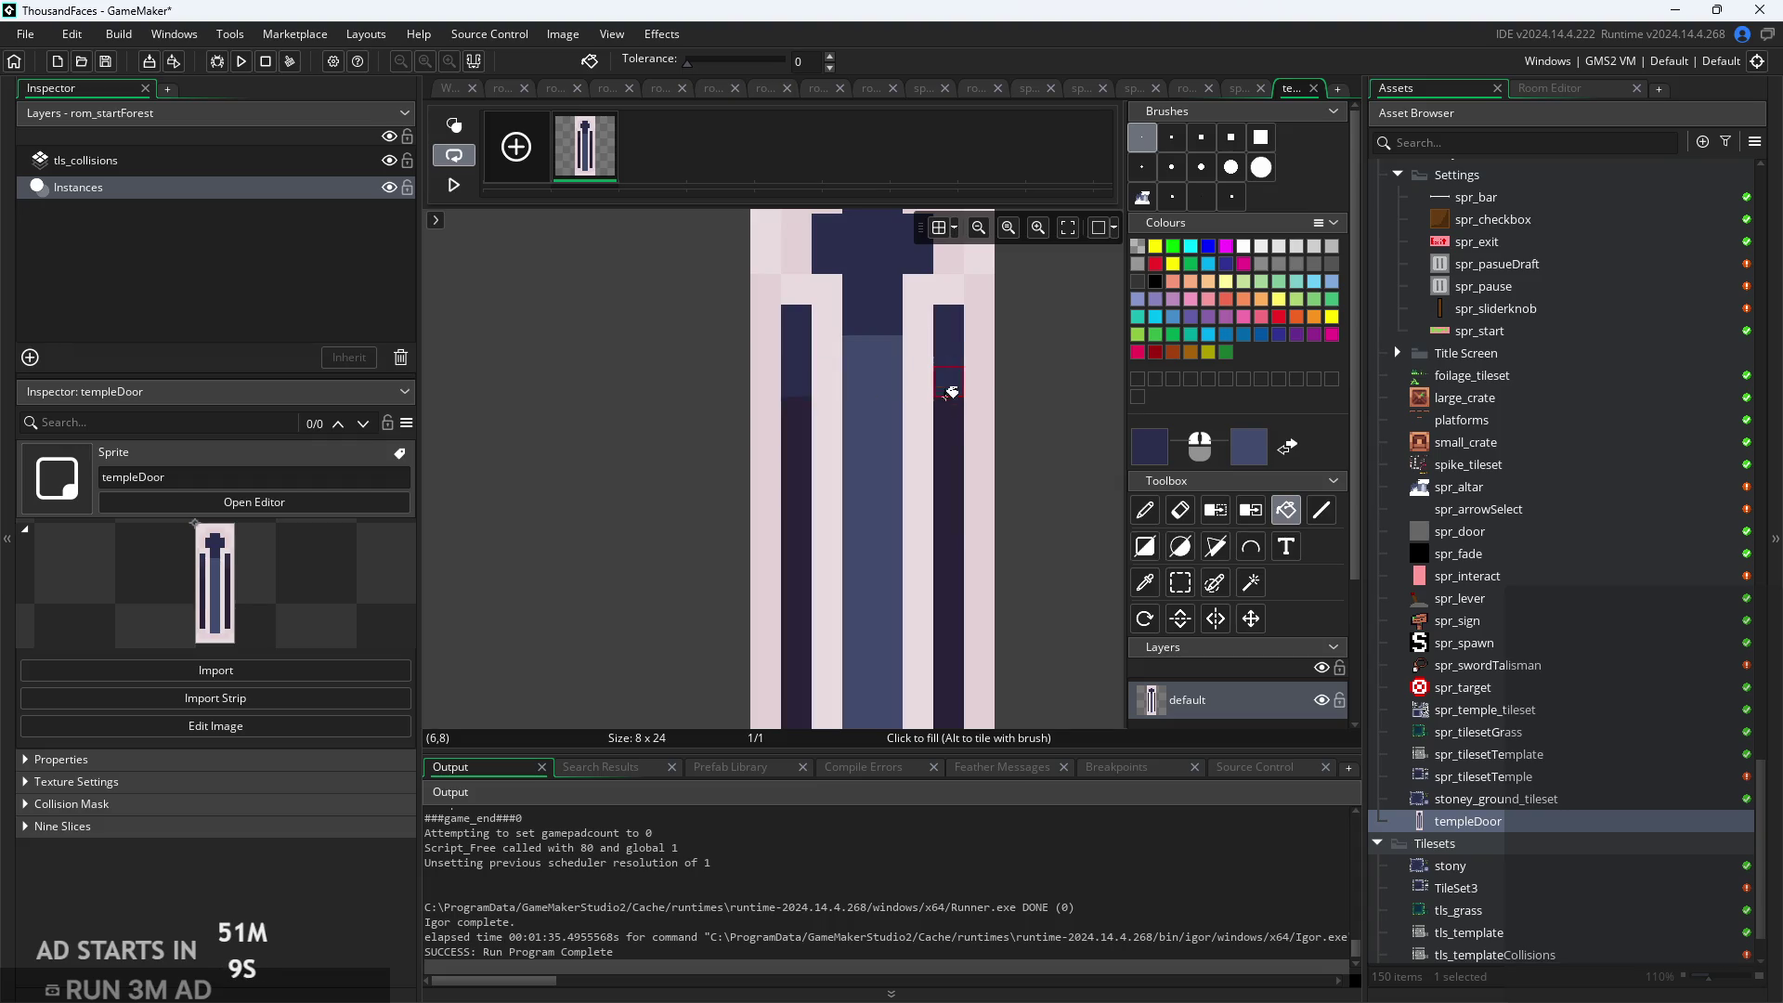
{"action": "left_click", "coordinate": [949, 439]}
{"action": "left_click", "coordinate": [796, 465]}
{"action": "scroll", "coordinate": [1027, 510], "scroll_direction": "down", "scroll_amount": 1}
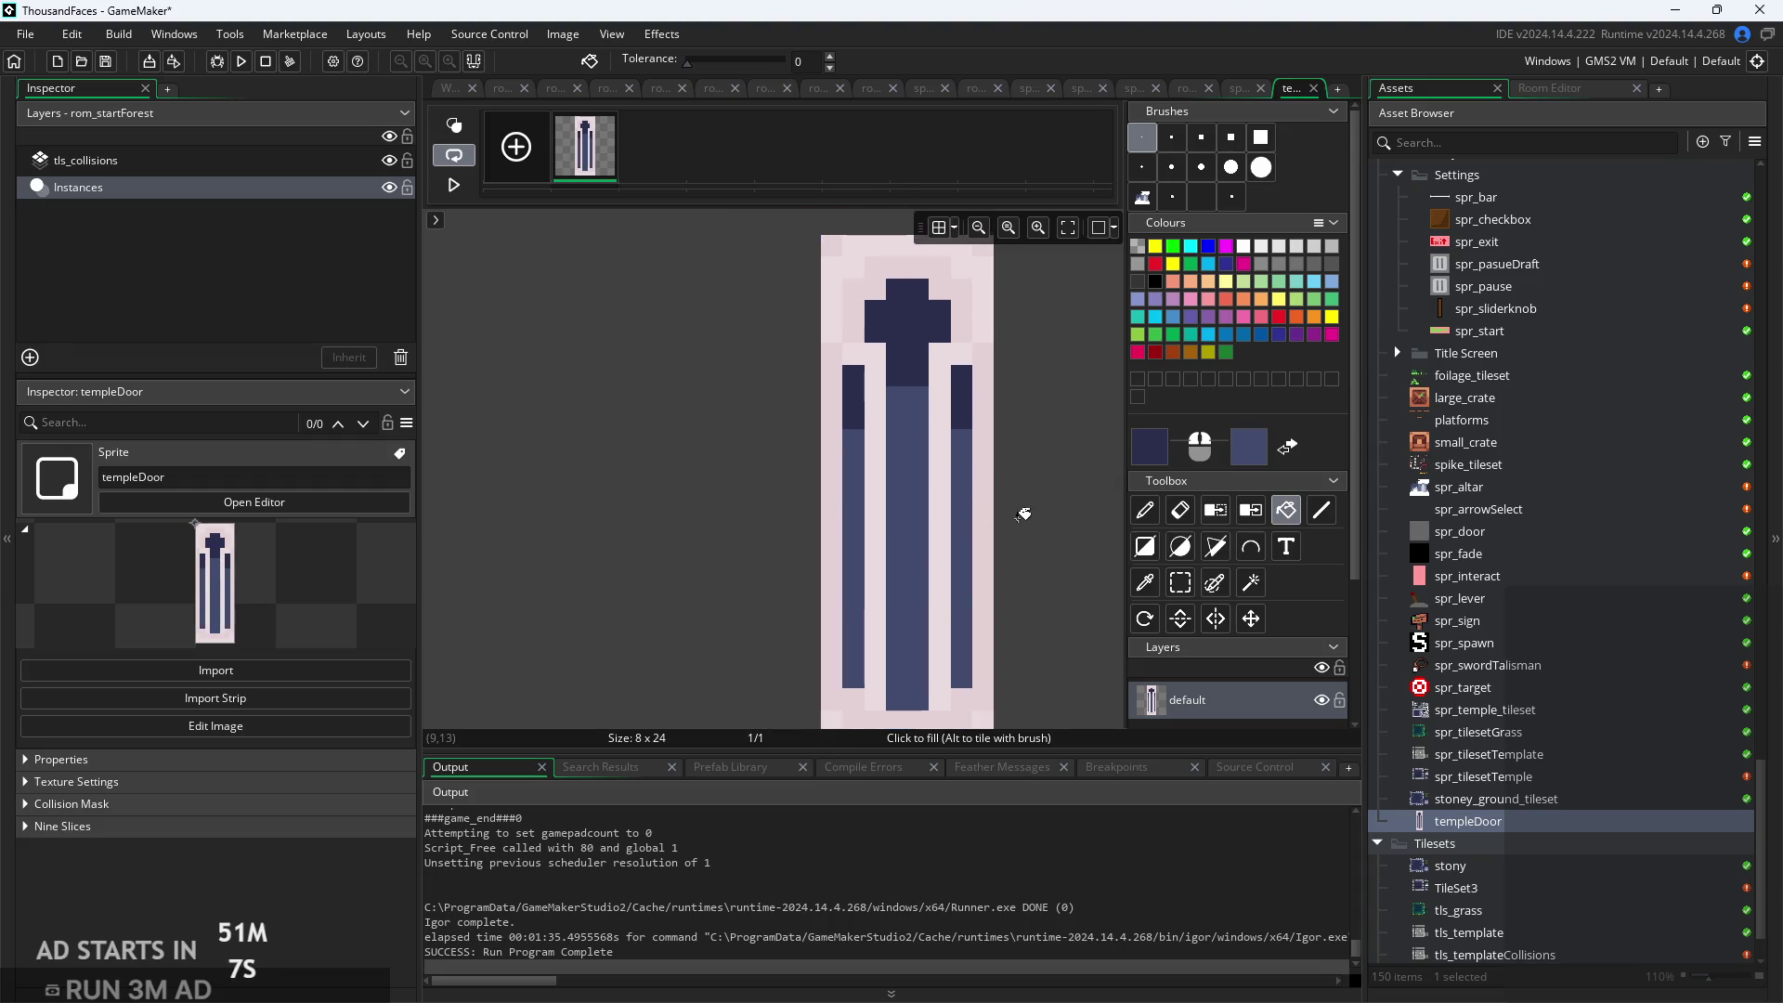
{"action": "scroll", "coordinate": [1024, 514], "scroll_direction": "down", "scroll_amount": 3}
{"action": "scroll", "coordinate": [1024, 514], "scroll_direction": "down", "scroll_amount": 2}
{"action": "scroll", "coordinate": [1003, 485], "scroll_direction": "up", "scroll_amount": 2}
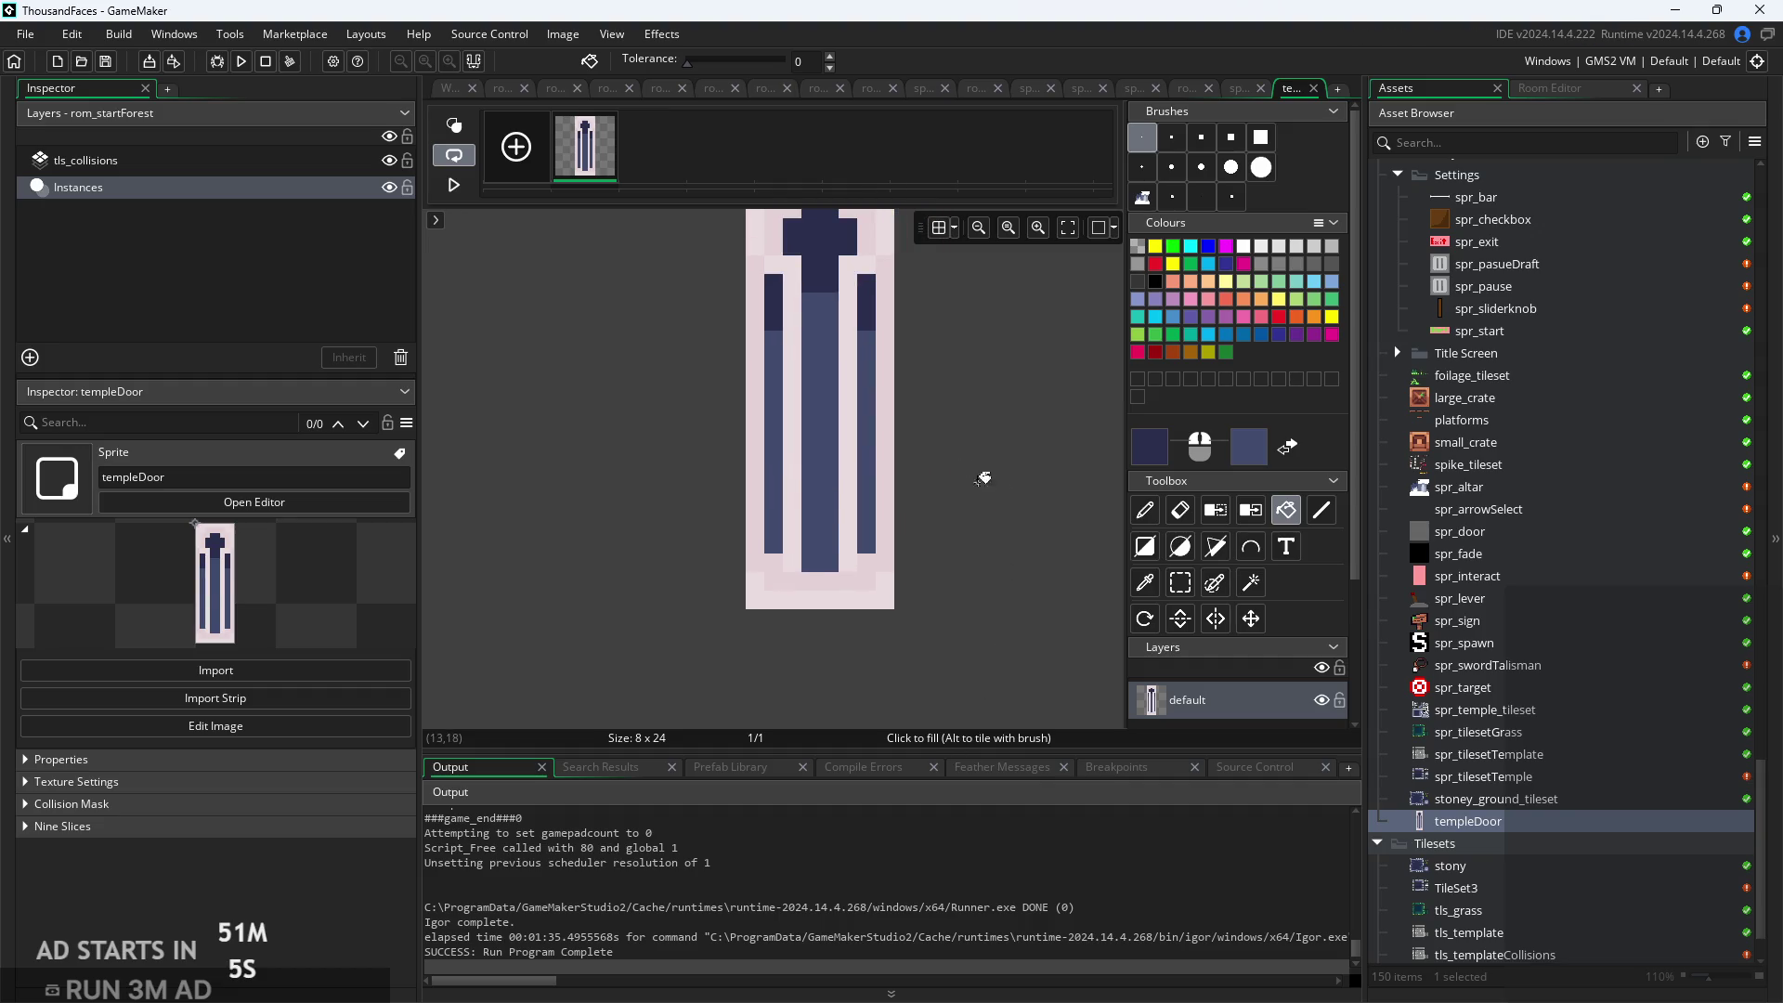
{"action": "left_click", "coordinate": [442, 93]}
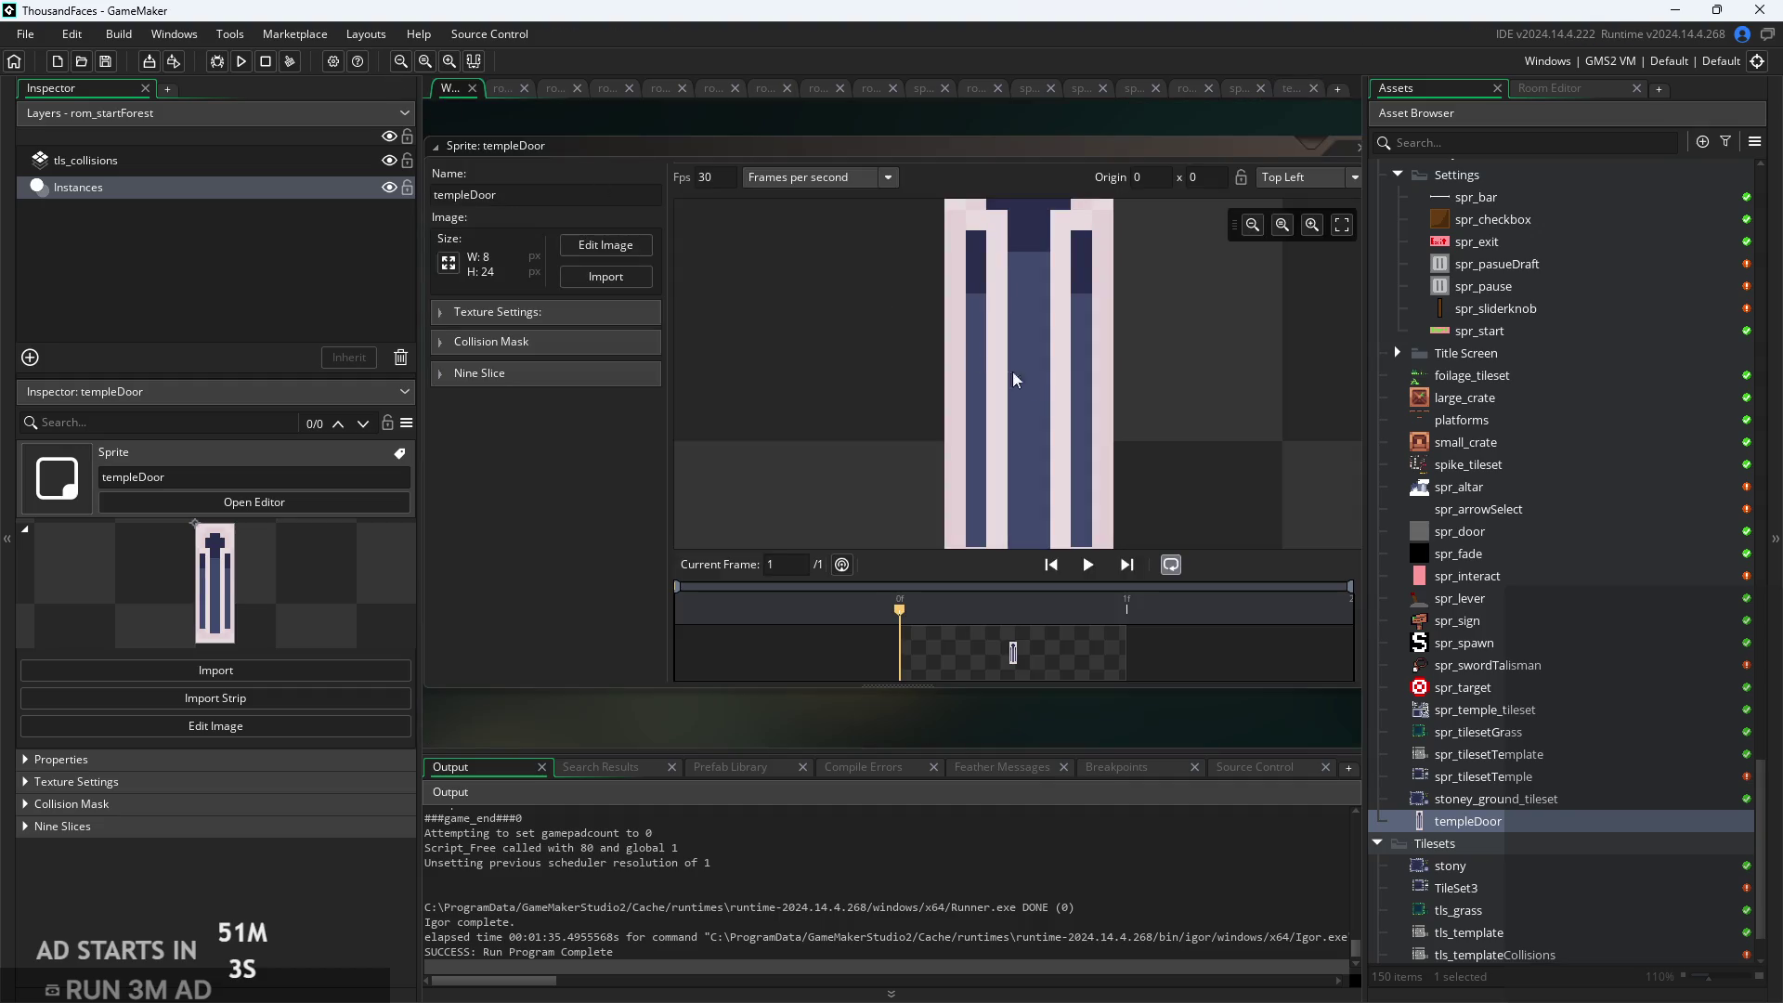
Scroll the templeDoor sprite editor to the Nine Slice section, showing all four guides at 0
{"action": "scroll", "coordinate": [1058, 403], "scroll_direction": "down", "scroll_amount": 2}
{"action": "scroll", "coordinate": [1111, 713], "scroll_direction": "down", "scroll_amount": 2}
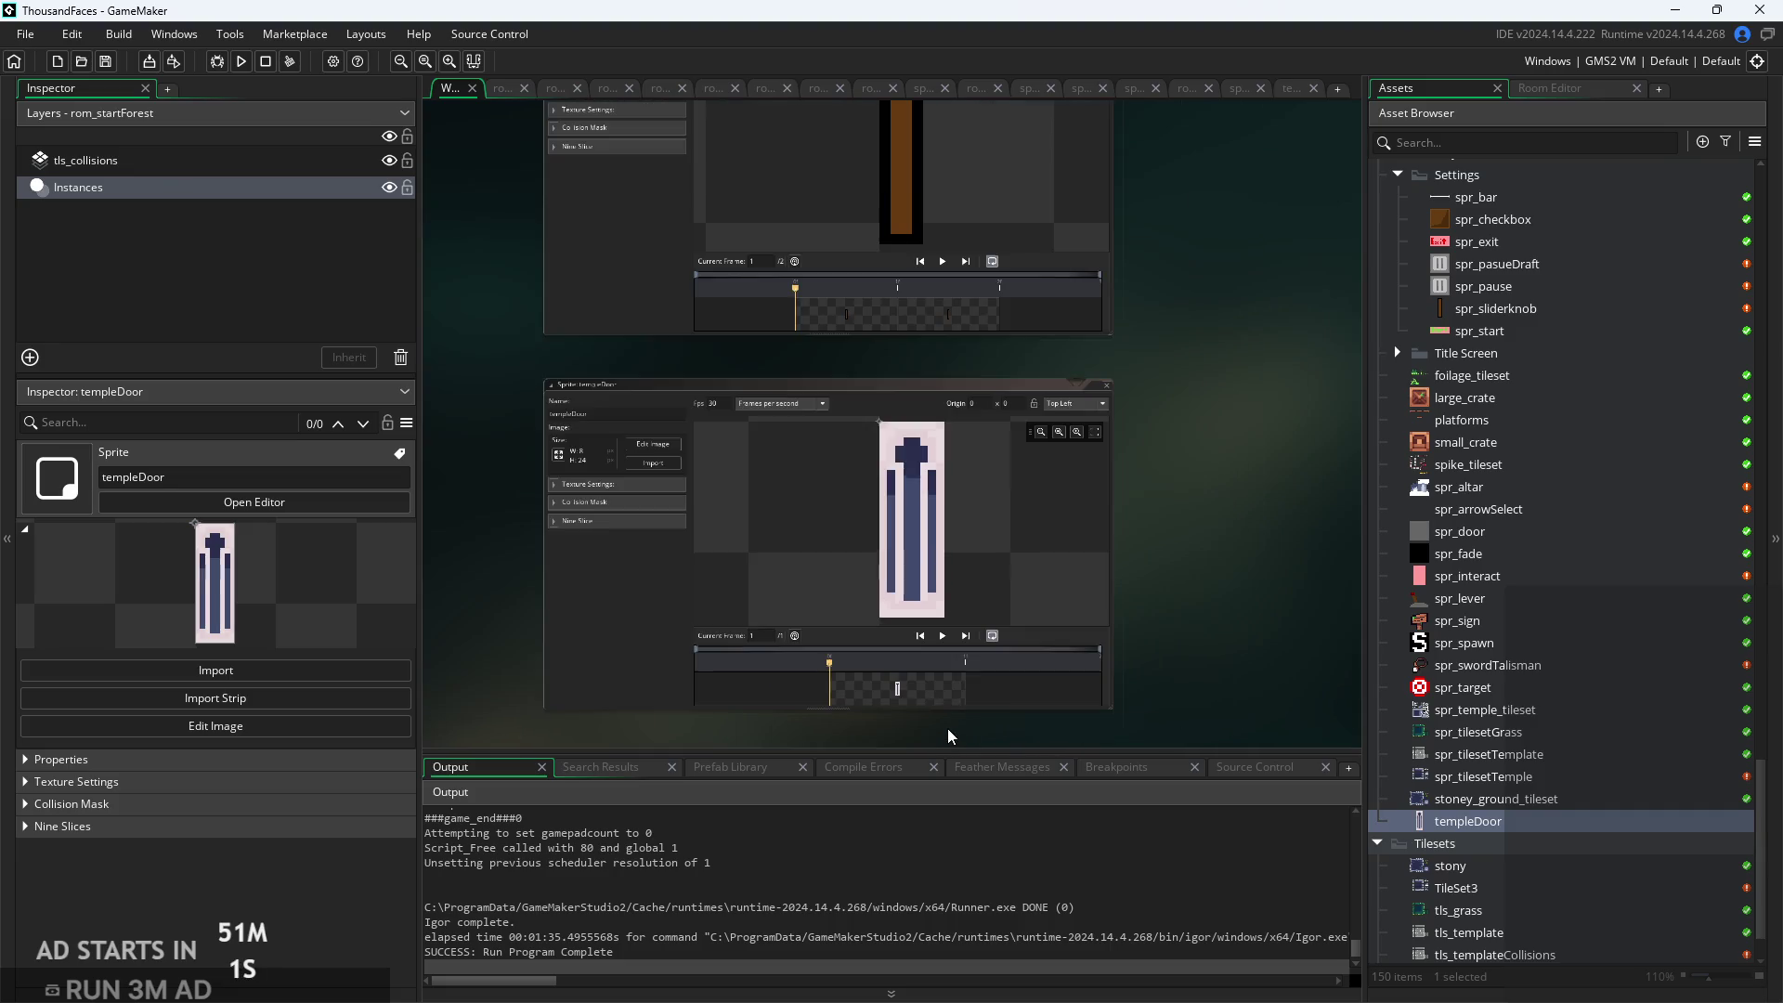
{"action": "scroll", "coordinate": [1446, 572], "scroll_direction": "up", "scroll_amount": 10}
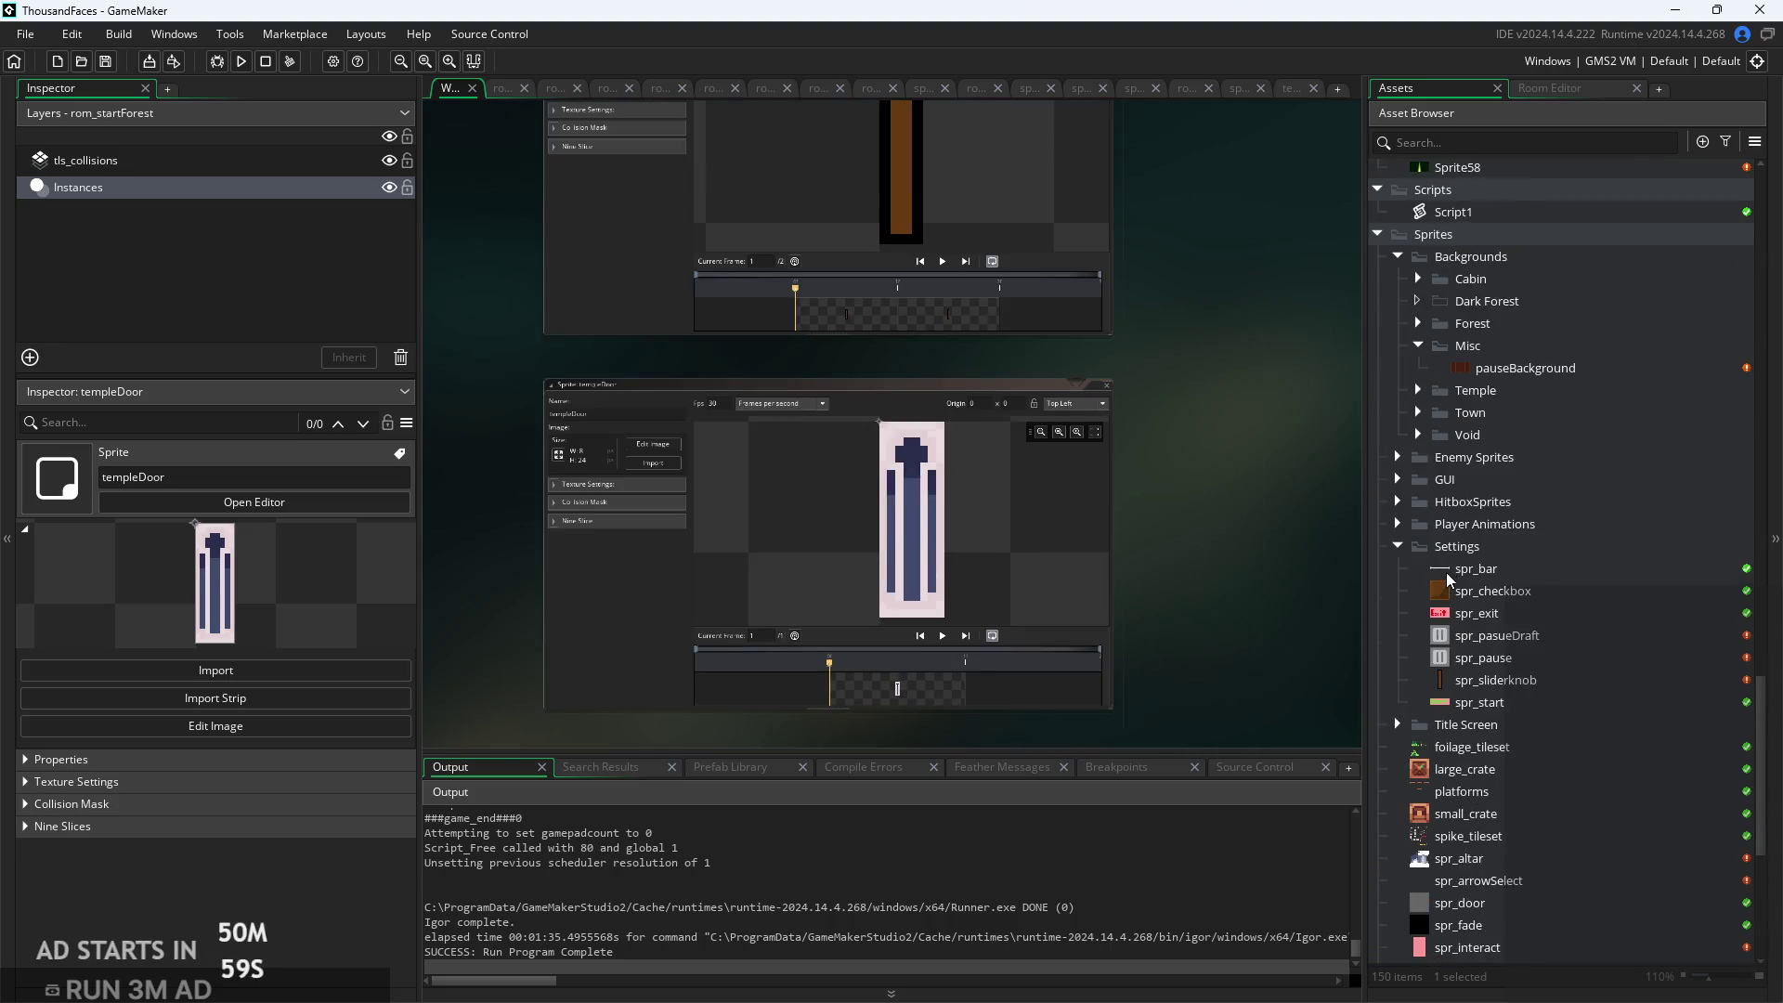
{"action": "scroll", "coordinate": [1460, 544], "scroll_direction": "up", "scroll_amount": 3}
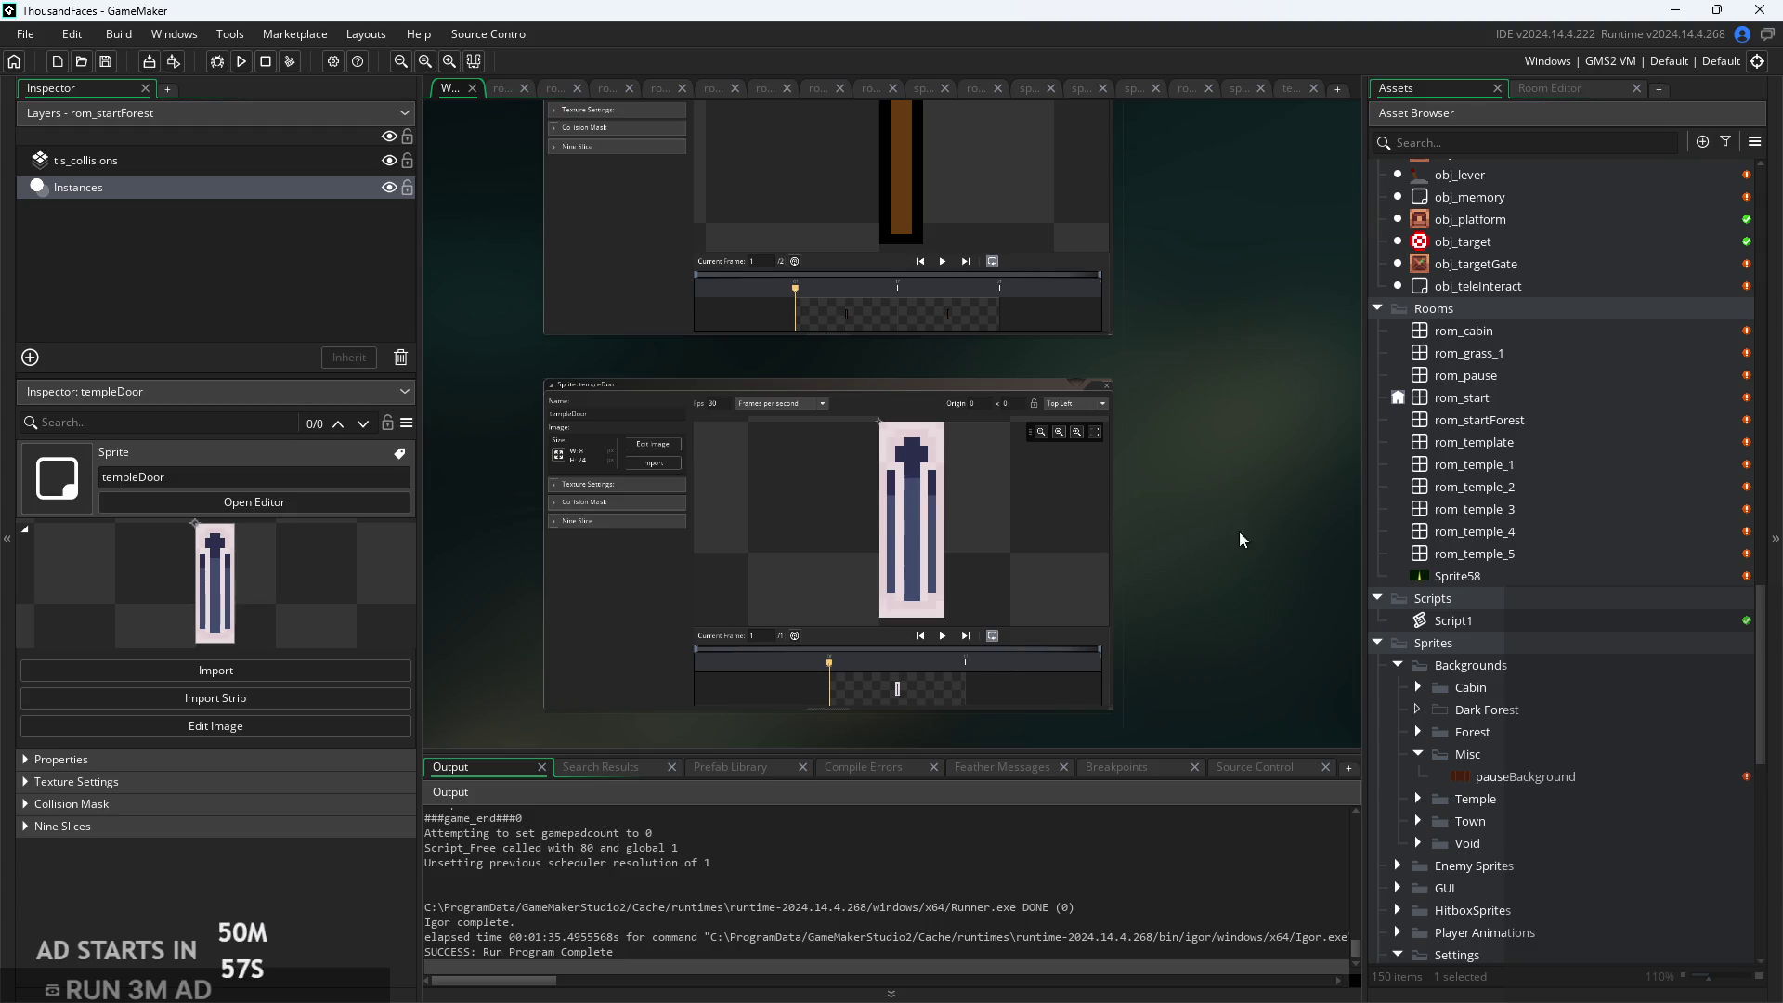
{"action": "scroll", "coordinate": [1467, 608], "scroll_direction": "down", "scroll_amount": 8}
{"action": "scroll", "coordinate": [650, 580], "scroll_direction": "up", "scroll_amount": 4}
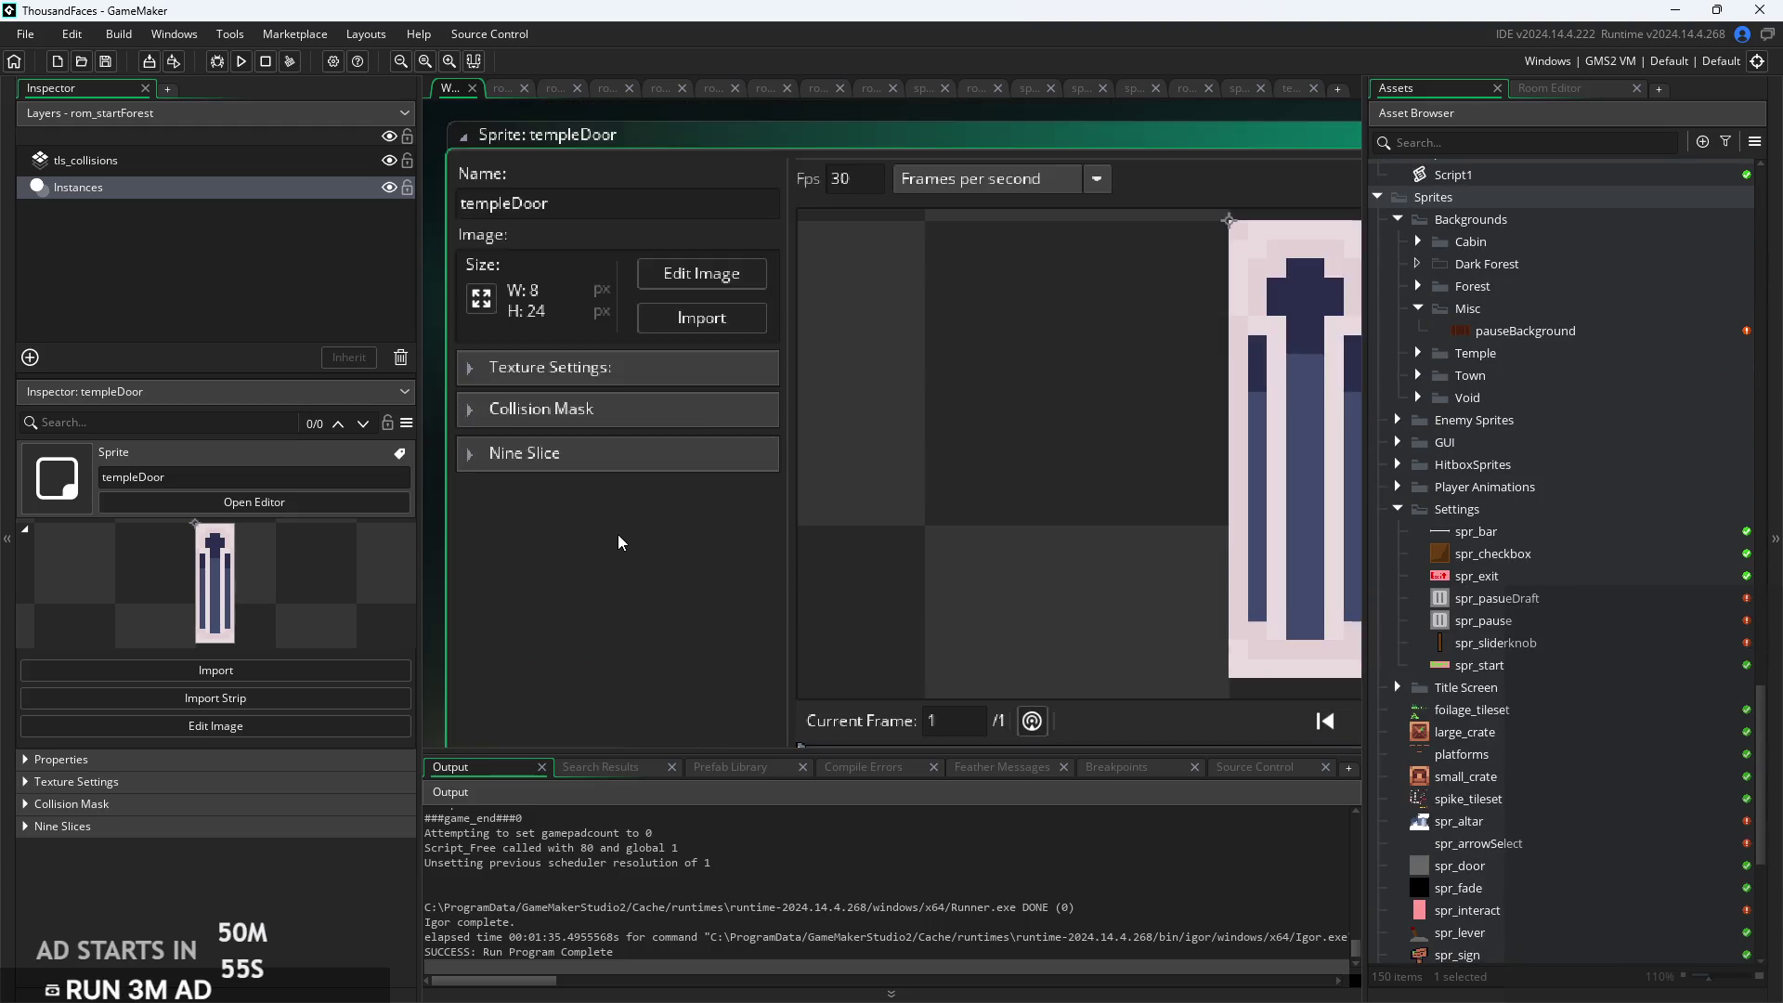
{"action": "scroll", "coordinate": [498, 500], "scroll_direction": "down", "scroll_amount": 2}
{"action": "scroll", "coordinate": [710, 396], "scroll_direction": "down", "scroll_amount": 1}
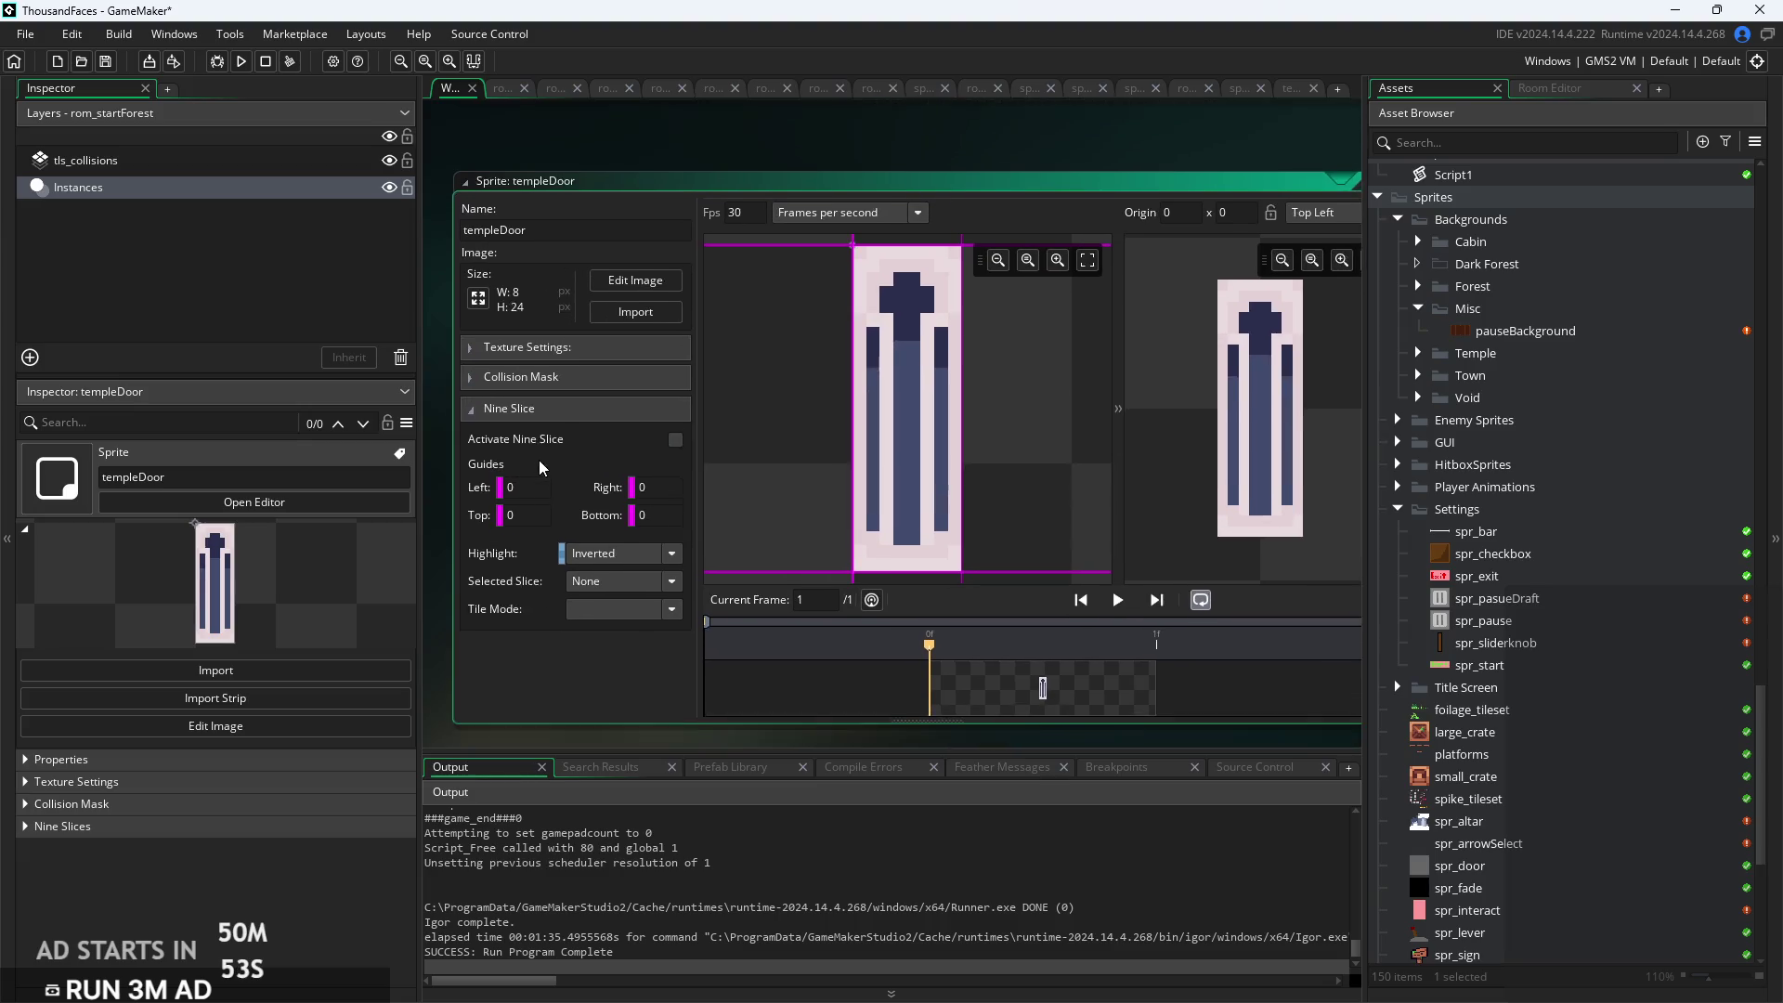
Drag the top and bottom nine-slice guides, bringing them to top 9 and bottom 7
{"action": "scroll", "coordinate": [947, 313], "scroll_direction": "up", "scroll_amount": 1}
{"action": "left_click_drag", "start_coordinate": [946, 310], "coordinate": [941, 362]}
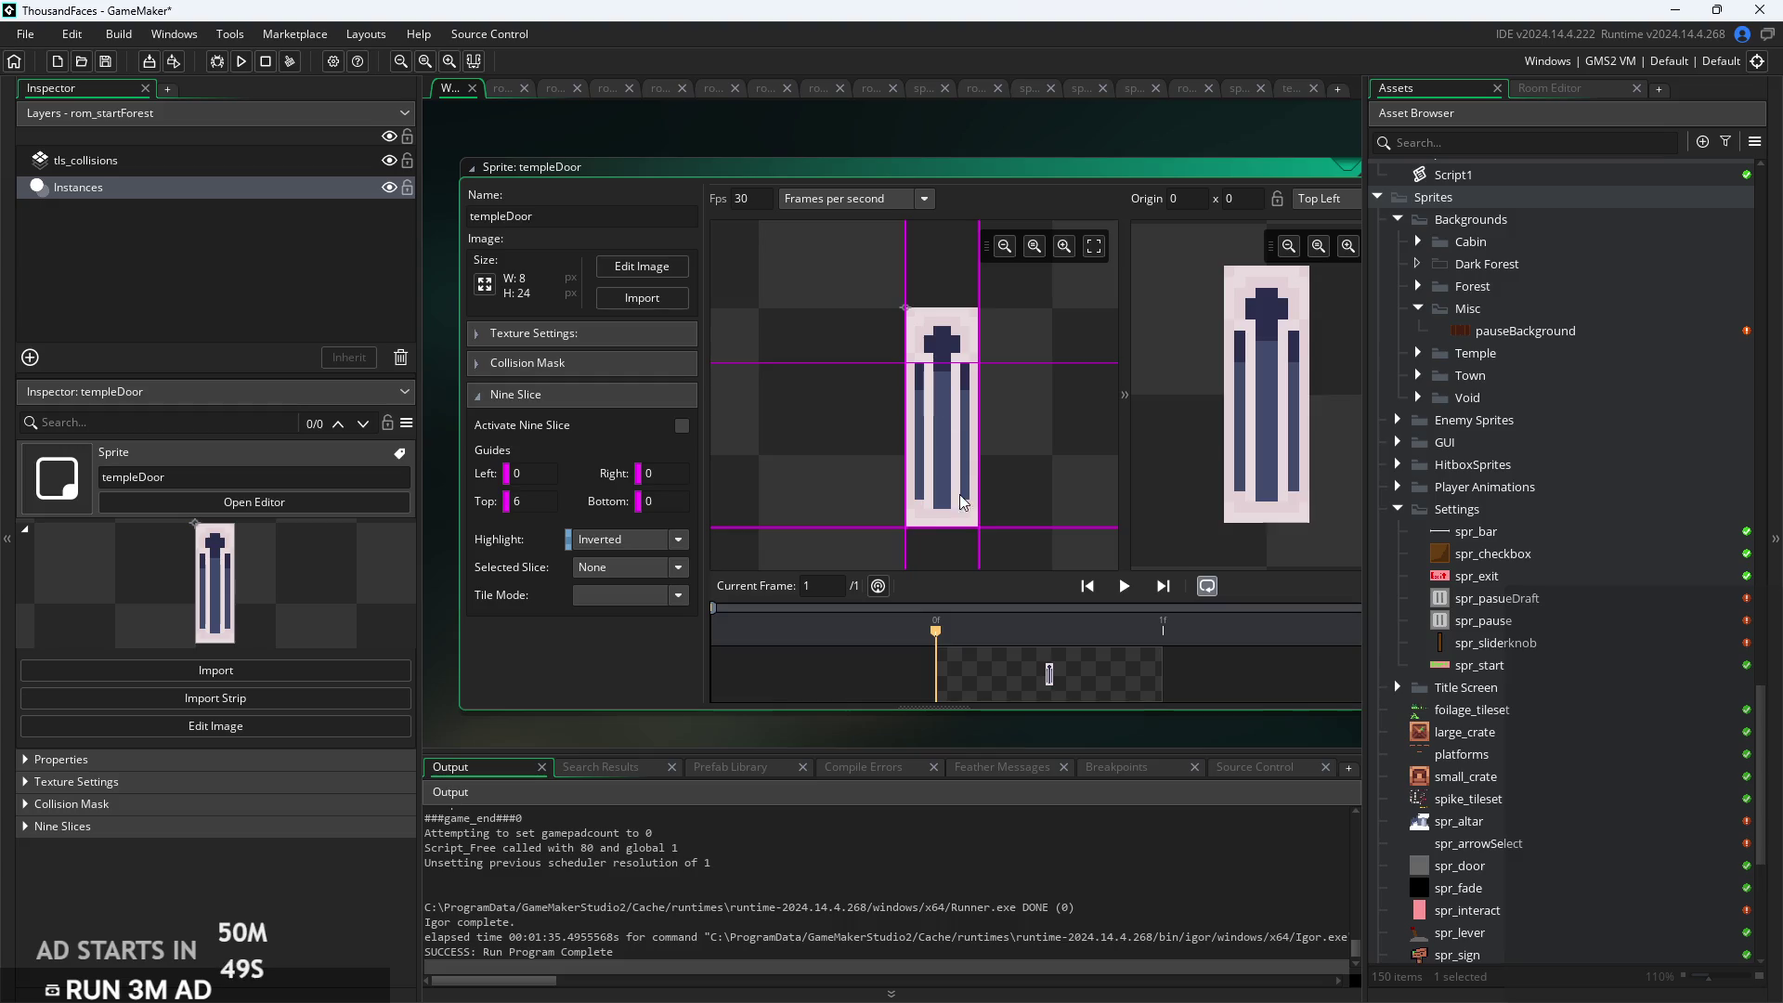
{"action": "left_click_drag", "start_coordinate": [938, 526], "coordinate": [948, 500]}
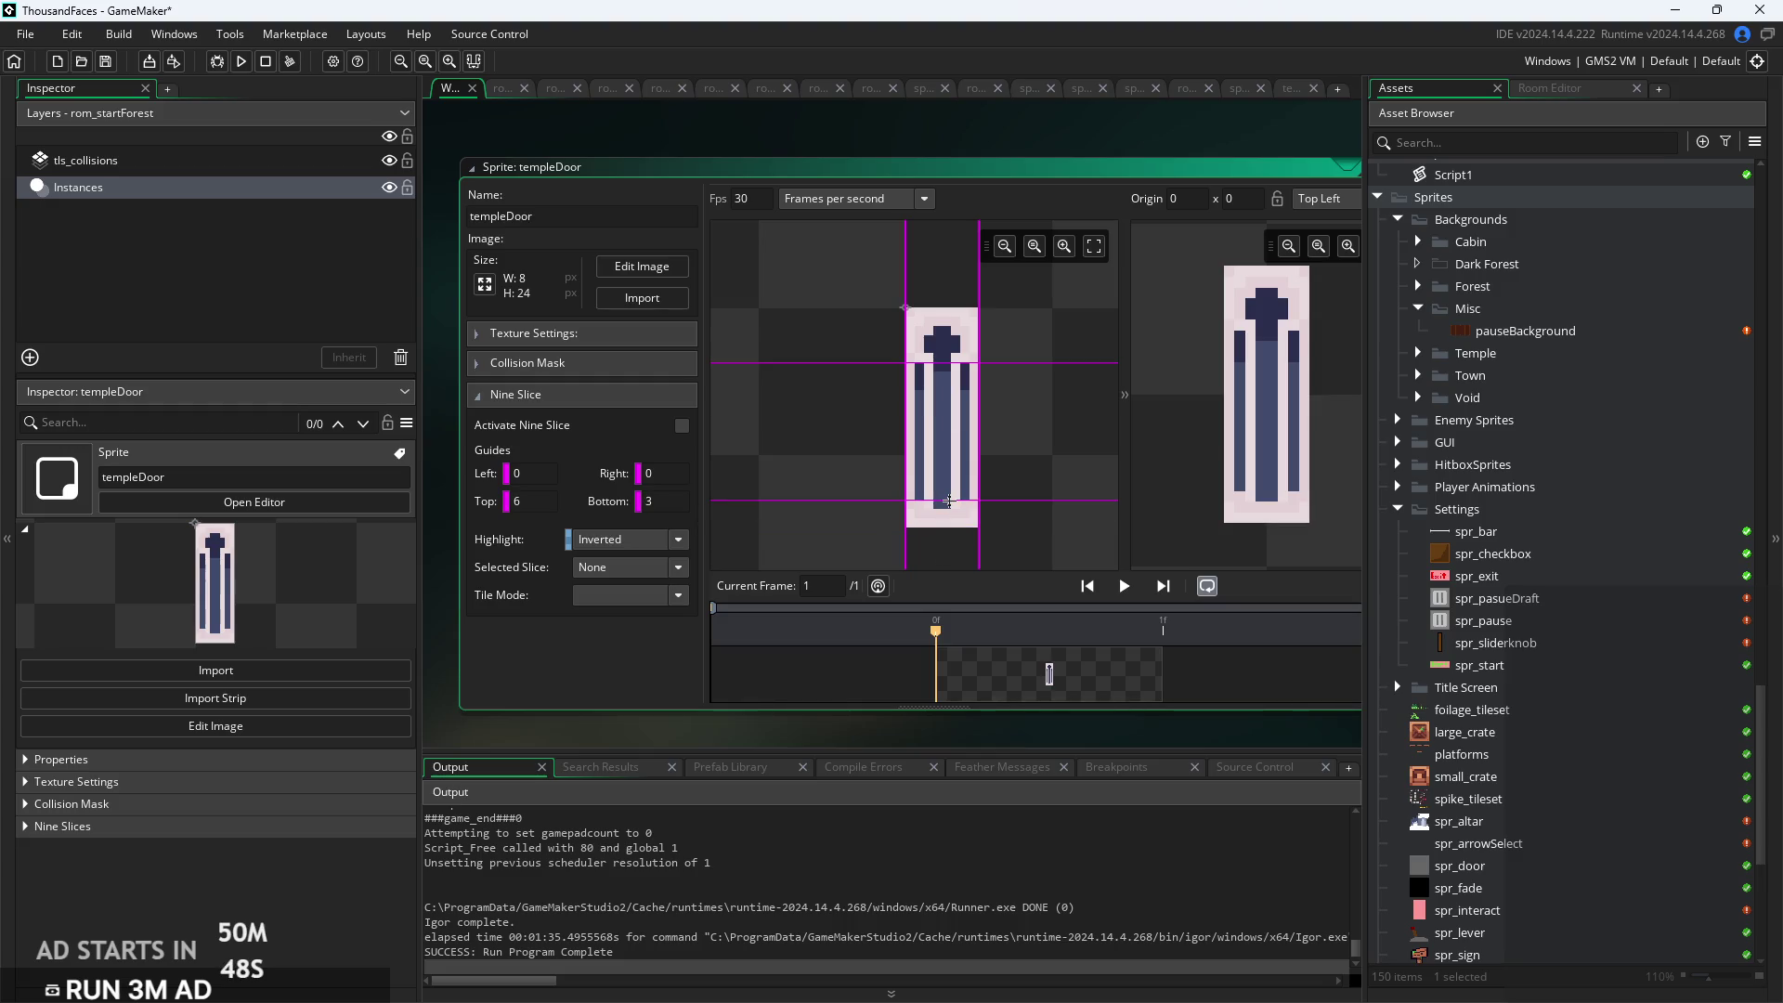
{"action": "left_click_drag", "start_coordinate": [964, 362], "coordinate": [954, 391]}
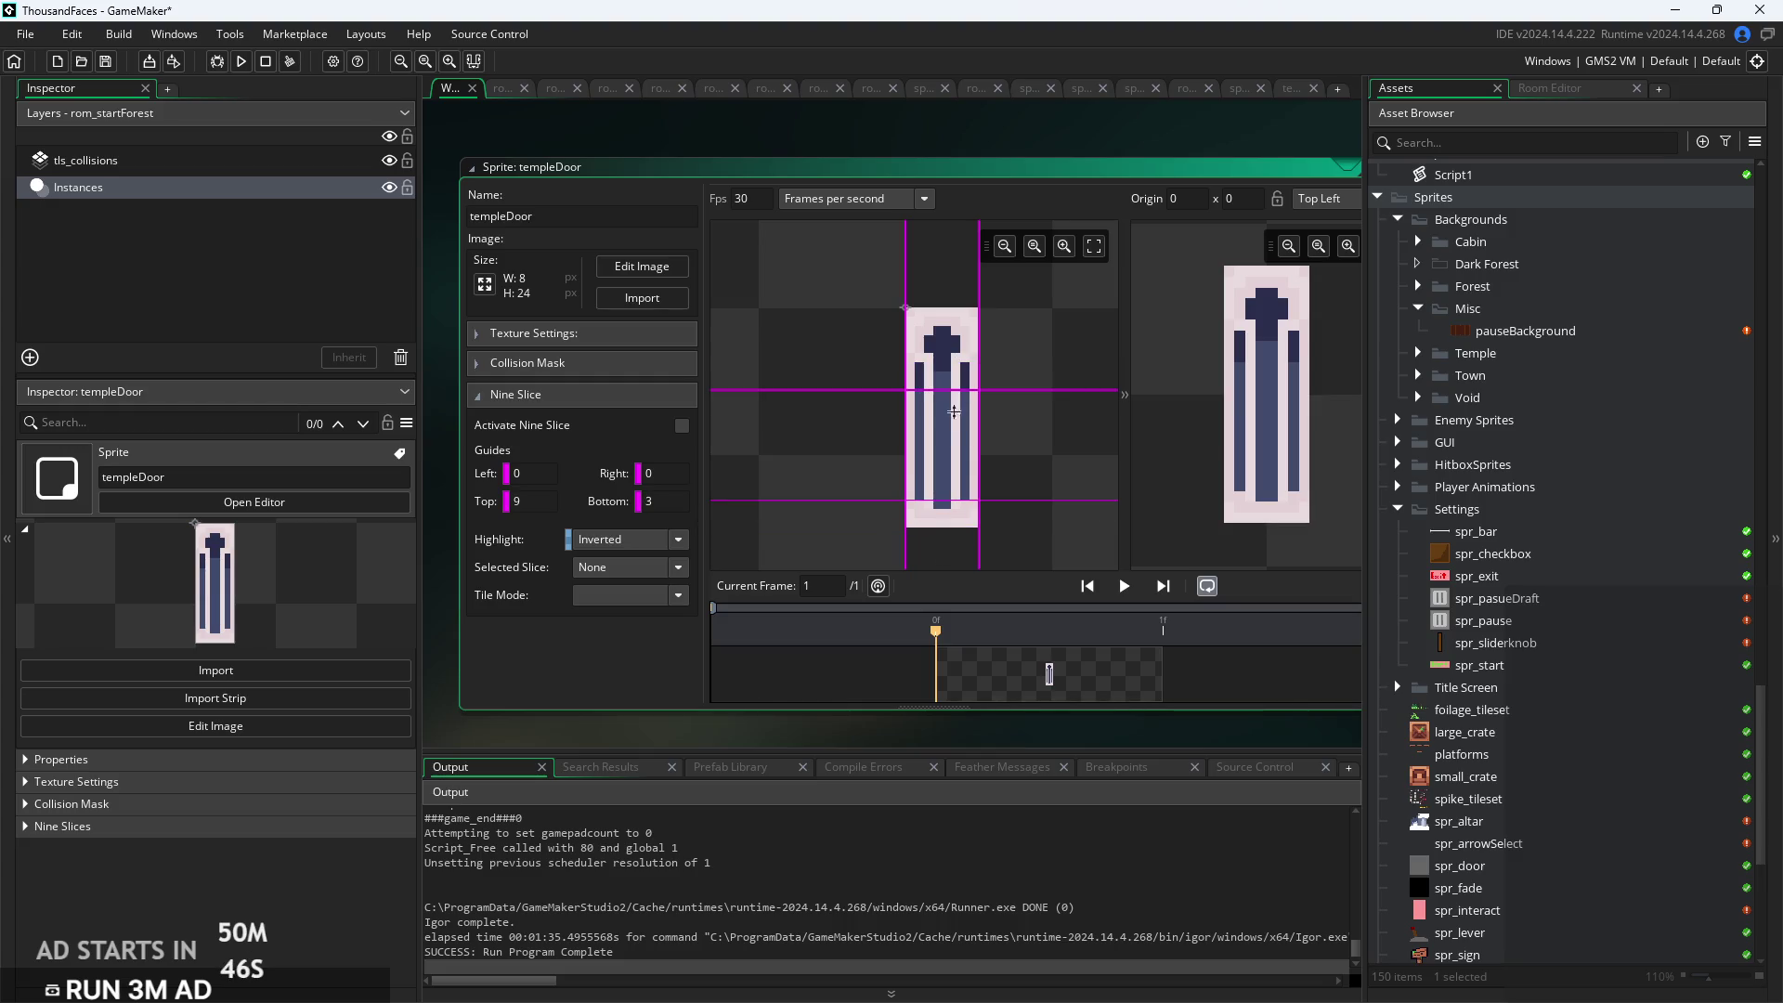
{"action": "left_click_drag", "start_coordinate": [947, 502], "coordinate": [950, 473]}
{"action": "scroll", "coordinate": [957, 478], "scroll_direction": "up", "scroll_amount": 2}
{"action": "left_click_drag", "start_coordinate": [948, 474], "coordinate": [965, 456]}
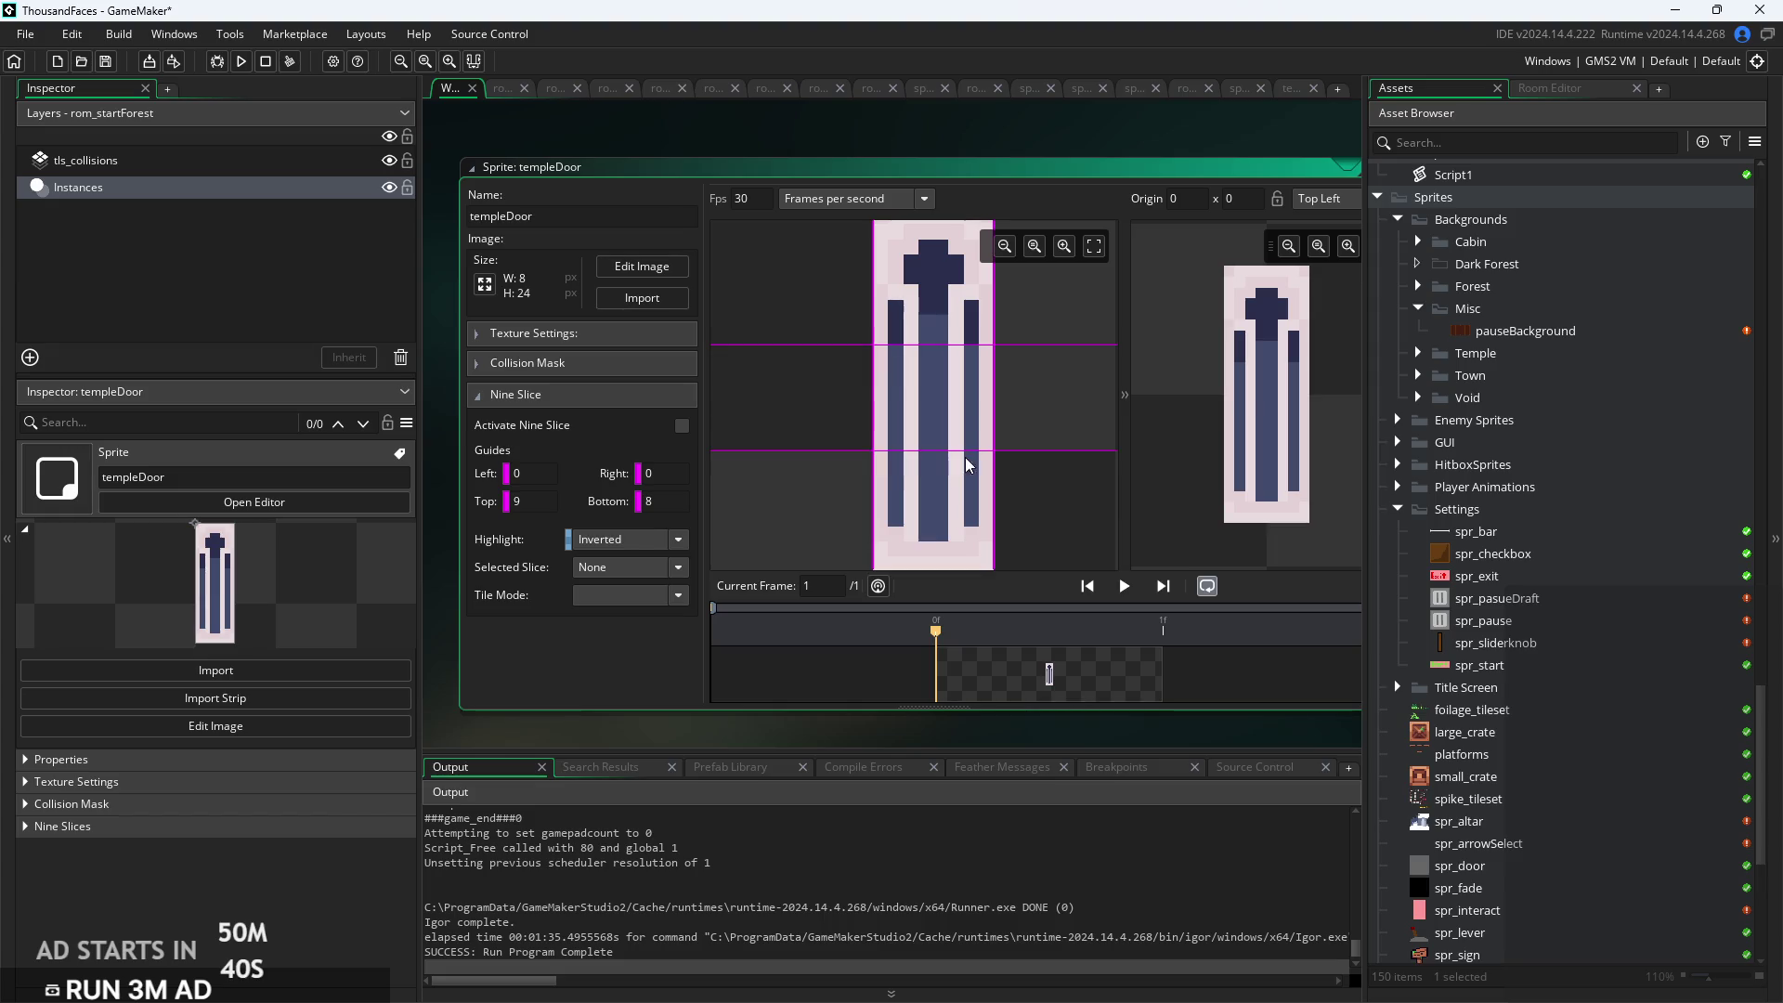
{"action": "left_click", "coordinate": [941, 362]}
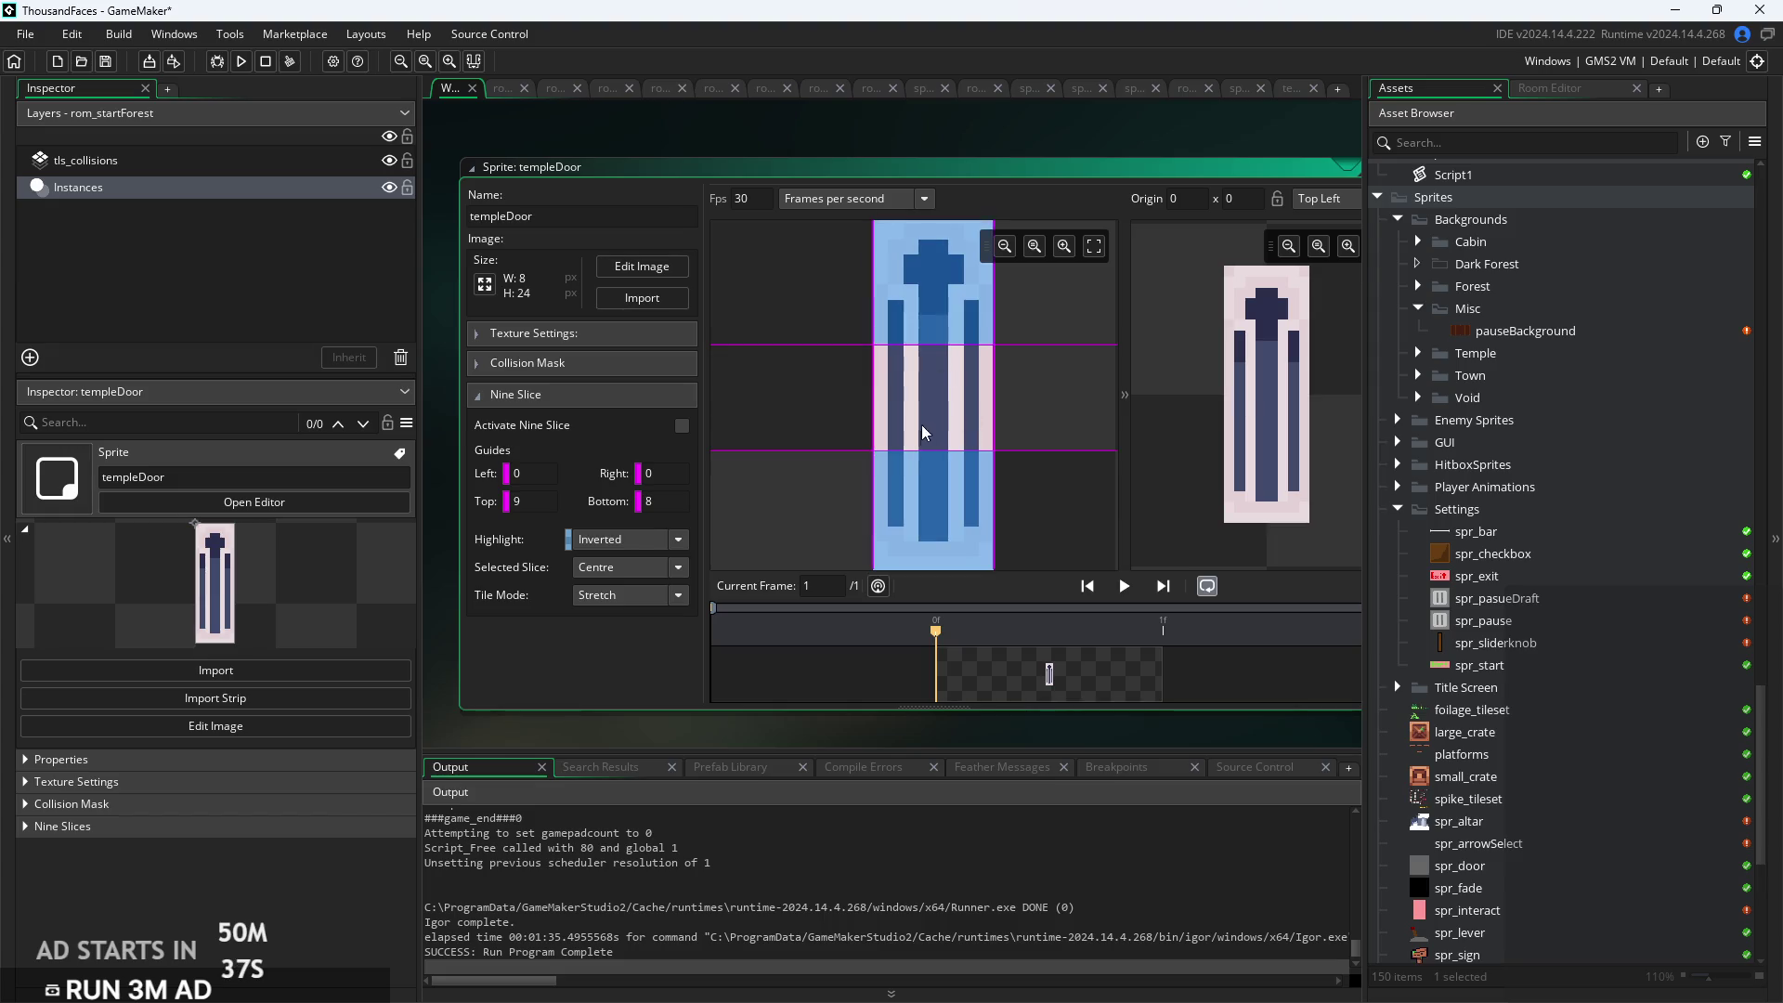
{"action": "left_click_drag", "start_coordinate": [920, 454], "coordinate": [920, 465]}
Stretch the nine-slice preview taller to test the slicing, then reset it
{"action": "left_click", "coordinate": [1033, 436]}
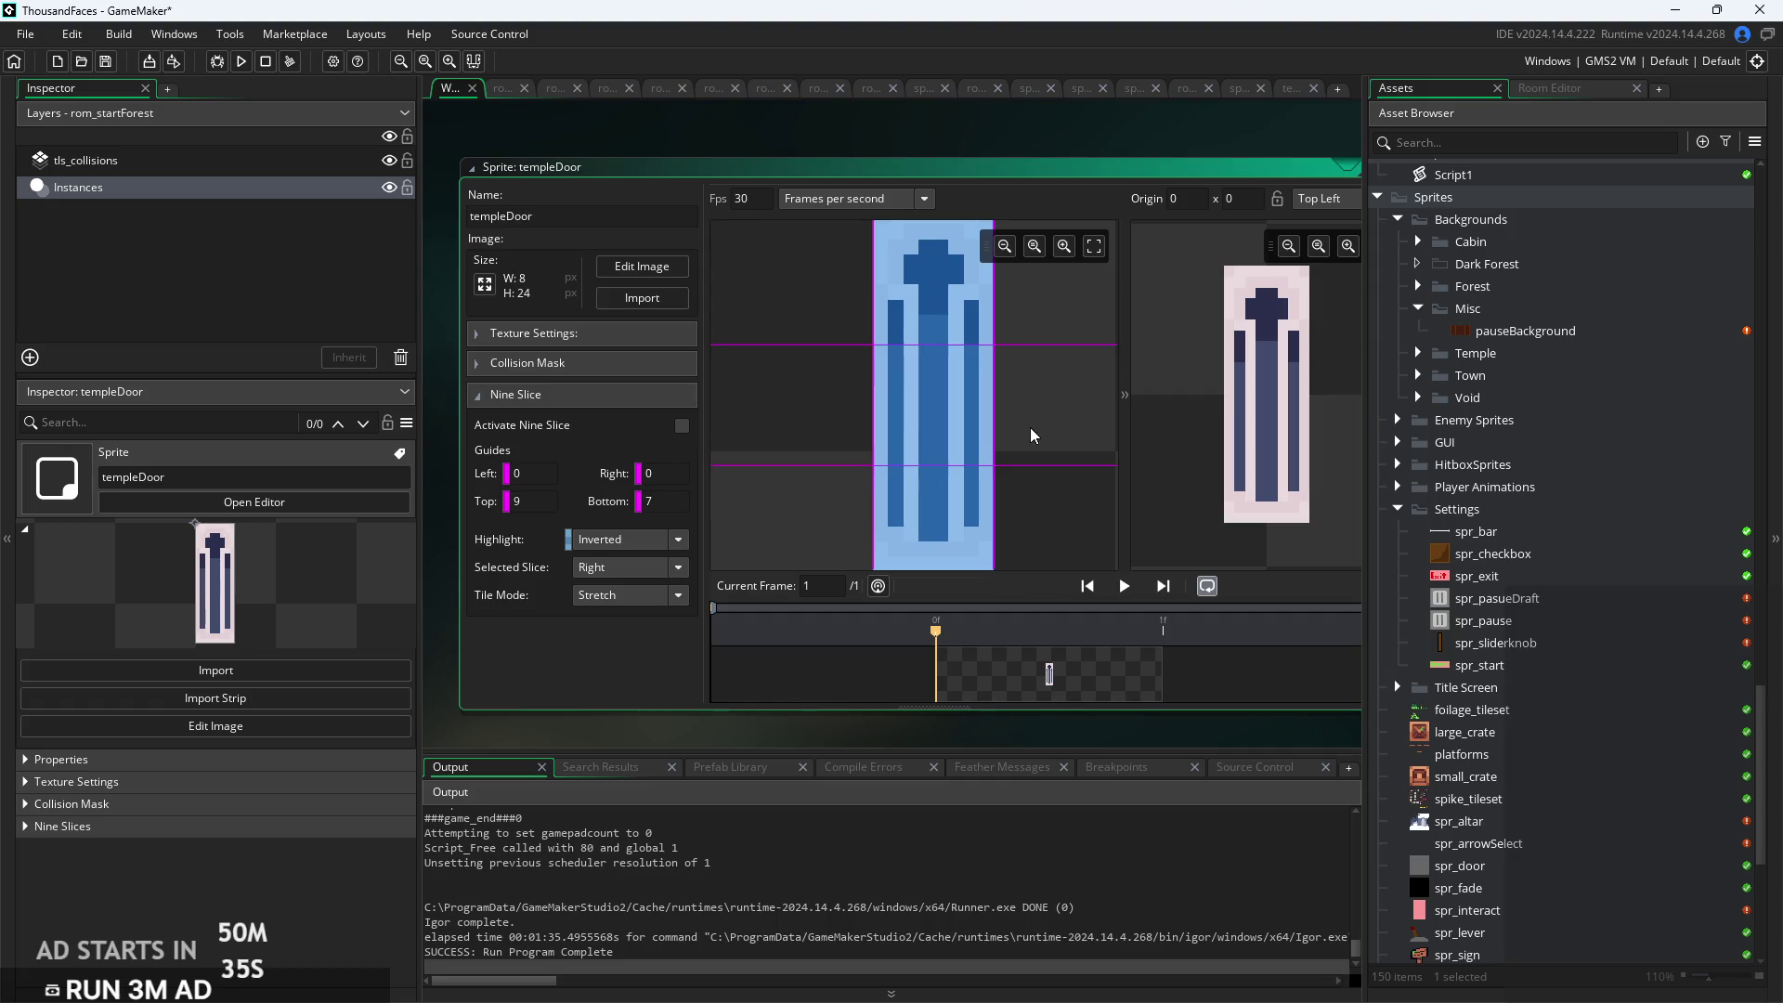
{"action": "scroll", "coordinate": [951, 403], "scroll_direction": "down", "scroll_amount": 1}
{"action": "mouse_move", "coordinate": [1188, 381]}
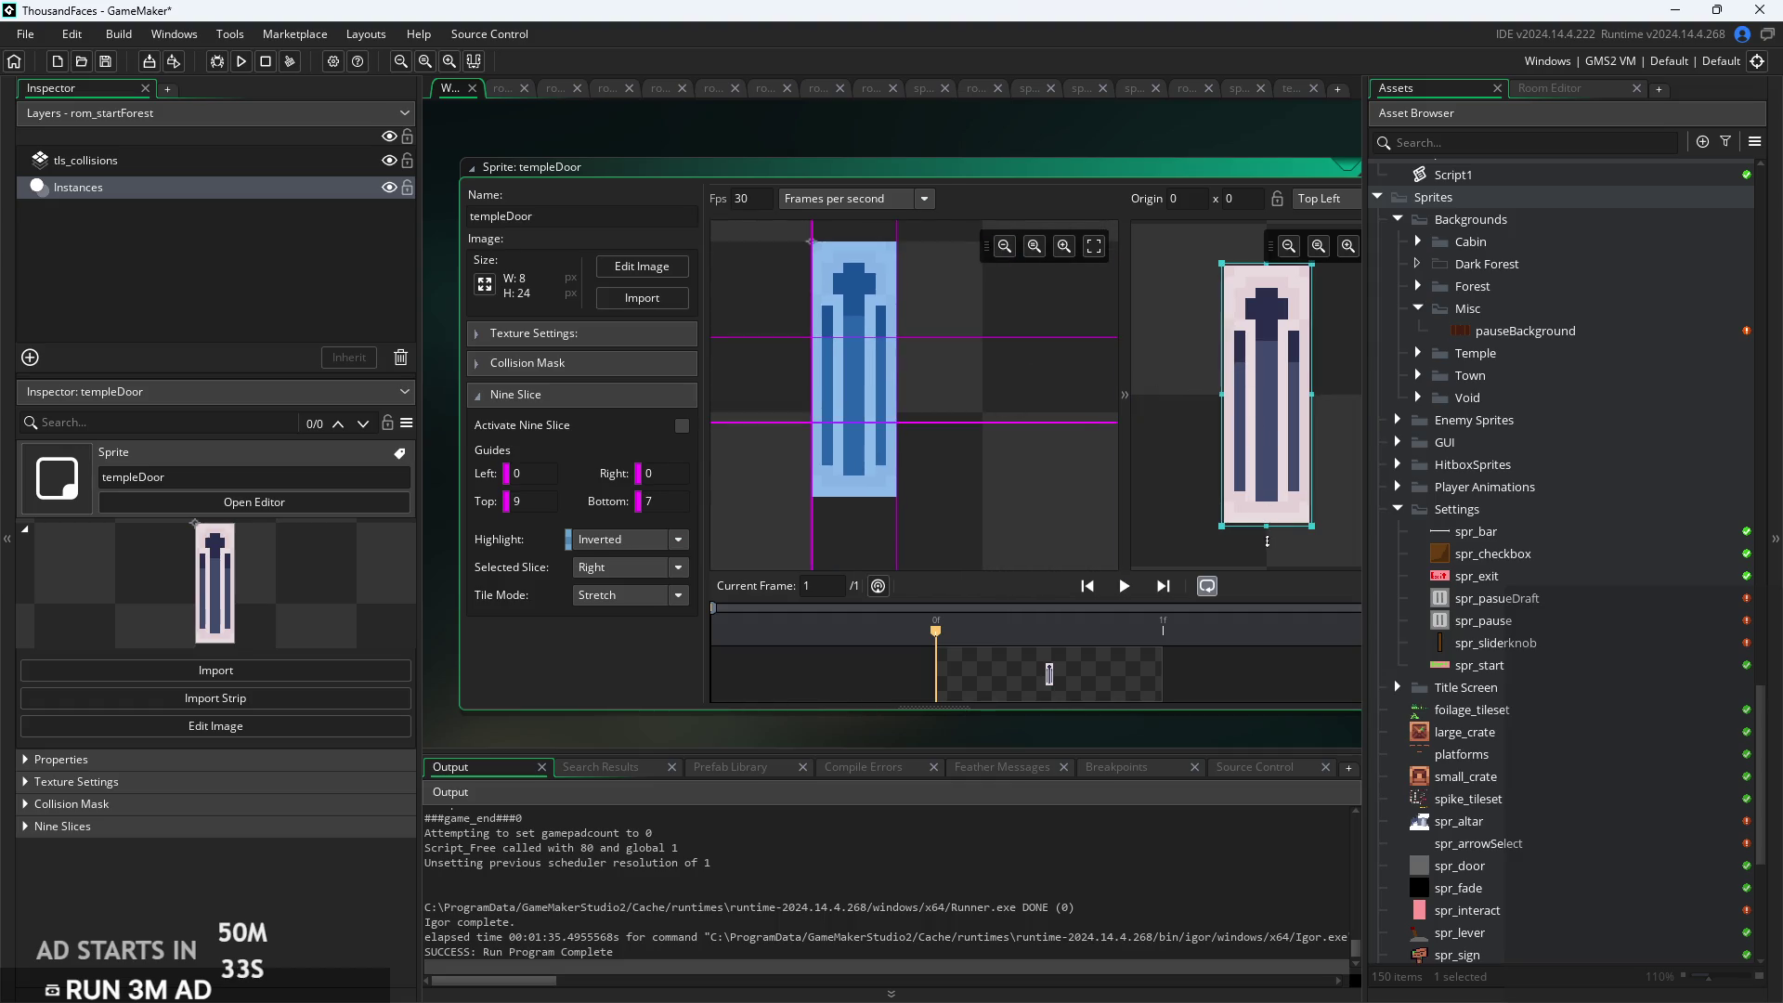
{"action": "mouse_move", "coordinate": [1267, 529]}
{"action": "left_mouse_down"}
{"action": "mouse_move", "coordinate": [1262, 653]}
{"action": "mouse_move", "coordinate": [1263, 327]}
{"action": "mouse_move", "coordinate": [1258, 564]}
{"action": "mouse_move", "coordinate": [1265, 492]}
{"action": "left_mouse_up"}
{"action": "left_click", "coordinate": [949, 492]}
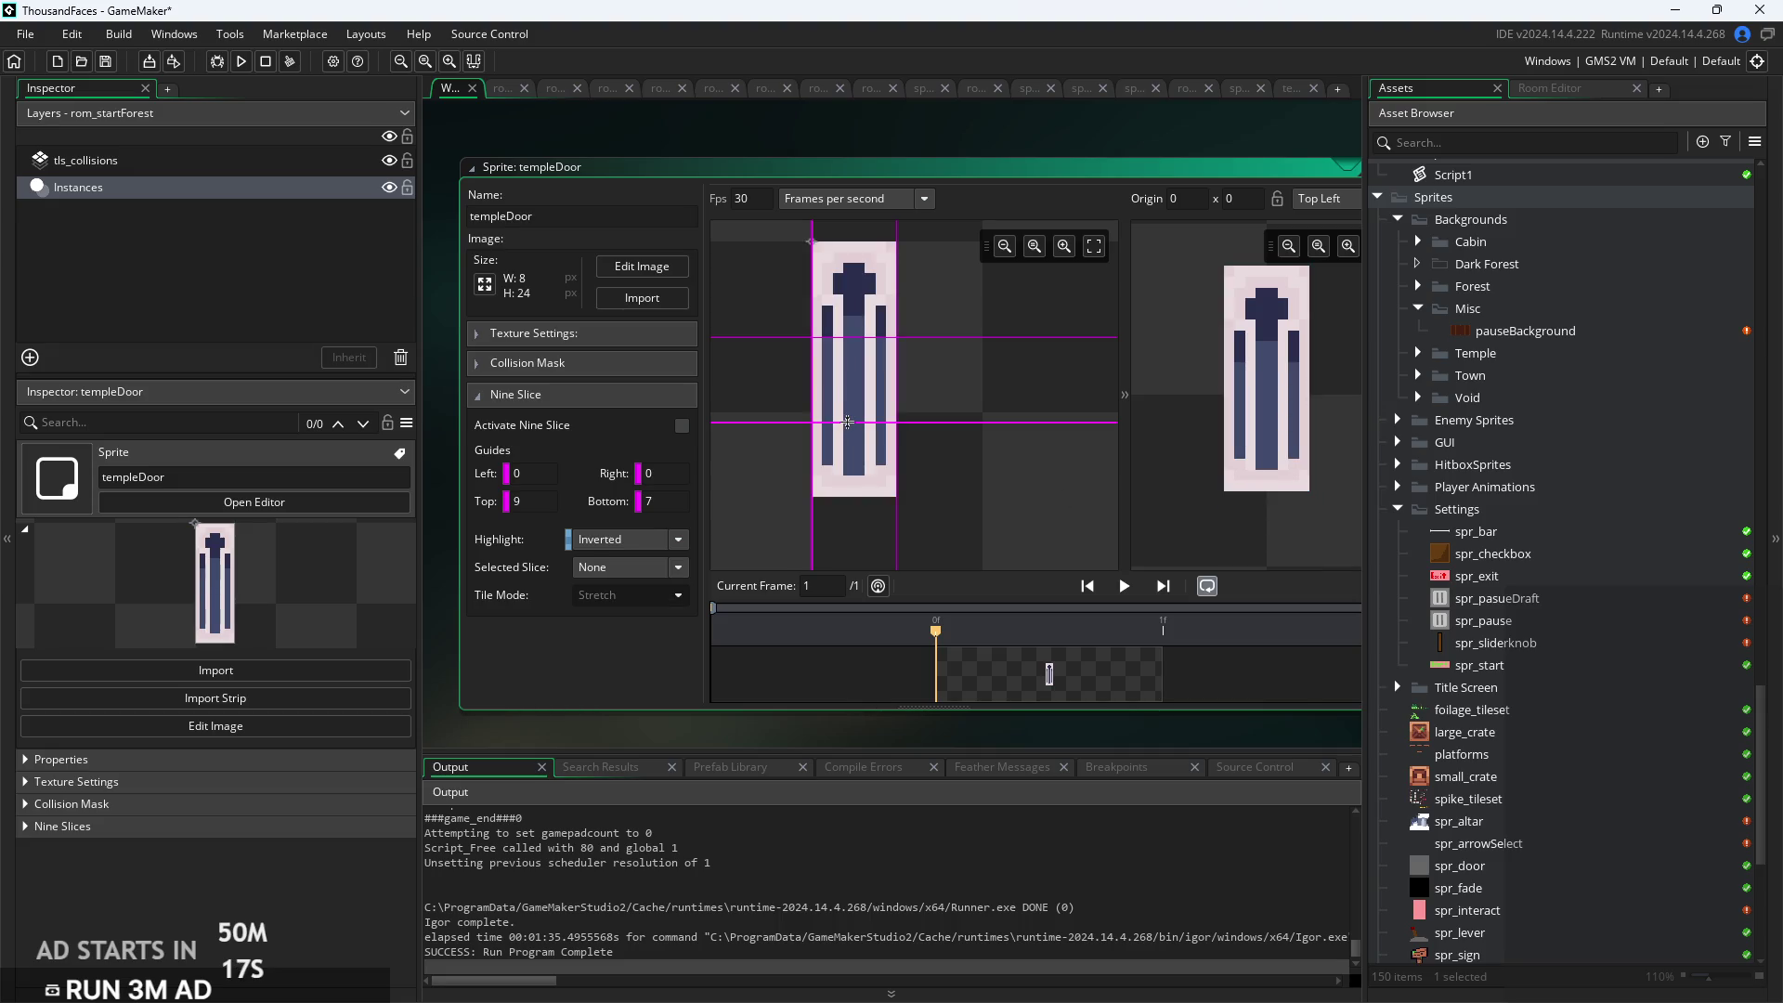
Nudge the guides, test the preview stretched tall and shrunk short, then reset its size
{"action": "left_click_drag", "start_coordinate": [847, 424], "coordinate": [855, 412]}
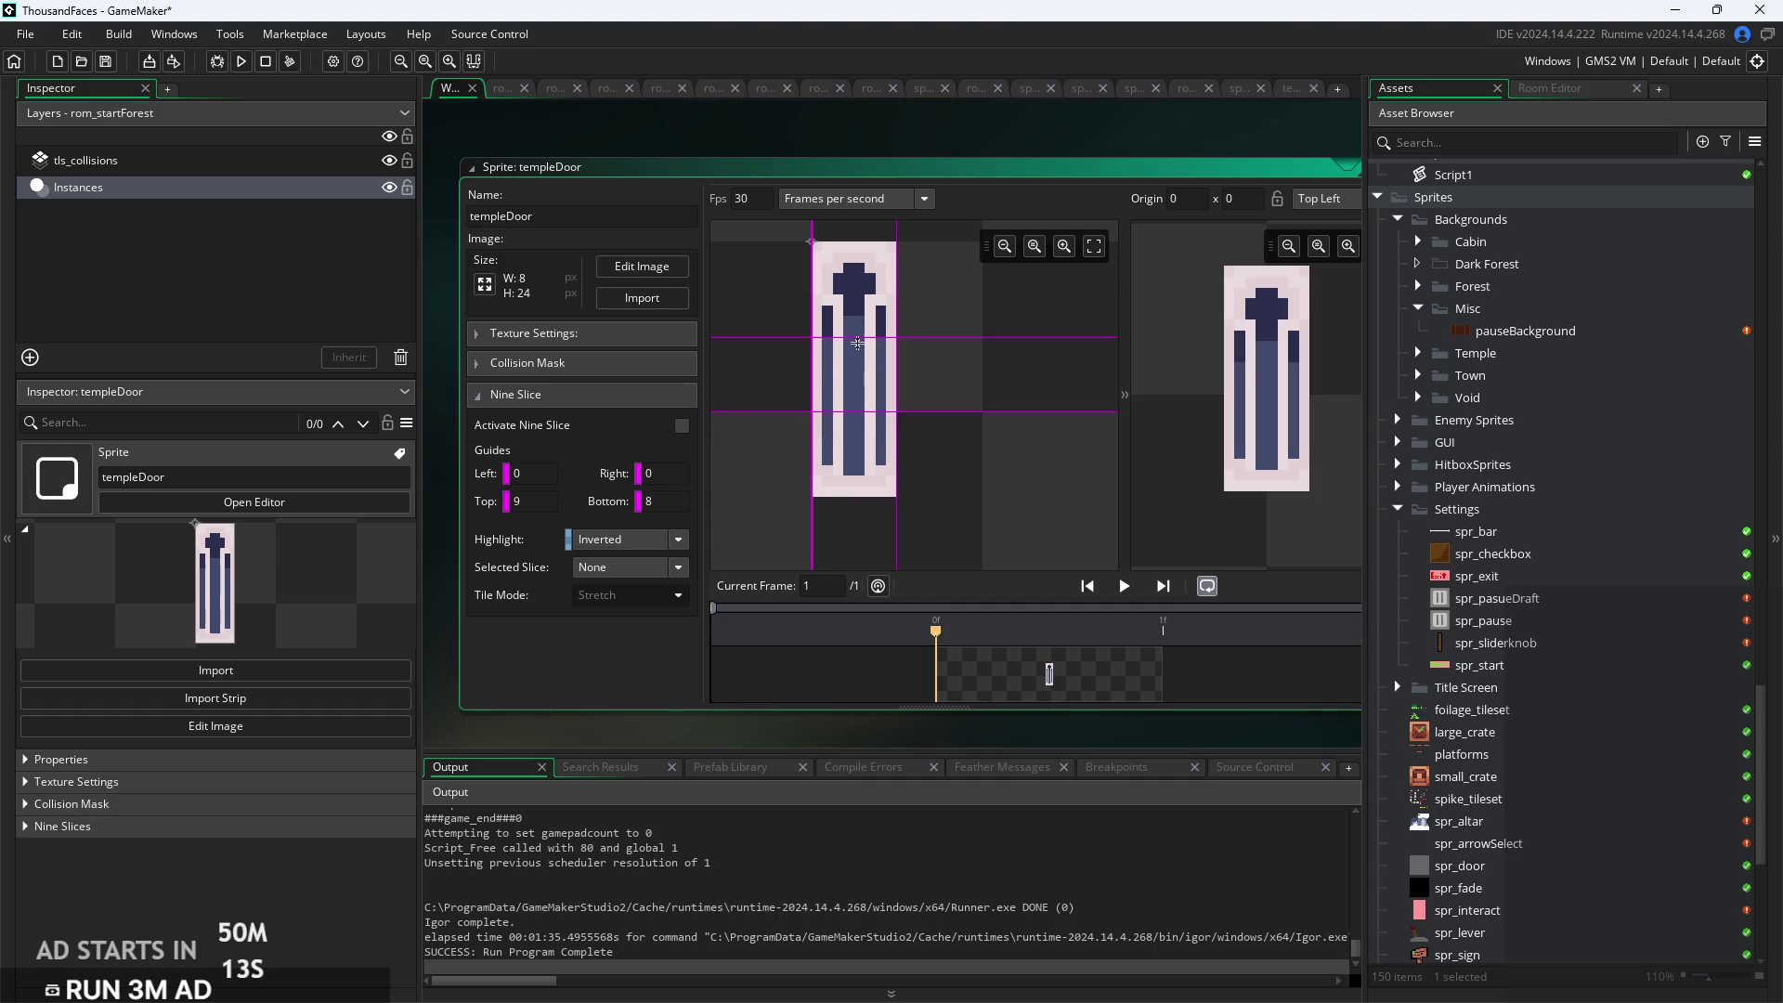
{"action": "left_click_drag", "start_coordinate": [859, 336], "coordinate": [862, 327]}
{"action": "mouse_move", "coordinate": [1282, 505]}
{"action": "left_click_drag", "start_coordinate": [1272, 498], "coordinate": [1263, 673]}
{"action": "left_click_drag", "start_coordinate": [1271, 879], "coordinate": [1273, 359]}
{"action": "left_click", "coordinate": [1148, 525]}
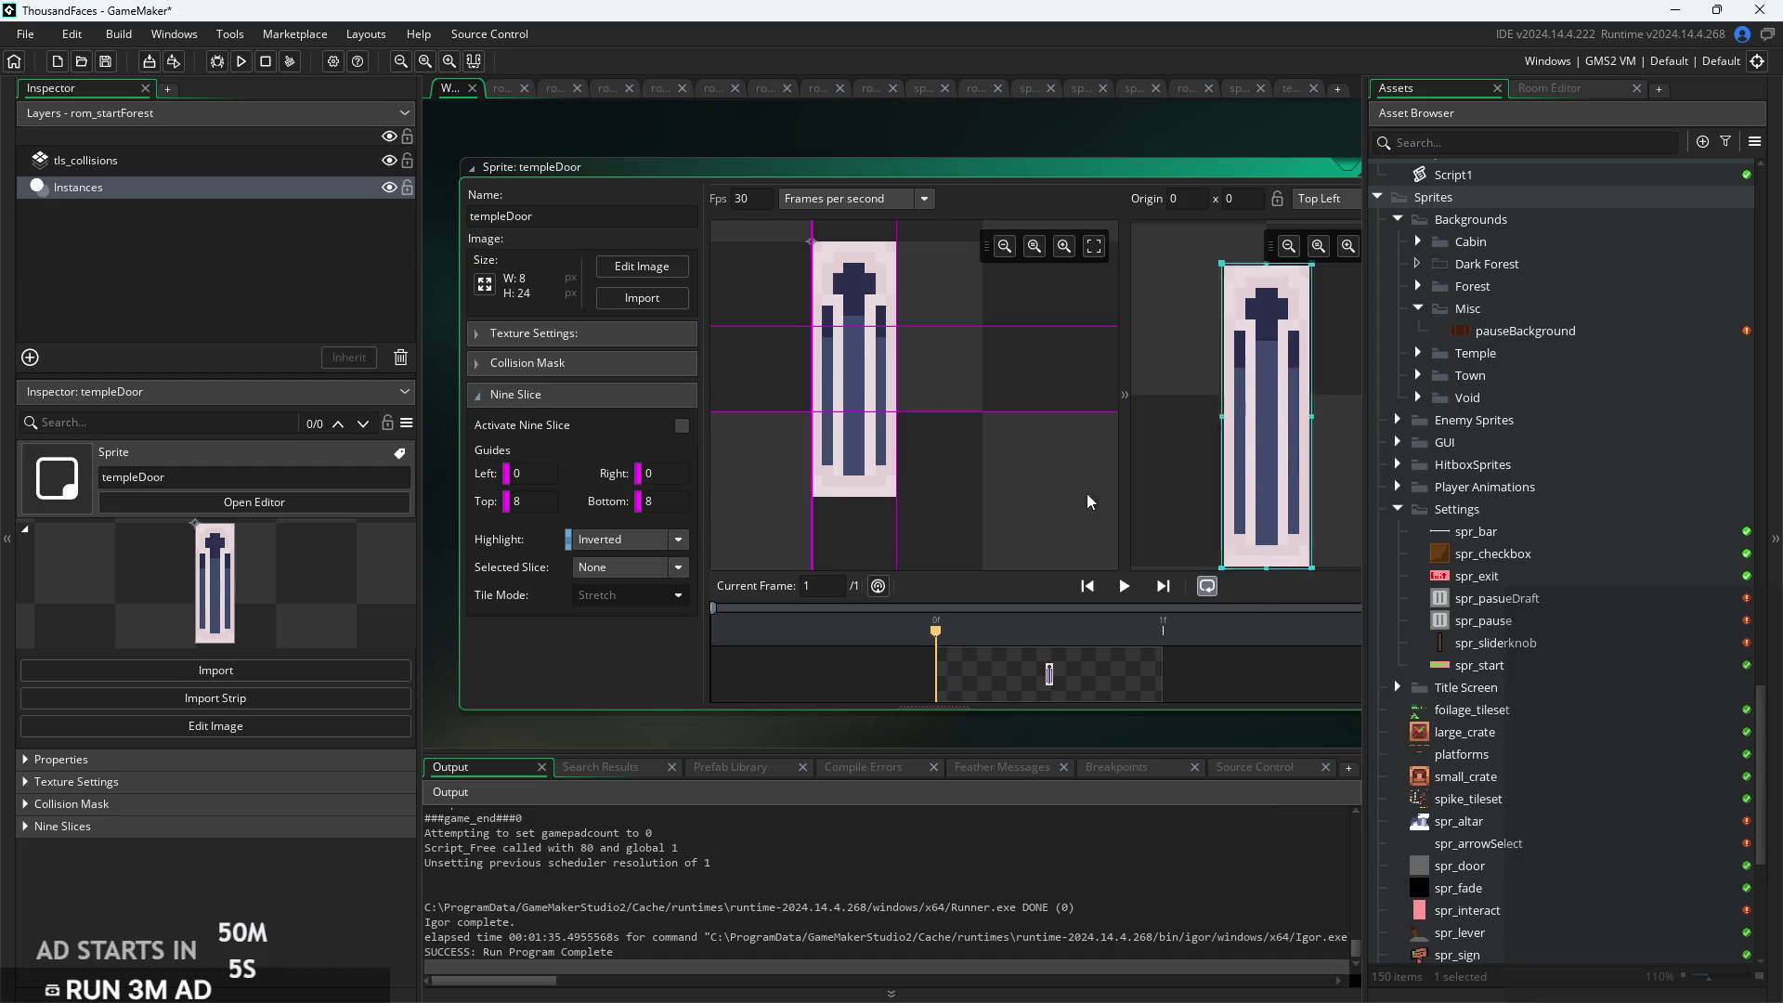
Return the top guide to 9, leaving Top 9 and Bottom 8, and reopen the door image
{"action": "left_click_drag", "start_coordinate": [848, 328], "coordinate": [848, 335]}
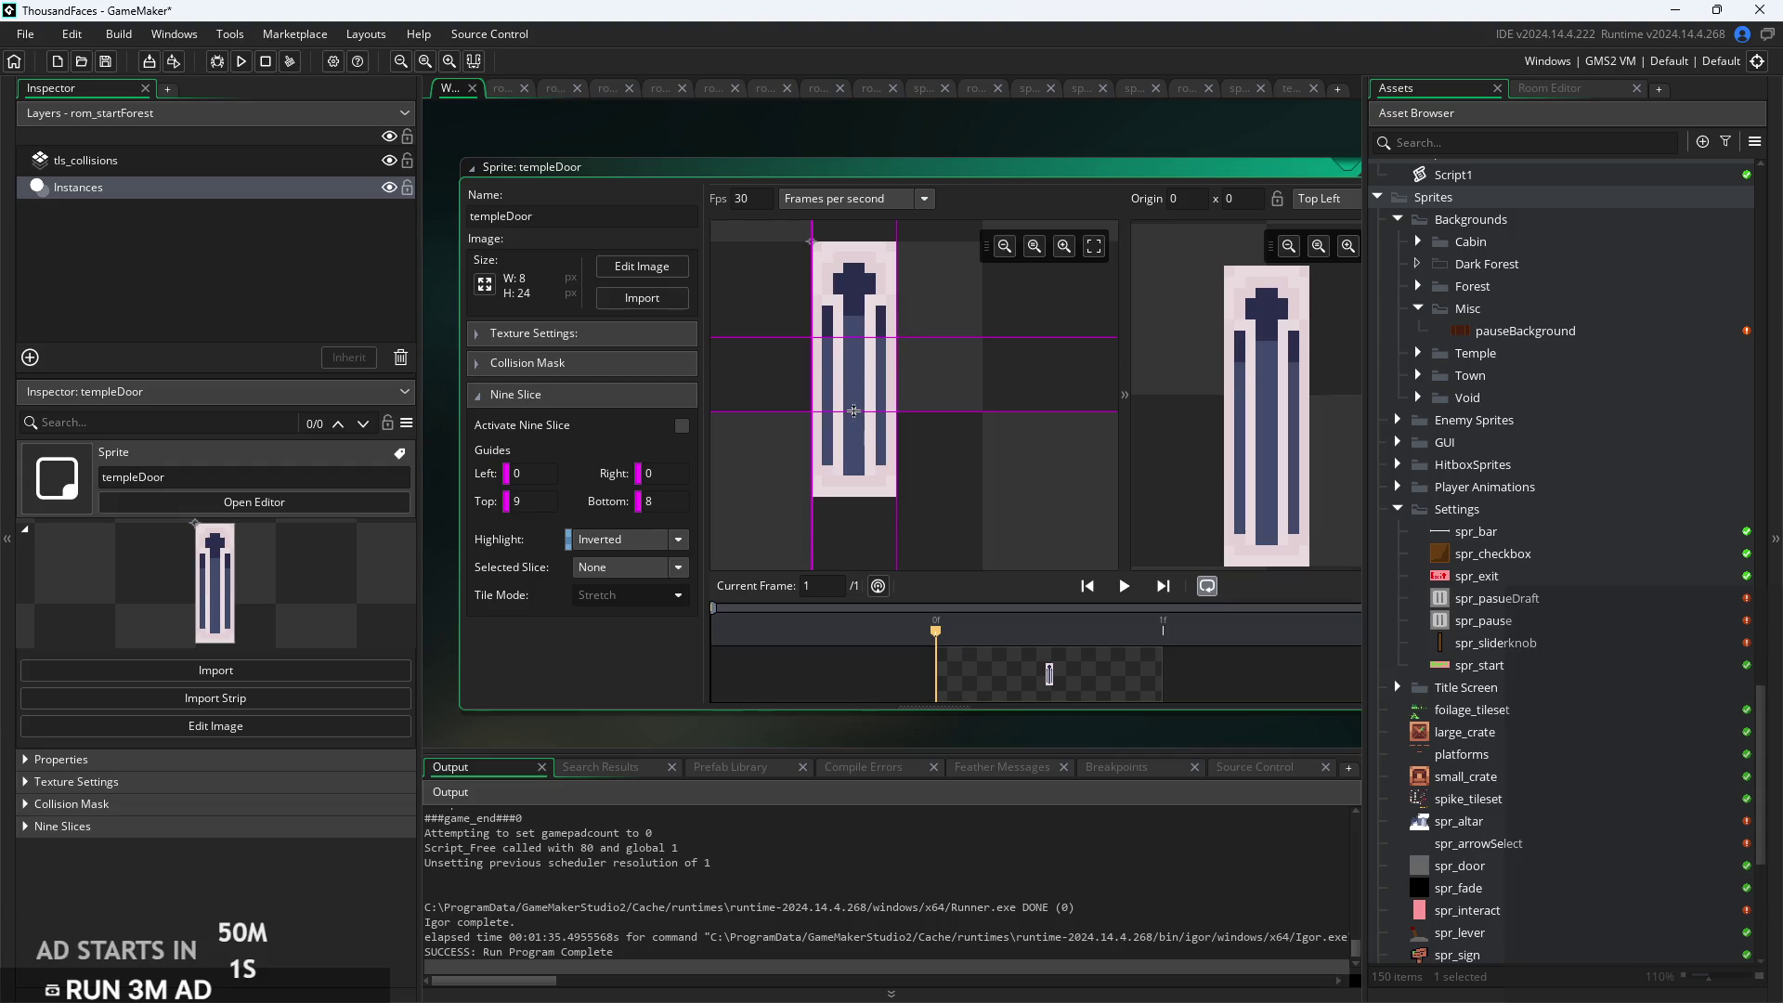
{"action": "left_click", "coordinate": [847, 384]}
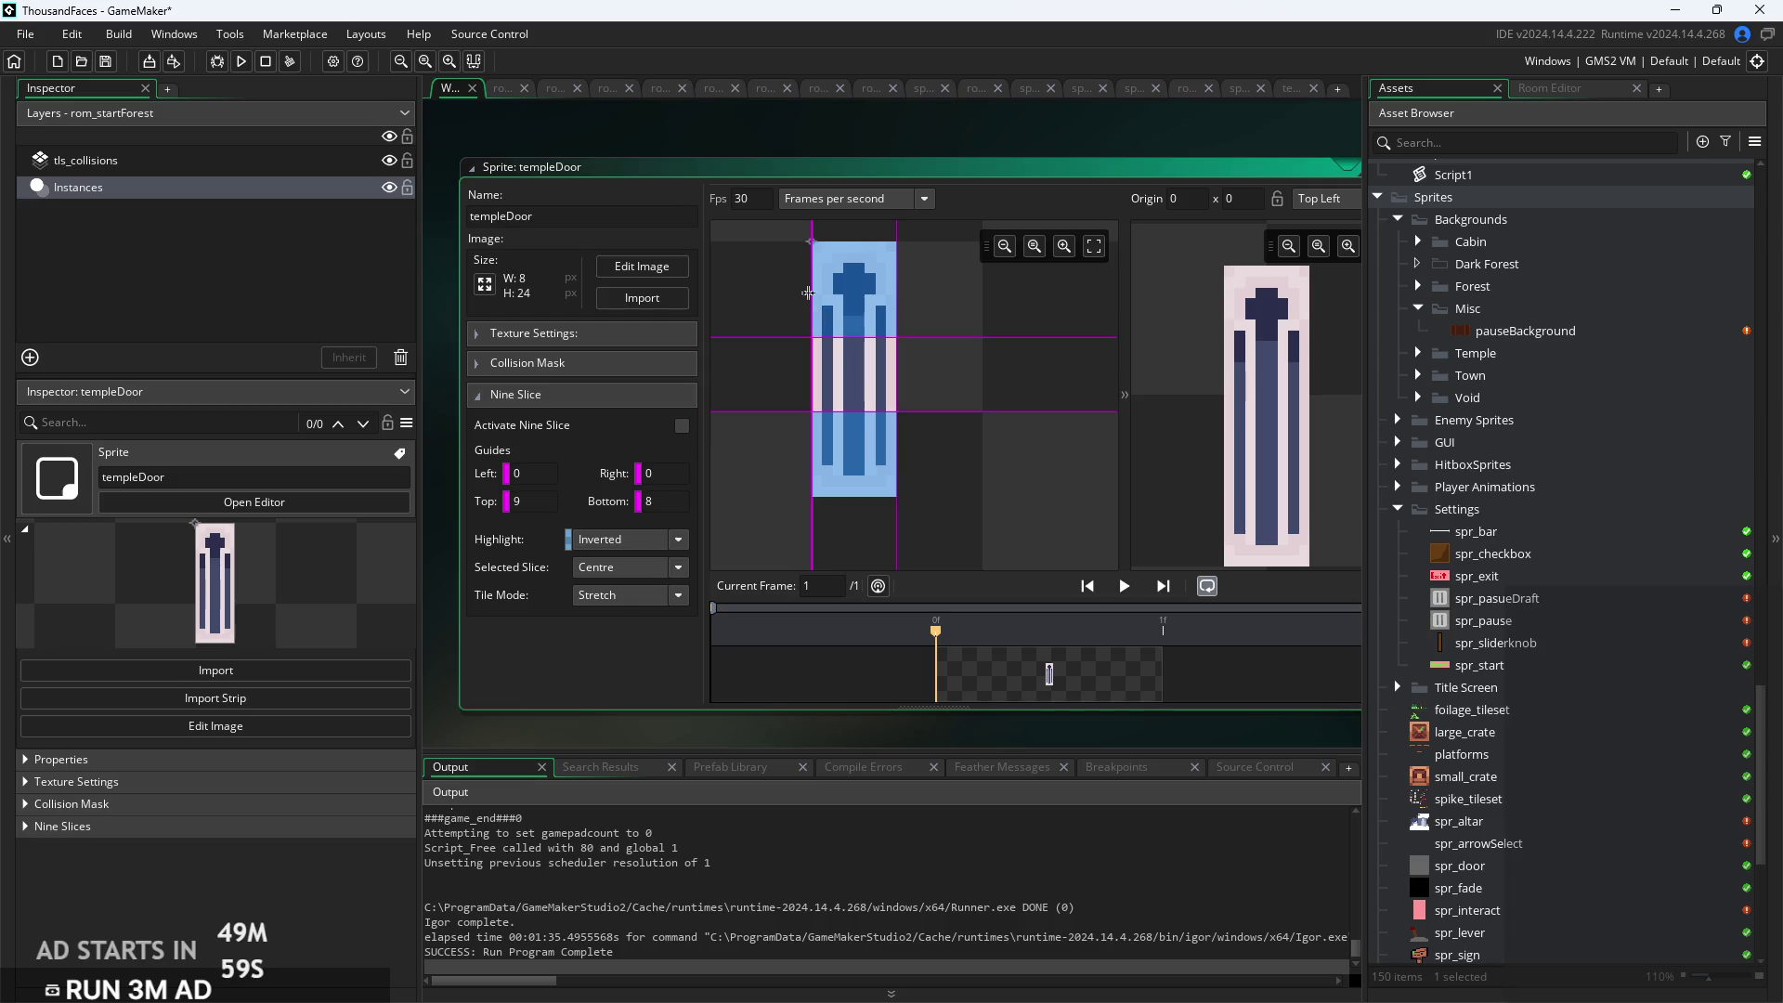
{"action": "scroll", "coordinate": [809, 296], "scroll_direction": "up", "scroll_amount": 2}
{"action": "left_click", "coordinate": [873, 415]}
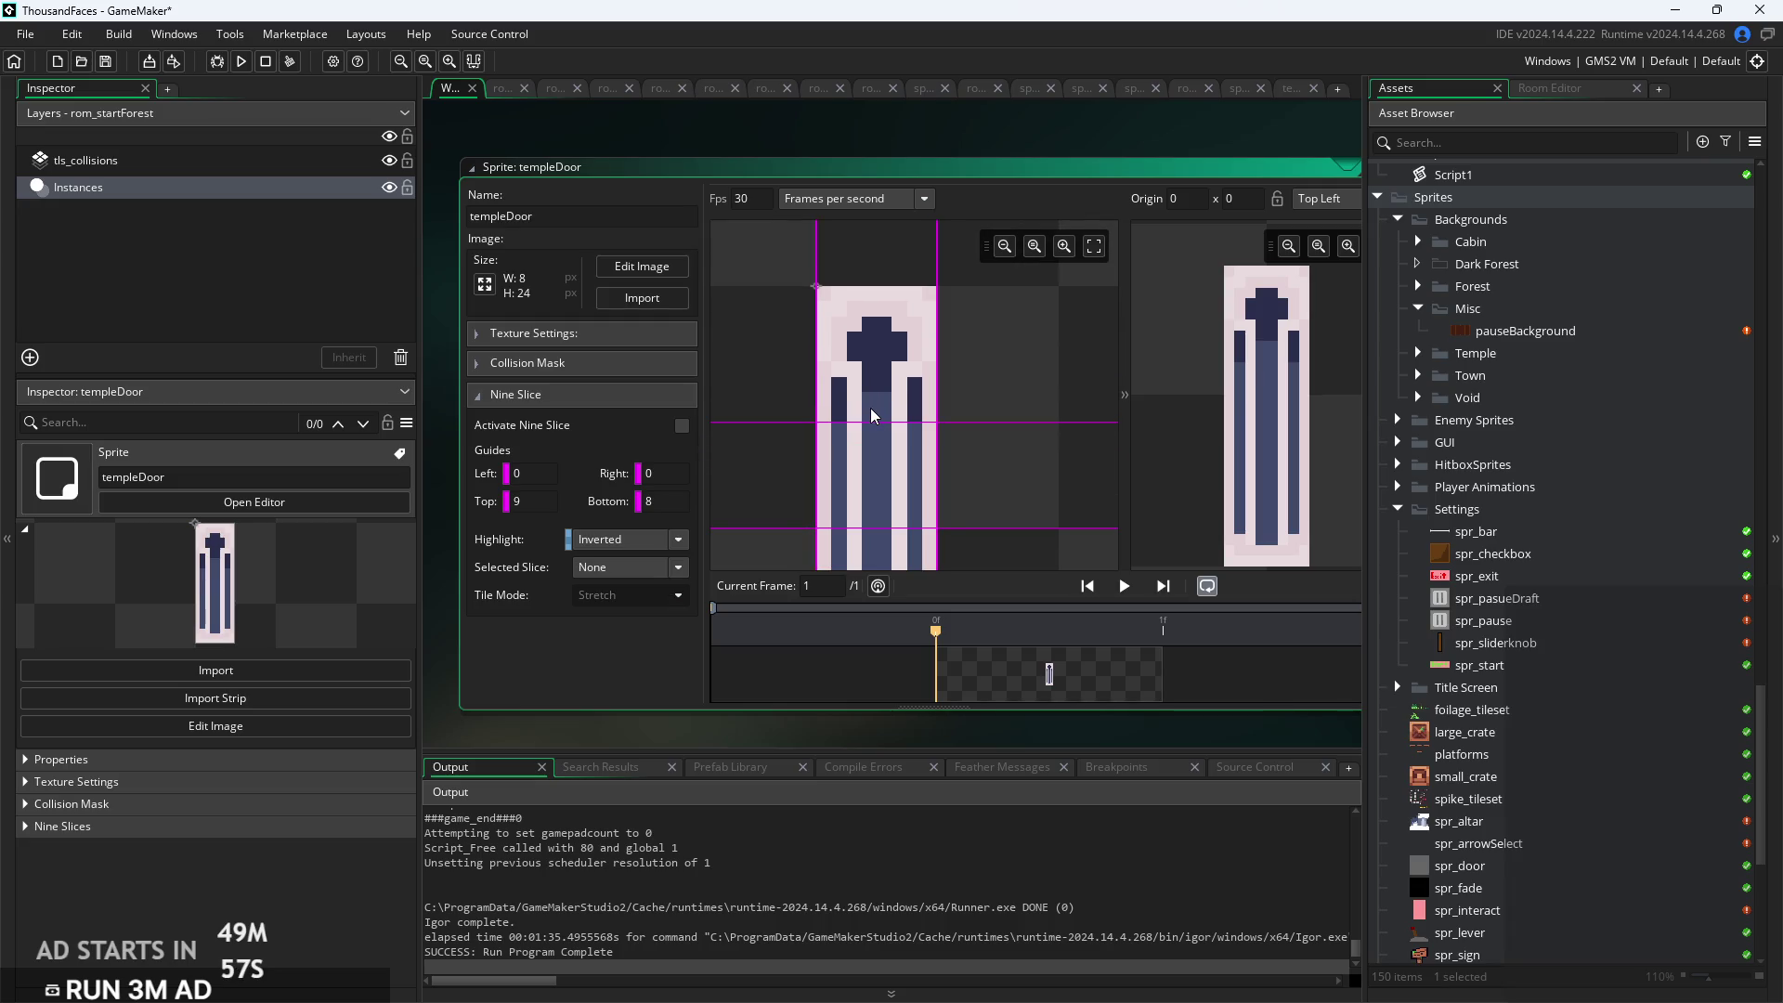
{"action": "left_click", "coordinate": [644, 267]}
With the Pencil, paint row 8 of both side stripes blue
{"action": "scroll", "coordinate": [912, 362], "scroll_direction": "up", "scroll_amount": 3}
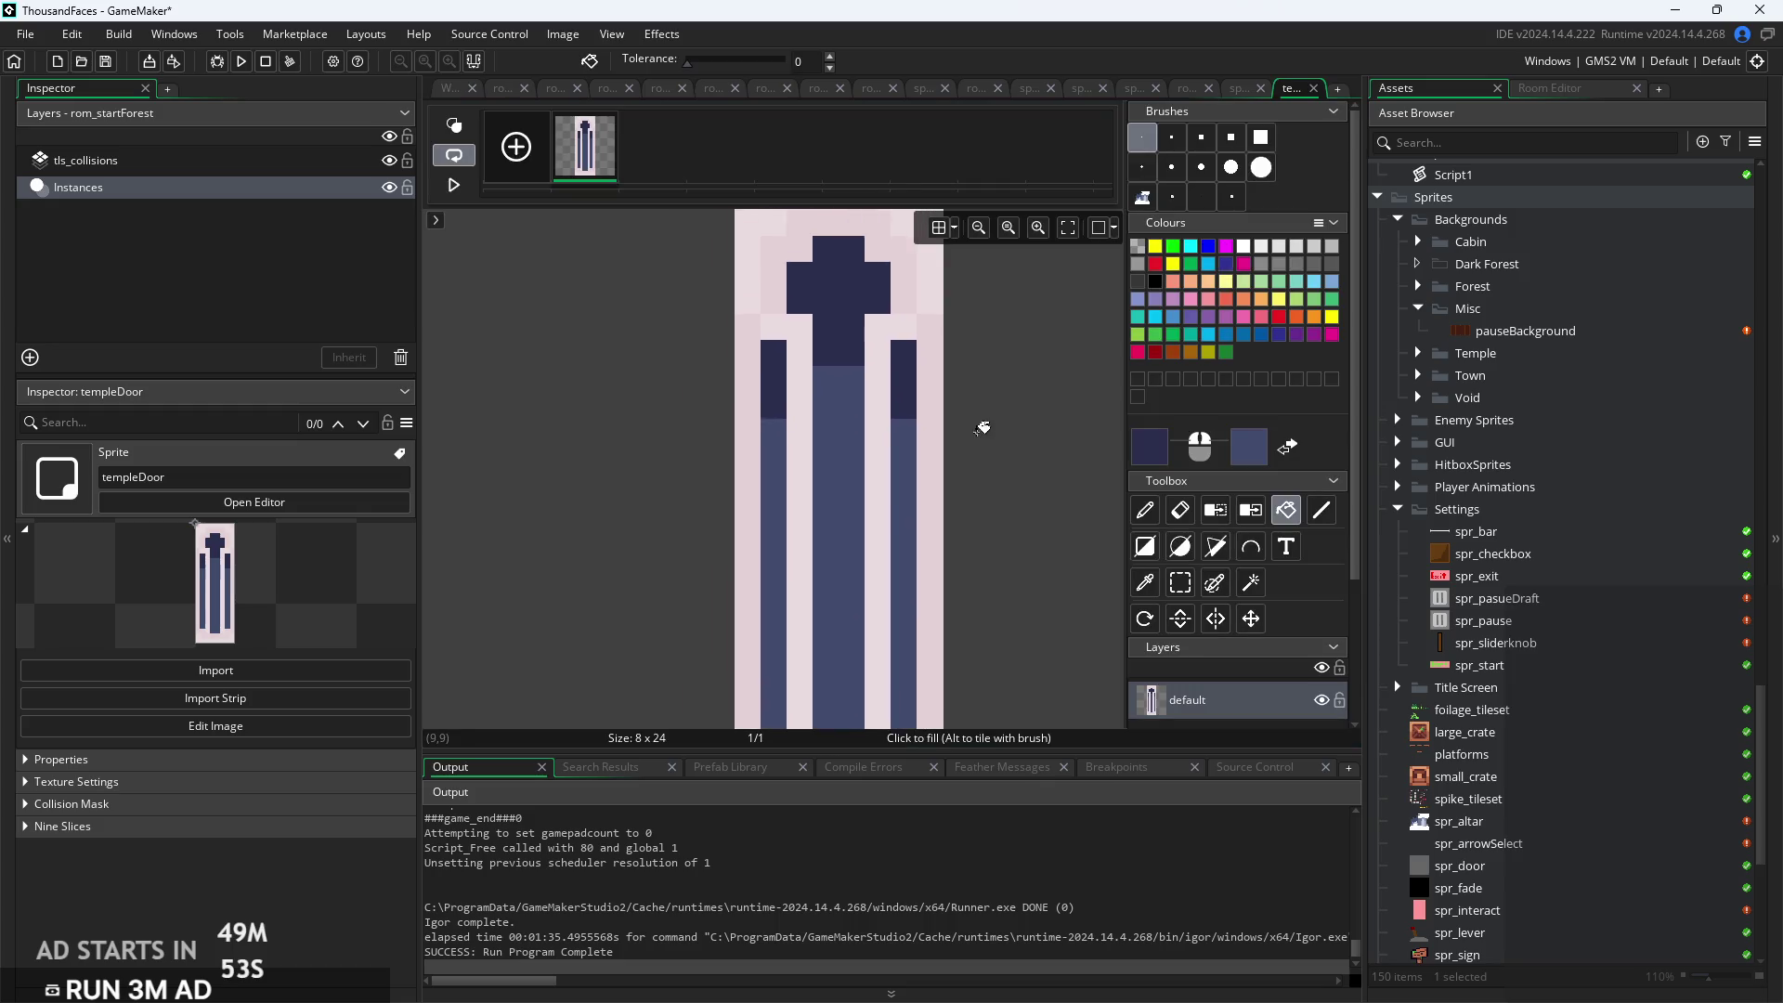
{"action": "left_click", "coordinate": [1144, 510]}
{"action": "scroll", "coordinate": [1062, 478], "scroll_direction": "up", "scroll_amount": 1}
{"action": "scroll", "coordinate": [1062, 478], "scroll_direction": "up", "scroll_amount": 1}
{"action": "right_click", "coordinate": [869, 389]}
{"action": "right_click", "coordinate": [709, 389]}
{"action": "scroll", "coordinate": [1060, 458], "scroll_direction": "down", "scroll_amount": 1}
{"action": "left_click_drag", "start_coordinate": [1060, 458], "coordinate": [1069, 384]}
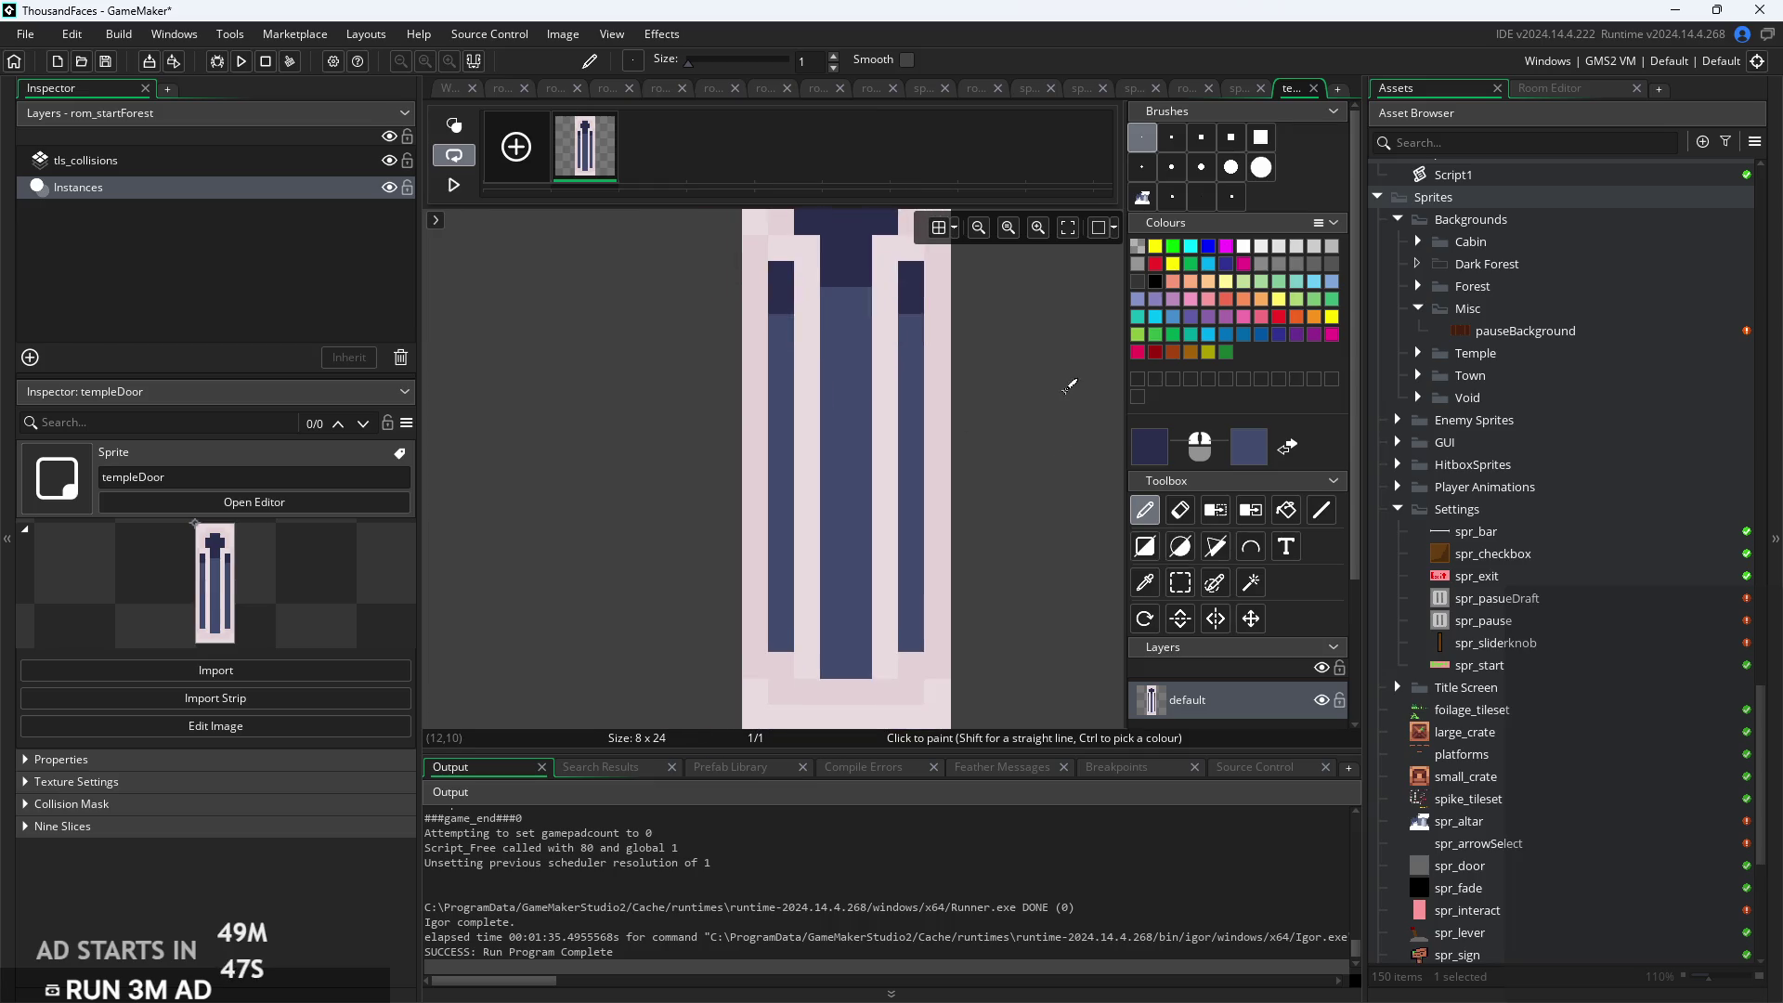
Select the door's lower-left area, then paint a dark pixel in the right column
{"action": "left_click", "coordinate": [1181, 583]}
{"action": "mouse_move", "coordinate": [940, 718]}
{"action": "left_mouse_down"}
{"action": "mouse_move", "coordinate": [728, 605]}
{"action": "mouse_move", "coordinate": [743, 523]}
{"action": "left_mouse_up"}
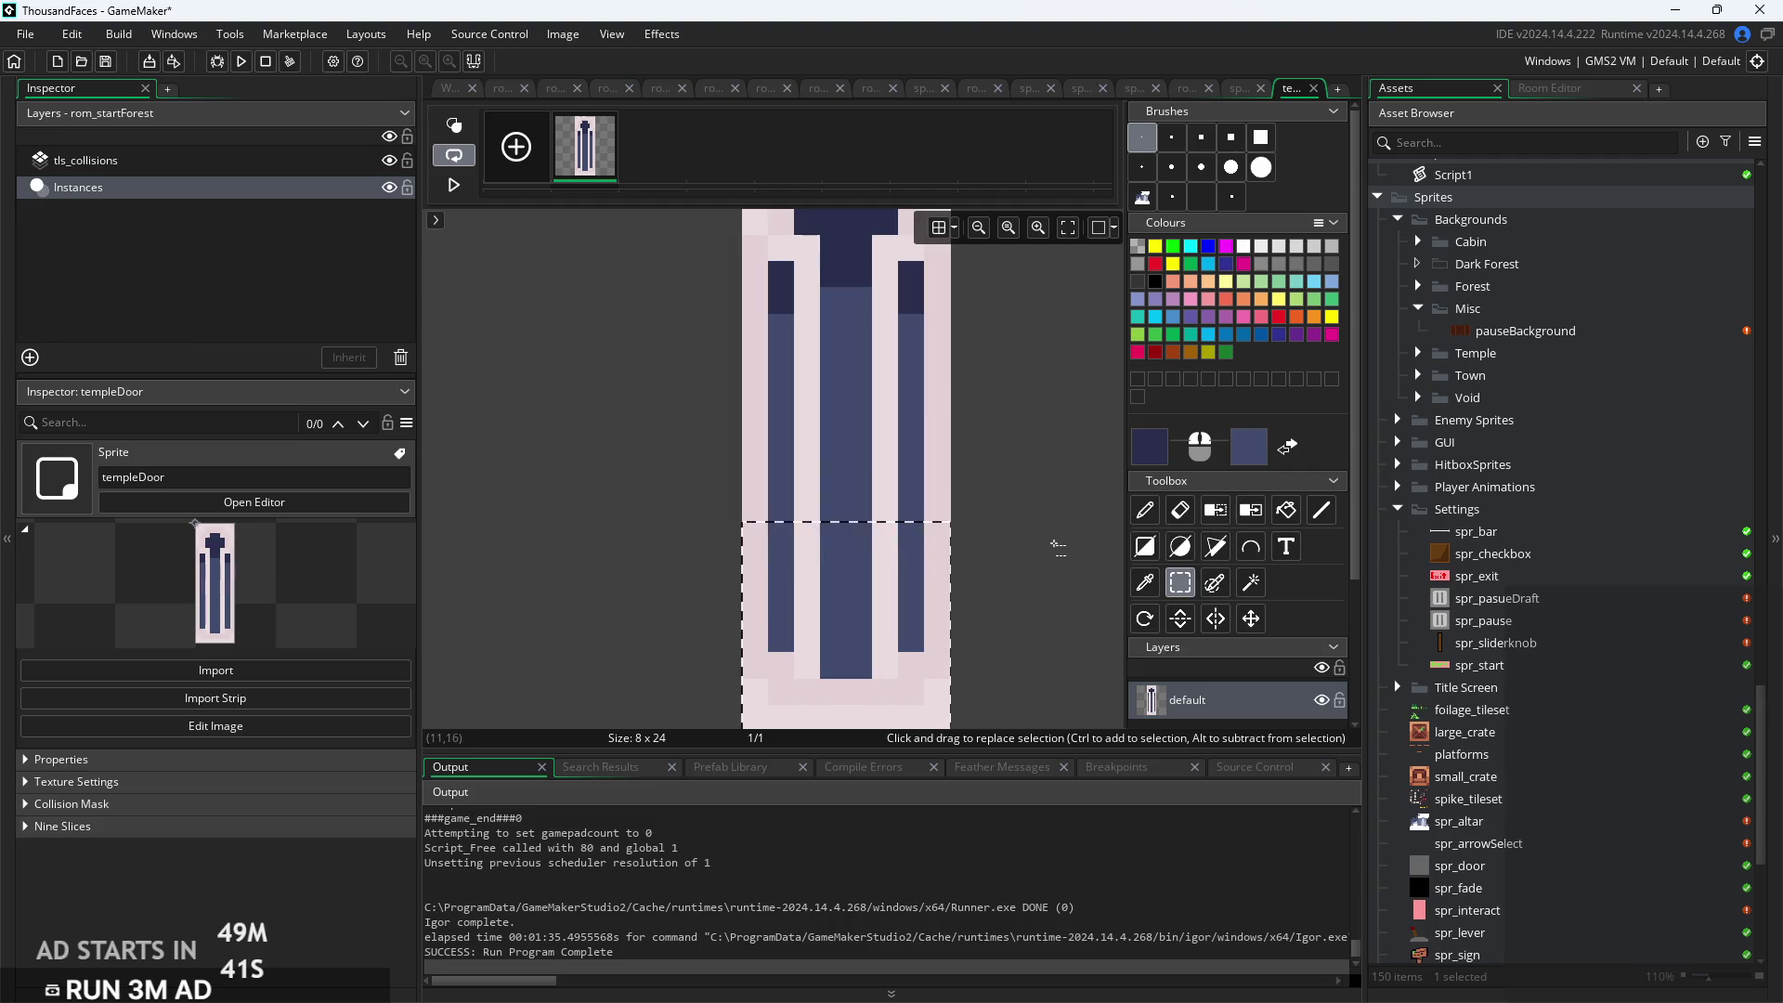
{"action": "left_click", "coordinate": [911, 526]}
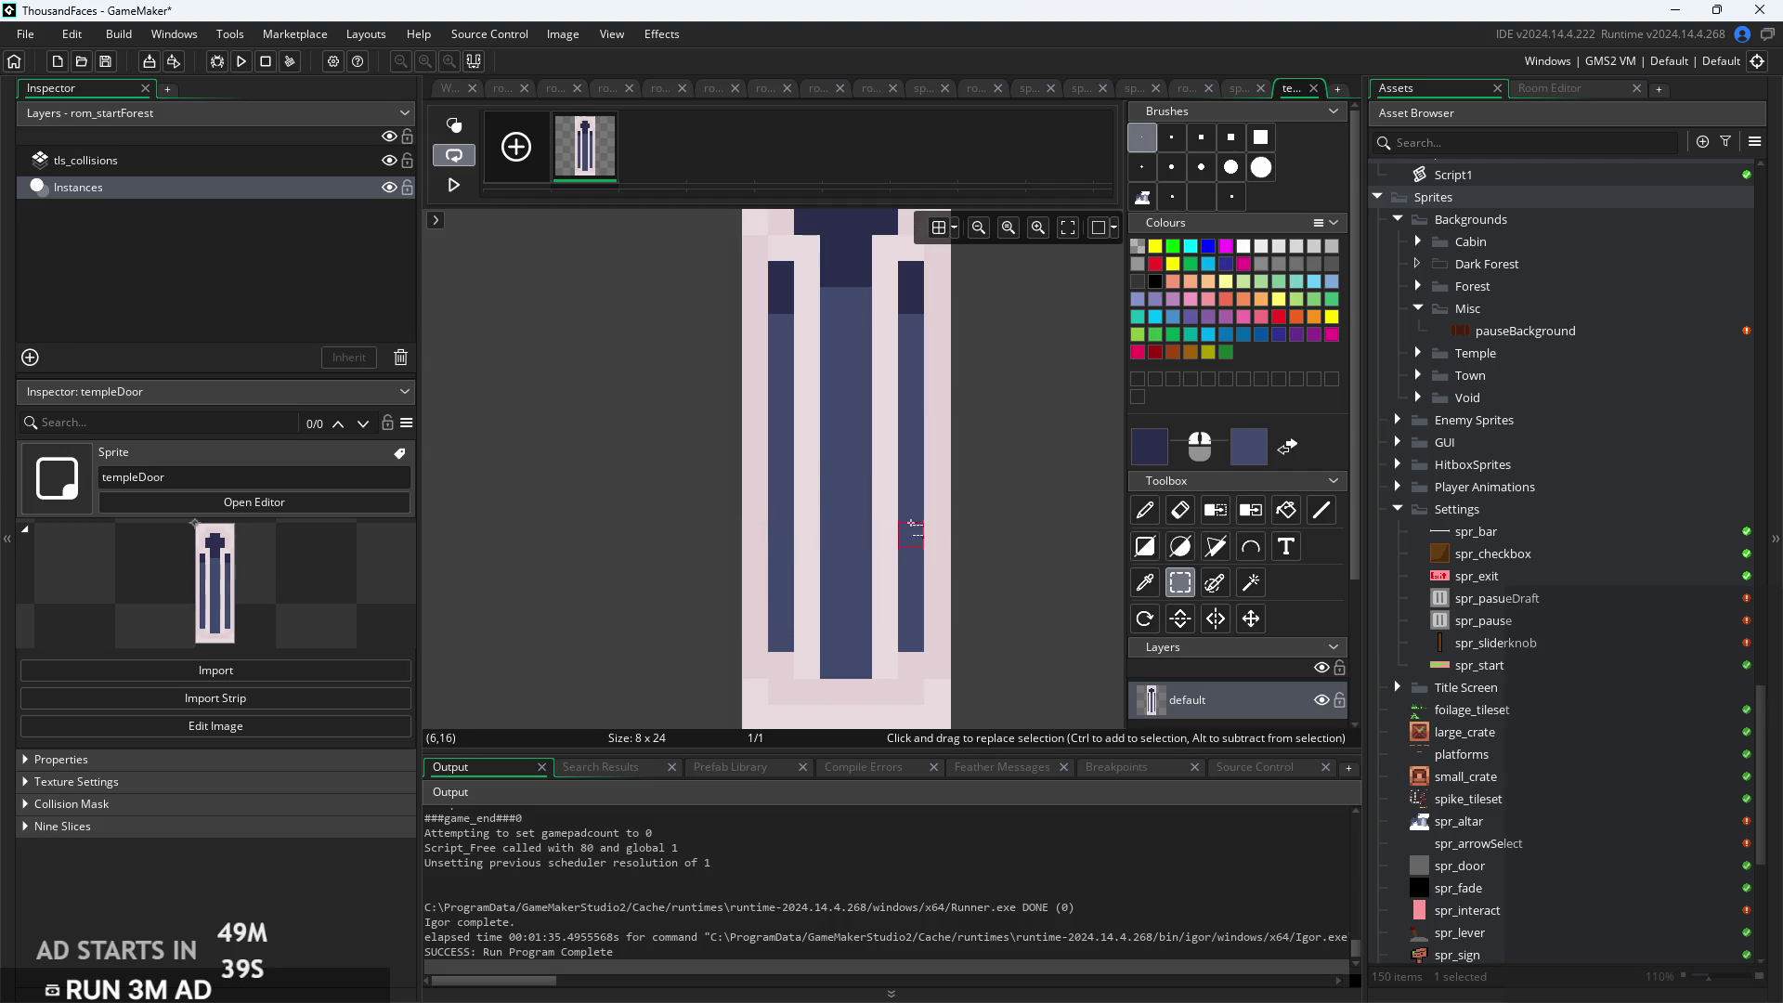
{"action": "left_click", "coordinate": [1134, 516]}
{"action": "left_click", "coordinate": [910, 534]}
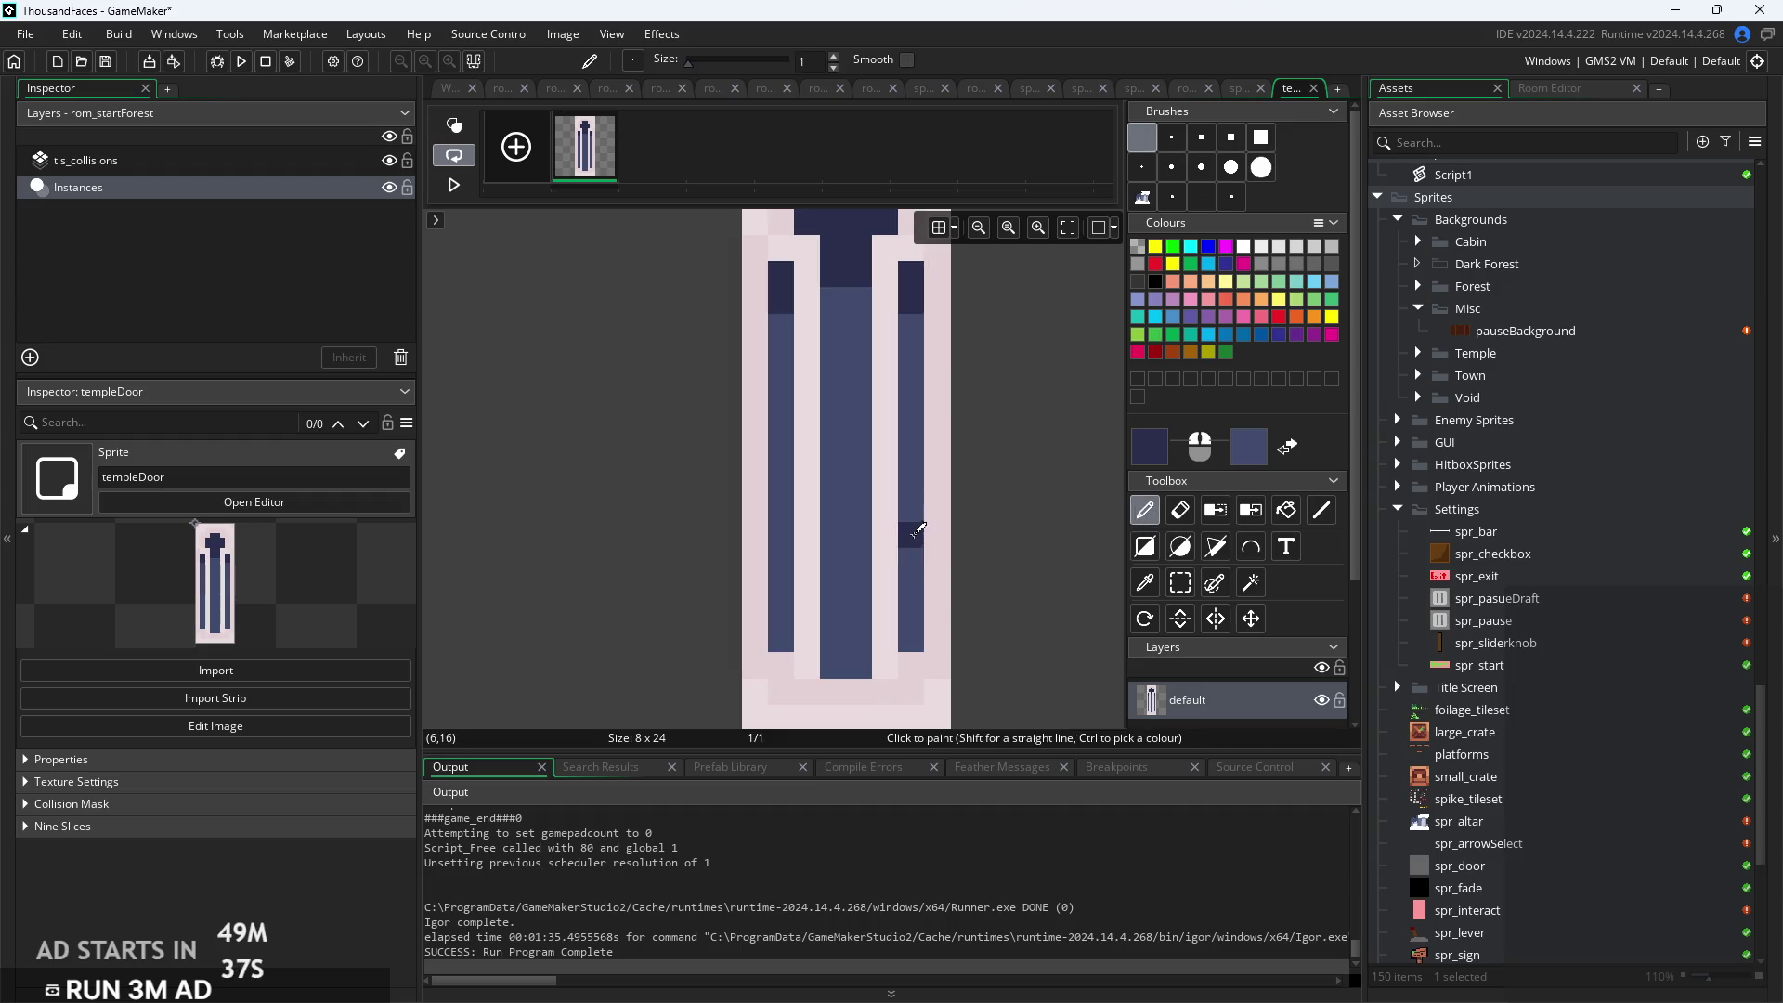
Select the door's bottom 8x7 area, then return to the Pencil with dark blue confirmed
{"action": "left_click", "coordinate": [1181, 582]}
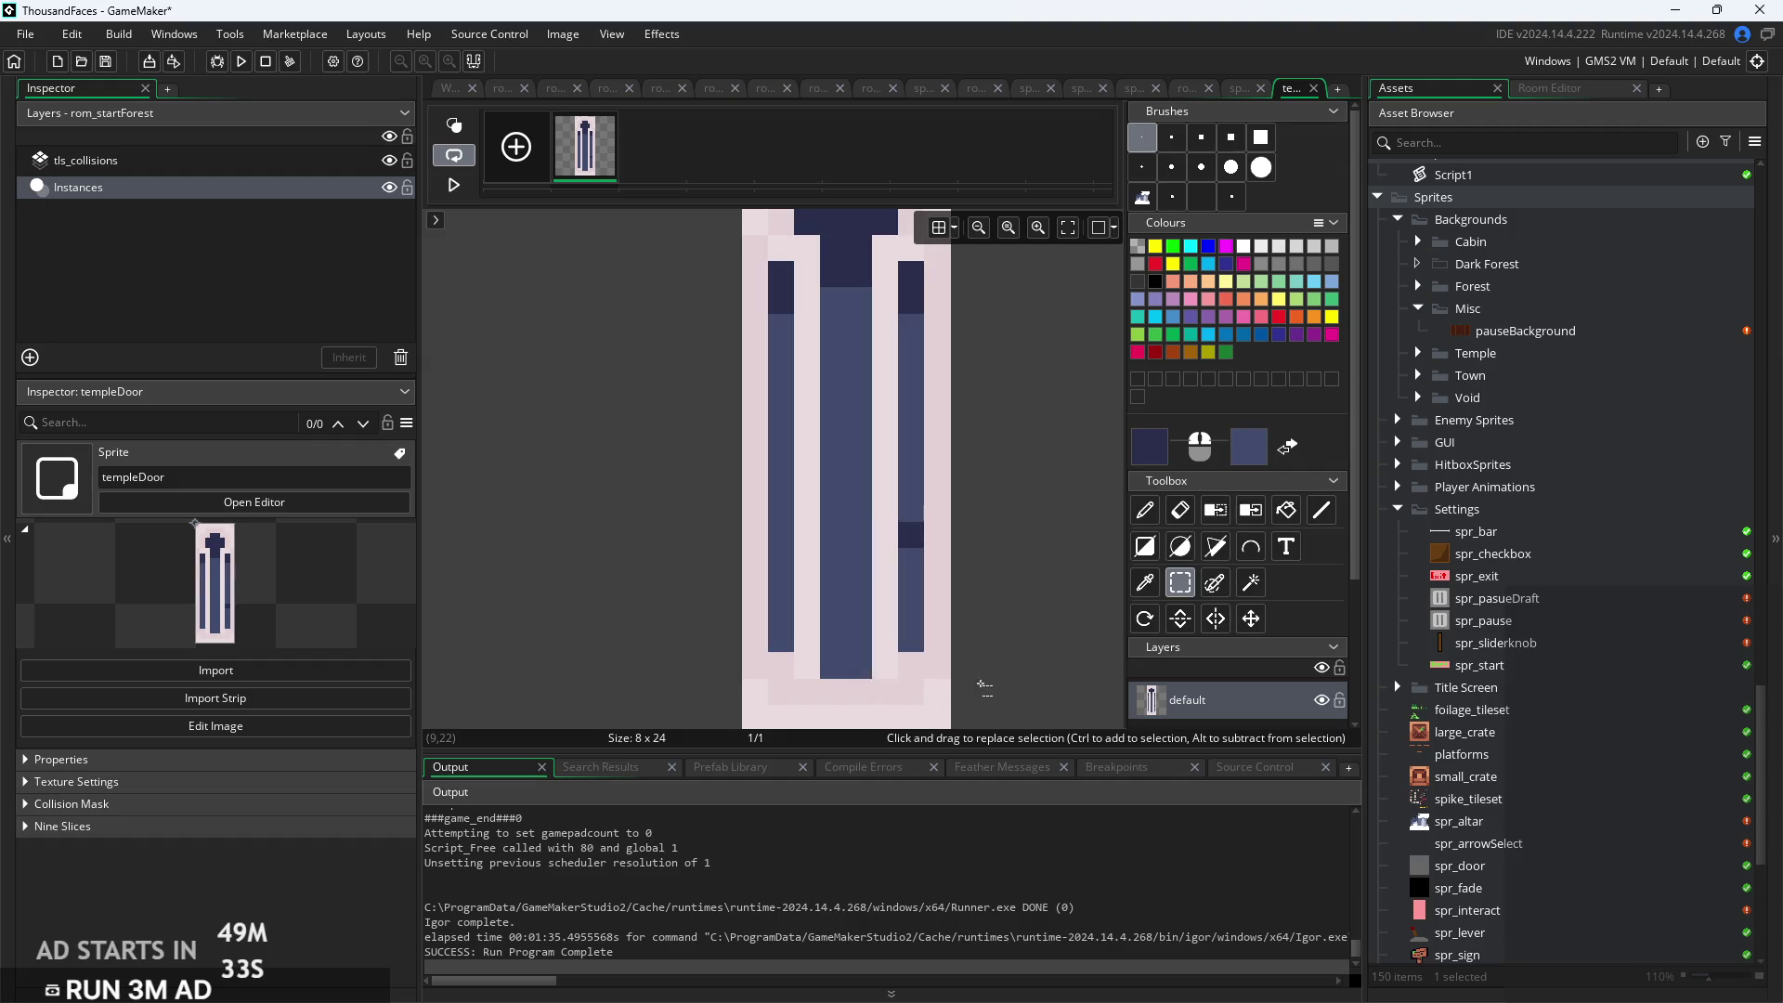
{"action": "left_click_drag", "start_coordinate": [938, 716], "coordinate": [754, 541]}
{"action": "scroll", "coordinate": [754, 541], "scroll_direction": "down", "scroll_amount": 1}
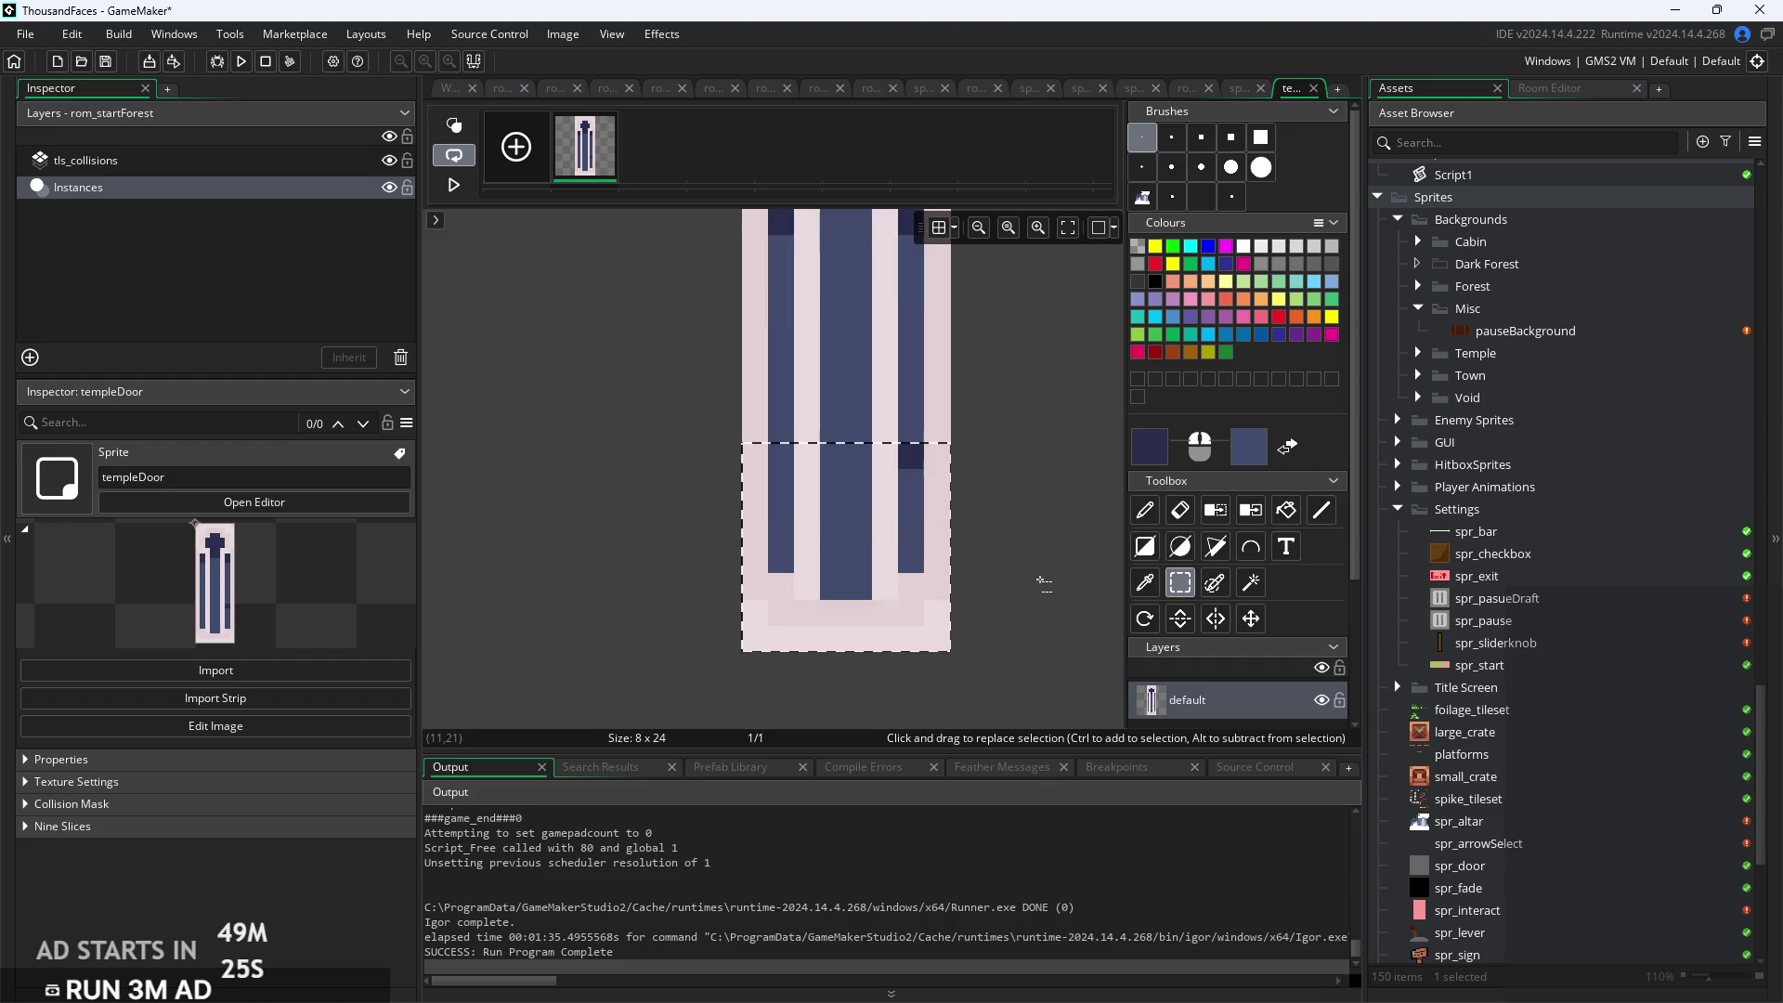
{"action": "left_click", "coordinate": [1106, 567]}
{"action": "scroll", "coordinate": [1105, 567], "scroll_direction": "up", "scroll_amount": 1}
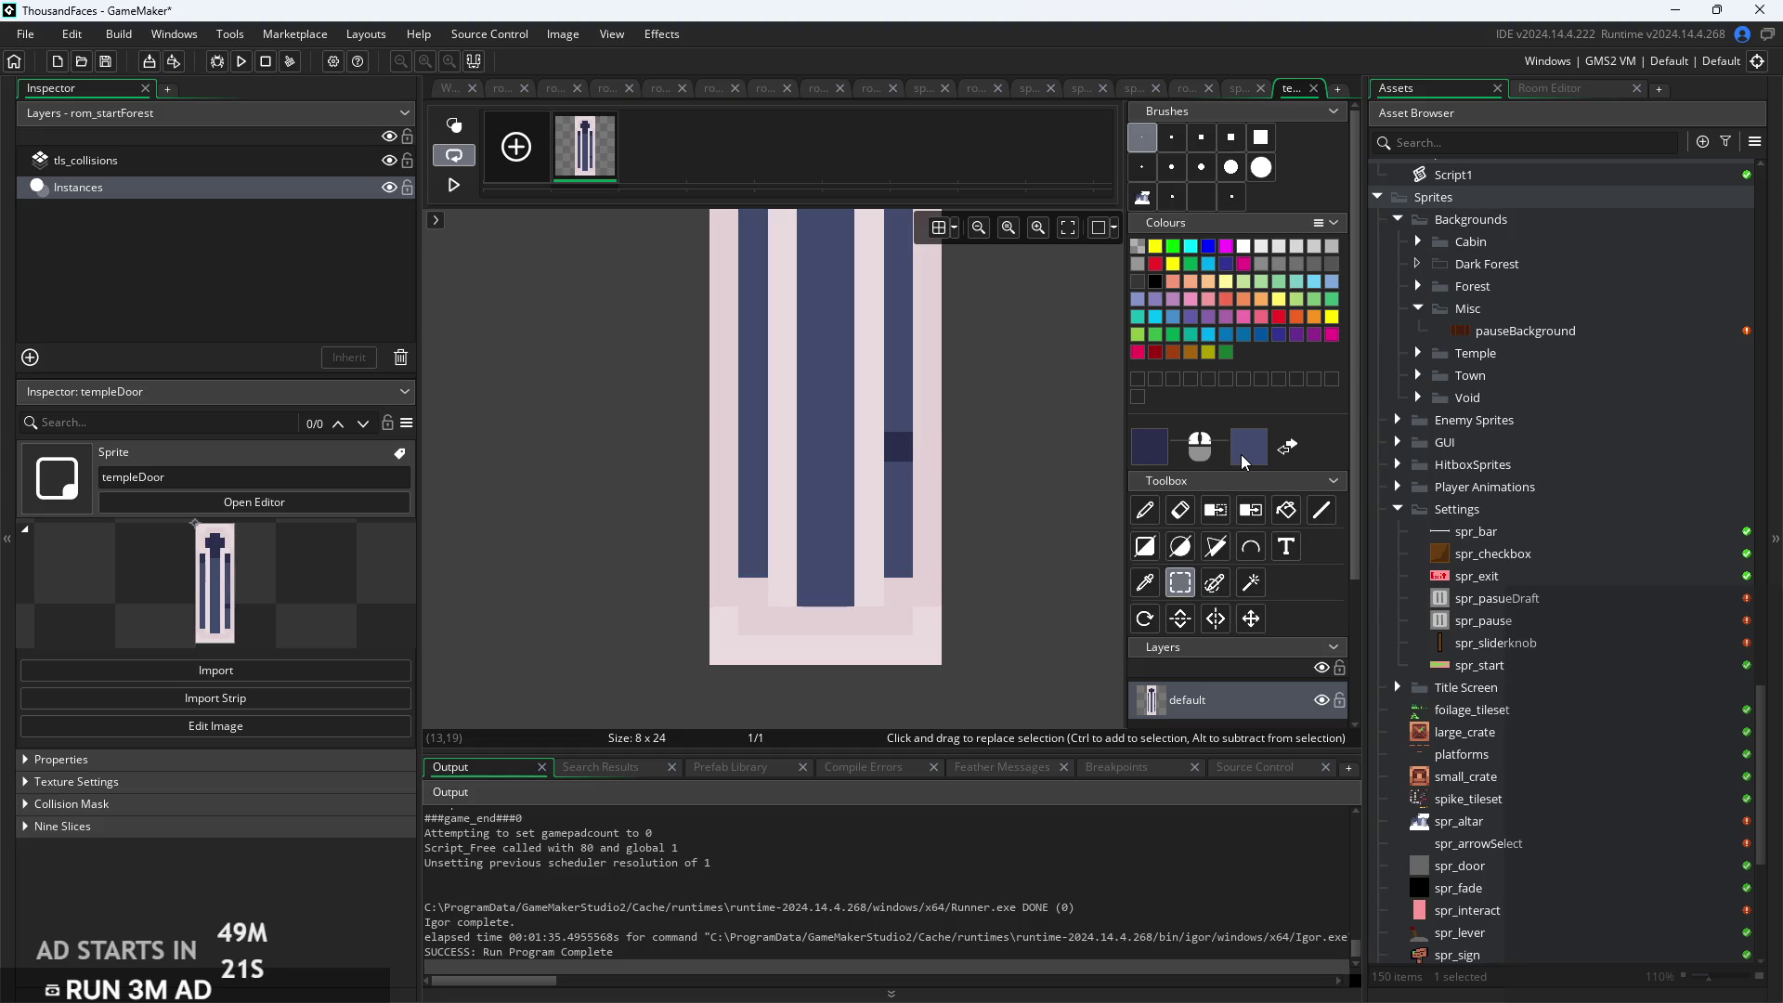
{"action": "left_click", "coordinate": [1145, 510]}
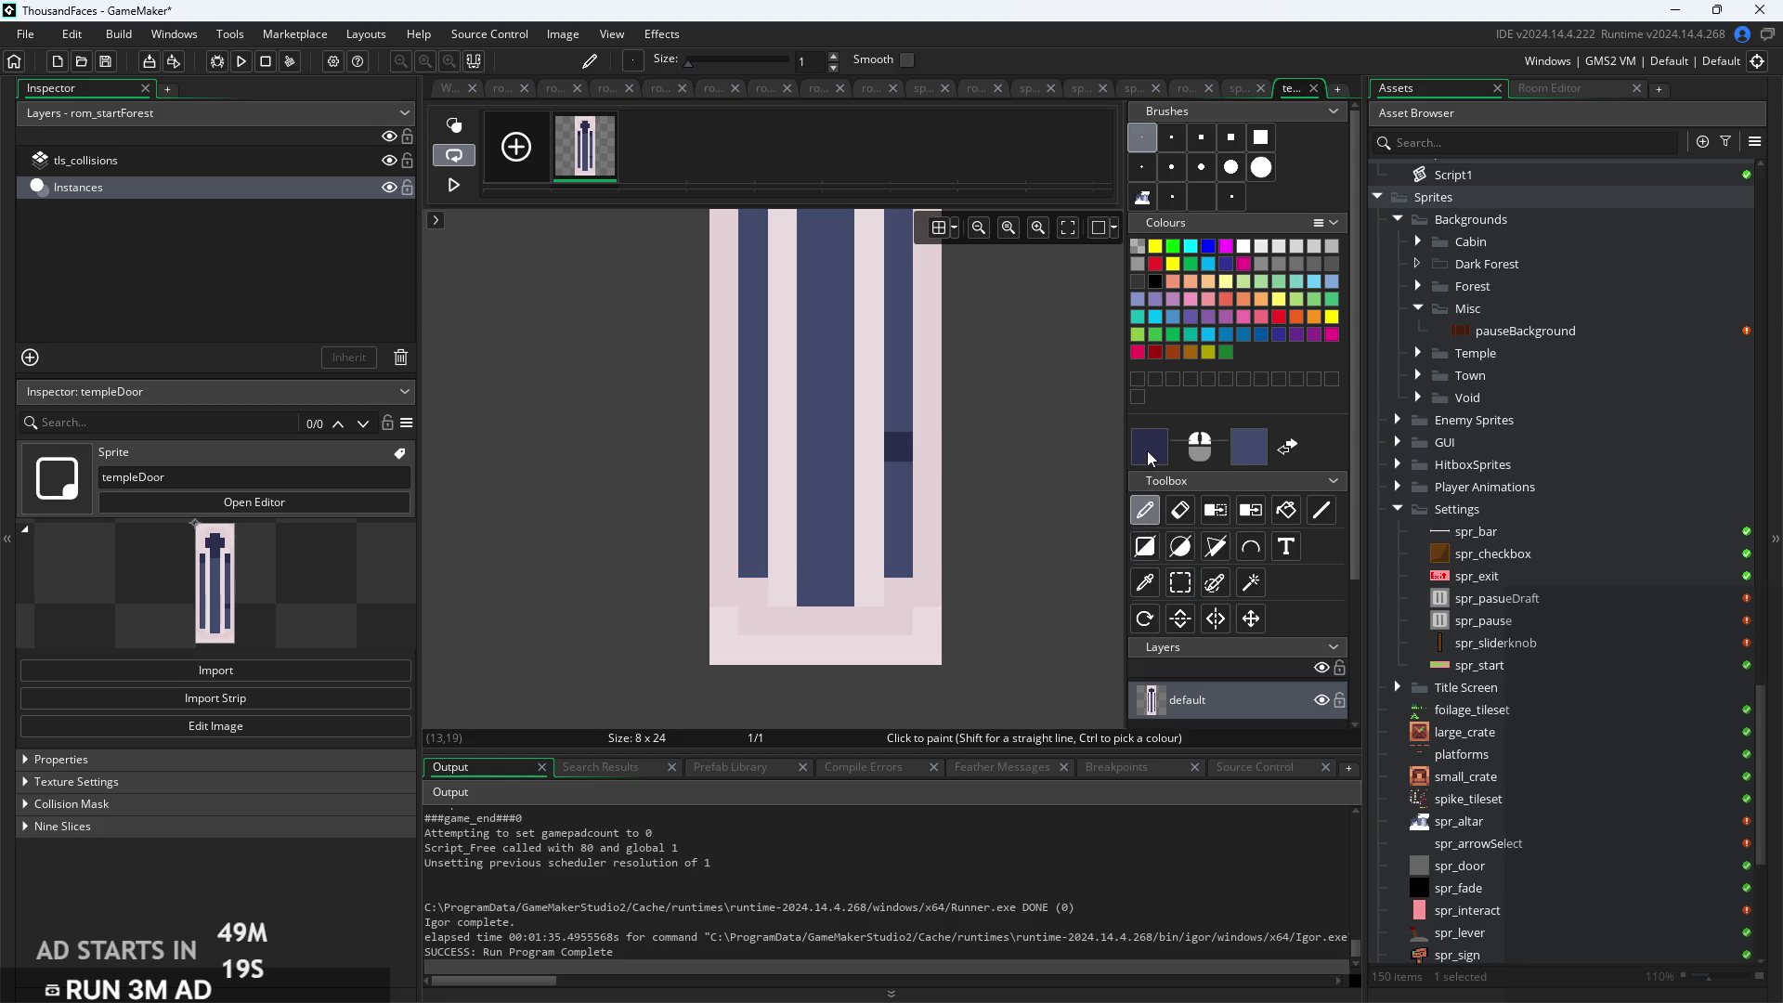
{"action": "left_click", "coordinate": [1150, 447]}
{"action": "left_click", "coordinate": [911, 501]}
Swap the colours and brighten the main colour to lighter blue 4C587F
{"action": "left_click", "coordinate": [1284, 448]}
{"action": "left_click", "coordinate": [1143, 458]}
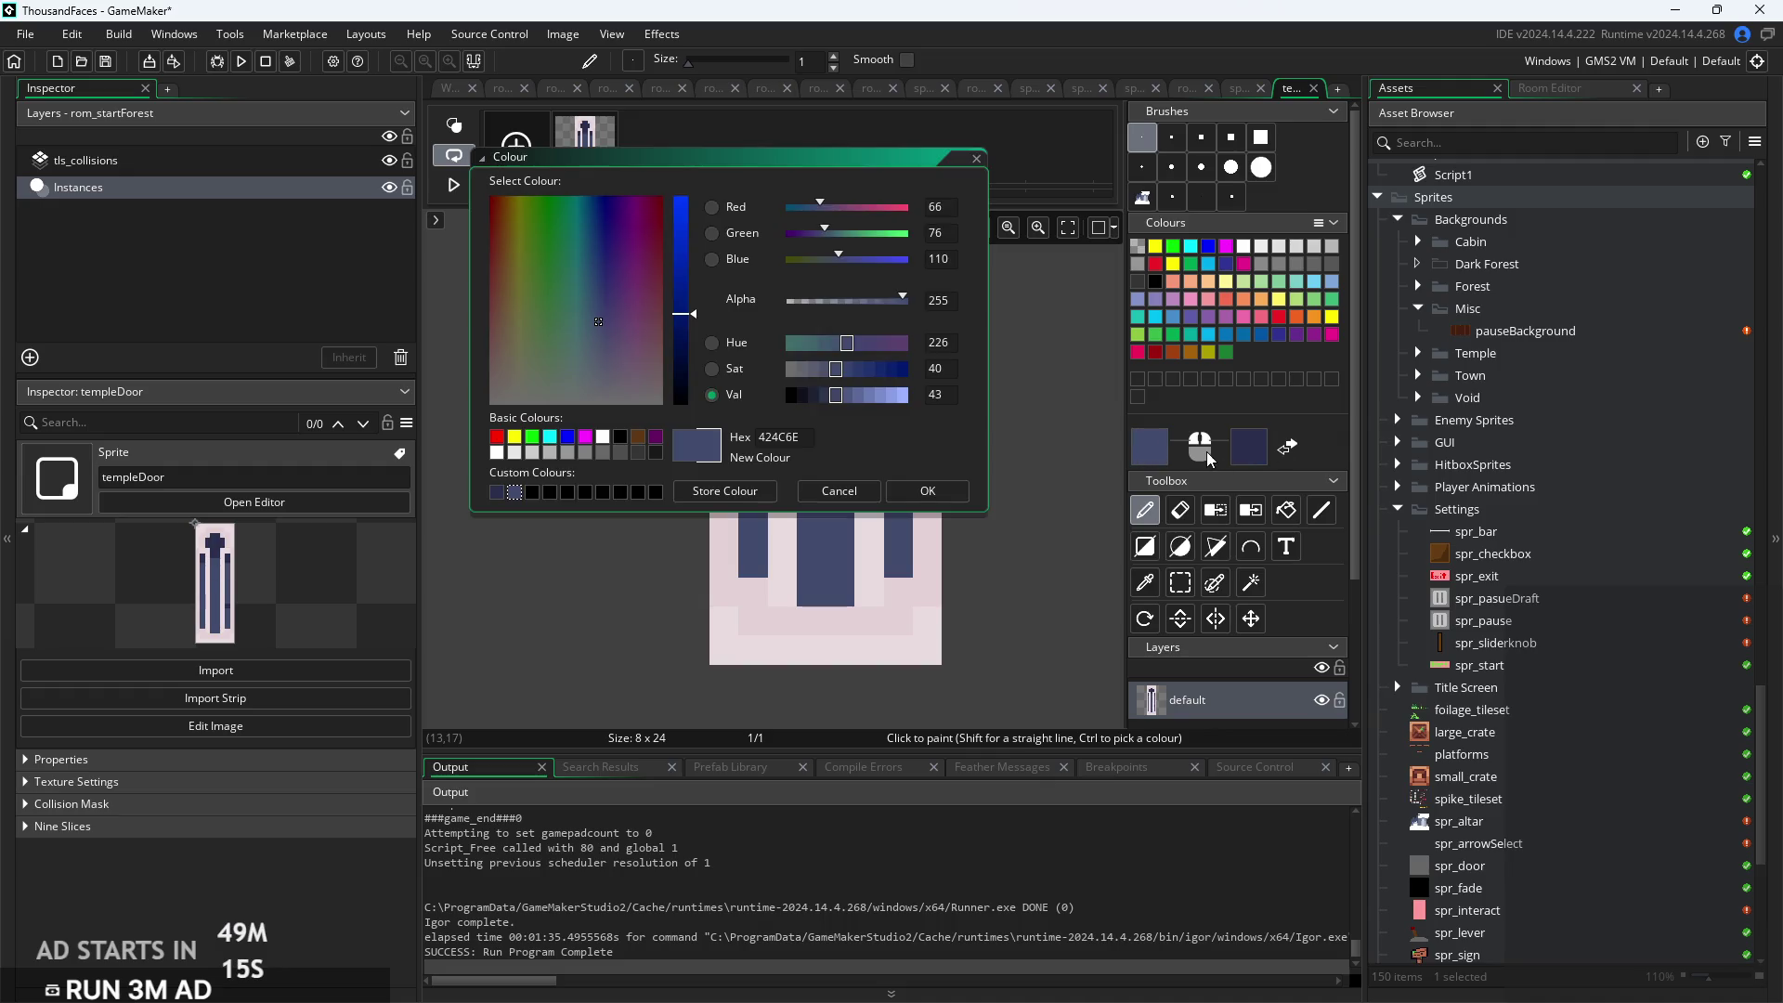
{"action": "left_click", "coordinate": [926, 491]}
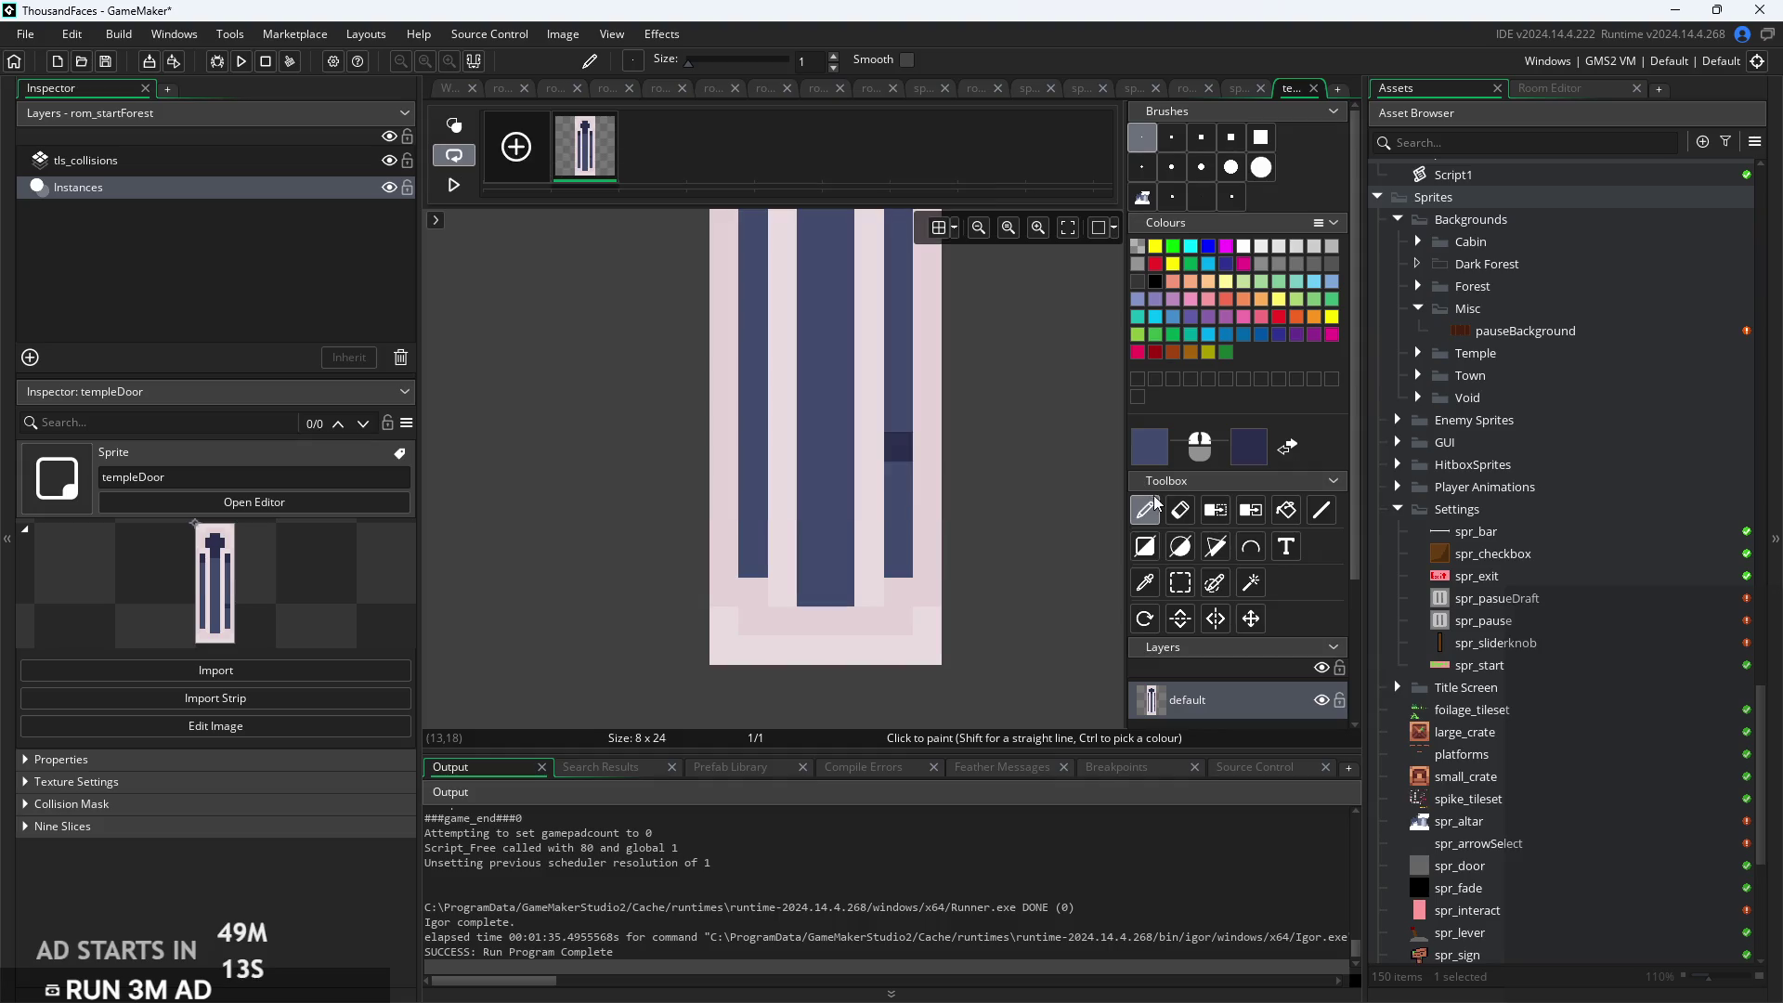
{"action": "key", "text": "i"}
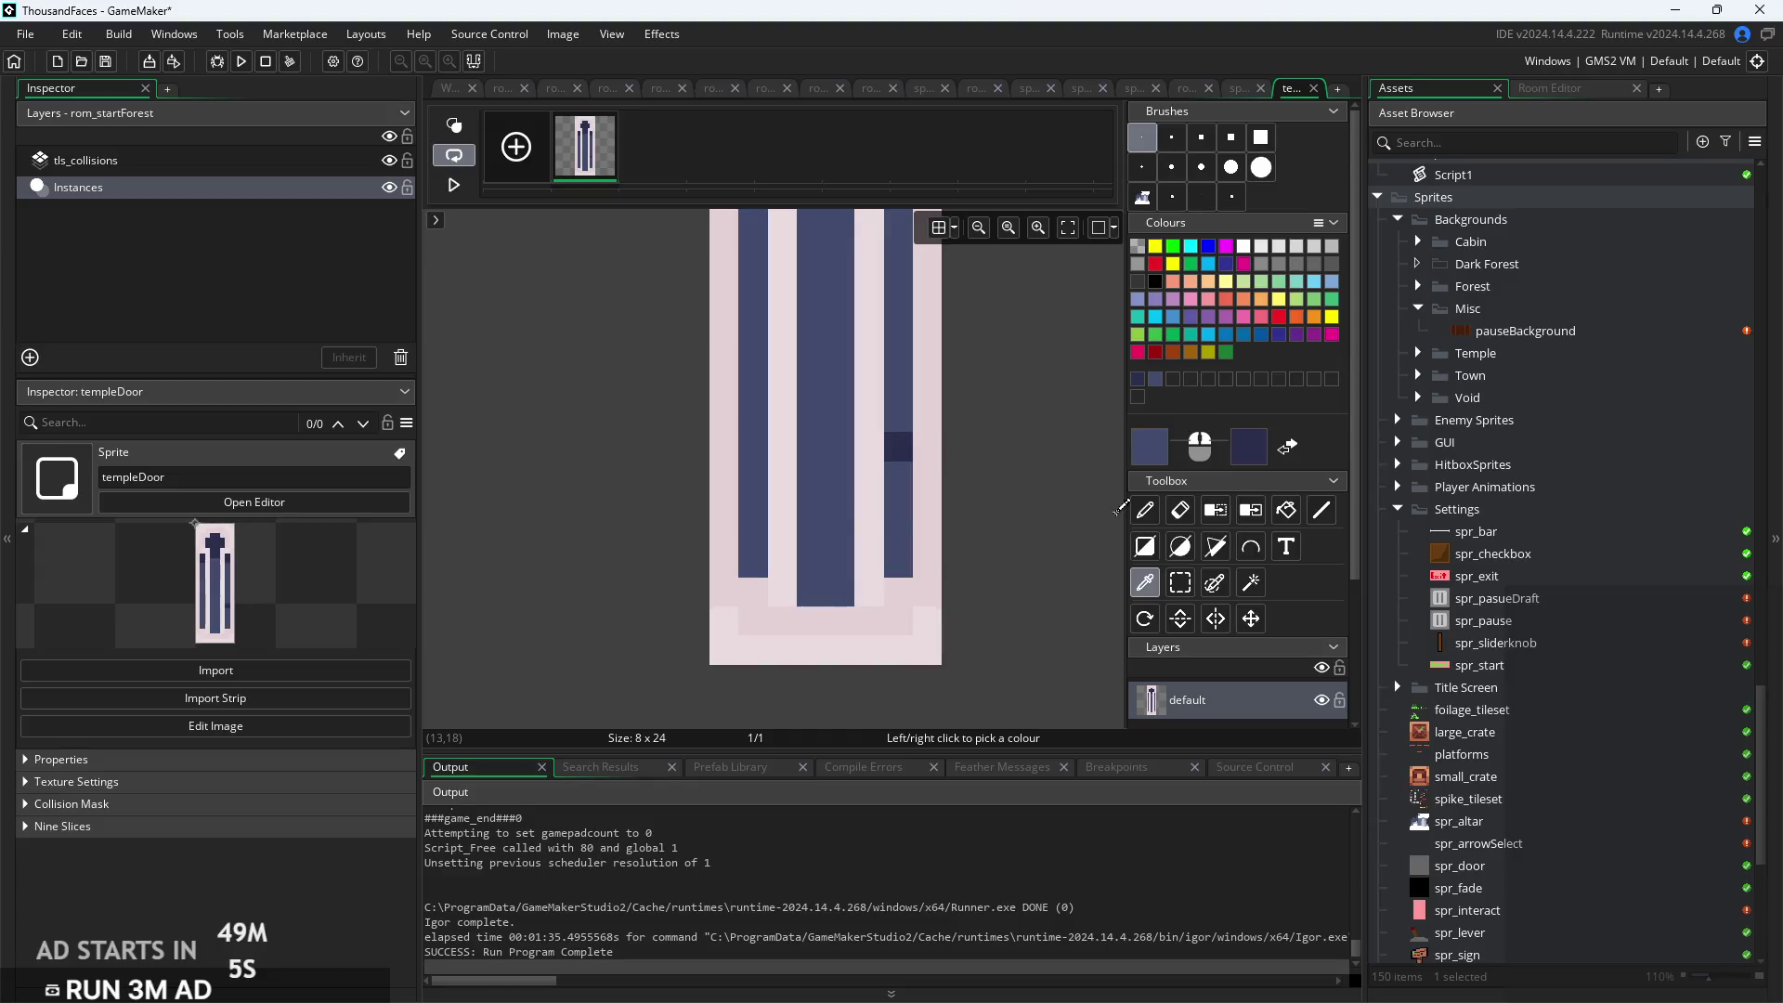
{"action": "left_click", "coordinate": [1161, 444]}
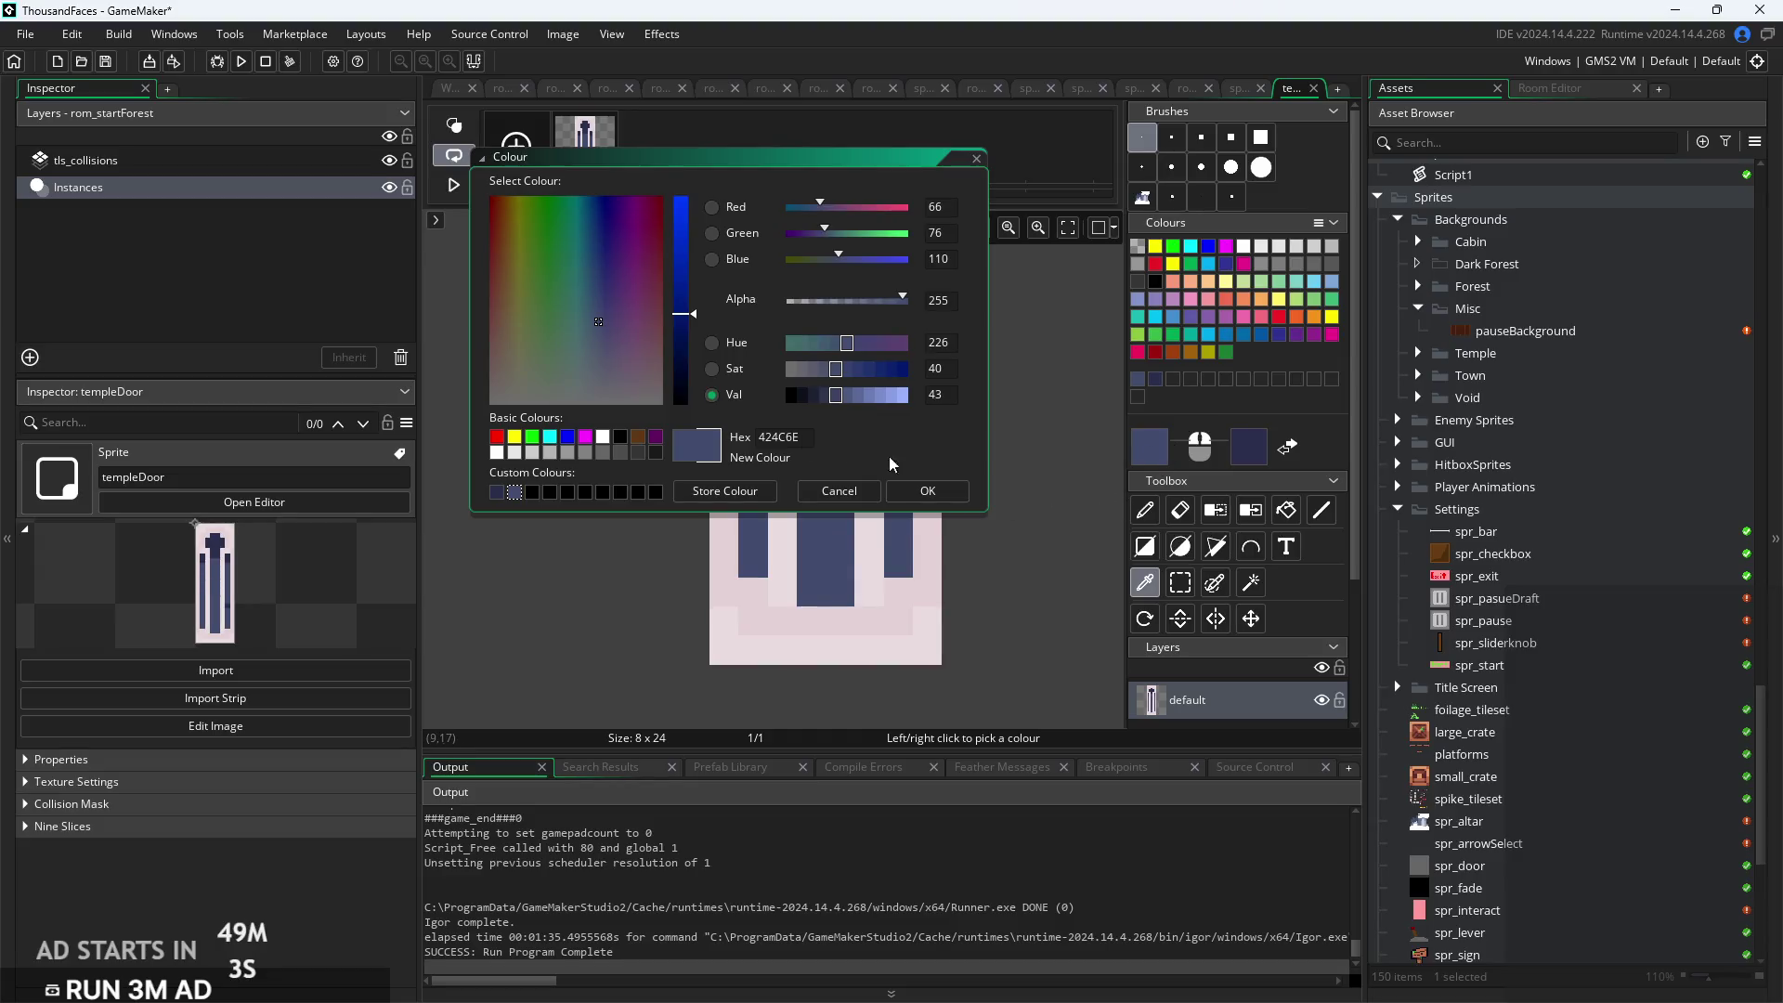
{"action": "left_click_drag", "start_coordinate": [857, 395], "coordinate": [843, 394]}
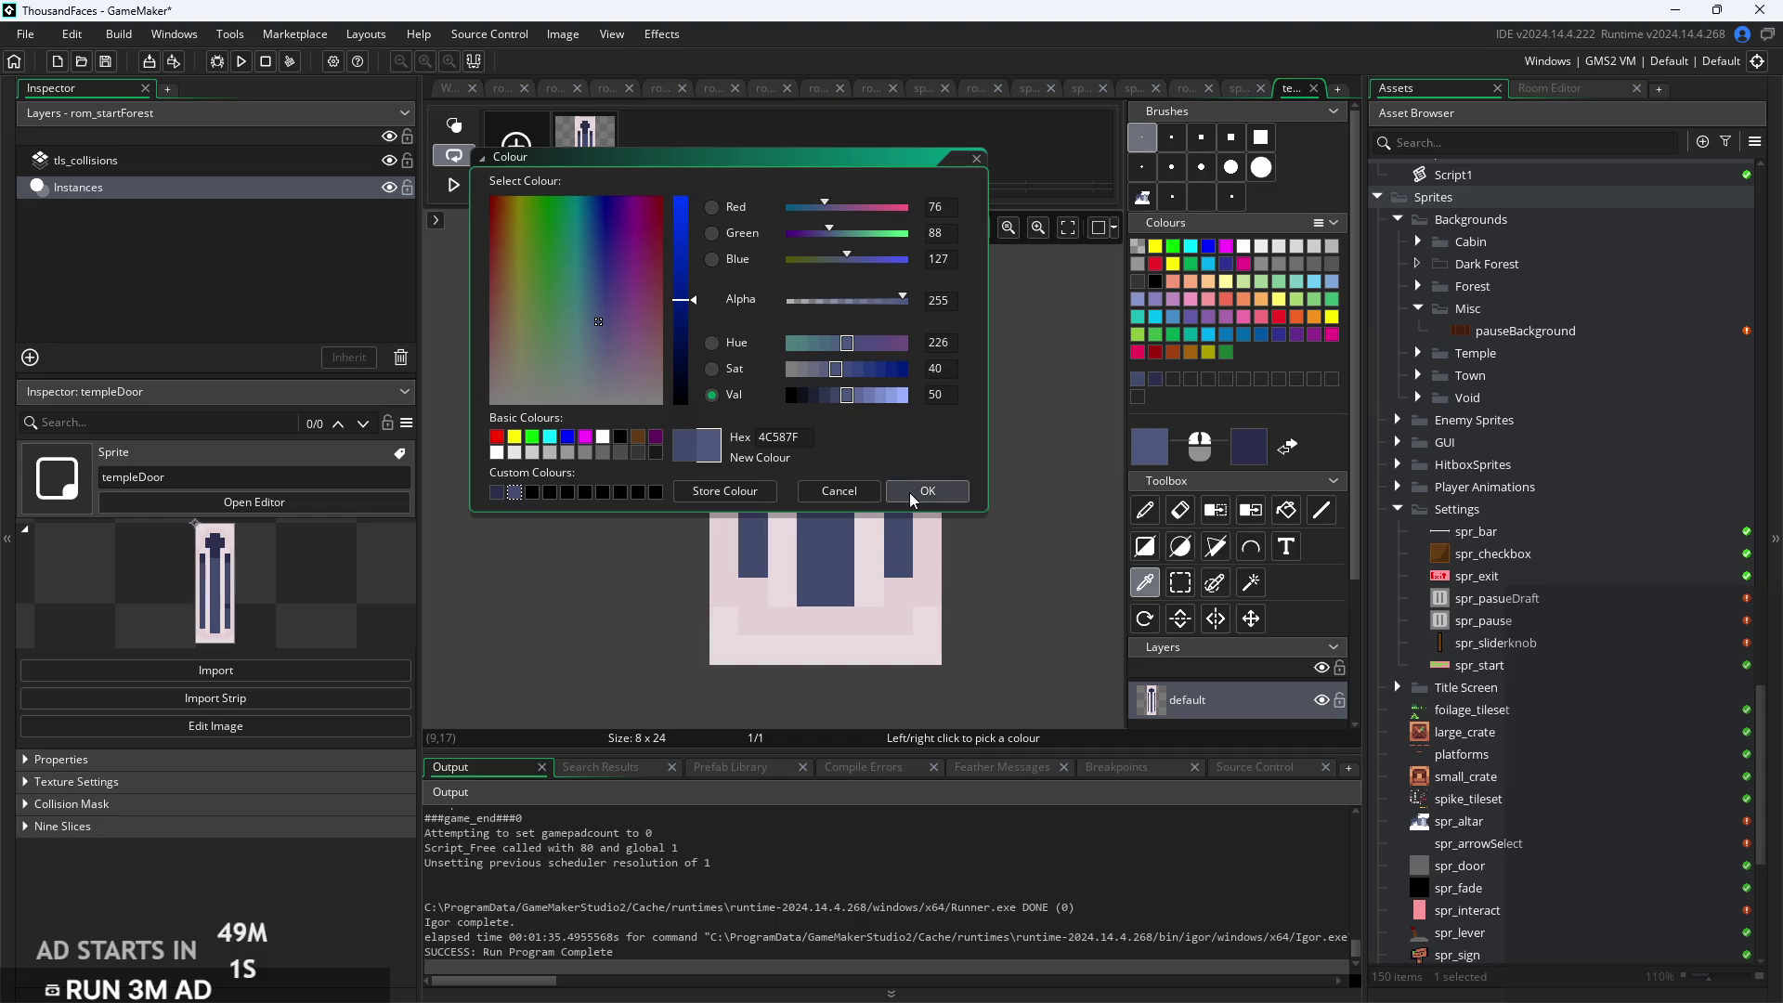
{"action": "left_click", "coordinate": [927, 490]}
Paint the lower column pixels 4C587F, undoing a stray pixel on the pink border
{"action": "left_click", "coordinate": [1145, 510]}
{"action": "left_click", "coordinate": [910, 448]}
{"action": "mouse_move", "coordinate": [915, 444]}
{"action": "left_mouse_down"}
{"action": "mouse_move", "coordinate": [899, 564]}
{"action": "mouse_move", "coordinate": [840, 543]}
{"action": "mouse_move", "coordinate": [850, 447]}
{"action": "mouse_move", "coordinate": [829, 453]}
{"action": "mouse_move", "coordinate": [813, 543]}
{"action": "mouse_move", "coordinate": [757, 555]}
{"action": "mouse_move", "coordinate": [763, 442]}
{"action": "left_mouse_up"}
{"action": "left_click", "coordinate": [820, 587]}
{"action": "left_click", "coordinate": [870, 447]}
{"action": "key", "text": "ctrl+z"}
{"action": "scroll", "coordinate": [967, 453], "scroll_direction": "up", "scroll_amount": 5}
{"action": "scroll", "coordinate": [970, 465], "scroll_direction": "down", "scroll_amount": 5}
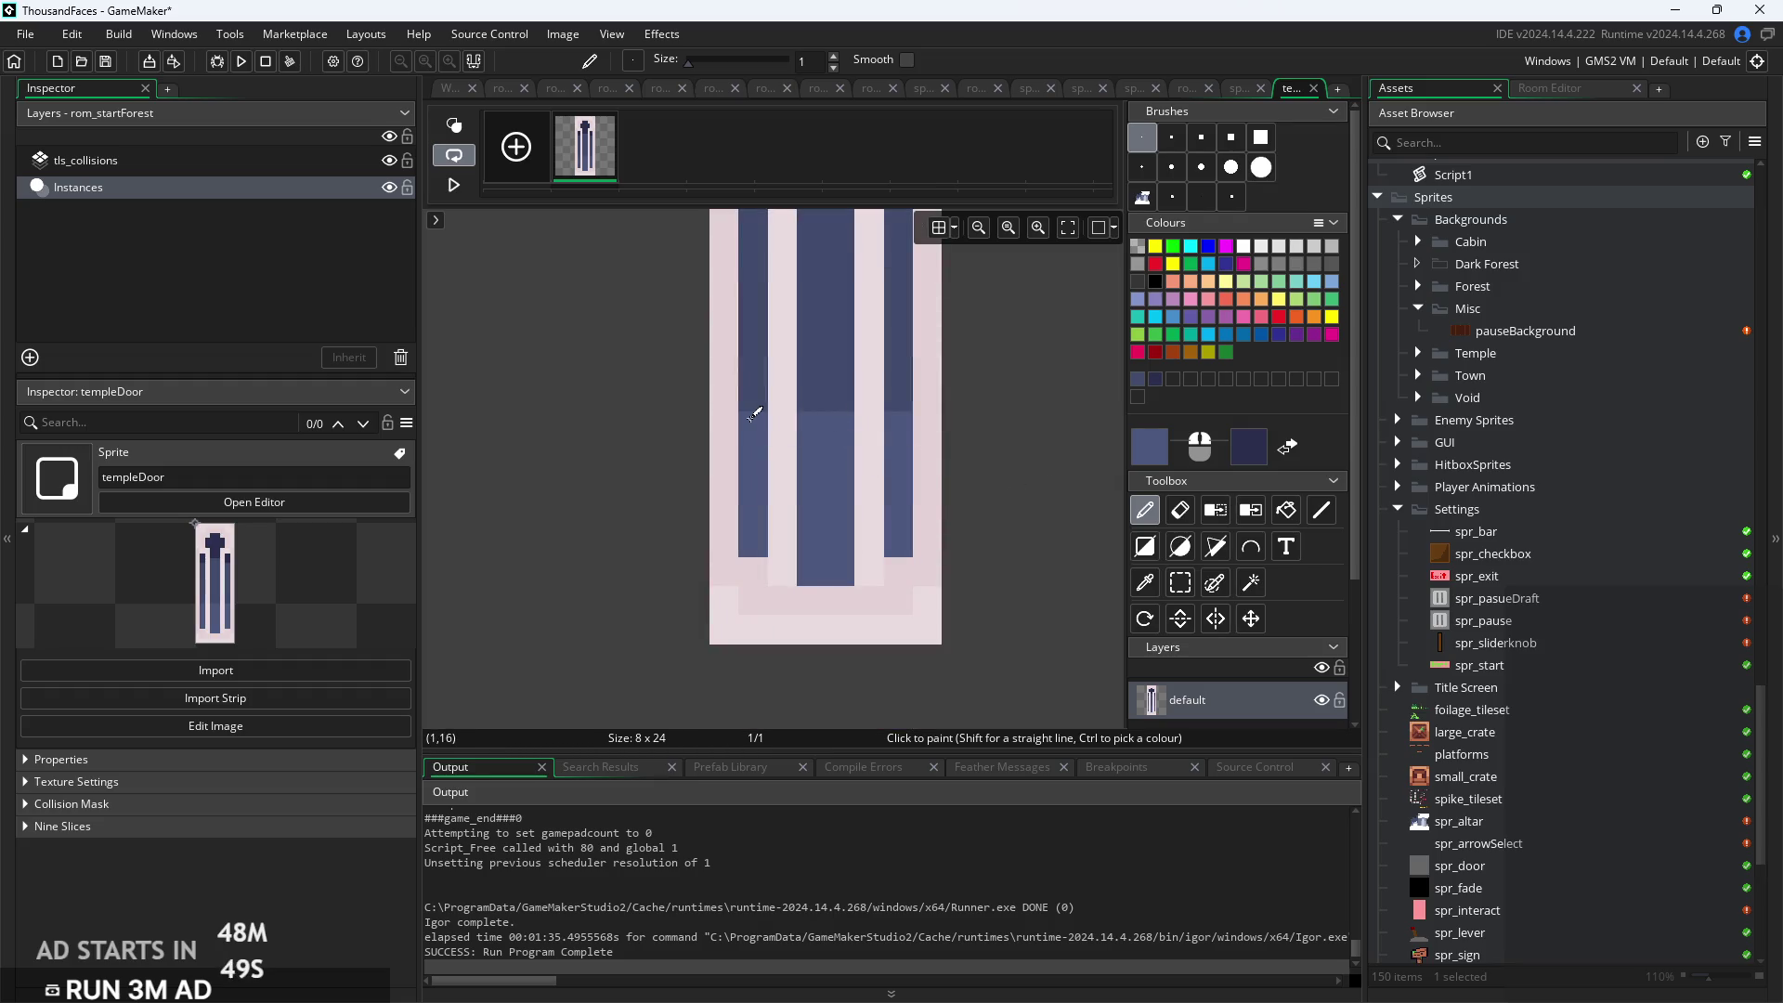
Restore dark blue pixels at the tops of the left and right columns
{"action": "left_click", "coordinate": [1145, 582]}
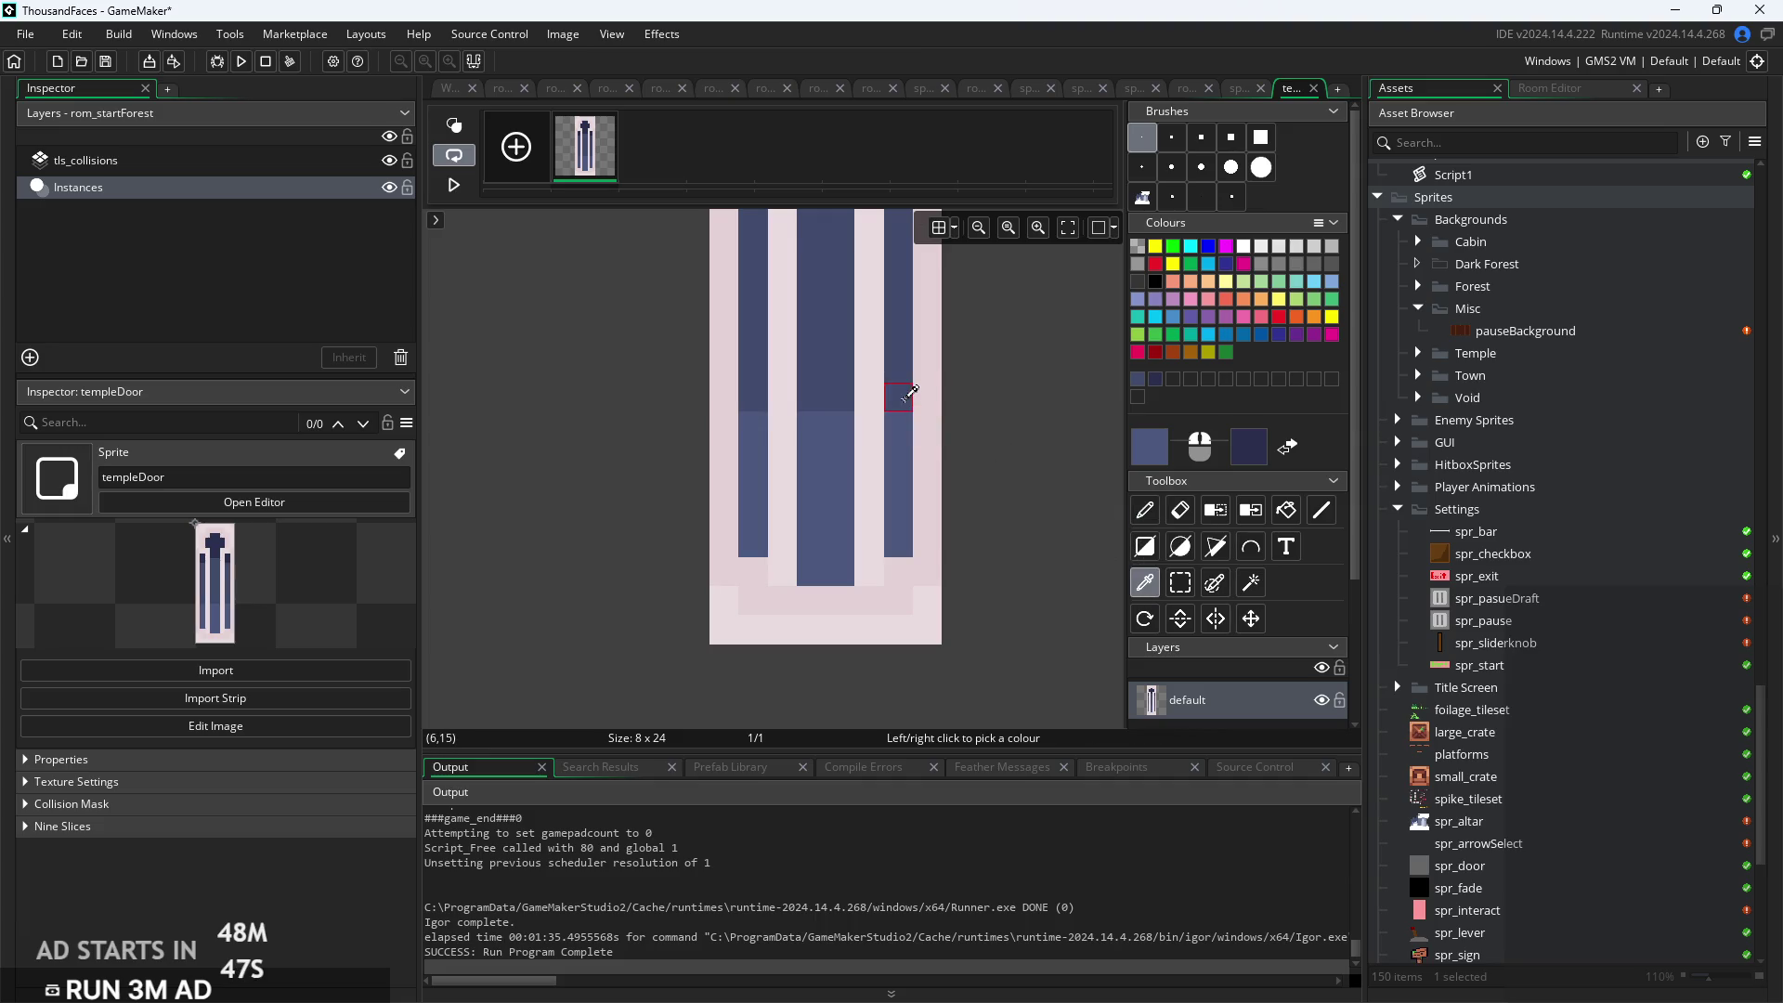
{"action": "left_click", "coordinate": [1145, 510]}
{"action": "left_click", "coordinate": [908, 421]}
{"action": "left_click", "coordinate": [773, 418]}
{"action": "scroll", "coordinate": [836, 409], "scroll_direction": "up", "scroll_amount": 3}
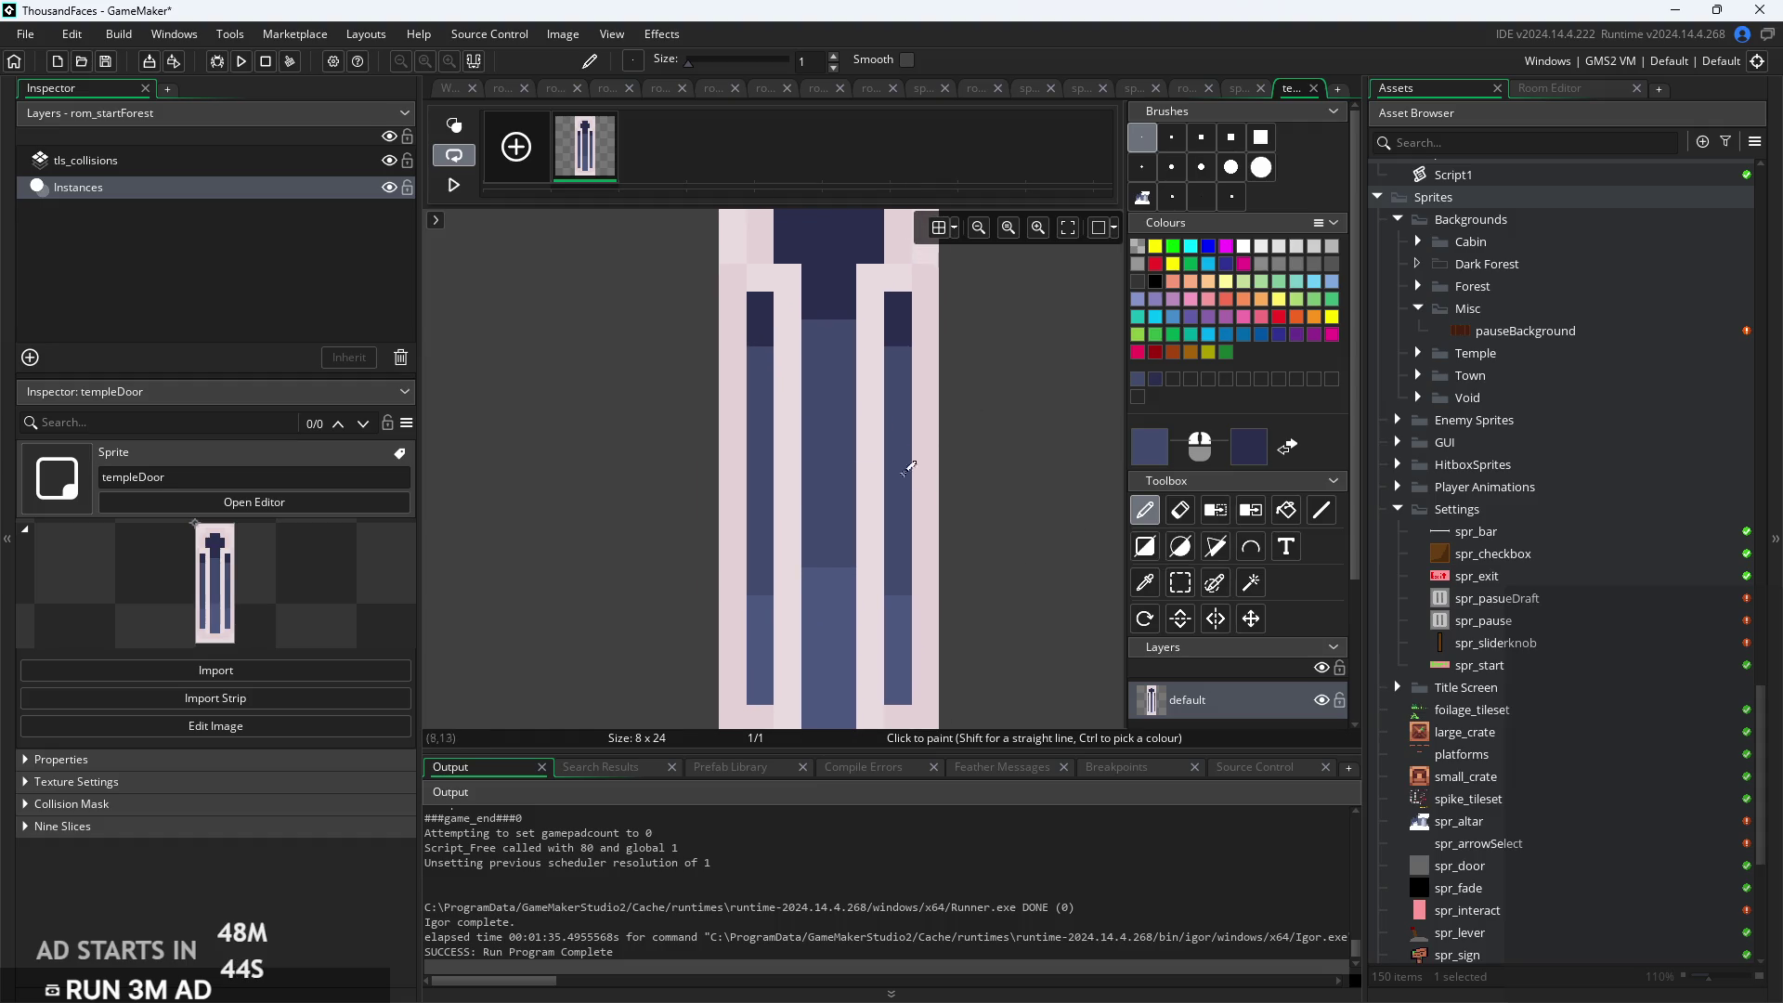
{"action": "scroll", "coordinate": [1039, 428], "scroll_direction": "down", "scroll_amount": 2}
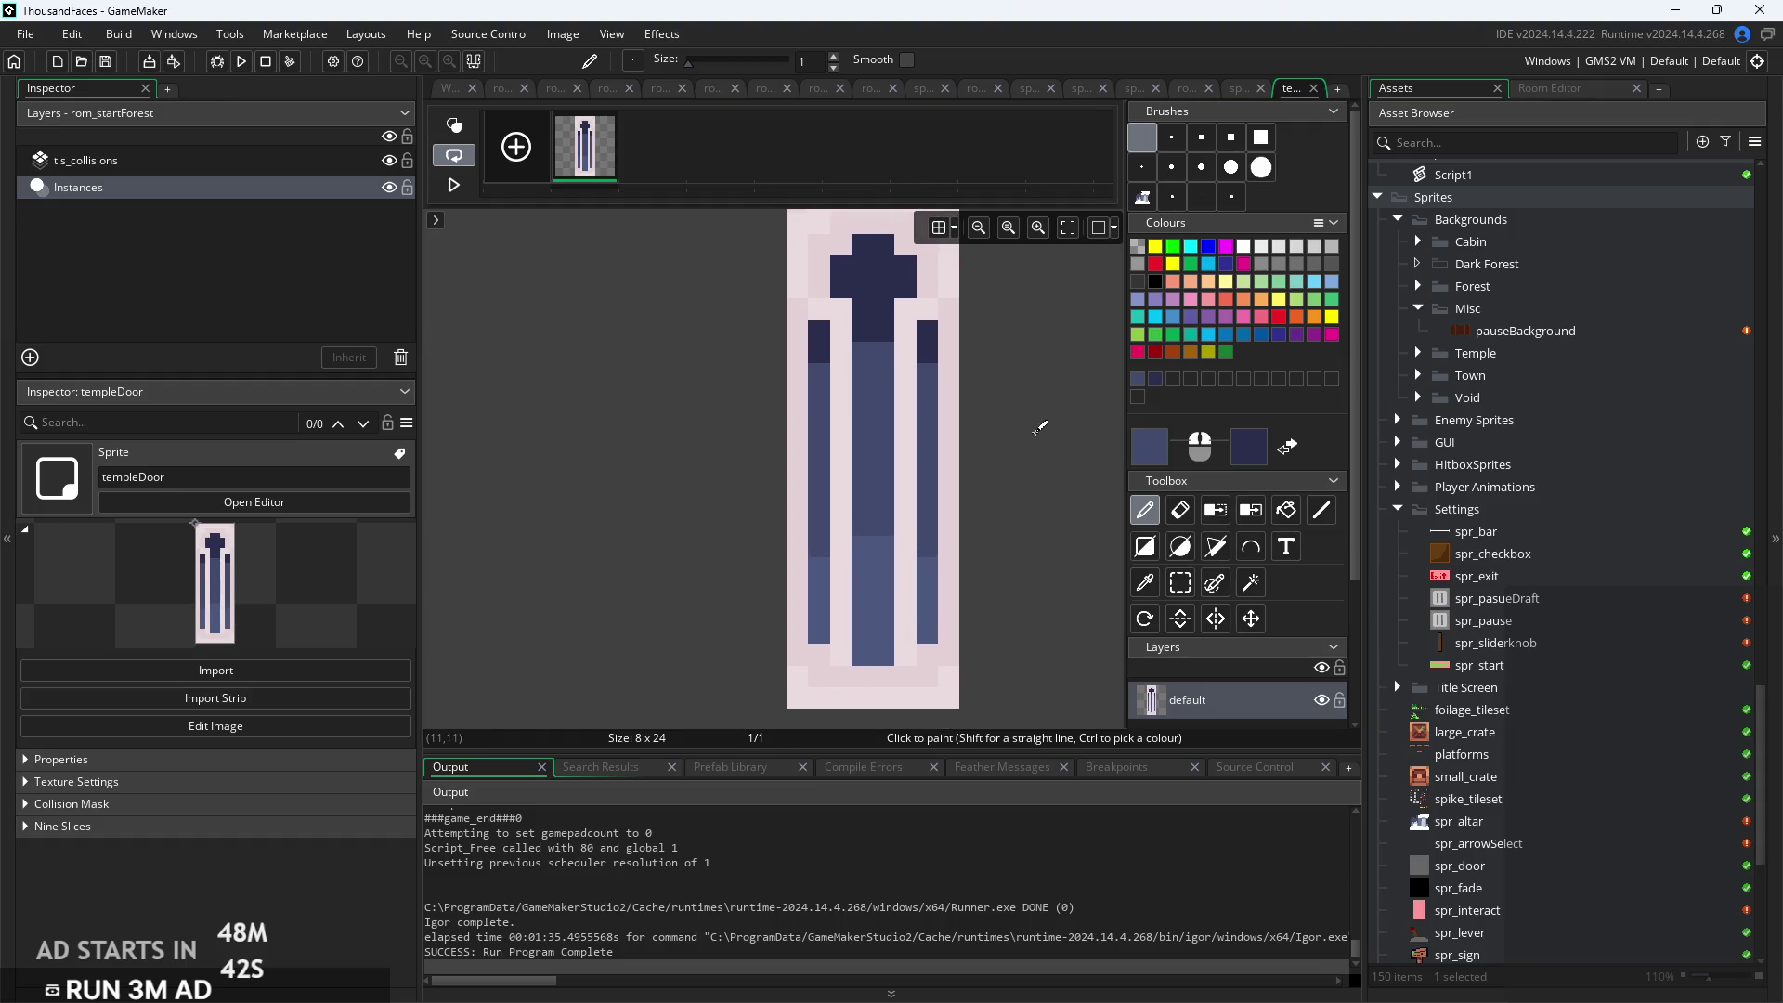
{"action": "left_click", "coordinate": [451, 91]}
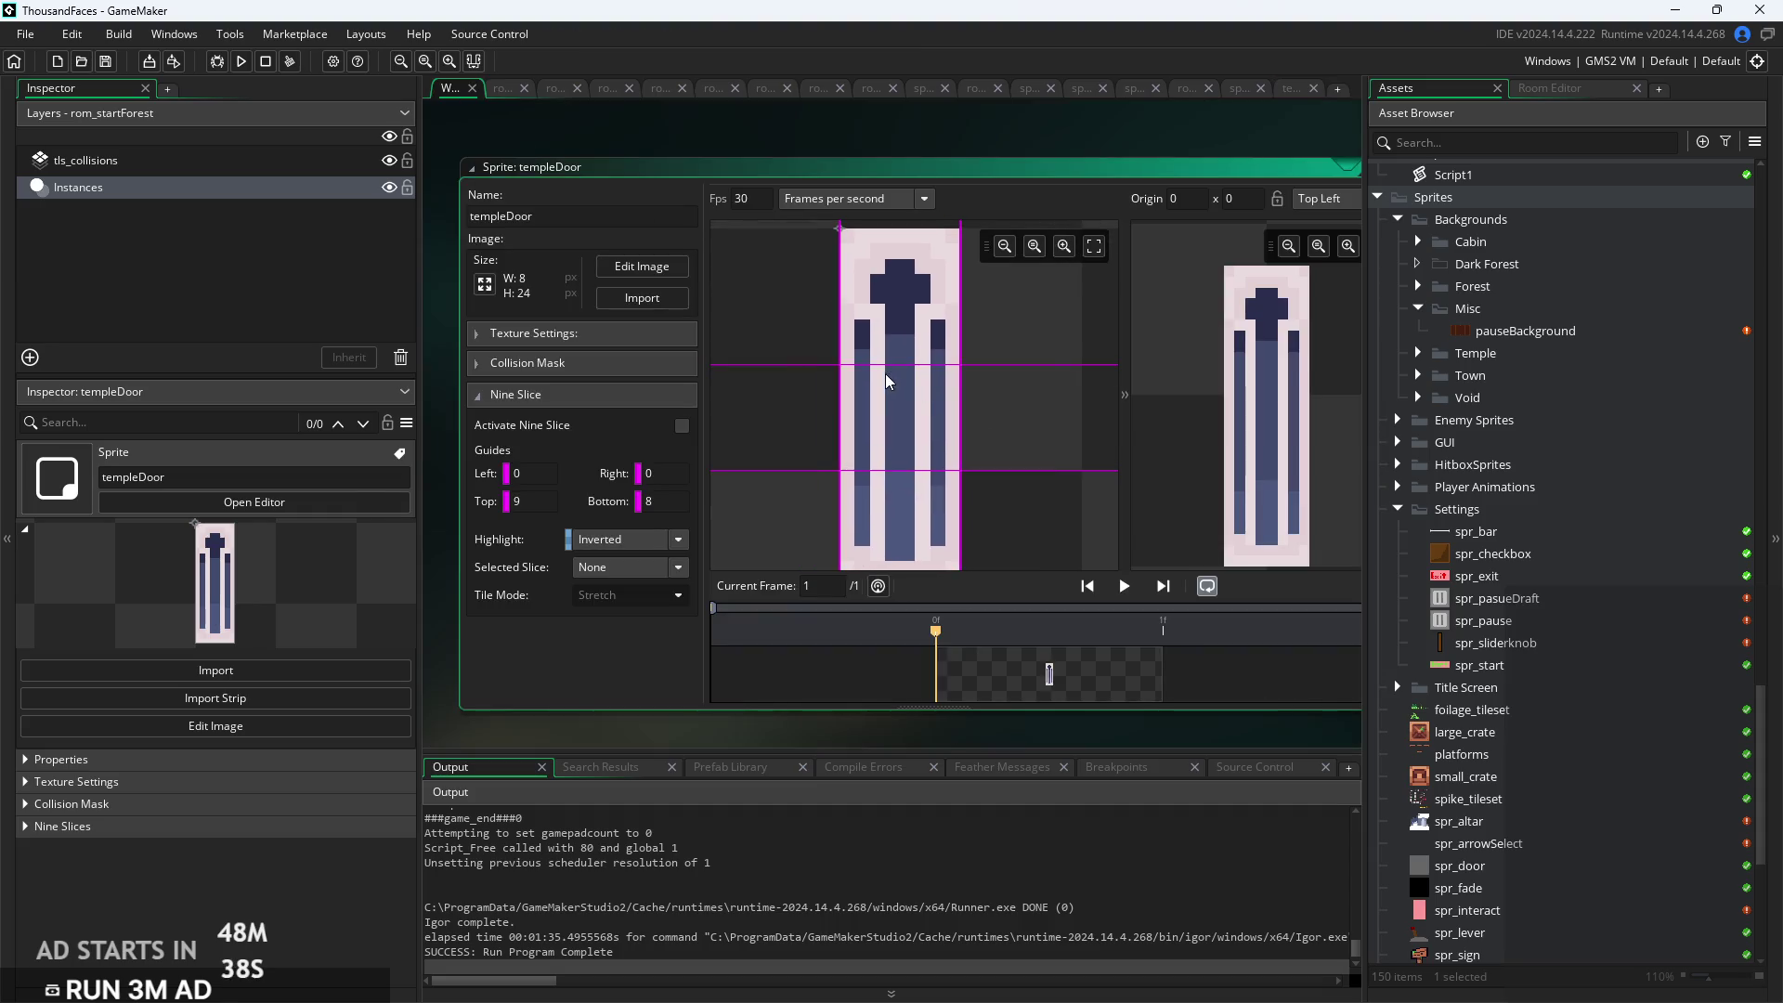
Move templeDoor's top nine-slice guide to 8 px
{"action": "left_click_drag", "start_coordinate": [890, 368], "coordinate": [896, 357]}
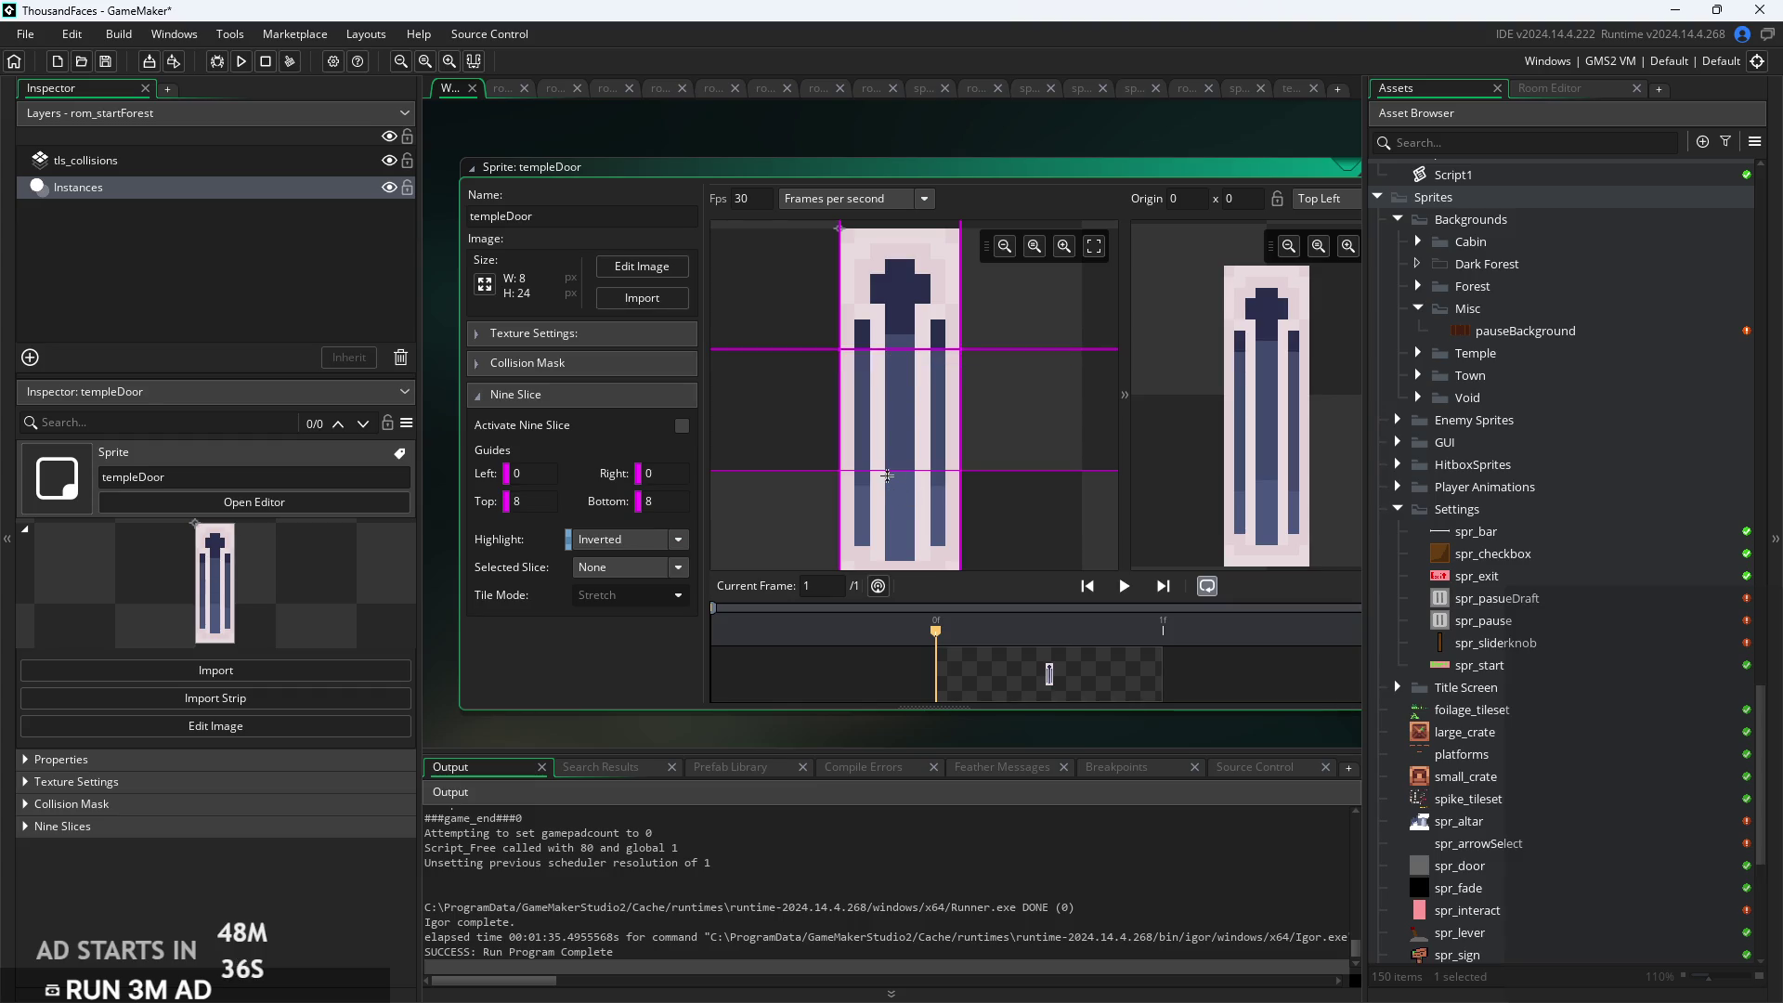
{"action": "scroll", "coordinate": [888, 473], "scroll_direction": "up", "scroll_amount": 3}
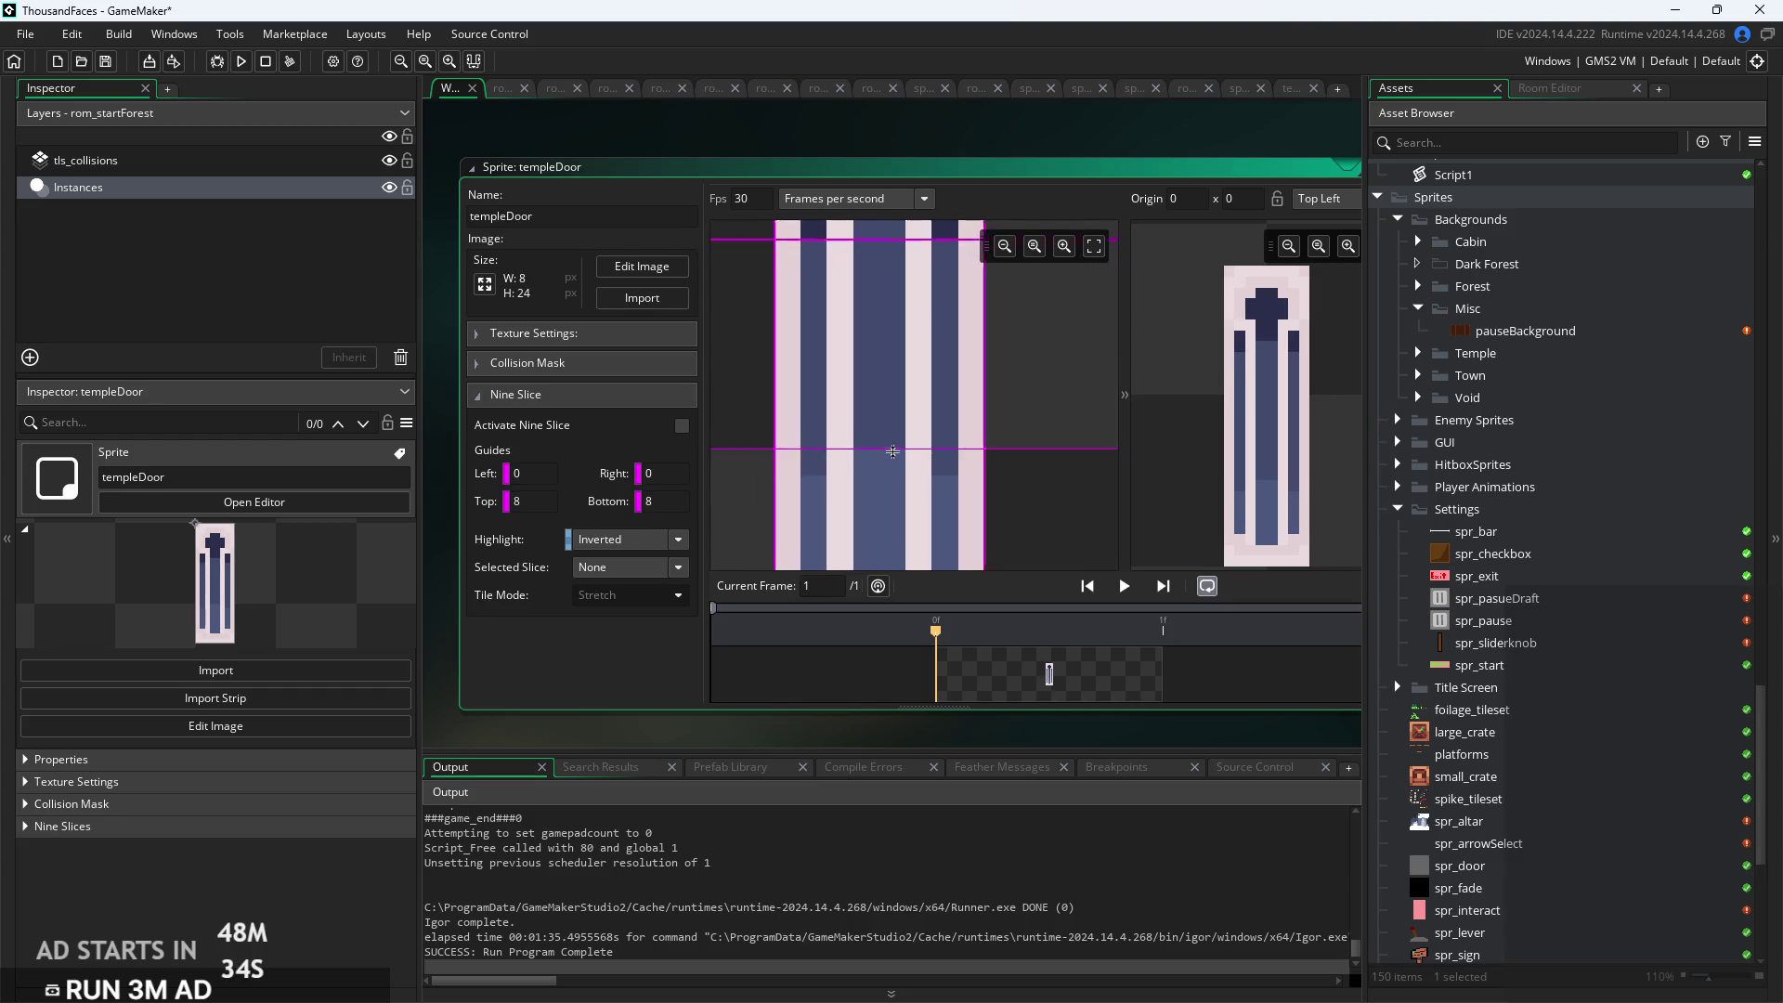
{"action": "scroll", "coordinate": [1046, 483], "scroll_direction": "down", "scroll_amount": 1}
{"action": "scroll", "coordinate": [1047, 483], "scroll_direction": "down", "scroll_amount": 3}
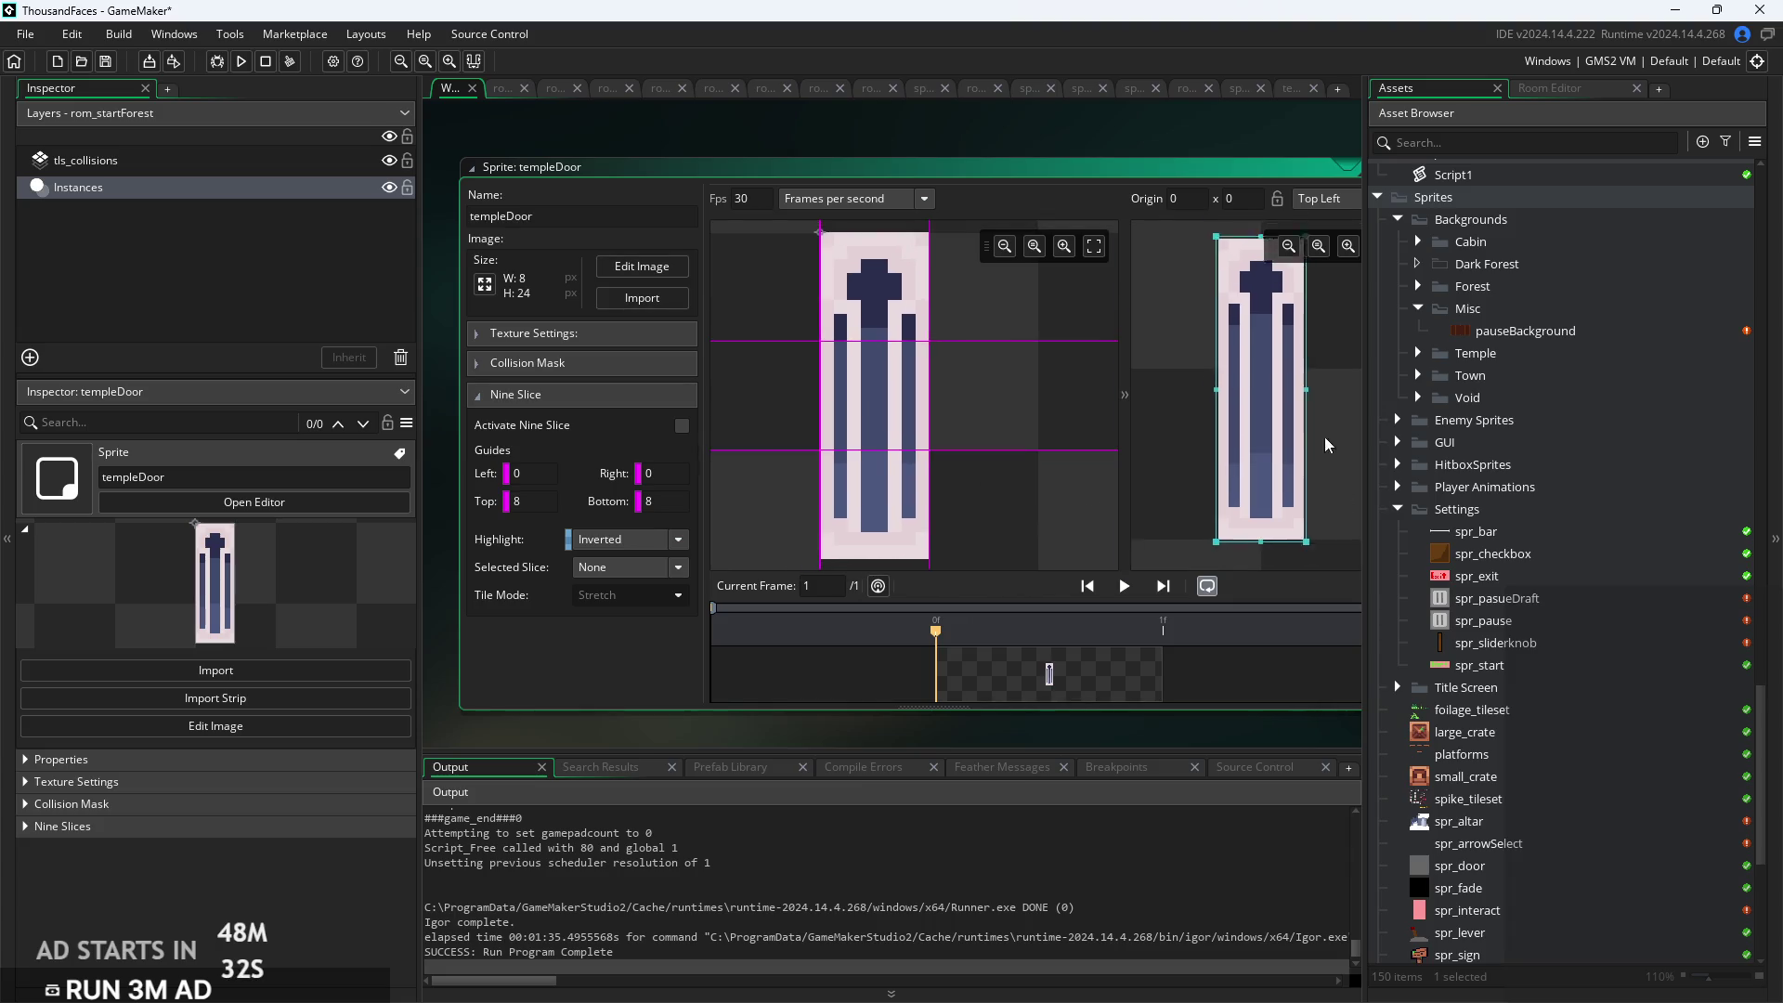
{"action": "scroll", "coordinate": [1303, 426], "scroll_direction": "down", "scroll_amount": 1}
Stretch the door preview to test the slicing, then collapse the Nine Slice settings
{"action": "mouse_move", "coordinate": [1255, 480]}
{"action": "left_mouse_down"}
{"action": "mouse_move", "coordinate": [1260, 279]}
{"action": "mouse_move", "coordinate": [1270, 606]}
{"action": "mouse_move", "coordinate": [1272, 413]}
{"action": "mouse_move", "coordinate": [1273, 442]}
{"action": "left_mouse_up"}
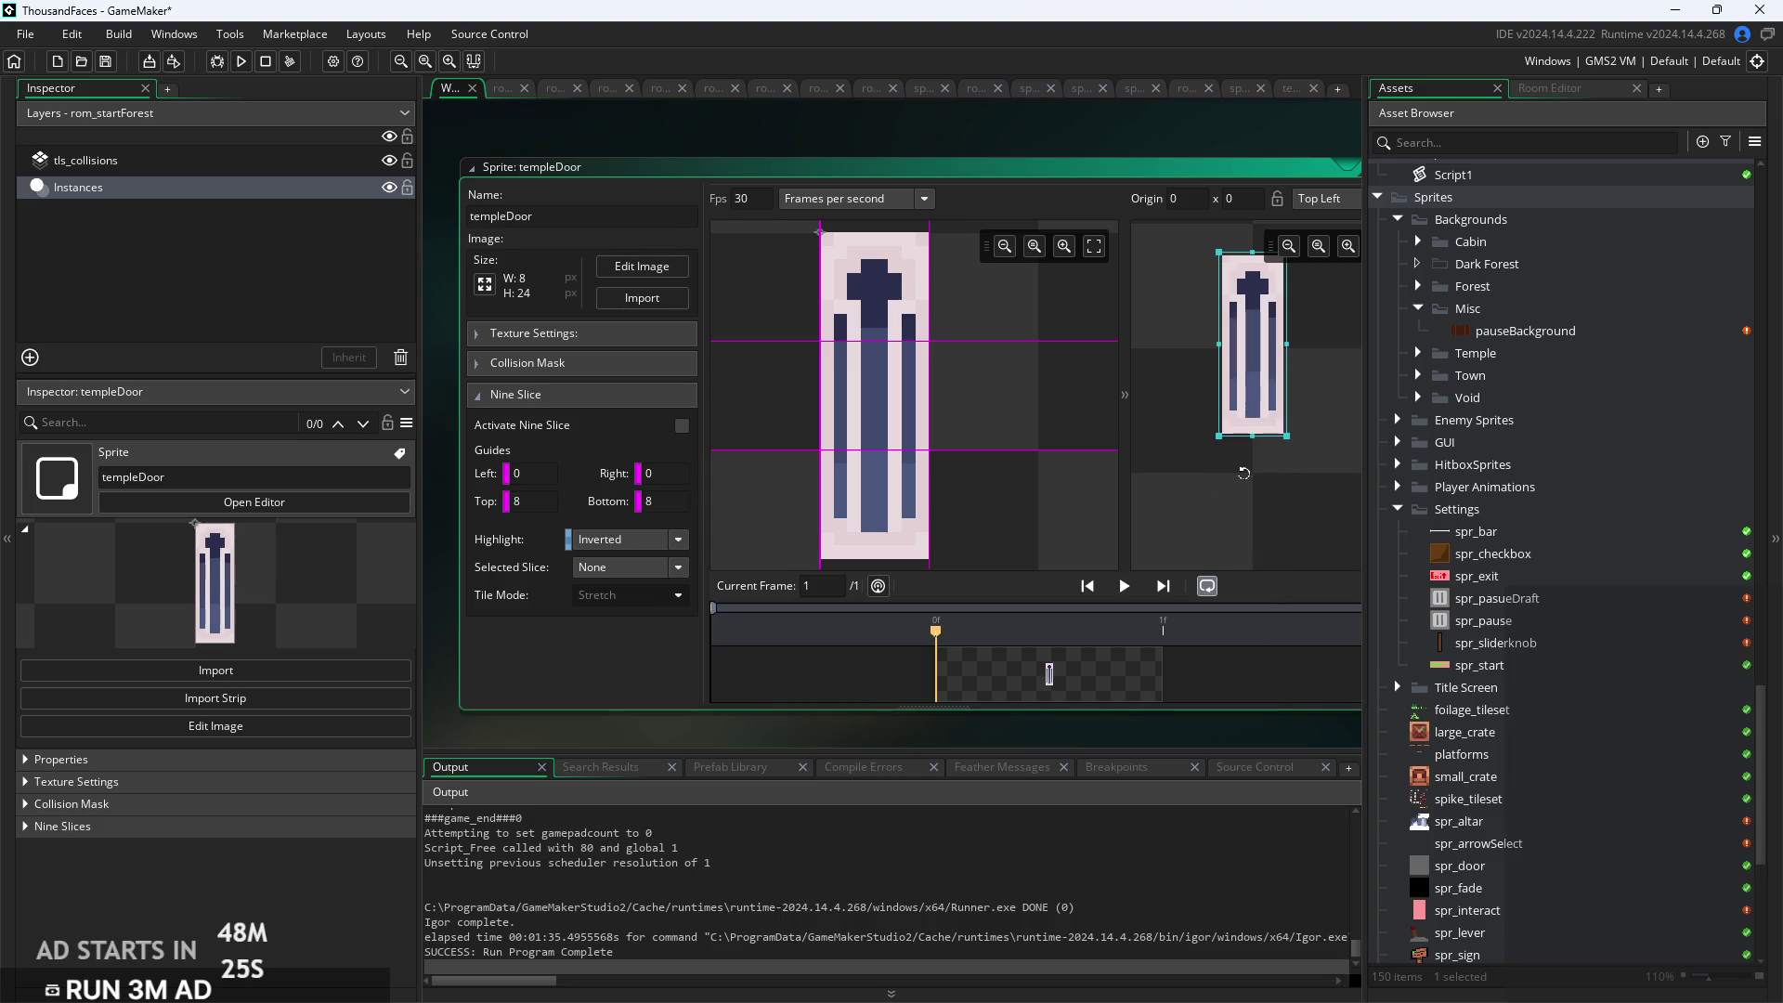
{"action": "scroll", "coordinate": [1213, 431], "scroll_direction": "down", "scroll_amount": 1}
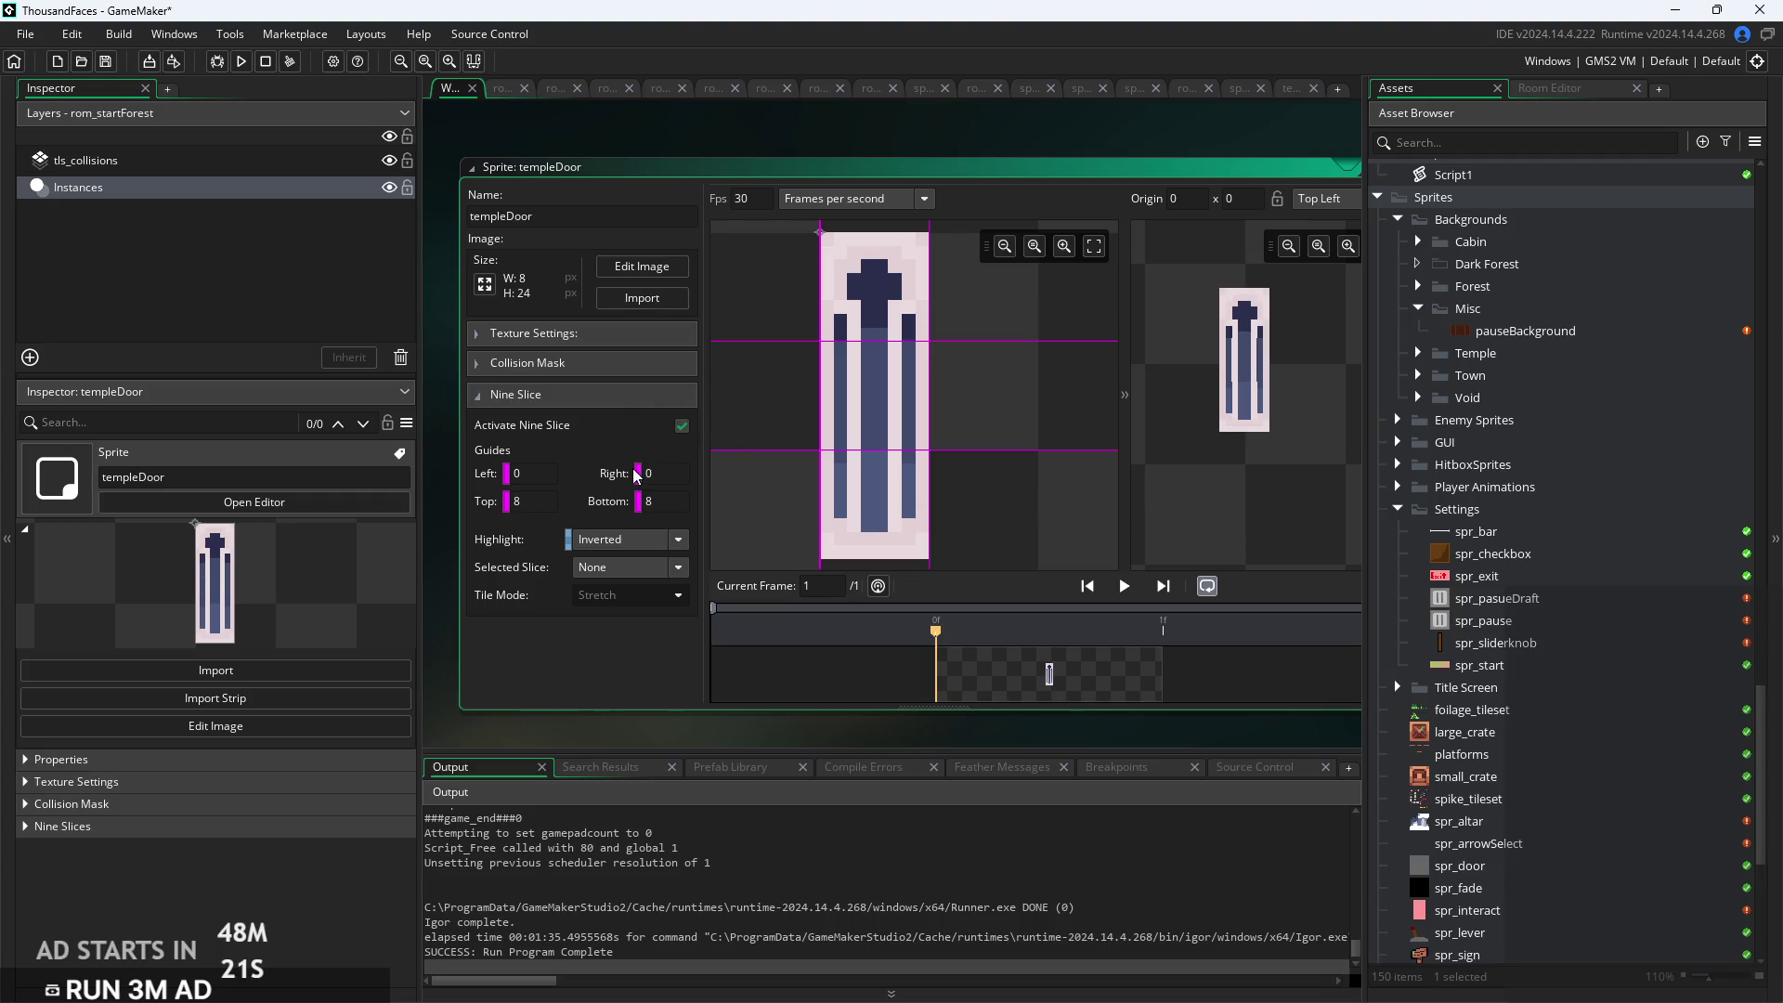
{"action": "left_click", "coordinate": [479, 400]}
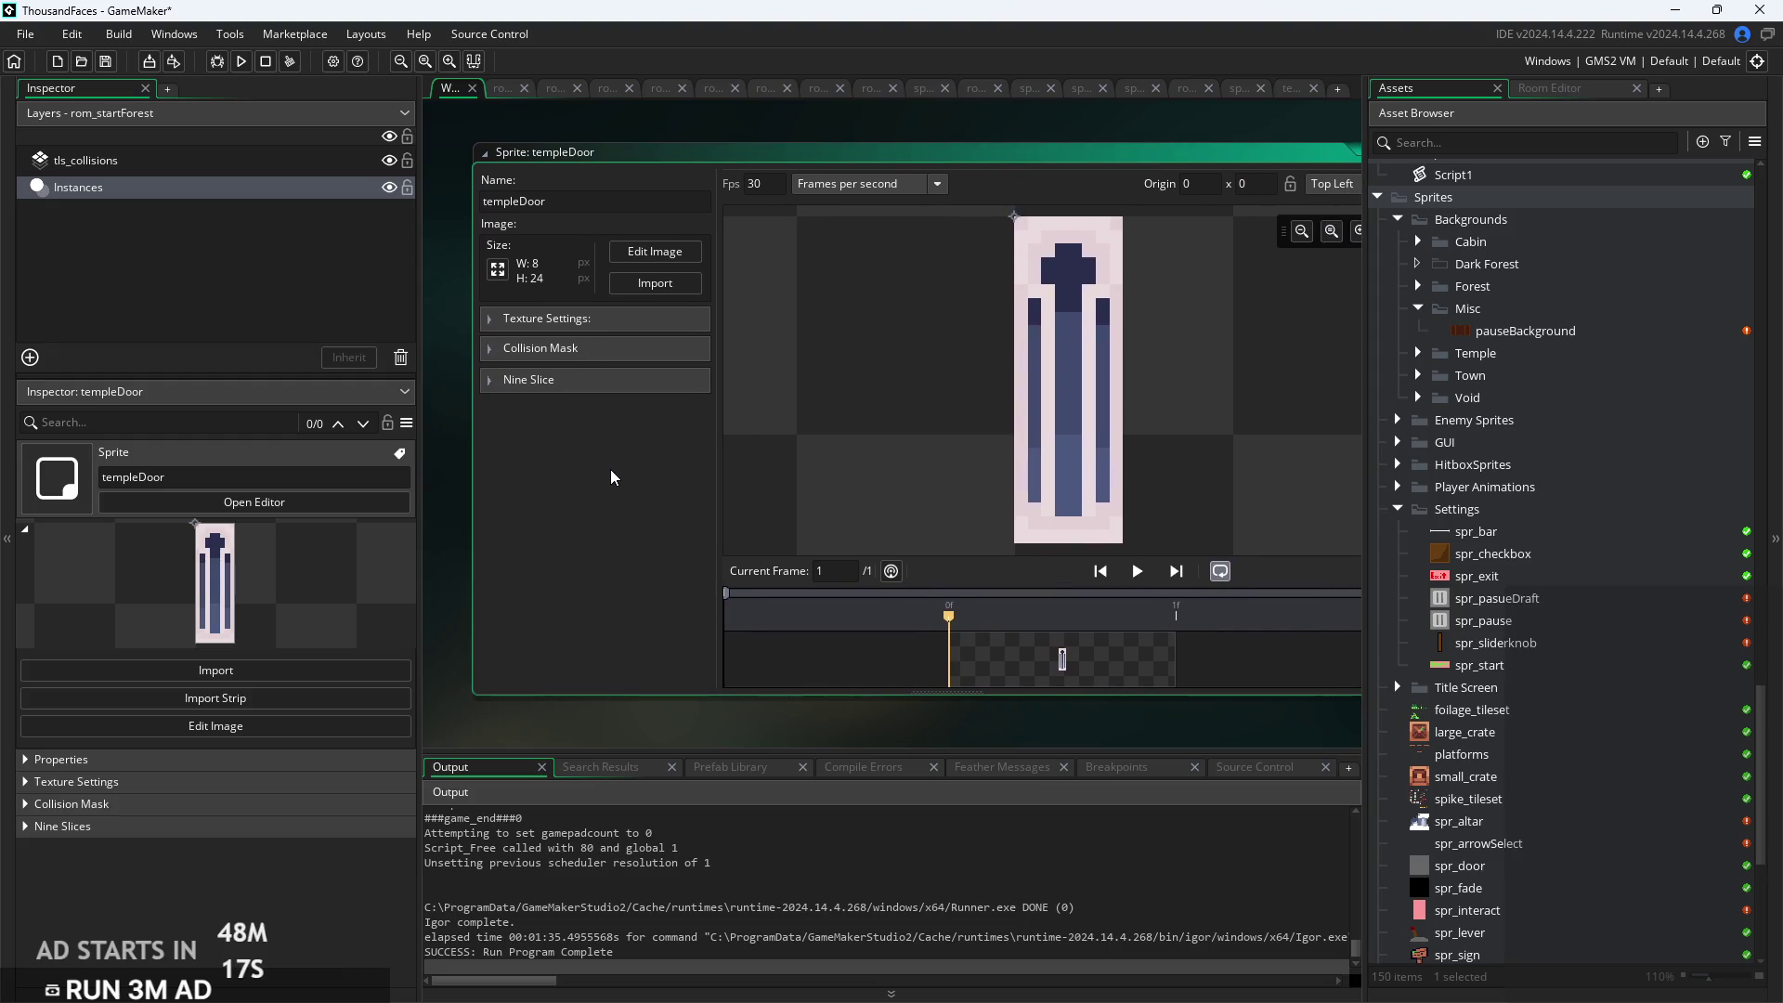
{"action": "scroll", "coordinate": [1548, 587], "scroll_direction": "up", "scroll_amount": 5}
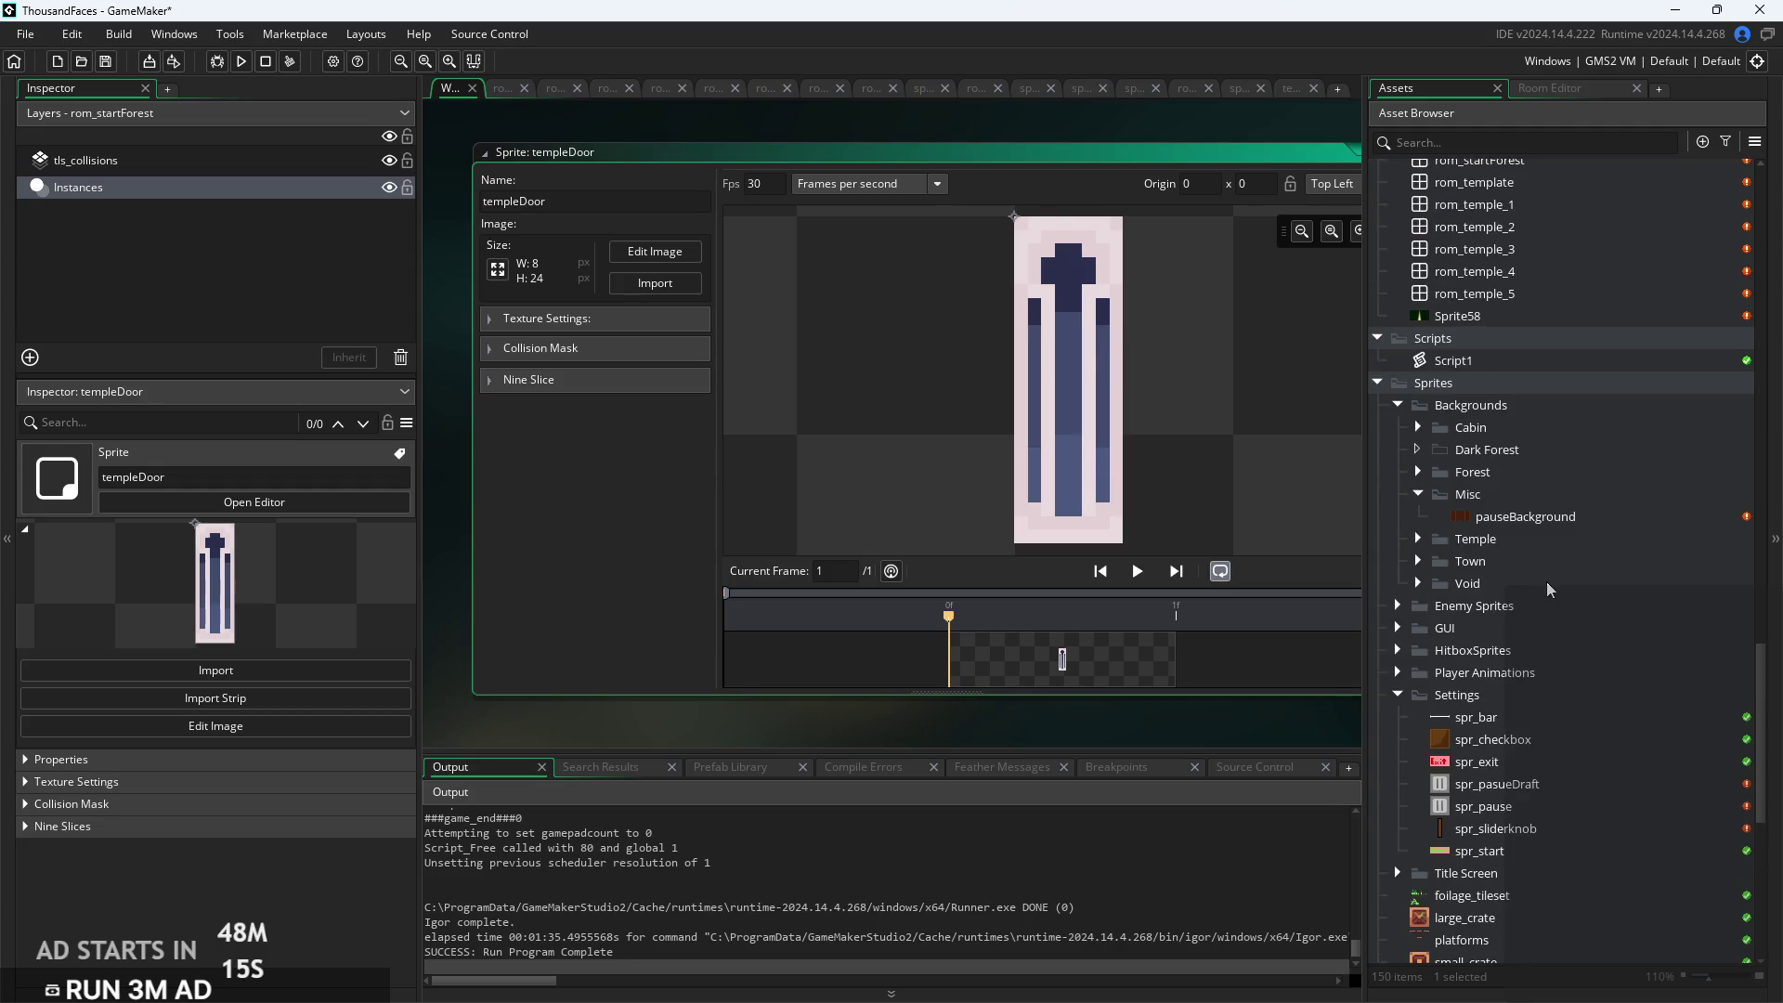
{"action": "scroll", "coordinate": [1483, 450], "scroll_direction": "up", "scroll_amount": 1}
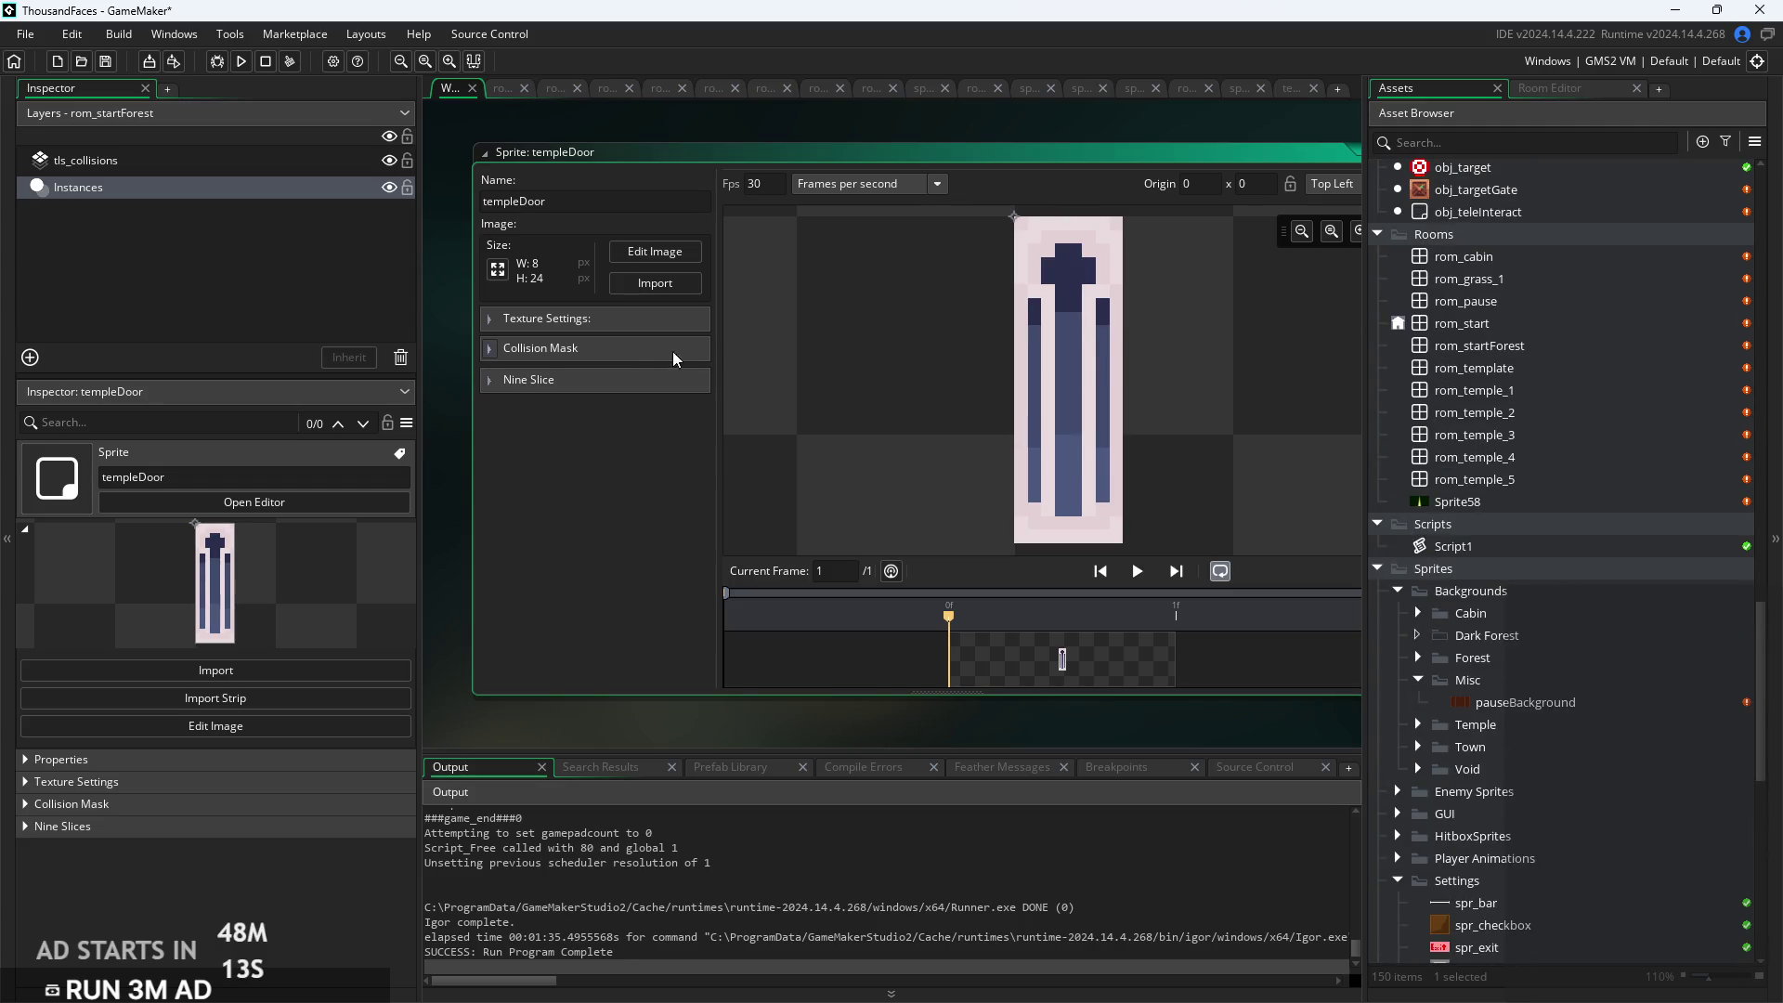
{"action": "scroll", "coordinate": [1564, 571], "scroll_direction": "down", "scroll_amount": 3}
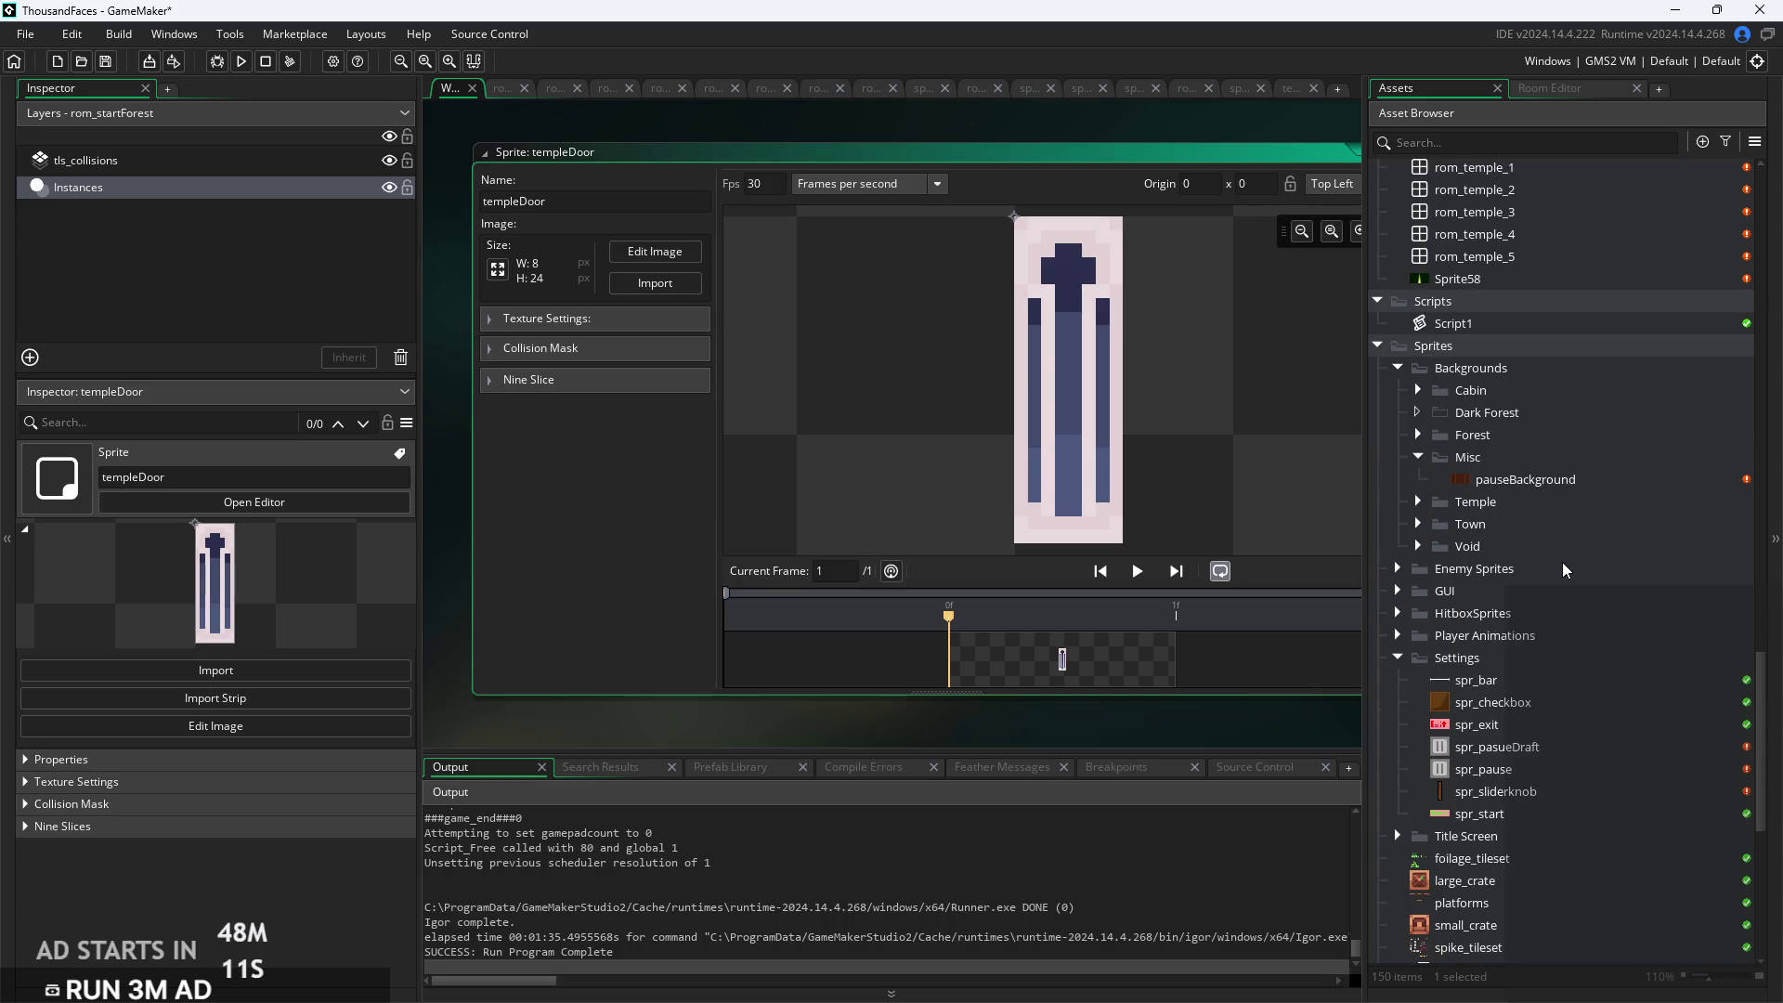
{"action": "left_click", "coordinate": [655, 251]}
{"action": "scroll", "coordinate": [1540, 529], "scroll_direction": "down", "scroll_amount": 3}
{"action": "scroll", "coordinate": [1540, 542], "scroll_direction": "down", "scroll_amount": 5}
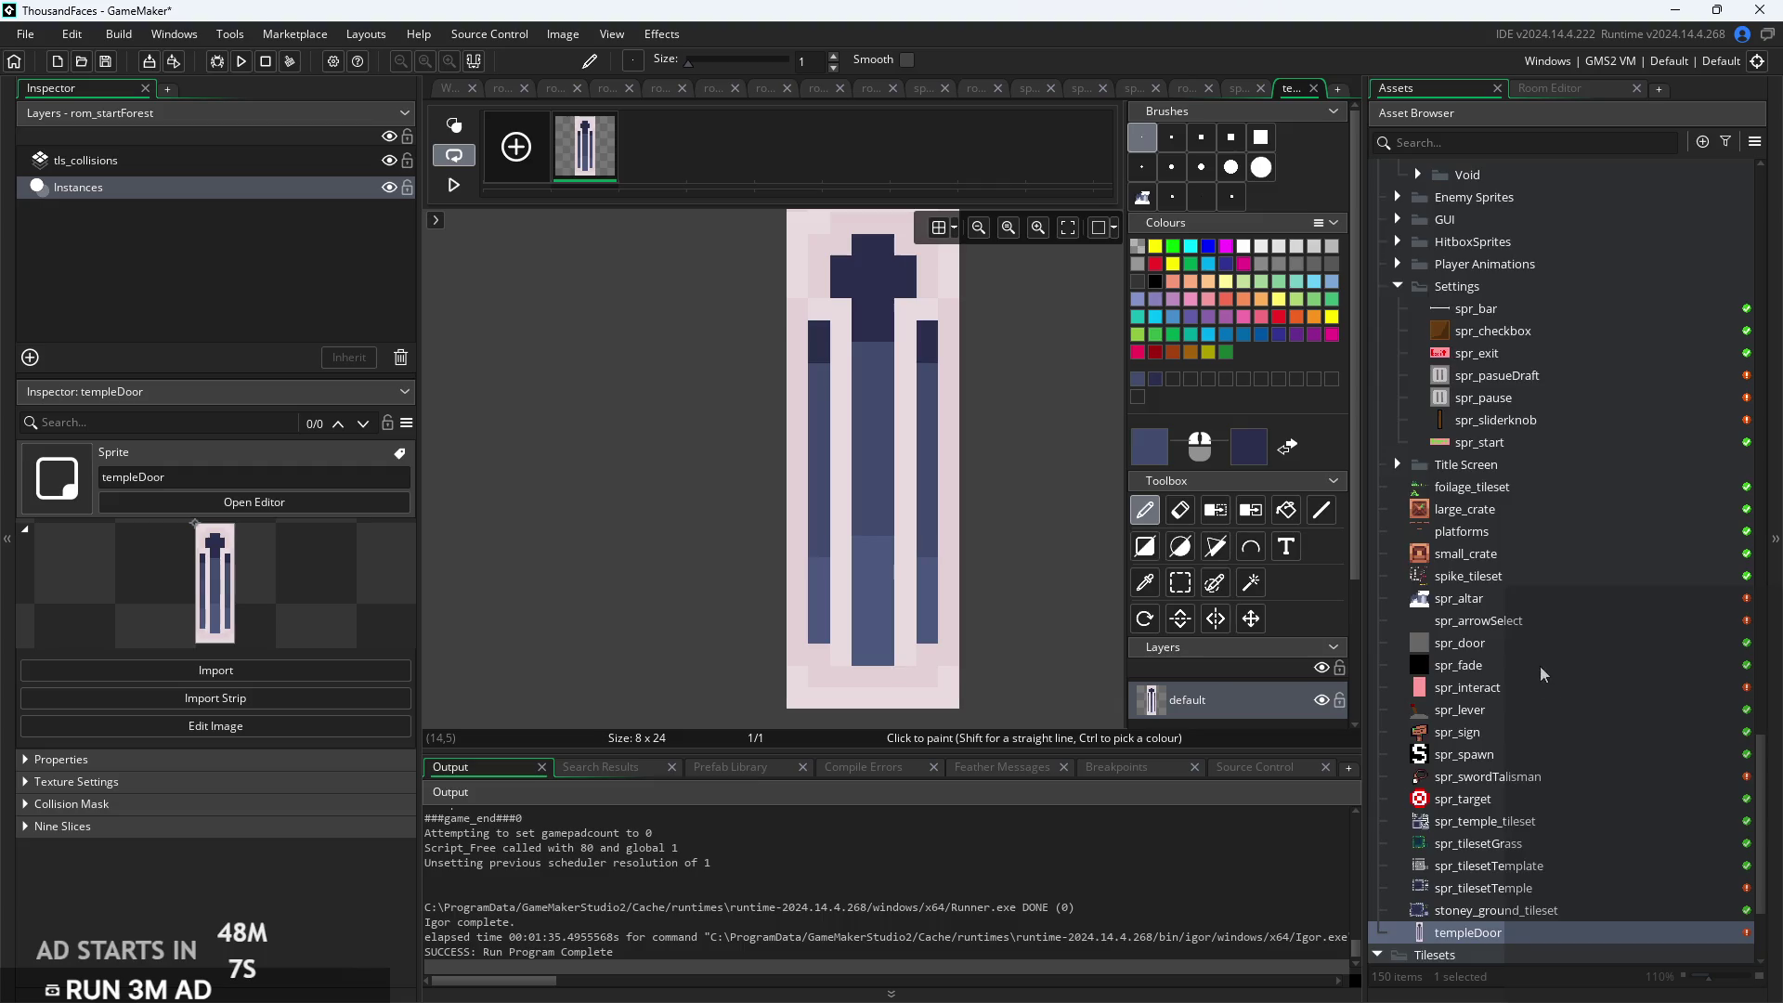
{"action": "double_click", "coordinate": [1535, 704]}
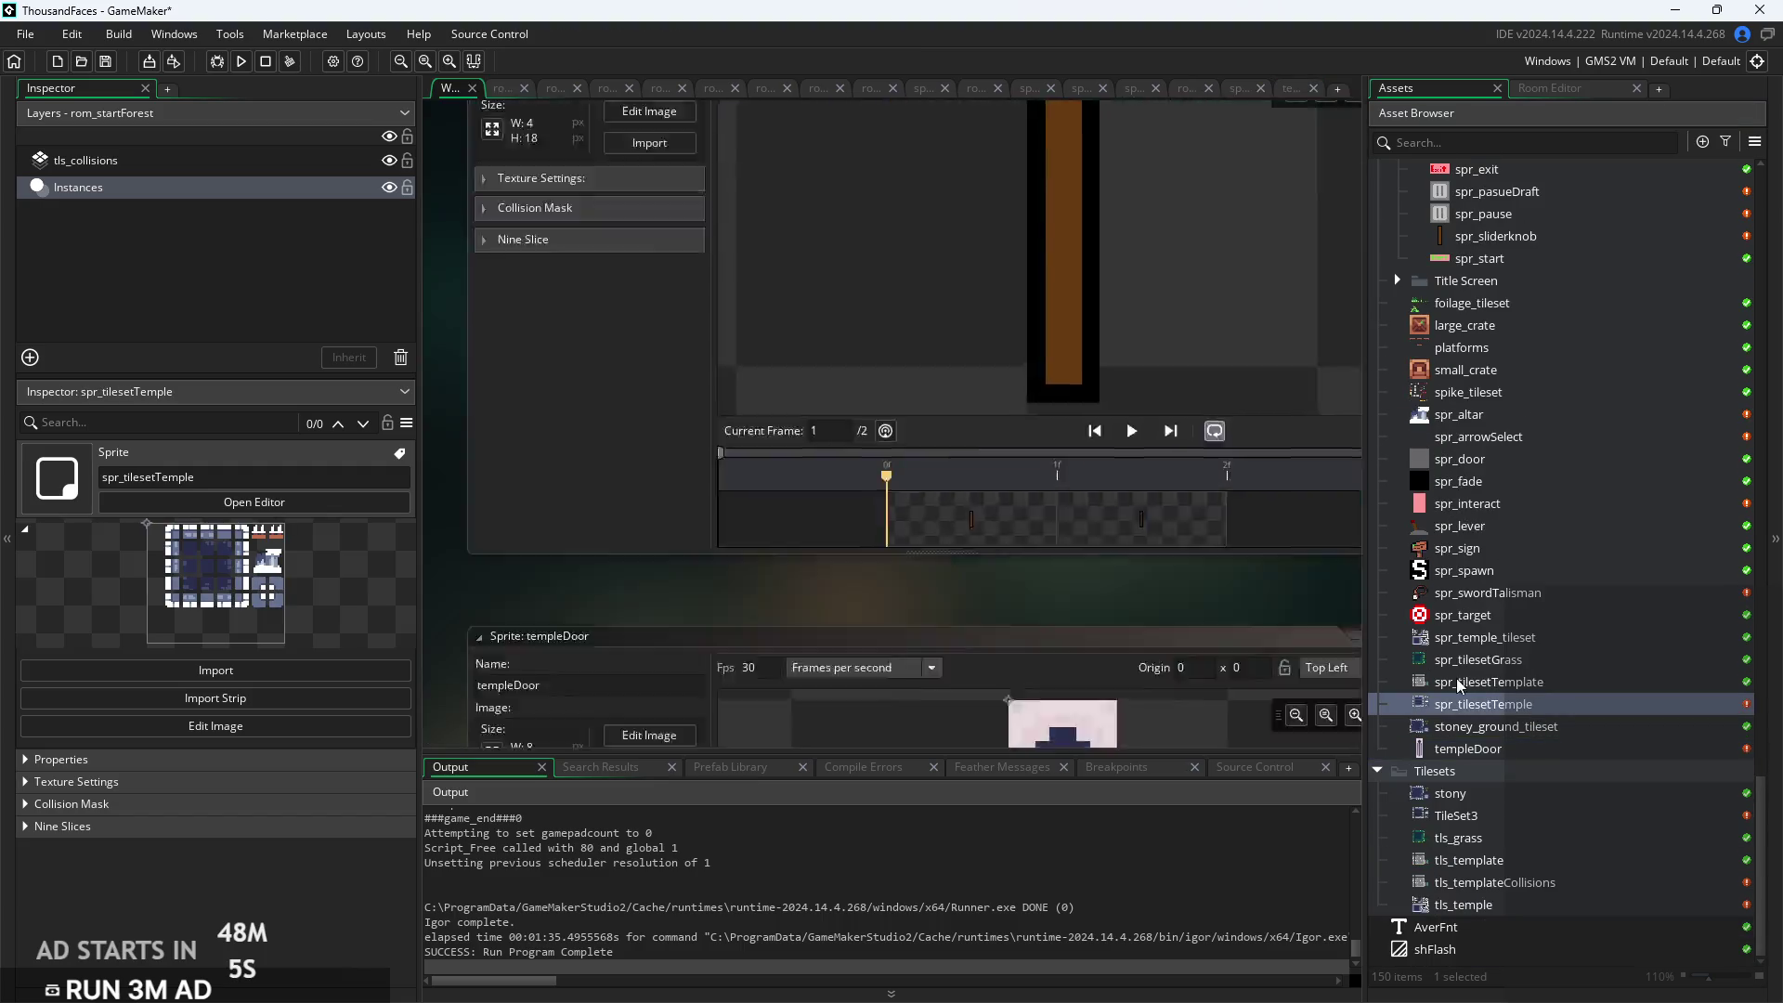
{"action": "scroll", "coordinate": [877, 354], "scroll_direction": "up", "scroll_amount": 3}
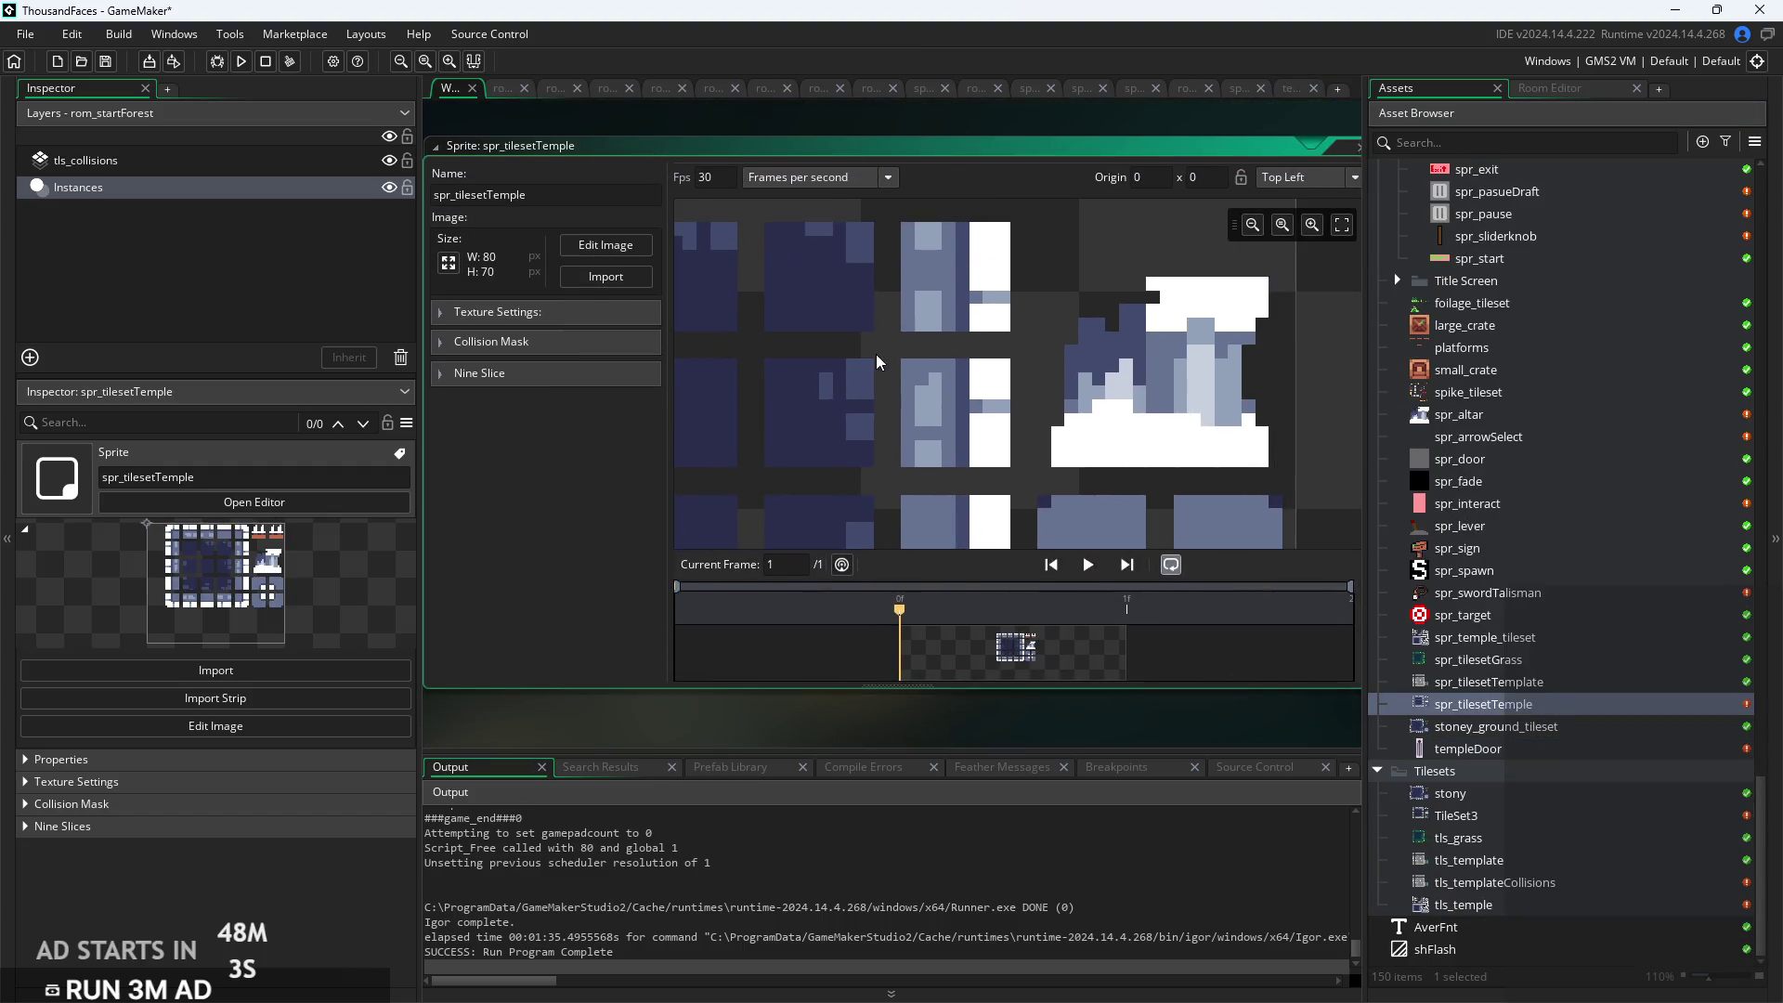
{"action": "scroll", "coordinate": [1130, 425], "scroll_direction": "down", "scroll_amount": 3}
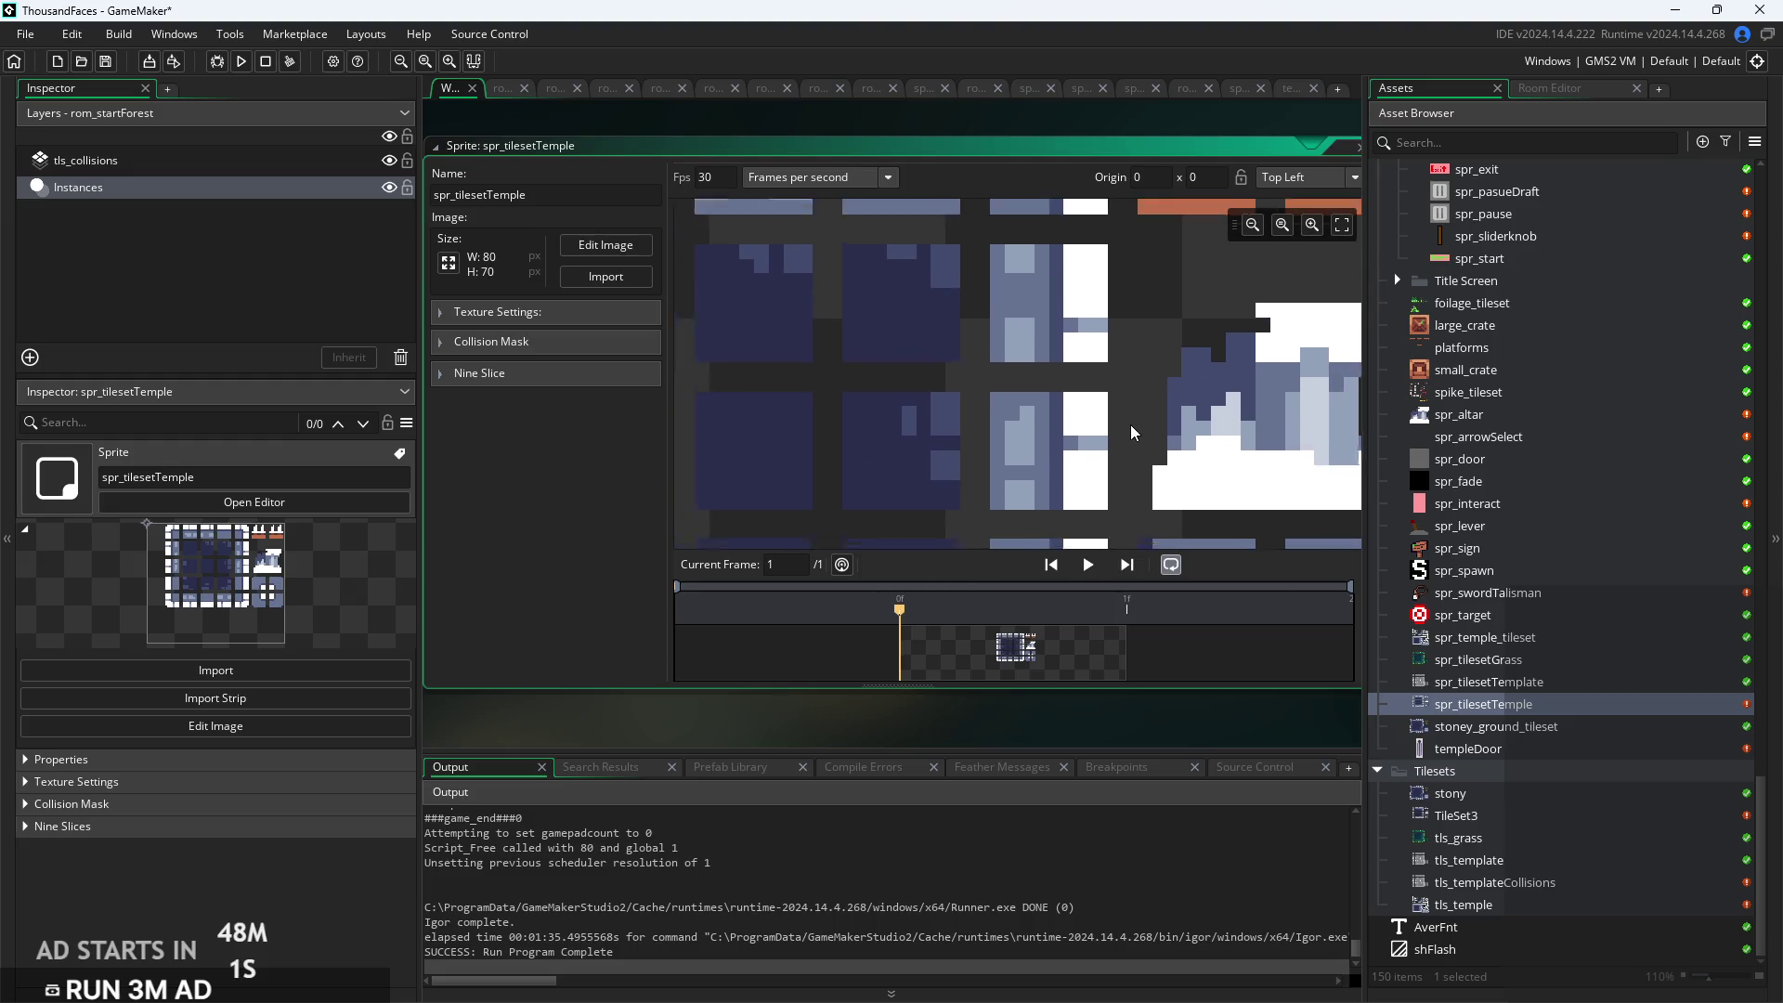
{"action": "double_click", "coordinate": [1512, 751]}
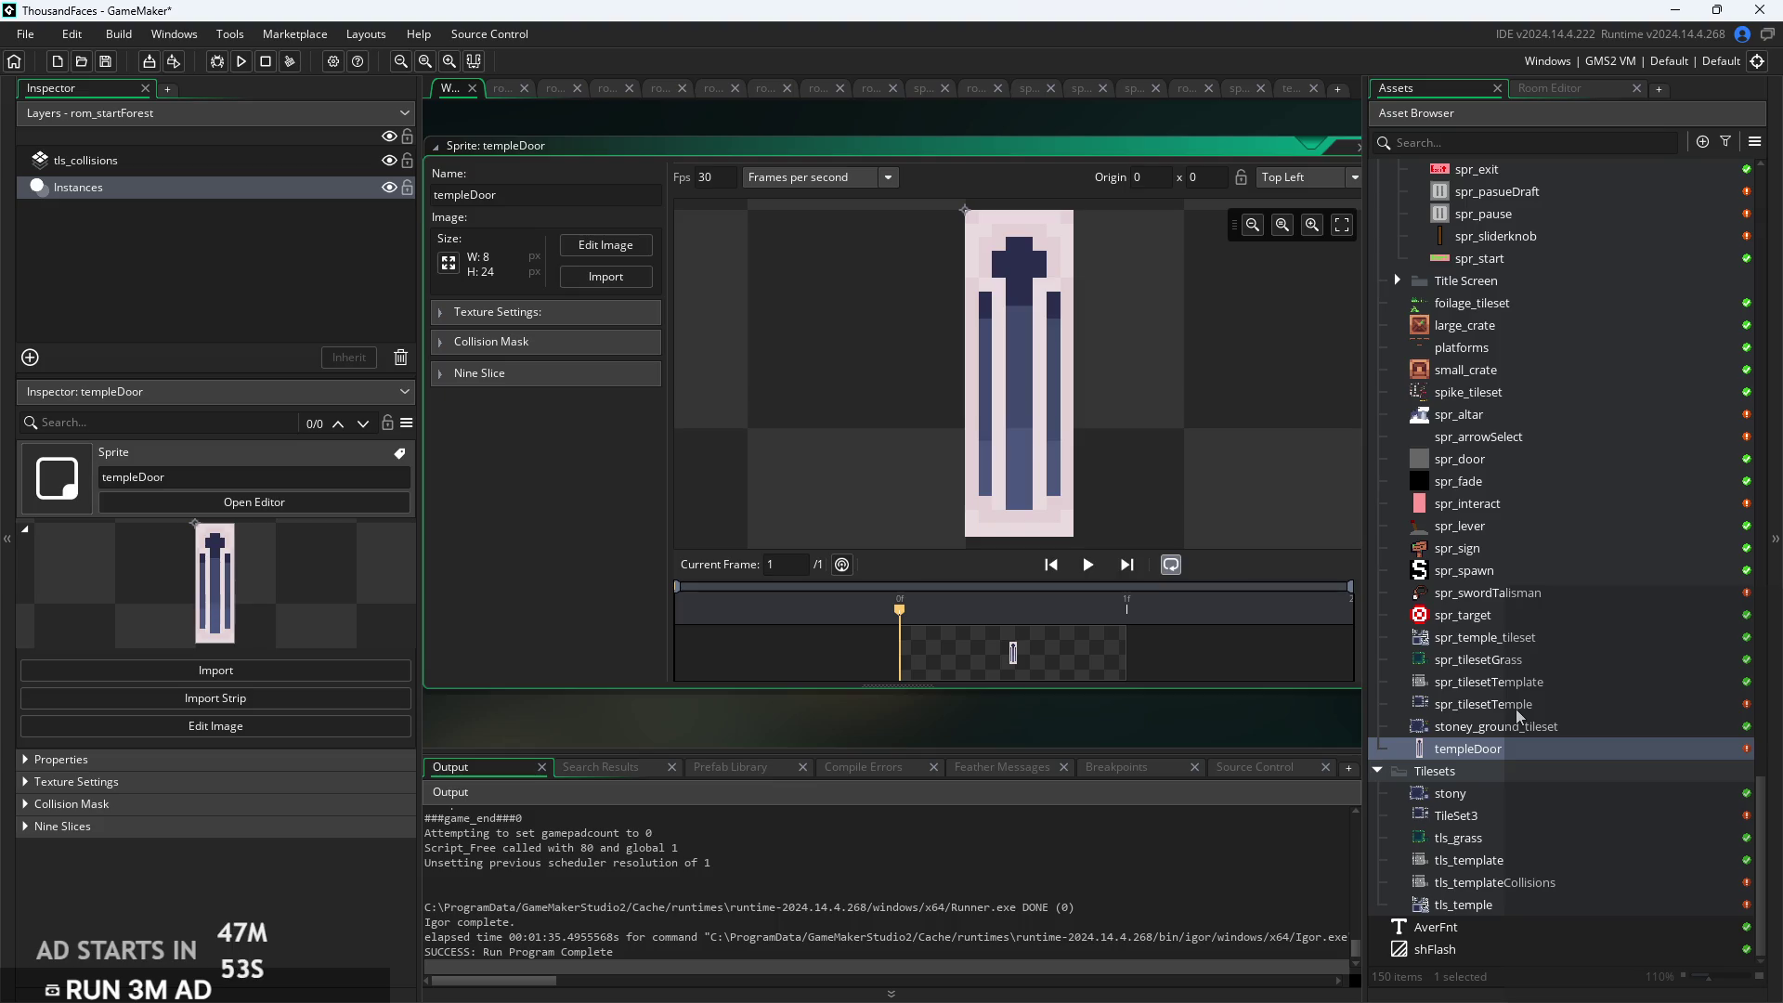
Open the obj_gateParent object from the Asset Browser
{"action": "scroll", "coordinate": [1545, 665], "scroll_direction": "up", "scroll_amount": 4}
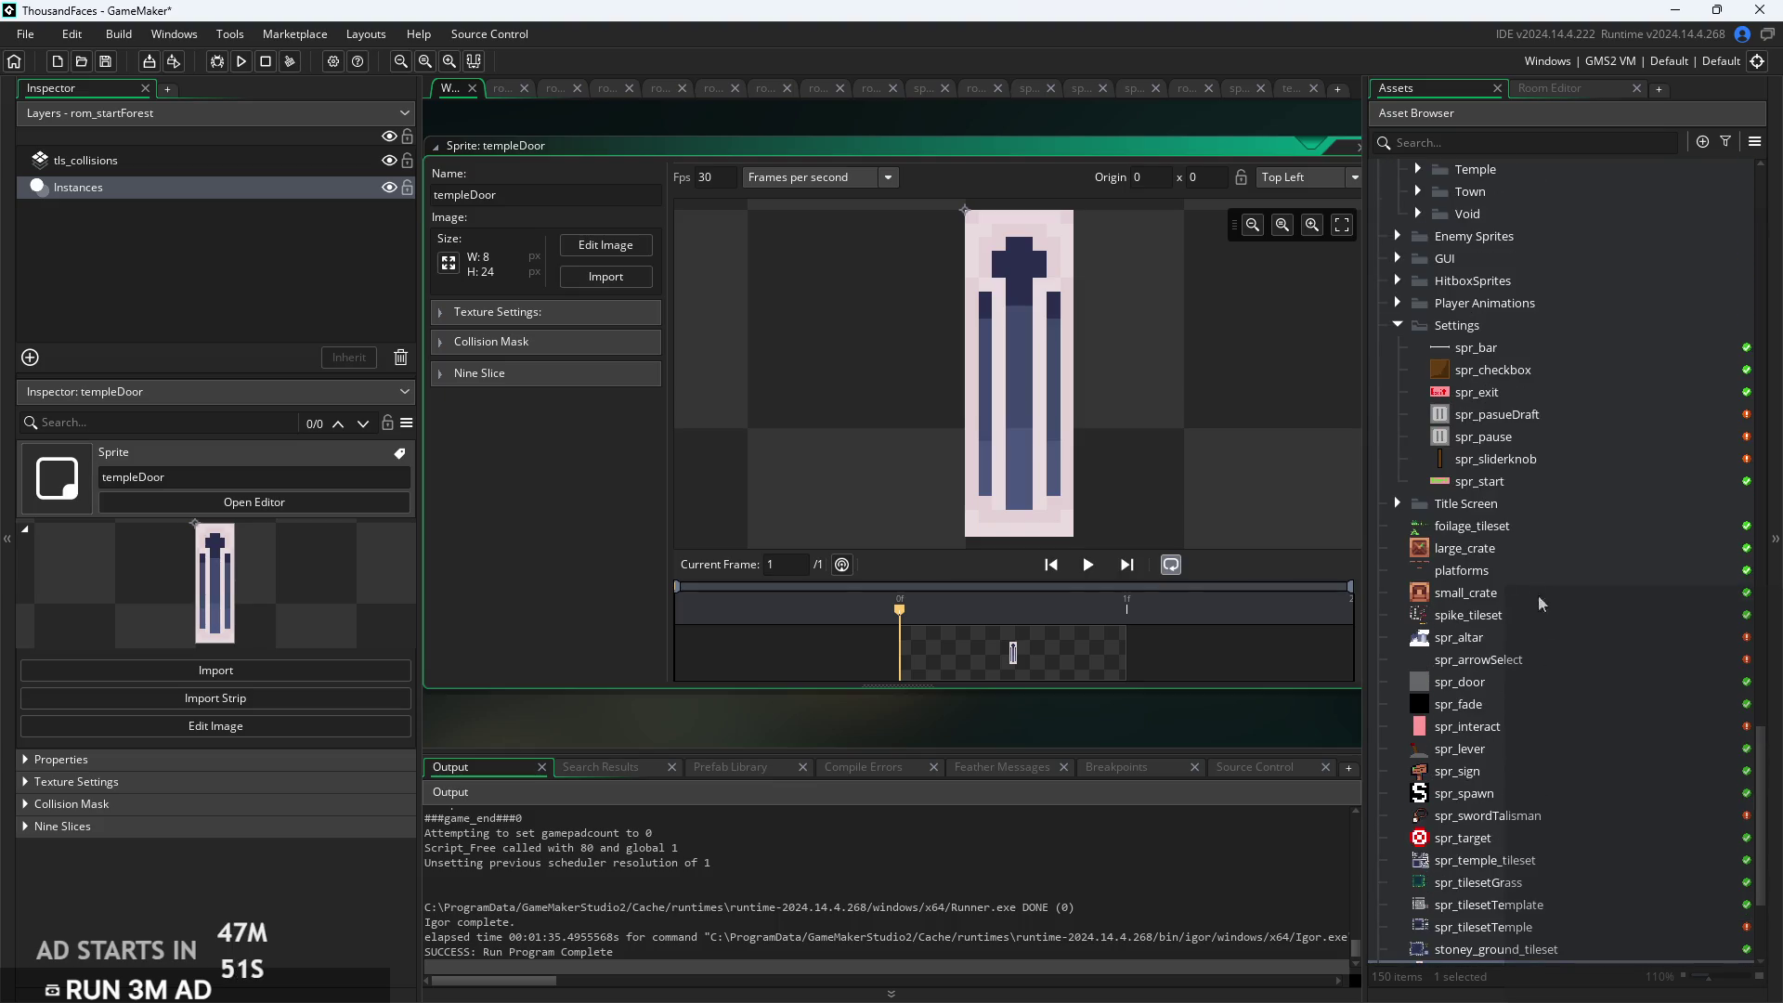
{"action": "scroll", "coordinate": [1516, 475], "scroll_direction": "up", "scroll_amount": 4}
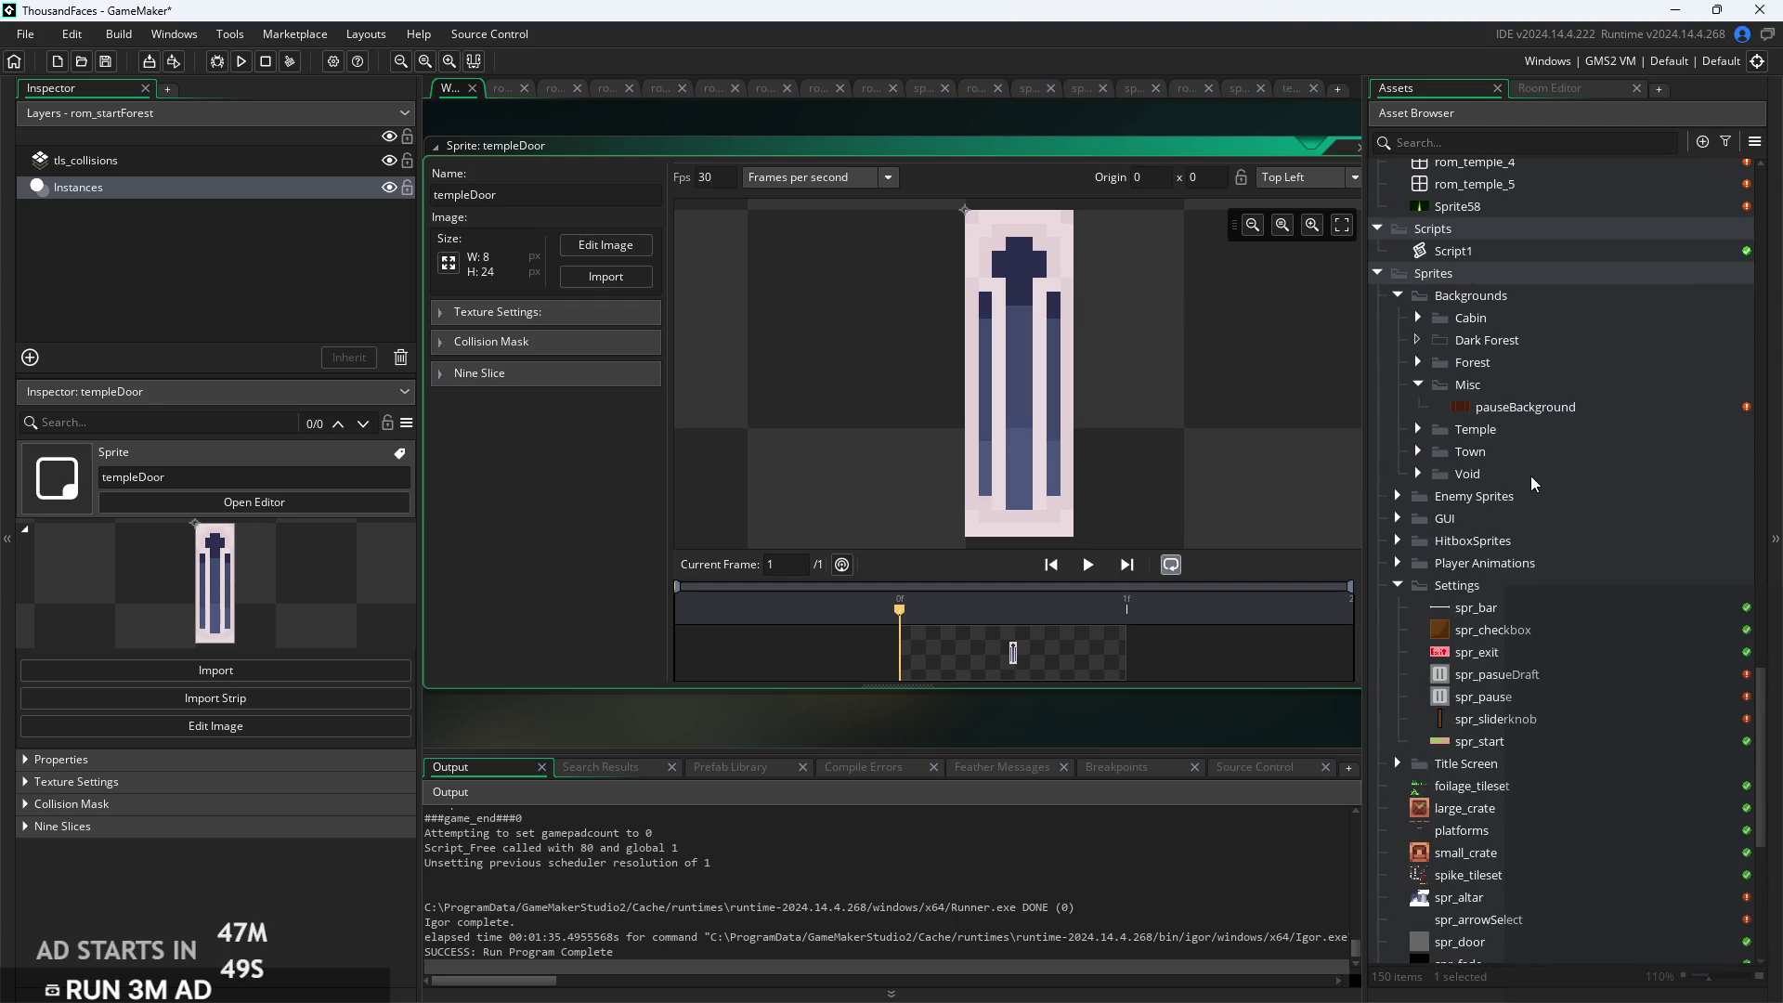
{"action": "scroll", "coordinate": [1528, 567], "scroll_direction": "up", "scroll_amount": 4}
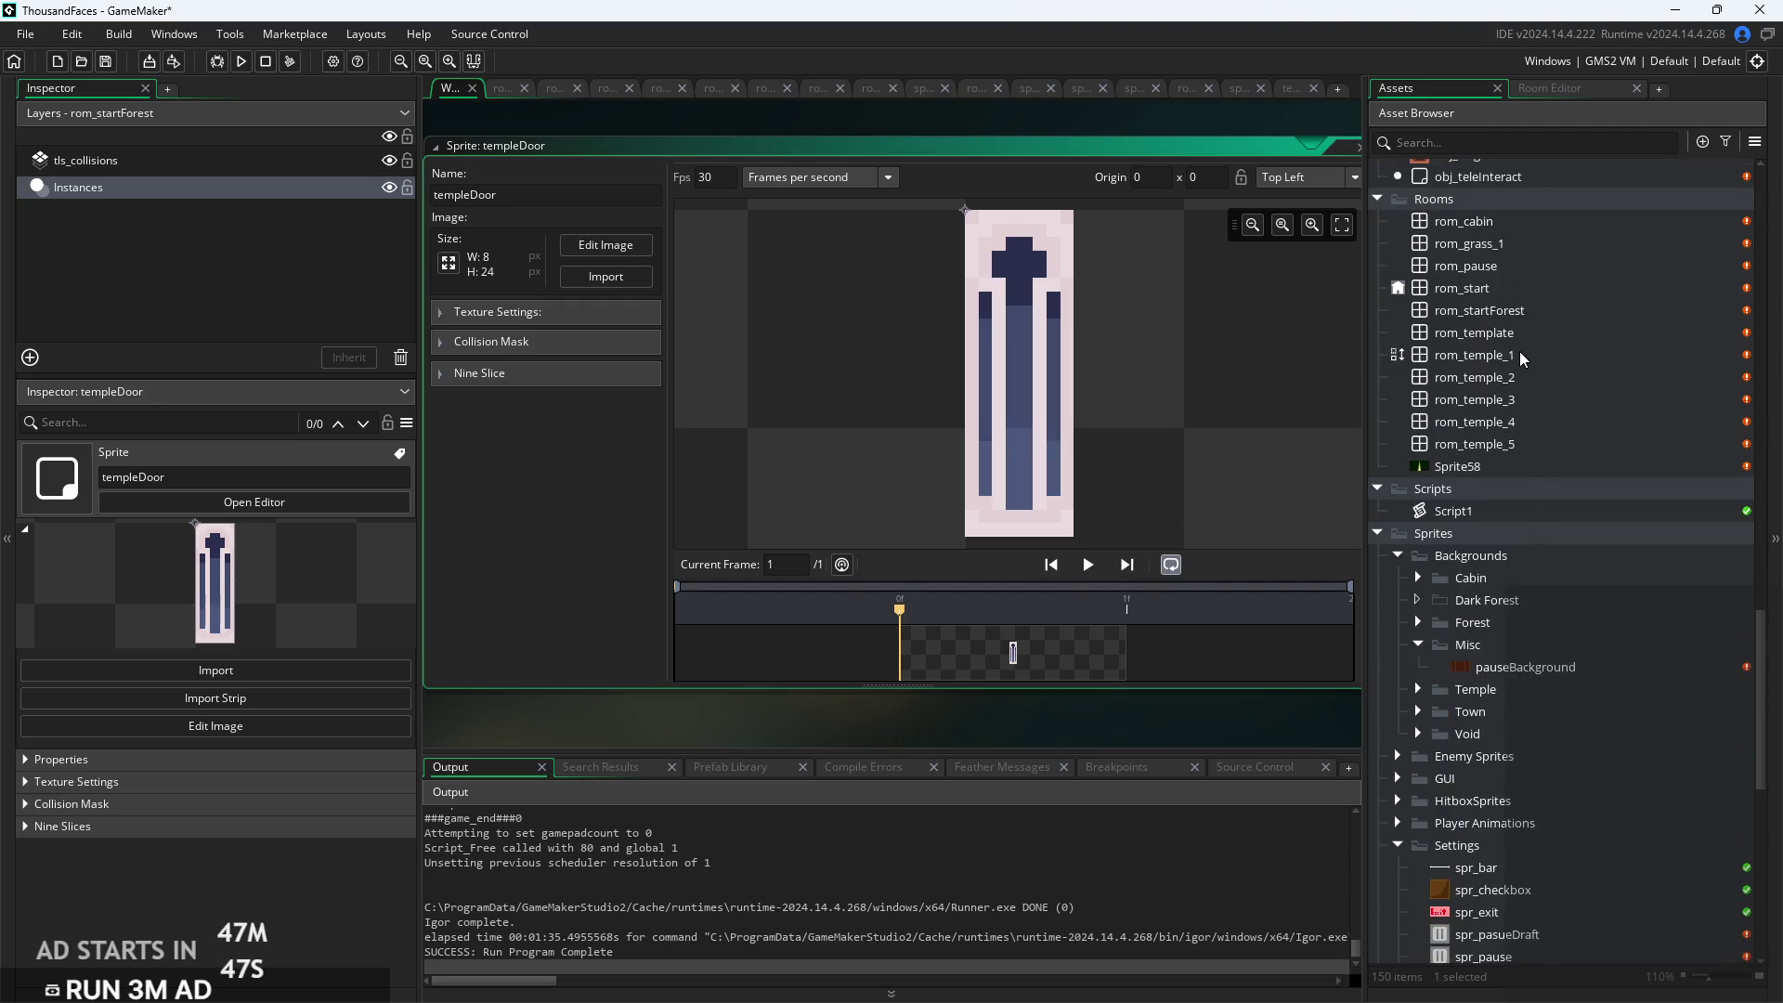
{"action": "scroll", "coordinate": [1559, 576], "scroll_direction": "up", "scroll_amount": 4}
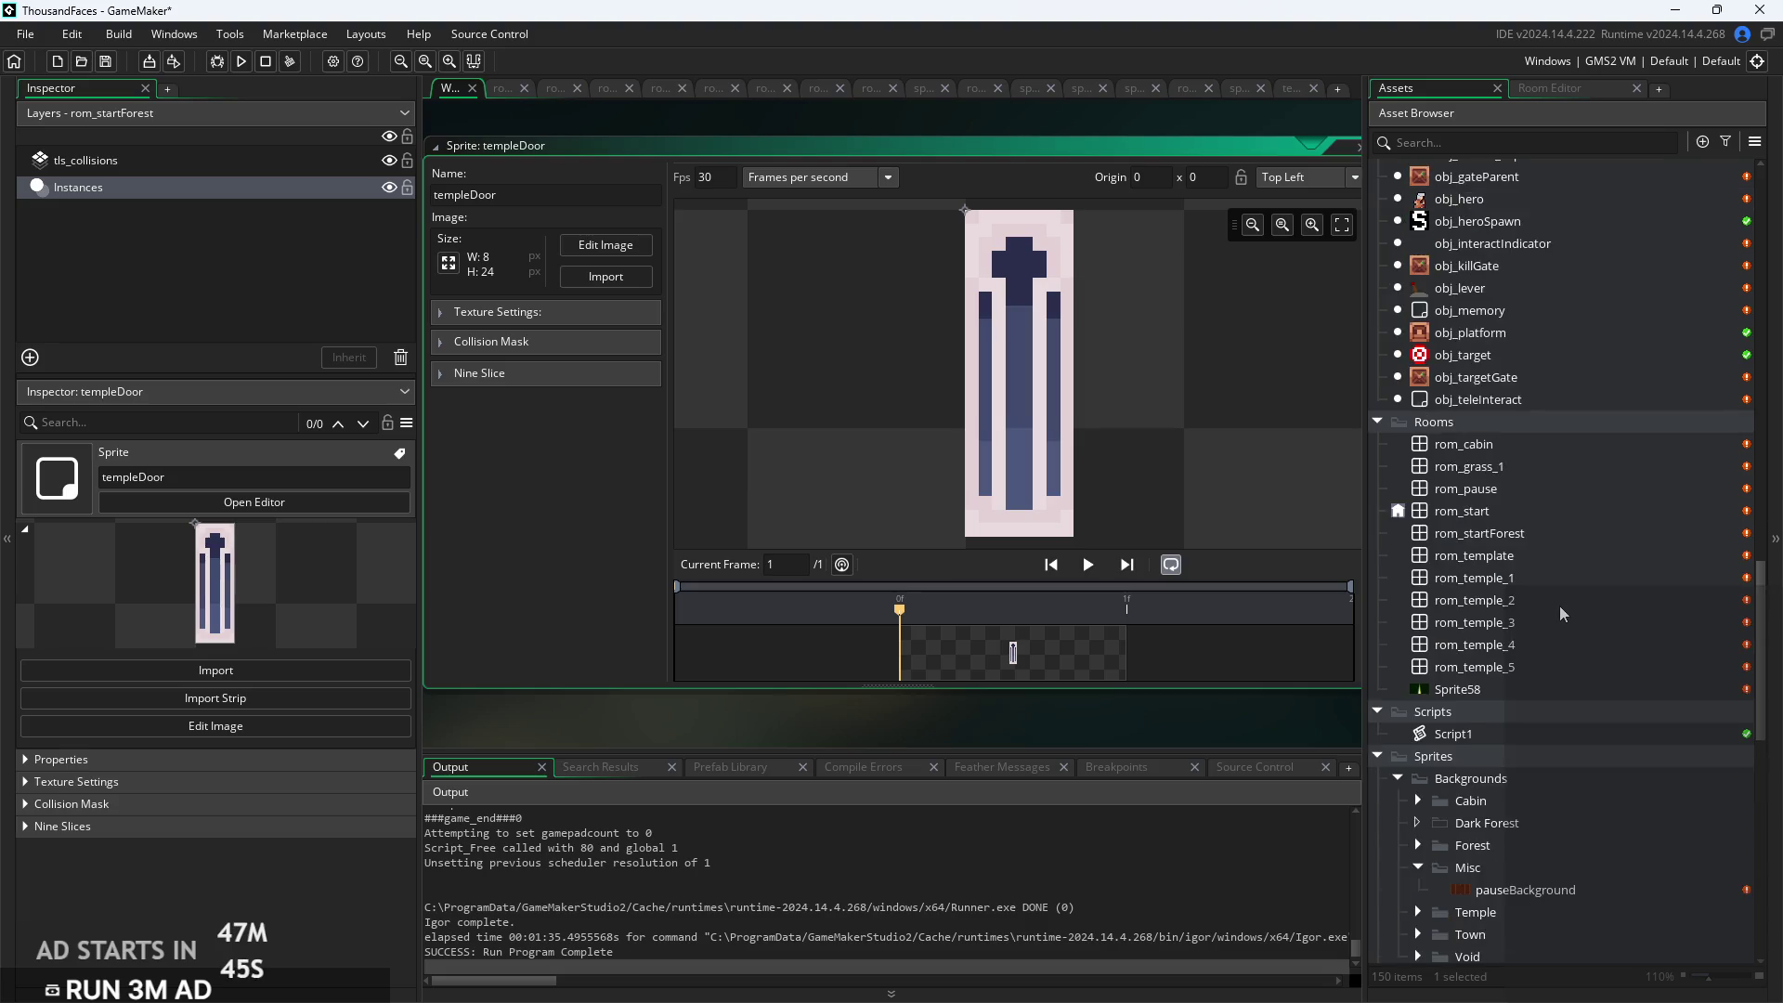
{"action": "scroll", "coordinate": [1560, 610], "scroll_direction": "up", "scroll_amount": 3}
{"action": "scroll", "coordinate": [1514, 413], "scroll_direction": "up", "scroll_amount": 2}
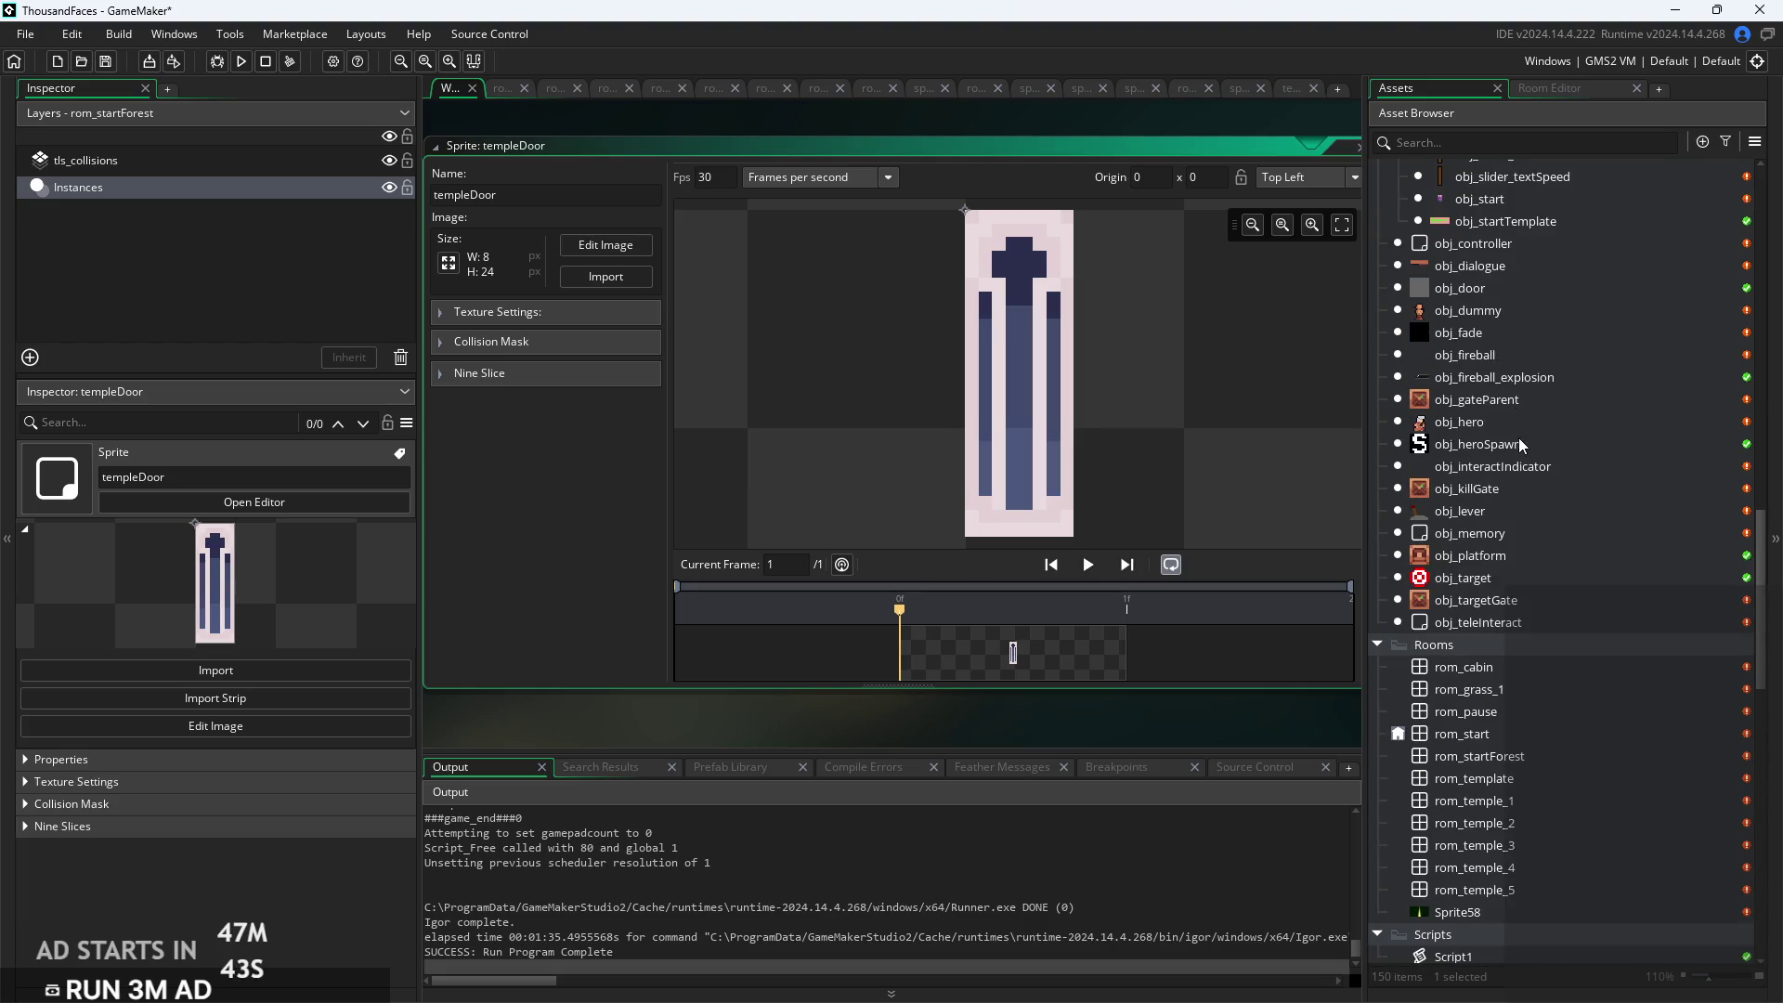
{"action": "double_click", "coordinate": [1527, 405]}
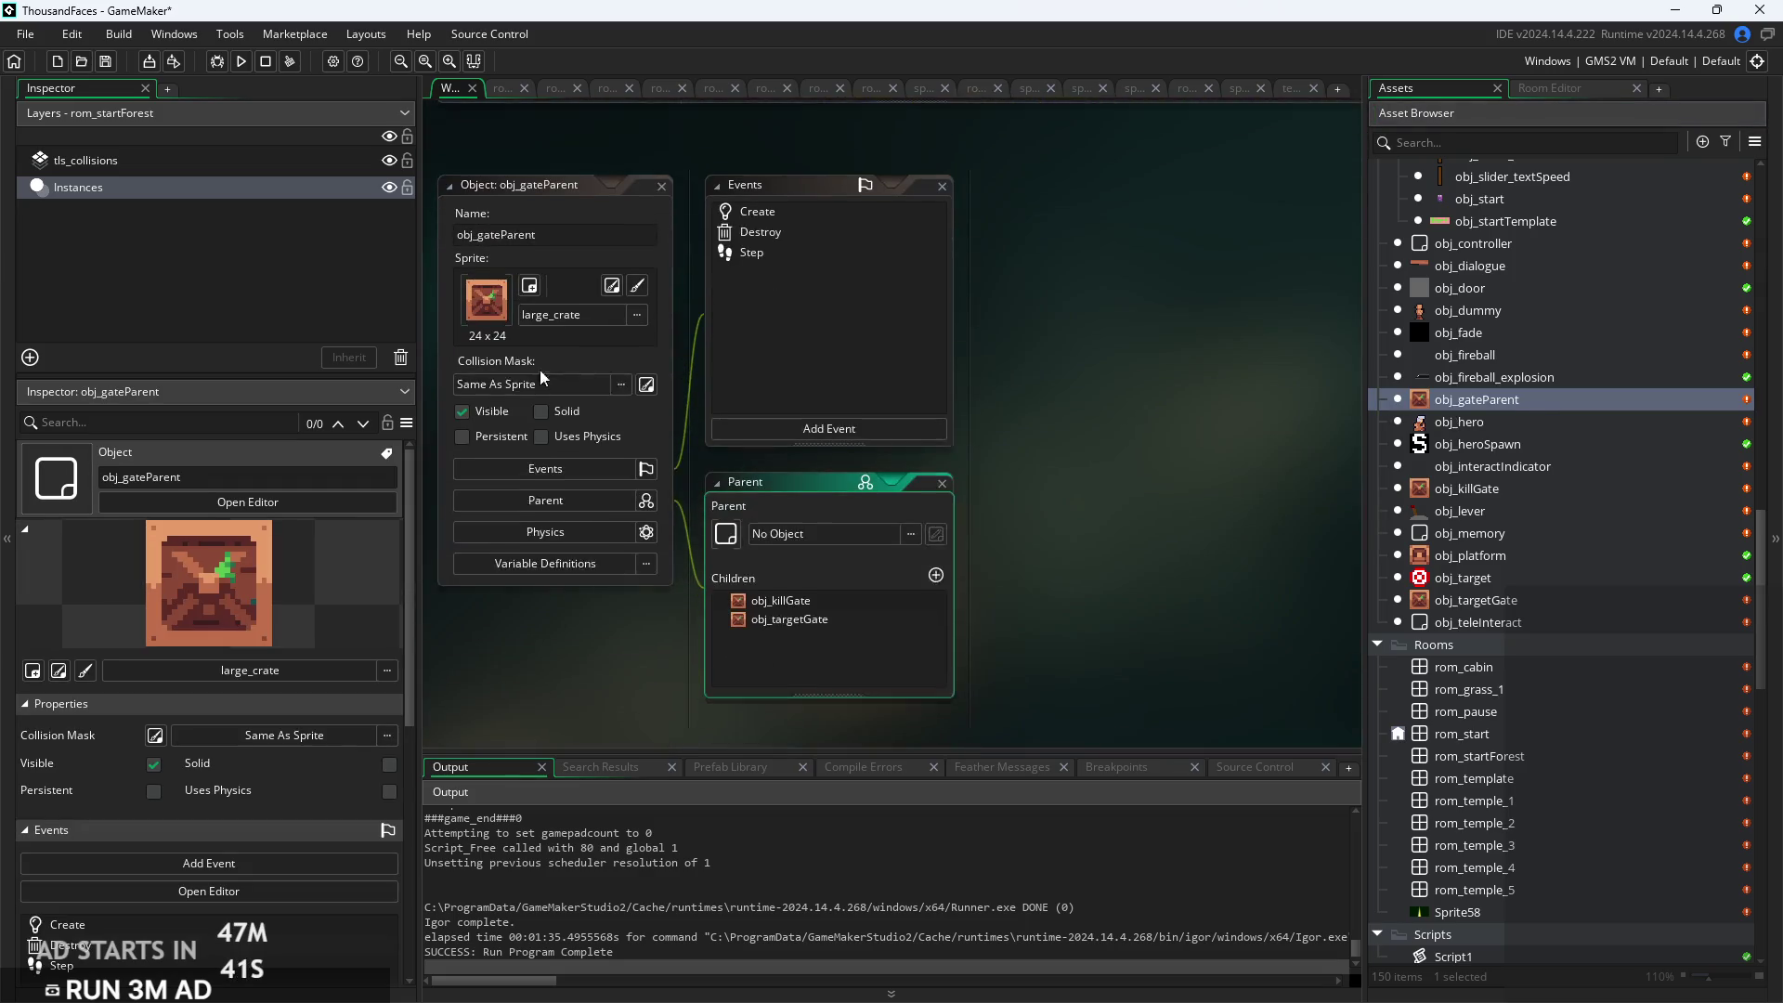
Replace large_crate with the templeDoor sprite in obj_gateParent's sprite picker
{"action": "left_click", "coordinate": [548, 291]}
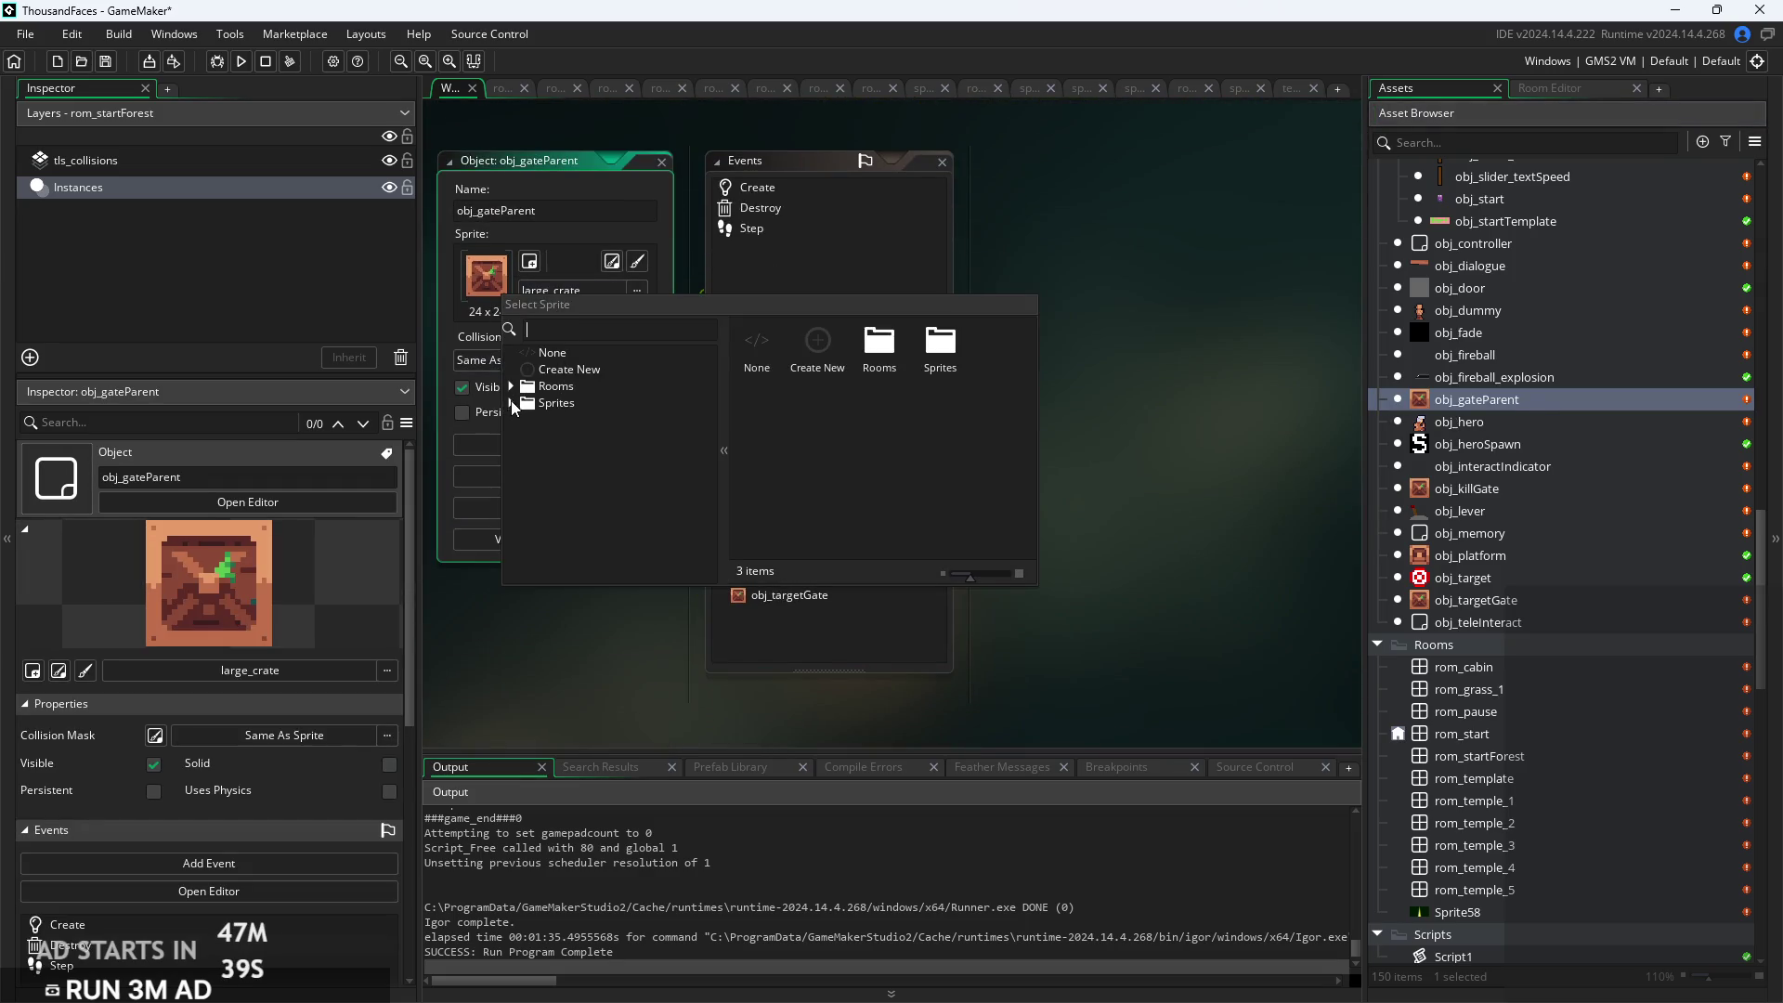
{"action": "left_click", "coordinate": [512, 403]}
{"action": "scroll", "coordinate": [568, 481], "scroll_direction": "down", "scroll_amount": 3}
{"action": "scroll", "coordinate": [567, 480], "scroll_direction": "up", "scroll_amount": 3}
{"action": "left_click", "coordinate": [522, 432]}
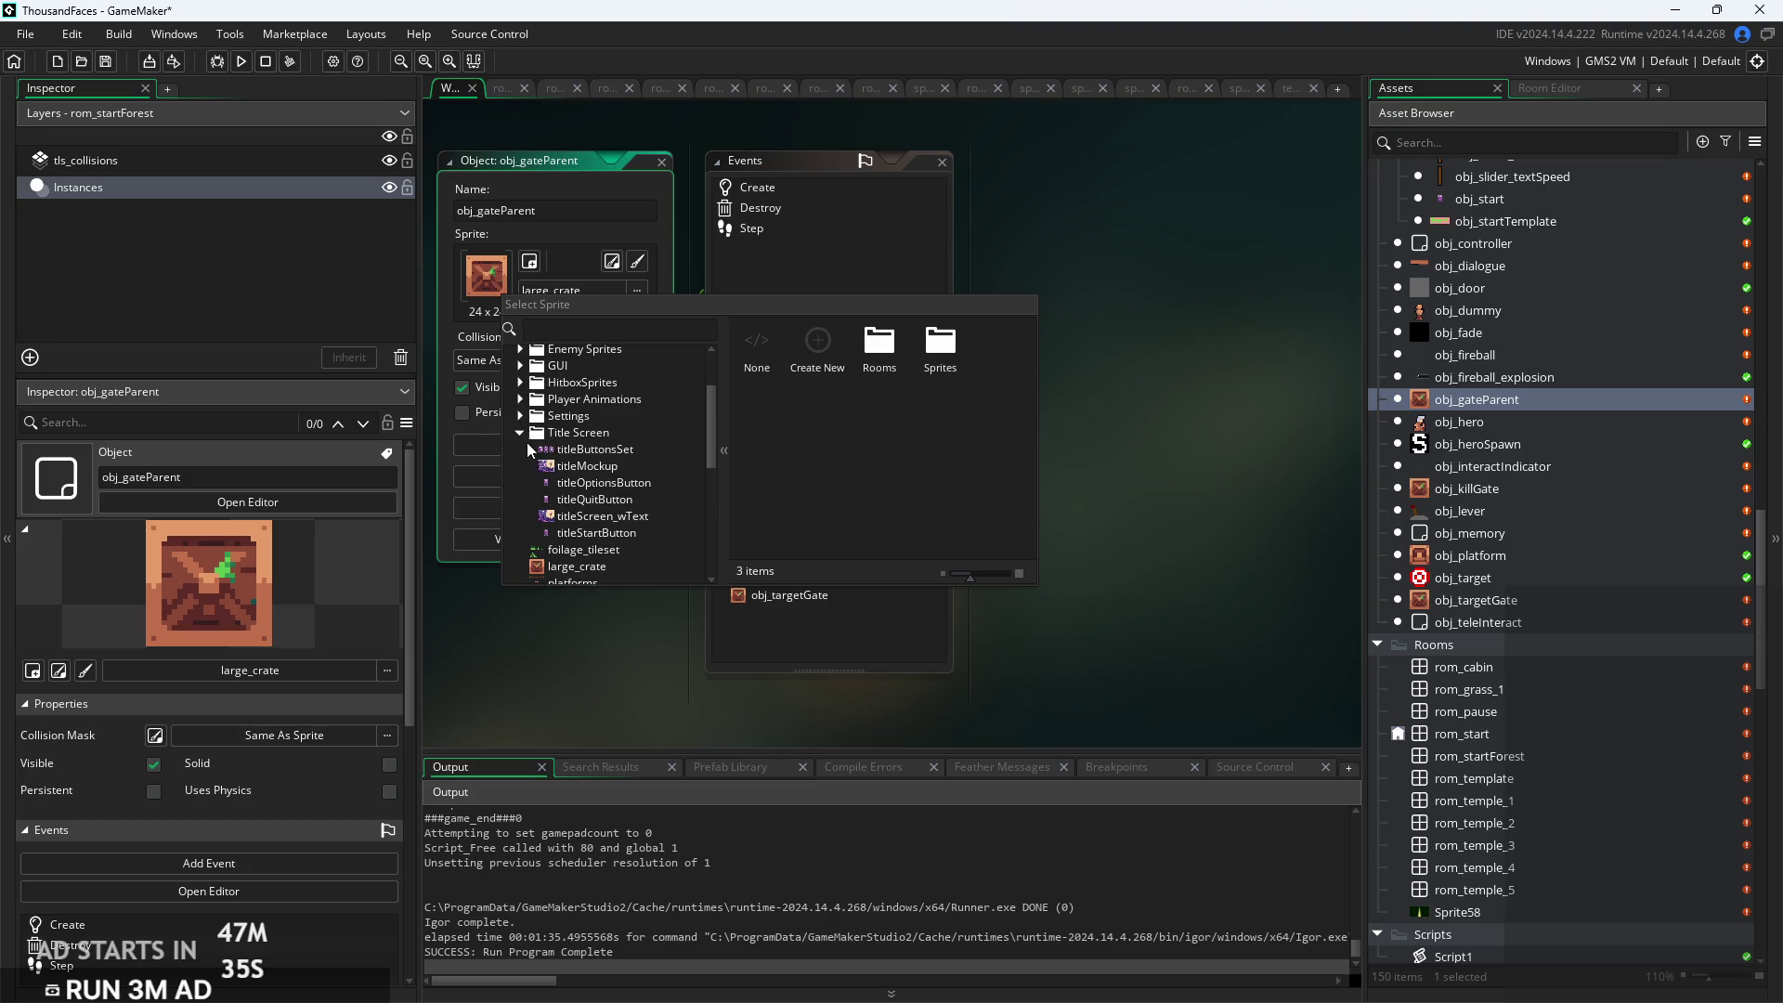
{"action": "scroll", "coordinate": [566, 465], "scroll_direction": "down", "scroll_amount": 5}
{"action": "scroll", "coordinate": [566, 465], "scroll_direction": "down", "scroll_amount": 2}
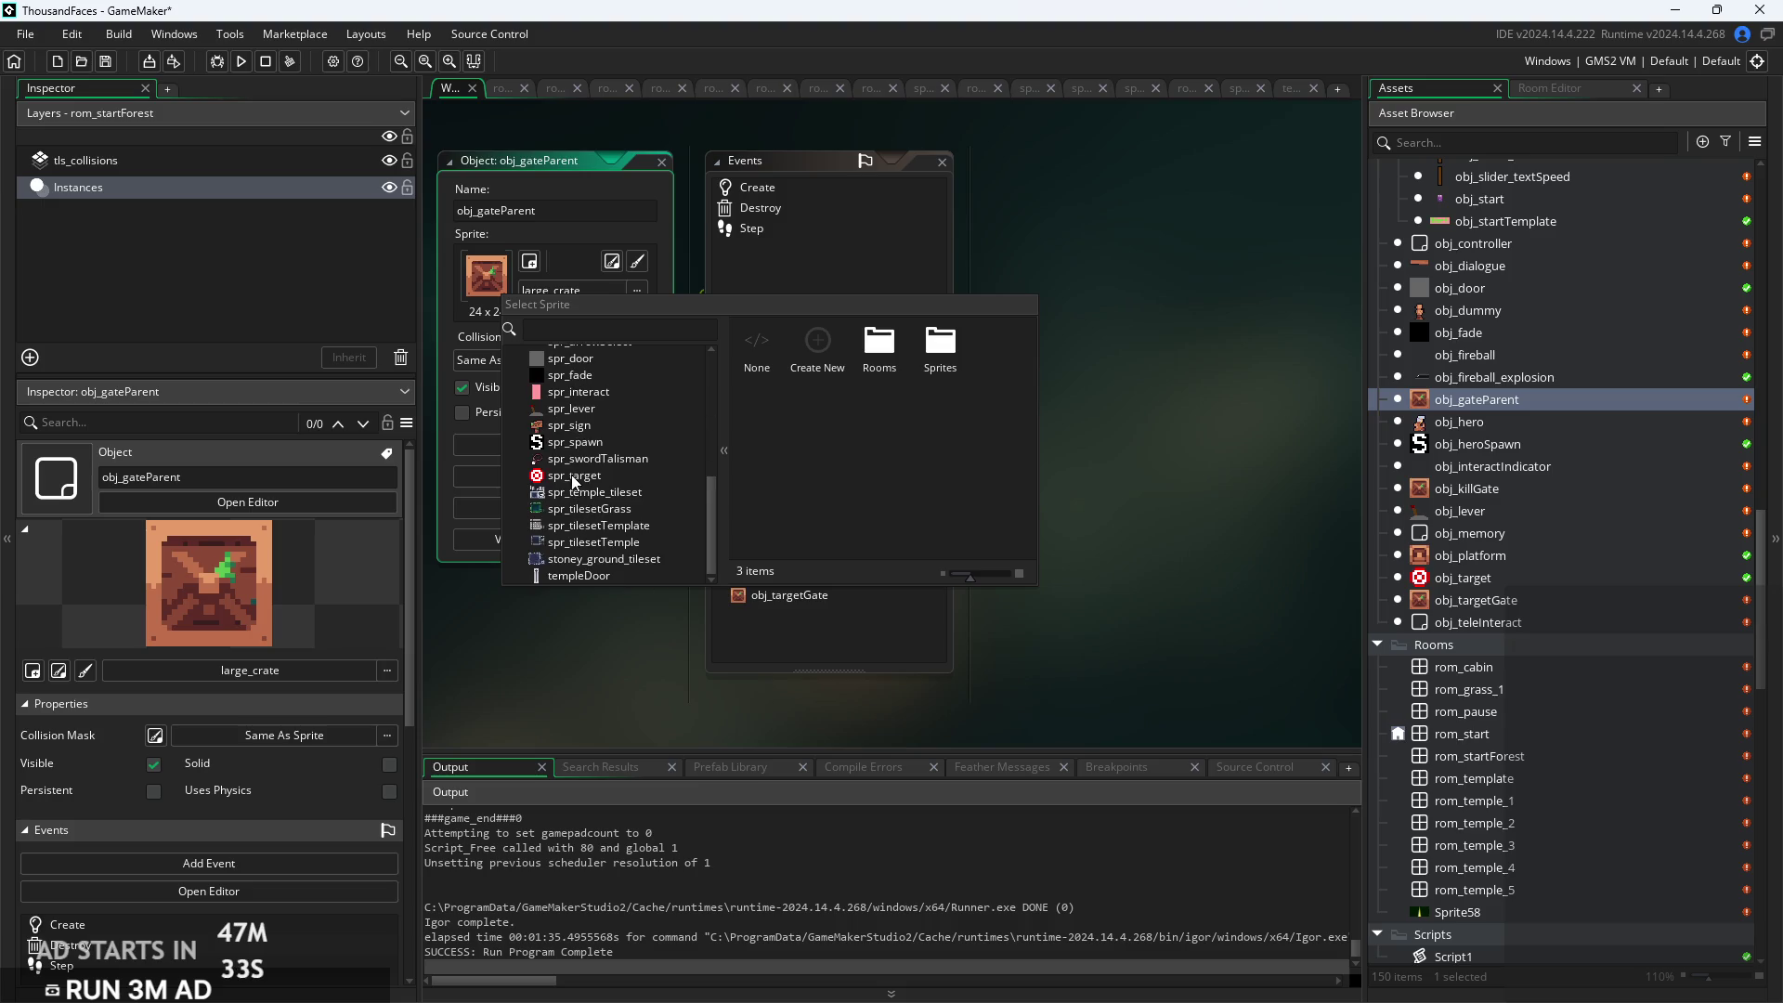
{"action": "left_click", "coordinate": [602, 579]}
{"action": "scroll", "coordinate": [1618, 682], "scroll_direction": "down", "scroll_amount": 15}
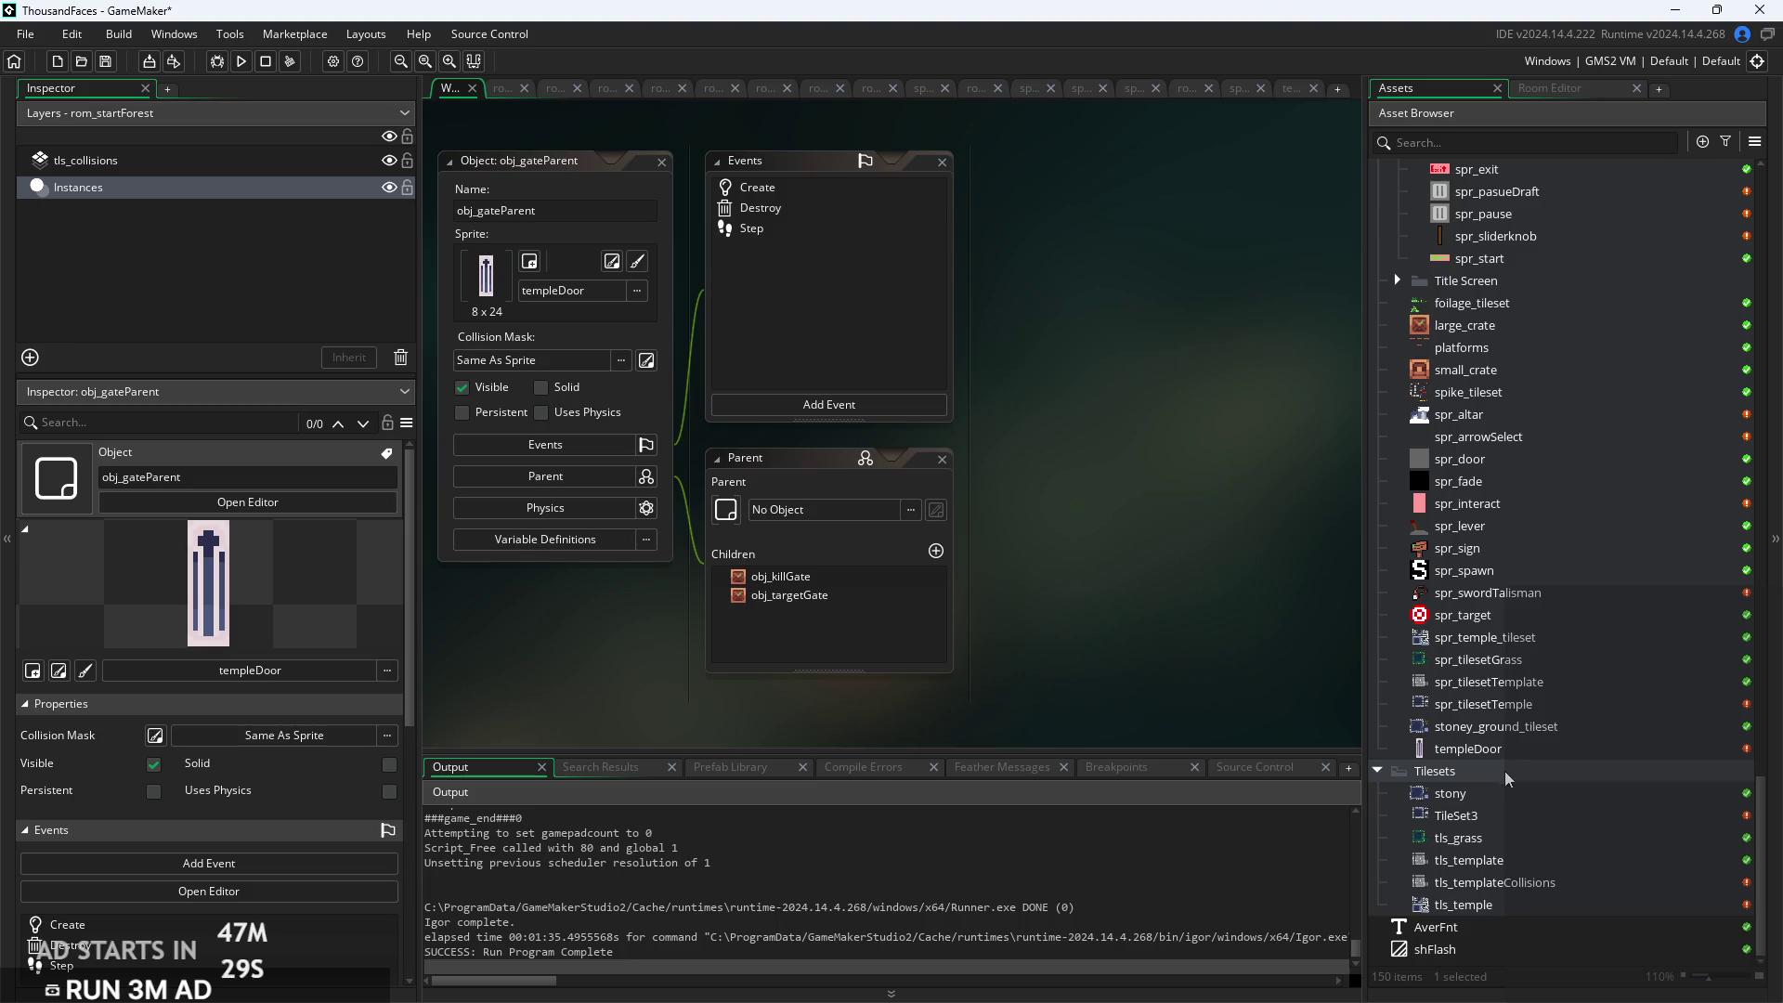
Rename the templeDoor sprite to spr_templeDoor by adding the spr_ prefix
{"action": "double_click", "coordinate": [1503, 756]}
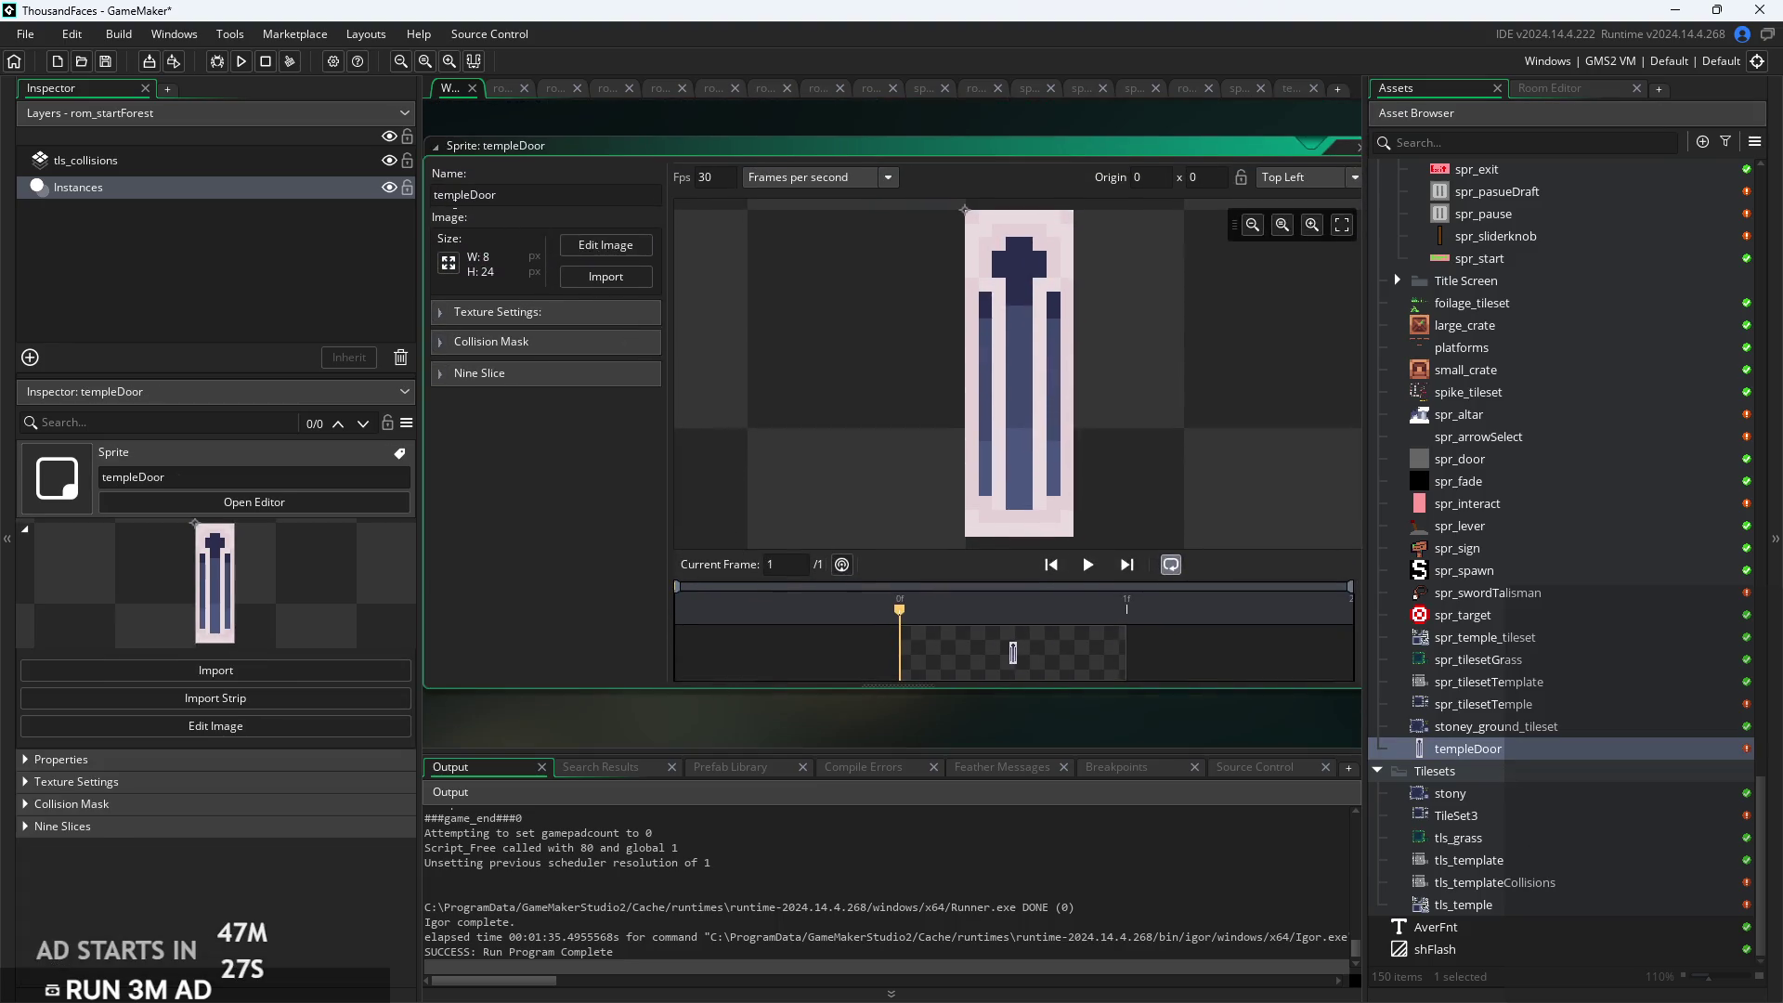
{"action": "type", "text": "spr_"}
{"action": "key", "text": "Return"}
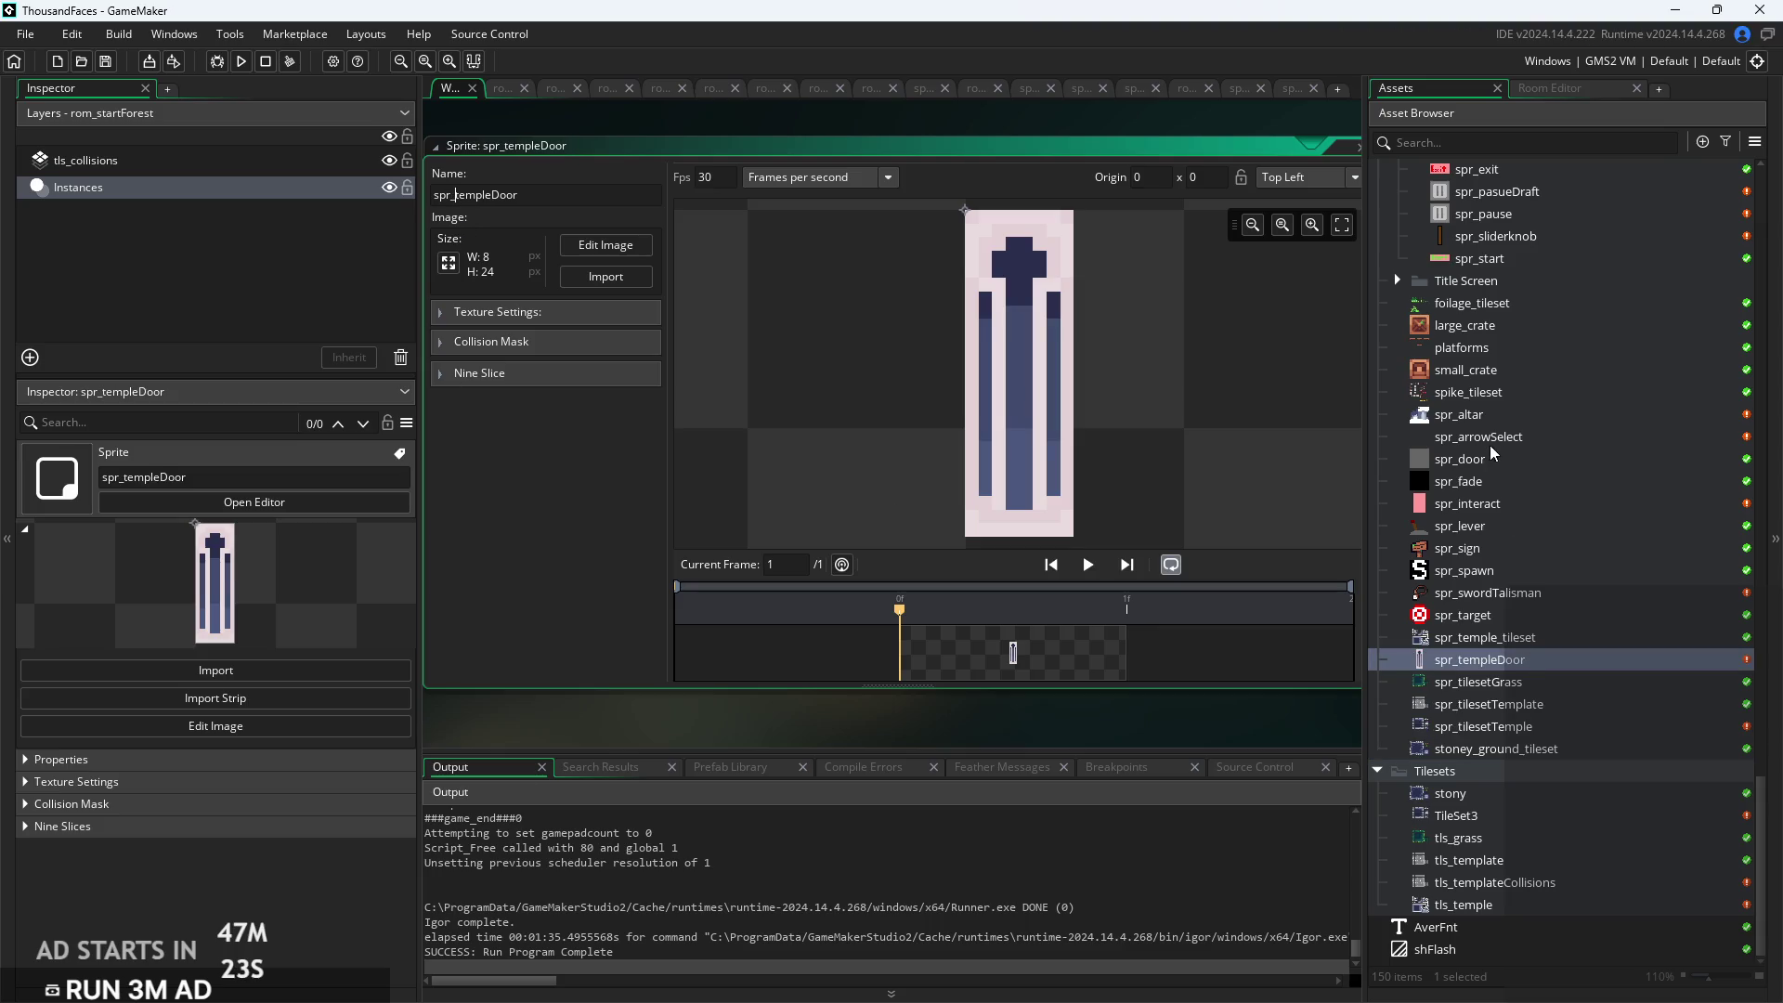
{"action": "scroll", "coordinate": [1559, 584], "scroll_direction": "up", "scroll_amount": 1}
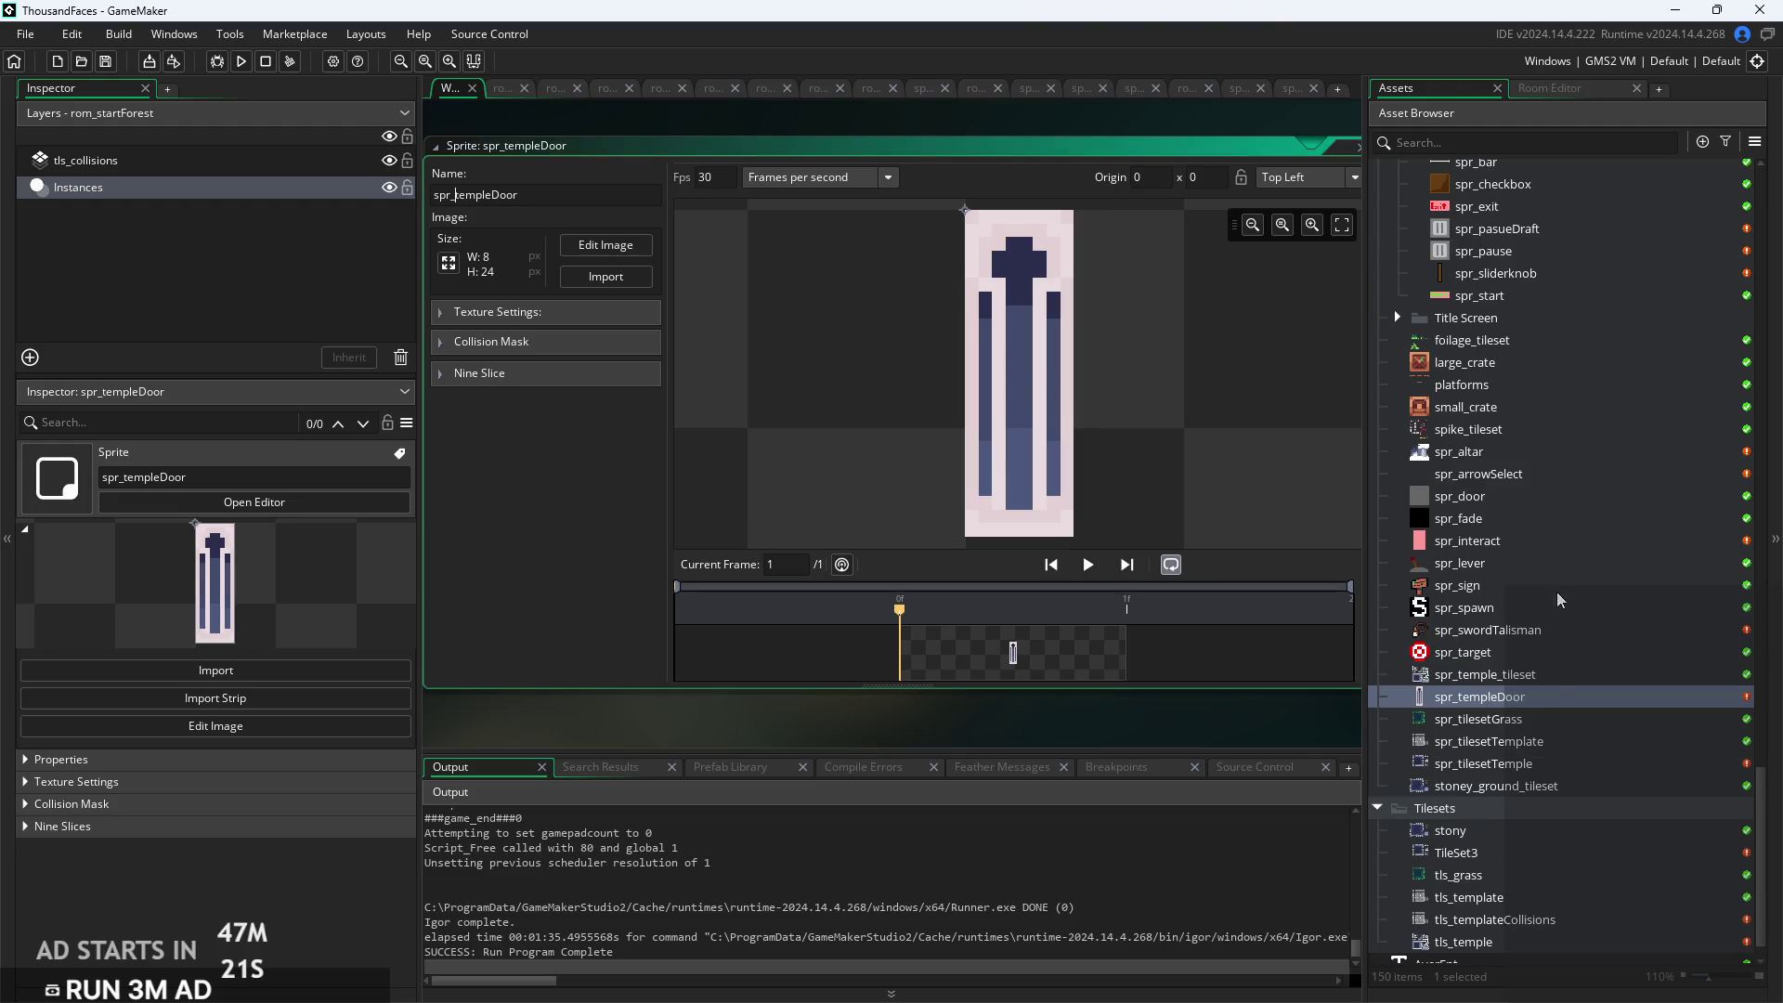
{"action": "scroll", "coordinate": [1555, 729], "scroll_direction": "up", "scroll_amount": 5}
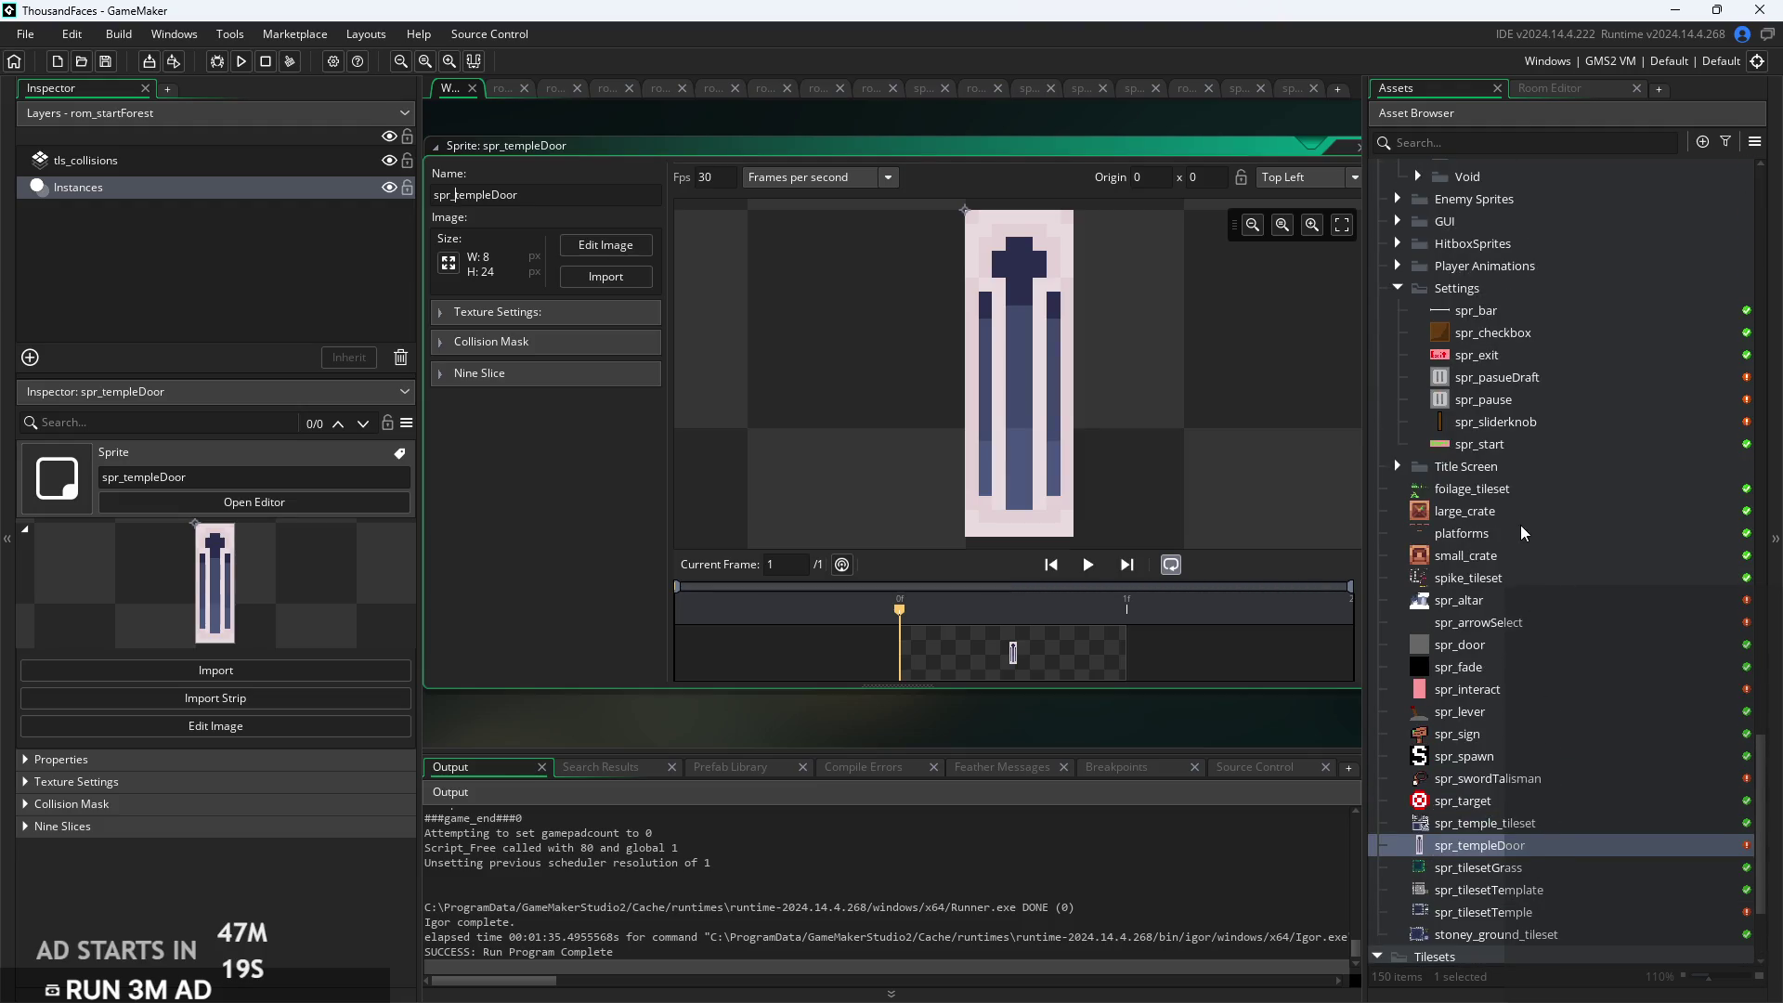
{"action": "scroll", "coordinate": [1635, 464], "scroll_direction": "up", "scroll_amount": 20}
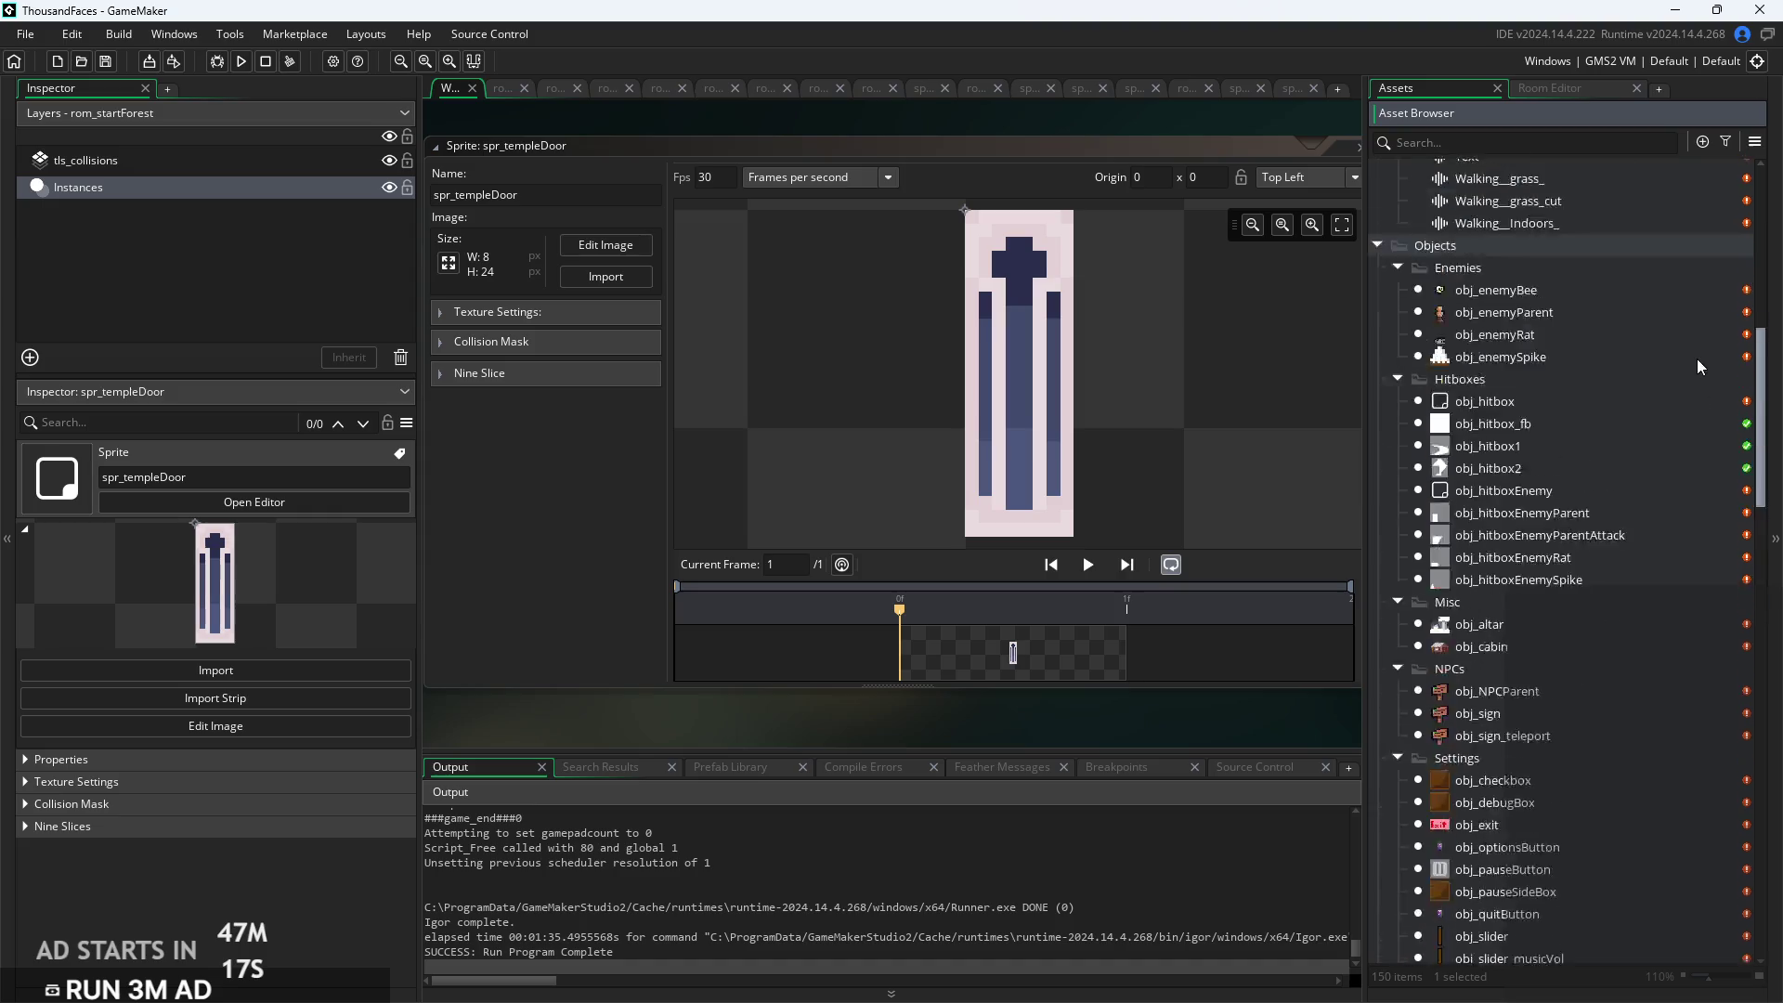
{"action": "scroll", "coordinate": [1626, 558], "scroll_direction": "down", "scroll_amount": 15}
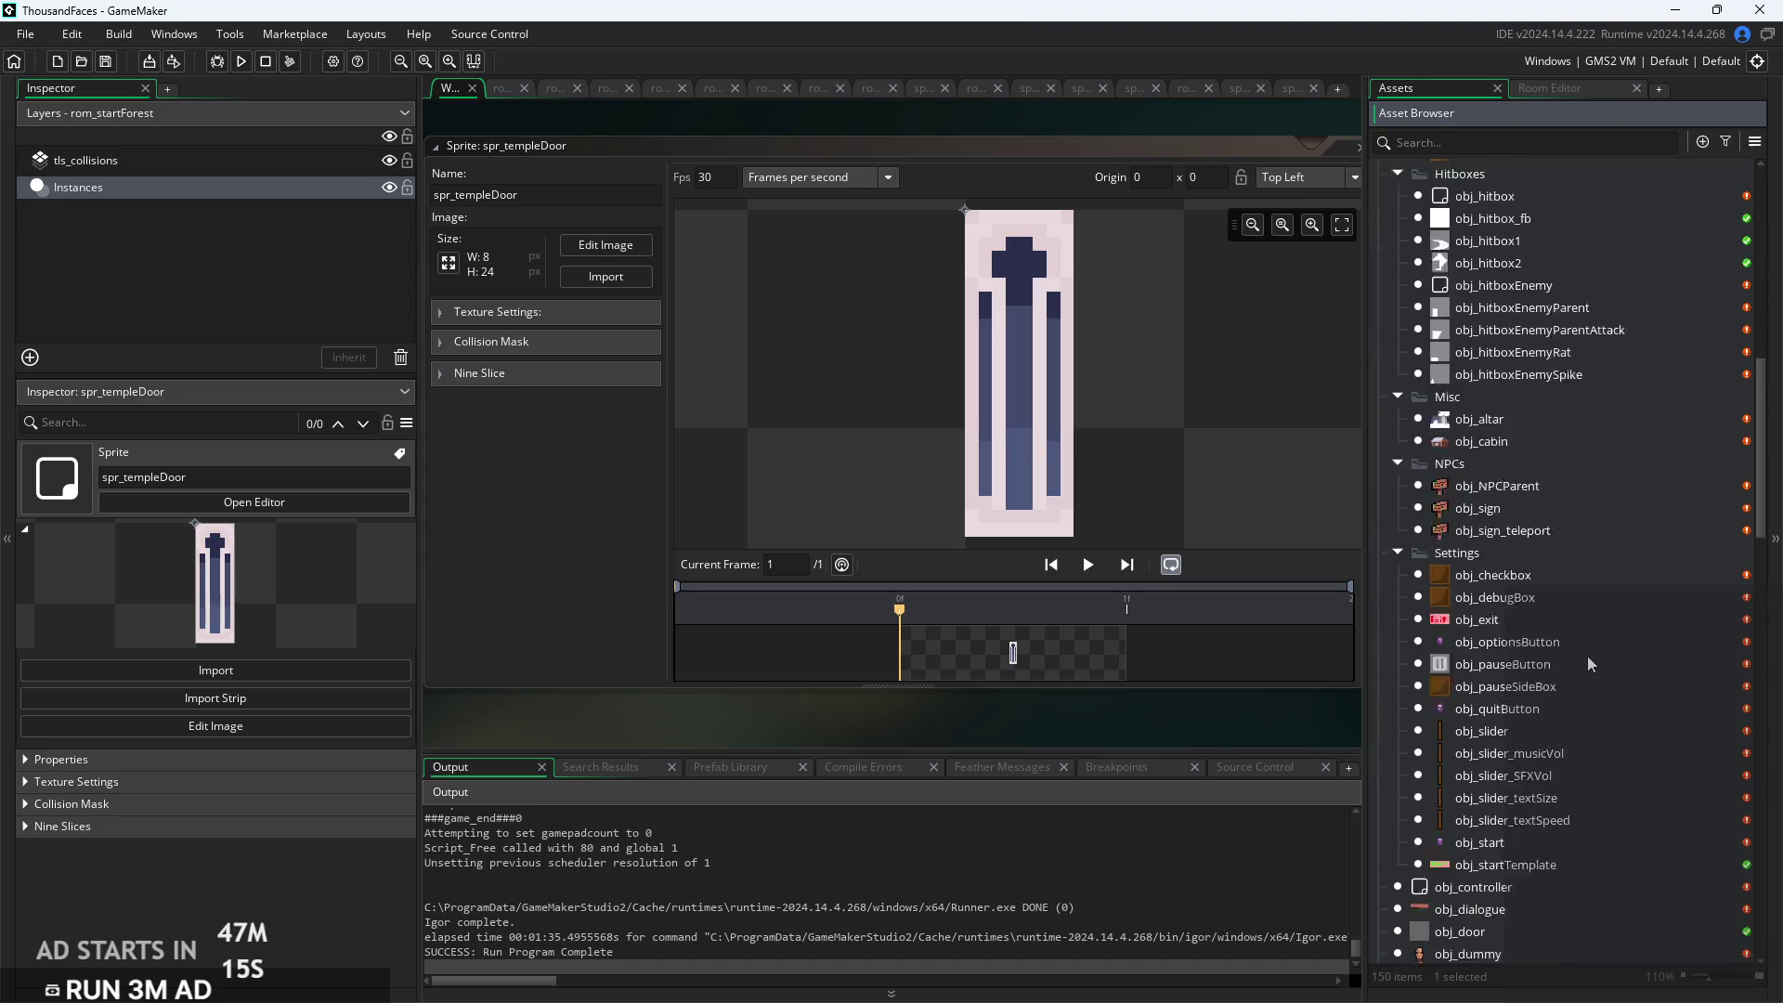
{"action": "scroll", "coordinate": [1579, 641], "scroll_direction": "down", "scroll_amount": 5}
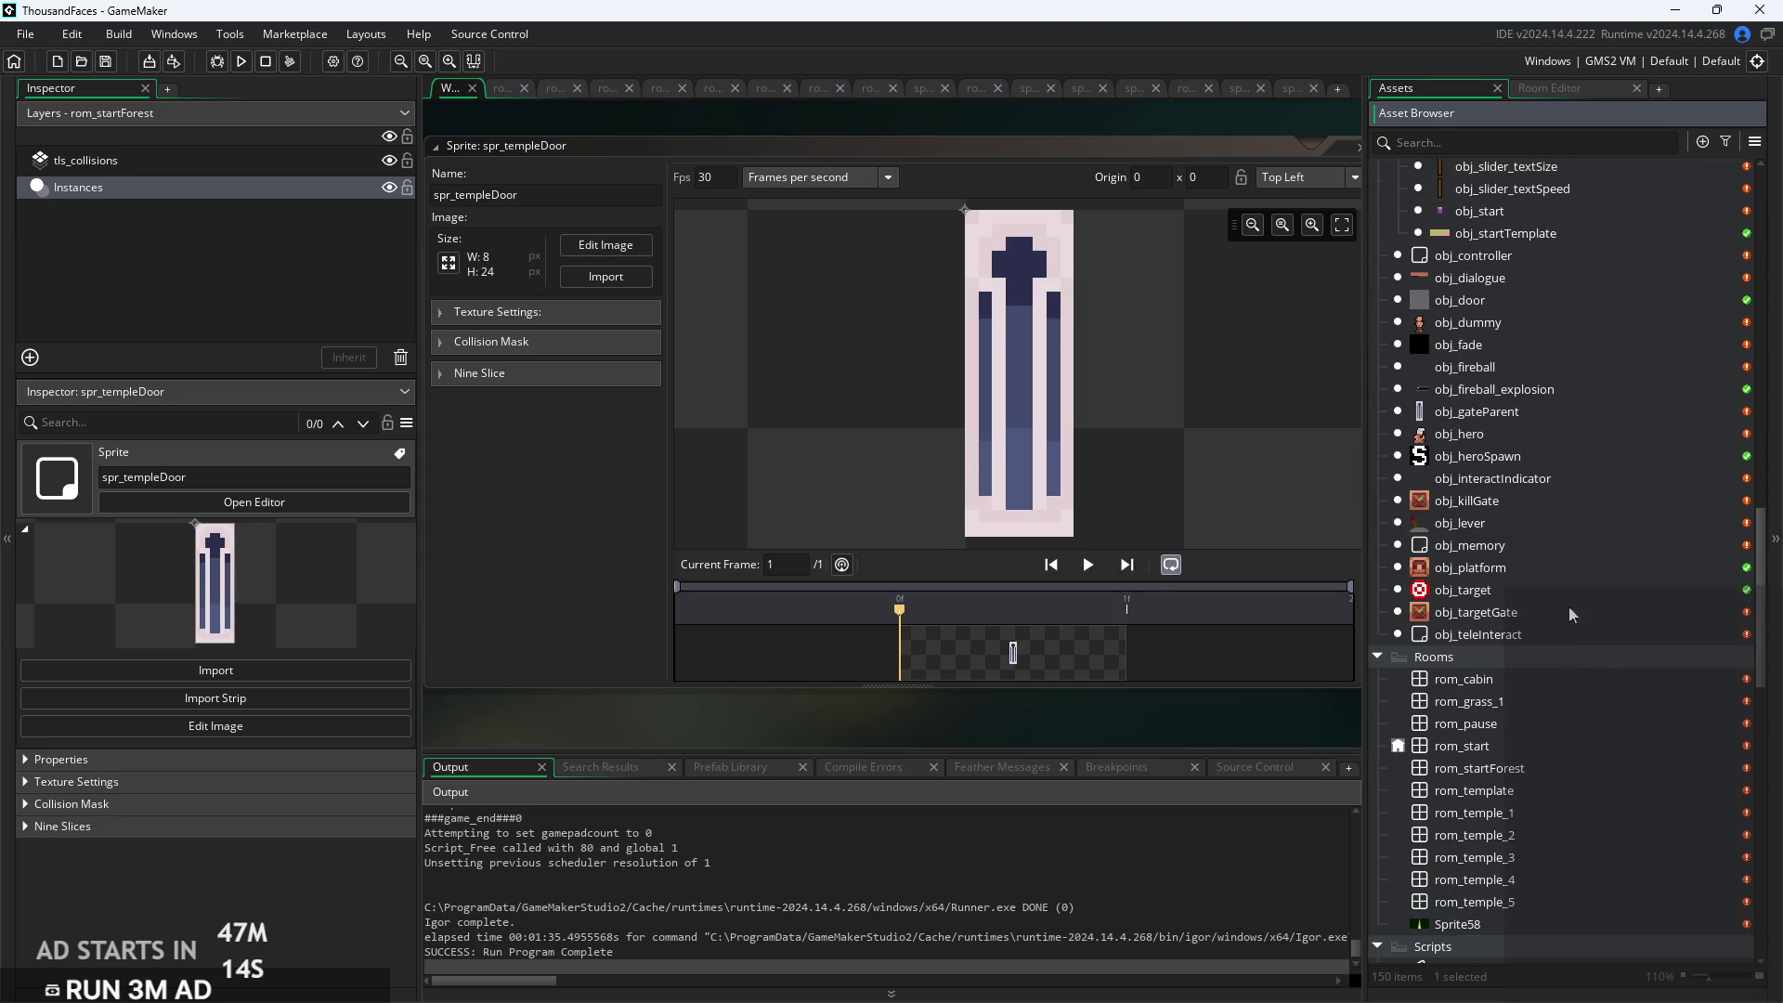
Assign spr_templeDoor as obj_targetGate's sprite
{"action": "double_click", "coordinate": [1514, 613]}
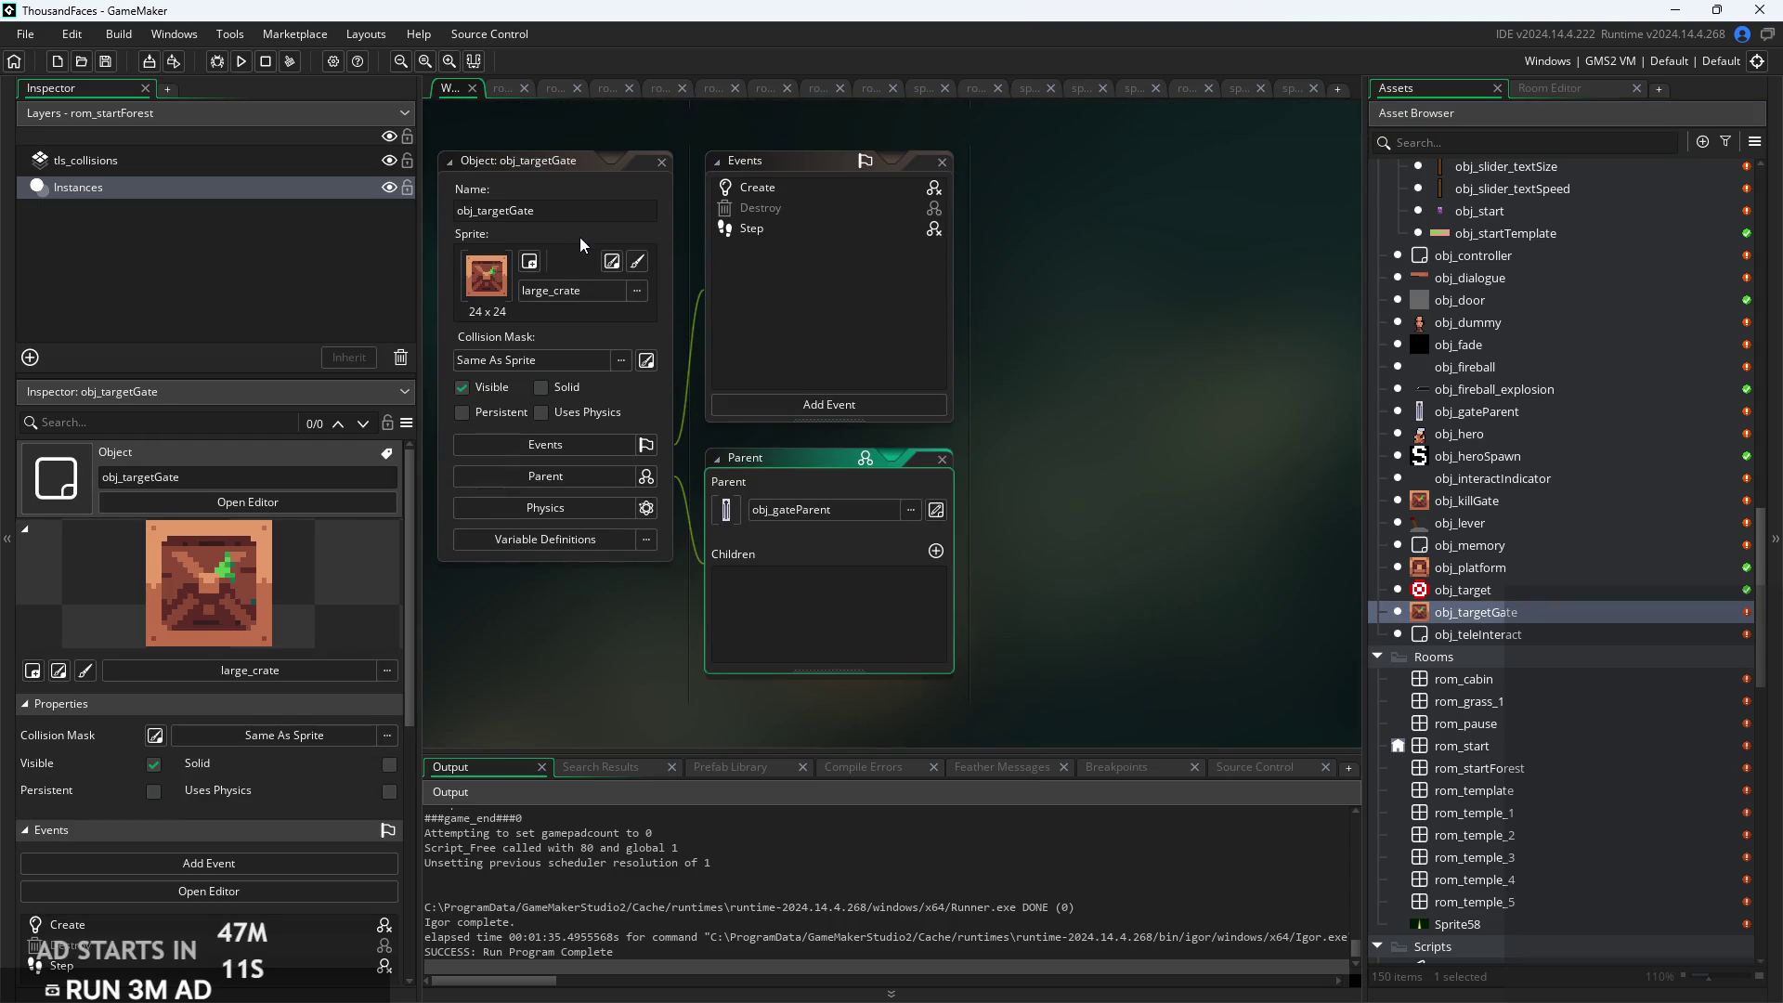
{"action": "left_click", "coordinate": [594, 294]}
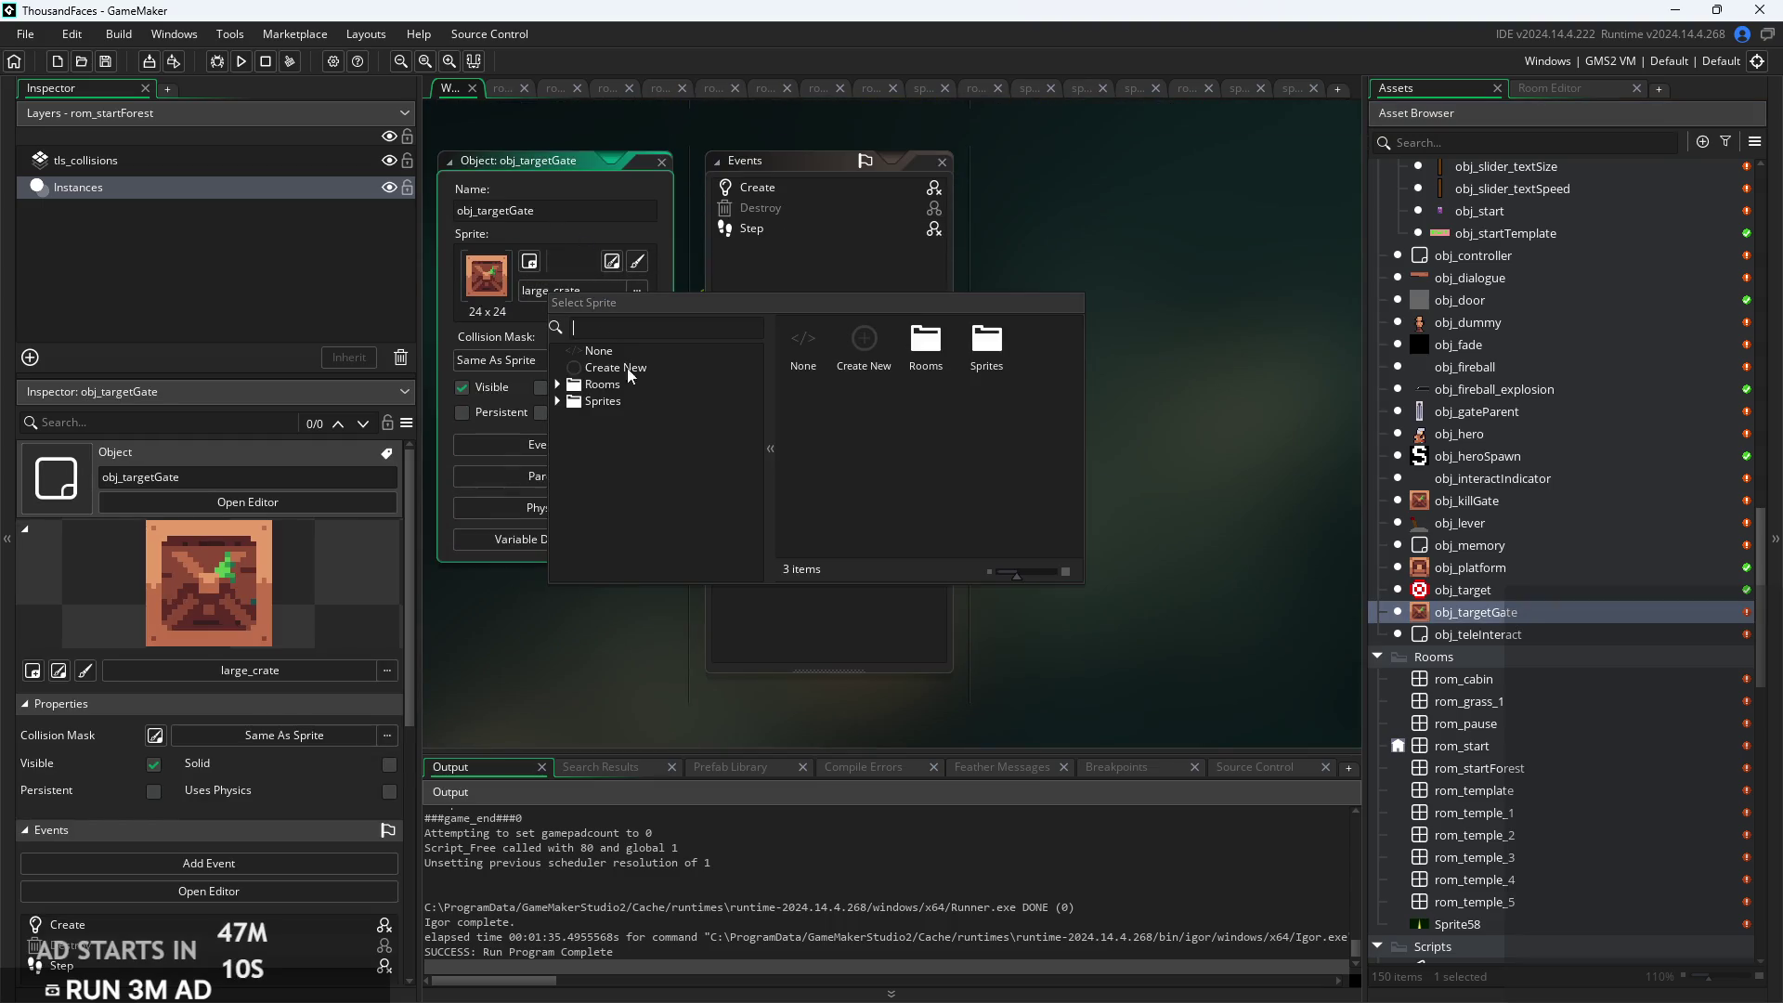
{"action": "left_click", "coordinate": [591, 400]}
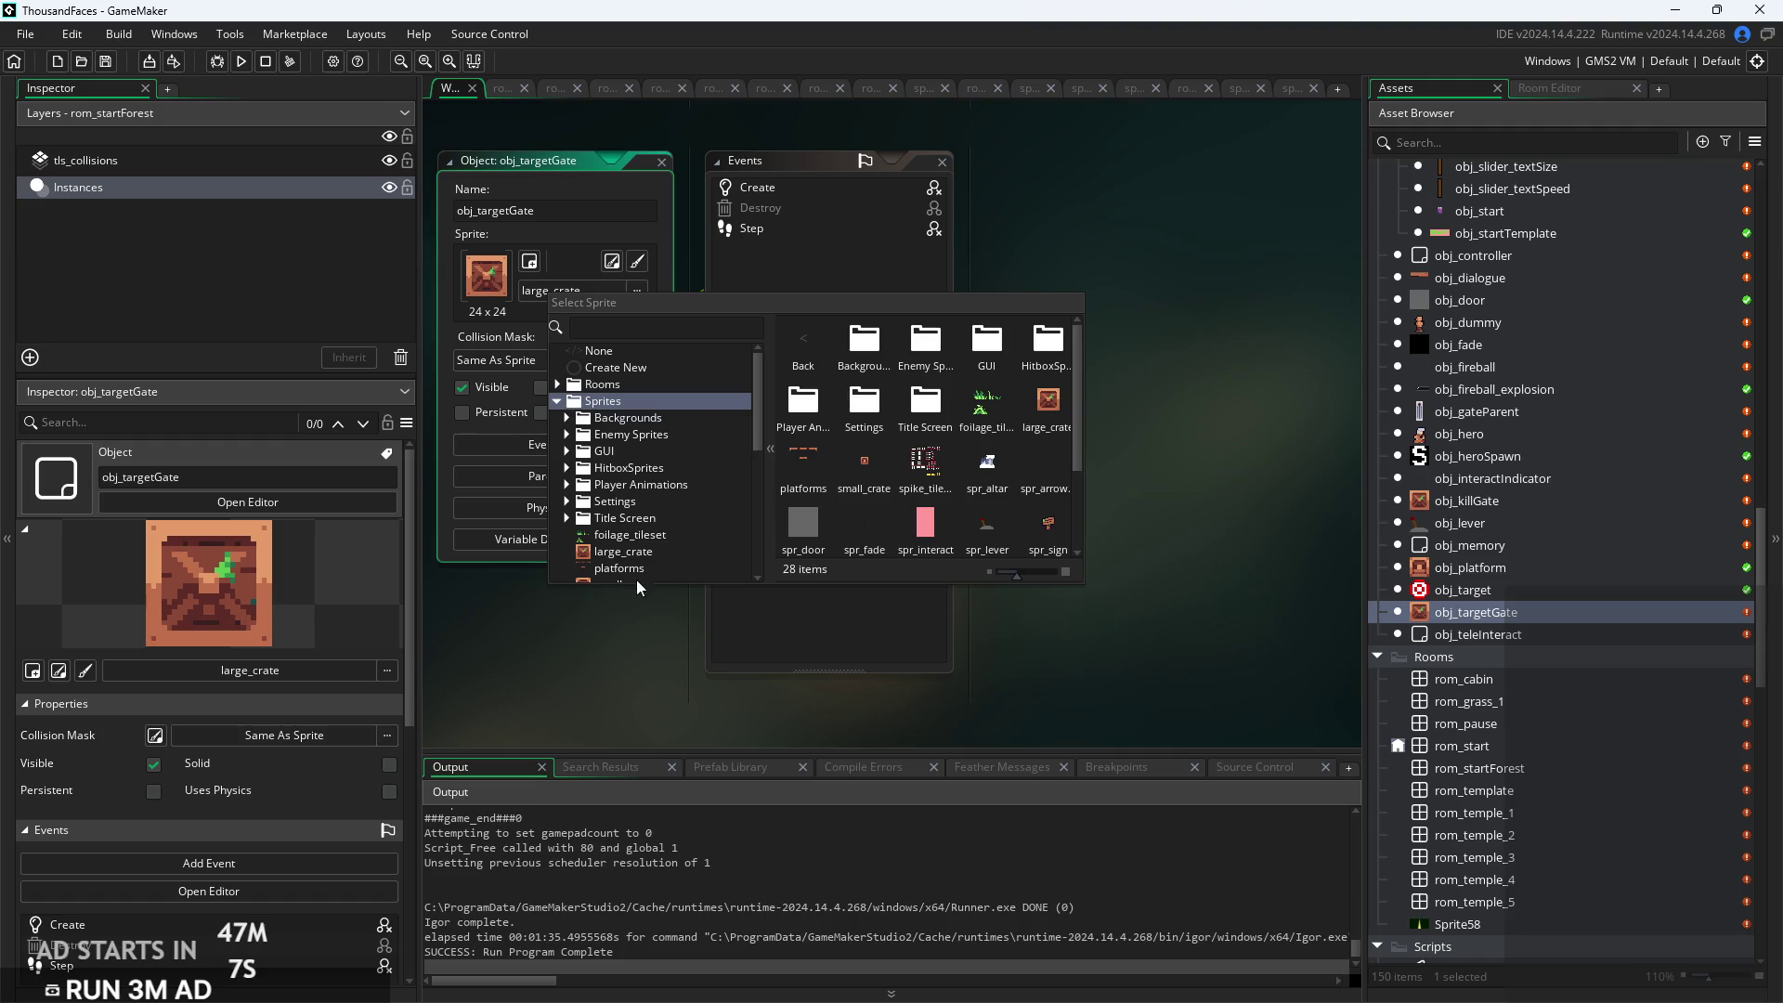
{"action": "scroll", "coordinate": [631, 571], "scroll_direction": "down", "scroll_amount": 5}
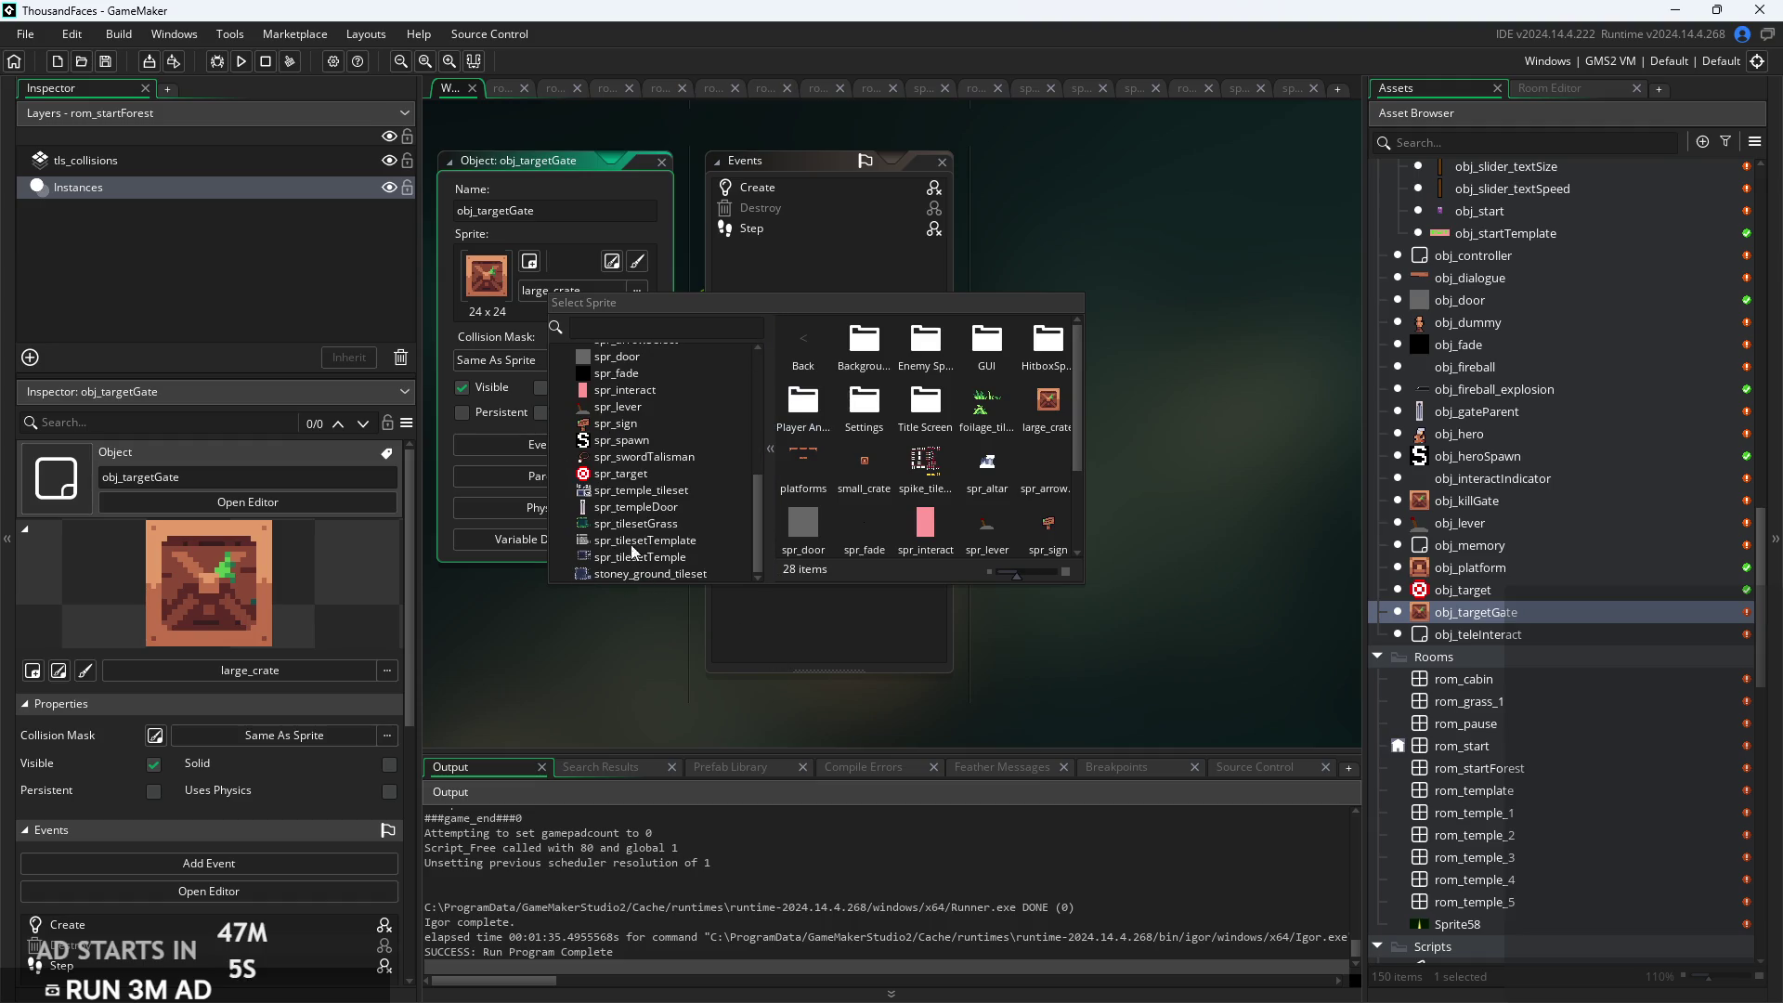
{"action": "left_click", "coordinate": [619, 507]}
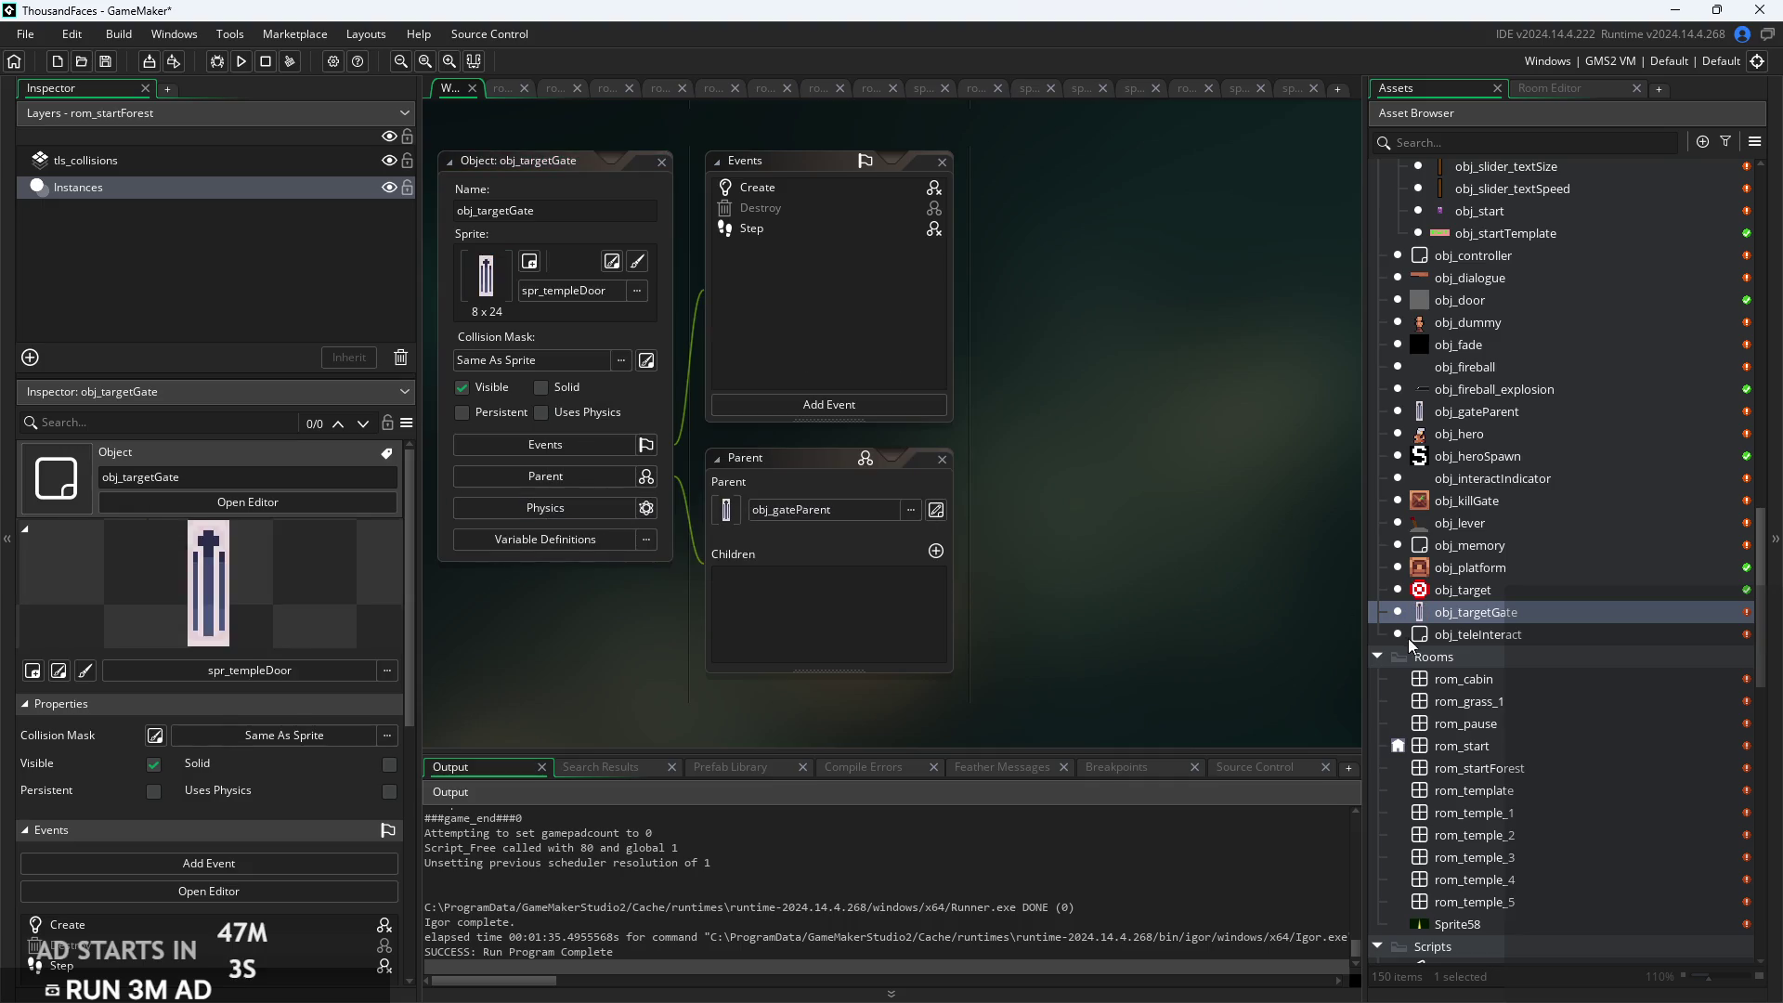
Open obj_killGate and look through its Create and Step events
{"action": "double_click", "coordinate": [1489, 504]}
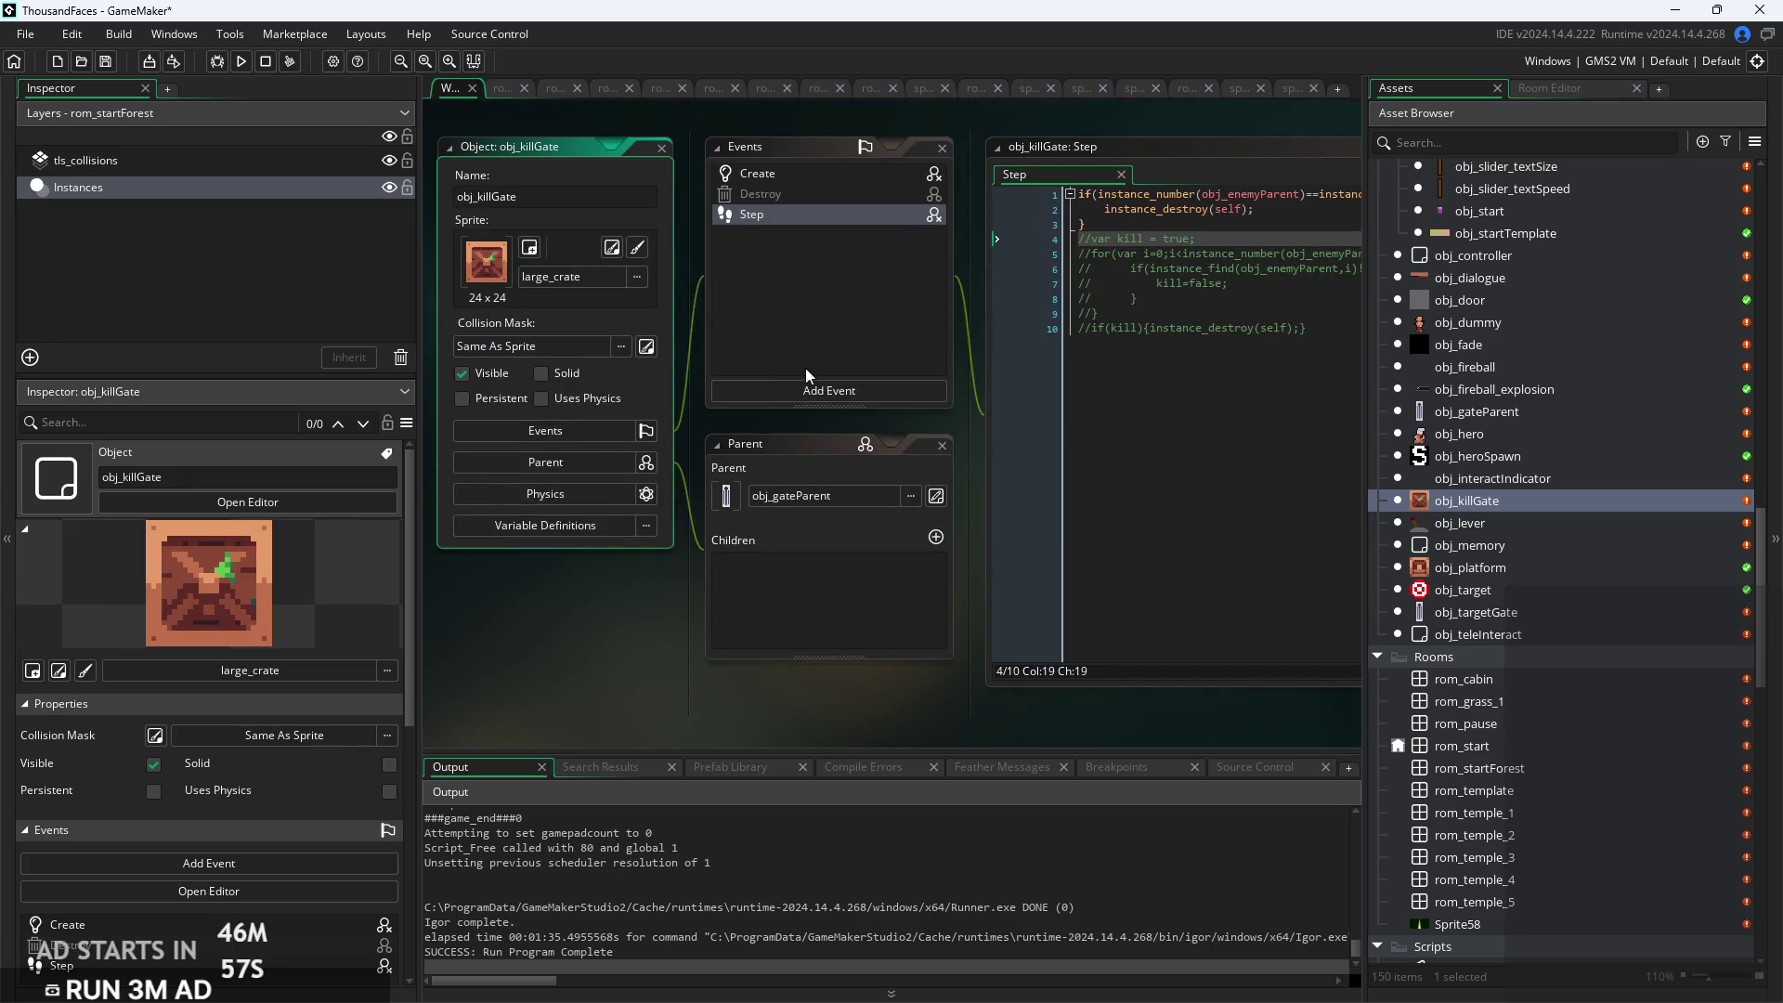
{"action": "left_click", "coordinate": [771, 259]}
{"action": "left_click", "coordinate": [754, 217]}
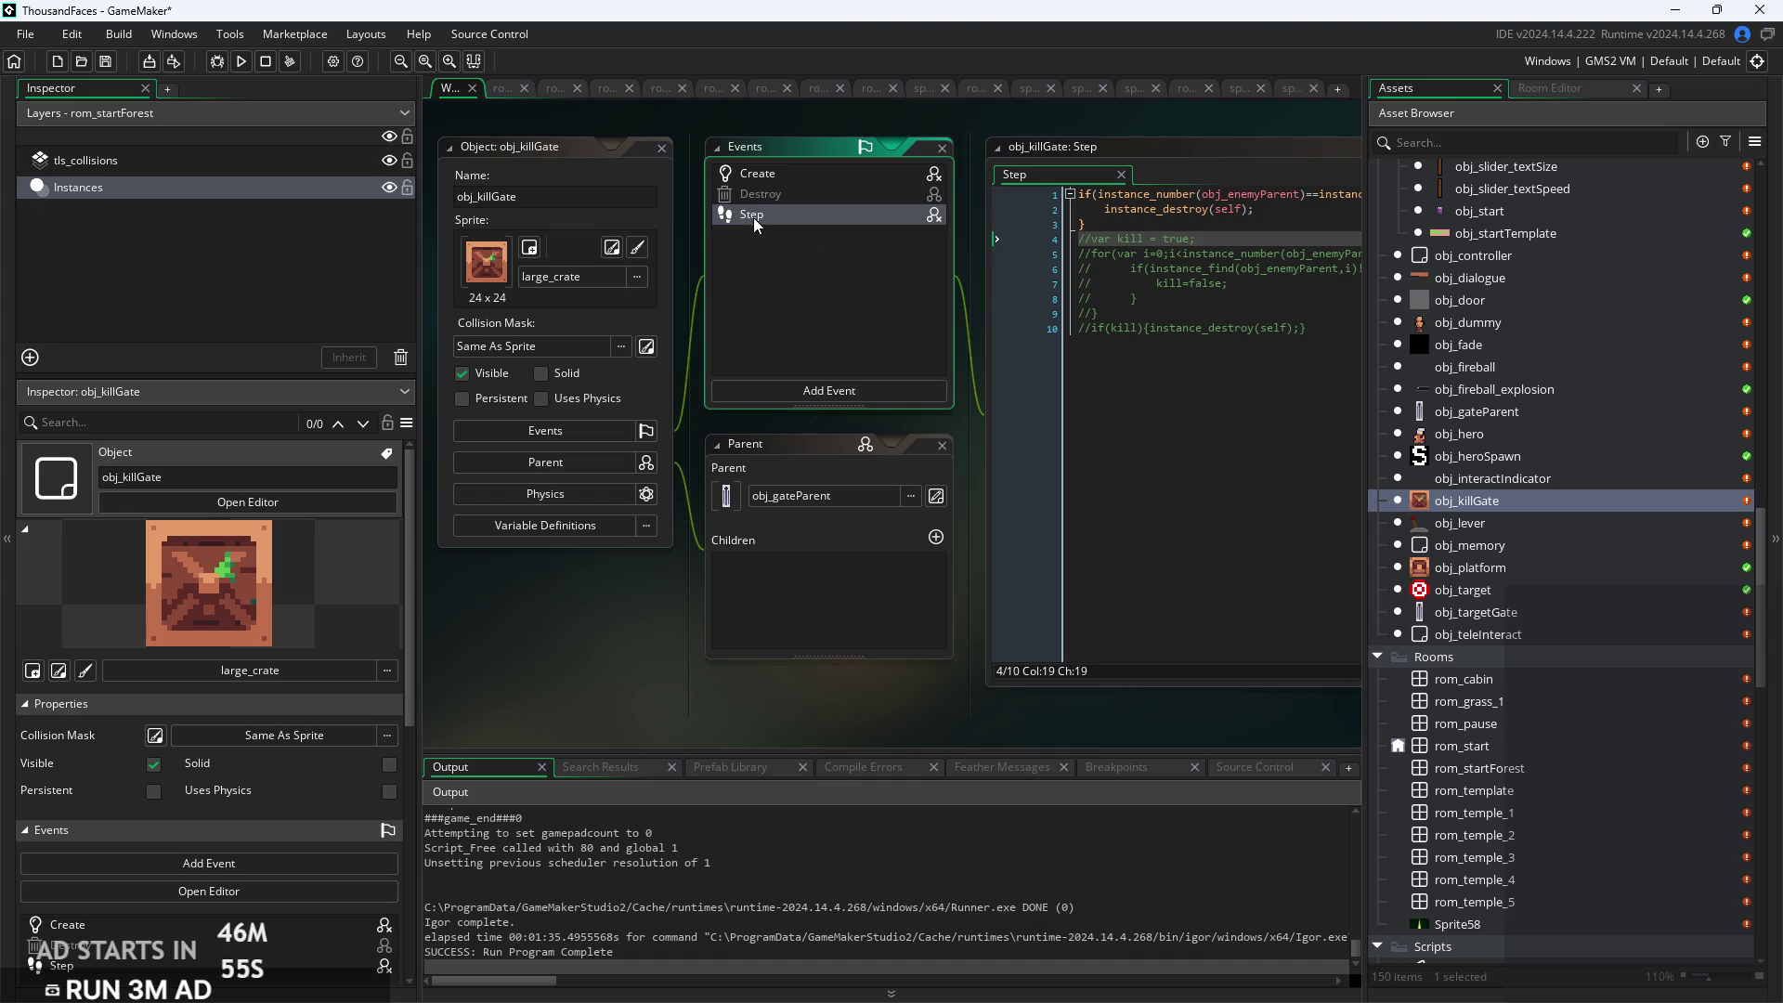
{"action": "left_click", "coordinate": [766, 180]}
{"action": "left_click", "coordinate": [767, 212]}
Assign spr_templeDoor as obj_killGate's sprite in place of large_crate
{"action": "left_click", "coordinate": [582, 277]}
{"action": "left_click", "coordinate": [547, 387]}
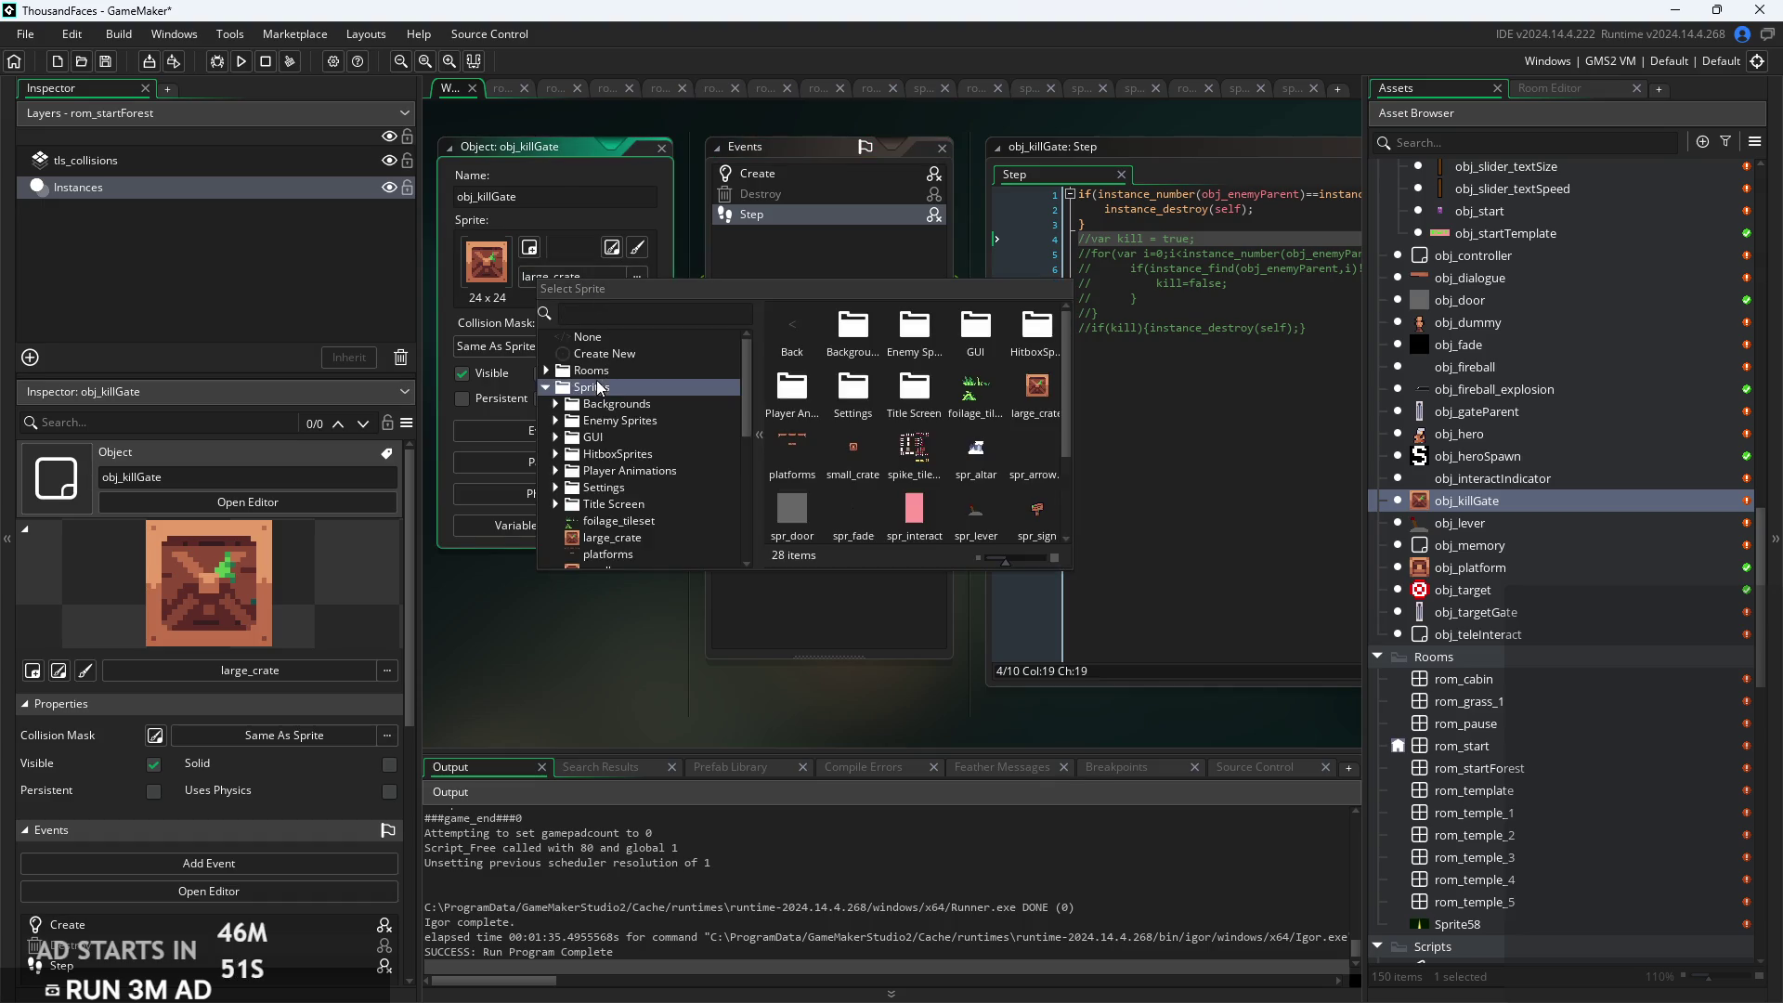
{"action": "scroll", "coordinate": [620, 526], "scroll_direction": "down", "scroll_amount": 8}
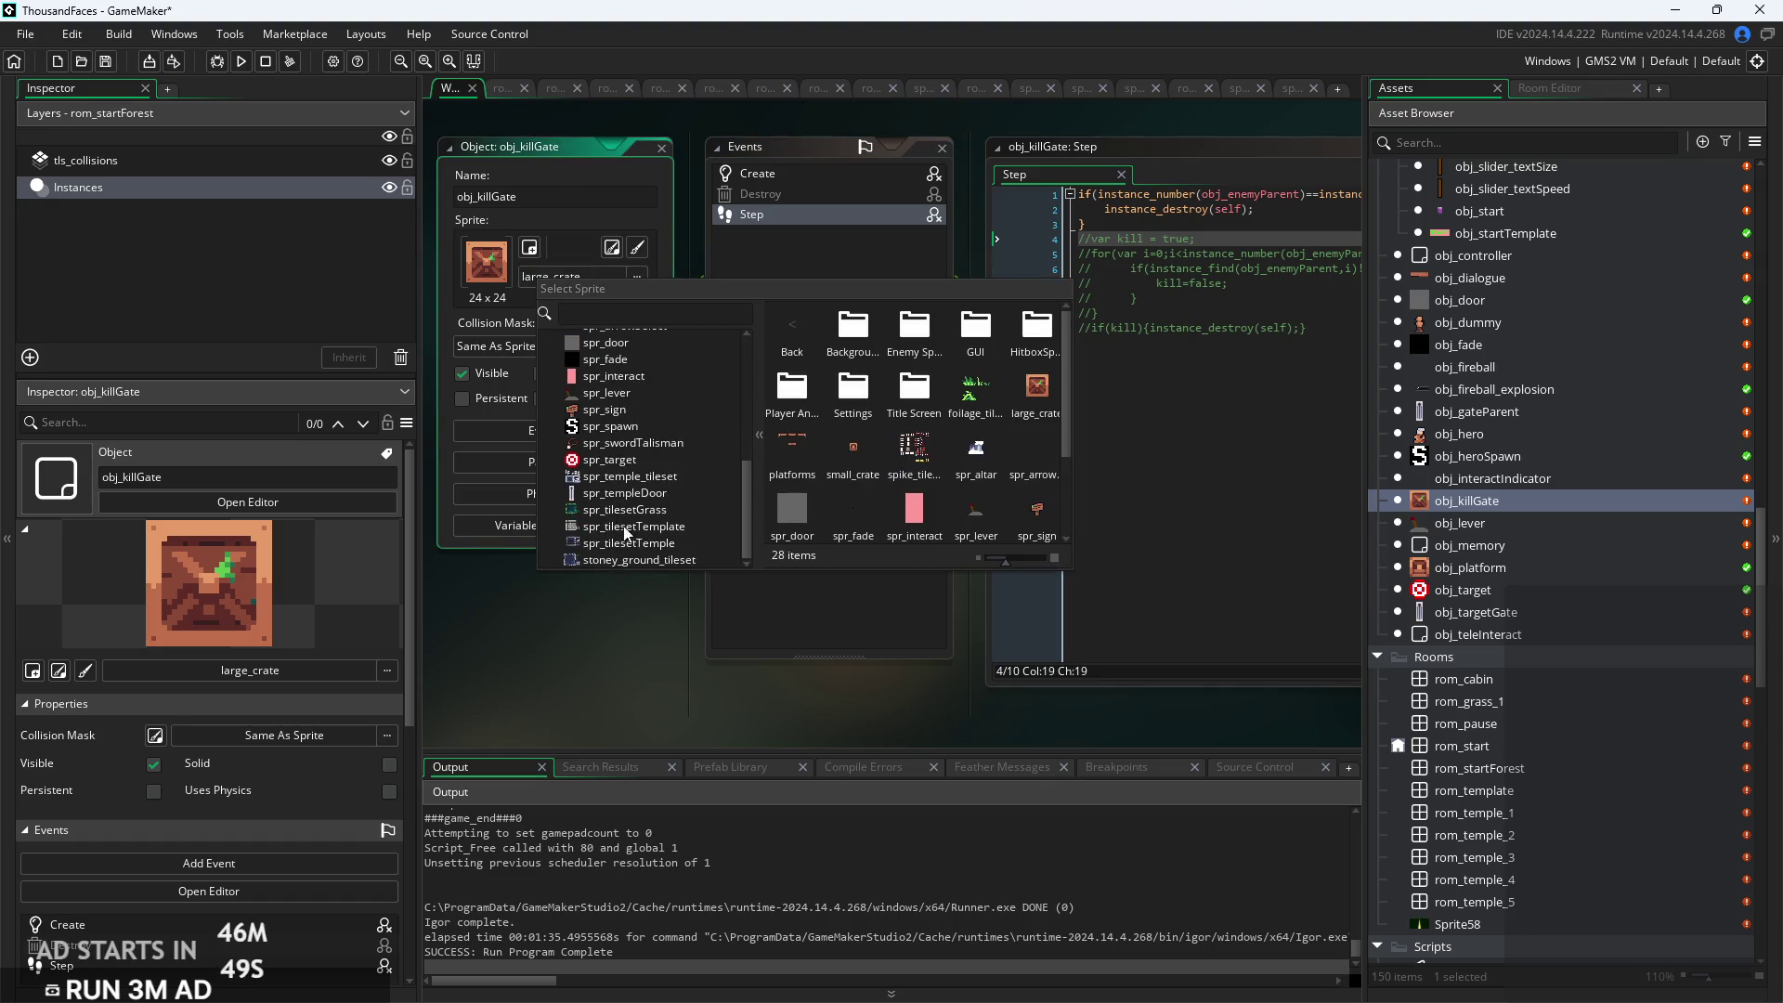
{"action": "left_click", "coordinate": [616, 496]}
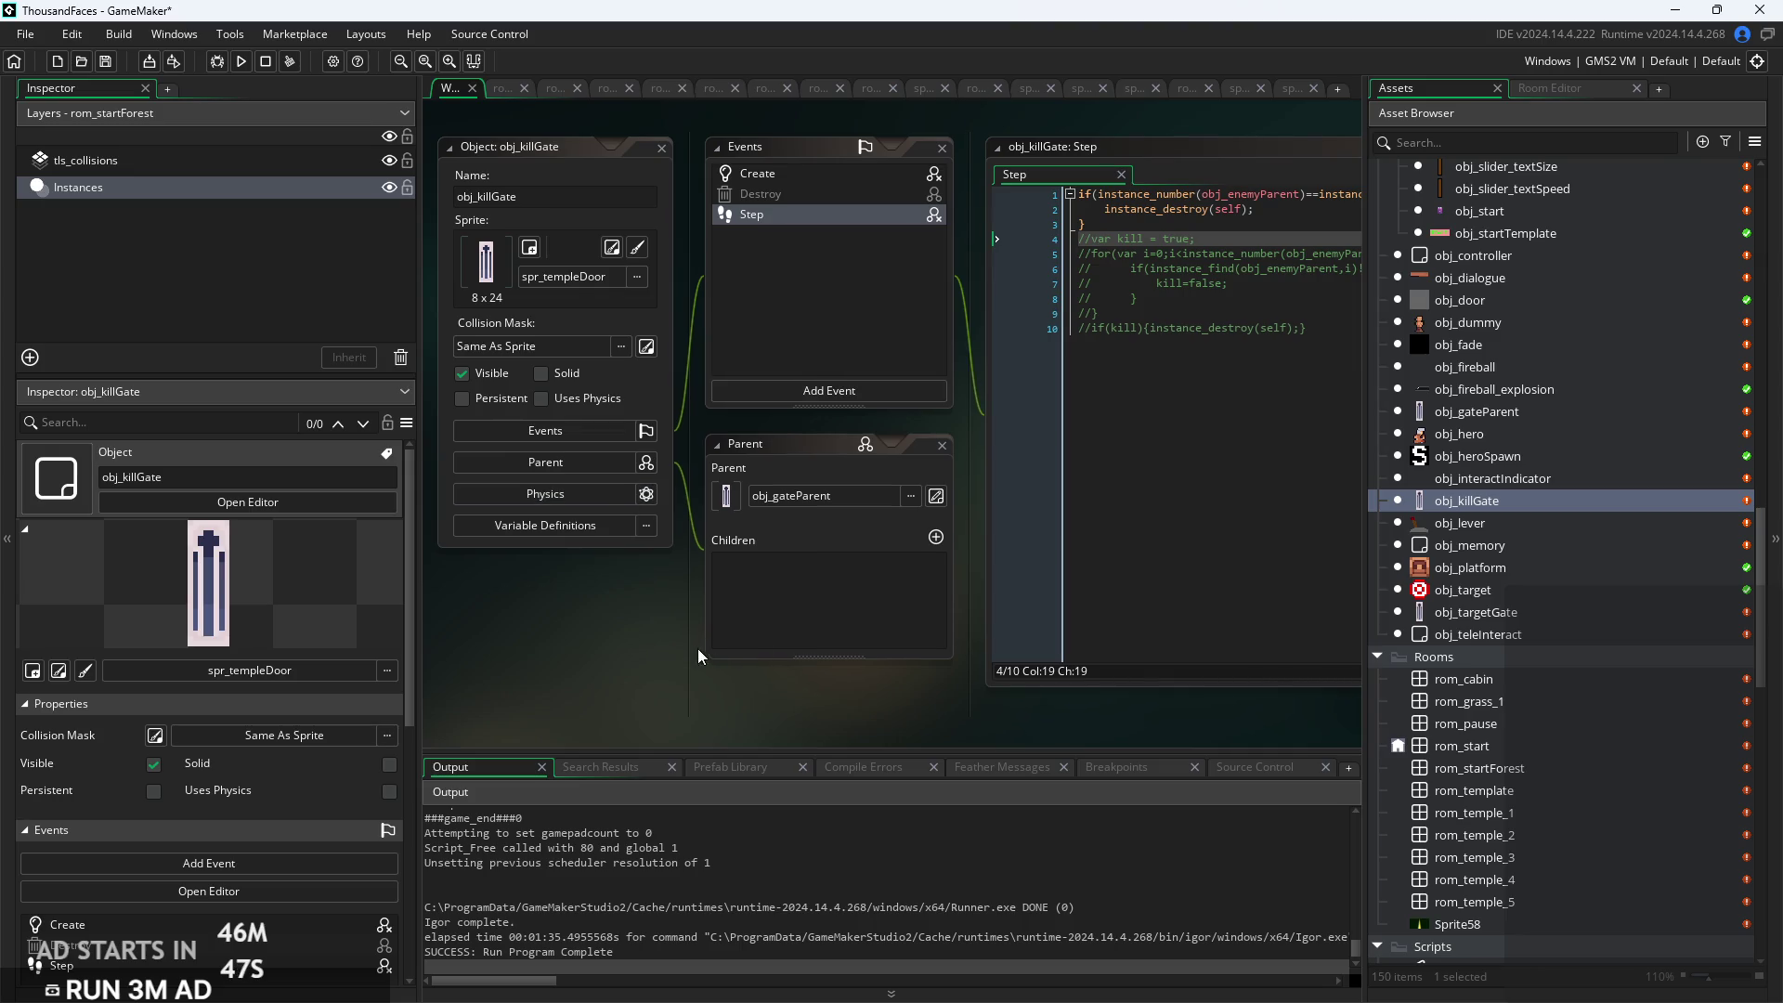
{"action": "scroll", "coordinate": [821, 701], "scroll_direction": "down", "scroll_amount": 1}
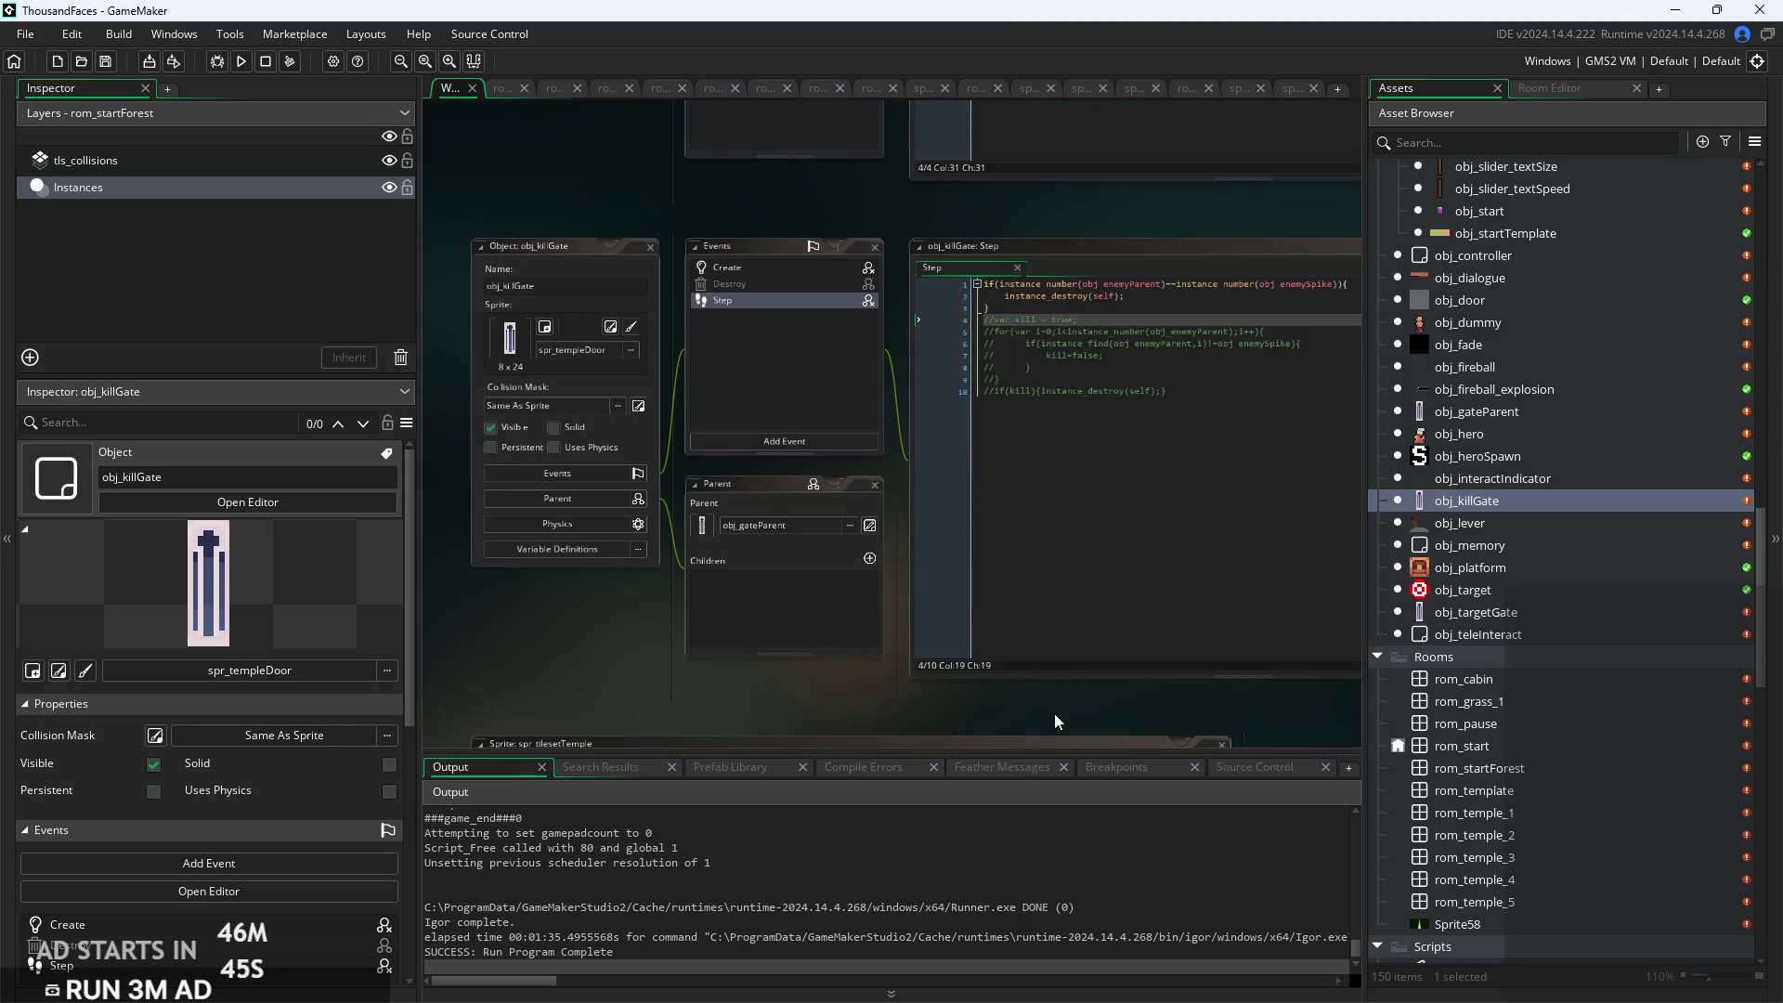
{"action": "scroll", "coordinate": [1474, 606], "scroll_direction": "down", "scroll_amount": 3}
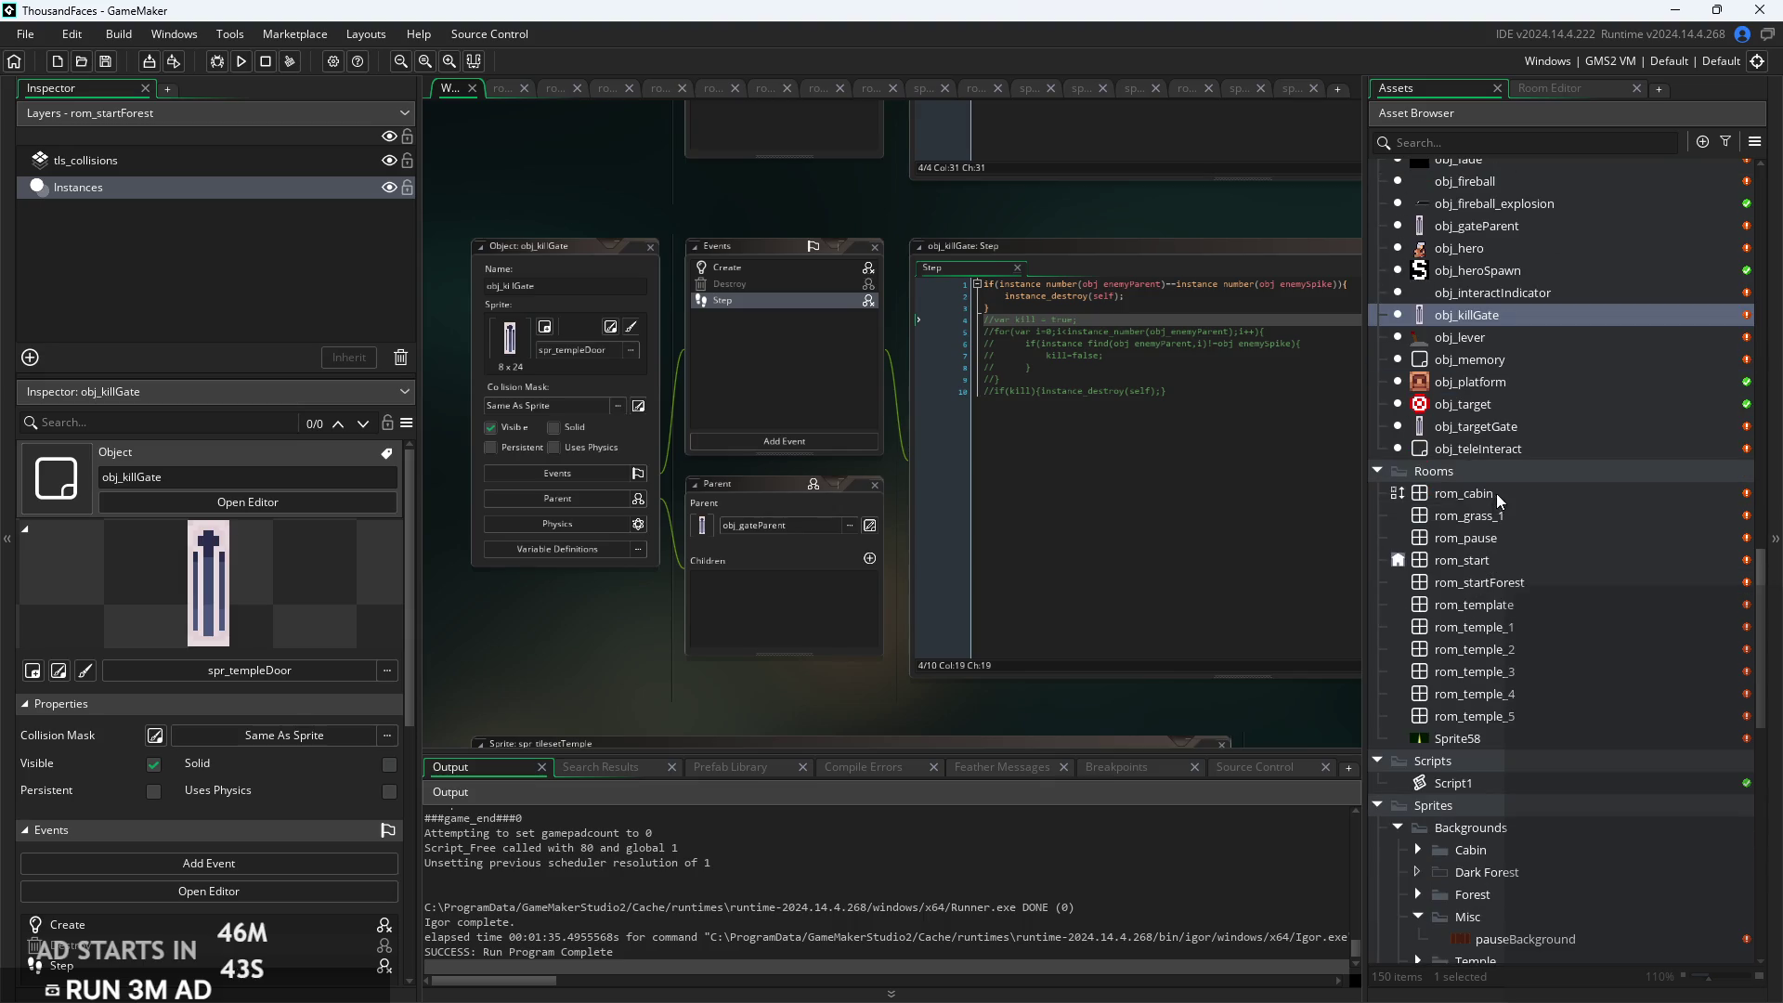
{"action": "double_click", "coordinate": [1507, 628]}
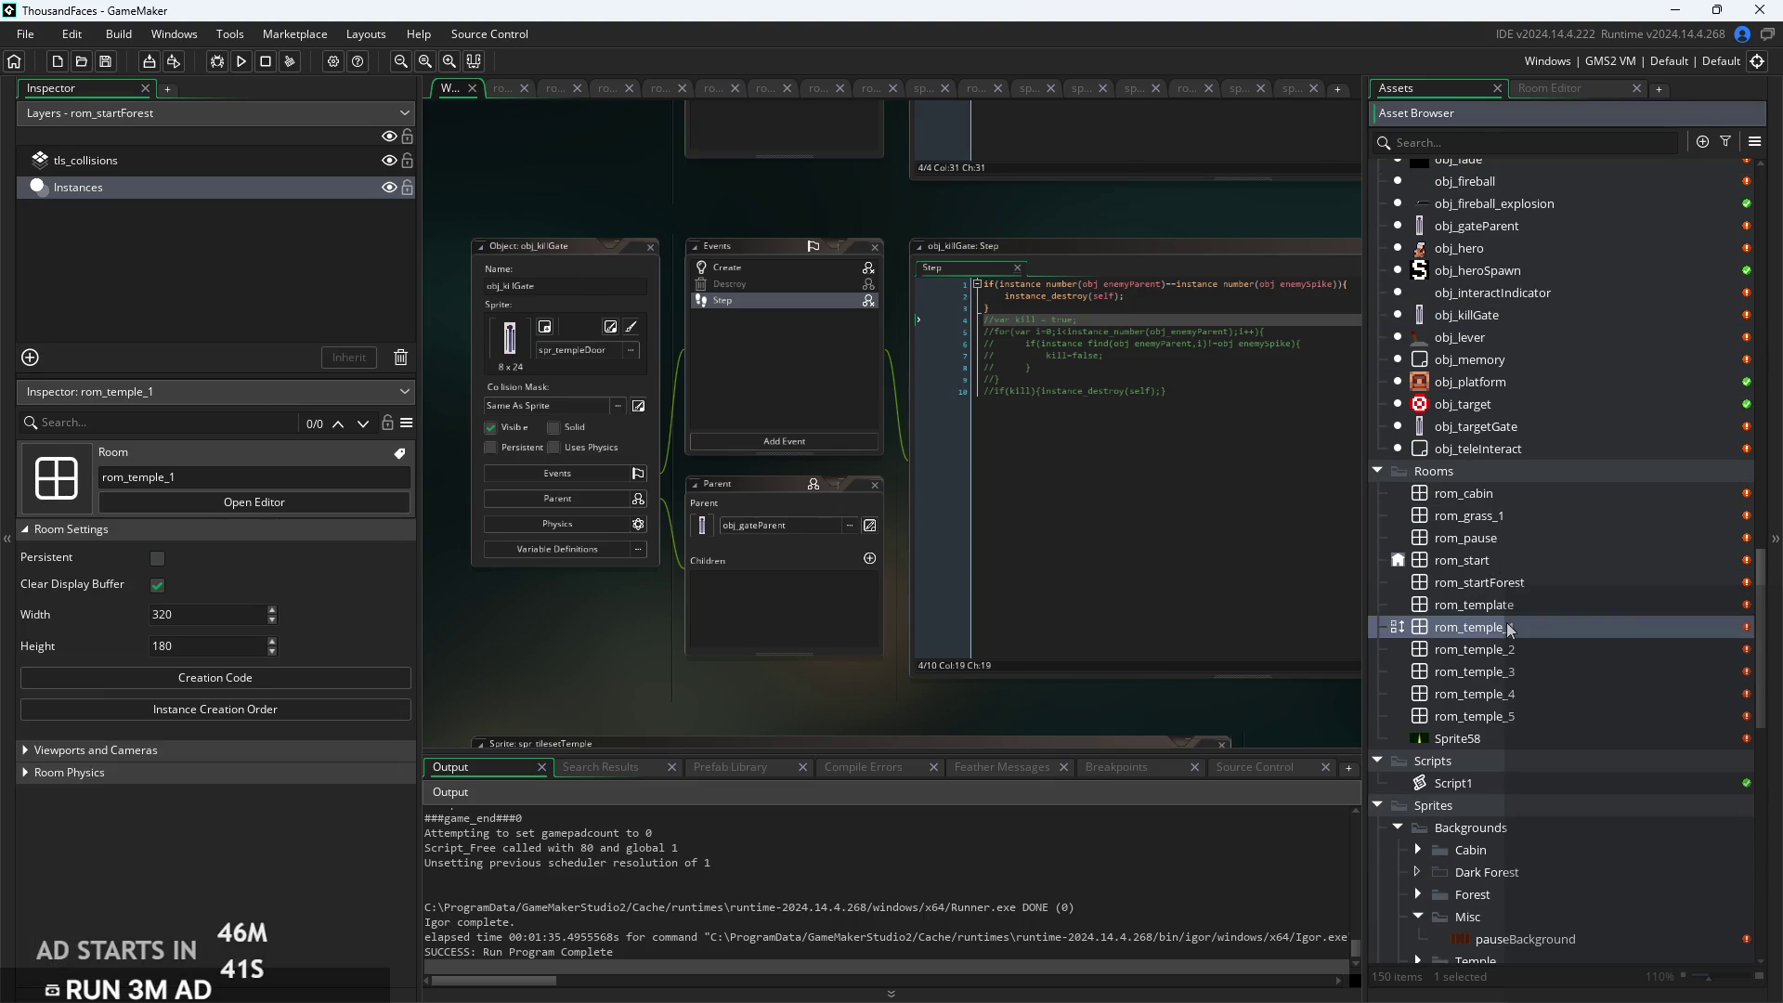
{"action": "scroll", "coordinate": [1097, 510], "scroll_direction": "left", "scroll_amount": 3}
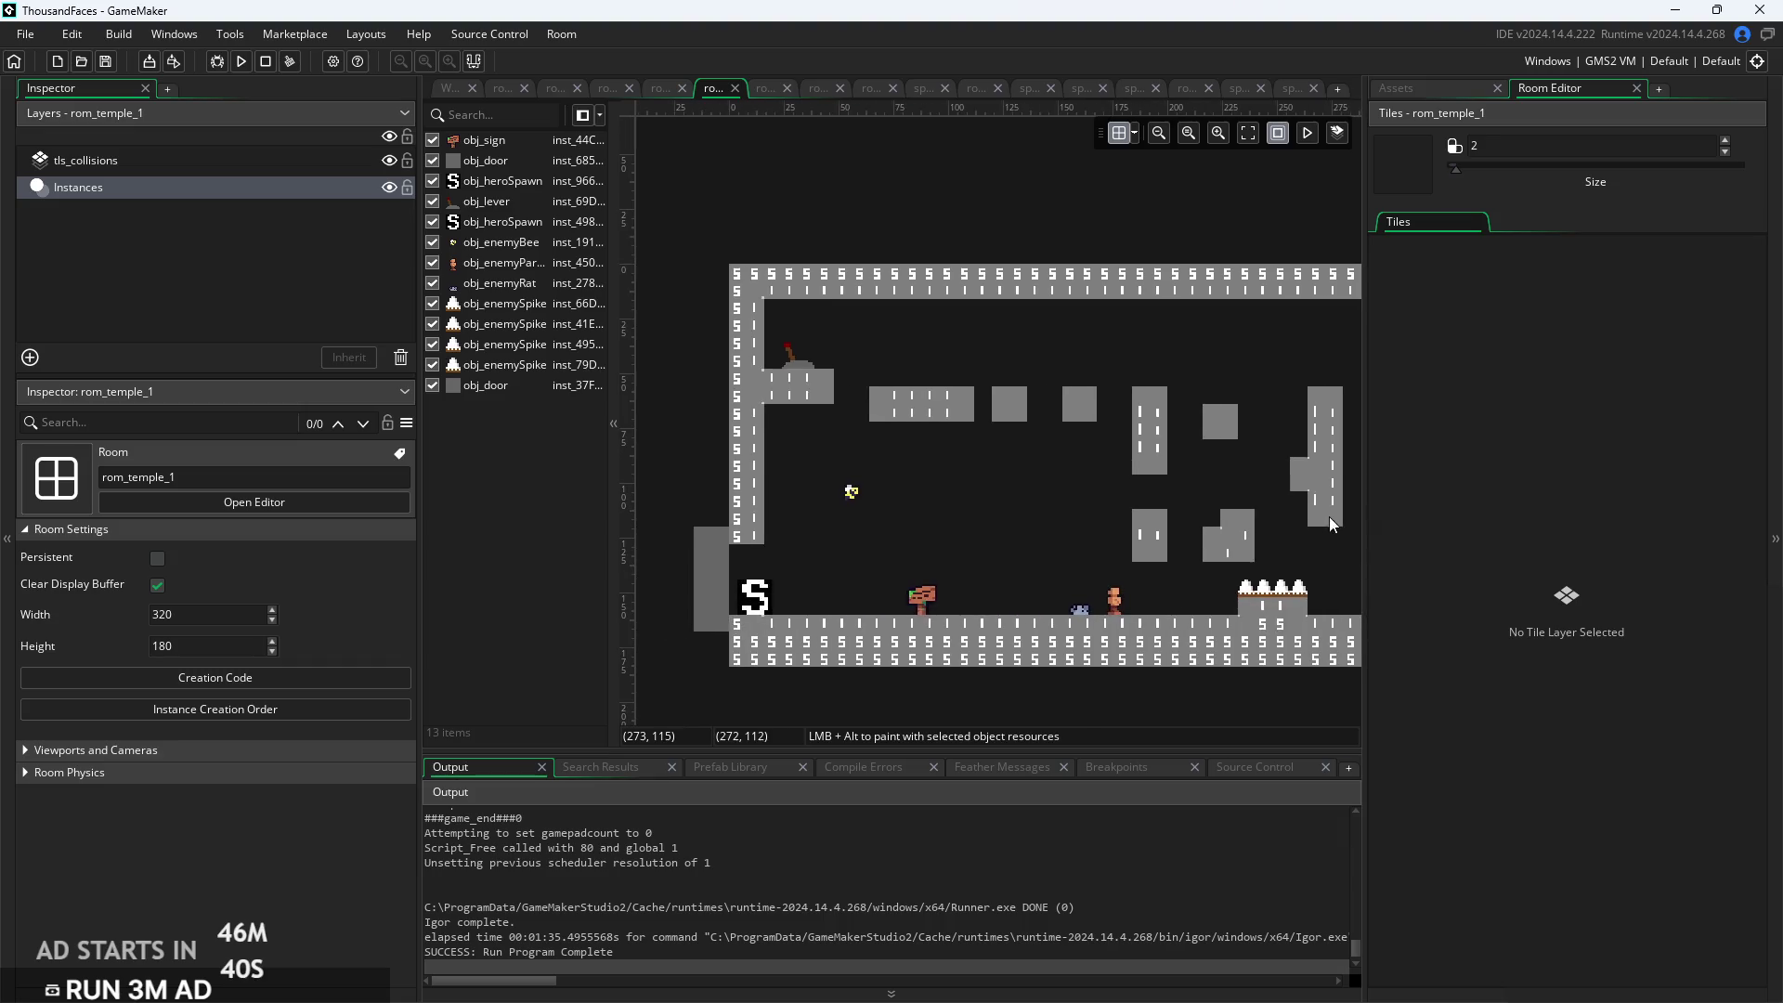
{"action": "left_click", "coordinate": [797, 353]}
{"action": "scroll", "coordinate": [324, 715], "scroll_direction": "down", "scroll_amount": 5}
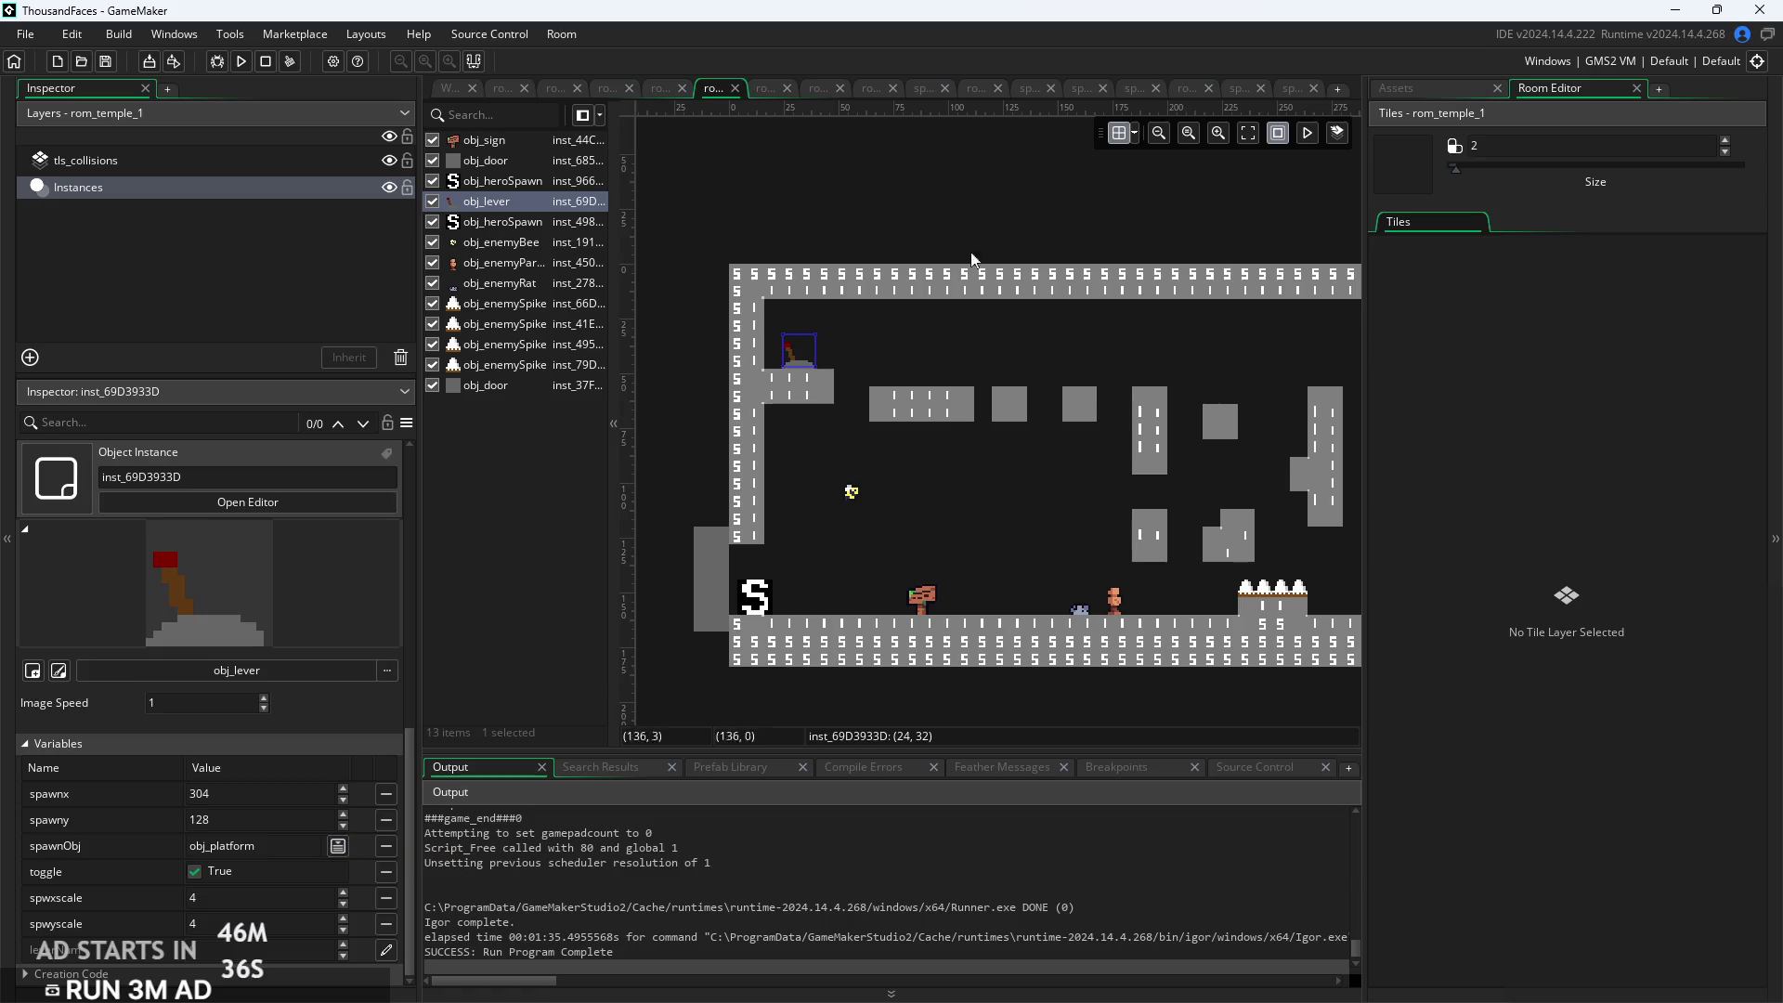
{"action": "left_click", "coordinate": [453, 89]}
{"action": "scroll", "coordinate": [1477, 516], "scroll_direction": "up", "scroll_amount": 3}
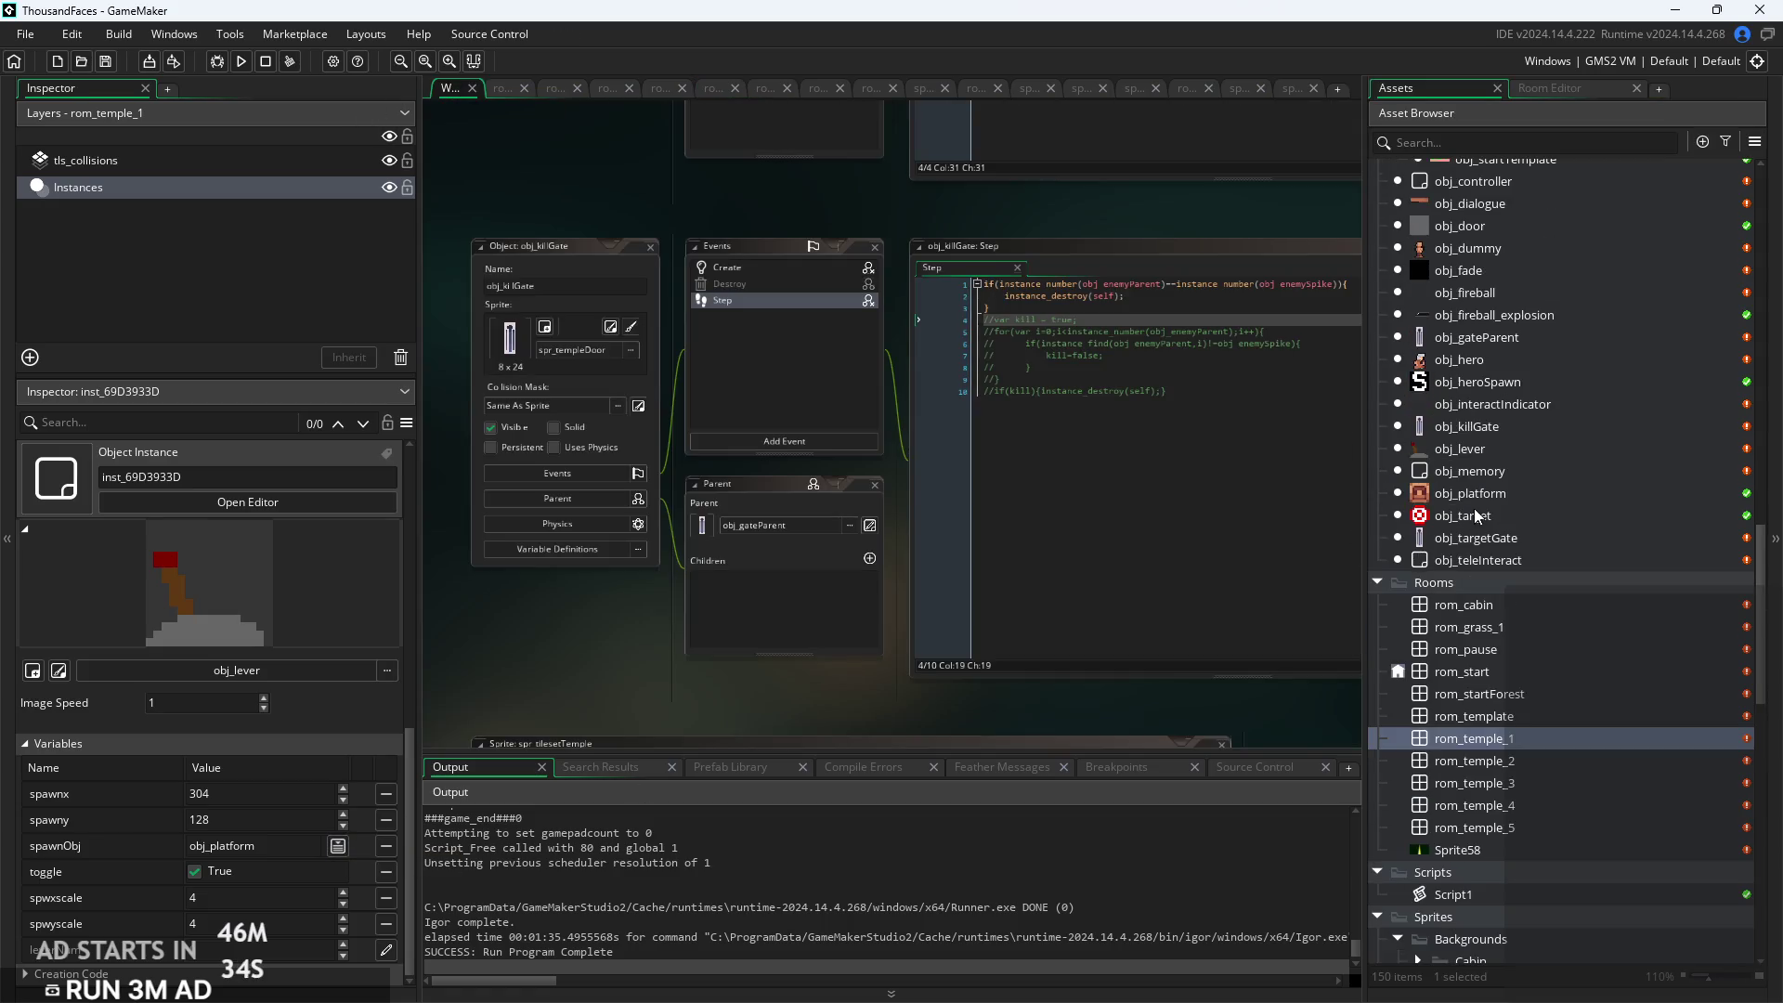
{"action": "scroll", "coordinate": [1549, 552], "scroll_direction": "up", "scroll_amount": 1}
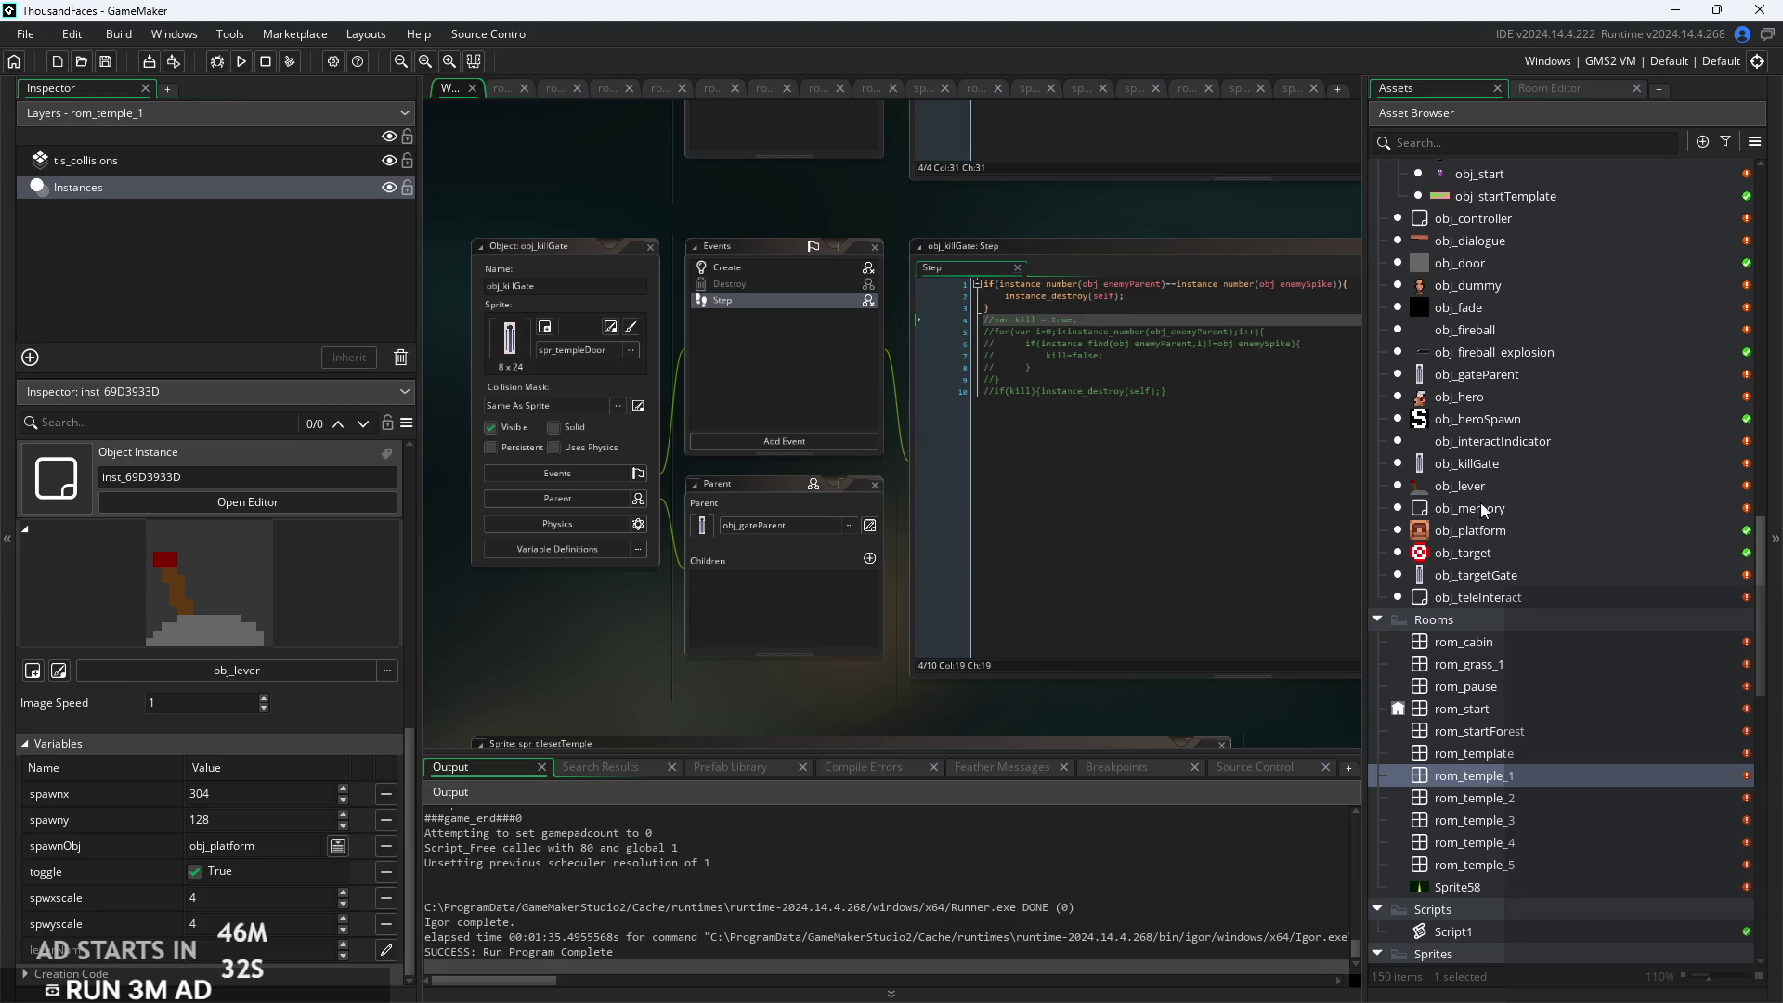
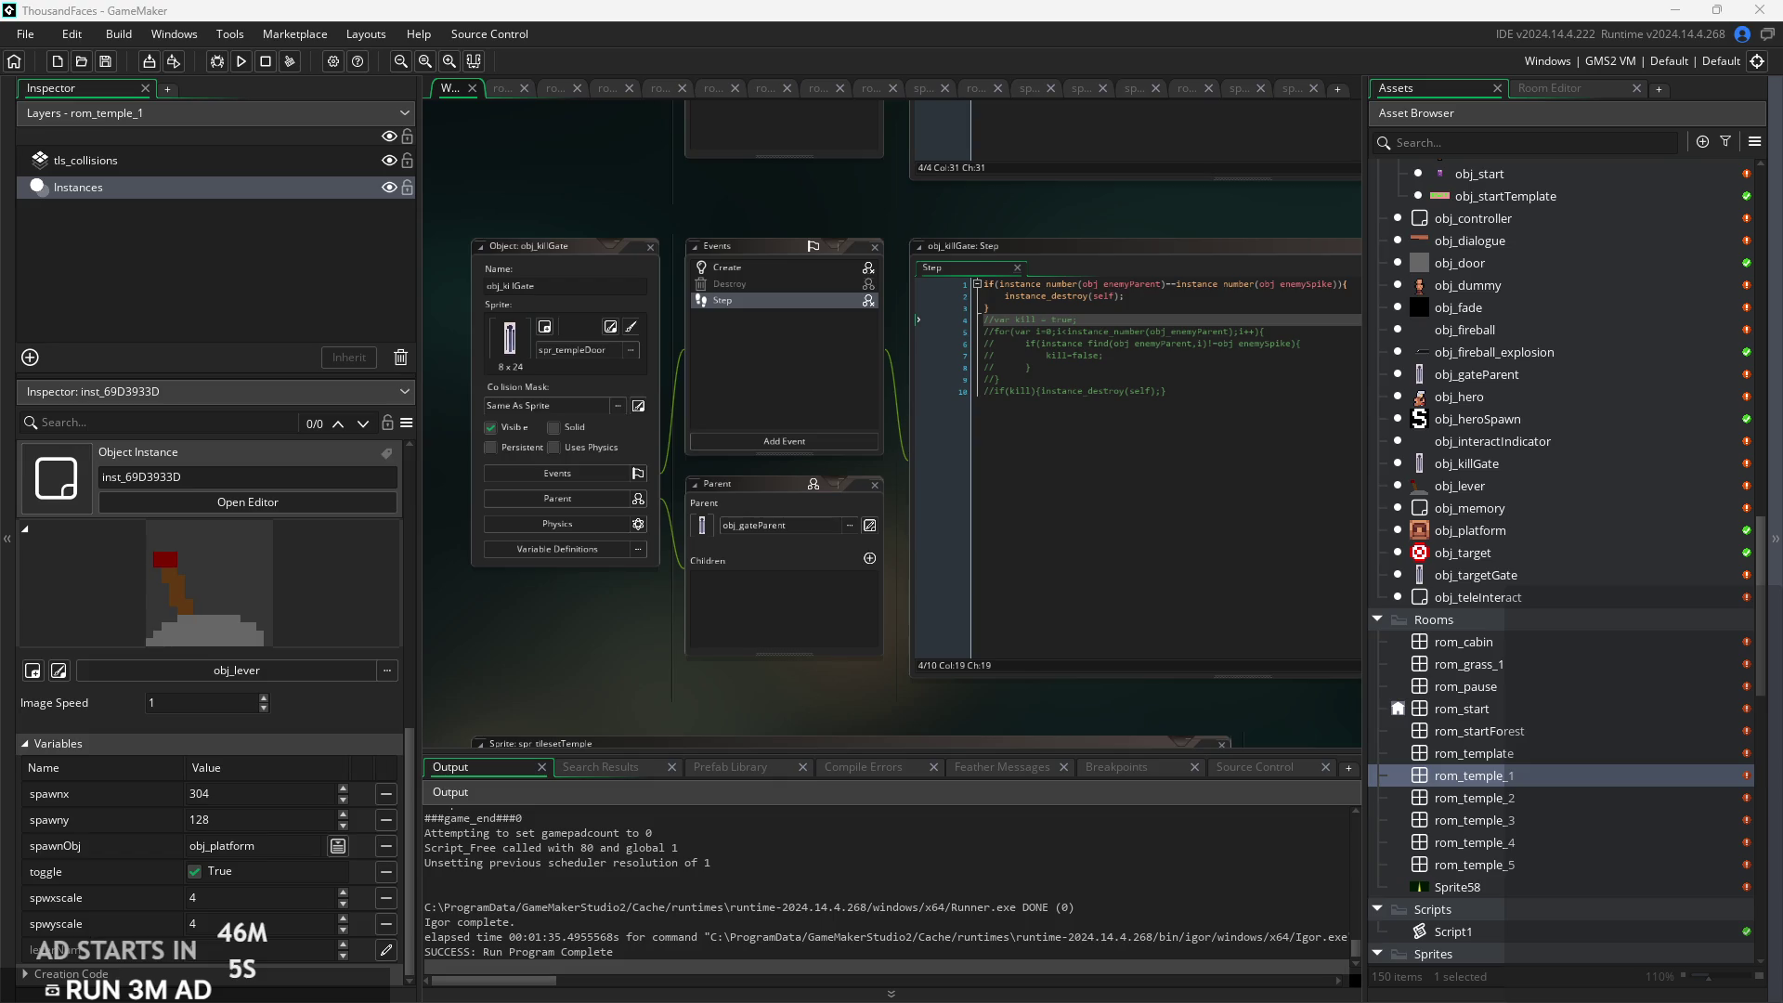
Review lines 8–10 of obj_killGate's Step code, then build and run the game with F5
{"action": "left_click", "coordinate": [1158, 372]}
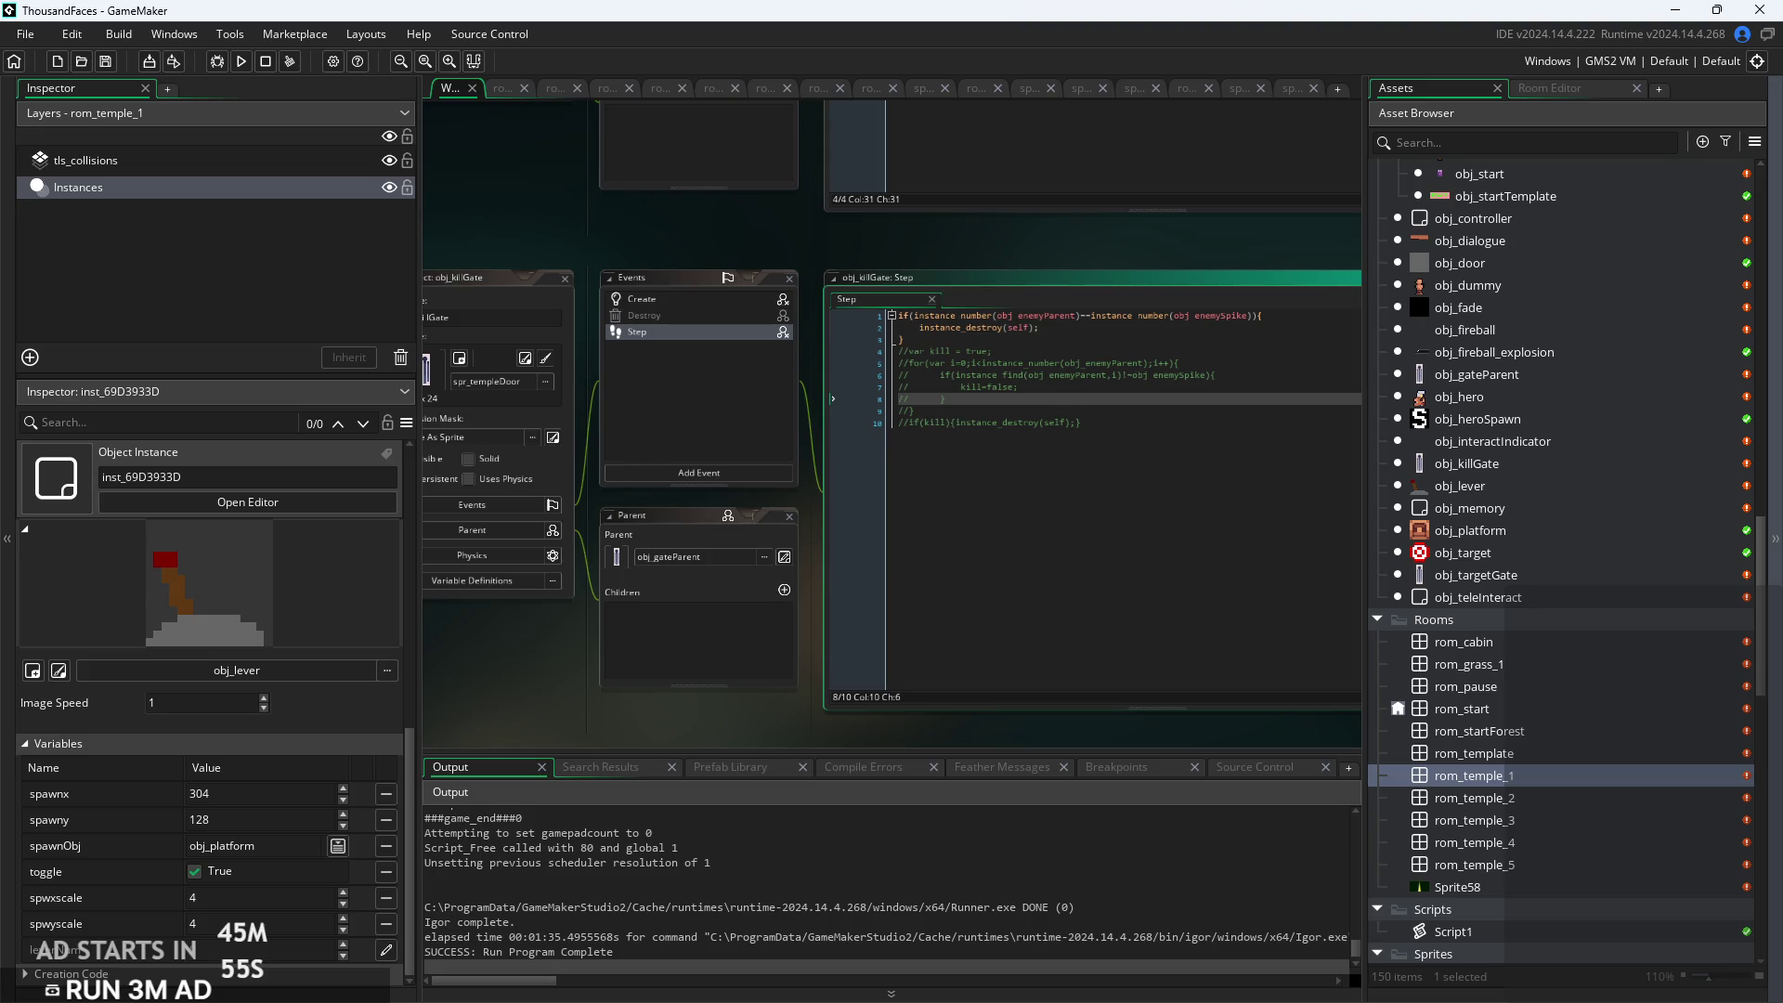
{"action": "left_click", "coordinate": [1121, 429]}
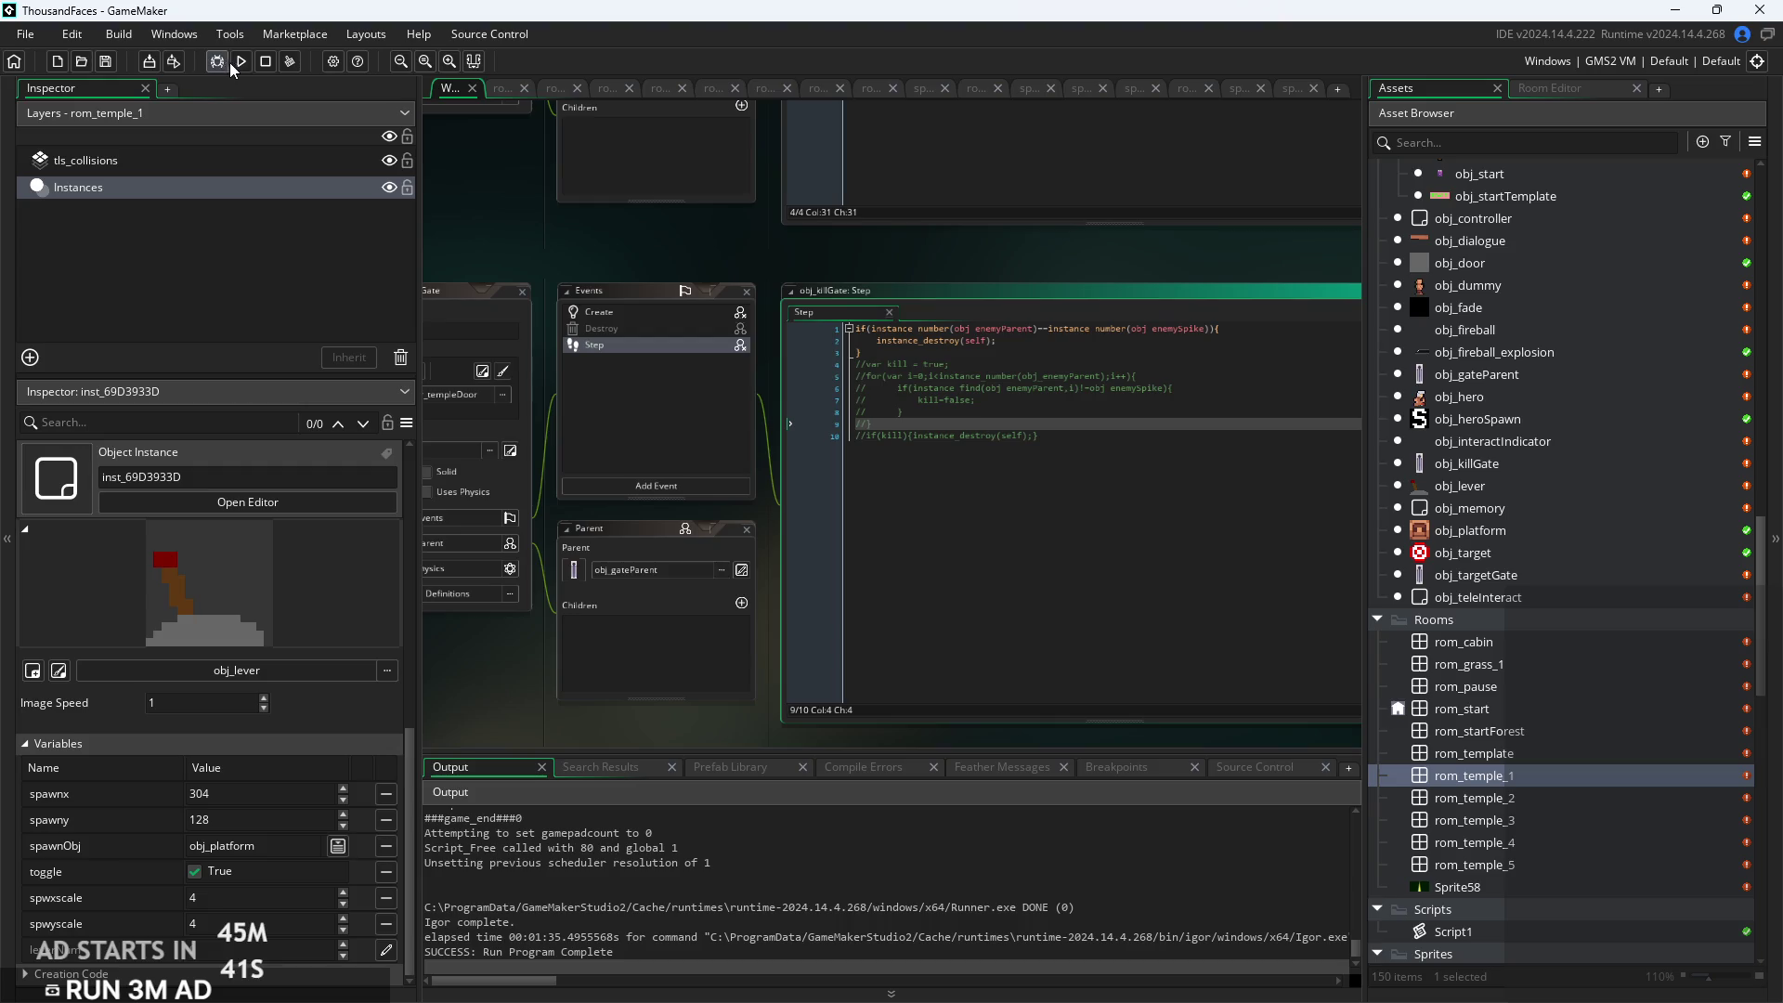
{"action": "triple_click", "coordinate": [1086, 437]}
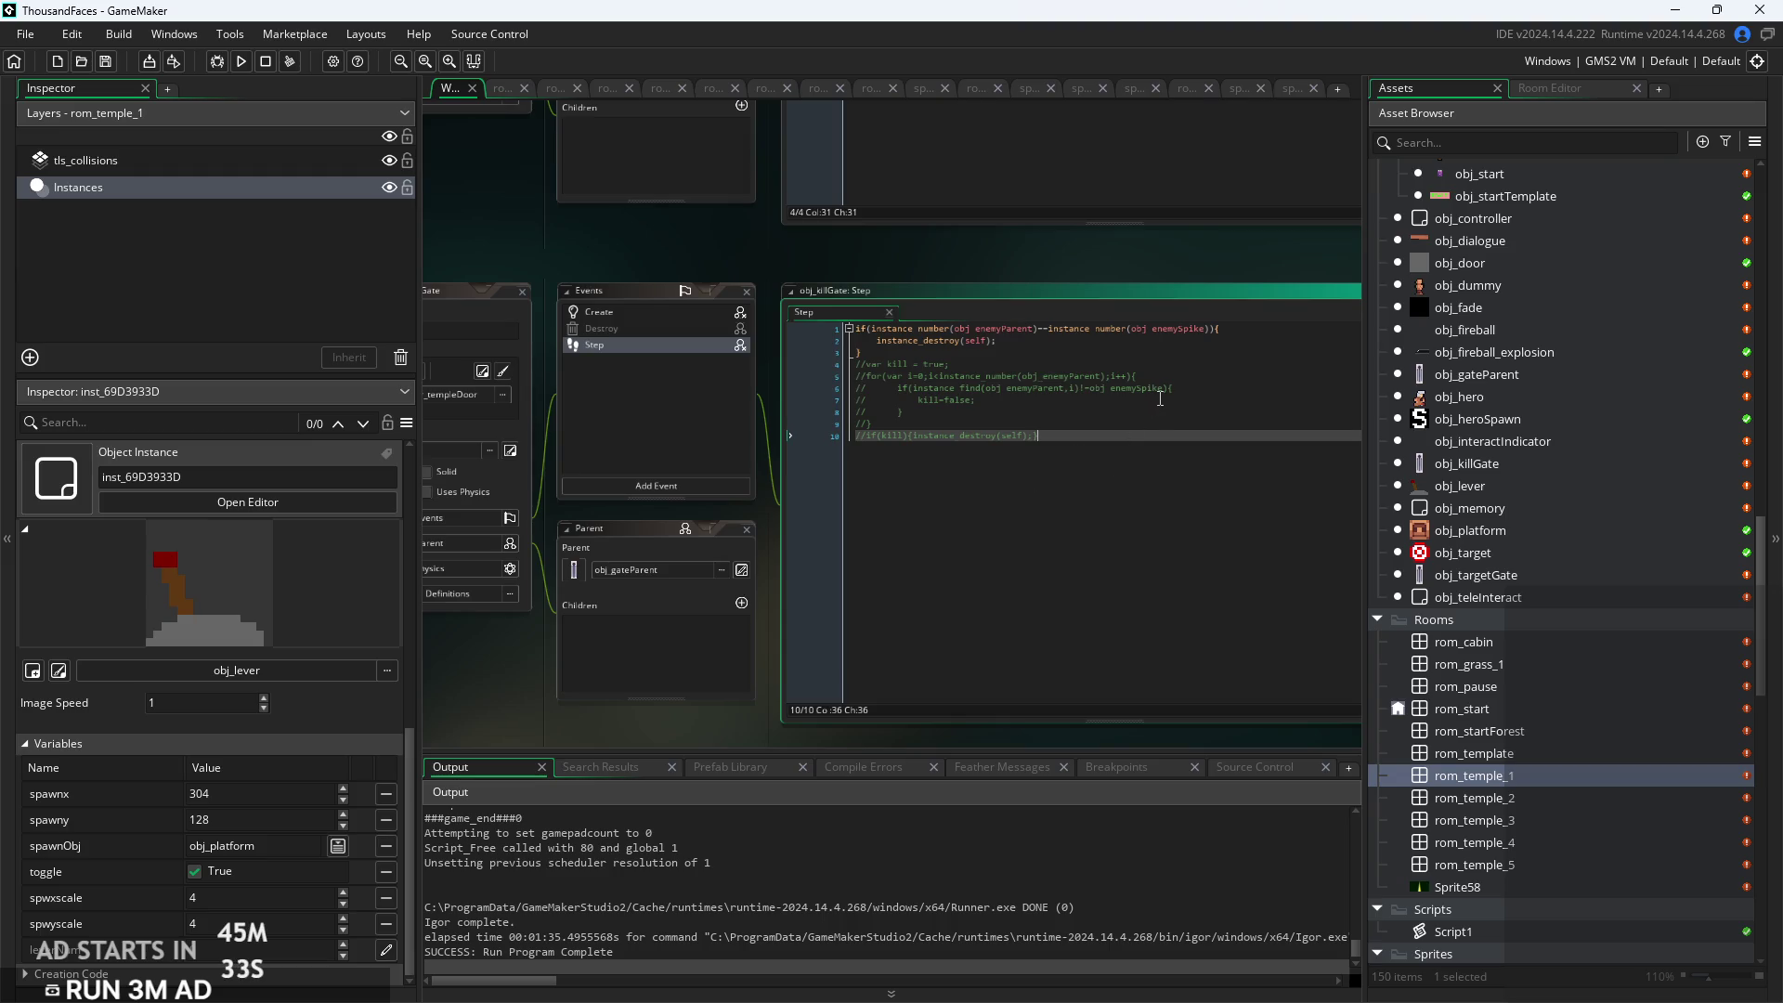
{"action": "scroll", "coordinate": [1070, 425], "scroll_direction": "up", "scroll_amount": 3, "text": "ctrl"}
{"action": "left_click", "coordinate": [1070, 425]}
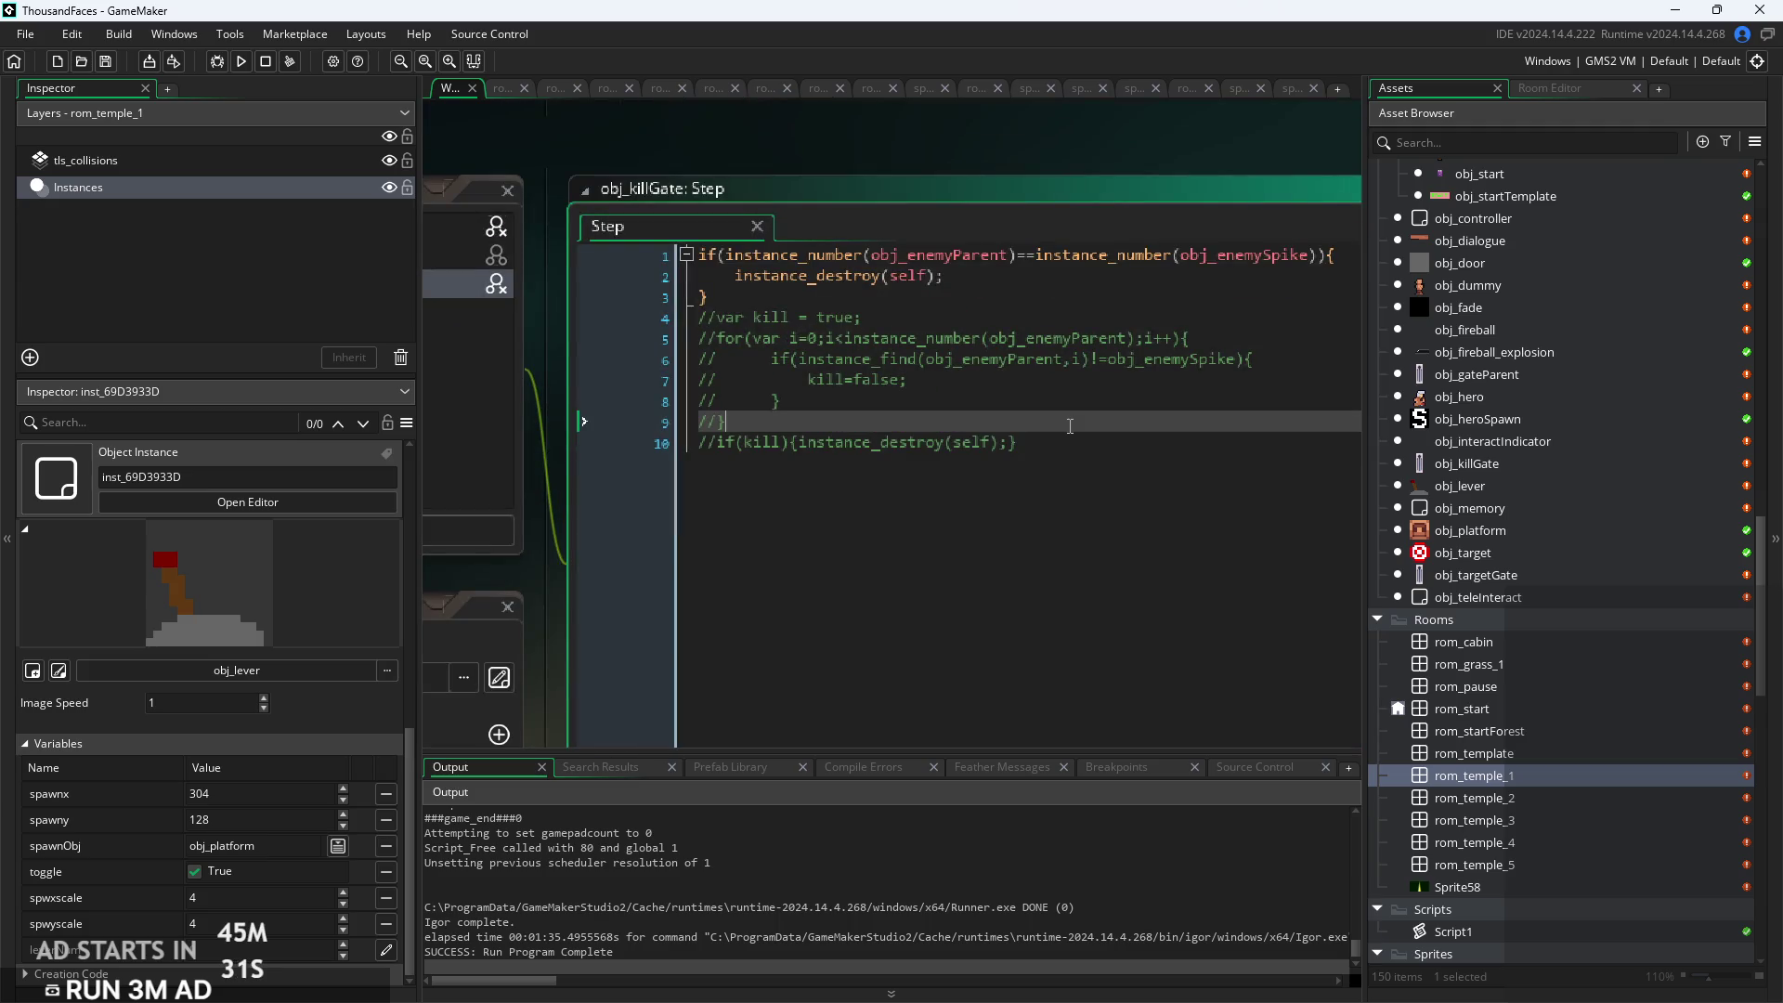
{"action": "key", "text": "F5"}
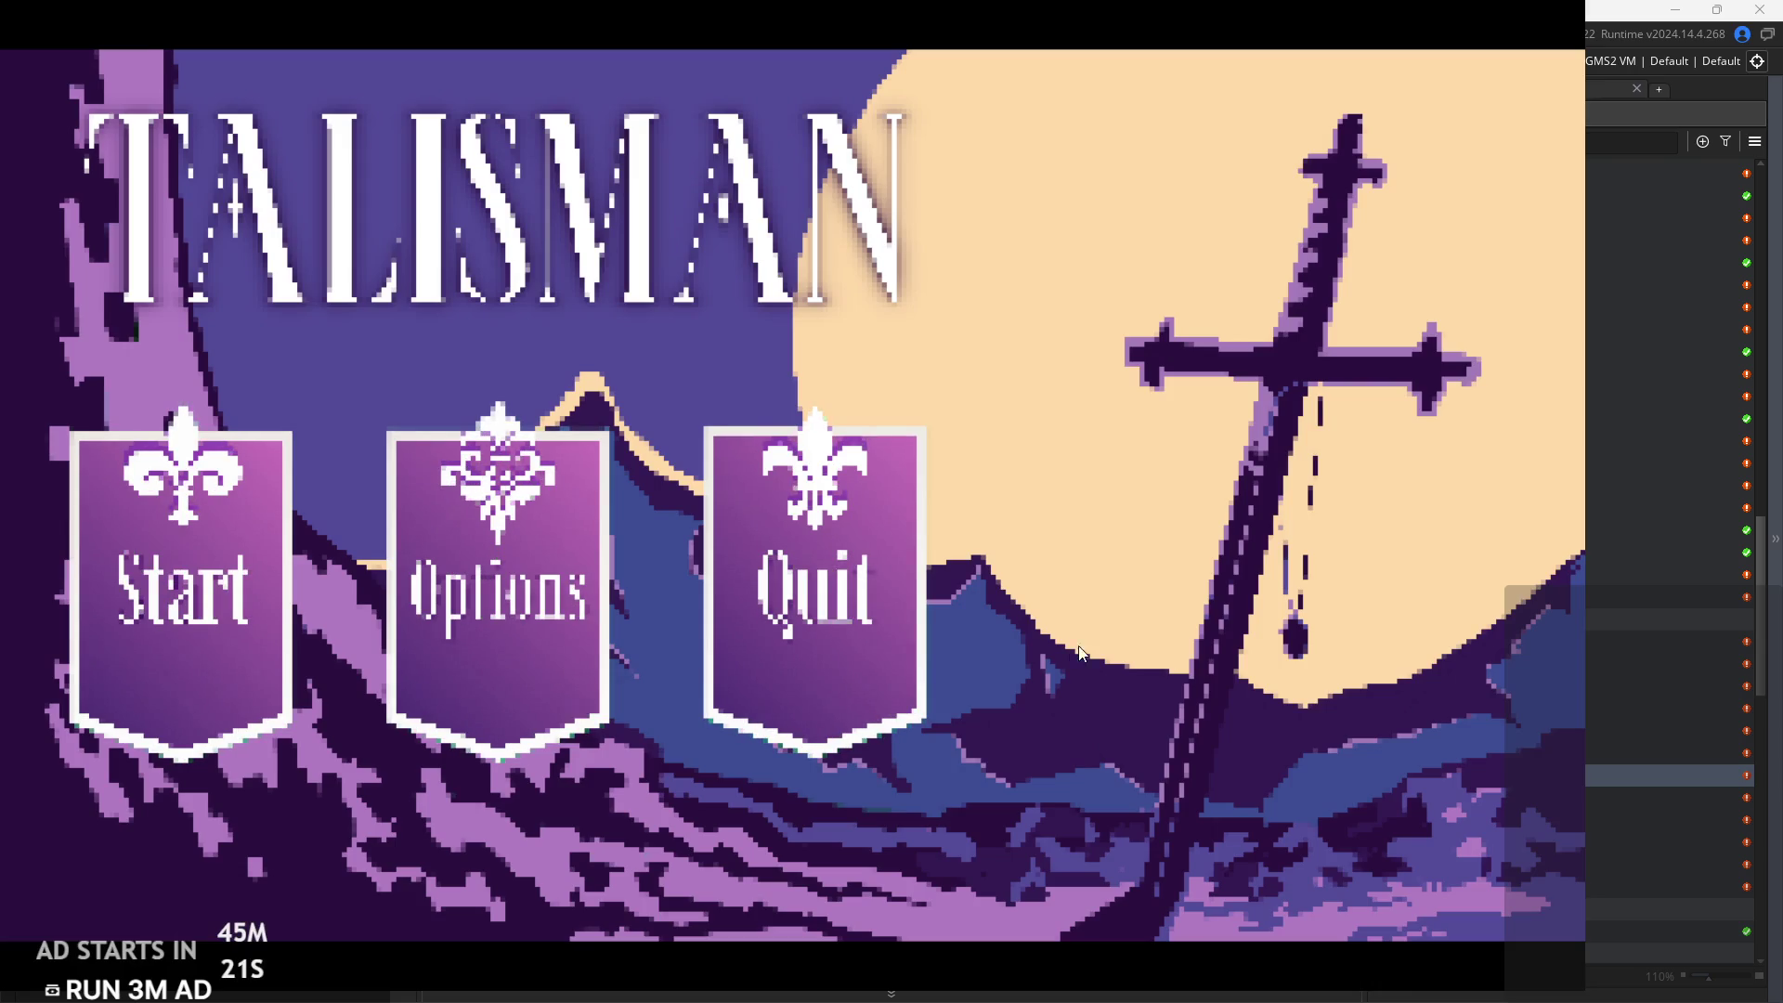
Start a new game and run and jump right through the first room and the forest level
{"action": "left_click", "coordinate": [150, 509]}
{"action": "key", "text": "Right"}
{"action": "key", "text": "space"}
{"action": "key", "text": "Right"}
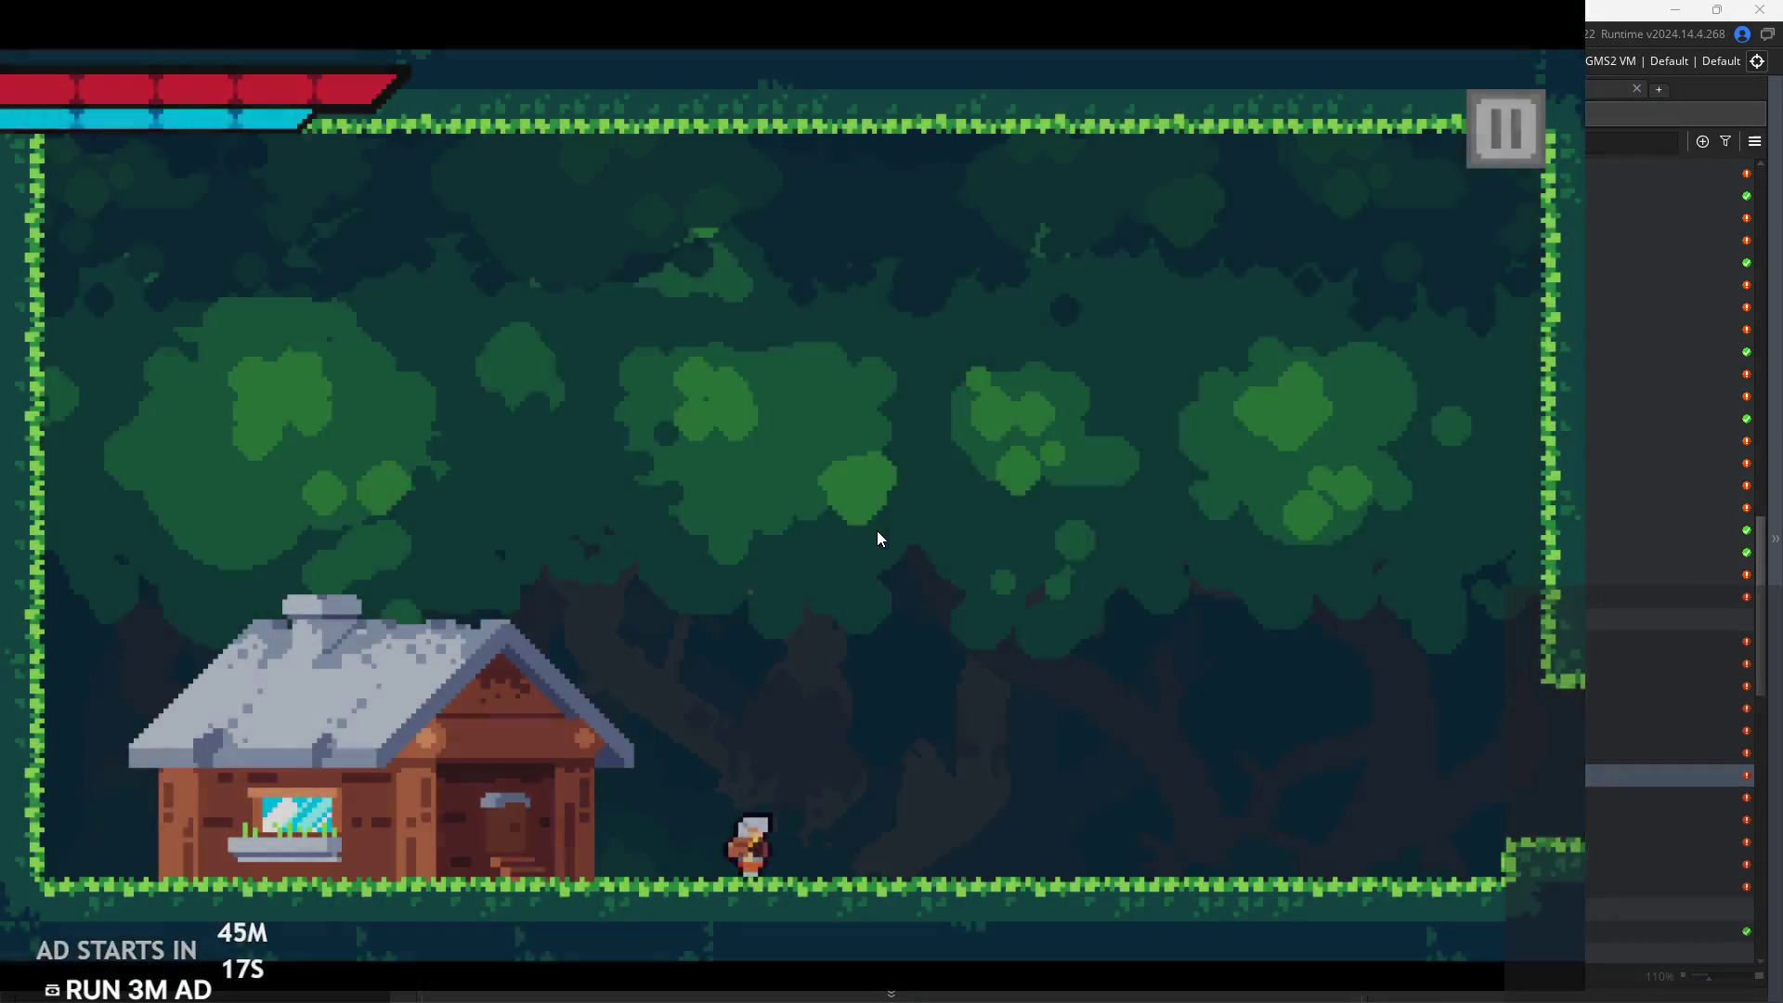
{"action": "key", "text": "space"}
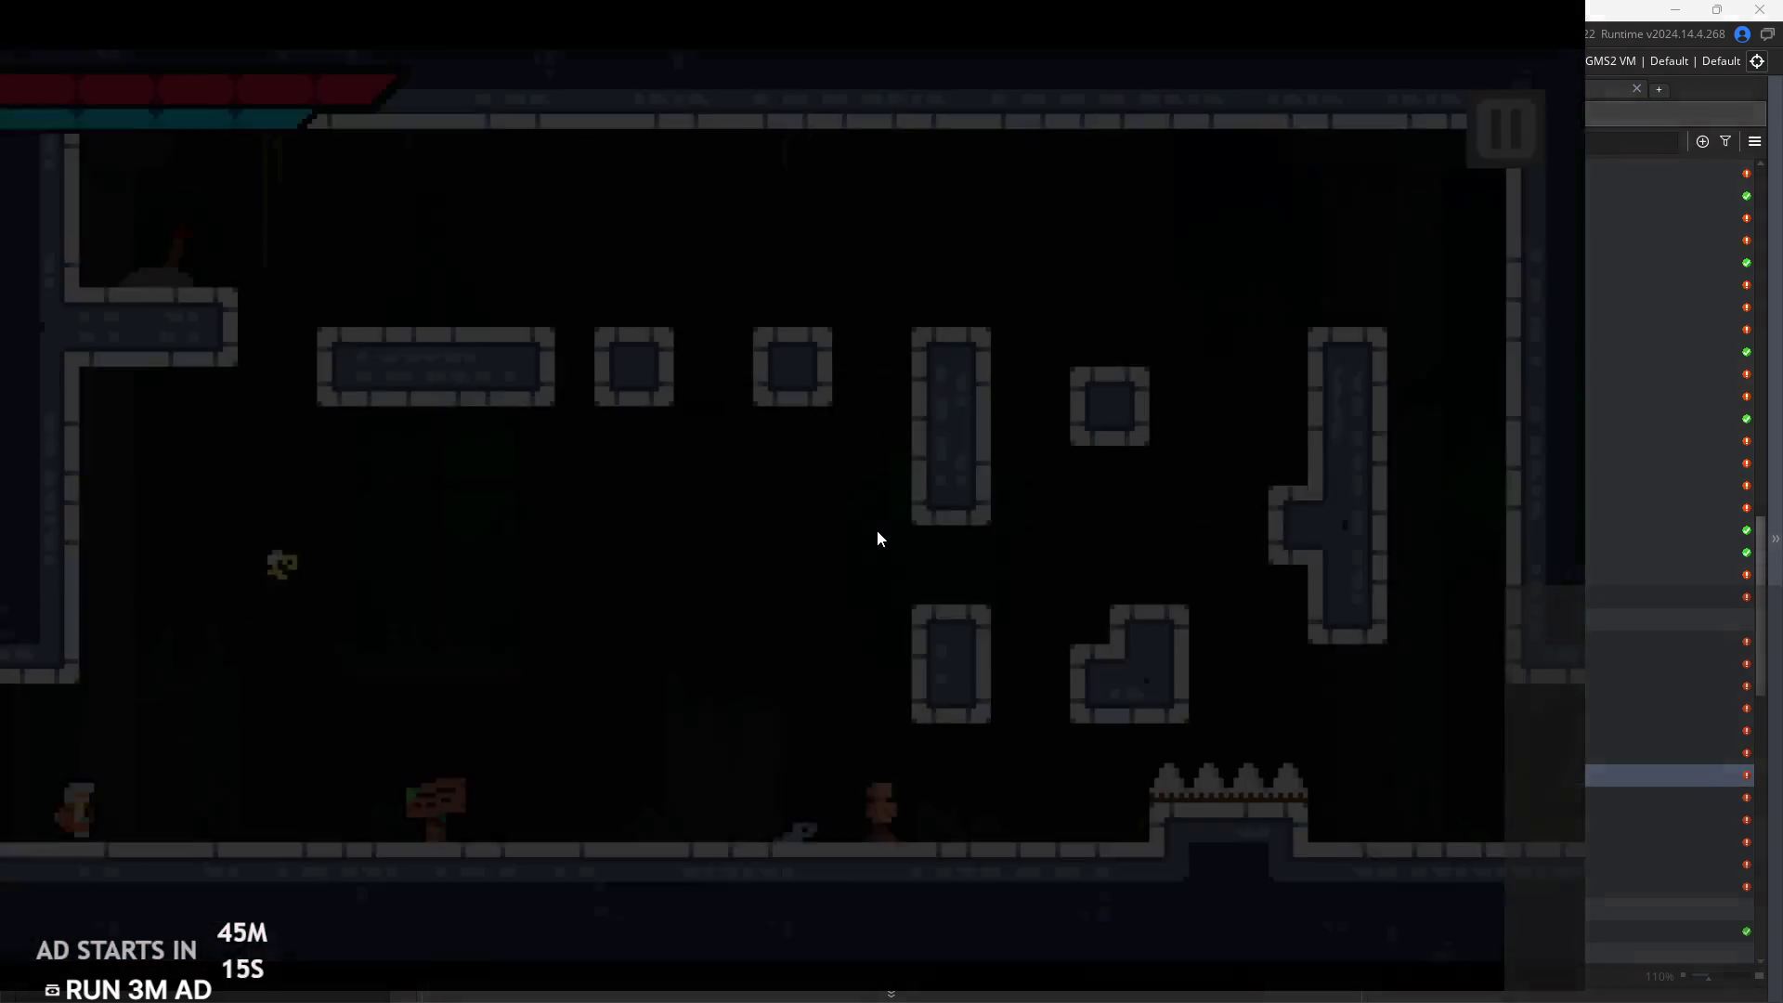
Enter the stone temple room and jump across it, wall-jumping off the right wall
{"action": "key", "text": "Right"}
{"action": "key", "text": "space"}
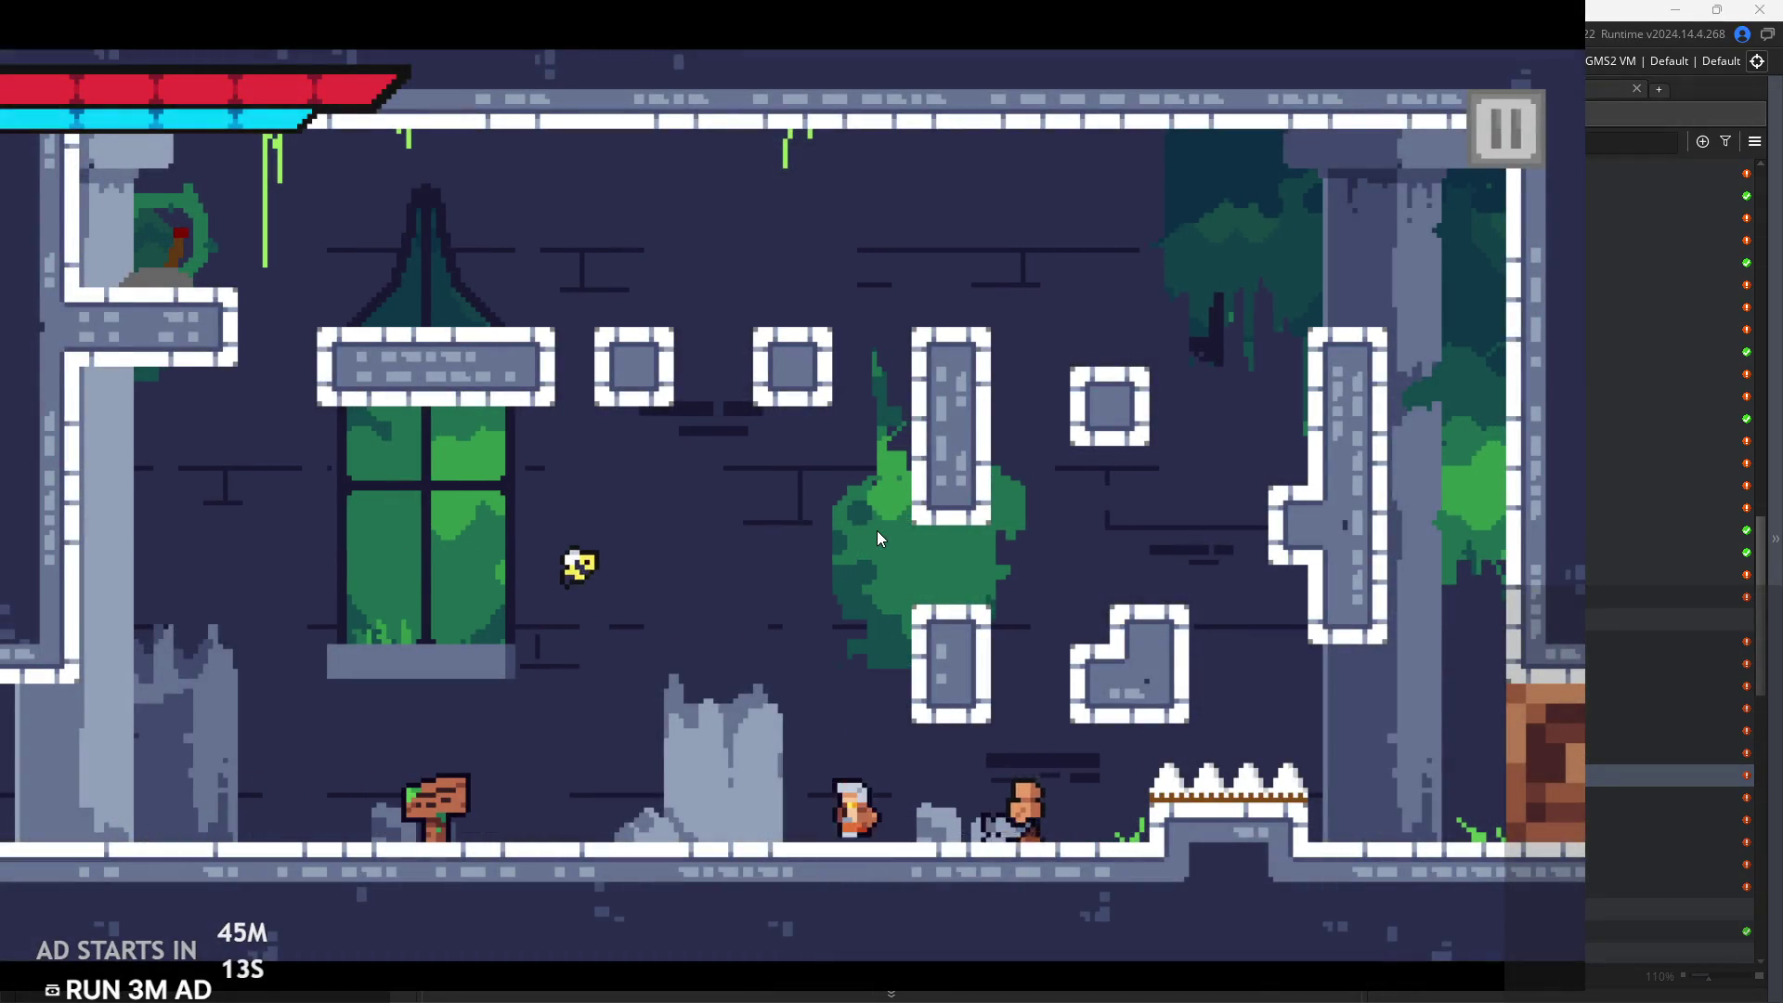
{"action": "key", "text": "space"}
{"action": "key", "text": "Right"}
{"action": "key", "text": "space"}
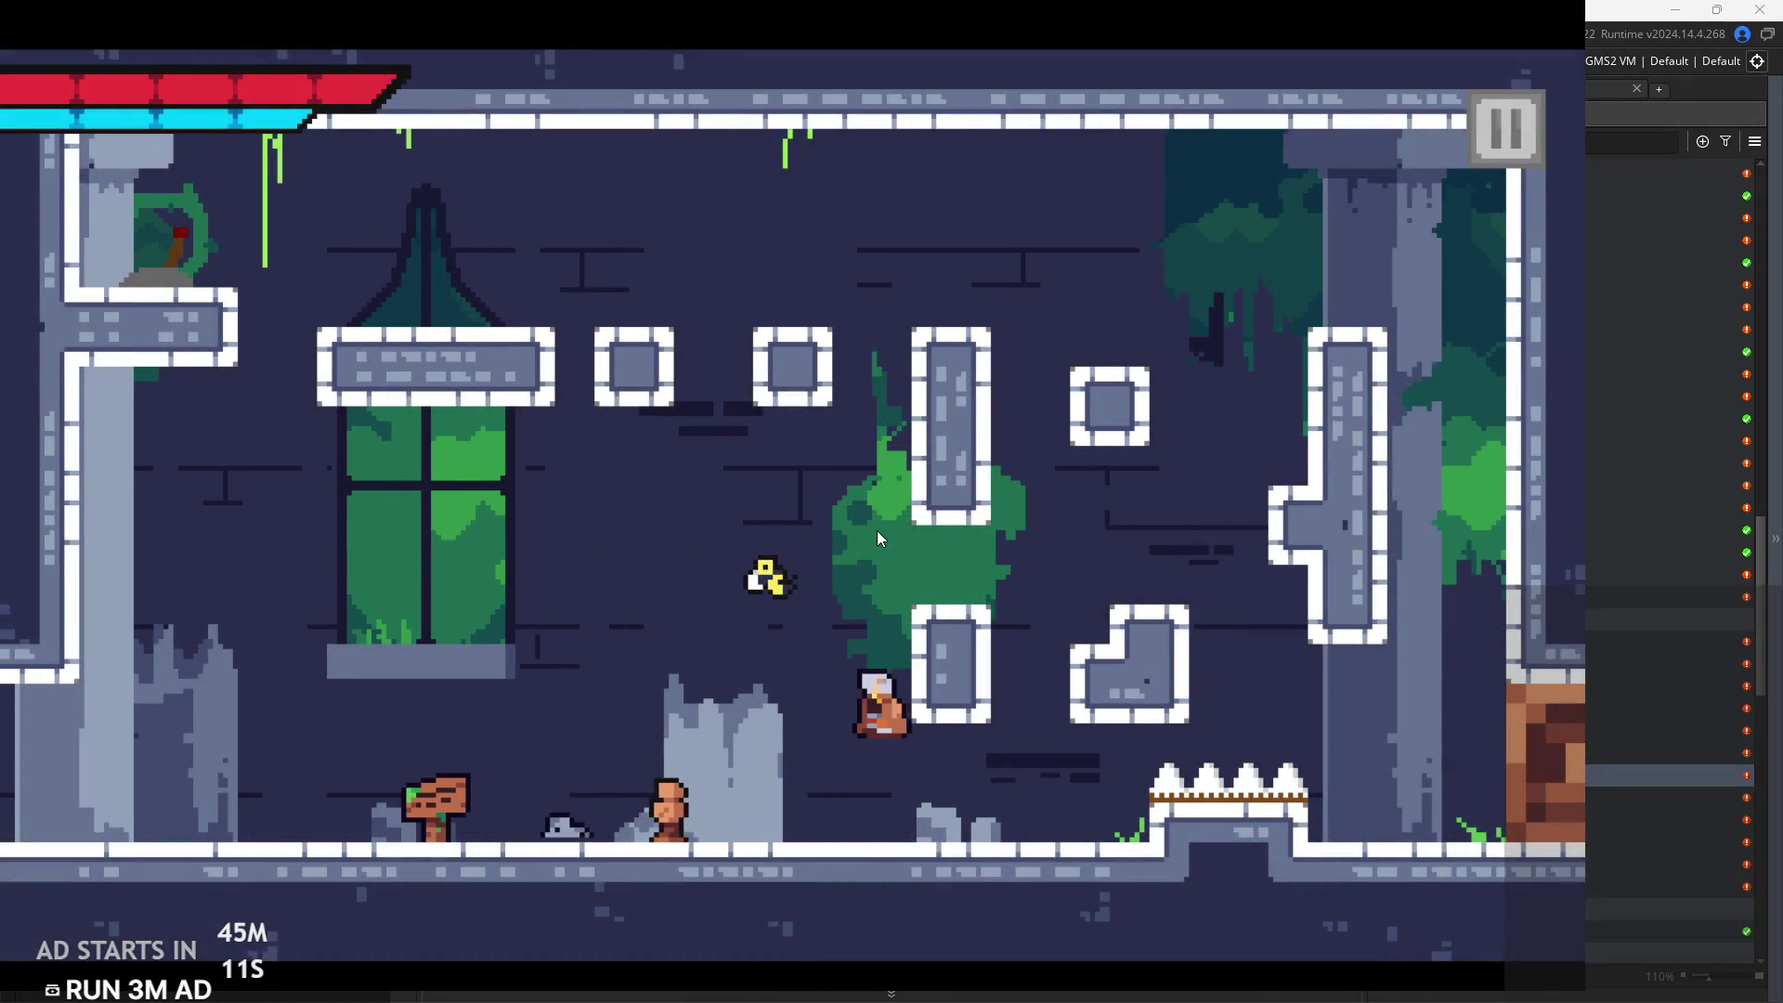
{"action": "key", "text": "Right"}
{"action": "key", "text": "space"}
{"action": "key", "text": "Right"}
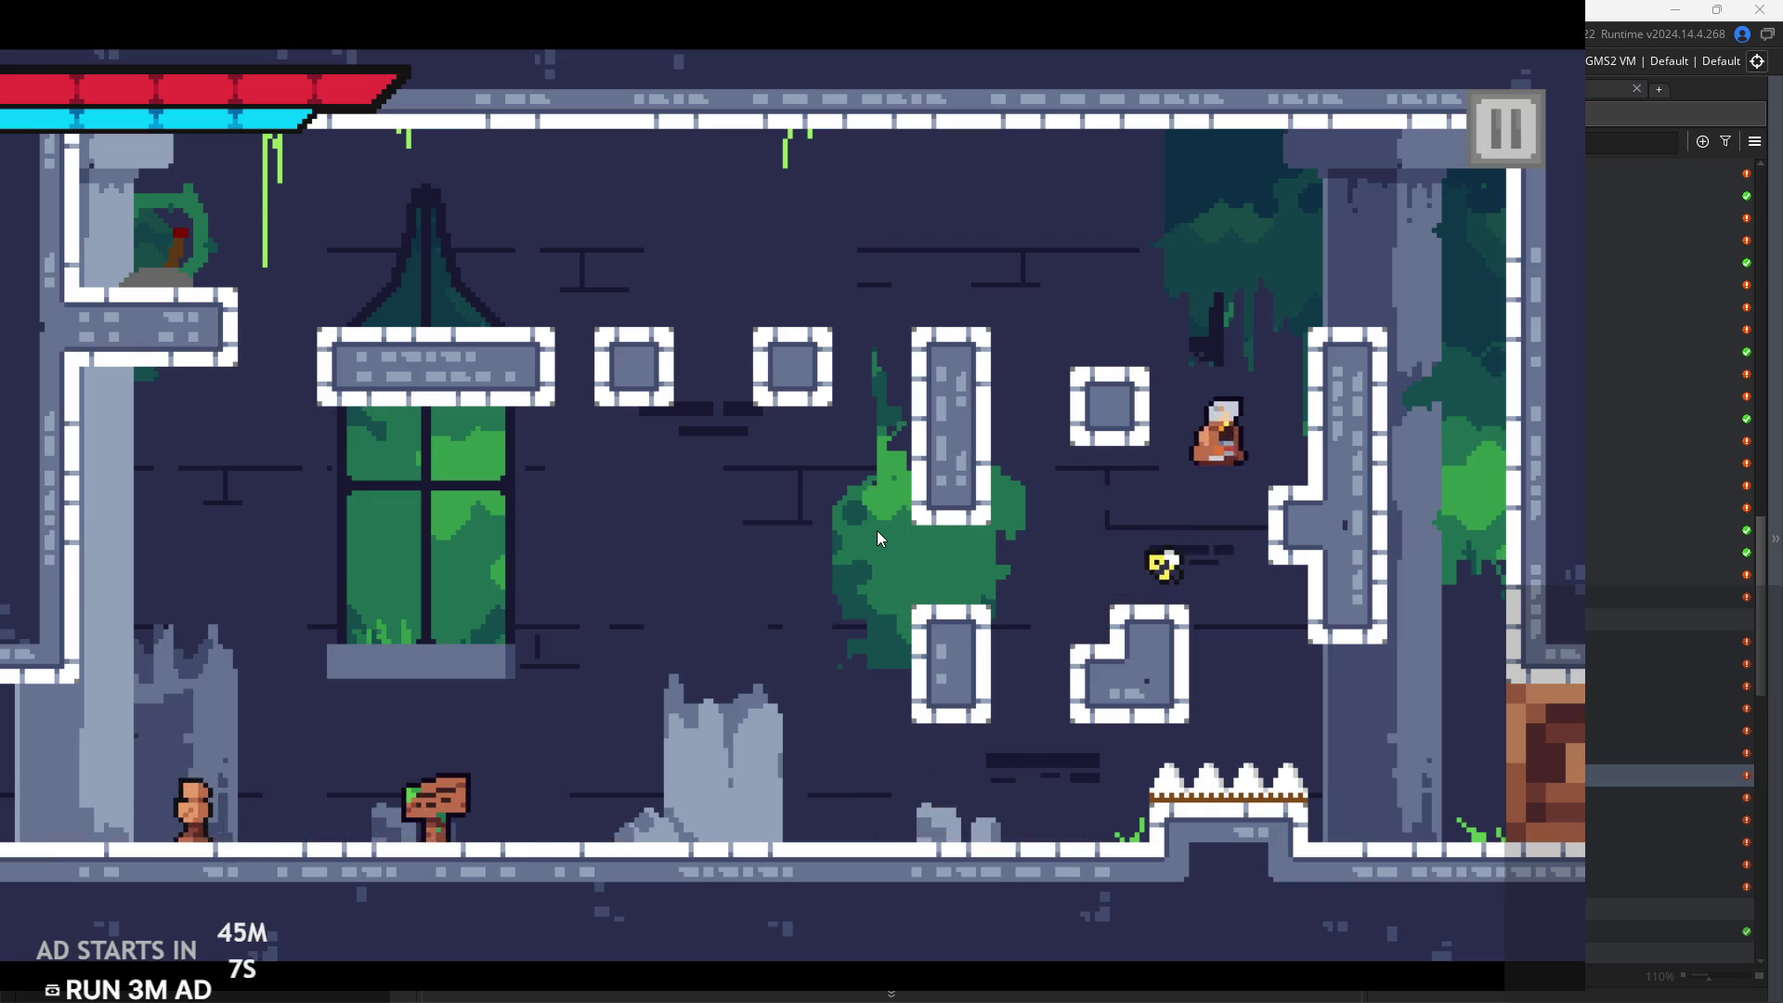
{"action": "key", "text": "space"}
{"action": "key", "text": "Left"}
{"action": "key", "text": "Left"}
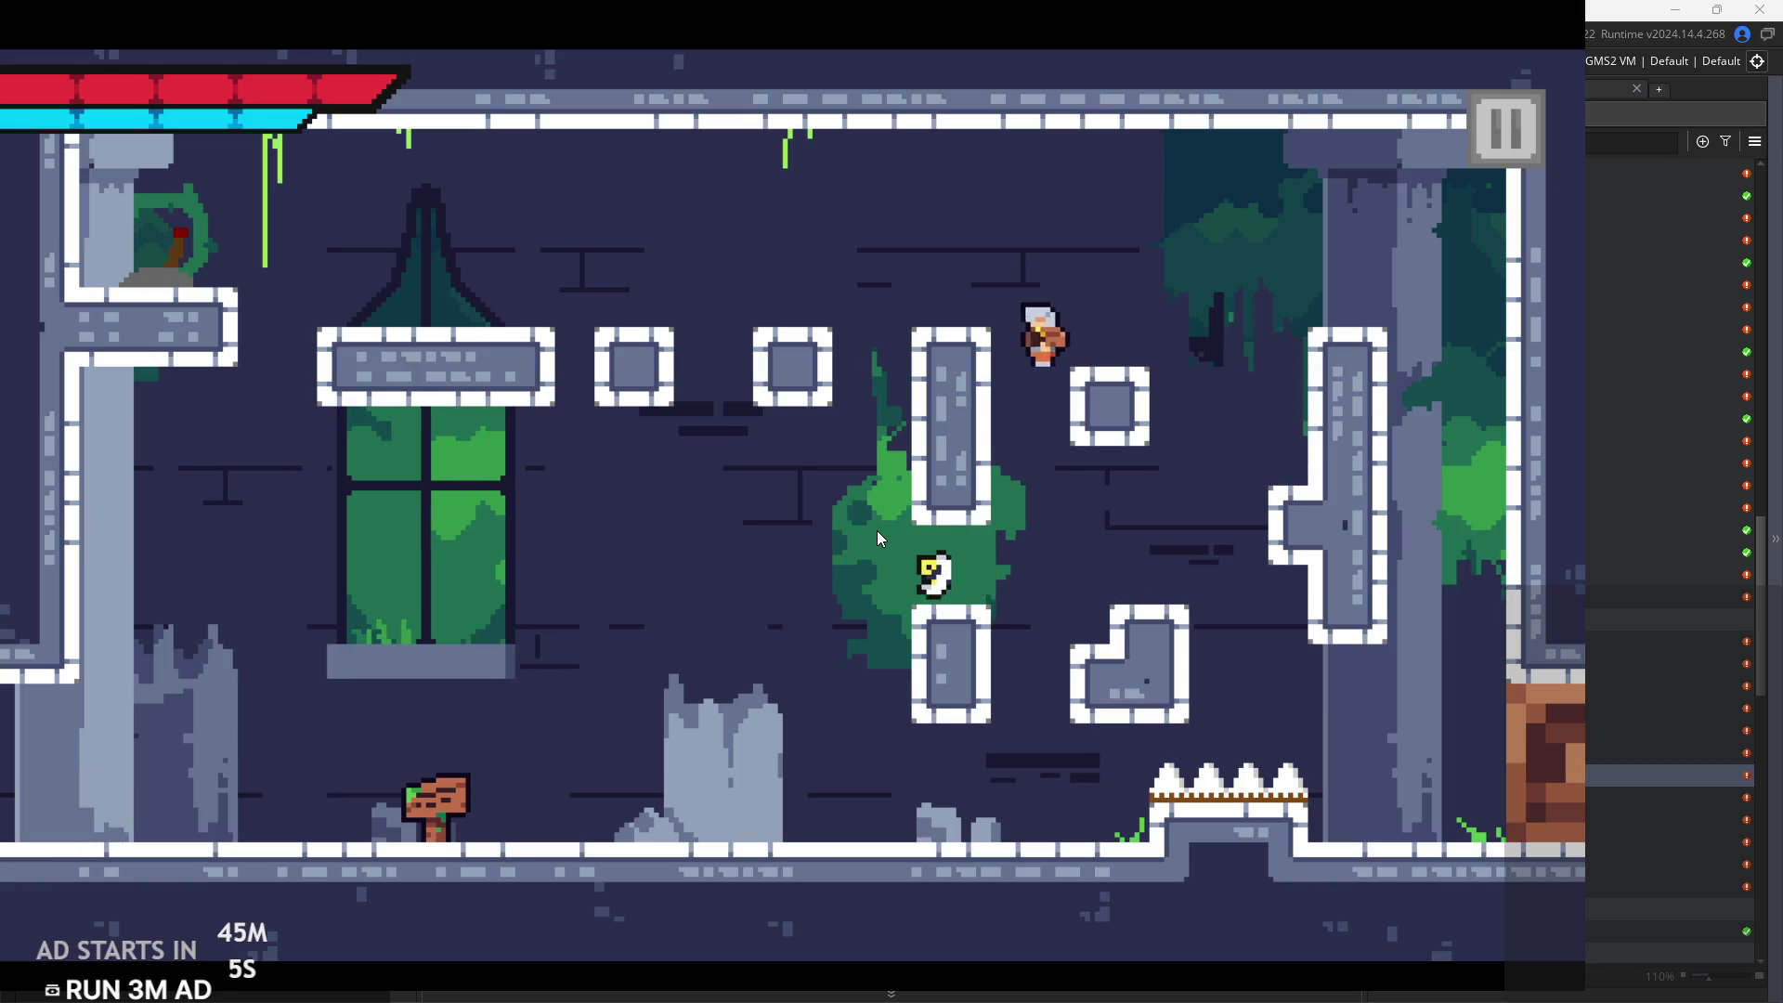
{"action": "key", "text": "space"}
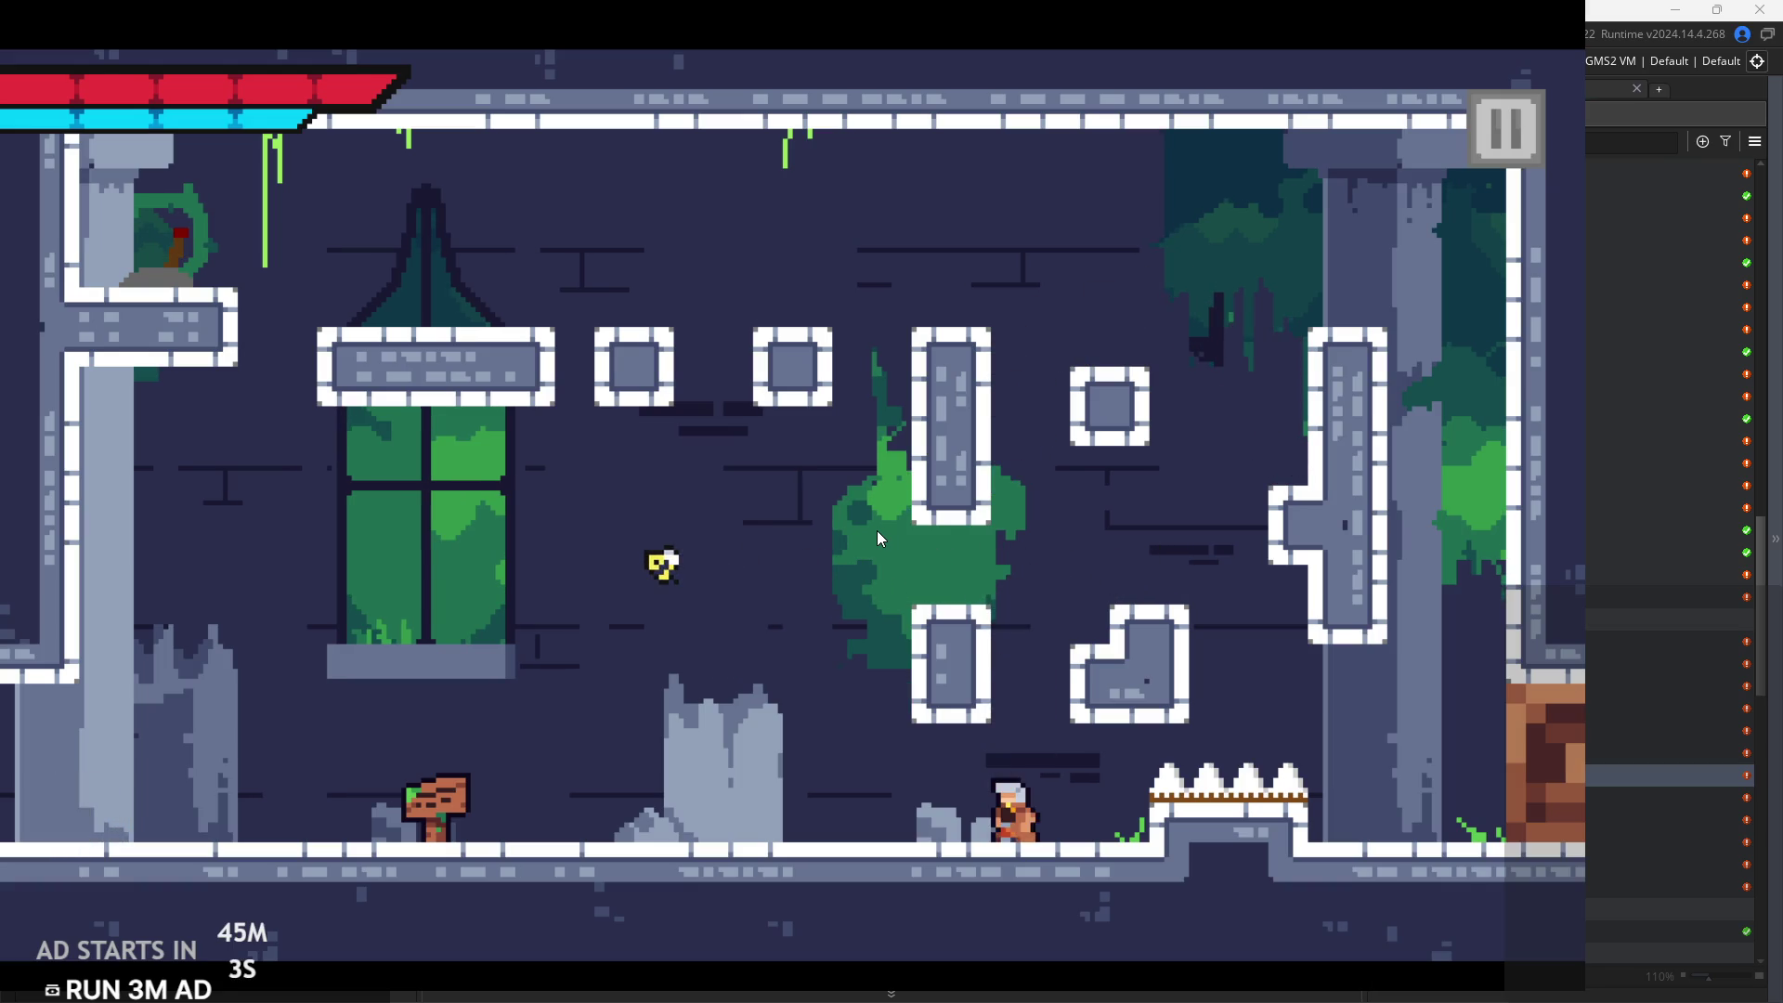
{"action": "key", "text": "space"}
{"action": "key", "text": "Right"}
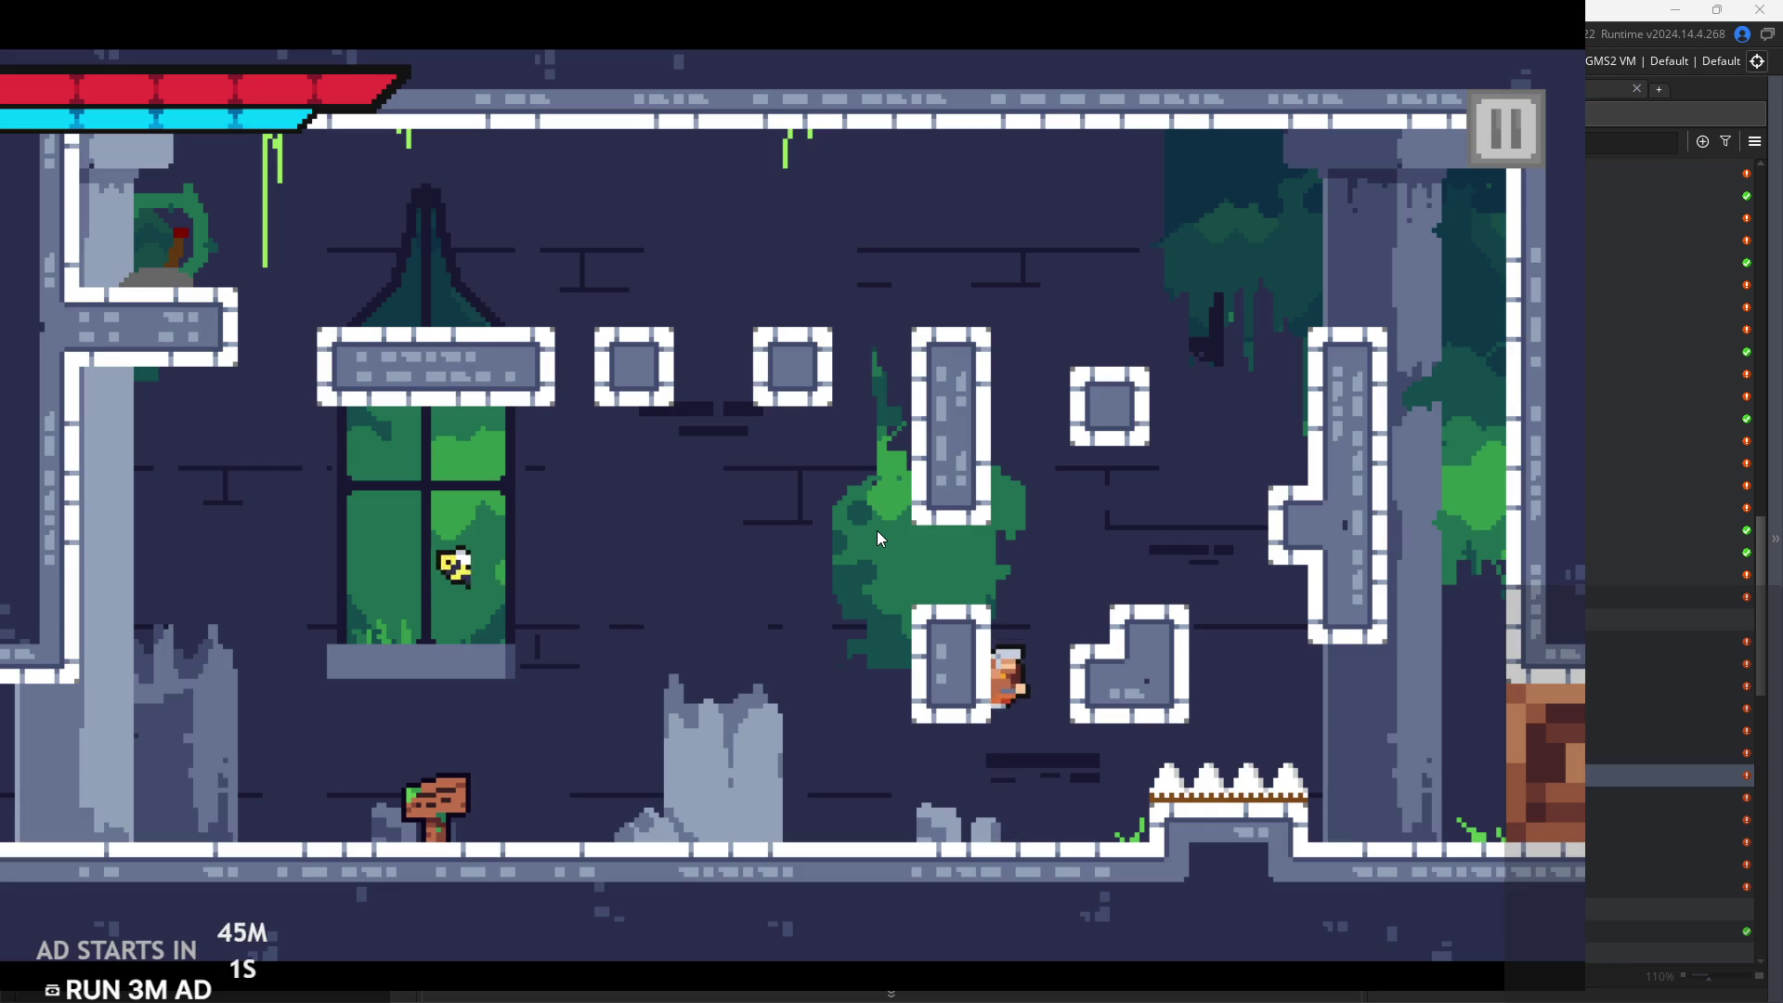
Climb the lower and tall pillars with jumps and wall-jumps to reach the far right wall
{"action": "key", "text": "Left"}
{"action": "key", "text": "space"}
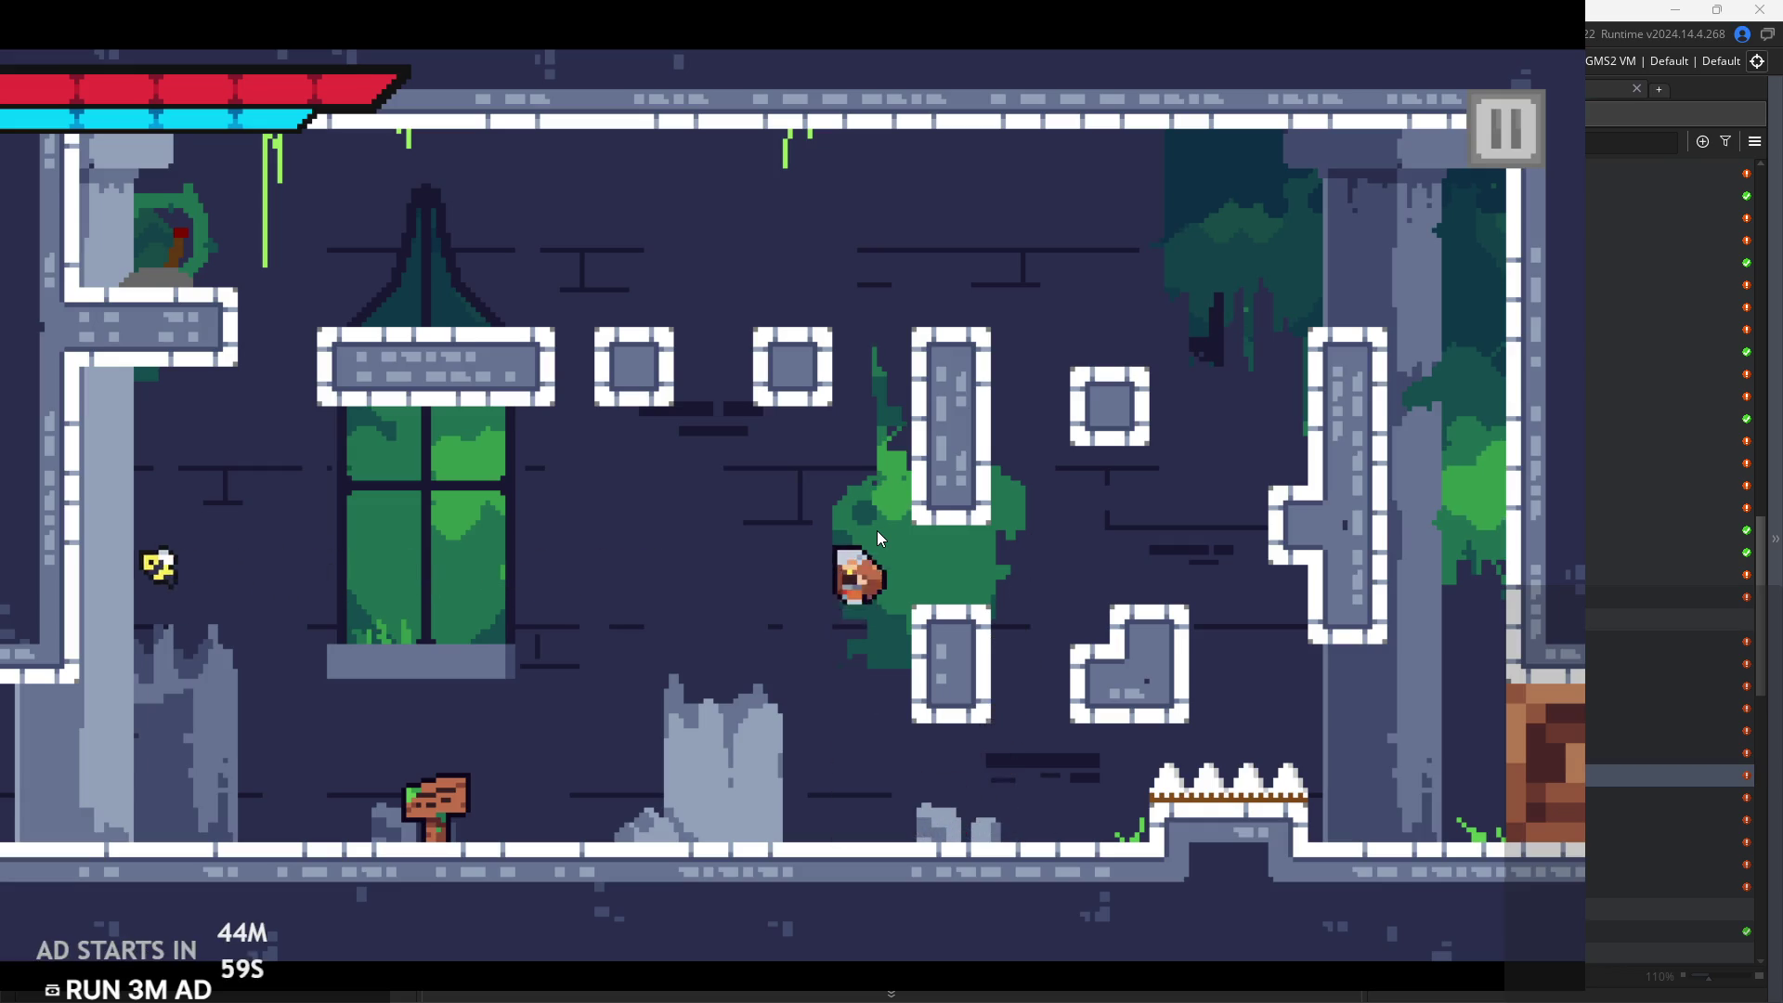
{"action": "key", "text": "space"}
{"action": "key", "text": "Right"}
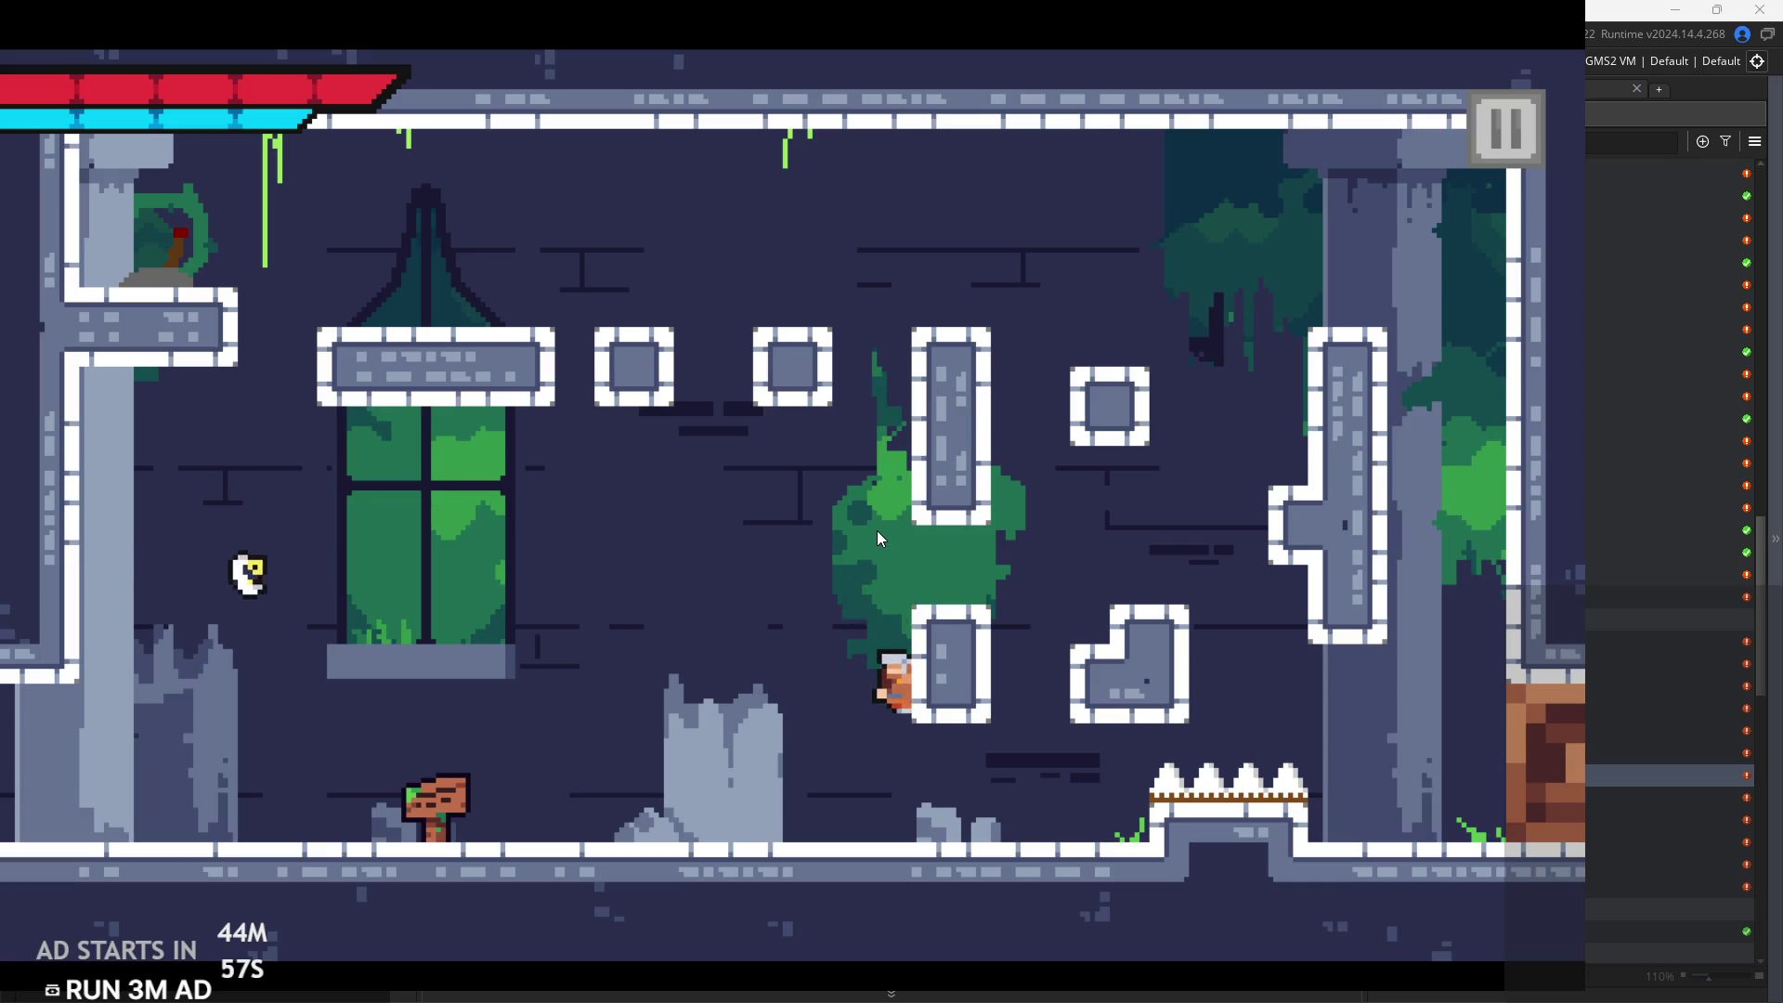
{"action": "key", "text": "Left"}
{"action": "key", "text": "space"}
{"action": "key", "text": "Right"}
{"action": "key", "text": "Right"}
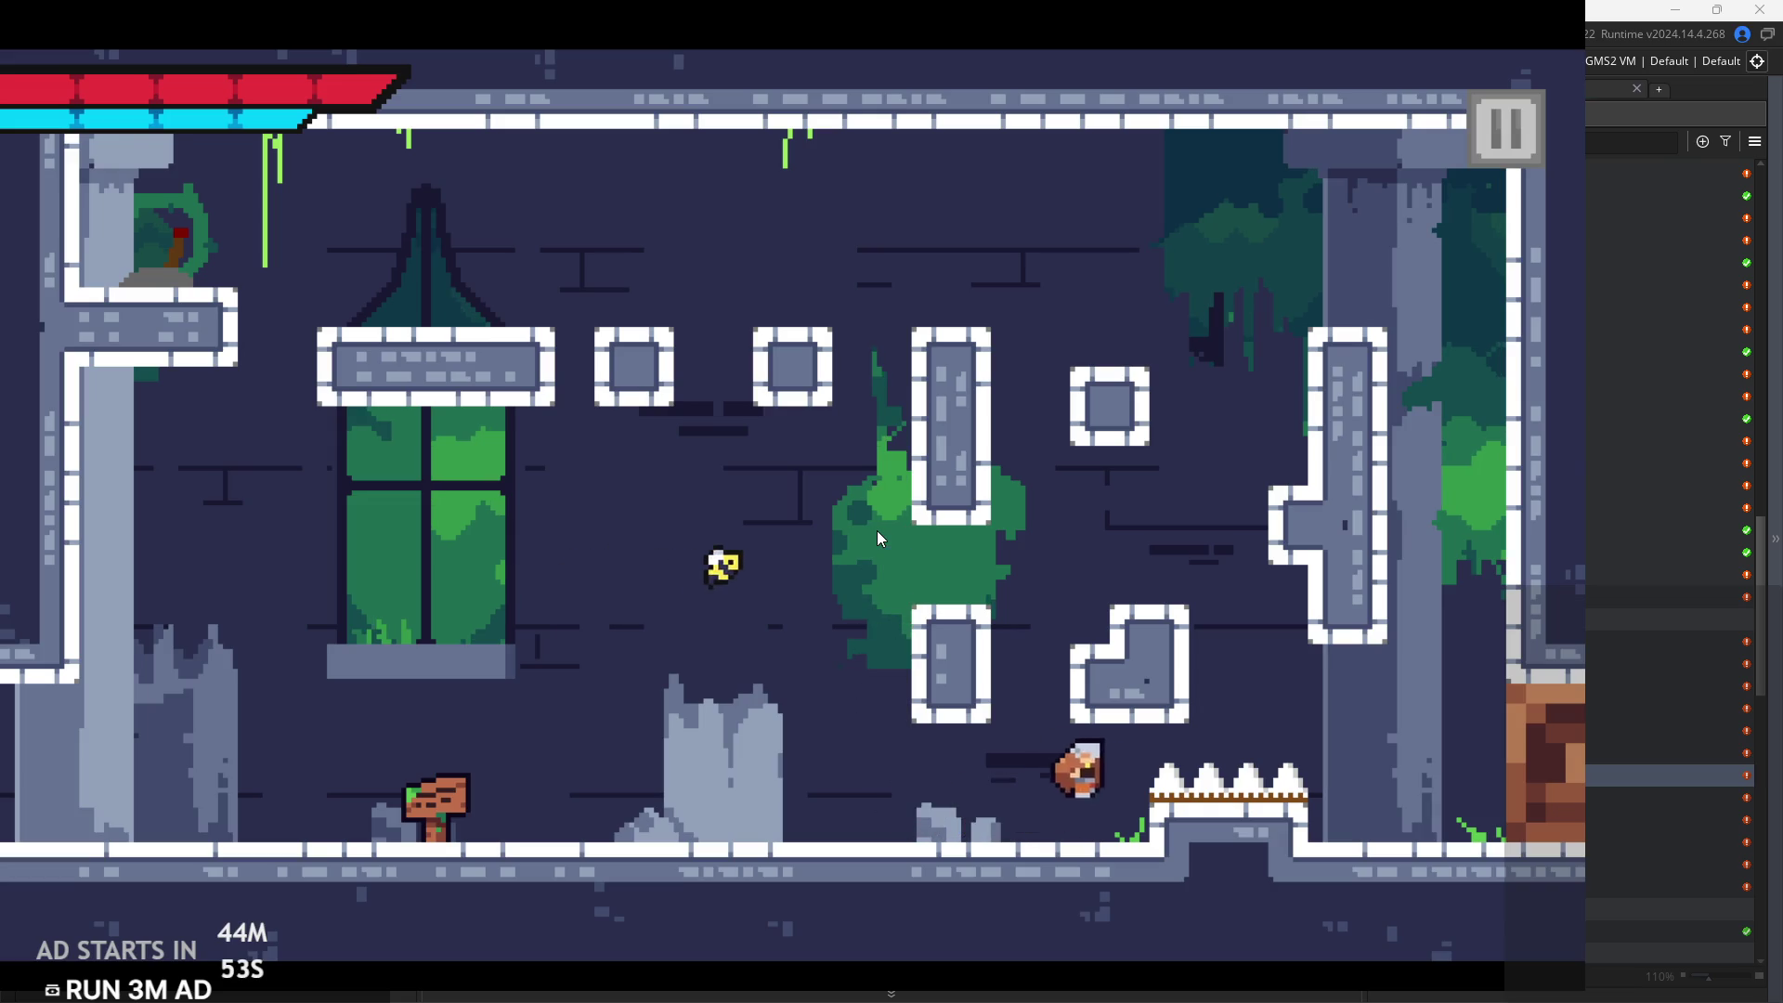
{"action": "key", "text": "space"}
{"action": "key", "text": "Right"}
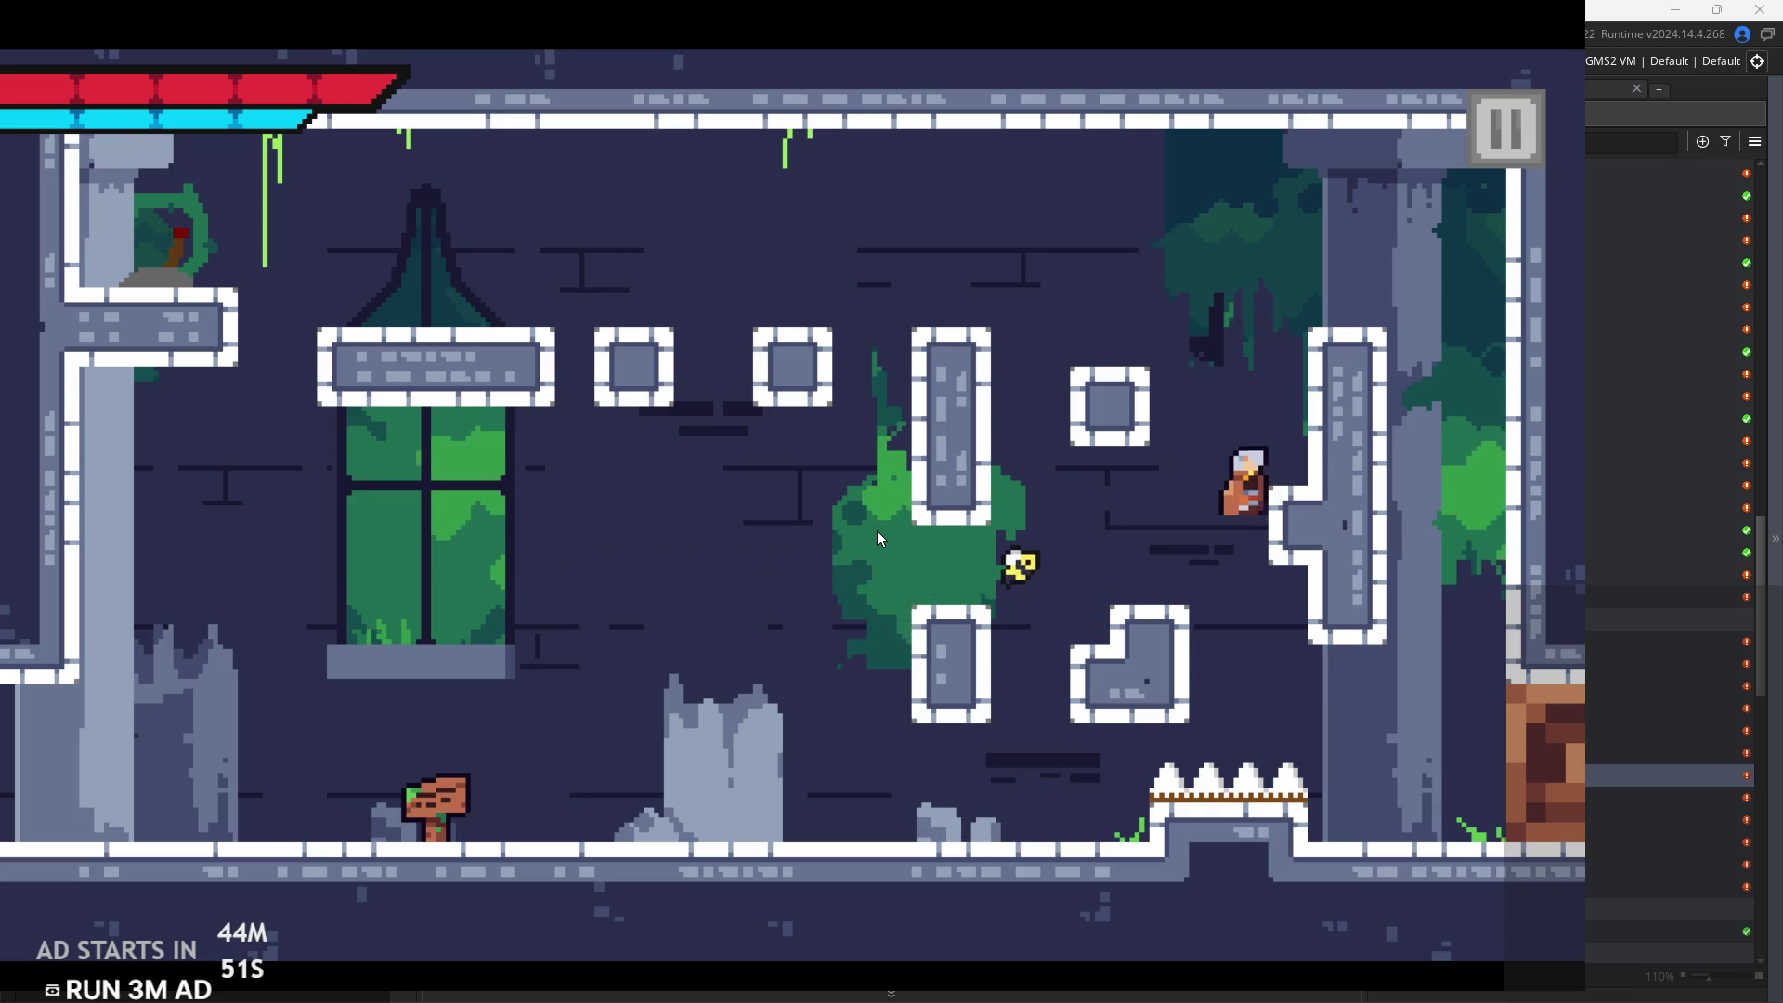
{"action": "key", "text": "space"}
{"action": "key", "text": "Left"}
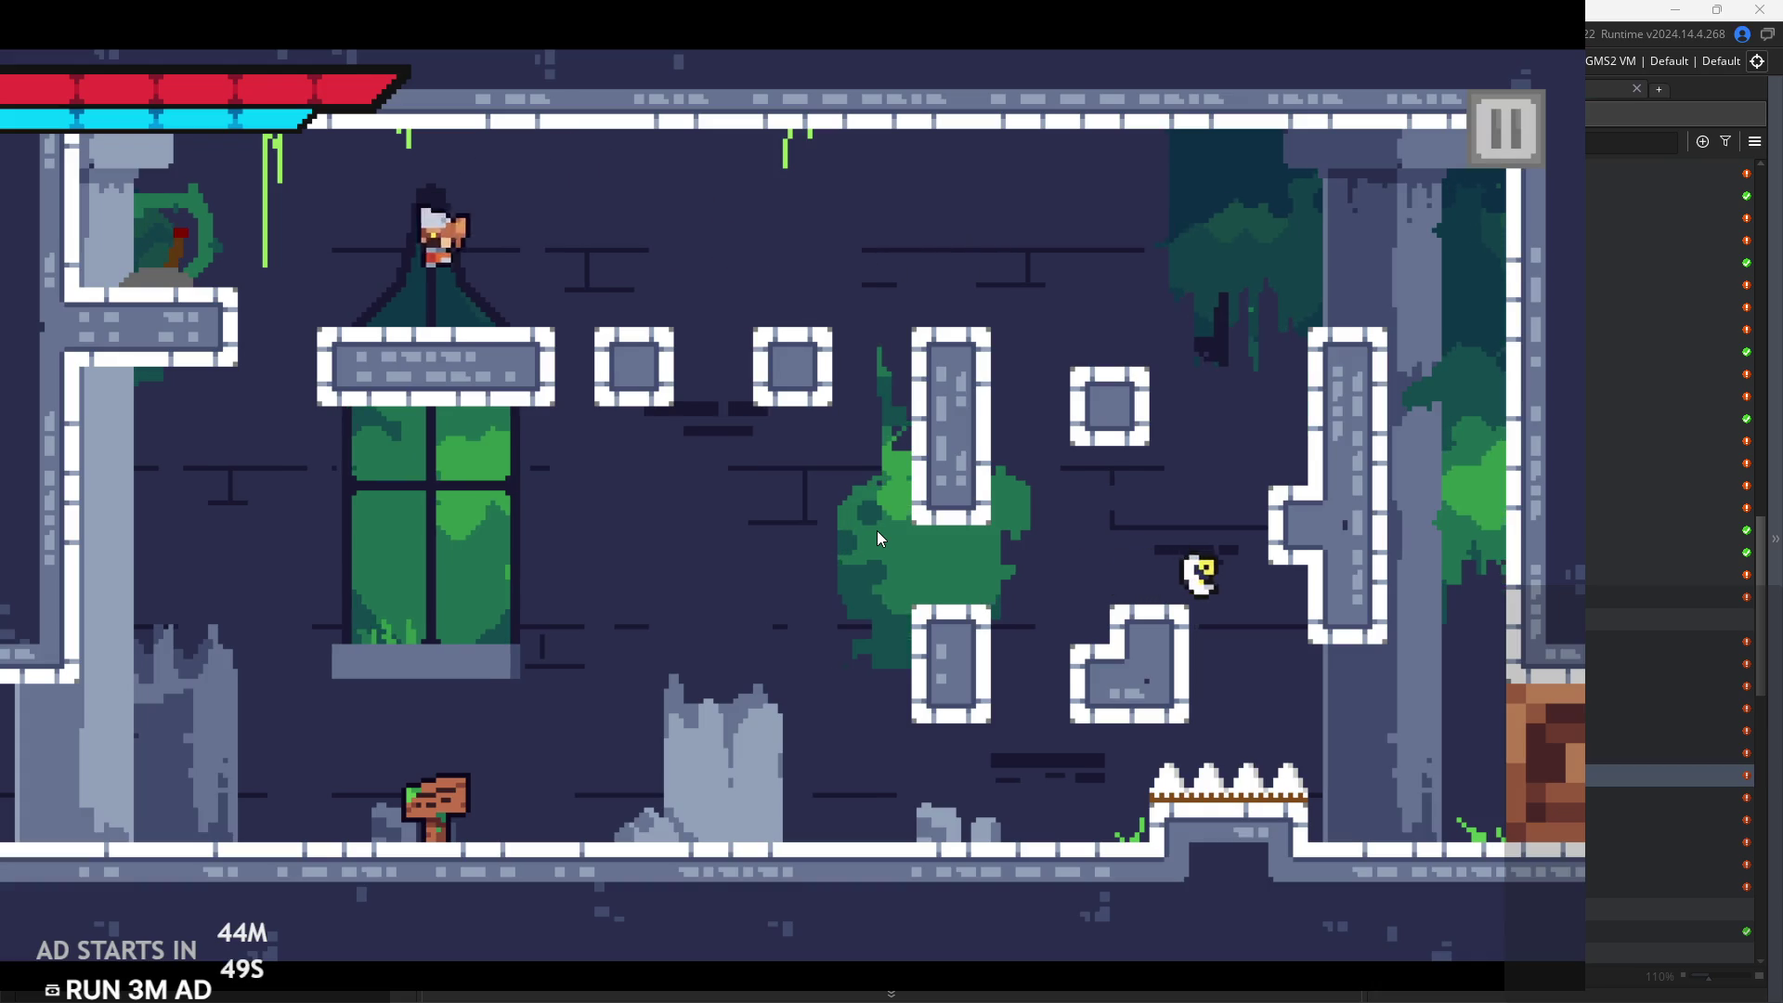
{"action": "key", "text": "Right"}
{"action": "key", "text": "space"}
{"action": "key", "text": "Right"}
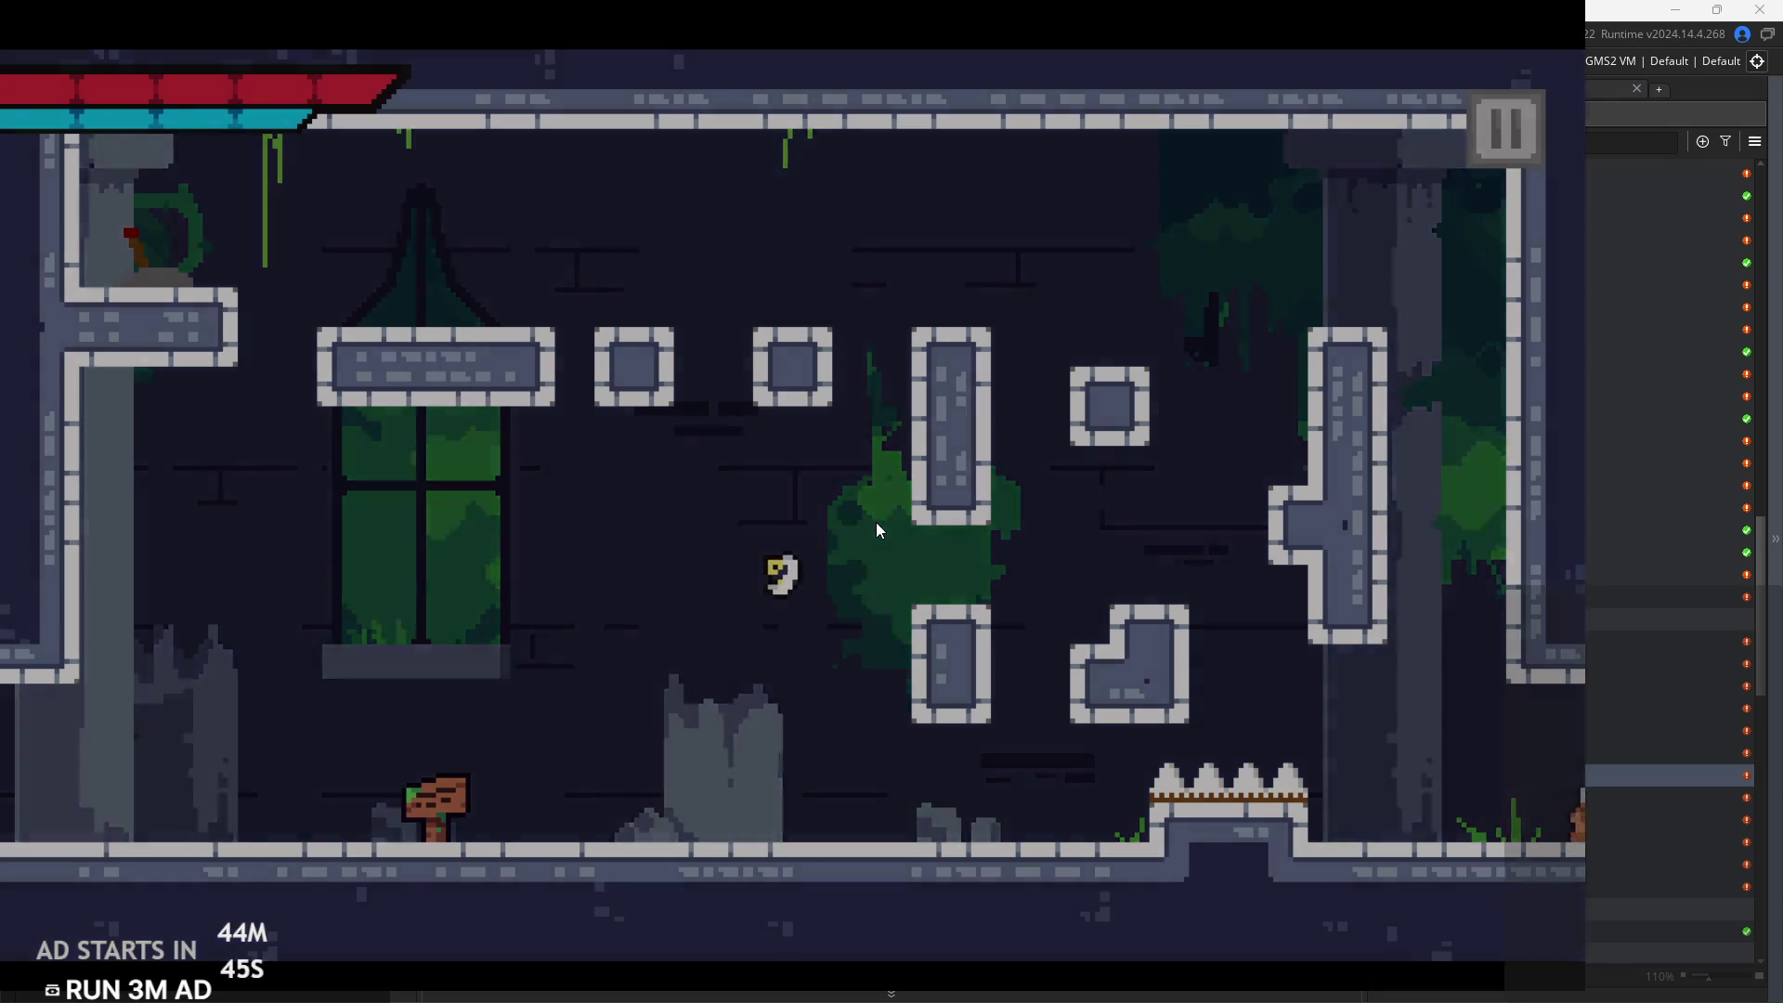
{"action": "key", "text": "Right"}
{"action": "key", "text": "space"}
{"action": "key", "text": "space"}
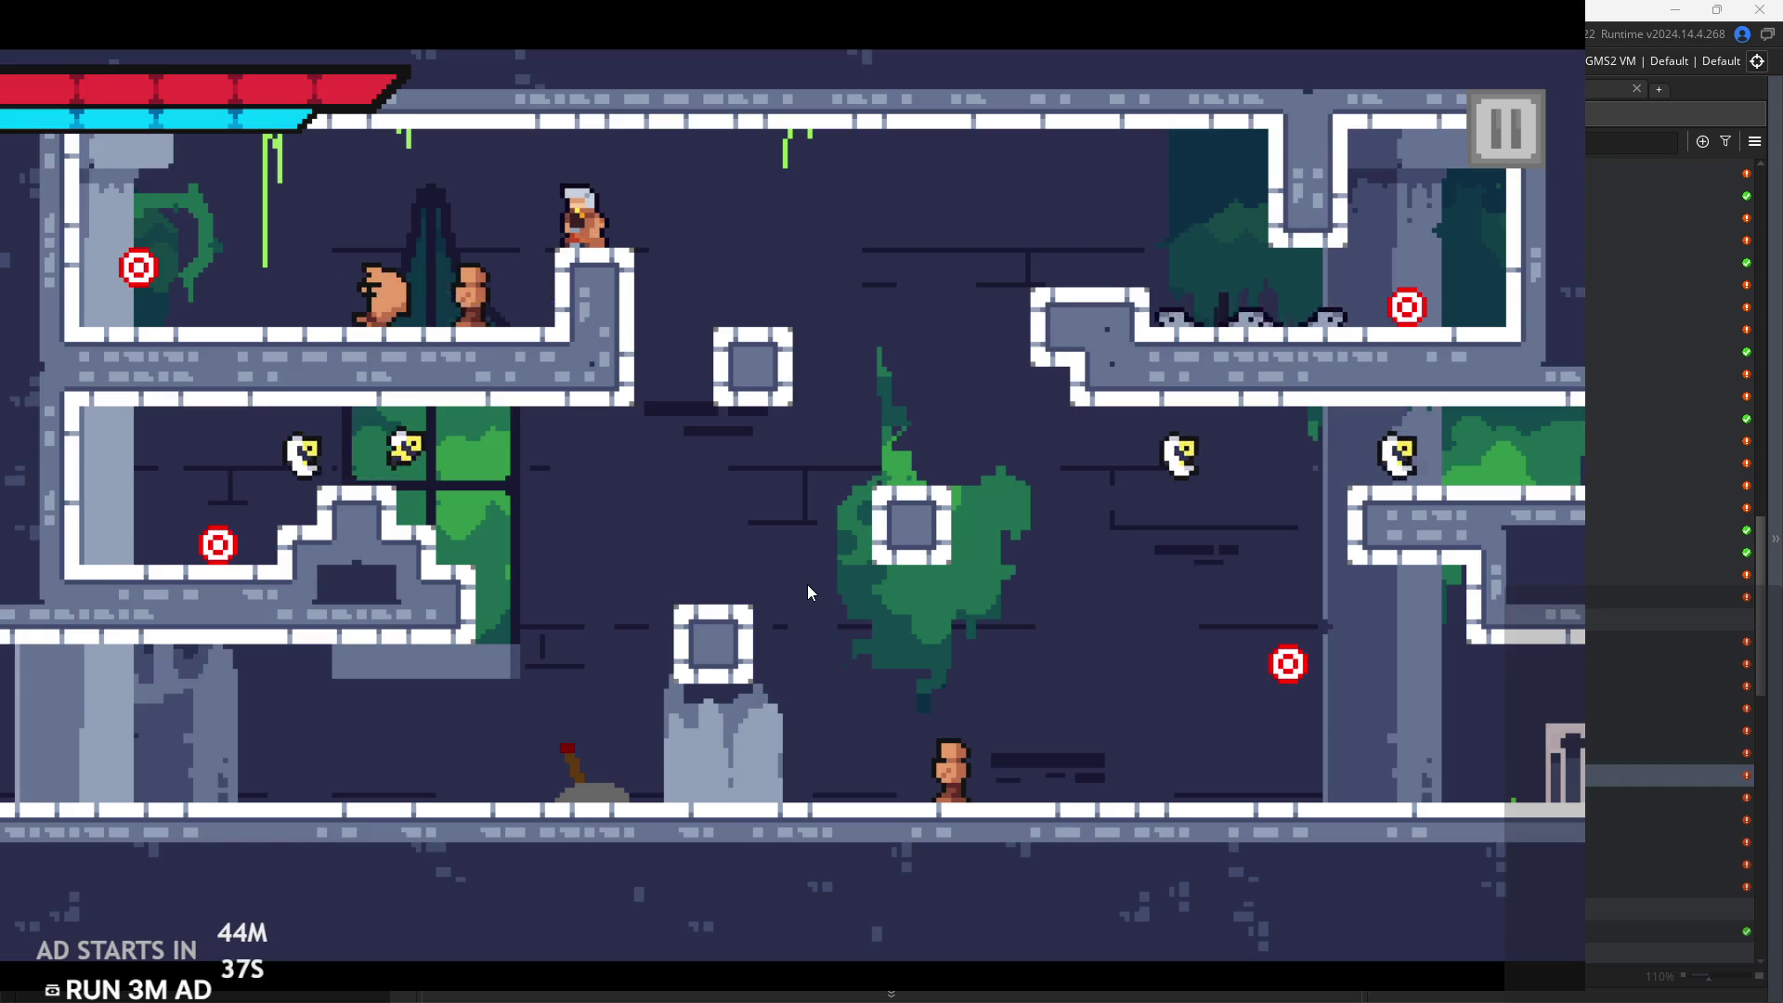
{"action": "key", "text": "Right"}
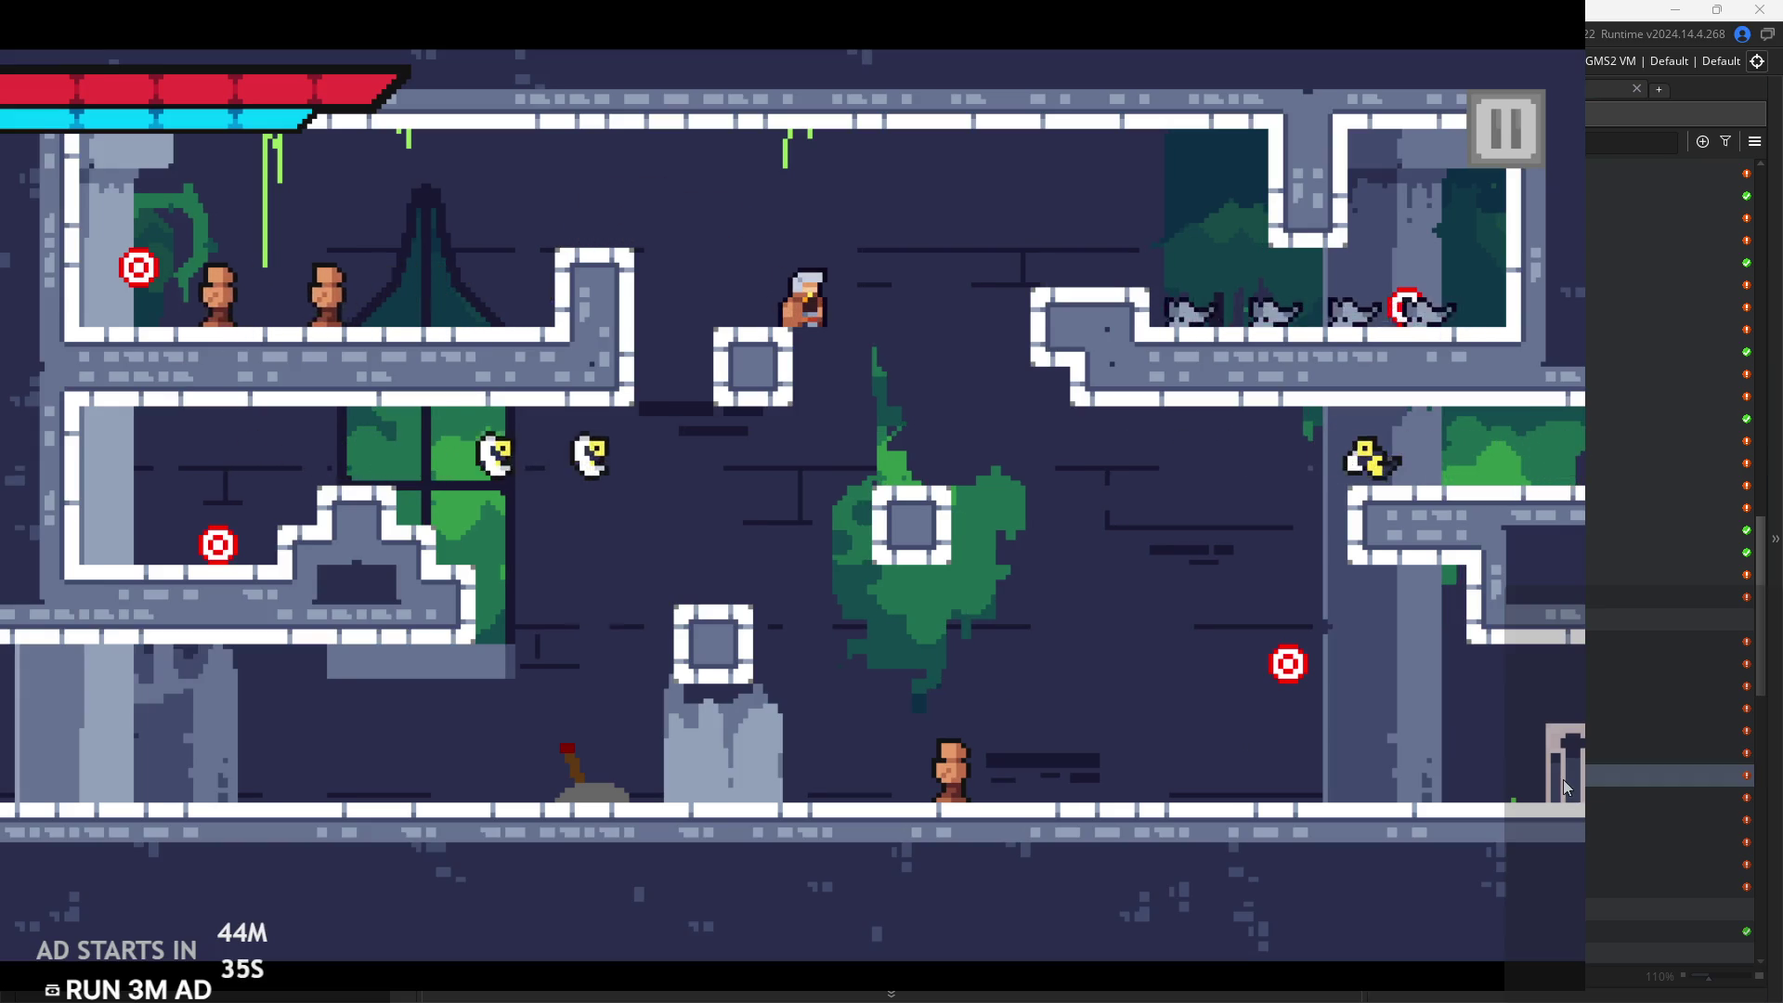
Pause and exit the running game, then select rom_temple_2 in the Asset Browser
{"action": "left_click", "coordinate": [1510, 134]}
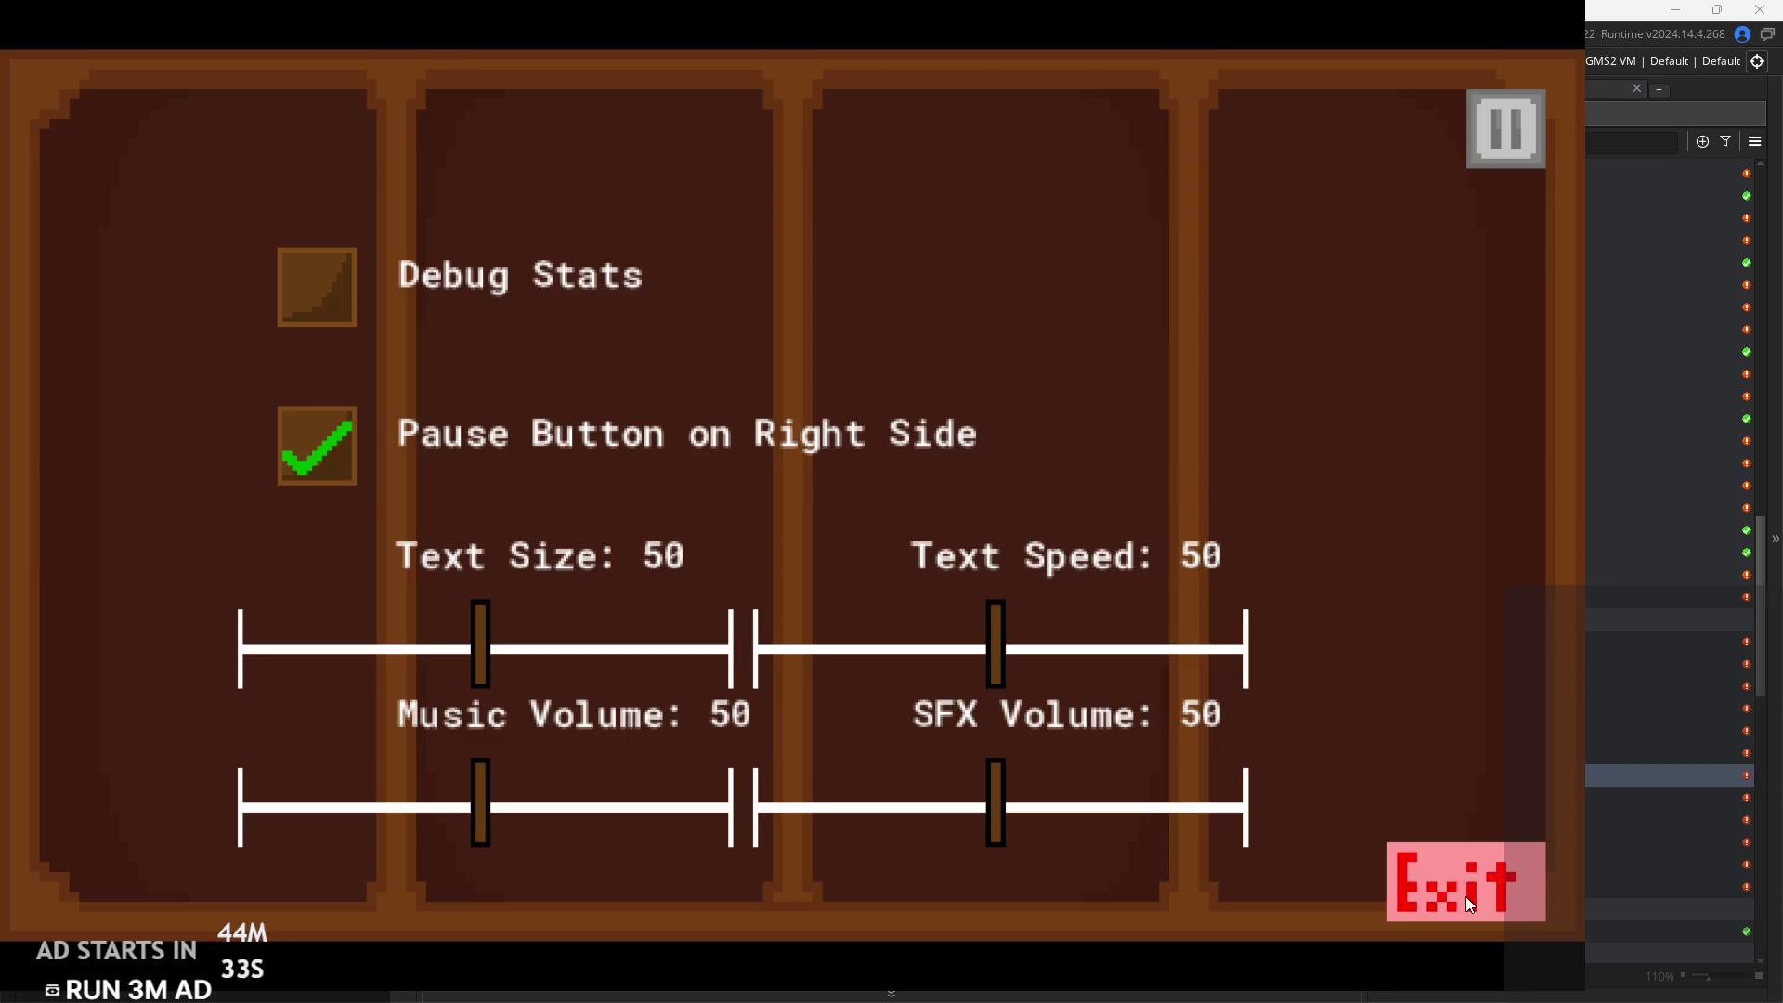
{"action": "left_click", "coordinate": [1466, 887]}
{"action": "left_click", "coordinate": [1515, 685]}
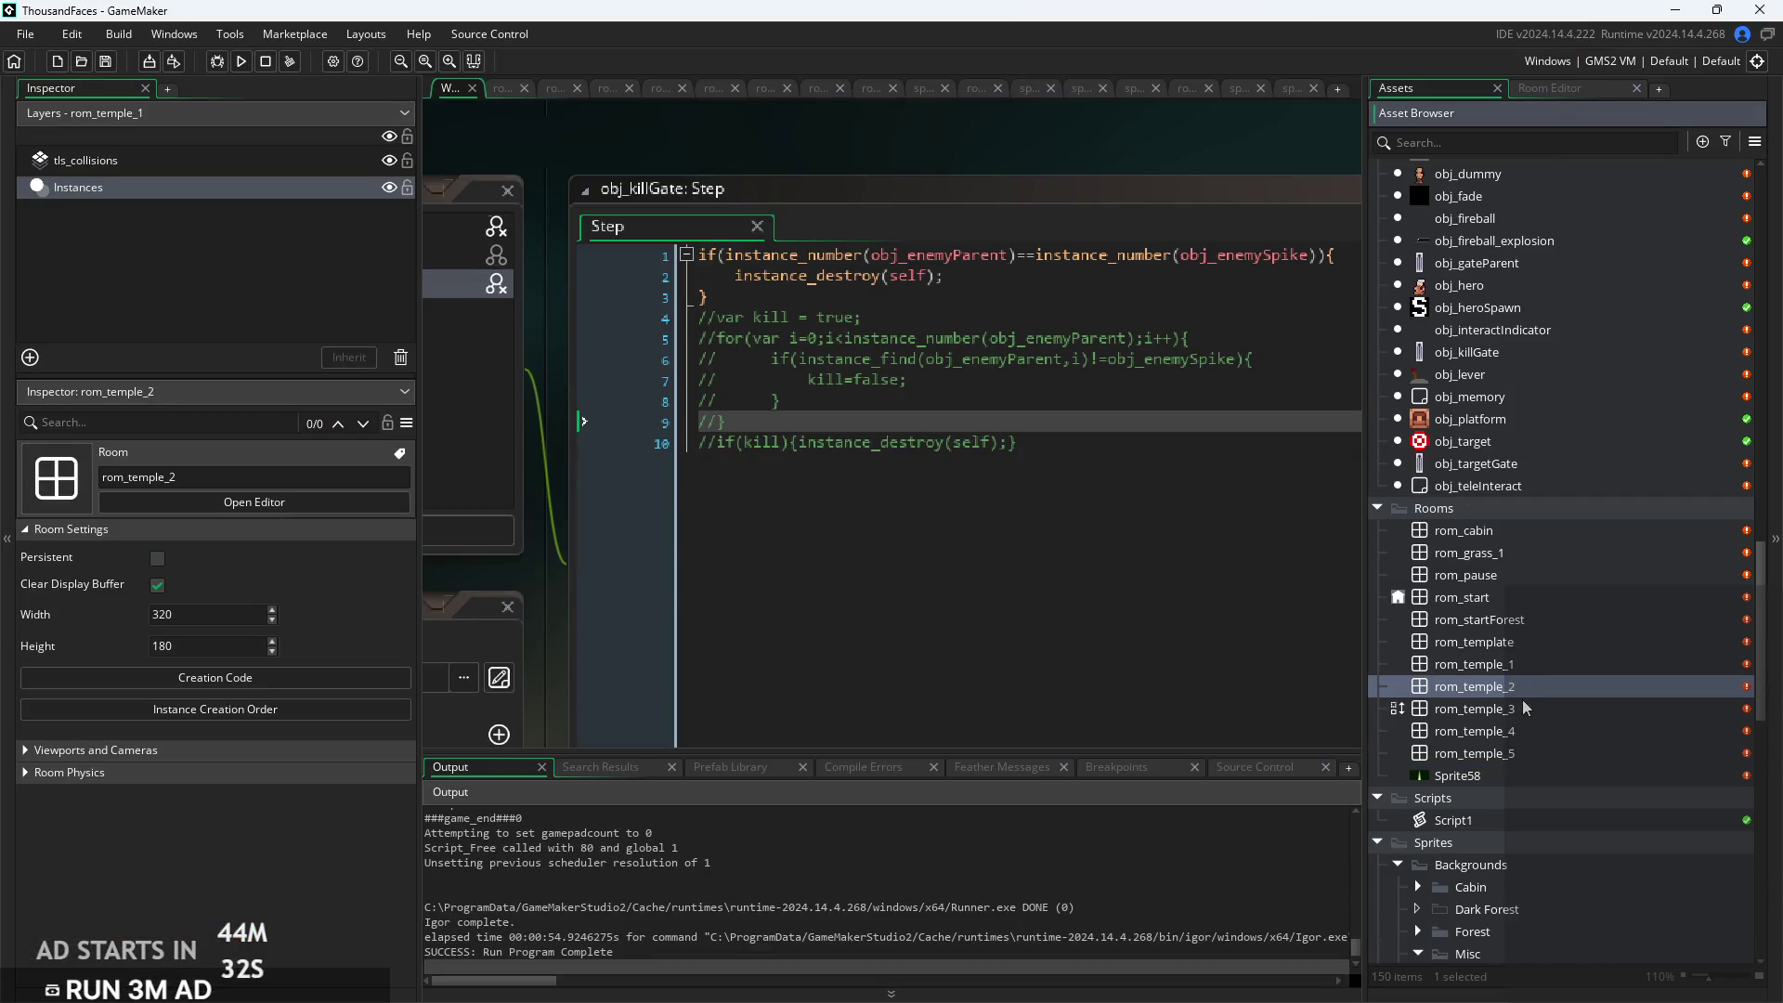
In rom_temple_2, move the target gate to about 296, 120 and set its Scale X to 1
{"action": "double_click", "coordinate": [1524, 682]}
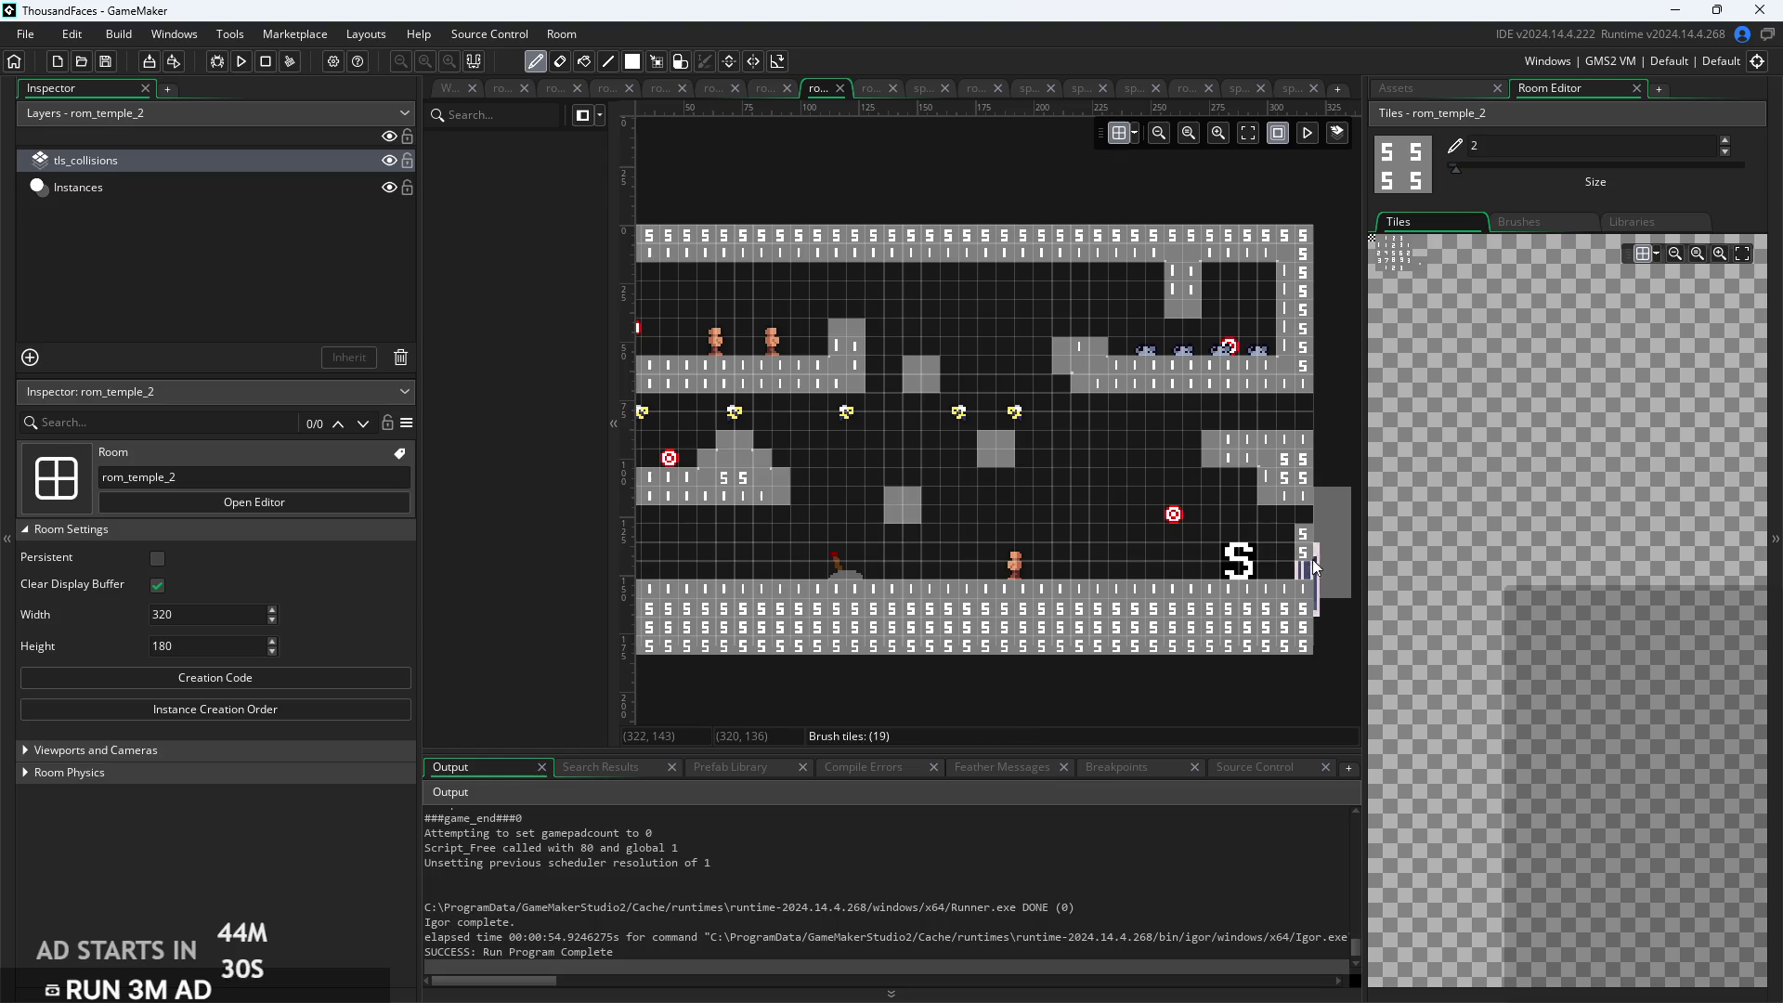
{"action": "left_click", "coordinate": [252, 181]}
{"action": "left_click_drag", "start_coordinate": [1296, 570], "coordinate": [1259, 534]}
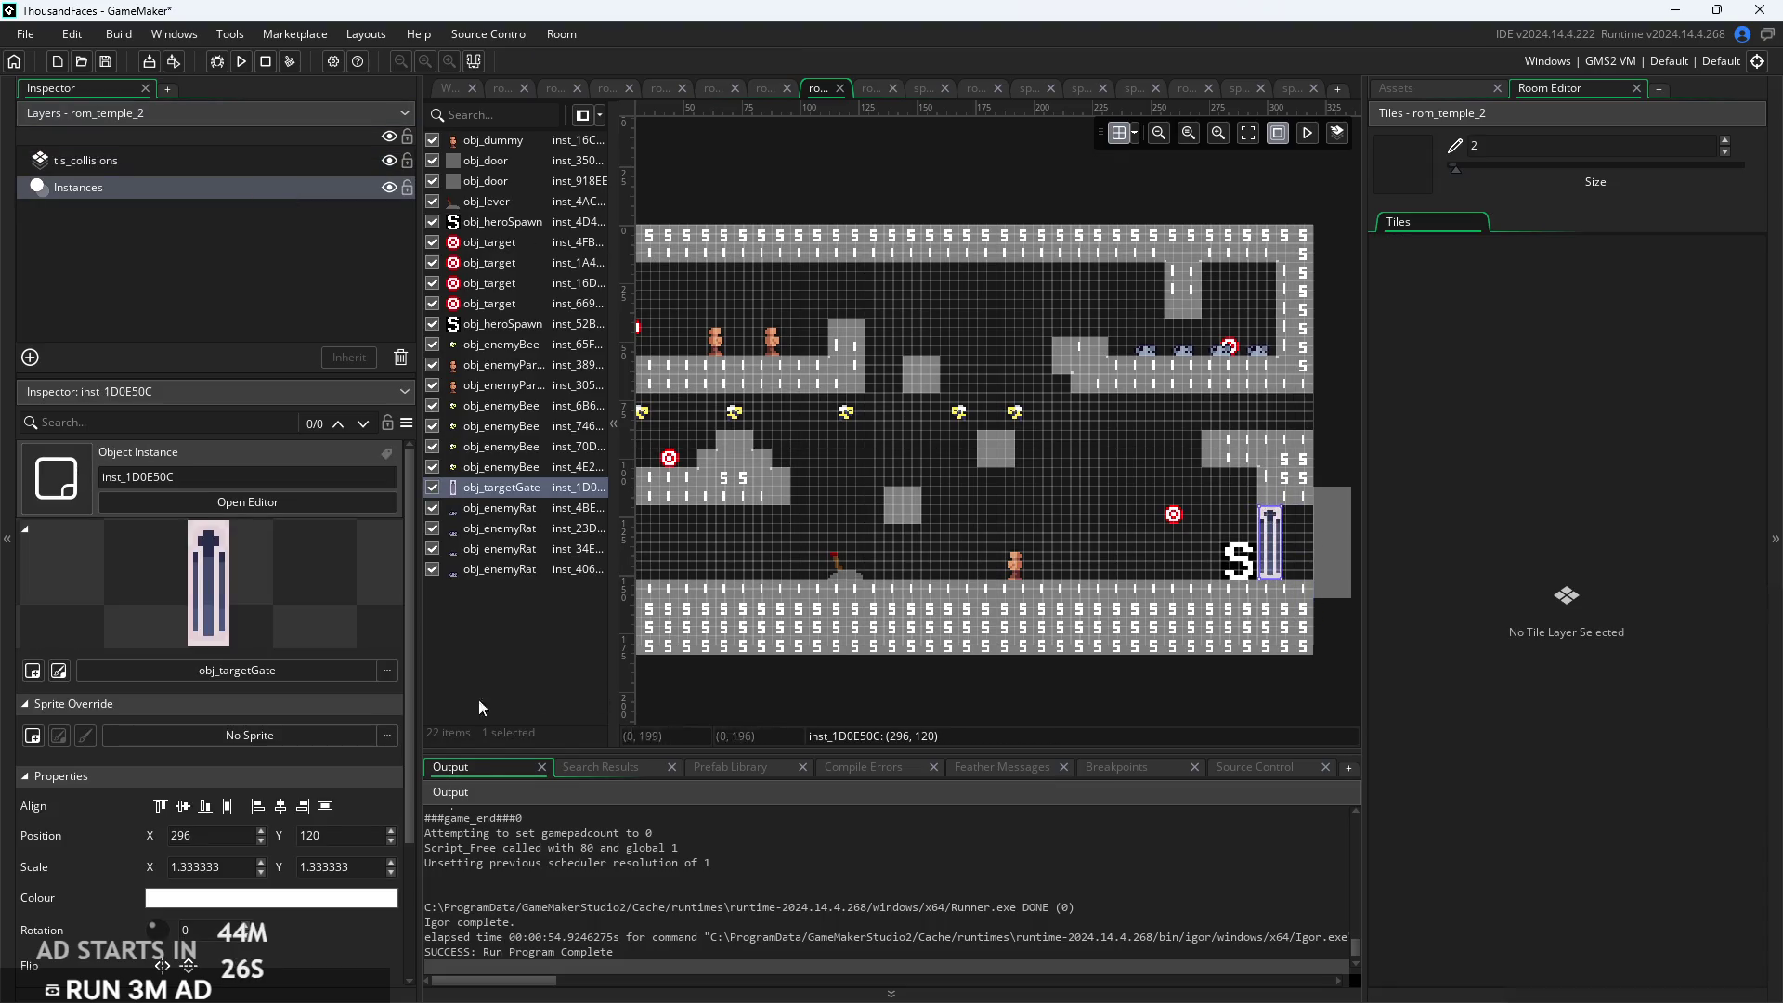
{"action": "left_click", "coordinate": [231, 867]}
{"action": "type", "text": "1"}
{"action": "key", "text": "Return"}
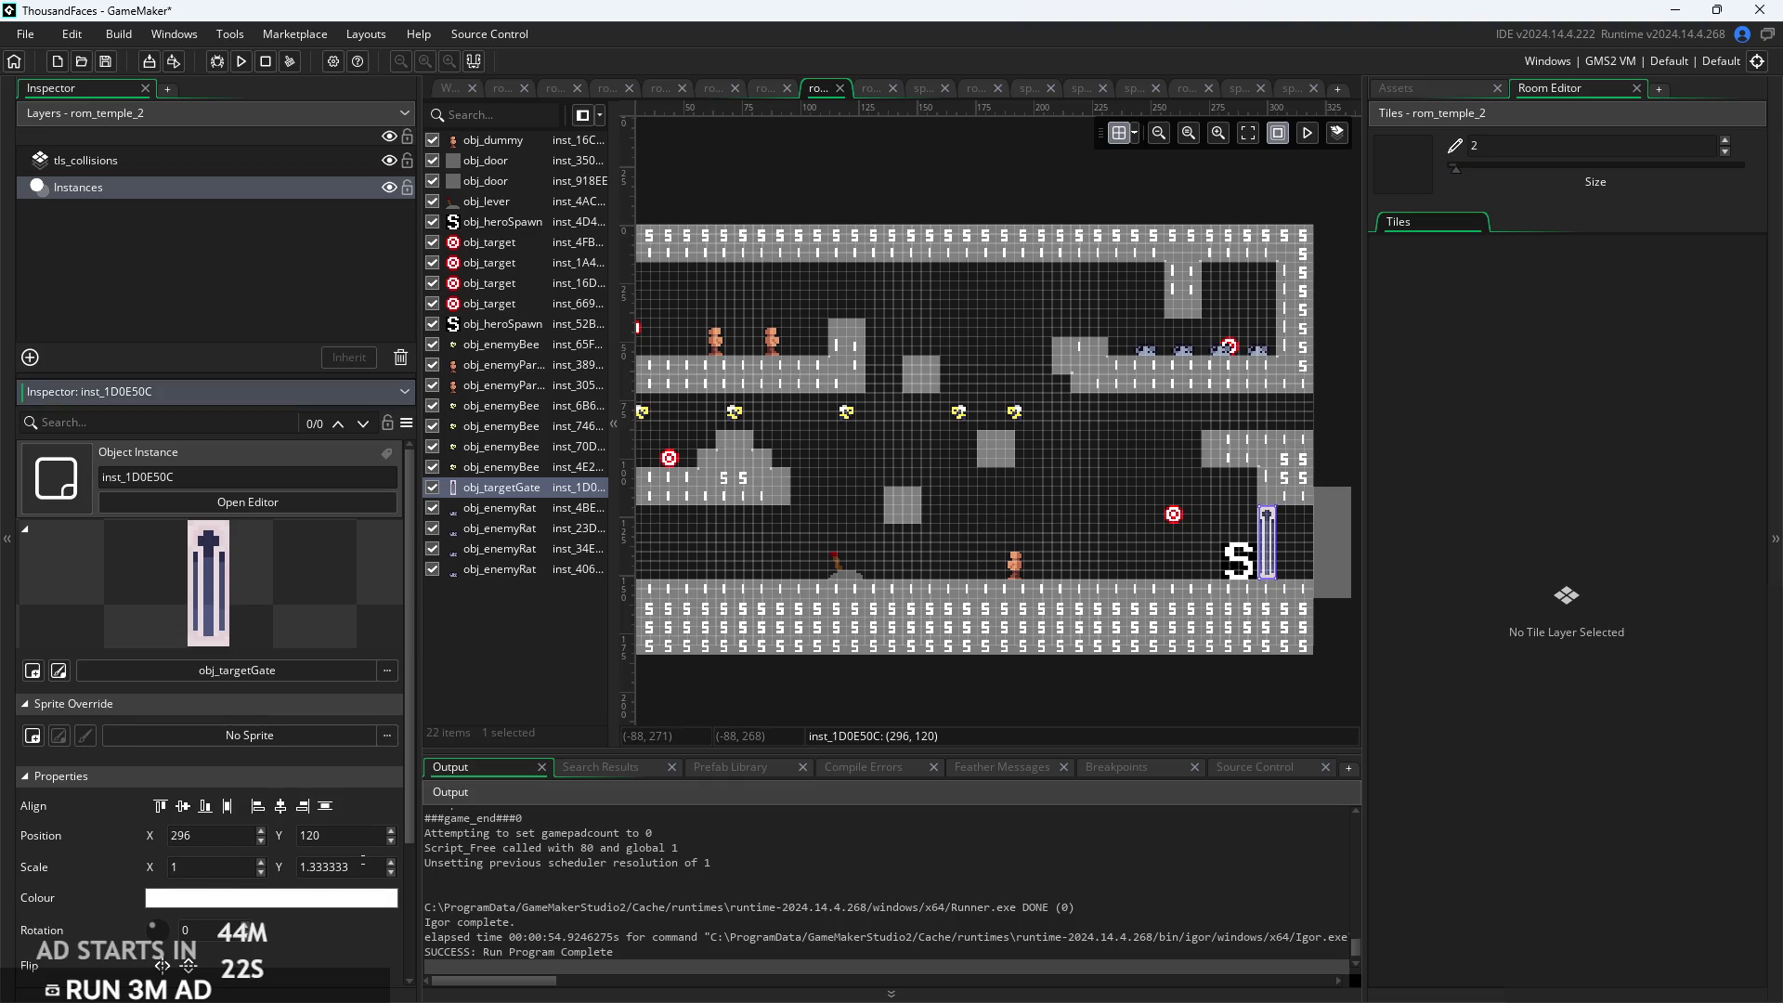
Resize the target gate to full height (scale Y 1.333333) and nudge it to X 300
{"action": "scroll", "coordinate": [1319, 571], "scroll_direction": "up", "scroll_amount": 3}
{"action": "mouse_move", "coordinate": [1211, 613]}
{"action": "left_mouse_down"}
{"action": "mouse_move", "coordinate": [1211, 500]}
{"action": "mouse_move", "coordinate": [1202, 565]}
{"action": "left_mouse_up"}
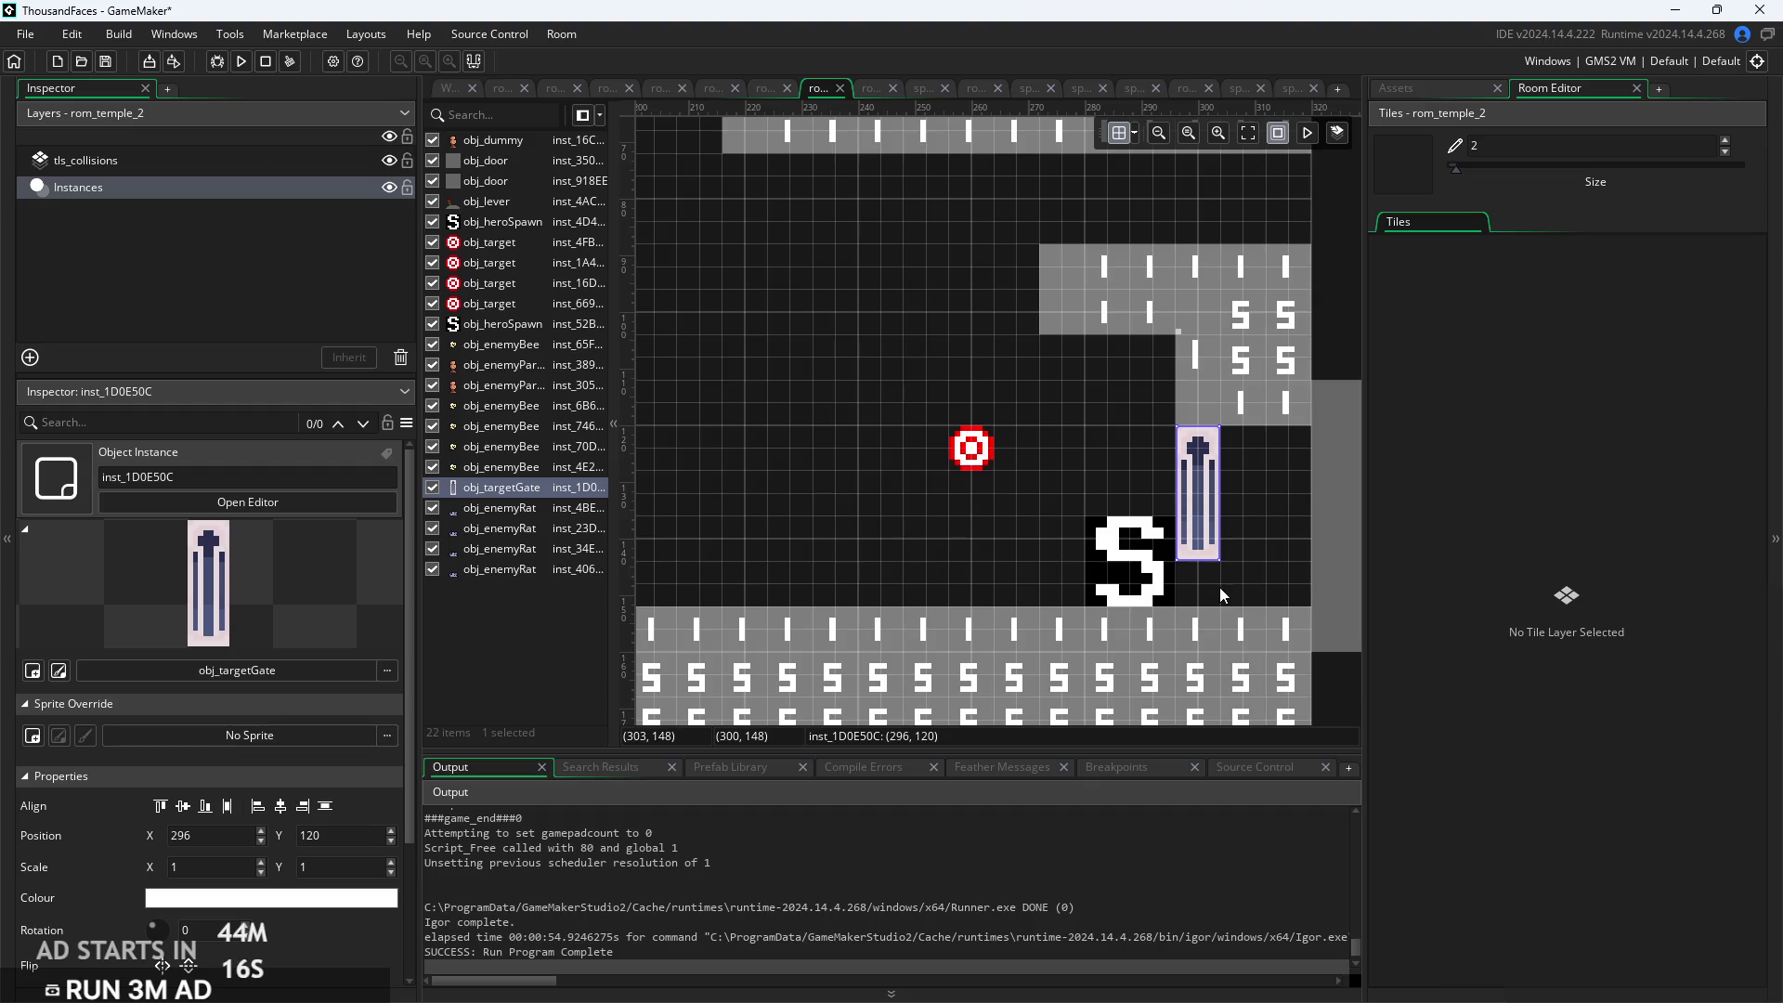
{"action": "scroll", "coordinate": [1215, 557], "scroll_direction": "up", "scroll_amount": 2}
{"action": "left_click_drag", "start_coordinate": [1204, 573], "coordinate": [1204, 654]}
{"action": "left_click", "coordinate": [1244, 562]}
{"action": "scroll", "coordinate": [1251, 558], "scroll_direction": "down", "scroll_amount": 2}
{"action": "left_click_drag", "start_coordinate": [1224, 555], "coordinate": [1246, 555]}
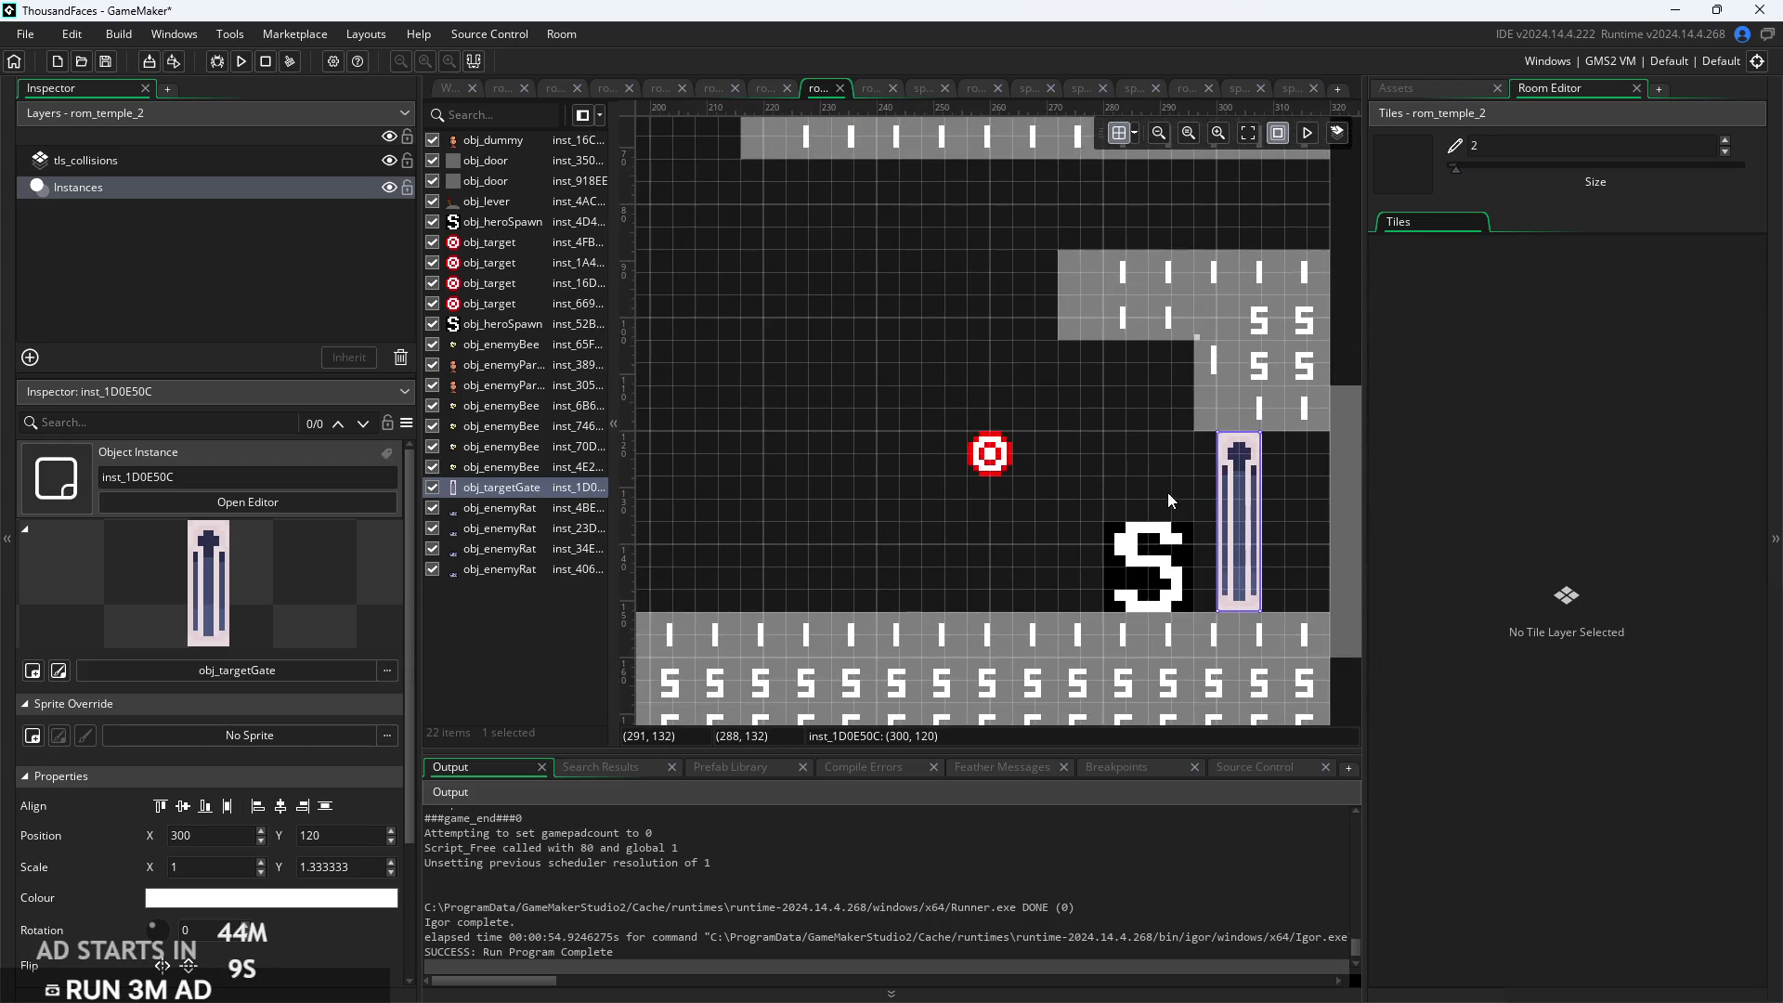
{"action": "left_click", "coordinate": [1168, 500]}
{"action": "scroll", "coordinate": [1168, 500], "scroll_direction": "down", "scroll_amount": 2}
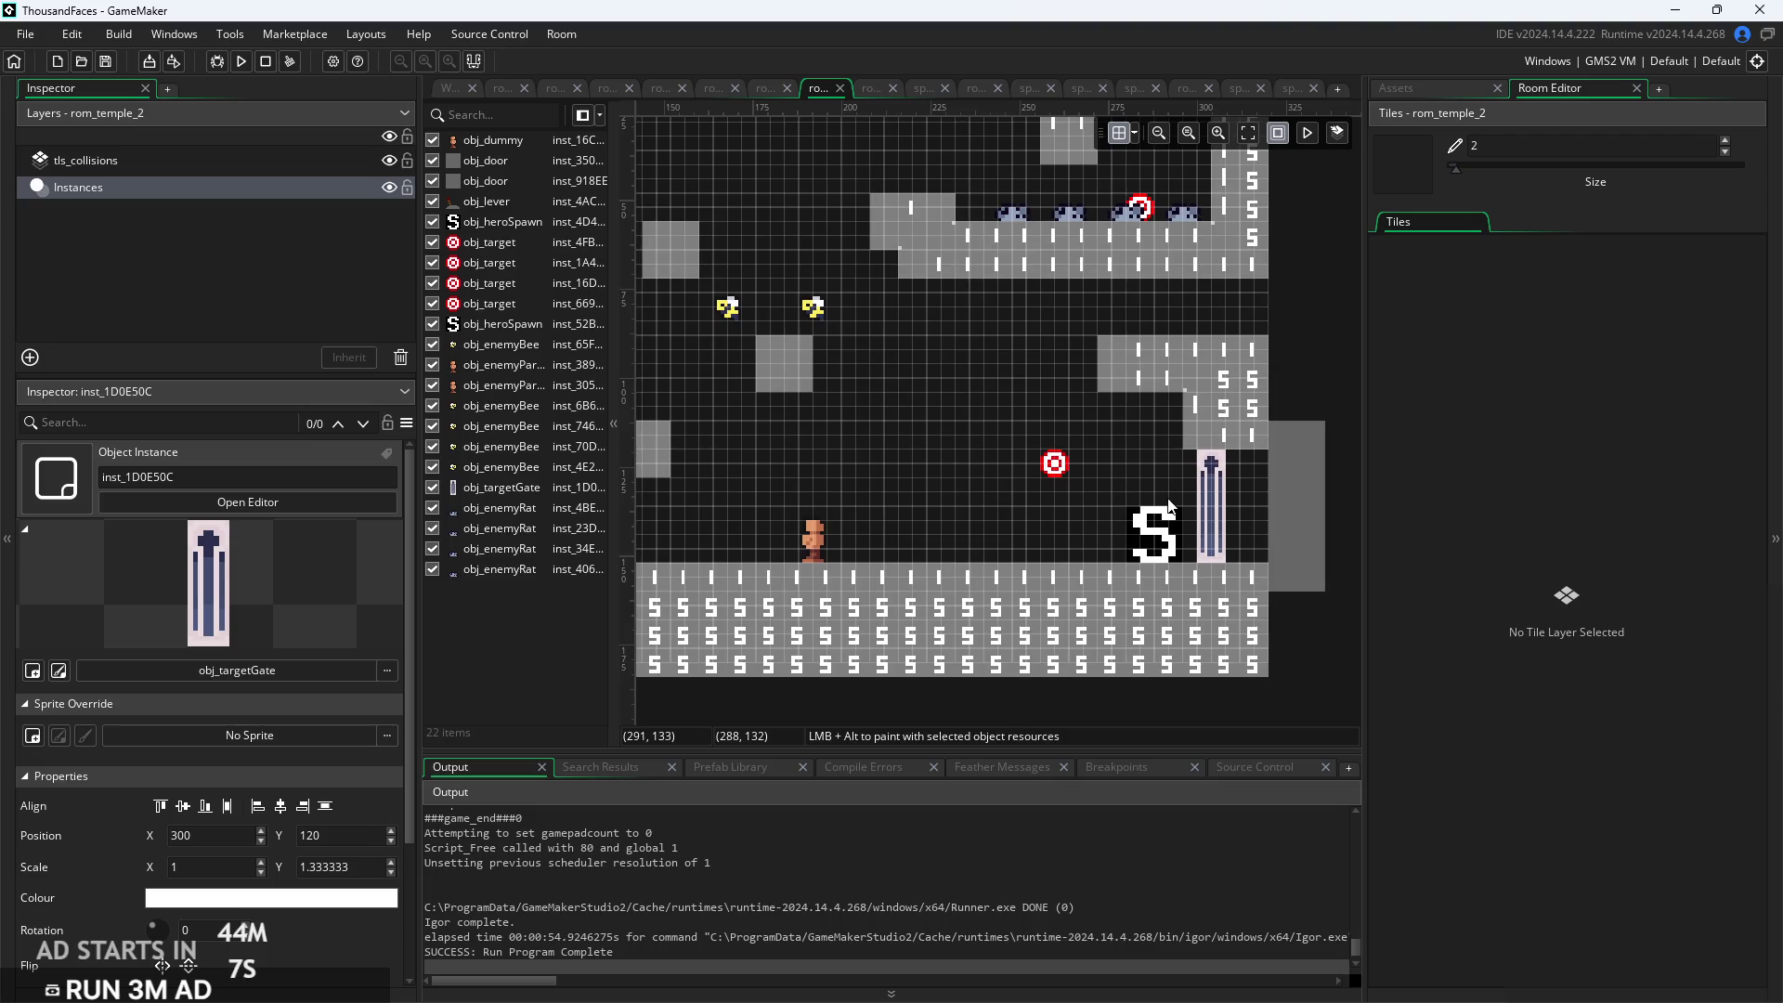
{"action": "left_click", "coordinate": [1413, 89]}
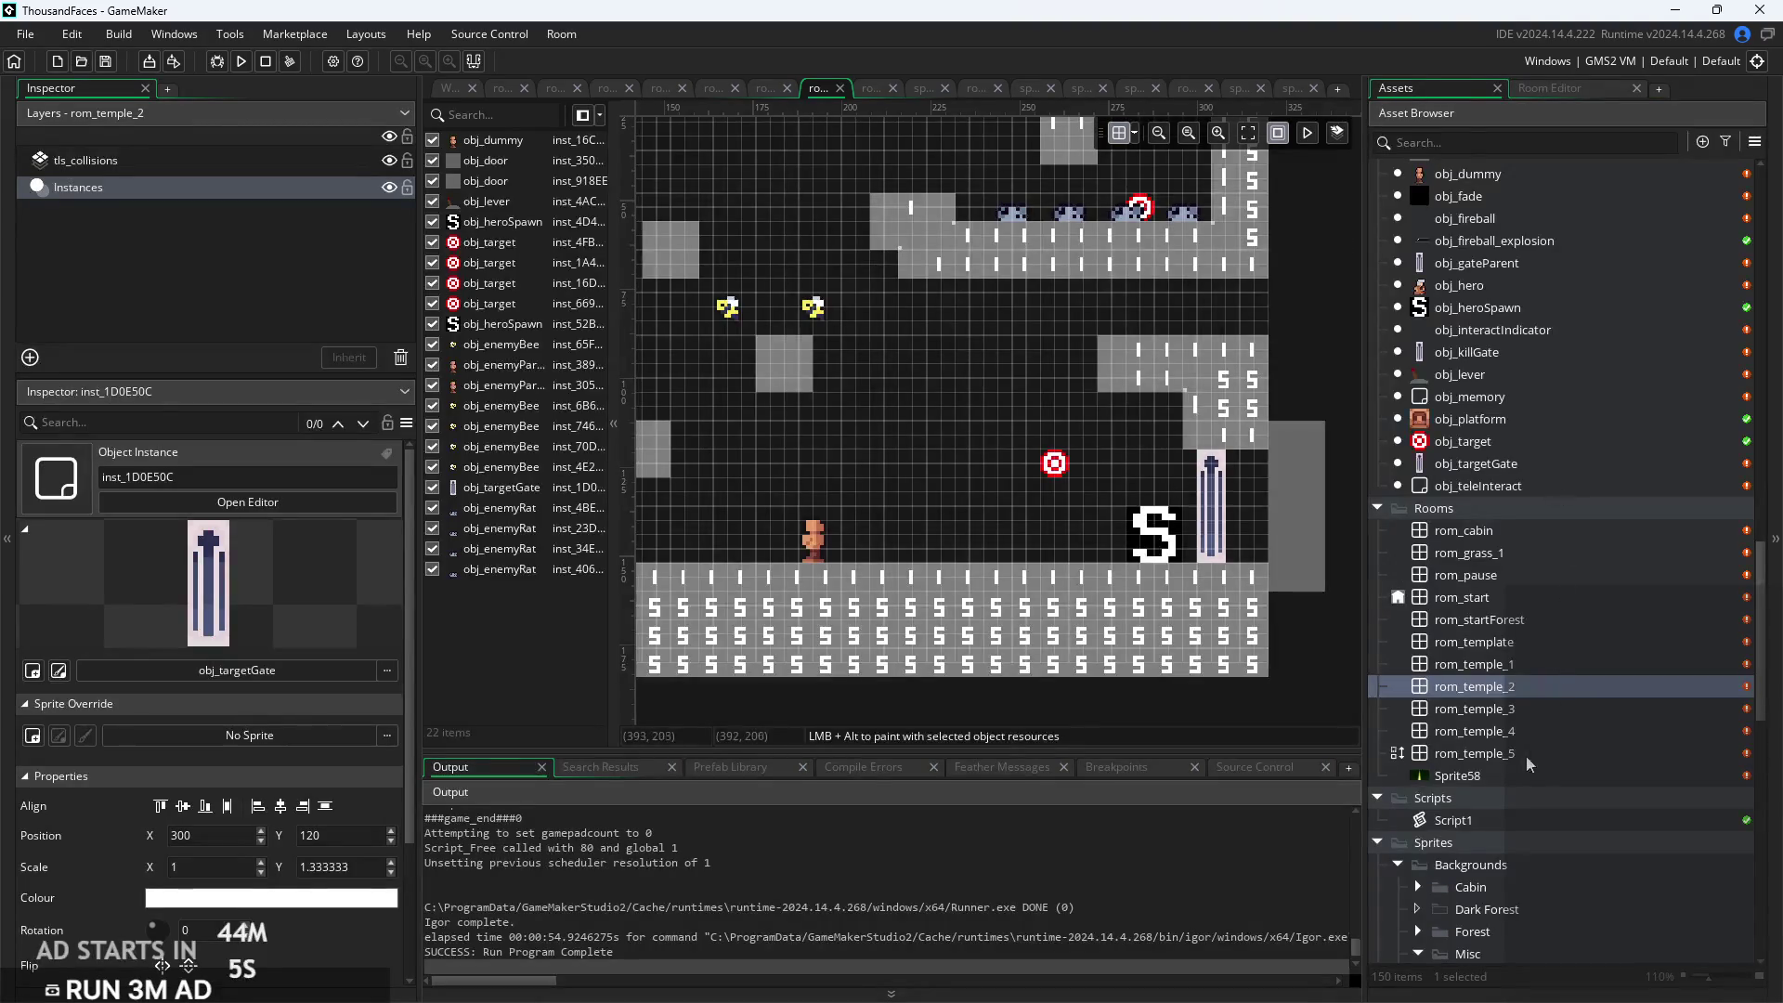
Open rom_temple_3 and delete its obj_killGate instance, leaving 28 instances
{"action": "double_click", "coordinate": [1529, 707]}
{"action": "scroll", "coordinate": [1057, 539], "scroll_direction": "up", "scroll_amount": 2}
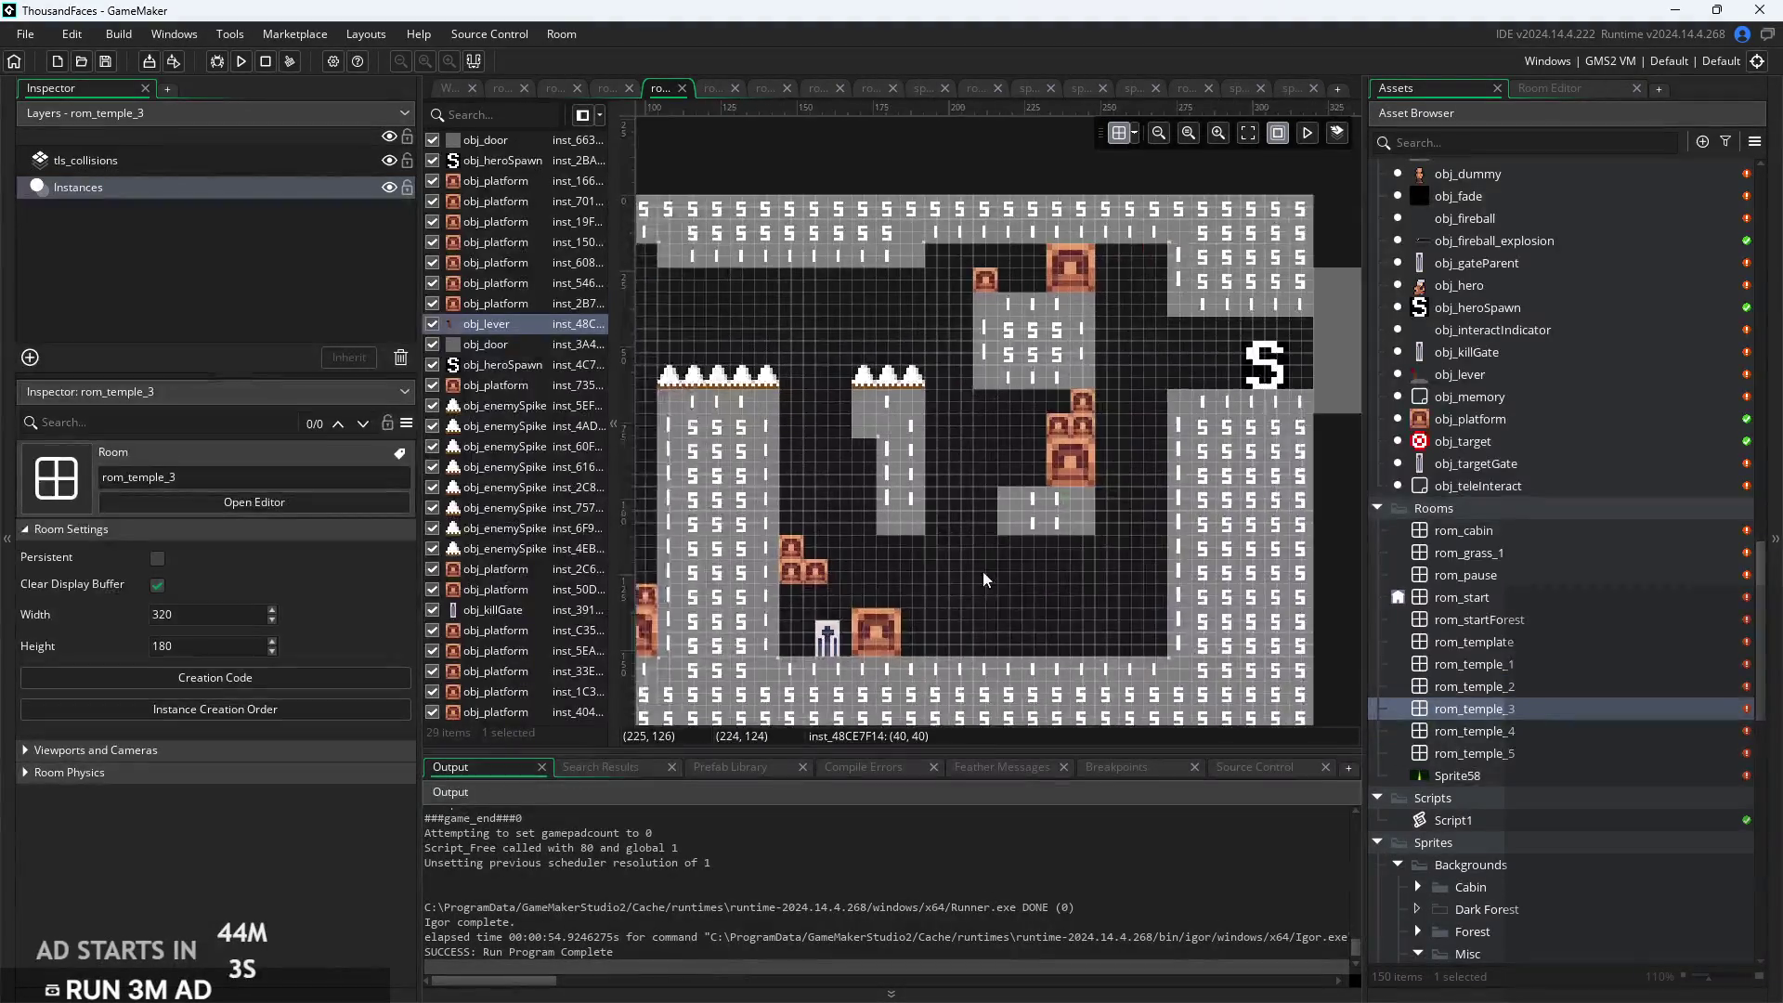
{"action": "scroll", "coordinate": [1114, 613], "scroll_direction": "down", "scroll_amount": 1}
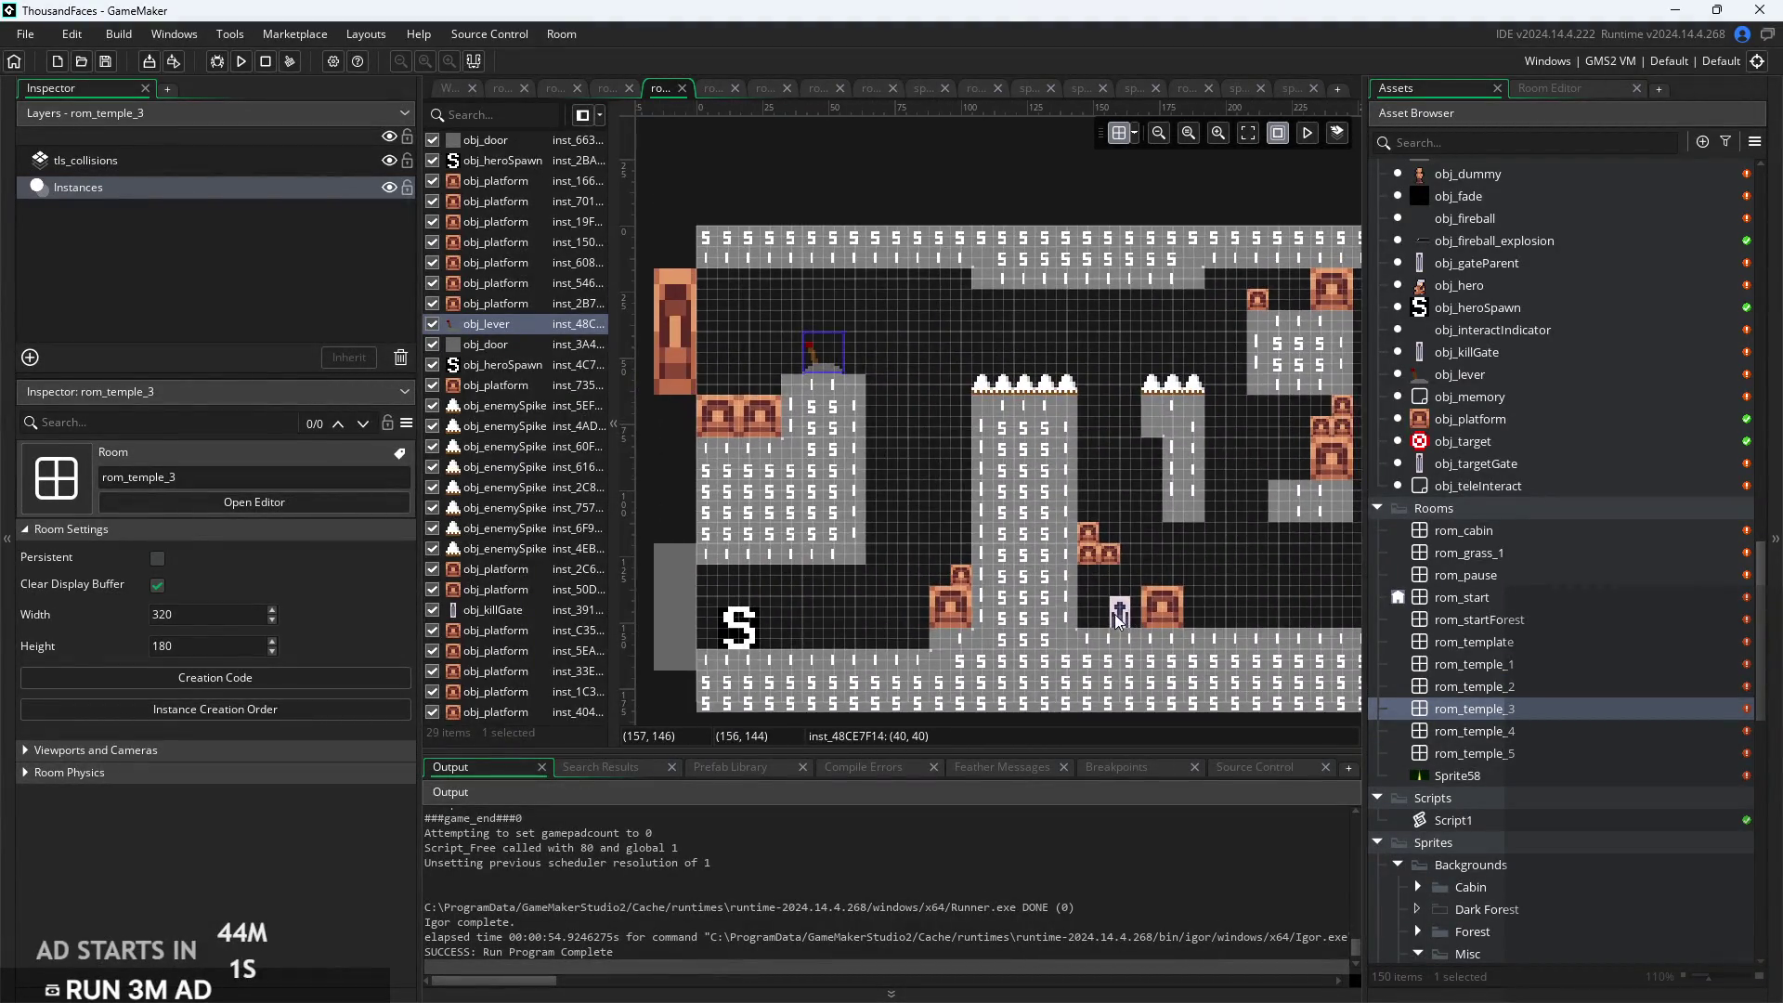
{"action": "left_click", "coordinate": [1120, 615]}
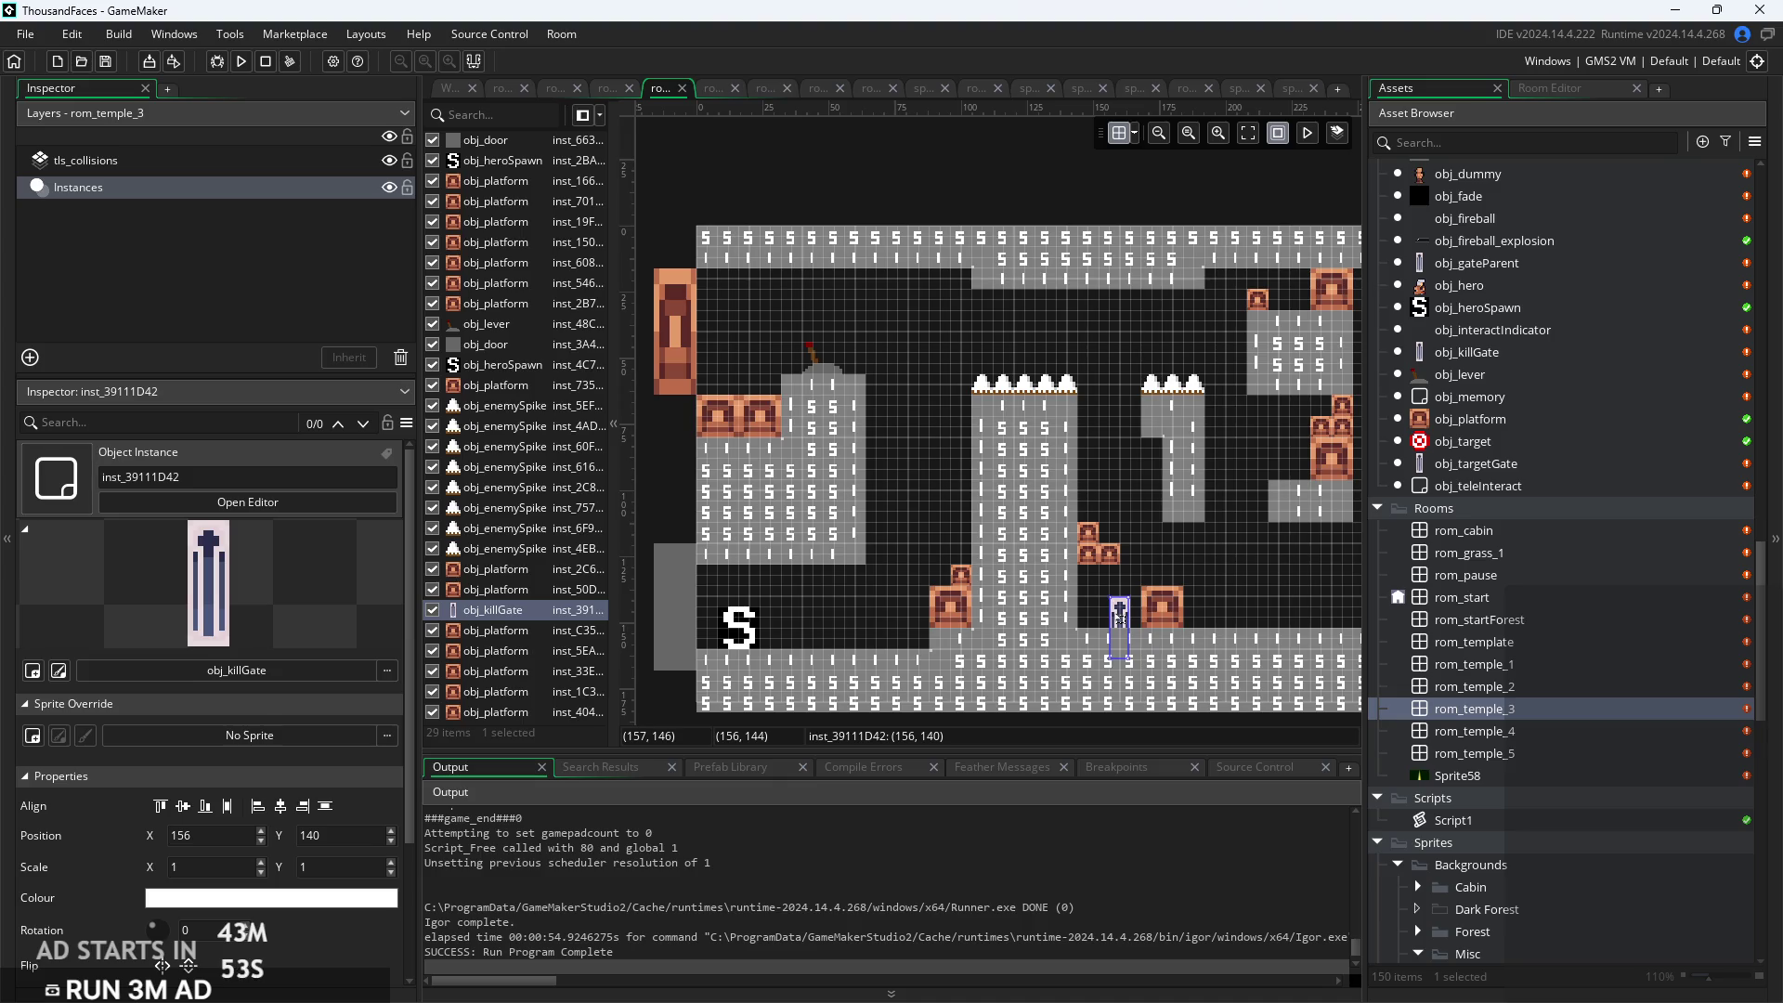
{"action": "mouse_move", "coordinate": [1120, 616]}
{"action": "left_mouse_down"}
{"action": "mouse_move", "coordinate": [1337, 576]}
{"action": "mouse_move", "coordinate": [1279, 550]}
{"action": "left_mouse_up"}
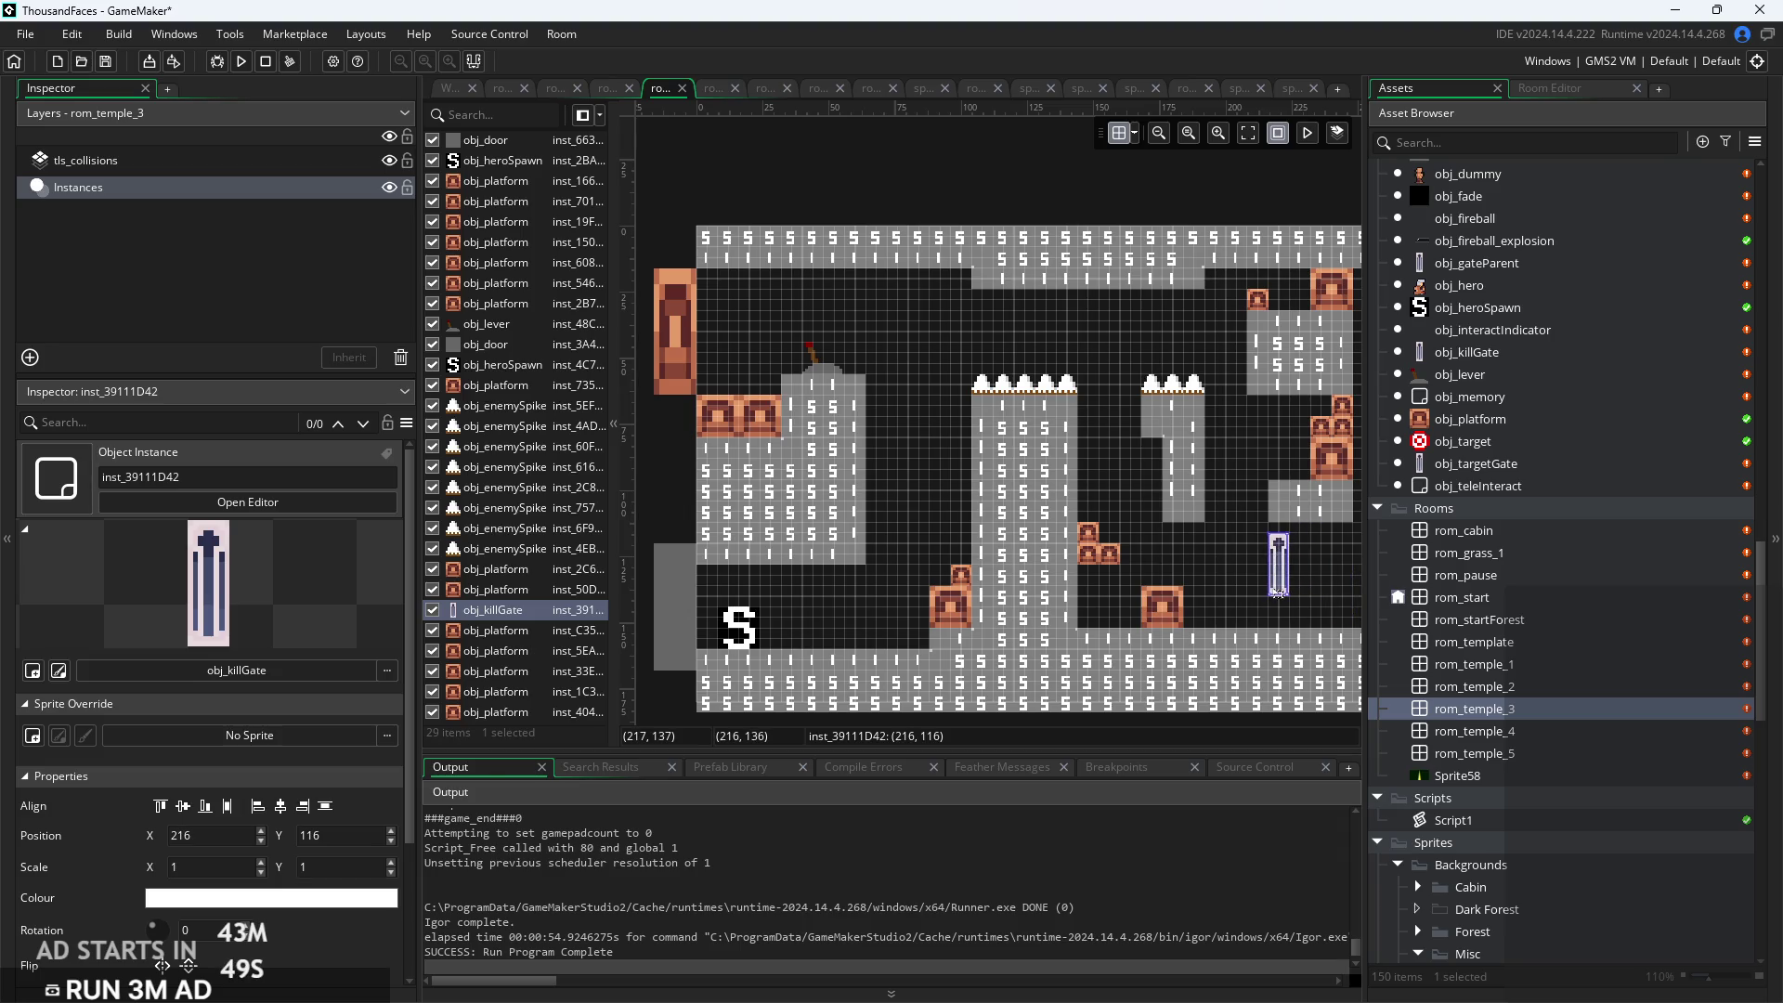
{"action": "key", "text": "Delete"}
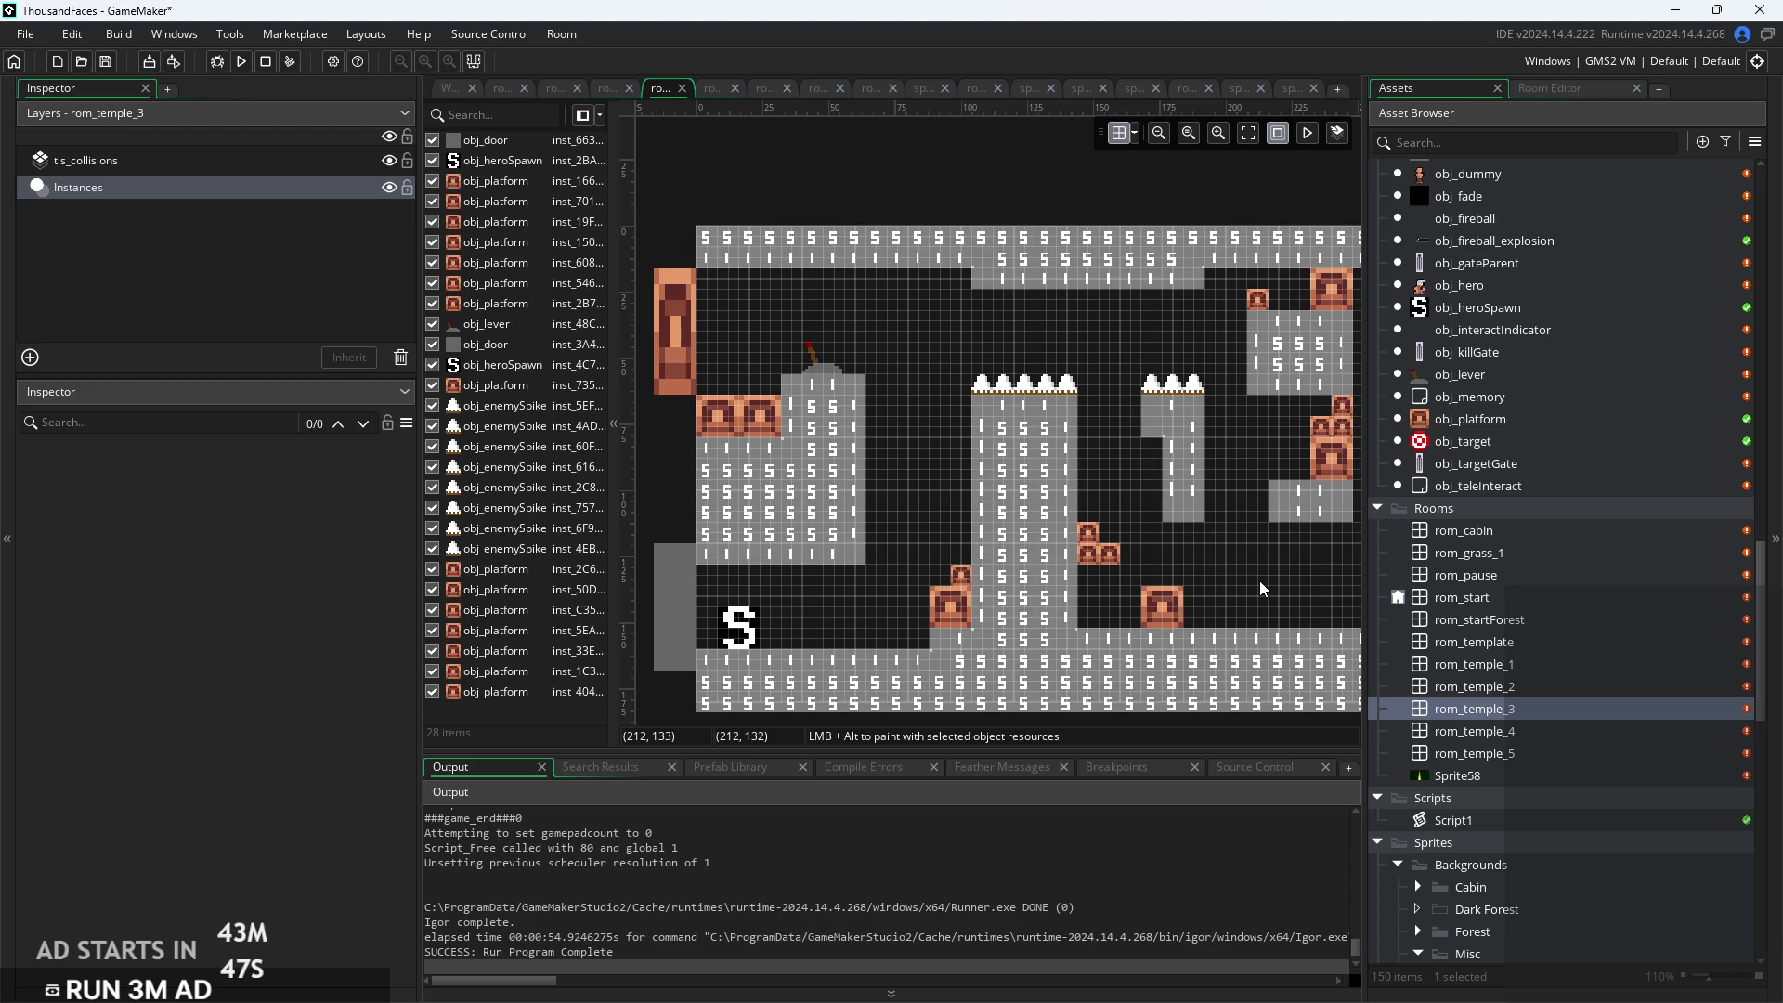
{"action": "scroll", "coordinate": [1464, 457], "scroll_direction": "up", "scroll_amount": 3}
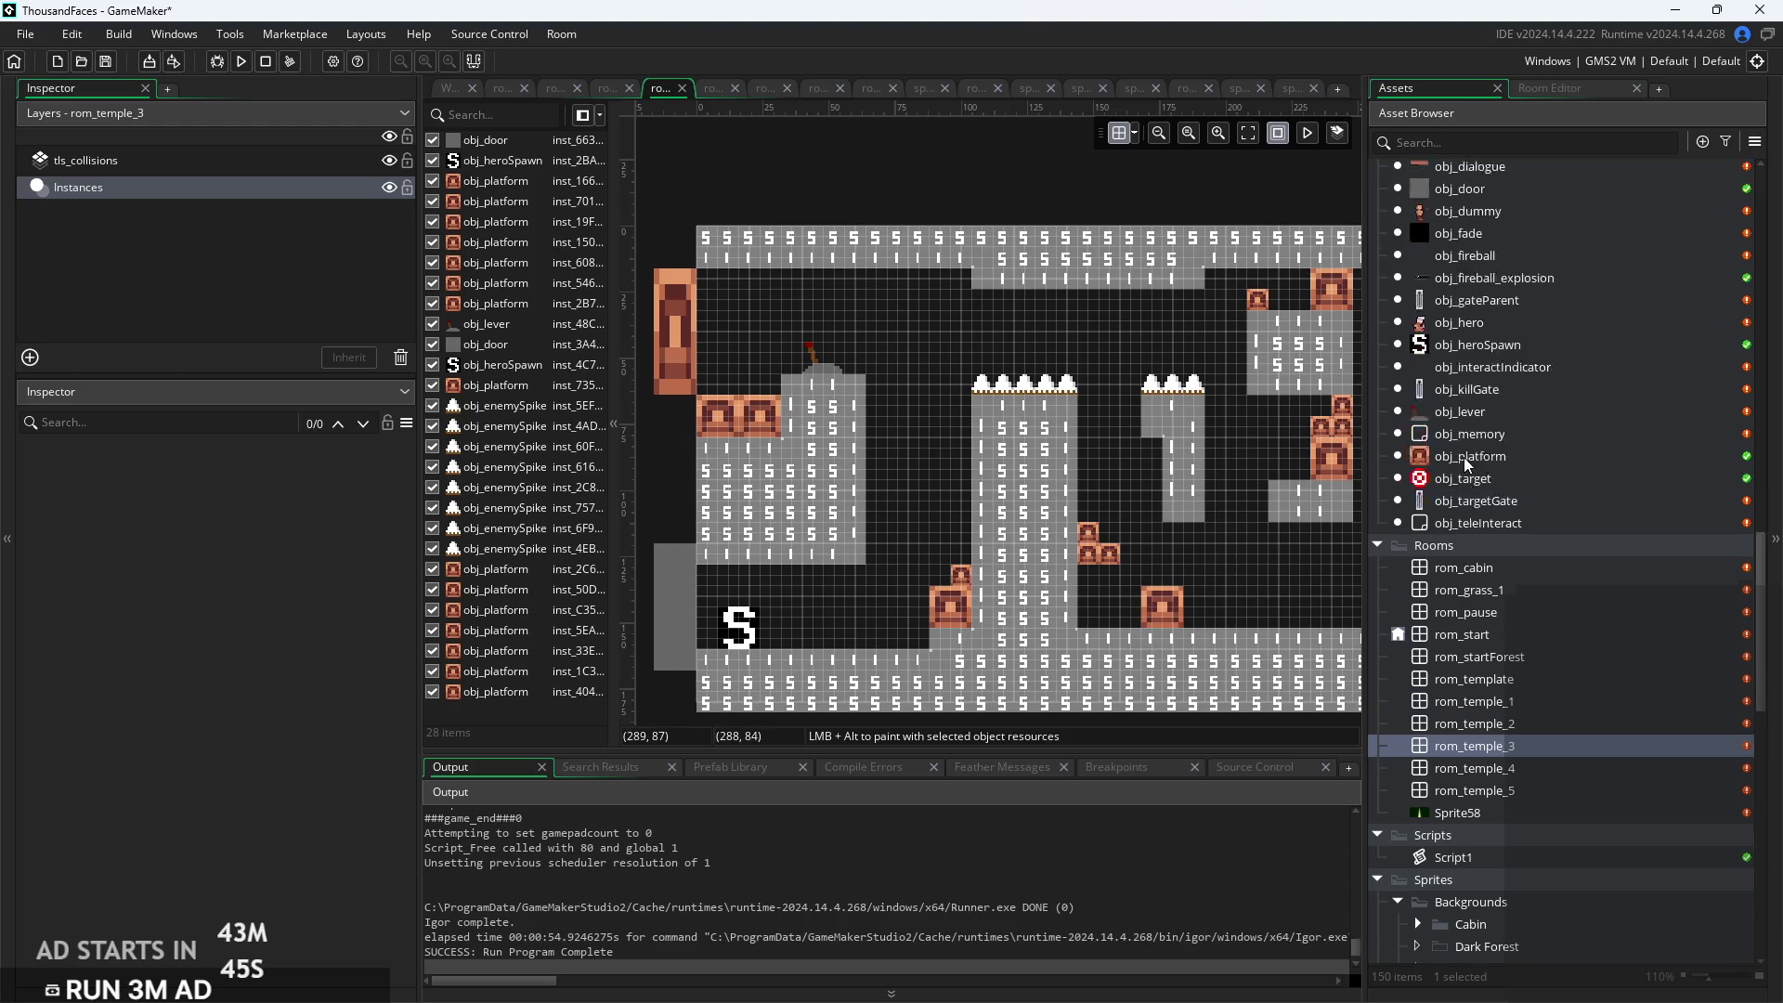
{"action": "scroll", "coordinate": [1478, 504], "scroll_direction": "up", "scroll_amount": 3}
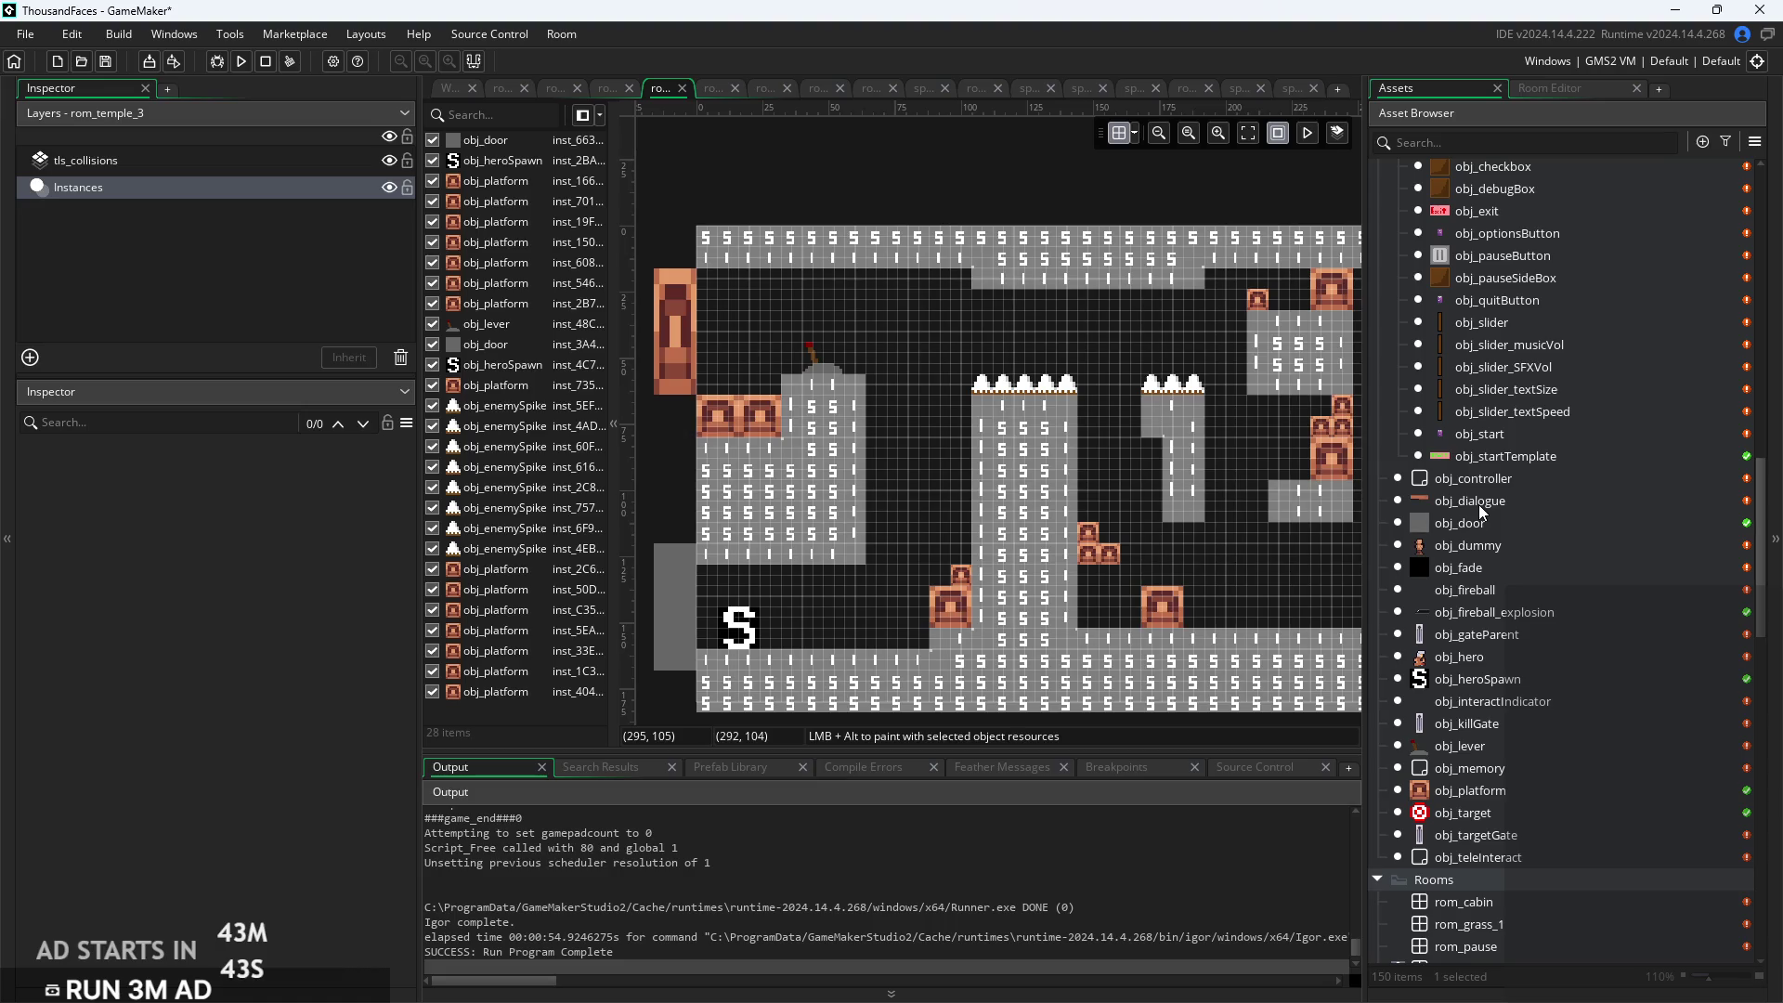
{"action": "double_click", "coordinate": [1503, 791]}
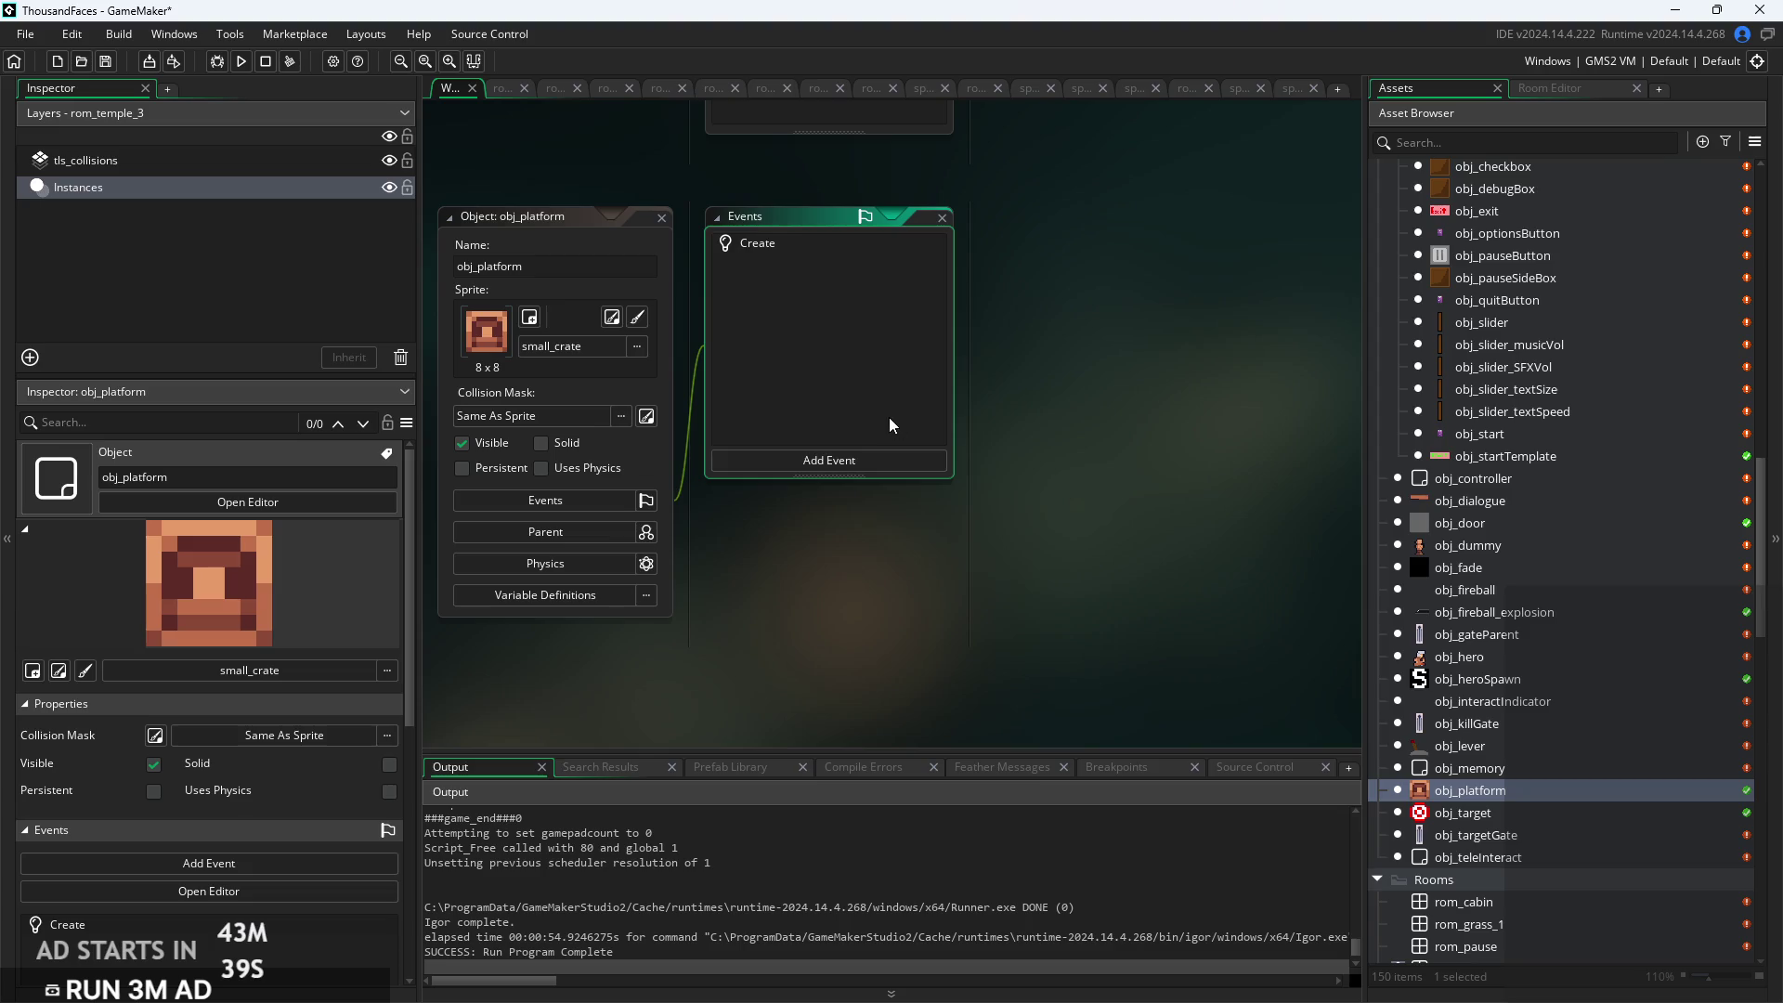
Duplicate obj_platform and rename the copy obj_largerPlatform
{"action": "right_click", "coordinate": [1546, 789]}
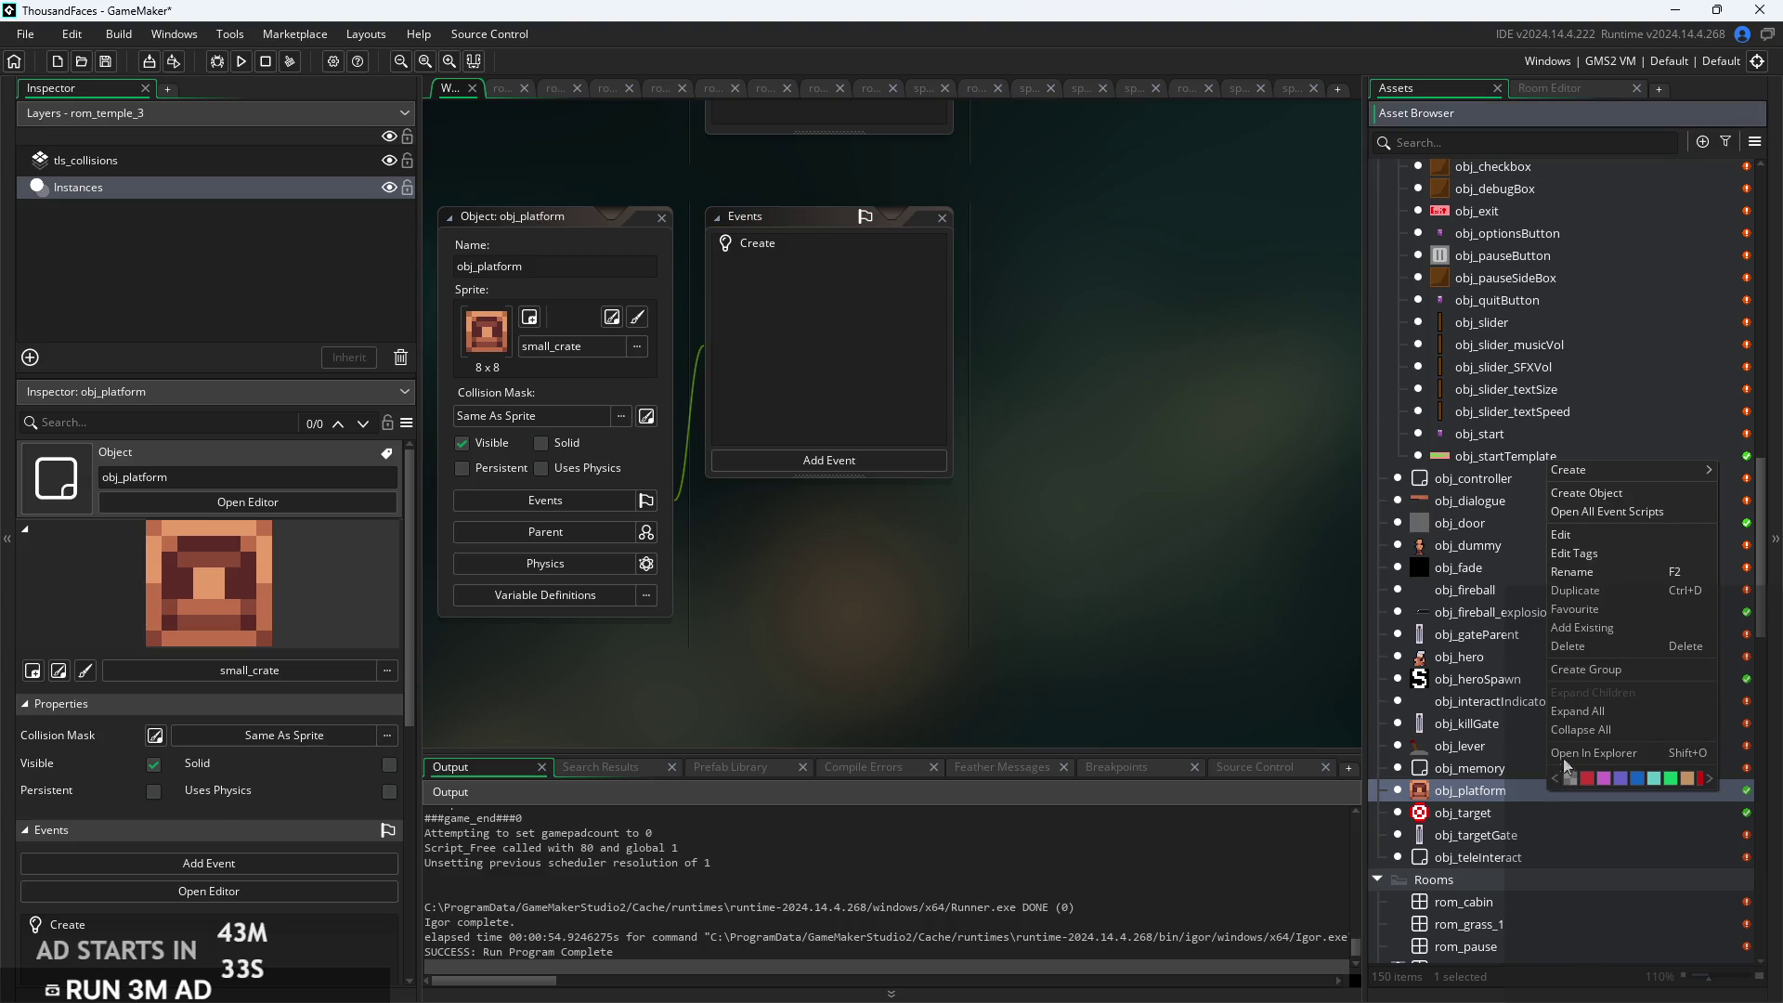
{"action": "left_click", "coordinate": [1612, 592]}
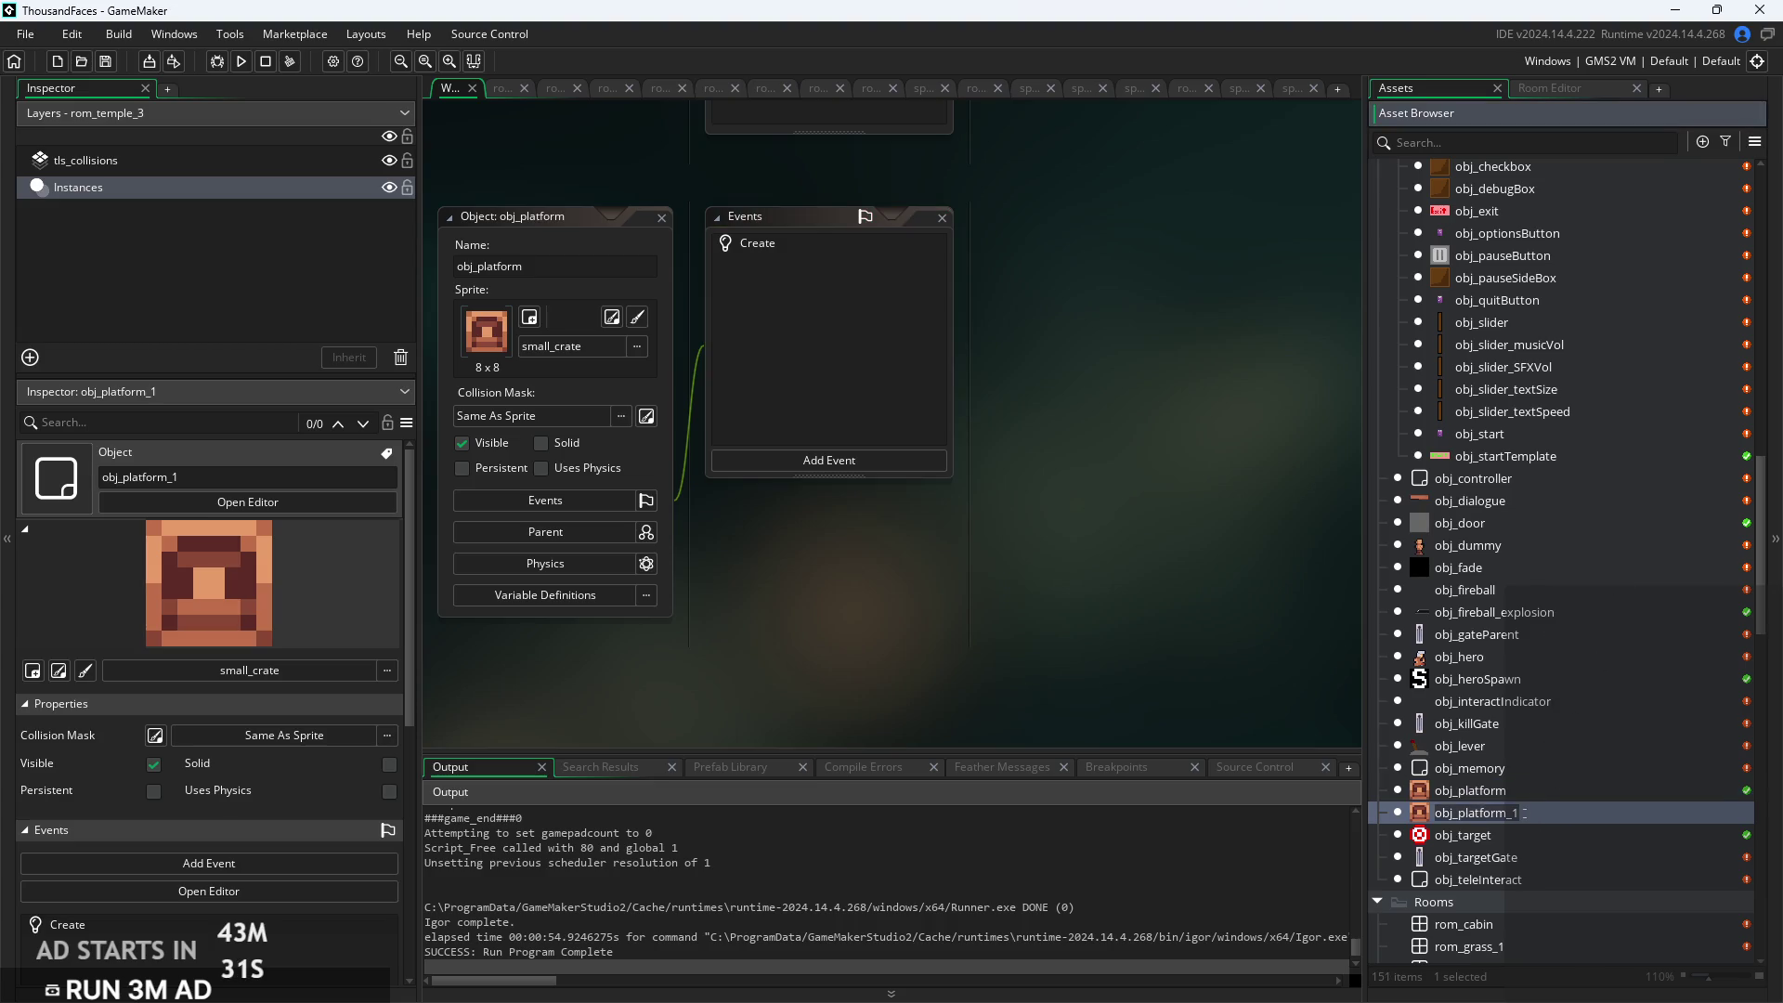
{"action": "left_click", "coordinate": [1483, 813]}
{"action": "left_click", "coordinate": [1457, 814]}
{"action": "type", "text": "largerP"}
{"action": "type", "text": "latgo"}
{"action": "key", "text": "BackSpace"}
{"action": "key", "text": "BackSpace"}
{"action": "type", "text": "form"}
{"action": "key", "text": "Return"}
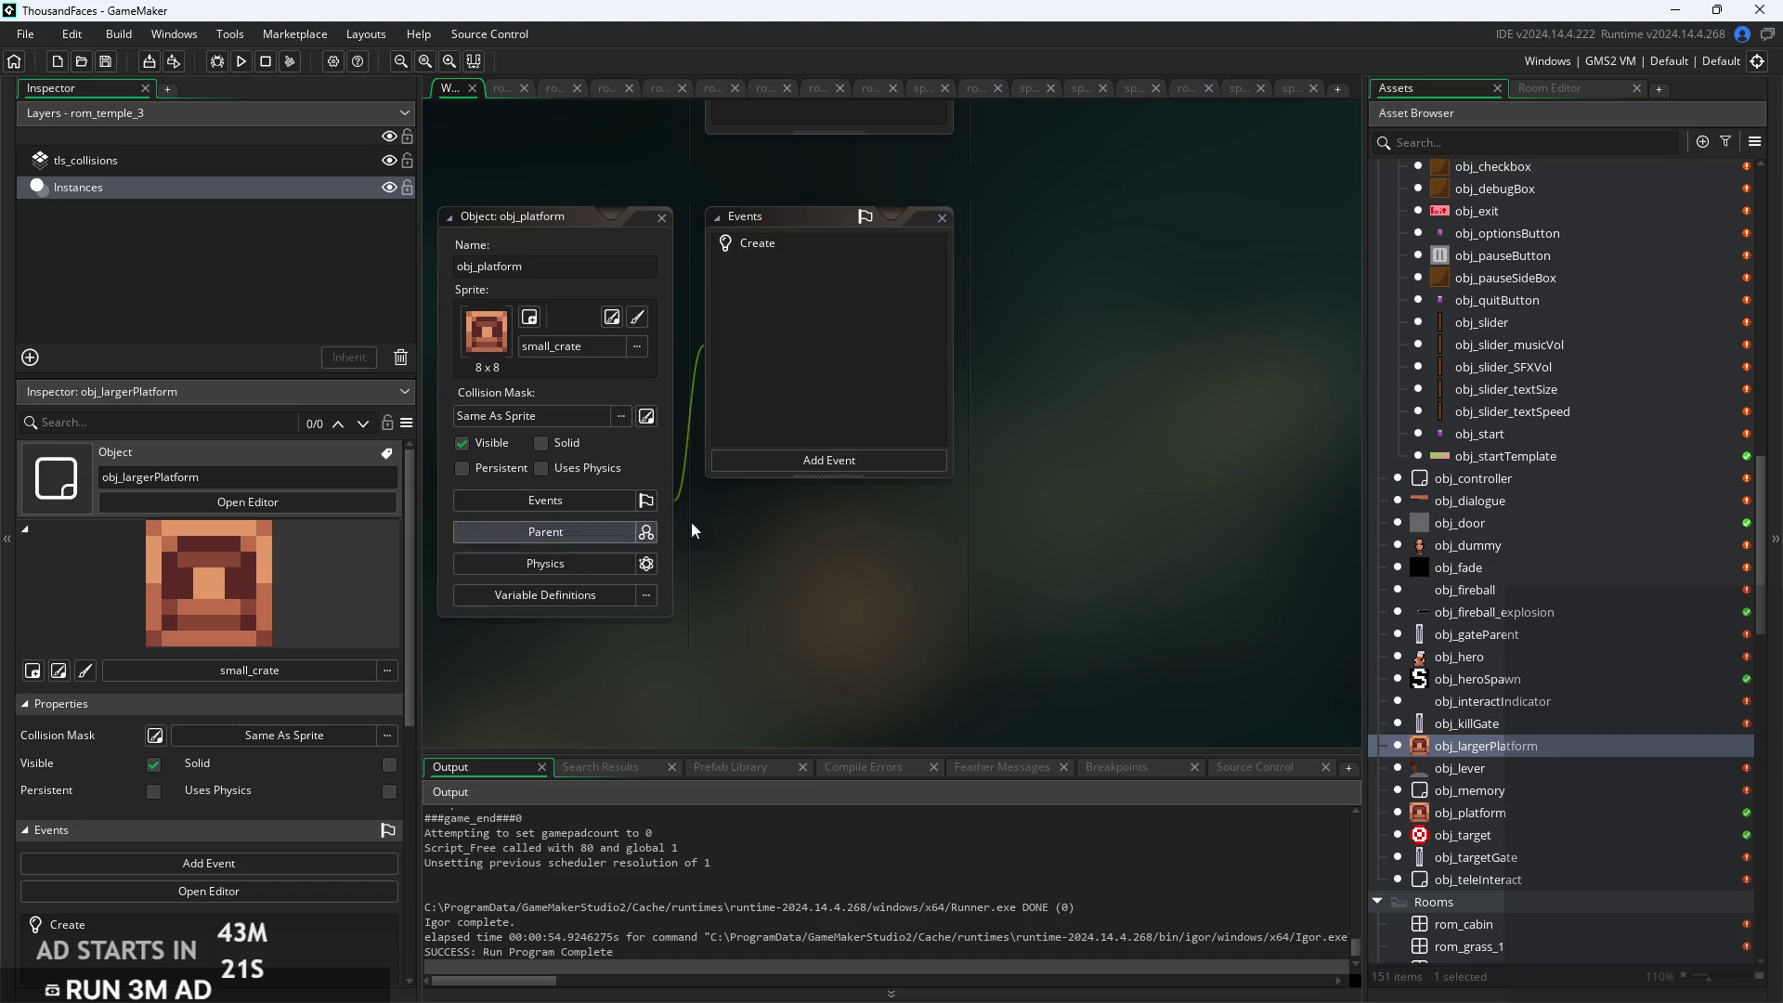
Set obj_largerPlatform's sprite to large_crate
{"action": "double_click", "coordinate": [1543, 757]}
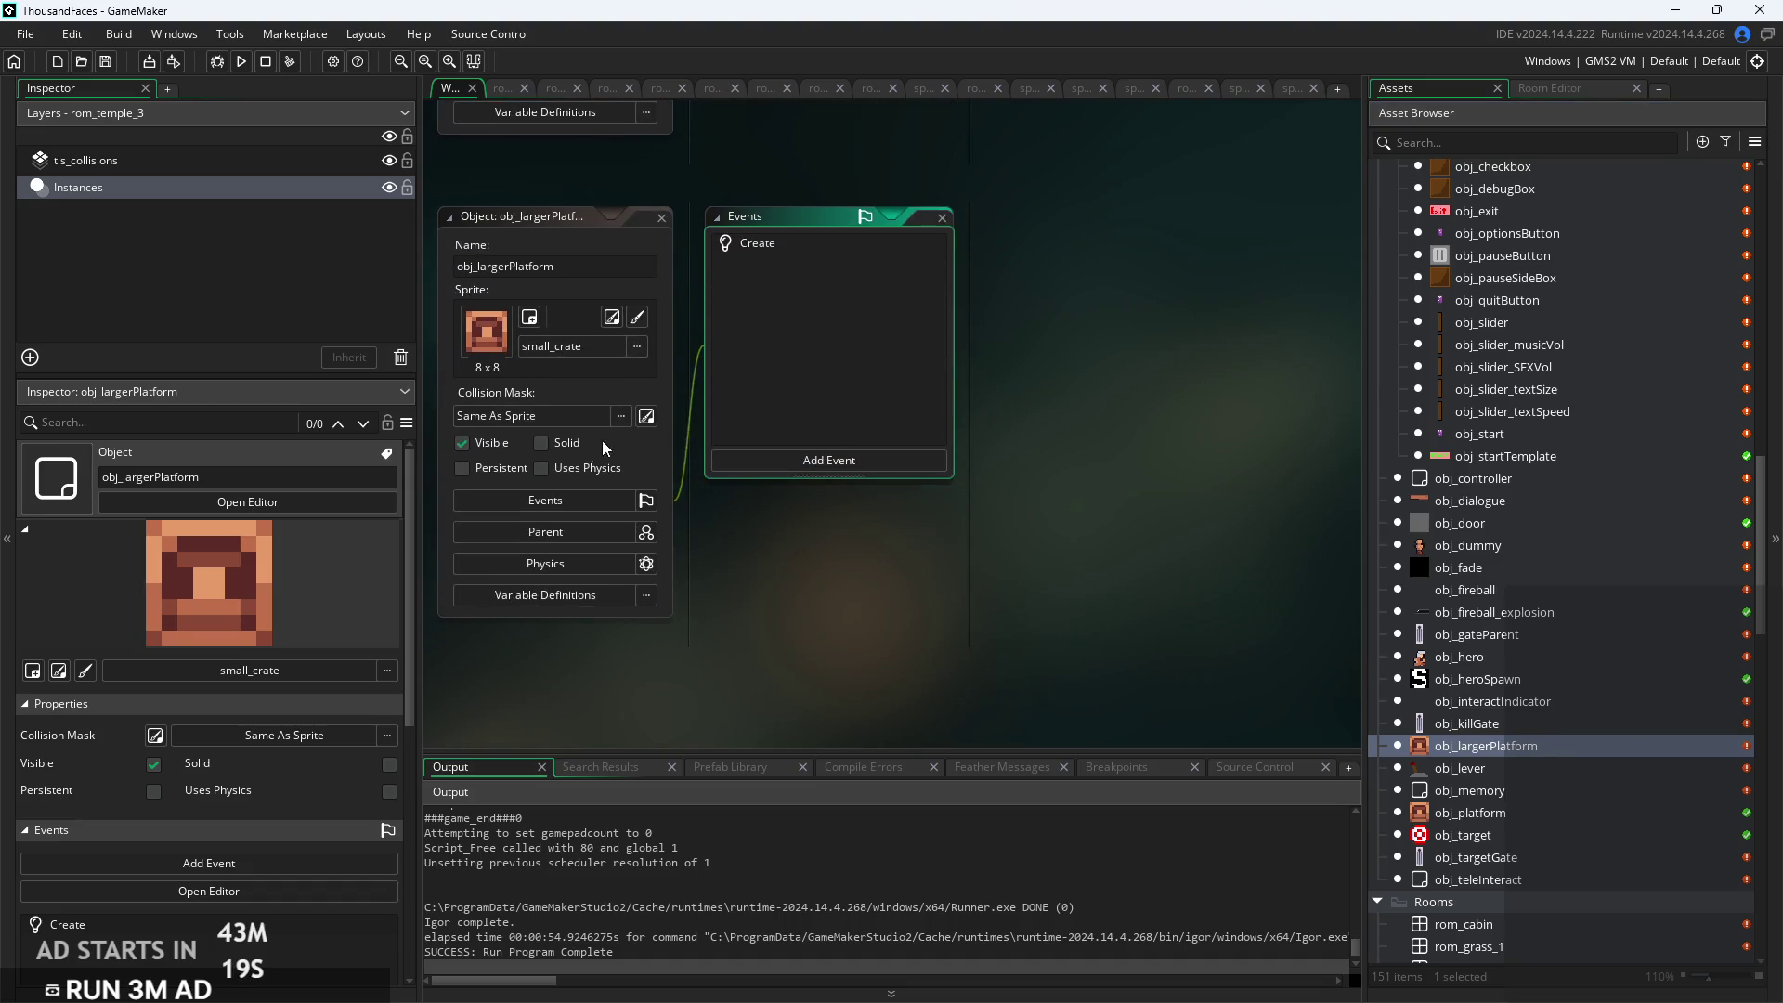
{"action": "left_click", "coordinate": [554, 415]}
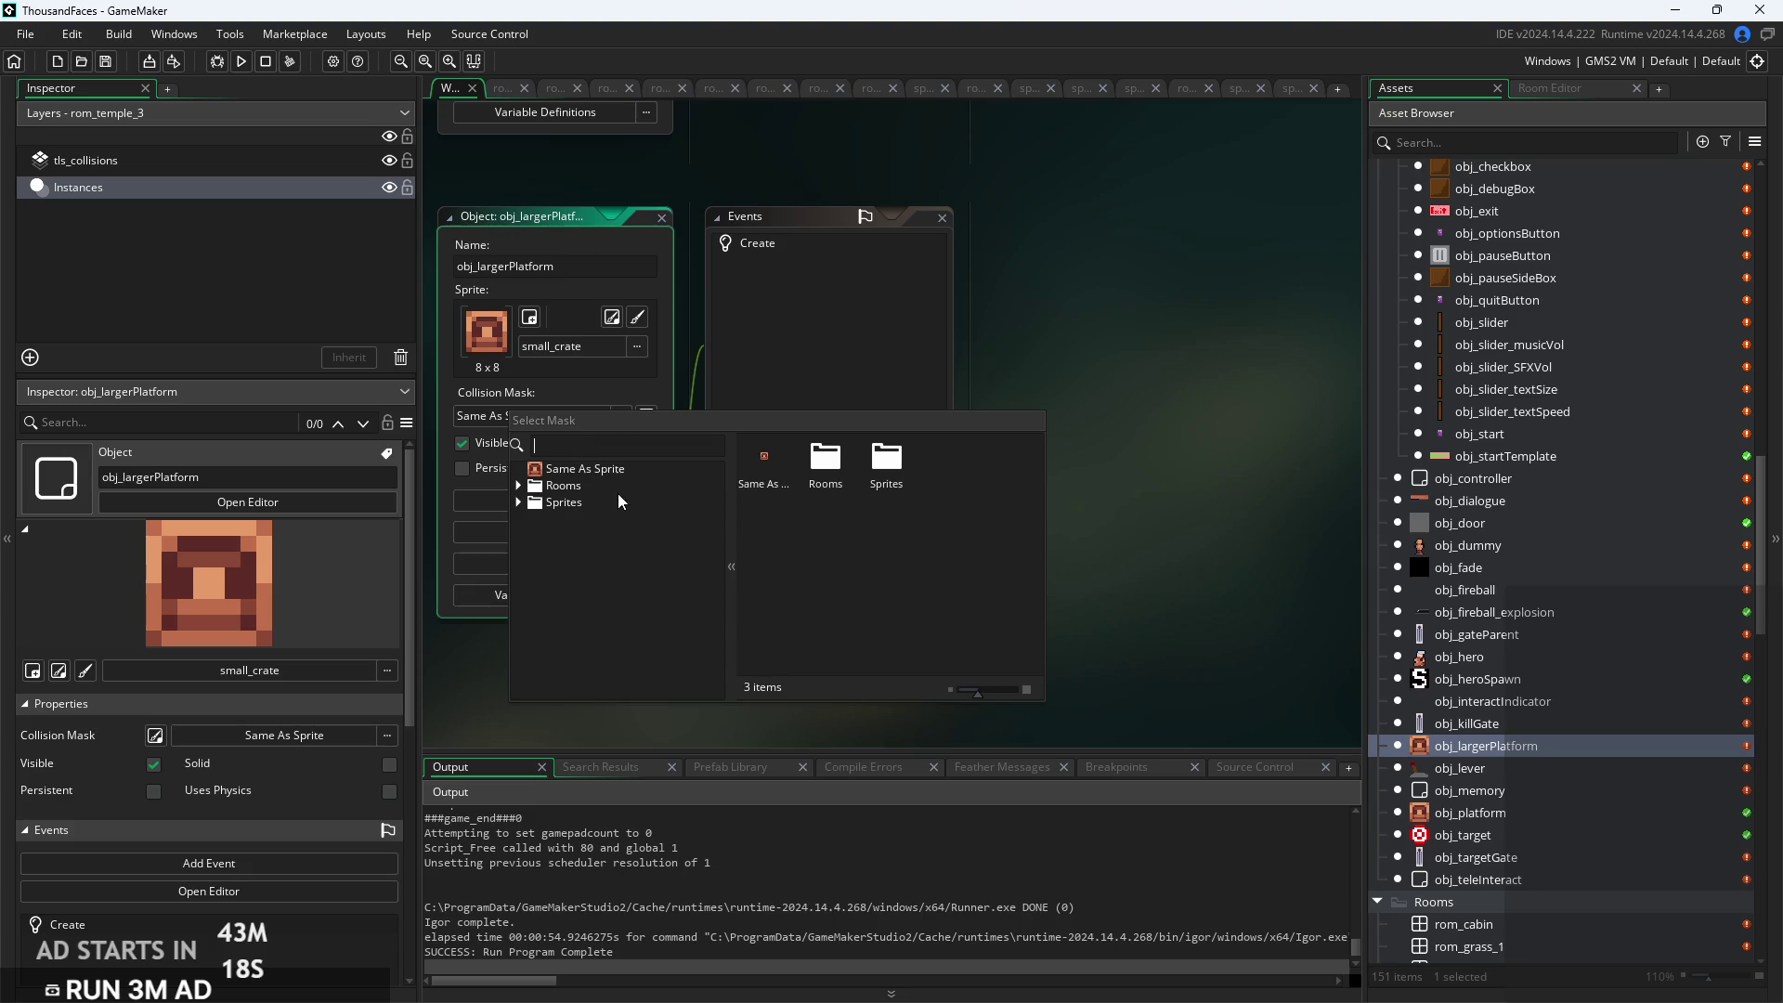
{"action": "left_click", "coordinate": [613, 383]}
{"action": "left_click", "coordinate": [550, 351]}
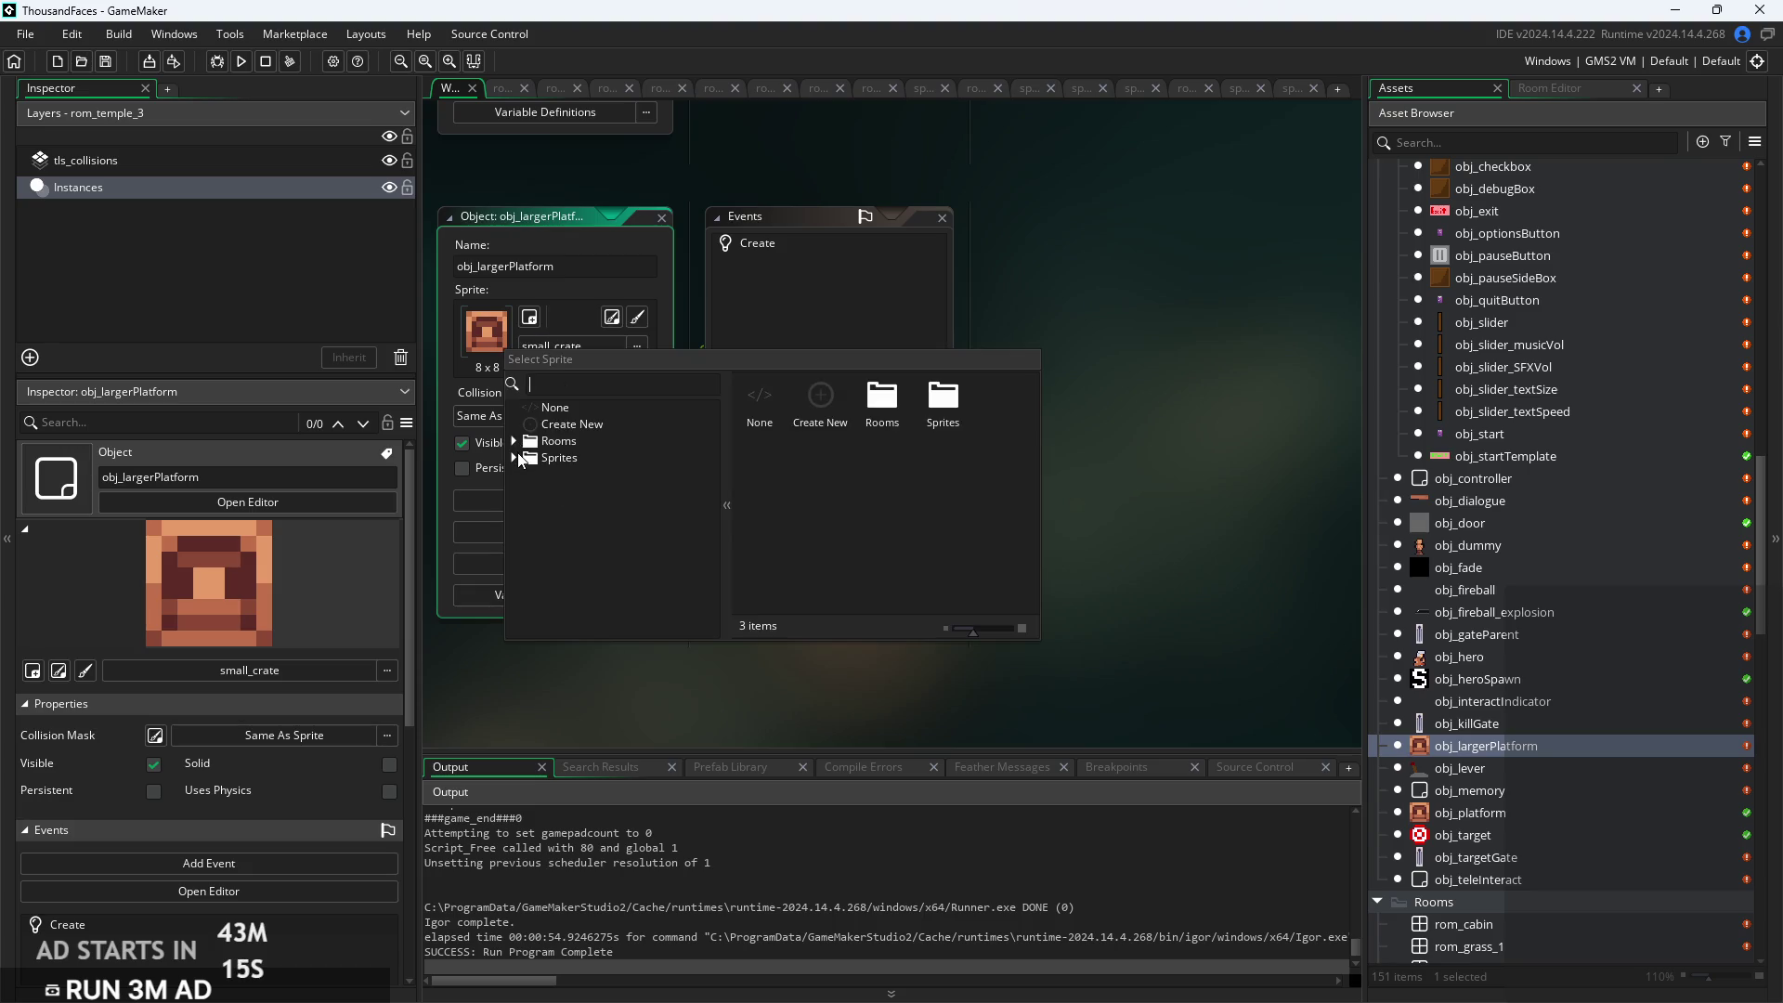
{"action": "left_click", "coordinate": [516, 457]}
{"action": "double_click", "coordinate": [600, 560]}
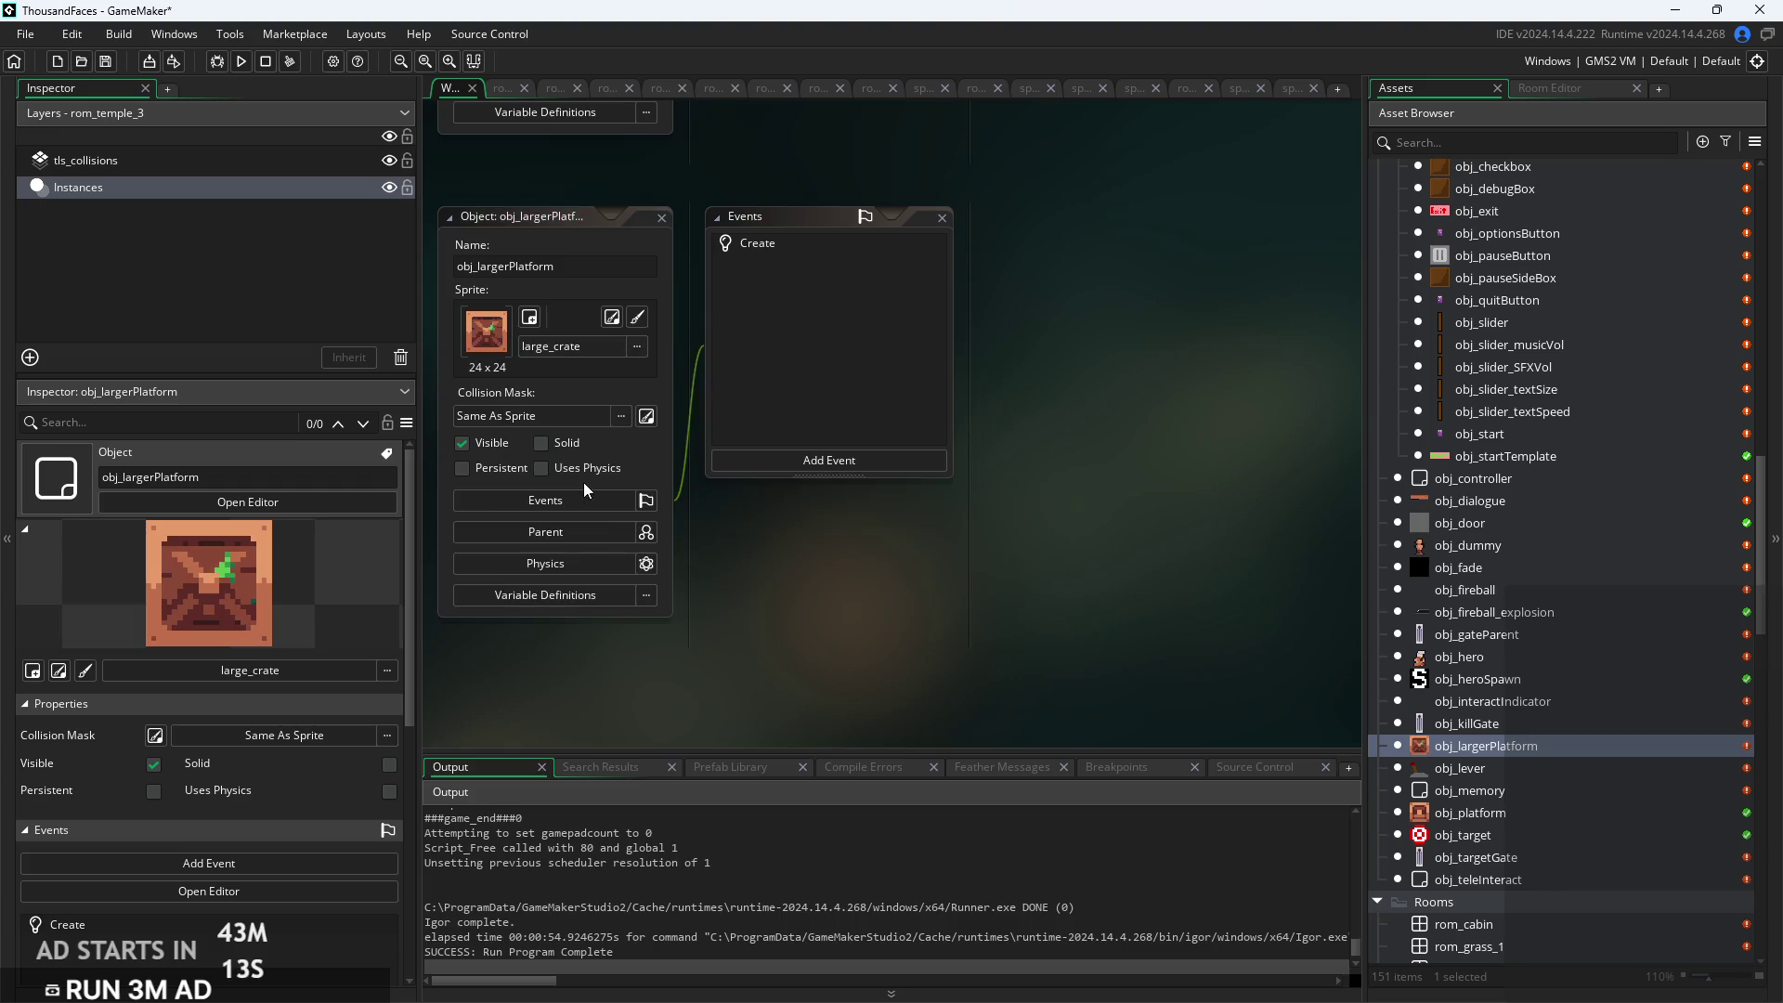
Make obj_platform the parent of obj_largerPlatform
{"action": "left_click", "coordinate": [552, 533]}
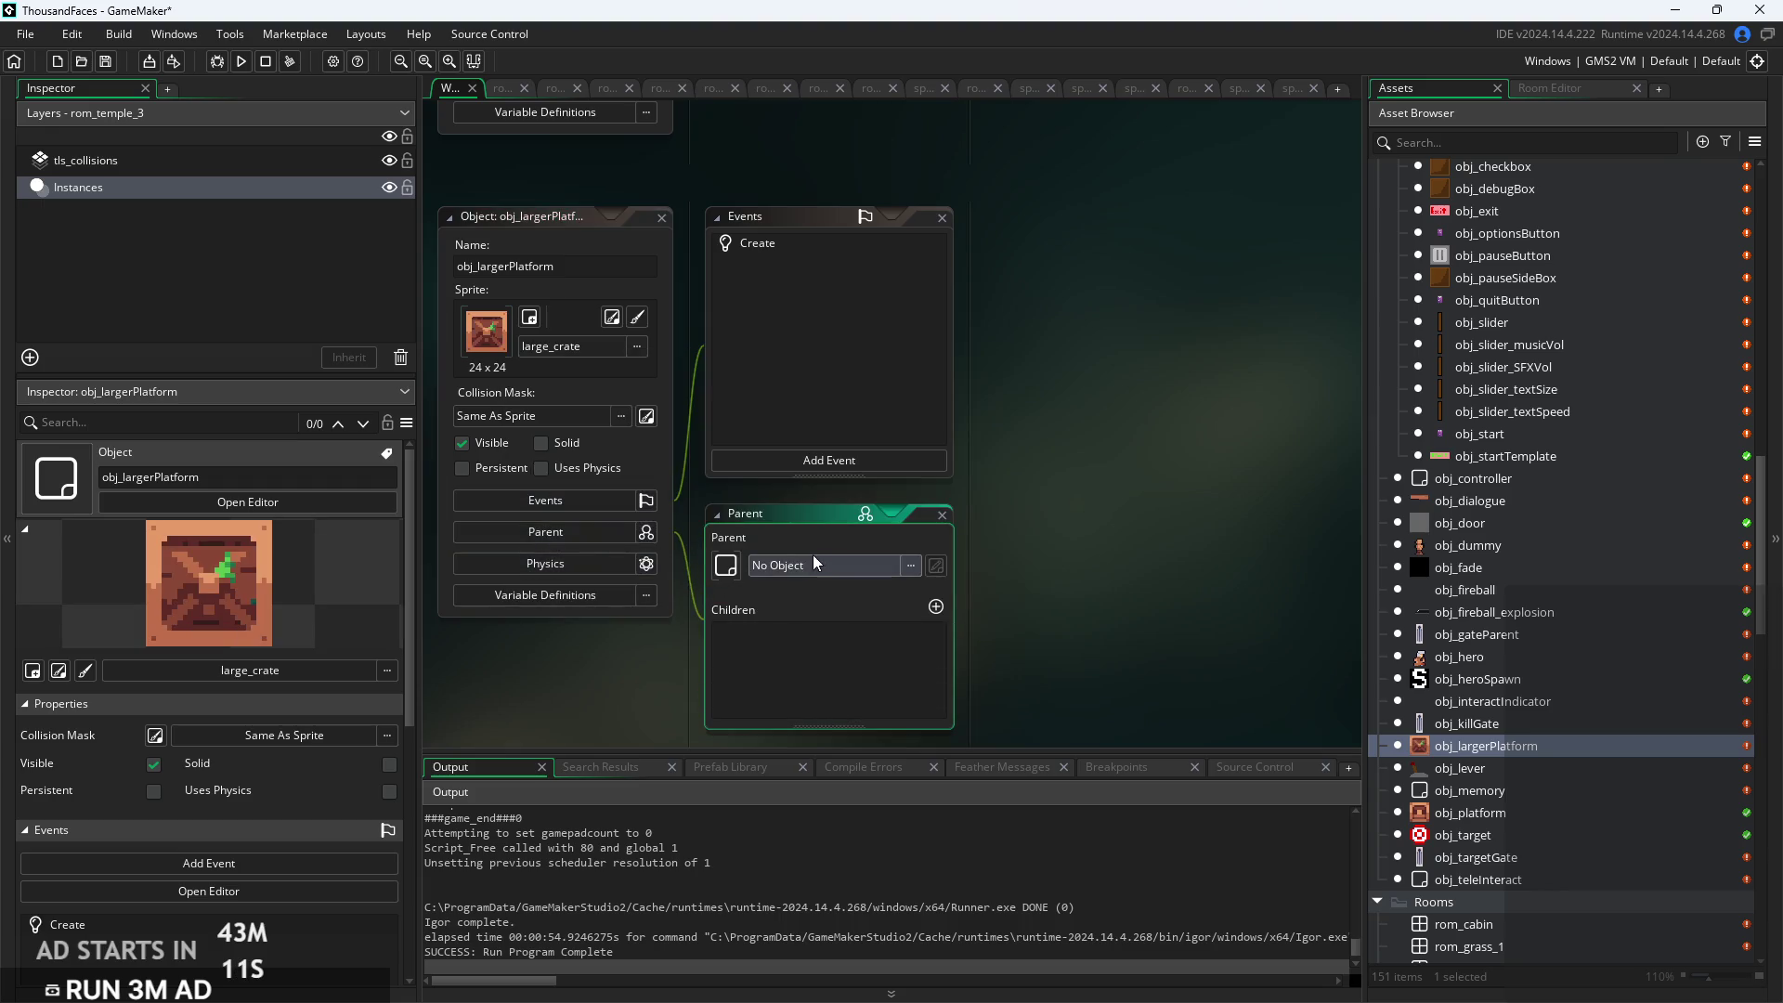
{"action": "left_click", "coordinate": [811, 556]}
{"action": "left_click", "coordinate": [824, 650]}
{"action": "scroll", "coordinate": [866, 753], "scroll_direction": "down", "scroll_amount": 5}
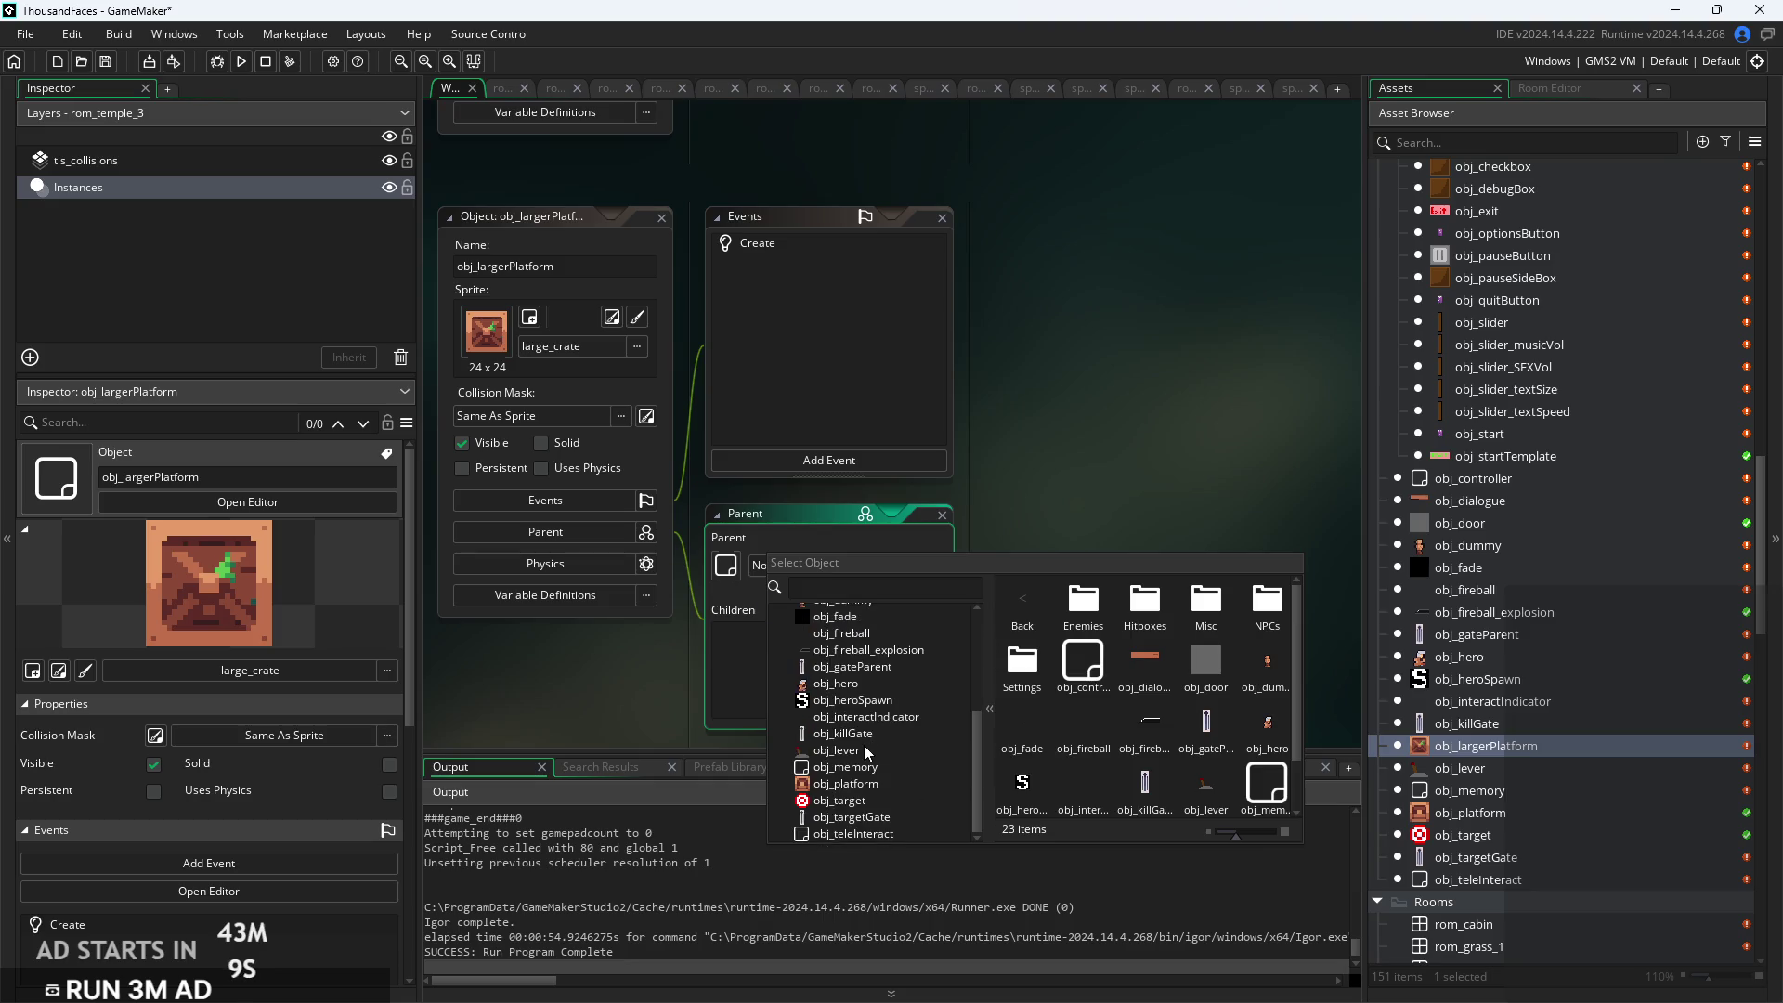
{"action": "double_click", "coordinate": [853, 785]}
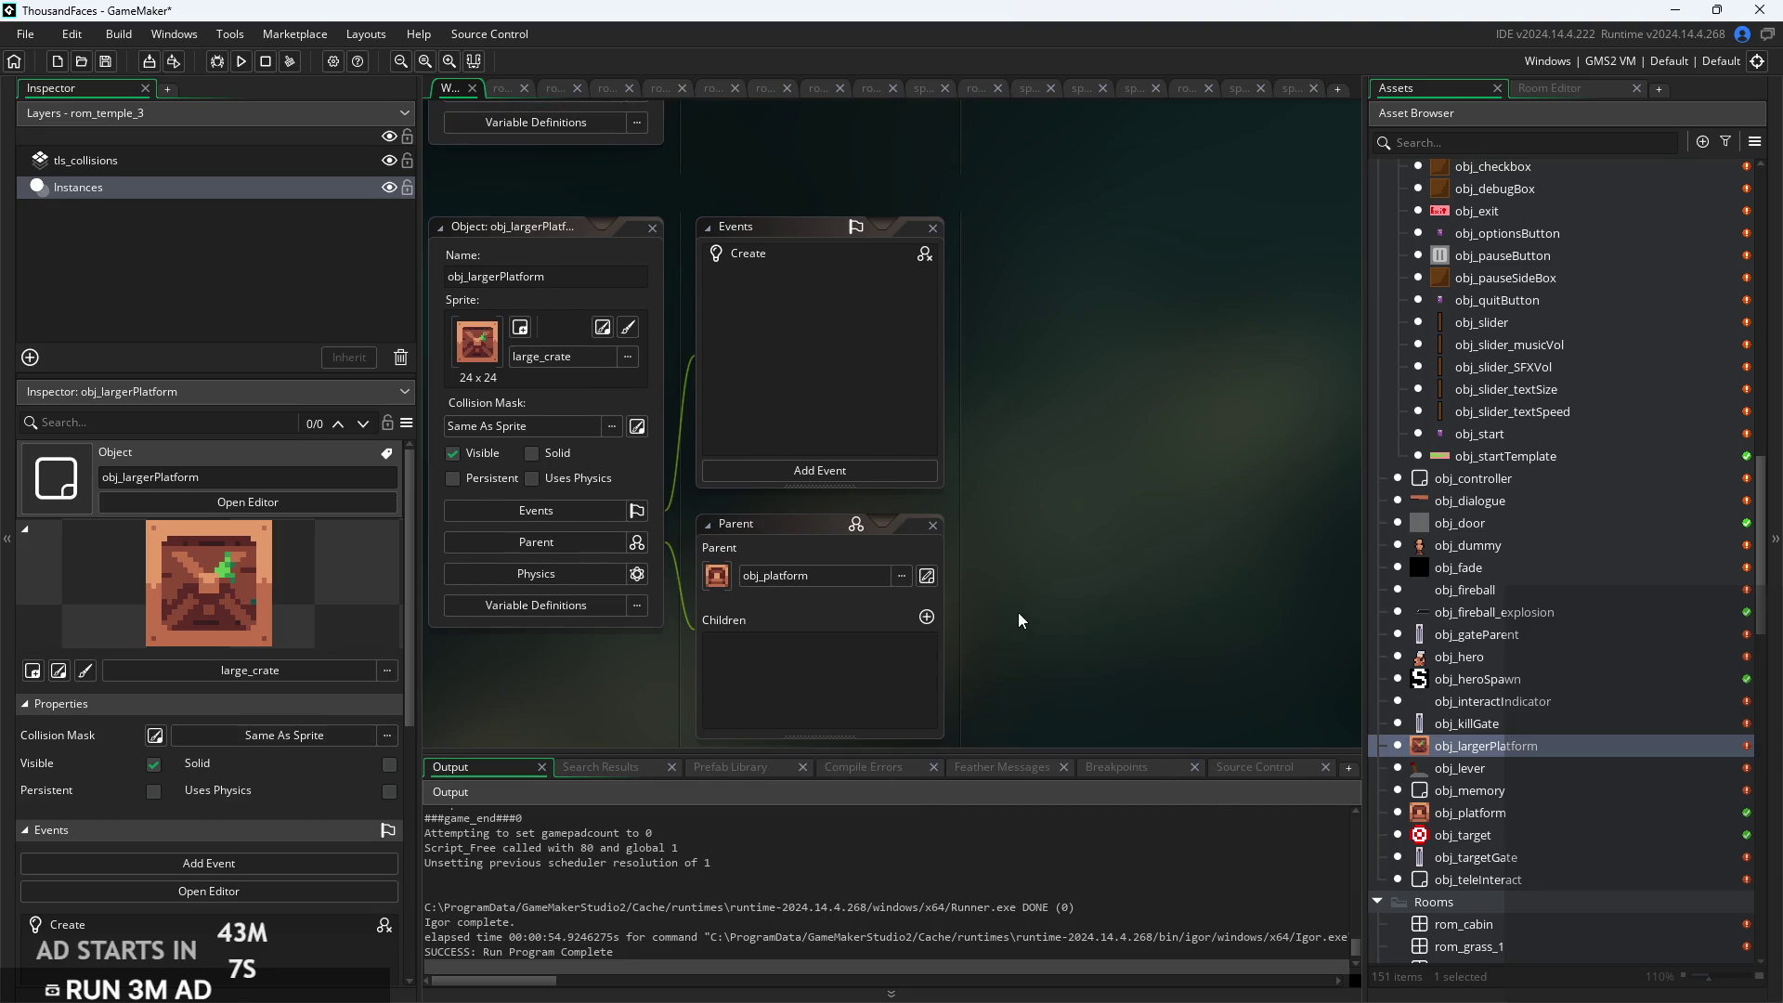
Open obj_largerPlatform's Create event and look over its commented-out code
{"action": "double_click", "coordinate": [829, 253]}
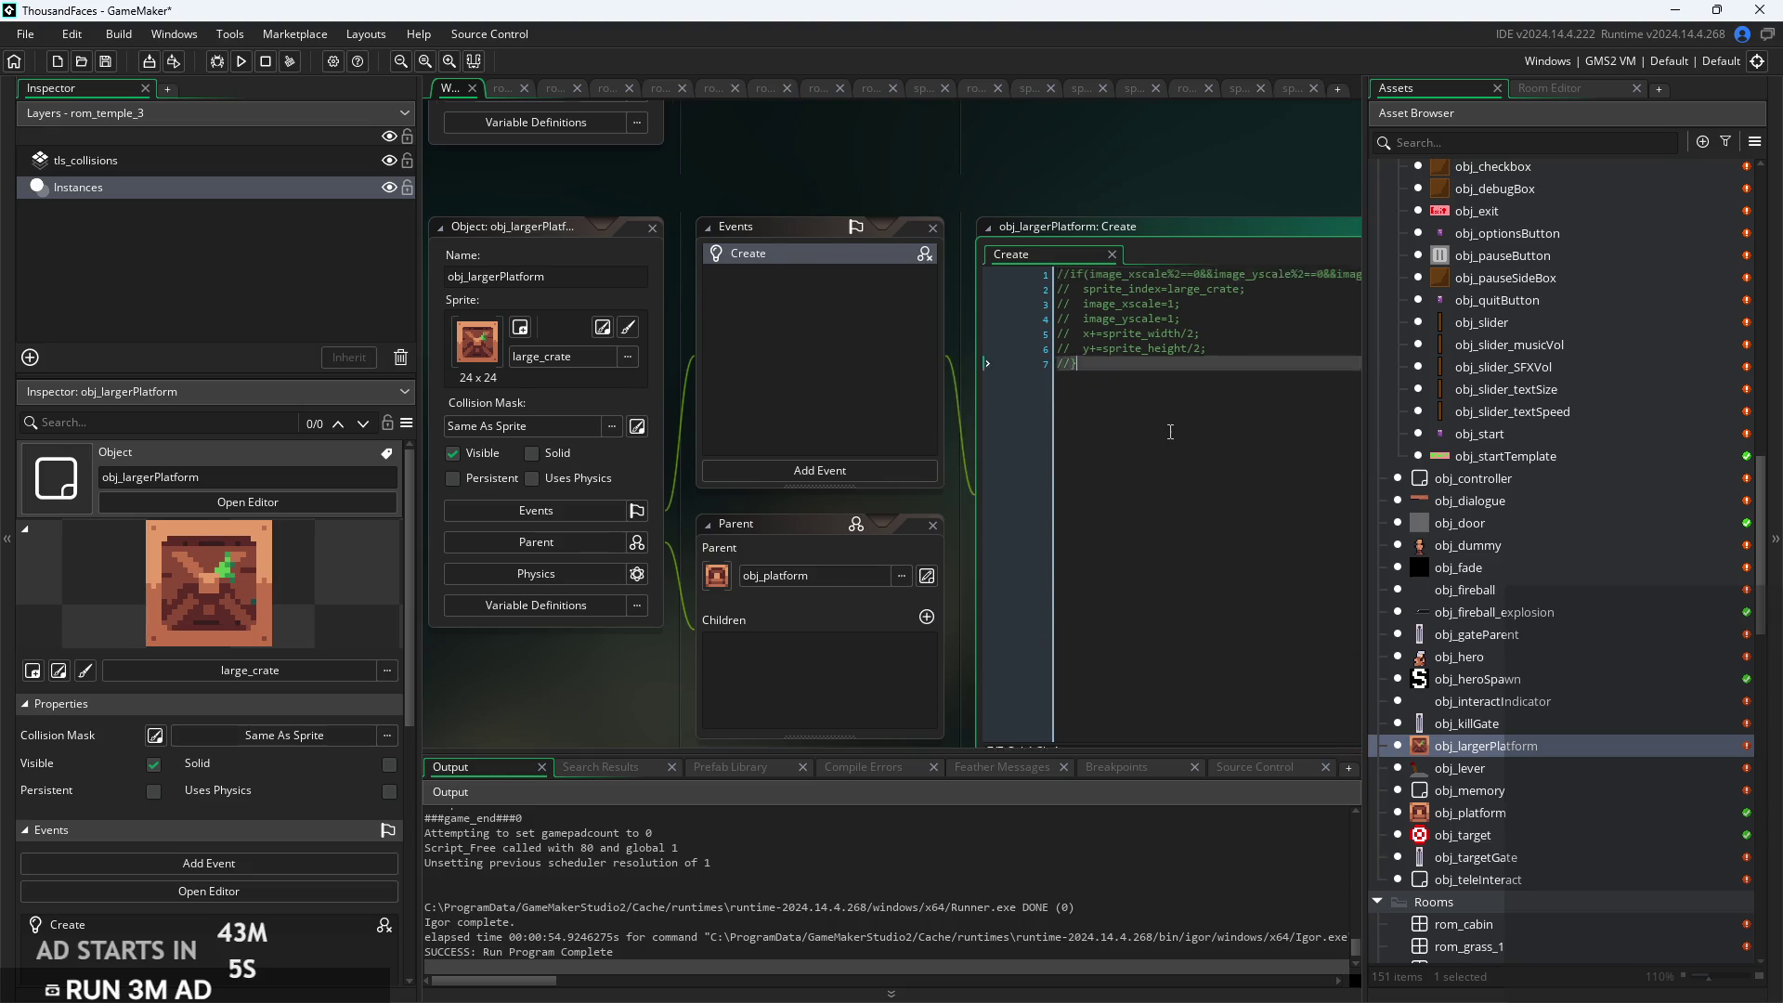
{"action": "left_click", "coordinate": [907, 512]}
{"action": "scroll", "coordinate": [915, 461], "scroll_direction": "up", "scroll_amount": 3}
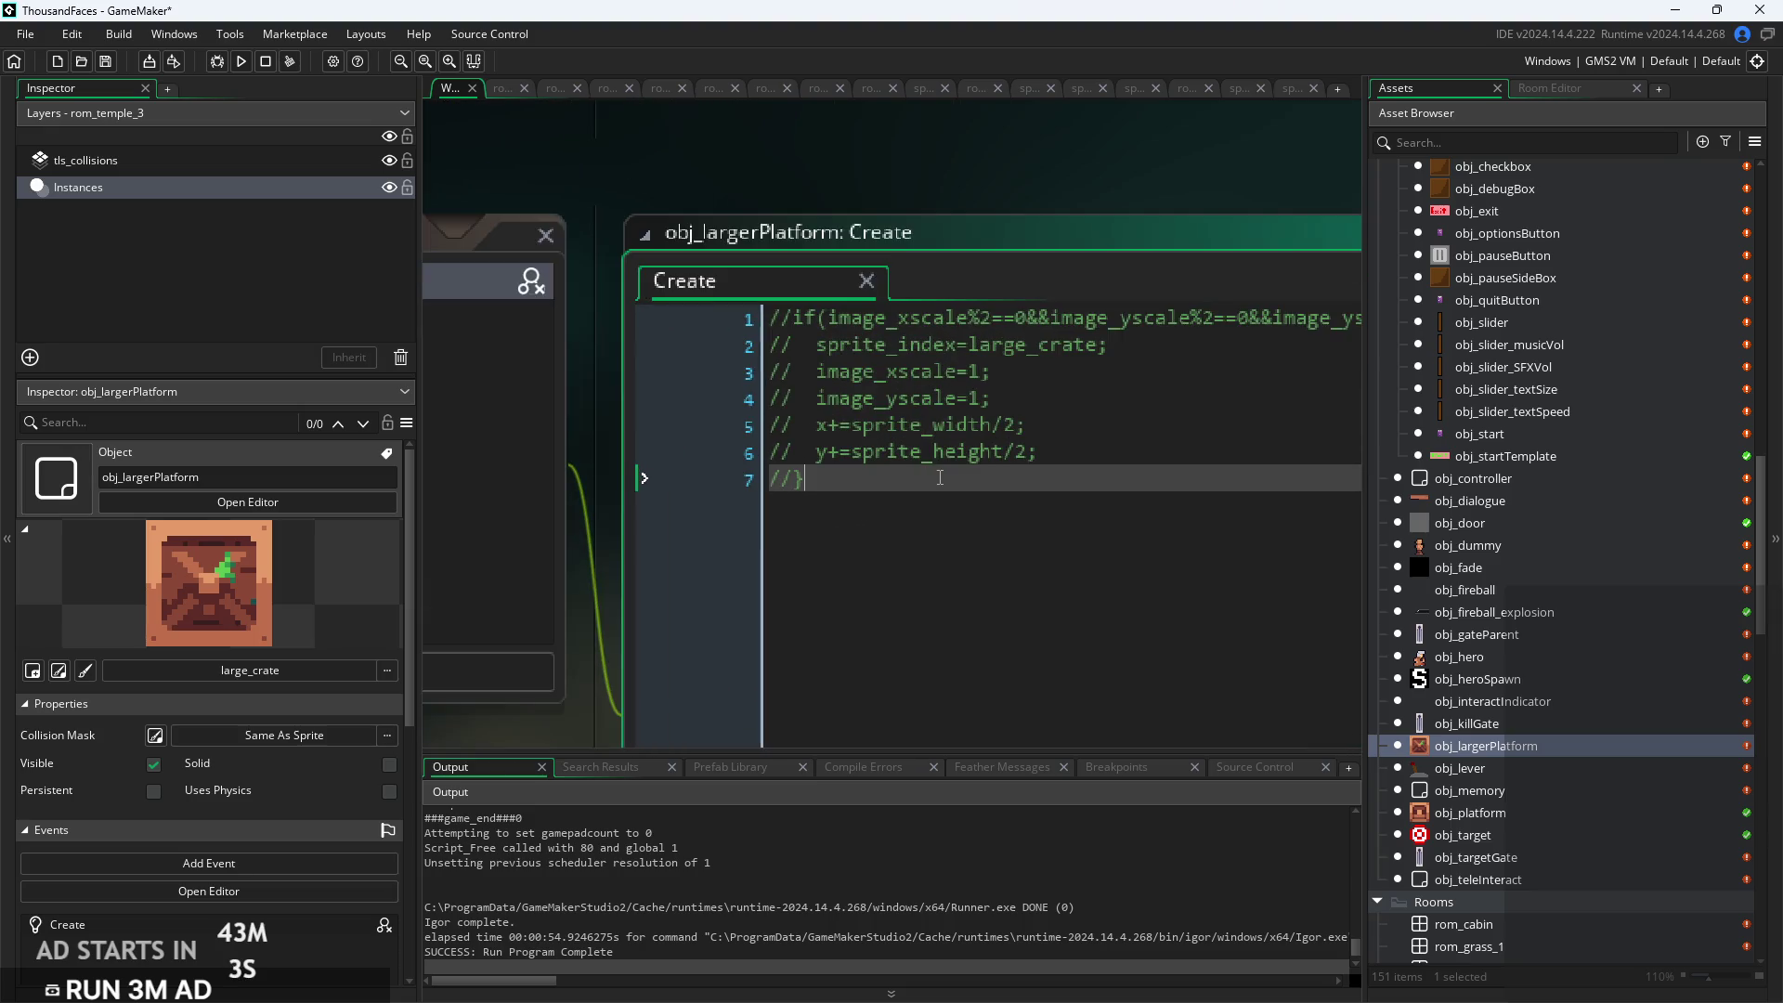
{"action": "left_click_drag", "start_coordinate": [944, 477], "coordinate": [487, 319]}
{"action": "left_click", "coordinate": [990, 529]}
{"action": "scroll", "coordinate": [990, 530], "scroll_direction": "down", "scroll_amount": 2}
{"action": "scroll", "coordinate": [979, 343], "scroll_direction": "down", "scroll_amount": 2}
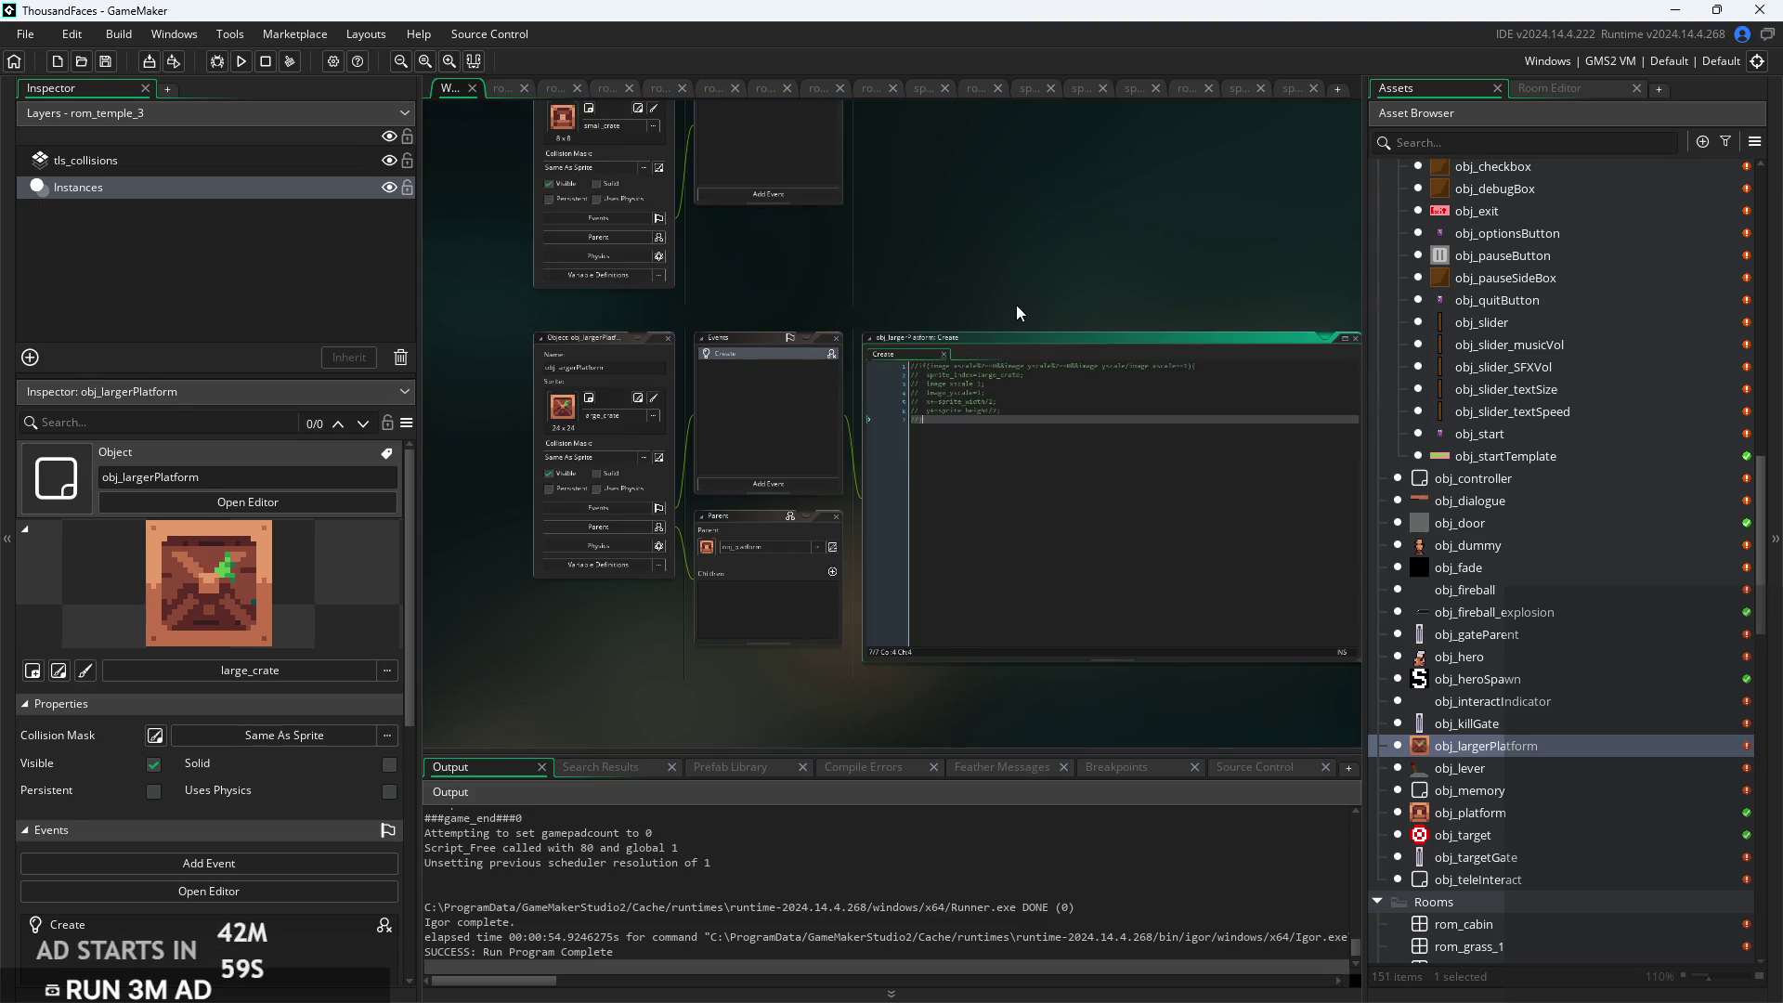
{"action": "scroll", "coordinate": [1016, 305], "scroll_direction": "up", "scroll_amount": 2}
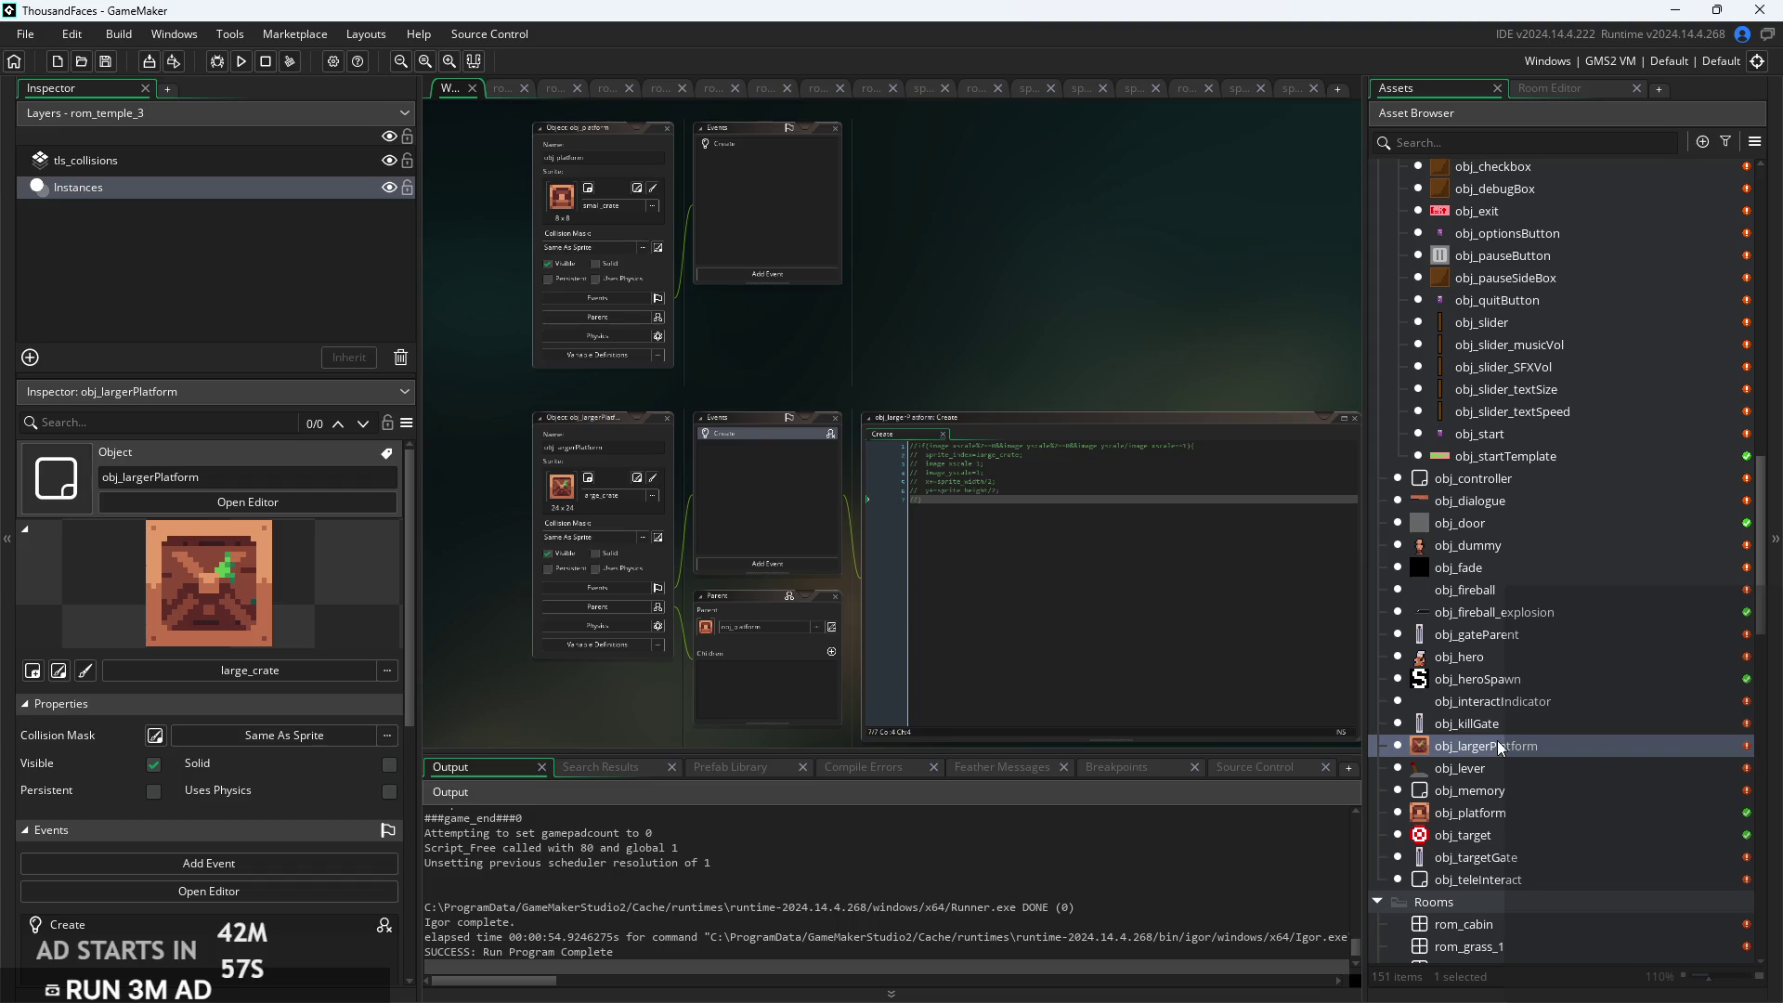
{"action": "scroll", "coordinate": [1497, 749], "scroll_direction": "down", "scroll_amount": 2}
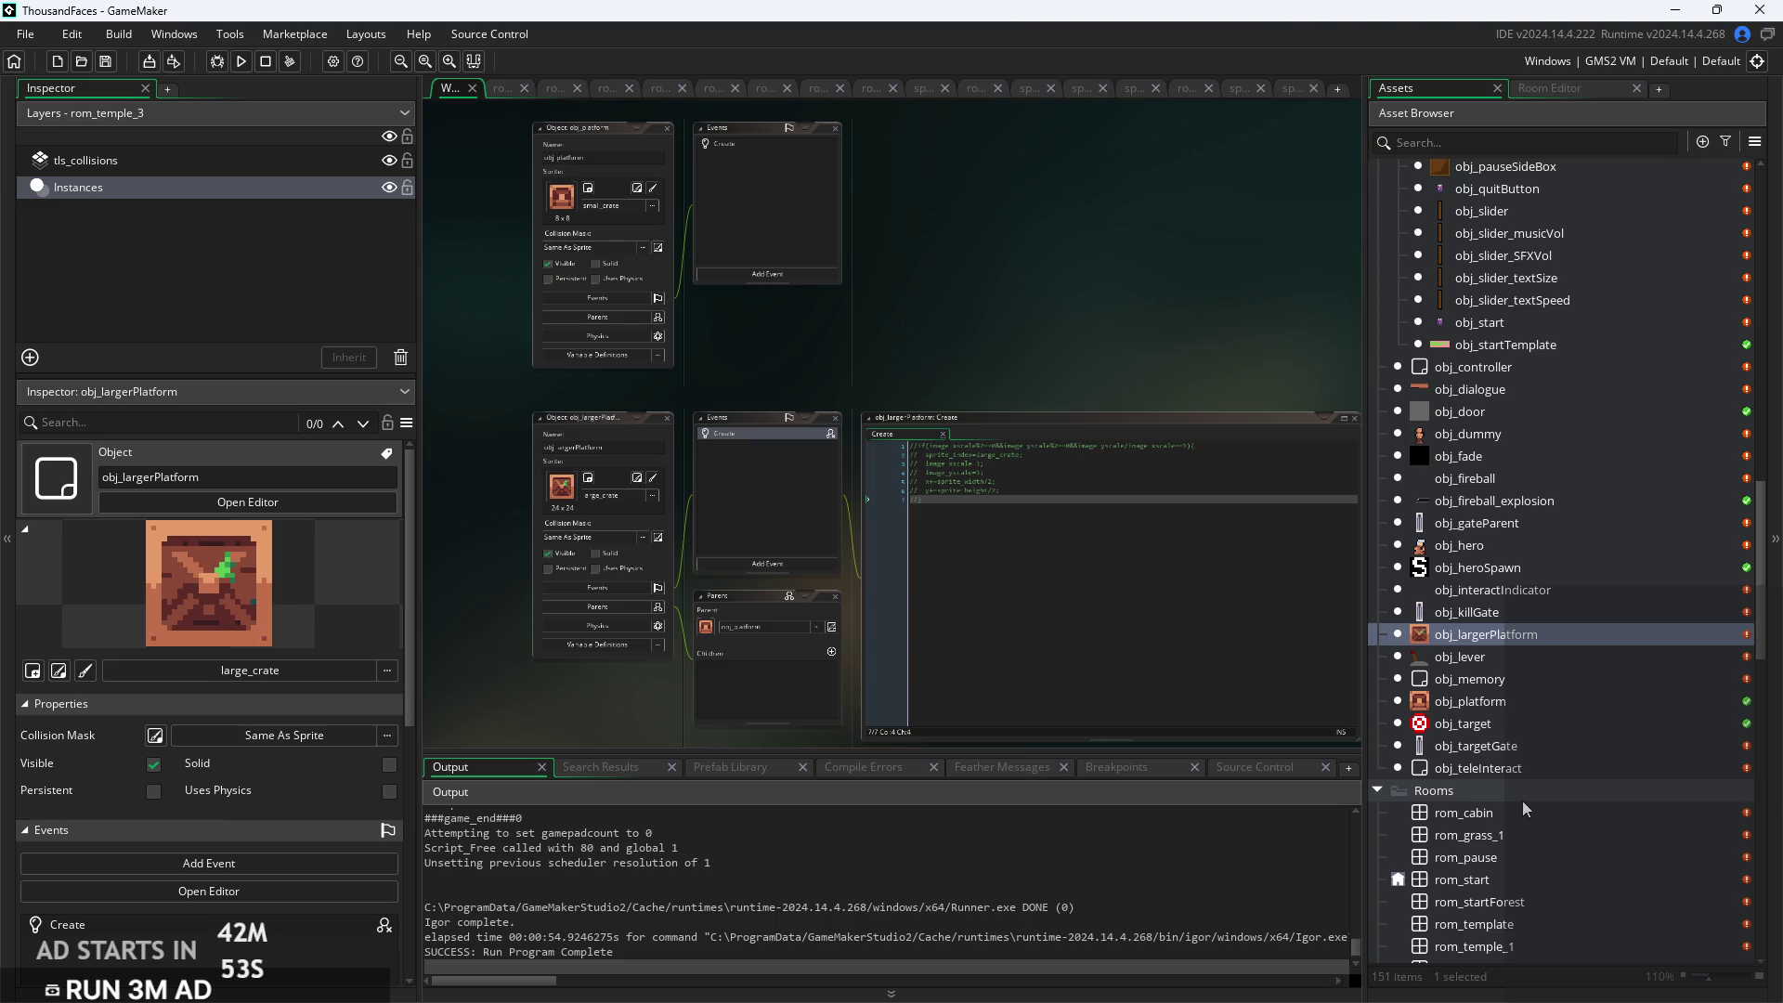
{"action": "scroll", "coordinate": [1523, 805], "scroll_direction": "down", "scroll_amount": 3}
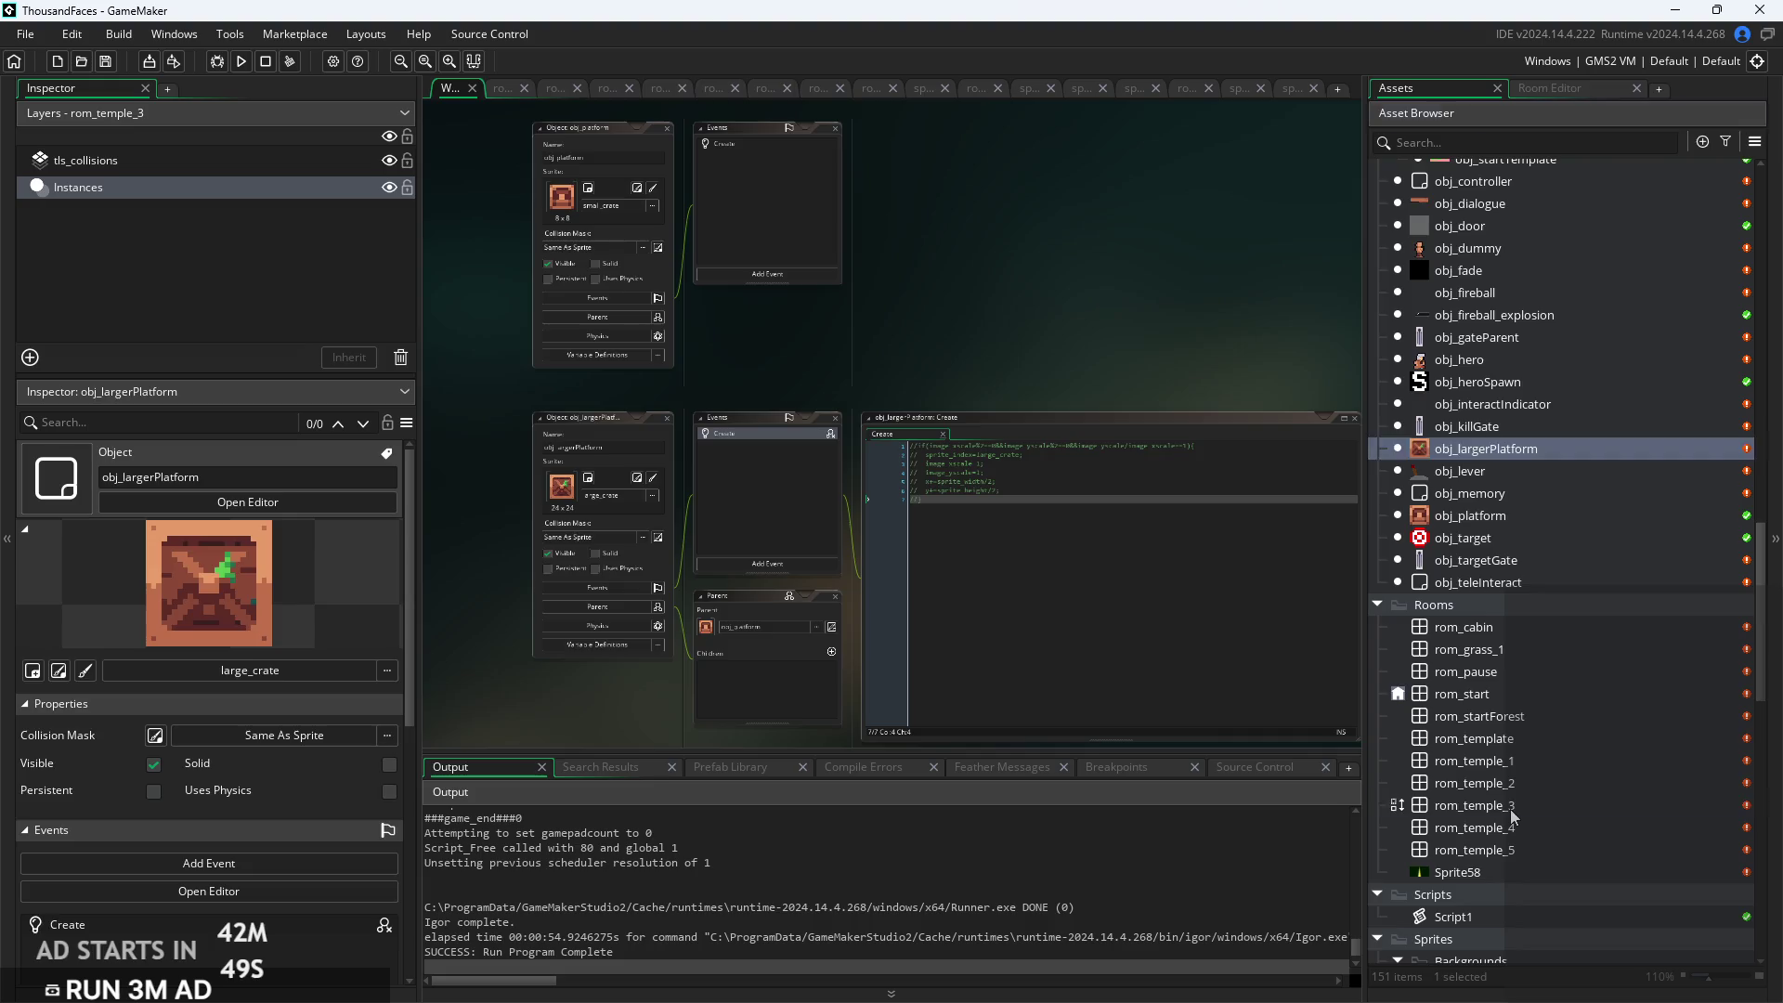
Place an obj_largerPlatform among rom_temple_3's lower crates, then open rom_temple_4
{"action": "double_click", "coordinate": [1508, 805]}
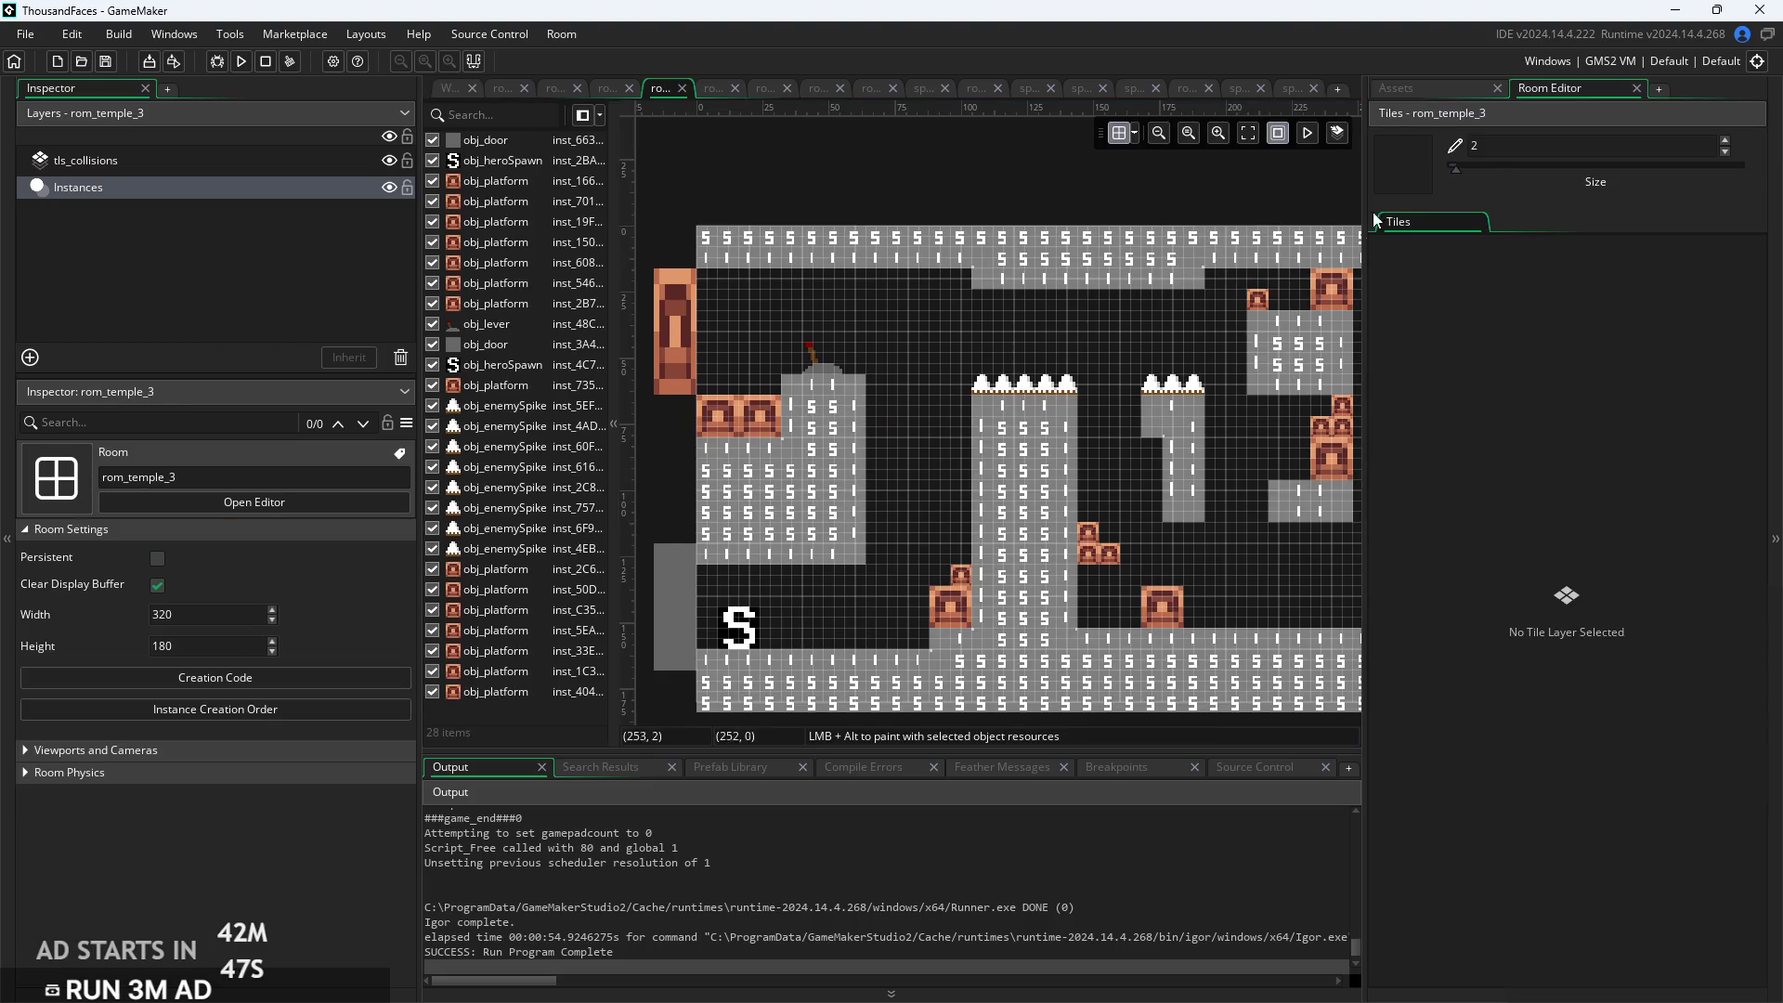
{"action": "left_click", "coordinate": [1391, 87]}
{"action": "mouse_move", "coordinate": [1452, 447]}
{"action": "left_mouse_down"}
{"action": "mouse_move", "coordinate": [1338, 521]}
{"action": "mouse_move", "coordinate": [1118, 587]}
{"action": "left_mouse_up"}
{"action": "left_click_drag", "start_coordinate": [1139, 527], "coordinate": [849, 578]}
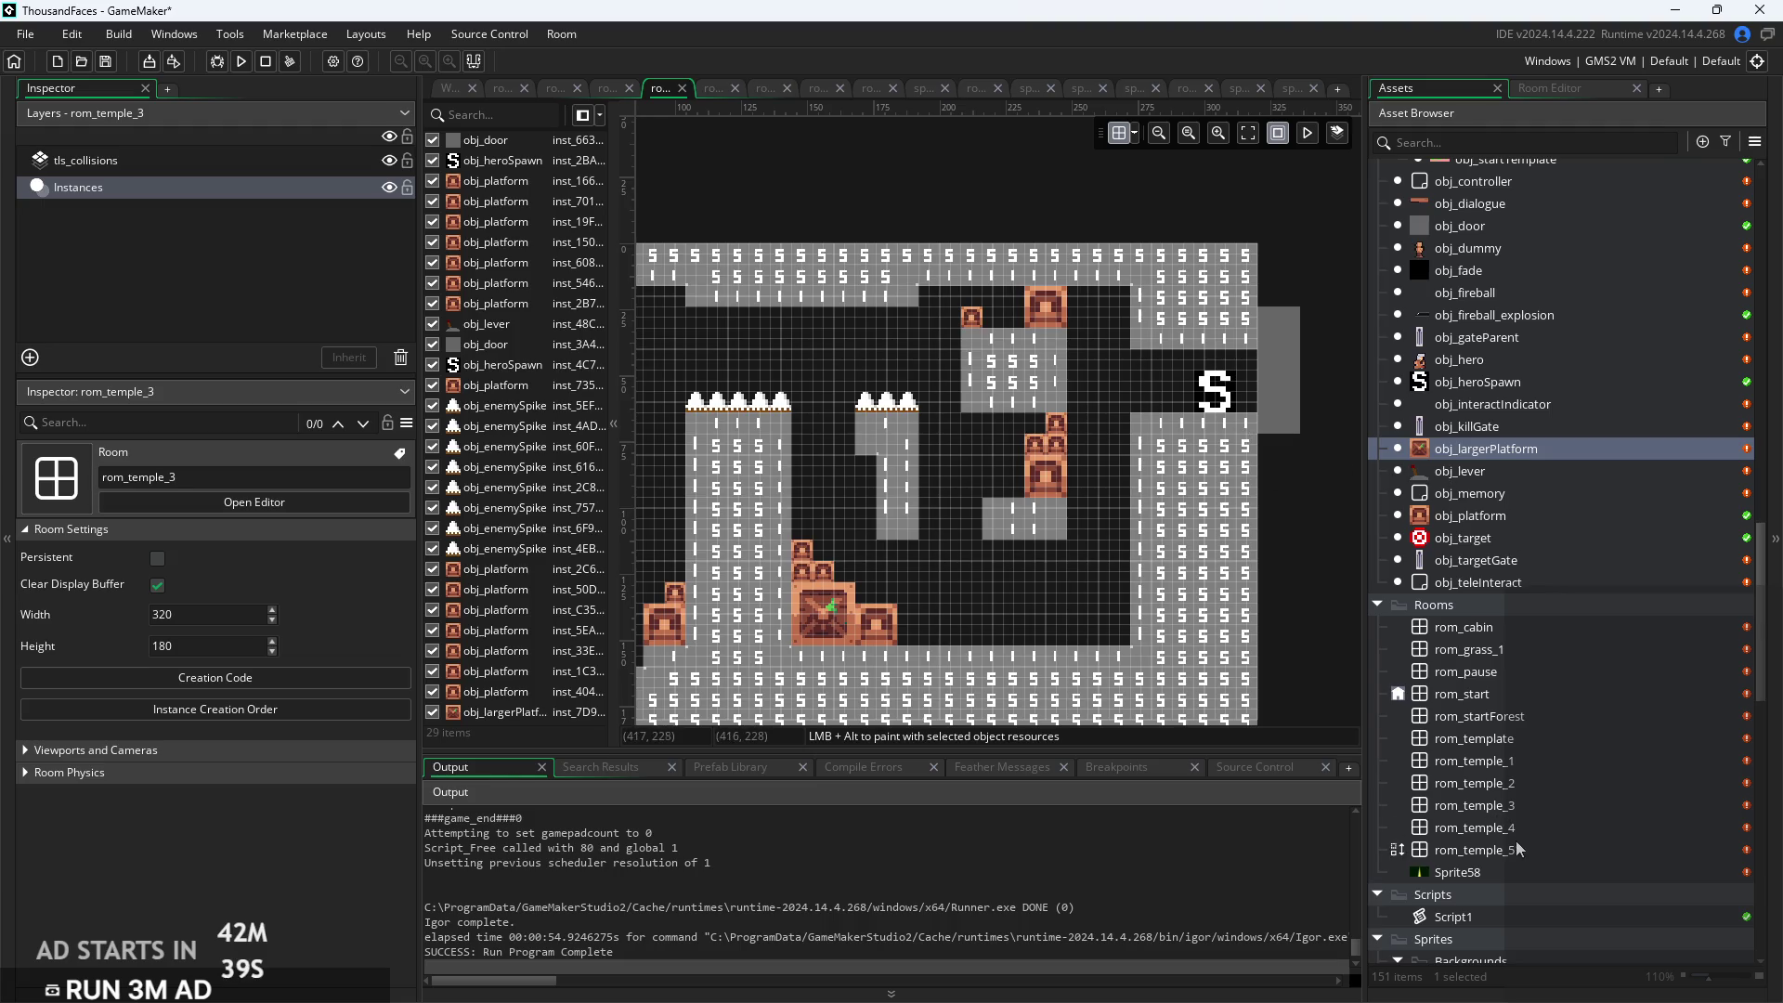
{"action": "double_click", "coordinate": [1477, 828]}
{"action": "scroll", "coordinate": [1208, 530], "scroll_direction": "up", "scroll_amount": 4}
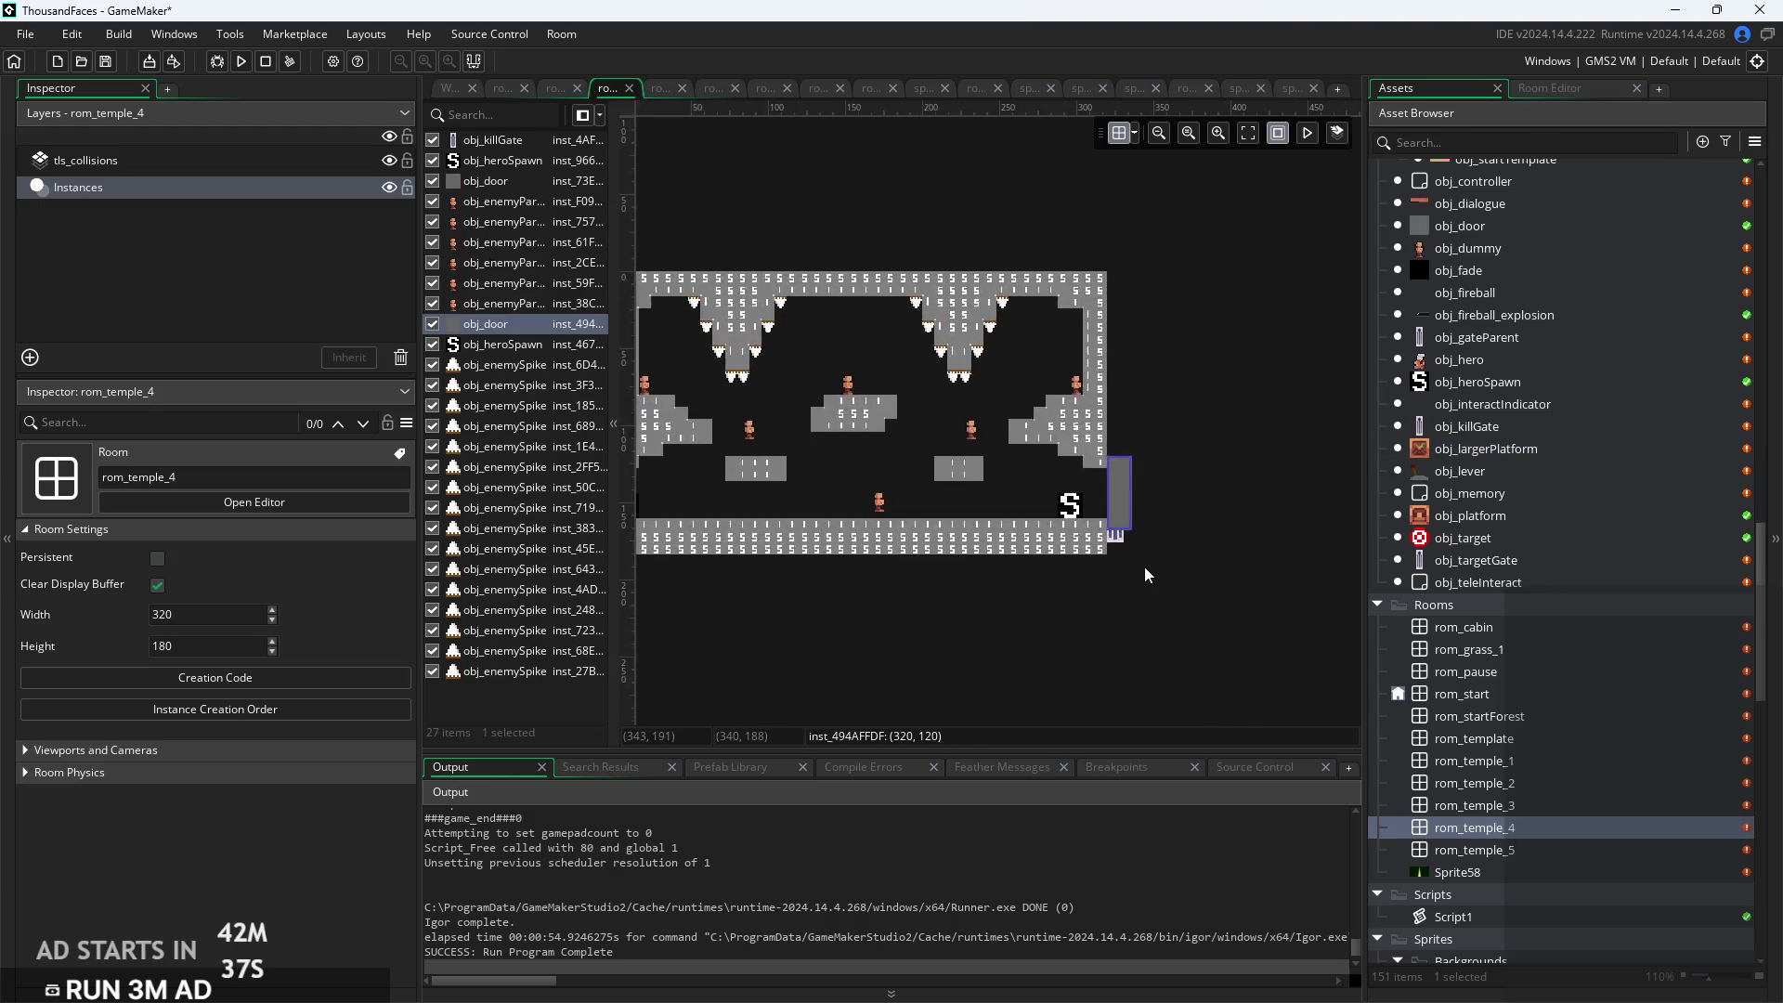
Move rom_temple_4's kill gate up one grid step and set its Scale X to 1
{"action": "left_click", "coordinate": [1054, 498]}
{"action": "left_click_drag", "start_coordinate": [1055, 497], "coordinate": [1054, 491]}
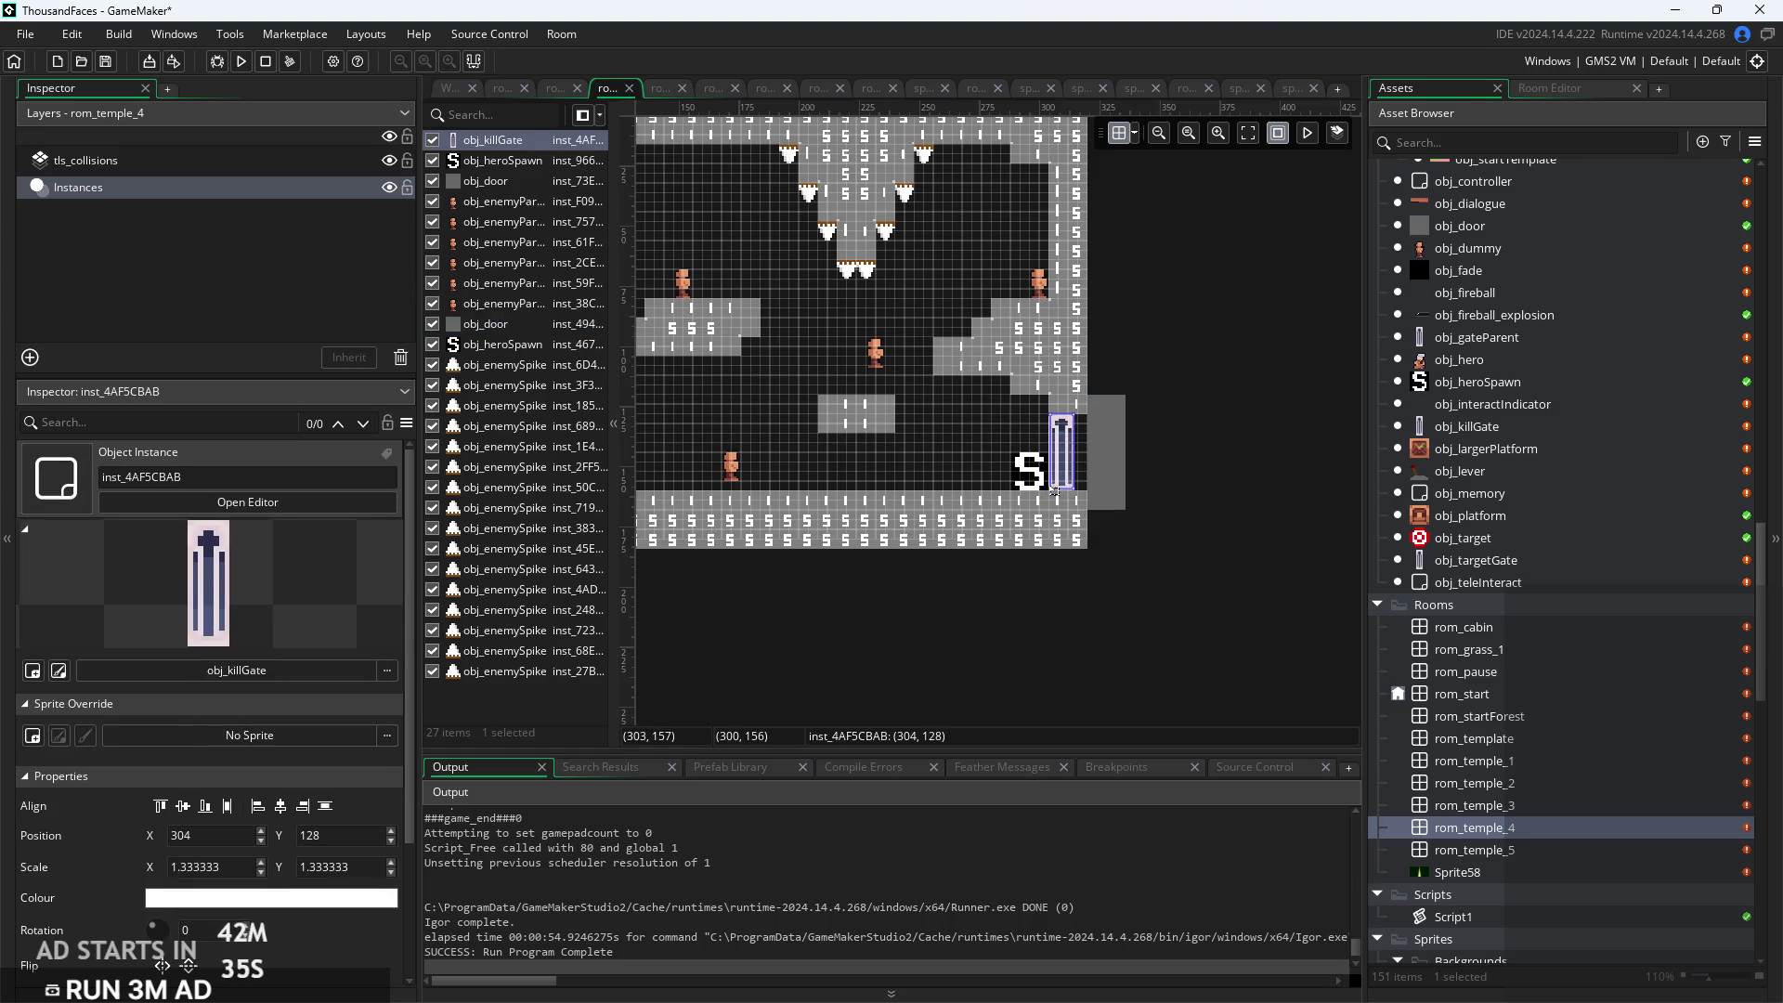
{"action": "left_click", "coordinate": [172, 866]}
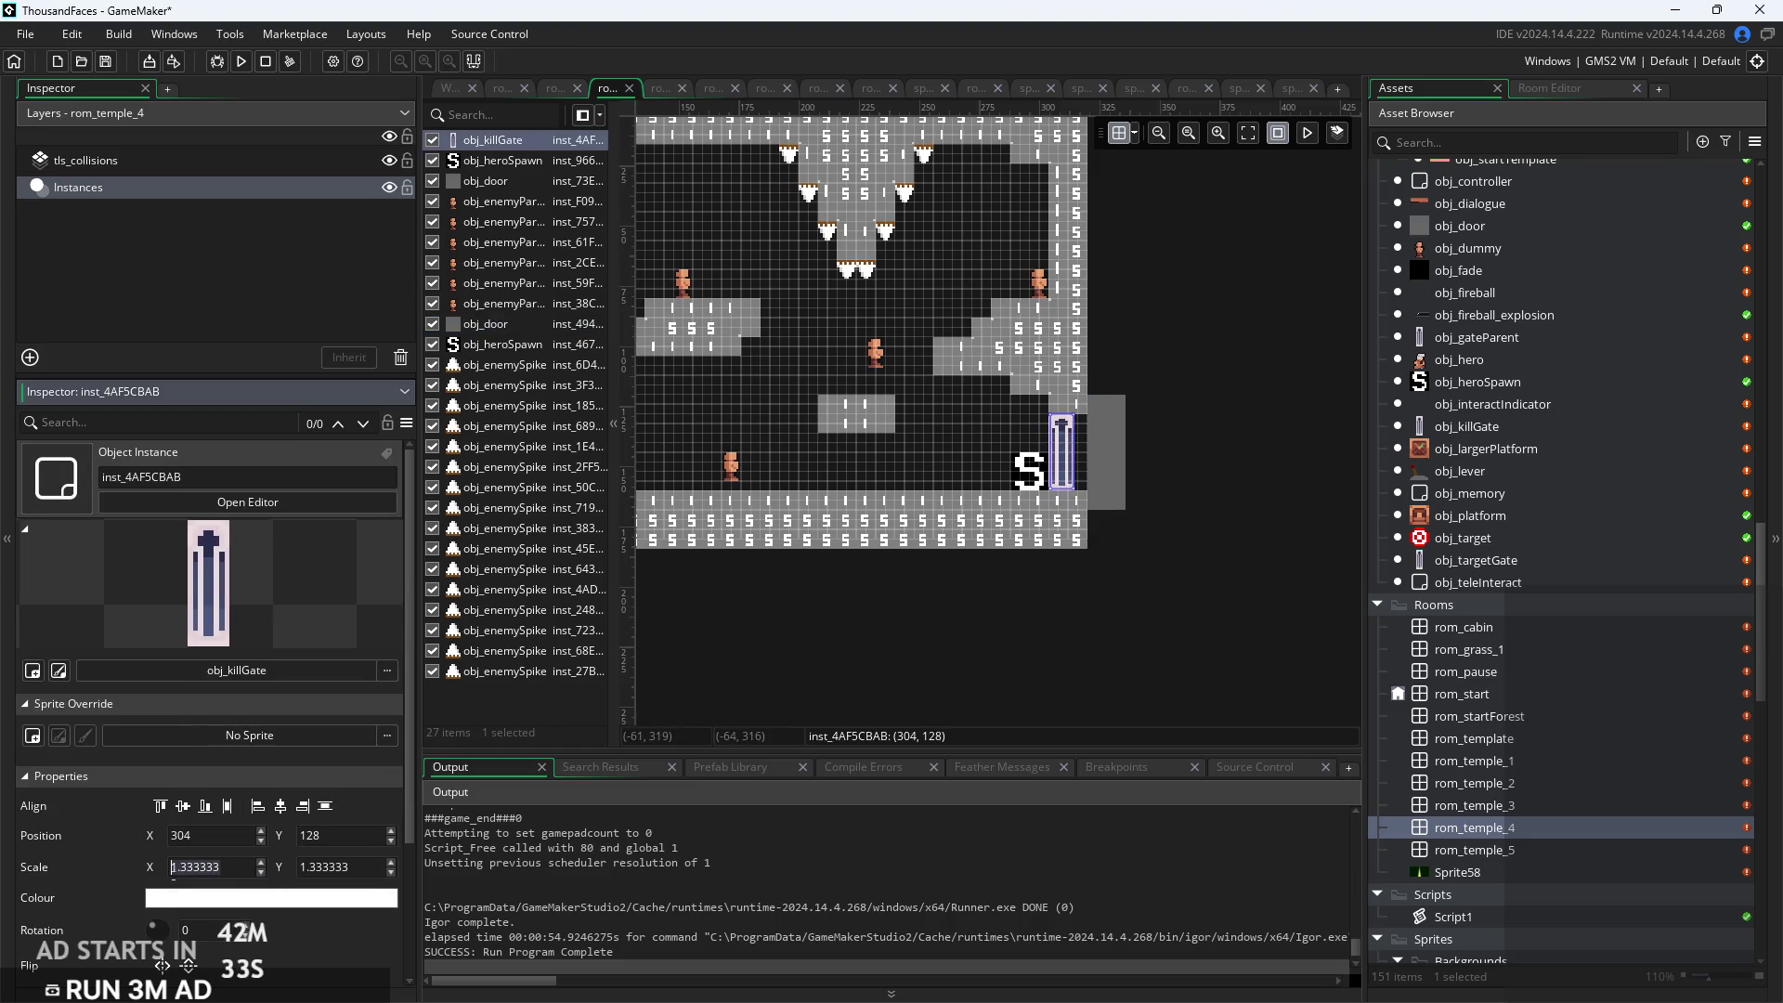
{"action": "left_click", "coordinate": [889, 711]}
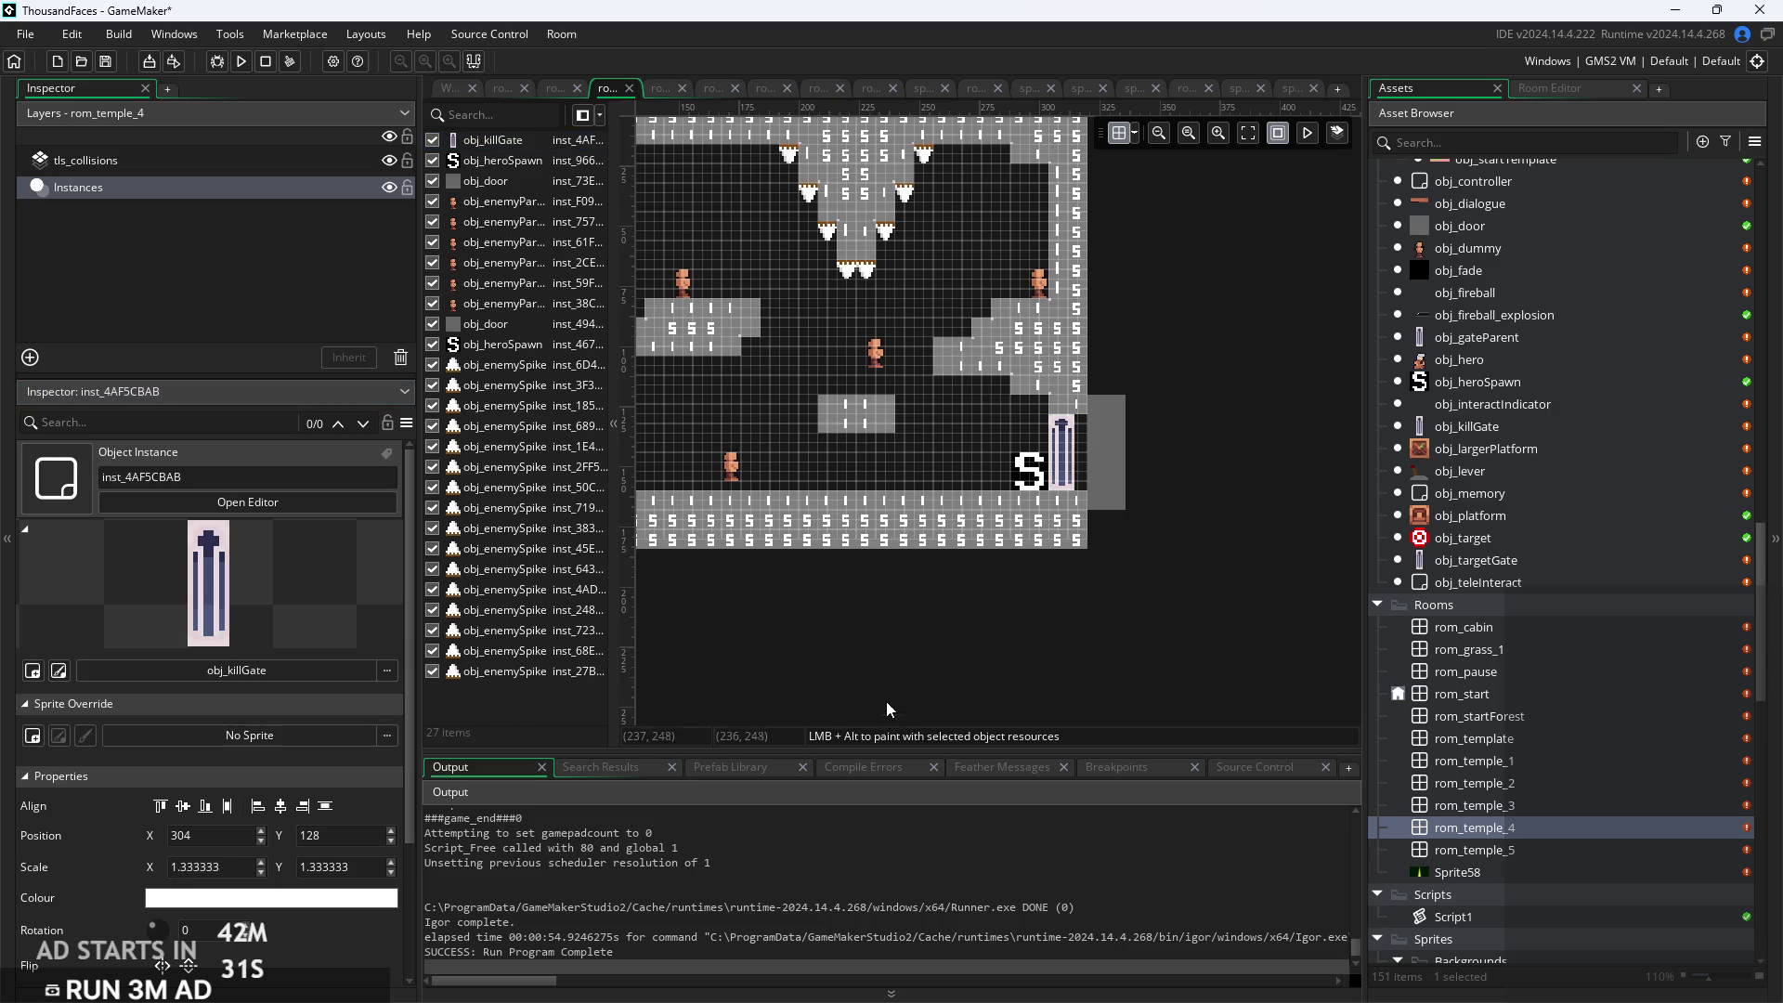
{"action": "left_click", "coordinate": [170, 875]}
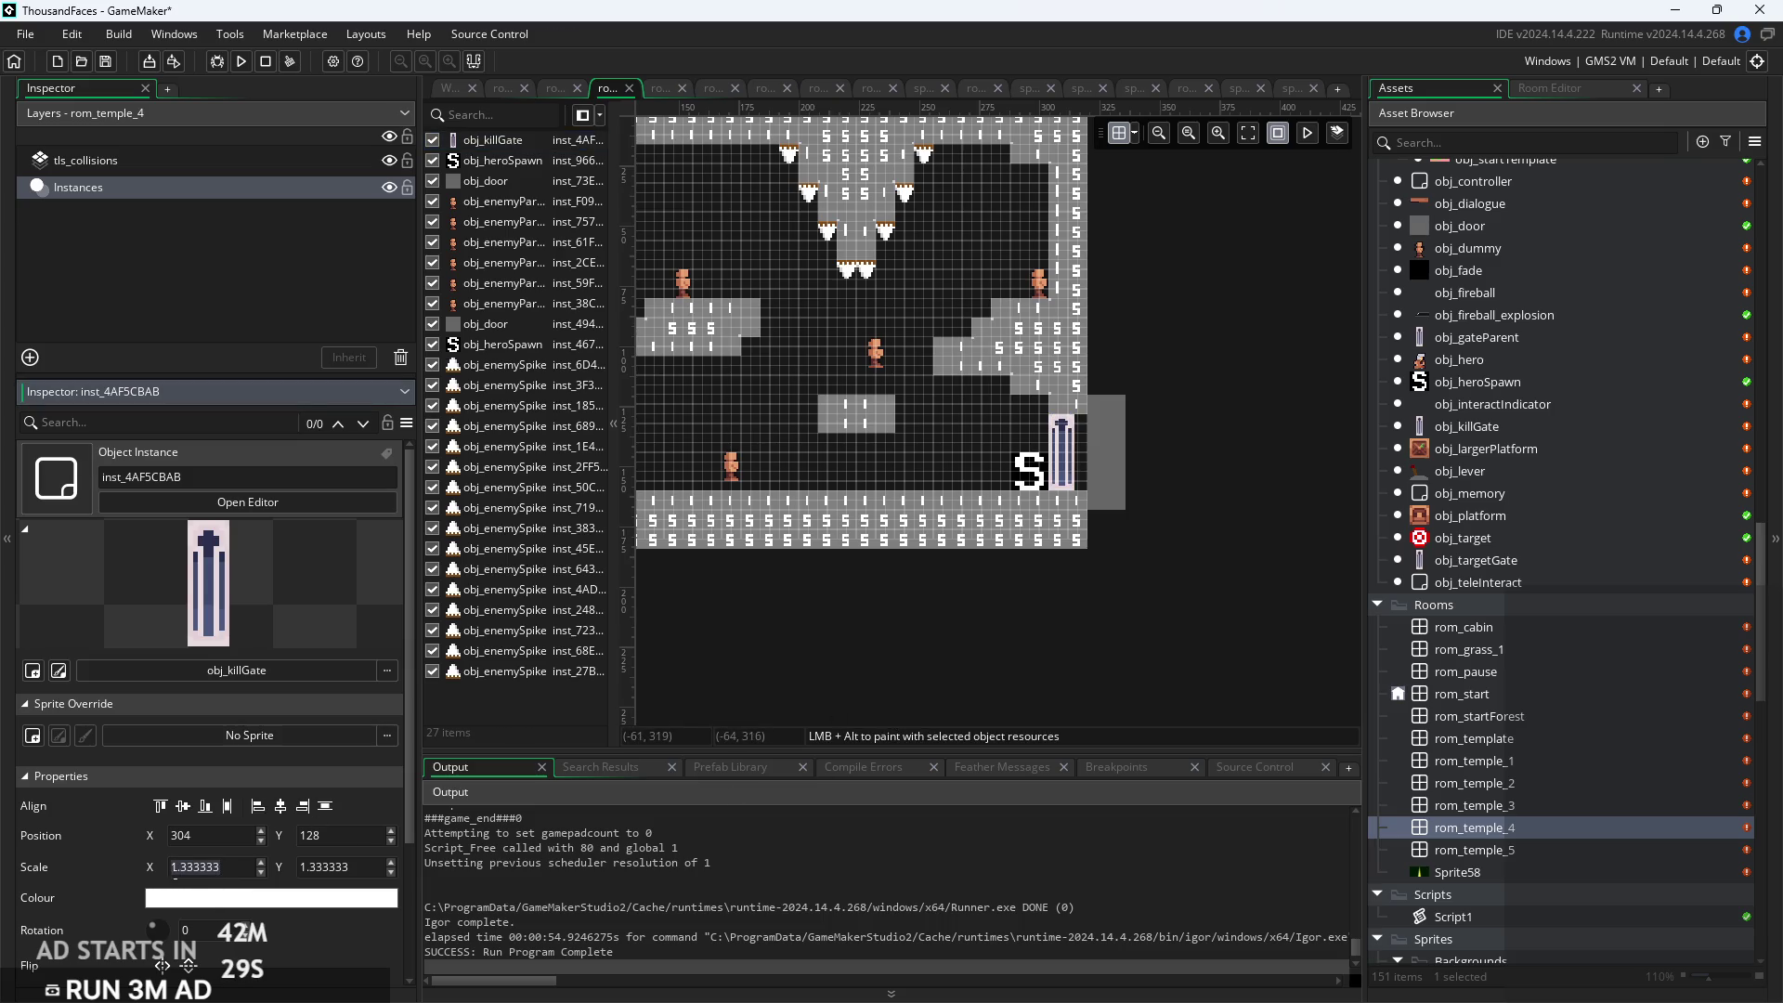
{"action": "type", "text": "1"}
{"action": "left_click", "coordinate": [1074, 549]}
Nudge the kill gate right against the wall to 308, 128
{"action": "scroll", "coordinate": [1075, 549], "scroll_direction": "up", "scroll_amount": 5}
{"action": "scroll", "coordinate": [1077, 520], "scroll_direction": "down", "scroll_amount": 5}
{"action": "scroll", "coordinate": [1080, 495], "scroll_direction": "up", "scroll_amount": 2}
{"action": "scroll", "coordinate": [1080, 495], "scroll_direction": "up", "scroll_amount": 3}
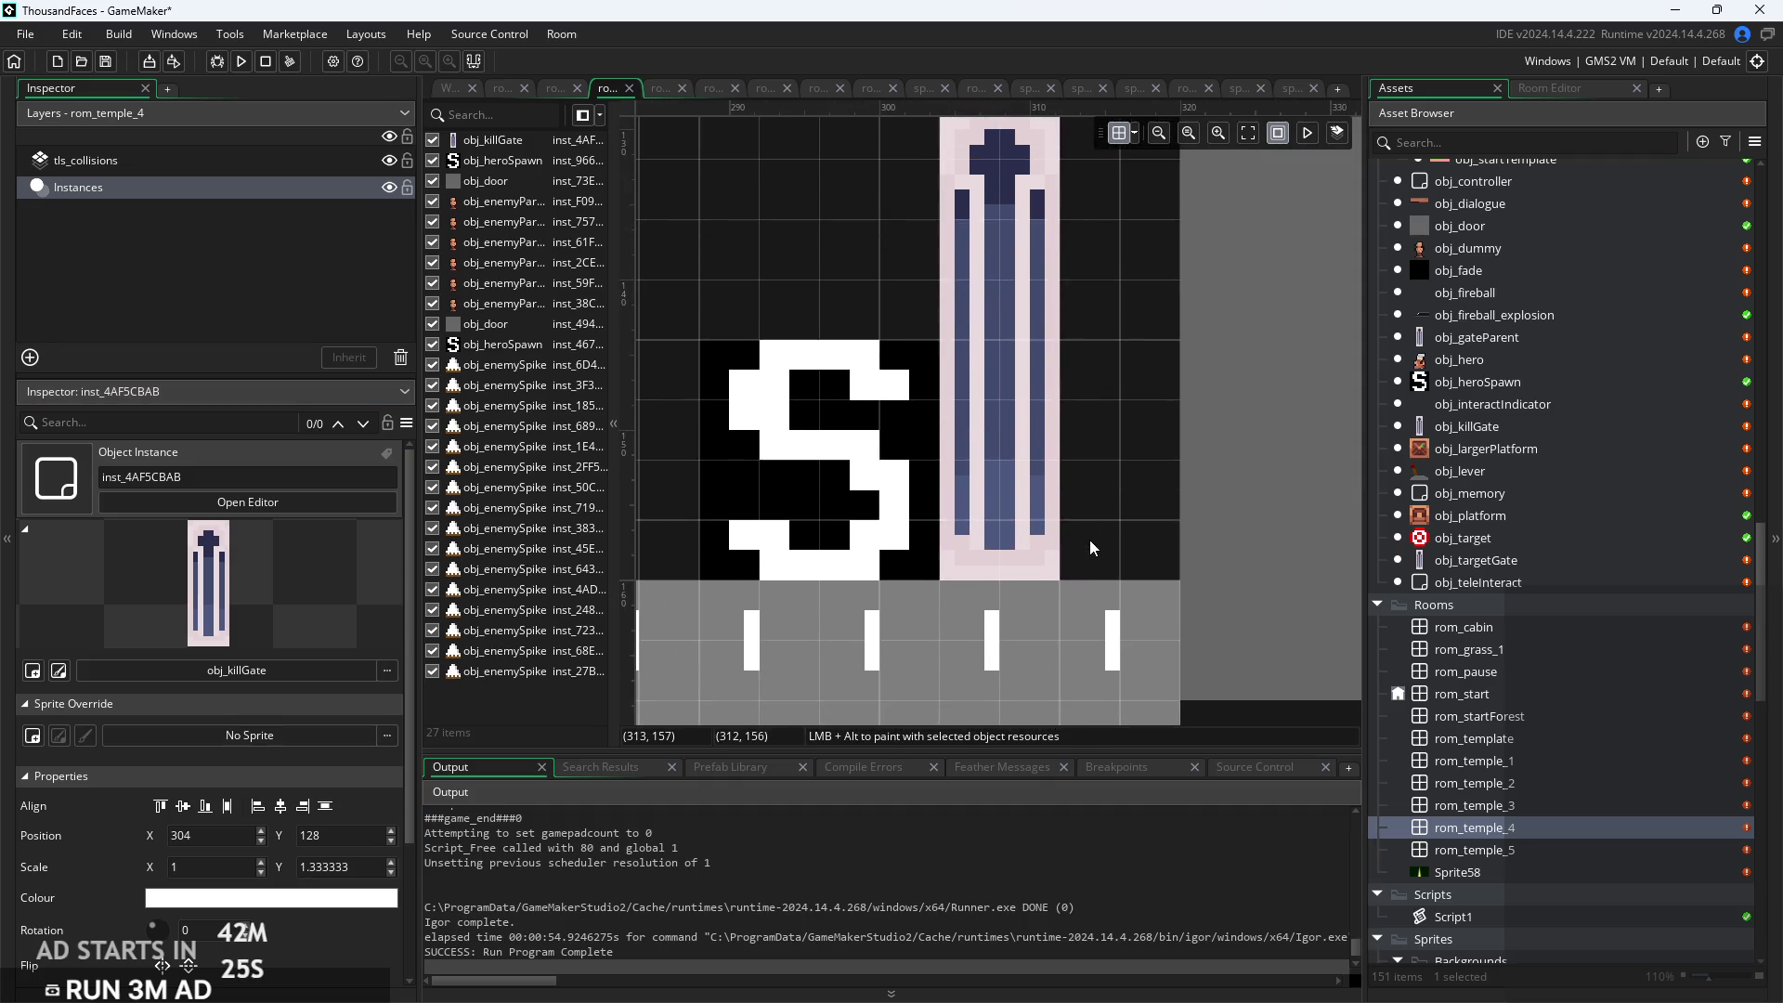
{"action": "left_click", "coordinate": [1027, 449]}
{"action": "left_click_drag", "start_coordinate": [1028, 438], "coordinate": [1063, 440]}
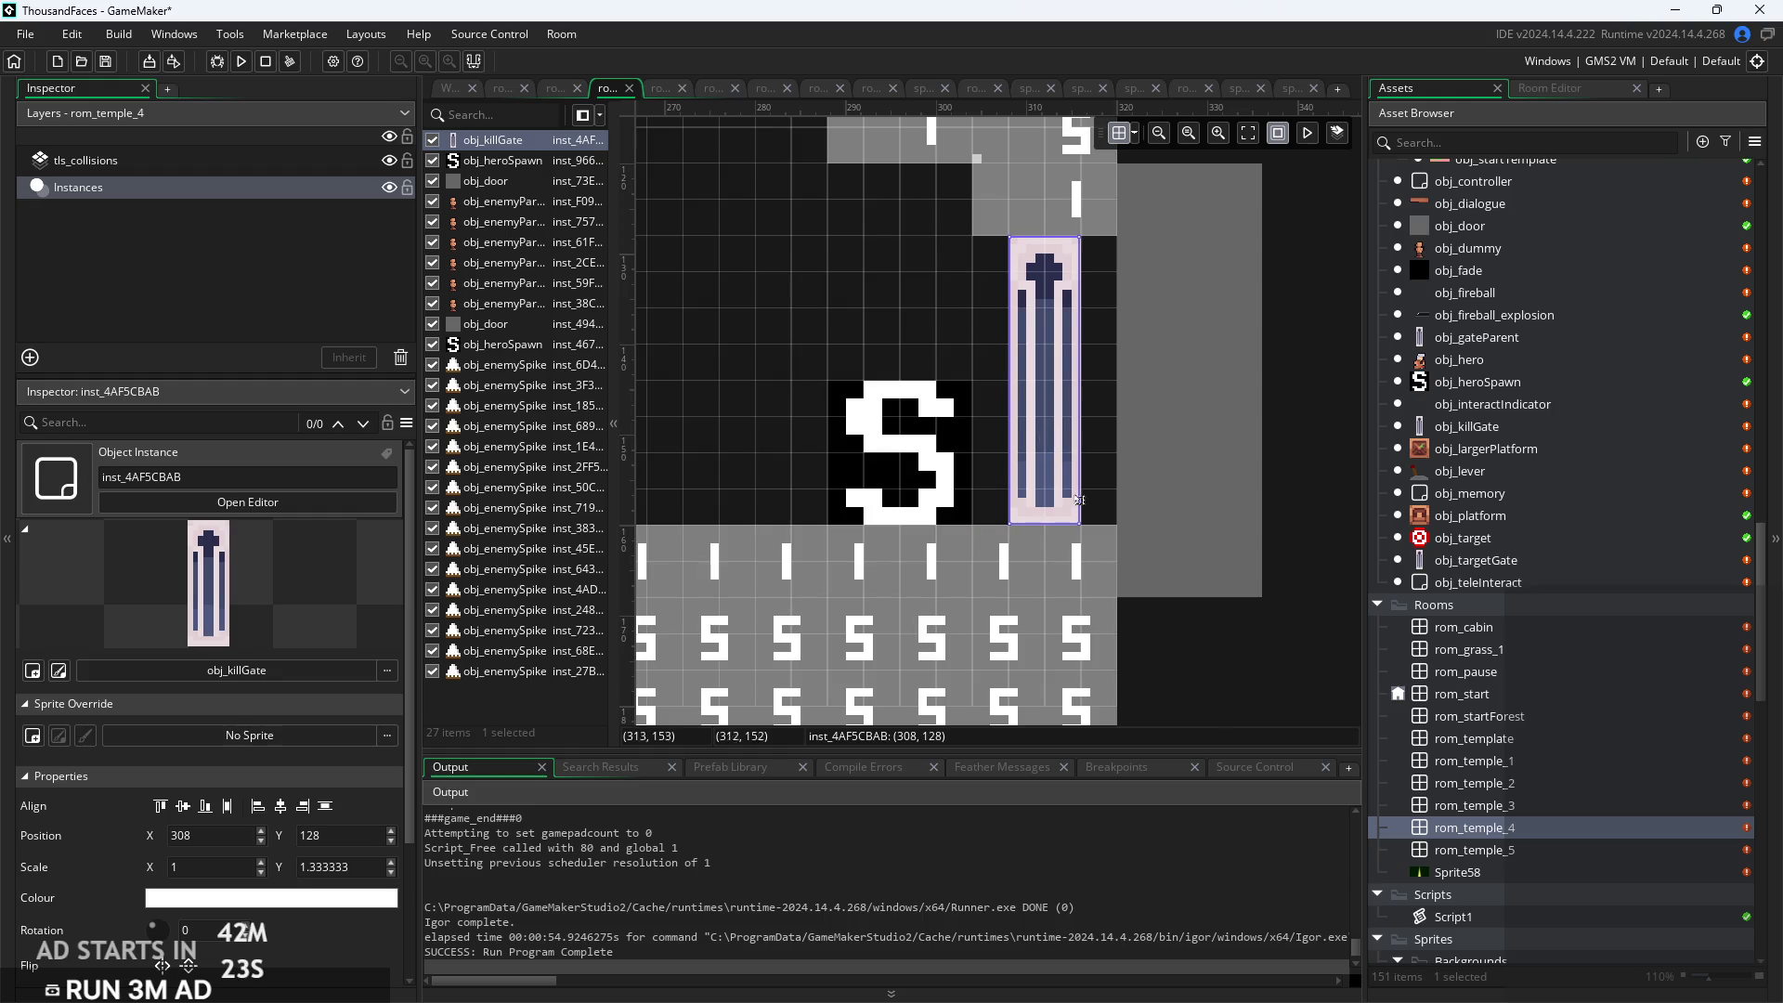
{"action": "scroll", "coordinate": [1221, 690], "scroll_direction": "down", "scroll_amount": 3}
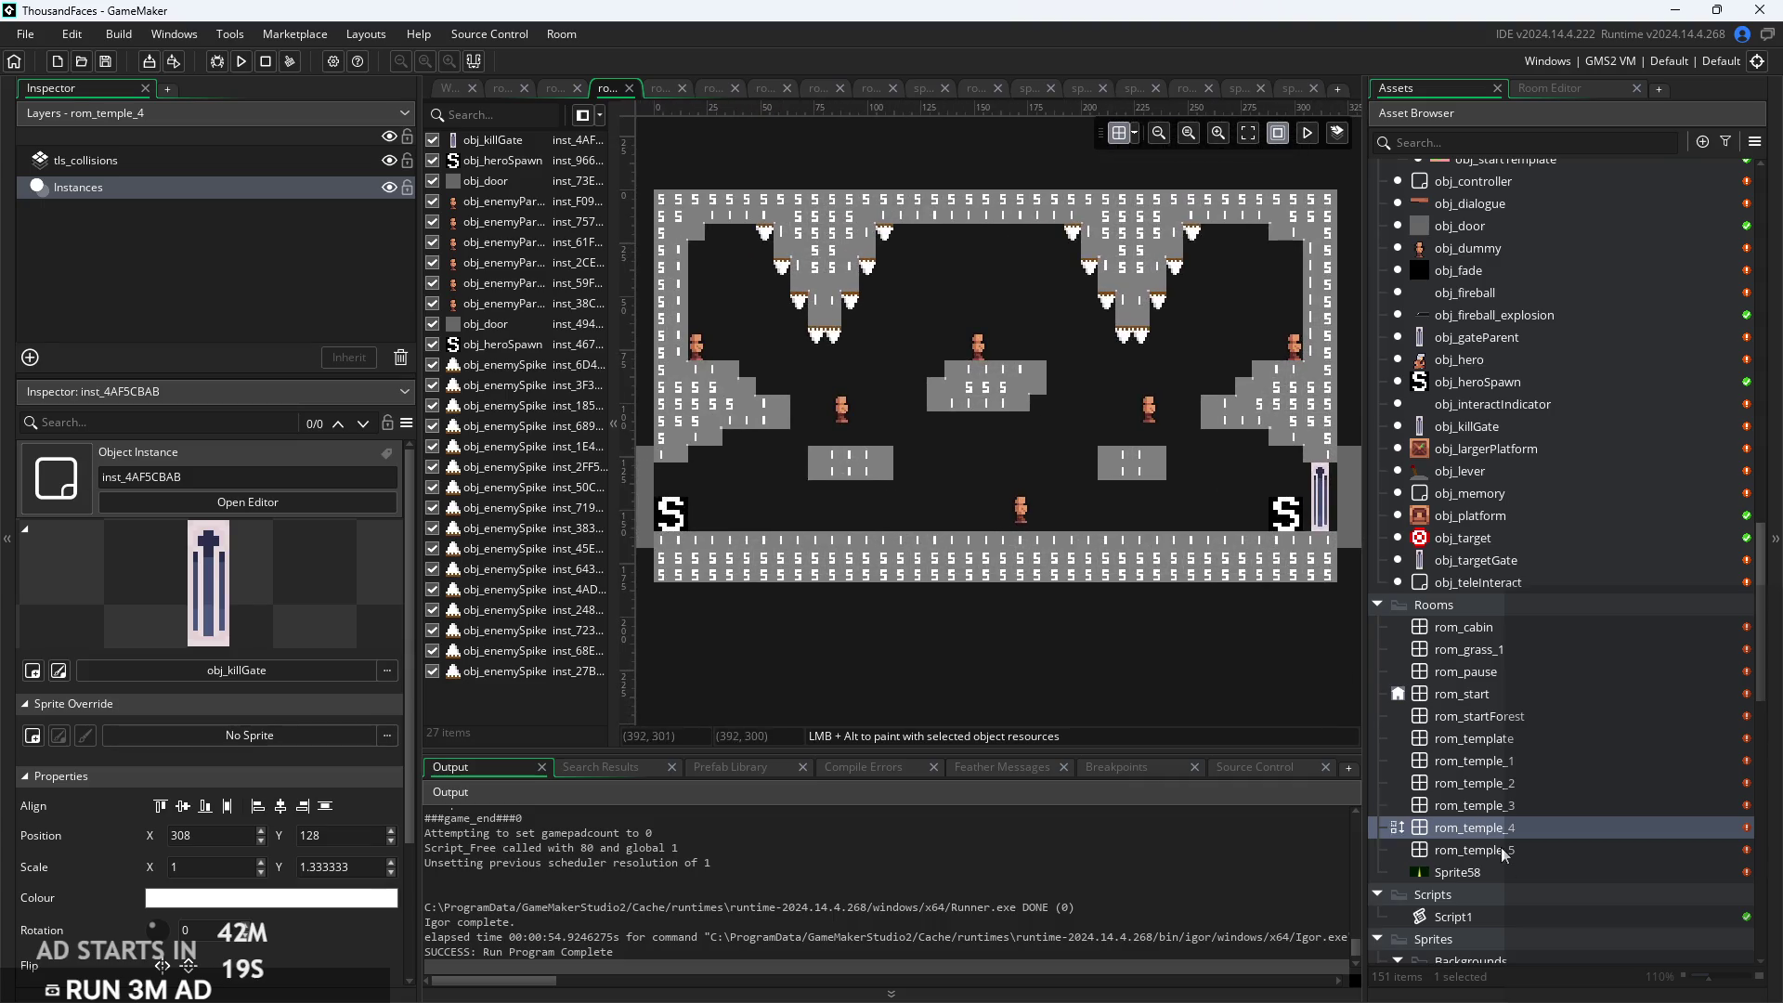
Move rom_temple_5's hero spawn beside the altar to 296, 152 and launch a test run
{"action": "double_click", "coordinate": [1474, 850]}
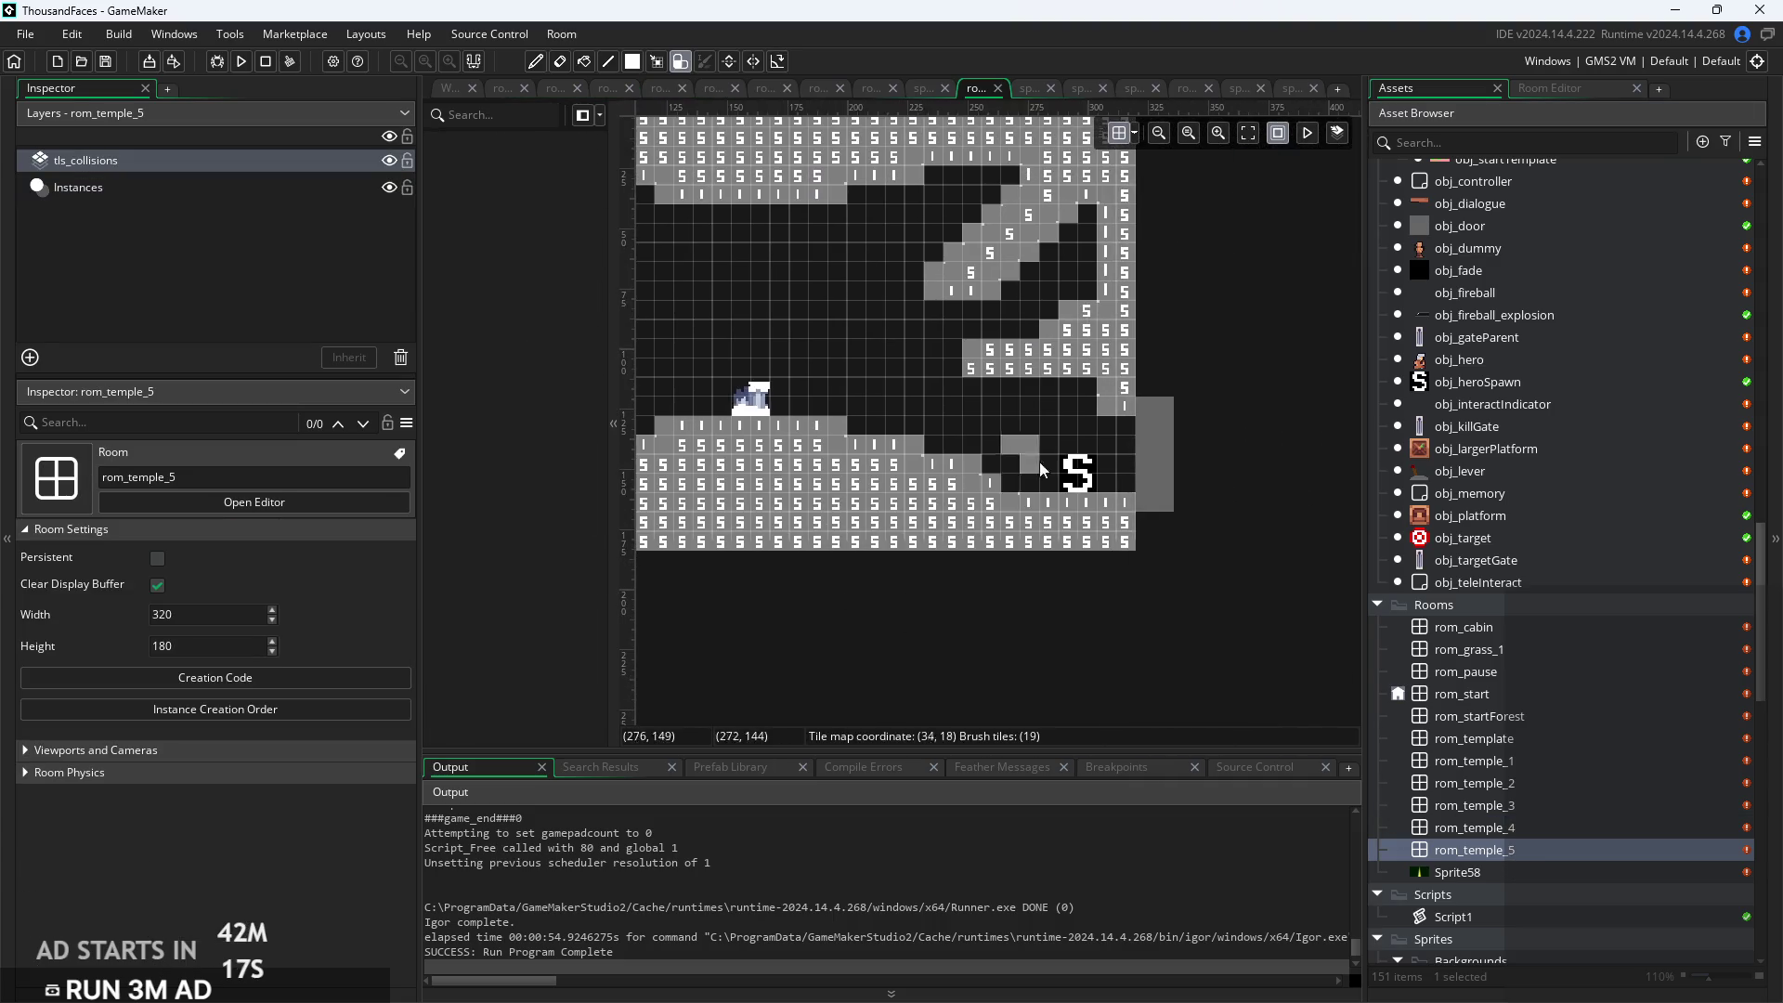
{"action": "left_click", "coordinate": [181, 195]}
{"action": "left_click_drag", "start_coordinate": [1098, 478], "coordinate": [1064, 480]}
{"action": "left_click", "coordinate": [1250, 683]}
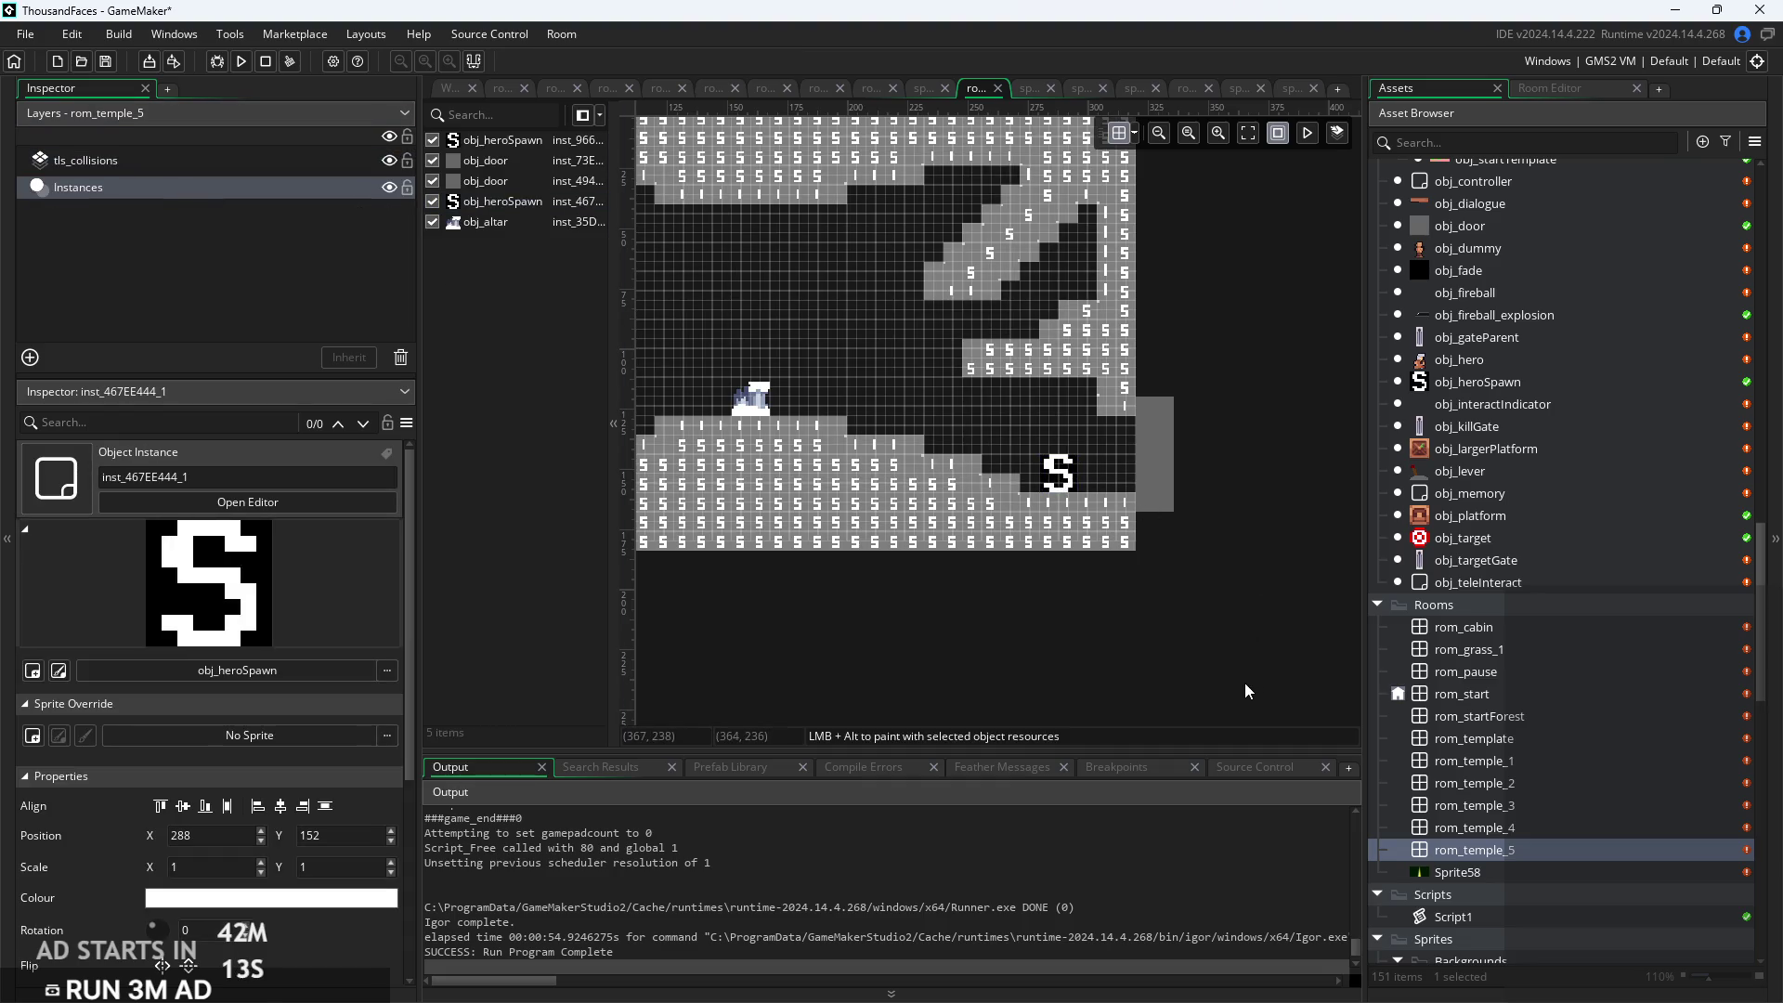
{"action": "scroll", "coordinate": [1278, 666], "scroll_direction": "down", "scroll_amount": 1}
{"action": "scroll", "coordinate": [999, 634], "scroll_direction": "up", "scroll_amount": 4}
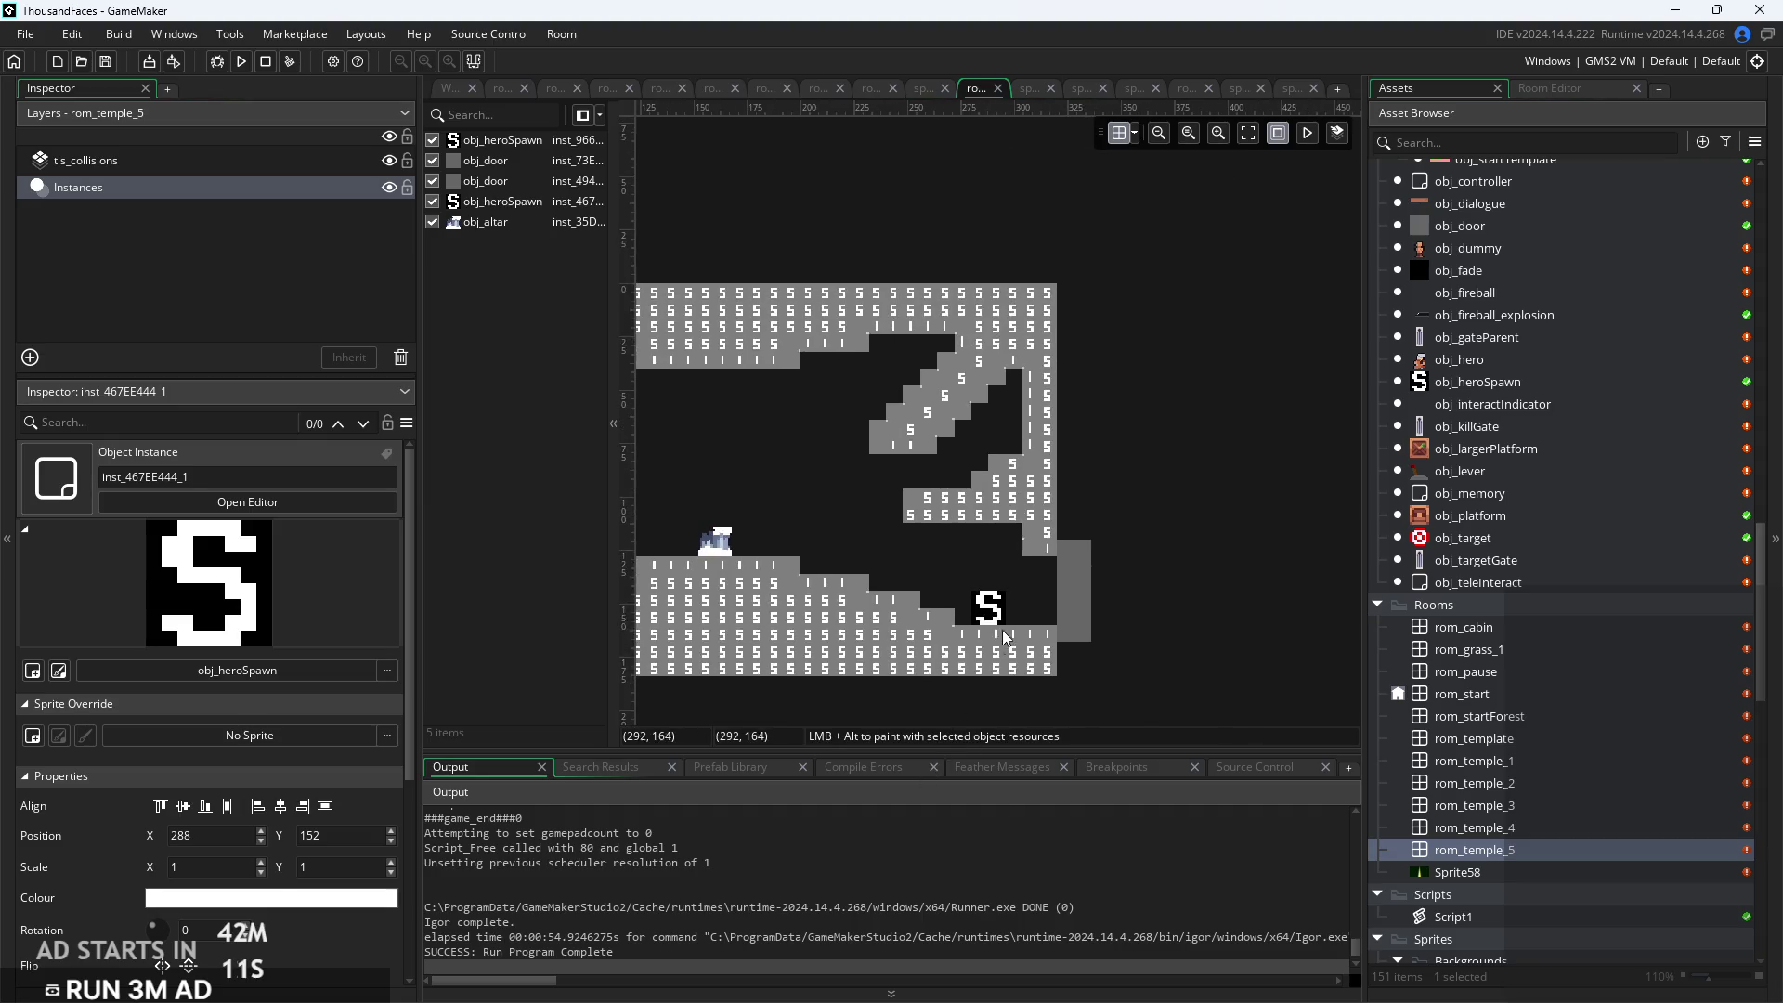
{"action": "left_click_drag", "start_coordinate": [966, 592], "coordinate": [1009, 591]}
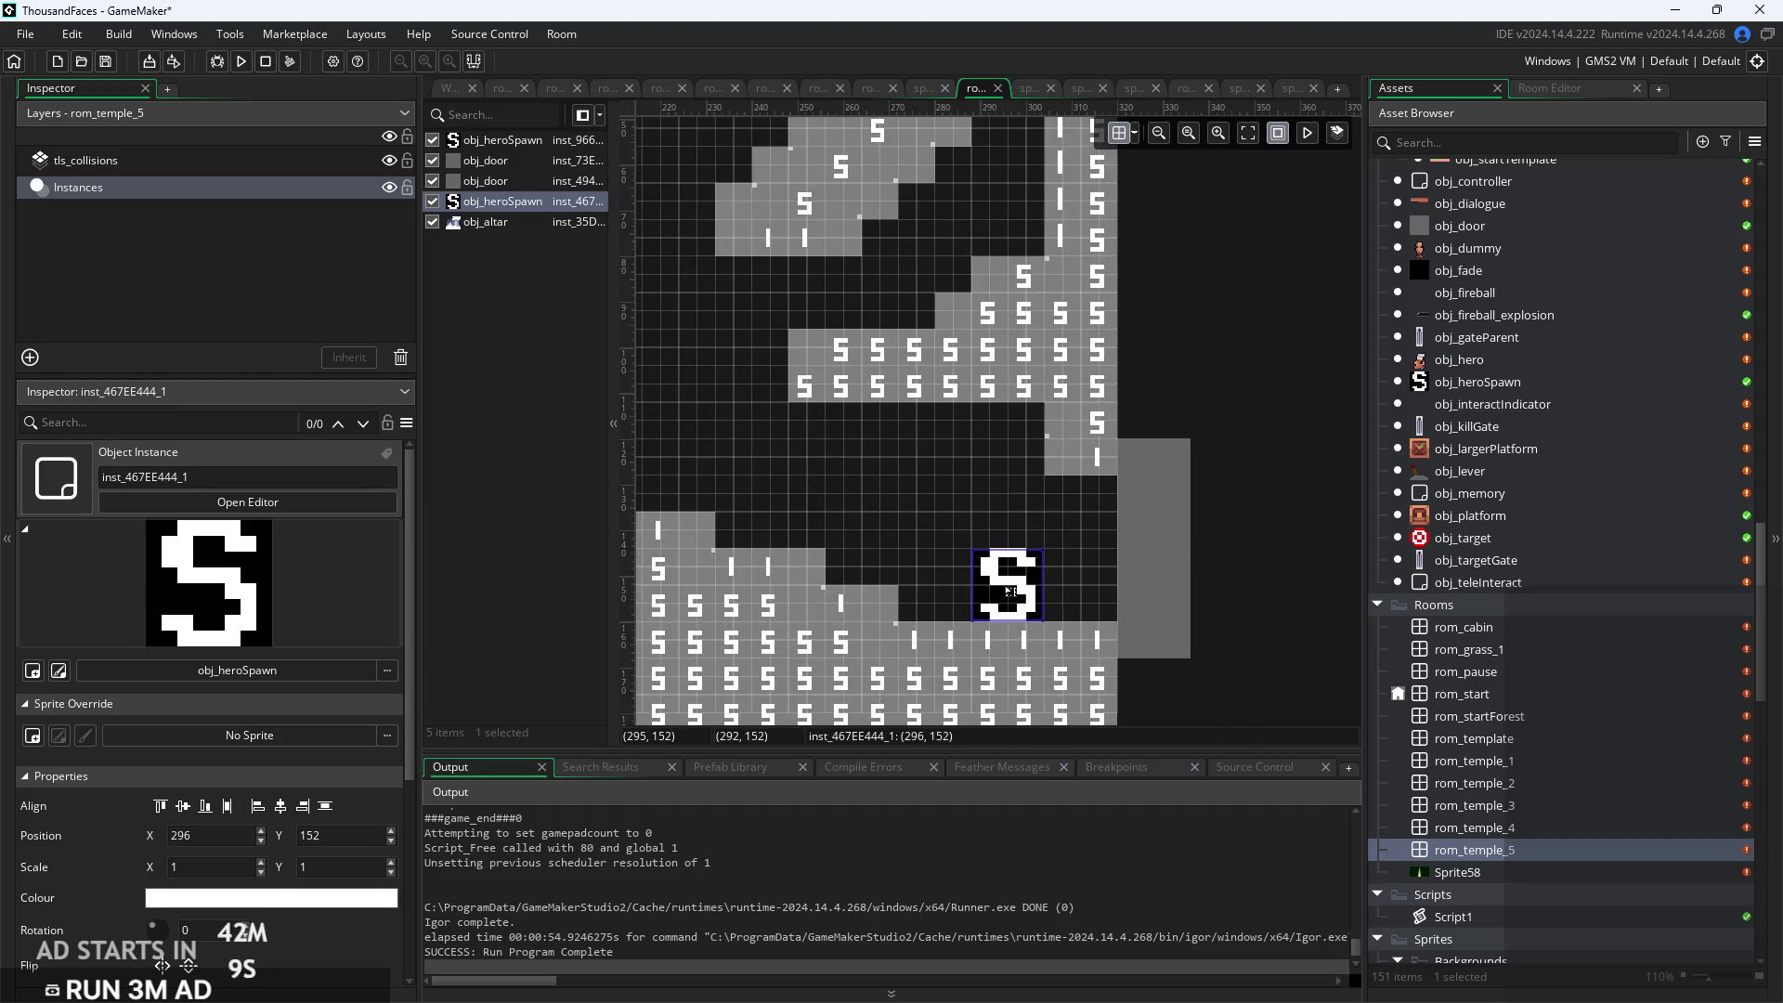
{"action": "left_click", "coordinate": [1217, 640]}
{"action": "scroll", "coordinate": [1216, 641], "scroll_direction": "down", "scroll_amount": 4}
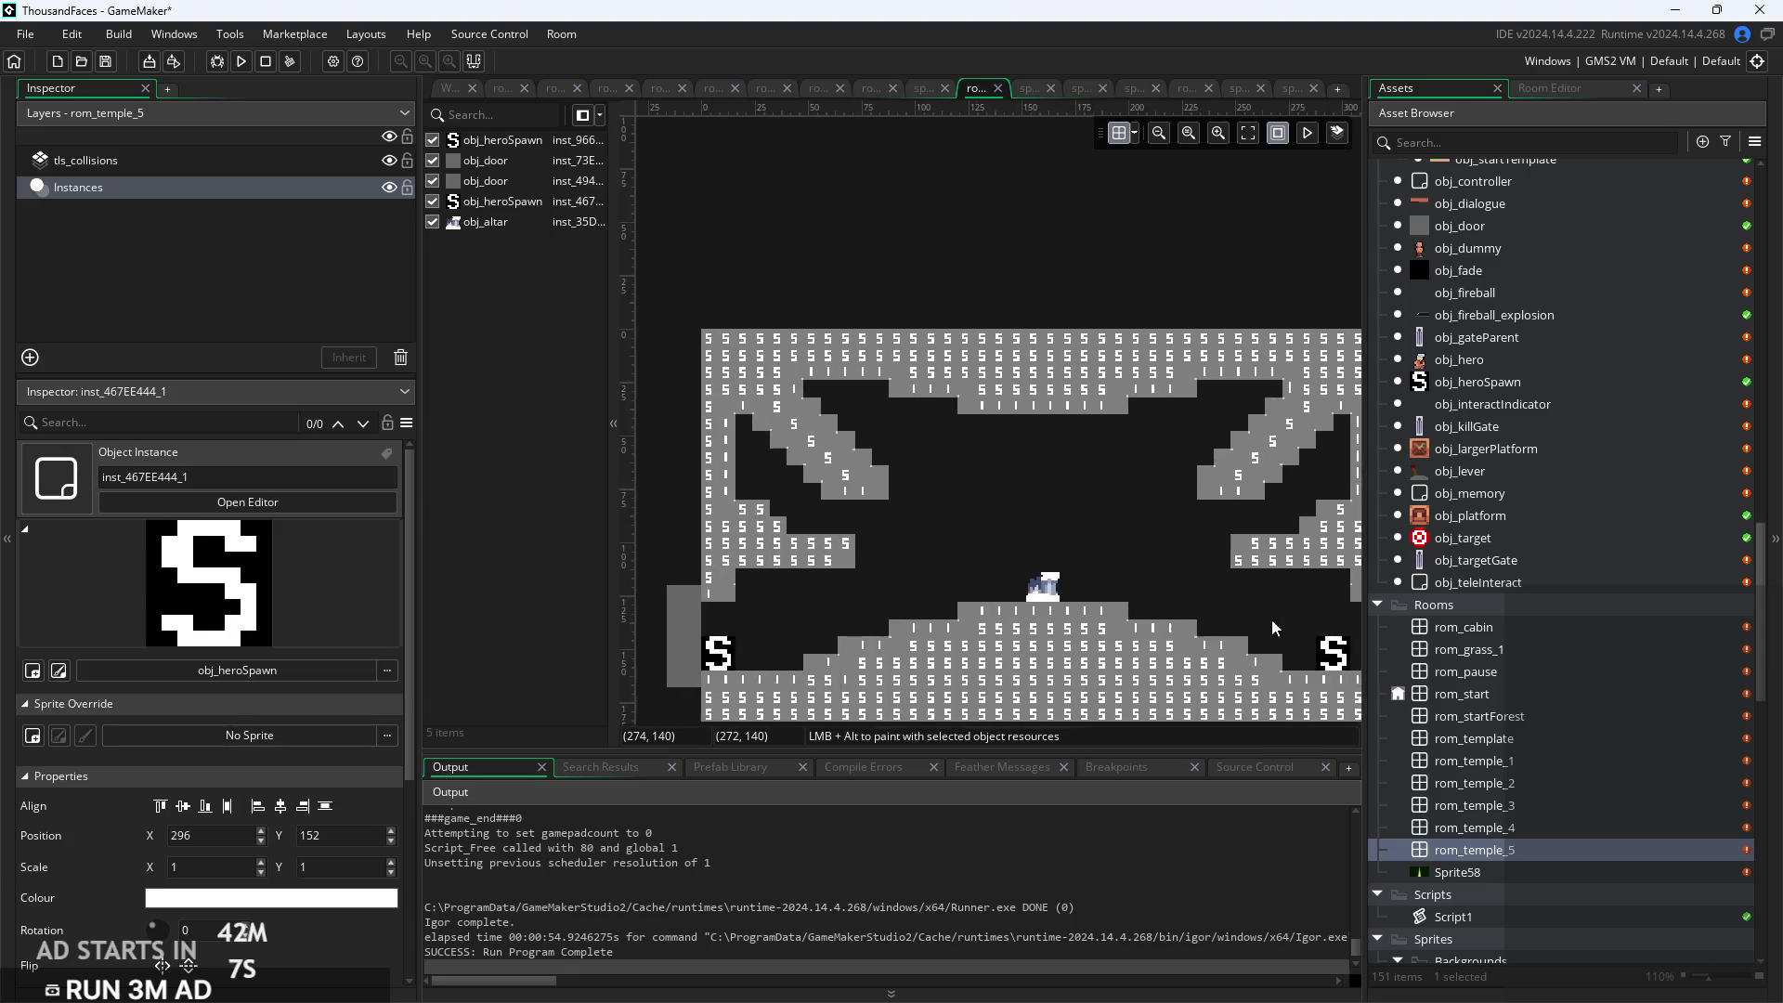
{"action": "left_click_drag", "start_coordinate": [843, 432], "coordinate": [985, 376]}
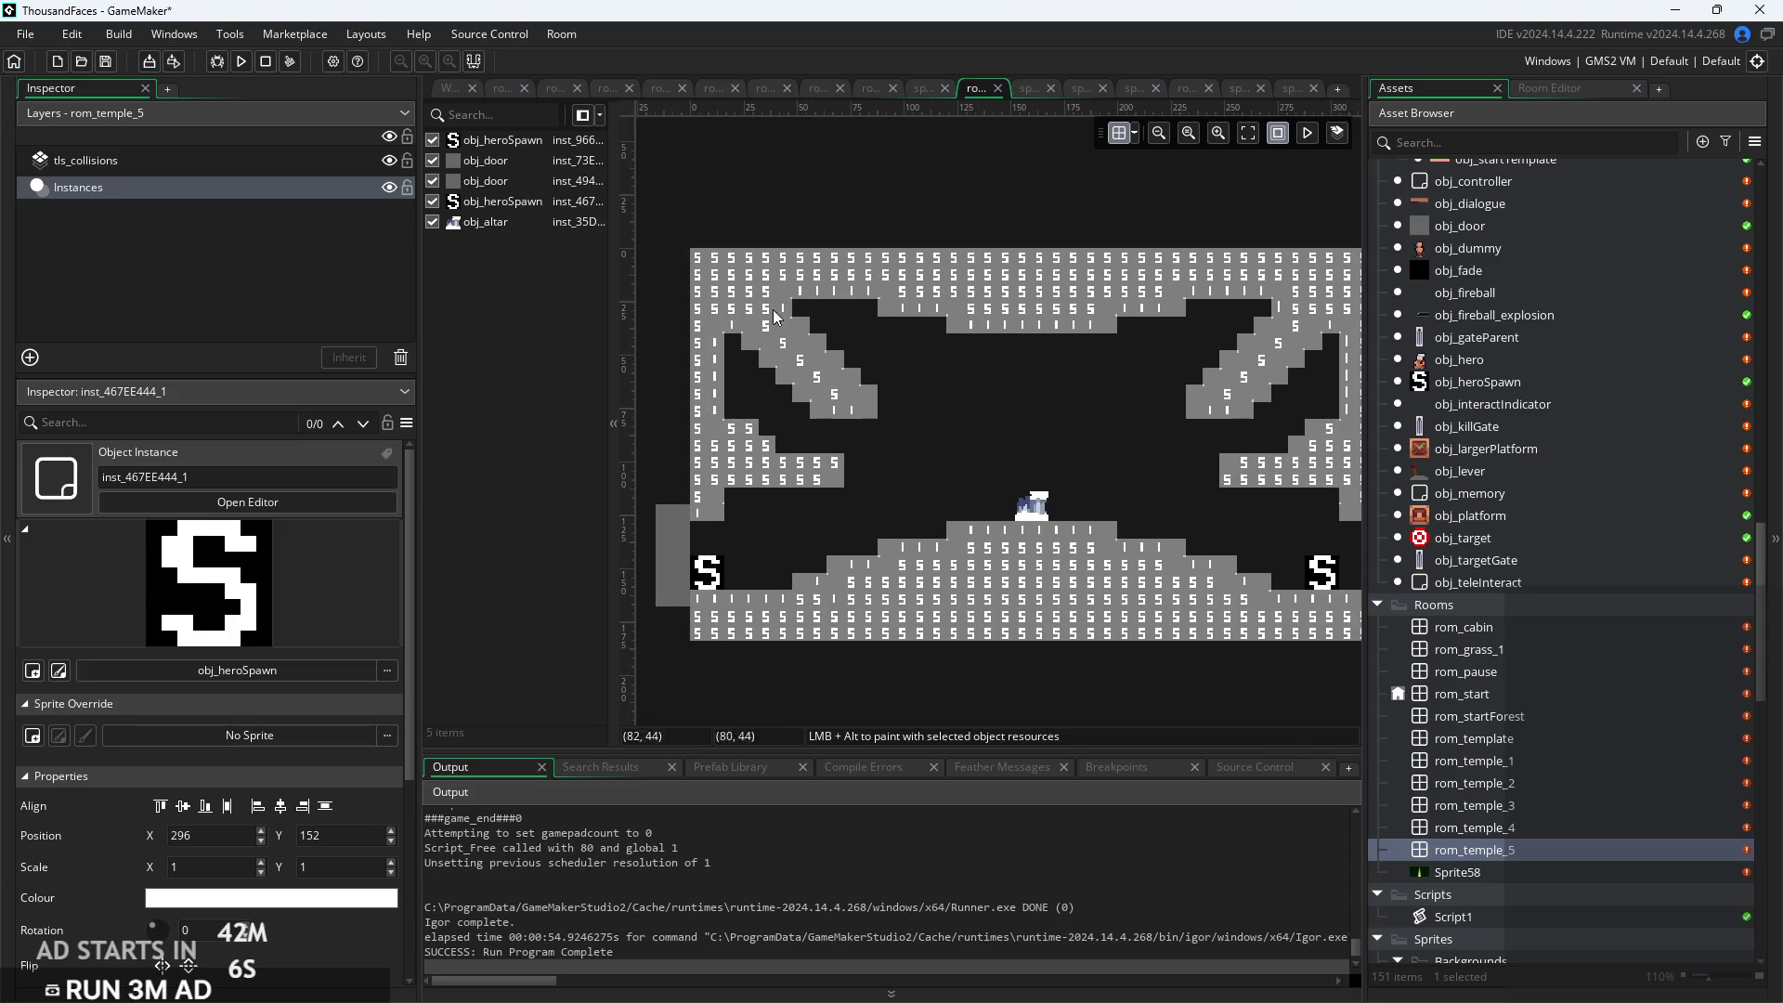
{"action": "left_click", "coordinate": [243, 64]}
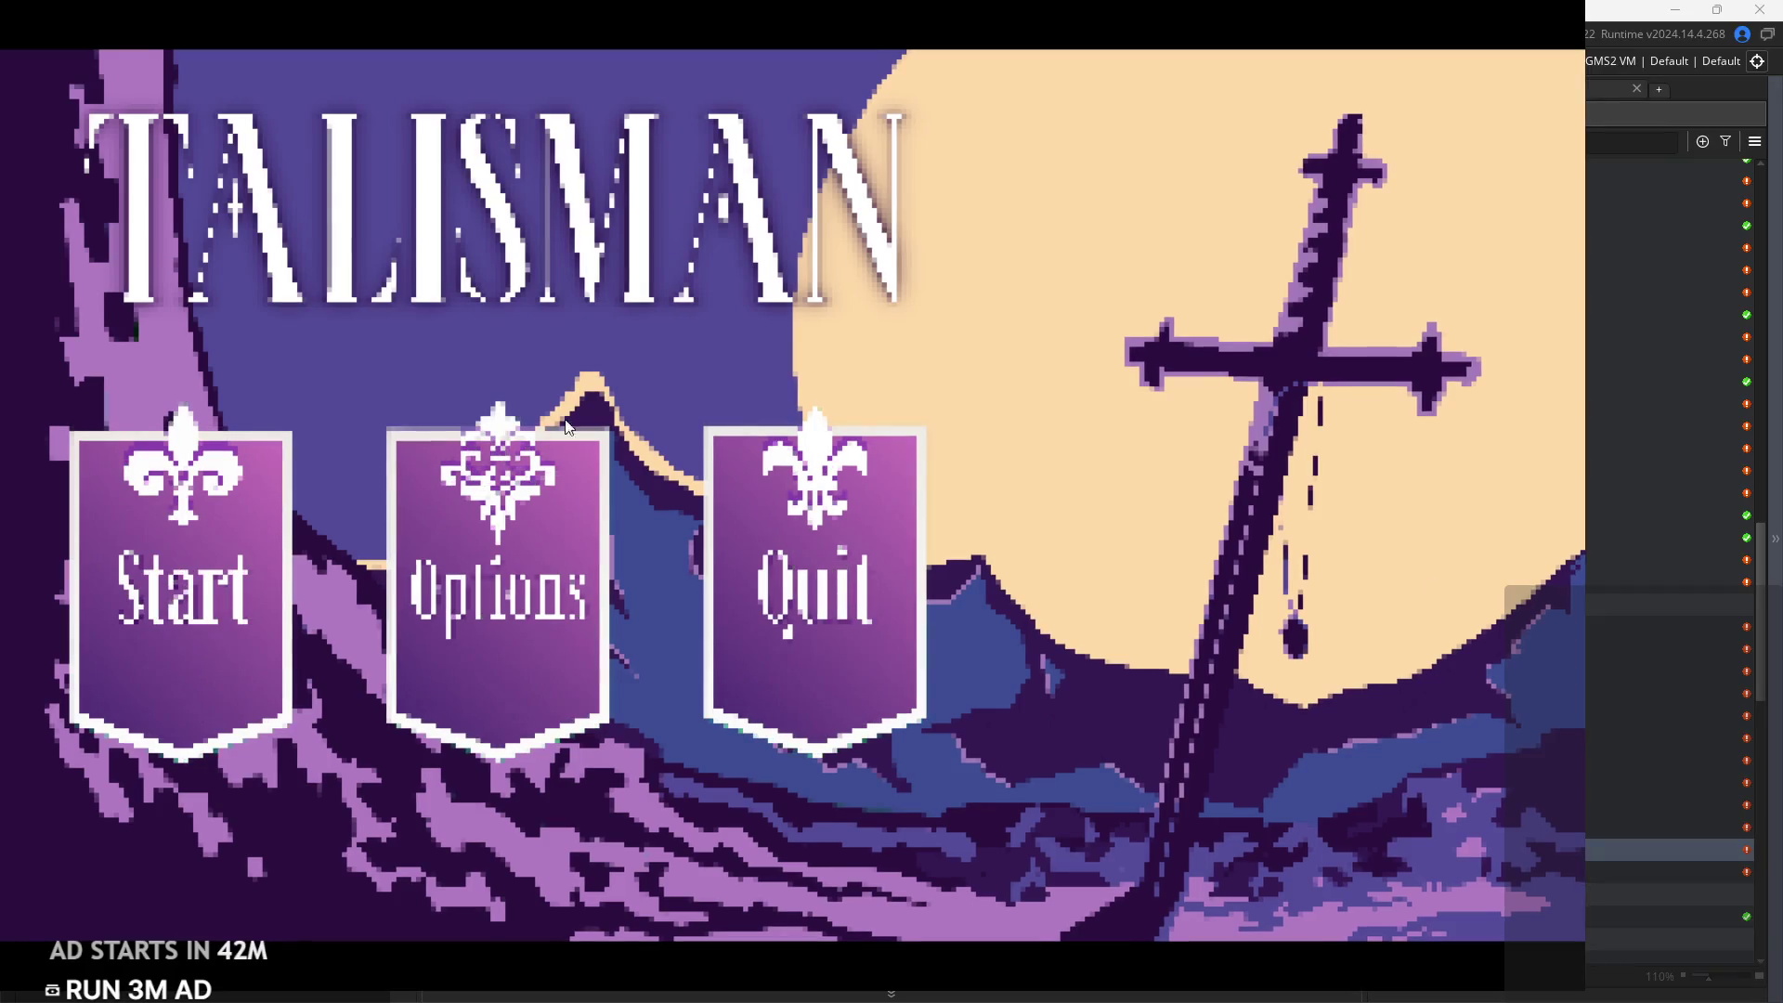
Start the game and run and jump the hero back and forth past the pedestal and bushes
{"action": "left_click", "coordinate": [147, 573]}
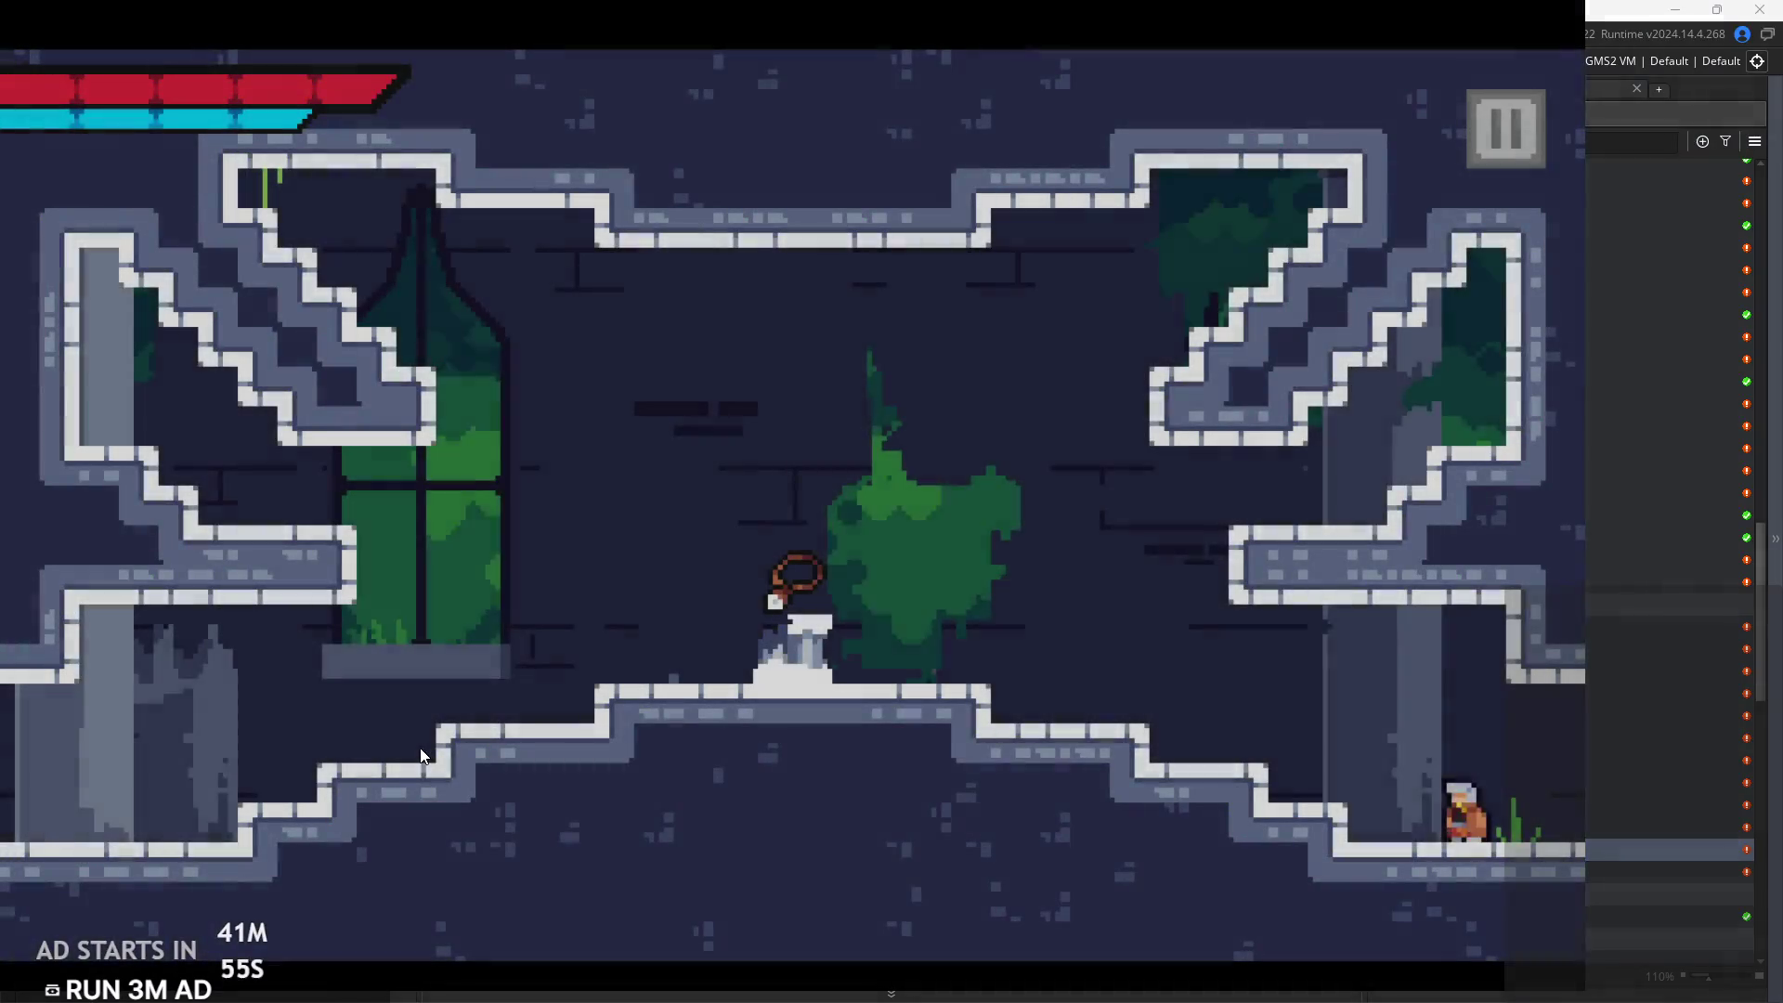
{"action": "key", "text": "Left"}
{"action": "key", "text": "Right"}
{"action": "key", "text": "Left"}
{"action": "key", "text": "Left"}
{"action": "key", "text": "Right"}
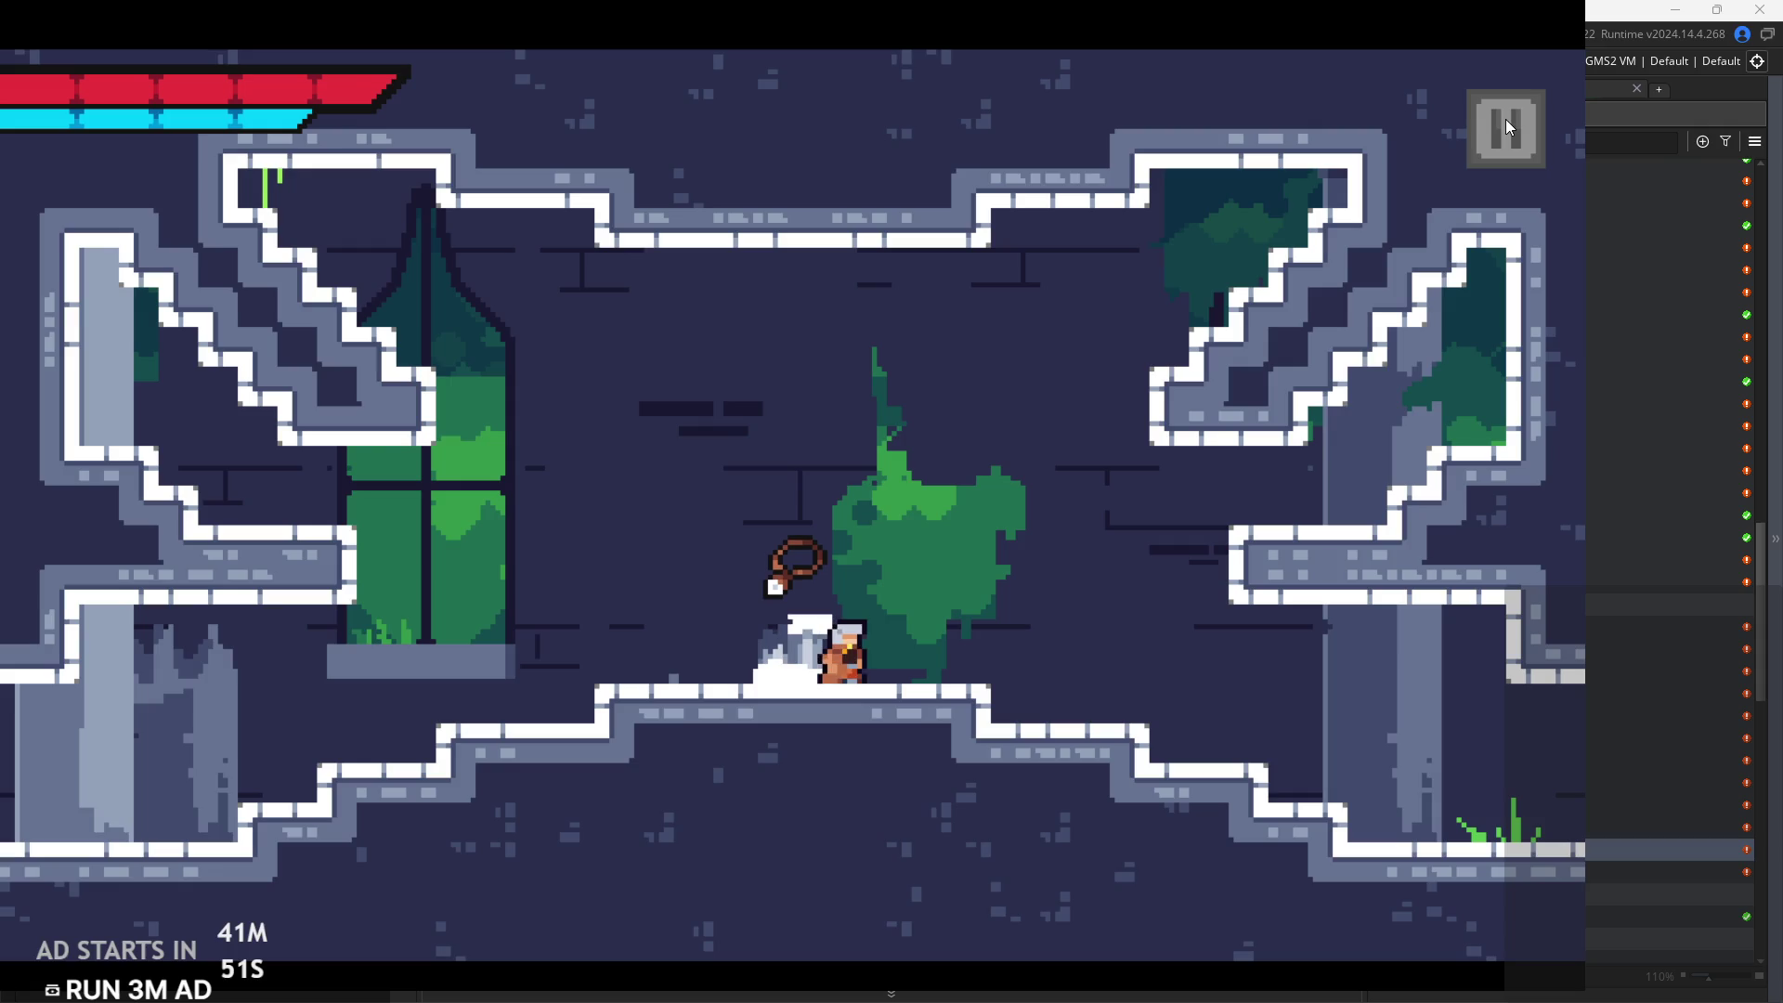
{"action": "key", "text": "Left"}
{"action": "key", "text": "space"}
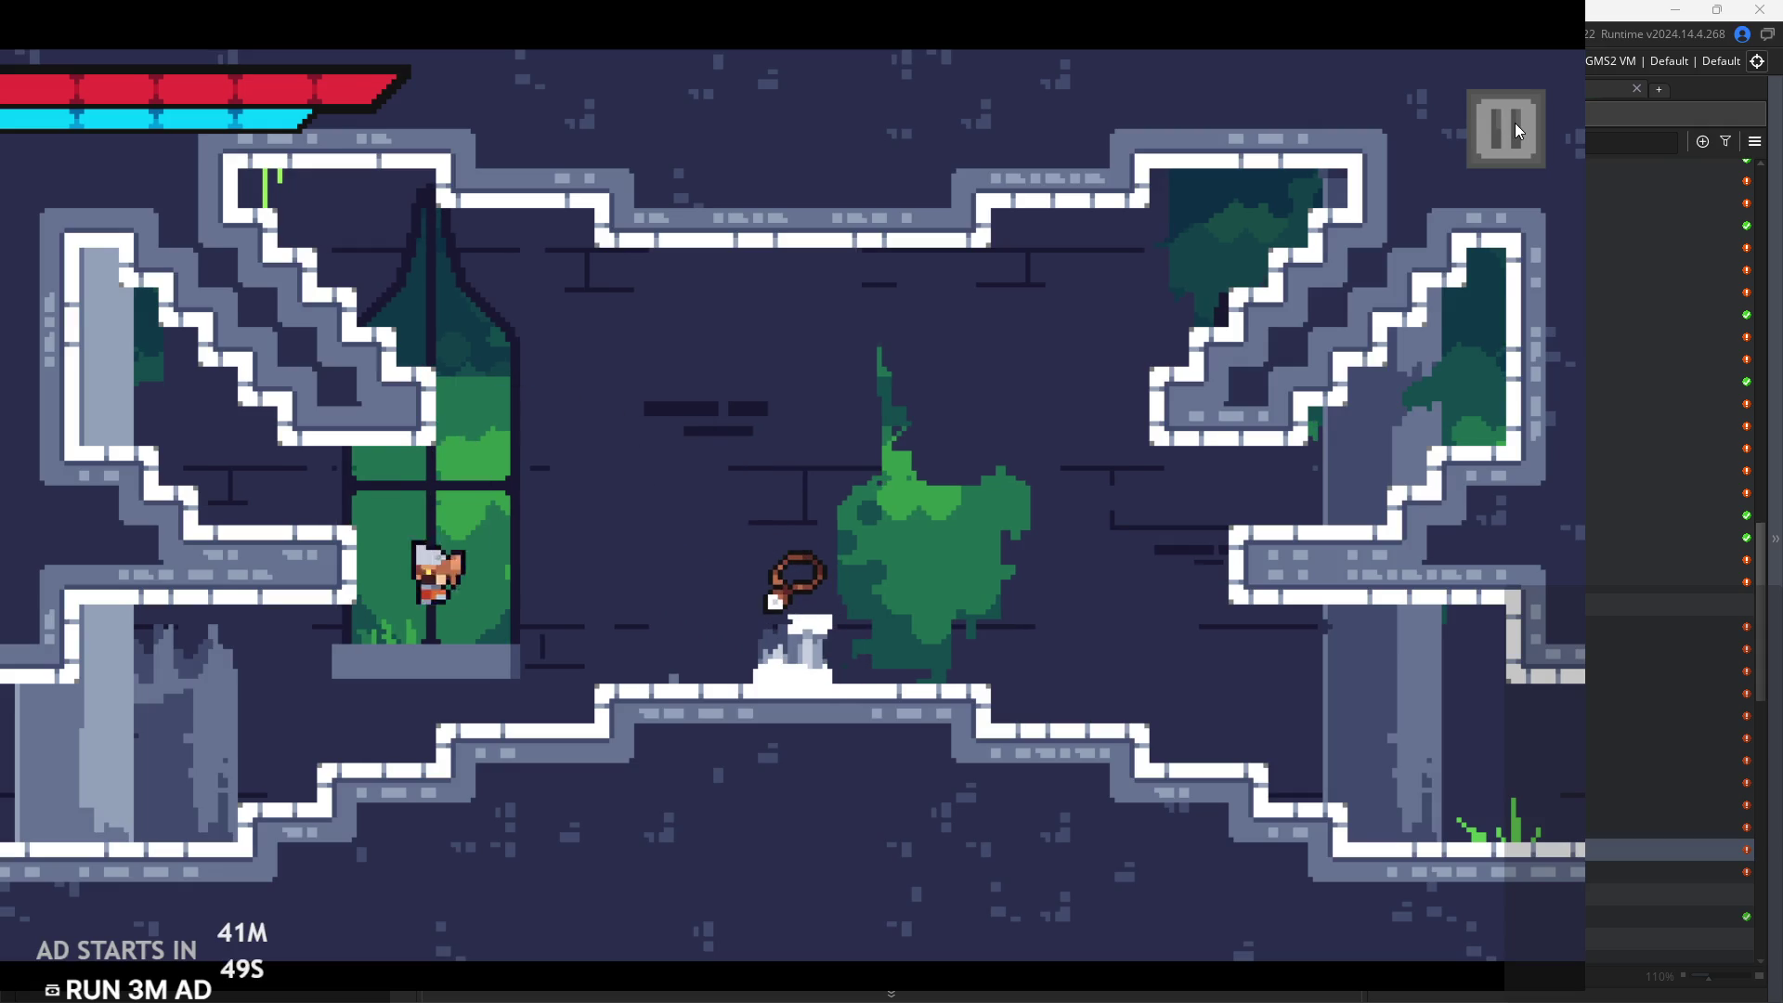
{"action": "key", "text": "Right"}
{"action": "key", "text": "space"}
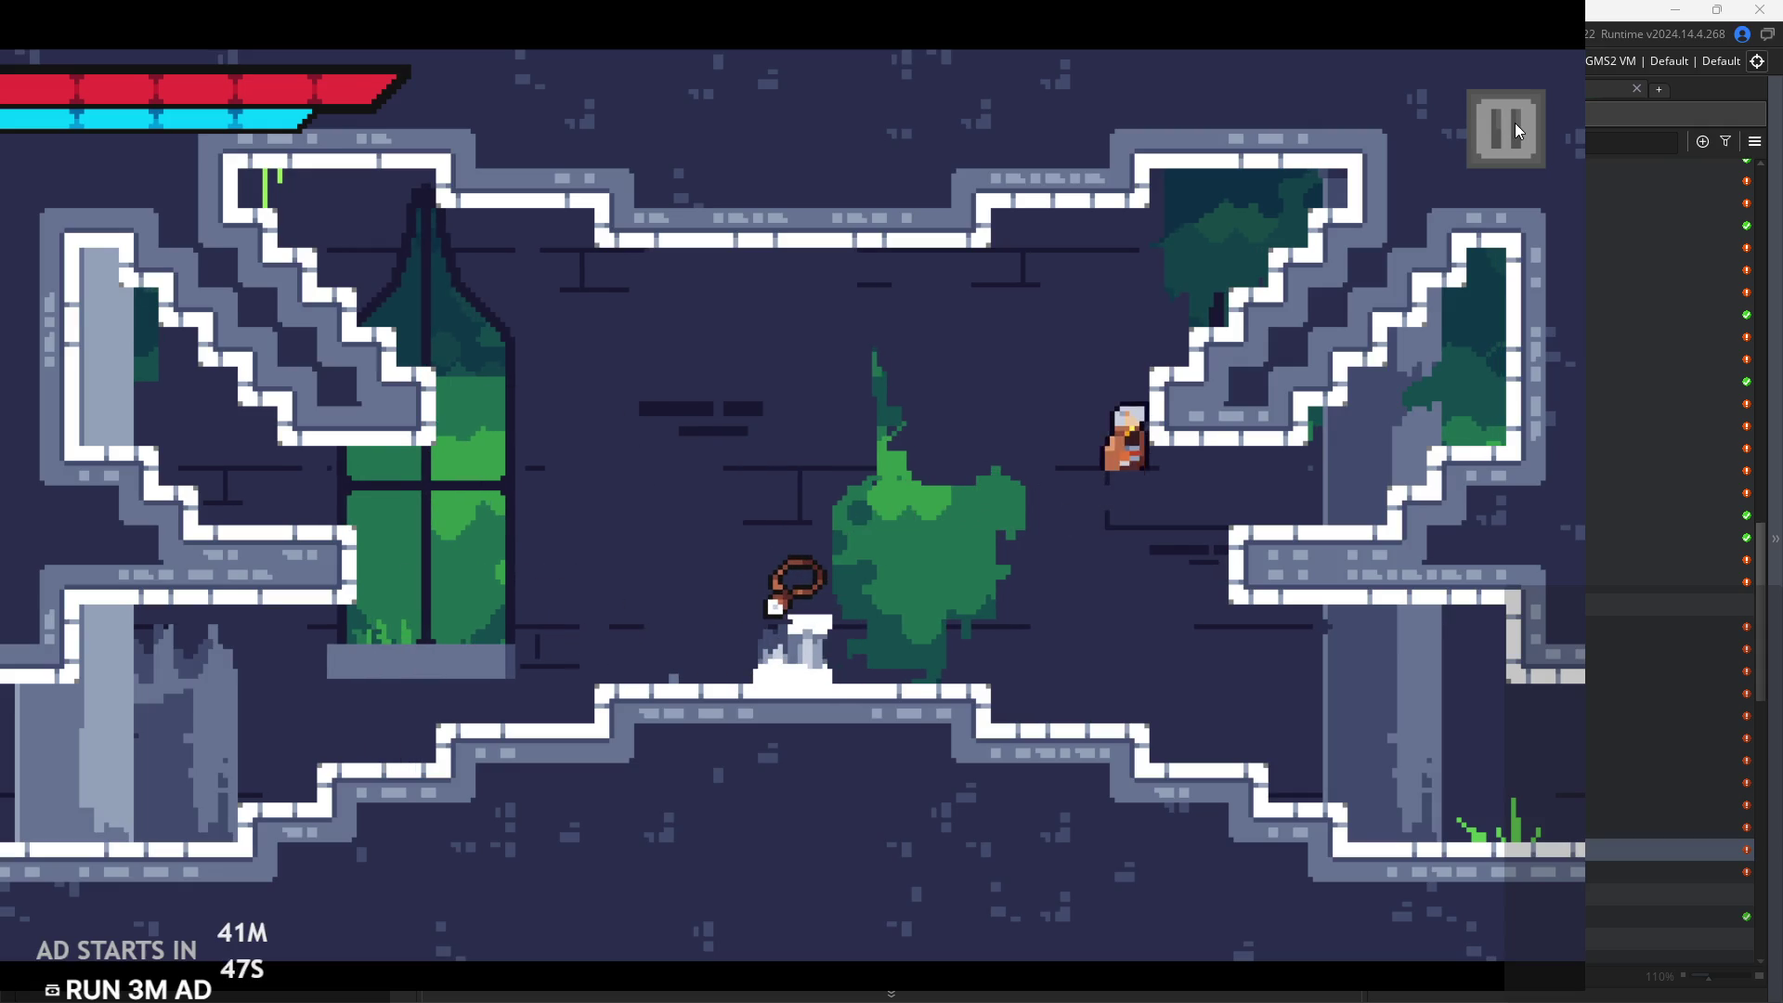
{"action": "key", "text": "Left"}
Jump the hero onto the right ledge and back, then leap across toward the window sill
{"action": "key", "text": "space"}
{"action": "key", "text": "space"}
{"action": "key", "text": "Right"}
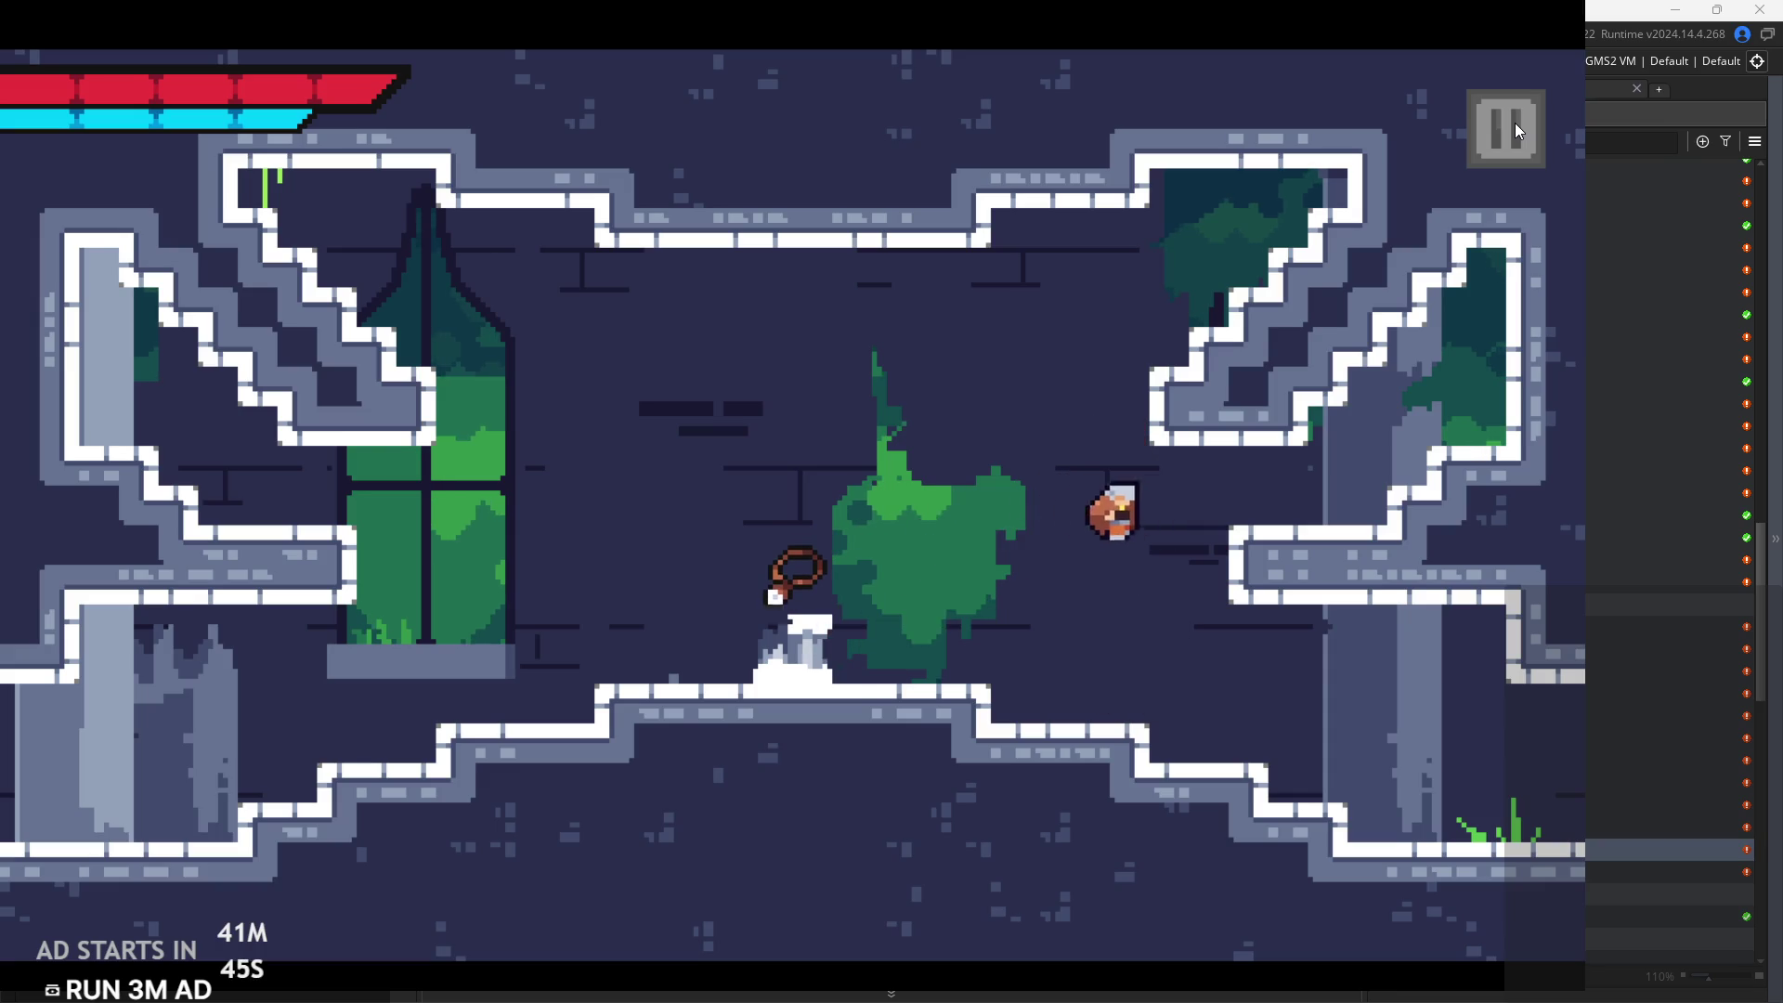
{"action": "key", "text": "Left"}
{"action": "key", "text": "Left"}
{"action": "key", "text": "space"}
{"action": "key", "text": "Right"}
{"action": "key", "text": "space"}
{"action": "key", "text": "Left"}
{"action": "key", "text": "space"}
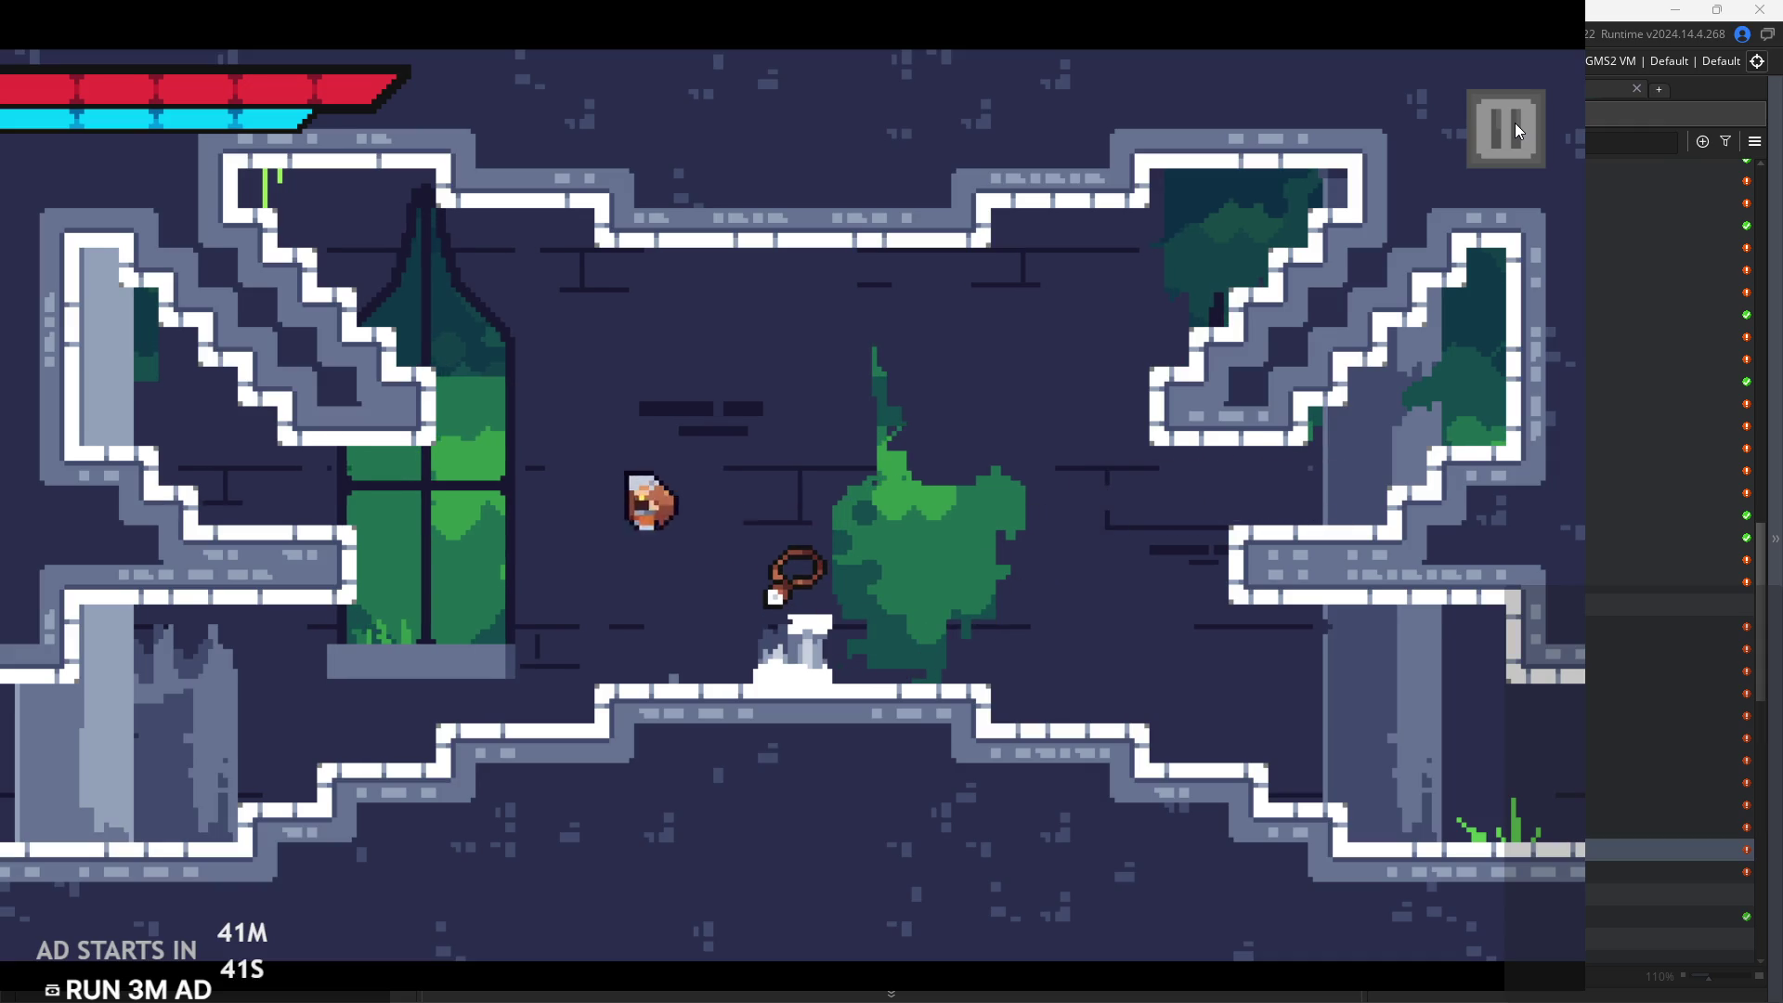
{"action": "key", "text": "Left"}
Leap between the left wall and right ledge, land beside the pedestal, then pause and exit
{"action": "key", "text": "space"}
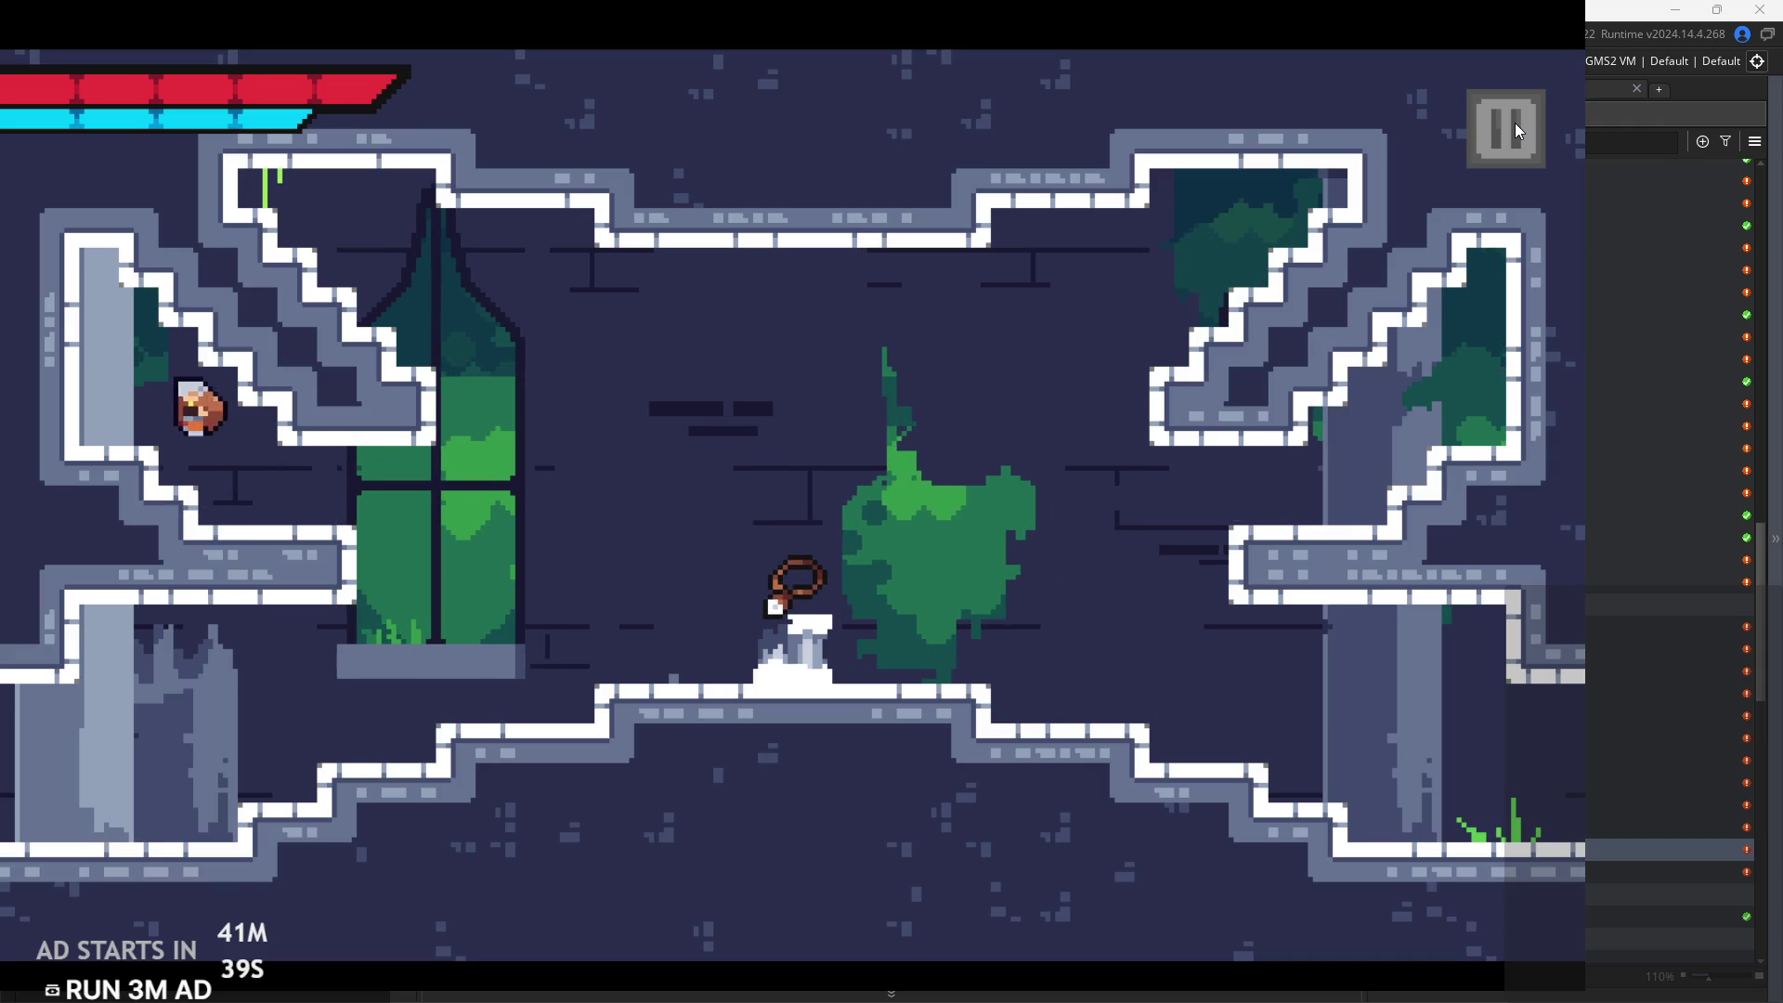
{"action": "key", "text": "Right"}
{"action": "key", "text": "space"}
{"action": "key", "text": "Right"}
{"action": "key", "text": "space"}
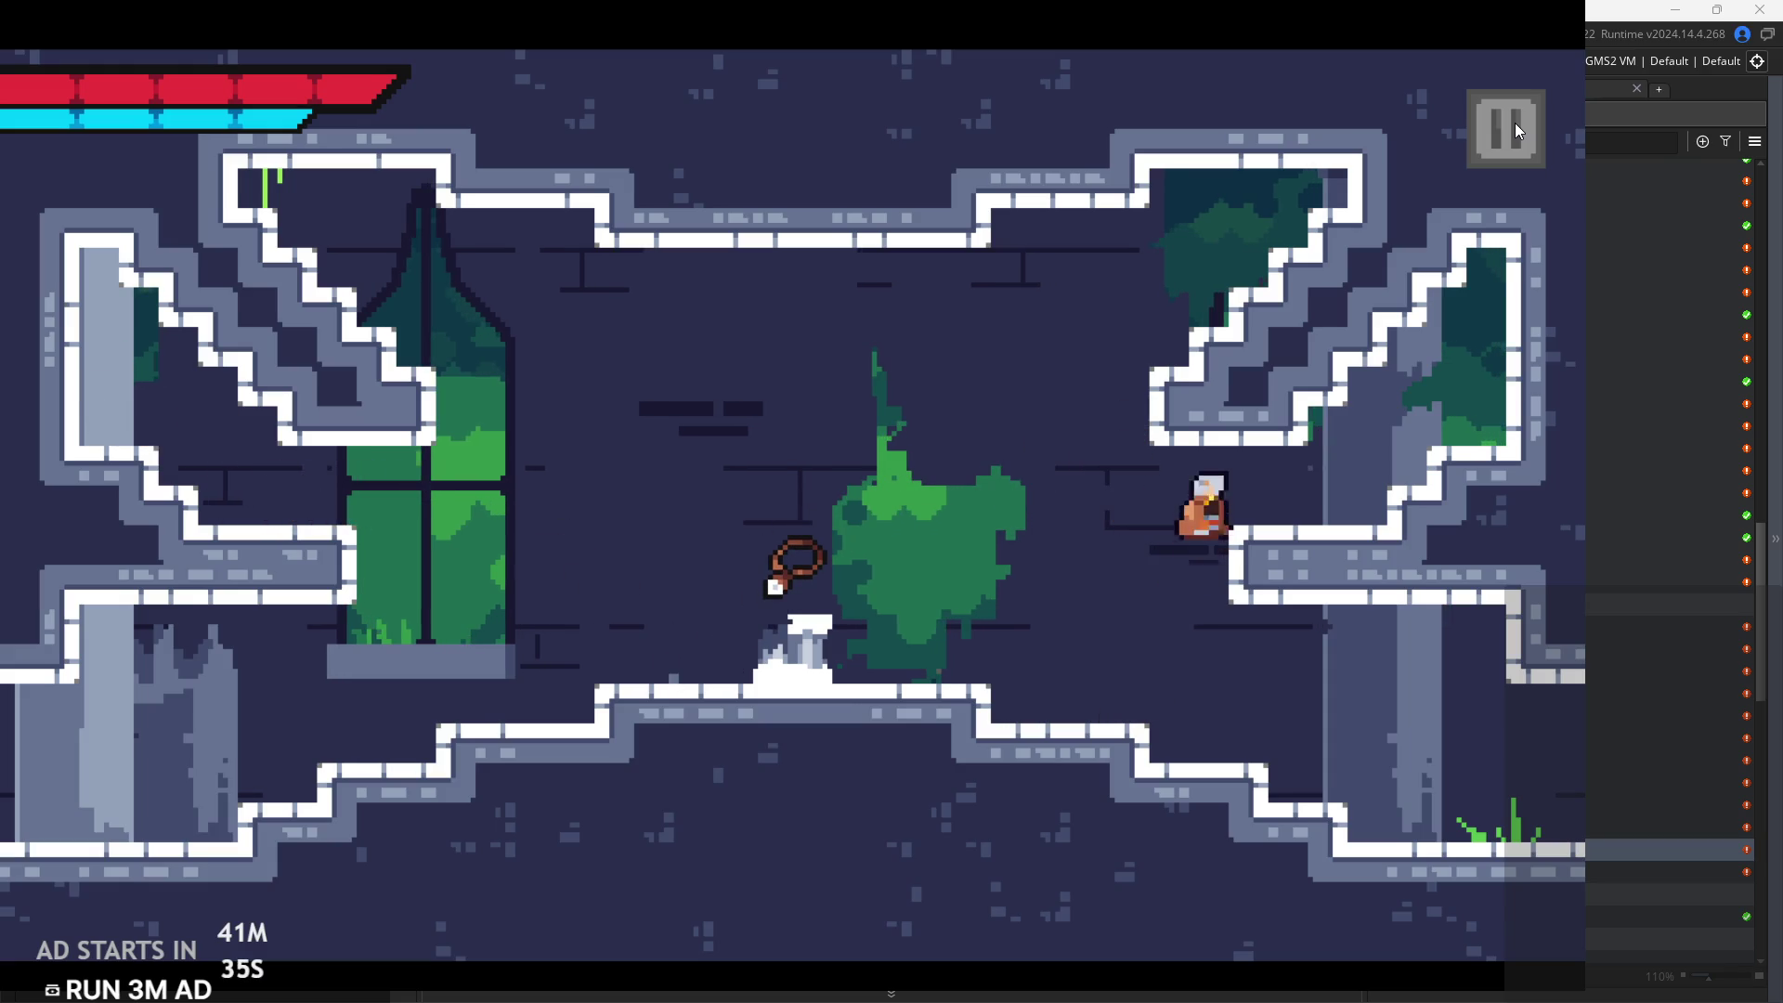
{"action": "key", "text": "Left"}
{"action": "key", "text": "space"}
{"action": "key", "text": "Right"}
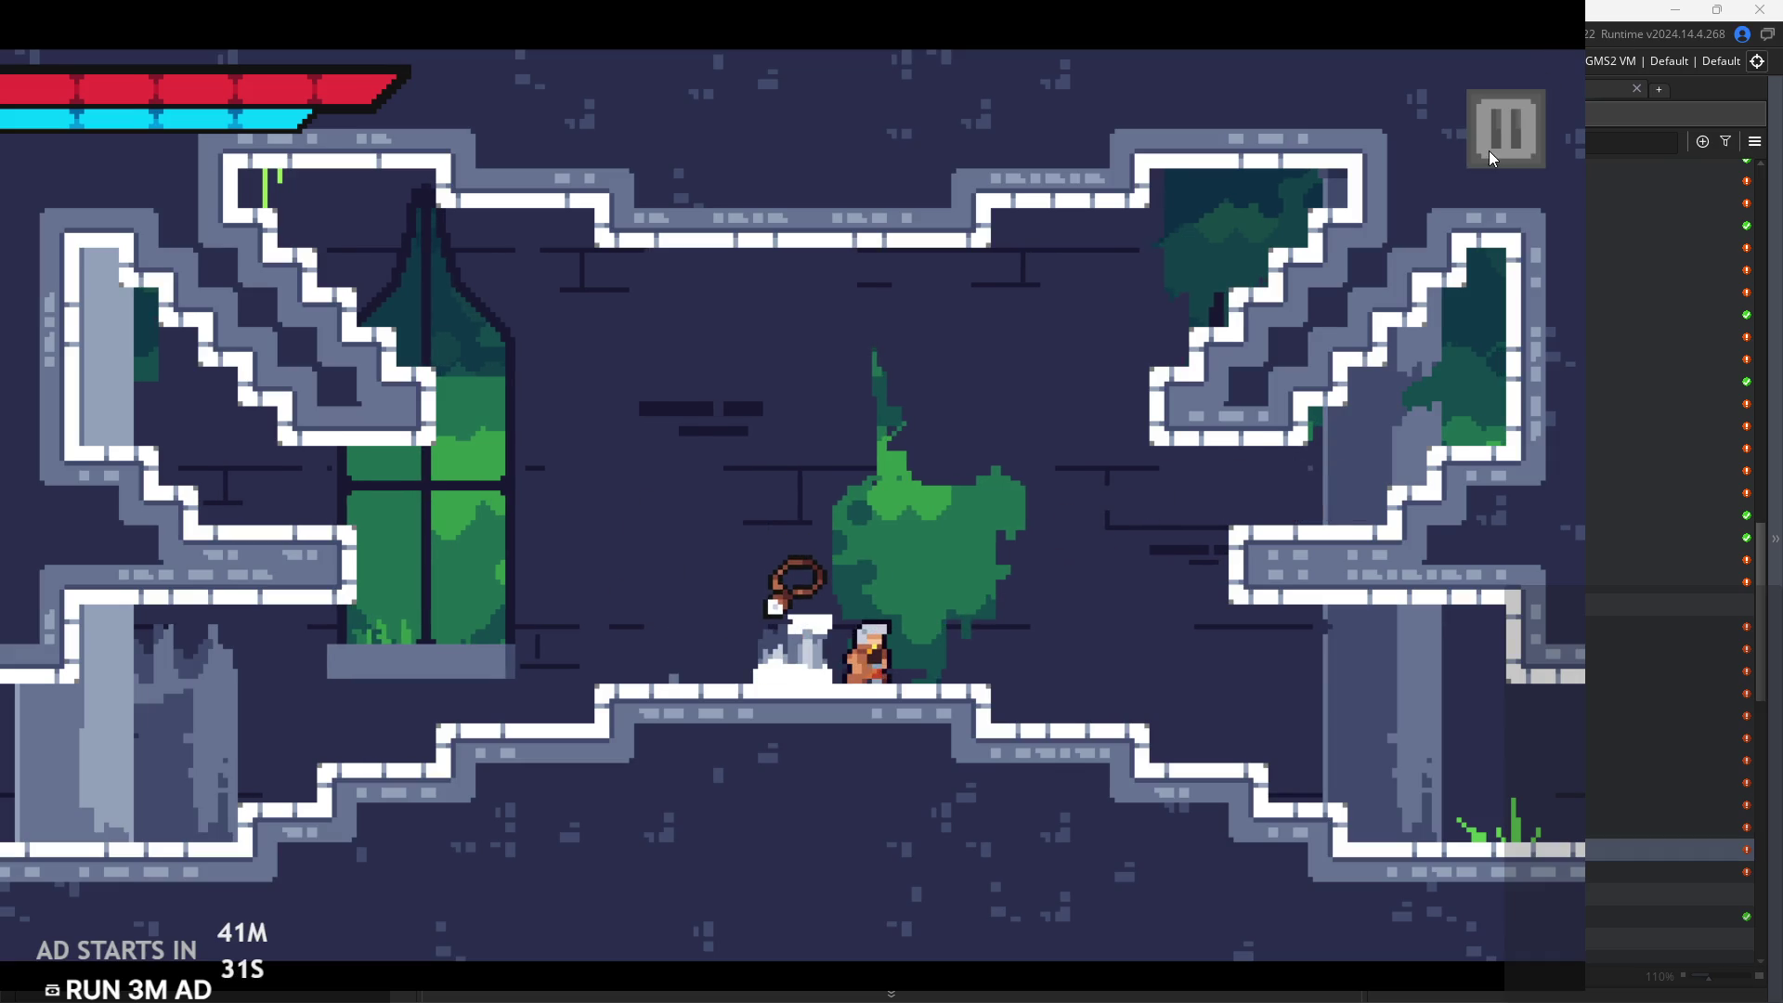
{"action": "left_click", "coordinate": [1489, 150]}
{"action": "left_click", "coordinate": [1413, 856]}
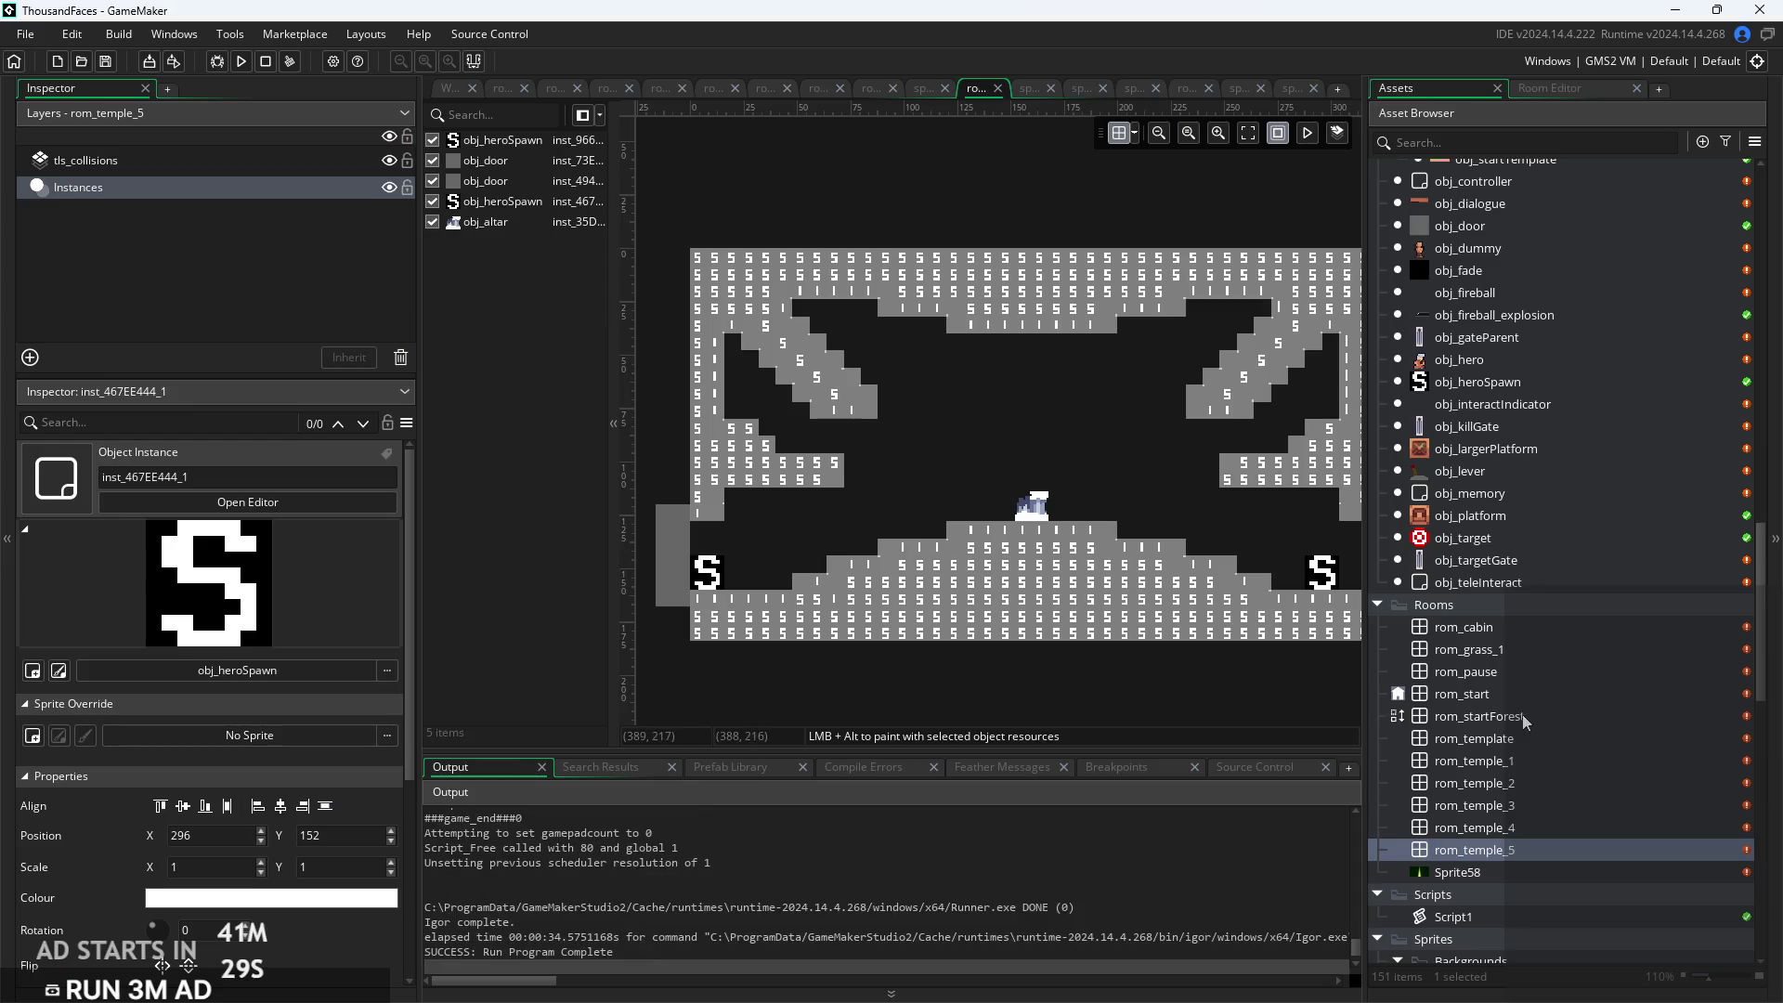
On the tls_collisions layer, paint extra collision tiles onto the left diagonal slope
{"action": "left_click", "coordinate": [343, 161]}
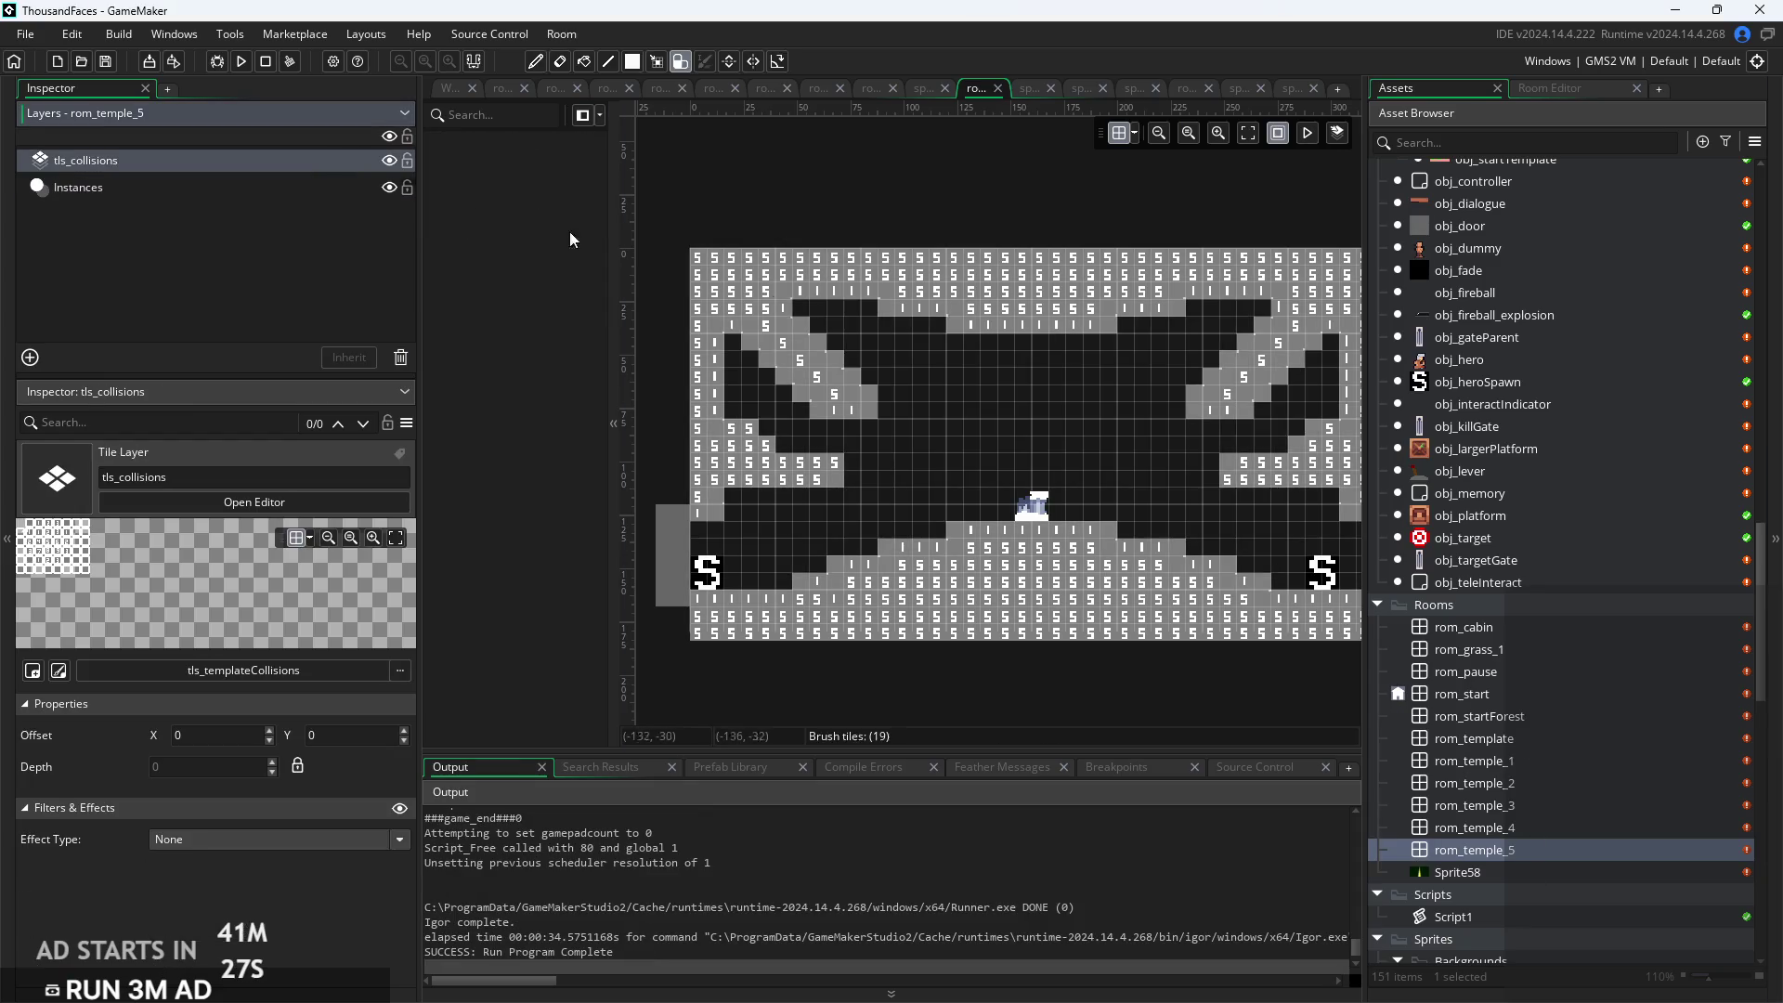
{"action": "scroll", "coordinate": [1188, 409], "scroll_direction": "up", "scroll_amount": 2}
{"action": "scroll", "coordinate": [1161, 394], "scroll_direction": "up", "scroll_amount": 1}
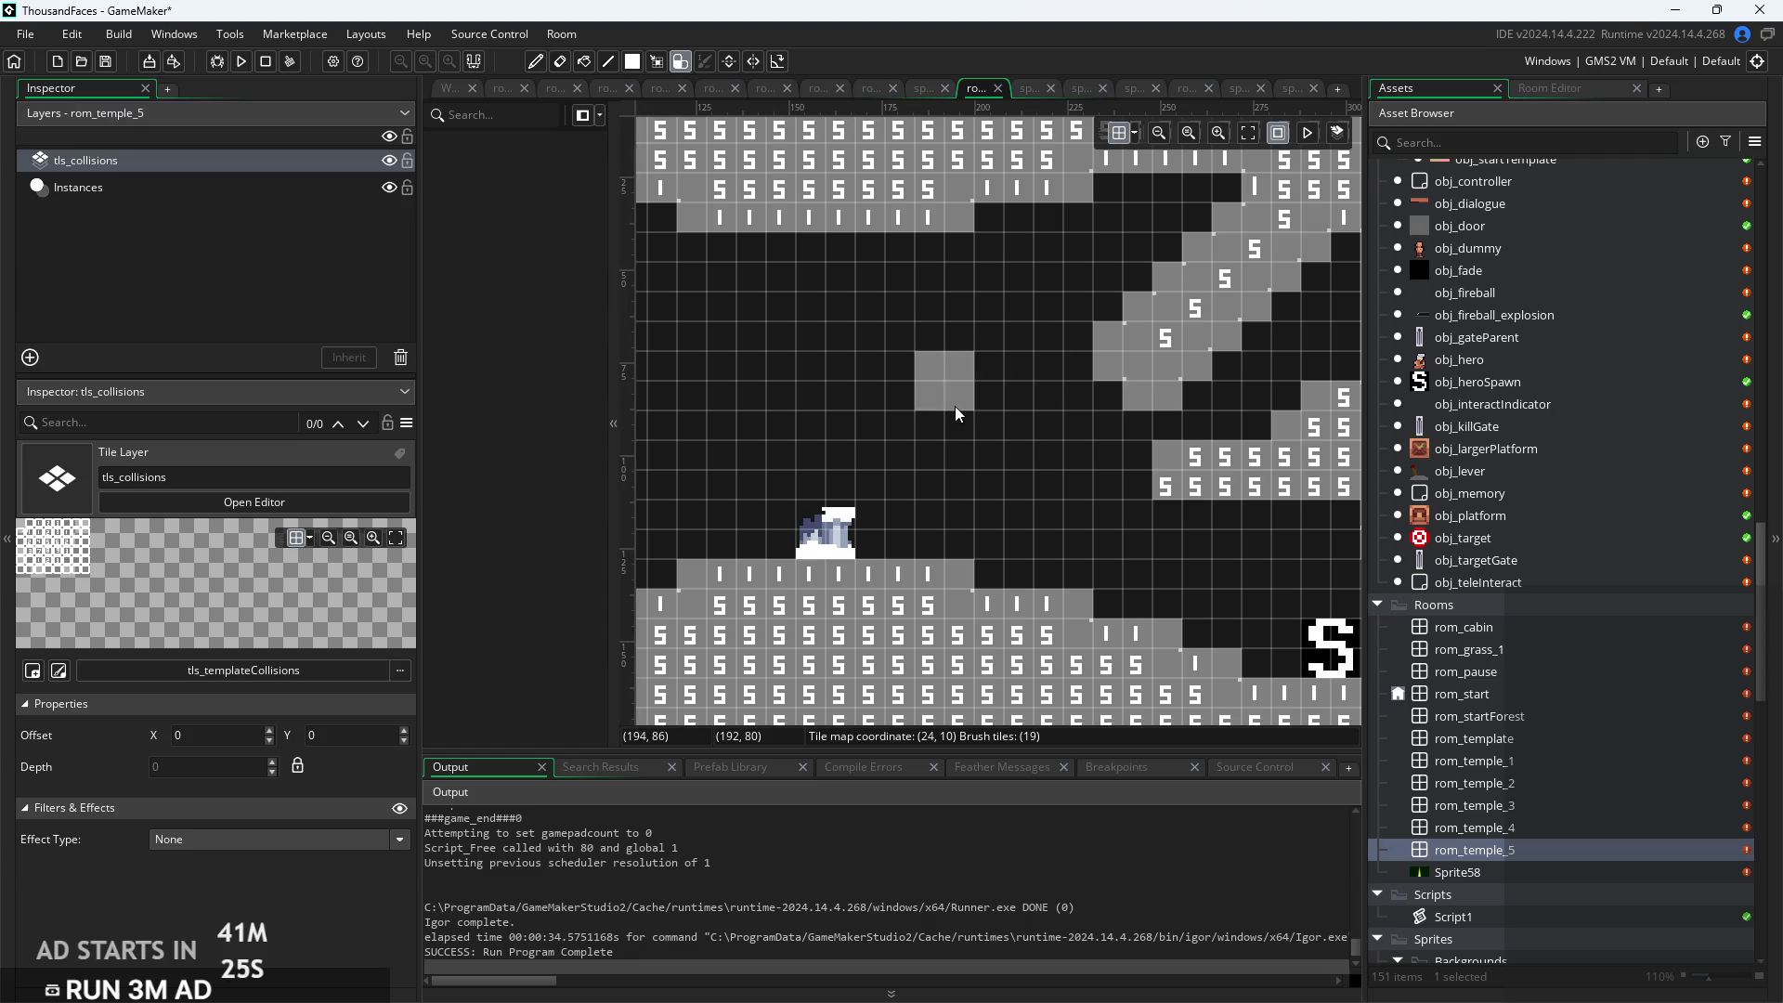
{"action": "left_click_drag", "start_coordinate": [954, 405], "coordinate": [1222, 462]}
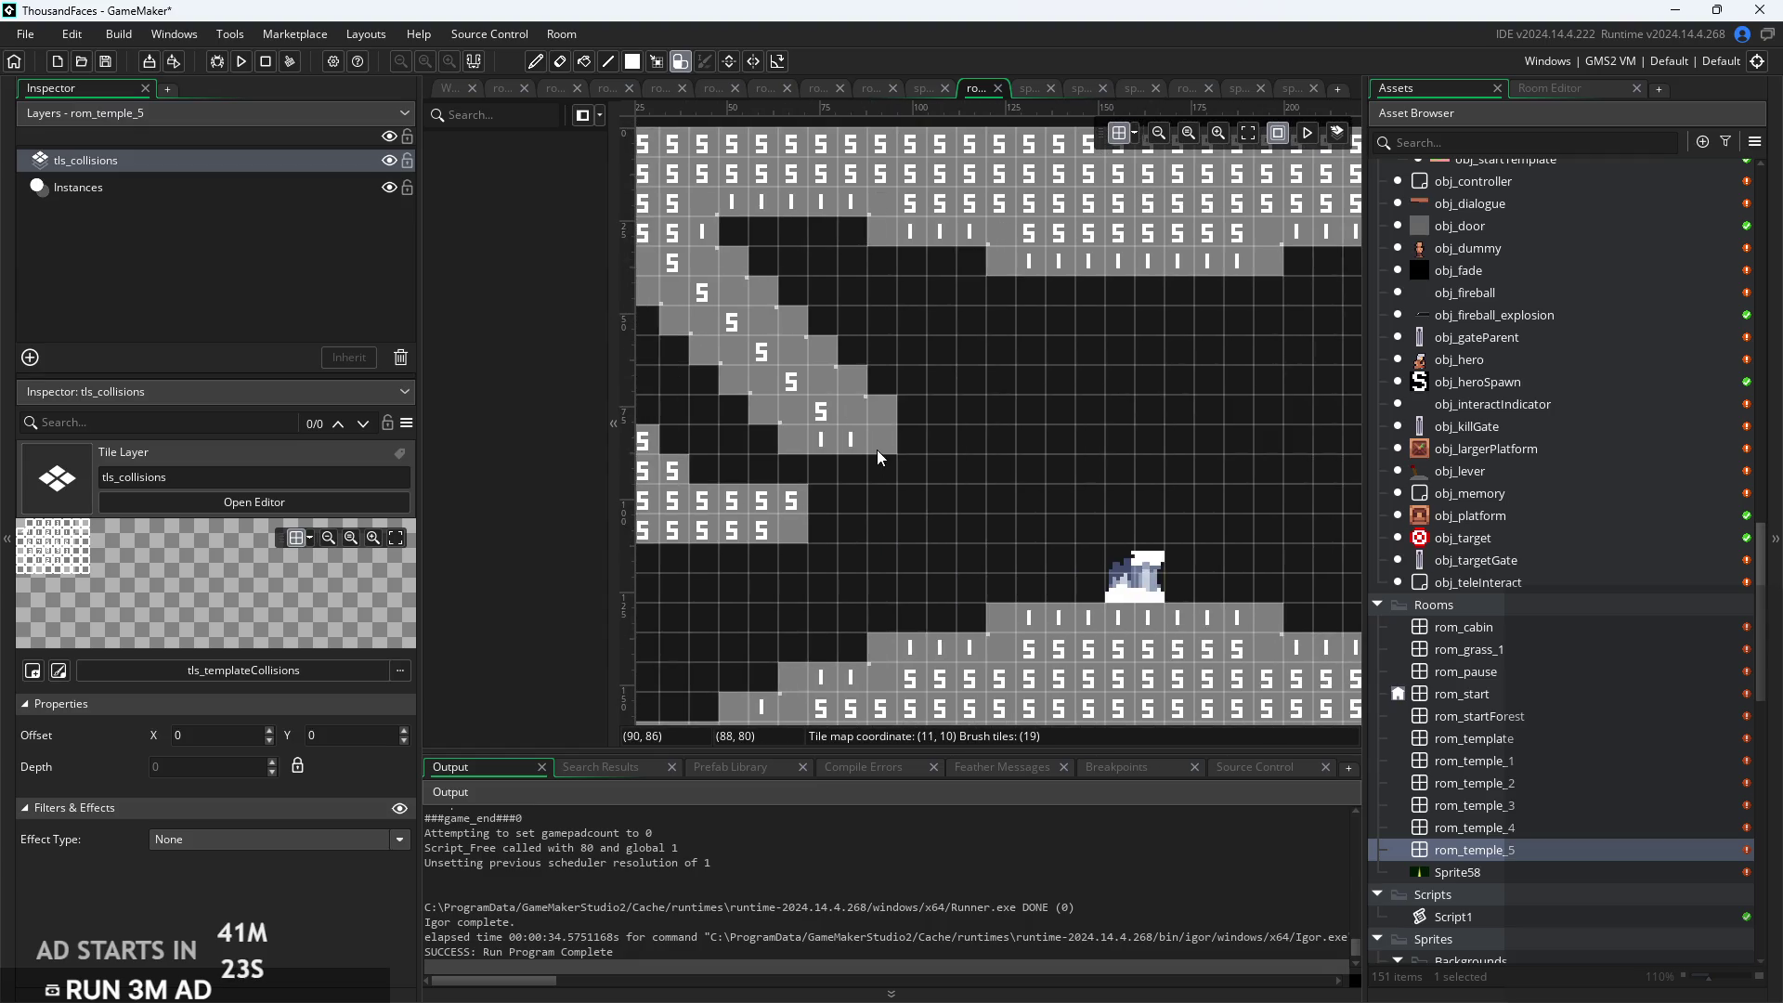
{"action": "scroll", "coordinate": [1042, 529], "scroll_direction": "down", "scroll_amount": 1}
{"action": "left_click", "coordinate": [1270, 459]}
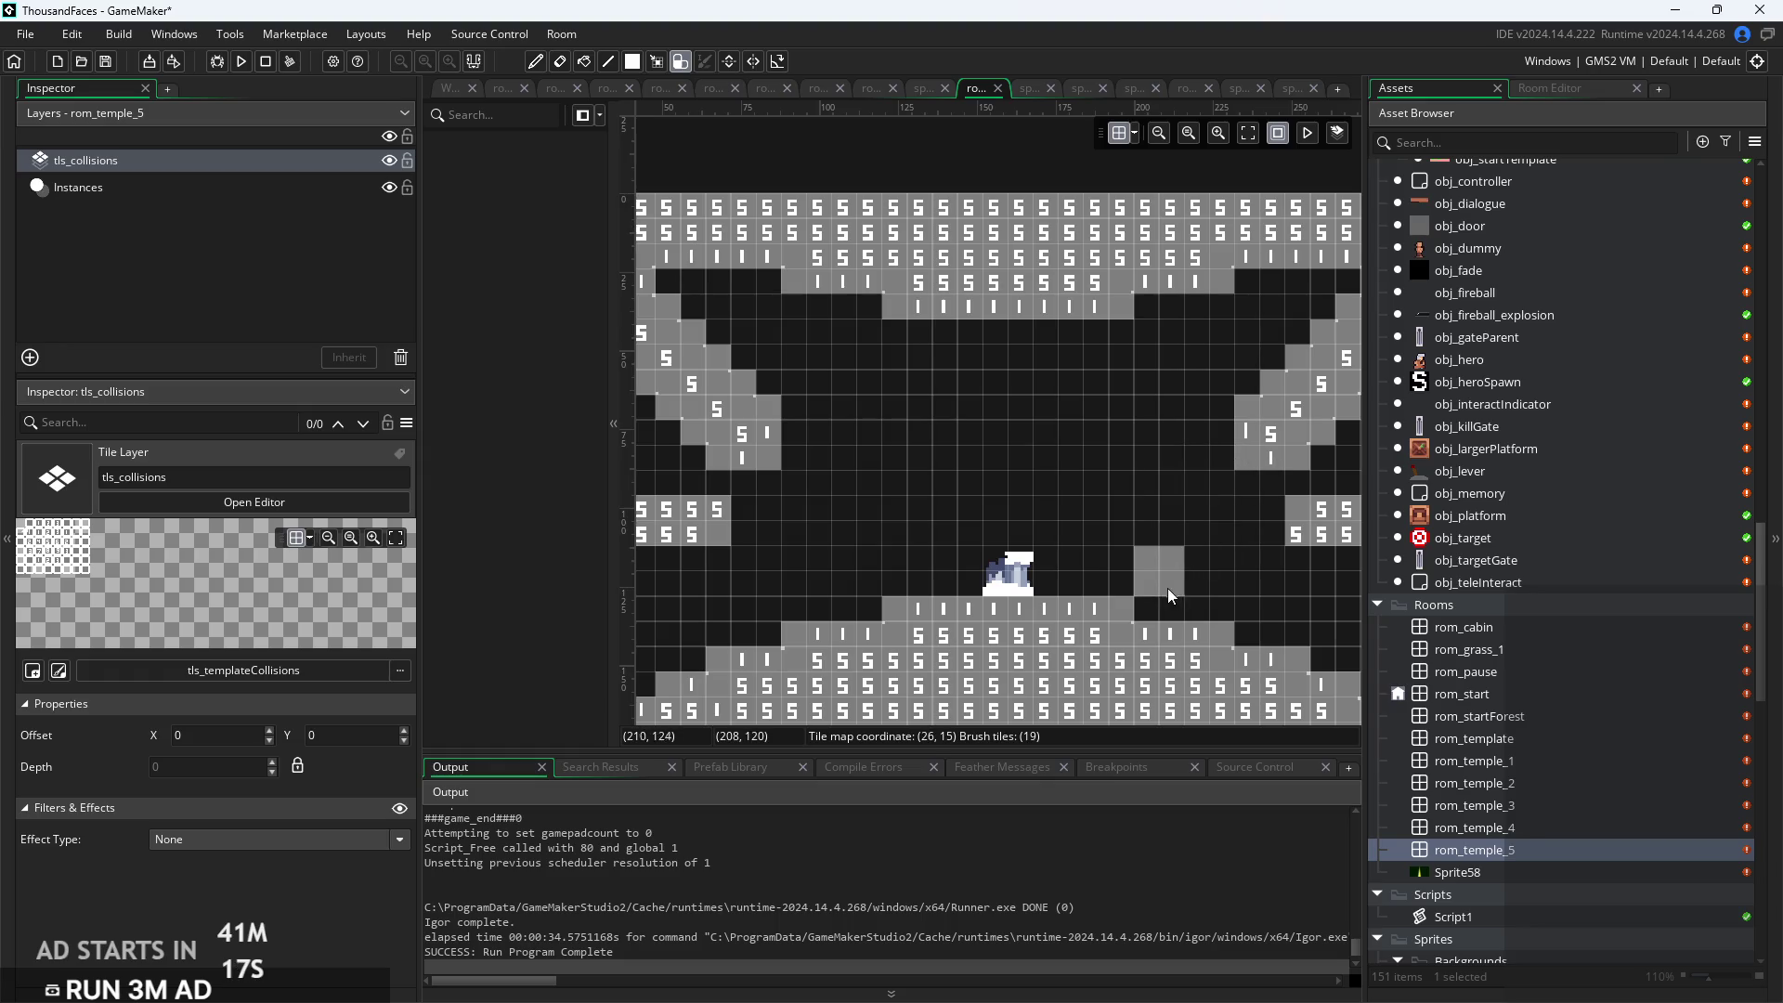
Paint collision steps beside and left of the altar, then select the altar instance
{"action": "left_click", "coordinate": [1117, 610]}
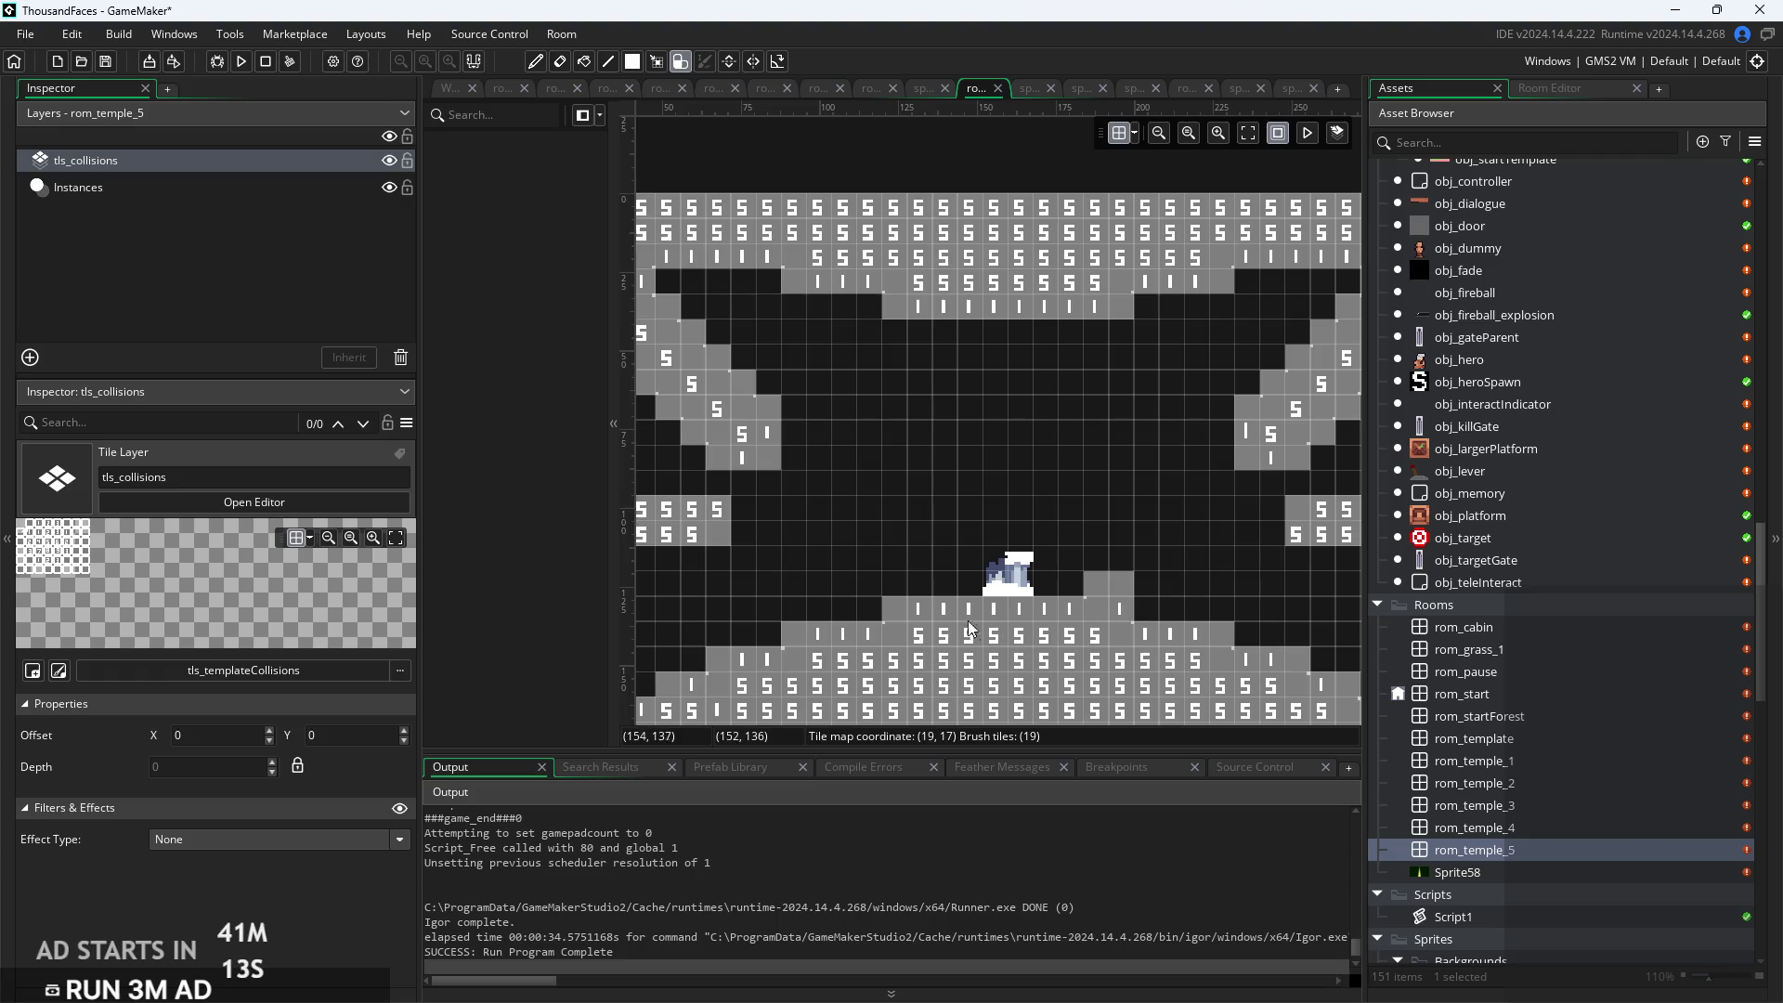
{"action": "left_click", "coordinate": [920, 610]}
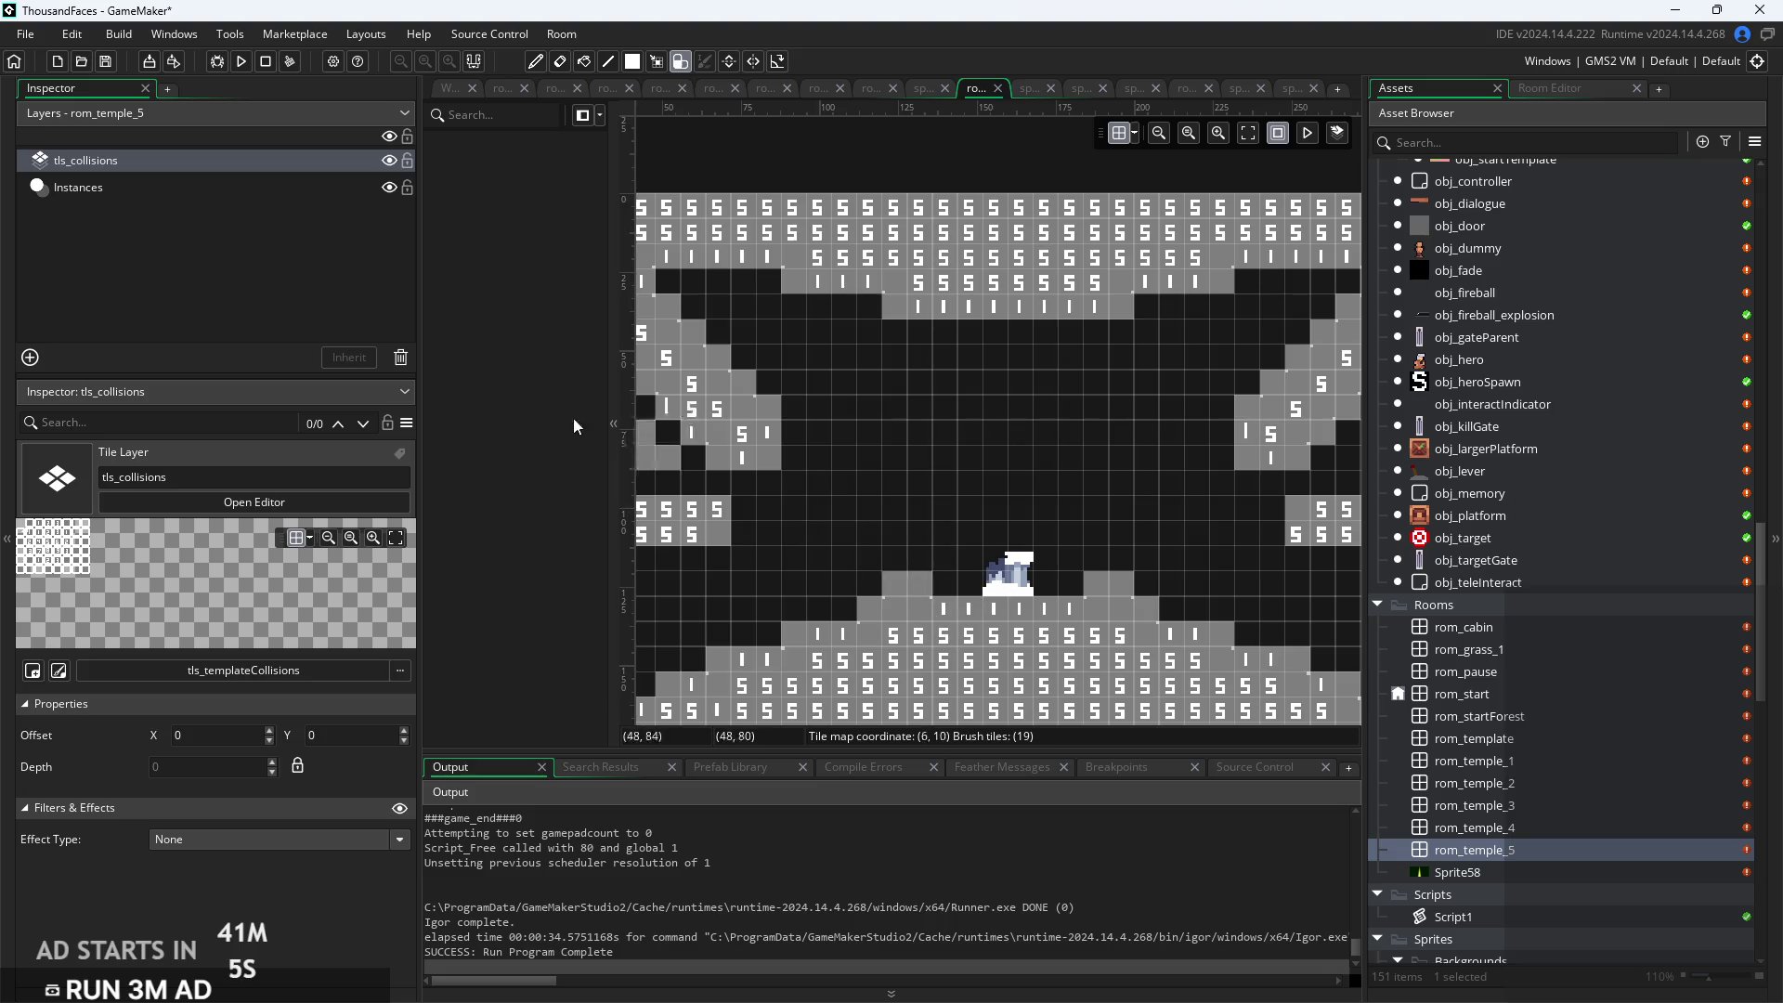
{"action": "left_click", "coordinate": [318, 187]}
{"action": "left_click", "coordinate": [1007, 592]}
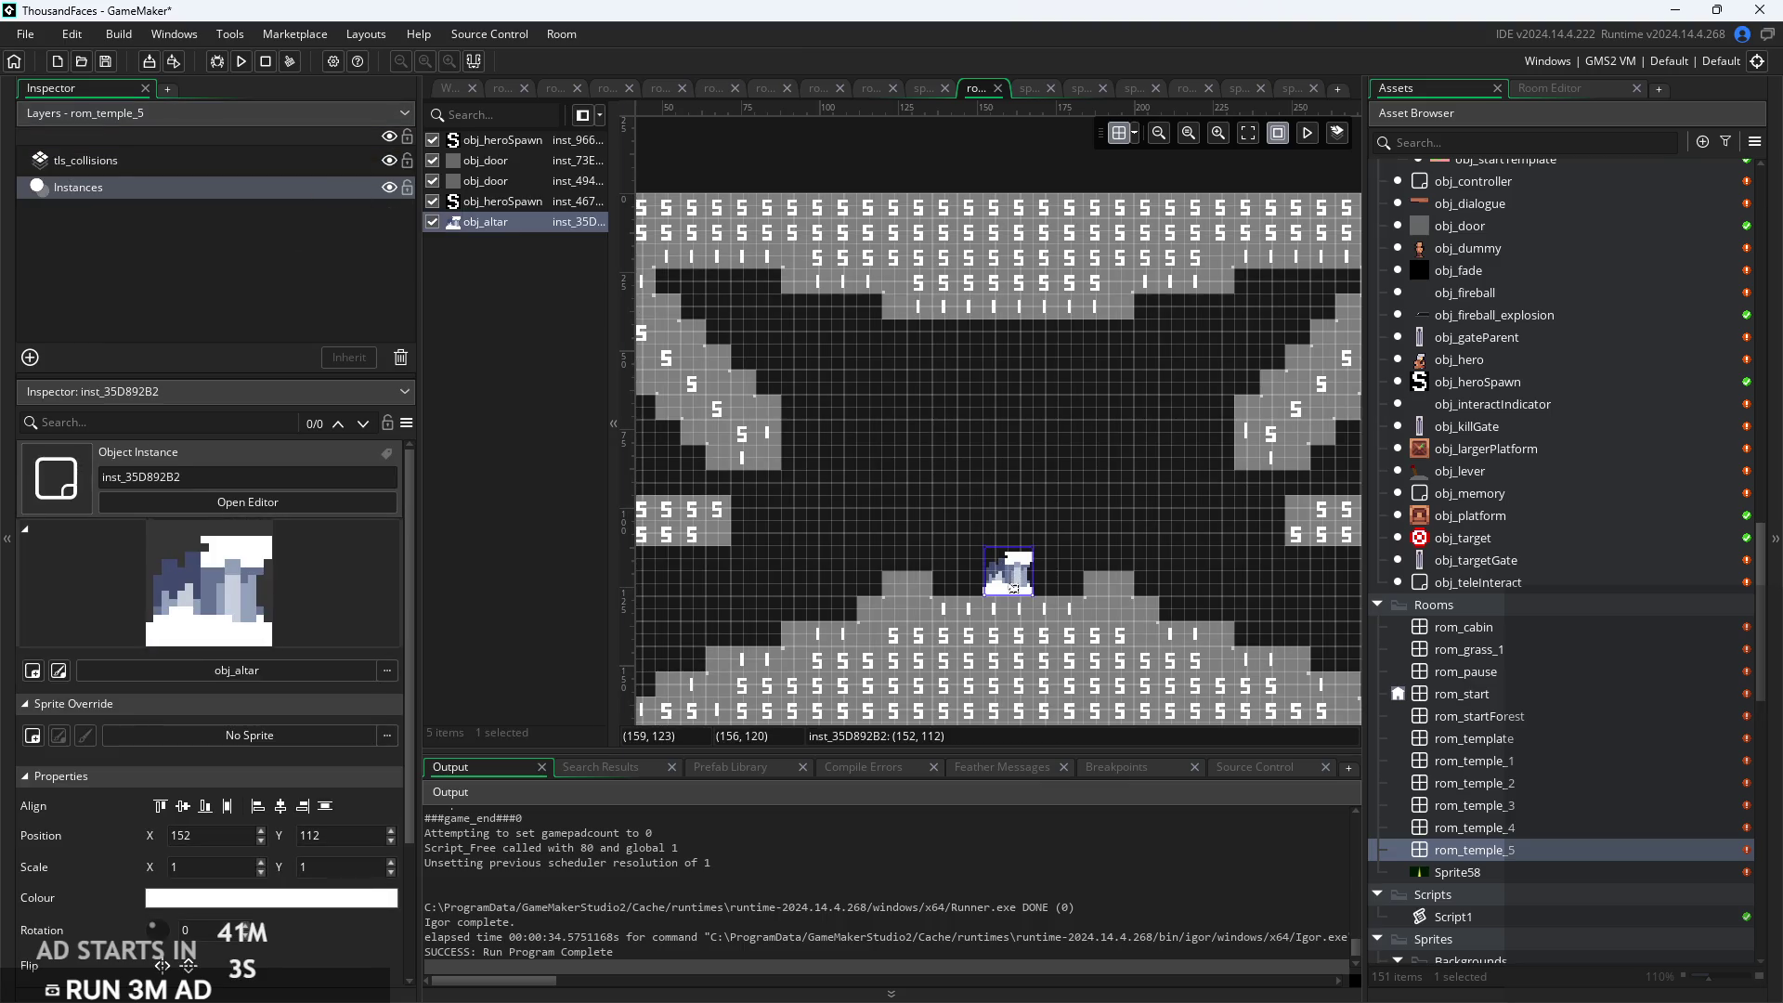
Raise obj_altar about two tiles and fill collision tiles beneath it
{"action": "left_click_drag", "start_coordinate": [1008, 592], "coordinate": [1006, 527]}
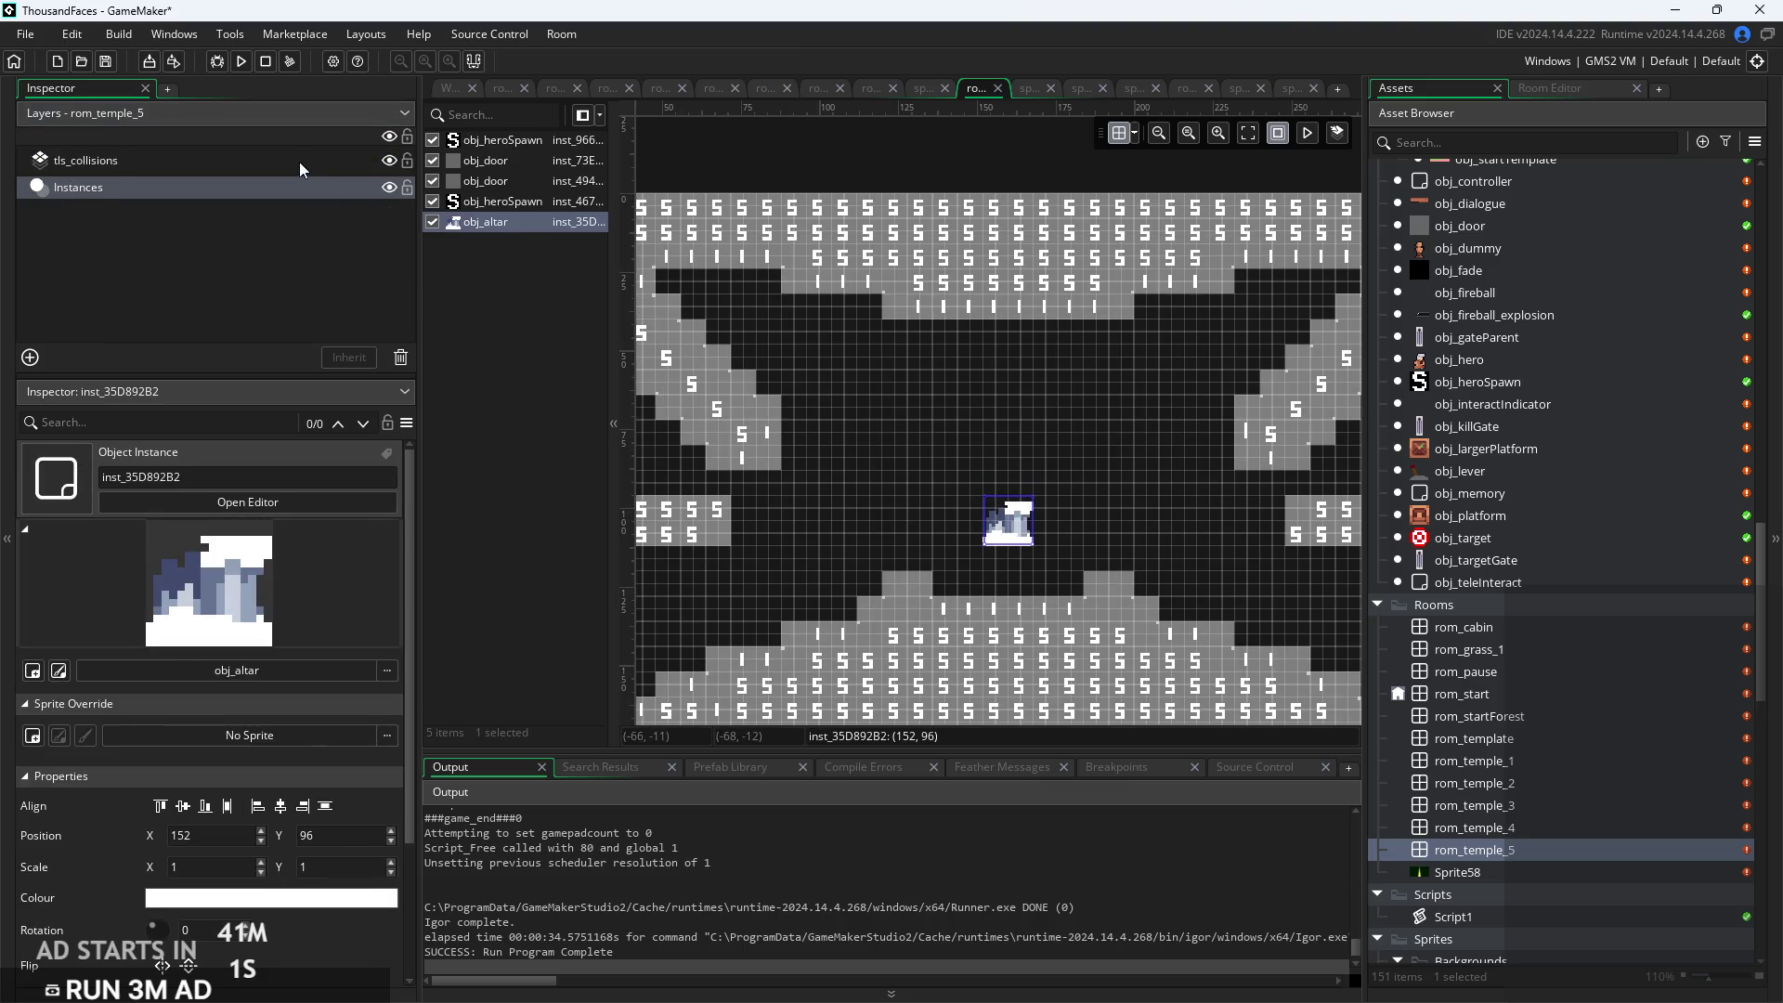
{"action": "left_click", "coordinate": [299, 162]}
{"action": "left_click_drag", "start_coordinate": [981, 588], "coordinate": [1018, 577]}
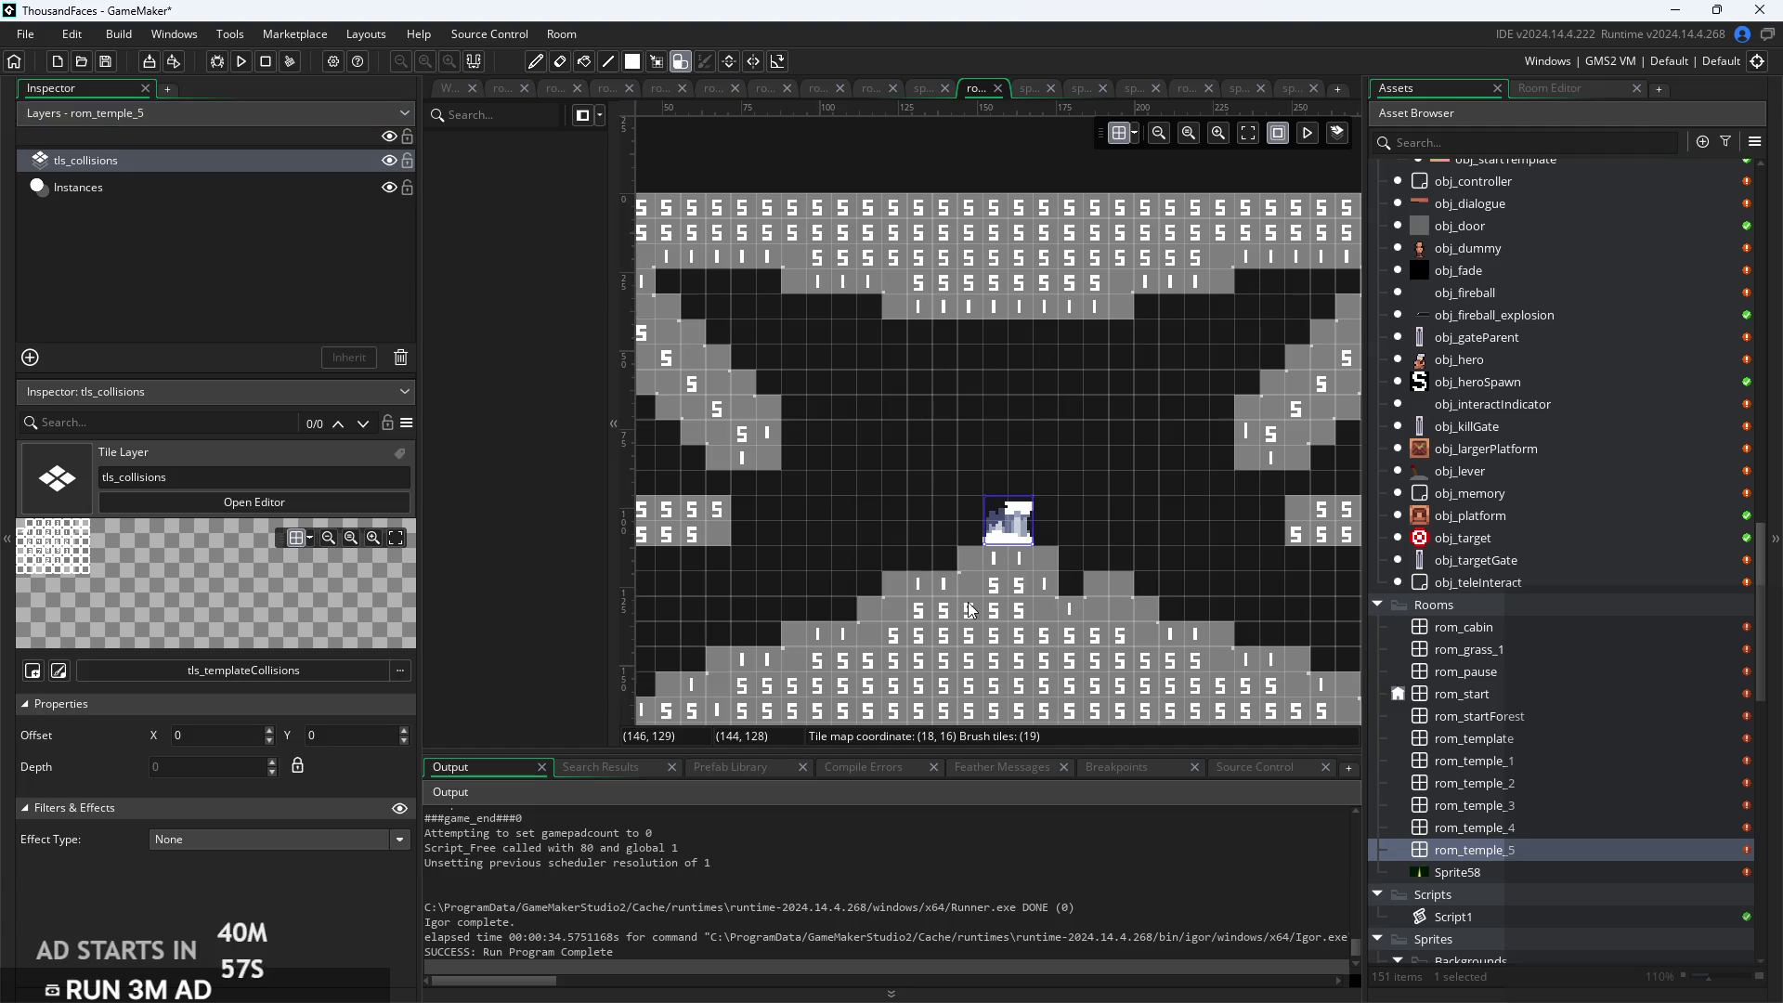
Undo the raised altar and its pillar tiles, then paint one collision tile beside the altar
{"action": "scroll", "coordinate": [1098, 643], "scroll_direction": "down", "scroll_amount": 2}
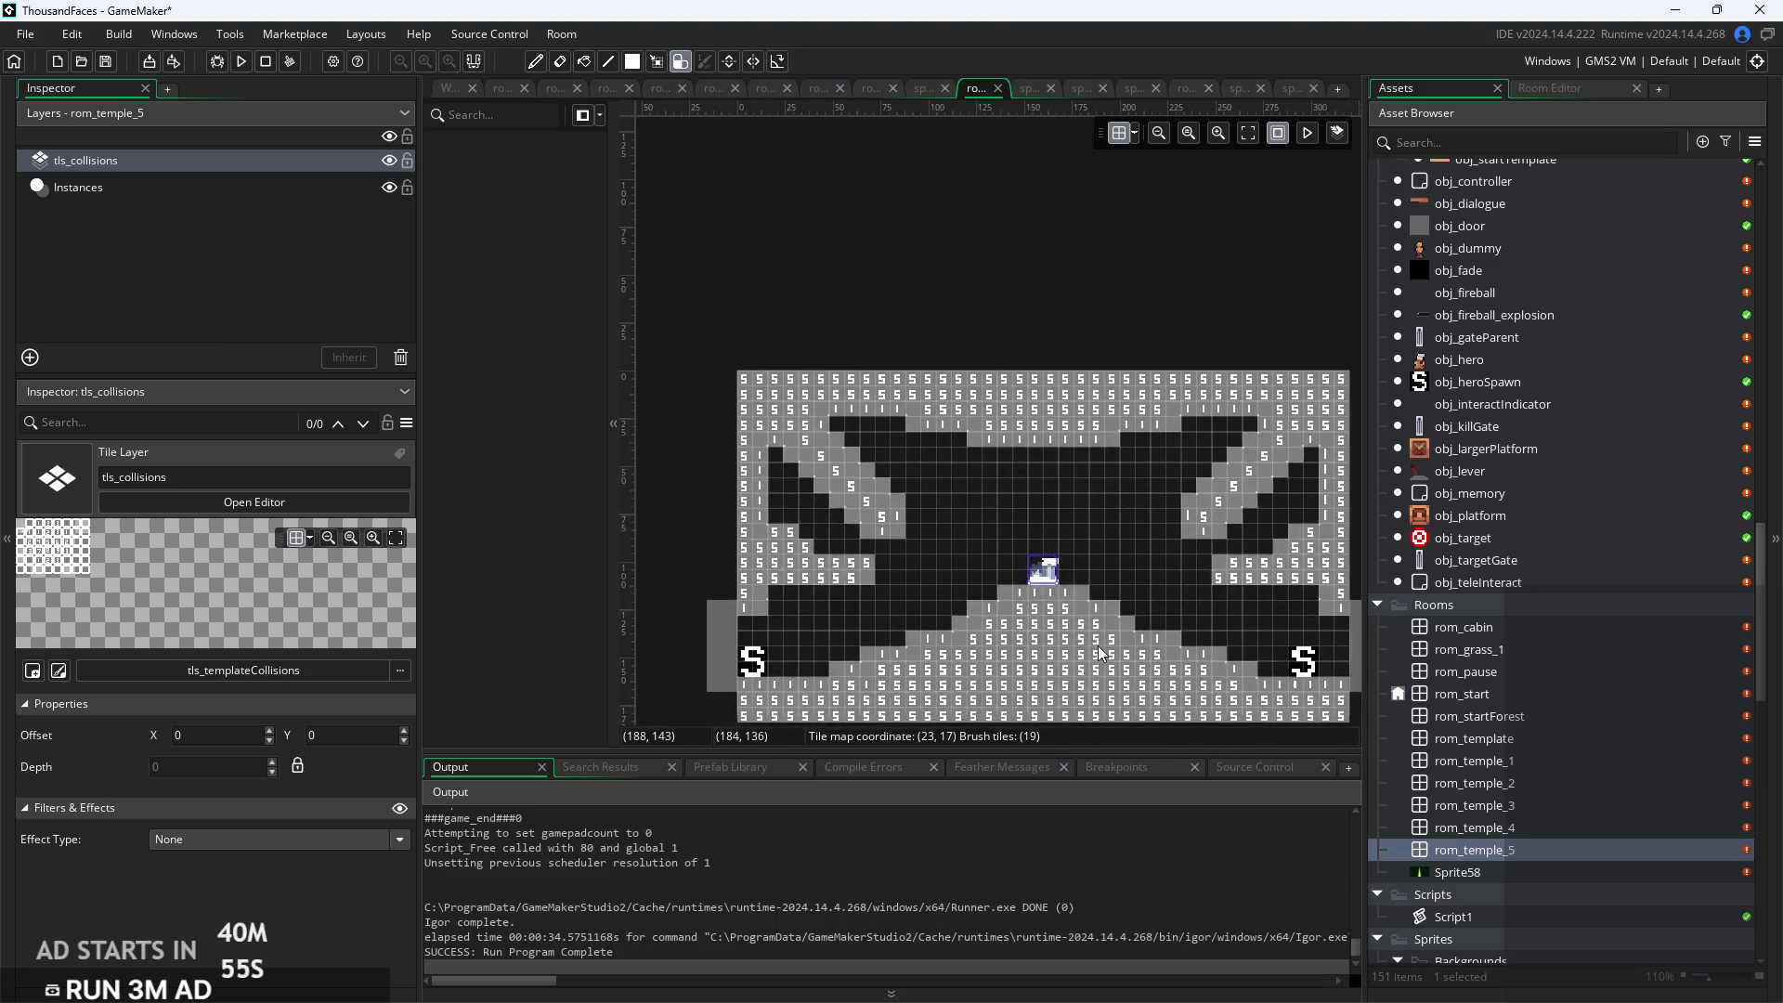
{"action": "key", "text": "ctrl+z"}
{"action": "key", "text": "ctrl+z"}
{"action": "key", "text": "ctrl+z"}
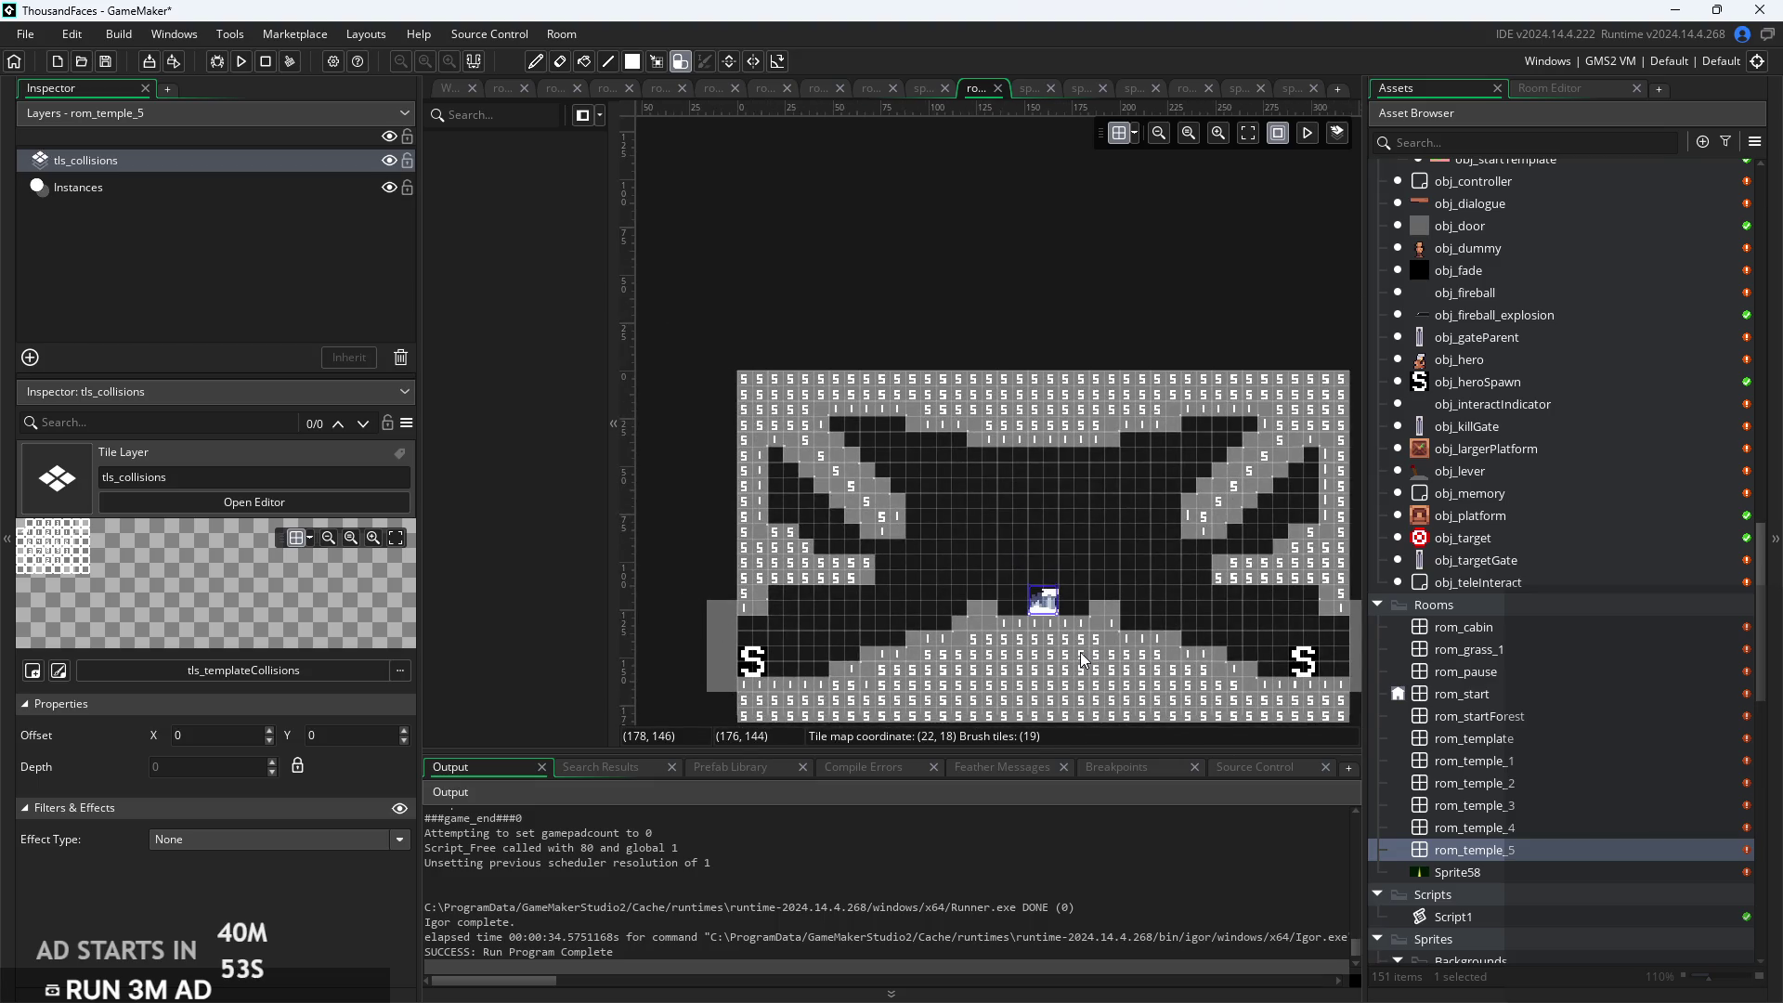
{"action": "key", "text": "ctrl+z"}
{"action": "scroll", "coordinate": [911, 524], "scroll_direction": "up", "scroll_amount": 2}
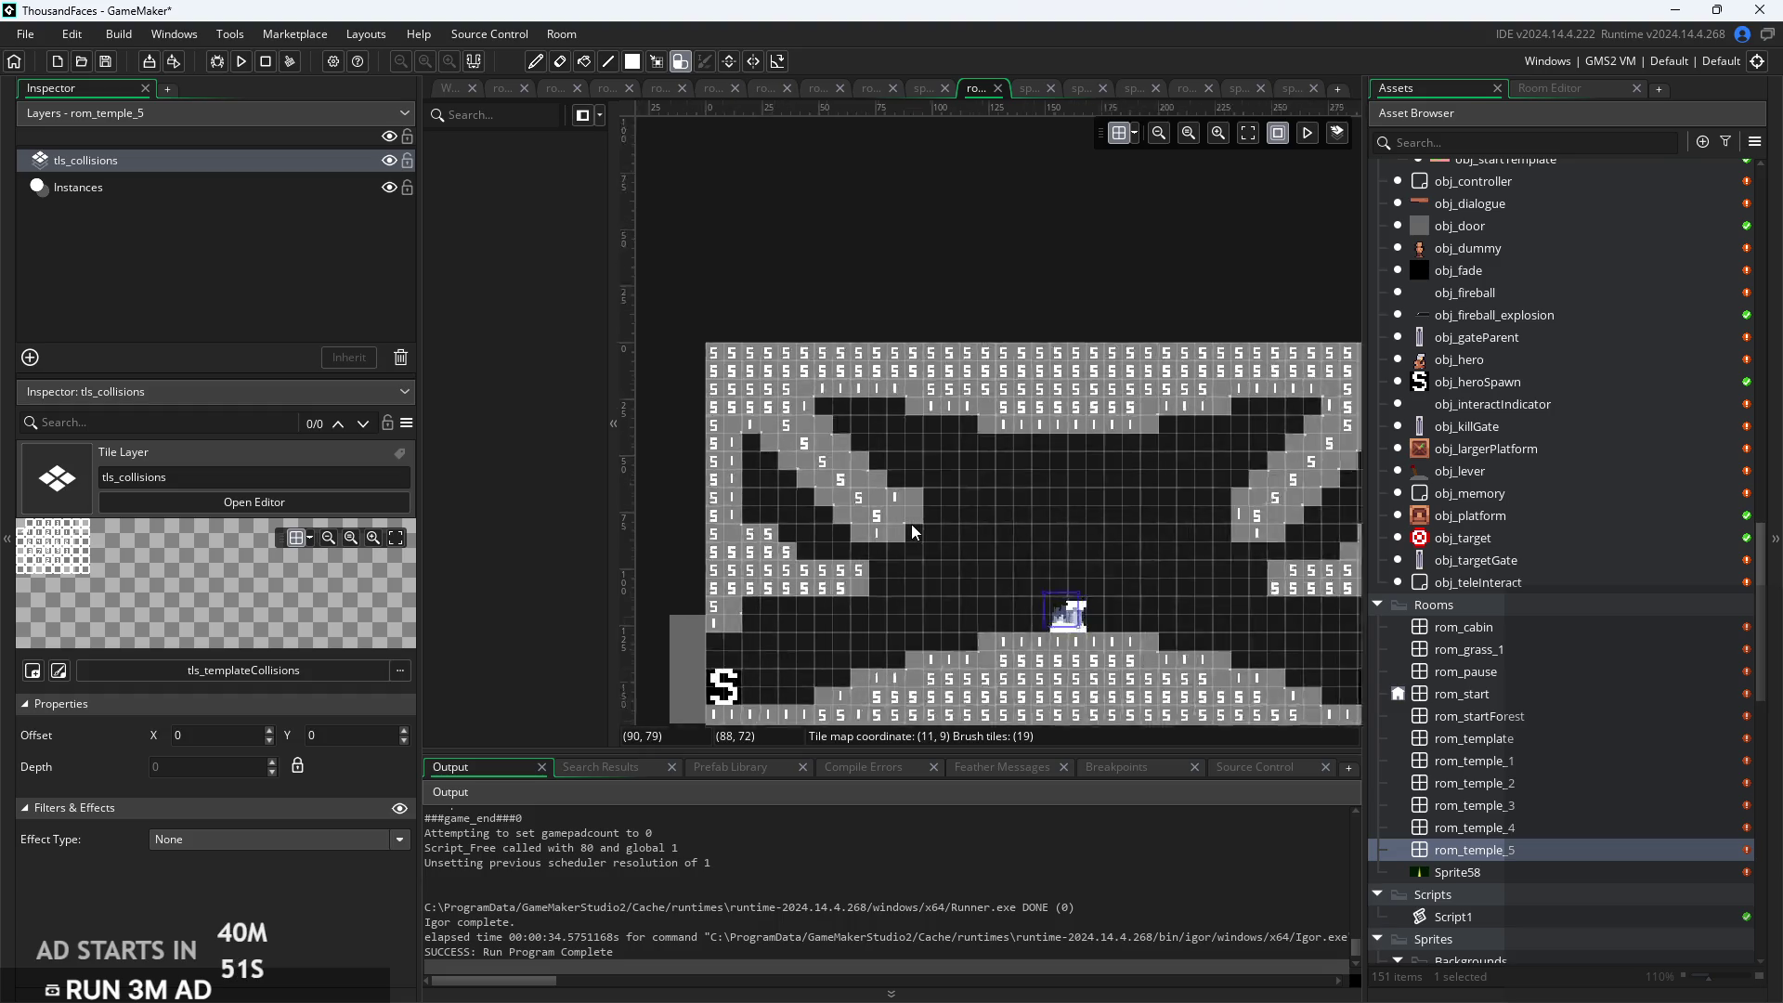
{"action": "scroll", "coordinate": [932, 522], "scroll_direction": "down", "scroll_amount": 3}
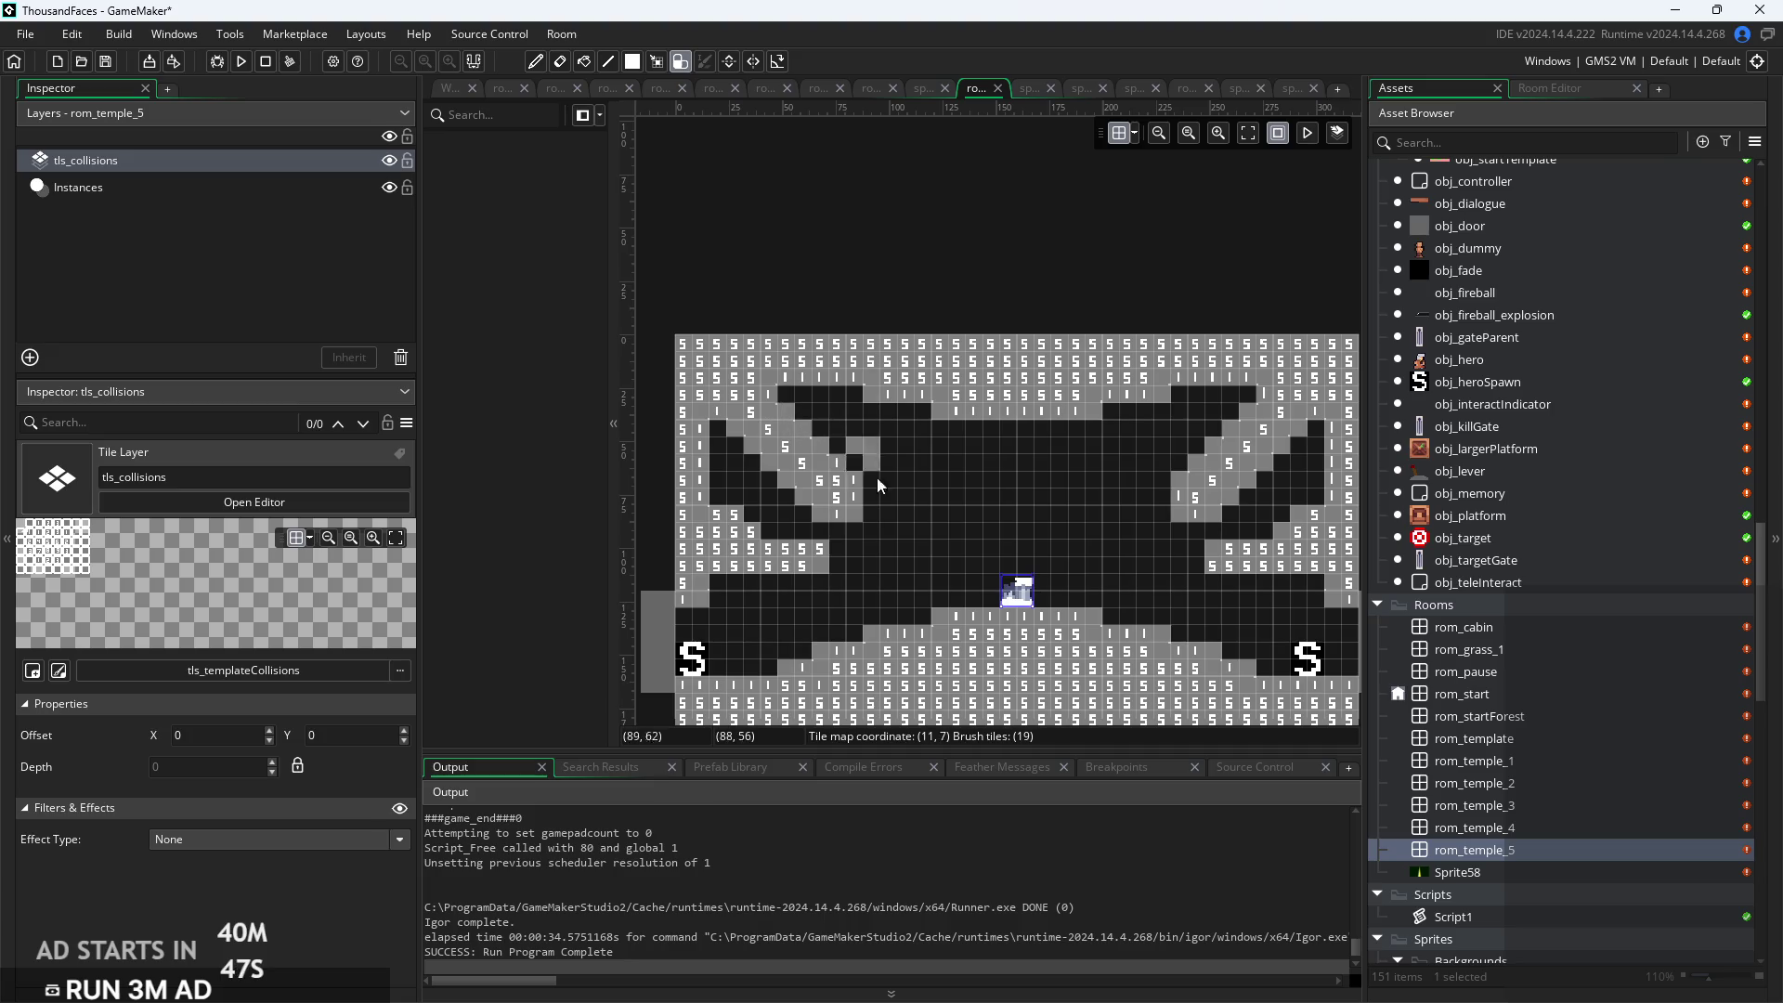
{"action": "left_click", "coordinate": [996, 566]}
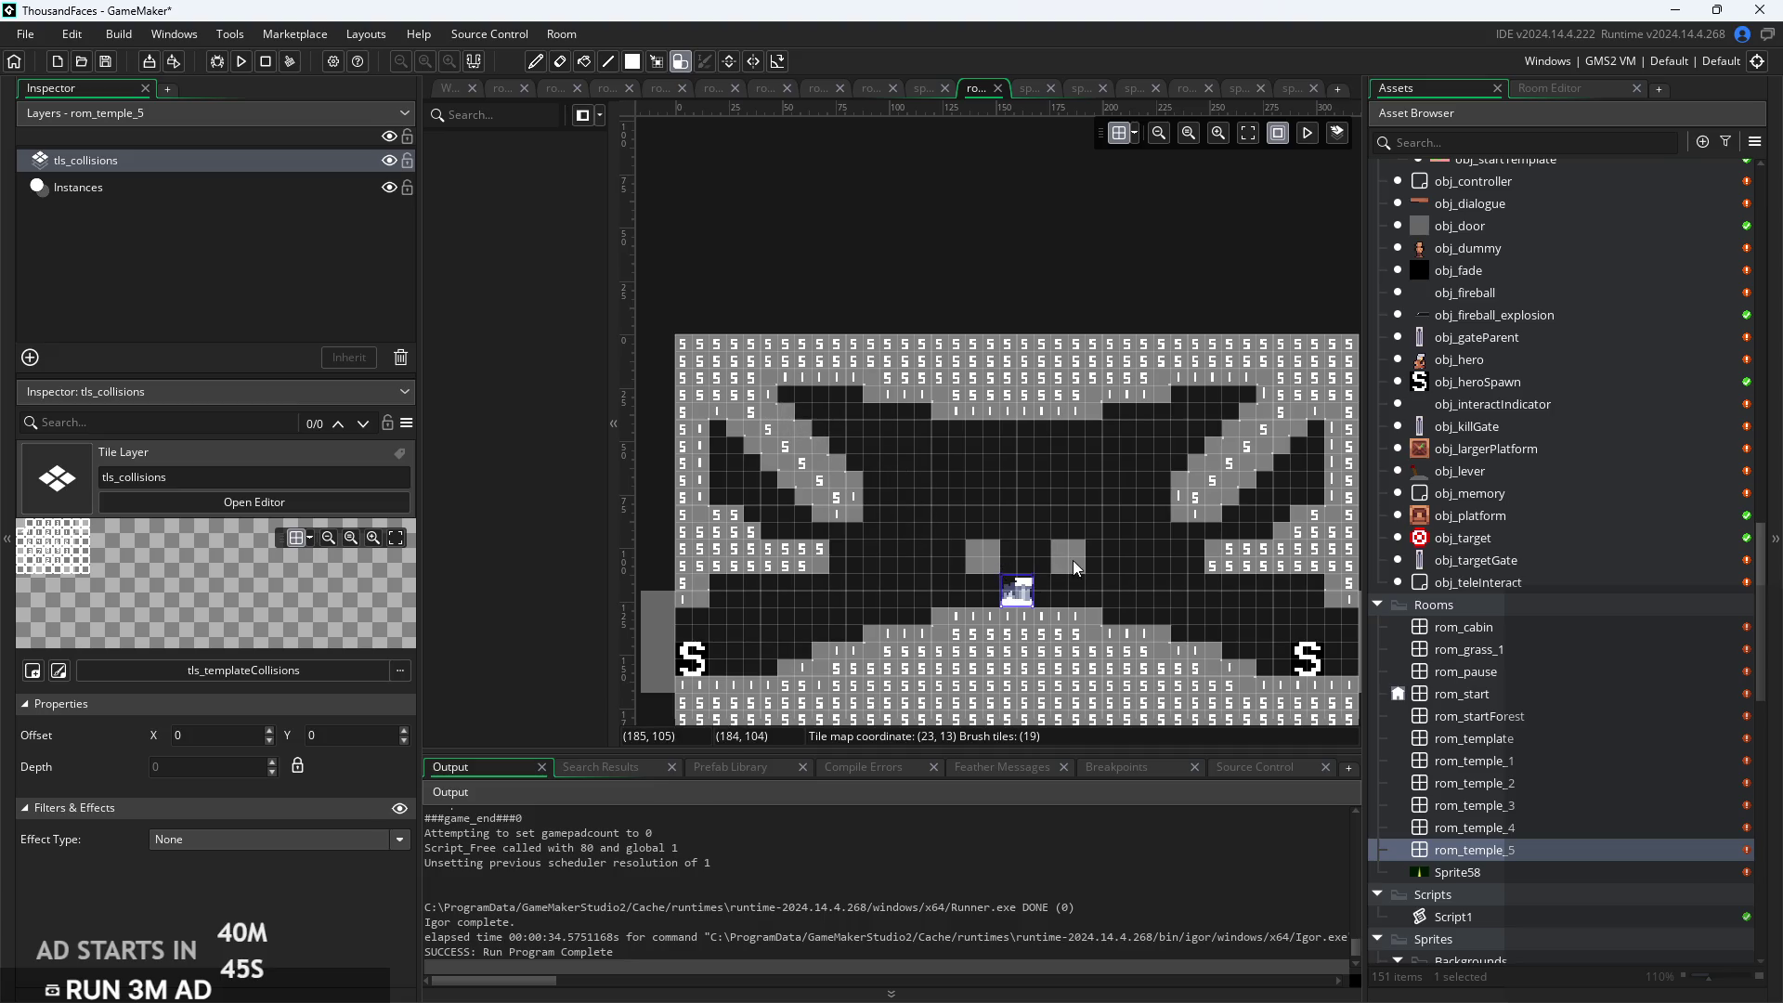
Paint a stepped collision staircase up the right slope toward the upper-right ceiling
{"action": "left_click", "coordinate": [1061, 559]}
{"action": "left_click", "coordinate": [1102, 527]}
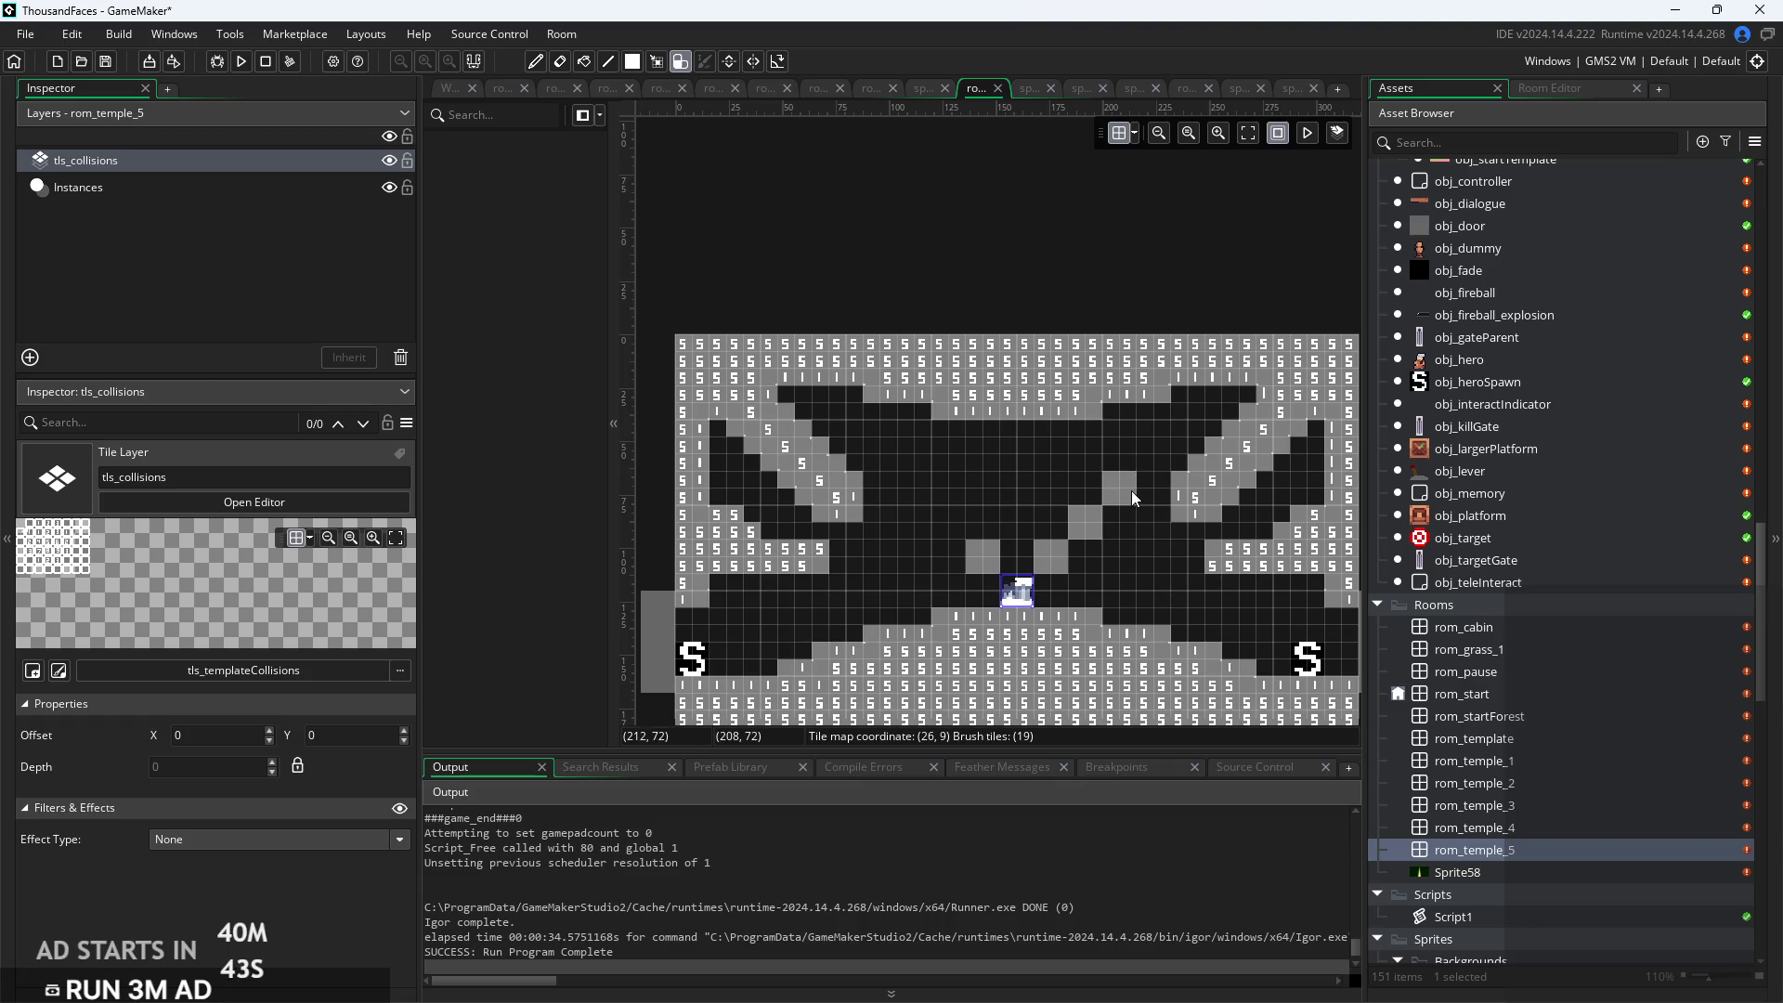
{"action": "left_click", "coordinate": [1135, 494]}
{"action": "left_click_drag", "start_coordinate": [1187, 431], "coordinate": [1216, 421]}
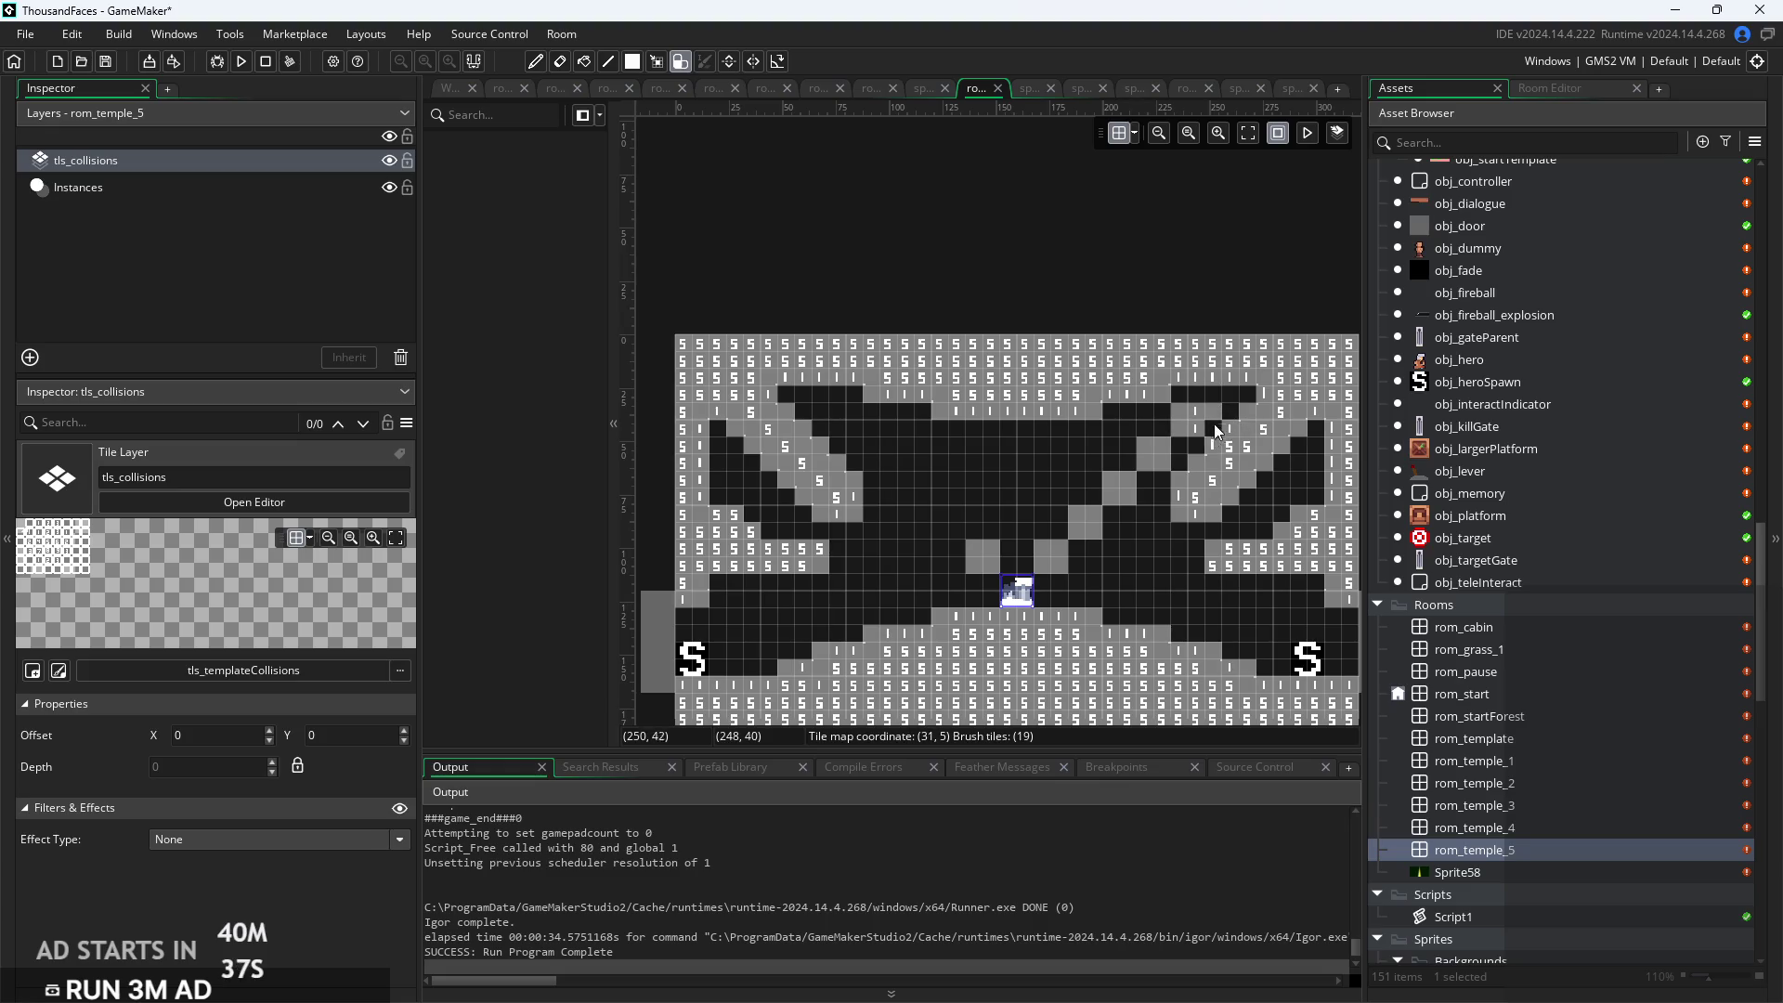
{"action": "mouse_move", "coordinate": [1227, 409]}
{"action": "left_mouse_down"}
{"action": "mouse_move", "coordinate": [1219, 429]}
{"action": "mouse_move", "coordinate": [1229, 398]}
{"action": "left_mouse_up"}
{"action": "mouse_move", "coordinate": [957, 526]}
{"action": "left_mouse_down"}
{"action": "mouse_move", "coordinate": [845, 437]}
{"action": "mouse_move", "coordinate": [856, 427]}
{"action": "mouse_move", "coordinate": [821, 392]}
{"action": "left_mouse_up"}
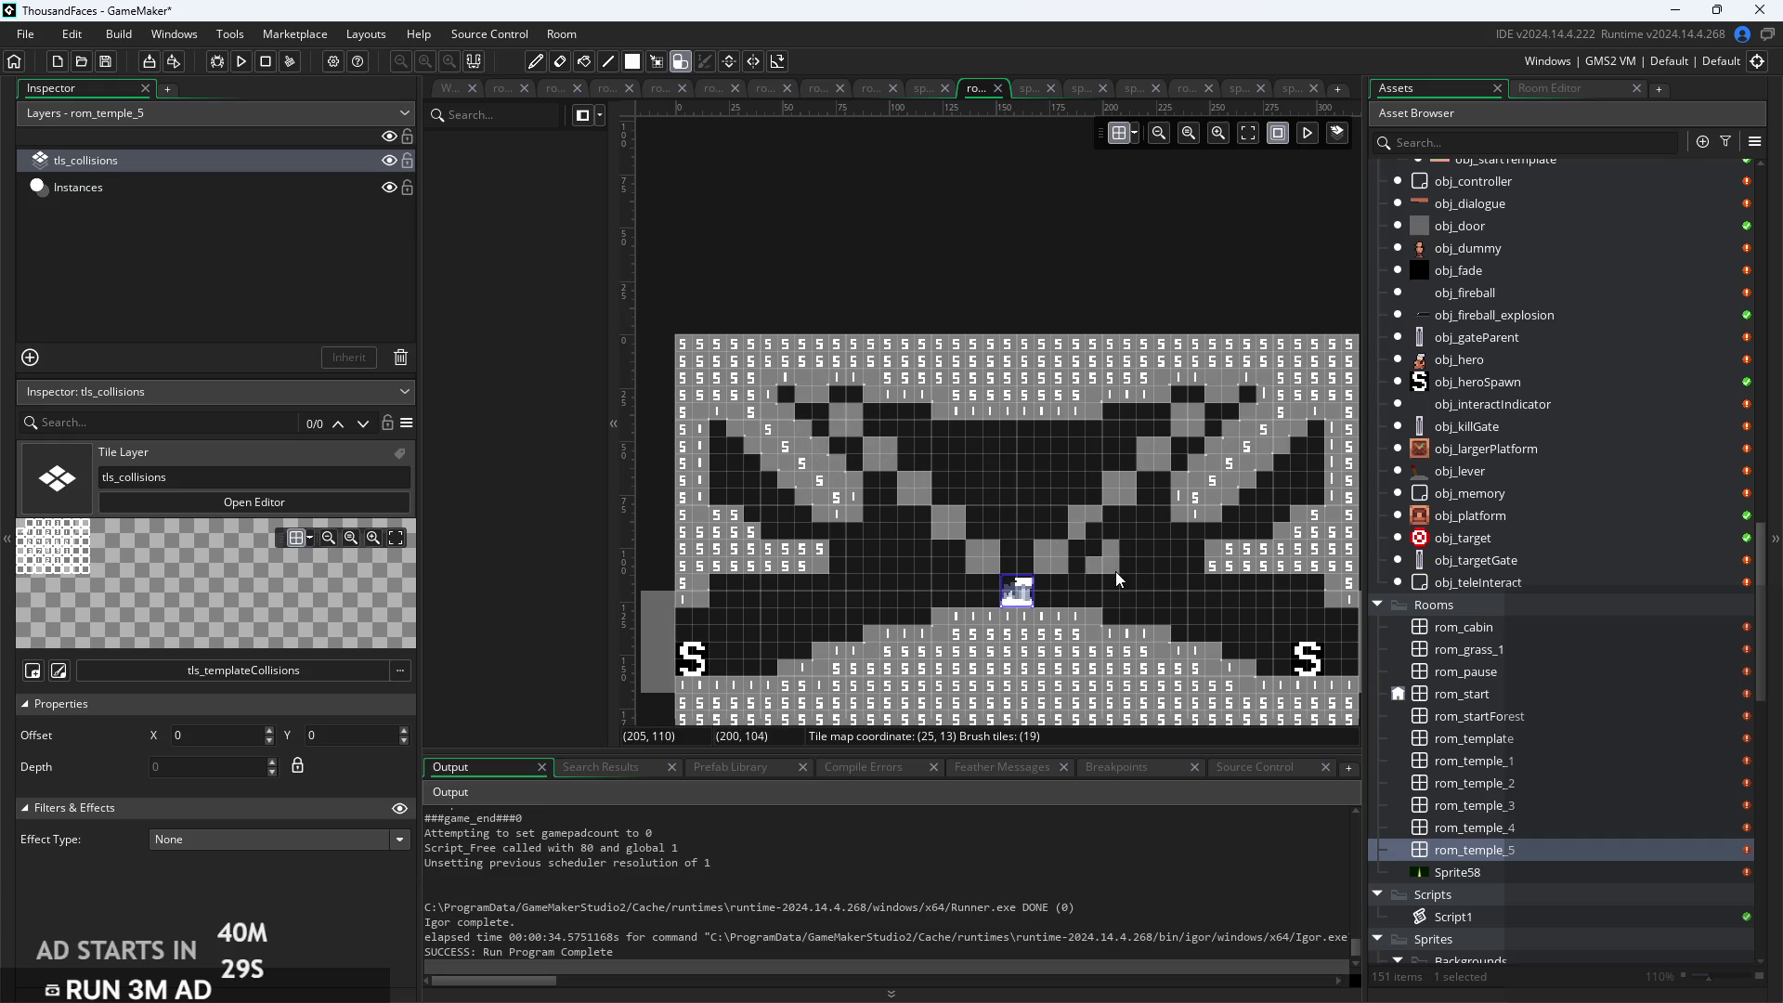
Turn marked tiles near the altar into plain collision and repaint the right wall top and left slope
{"action": "scroll", "coordinate": [1116, 571], "scroll_direction": "up", "scroll_amount": 1}
{"action": "mouse_move", "coordinate": [1057, 528]}
{"action": "left_mouse_down"}
{"action": "mouse_move", "coordinate": [1038, 514]}
{"action": "mouse_move", "coordinate": [1129, 472]}
{"action": "left_mouse_up"}
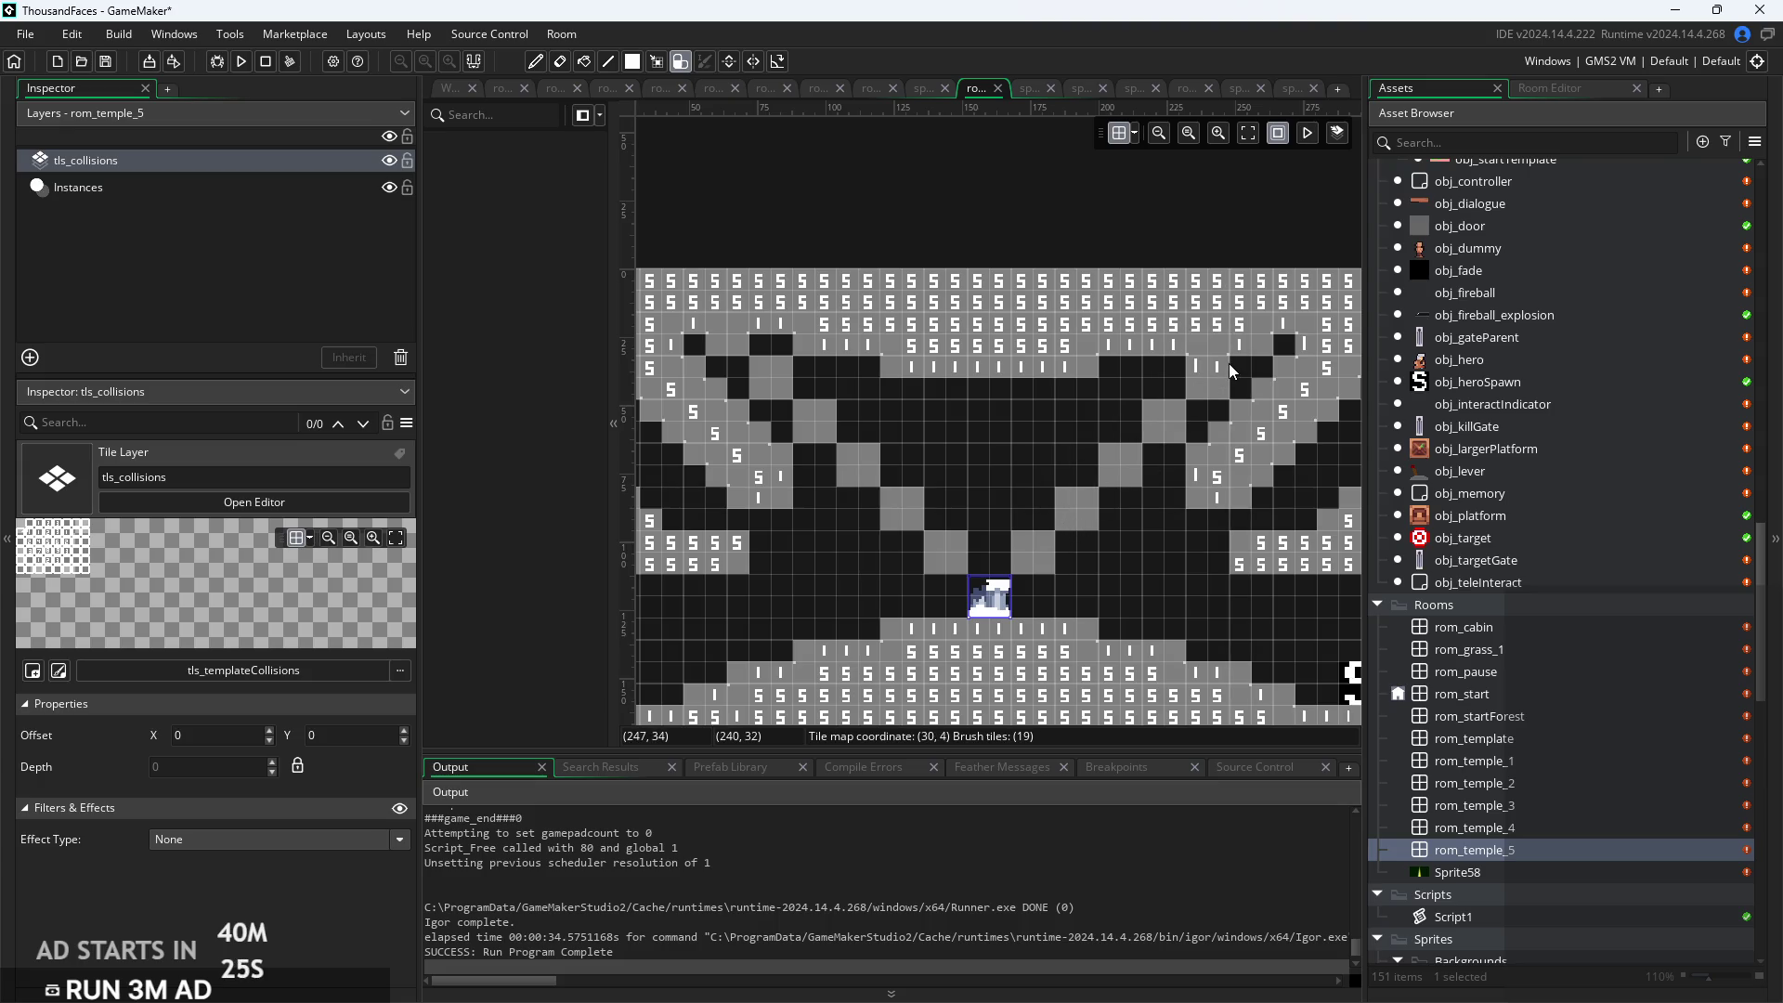
{"action": "scroll", "coordinate": [1260, 502], "scroll_direction": "down", "scroll_amount": 1}
{"action": "left_click_drag", "start_coordinate": [1224, 492], "coordinate": [1302, 432]}
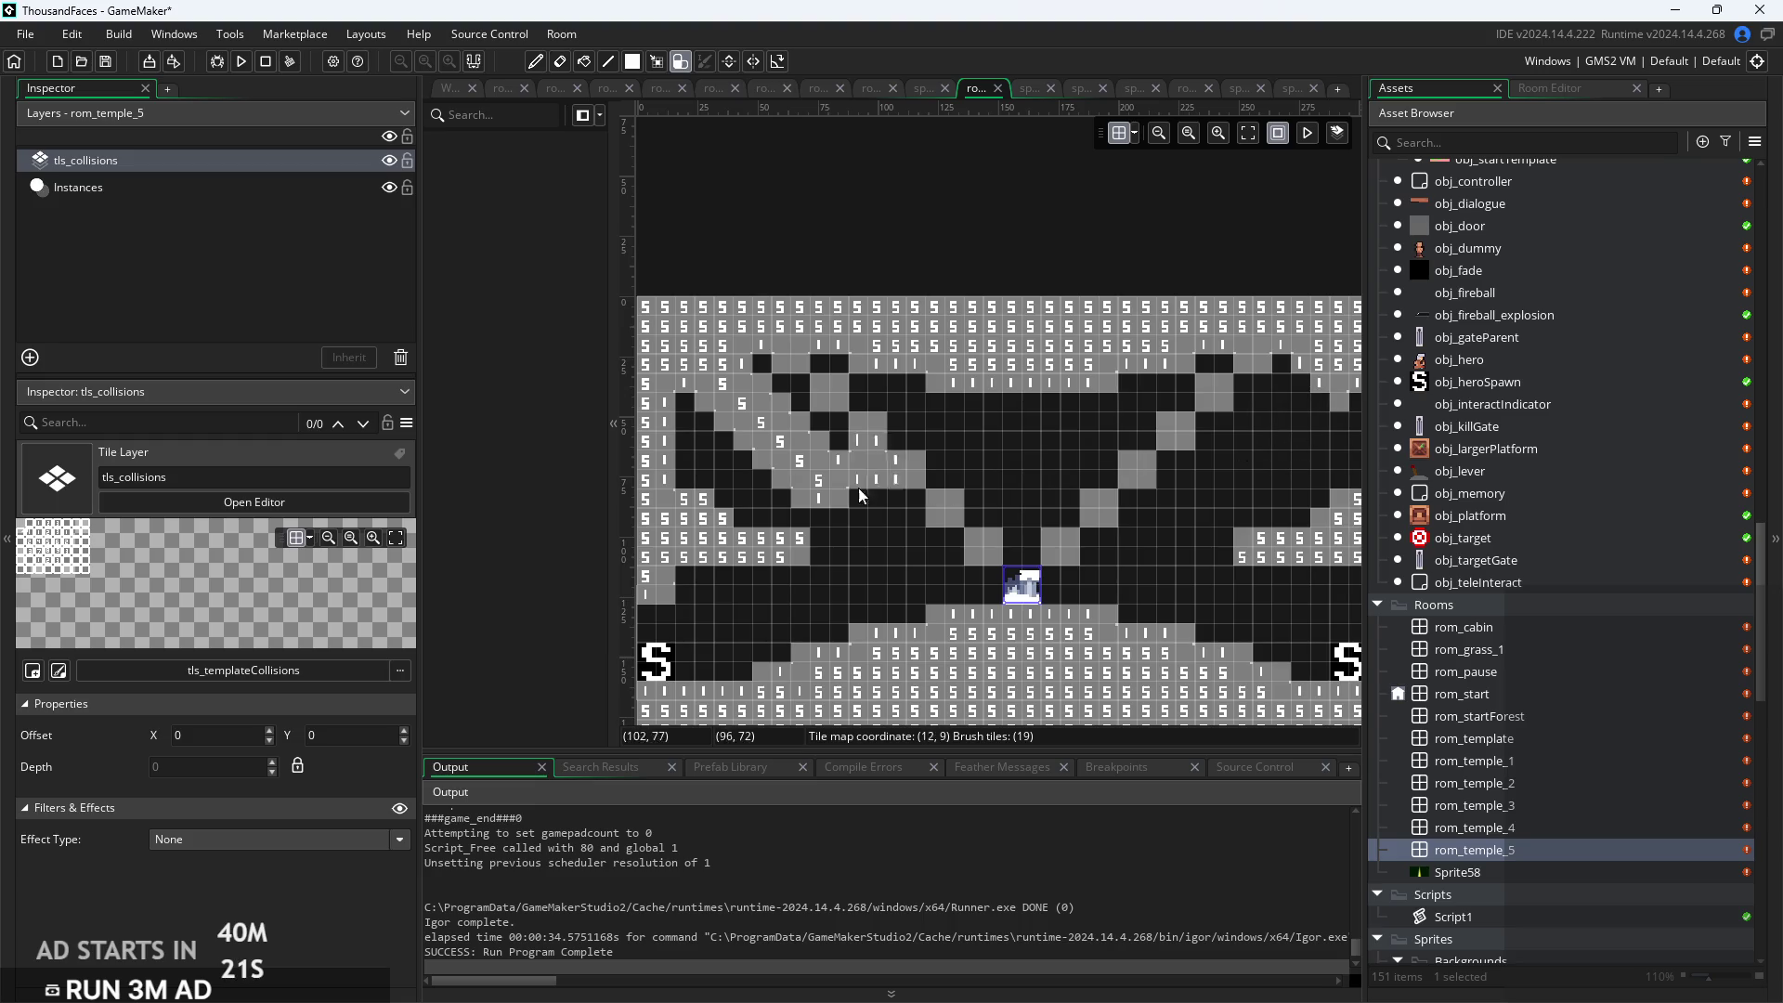
{"action": "mouse_move", "coordinate": [860, 518]}
{"action": "left_mouse_down"}
{"action": "mouse_move", "coordinate": [763, 427]}
{"action": "mouse_move", "coordinate": [728, 433]}
{"action": "mouse_move", "coordinate": [754, 415]}
{"action": "mouse_move", "coordinate": [793, 426]}
{"action": "mouse_move", "coordinate": [730, 433]}
{"action": "mouse_move", "coordinate": [720, 411]}
{"action": "left_mouse_up"}
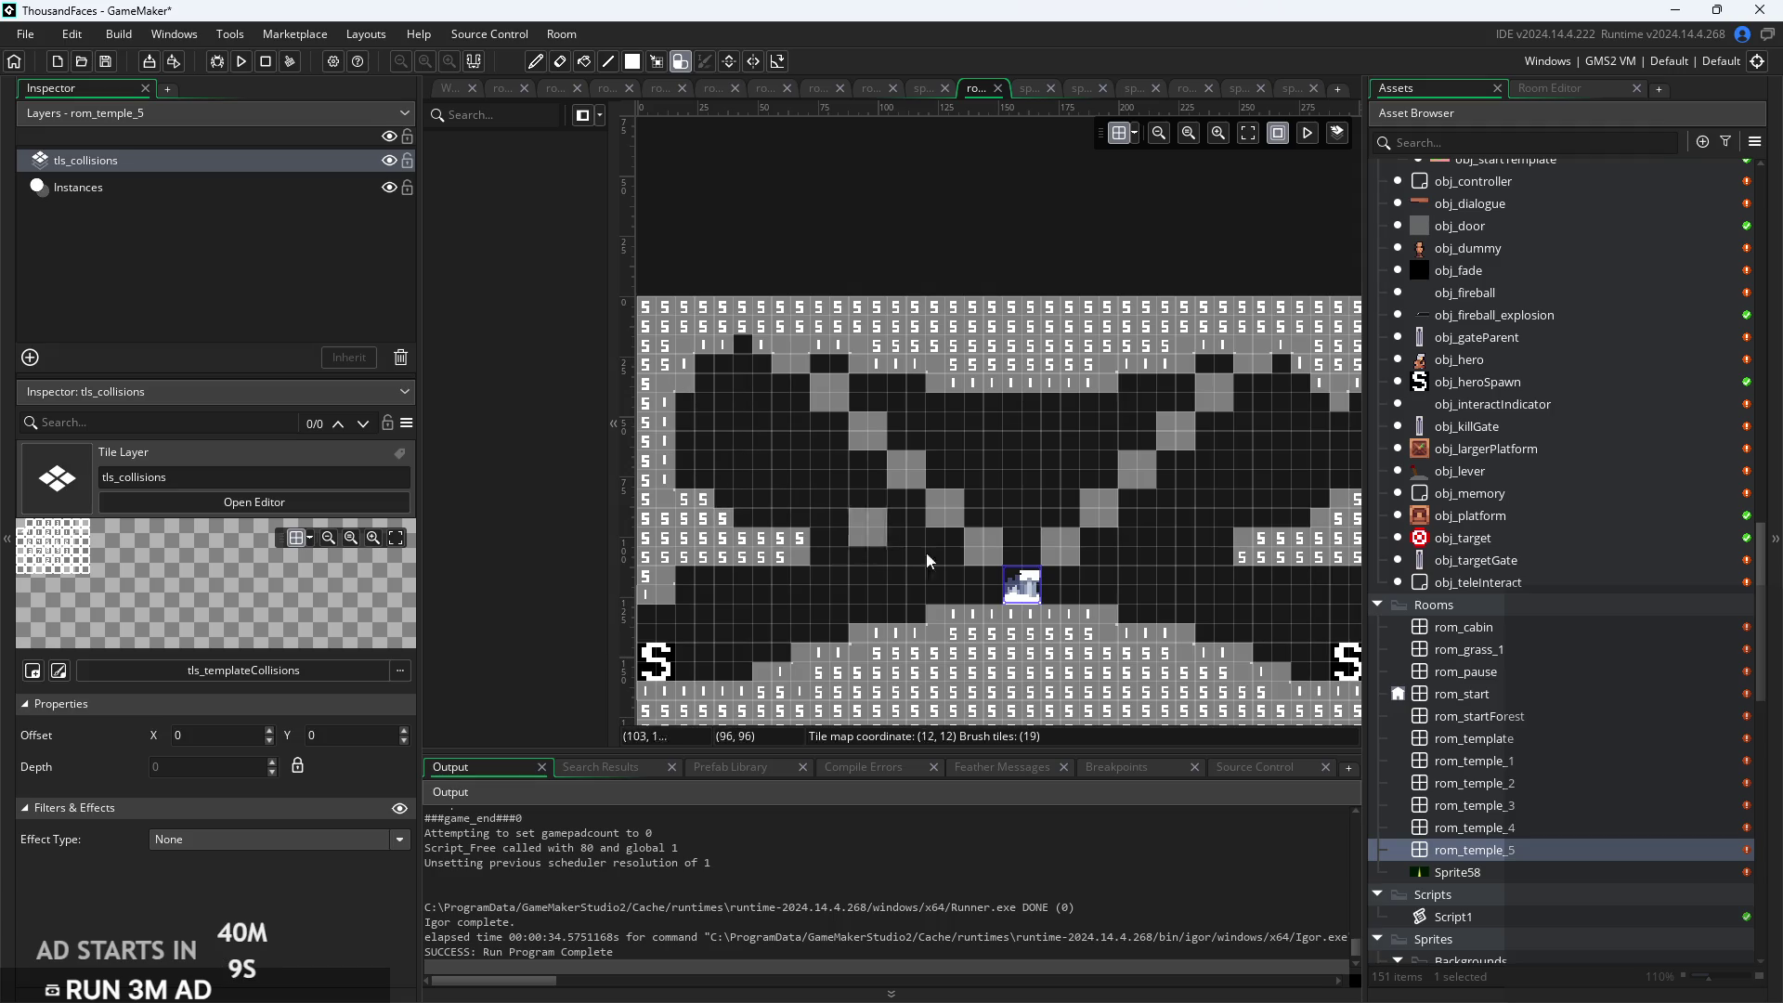
Reshape the collision tiles in the upper-left corner and along the left wall
{"action": "left_click", "coordinate": [733, 377]}
{"action": "mouse_move", "coordinate": [732, 377]}
{"action": "left_mouse_down"}
{"action": "mouse_move", "coordinate": [706, 412]}
{"action": "mouse_move", "coordinate": [745, 348]}
{"action": "mouse_move", "coordinate": [695, 377]}
{"action": "mouse_move", "coordinate": [733, 356]}
{"action": "mouse_move", "coordinate": [710, 357]}
{"action": "mouse_move", "coordinate": [680, 404]}
{"action": "left_mouse_up"}
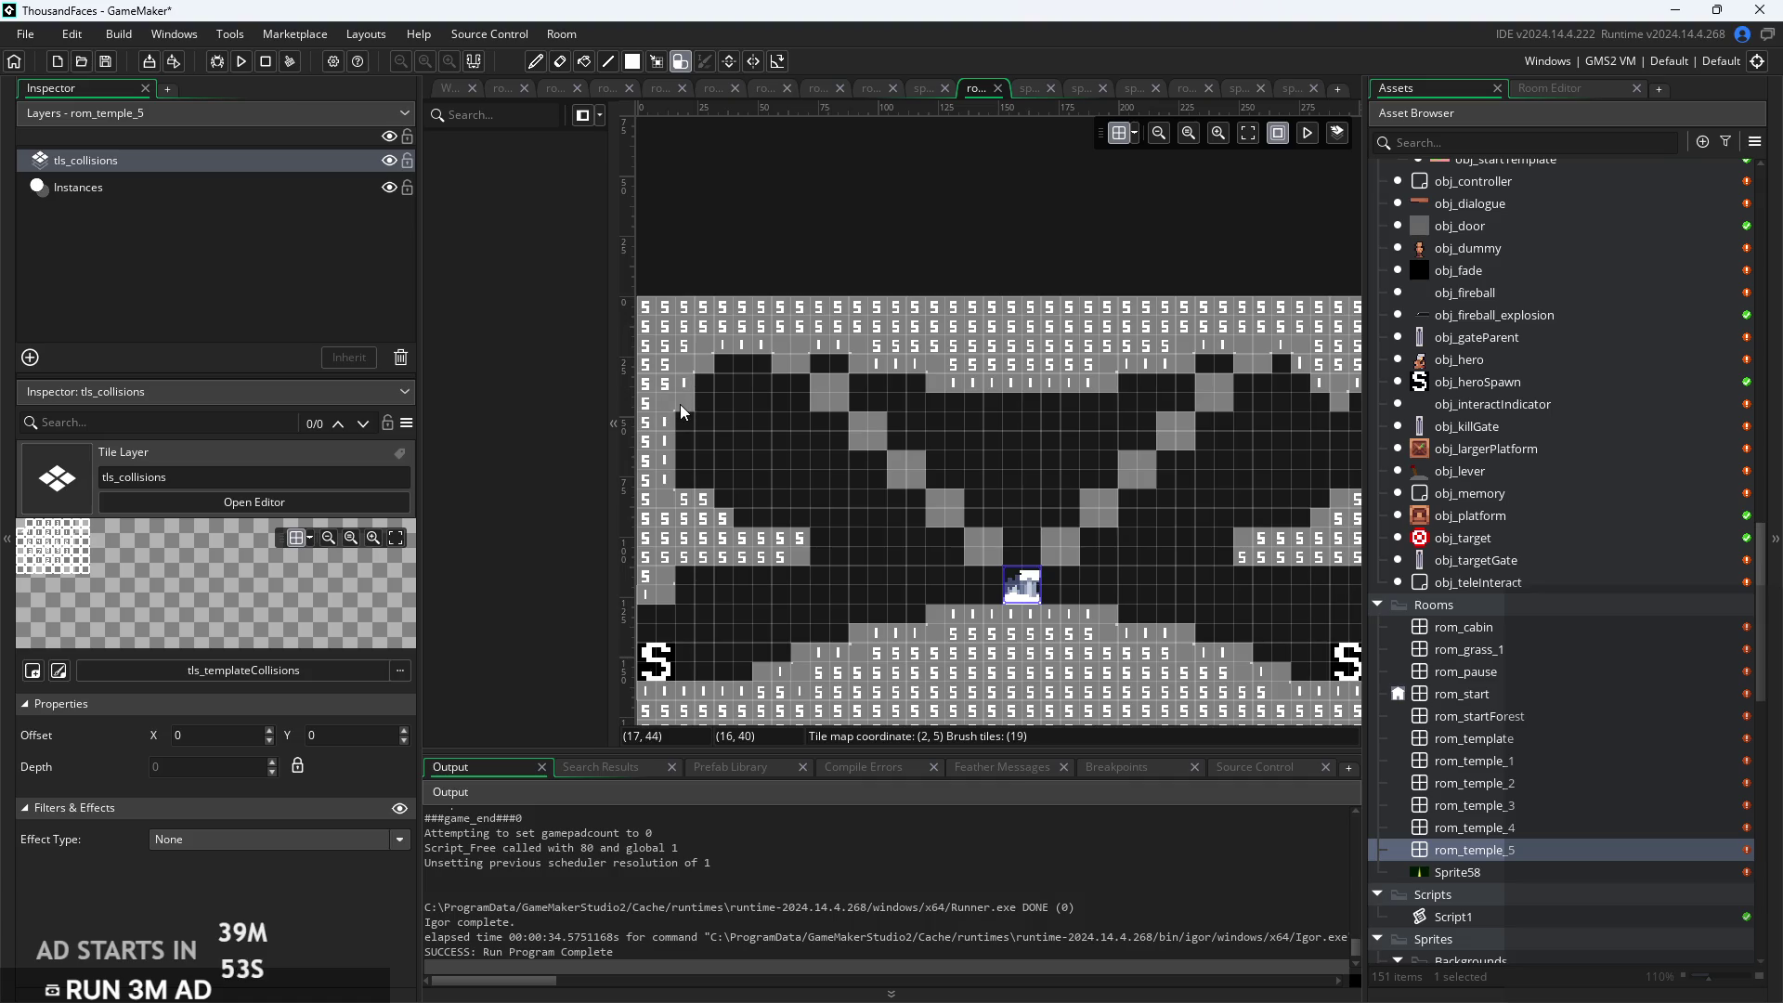
{"action": "left_click", "coordinate": [683, 498]}
{"action": "left_click_drag", "start_coordinate": [682, 496], "coordinate": [680, 486]}
{"action": "left_click_drag", "start_coordinate": [992, 538], "coordinate": [1044, 560]}
Touch up collision tiles along the right wall and upper right, adding a tile above the altar
{"action": "mouse_move", "coordinate": [1206, 549]}
{"action": "left_mouse_down"}
{"action": "mouse_move", "coordinate": [1107, 544]}
{"action": "mouse_move", "coordinate": [1174, 549]}
{"action": "left_mouse_up"}
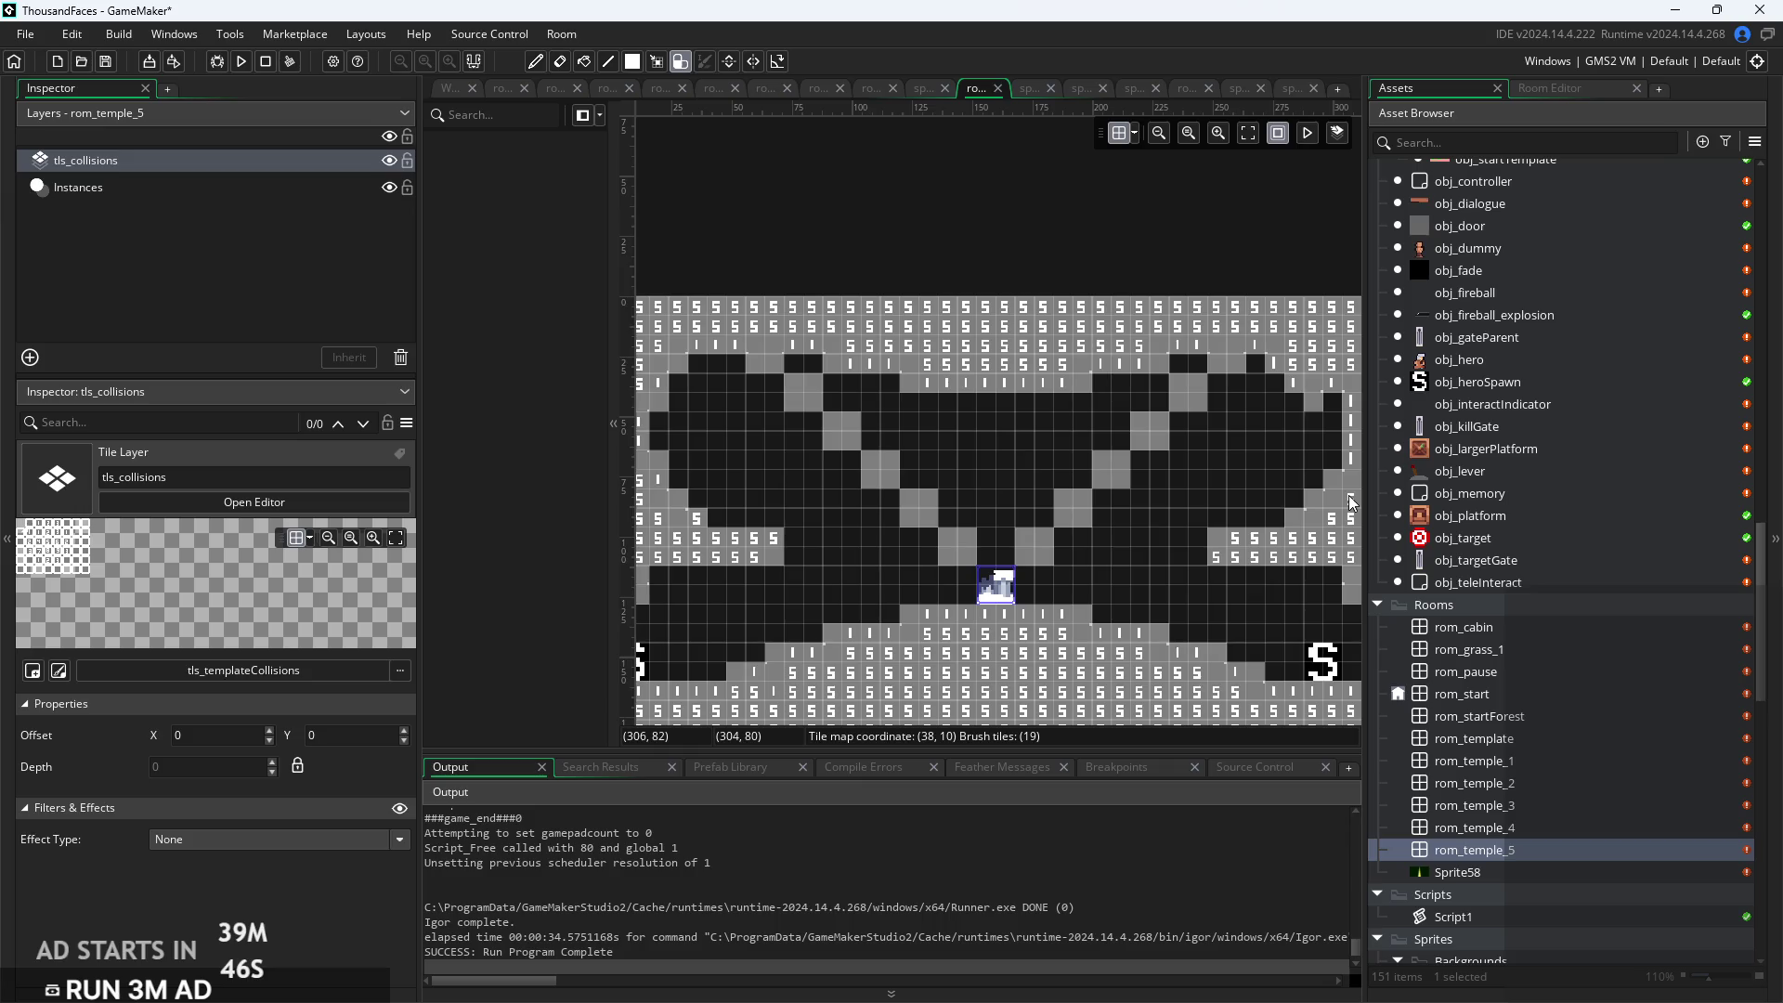
{"action": "left_click_drag", "start_coordinate": [1348, 494], "coordinate": [1342, 403]}
{"action": "left_click", "coordinate": [1346, 401]}
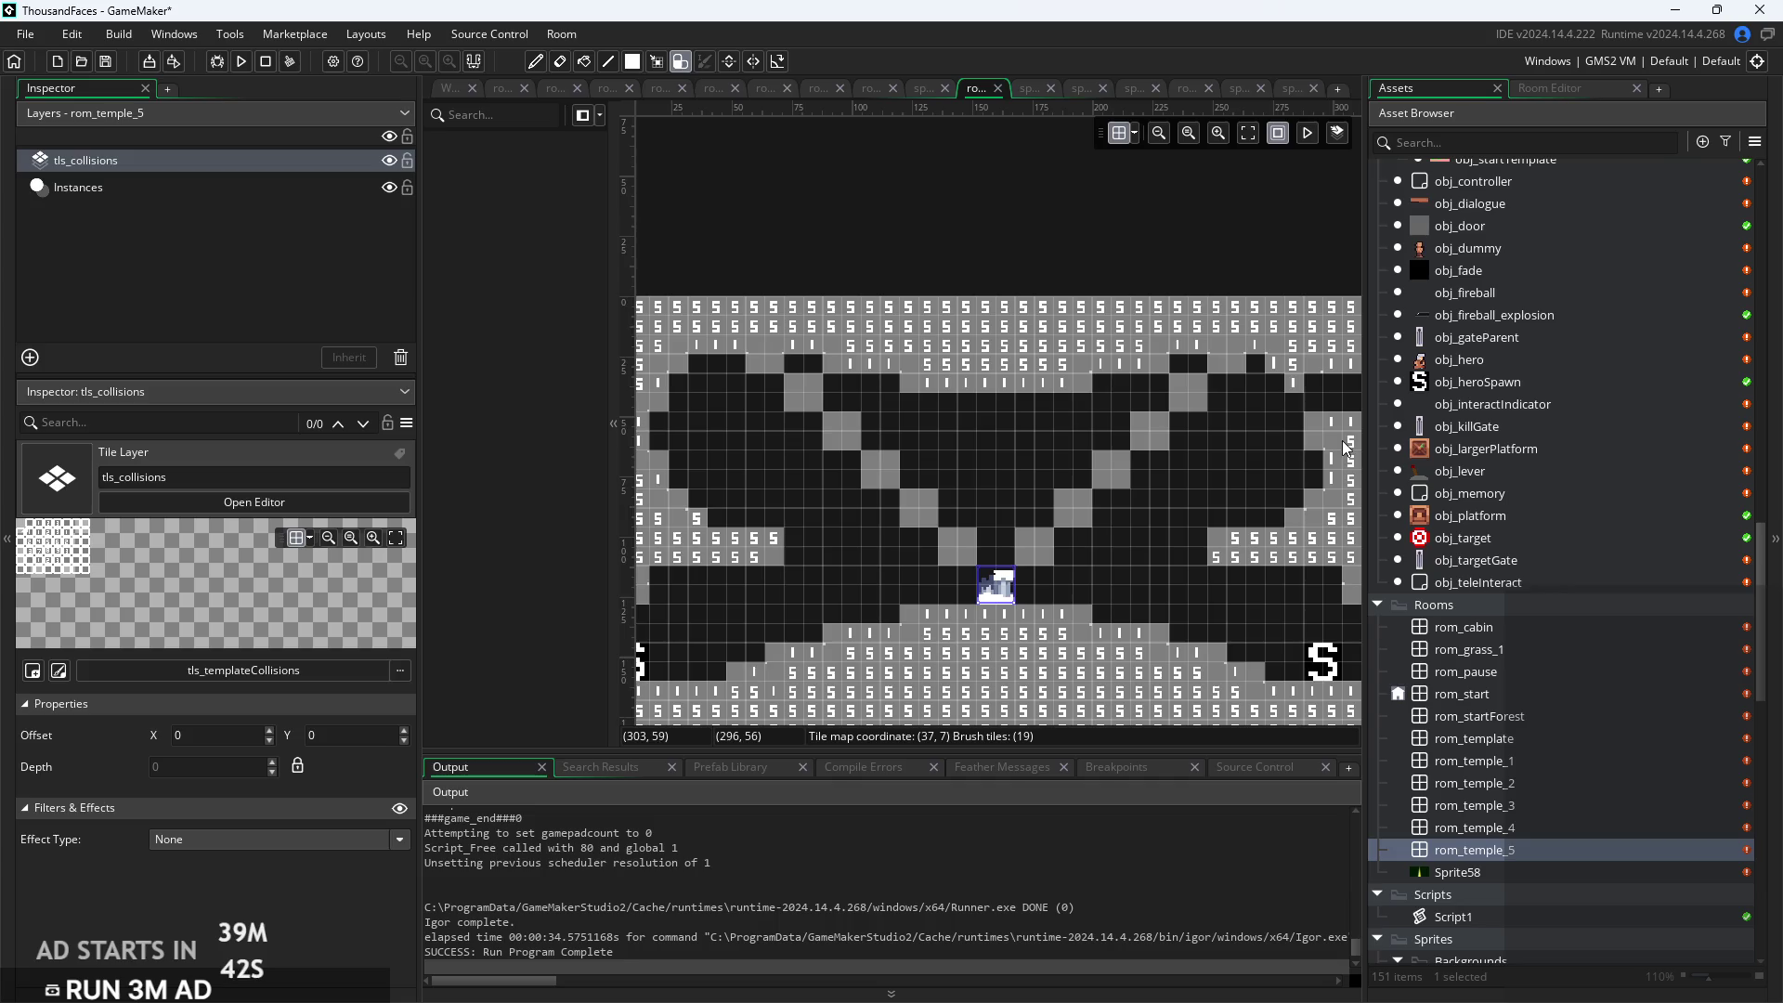
{"action": "left_click_drag", "start_coordinate": [1345, 403], "coordinate": [1339, 416]}
{"action": "left_click_drag", "start_coordinate": [1352, 479], "coordinate": [1318, 472]}
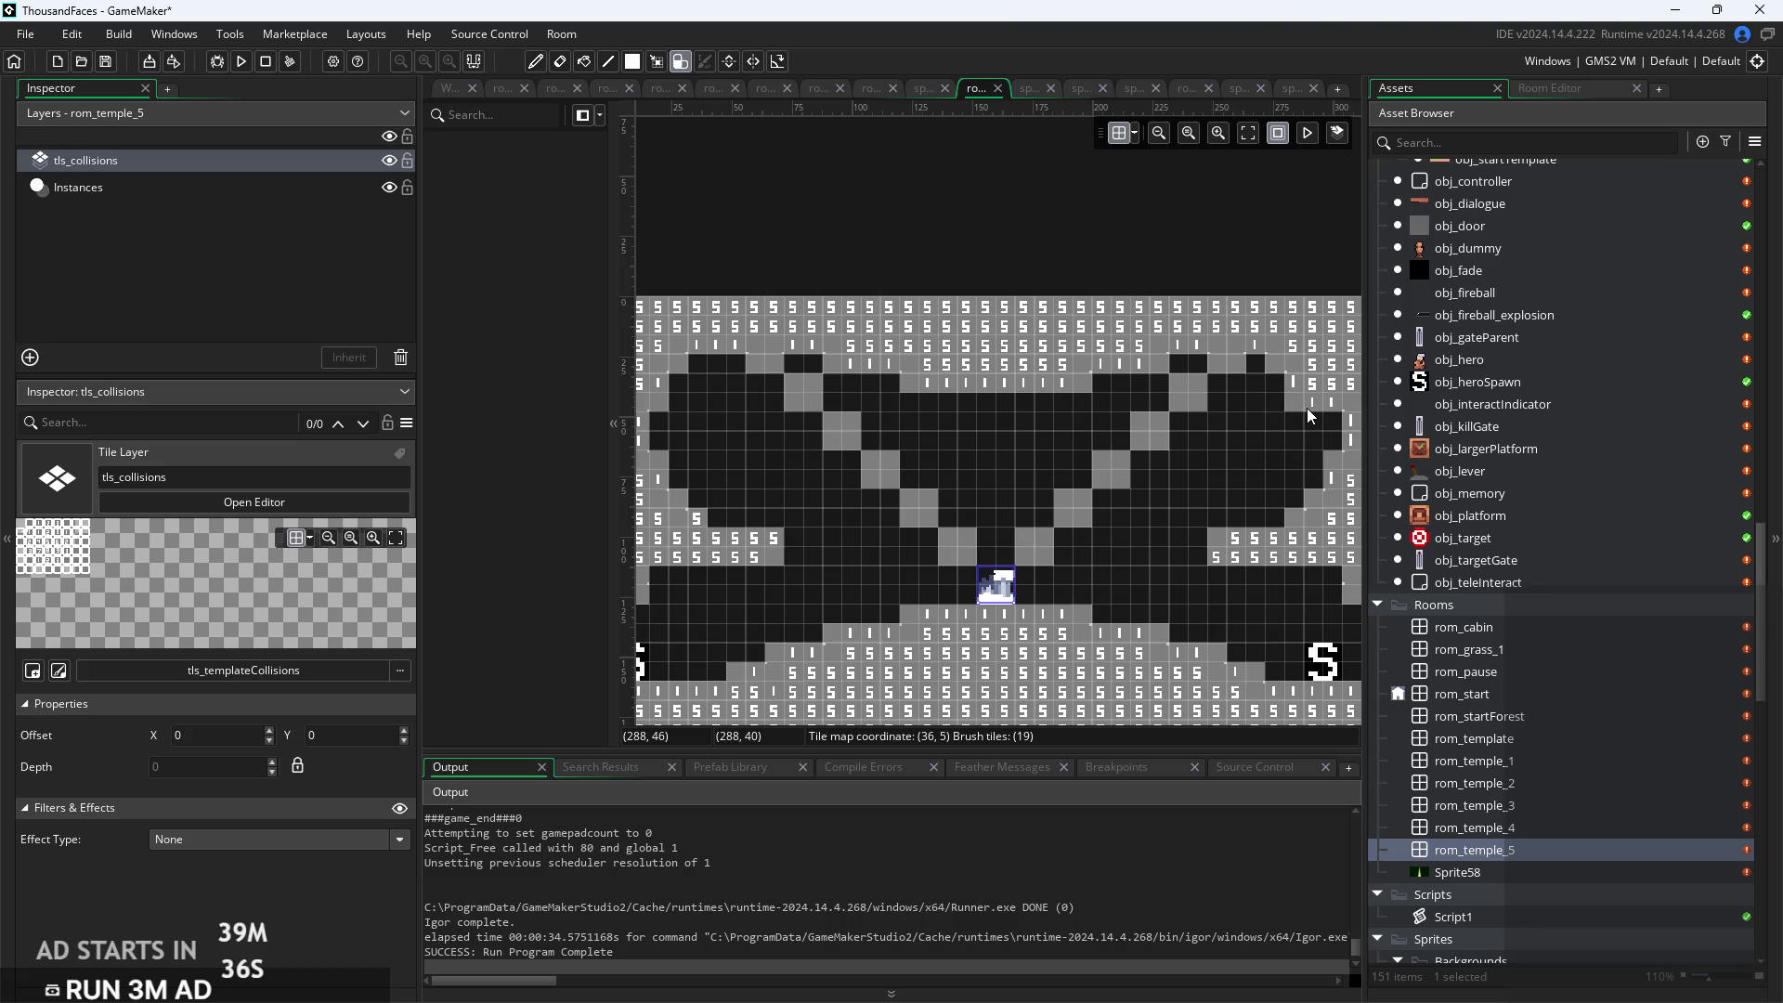
{"action": "mouse_move", "coordinate": [1302, 364]}
{"action": "left_mouse_down"}
{"action": "mouse_move", "coordinate": [1284, 401]}
{"action": "mouse_move", "coordinate": [1304, 436]}
{"action": "mouse_move", "coordinate": [1283, 440]}
{"action": "mouse_move", "coordinate": [1317, 528]}
{"action": "left_mouse_up"}
{"action": "left_click", "coordinate": [1257, 437]}
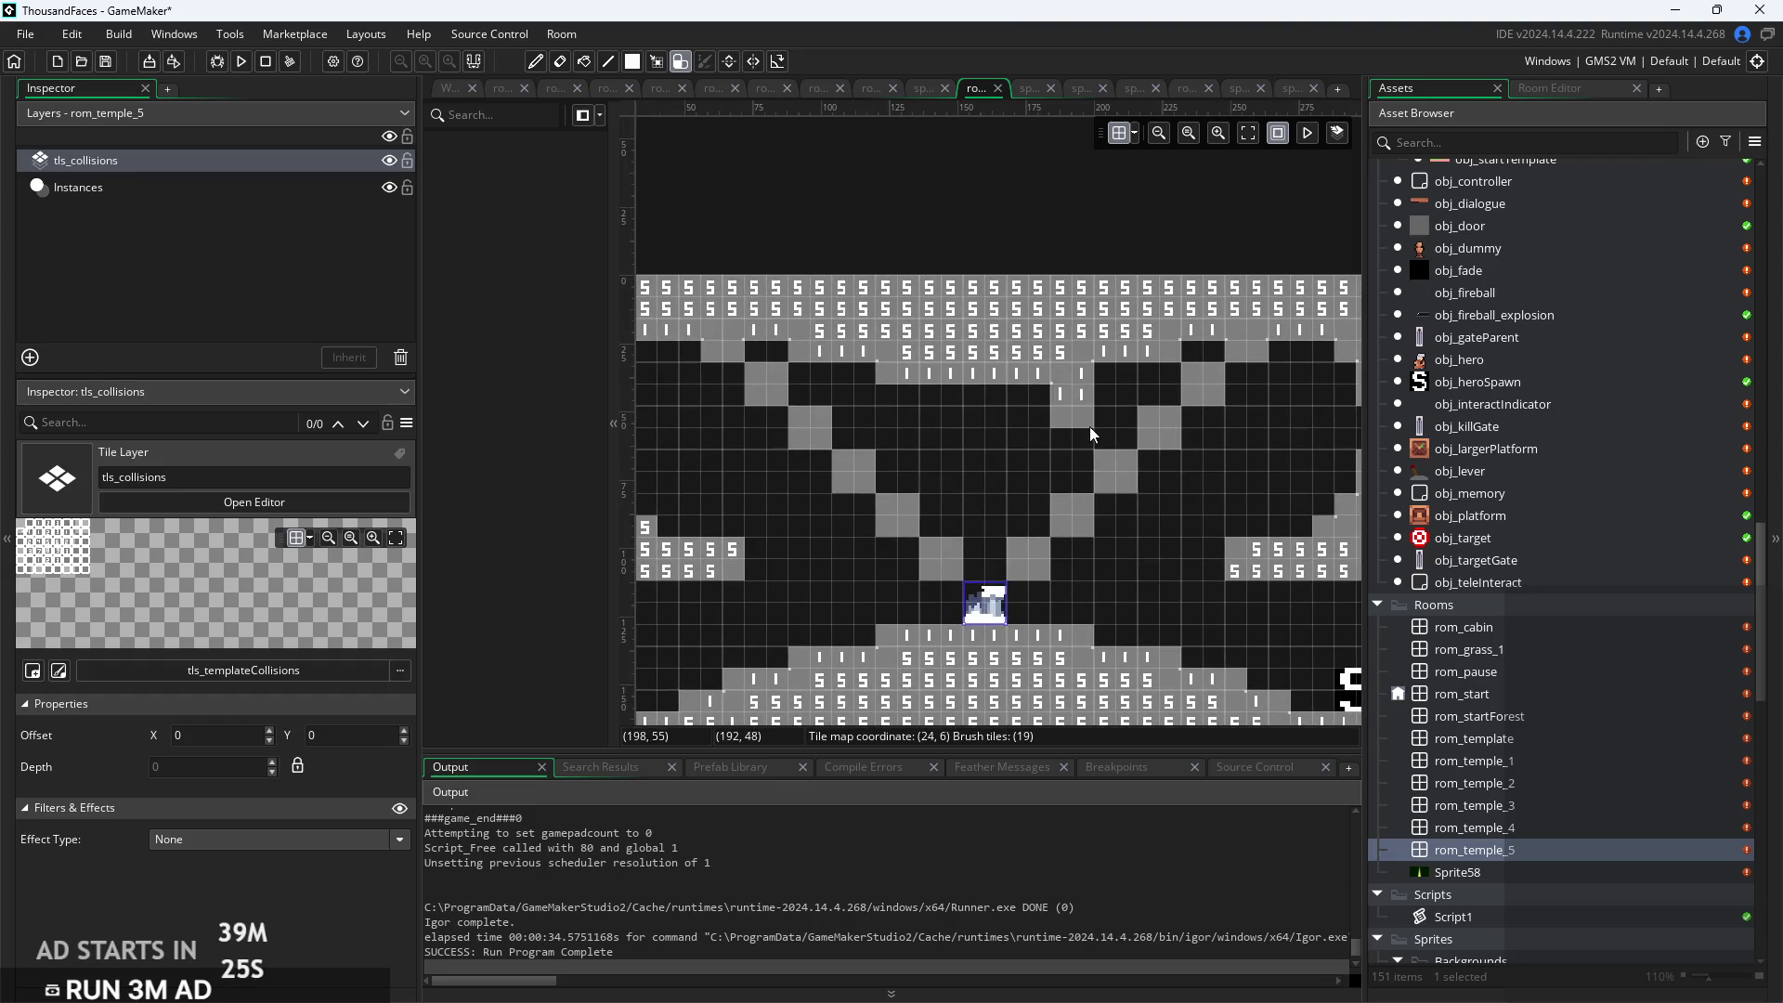
{"action": "scroll", "coordinate": [1089, 426], "scroll_direction": "down", "scroll_amount": 2}
{"action": "left_click", "coordinate": [955, 395]}
Erase the stray collision tiles and blocks above the altar
{"action": "right_click", "coordinate": [955, 395]}
{"action": "right_click", "coordinate": [951, 455]}
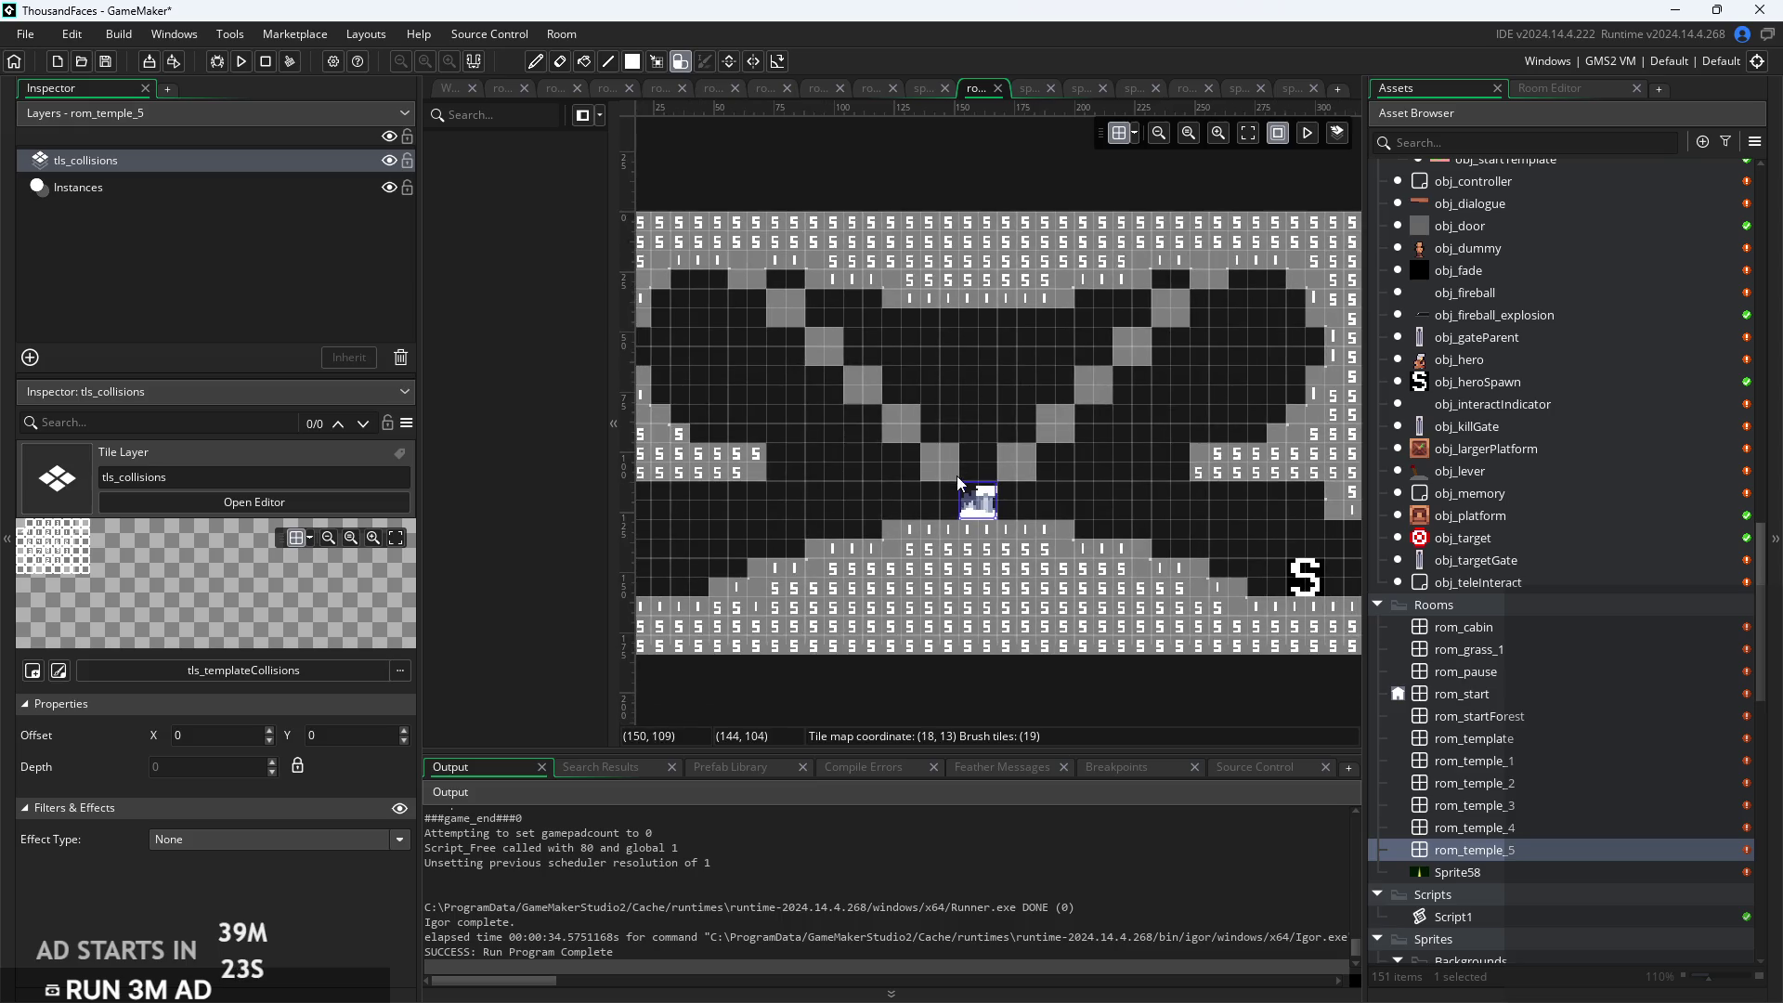
{"action": "right_click", "coordinate": [1031, 476]}
{"action": "right_click", "coordinate": [1061, 444]}
{"action": "right_click", "coordinate": [1073, 420]}
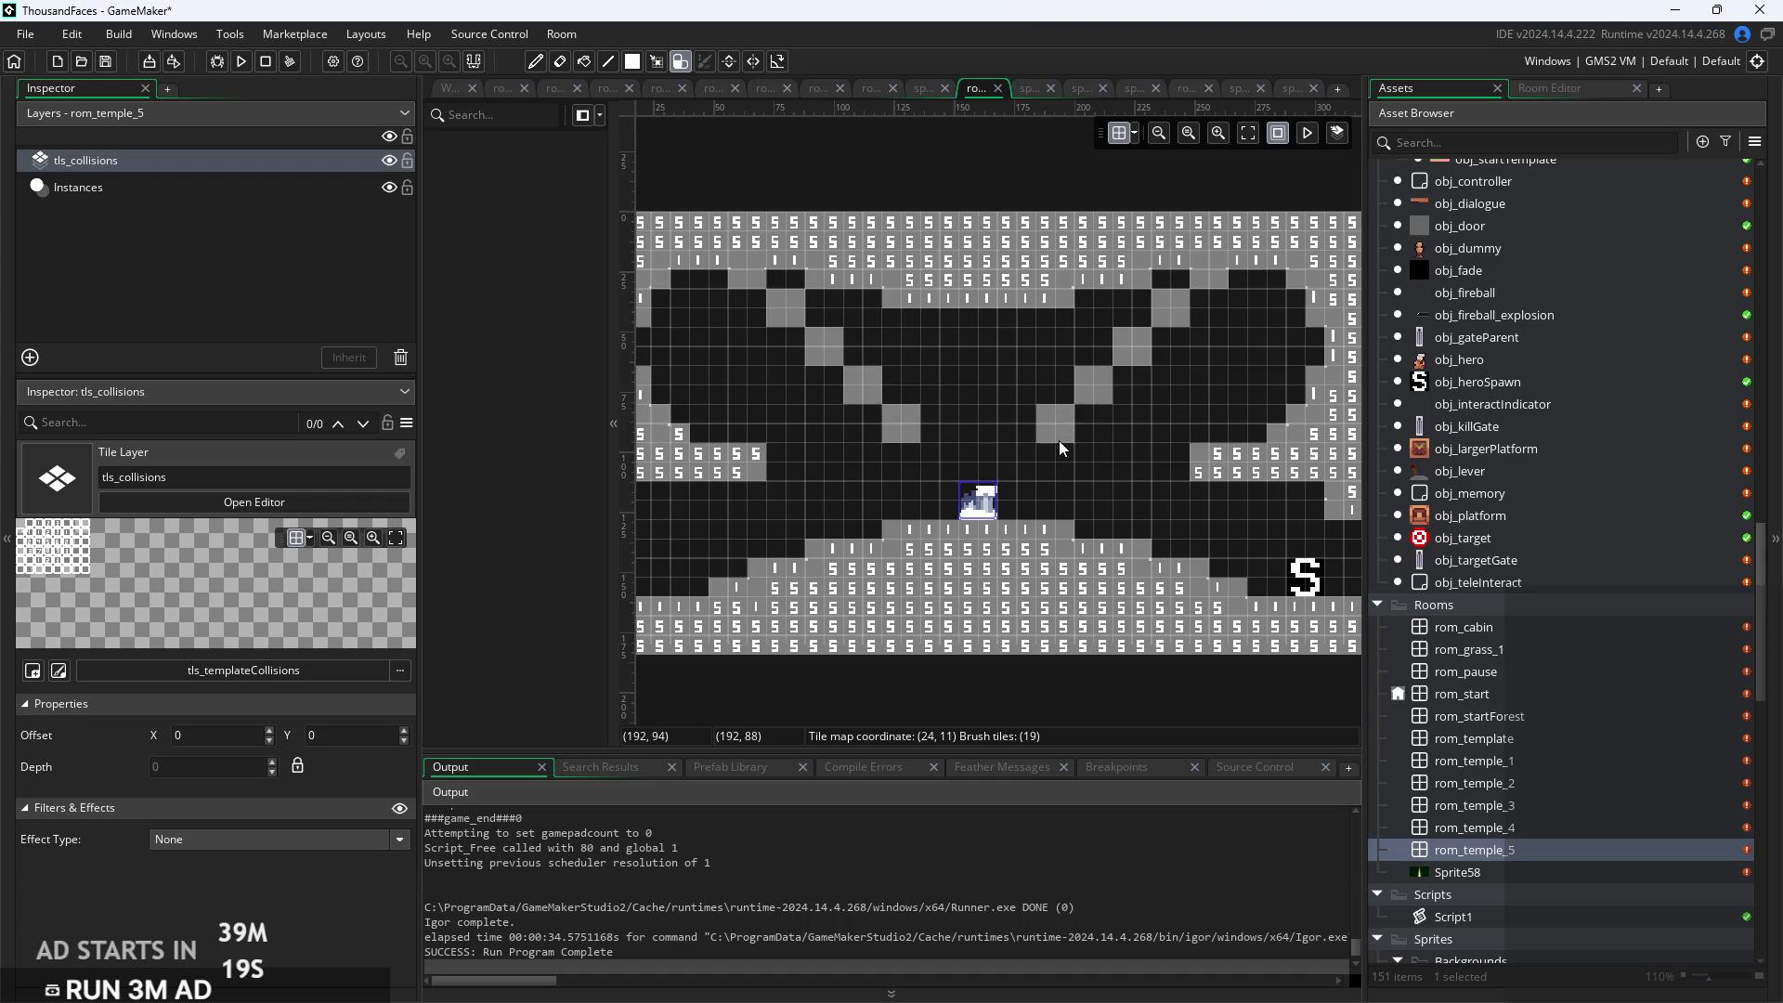
{"action": "right_click", "coordinate": [923, 444]}
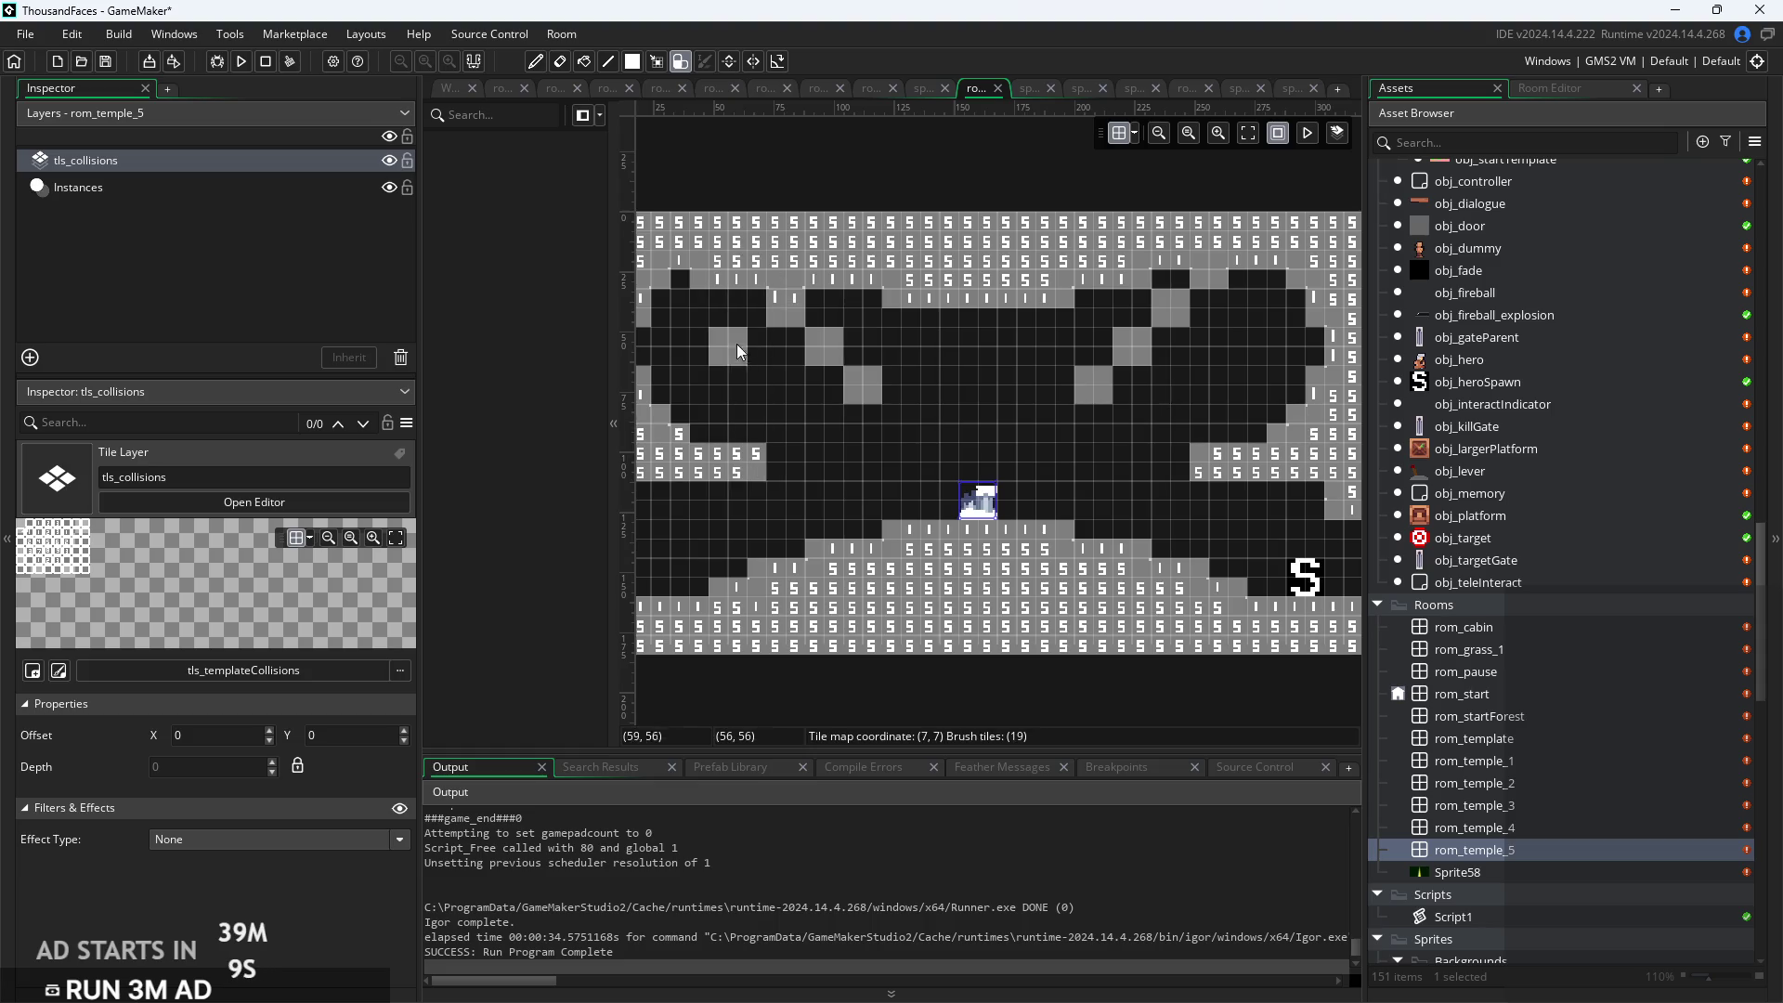
Paint a diagonal line of ceiling collision tiles at the upper left, then undo the last edit
{"action": "mouse_move", "coordinate": [775, 293]}
{"action": "left_mouse_down"}
{"action": "mouse_move", "coordinate": [822, 347]}
{"action": "mouse_move", "coordinate": [828, 320]}
{"action": "mouse_move", "coordinate": [813, 340]}
{"action": "left_mouse_up"}
{"action": "scroll", "coordinate": [722, 348], "scroll_direction": "up", "scroll_amount": 2}
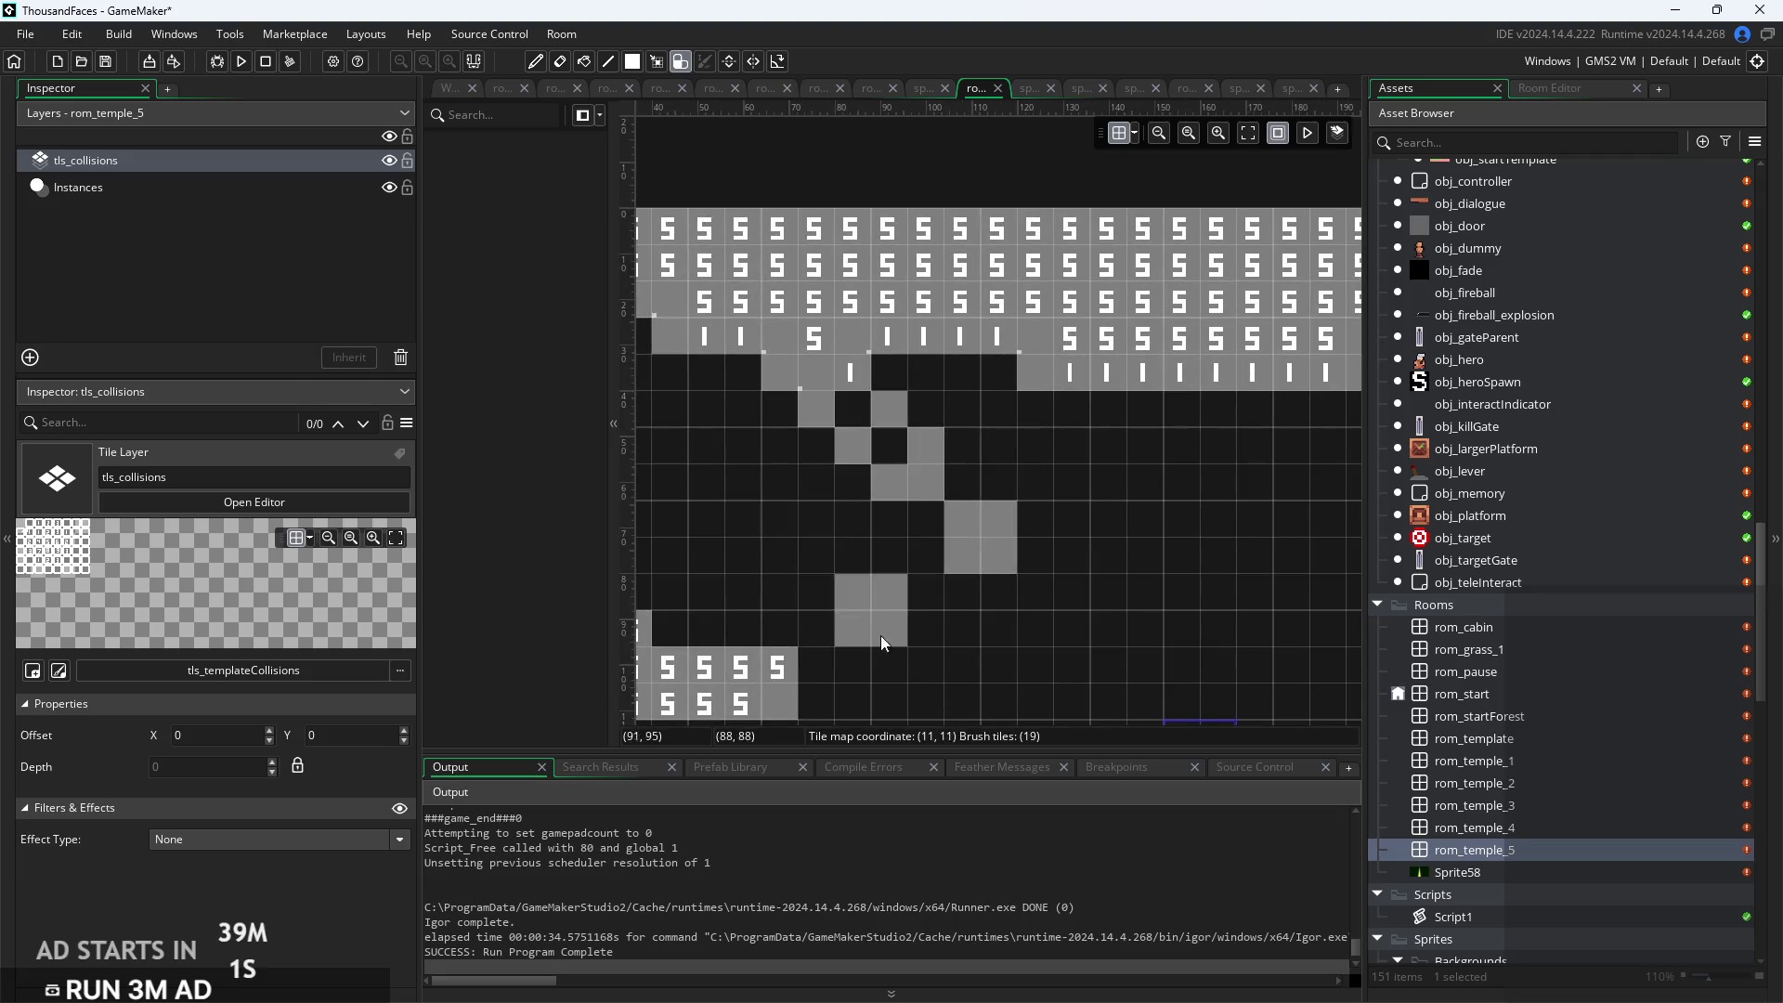
{"action": "left_click_drag", "start_coordinate": [790, 370], "coordinate": [914, 414]}
{"action": "scroll", "coordinate": [914, 414], "scroll_direction": "down", "scroll_amount": 1}
{"action": "scroll", "coordinate": [914, 414], "scroll_direction": "down", "scroll_amount": 1}
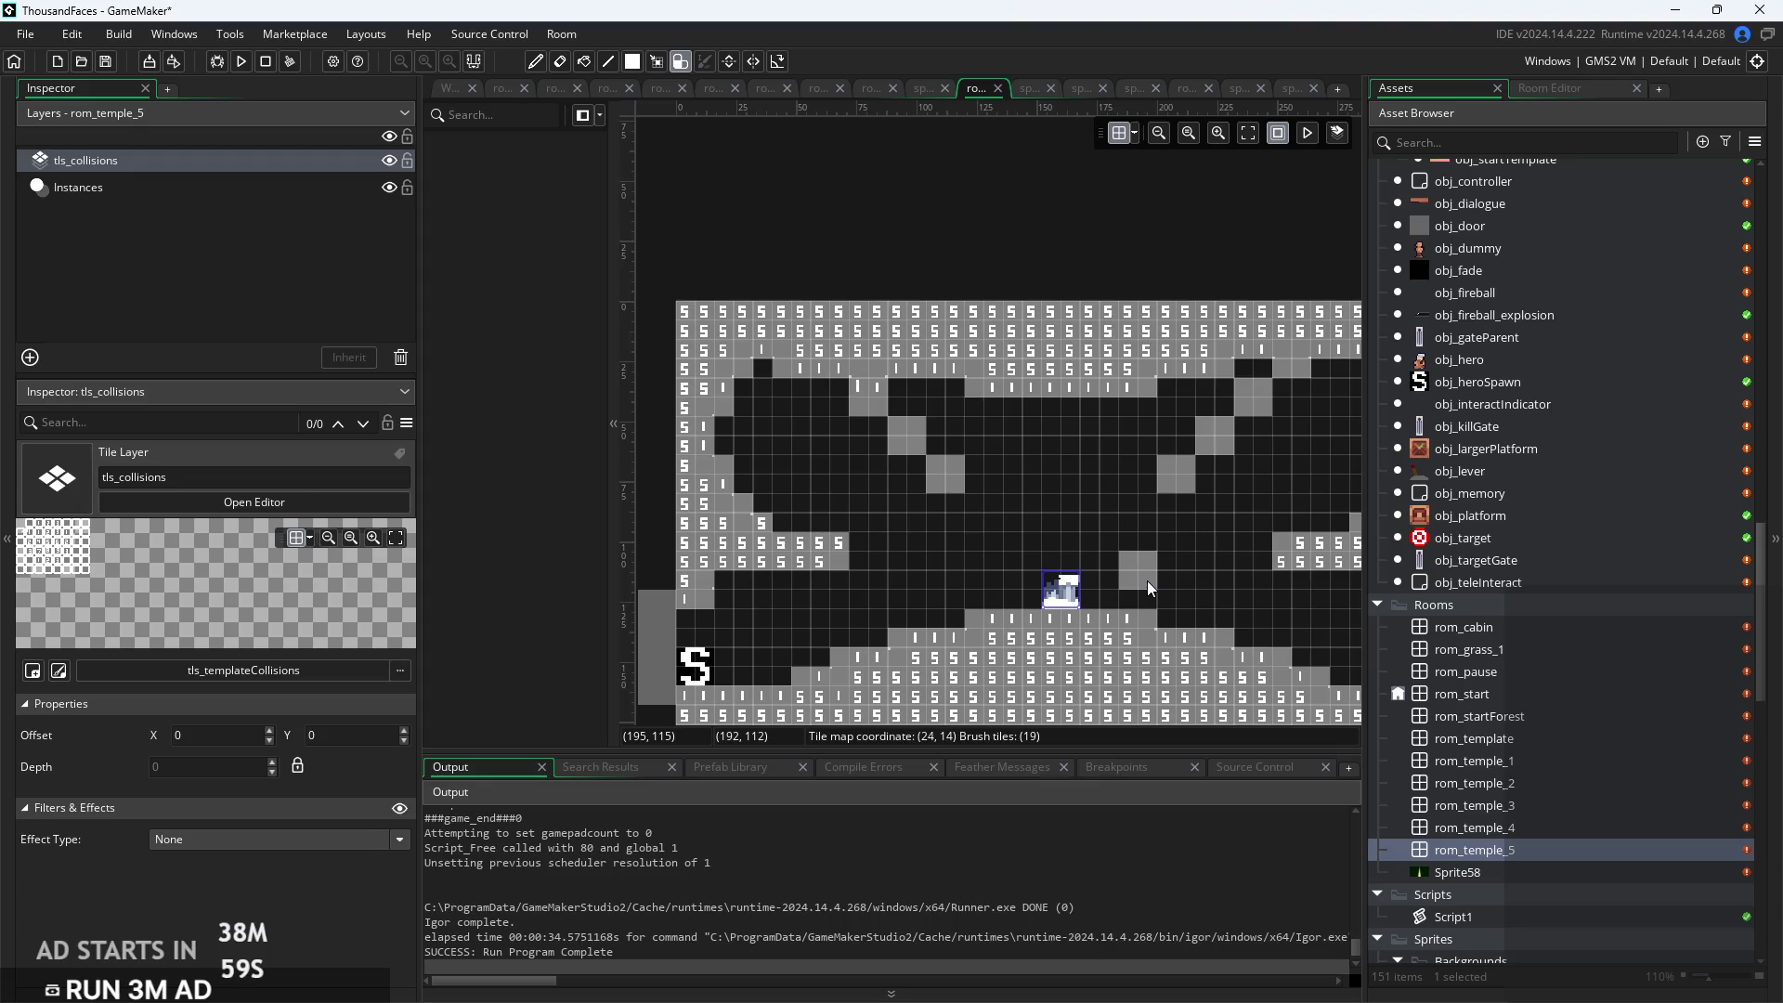
{"action": "key", "text": "ctrl+z"}
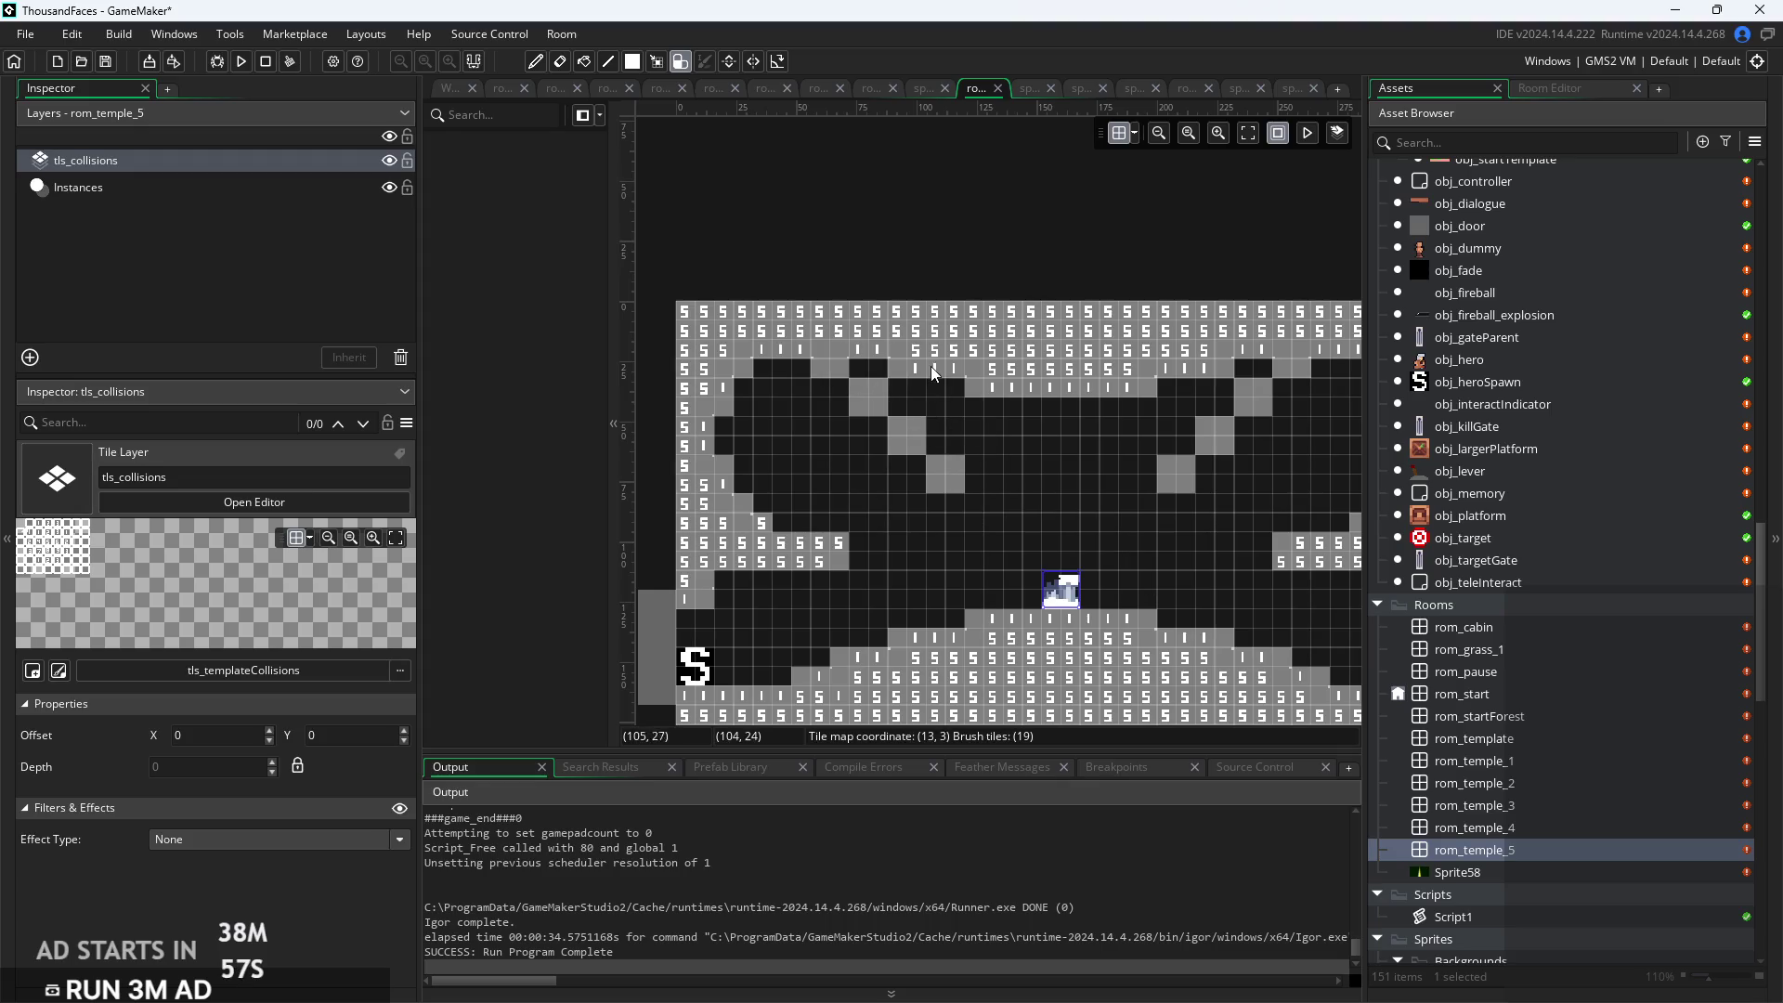
Repaint the right ceiling collision tiles and carve a notch into the right ceiling slope
{"action": "left_click", "coordinate": [909, 360]}
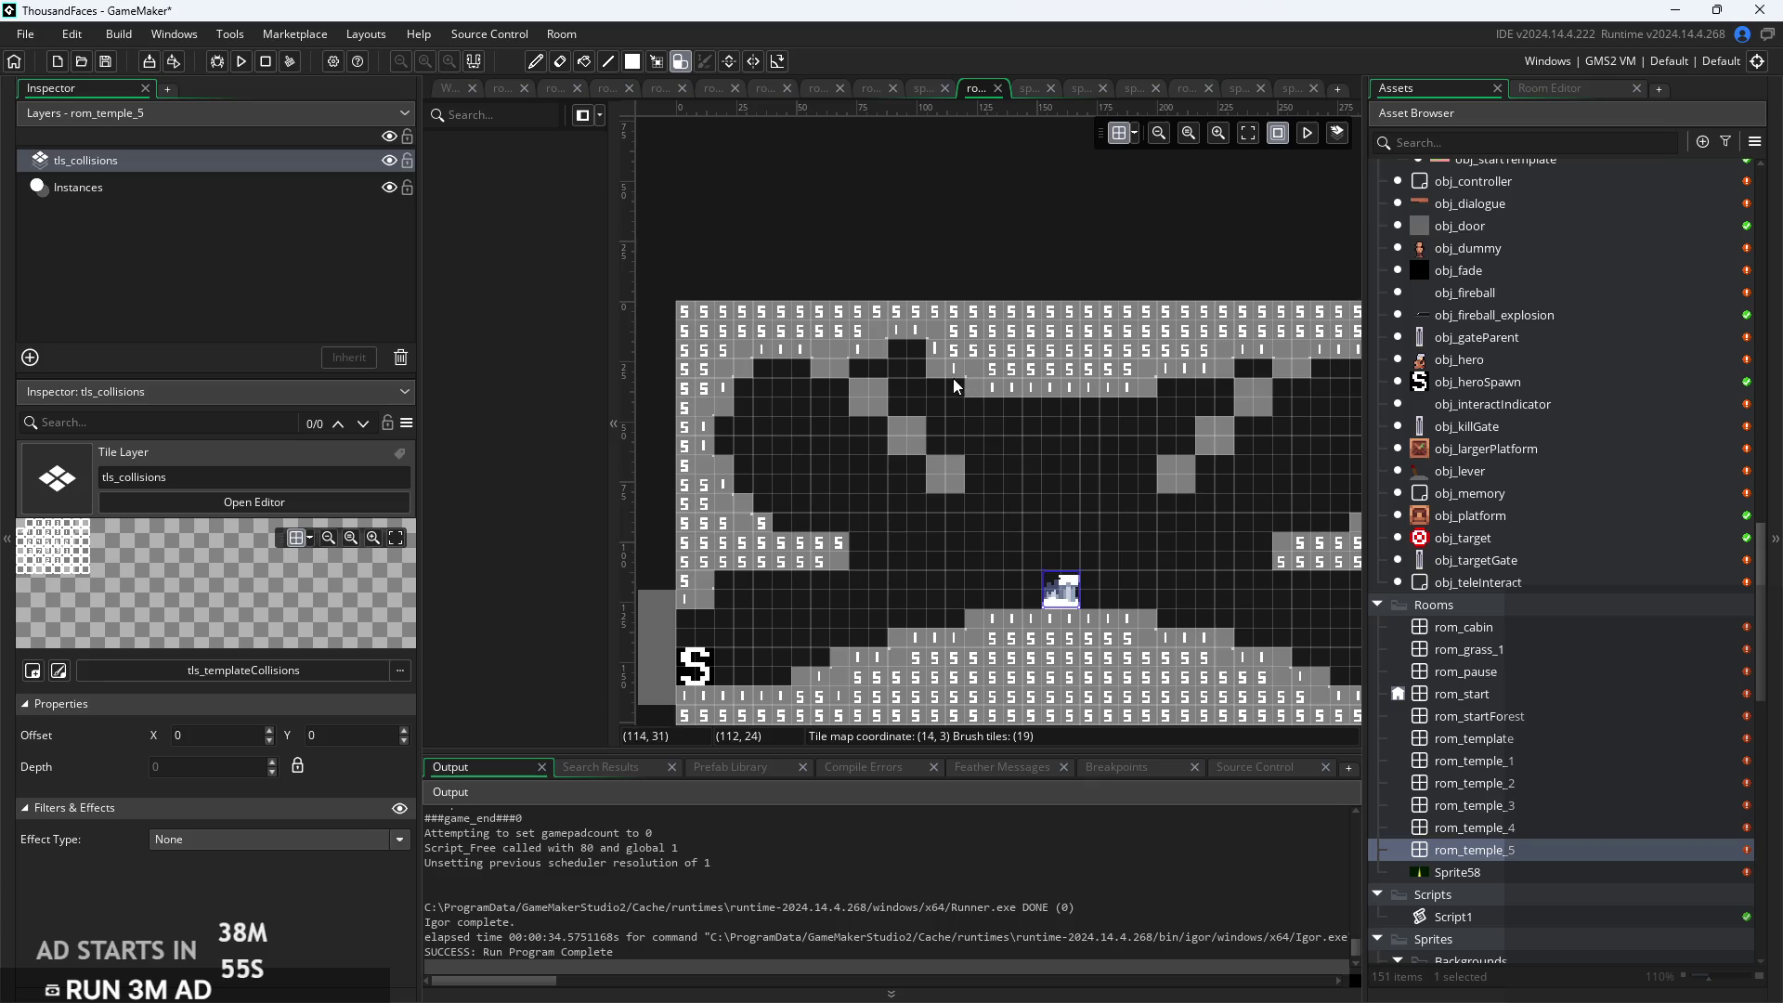
{"action": "left_click", "coordinate": [1224, 372]}
{"action": "left_click", "coordinate": [1278, 520]}
{"action": "scroll", "coordinate": [1285, 526], "scroll_direction": "up", "scroll_amount": 3}
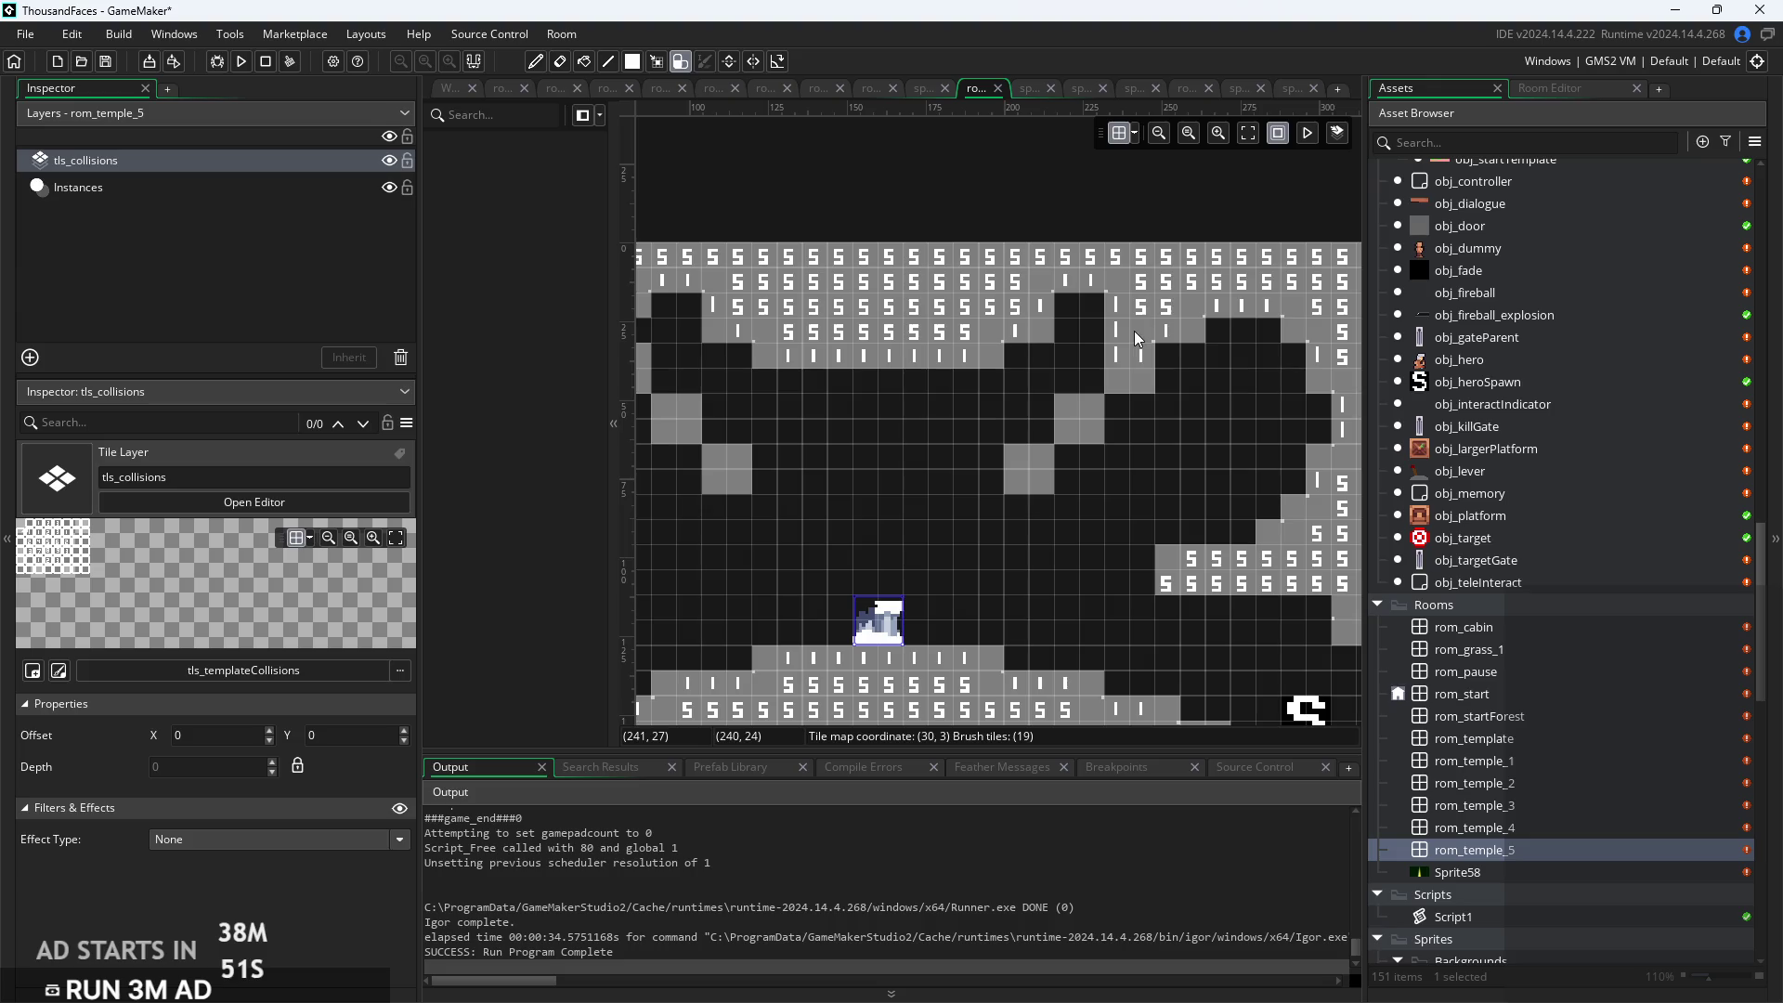
{"action": "mouse_move", "coordinate": [1155, 334]}
{"action": "left_mouse_down"}
{"action": "mouse_move", "coordinate": [1185, 369]}
{"action": "mouse_move", "coordinate": [1071, 463]}
{"action": "mouse_move", "coordinate": [1156, 480]}
{"action": "mouse_move", "coordinate": [1235, 416]}
{"action": "mouse_move", "coordinate": [1150, 444]}
{"action": "mouse_move", "coordinate": [1072, 354]}
{"action": "mouse_move", "coordinate": [1008, 381]}
{"action": "mouse_move", "coordinate": [1021, 399]}
{"action": "mouse_move", "coordinate": [1101, 325]}
{"action": "mouse_move", "coordinate": [1102, 299]}
{"action": "mouse_move", "coordinate": [1218, 427]}
{"action": "mouse_move", "coordinate": [1245, 359]}
{"action": "mouse_move", "coordinate": [1211, 347]}
{"action": "left_mouse_up"}
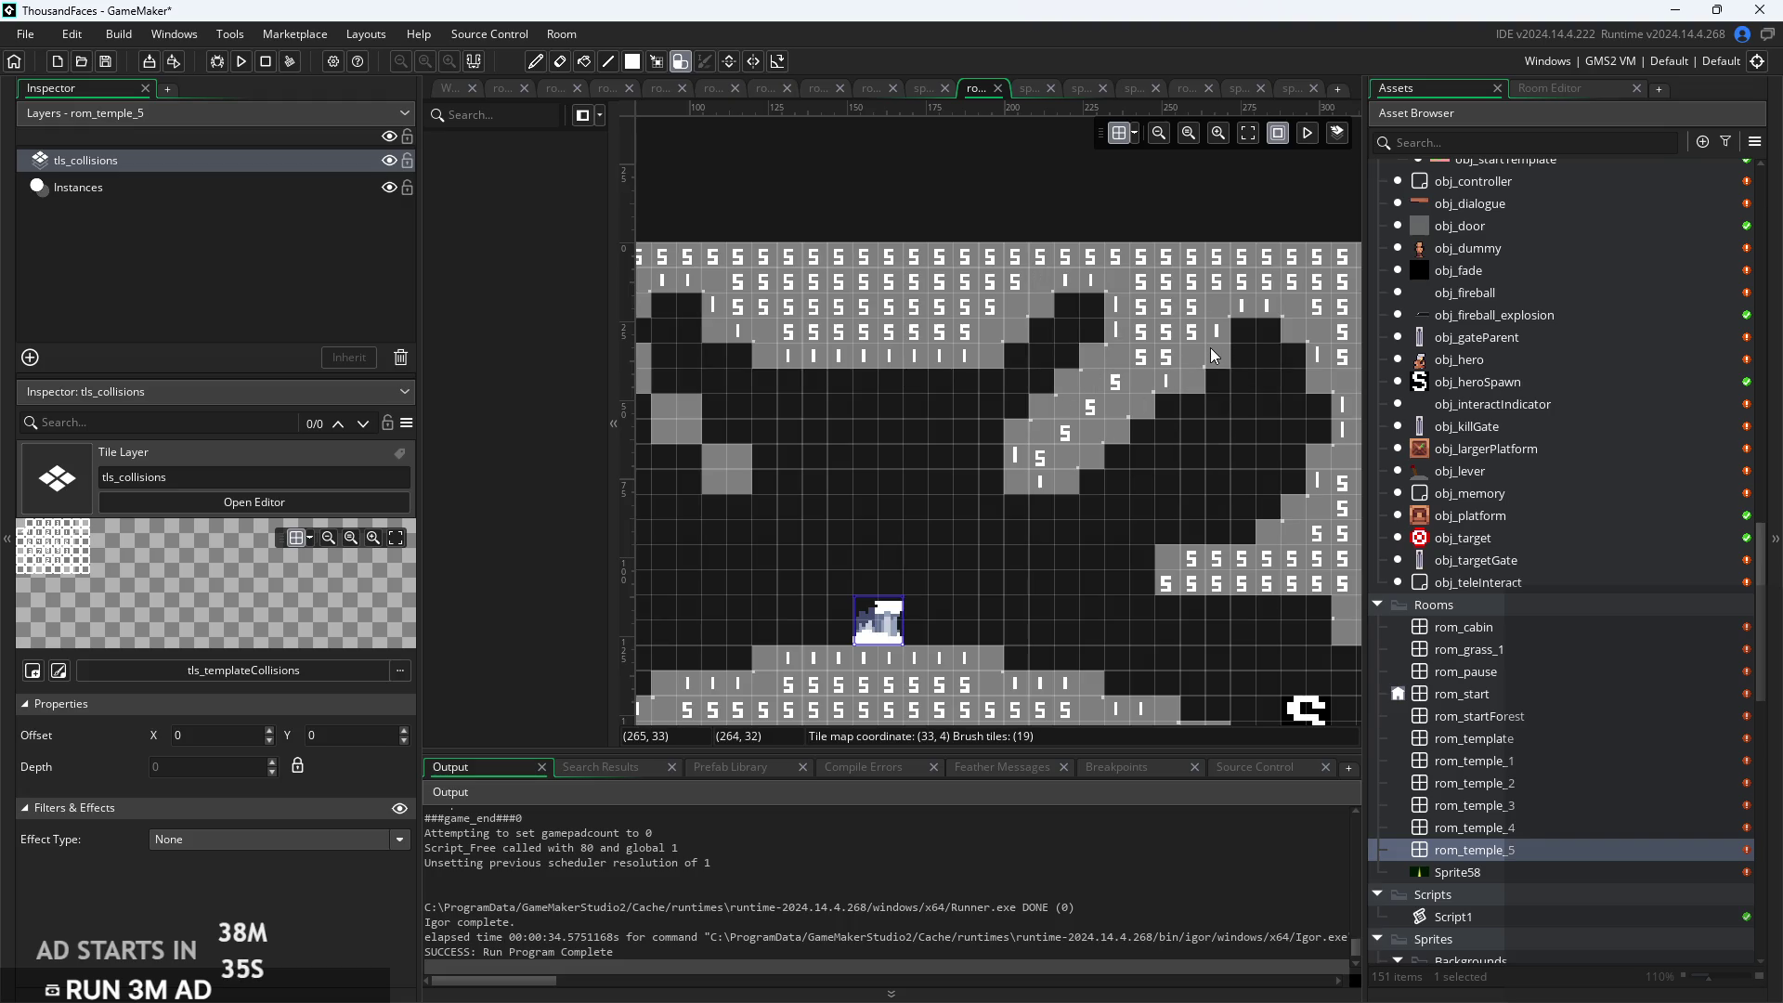
{"action": "scroll", "coordinate": [1050, 507], "scroll_direction": "down", "scroll_amount": 2}
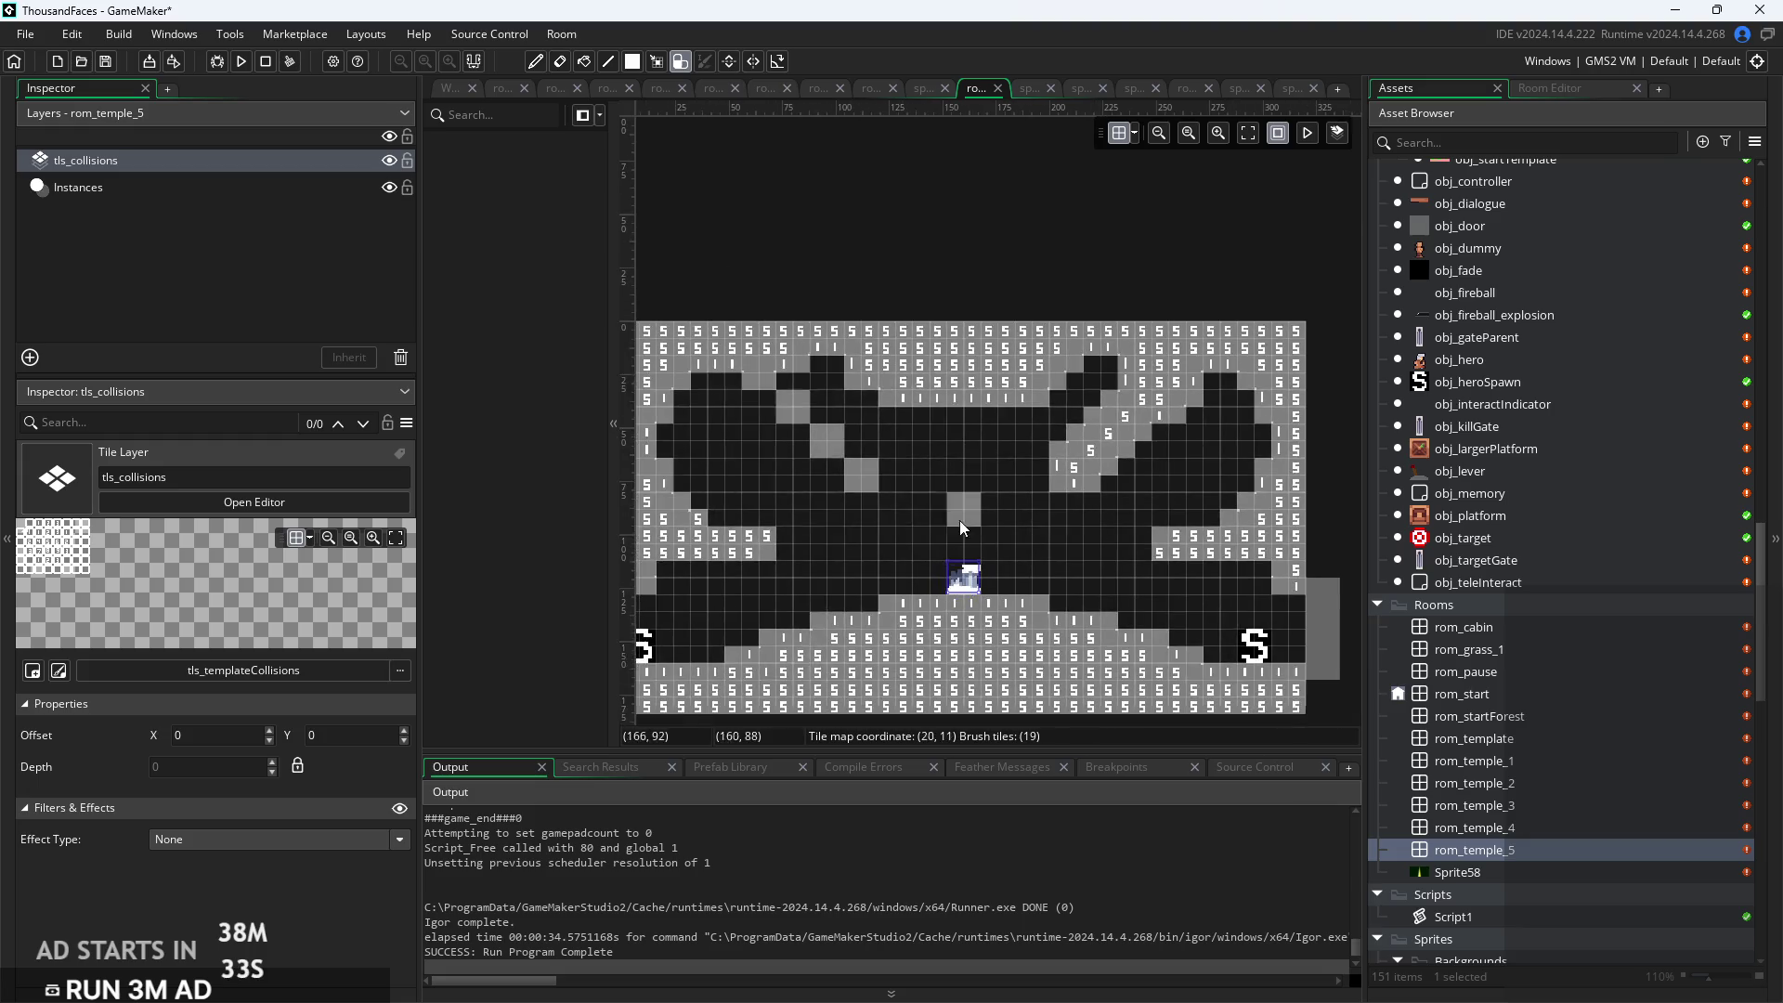
Paint collision tiles below the left ceiling and along the left diagonal slope
{"action": "scroll", "coordinate": [834, 487], "scroll_direction": "up", "scroll_amount": 2}
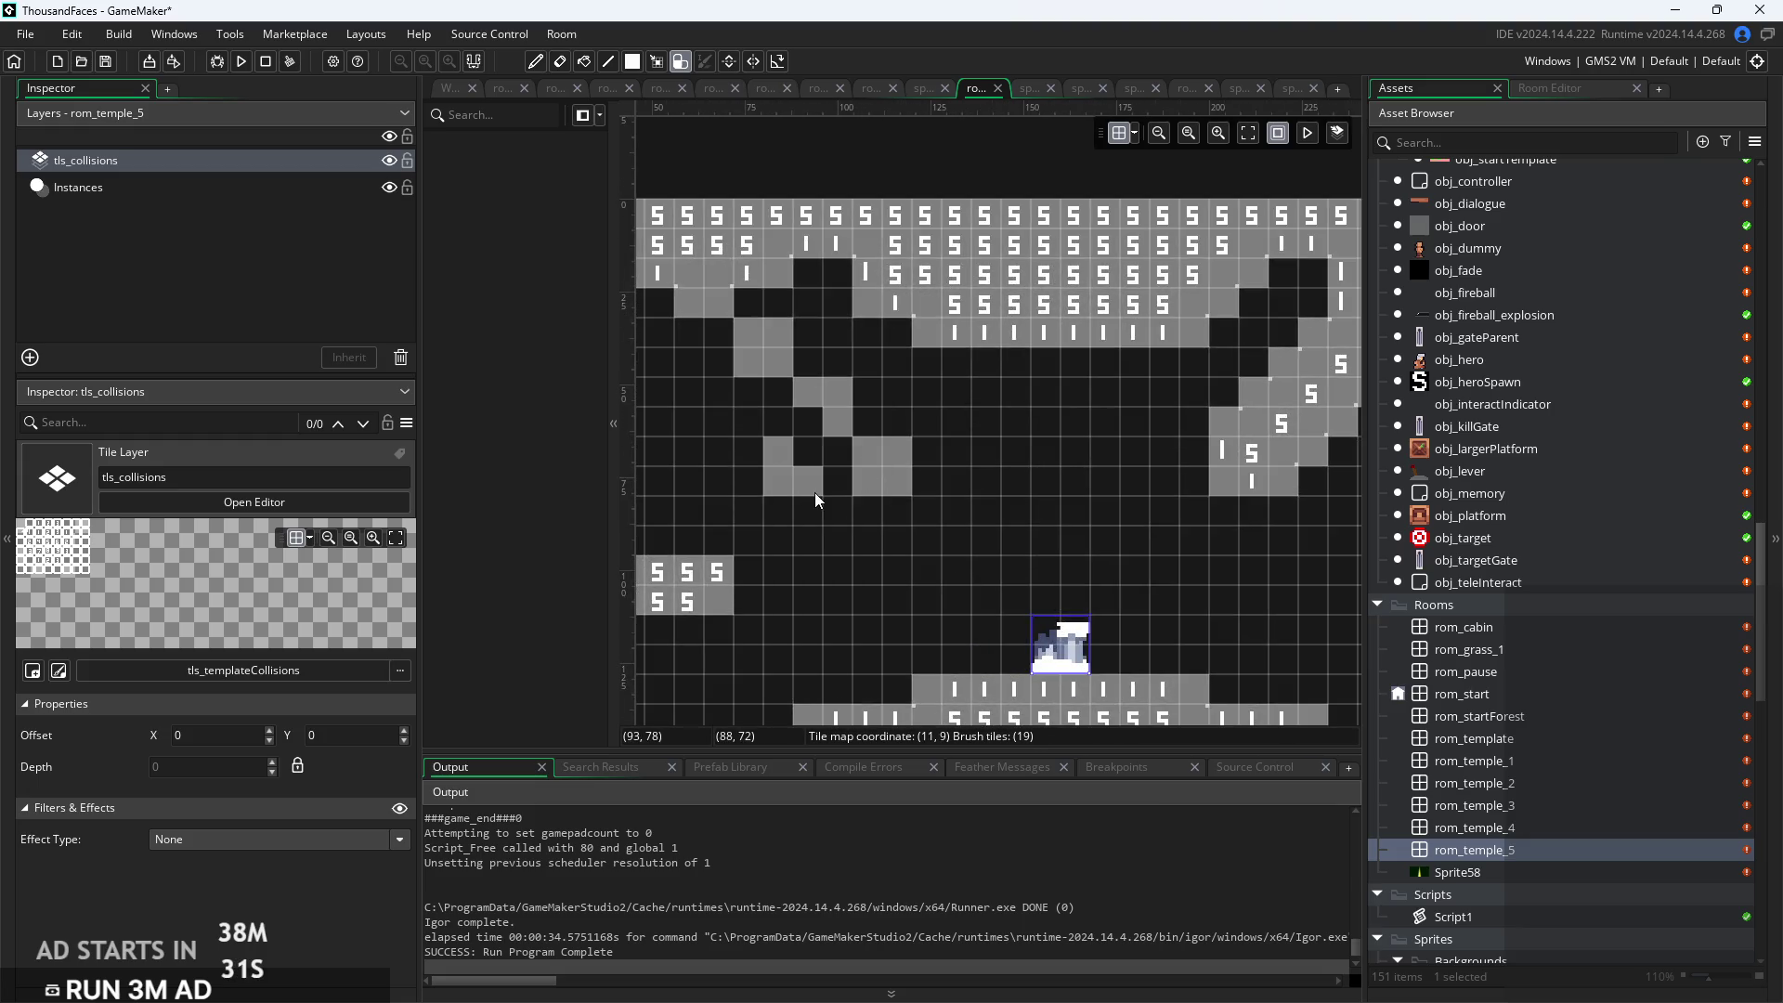
{"action": "mouse_move", "coordinate": [828, 489]}
{"action": "left_mouse_down"}
{"action": "mouse_move", "coordinate": [910, 418]}
{"action": "mouse_move", "coordinate": [833, 358]}
{"action": "left_mouse_up"}
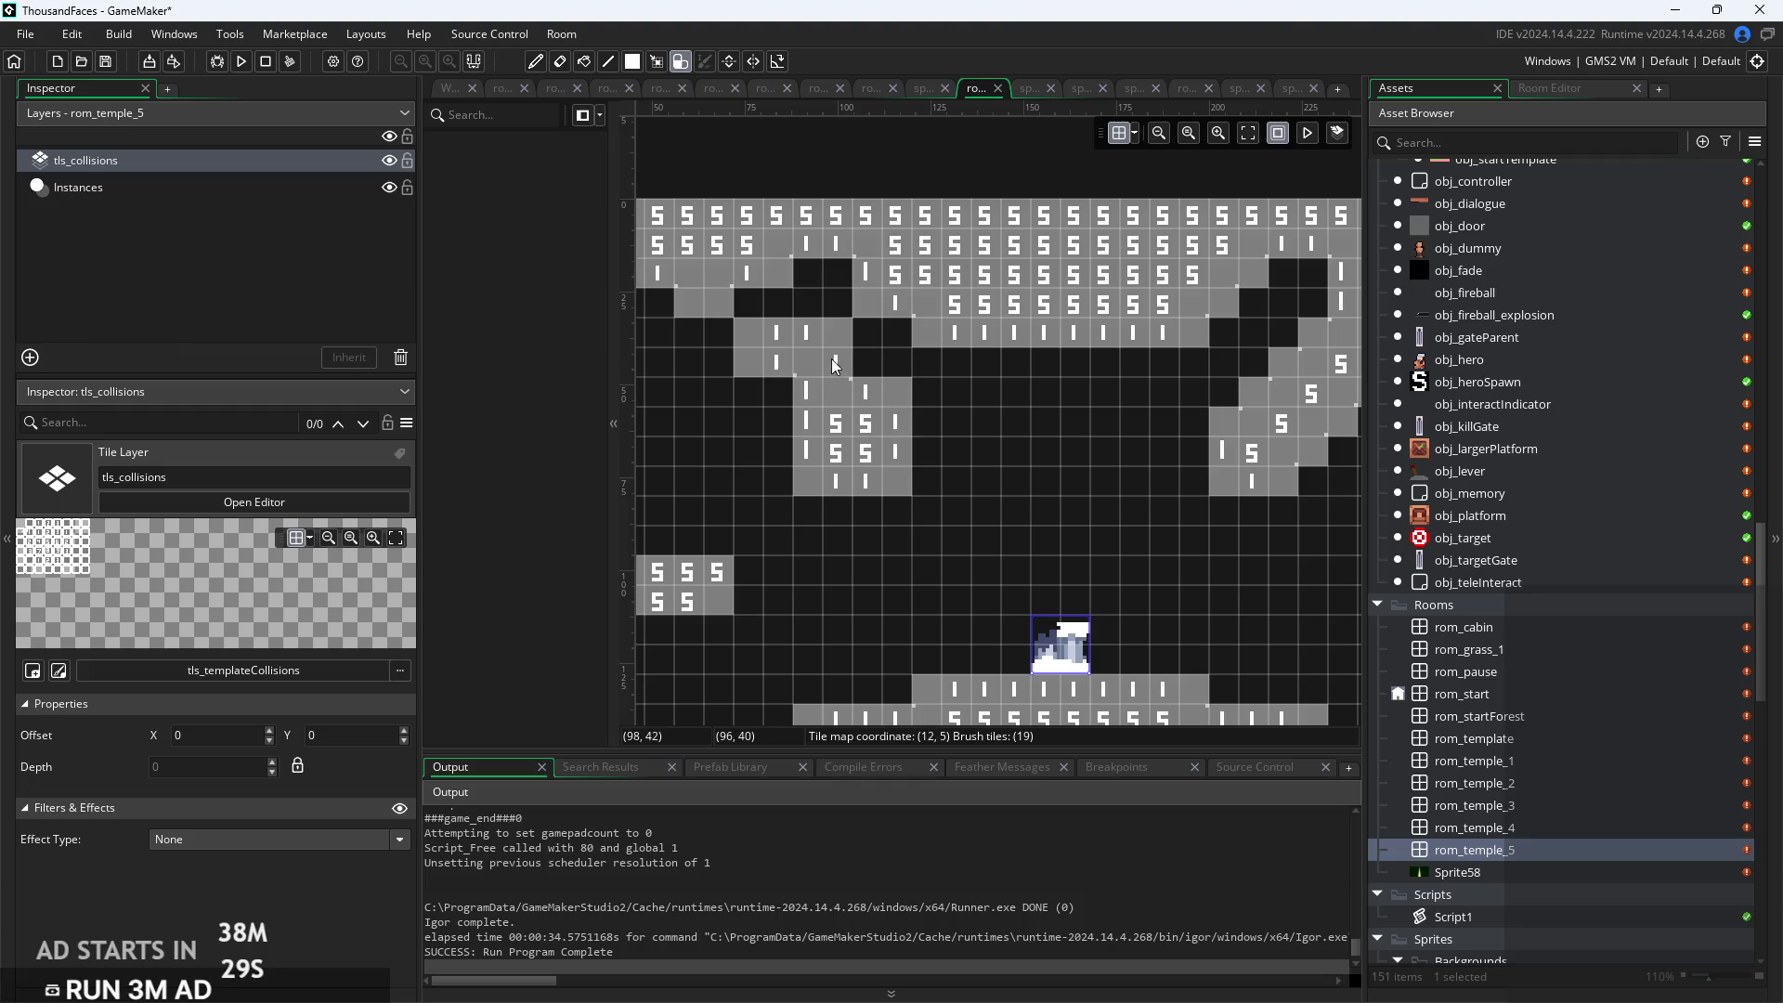
{"action": "mouse_move", "coordinate": [775, 421]}
{"action": "left_mouse_down"}
{"action": "mouse_move", "coordinate": [705, 336]}
{"action": "mouse_move", "coordinate": [711, 364]}
{"action": "mouse_move", "coordinate": [779, 298]}
{"action": "left_mouse_up"}
{"action": "left_click_drag", "start_coordinate": [808, 457], "coordinate": [838, 478]}
{"action": "mouse_move", "coordinate": [888, 413]}
{"action": "left_mouse_down"}
{"action": "mouse_move", "coordinate": [927, 387]}
{"action": "mouse_move", "coordinate": [861, 336]}
{"action": "left_mouse_up"}
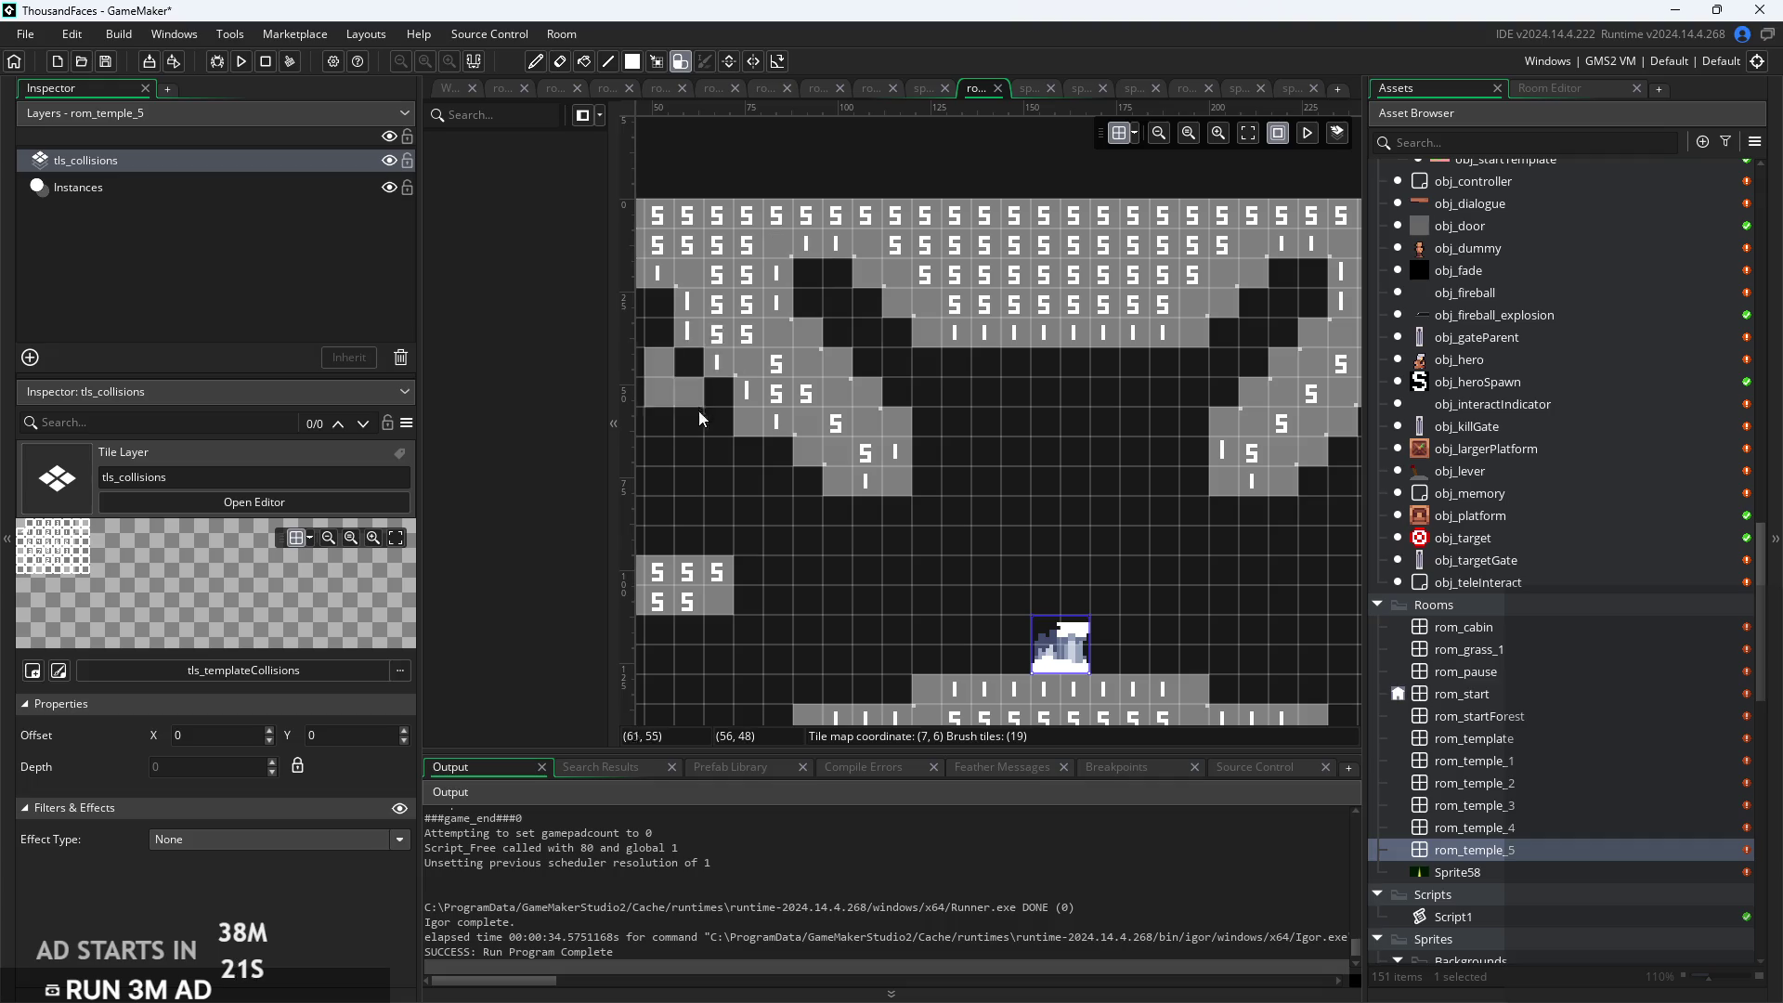
{"action": "left_click_drag", "start_coordinate": [695, 404], "coordinate": [736, 469]}
Remove a lone tile and thicken both diagonal slopes, repainting the right slope
{"action": "scroll", "coordinate": [1040, 539], "scroll_direction": "down", "scroll_amount": 3}
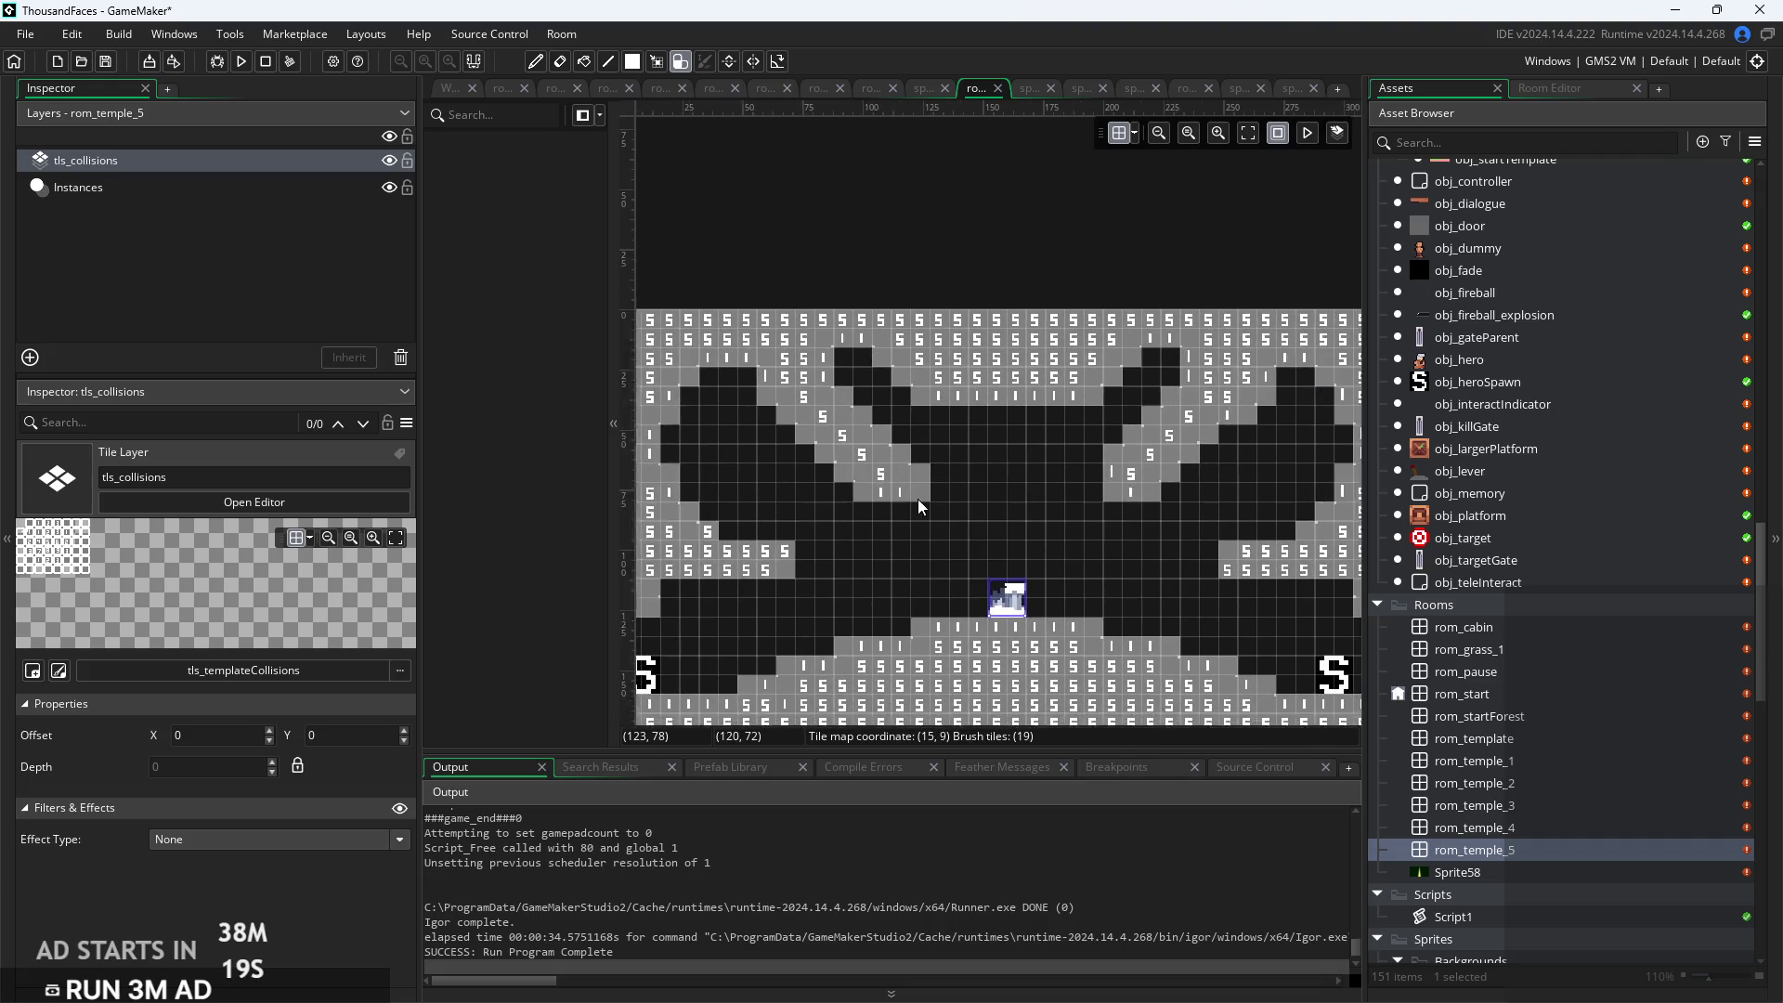
{"action": "scroll", "coordinate": [902, 567], "scroll_direction": "up", "scroll_amount": 3}
{"action": "mouse_move", "coordinate": [866, 537]}
{"action": "left_mouse_down"}
{"action": "mouse_move", "coordinate": [849, 475]}
{"action": "mouse_move", "coordinate": [862, 427]}
{"action": "left_mouse_up"}
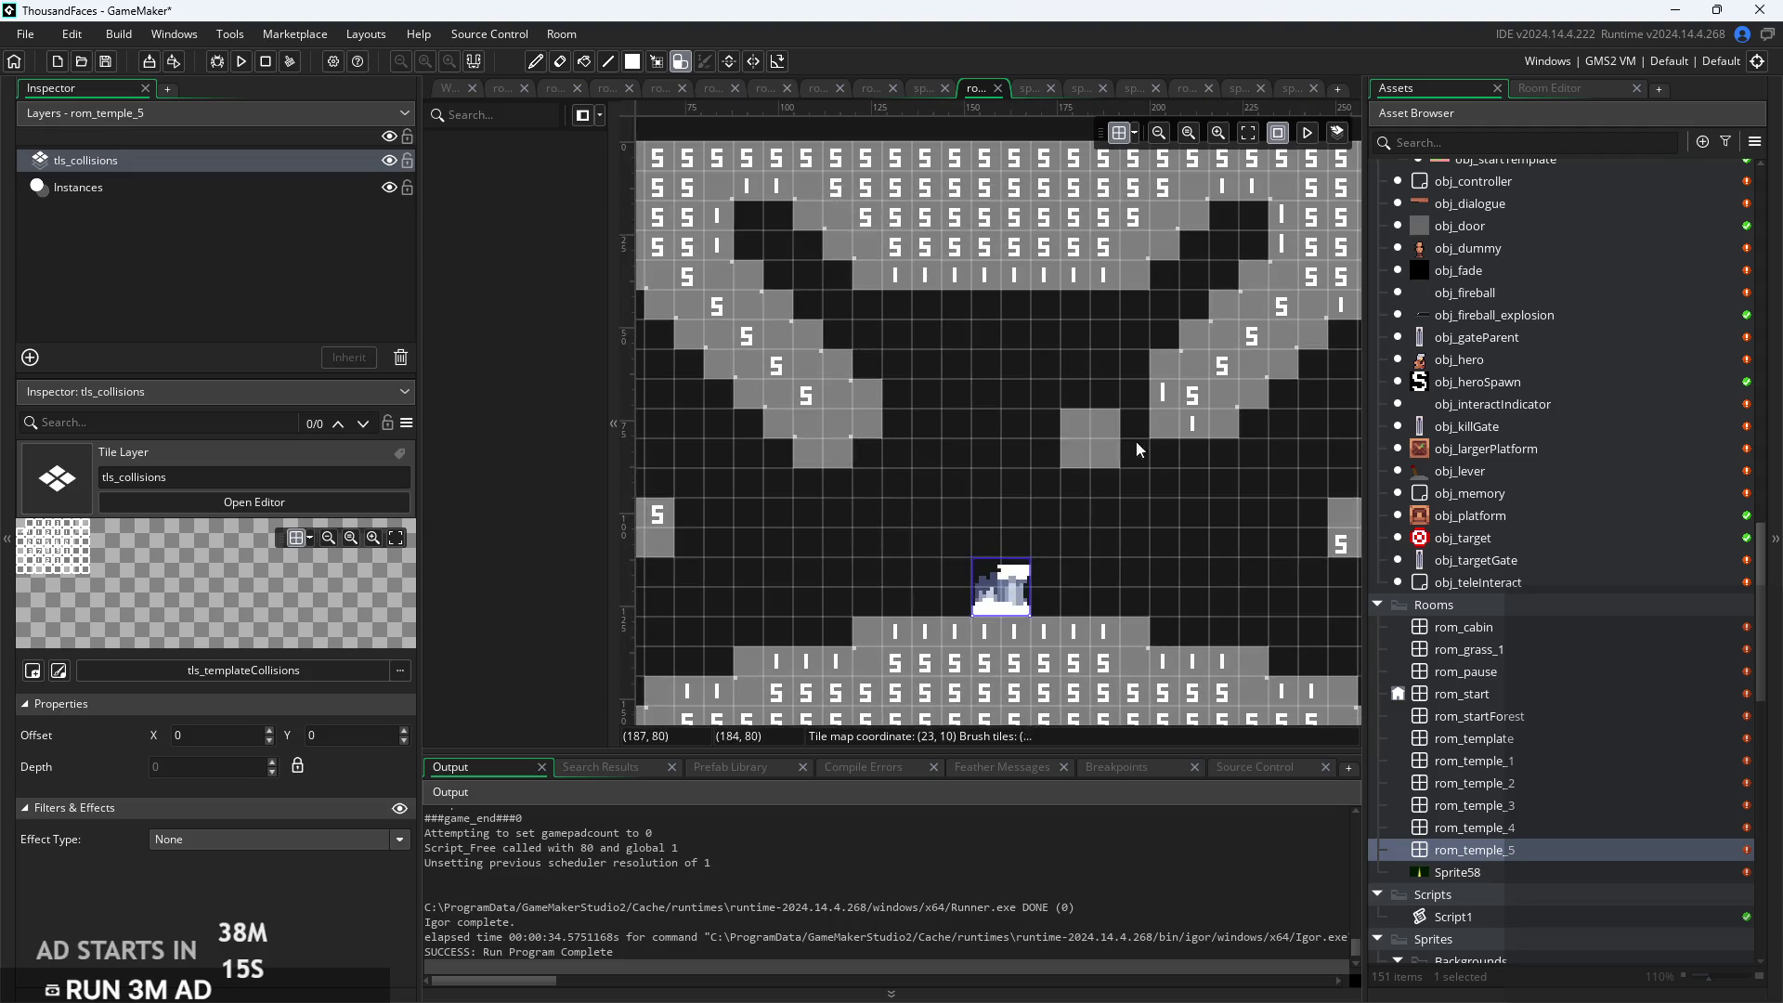
{"action": "left_click_drag", "start_coordinate": [1129, 442], "coordinate": [1158, 422]}
{"action": "scroll", "coordinate": [1184, 449], "scroll_direction": "down", "scroll_amount": 3}
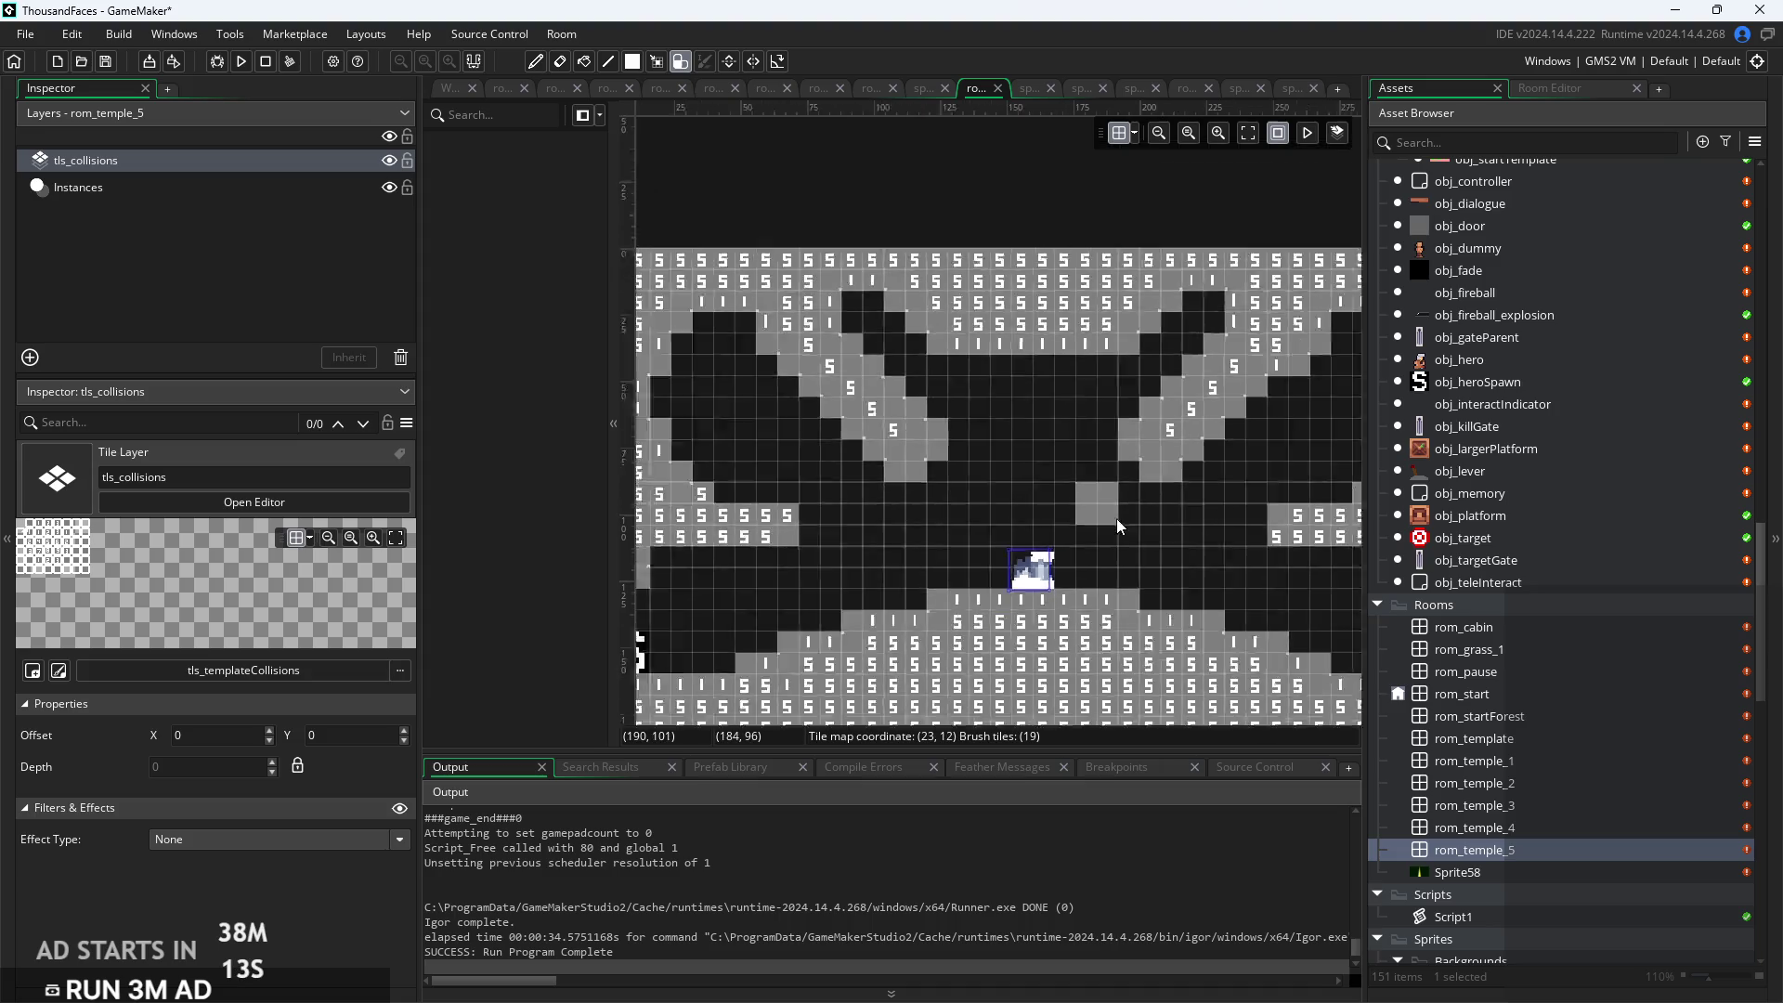
{"action": "scroll", "coordinate": [1013, 528], "scroll_direction": "up", "scroll_amount": 3}
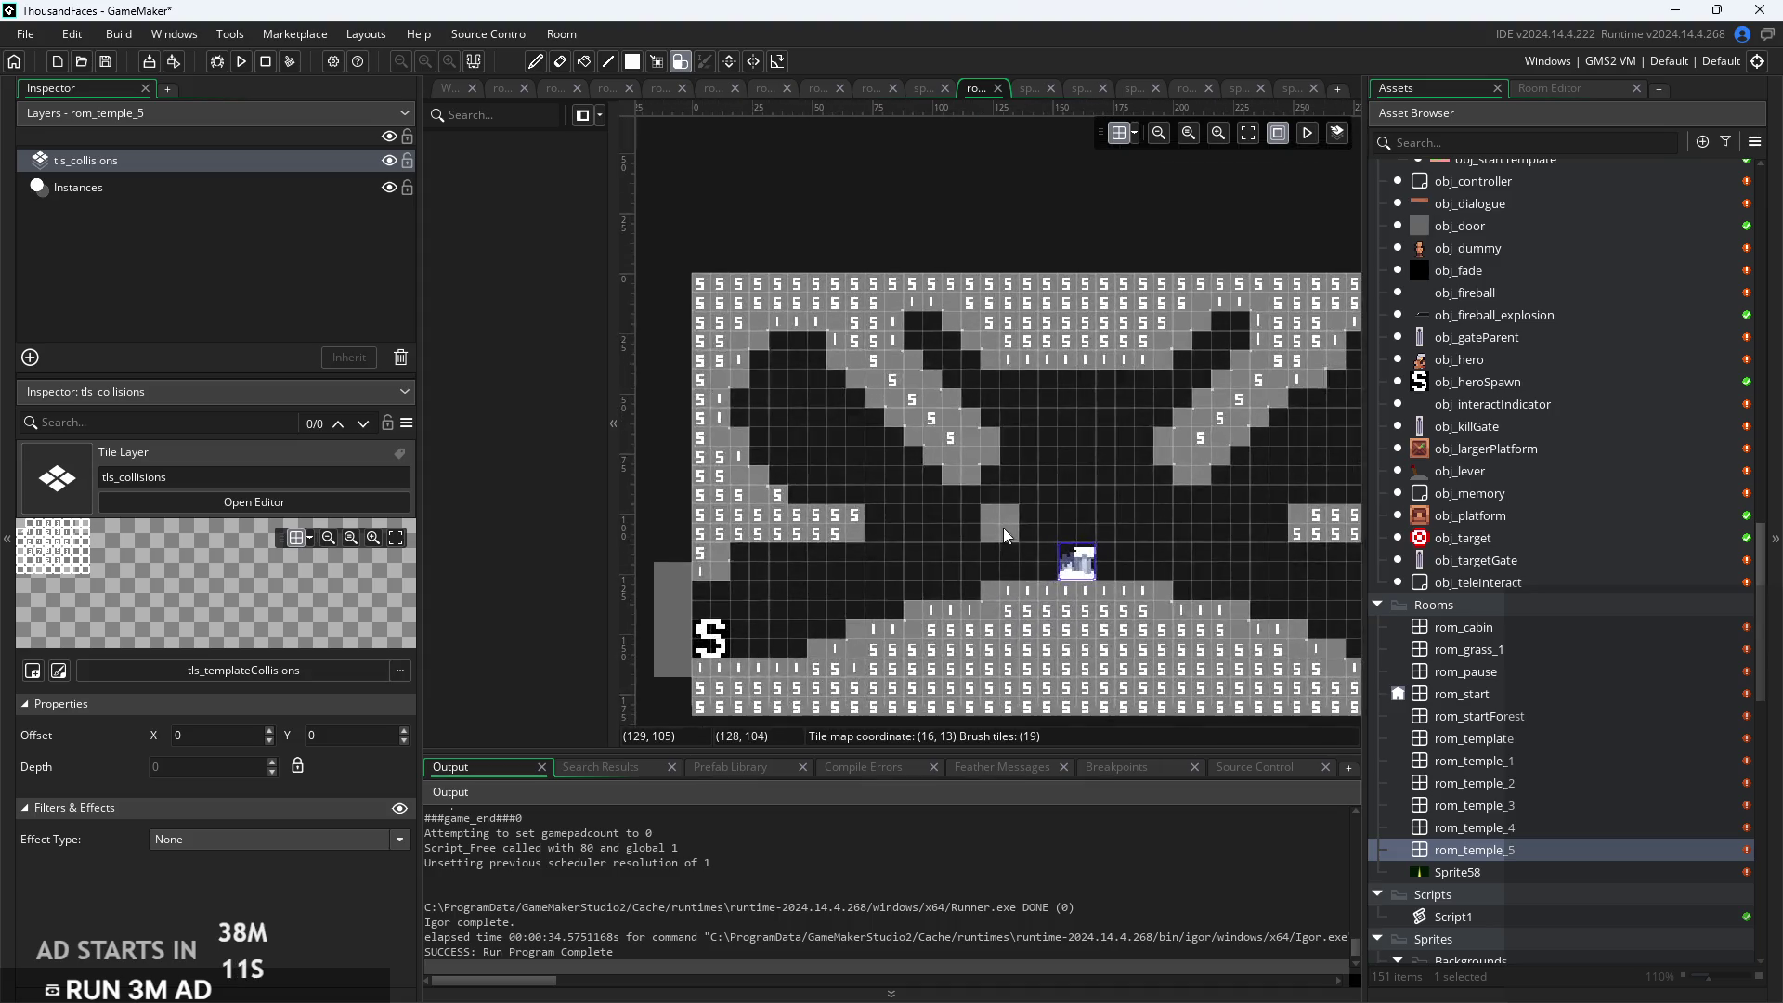
{"action": "scroll", "coordinate": [773, 477], "scroll_direction": "up", "scroll_amount": 2}
{"action": "scroll", "coordinate": [808, 319], "scroll_direction": "left", "scroll_amount": 5}
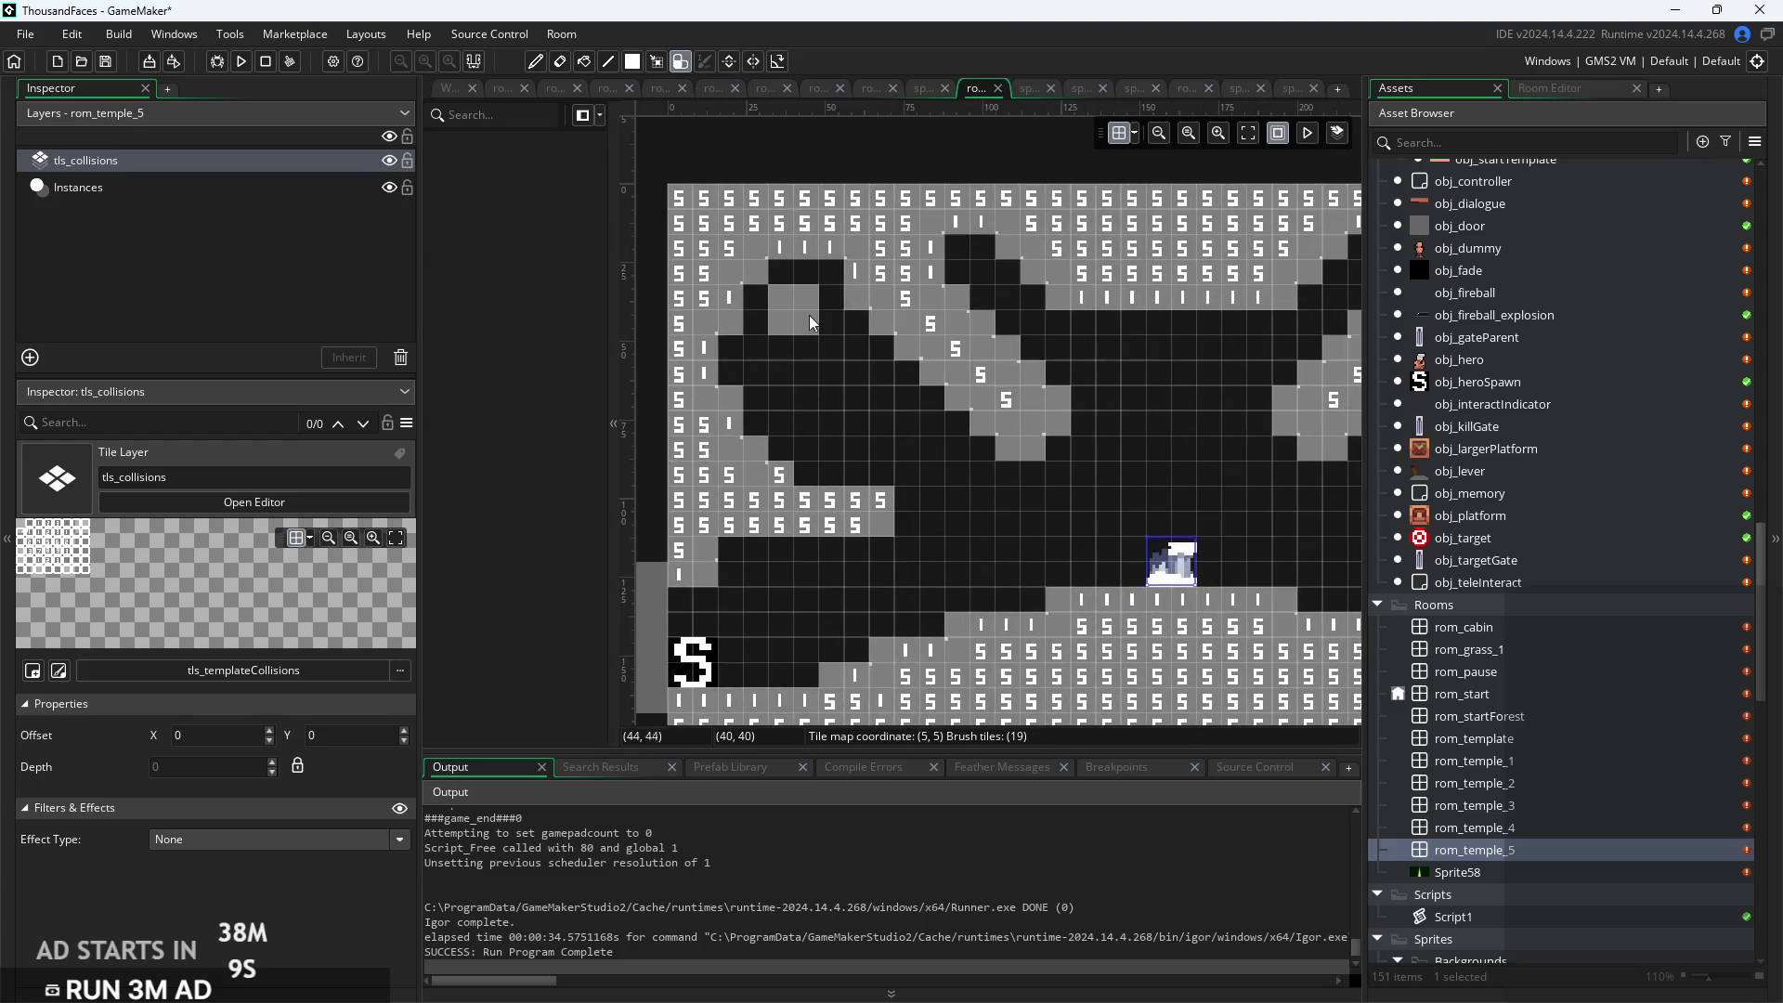
{"action": "scroll", "coordinate": [1111, 406], "scroll_direction": "right", "scroll_amount": 5}
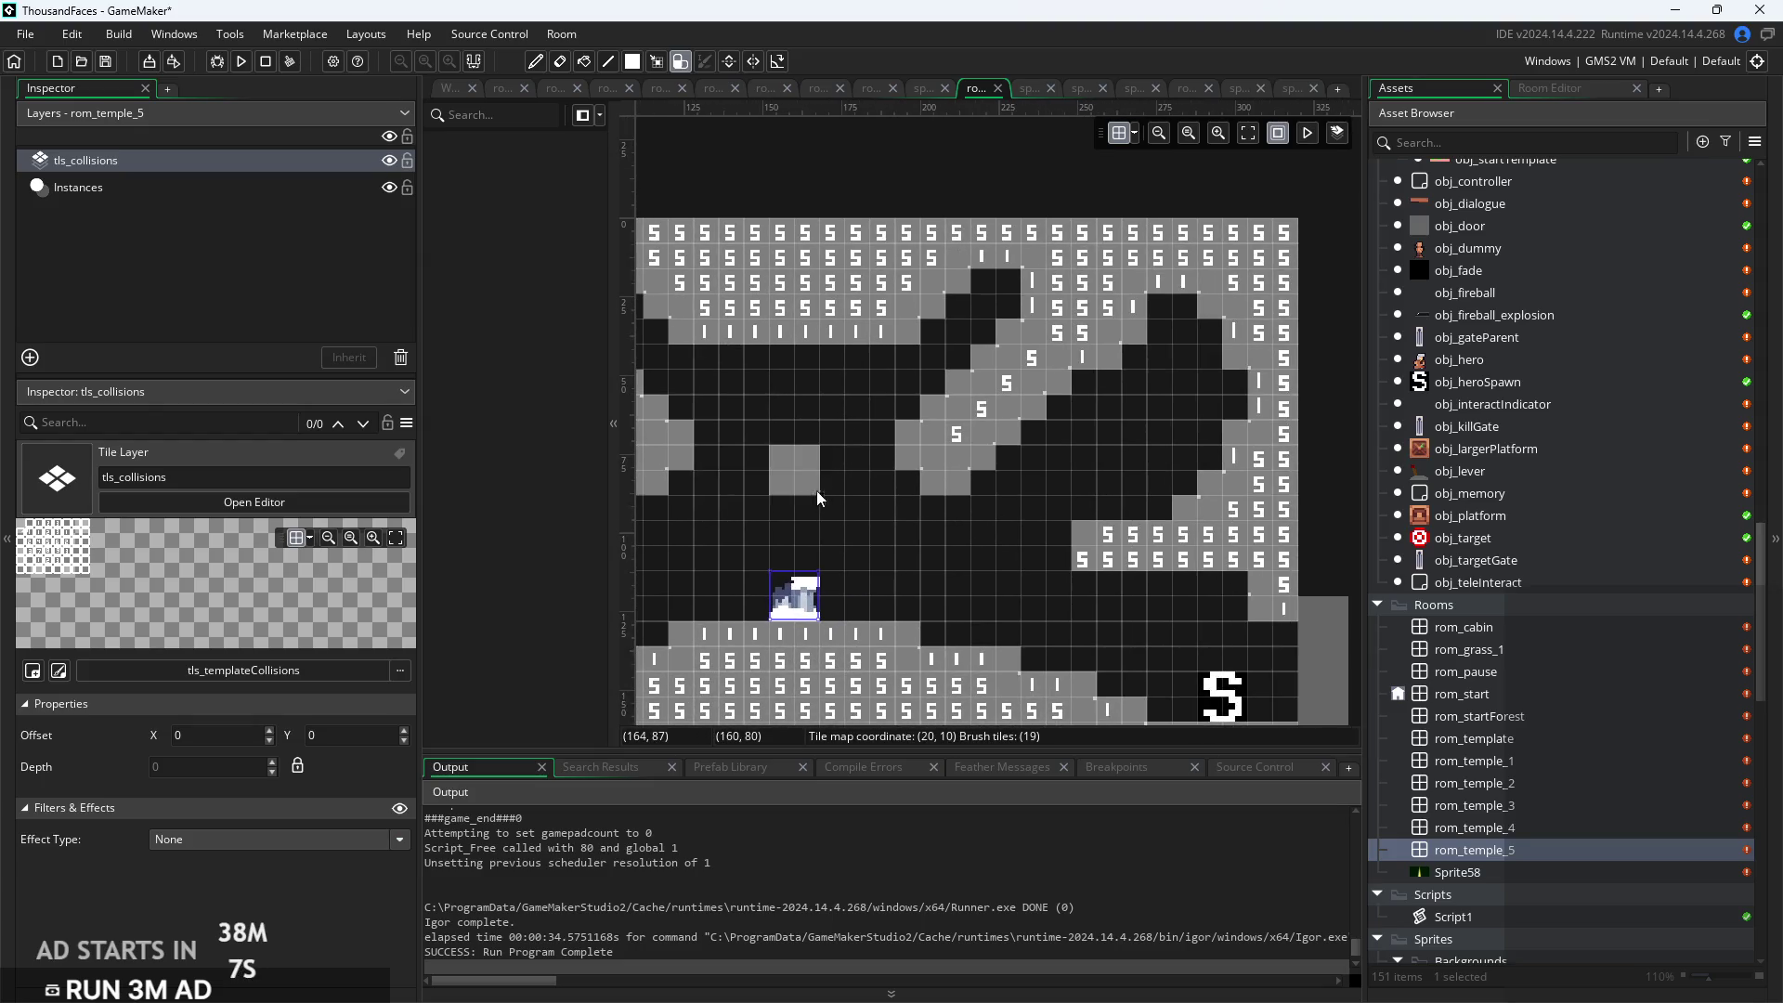
{"action": "scroll", "coordinate": [1105, 464], "scroll_direction": "down", "scroll_amount": 2}
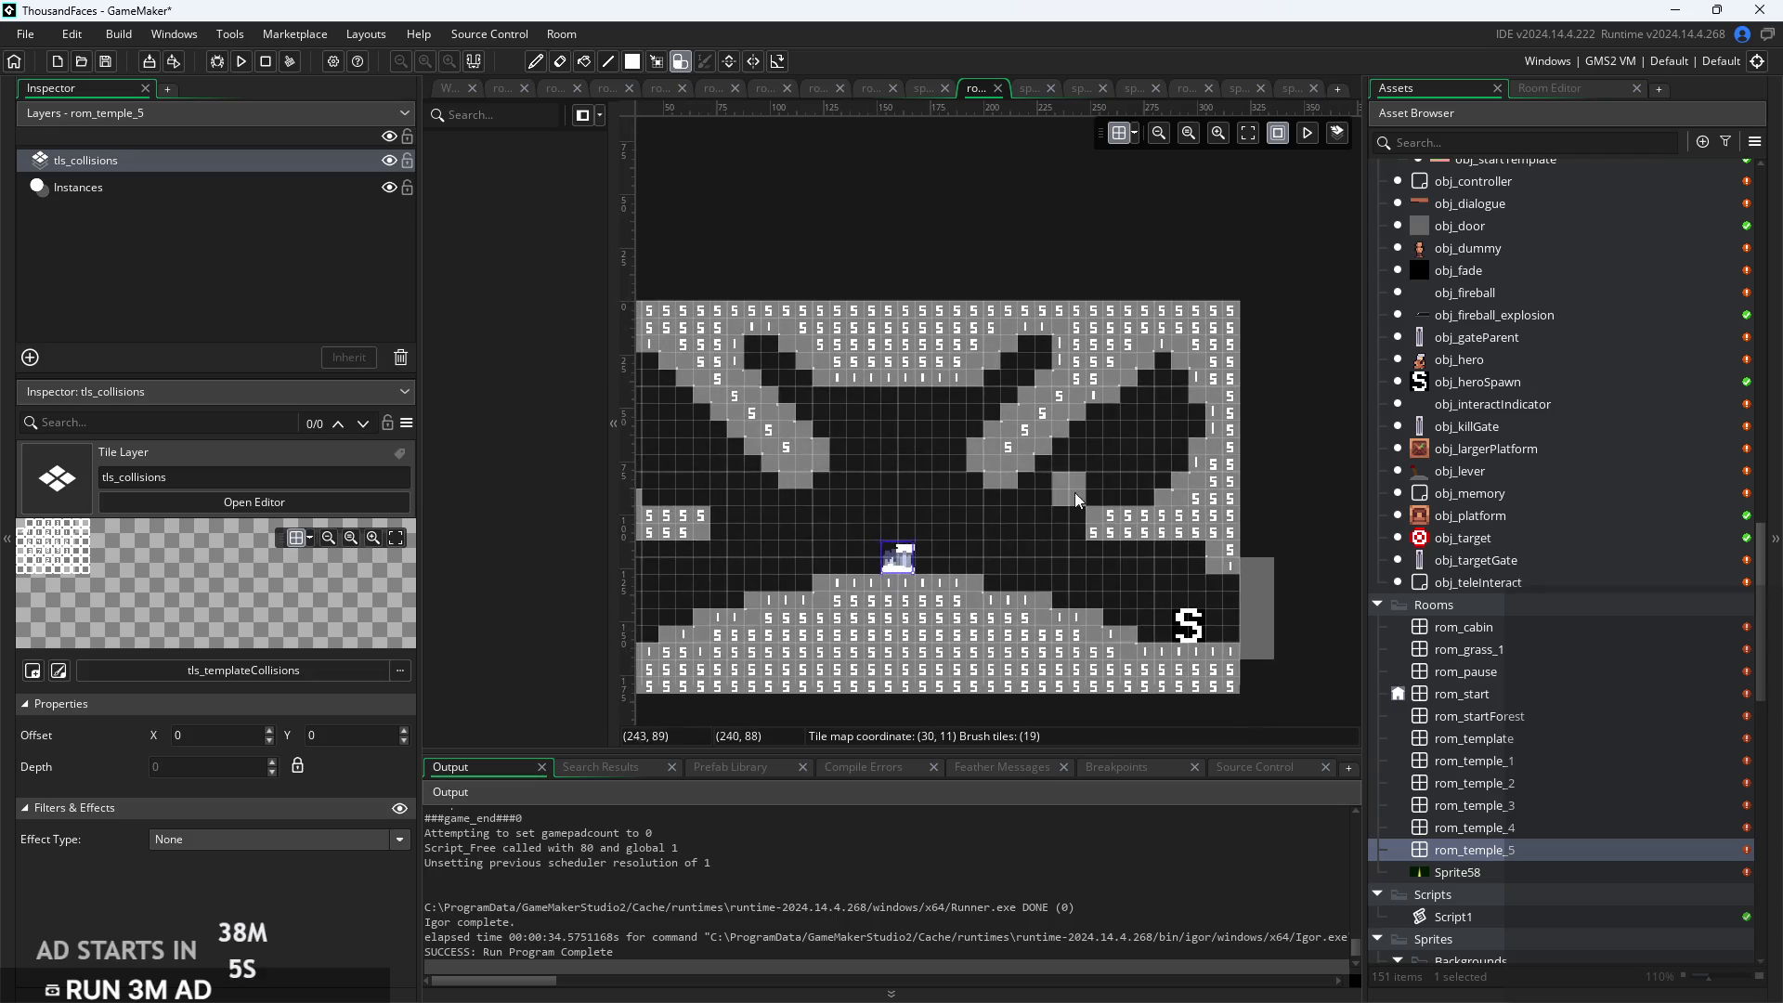
{"action": "left_click_drag", "start_coordinate": [1133, 418], "coordinate": [1161, 412]}
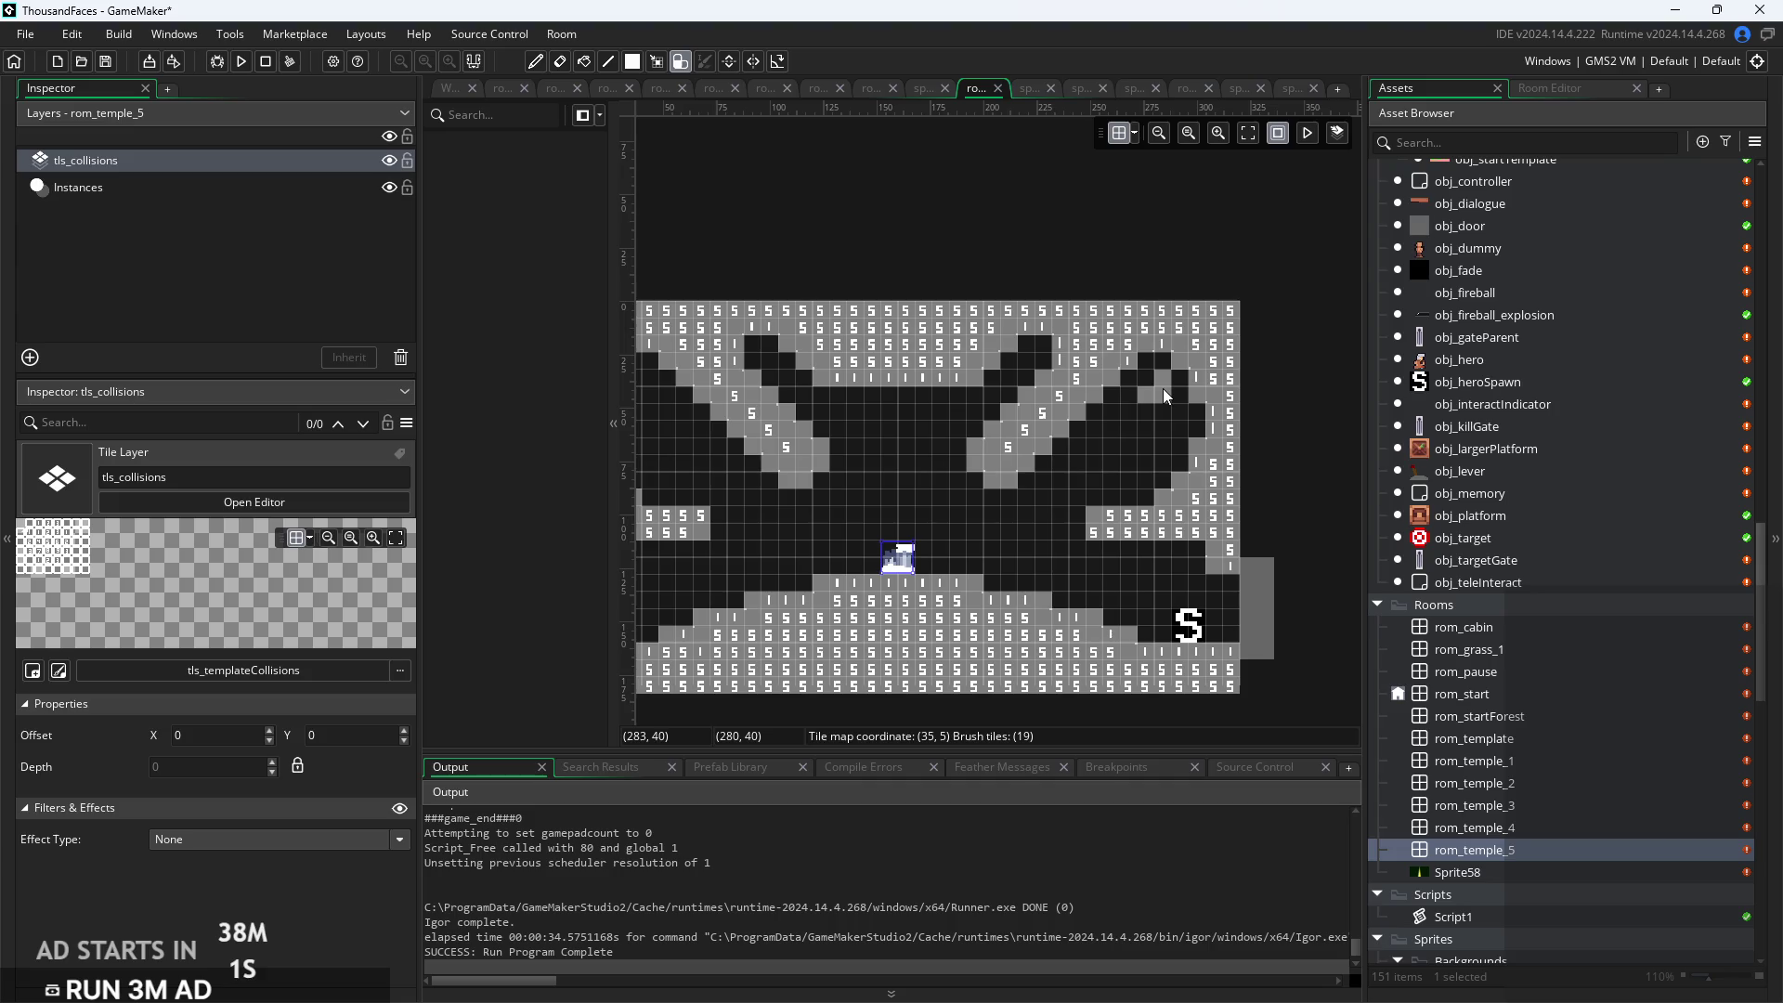
Paint a column of collision tiles hanging from the ceiling down toward the altar
{"action": "scroll", "coordinate": [784, 512], "scroll_direction": "down", "scroll_amount": 2}
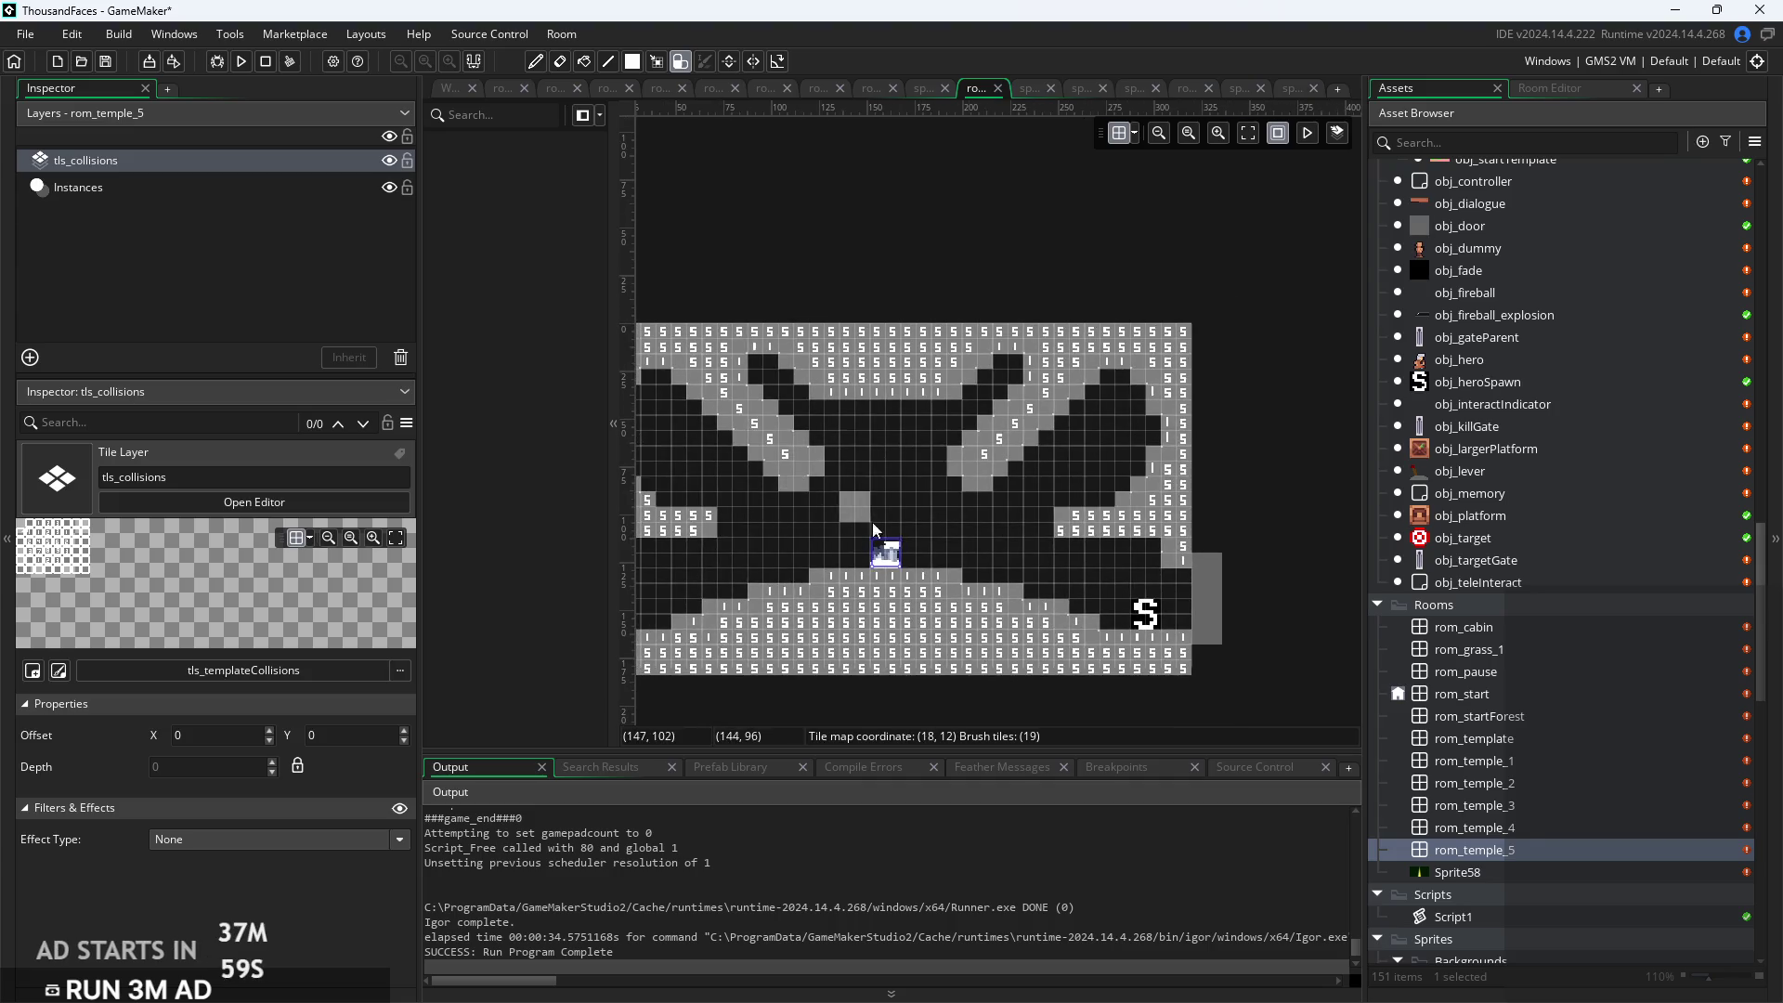
{"action": "left_click_drag", "start_coordinate": [1035, 511], "coordinate": [1029, 513]}
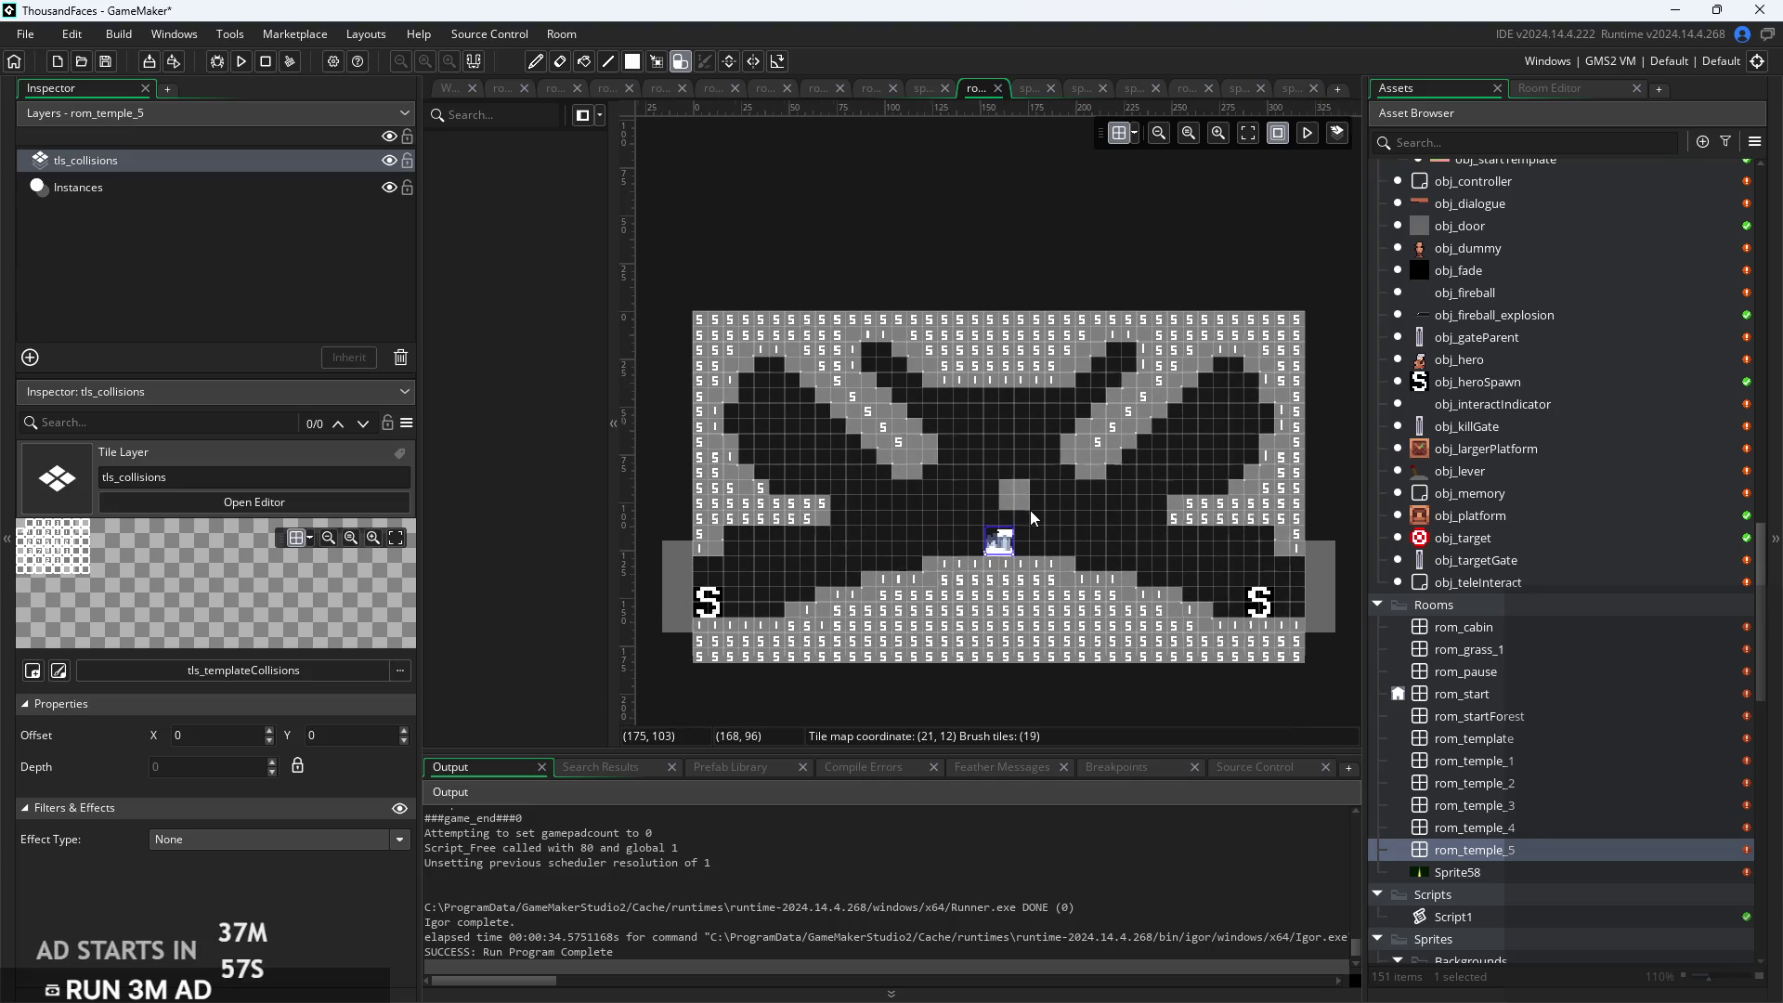
{"action": "scroll", "coordinate": [1029, 510], "scroll_direction": "up", "scroll_amount": 2}
{"action": "left_click_drag", "start_coordinate": [983, 346], "coordinate": [984, 420]}
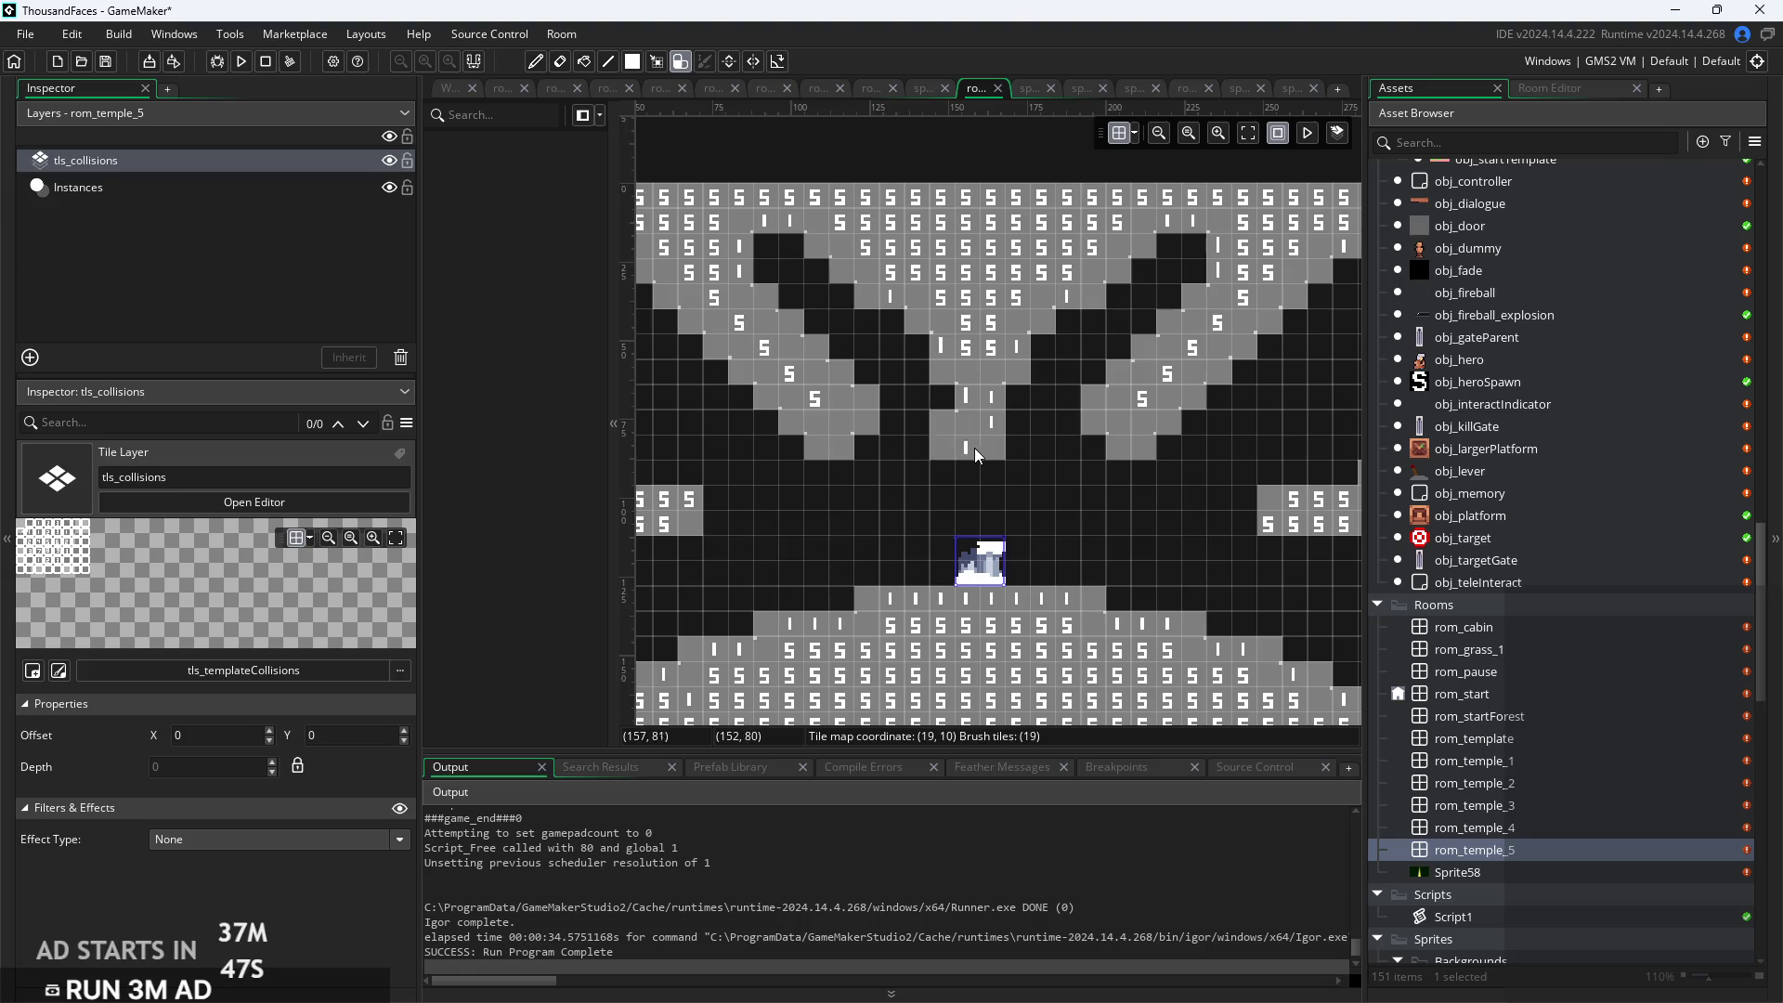
{"action": "scroll", "coordinate": [1050, 527], "scroll_direction": "down", "scroll_amount": 3}
{"action": "scroll", "coordinate": [1016, 571], "scroll_direction": "up", "scroll_amount": 4}
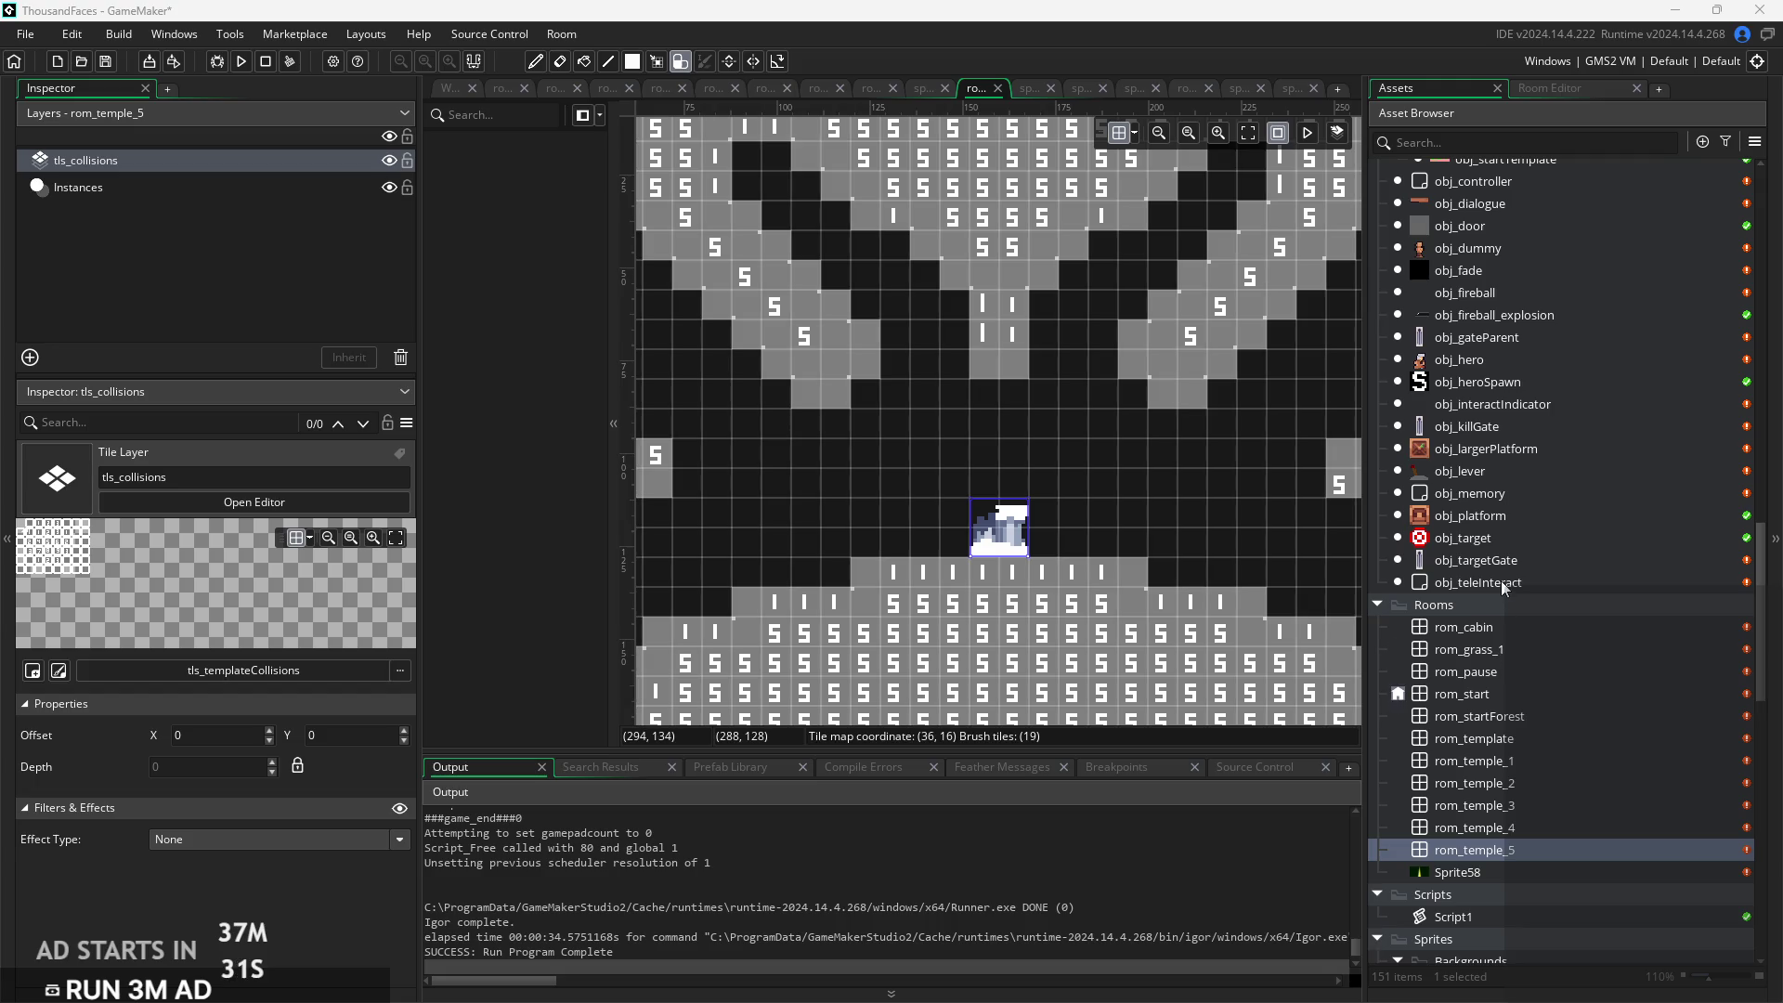
{"action": "scroll", "coordinate": [1491, 516], "scroll_direction": "up", "scroll_amount": 3}
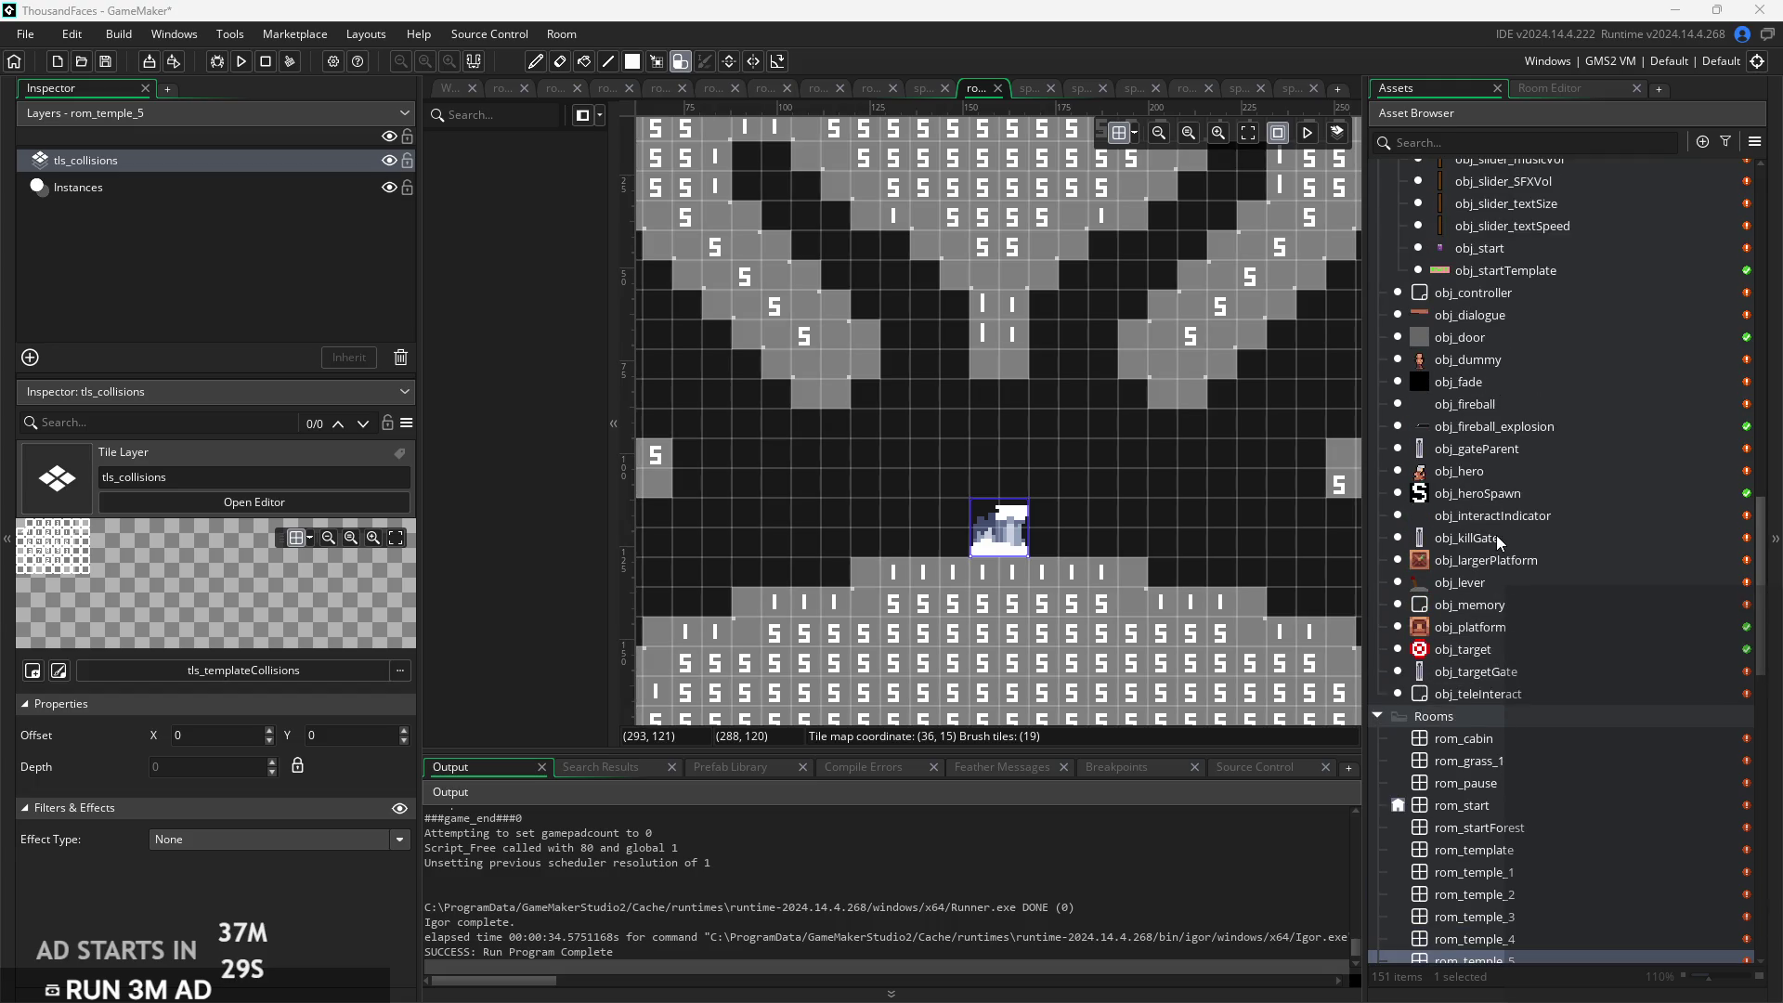
Place an obj_enemySpike instance on the Instances layer above the altar
{"action": "scroll", "coordinate": [1496, 535], "scroll_direction": "up", "scroll_amount": 2}
{"action": "scroll", "coordinate": [1478, 454], "scroll_direction": "down", "scroll_amount": 7}
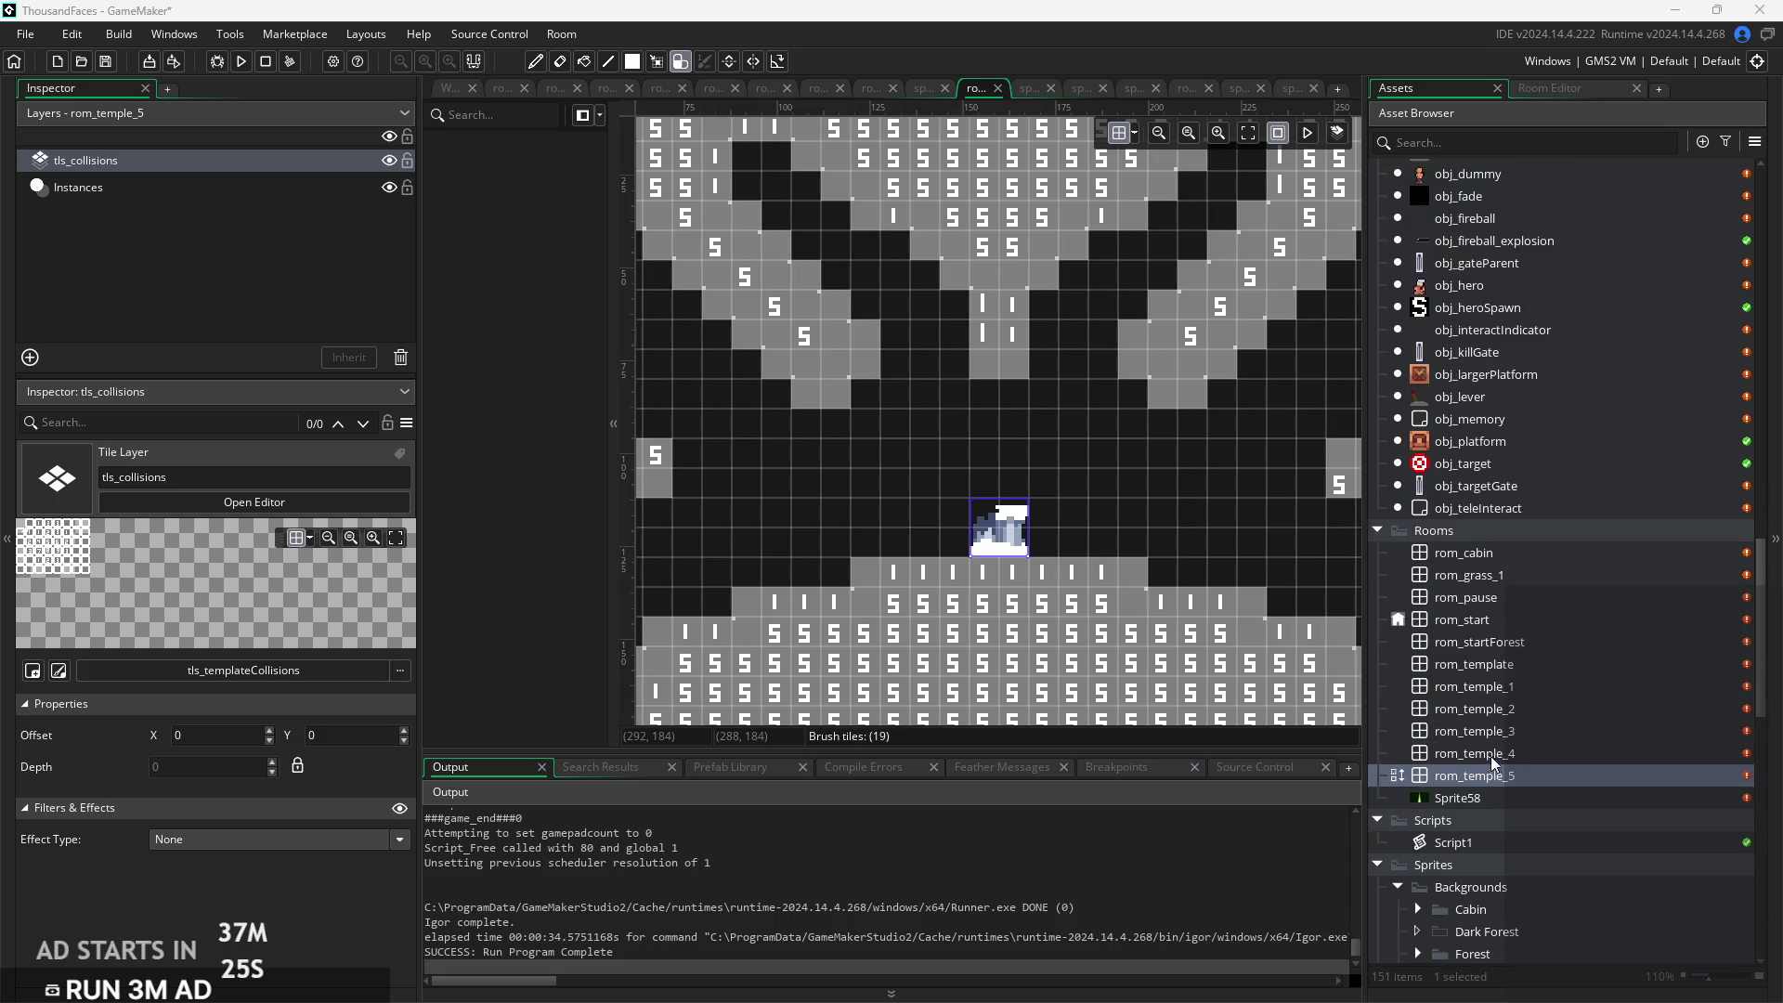
{"action": "scroll", "coordinate": [1464, 425], "scroll_direction": "up", "scroll_amount": 4}
{"action": "scroll", "coordinate": [1465, 429], "scroll_direction": "up", "scroll_amount": 3}
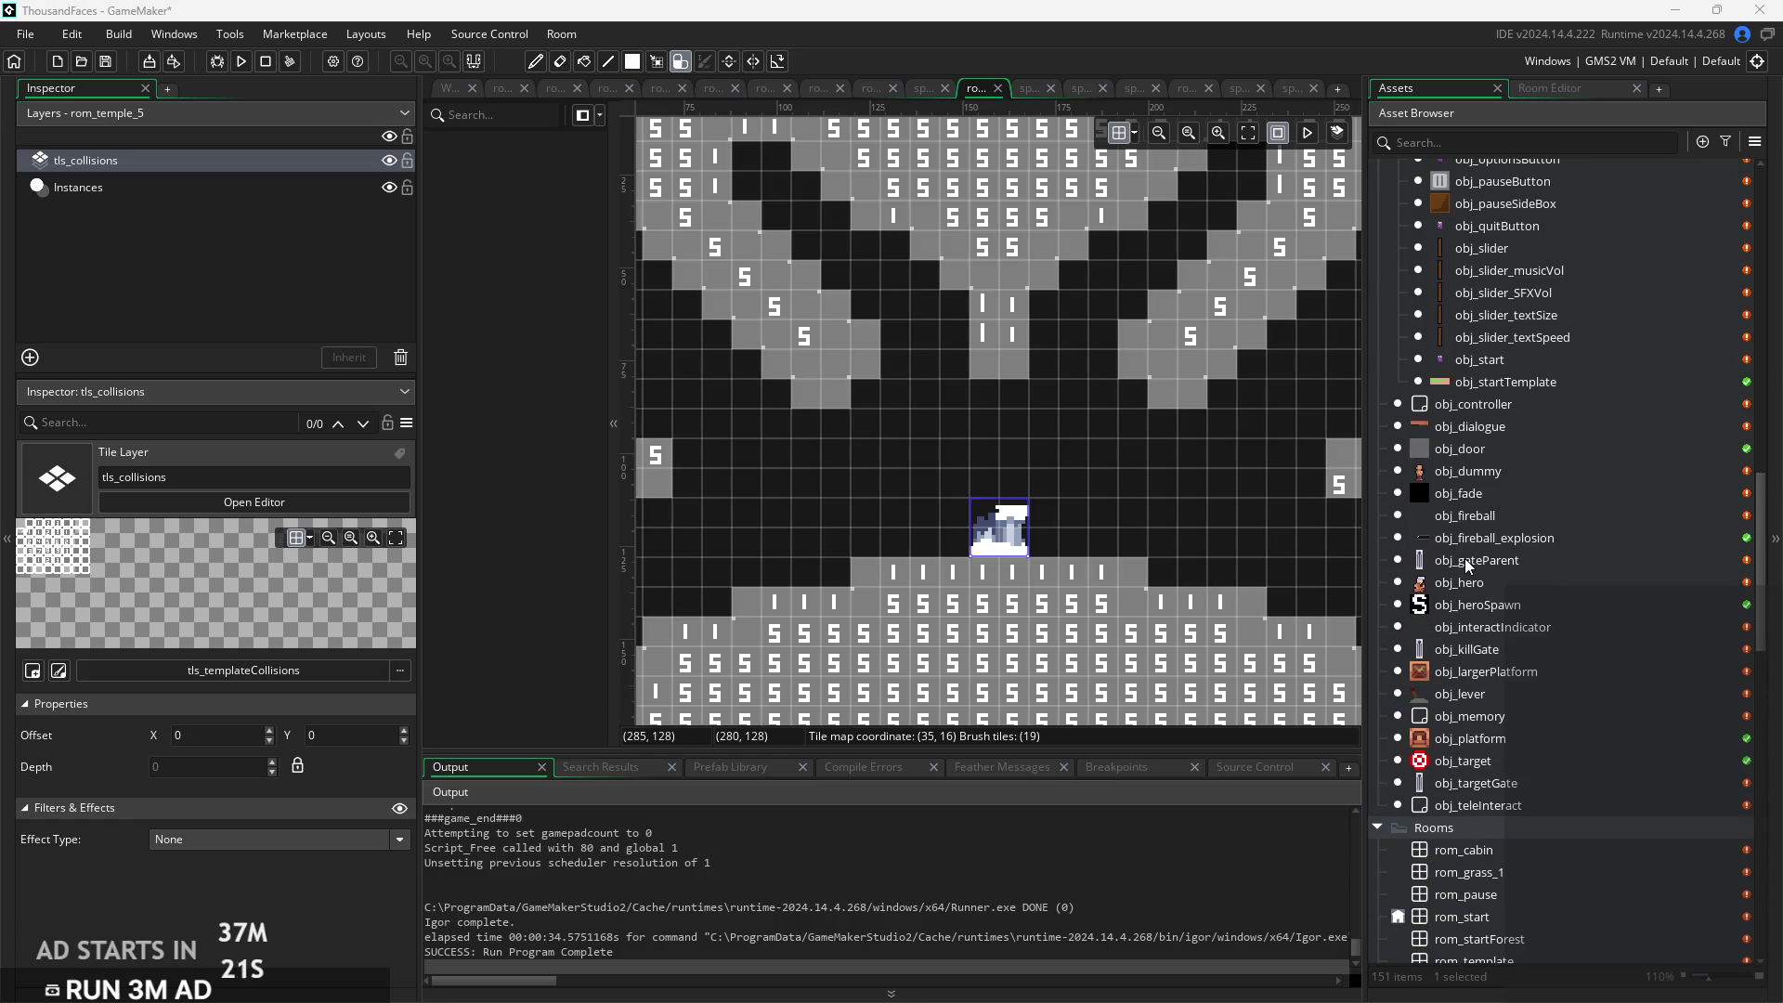
{"action": "scroll", "coordinate": [1482, 699], "scroll_direction": "up", "scroll_amount": 10}
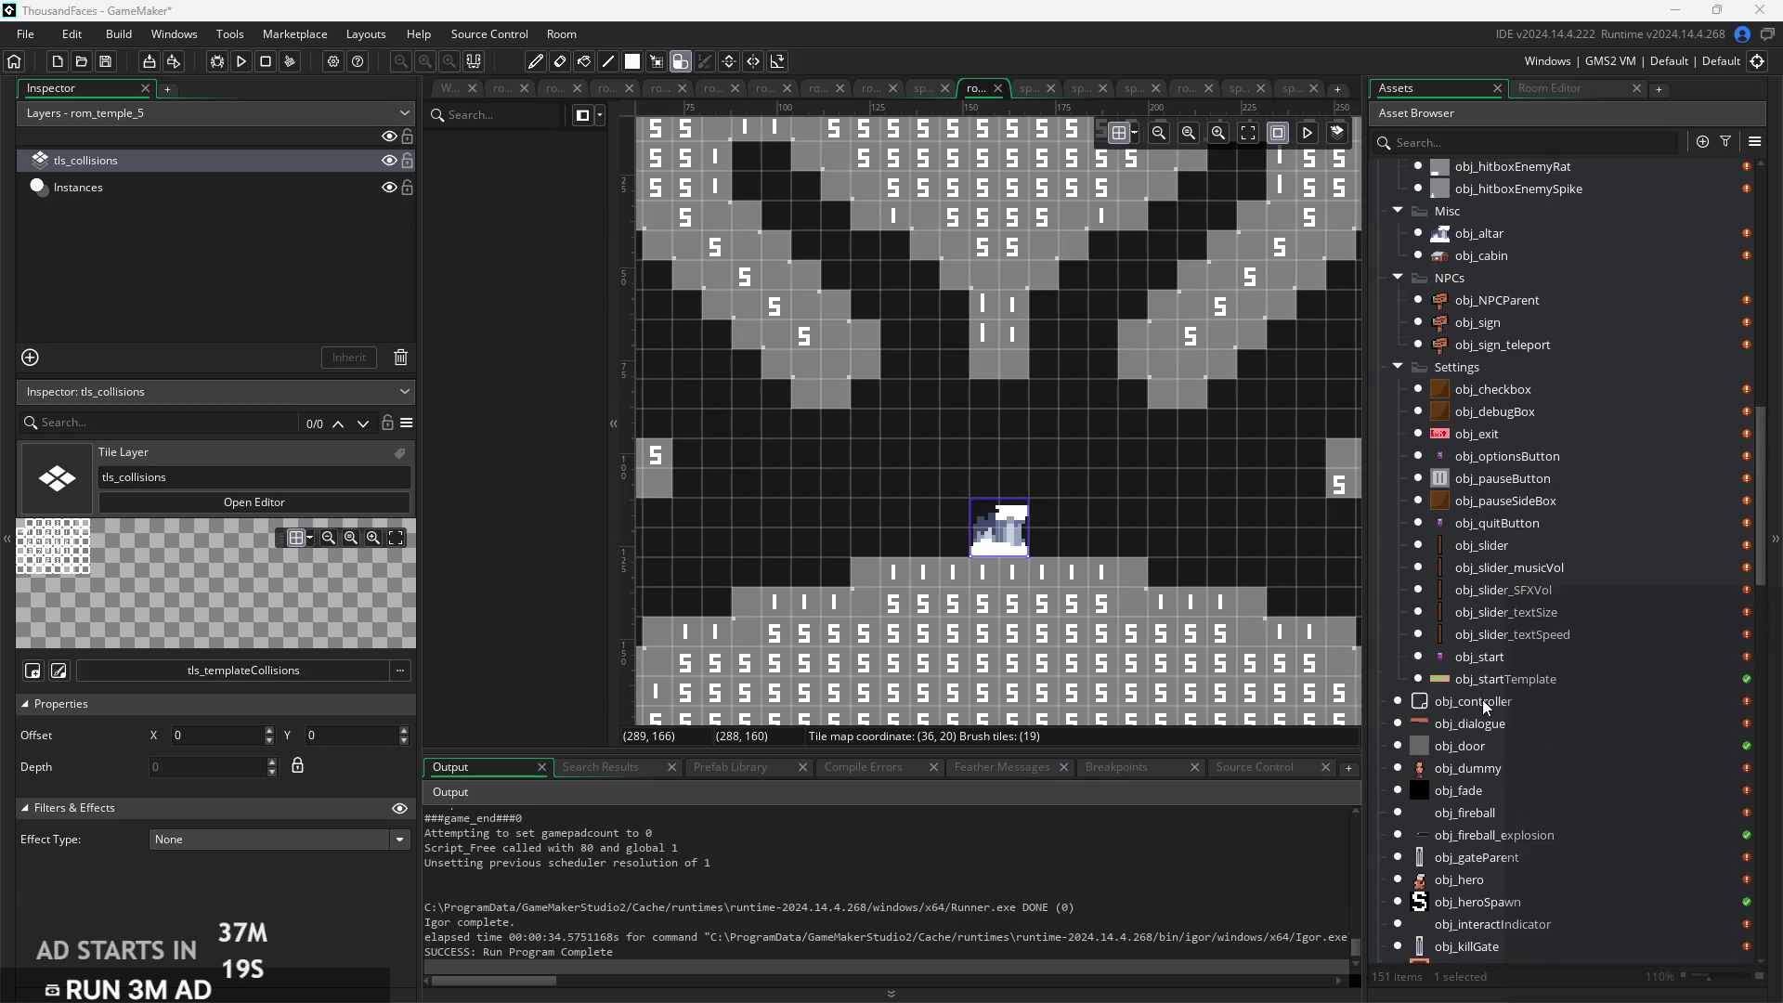
{"action": "left_click", "coordinate": [1479, 229]}
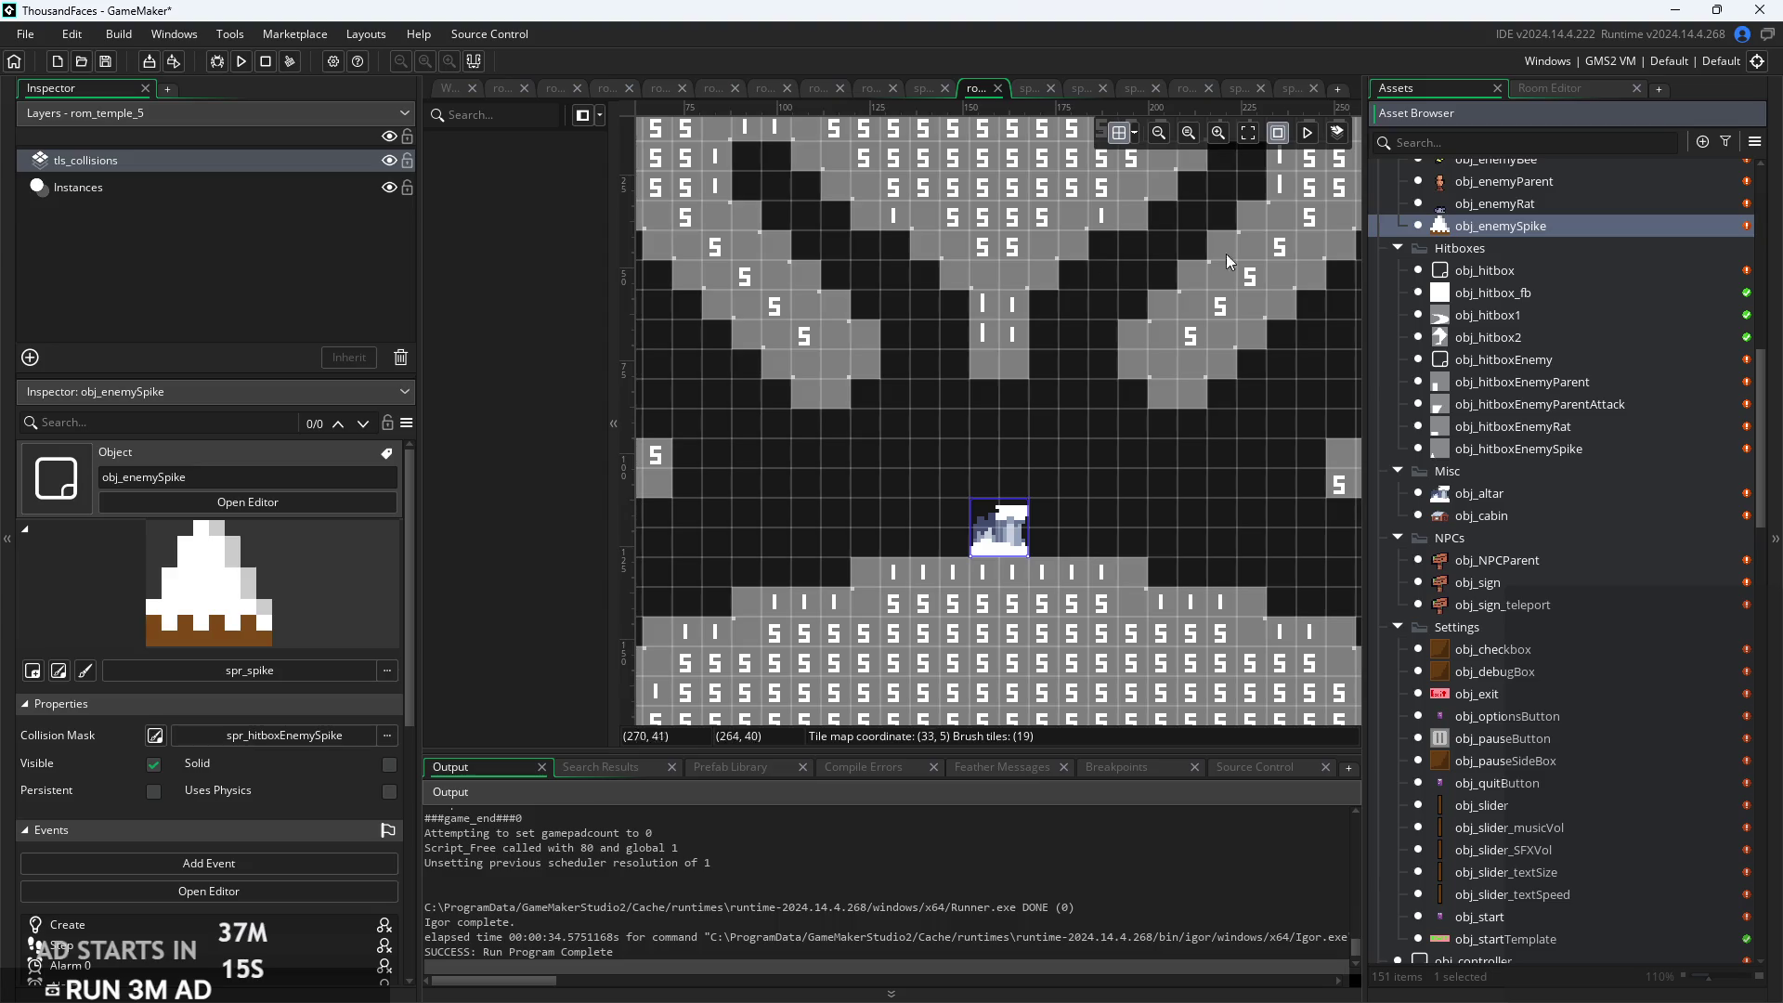
{"action": "left_click", "coordinate": [292, 193]}
{"action": "mouse_move", "coordinate": [1486, 227]}
{"action": "left_mouse_down"}
{"action": "mouse_move", "coordinate": [1207, 306]}
{"action": "mouse_move", "coordinate": [1005, 316]}
{"action": "mouse_move", "coordinate": [1082, 407]}
{"action": "left_mouse_up"}
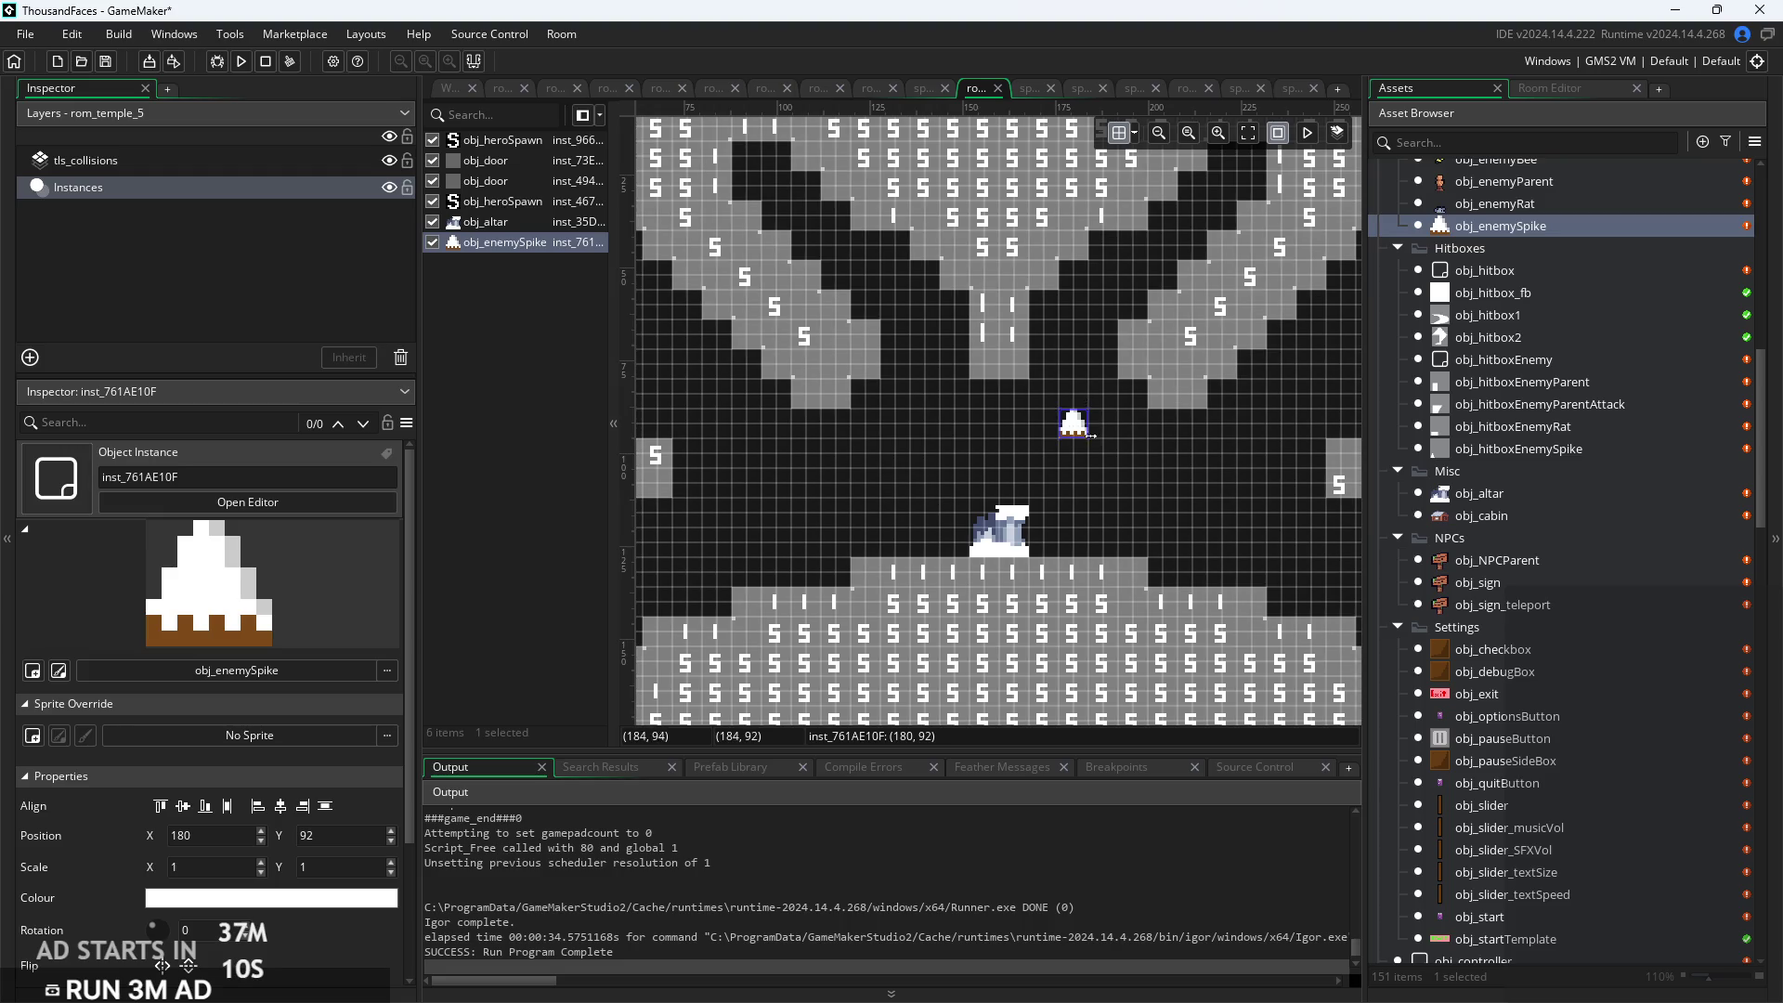
Rotate the spike 180° and stretch it to 2 × 3.5 under the ceiling column at 160, 76
{"action": "mouse_move", "coordinate": [1092, 438]}
{"action": "left_mouse_down"}
{"action": "mouse_move", "coordinate": [975, 520]}
{"action": "mouse_move", "coordinate": [611, 620]}
{"action": "mouse_move", "coordinate": [240, 864]}
{"action": "left_mouse_up"}
{"action": "left_click", "coordinate": [200, 929]}
{"action": "type", "text": "18"}
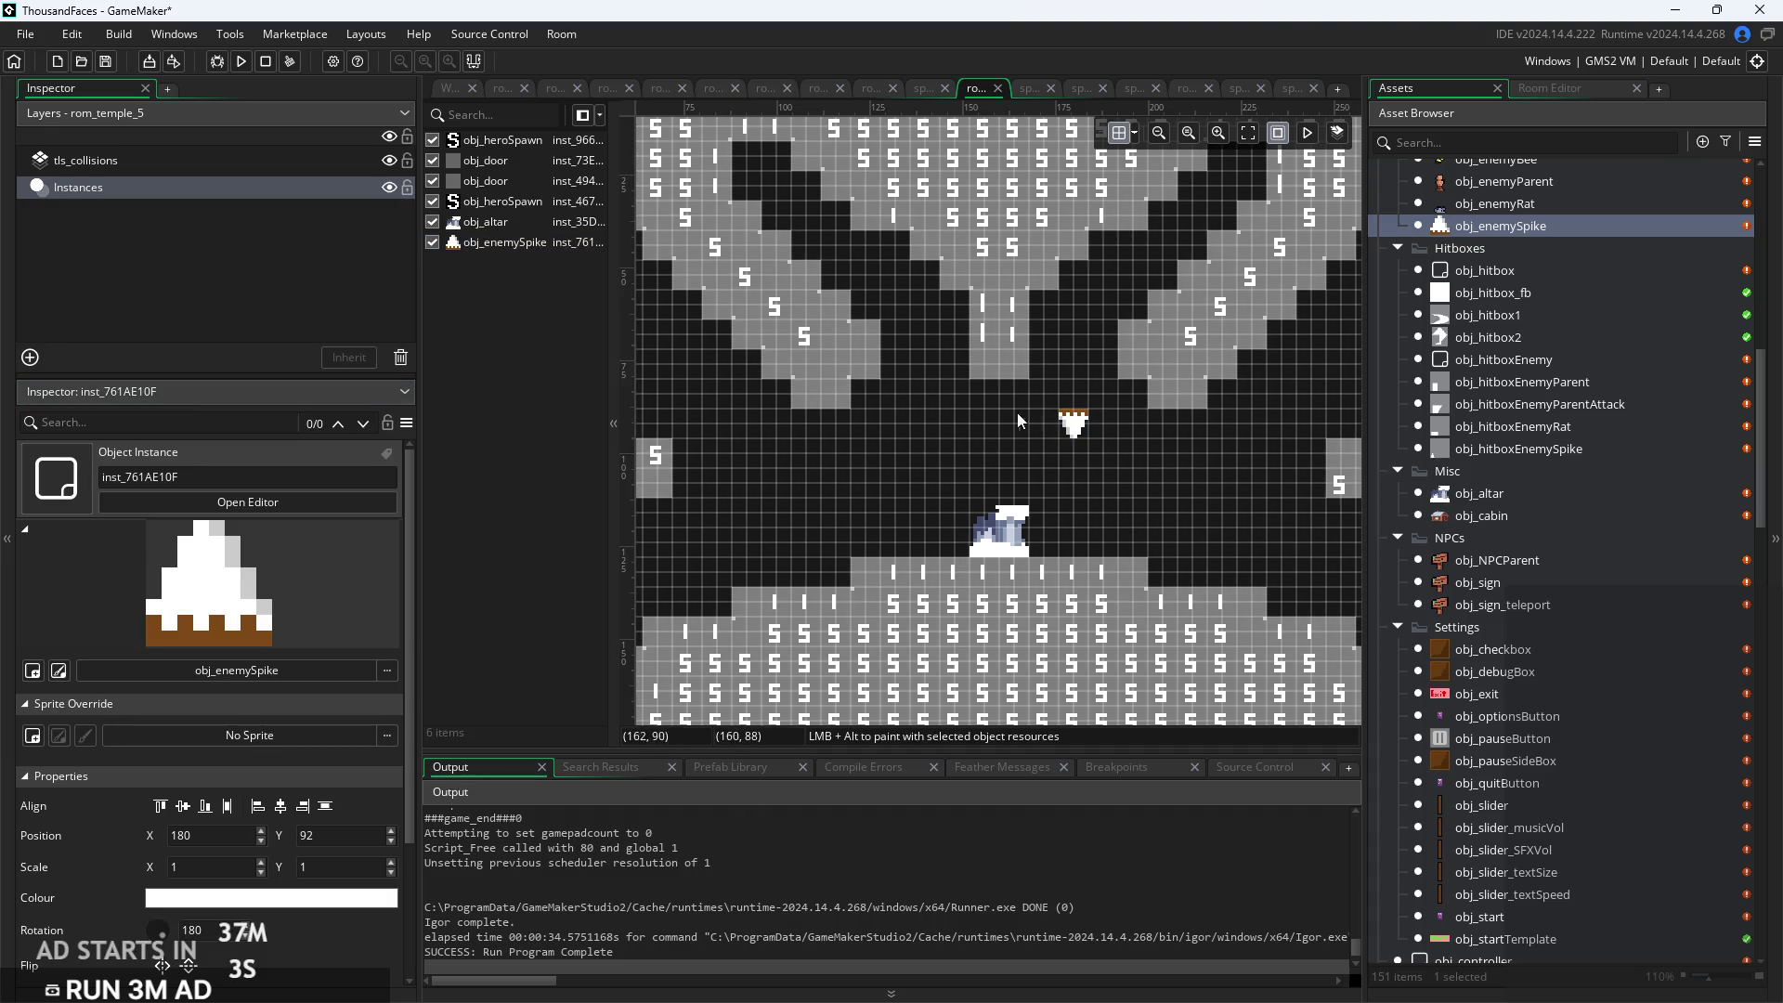
{"action": "scroll", "coordinate": [1012, 416], "scroll_direction": "up", "scroll_amount": 2}
{"action": "mouse_move", "coordinate": [1077, 436]}
{"action": "left_mouse_down"}
{"action": "mouse_move", "coordinate": [963, 399]}
{"action": "mouse_move", "coordinate": [992, 437]}
{"action": "mouse_move", "coordinate": [995, 552]}
{"action": "mouse_move", "coordinate": [983, 388]}
{"action": "left_mouse_up"}
Switch to the collision tile layer and zoom in to inspect the ceiling column
{"action": "left_click", "coordinate": [784, 381]}
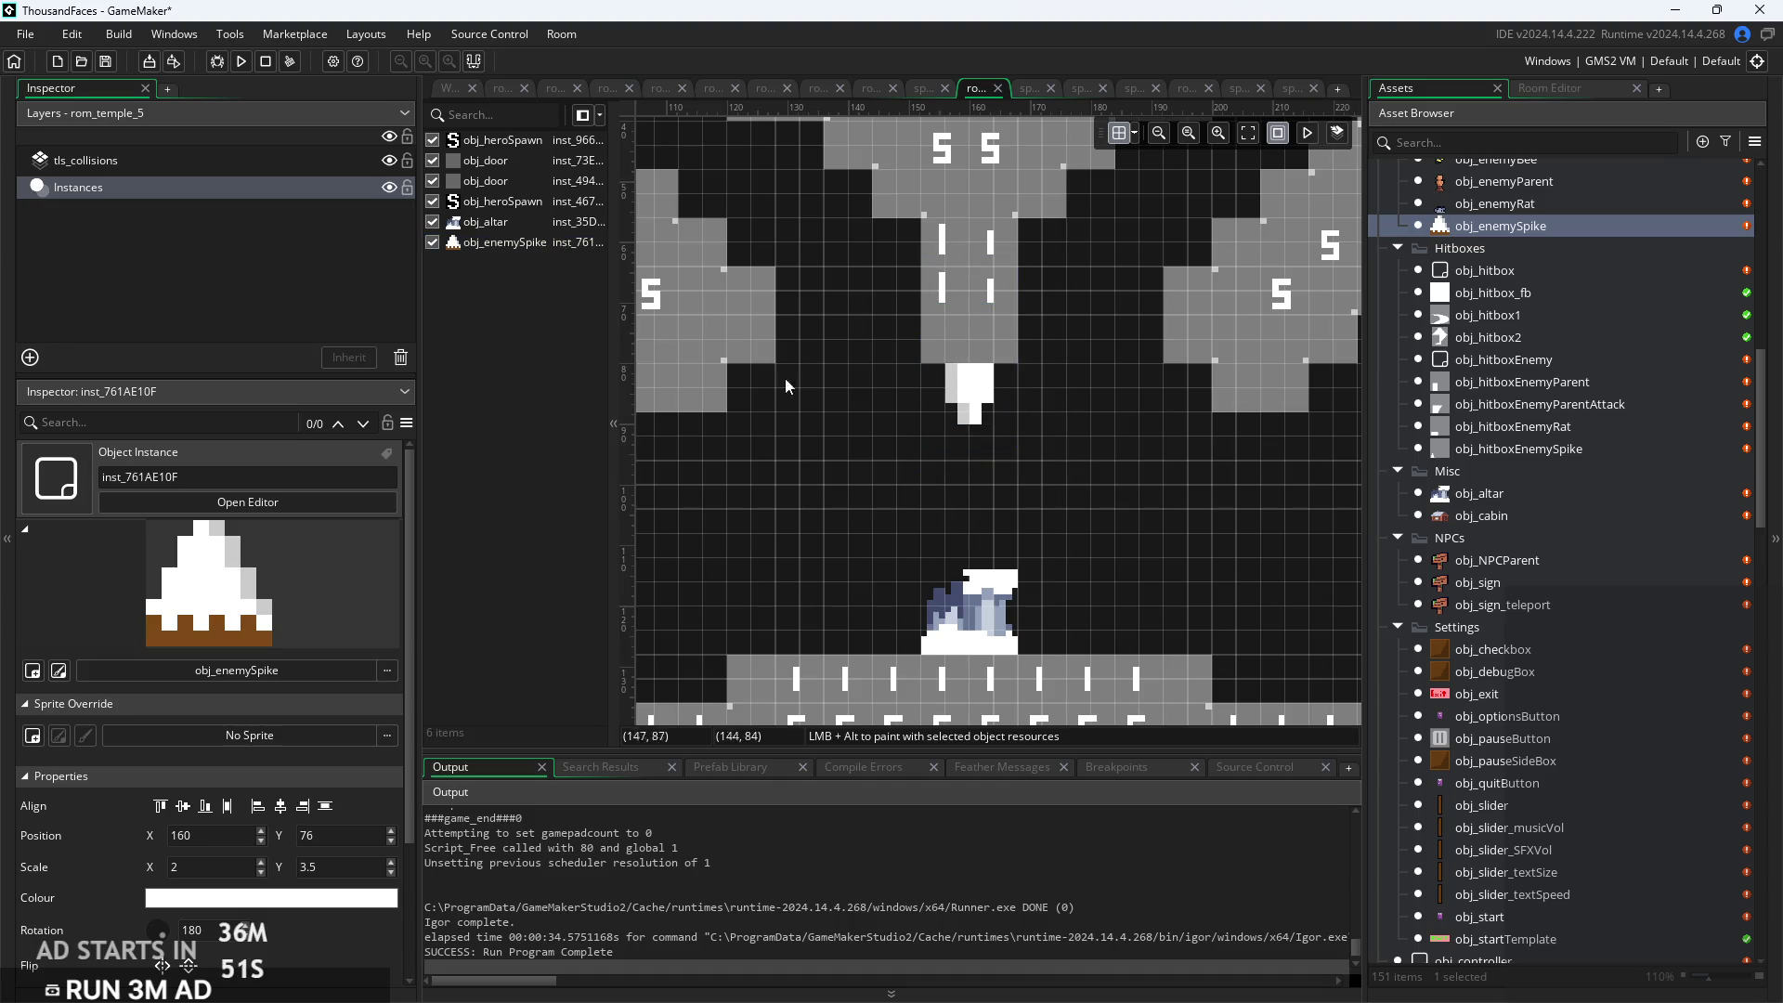
{"action": "left_click", "coordinate": [347, 200]}
{"action": "left_click", "coordinate": [254, 169]}
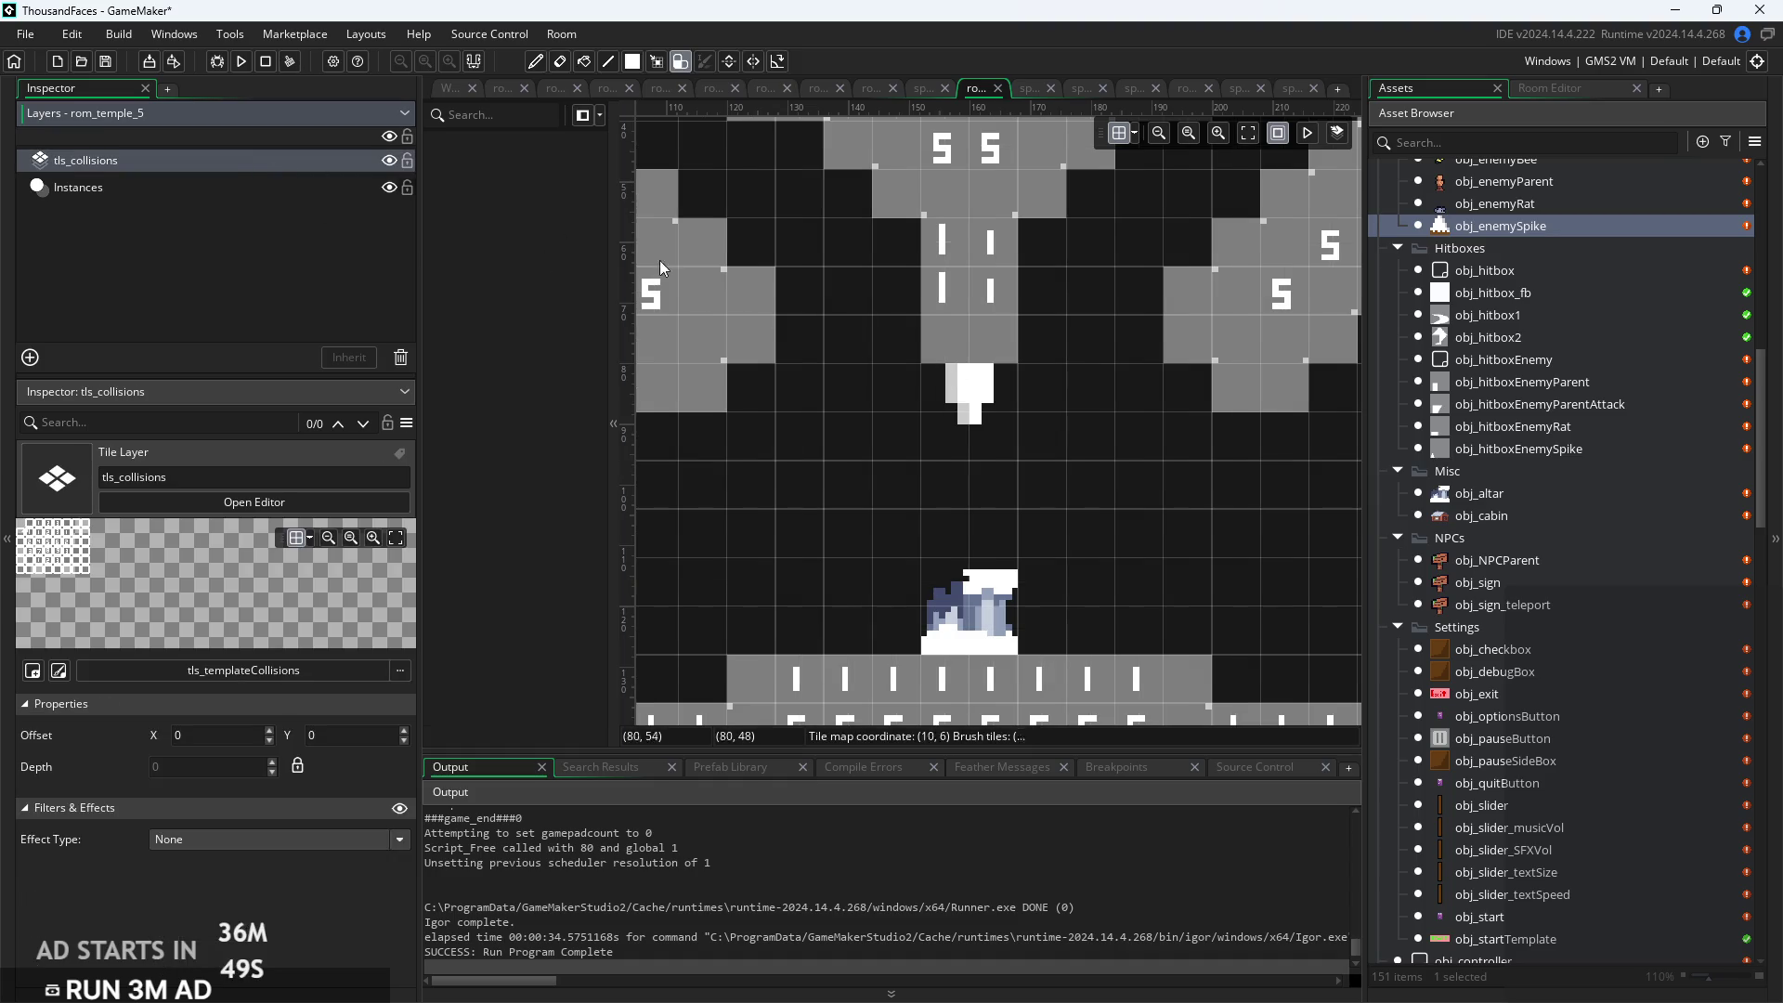
{"action": "scroll", "coordinate": [1089, 545], "scroll_direction": "down", "scroll_amount": 3}
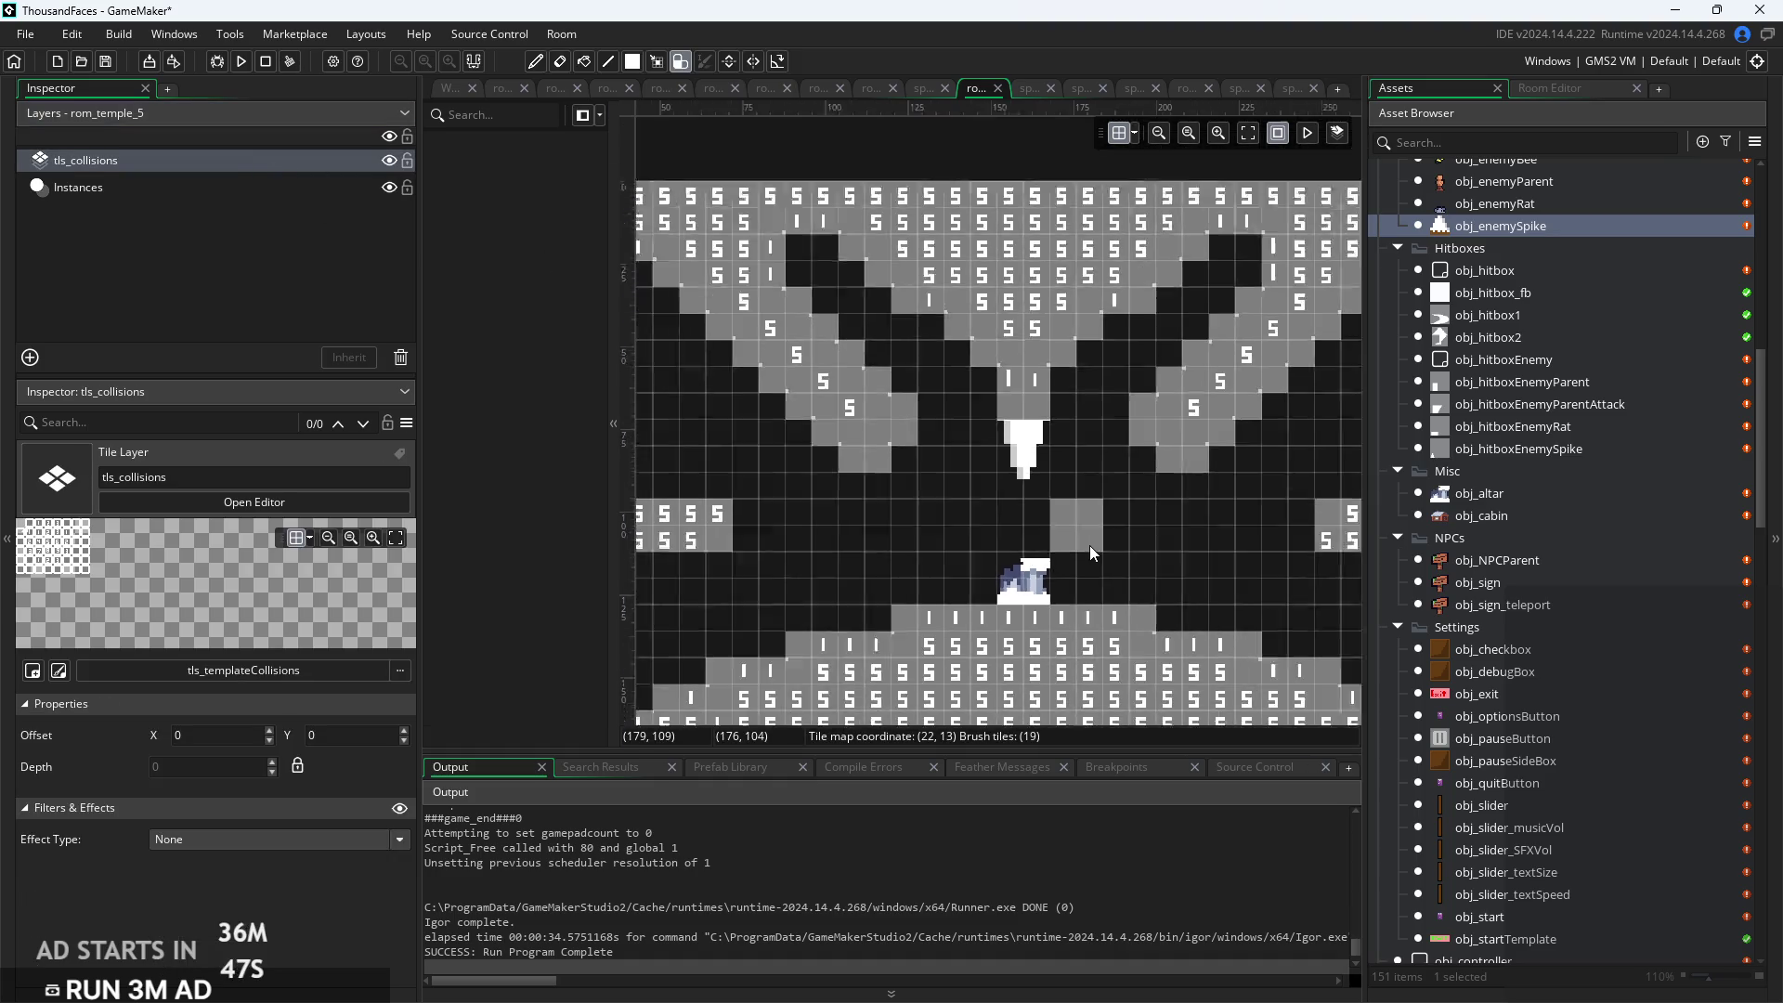
{"action": "scroll", "coordinate": [1089, 574], "scroll_direction": "up", "scroll_amount": 2}
{"action": "scroll", "coordinate": [1088, 574], "scroll_direction": "up", "scroll_amount": 2}
{"action": "scroll", "coordinate": [1041, 460], "scroll_direction": "down", "scroll_amount": 3}
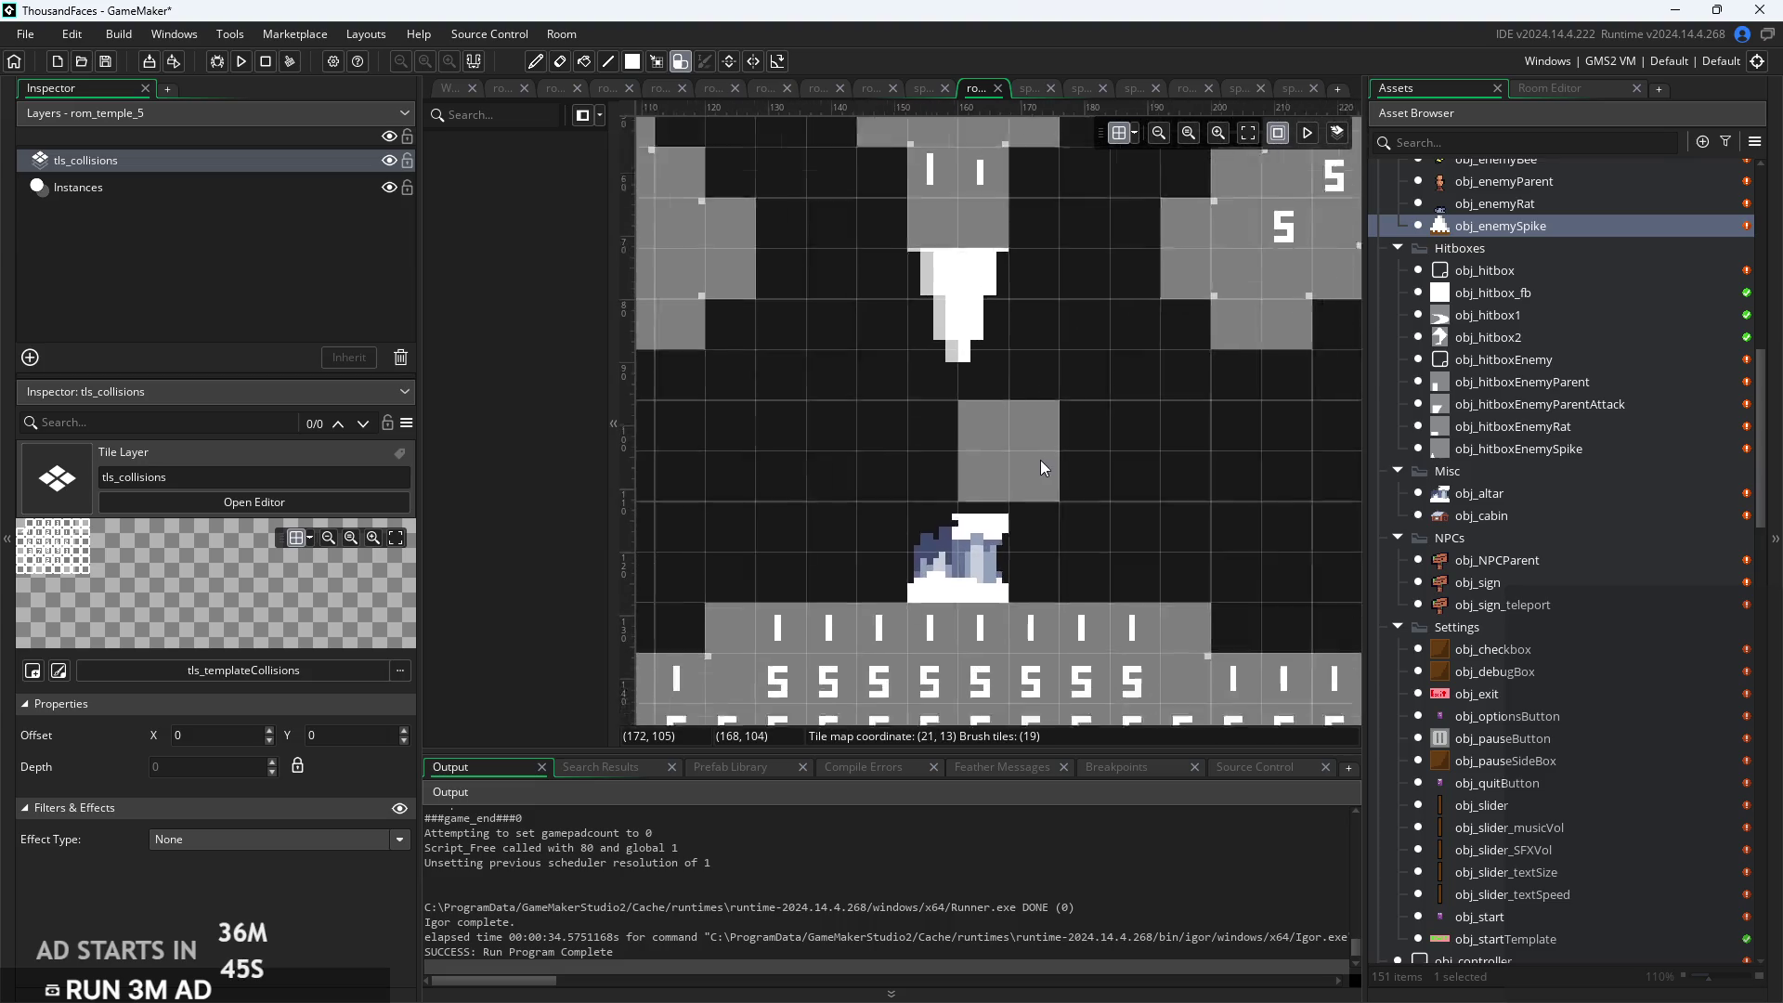
{"action": "scroll", "coordinate": [1038, 436], "scroll_direction": "up", "scroll_amount": 3}
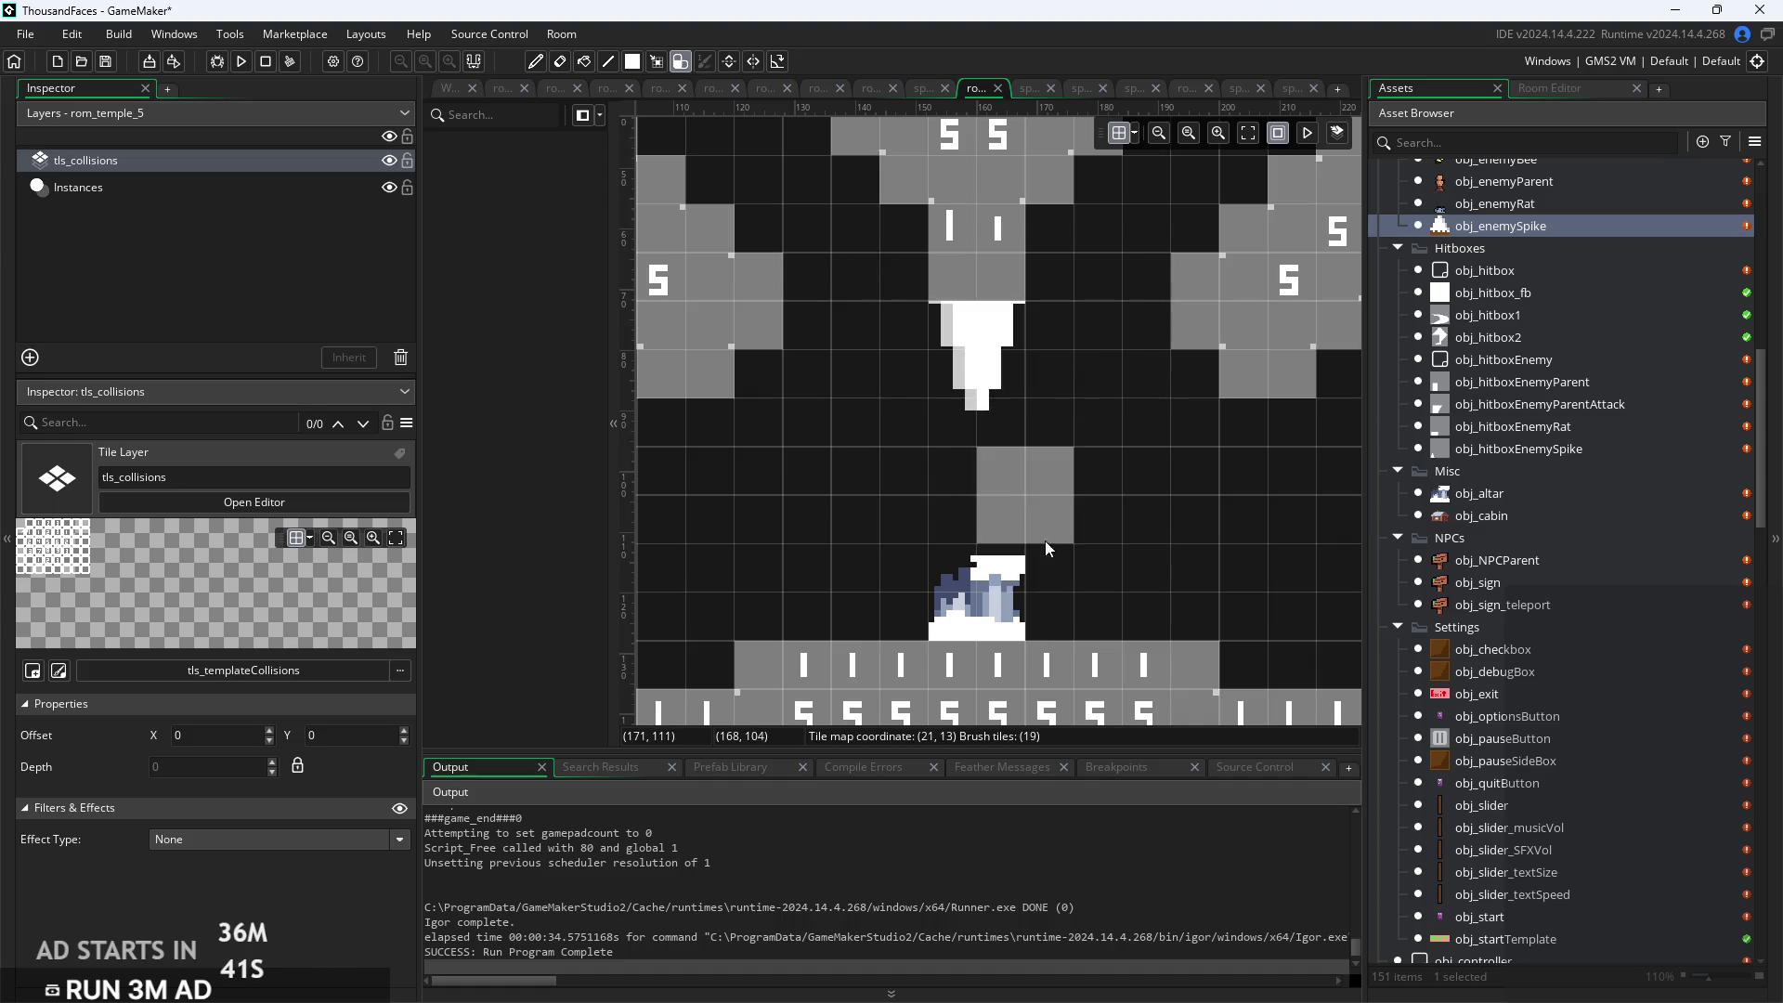
Back on the Instances layer, nudge the ceiling spike up one cell to 160, 72
{"action": "left_click", "coordinate": [186, 190]}
{"action": "left_click", "coordinate": [961, 344]}
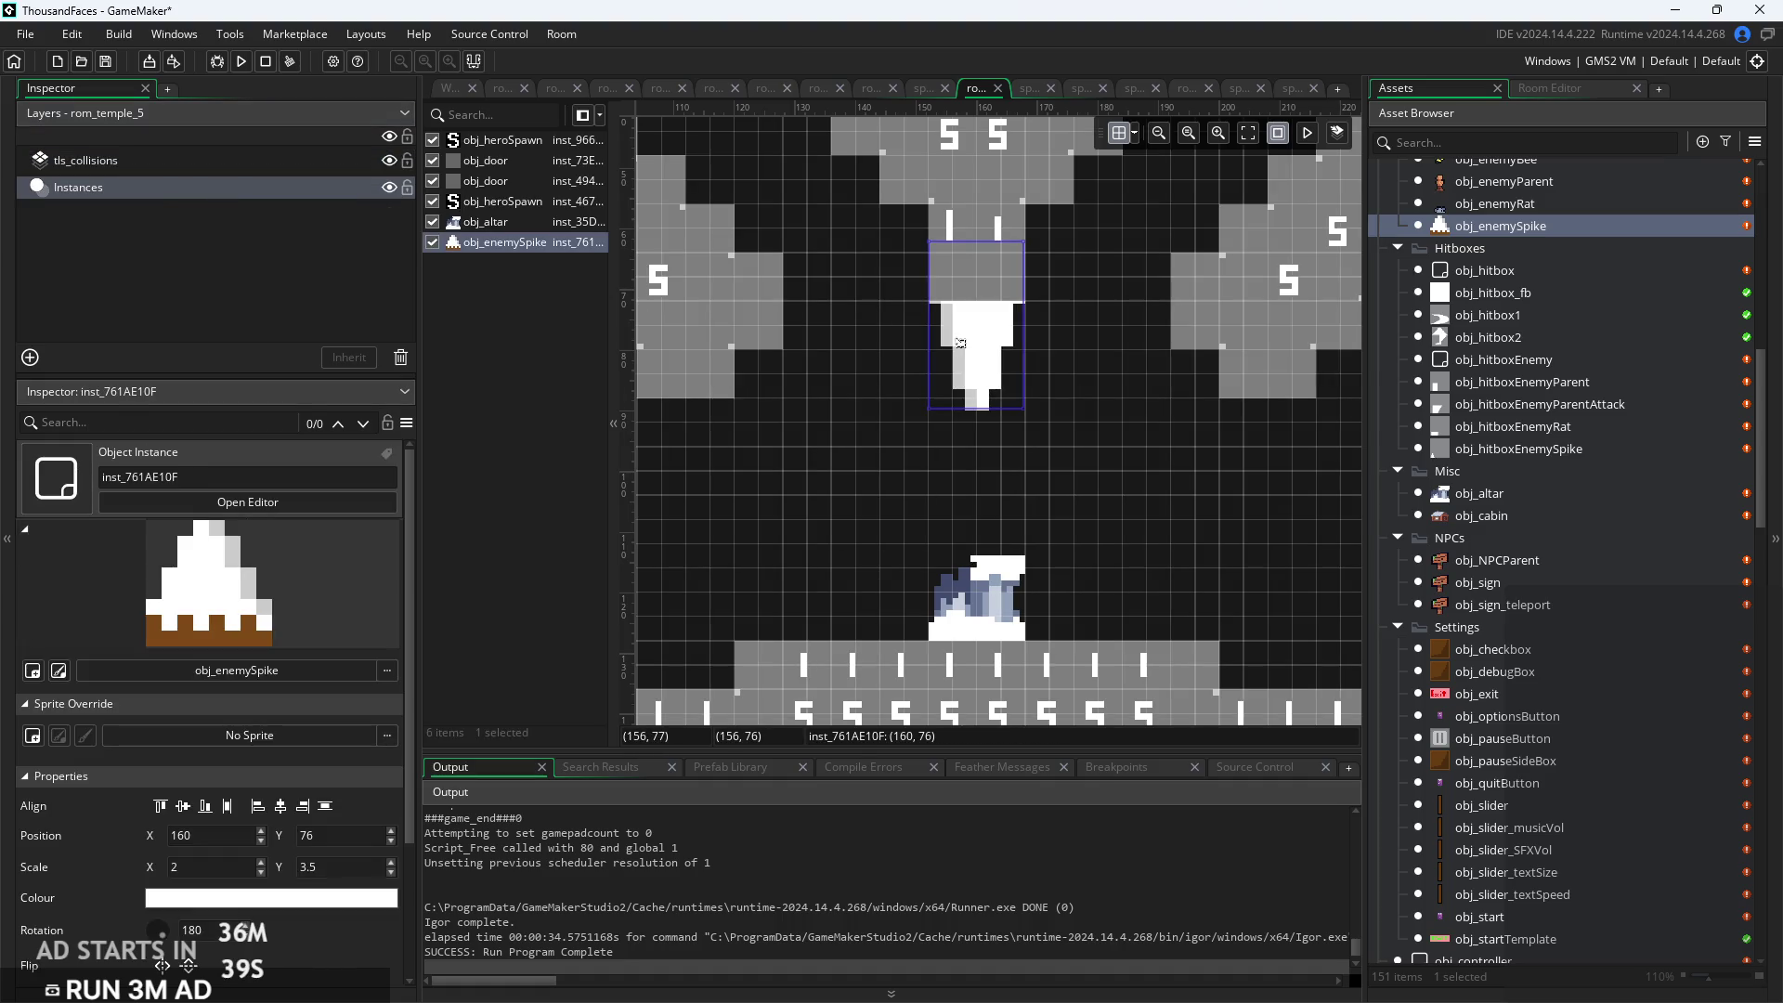
{"action": "key", "text": "Up"}
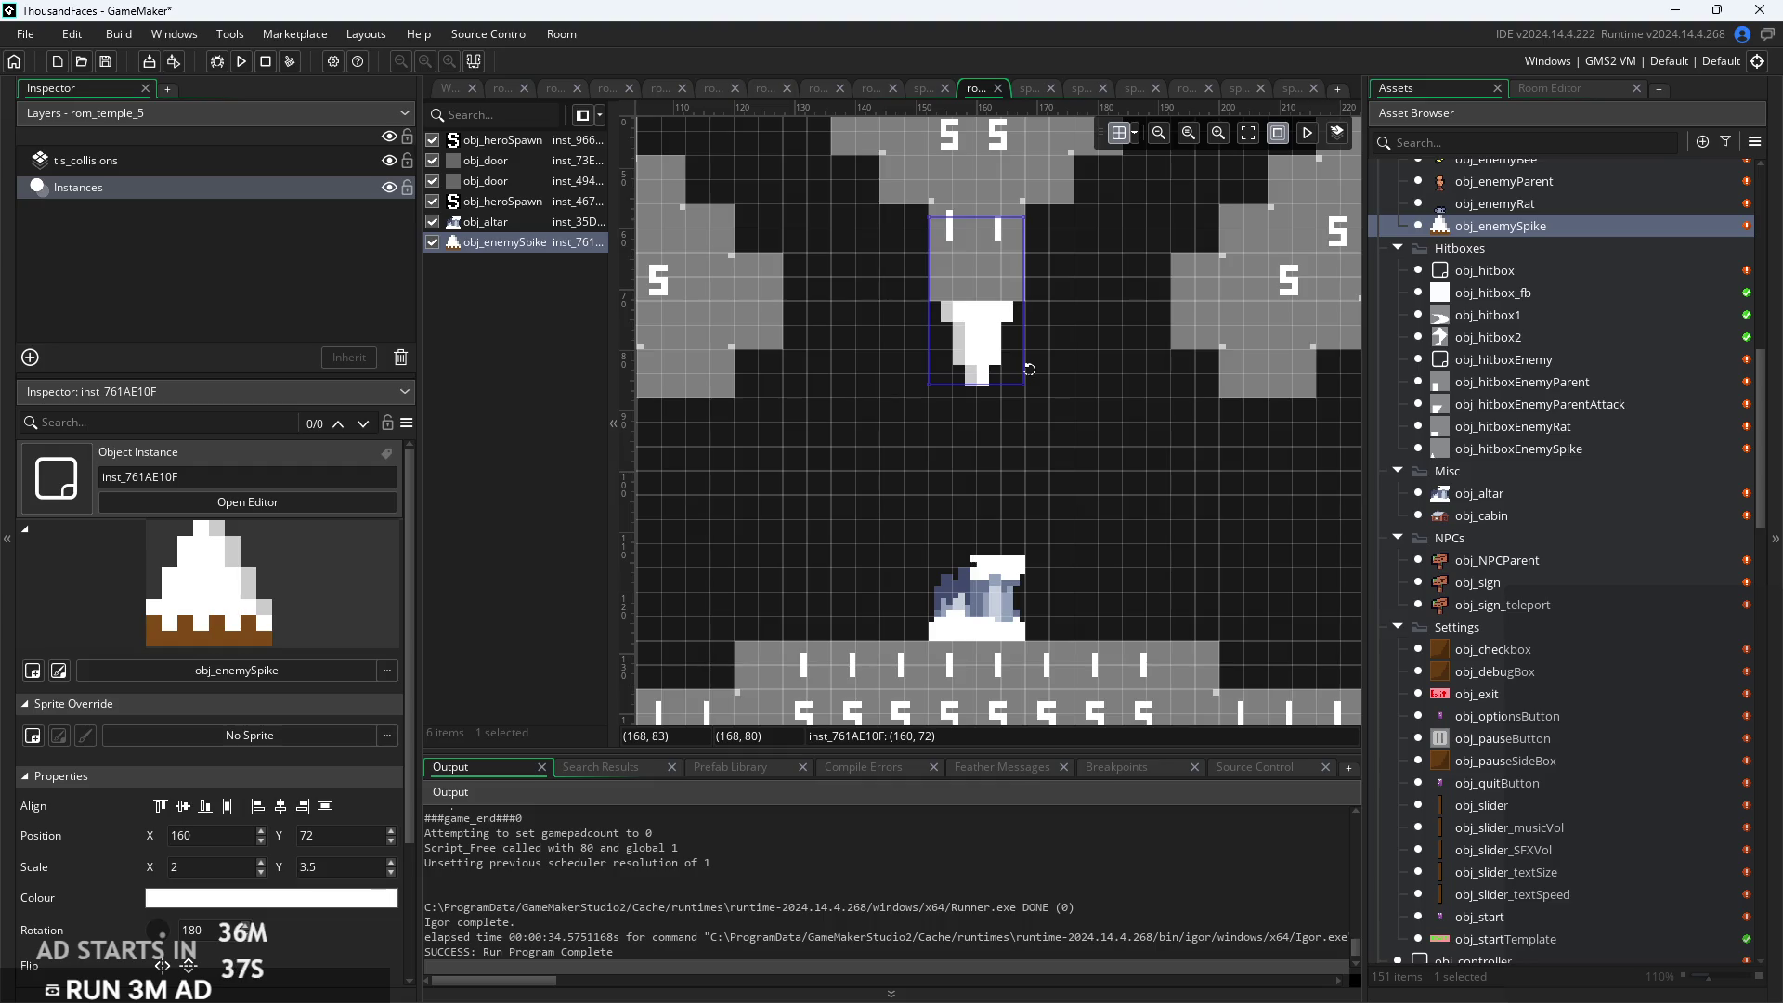
{"action": "left_click", "coordinate": [1117, 426]}
{"action": "scroll", "coordinate": [1117, 426], "scroll_direction": "down", "scroll_amount": 3}
{"action": "scroll", "coordinate": [1134, 429], "scroll_direction": "up", "scroll_amount": 3}
{"action": "left_click", "coordinate": [1015, 369]}
{"action": "left_click", "coordinate": [1116, 421]}
{"action": "scroll", "coordinate": [1117, 421], "scroll_direction": "down", "scroll_amount": 4}
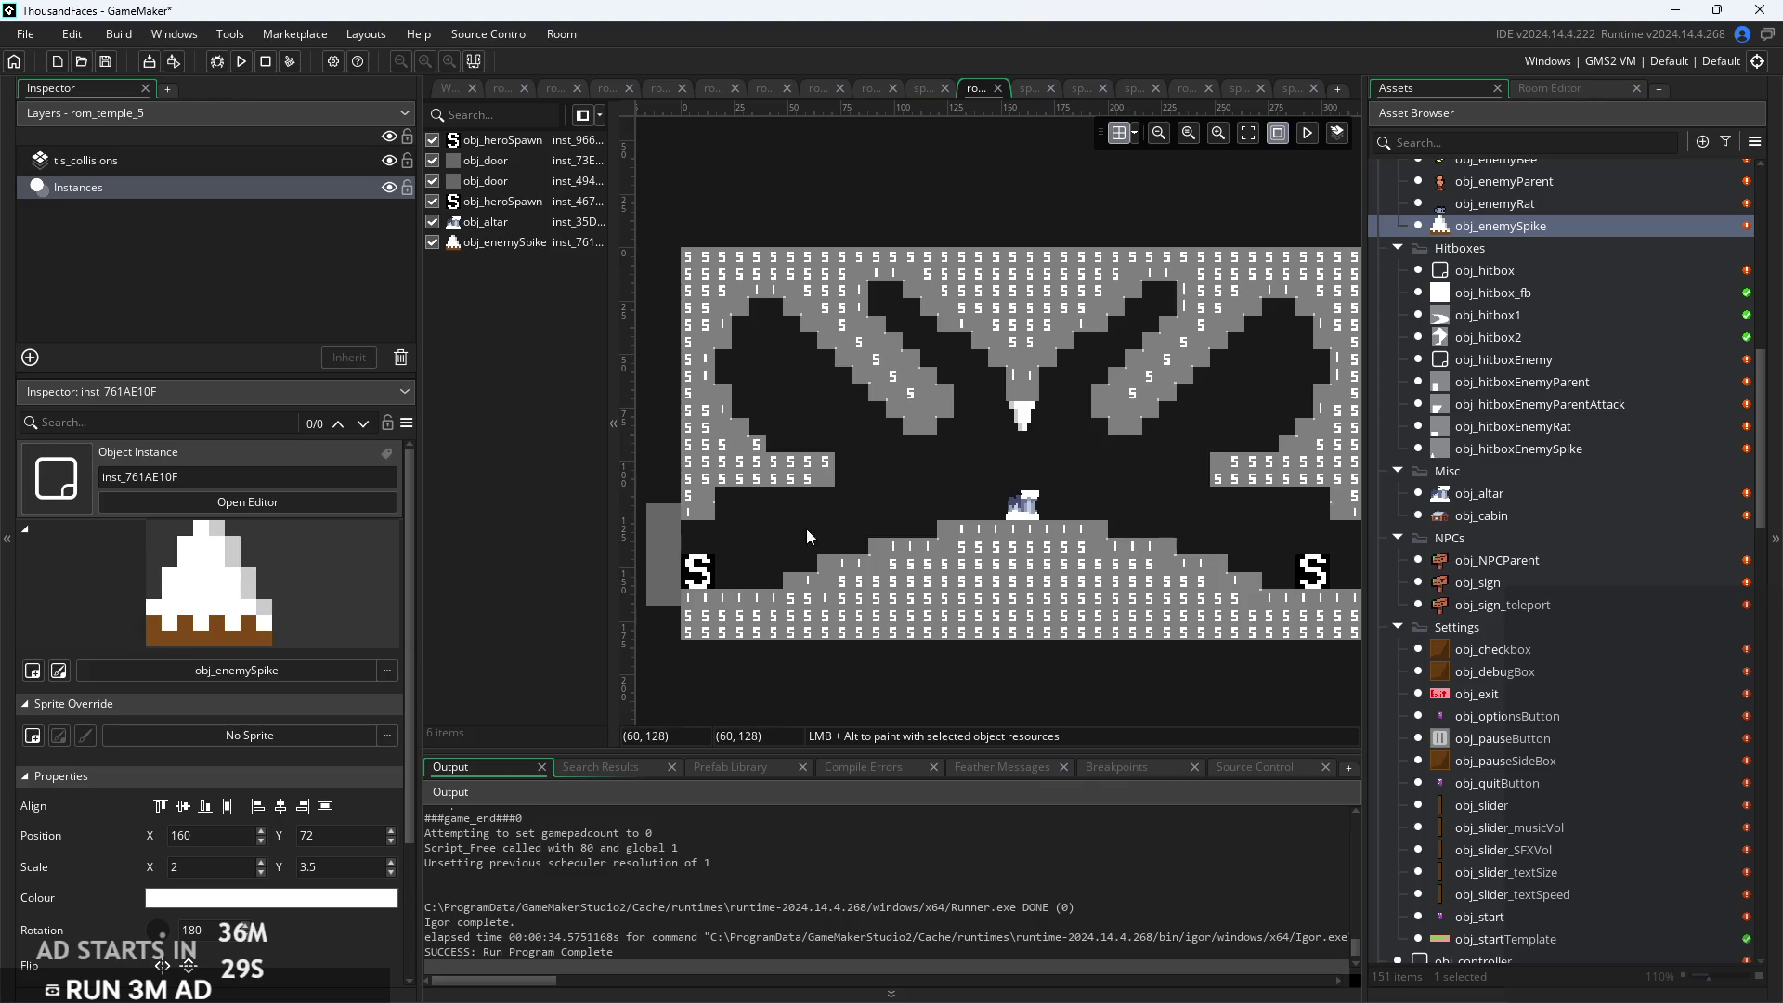
{"action": "scroll", "coordinate": [1044, 431], "scroll_direction": "up", "scroll_amount": 3}
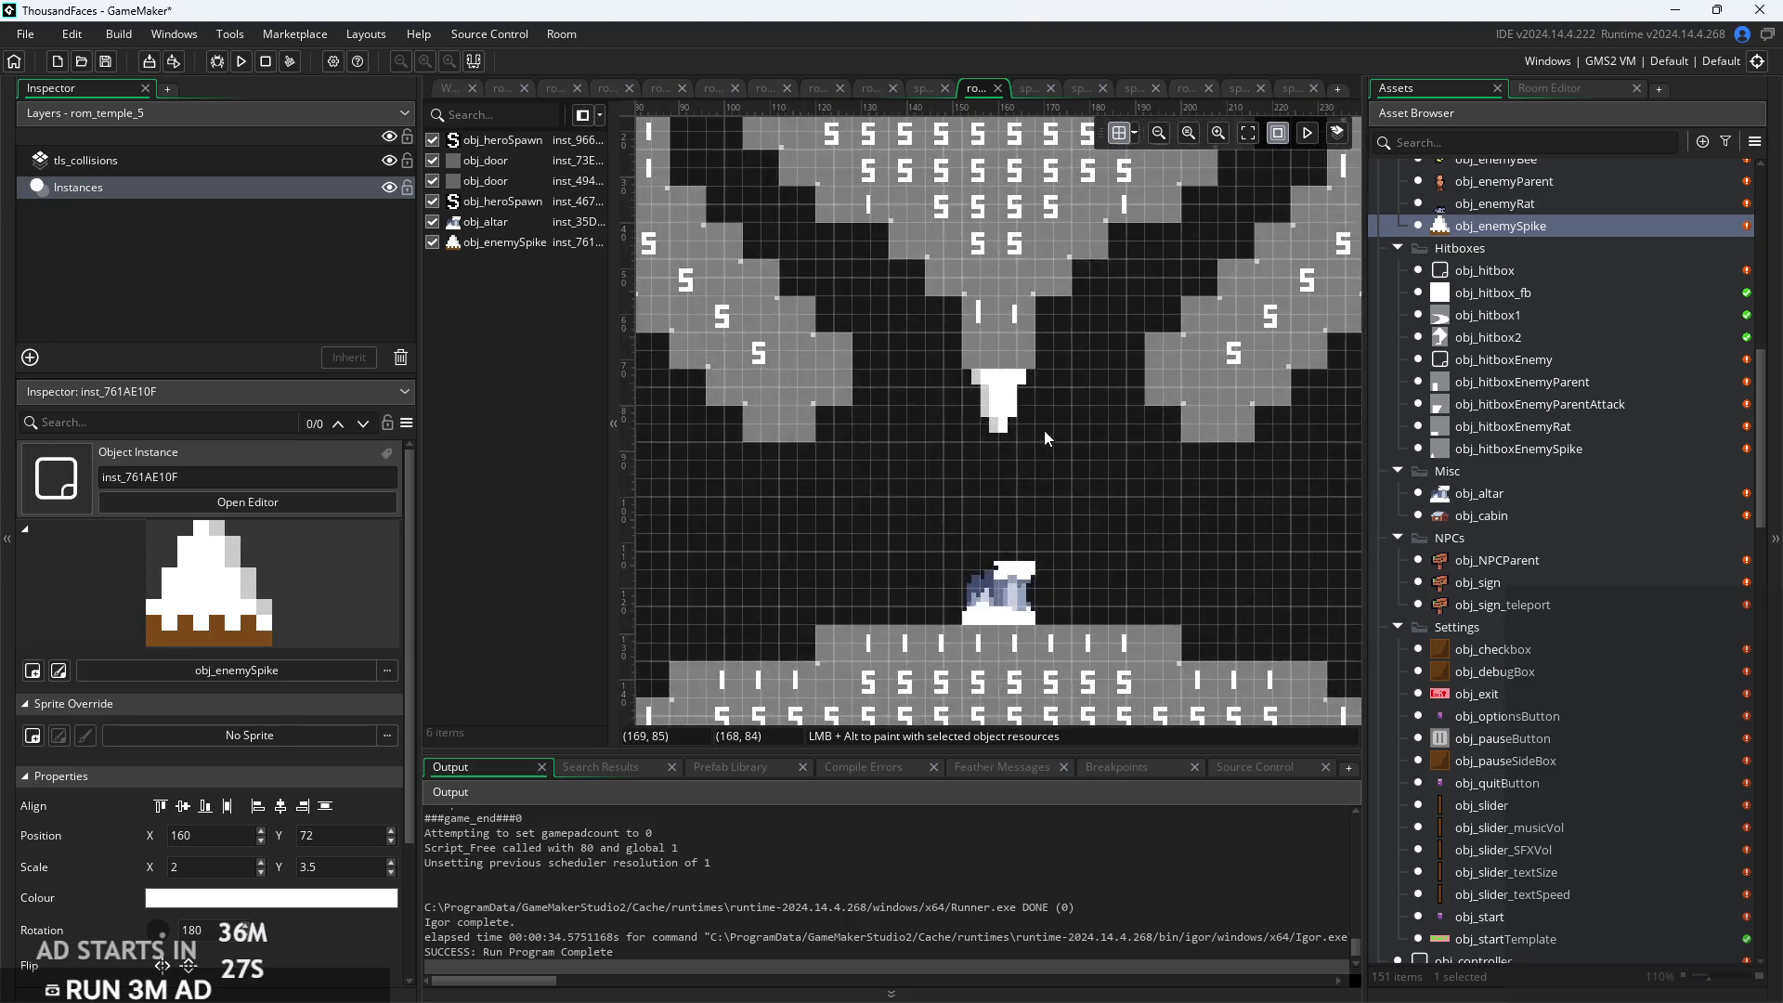
{"action": "left_click", "coordinate": [240, 60]}
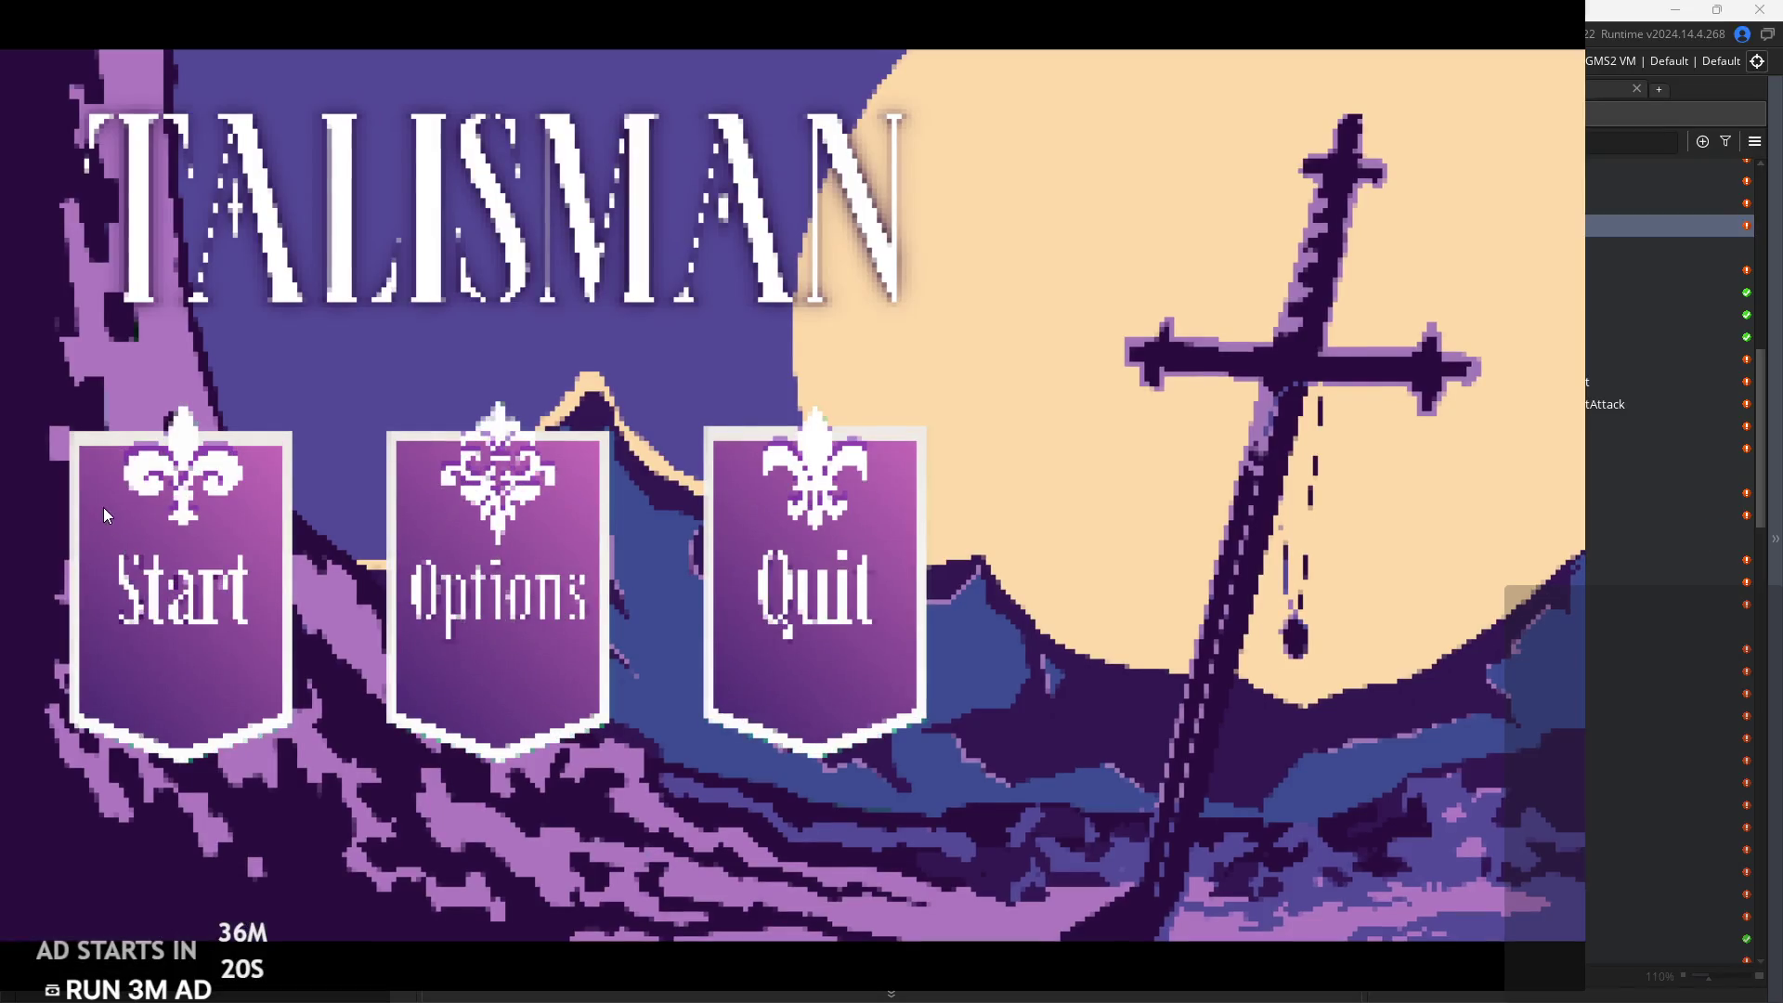
{"action": "left_click", "coordinate": [103, 507]}
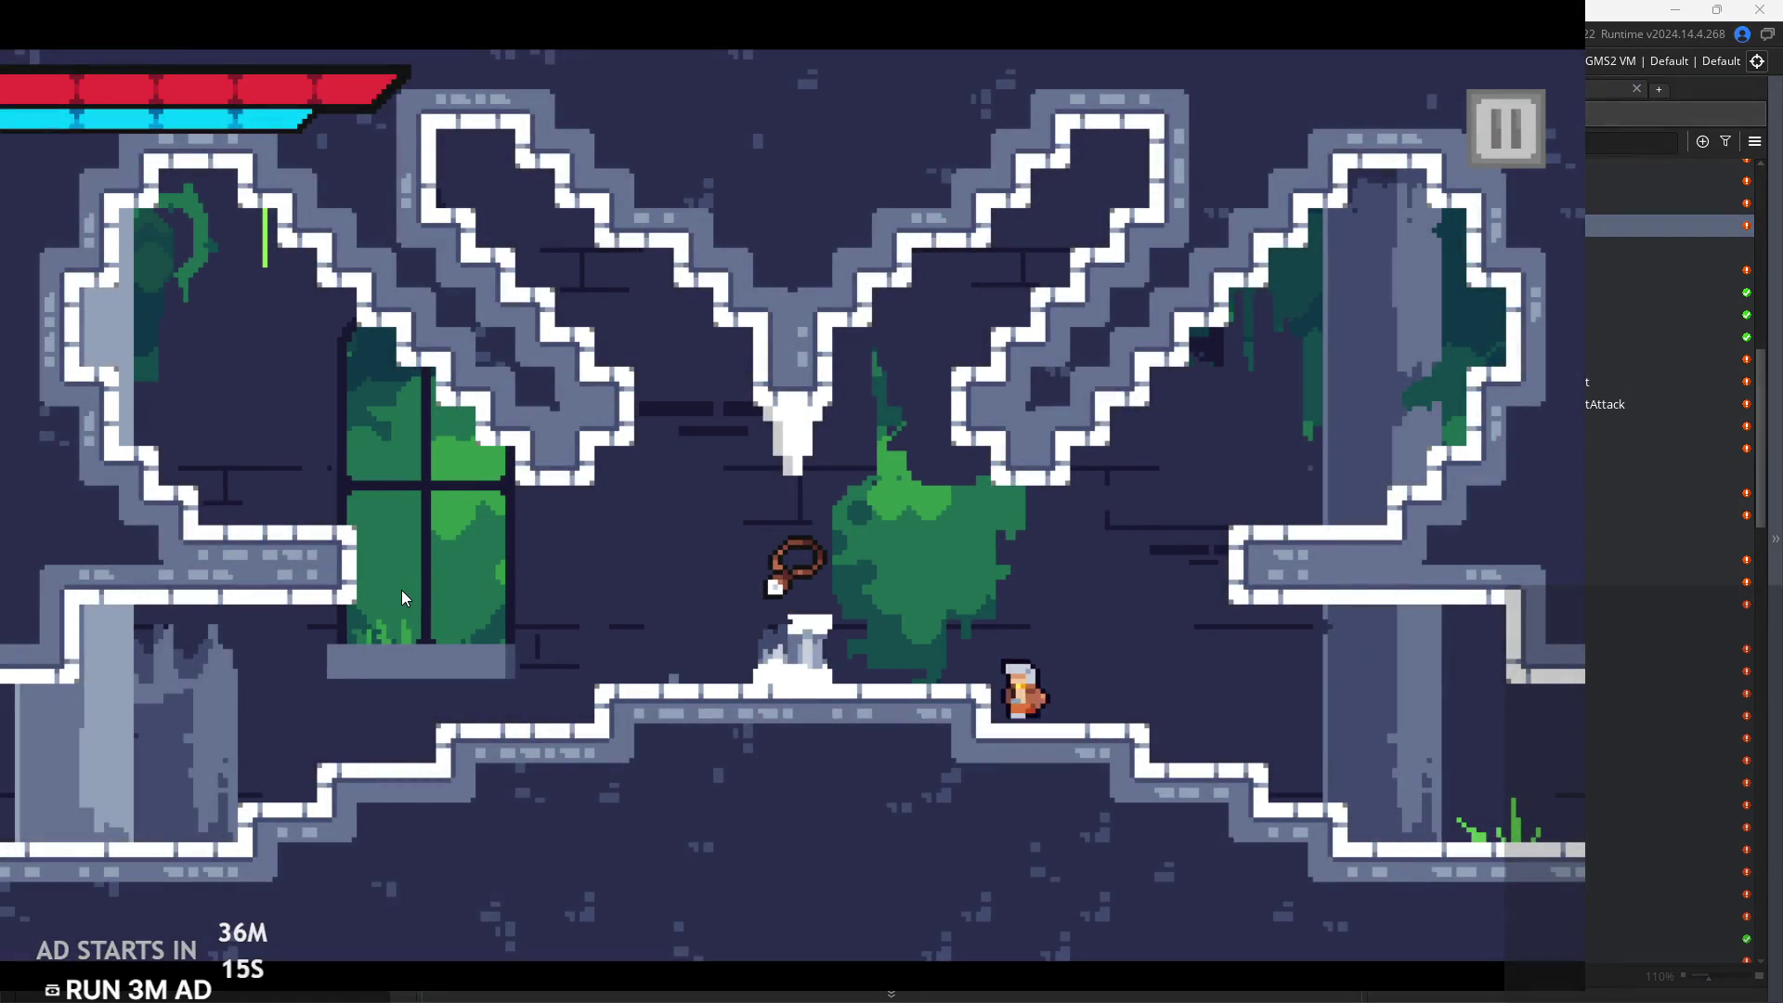
{"action": "left_click", "coordinate": [1501, 139]}
{"action": "left_click", "coordinate": [1440, 866]}
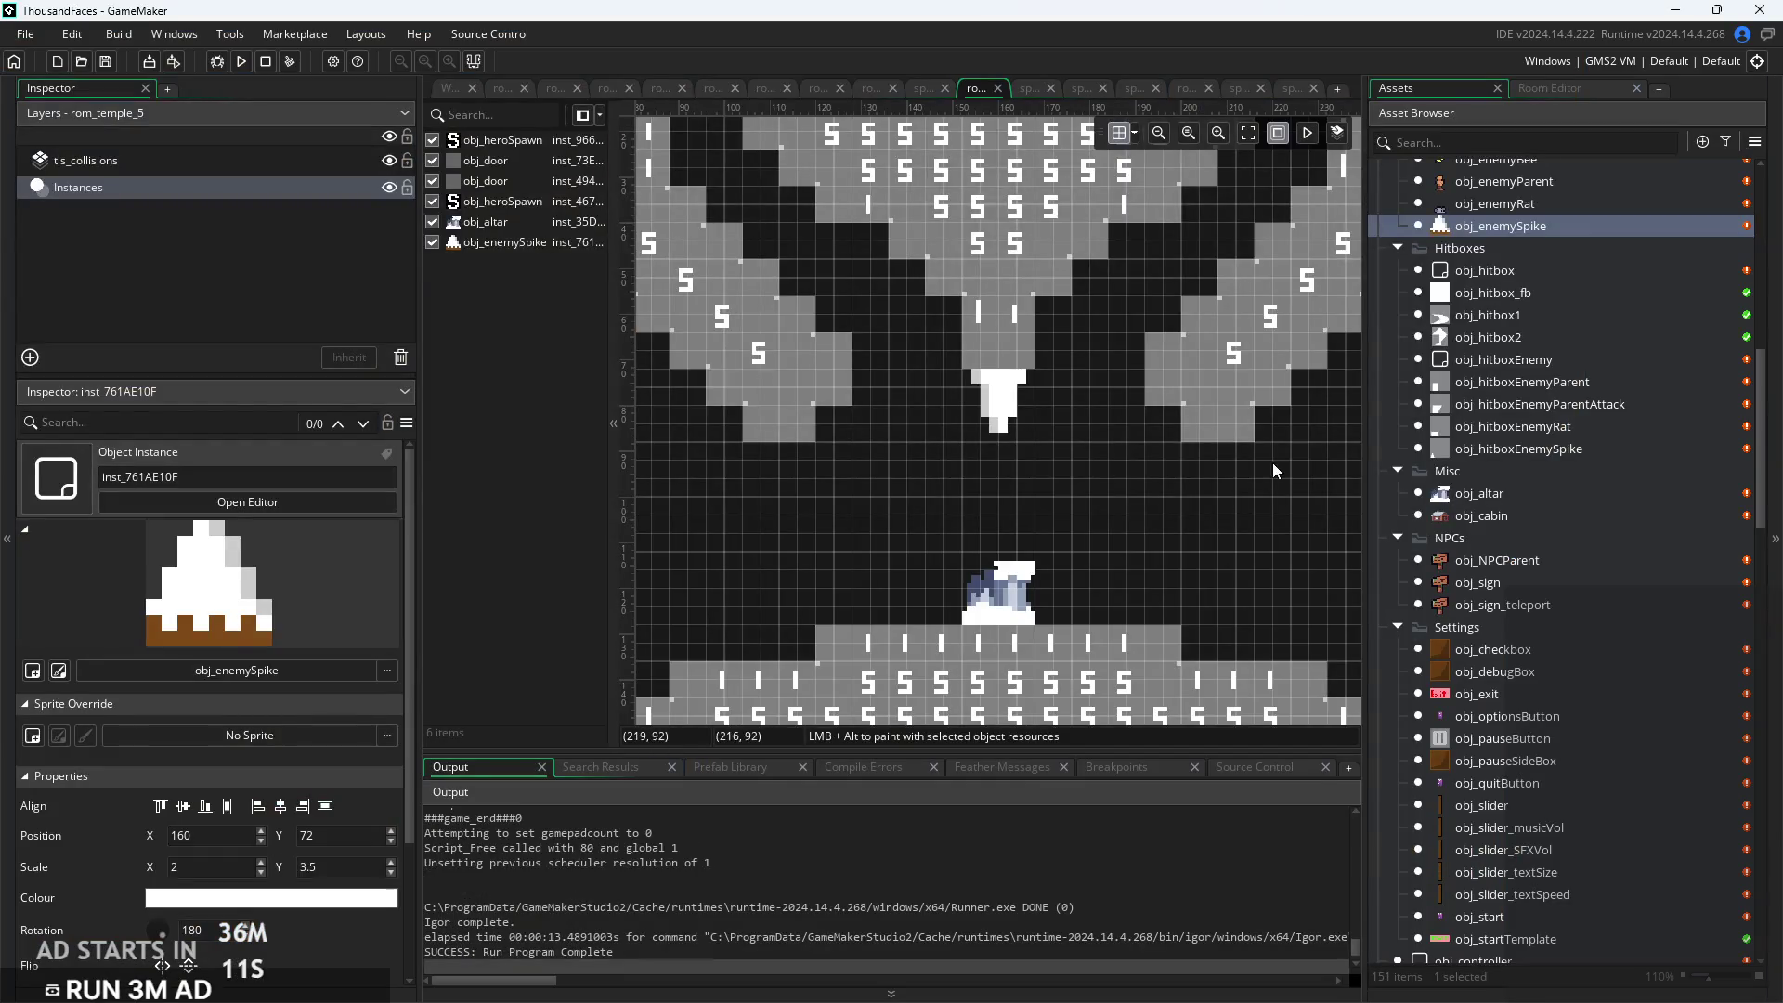
{"action": "scroll", "coordinate": [1223, 503], "scroll_direction": "down", "scroll_amount": 4}
{"action": "scroll", "coordinate": [1183, 518], "scroll_direction": "down", "scroll_amount": 2}
{"action": "left_click", "coordinate": [1100, 463]}
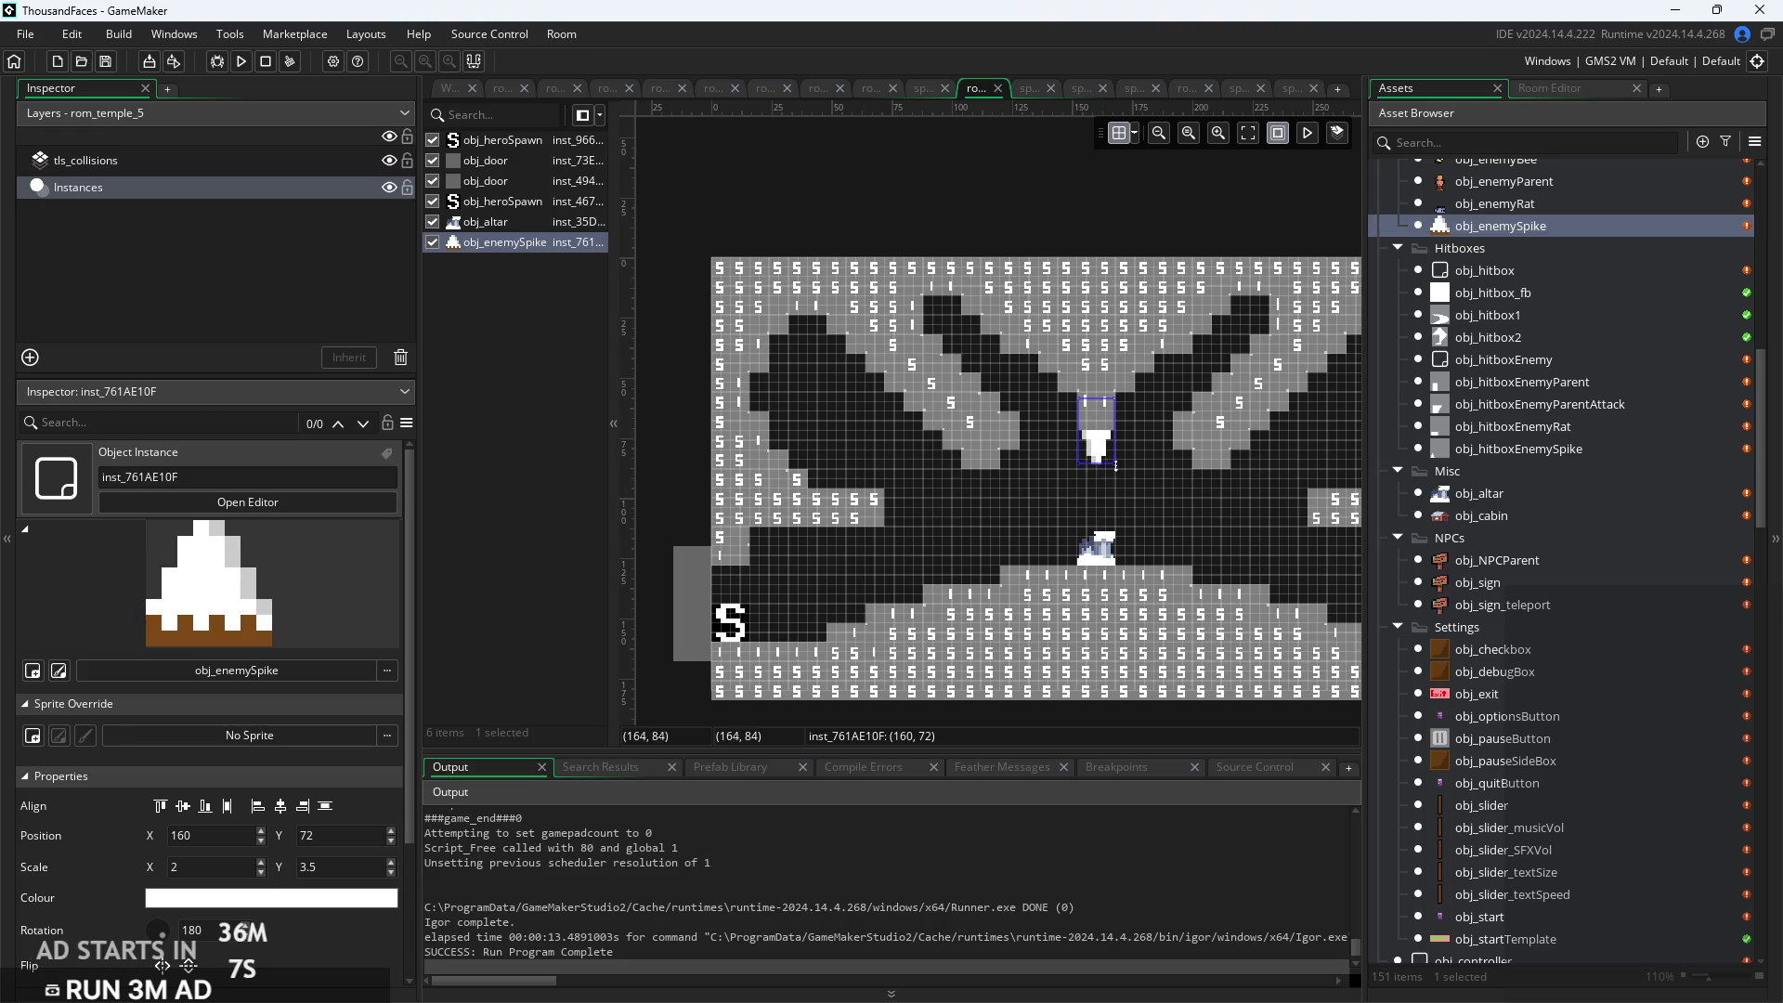
Duplicate the ceiling spike onto the upper-left and upper-right ceilings
{"action": "key", "text": "ctrl+c"}
{"action": "key", "text": "ctrl+v"}
{"action": "mouse_move", "coordinate": [1108, 455]}
{"action": "left_mouse_down"}
{"action": "mouse_move", "coordinate": [701, 437]}
{"action": "mouse_move", "coordinate": [810, 390]}
{"action": "mouse_move", "coordinate": [813, 346]}
{"action": "mouse_move", "coordinate": [1370, 435]}
{"action": "mouse_move", "coordinate": [1348, 430]}
{"action": "left_mouse_up"}
{"action": "key", "text": "ctrl+v"}
{"action": "left_click_drag", "start_coordinate": [1068, 375], "coordinate": [1127, 281]}
{"action": "left_click", "coordinate": [1081, 346]}
{"action": "mouse_move", "coordinate": [1081, 346]}
{"action": "left_mouse_down"}
{"action": "mouse_move", "coordinate": [1299, 397]}
{"action": "mouse_move", "coordinate": [1256, 440]}
{"action": "left_mouse_up"}
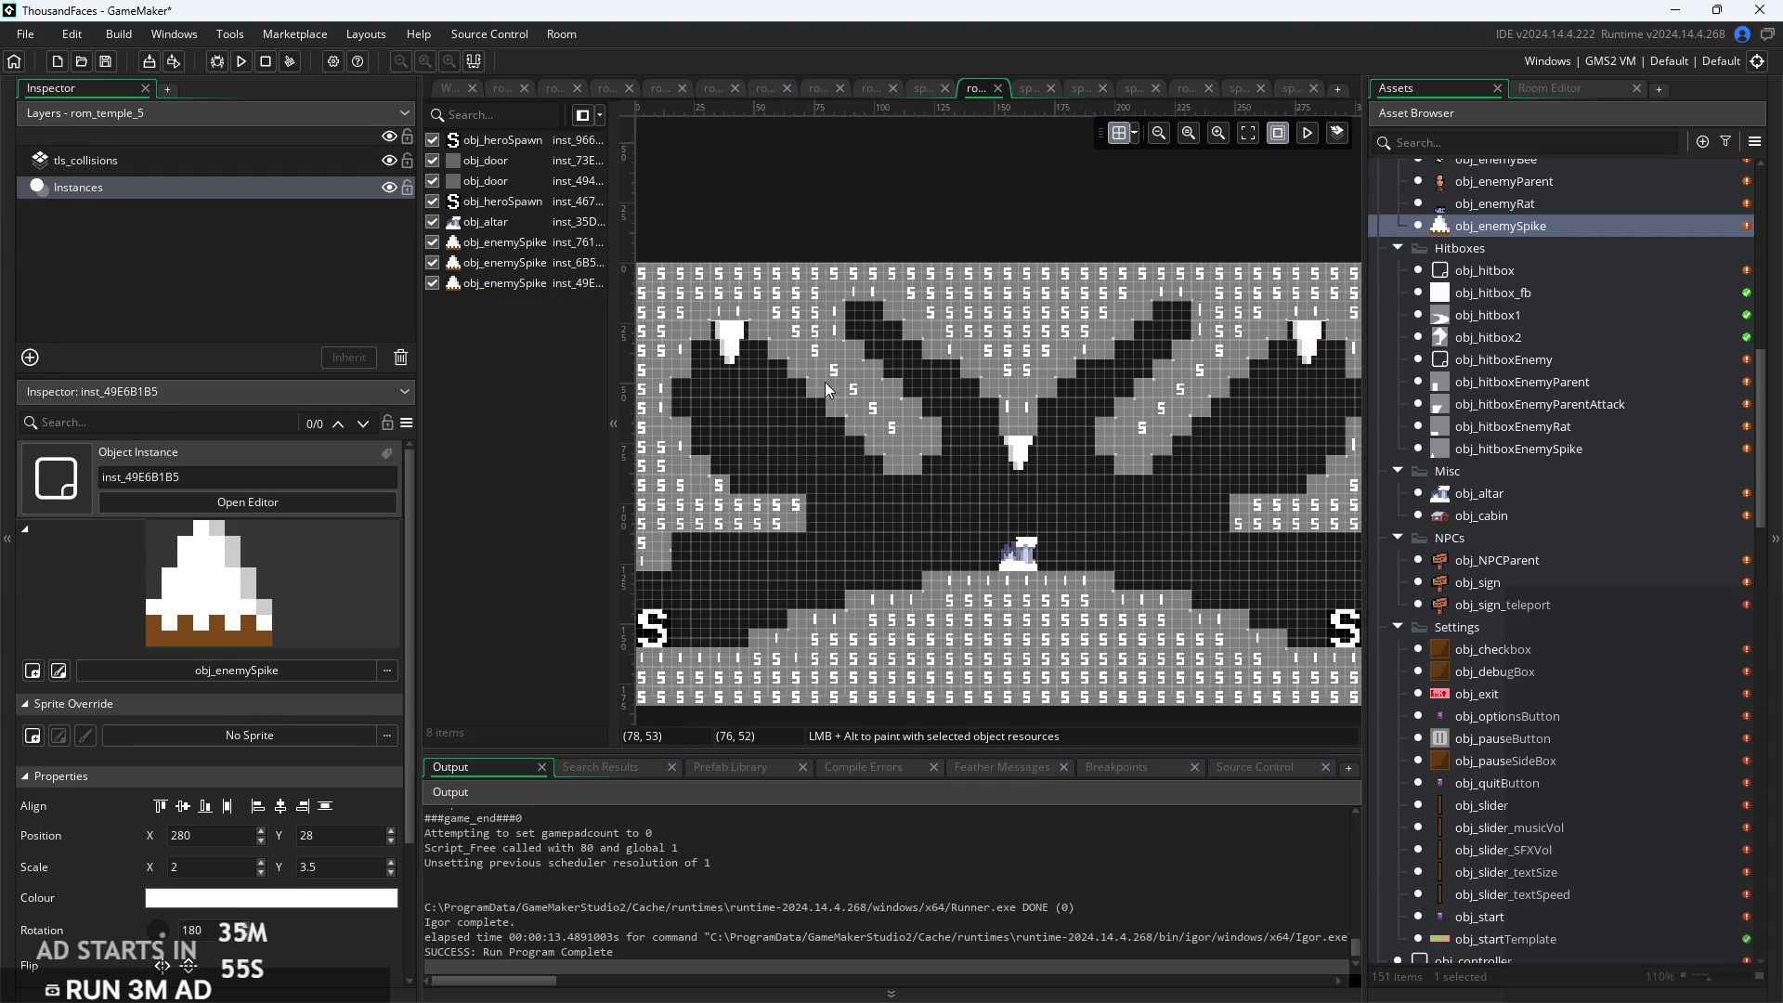
Copy the upper-left ceiling spike down onto the left wall with rotation 90
{"action": "left_click", "coordinate": [748, 327]}
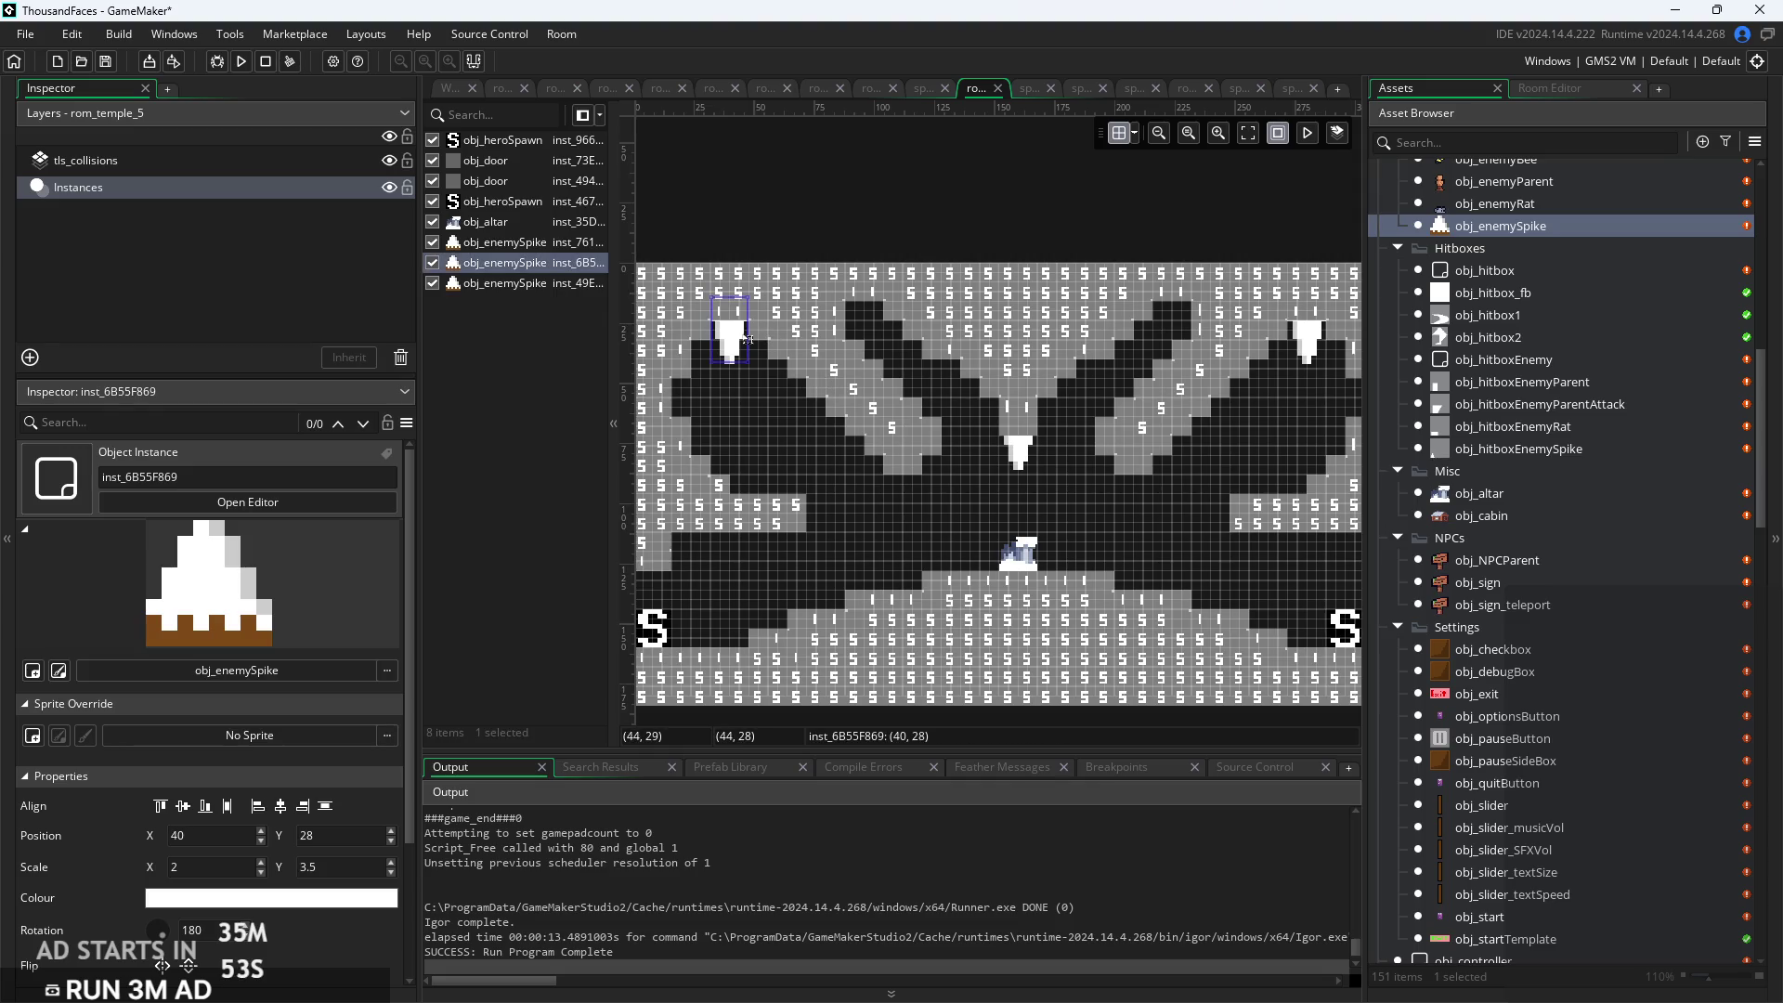
{"action": "left_click_drag", "start_coordinate": [735, 360], "coordinate": [764, 464]}
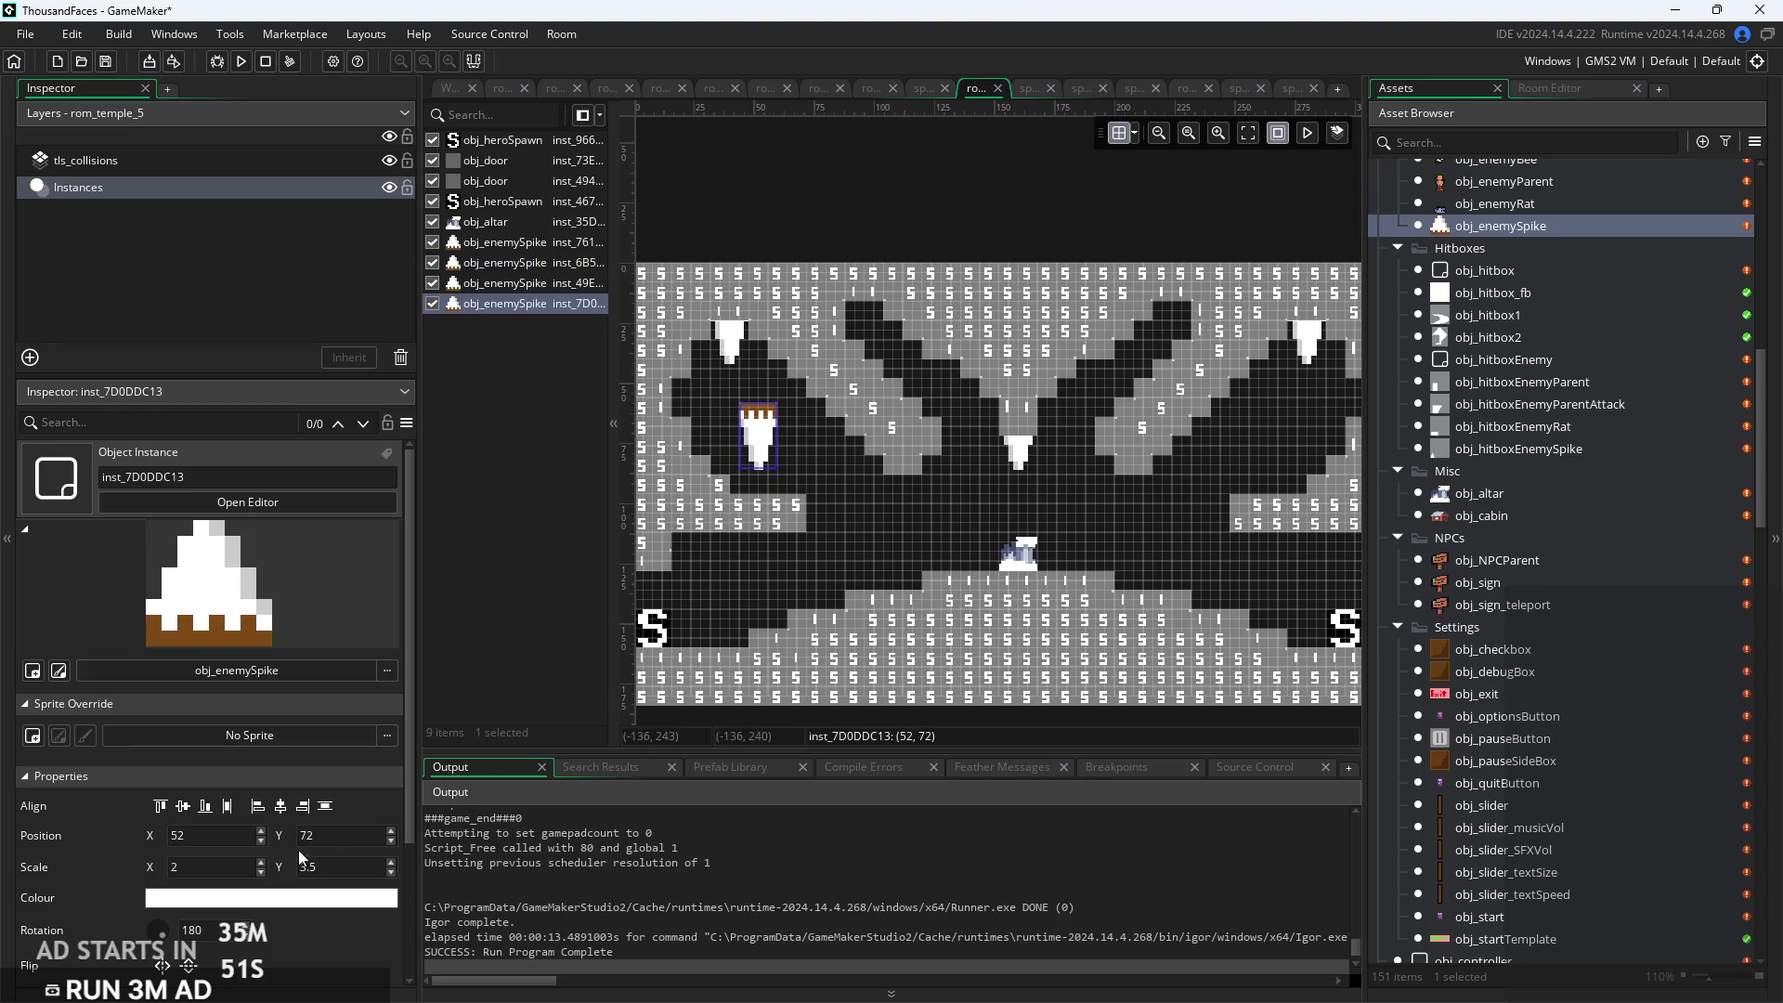
{"action": "double_click", "coordinate": [191, 930]}
{"action": "type", "text": "90"}
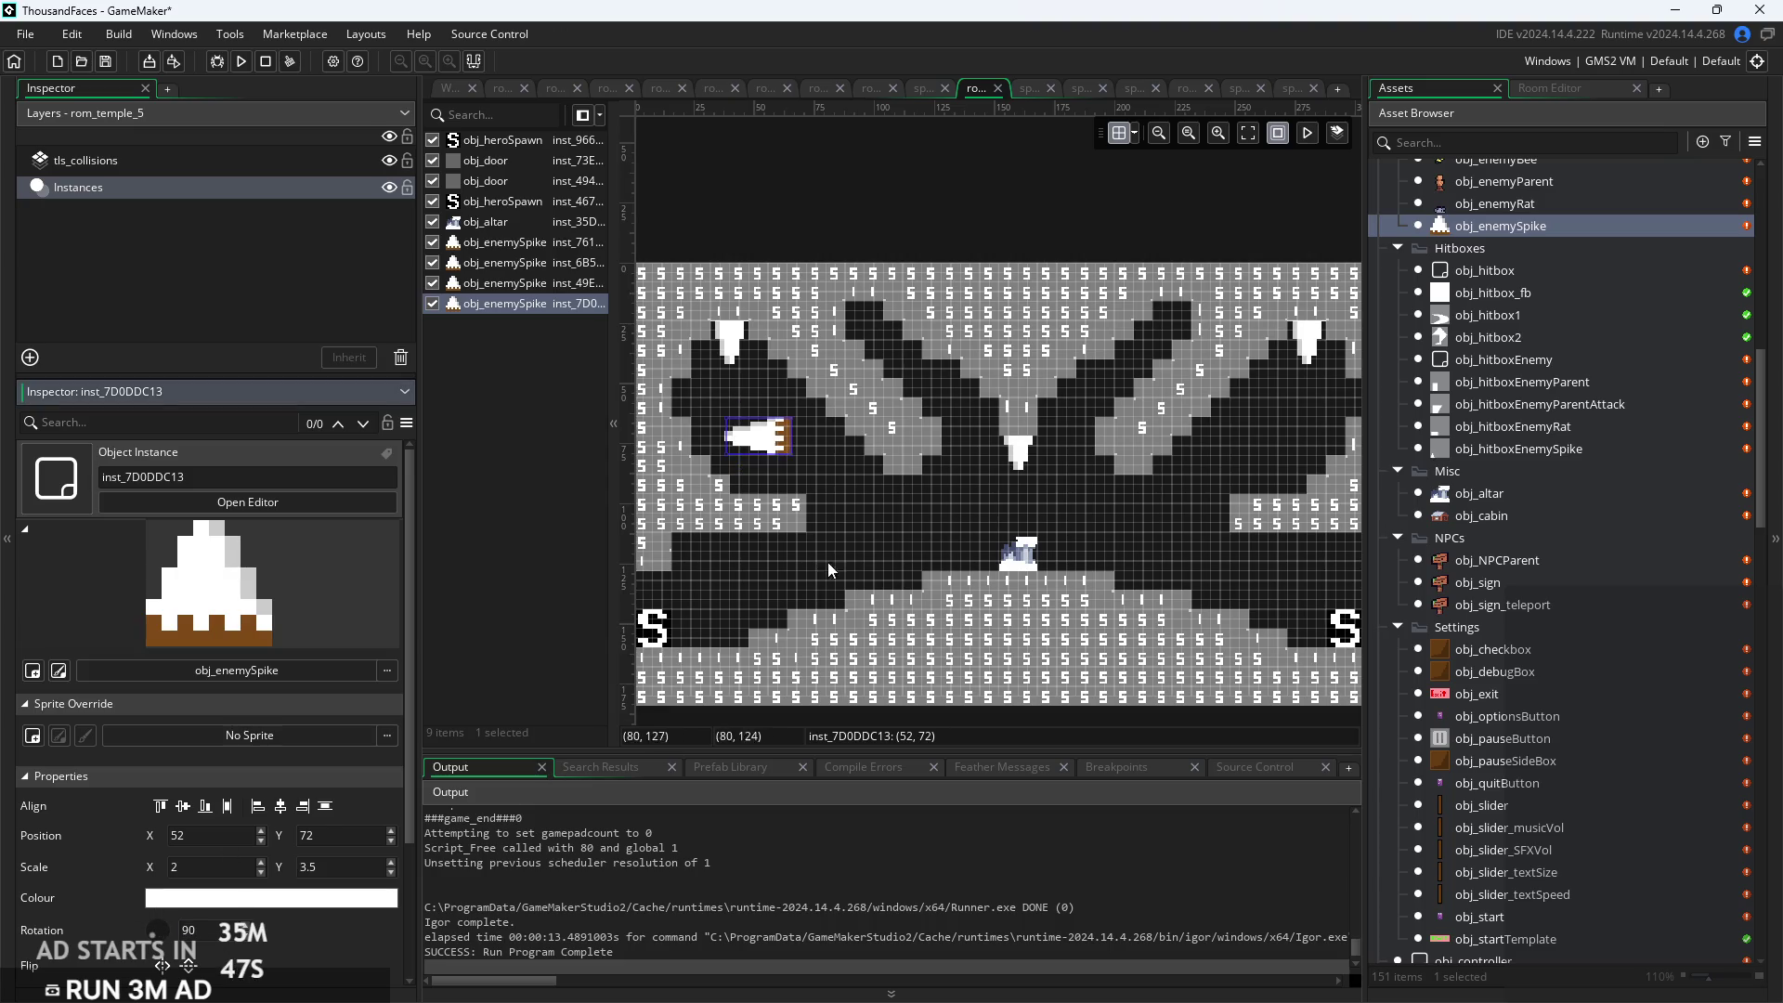
{"action": "left_click", "coordinate": [827, 571]}
Add a 270-rotated copy, then place the spikes on the right and left walls
{"action": "left_click_drag", "start_coordinate": [771, 449], "coordinate": [868, 515]}
{"action": "double_click", "coordinate": [191, 929]}
{"action": "type", "text": "270"}
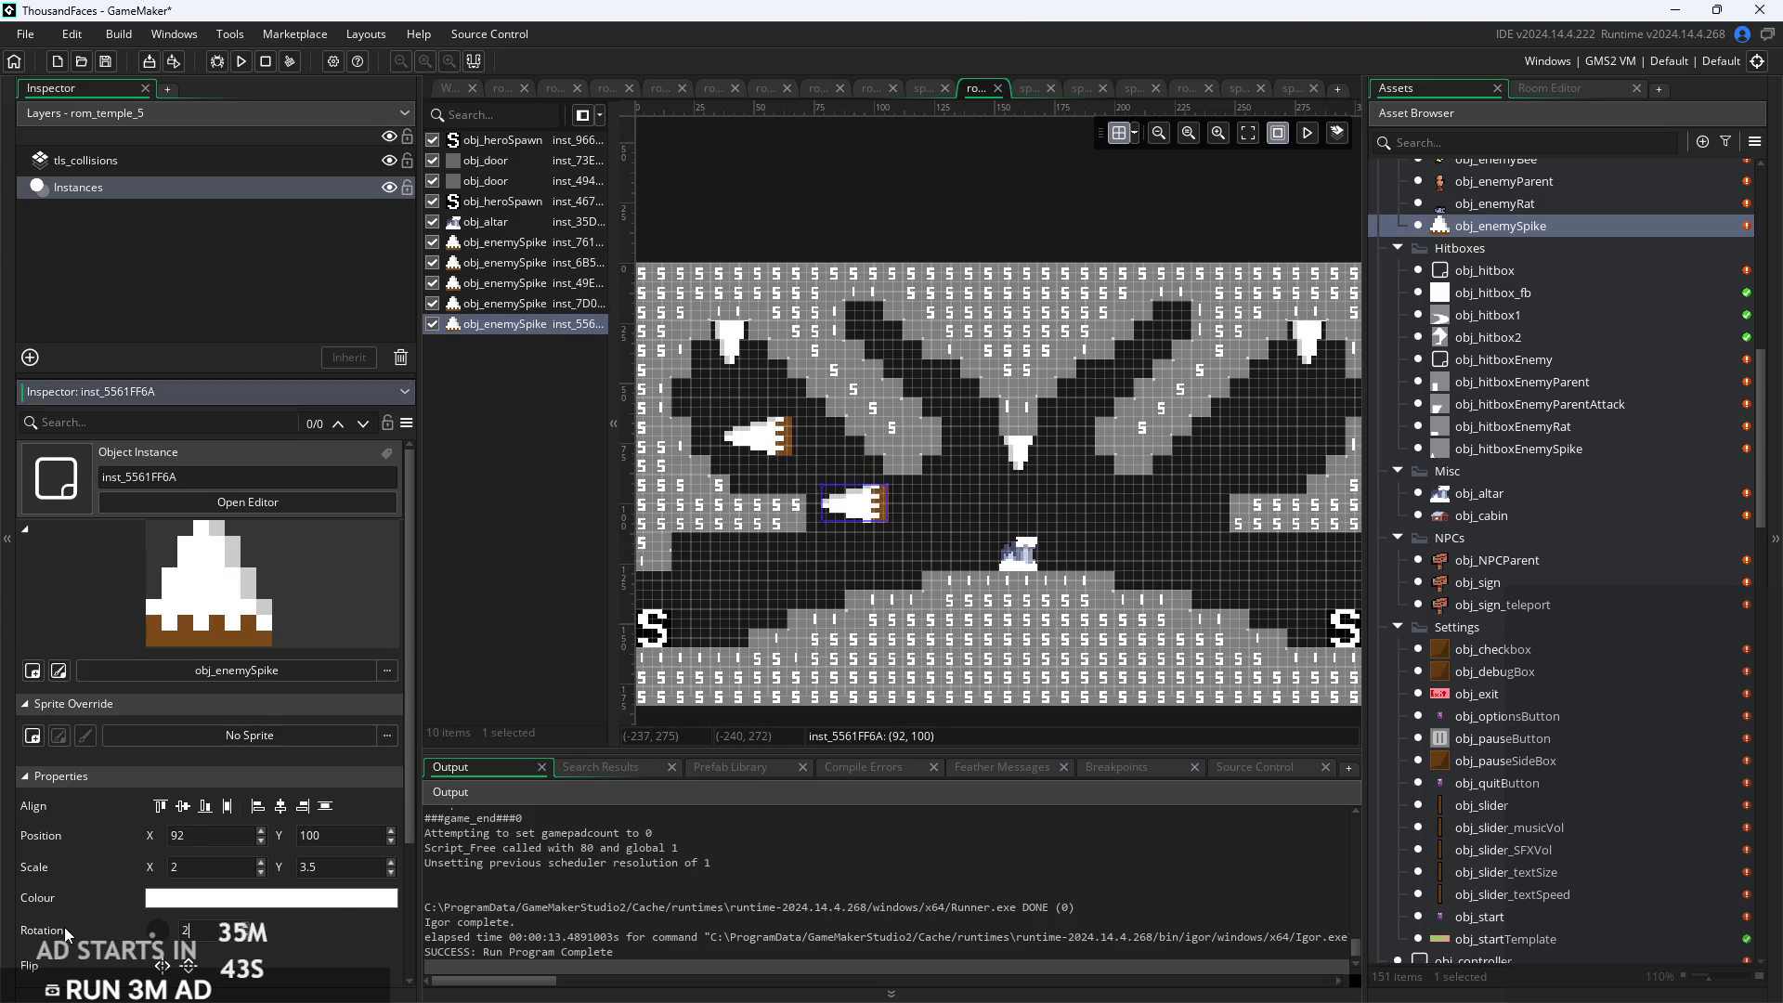
{"action": "left_click", "coordinate": [945, 632]}
{"action": "mouse_move", "coordinate": [757, 436]}
{"action": "left_mouse_down"}
{"action": "mouse_move", "coordinate": [1296, 416]}
{"action": "mouse_move", "coordinate": [1330, 397]}
{"action": "left_mouse_up"}
{"action": "left_click_drag", "start_coordinate": [850, 505], "coordinate": [686, 399]}
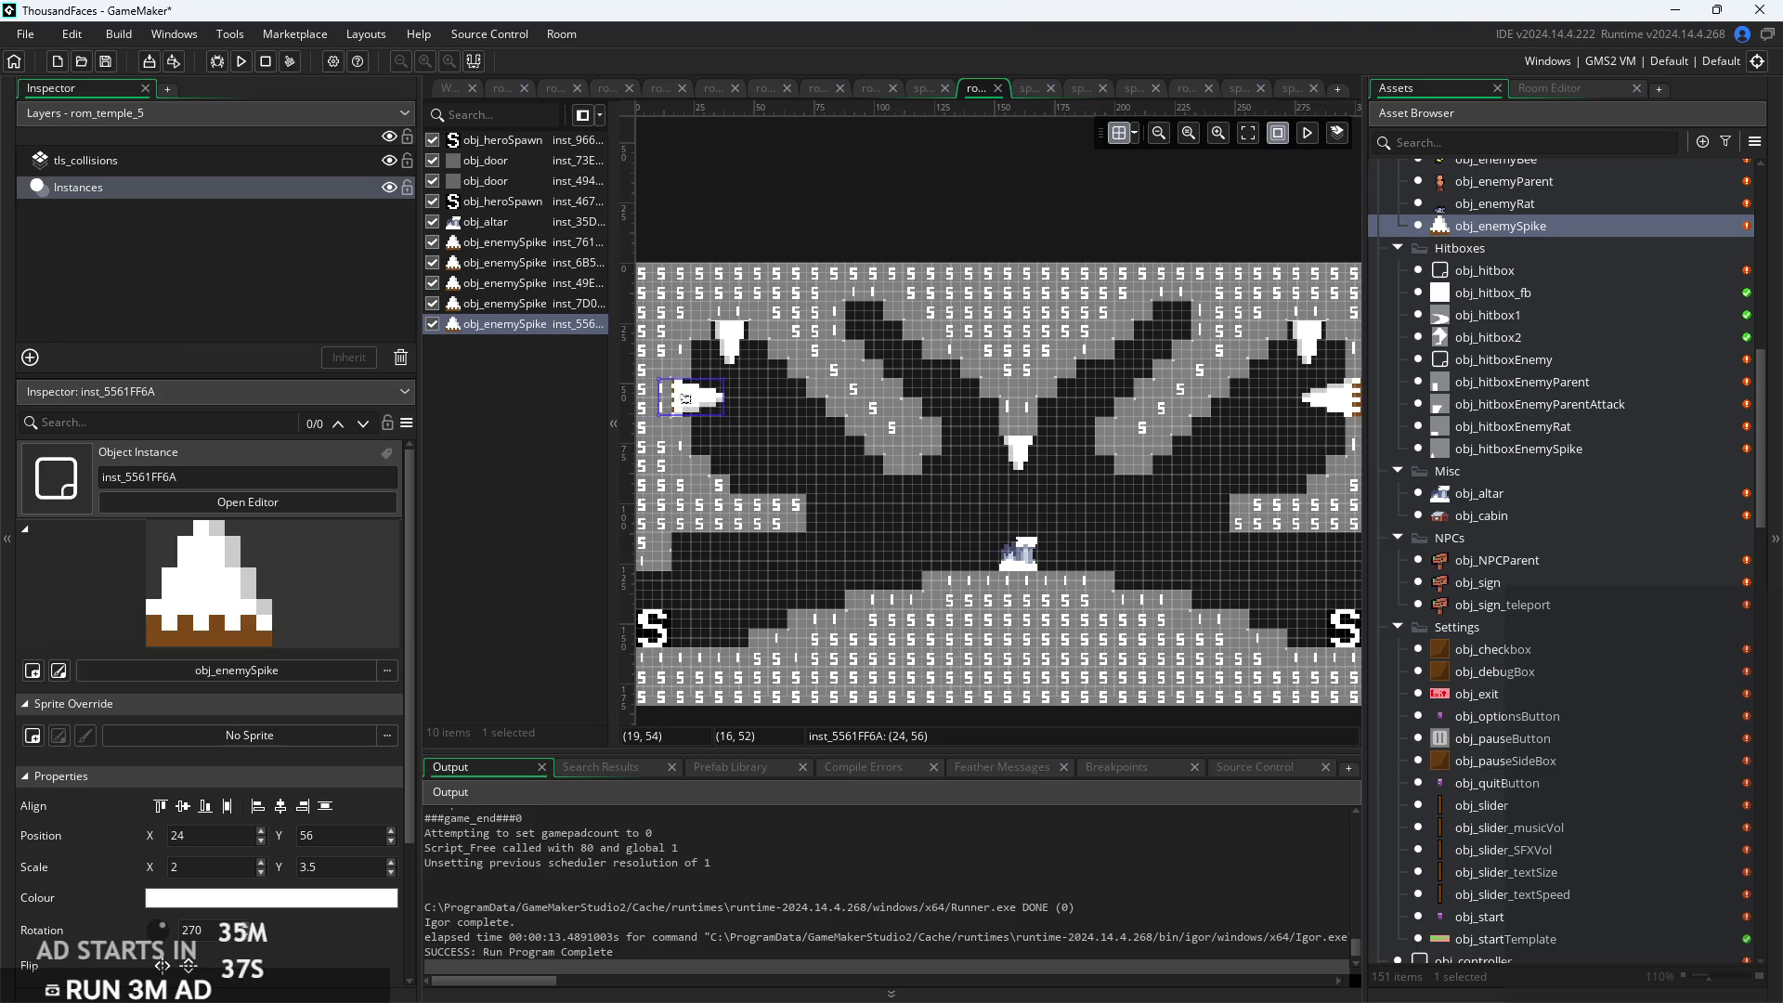
Push the right-wall spike flush against the wall and select the tls_collisions layer
{"action": "left_click", "coordinate": [943, 515]}
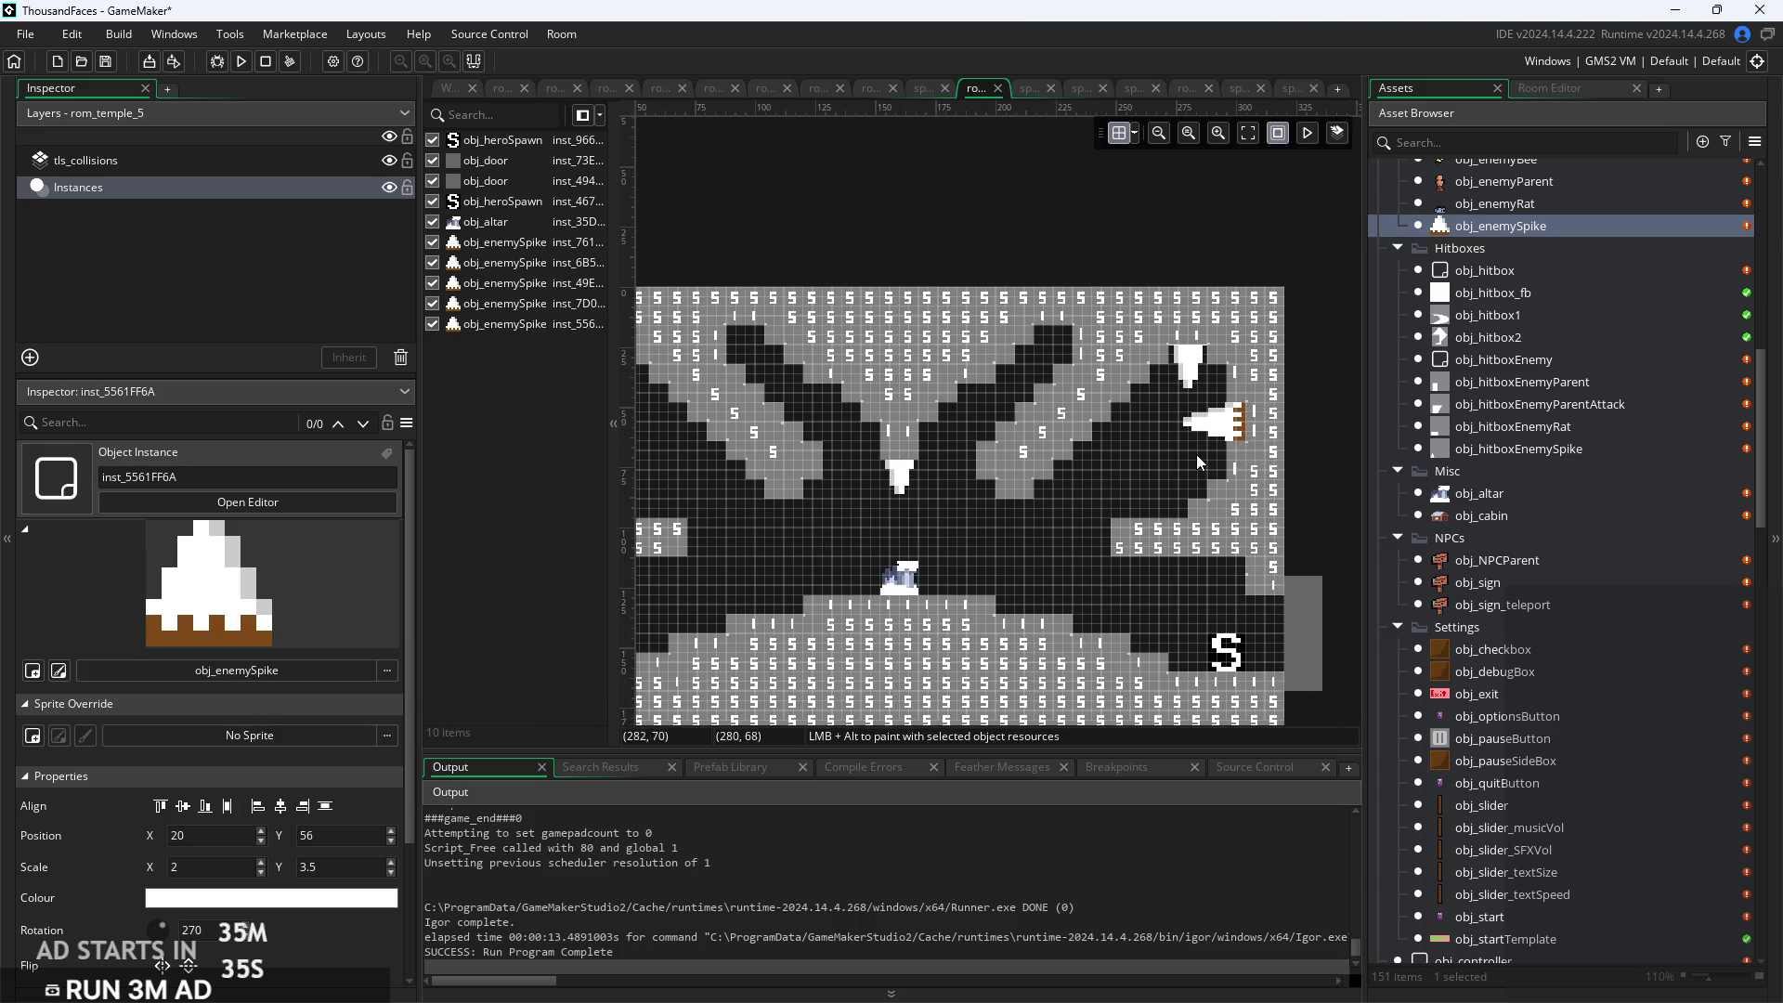
{"action": "left_click", "coordinate": [1224, 423]}
{"action": "left_click_drag", "start_coordinate": [1224, 422], "coordinate": [1243, 423]}
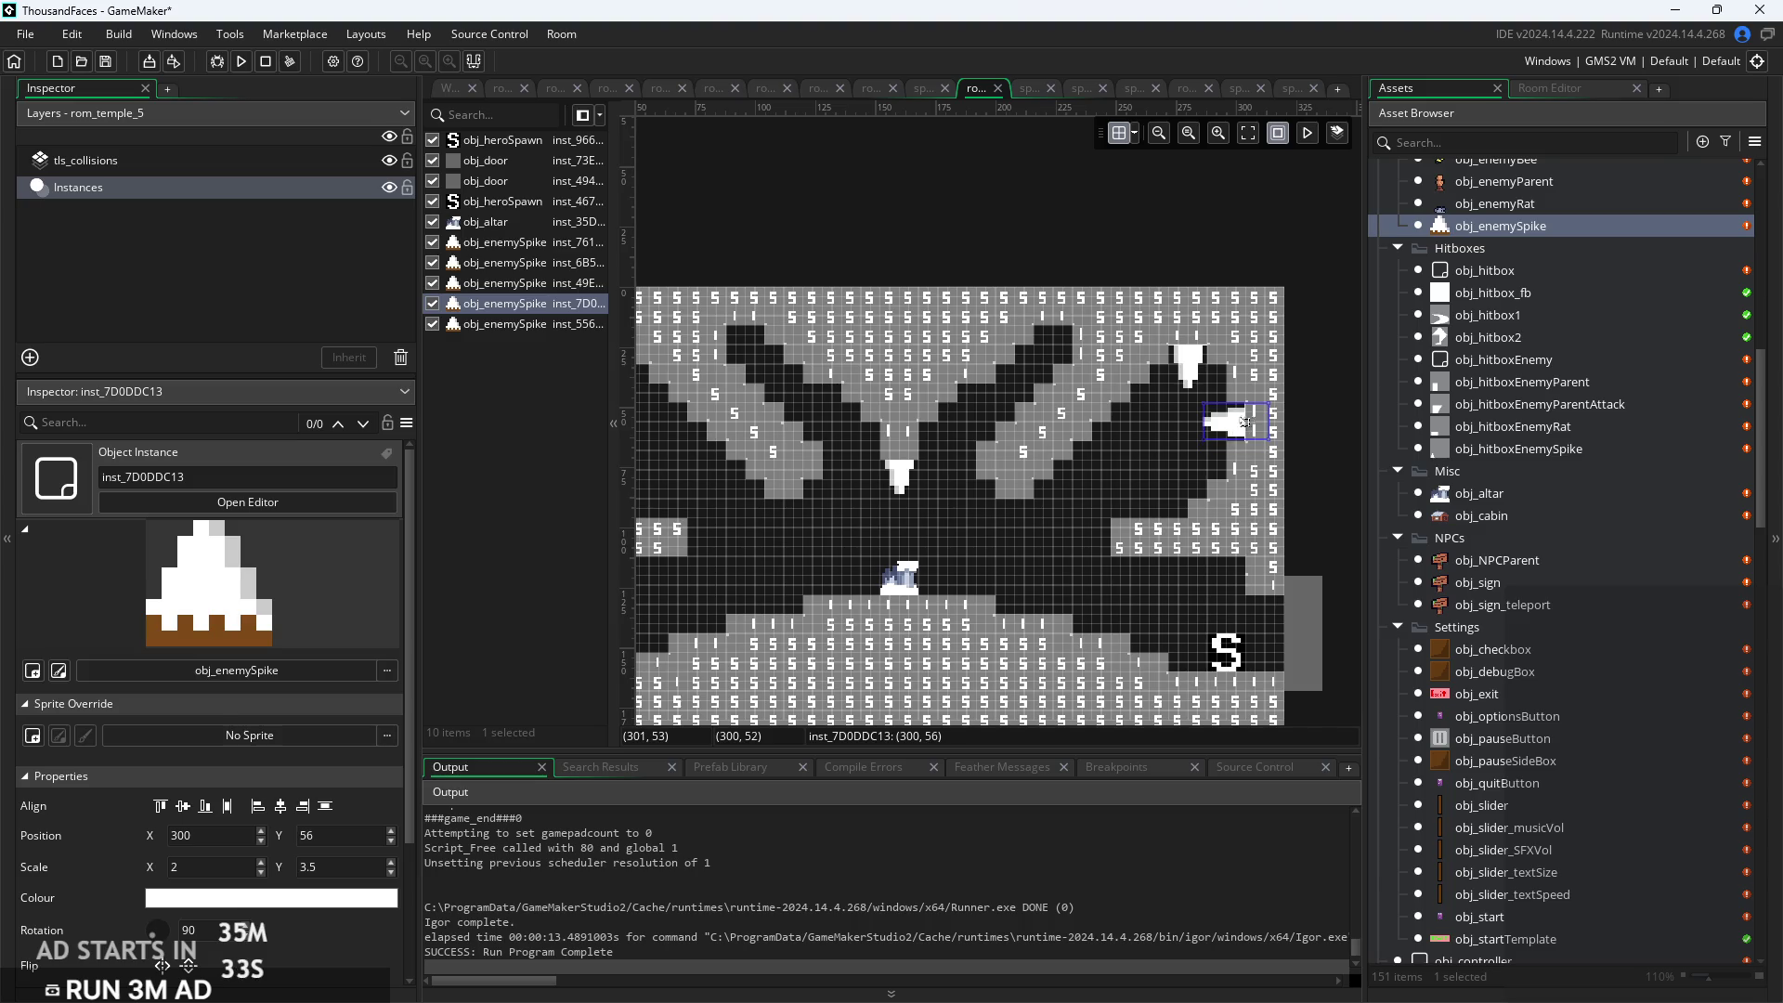
{"action": "left_click", "coordinate": [1188, 449]}
{"action": "scroll", "coordinate": [1187, 446], "scroll_direction": "up", "scroll_amount": 3}
{"action": "scroll", "coordinate": [1089, 532], "scroll_direction": "down", "scroll_amount": 1}
{"action": "scroll", "coordinate": [1089, 532], "scroll_direction": "up", "scroll_amount": 3}
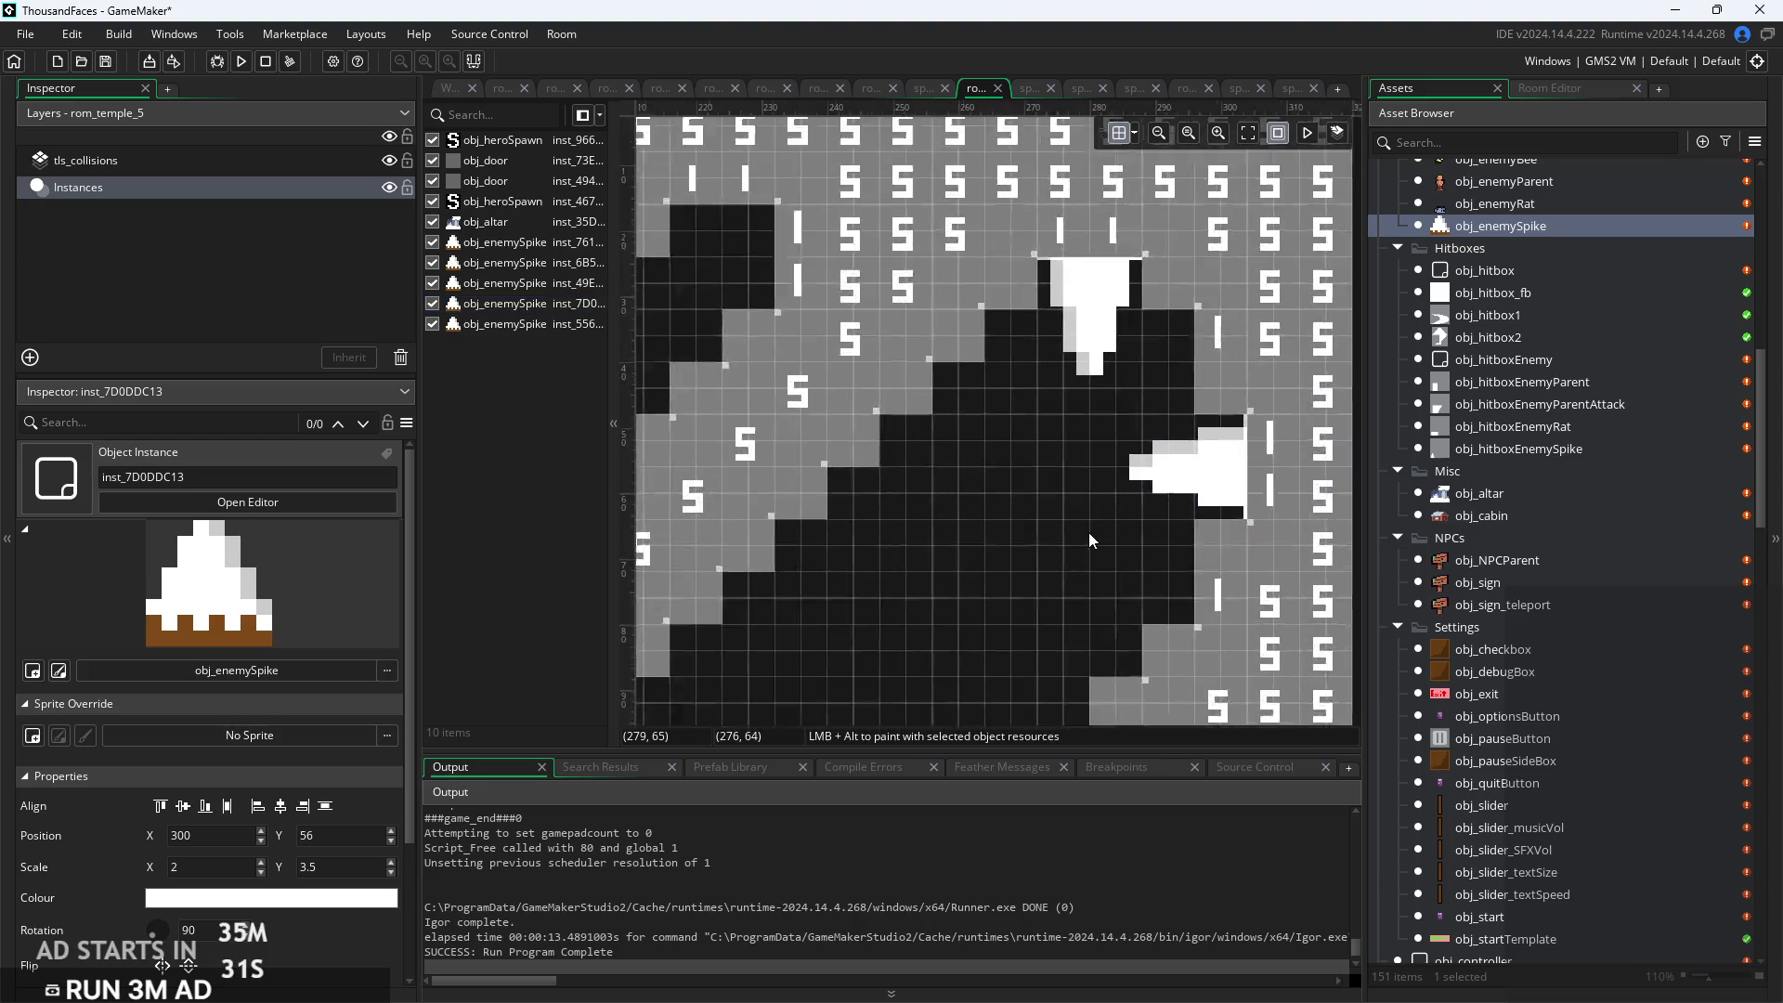
{"action": "scroll", "coordinate": [1088, 532], "scroll_direction": "down", "scroll_amount": 2}
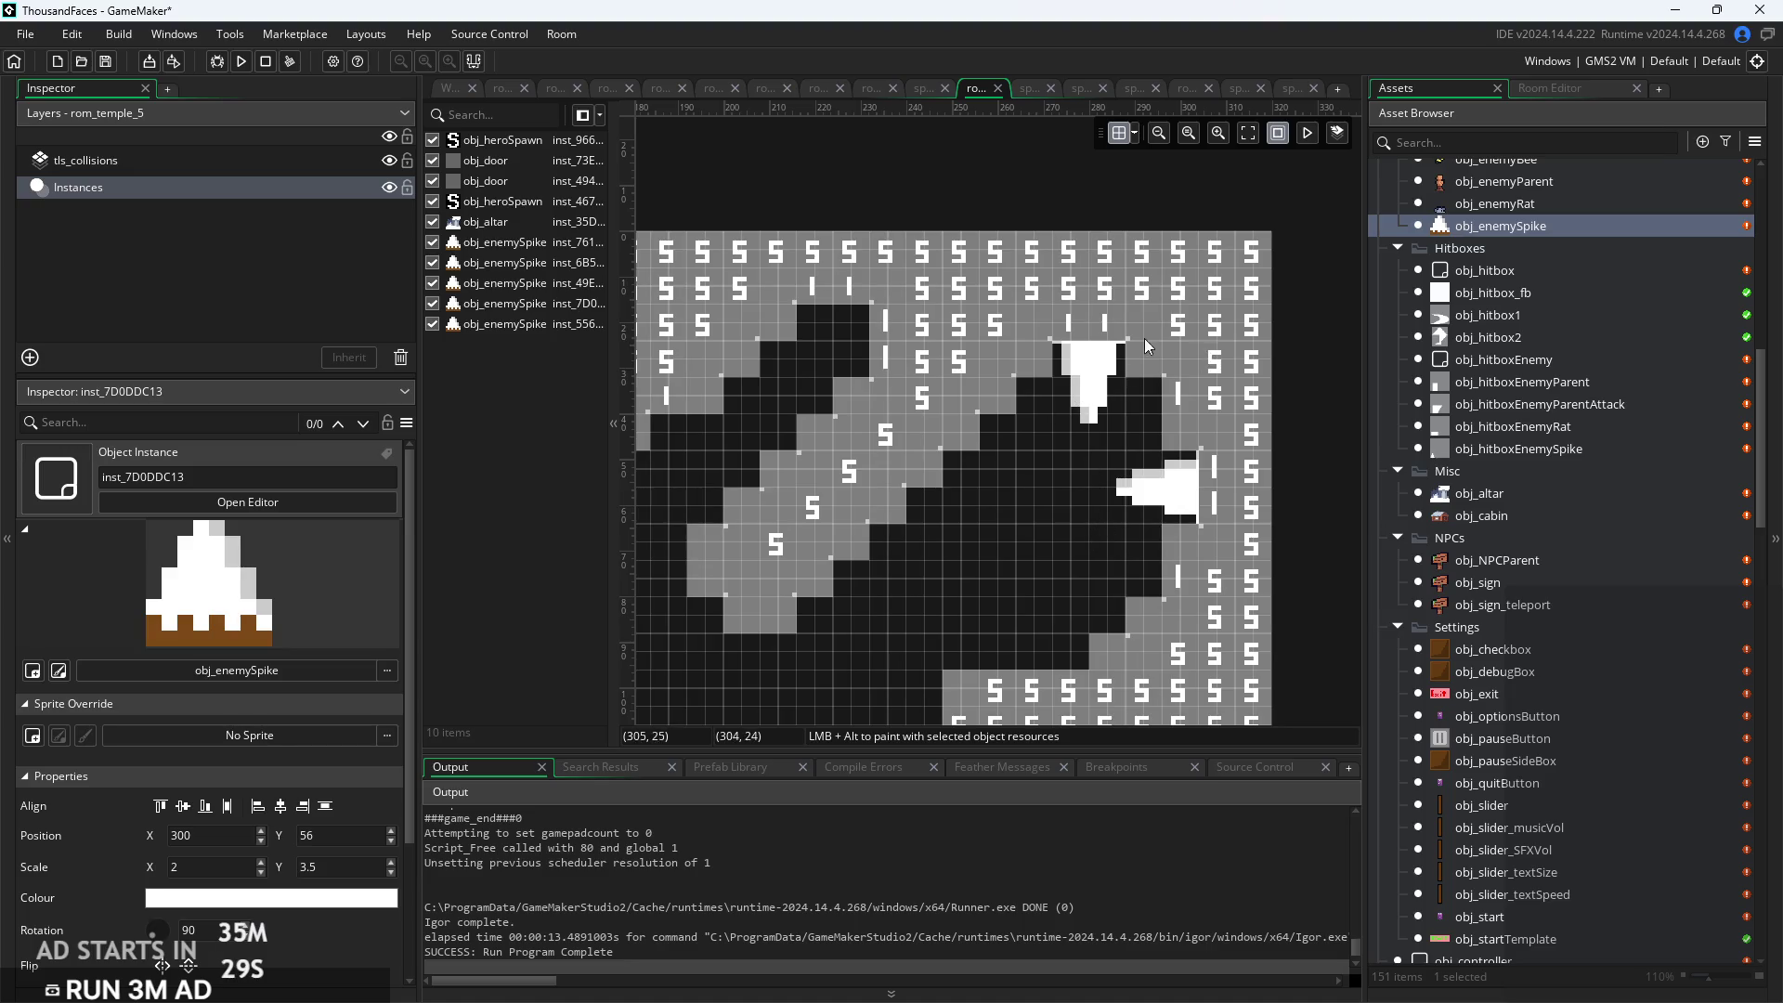
{"action": "left_click", "coordinate": [270, 161]}
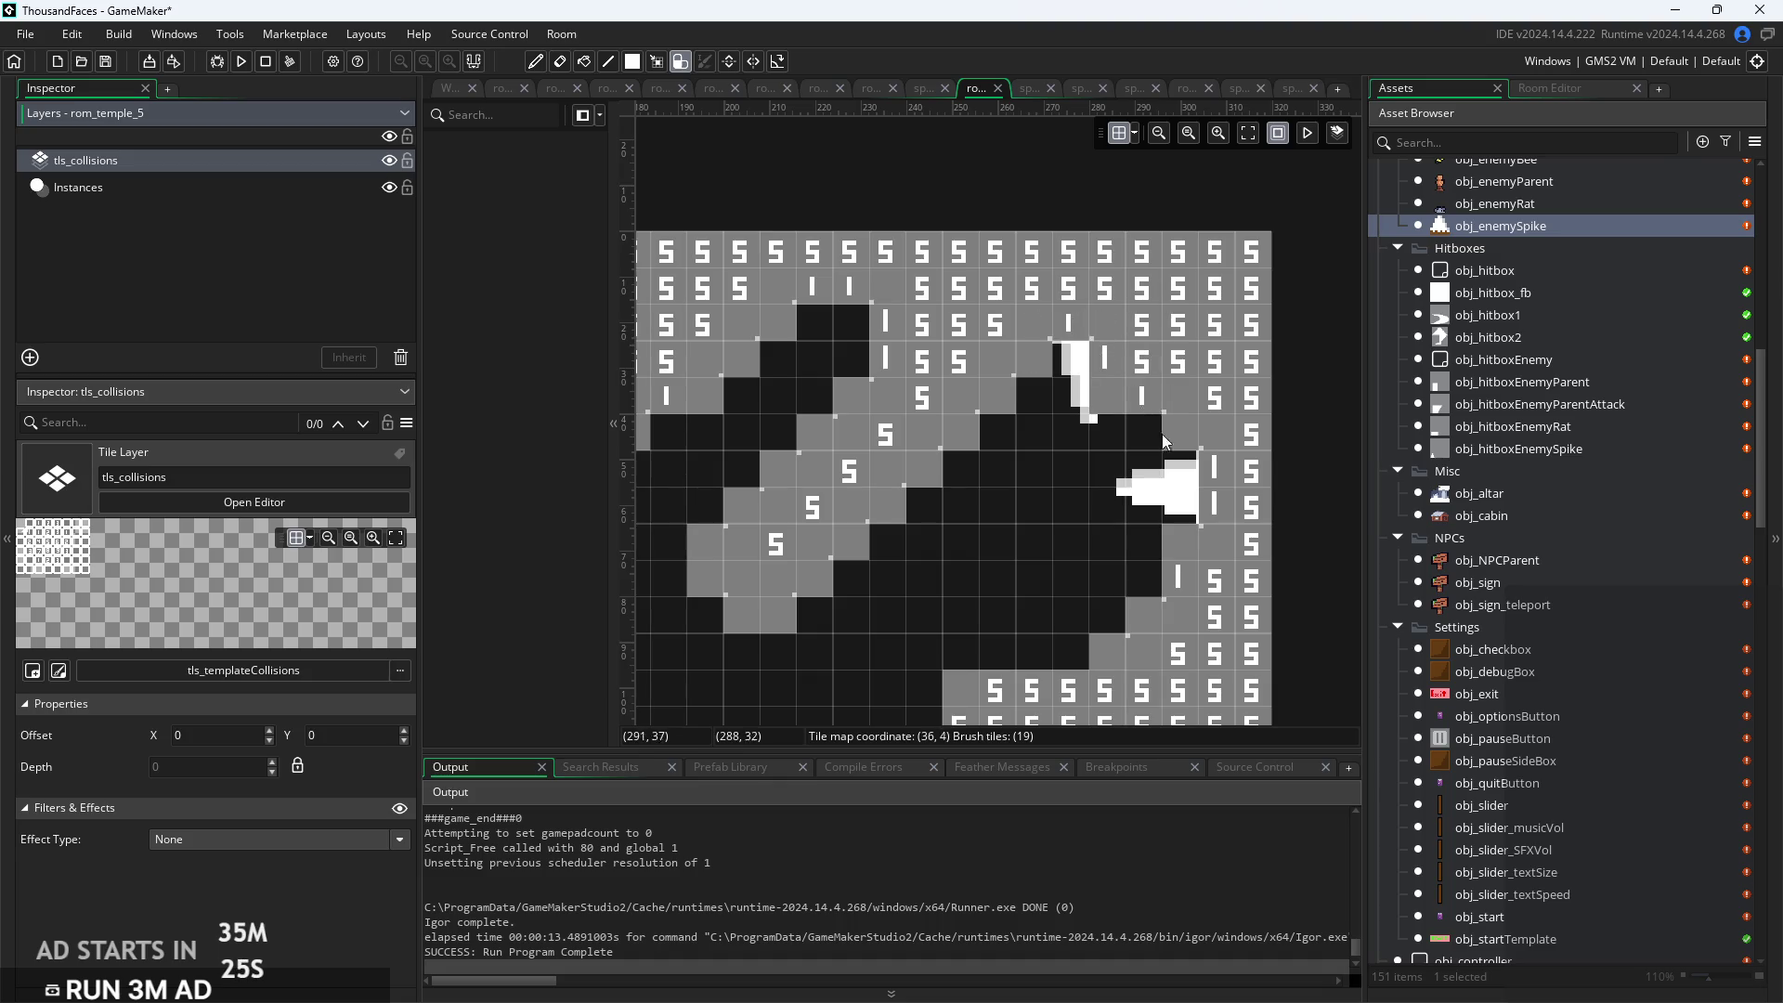
Paint collision tiles to extend the right wall
{"action": "mouse_move", "coordinate": [1224, 593]}
{"action": "left_mouse_down"}
{"action": "mouse_move", "coordinate": [1185, 533]}
{"action": "mouse_move", "coordinate": [1237, 509]}
{"action": "mouse_move", "coordinate": [1220, 511]}
{"action": "left_mouse_up"}
{"action": "scroll", "coordinate": [955, 613], "scroll_direction": "down", "scroll_amount": 3}
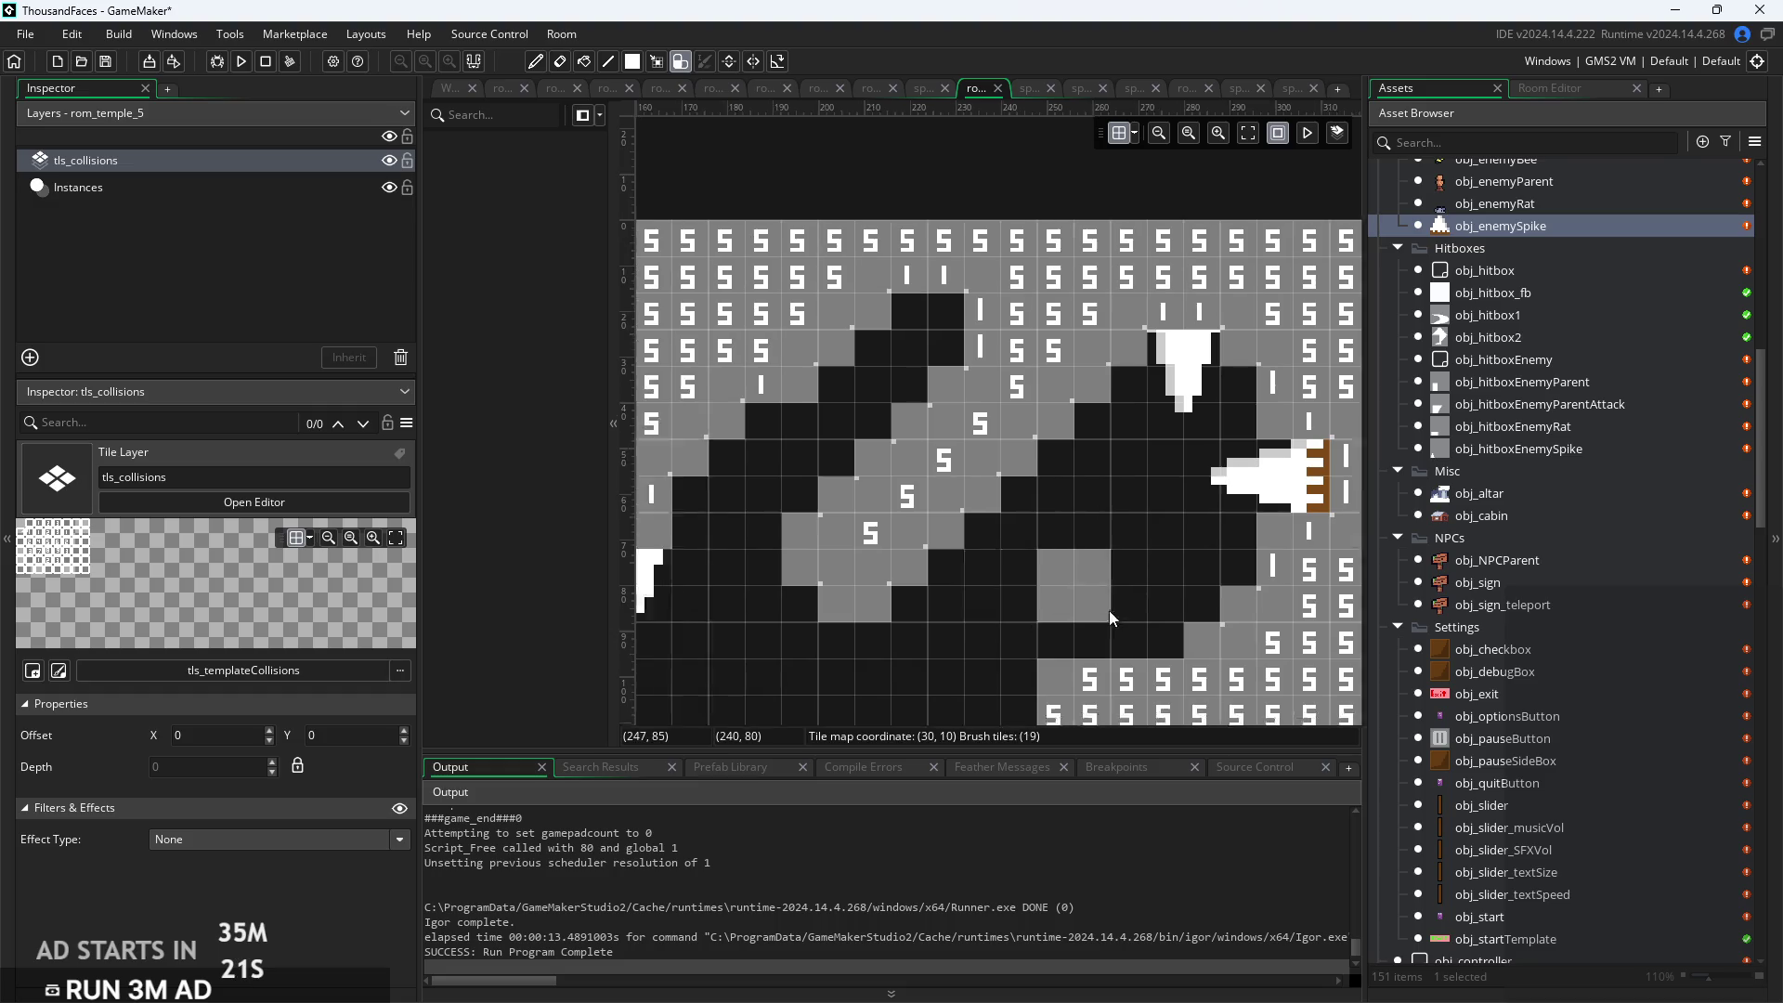
{"action": "scroll", "coordinate": [960, 587], "scroll_direction": "down", "scroll_amount": 2}
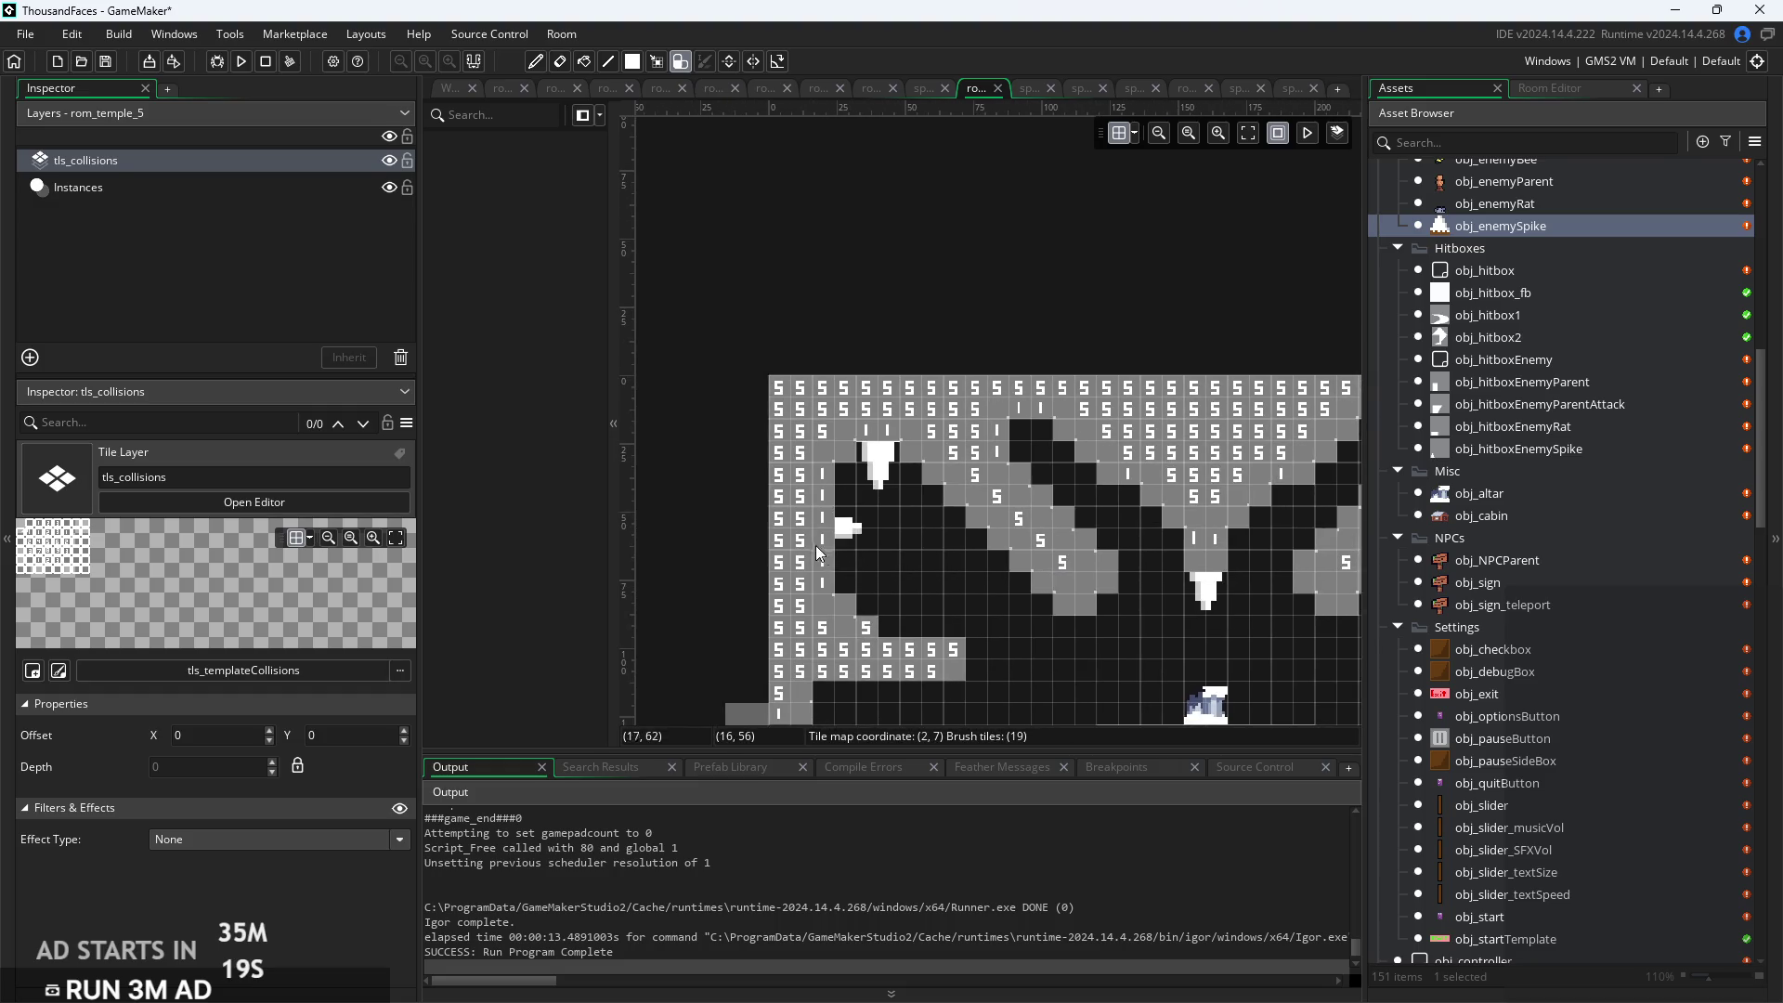
On the Instances layer, set the wall spikes flush at X 12 and X 308
{"action": "left_click", "coordinate": [130, 189]}
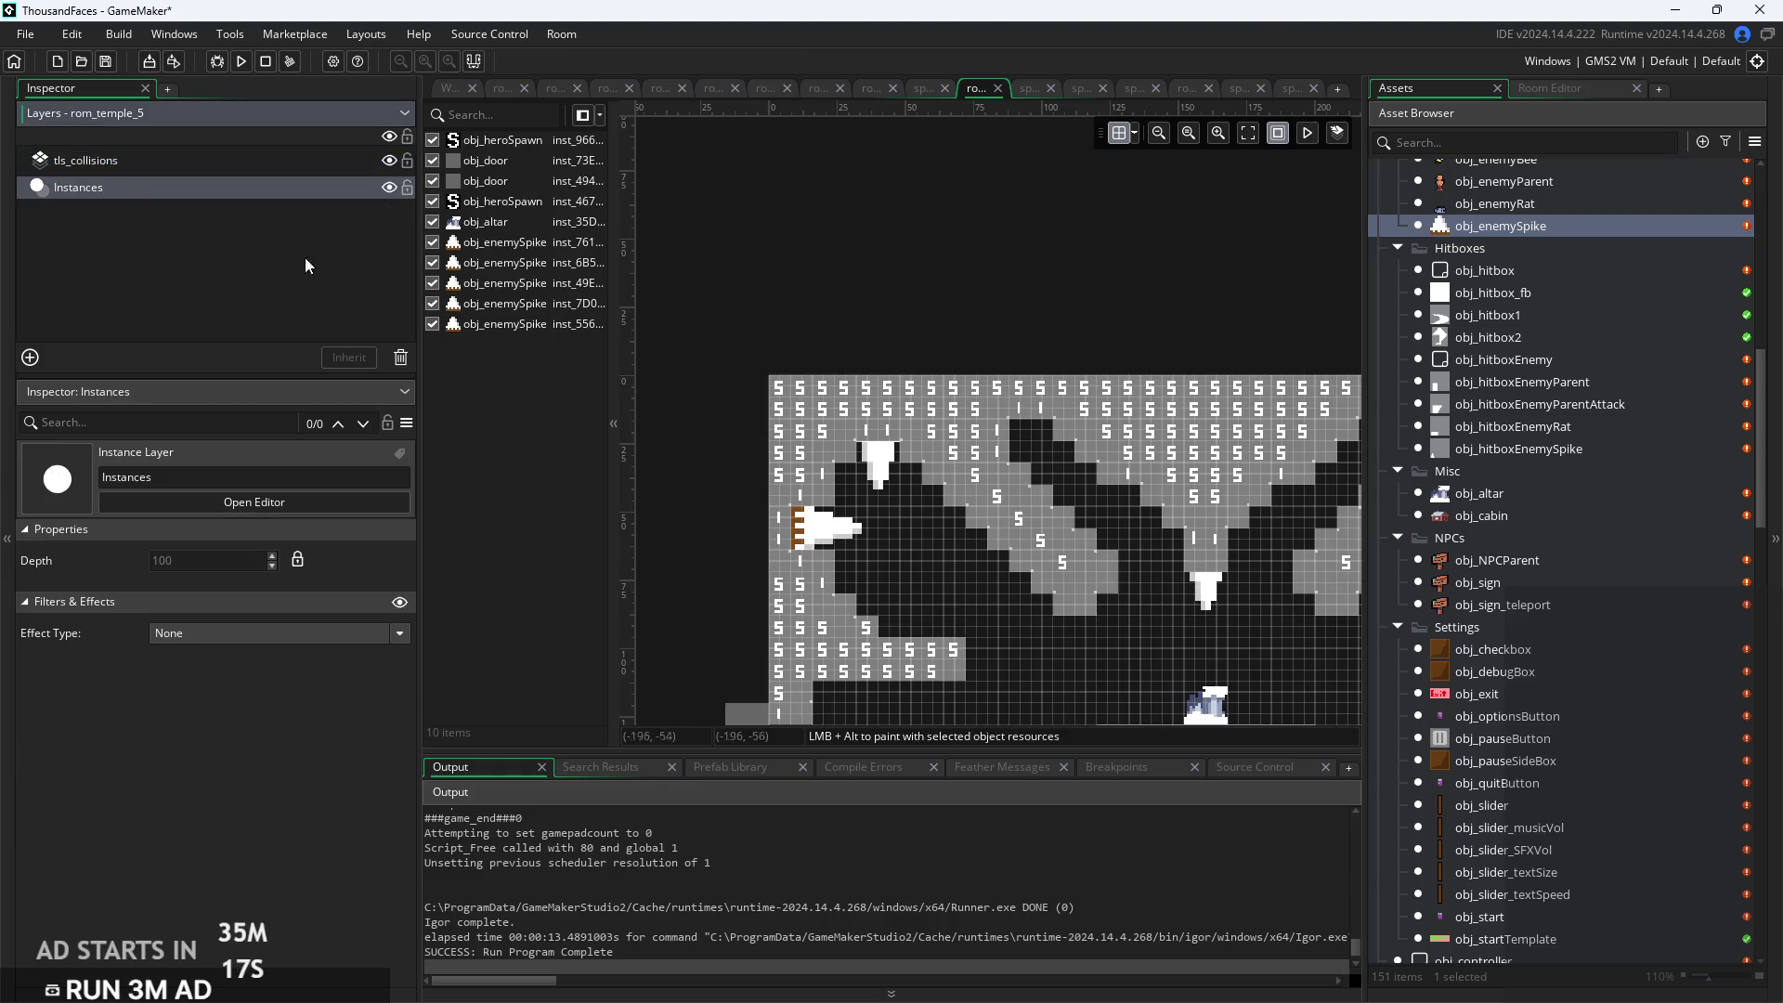
{"action": "left_click", "coordinate": [808, 546]}
{"action": "left_click_drag", "start_coordinate": [934, 563], "coordinate": [838, 549]}
{"action": "scroll", "coordinate": [977, 550], "scroll_direction": "up", "scroll_amount": 3}
{"action": "key", "text": "Left"}
{"action": "key", "text": "Left"}
{"action": "key", "text": "Left"}
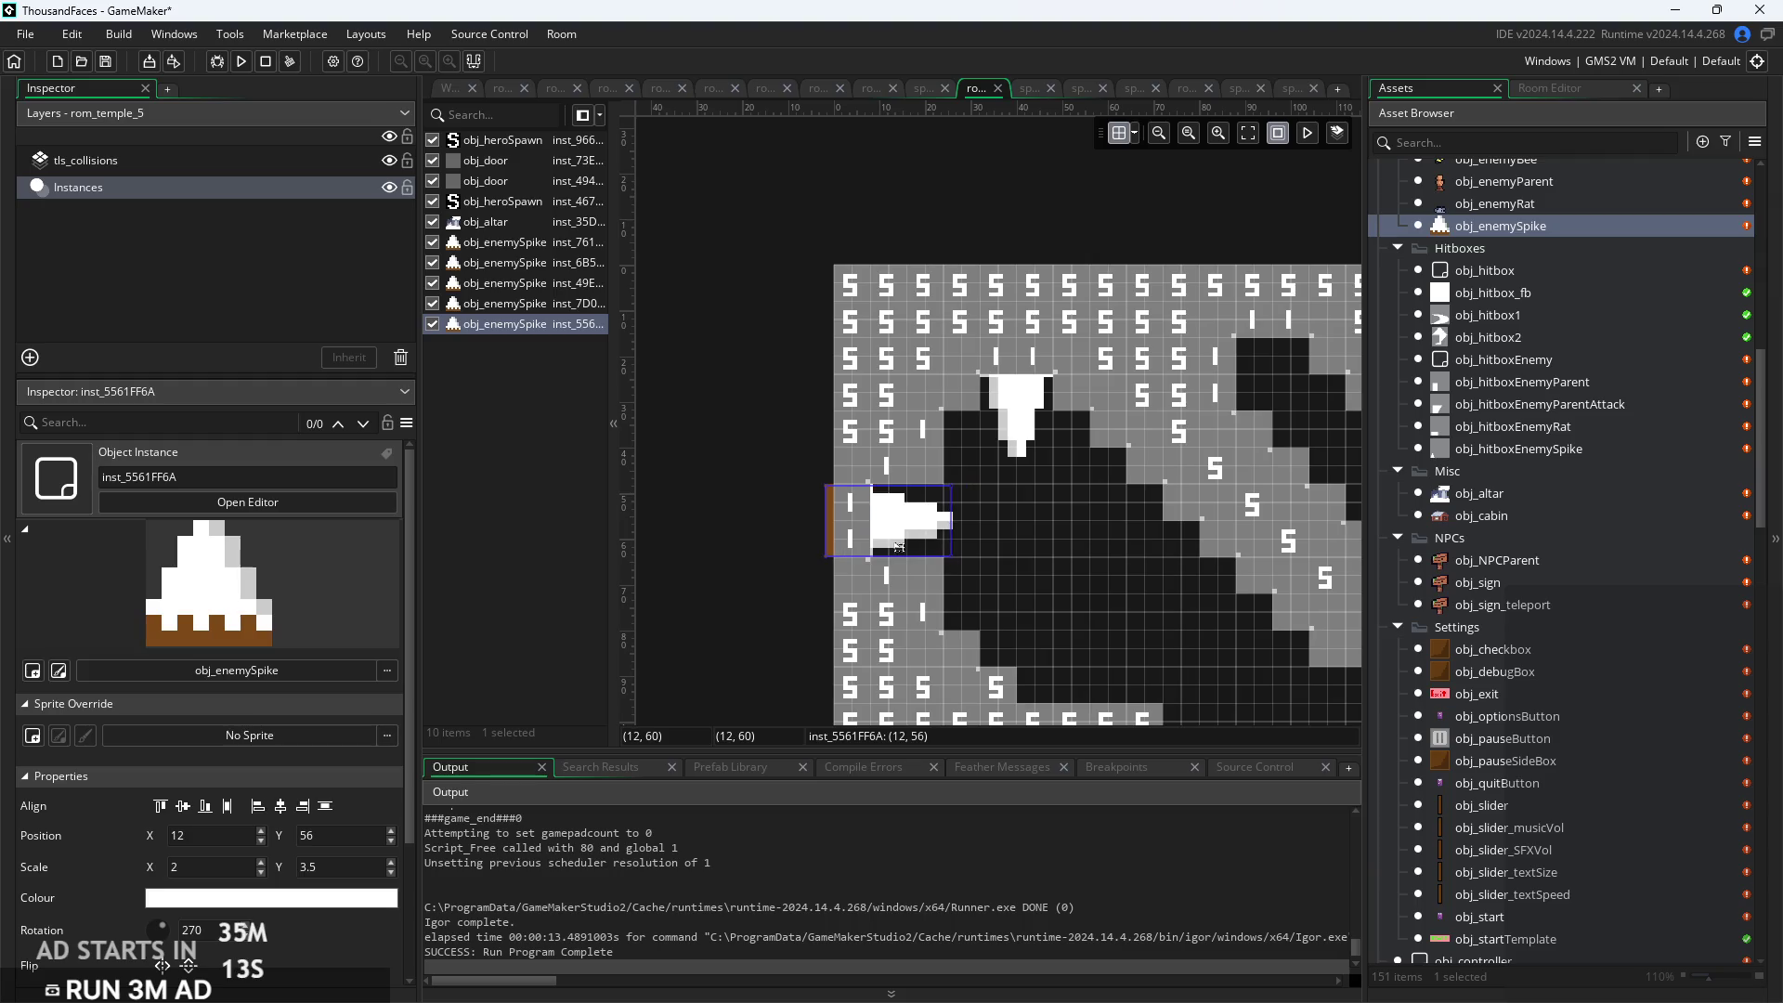
{"action": "left_click", "coordinate": [997, 576]}
{"action": "scroll", "coordinate": [998, 577], "scroll_direction": "right", "scroll_amount": 15}
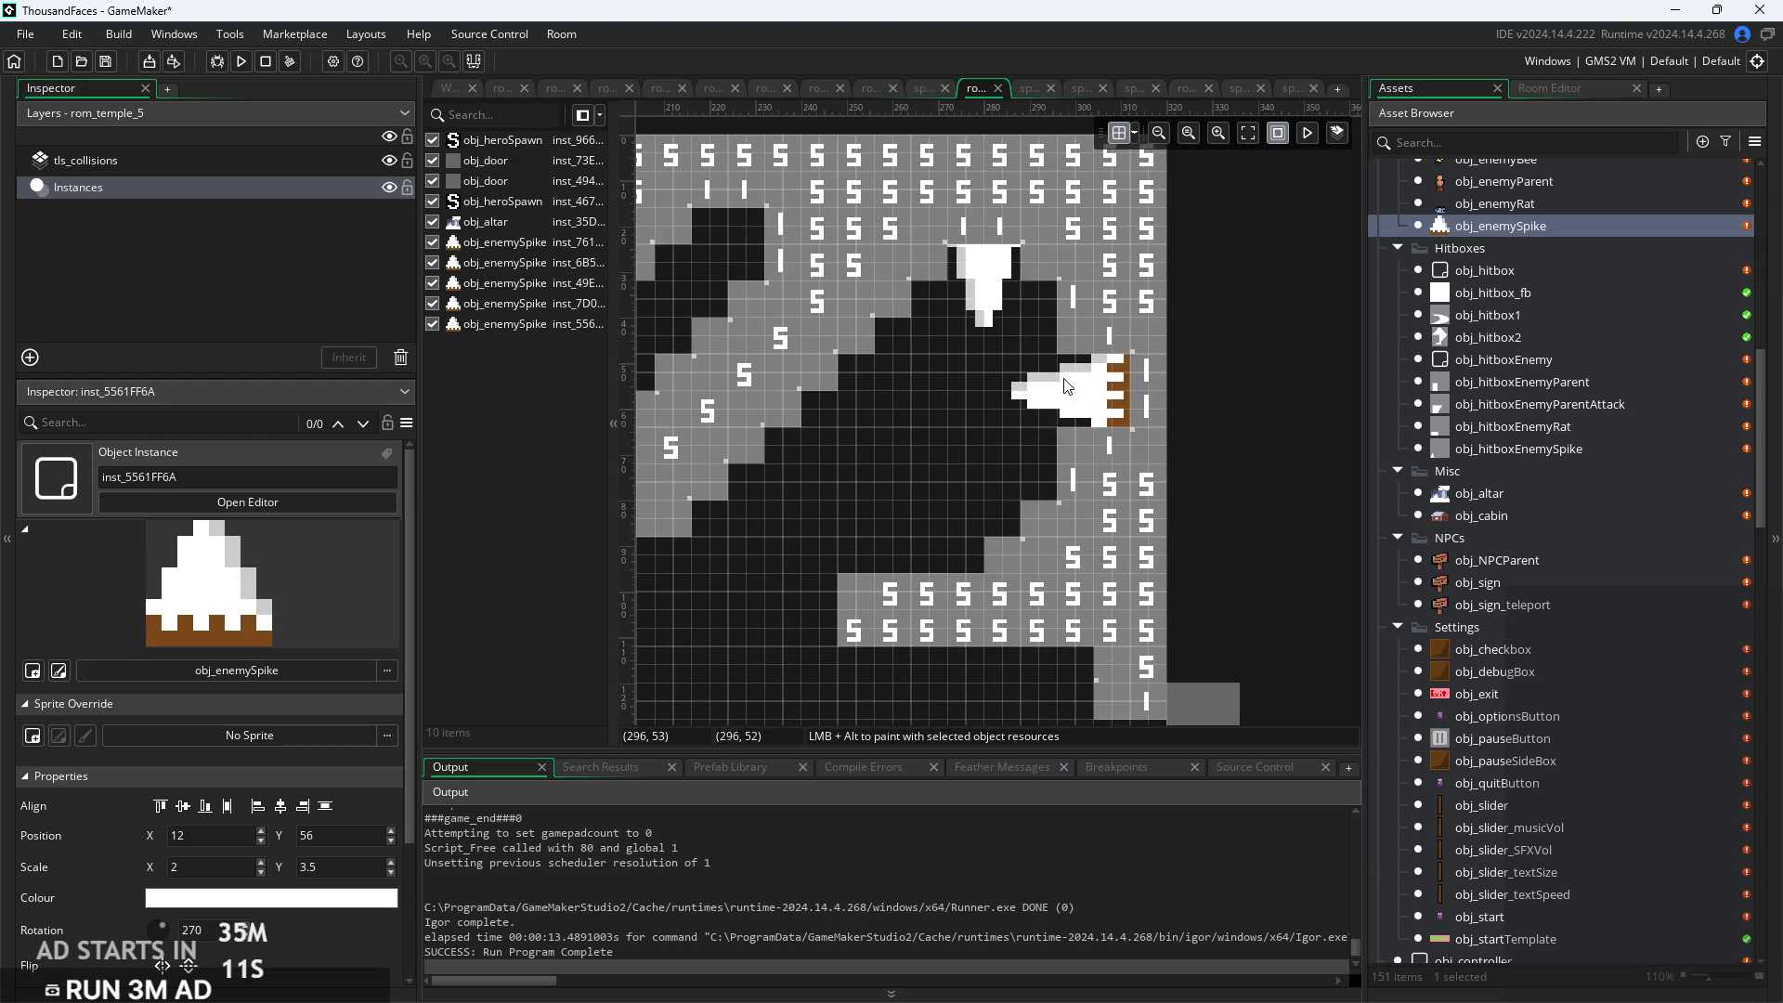
{"action": "left_click", "coordinate": [1092, 390]}
{"action": "left_click_drag", "start_coordinate": [1091, 390], "coordinate": [1100, 390]}
{"action": "left_click", "coordinate": [972, 432]}
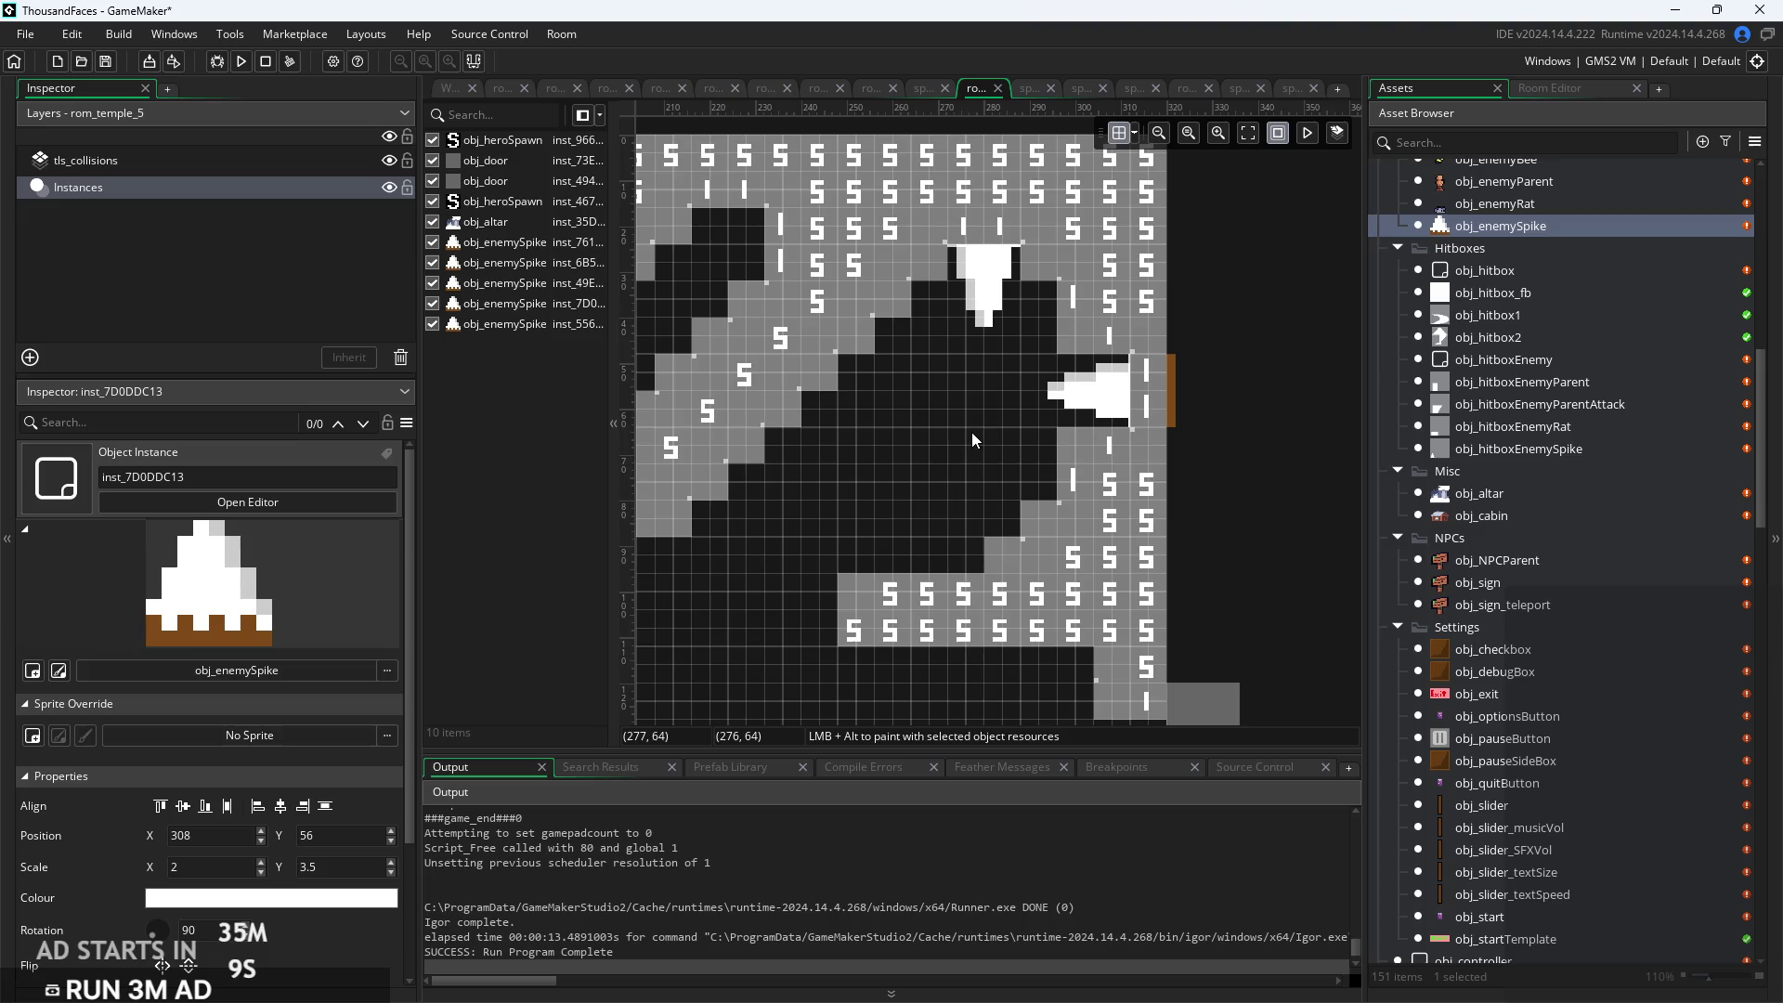
Paste a spike copy onto the left ledge tip at 76, 104, deleting a stray copy
{"action": "scroll", "coordinate": [971, 432], "scroll_direction": "down", "scroll_amount": 3}
{"action": "scroll", "coordinate": [1173, 438], "scroll_direction": "down", "scroll_amount": 2}
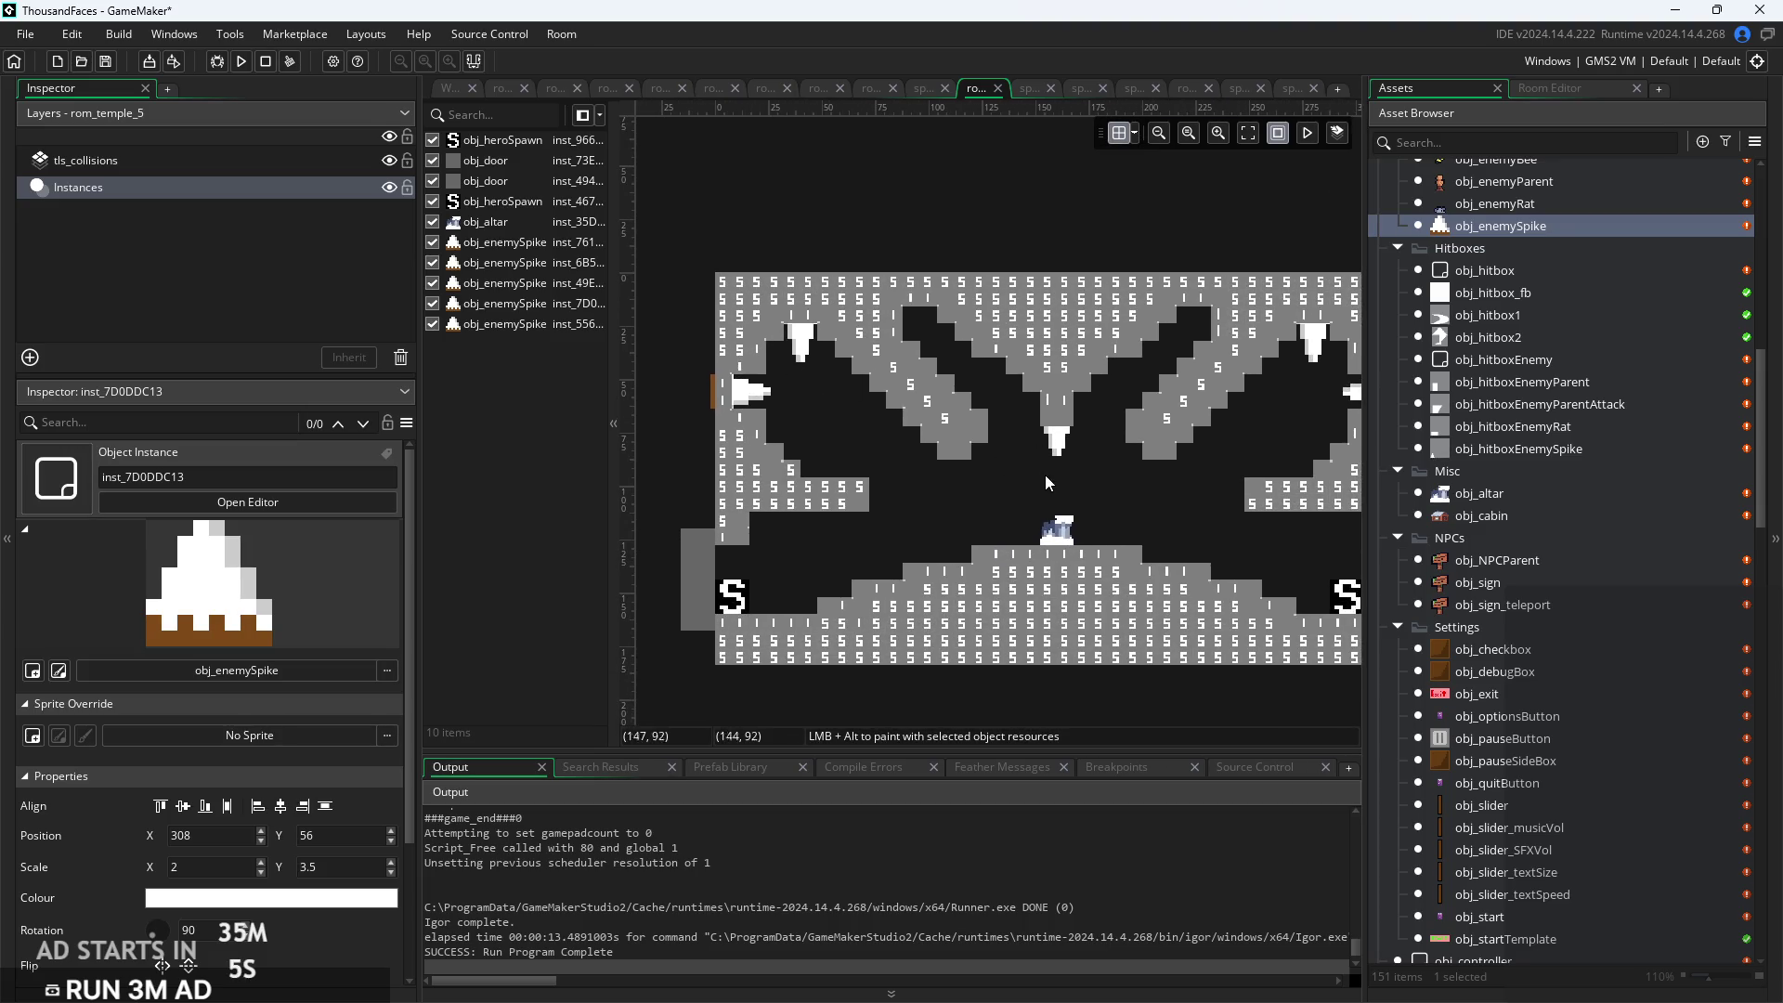
{"action": "scroll", "coordinate": [960, 500], "scroll_direction": "up", "scroll_amount": 2}
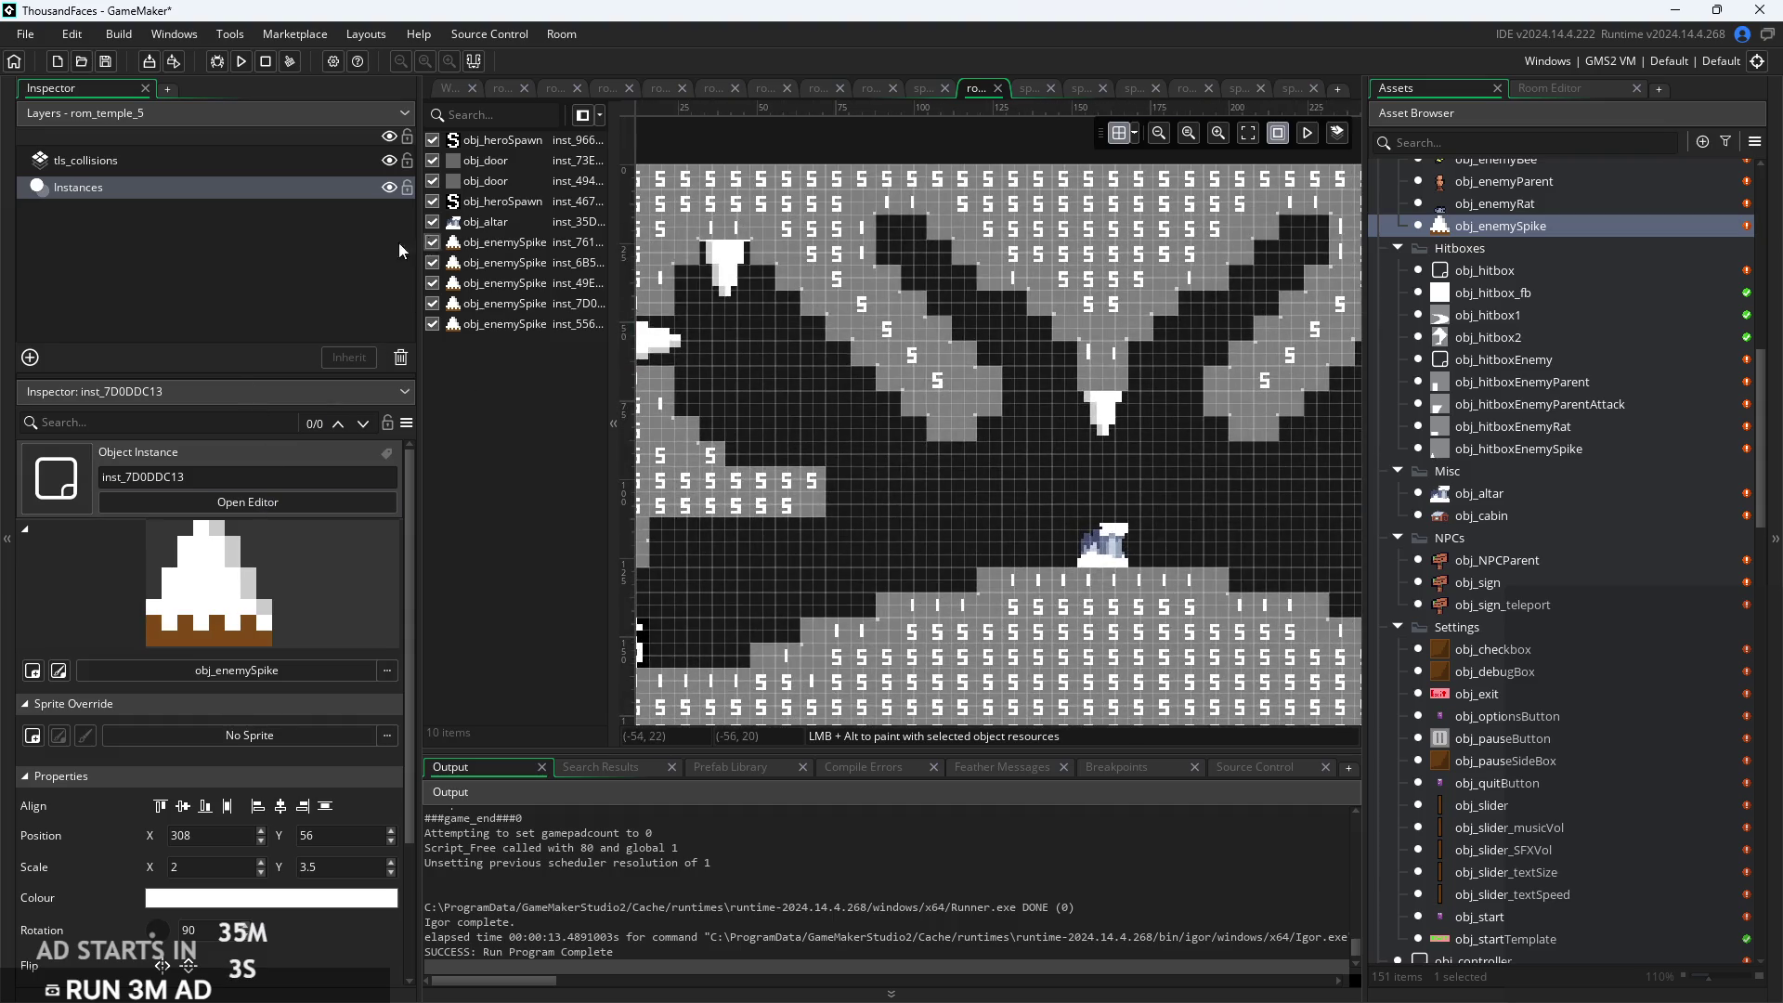
{"action": "left_click", "coordinate": [657, 348]}
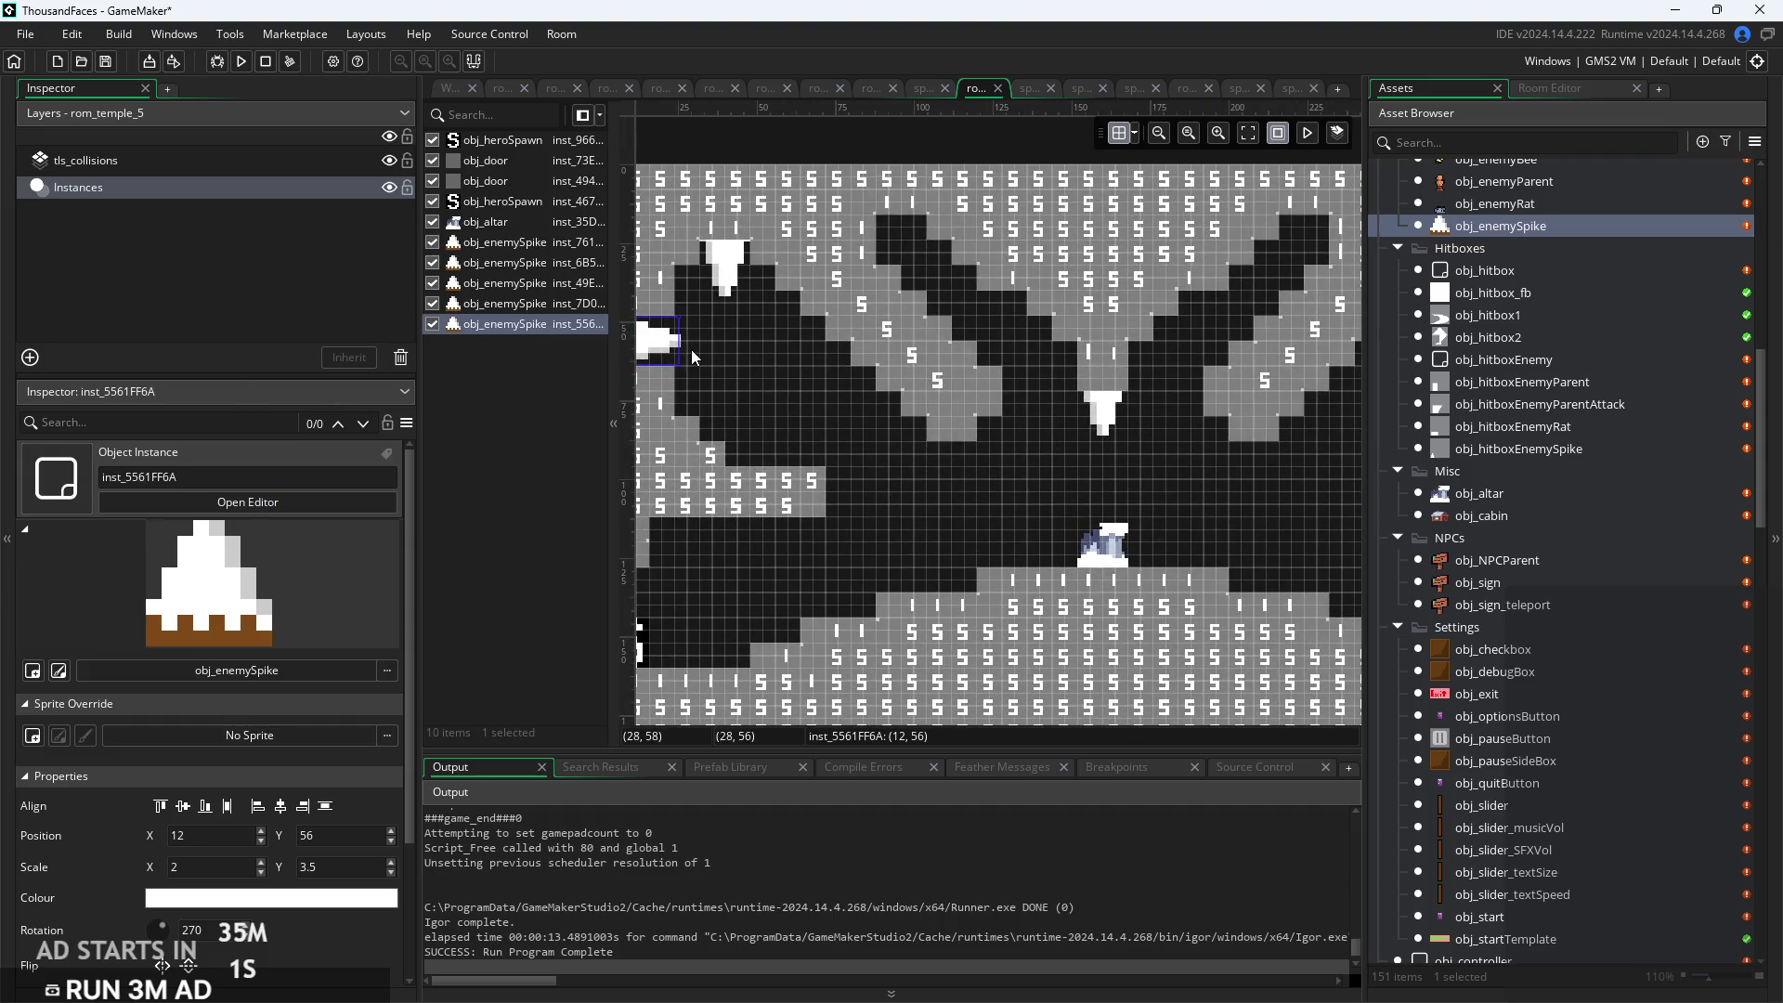
{"action": "key", "text": "ctrl+v"}
{"action": "mouse_move", "coordinate": [692, 356]}
{"action": "left_mouse_down"}
{"action": "mouse_move", "coordinate": [905, 487]}
{"action": "mouse_move", "coordinate": [830, 498]}
{"action": "mouse_move", "coordinate": [1189, 527]}
{"action": "mouse_move", "coordinate": [1253, 501]}
{"action": "left_mouse_up"}
{"action": "key", "text": "ctrl+v"}
{"action": "key", "text": "Delete"}
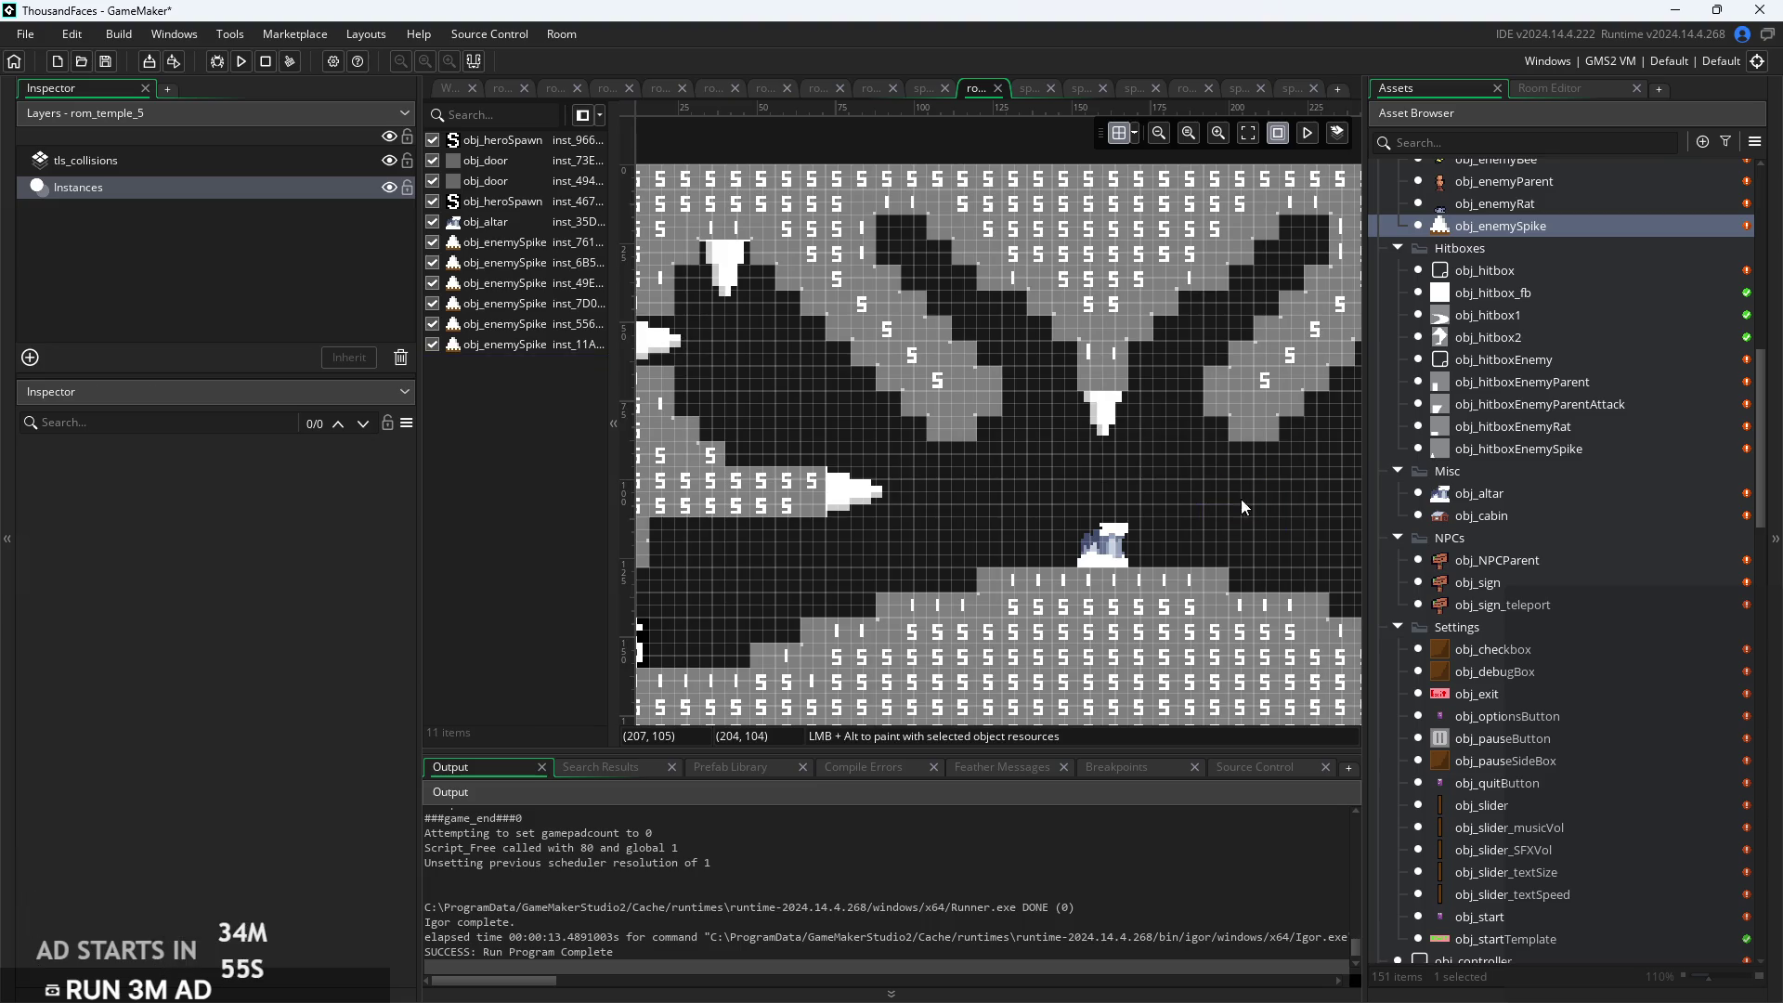
Copy the right-wall spike onto the right ledge tip at 244, 104, then reselect tls_collisions
{"action": "scroll", "coordinate": [994, 458], "scroll_direction": "right", "scroll_amount": 4}
{"action": "left_click", "coordinate": [1268, 382]}
{"action": "key", "text": "ctrl+v"}
{"action": "left_click_drag", "start_coordinate": [1268, 380], "coordinate": [1081, 537]}
{"action": "left_click", "coordinate": [981, 582]}
{"action": "mouse_move", "coordinate": [980, 581]}
{"action": "left_mouse_down"}
{"action": "mouse_move", "coordinate": [1246, 563]}
{"action": "mouse_move", "coordinate": [1156, 574]}
{"action": "left_mouse_up"}
{"action": "scroll", "coordinate": [1156, 572], "scroll_direction": "down", "scroll_amount": 2}
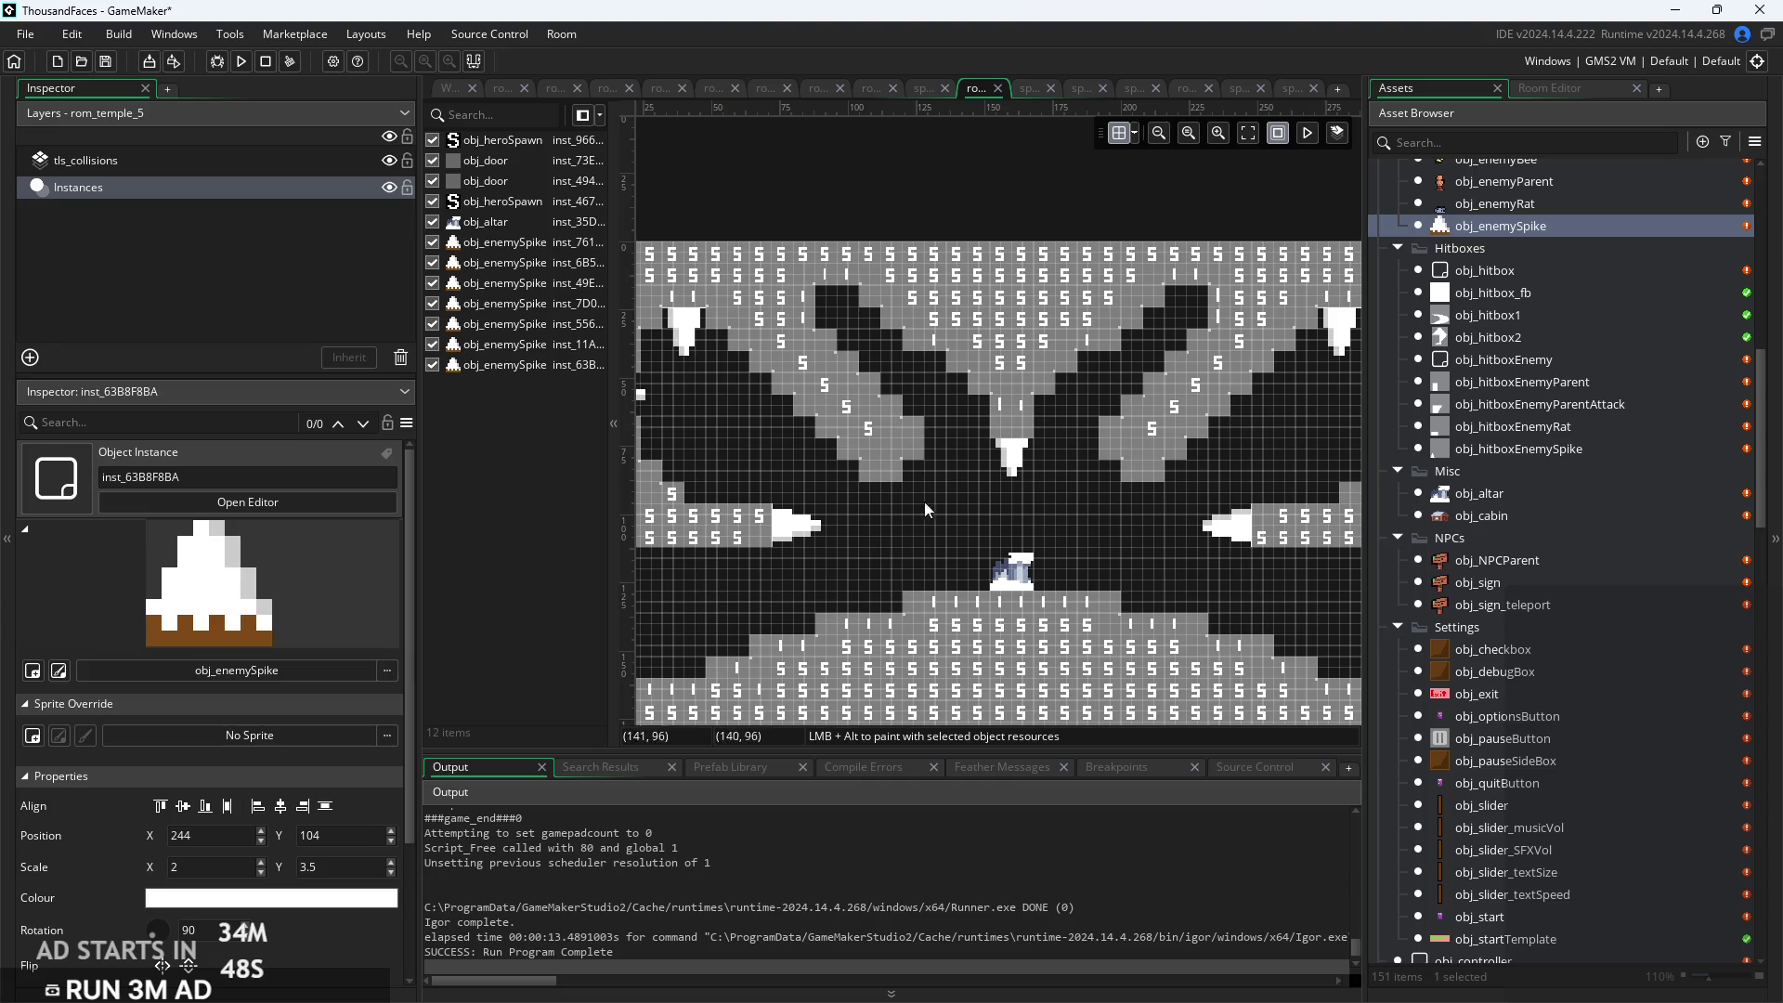
{"action": "left_click", "coordinate": [248, 153]}
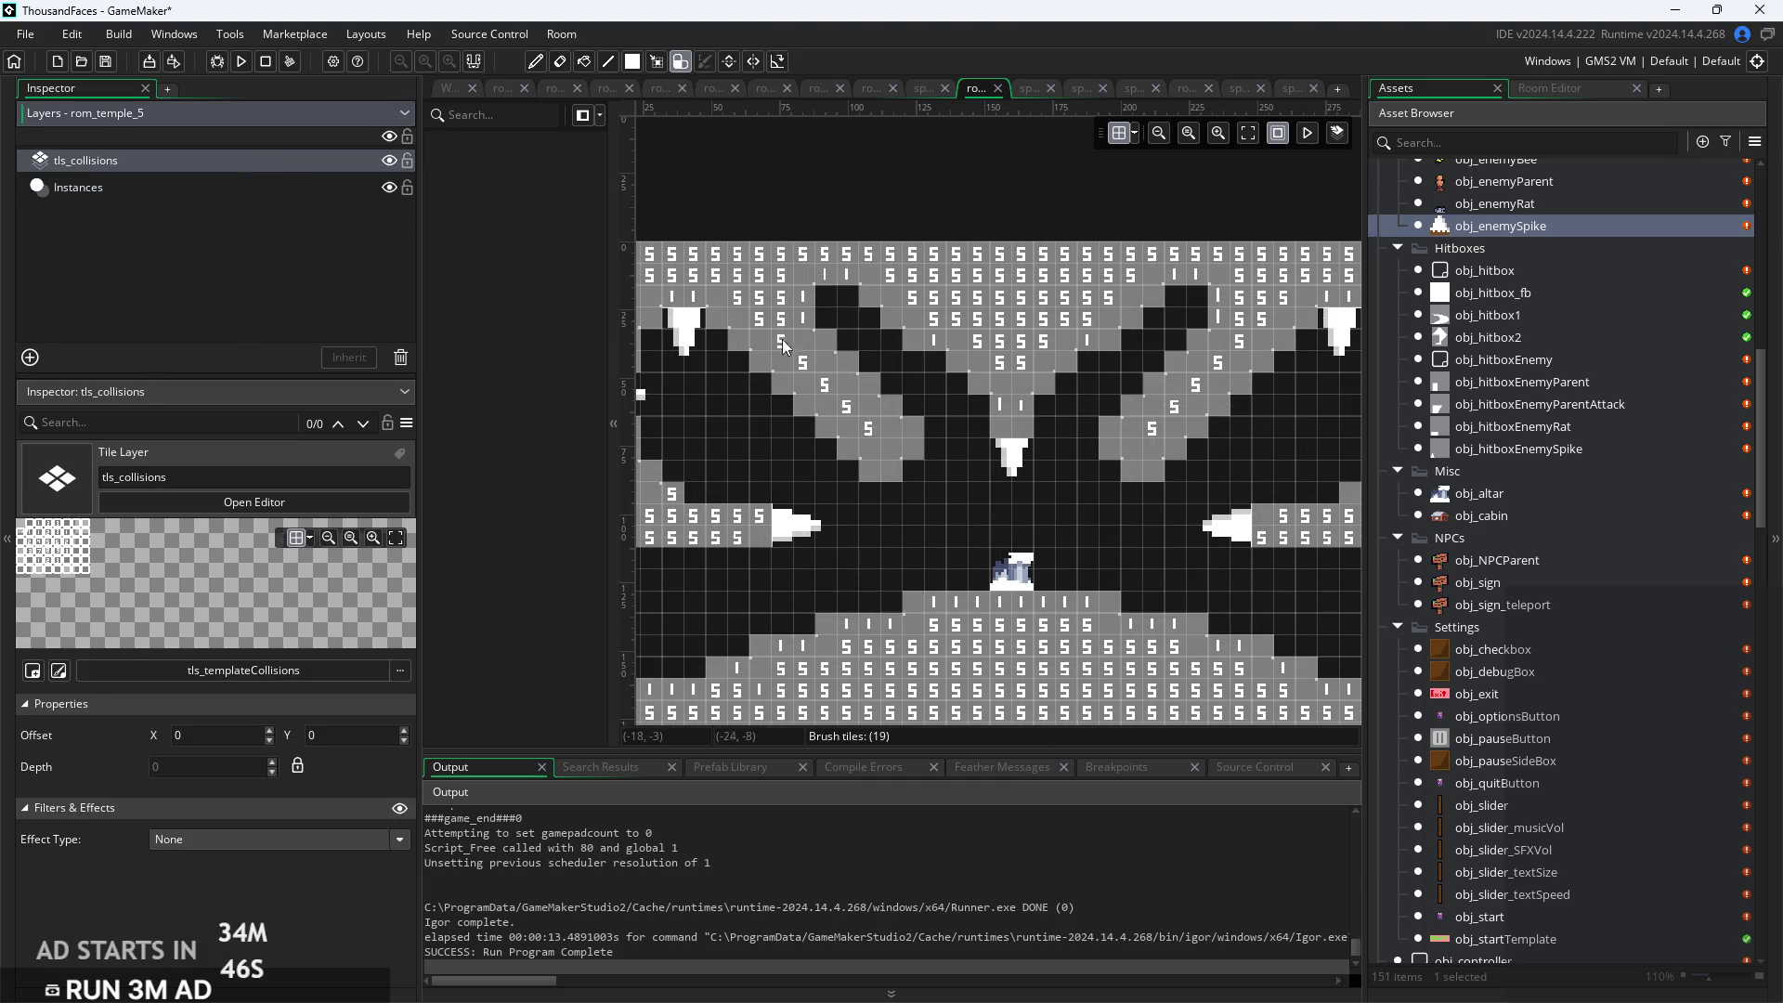
Paint 2x2 collision blocks on both upper slopes, then playtest briefly and exit to the editor
{"action": "left_click", "coordinate": [916, 476]}
{"action": "left_click", "coordinate": [1131, 478]}
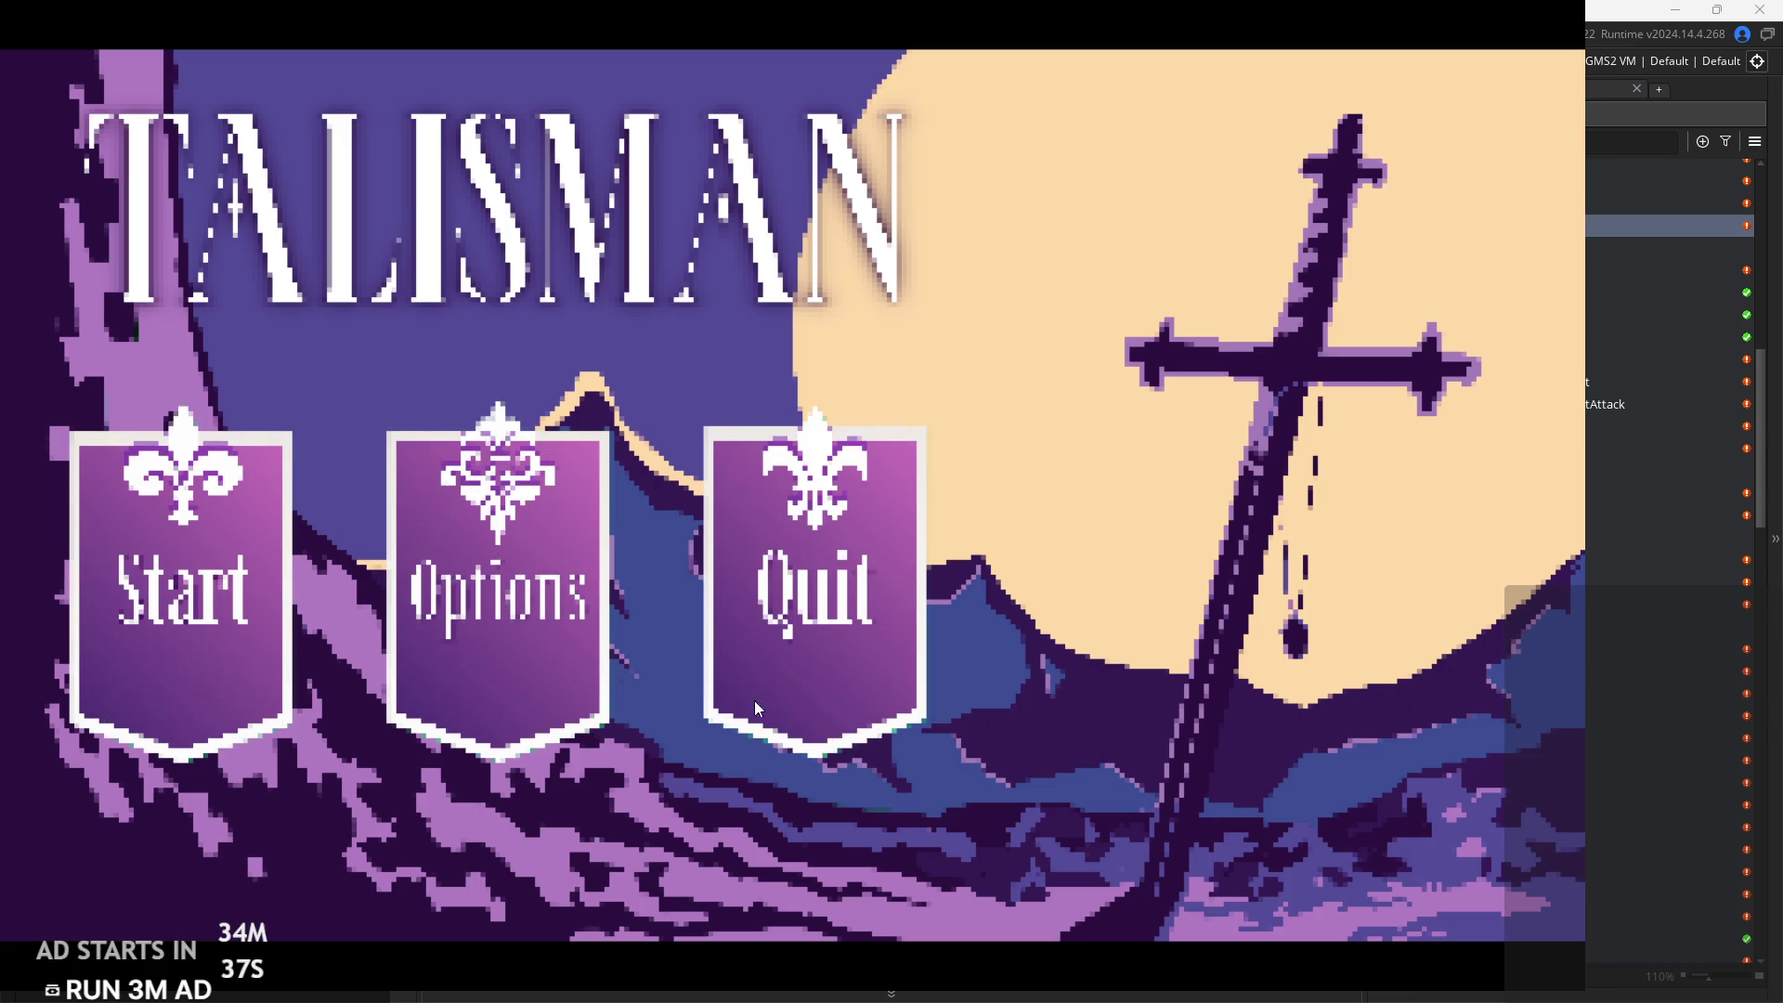
{"action": "left_click", "coordinate": [224, 639]}
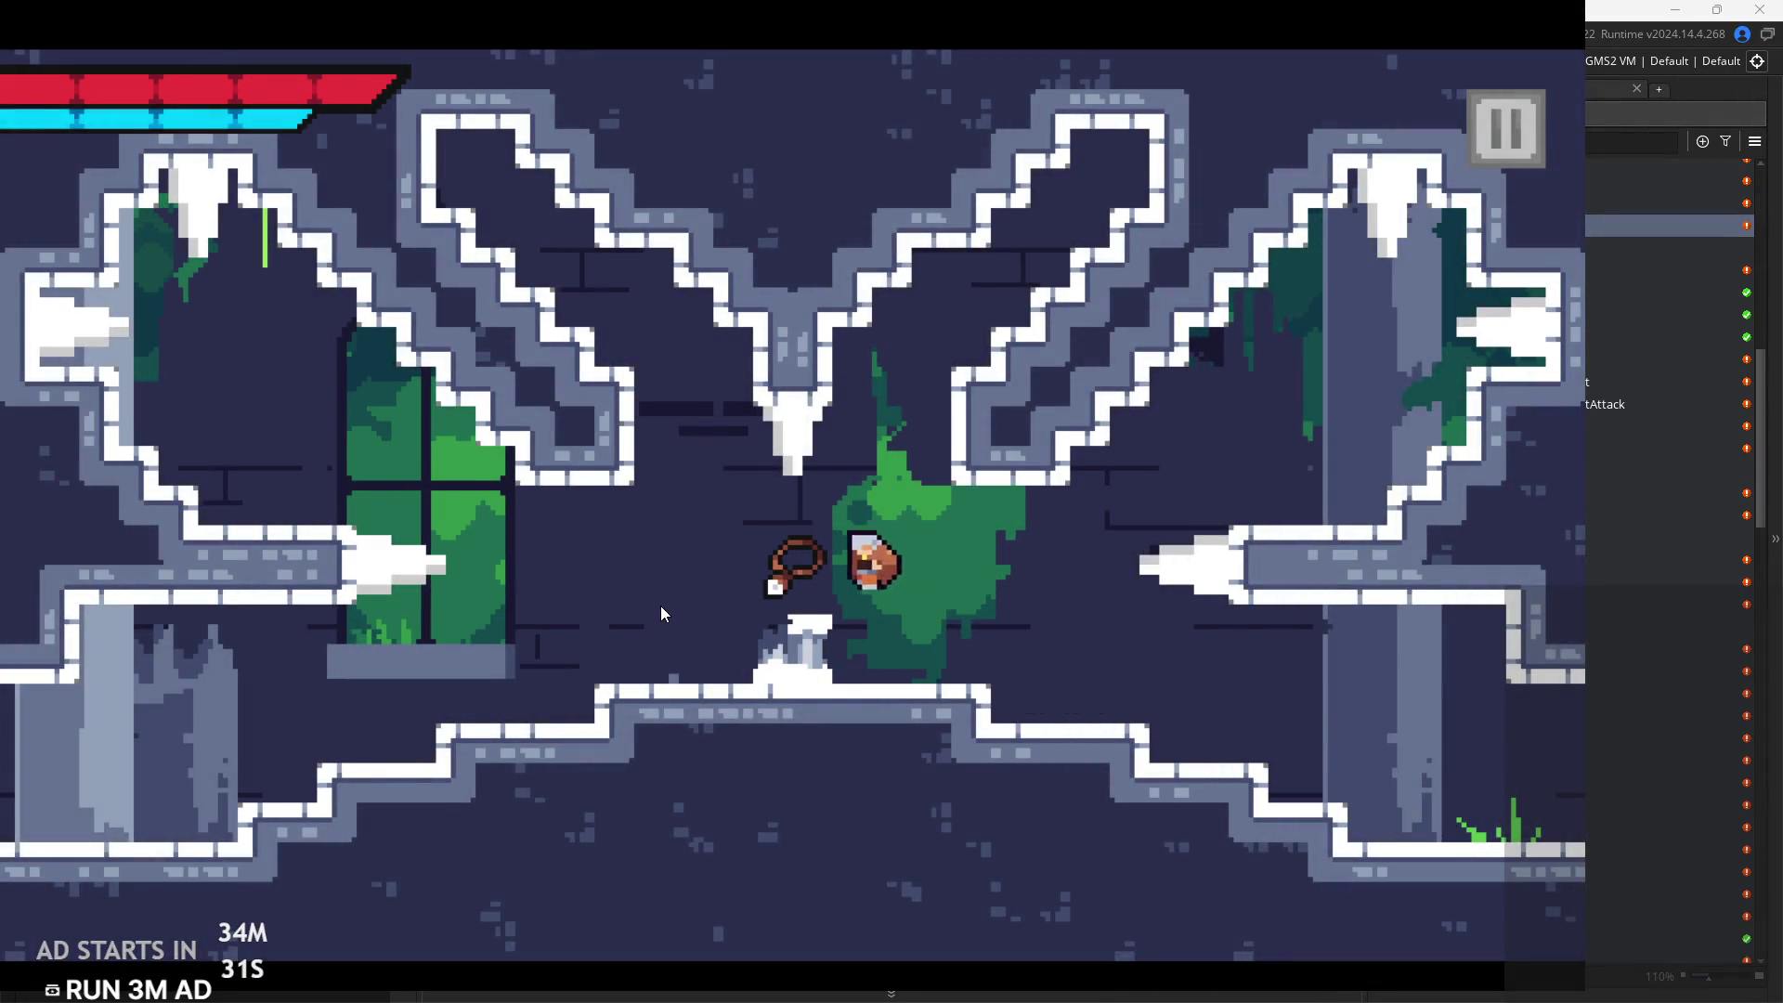
{"action": "left_click", "coordinate": [1505, 126]}
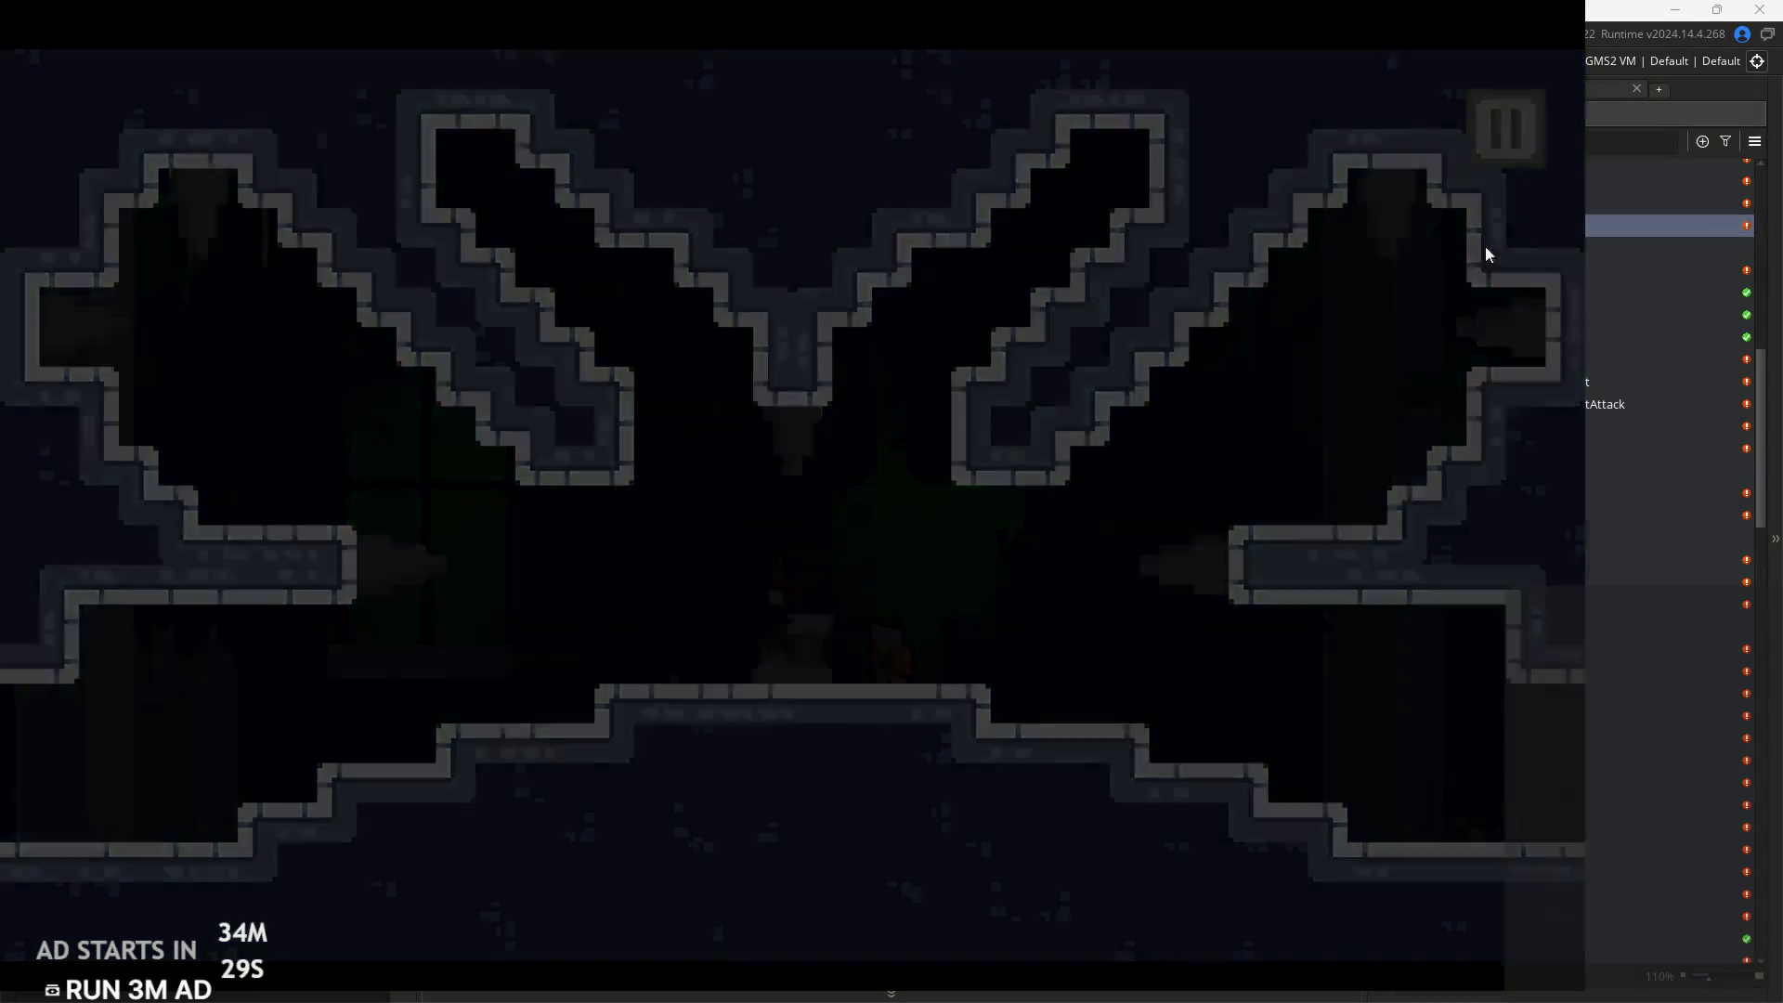
{"action": "left_click", "coordinate": [1444, 876]}
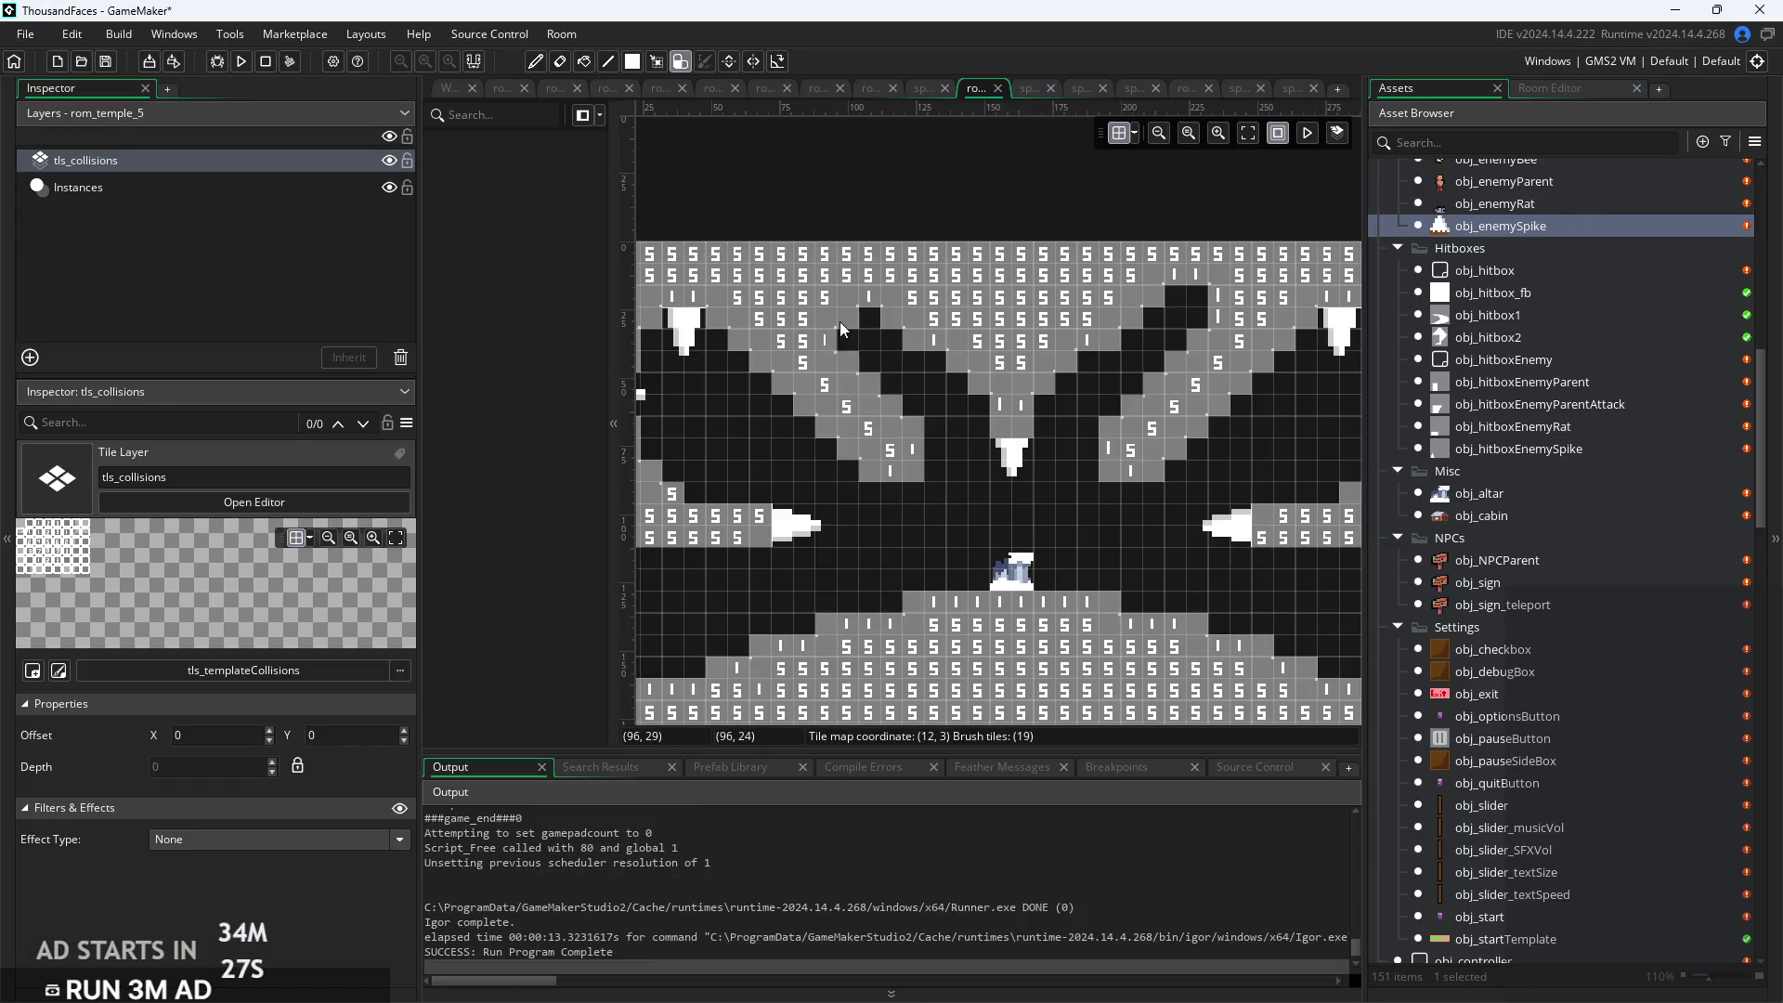
Paint two ceiling collision tiles, then playtest by walking the hero to the altar and exit
{"action": "left_click_drag", "start_coordinate": [846, 319], "coordinate": [896, 321]}
{"action": "scroll", "coordinate": [1182, 588], "scroll_direction": "down", "scroll_amount": 2}
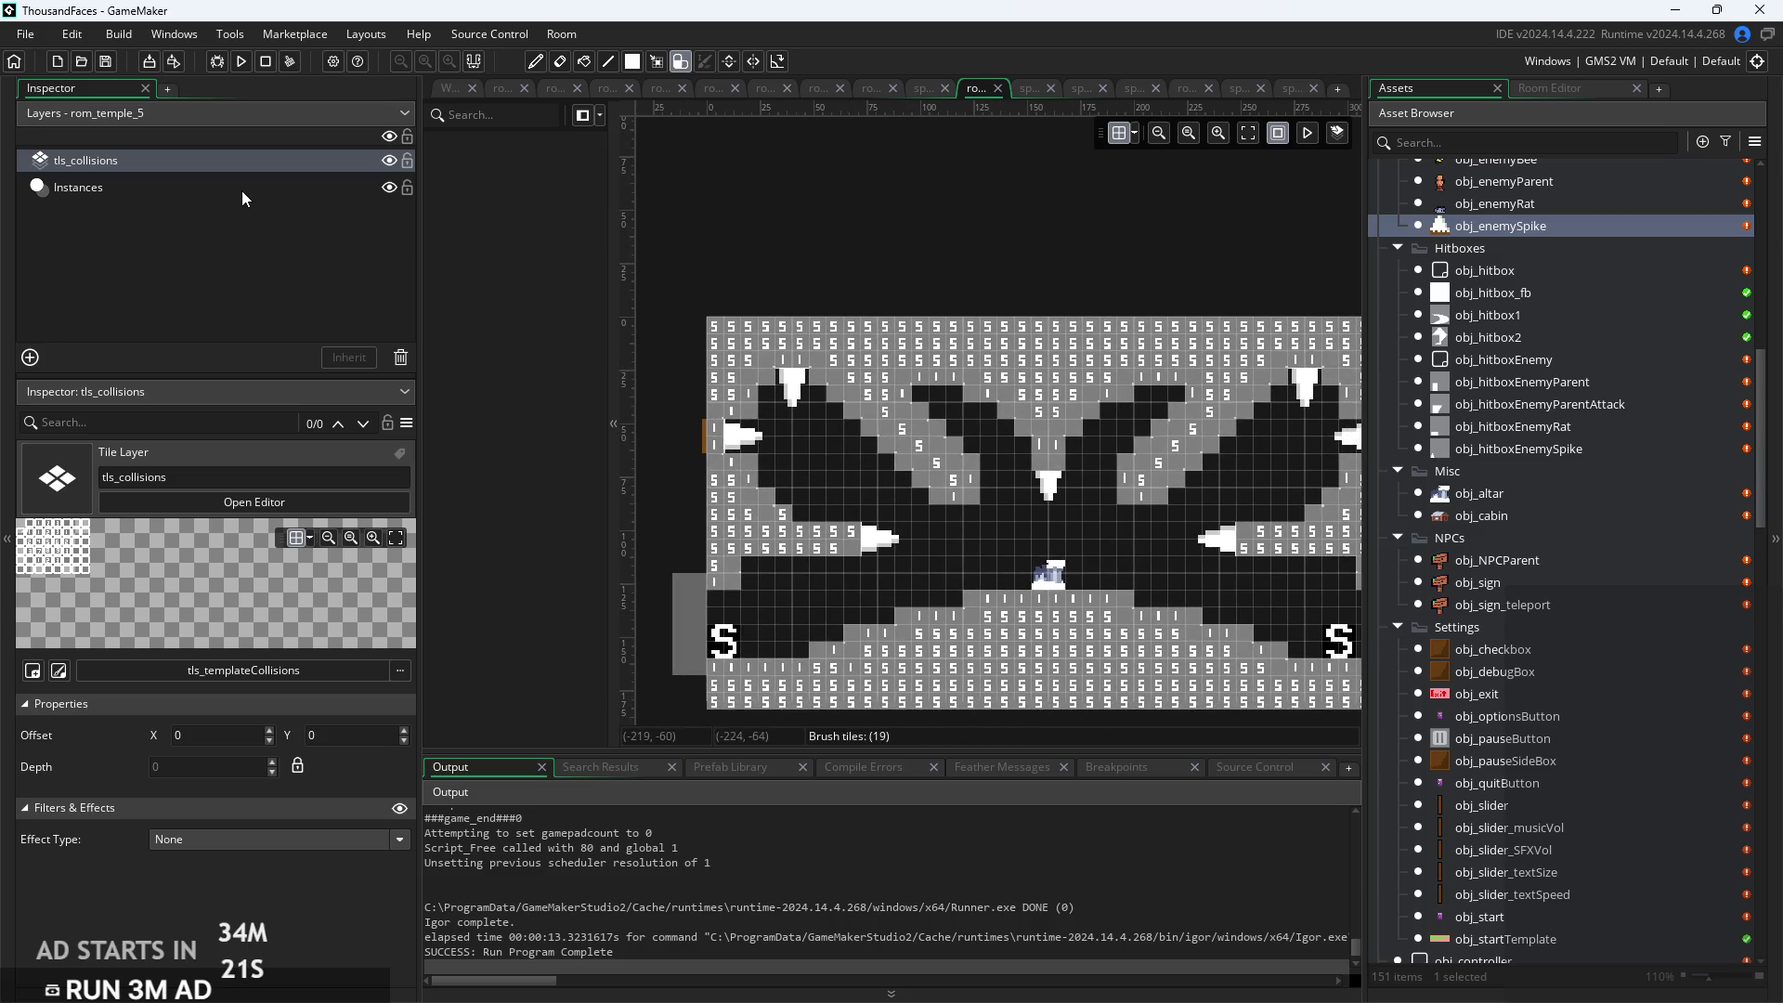
{"action": "left_click", "coordinate": [240, 62]}
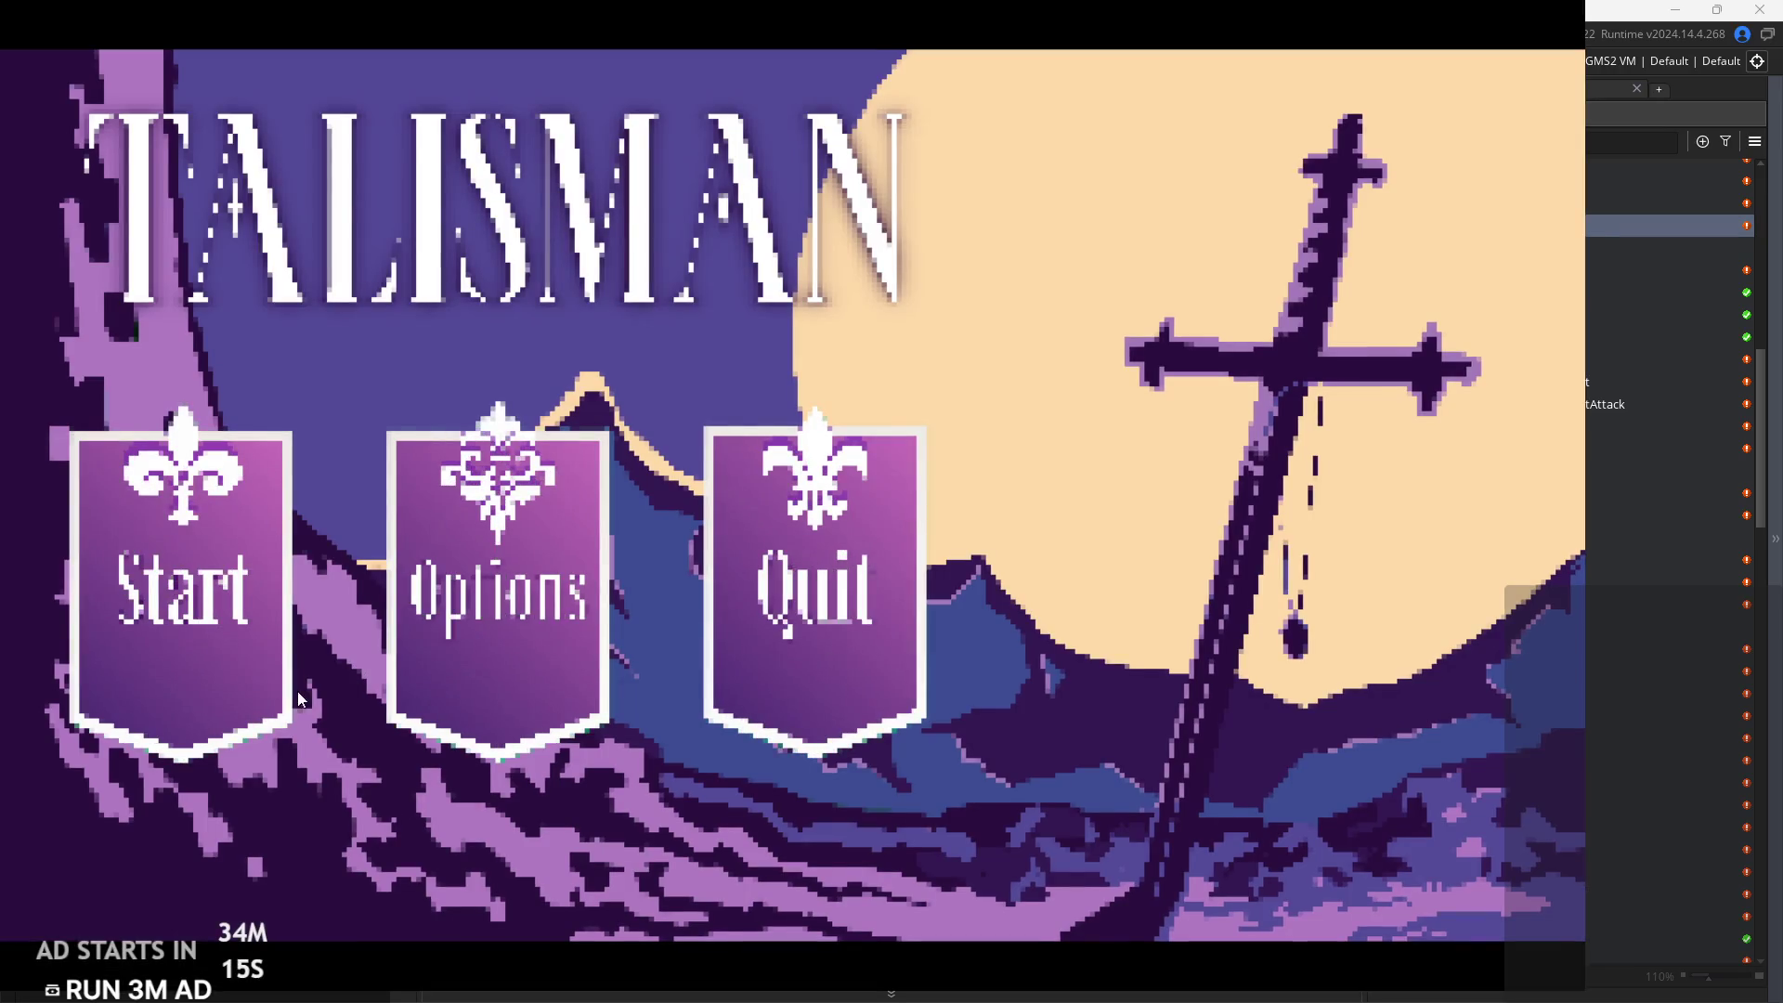
{"action": "left_click", "coordinate": [270, 687]}
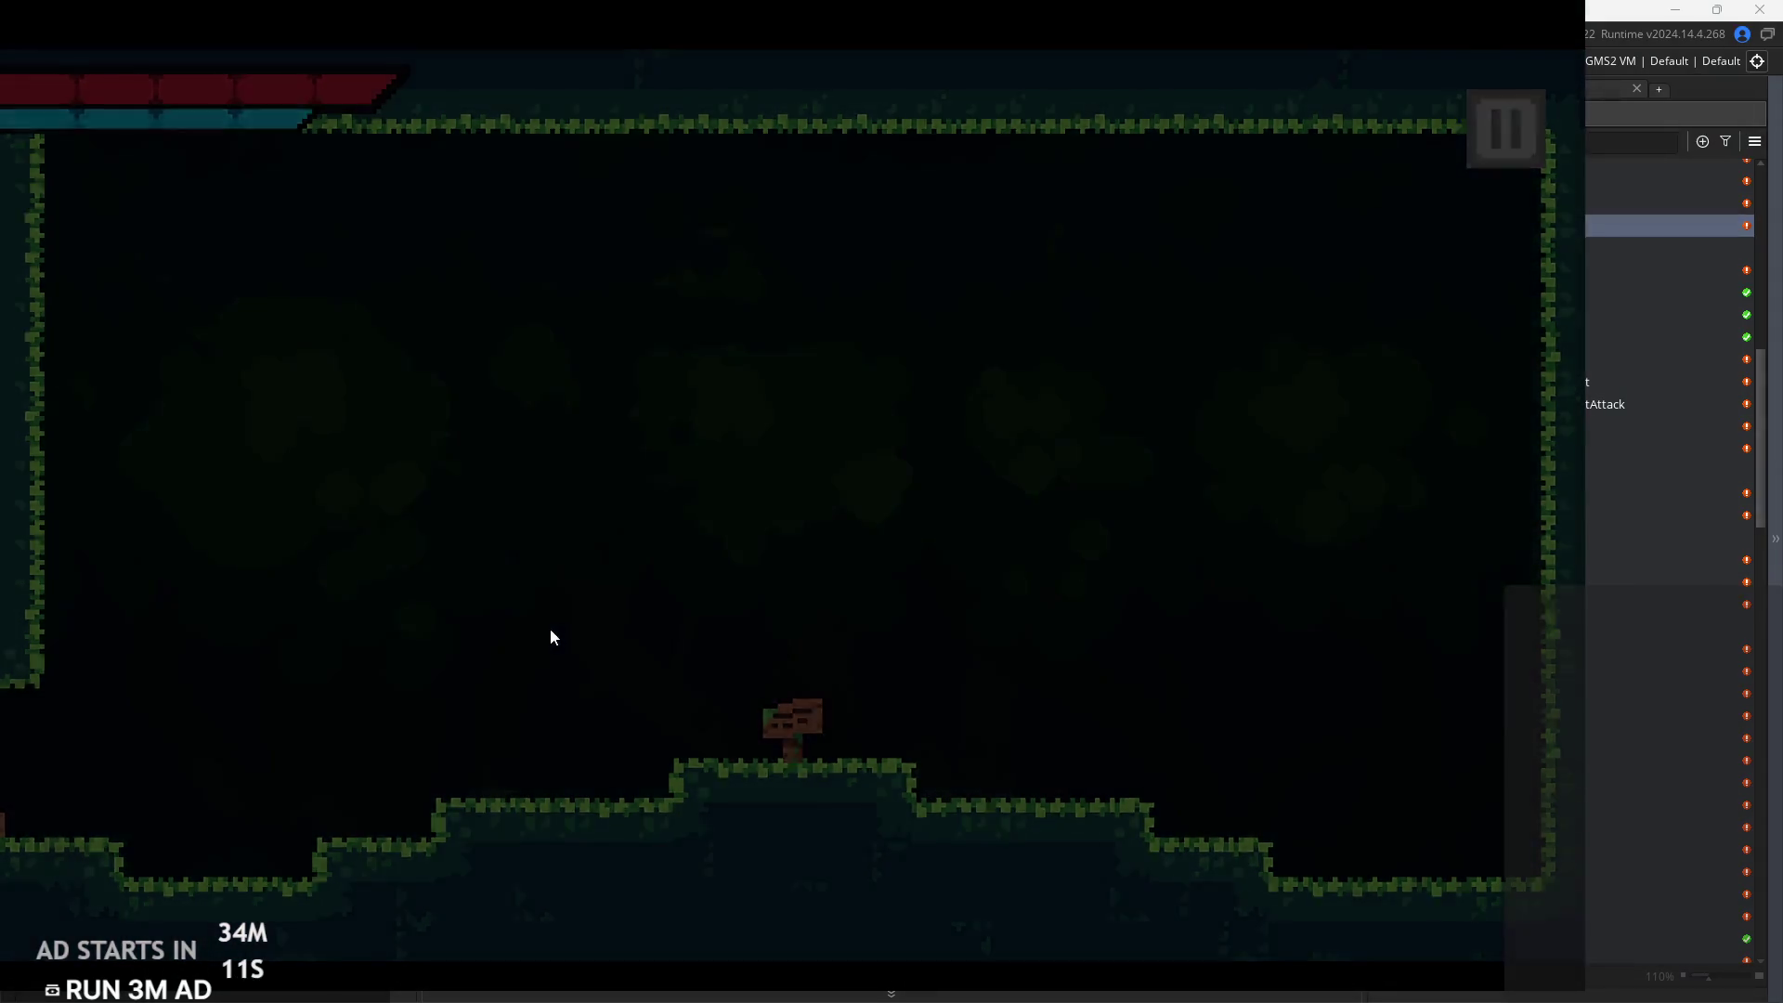
{"action": "key", "text": "Left"}
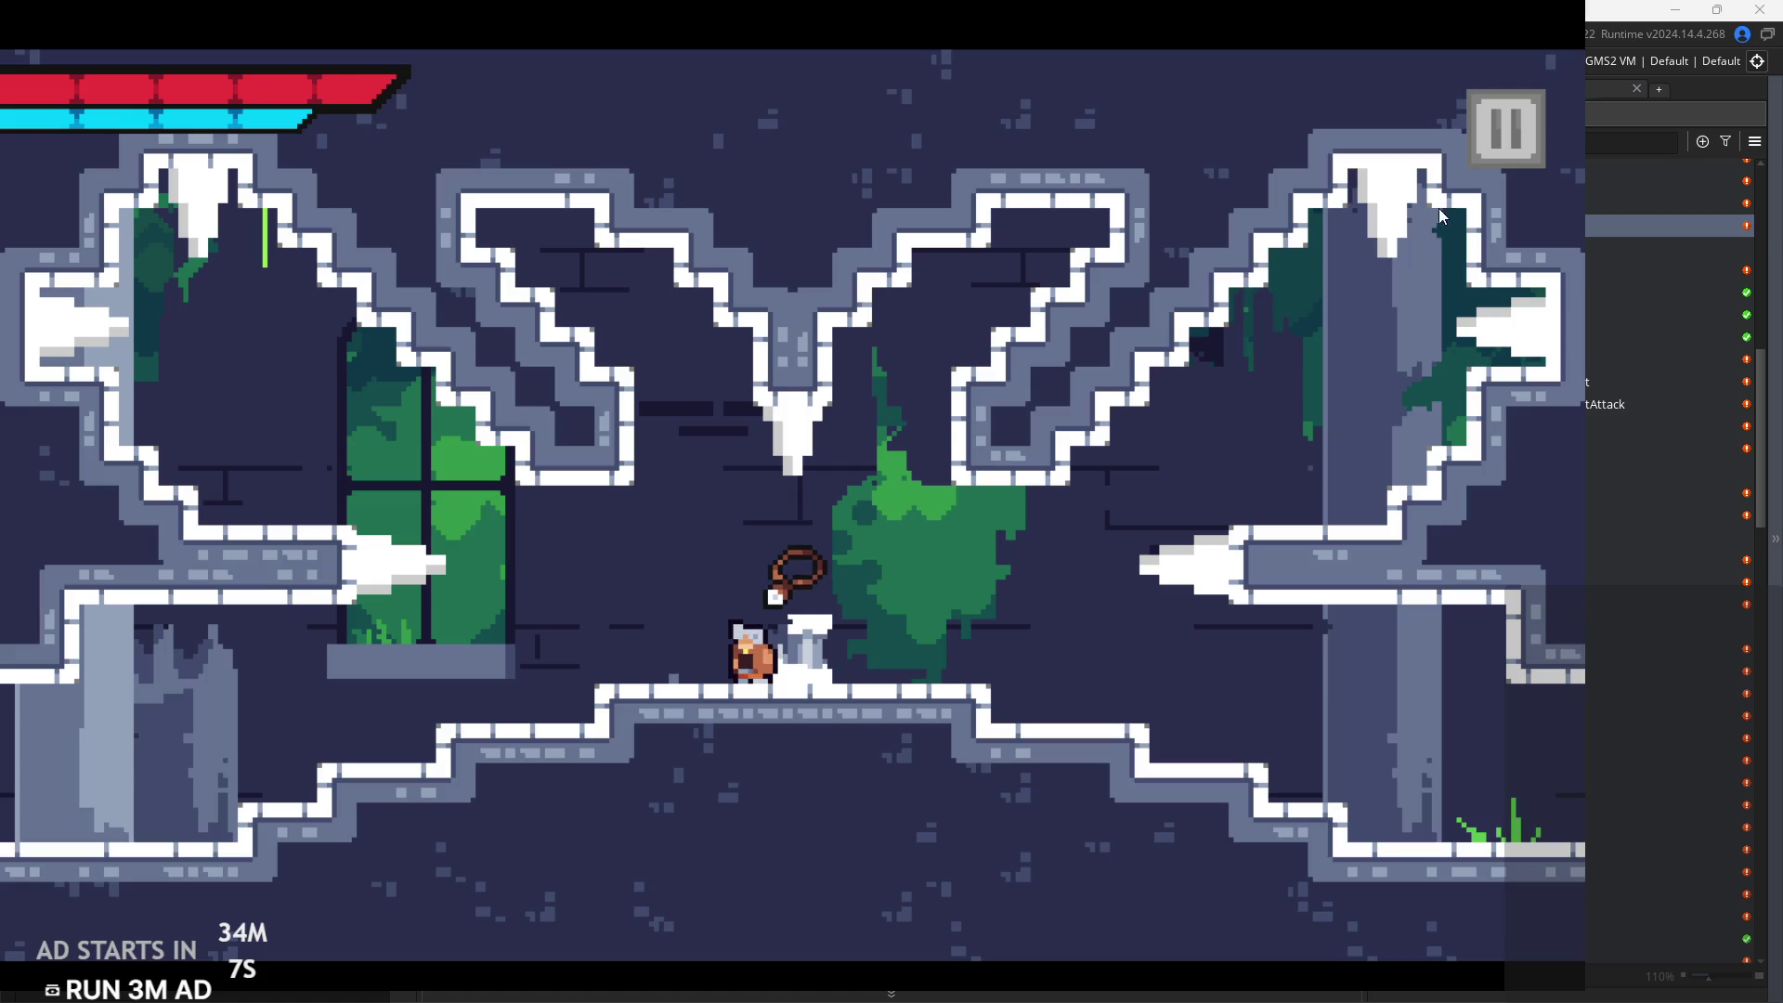
{"action": "left_click", "coordinate": [1535, 134]}
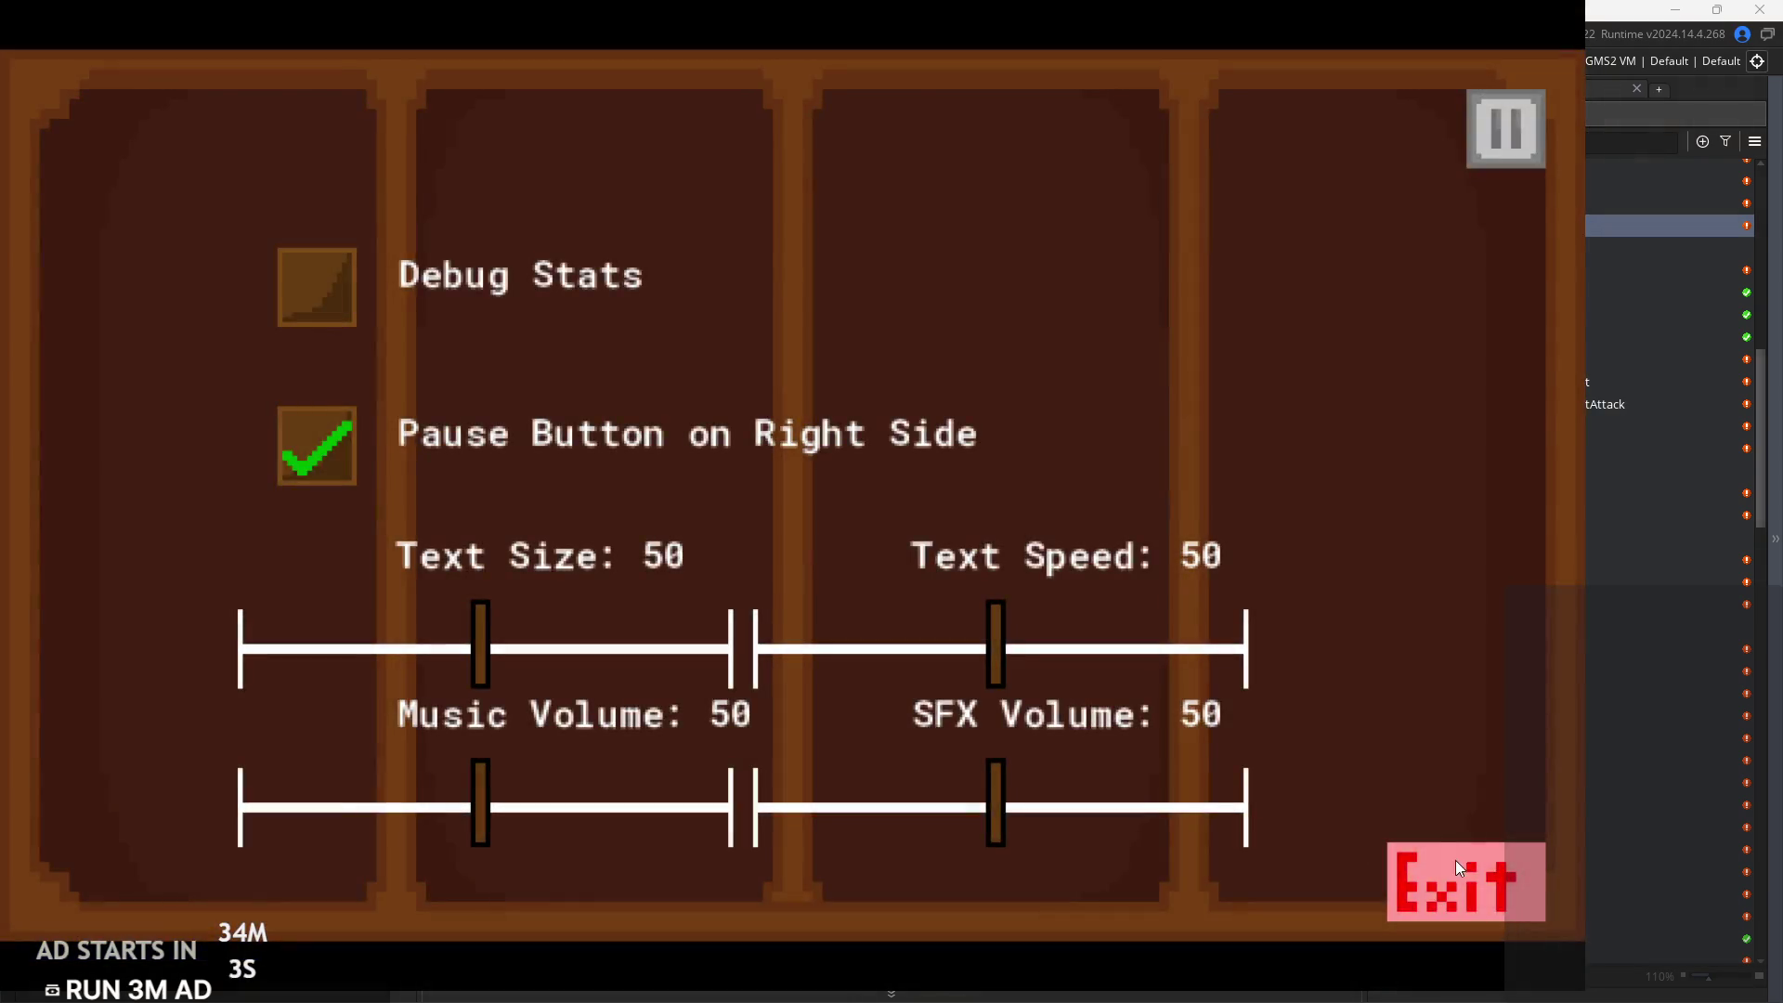
{"action": "left_click", "coordinate": [1456, 866]}
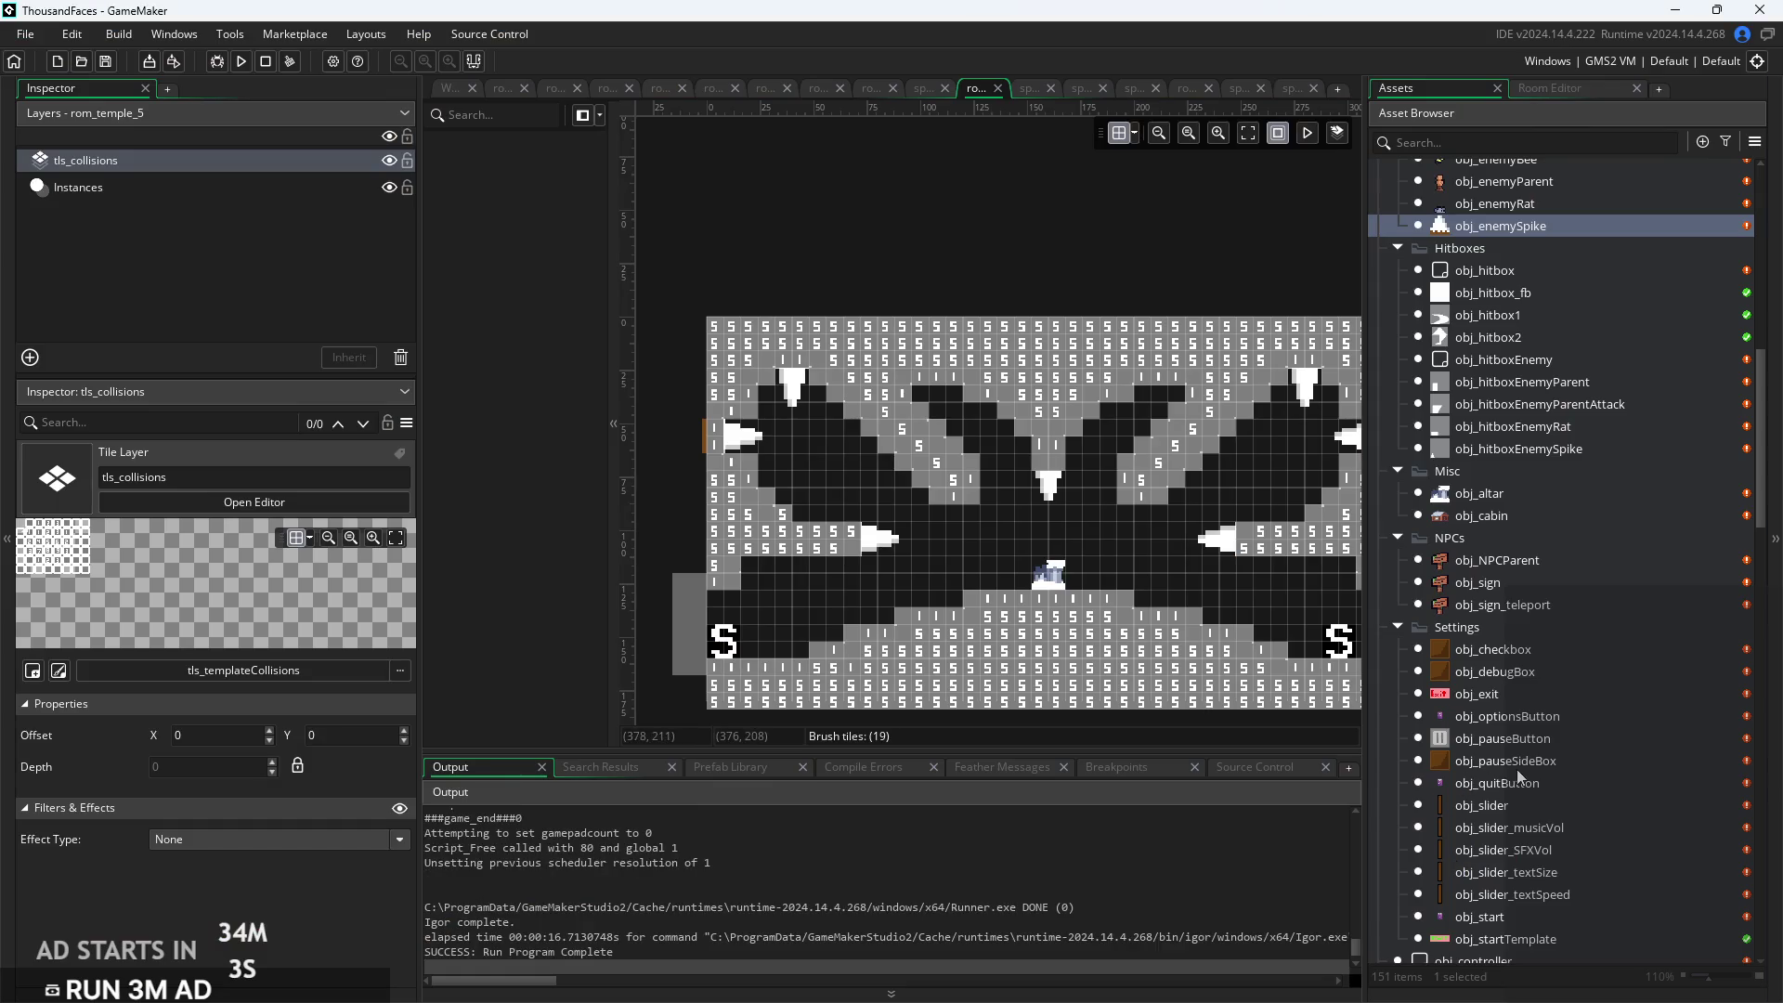
Touch up collision tiles beside the right wall spike and near the lower right ledge
{"action": "scroll", "coordinate": [1158, 470], "scroll_direction": "right", "scroll_amount": 5}
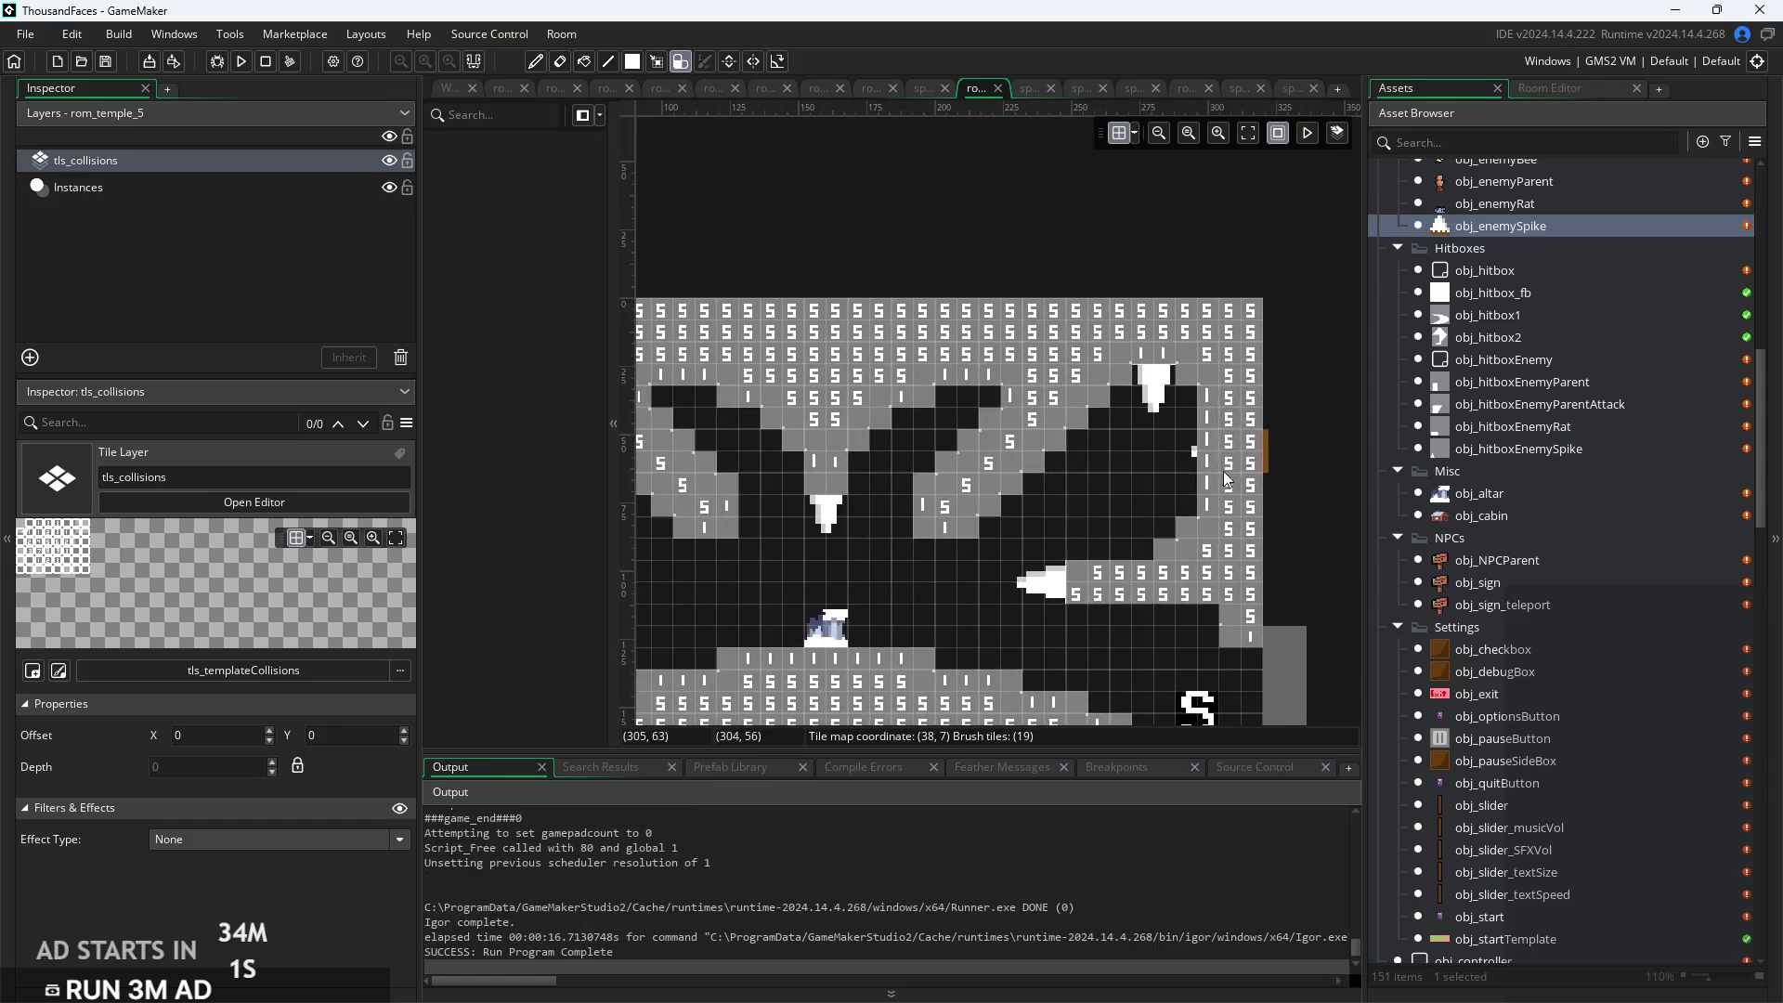
{"action": "left_click_drag", "start_coordinate": [1078, 506], "coordinate": [1096, 526]}
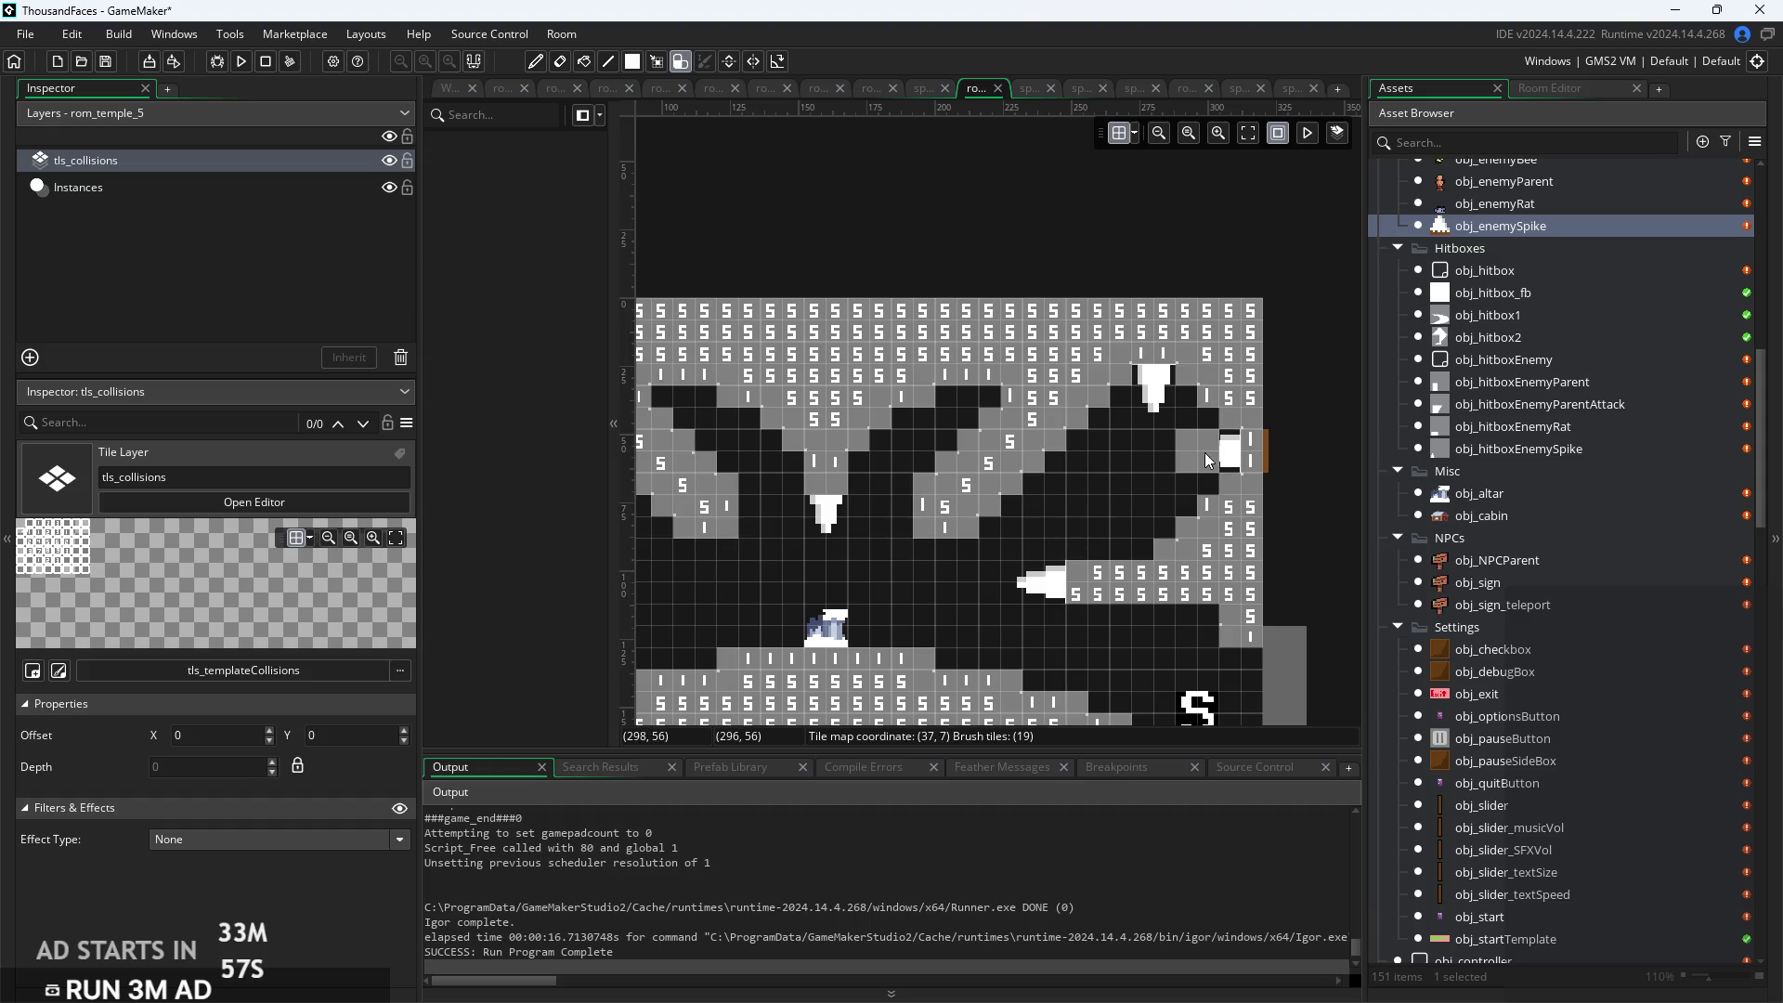
{"action": "scroll", "coordinate": [1101, 505], "scroll_direction": "left", "scroll_amount": 5}
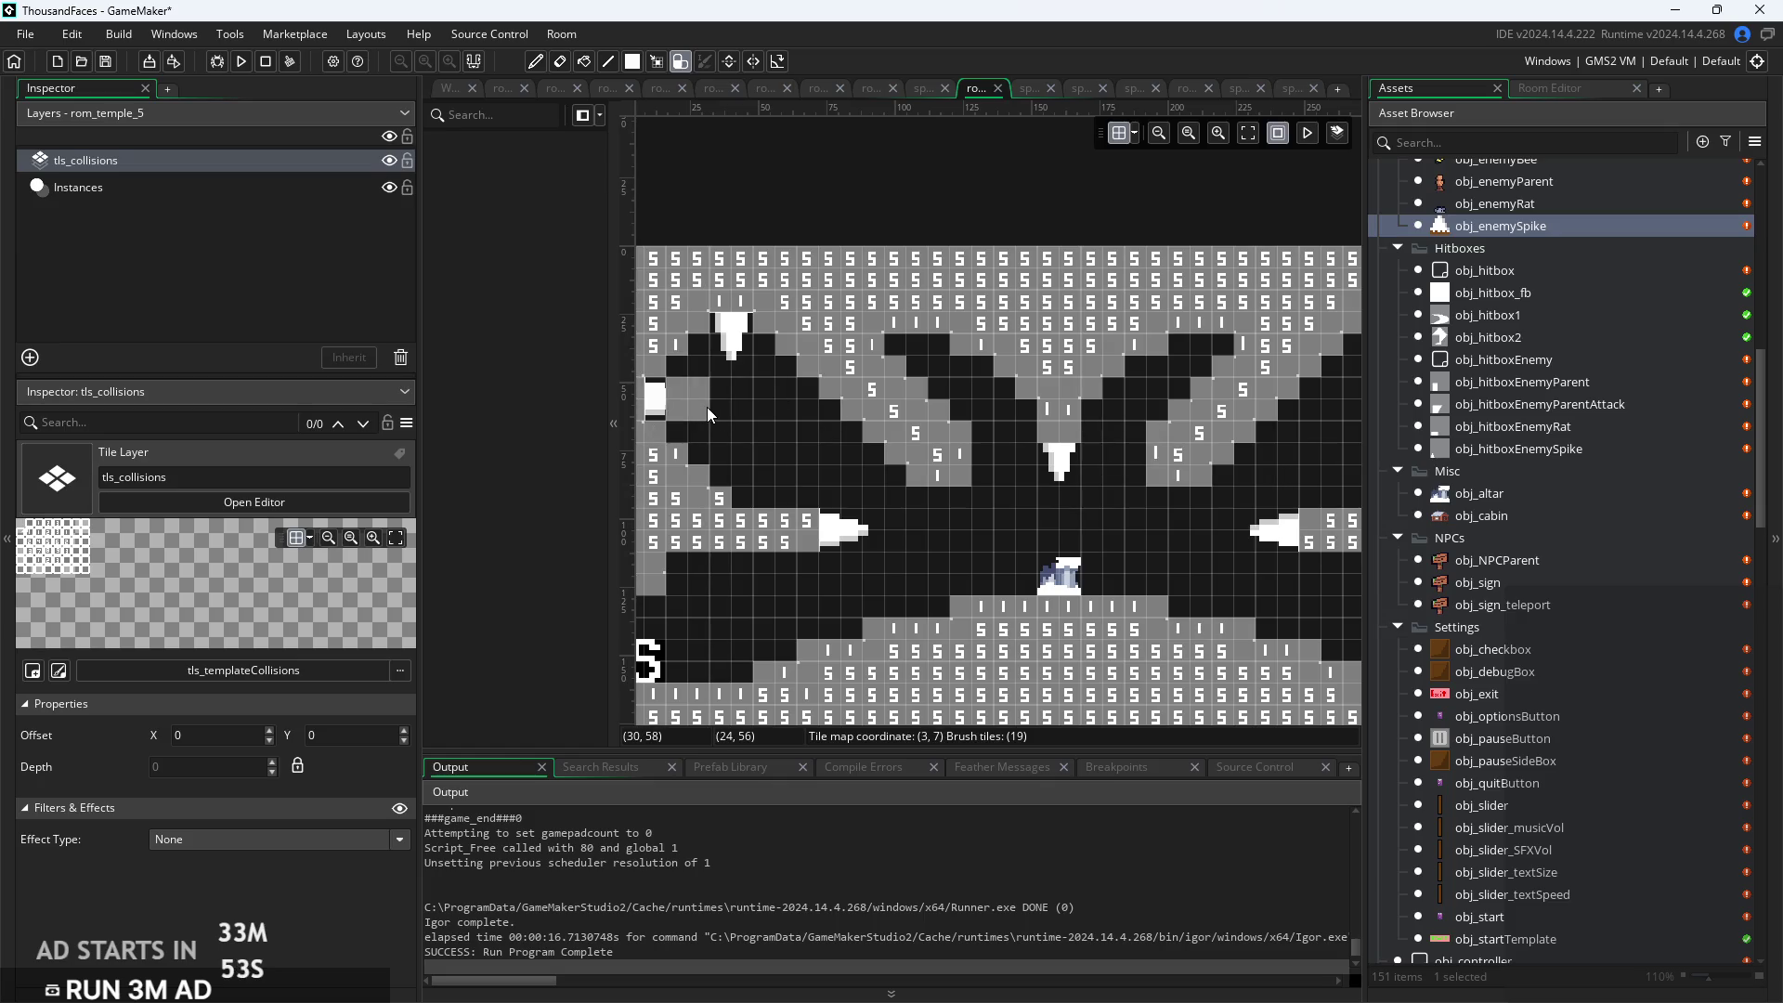
{"action": "scroll", "coordinate": [1044, 510], "scroll_direction": "down", "scroll_amount": 3}
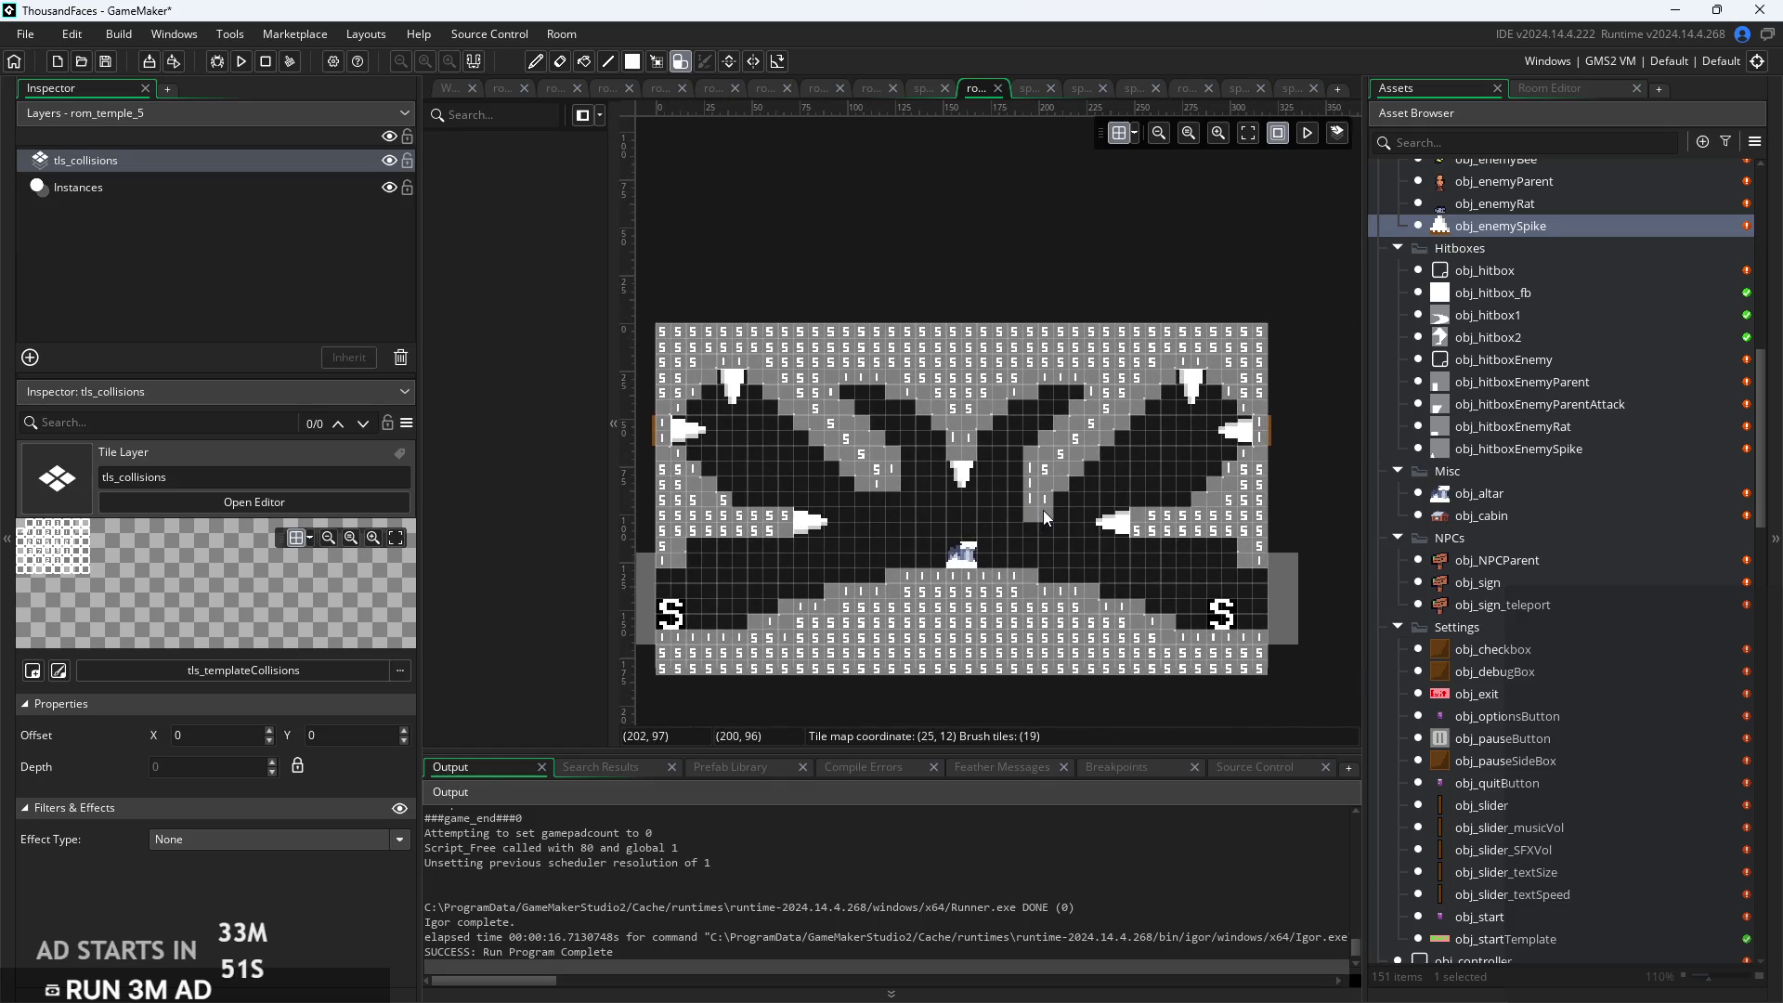
{"action": "scroll", "coordinate": [1169, 487], "scroll_direction": "up", "scroll_amount": 5}
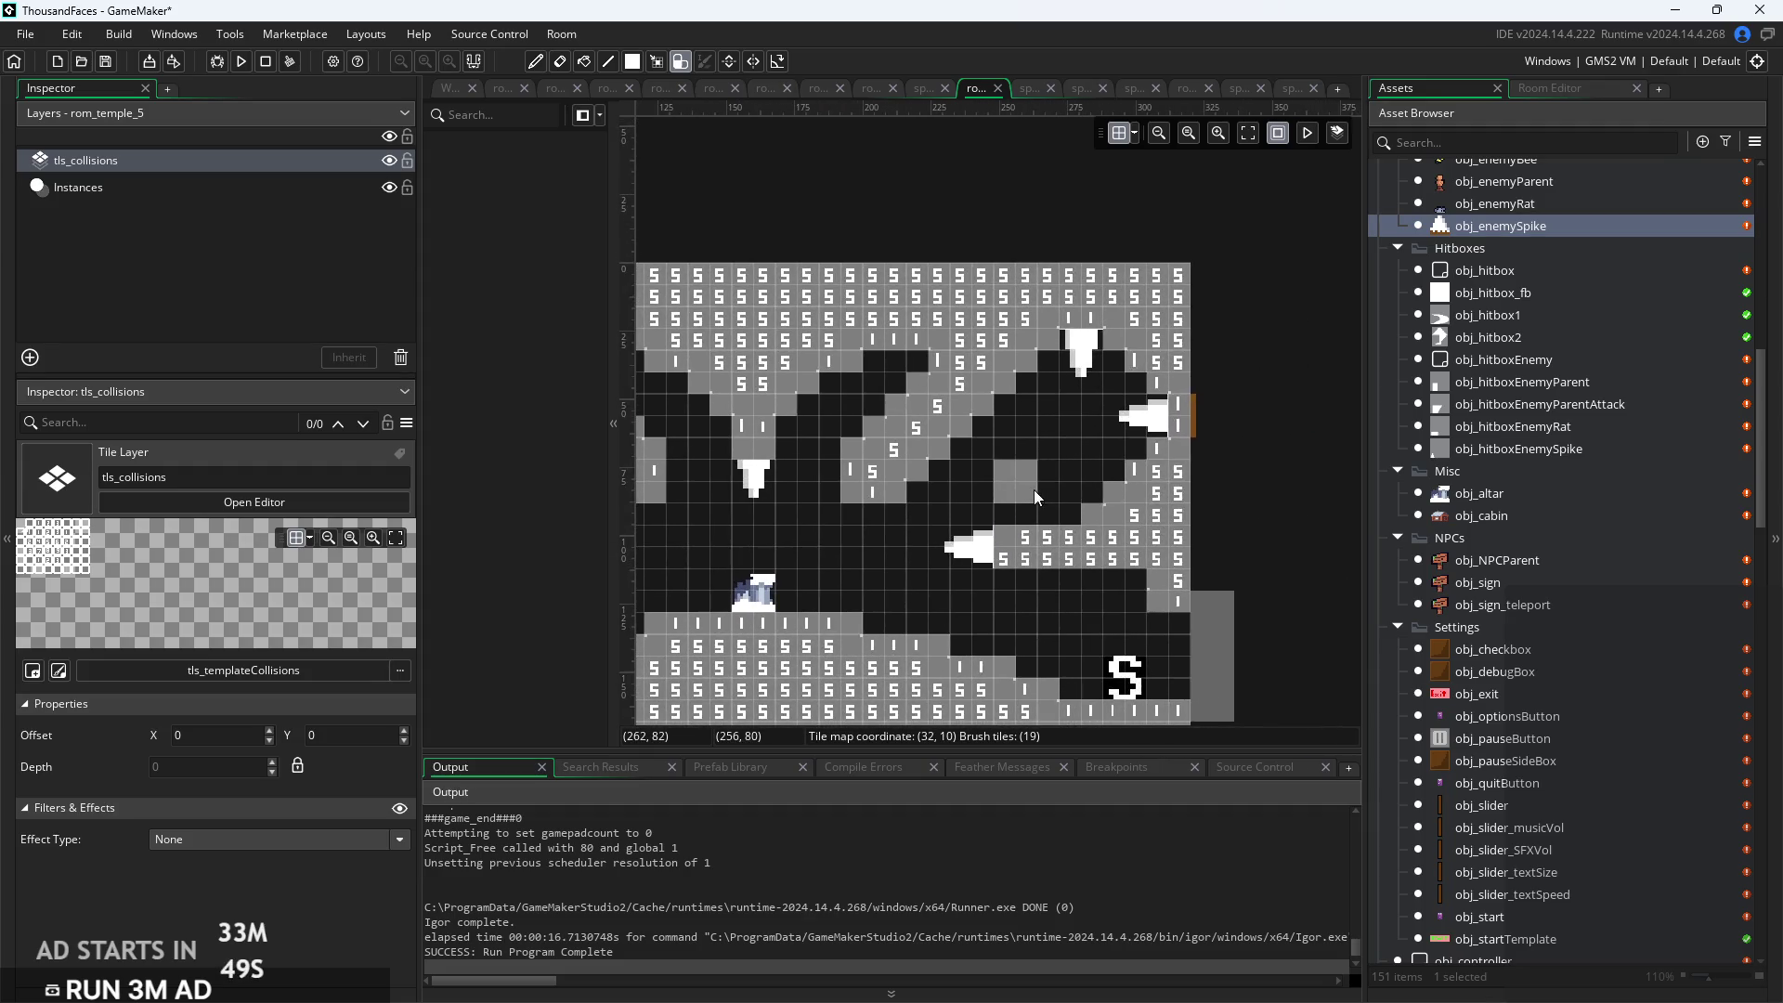
{"action": "scroll", "coordinate": [1131, 500], "scroll_direction": "up", "scroll_amount": 3}
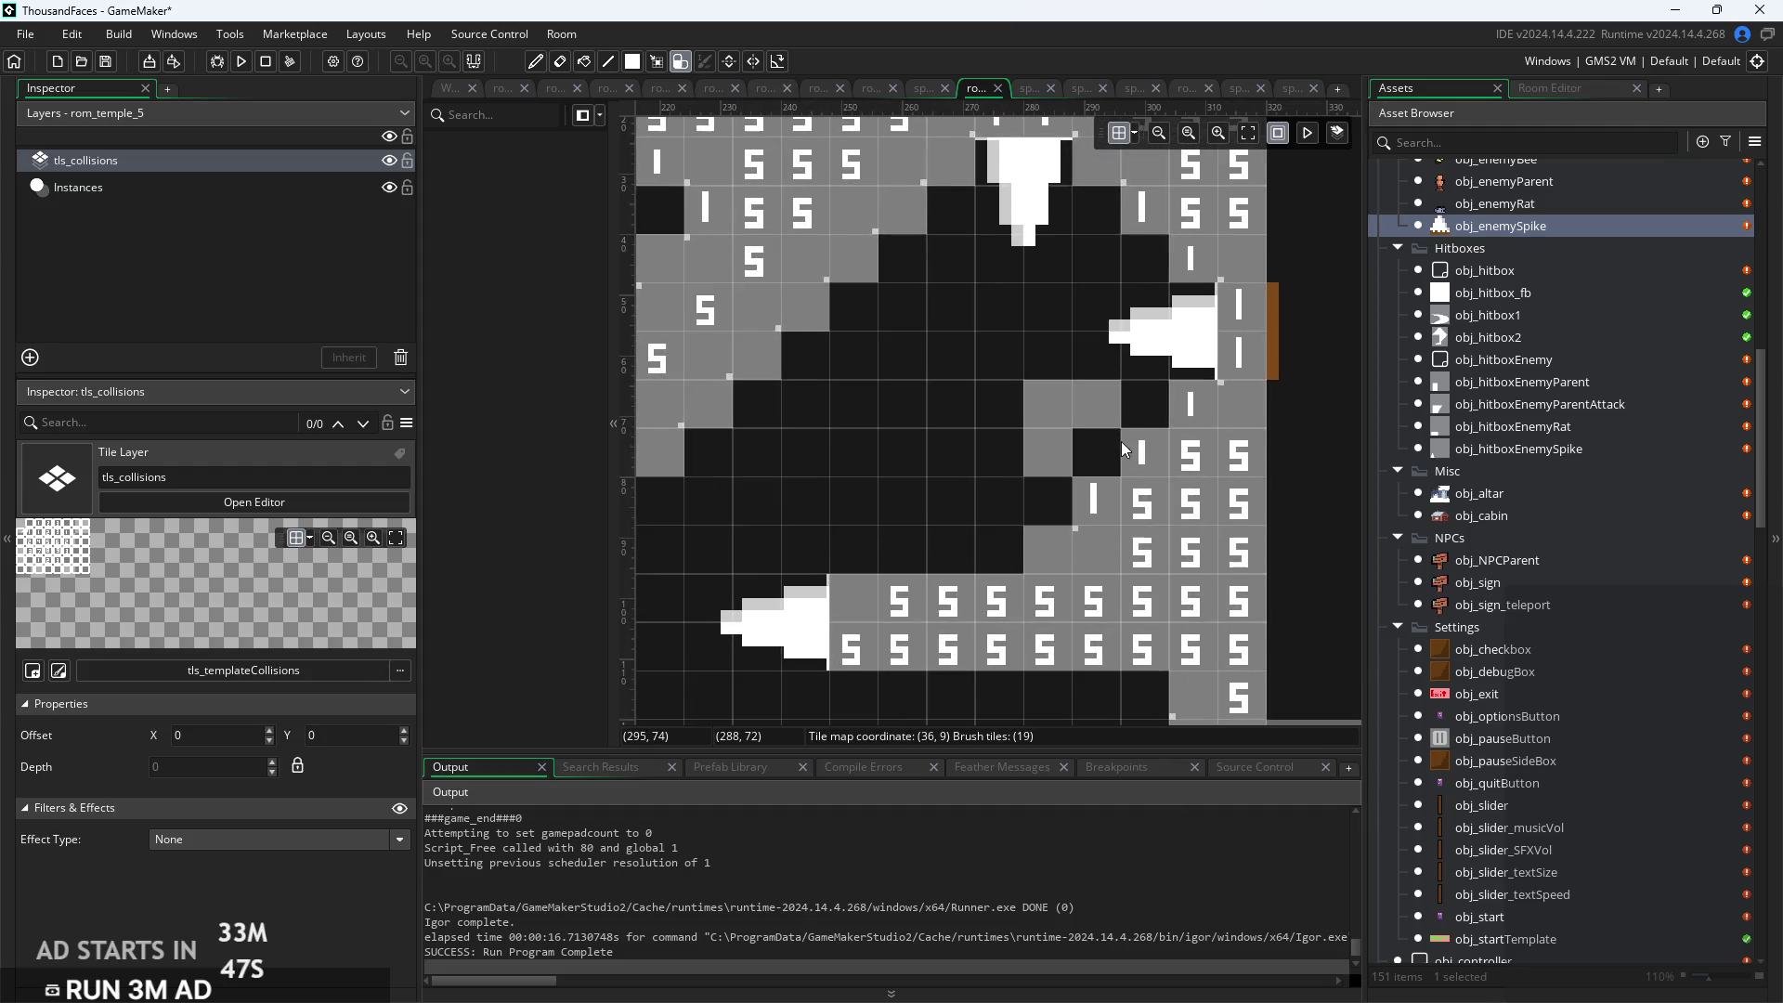
{"action": "mouse_move", "coordinate": [1113, 446]}
{"action": "left_mouse_down"}
{"action": "mouse_move", "coordinate": [1088, 555]}
{"action": "mouse_move", "coordinate": [1011, 669]}
{"action": "mouse_move", "coordinate": [1089, 639]}
{"action": "mouse_move", "coordinate": [1148, 585]}
{"action": "left_mouse_up"}
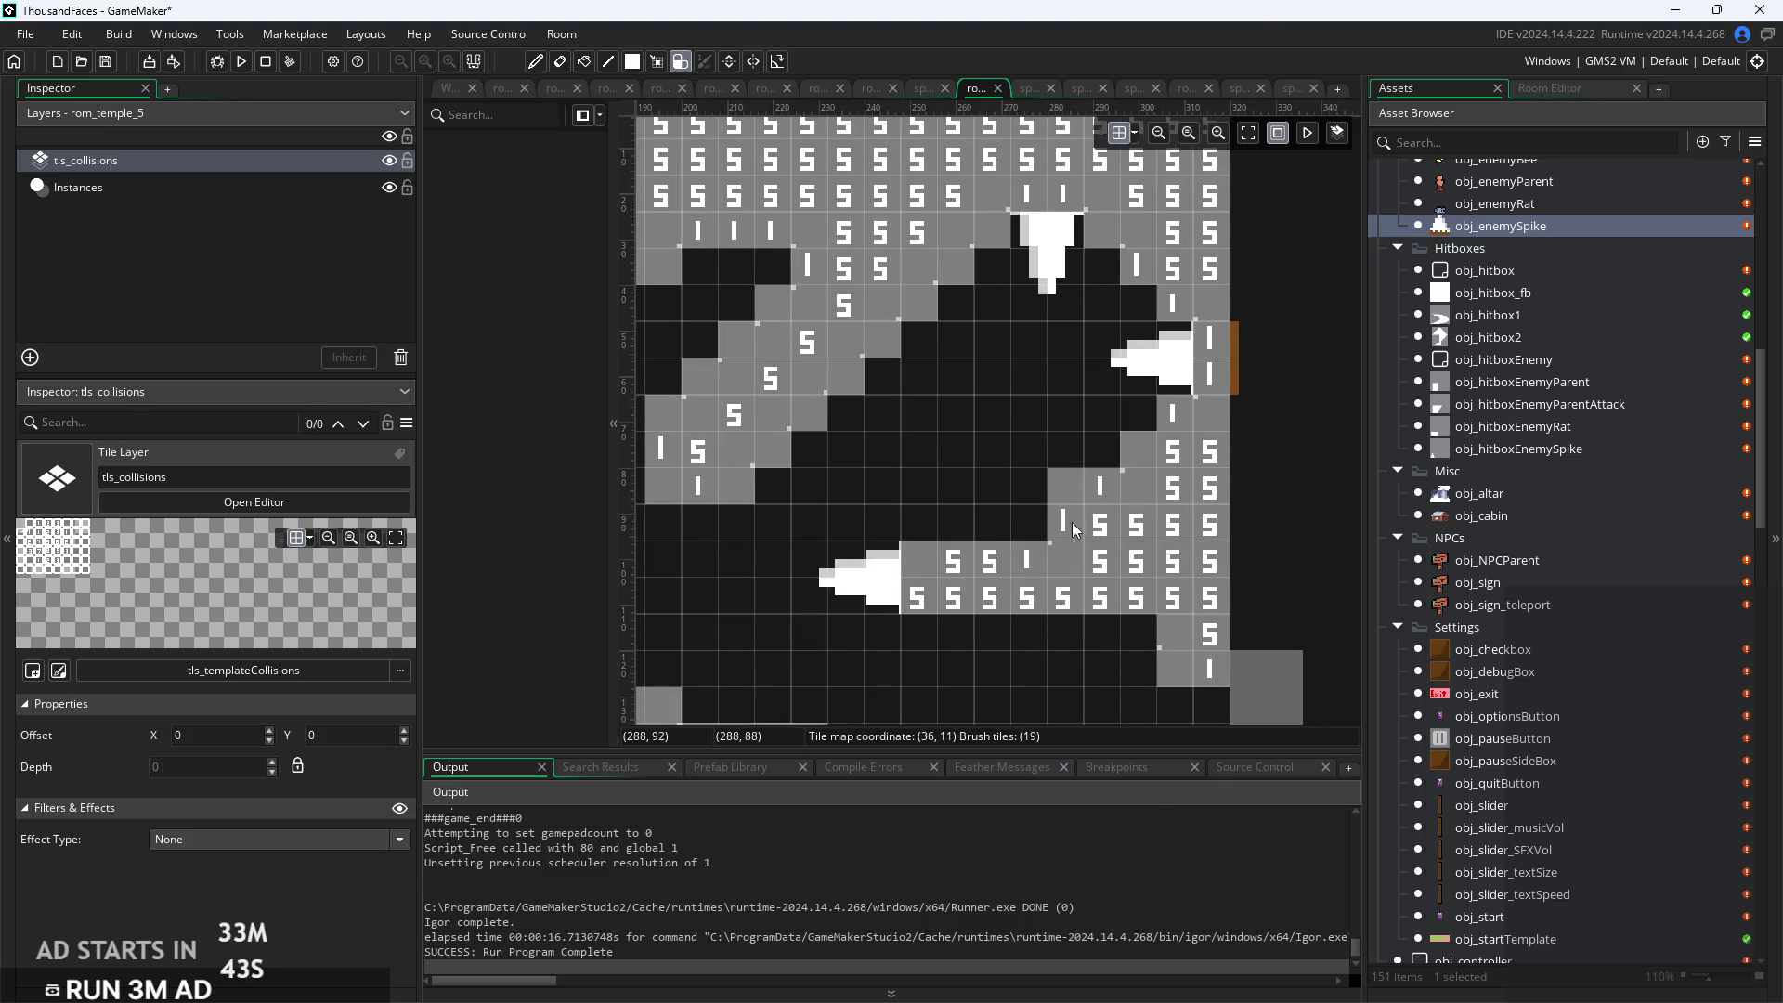
{"action": "scroll", "coordinate": [1007, 472], "scroll_direction": "down", "scroll_amount": 4}
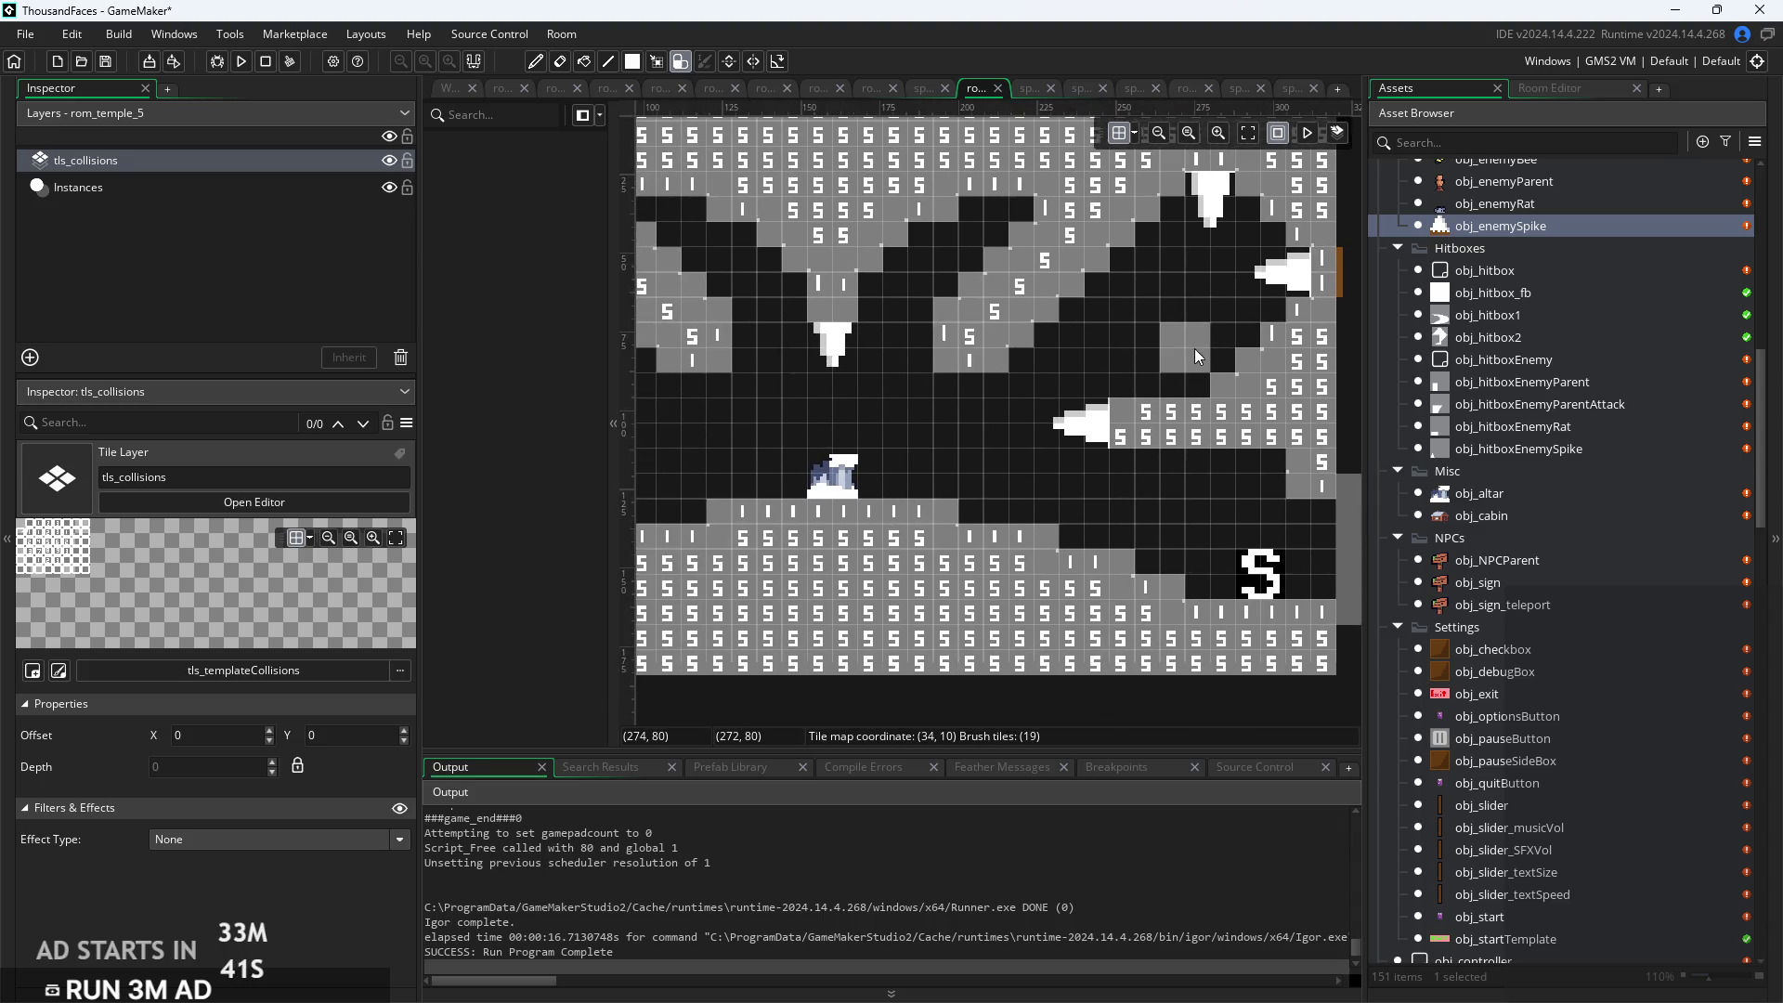
{"action": "scroll", "coordinate": [1194, 352], "scroll_direction": "down", "scroll_amount": 2}
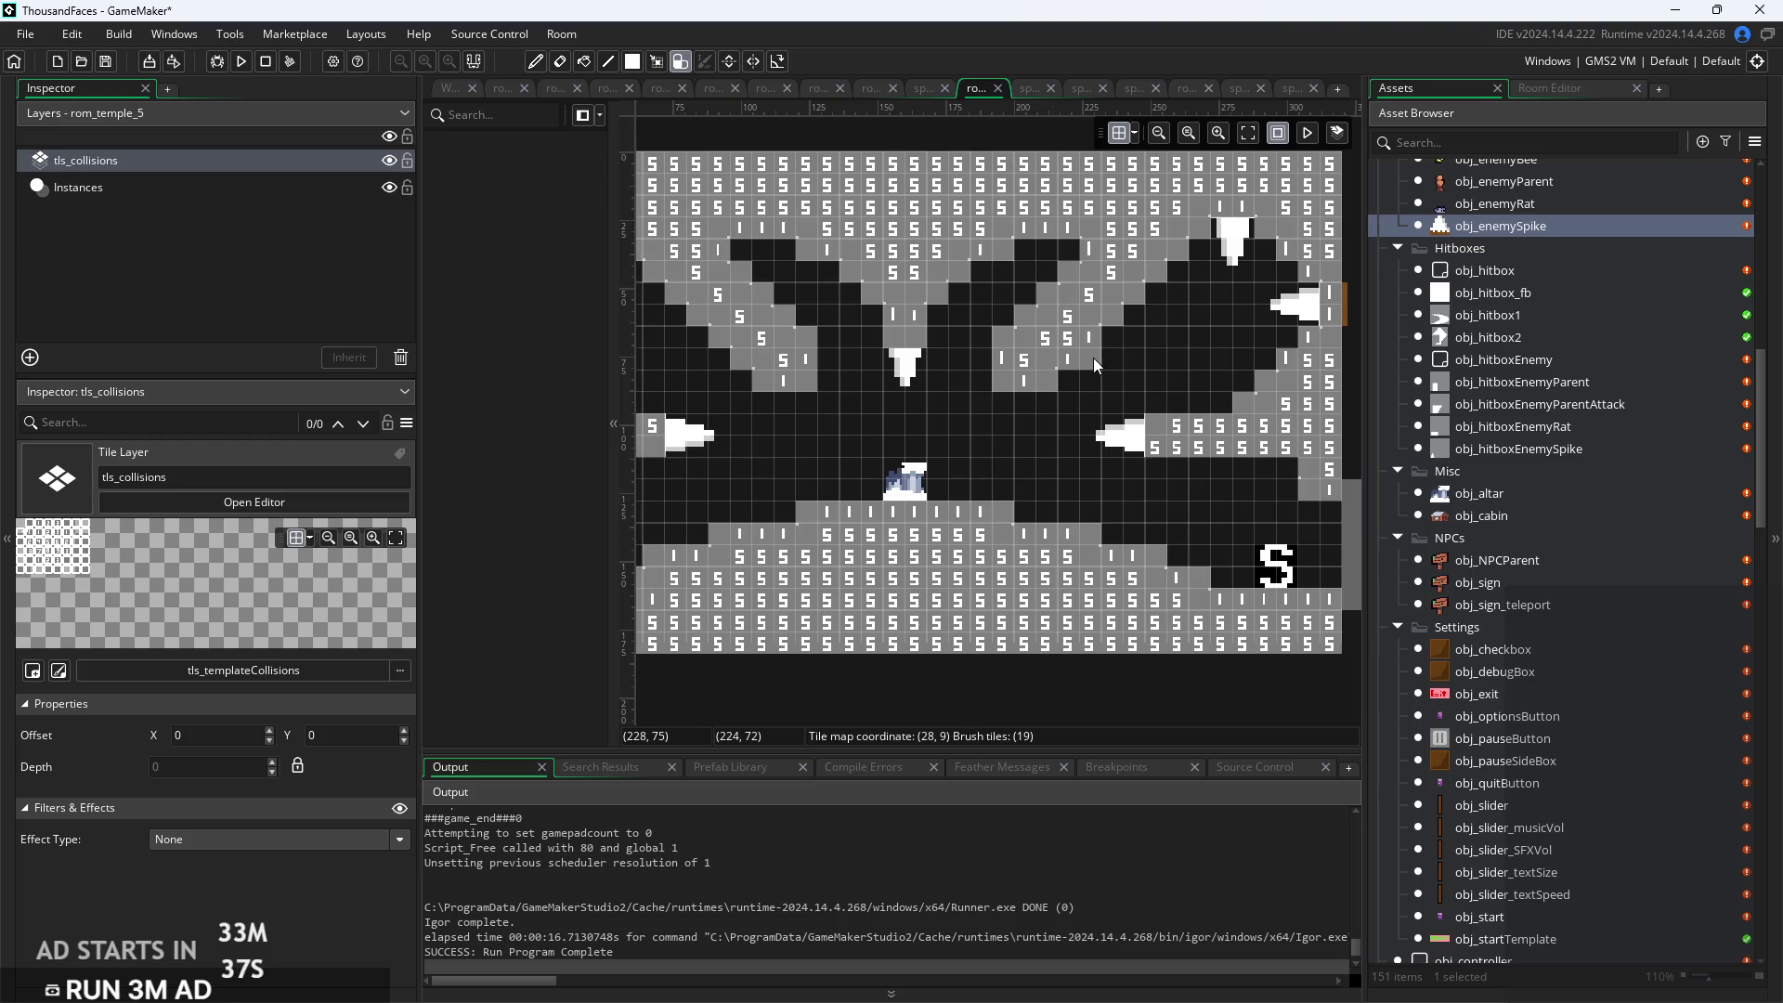
{"action": "left_click_drag", "start_coordinate": [1211, 375], "coordinate": [1301, 377]}
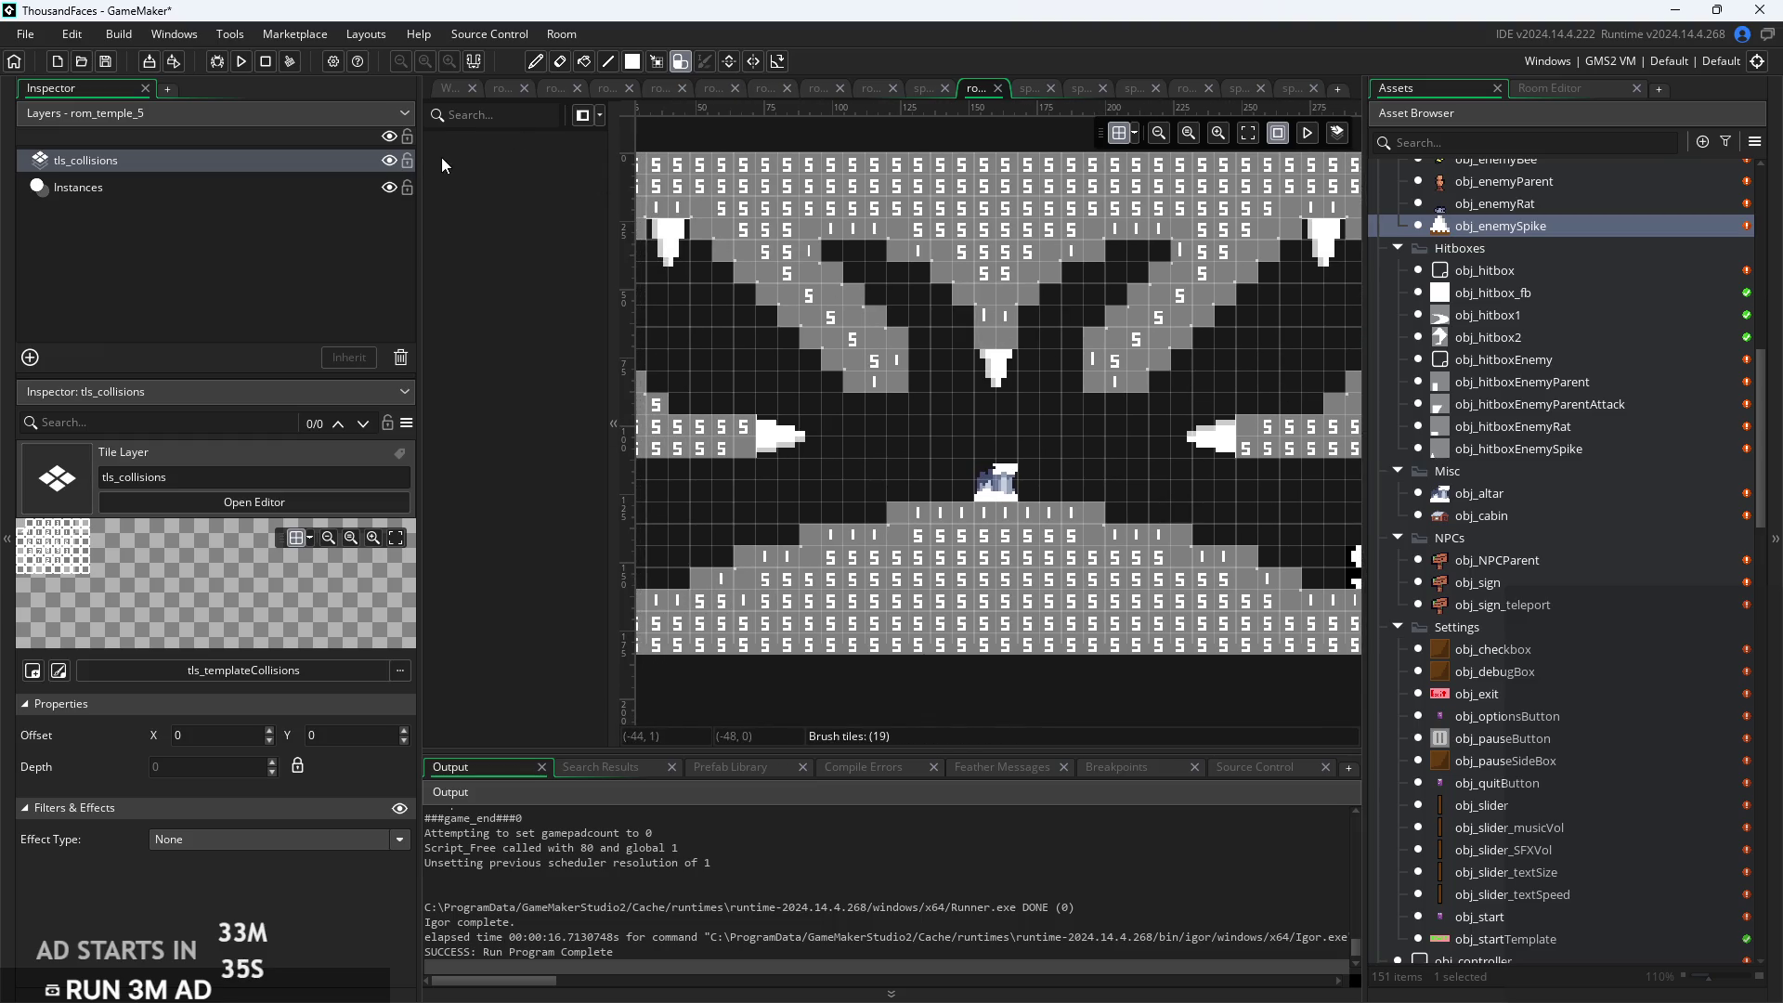
Fill, erase and repaint ceiling collision tiles around the central hanging spike
{"action": "scroll", "coordinate": [763, 292], "scroll_direction": "up", "scroll_amount": 5}
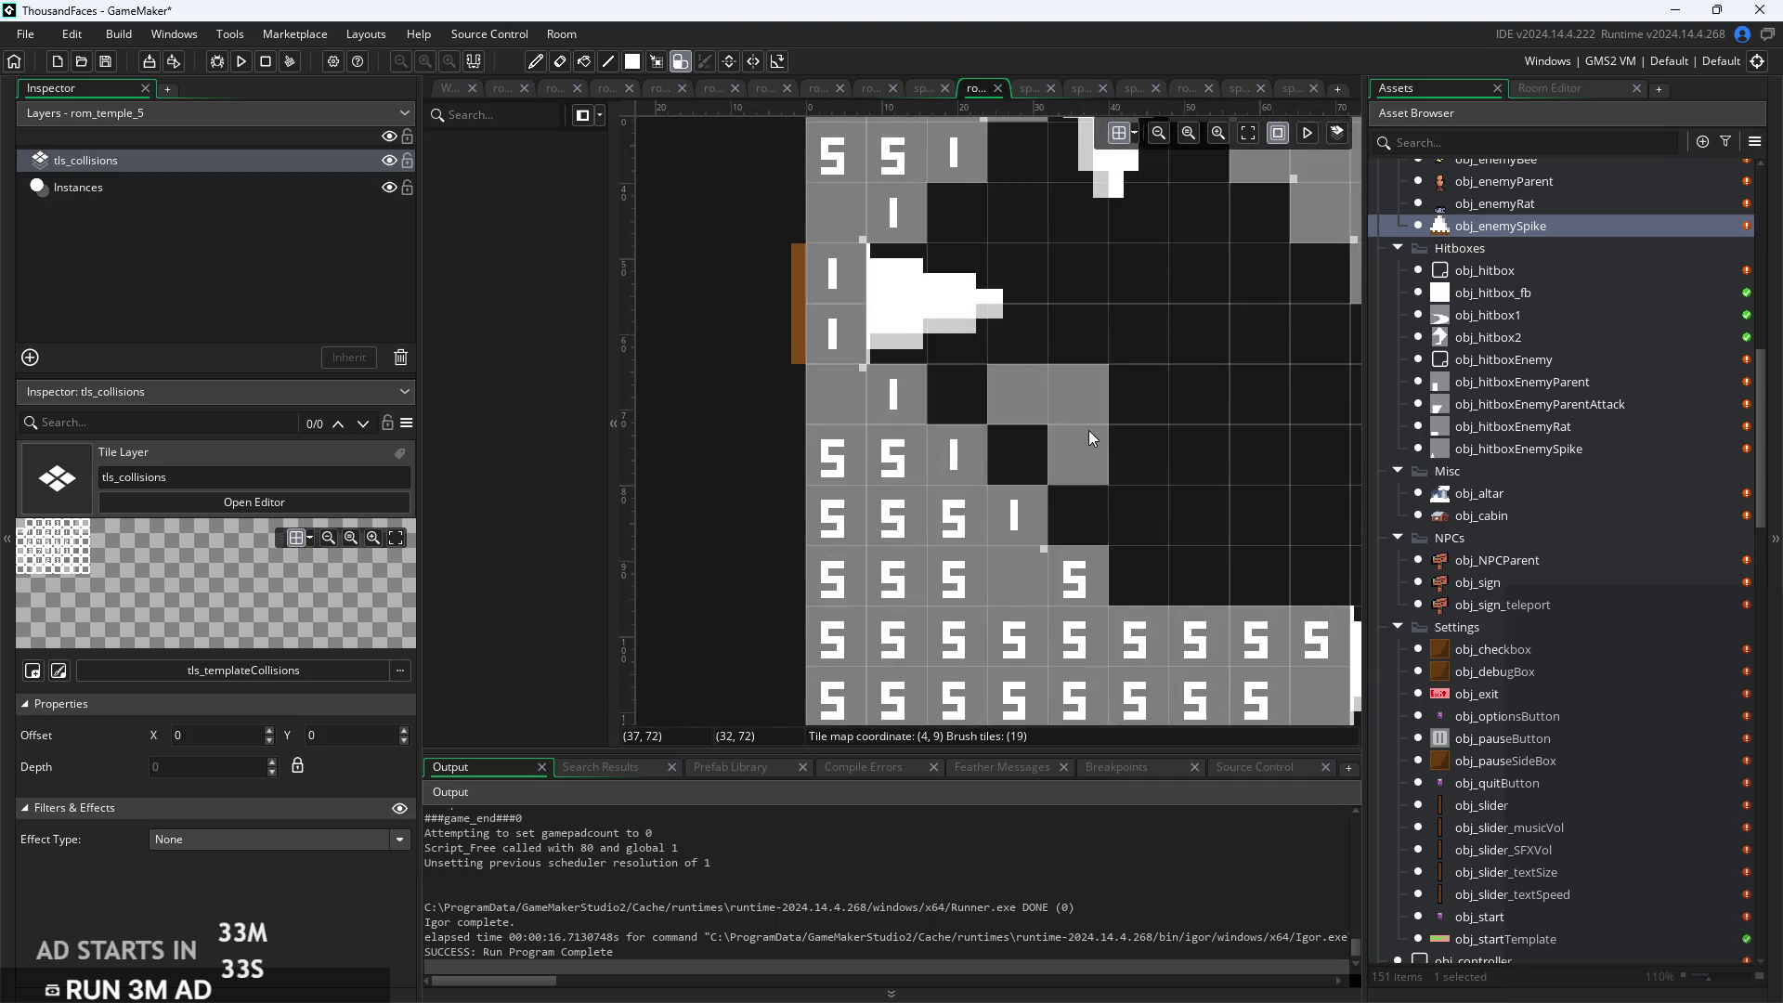
{"action": "scroll", "coordinate": [666, 377], "scroll_direction": "down", "scroll_amount": 4}
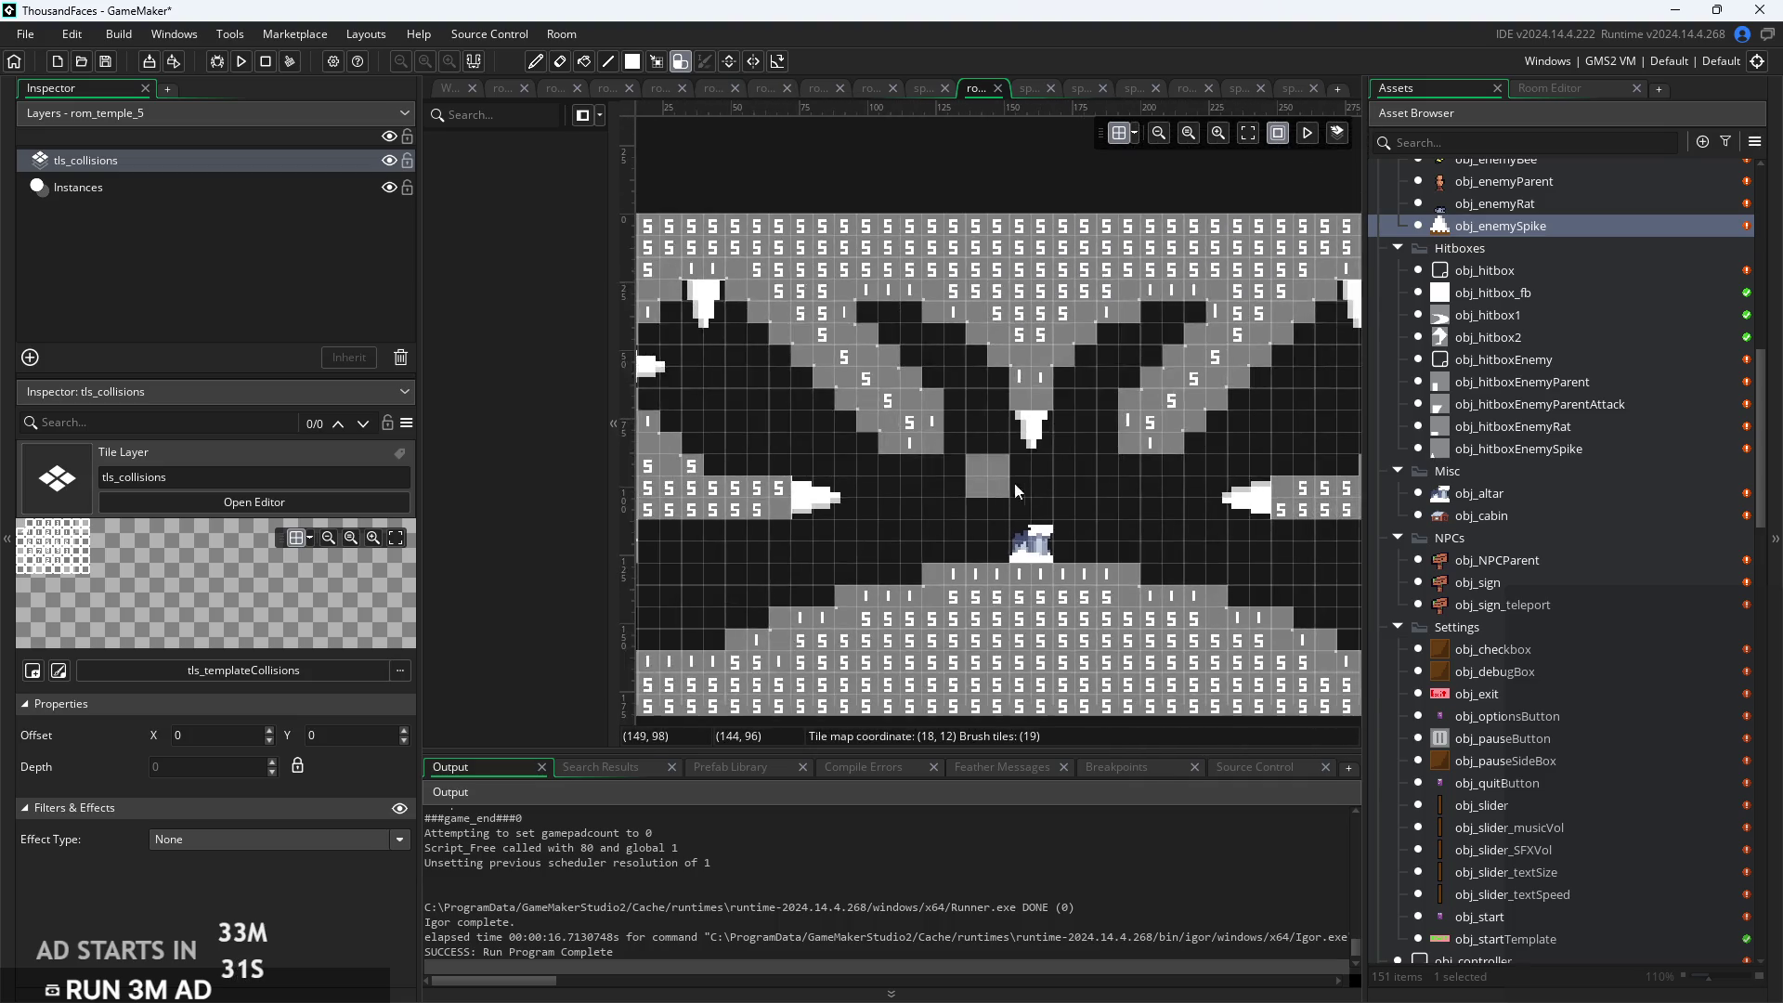
{"action": "left_click_drag", "start_coordinate": [764, 475], "coordinate": [734, 499]}
{"action": "left_click_drag", "start_coordinate": [815, 403], "coordinate": [952, 483]}
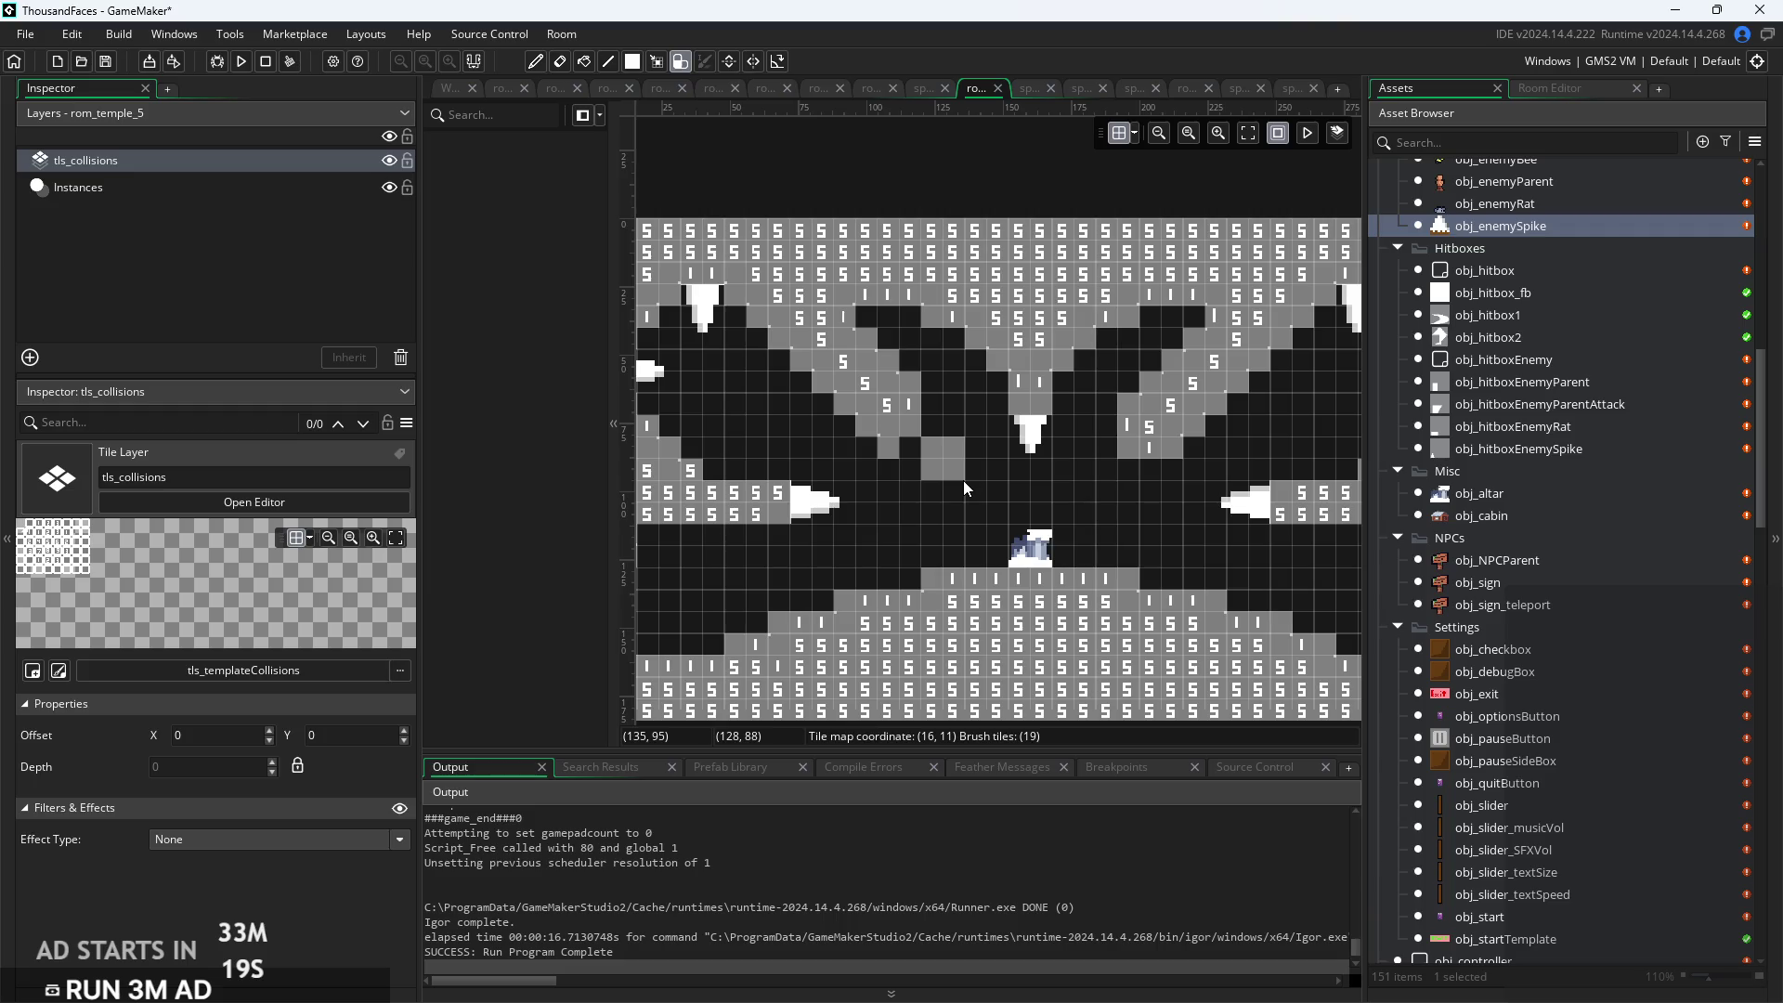
{"action": "scroll", "coordinate": [934, 393], "scroll_direction": "up", "scroll_amount": 3}
{"action": "scroll", "coordinate": [984, 526], "scroll_direction": "down", "scroll_amount": 2}
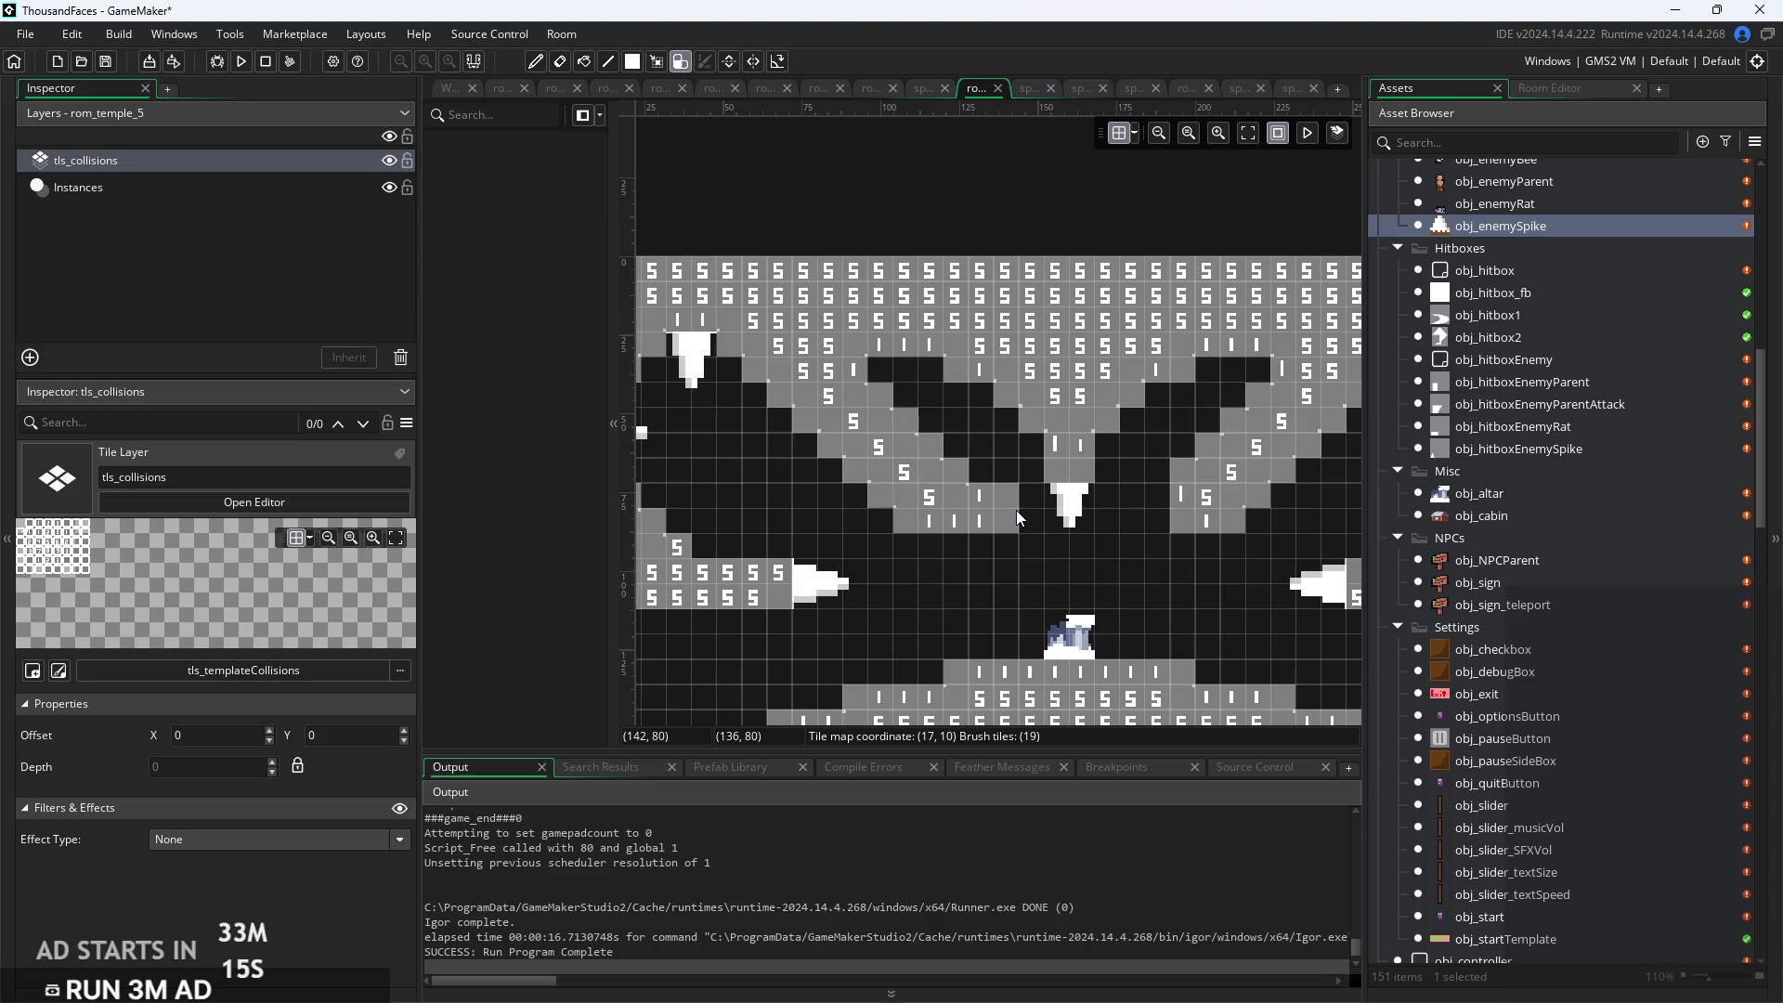
{"action": "left_click_drag", "start_coordinate": [1016, 510], "coordinate": [1012, 563]}
{"action": "left_click", "coordinate": [975, 516]}
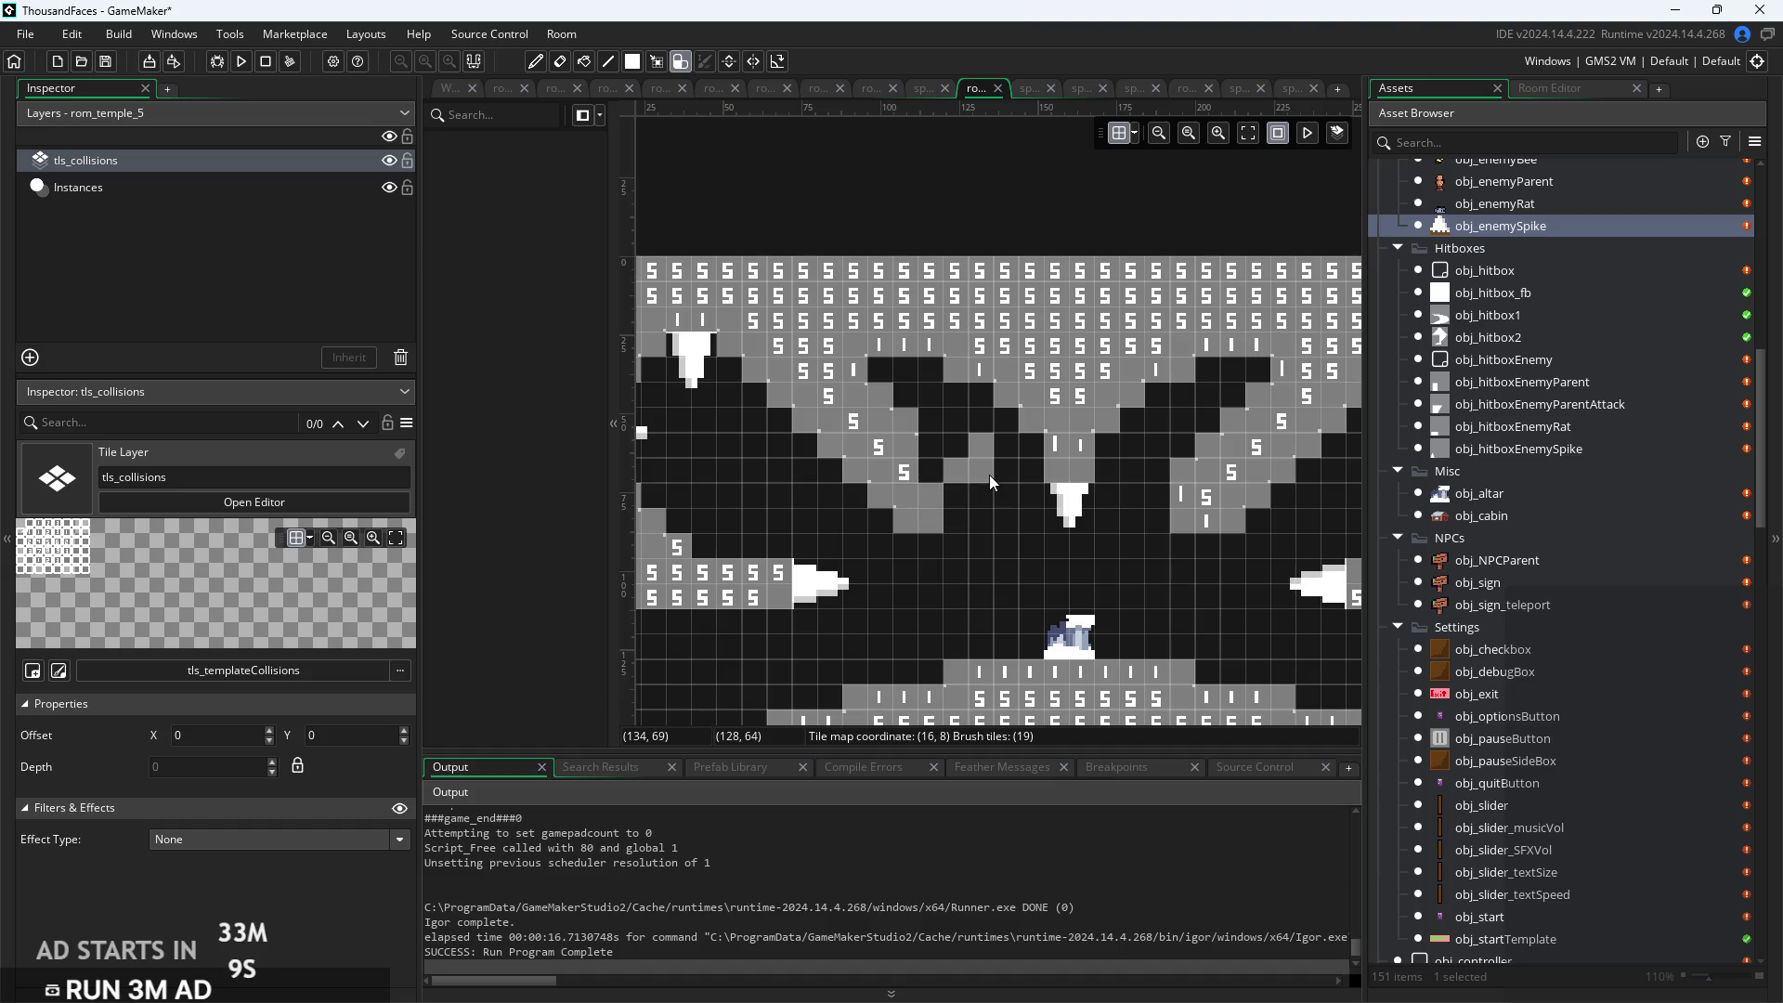
{"action": "mouse_move", "coordinate": [973, 570]}
{"action": "left_mouse_down"}
{"action": "mouse_move", "coordinate": [966, 522]}
{"action": "mouse_move", "coordinate": [944, 576]}
{"action": "left_mouse_up"}
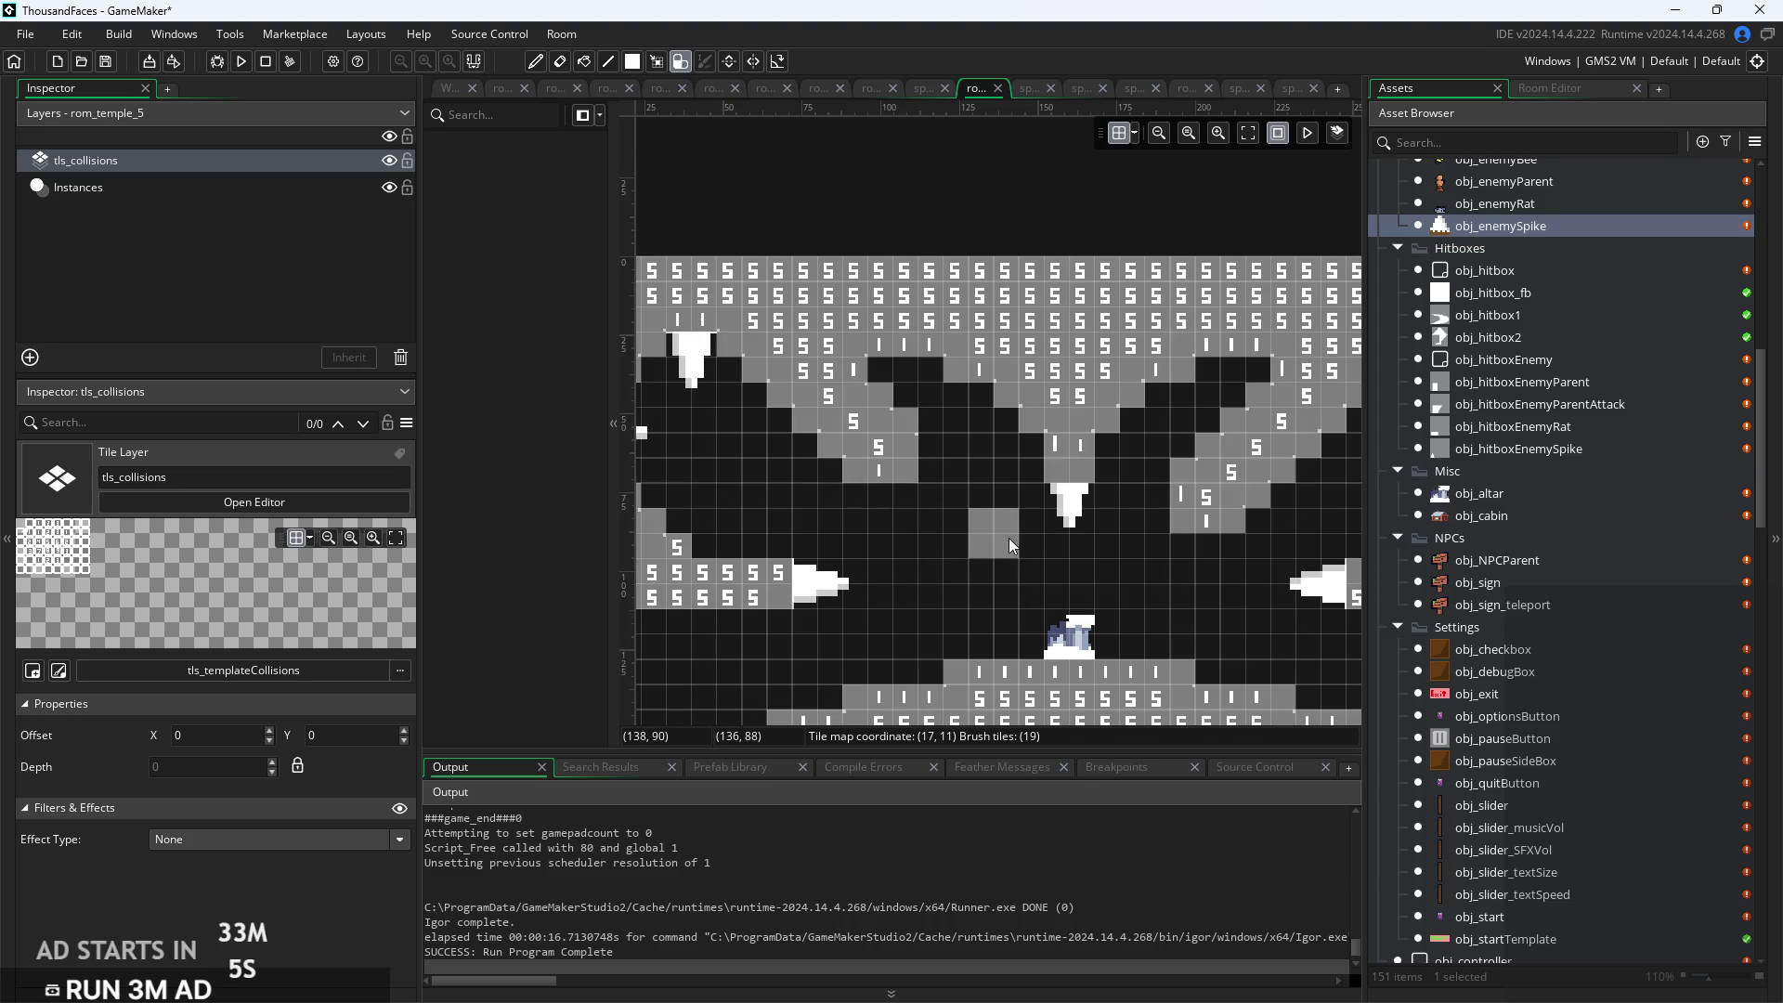
{"action": "mouse_move", "coordinate": [945, 490]}
{"action": "left_mouse_down"}
{"action": "mouse_move", "coordinate": [850, 483]}
{"action": "mouse_move", "coordinate": [905, 468]}
{"action": "mouse_move", "coordinate": [900, 442]}
{"action": "left_mouse_up"}
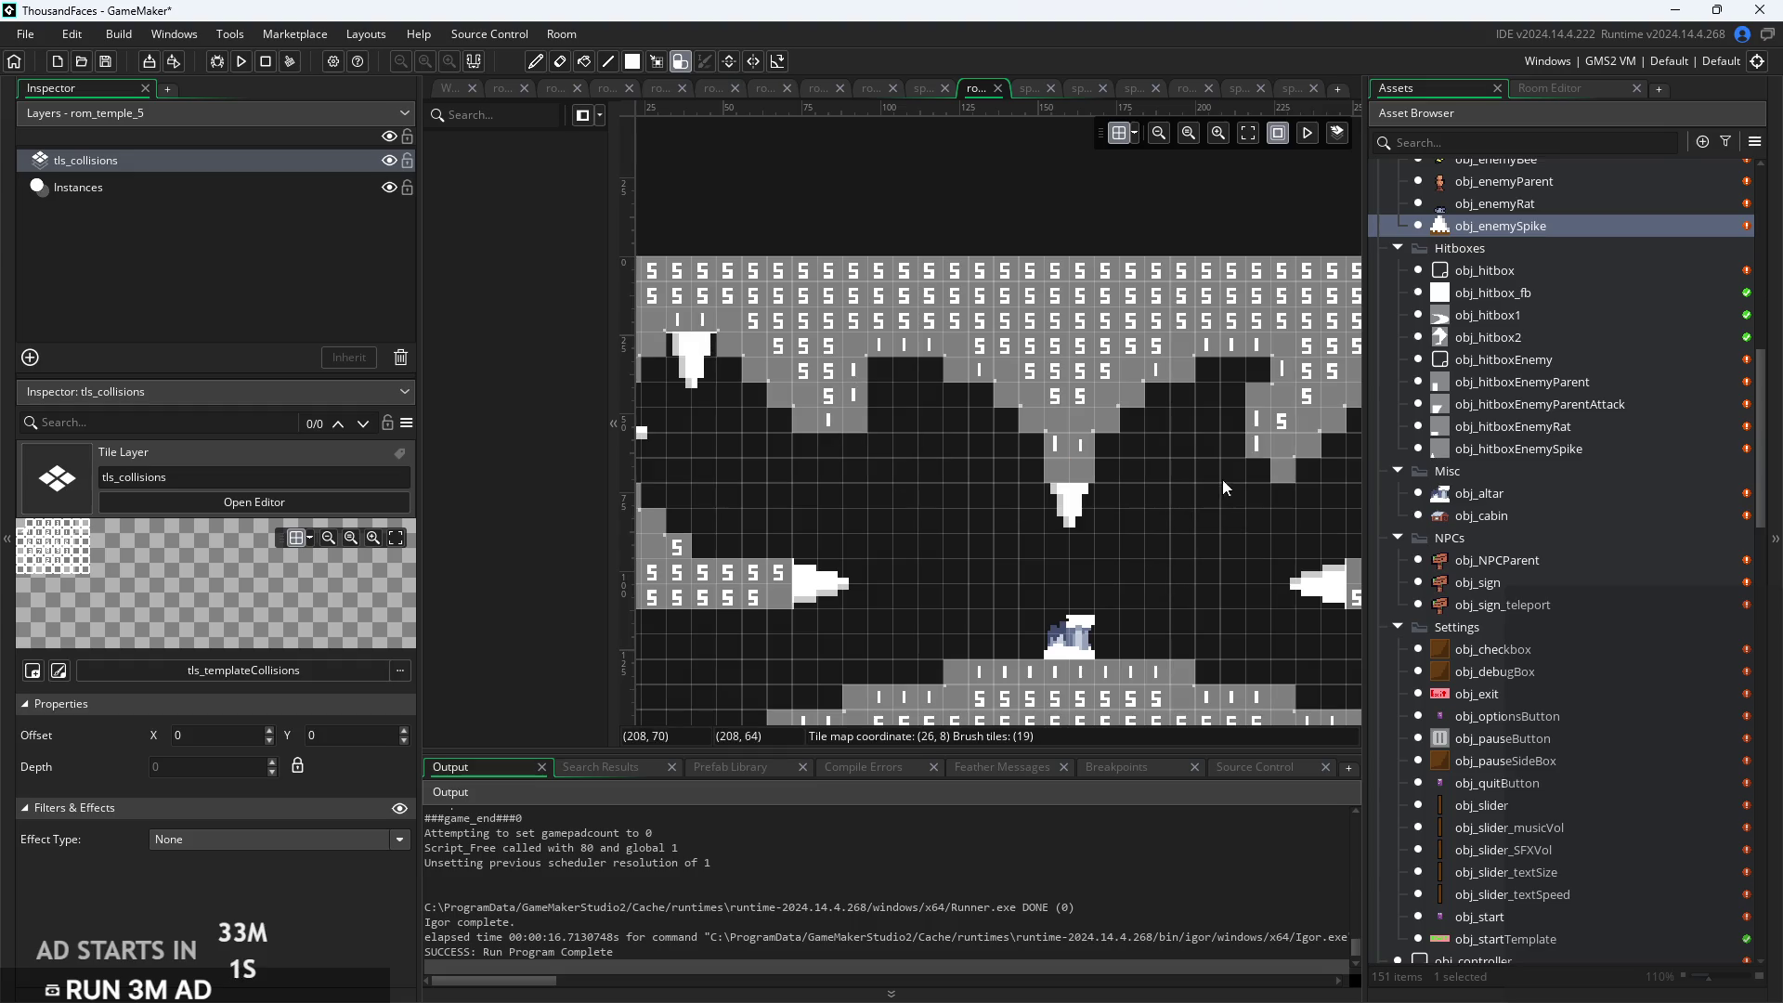
Pan over the cleared chamber above the altar and switch to the Instances layer
{"action": "scroll", "coordinate": [1295, 488], "scroll_direction": "down", "scroll_amount": 1}
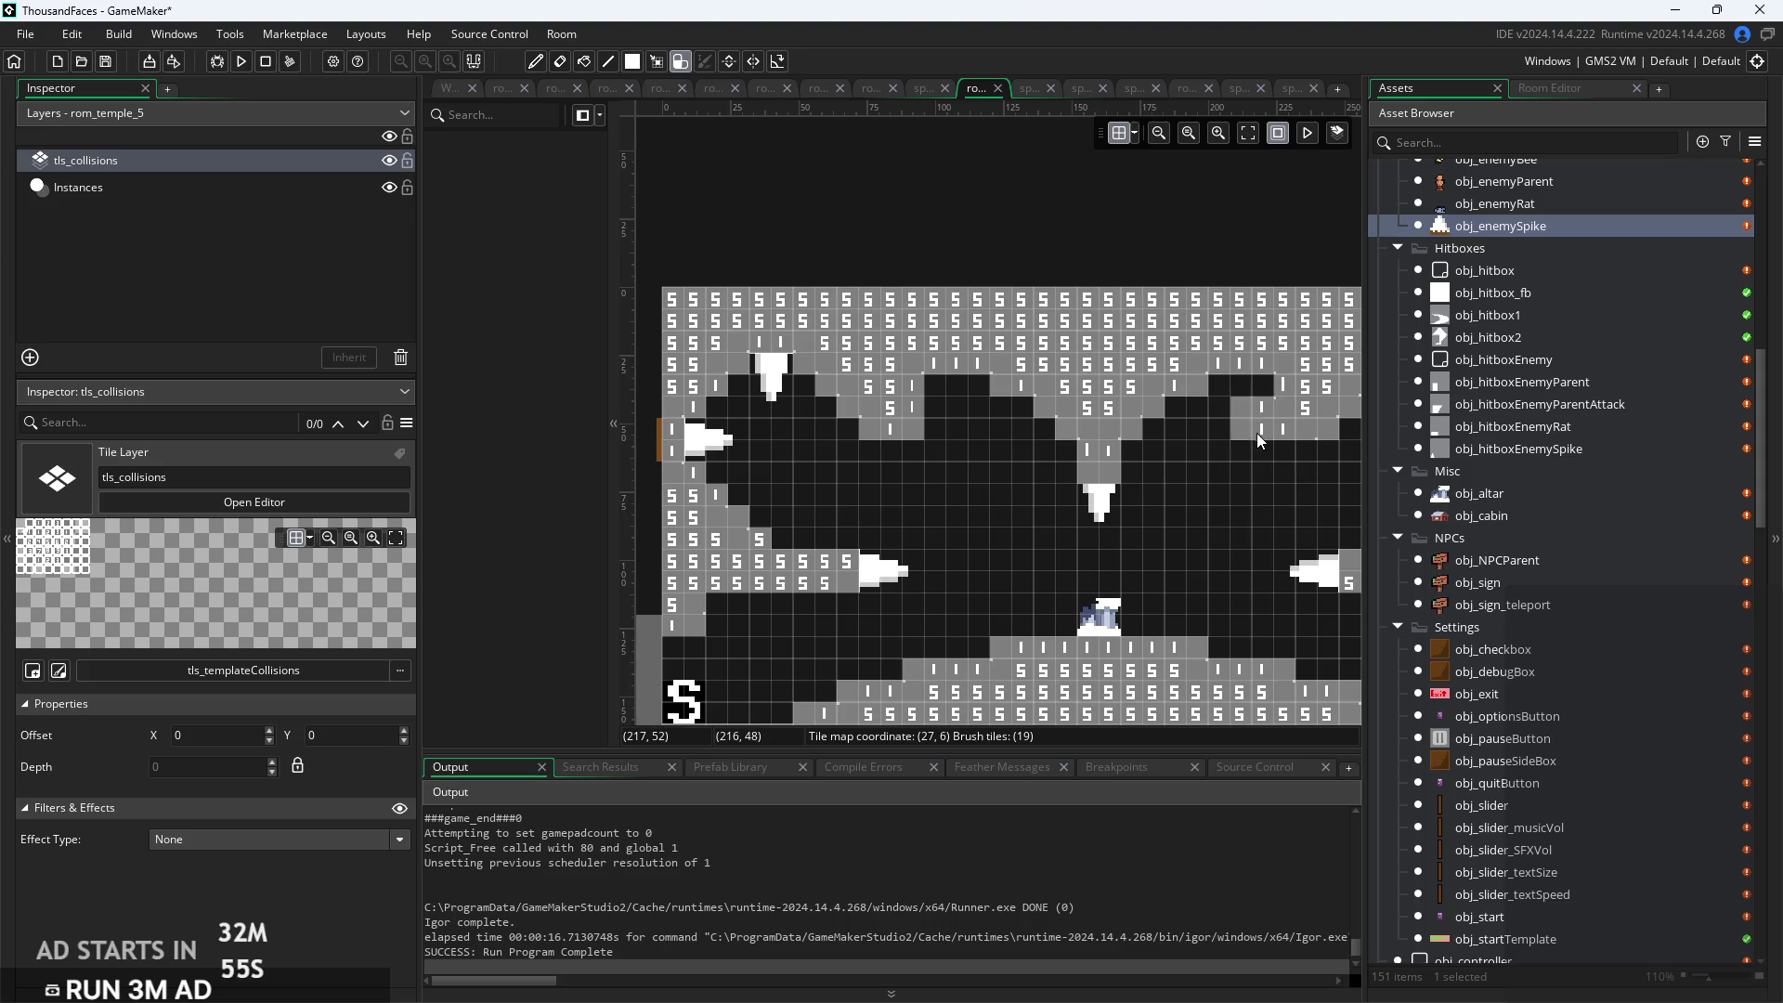
{"action": "left_click_drag", "start_coordinate": [1288, 520], "coordinate": [1125, 505]}
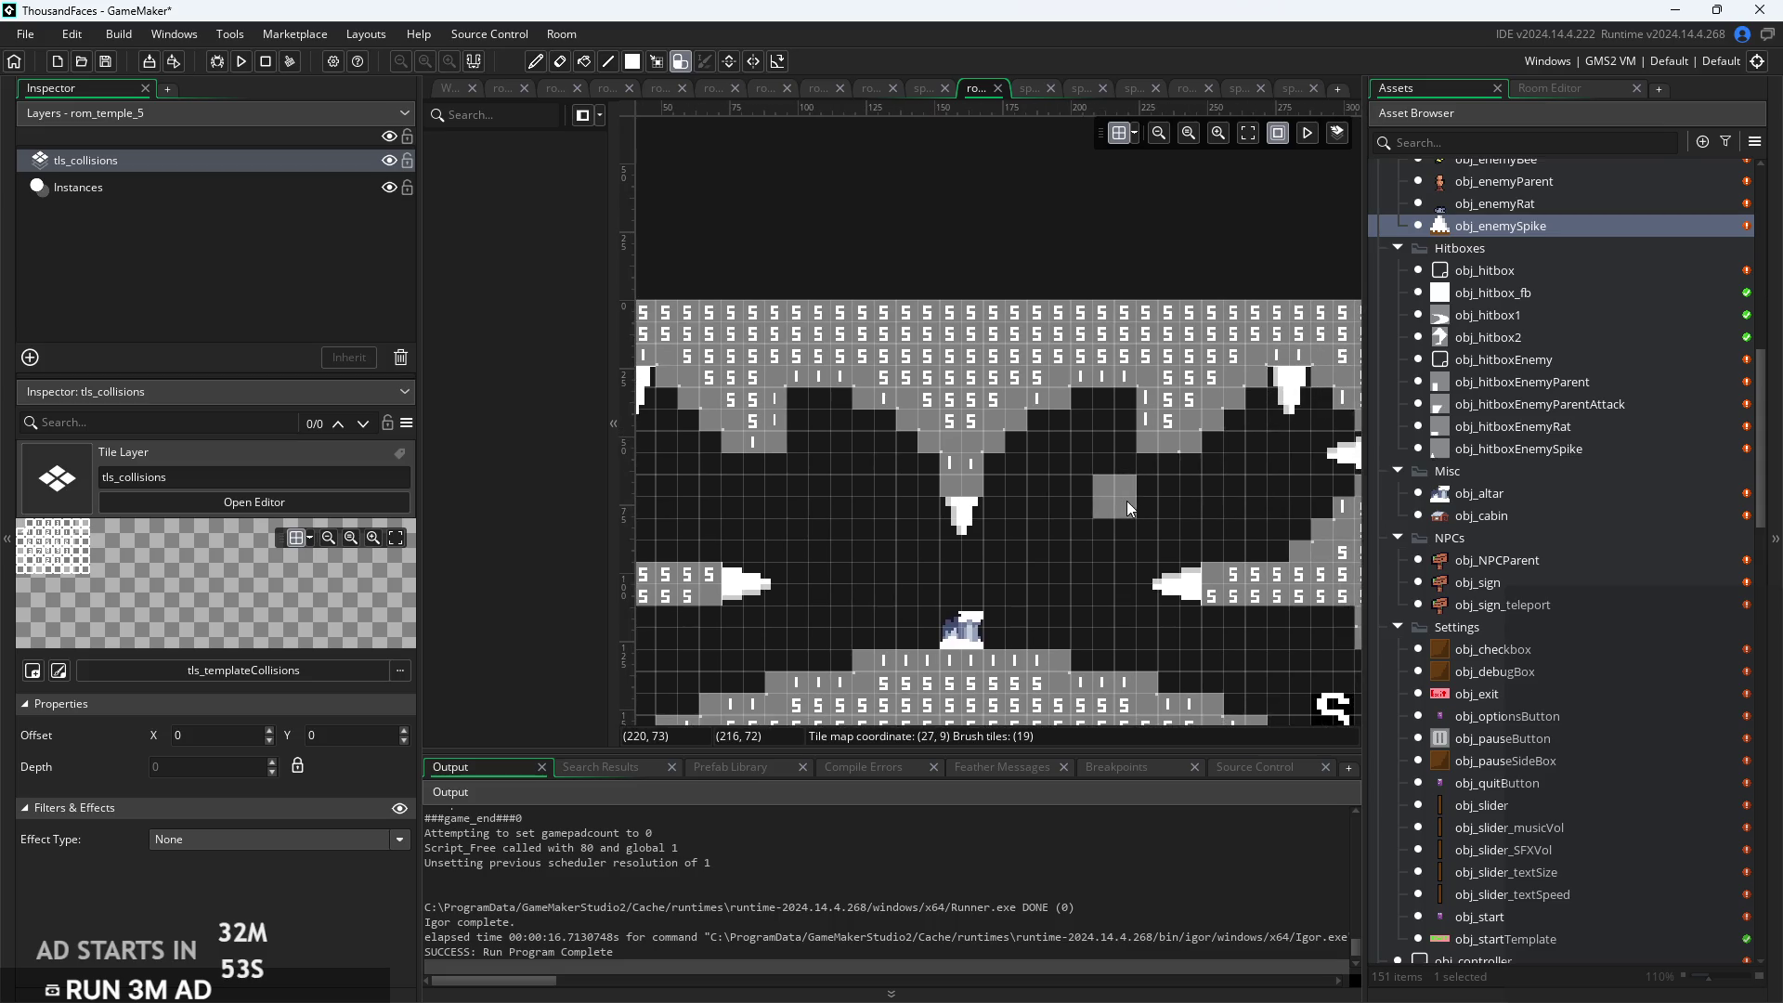
{"action": "scroll", "coordinate": [1128, 500], "scroll_direction": "down", "scroll_amount": 1}
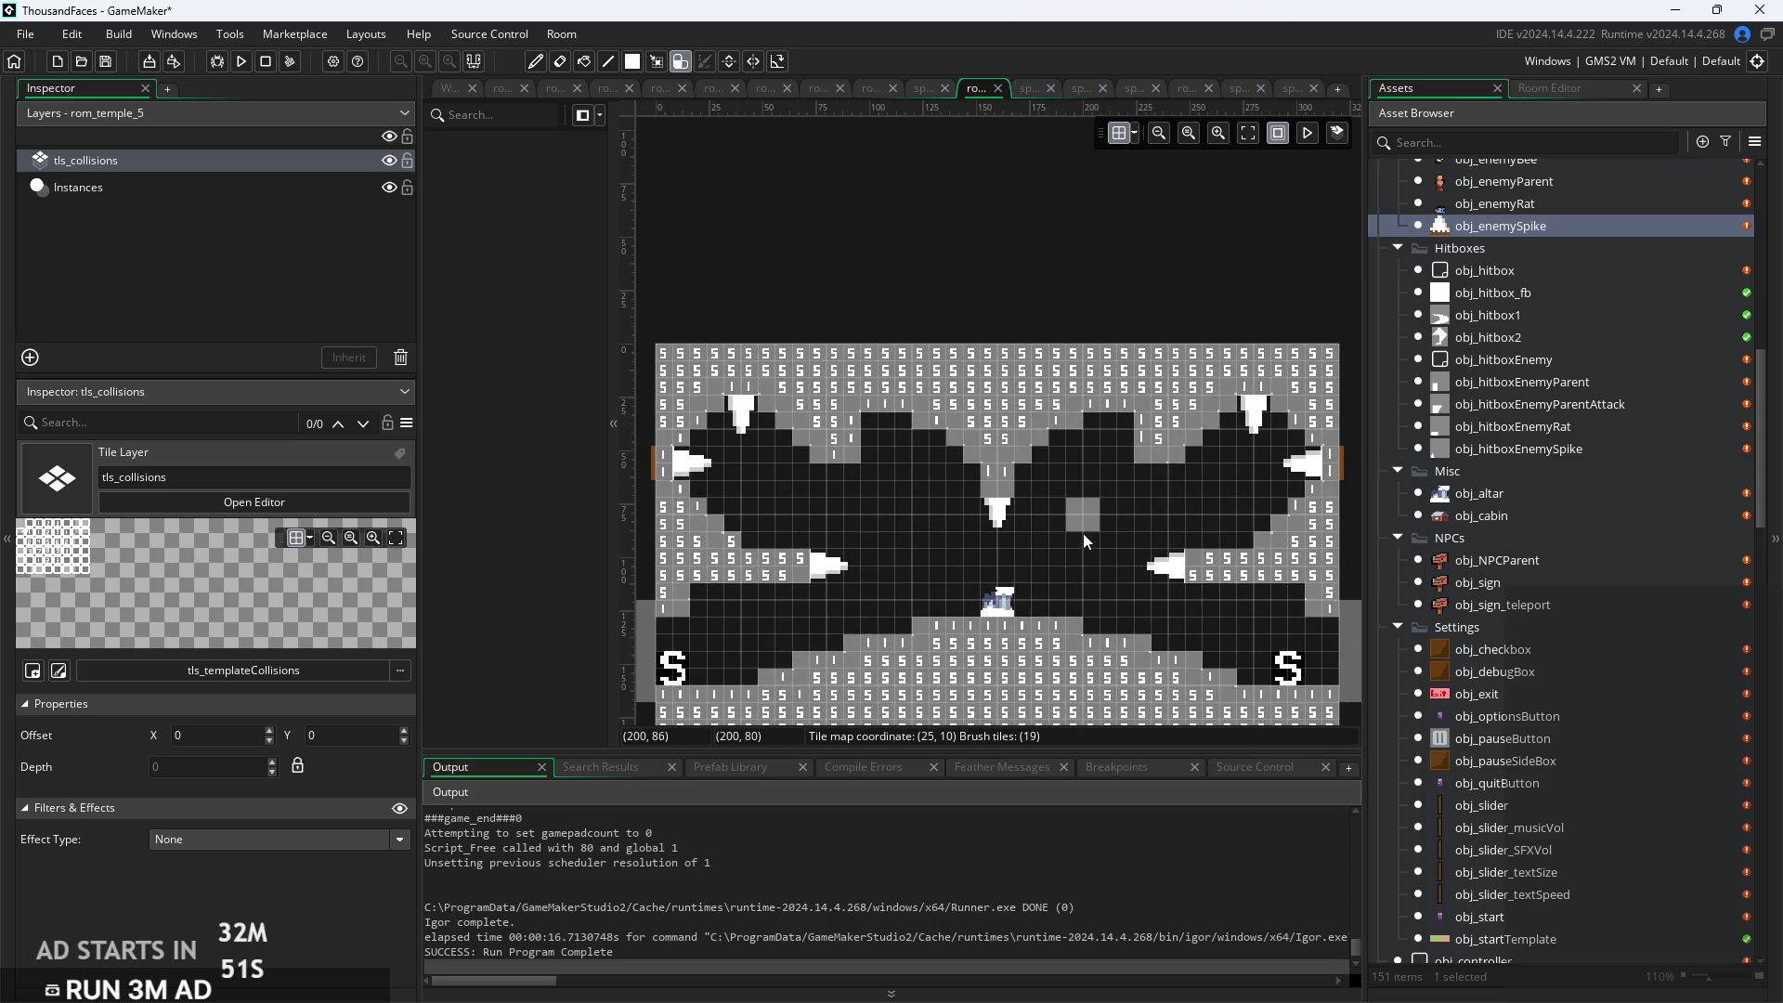
{"action": "scroll", "coordinate": [1081, 540], "scroll_direction": "up", "scroll_amount": 1}
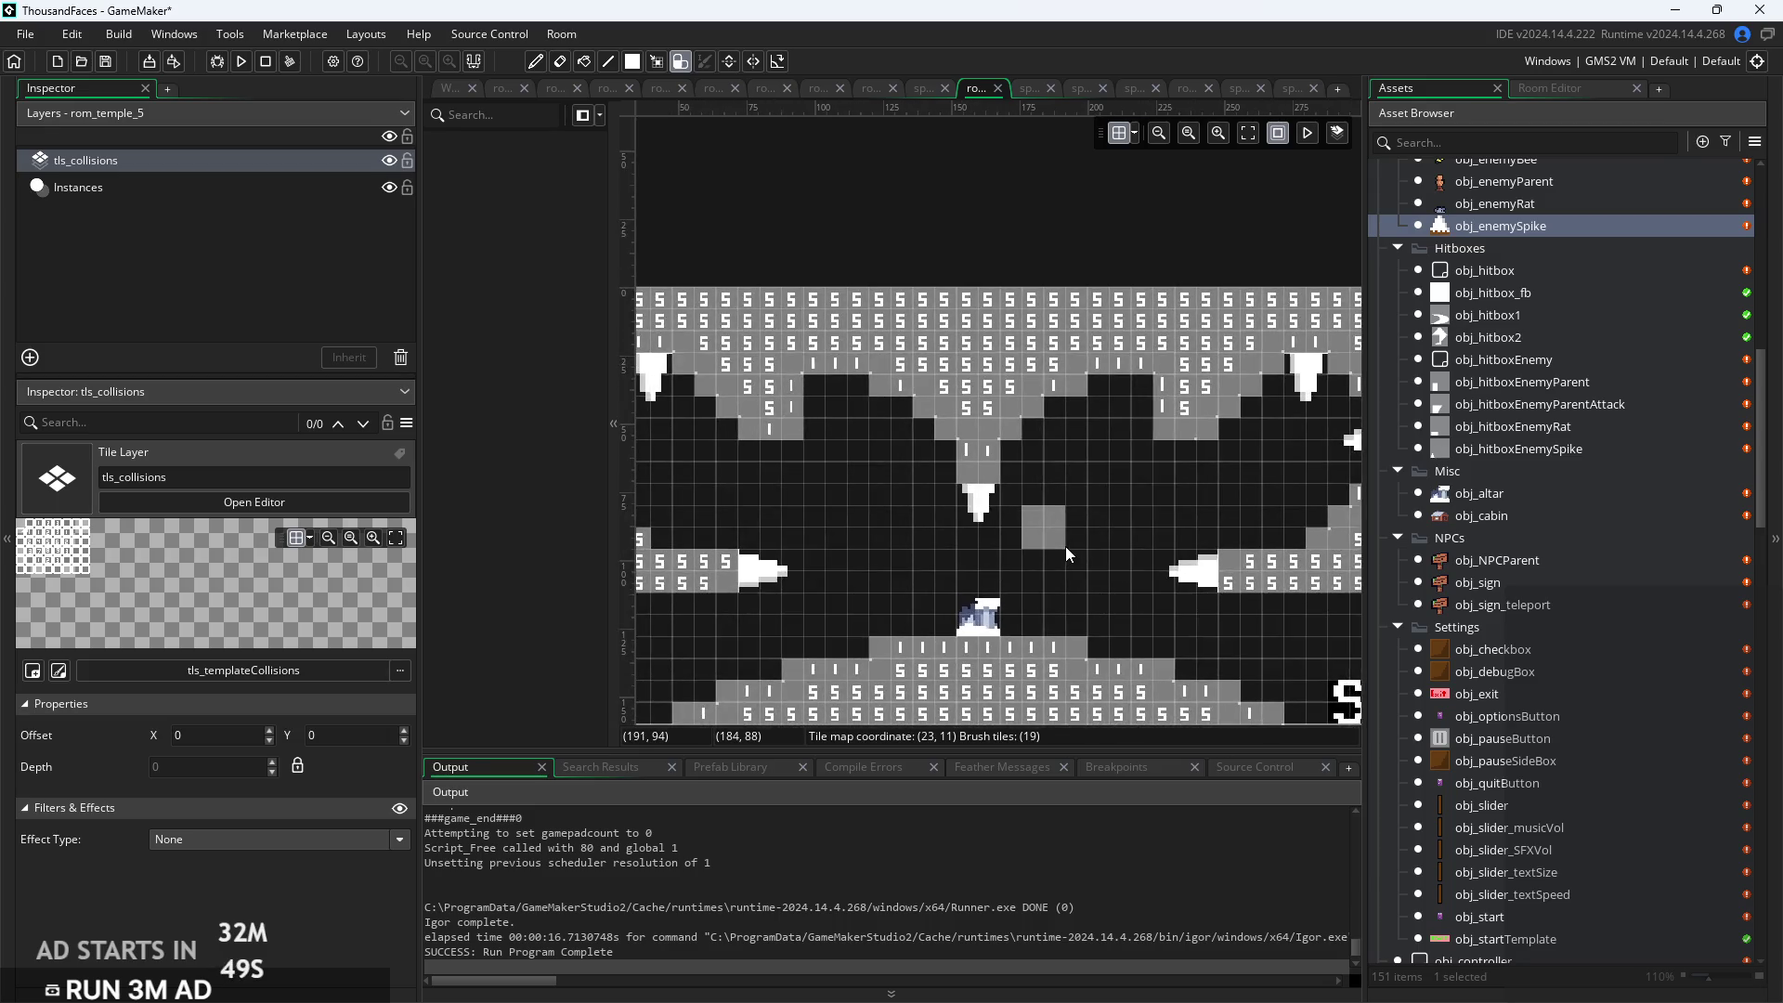
{"action": "left_click_drag", "start_coordinate": [1088, 548], "coordinate": [1140, 550]}
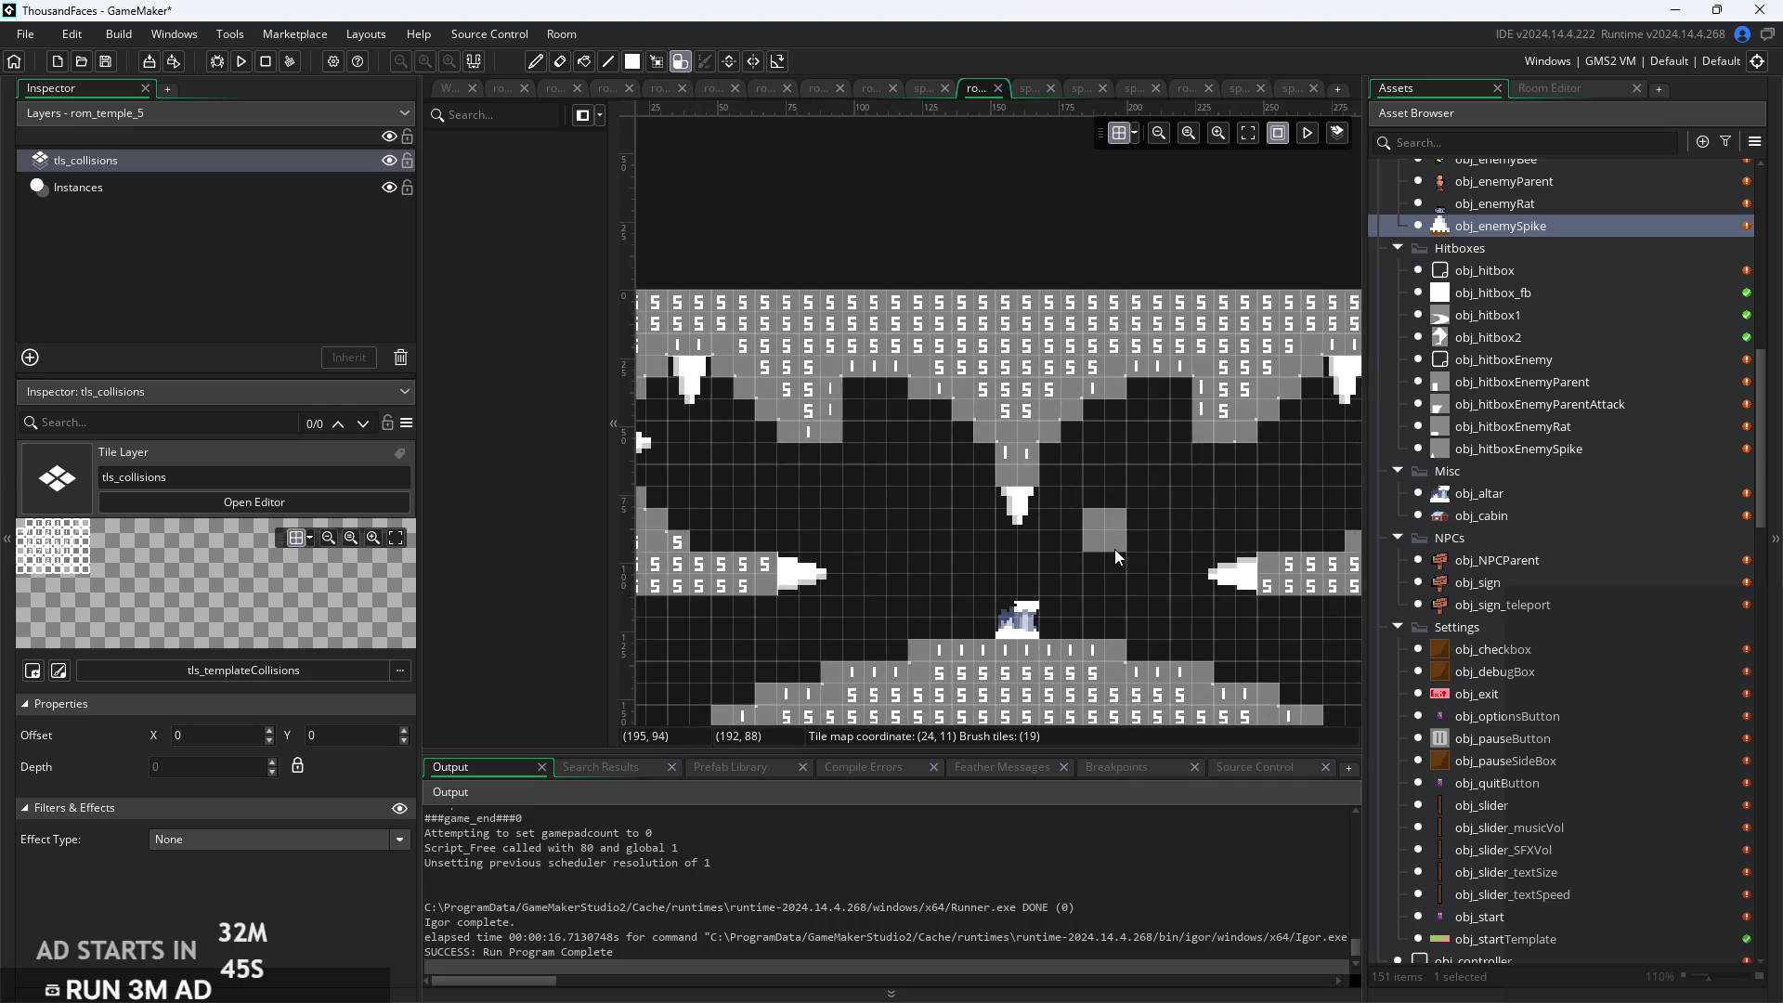
{"action": "scroll", "coordinate": [1115, 549], "scroll_direction": "down", "scroll_amount": 1}
{"action": "scroll", "coordinate": [1114, 548], "scroll_direction": "down", "scroll_amount": 2}
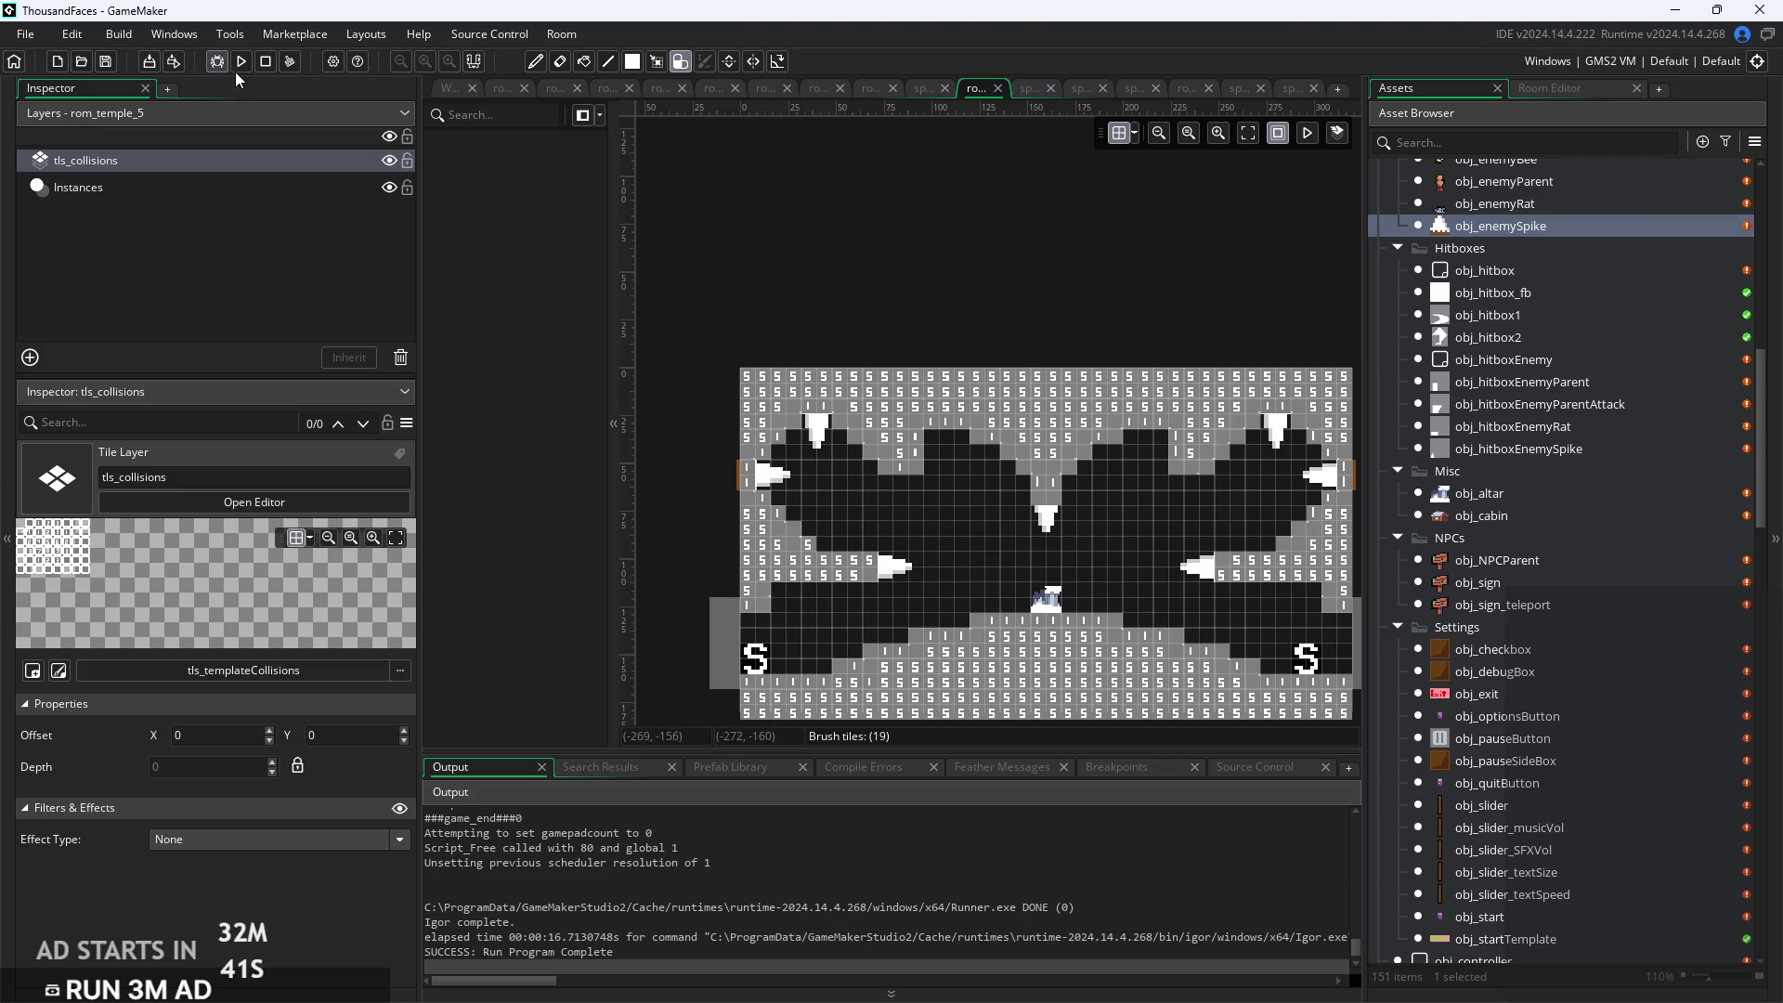
{"action": "scroll", "coordinate": [795, 409], "scroll_direction": "up", "scroll_amount": 3}
{"action": "scroll", "coordinate": [983, 585], "scroll_direction": "down", "scroll_amount": 3}
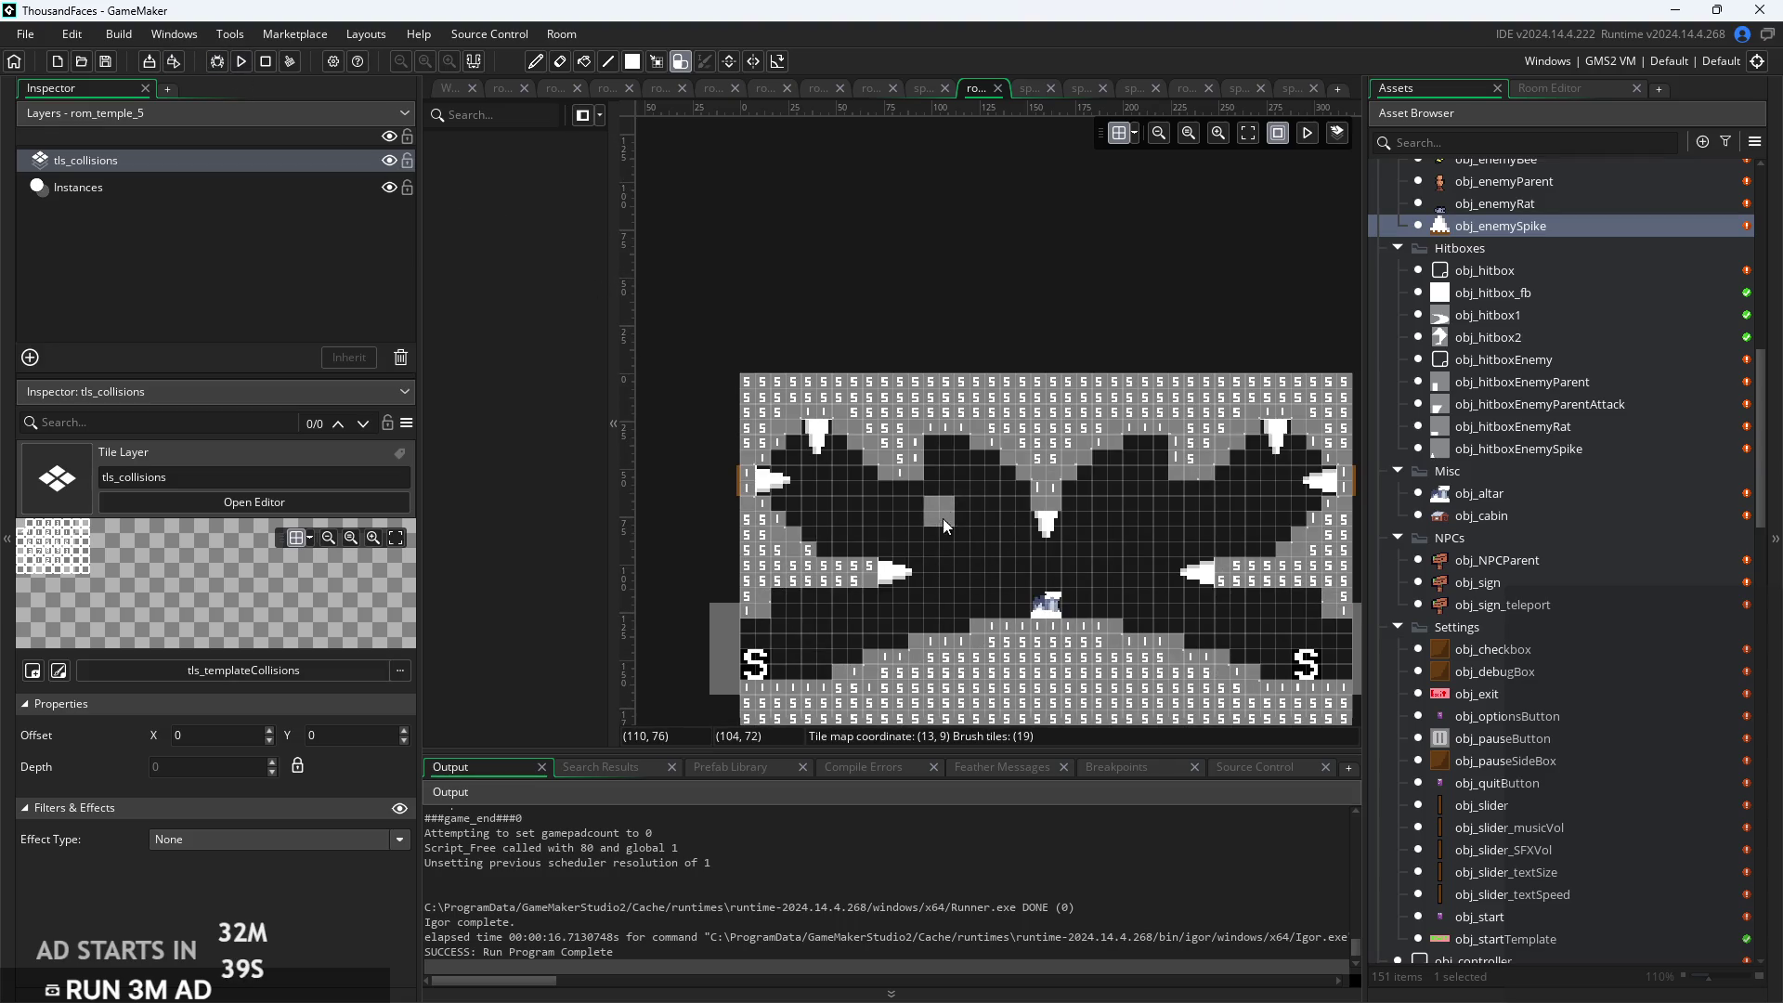
{"action": "scroll", "coordinate": [938, 450], "scroll_direction": "up", "scroll_amount": 5}
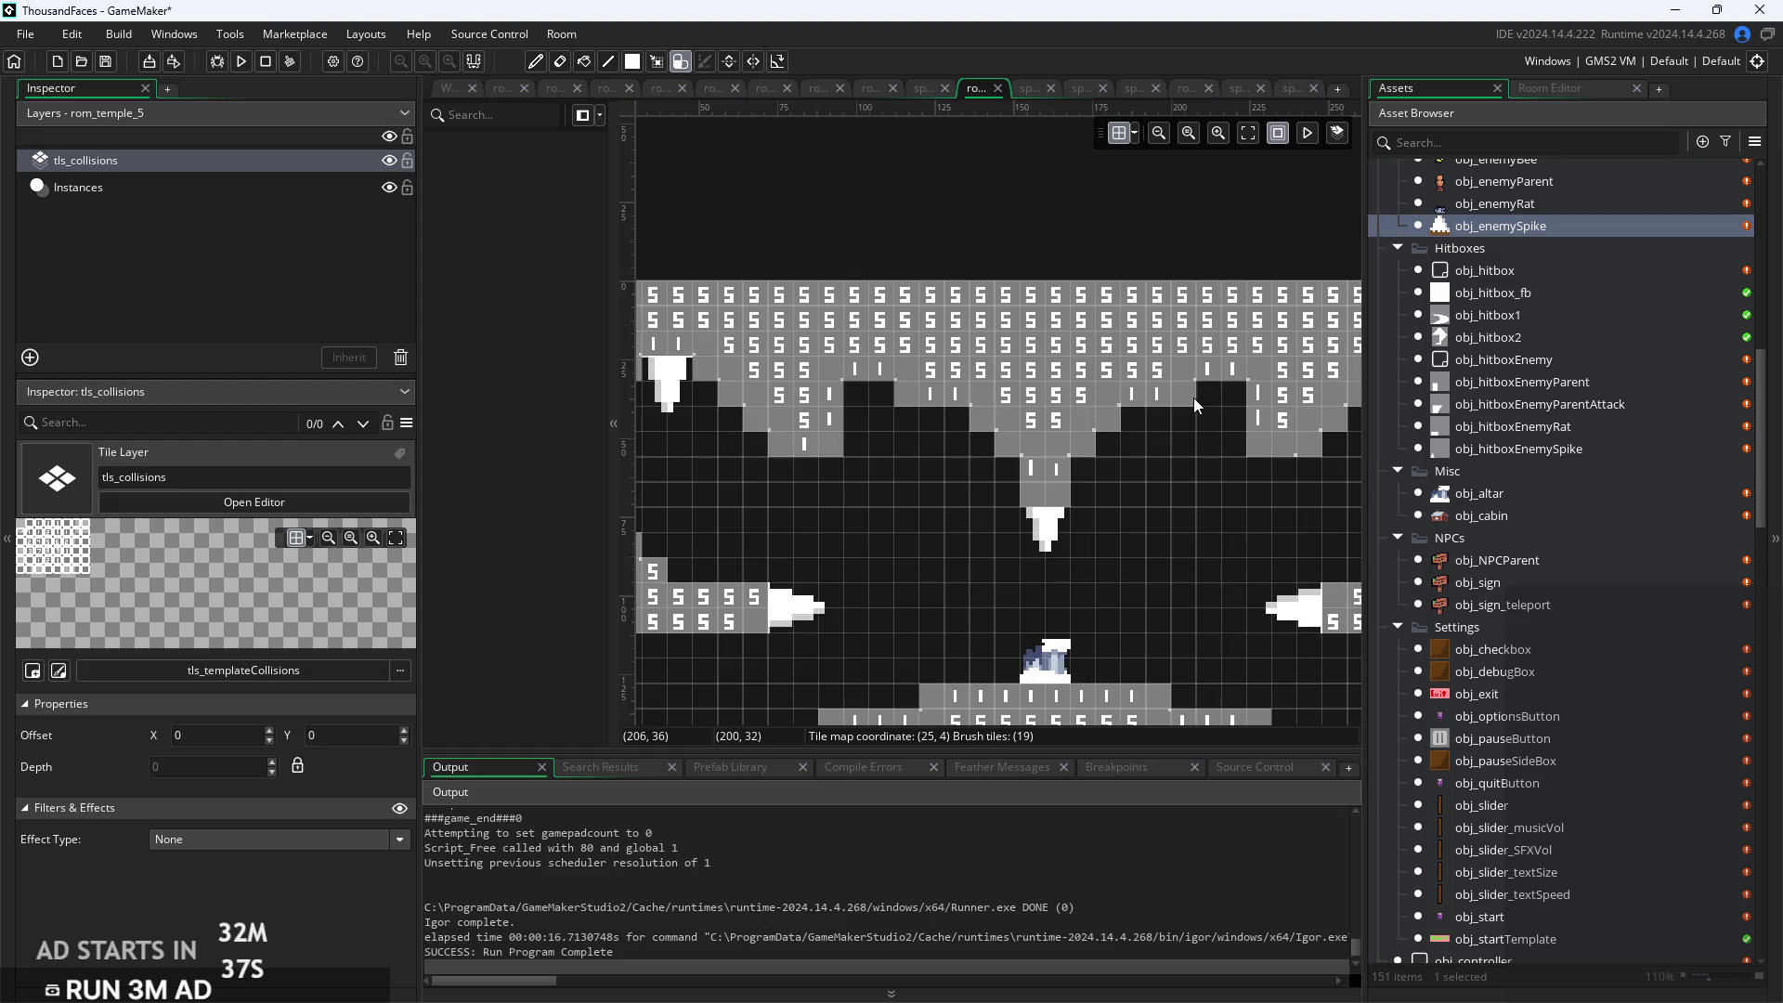
{"action": "scroll", "coordinate": [1026, 485], "scroll_direction": "down", "scroll_amount": 3}
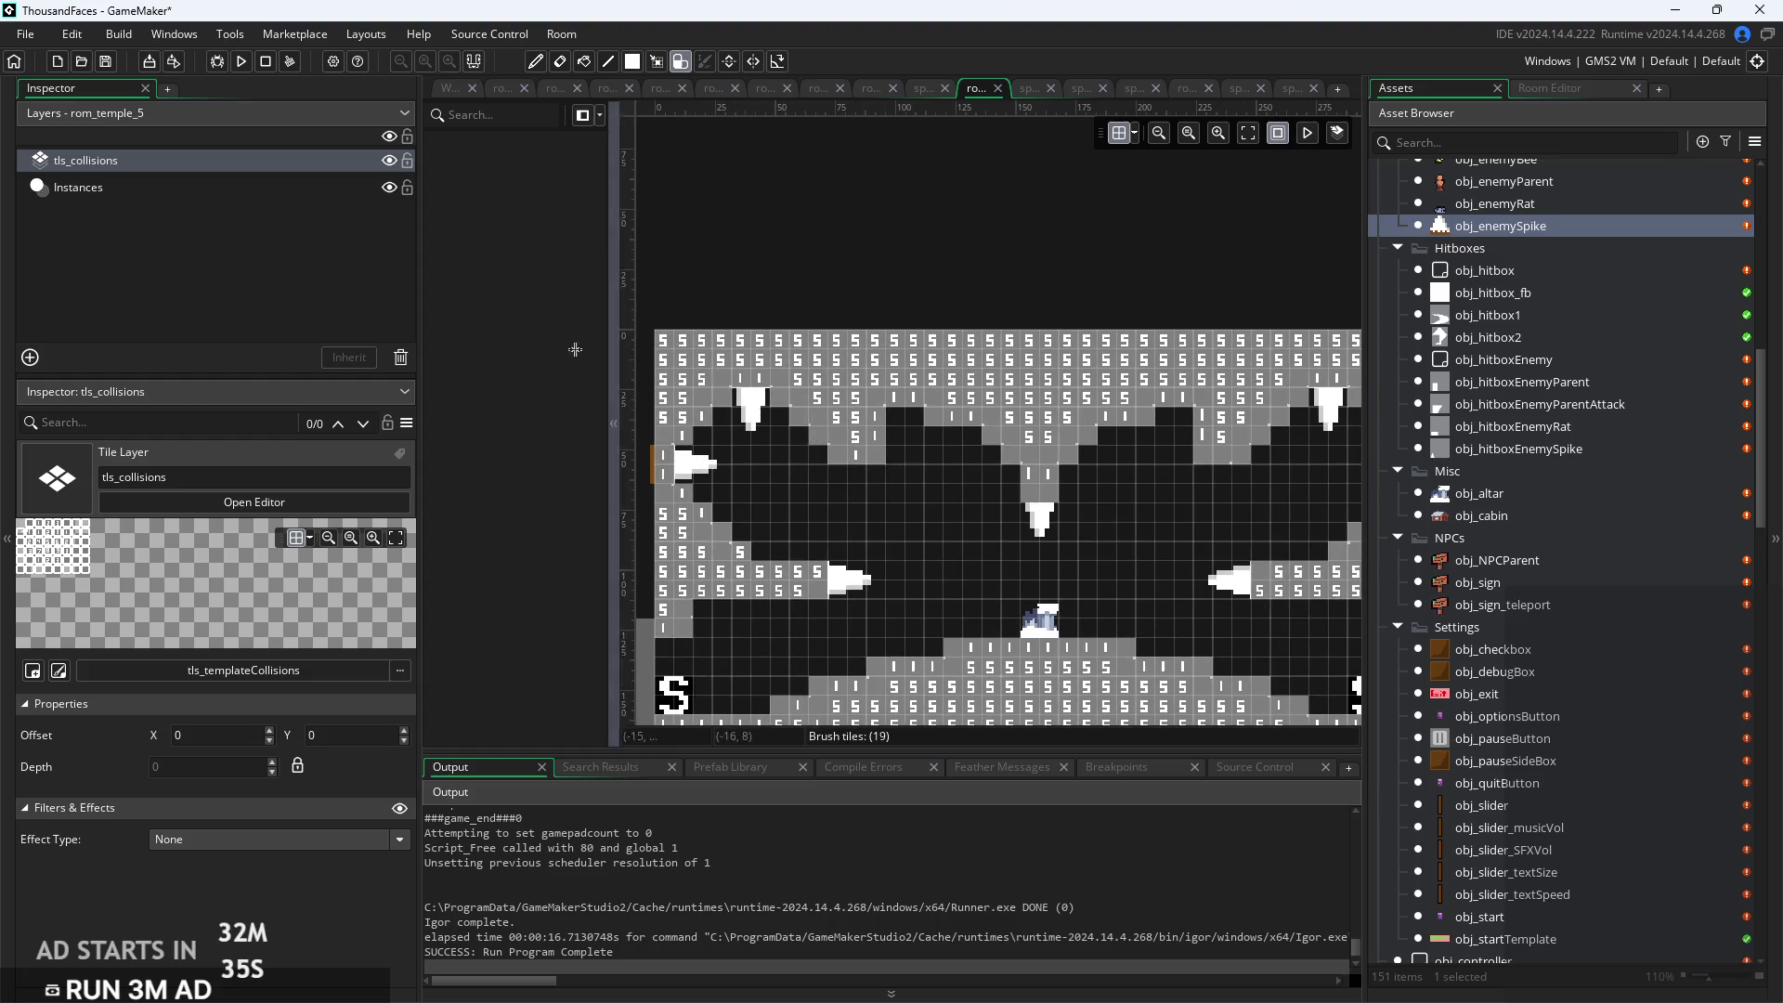
{"action": "left_click", "coordinate": [186, 189]}
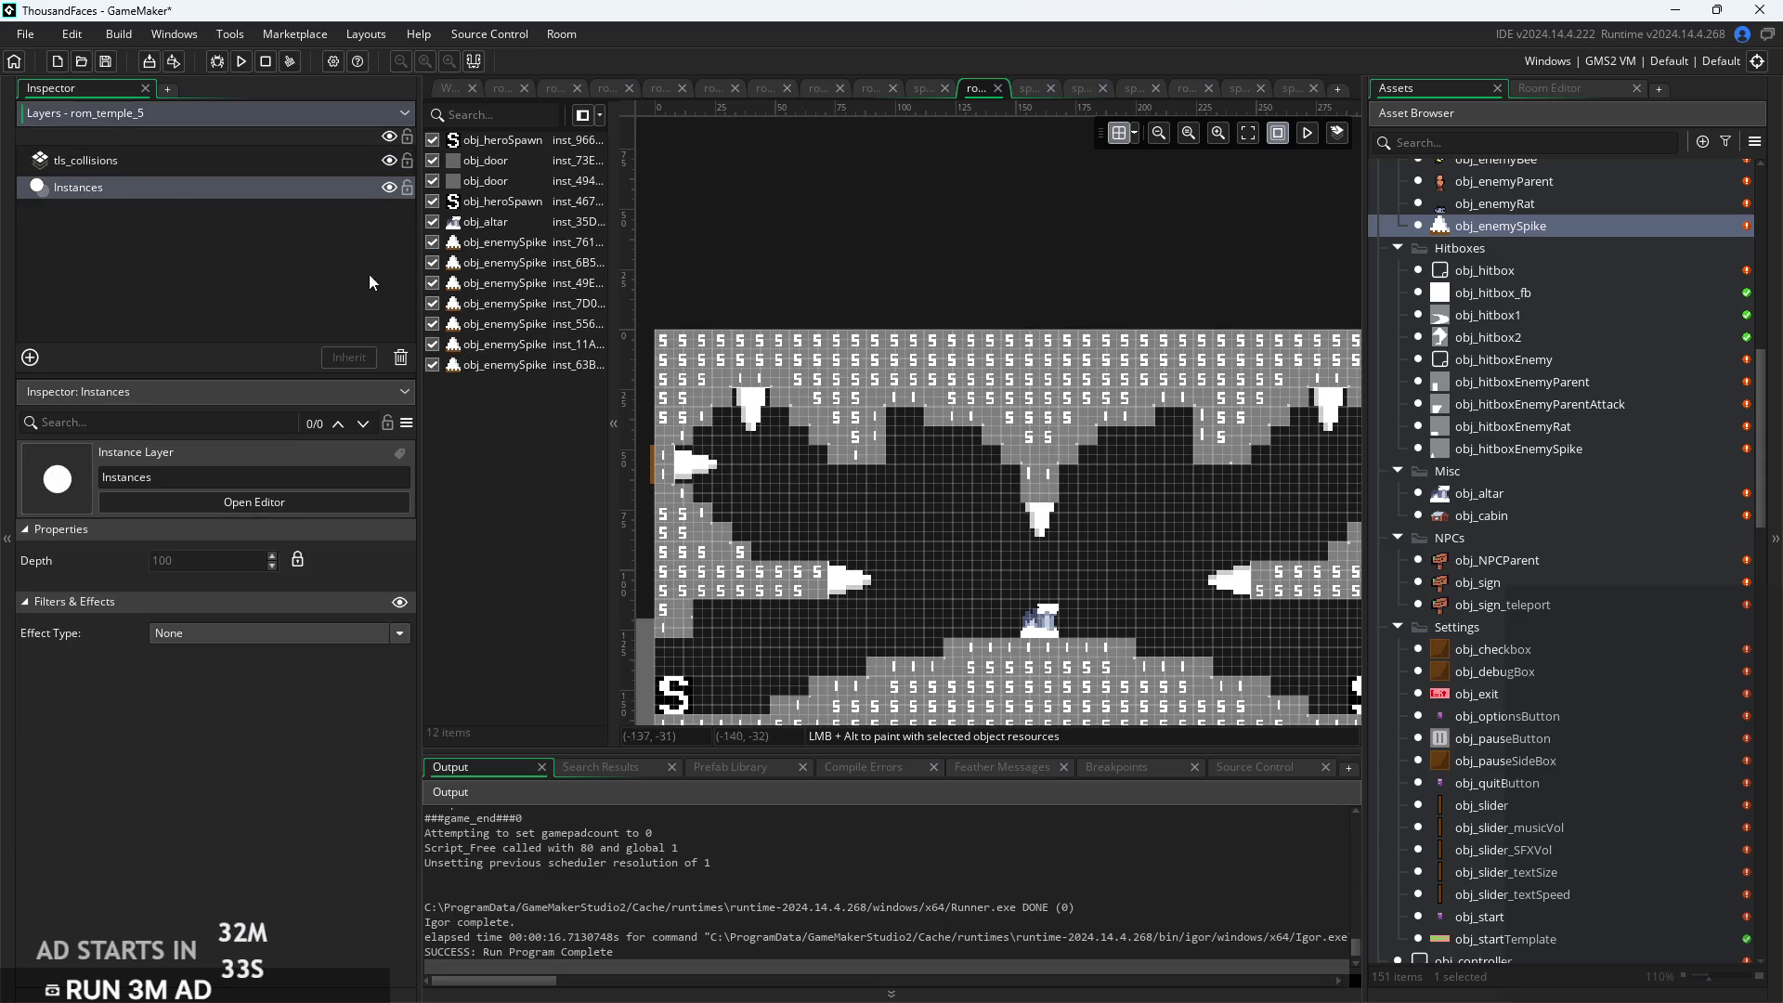
Stretch the central ceiling spike down to 2 × 5 scale at 160, 78, then run the game
{"action": "left_click", "coordinate": [1045, 529]}
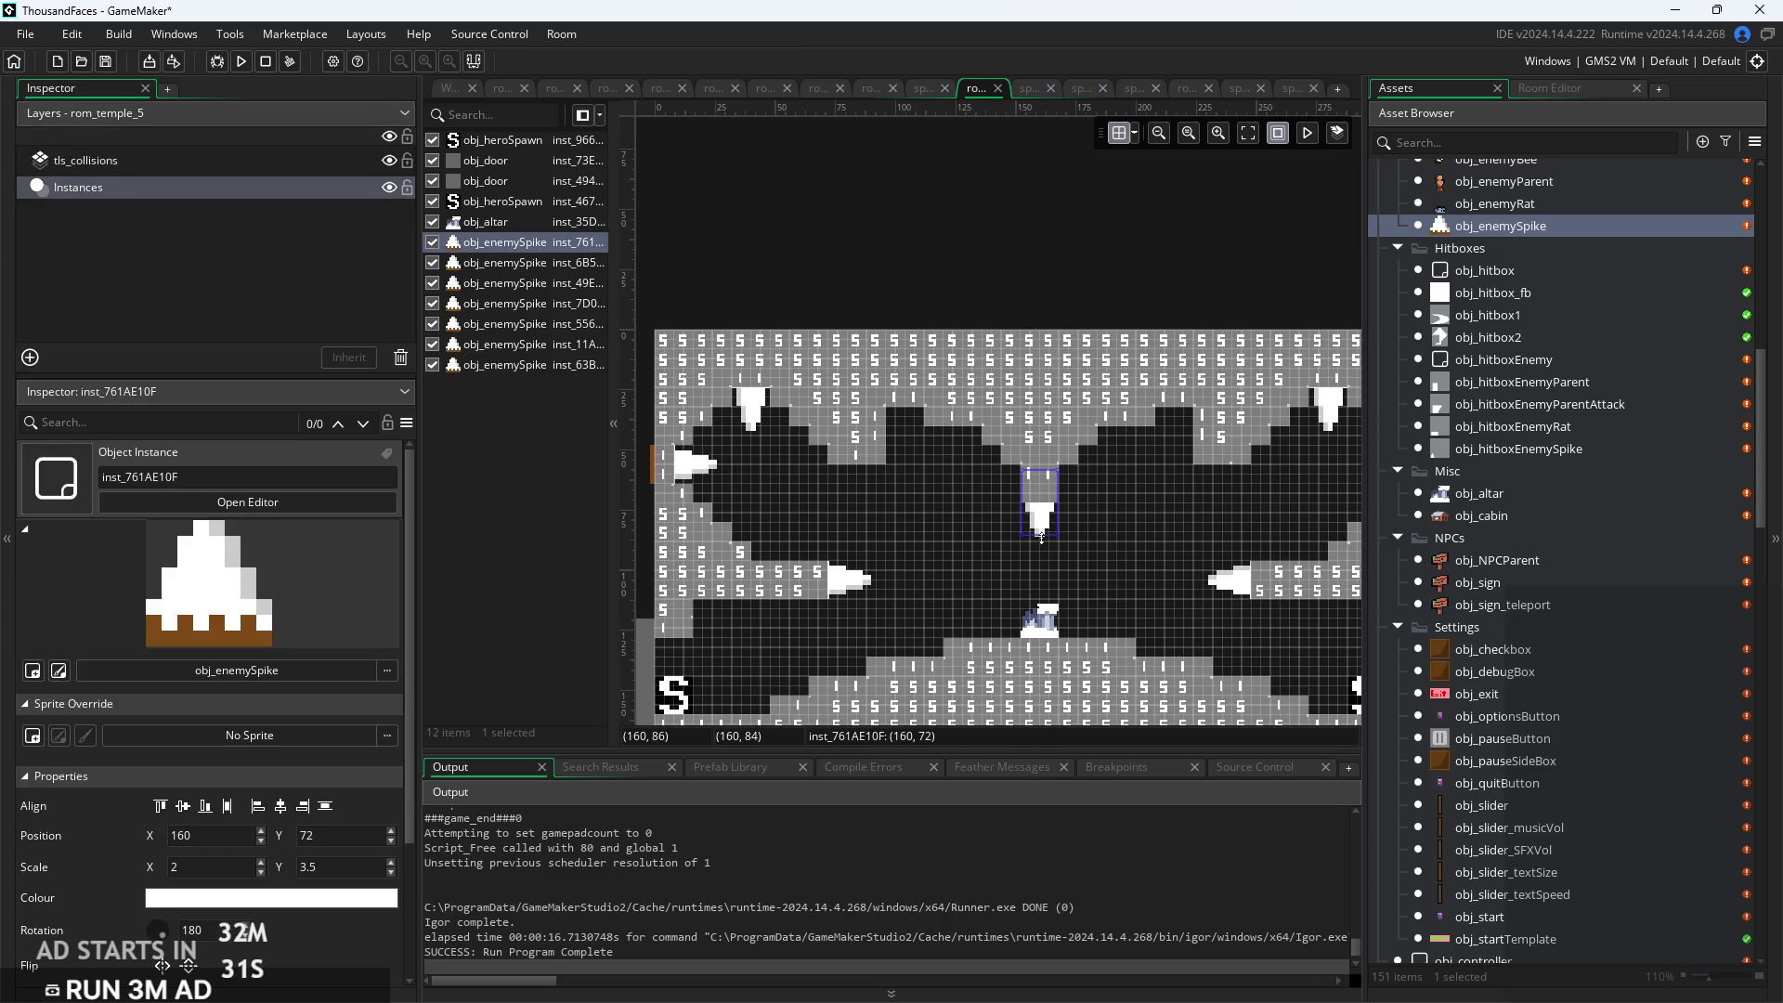
{"action": "left_click_drag", "start_coordinate": [1041, 556], "coordinate": [1040, 578]}
{"action": "left_click", "coordinate": [1073, 557]}
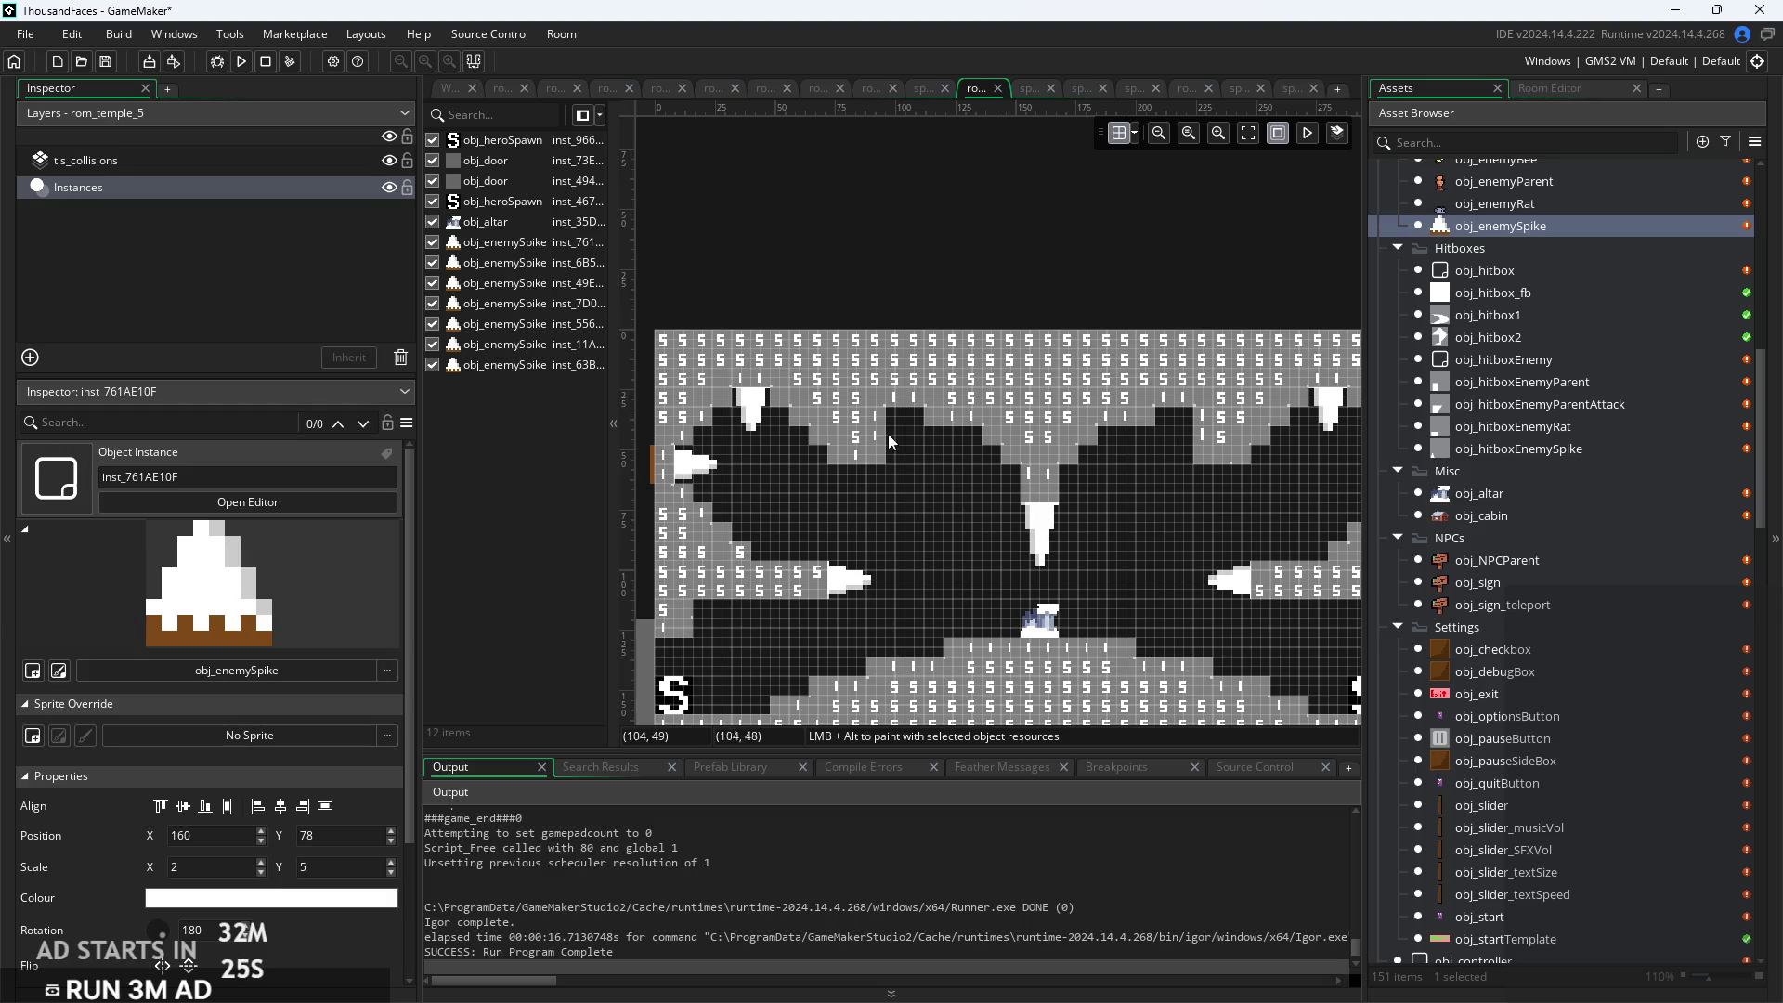
{"action": "left_click", "coordinate": [242, 60]}
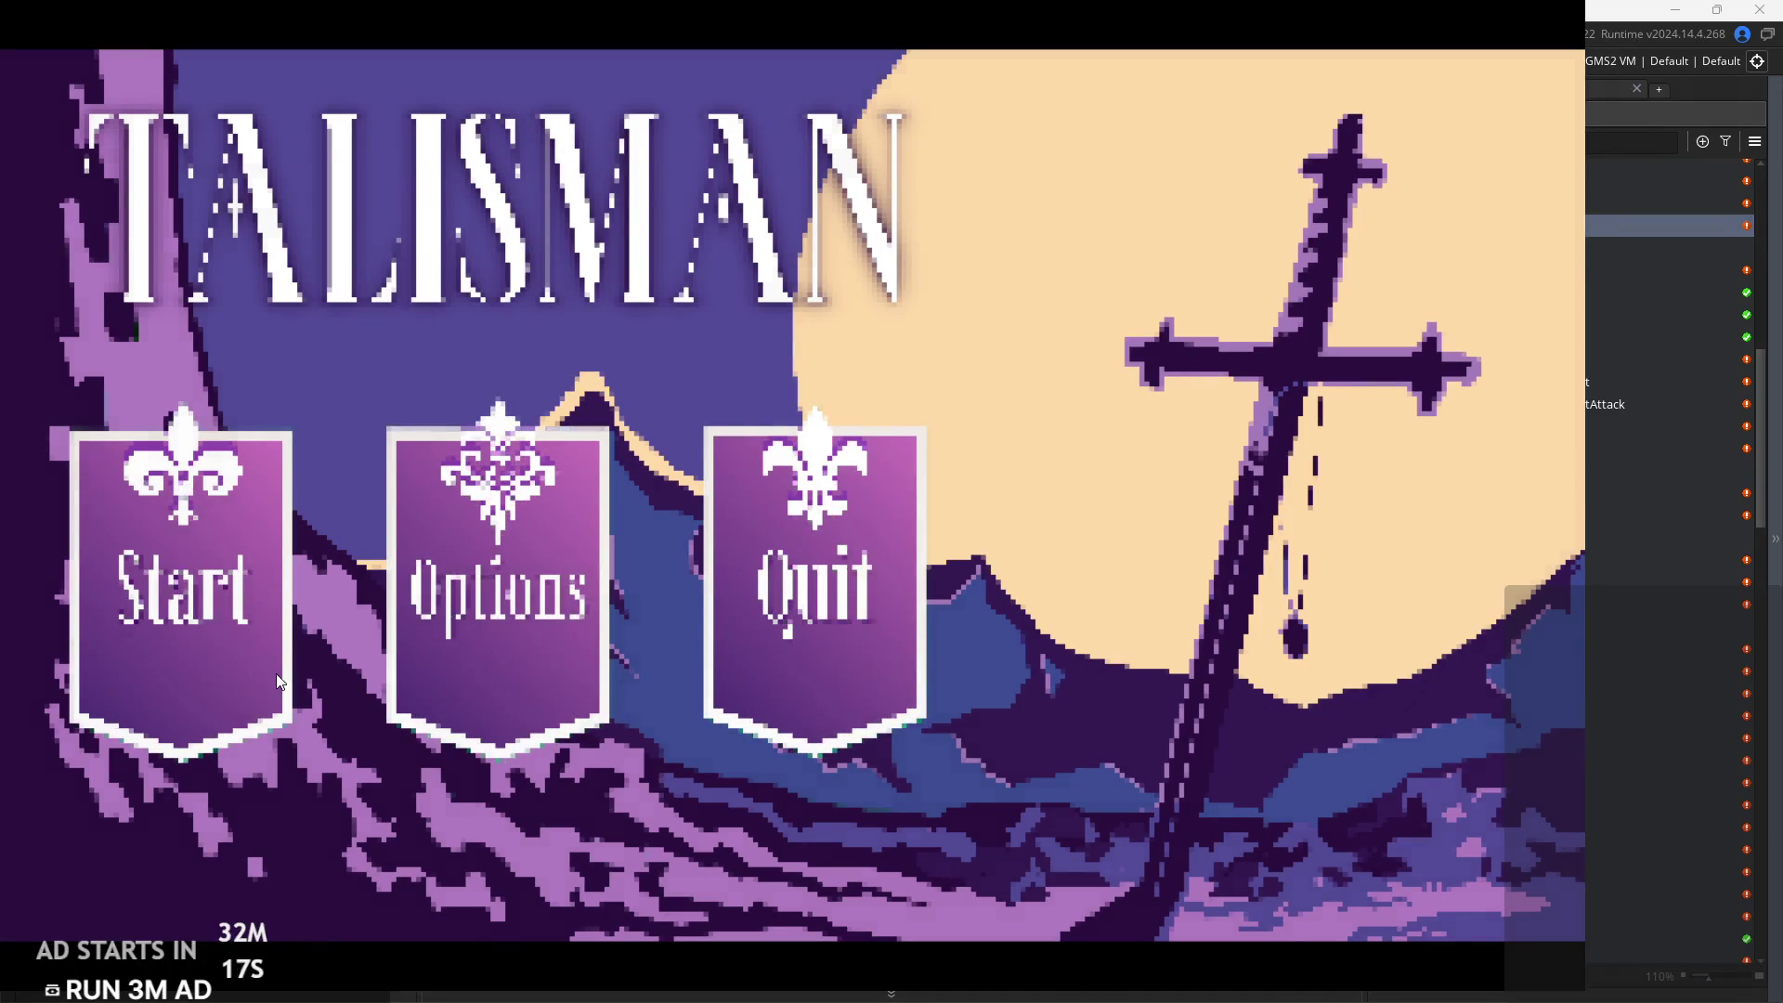
Start a new game, walk left into the temple and jump toward the altar and spikes
{"action": "left_click", "coordinate": [276, 676]}
{"action": "key", "text": "Left"}
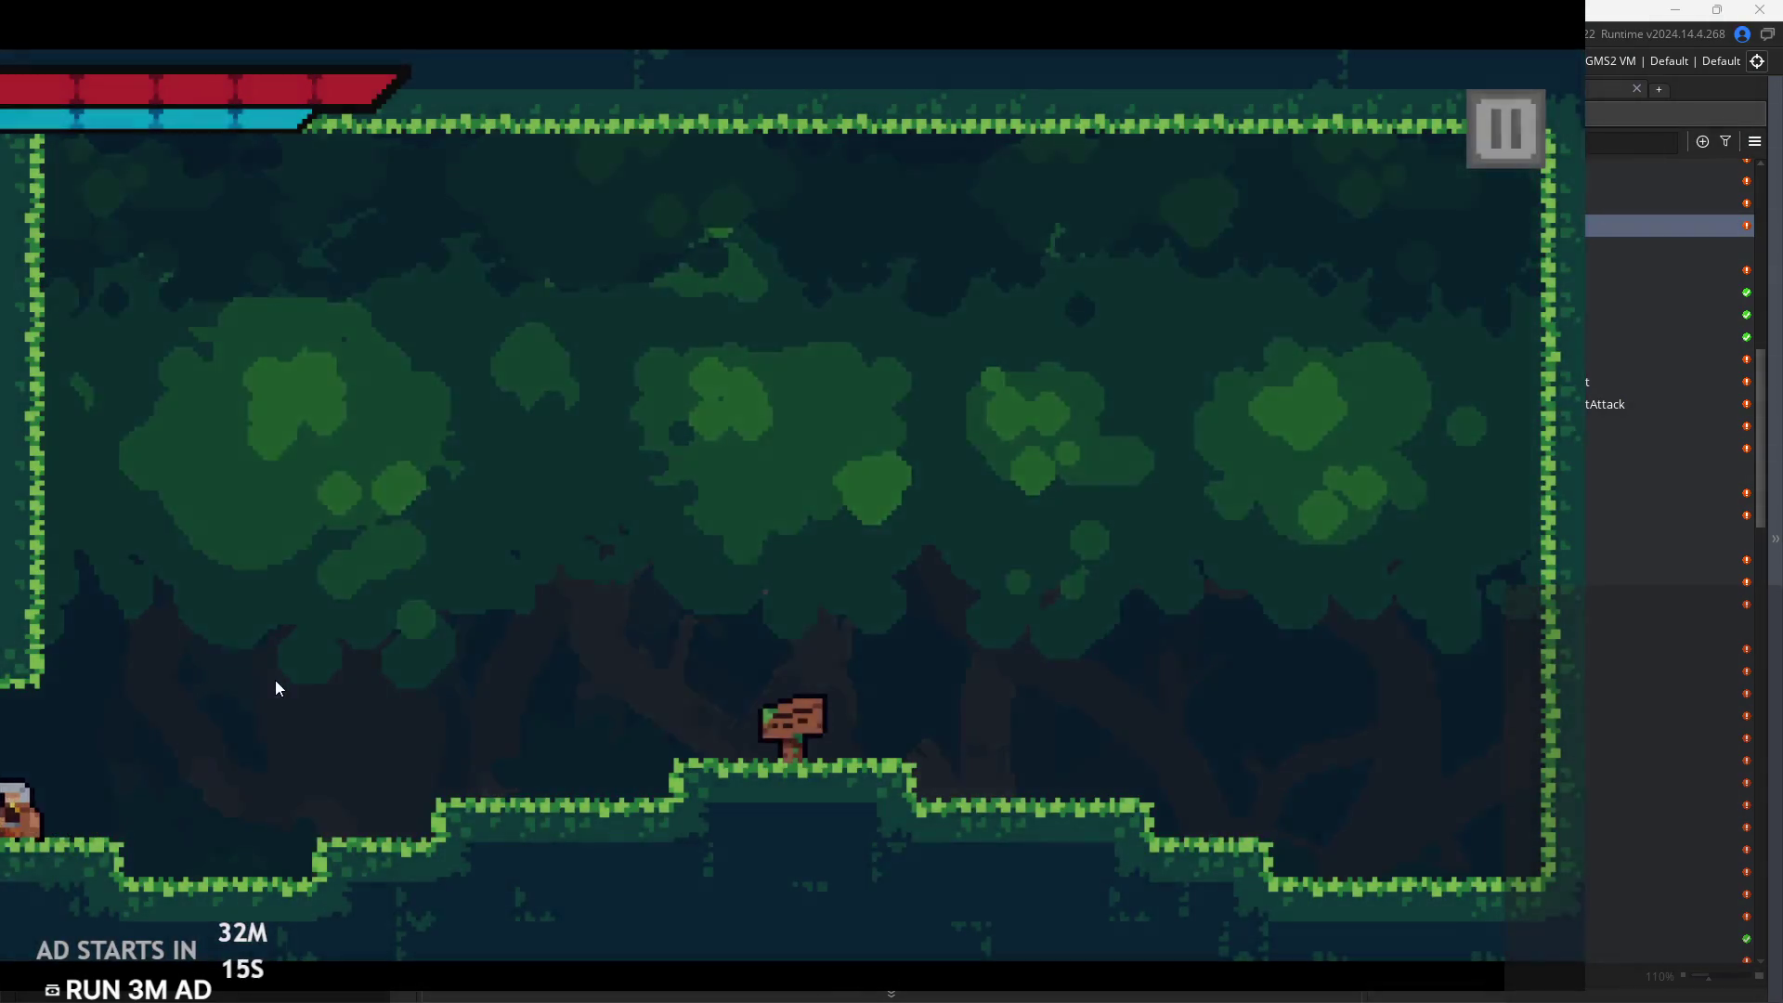
{"action": "key", "text": "Left"}
{"action": "key", "text": "space"}
{"action": "key", "text": "space"}
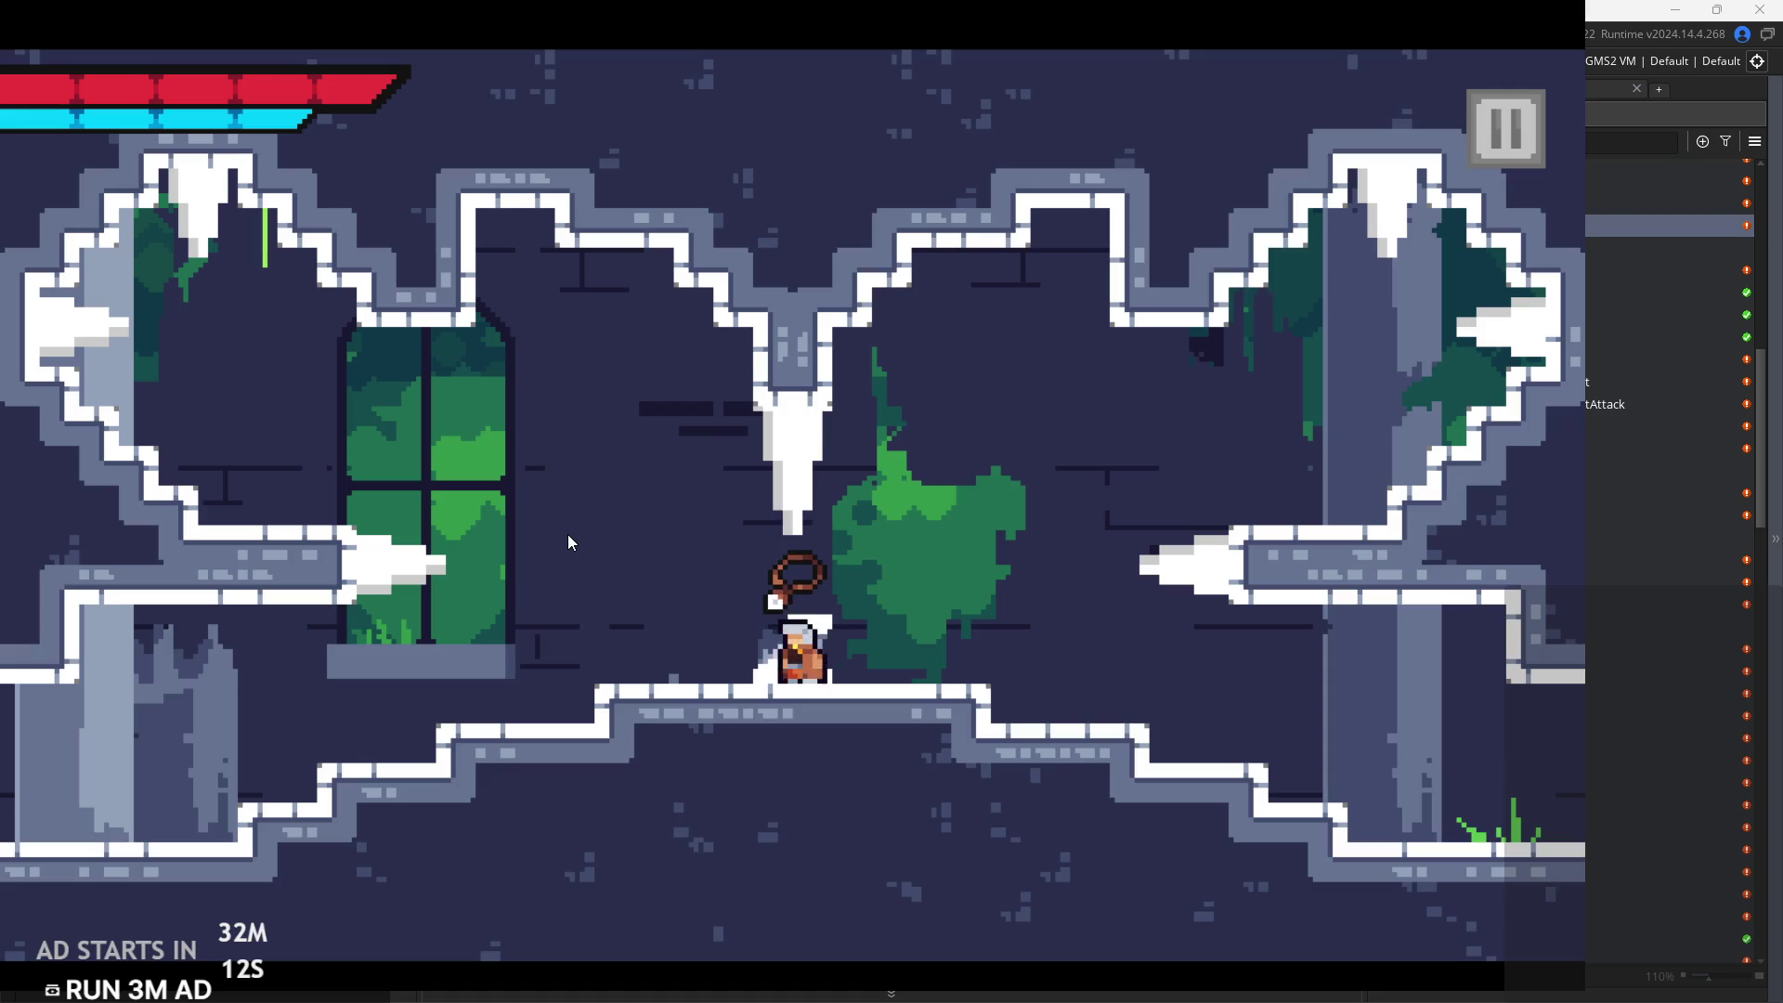
{"action": "key", "text": "Left"}
{"action": "key", "text": "space"}
{"action": "key", "text": "Right"}
{"action": "key", "text": "space"}
{"action": "key", "text": "space"}
Run down to the lower-left floor, jump back up, and step onto the altar
{"action": "key", "text": "Right"}
{"action": "key", "text": "Left"}
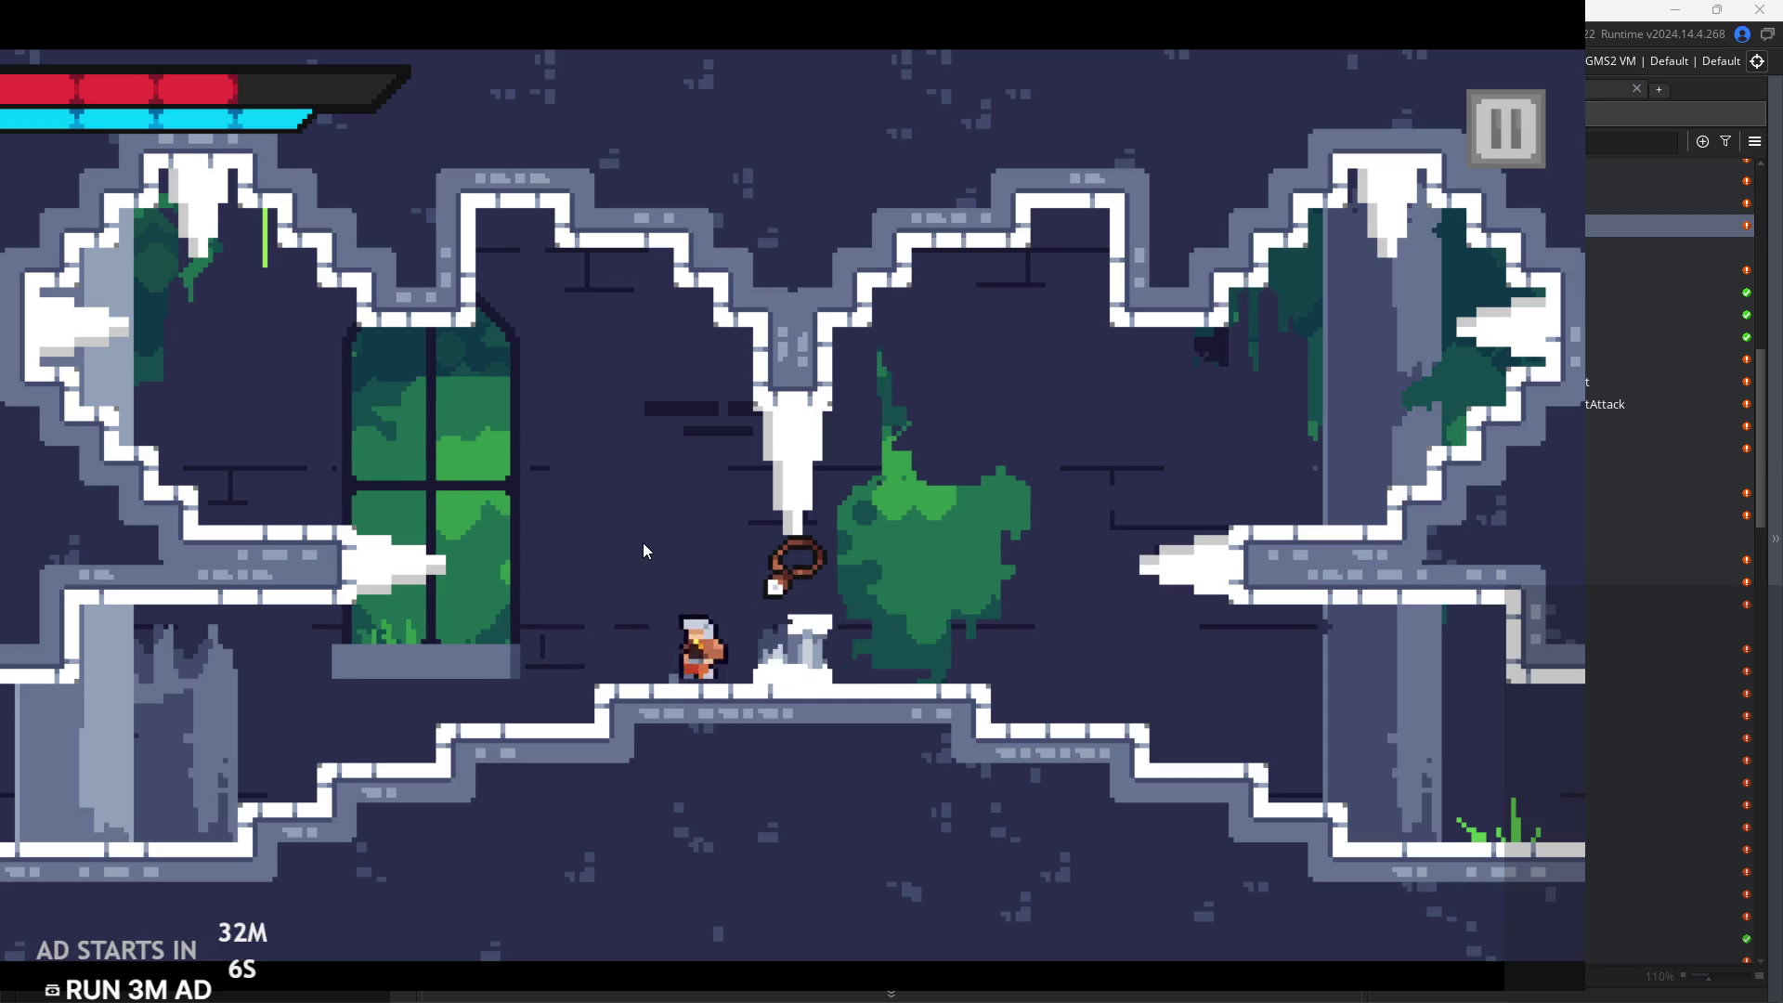
{"action": "key", "text": "space"}
{"action": "key", "text": "Right"}
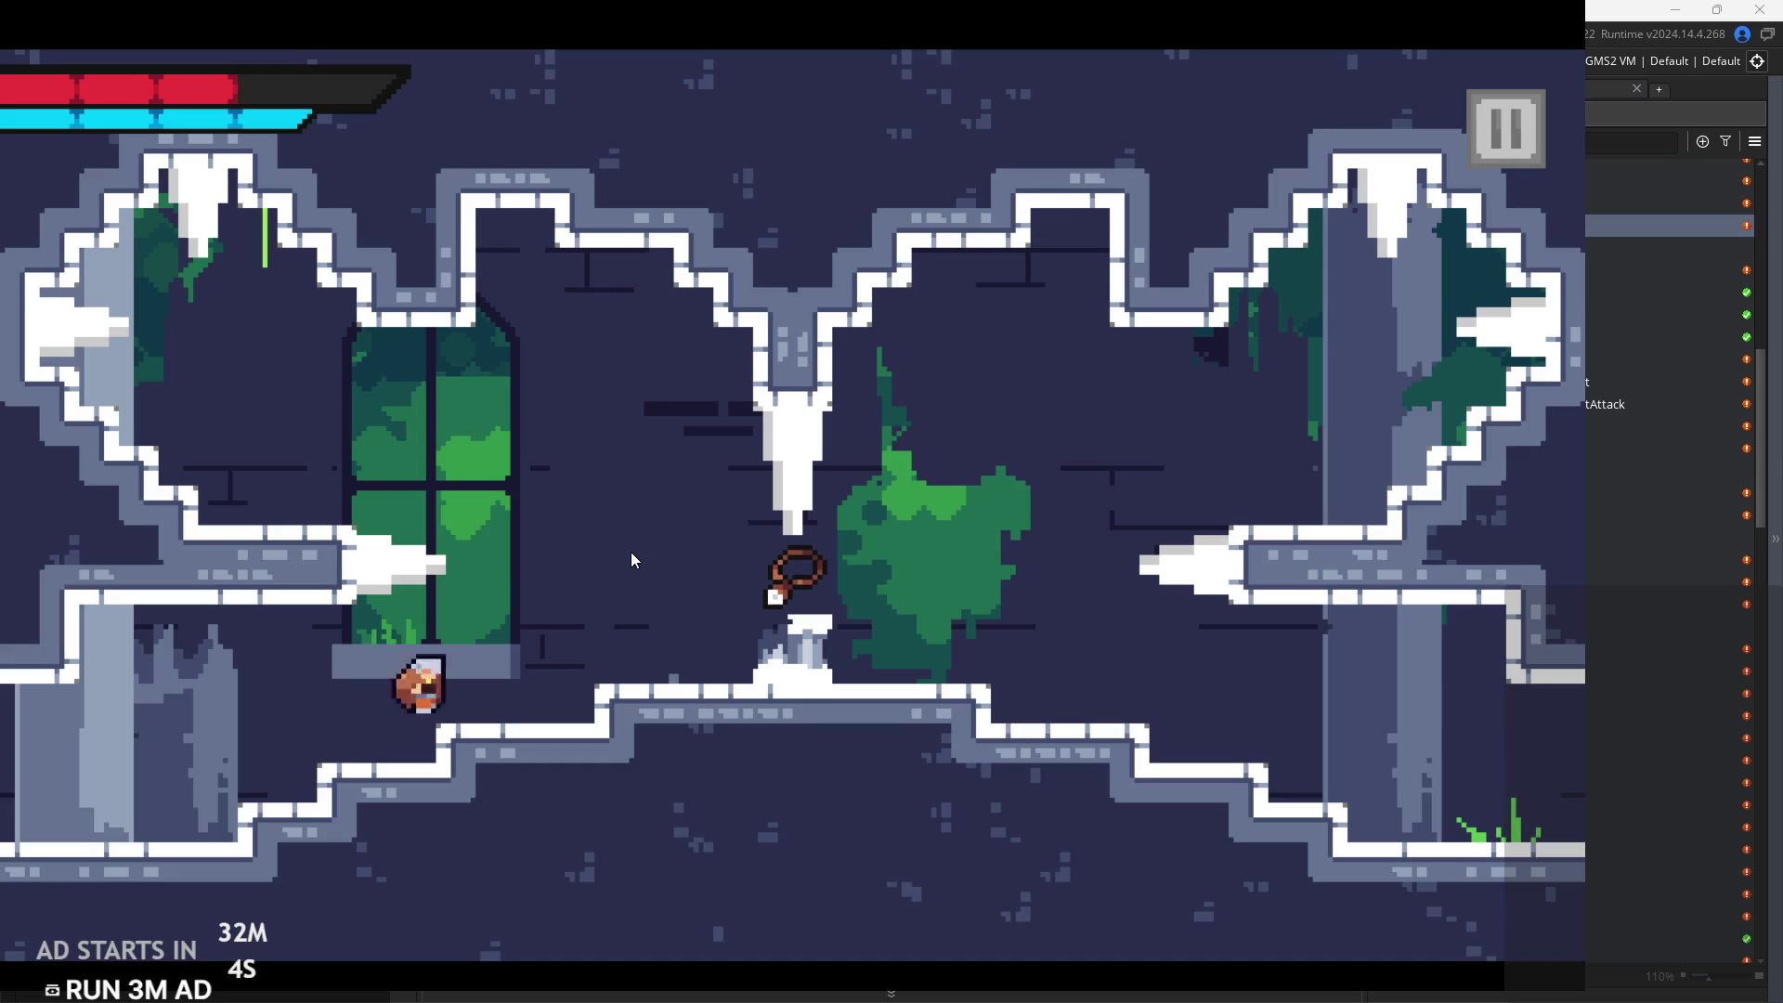
{"action": "key", "text": "Right"}
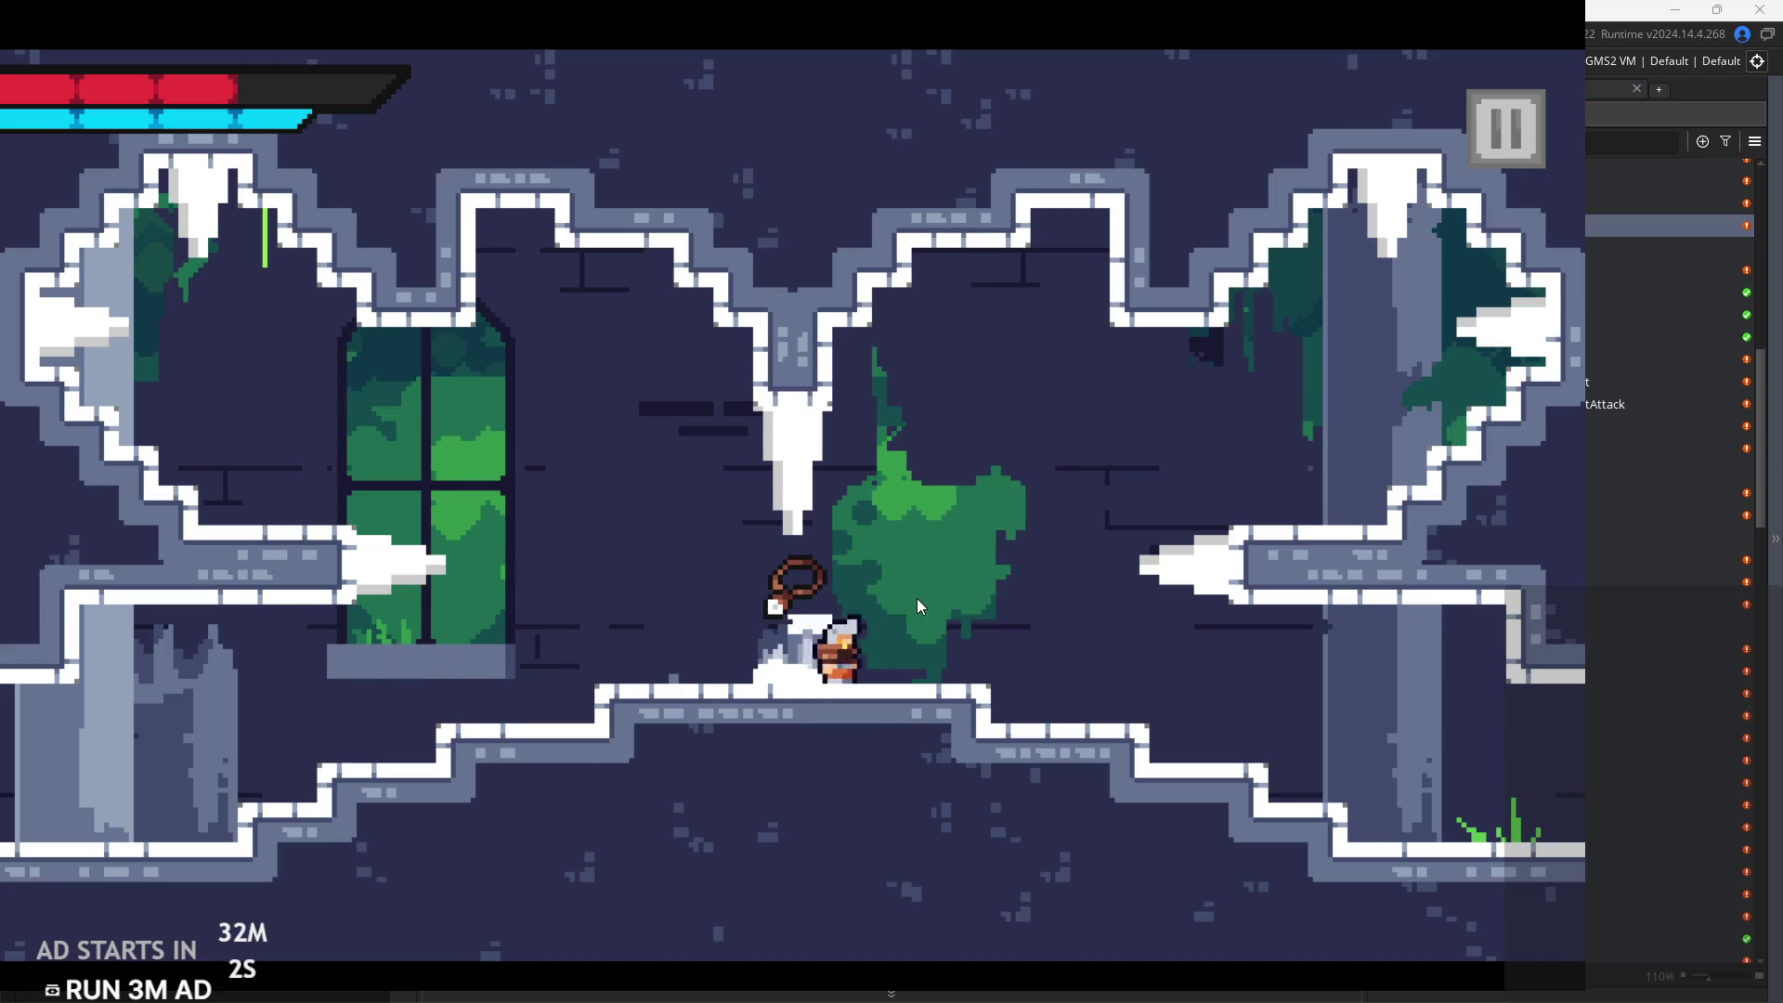
{"action": "key", "text": "Left"}
{"action": "key", "text": "Right"}
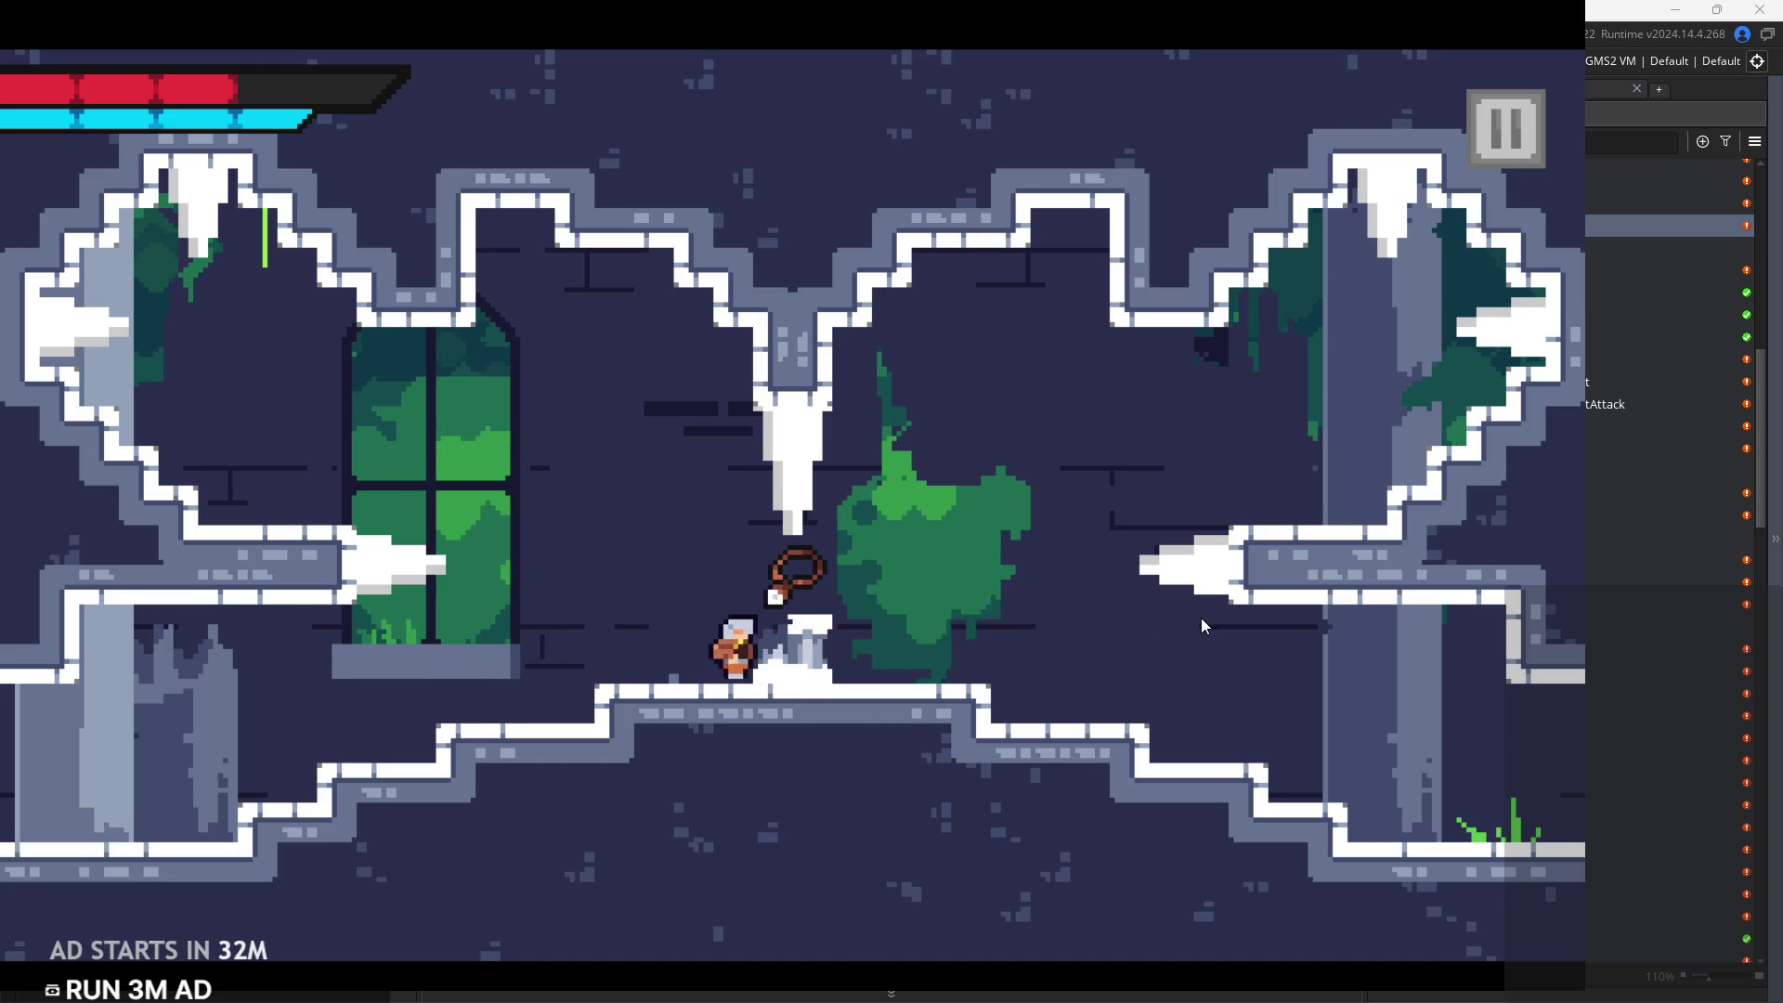
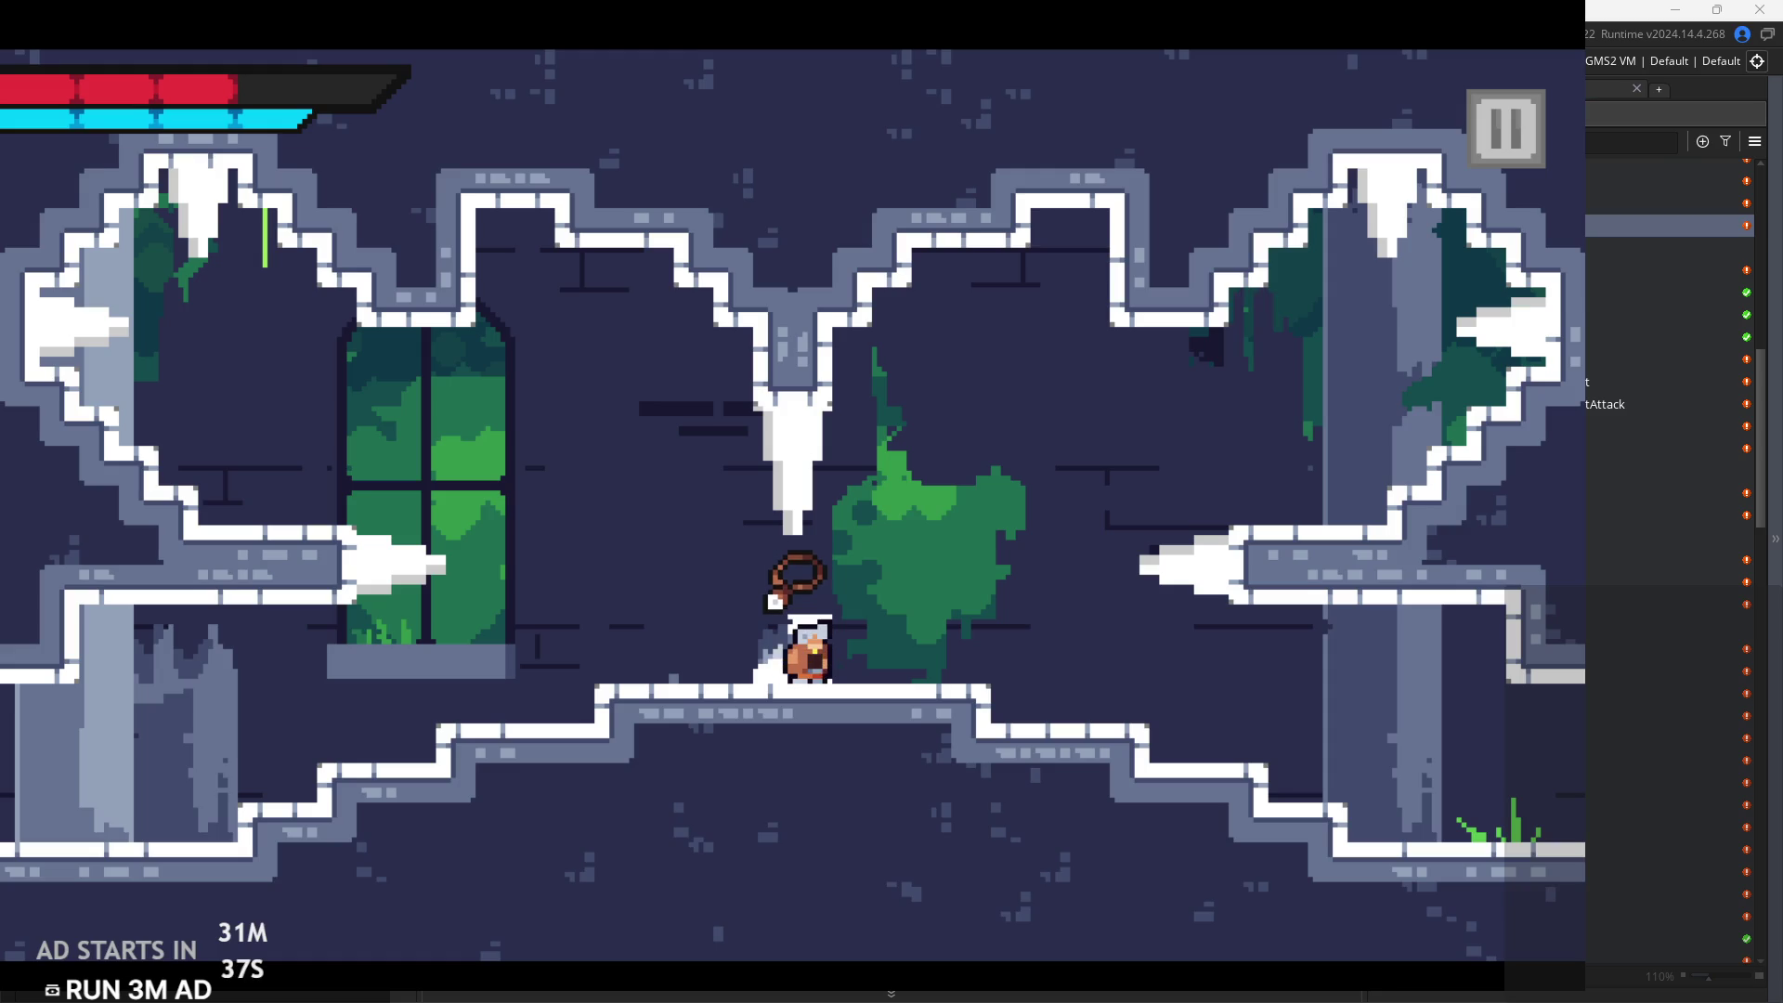
Finish the playtest with a couple of attacks, then pause and exit back to the rom_temple_5 editor
{"action": "left_click", "coordinate": [1146, 688]}
{"action": "left_click", "coordinate": [705, 487]}
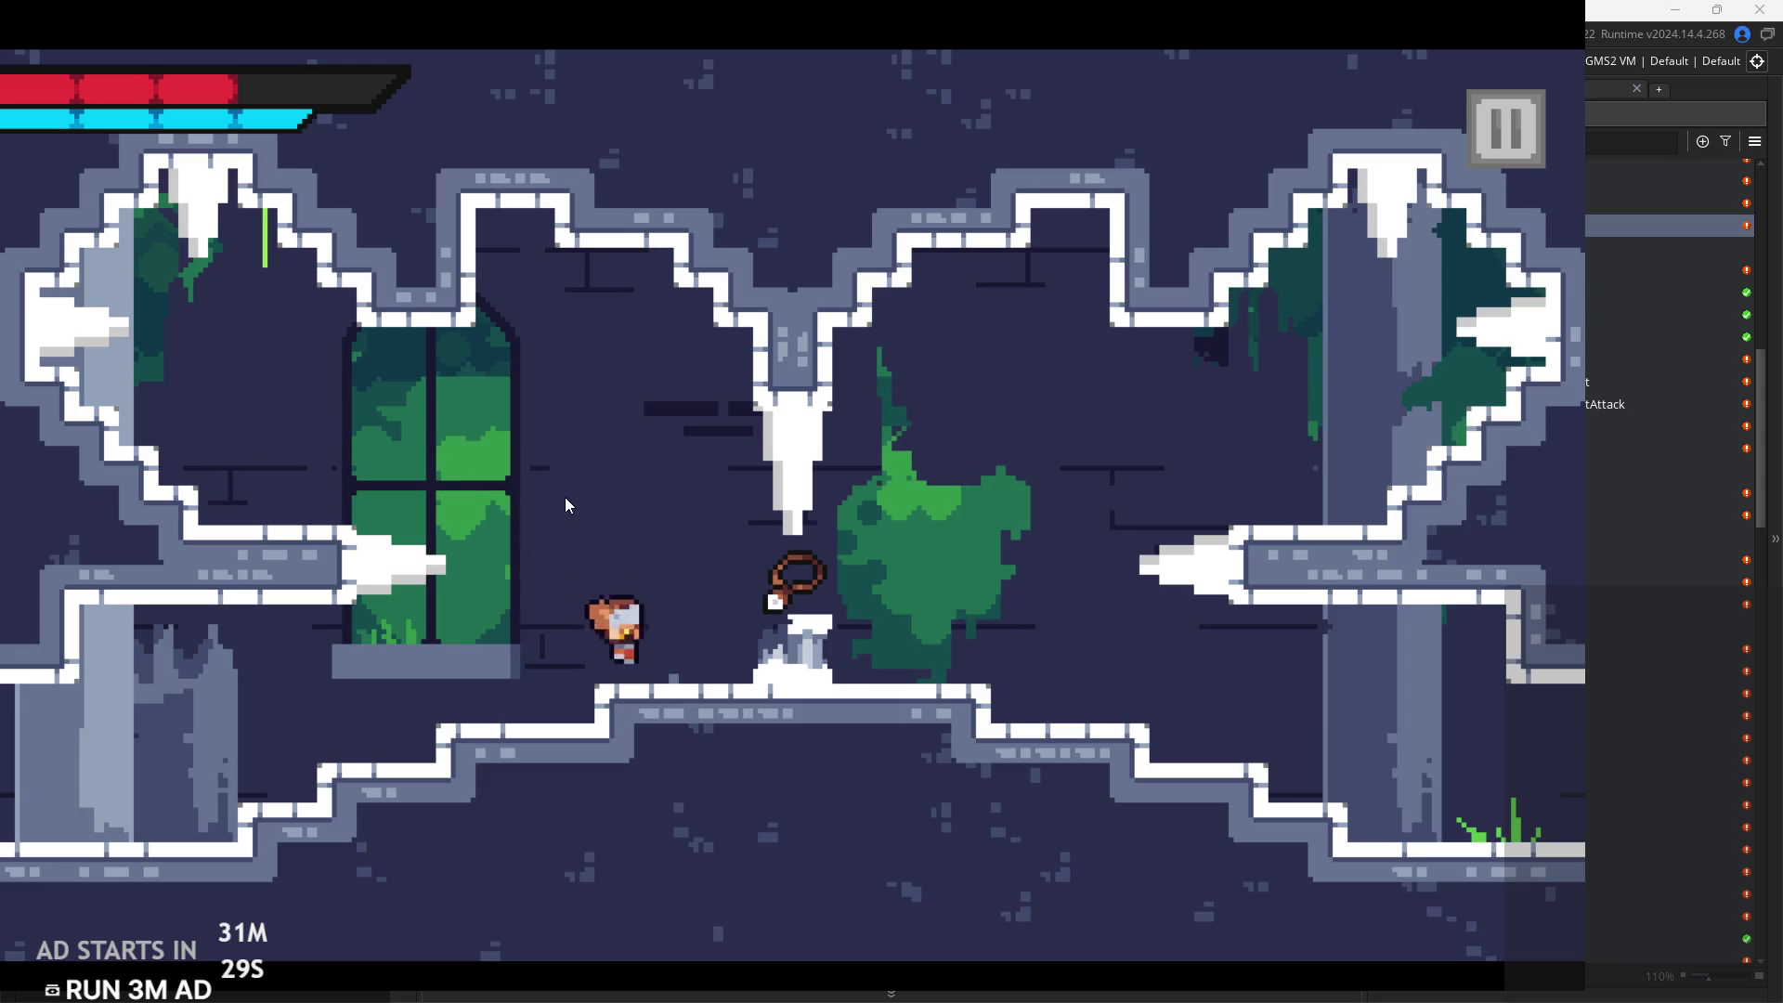
{"action": "left_click", "coordinate": [1506, 128]}
{"action": "left_click", "coordinate": [1468, 875]}
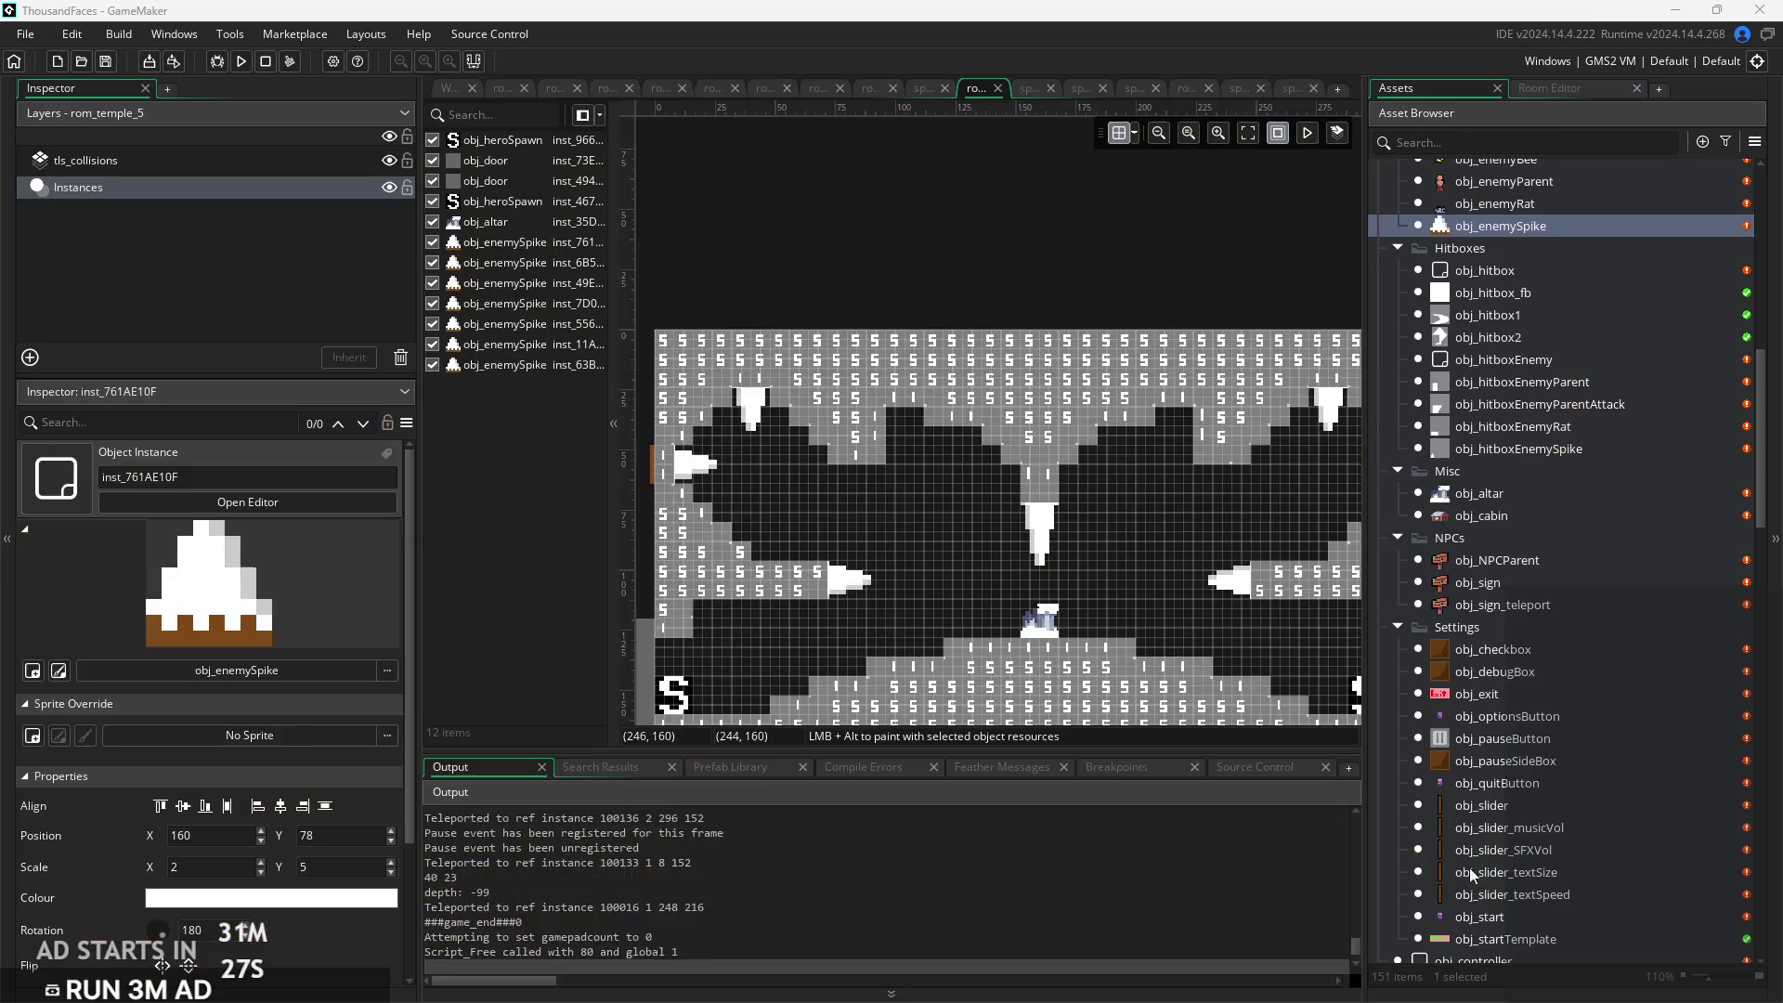
Delete all seven obj_enemySpike instances, including the wall and hanging spikes, from the room
{"action": "key", "text": "Delete"}
{"action": "left_click", "coordinate": [847, 578]}
{"action": "key", "text": "Delete"}
{"action": "left_click", "coordinate": [1040, 531]}
{"action": "key", "text": "Delete"}
{"action": "left_click", "coordinate": [661, 464]}
{"action": "key", "text": "Delete"}
{"action": "left_click", "coordinate": [750, 416]}
{"action": "key", "text": "Delete"}
{"action": "scroll", "coordinate": [1022, 503], "scroll_direction": "right", "scroll_amount": 5}
{"action": "left_click", "coordinate": [1045, 390]}
{"action": "key", "text": "Delete"}
{"action": "left_click", "coordinate": [1101, 429]}
{"action": "key", "text": "Delete"}
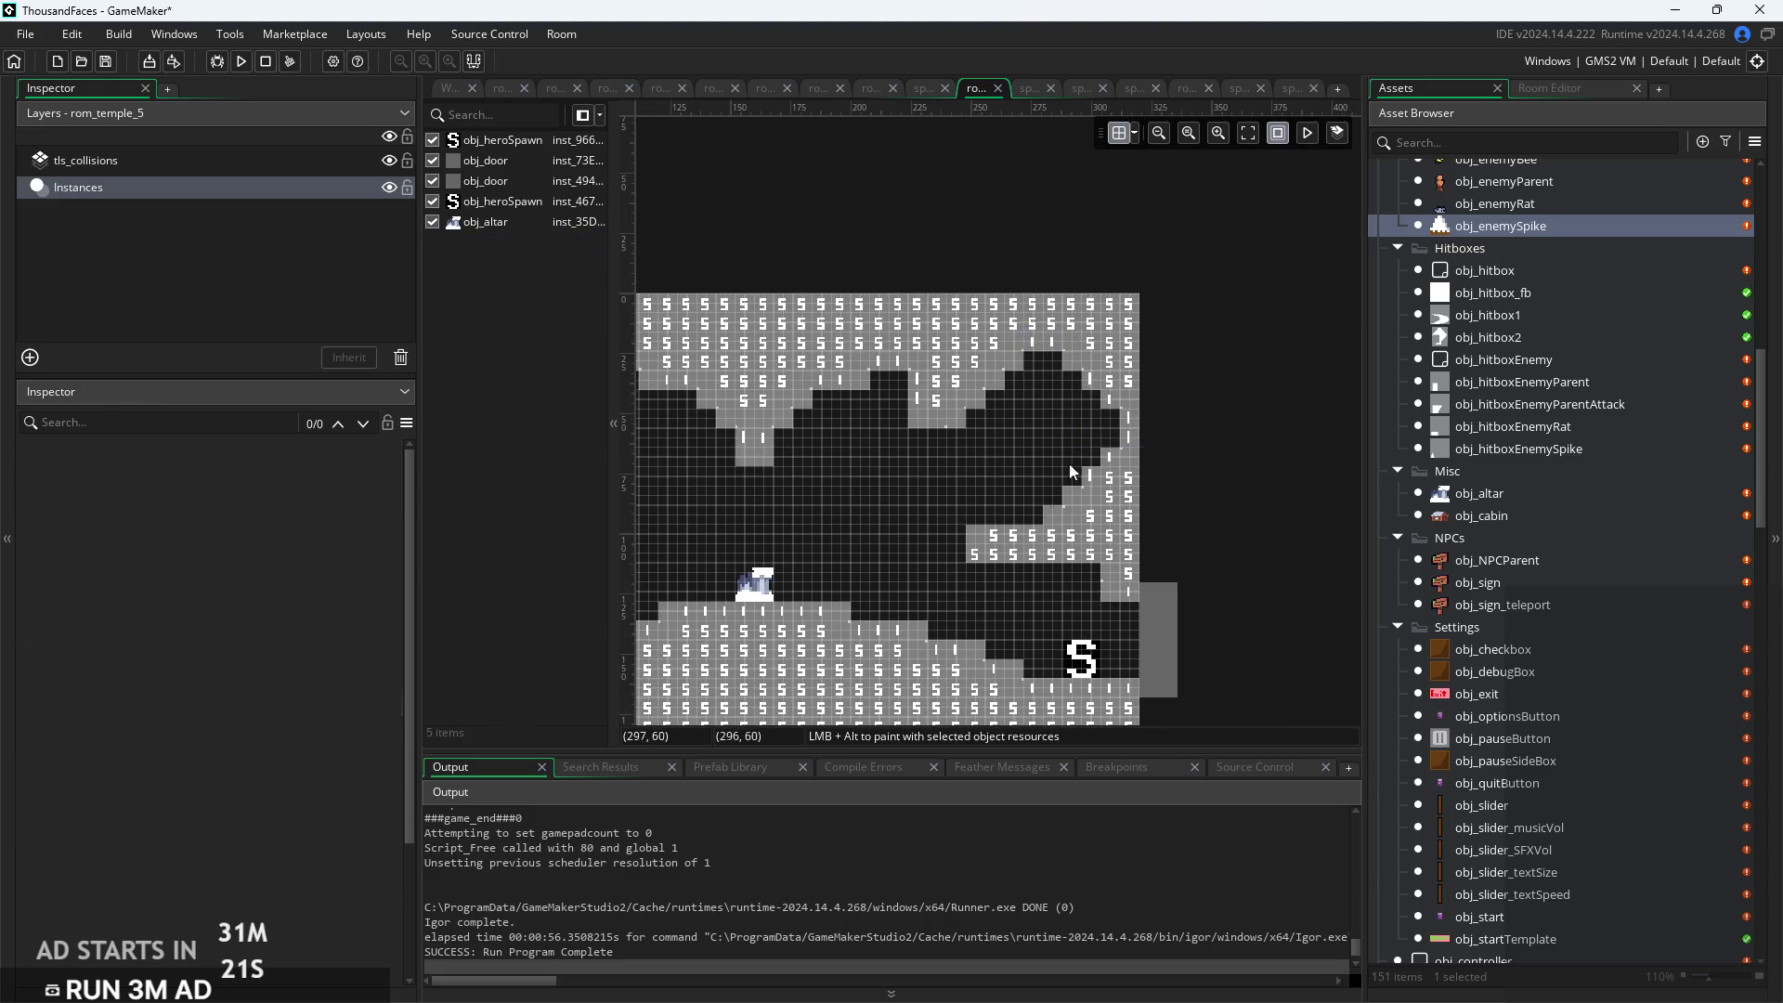
Pan across the cave and drag a new obj_enemySpike from the Asset Browser into the room
{"action": "scroll", "coordinate": [950, 555], "scroll_direction": "left", "scroll_amount": 3}
{"action": "scroll", "coordinate": [971, 566], "scroll_direction": "up", "scroll_amount": 8}
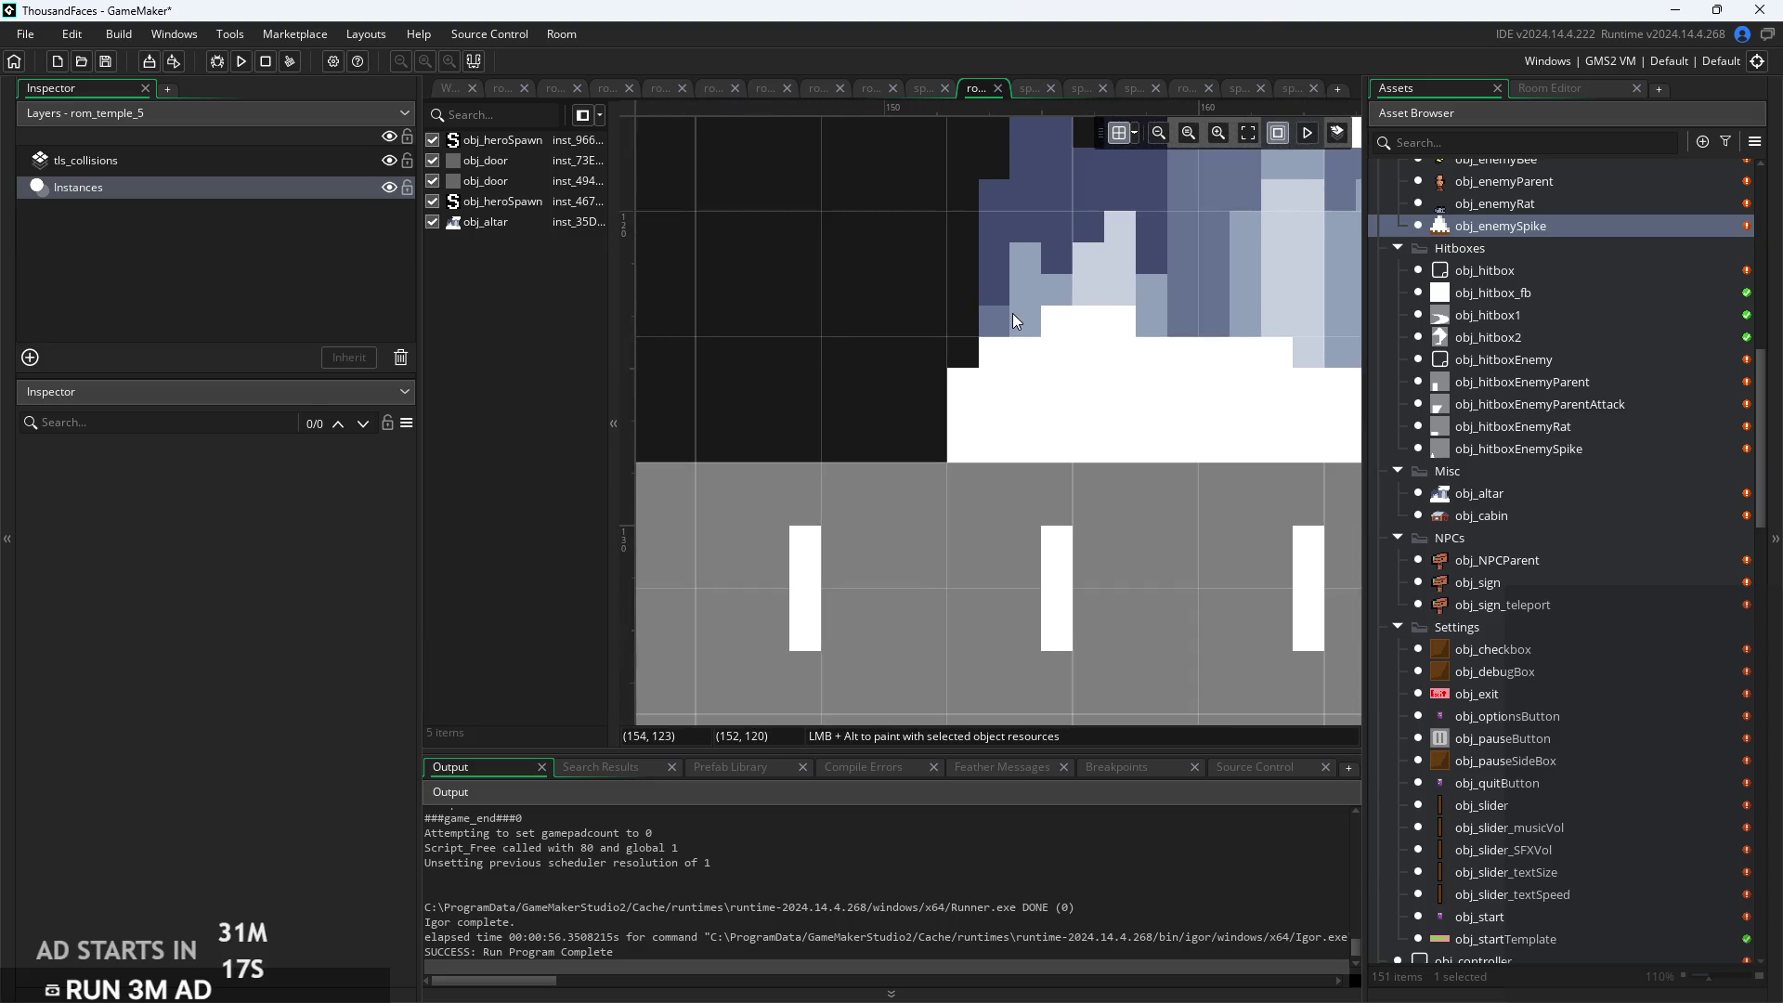
{"action": "scroll", "coordinate": [1010, 316], "scroll_direction": "up", "scroll_amount": 2}
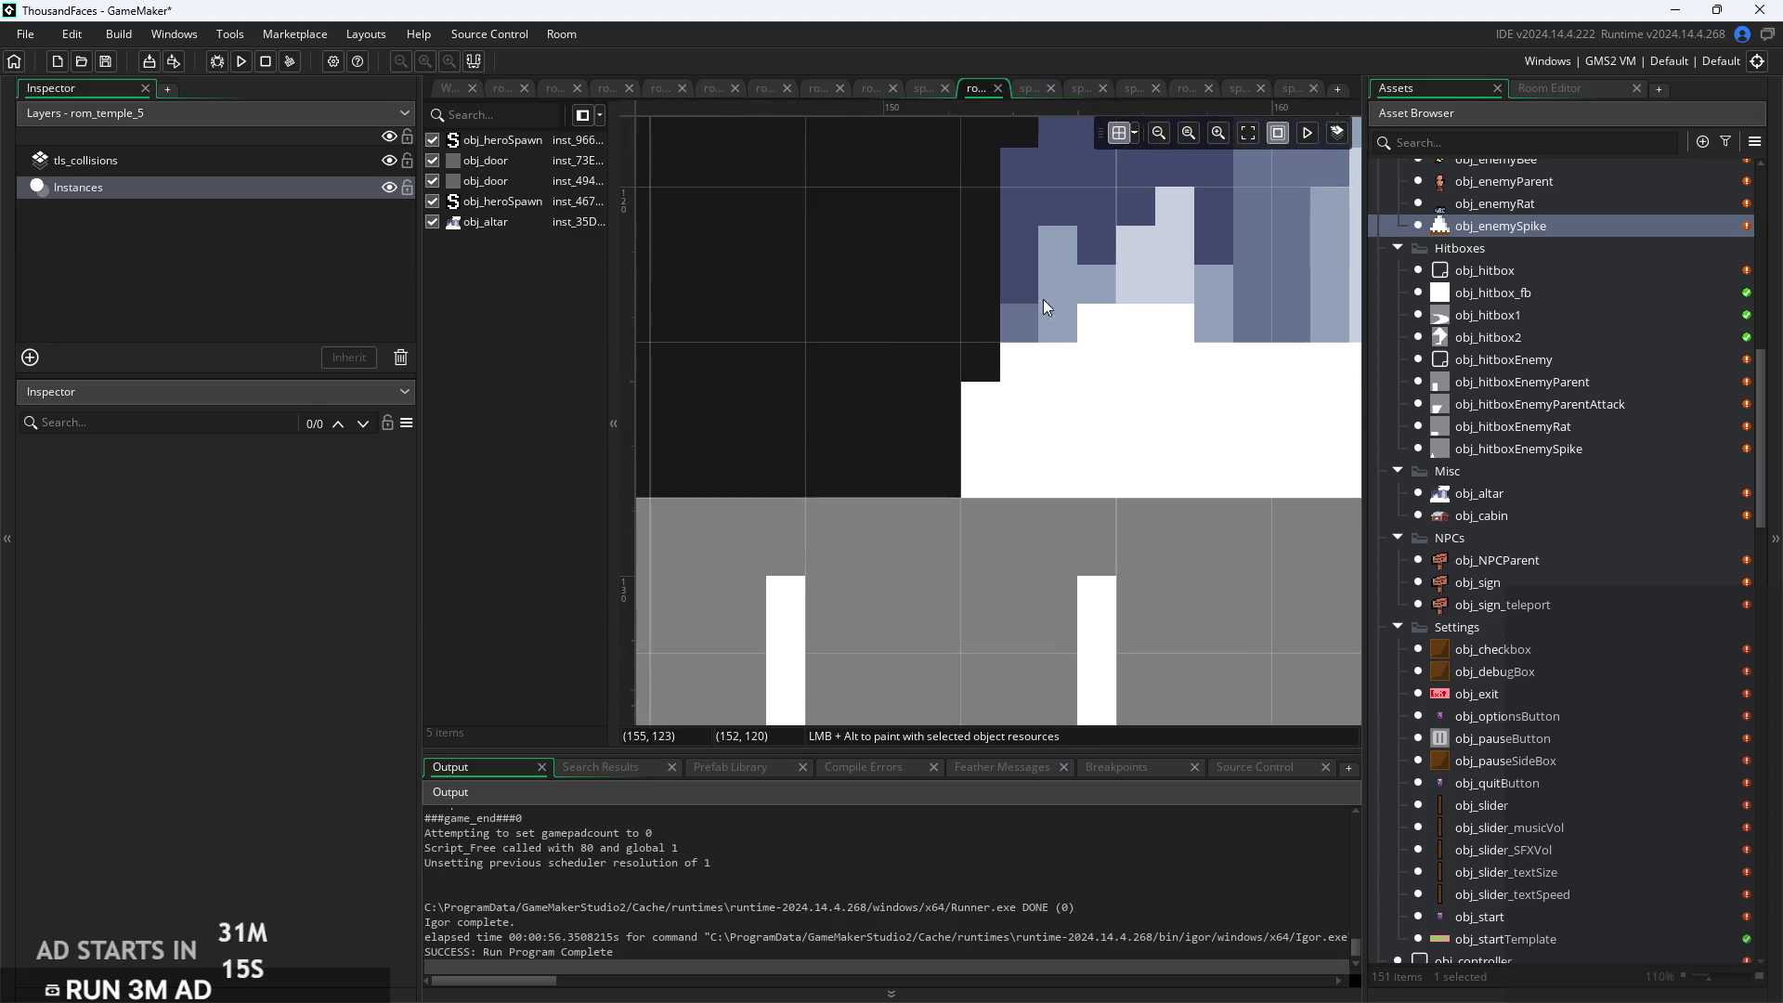
{"action": "scroll", "coordinate": [857, 344], "scroll_direction": "down", "scroll_amount": 3}
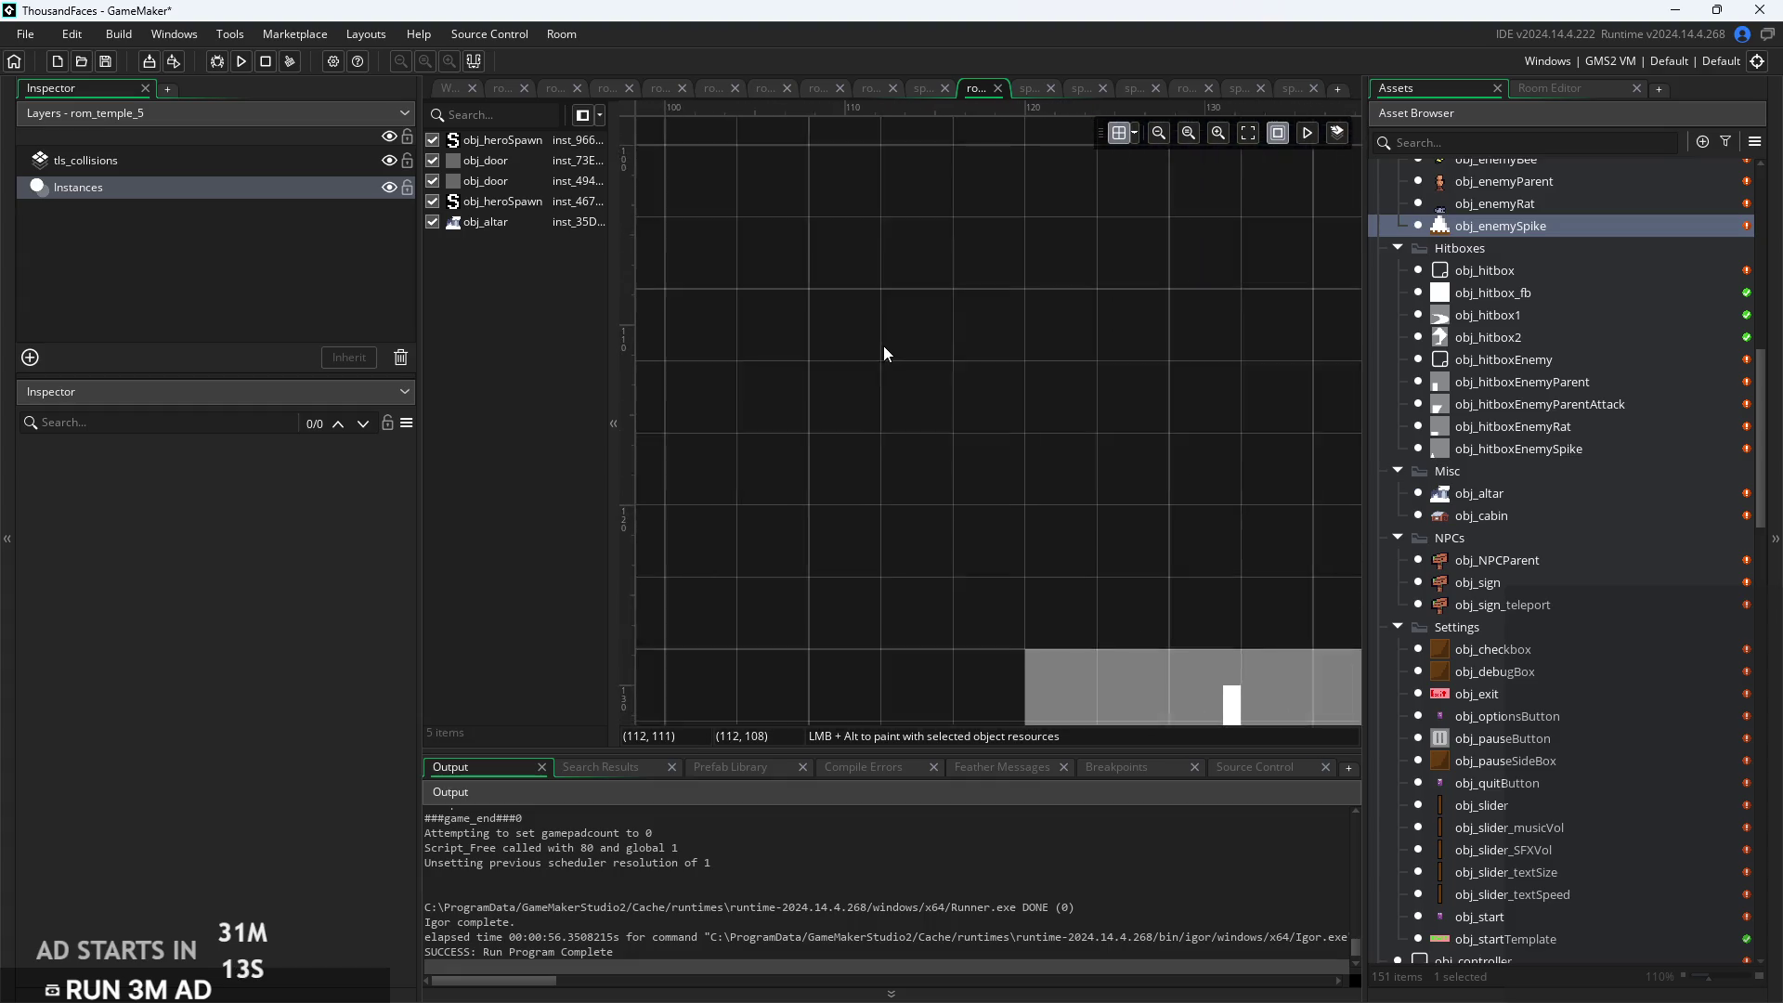
{"action": "scroll", "coordinate": [883, 346], "scroll_direction": "down", "scroll_amount": 5}
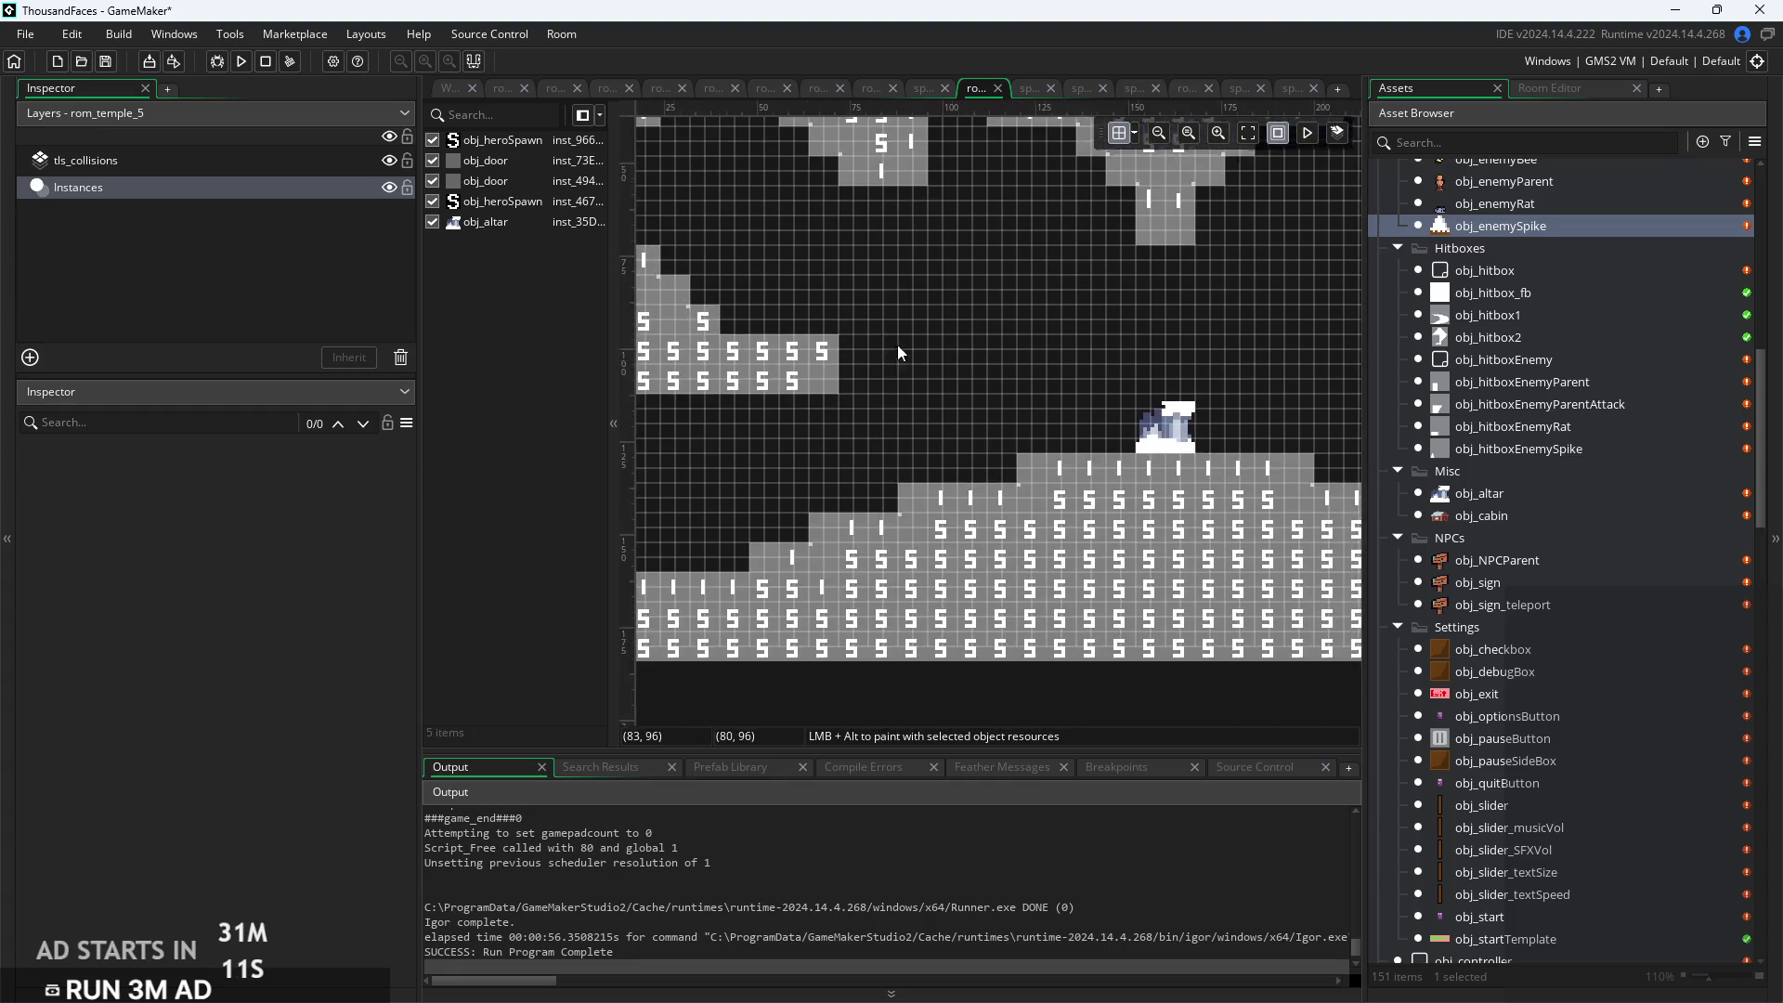
{"action": "left_click_drag", "start_coordinate": [882, 337], "coordinate": [977, 375]}
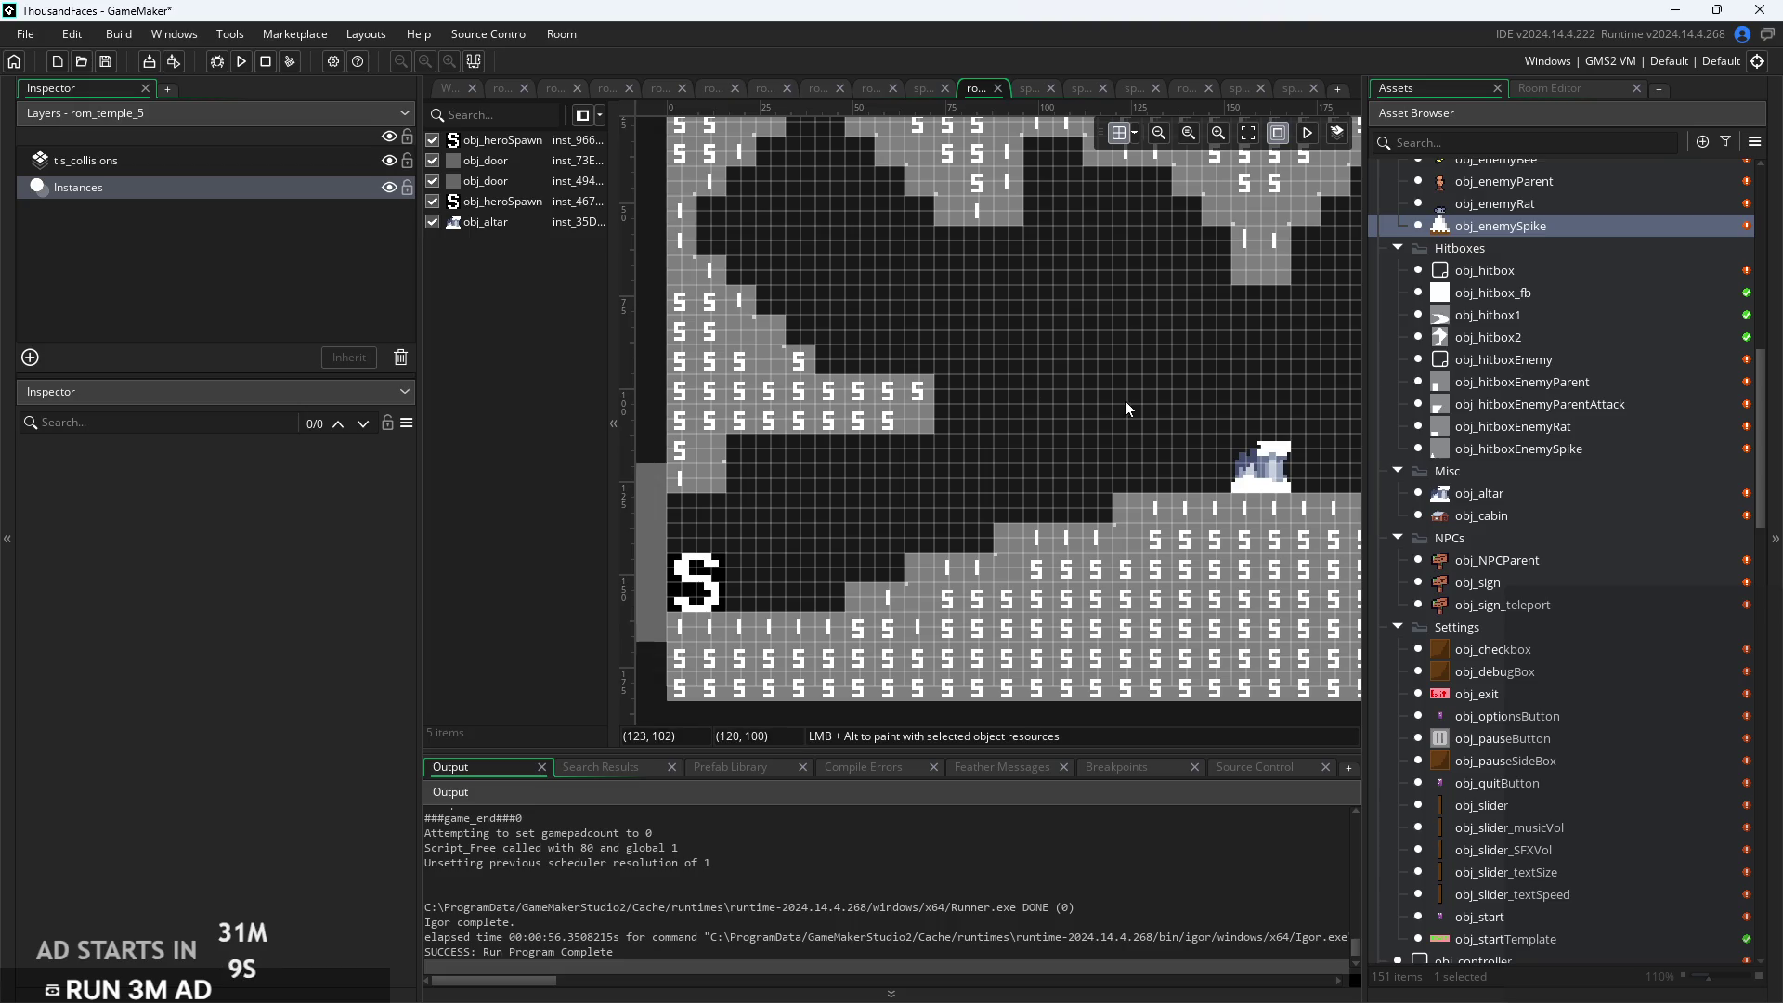
{"action": "left_click_drag", "start_coordinate": [1500, 226], "coordinate": [1170, 432]}
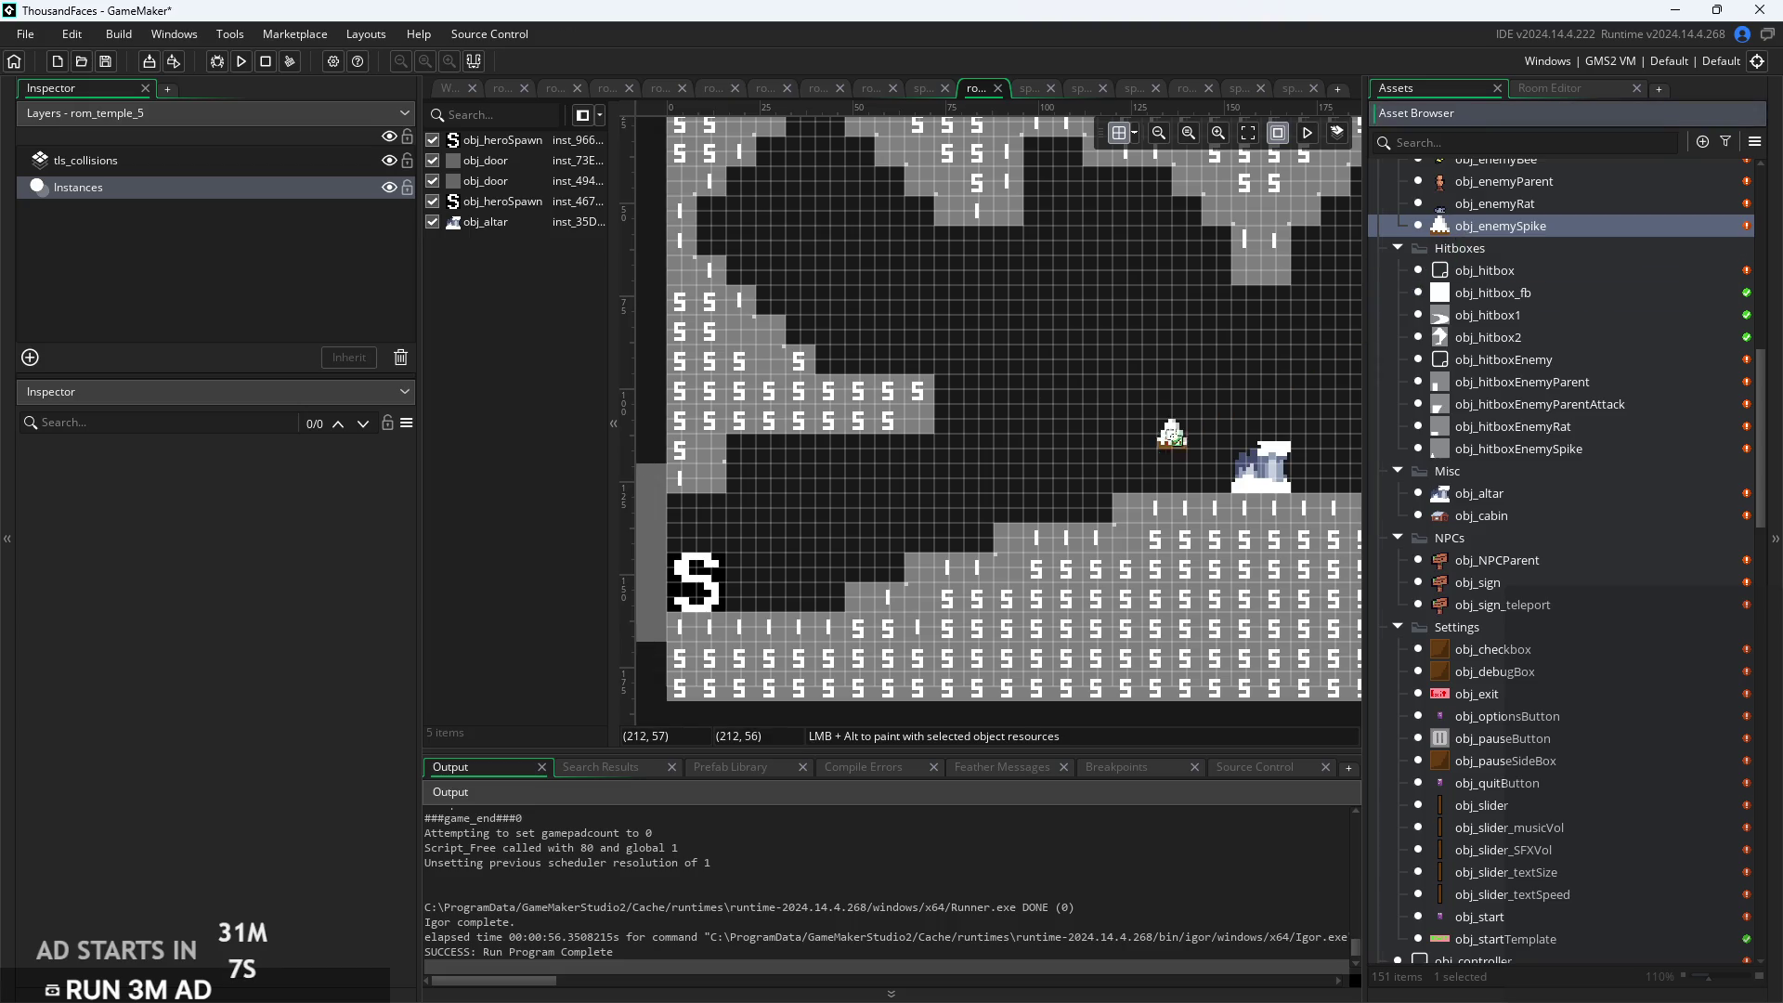
Drop the new spike left of the altar and stretch it twice as wide and three times taller
{"action": "left_click_drag", "start_coordinate": [1076, 508], "coordinate": [1077, 510]}
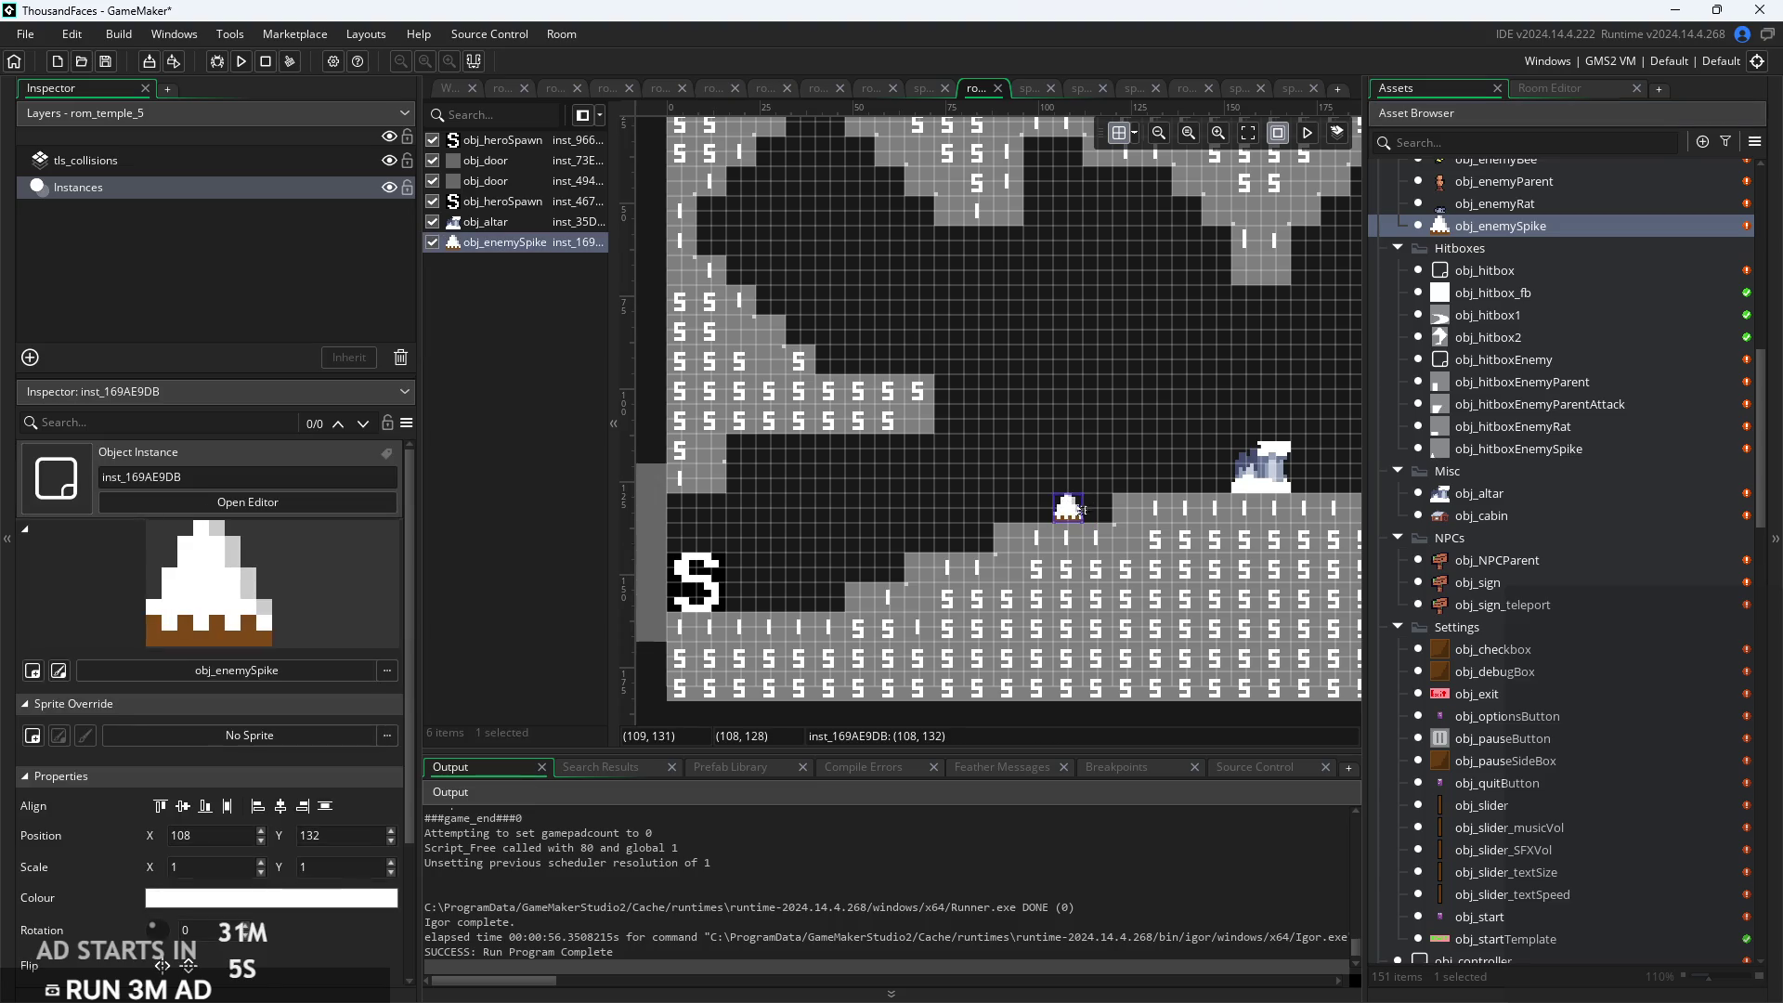
{"action": "scroll", "coordinate": [1092, 476], "scroll_direction": "up", "scroll_amount": 3}
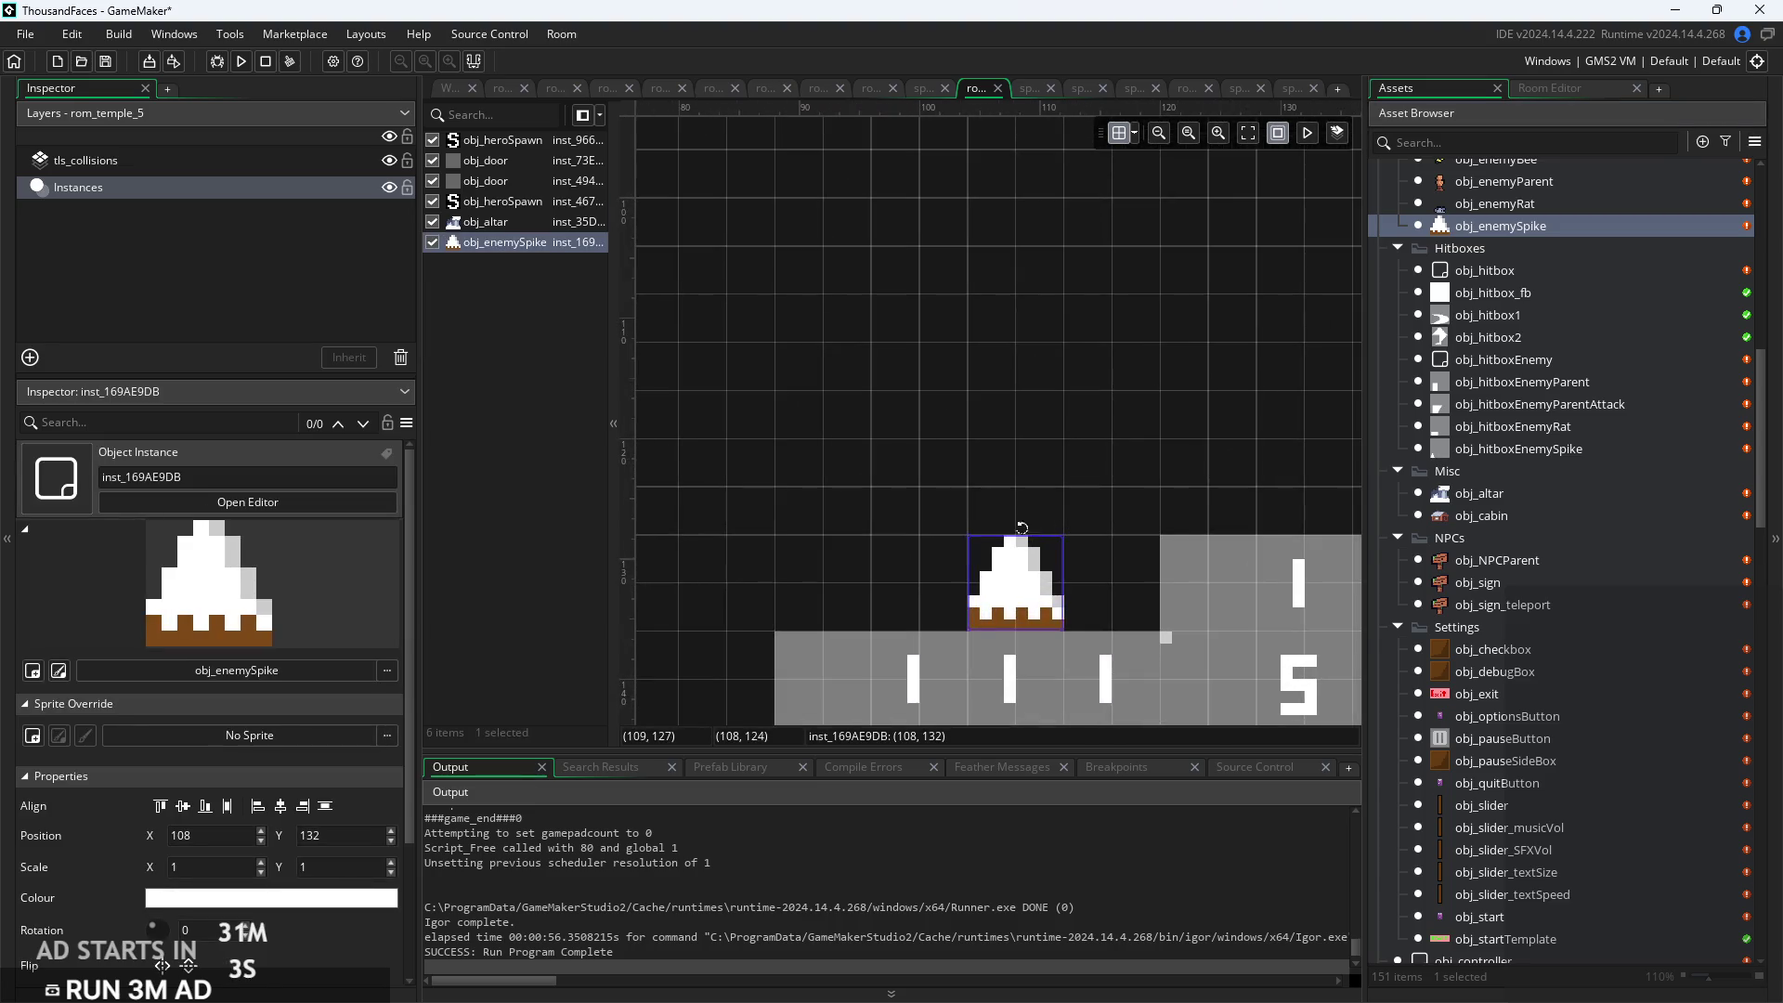
{"action": "left_click_drag", "start_coordinate": [1018, 502], "coordinate": [1033, 436]}
{"action": "scroll", "coordinate": [1046, 450], "scroll_direction": "up", "scroll_amount": 2}
{"action": "scroll", "coordinate": [1028, 414], "scroll_direction": "up", "scroll_amount": 1}
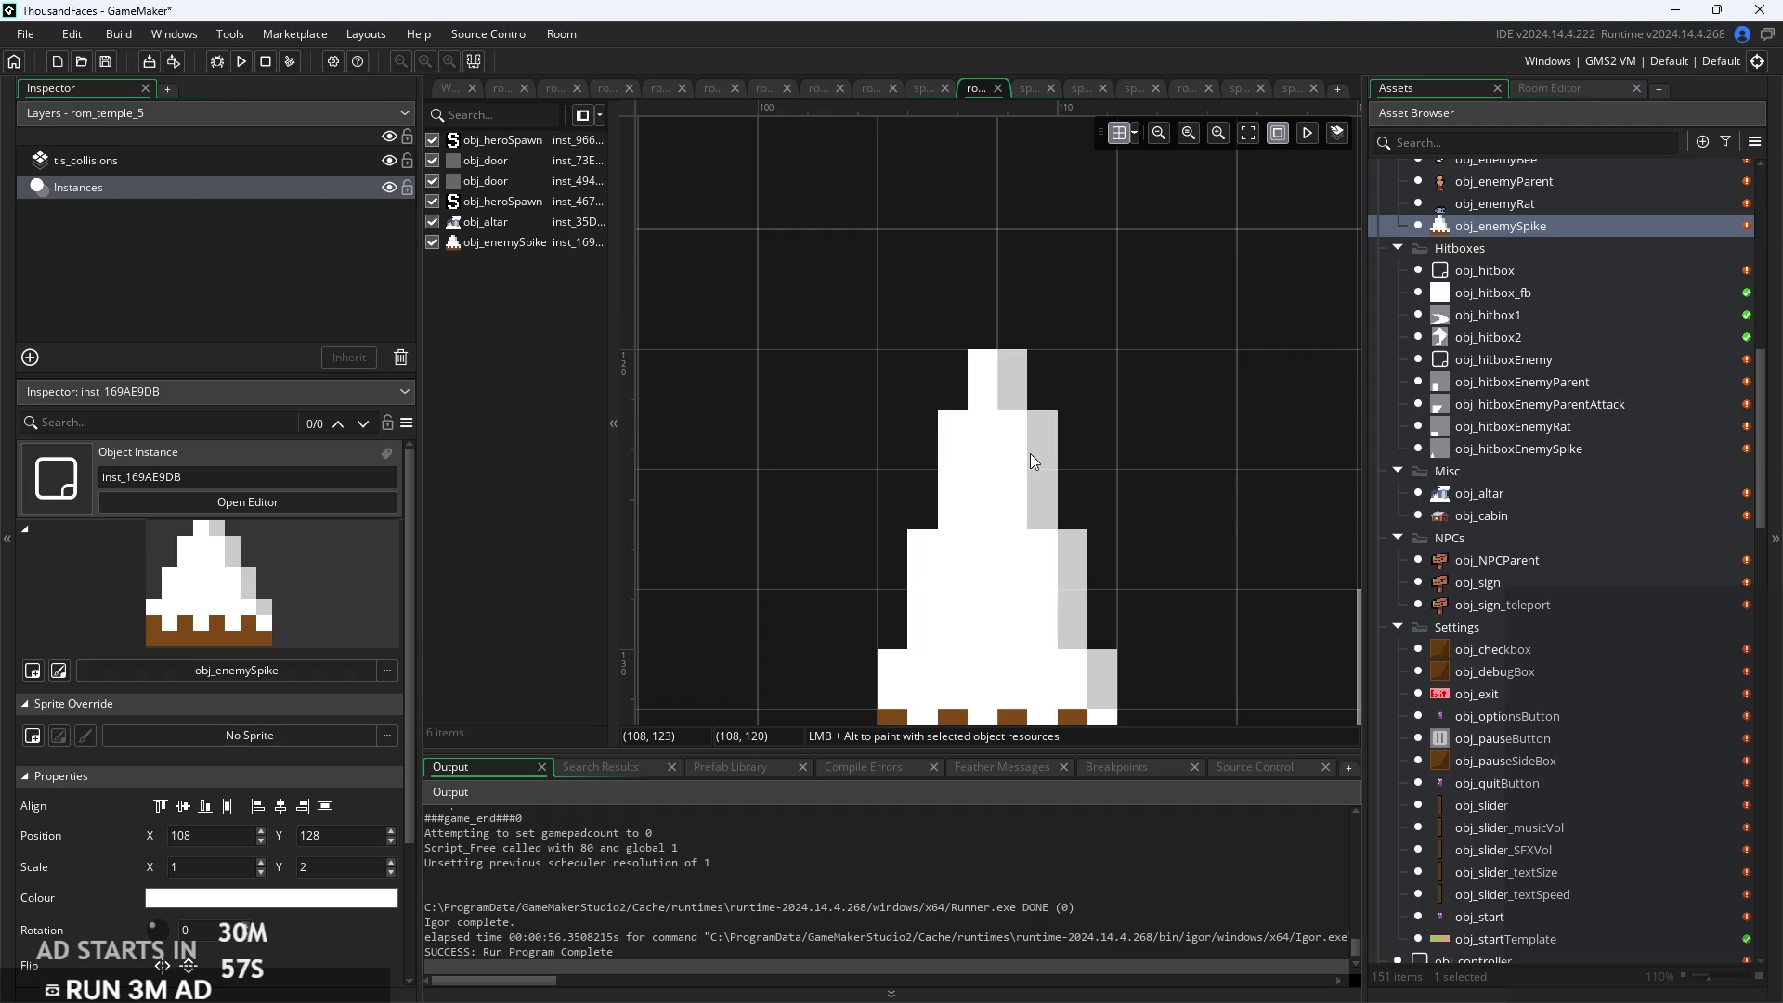
{"action": "scroll", "coordinate": [1078, 456], "scroll_direction": "down", "scroll_amount": 3}
{"action": "left_click", "coordinate": [1057, 497]}
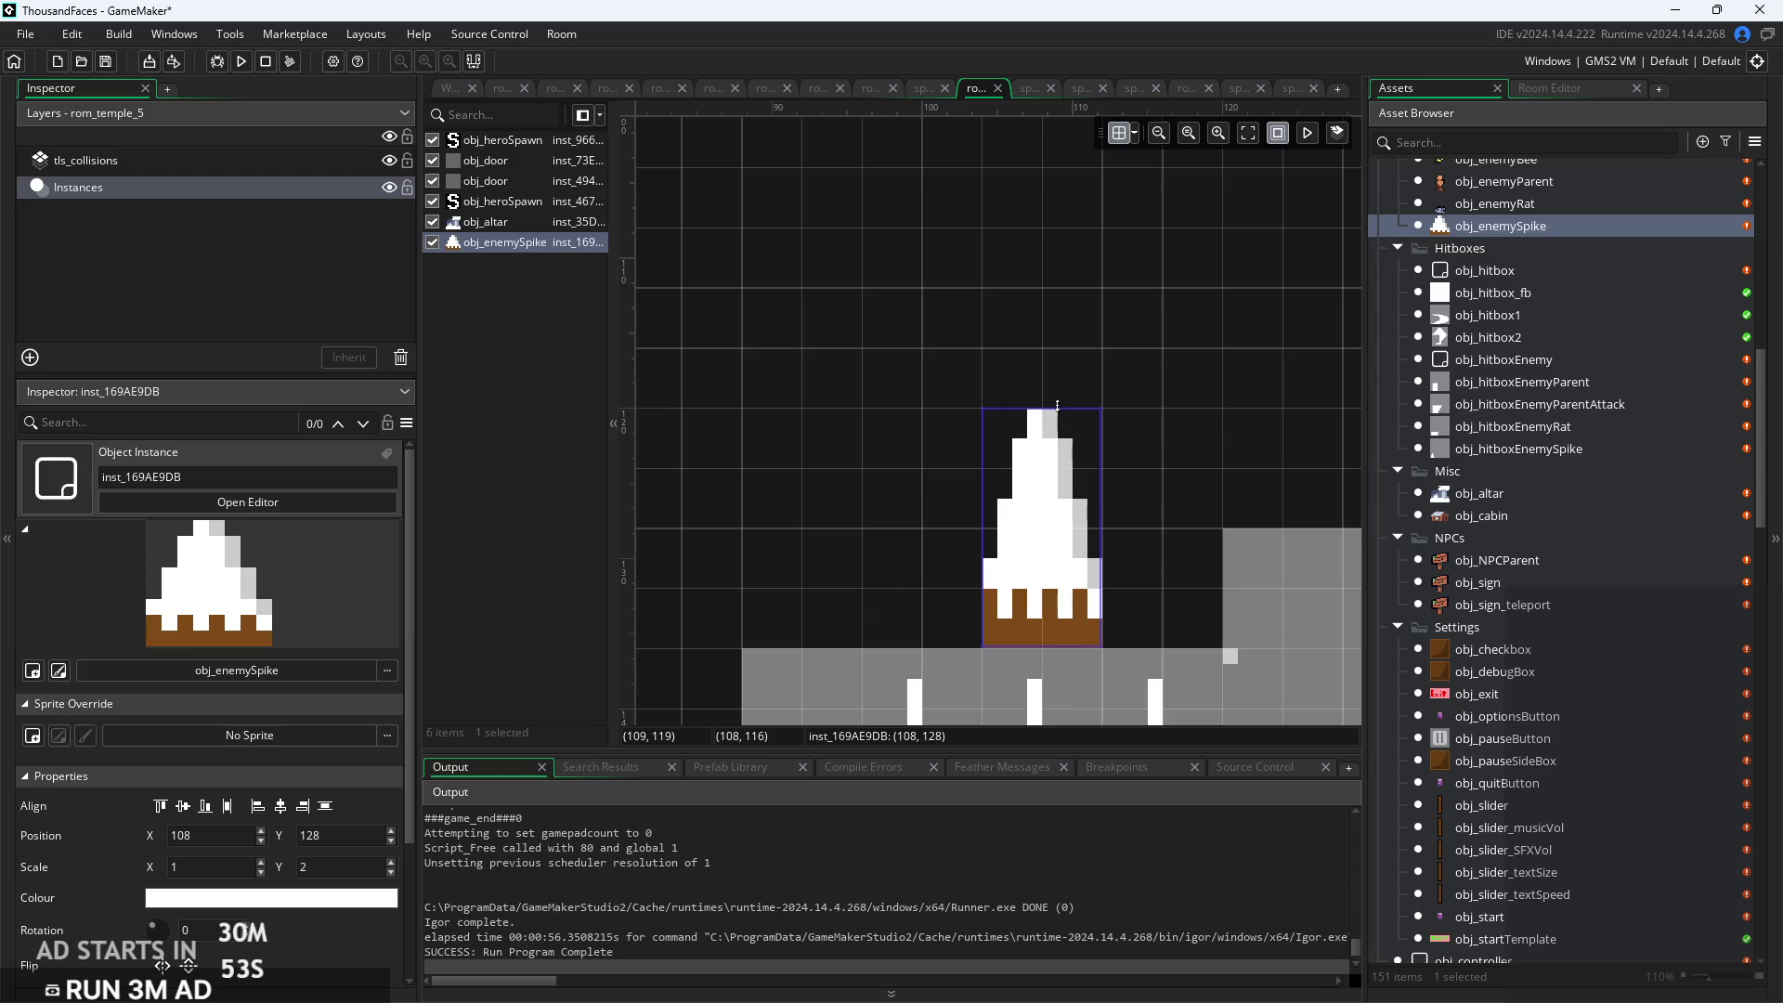
{"action": "left_click_drag", "start_coordinate": [1058, 395], "coordinate": [1062, 274]}
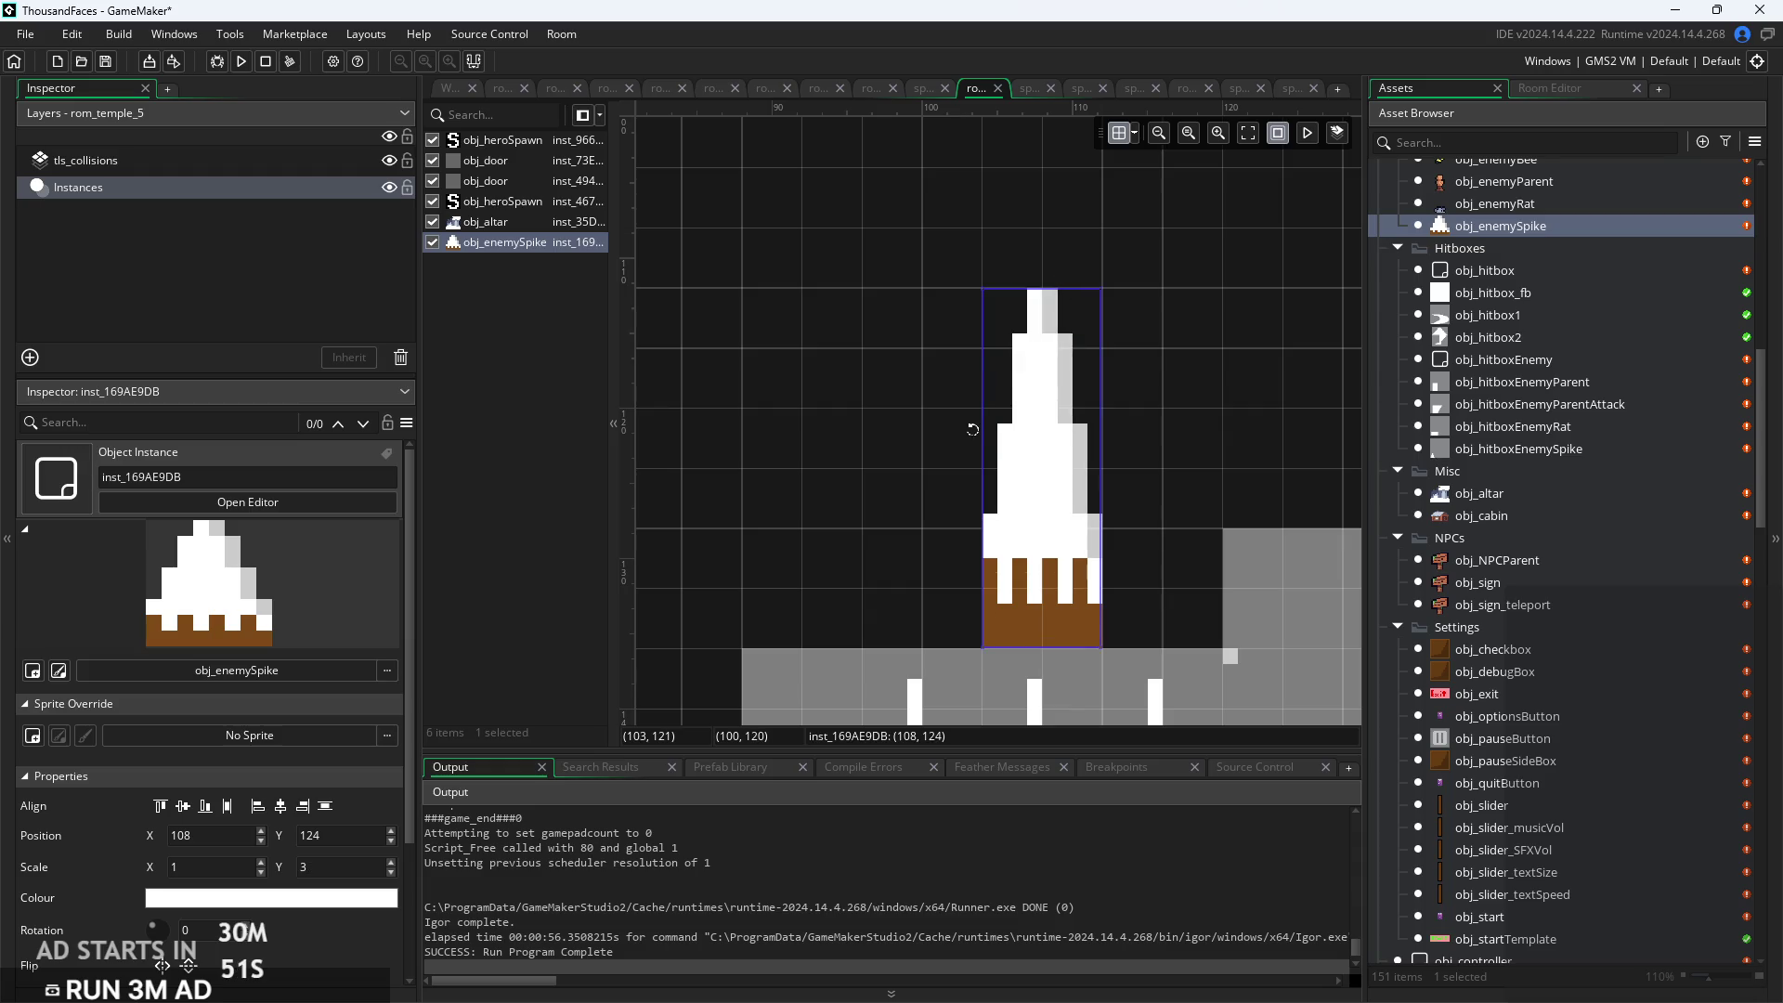
{"action": "left_click_drag", "start_coordinate": [924, 432], "coordinate": [861, 453]}
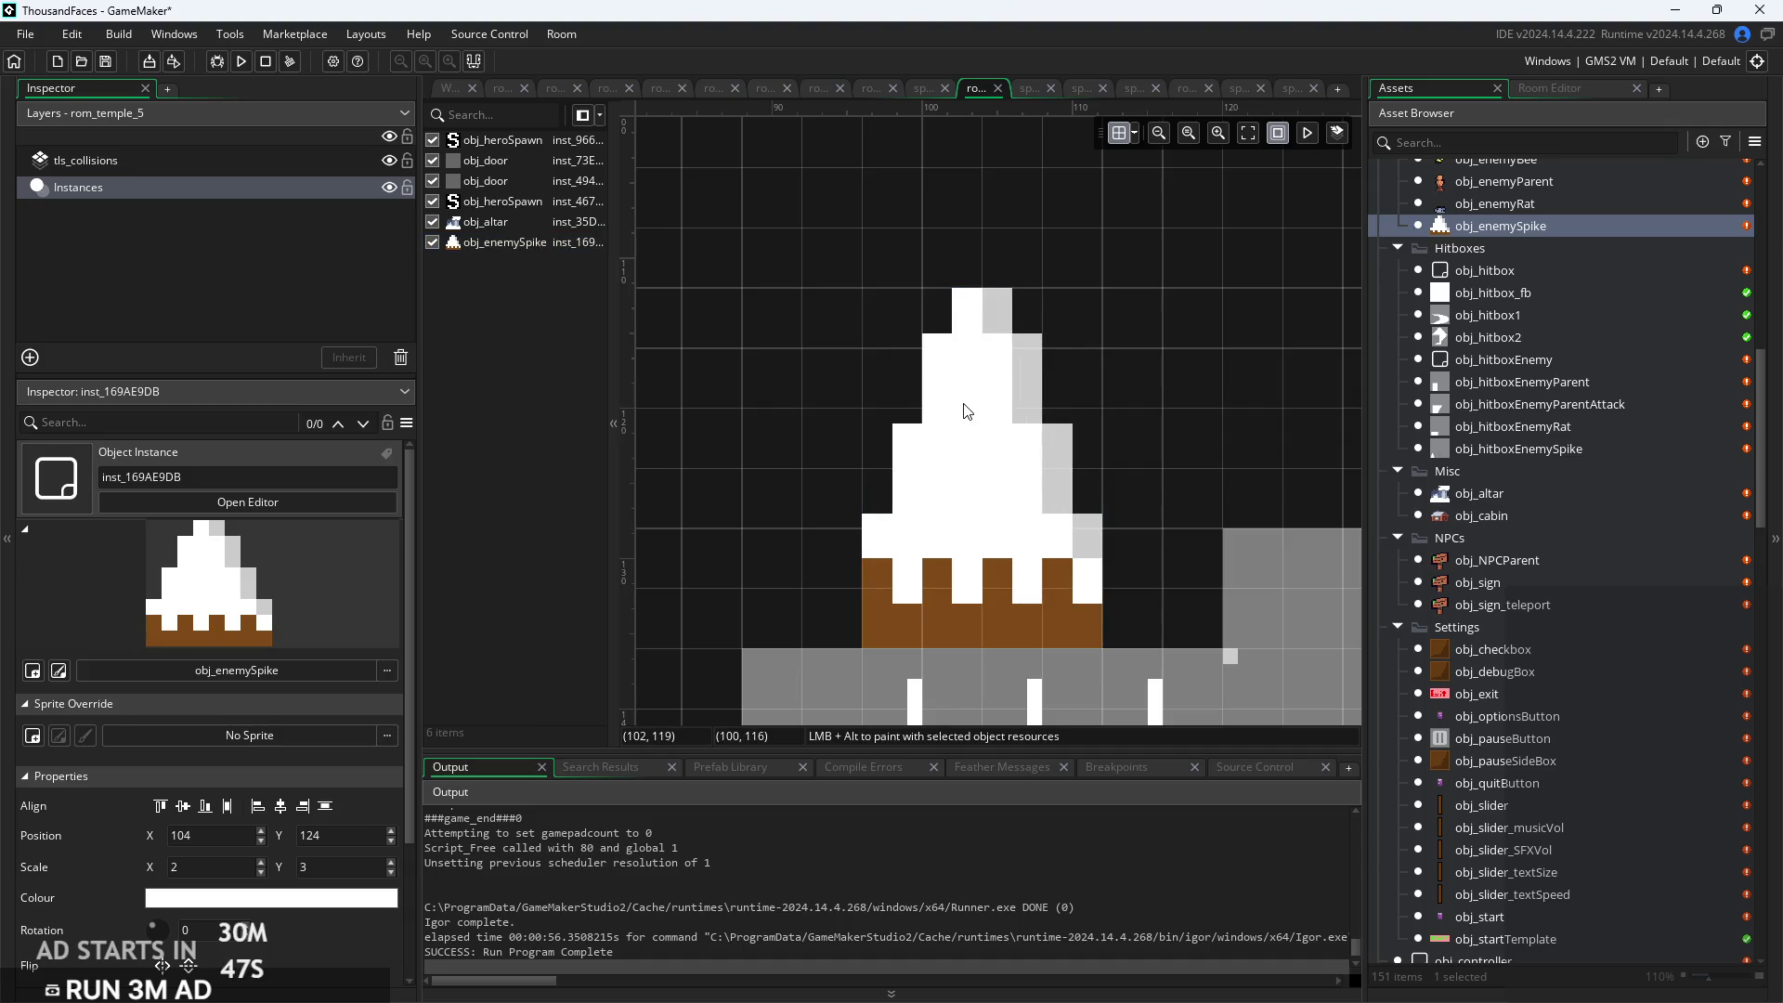
Reposition the spike around the cave, settling it at 132,104
{"action": "scroll", "coordinate": [966, 409], "scroll_direction": "down", "scroll_amount": 2}
{"action": "left_click_drag", "start_coordinate": [965, 454], "coordinate": [1086, 485]}
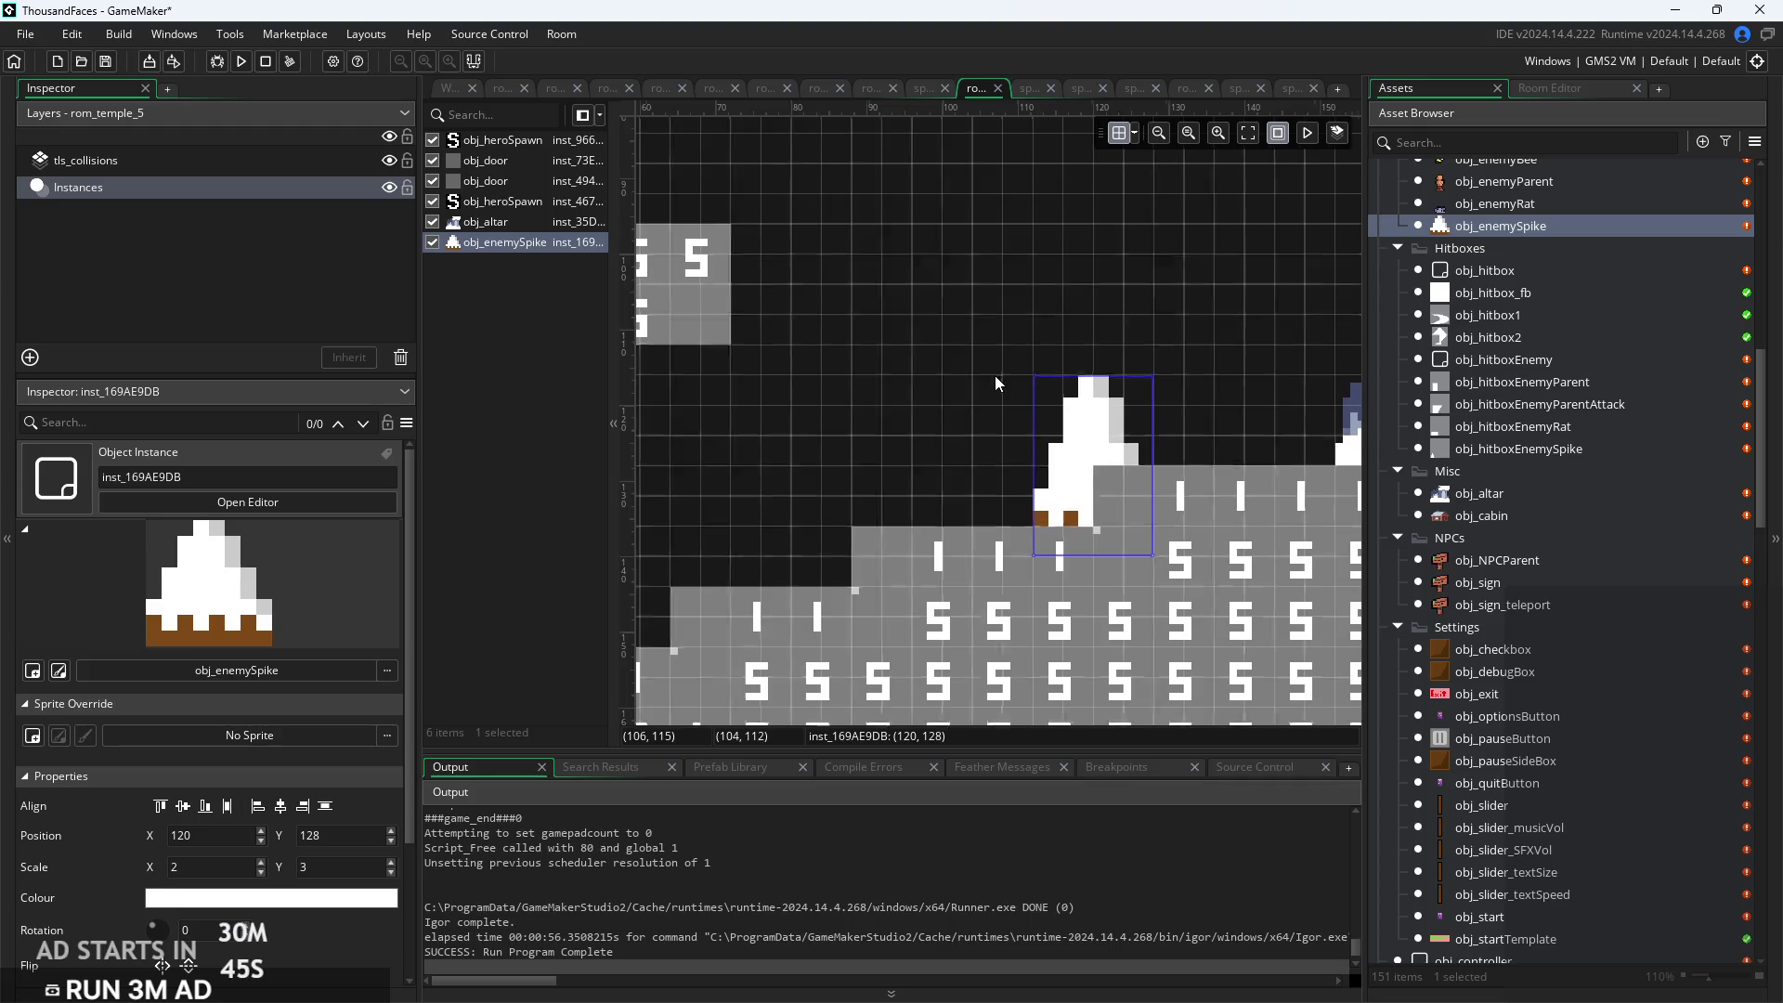
{"action": "scroll", "coordinate": [995, 376], "scroll_direction": "down", "scroll_amount": 3}
{"action": "left_click_drag", "start_coordinate": [962, 506], "coordinate": [1021, 382]}
{"action": "left_click", "coordinate": [1014, 415]}
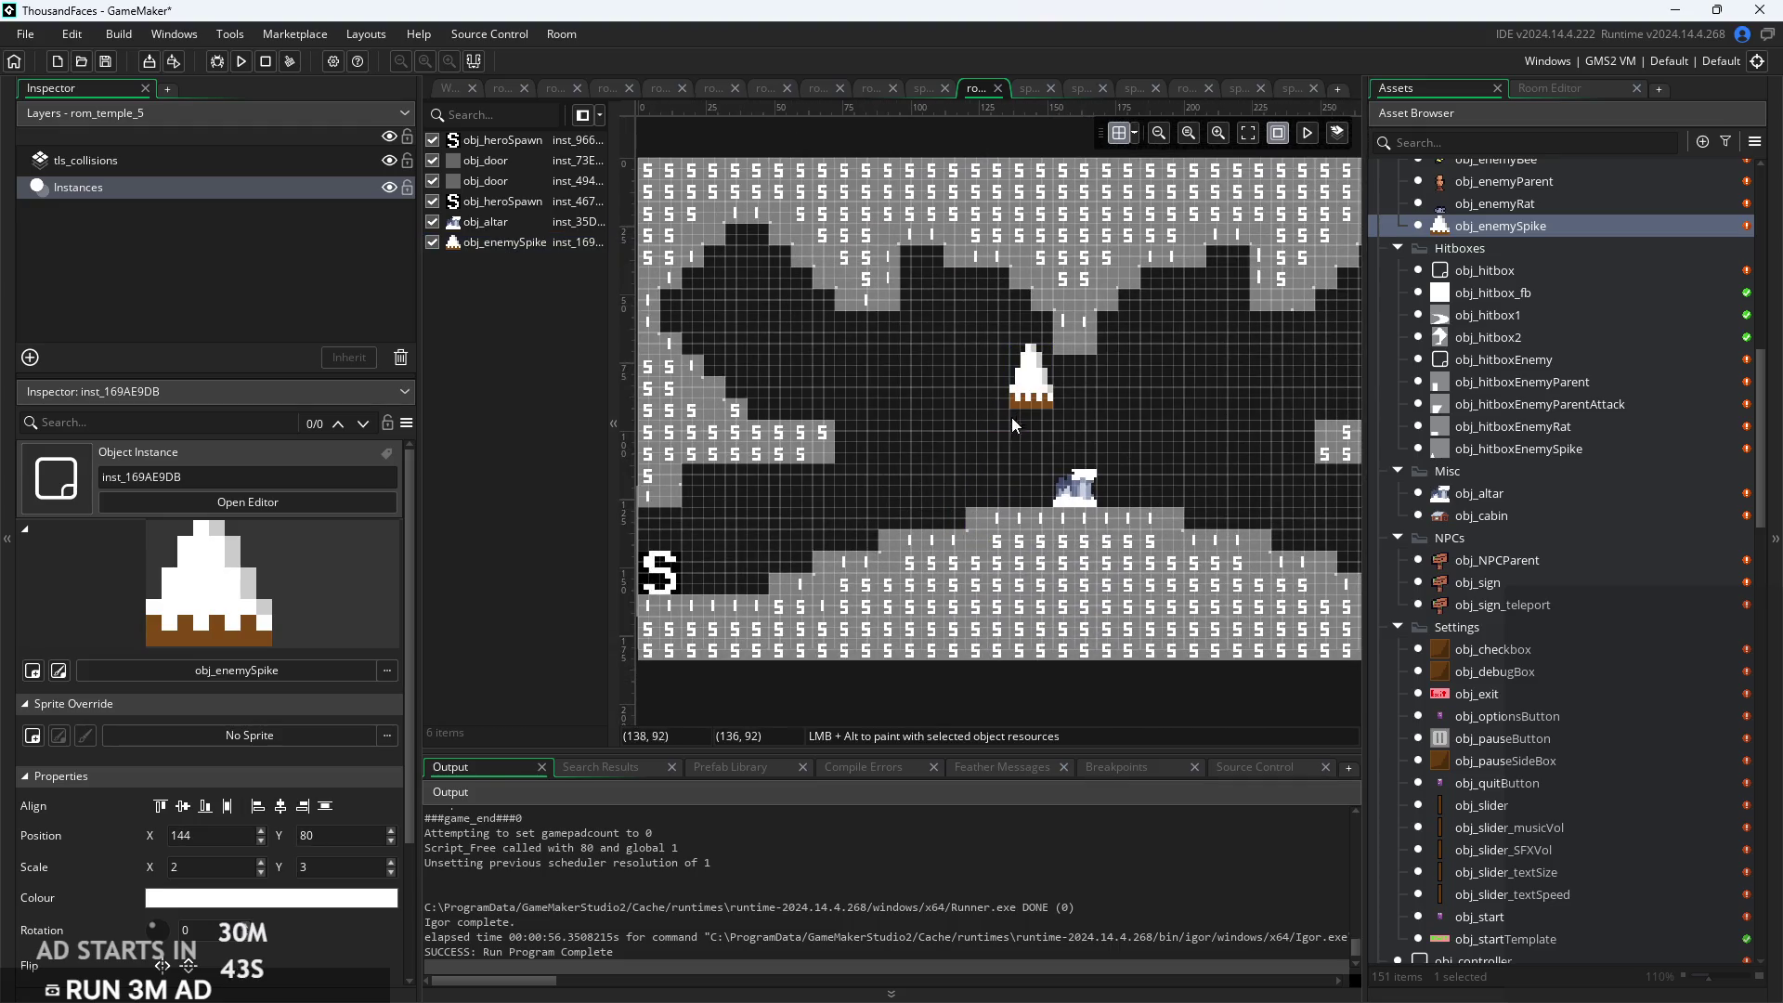
{"action": "left_click", "coordinate": [1030, 388]}
{"action": "scroll", "coordinate": [1031, 386], "scroll_direction": "up", "scroll_amount": 3}
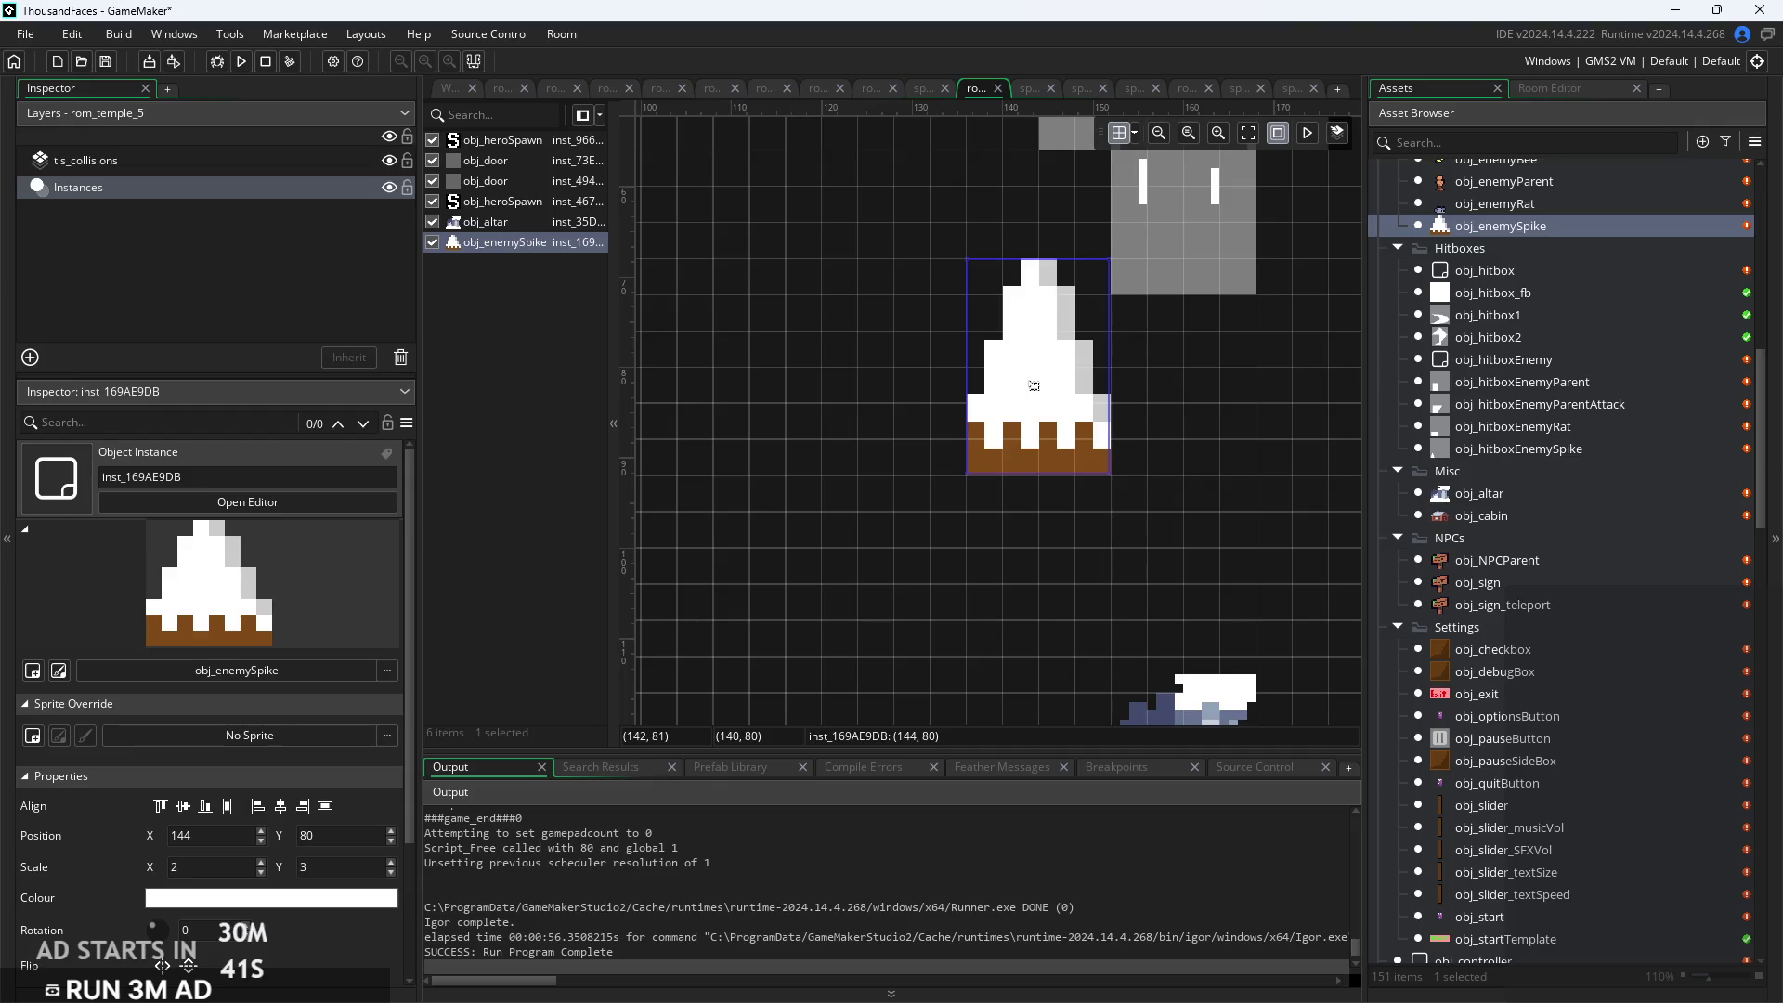
{"action": "mouse_move", "coordinate": [1033, 384]}
{"action": "left_mouse_down"}
{"action": "mouse_move", "coordinate": [1010, 541]}
{"action": "mouse_move", "coordinate": [951, 541]}
{"action": "left_mouse_up"}
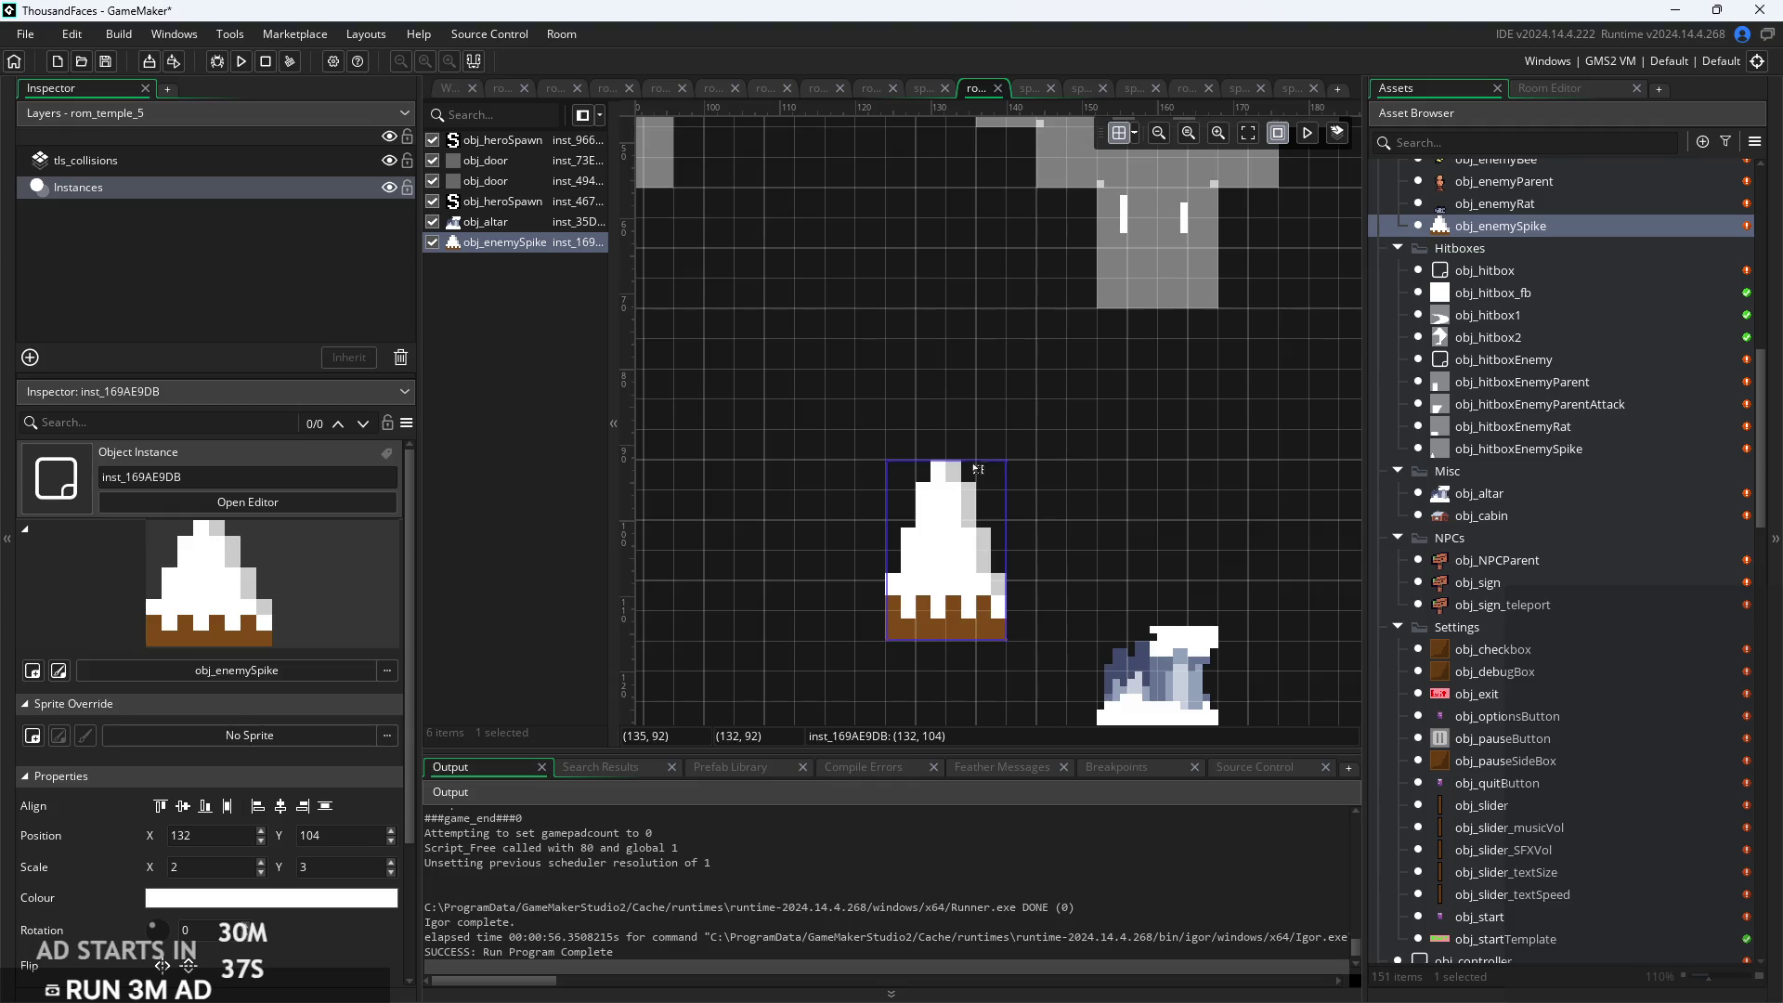
Stretch the spike taller to a Scale of 2×4
{"action": "scroll", "coordinate": [969, 455], "scroll_direction": "up", "scroll_amount": 3}
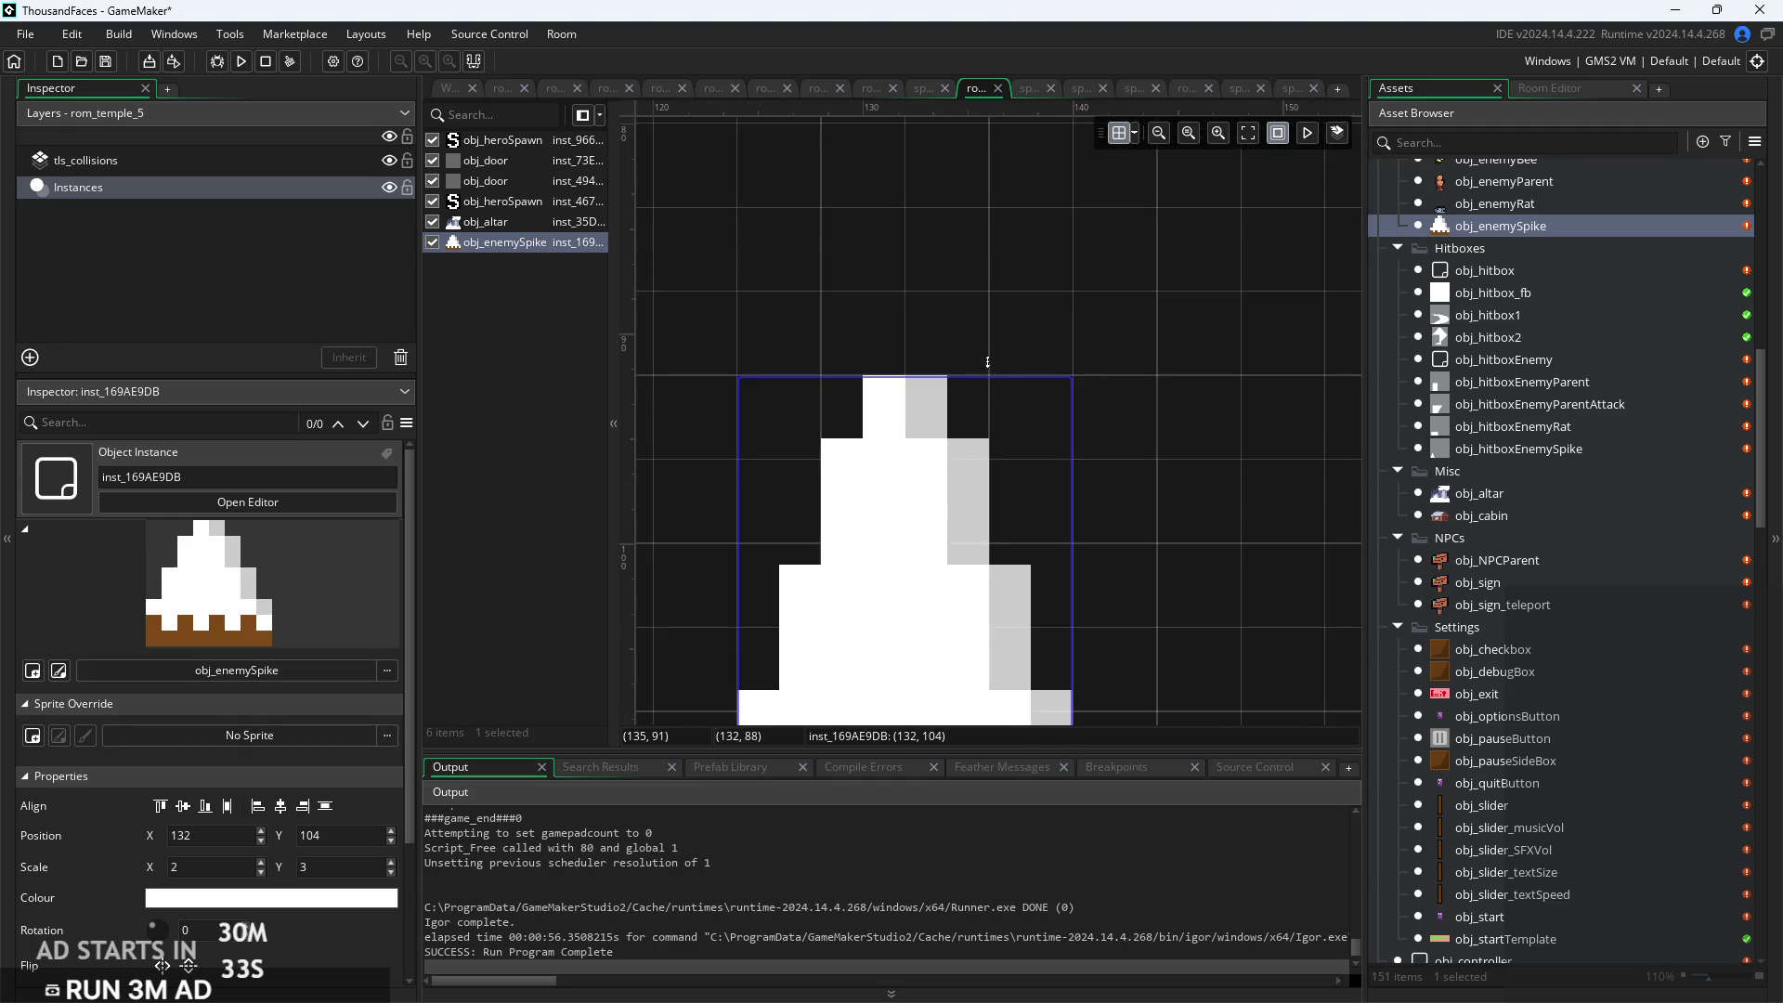
{"action": "left_click_drag", "start_coordinate": [997, 293], "coordinate": [993, 282]}
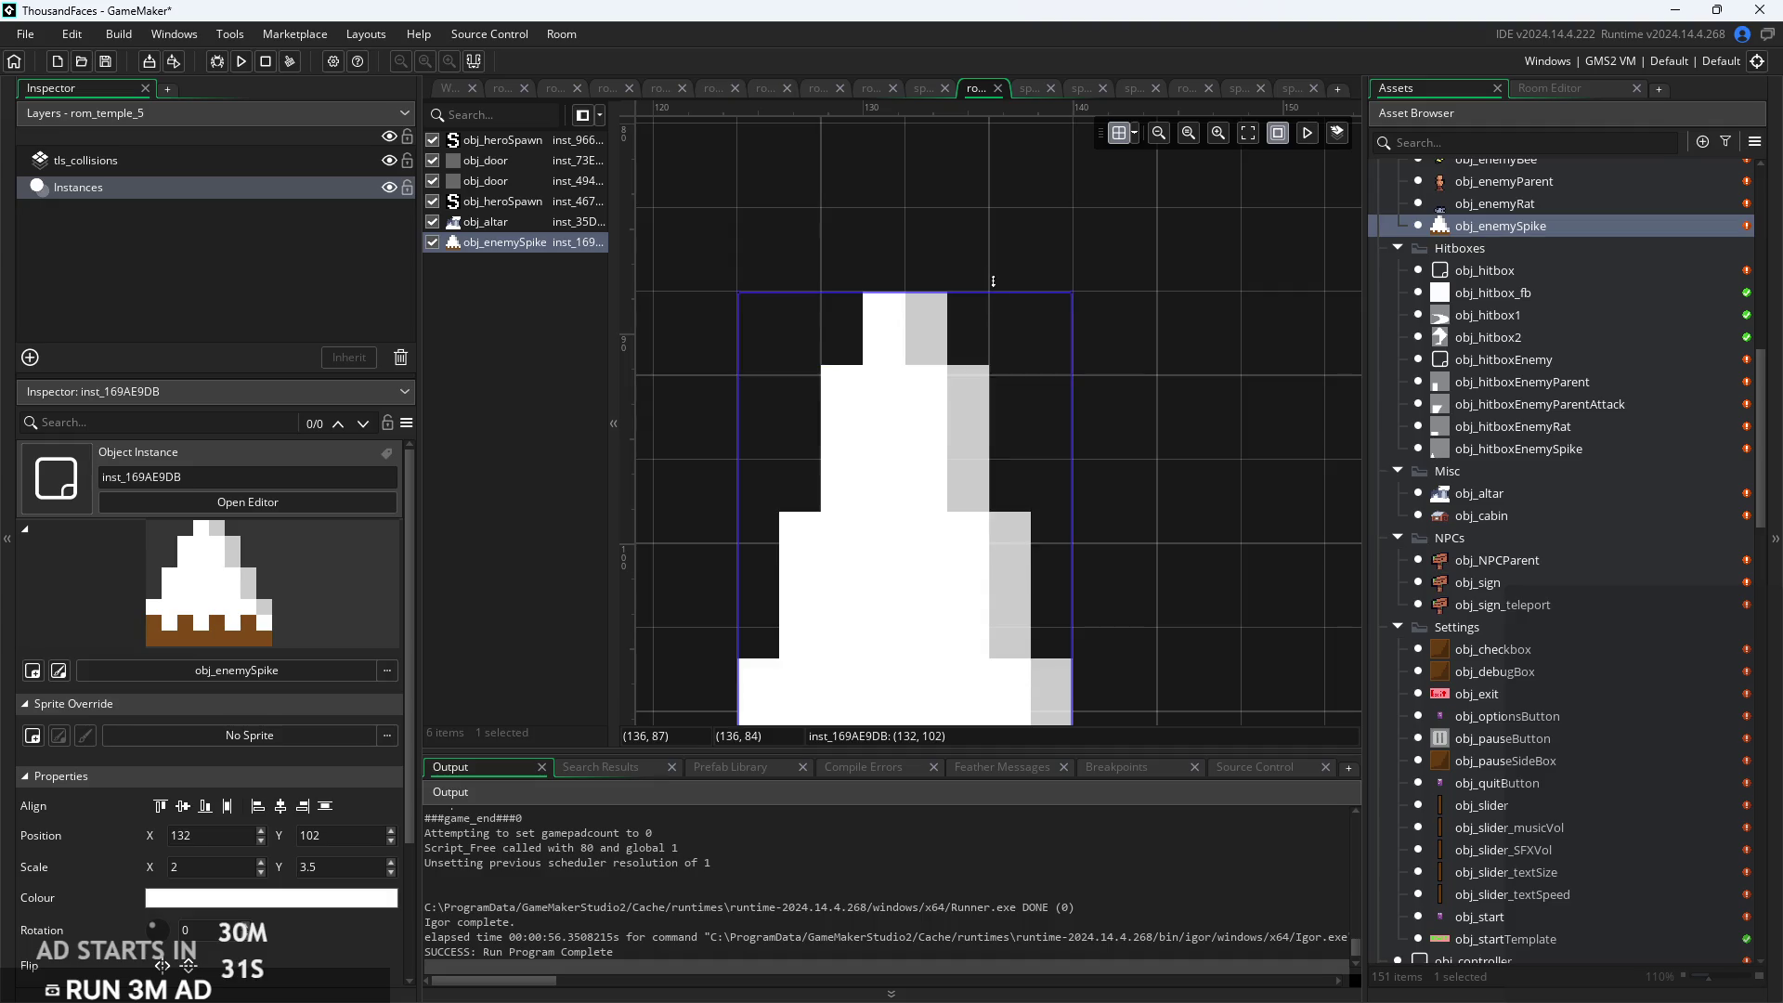
{"action": "left_click_drag", "start_coordinate": [999, 215], "coordinate": [1001, 188]}
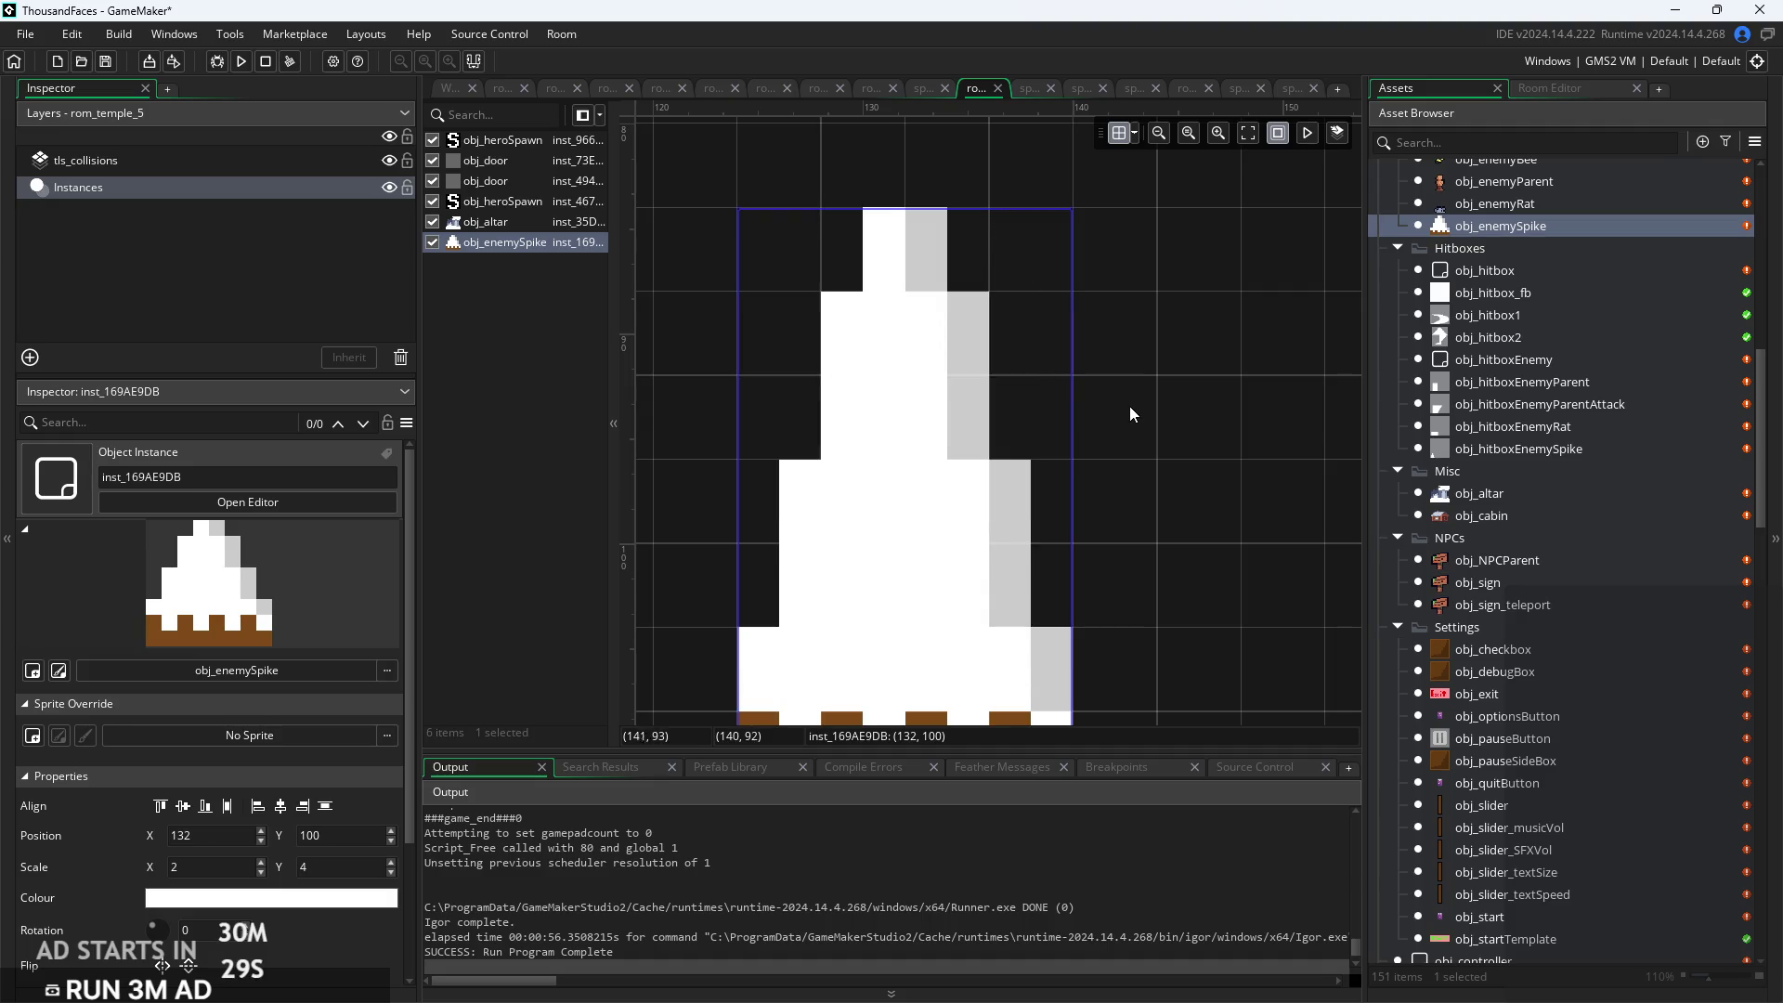
{"action": "scroll", "coordinate": [1133, 404], "scroll_direction": "down", "scroll_amount": 3}
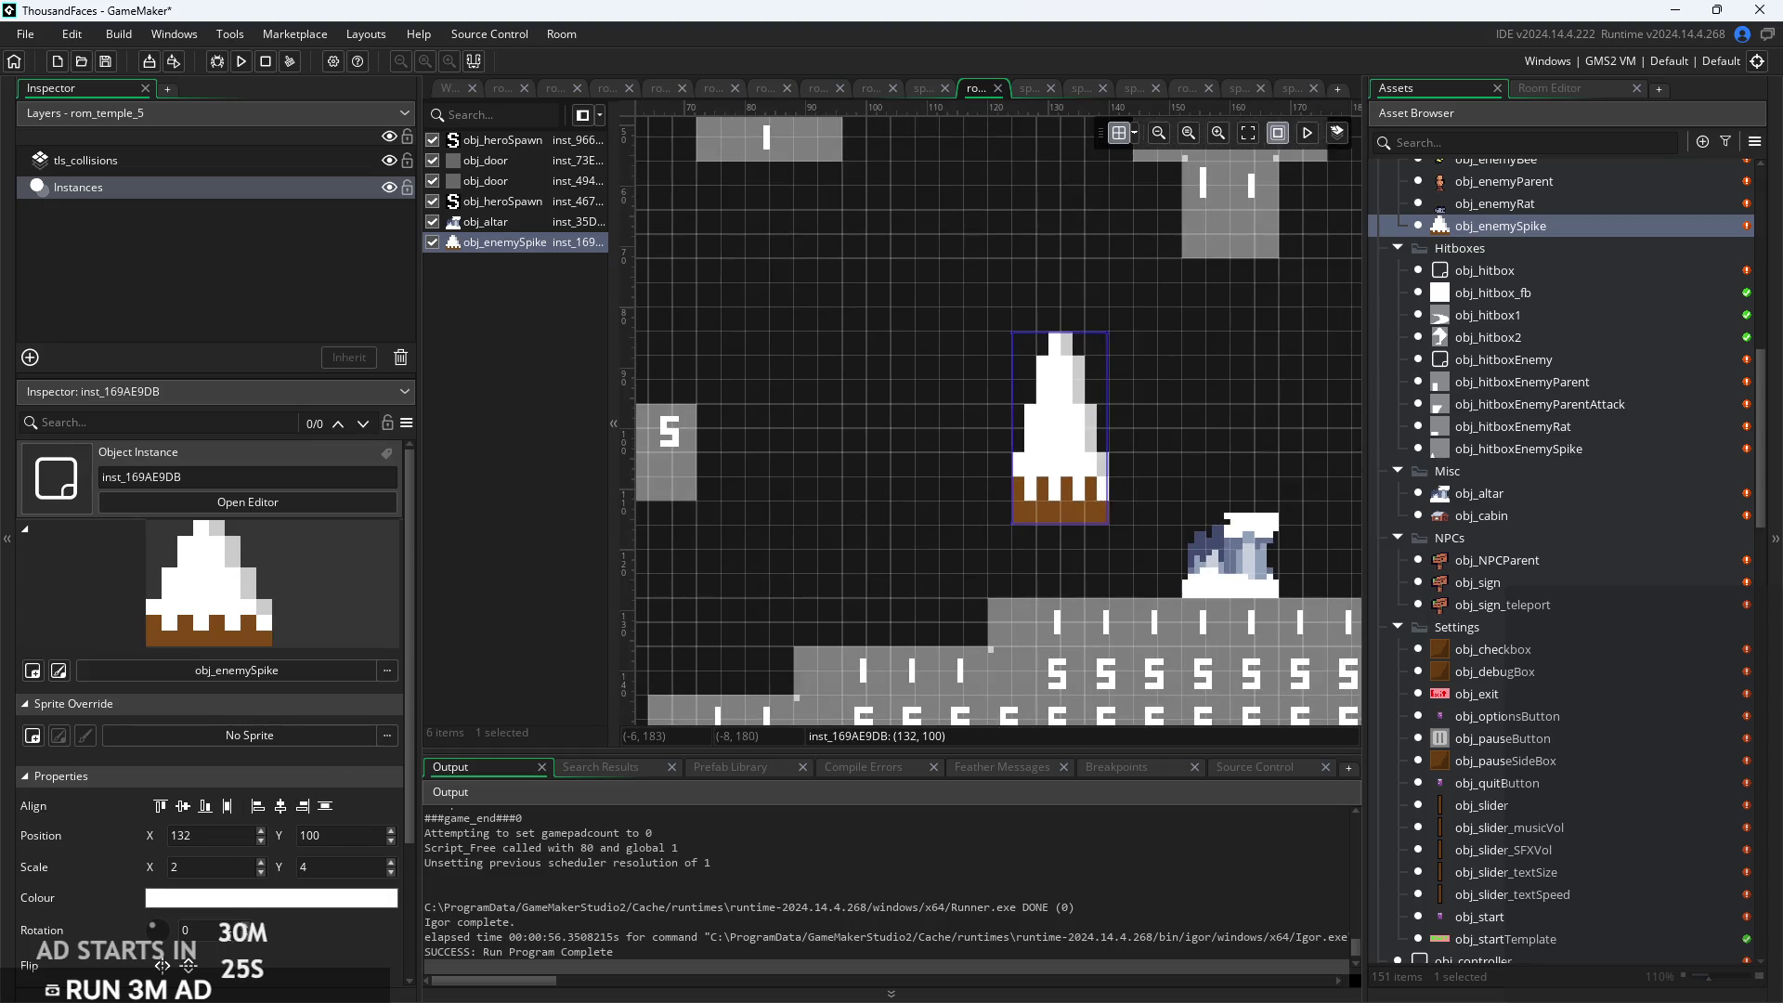
{"action": "type", "text": "18"}
{"action": "type", "text": "180"}
Rotate the spike 180 and hang it from the ceiling at 160,76 above the altar
{"action": "key", "text": "Return"}
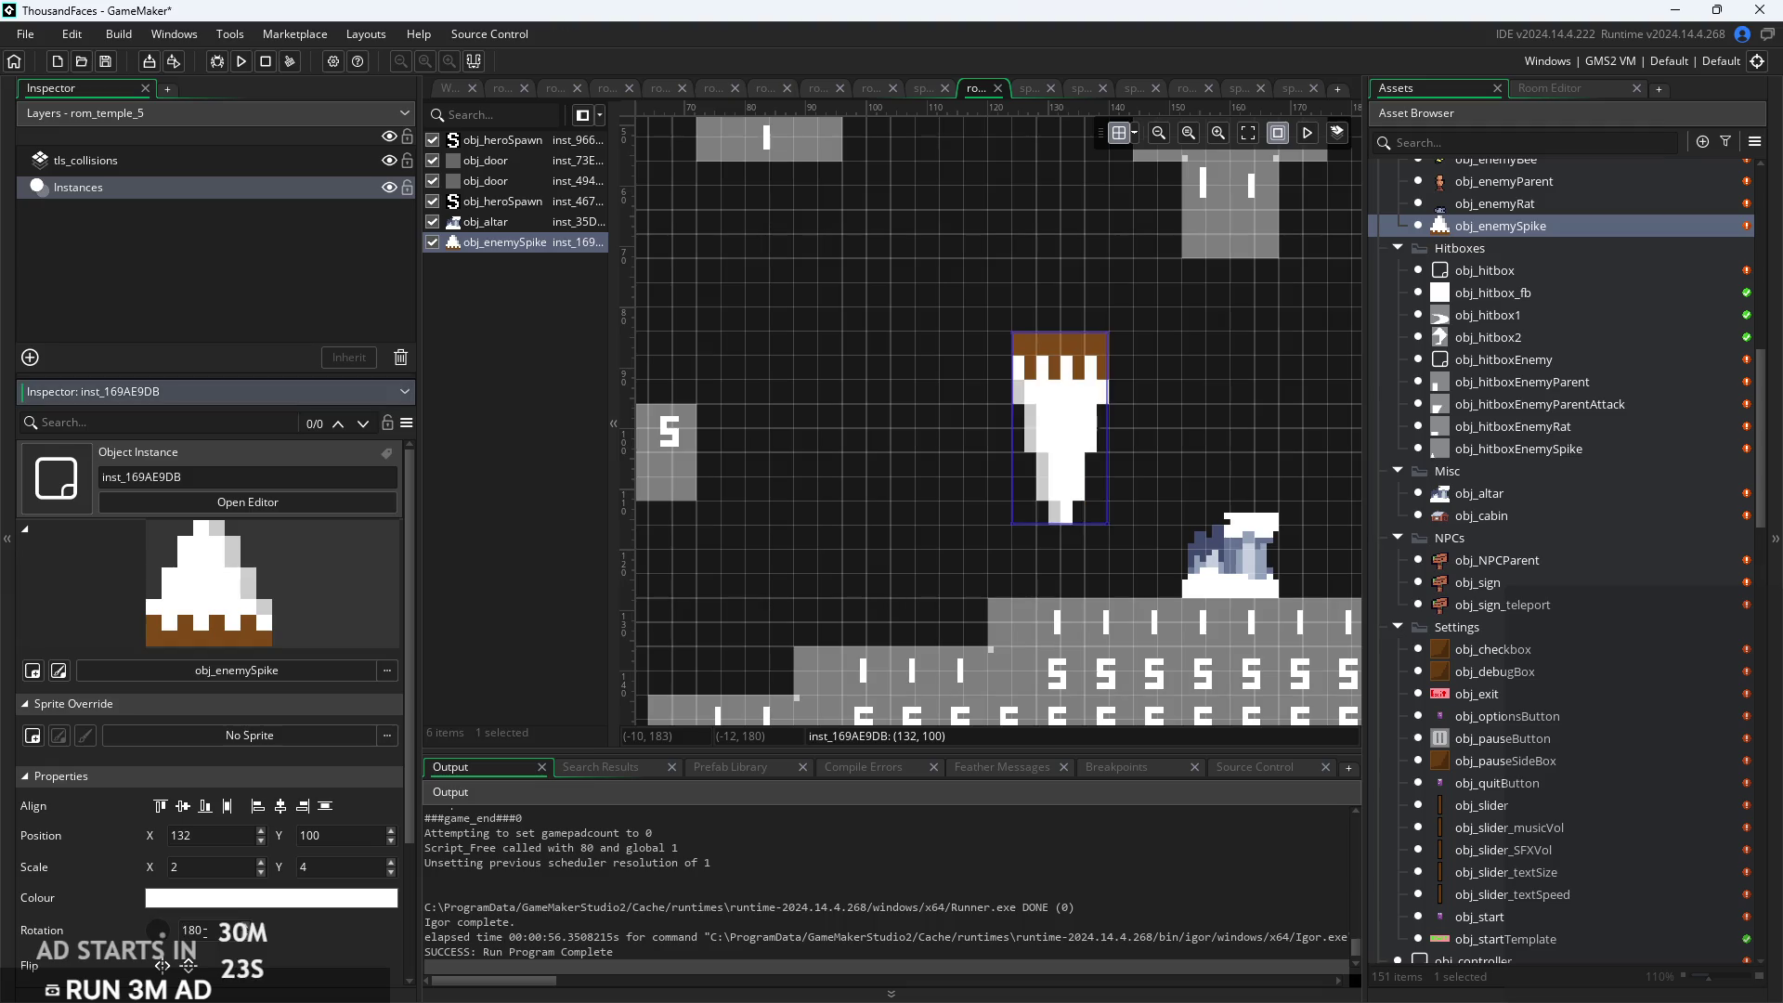
{"action": "left_click_drag", "start_coordinate": [1075, 429], "coordinate": [1245, 285]}
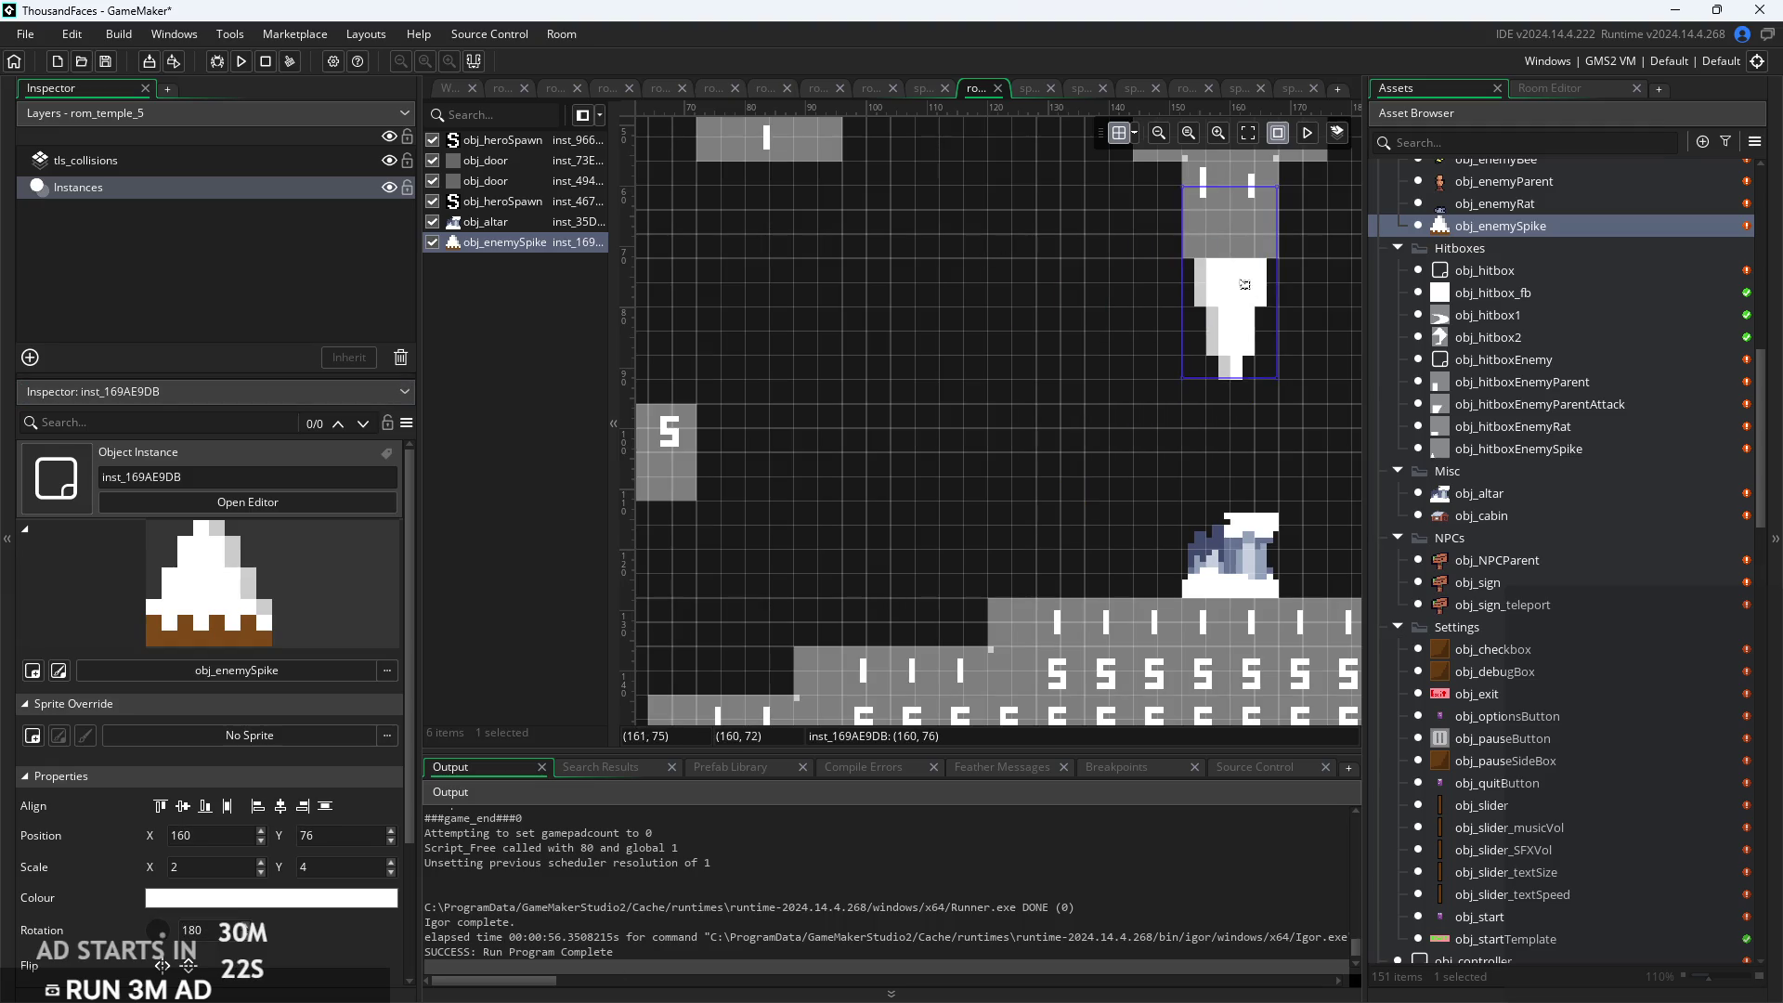
{"action": "left_click", "coordinate": [1079, 436]}
{"action": "scroll", "coordinate": [1127, 377], "scroll_direction": "down", "scroll_amount": 3}
{"action": "scroll", "coordinate": [1209, 472], "scroll_direction": "down", "scroll_amount": 1}
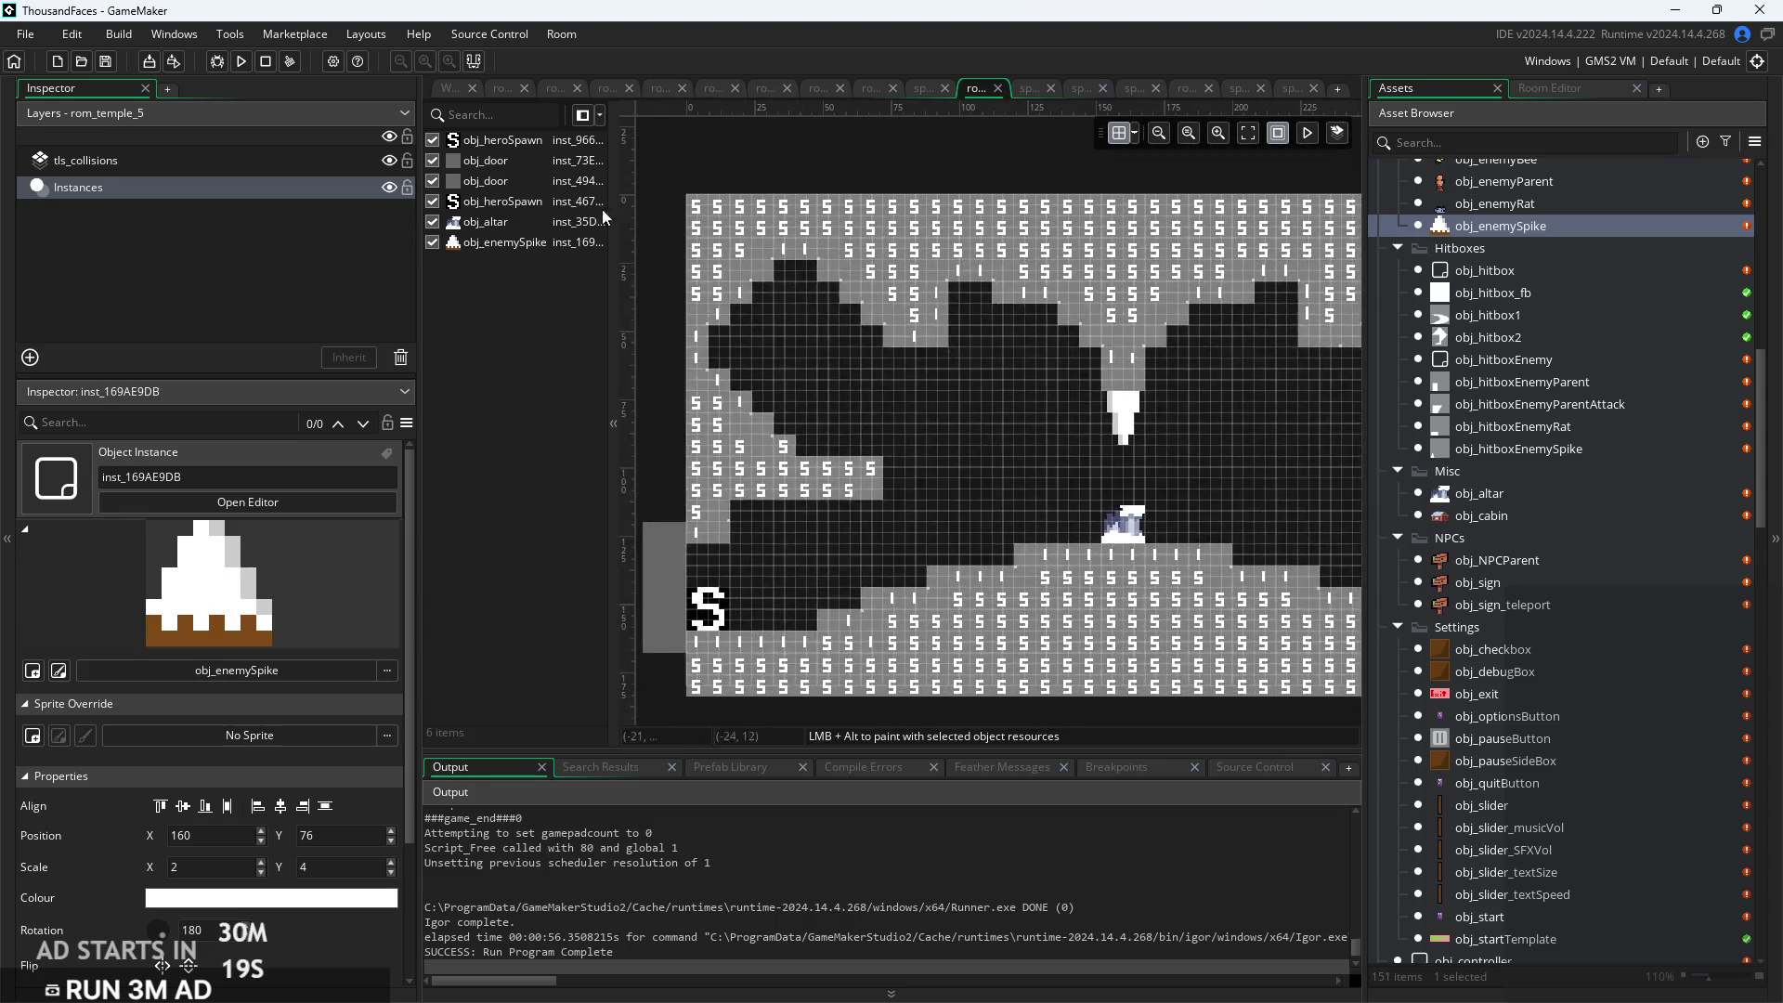
Run the game from the title screen and test running left and jumping up the steps past the lasso
{"action": "left_click", "coordinate": [239, 63]}
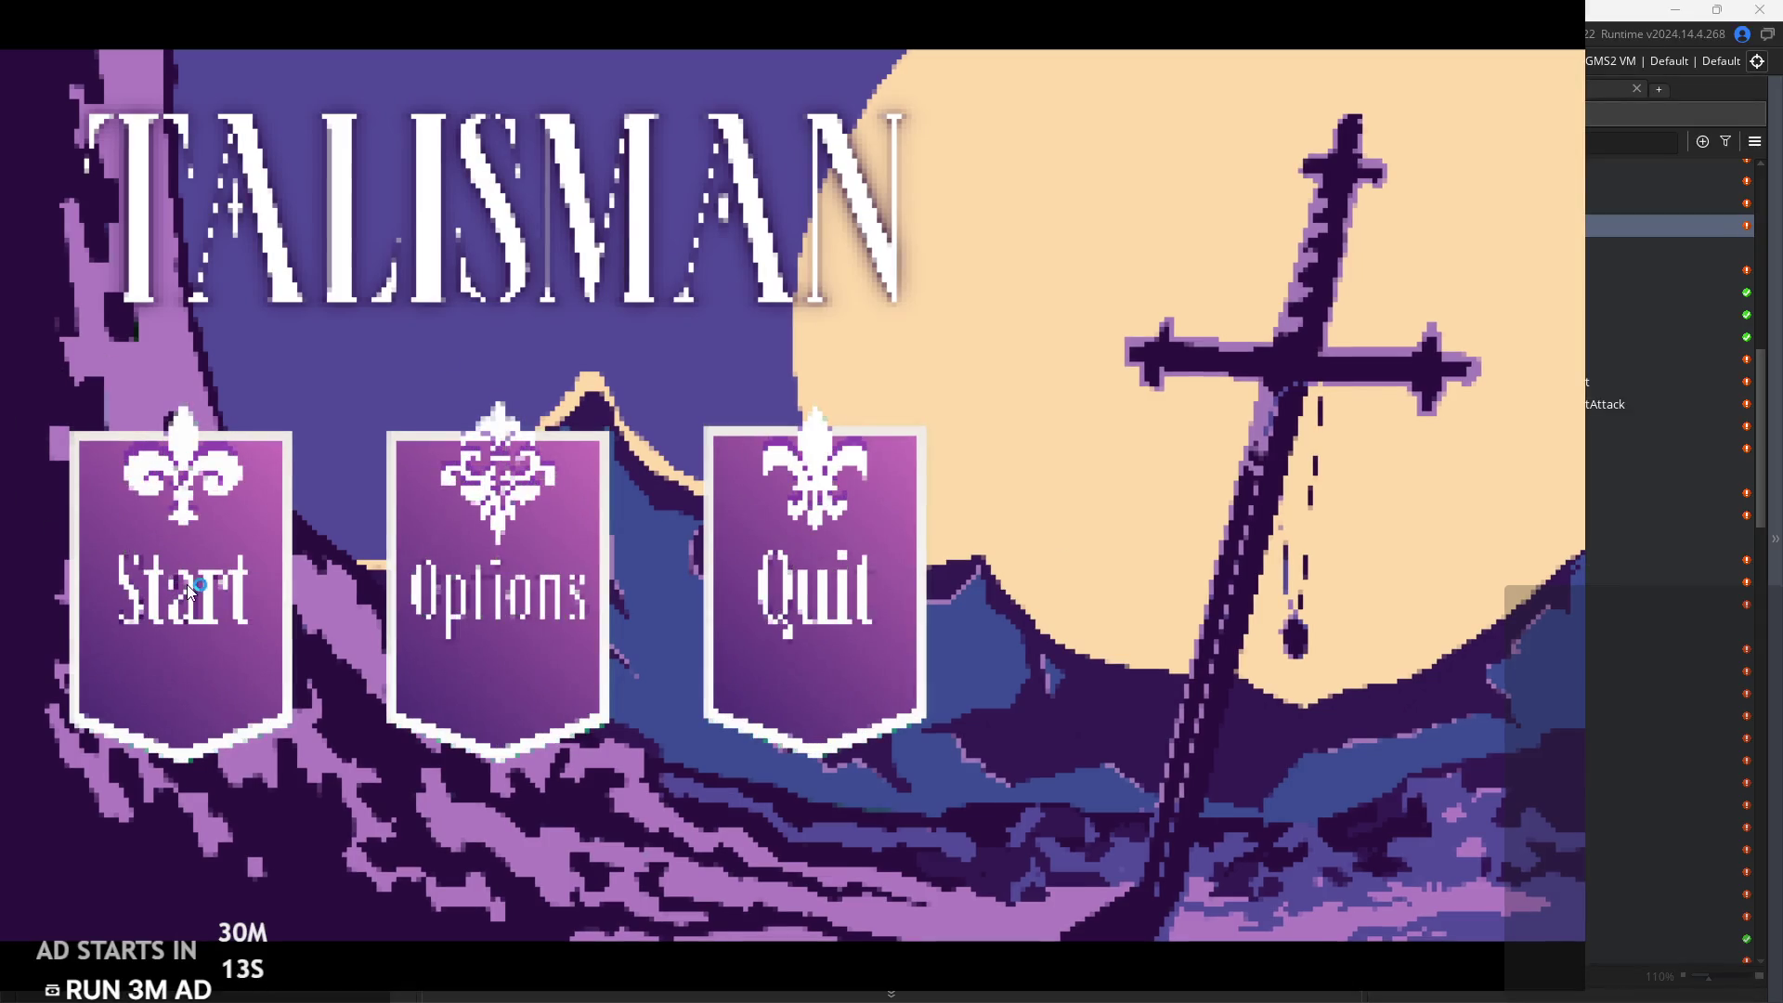
{"action": "left_click", "coordinate": [186, 584]}
{"action": "key", "text": "Left"}
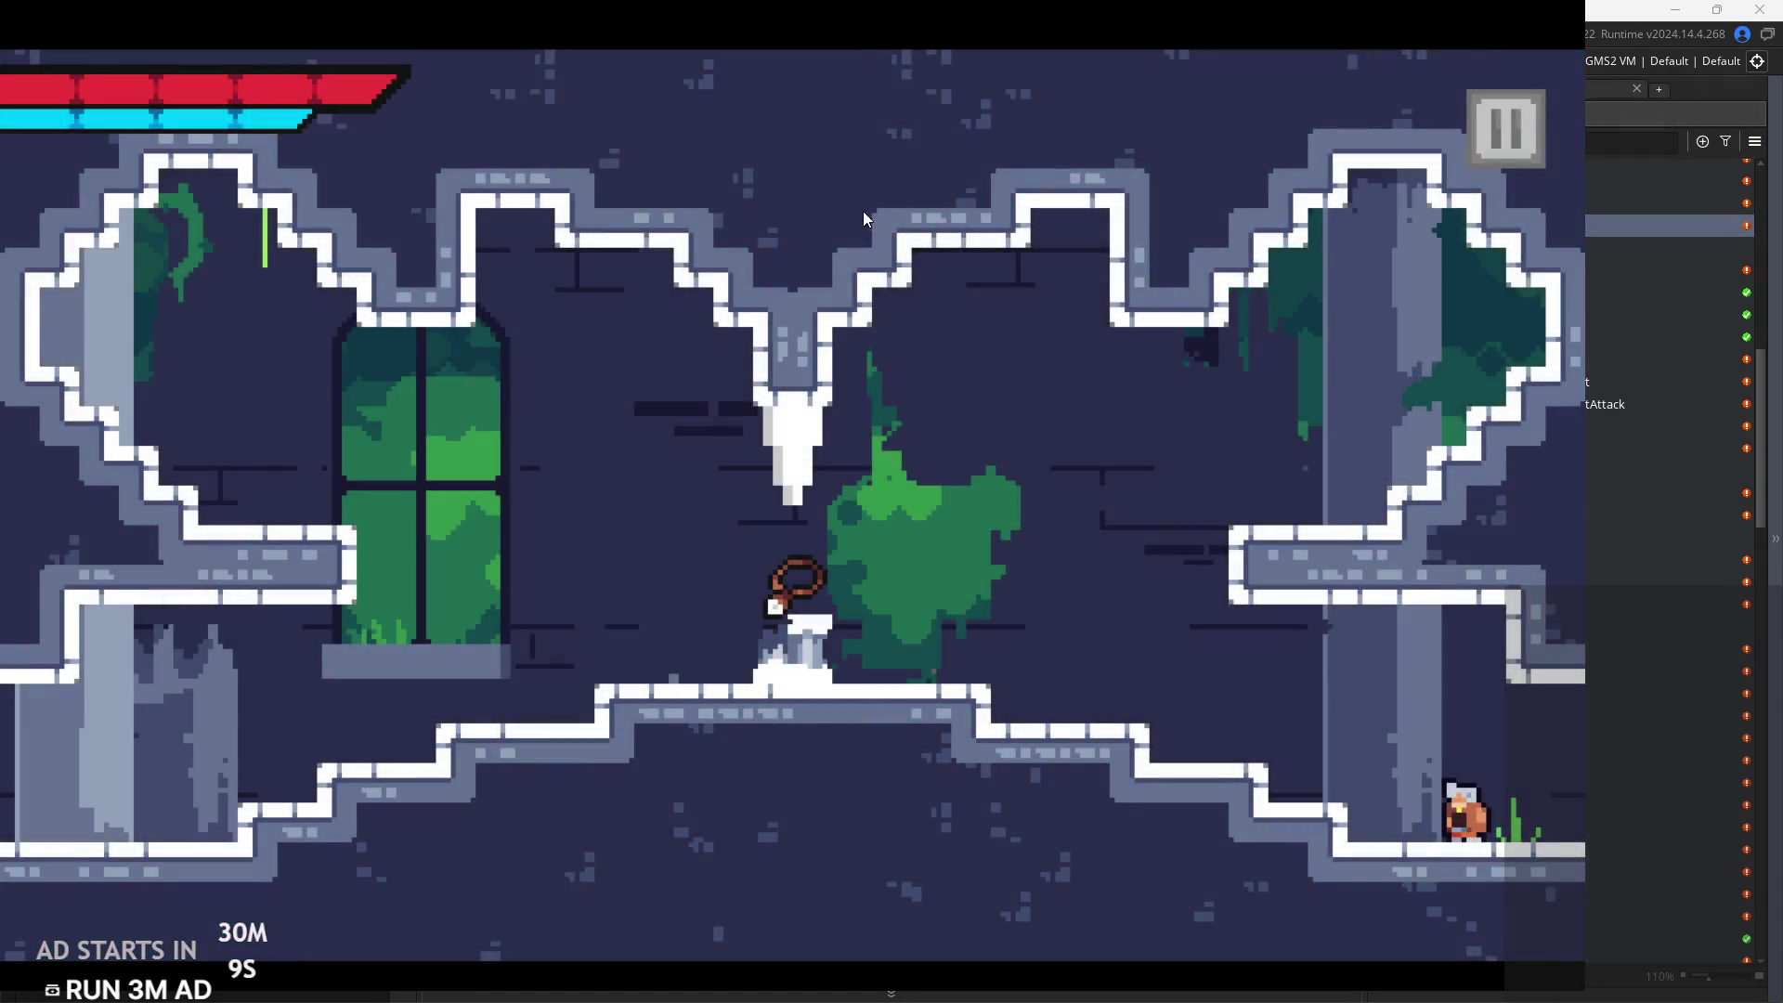
{"action": "key", "text": "Left"}
{"action": "key", "text": "space"}
{"action": "key", "text": "Left"}
{"action": "key", "text": "Right"}
{"action": "key", "text": "Left"}
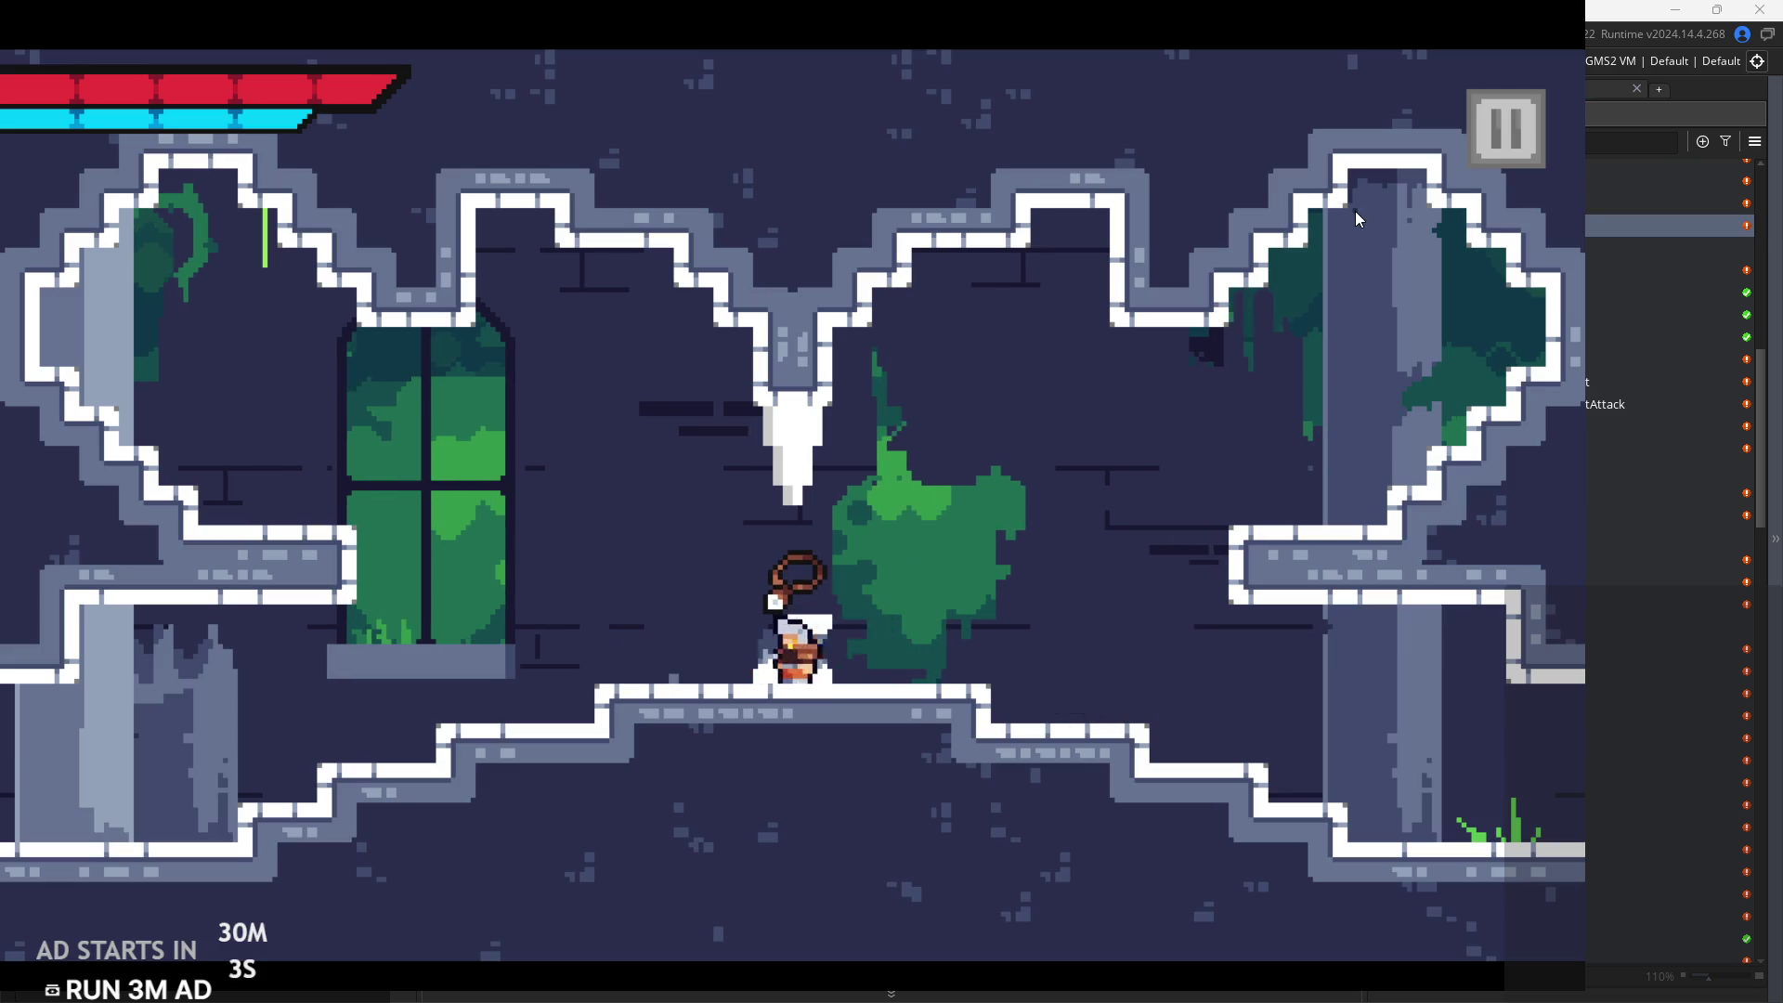
{"action": "key", "text": "Left"}
{"action": "key", "text": "space"}
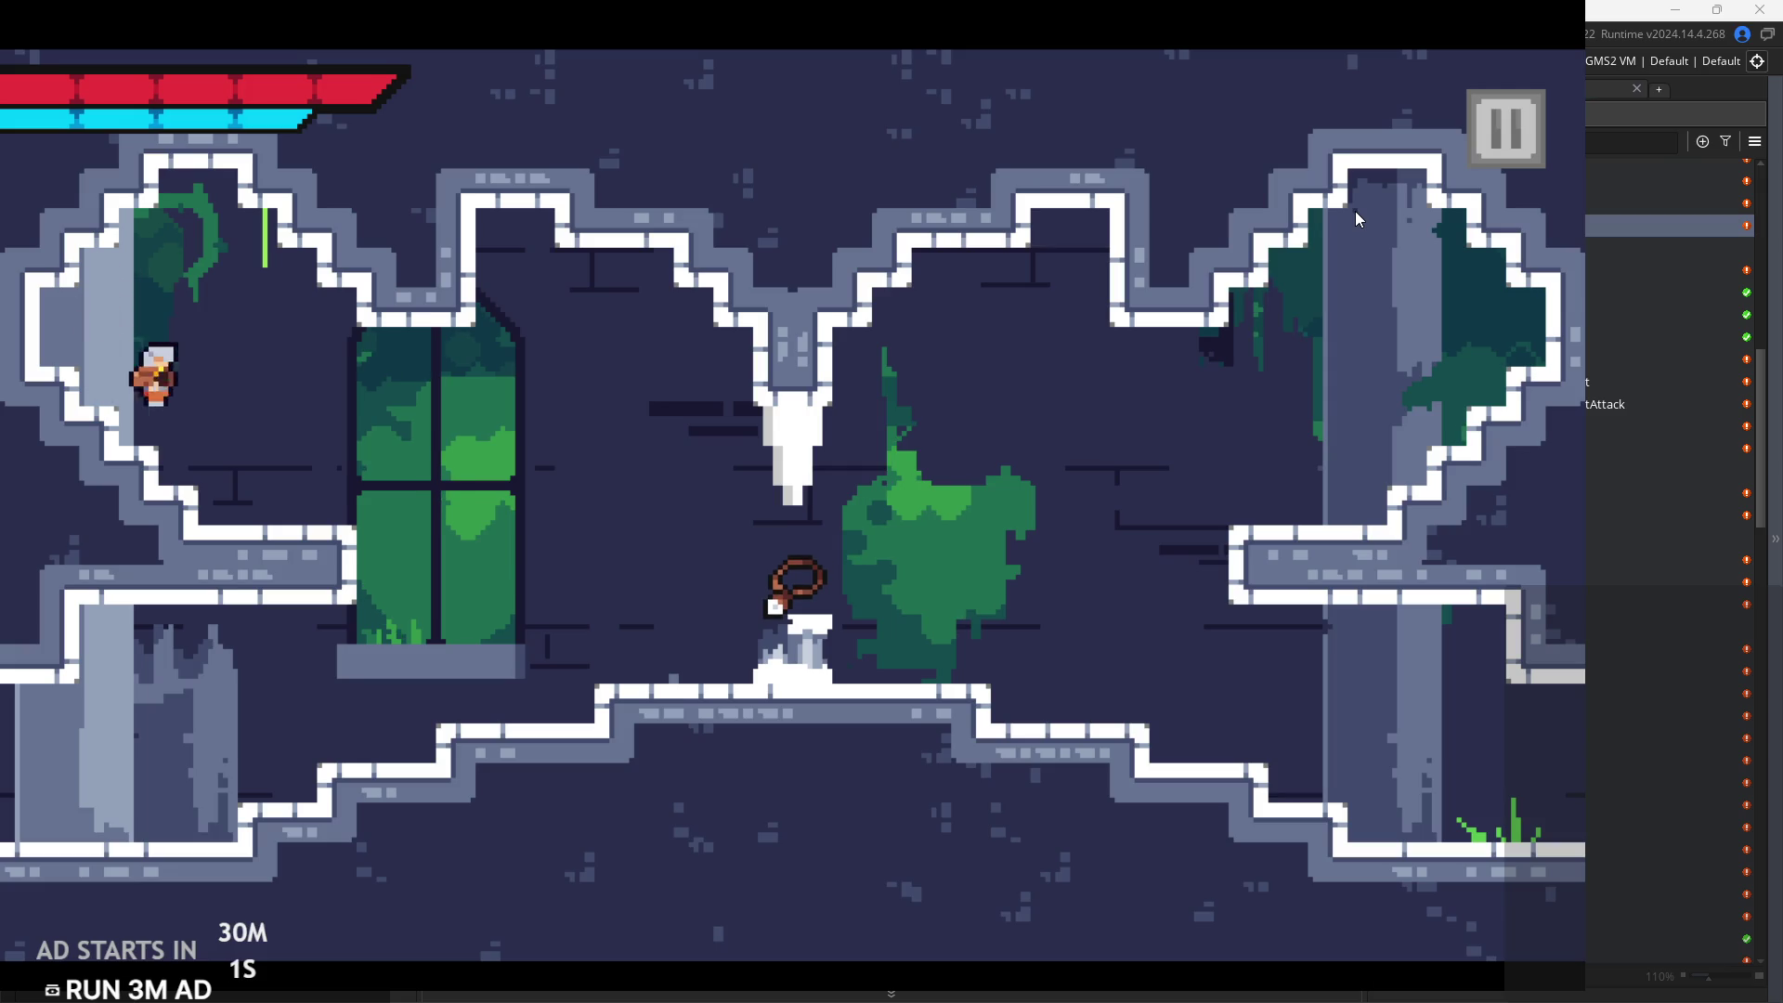
Test wall-jumps off the left and right walls of the temple room
{"action": "key", "text": "Right"}
{"action": "key", "text": "Right"}
{"action": "key", "text": "Left"}
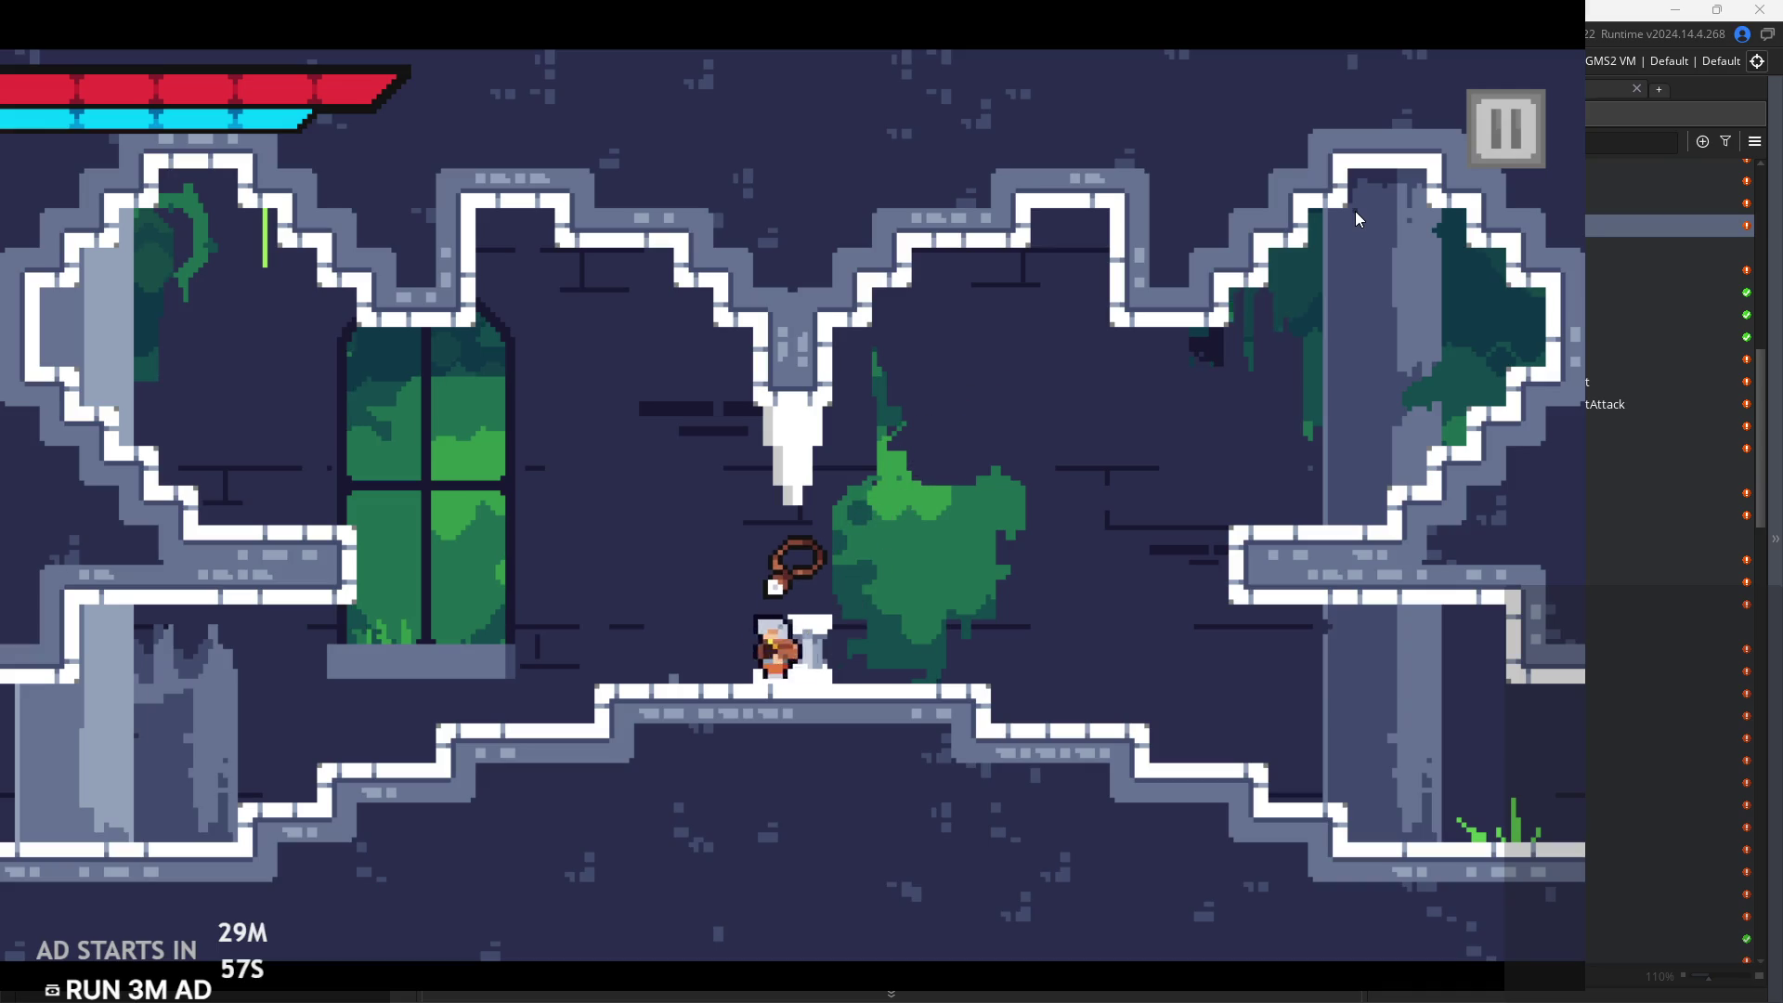
{"action": "key", "text": "Left"}
{"action": "key", "text": "space"}
{"action": "key", "text": "Right"}
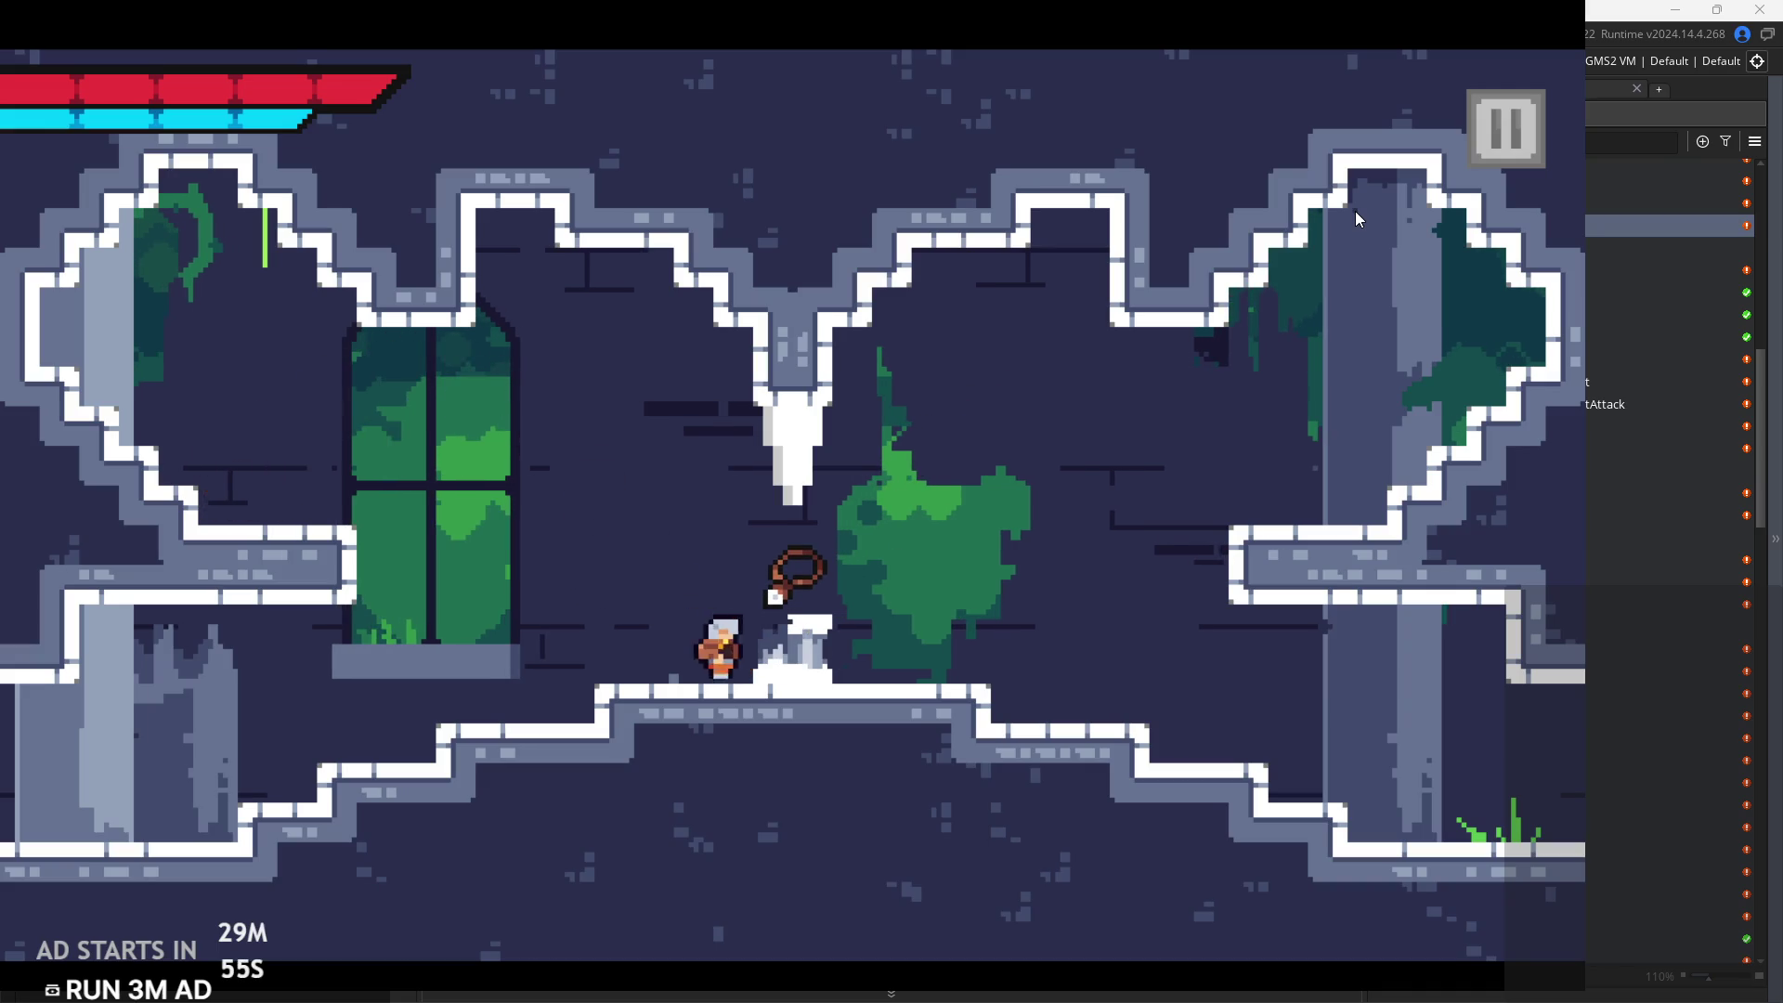
{"action": "key", "text": "Right"}
{"action": "key", "text": "space"}
{"action": "key", "text": "Left"}
{"action": "key", "text": "Left"}
Test the window ledge, upper-right alcove, upper-left wall climb and pedestal jump
{"action": "key", "text": "space"}
{"action": "key", "text": "Right"}
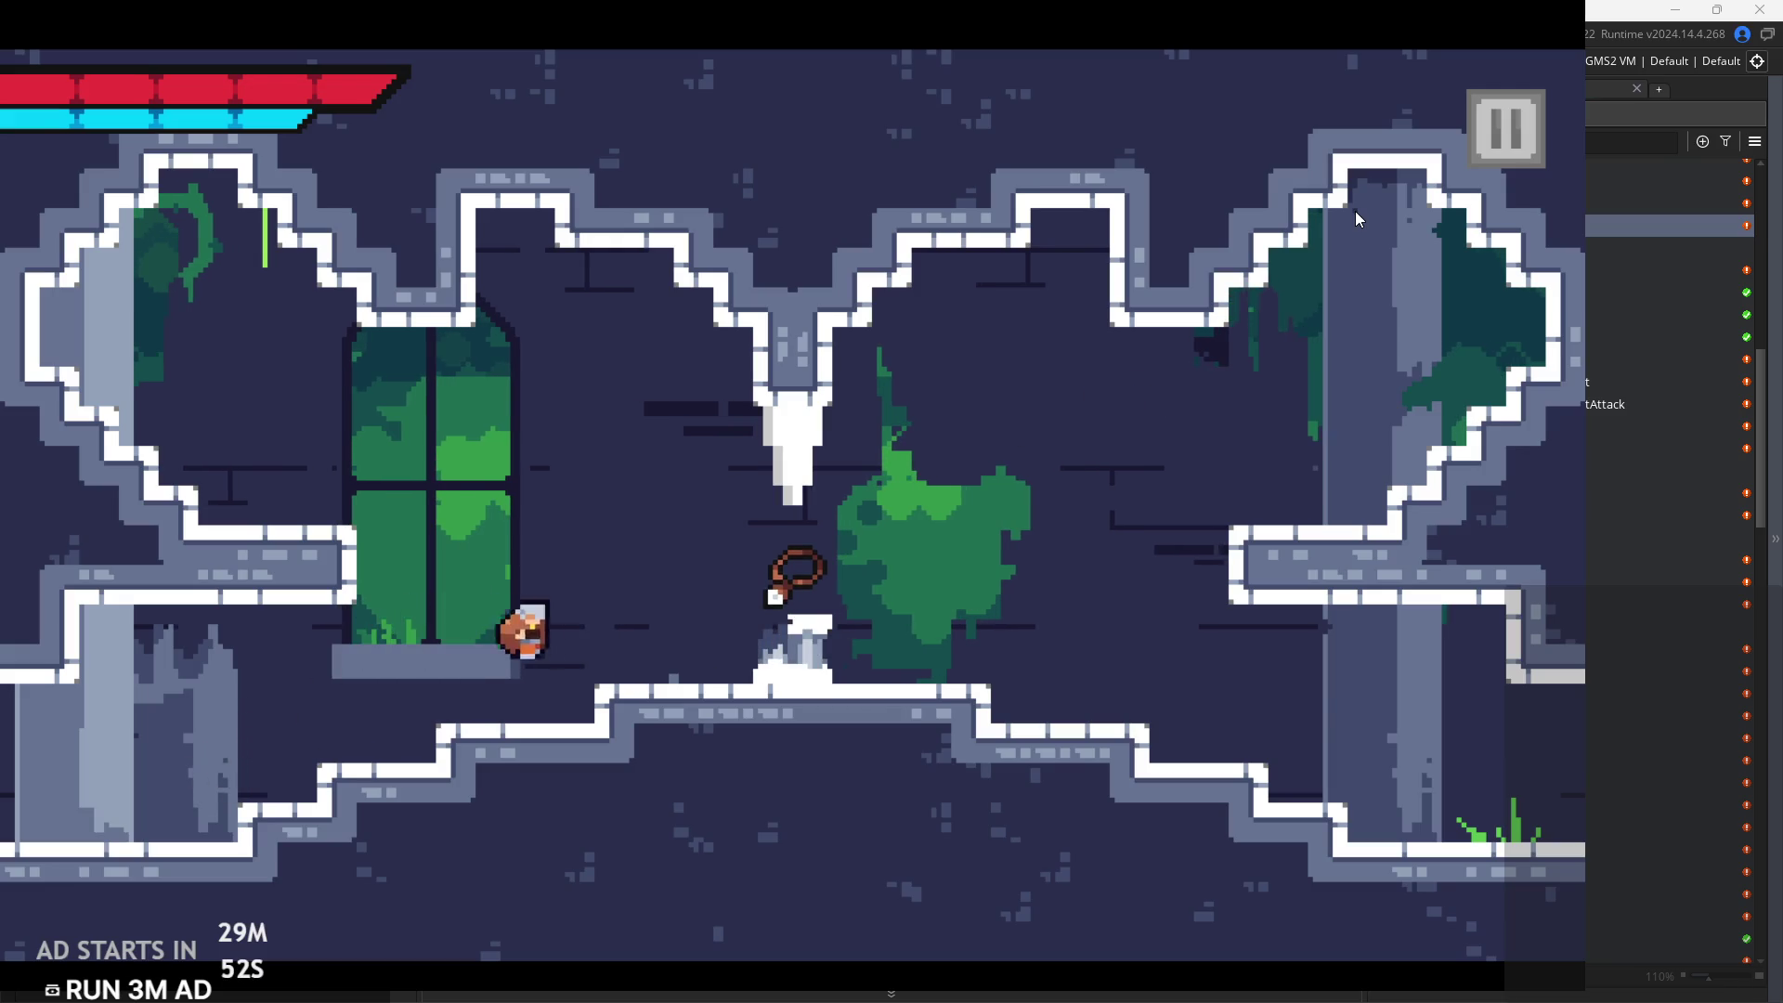
{"action": "key", "text": "space"}
{"action": "key", "text": "Left"}
{"action": "key", "text": "space"}
{"action": "key", "text": "Left"}
{"action": "key", "text": "space"}
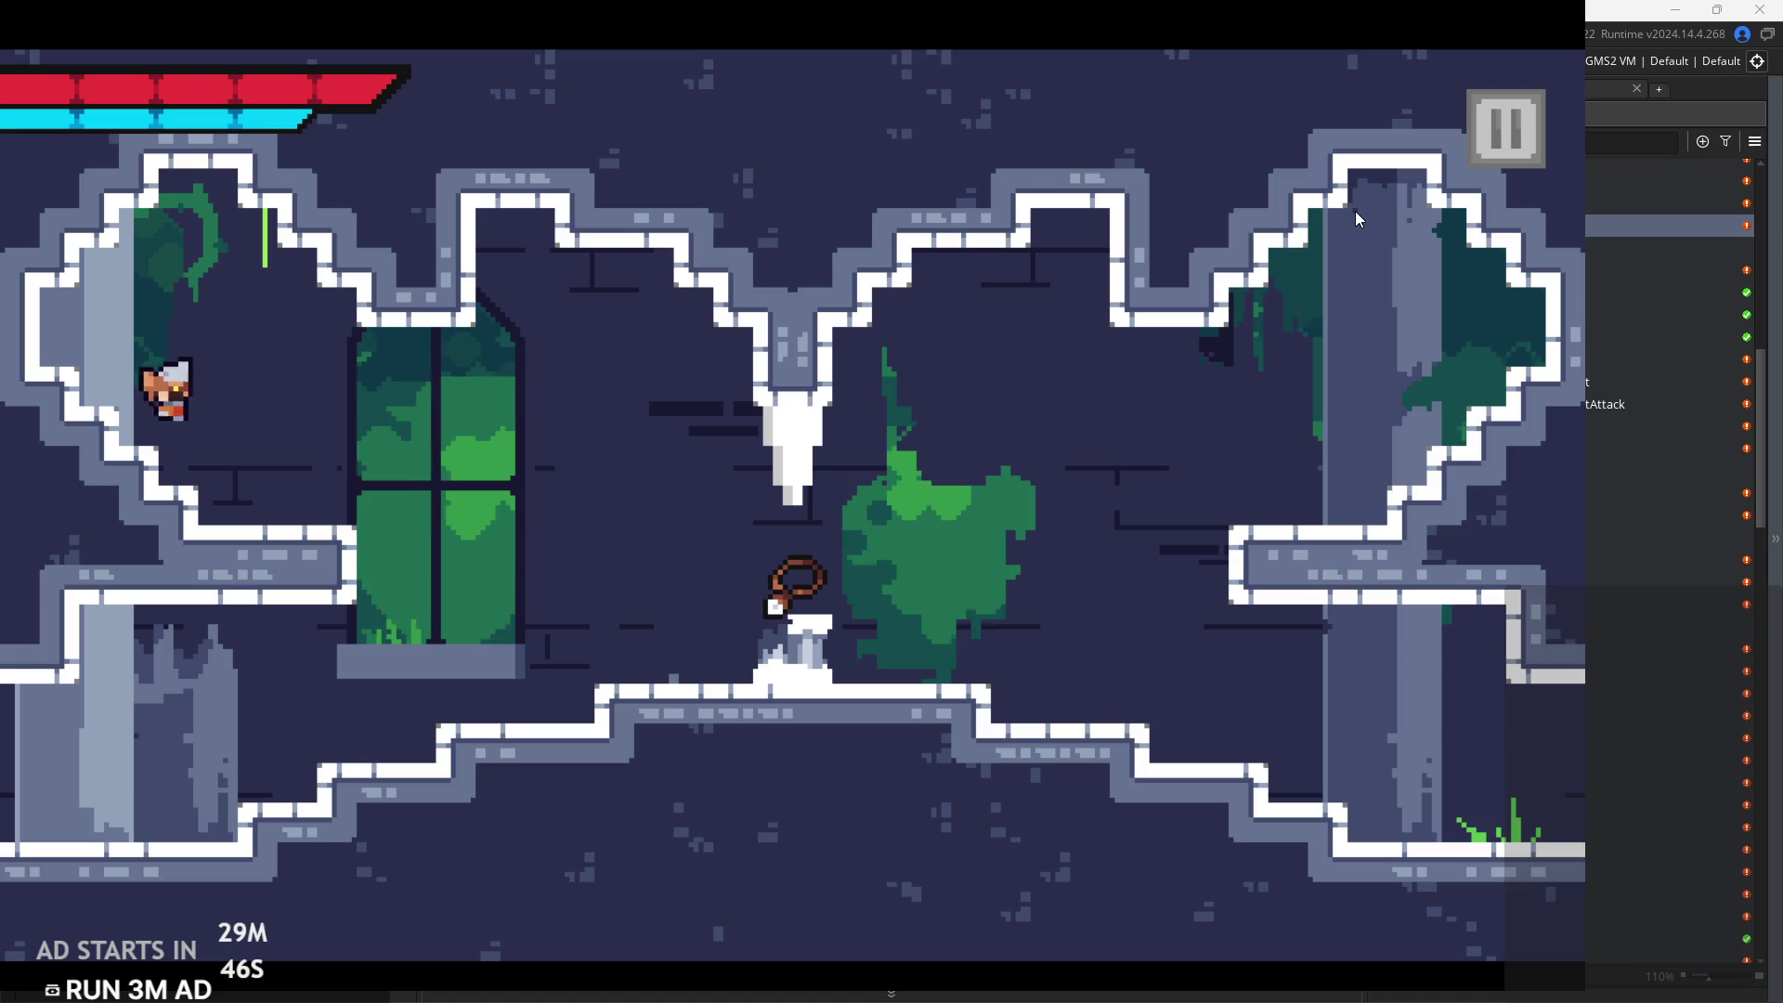
{"action": "key", "text": "Right"}
{"action": "key", "text": "space"}
Test jumps around the central pedestal after respawning, then pause and exit to the editor
{"action": "key", "text": "Left"}
{"action": "key", "text": "Left"}
{"action": "key", "text": "Right"}
{"action": "key", "text": "space"}
{"action": "key", "text": "Left"}
{"action": "key", "text": "space"}
{"action": "key", "text": "Right"}
{"action": "key", "text": "space"}
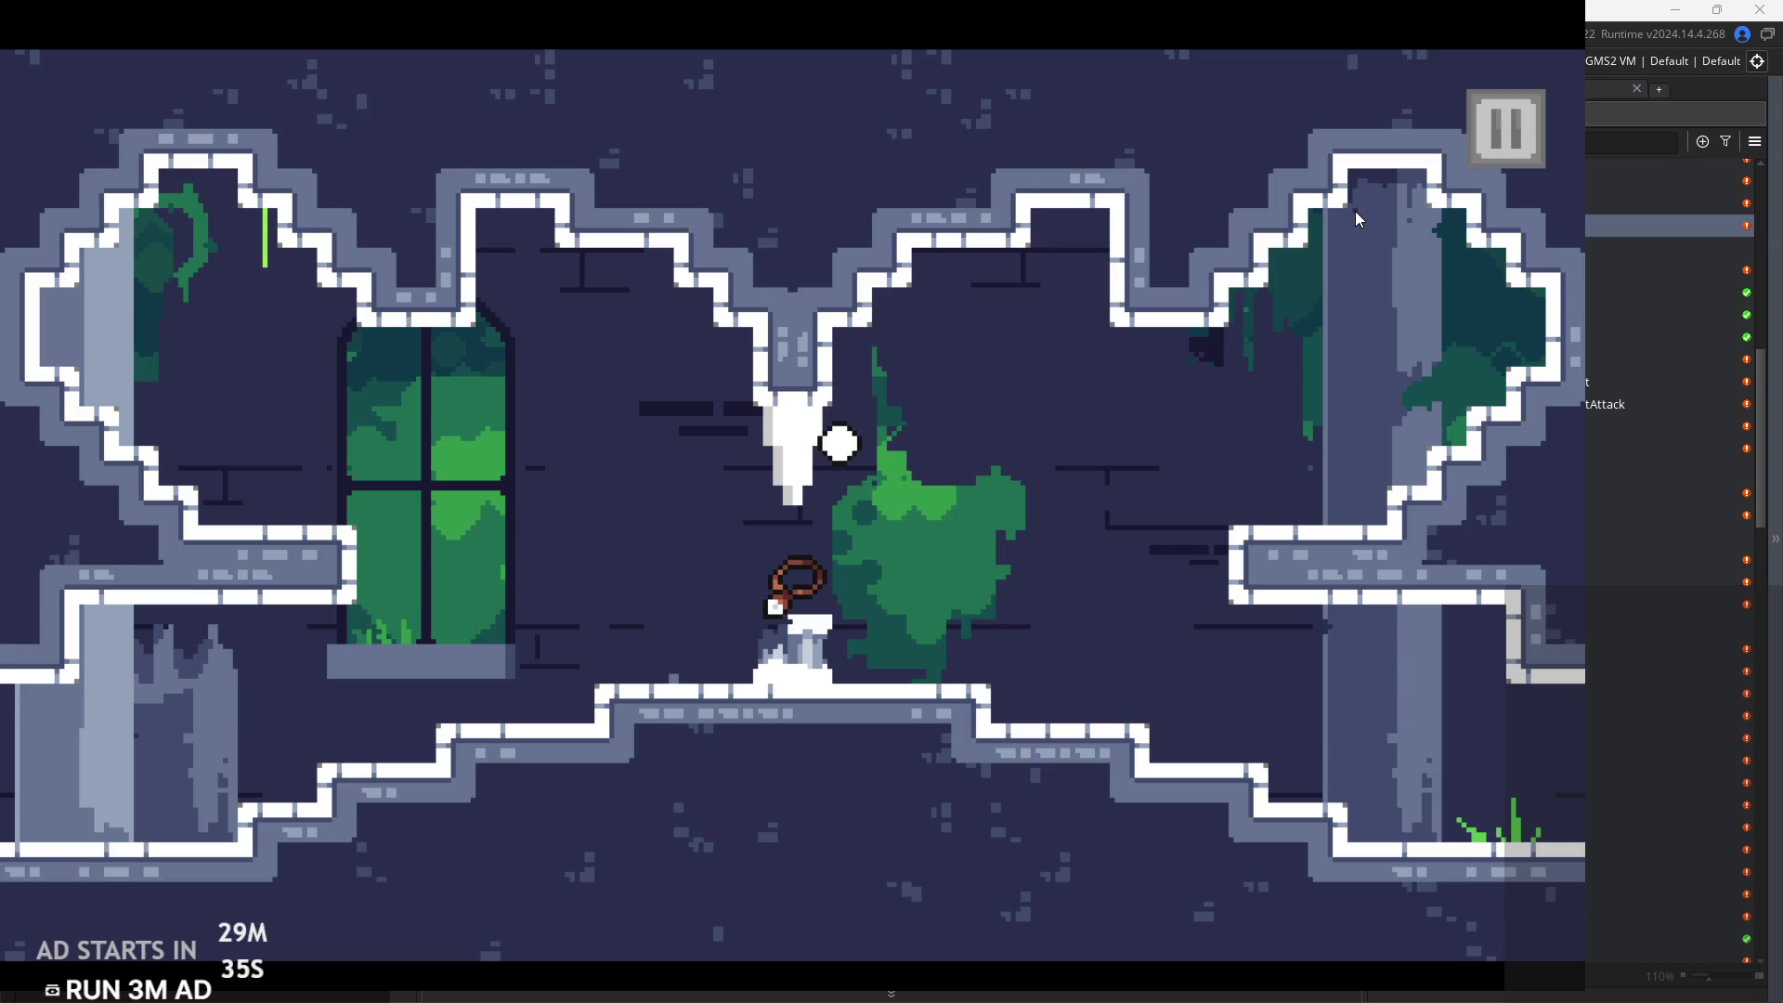
{"action": "key", "text": "Right"}
{"action": "key", "text": "space"}
{"action": "key", "text": "space"}
{"action": "key", "text": "Escape"}
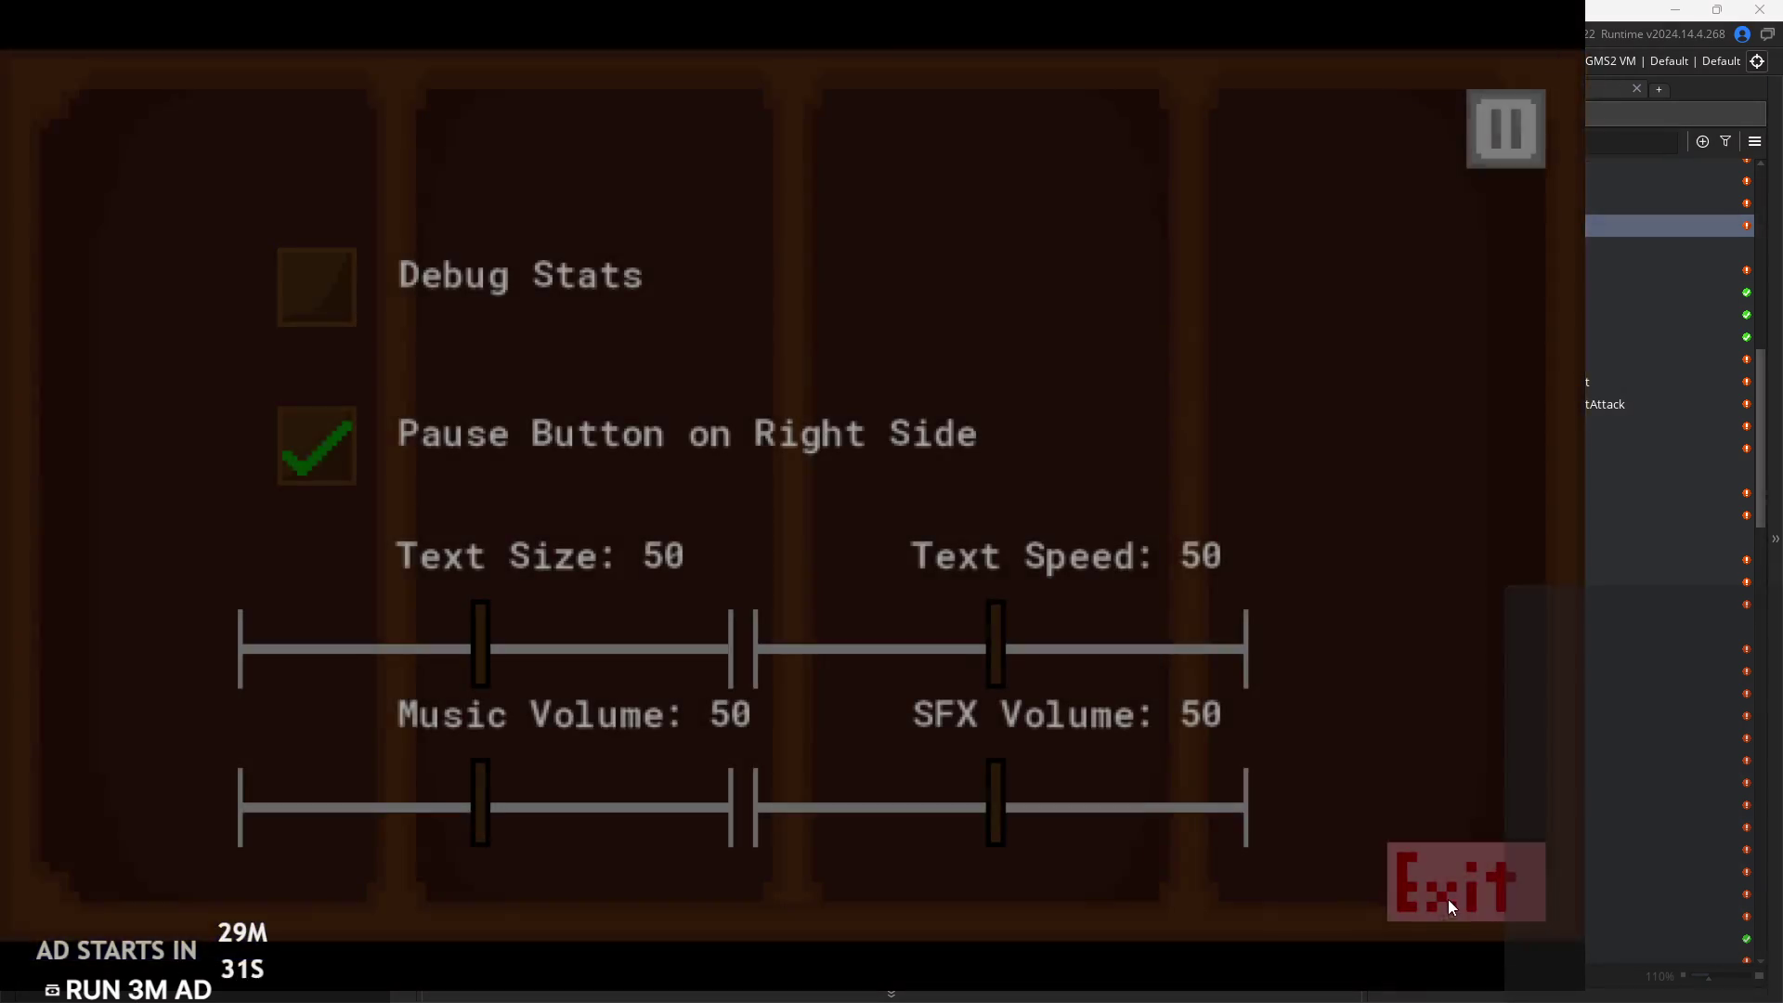
{"action": "left_click", "coordinate": [1447, 892]}
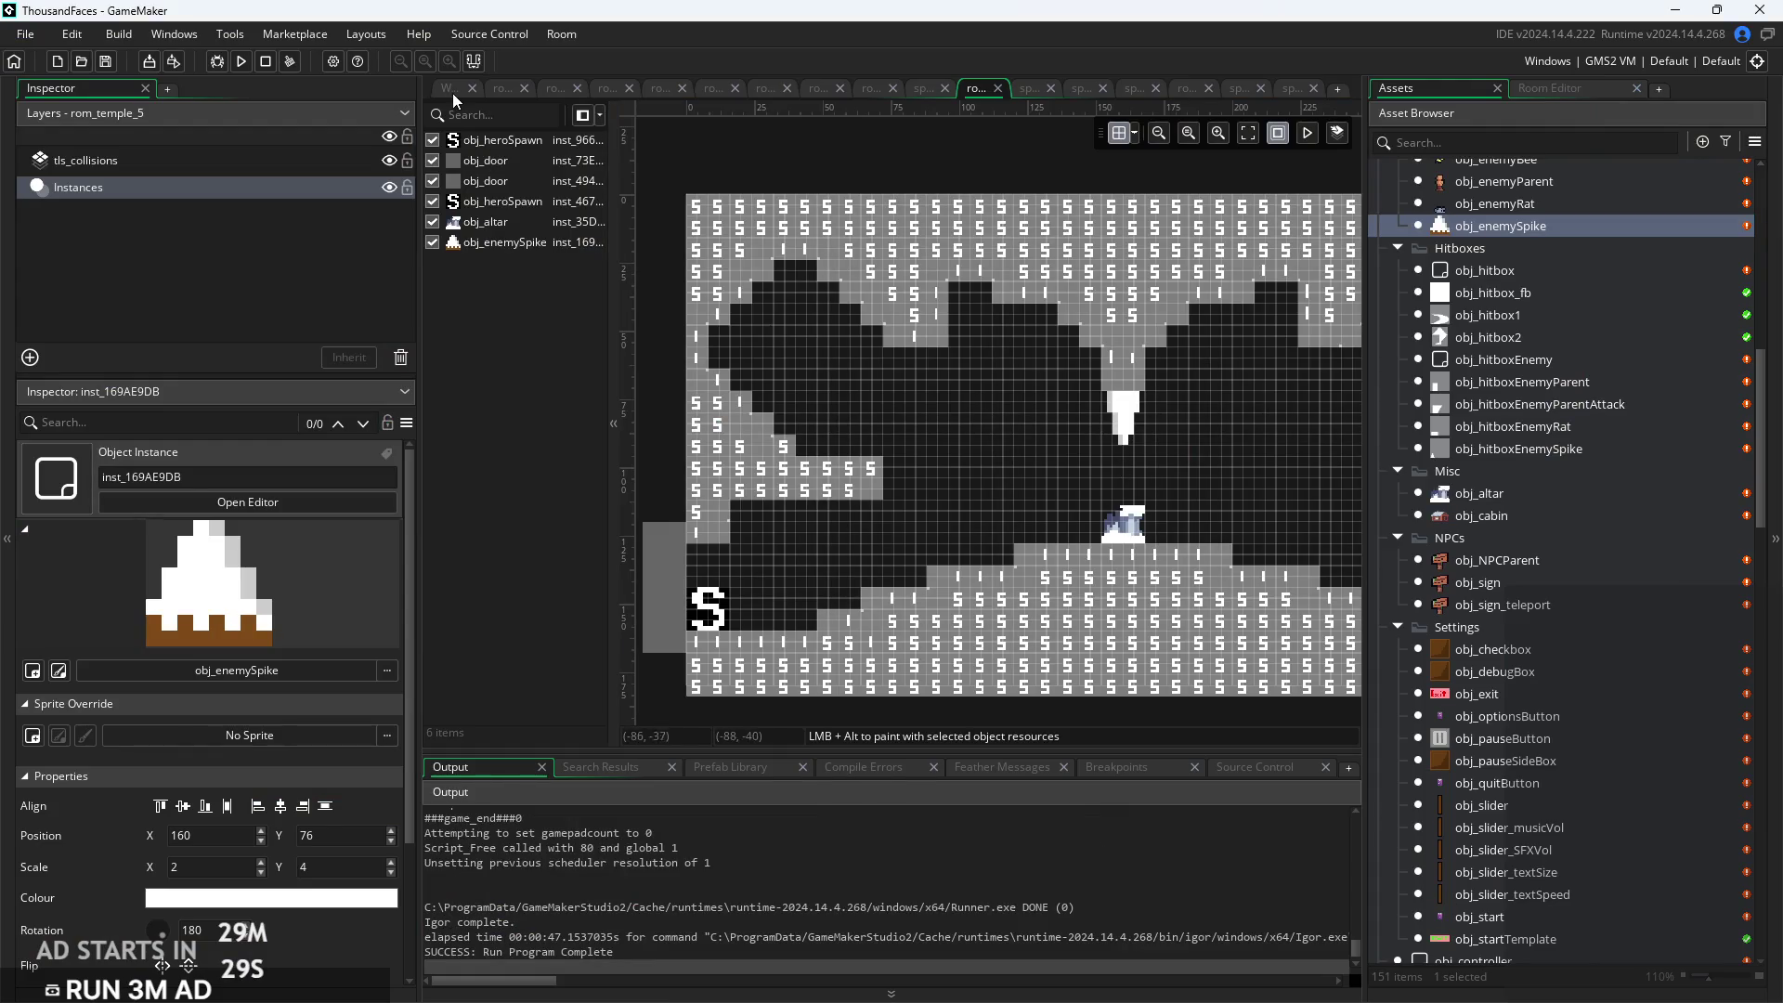
In obj_altar's Draw event, add an if(!obj_hero.unlockedSword) condition above the indented sword drawing line
{"action": "left_click", "coordinate": [452, 88]}
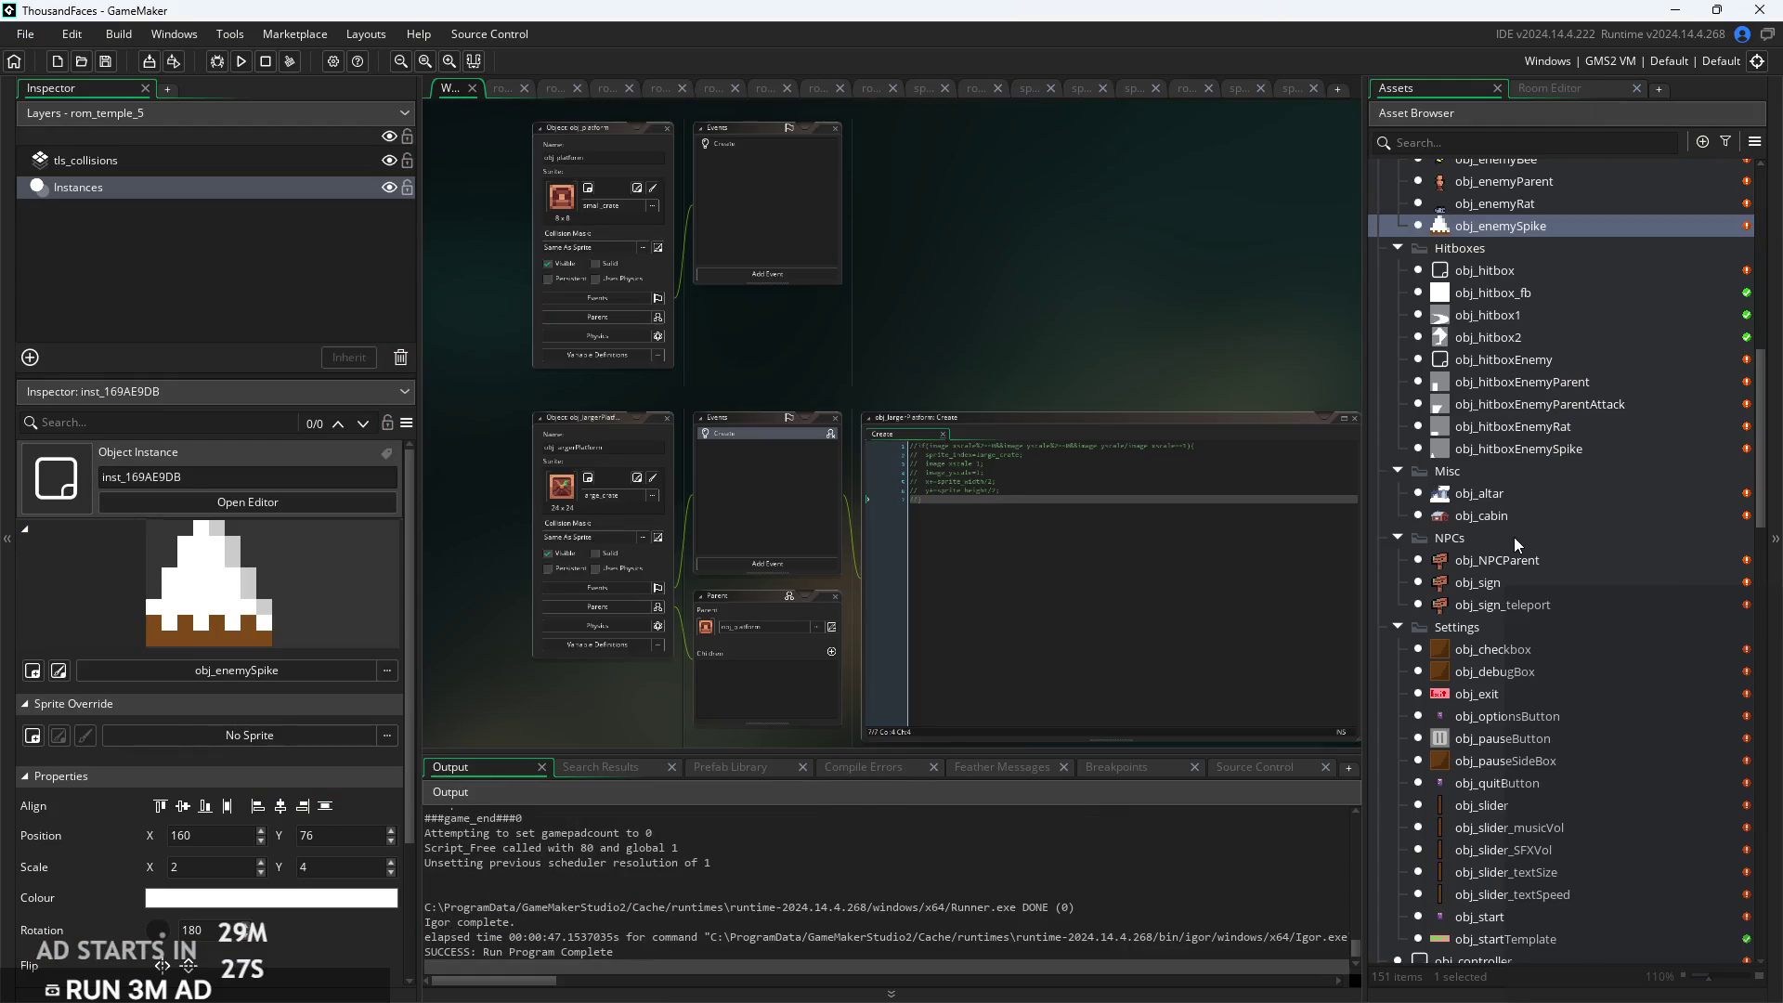
{"action": "double_click", "coordinate": [1524, 495]}
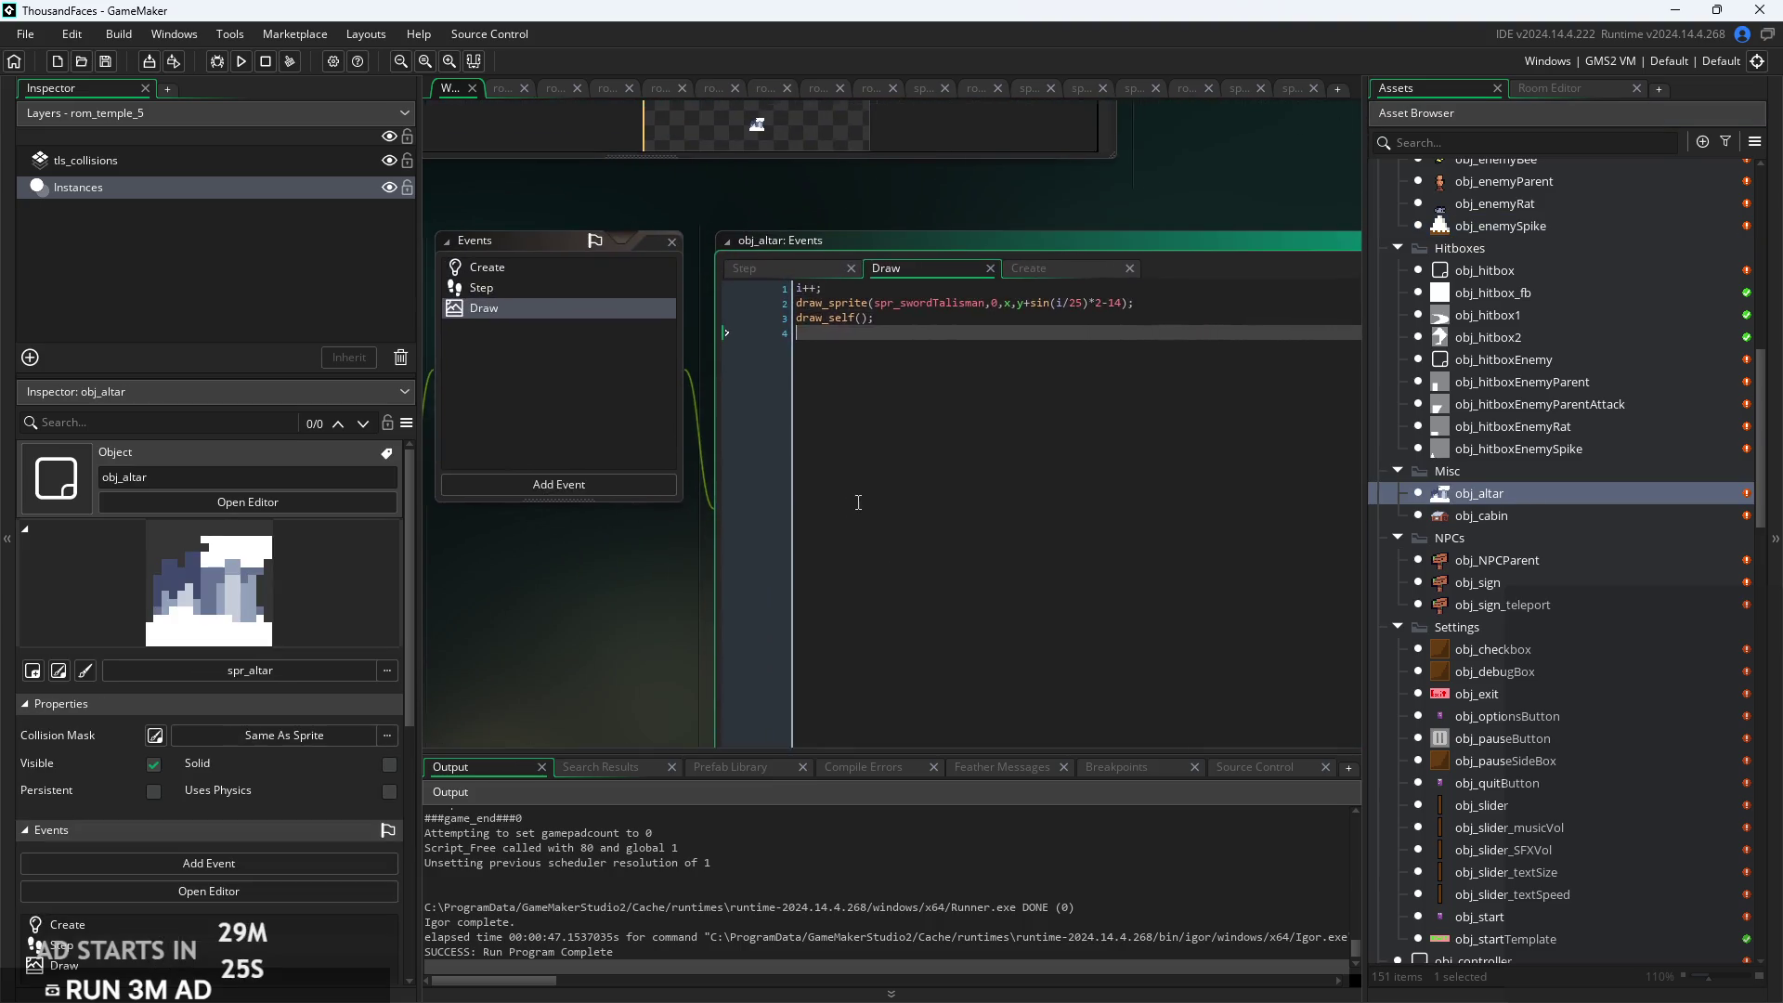
{"action": "scroll", "coordinate": [846, 293], "scroll_direction": "up", "scroll_amount": 3}
{"action": "left_click", "coordinate": [857, 284]}
{"action": "key", "text": "Return"}
{"action": "key", "text": "Down"}
{"action": "key", "text": "Tab"}
{"action": "key", "text": "Up"}
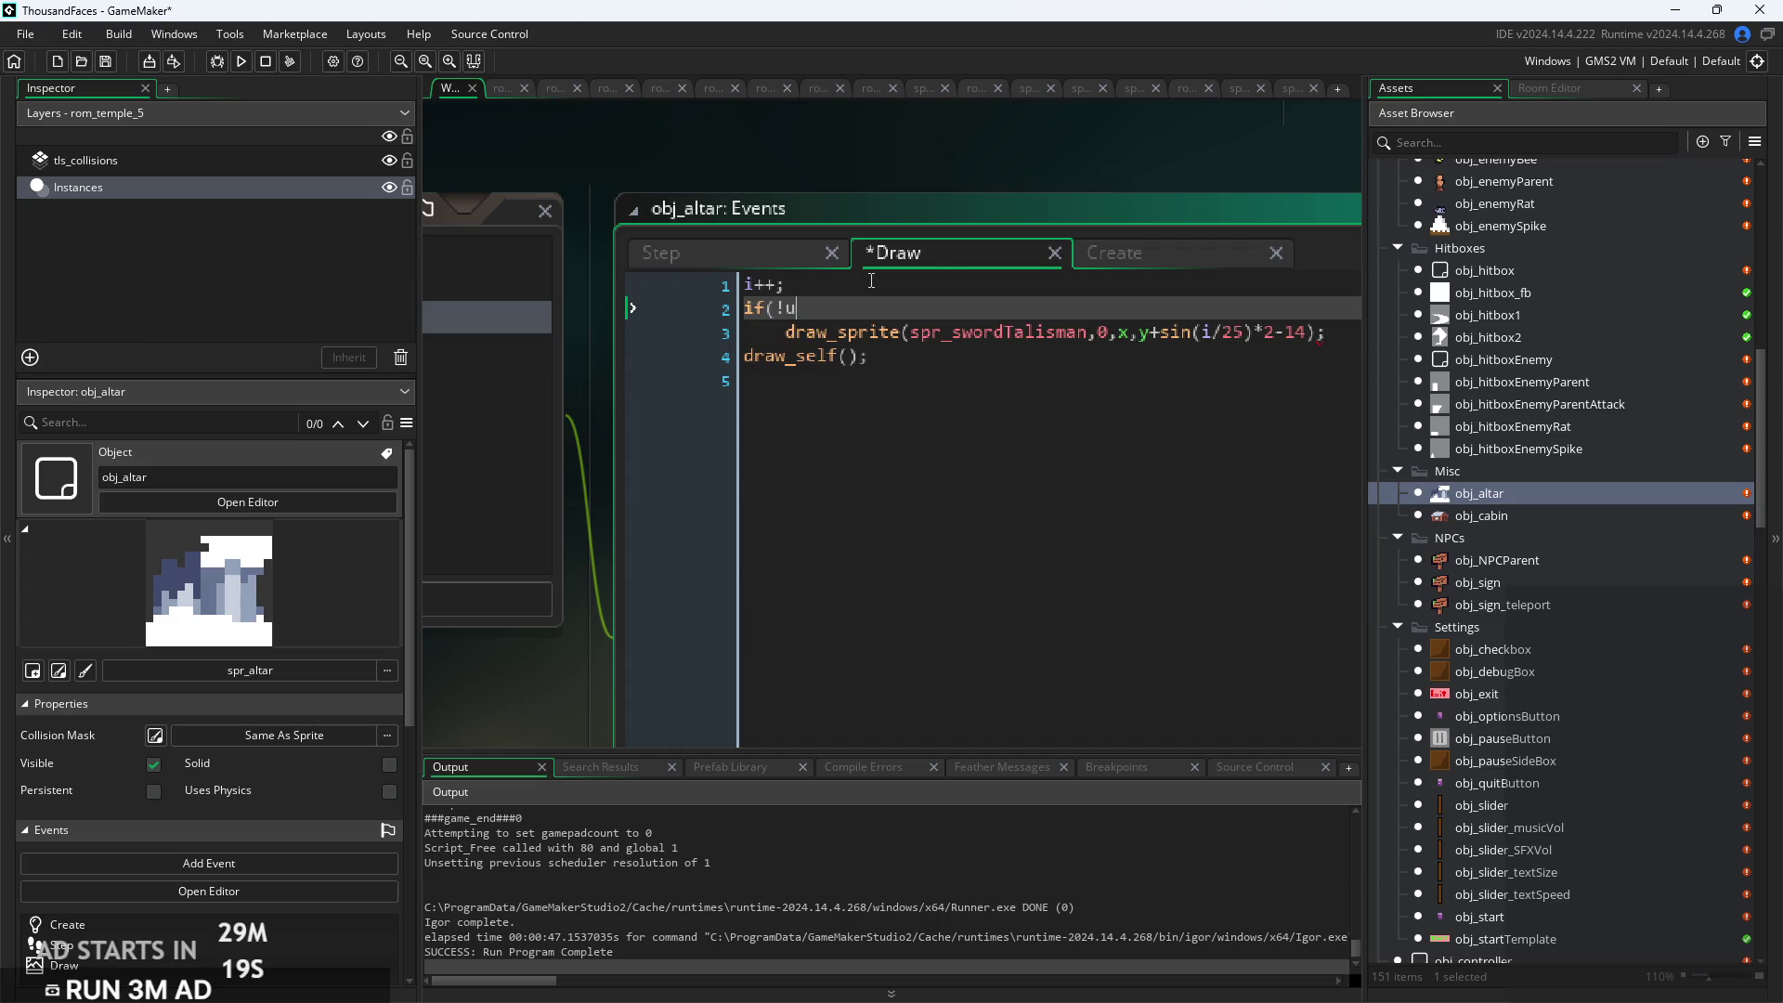
{"action": "type", "text": "nl"}
{"action": "key", "text": "BackSpace"}
{"action": "key", "text": "BackSpace"}
{"action": "key", "text": "BackSpace"}
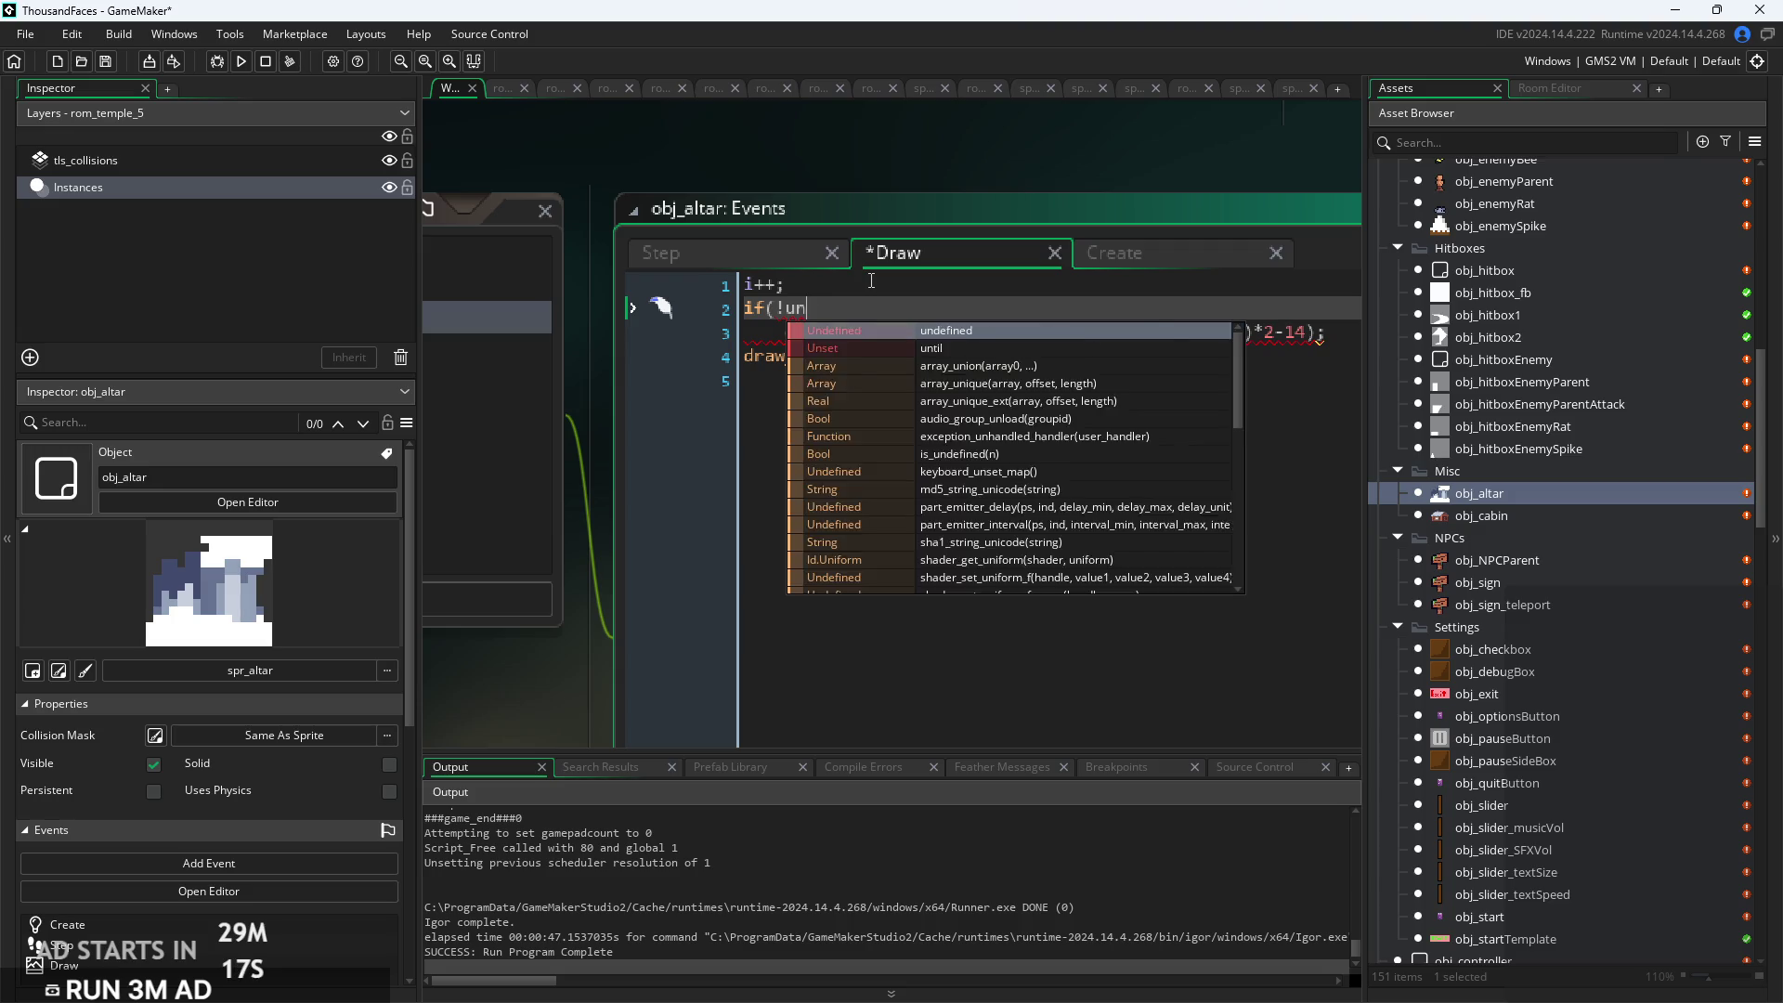
{"action": "type", "text": "bj_her"}
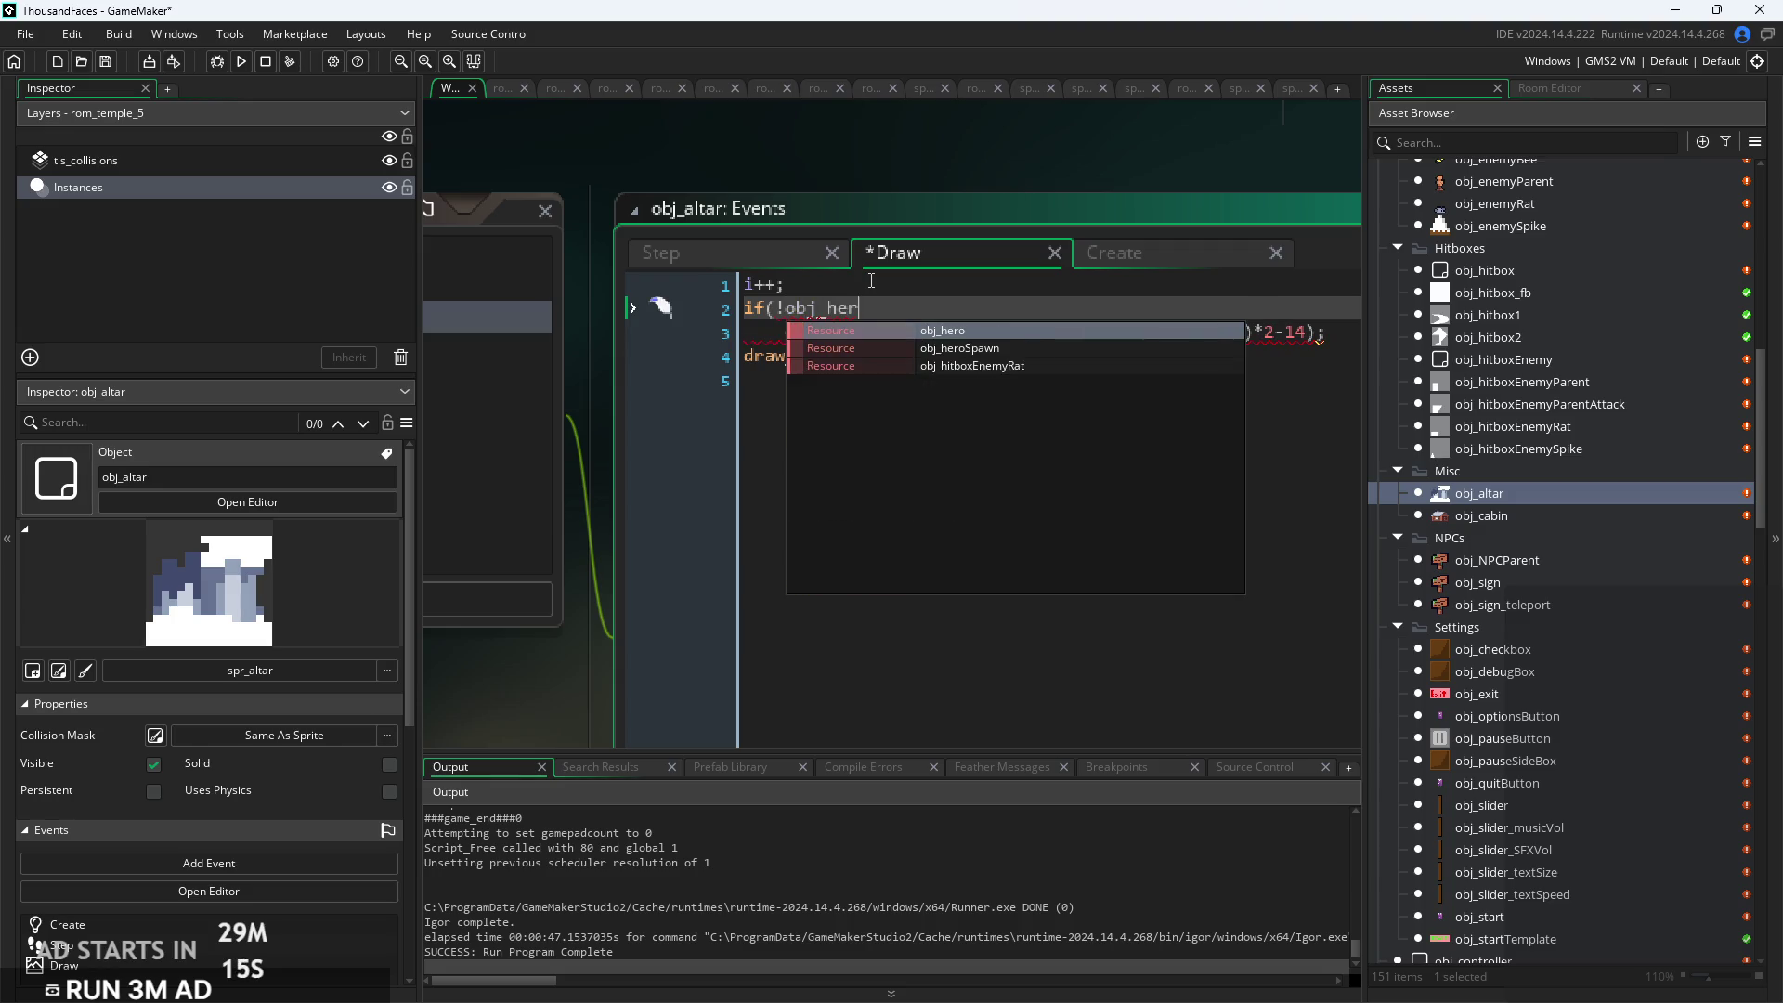
{"action": "type", "text": "o.un"}
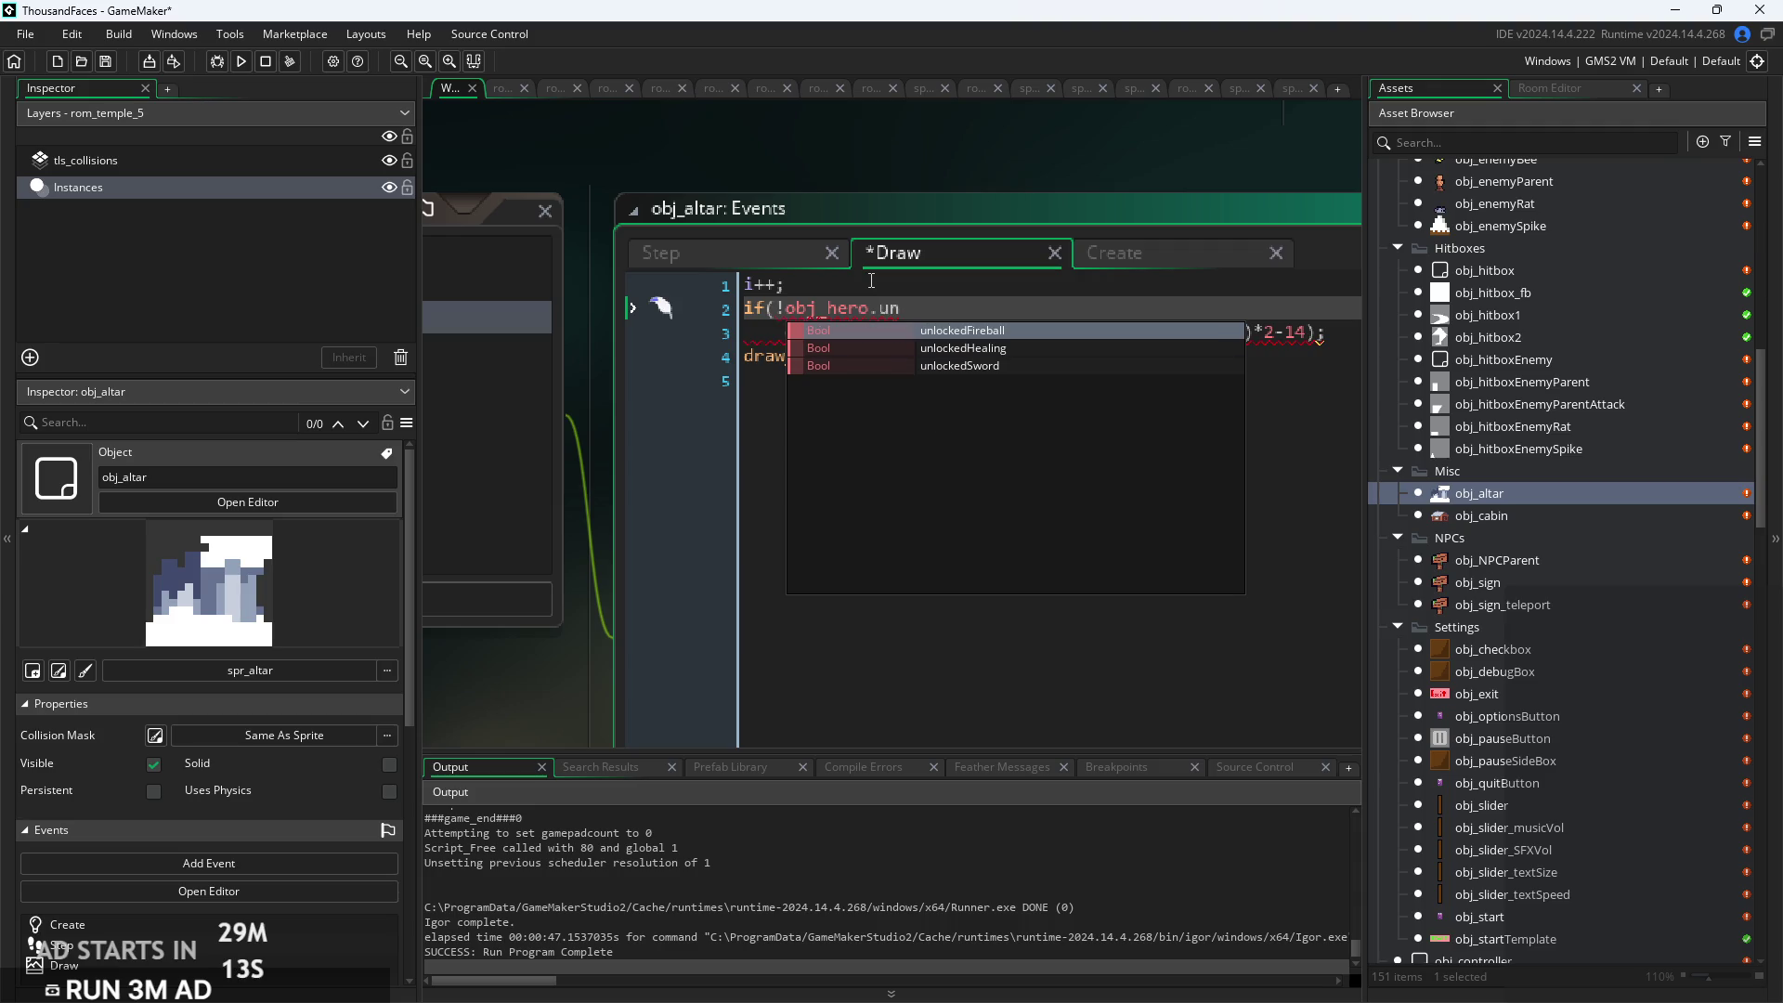
{"action": "key", "text": "Down"}
{"action": "key", "text": "Down"}
{"action": "key", "text": "Return"}
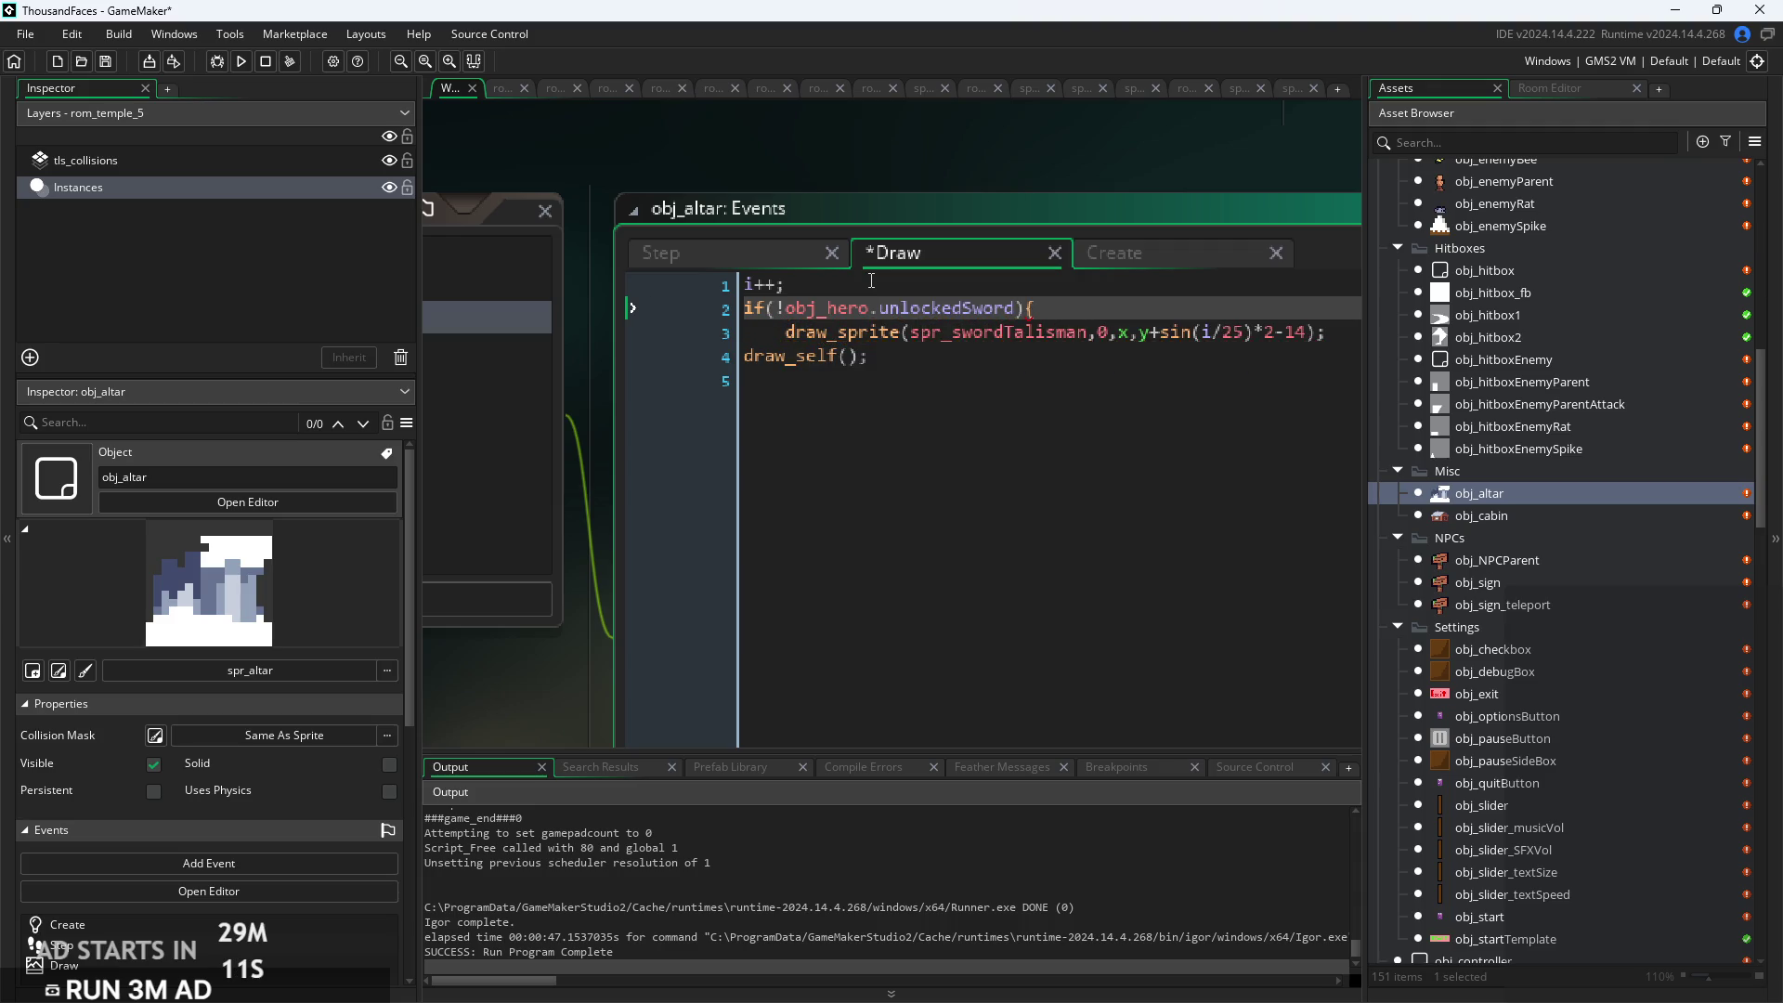
Close the condition with braces and move the i++ counter inside the block
{"action": "left_click", "coordinate": [1336, 339]}
{"action": "key", "text": "Return"}
{"action": "type", "text": "}"}
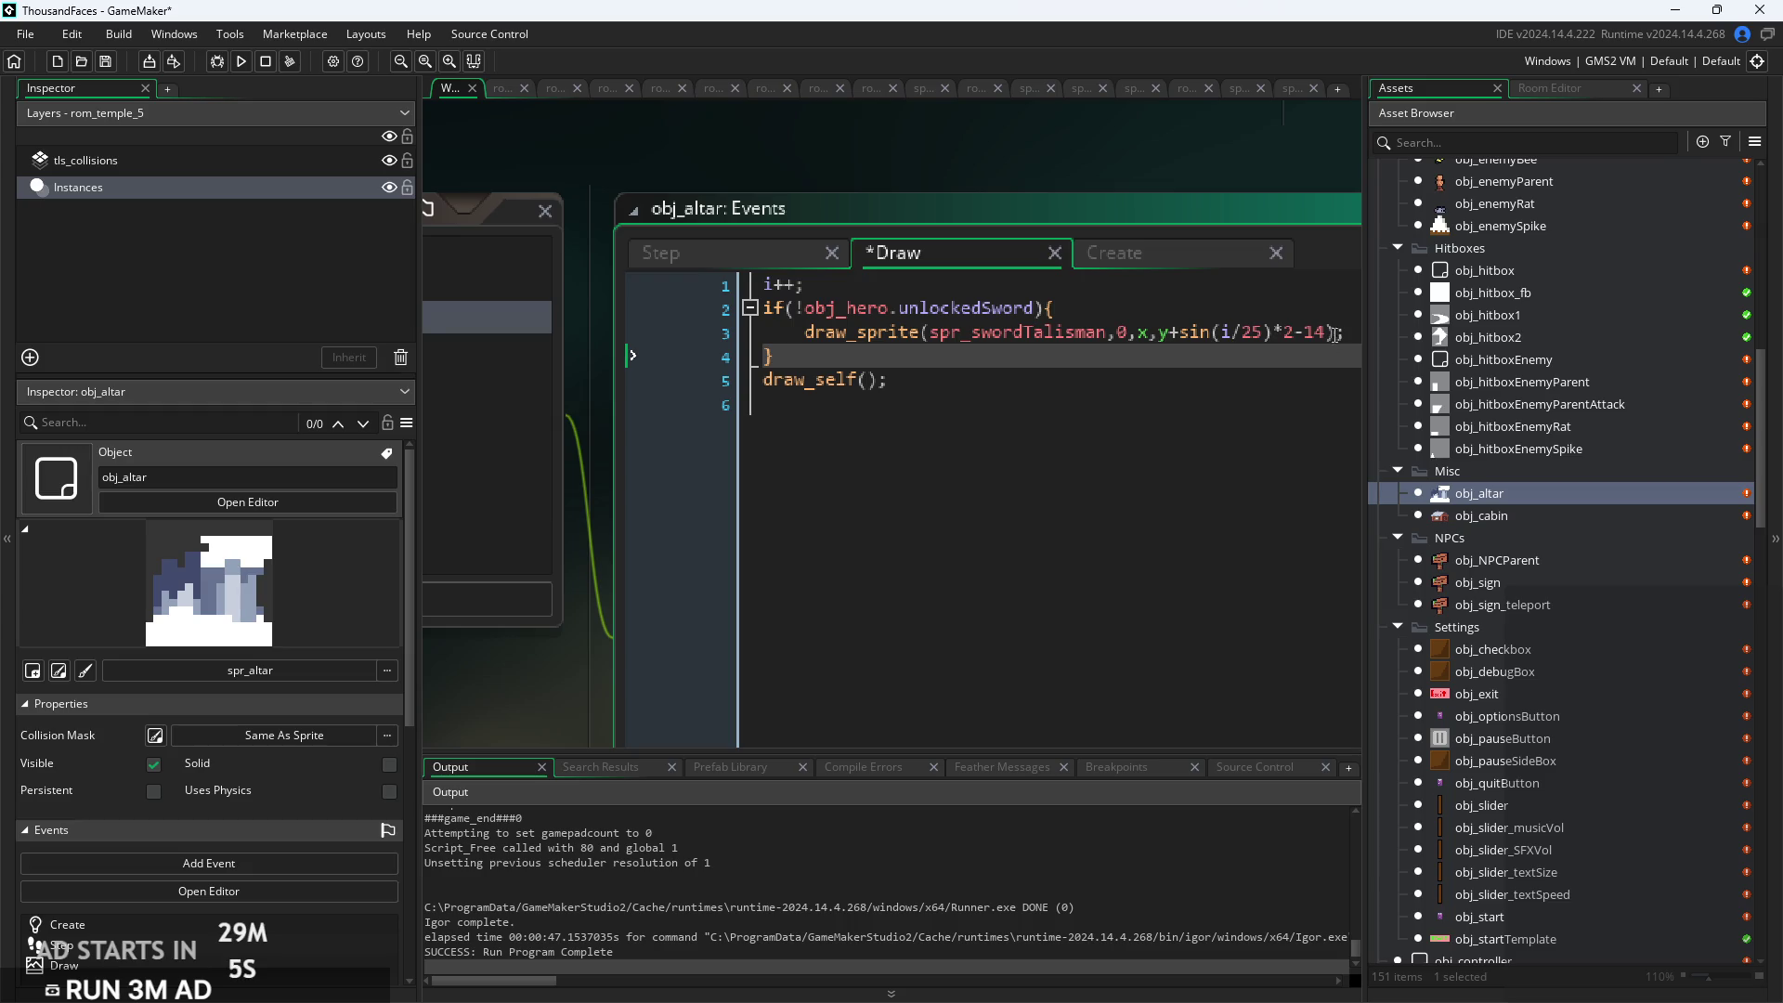
{"action": "left_click", "coordinate": [1172, 309]}
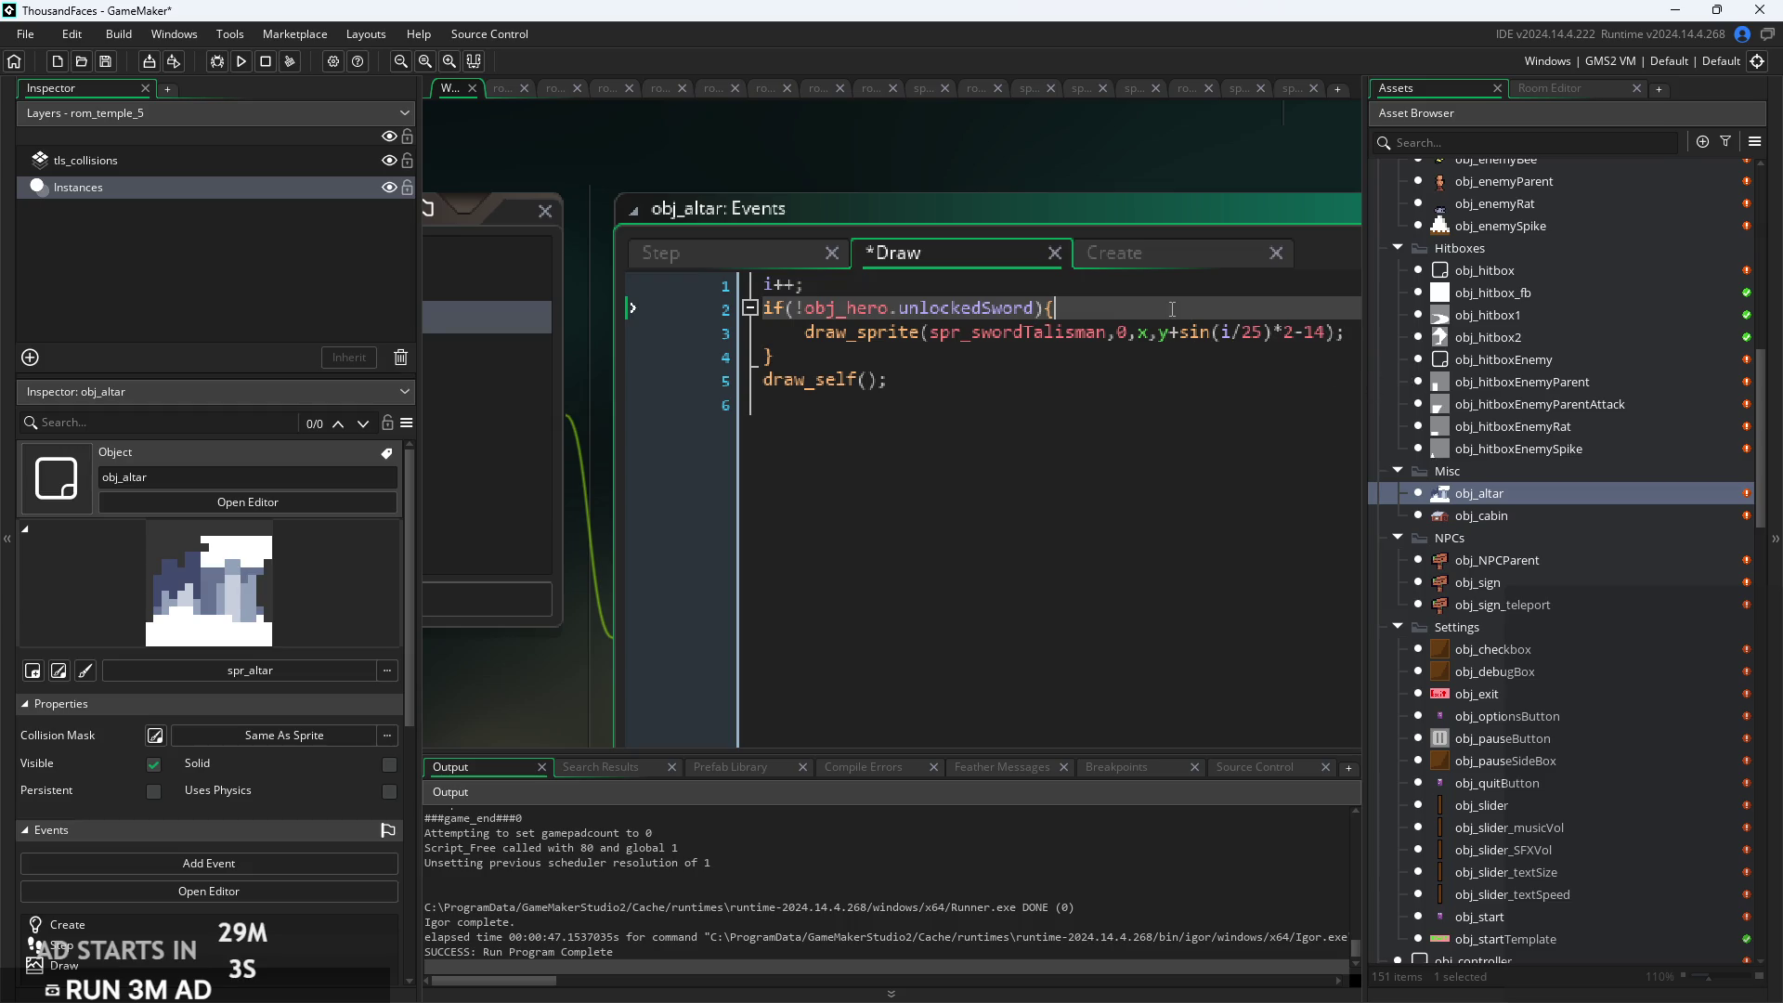
{"action": "left_click", "coordinate": [1124, 353]}
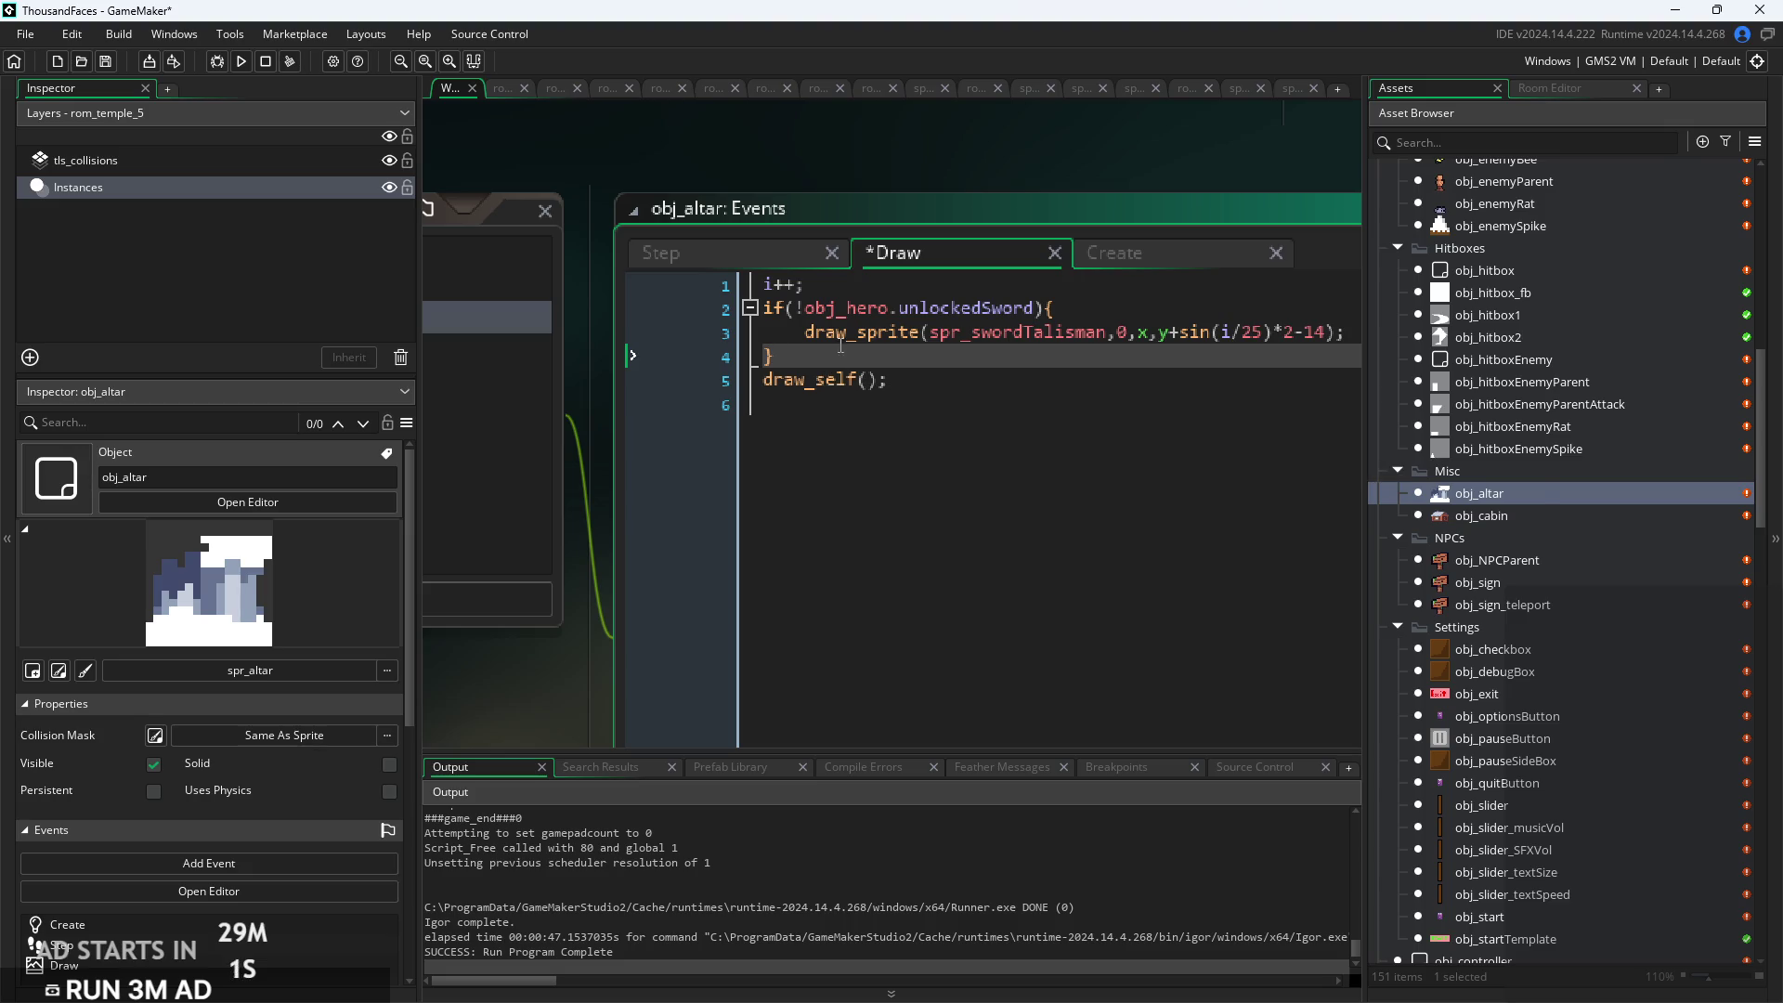
{"action": "left_click", "coordinate": [822, 284]}
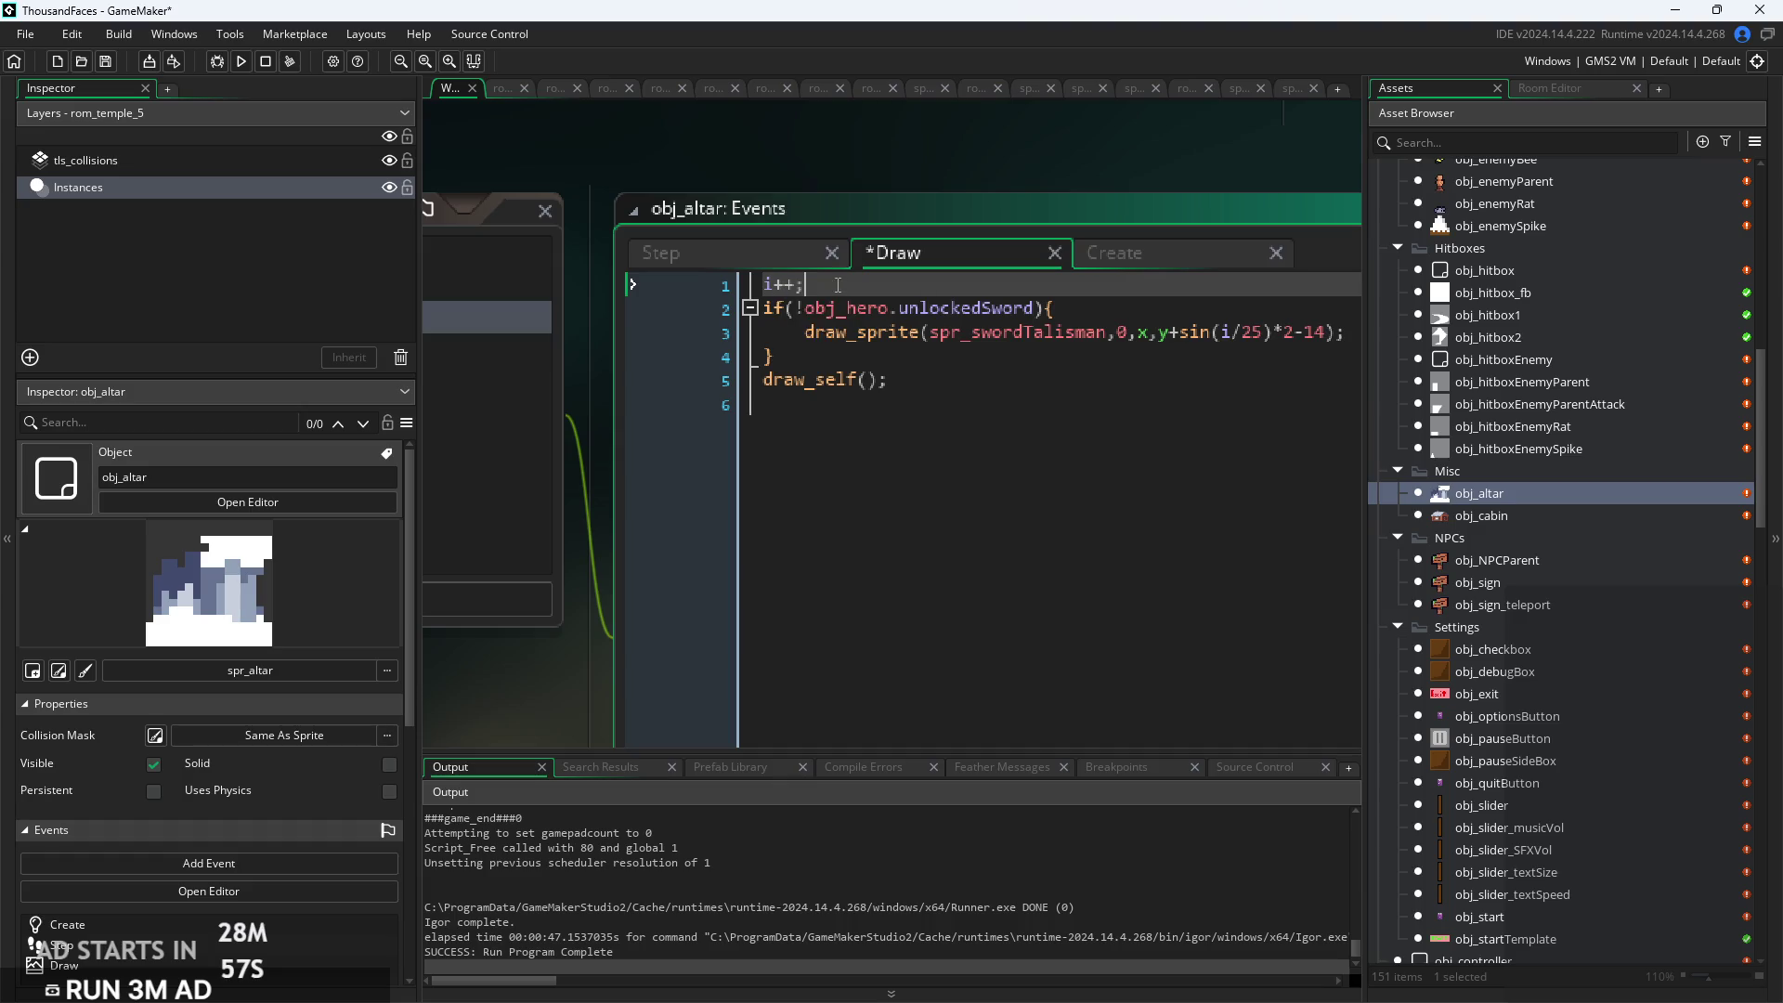
{"action": "left_click", "coordinate": [1146, 308]}
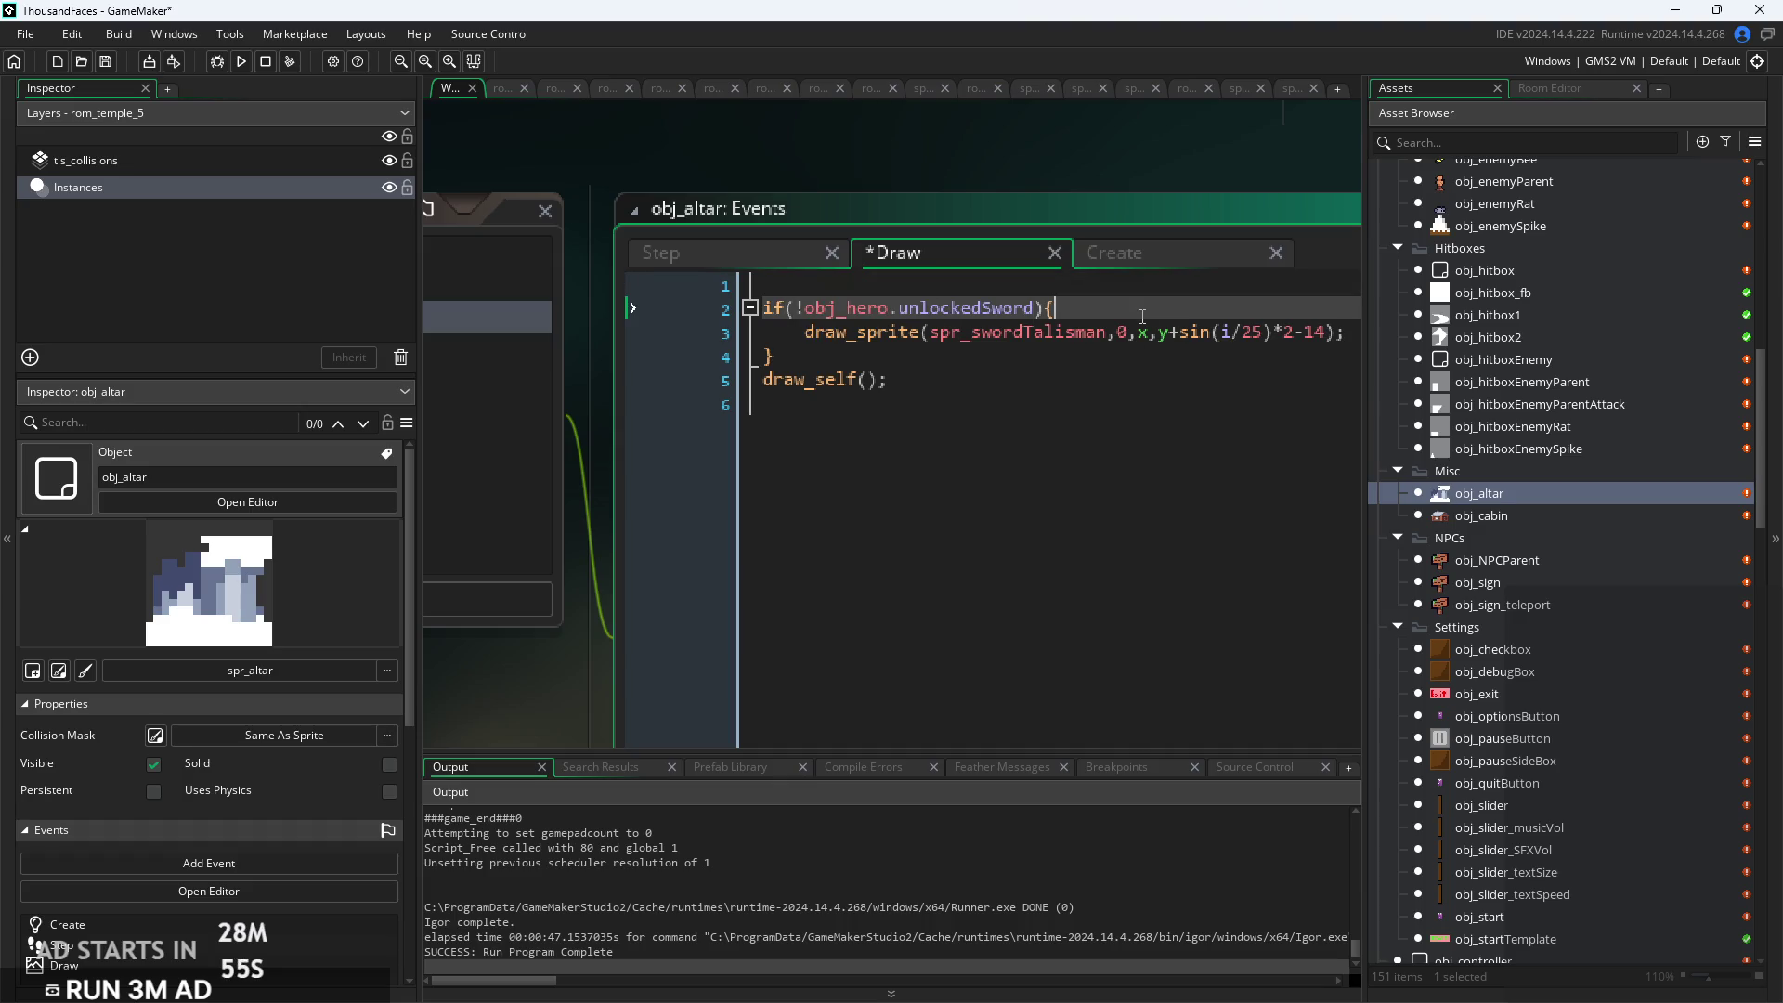
{"action": "key", "text": "Return"}
{"action": "type", "text": "i++;"}
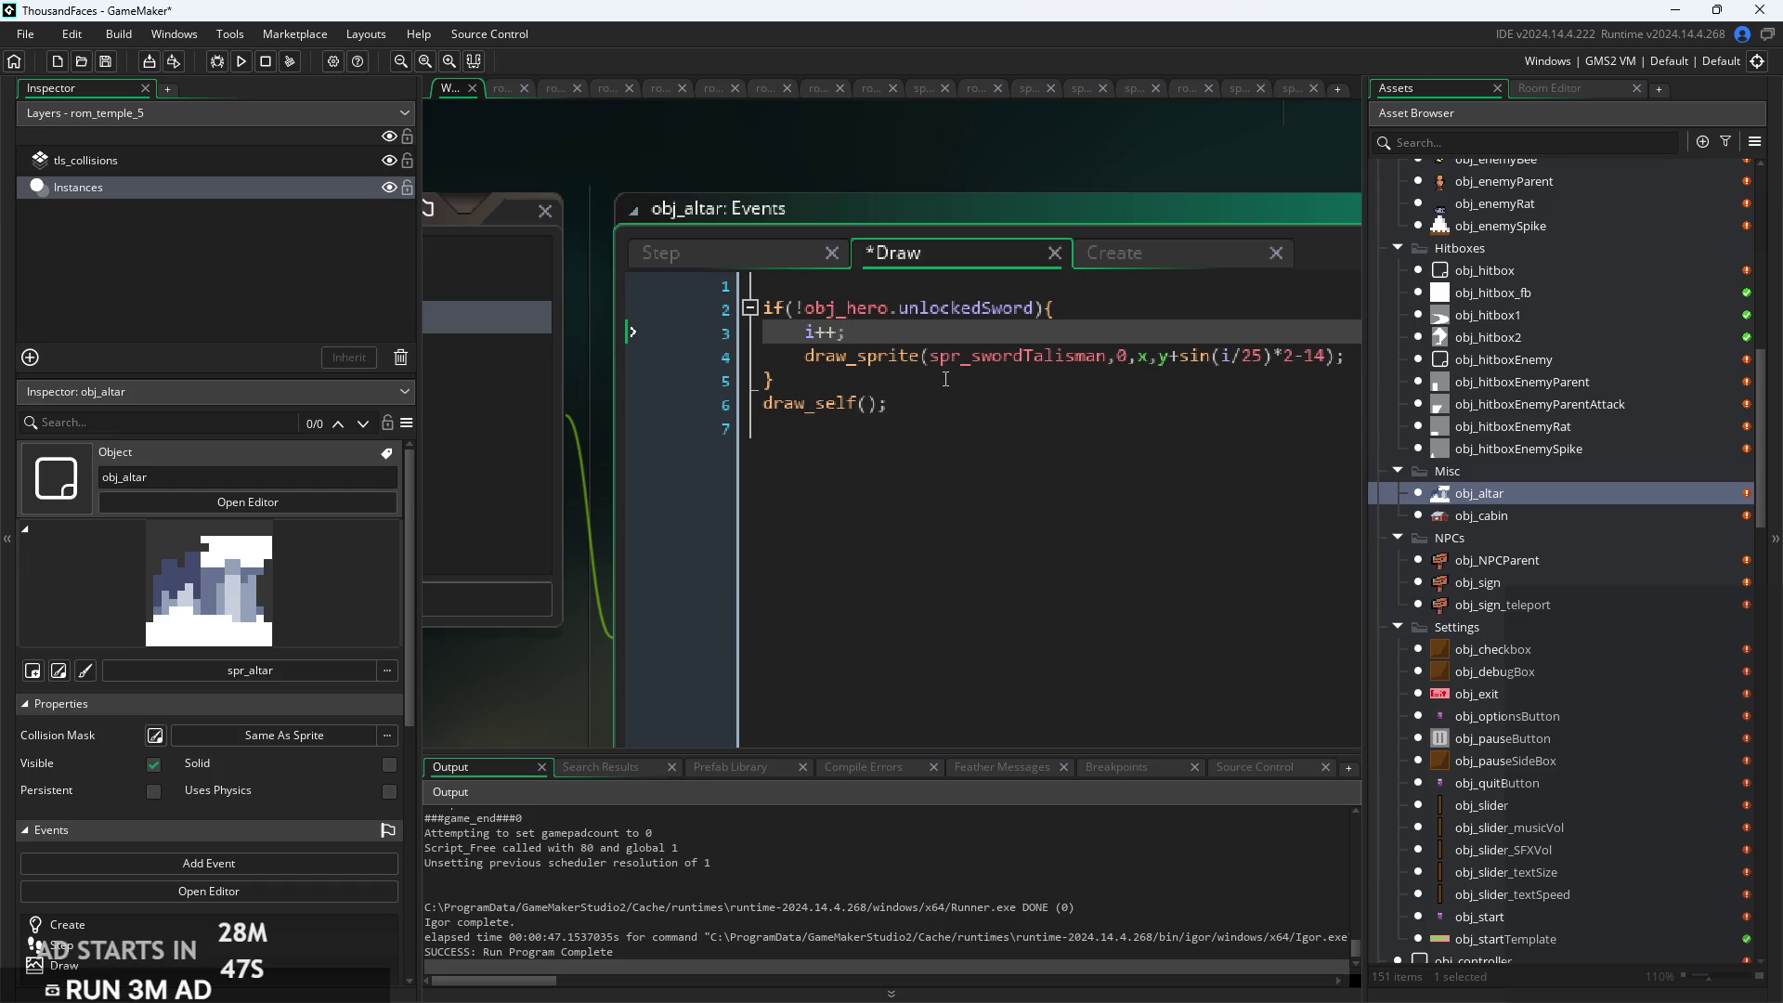
Check the Step and Create events' i=0 initialisation, then review the Draw event's sword line
{"action": "left_click", "coordinate": [784, 240]}
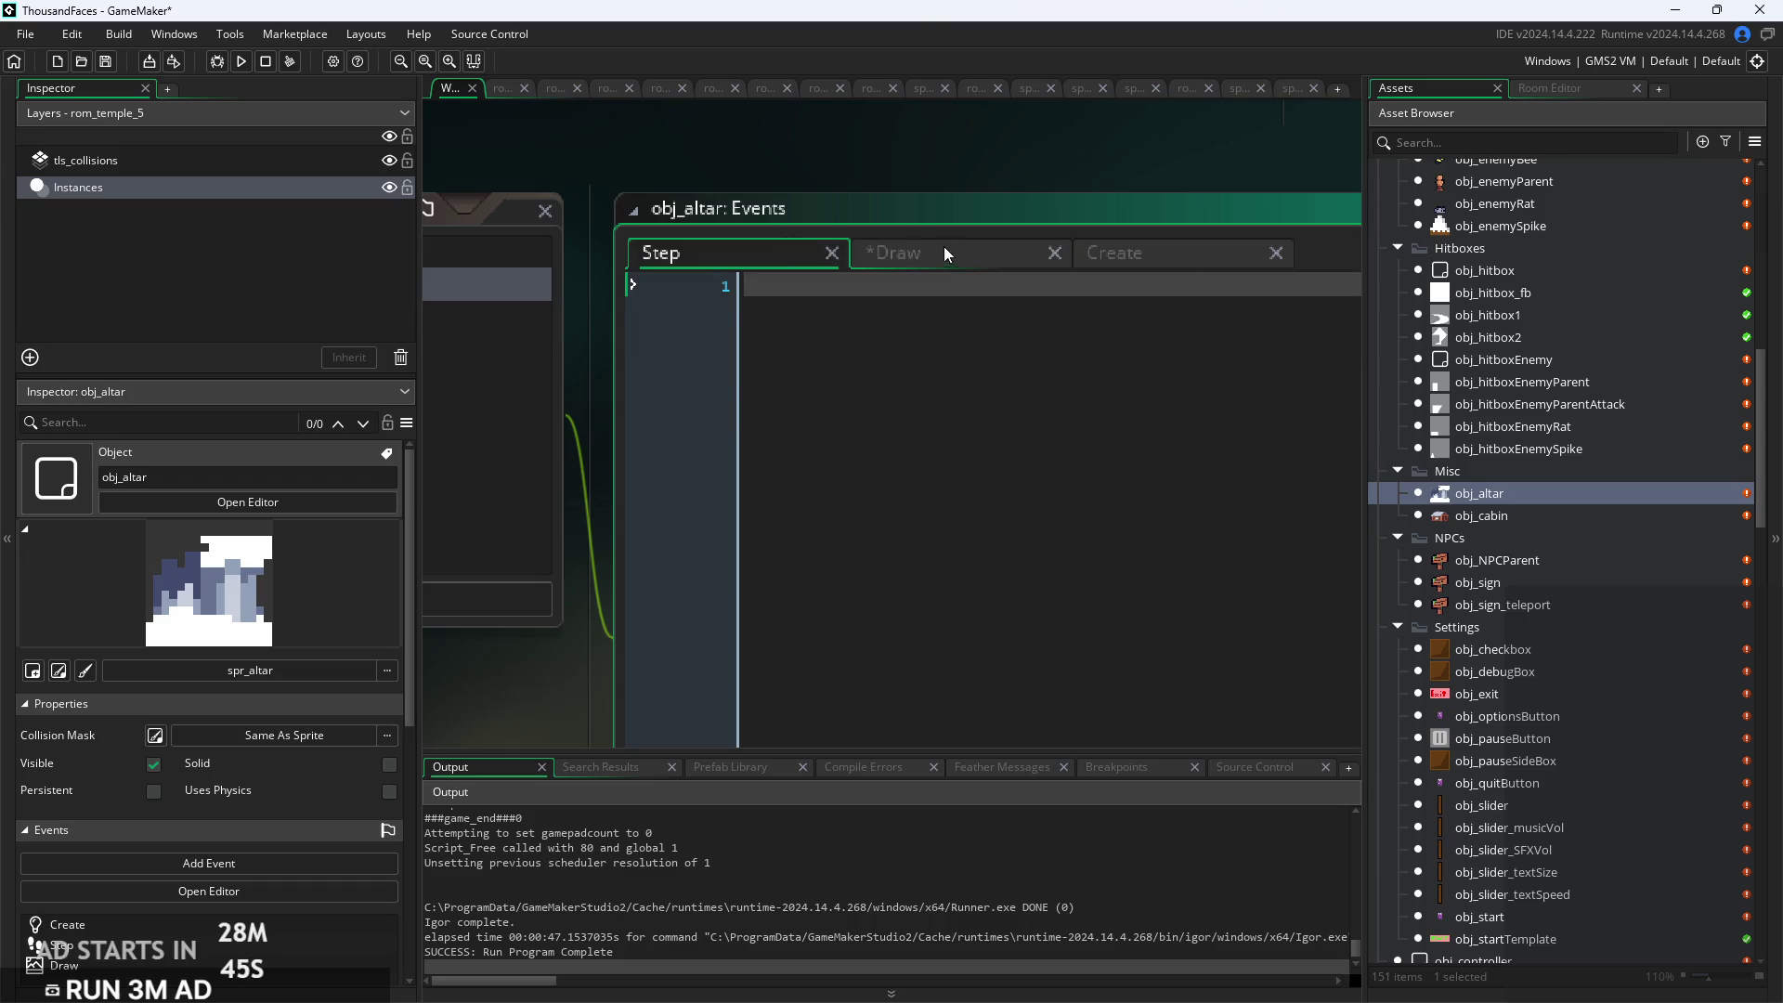
{"action": "left_click", "coordinate": [1152, 258]}
{"action": "left_click", "coordinate": [933, 280]}
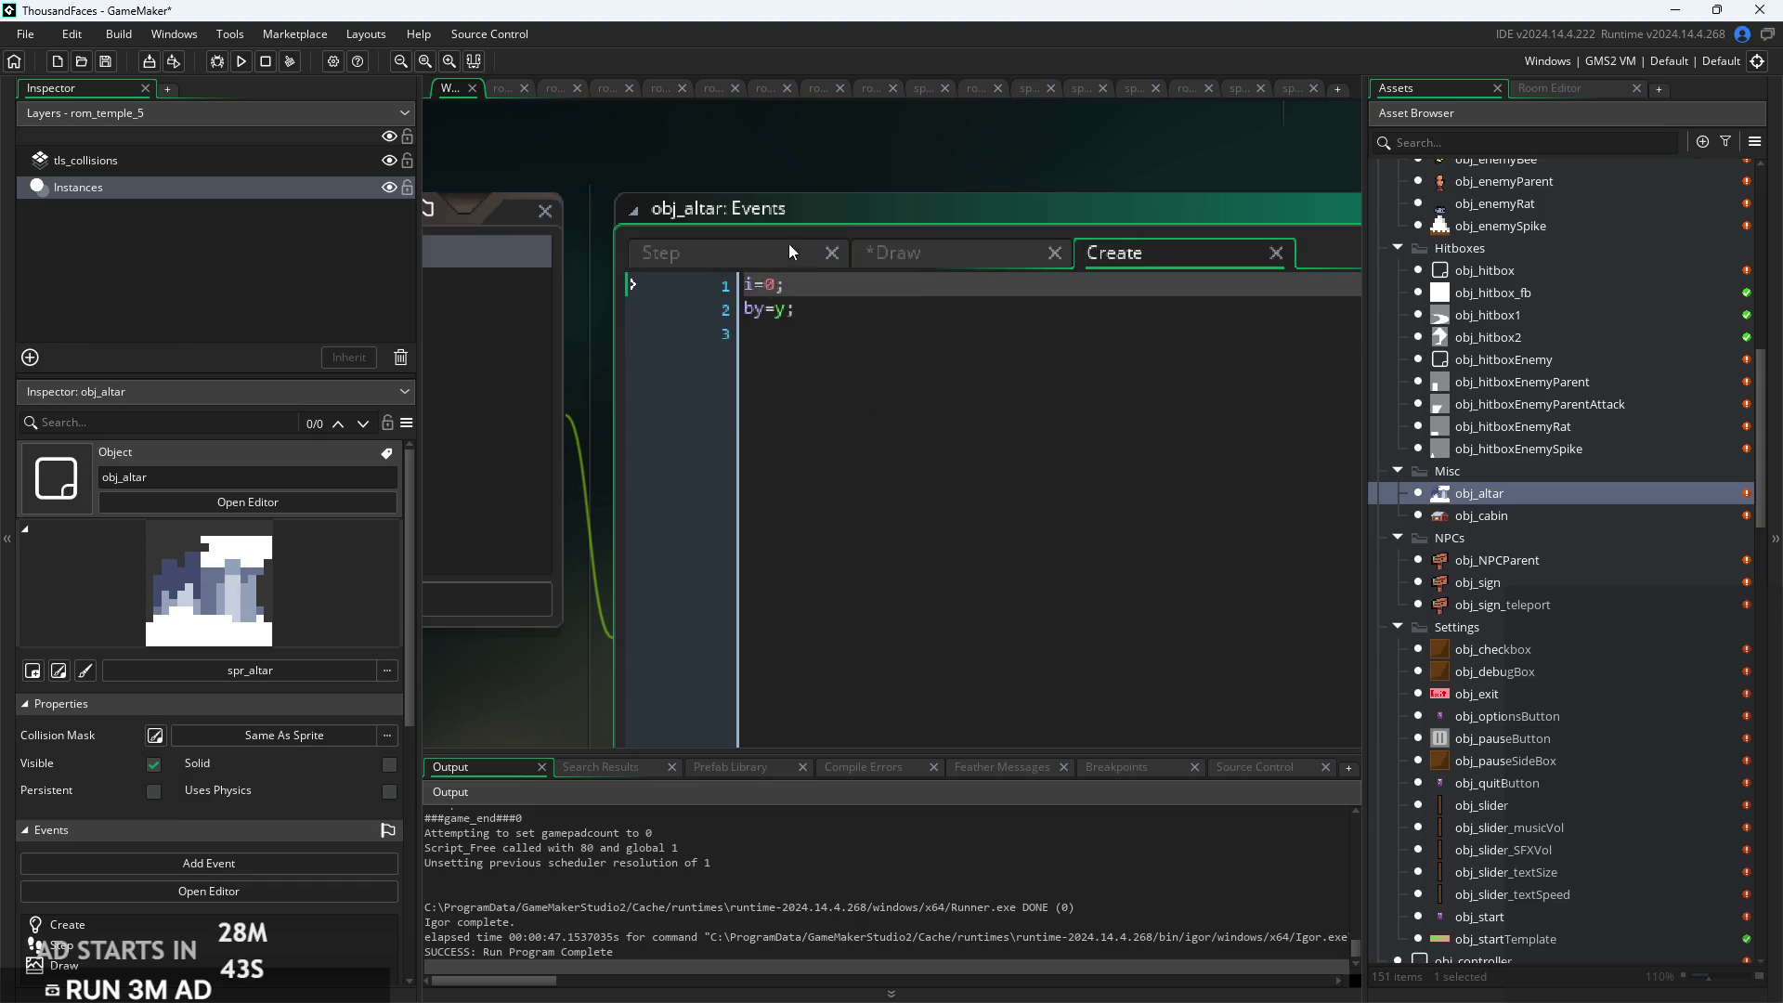
{"action": "left_click", "coordinate": [903, 241]}
{"action": "scroll", "coordinate": [981, 182], "scroll_direction": "right", "scroll_amount": 5}
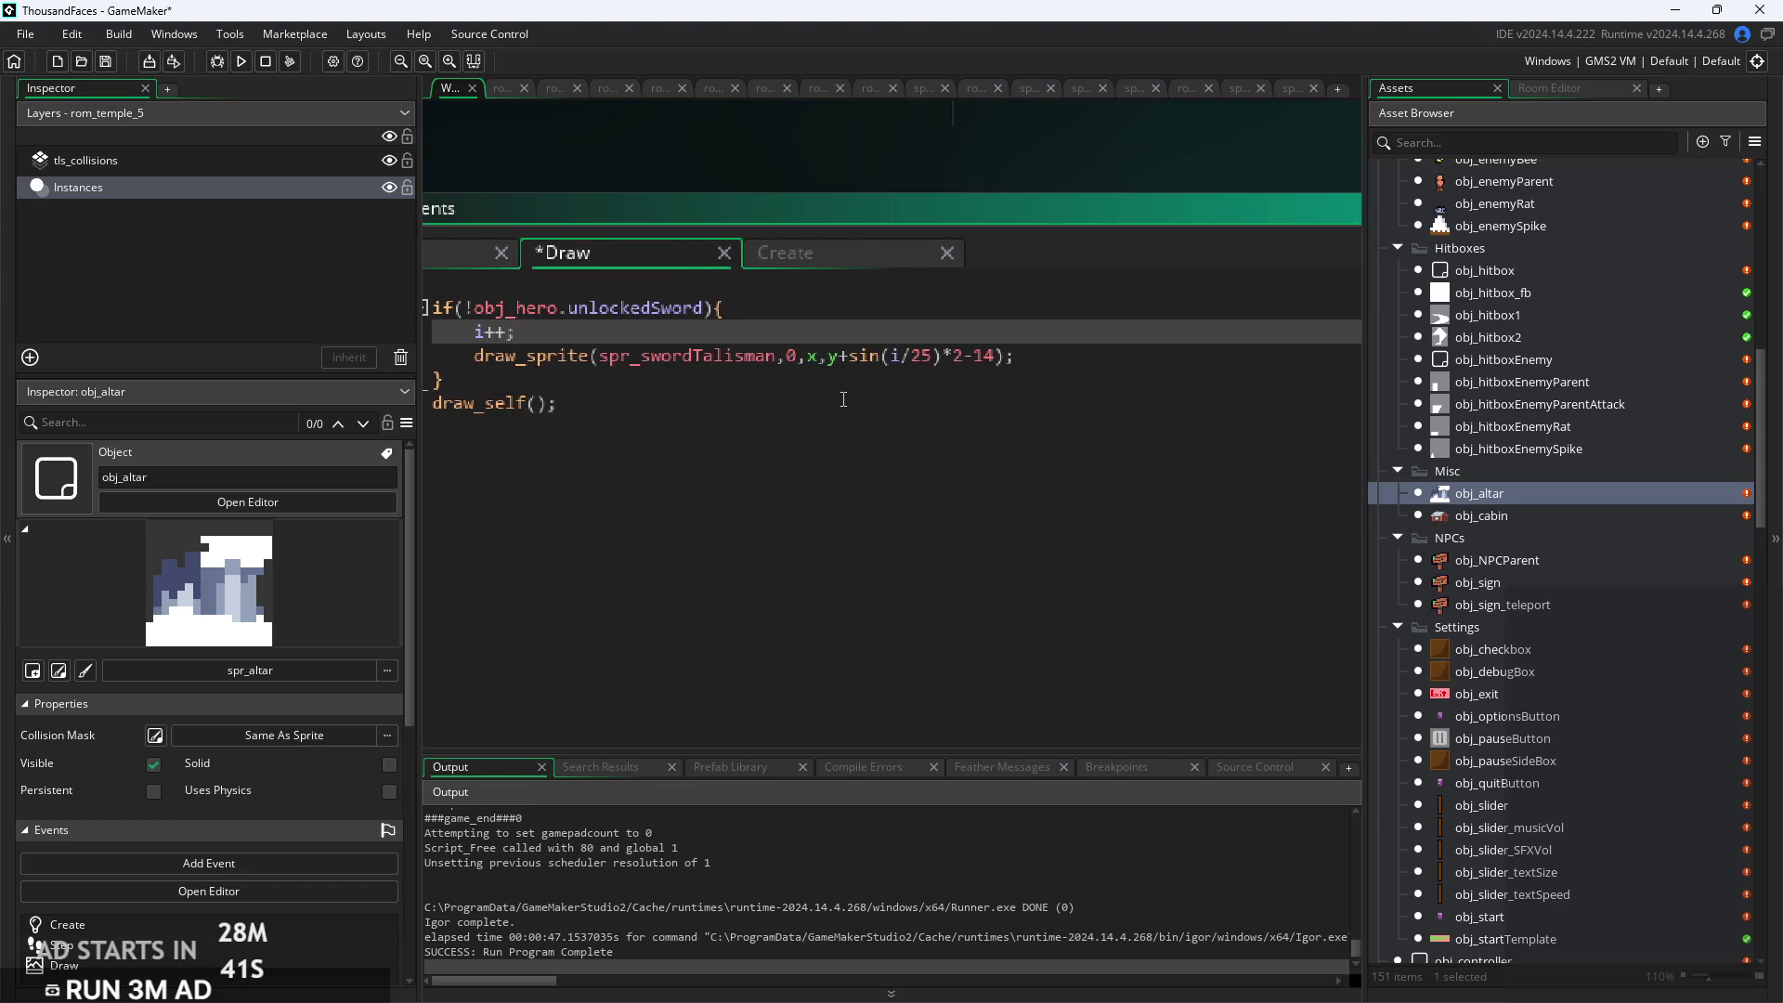
{"action": "scroll", "coordinate": [841, 390], "scroll_direction": "up", "scroll_amount": 3}
{"action": "left_click", "coordinate": [839, 360]}
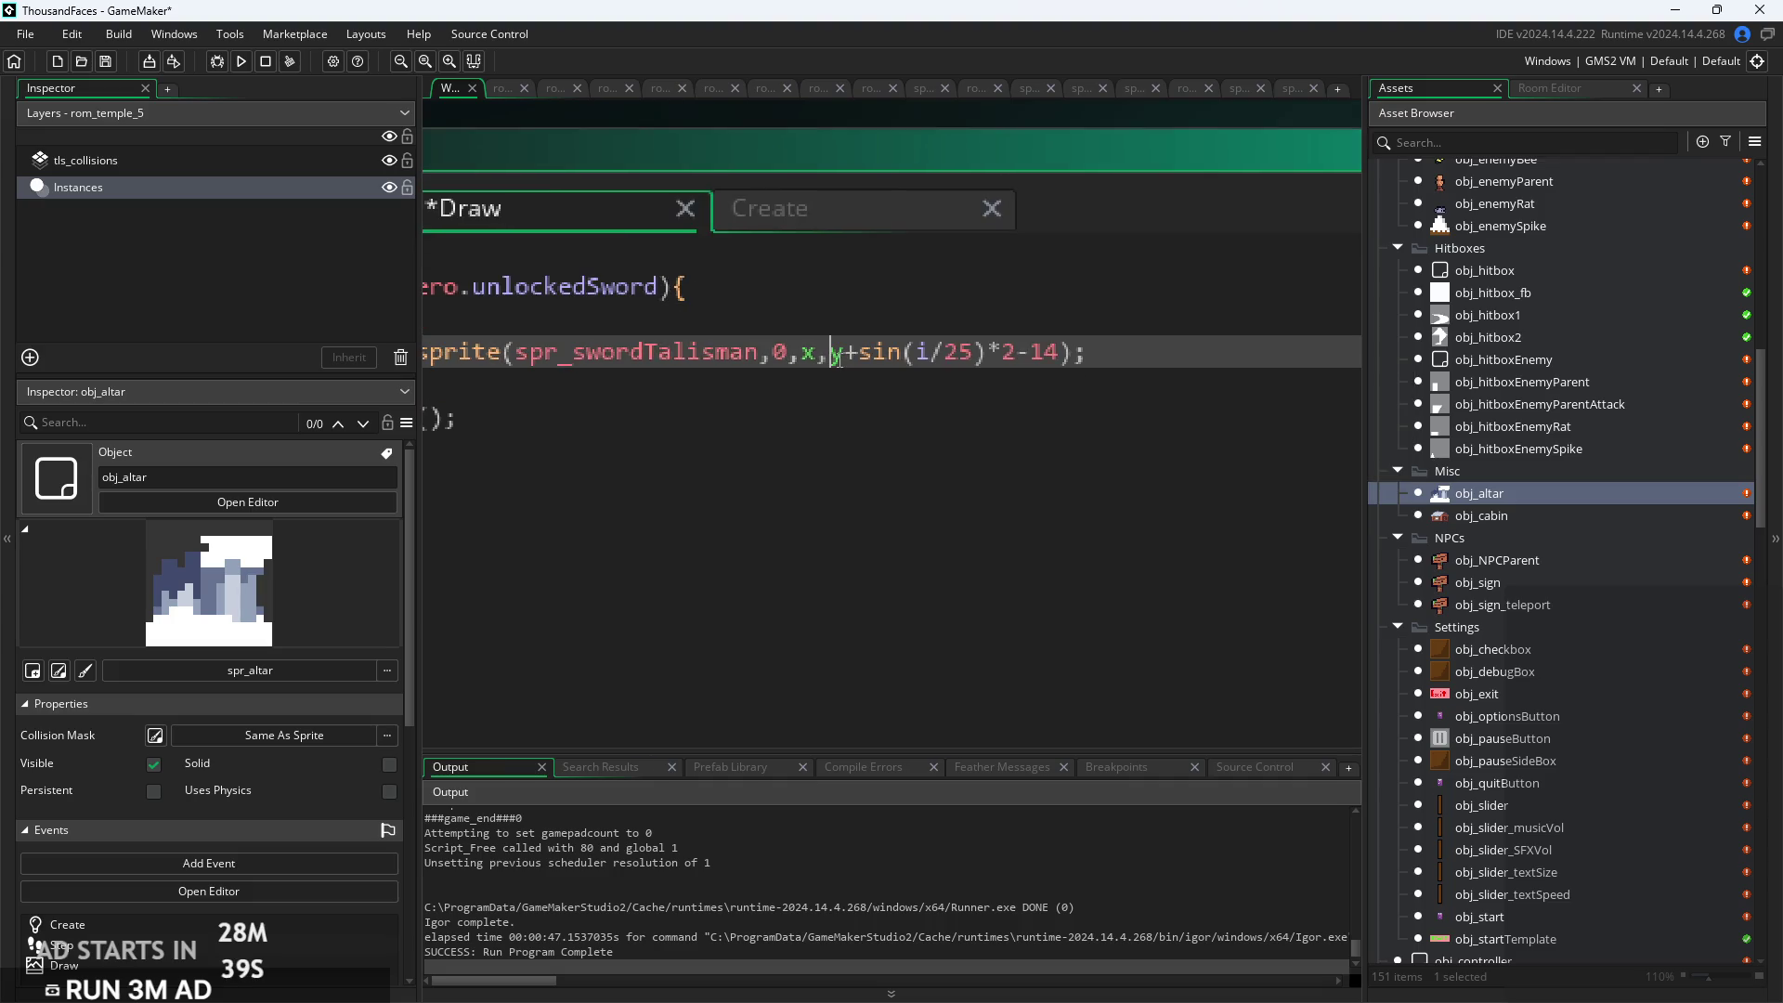
{"action": "scroll", "coordinate": [1101, 386], "scroll_direction": "right", "scroll_amount": 2}
{"action": "scroll", "coordinate": [1102, 386], "scroll_direction": "left", "scroll_amount": 3}
{"action": "scroll", "coordinate": [1102, 386], "scroll_direction": "left", "scroll_amount": 5}
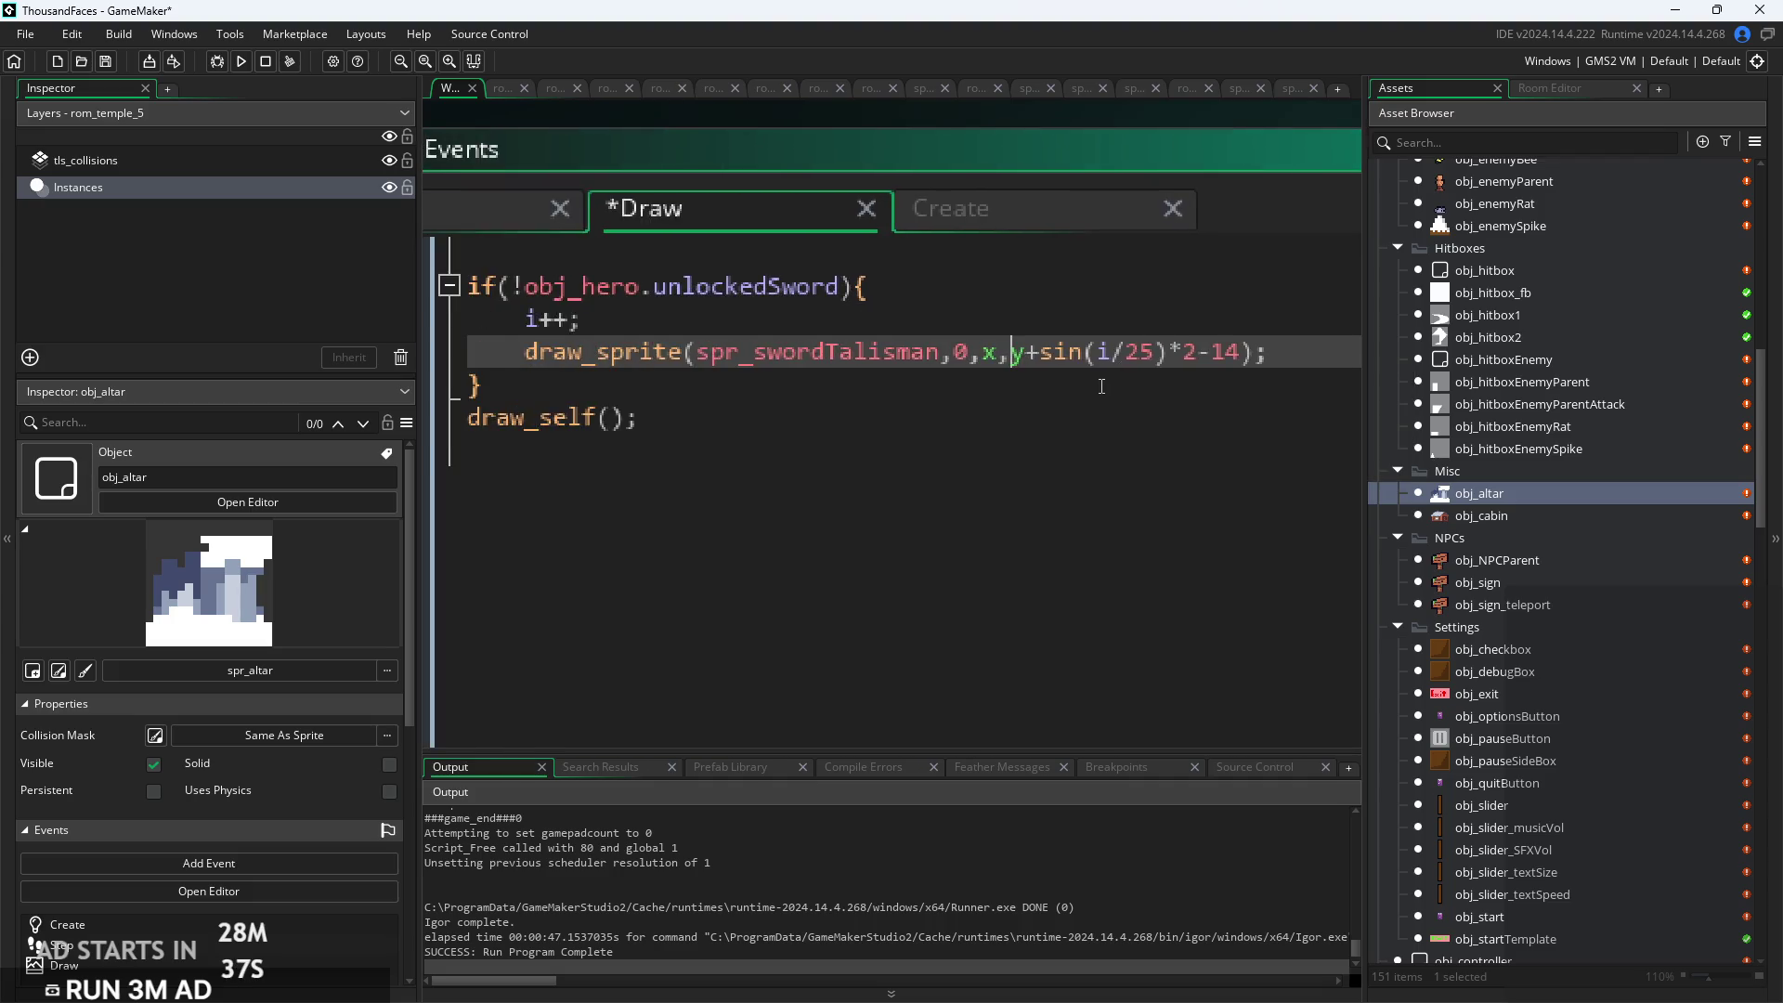
Recheck the closing brace and Create code, then build and run the game to test
{"action": "left_click", "coordinate": [1101, 386]}
{"action": "mouse_move", "coordinate": [1053, 365]}
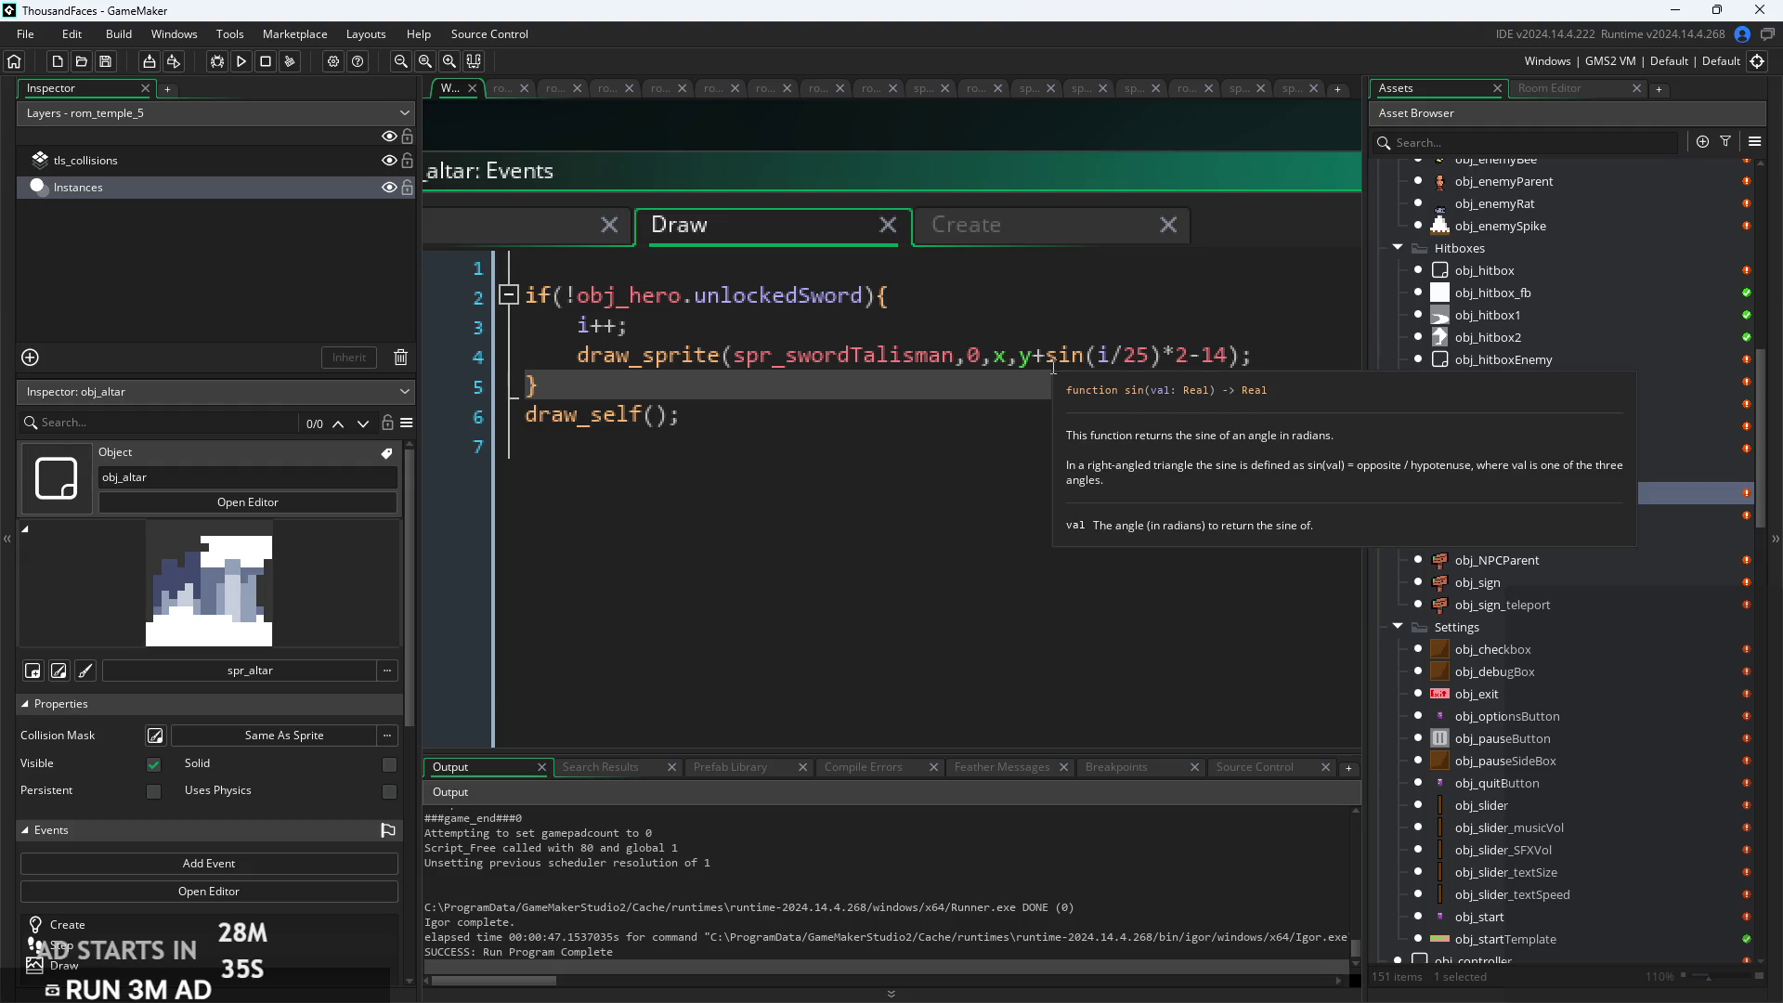
{"action": "scroll", "coordinate": [1053, 365], "scroll_direction": "right", "scroll_amount": 3}
{"action": "scroll", "coordinate": [1053, 365], "scroll_direction": "left", "scroll_amount": 3}
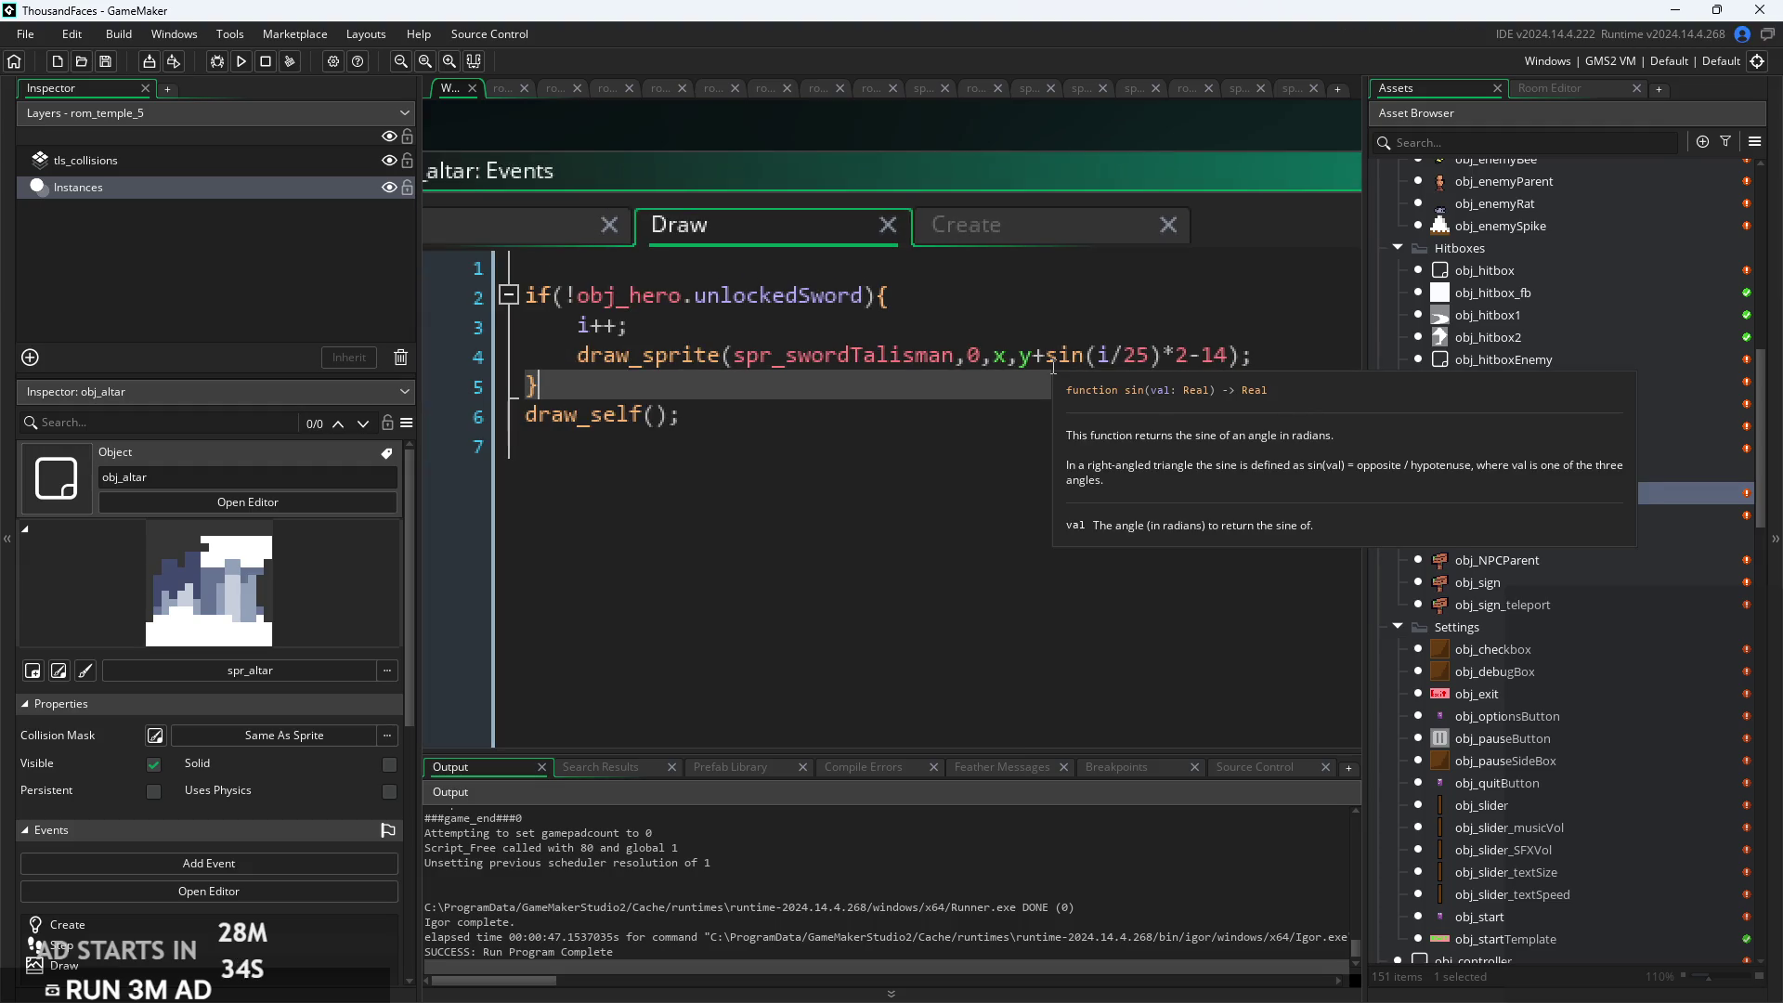
{"action": "left_click", "coordinate": [949, 239]}
{"action": "left_click", "coordinate": [776, 232]}
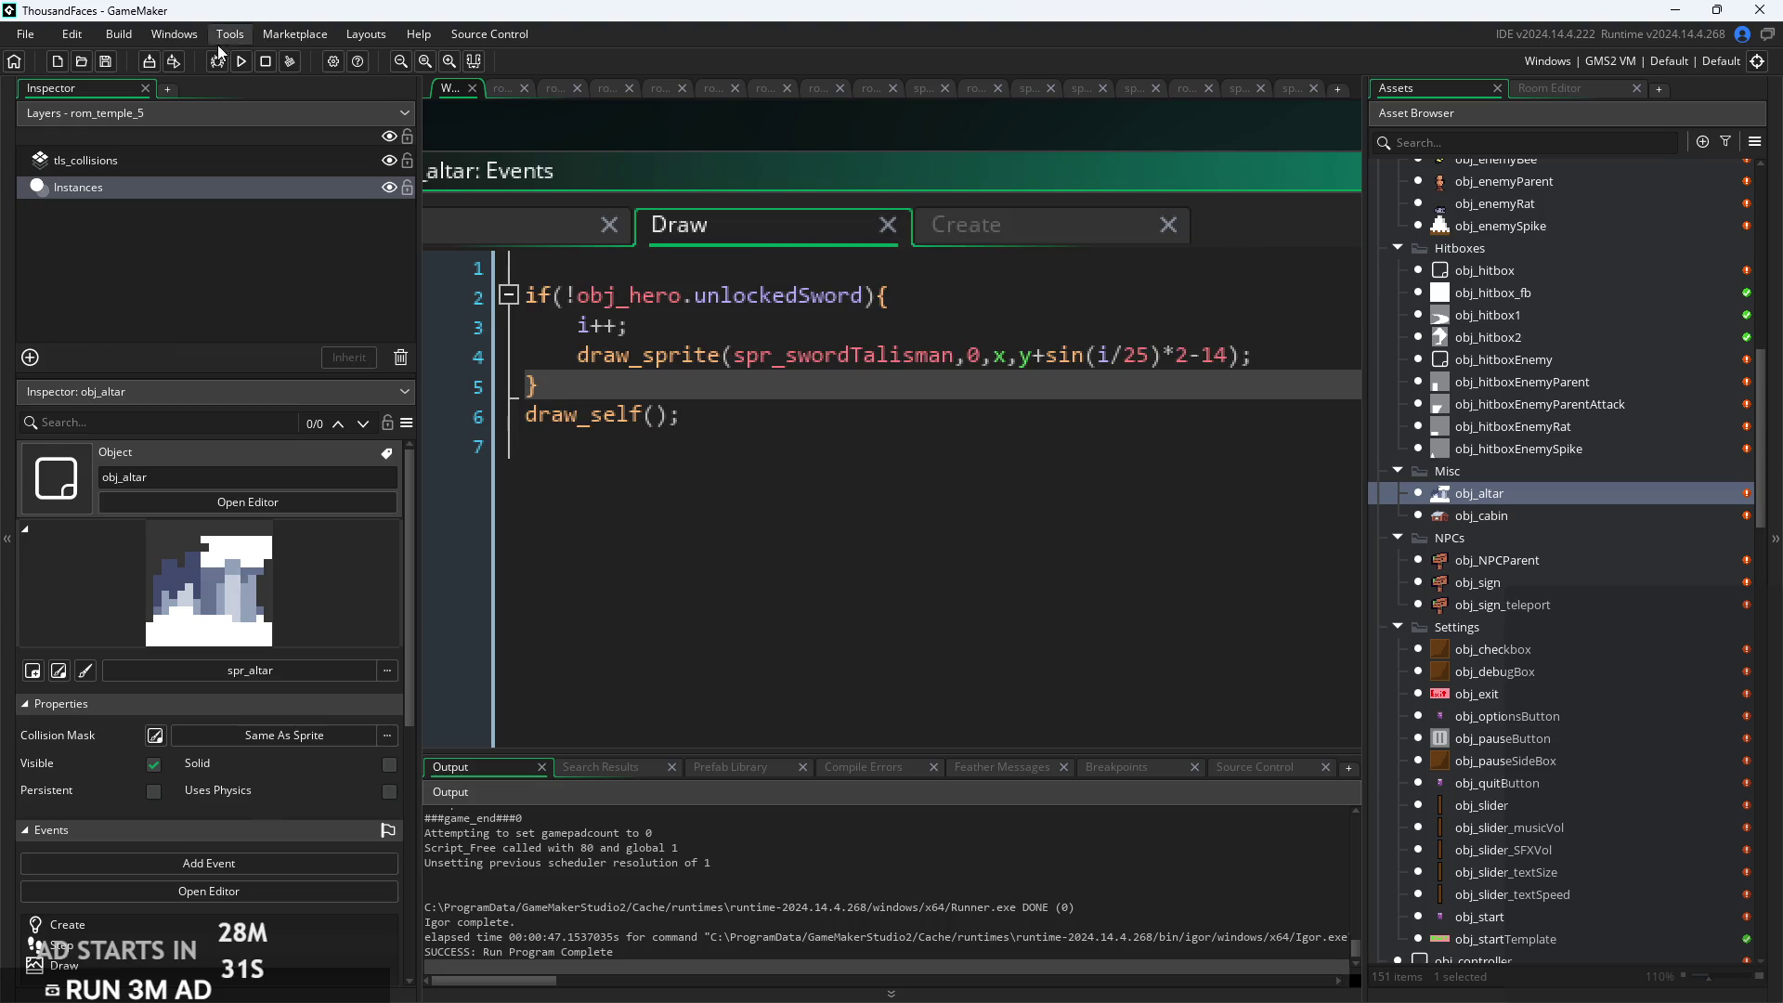
{"action": "left_click", "coordinate": [242, 62]}
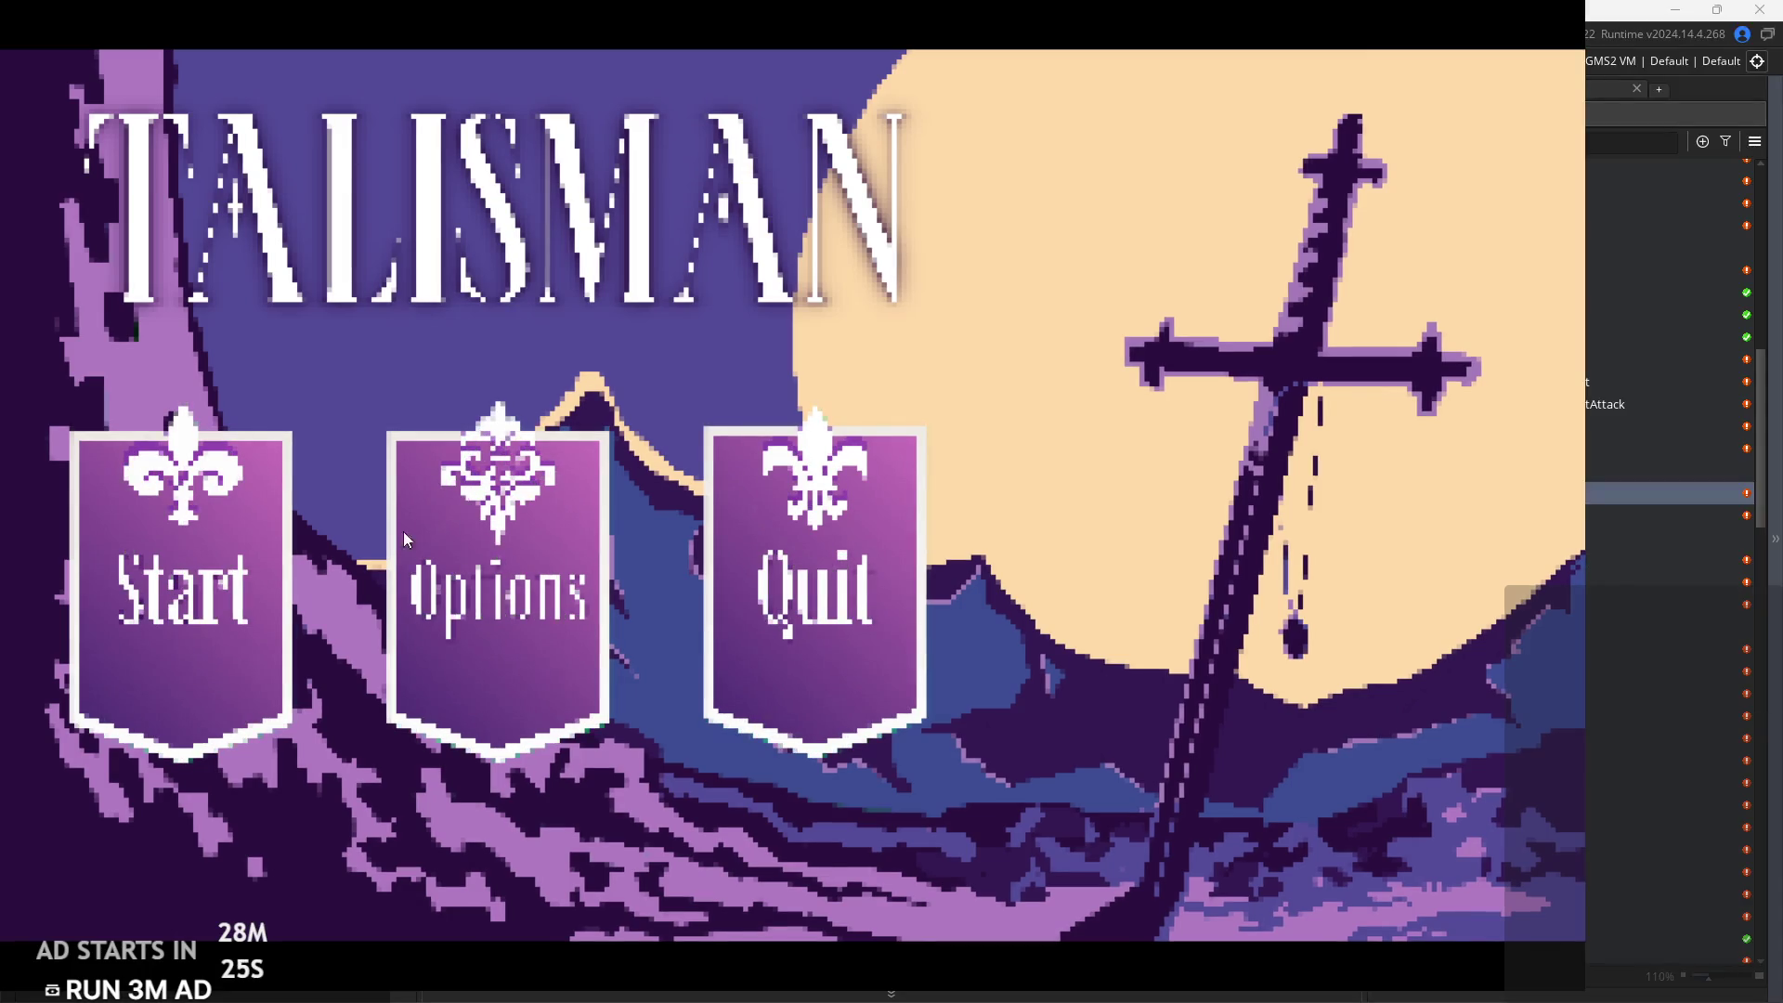
Start a new game, walk the hero out of the forest, and hop around the temple statue
{"action": "left_click", "coordinate": [155, 587]}
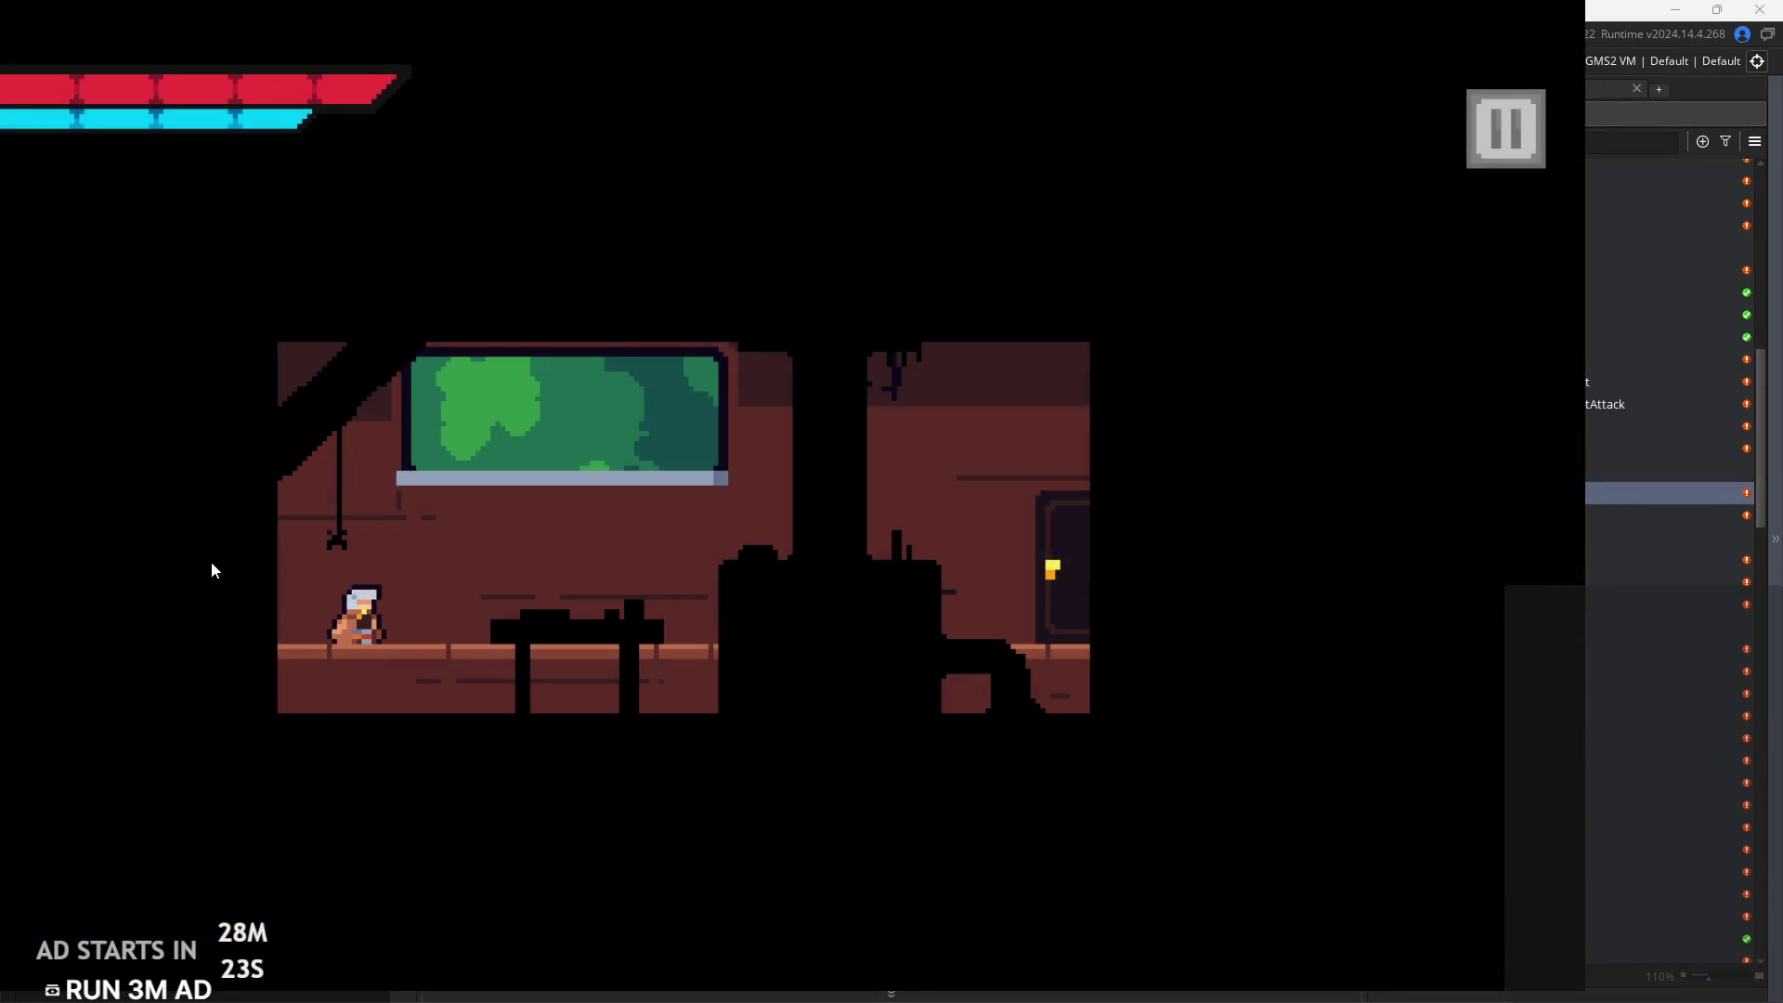
{"action": "key", "text": "Left"}
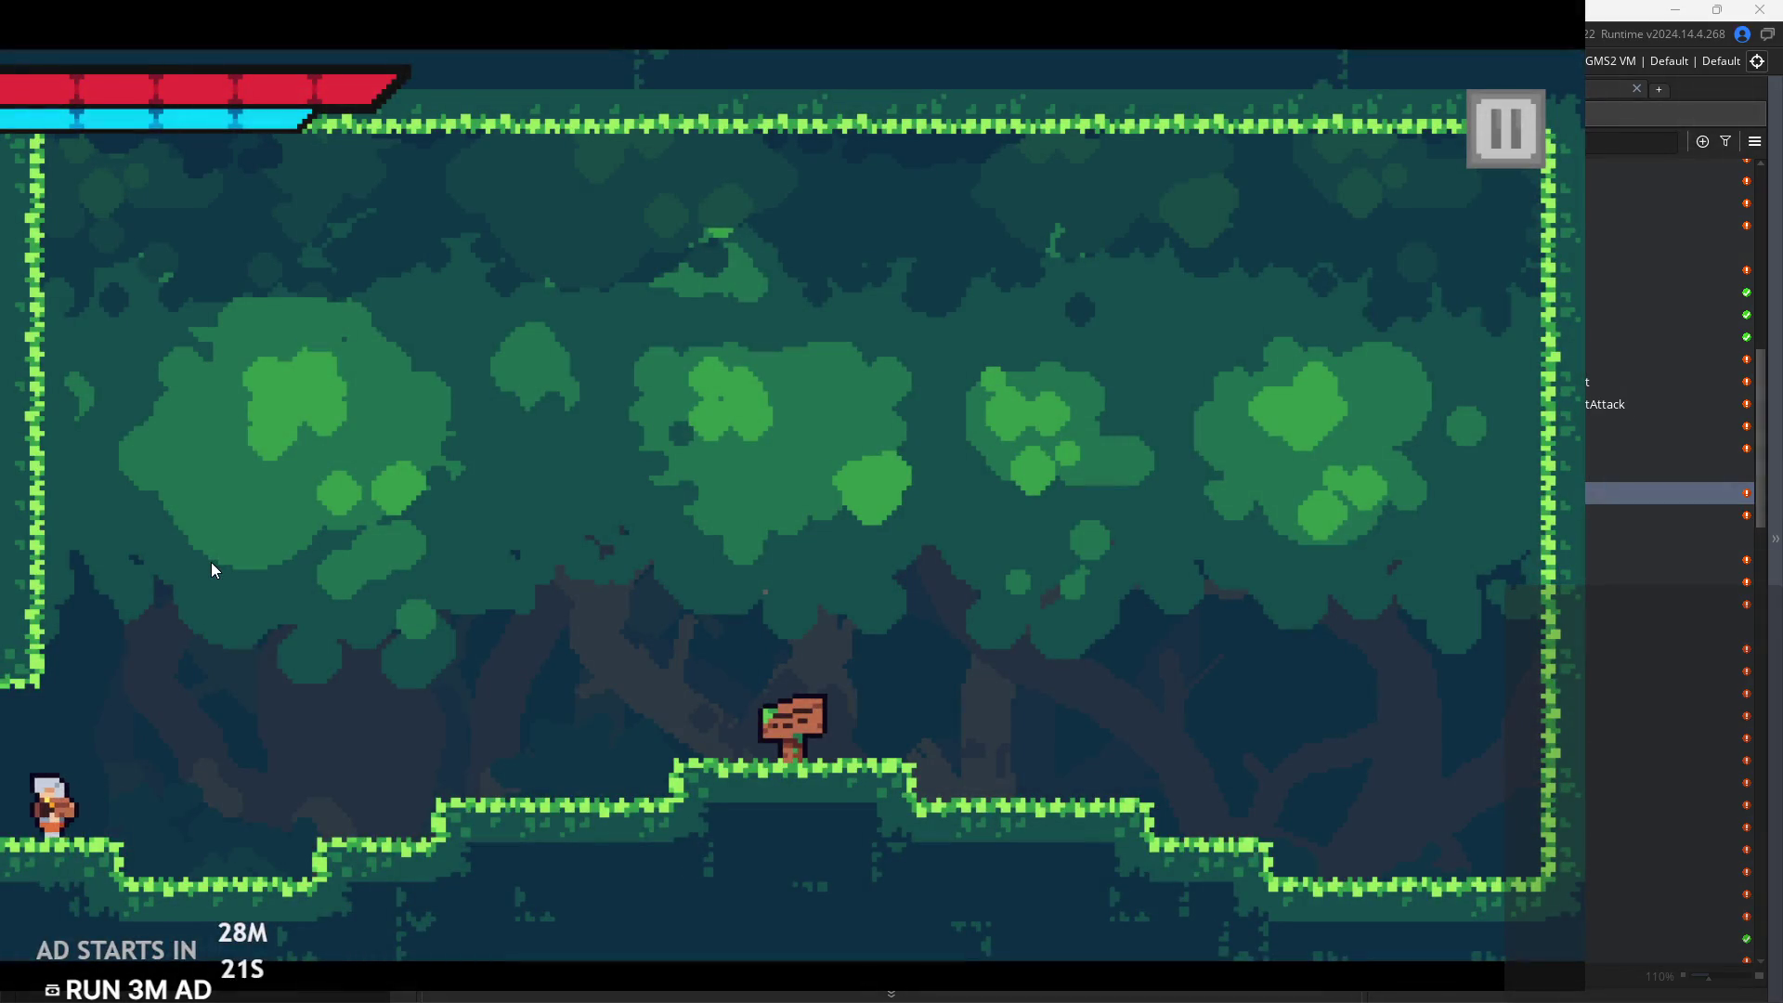
{"action": "key", "text": "space"}
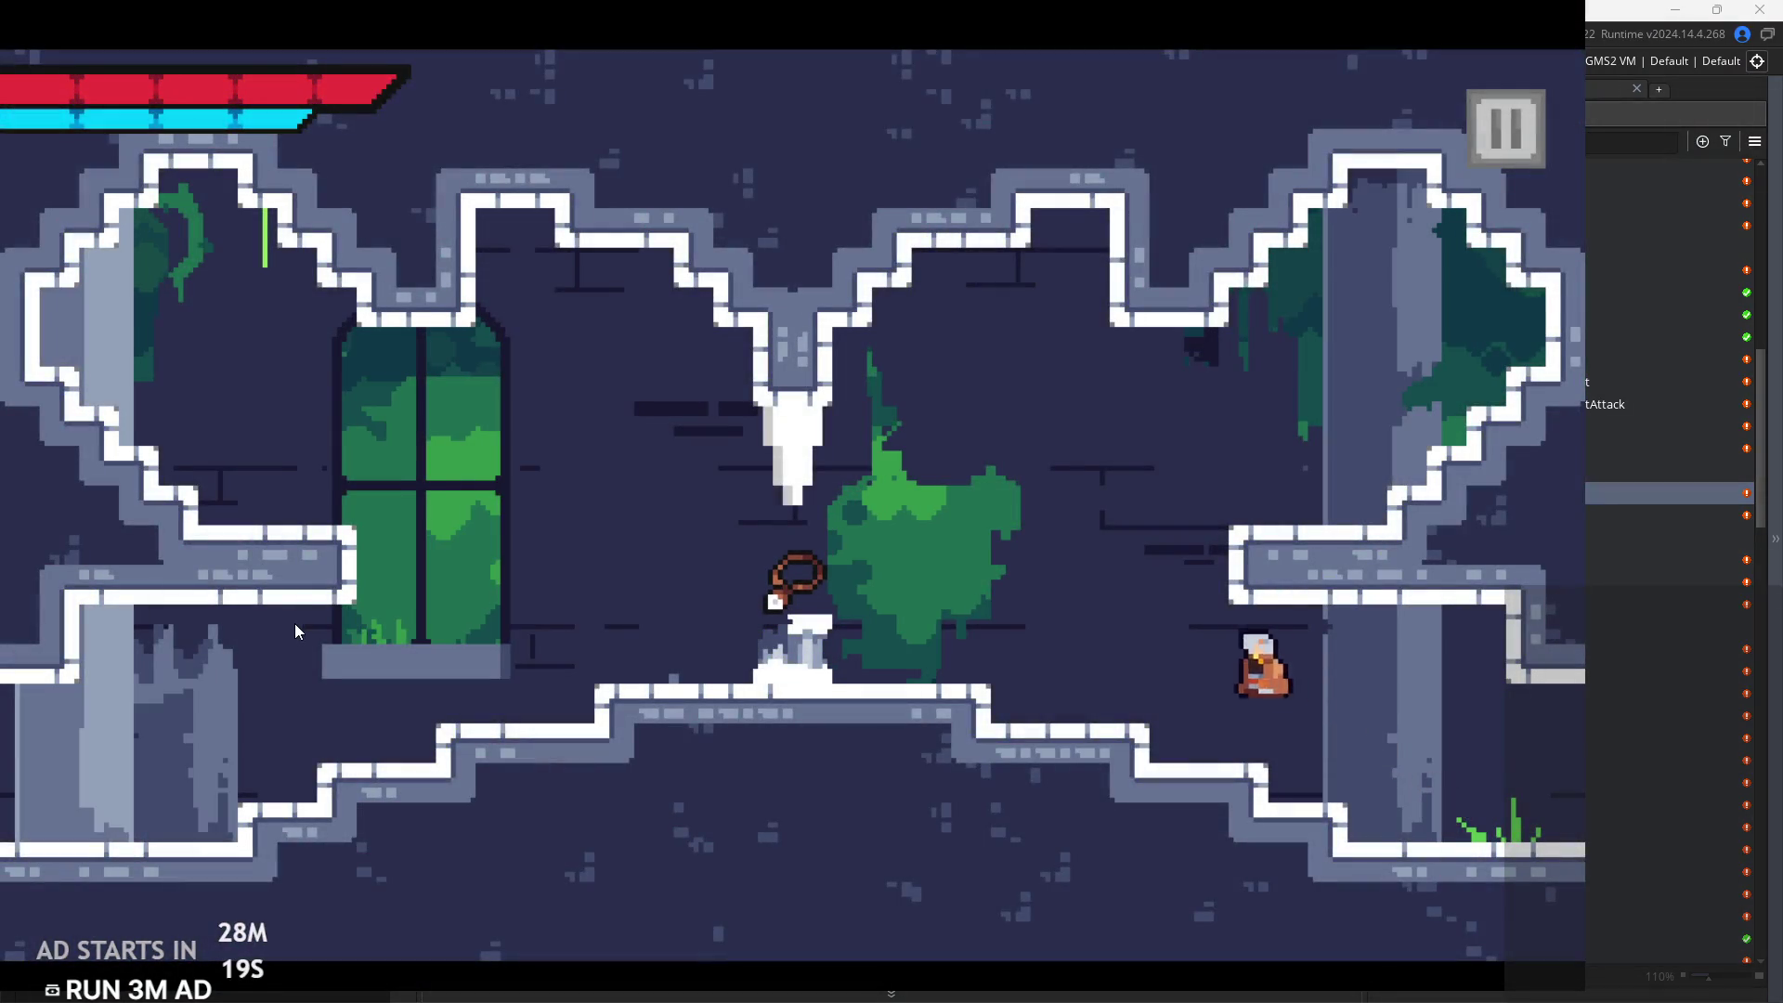
{"action": "key", "text": "Left"}
{"action": "key", "text": "space"}
{"action": "key", "text": "Right"}
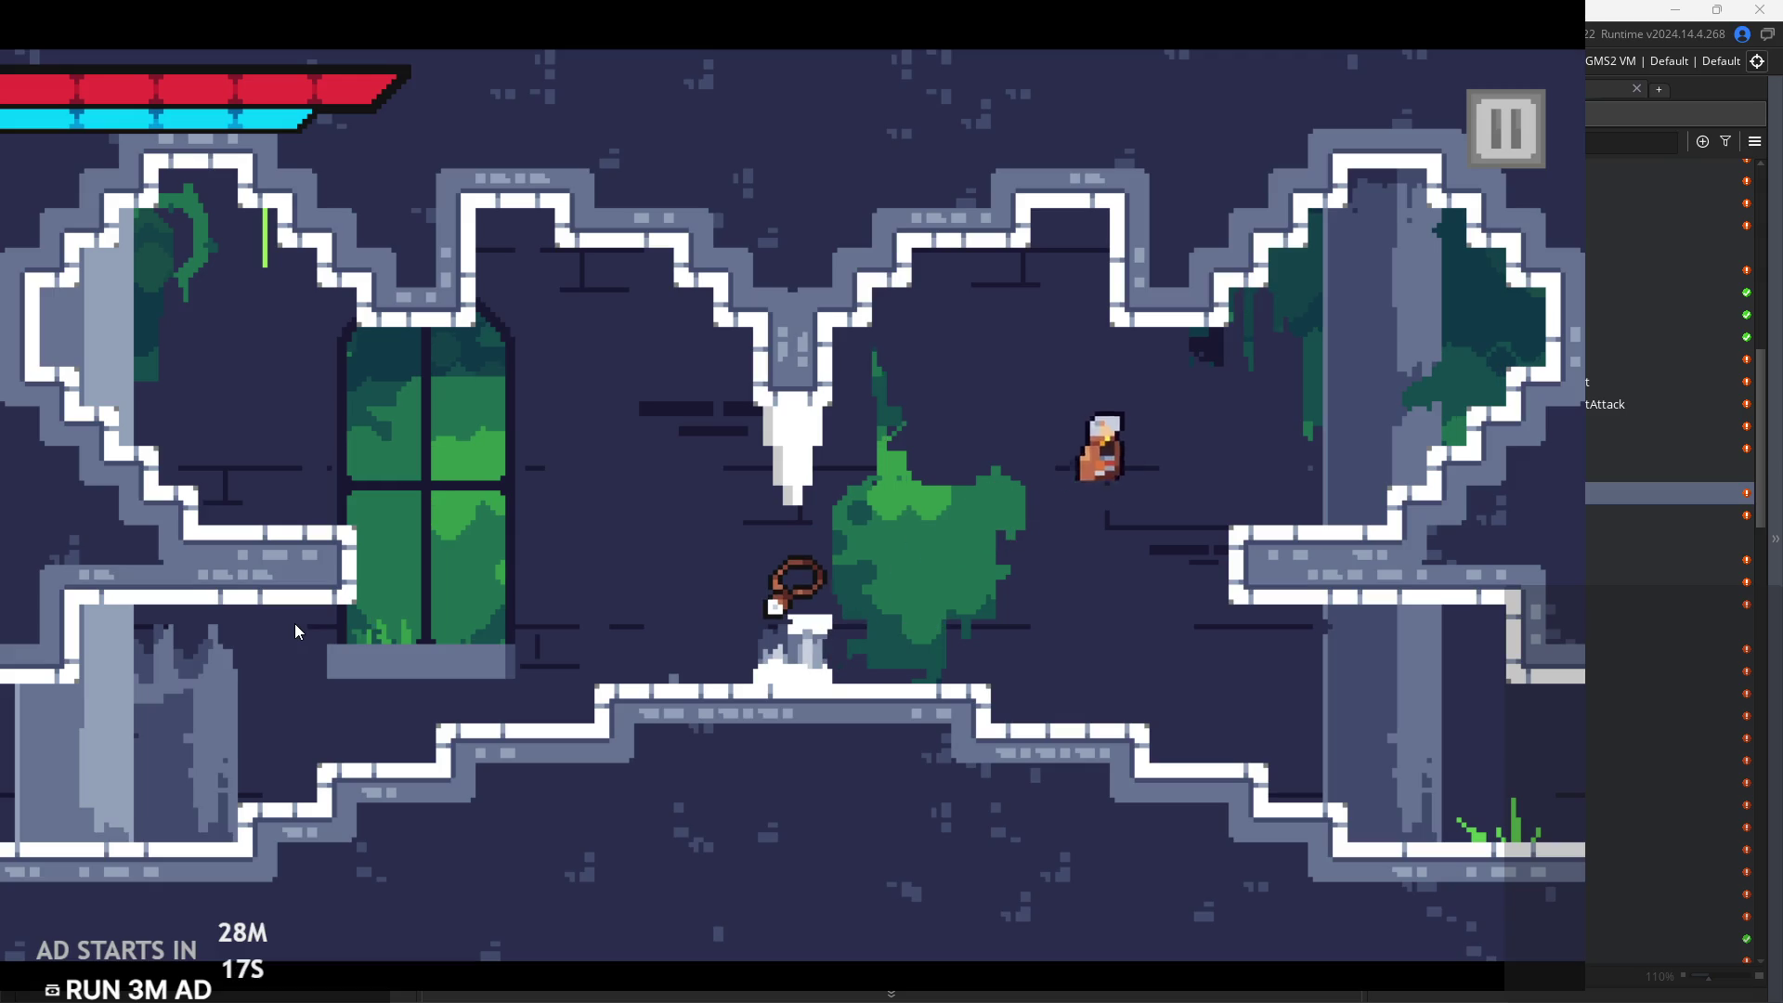
{"action": "key", "text": "space"}
{"action": "key", "text": "Left"}
{"action": "key", "text": "space"}
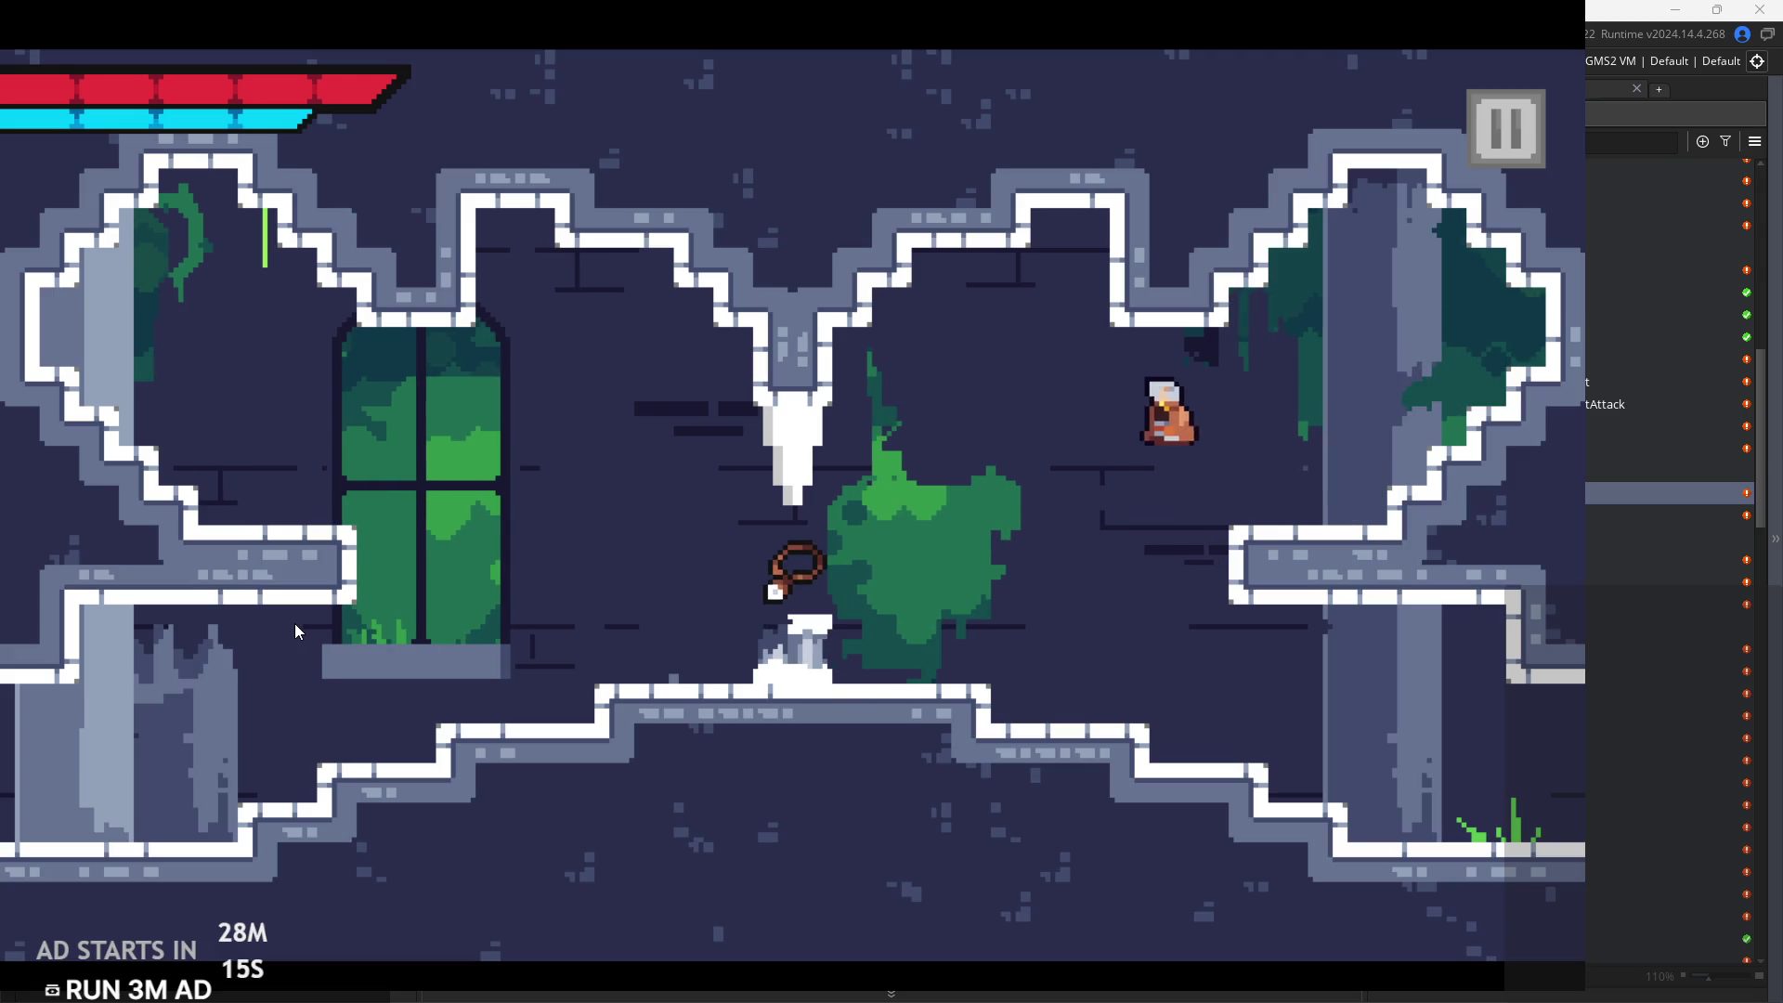
{"action": "key", "text": "Left"}
{"action": "key", "text": "space"}
{"action": "key", "text": "Right"}
{"action": "key", "text": "Left"}
{"action": "key", "text": "Left"}
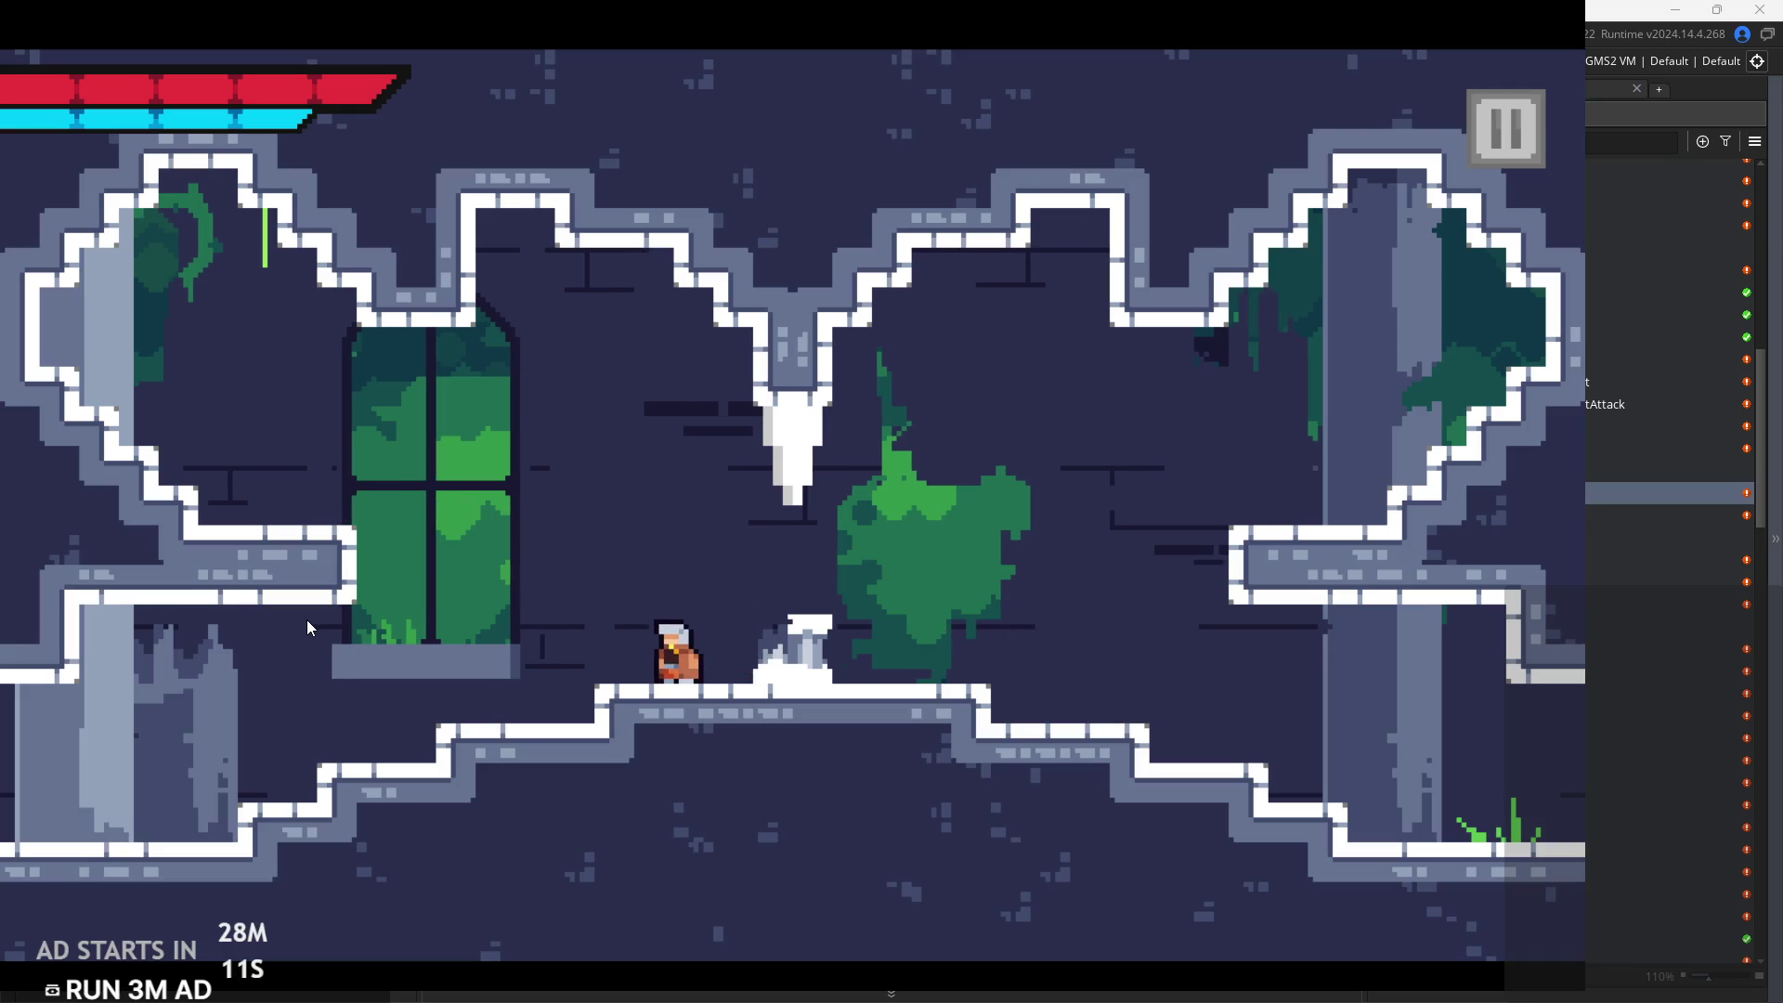
Leap back and forth between the left steps and lower-right step, attacking mid-air
{"action": "key", "text": "space"}
{"action": "key", "text": "Right"}
{"action": "key", "text": "space"}
{"action": "key", "text": "Left"}
{"action": "key", "text": "space"}
{"action": "key", "text": "Right"}
{"action": "key", "text": "space"}
{"action": "key", "text": "Left"}
{"action": "key", "text": "Left"}
{"action": "key", "text": "Right"}
{"action": "key", "text": "space"}
{"action": "key", "text": "Right"}
{"action": "key", "text": "space"}
{"action": "key", "text": "Left"}
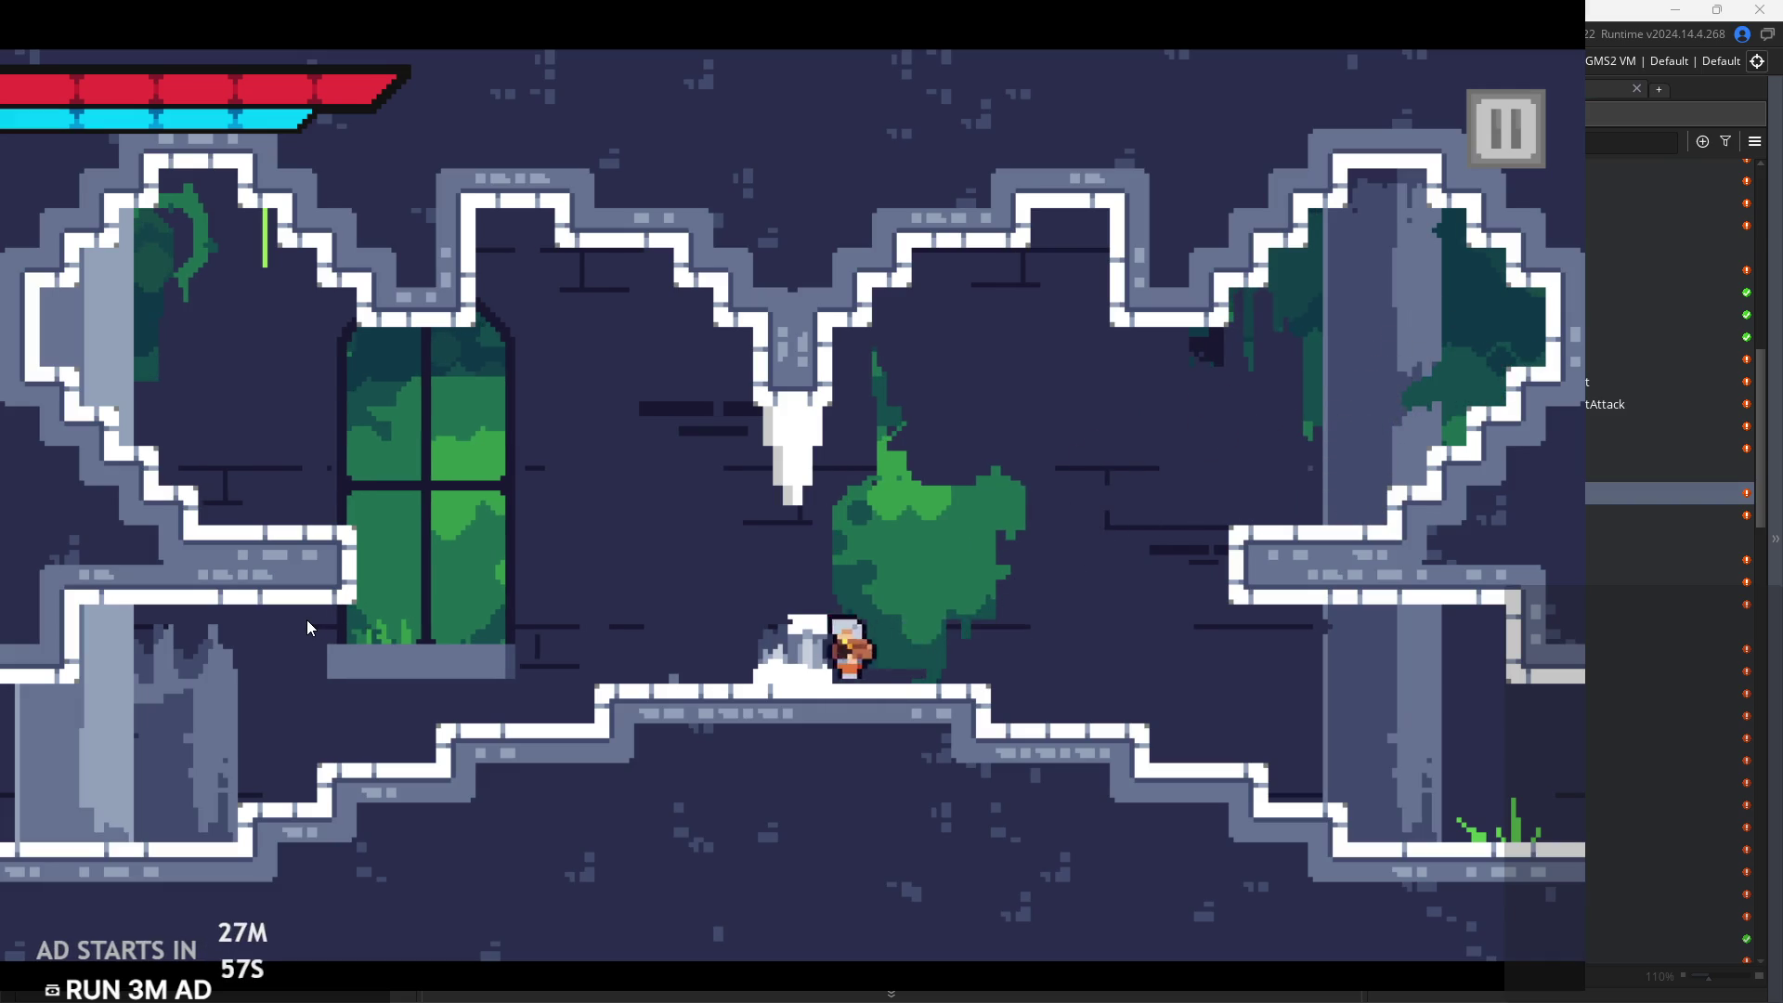
Grab the left wall, then leap between the window, wall ledges and centre floor
{"action": "key", "text": "space"}
{"action": "key", "text": "Left"}
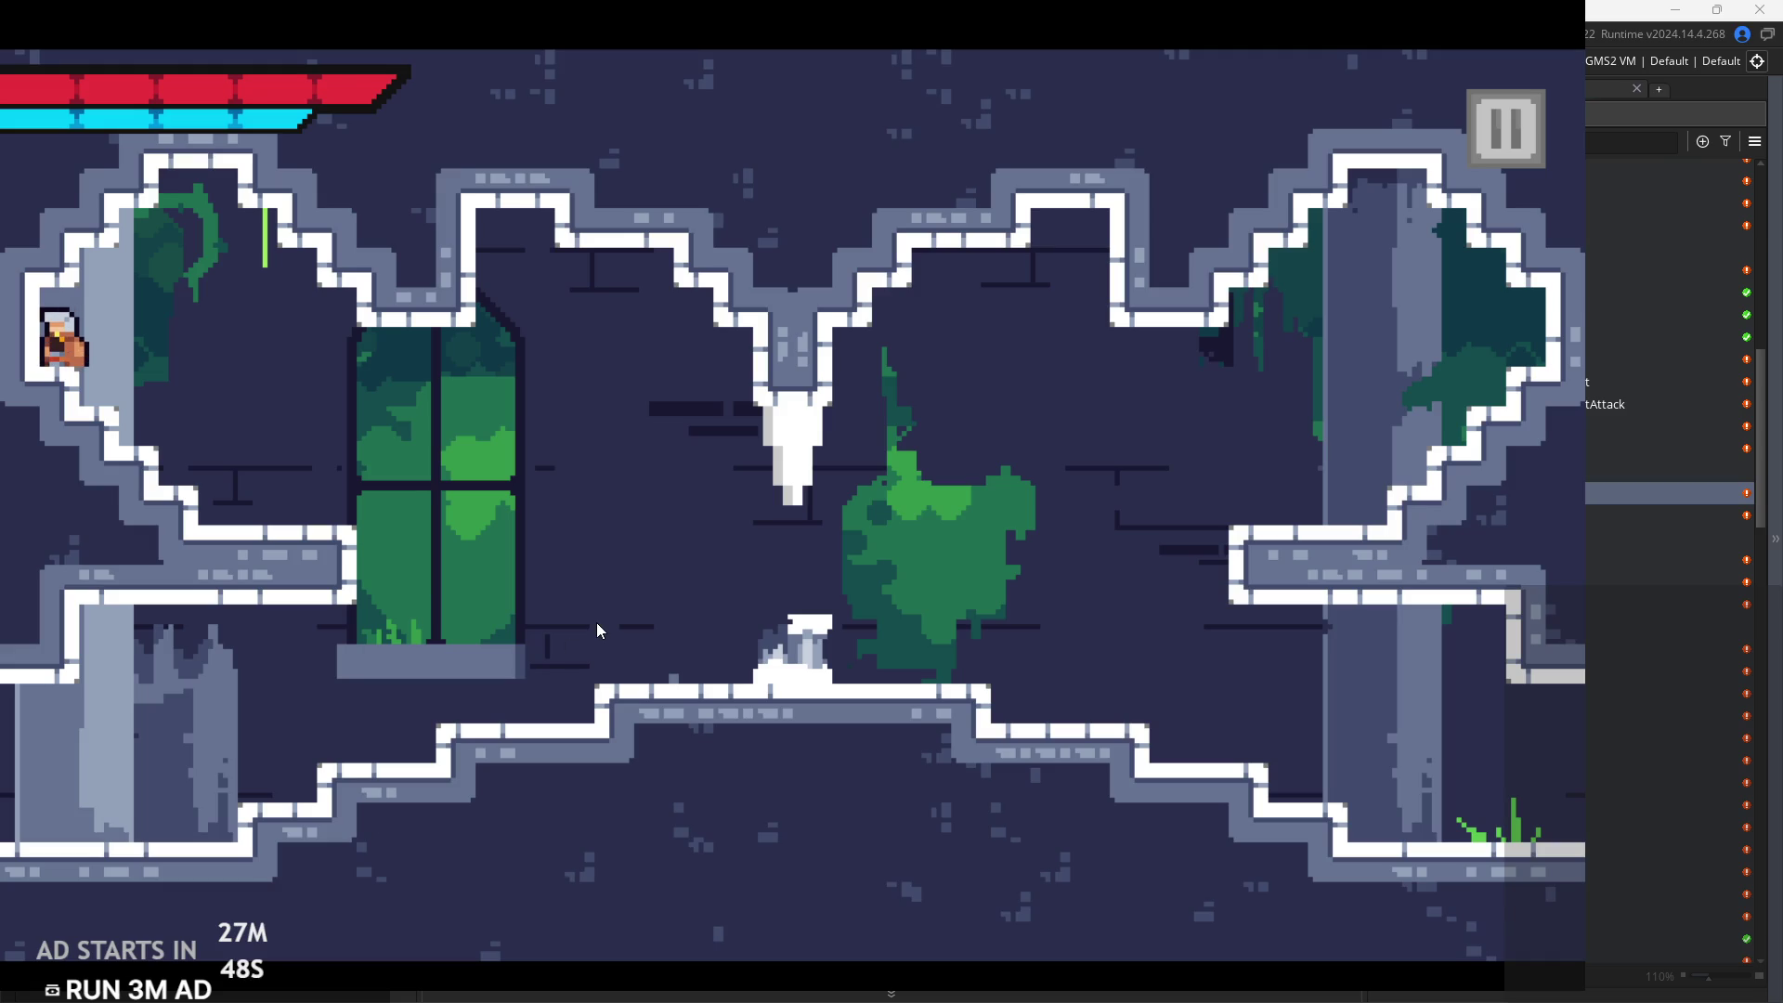
{"action": "key", "text": "space"}
{"action": "key", "text": "Left"}
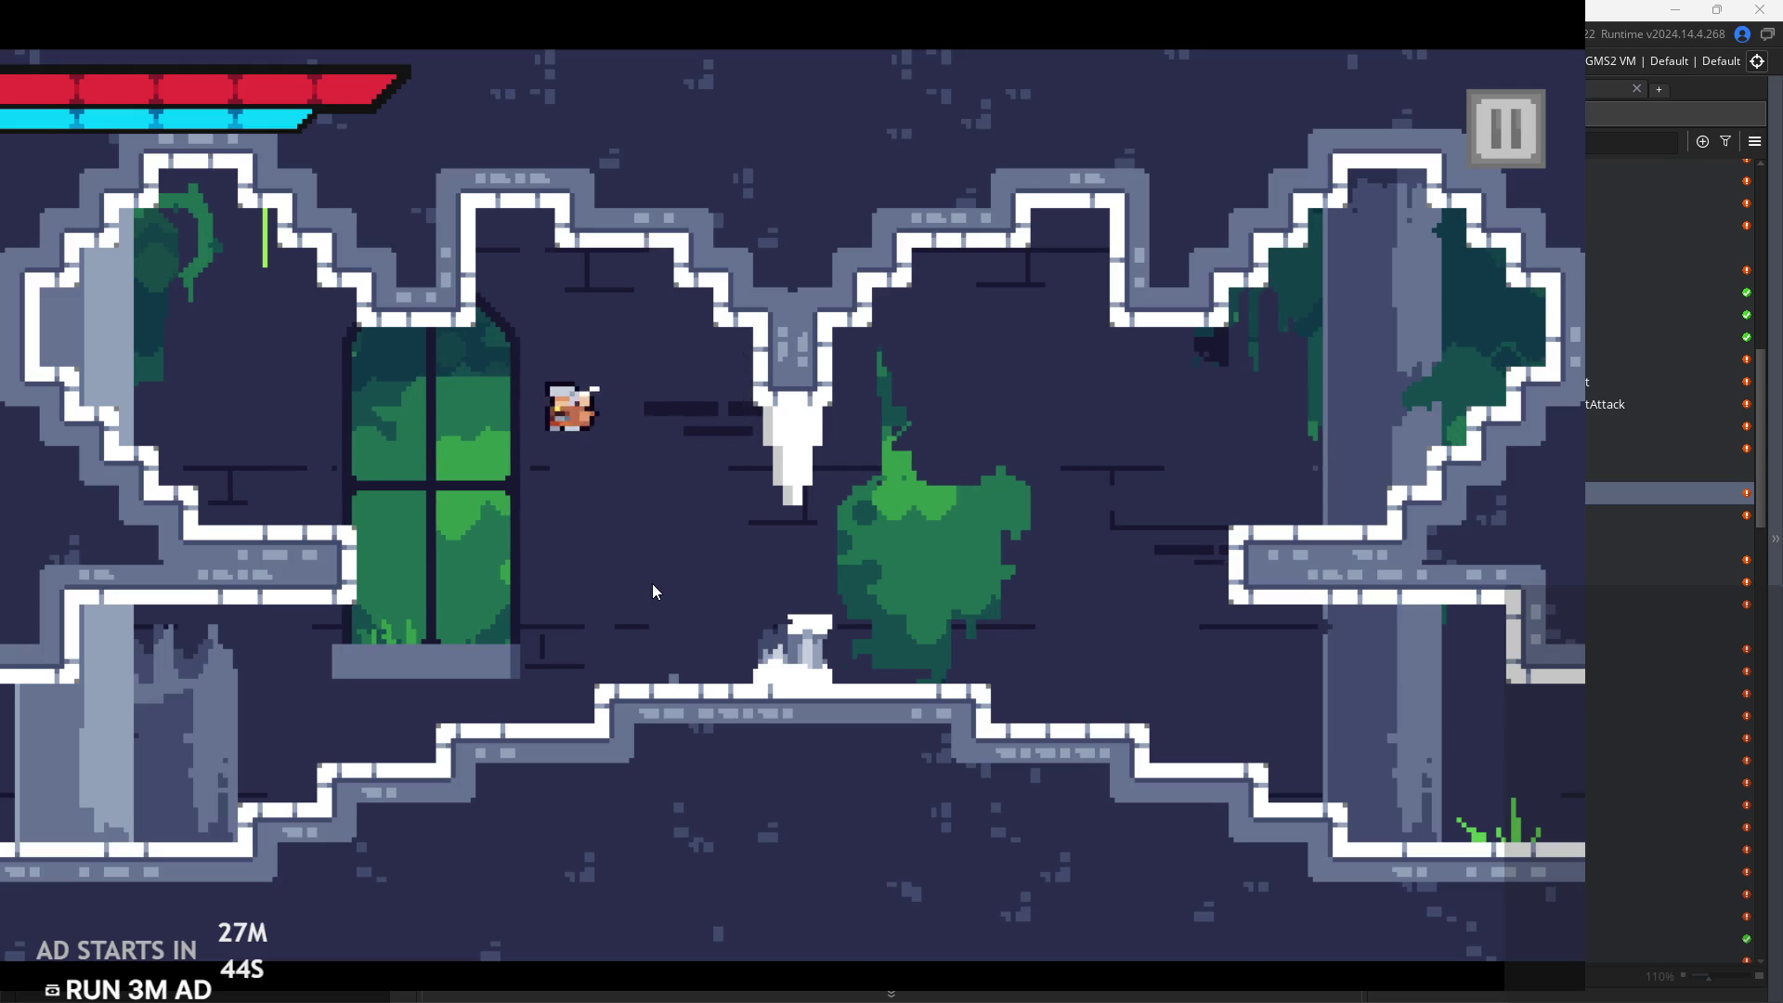
{"action": "key", "text": "space"}
{"action": "key", "text": "space"}
{"action": "key", "text": "Right"}
{"action": "key", "text": "space"}
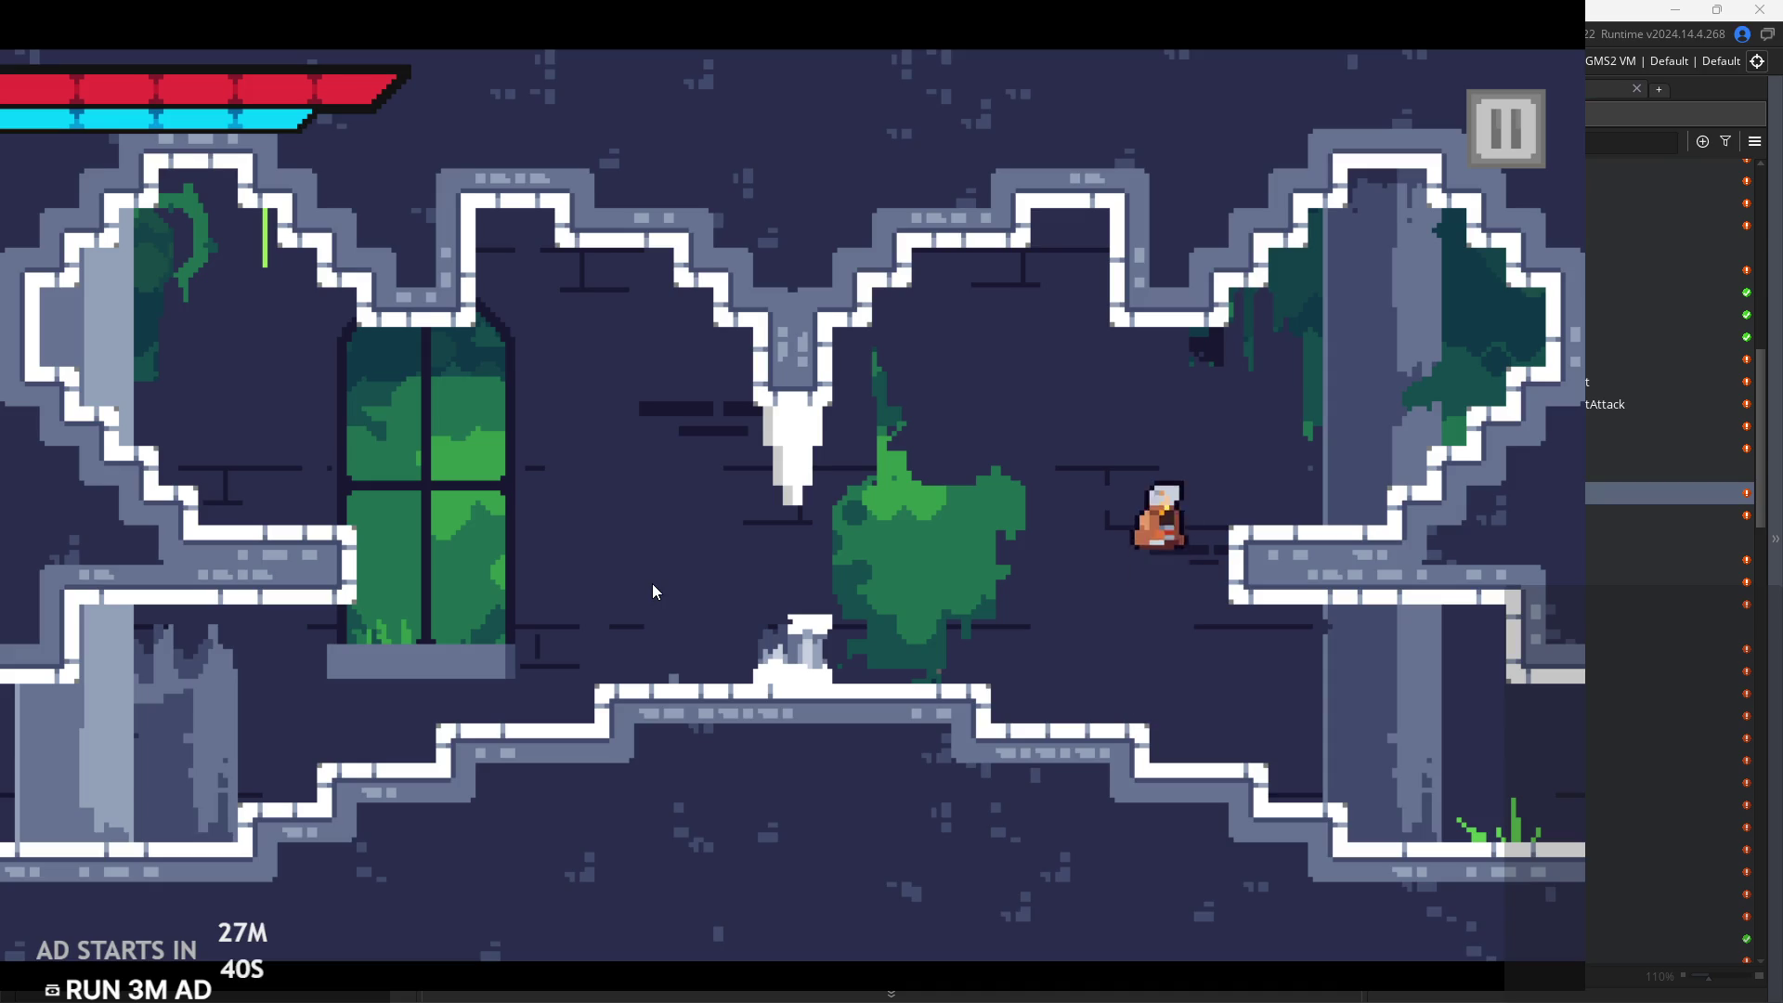
{"action": "key", "text": "Left"}
{"action": "key", "text": "space"}
{"action": "key", "text": "Left"}
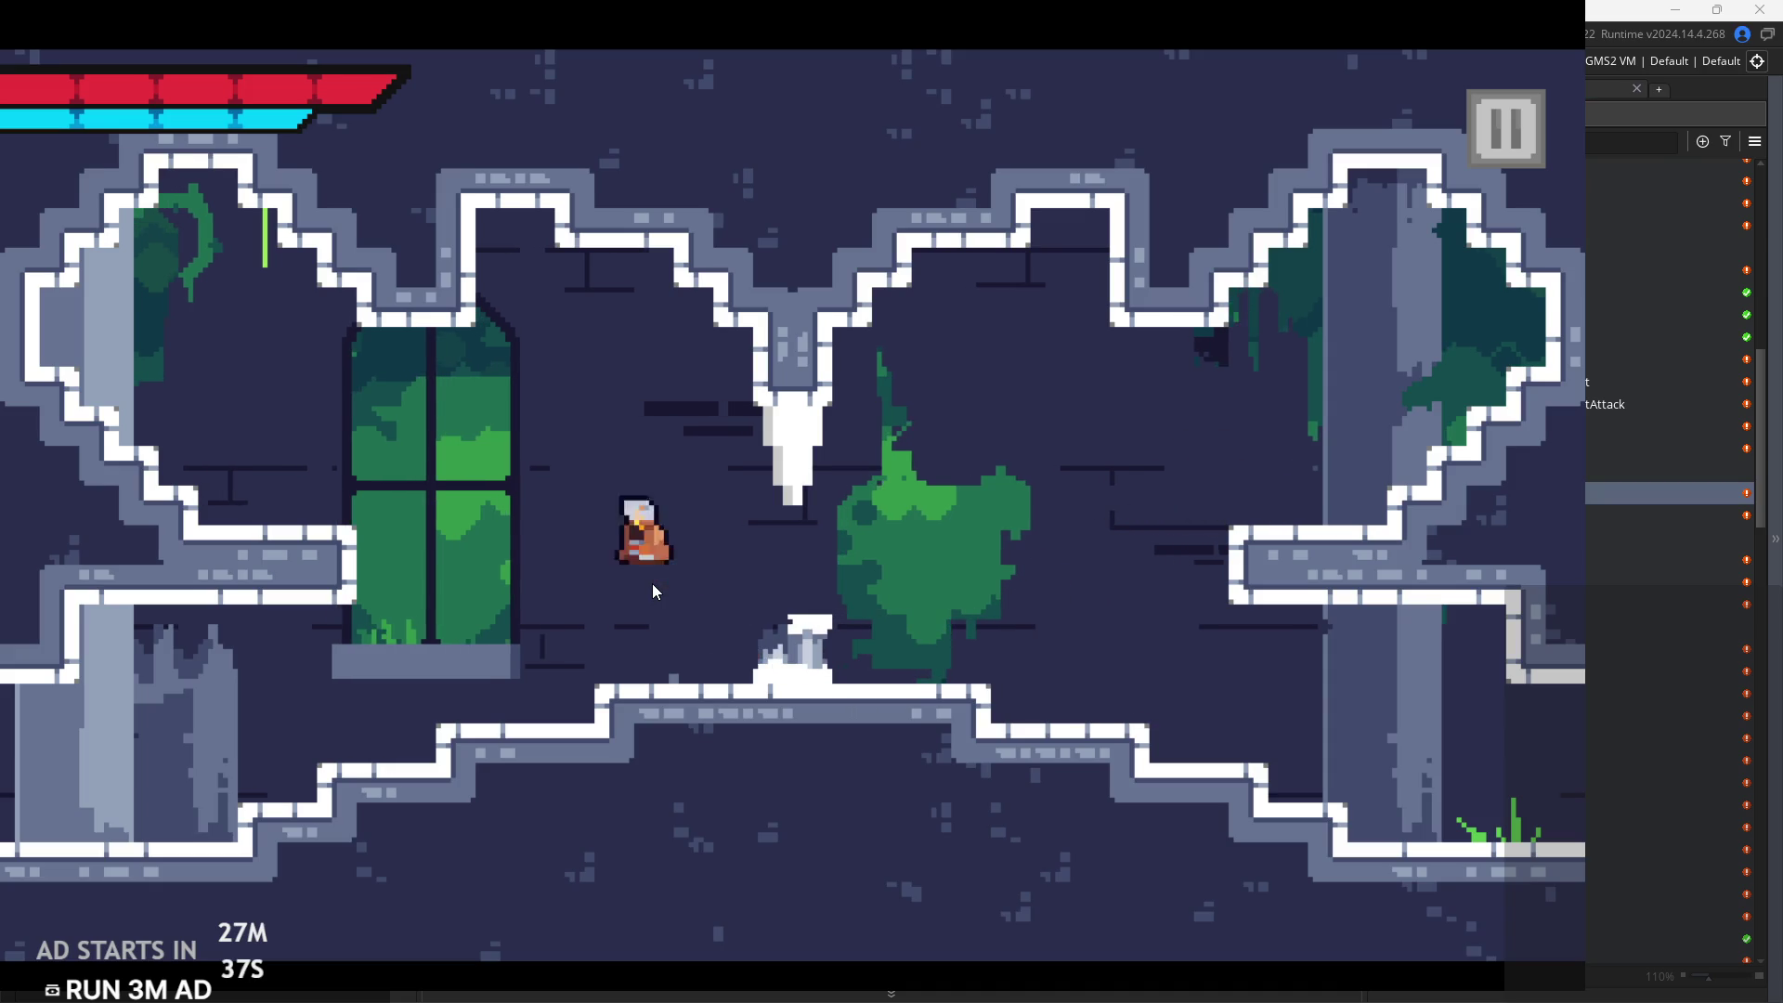
{"action": "key", "text": "Right"}
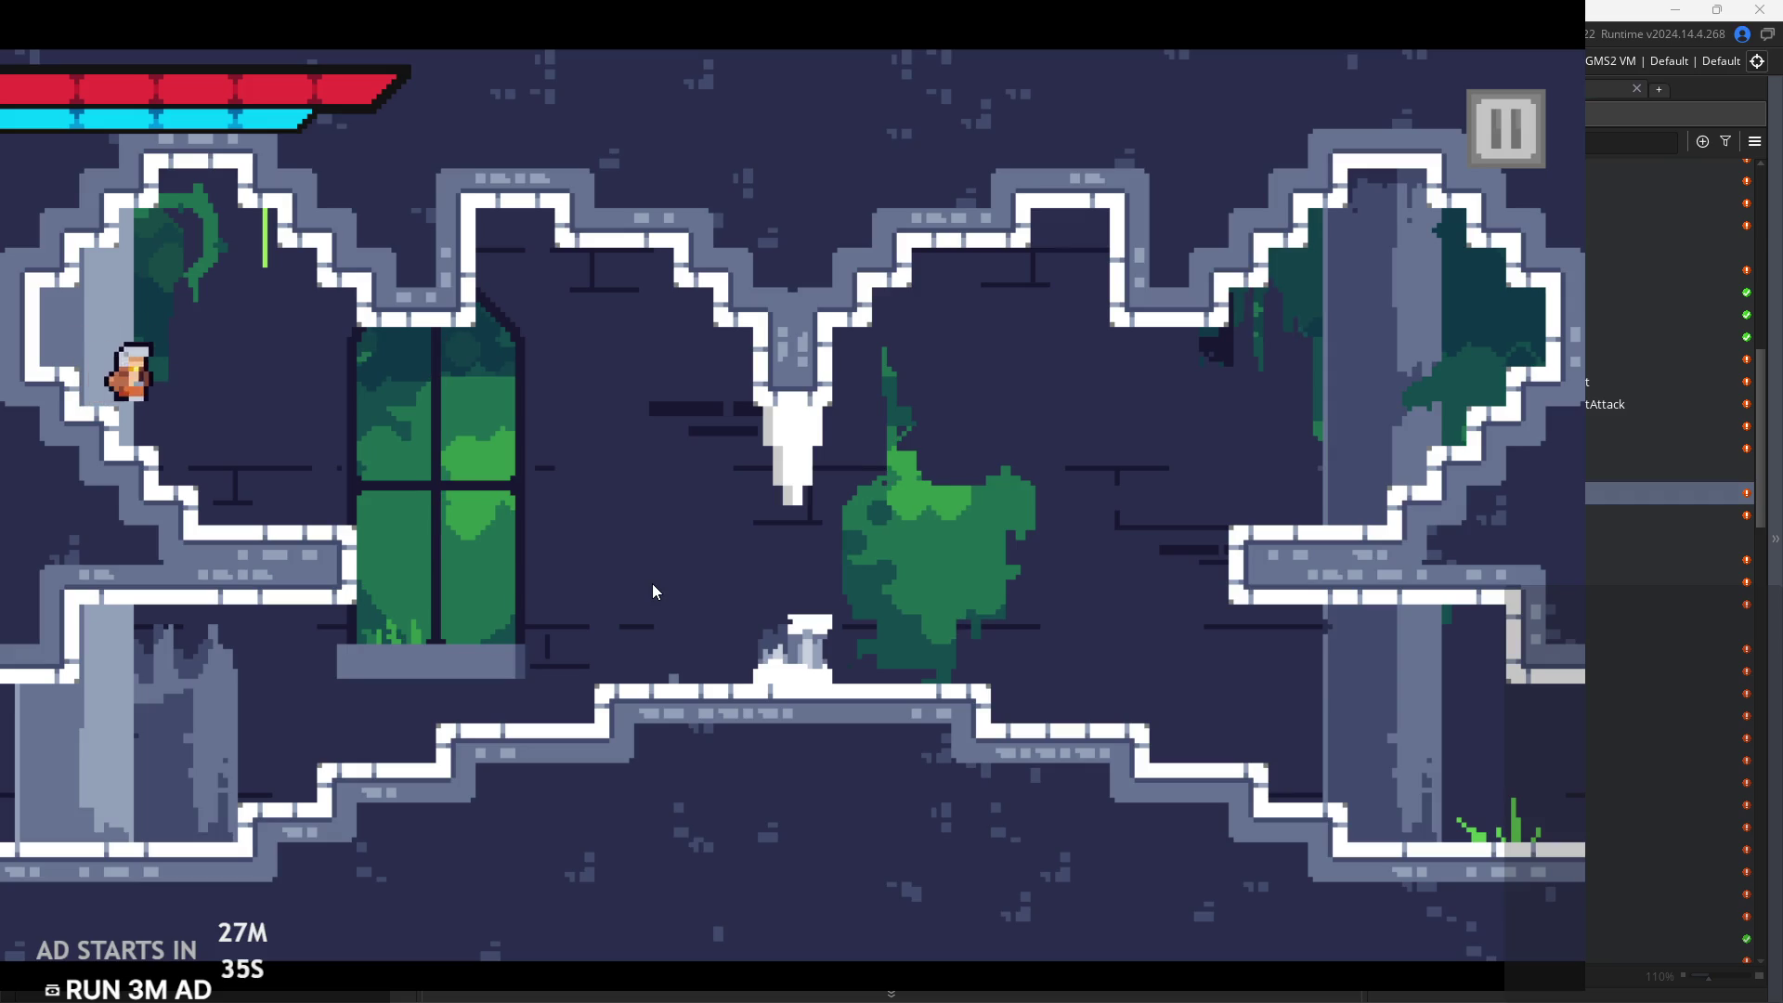
Land on the right wall ledge, then wall-jump off the far-left wall back to the right
{"action": "key", "text": "space"}
{"action": "key", "text": "Right"}
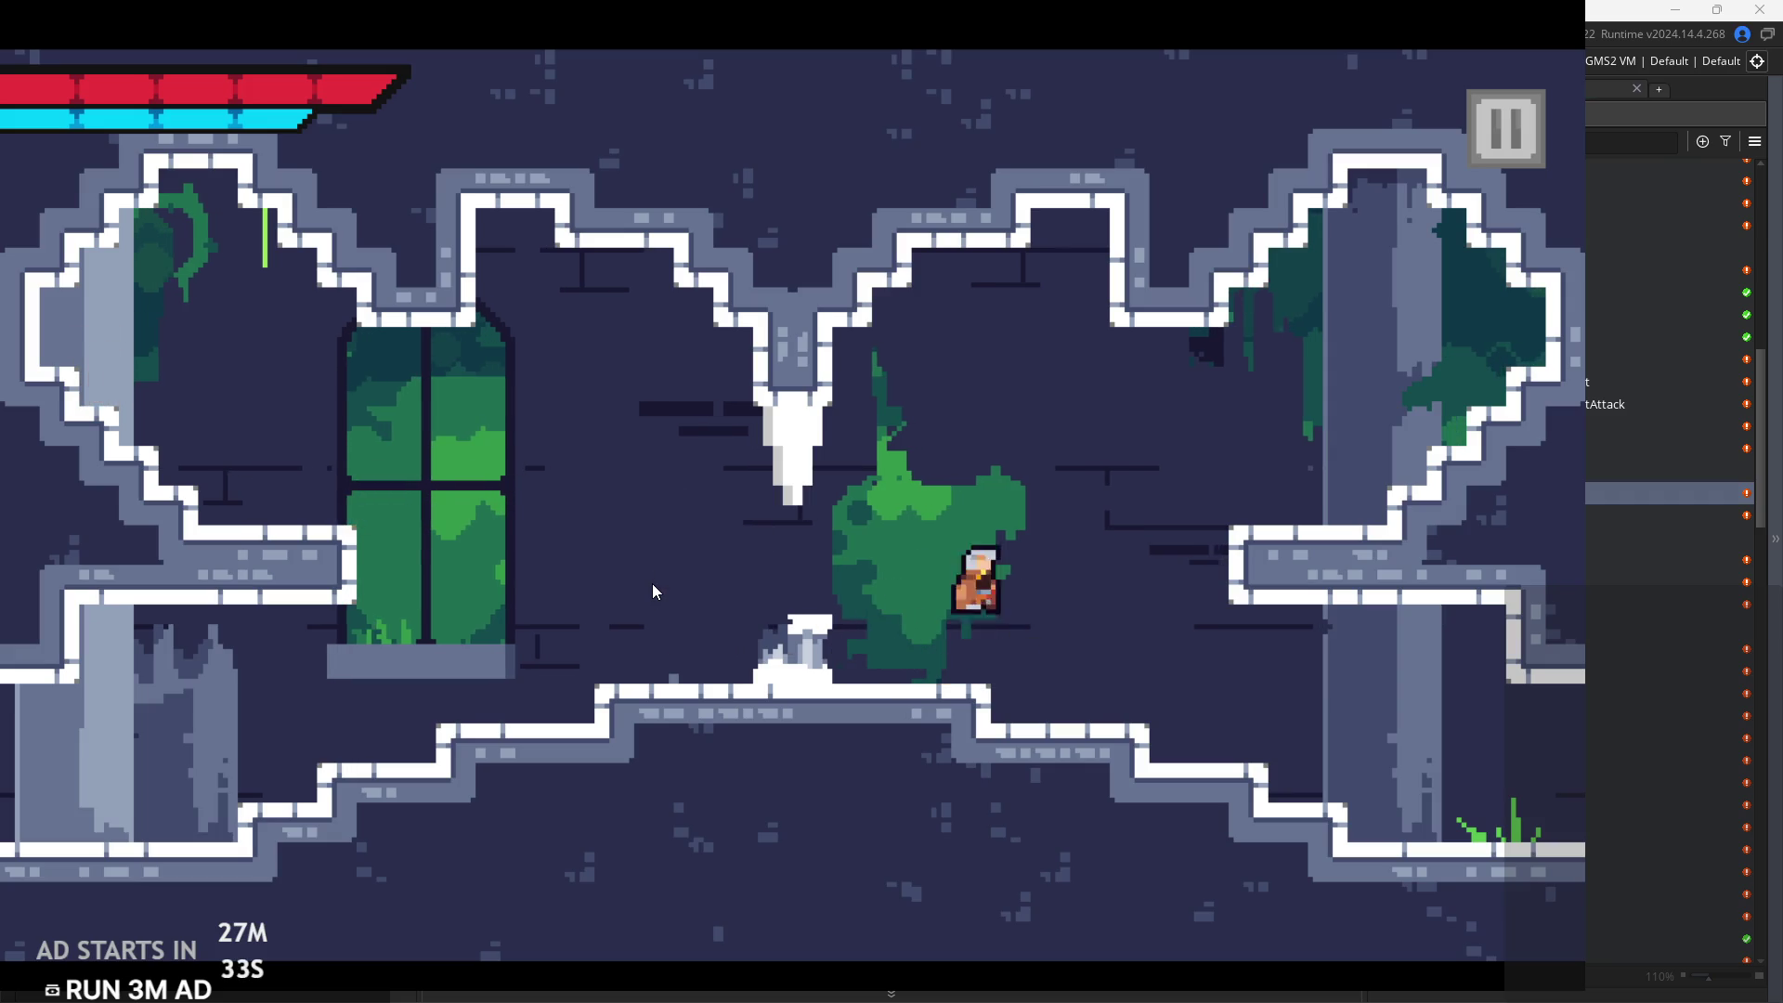
{"action": "key", "text": "space"}
{"action": "key", "text": "Left"}
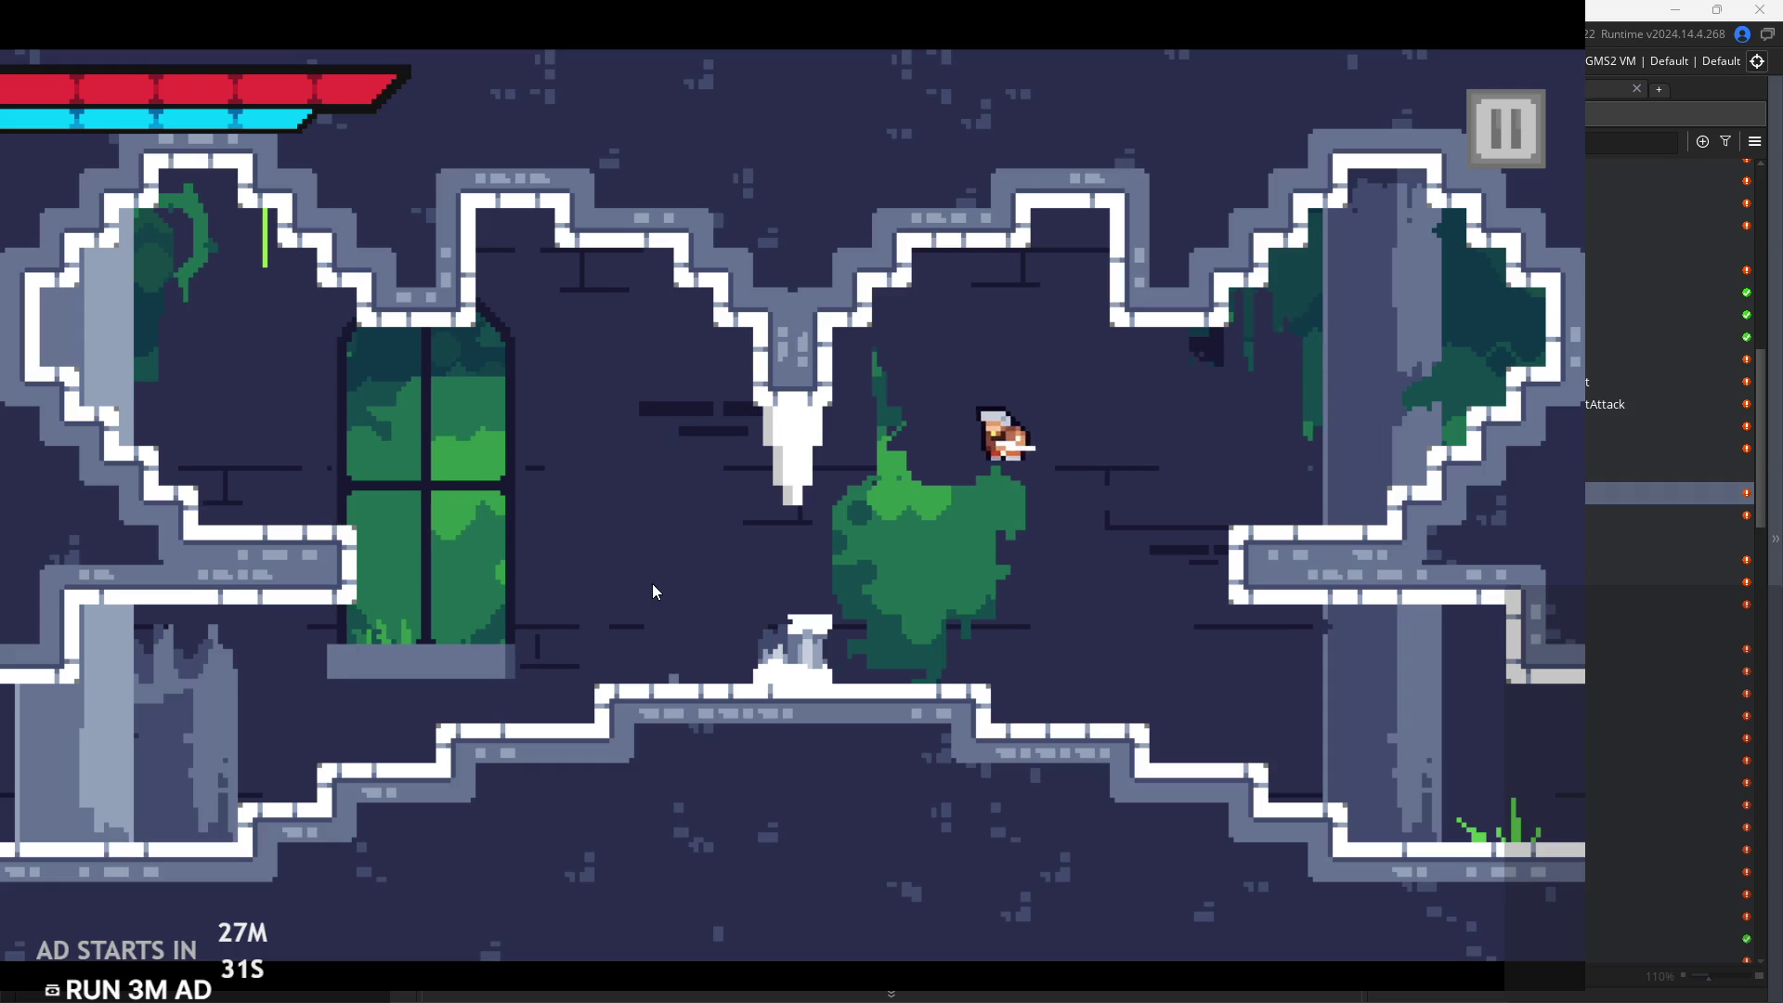
{"action": "key", "text": "Right"}
{"action": "key", "text": "Left"}
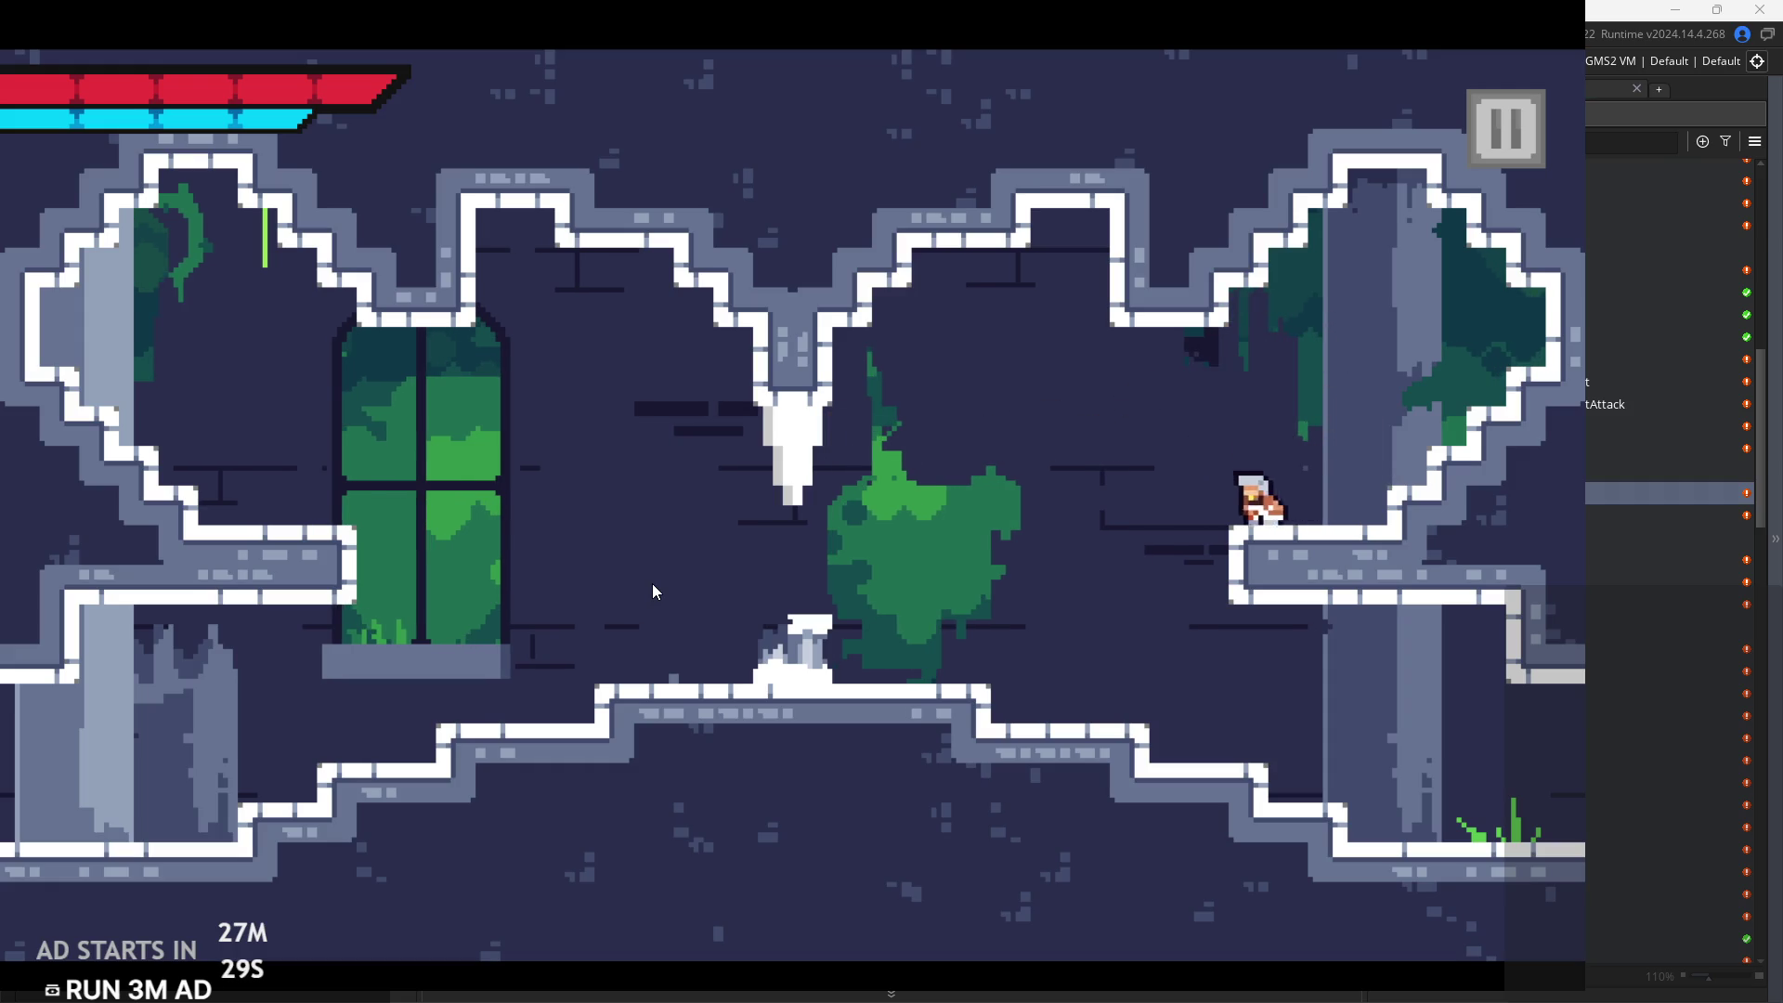
{"action": "key", "text": "space"}
{"action": "key", "text": "space"}
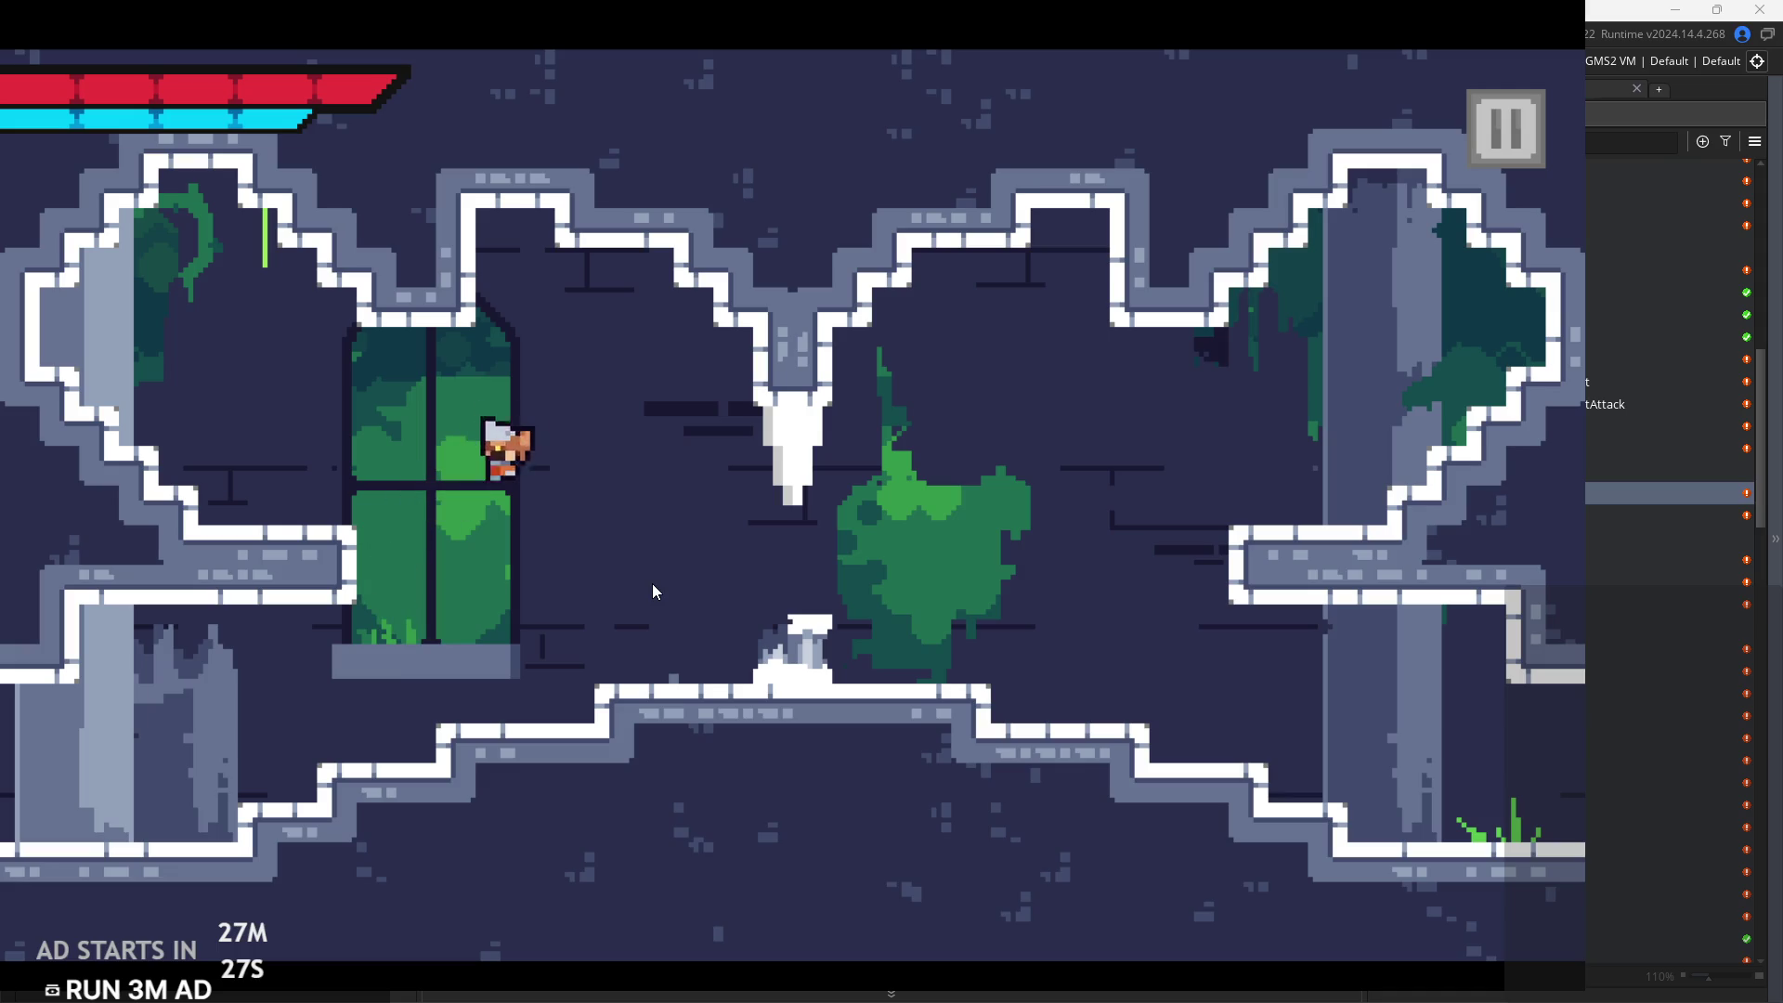
{"action": "key", "text": "space"}
{"action": "key", "text": "Left"}
{"action": "key", "text": "Right"}
{"action": "key", "text": "Right"}
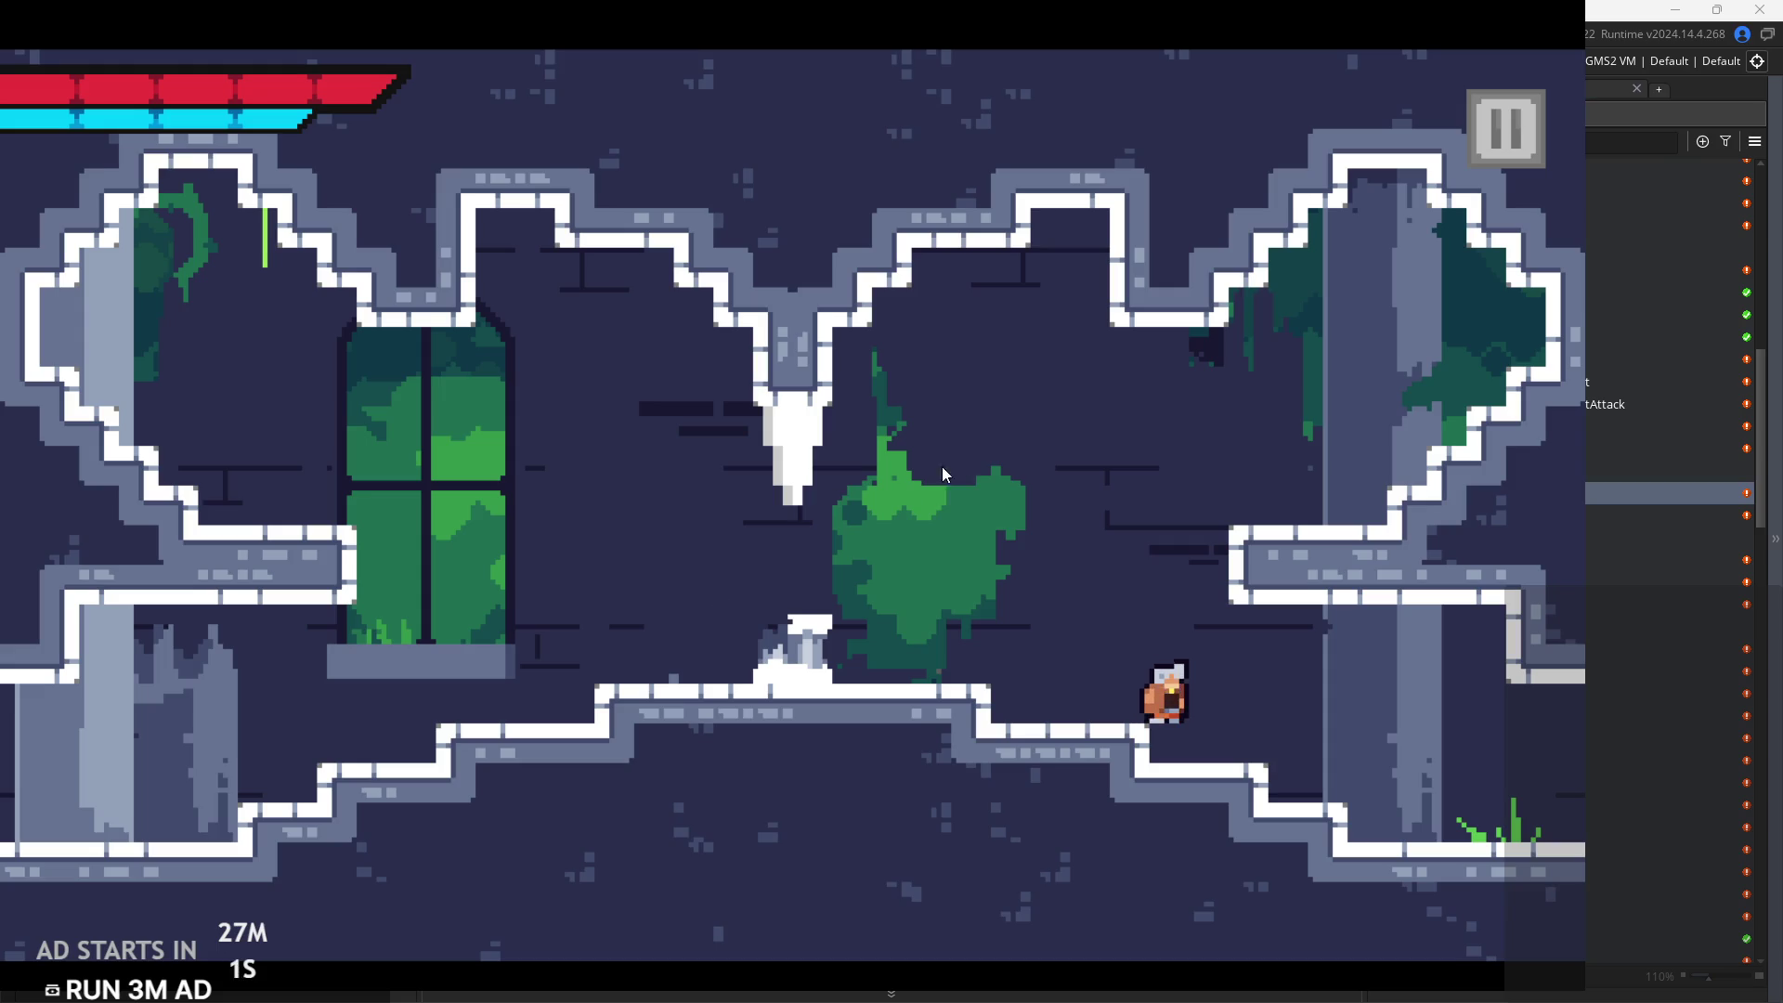
Jump between the right ledge, central platform and left ledge, then quit the playtest
{"action": "key", "text": "space"}
{"action": "key", "text": "a"}
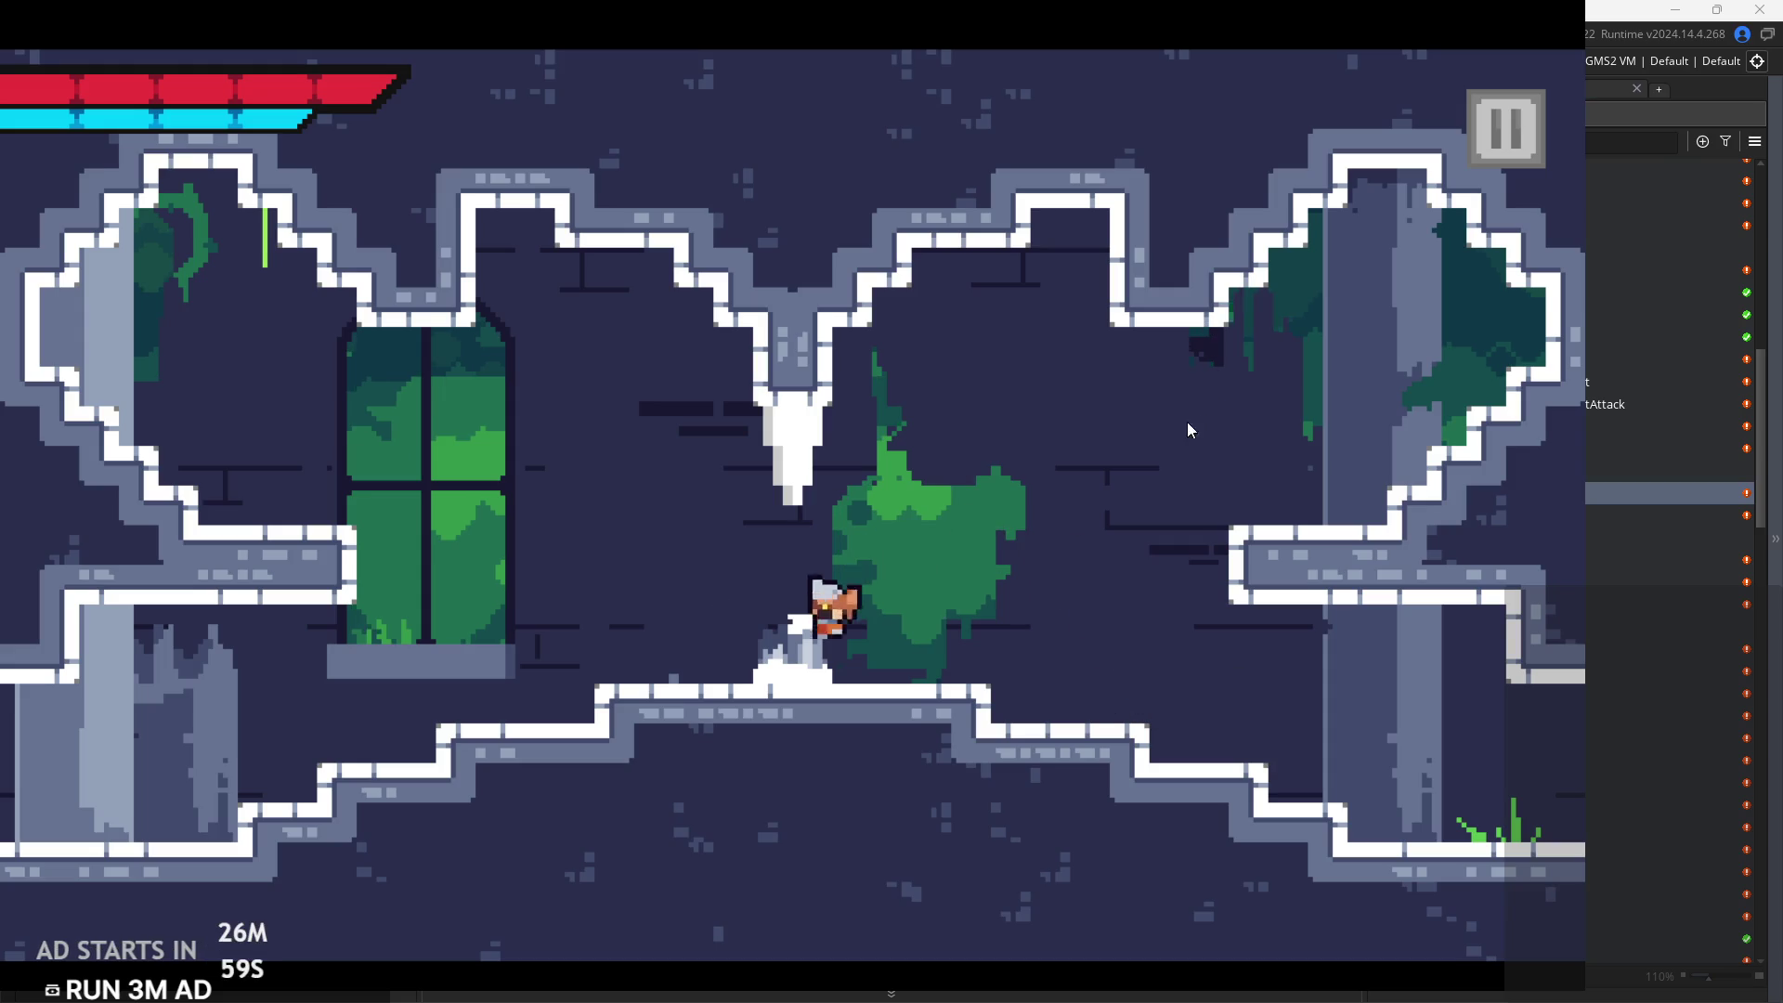
{"action": "key", "text": "space"}
{"action": "key", "text": "d"}
{"action": "key", "text": "a"}
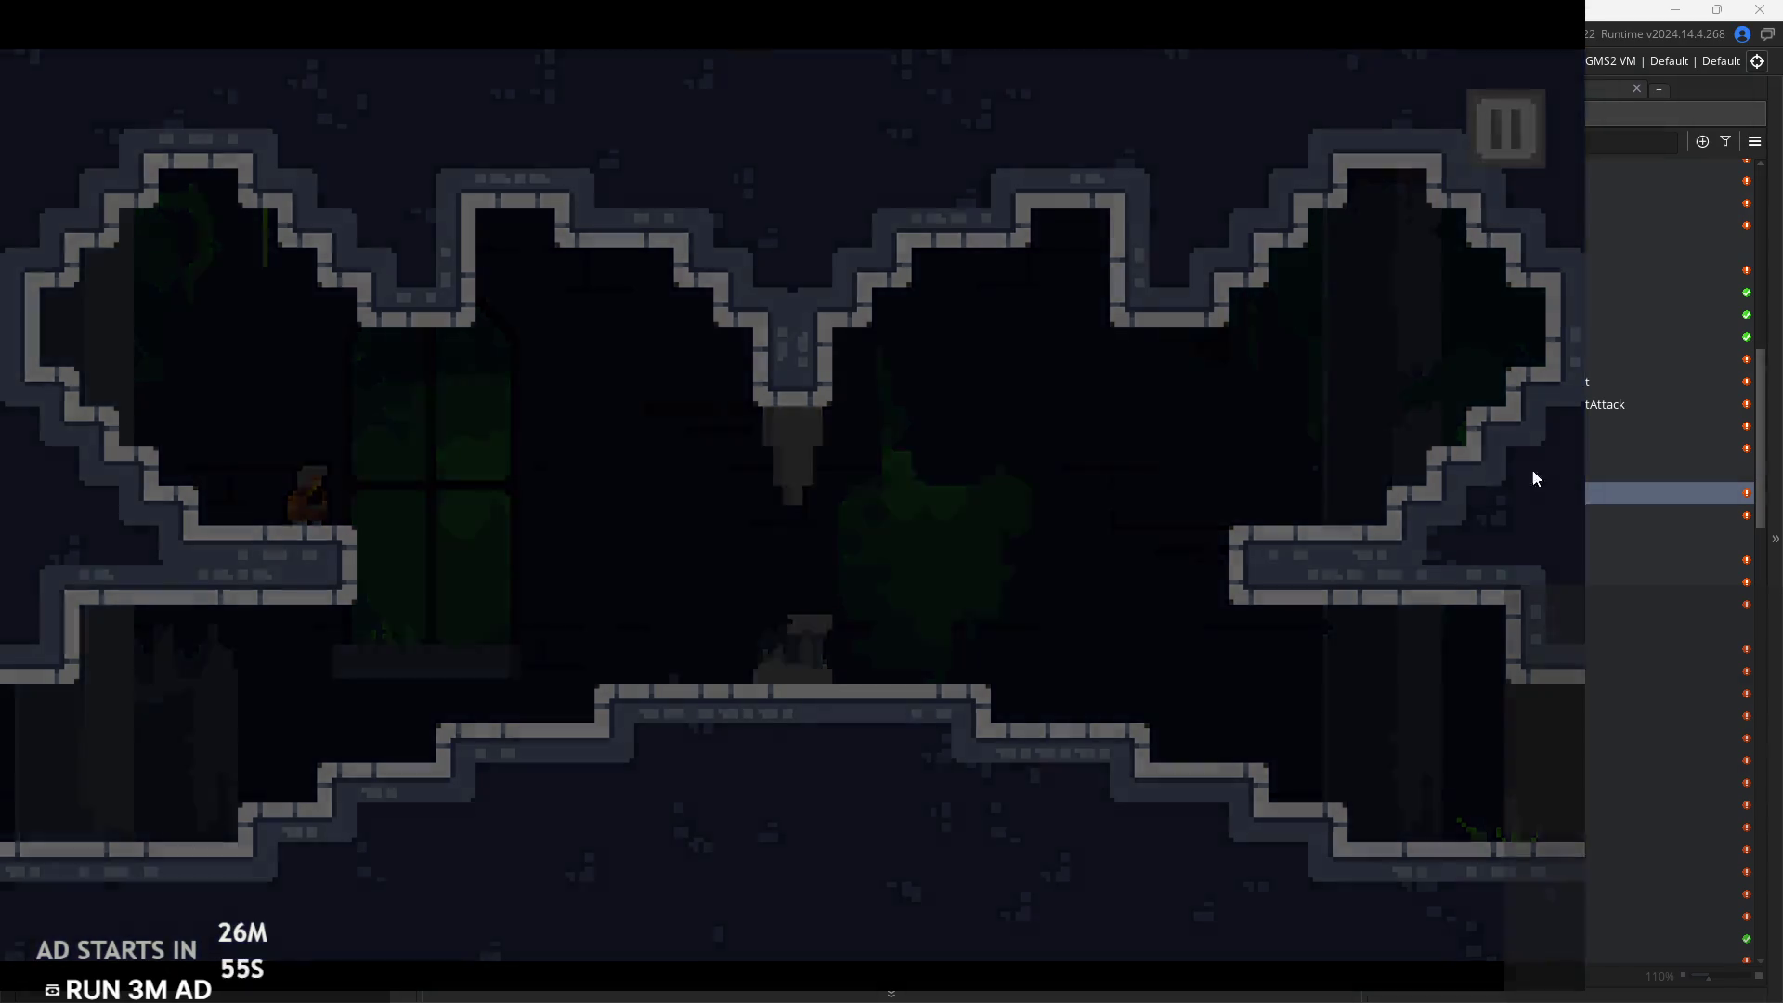
{"action": "left_click", "coordinate": [1479, 856]}
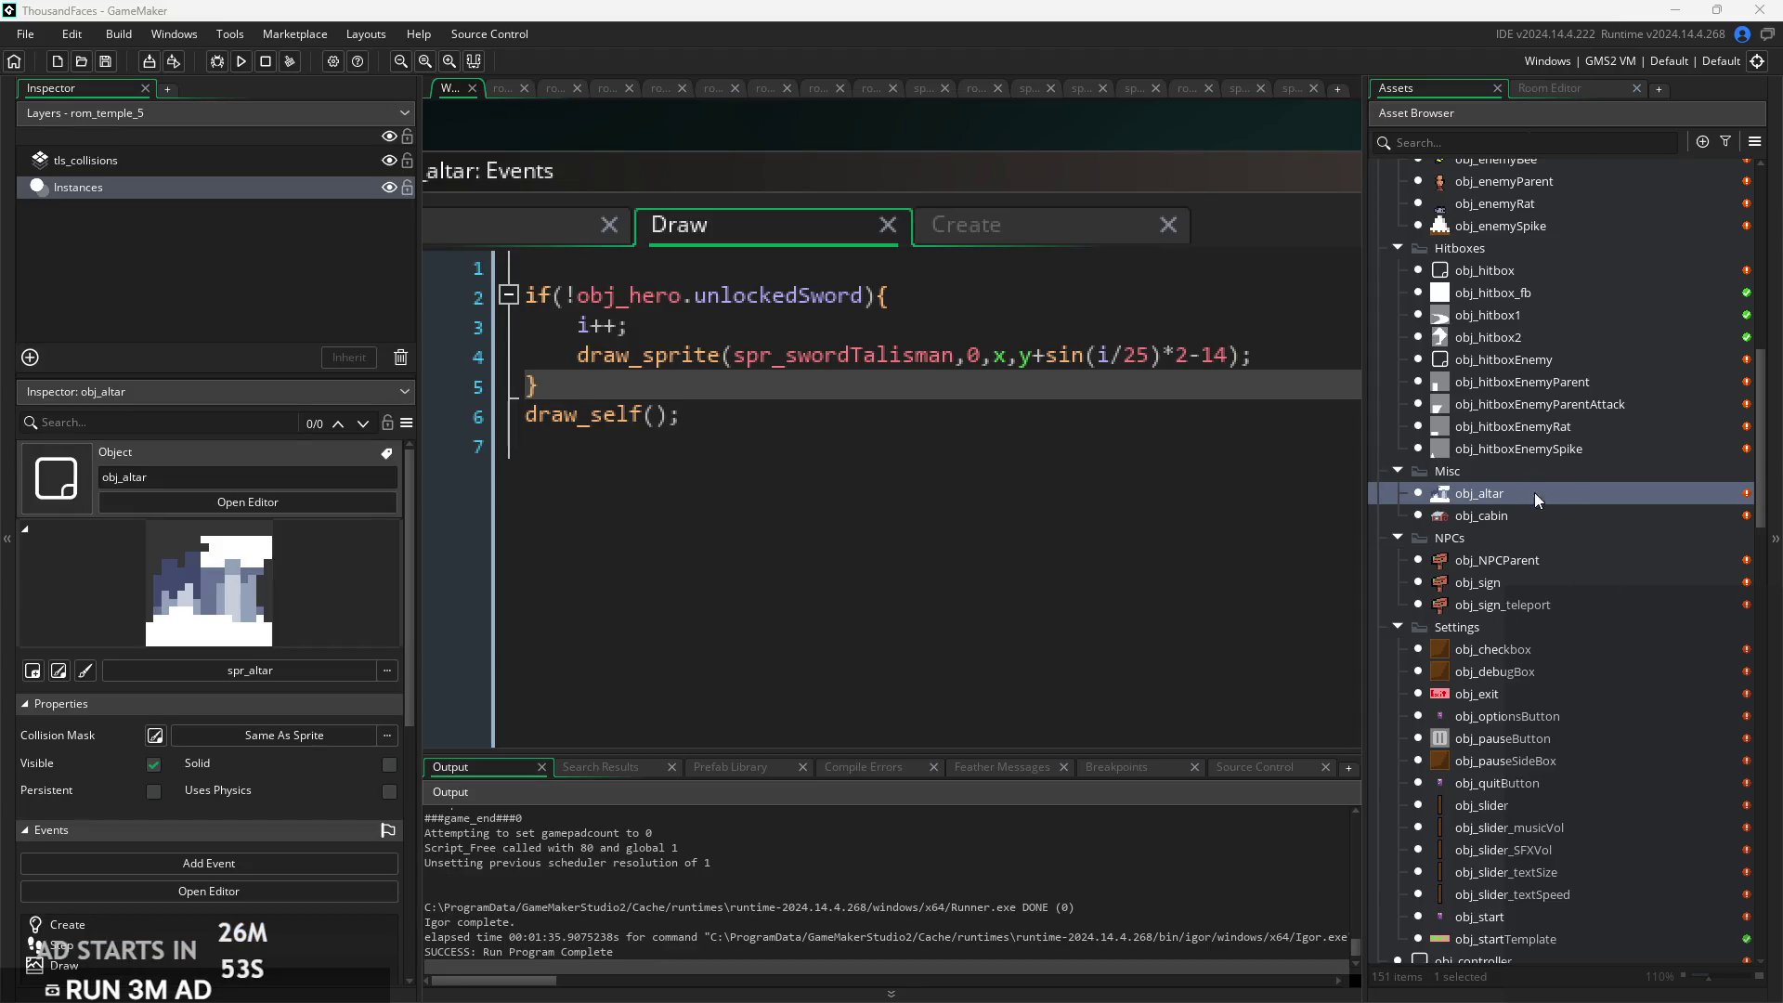
Review the obj_altar Draw event code down to draw_self(), then scroll the assets to Rooms
{"action": "left_click", "coordinate": [1552, 672]}
{"action": "scroll", "coordinate": [1553, 673], "scroll_direction": "down", "scroll_amount": 5}
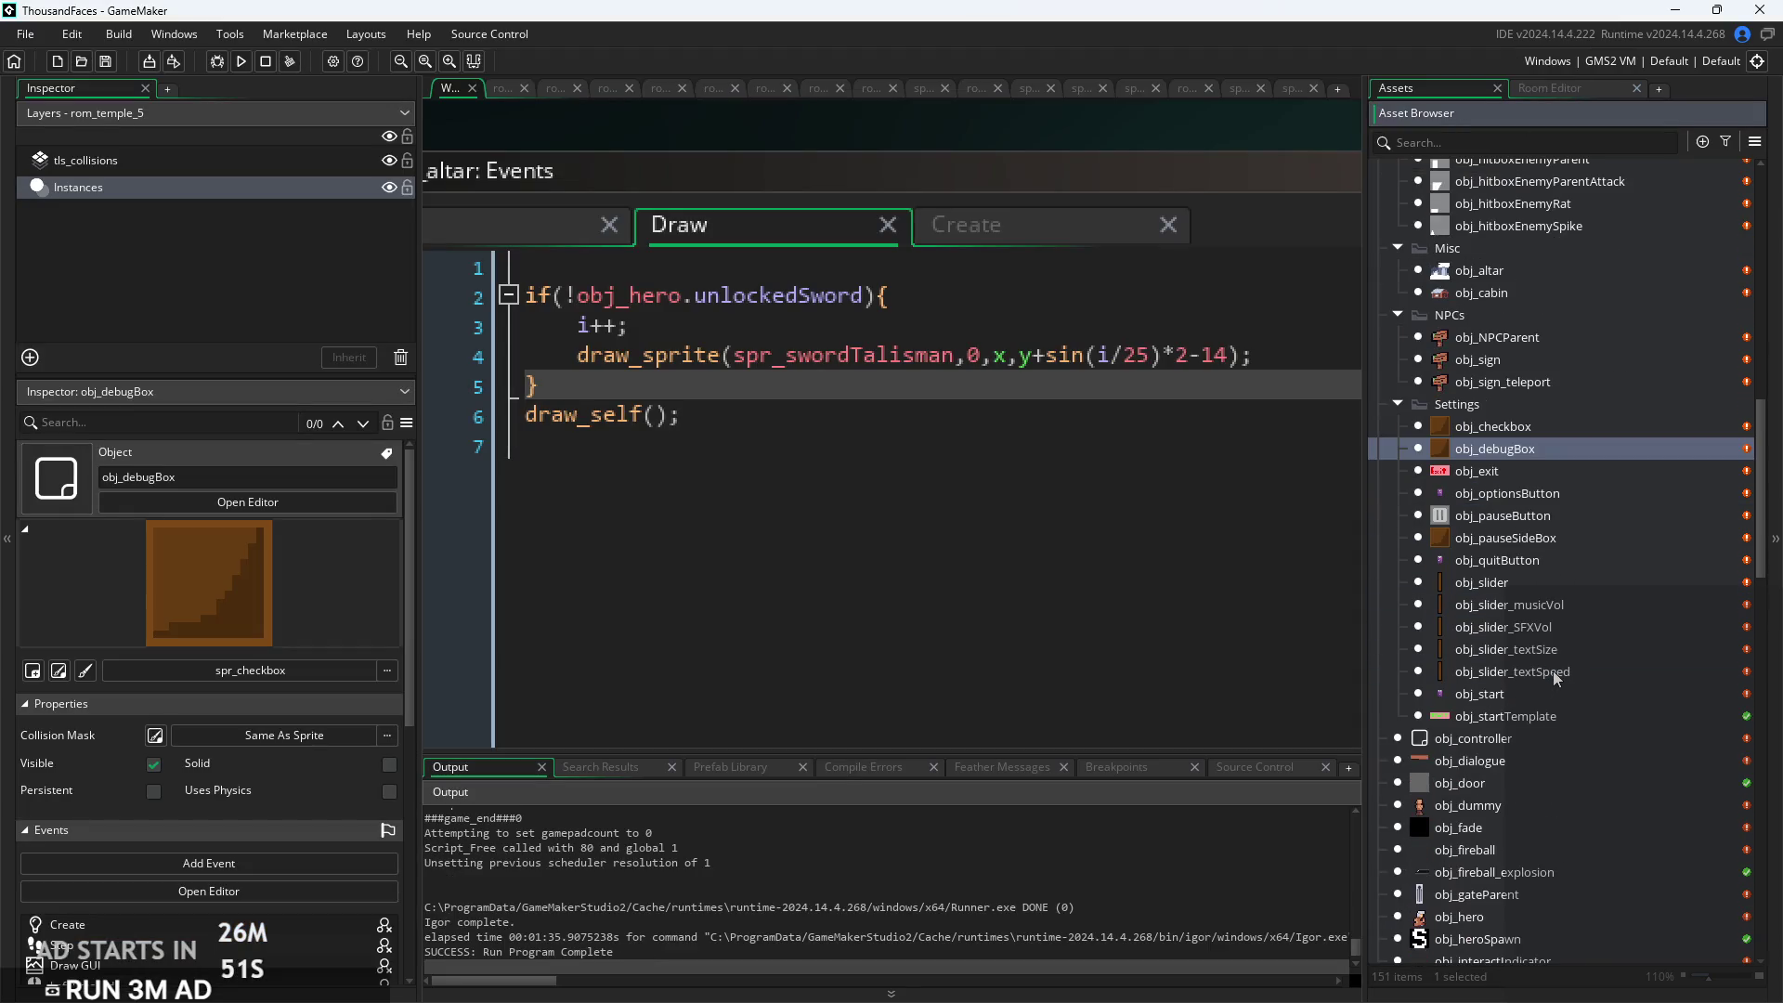
{"action": "scroll", "coordinate": [1553, 670], "scroll_direction": "down", "scroll_amount": 5}
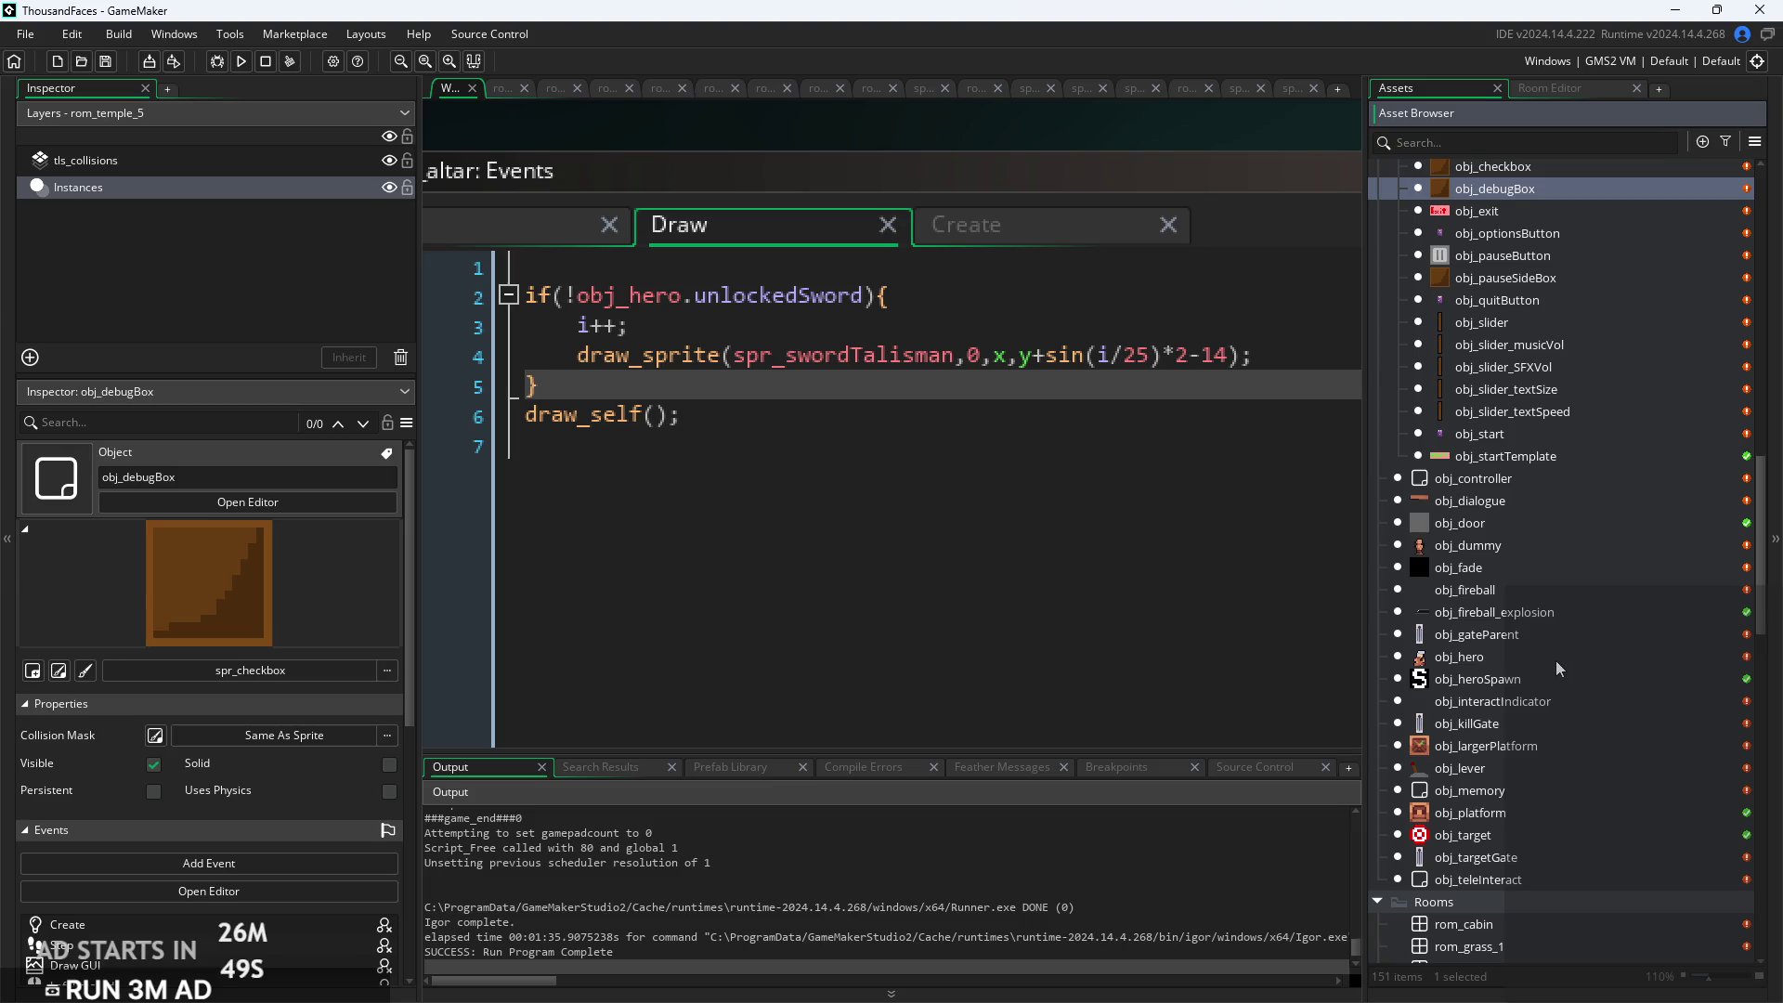
{"action": "left_click", "coordinate": [1126, 507]}
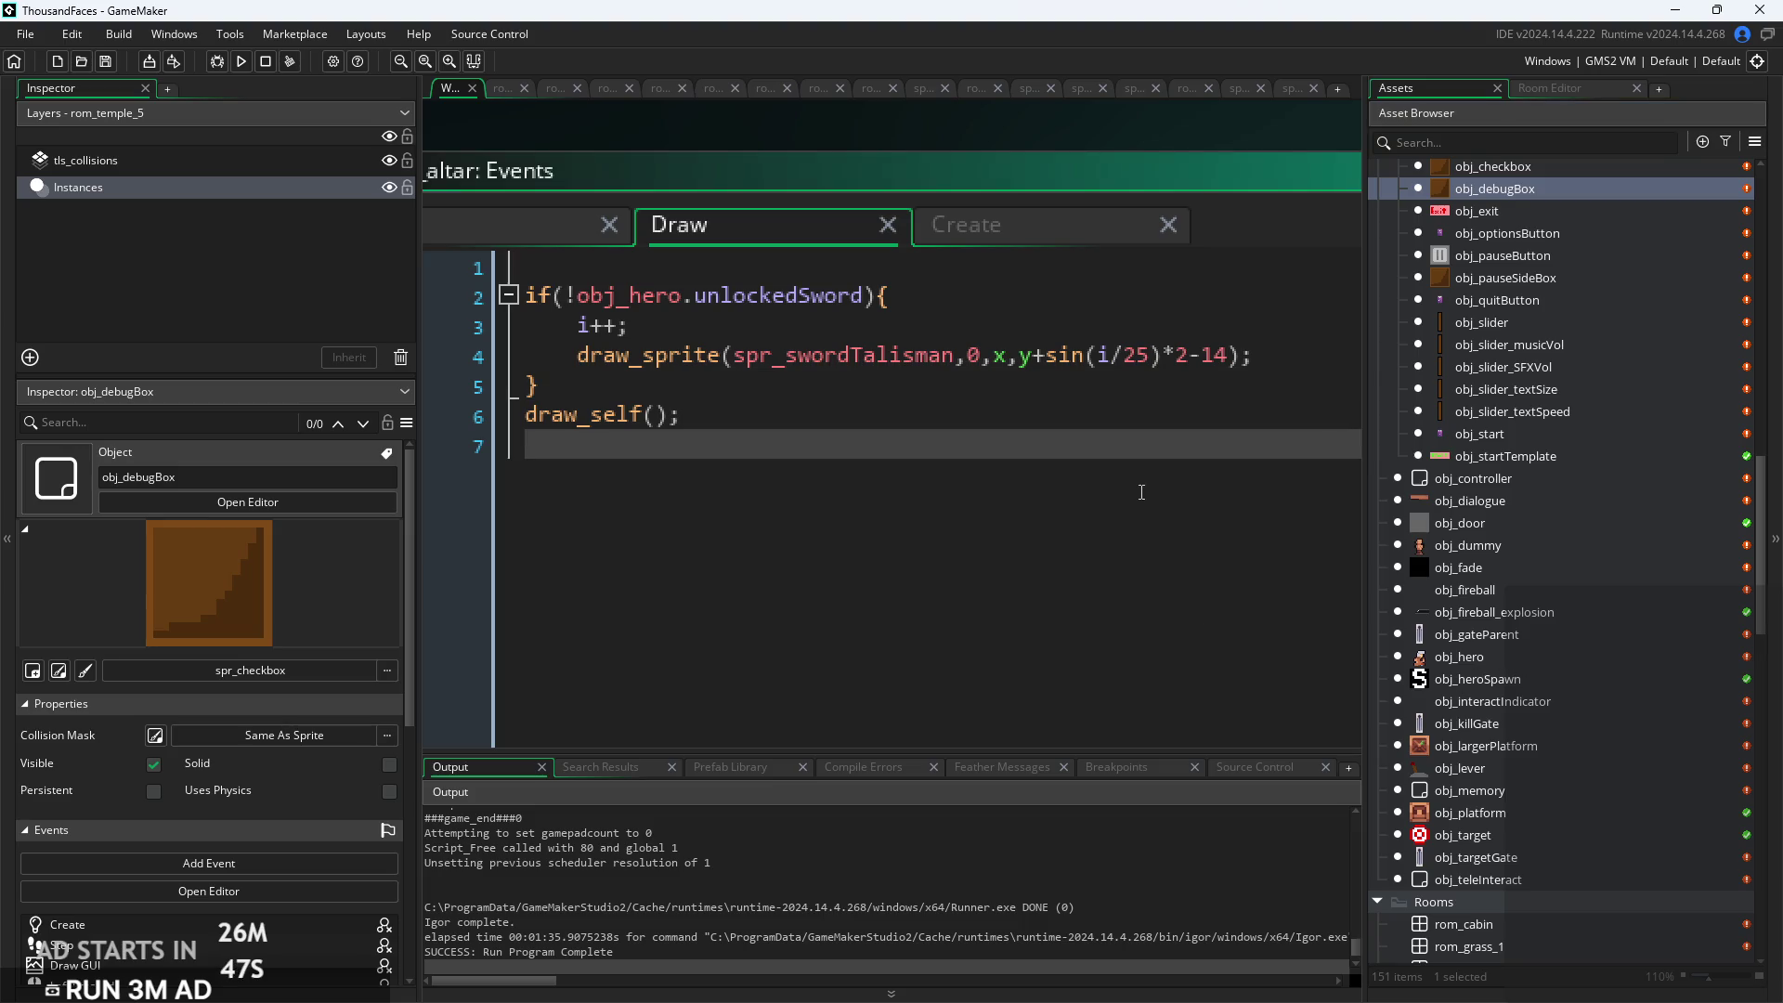
{"action": "scroll", "coordinate": [1141, 492], "scroll_direction": "down", "scroll_amount": 3}
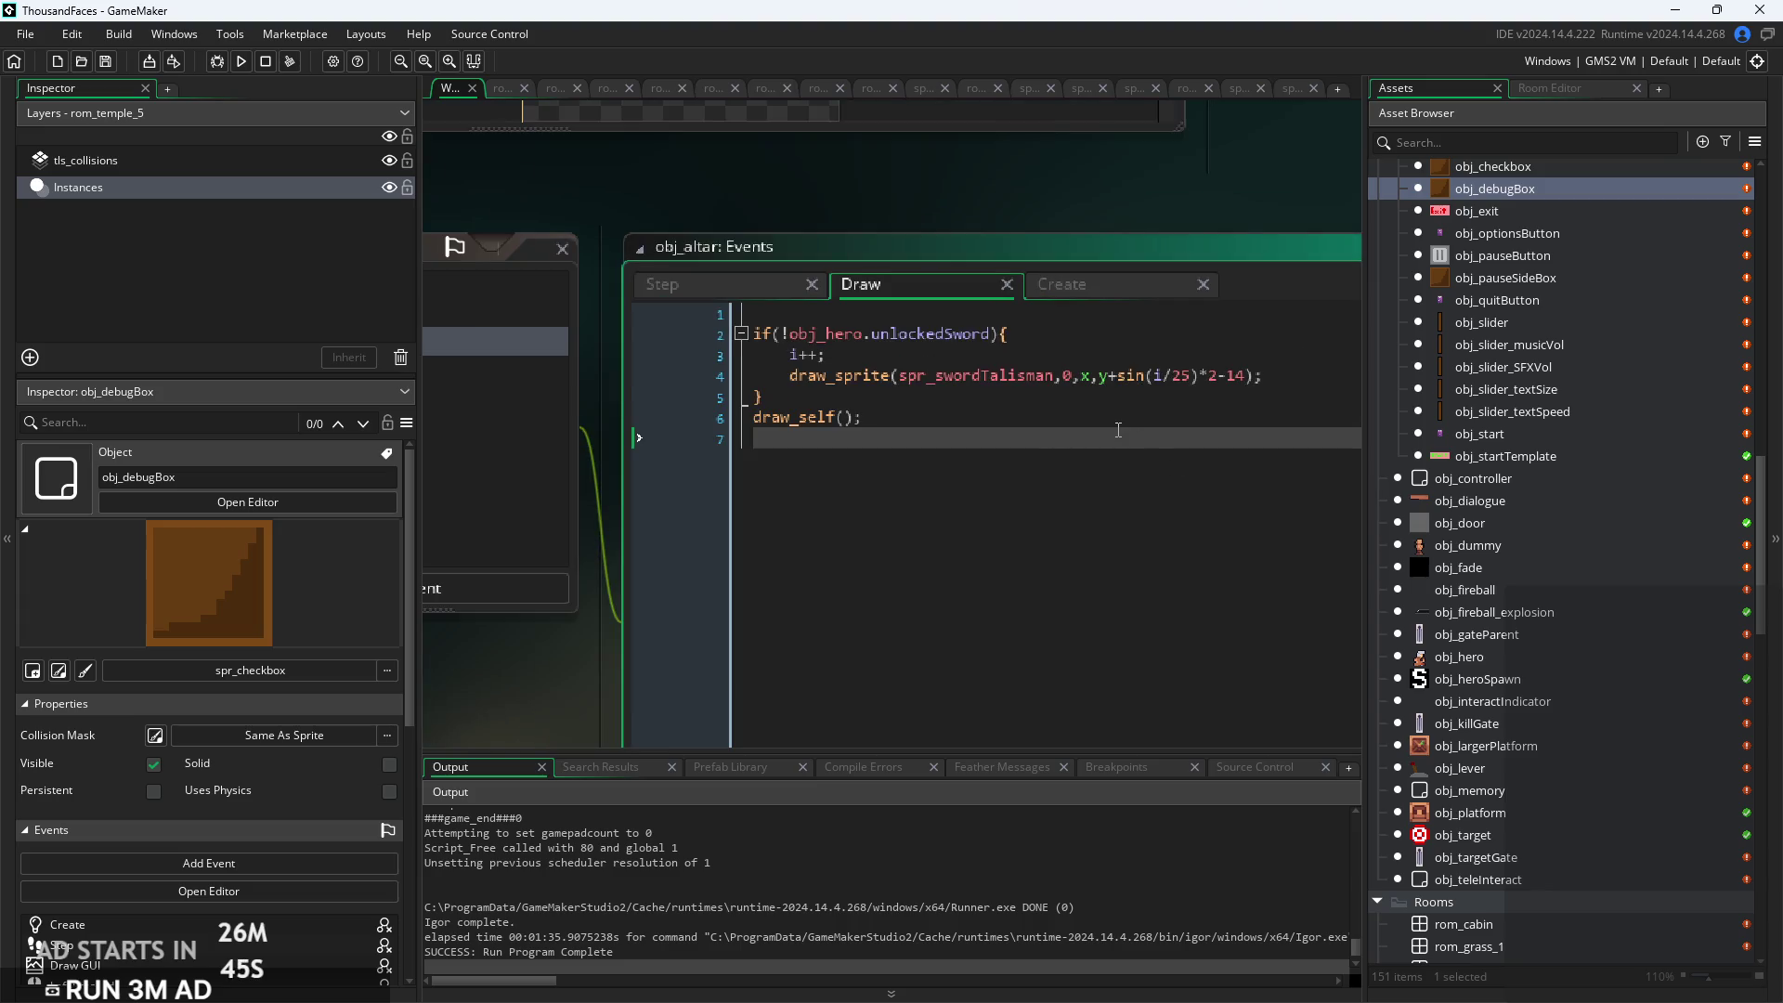
{"action": "left_click", "coordinate": [1135, 416]}
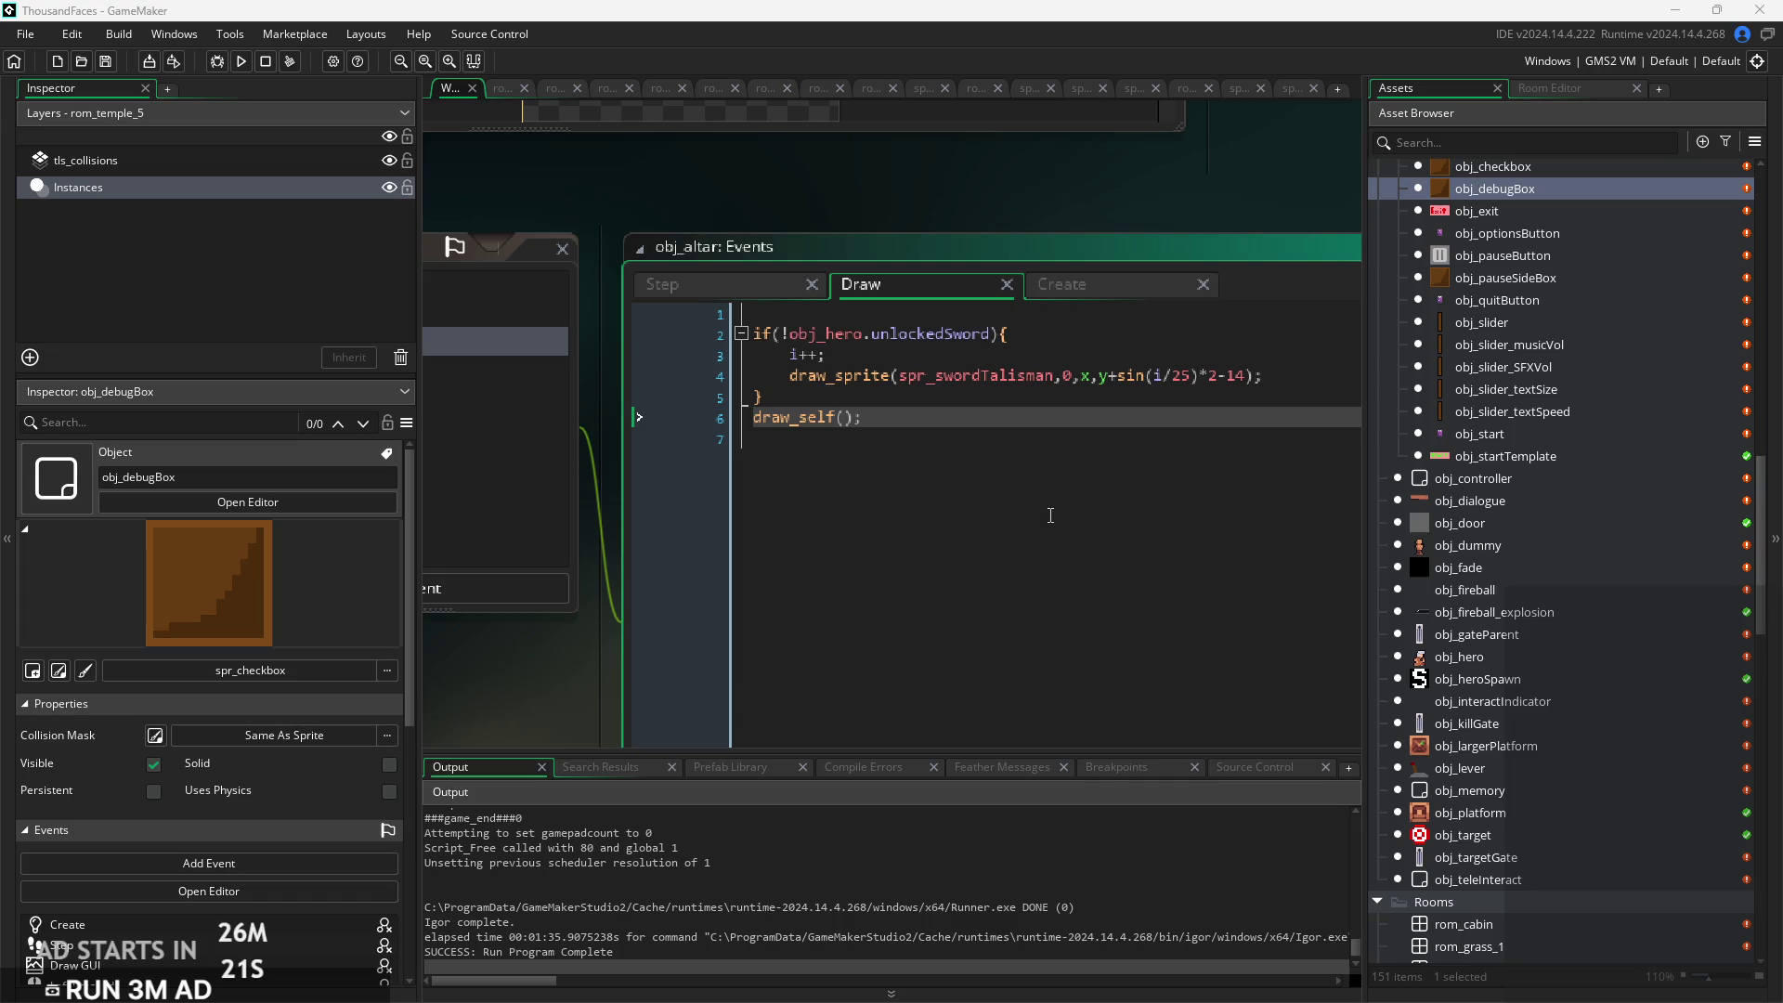
{"action": "scroll", "coordinate": [1464, 743], "scroll_direction": "down", "scroll_amount": 5}
{"action": "scroll", "coordinate": [1537, 758], "scroll_direction": "down", "scroll_amount": 5}
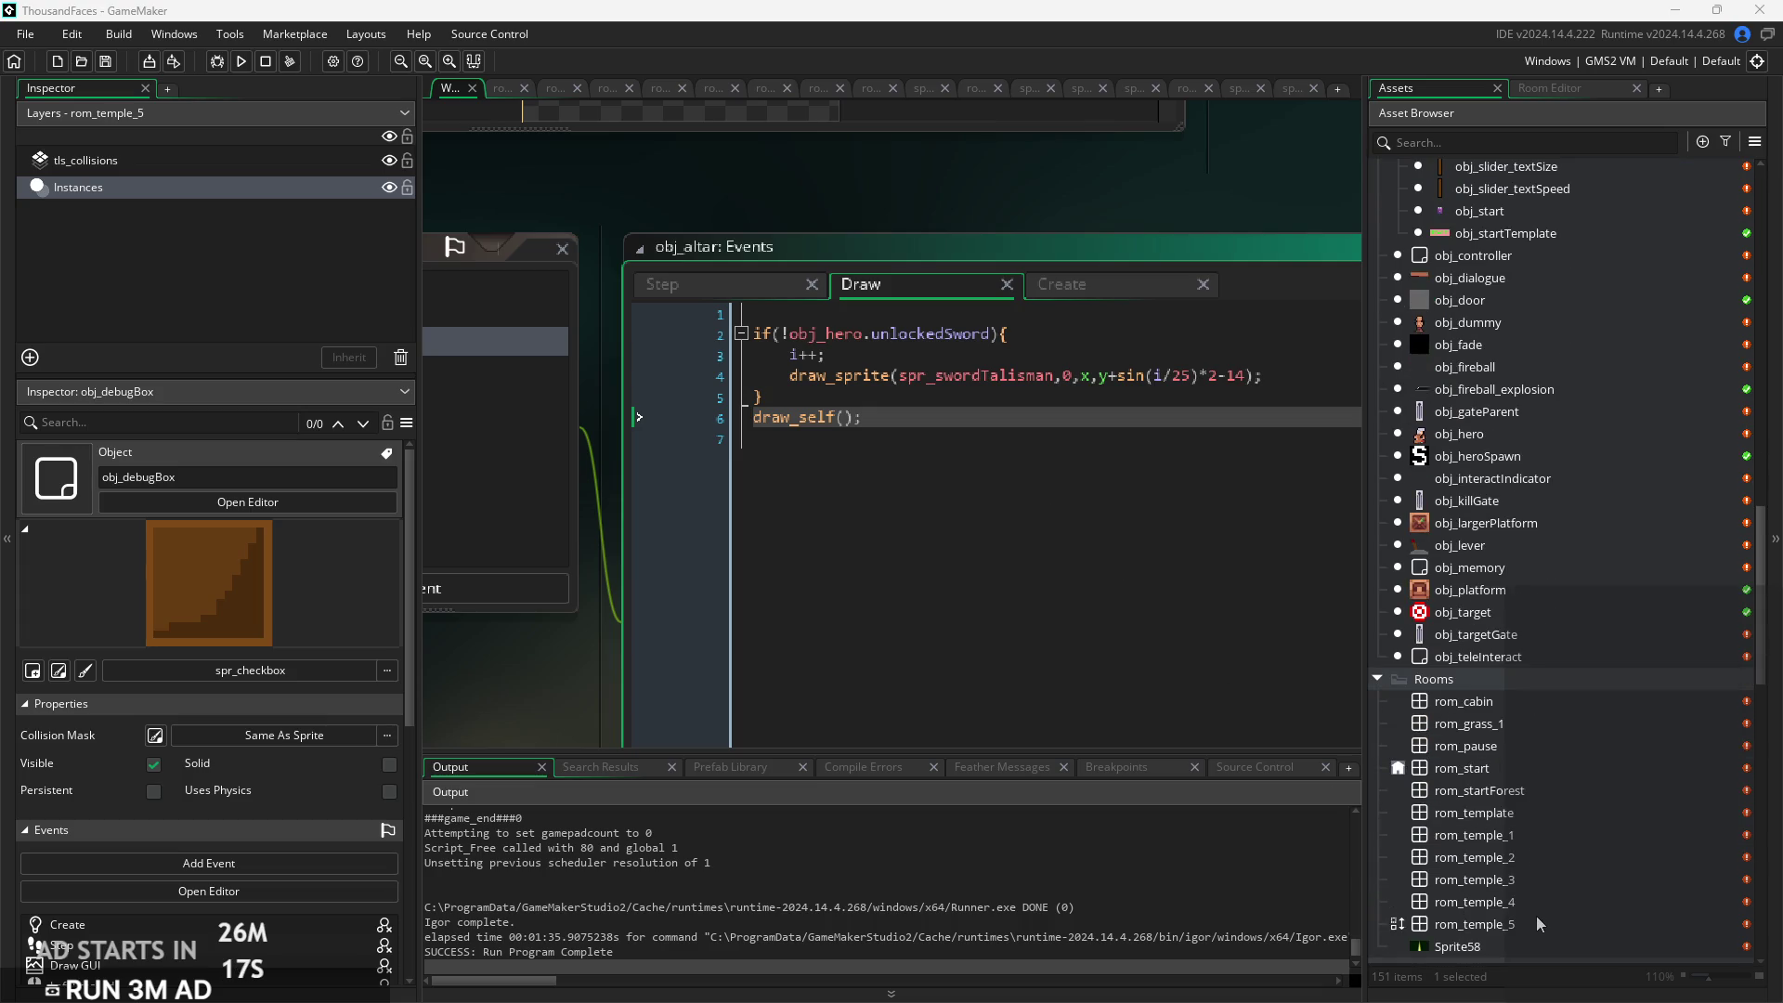
Open rom_temple_5 in the room editor and zoom out to see the whole room
{"action": "double_click", "coordinate": [1536, 916]}
{"action": "scroll", "coordinate": [1067, 605], "scroll_direction": "down", "scroll_amount": 4}
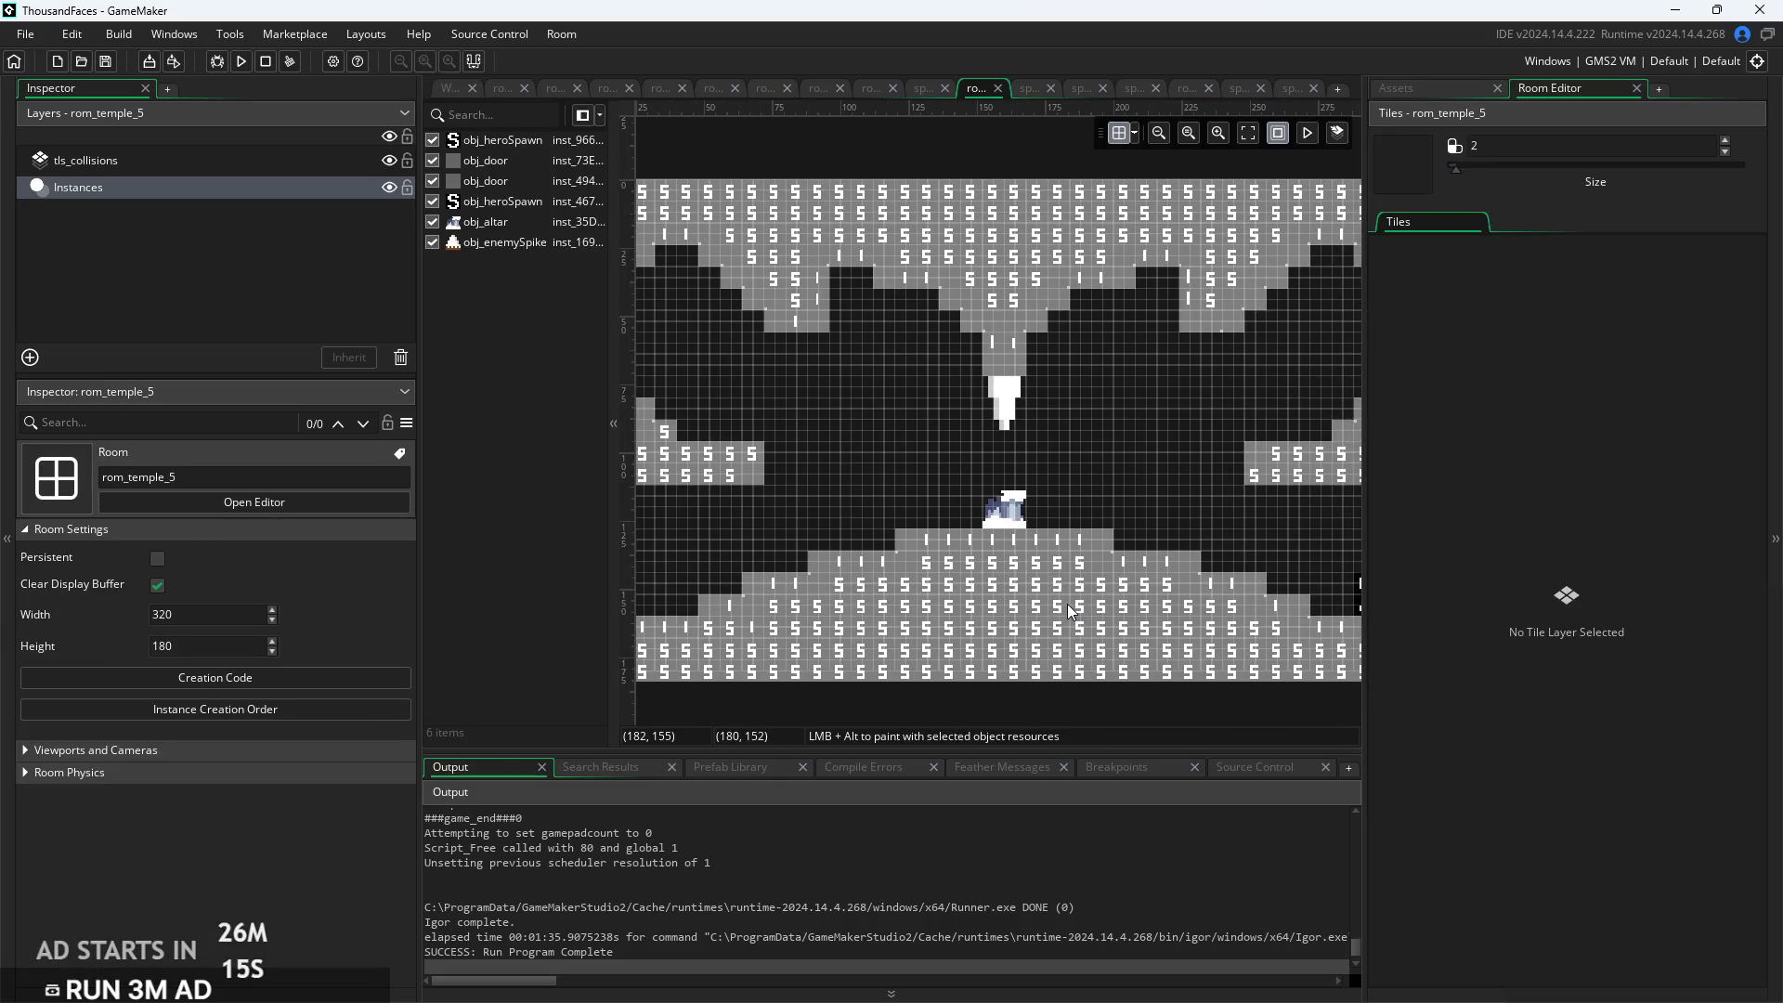
{"action": "scroll", "coordinate": [1041, 583], "scroll_direction": "up", "scroll_amount": 2}
{"action": "scroll", "coordinate": [1041, 583], "scroll_direction": "down", "scroll_amount": 1}
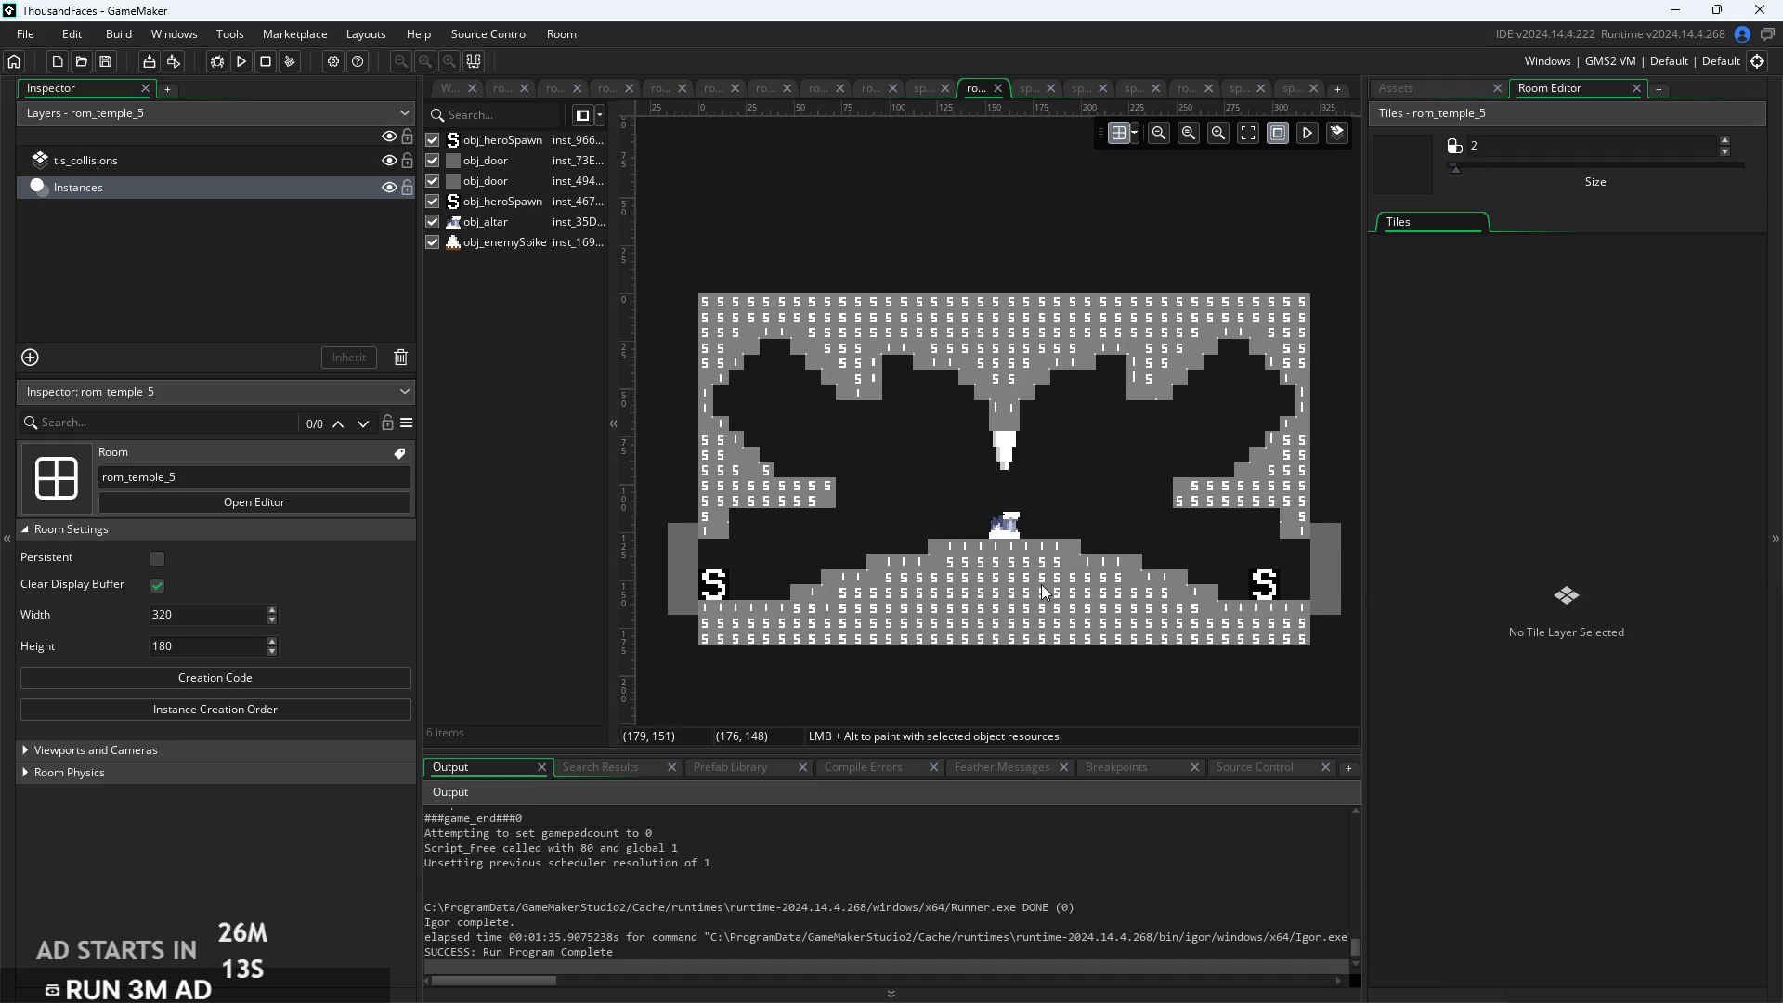
Scroll the Assets list down to the Tilesets folder
{"action": "left_click", "coordinate": [1411, 97]}
{"action": "scroll", "coordinate": [1536, 711], "scroll_direction": "down", "scroll_amount": 8}
{"action": "scroll", "coordinate": [1514, 743], "scroll_direction": "down", "scroll_amount": 8}
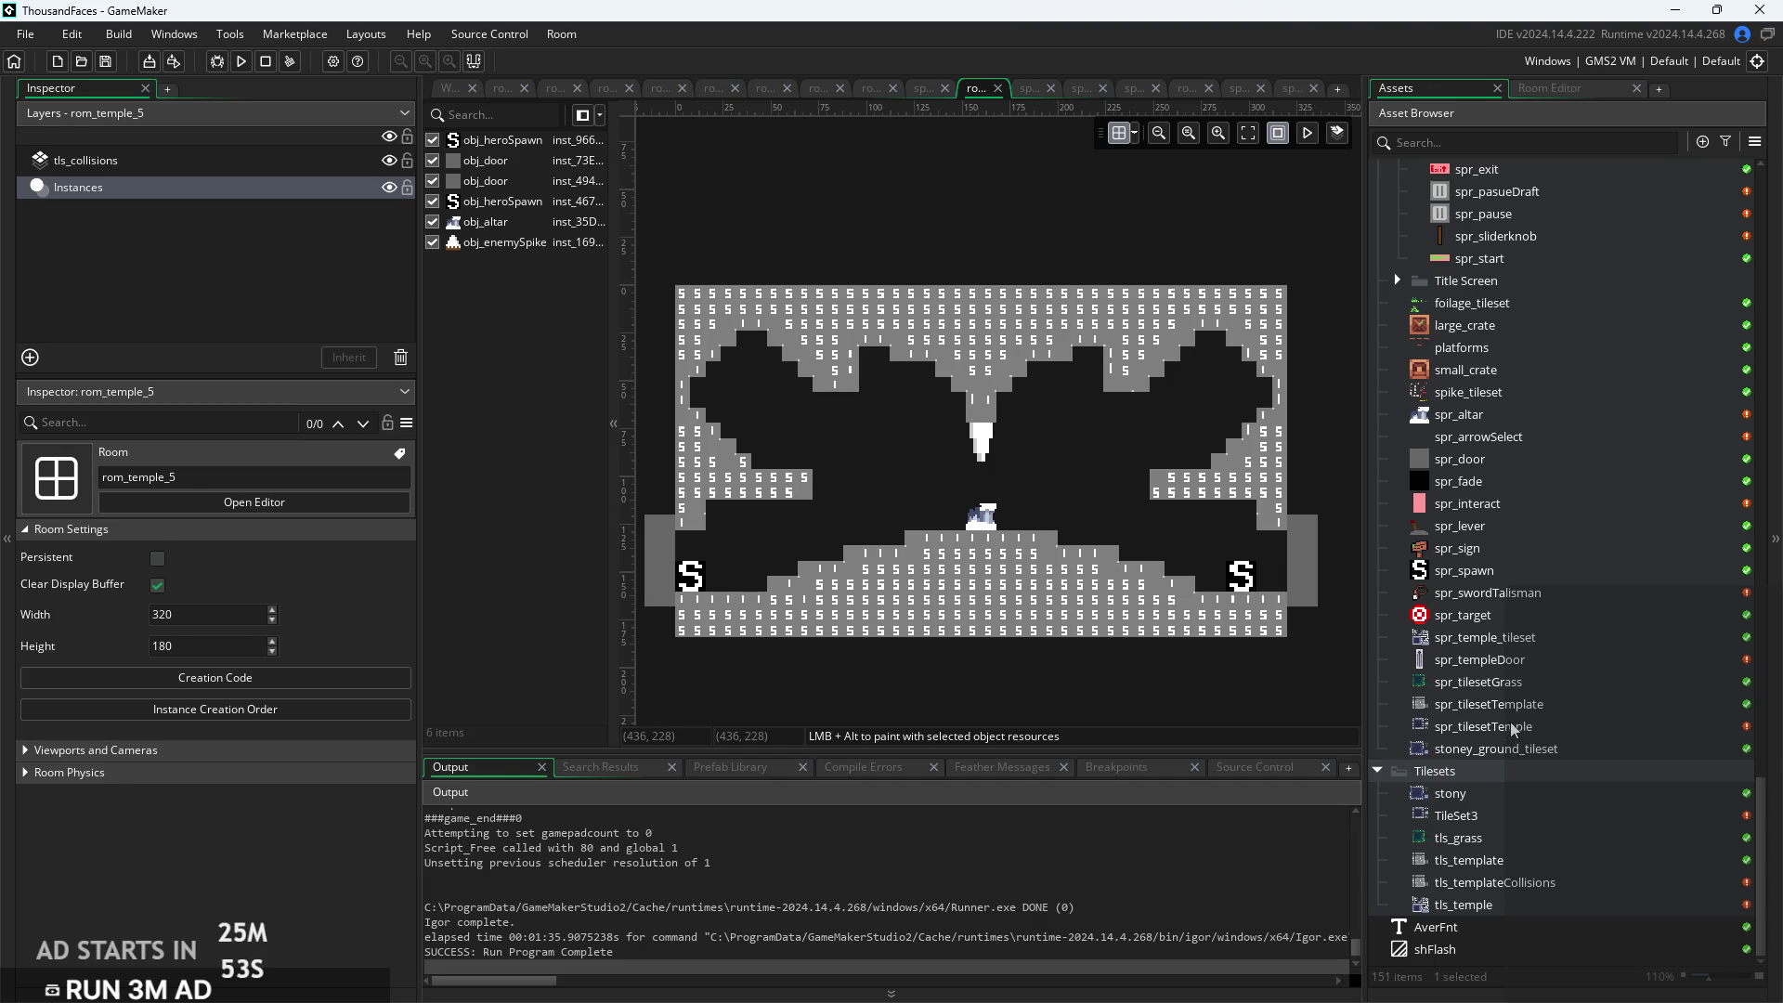
Compare the spr_tilesetTemple, spr_tilesetTemplate and spr_temple_tileset sprites
{"action": "double_click", "coordinate": [1511, 727]}
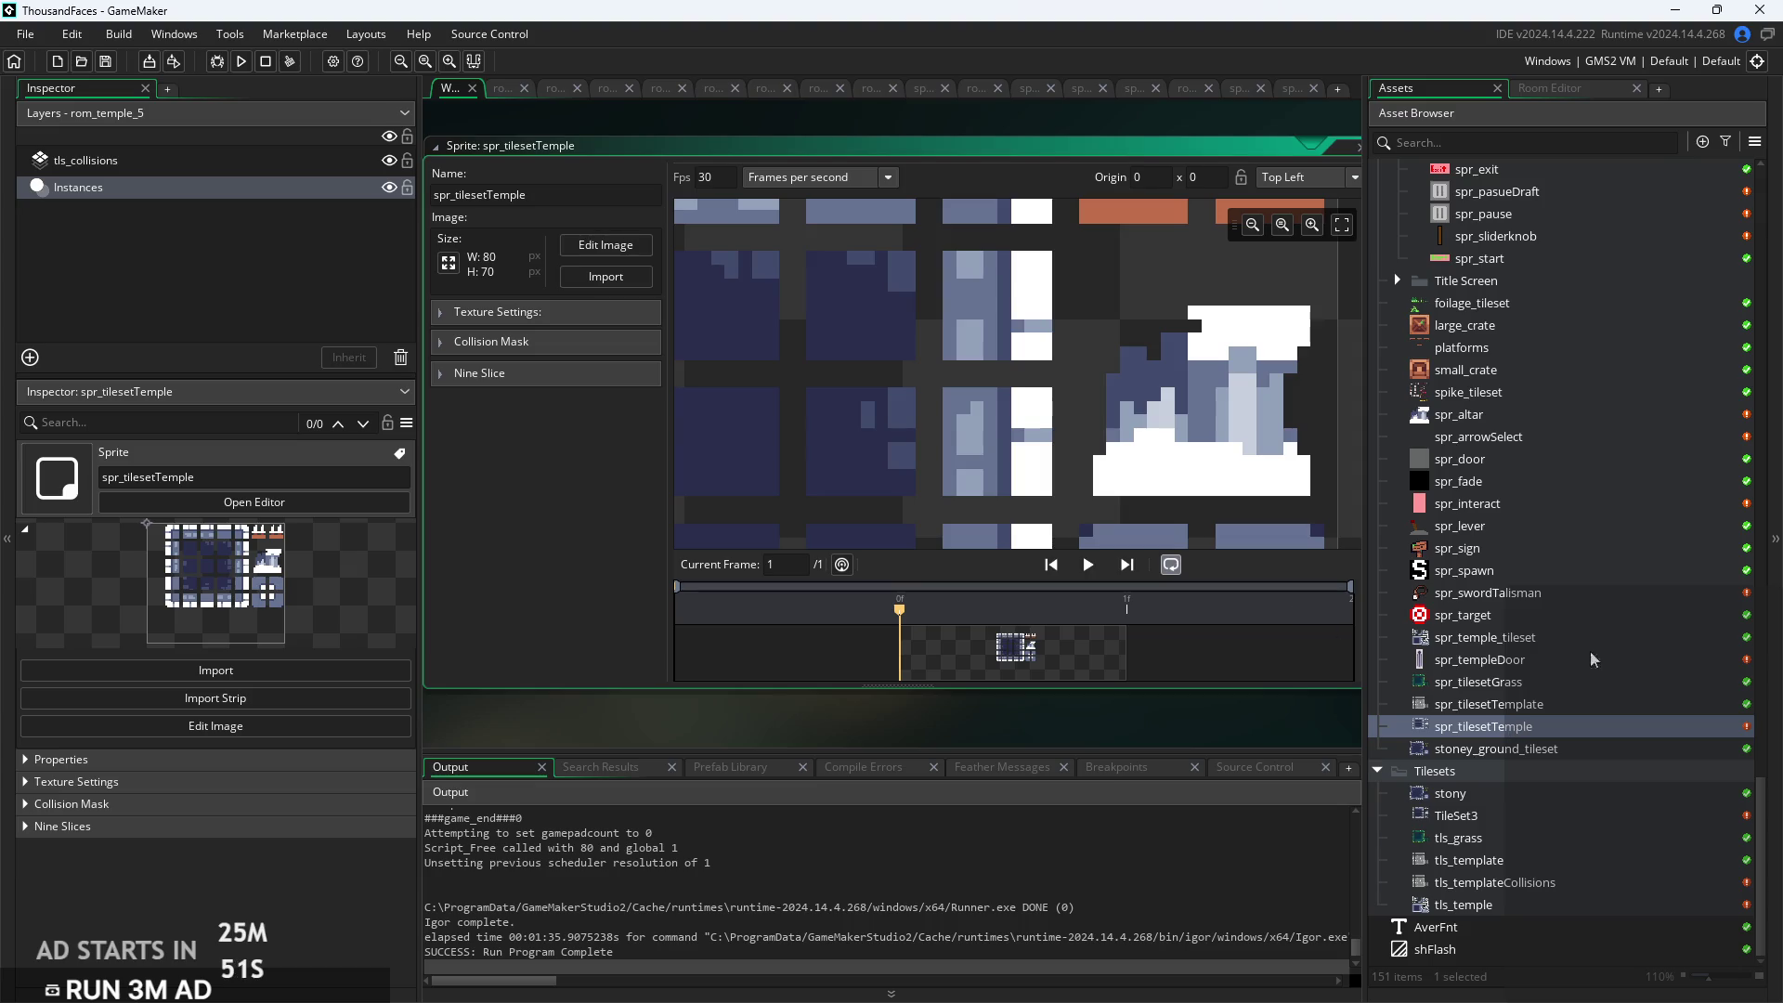
{"action": "scroll", "coordinate": [1072, 492], "scroll_direction": "down", "scroll_amount": 6}
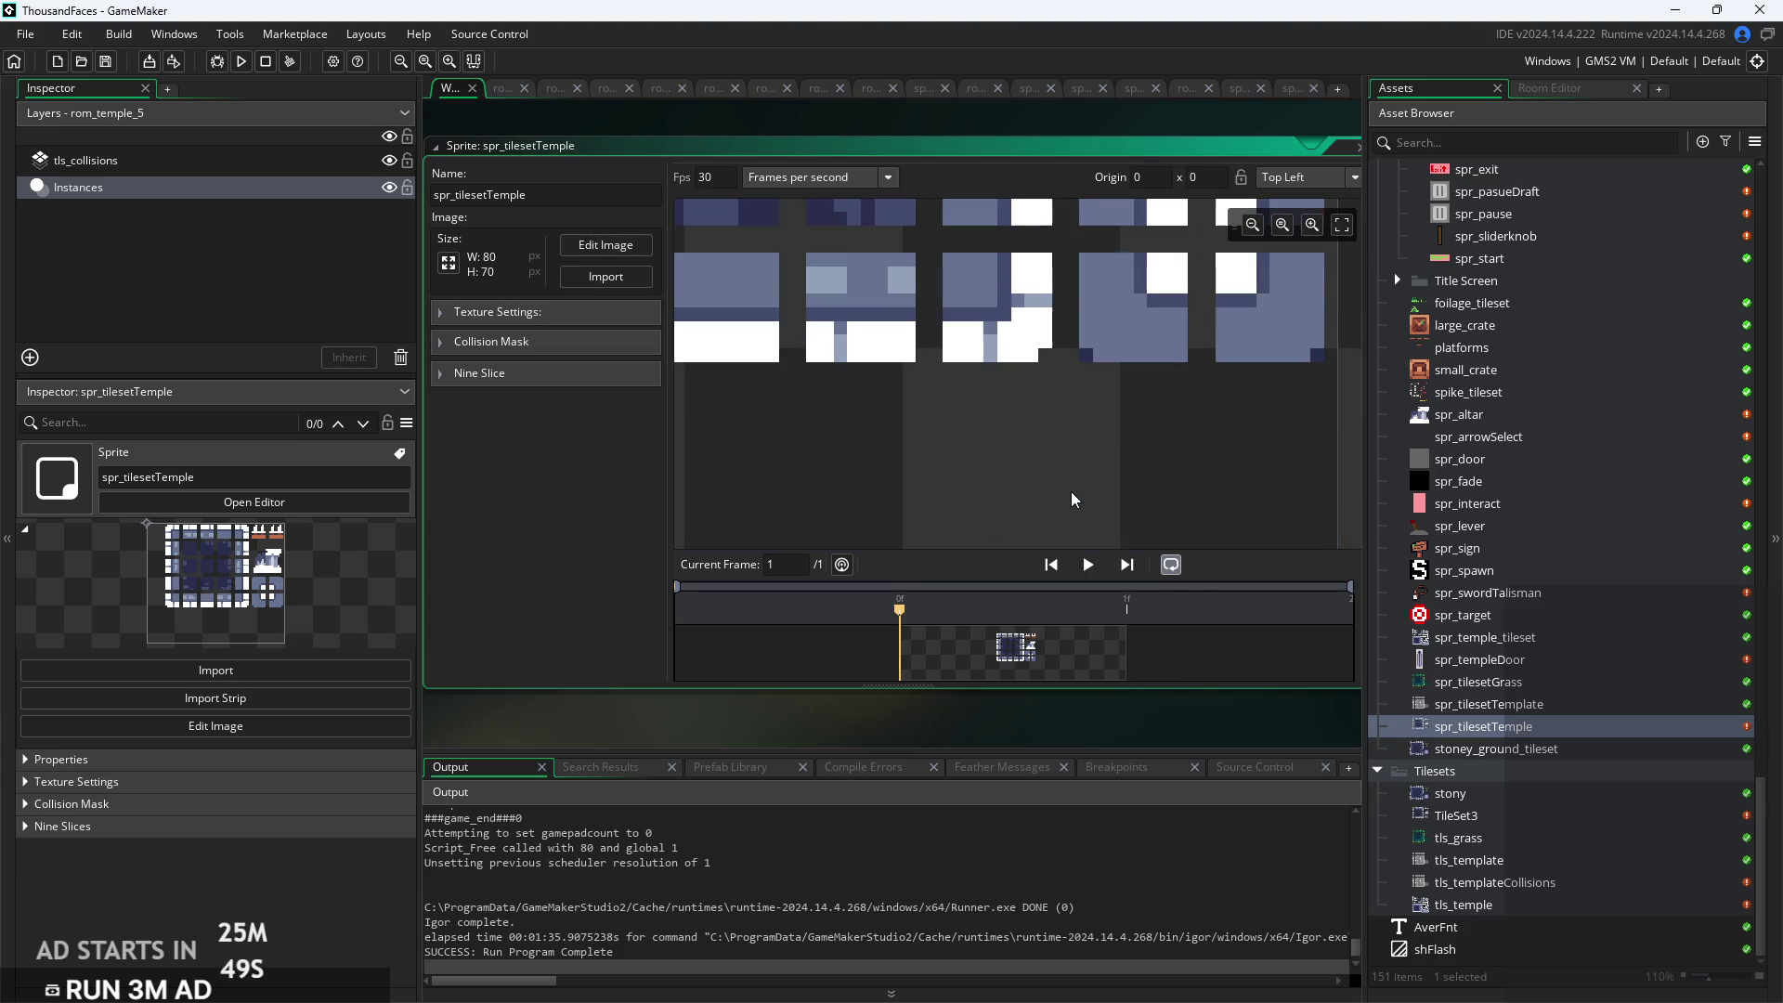
{"action": "scroll", "coordinate": [1085, 399], "scroll_direction": "up", "scroll_amount": 5}
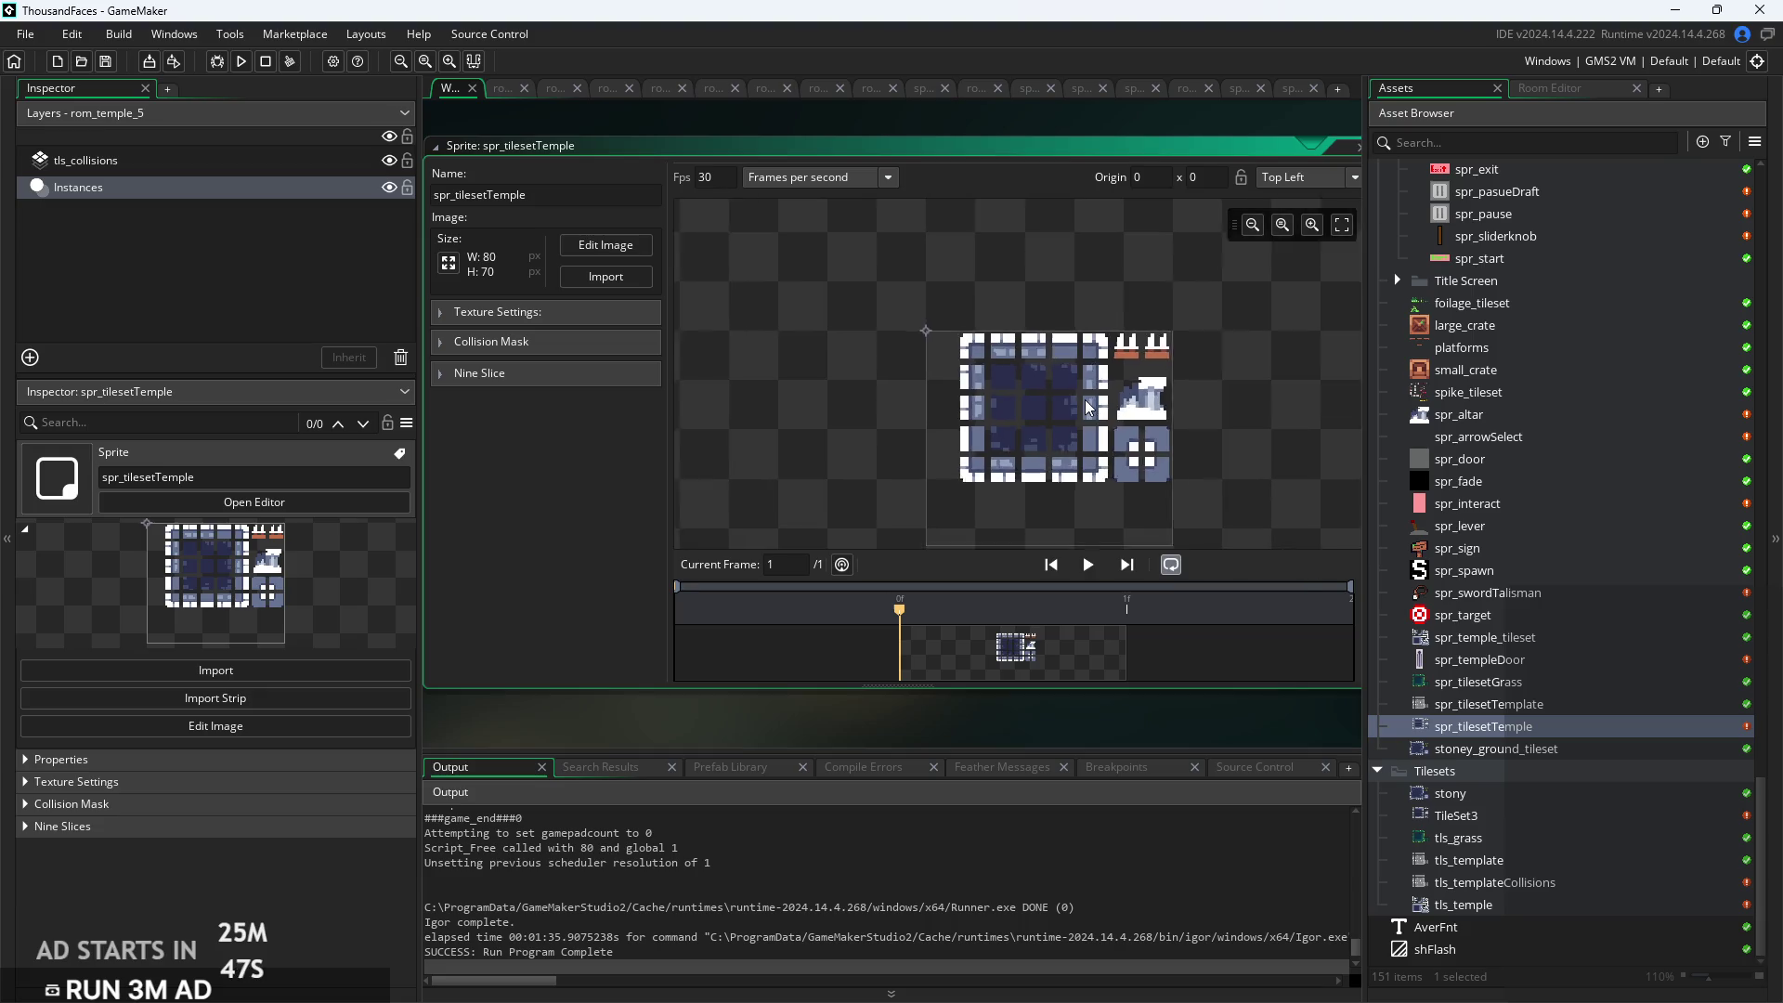
{"action": "scroll", "coordinate": [1553, 734], "scroll_direction": "up", "scroll_amount": 1}
{"action": "left_click", "coordinate": [1553, 734]}
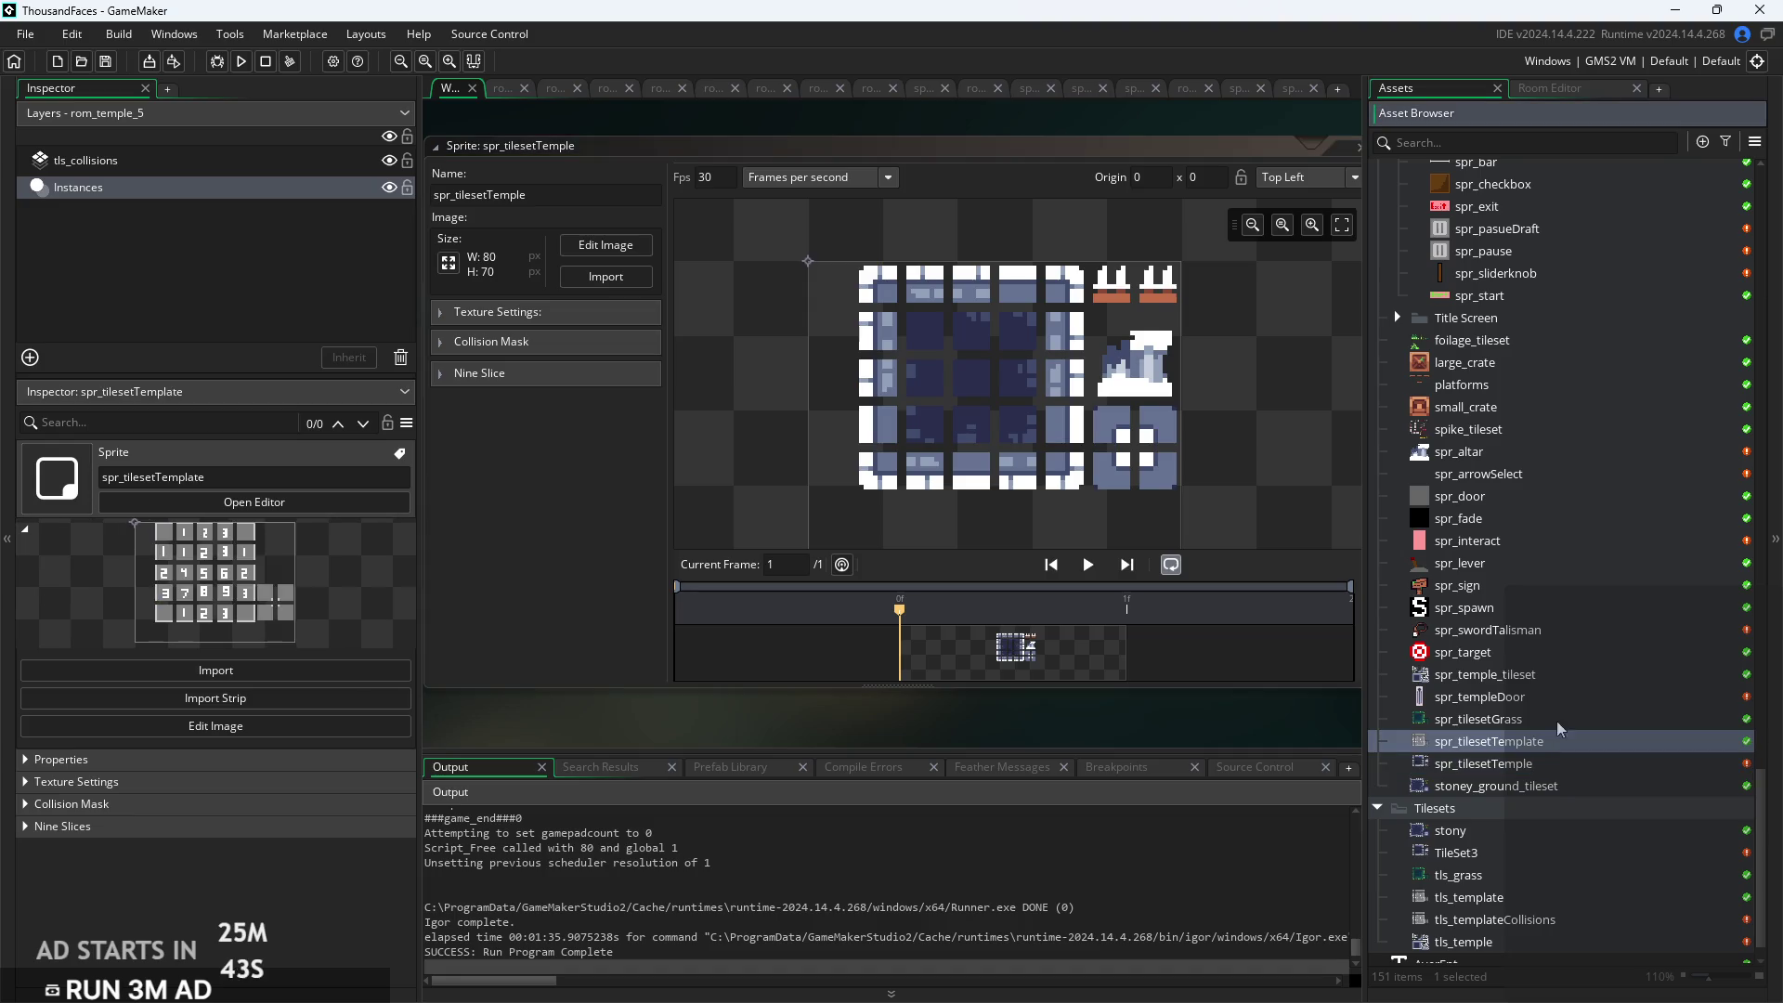
{"action": "double_click", "coordinate": [1562, 682]}
{"action": "scroll", "coordinate": [1612, 821], "scroll_direction": "down", "scroll_amount": 1}
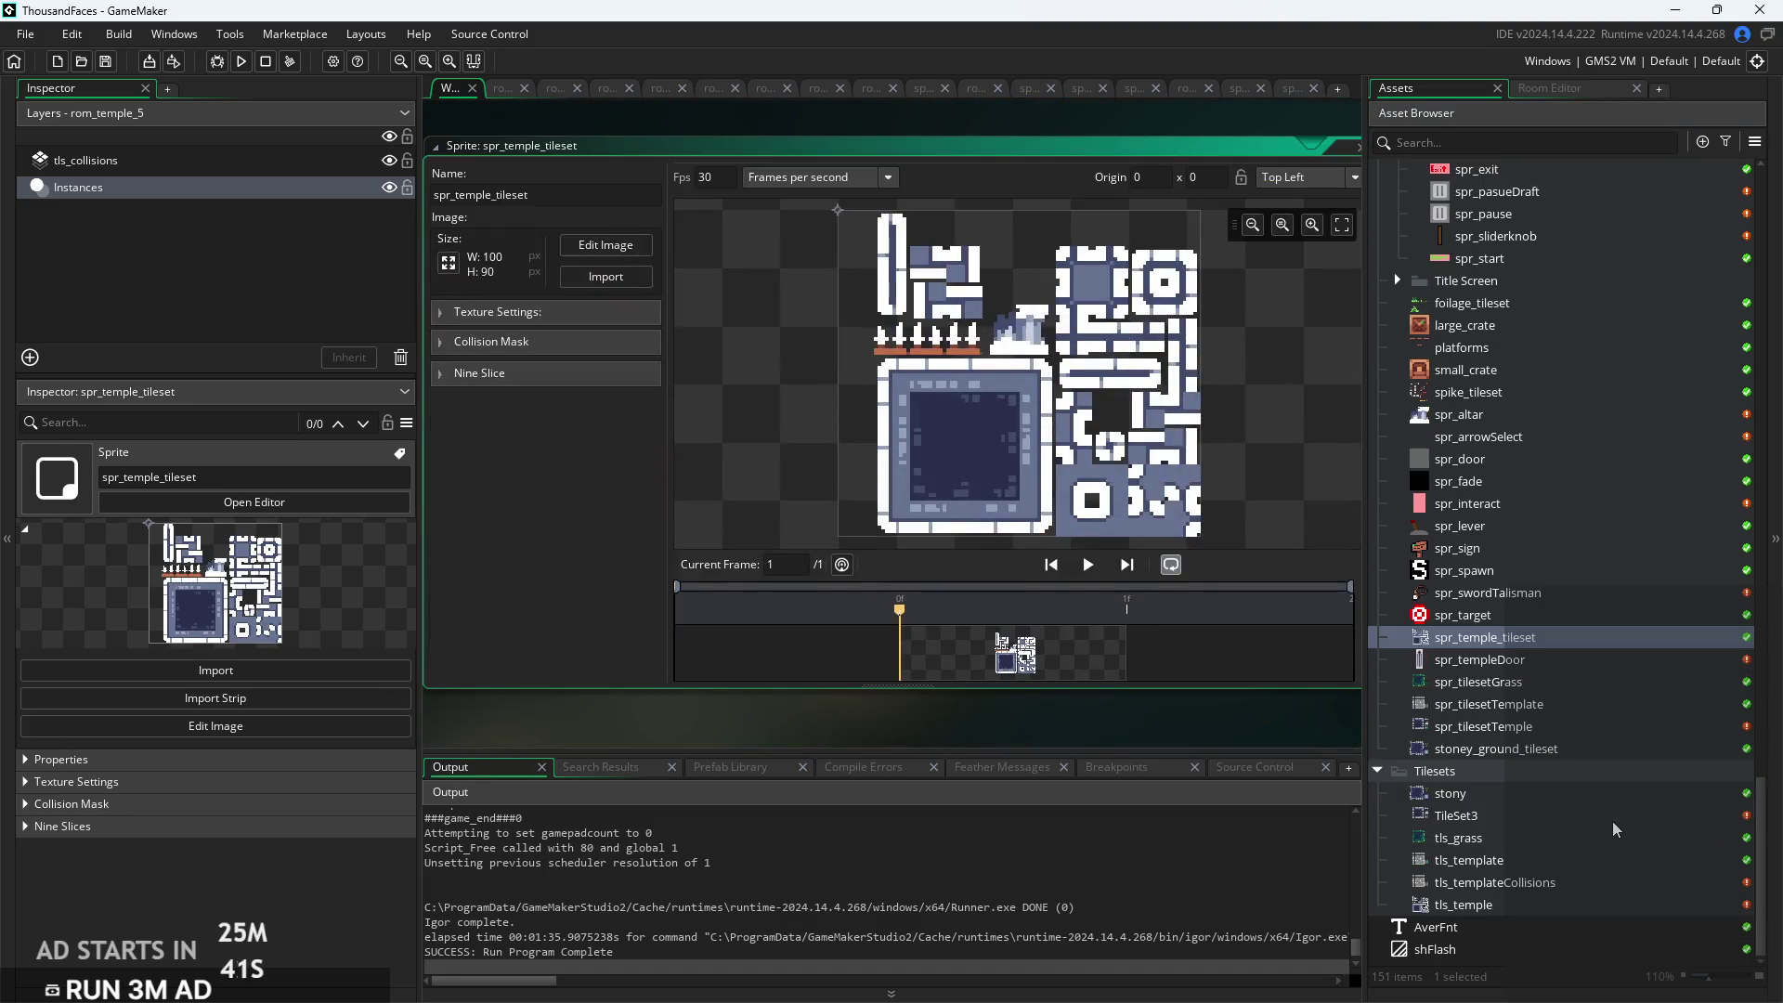
Open the tls_temple tile set, then reopen the rom_temple_5 room
{"action": "double_click", "coordinate": [1572, 903]}
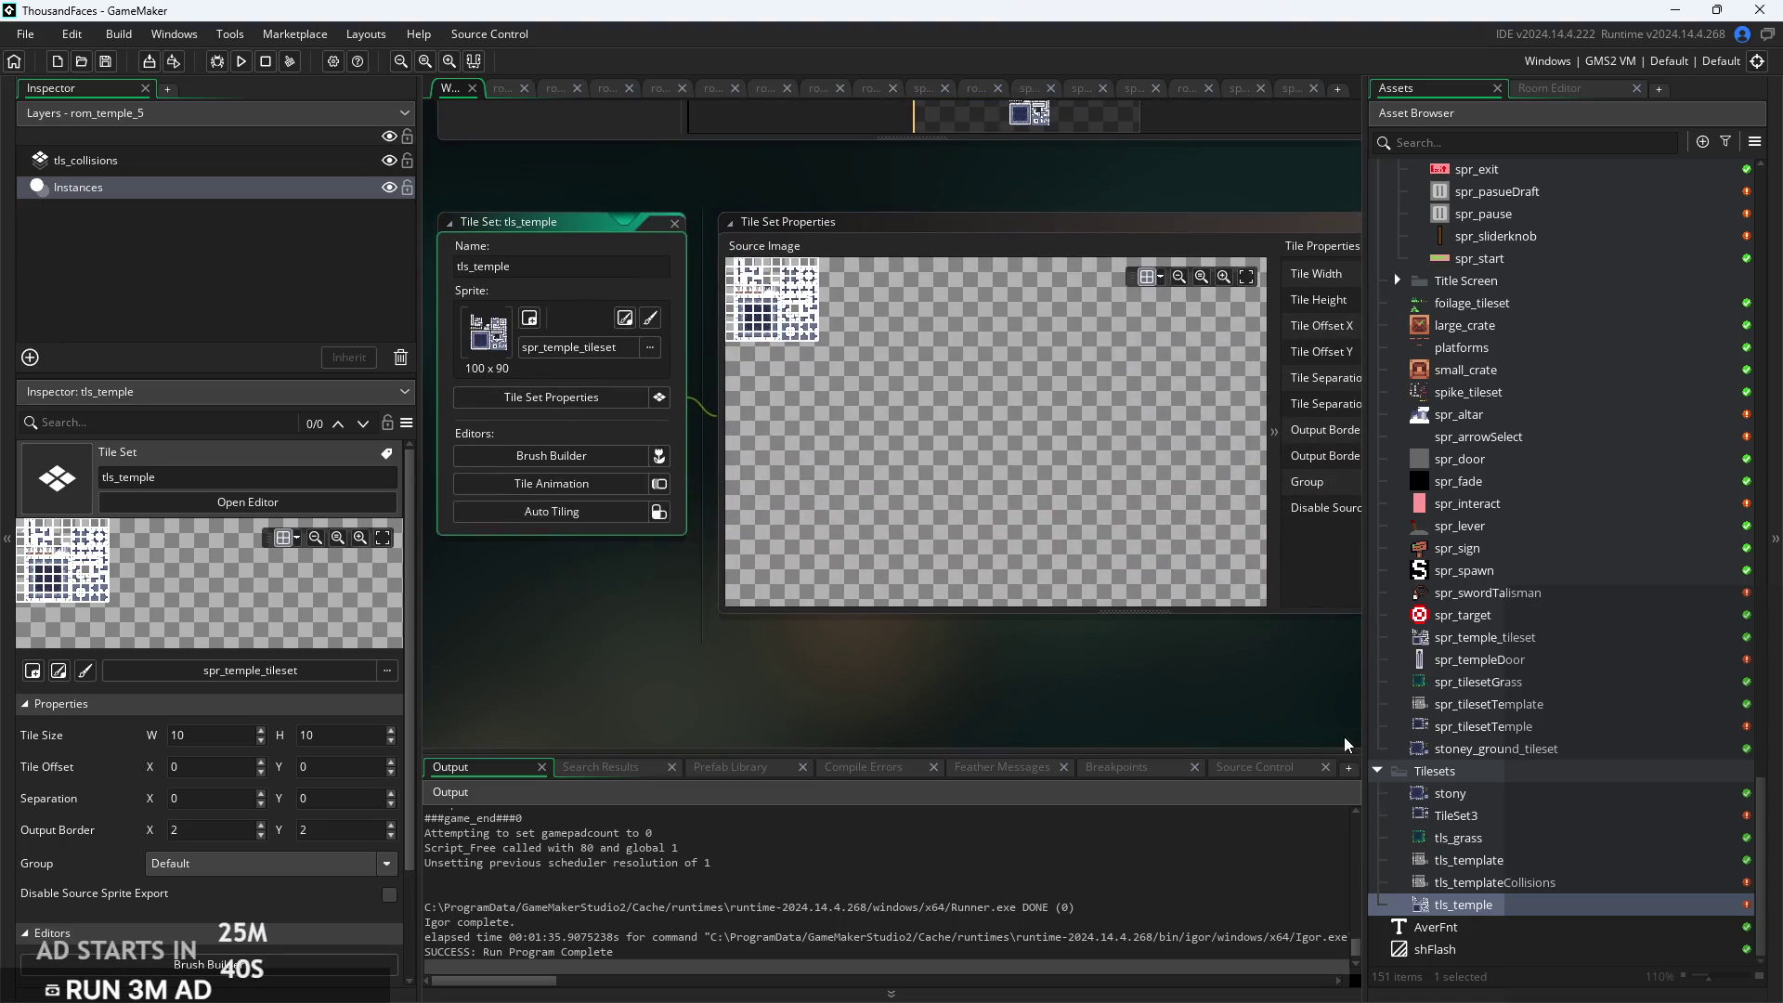
{"action": "scroll", "coordinate": [1486, 604], "scroll_direction": "up", "scroll_amount": 10}
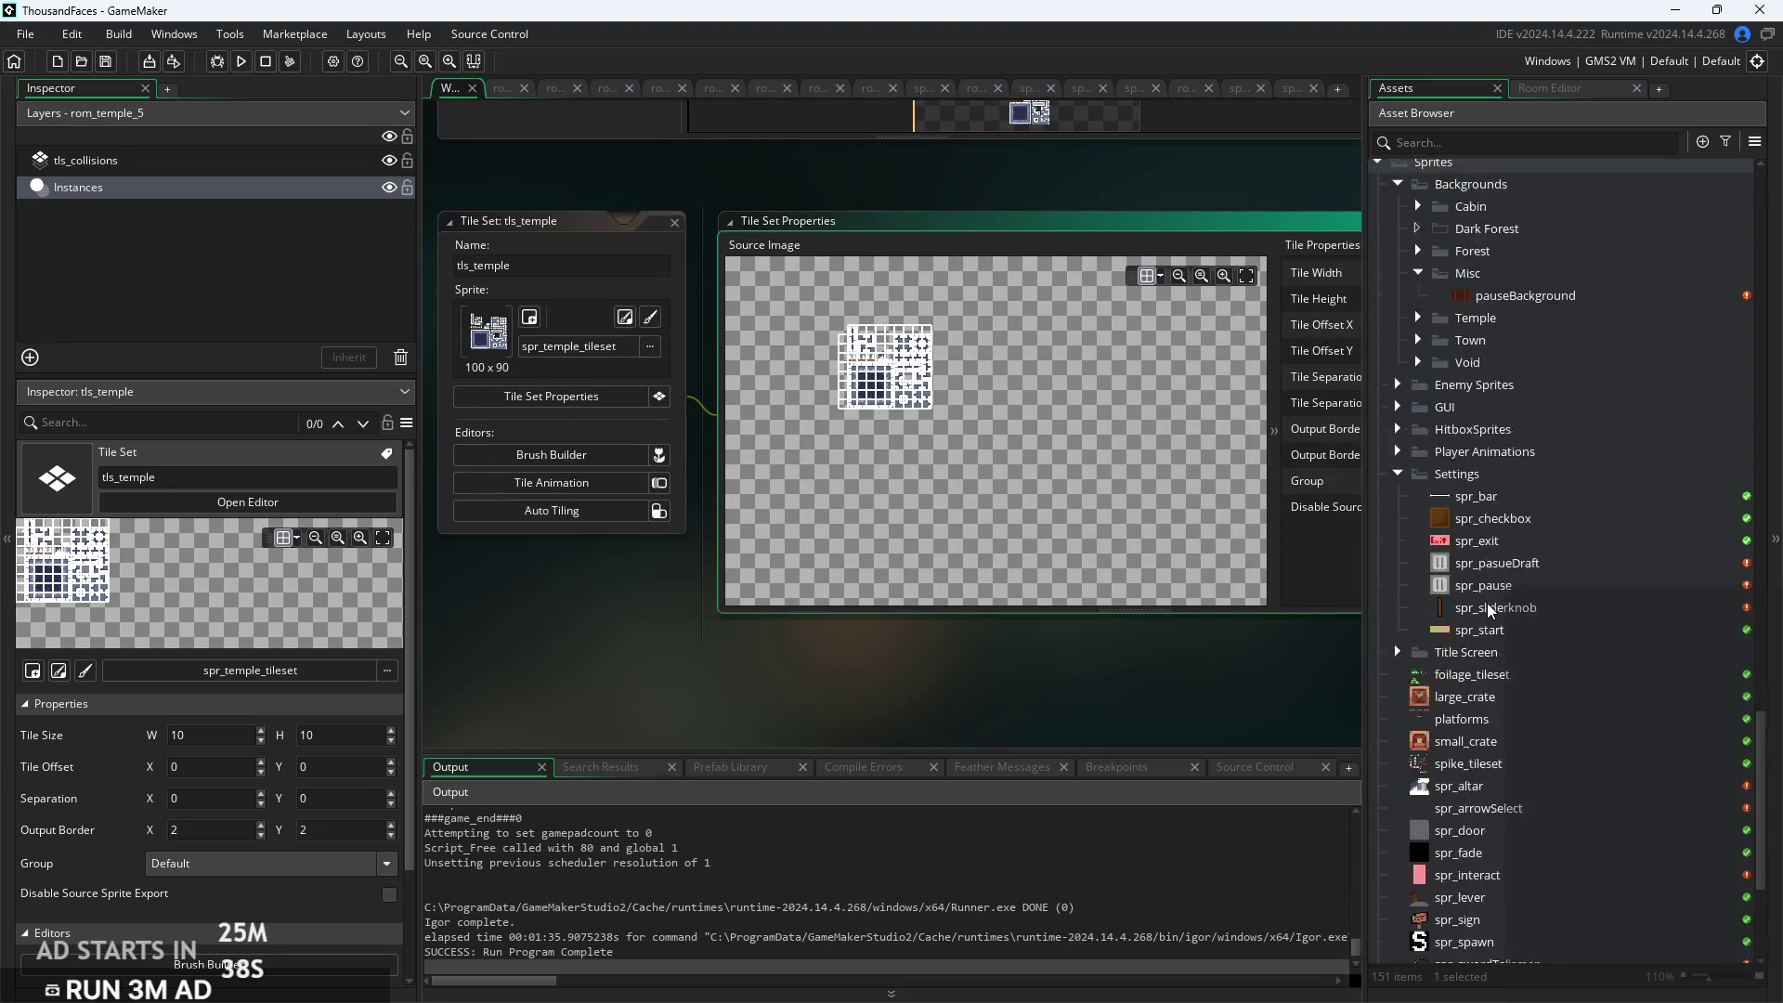
{"action": "scroll", "coordinate": [1495, 604], "scroll_direction": "up", "scroll_amount": 4}
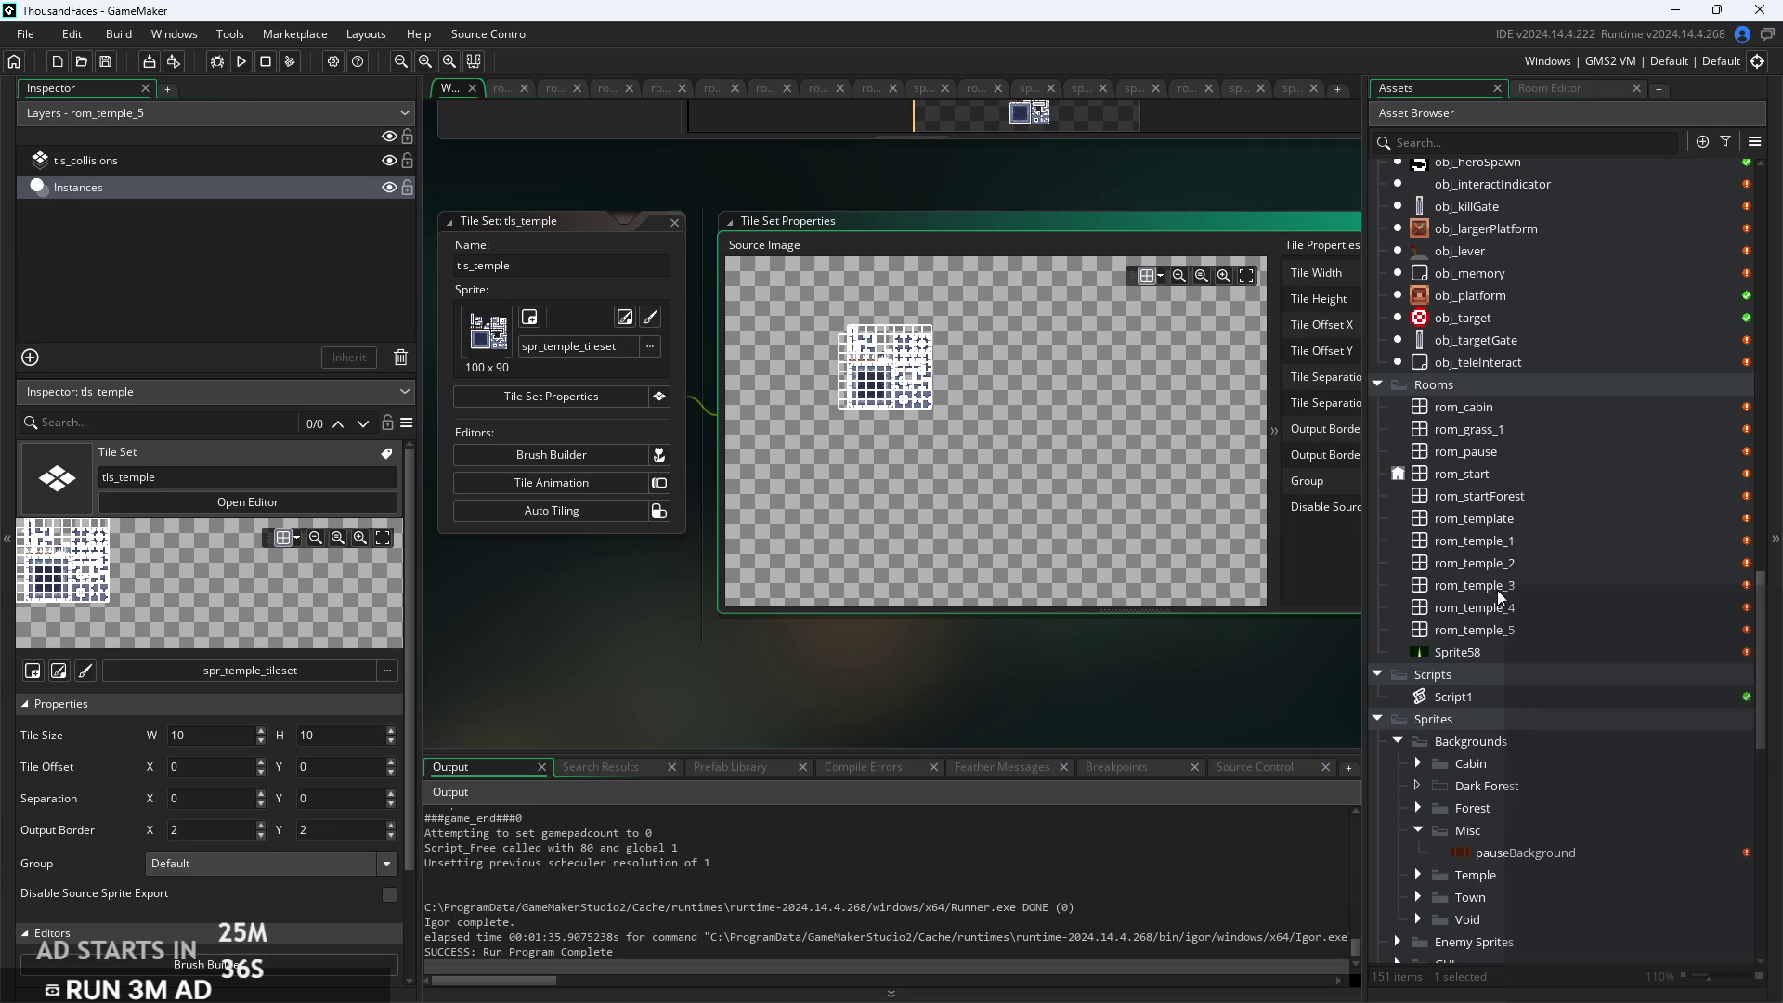
{"action": "double_click", "coordinate": [1477, 629]}
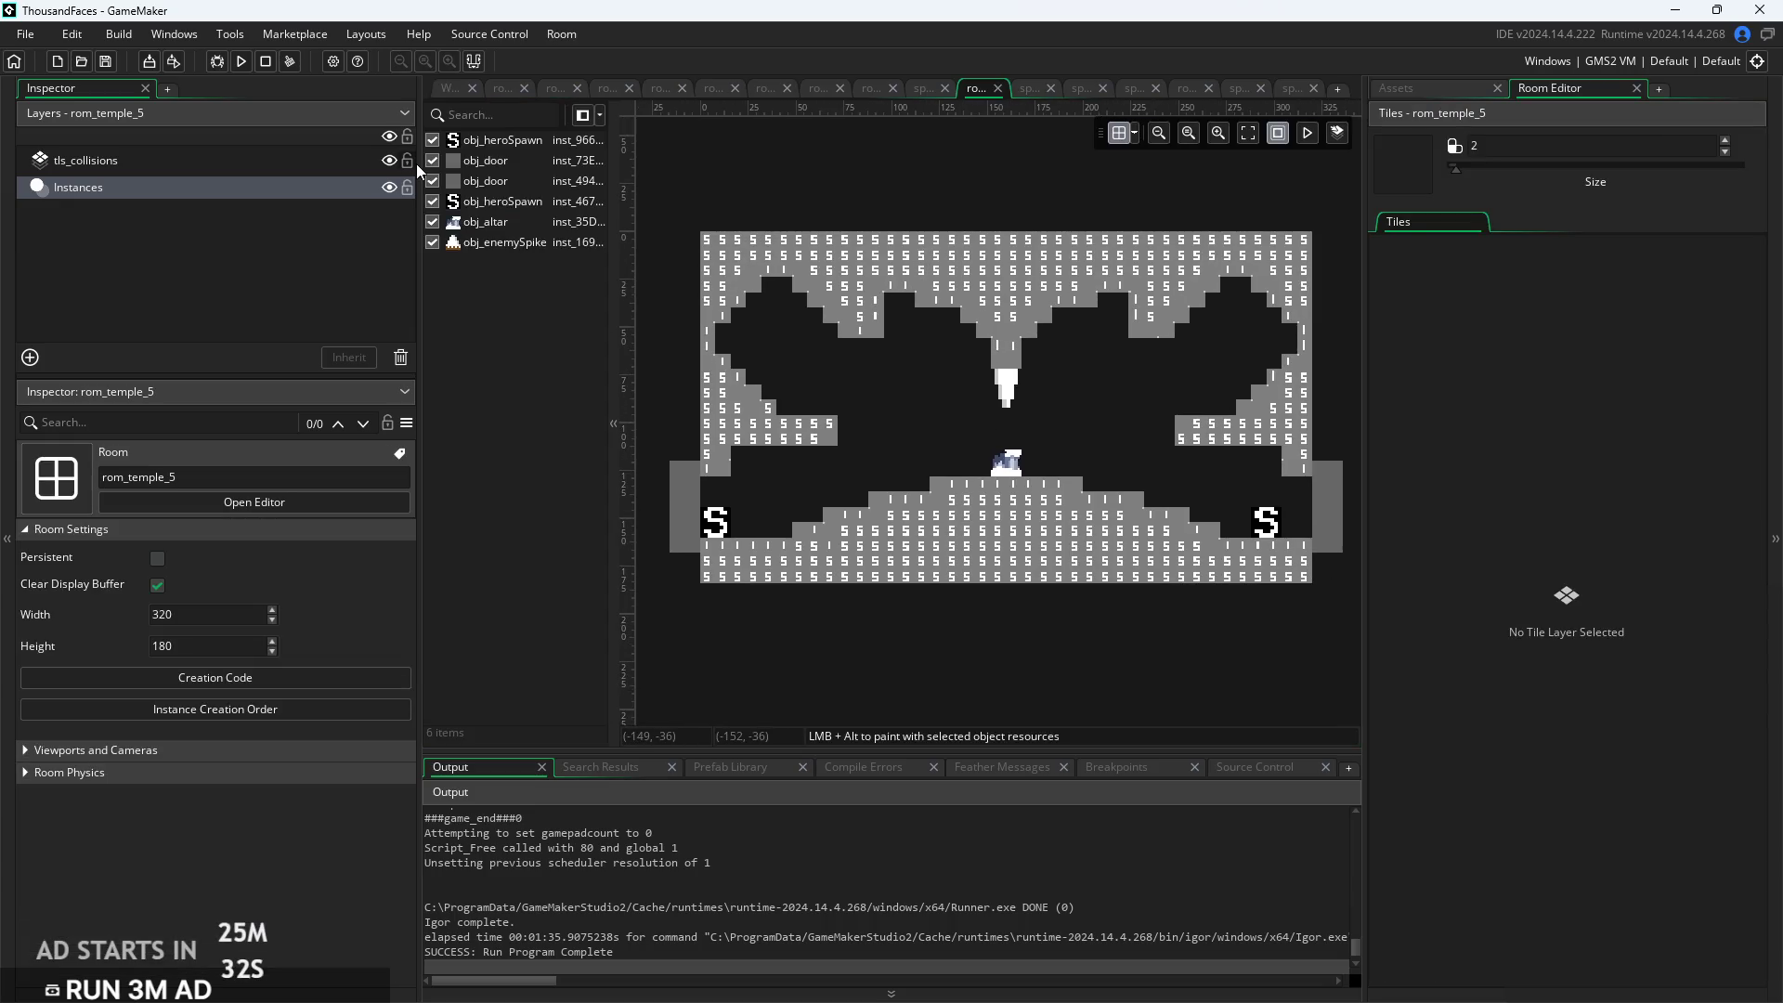
Add a new tile layer to rom_temple_5 named tls_temple
{"action": "left_click", "coordinate": [299, 245]}
{"action": "right_click", "coordinate": [299, 245]}
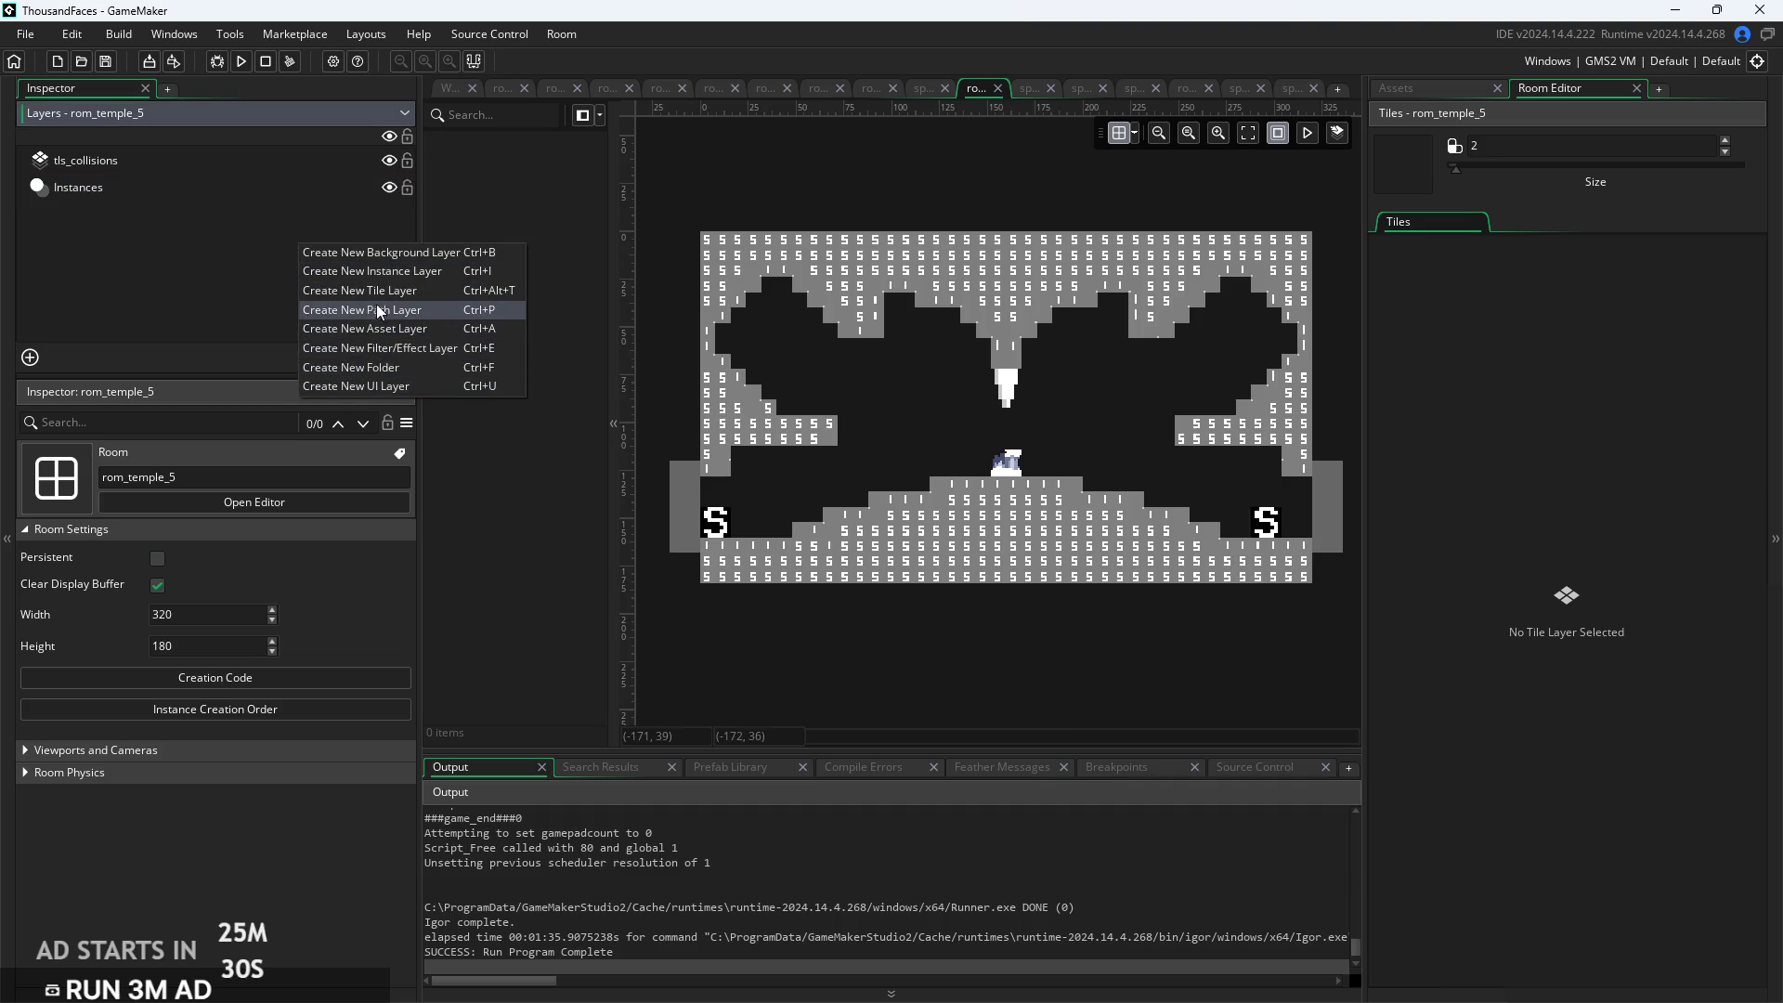
{"action": "left_click", "coordinate": [375, 290]}
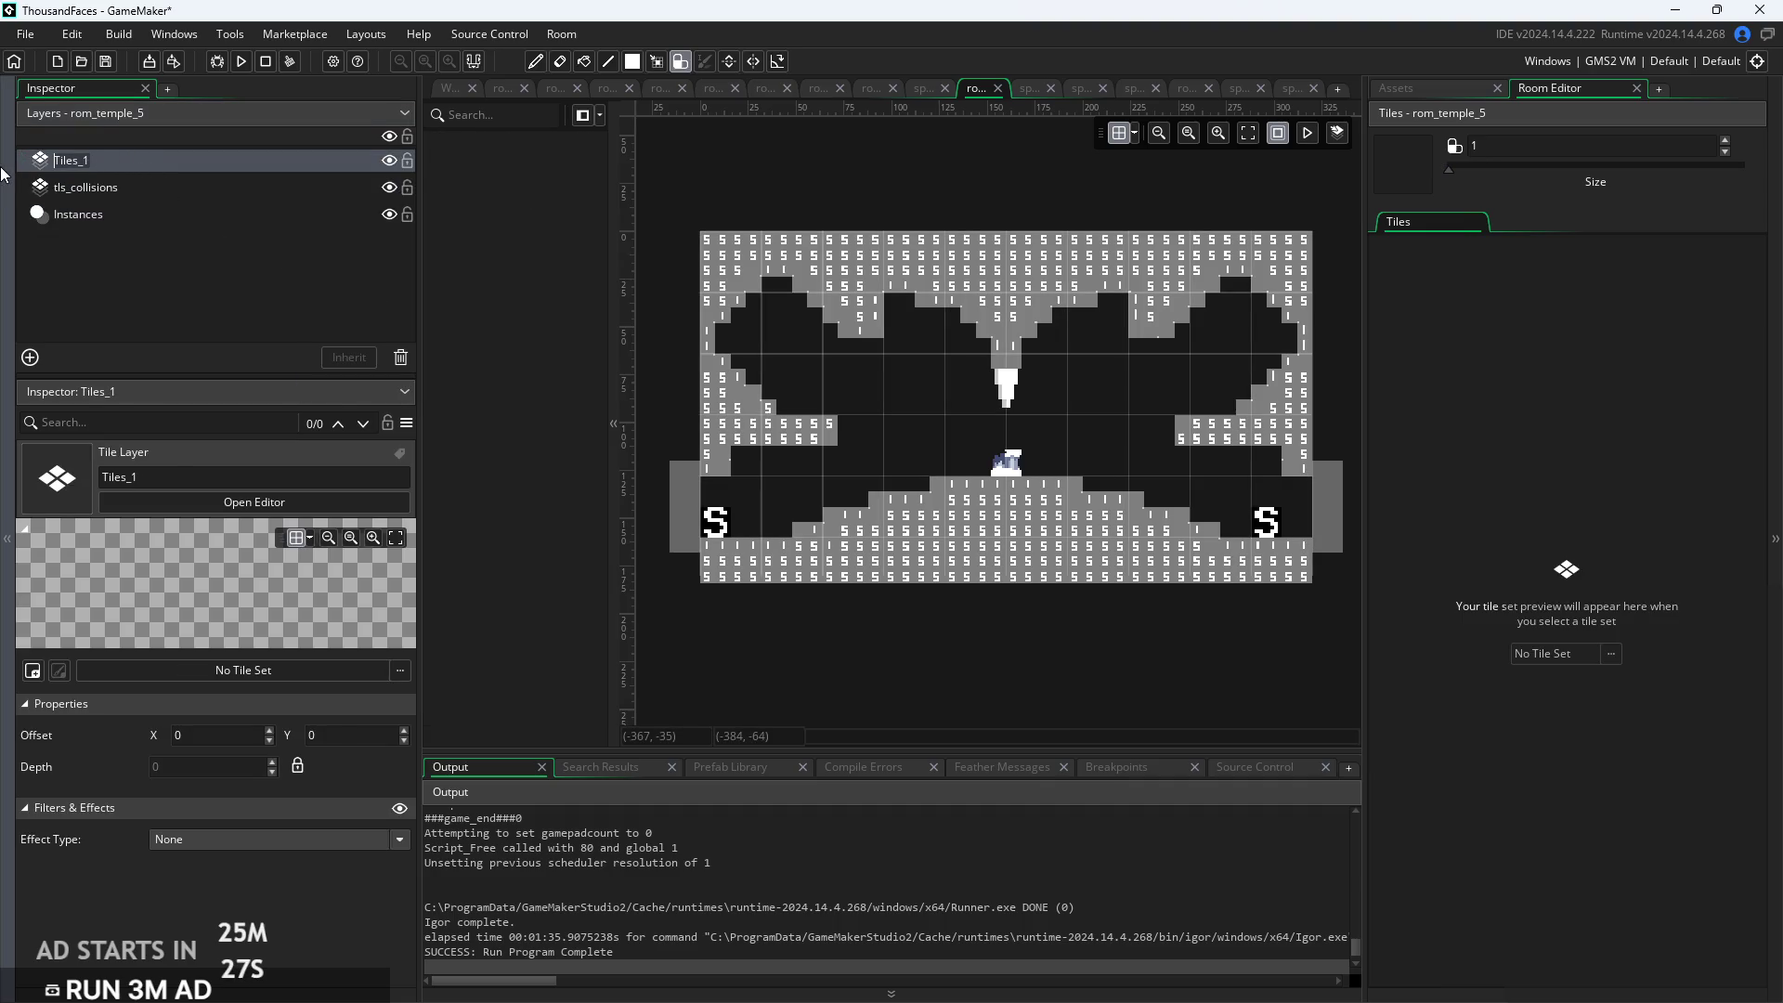
{"action": "type", "text": "tls_temple"}
{"action": "key", "text": "Return"}
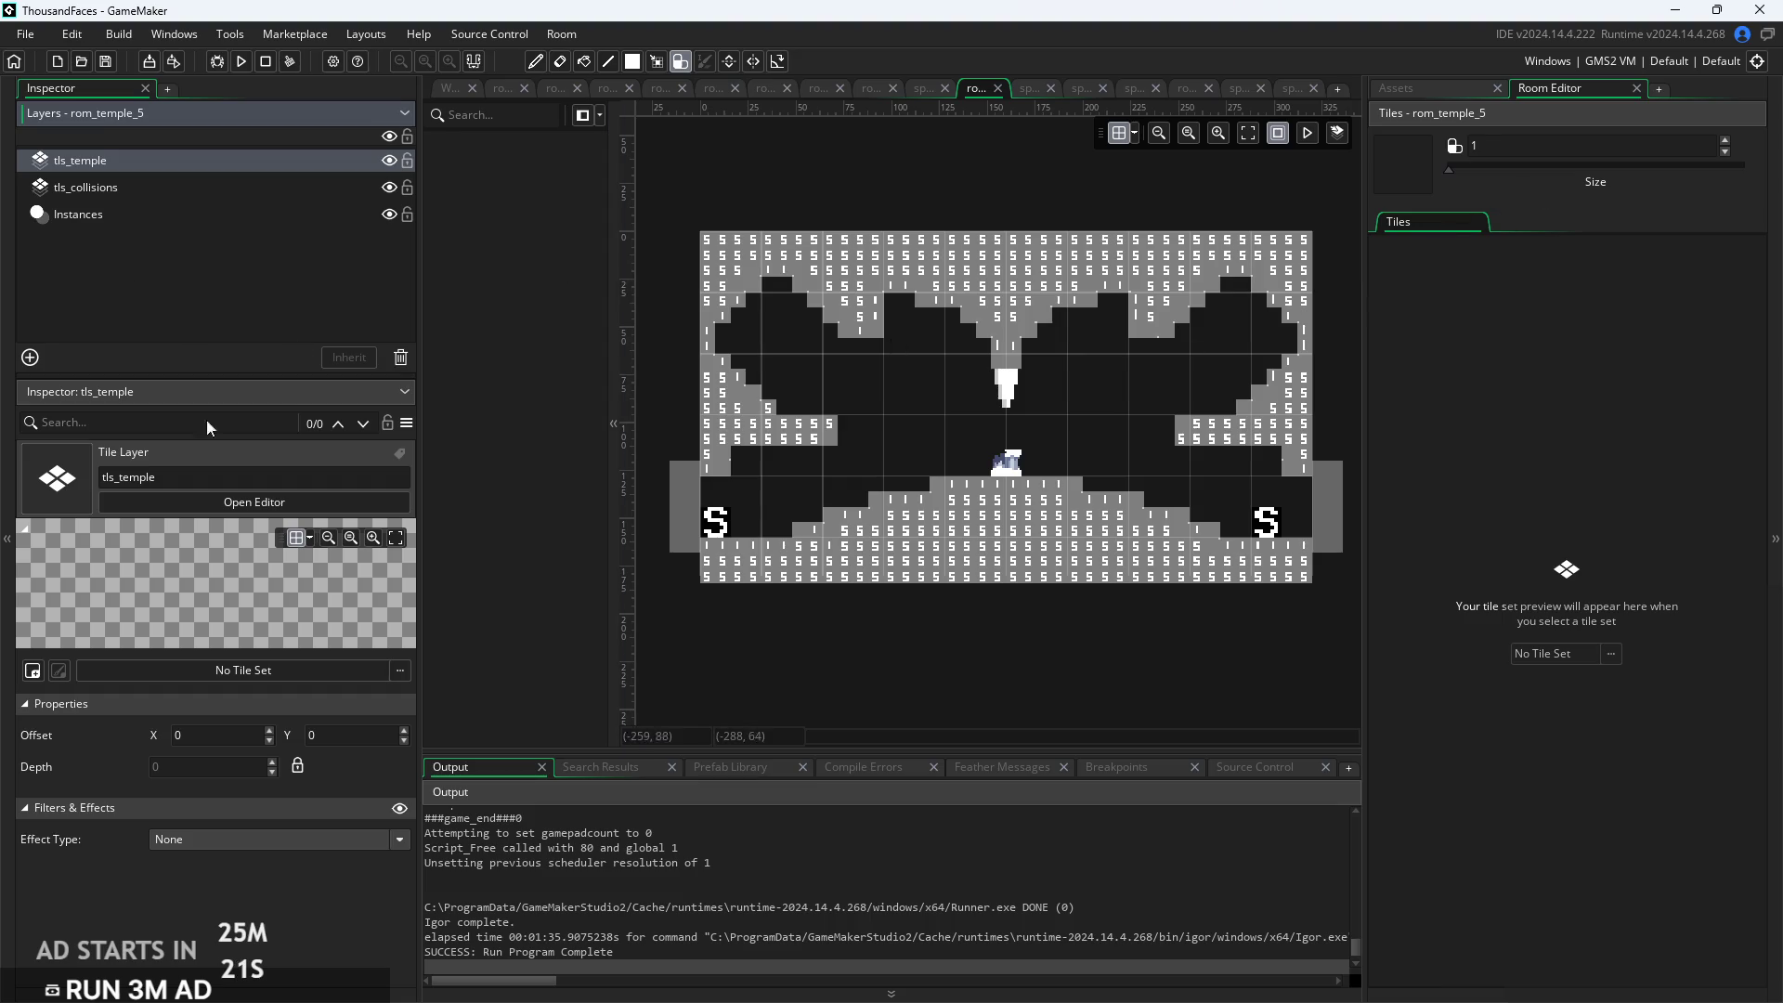
Assign the tls_temple tile set to the layer and show the auto tile Libraries
{"action": "left_click", "coordinate": [240, 671]}
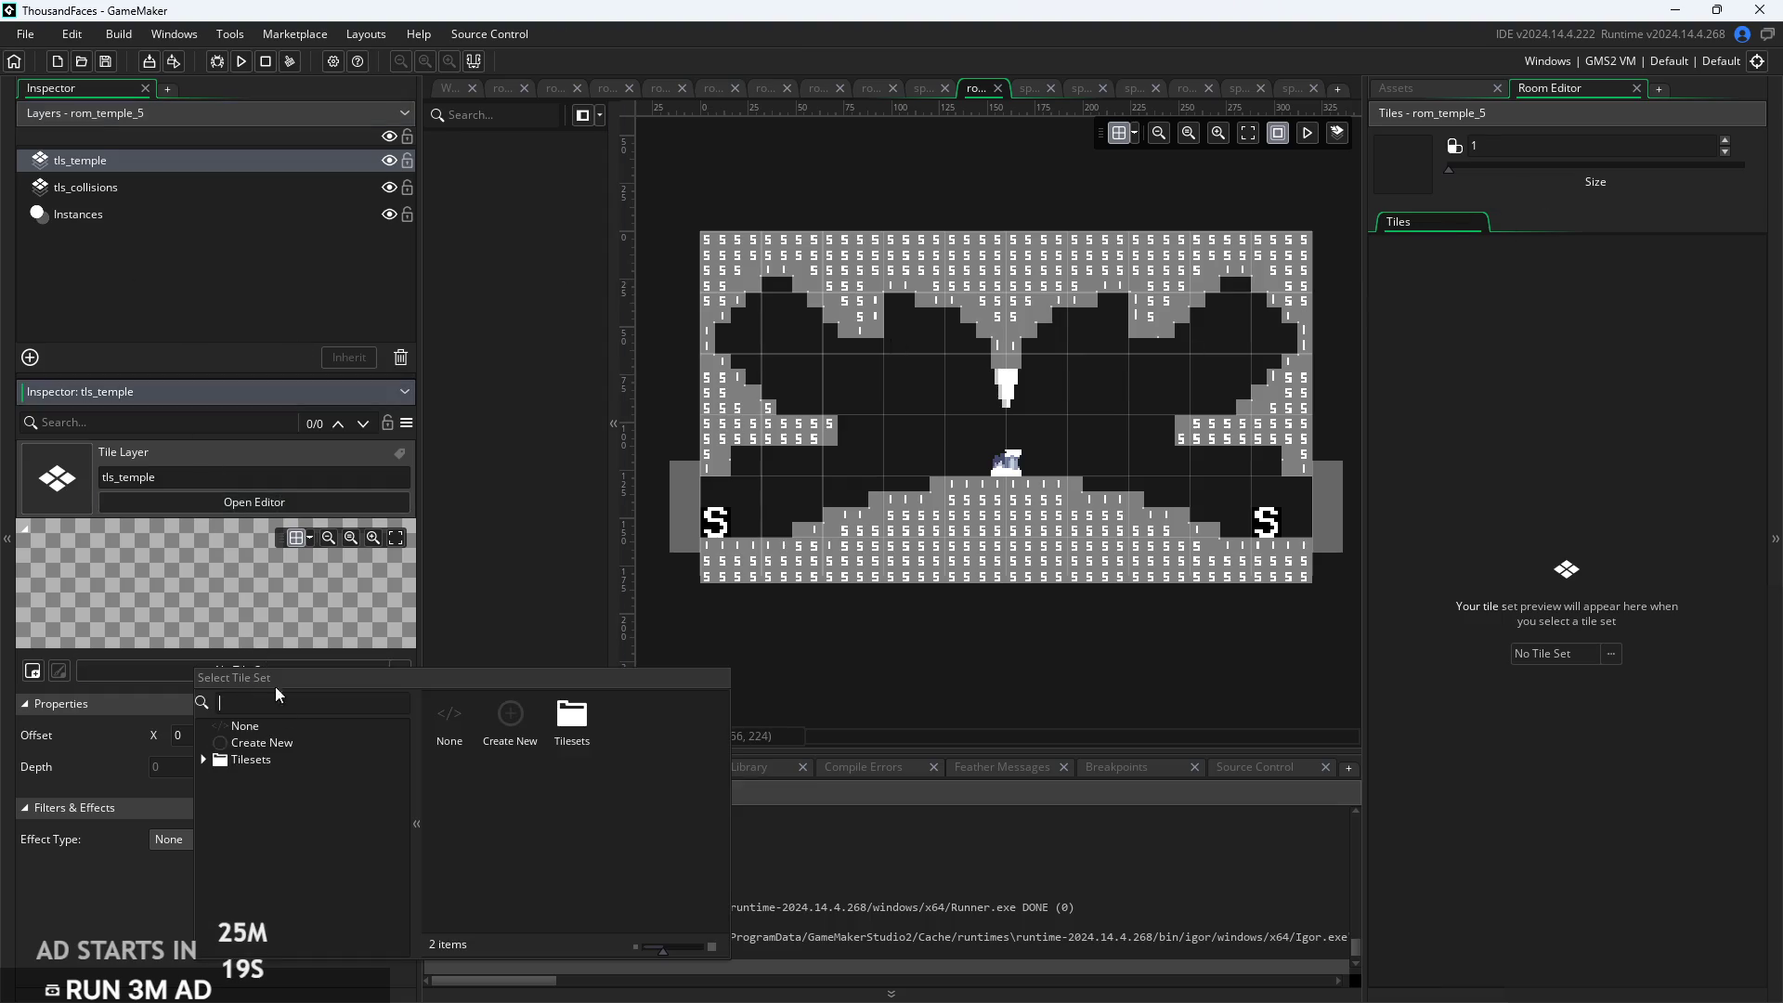
{"action": "left_click", "coordinate": [257, 766]}
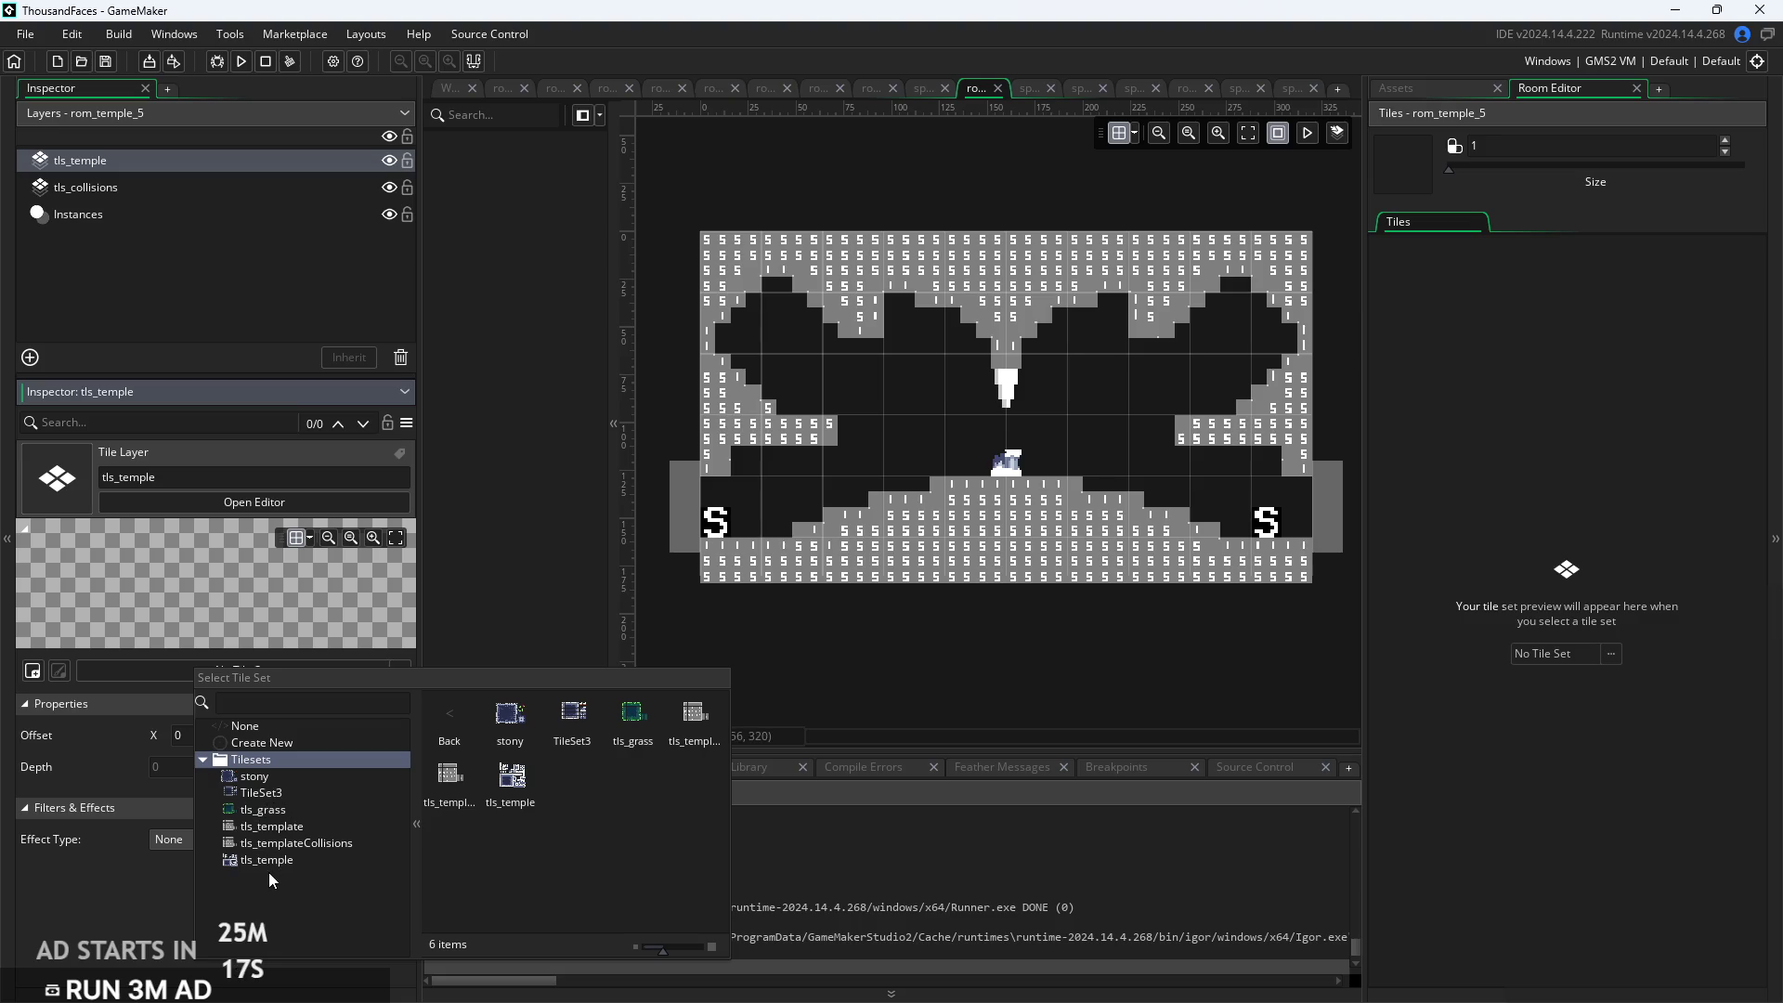
{"action": "left_click", "coordinate": [270, 862]}
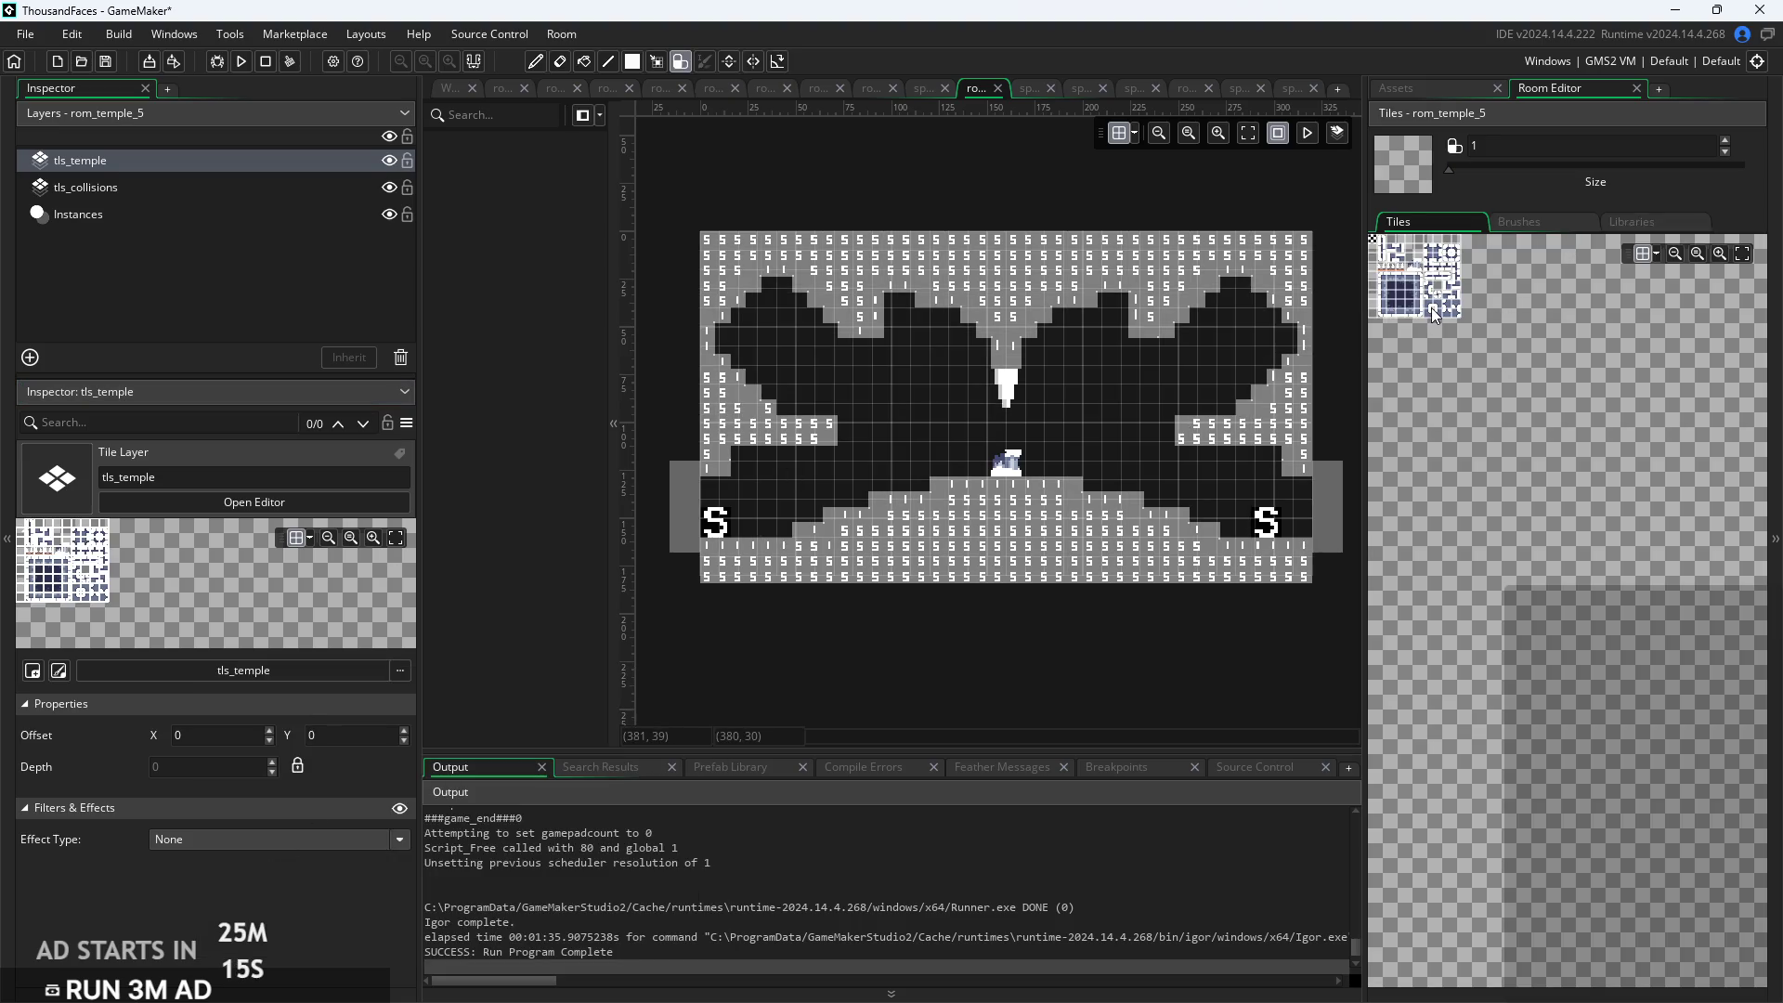
{"action": "left_click", "coordinate": [1646, 223]}
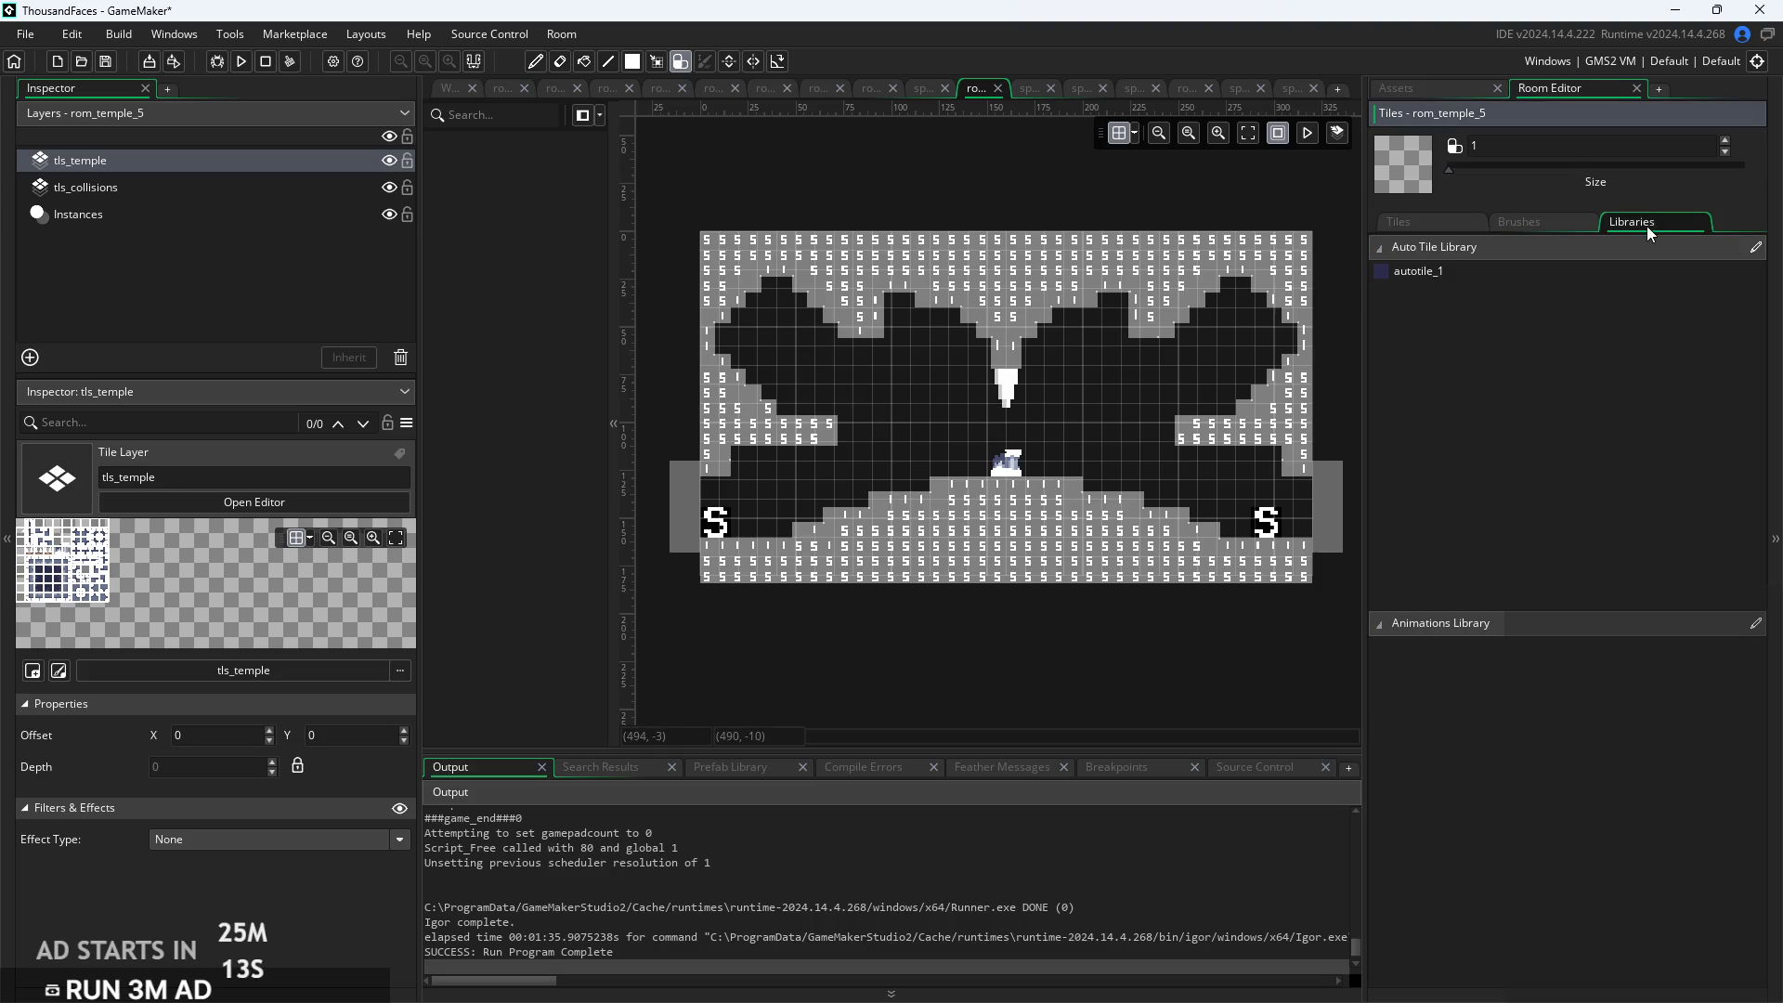
Pick autotile_1 as the brush and paint a small test strip
{"action": "left_click", "coordinate": [1546, 270]}
{"action": "scroll", "coordinate": [1110, 386], "scroll_direction": "up", "scroll_amount": 3}
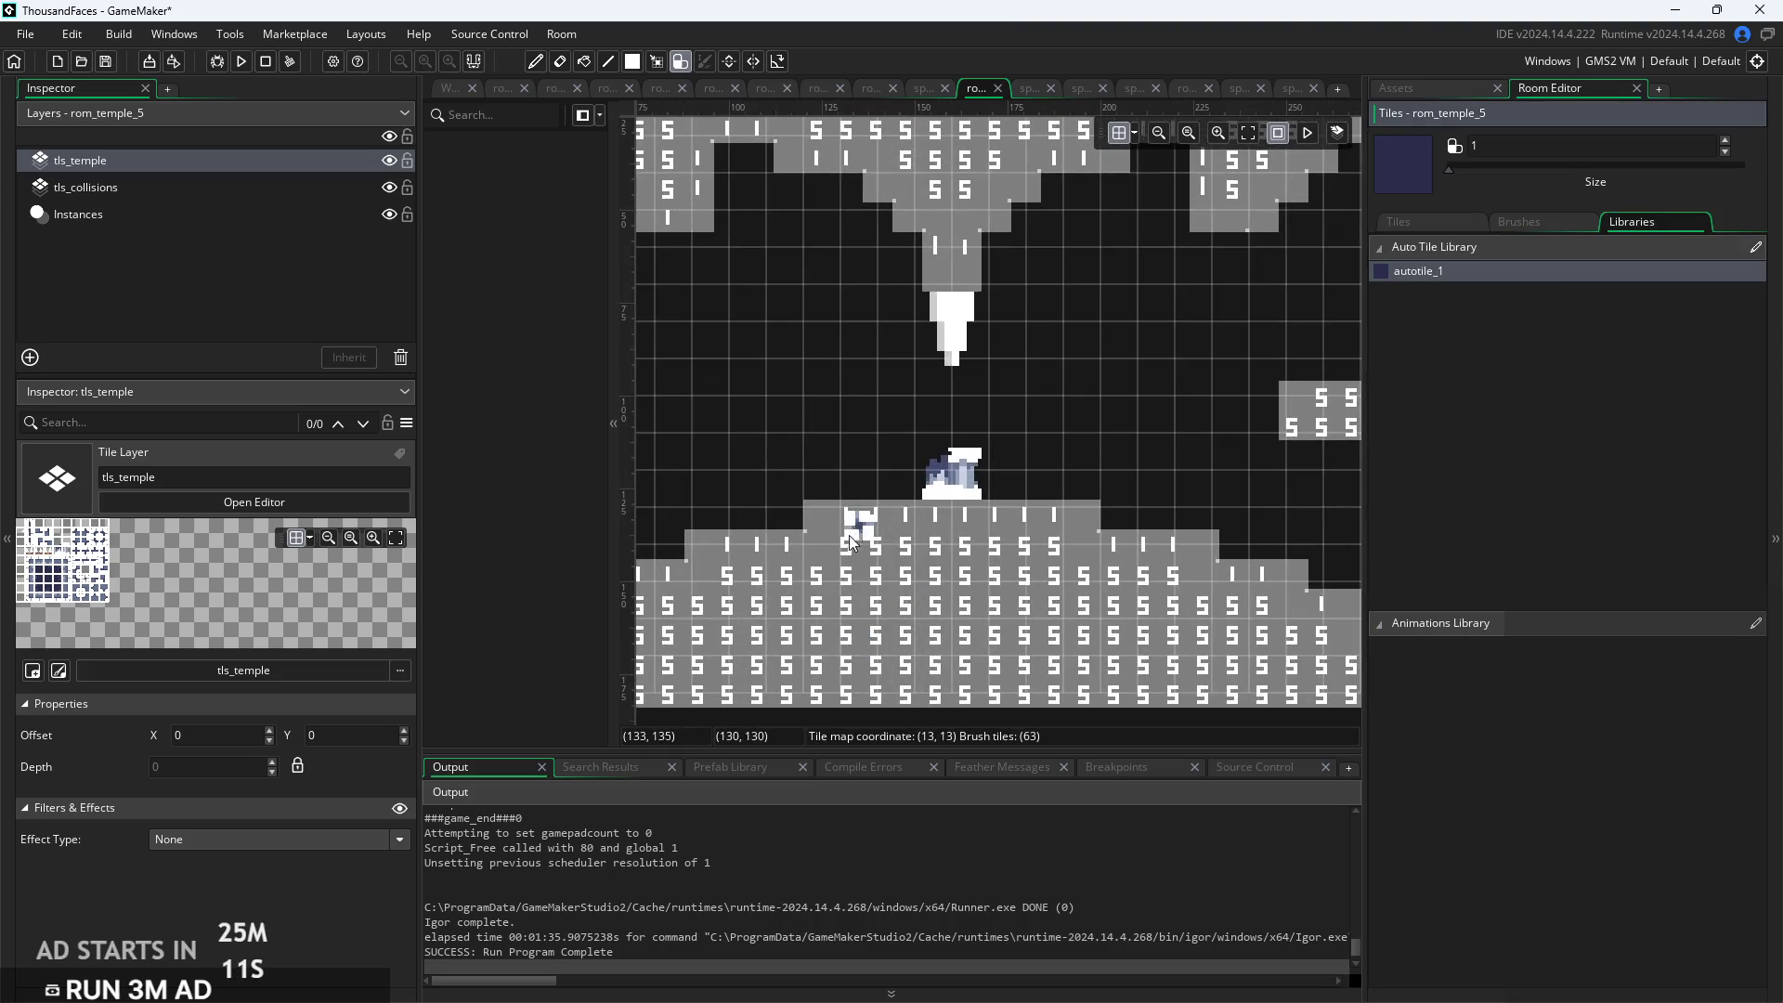
{"action": "mouse_move", "coordinate": [822, 562]}
{"action": "left_mouse_down"}
{"action": "mouse_move", "coordinate": [1059, 564]}
{"action": "mouse_move", "coordinate": [819, 560]}
{"action": "left_mouse_up"}
{"action": "scroll", "coordinate": [929, 557], "scroll_direction": "down", "scroll_amount": 2}
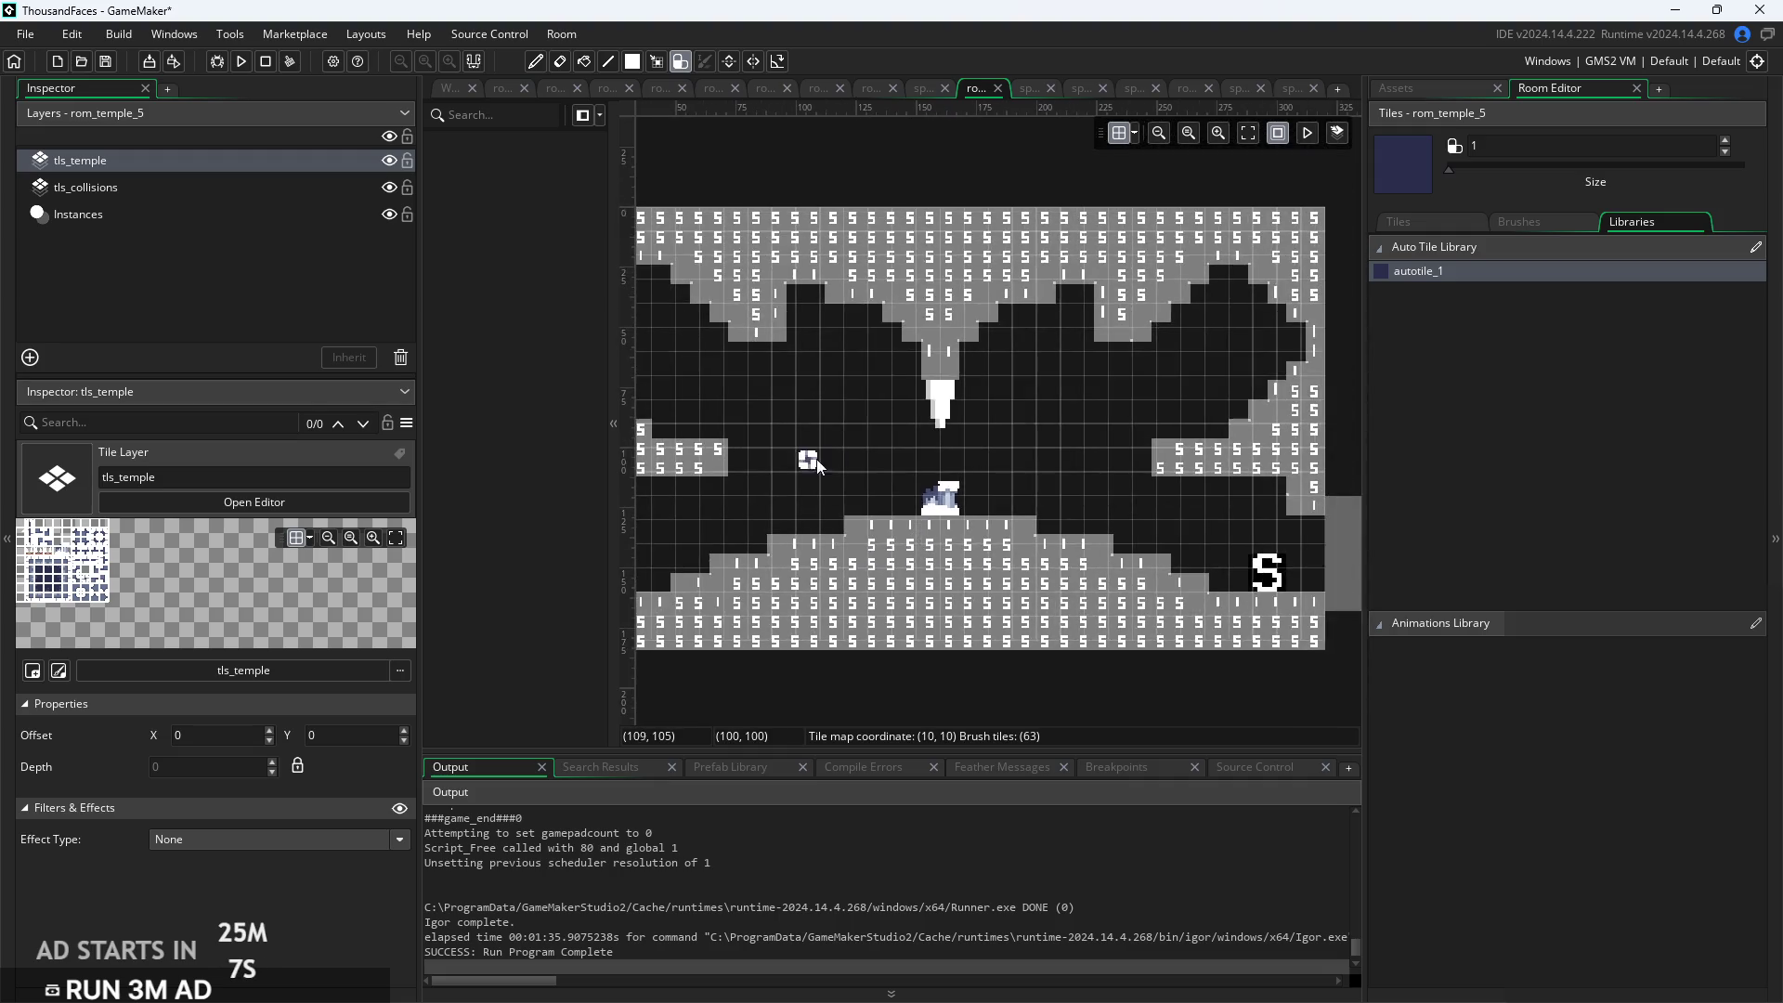
{"action": "scroll", "coordinate": [820, 467], "scroll_direction": "up", "scroll_amount": 2}
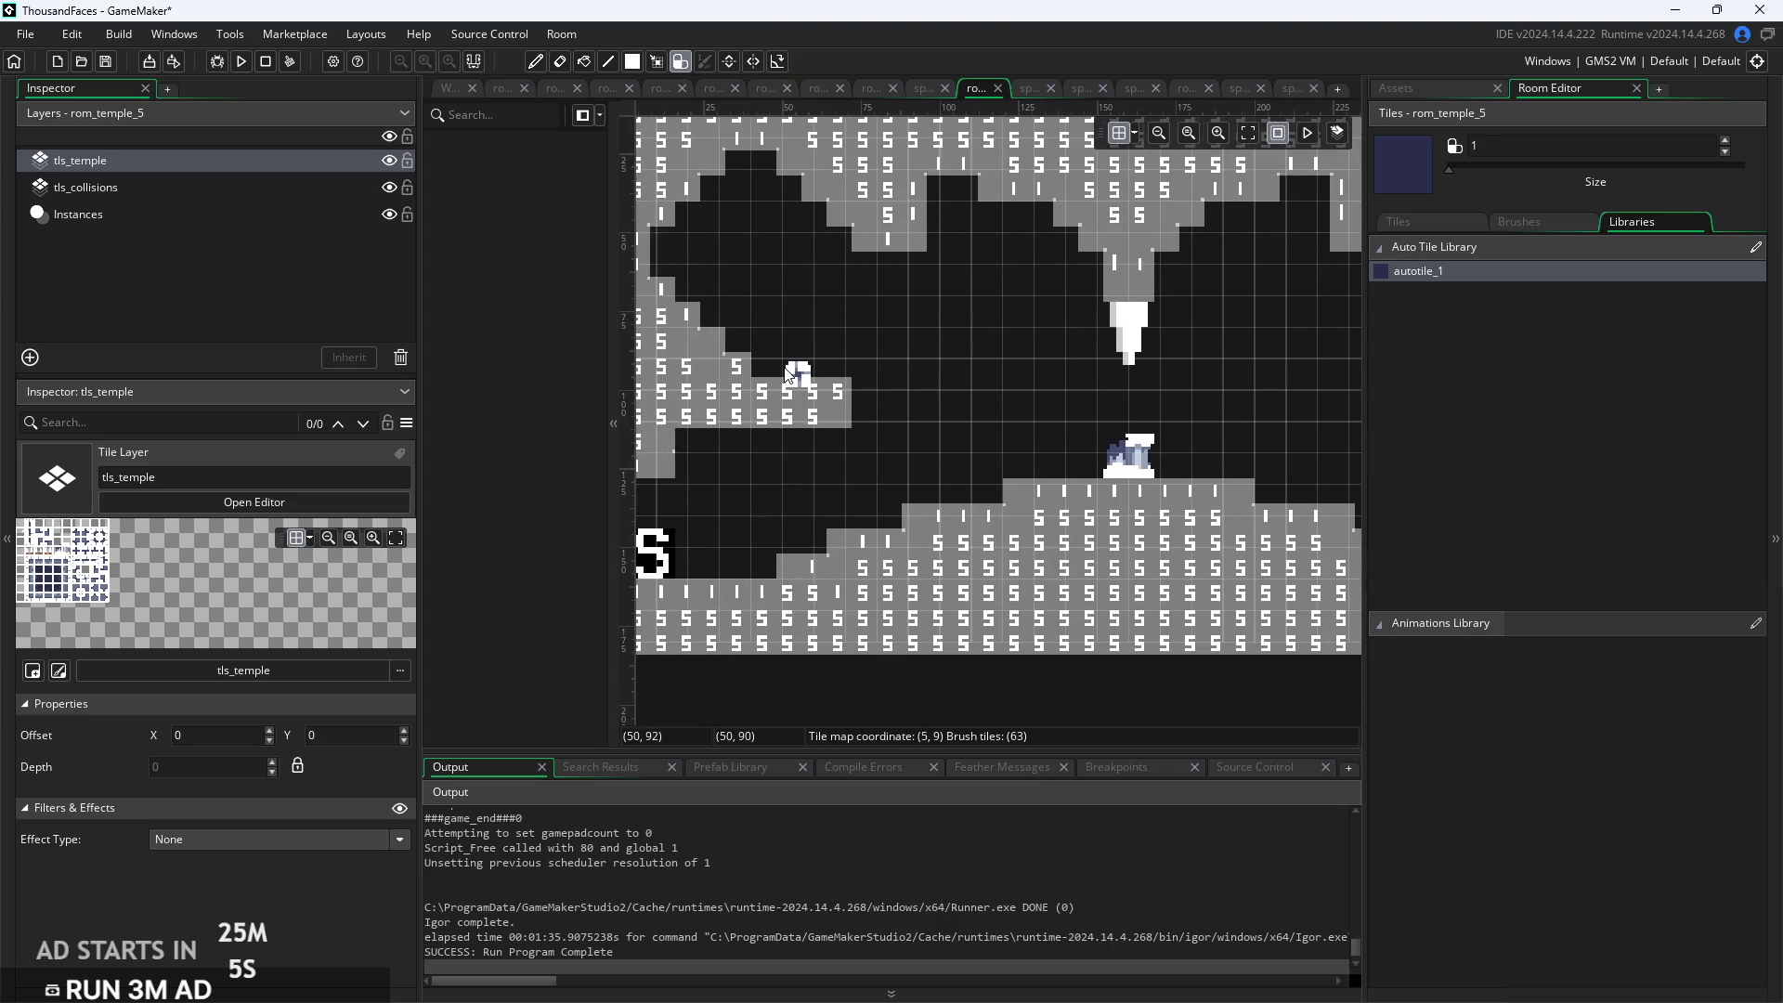
Paint autotile_1 tiles along the left ledge and at the room's left edge
{"action": "mouse_move", "coordinate": [832, 375]}
{"action": "left_mouse_down"}
{"action": "mouse_move", "coordinate": [749, 379]}
{"action": "mouse_move", "coordinate": [714, 330]}
{"action": "mouse_move", "coordinate": [671, 314]}
{"action": "mouse_move", "coordinate": [662, 268]}
{"action": "mouse_move", "coordinate": [794, 386]}
{"action": "mouse_move", "coordinate": [806, 332]}
{"action": "left_mouse_up"}
{"action": "left_click", "coordinate": [791, 381]}
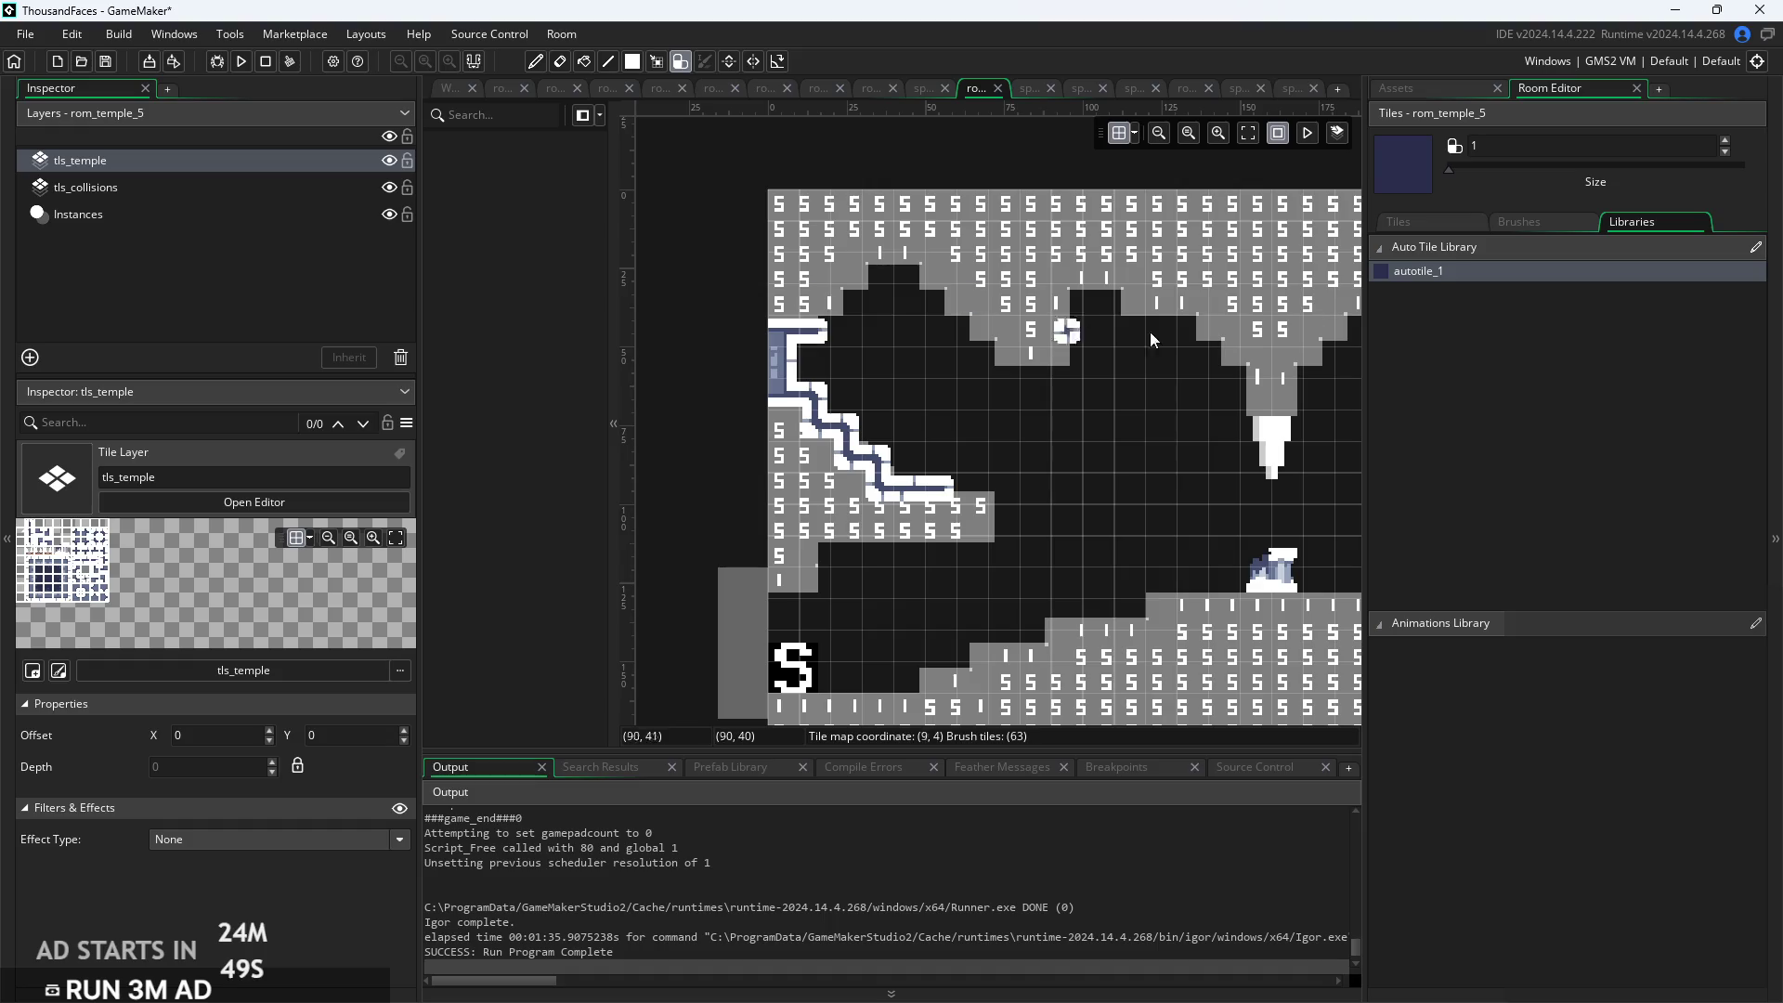
{"action": "left_click", "coordinate": [1413, 88]}
Open tls_temple and inspect its 47-slot autotile_1 auto tiling template
{"action": "scroll", "coordinate": [1502, 500], "scroll_direction": "down", "scroll_amount": 10}
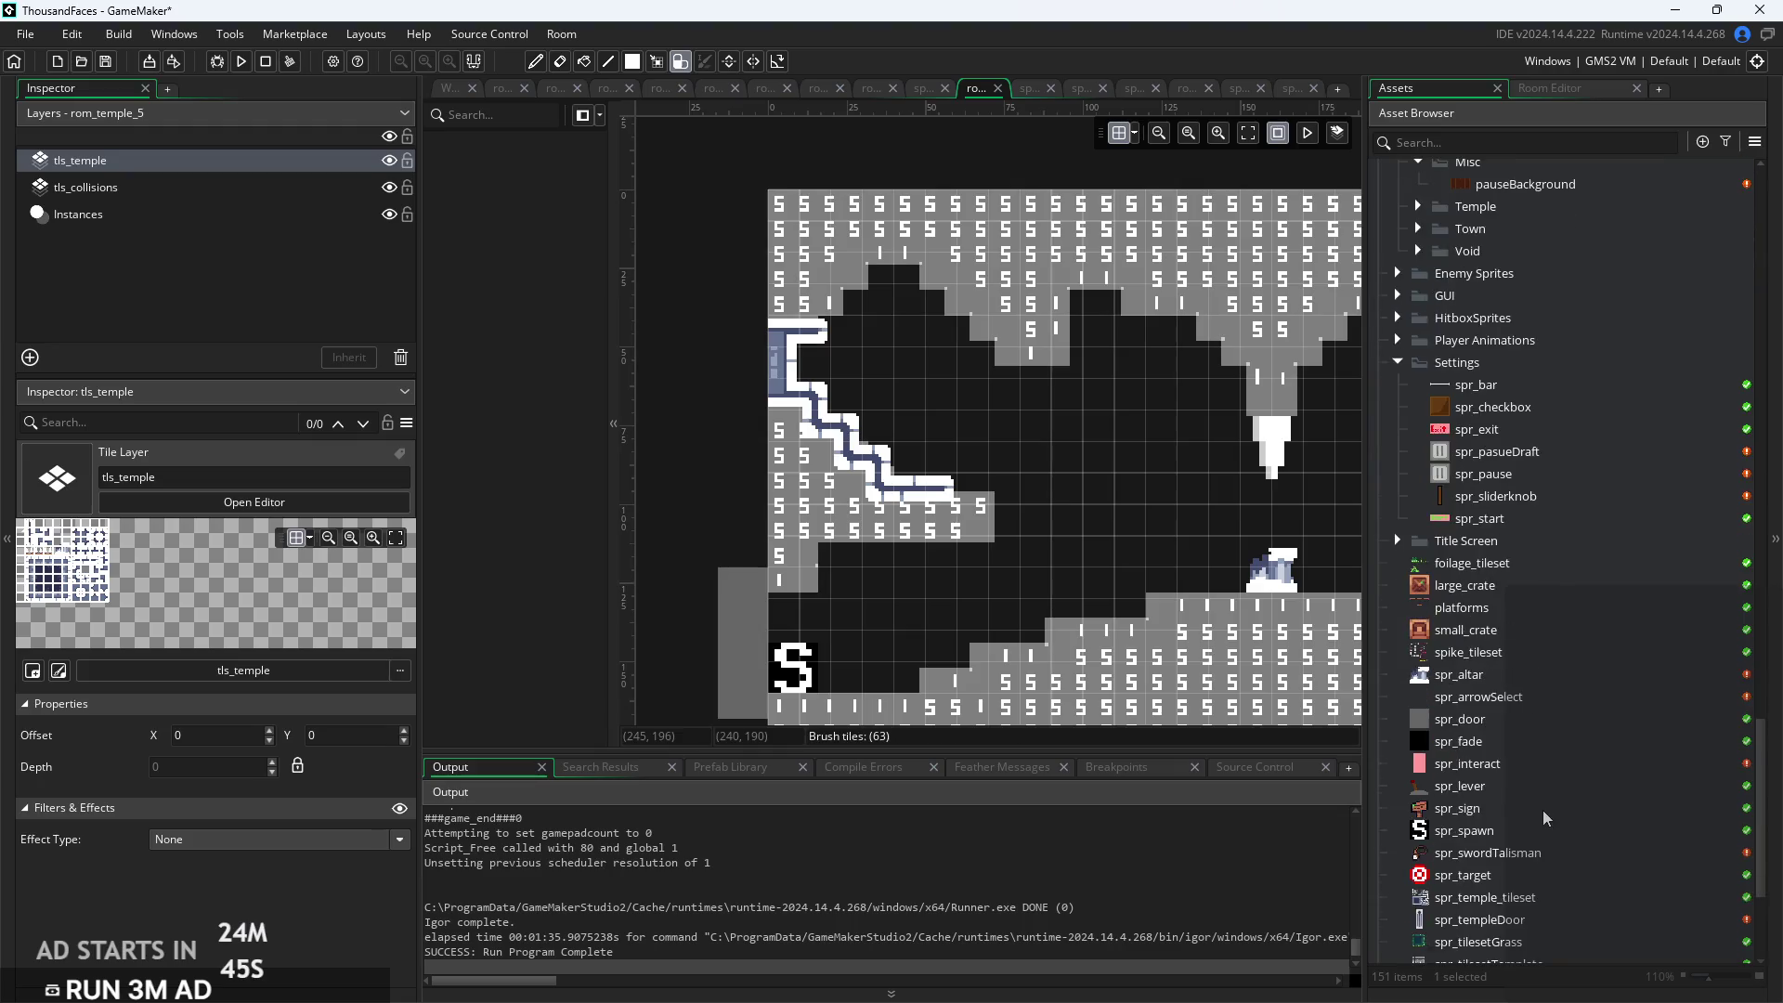
{"action": "scroll", "coordinate": [1542, 817], "scroll_direction": "down", "scroll_amount": 4}
{"action": "double_click", "coordinate": [1519, 904]}
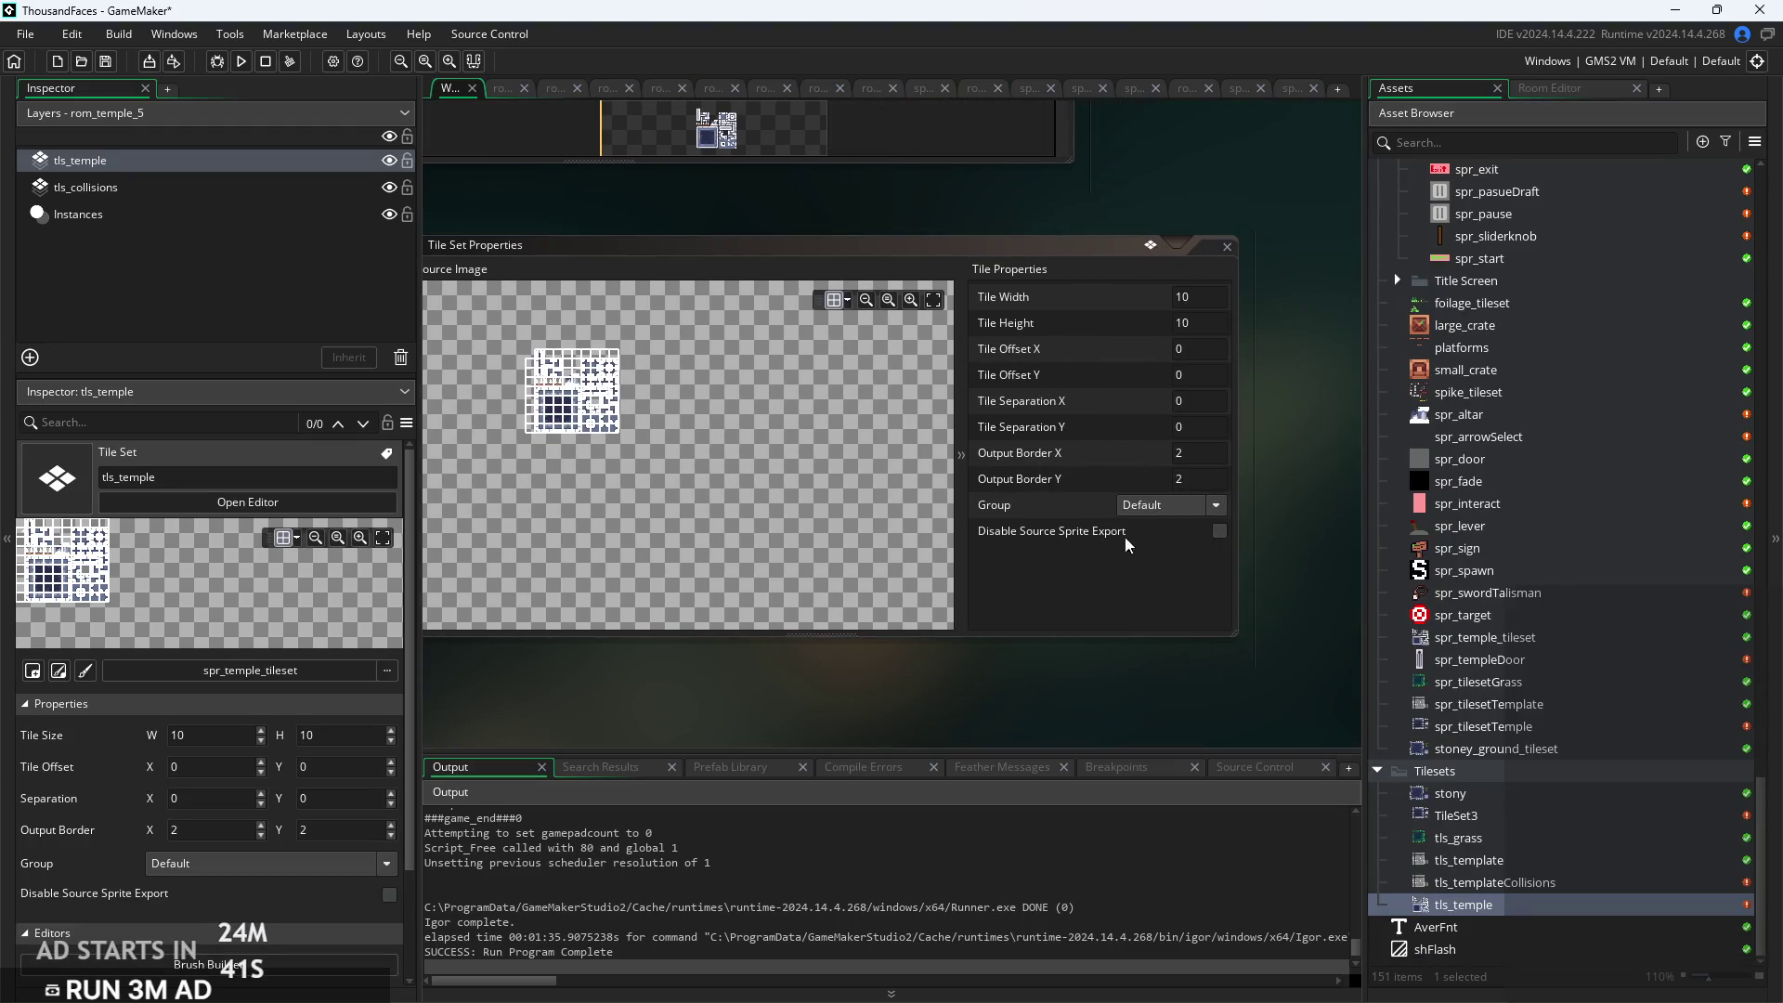
{"action": "left_click", "coordinate": [703, 524]}
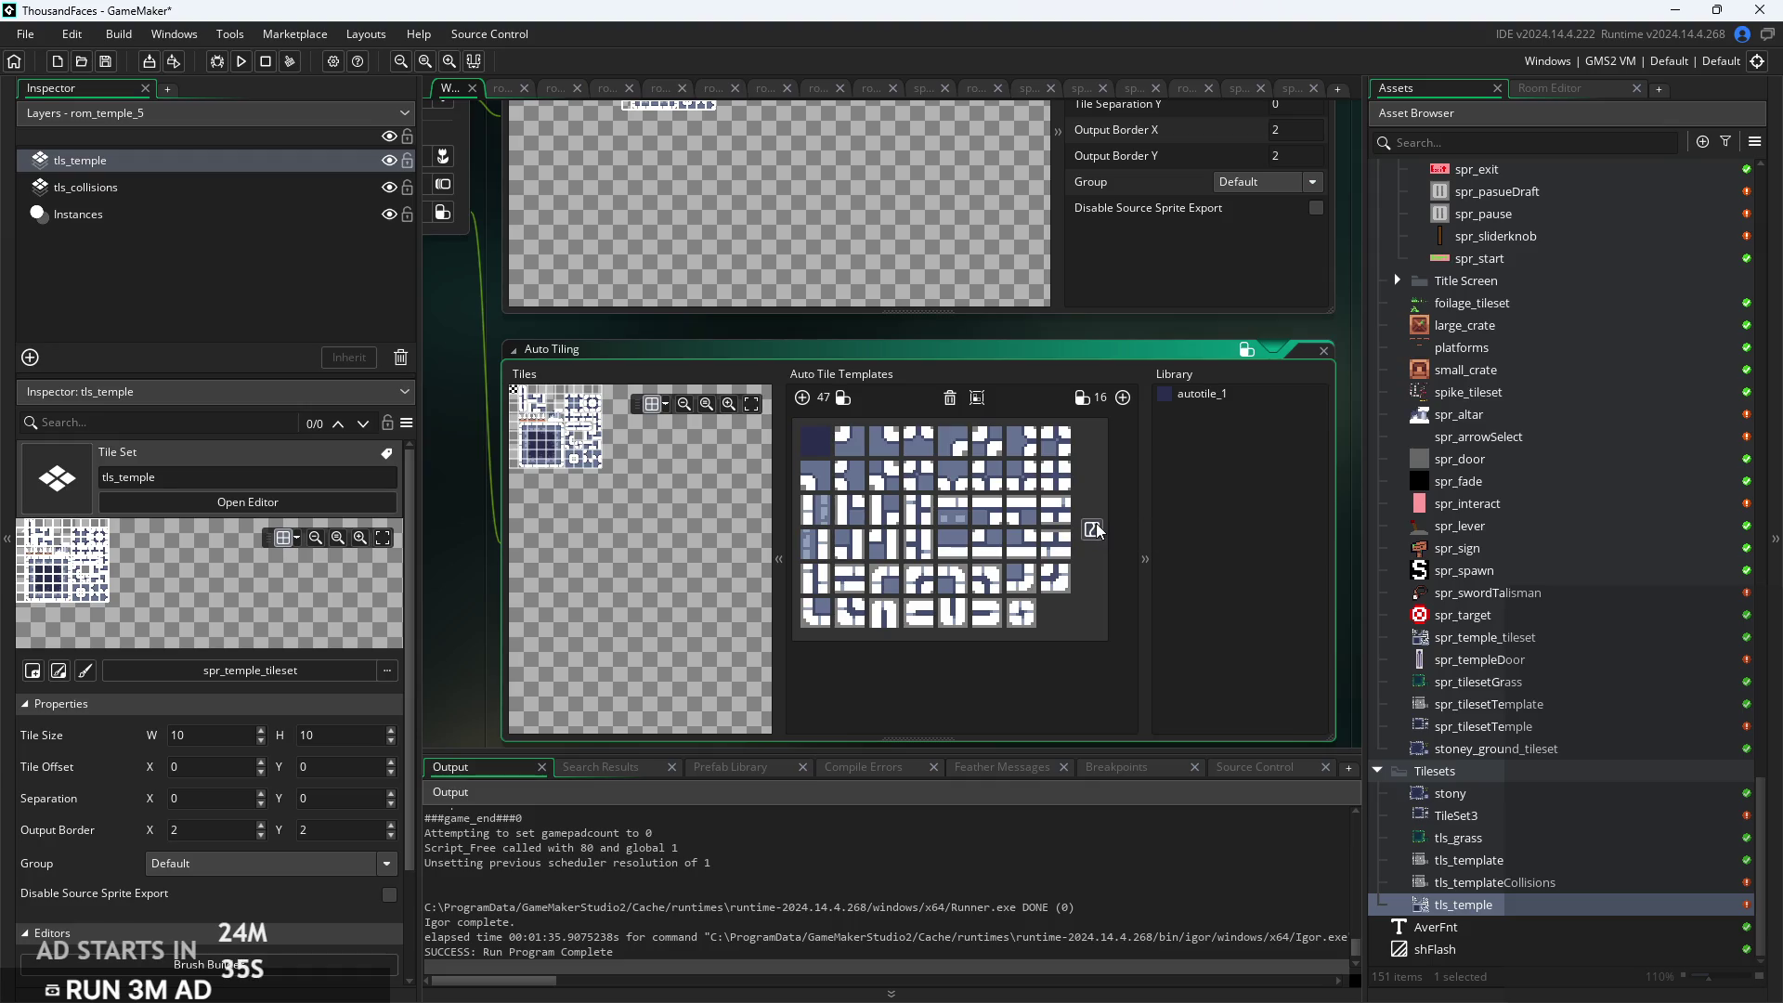
Reopen rom_temple_5, place an autotile at the top-left wall, then undo it
{"action": "scroll", "coordinate": [1592, 685], "scroll_direction": "up", "scroll_amount": 10}
{"action": "scroll", "coordinate": [1592, 682], "scroll_direction": "up", "scroll_amount": 3}
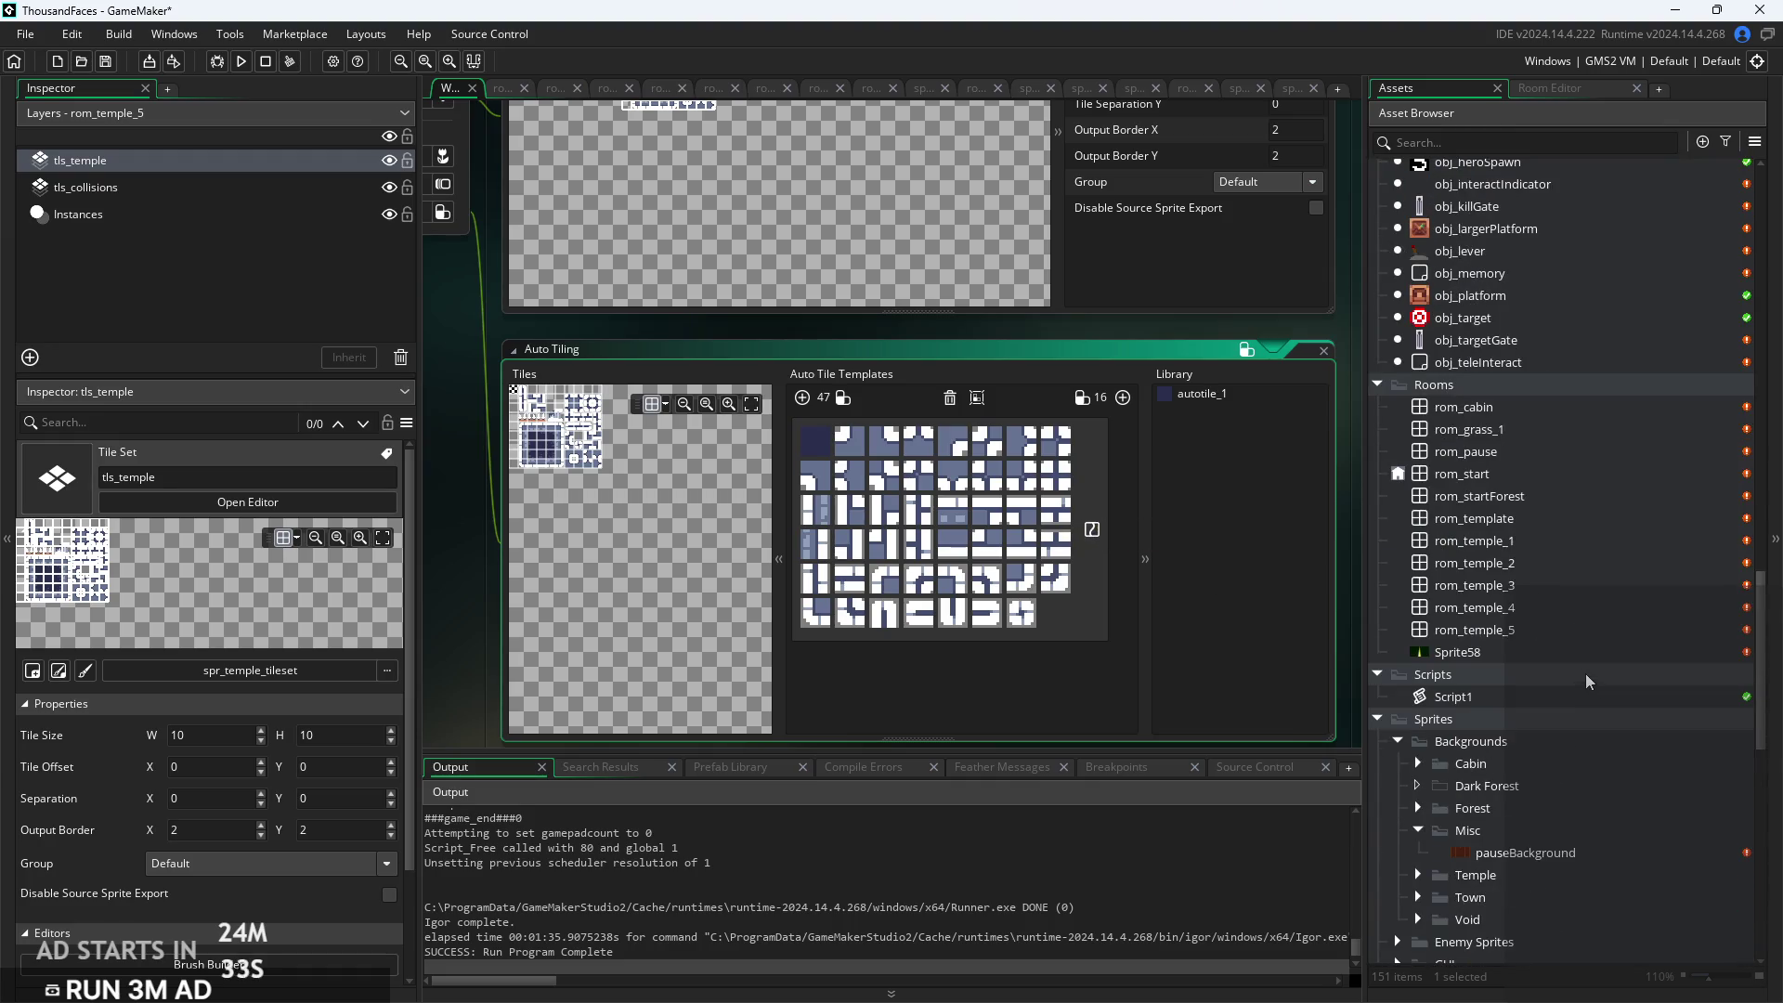
{"action": "double_click", "coordinate": [1514, 634]}
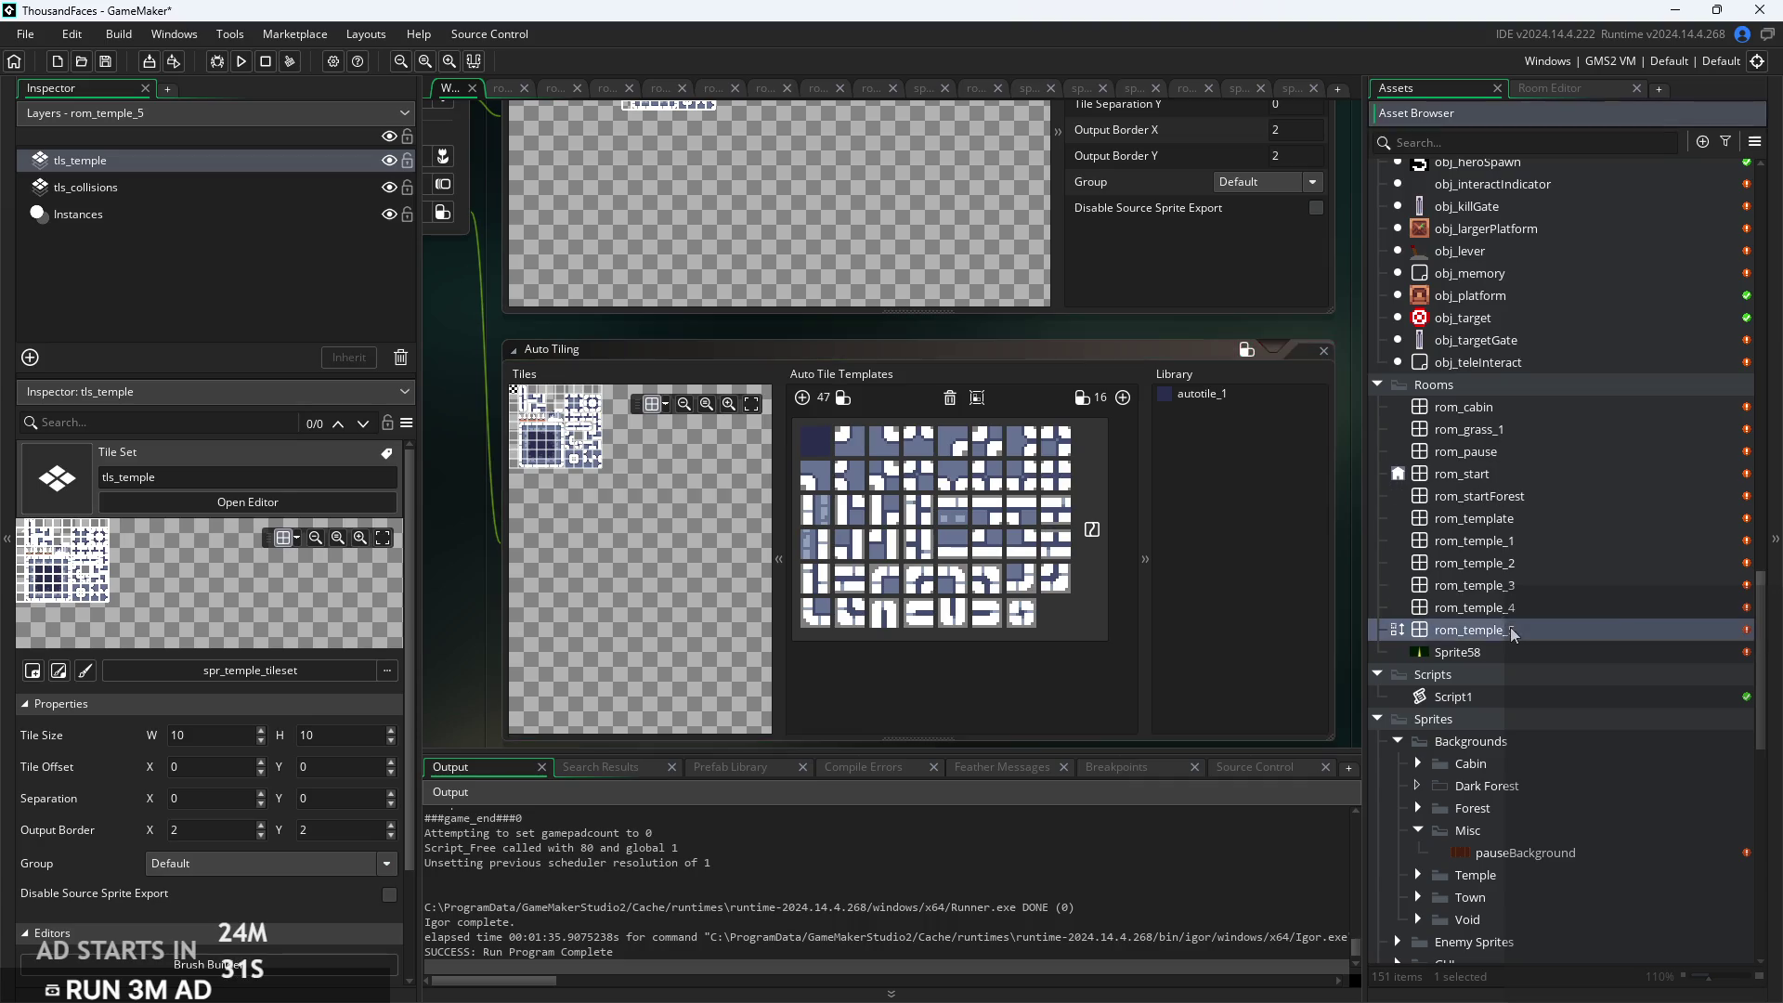
{"action": "left_click", "coordinate": [776, 378]}
{"action": "key", "text": "ctrl+z"}
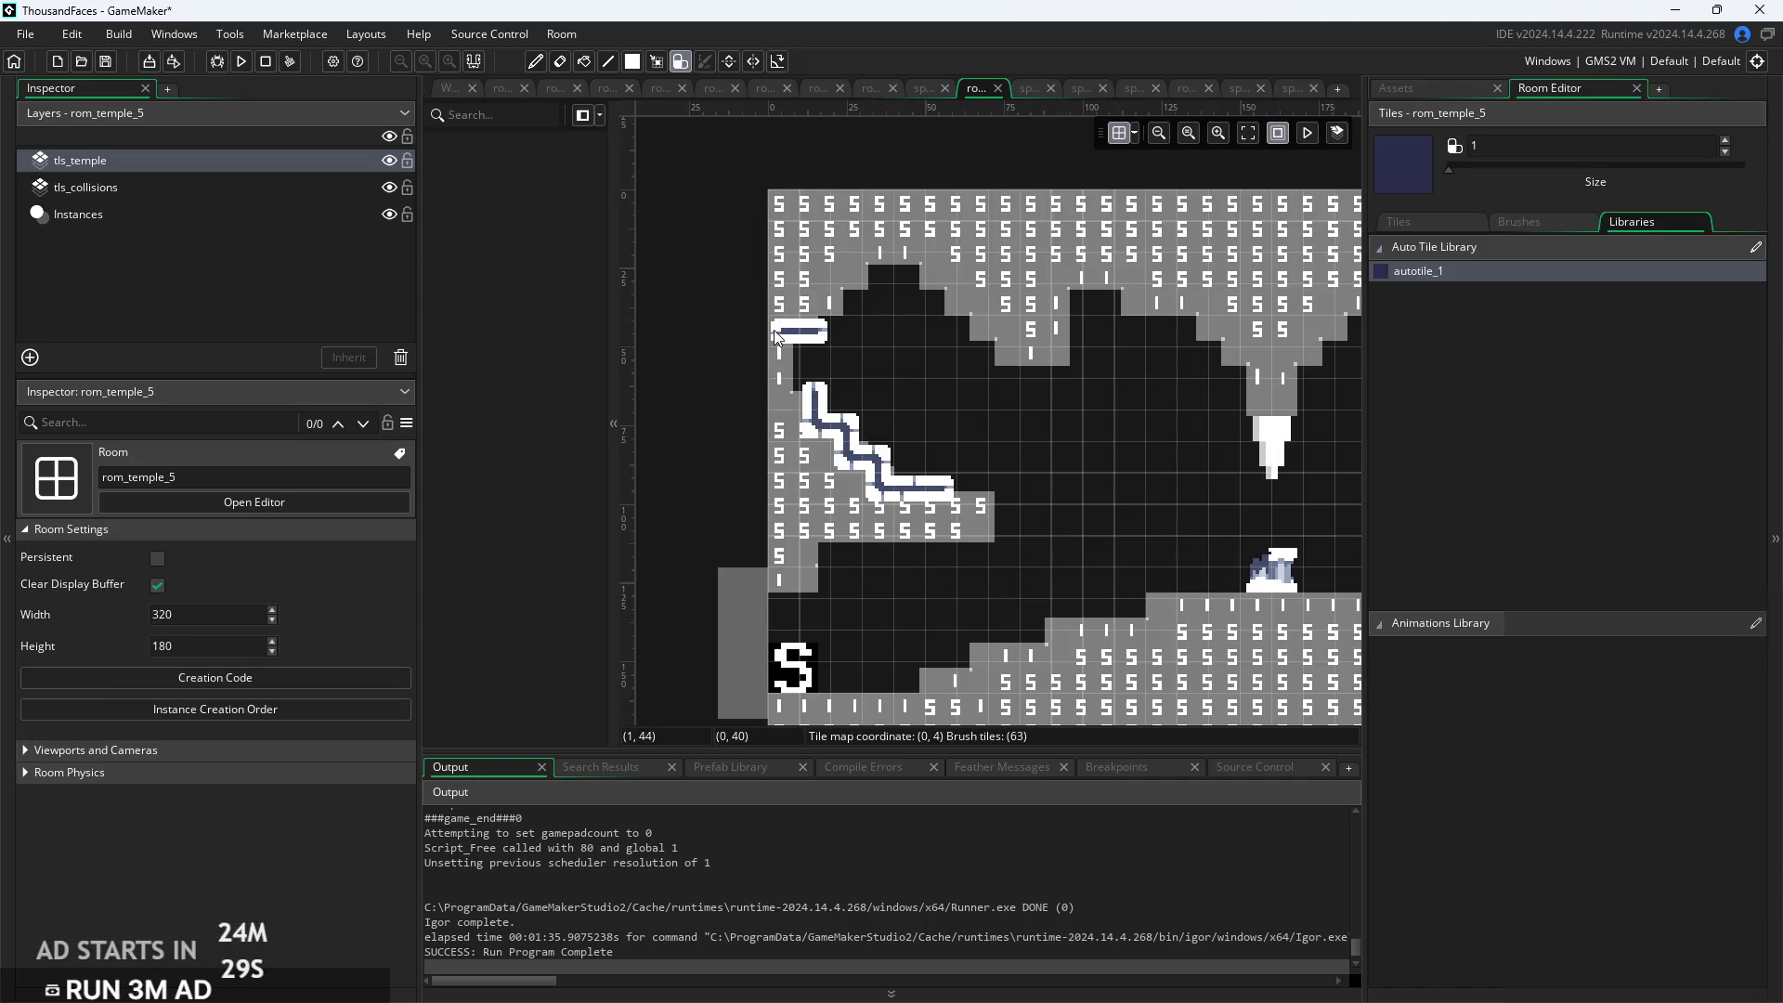
Paint autotile_1 up the upper-left chamber and across the ceiling to the right ledge
{"action": "mouse_move", "coordinate": [780, 391]}
{"action": "left_mouse_down"}
{"action": "mouse_move", "coordinate": [818, 297]}
{"action": "mouse_move", "coordinate": [850, 306]}
{"action": "mouse_move", "coordinate": [878, 274]}
{"action": "mouse_move", "coordinate": [961, 300]}
{"action": "mouse_move", "coordinate": [1010, 362]}
{"action": "mouse_move", "coordinate": [1032, 364]}
{"action": "mouse_move", "coordinate": [1071, 286]}
{"action": "mouse_move", "coordinate": [1155, 311]}
{"action": "mouse_move", "coordinate": [1096, 273]}
{"action": "mouse_move", "coordinate": [1128, 273]}
{"action": "mouse_move", "coordinate": [1130, 298]}
{"action": "left_mouse_up"}
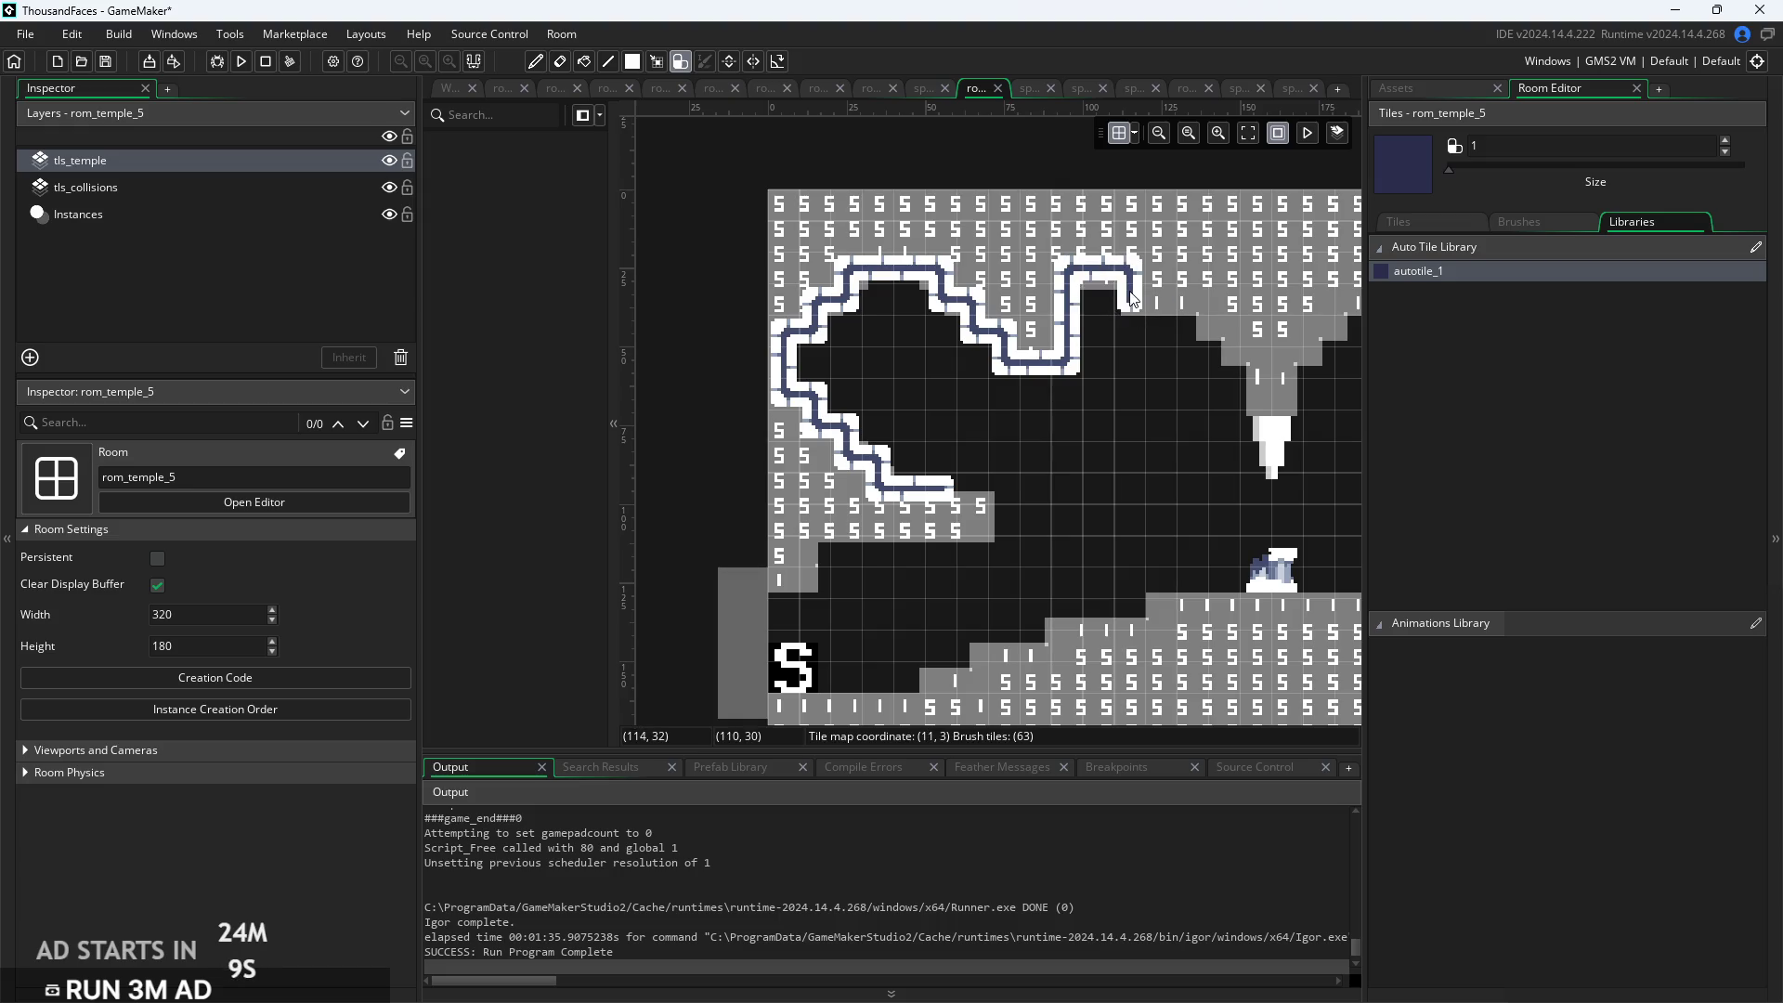
{"action": "scroll", "coordinate": [1152, 366], "scroll_direction": "right", "scroll_amount": 3}
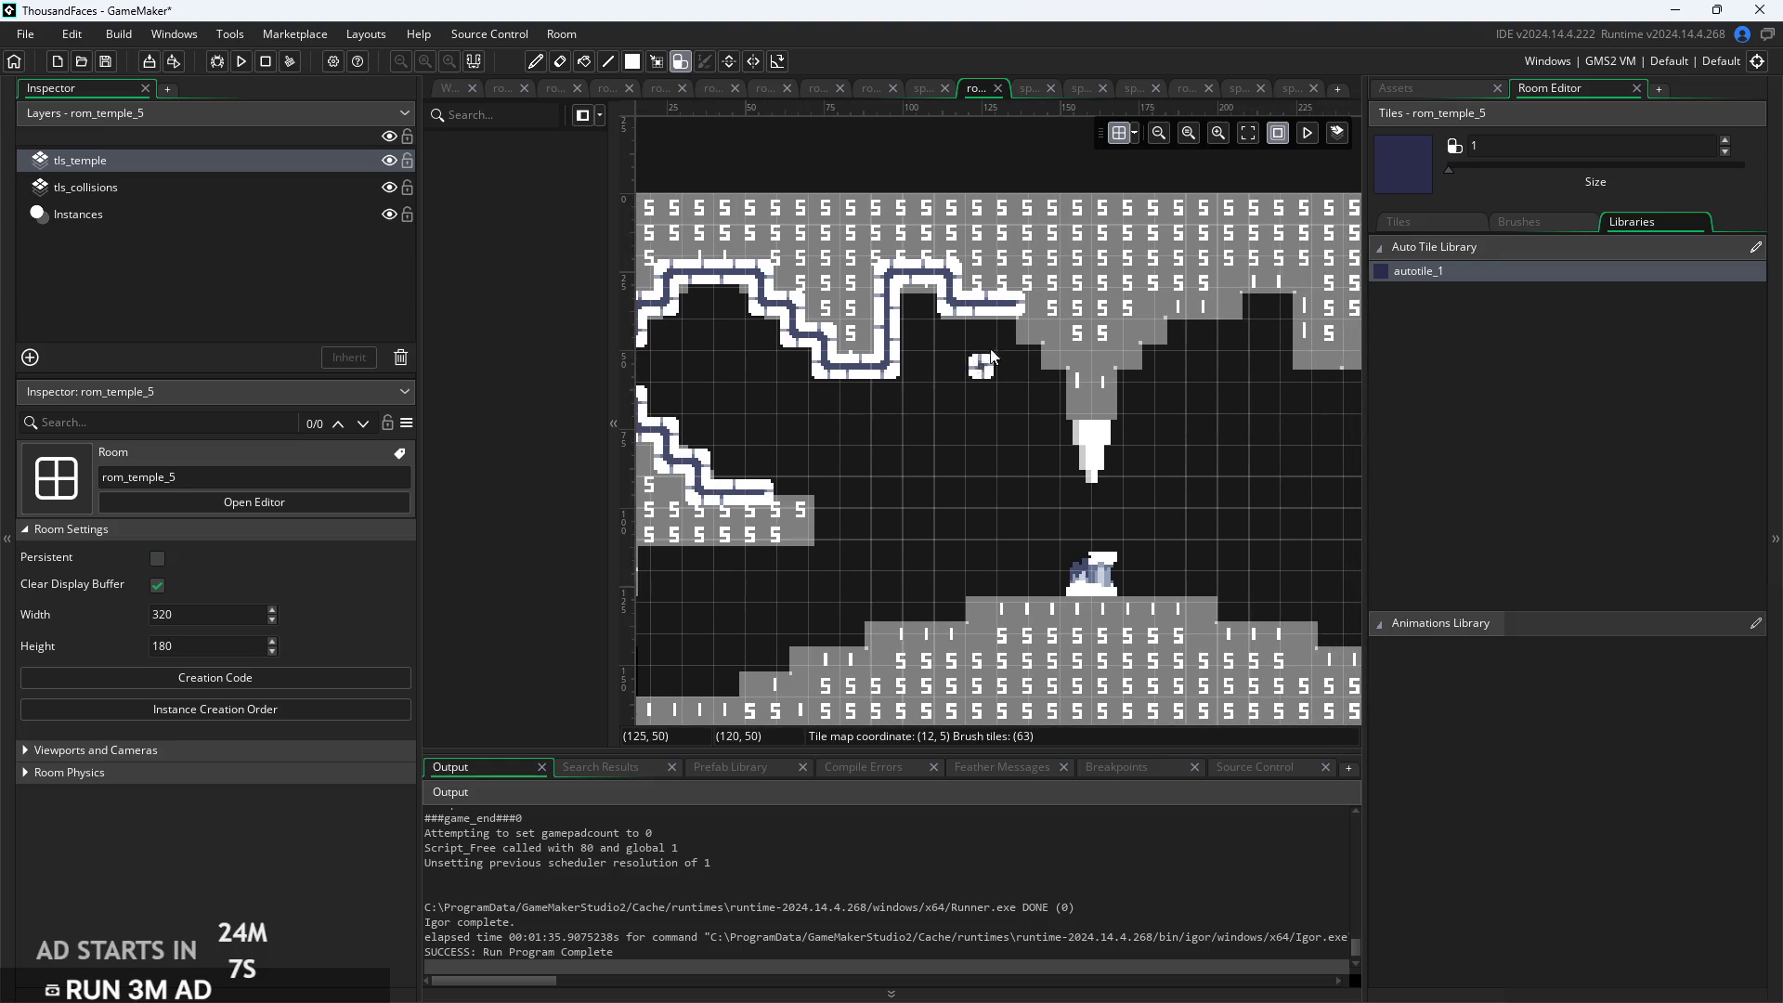
{"action": "left_click", "coordinate": [1024, 330]}
{"action": "mouse_move", "coordinate": [1024, 330]}
{"action": "left_mouse_down"}
{"action": "mouse_move", "coordinate": [1077, 367]}
{"action": "mouse_move", "coordinate": [1072, 409]}
{"action": "mouse_move", "coordinate": [1098, 399]}
{"action": "mouse_move", "coordinate": [1101, 372]}
{"action": "mouse_move", "coordinate": [1135, 369]}
{"action": "mouse_move", "coordinate": [1137, 401]}
{"action": "mouse_move", "coordinate": [1138, 346]}
{"action": "mouse_move", "coordinate": [1173, 307]}
{"action": "mouse_move", "coordinate": [1291, 289]}
{"action": "mouse_move", "coordinate": [1298, 340]}
{"action": "mouse_move", "coordinate": [1270, 364]}
{"action": "mouse_move", "coordinate": [1326, 302]}
{"action": "mouse_move", "coordinate": [1239, 338]}
{"action": "mouse_move", "coordinate": [1291, 349]}
{"action": "mouse_move", "coordinate": [1336, 417]}
{"action": "mouse_move", "coordinate": [1336, 440]}
{"action": "mouse_move", "coordinate": [1313, 436]}
{"action": "mouse_move", "coordinate": [1253, 505]}
{"action": "left_mouse_up"}
{"action": "scroll", "coordinate": [1299, 365], "scroll_direction": "down", "scroll_amount": 2}
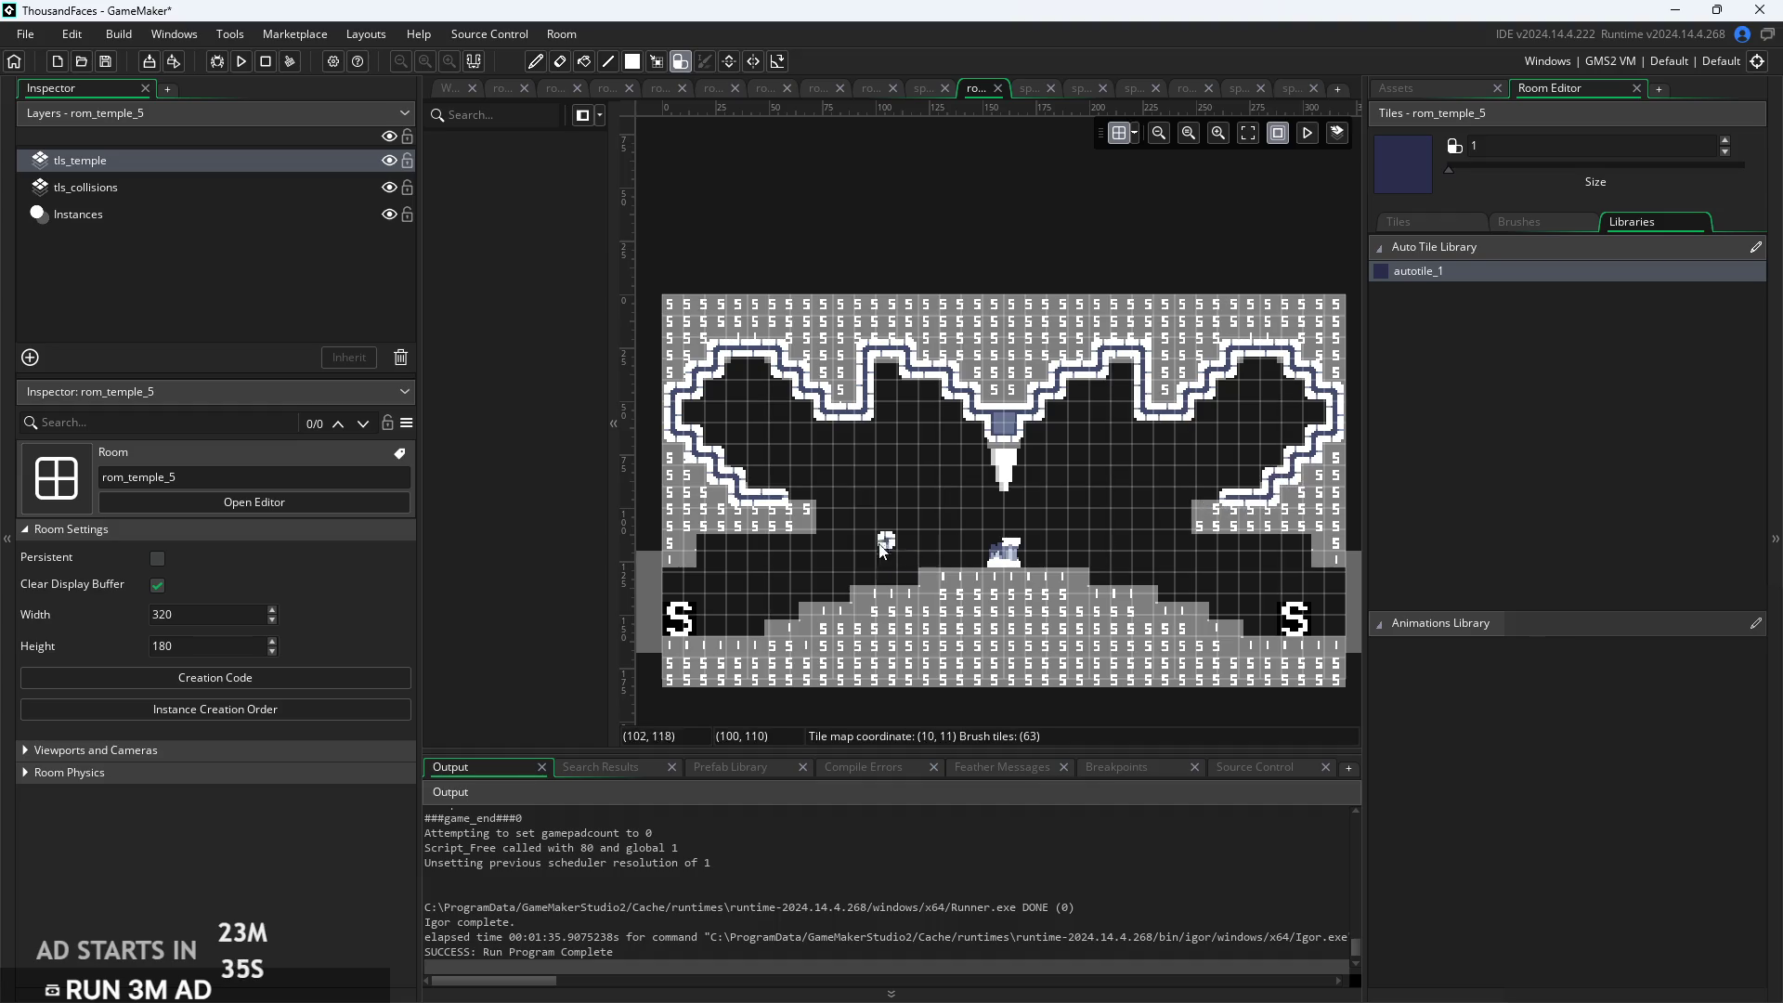
{"action": "scroll", "coordinate": [884, 548], "scroll_direction": "up", "scroll_amount": 2}
On tls_collisions, extend collision tiles up column 8 with a 2x2 block on top
{"action": "left_click", "coordinate": [208, 190]}
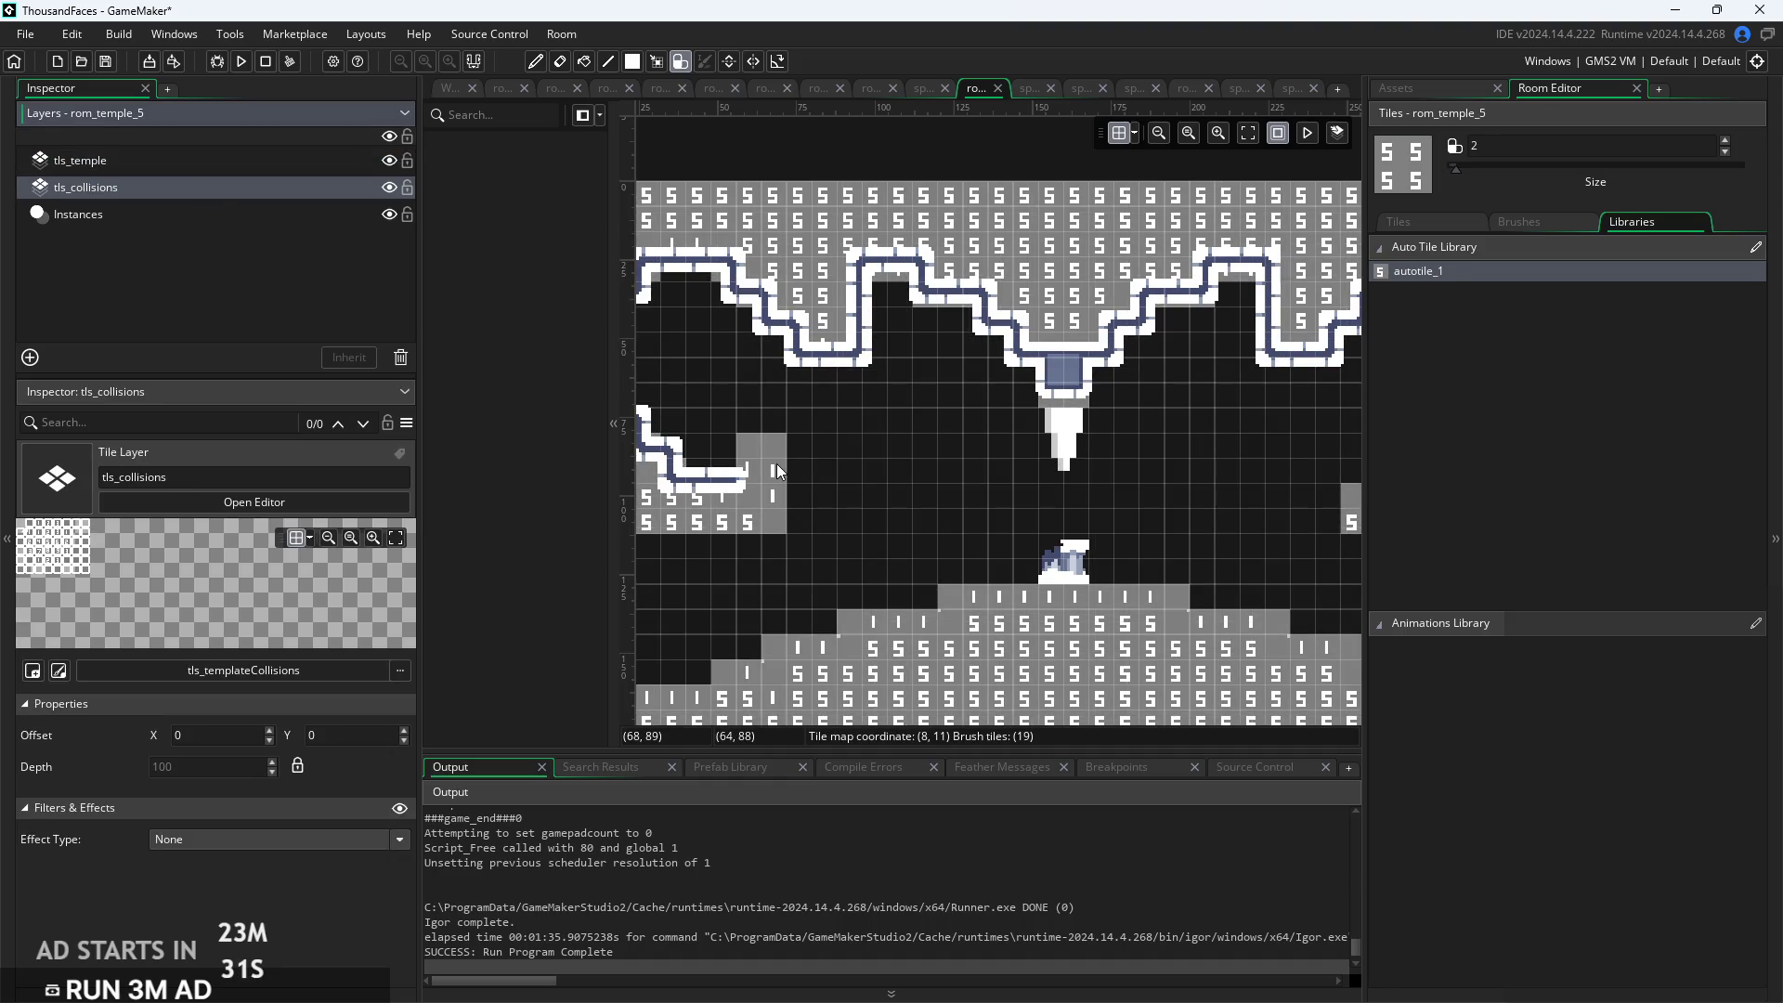
{"action": "left_click_drag", "start_coordinate": [776, 461], "coordinate": [771, 418]}
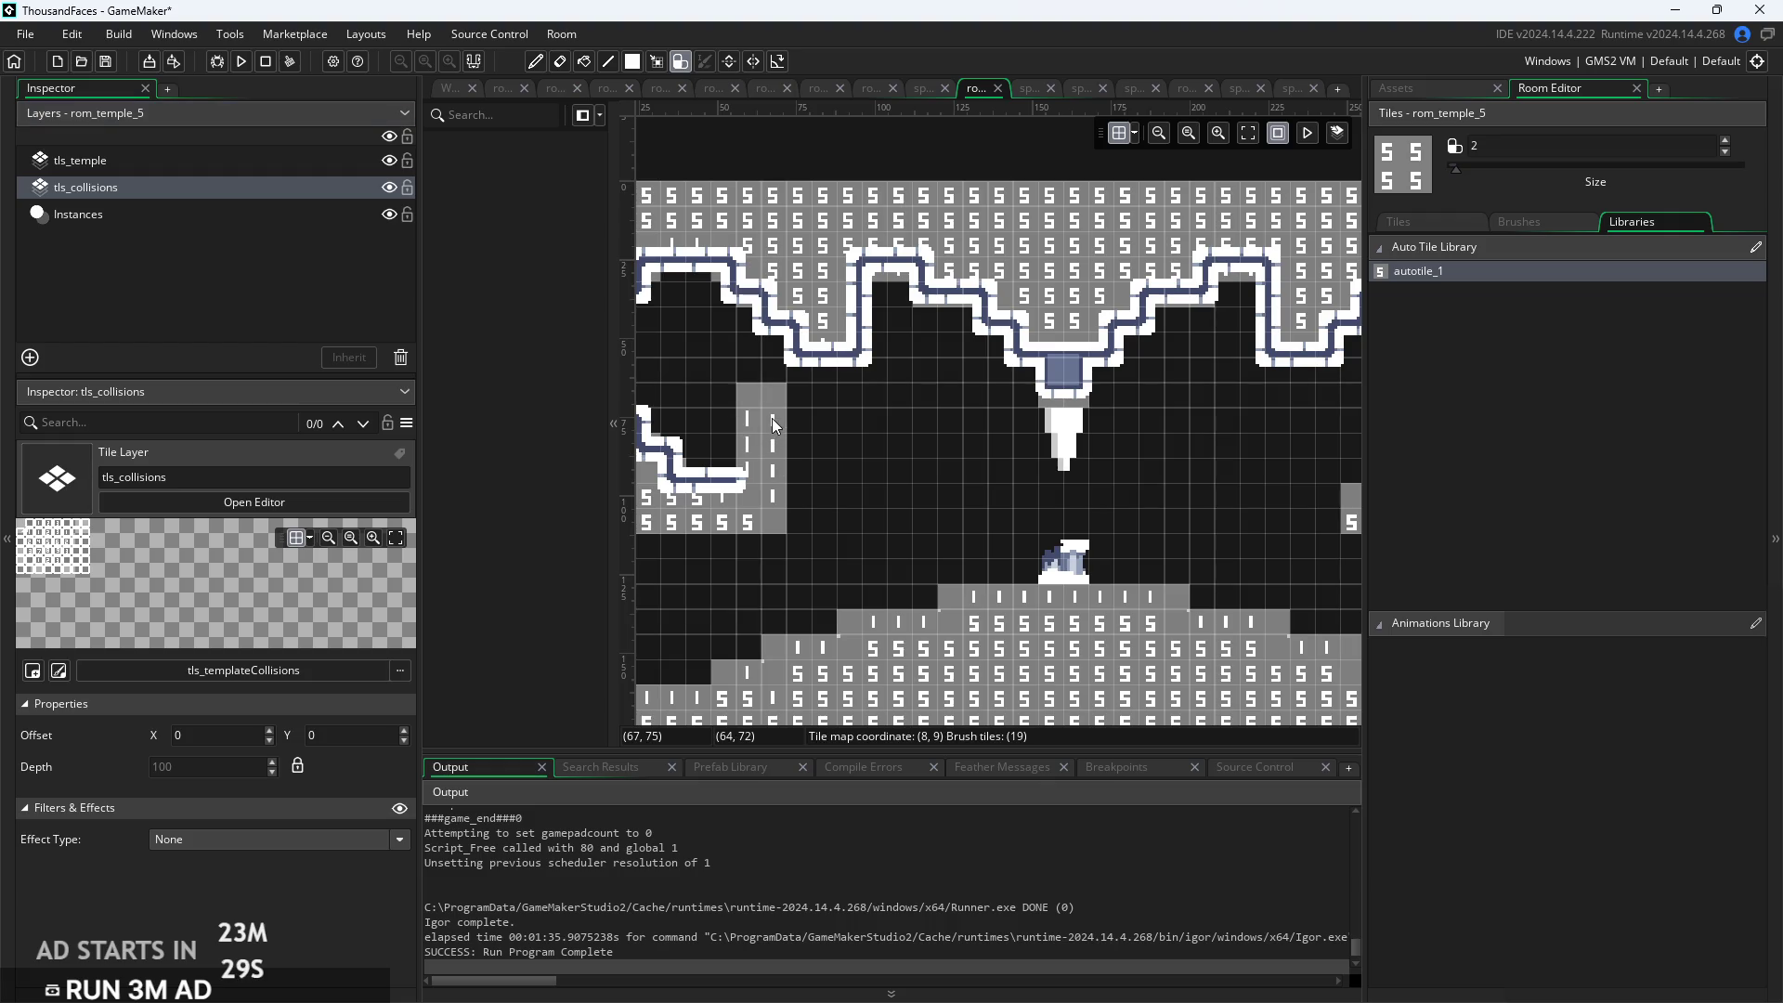
{"action": "left_click", "coordinate": [788, 371]}
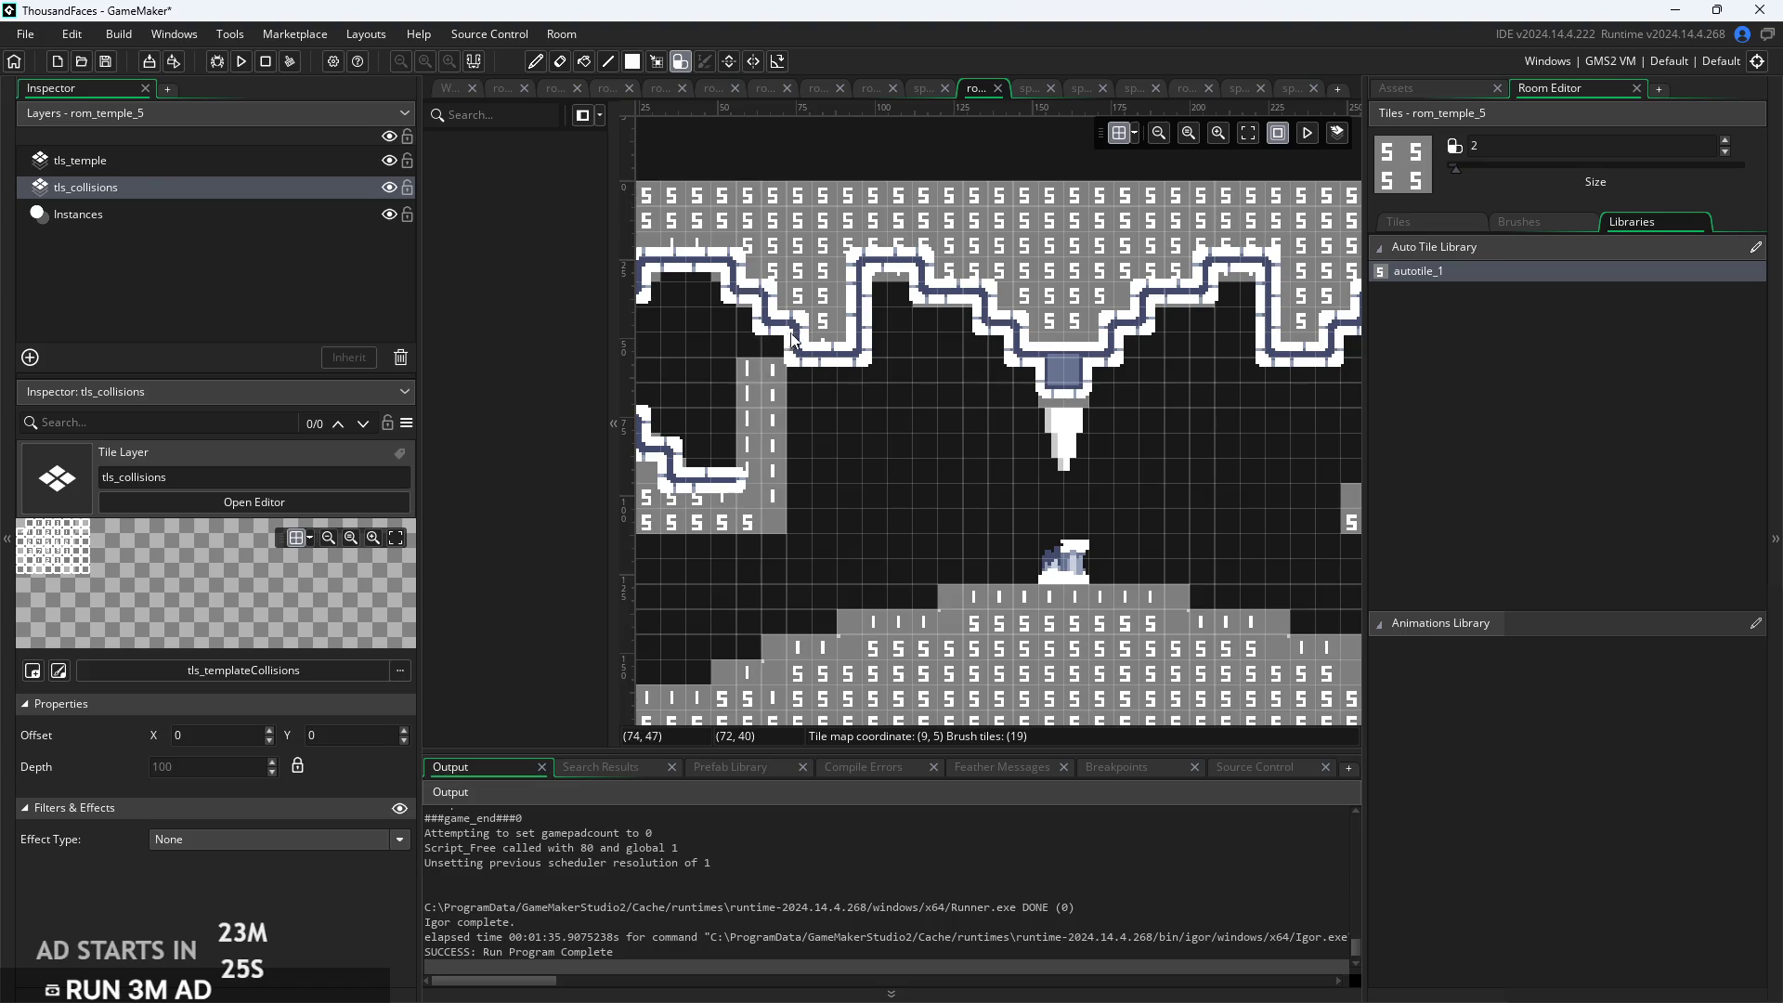
{"action": "scroll", "coordinate": [978, 482], "scroll_direction": "down", "scroll_amount": 1}
Paint a collision column up toward the ceiling, then return to the tls_temple layer
{"action": "mouse_move", "coordinate": [1159, 483]}
{"action": "left_mouse_down"}
{"action": "mouse_move", "coordinate": [1206, 427]}
{"action": "mouse_move", "coordinate": [1199, 320]}
{"action": "left_mouse_up"}
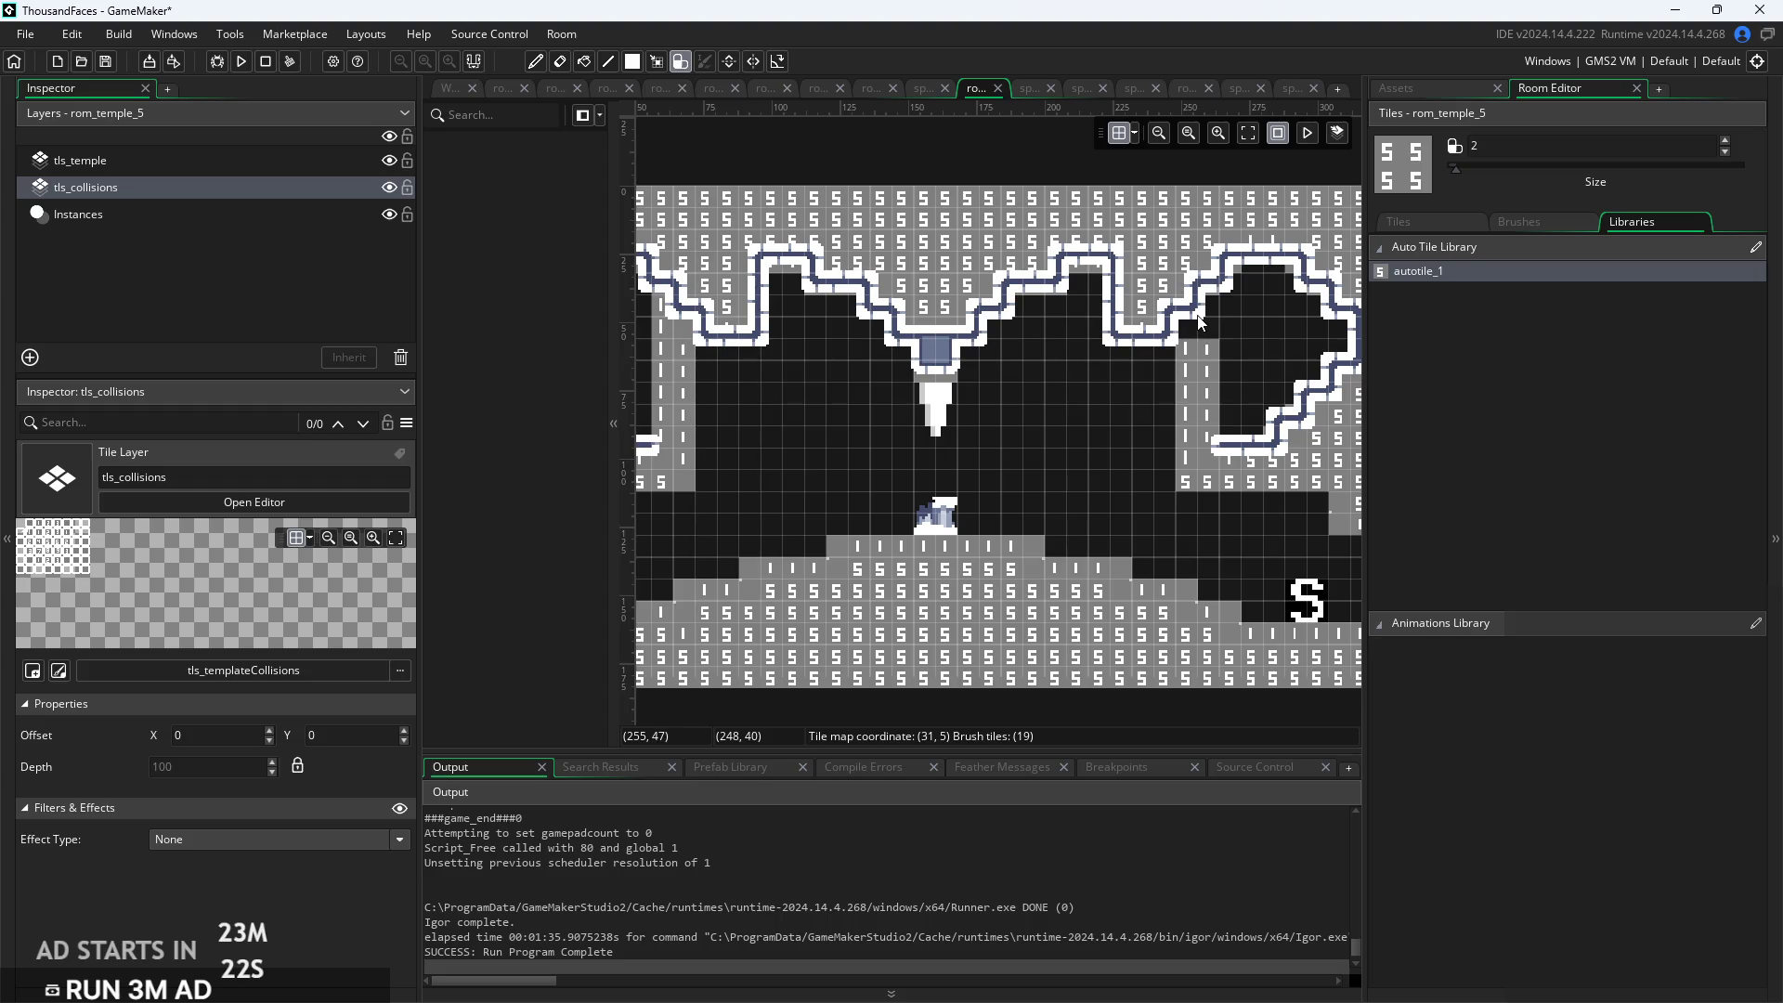
{"action": "scroll", "coordinate": [1011, 412], "scroll_direction": "down", "scroll_amount": 1}
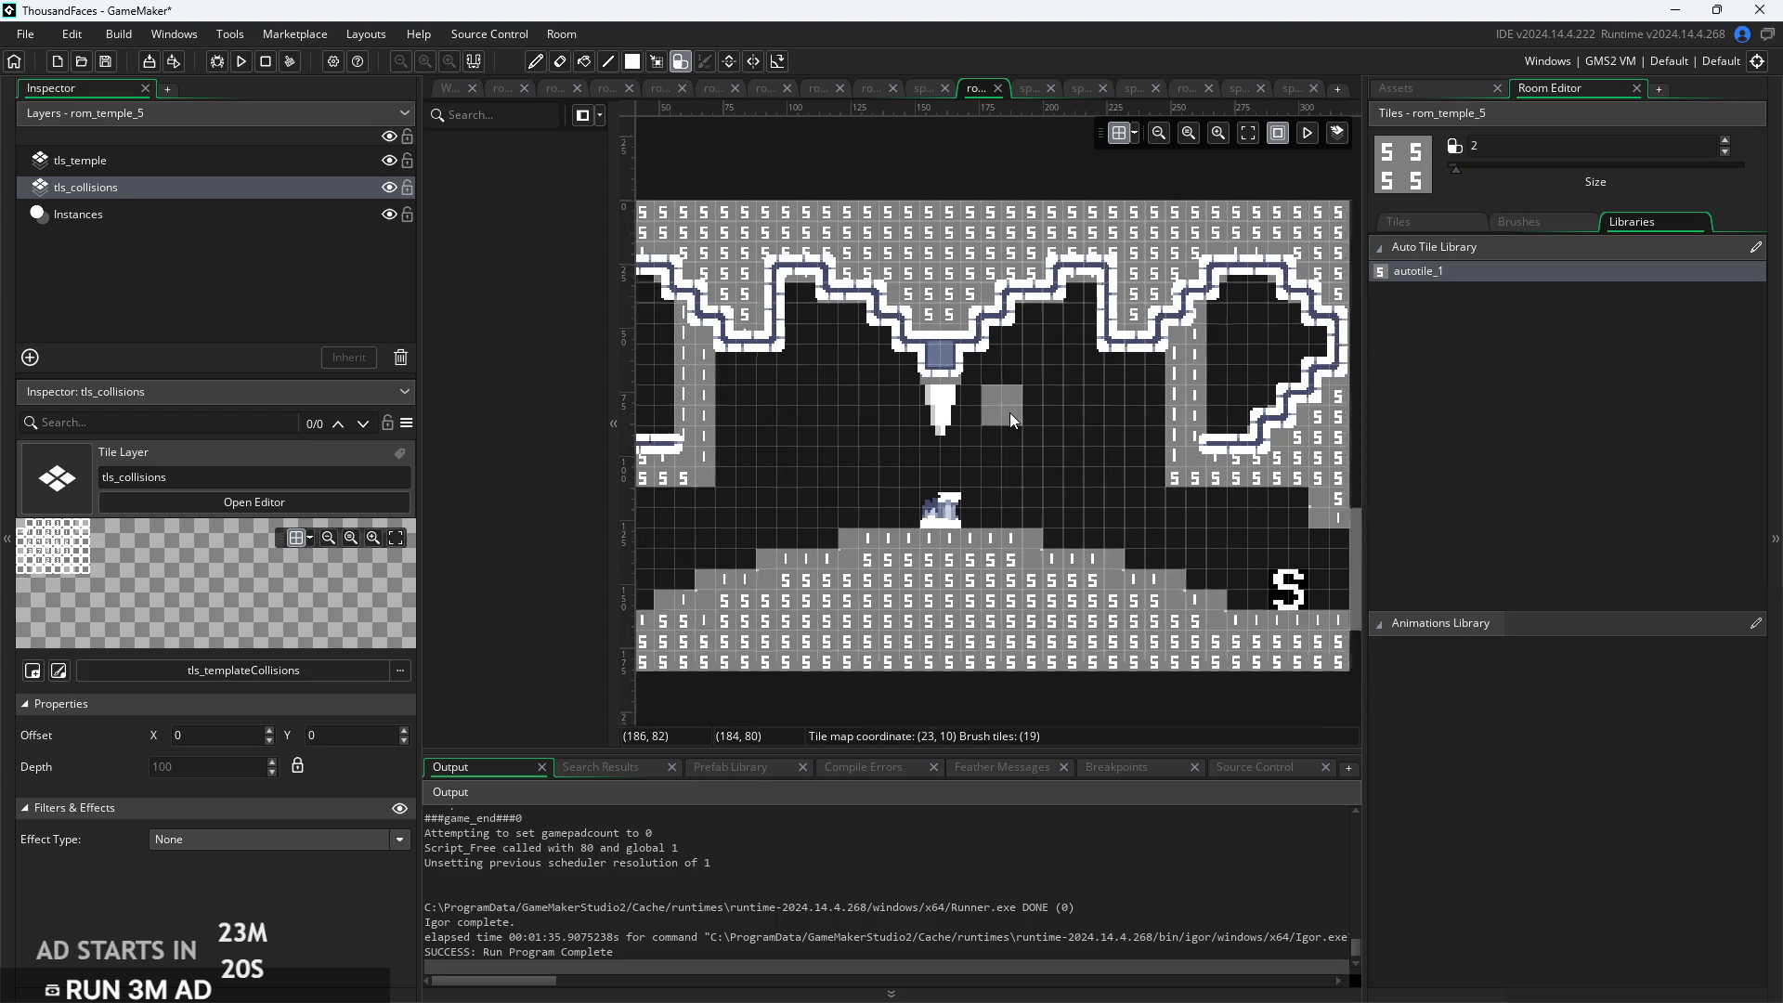
{"action": "scroll", "coordinate": [1011, 412], "scroll_direction": "down", "scroll_amount": 1}
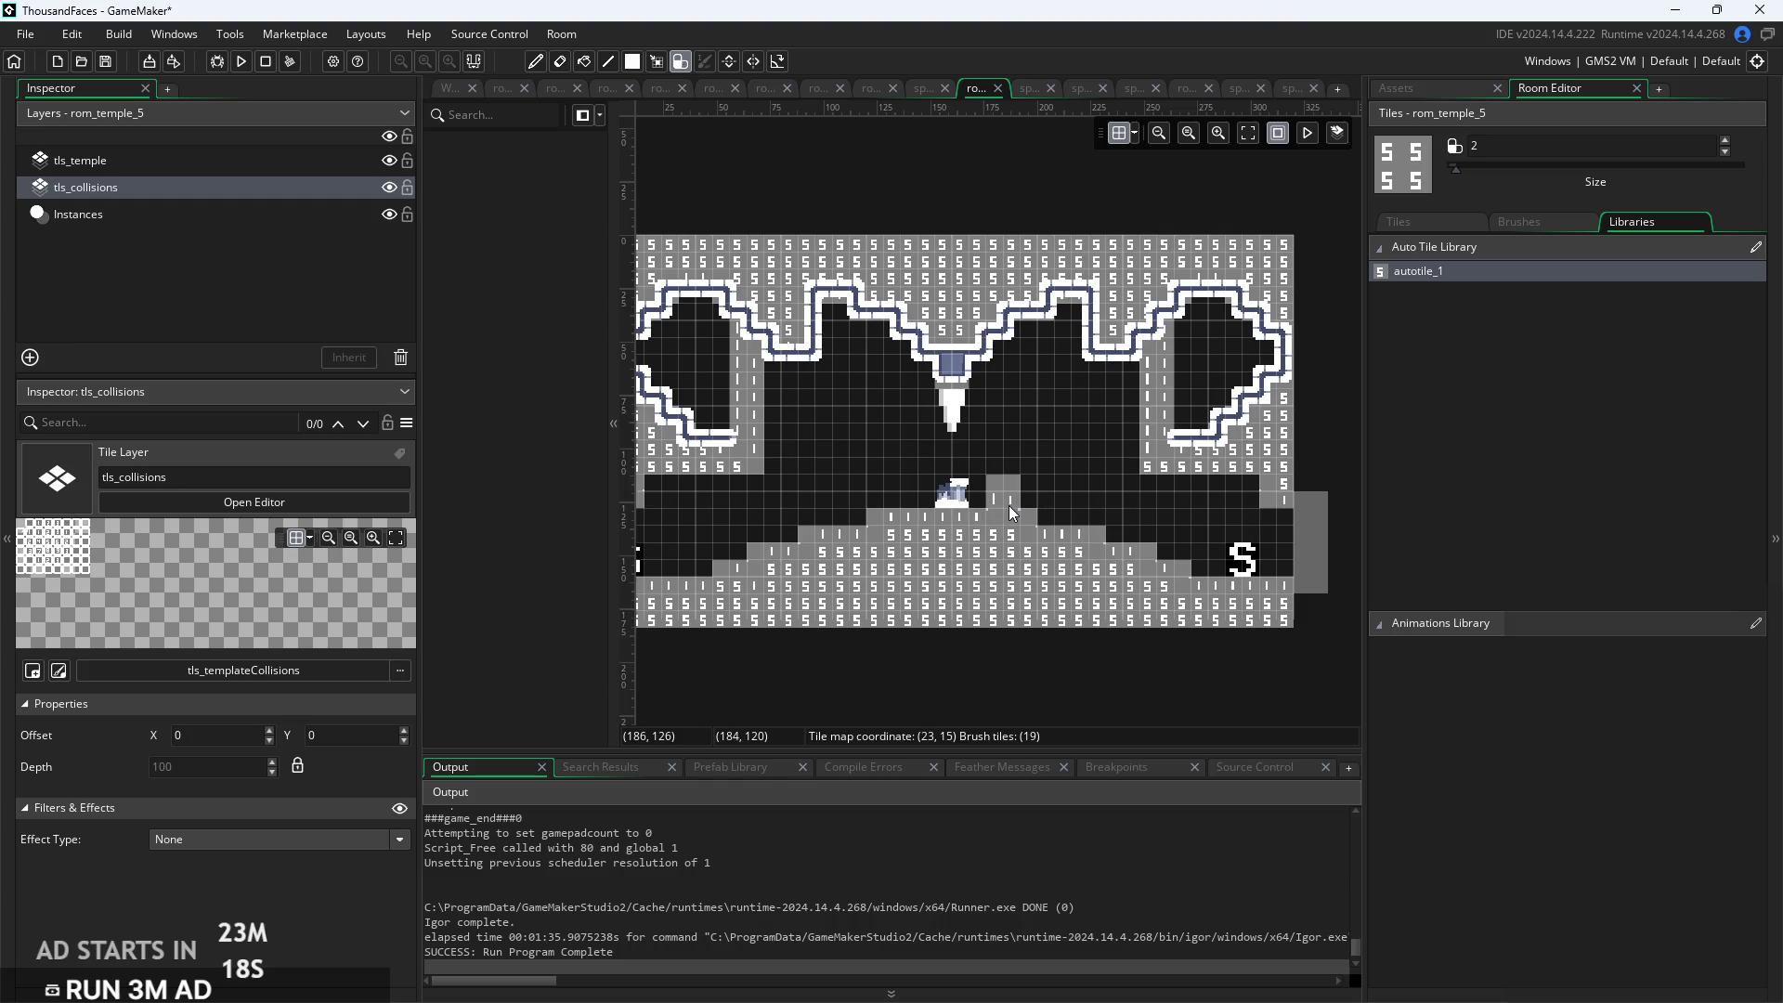
{"action": "left_click", "coordinate": [160, 163]}
{"action": "scroll", "coordinate": [659, 620], "scroll_direction": "up", "scroll_amount": 2}
Paint a stepped autotile path across the lower floor, undoing a stray first strip
{"action": "left_click_drag", "start_coordinate": [674, 619], "coordinate": [871, 616]}
{"action": "key", "text": "ctrl+z"}
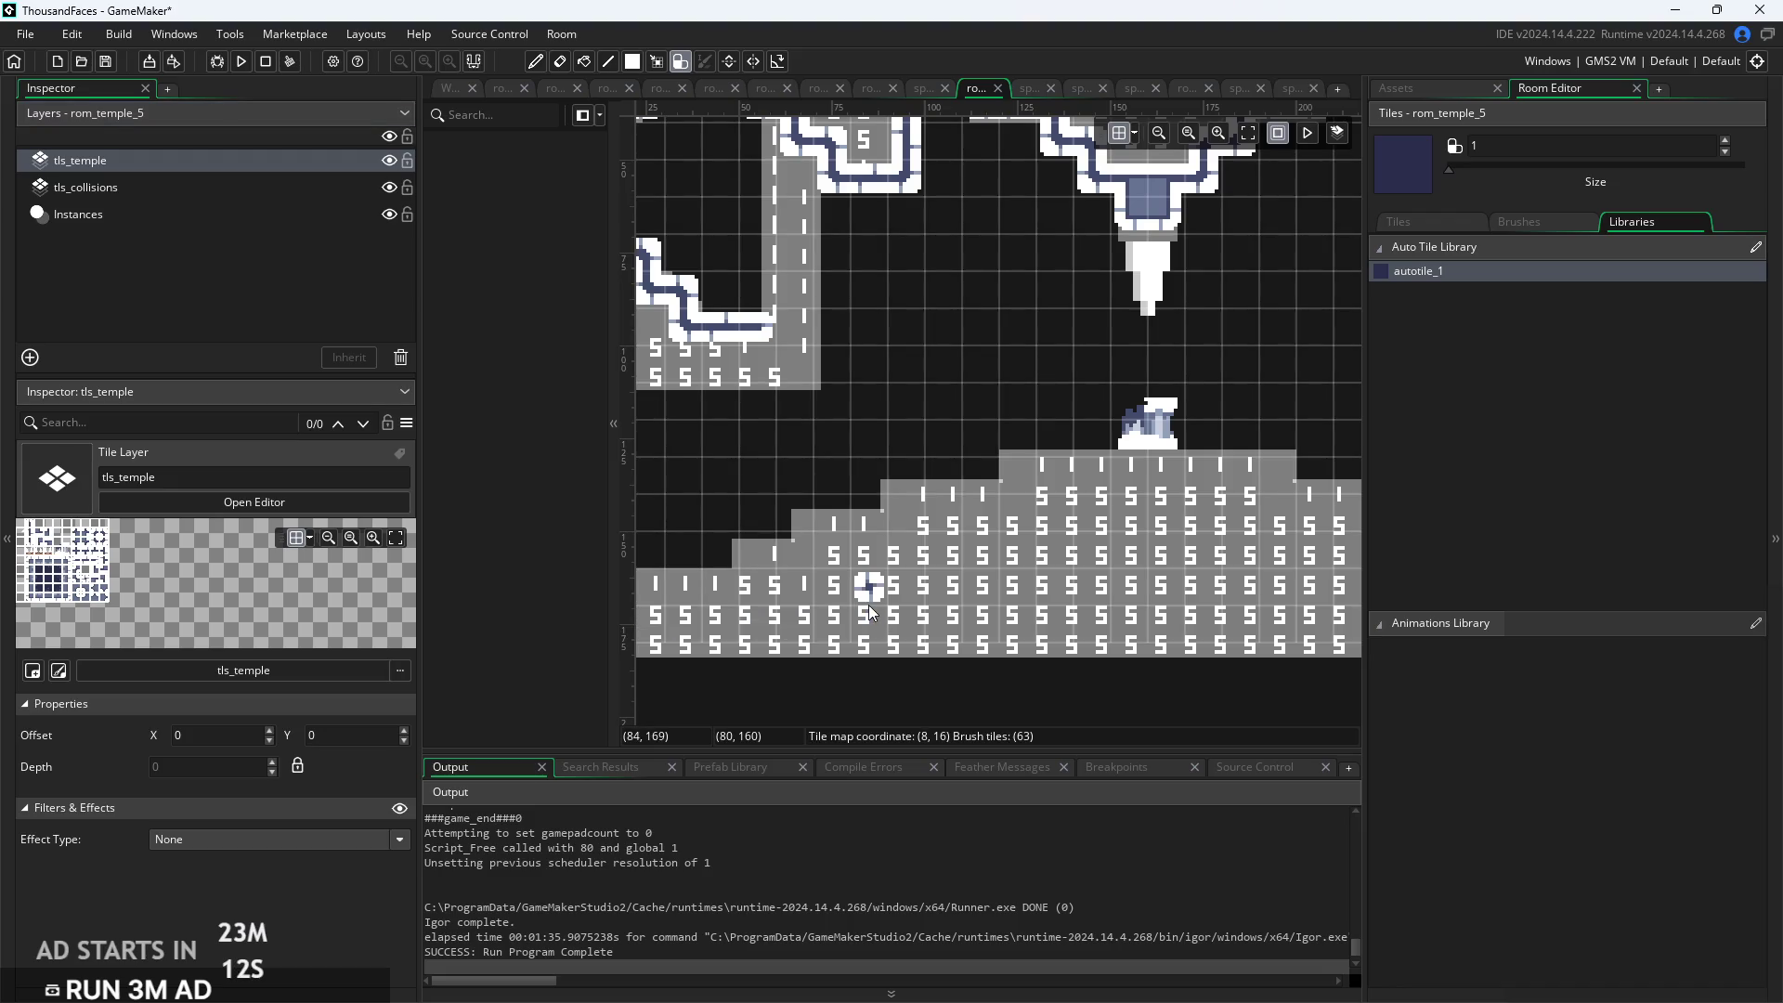
{"action": "mouse_move", "coordinate": [670, 615]}
{"action": "left_mouse_down"}
{"action": "mouse_move", "coordinate": [805, 620]}
{"action": "mouse_move", "coordinate": [800, 587]}
{"action": "mouse_move", "coordinate": [903, 592]}
{"action": "mouse_move", "coordinate": [908, 557]}
{"action": "mouse_move", "coordinate": [1010, 557]}
{"action": "left_mouse_up"}
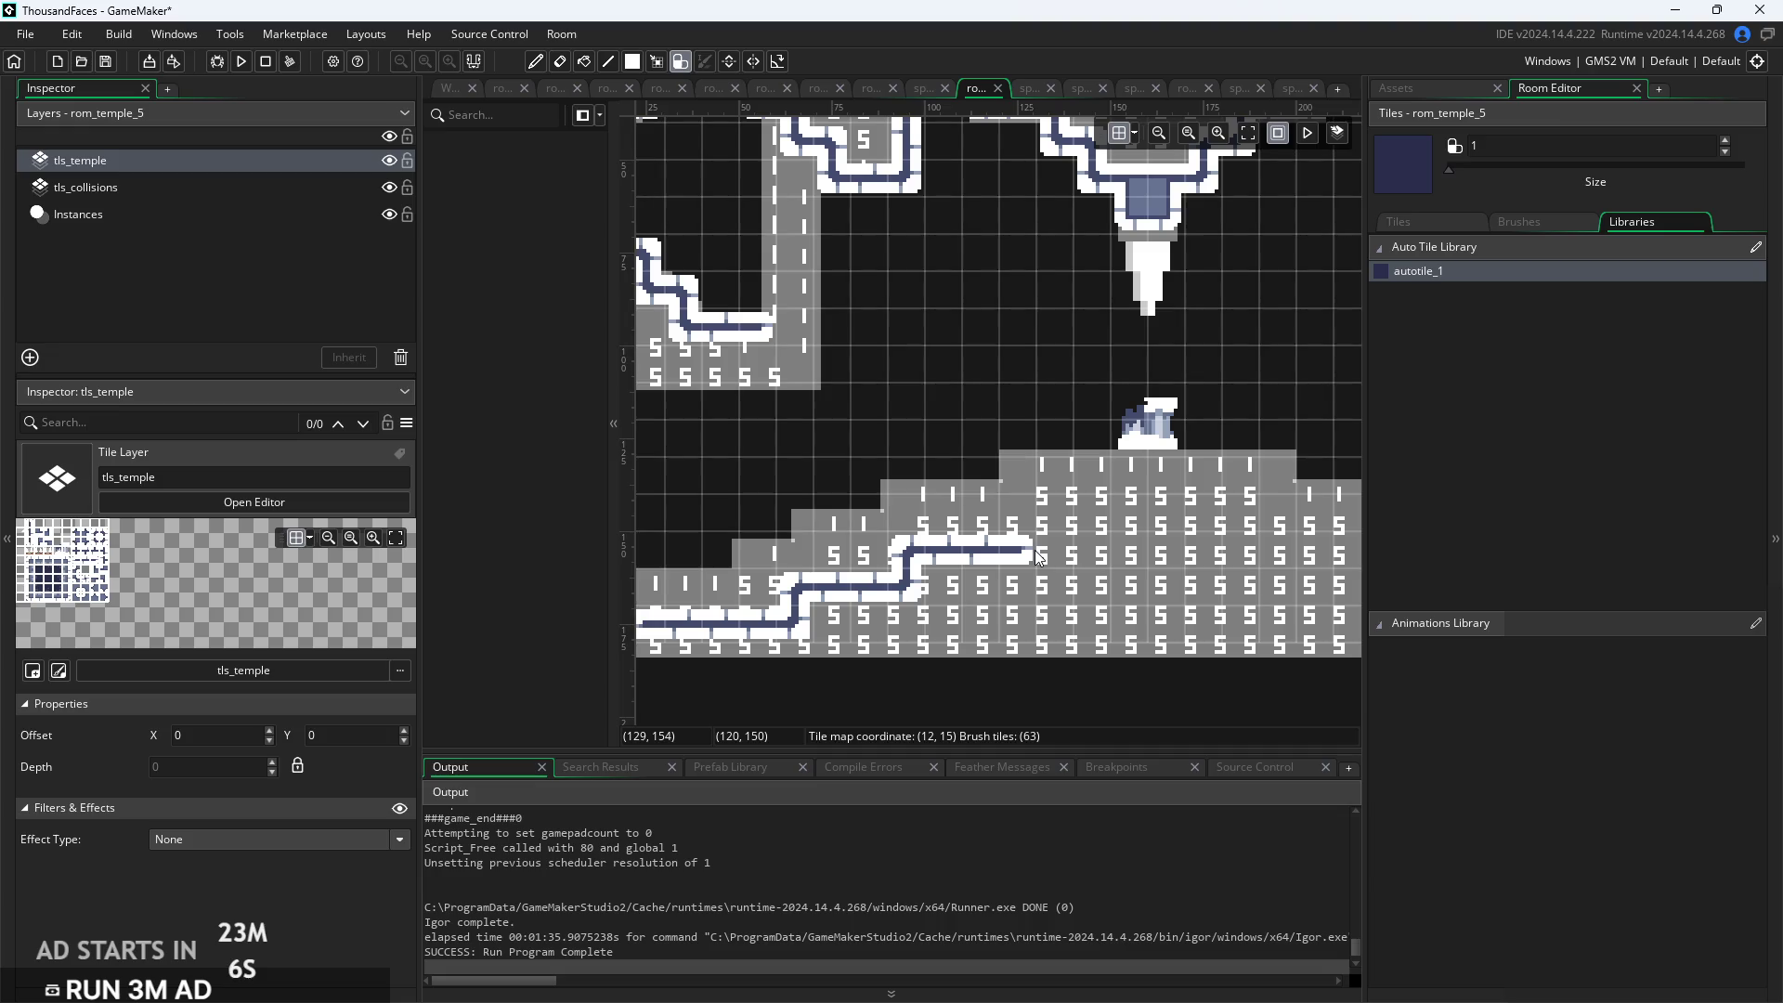
{"action": "mouse_move", "coordinate": [1034, 548]}
{"action": "left_mouse_down"}
{"action": "mouse_move", "coordinate": [1025, 528]}
{"action": "mouse_move", "coordinate": [1209, 526]}
{"action": "mouse_move", "coordinate": [1278, 549]}
{"action": "left_mouse_up"}
{"action": "mouse_move", "coordinate": [1278, 550]}
{"action": "left_mouse_down"}
{"action": "mouse_move", "coordinate": [977, 472]}
{"action": "mouse_move", "coordinate": [1243, 528]}
{"action": "mouse_move", "coordinate": [1248, 563]}
{"action": "mouse_move", "coordinate": [1134, 615]}
{"action": "left_mouse_up"}
Extend the lower floor path two tiles right and run it to the room's right edge
{"action": "scroll", "coordinate": [1157, 504], "scroll_direction": "down", "scroll_amount": 1}
{"action": "scroll", "coordinate": [1249, 563], "scroll_direction": "down", "scroll_amount": 1}
{"action": "scroll", "coordinate": [1211, 594], "scroll_direction": "down", "scroll_amount": 1}
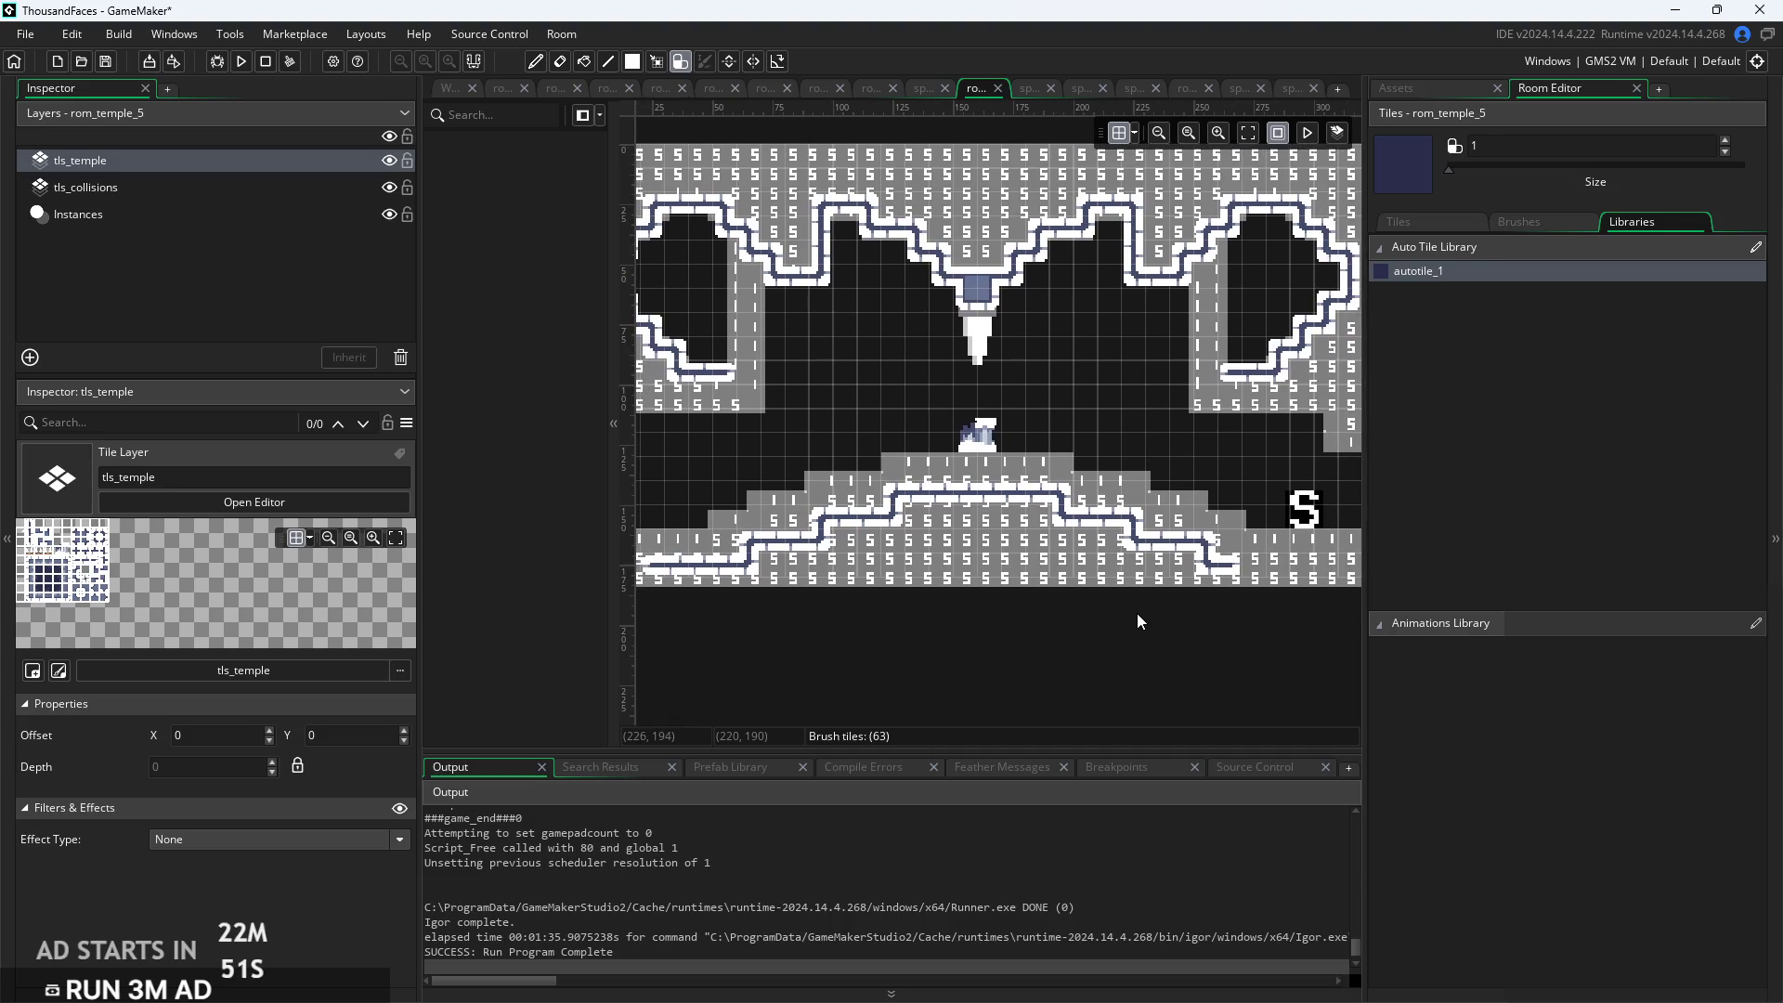
{"action": "mouse_move", "coordinate": [1237, 596]}
{"action": "left_mouse_down"}
{"action": "mouse_move", "coordinate": [1177, 610]}
{"action": "mouse_move", "coordinate": [1208, 576]}
{"action": "mouse_move", "coordinate": [1295, 576]}
{"action": "left_mouse_up"}
{"action": "left_click_drag", "start_coordinate": [966, 660], "coordinate": [1229, 654]}
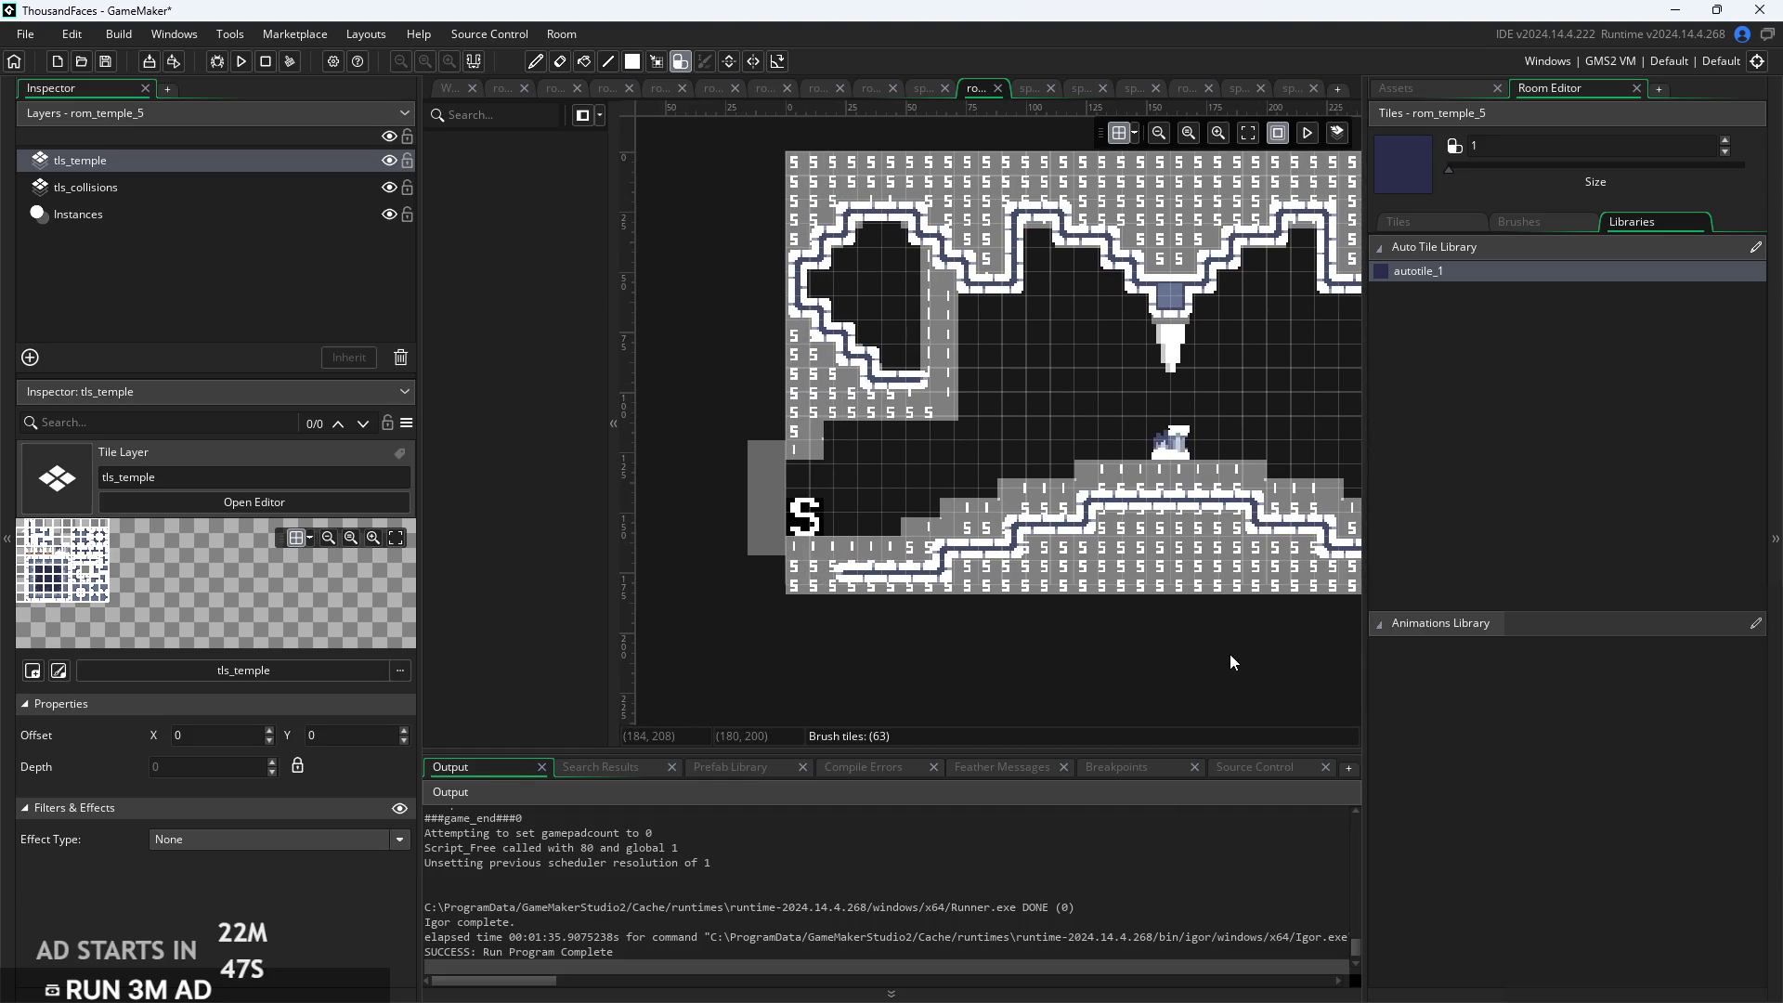
Paint a blue column dropping down from the centre of the floor
{"action": "scroll", "coordinate": [1230, 654], "scroll_direction": "down", "scroll_amount": 3}
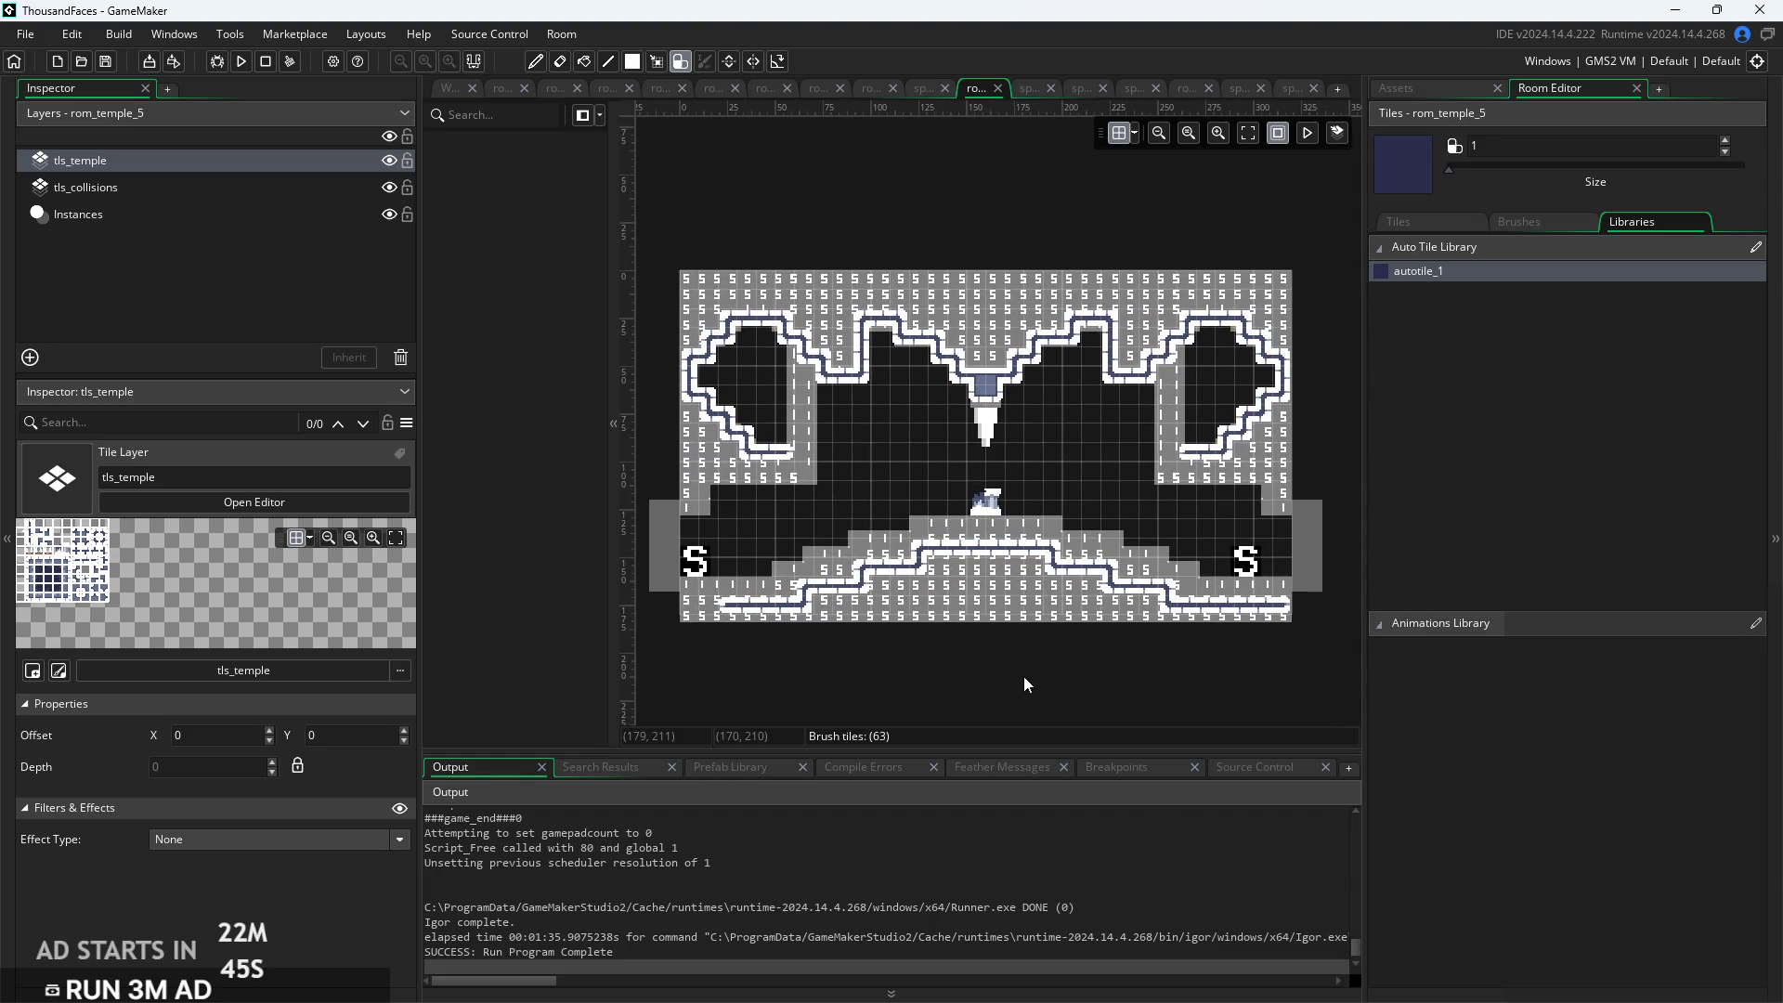
{"action": "scroll", "coordinate": [1024, 676], "scroll_direction": "up", "scroll_amount": 2}
{"action": "scroll", "coordinate": [1024, 678], "scroll_direction": "down", "scroll_amount": 1}
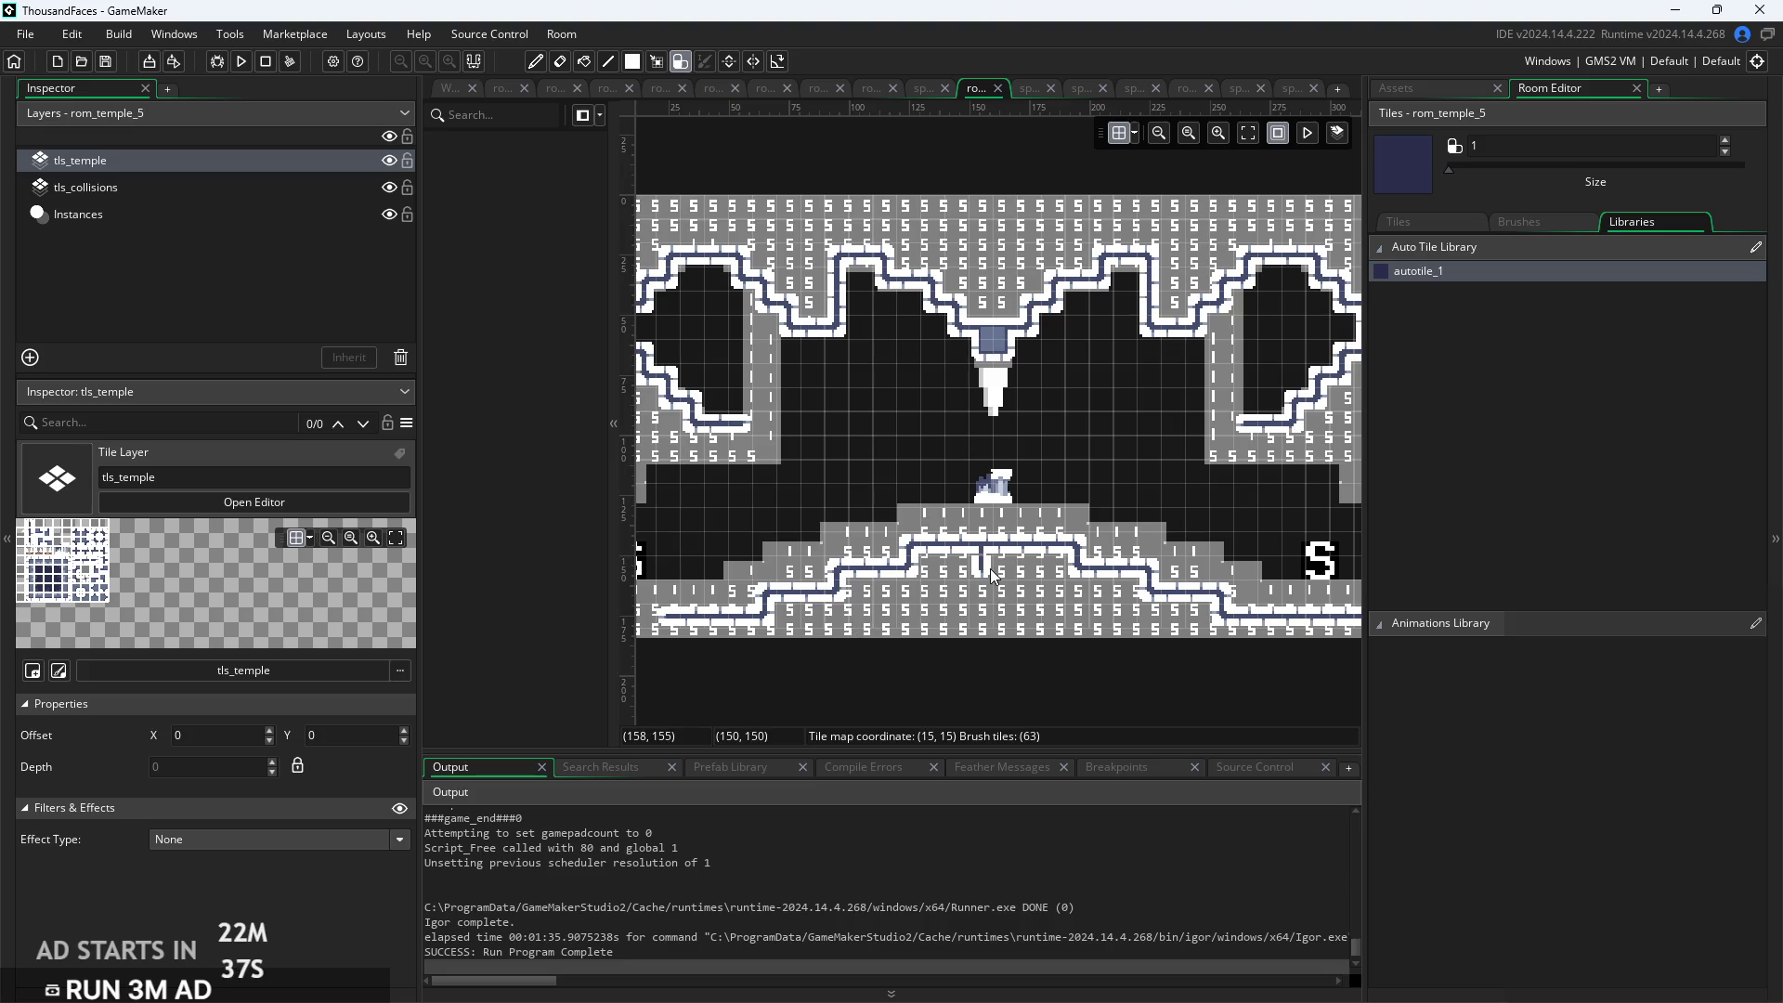
{"action": "left_click_drag", "start_coordinate": [994, 570], "coordinate": [992, 615]}
Run the game, start from the title screen, then walk left, jump and attack
{"action": "left_click", "coordinate": [242, 67]}
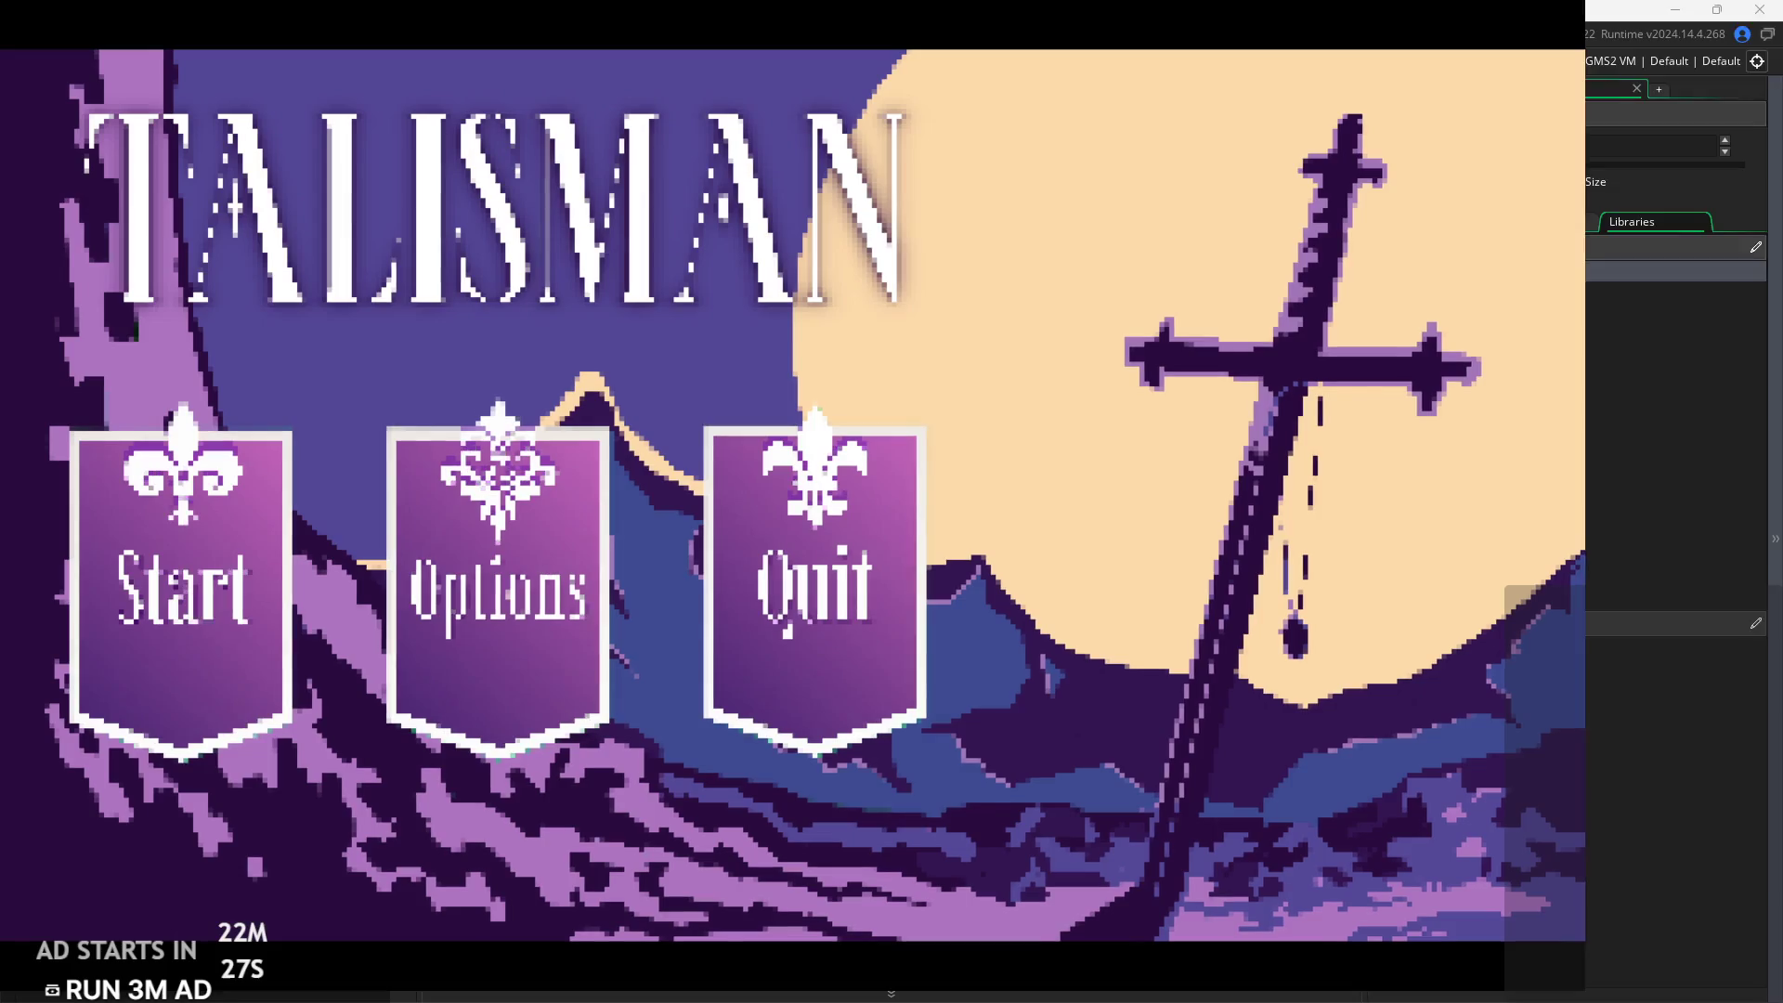
{"action": "left_click", "coordinate": [152, 666]}
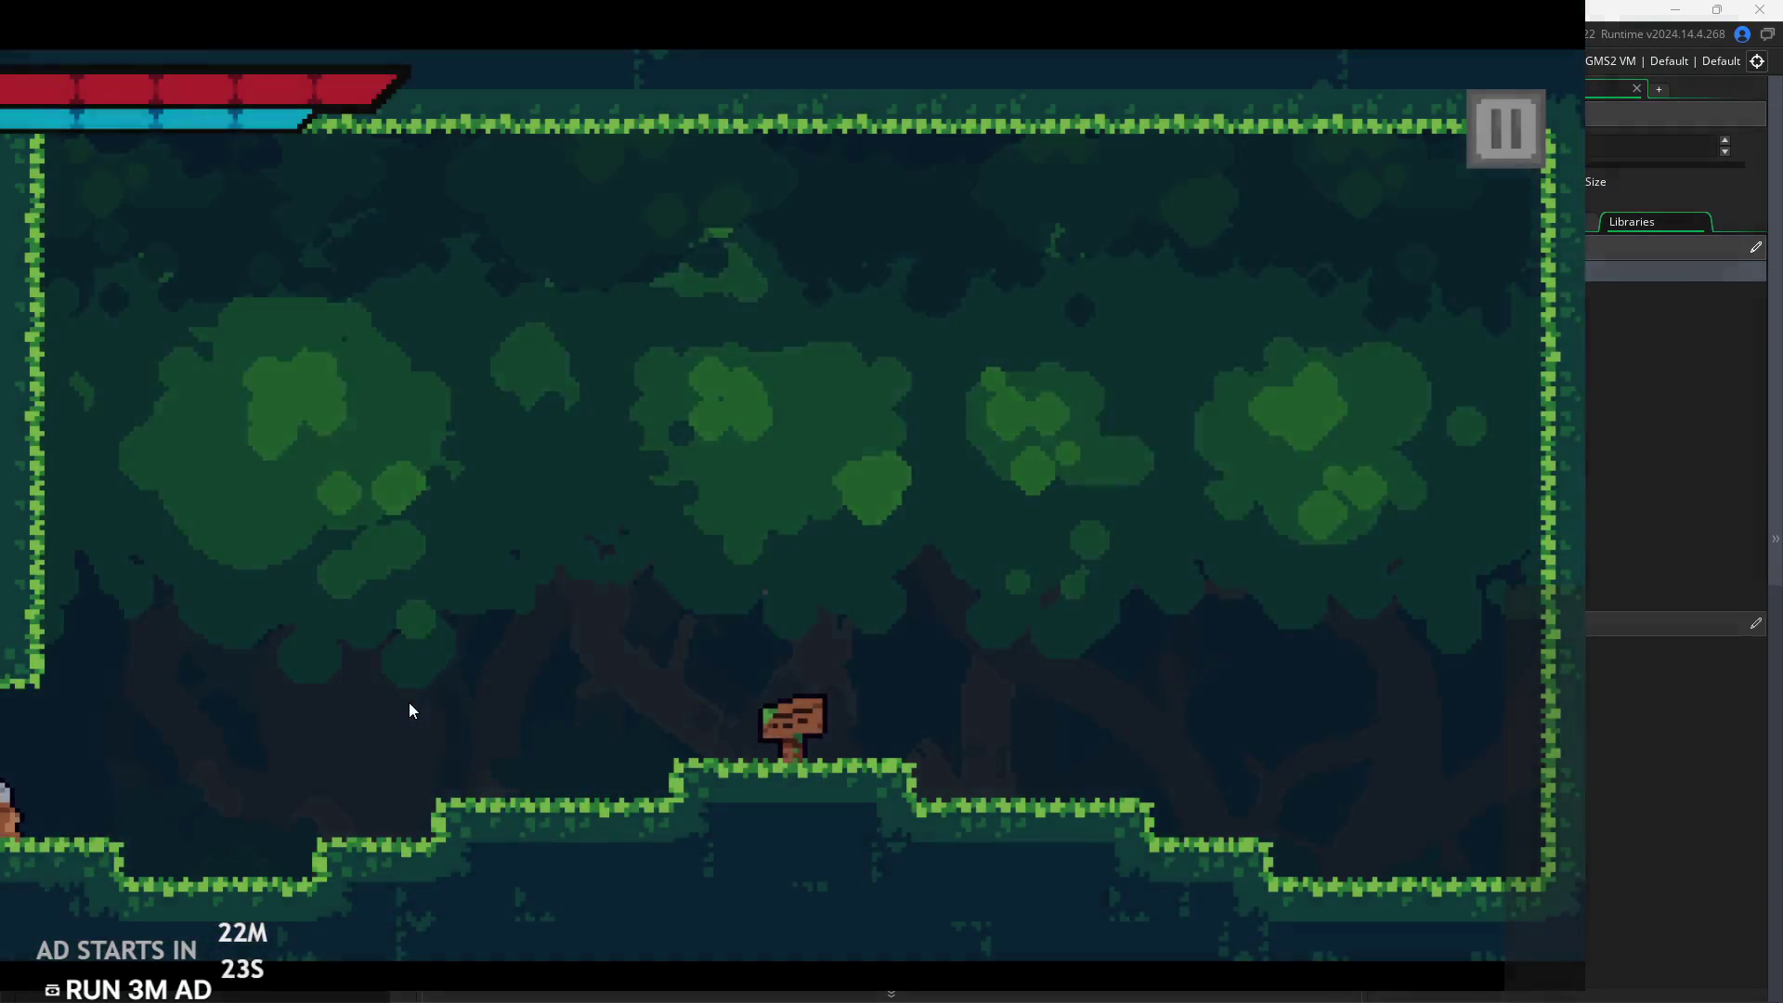
{"action": "key", "text": "Left"}
{"action": "key", "text": "space"}
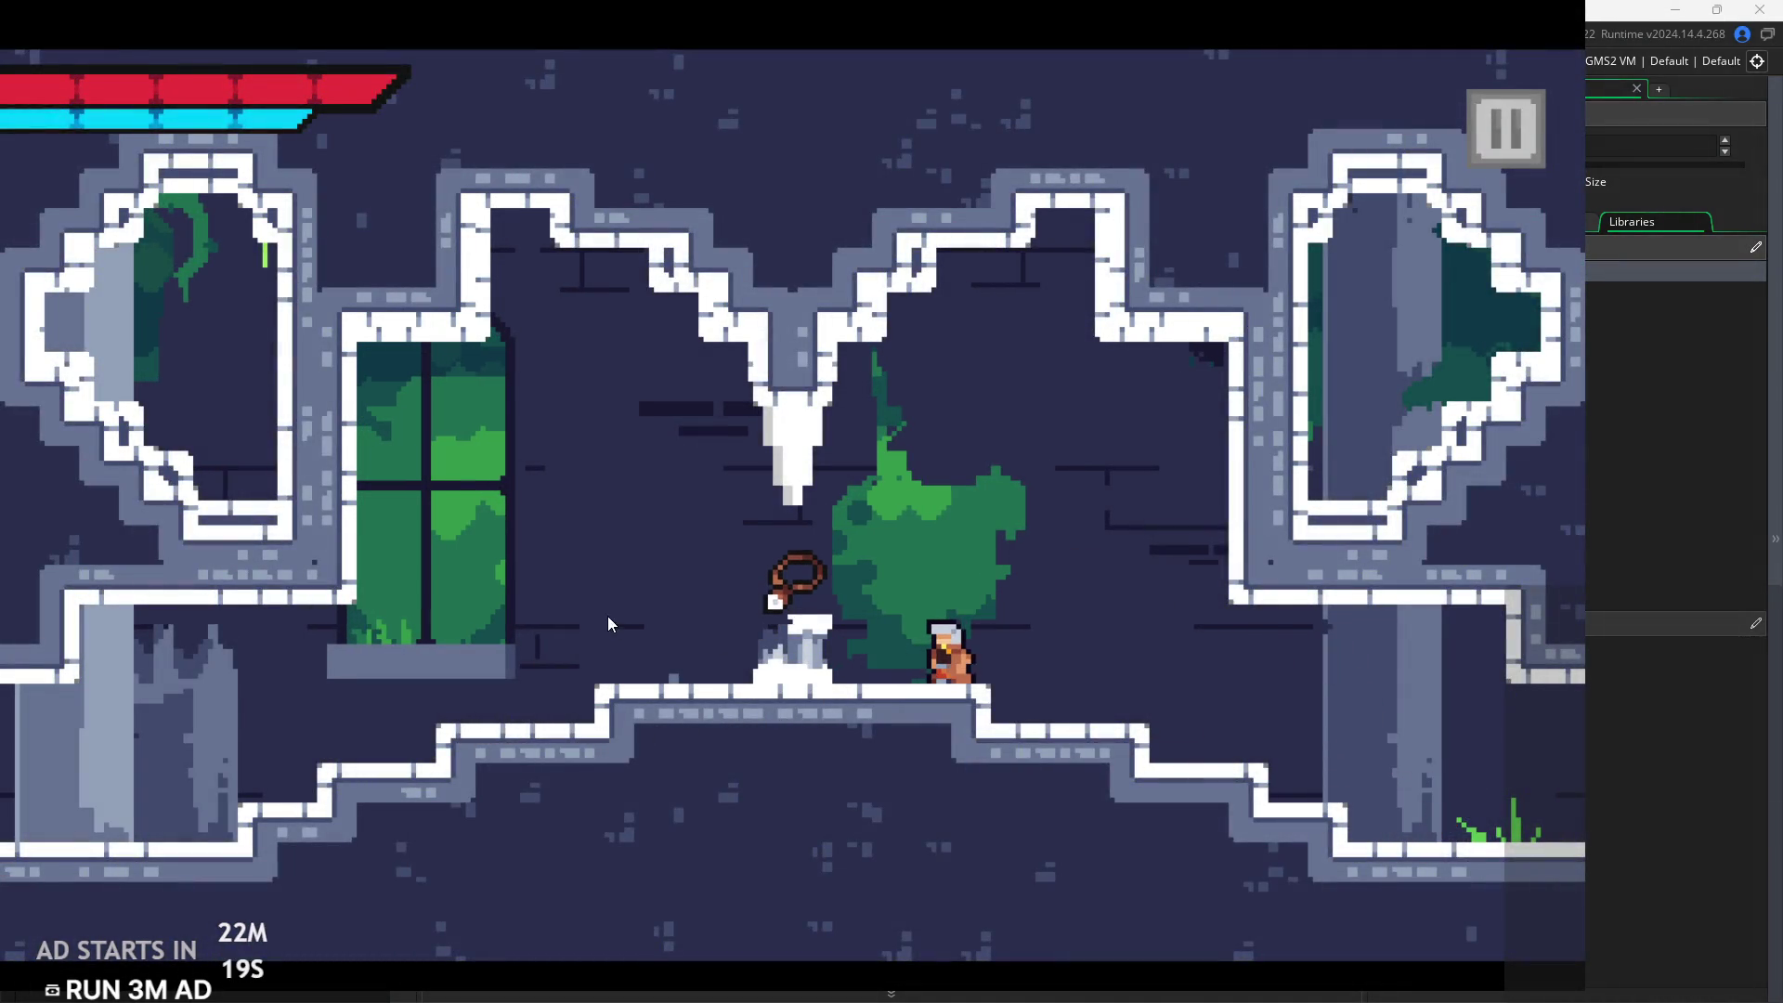
{"action": "key", "text": "x"}
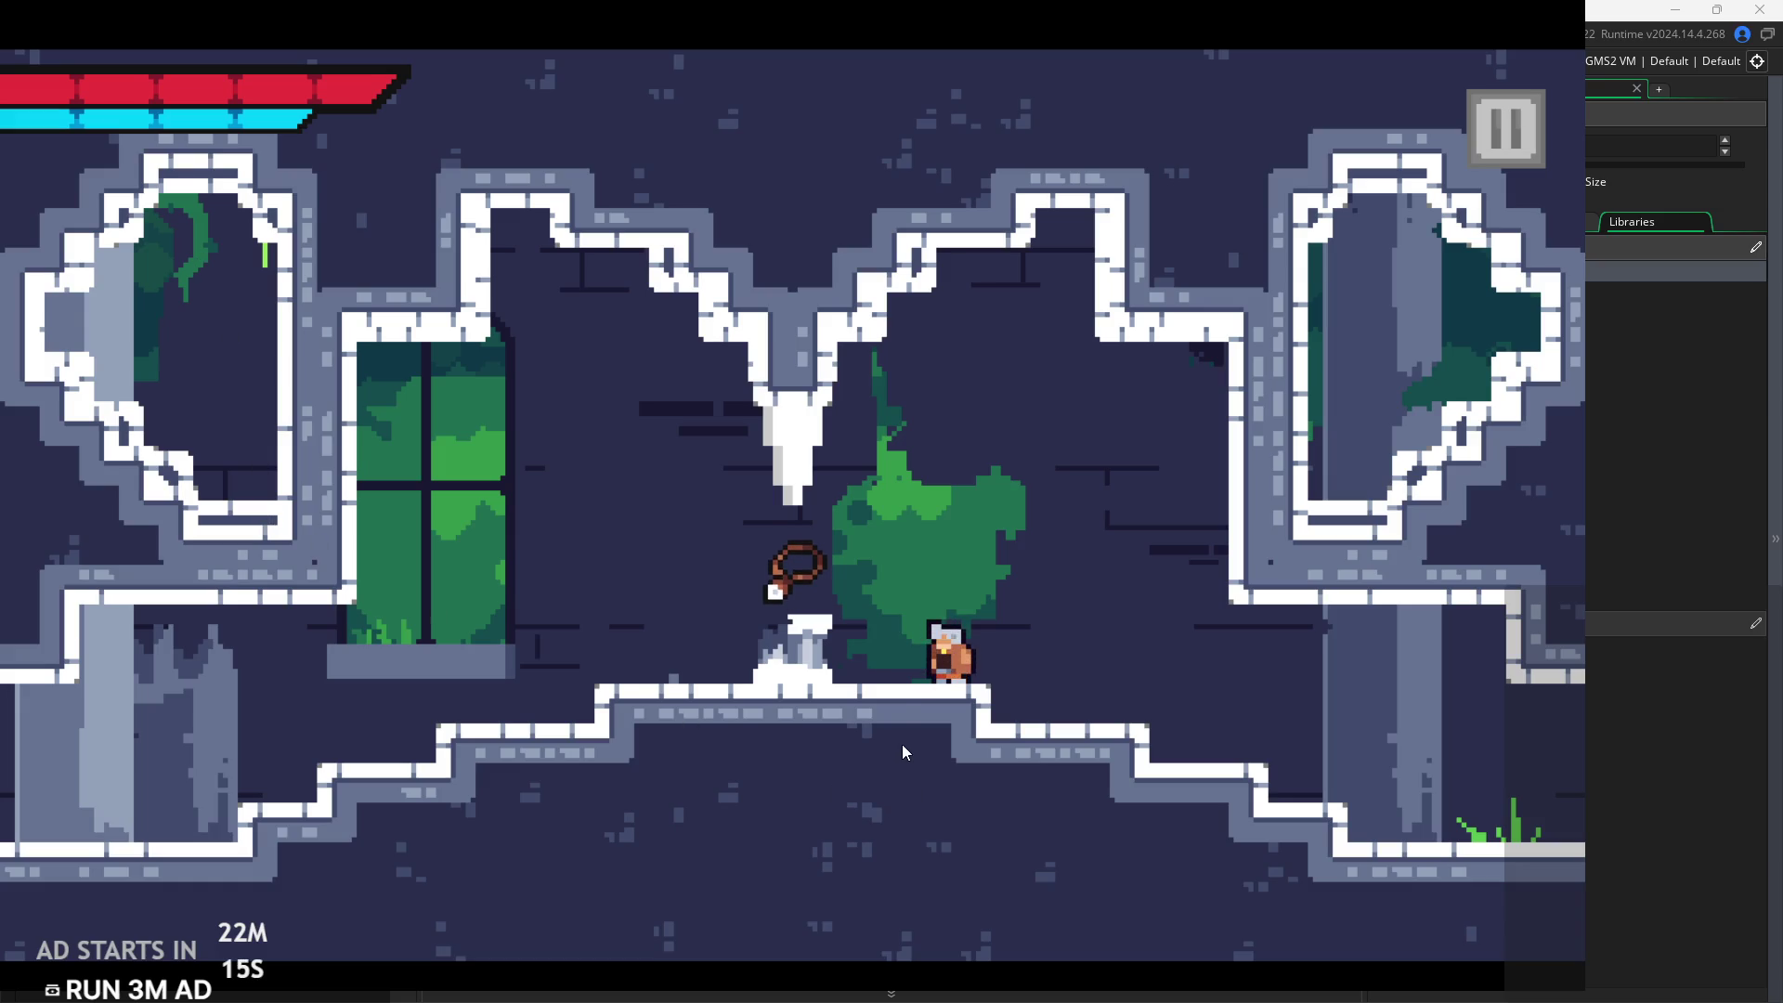
Toggle the pause menu a few times, then exit the game back to the room editor
{"action": "left_click", "coordinate": [1506, 148]}
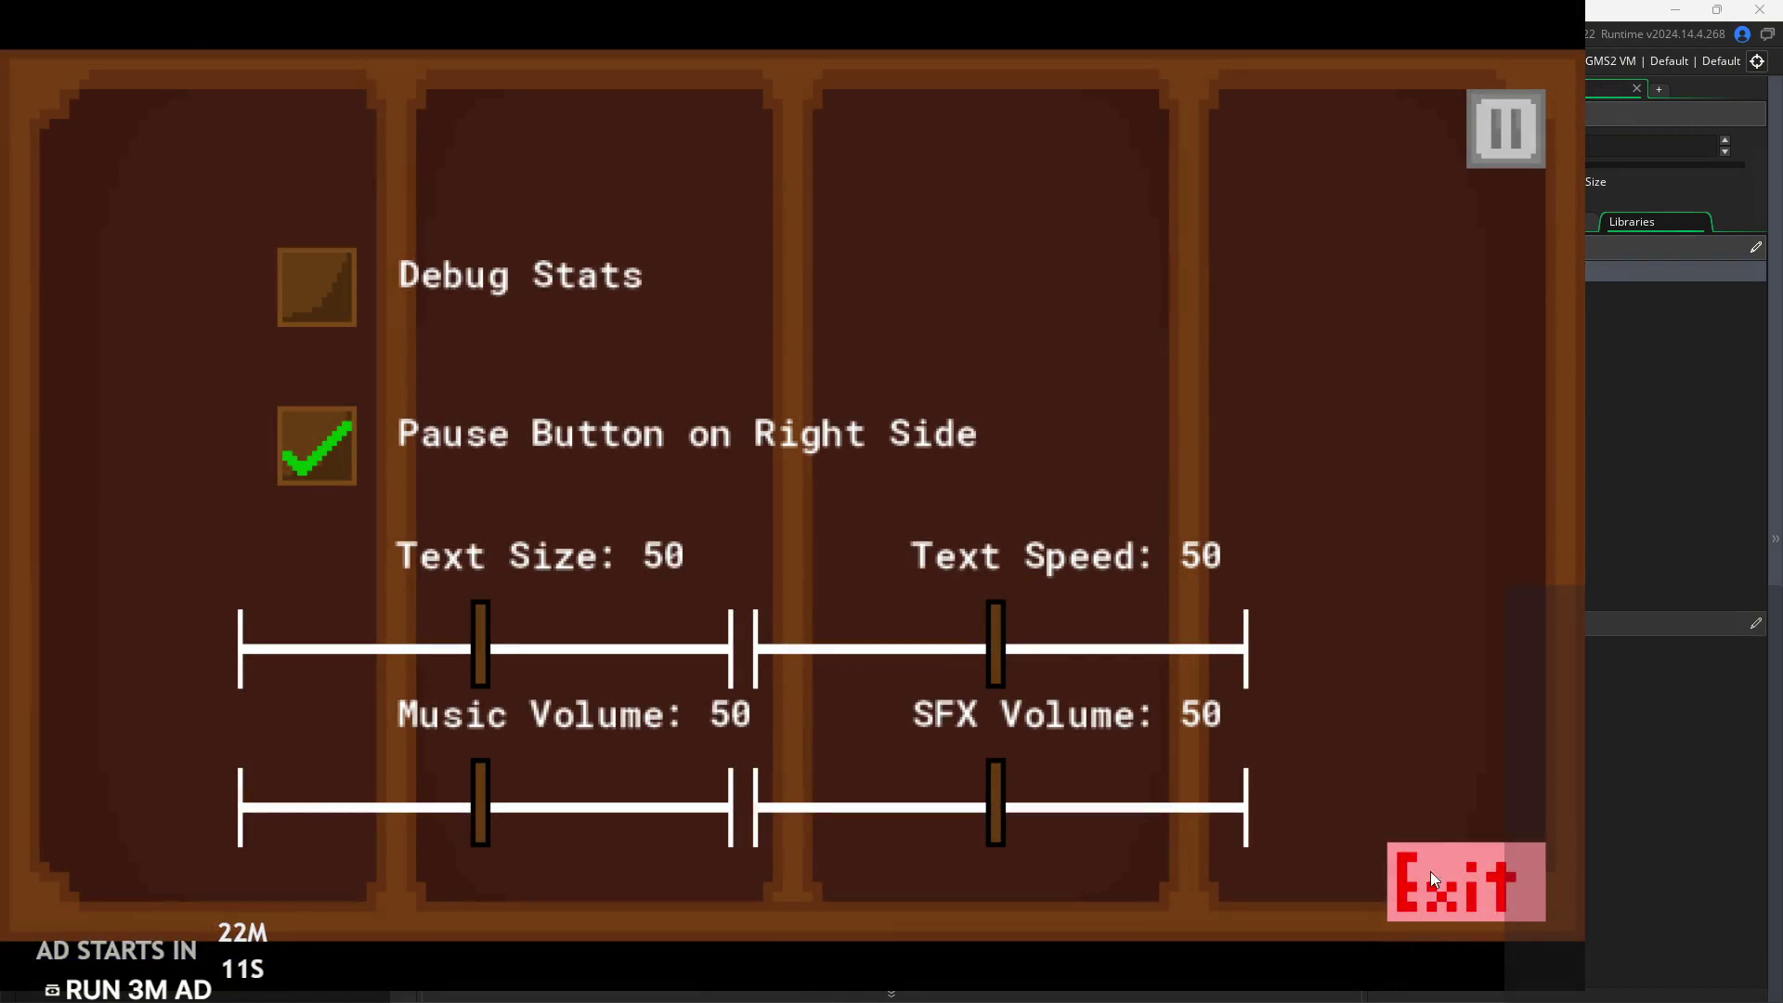
{"action": "left_click", "coordinate": [1505, 132]}
{"action": "left_click", "coordinate": [1509, 145]}
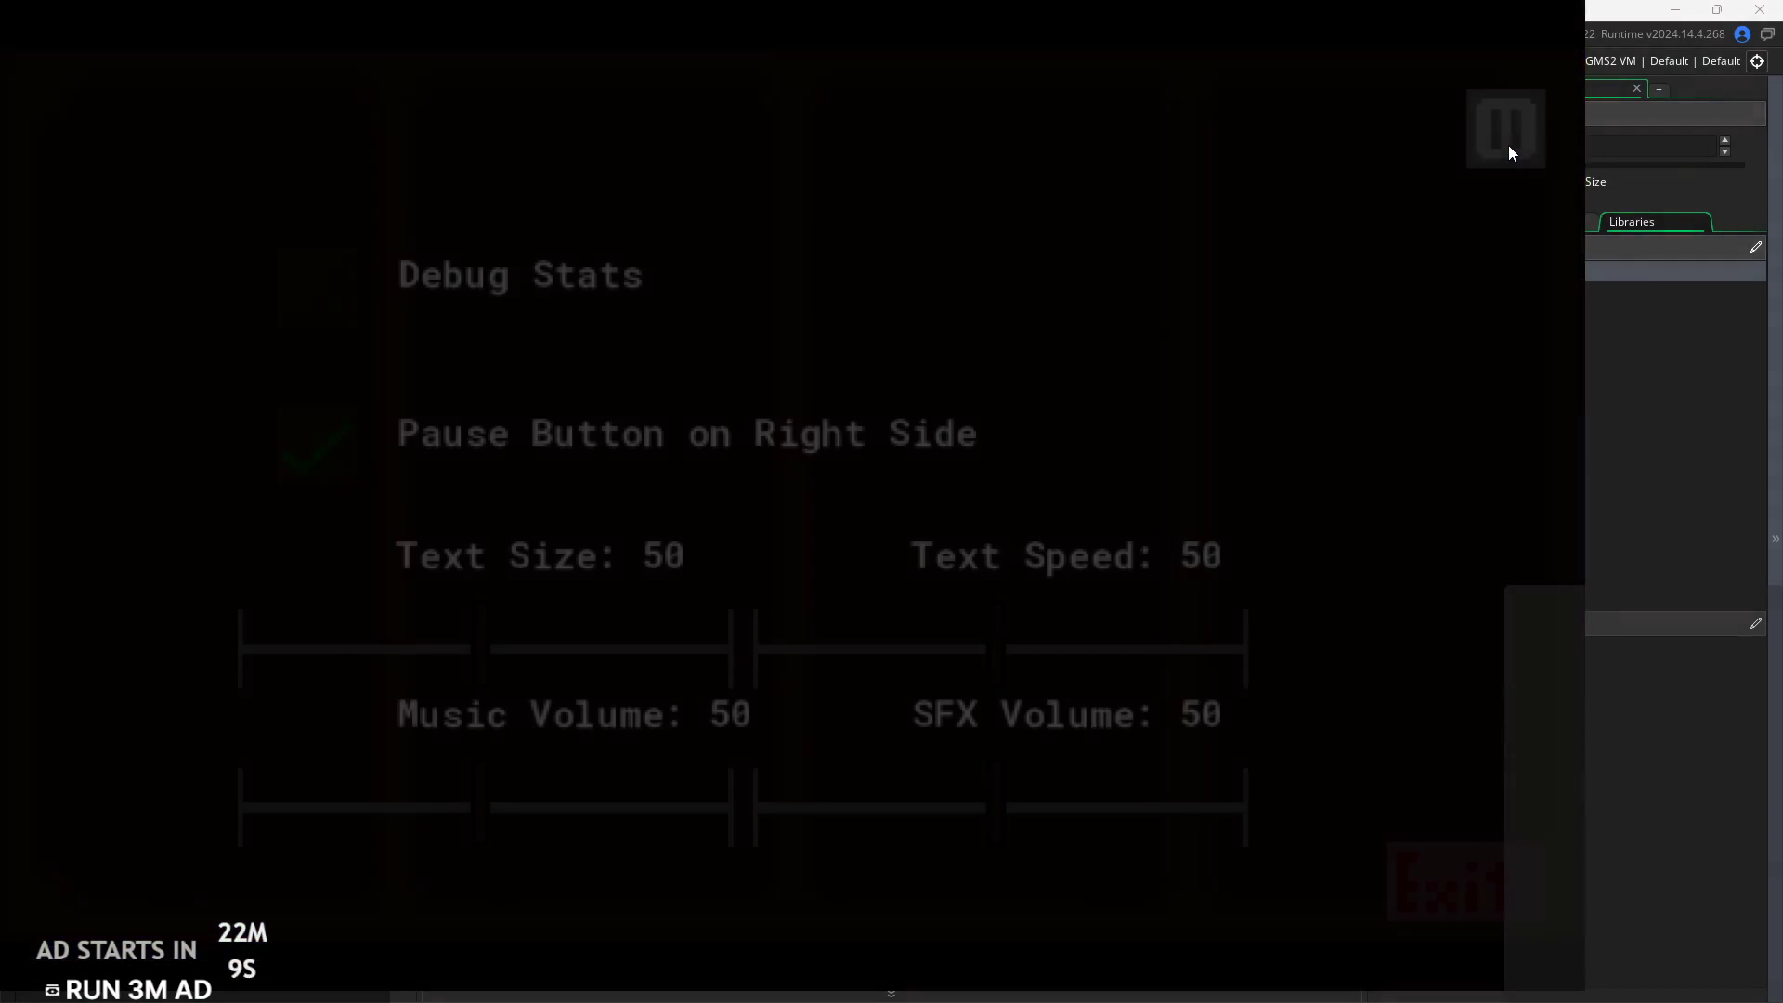
{"action": "left_click", "coordinate": [1509, 145]}
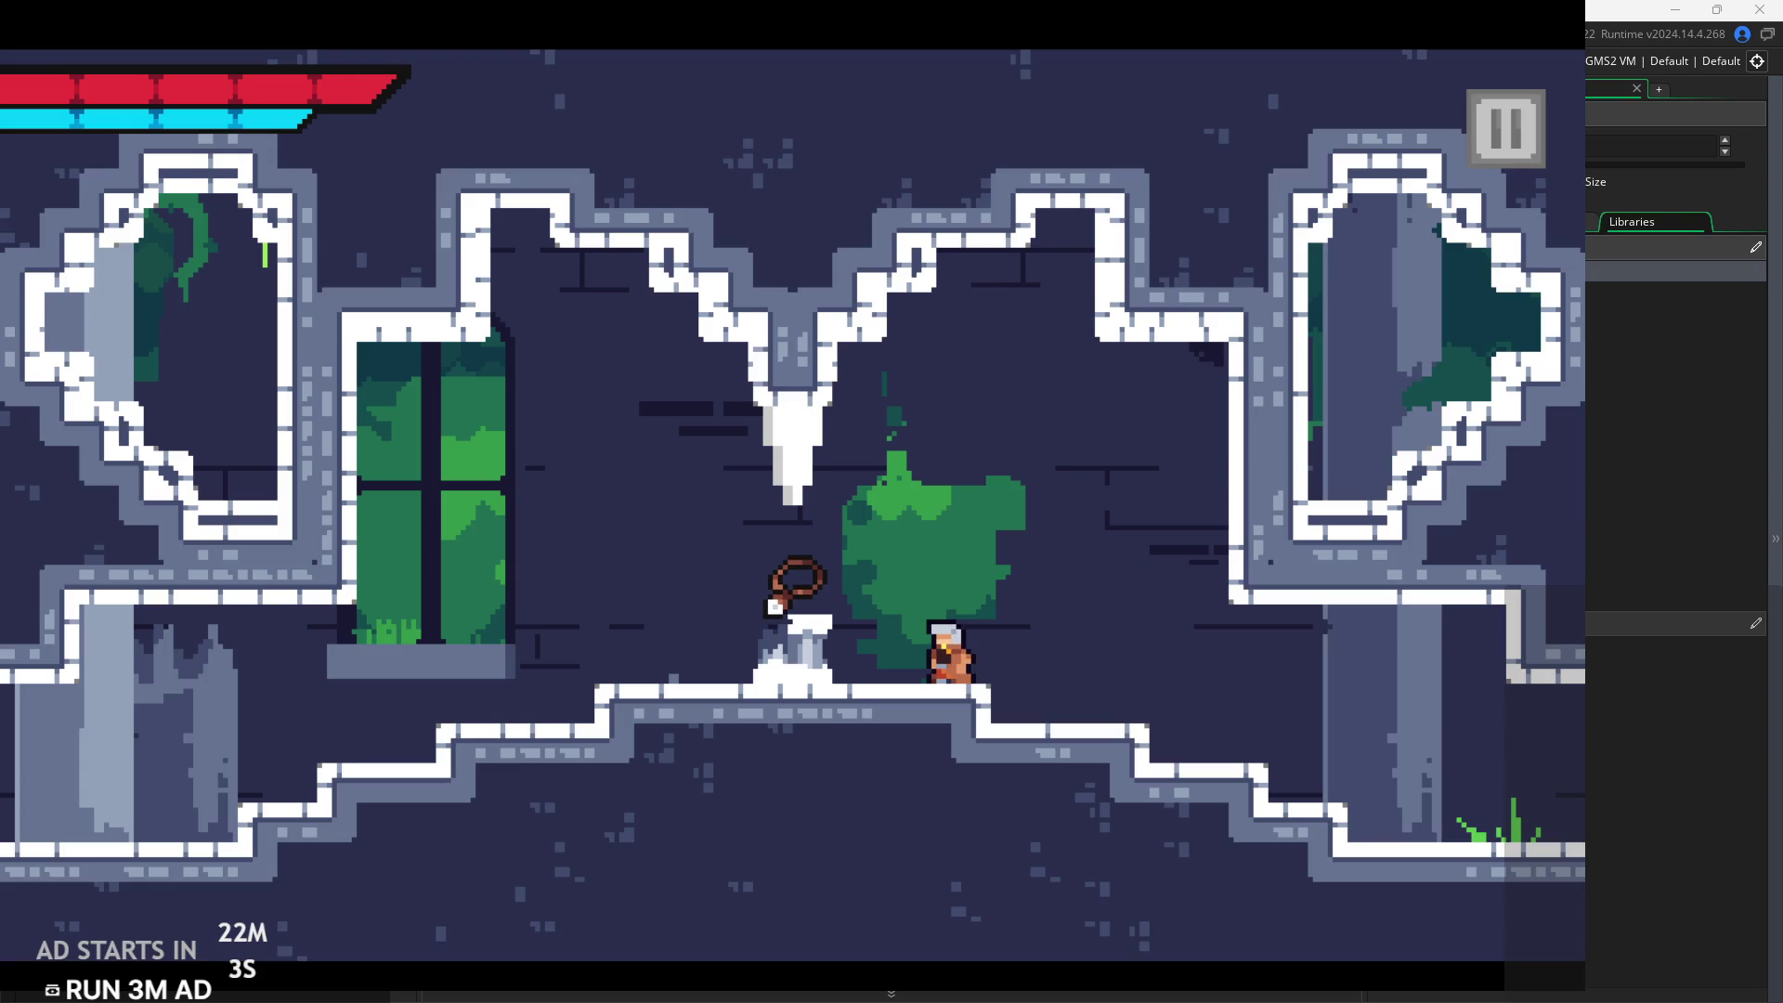
{"action": "left_click", "coordinate": [1510, 151]}
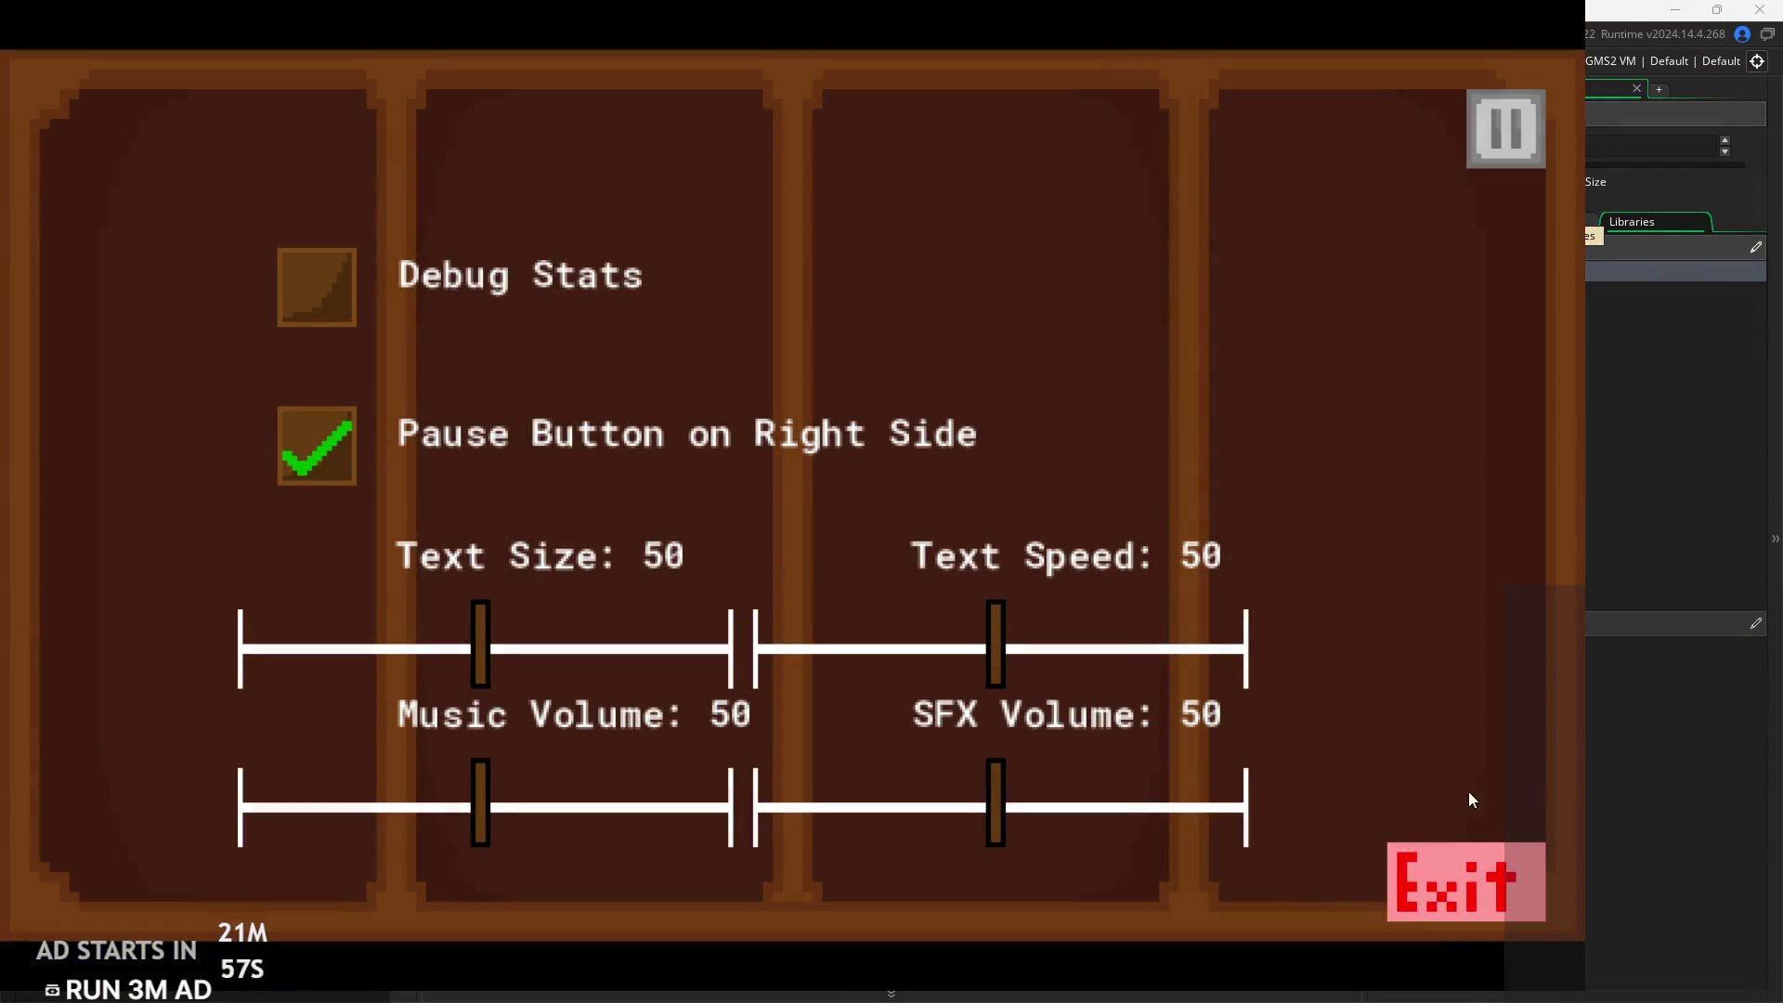
{"action": "left_click", "coordinate": [1505, 149]}
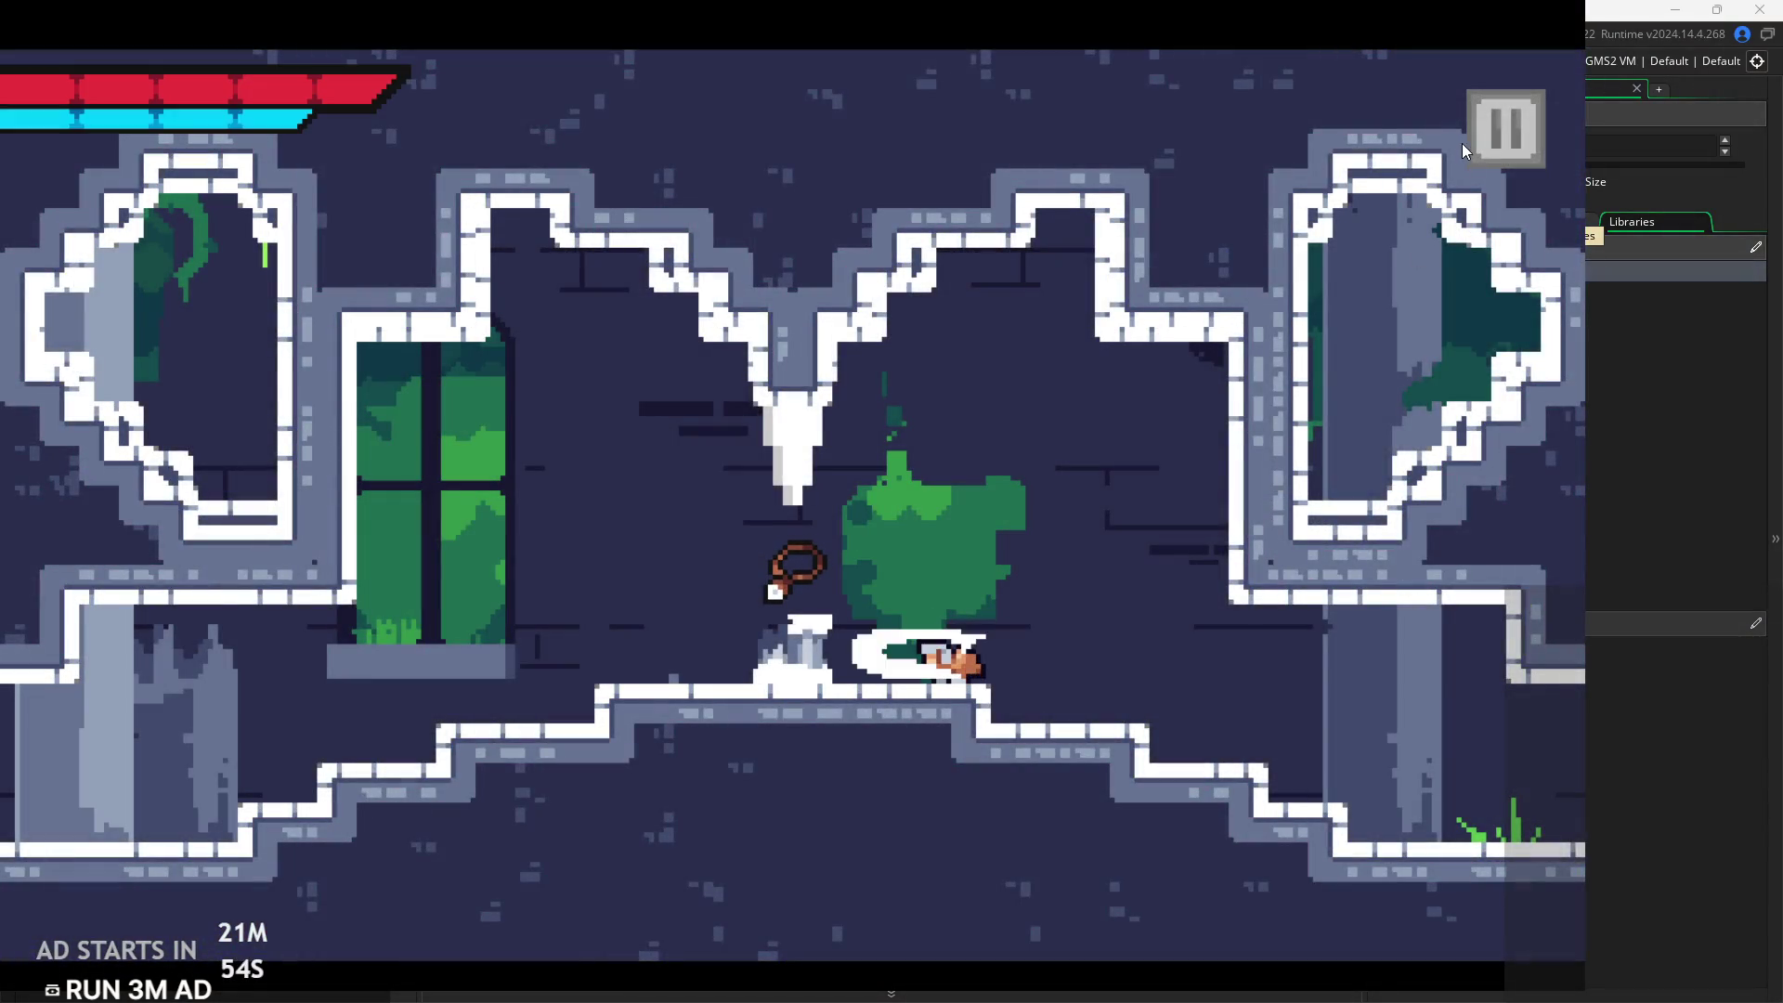
{"action": "left_click", "coordinate": [1488, 163]}
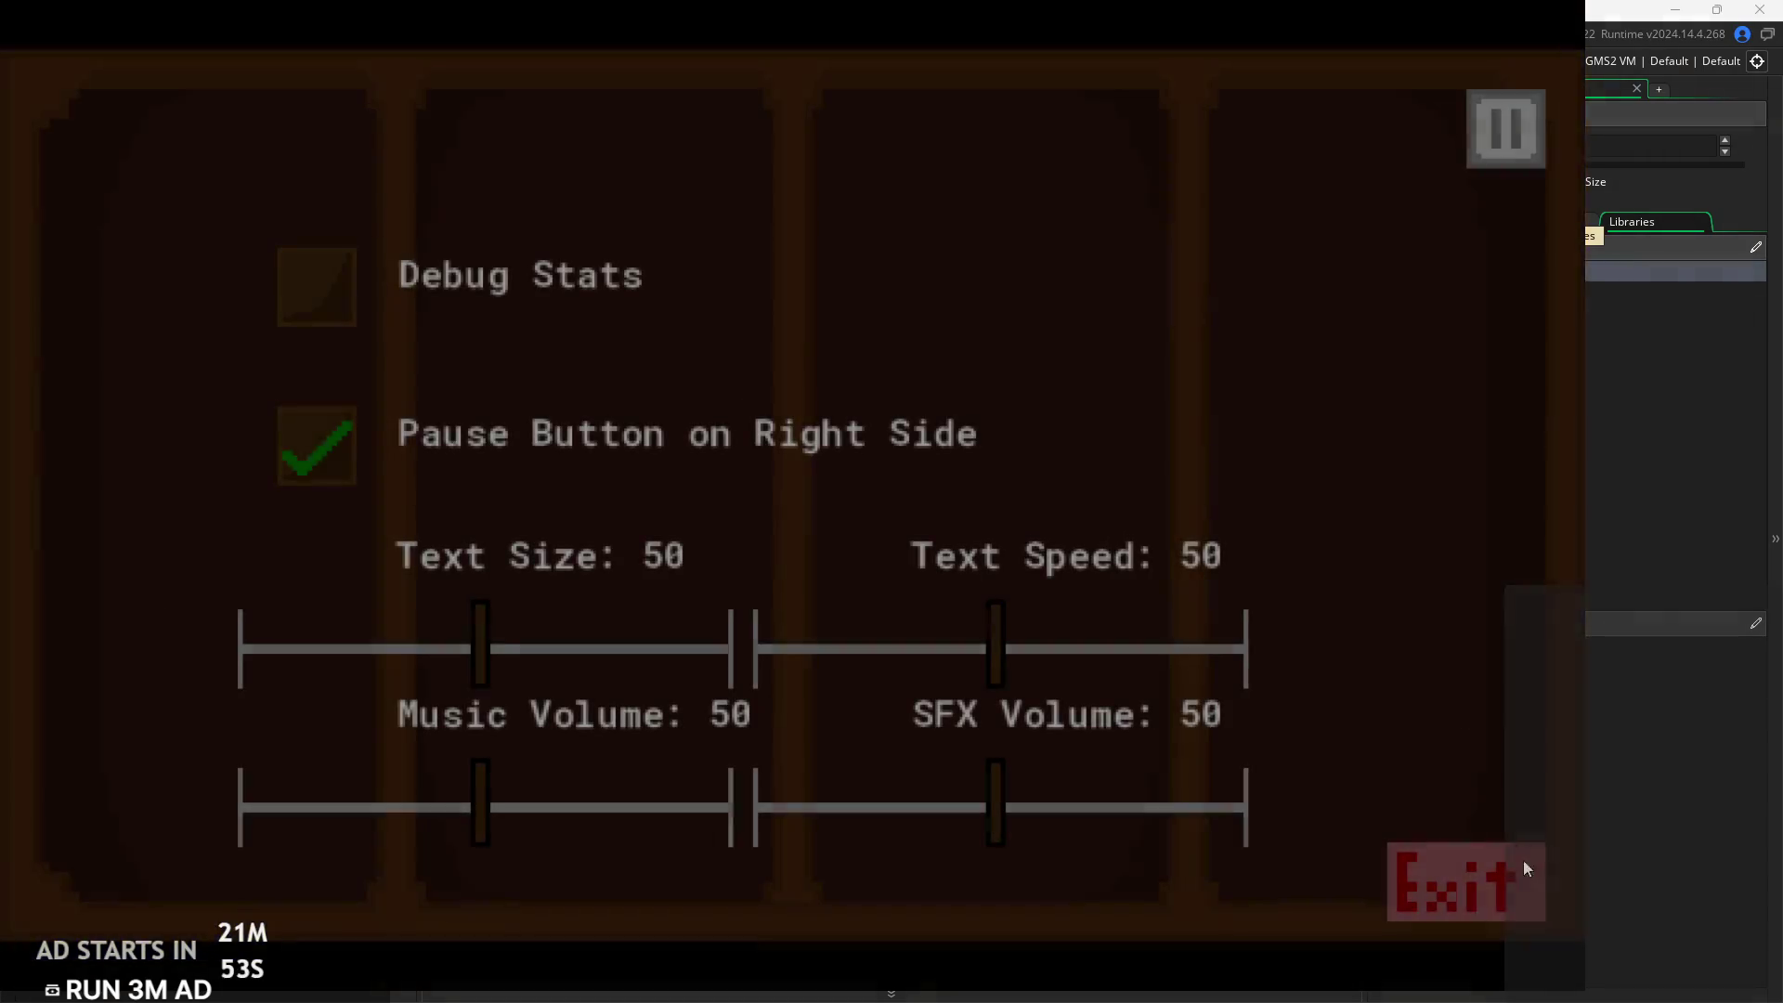
{"action": "left_click", "coordinate": [1523, 873]}
{"action": "mouse_move", "coordinate": [709, 371]}
{"action": "left_mouse_down"}
{"action": "mouse_move", "coordinate": [709, 466]}
{"action": "mouse_move", "coordinate": [788, 471]}
{"action": "mouse_move", "coordinate": [827, 383]}
{"action": "left_mouse_up"}
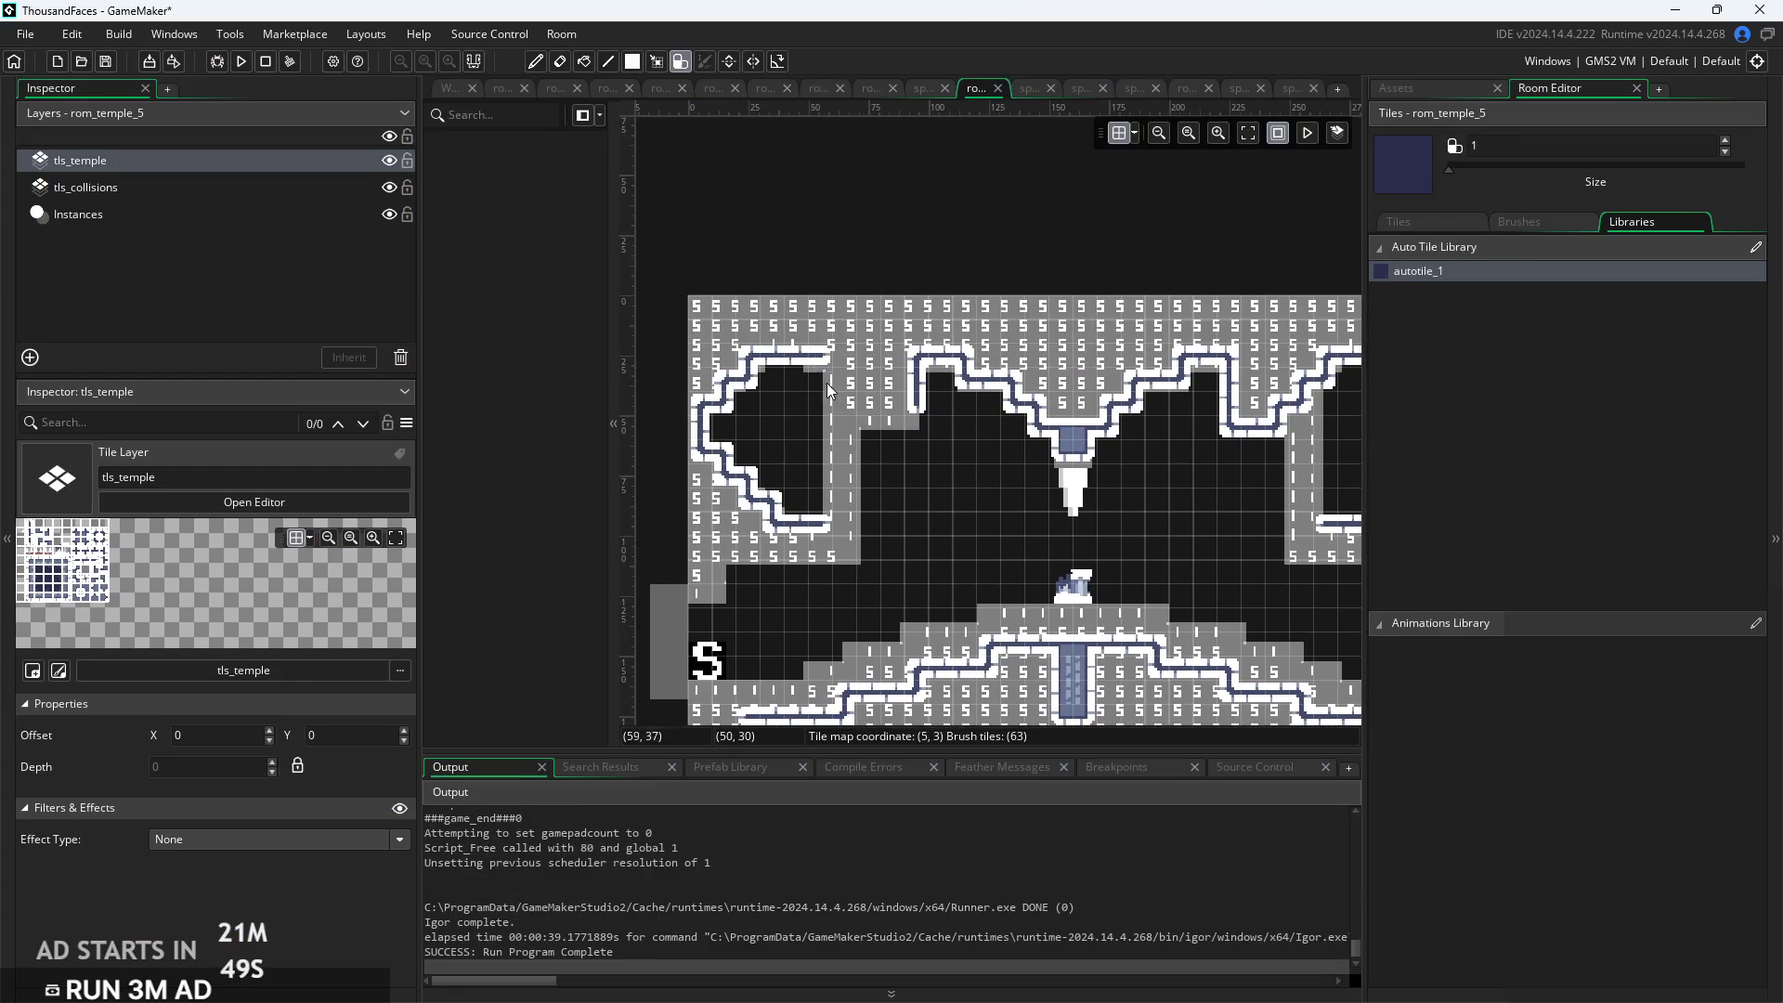
Fill the left alcove and the old lower channel with wall tiles
{"action": "mouse_move", "coordinate": [714, 376]}
{"action": "left_mouse_down"}
{"action": "mouse_move", "coordinate": [711, 455]}
{"action": "mouse_move", "coordinate": [773, 511]}
{"action": "left_mouse_up"}
{"action": "scroll", "coordinate": [860, 560], "scroll_direction": "down", "scroll_amount": 5}
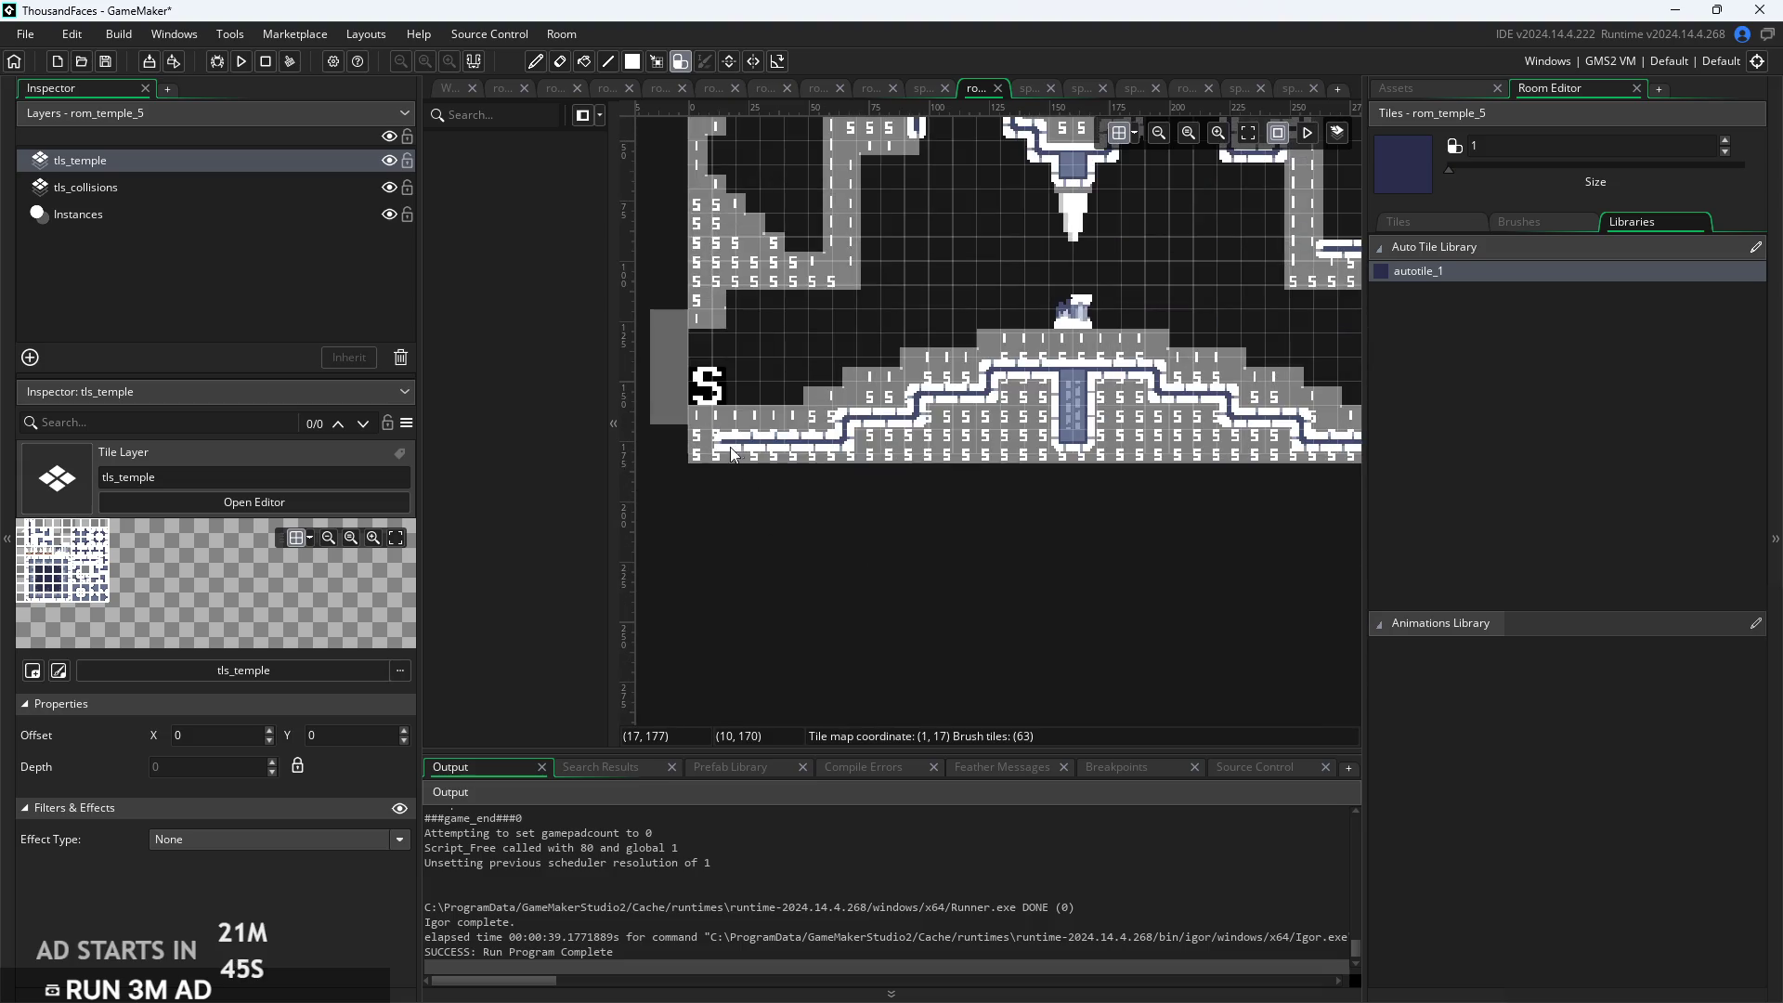
{"action": "mouse_move", "coordinate": [912, 420]}
{"action": "left_mouse_down"}
{"action": "mouse_move", "coordinate": [1067, 444]}
{"action": "mouse_move", "coordinate": [1091, 375]}
{"action": "left_mouse_up"}
{"action": "mouse_move", "coordinate": [933, 400]}
{"action": "left_mouse_down"}
{"action": "mouse_move", "coordinate": [876, 404]}
{"action": "mouse_move", "coordinate": [1177, 438]}
{"action": "mouse_move", "coordinate": [1245, 423]}
{"action": "mouse_move", "coordinate": [1301, 451]}
{"action": "left_mouse_up"}
Start a new channel edge on the right floor step, running down and right
{"action": "scroll", "coordinate": [1059, 598], "scroll_direction": "up", "scroll_amount": 2}
{"action": "scroll", "coordinate": [1059, 597], "scroll_direction": "right", "scroll_amount": 3}
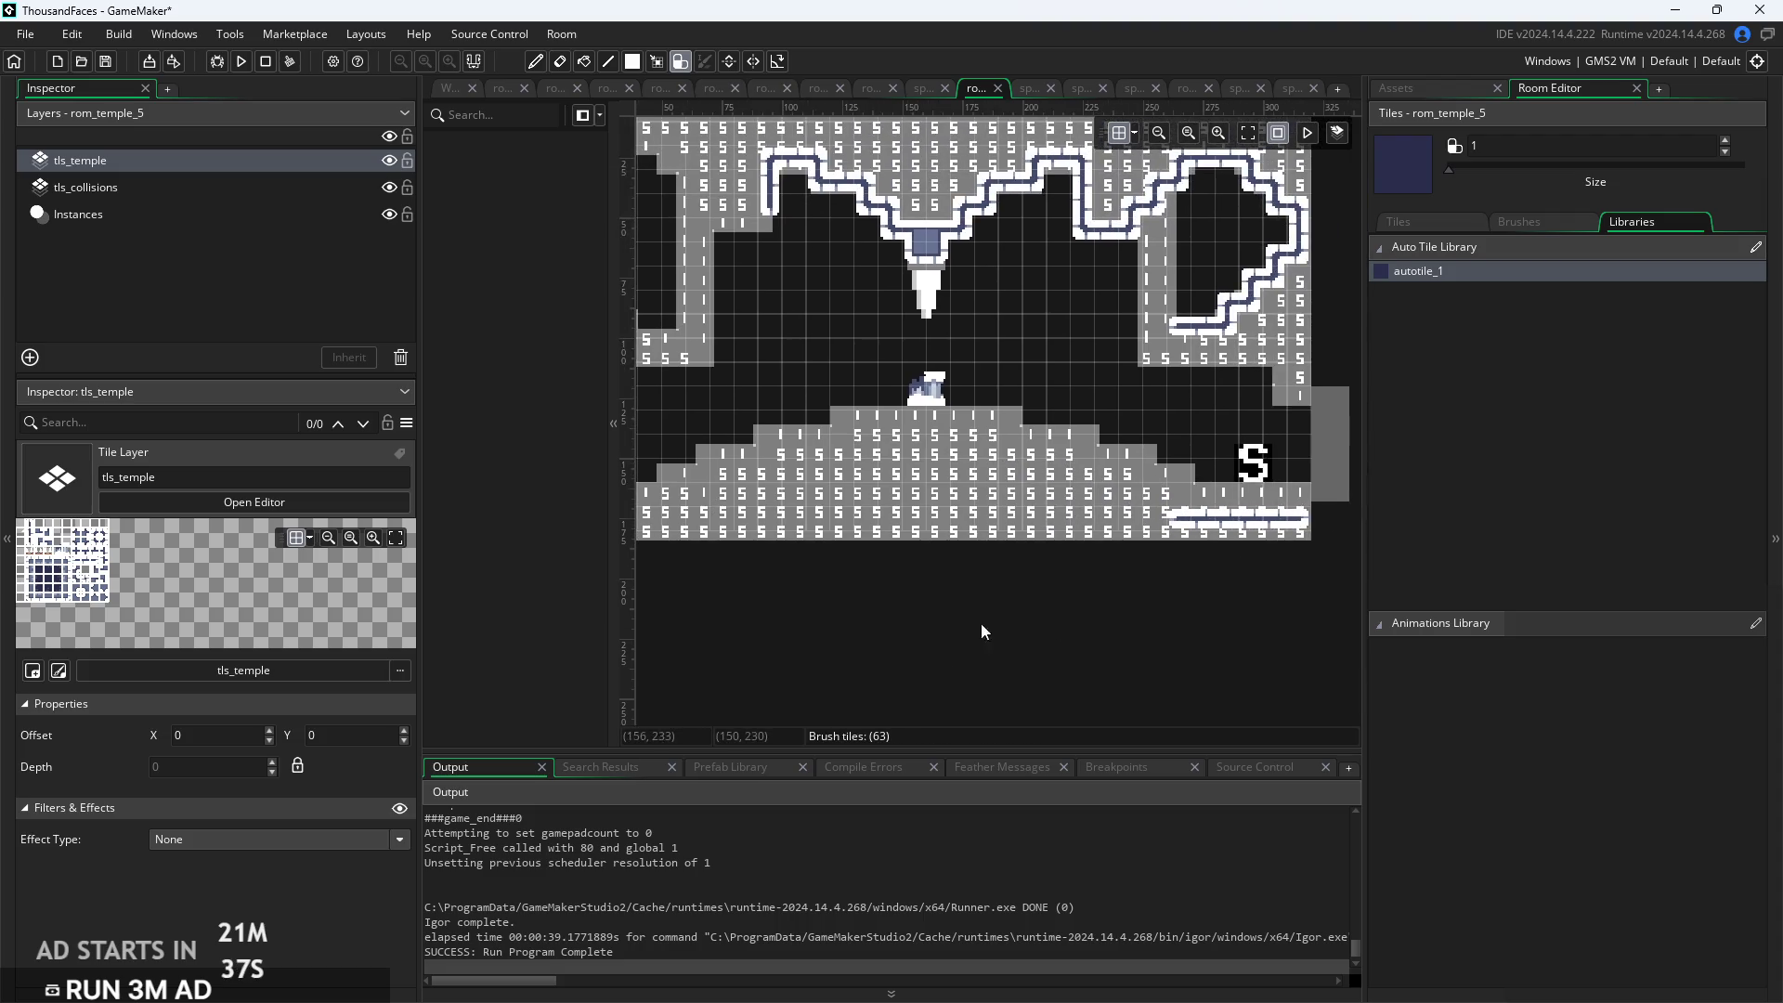
{"action": "scroll", "coordinate": [1185, 435], "scroll_direction": "up", "scroll_amount": 2}
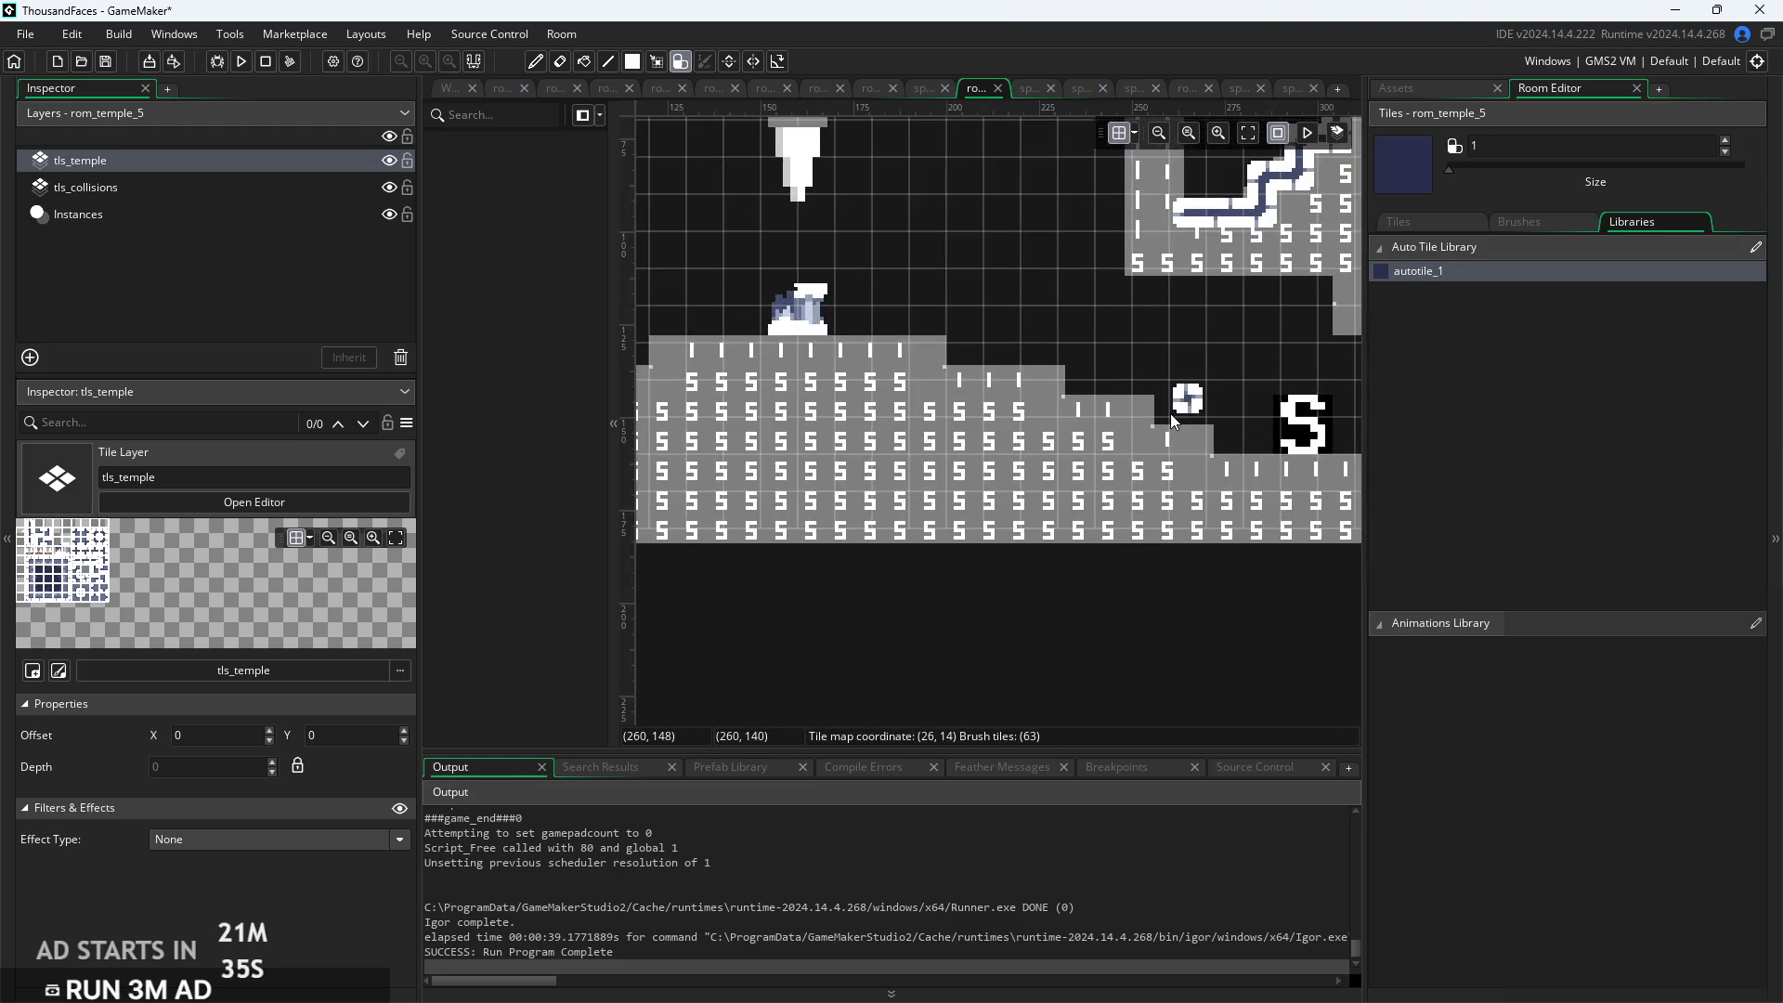
{"action": "left_click_drag", "start_coordinate": [1080, 406], "coordinate": [1069, 375]}
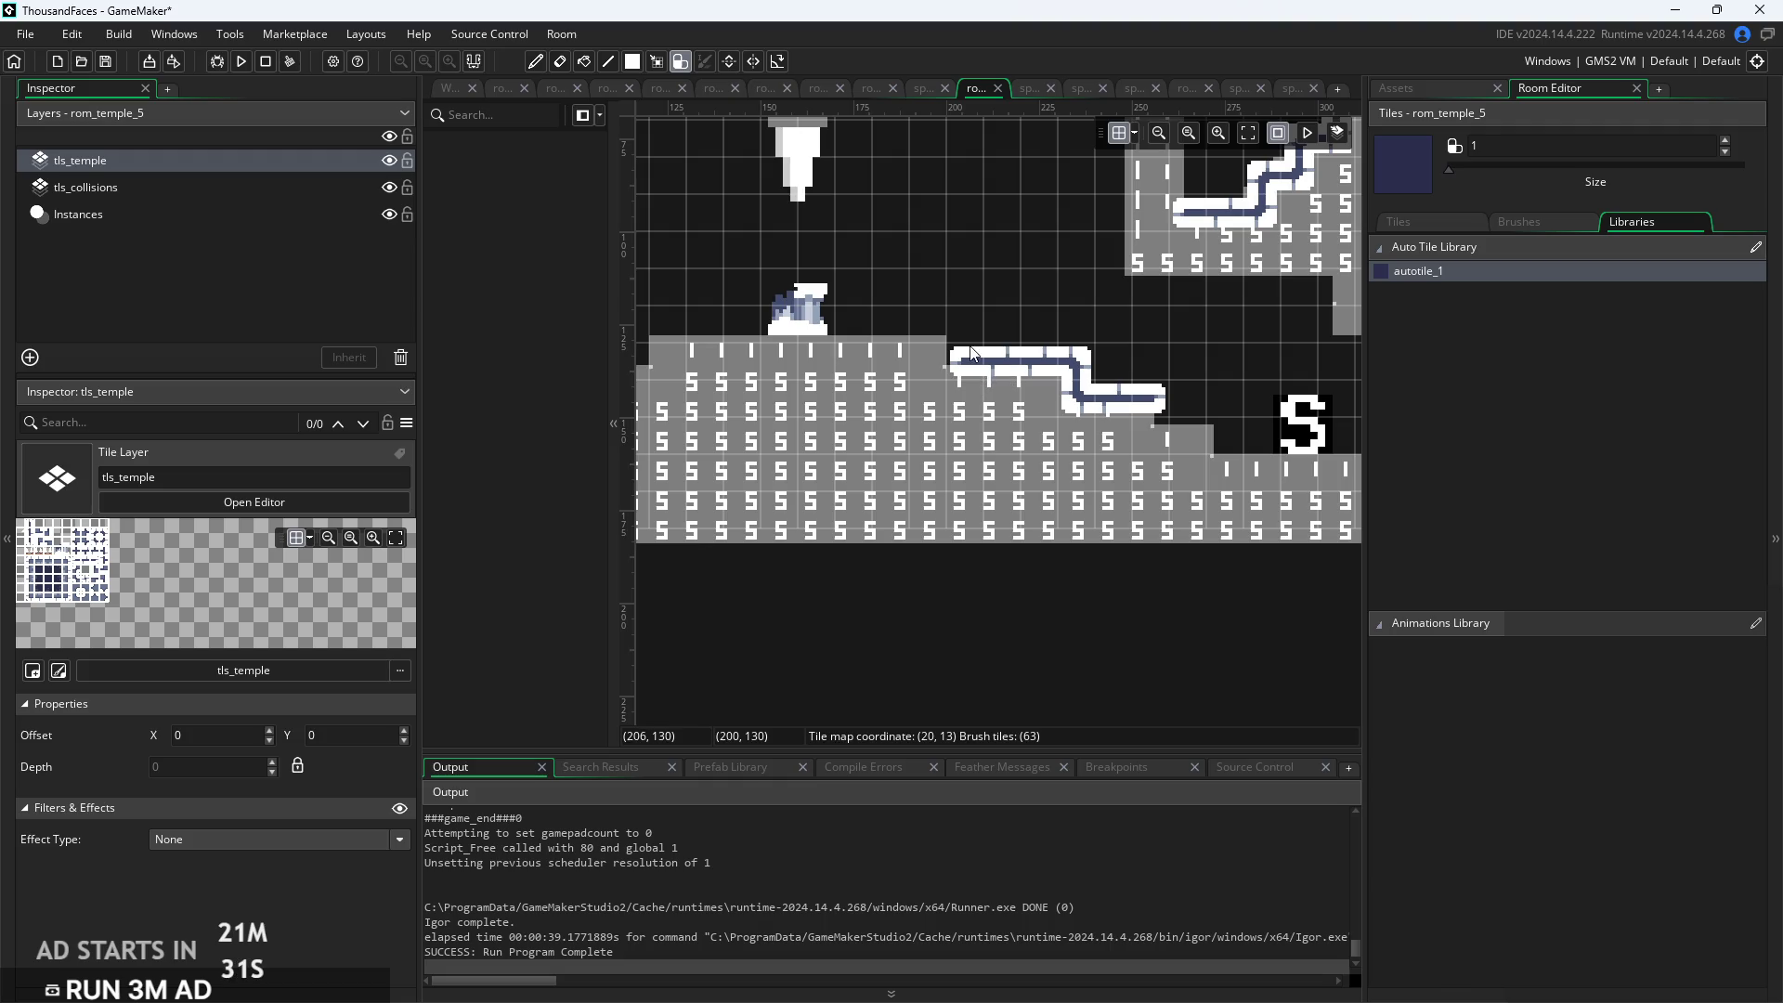
{"action": "mouse_move", "coordinate": [1152, 413]}
{"action": "left_mouse_down"}
{"action": "mouse_move", "coordinate": [1156, 436]}
{"action": "mouse_move", "coordinate": [1203, 436]}
{"action": "mouse_move", "coordinate": [1226, 475]}
{"action": "mouse_move", "coordinate": [1257, 478]}
{"action": "left_mouse_up"}
Draw the channel edge up from the left floor and extend the ceiling border left along row 5
{"action": "scroll", "coordinate": [1226, 477], "scroll_direction": "down", "scroll_amount": 3}
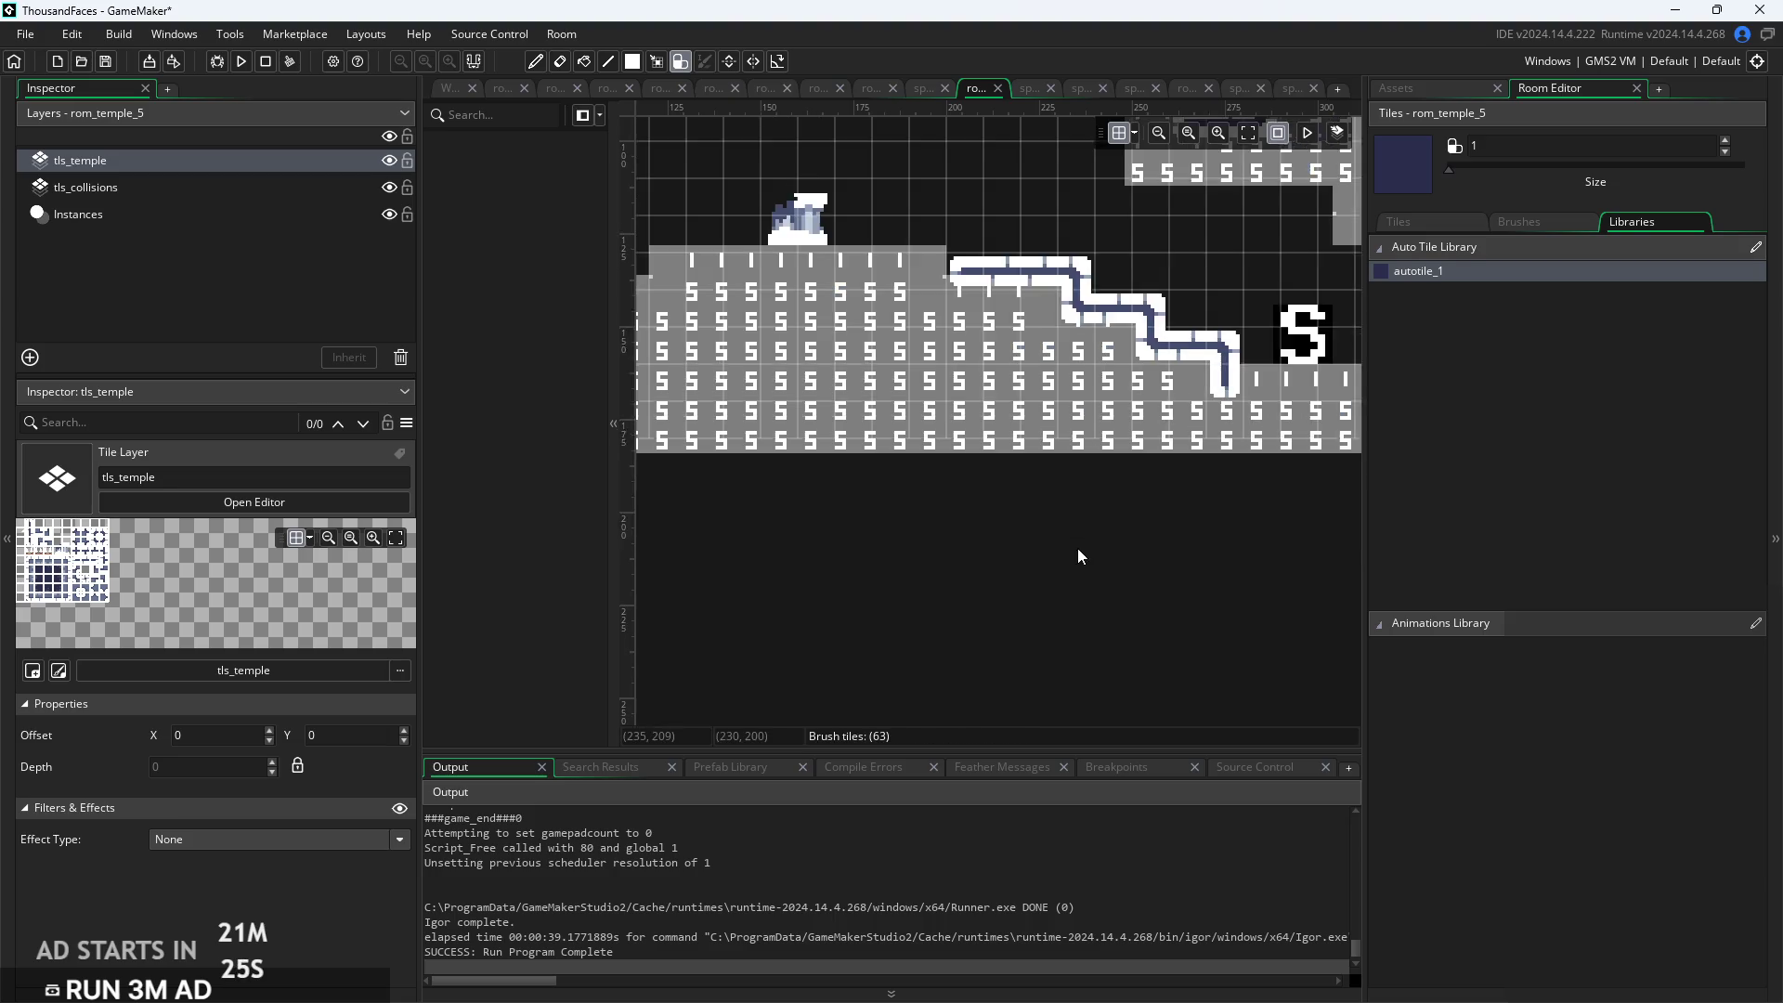
{"action": "scroll", "coordinate": [1078, 548], "scroll_direction": "left", "scroll_amount": 10}
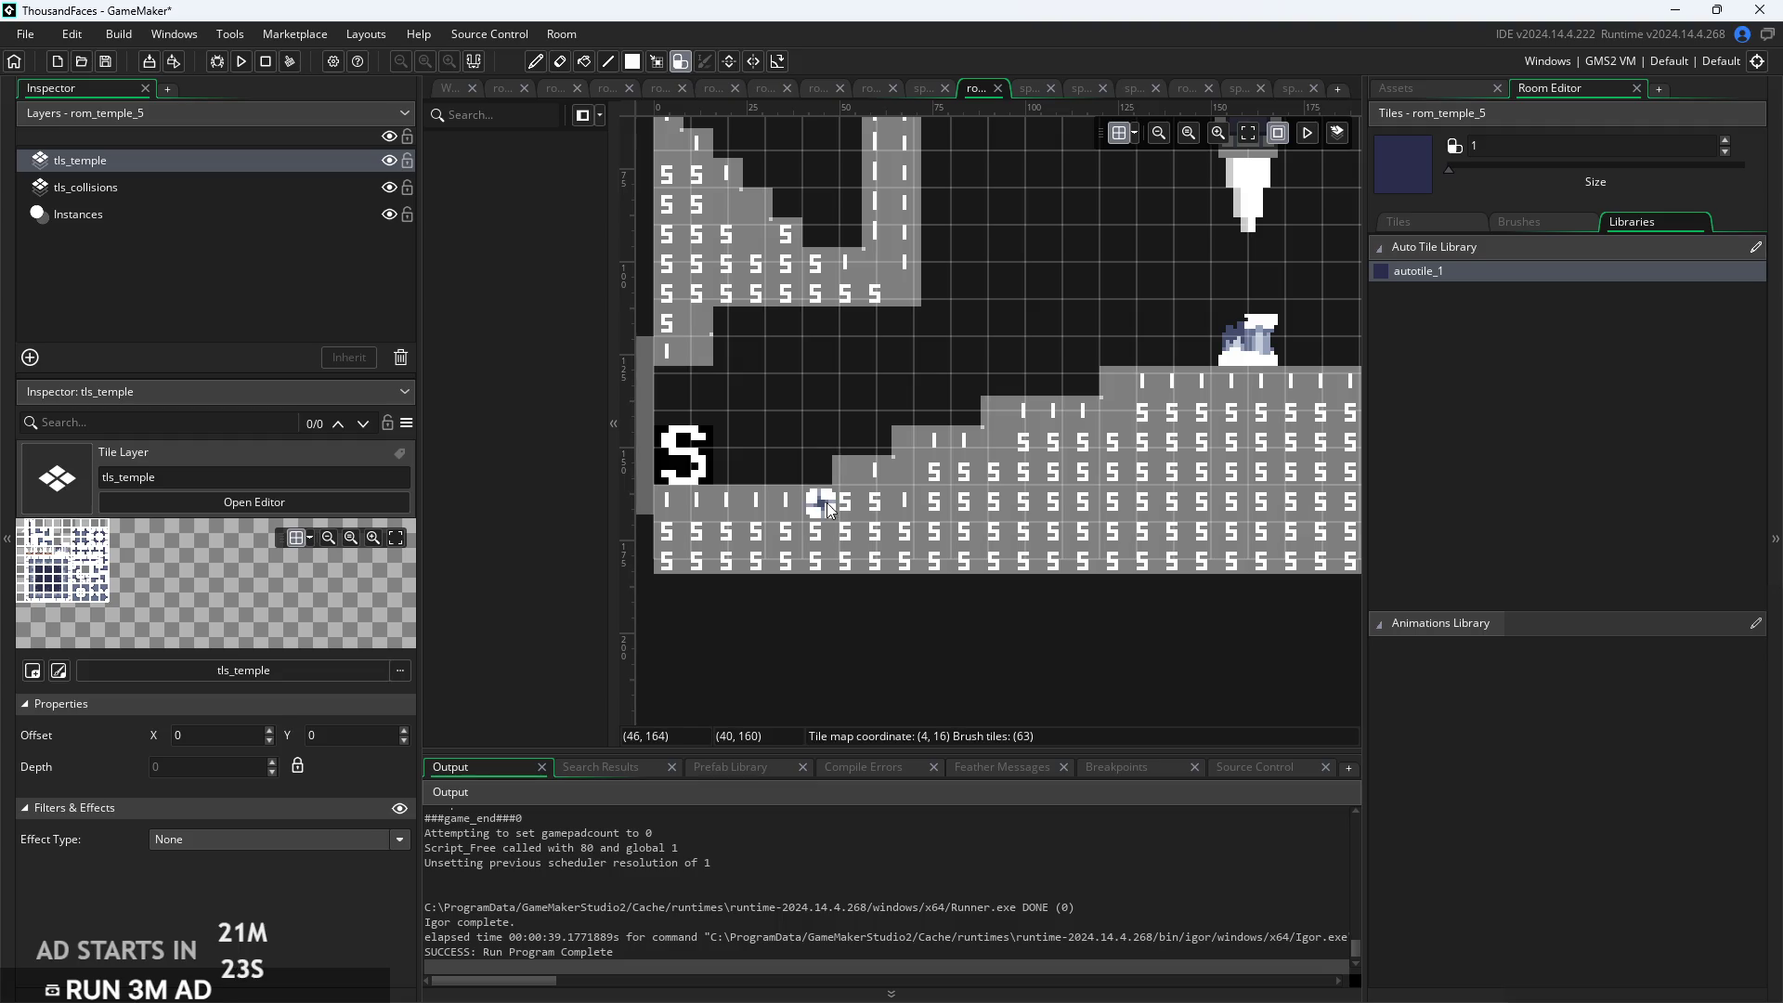
{"action": "left_click_drag", "start_coordinate": [823, 479], "coordinate": [933, 438]}
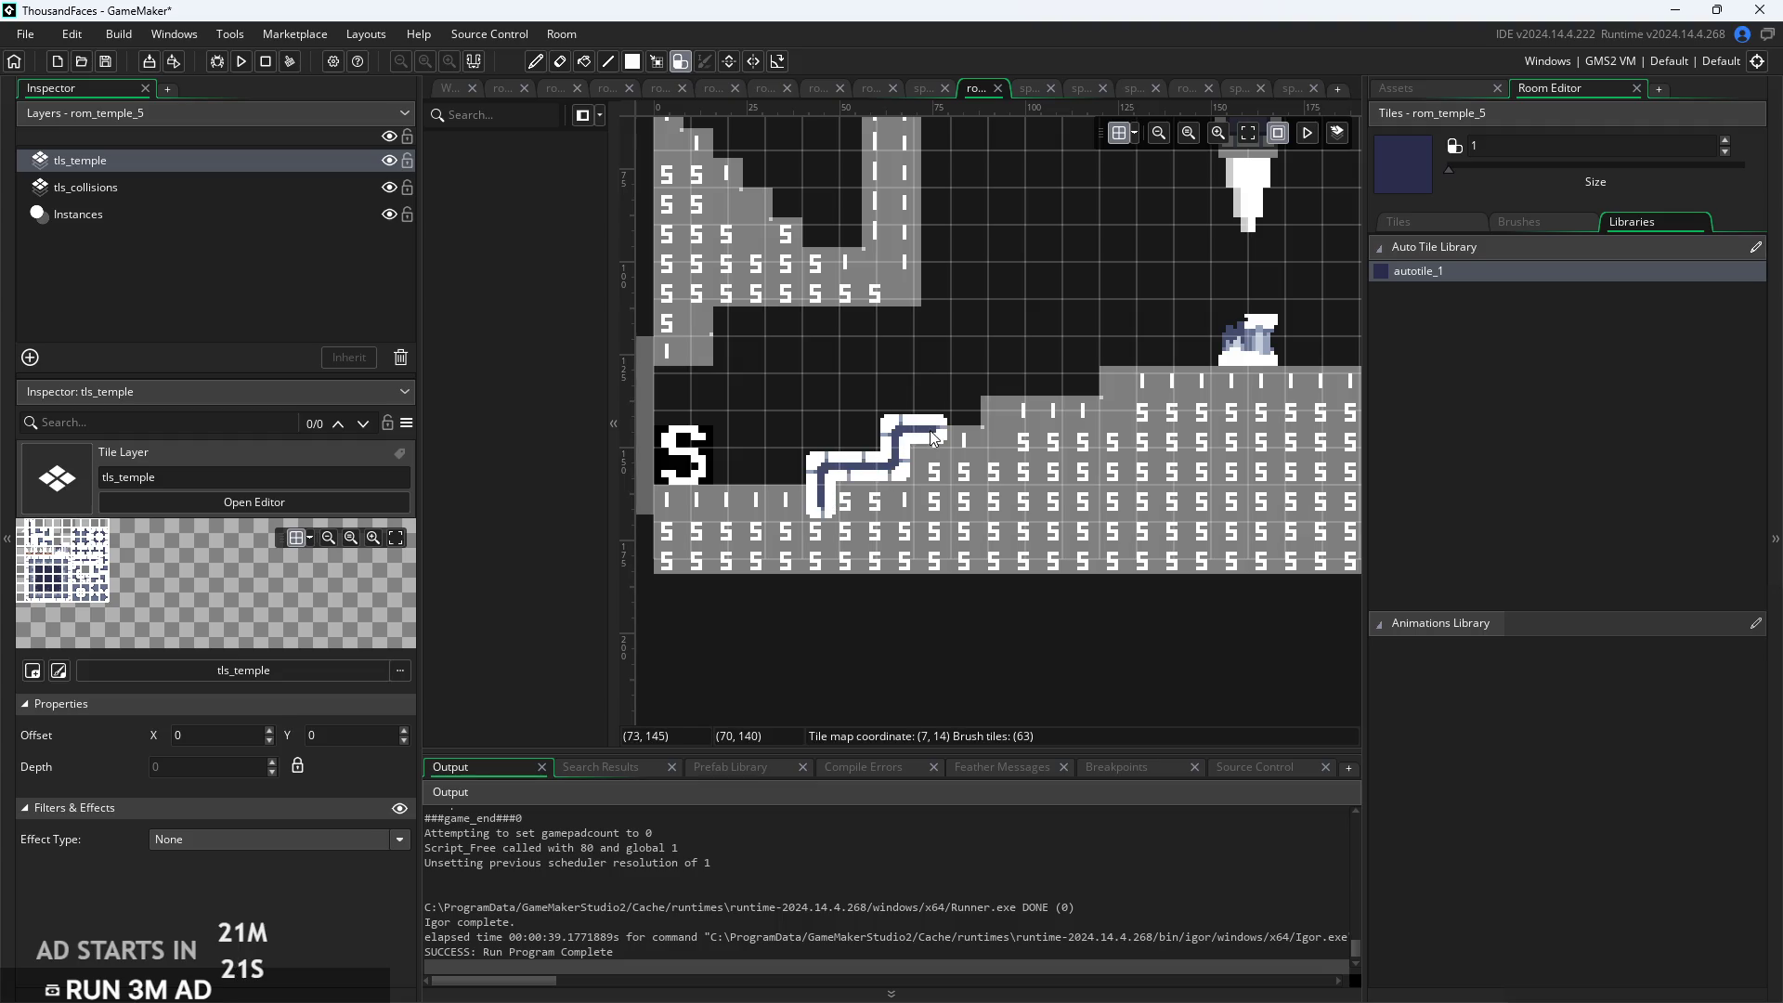
{"action": "scroll", "coordinate": [983, 401], "scroll_direction": "right", "scroll_amount": 5}
{"action": "scroll", "coordinate": [983, 401], "scroll_direction": "up", "scroll_amount": 2}
{"action": "scroll", "coordinate": [794, 565], "scroll_direction": "down", "scroll_amount": 1}
{"action": "mouse_move", "coordinate": [752, 446]}
{"action": "left_mouse_down"}
{"action": "mouse_move", "coordinate": [757, 422]}
{"action": "mouse_move", "coordinate": [866, 427]}
{"action": "left_mouse_up"}
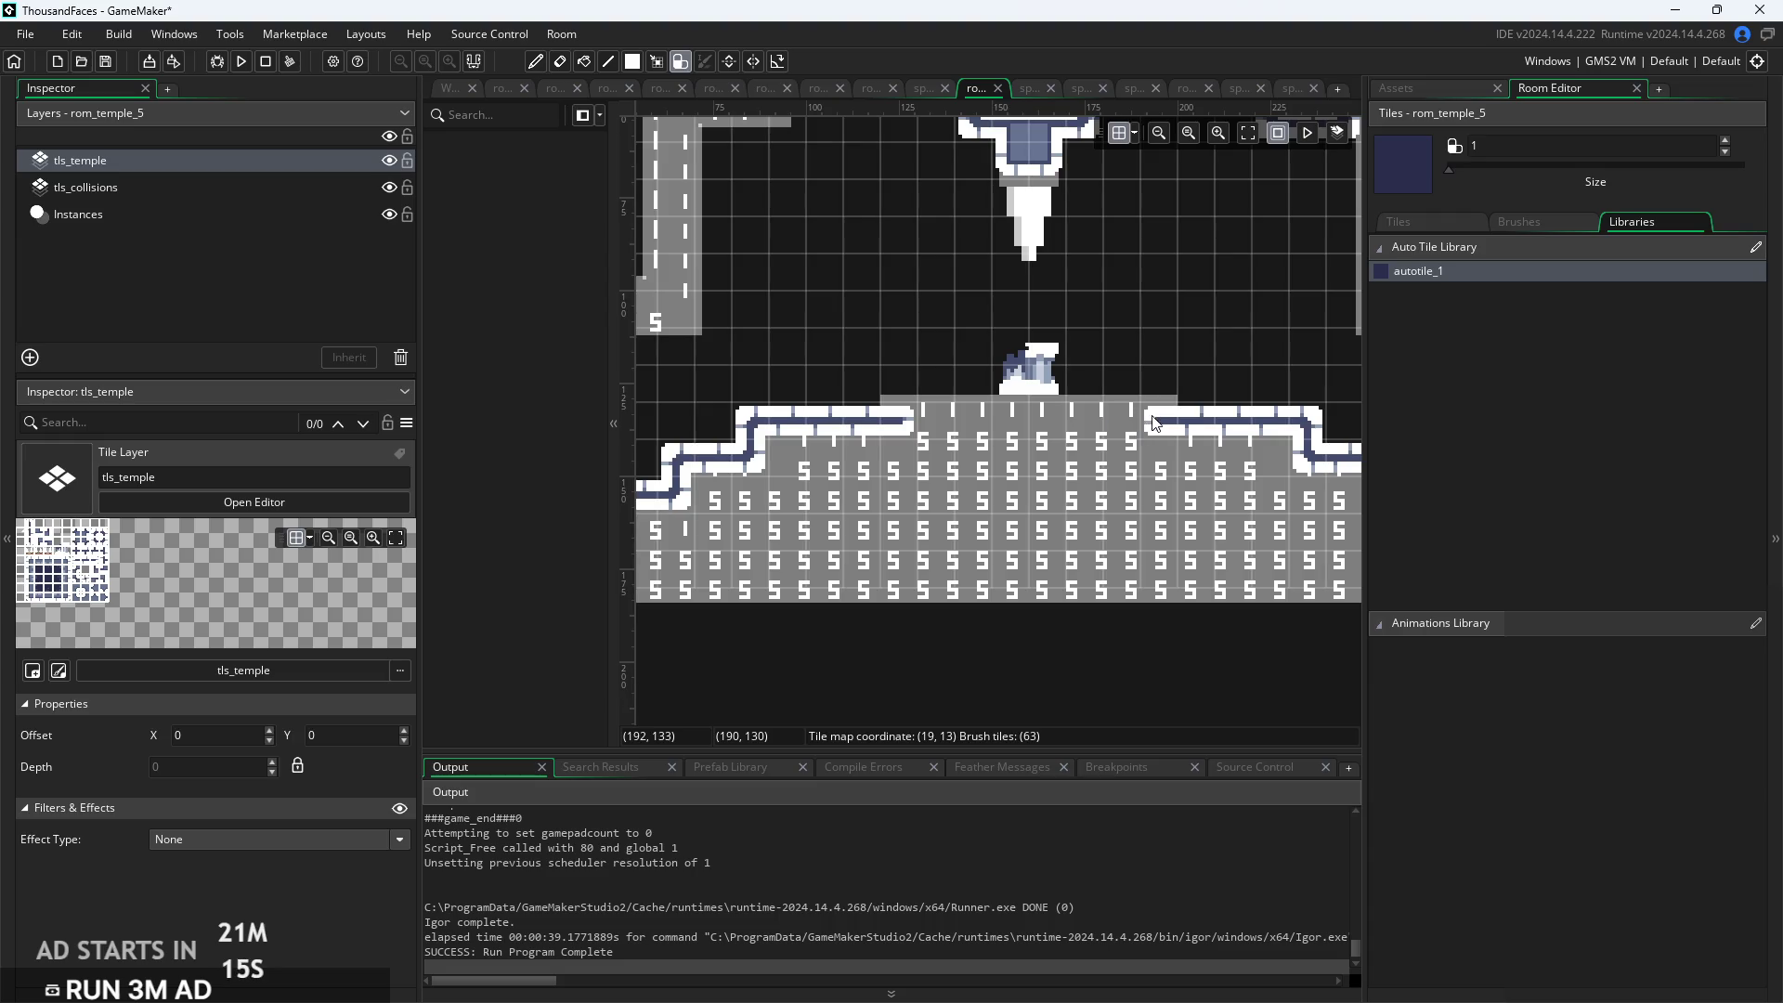
{"action": "scroll", "coordinate": [1122, 521], "scroll_direction": "down", "scroll_amount": 2}
{"action": "scroll", "coordinate": [967, 382], "scroll_direction": "up", "scroll_amount": 2}
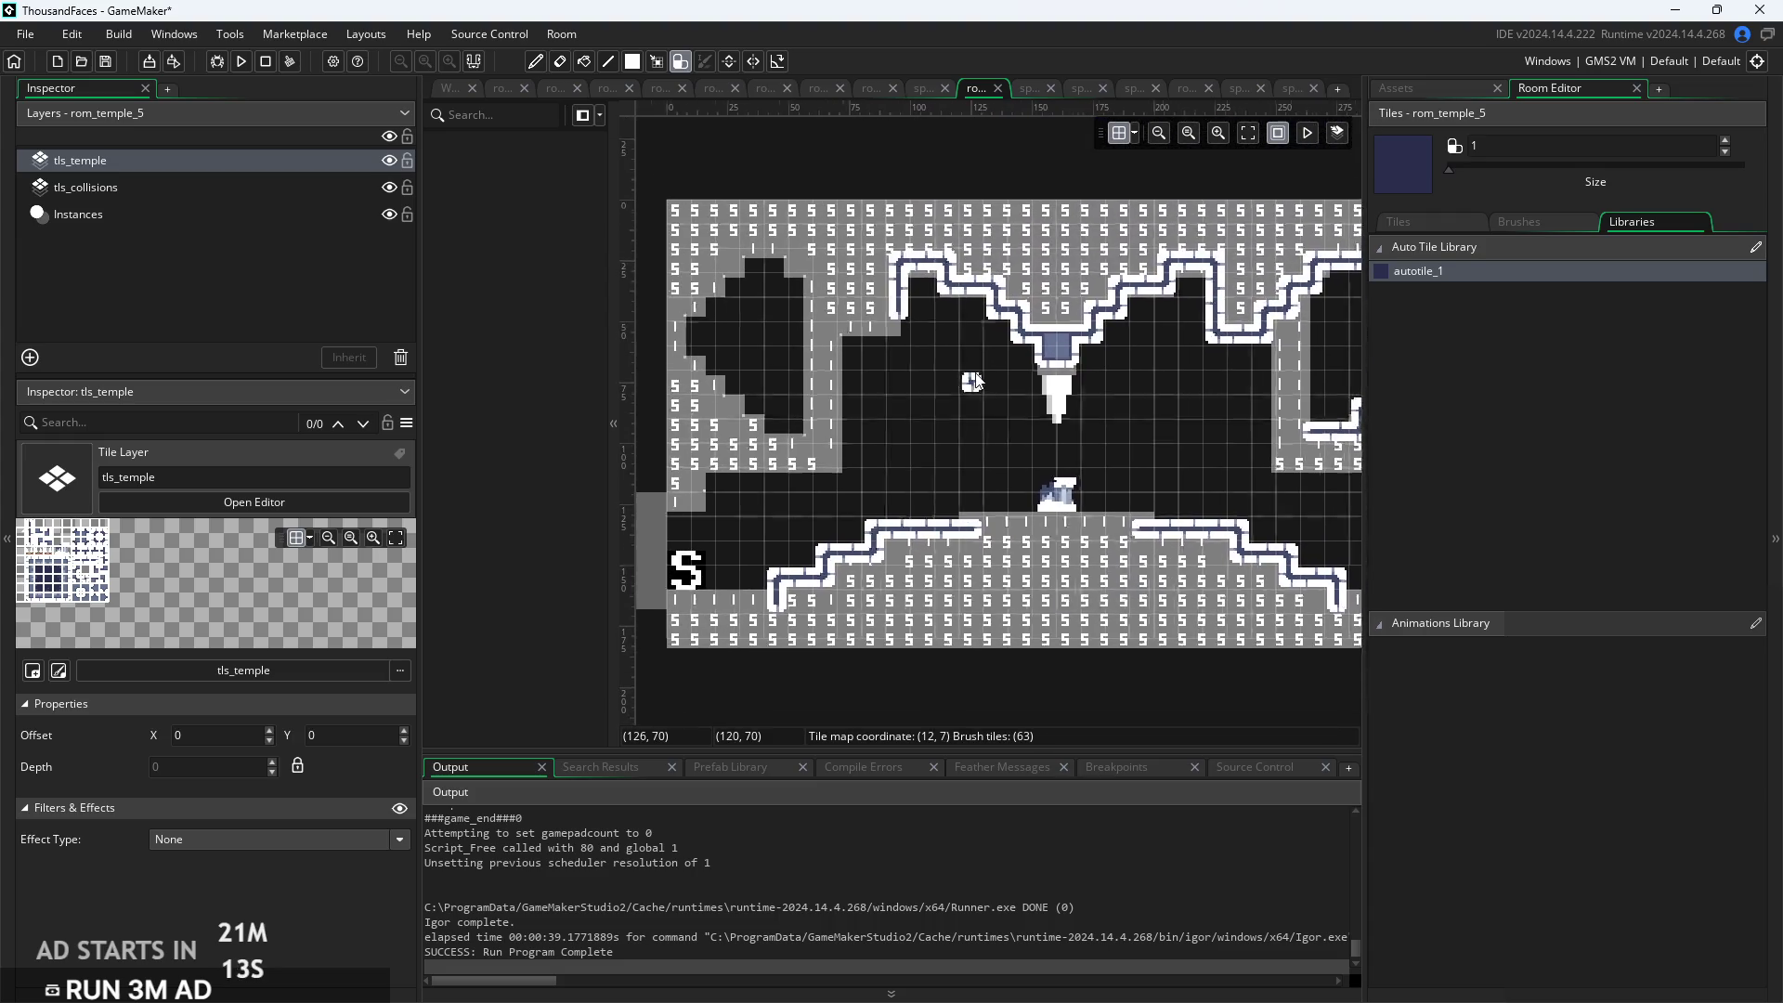
{"action": "mouse_move", "coordinate": [821, 394]}
{"action": "left_mouse_down"}
{"action": "mouse_move", "coordinate": [784, 432]}
{"action": "mouse_move", "coordinate": [714, 425]}
{"action": "left_mouse_up"}
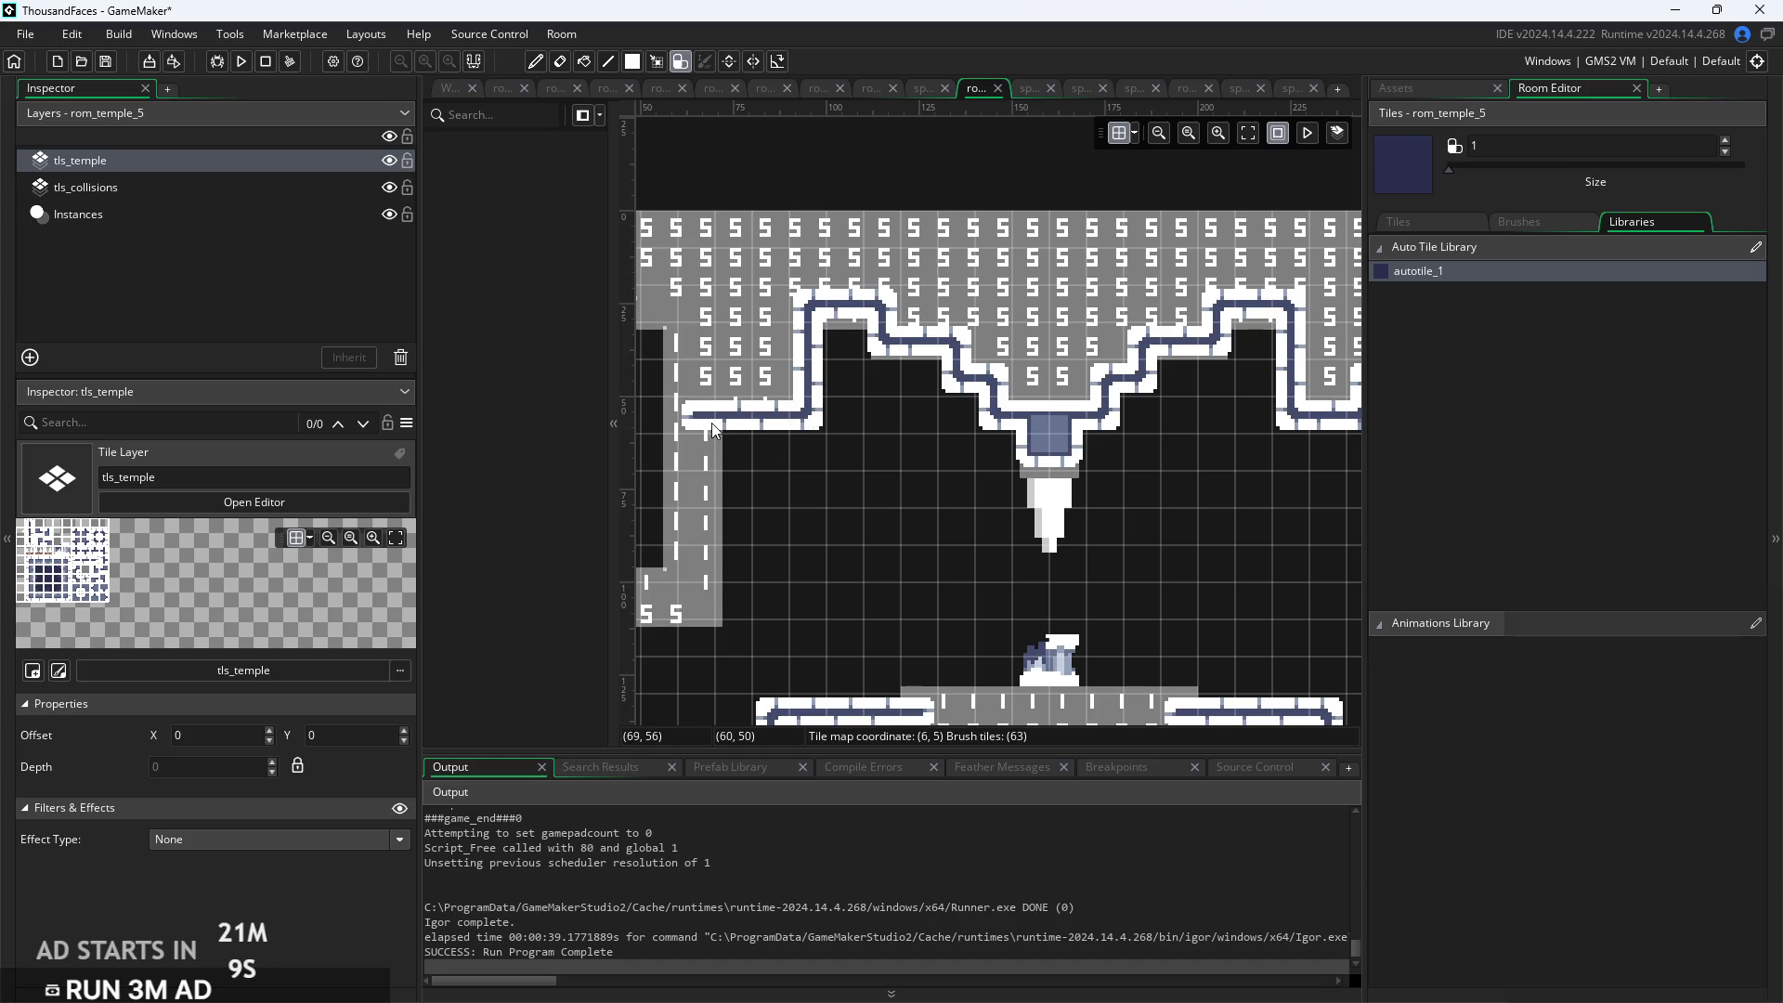
Erase the diagonal right wall and paint a blue alcove across the right area's top
{"action": "scroll", "coordinate": [1178, 482], "scroll_direction": "right", "scroll_amount": 3}
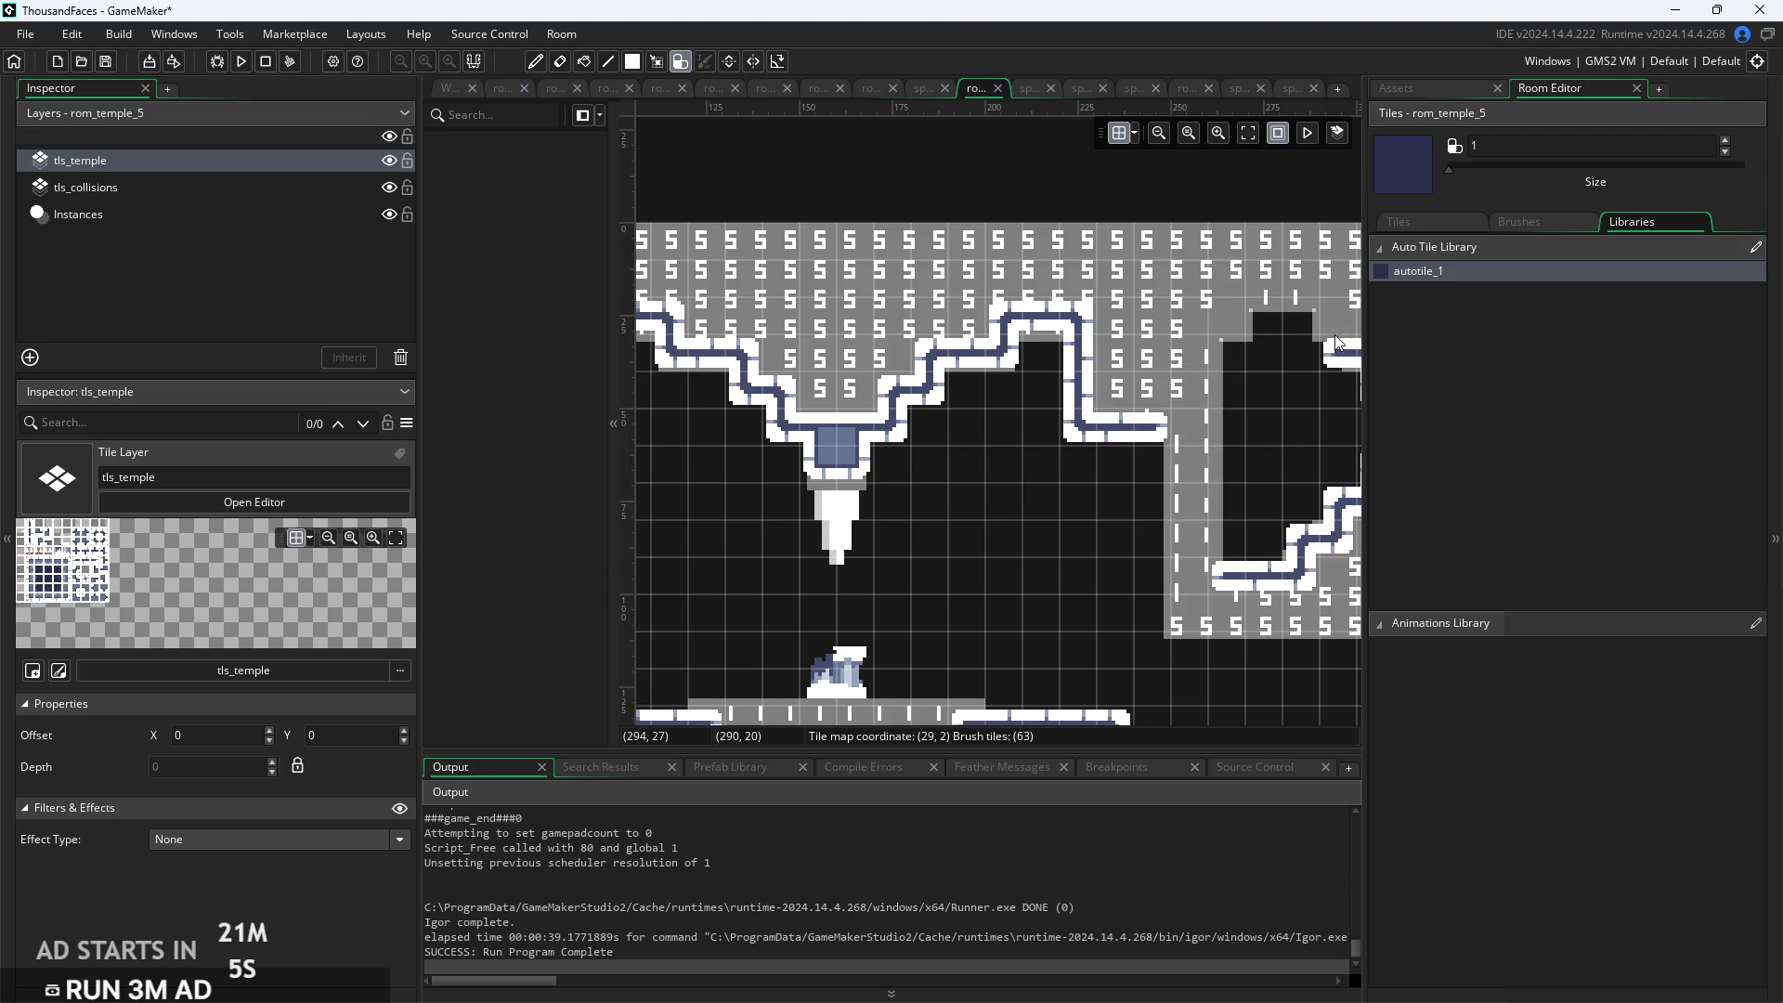
{"action": "left_click_drag", "start_coordinate": [1339, 341], "coordinate": [1276, 352]}
{"action": "left_click_drag", "start_coordinate": [1344, 465], "coordinate": [1302, 545]}
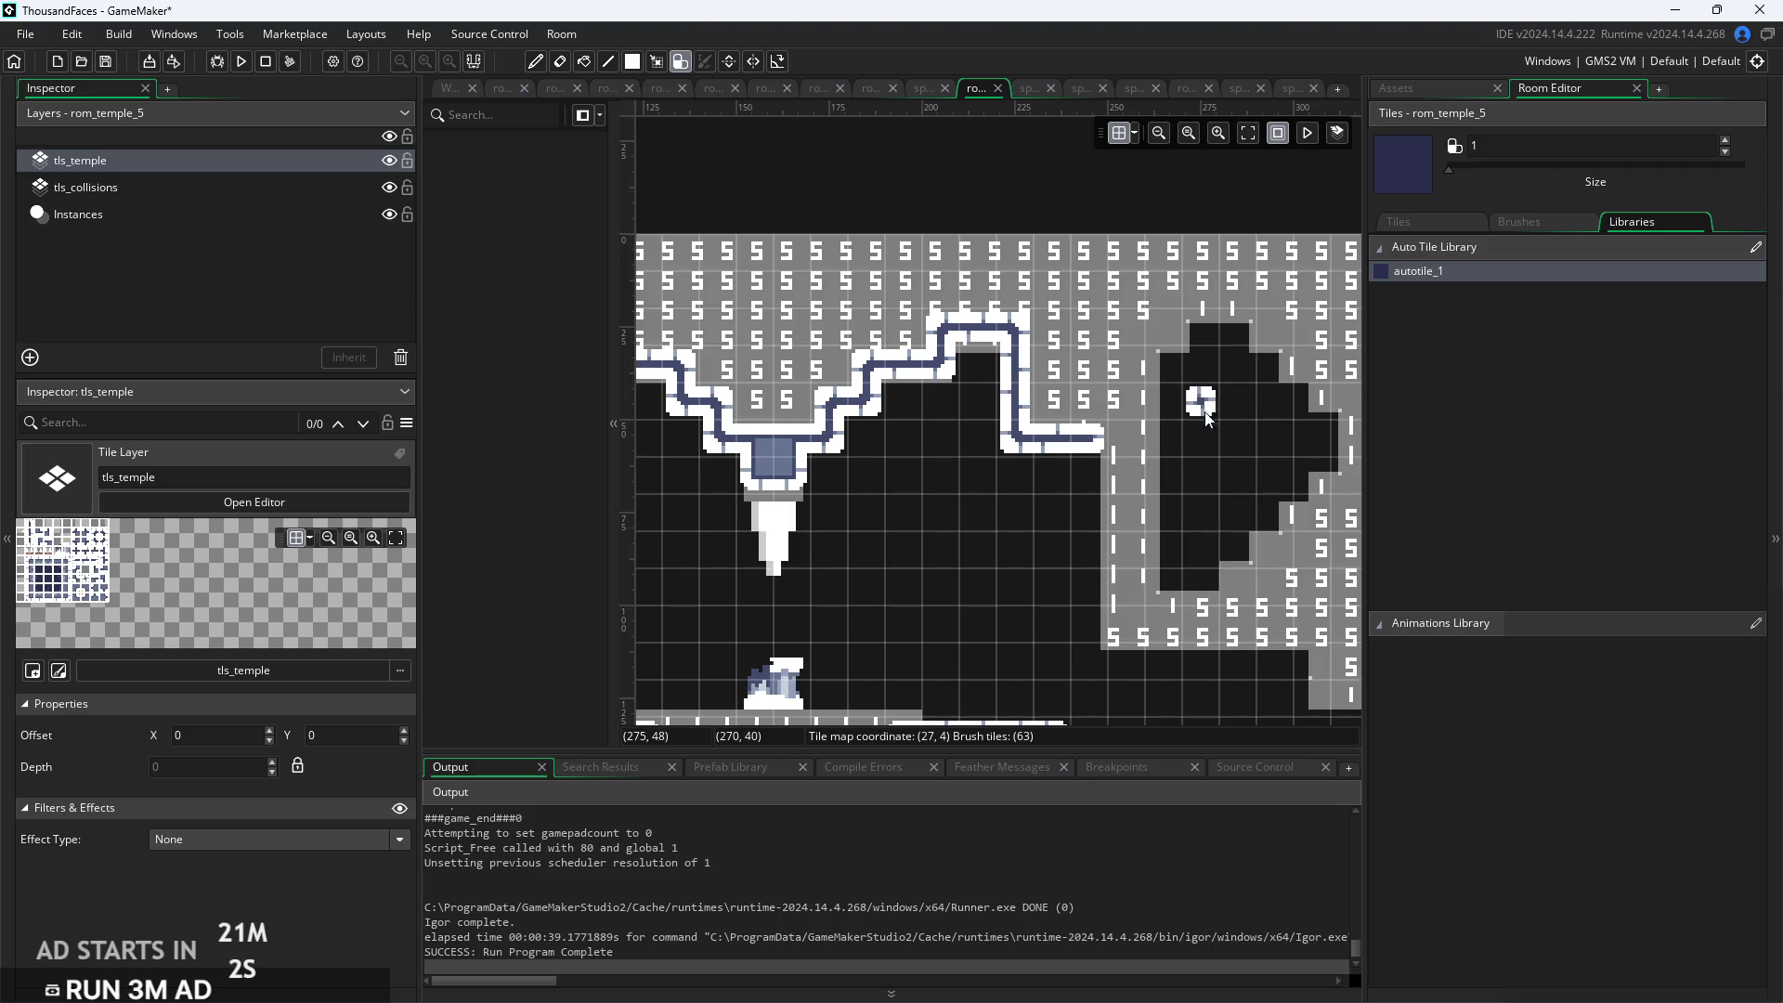
{"action": "mouse_move", "coordinate": [1172, 339]}
{"action": "left_mouse_down"}
{"action": "mouse_move", "coordinate": [1245, 343]}
{"action": "mouse_move", "coordinate": [1185, 382]}
{"action": "mouse_move", "coordinate": [1178, 576]}
{"action": "mouse_move", "coordinate": [1244, 376]}
{"action": "mouse_move", "coordinate": [1245, 557]}
{"action": "mouse_move", "coordinate": [1282, 483]}
{"action": "mouse_move", "coordinate": [1302, 541]}
{"action": "left_mouse_up"}
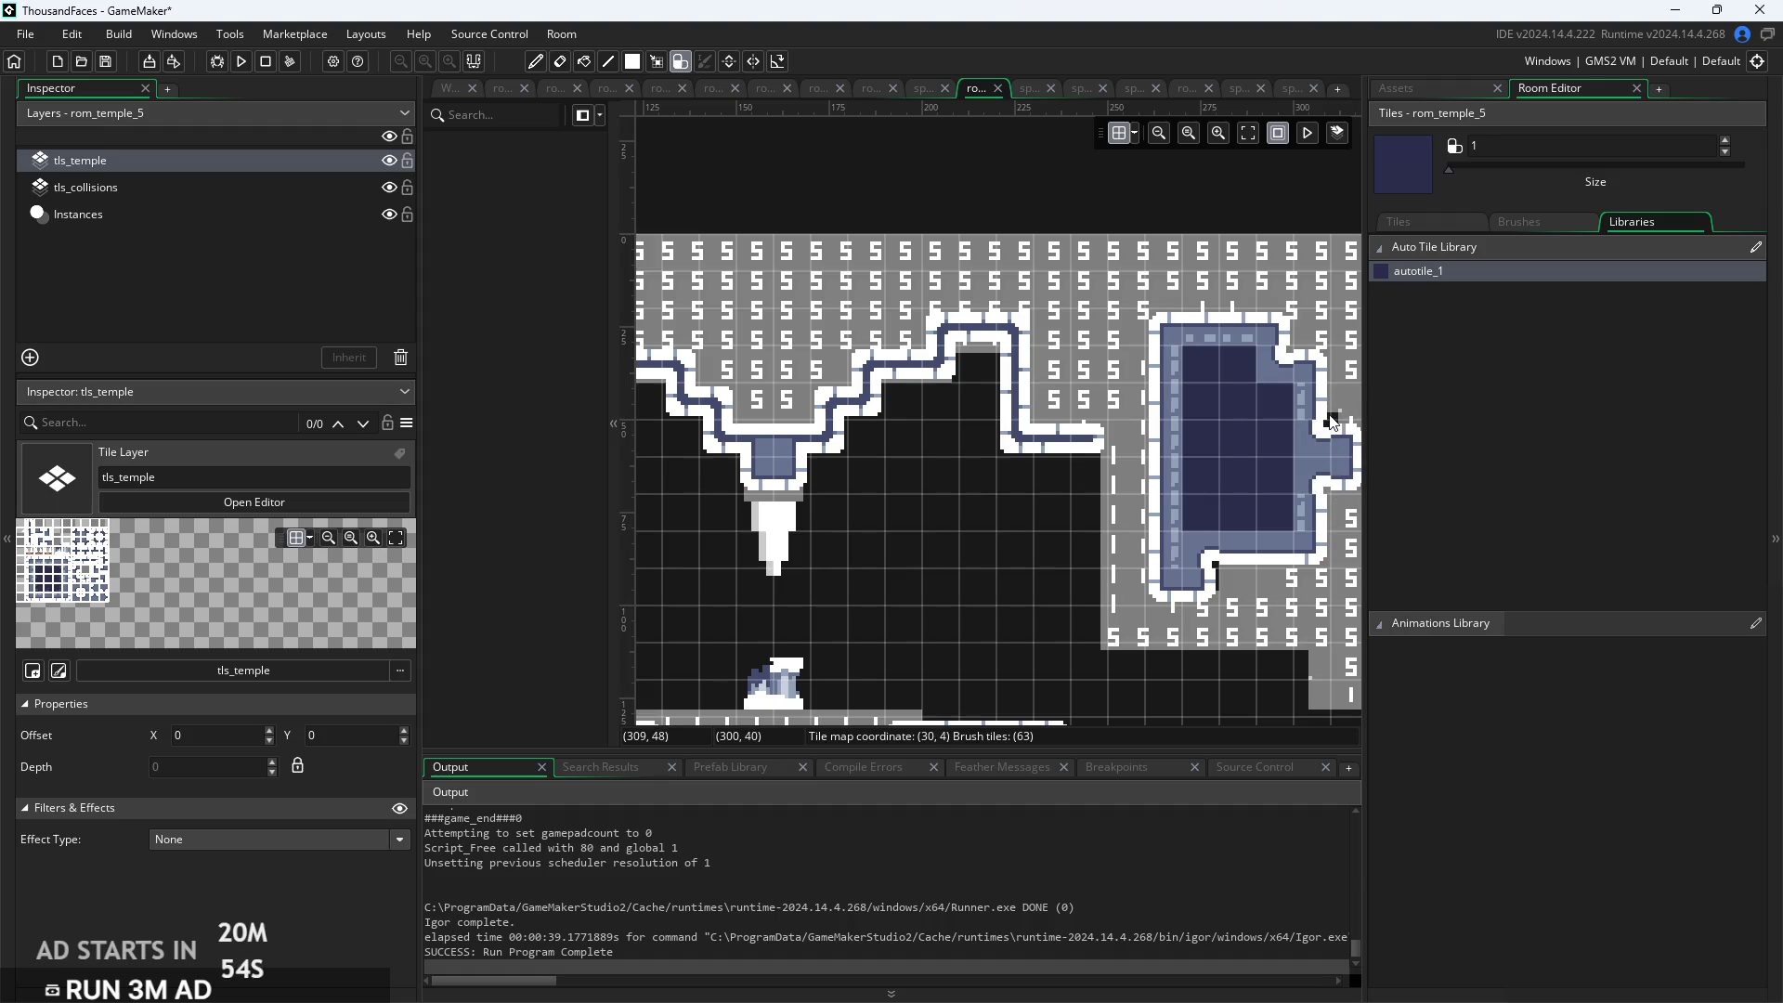
With brush size 3, paint a large blue alcove in the top-left of the room
{"action": "scroll", "coordinate": [1185, 514], "scroll_direction": "down", "scroll_amount": 2}
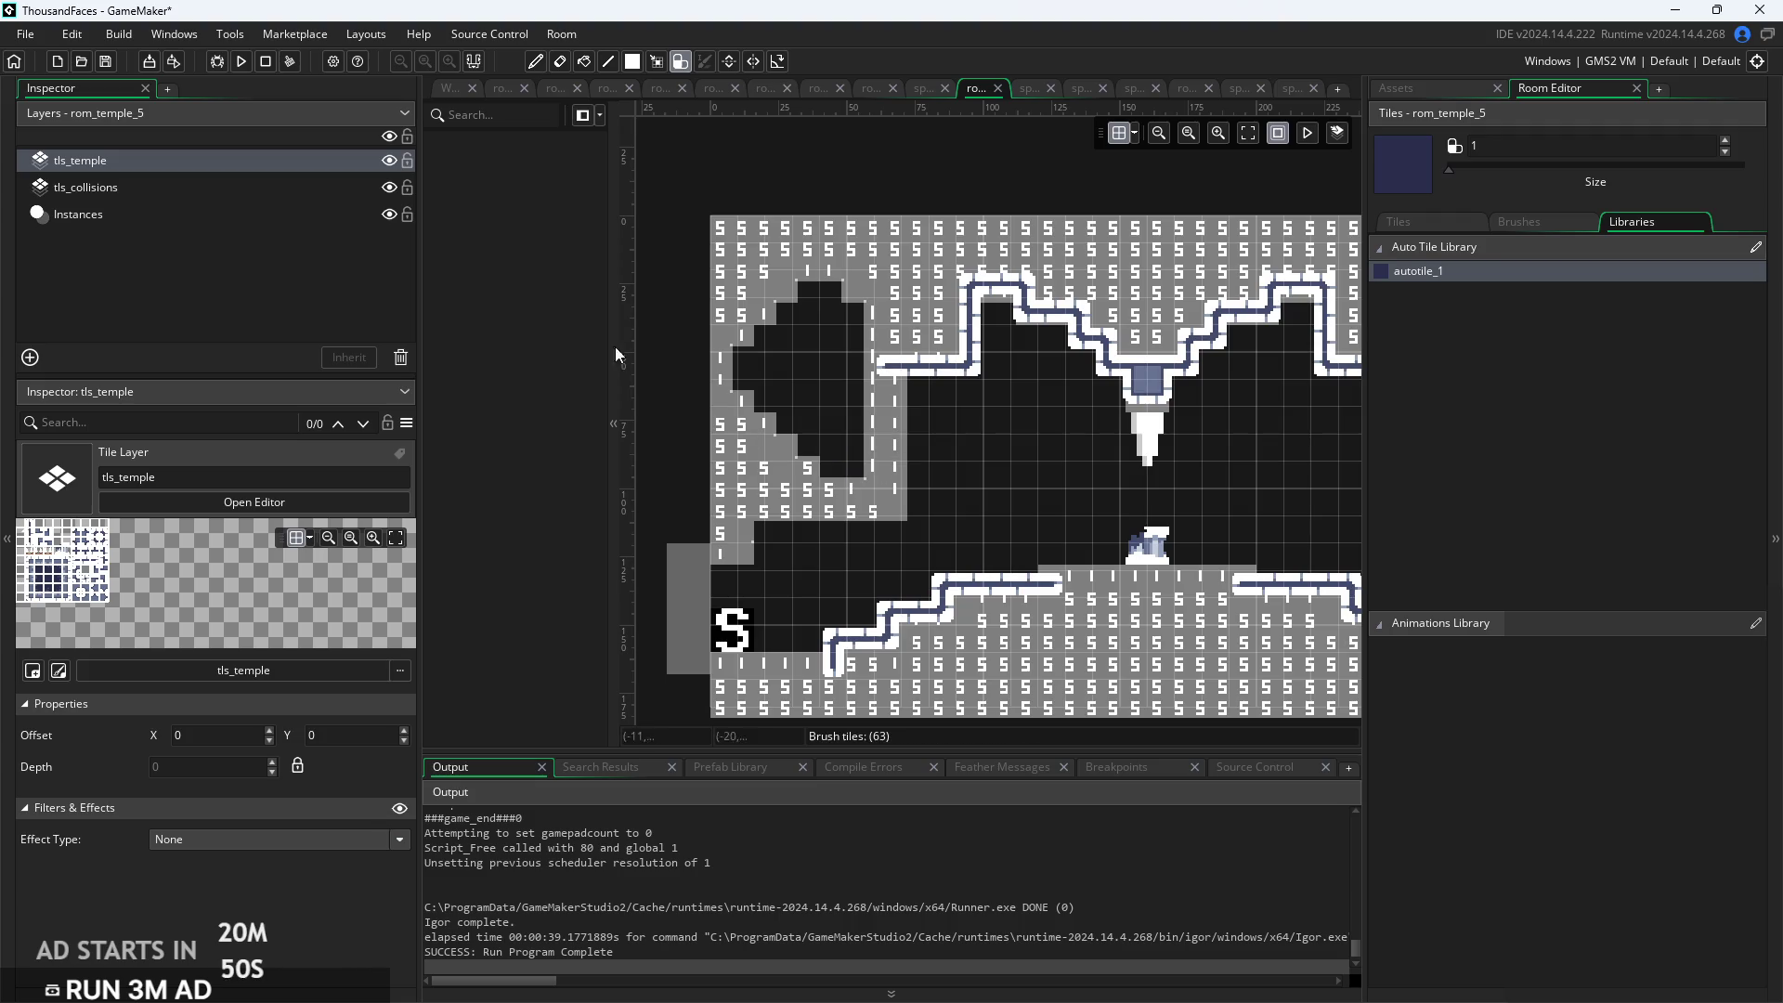
{"action": "left_click_drag", "start_coordinate": [1451, 173], "coordinate": [1466, 169]}
{"action": "mouse_move", "coordinate": [754, 317]}
{"action": "left_mouse_down"}
{"action": "mouse_move", "coordinate": [826, 308]}
{"action": "mouse_move", "coordinate": [829, 442]}
{"action": "mouse_move", "coordinate": [740, 364]}
{"action": "left_mouse_up"}
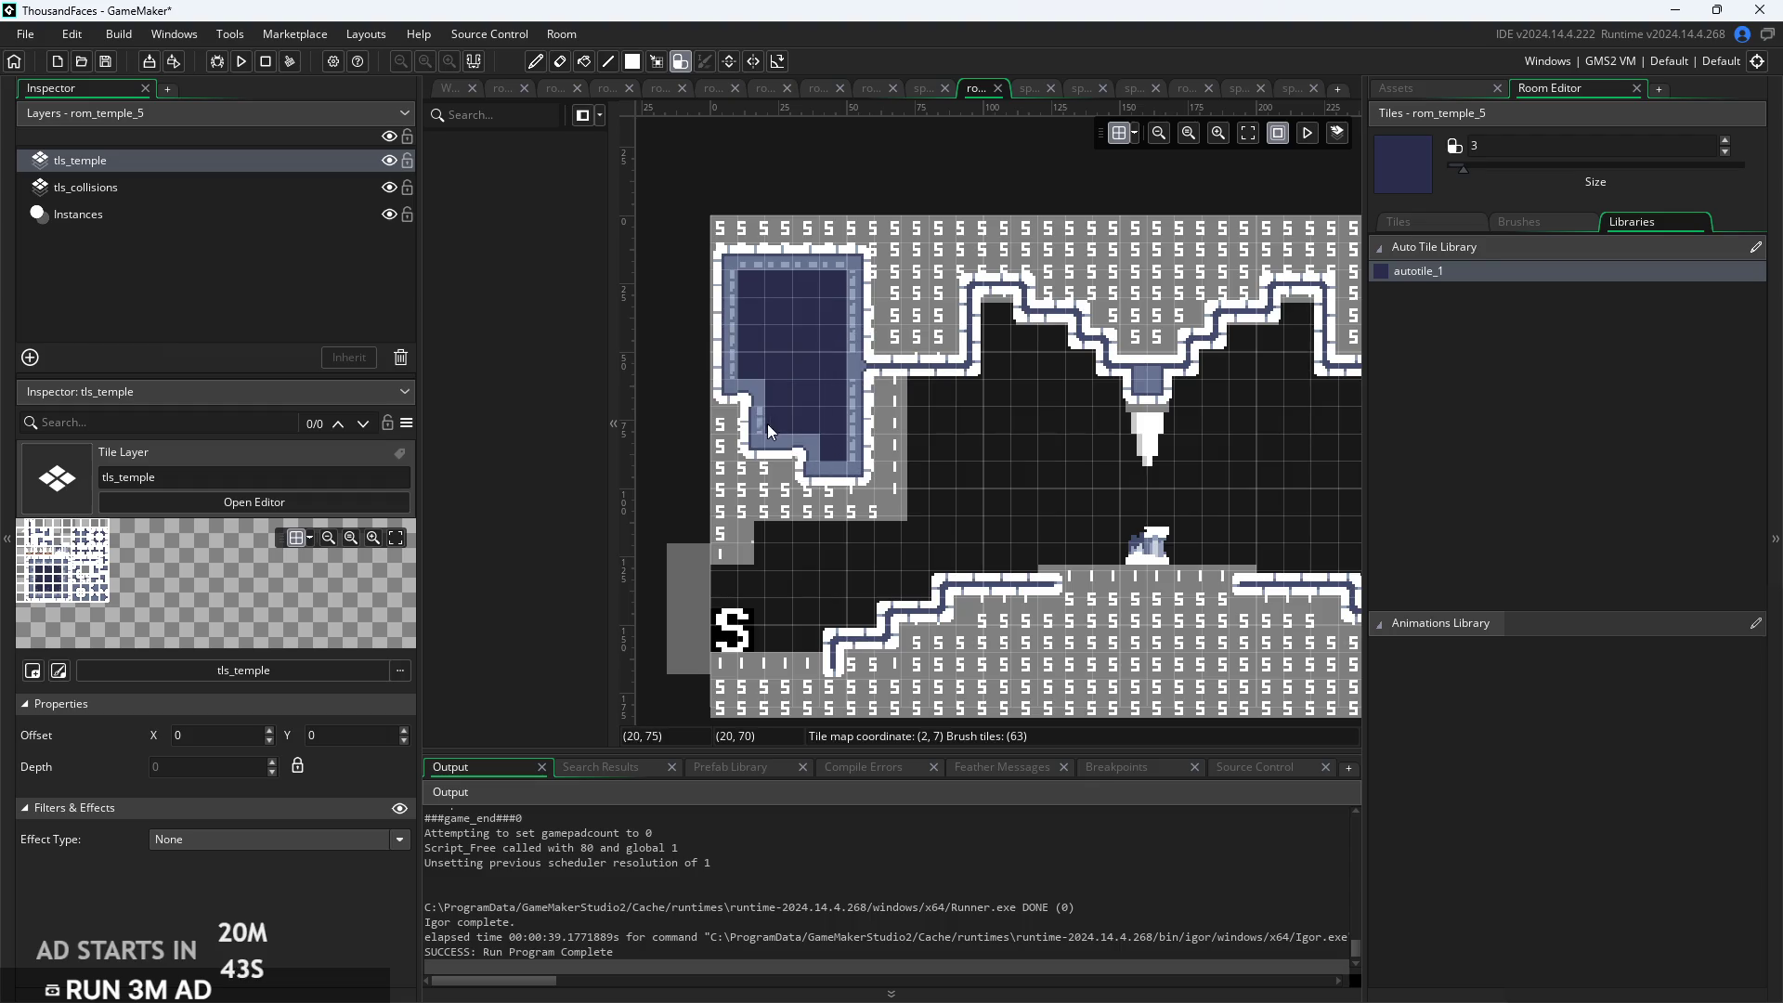
{"action": "scroll", "coordinate": [1049, 487], "scroll_direction": "right", "scroll_amount": 5}
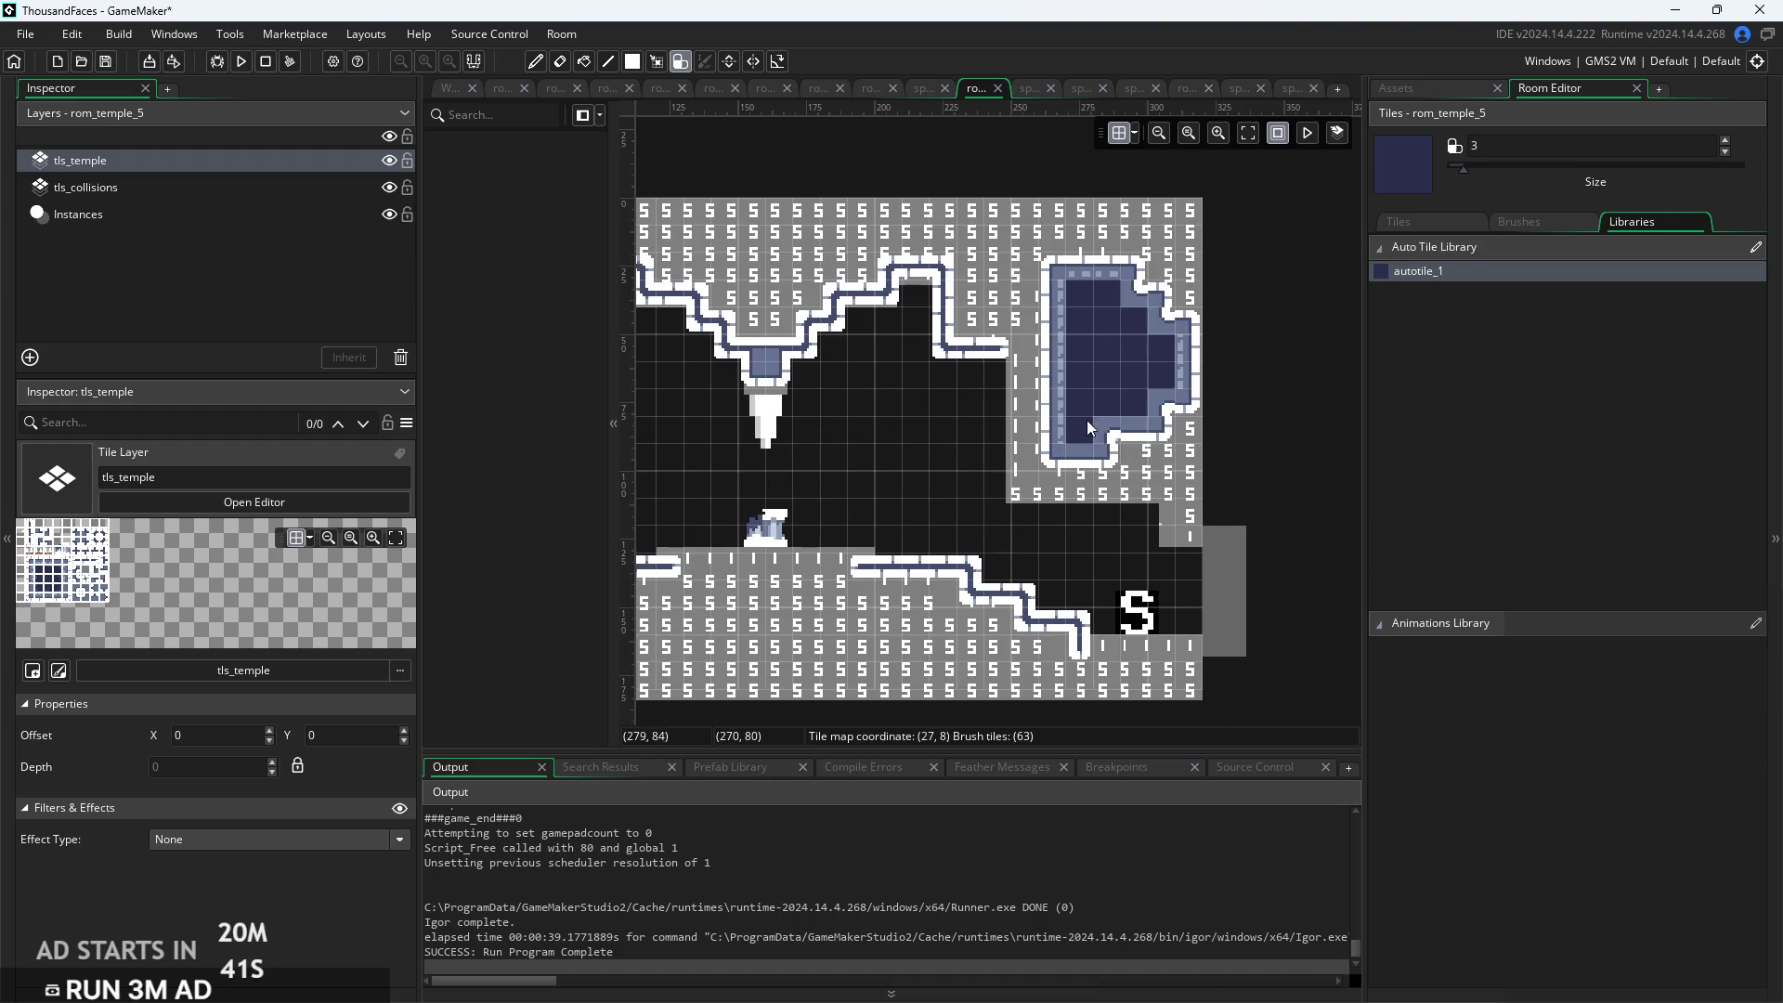
{"action": "left_click_drag", "start_coordinate": [1089, 428], "coordinate": [1430, 474]}
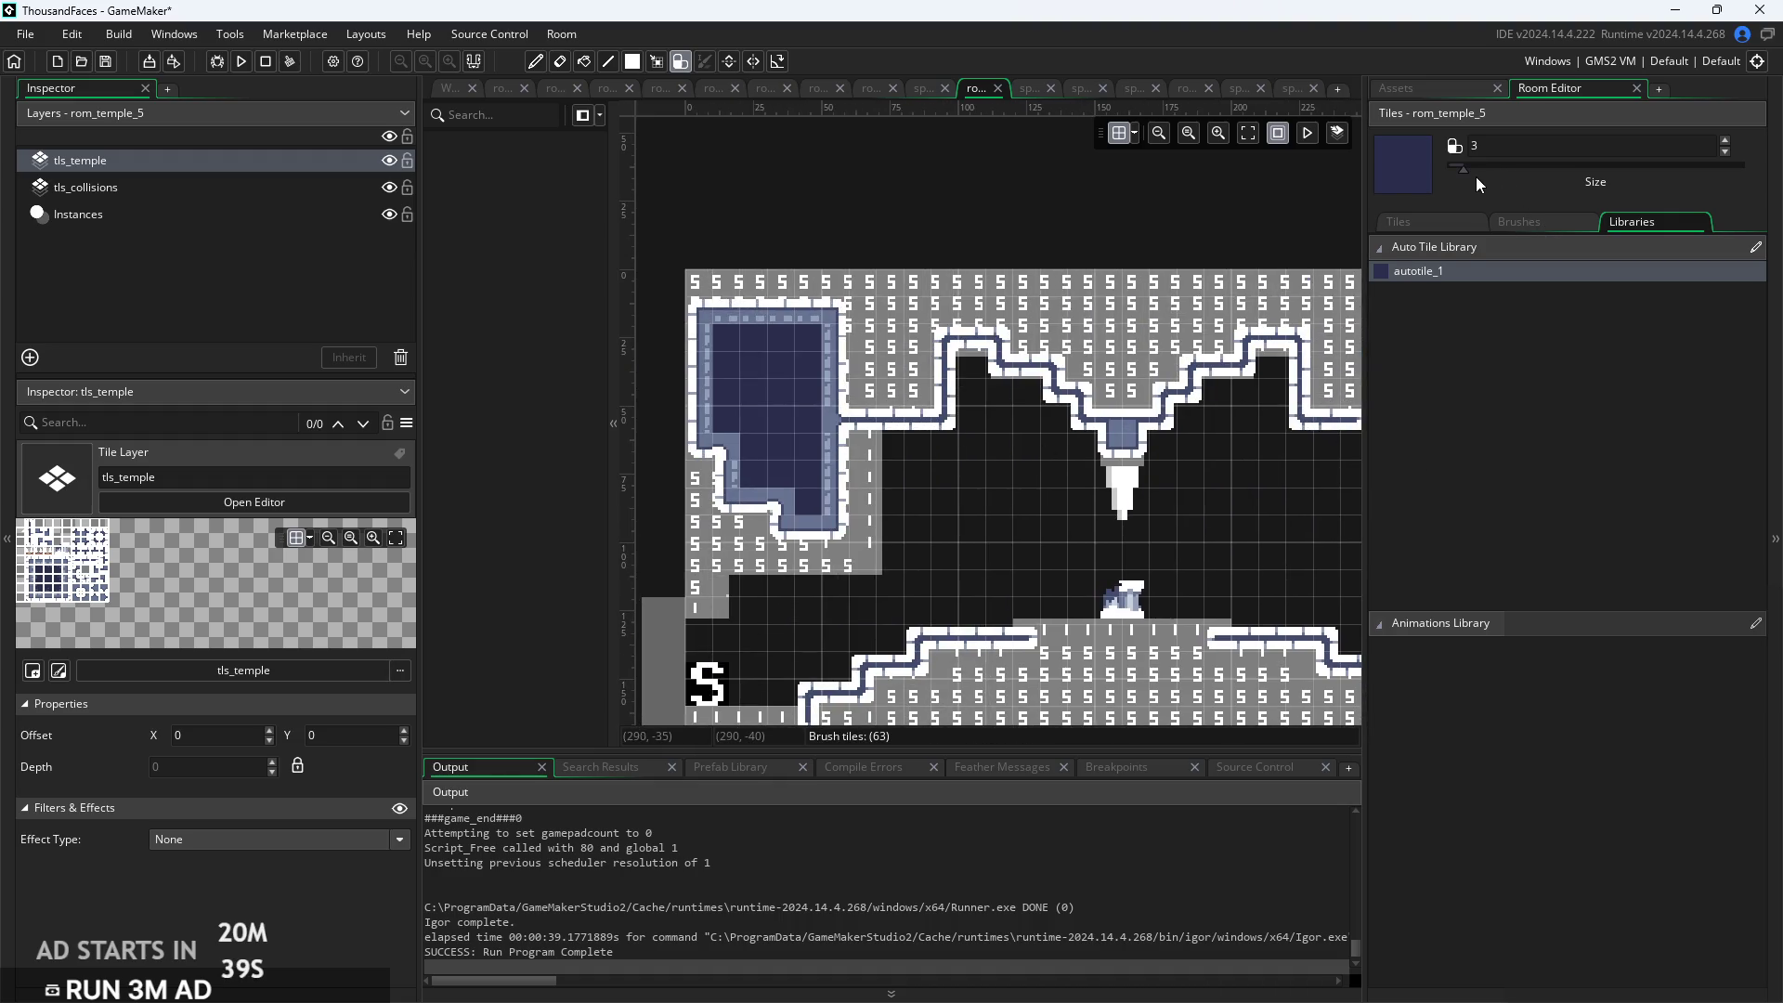
Reset the brush size to 1 and extend the central floor platform along row 12
{"action": "left_click_drag", "start_coordinate": [1465, 171], "coordinate": [1435, 180]}
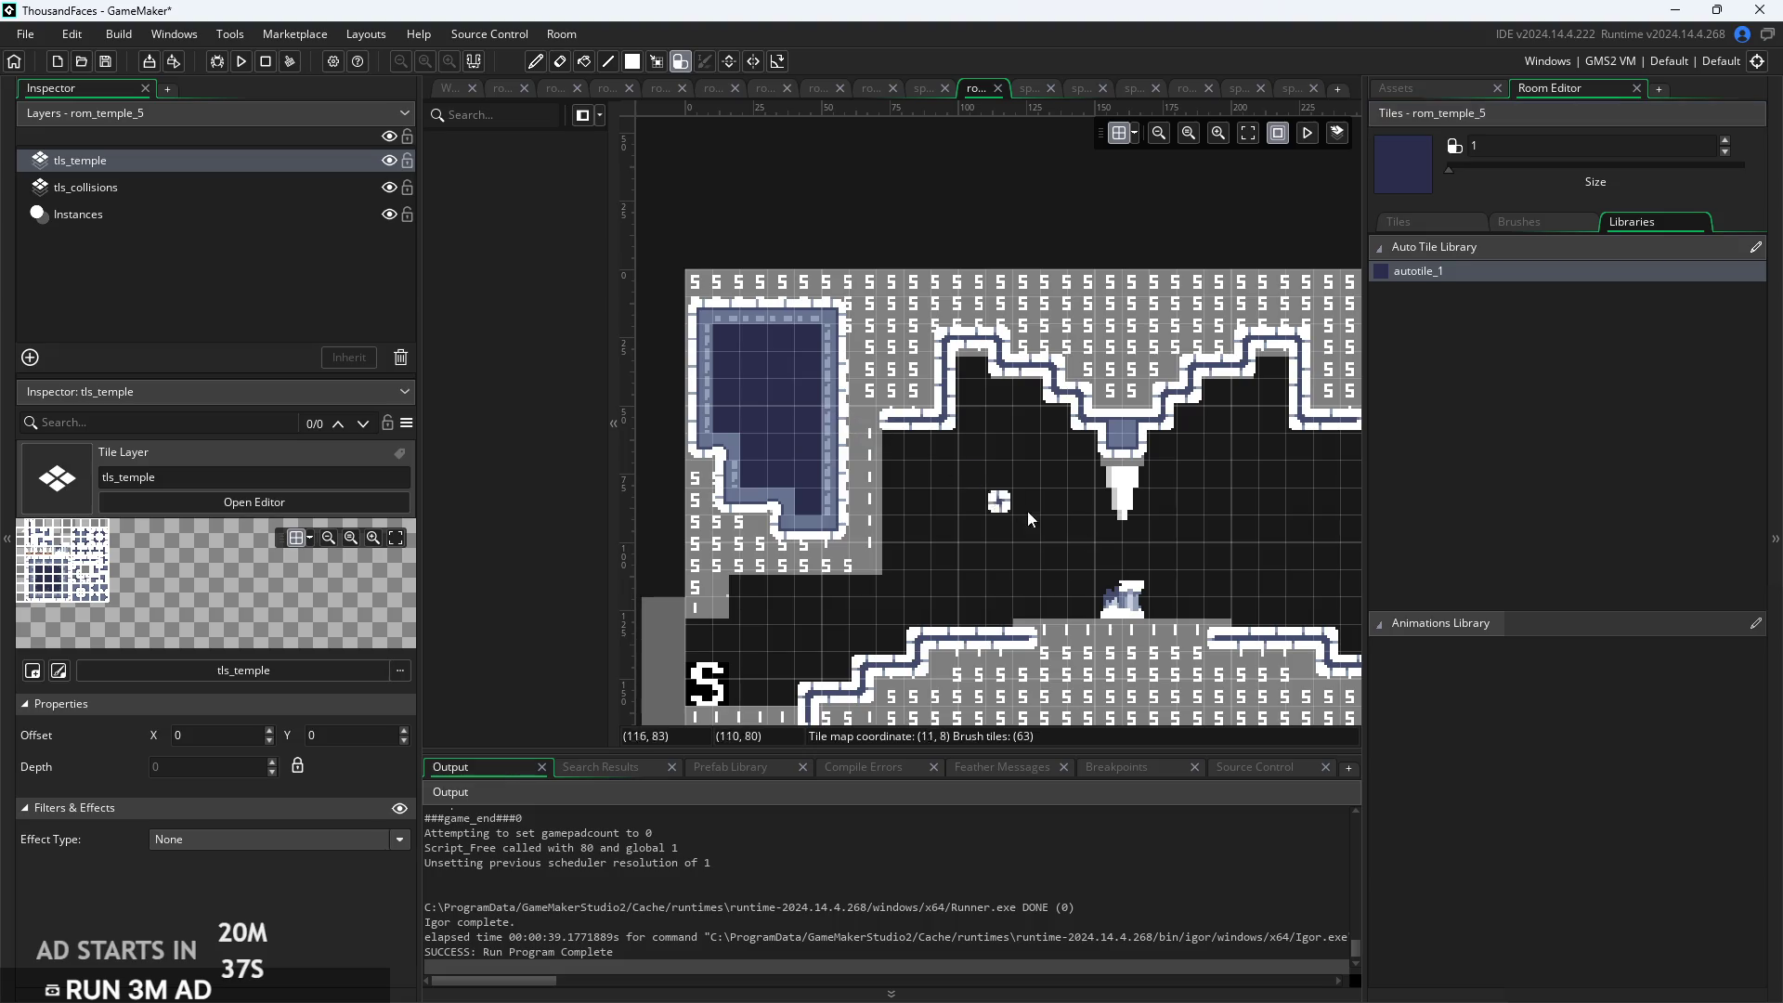
{"action": "scroll", "coordinate": [1068, 502], "scroll_direction": "right", "scroll_amount": 5}
{"action": "scroll", "coordinate": [1208, 444], "scroll_direction": "up", "scroll_amount": 3}
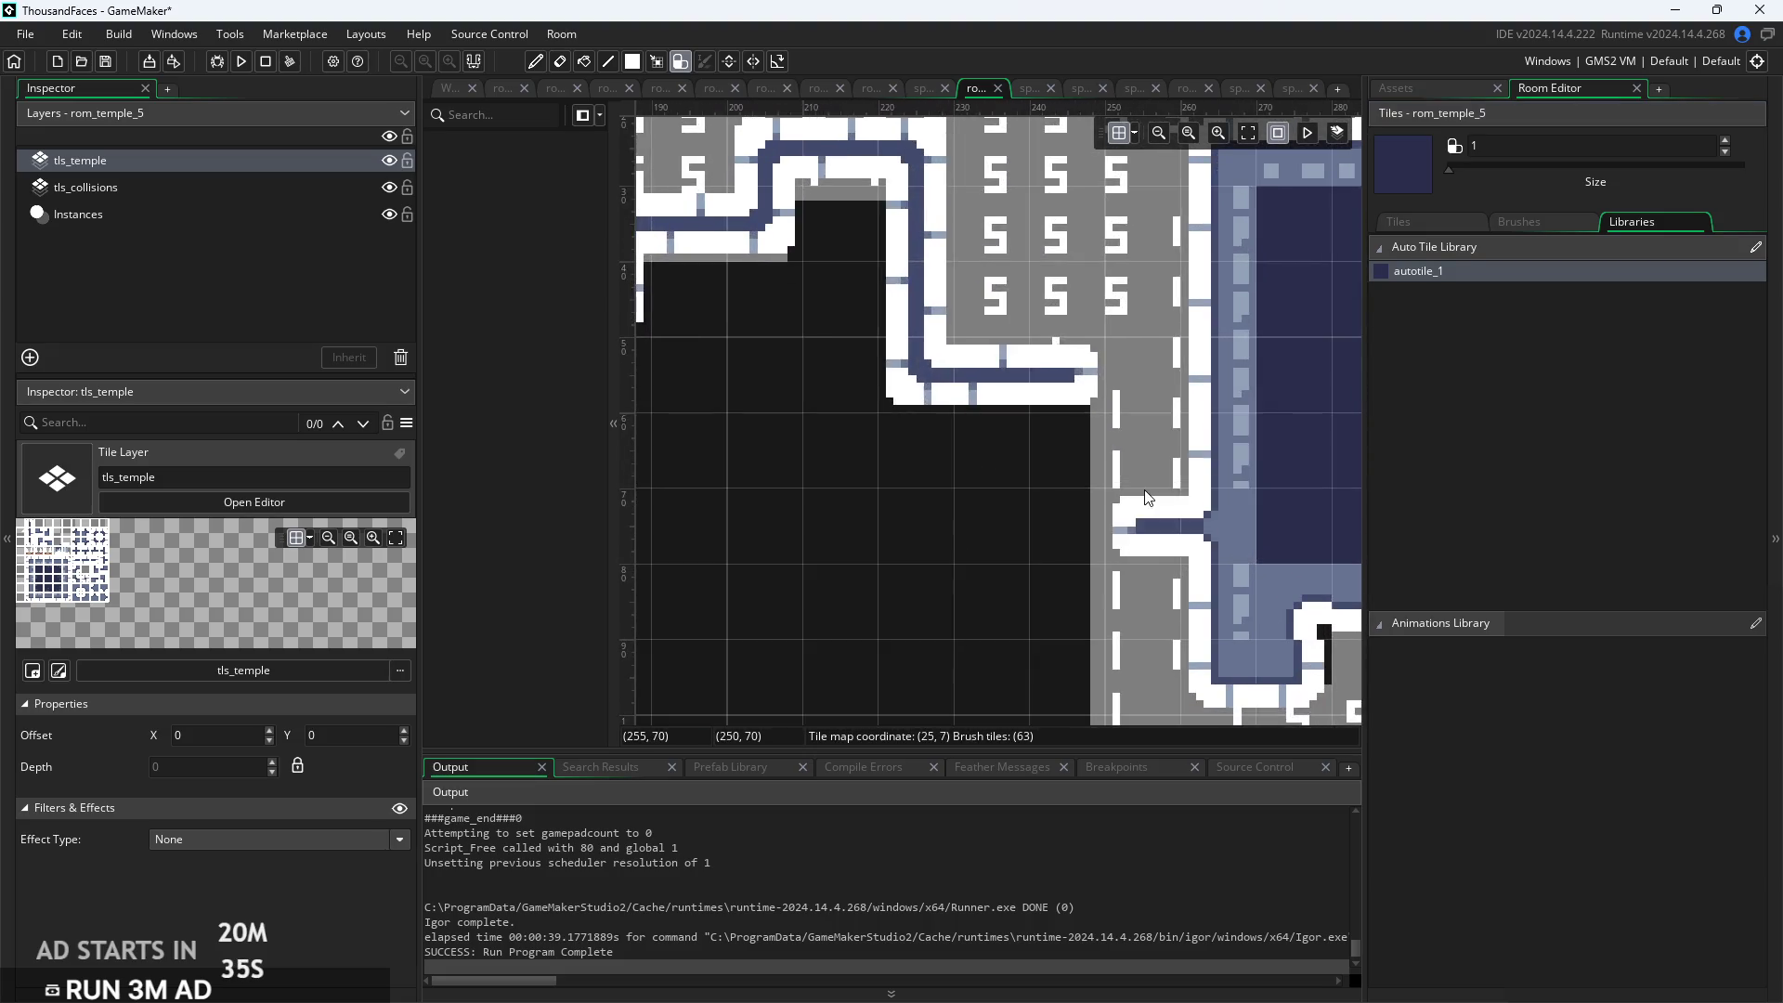
{"action": "scroll", "coordinate": [939, 483], "scroll_direction": "left", "scroll_amount": 5}
{"action": "scroll", "coordinate": [1356, 493], "scroll_direction": "down", "scroll_amount": 2}
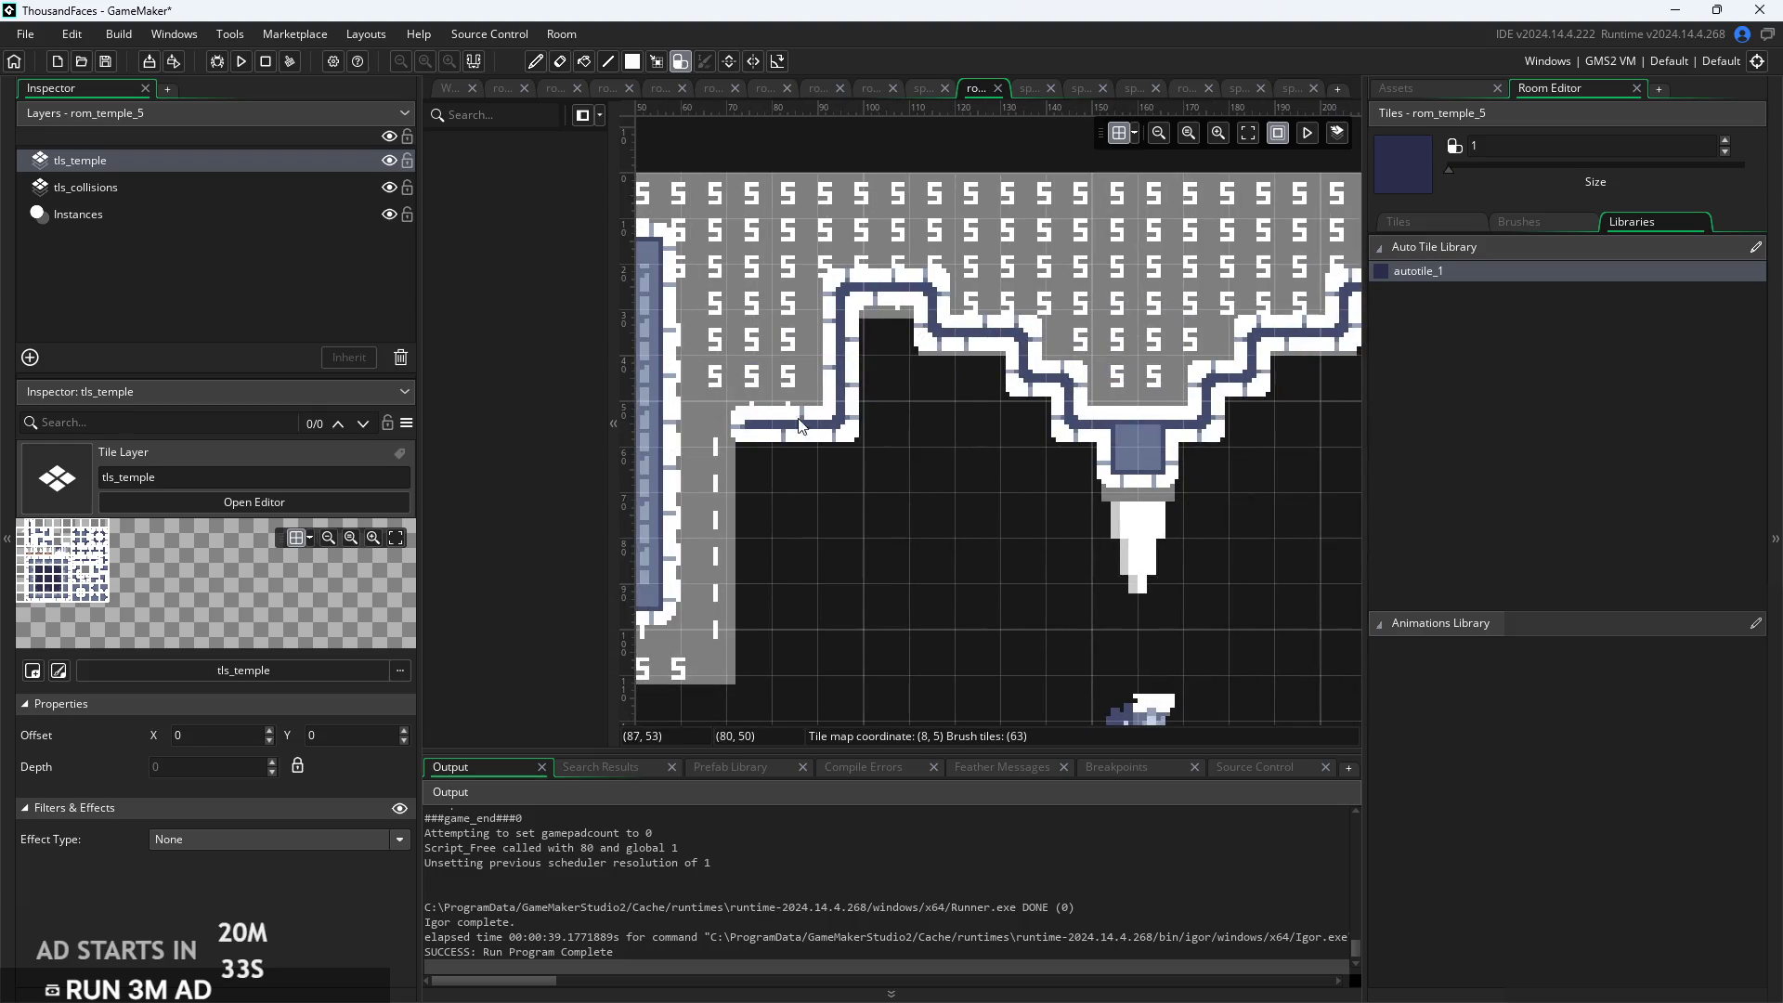
{"action": "scroll", "coordinate": [818, 428], "scroll_direction": "down", "scroll_amount": 3}
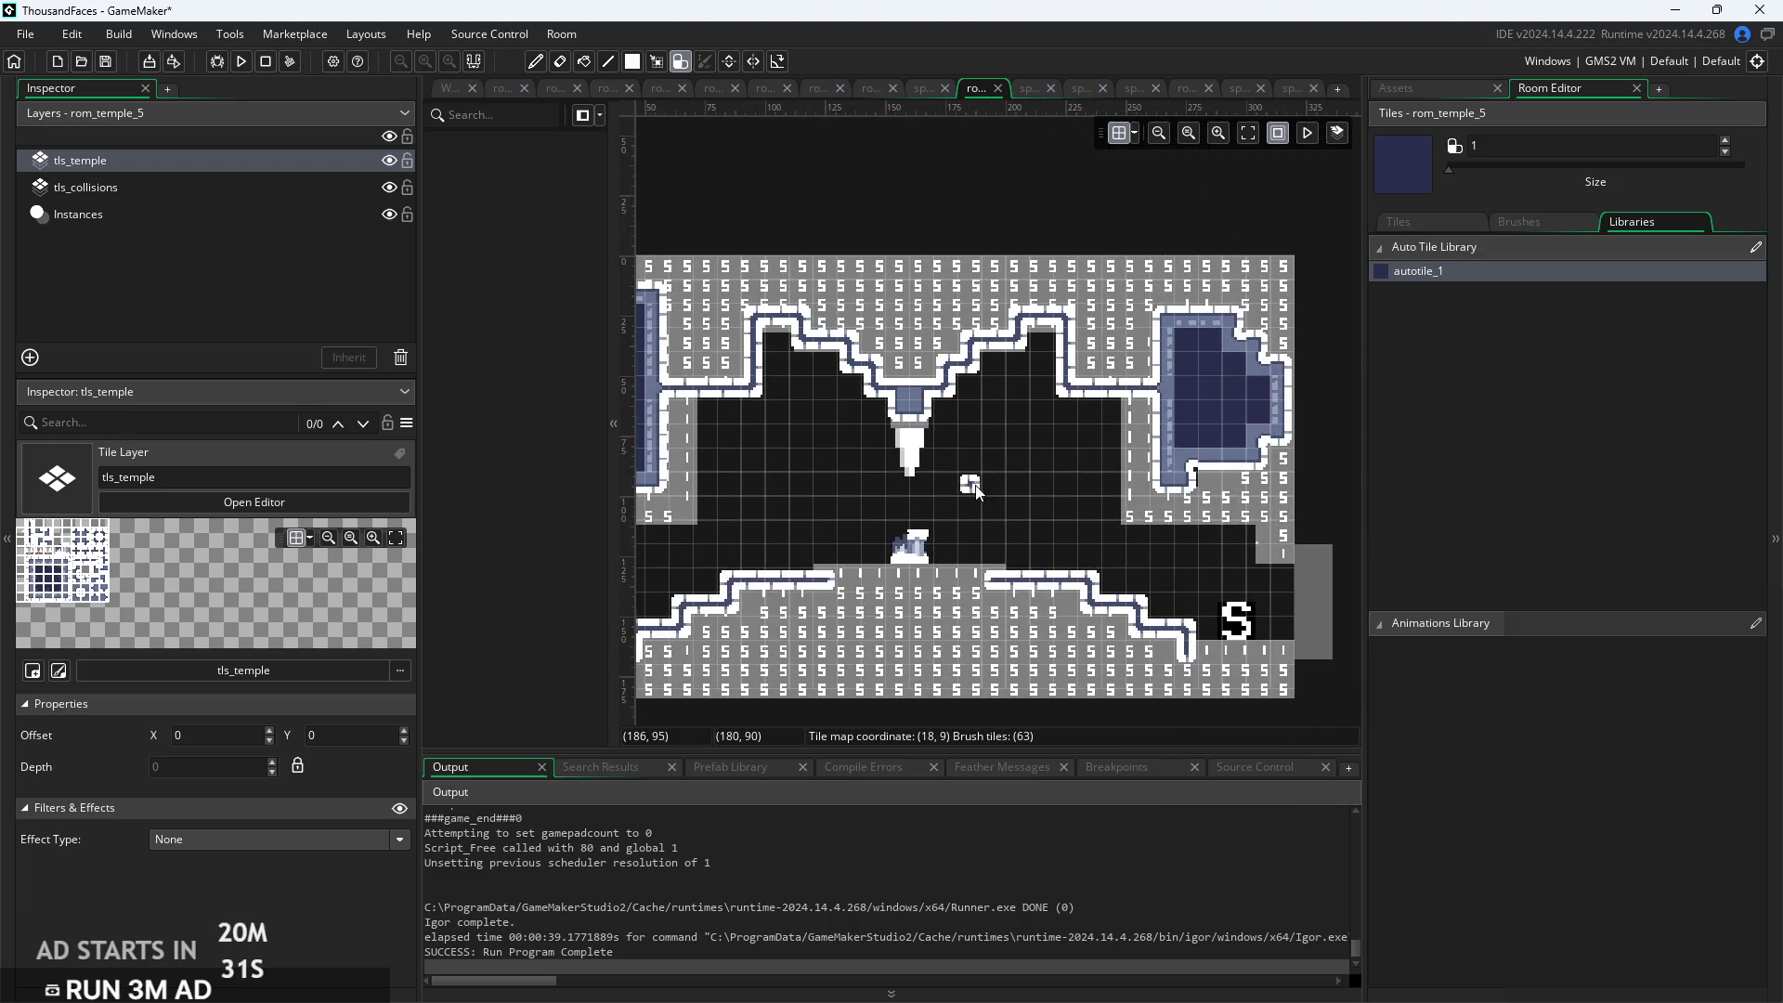
{"action": "scroll", "coordinate": [1022, 511], "scroll_direction": "down", "scroll_amount": 2}
{"action": "scroll", "coordinate": [1021, 511], "scroll_direction": "left", "scroll_amount": 2}
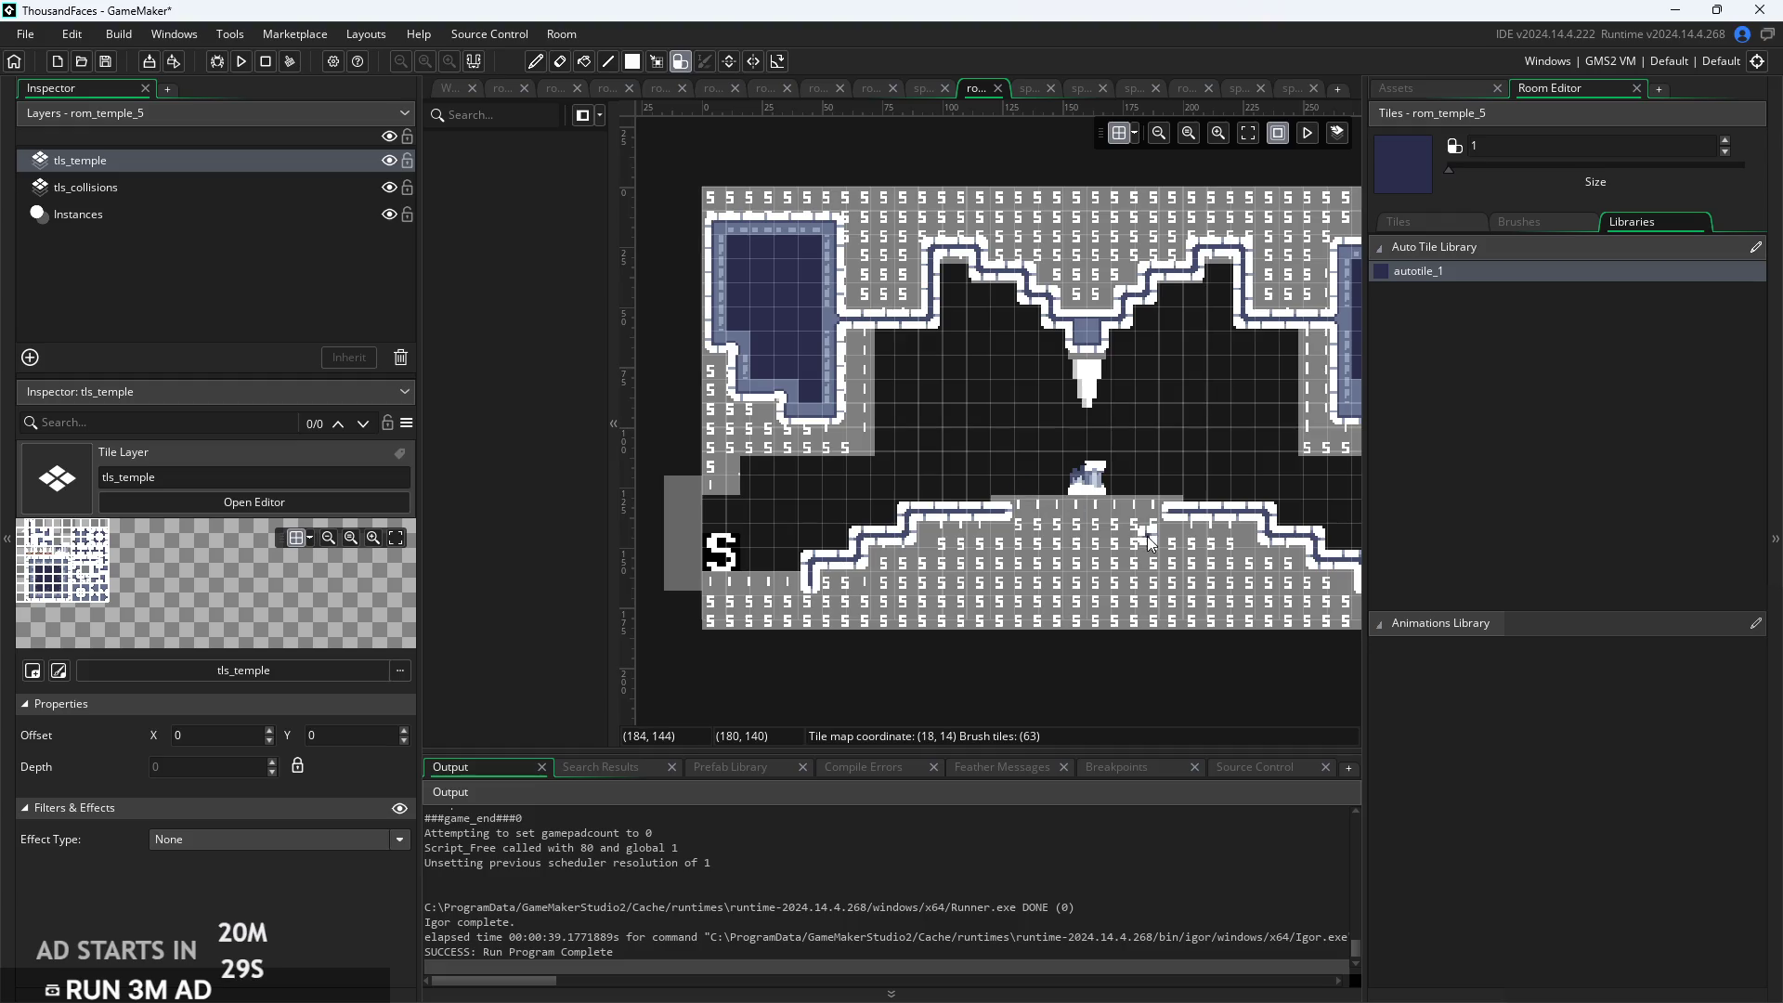
{"action": "scroll", "coordinate": [1146, 537], "scroll_direction": "up", "scroll_amount": 1}
{"action": "mouse_move", "coordinate": [944, 466]}
{"action": "left_mouse_down"}
{"action": "mouse_move", "coordinate": [1151, 470]}
{"action": "mouse_move", "coordinate": [976, 473]}
{"action": "left_mouse_up"}
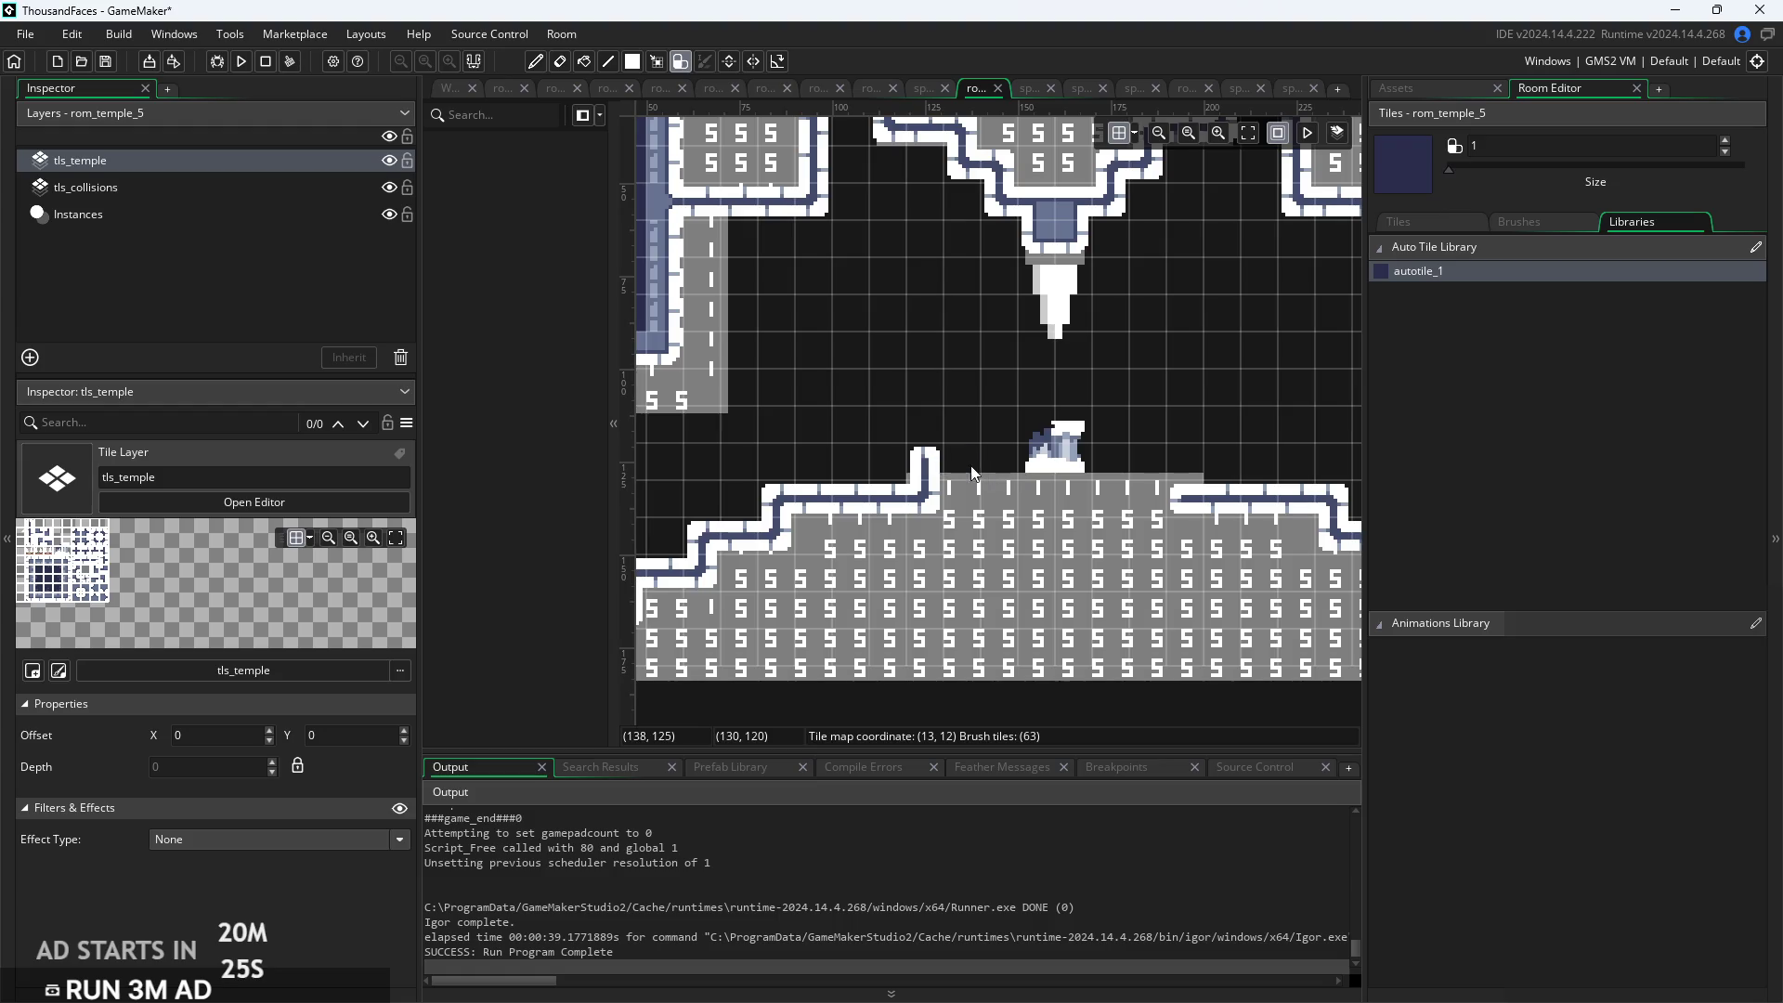
Fill the ceiling shaft with blue temple tiles
{"action": "scroll", "coordinate": [1044, 507], "scroll_direction": "up", "scroll_amount": 2}
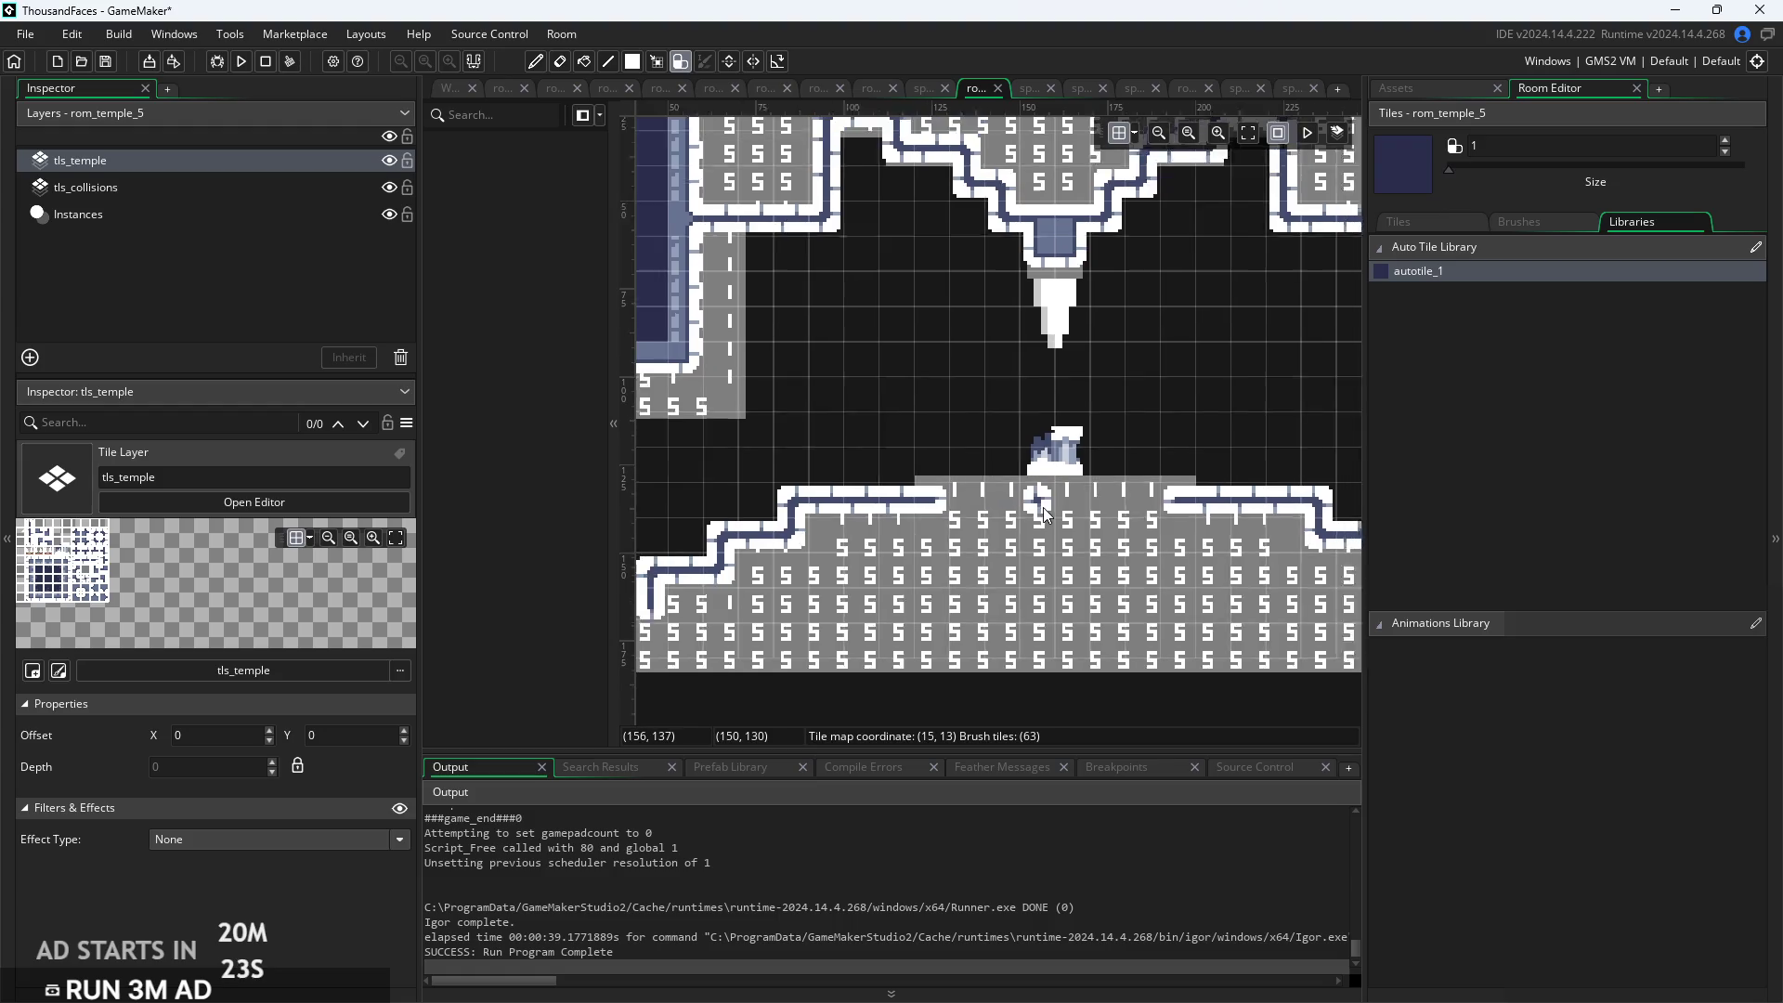
{"action": "scroll", "coordinate": [1042, 339], "scroll_direction": "up", "scroll_amount": 2}
{"action": "left_click_drag", "start_coordinate": [1043, 339], "coordinate": [1064, 342]}
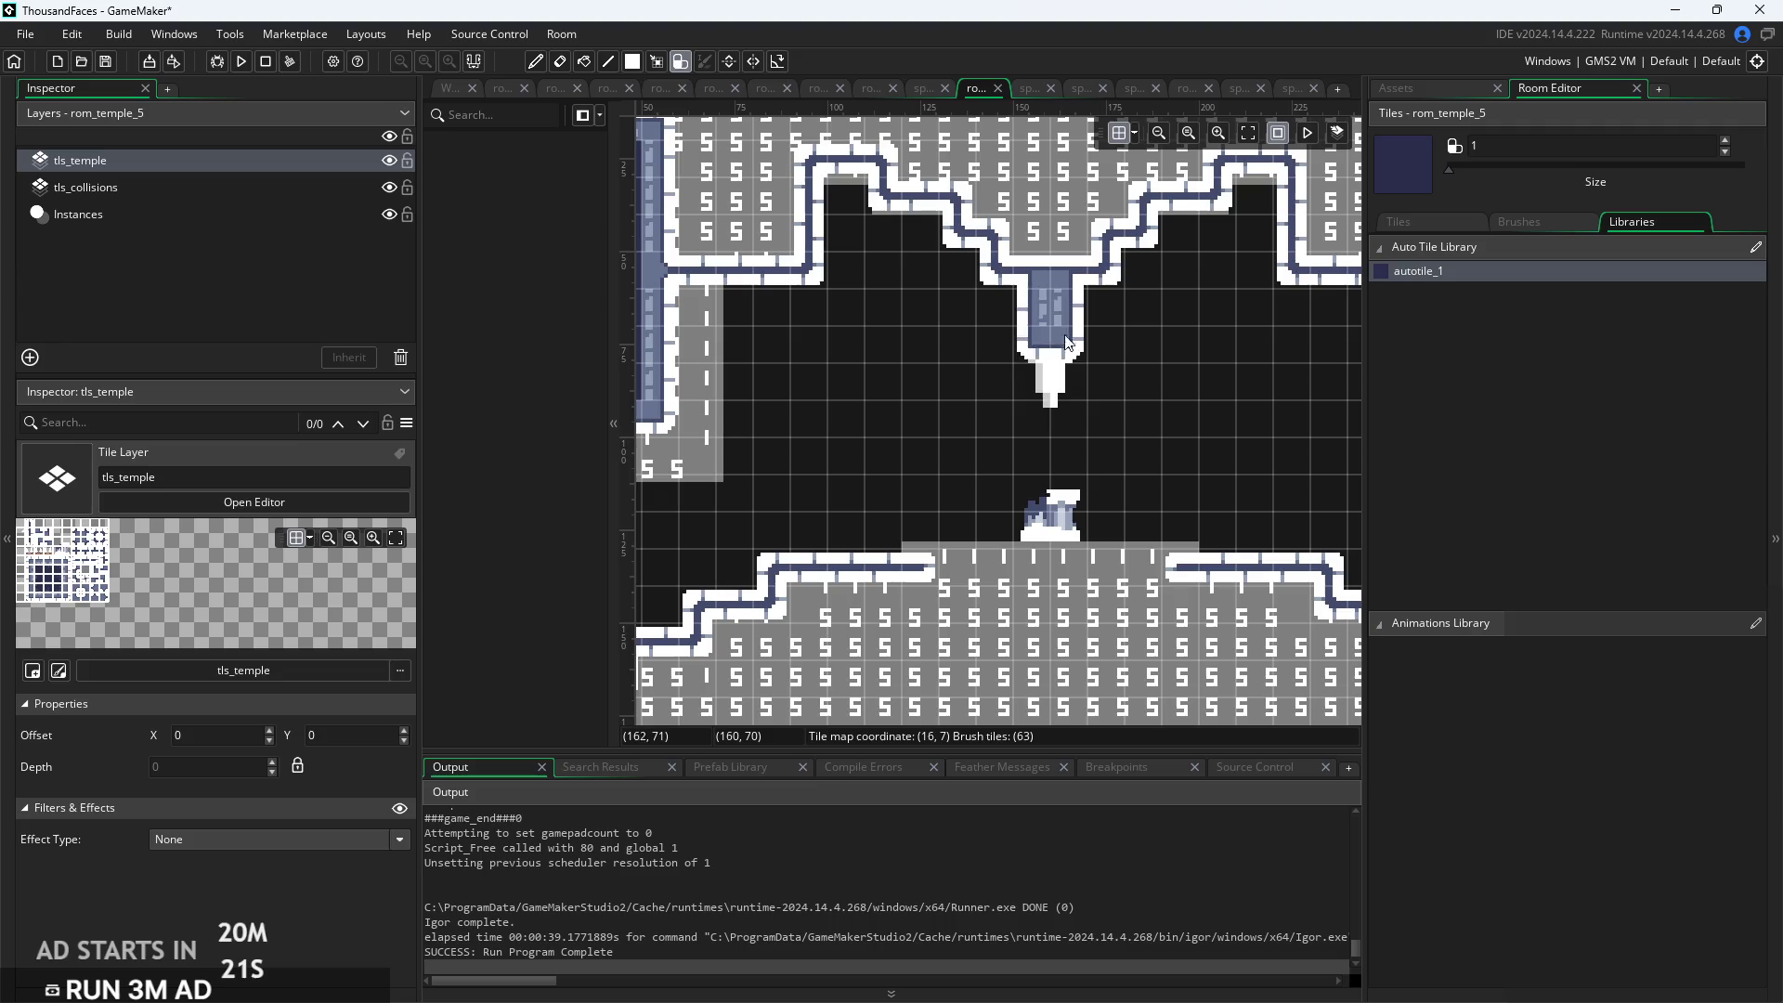
{"action": "scroll", "coordinate": [1078, 343], "scroll_direction": "down", "scroll_amount": 2, "text": "ctrl"}
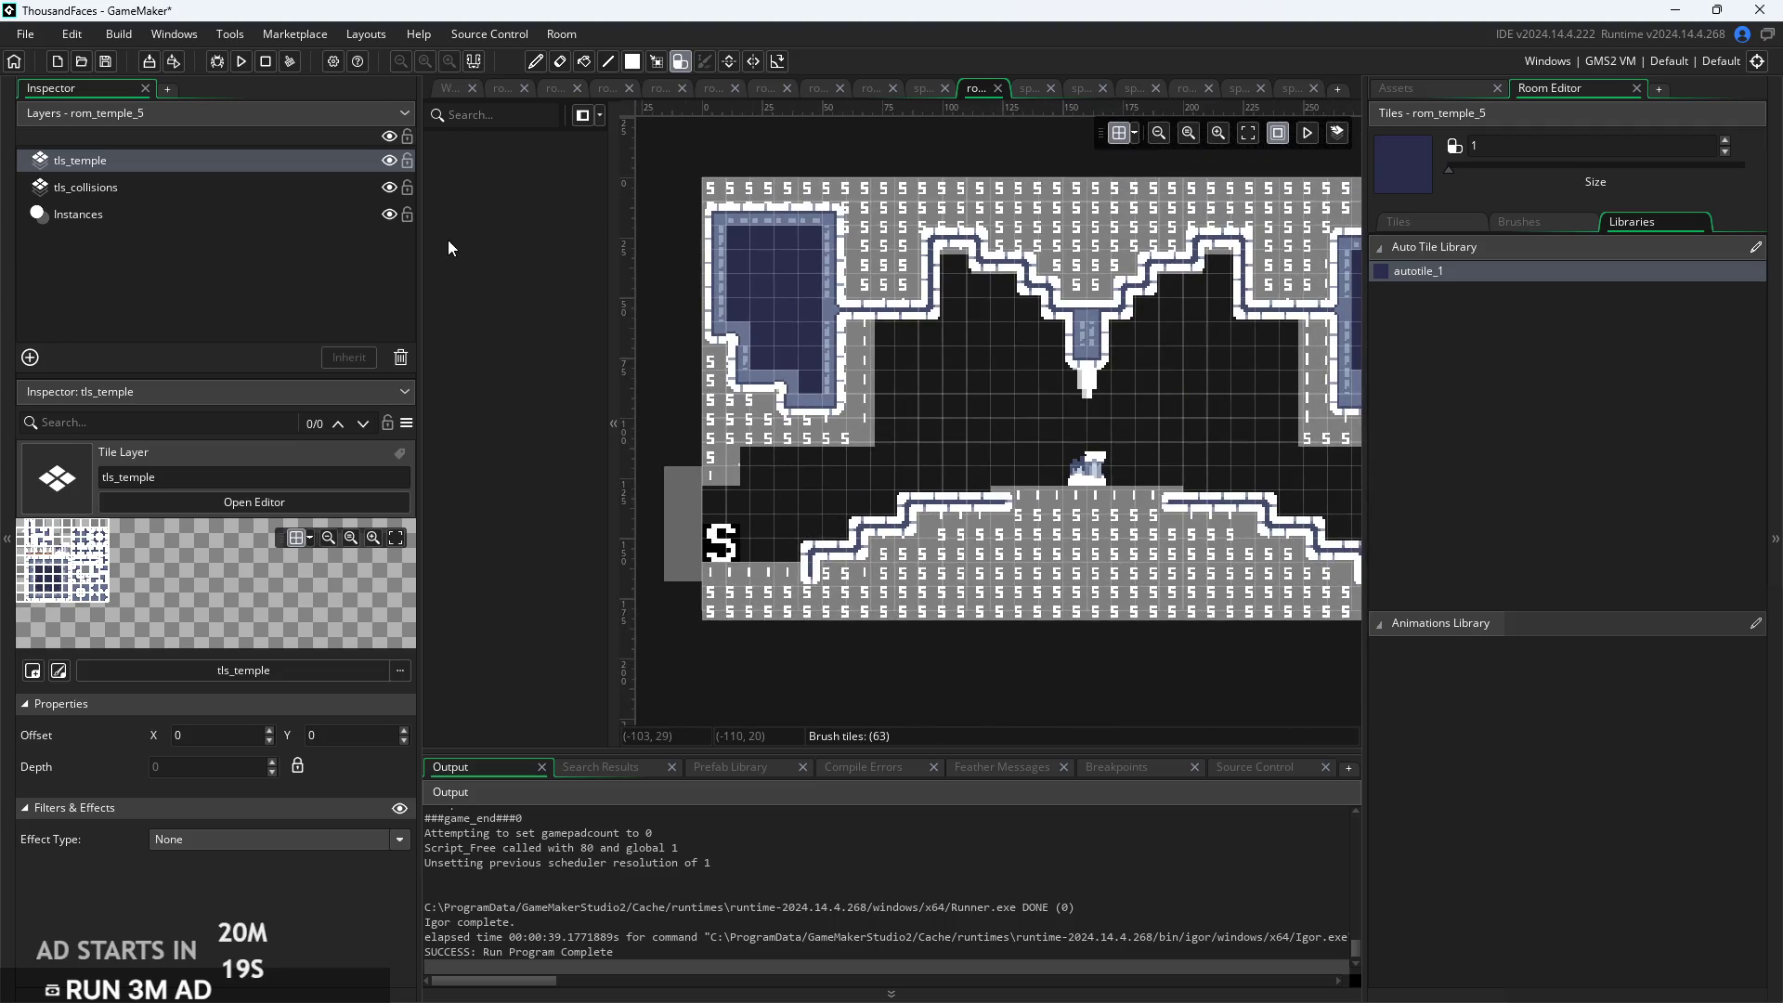
Try moving the Instances layer above tls_collisions, then select tls_temple
{"action": "left_click", "coordinate": [142, 221]}
{"action": "mouse_move", "coordinate": [141, 221]}
{"action": "left_mouse_down"}
{"action": "mouse_move", "coordinate": [144, 154]}
{"action": "mouse_move", "coordinate": [150, 192]}
{"action": "left_mouse_up"}
{"action": "left_click", "coordinate": [141, 164]}
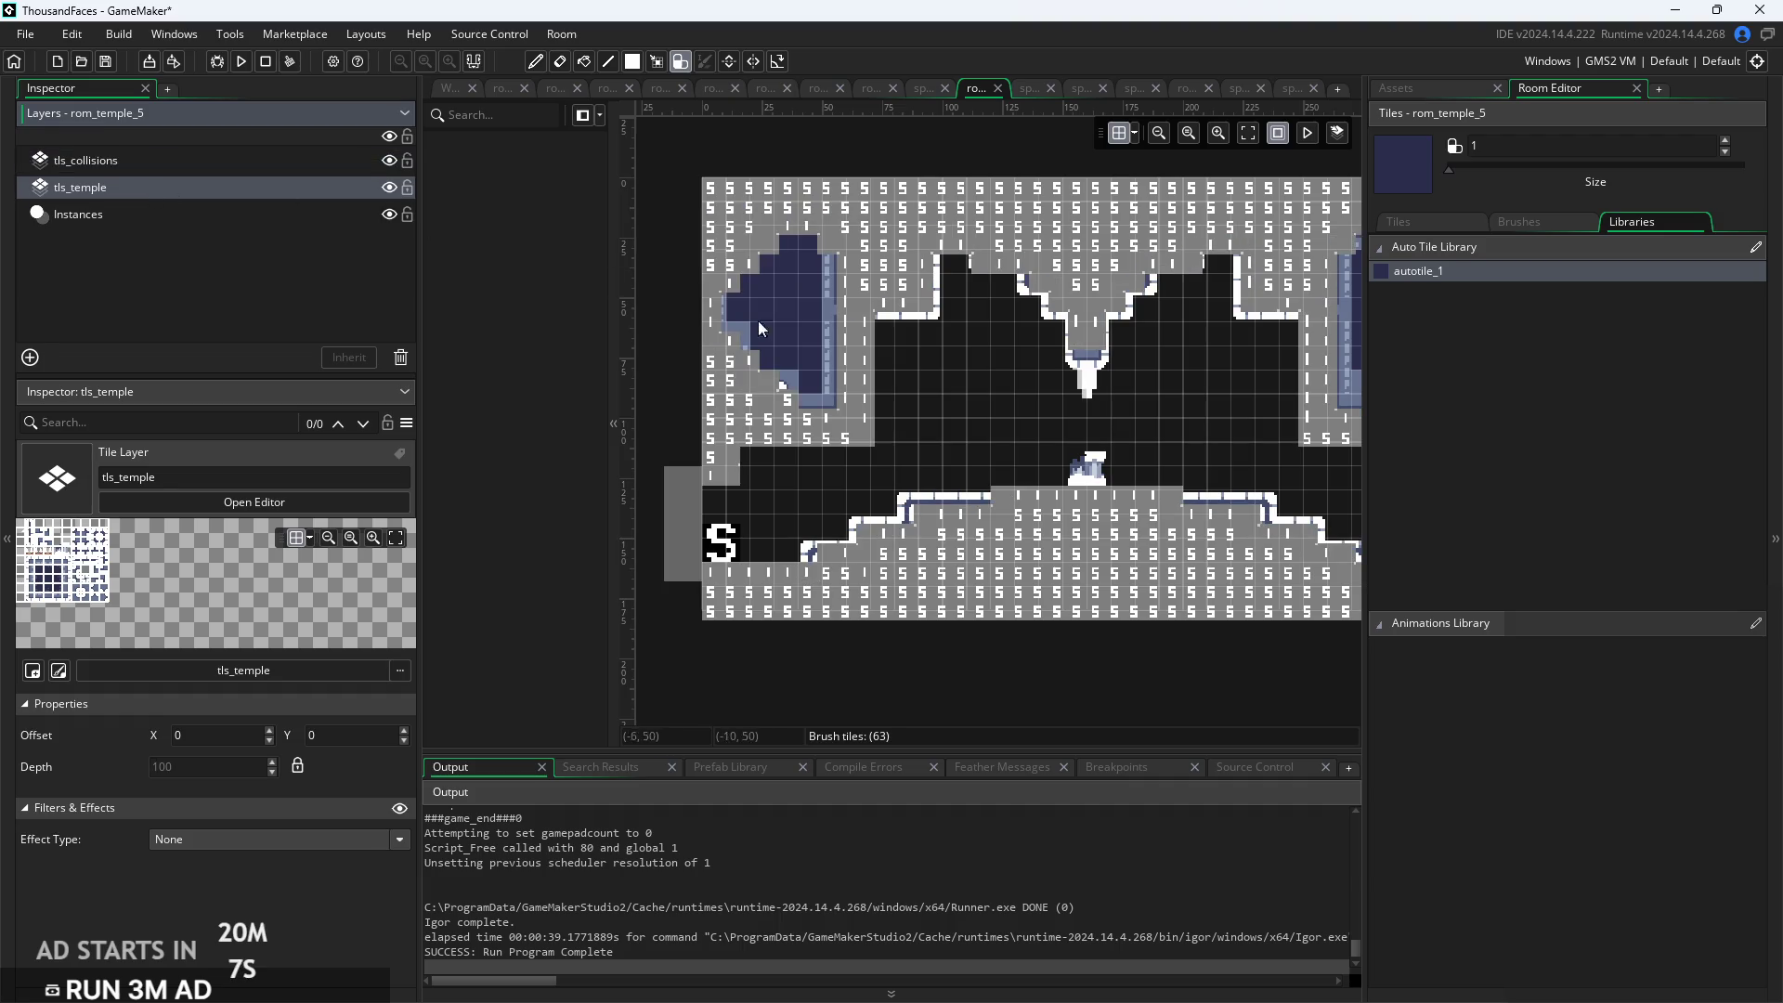
Put tls_temple back above tls_collisions and extend the left blue alcove further down
{"action": "mouse_move", "coordinate": [1033, 409]}
{"action": "left_mouse_down"}
{"action": "mouse_move", "coordinate": [918, 408]}
{"action": "mouse_move", "coordinate": [916, 433]}
{"action": "left_mouse_up"}
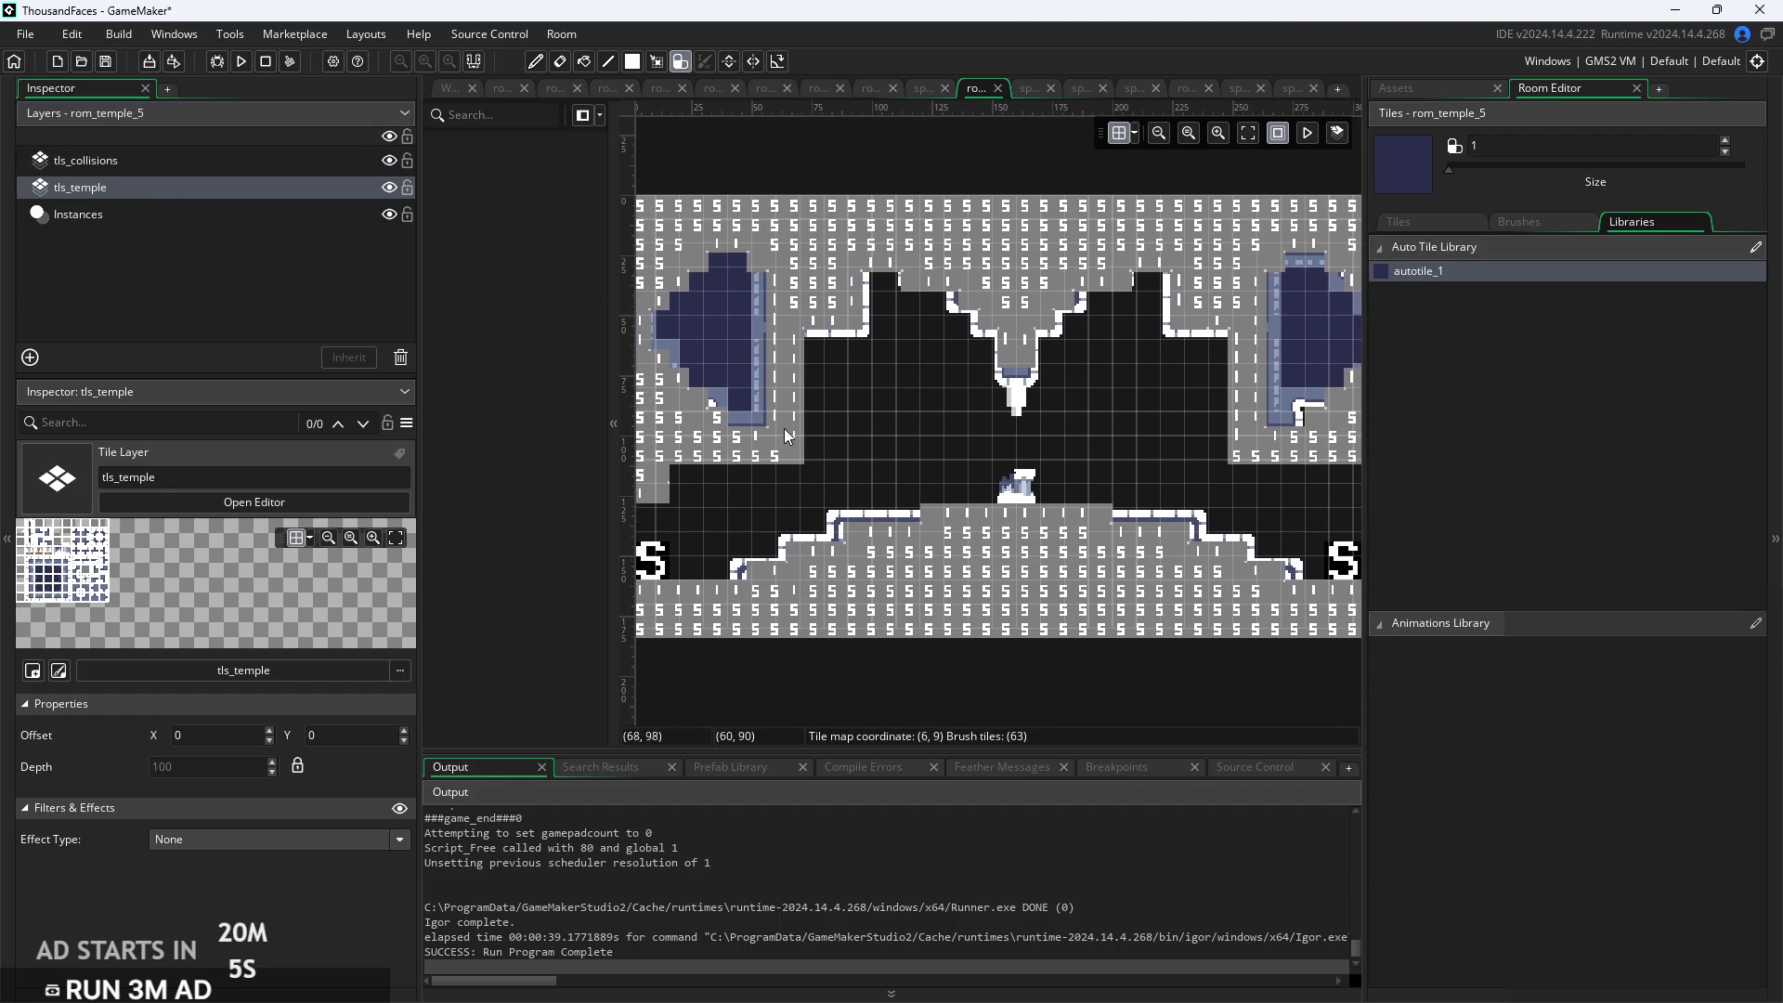
{"action": "scroll", "coordinate": [753, 433], "scroll_direction": "up", "scroll_amount": 2}
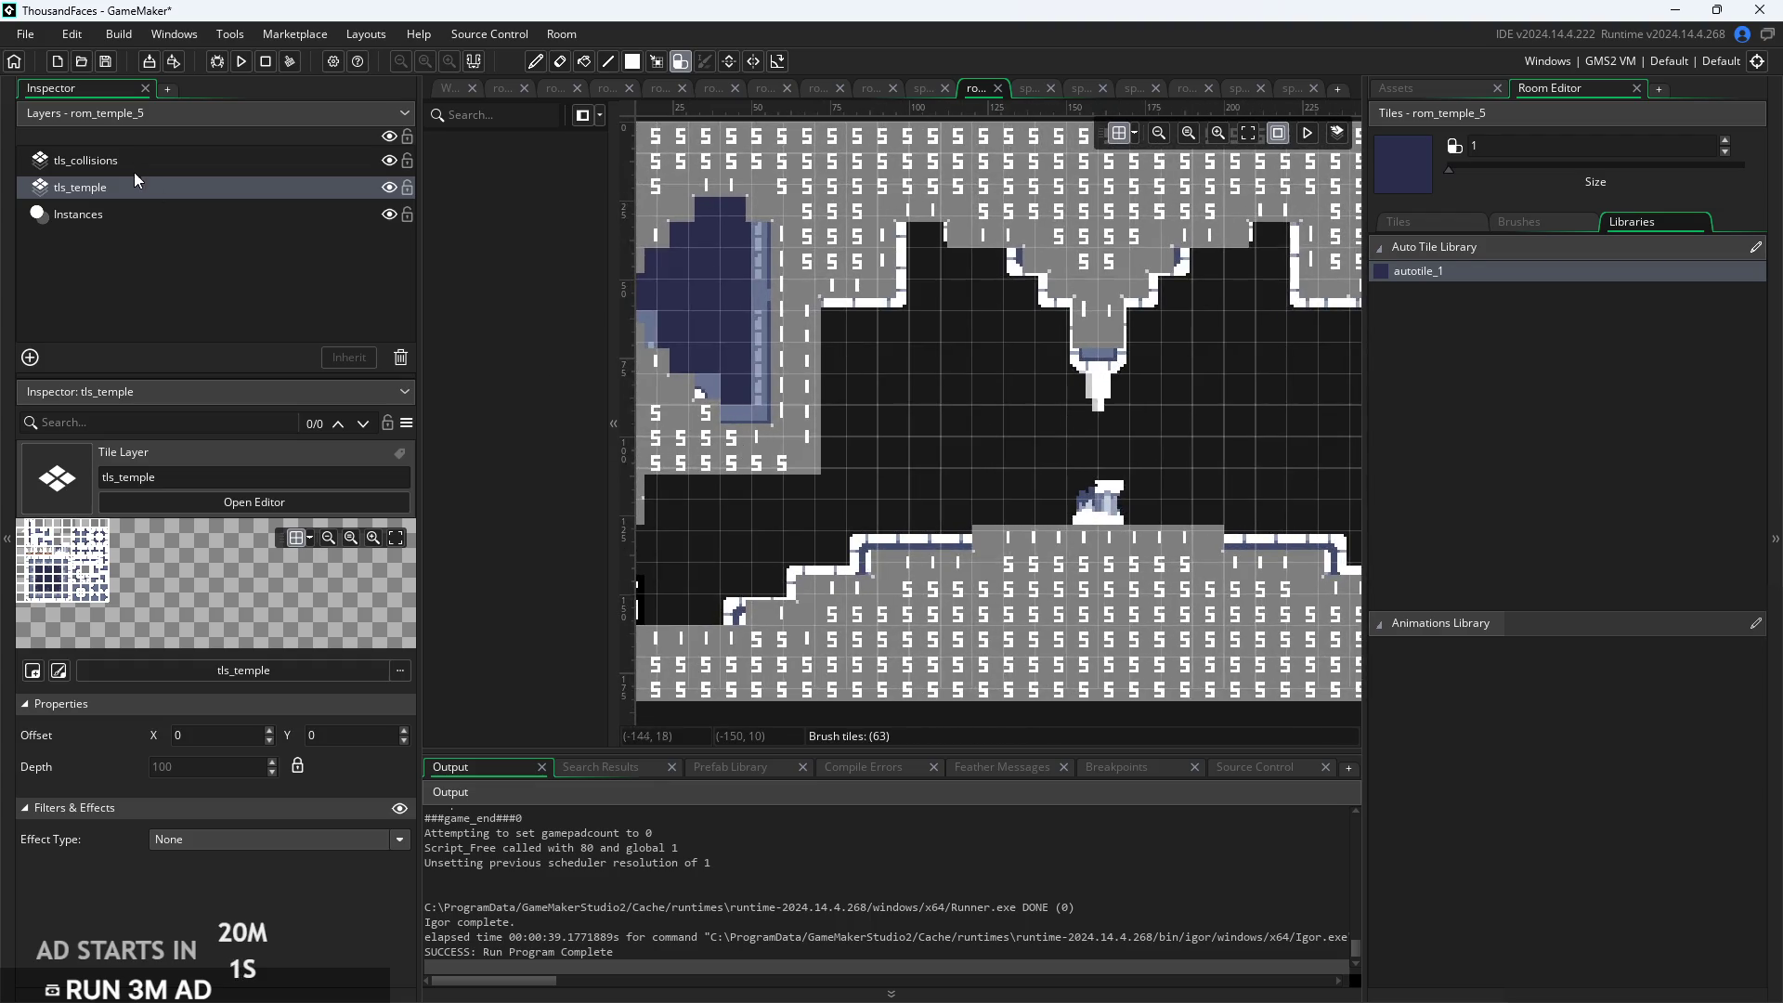
{"action": "left_click_drag", "start_coordinate": [126, 192], "coordinate": [139, 164]}
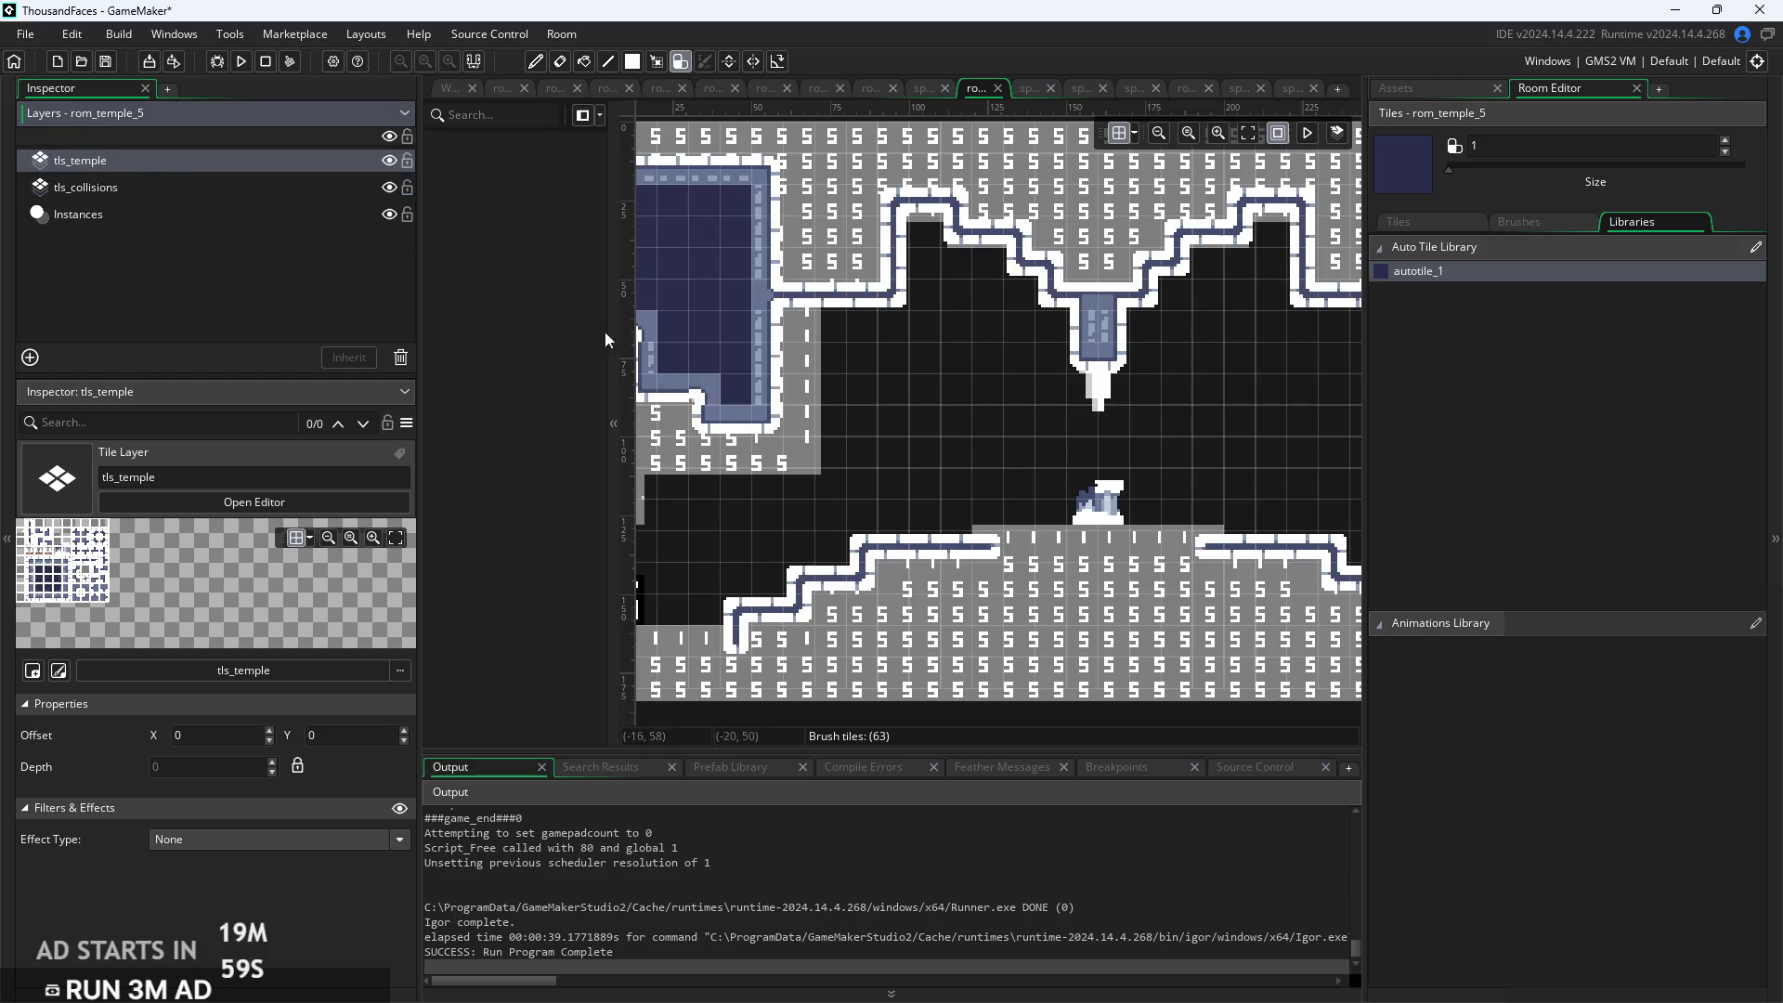
{"action": "mouse_move", "coordinate": [723, 459]}
{"action": "left_mouse_down"}
{"action": "mouse_move", "coordinate": [722, 423]}
{"action": "mouse_move", "coordinate": [794, 446]}
{"action": "mouse_move", "coordinate": [789, 362]}
{"action": "left_mouse_up"}
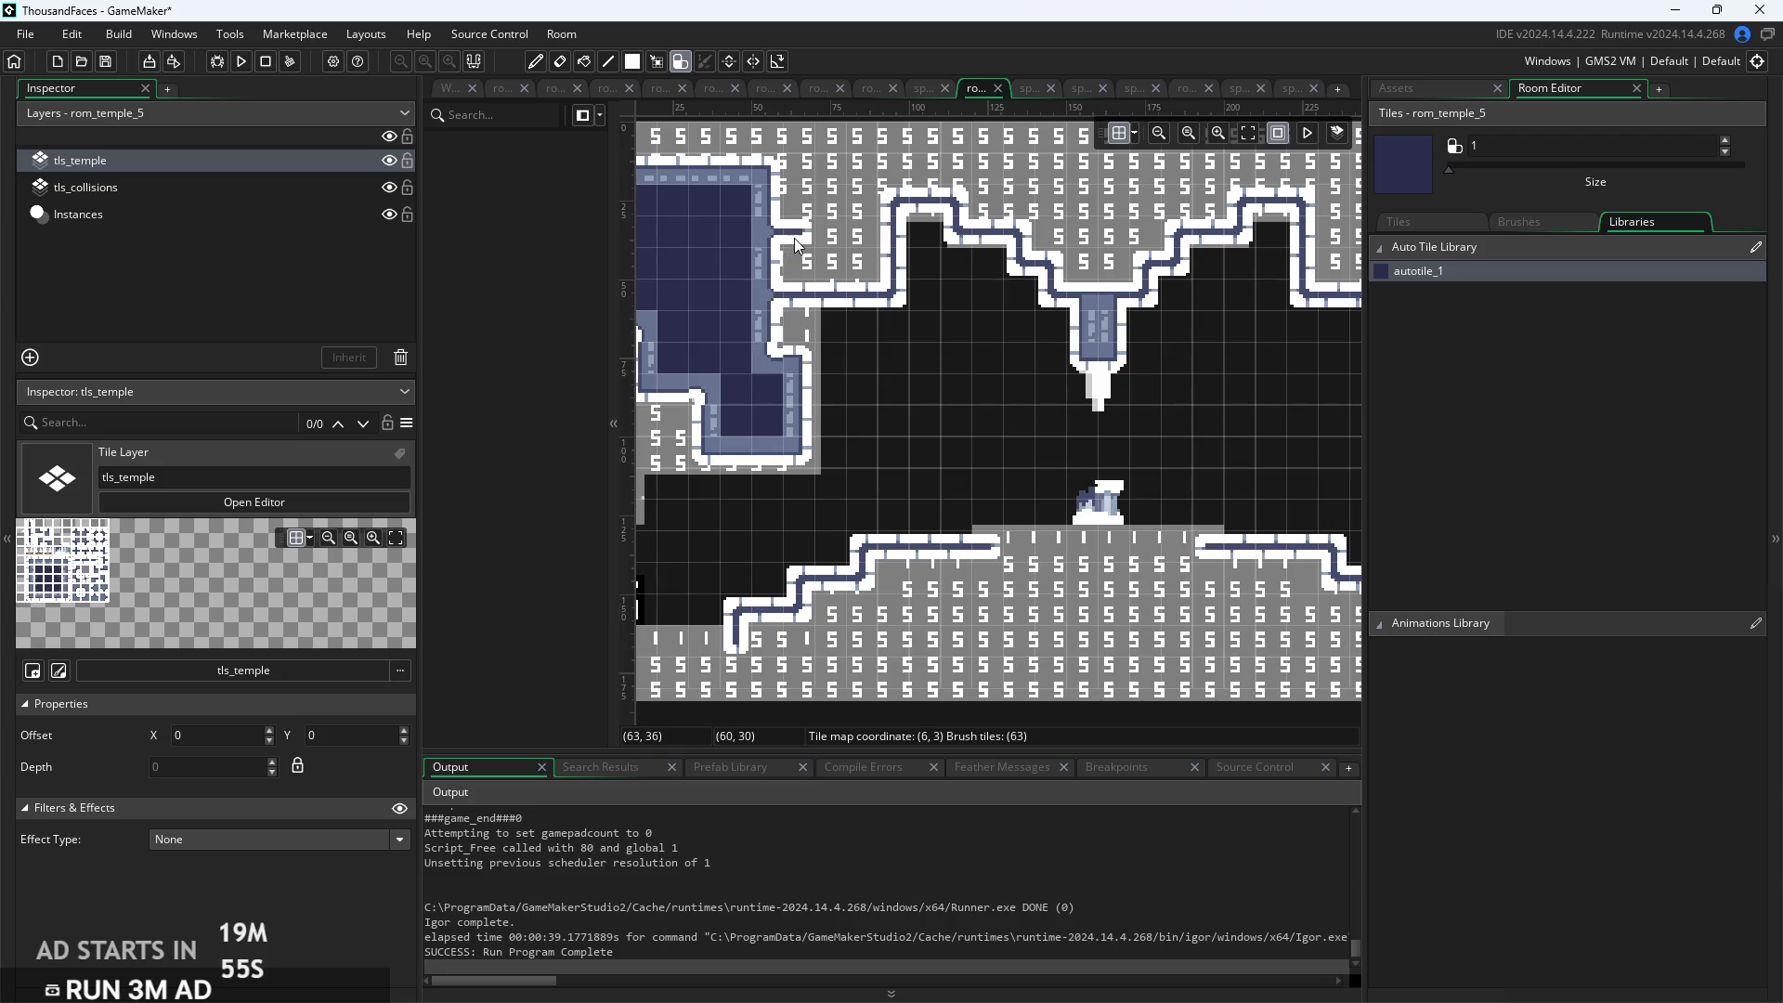
Extend the left alcove up and left, fill its lower edge, and raise the right alcove to the ceiling
{"action": "mouse_move", "coordinate": [794, 238]}
{"action": "left_mouse_down"}
{"action": "mouse_move", "coordinate": [794, 156]}
{"action": "mouse_move", "coordinate": [731, 146]}
{"action": "mouse_move", "coordinate": [959, 173]}
{"action": "mouse_move", "coordinate": [878, 172]}
{"action": "left_mouse_up"}
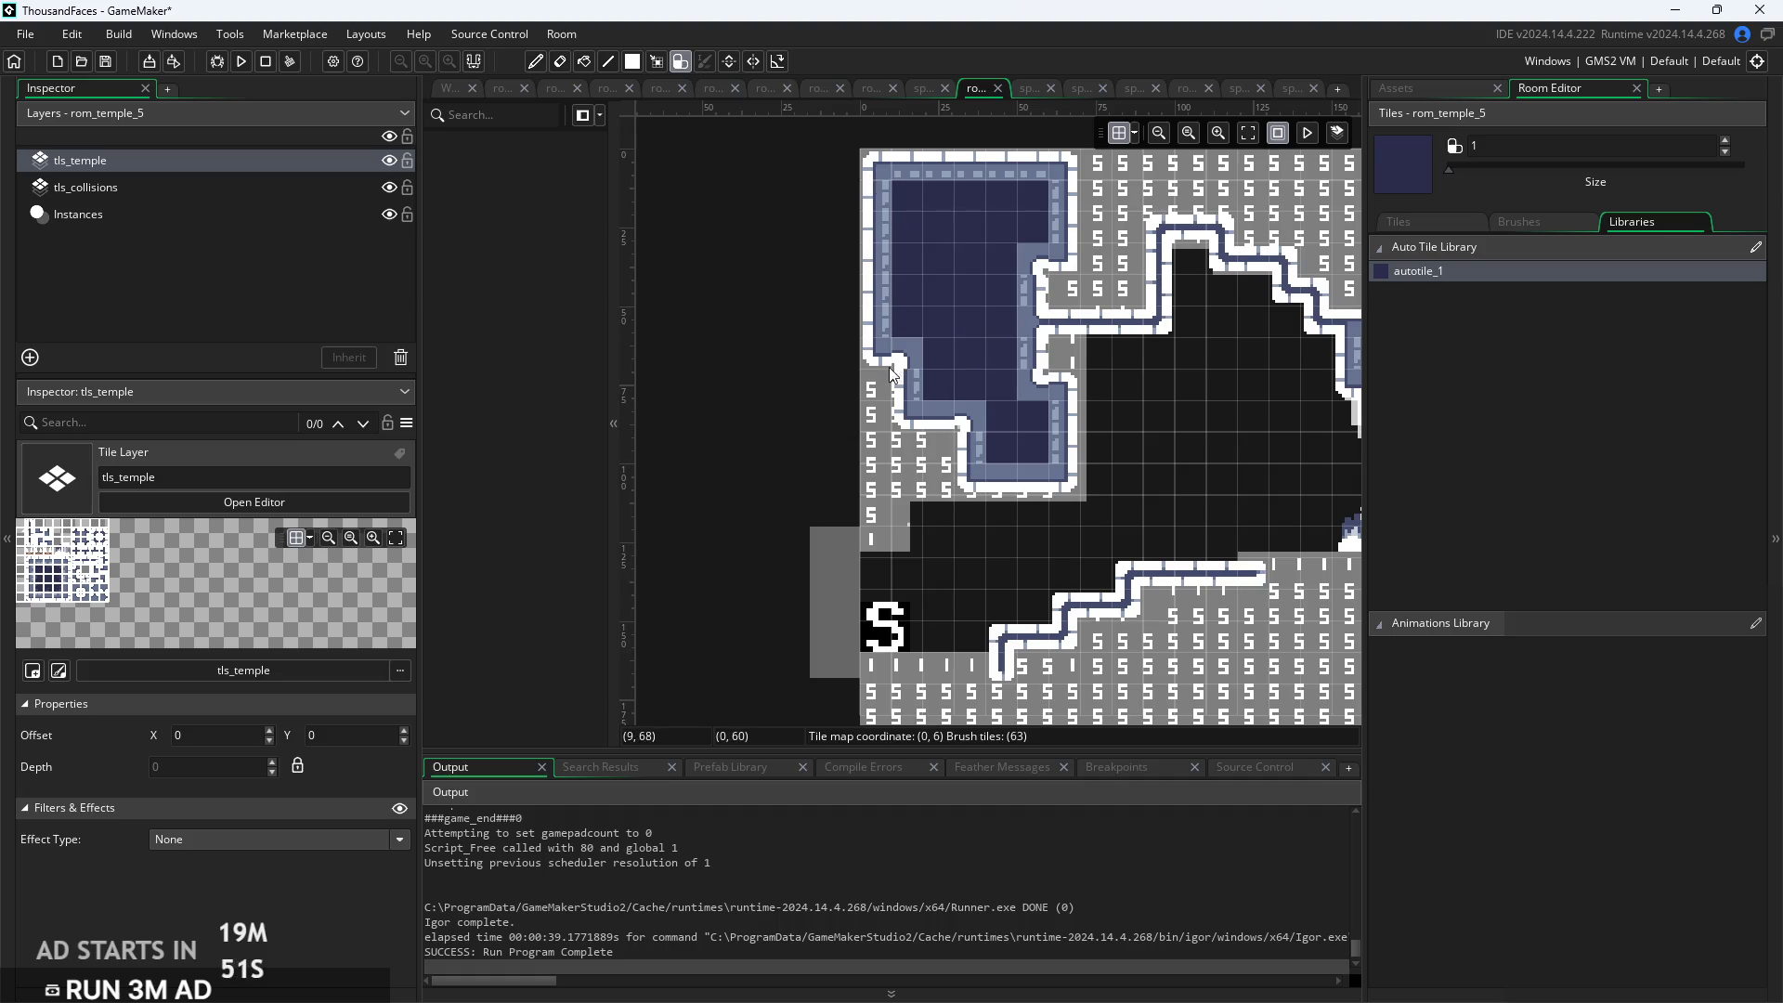
{"action": "mouse_move", "coordinate": [902, 417]}
{"action": "left_mouse_down"}
{"action": "mouse_move", "coordinate": [915, 445]}
{"action": "mouse_move", "coordinate": [745, 359]}
{"action": "mouse_move", "coordinate": [633, 427]}
{"action": "mouse_move", "coordinate": [704, 438]}
{"action": "left_mouse_up"}
{"action": "scroll", "coordinate": [1263, 419], "scroll_direction": "down", "scroll_amount": 3}
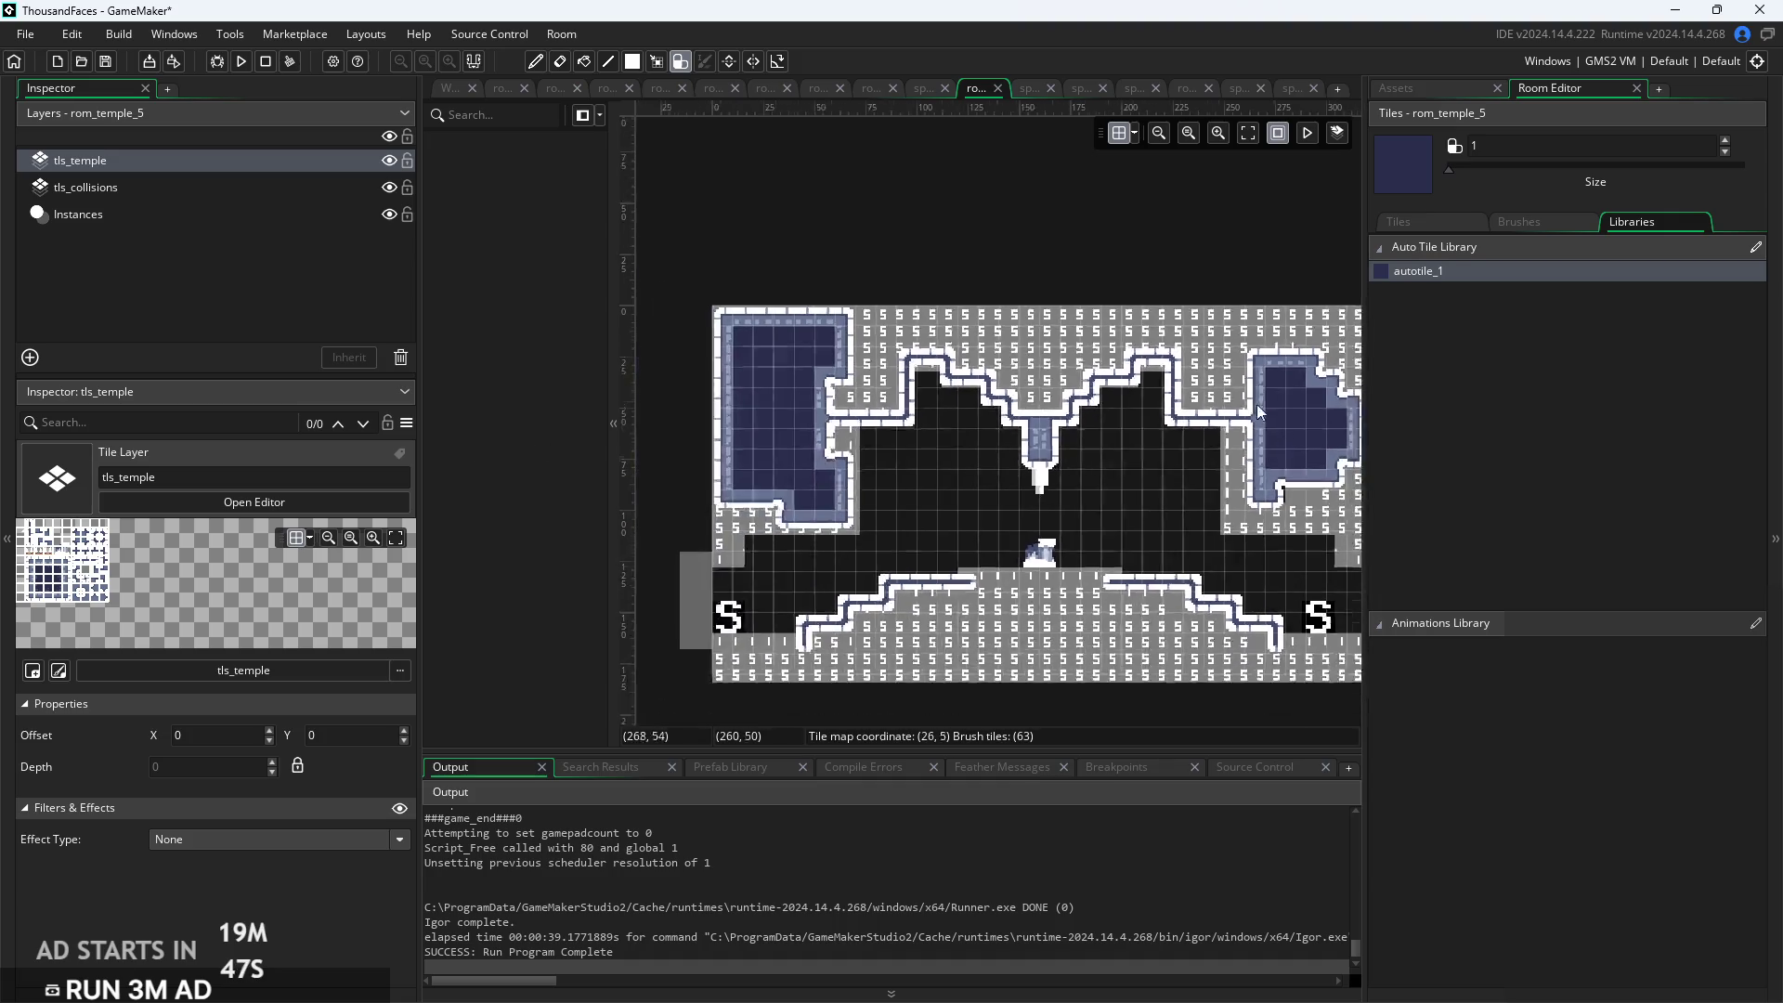
{"action": "mouse_move", "coordinate": [1242, 388]}
{"action": "left_mouse_down"}
{"action": "mouse_move", "coordinate": [1245, 326]}
{"action": "mouse_move", "coordinate": [1278, 334]}
{"action": "left_mouse_up"}
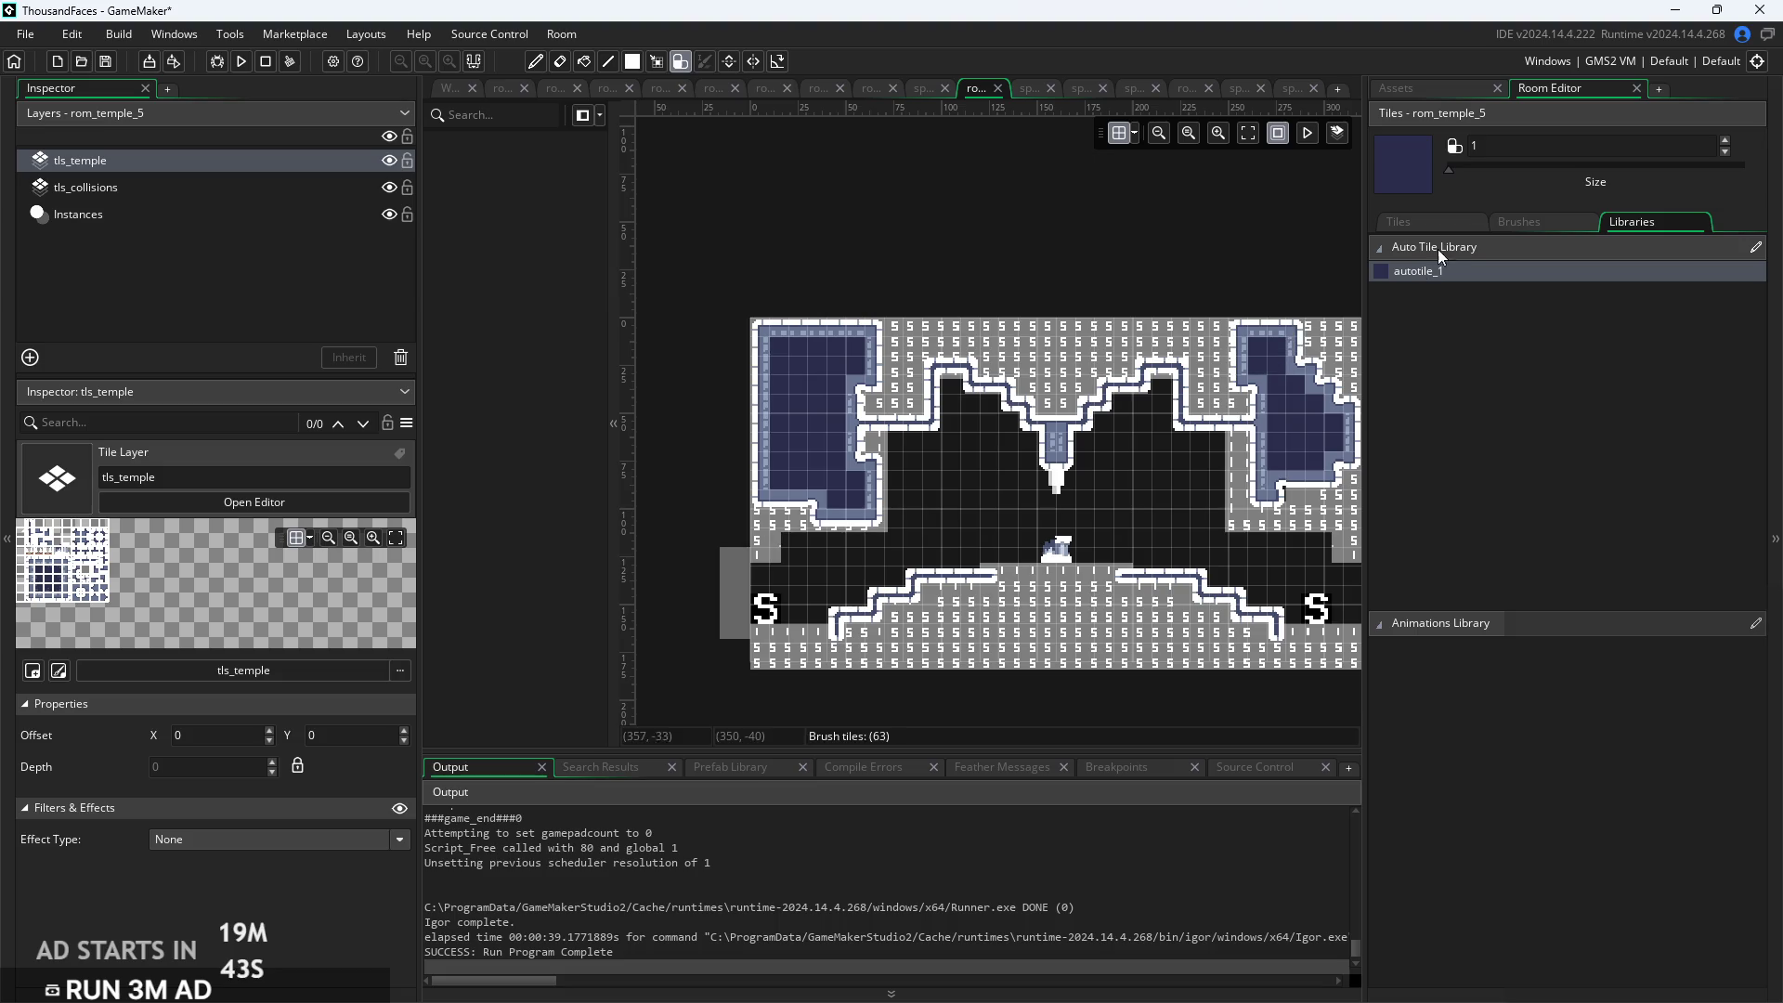
With brush size 2, paint a blue strip down the right edge and erase its bottom tile
{"action": "left_click_drag", "start_coordinate": [1449, 170], "coordinate": [1459, 182]}
{"action": "scroll", "coordinate": [1059, 239], "scroll_direction": "right", "scroll_amount": 3}
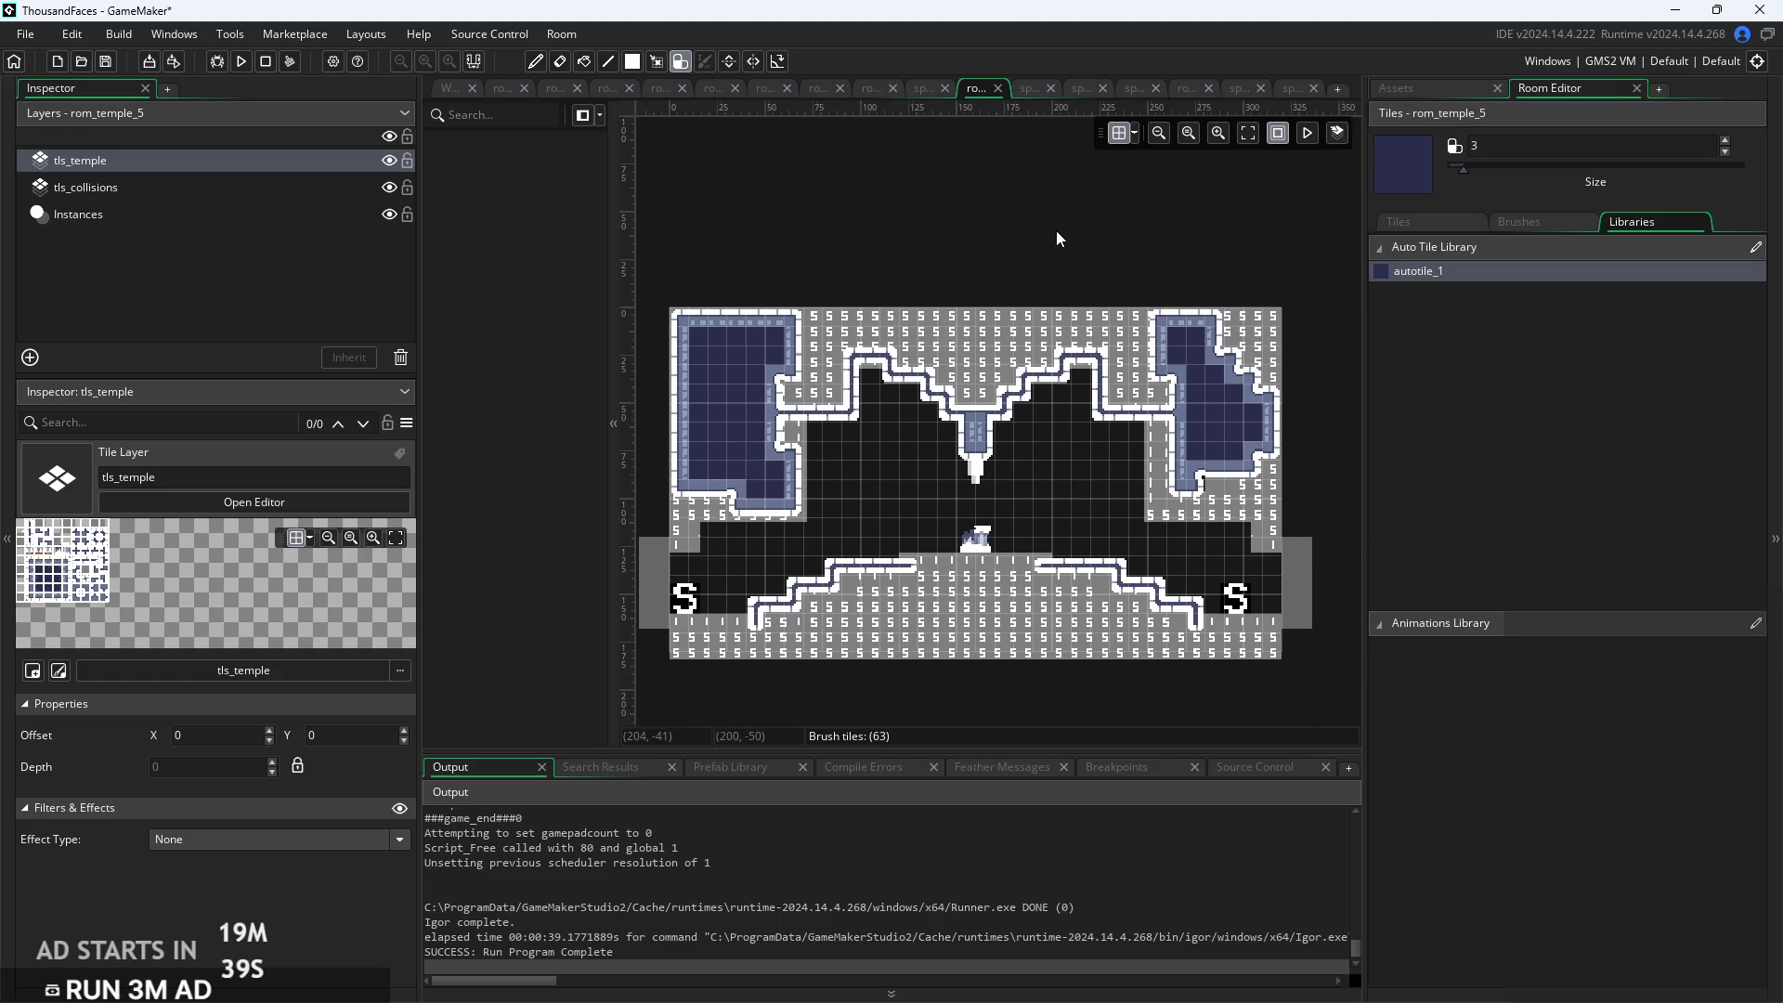
{"action": "left_click_drag", "start_coordinate": [1250, 460], "coordinate": [1262, 550]}
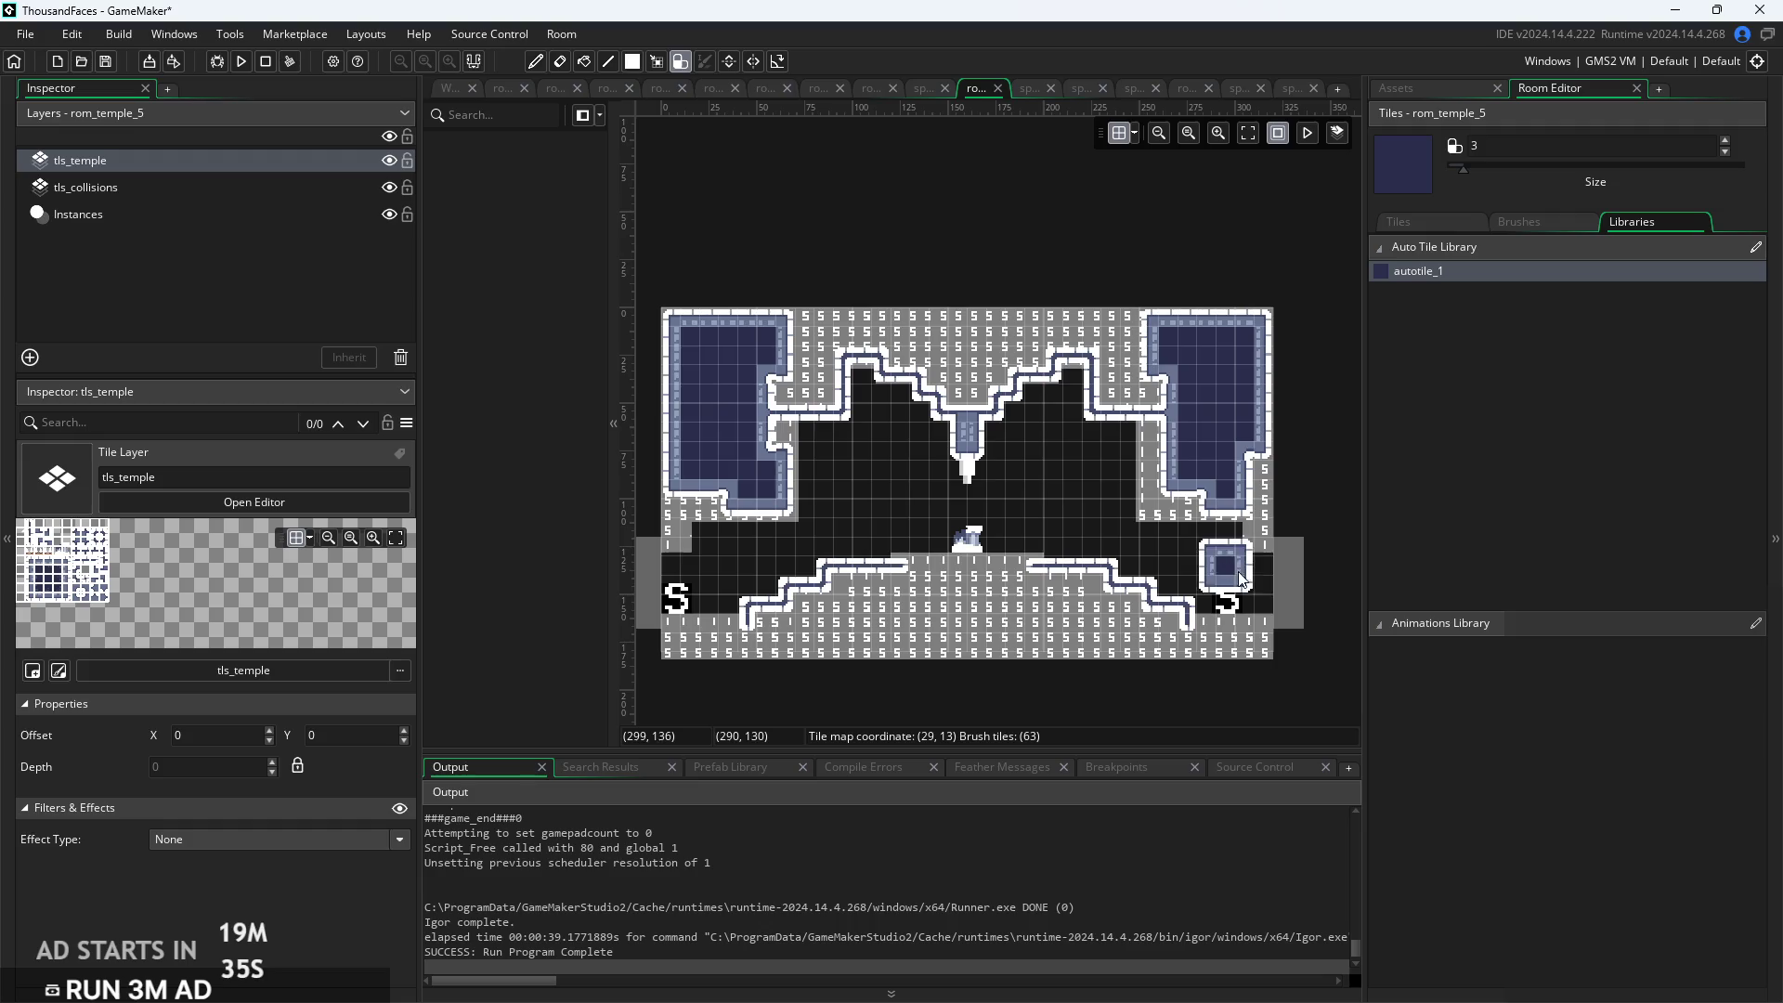
{"action": "right_click", "coordinate": [1235, 570]}
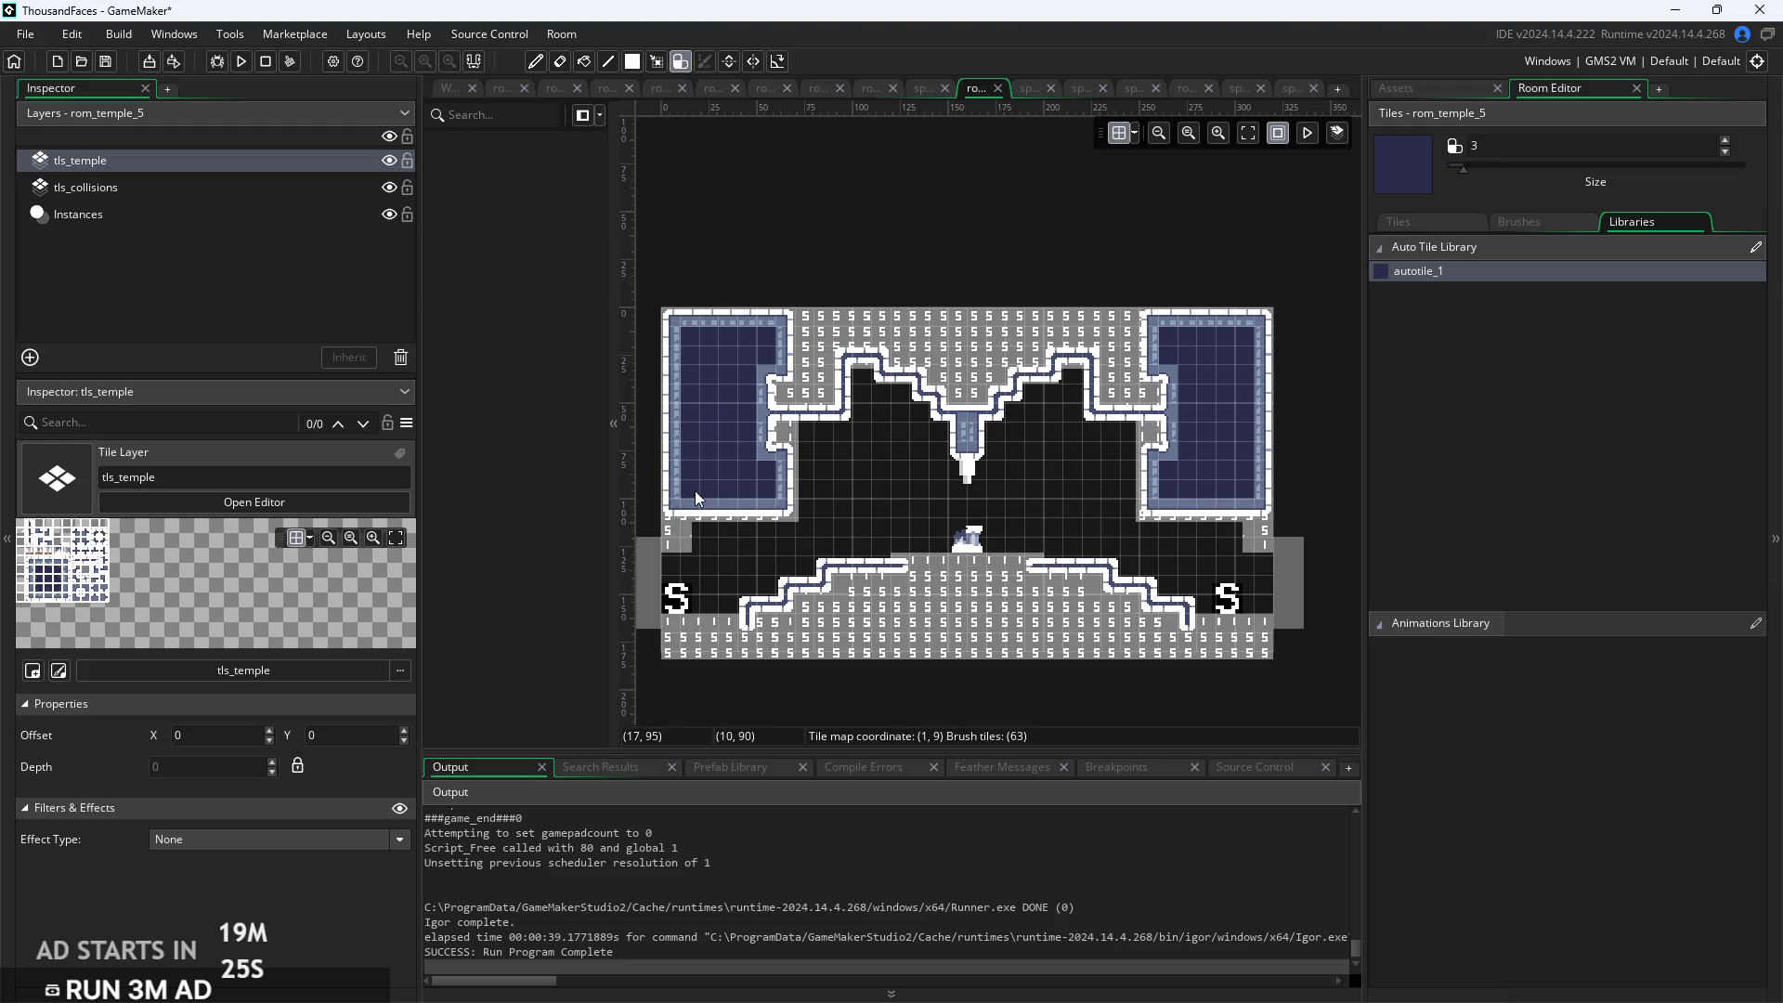
{"action": "scroll", "coordinate": [1080, 517], "scroll_direction": "down", "scroll_amount": 2}
{"action": "scroll", "coordinate": [1080, 517], "scroll_direction": "right", "scroll_amount": 2}
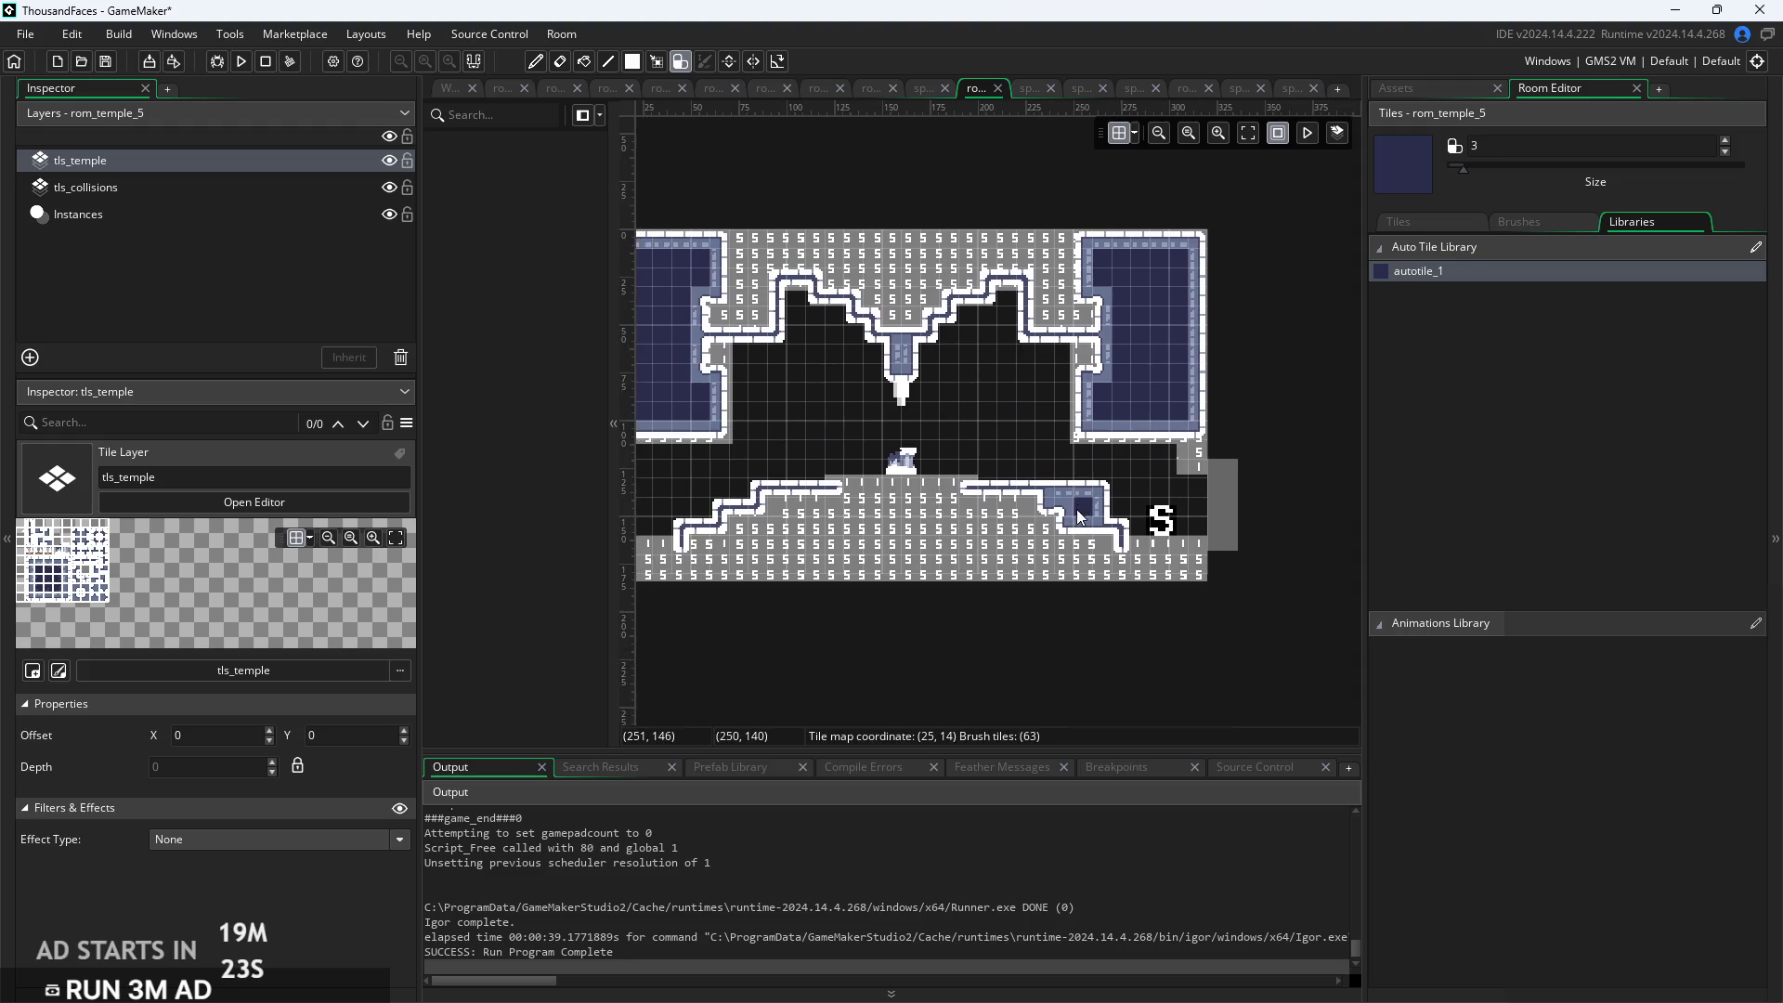
{"action": "scroll", "coordinate": [1080, 517], "scroll_direction": "up", "scroll_amount": 1}
{"action": "scroll", "coordinate": [1080, 518], "scroll_direction": "left", "scroll_amount": 4}
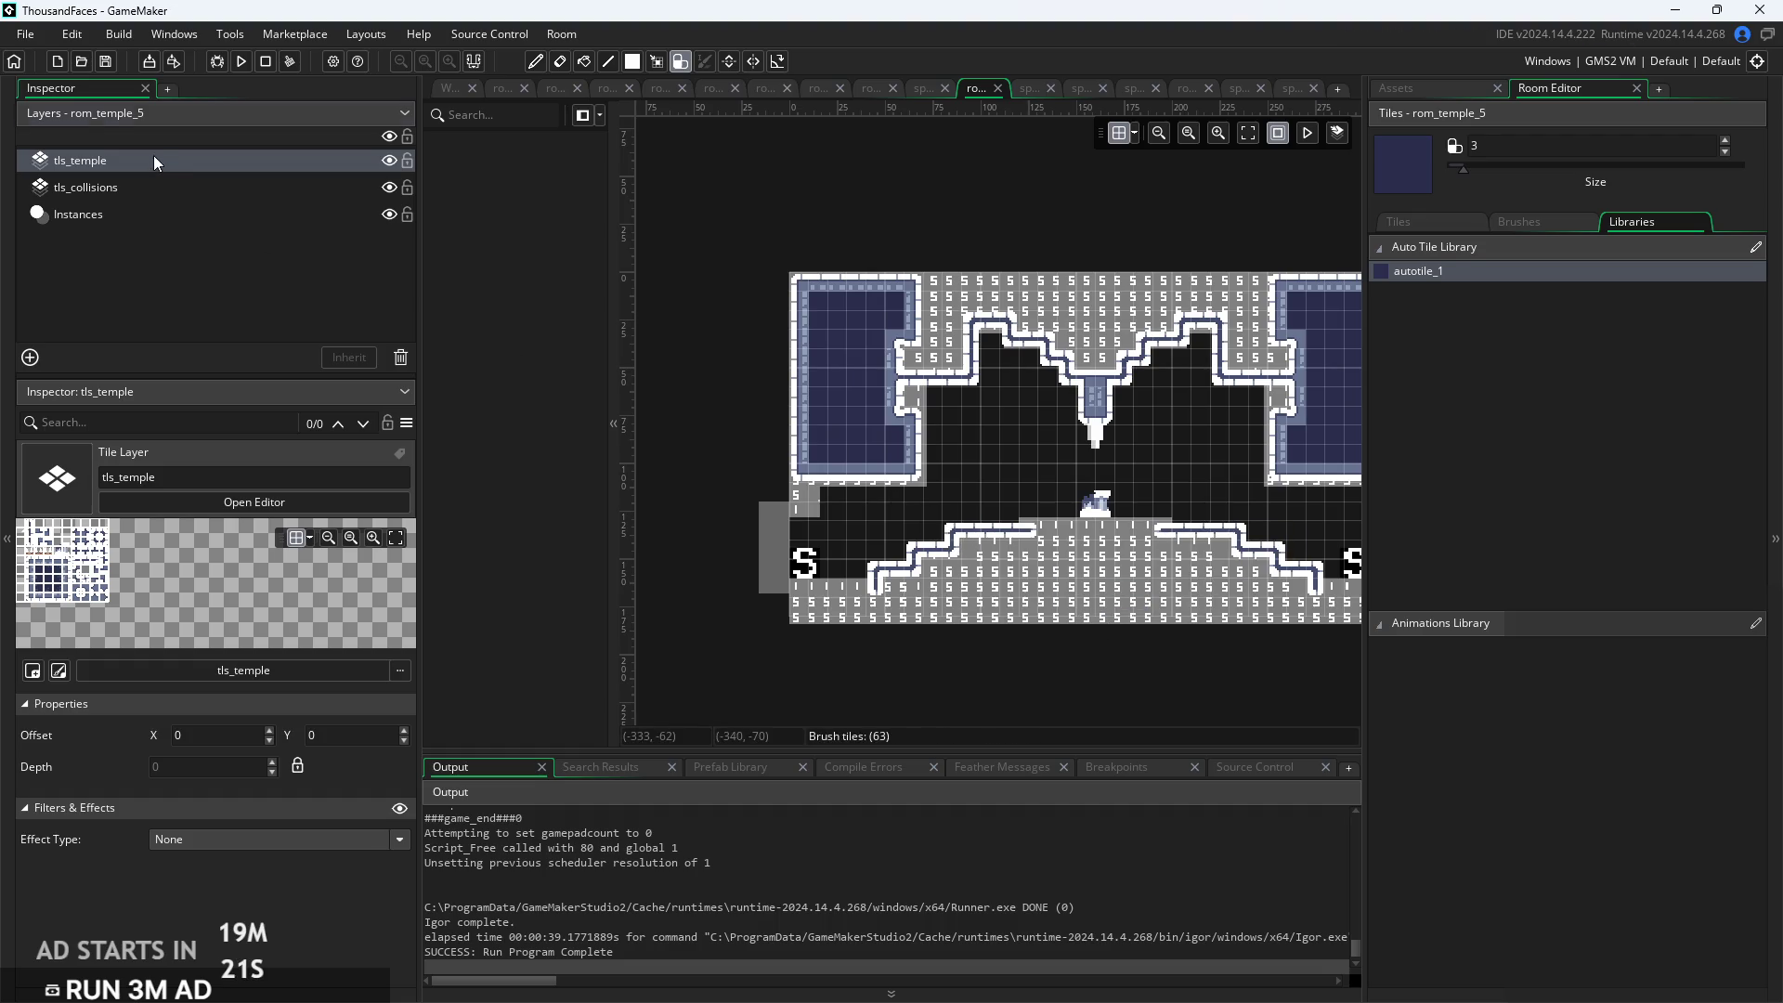
Move tls_temple below tls_collisions, then reselect tls_temple for painting
{"action": "left_click_drag", "start_coordinate": [154, 156], "coordinate": [153, 187]}
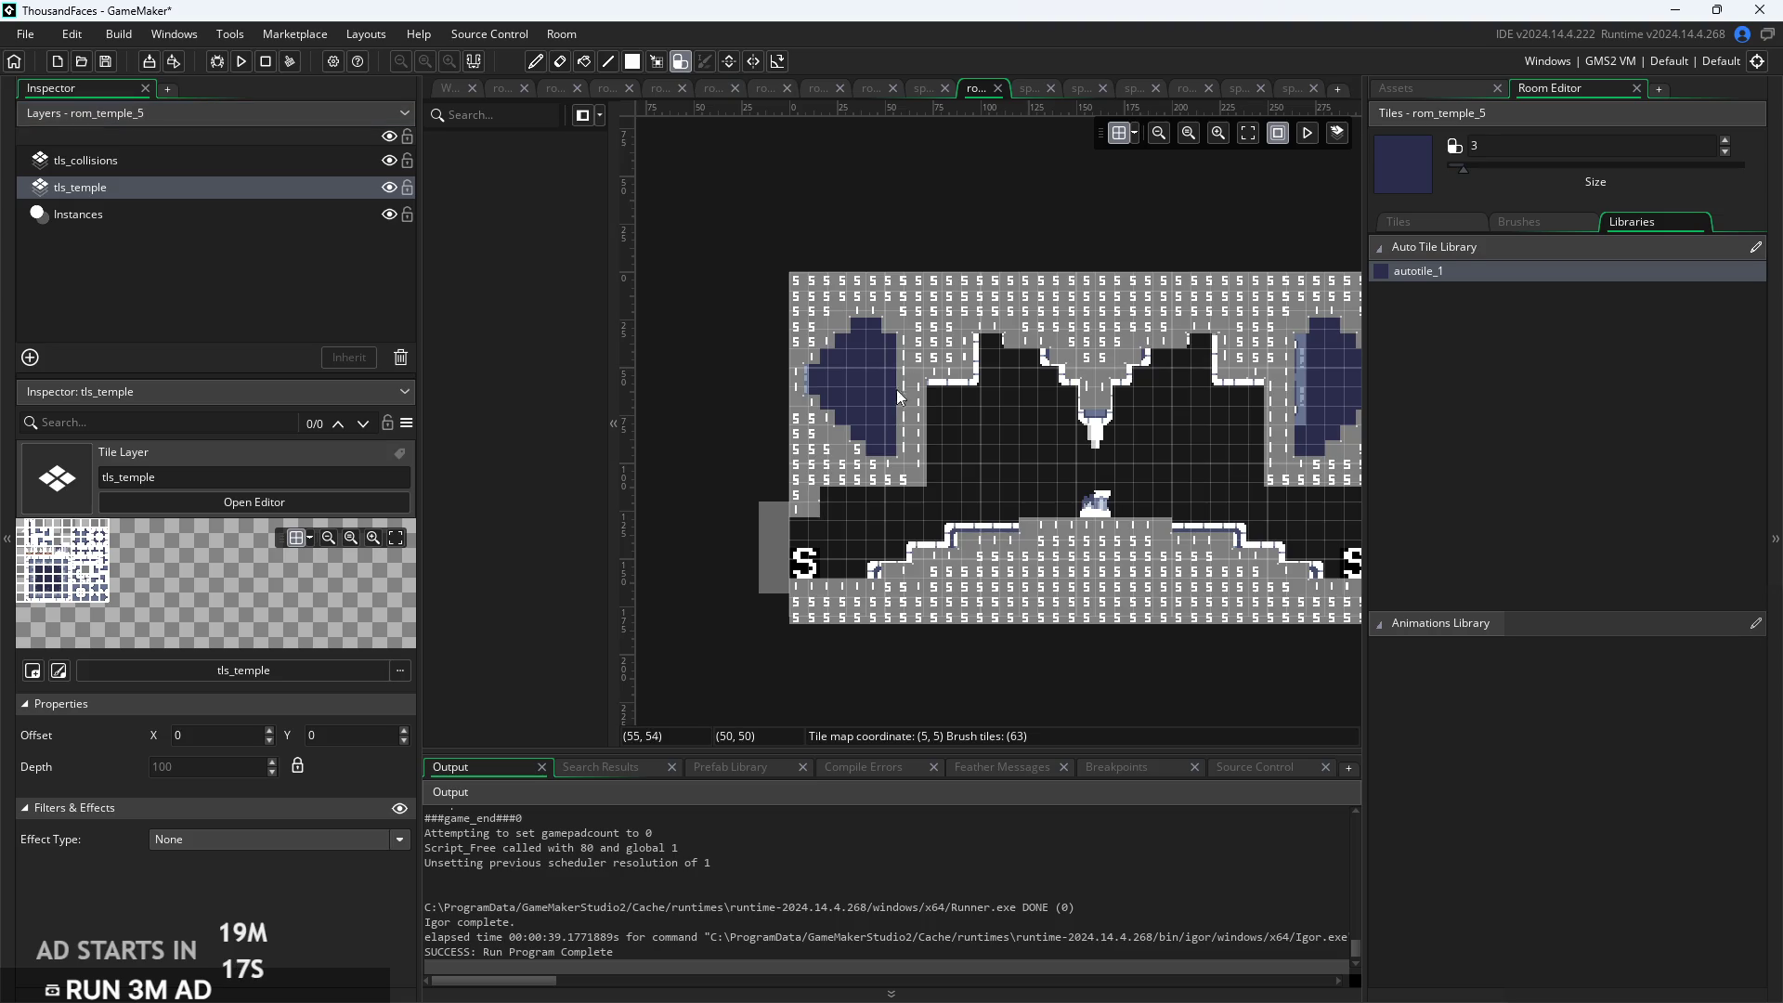
{"action": "left_click_drag", "start_coordinate": [1033, 243], "coordinate": [854, 240]}
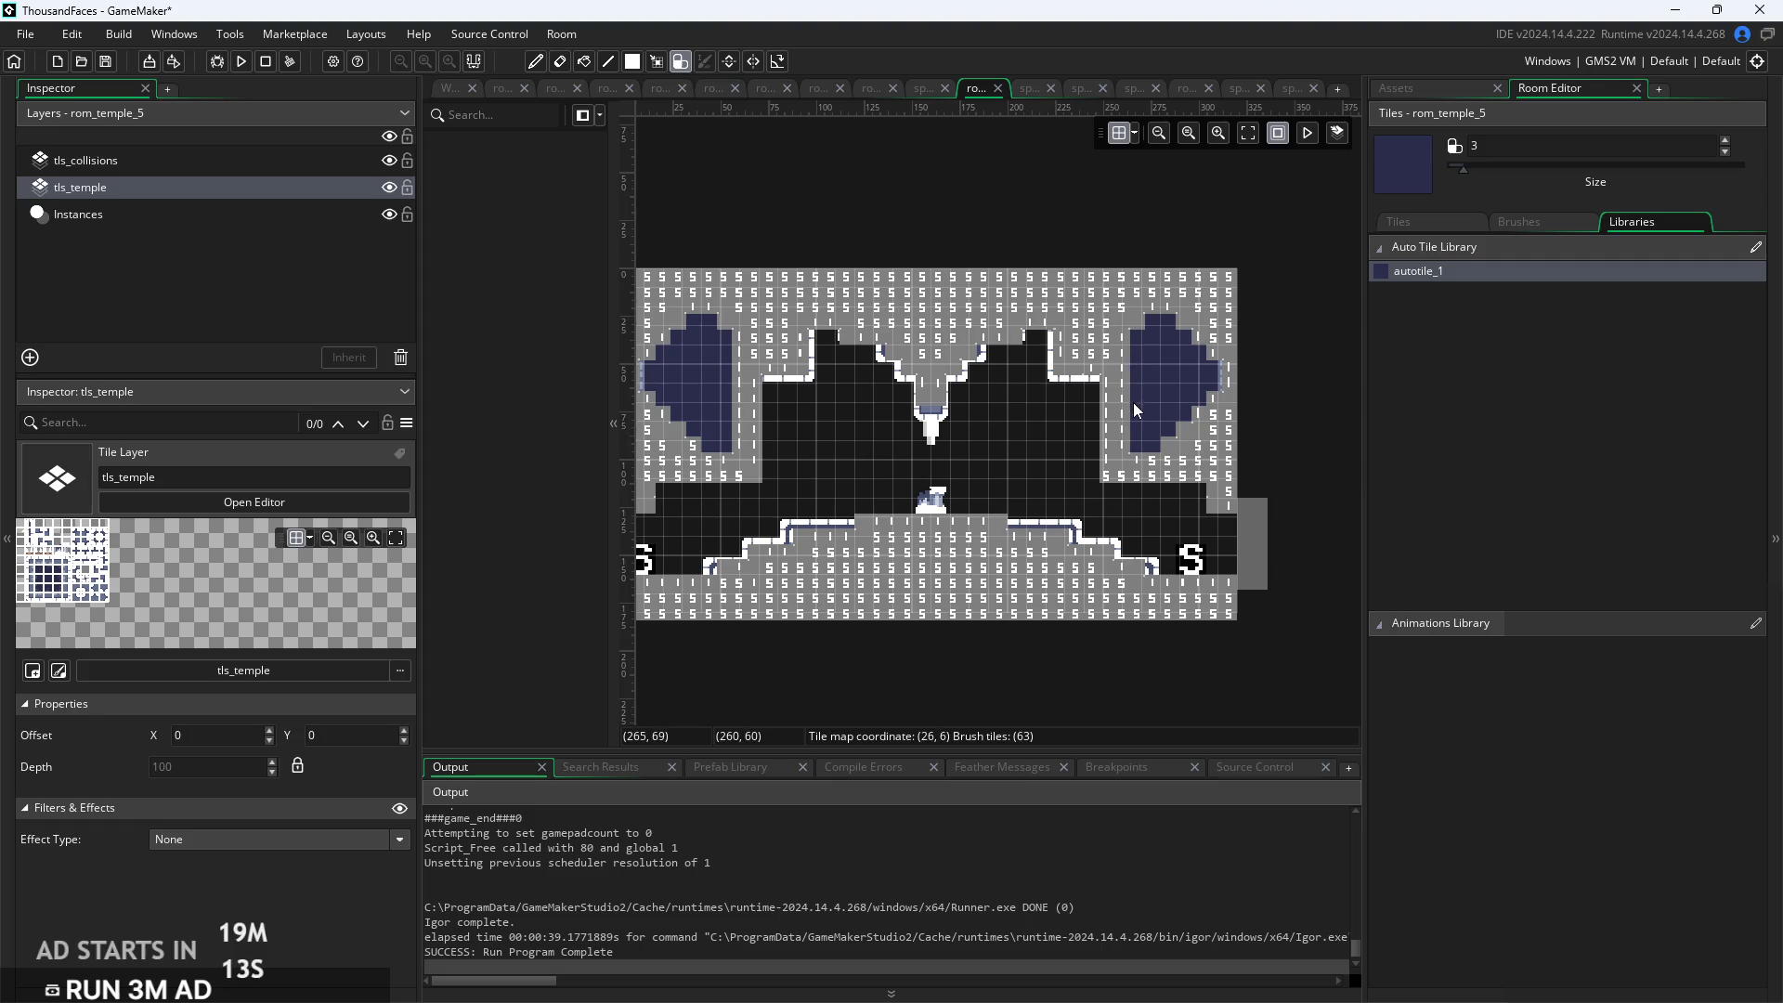
{"action": "scroll", "coordinate": [985, 548], "scroll_direction": "up", "scroll_amount": 1}
{"action": "scroll", "coordinate": [985, 548], "scroll_direction": "up", "scroll_amount": 1}
{"action": "scroll", "coordinate": [1066, 629], "scroll_direction": "up", "scroll_amount": 1}
{"action": "scroll", "coordinate": [730, 343], "scroll_direction": "up", "scroll_amount": 1}
{"action": "scroll", "coordinate": [730, 343], "scroll_direction": "up", "scroll_amount": 1}
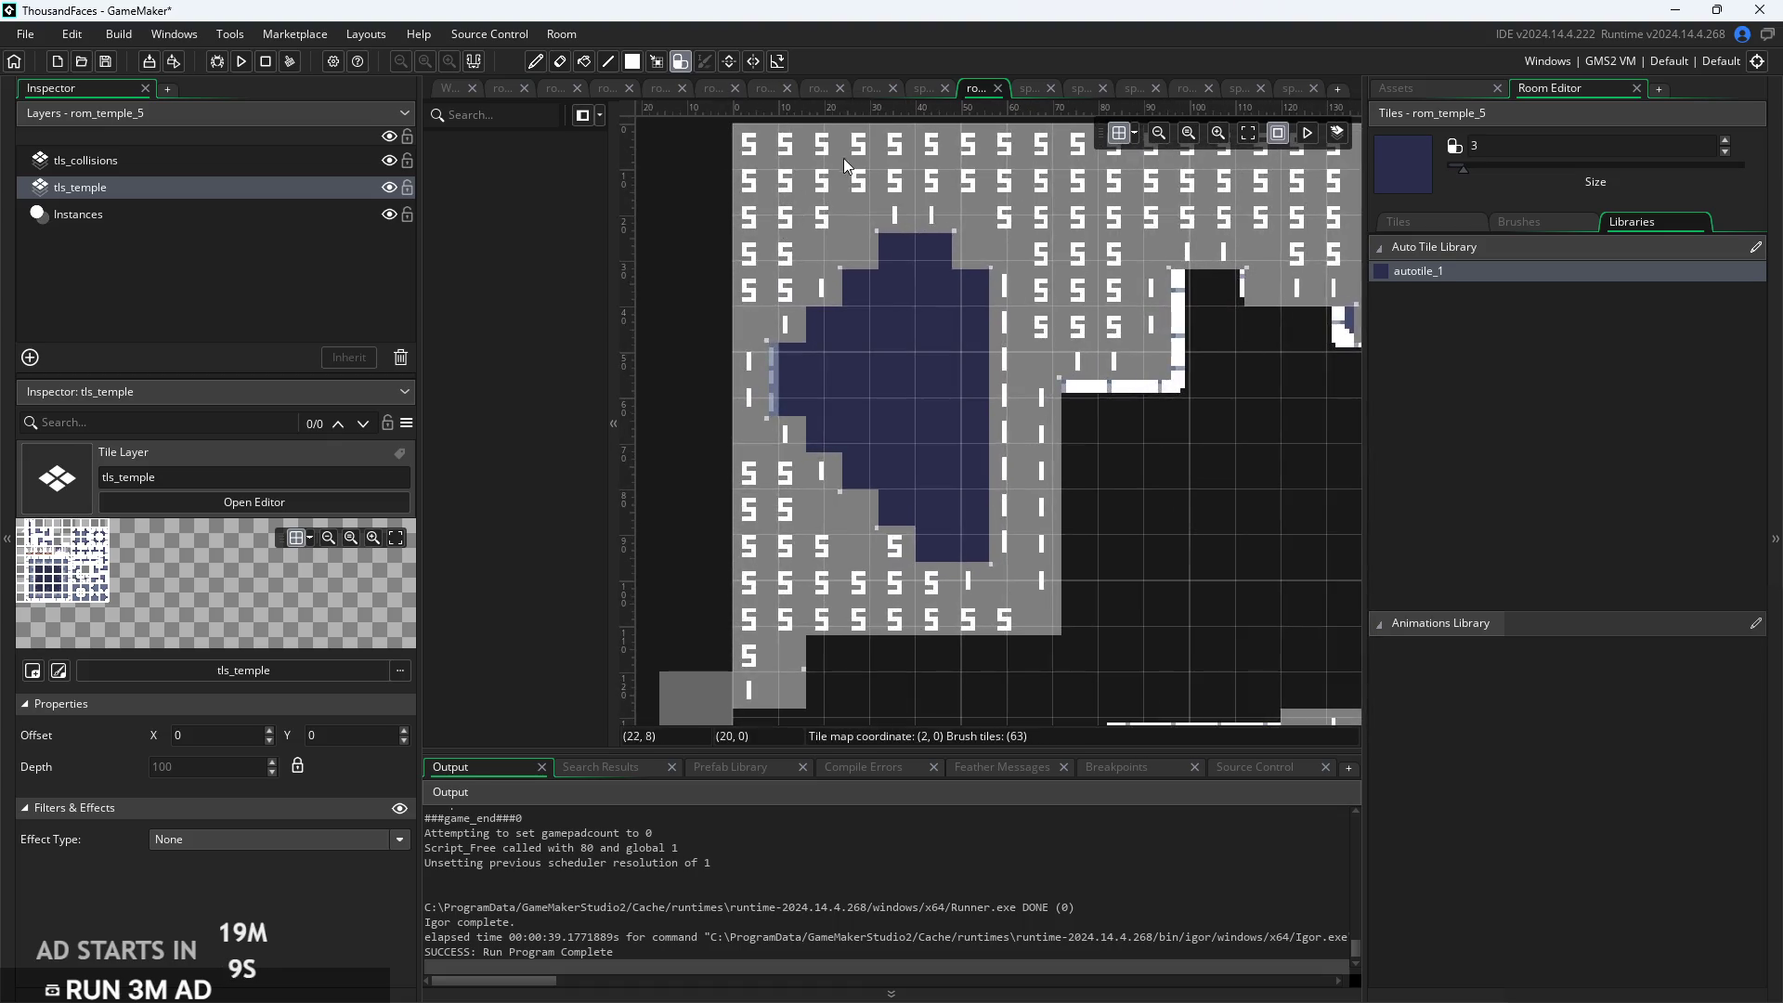
{"action": "left_click", "coordinate": [232, 165]}
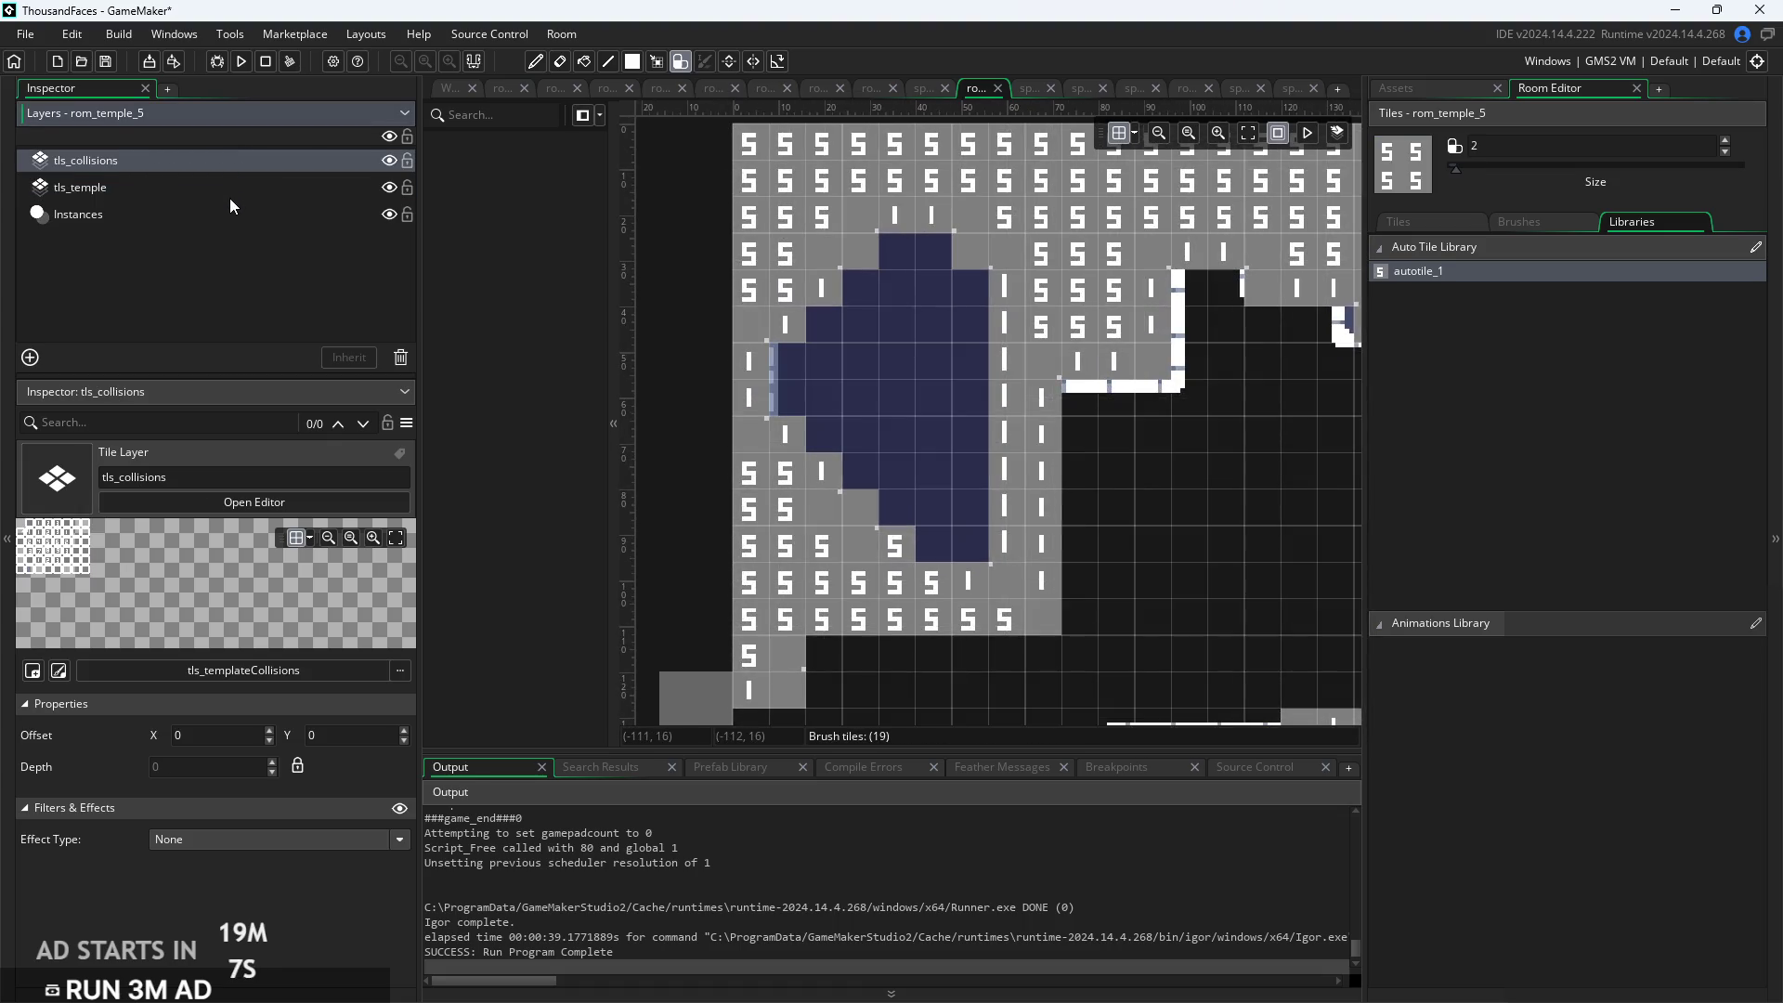
{"action": "left_click", "coordinate": [260, 191]}
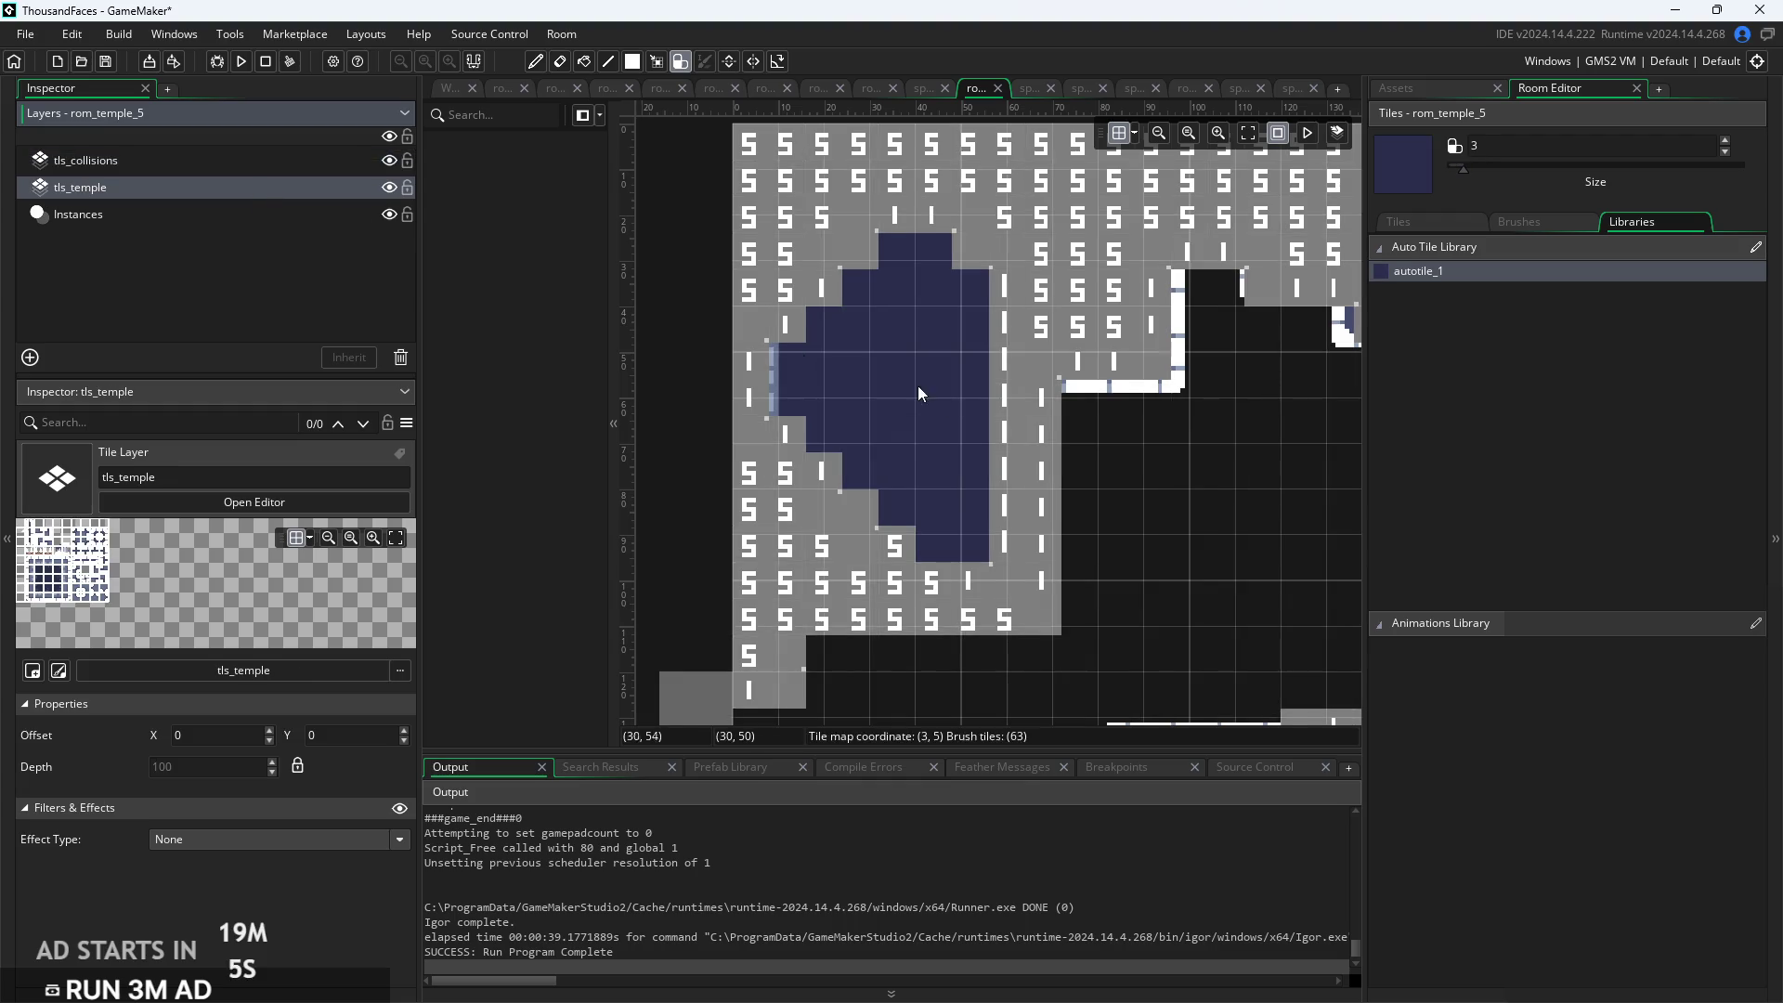
{"action": "scroll", "coordinate": [966, 418], "scroll_direction": "down", "scroll_amount": 4}
{"action": "scroll", "coordinate": [966, 466], "scroll_direction": "up", "scroll_amount": 2}
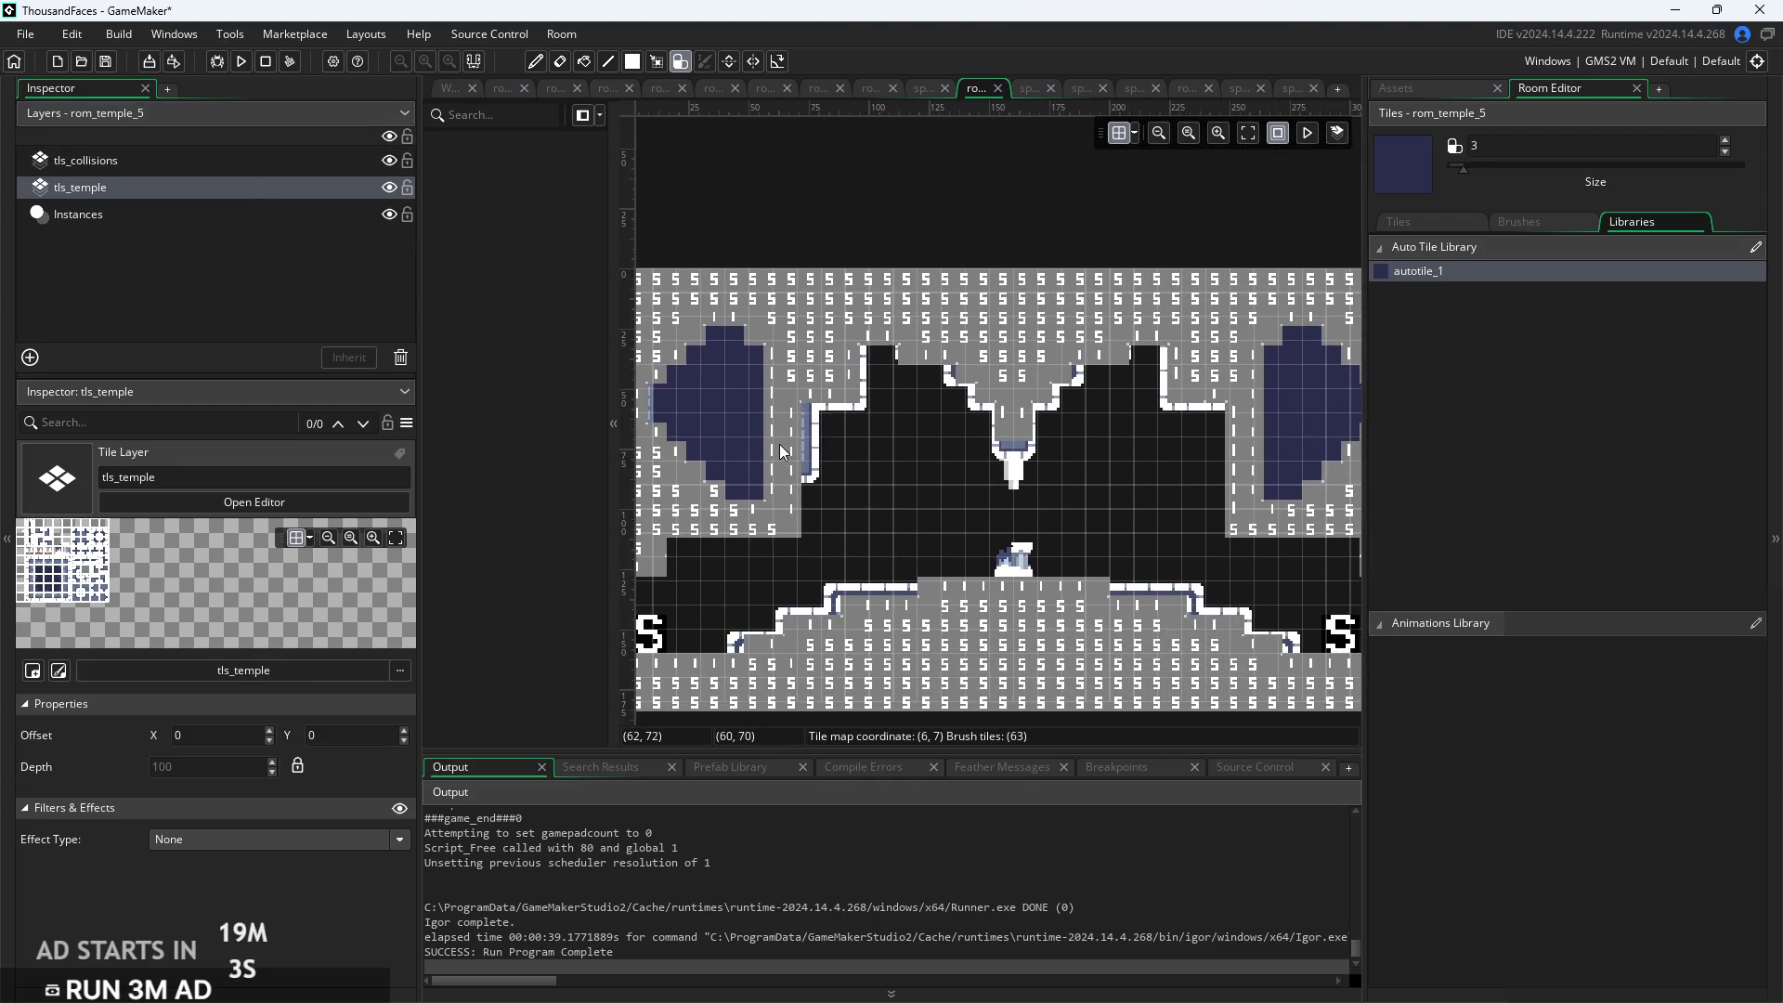
Extend wall edges down both inner walls and push the dark interior up into the ceiling
{"action": "mouse_move", "coordinate": [782, 472]}
{"action": "left_mouse_down"}
{"action": "mouse_move", "coordinate": [785, 497]}
{"action": "mouse_move", "coordinate": [789, 413]}
{"action": "mouse_move", "coordinate": [794, 439]}
{"action": "left_mouse_up"}
{"action": "left_click_drag", "start_coordinate": [1218, 409], "coordinate": [1219, 478]}
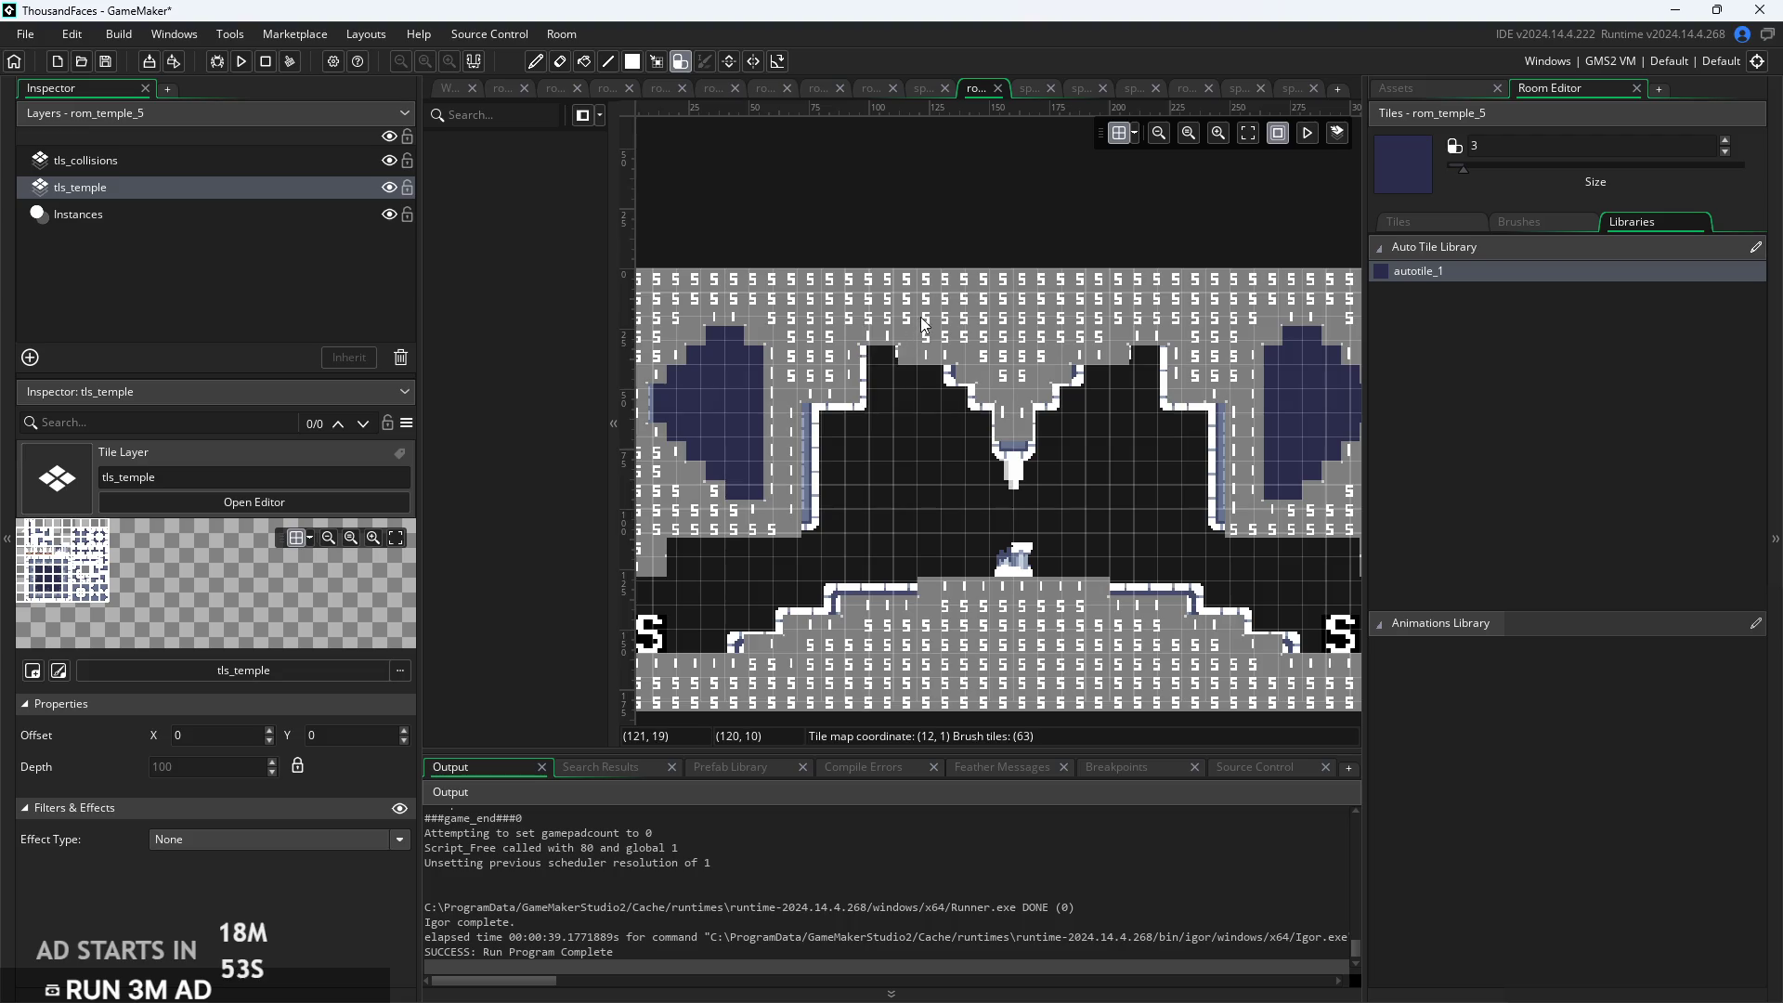
{"action": "left_click_drag", "start_coordinate": [944, 367], "coordinate": [932, 368]}
{"action": "left_click", "coordinate": [915, 370]}
{"action": "scroll", "coordinate": [1078, 390], "scroll_direction": "down", "scroll_amount": 1}
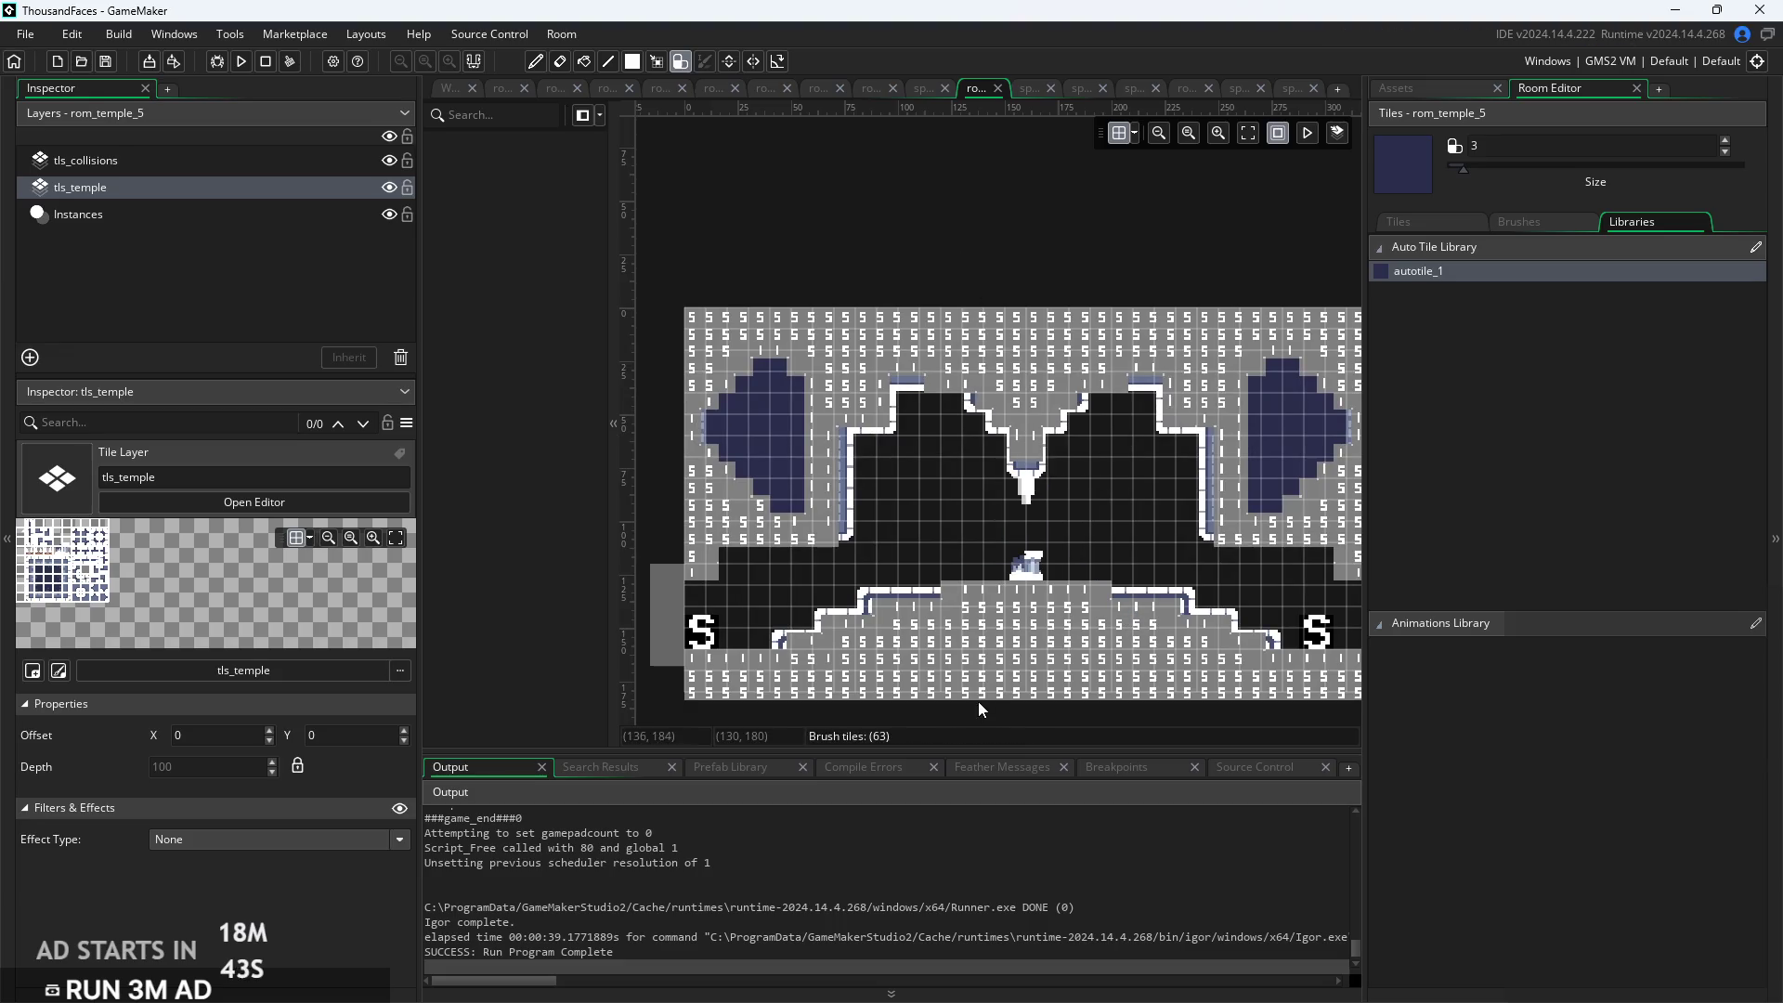
{"action": "scroll", "coordinate": [979, 693], "scroll_direction": "up", "scroll_amount": 1}
{"action": "scroll", "coordinate": [979, 687], "scroll_direction": "up", "scroll_amount": 1}
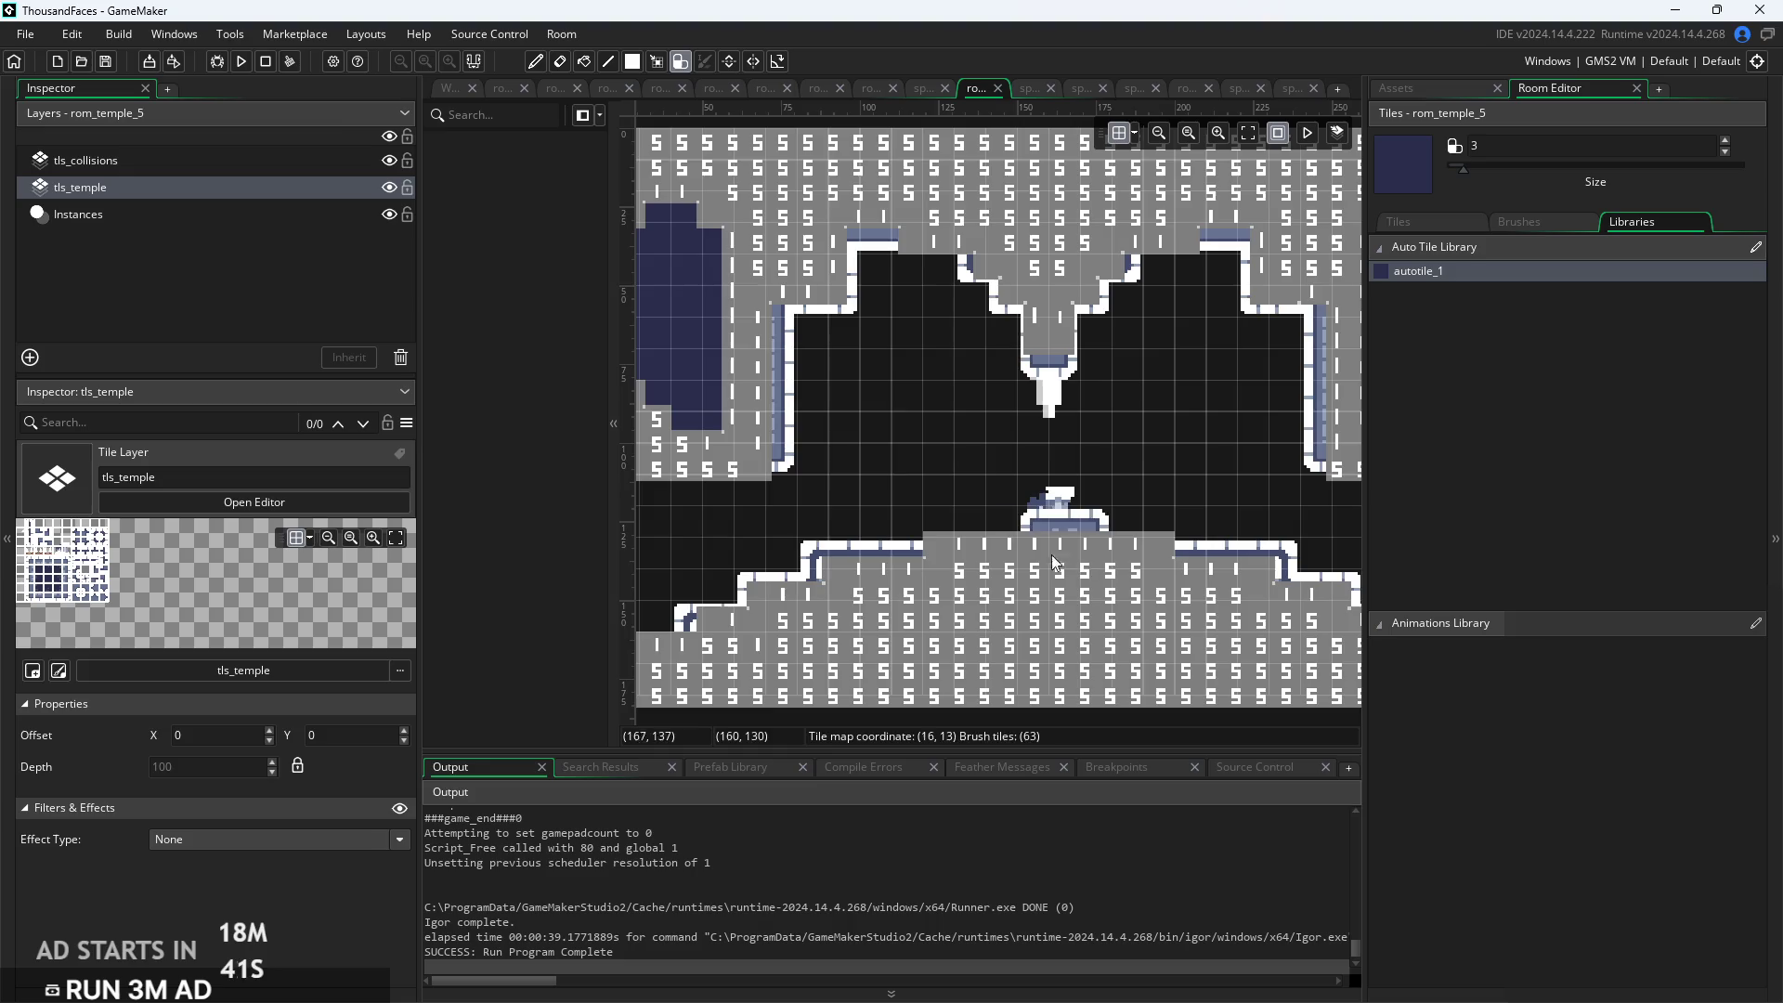
Run the game, start from the title screen, and walk left jumping toward the central pillar
{"action": "left_click", "coordinate": [241, 61]}
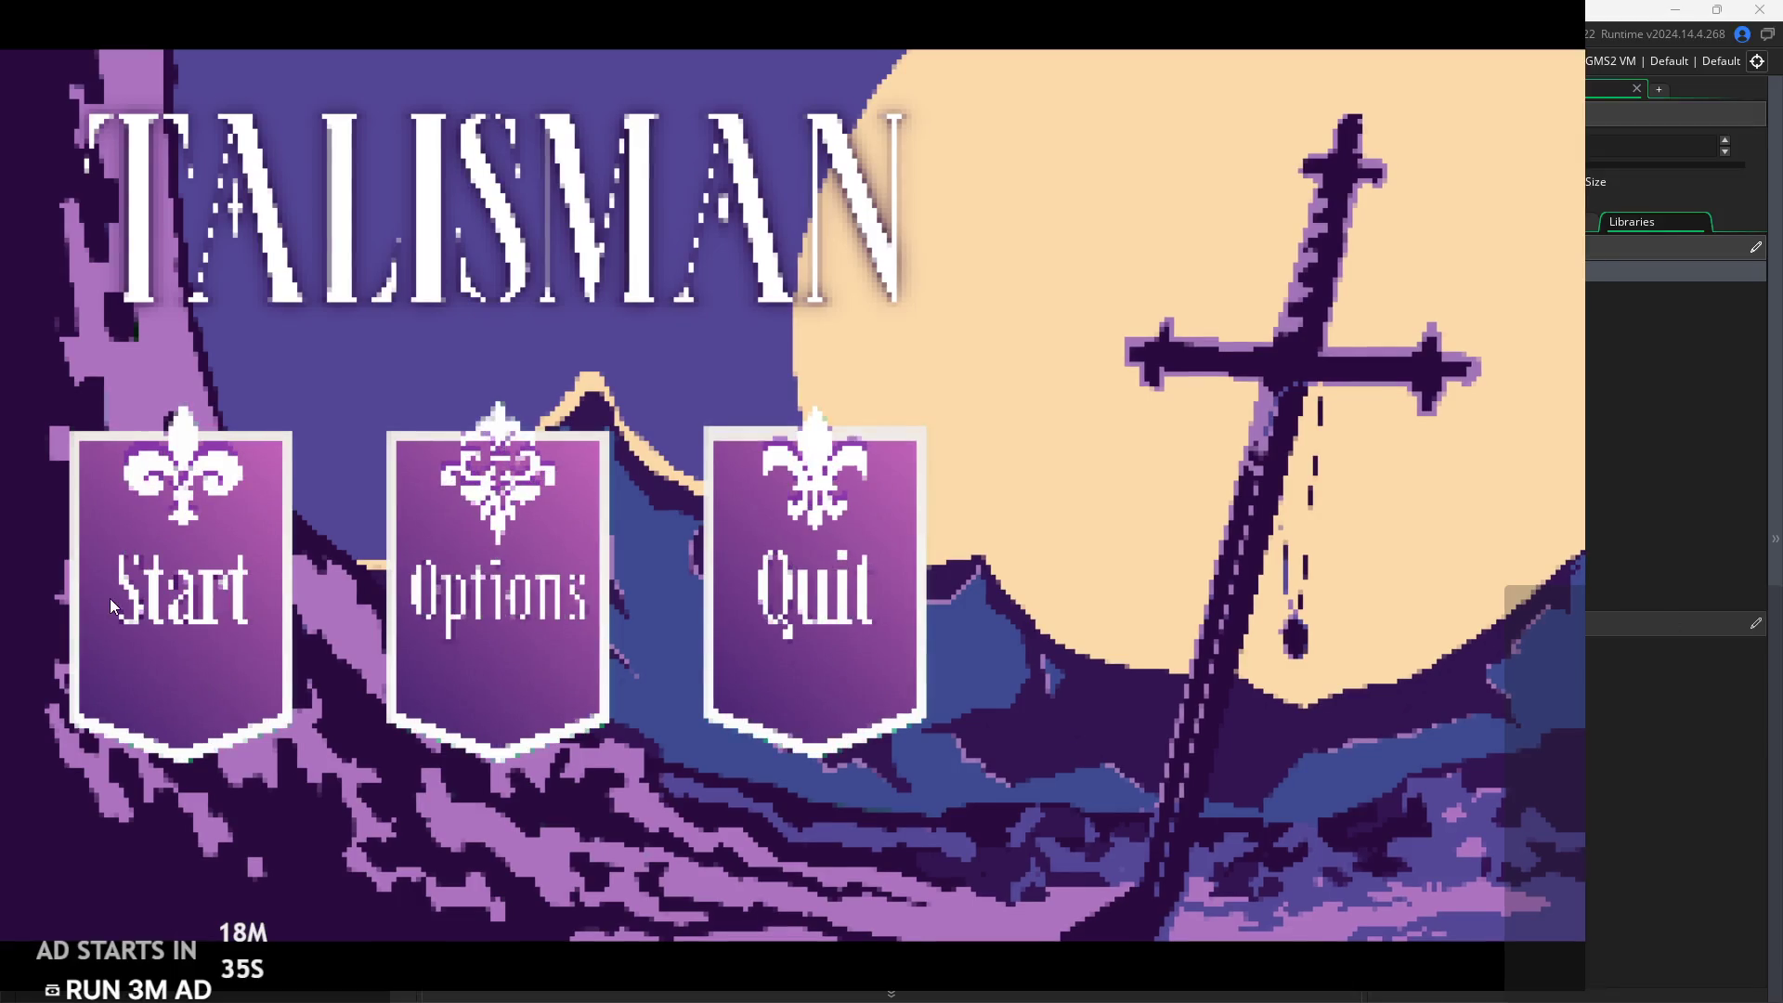
{"action": "left_click", "coordinate": [109, 598]}
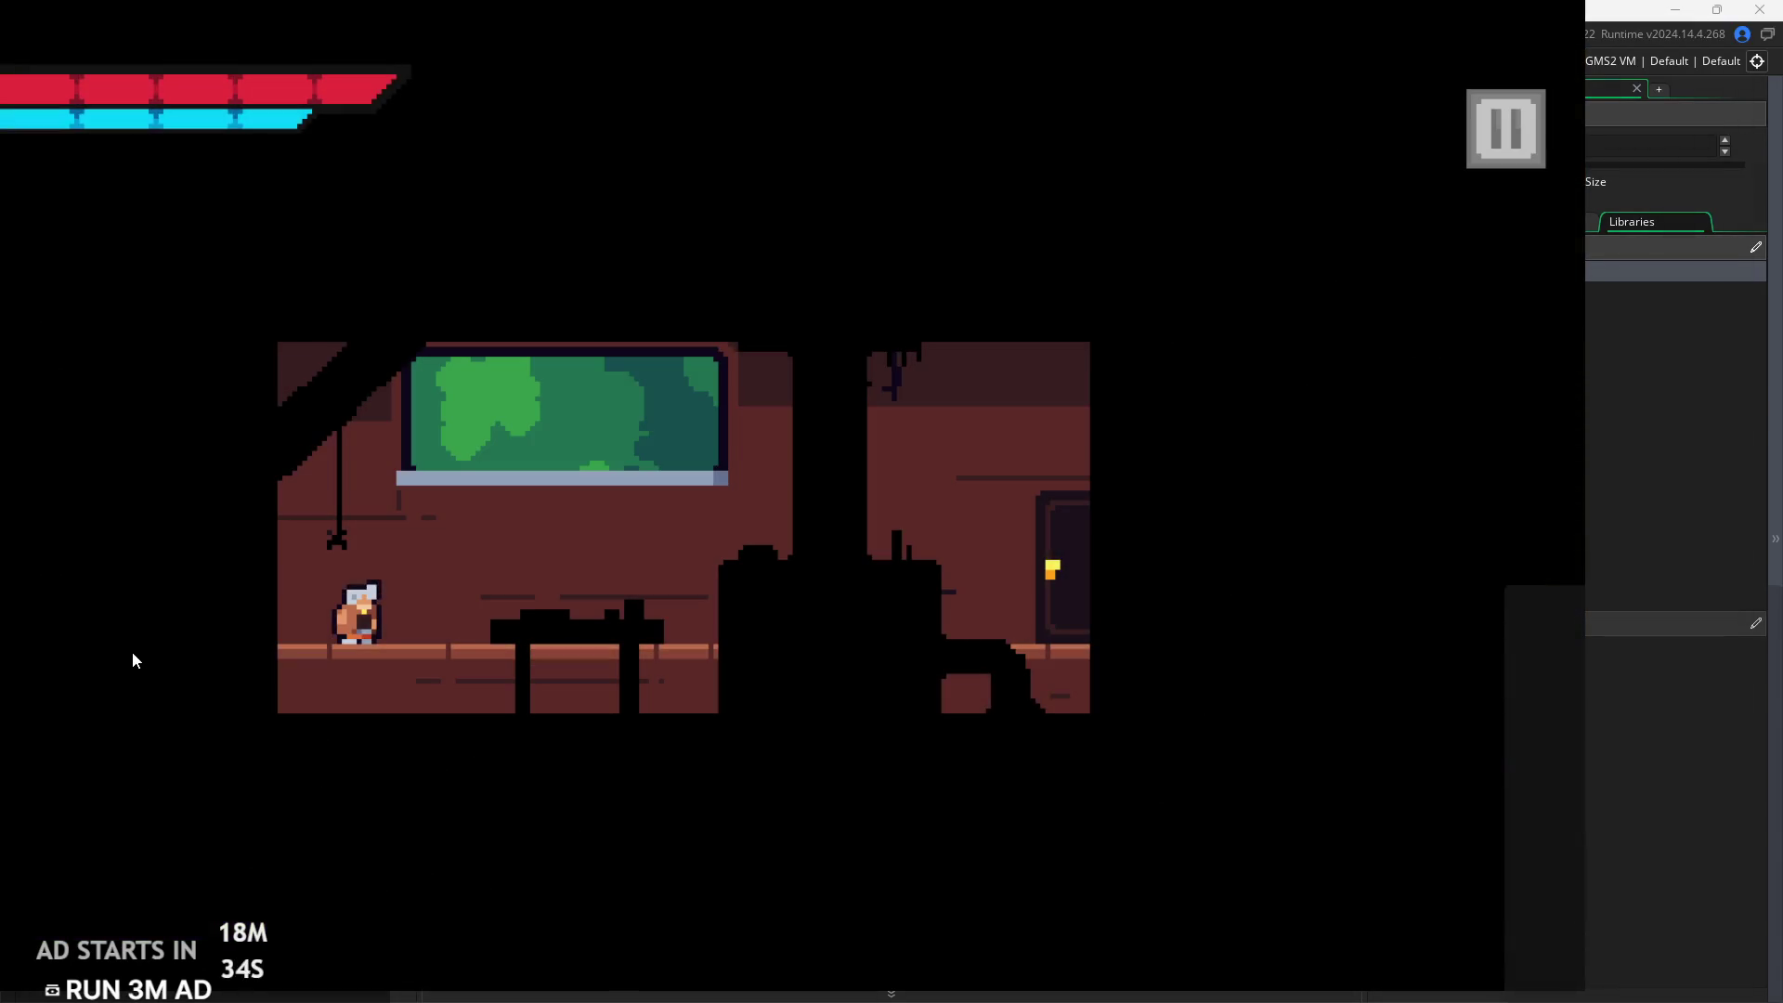
{"action": "key", "text": "Left"}
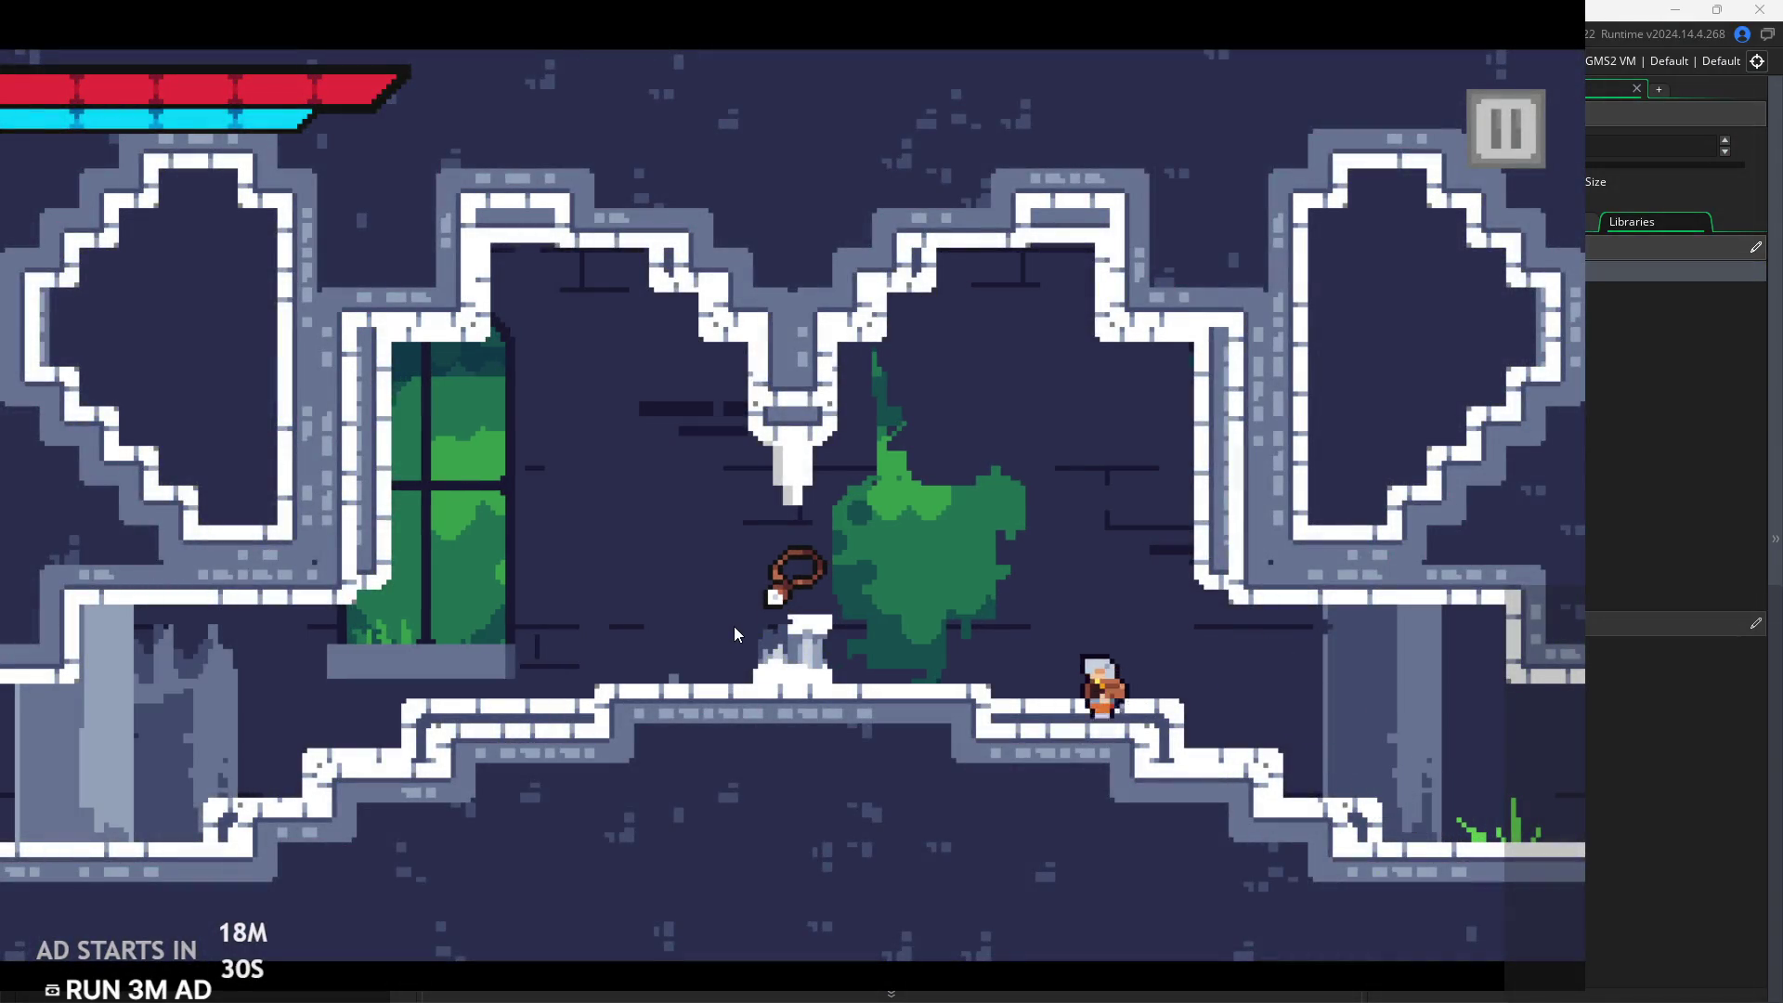
{"action": "key", "text": "Left"}
{"action": "key", "text": "space"}
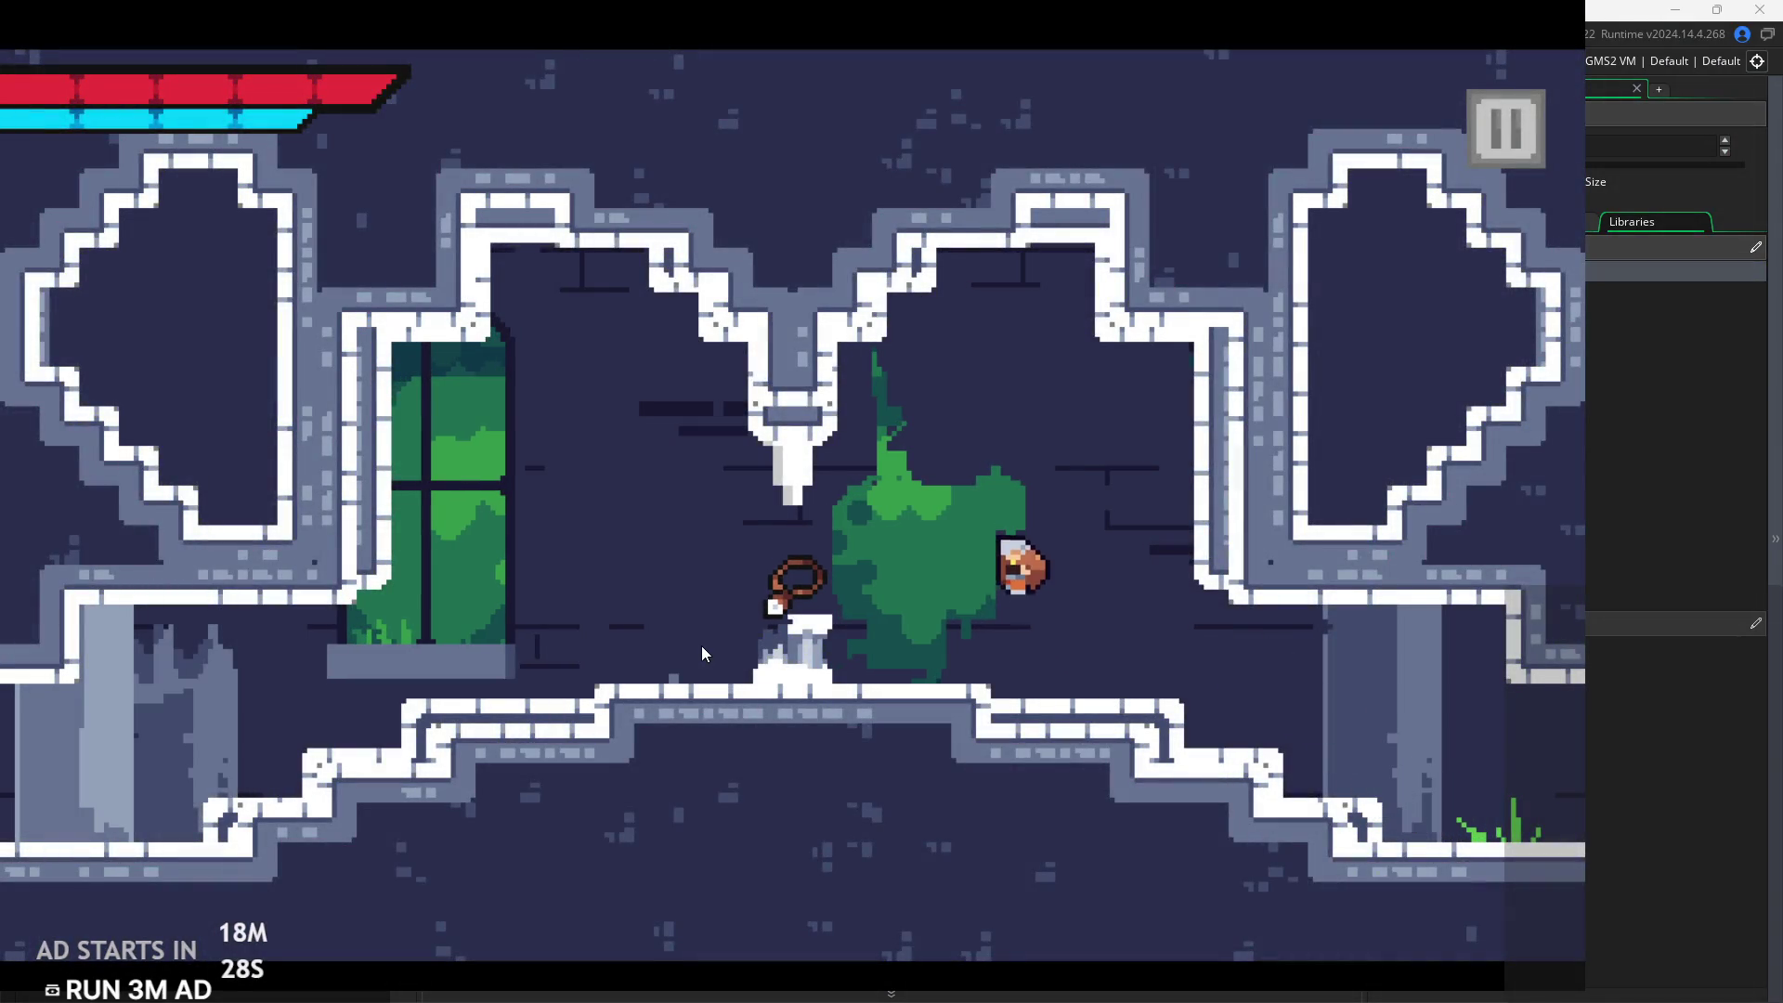
{"action": "key", "text": "Left"}
{"action": "key", "text": "space"}
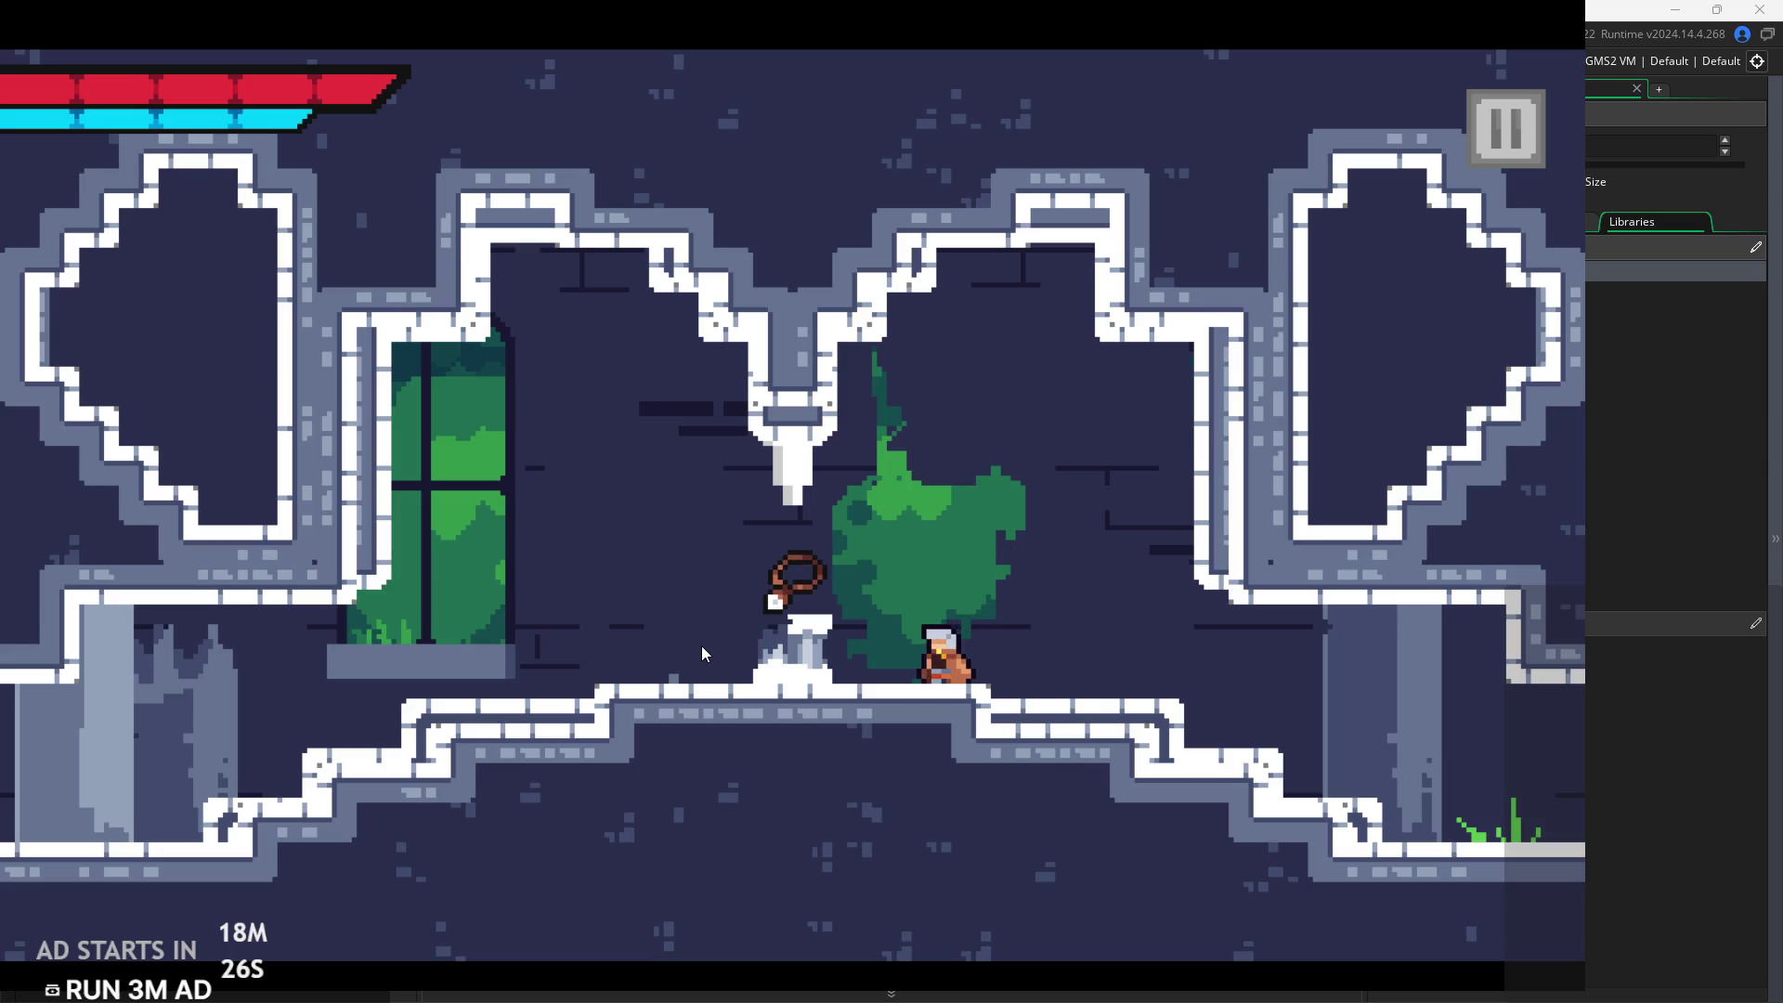
{"action": "key", "text": "Left"}
{"action": "key", "text": "Left"}
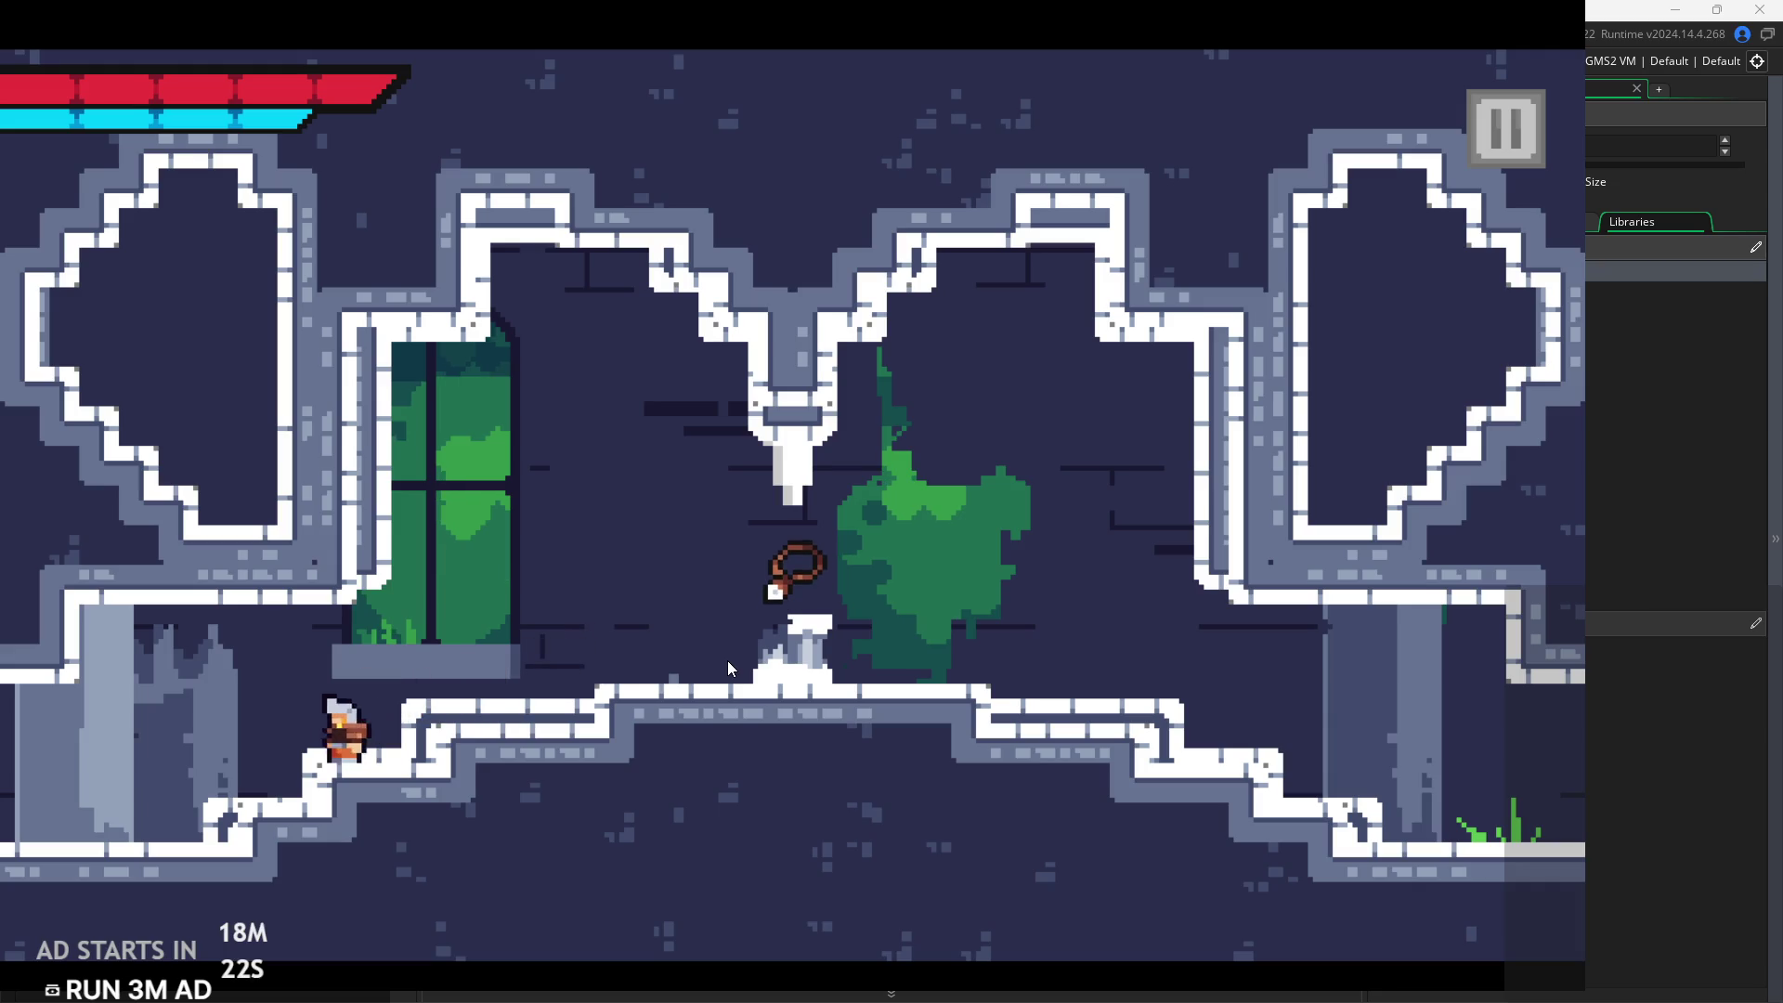
Run right over the steps and pedestal, jump by the vines, then pause and exit
{"action": "key", "text": "Right"}
{"action": "key", "text": "space"}
{"action": "key", "text": "Right"}
{"action": "key", "text": "space"}
{"action": "key", "text": "Left"}
{"action": "key", "text": "space"}
{"action": "key", "text": "space"}
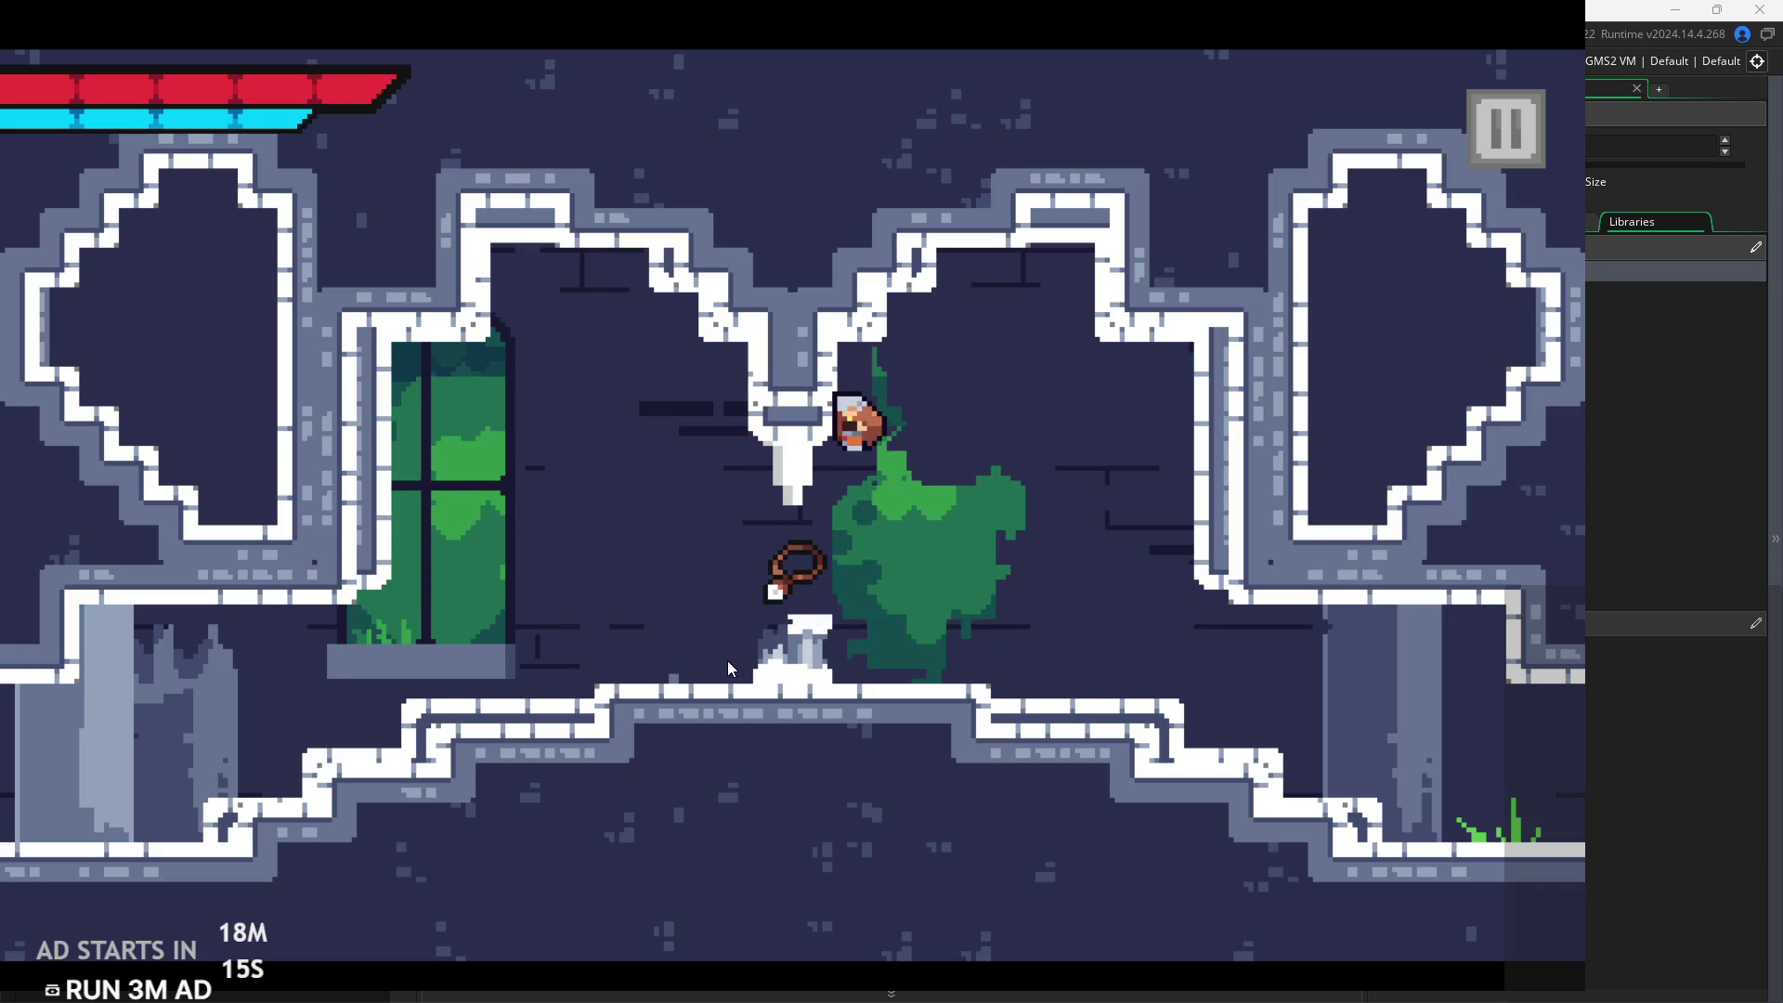
{"action": "key", "text": "space"}
{"action": "key", "text": "Right"}
{"action": "key", "text": "Right"}
{"action": "key", "text": "space"}
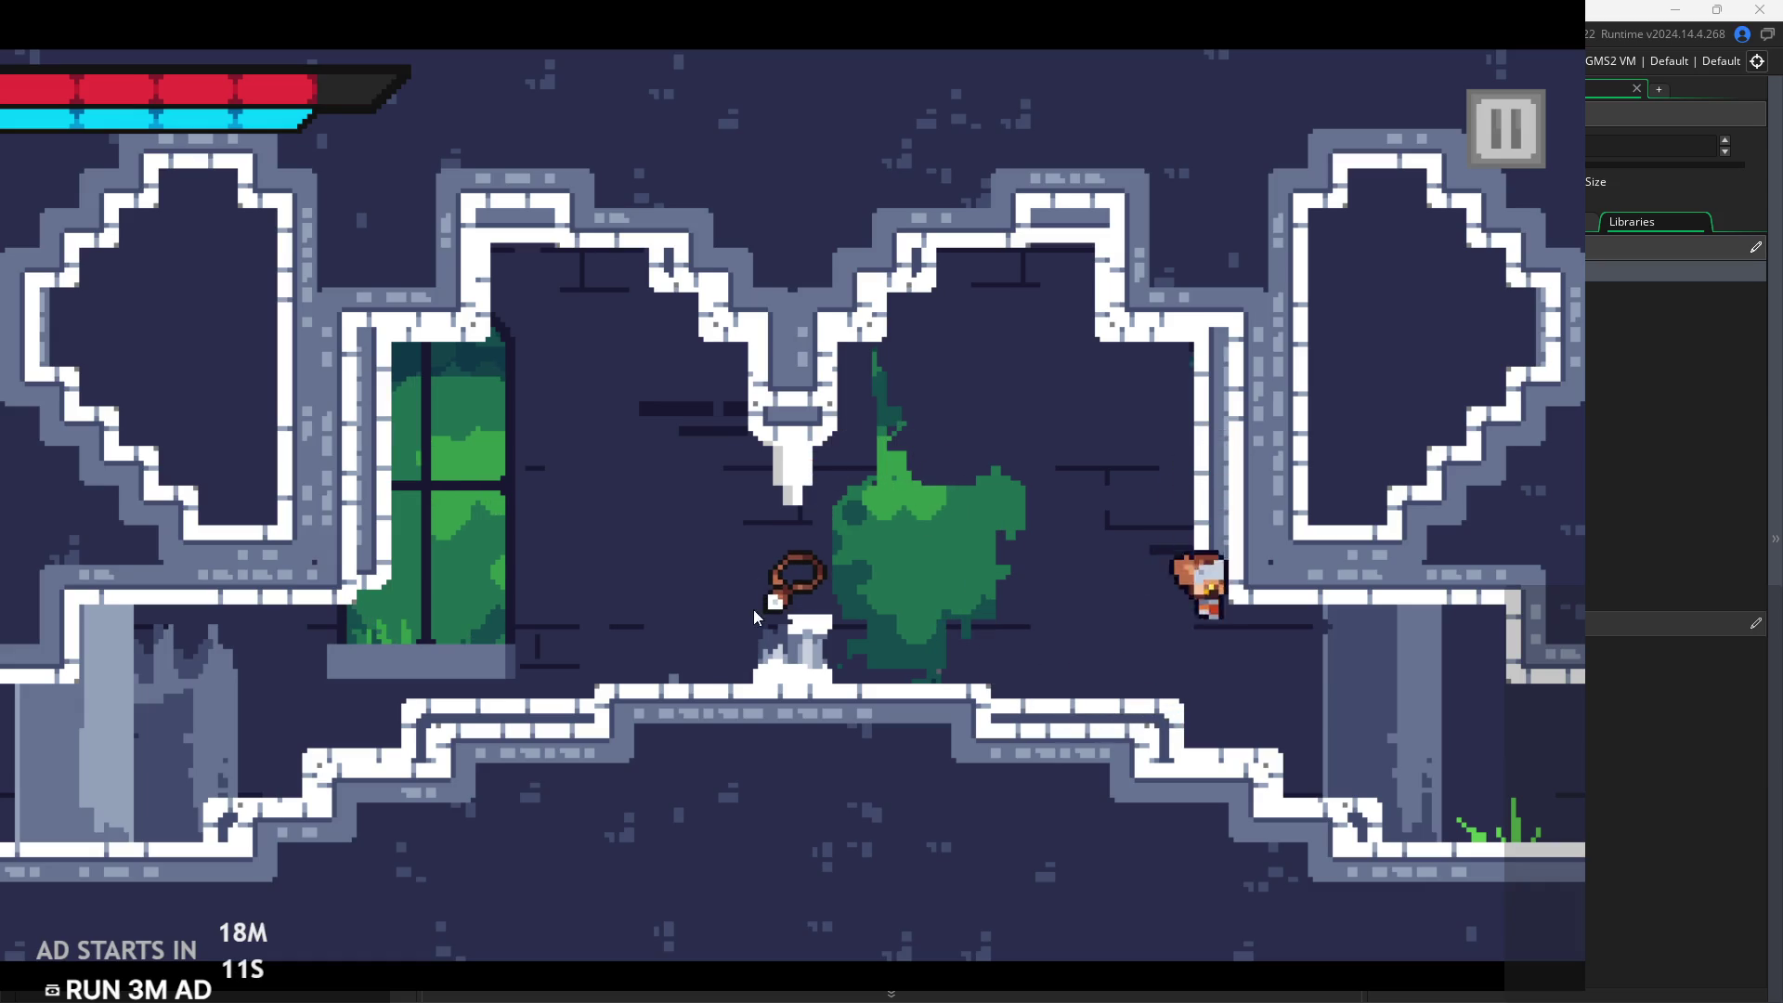
{"action": "left_click", "coordinate": [1507, 136]}
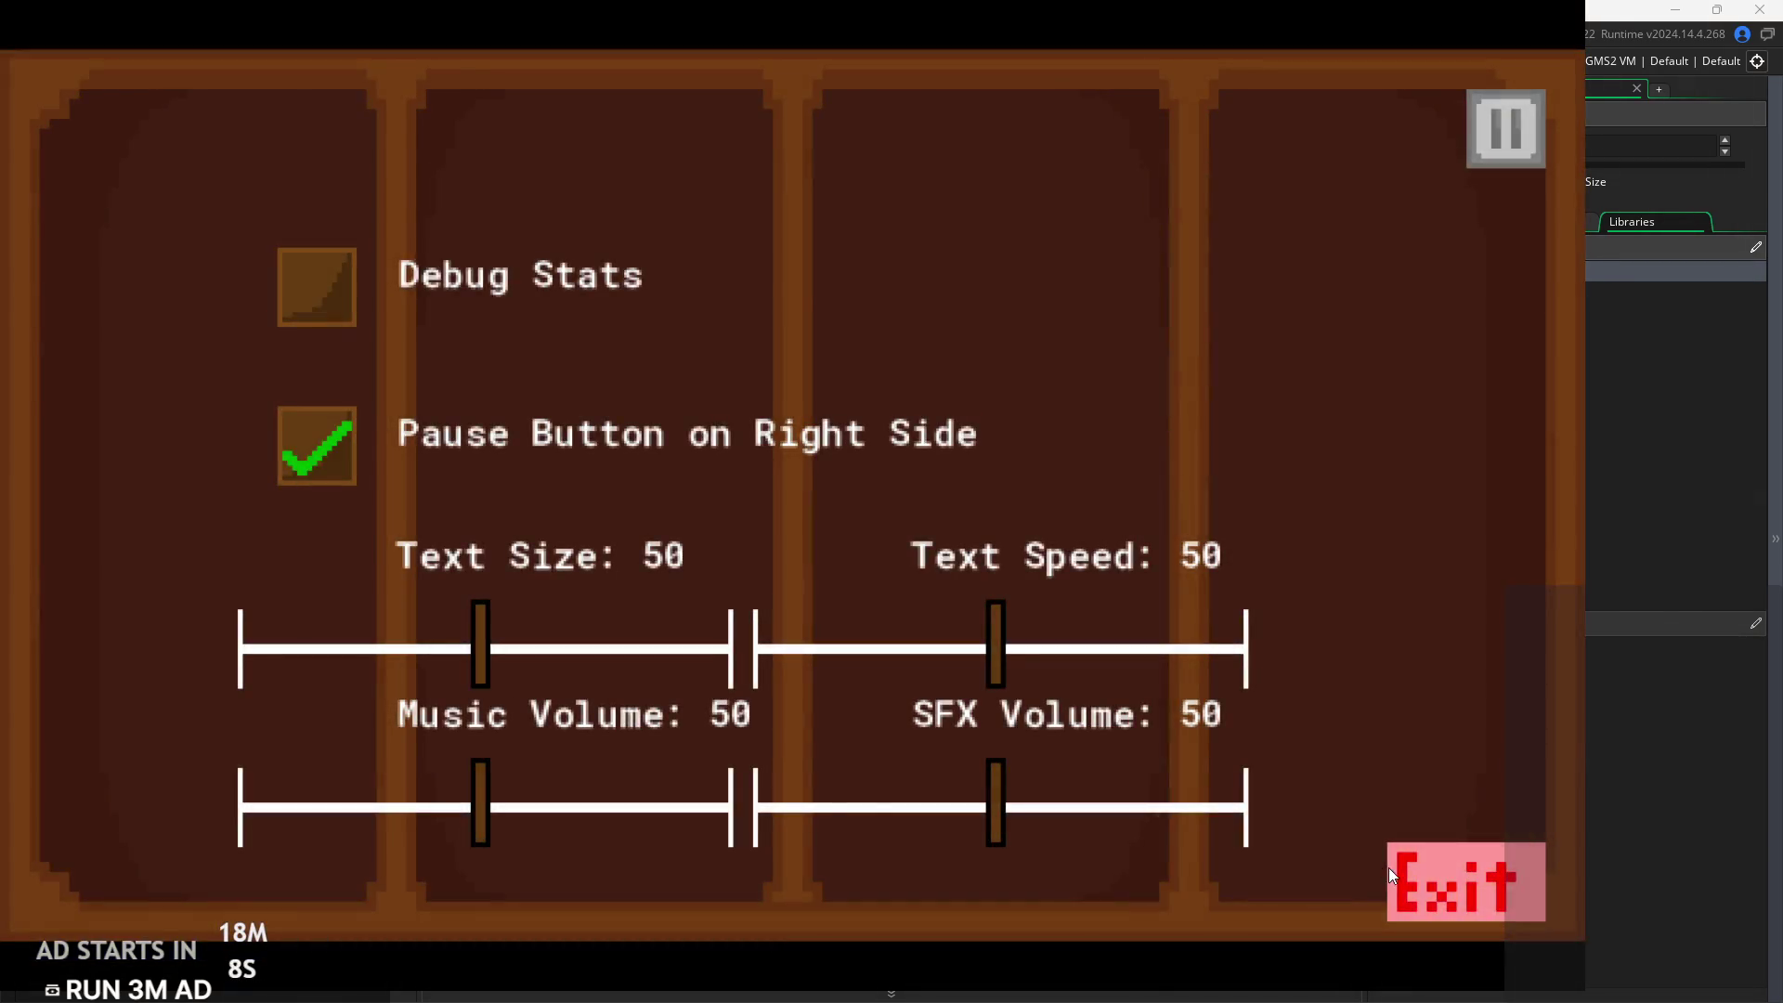
{"action": "left_click", "coordinate": [1393, 870]}
Erase the inner white borders of both walls and give the wall-top tile a white top edge
{"action": "mouse_move", "coordinate": [744, 446]}
{"action": "left_mouse_down"}
{"action": "mouse_move", "coordinate": [821, 453]}
{"action": "mouse_move", "coordinate": [815, 401]}
{"action": "left_mouse_up"}
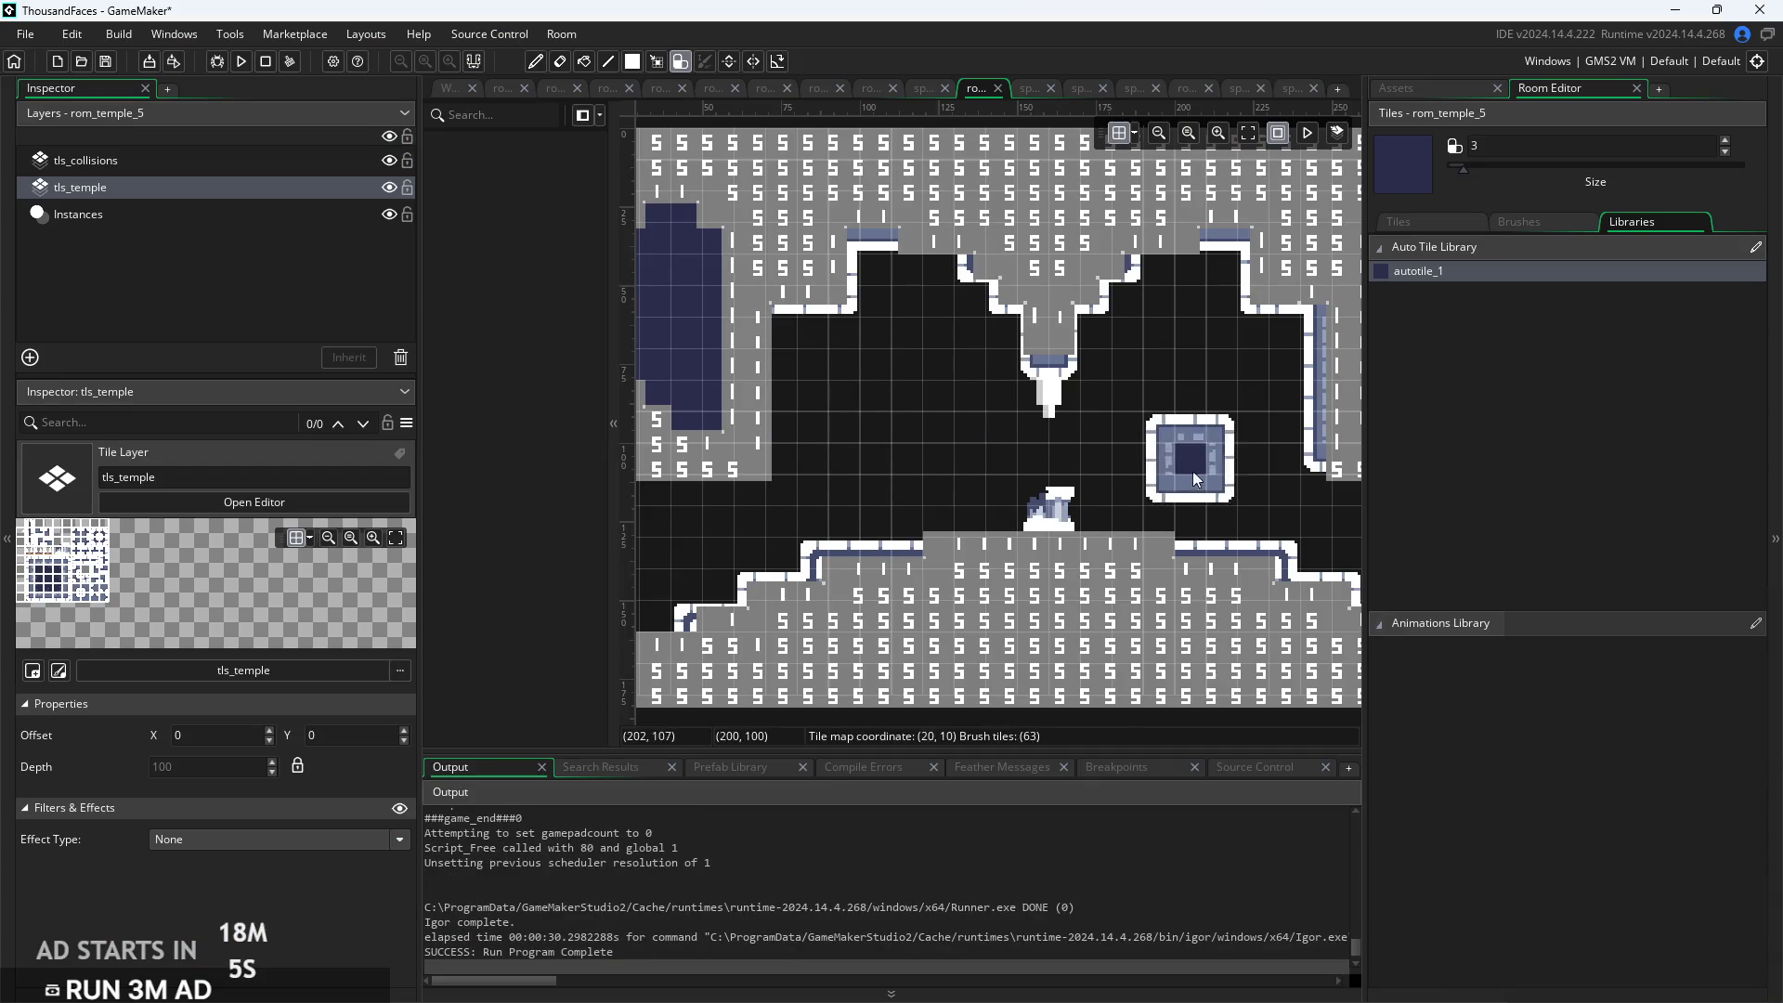
{"action": "left_click_drag", "start_coordinate": [1297, 488], "coordinate": [1296, 380]}
{"action": "left_click", "coordinate": [1168, 541]}
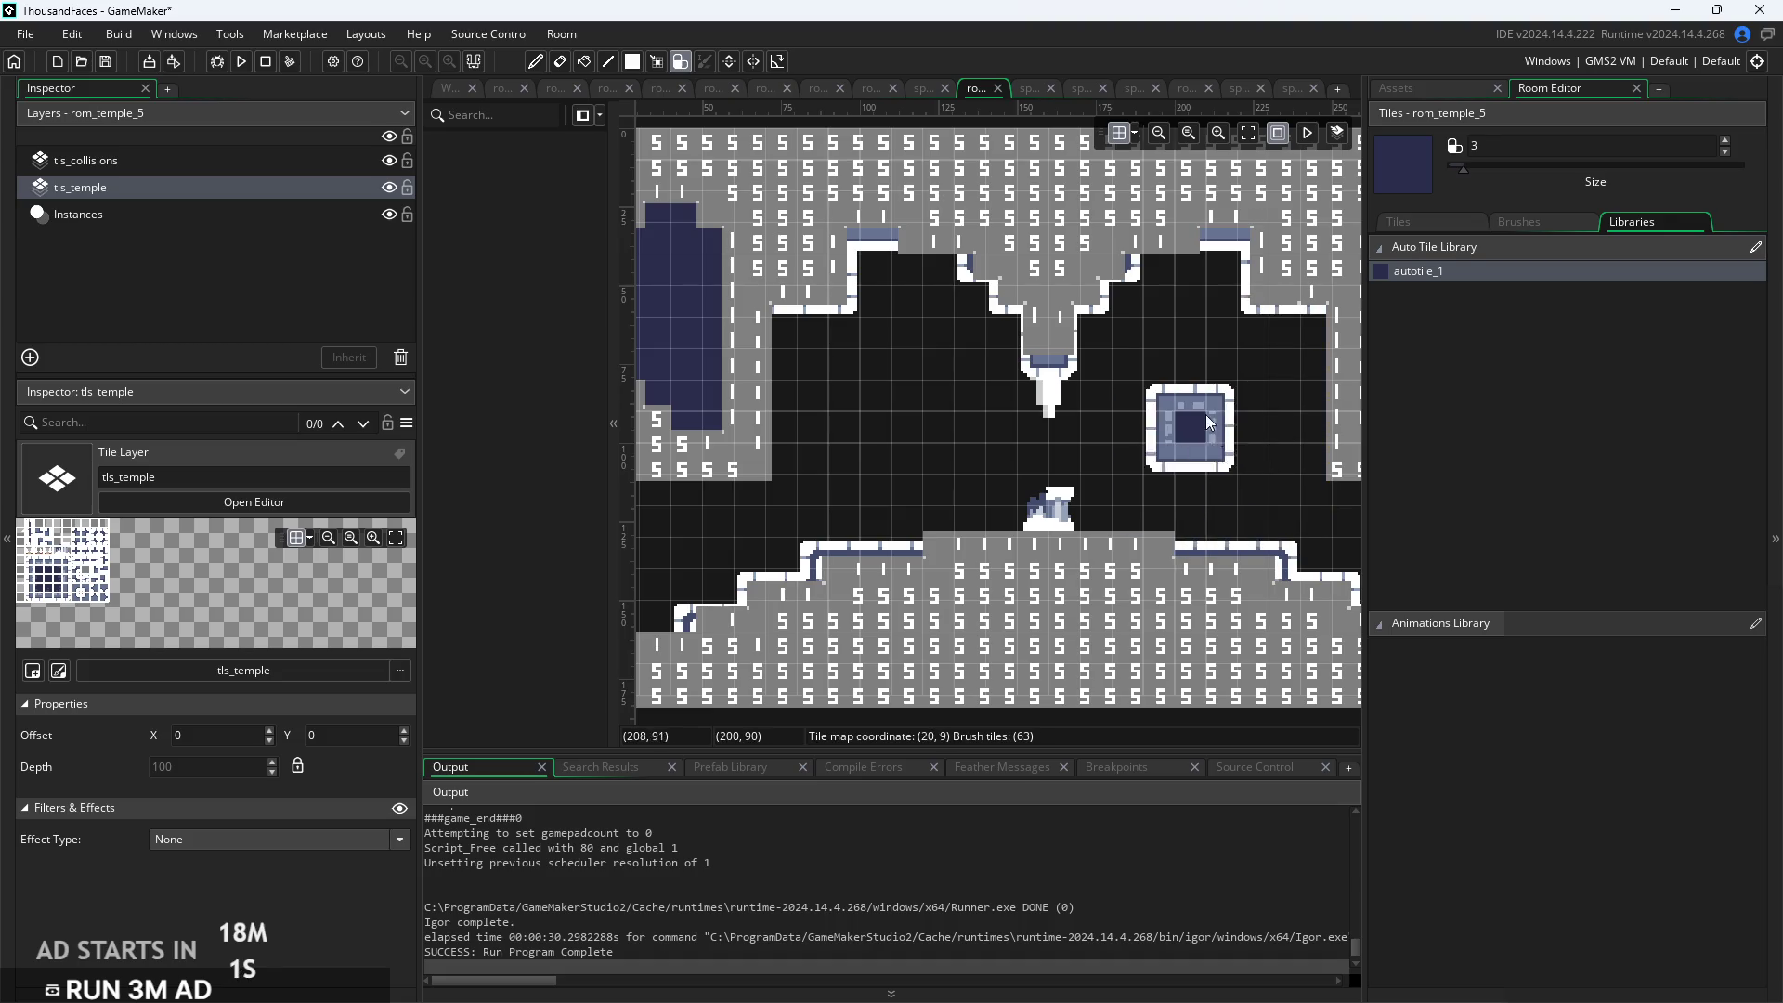
{"action": "scroll", "coordinate": [885, 293], "scroll_direction": "up", "scroll_amount": 2}
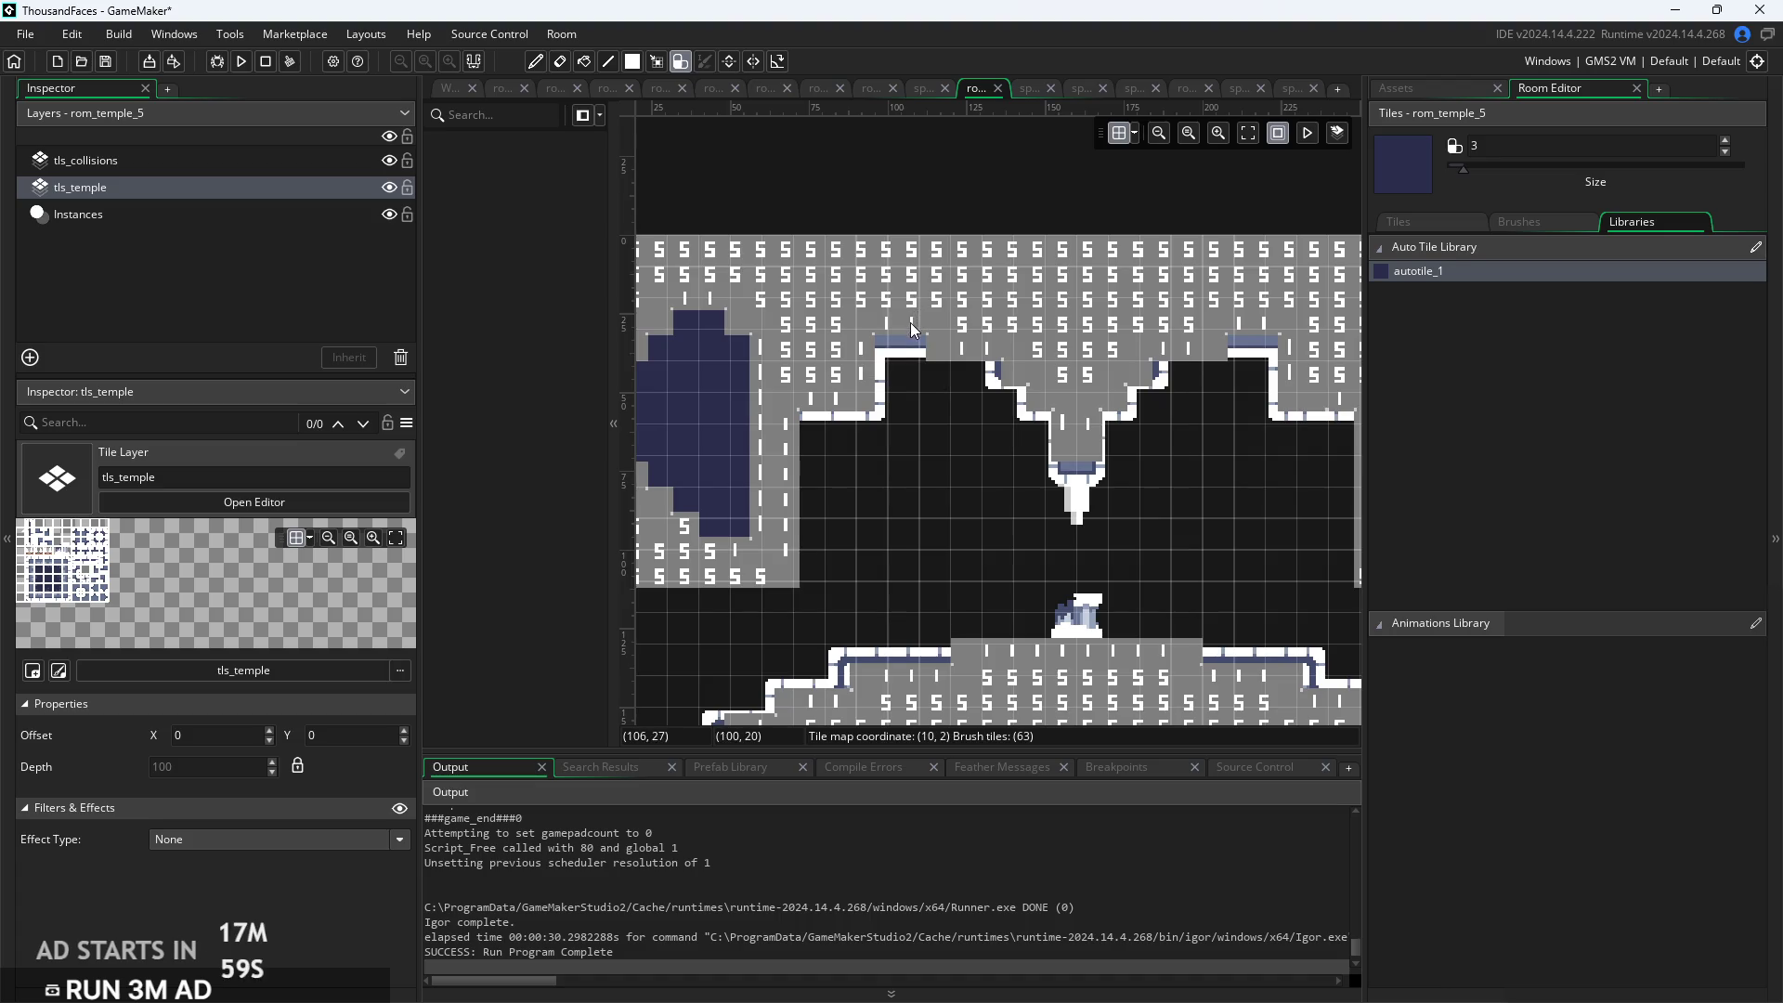
{"action": "left_click", "coordinate": [906, 286]}
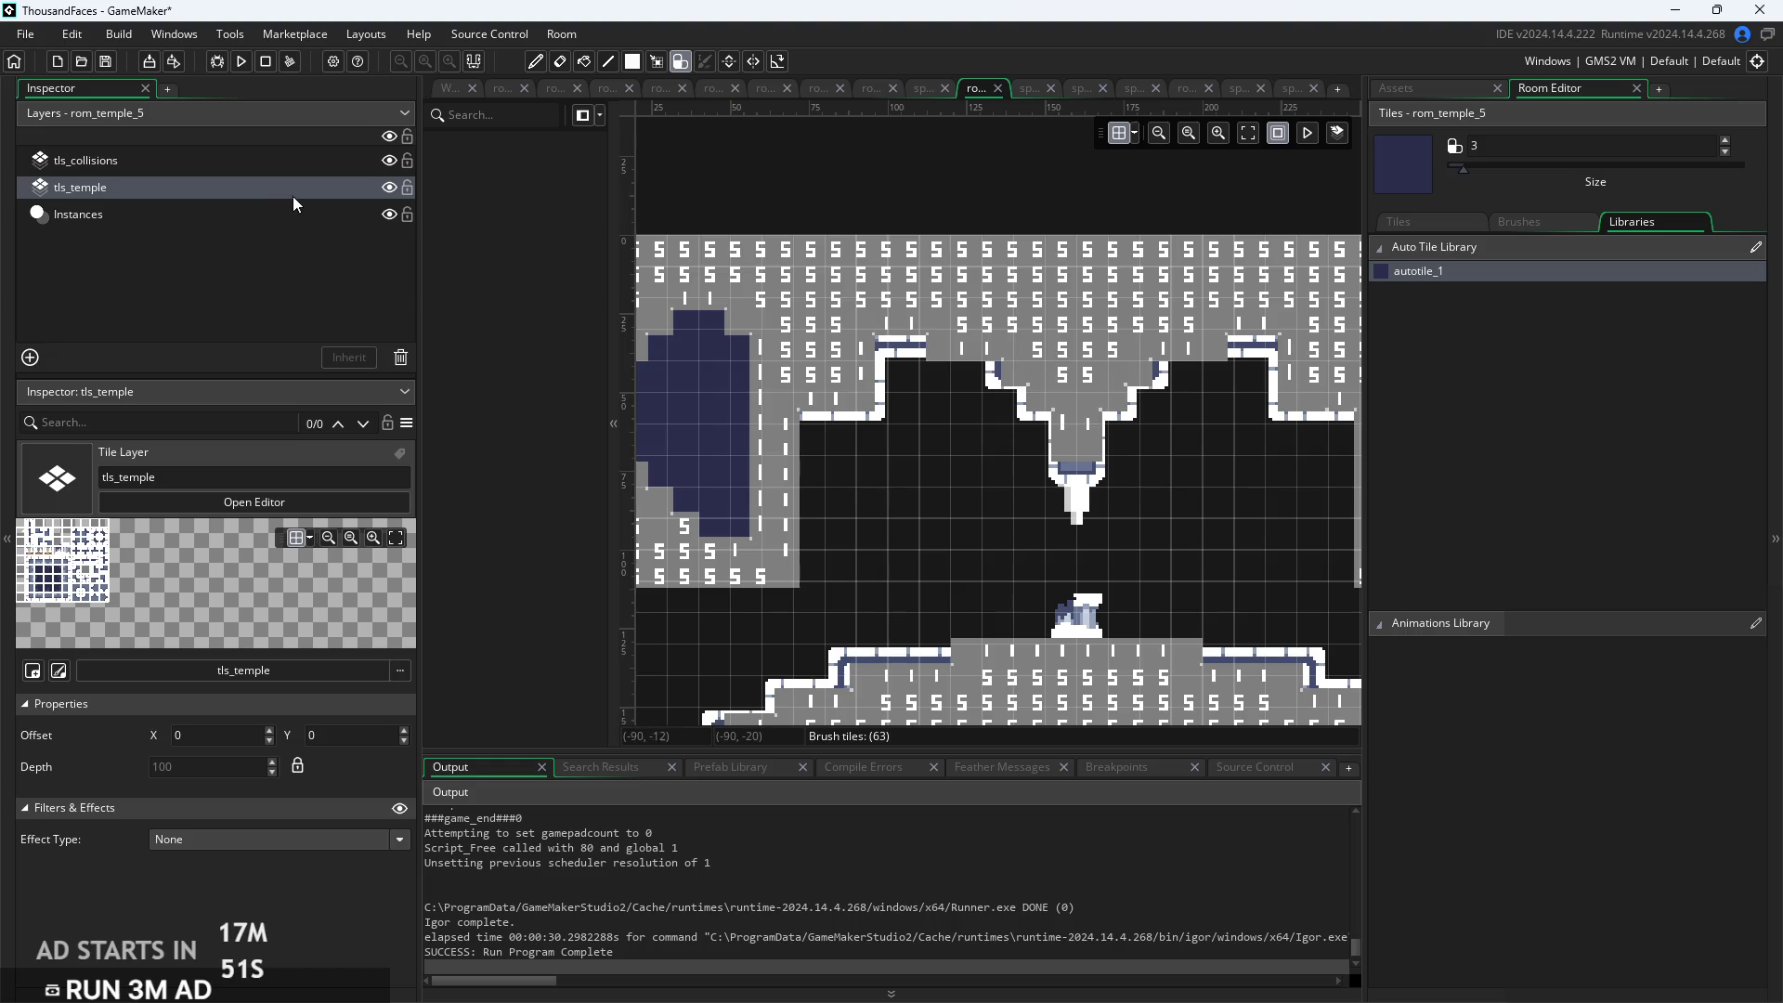
With tls_temple temporarily on top, widen the ceiling alcove's dark interior, then restore tls_collisions above
{"action": "left_click_drag", "start_coordinate": [293, 197], "coordinate": [284, 154]}
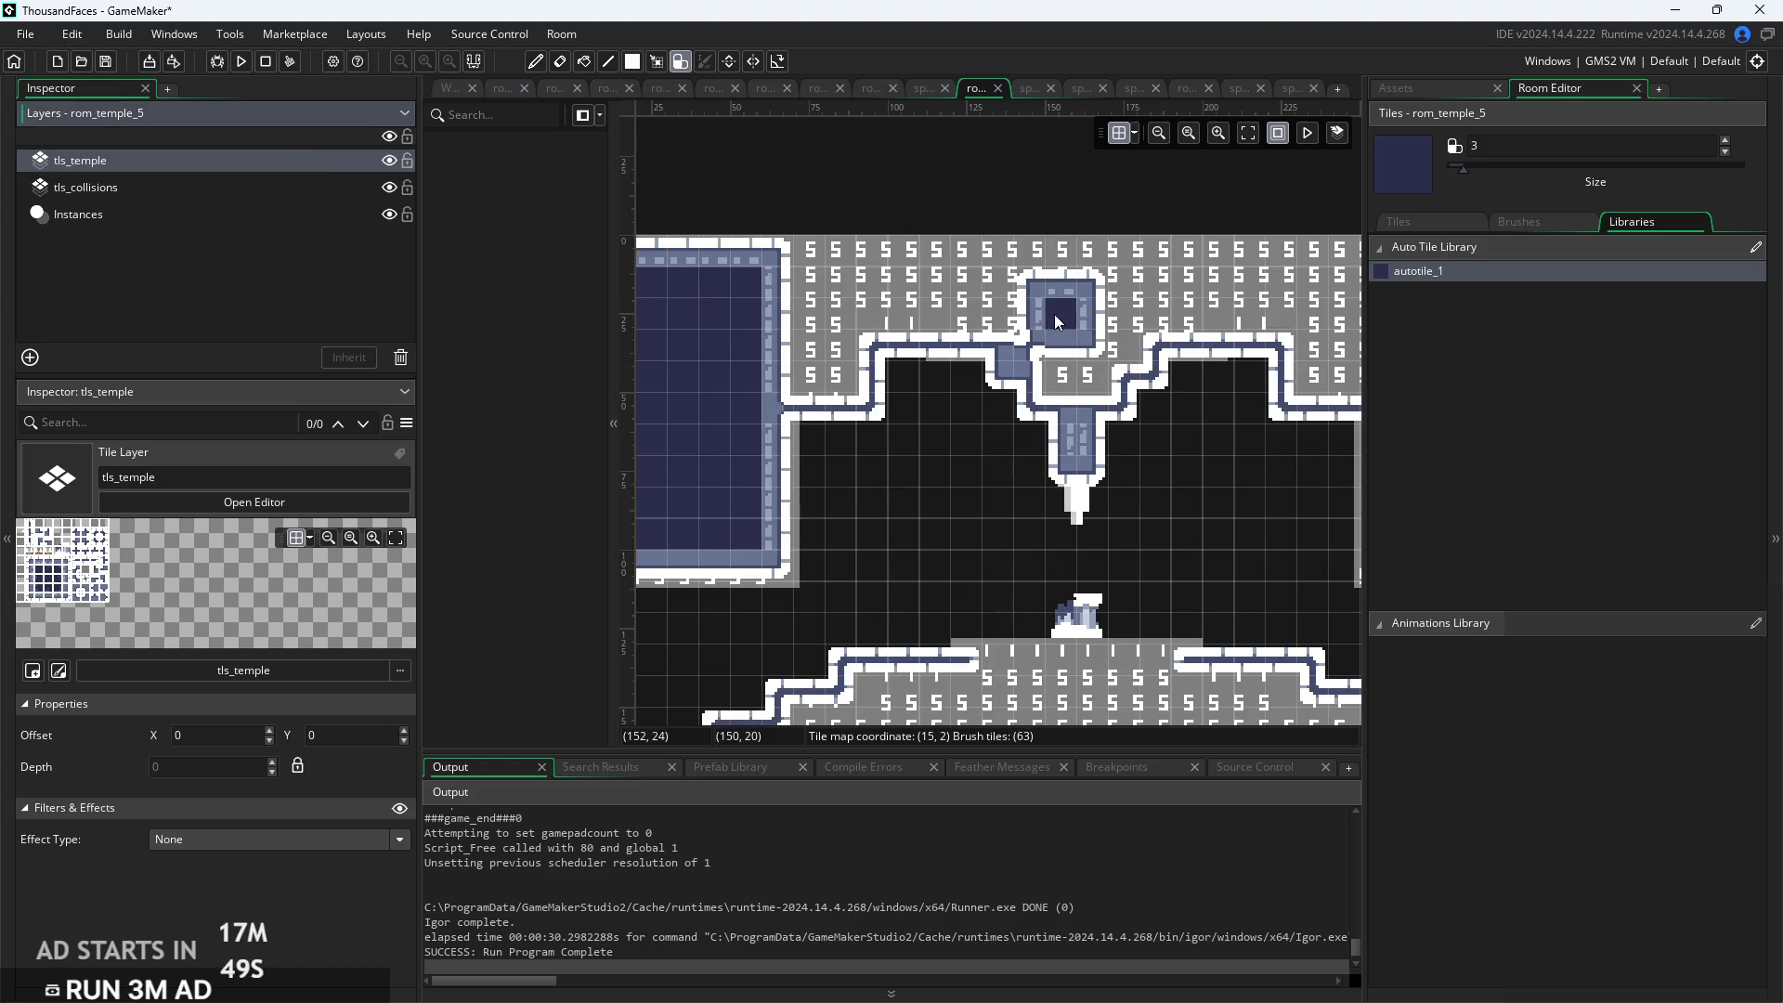
{"action": "left_click", "coordinate": [1068, 342]}
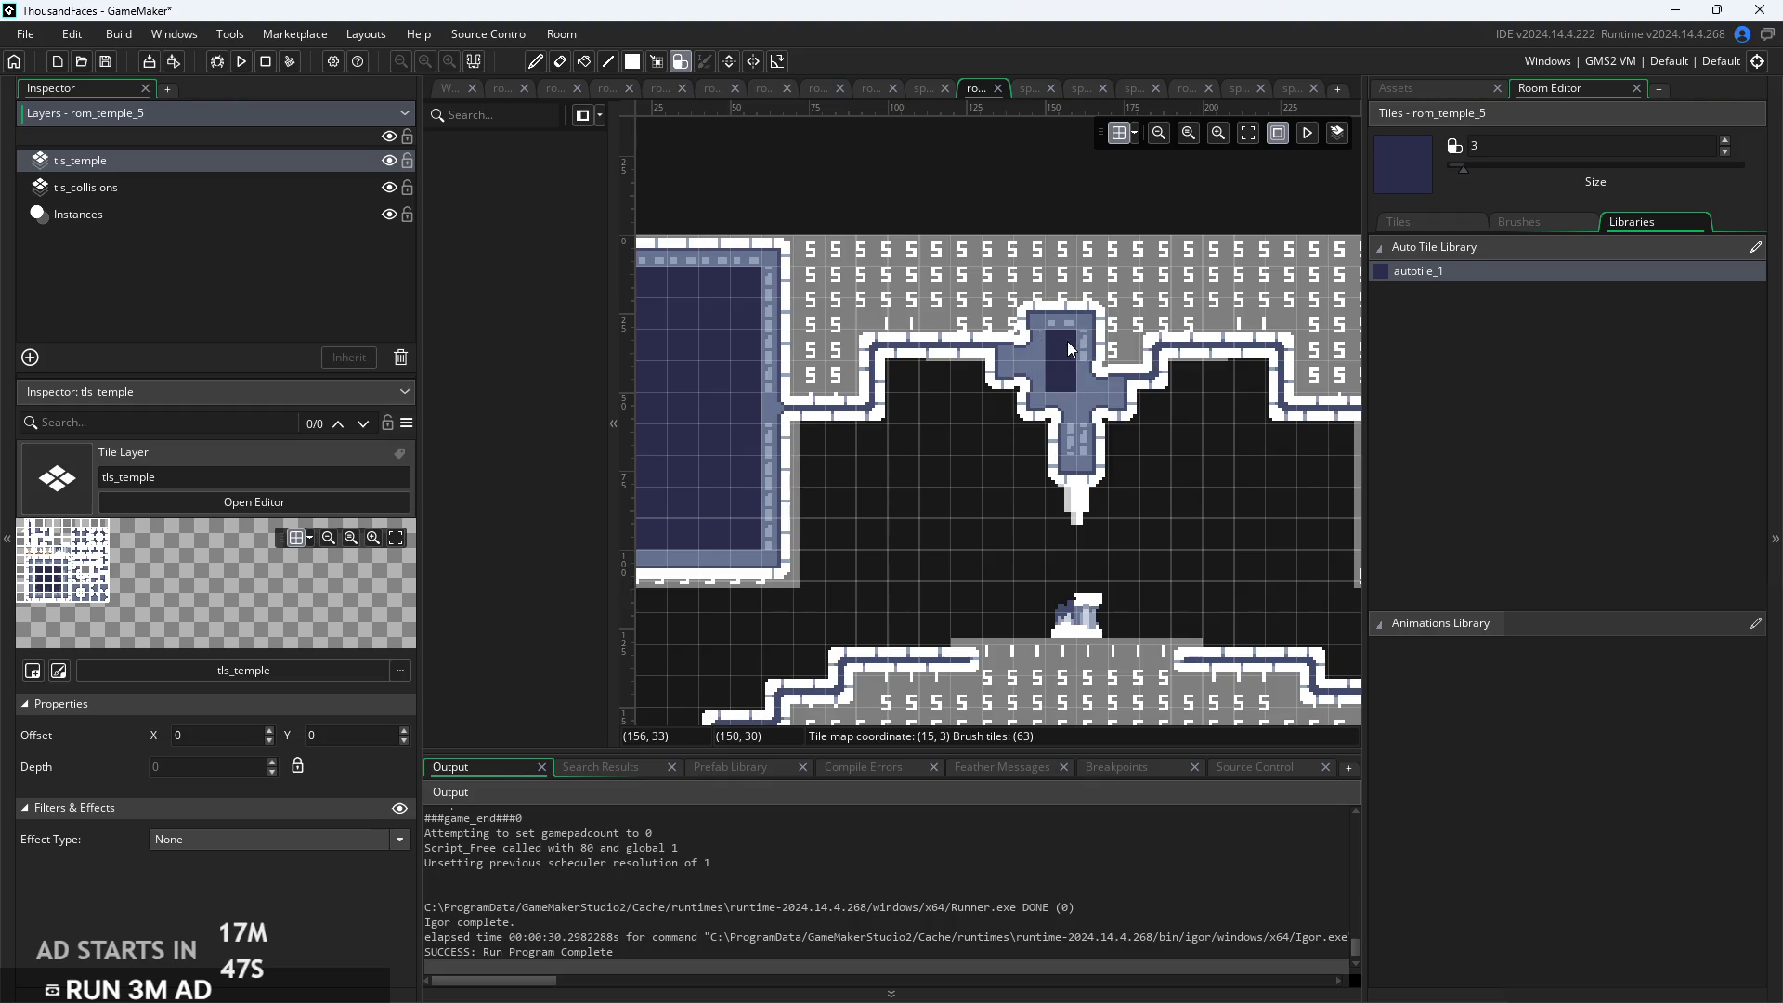
{"action": "left_click", "coordinate": [193, 190]}
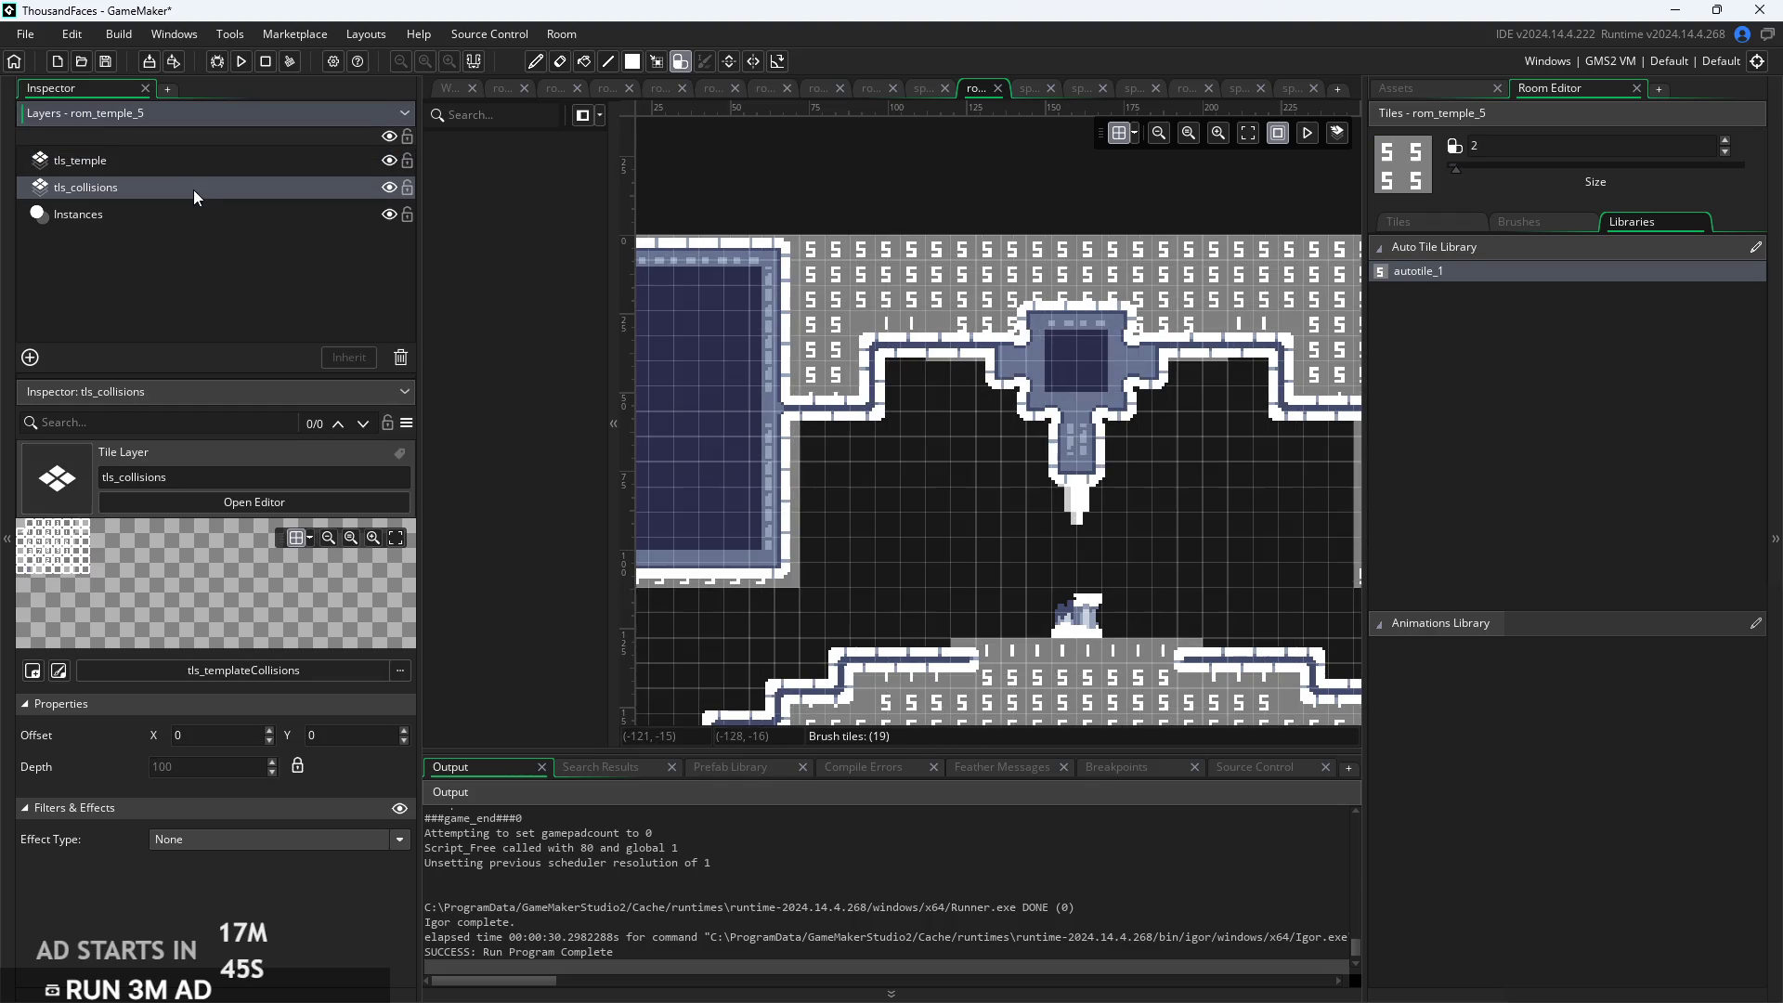
{"action": "left_click_drag", "start_coordinate": [193, 189], "coordinate": [194, 156]}
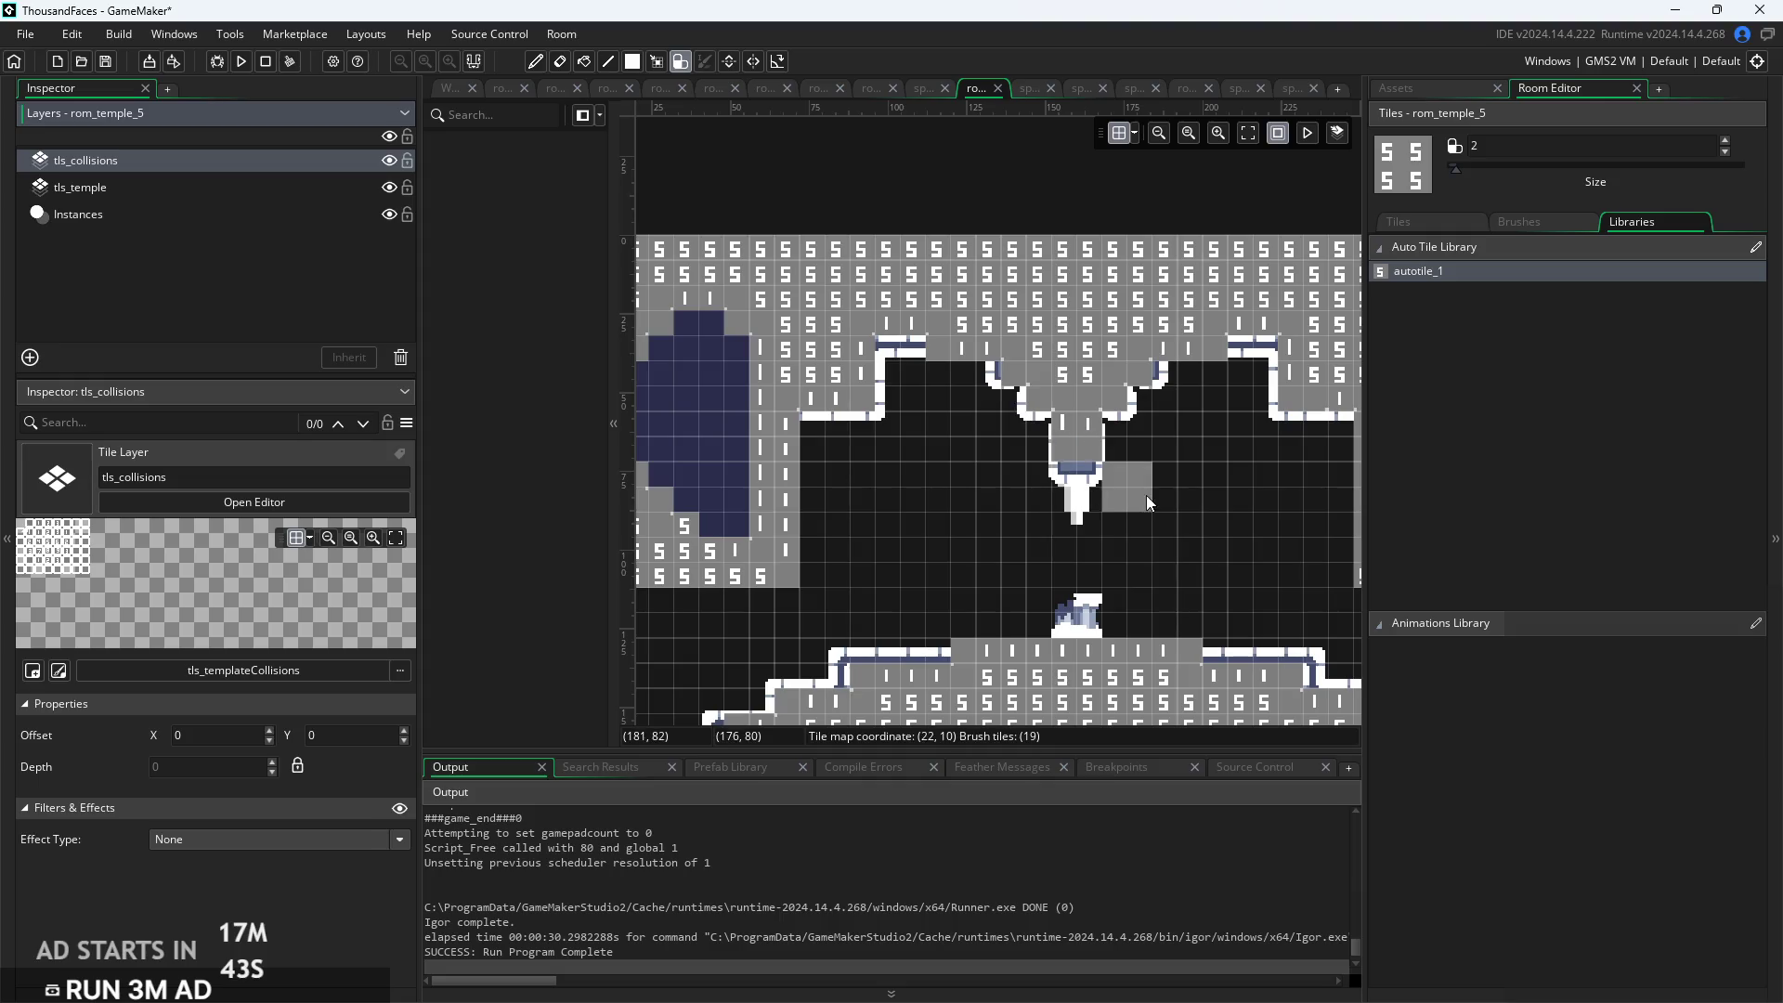
Paint collision tiles along the room's ceiling edge on tls_collisions
{"action": "scroll", "coordinate": [1226, 538], "scroll_direction": "down", "scroll_amount": 2}
{"action": "scroll", "coordinate": [1173, 496], "scroll_direction": "up", "scroll_amount": 4}
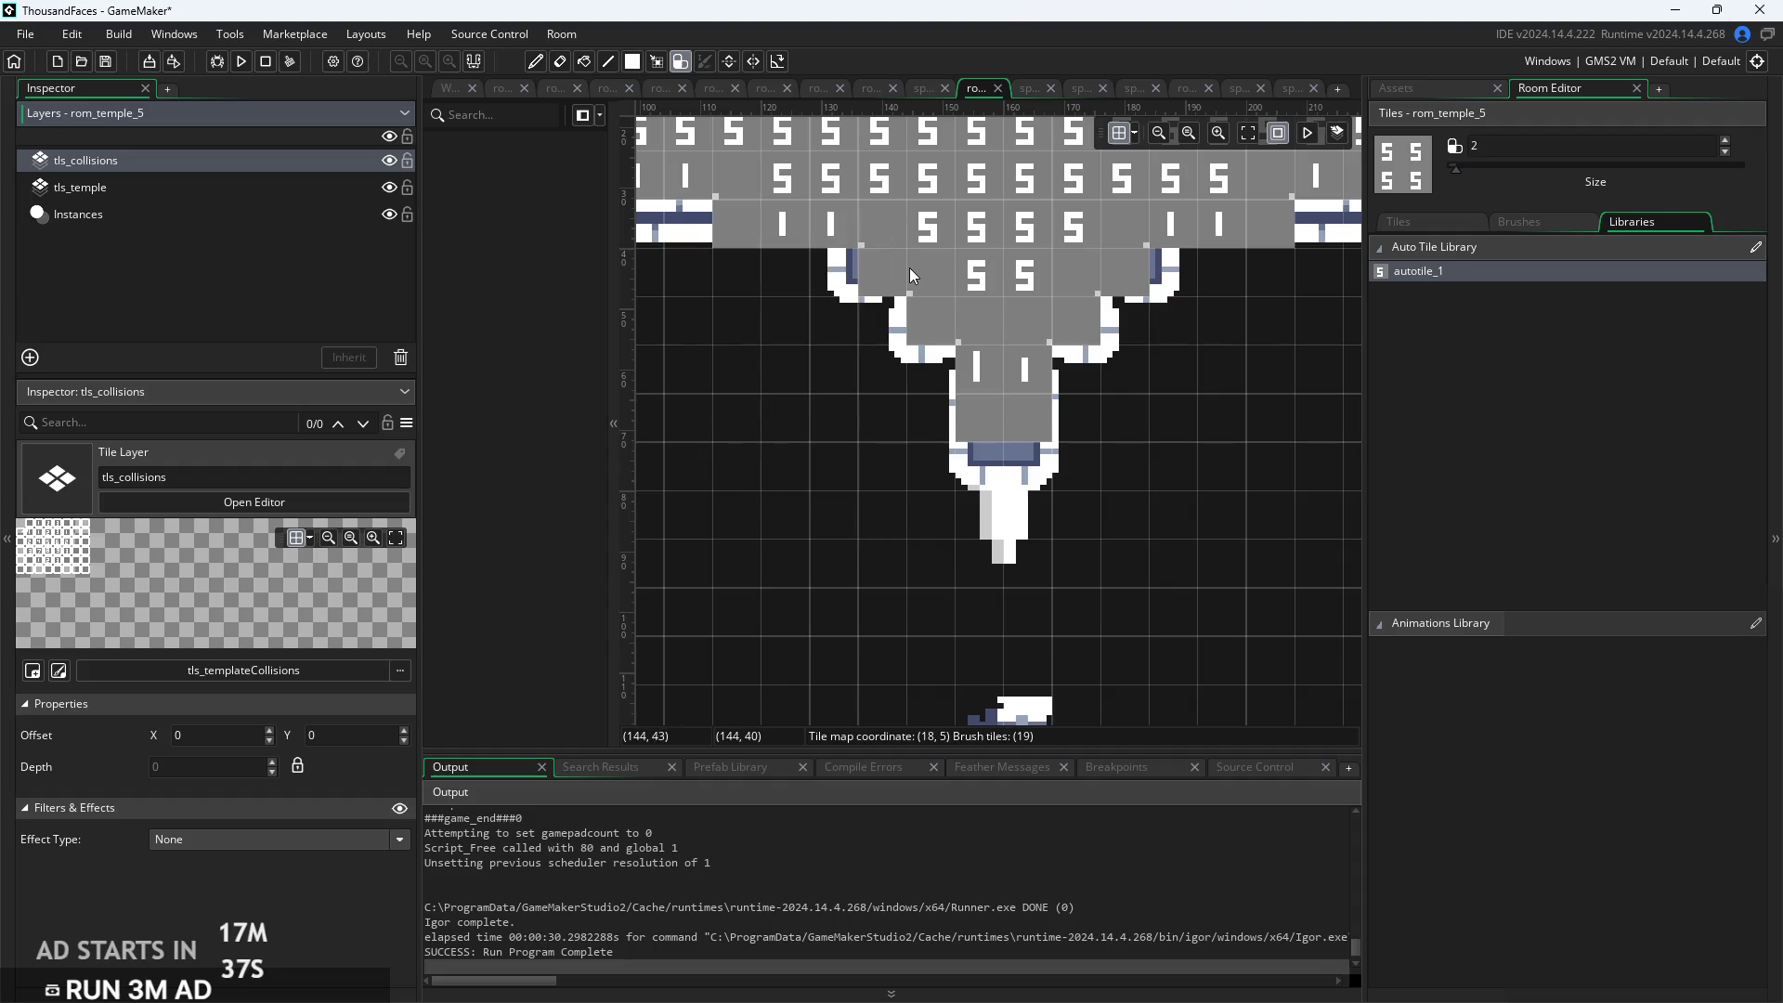
{"action": "scroll", "coordinate": [782, 410], "scroll_direction": "down", "scroll_amount": 2}
{"action": "scroll", "coordinate": [782, 411], "scroll_direction": "down", "scroll_amount": 2}
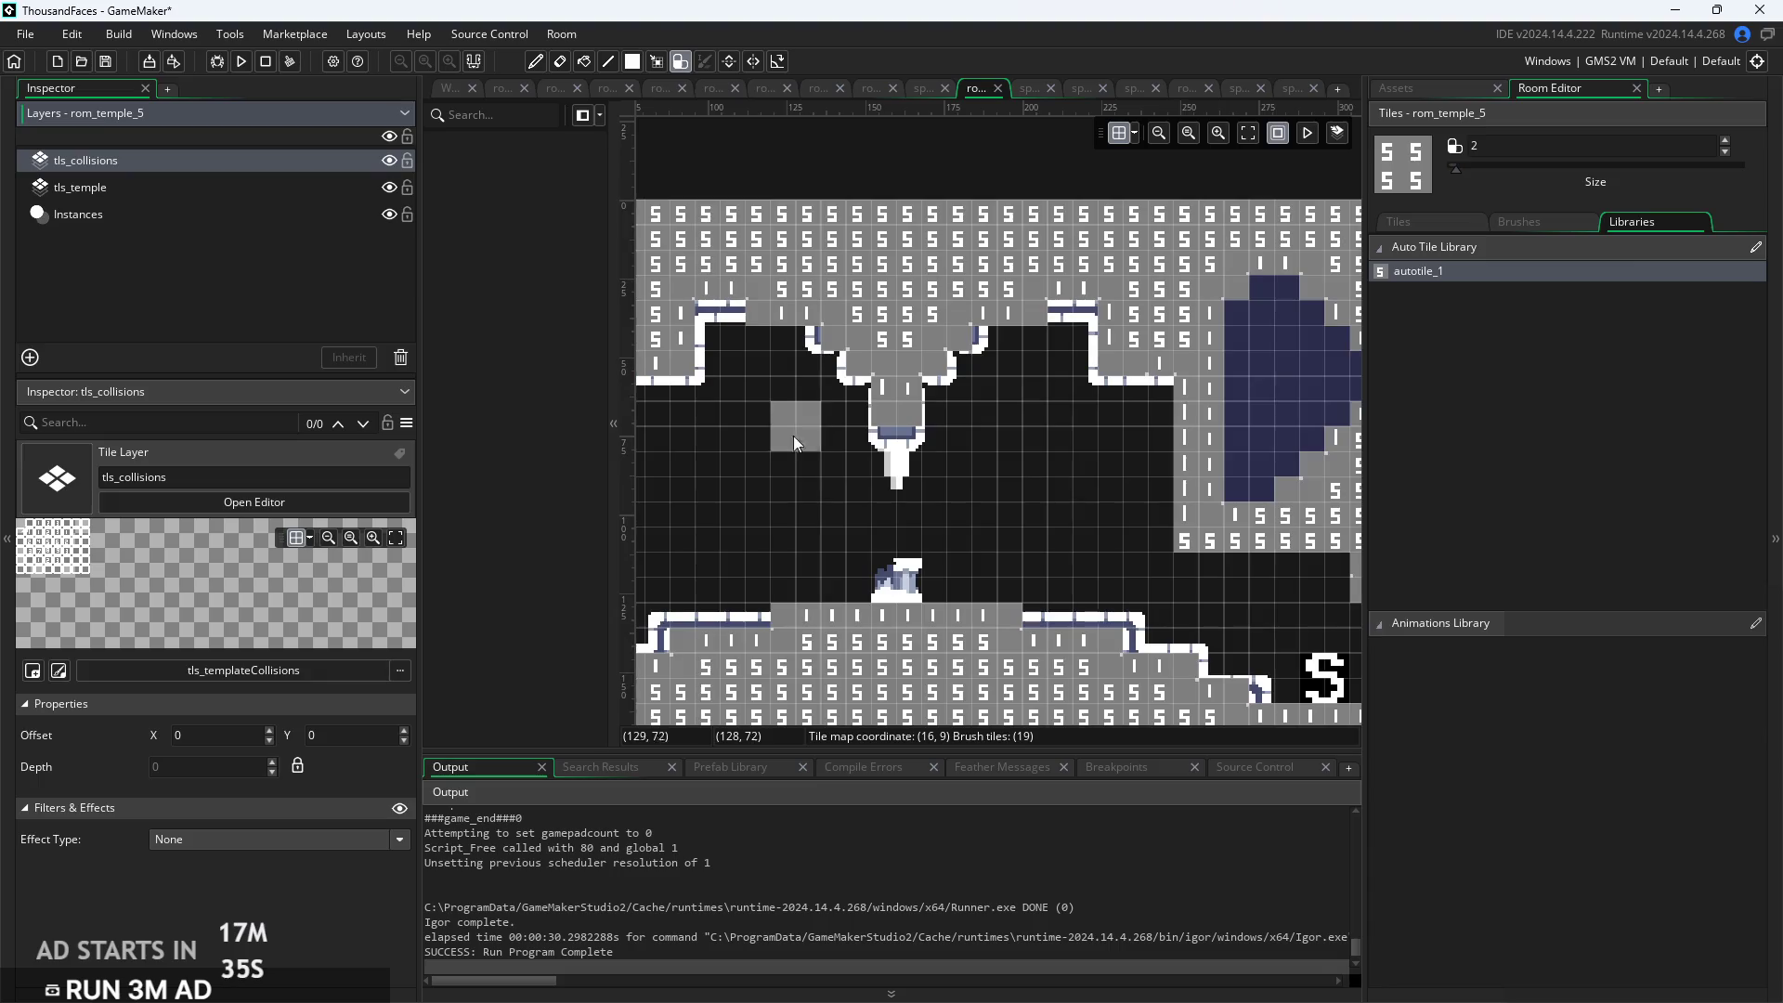
{"action": "scroll", "coordinate": [804, 483], "scroll_direction": "up", "scroll_amount": 4}
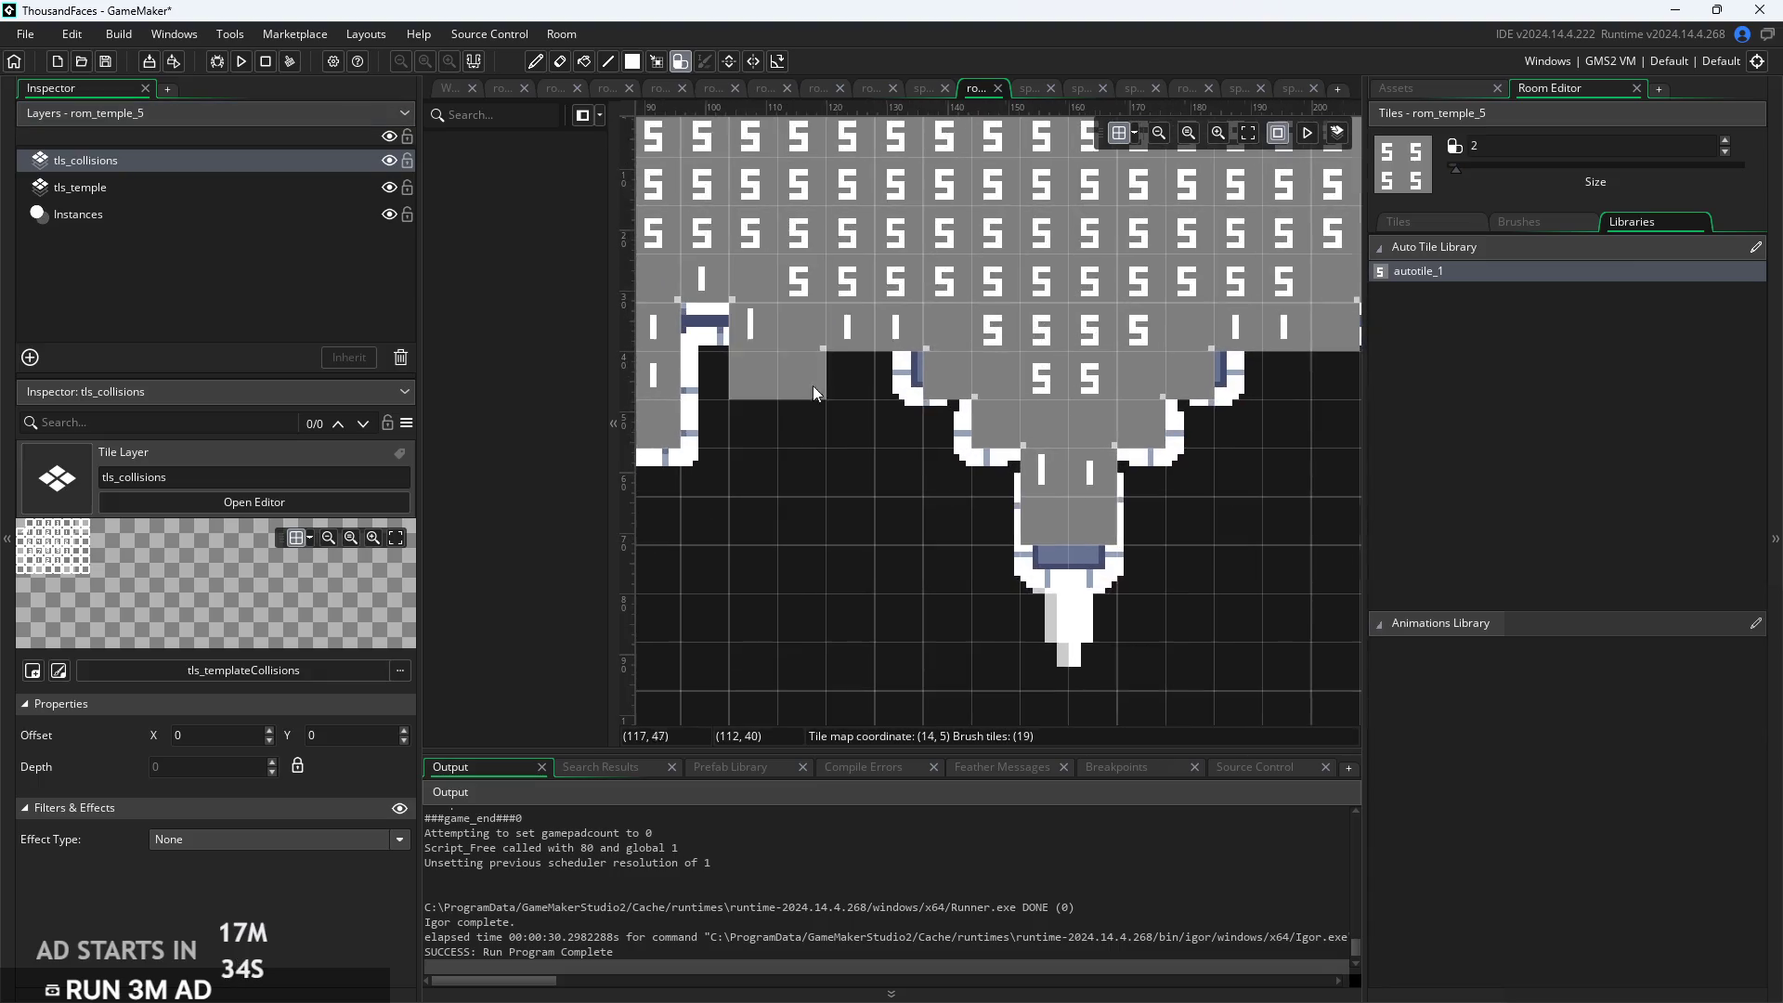
{"action": "left_click", "coordinate": [851, 314]}
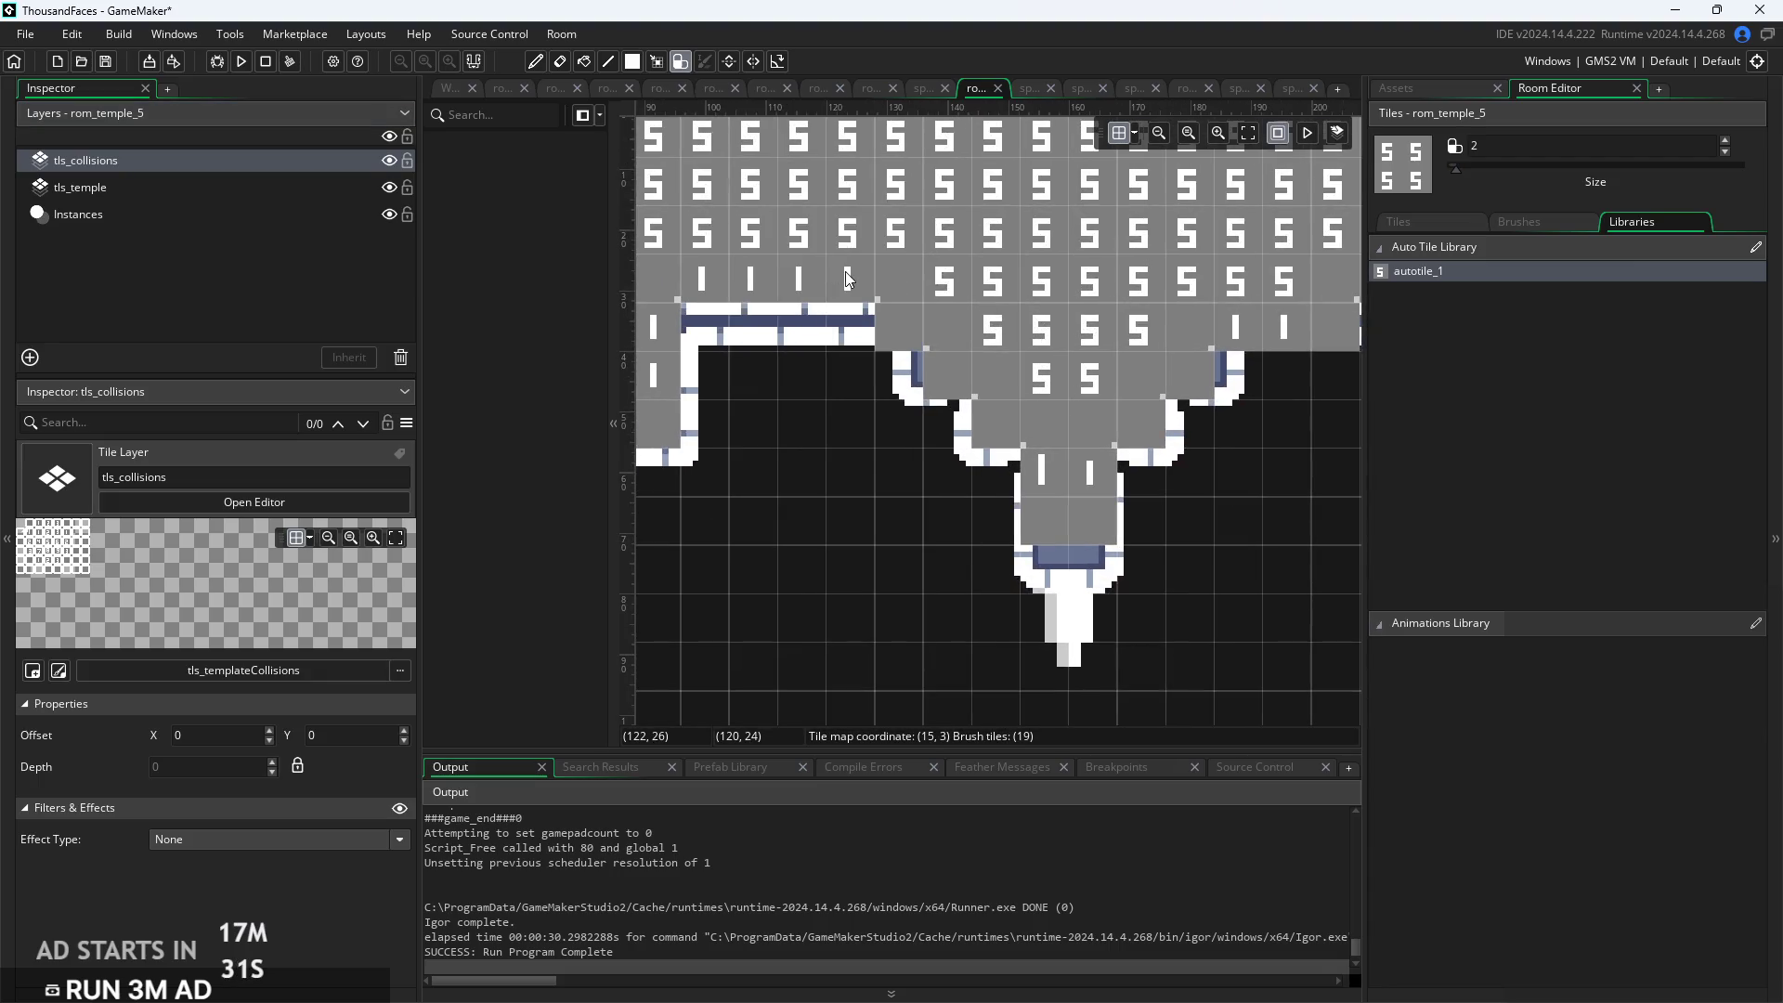
{"action": "left_click_drag", "start_coordinate": [1319, 557], "coordinate": [1022, 566]}
{"action": "scroll", "coordinate": [1001, 398], "scroll_direction": "down", "scroll_amount": 2}
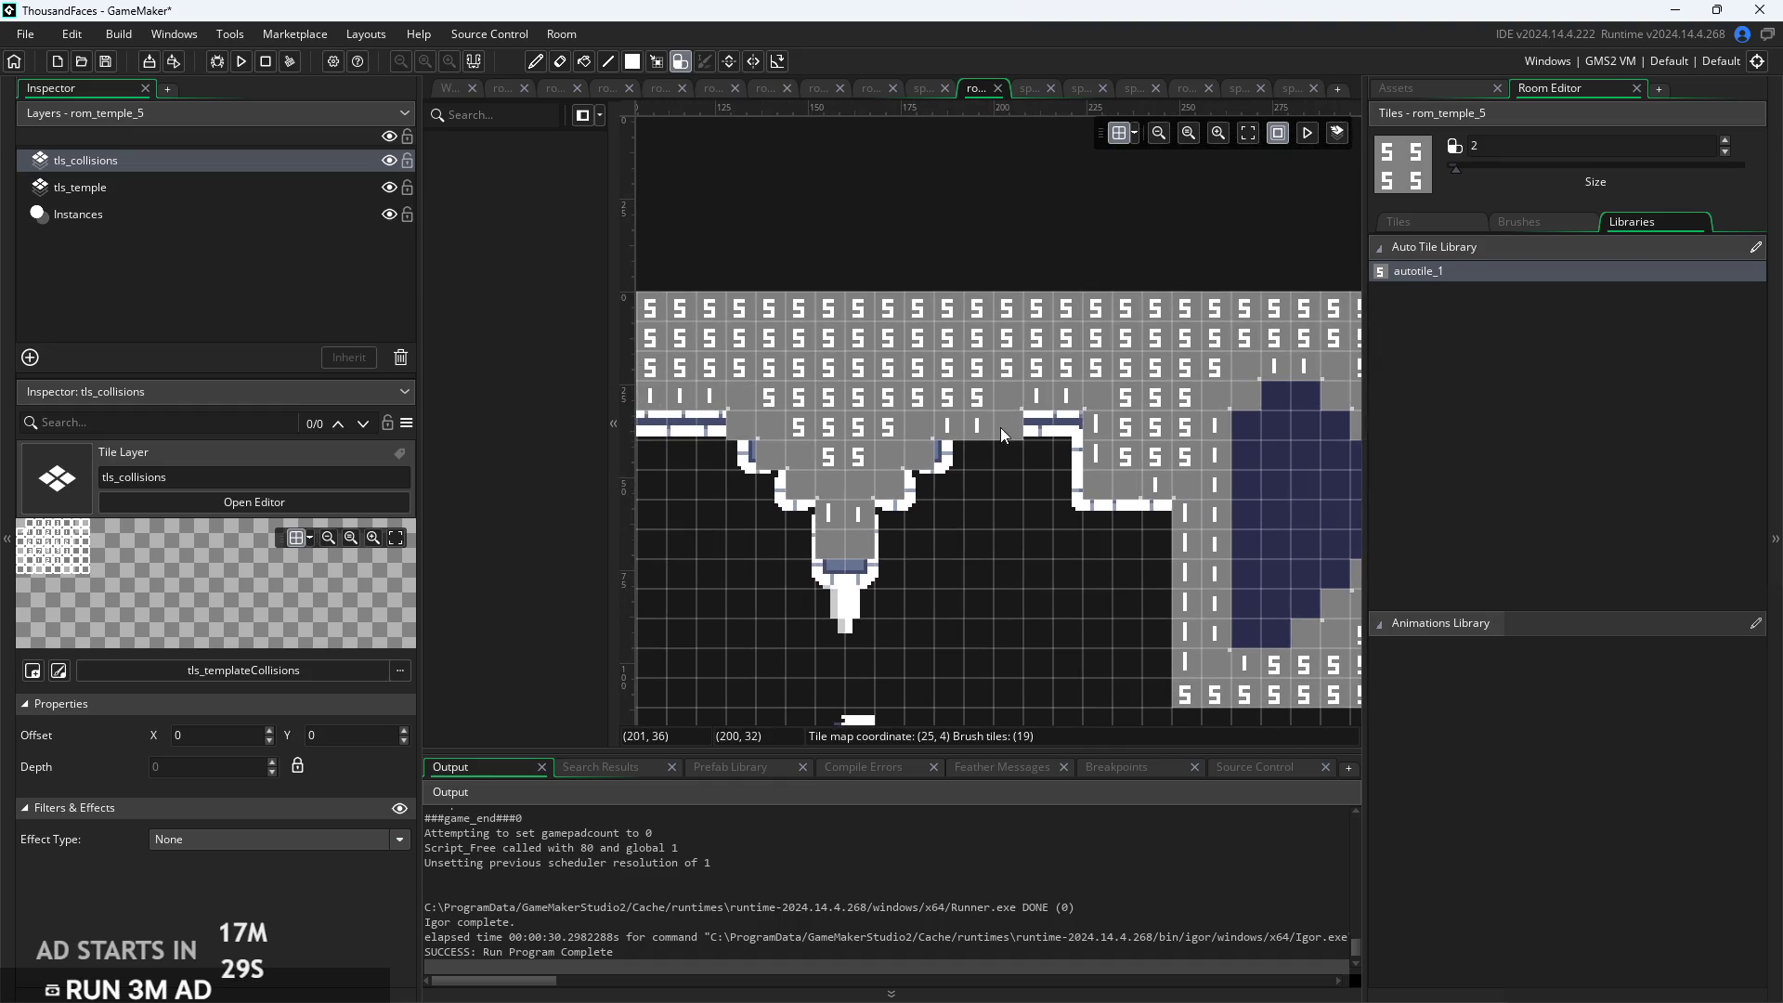
{"action": "left_click", "coordinate": [1000, 427]}
Paint a column of collision tiles beside the left blue alcove
{"action": "mouse_move", "coordinate": [1006, 526]}
{"action": "left_mouse_down"}
{"action": "mouse_move", "coordinate": [1183, 504]}
{"action": "mouse_move", "coordinate": [1177, 331]}
{"action": "left_mouse_up"}
{"action": "scroll", "coordinate": [1178, 332], "scroll_direction": "down", "scroll_amount": 2}
{"action": "scroll", "coordinate": [908, 371], "scroll_direction": "up", "scroll_amount": 3}
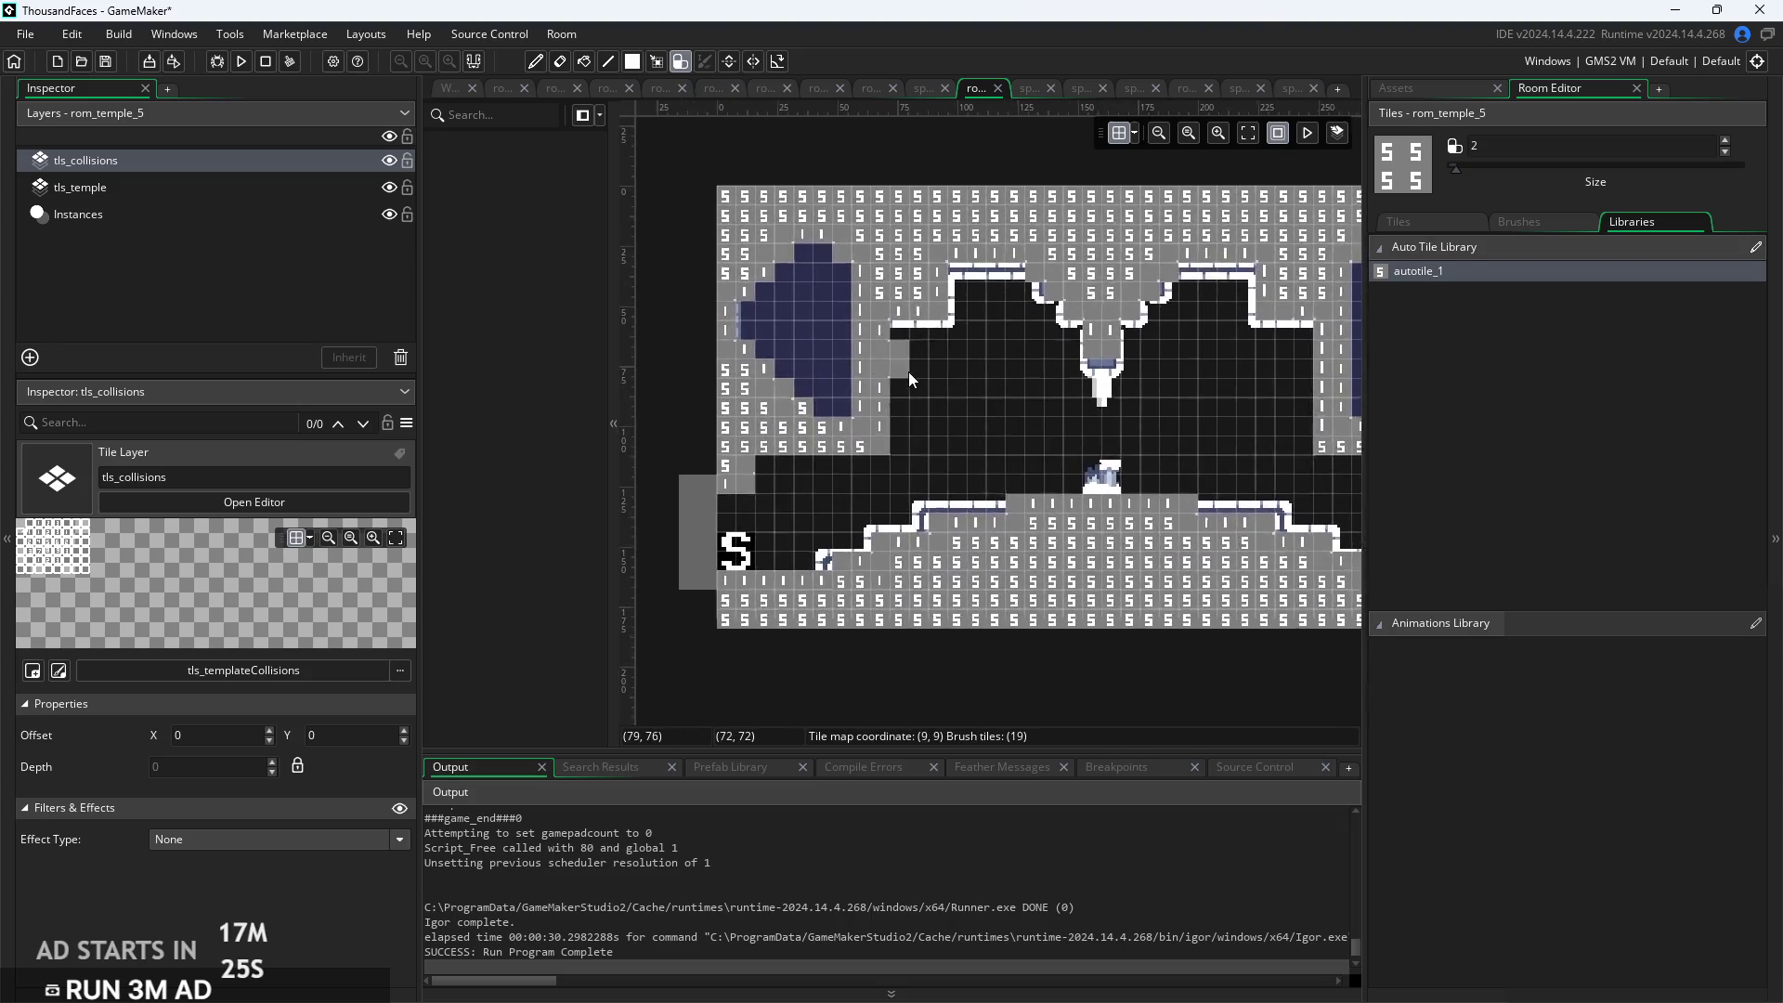
{"action": "left_click_drag", "start_coordinate": [895, 336], "coordinate": [895, 447]}
{"action": "left_click", "coordinate": [233, 186]}
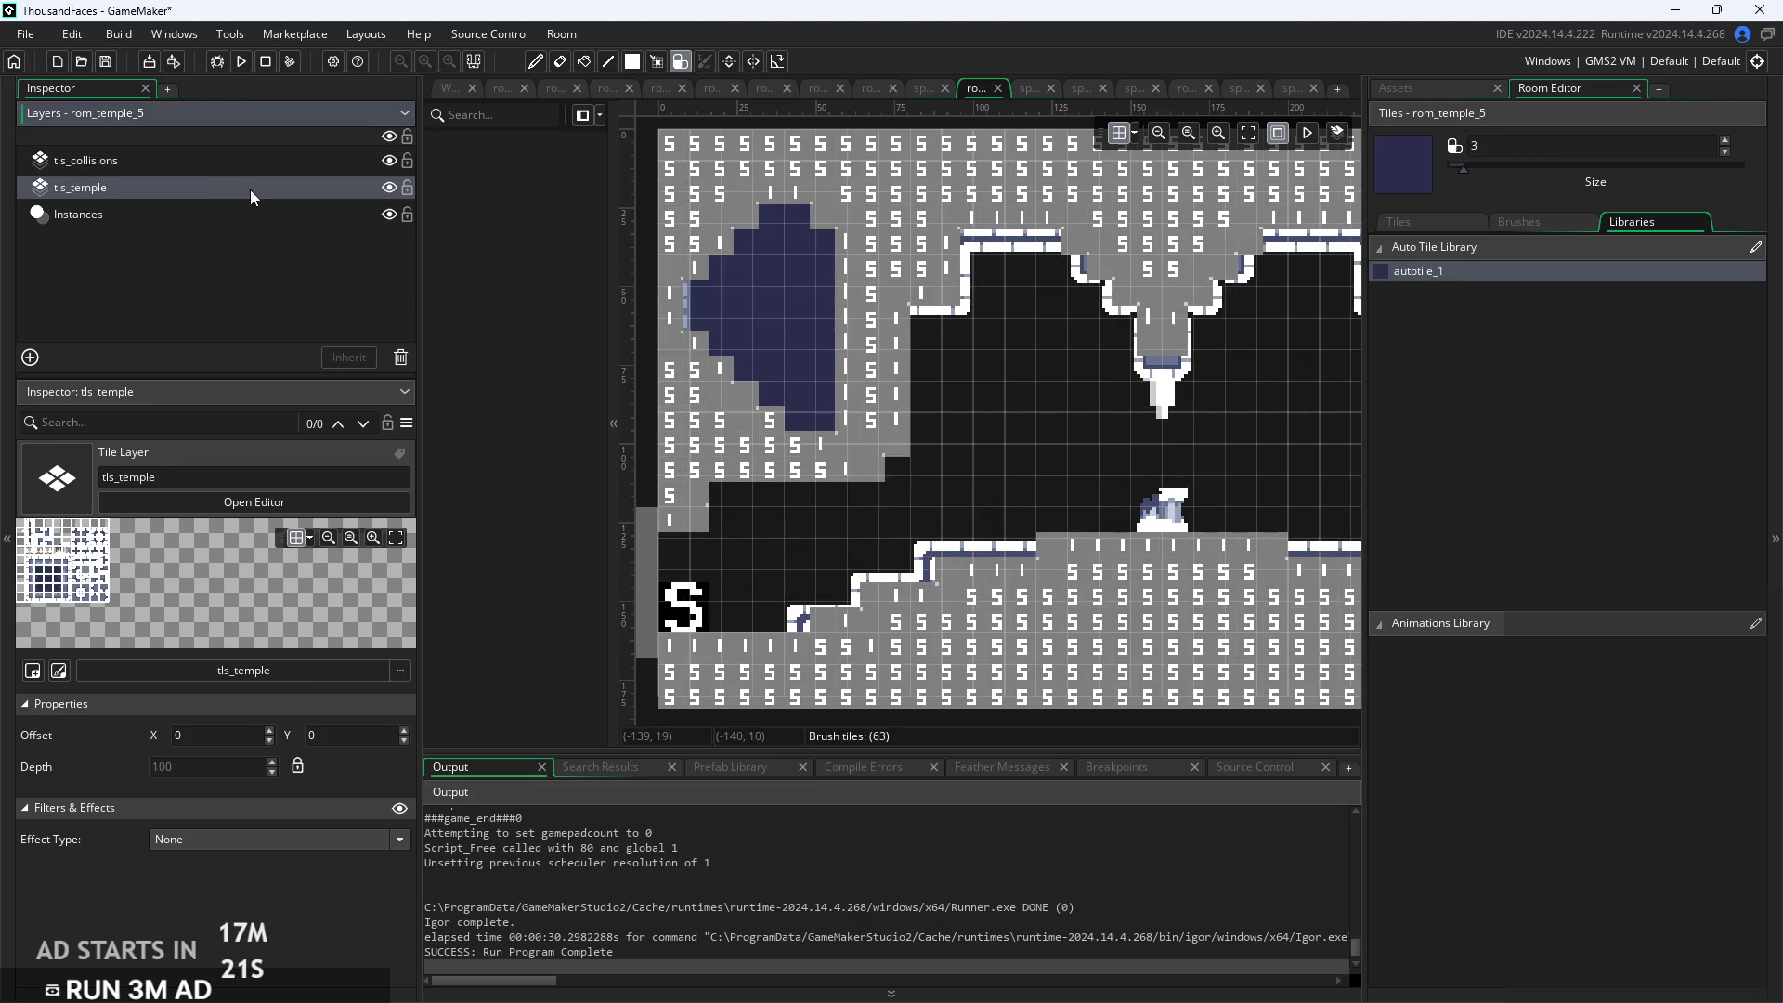
{"action": "left_click", "coordinate": [186, 160]}
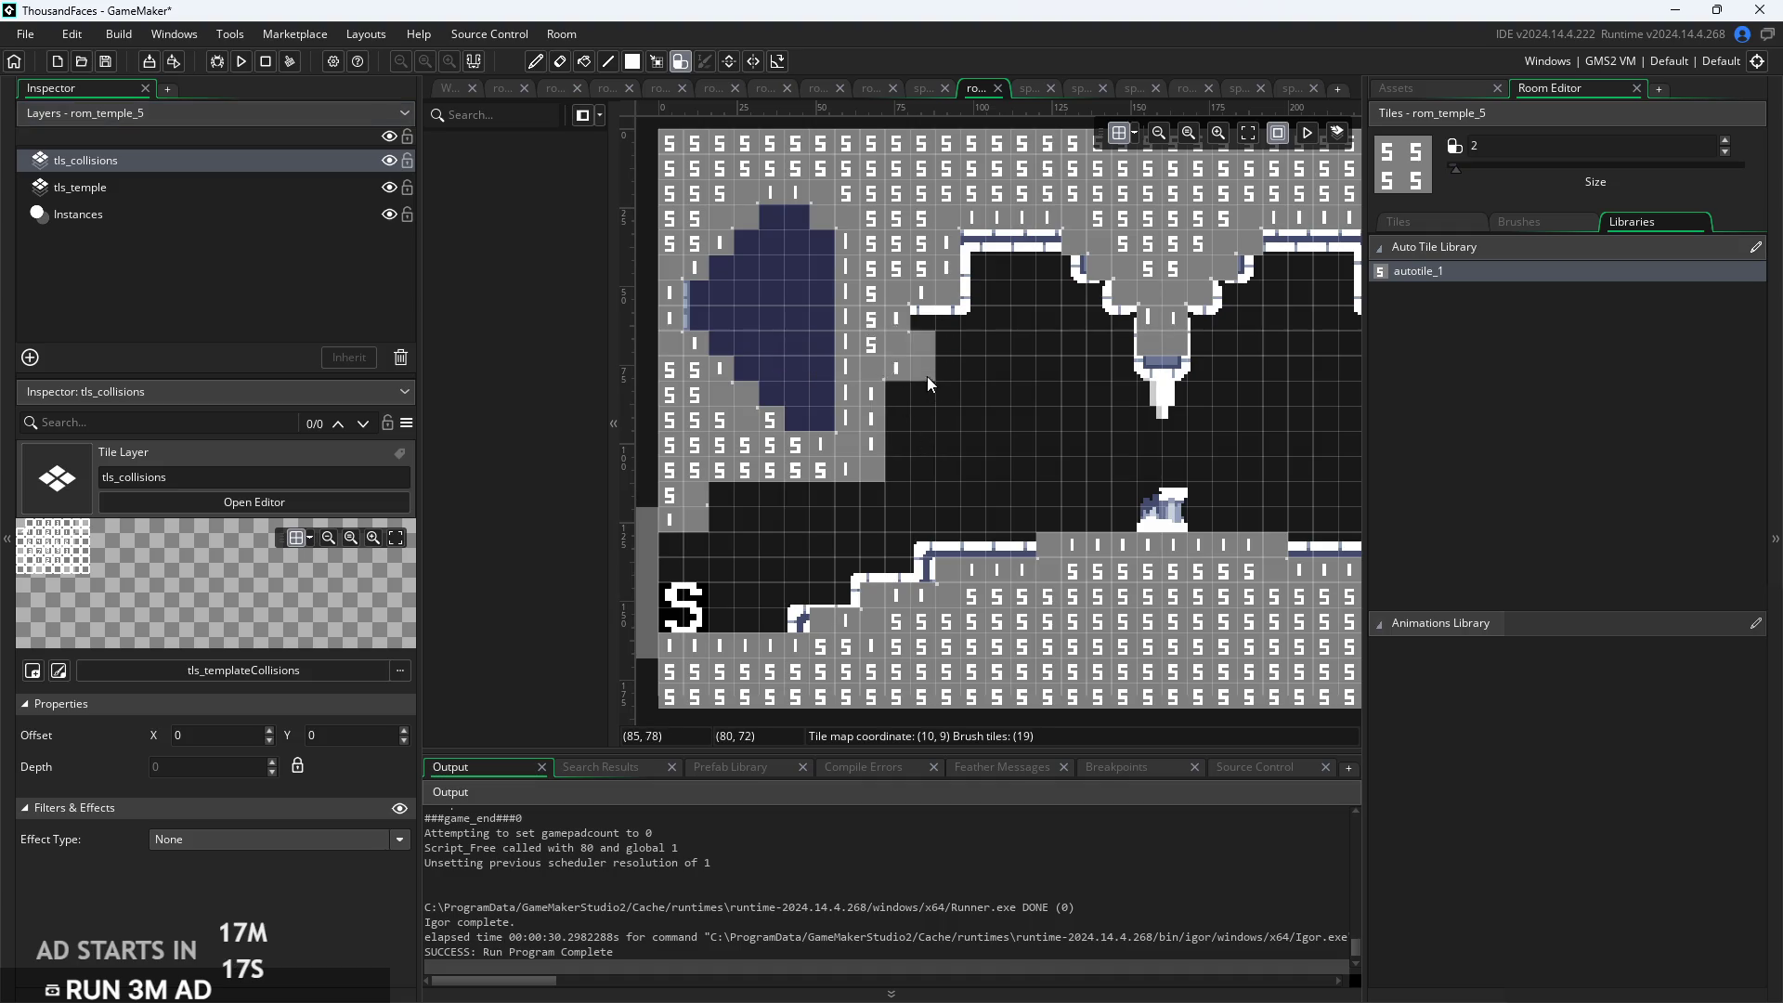
Repaint collision tiles up the alcove wall, erase a stray tile, and fill the navy column
{"action": "scroll", "coordinate": [863, 404], "scroll_direction": "right", "scroll_amount": 5}
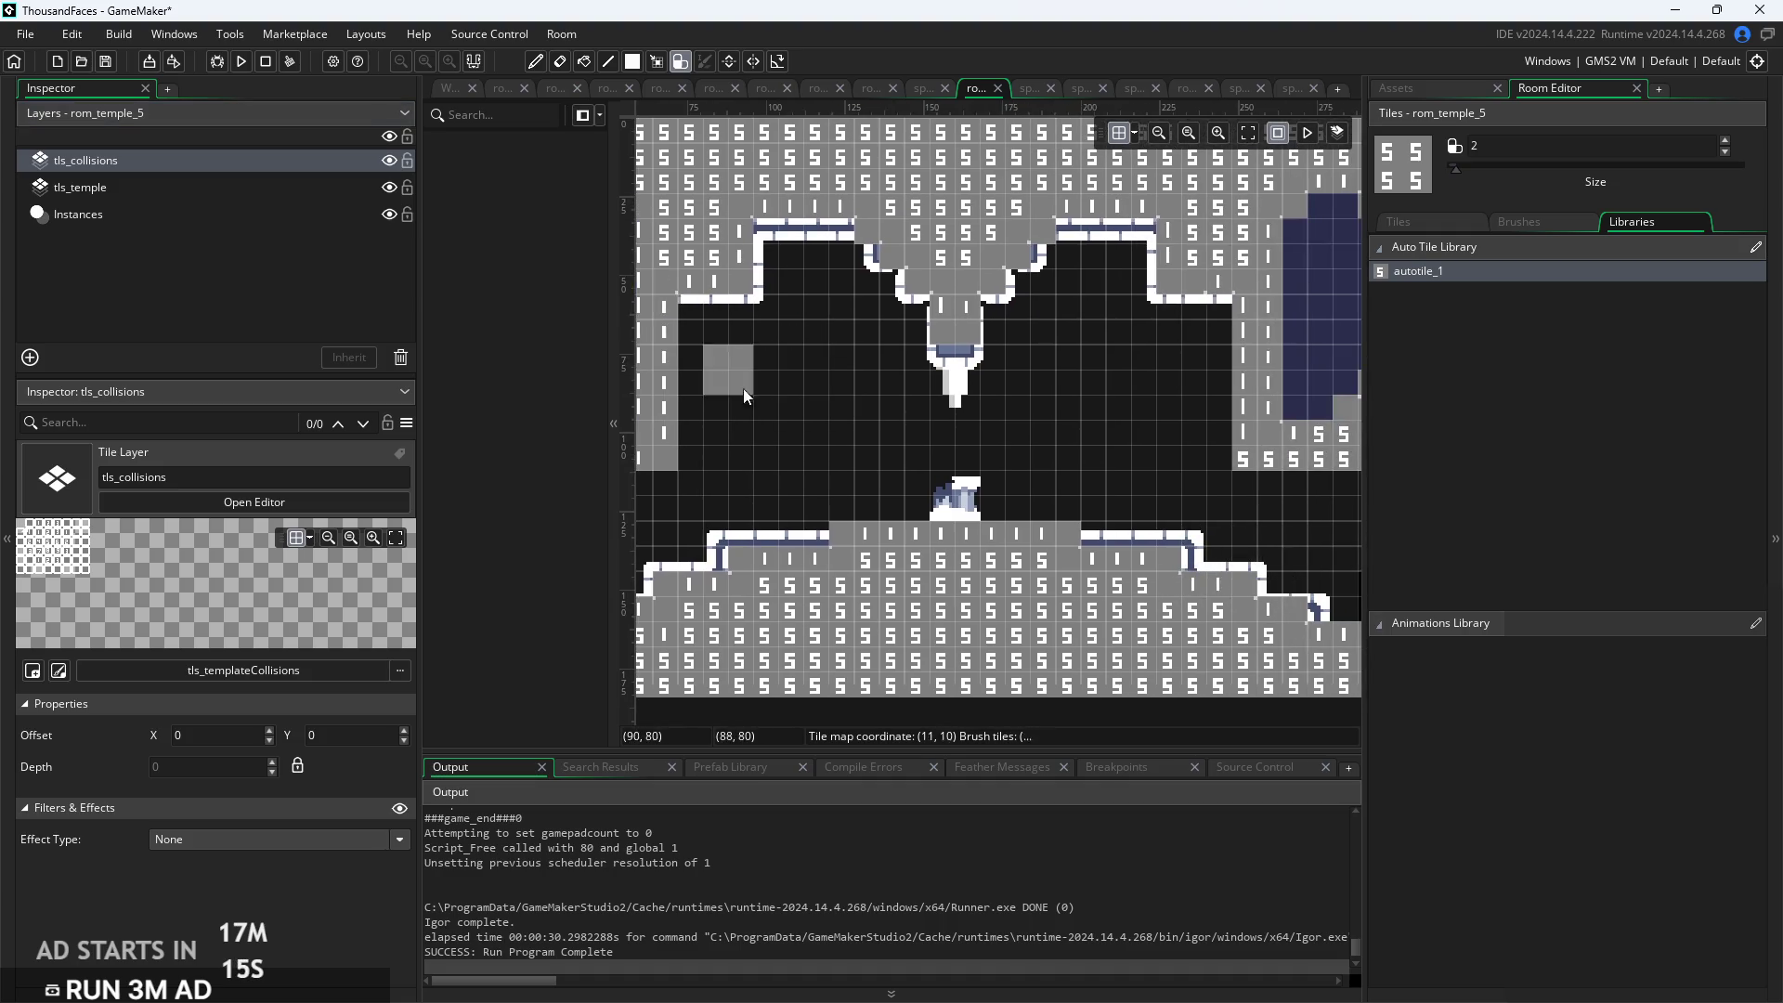
{"action": "scroll", "coordinate": [966, 418], "scroll_direction": "left", "scroll_amount": 3}
{"action": "mouse_move", "coordinate": [827, 505]}
{"action": "left_mouse_down"}
{"action": "mouse_move", "coordinate": [824, 360]}
{"action": "mouse_move", "coordinate": [805, 348]}
{"action": "left_mouse_up"}
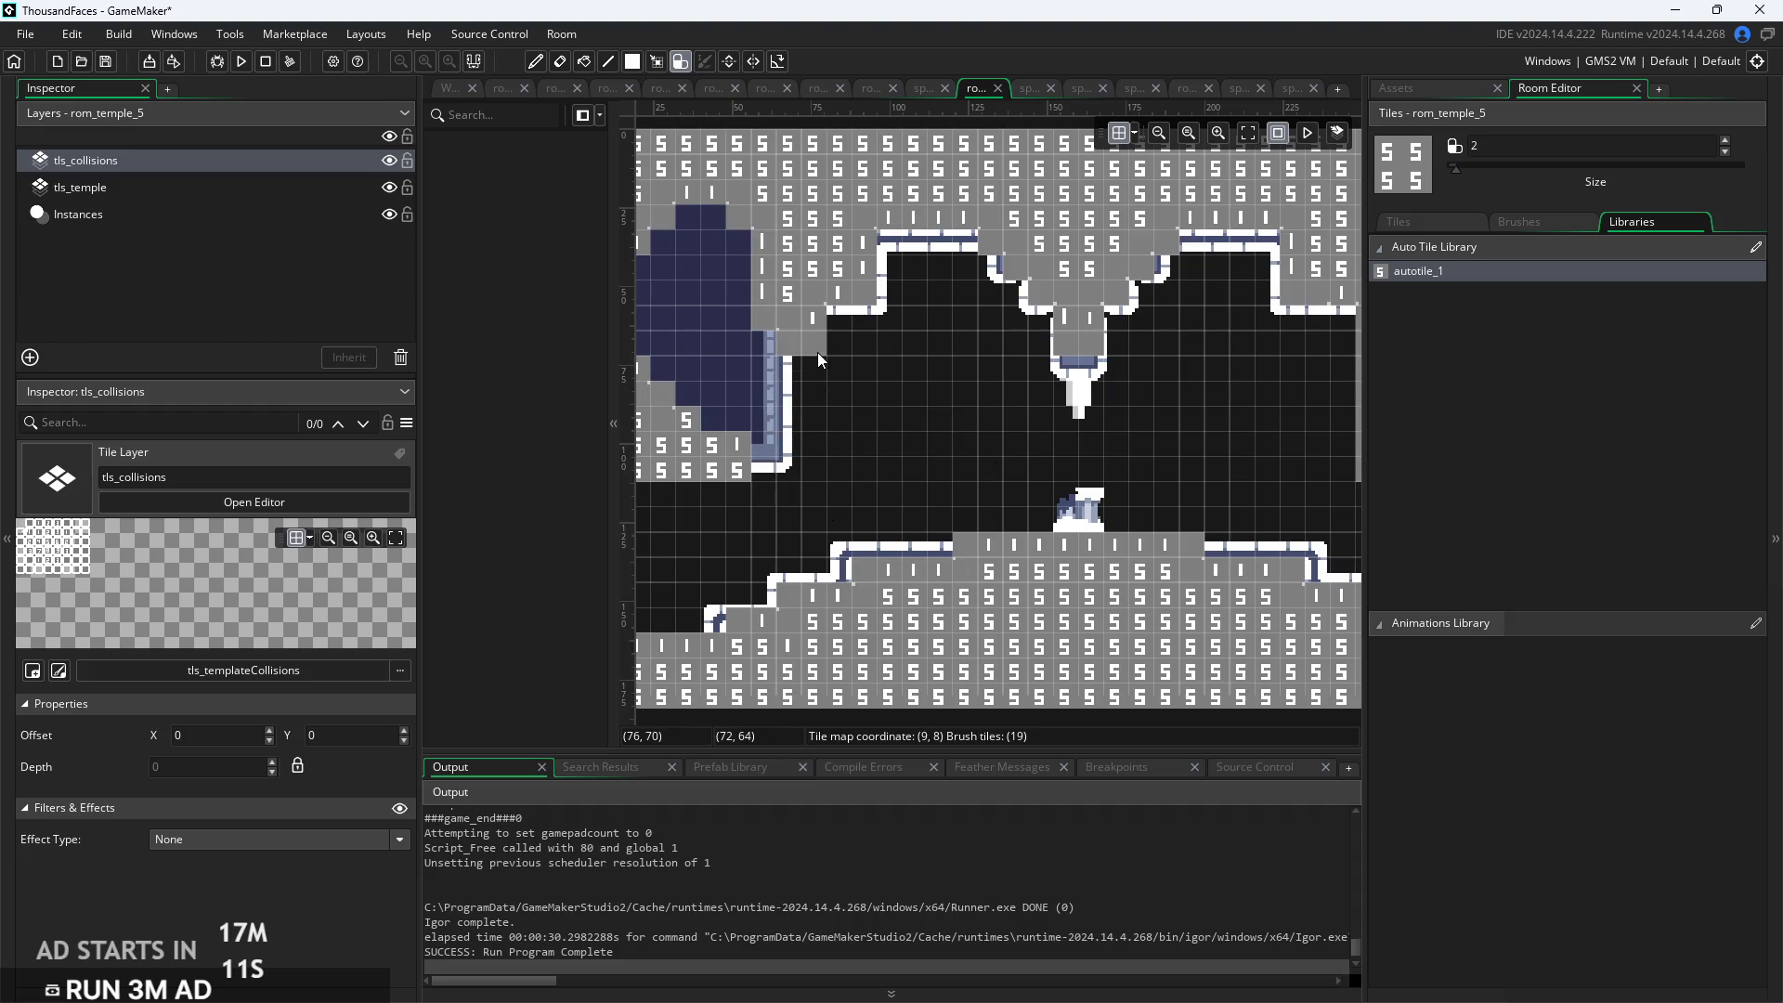
{"action": "scroll", "coordinate": [826, 394], "scroll_direction": "up", "scroll_amount": 2}
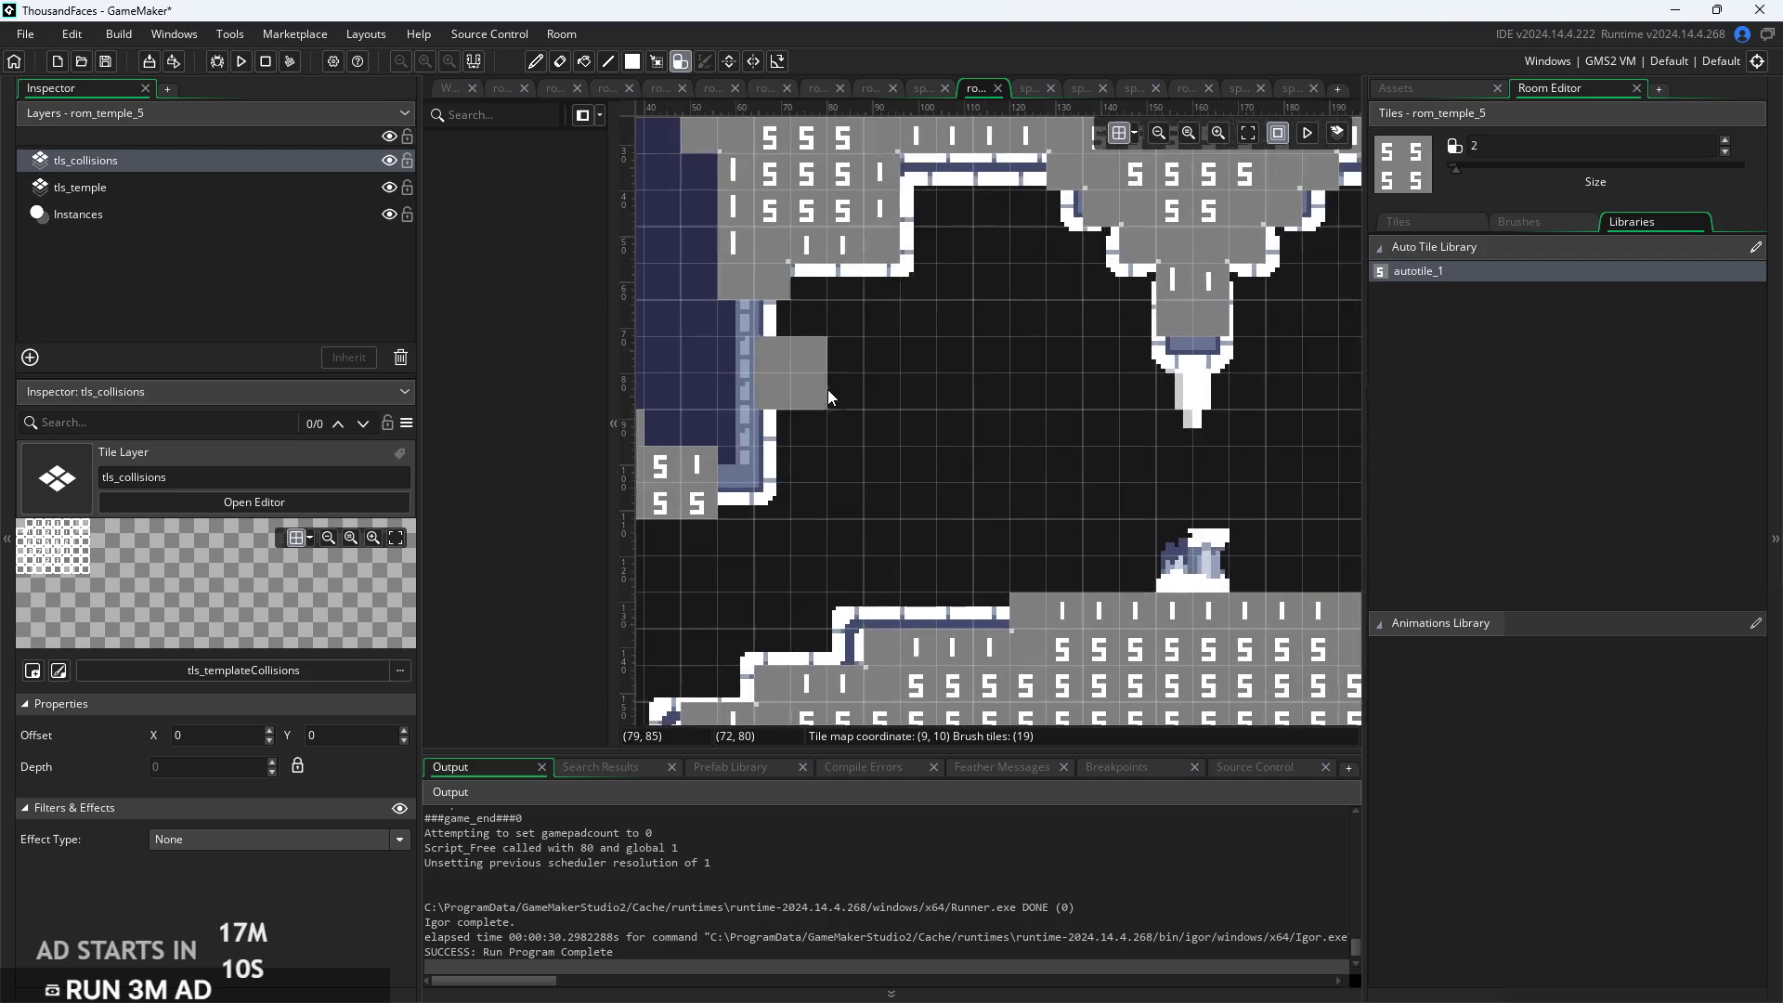
{"action": "right_click", "coordinate": [819, 334]}
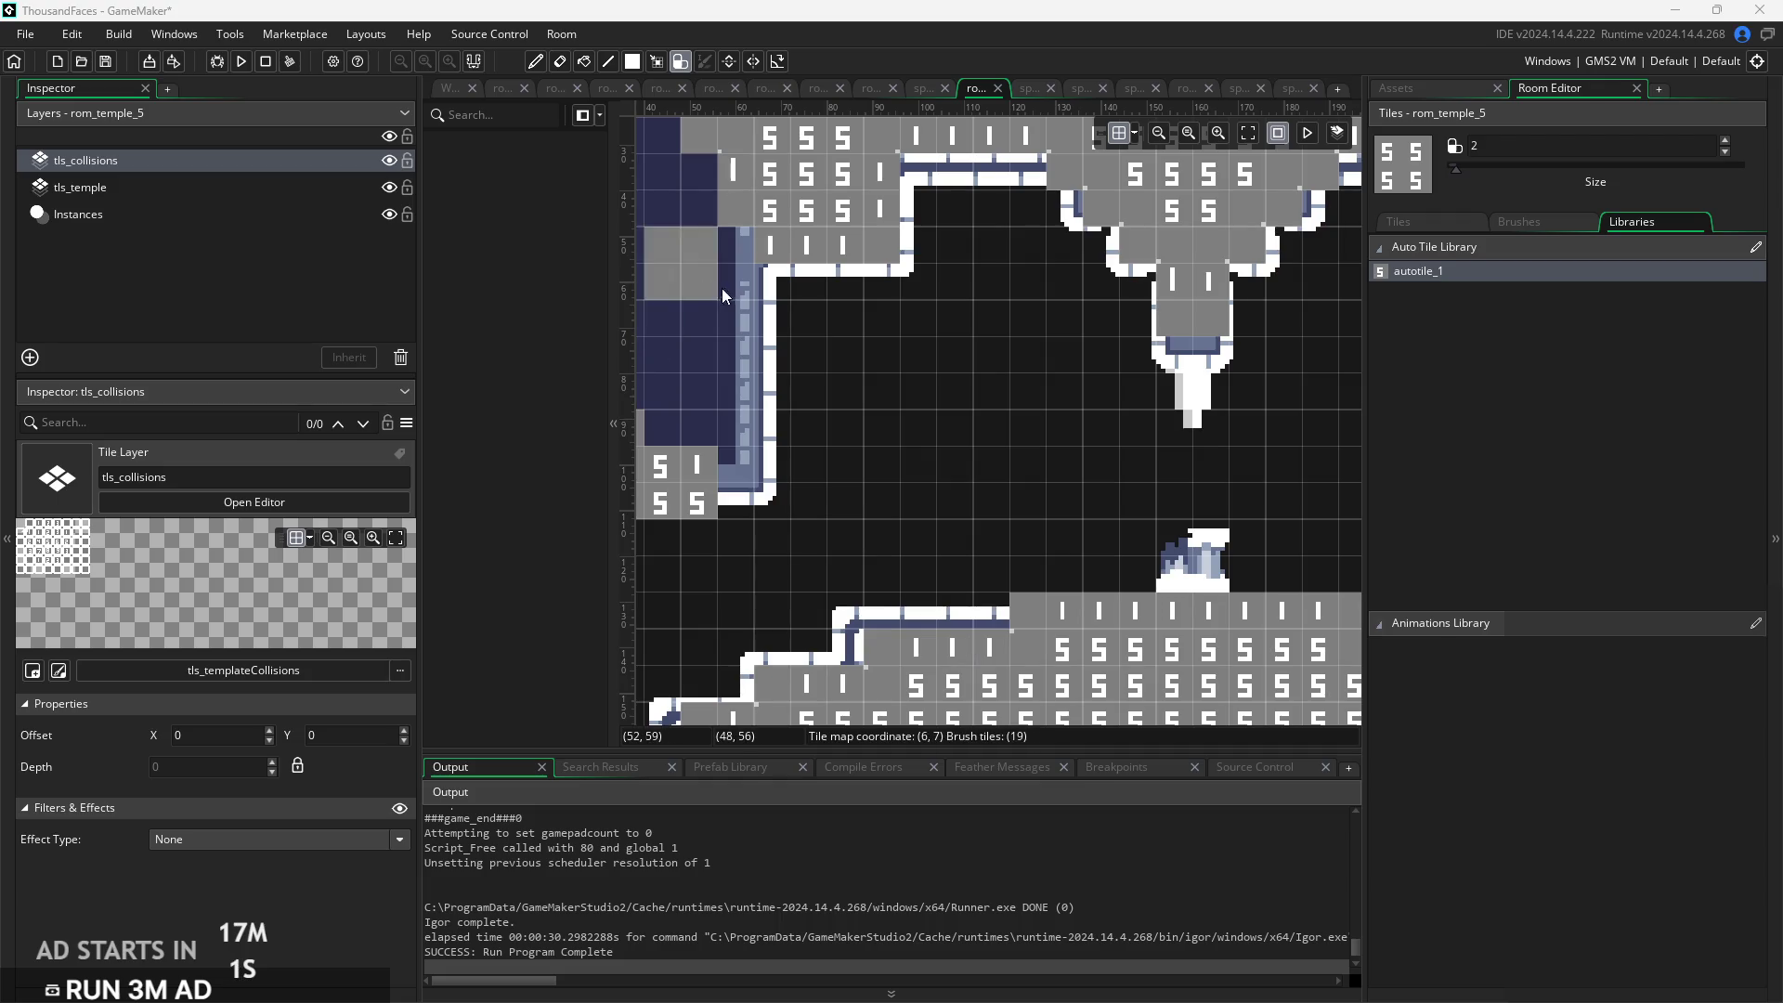
{"action": "left_click_drag", "start_coordinate": [730, 299], "coordinate": [717, 212]}
Extend collision tiles down the left alcove column and along the right alcove wall
{"action": "scroll", "coordinate": [717, 212], "scroll_direction": "down", "scroll_amount": 3}
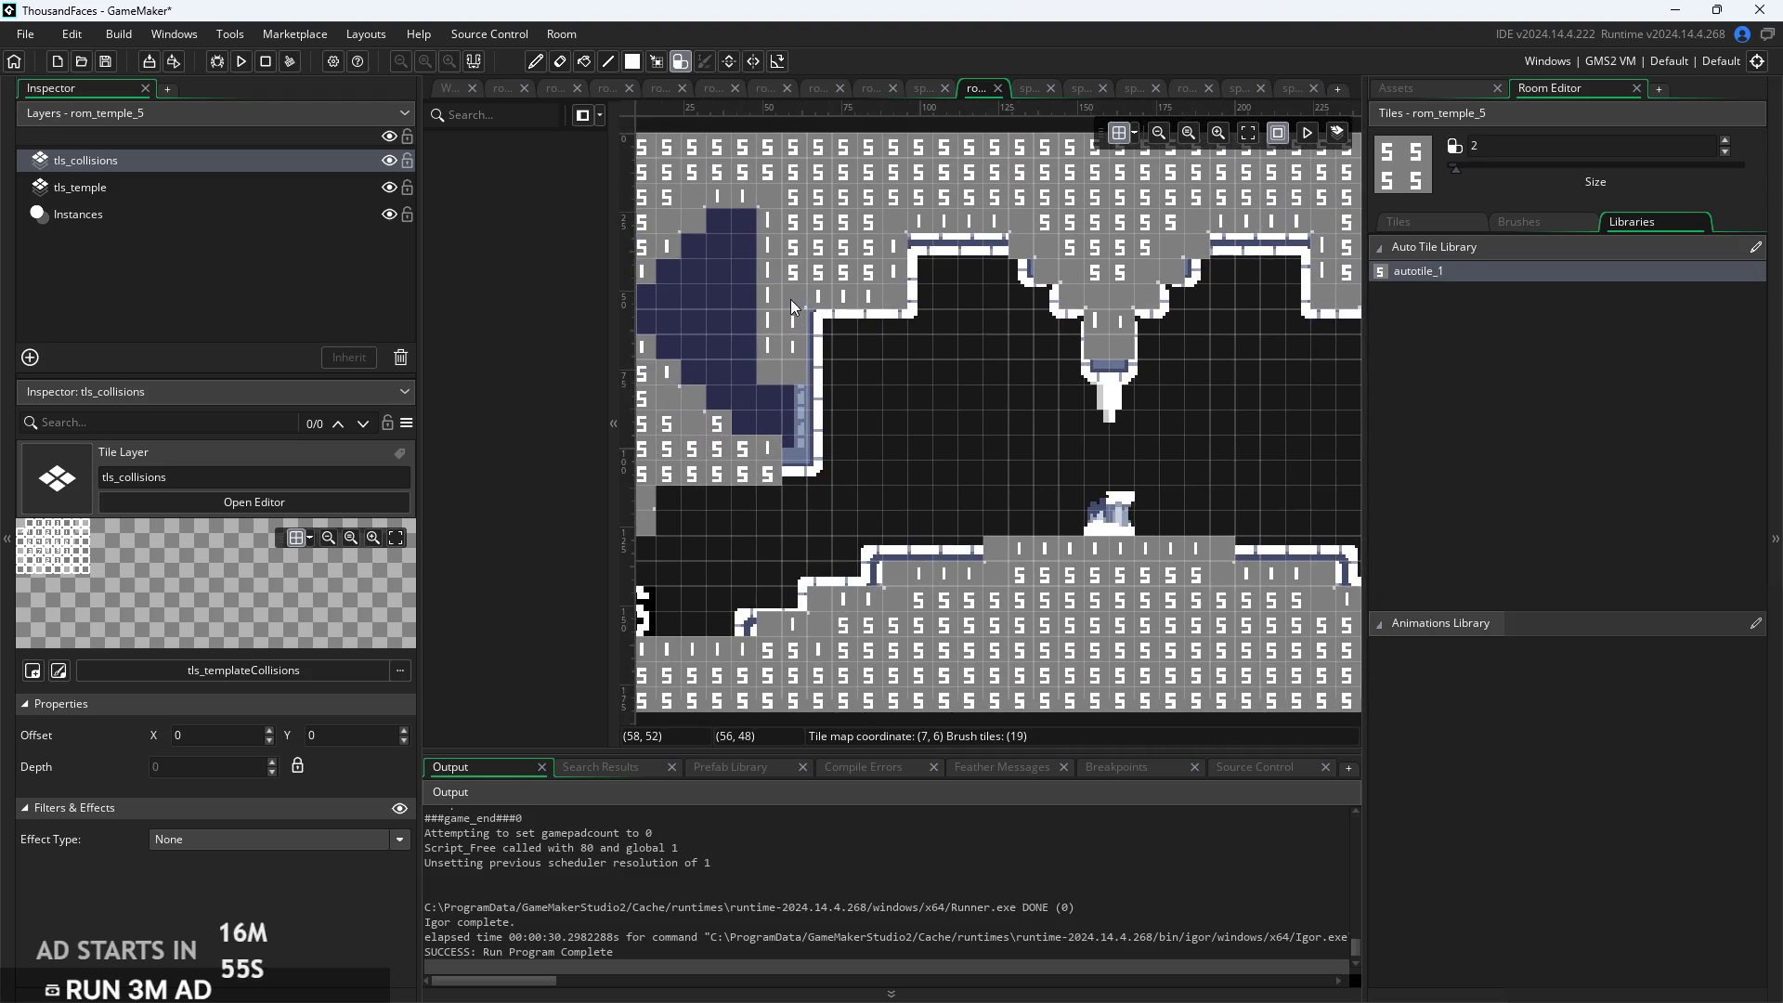
{"action": "left_click_drag", "start_coordinate": [796, 354], "coordinate": [785, 458]}
{"action": "scroll", "coordinate": [905, 521], "scroll_direction": "right", "scroll_amount": 5}
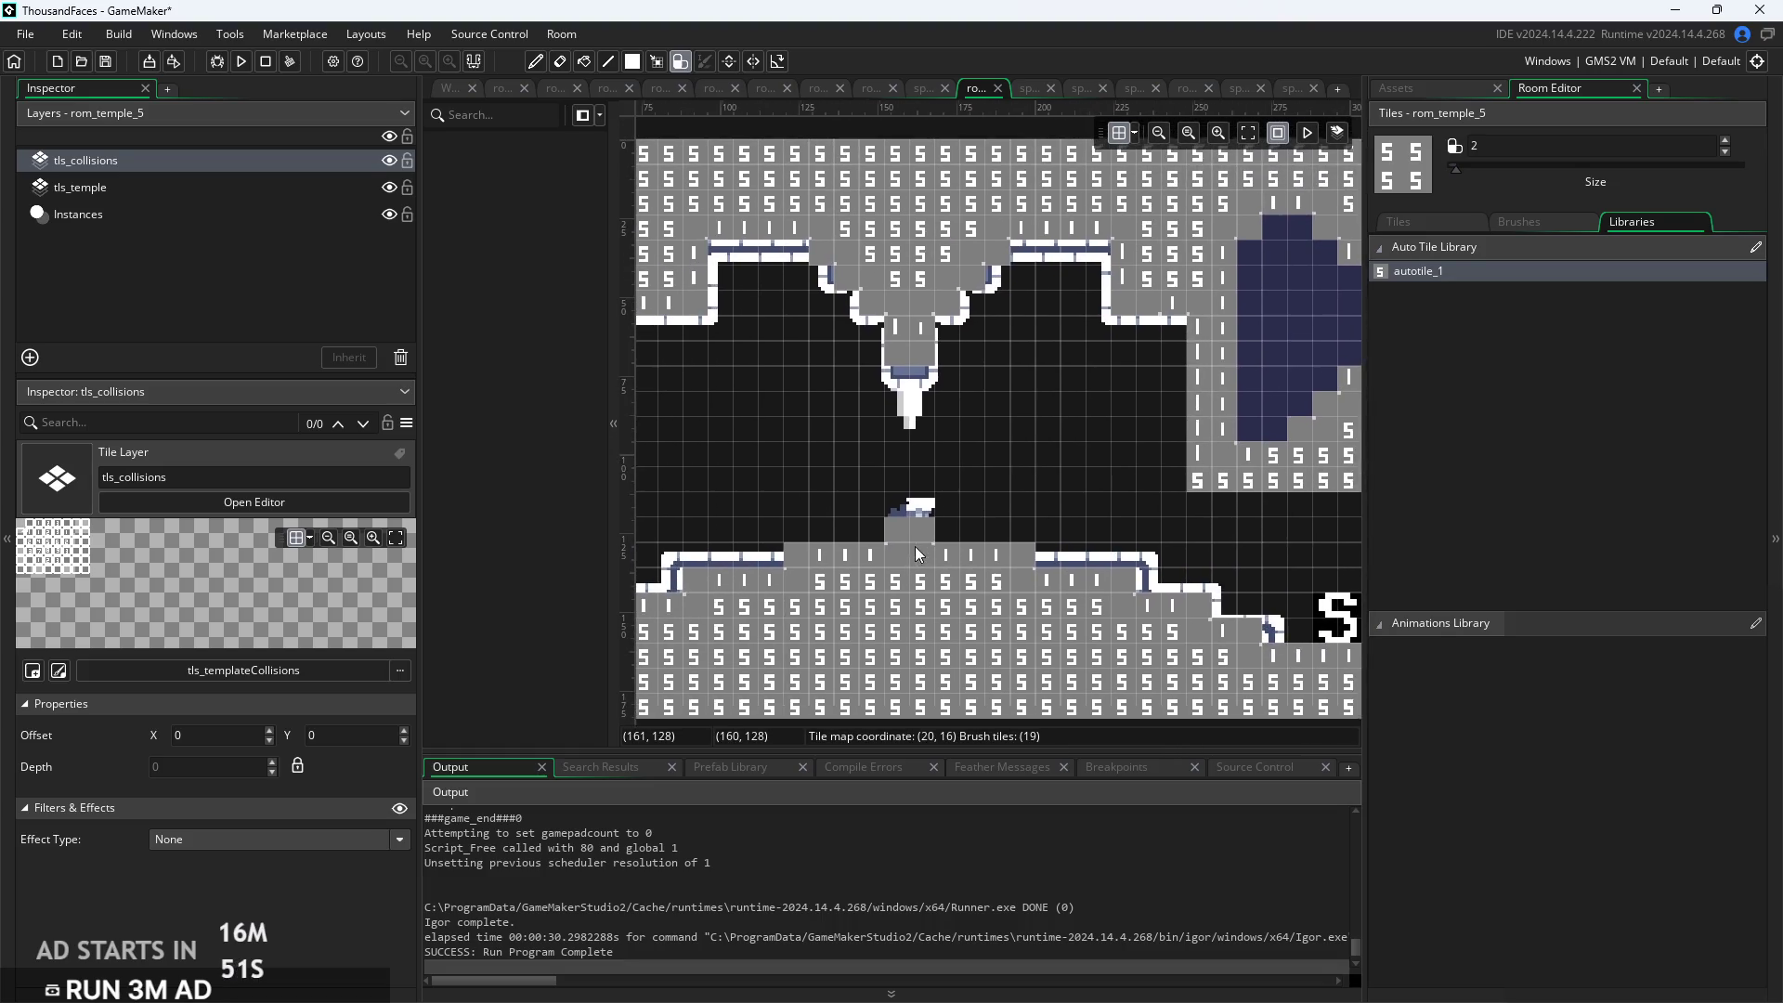
{"action": "scroll", "coordinate": [1179, 535], "scroll_direction": "down", "scroll_amount": 1}
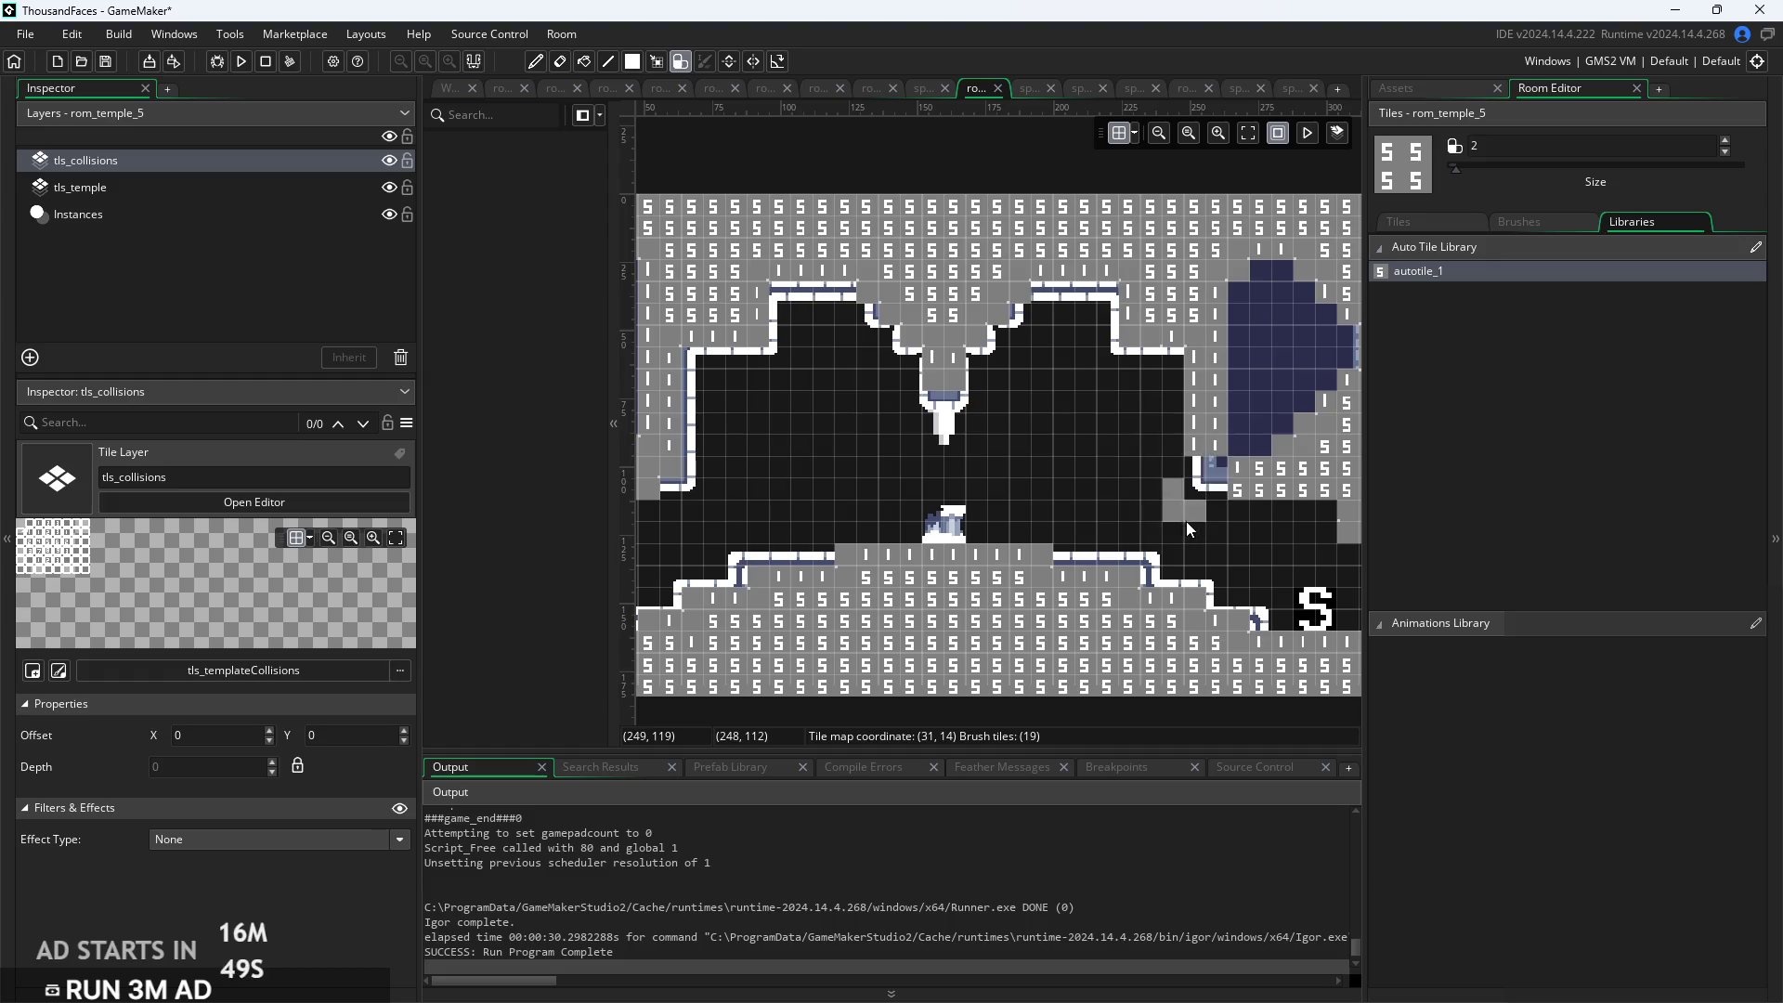
{"action": "mouse_move", "coordinate": [1185, 496]}
{"action": "left_mouse_down"}
{"action": "mouse_move", "coordinate": [1185, 393]}
{"action": "mouse_move", "coordinate": [1246, 364]}
{"action": "mouse_move", "coordinate": [1263, 316]}
{"action": "left_mouse_up"}
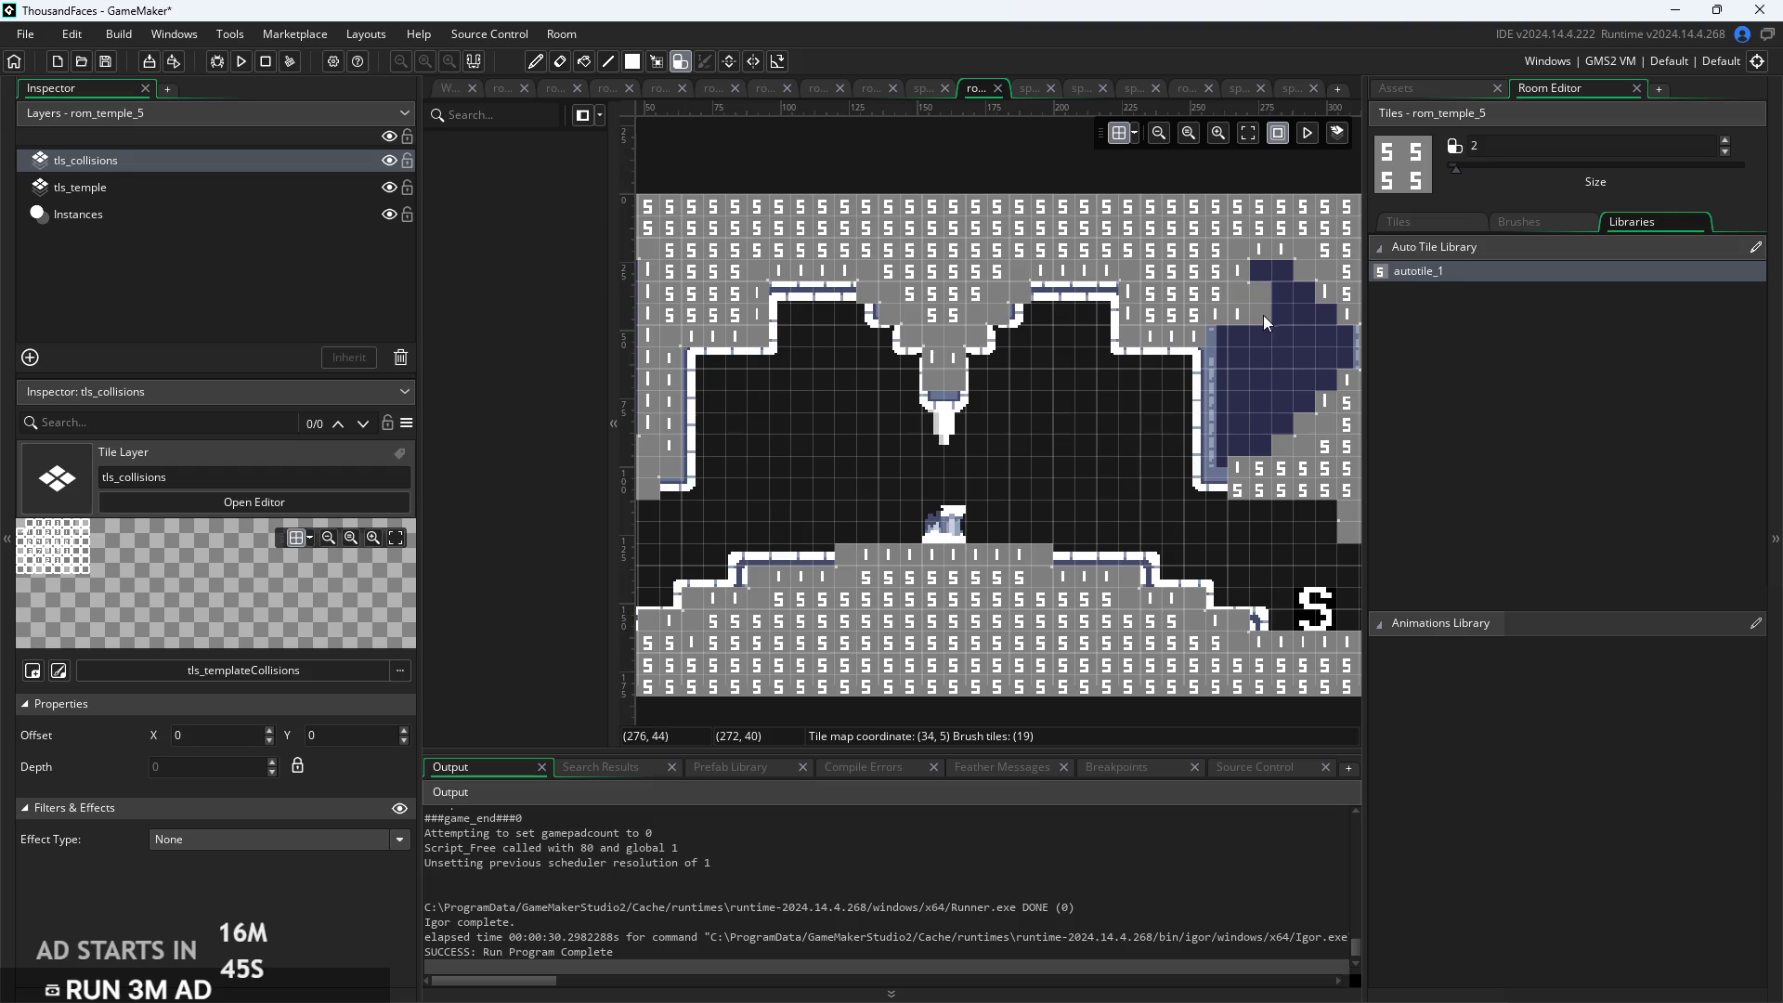
Reshape the right alcove's edge collision tiles, including its lower-left edge
{"action": "scroll", "coordinate": [1100, 456], "scroll_direction": "right", "scroll_amount": 5}
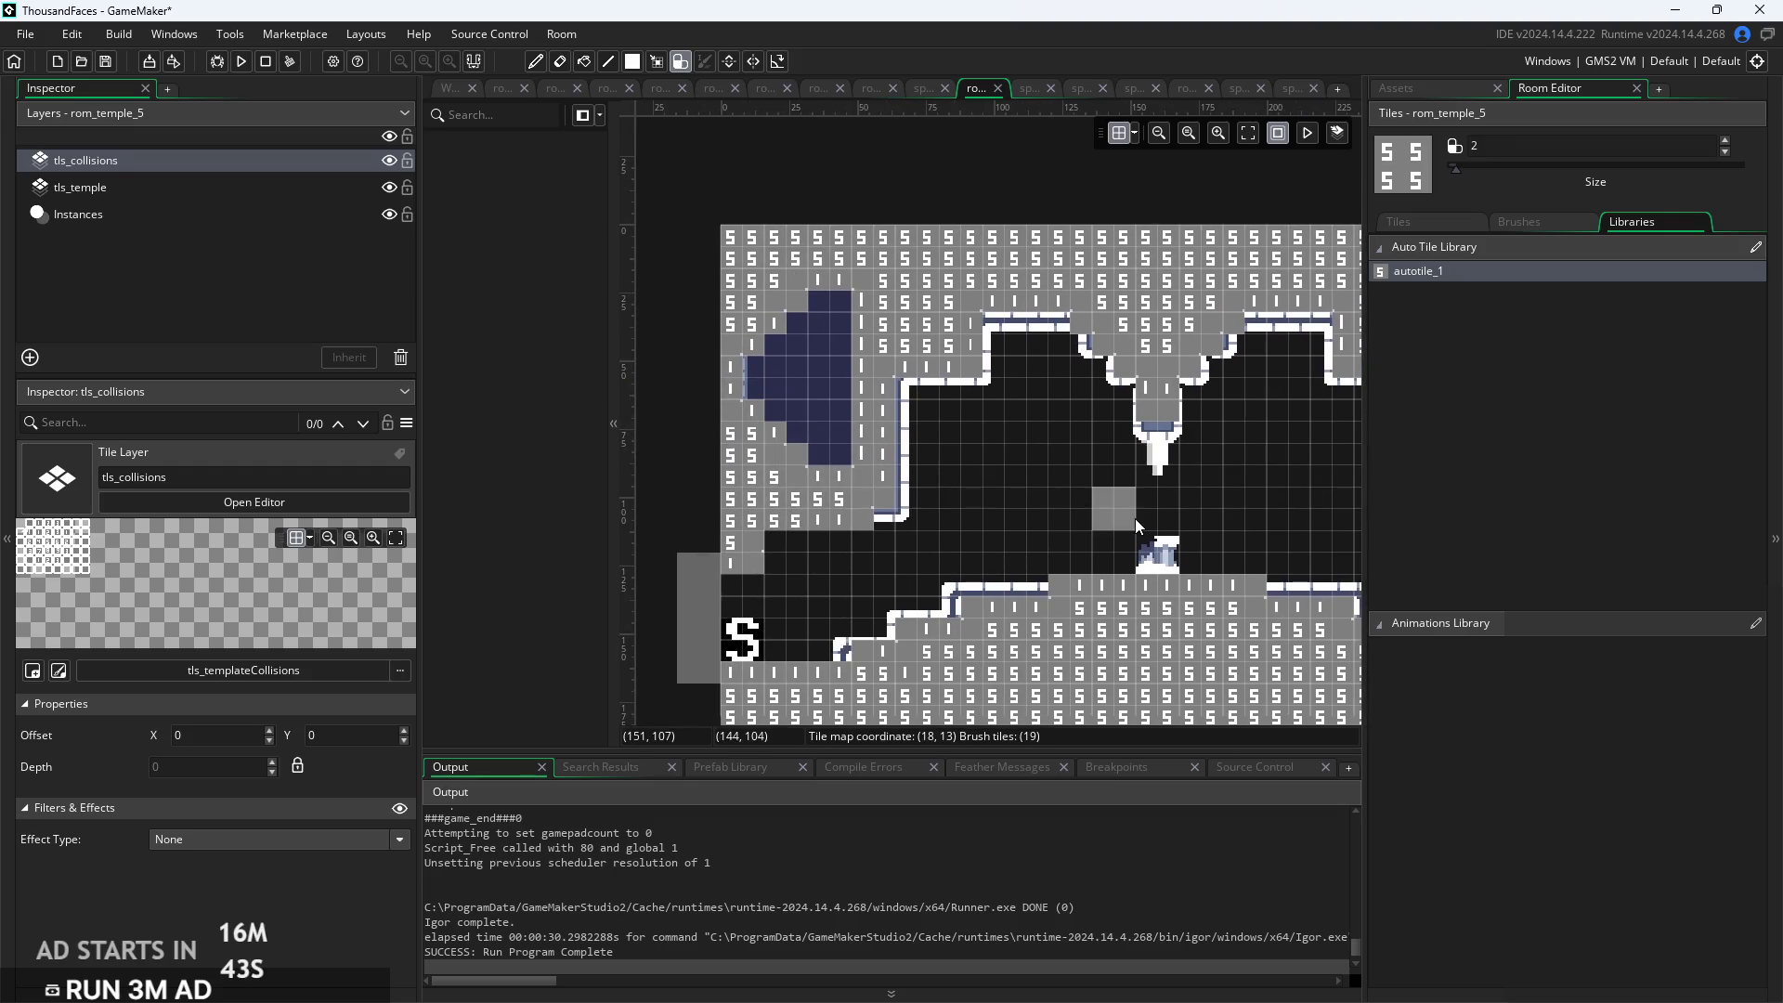
{"action": "scroll", "coordinate": [1135, 518], "scroll_direction": "left", "scroll_amount": 5}
{"action": "scroll", "coordinate": [1006, 498], "scroll_direction": "down", "scroll_amount": 1, "text": "ctrl"}
{"action": "left_click", "coordinate": [1240, 379]}
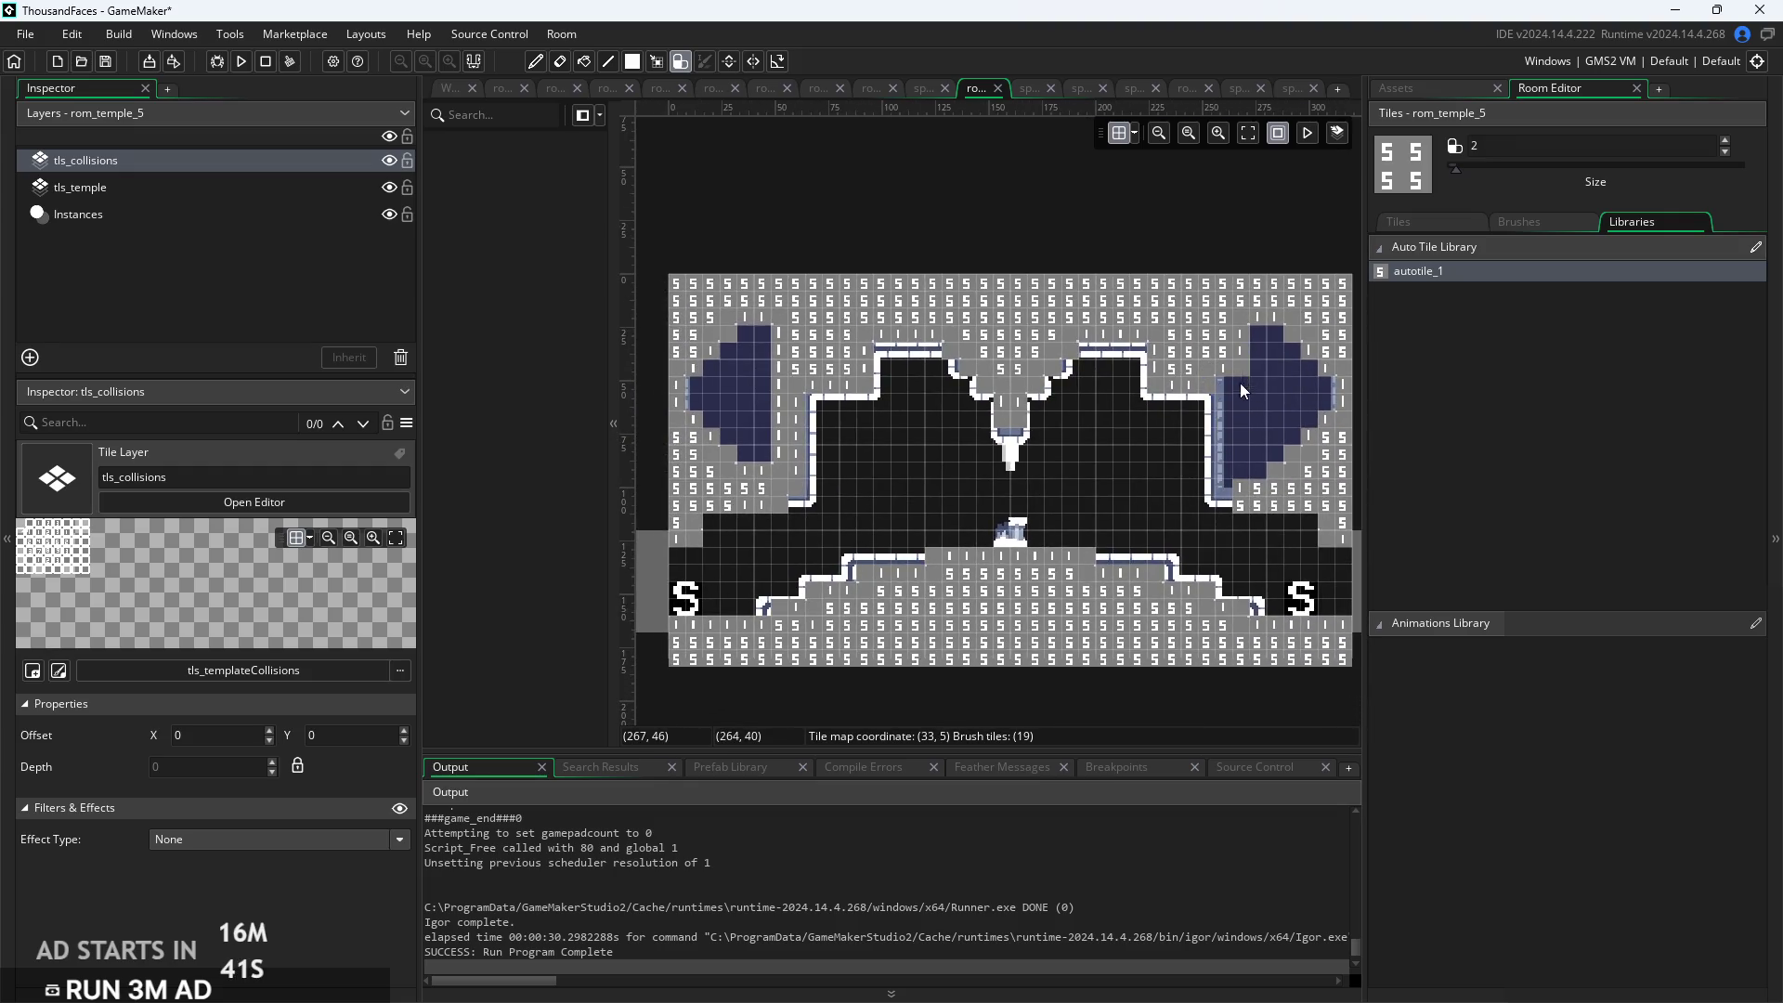
{"action": "left_click_drag", "start_coordinate": [1235, 442], "coordinate": [1235, 468]}
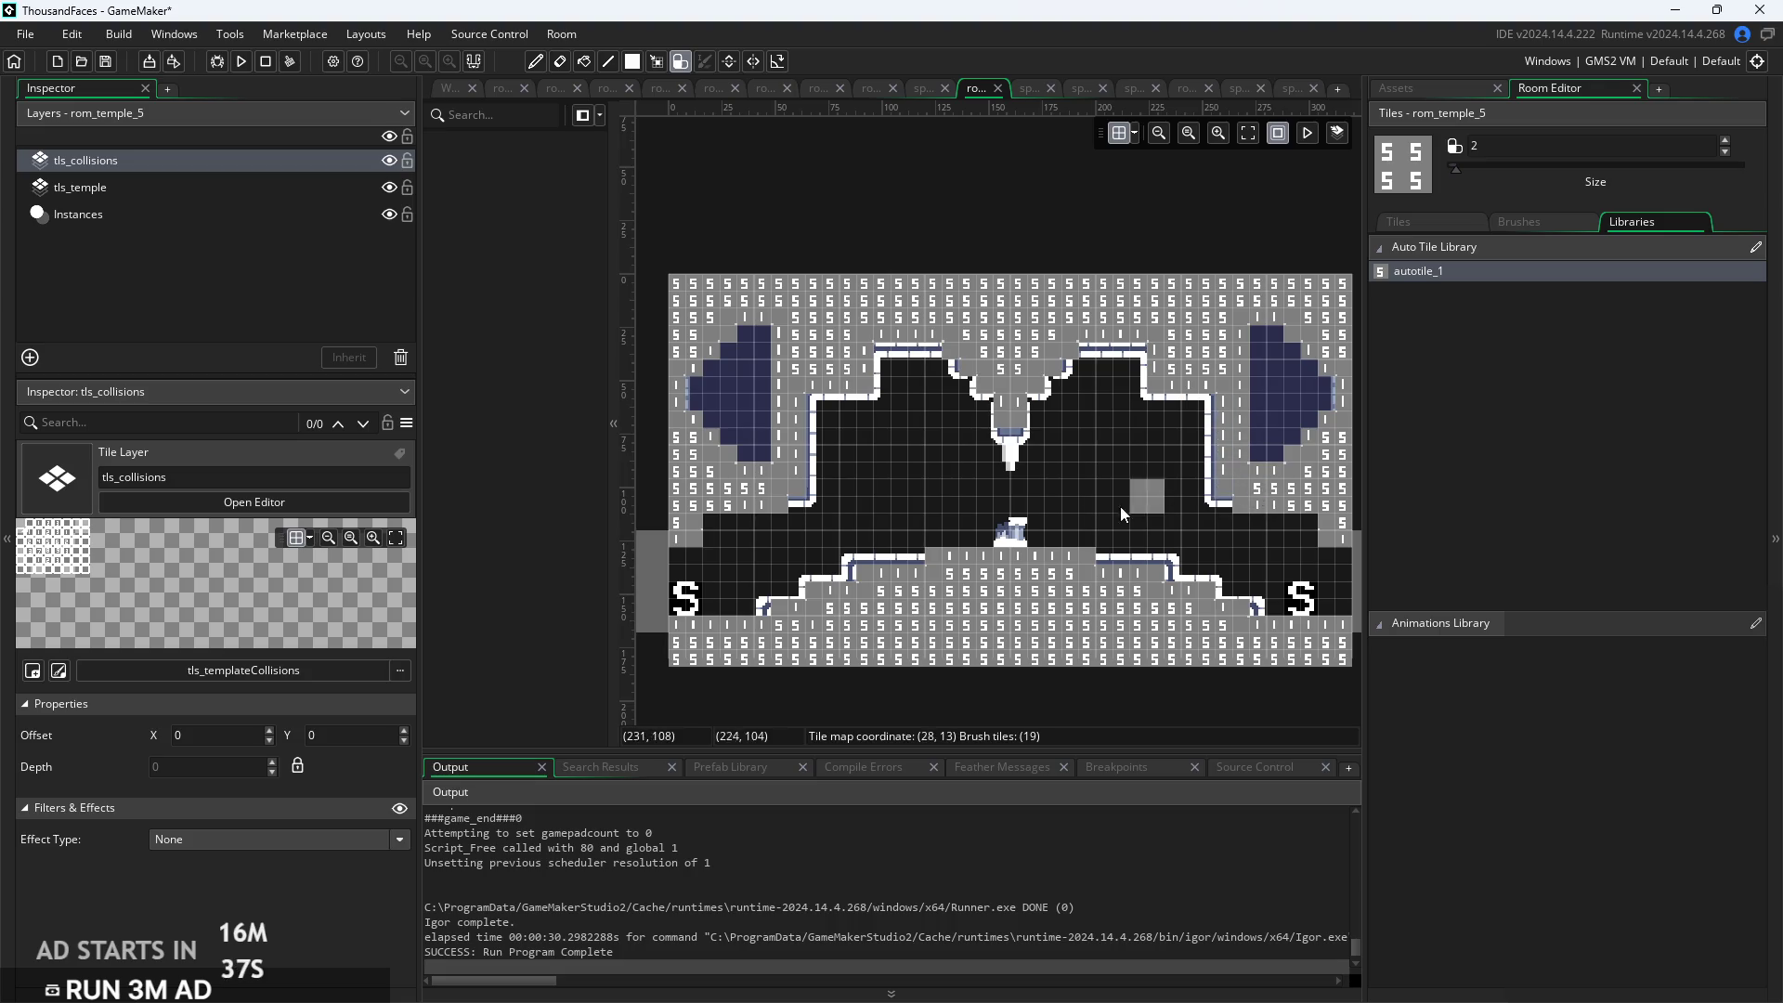
Make tls_temple the active layer in the Layers panel
{"action": "scroll", "coordinate": [1195, 534], "scroll_direction": "up", "scroll_amount": 1}
{"action": "scroll", "coordinate": [1195, 532], "scroll_direction": "up", "scroll_amount": 1}
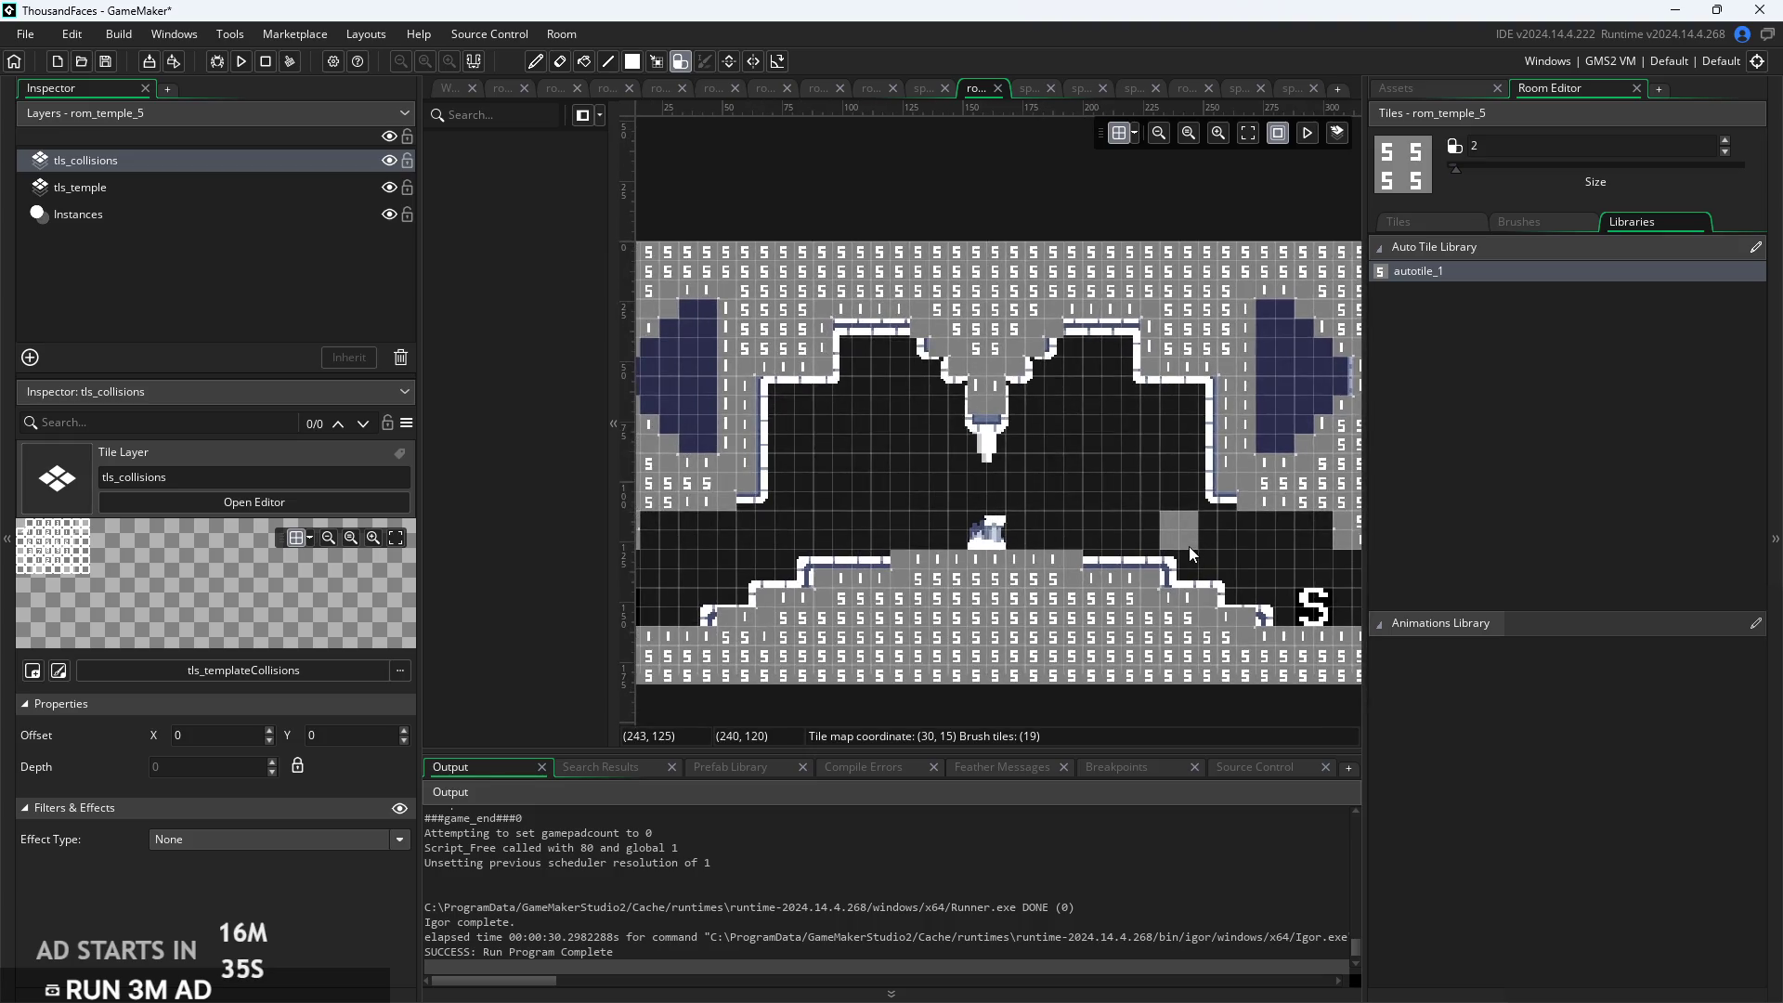
{"action": "scroll", "coordinate": [1199, 545], "scroll_direction": "up", "scroll_amount": 2}
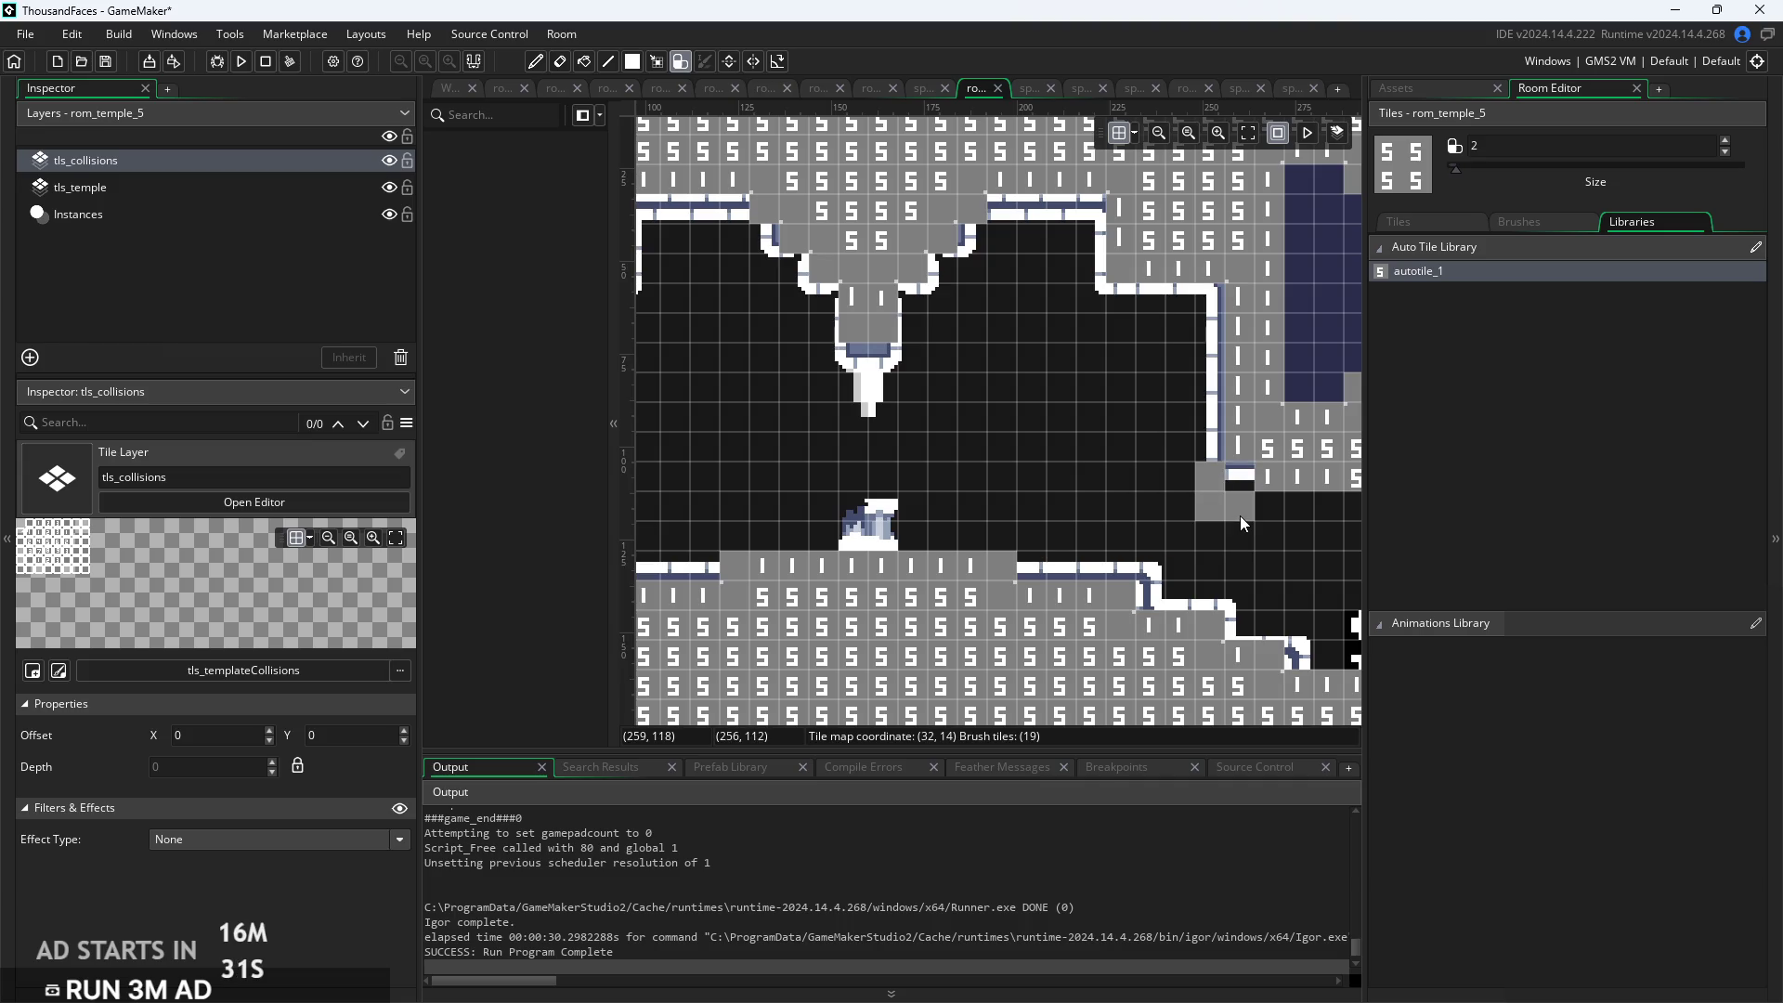
{"action": "left_click", "coordinate": [98, 214]}
{"action": "left_click", "coordinate": [153, 159]}
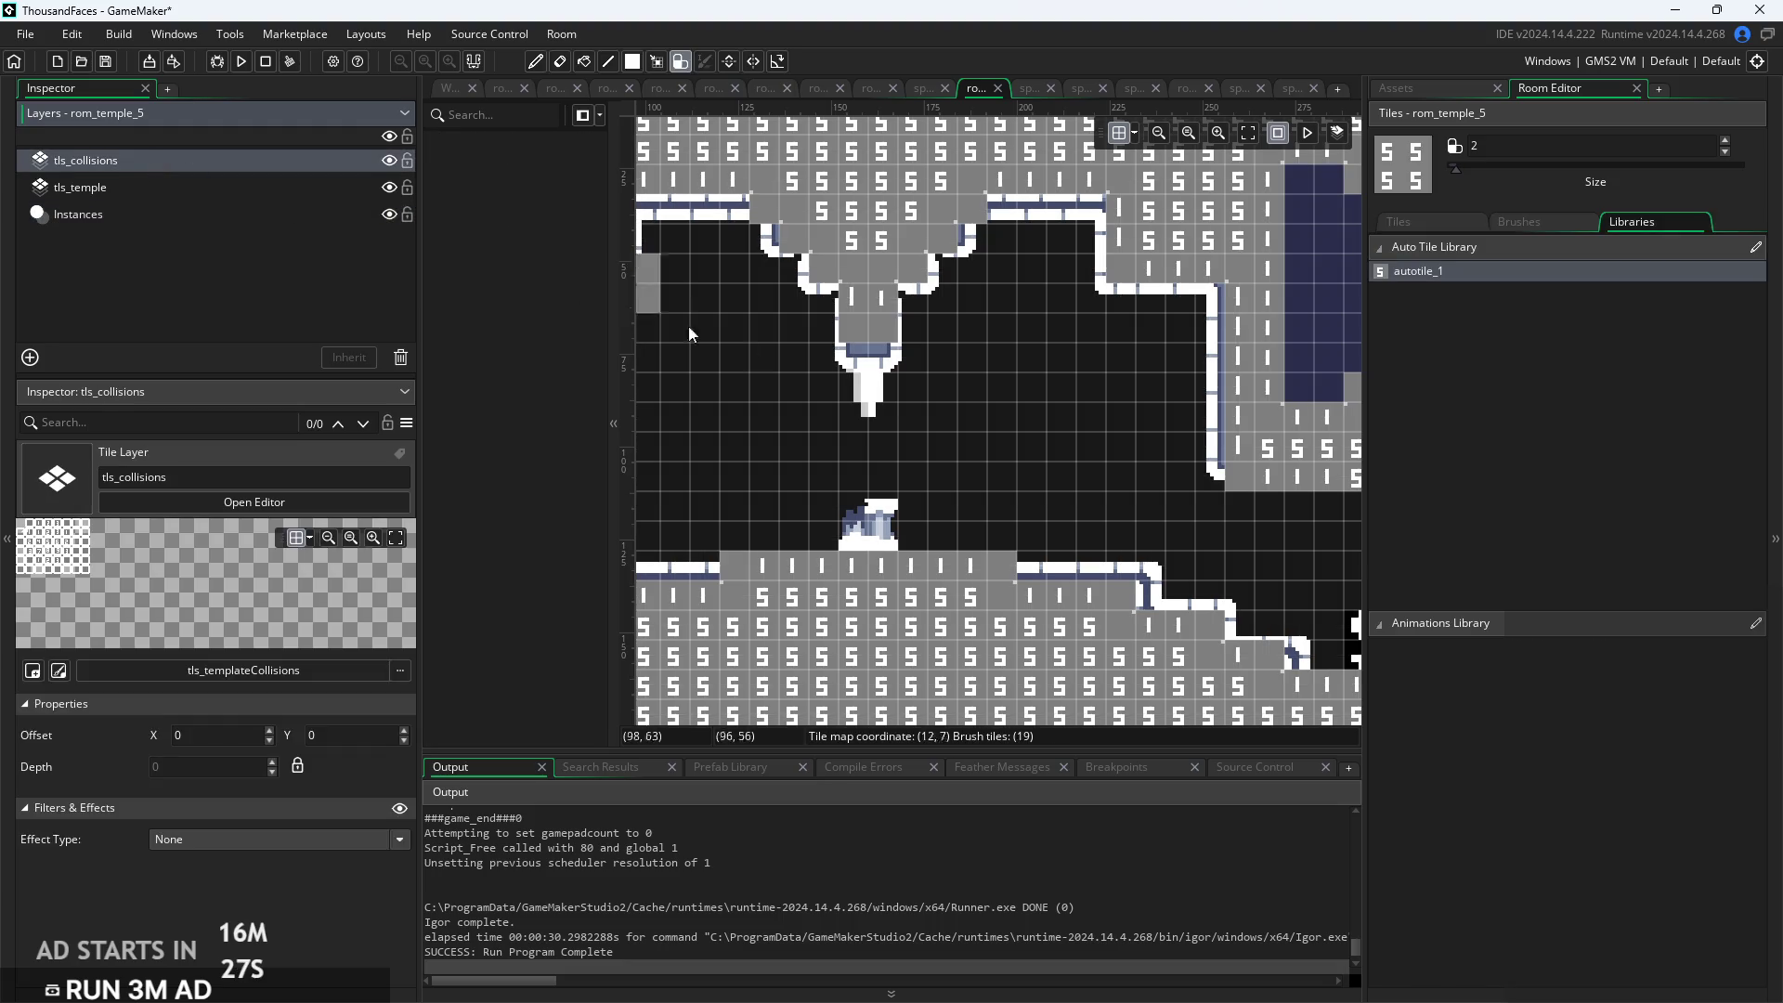
{"action": "scroll", "coordinate": [1079, 419], "scroll_direction": "down", "scroll_amount": 3}
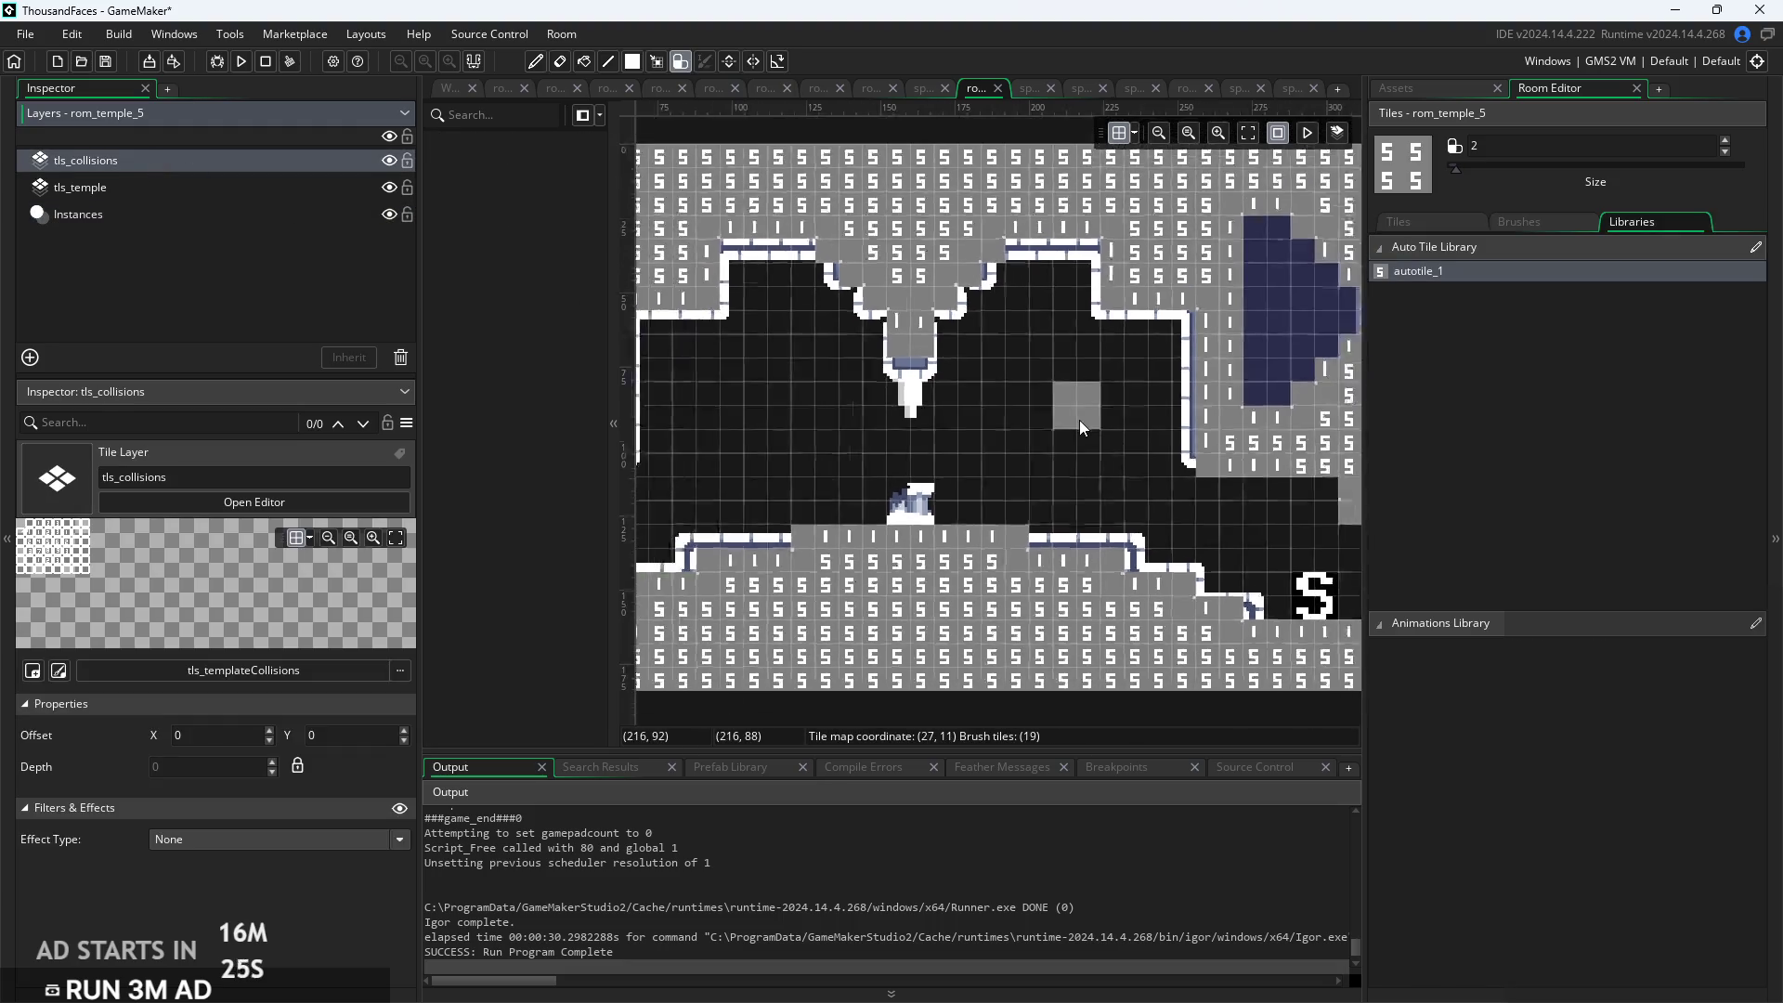
{"action": "mouse_move", "coordinate": [158, 192]}
{"action": "left_mouse_down"}
{"action": "mouse_move", "coordinate": [159, 160]}
{"action": "mouse_move", "coordinate": [169, 197]}
{"action": "left_mouse_up"}
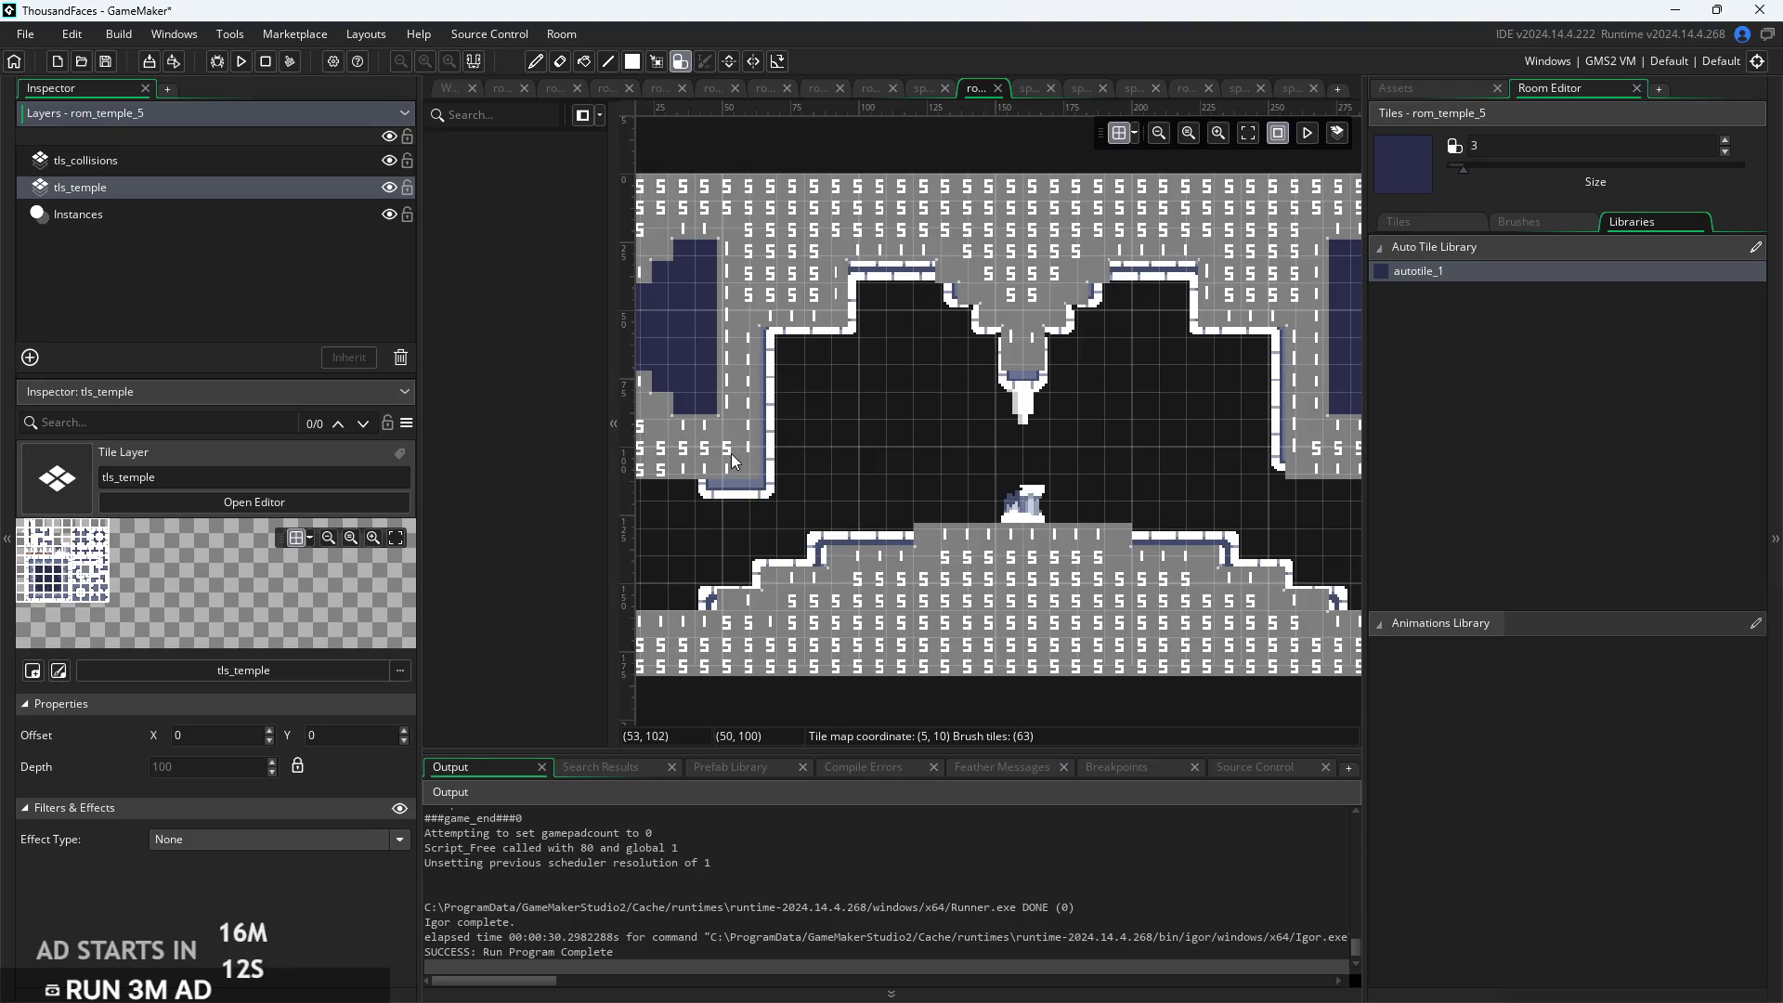
Paint bottom edge strips under the left and right walls on tls_temple
{"action": "left_click", "coordinate": [767, 457]}
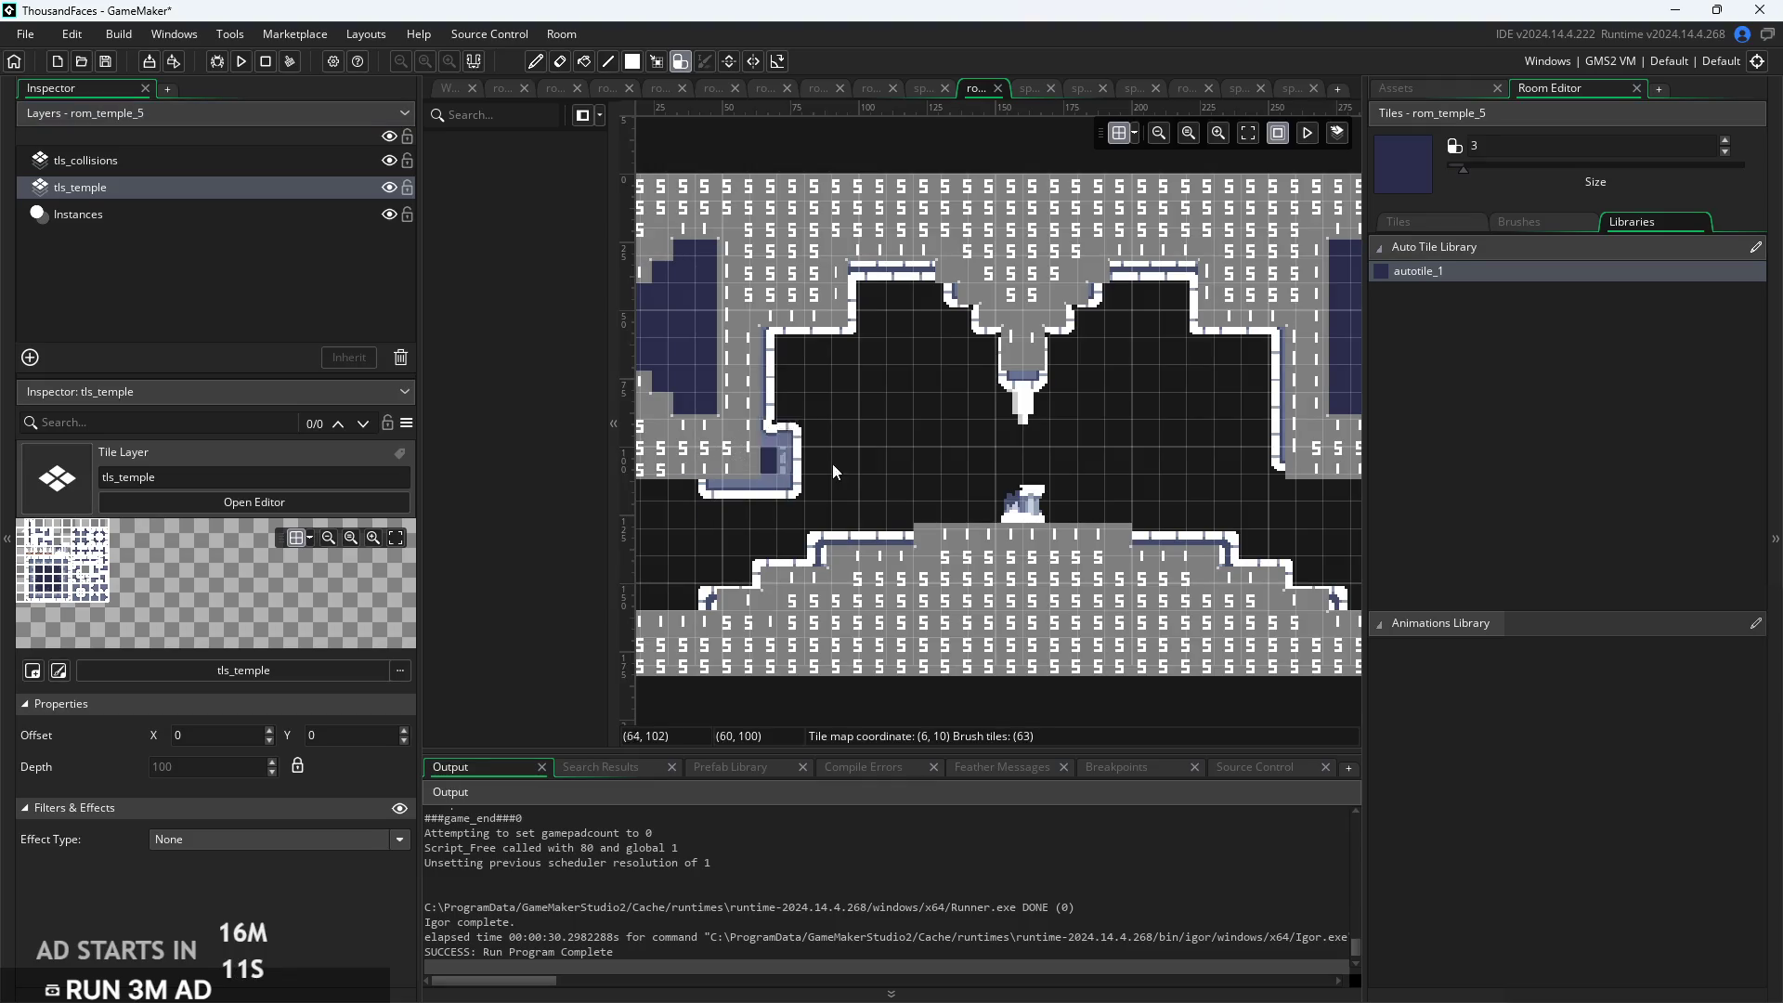
{"action": "left_click", "coordinate": [1315, 469]}
{"action": "scroll", "coordinate": [1268, 520], "scroll_direction": "down", "scroll_amount": 3}
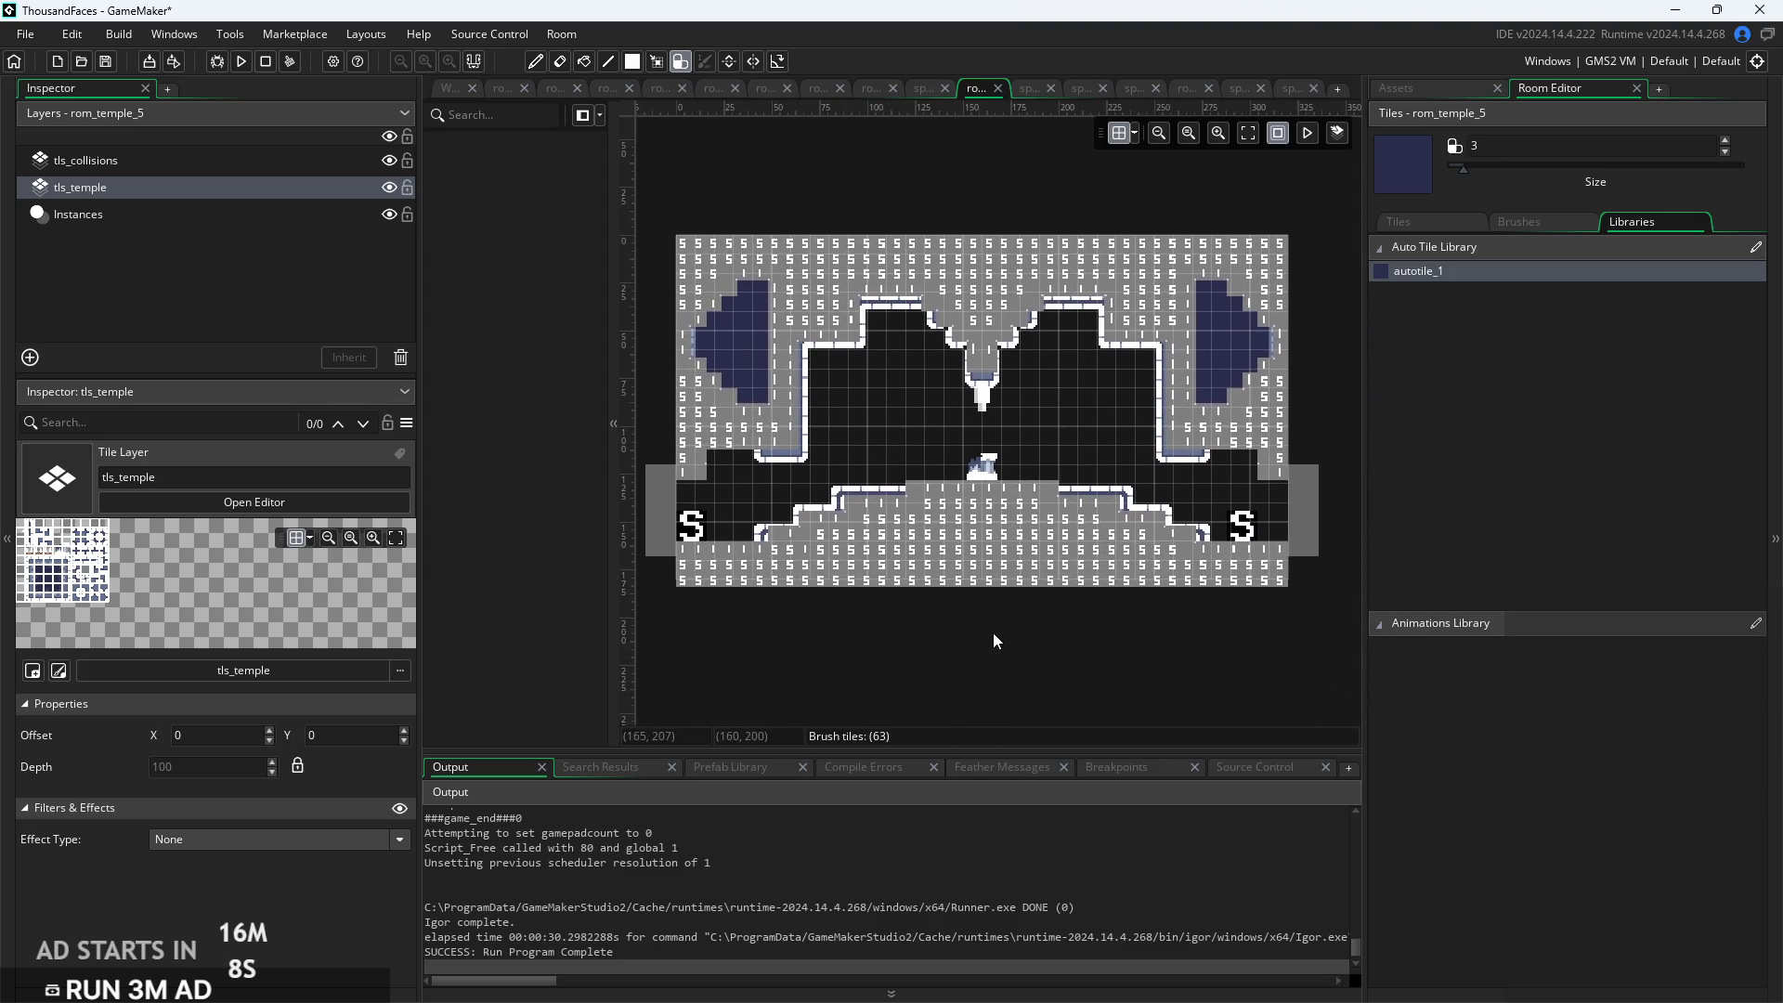
{"action": "scroll", "coordinate": [916, 652], "scroll_direction": "up", "scroll_amount": 2}
{"action": "mouse_move", "coordinate": [915, 643]}
{"action": "left_mouse_down"}
{"action": "mouse_move", "coordinate": [989, 687]}
{"action": "mouse_move", "coordinate": [966, 697]}
{"action": "left_mouse_up"}
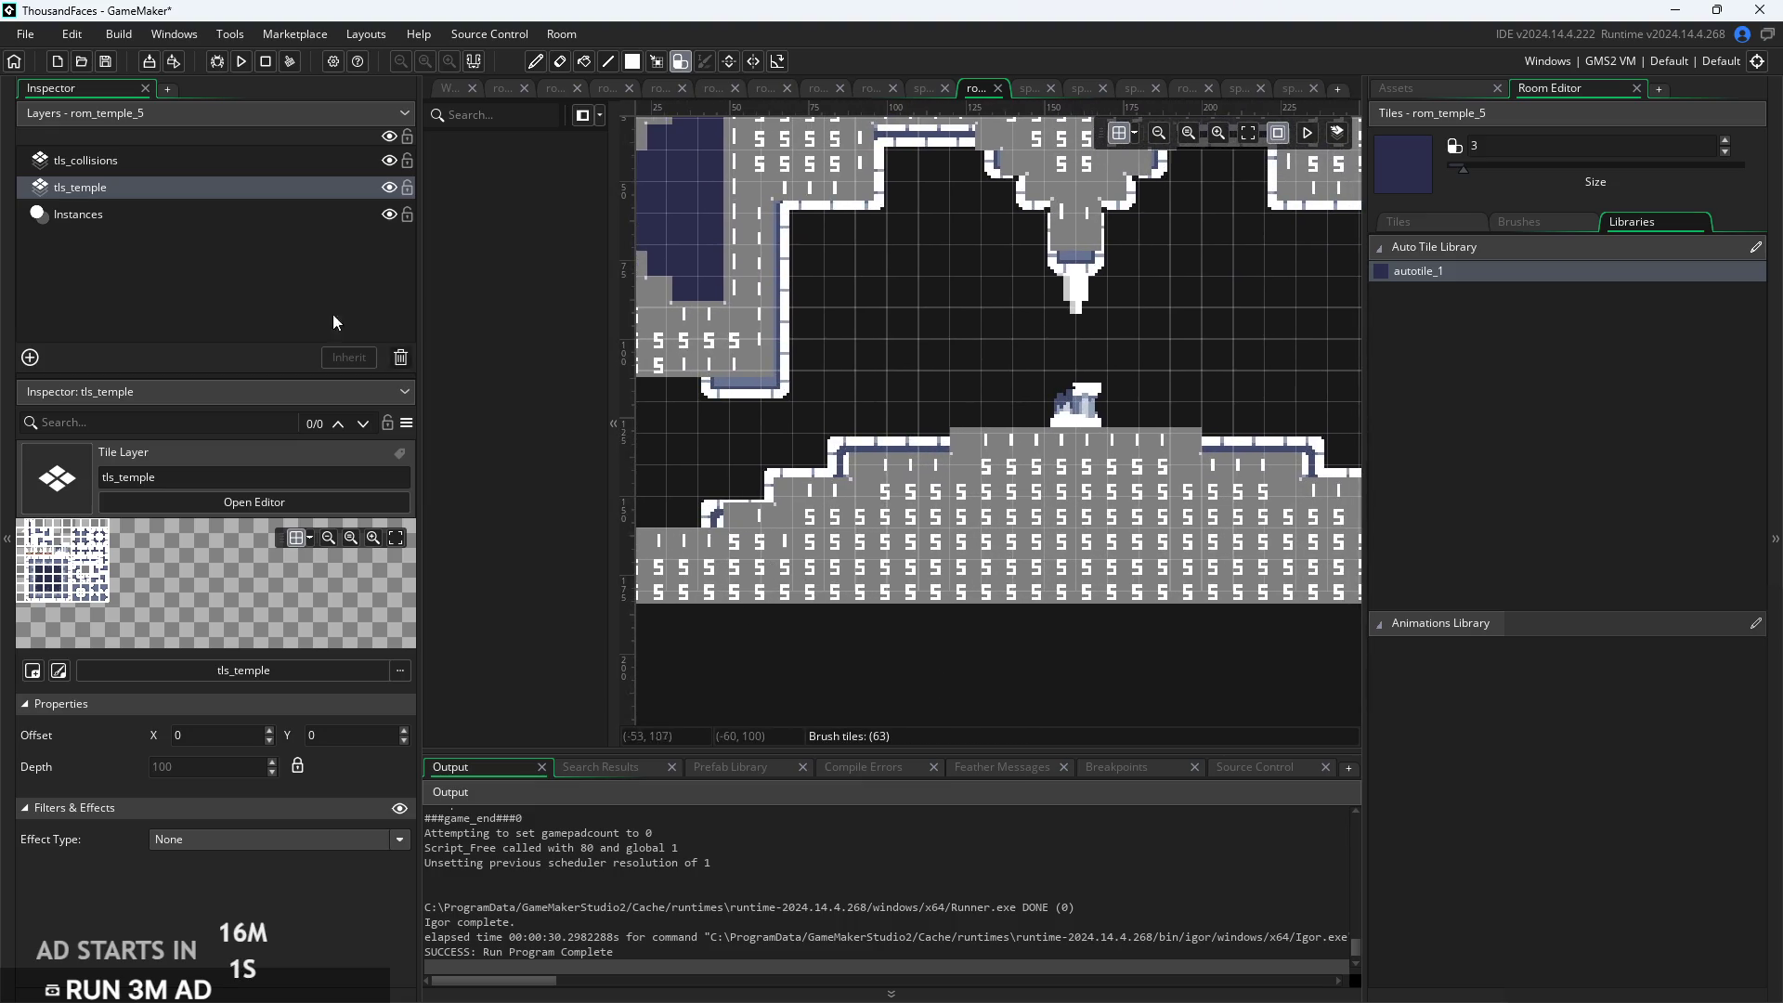
Try dragging tls_temple above tls_collisions in the layer order
{"action": "left_click", "coordinate": [78, 158]}
{"action": "left_click", "coordinate": [141, 182]}
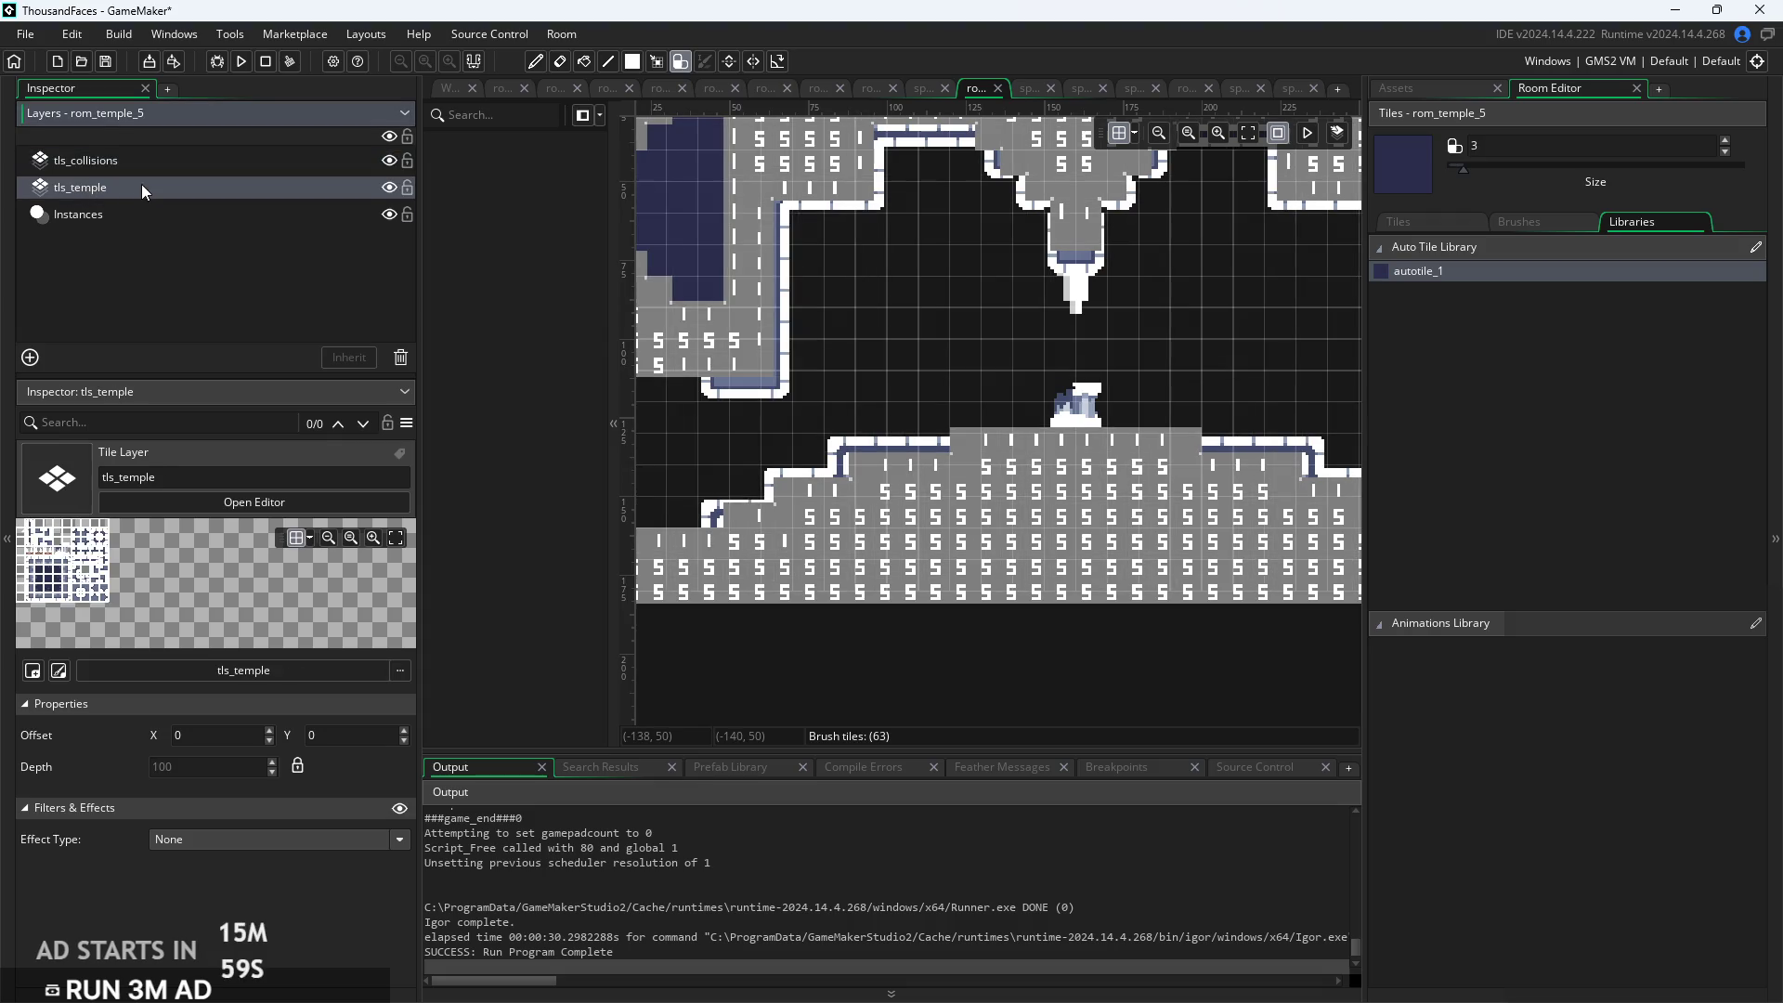
{"action": "mouse_move", "coordinate": [141, 184]}
{"action": "left_mouse_down"}
{"action": "mouse_move", "coordinate": [141, 158]}
{"action": "mouse_move", "coordinate": [158, 200]}
{"action": "left_mouse_up"}
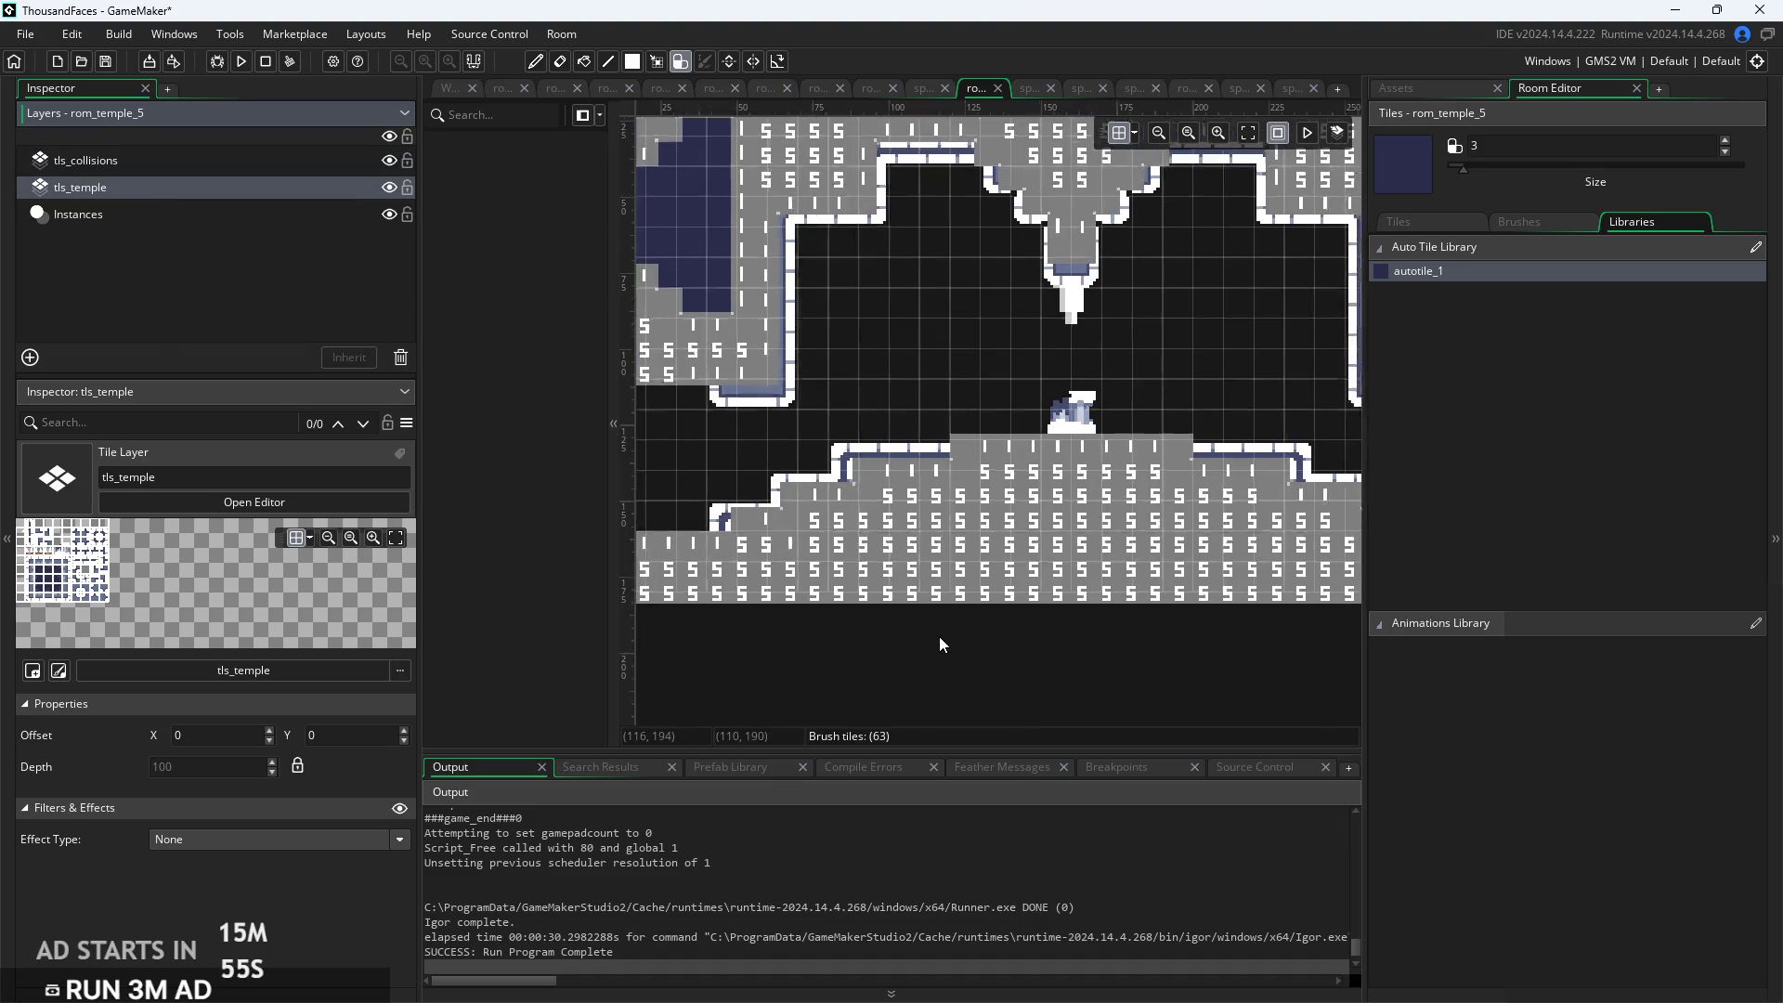
{"action": "scroll", "coordinate": [939, 637], "scroll_direction": "down", "scroll_amount": 1}
{"action": "scroll", "coordinate": [849, 533], "scroll_direction": "up", "scroll_amount": 2}
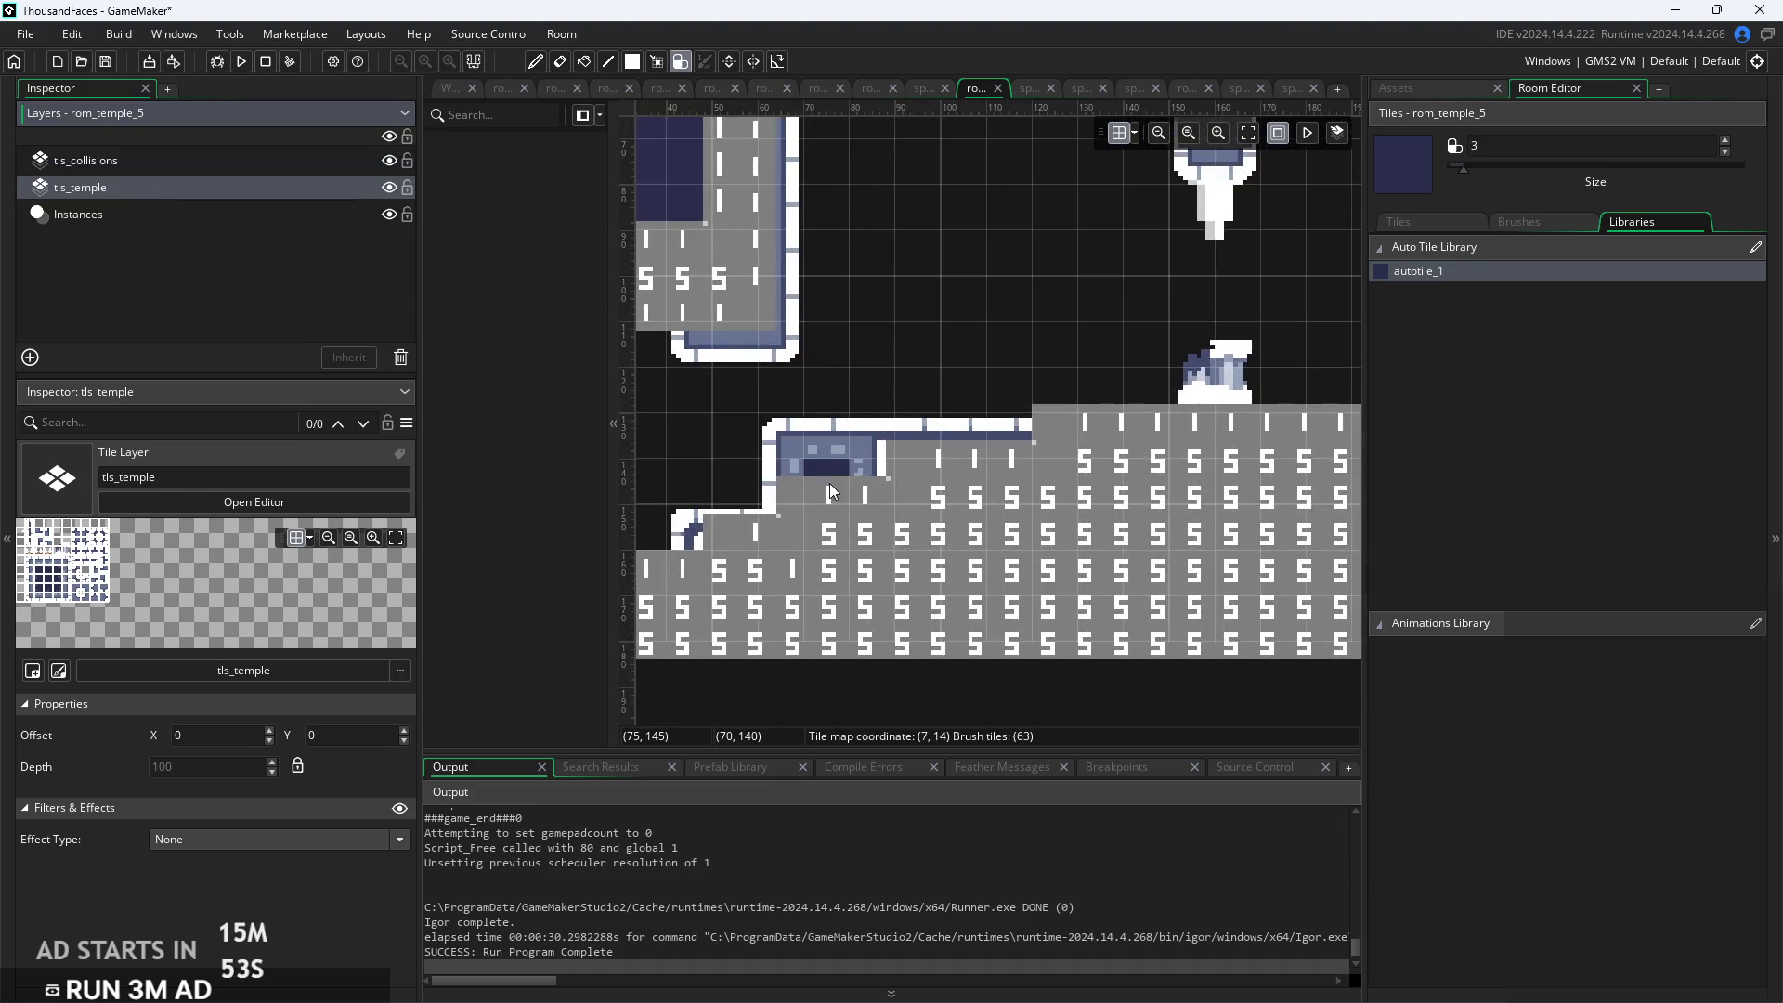
{"action": "scroll", "coordinate": [1087, 683], "scroll_direction": "down", "scroll_amount": 1}
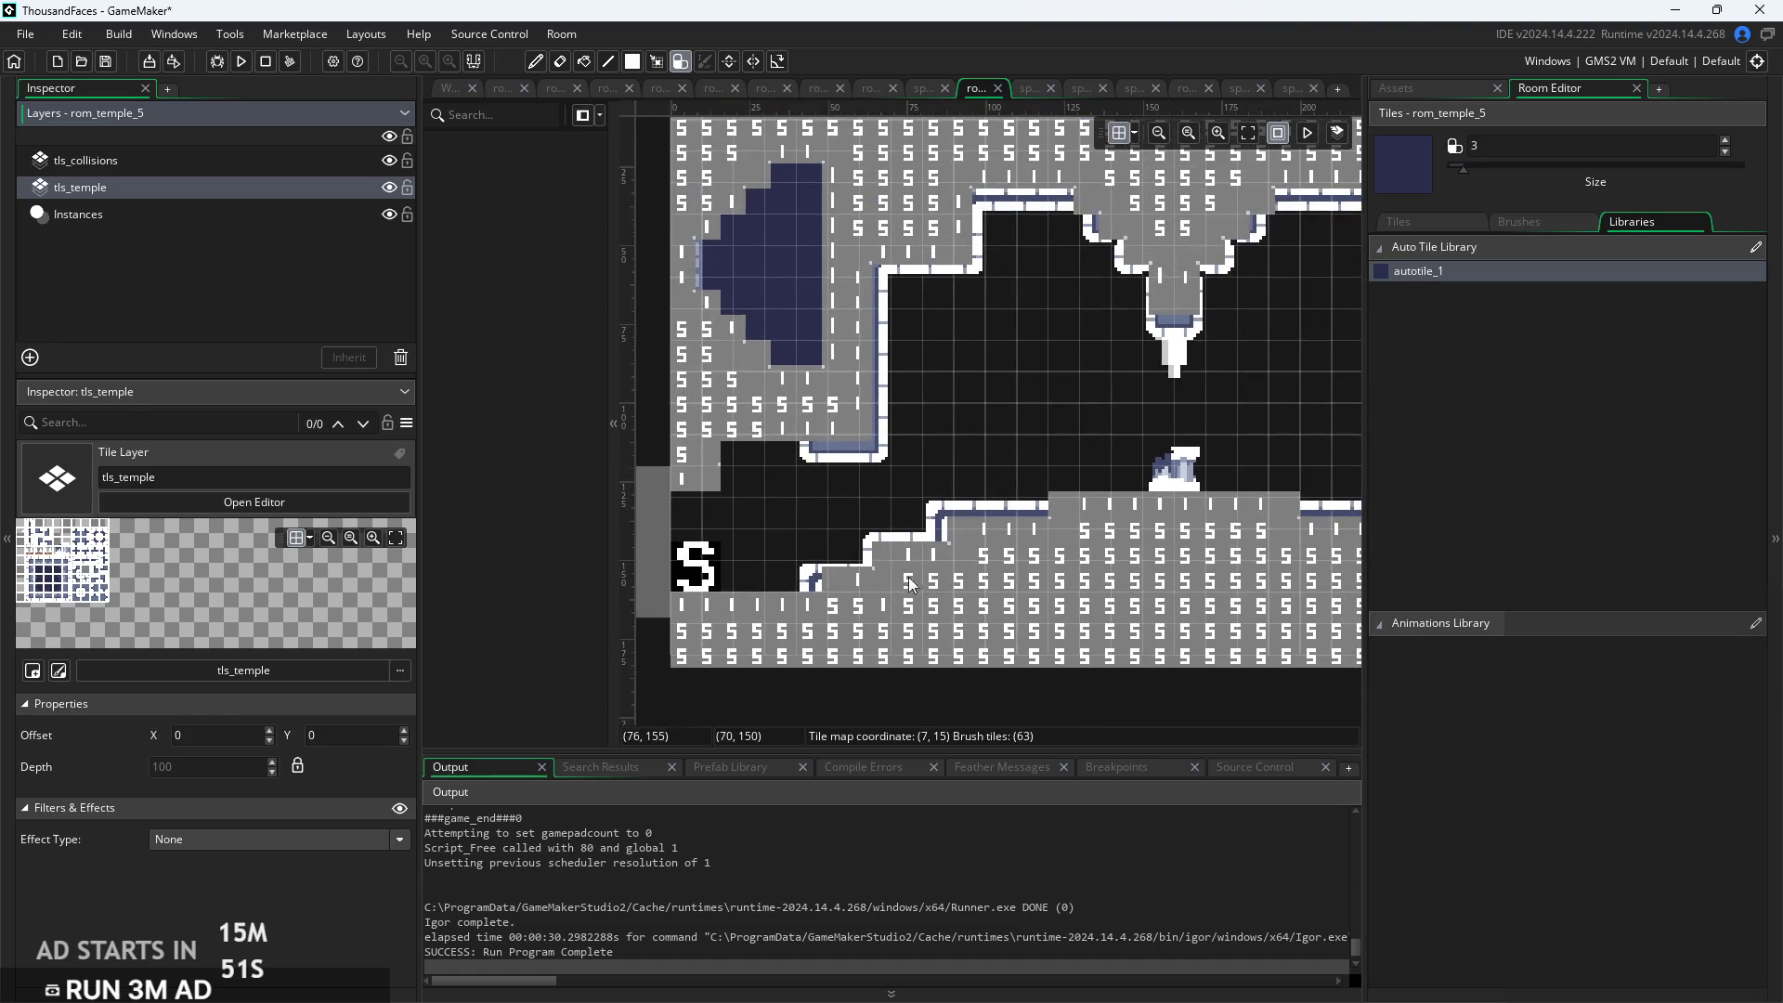
Carve a dark blue alcove into the lower floor and move tls_temple above tls_collisions
{"action": "left_click", "coordinate": [888, 554]}
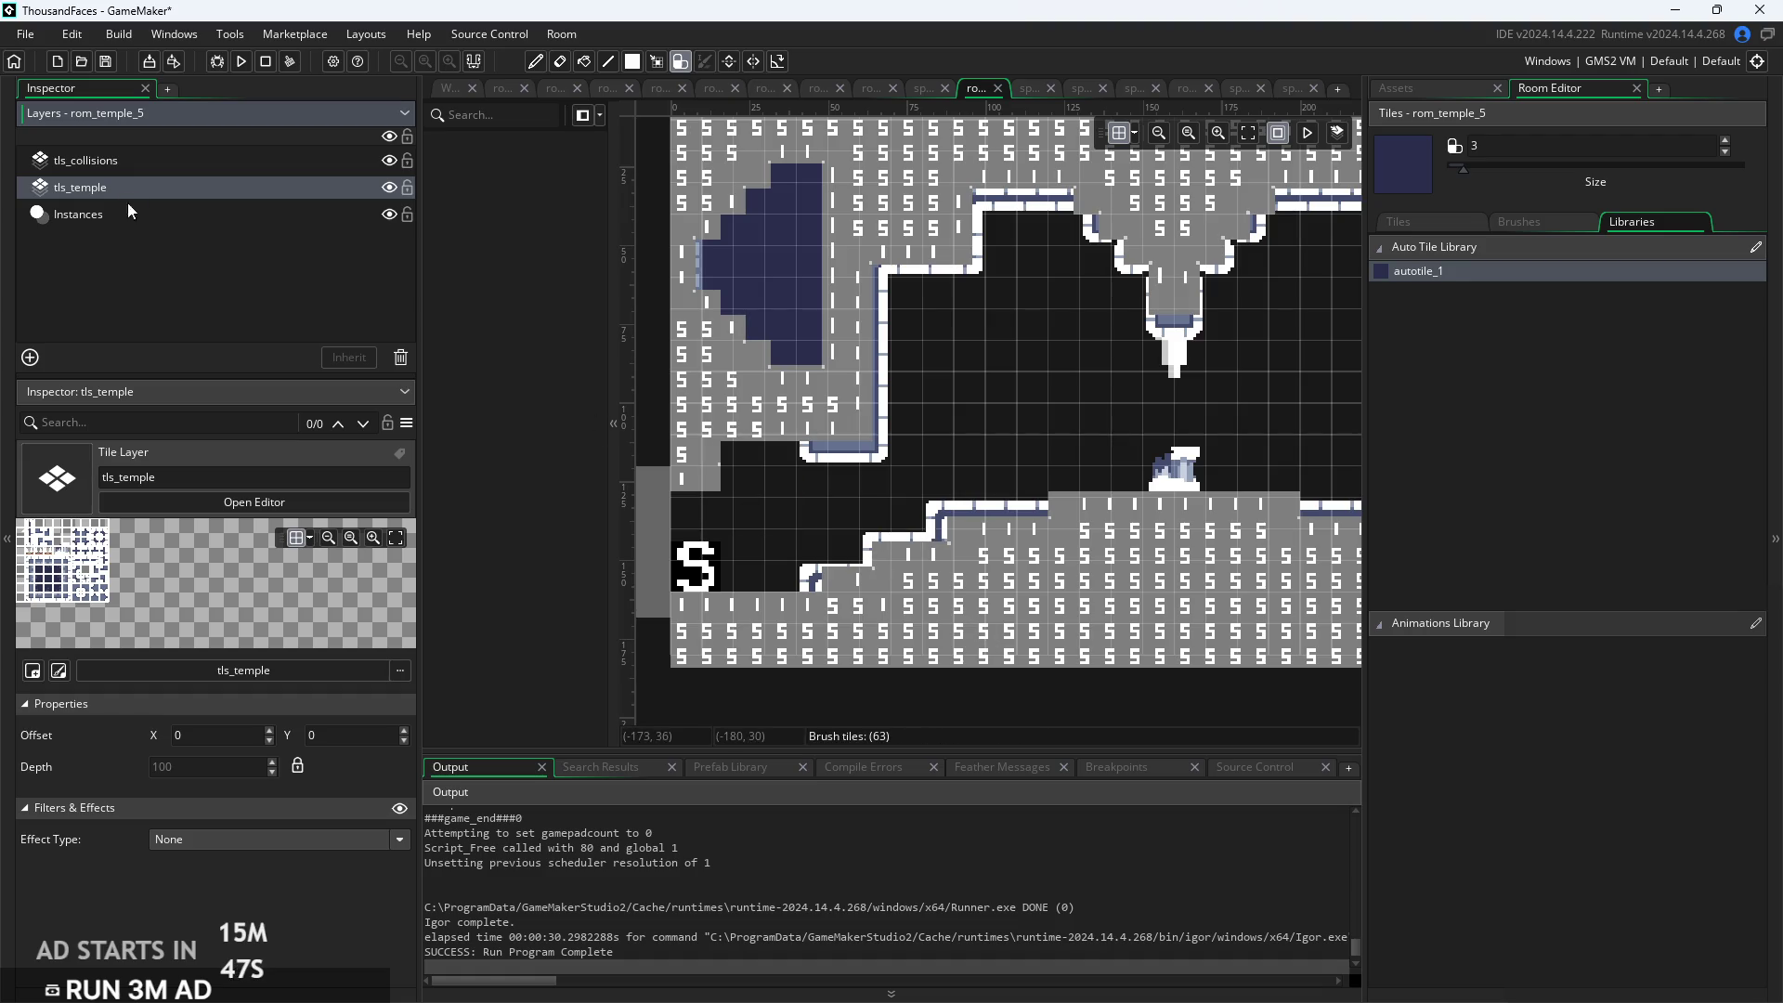
{"action": "left_click", "coordinate": [841, 554]}
{"action": "left_click_drag", "start_coordinate": [126, 182], "coordinate": [134, 156]}
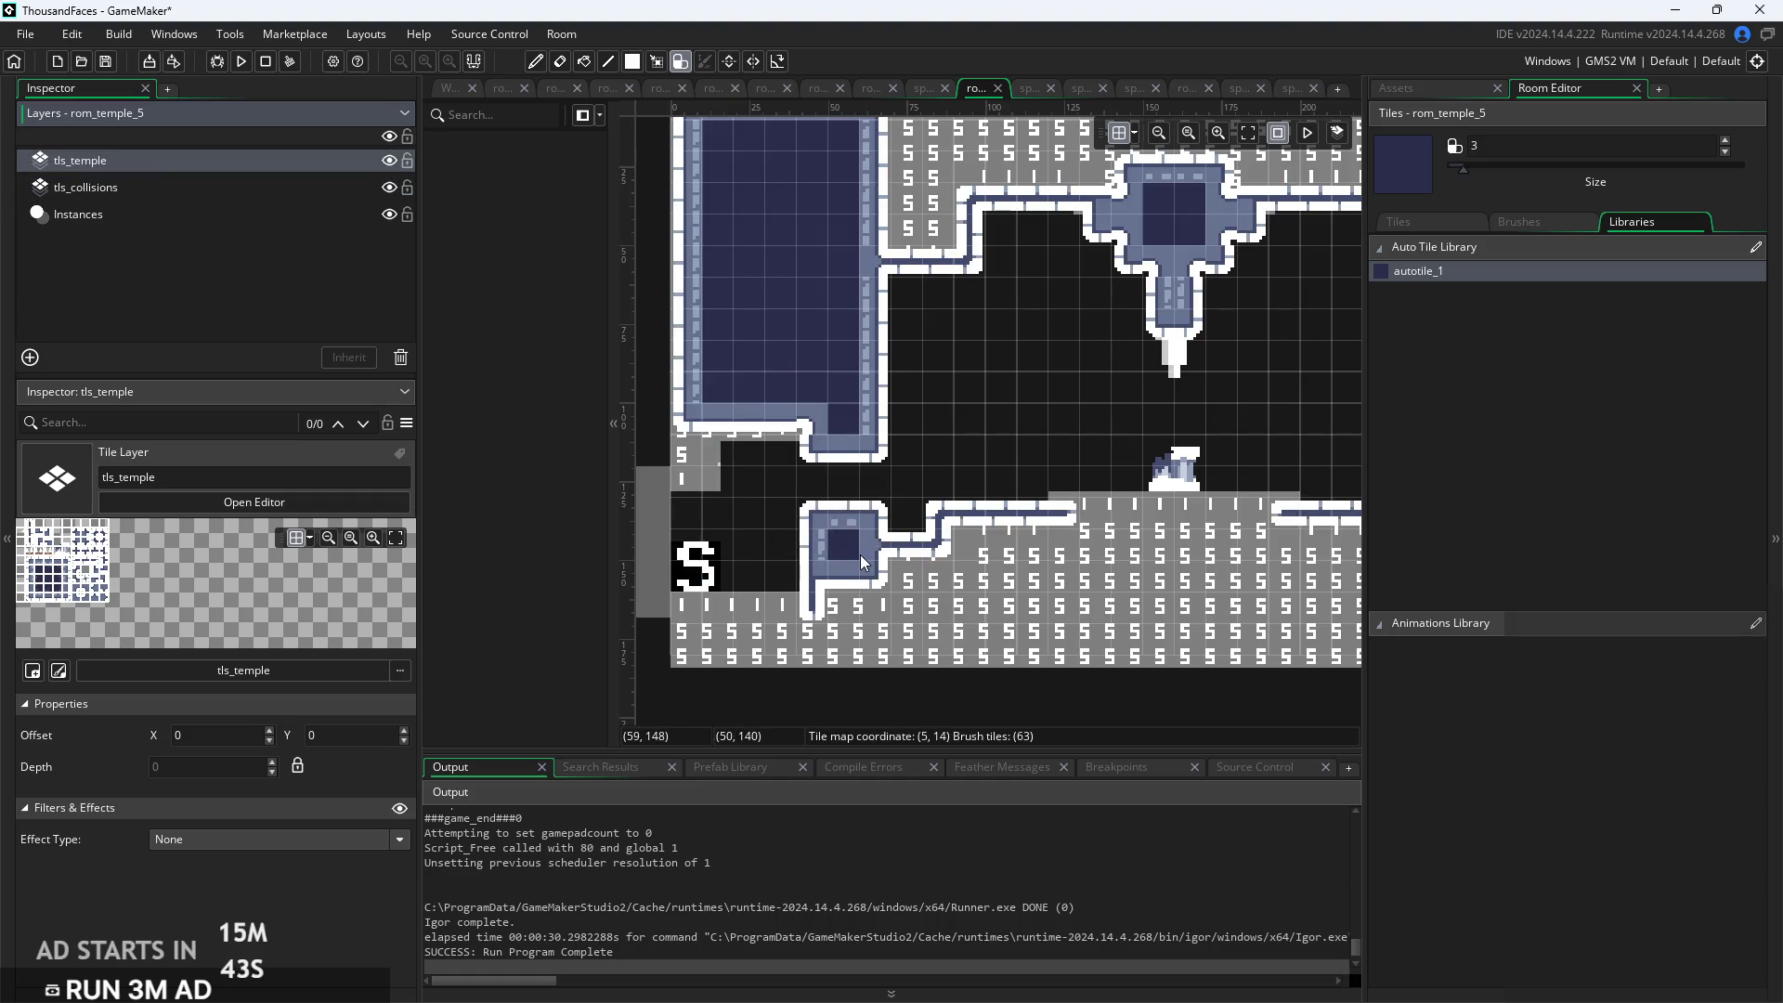
{"action": "right_click", "coordinate": [872, 554]}
{"action": "scroll", "coordinate": [1032, 622], "scroll_direction": "right", "scroll_amount": 5}
{"action": "scroll", "coordinate": [1033, 621], "scroll_direction": "down", "scroll_amount": 1}
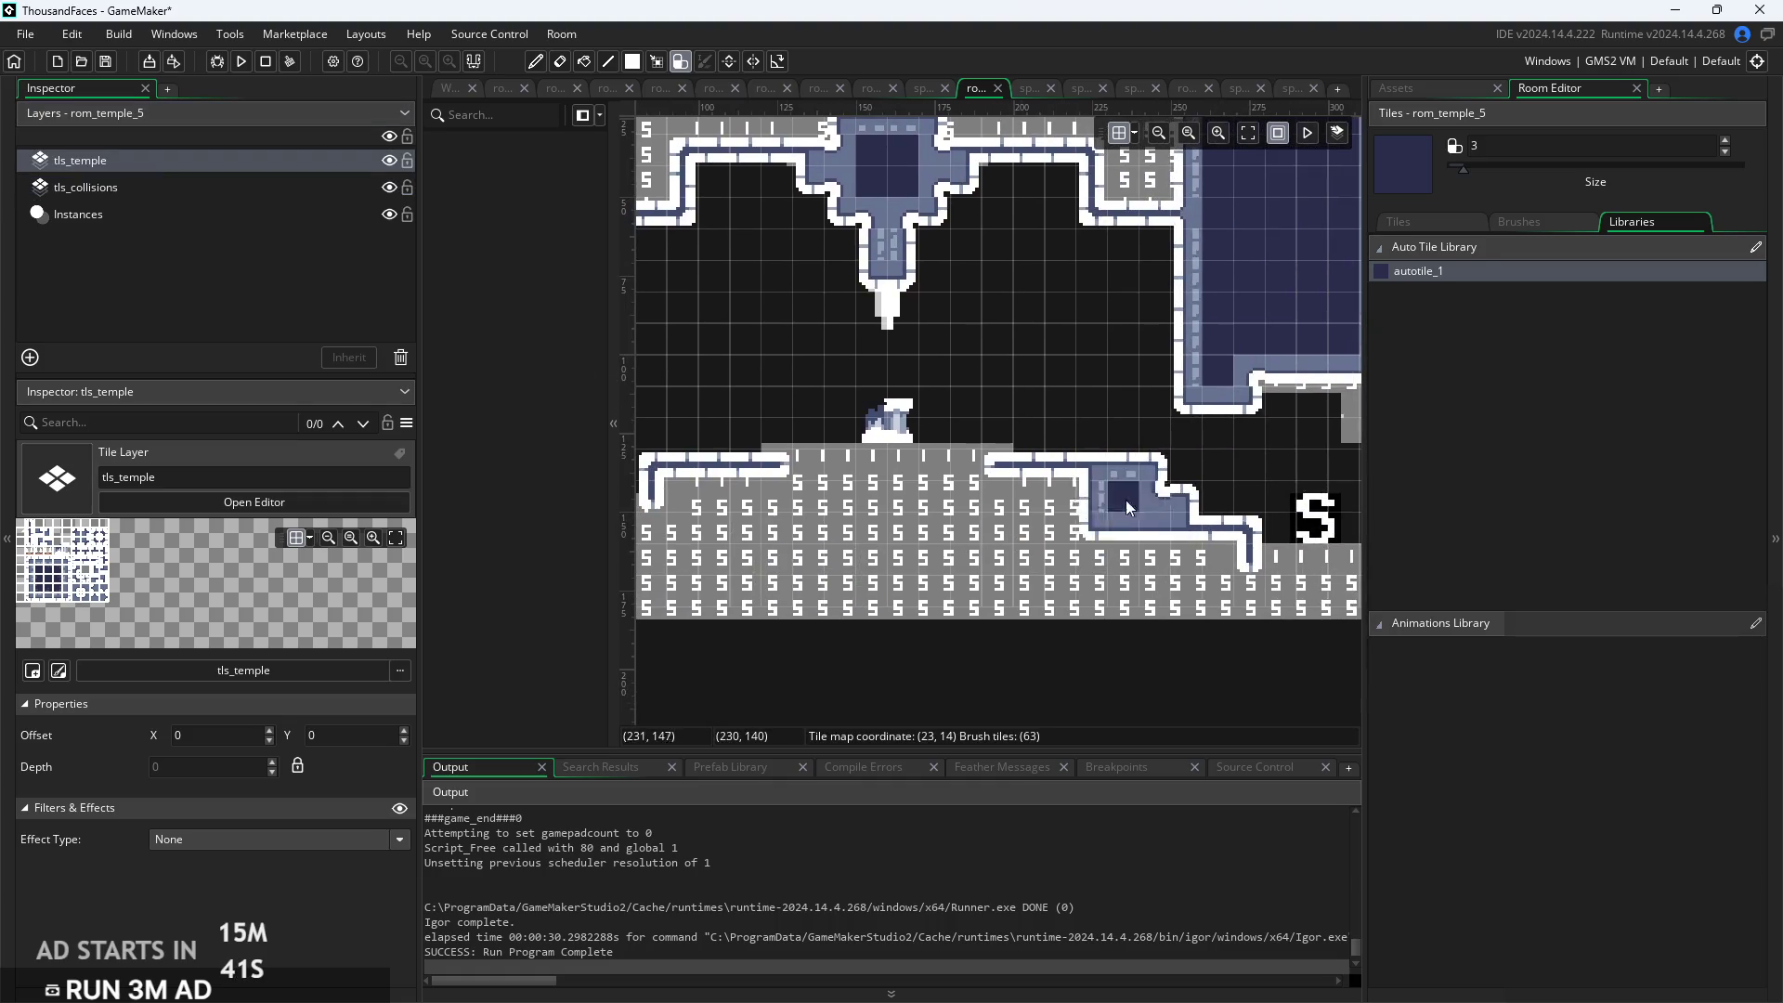
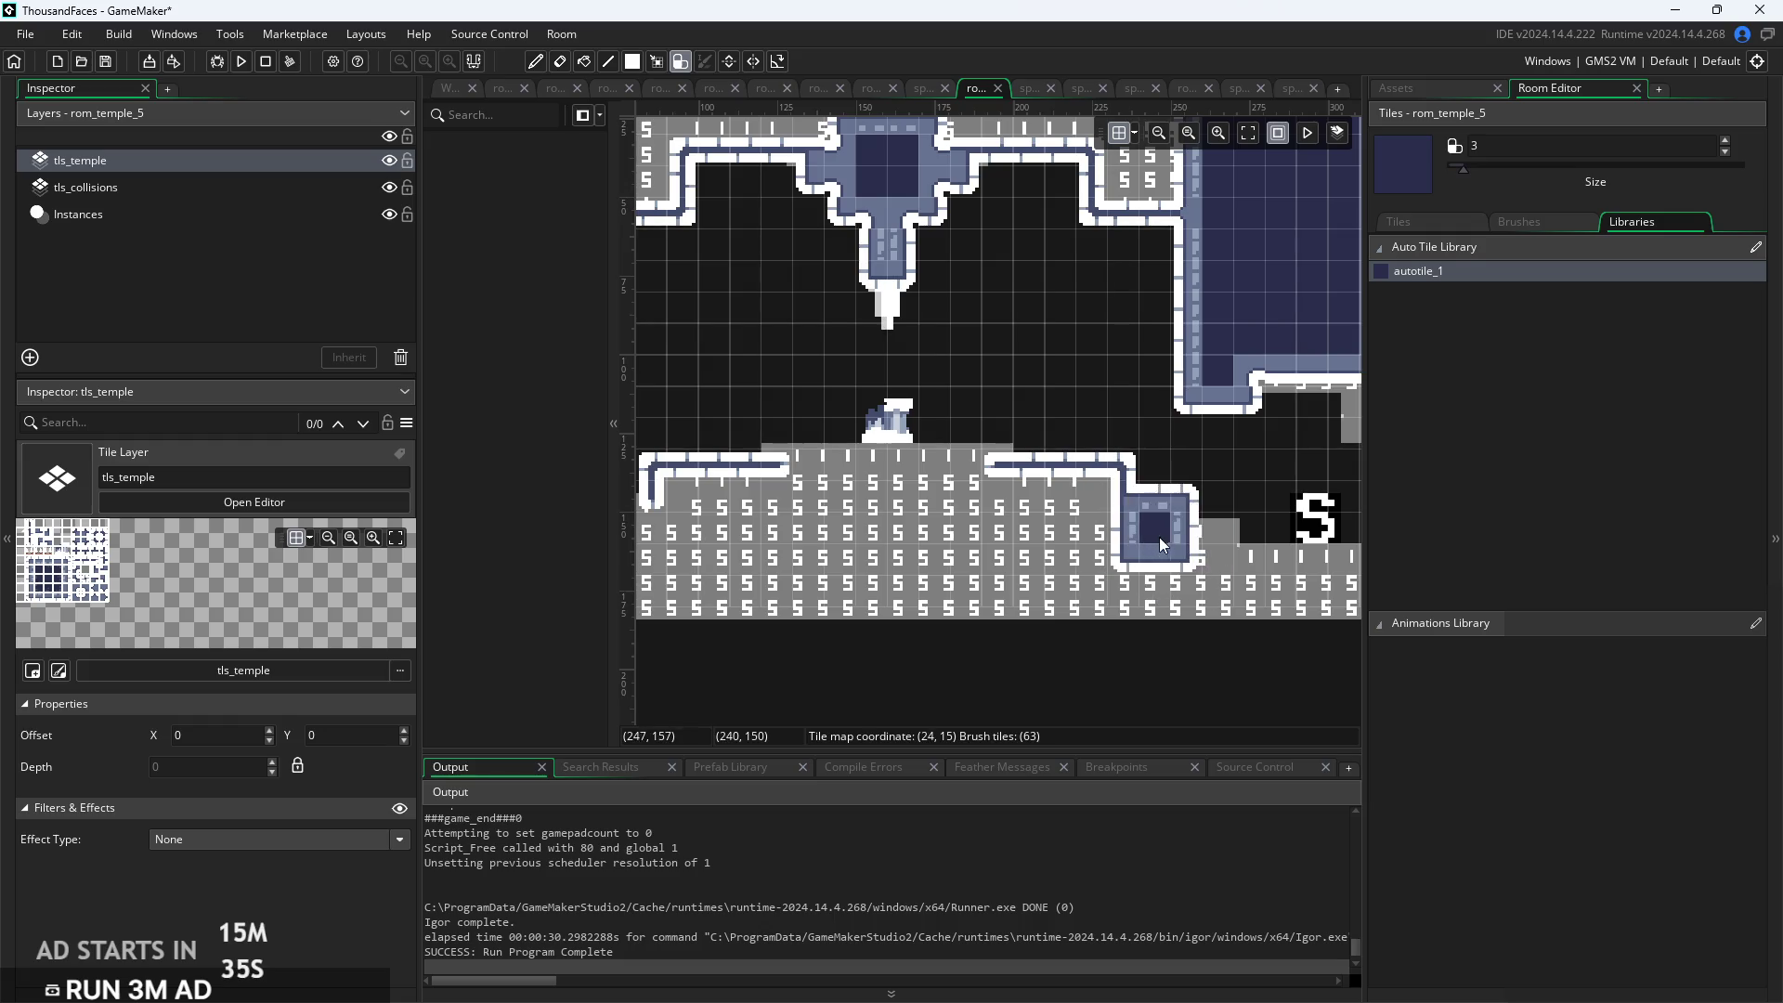
Paint blue autotile blocks along the lower platform on tls_temple, undoing the last stroke
{"action": "left_click", "coordinate": [1105, 547]}
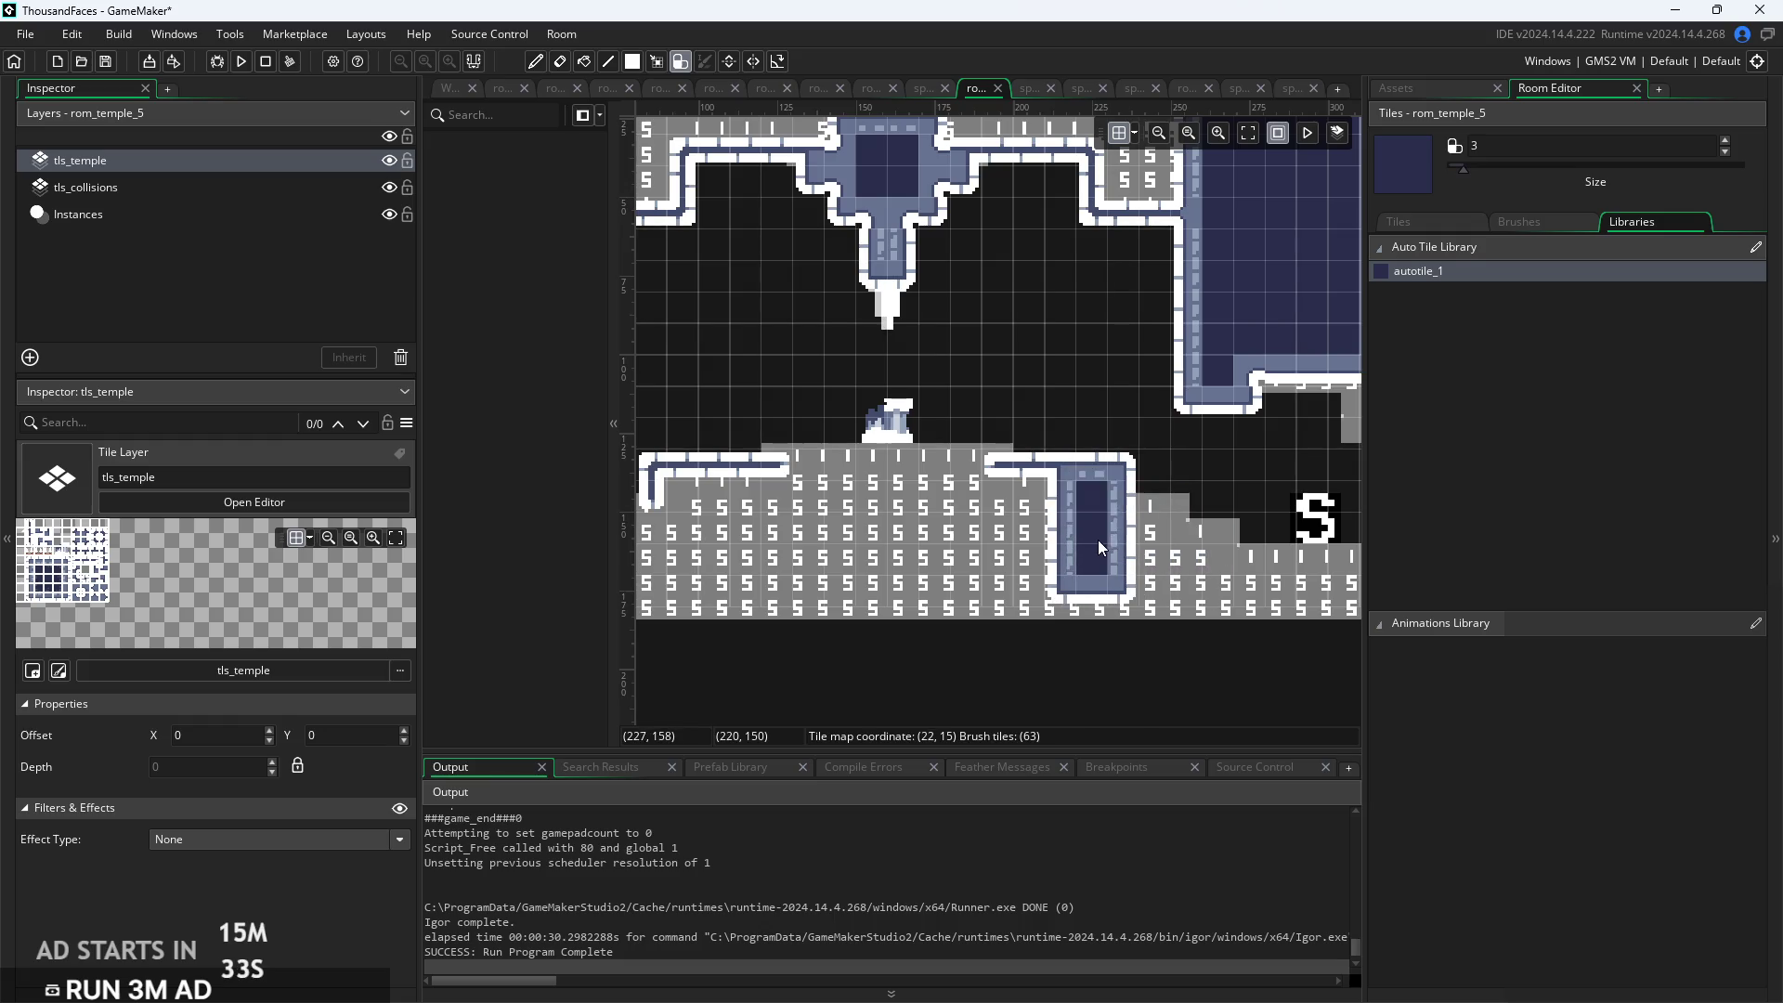
{"action": "left_click", "coordinate": [678, 561]}
{"action": "left_click_drag", "start_coordinate": [1005, 564], "coordinate": [1222, 591]}
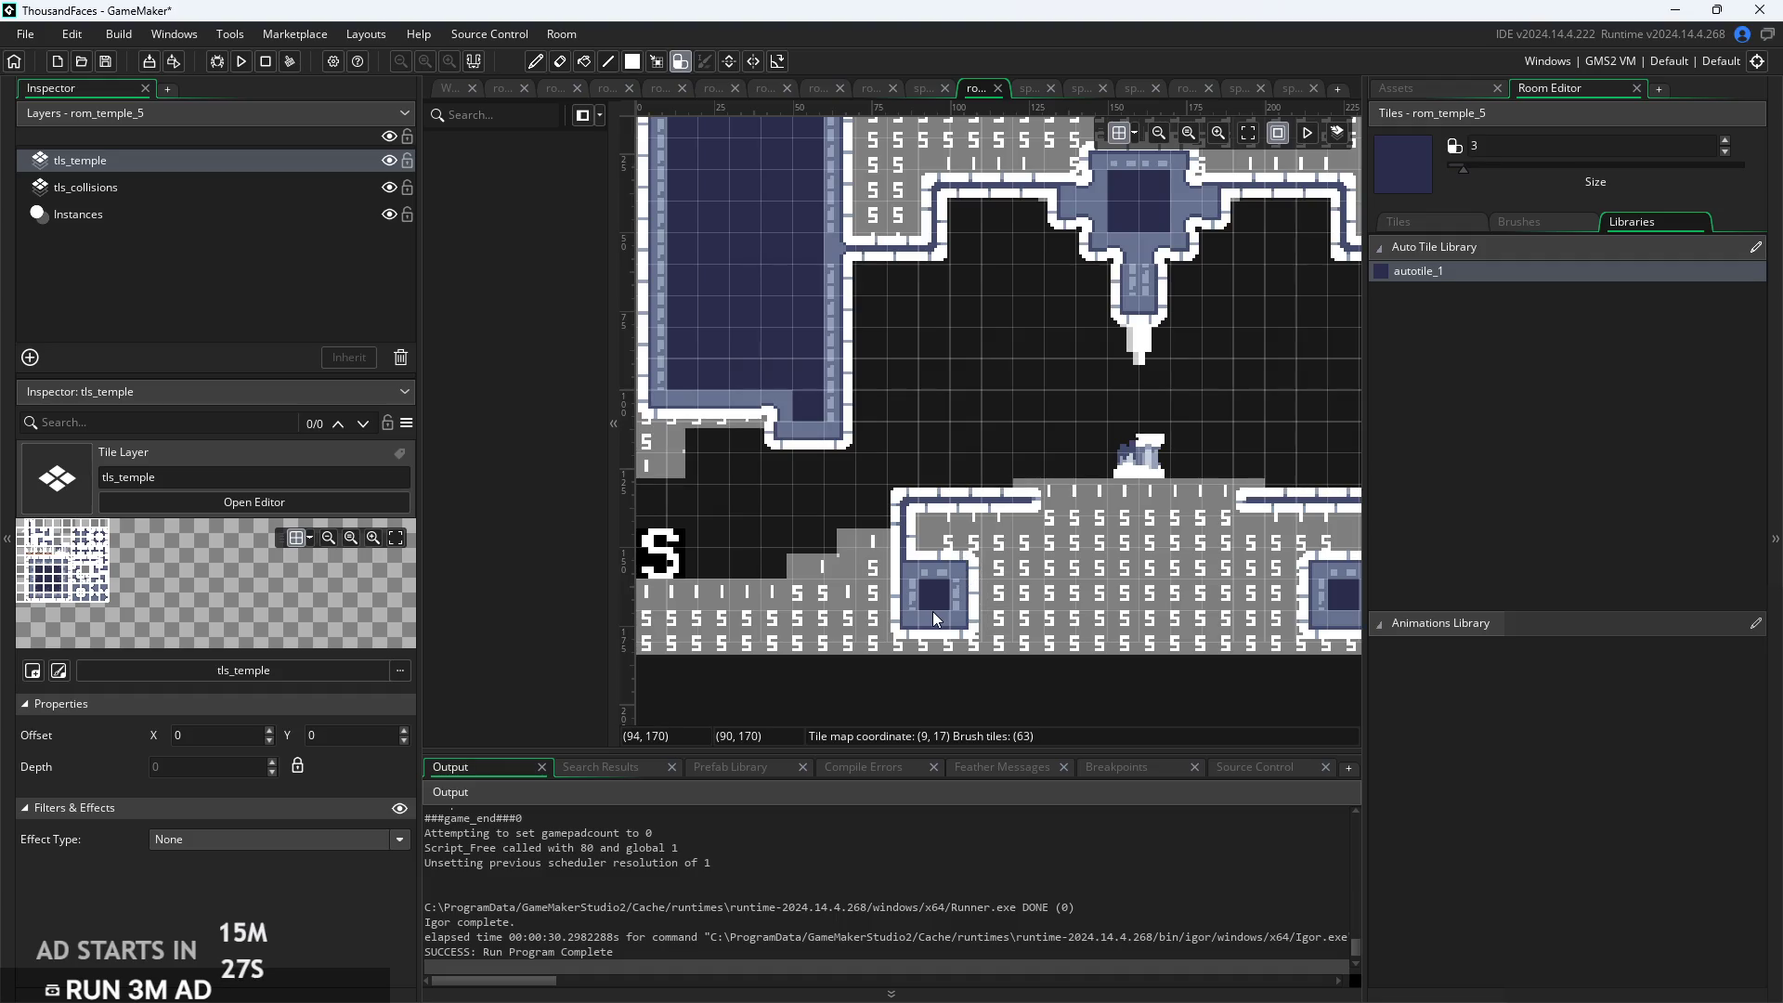
{"action": "left_click", "coordinate": [972, 580]}
{"action": "key", "text": "ctrl+z"}
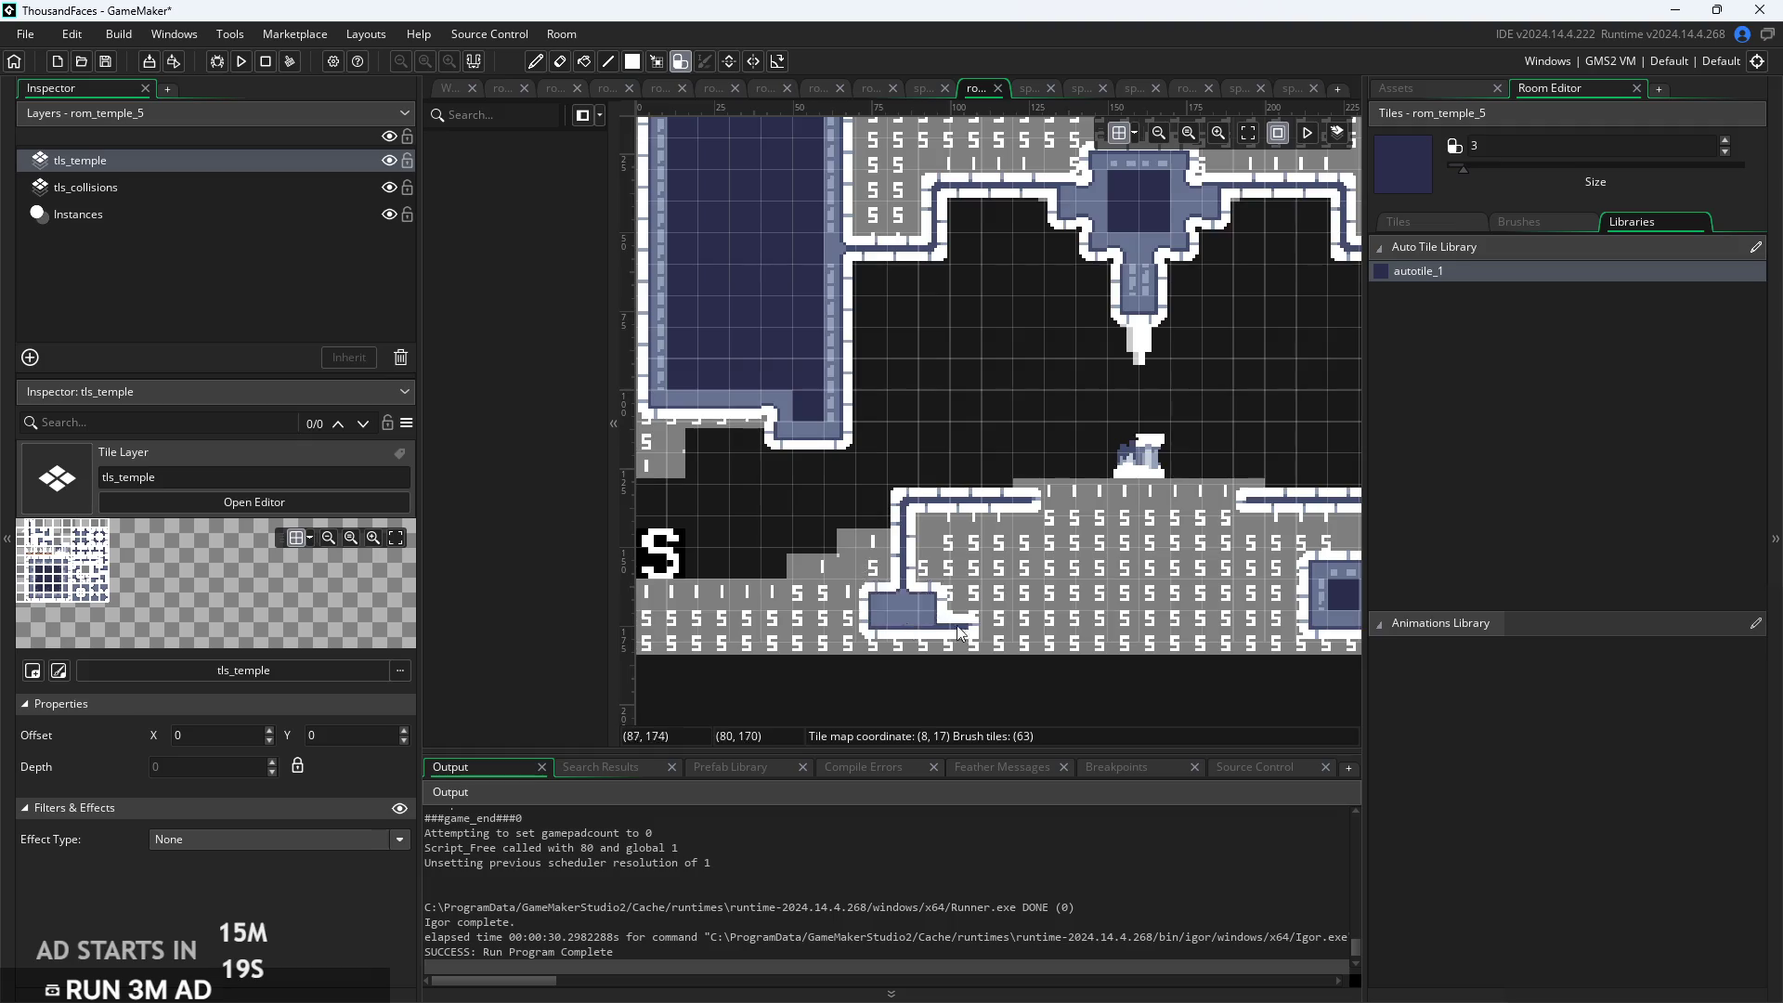
Zoom out over rom_temple_5 and run the game with F5
{"action": "scroll", "coordinate": [1123, 593], "scroll_direction": "right", "scroll_amount": 3}
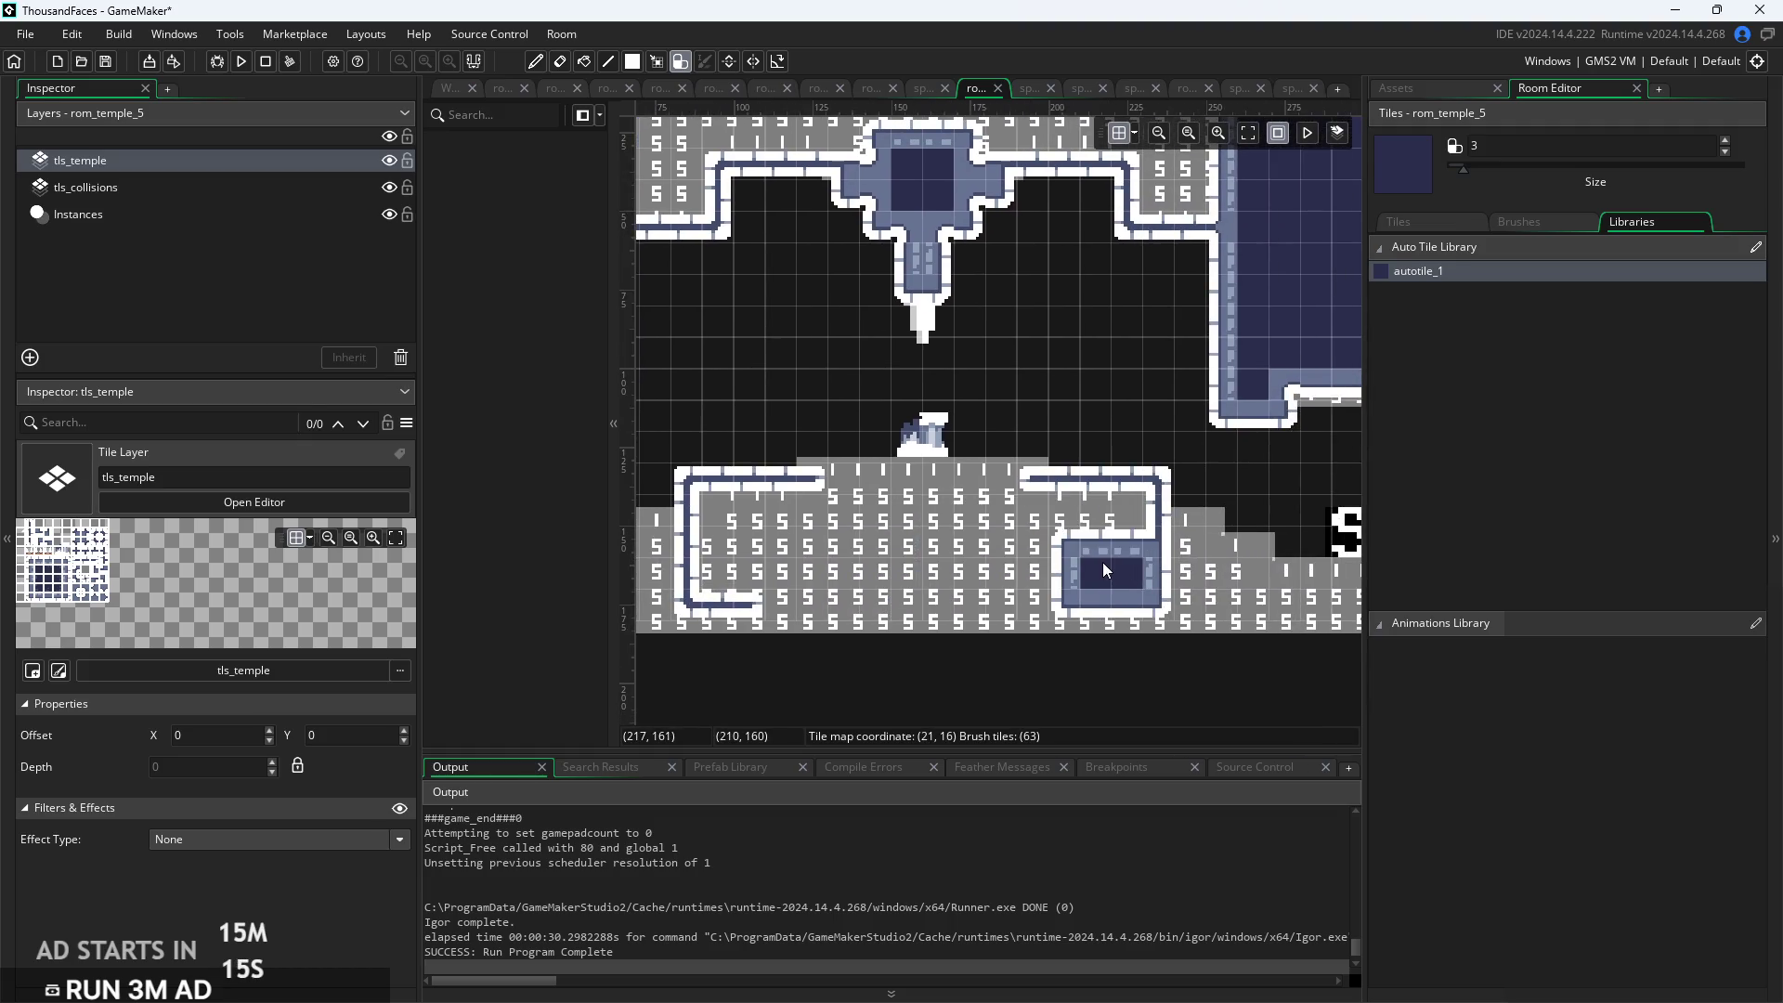
{"action": "scroll", "coordinate": [945, 554], "scroll_direction": "down", "scroll_amount": 2}
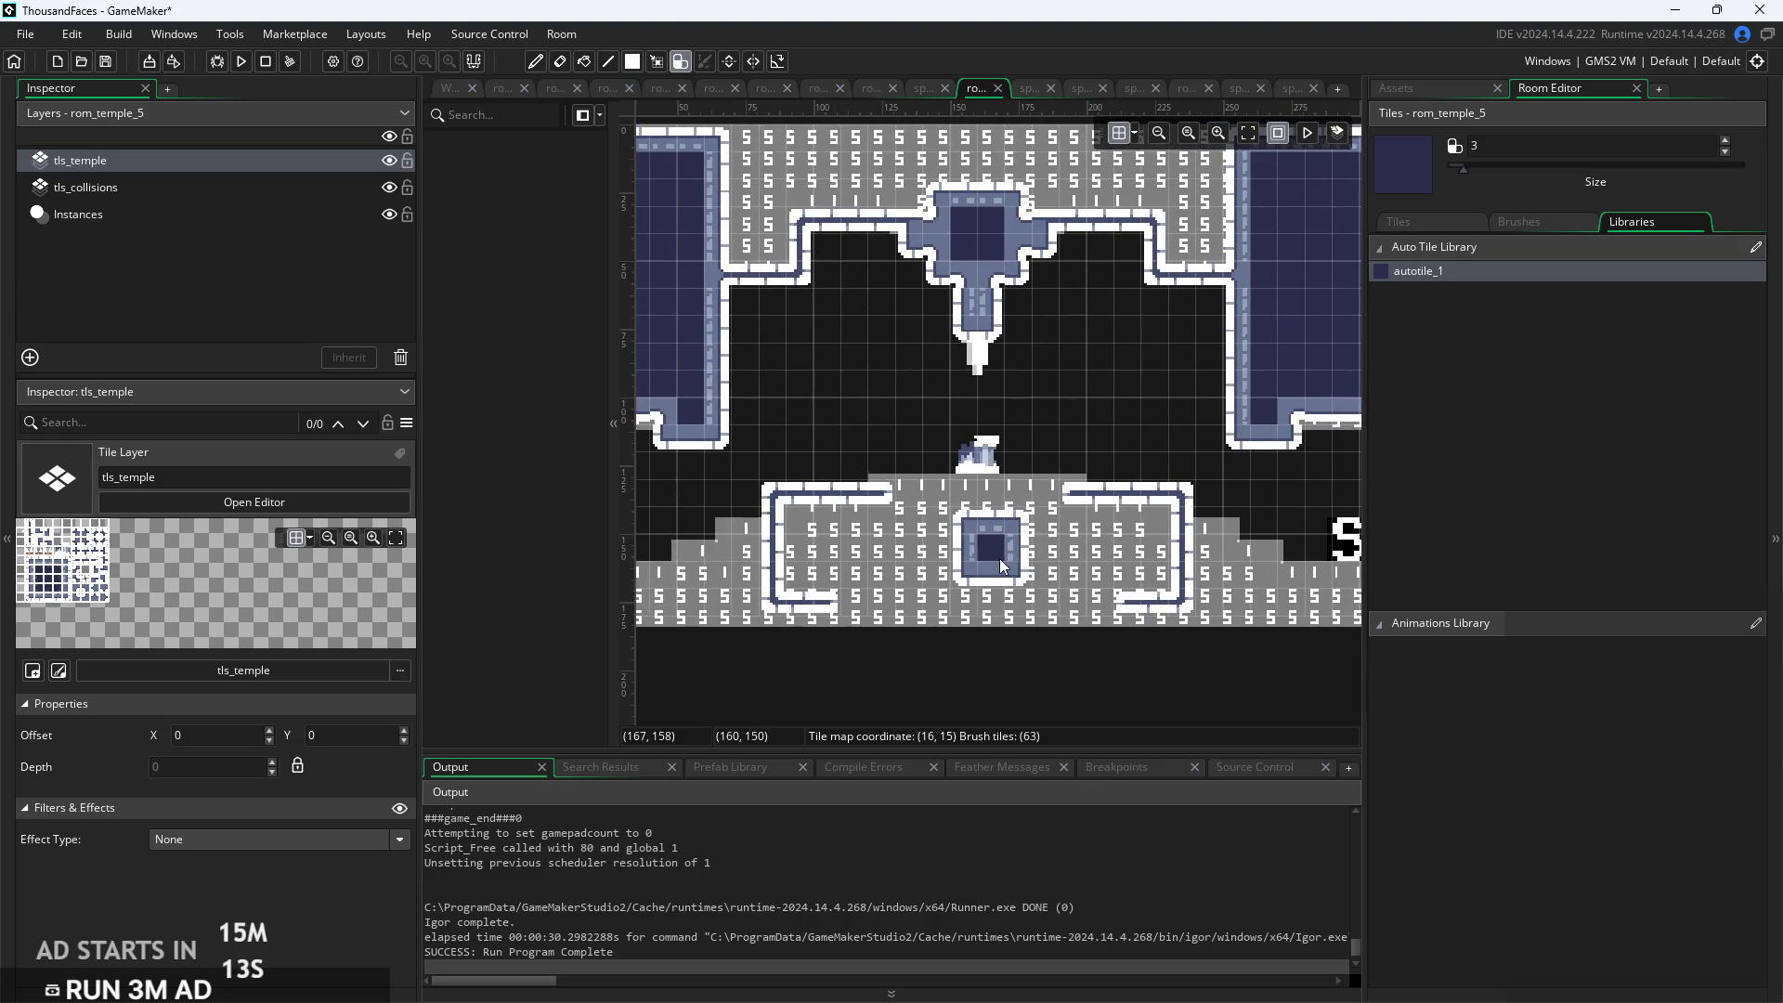
{"action": "scroll", "coordinate": [912, 522], "scroll_direction": "up", "scroll_amount": 1}
{"action": "scroll", "coordinate": [881, 534], "scroll_direction": "down", "scroll_amount": 1}
{"action": "key", "text": "F5"}
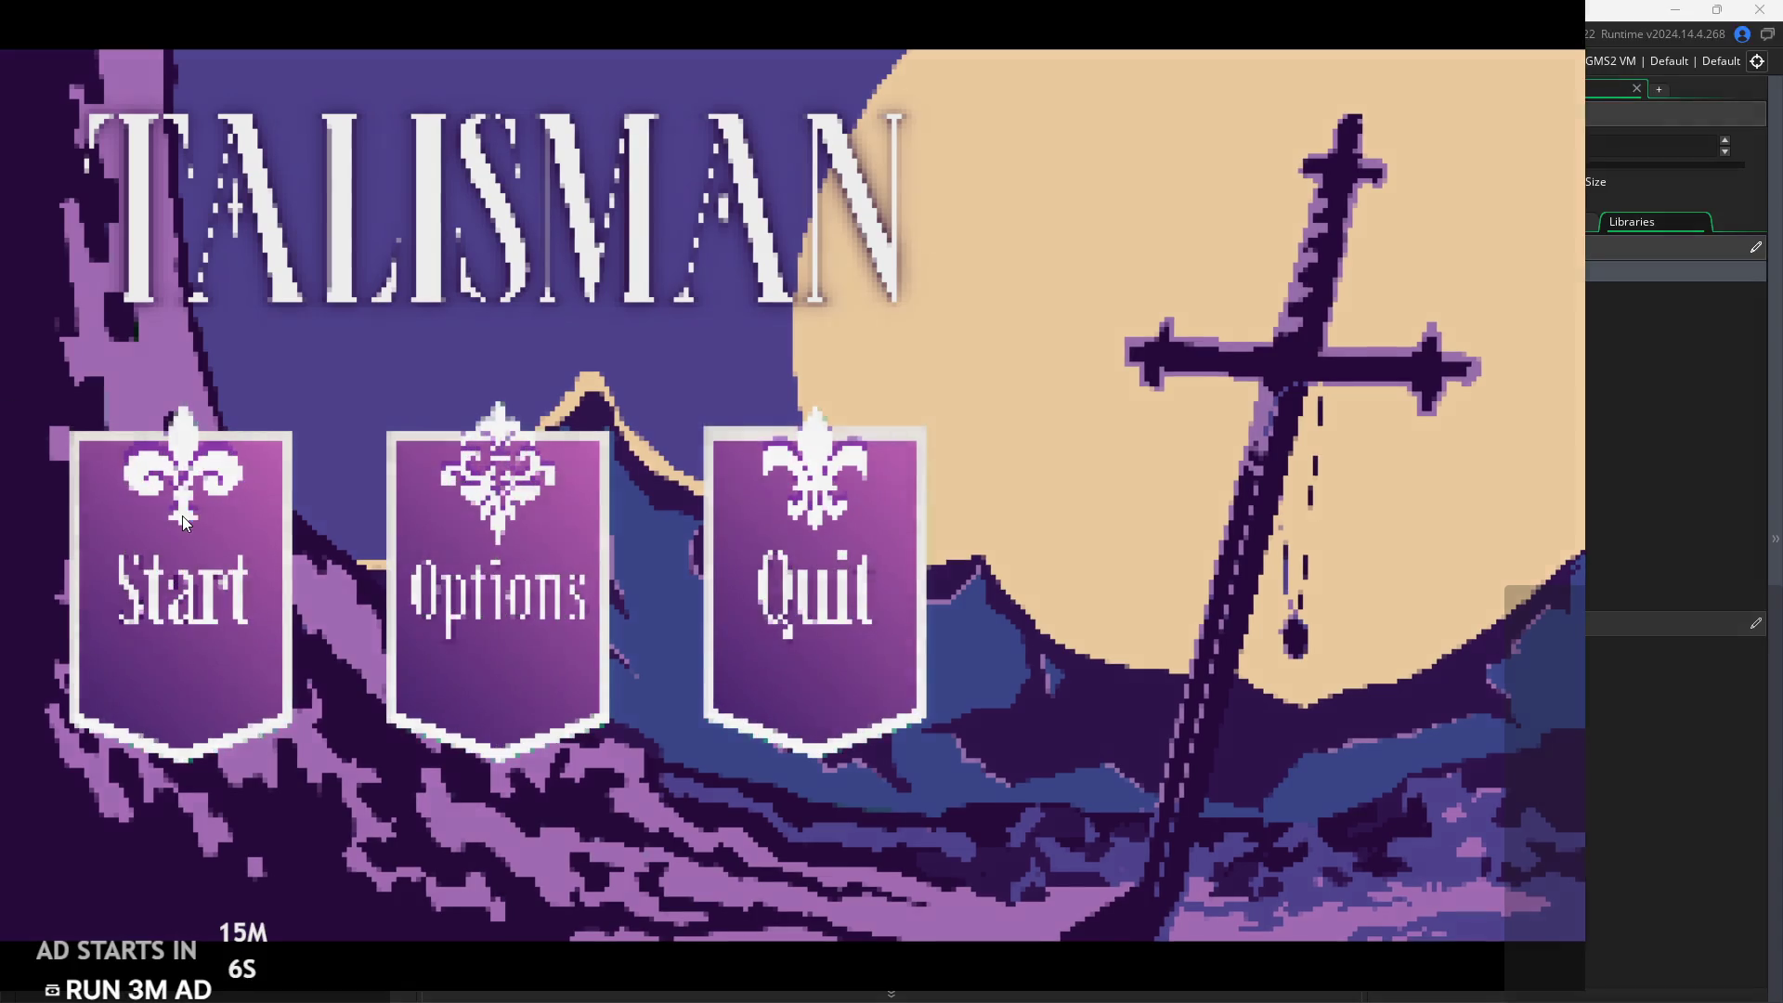
Start the game and run left from the forest into the temple room
{"action": "left_click", "coordinate": [182, 516]}
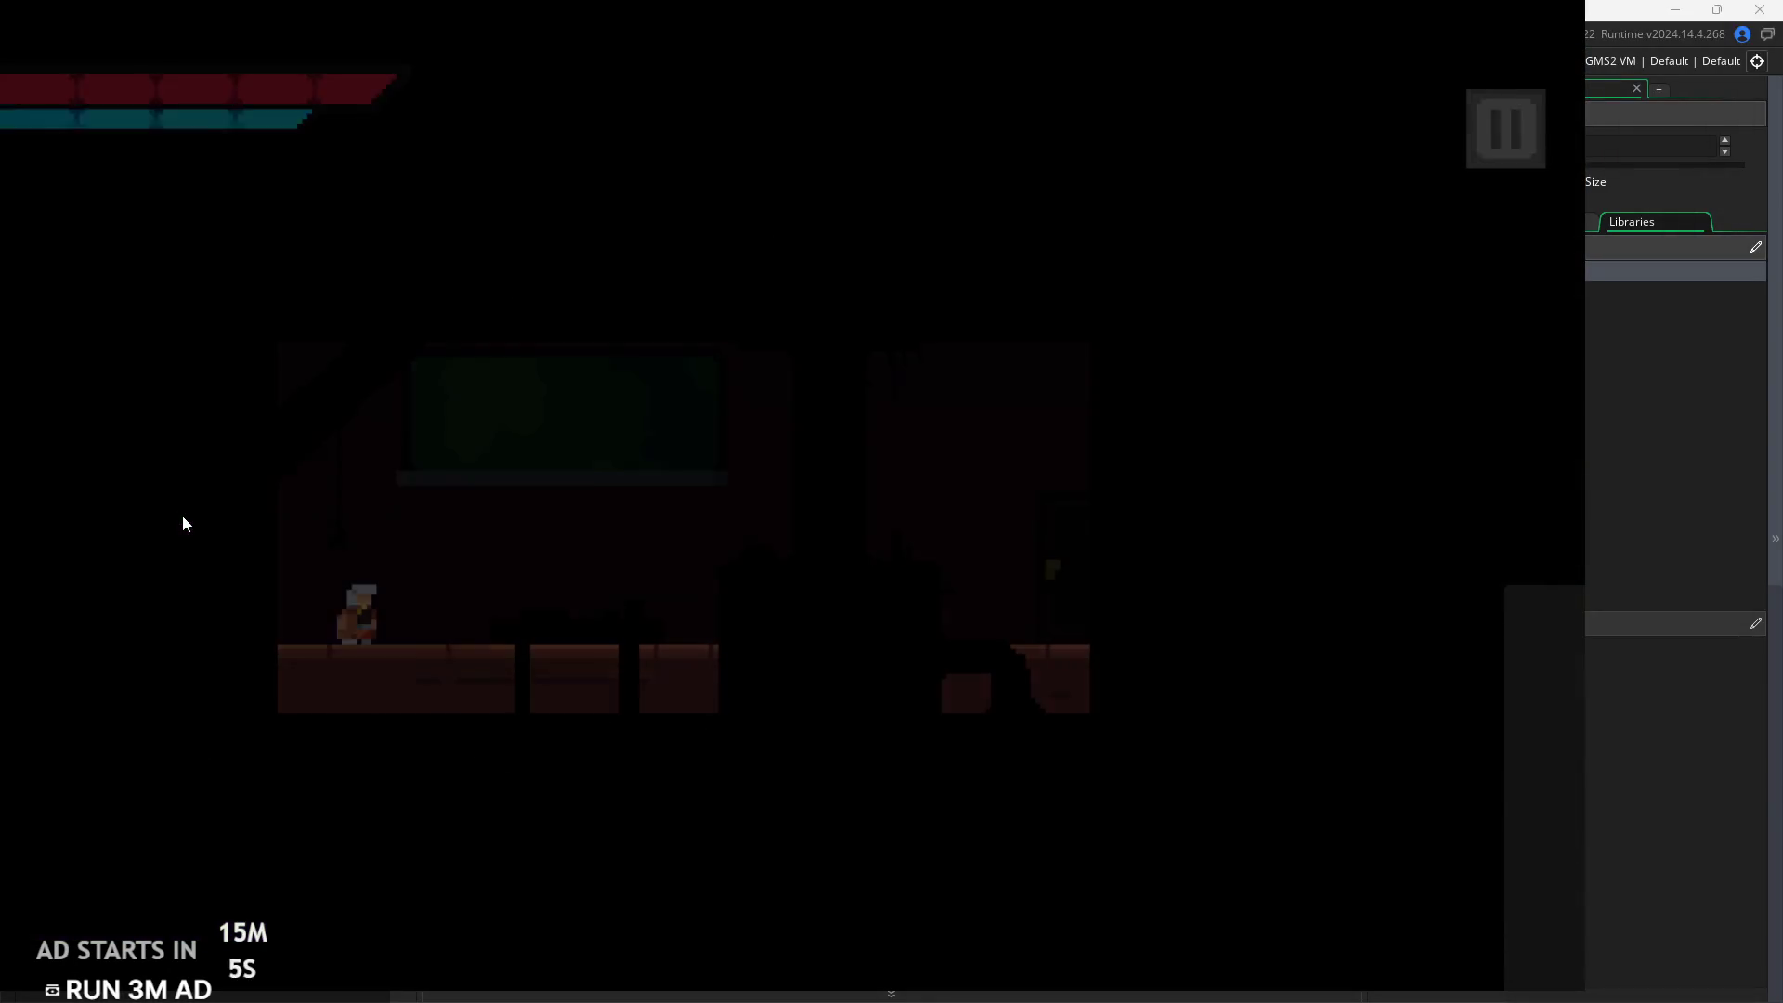
{"action": "key", "text": "Left"}
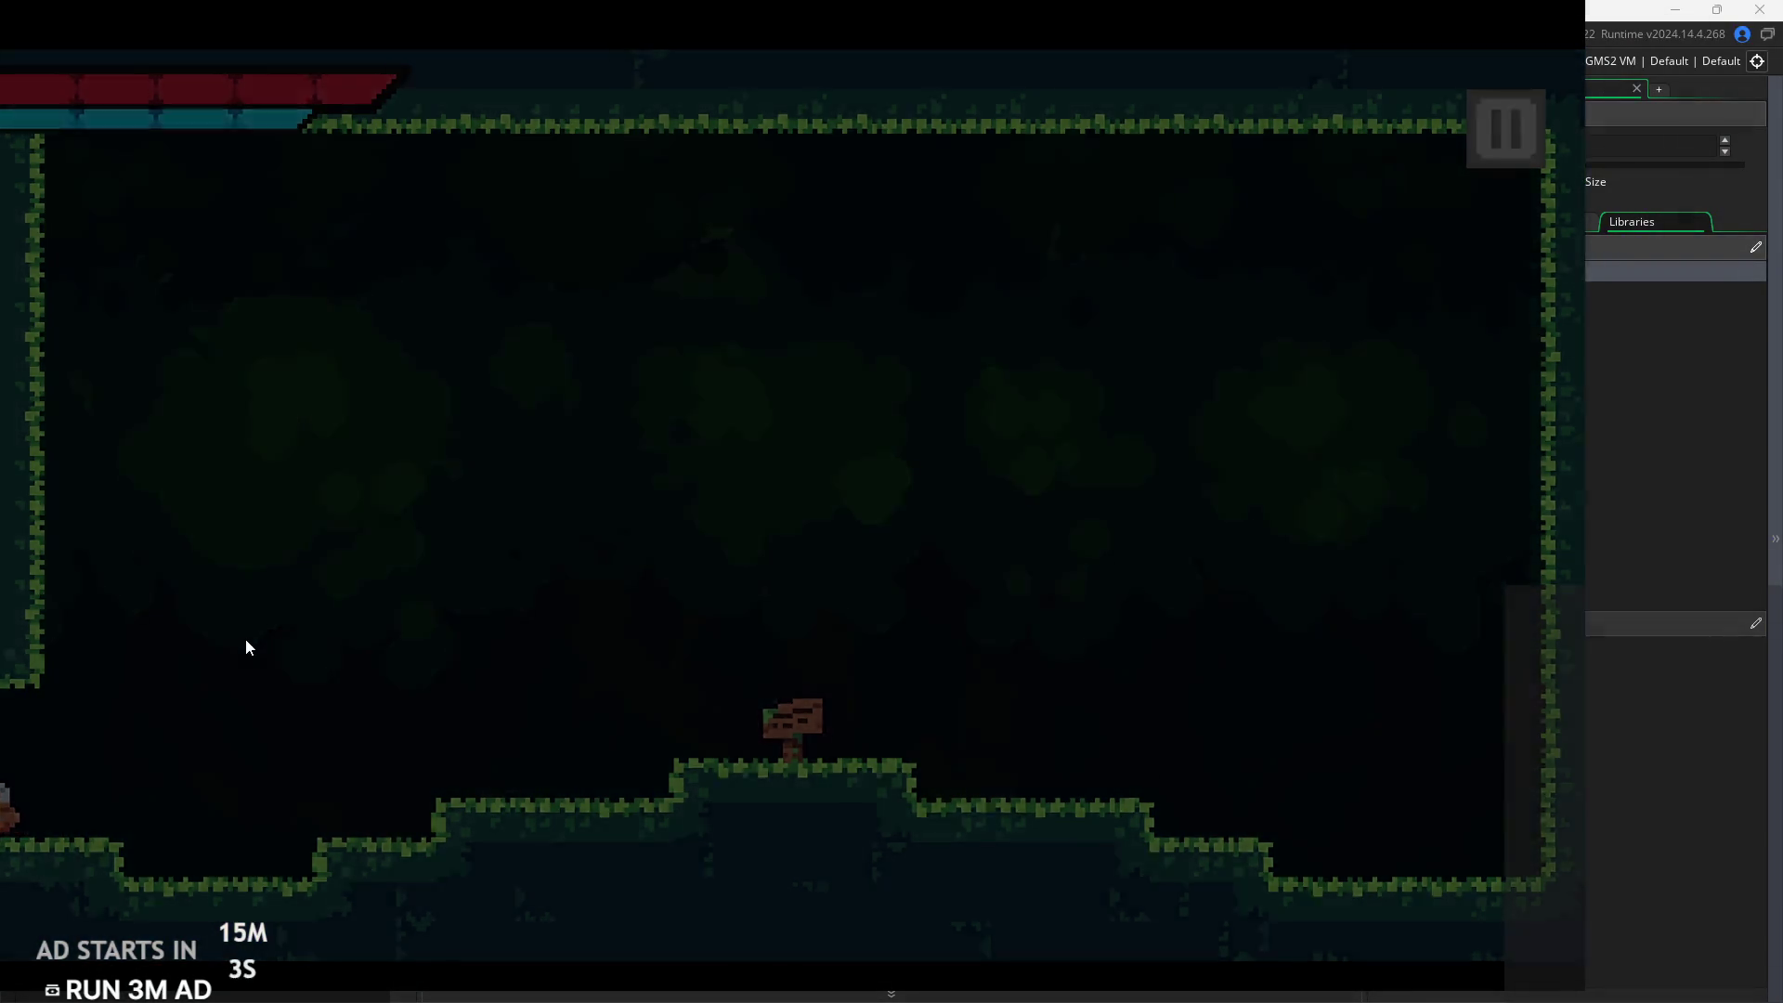
{"action": "key", "text": "Left"}
{"action": "key", "text": "space"}
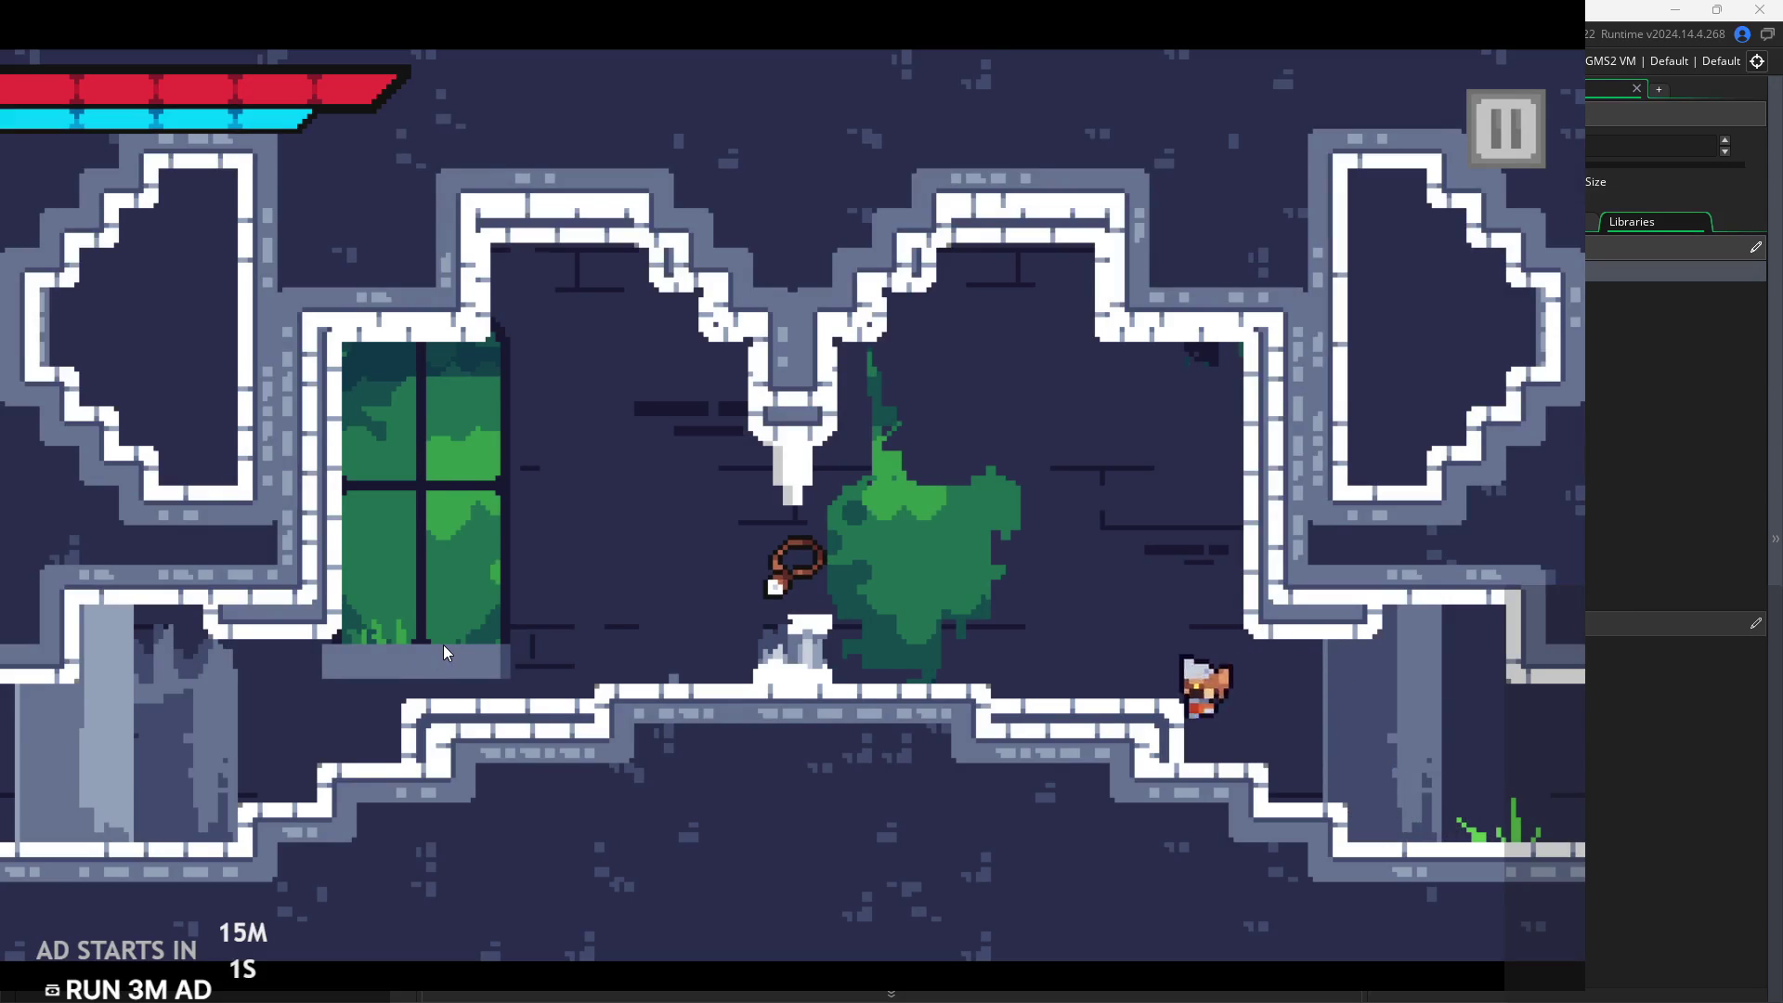
{"action": "key", "text": "Left"}
Jump around the fountain, clinging to the wall beside the window
{"action": "key", "text": "Right"}
{"action": "key", "text": "space"}
{"action": "key", "text": "Right"}
{"action": "key", "text": "Left"}
{"action": "key", "text": "space"}
{"action": "key", "text": "Right"}
{"action": "key", "text": "space"}
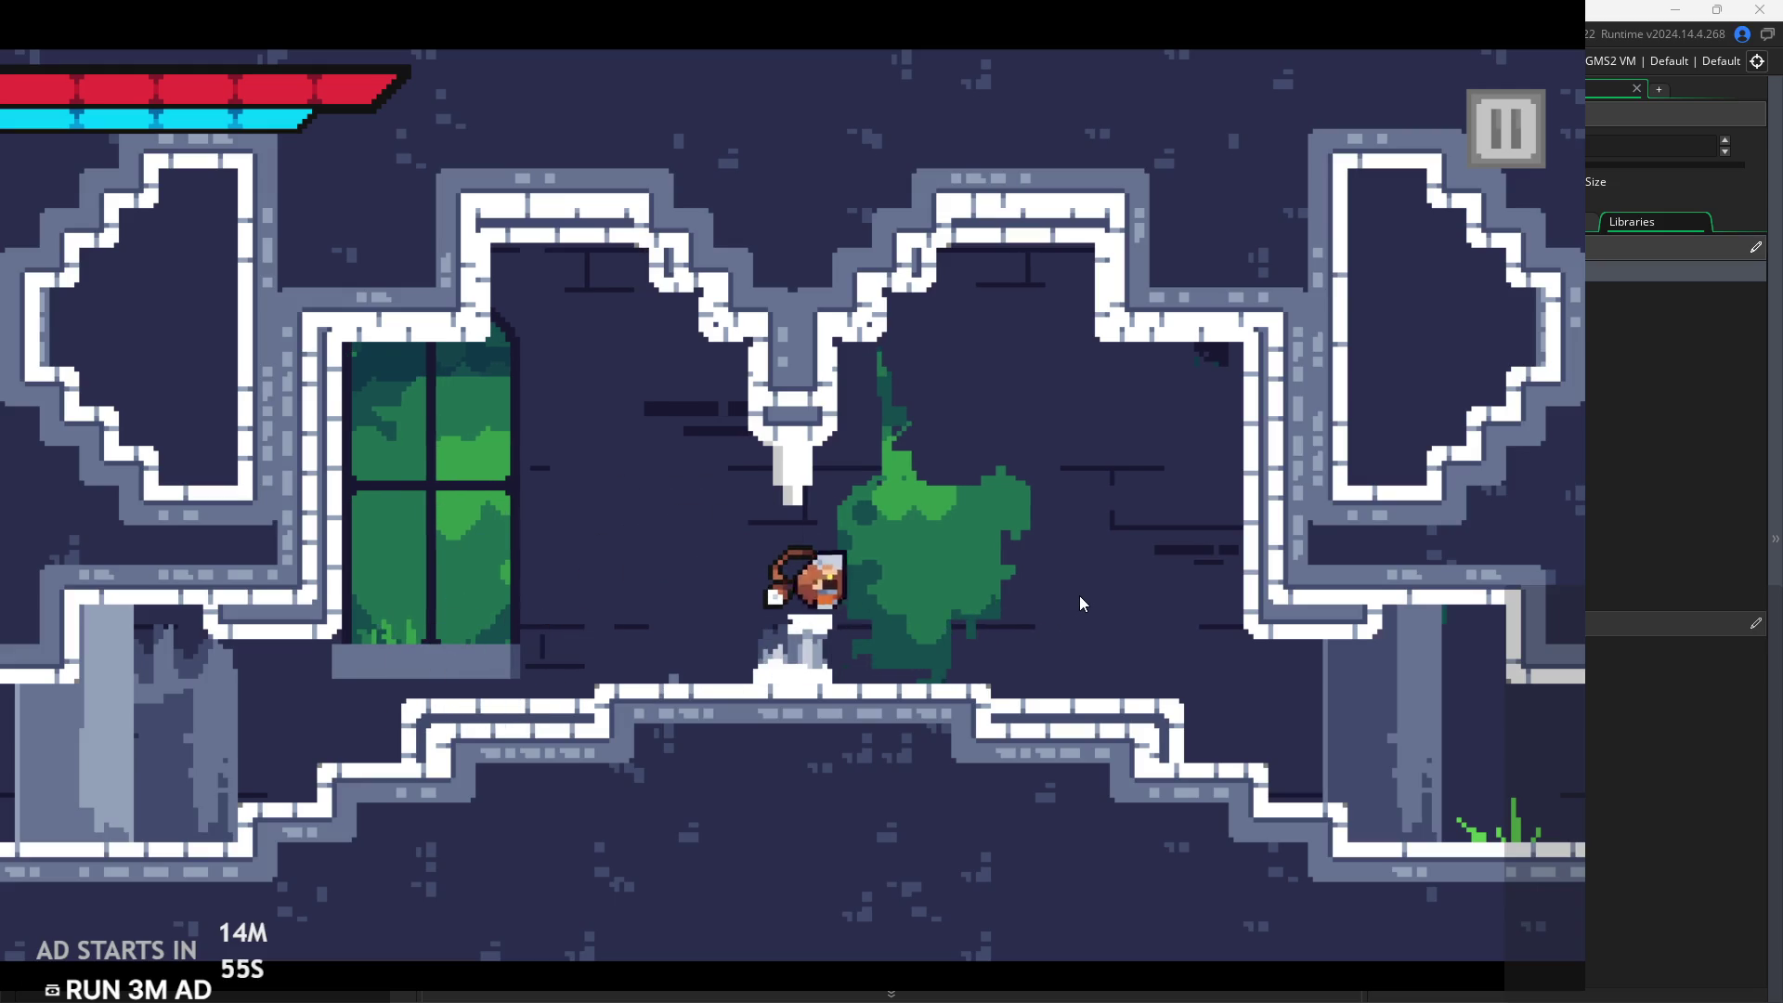
{"action": "key", "text": "Left"}
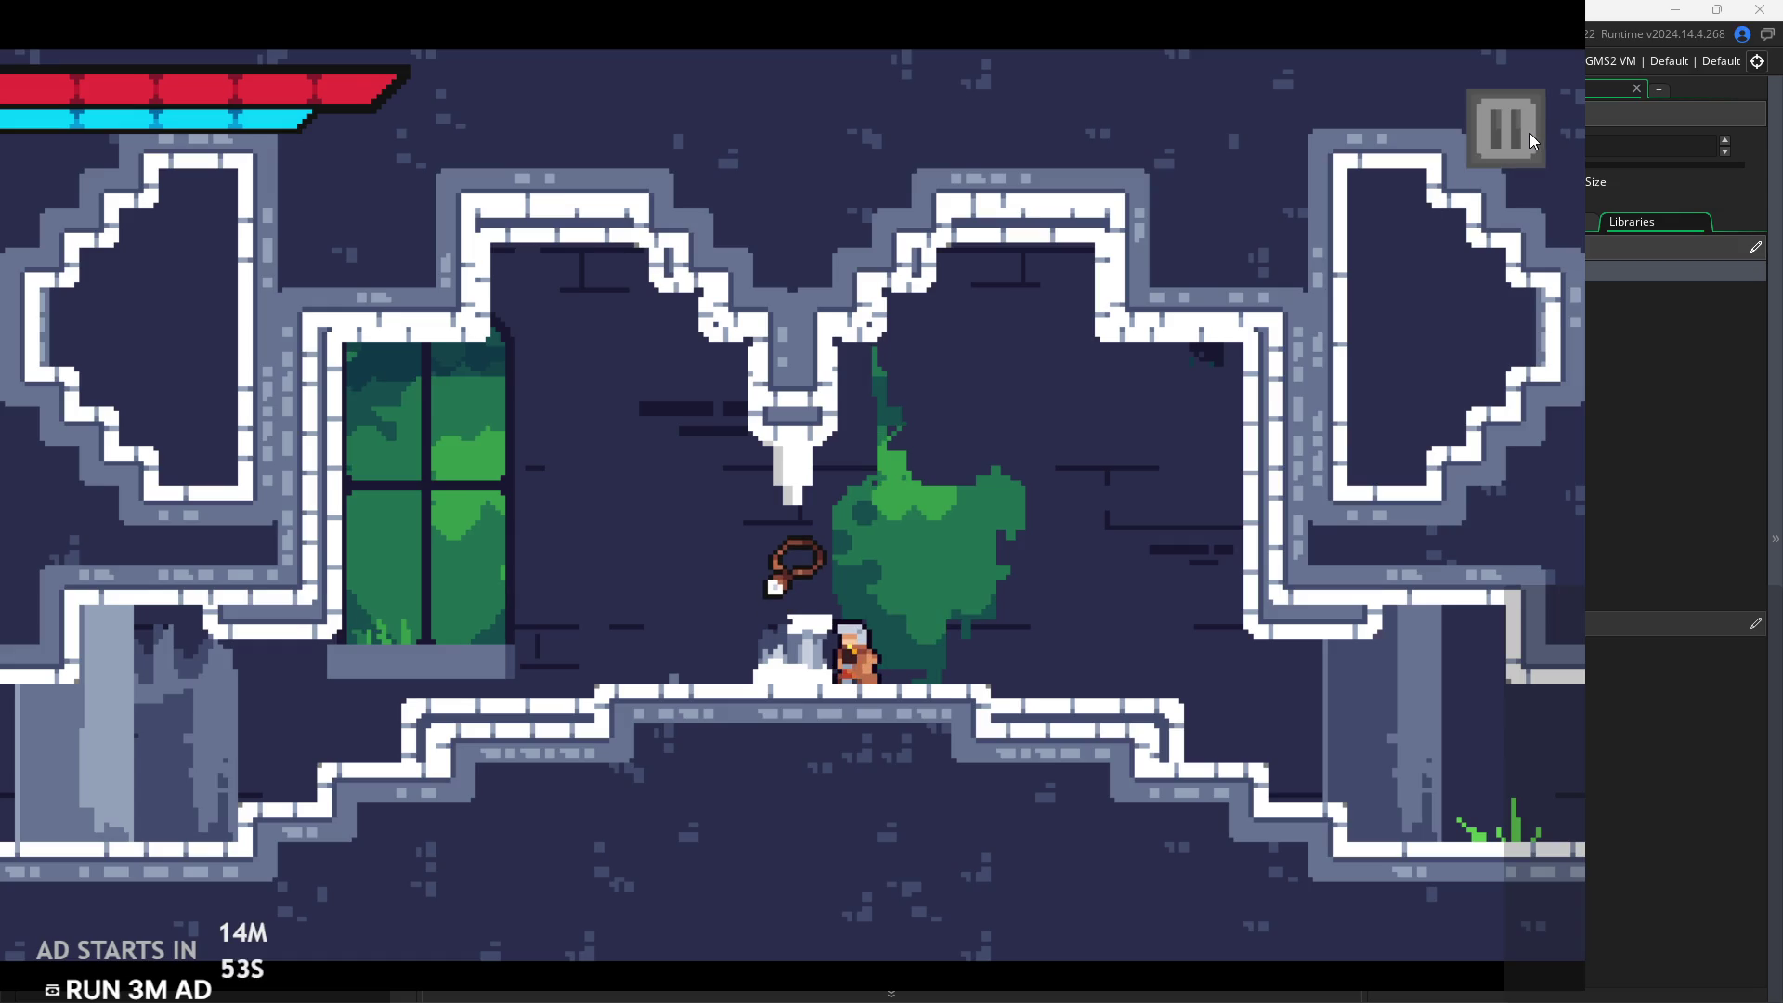
{"action": "key", "text": "Left"}
{"action": "key", "text": "space"}
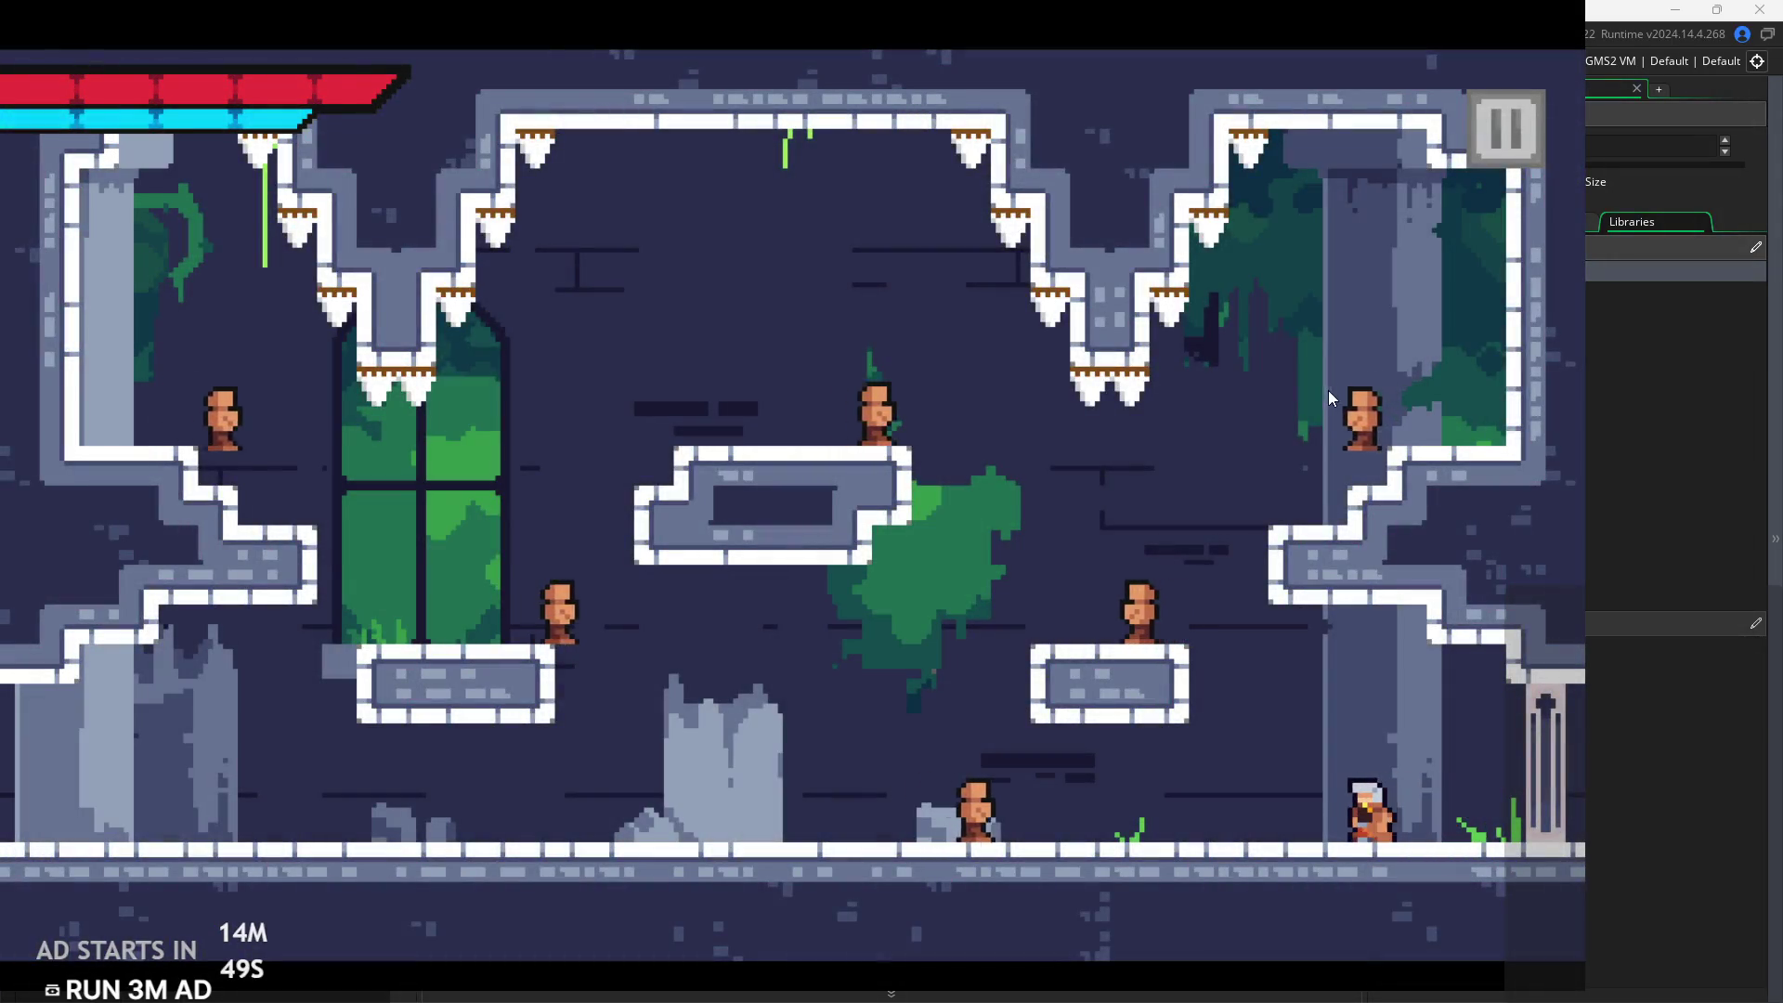
Fight along the floor and the left-side platforms, slashing and jumping between them
{"action": "key", "text": "x"}
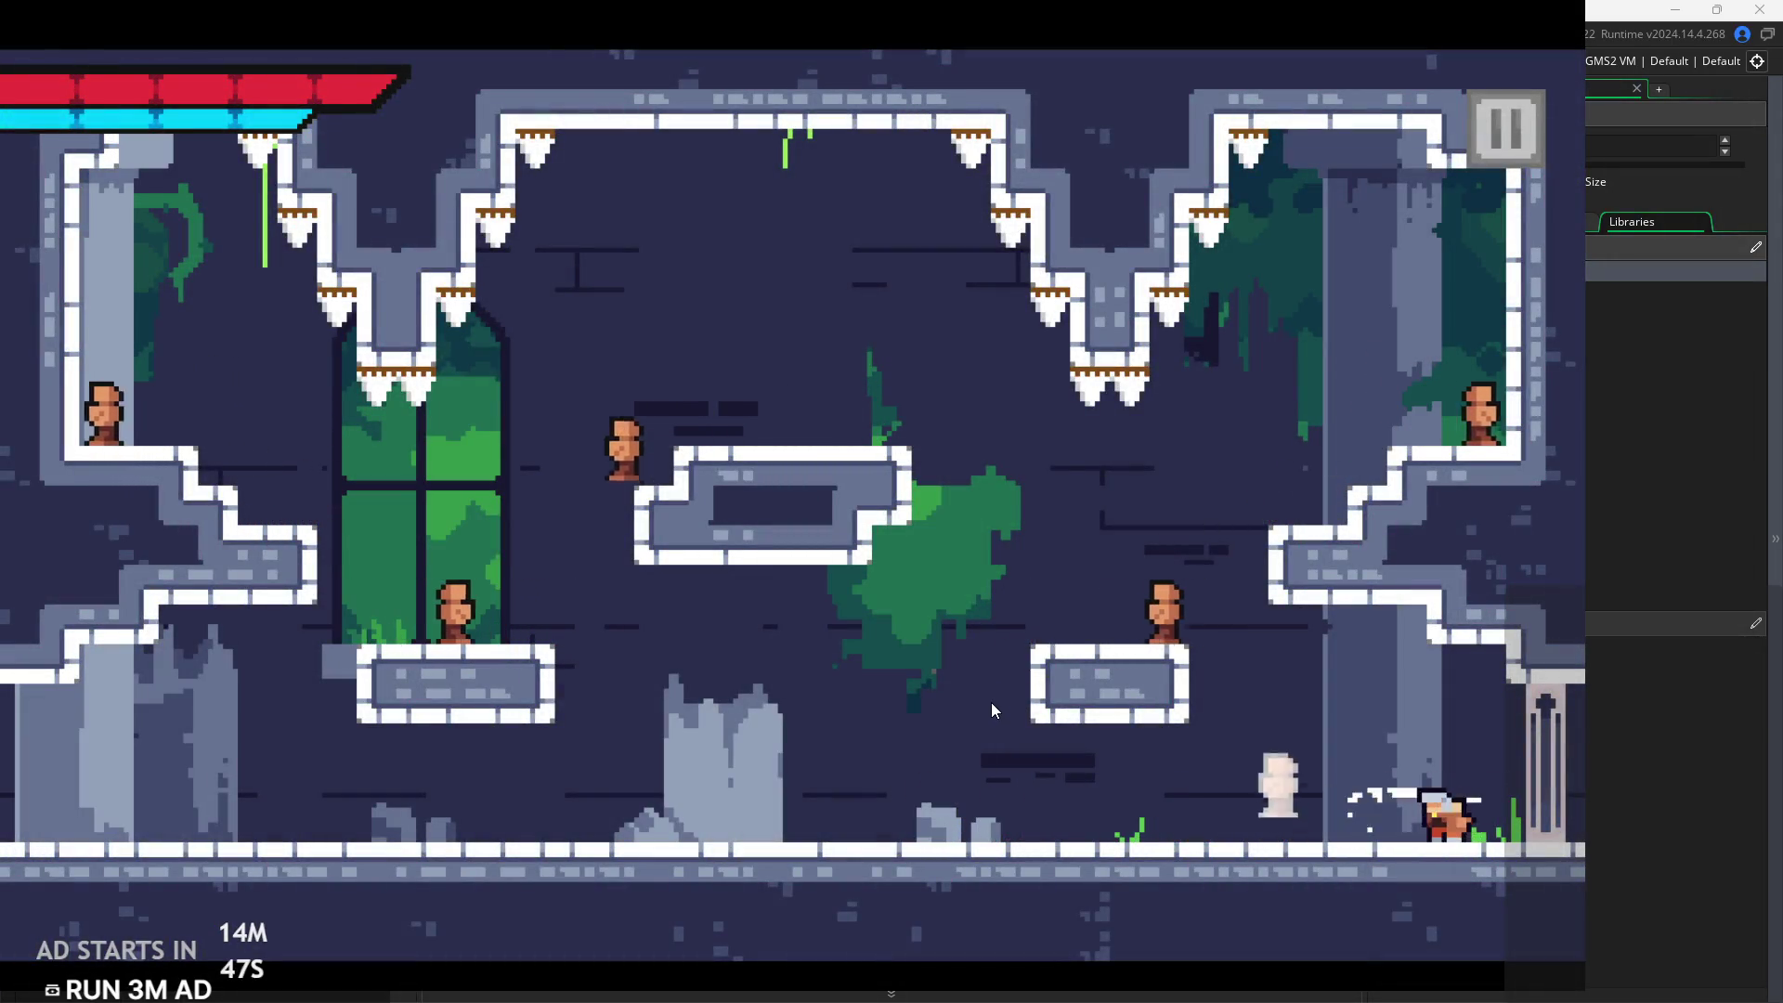
{"action": "key", "text": "Left"}
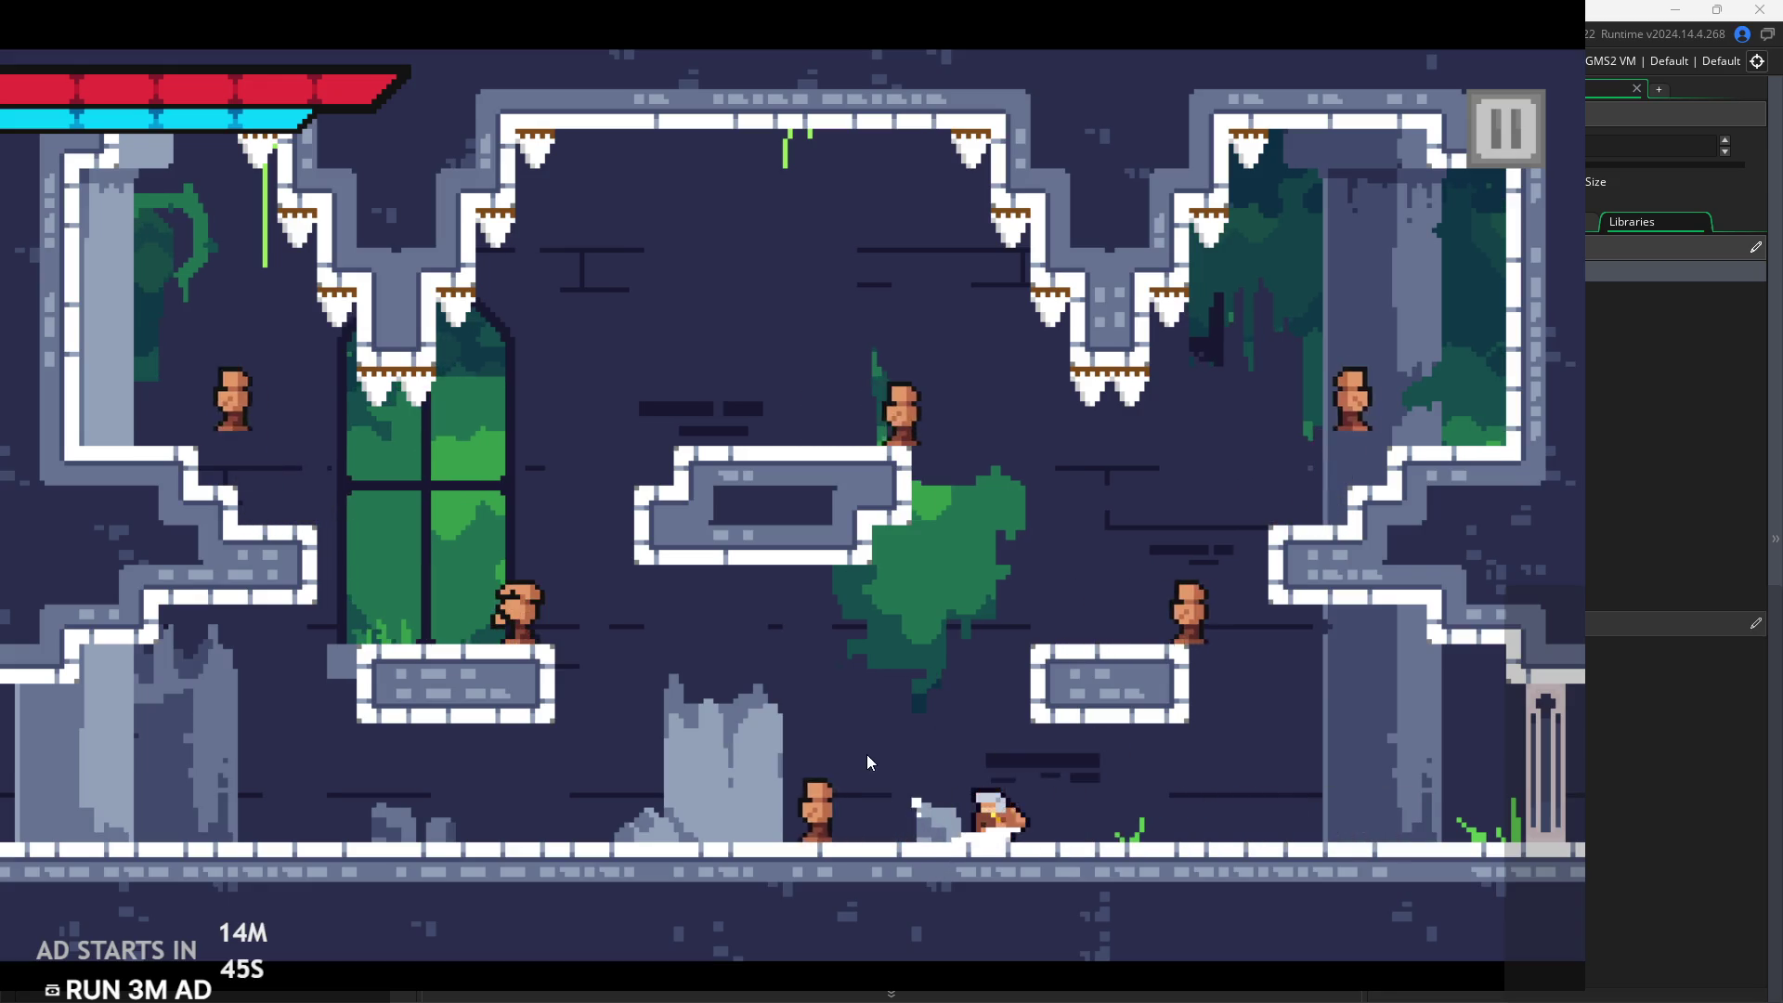
{"action": "key", "text": "Left"}
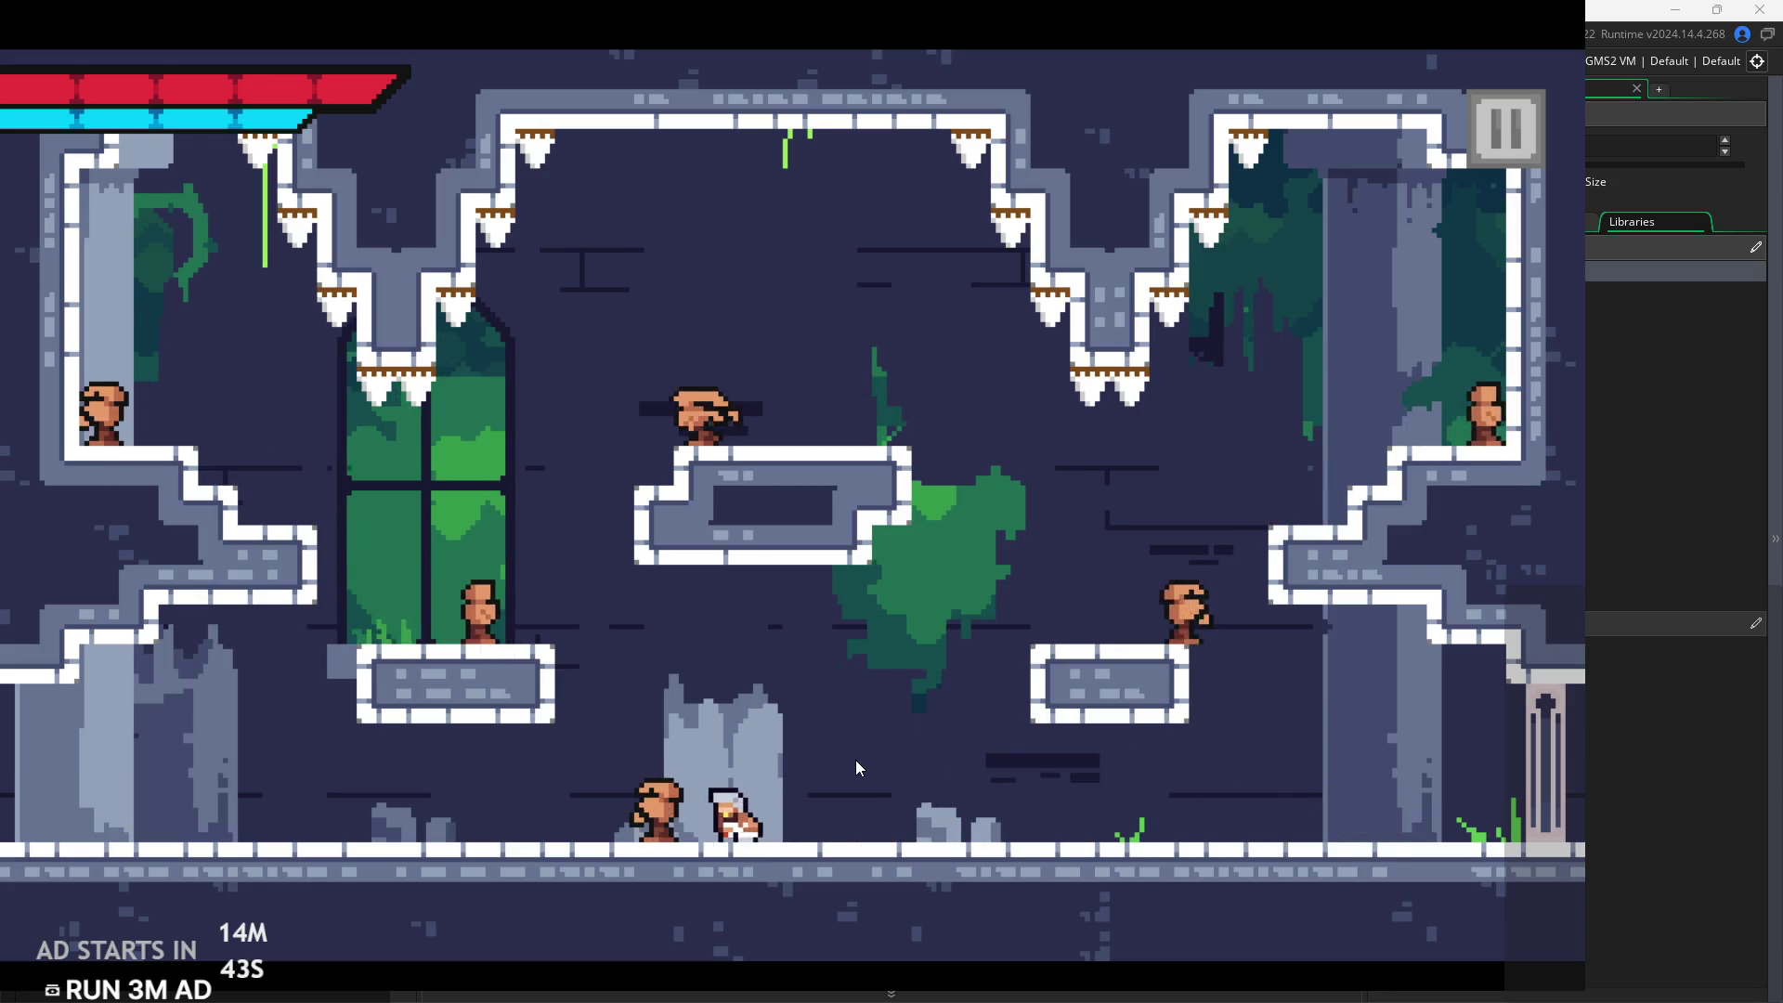
{"action": "key", "text": "z"}
{"action": "key", "text": "Left"}
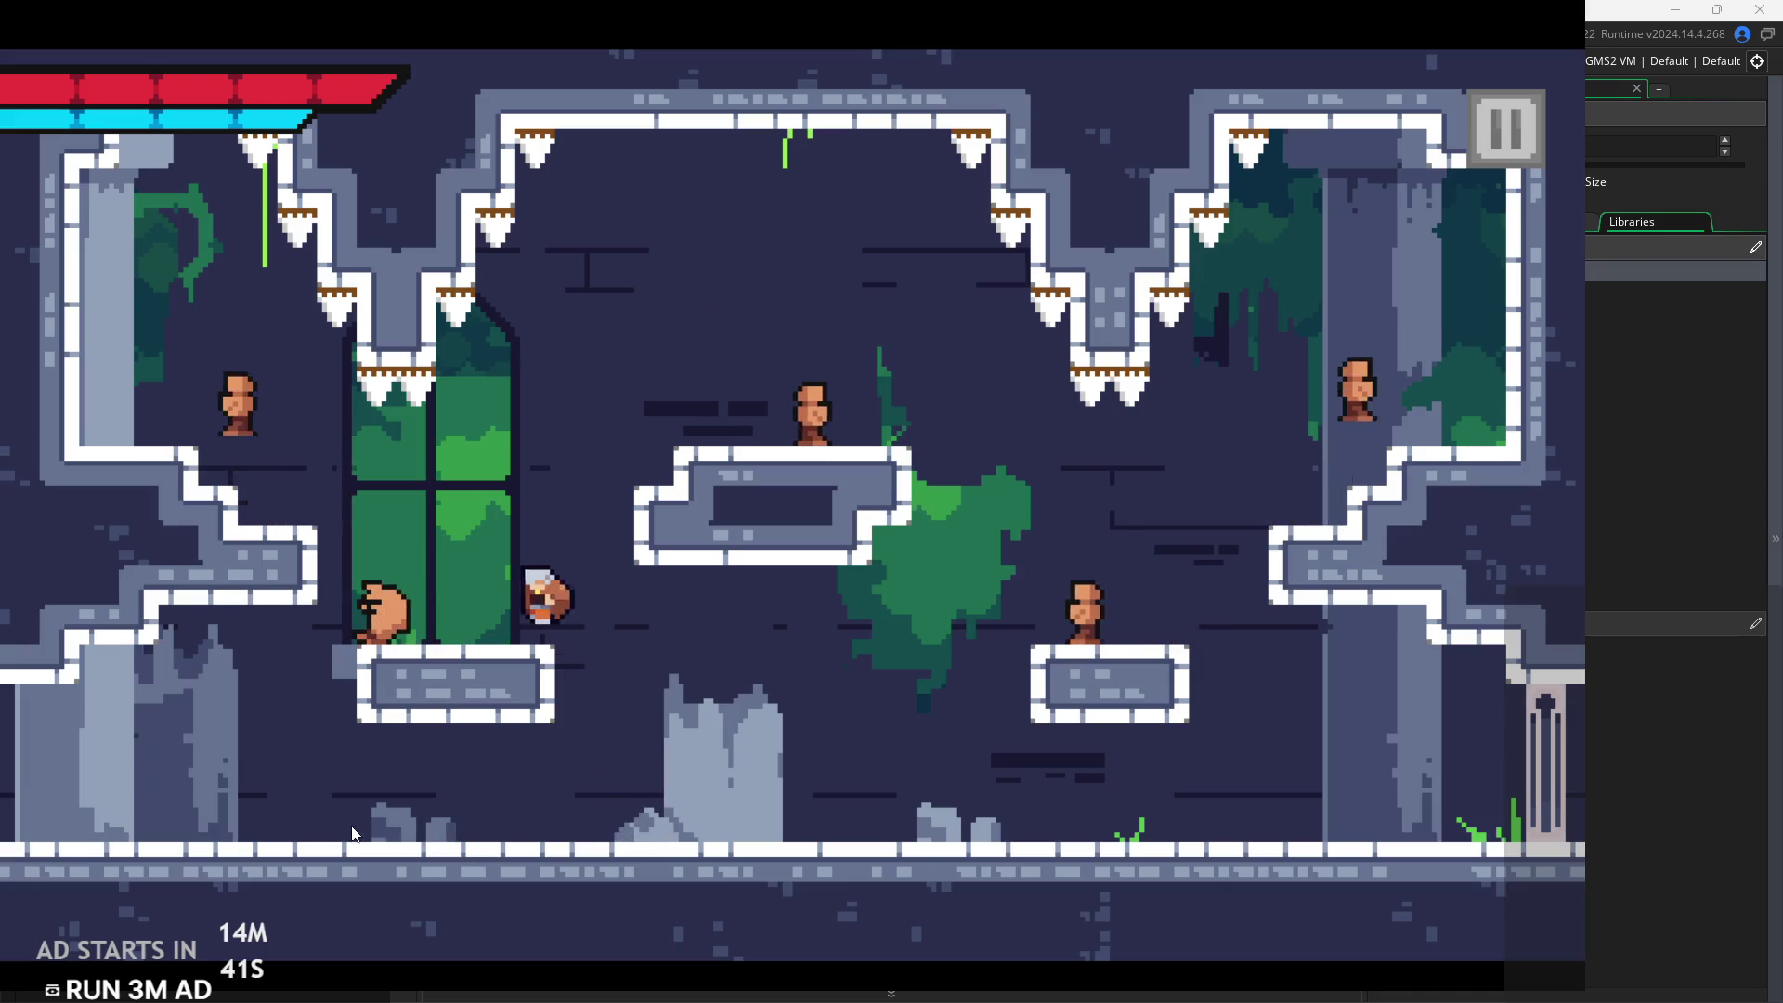
{"action": "key", "text": "x"}
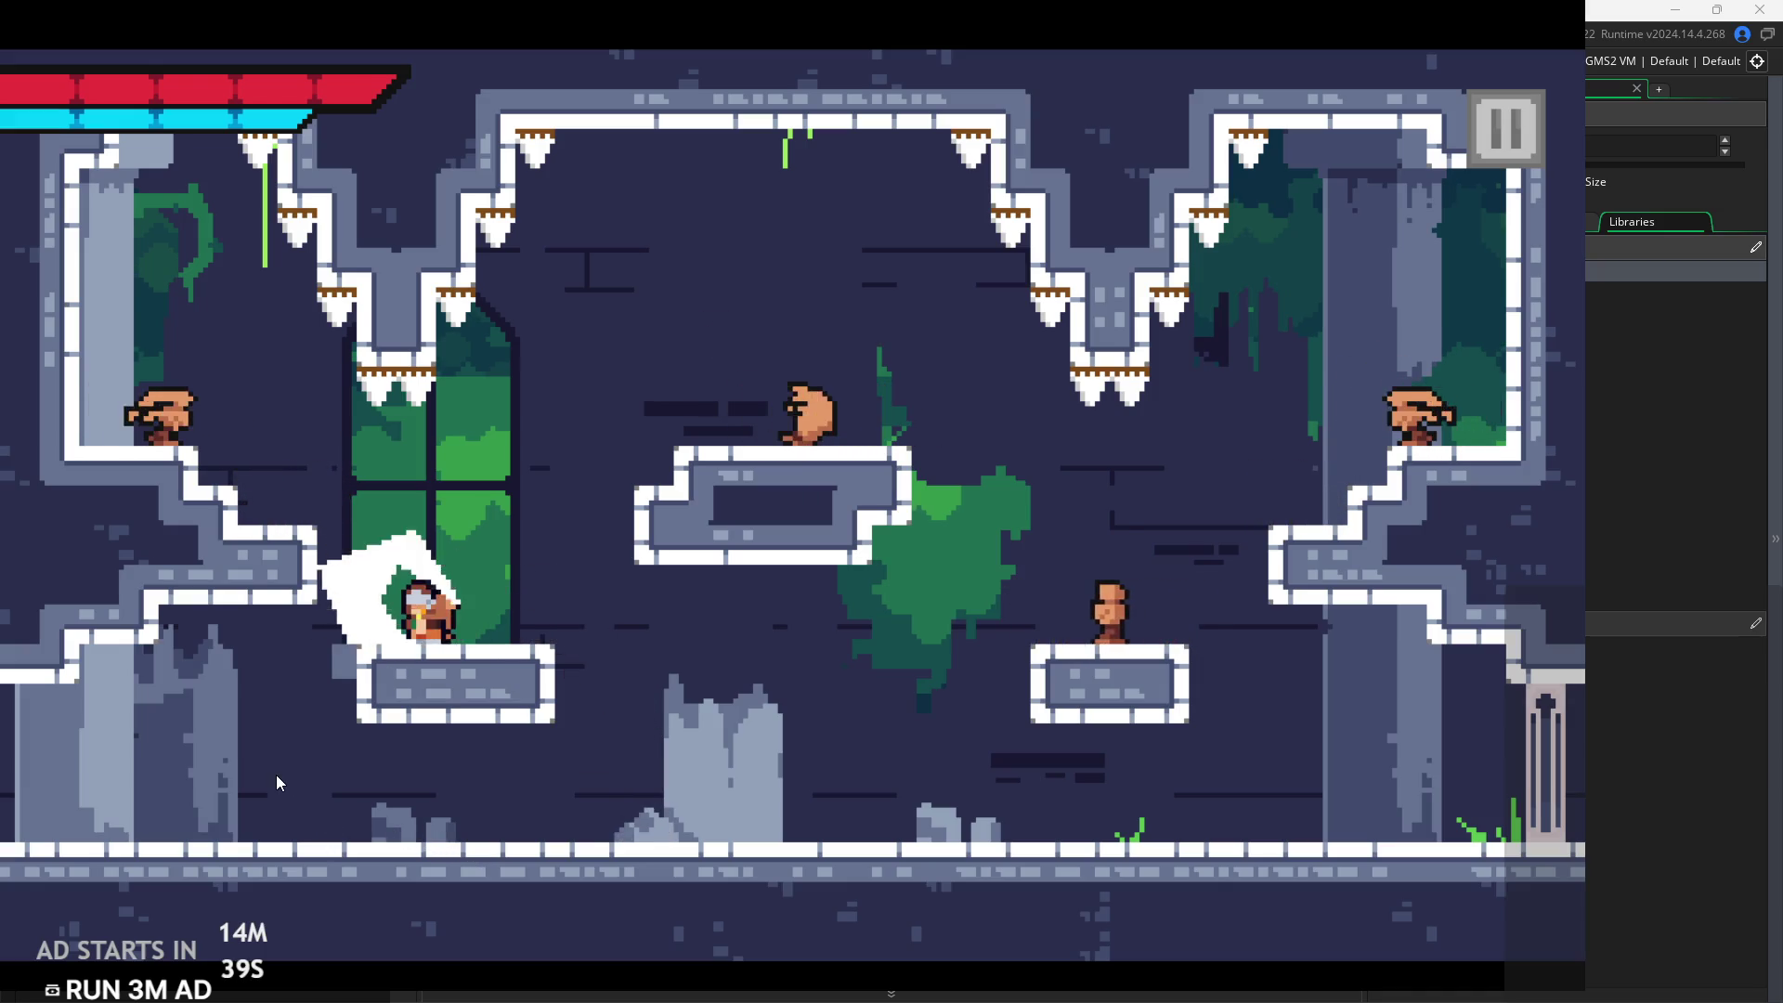
{"action": "key", "text": "z"}
{"action": "key", "text": "Right"}
{"action": "key", "text": "Left"}
{"action": "key", "text": "x"}
{"action": "key", "text": "x"}
{"action": "key", "text": "z"}
{"action": "key", "text": "Left"}
{"action": "key", "text": "Right"}
{"action": "key", "text": "z"}
{"action": "key", "text": "Right"}
{"action": "key", "text": "Left"}
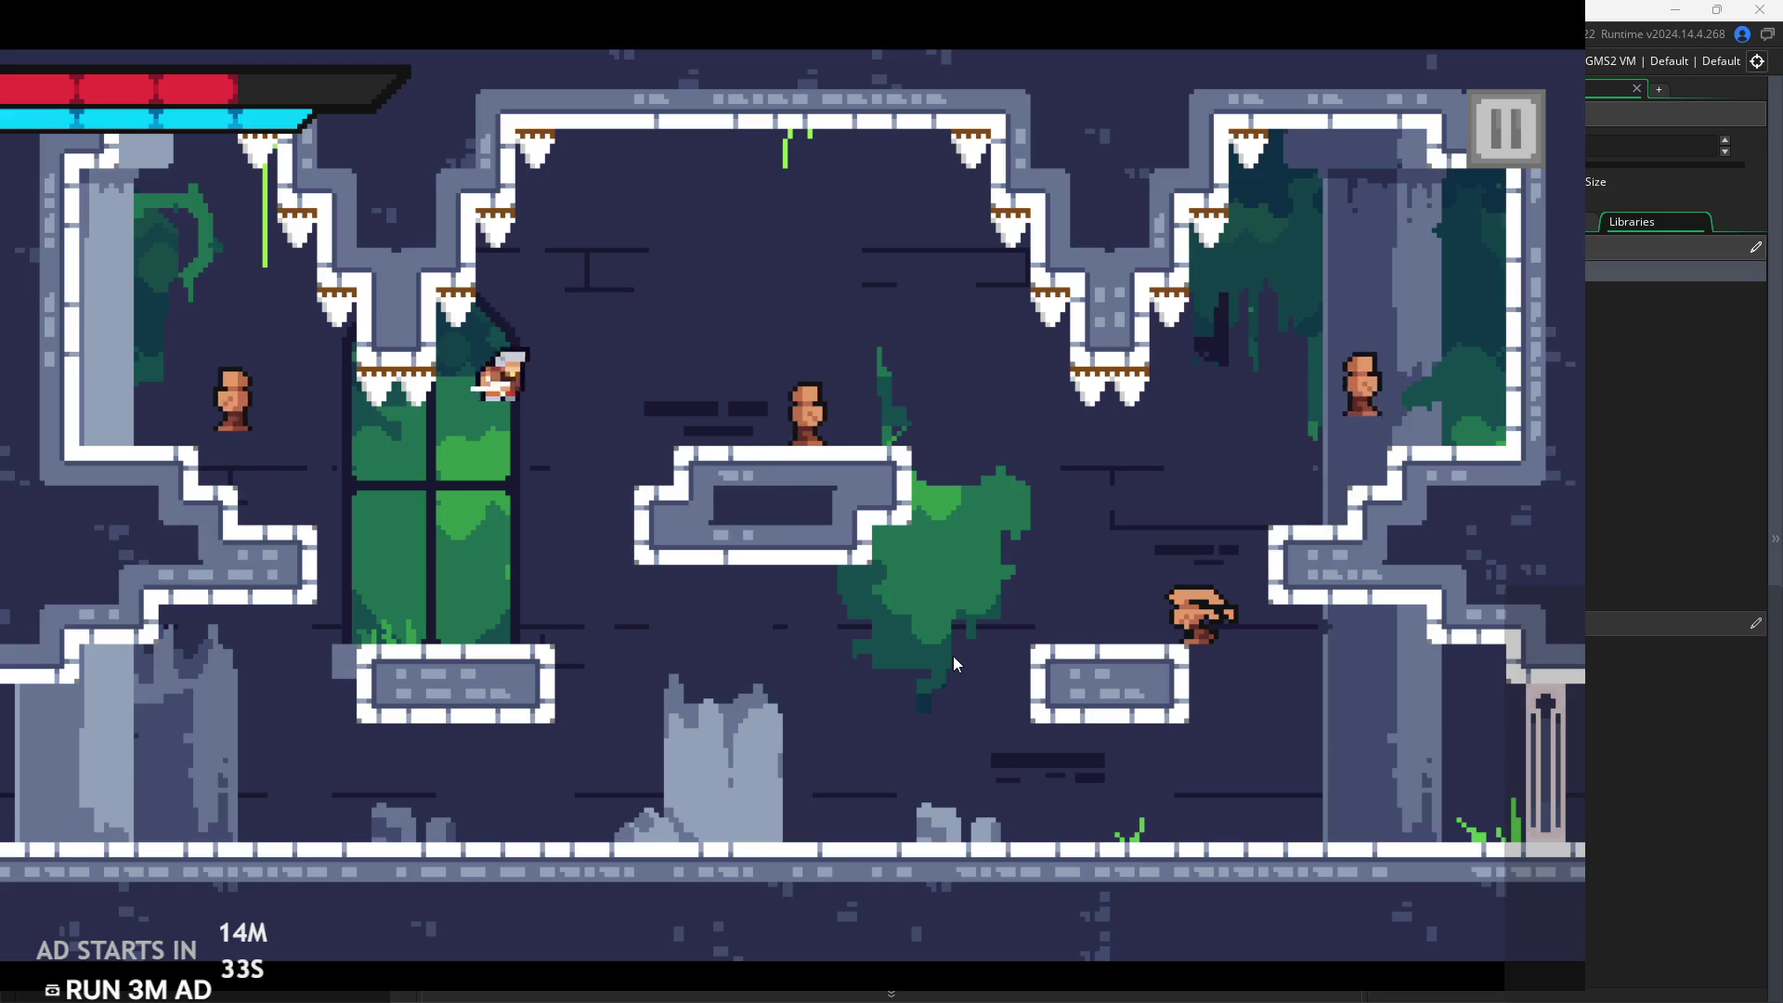
{"action": "key", "text": "z"}
{"action": "key", "text": "Right"}
{"action": "key", "text": "z"}
{"action": "key", "text": "Left"}
Jump across the central and small right platforms, defeating the enemy on the right ledge
{"action": "key", "text": "space"}
{"action": "key", "text": "Right"}
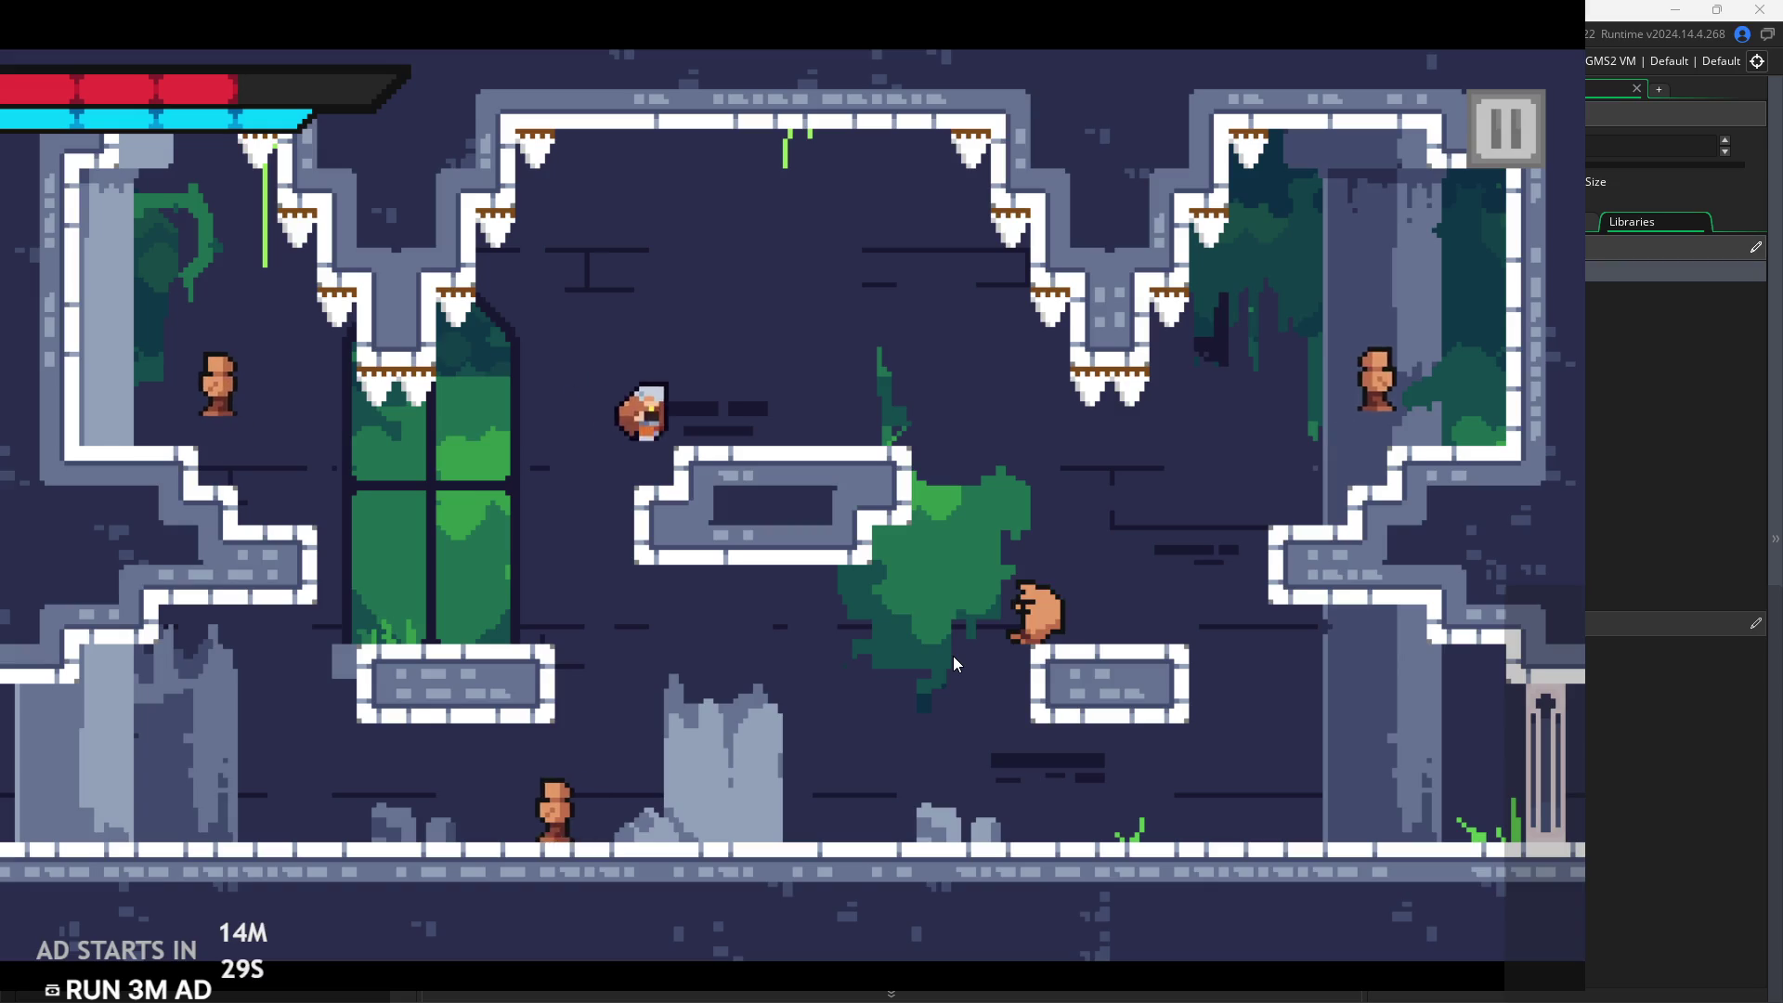
{"action": "key", "text": "Right"}
{"action": "key", "text": "x"}
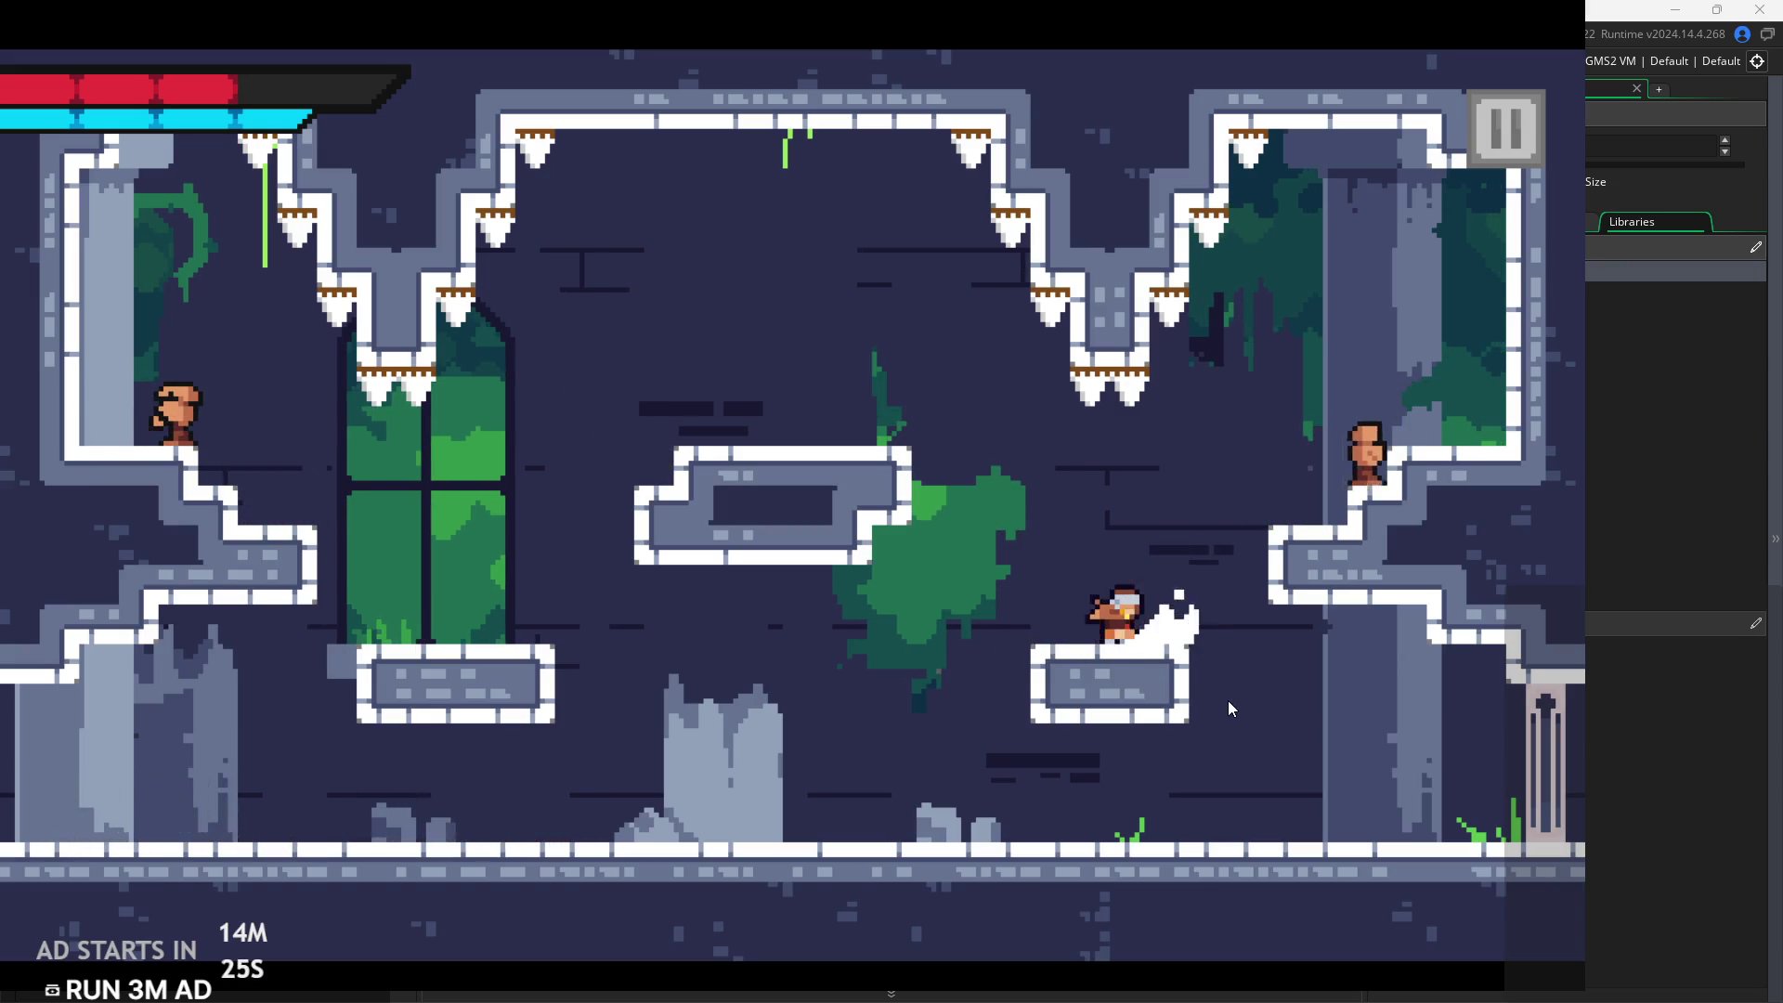
{"action": "key", "text": "Right"}
{"action": "key", "text": "space"}
{"action": "key", "text": "space"}
{"action": "key", "text": "Right"}
{"action": "key", "text": "x"}
Climb to the left stair ledge and window platform, defeating the upper-left enemy
{"action": "key", "text": "Left"}
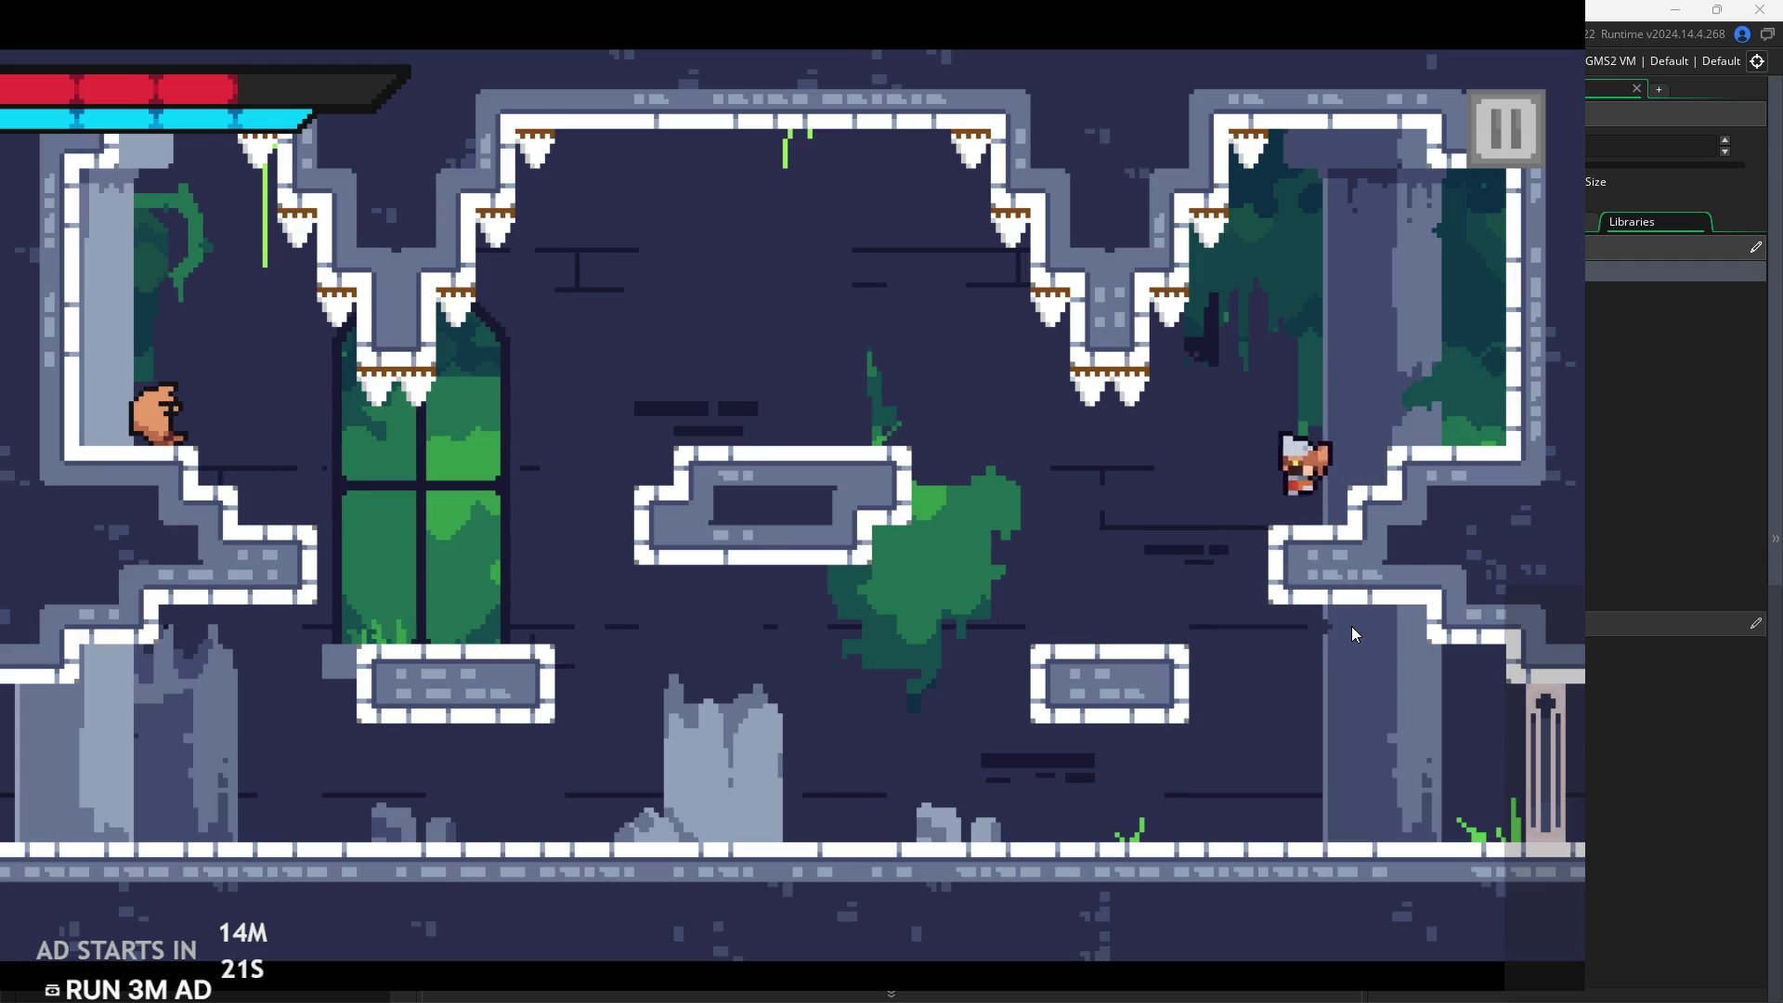
{"action": "key", "text": "space"}
{"action": "key", "text": "Left"}
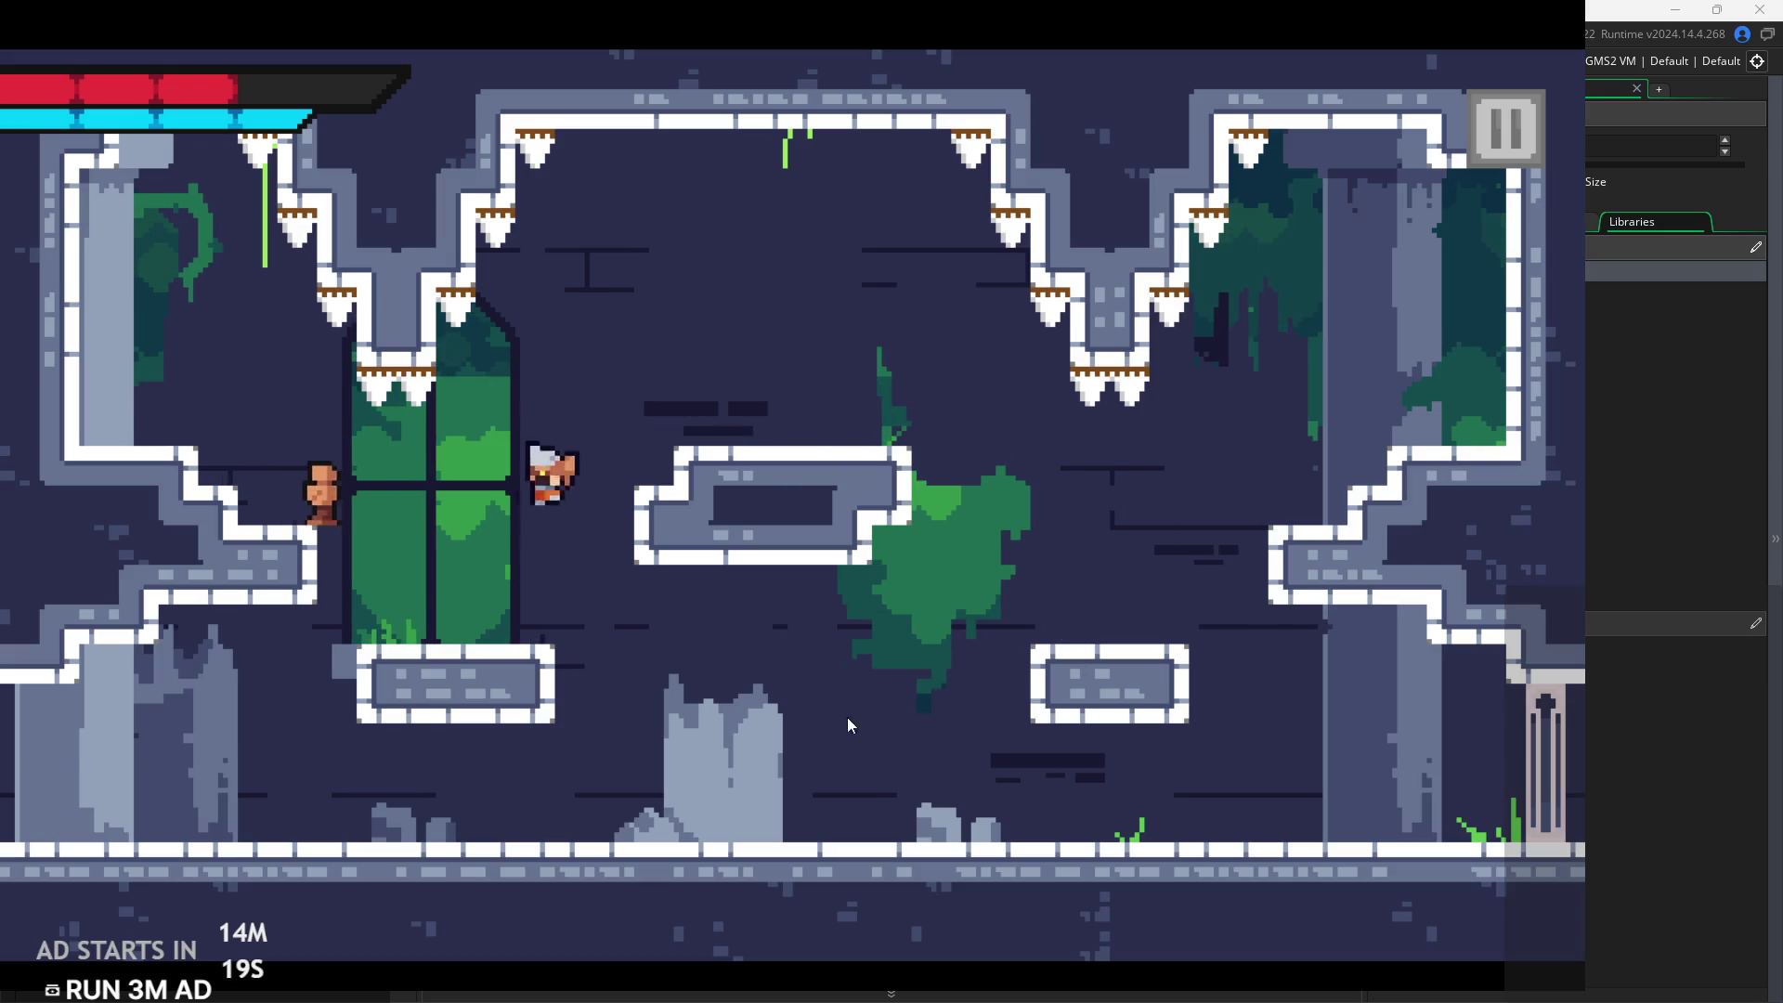
{"action": "key", "text": "space"}
{"action": "key", "text": "space"}
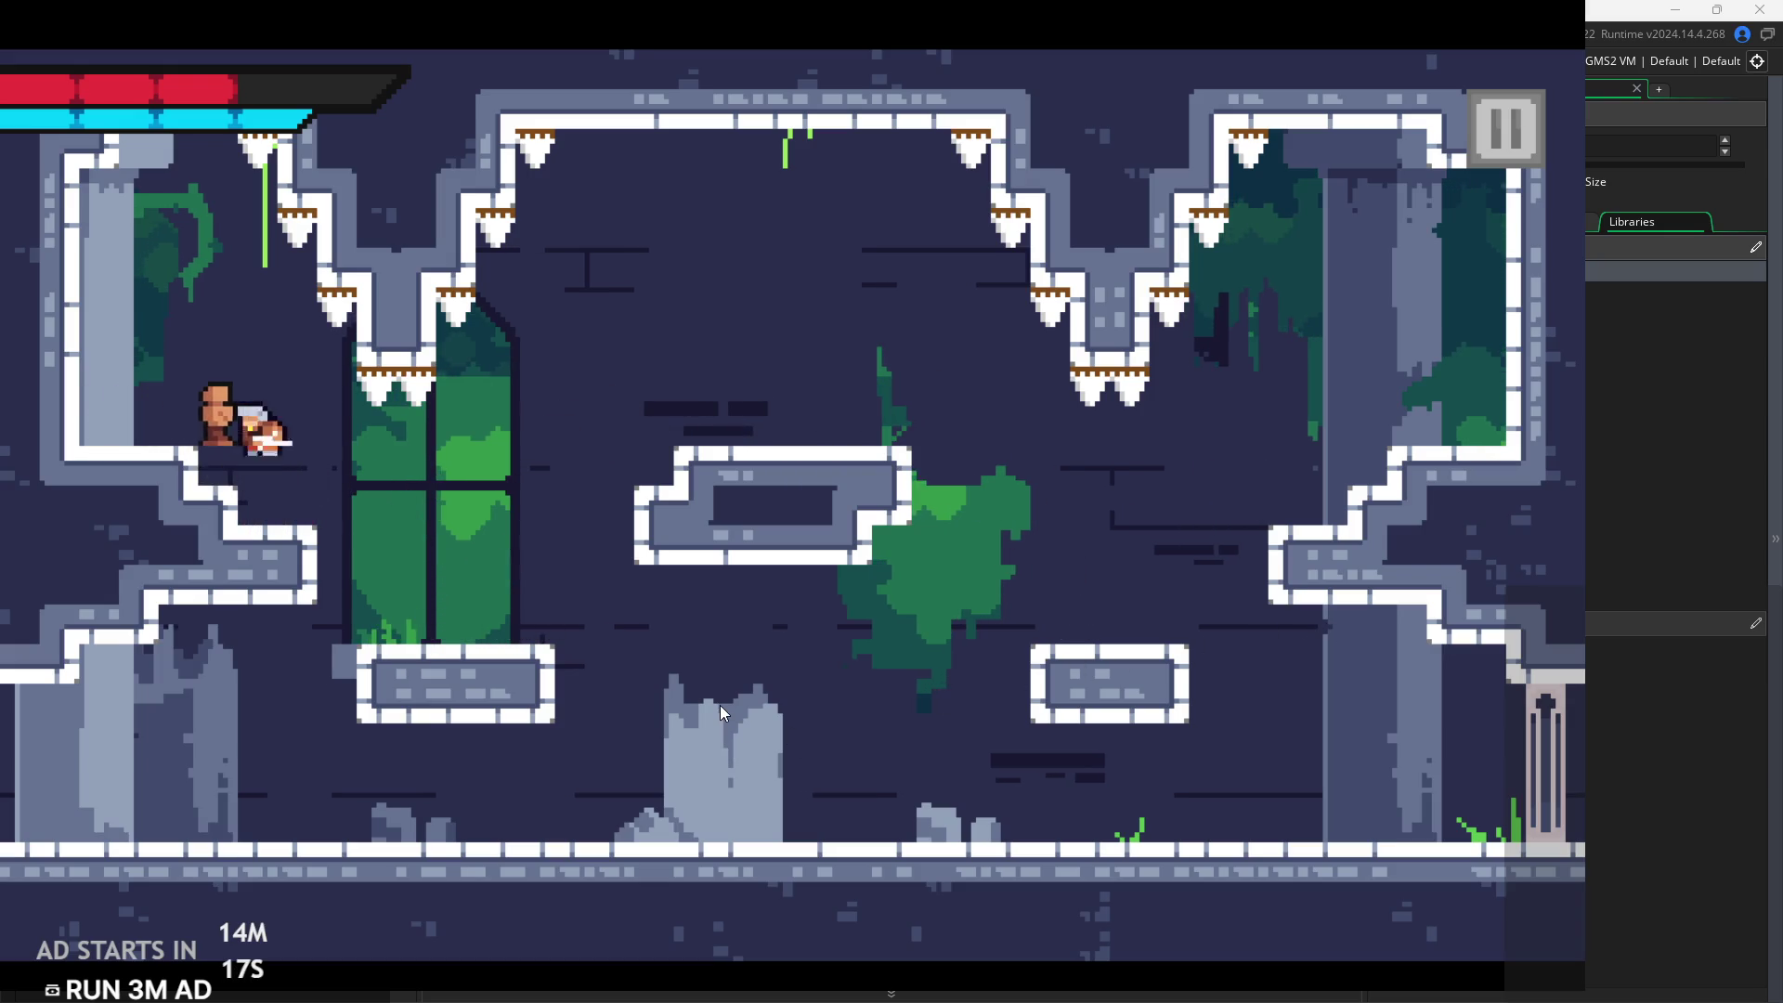
{"action": "key", "text": "Left"}
{"action": "key", "text": "Right"}
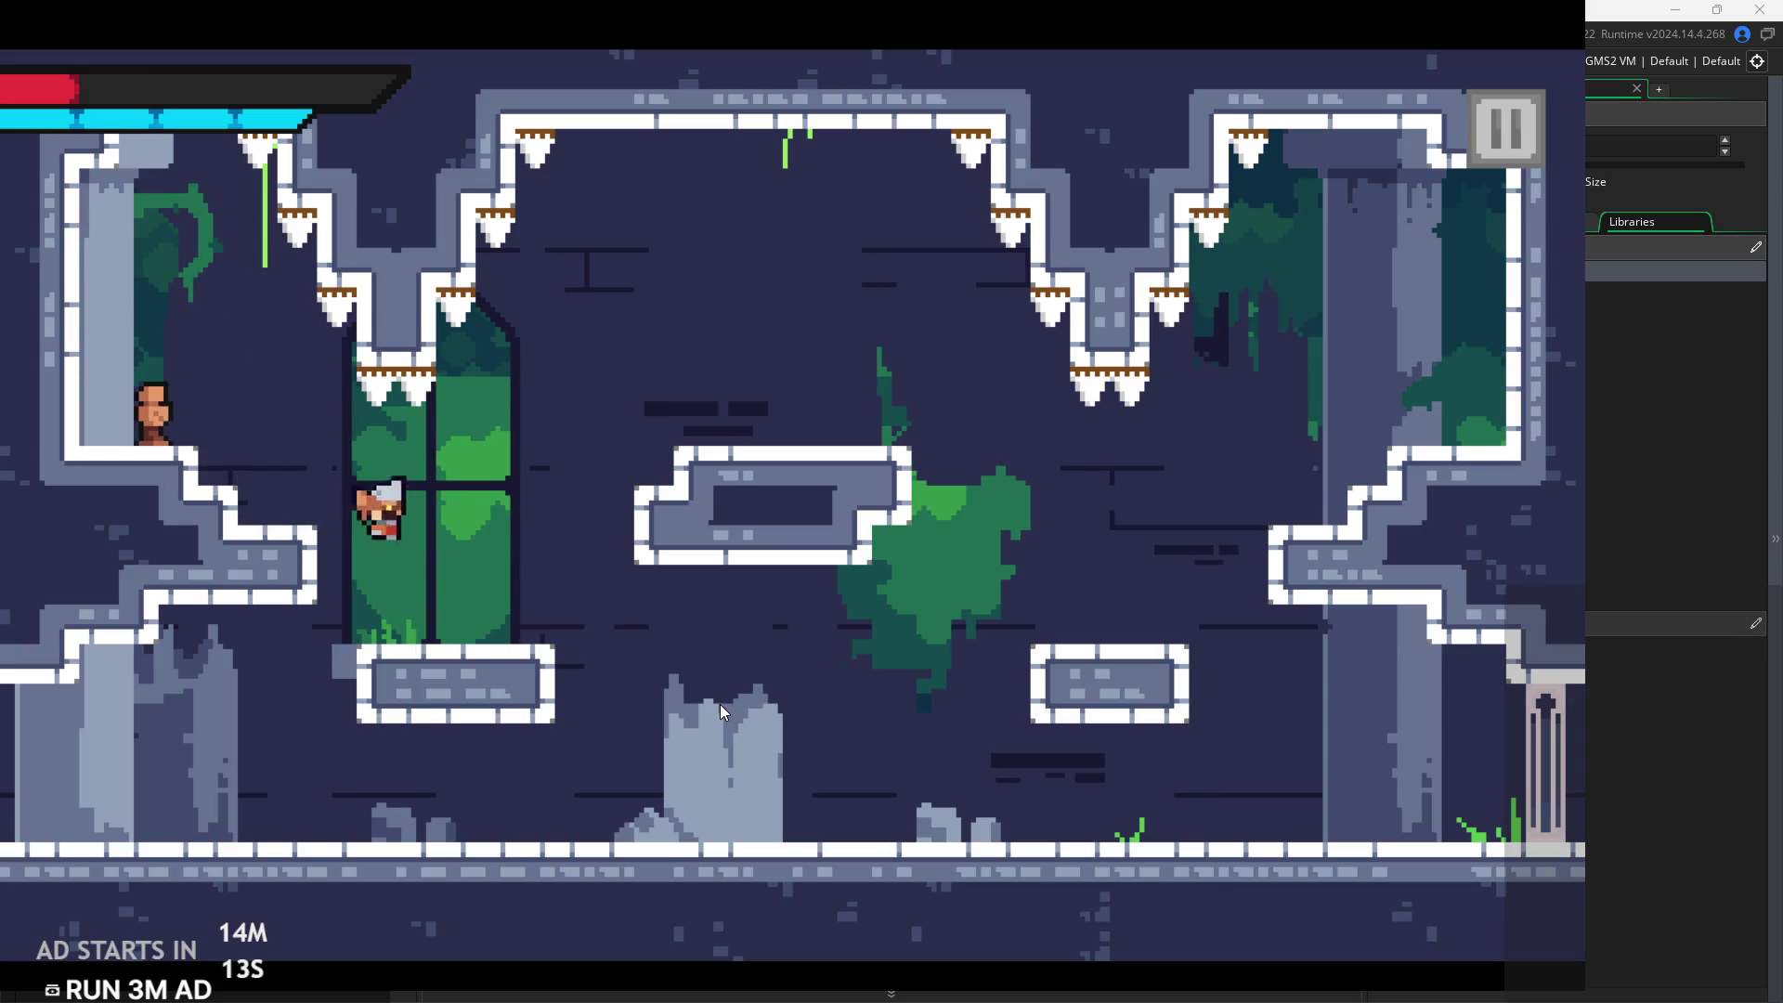
{"action": "key", "text": "Left"}
{"action": "key", "text": "space"}
{"action": "key", "text": "x"}
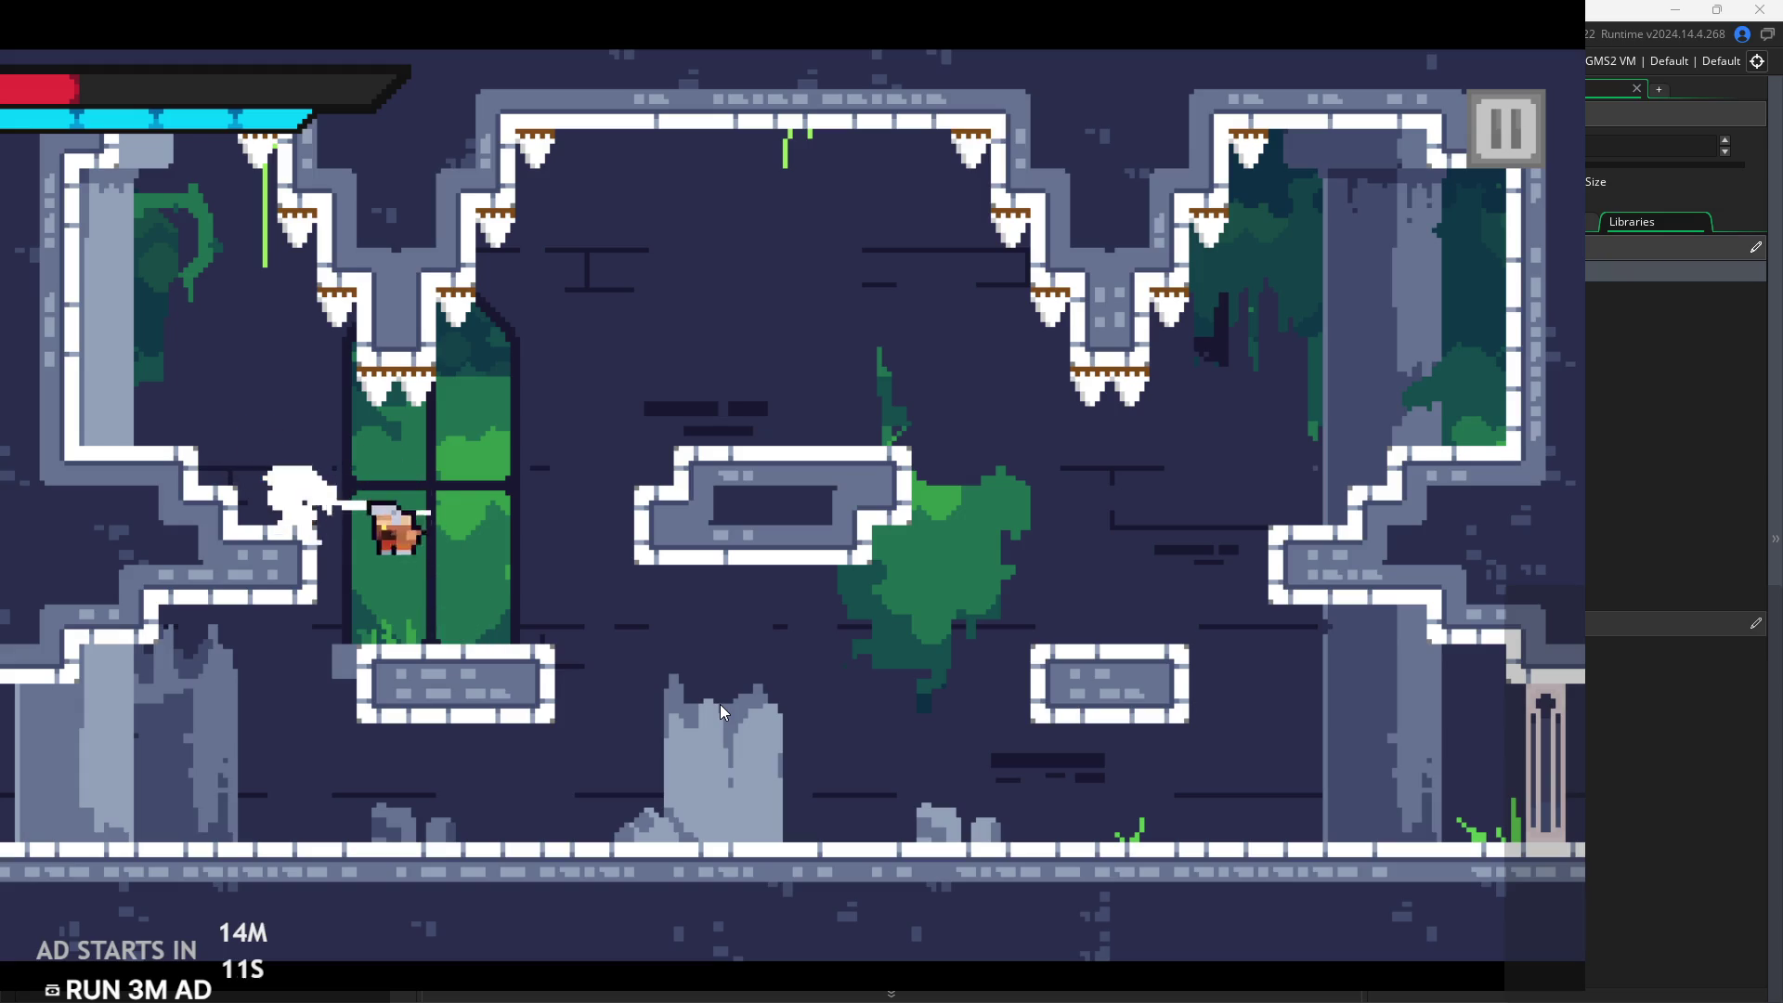
{"action": "key", "text": "space"}
{"action": "key", "text": "space"}
{"action": "key", "text": "x"}
Exit through the right edge and return to rom_temple_5's central fountain
{"action": "key", "text": "Right"}
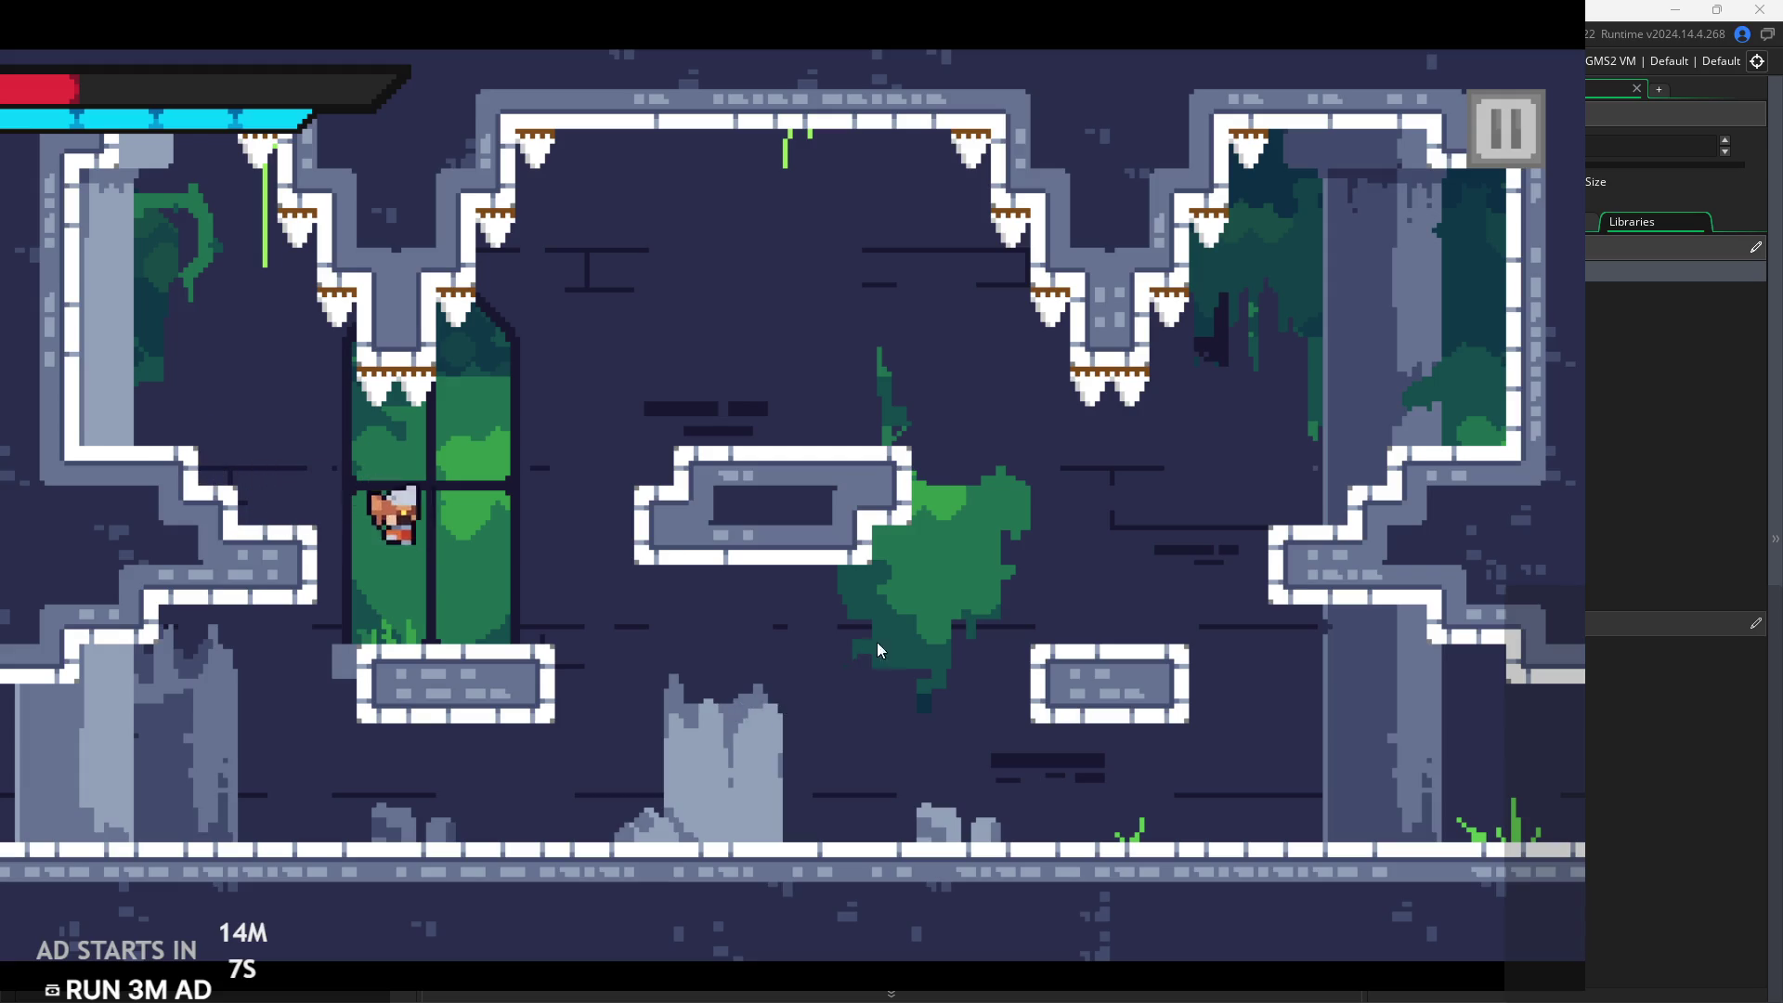
{"action": "key", "text": "Right"}
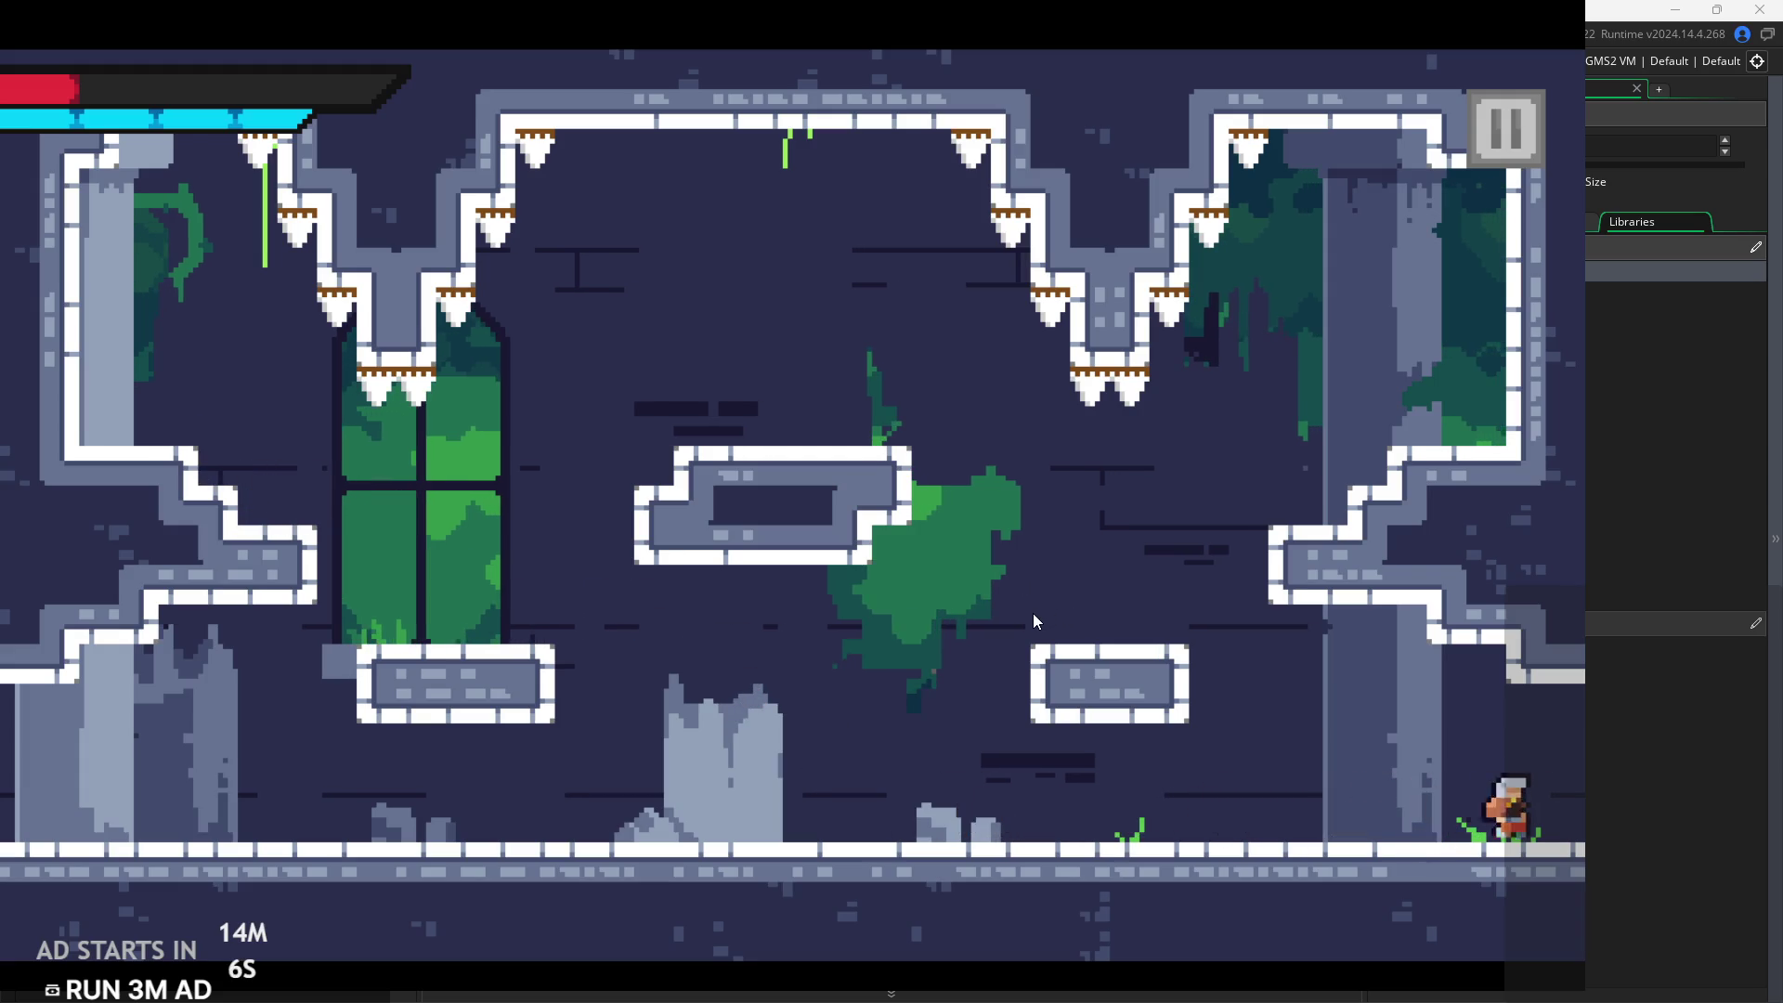
{"action": "key", "text": "Right"}
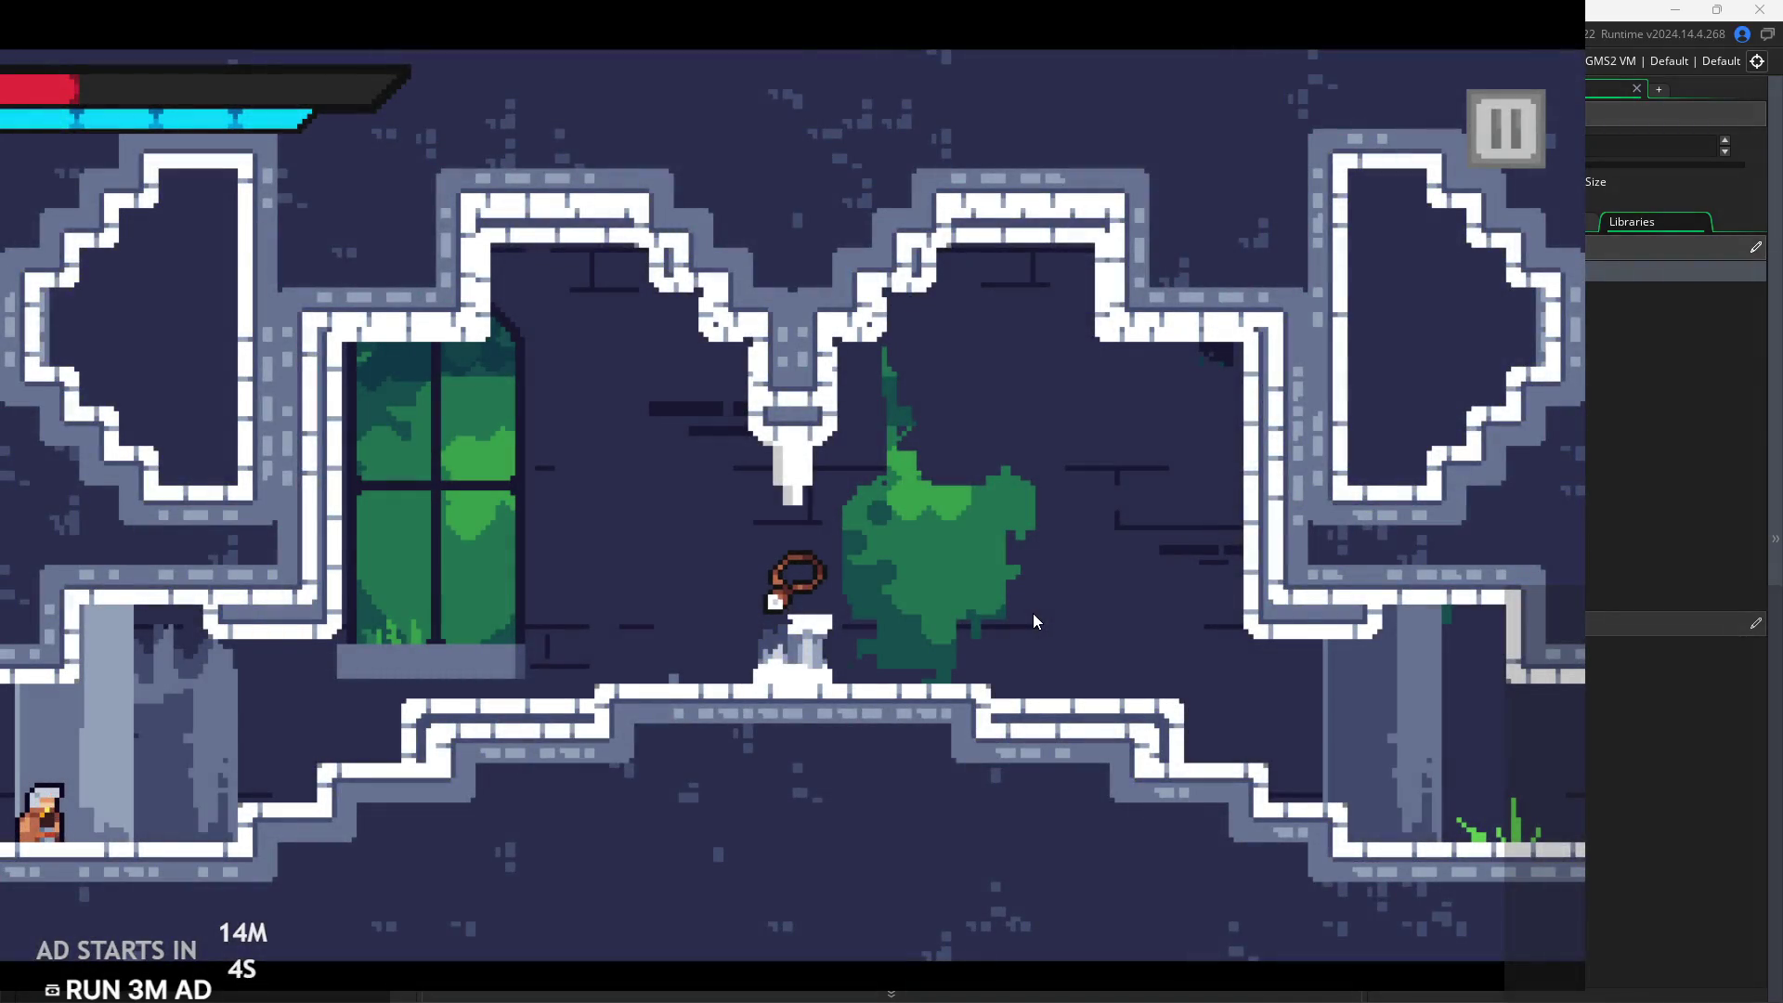
{"action": "key", "text": "space"}
{"action": "key", "text": "Right"}
{"action": "key", "text": "space"}
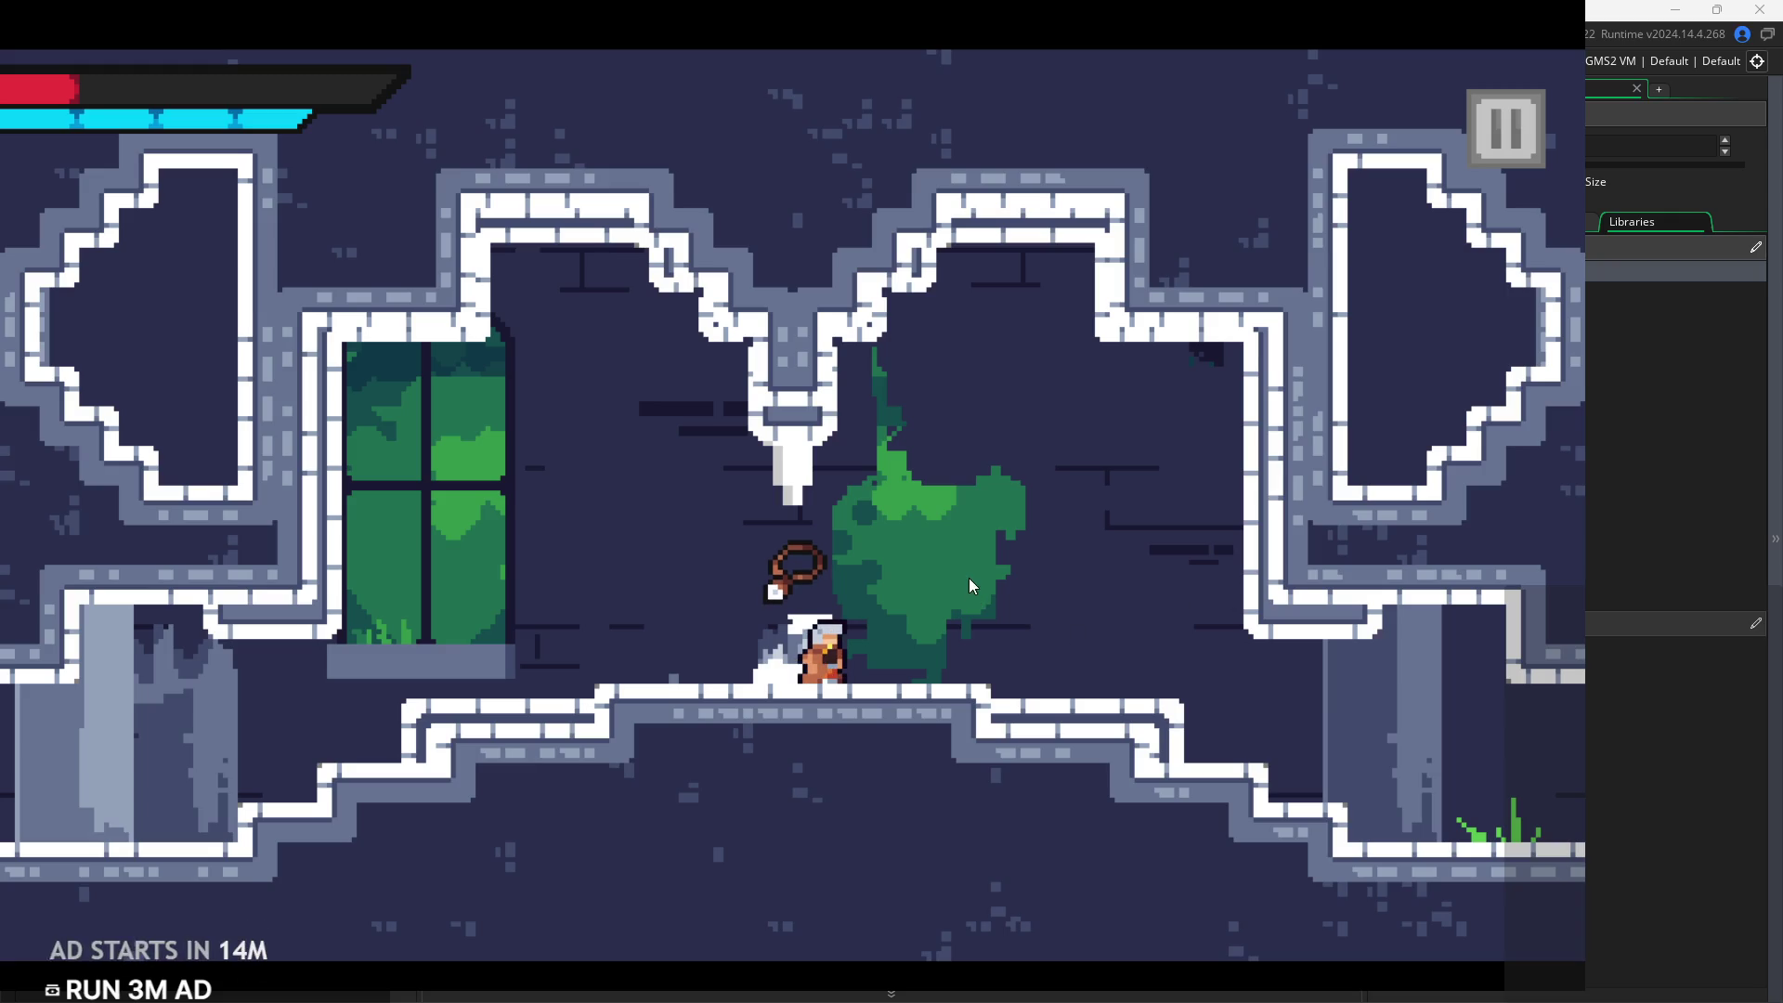
Quit the test game and paint floor tiles over the lower box's border and window notch
{"action": "left_click", "coordinate": [1518, 139]}
{"action": "left_click", "coordinate": [1393, 859]}
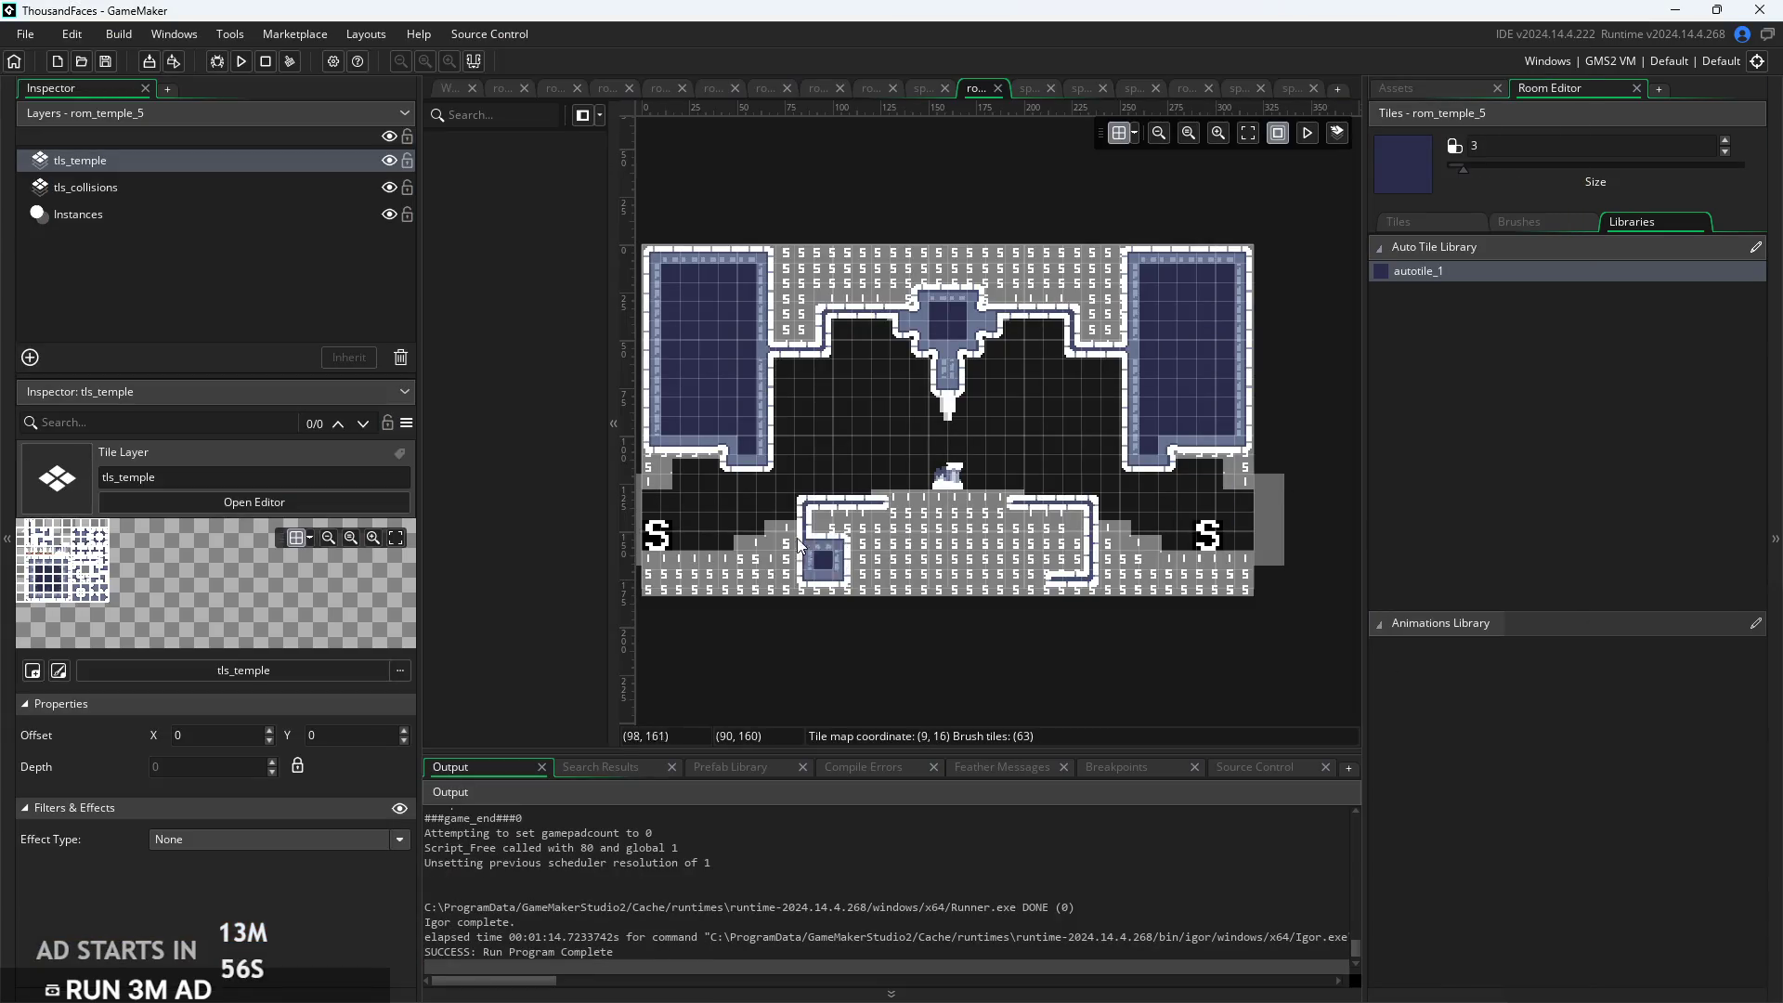
{"action": "left_click", "coordinate": [732, 448]}
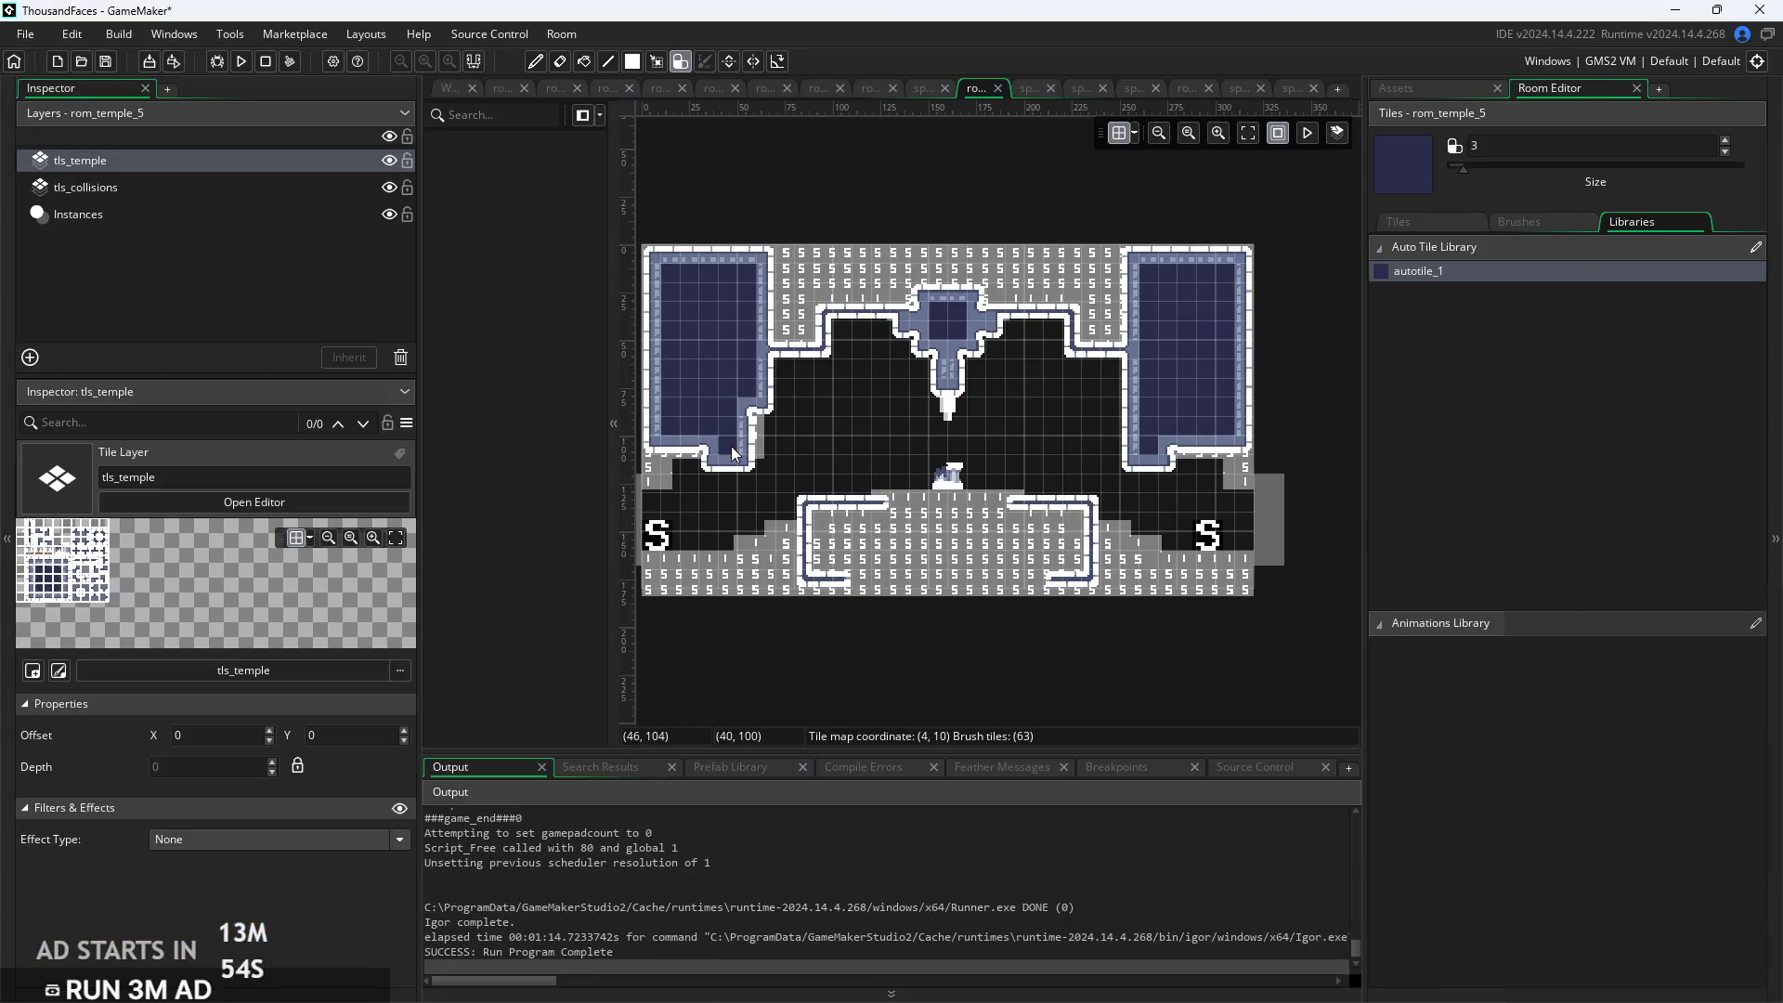
{"action": "mouse_move", "coordinate": [892, 583]}
{"action": "left_mouse_down"}
{"action": "mouse_move", "coordinate": [810, 557]}
{"action": "mouse_move", "coordinate": [846, 522]}
{"action": "left_mouse_up"}
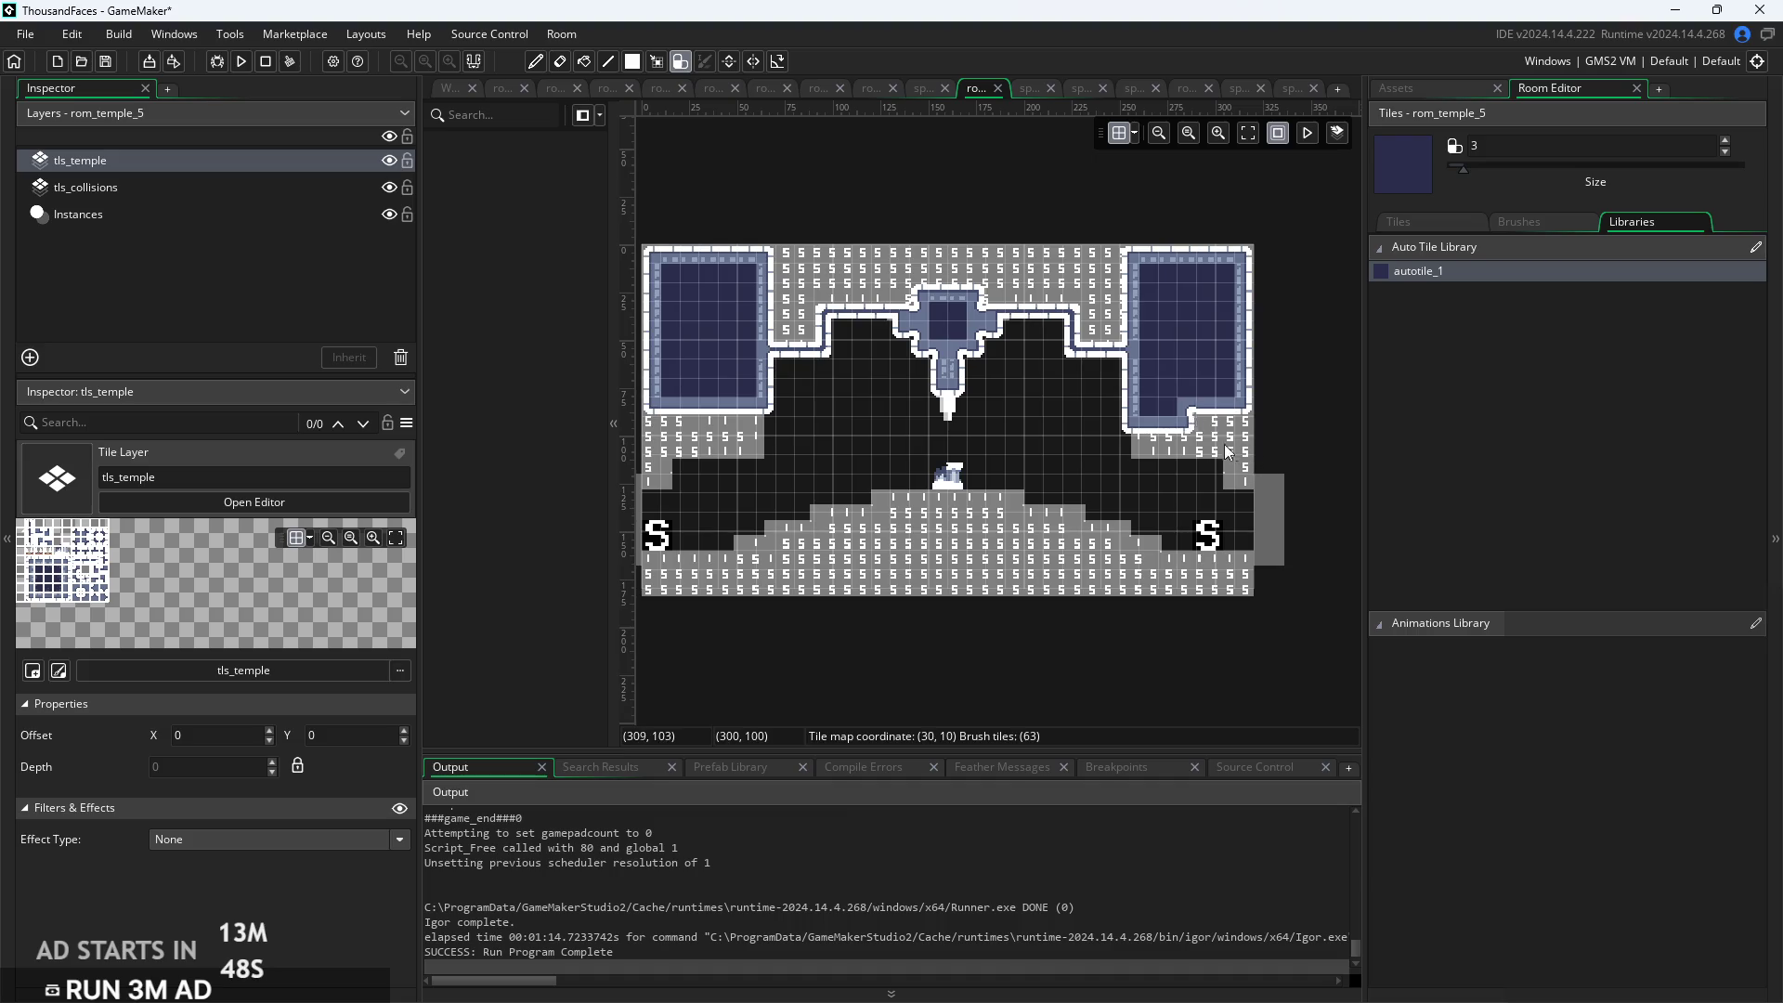
{"action": "left_click", "coordinate": [1179, 392]}
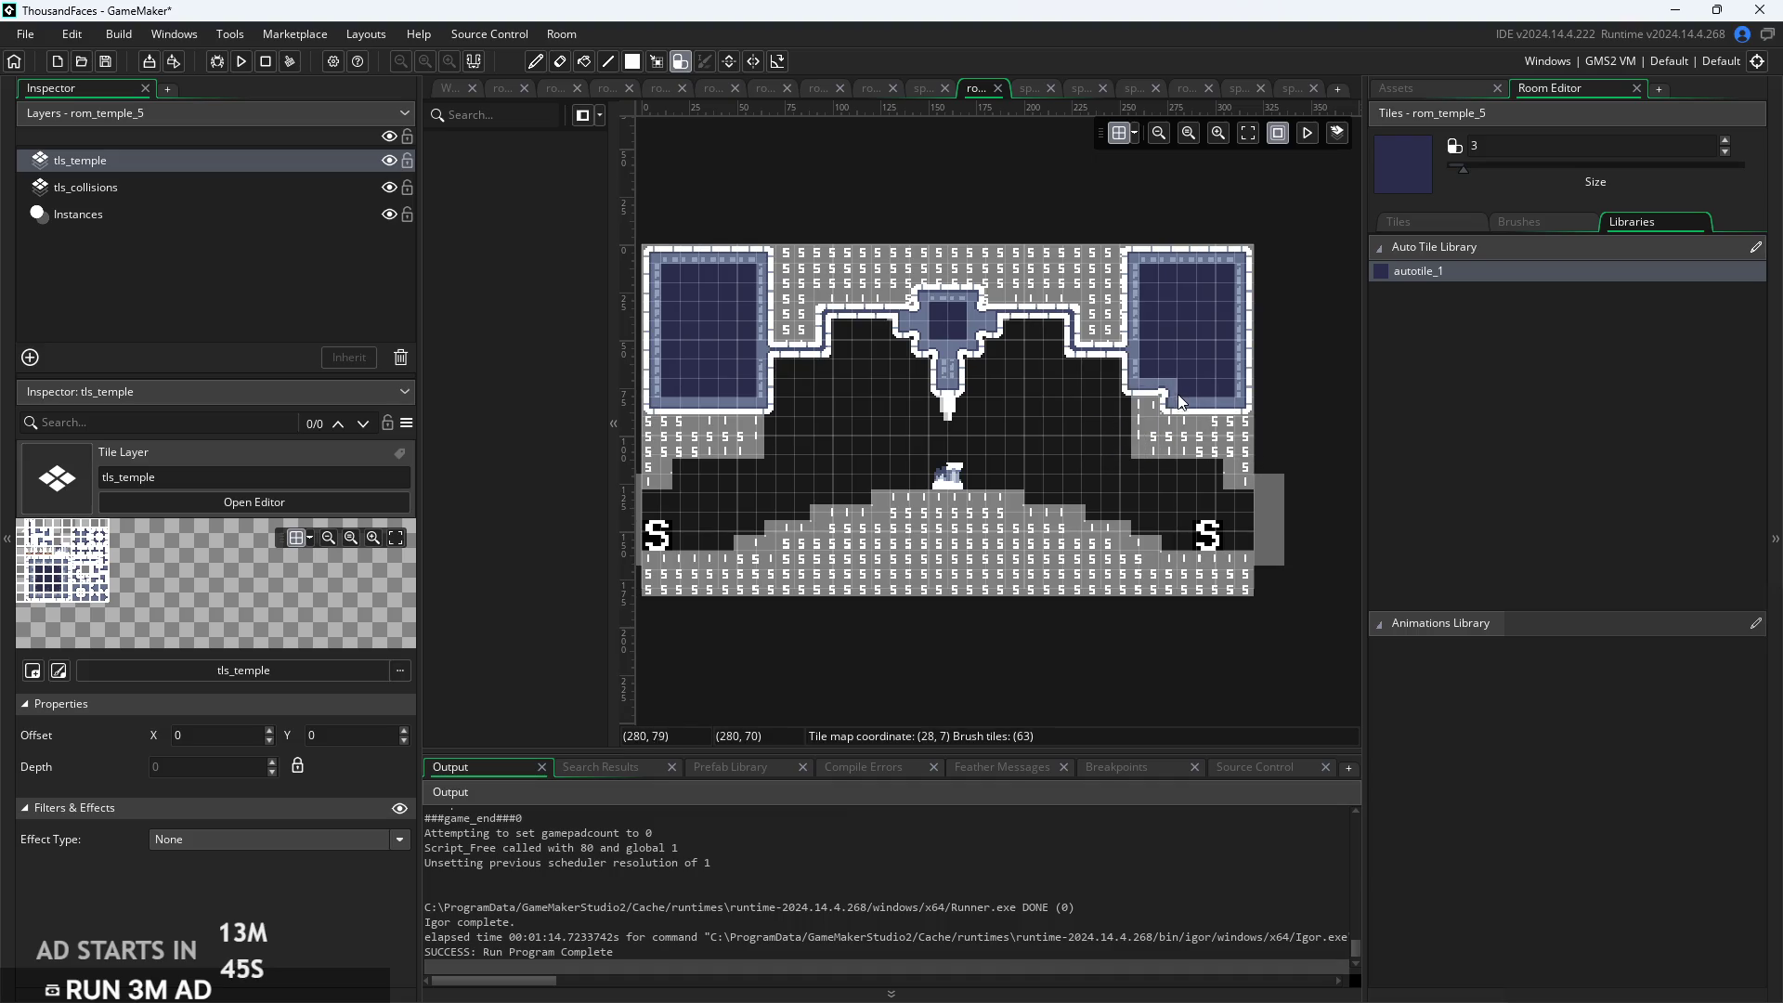
Erase the stray blue blocks on the lower floor and rebuild the game
{"action": "scroll", "coordinate": [988, 632], "scroll_direction": "left", "scroll_amount": 1}
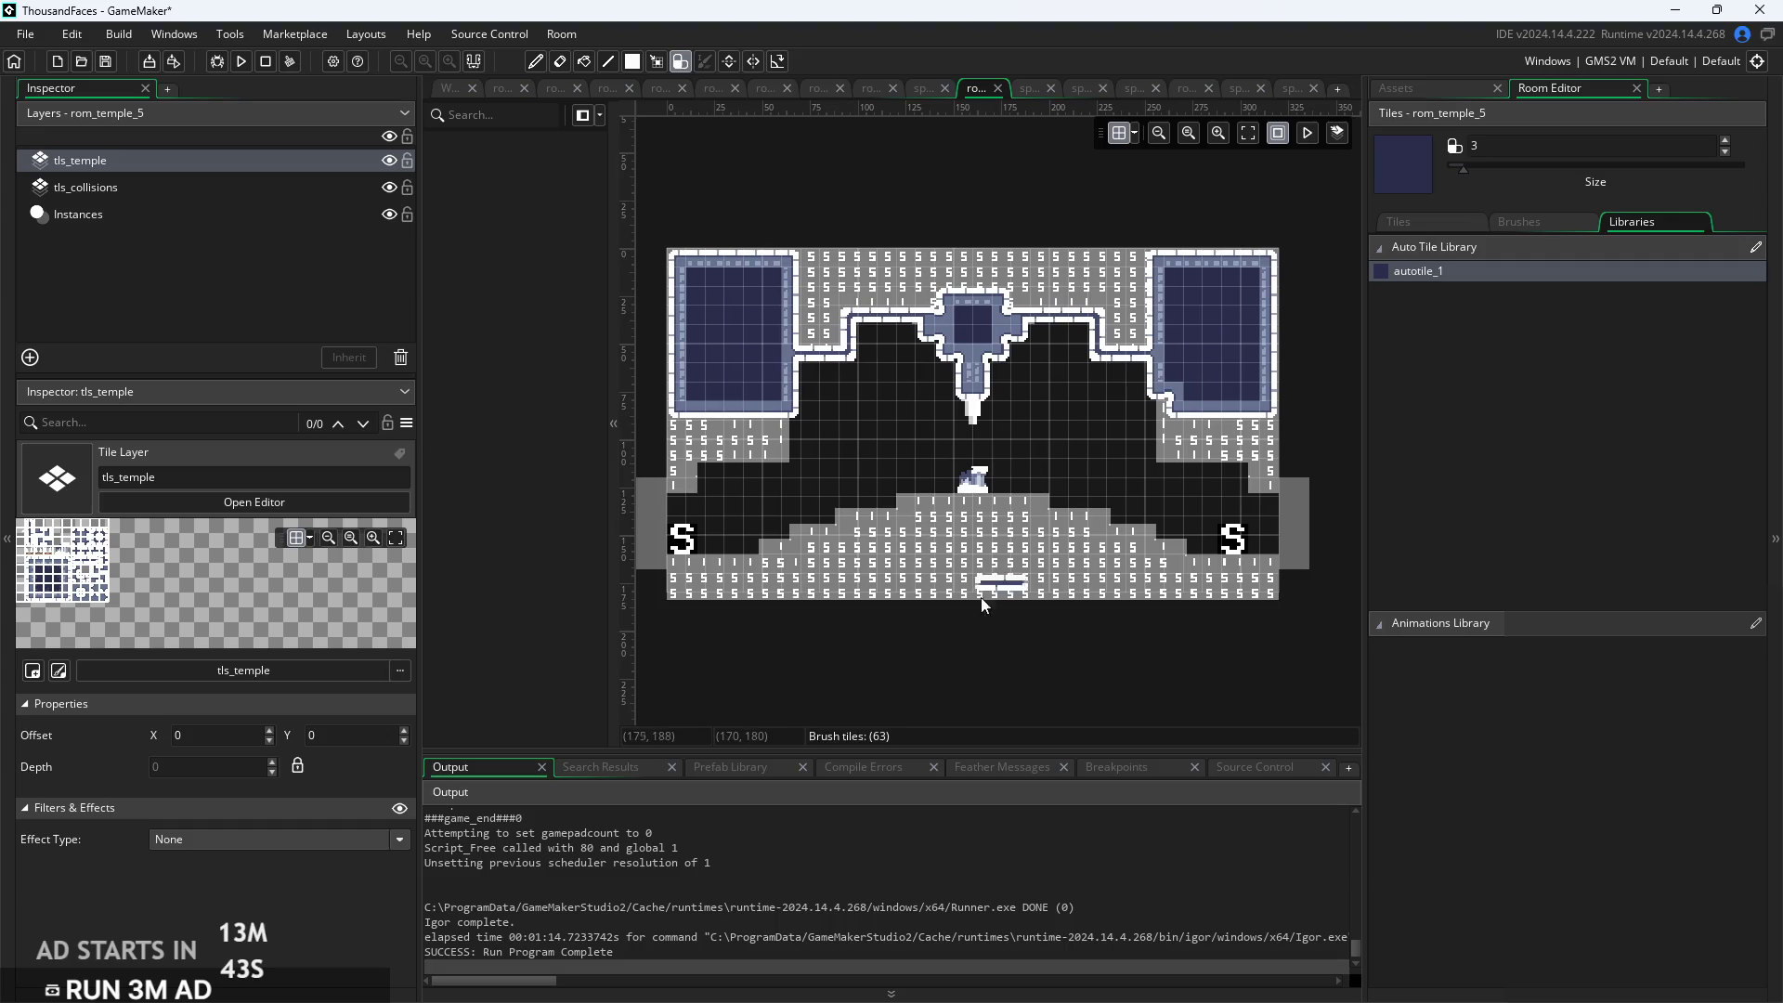
{"action": "scroll", "coordinate": [847, 507], "scroll_direction": "up", "scroll_amount": 2}
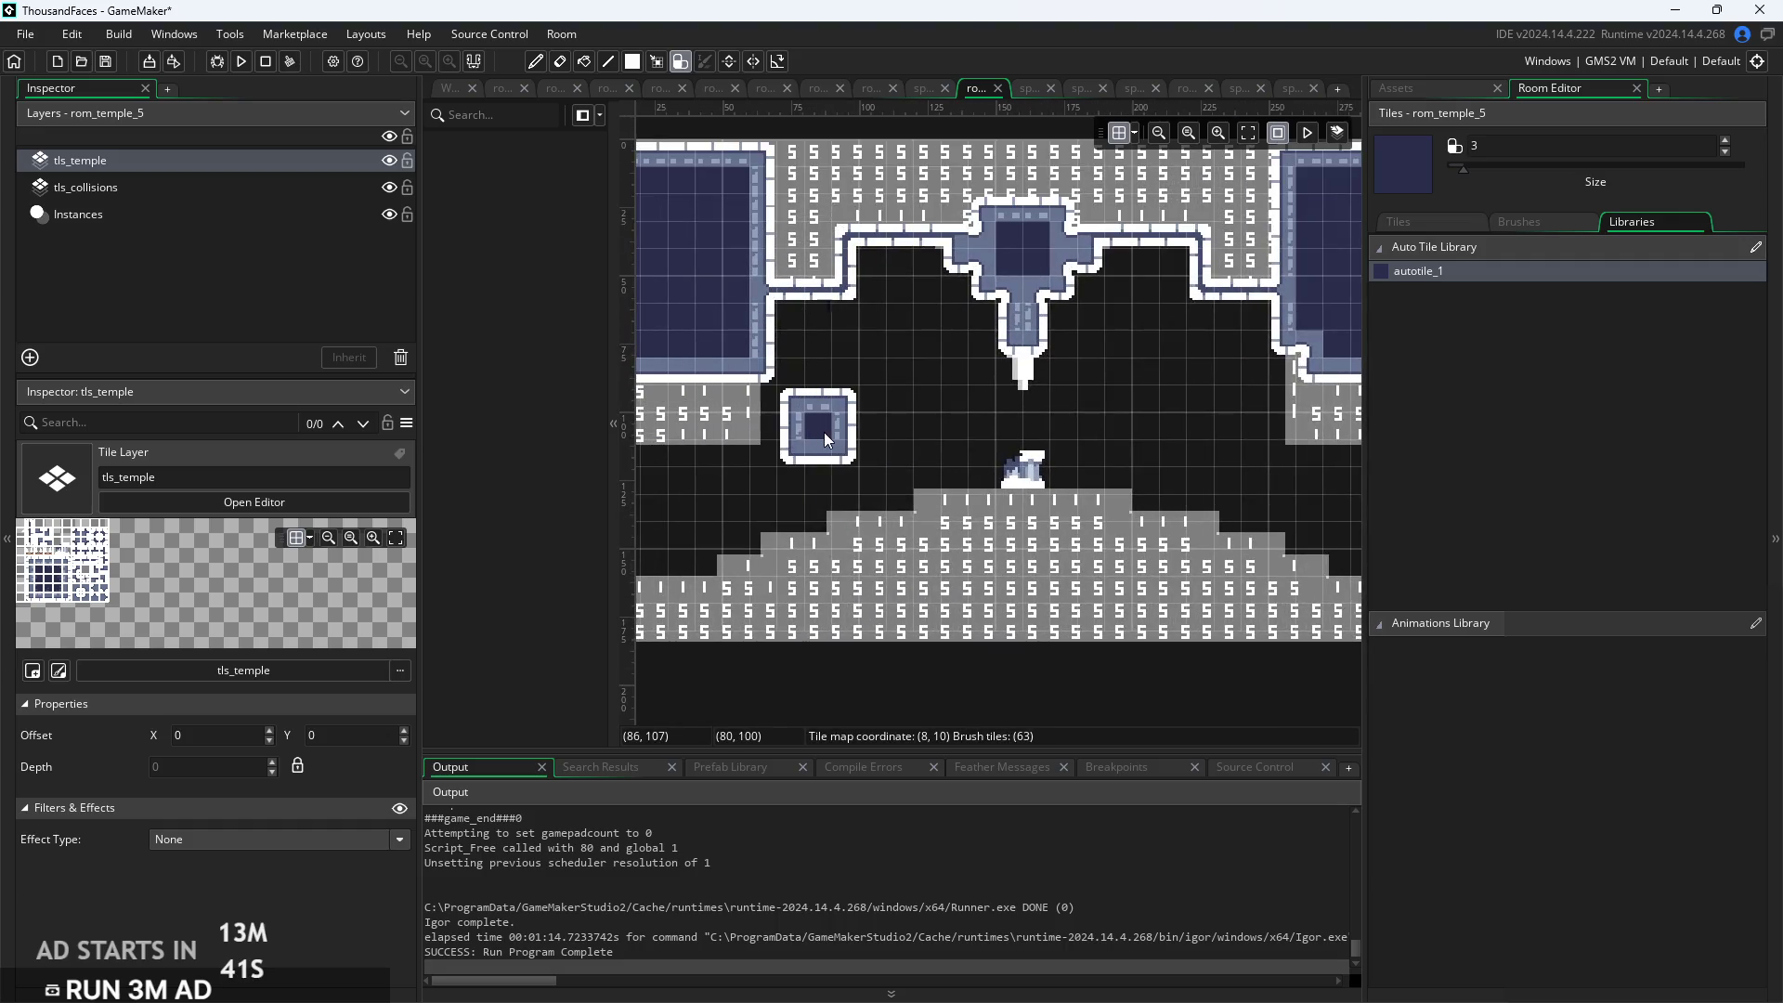
{"action": "right_click", "coordinate": [795, 405]}
{"action": "left_click", "coordinate": [1056, 606]}
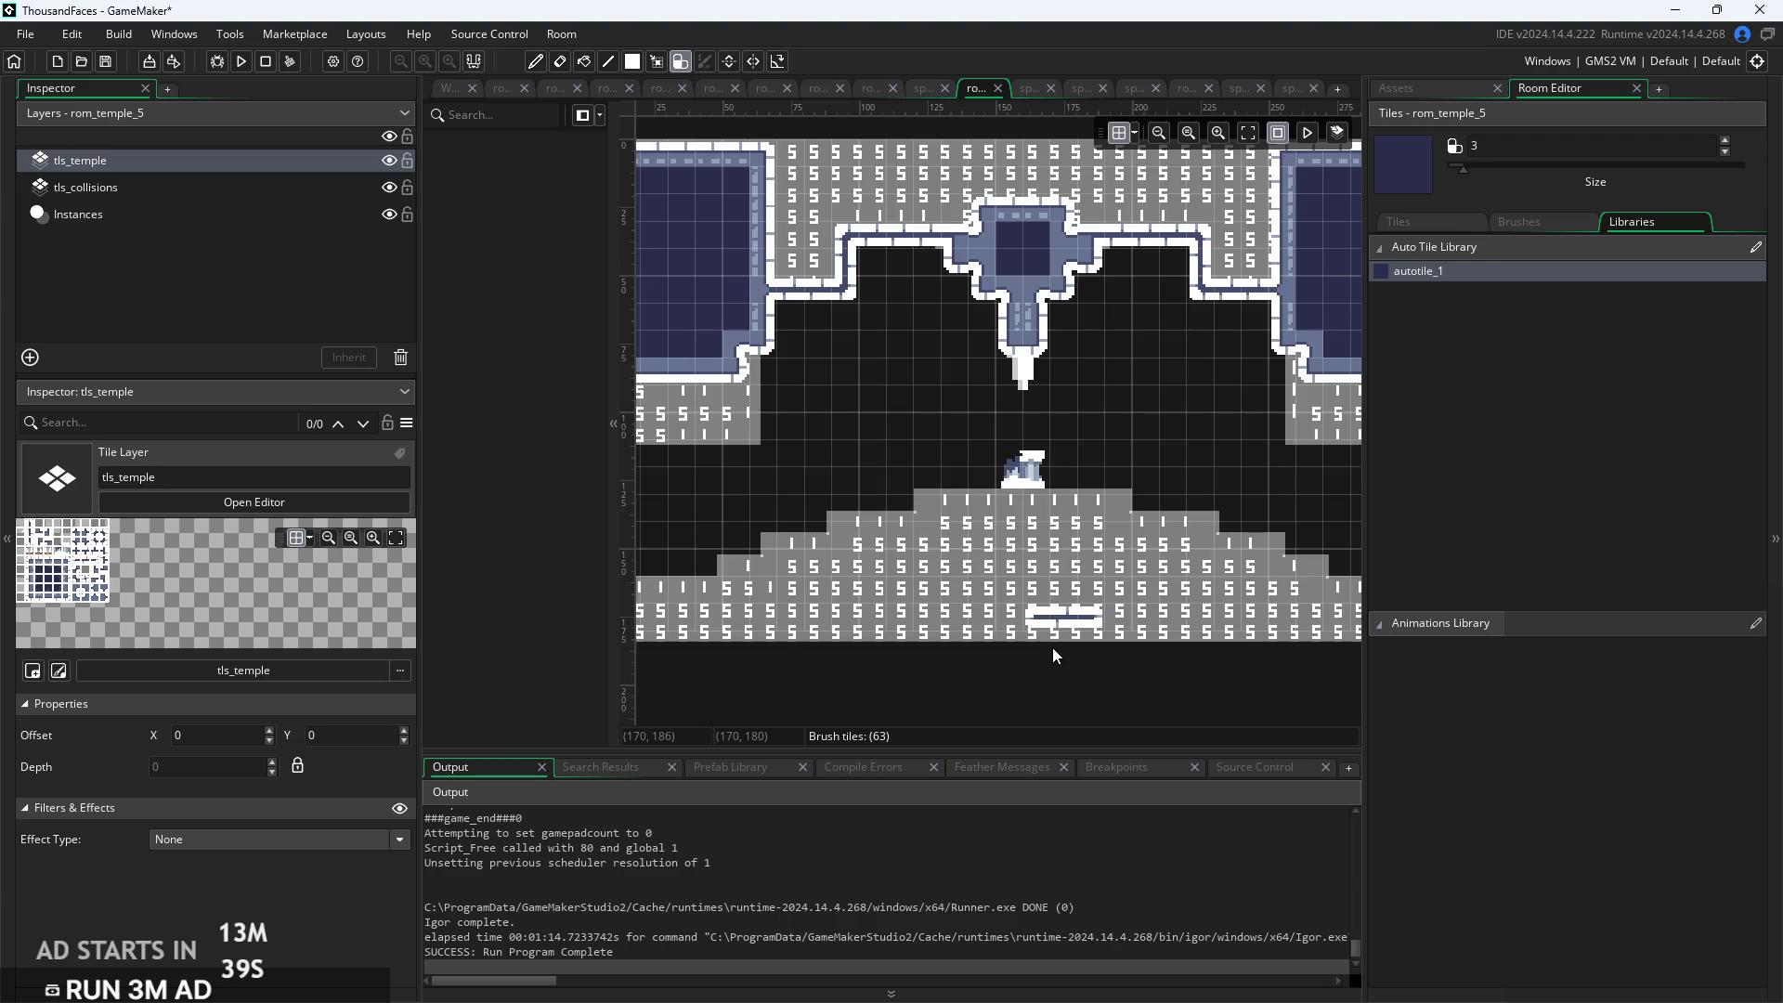
{"action": "scroll", "coordinate": [1056, 605], "scroll_direction": "down", "scroll_amount": 1}
{"action": "scroll", "coordinate": [1052, 599], "scroll_direction": "down", "scroll_amount": 1}
{"action": "right_click", "coordinate": [1051, 598]}
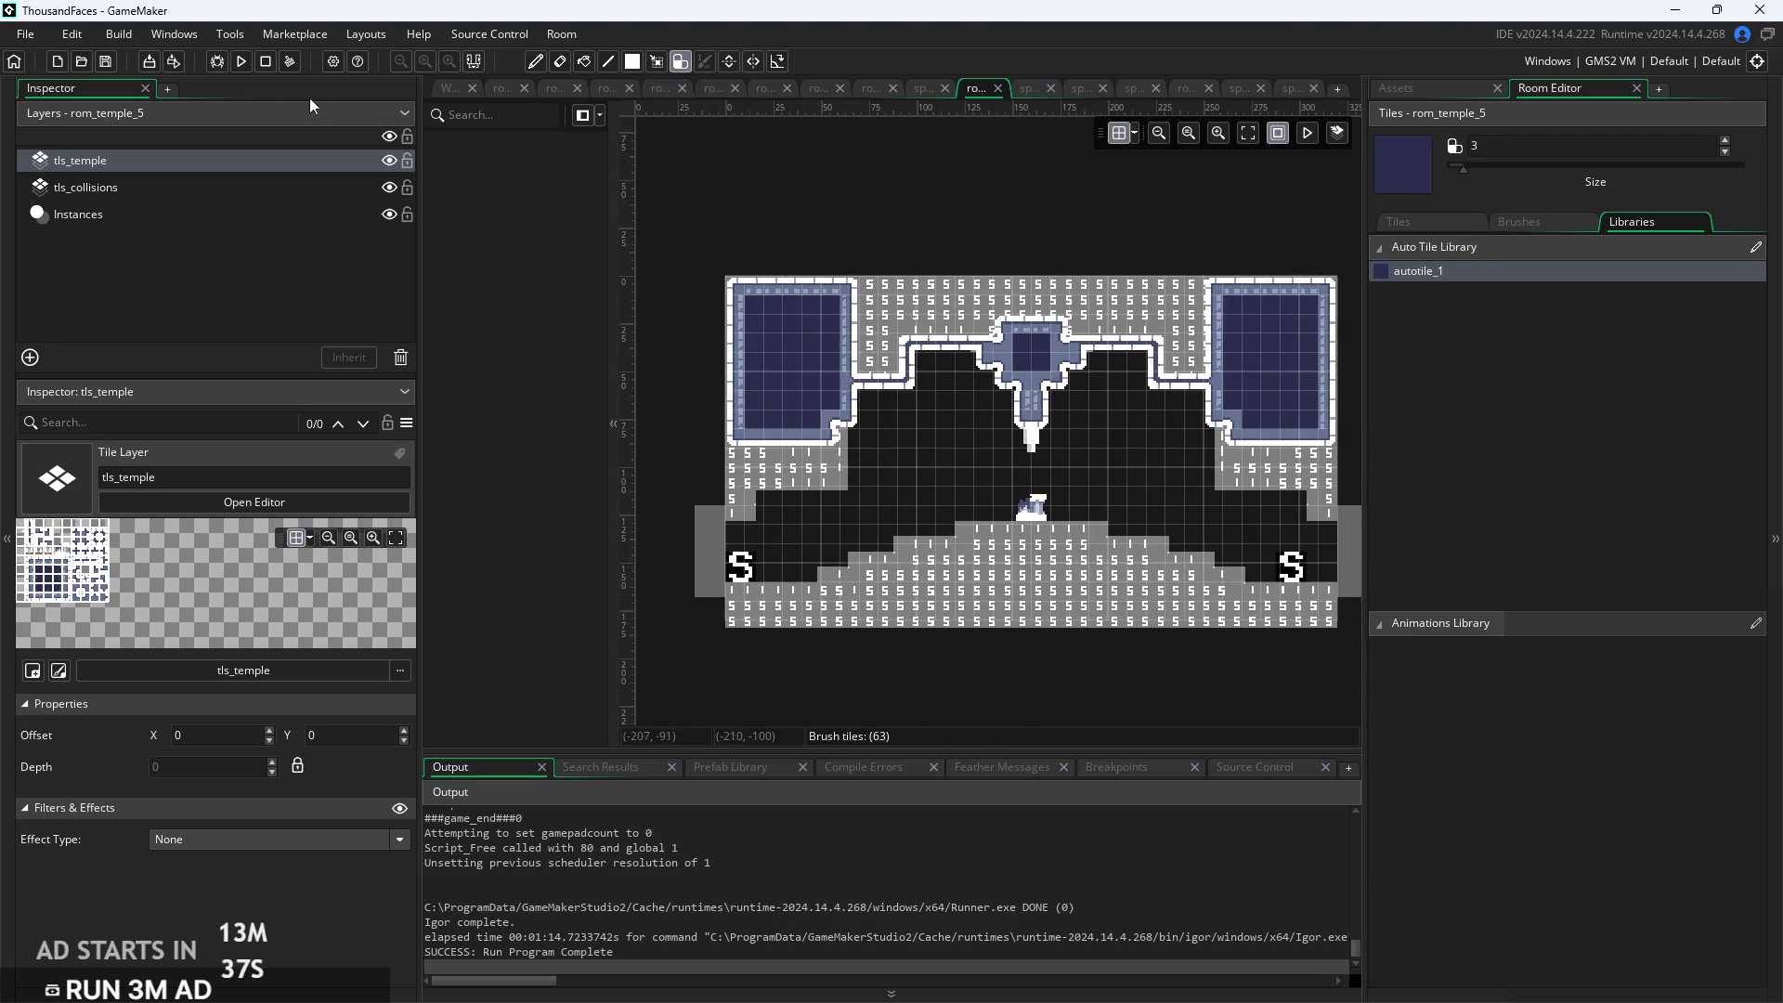
{"action": "left_click", "coordinate": [240, 62]}
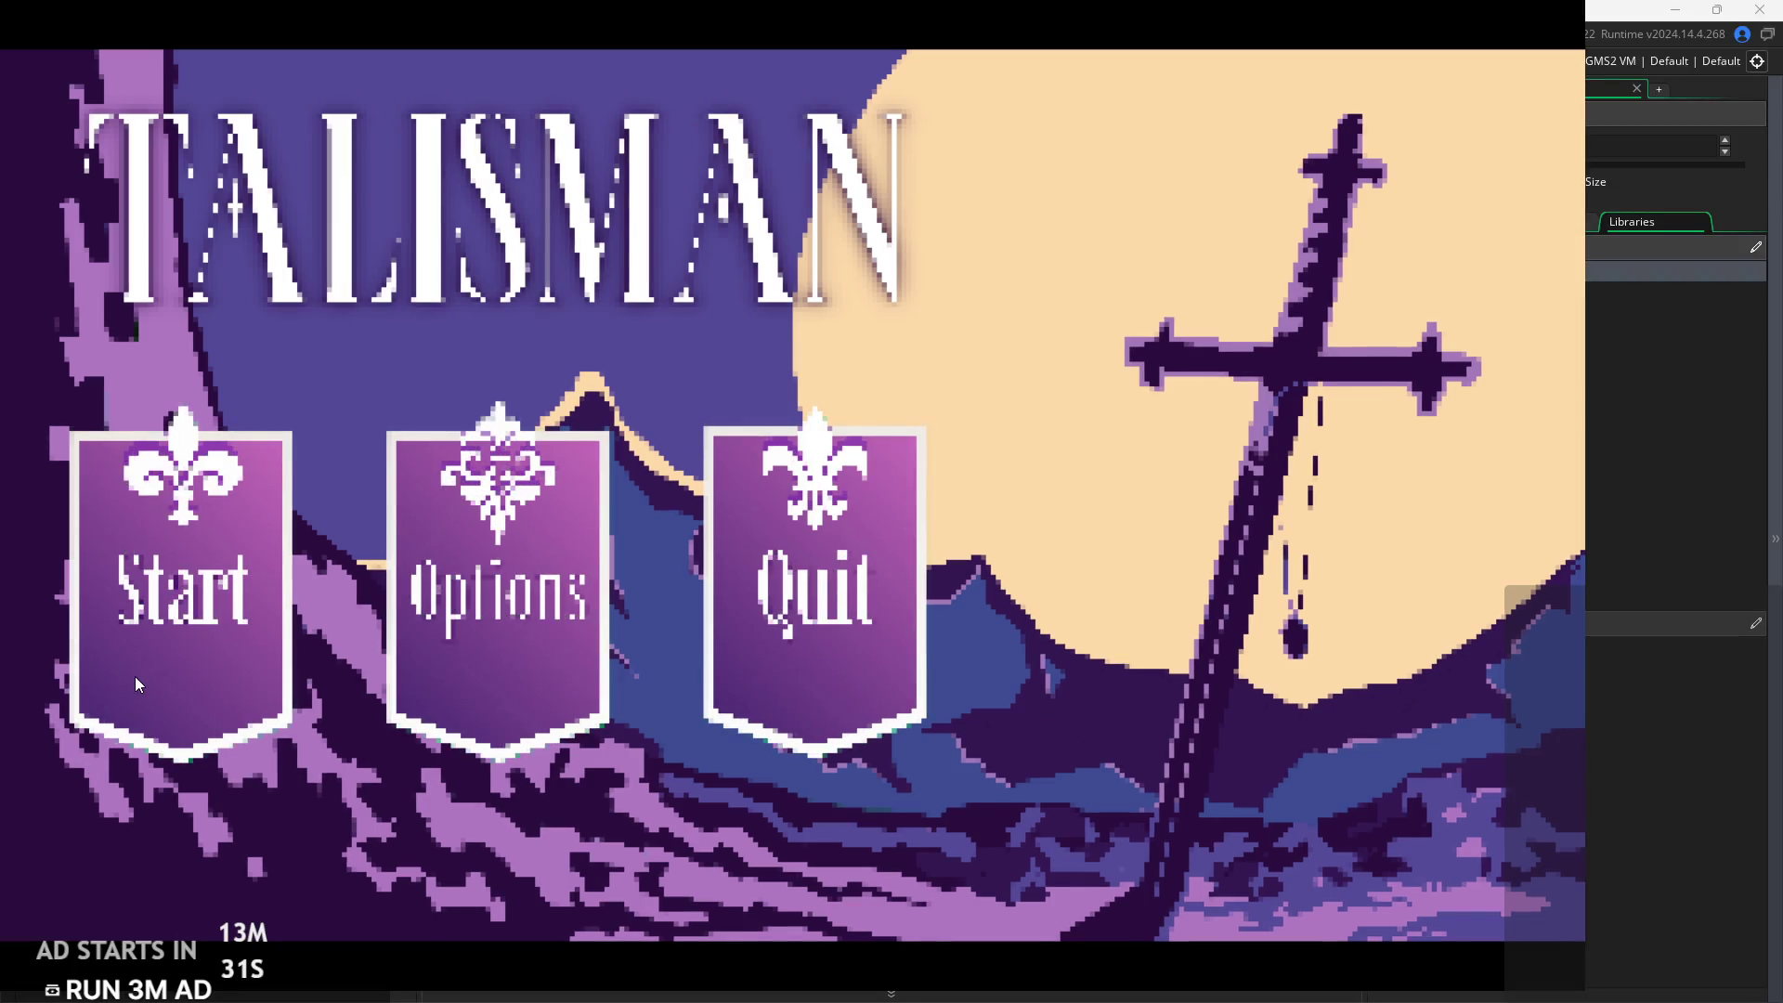
Start the game, run left into the temple room, jump the steps by the pedestal, then pause
{"action": "left_click", "coordinate": [135, 684]}
{"action": "key", "text": "Left"}
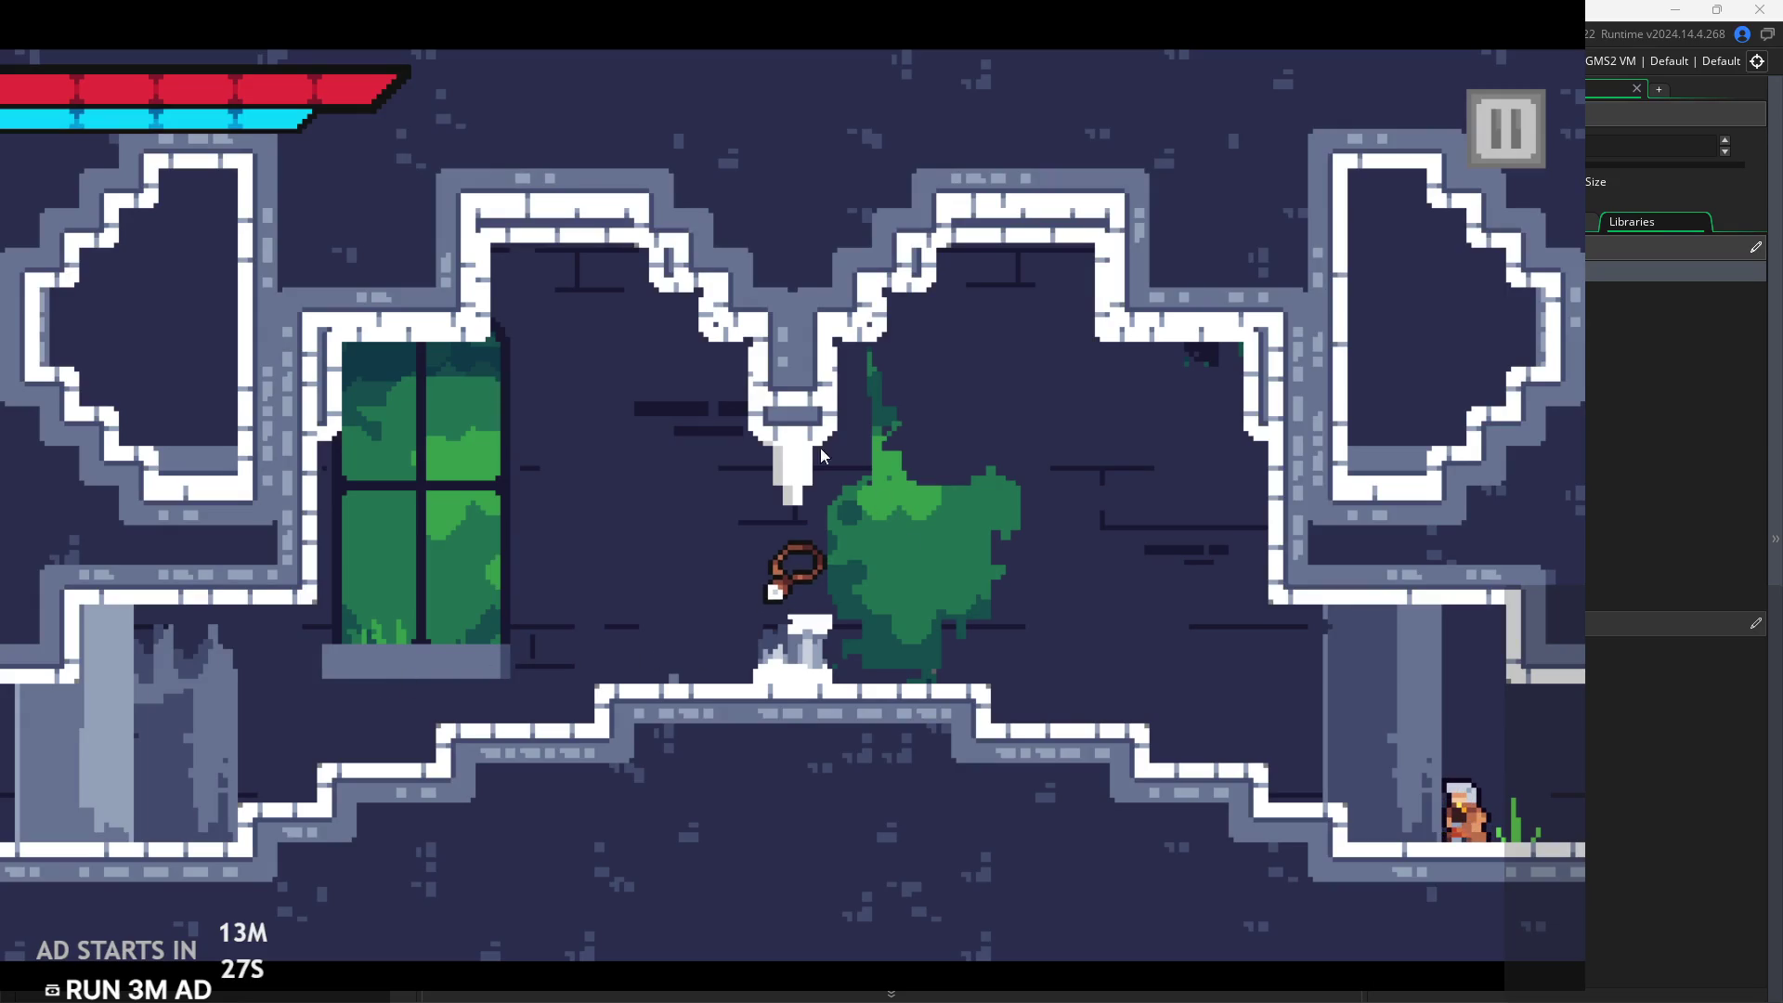
{"action": "key", "text": "Left"}
{"action": "key", "text": "space"}
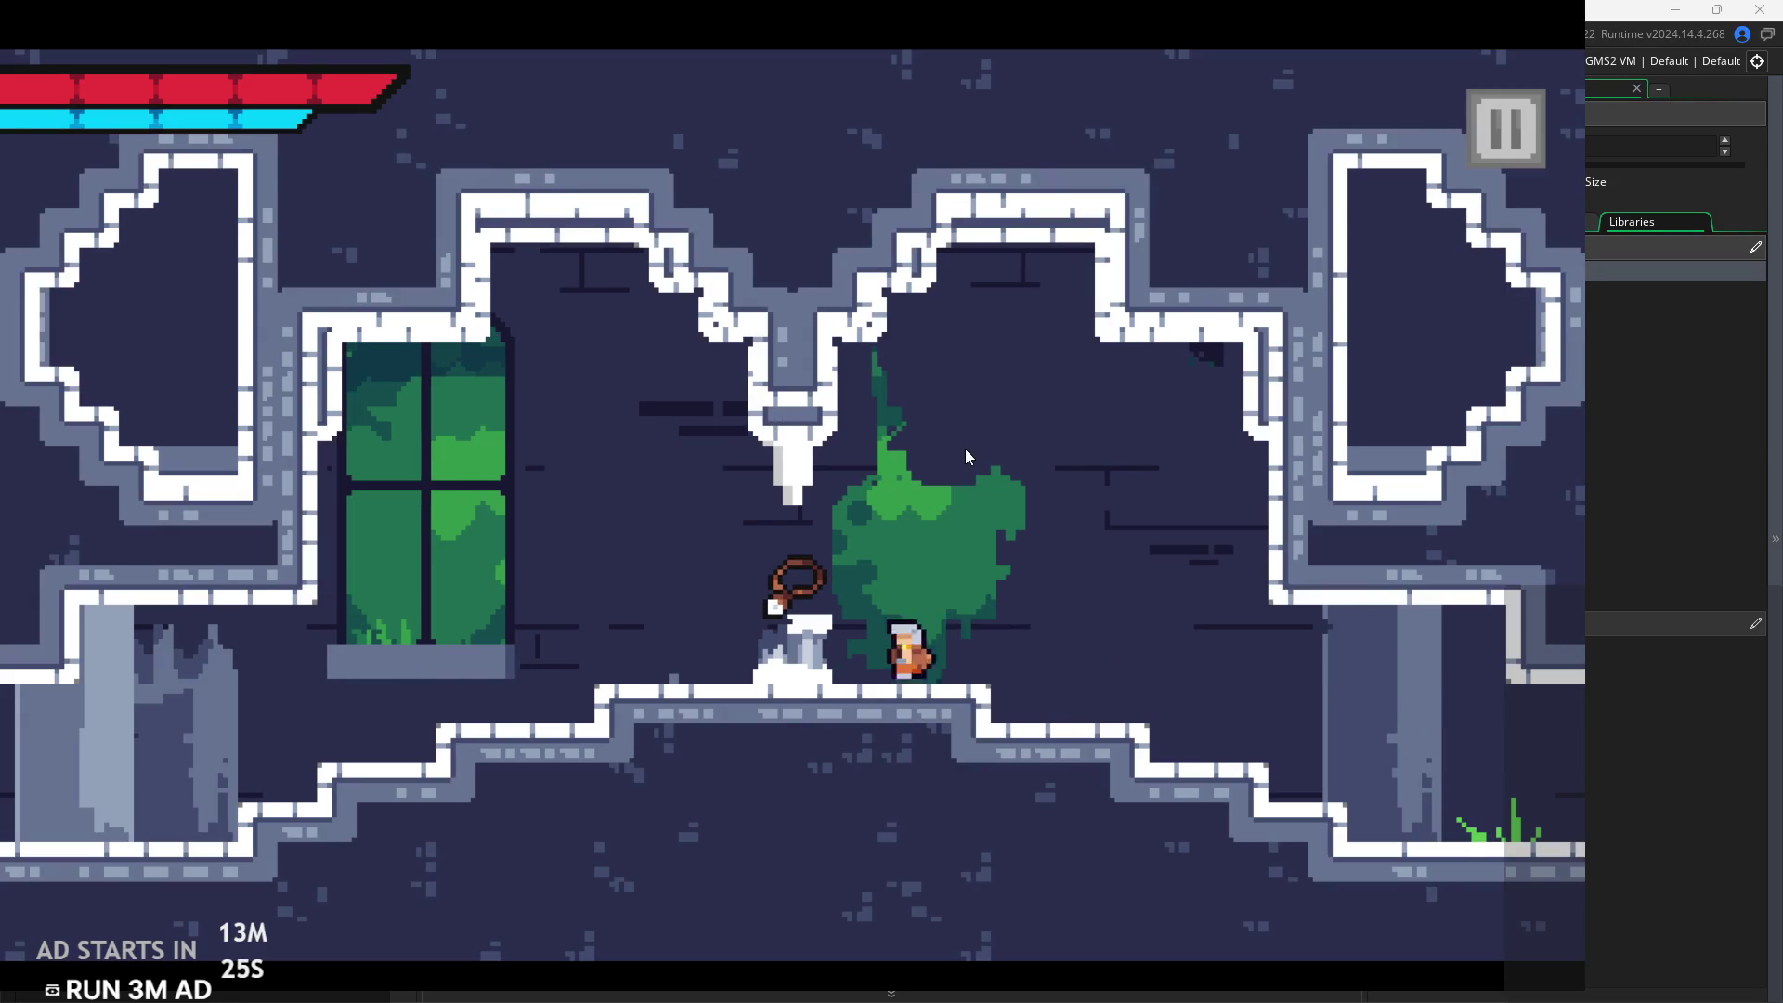
{"action": "key", "text": "Left"}
{"action": "key", "text": "space"}
{"action": "key", "text": "Right"}
{"action": "left_click", "coordinate": [1480, 130]}
Exit the test game and bring up the temple tileset in the Tiles panel
{"action": "left_click", "coordinate": [1441, 885]}
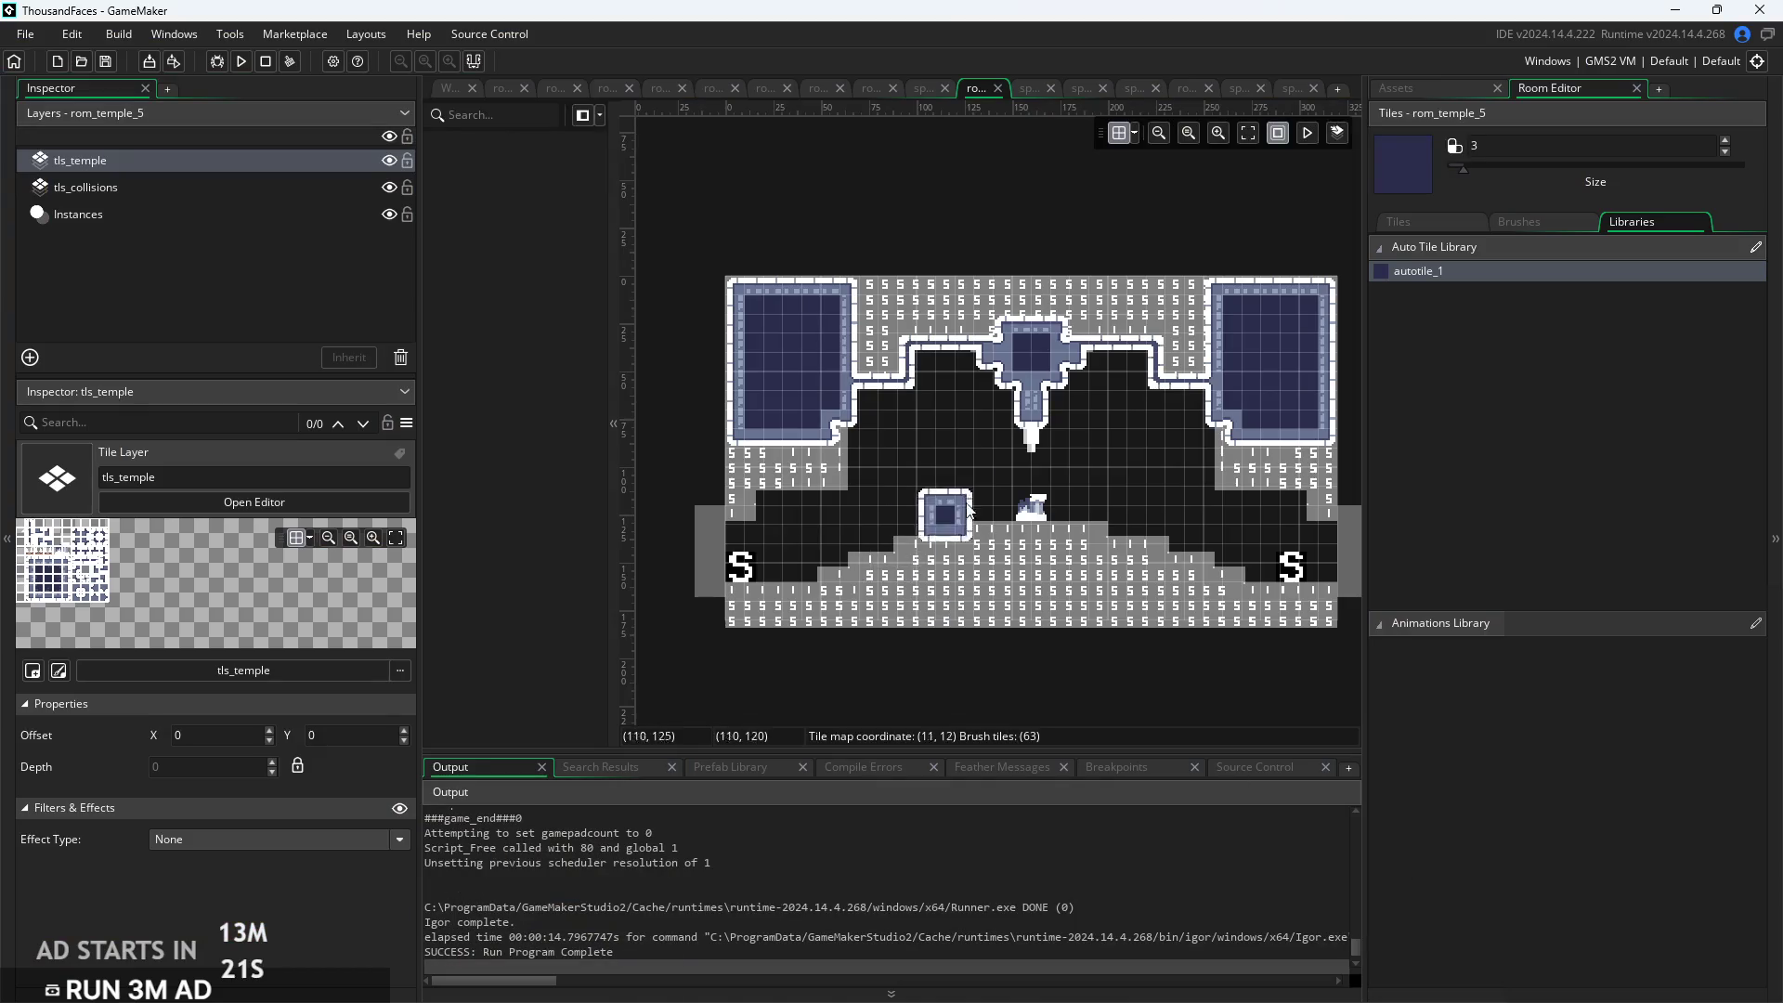
{"action": "scroll", "coordinate": [1105, 633], "scroll_direction": "up", "scroll_amount": 5}
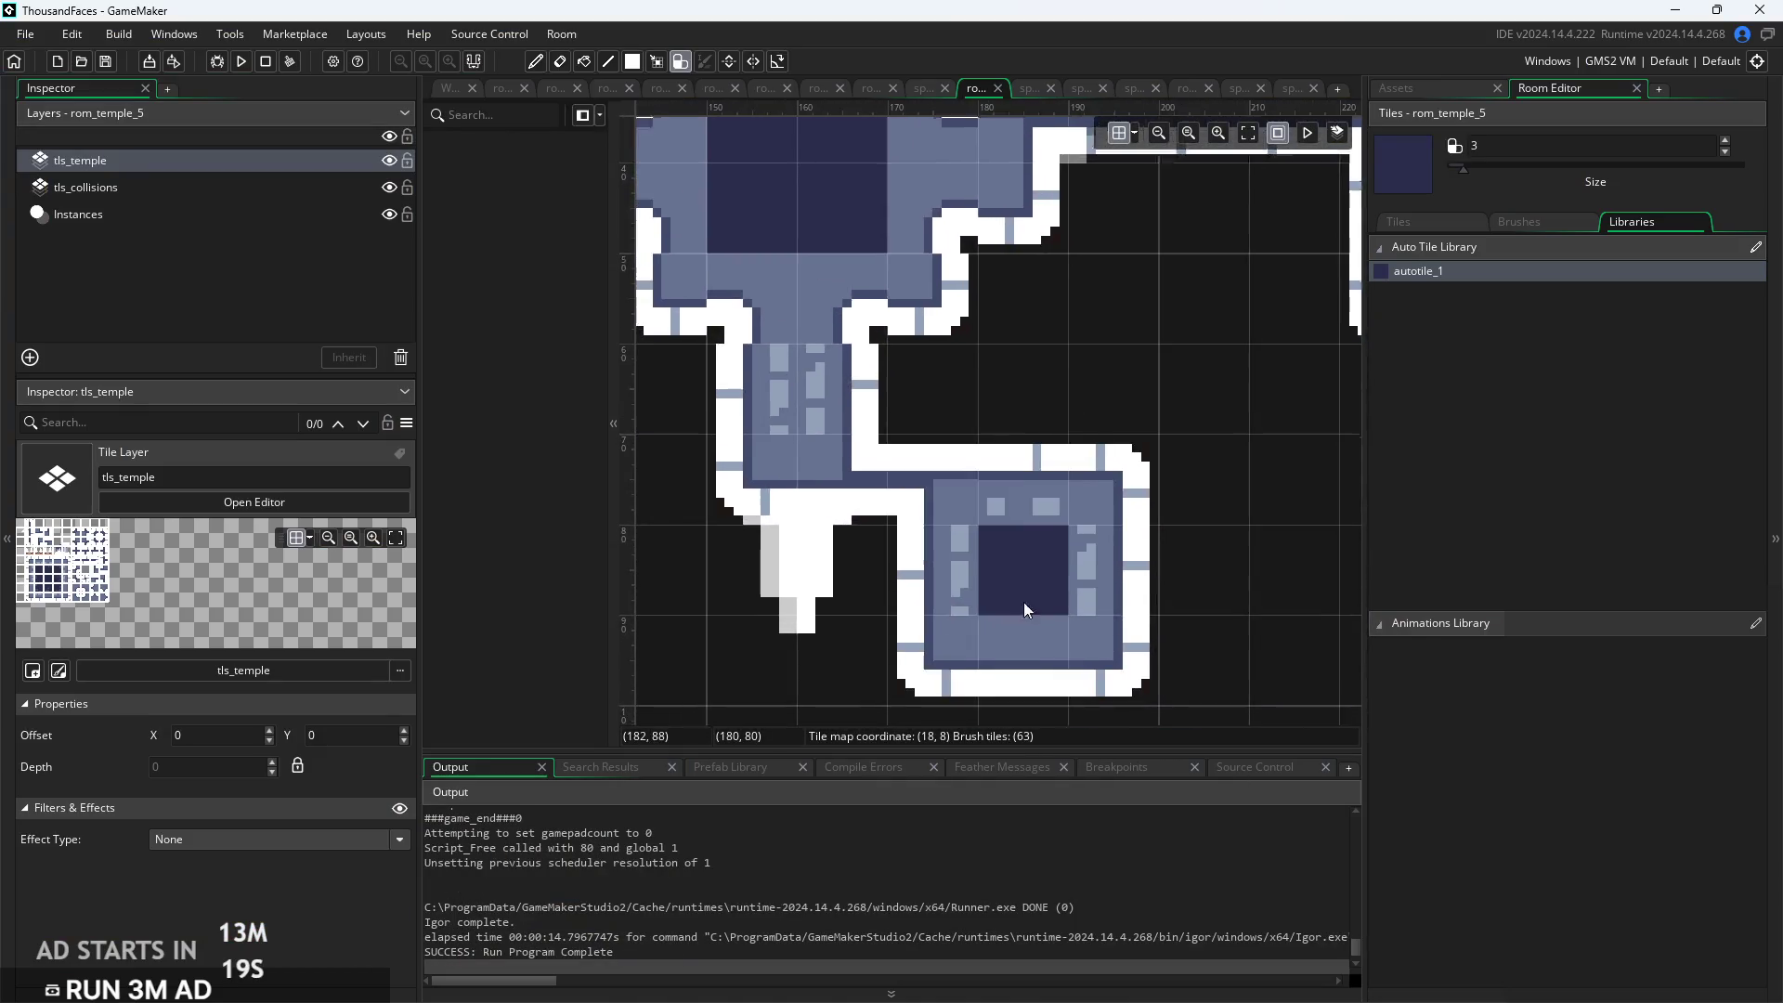
{"action": "left_click", "coordinate": [1446, 226]}
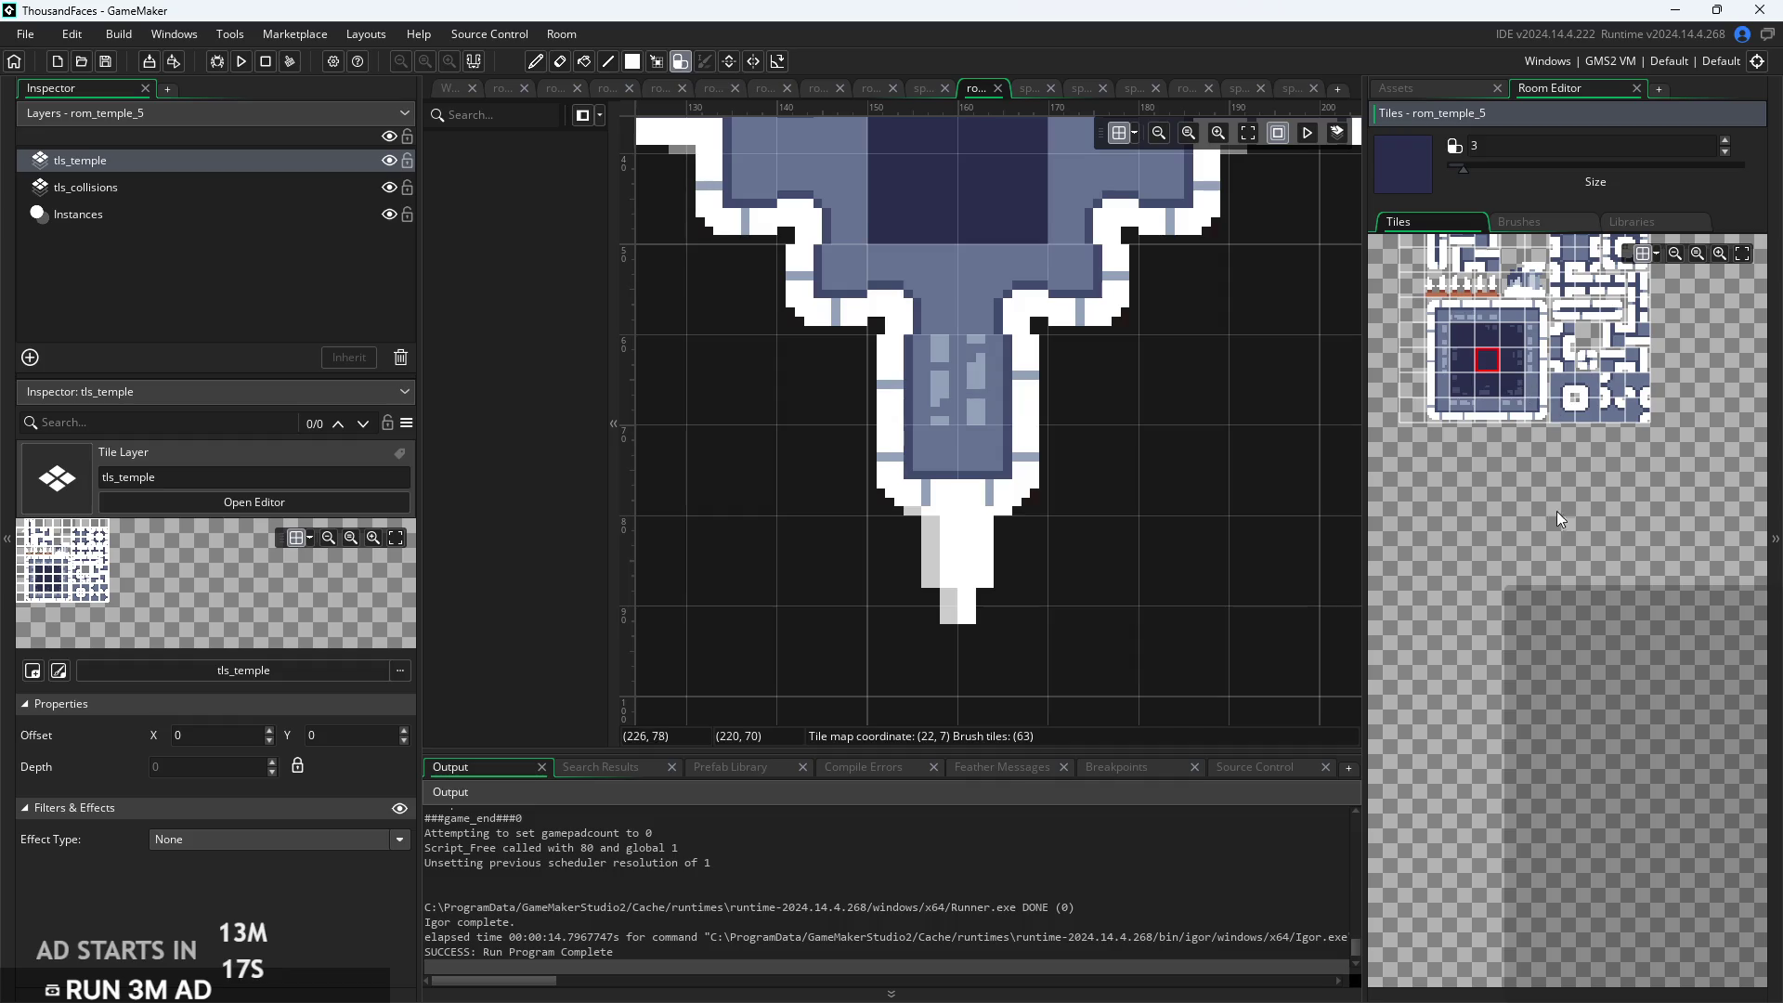
{"action": "scroll", "coordinate": [1559, 503], "scroll_direction": "up", "scroll_amount": 5}
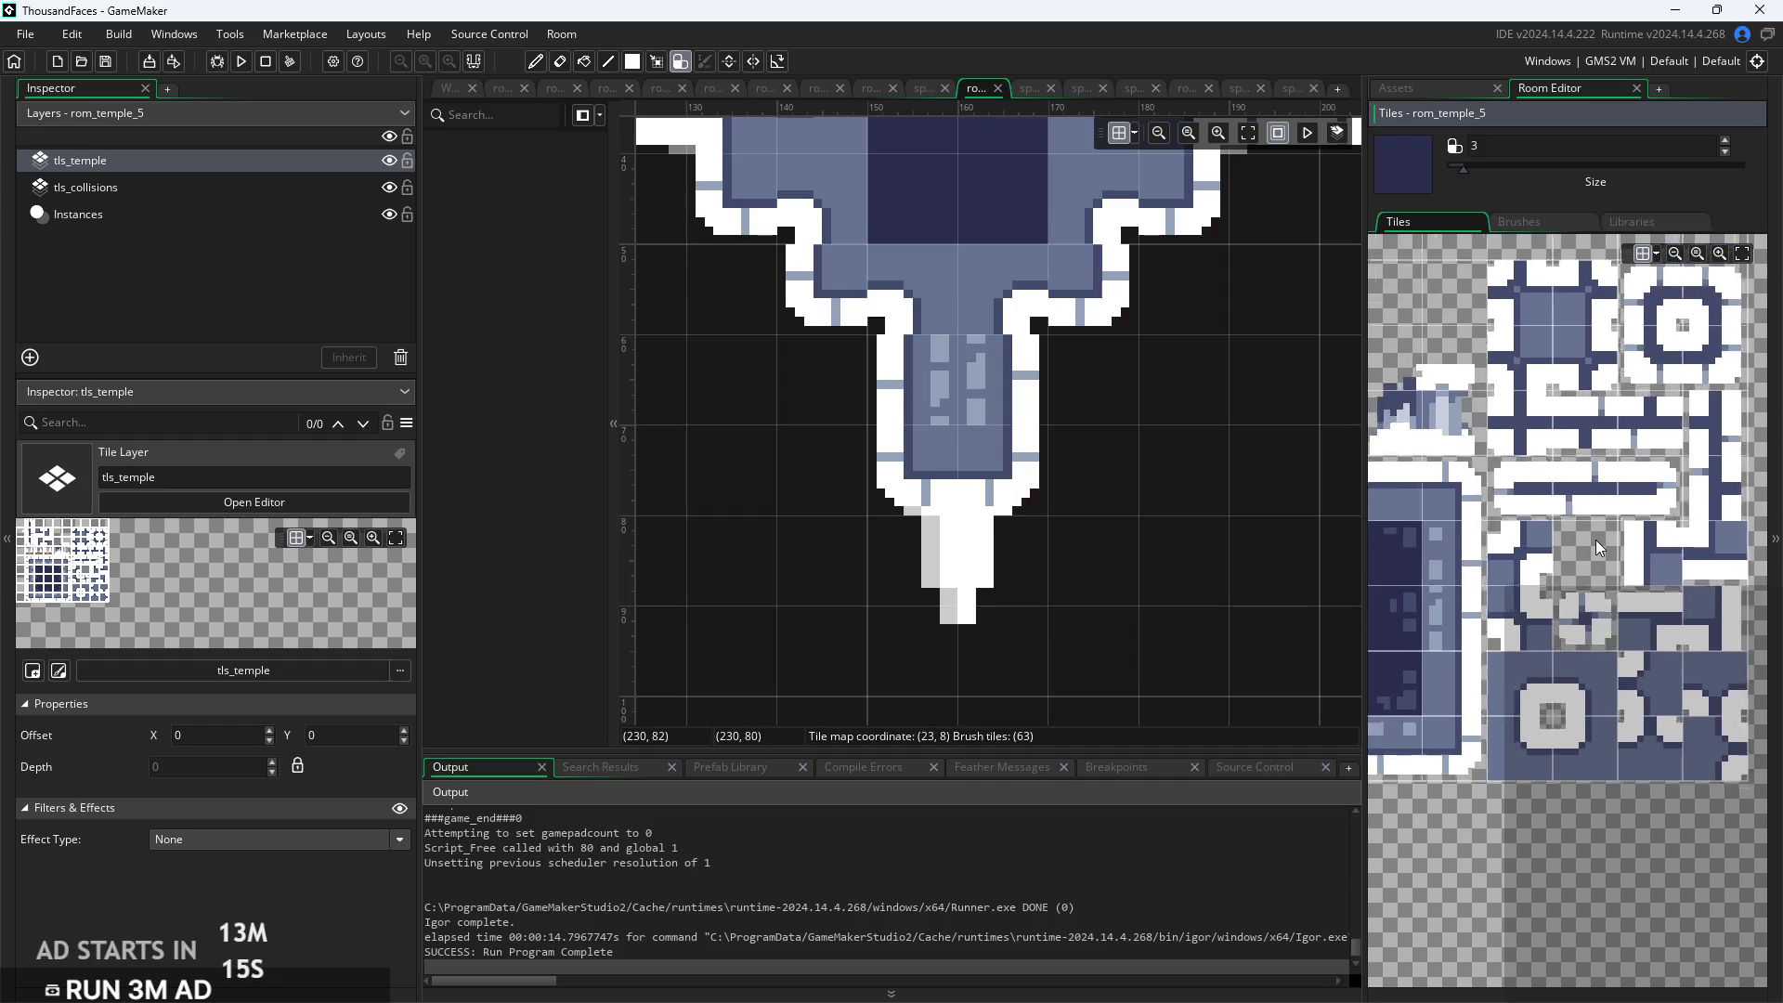
{"action": "scroll", "coordinate": [1596, 539], "scroll_direction": "down", "scroll_amount": 3}
{"action": "scroll", "coordinate": [1691, 526], "scroll_direction": "up", "scroll_amount": 2}
{"action": "scroll", "coordinate": [1590, 544], "scroll_direction": "down", "scroll_amount": 2}
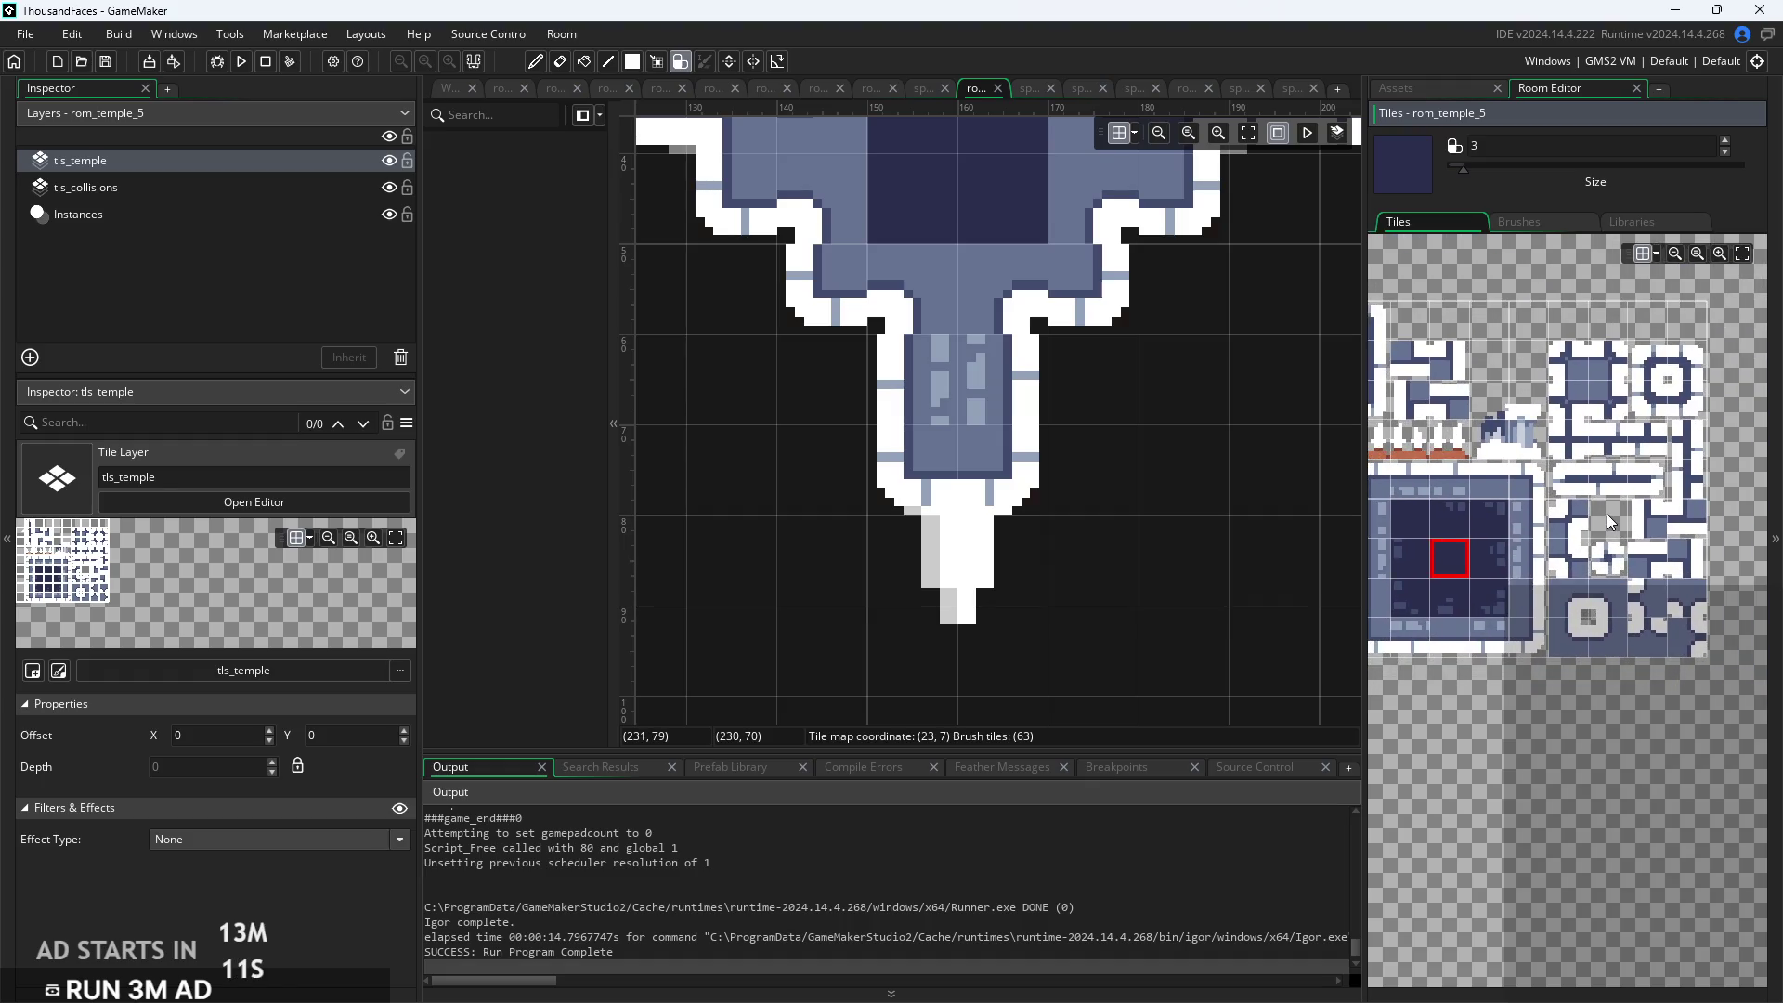
{"action": "scroll", "coordinate": [1607, 515], "scroll_direction": "up", "scroll_amount": 2}
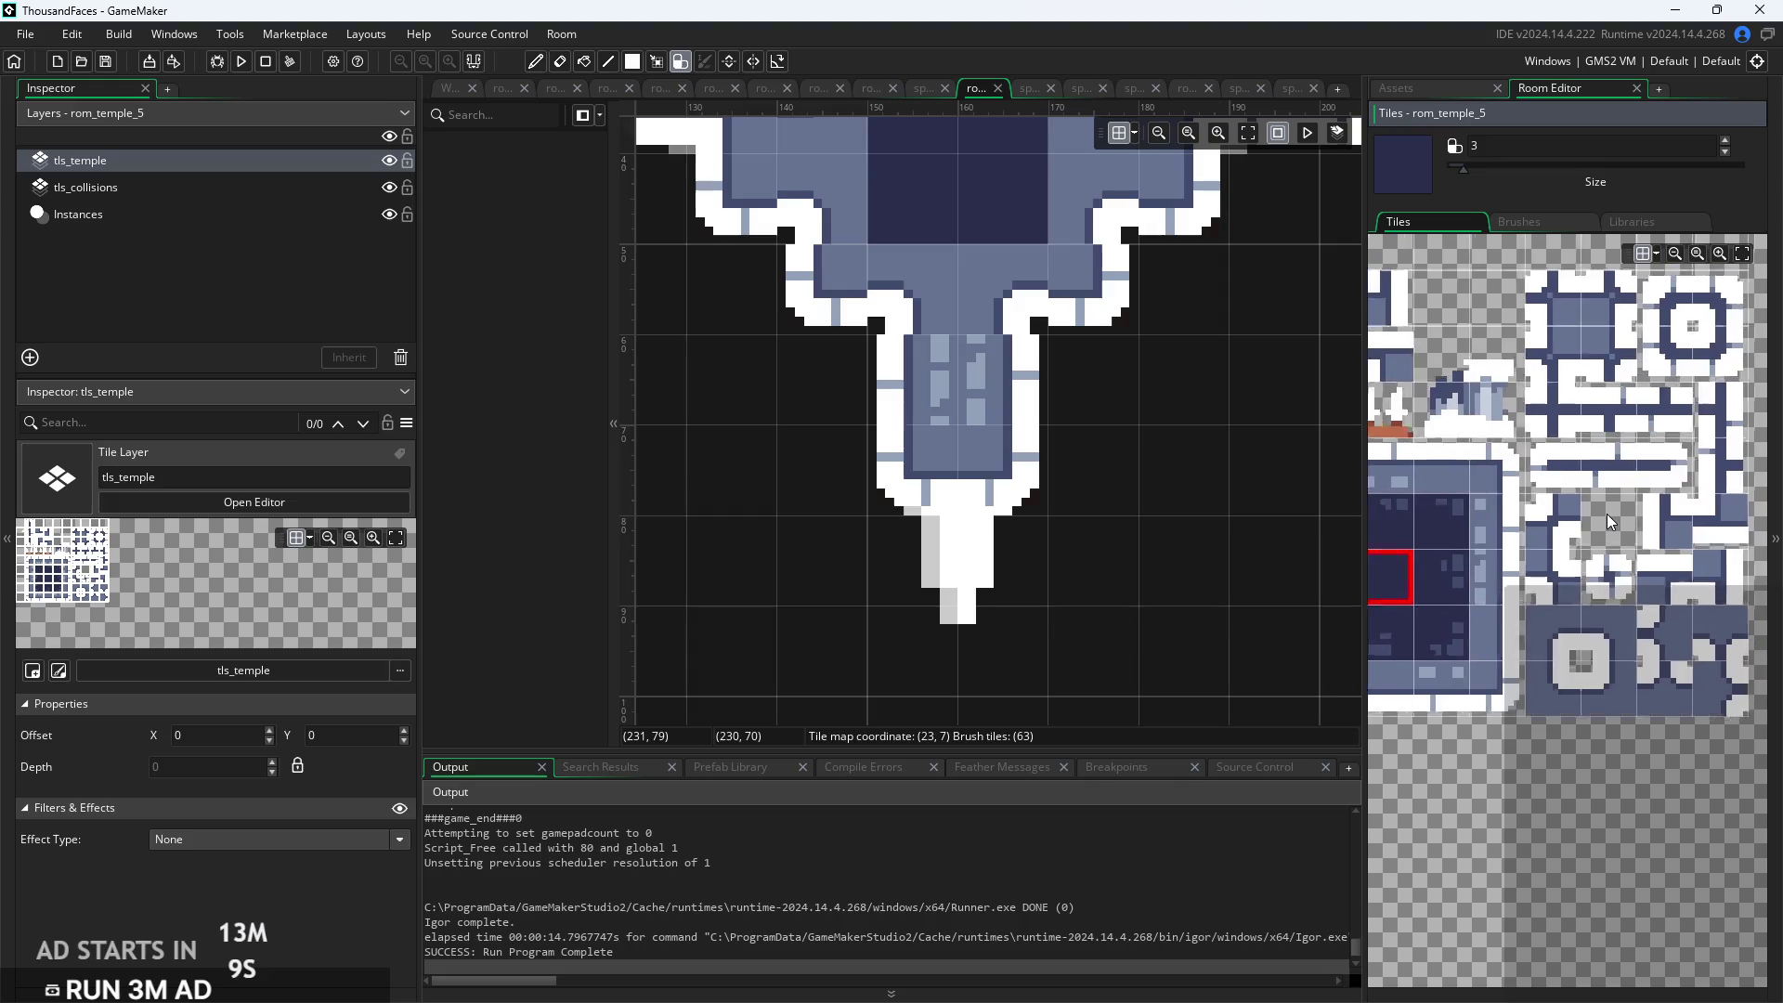
{"action": "scroll", "coordinate": [1607, 515], "scroll_direction": "down", "scroll_amount": 2}
{"action": "scroll", "coordinate": [1607, 521], "scroll_direction": "up", "scroll_amount": 3}
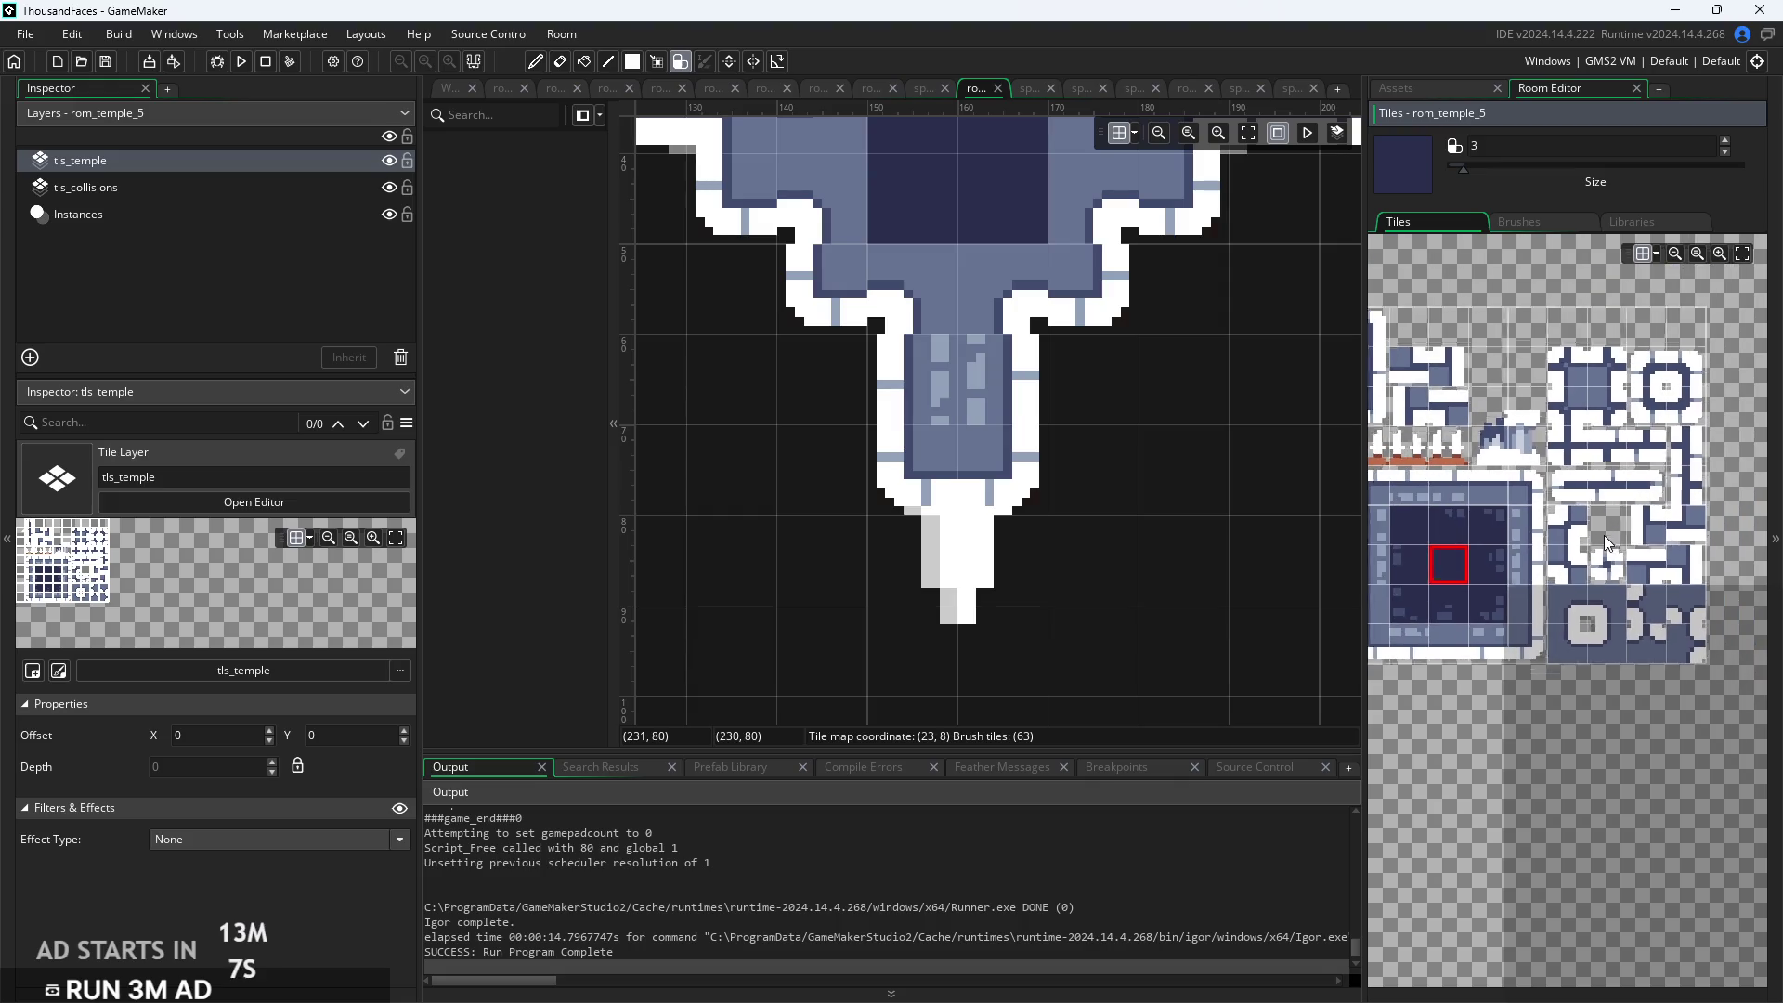
{"action": "scroll", "coordinate": [1672, 559], "scroll_direction": "down", "scroll_amount": 3}
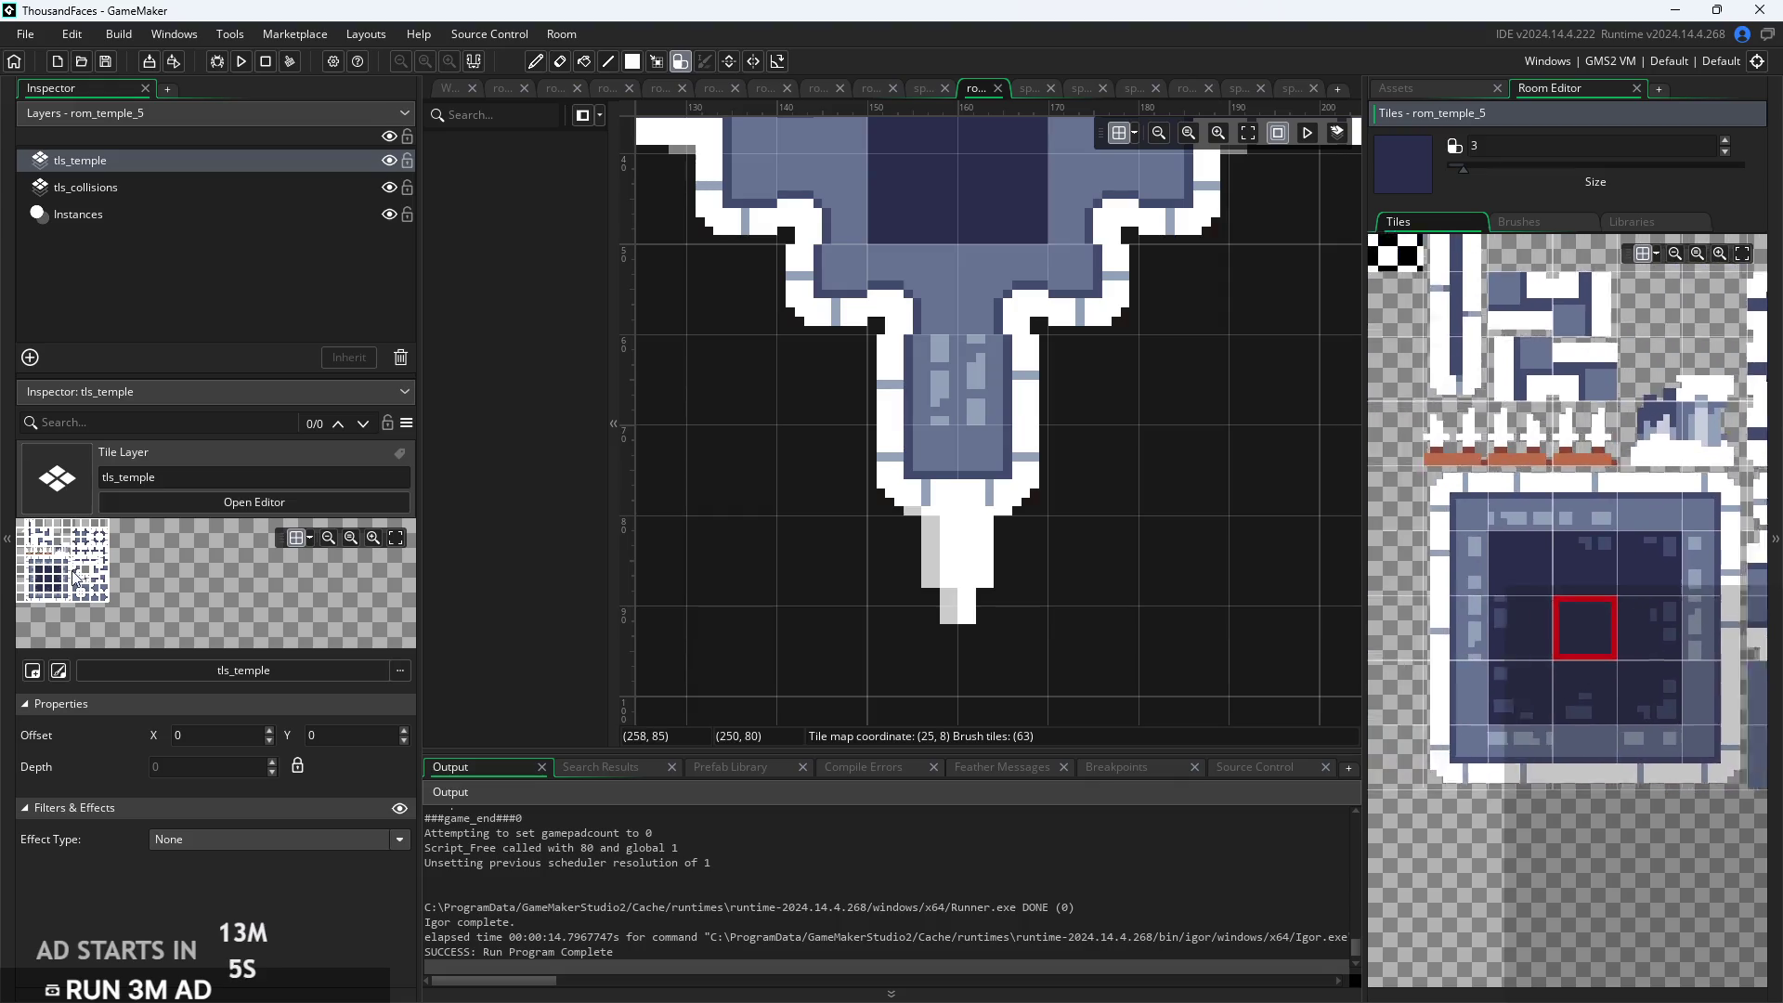
{"action": "scroll", "coordinate": [1618, 576], "scroll_direction": "up", "scroll_amount": 3}
{"action": "scroll", "coordinate": [1570, 548], "scroll_direction": "down", "scroll_amount": 3}
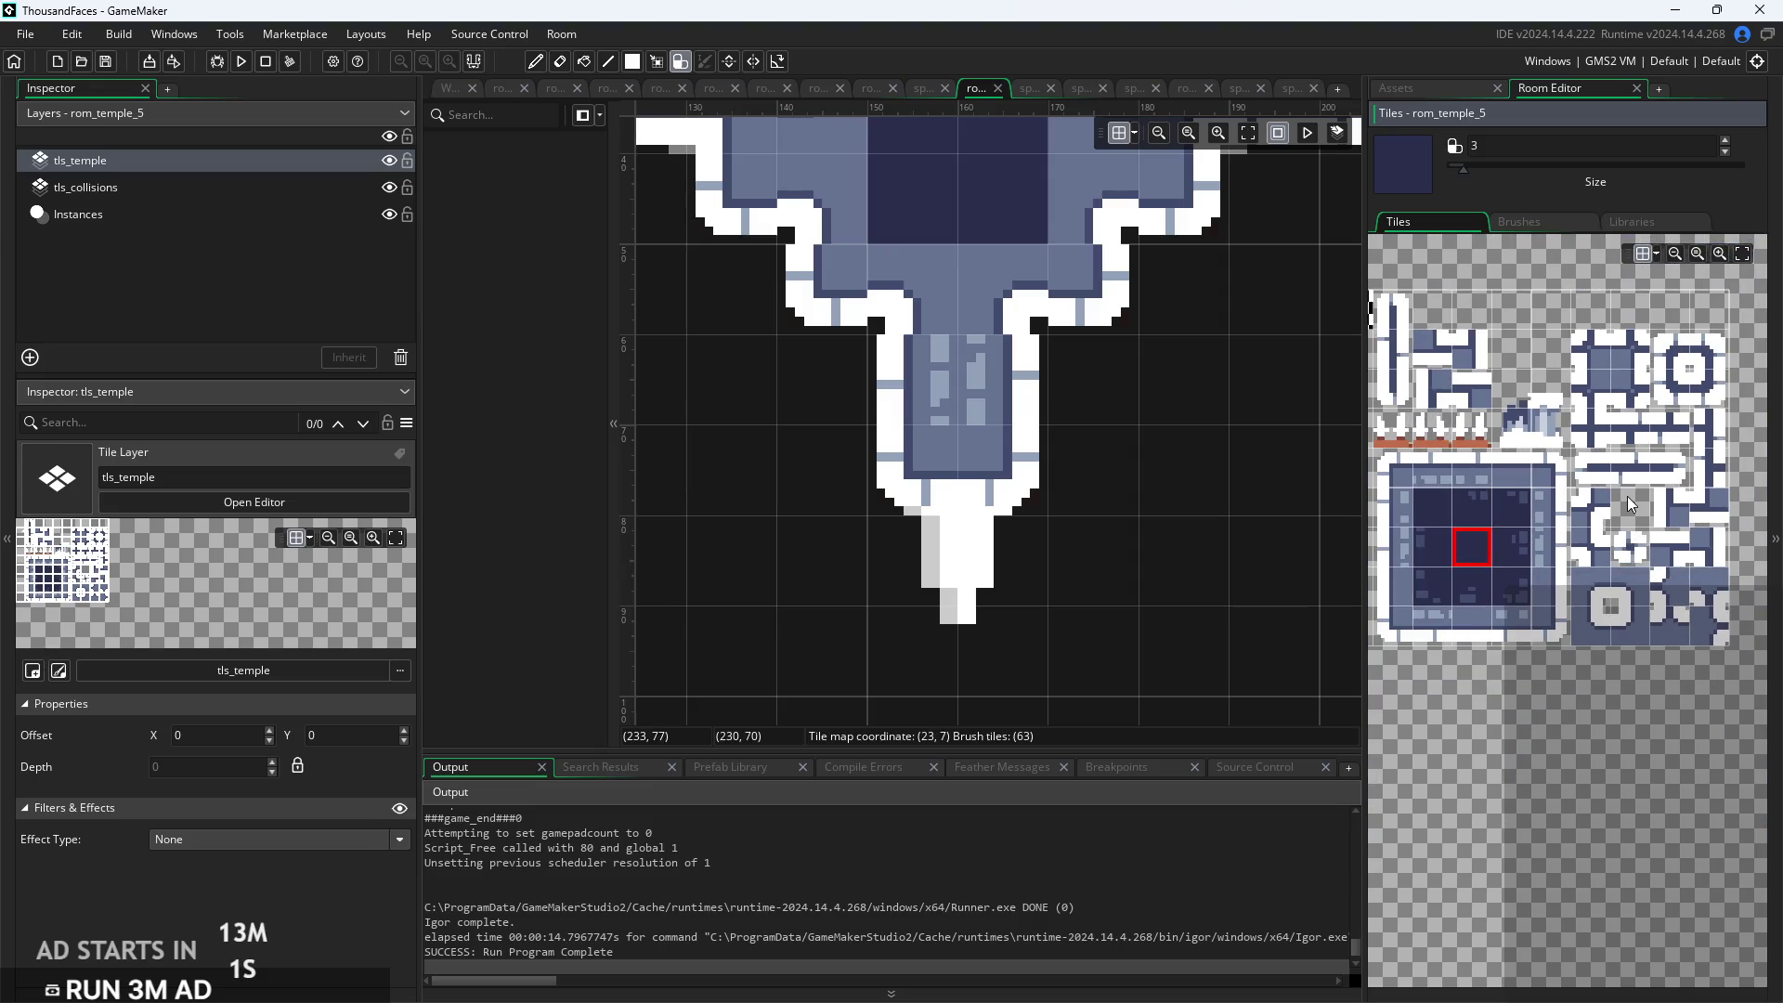
{"action": "scroll", "coordinate": [1627, 496], "scroll_direction": "up", "scroll_amount": 1}
Set brush Size to 1 and paint single tiles onto the corridor's rounded bottom end
{"action": "left_click", "coordinate": [1681, 395]}
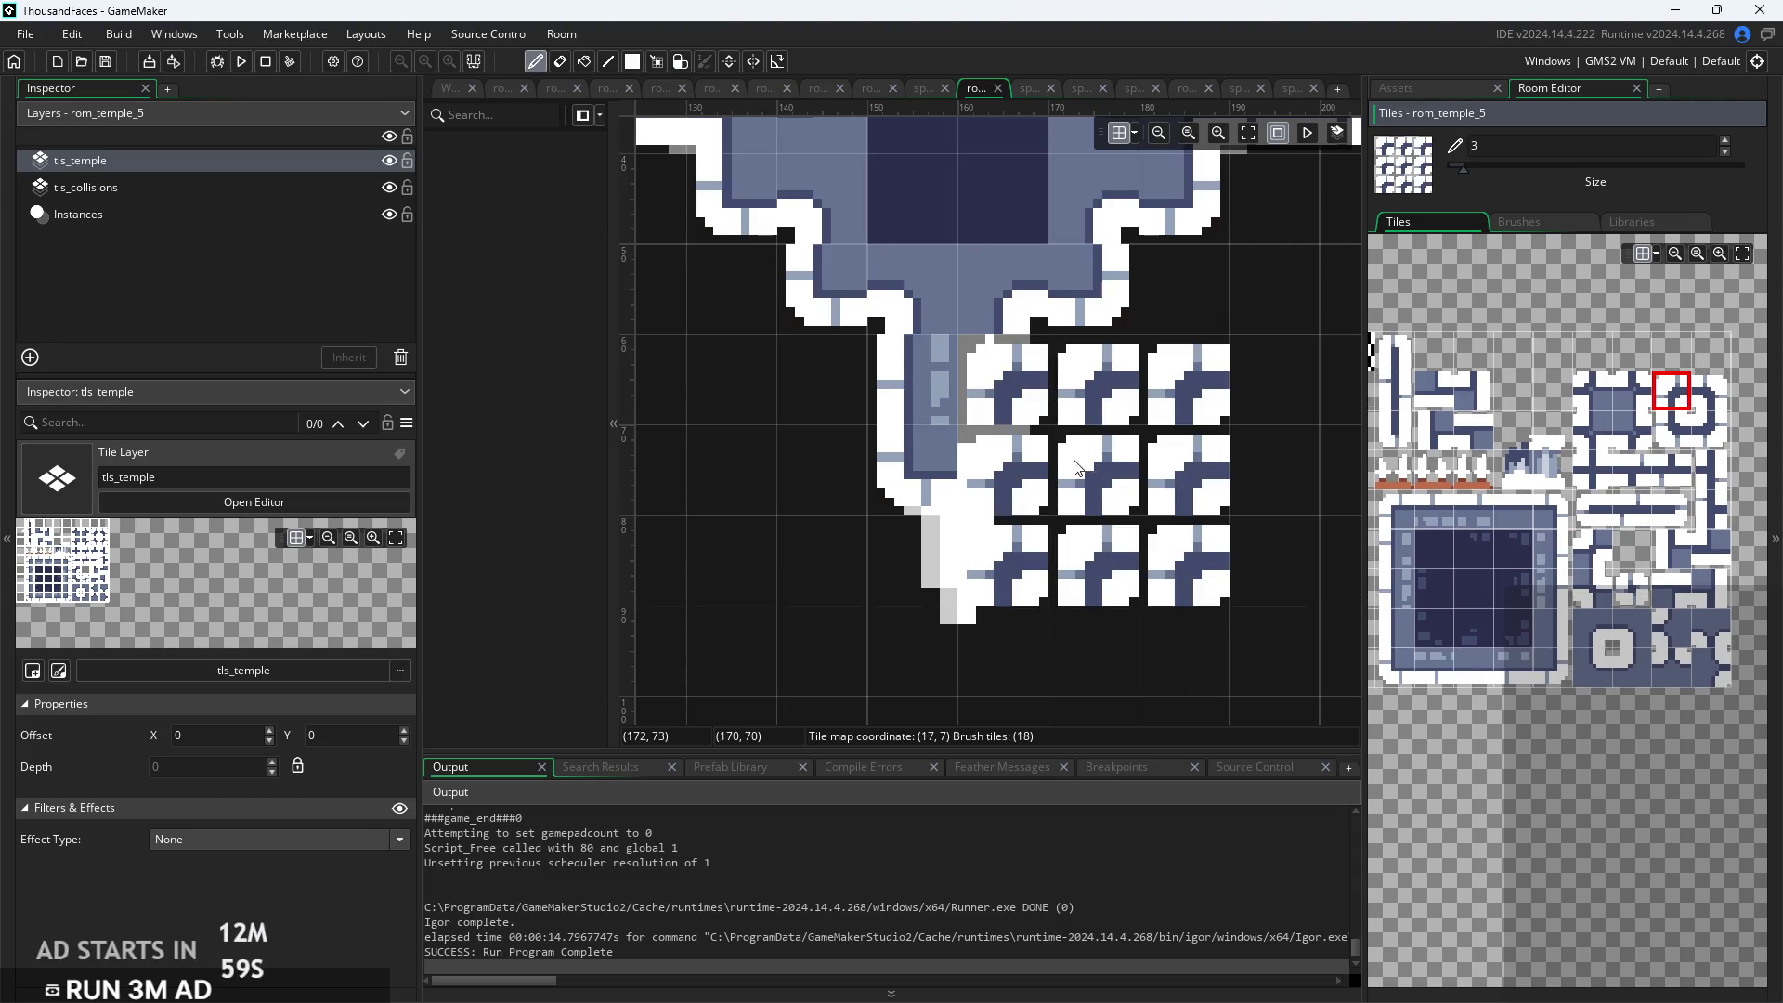
{"action": "left_click", "coordinate": [1686, 438]}
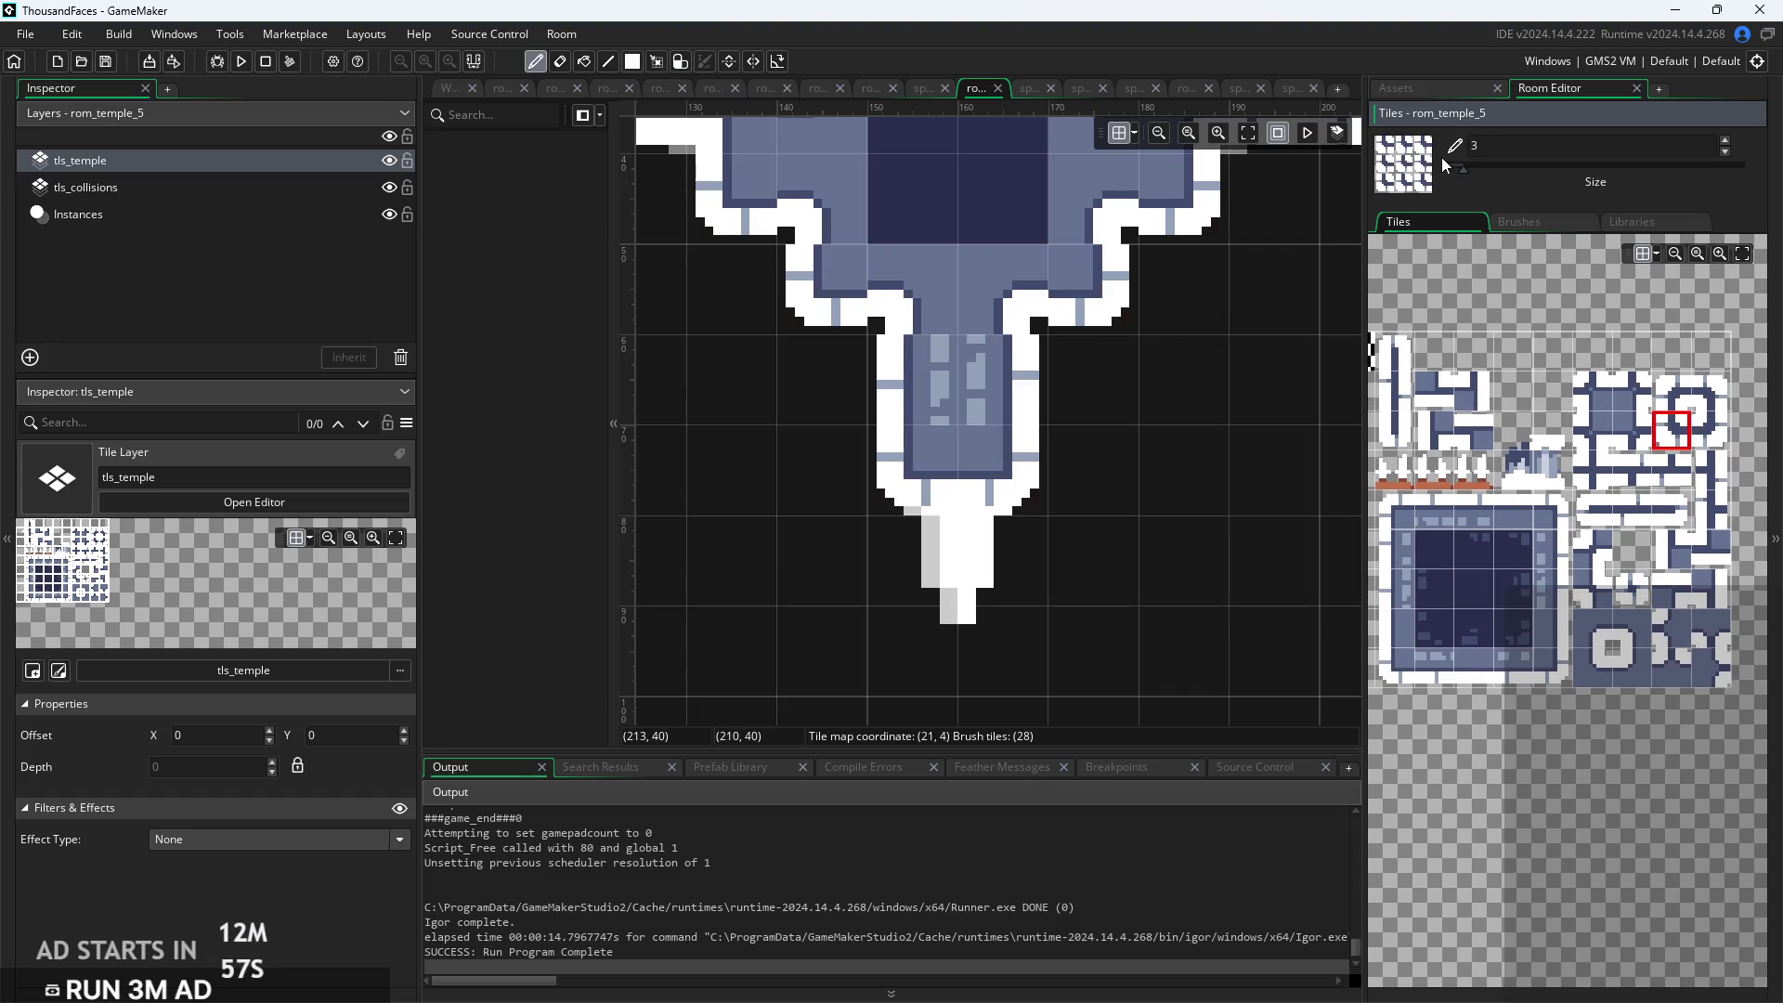
{"action": "left_click_drag", "start_coordinate": [1463, 171], "coordinate": [1449, 171]}
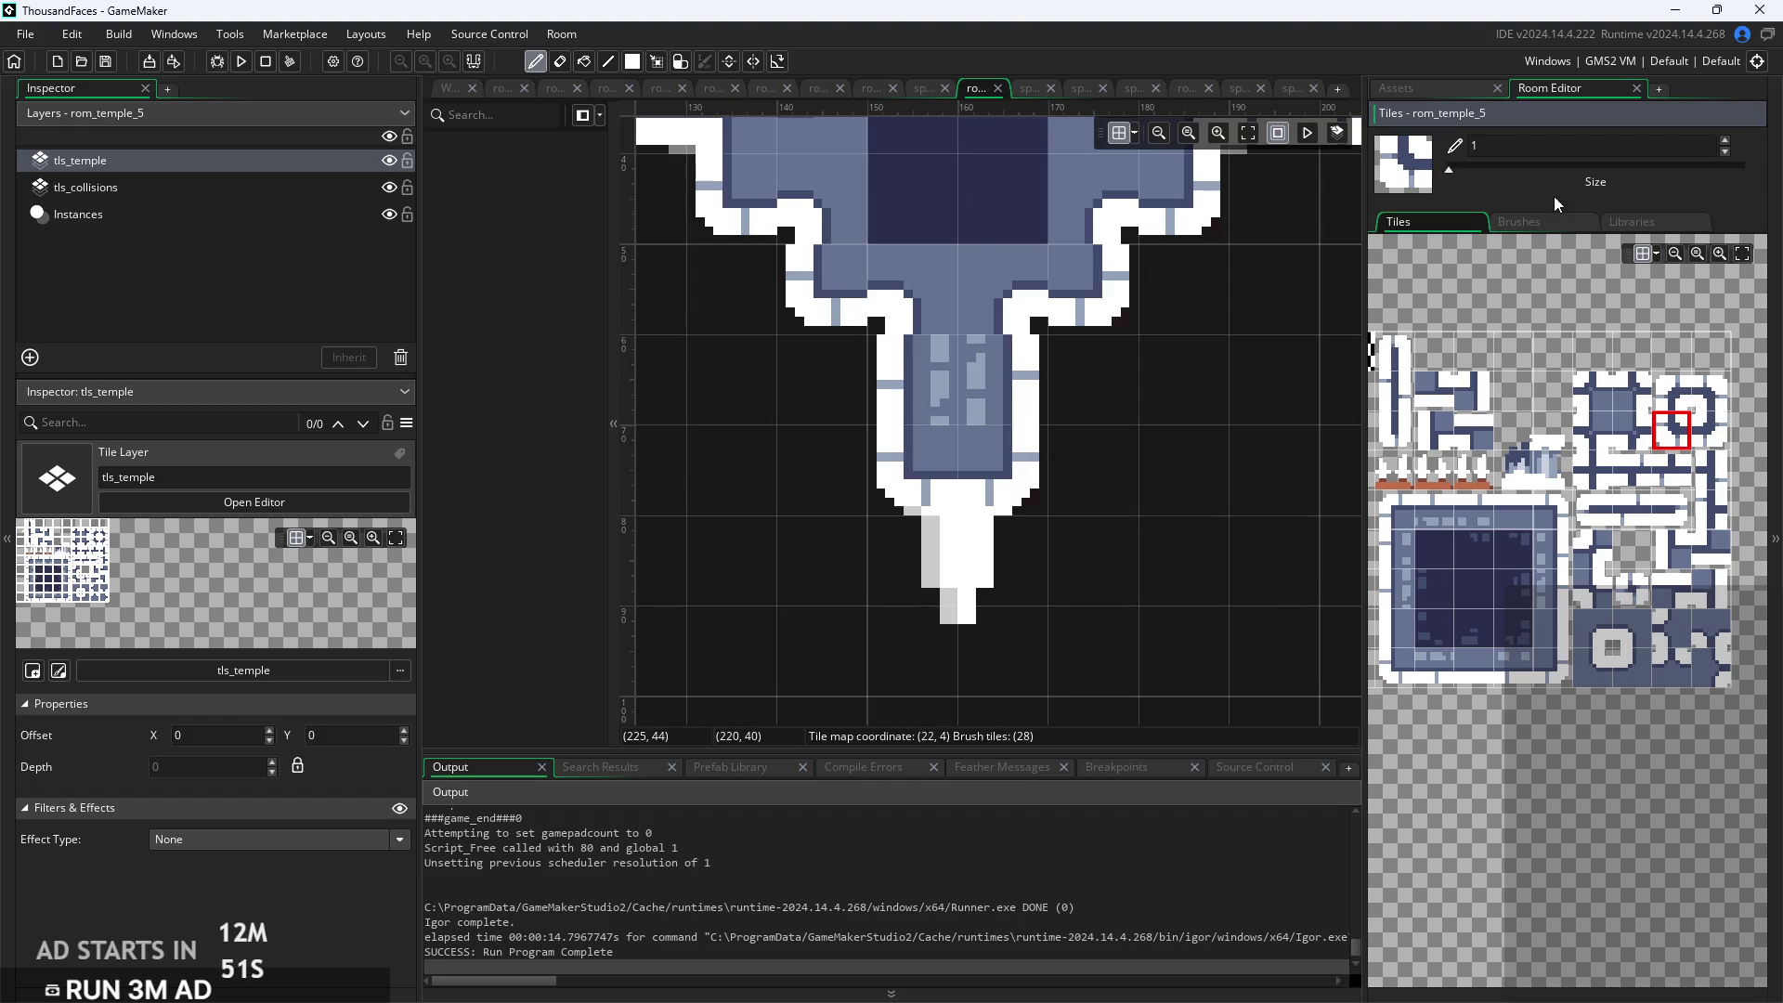
{"action": "left_click", "coordinate": [1012, 483]}
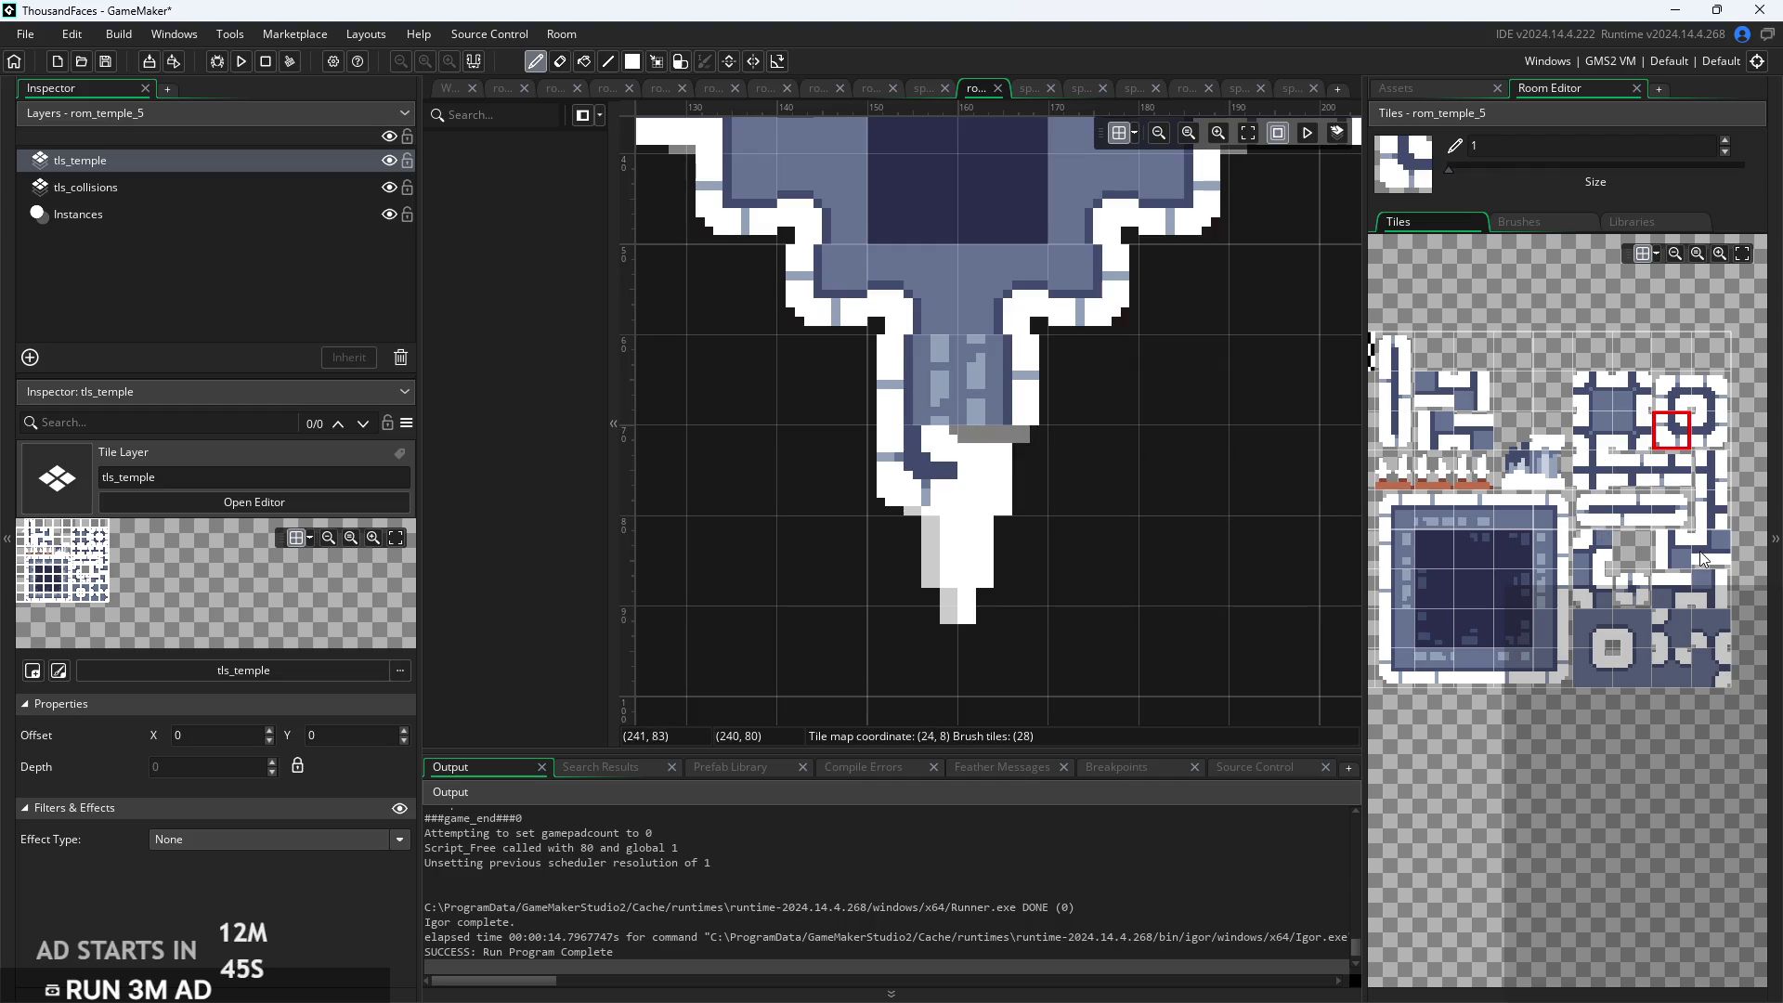
{"action": "left_click", "coordinate": [1711, 430]}
{"action": "left_click", "coordinate": [1001, 468]}
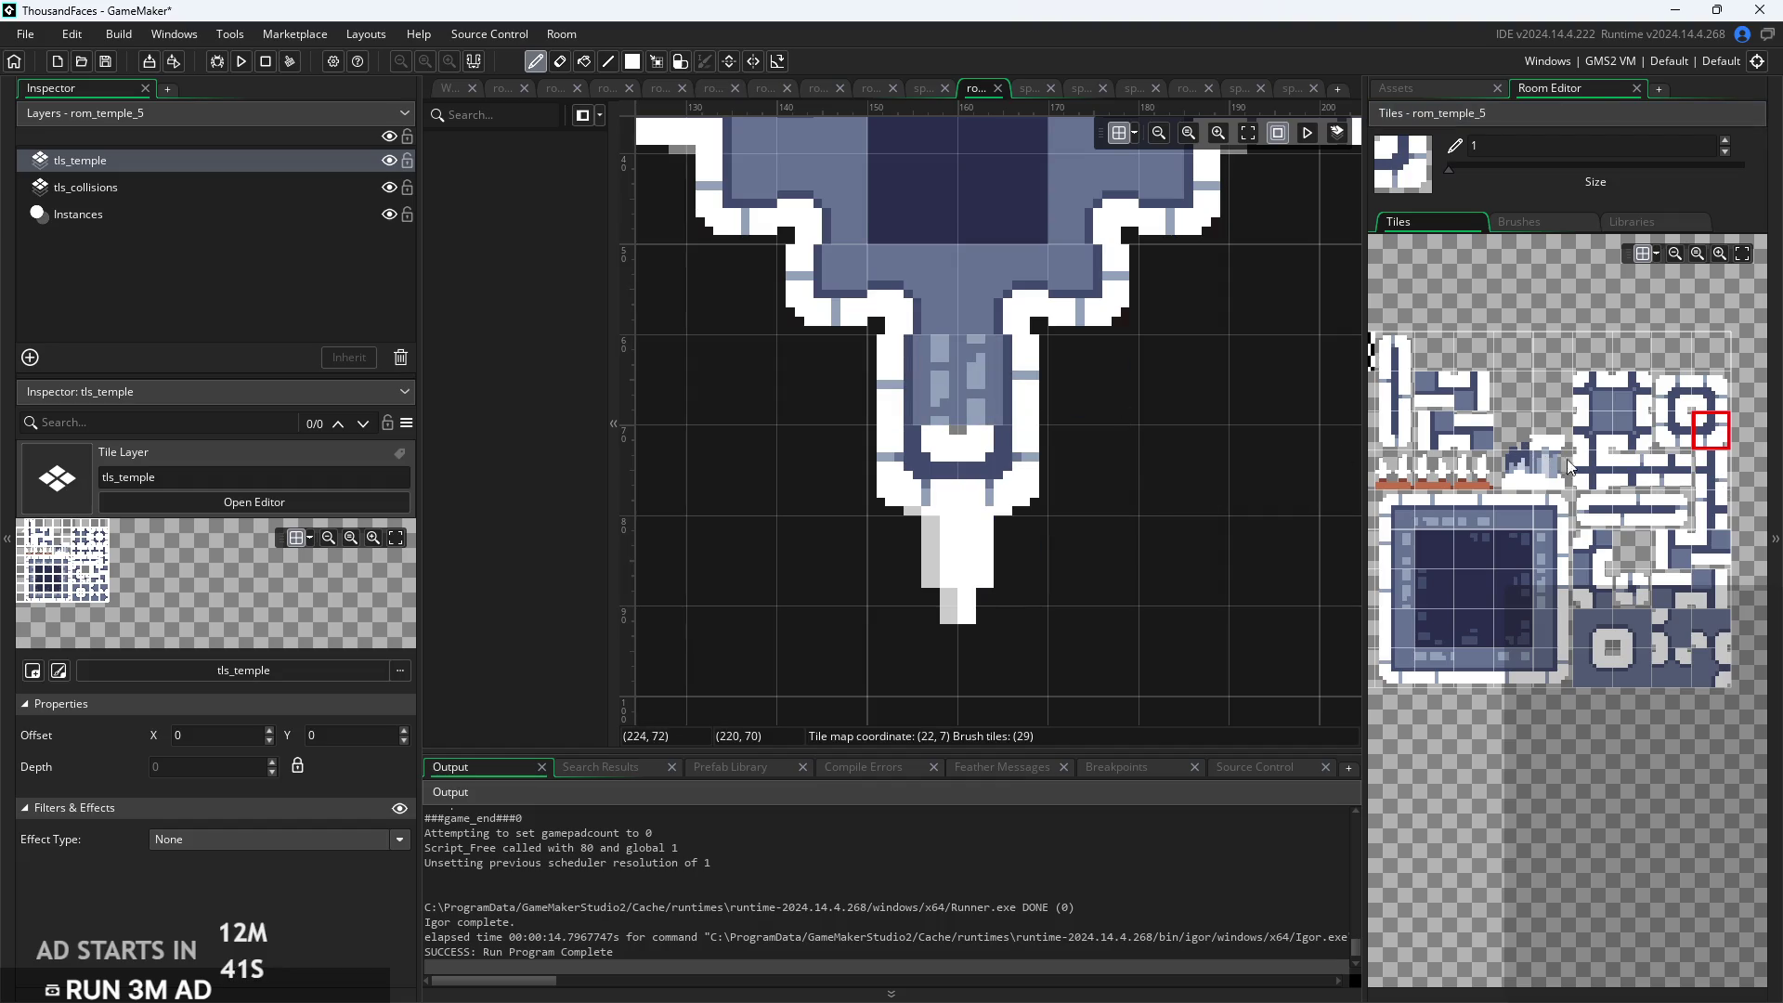
Pick a left-column tileset tile, then rebuild and run the game
{"action": "left_click", "coordinate": [1387, 404]}
{"action": "scroll", "coordinate": [1150, 421], "scroll_direction": "down", "scroll_amount": 4}
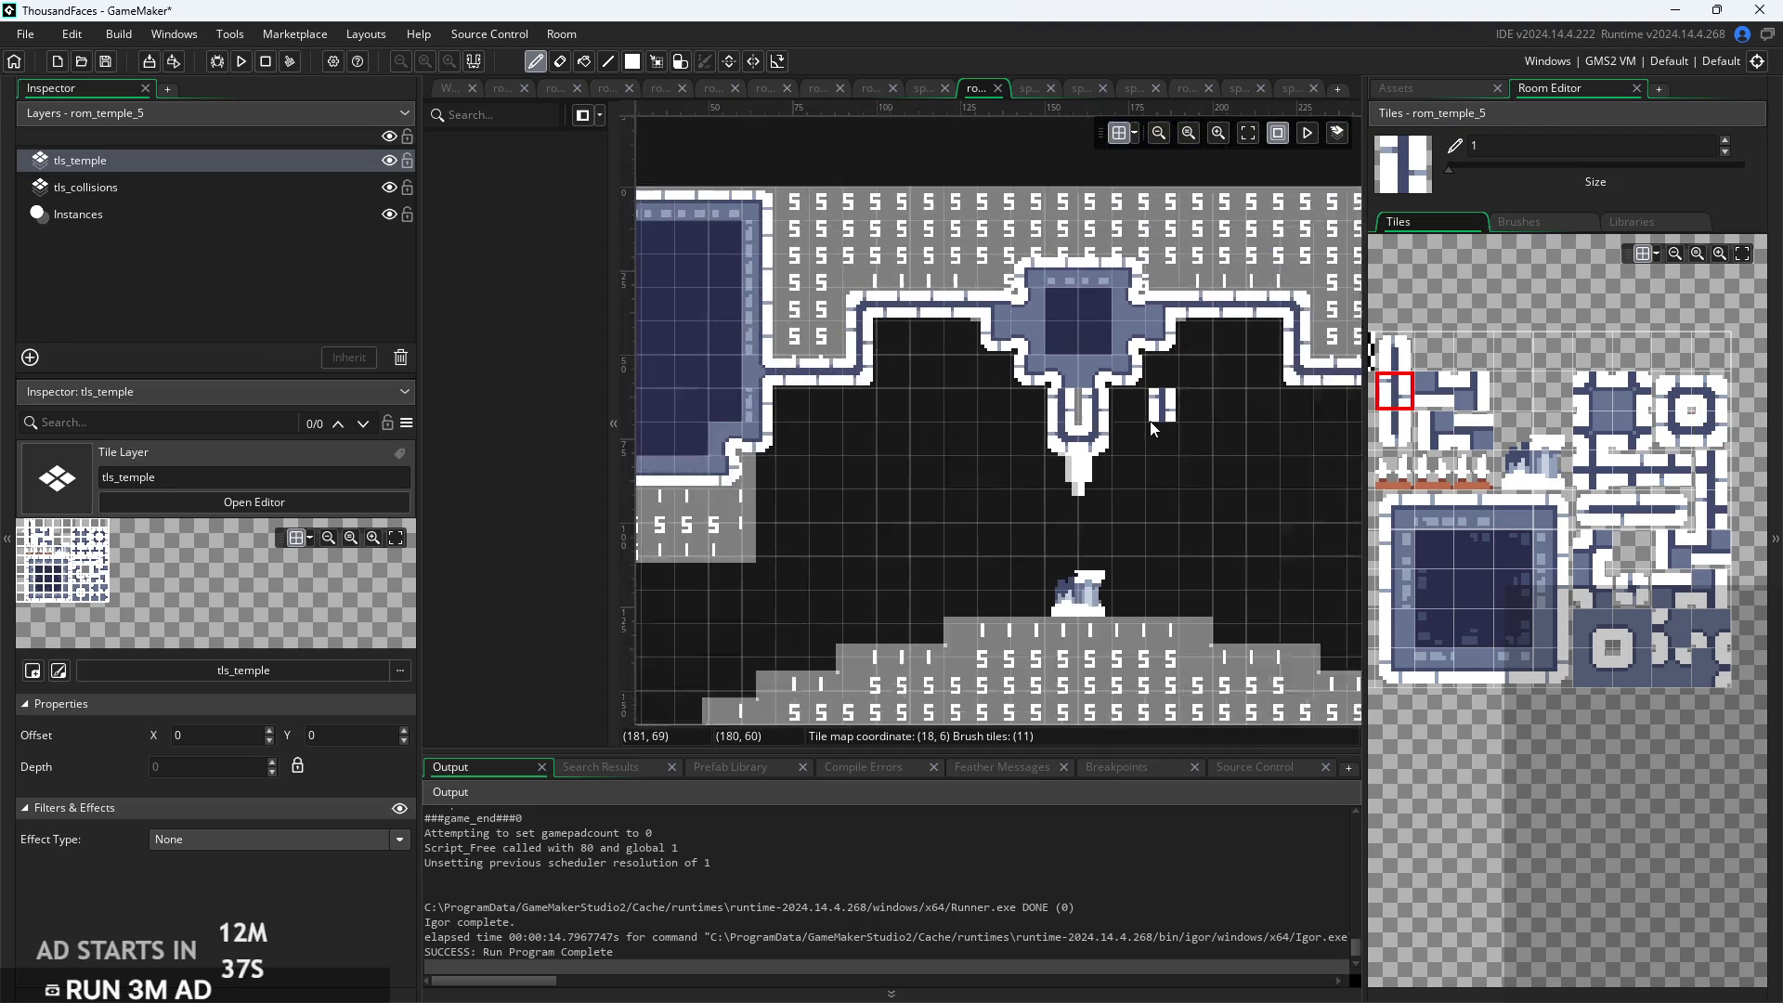
{"action": "scroll", "coordinate": [1089, 409], "scroll_direction": "down", "scroll_amount": 1}
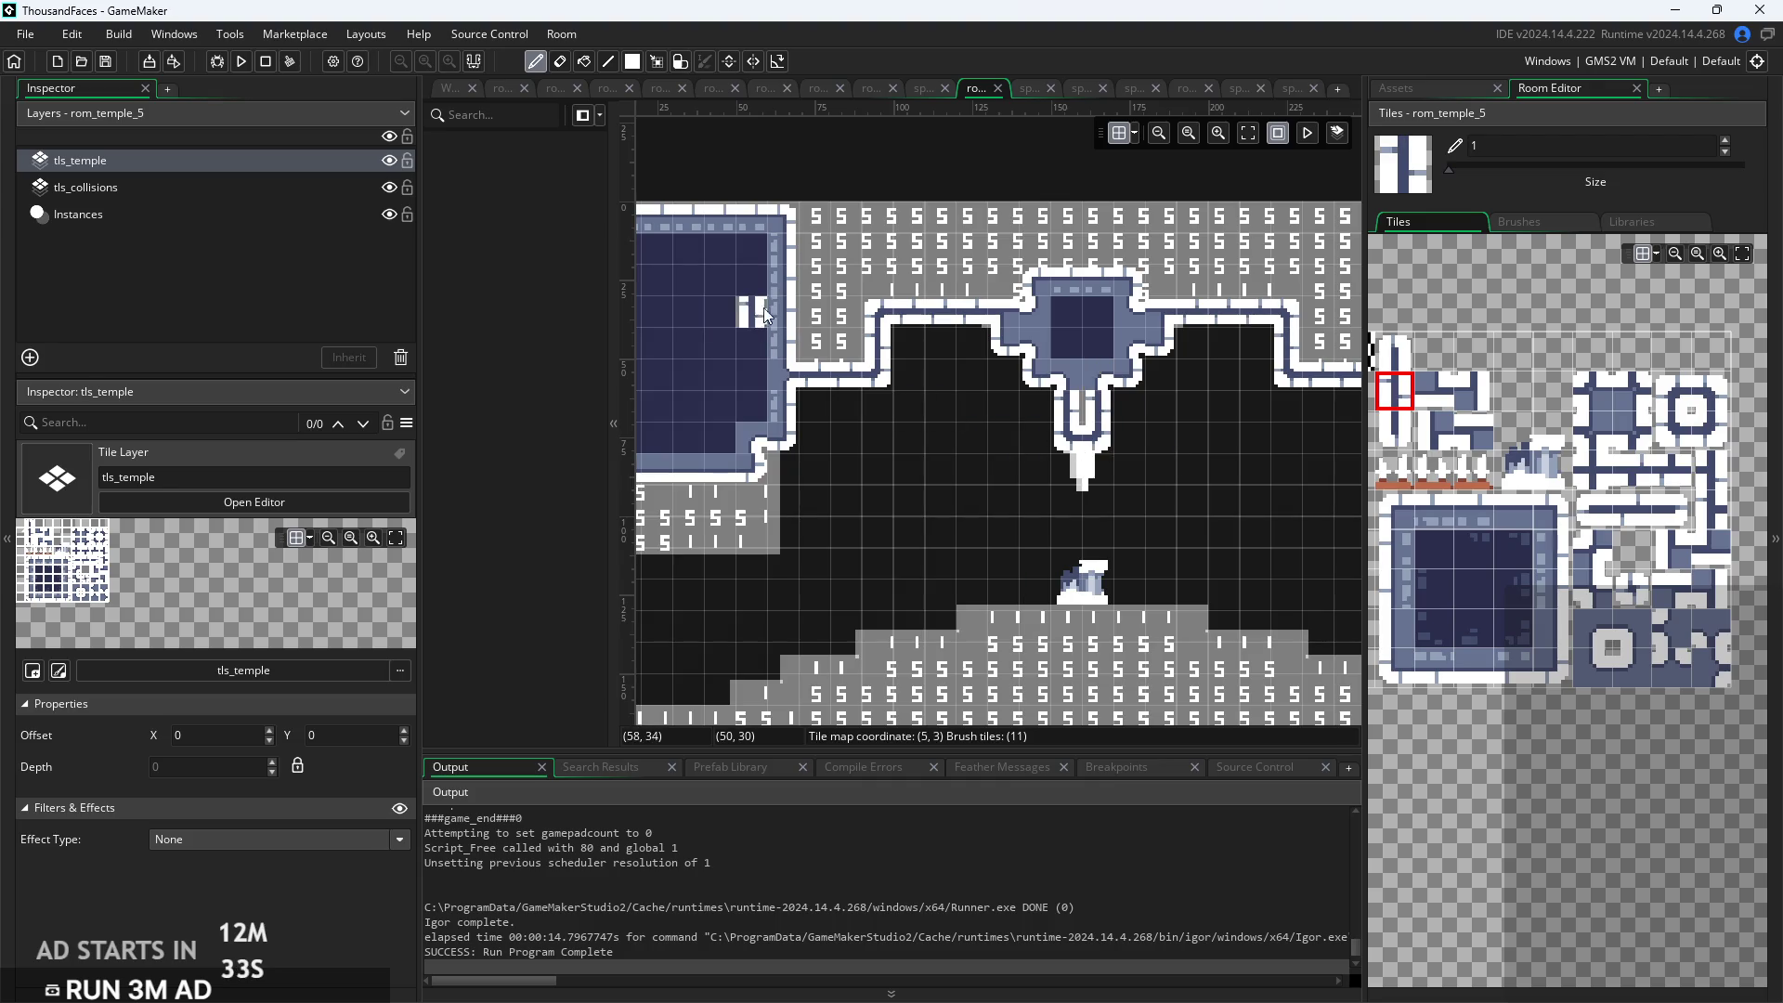
{"action": "left_click", "coordinate": [242, 65]}
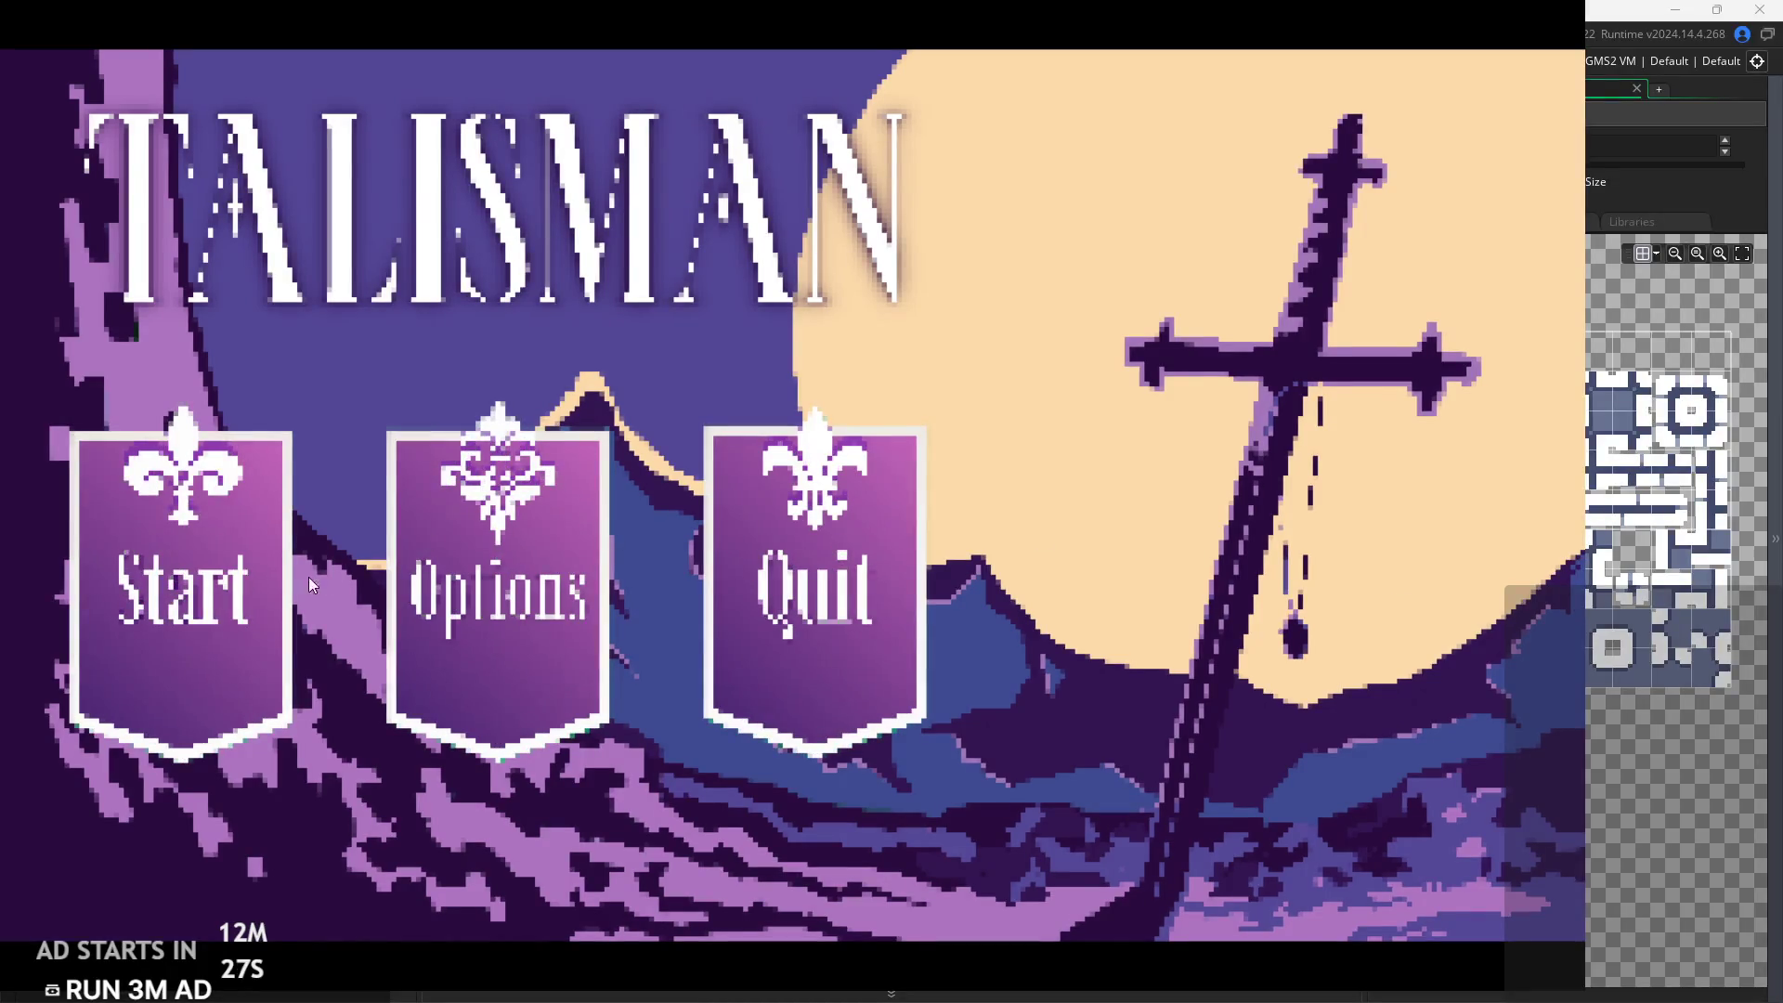
Start the game, walk left through the linked rooms, then exit back to rom_temple_5's editor
{"action": "left_click", "coordinate": [153, 666]}
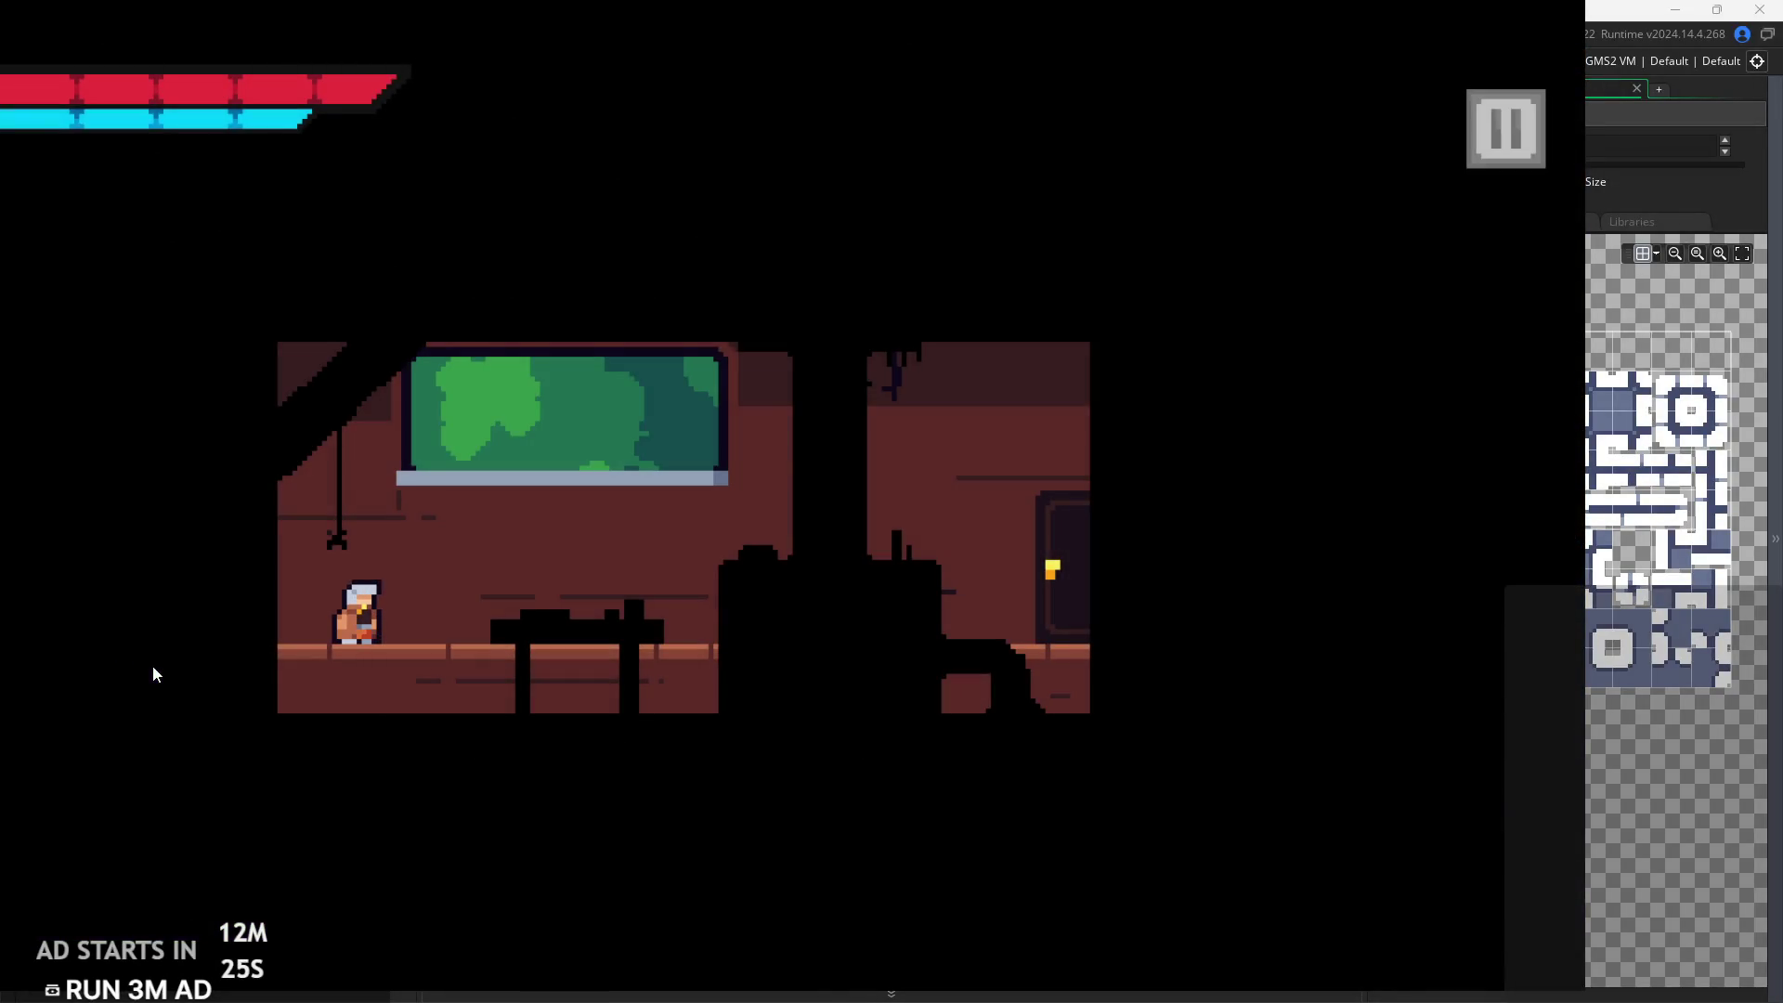
{"action": "key", "text": "Left"}
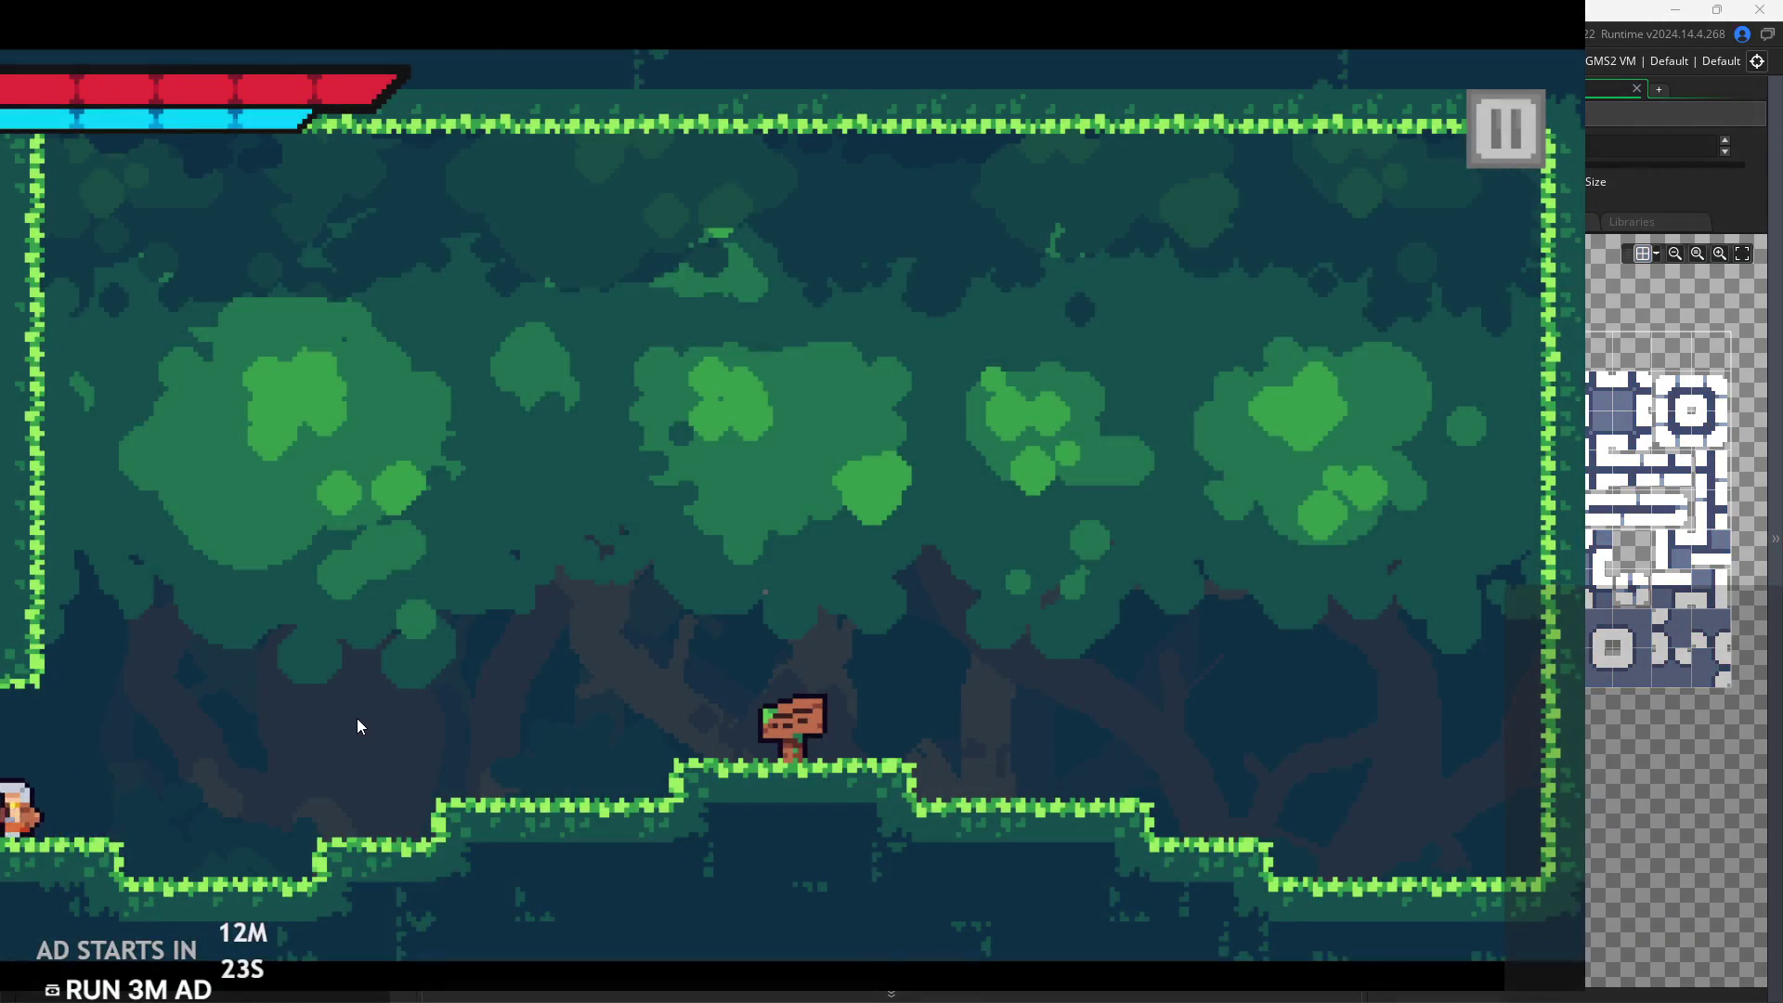
{"action": "key", "text": "Left"}
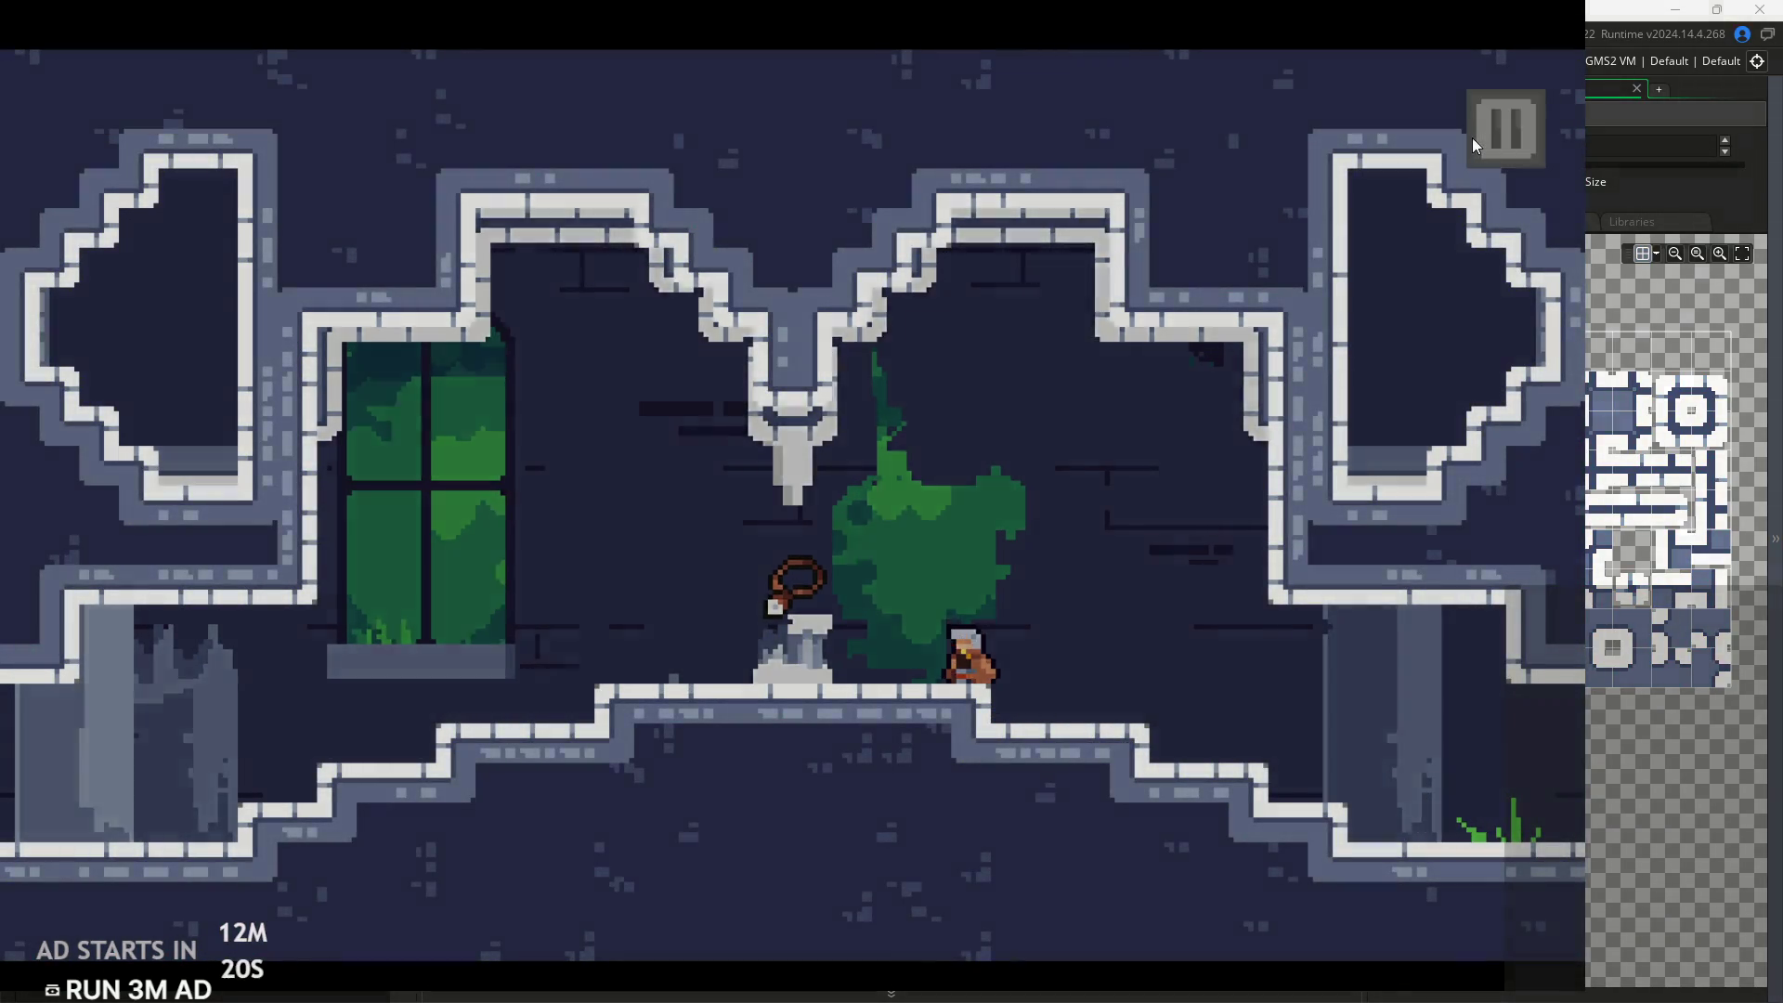
{"action": "left_click", "coordinate": [1477, 134]}
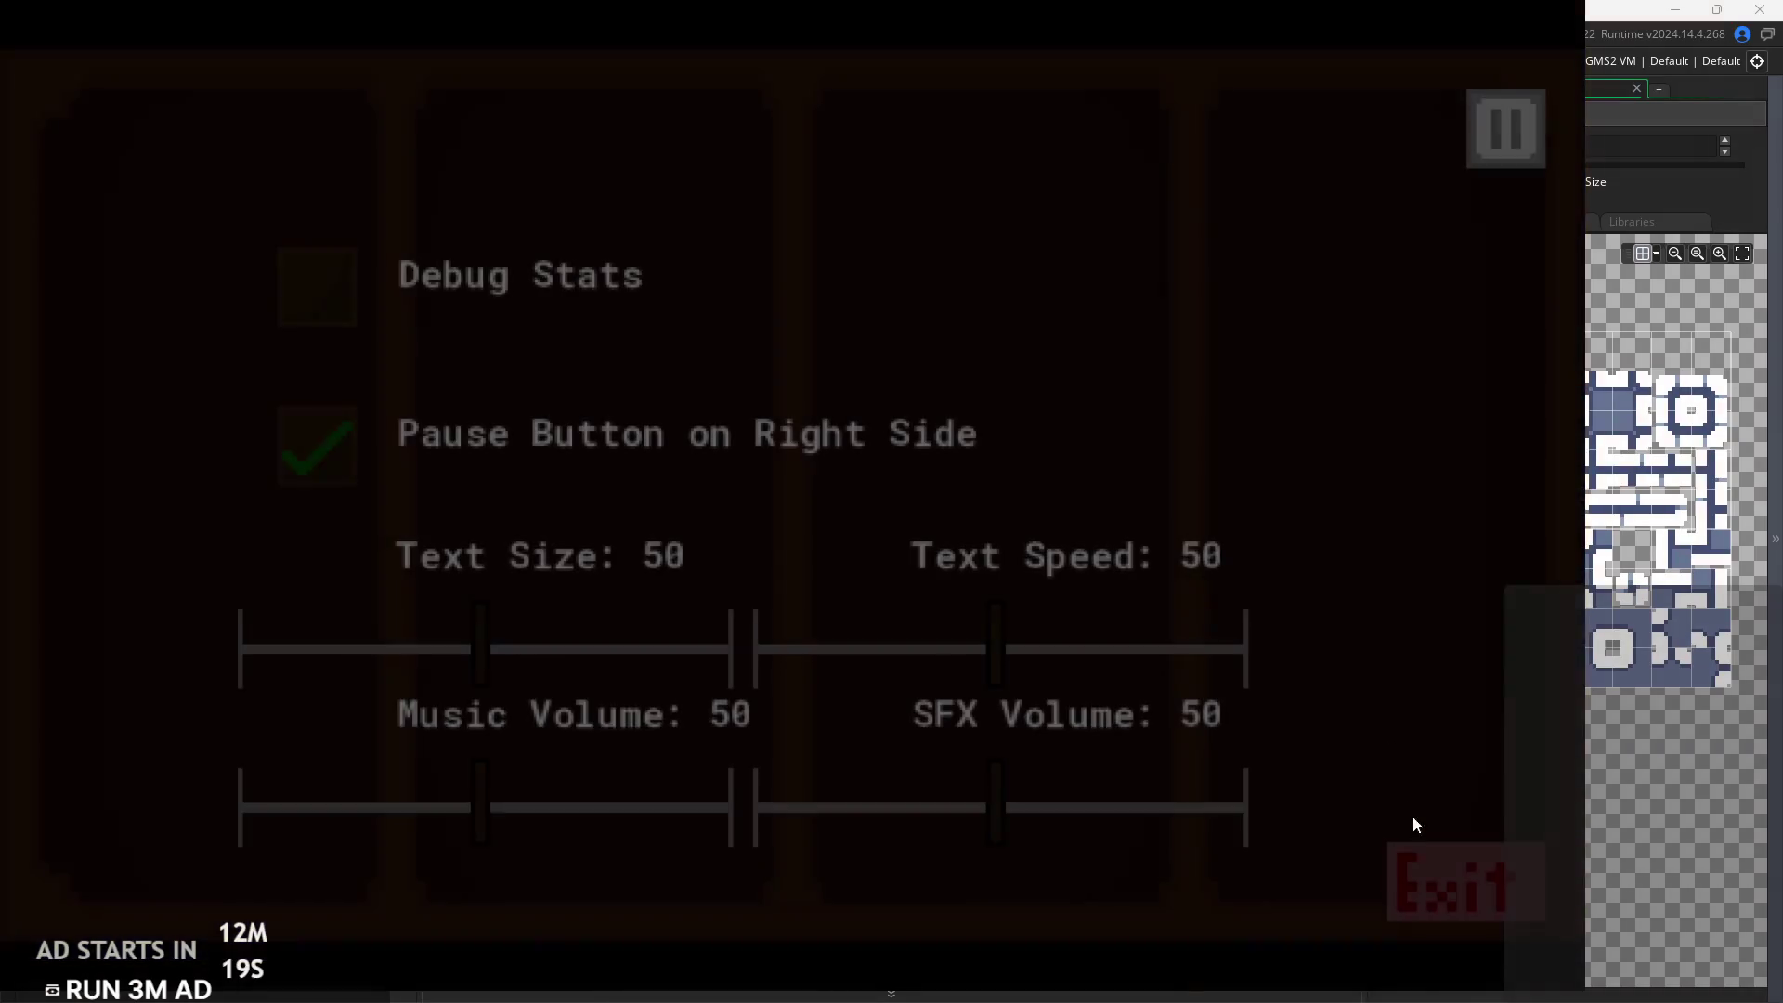
{"action": "left_click", "coordinate": [1436, 888]}
{"action": "left_click", "coordinate": [1073, 455]}
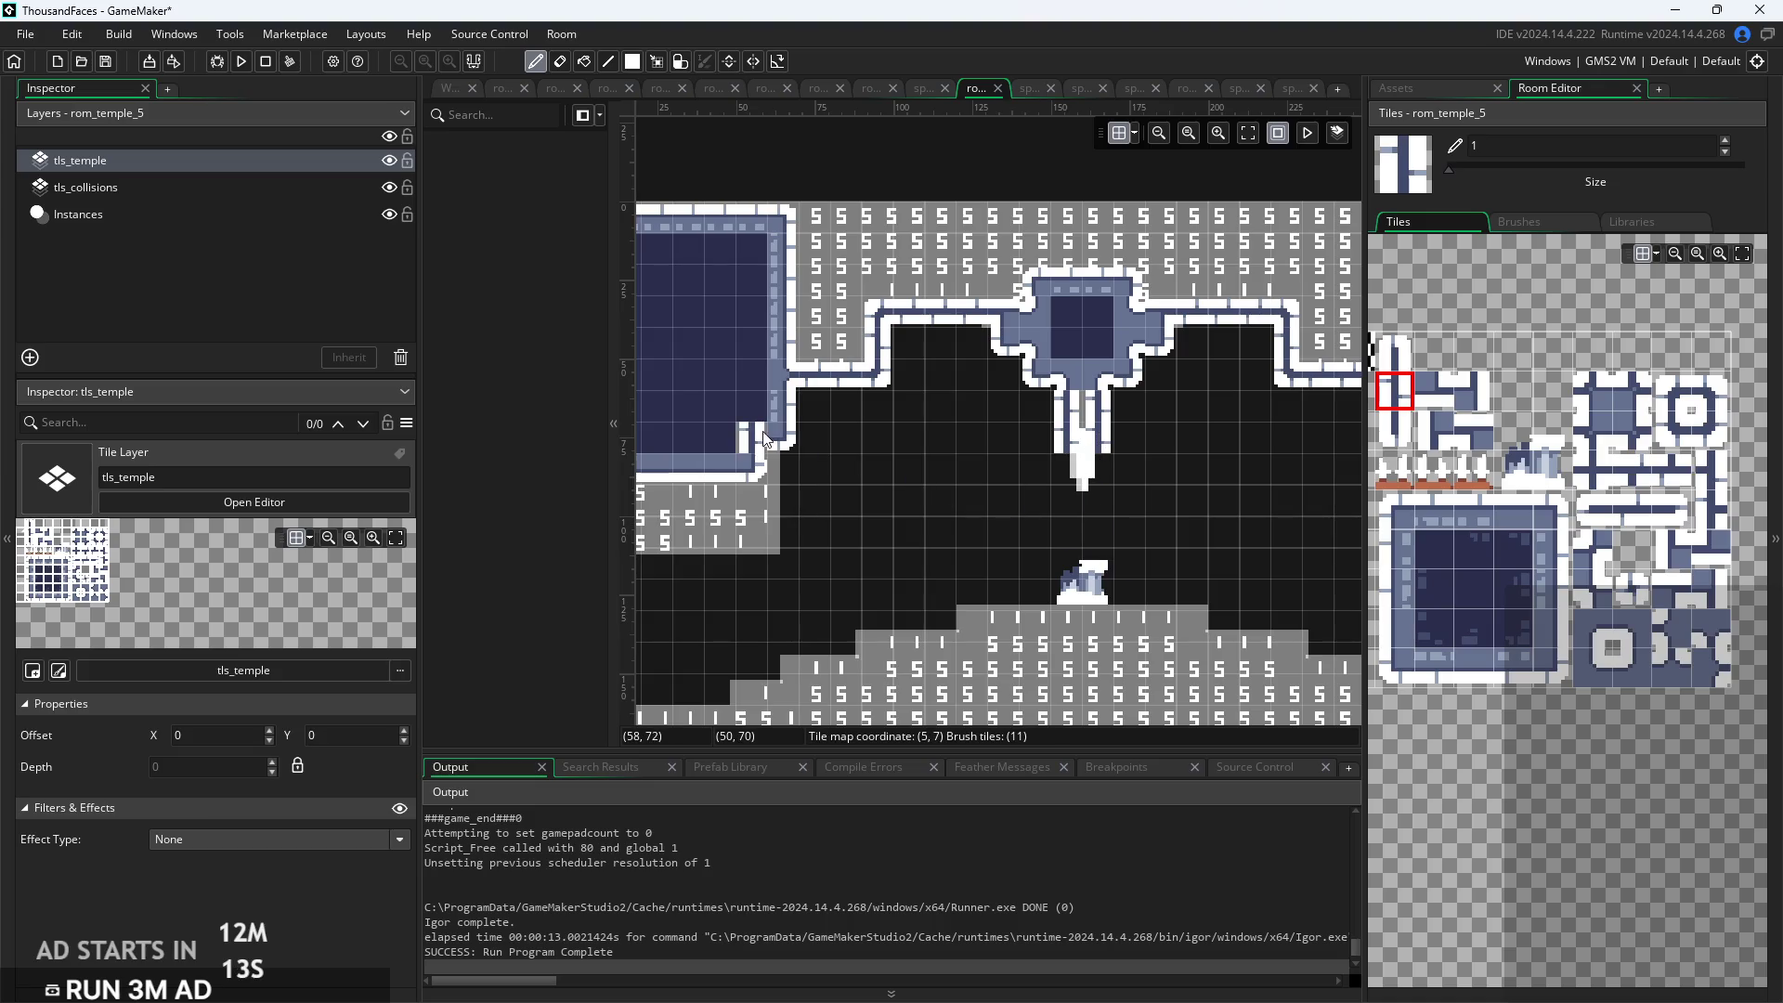
Choose rounded temple tiles from the Tiles palette for the hanging pillar's bottom
{"action": "scroll", "coordinate": [1064, 464], "scroll_direction": "up", "scroll_amount": 2}
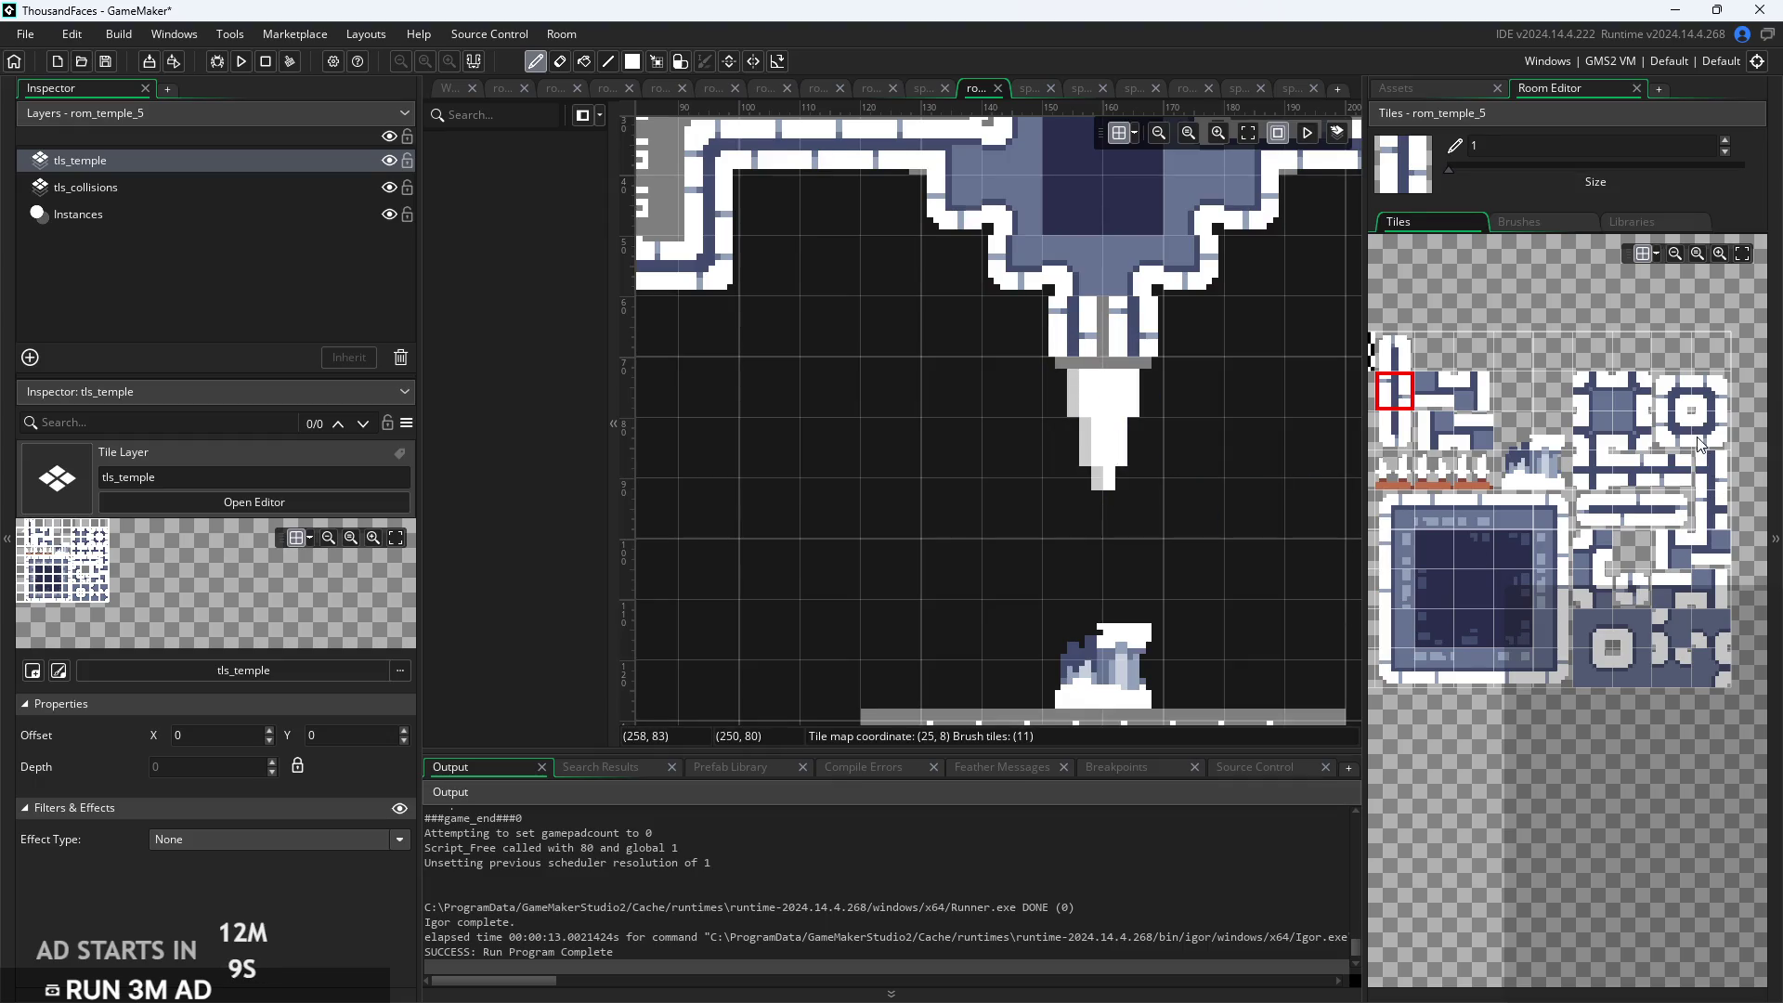
{"action": "left_click", "coordinate": [1670, 437]}
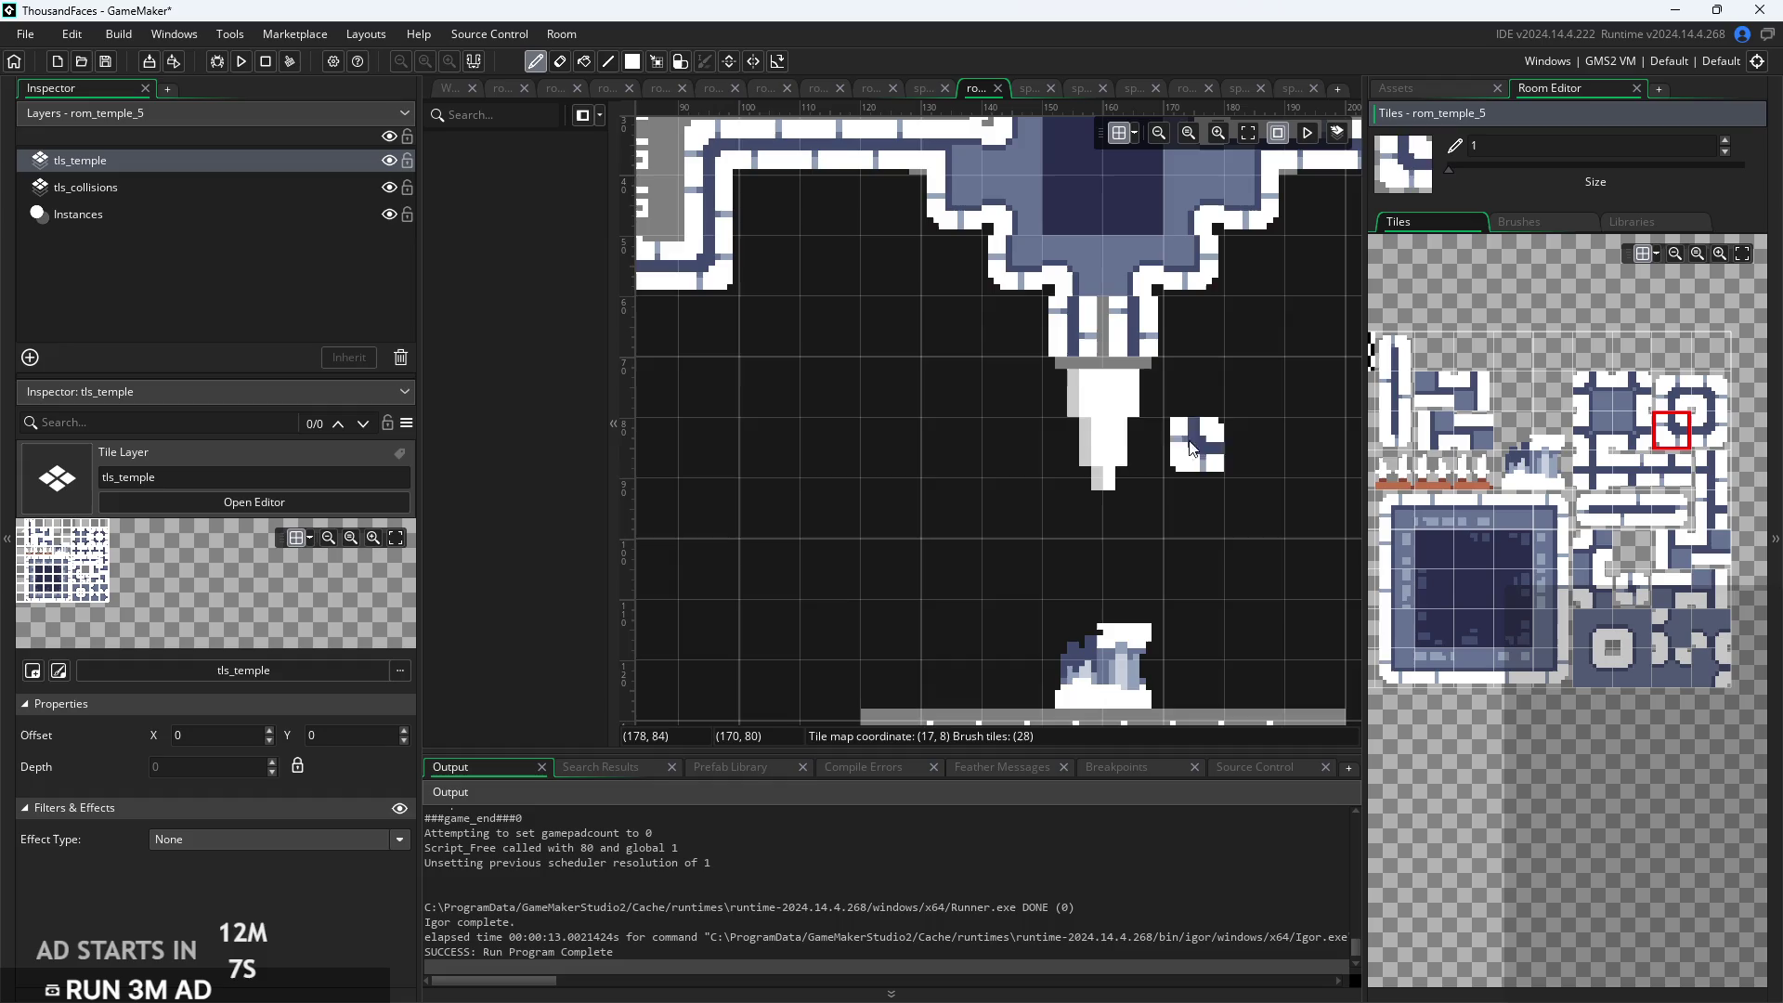
{"action": "left_click", "coordinate": [1672, 391]}
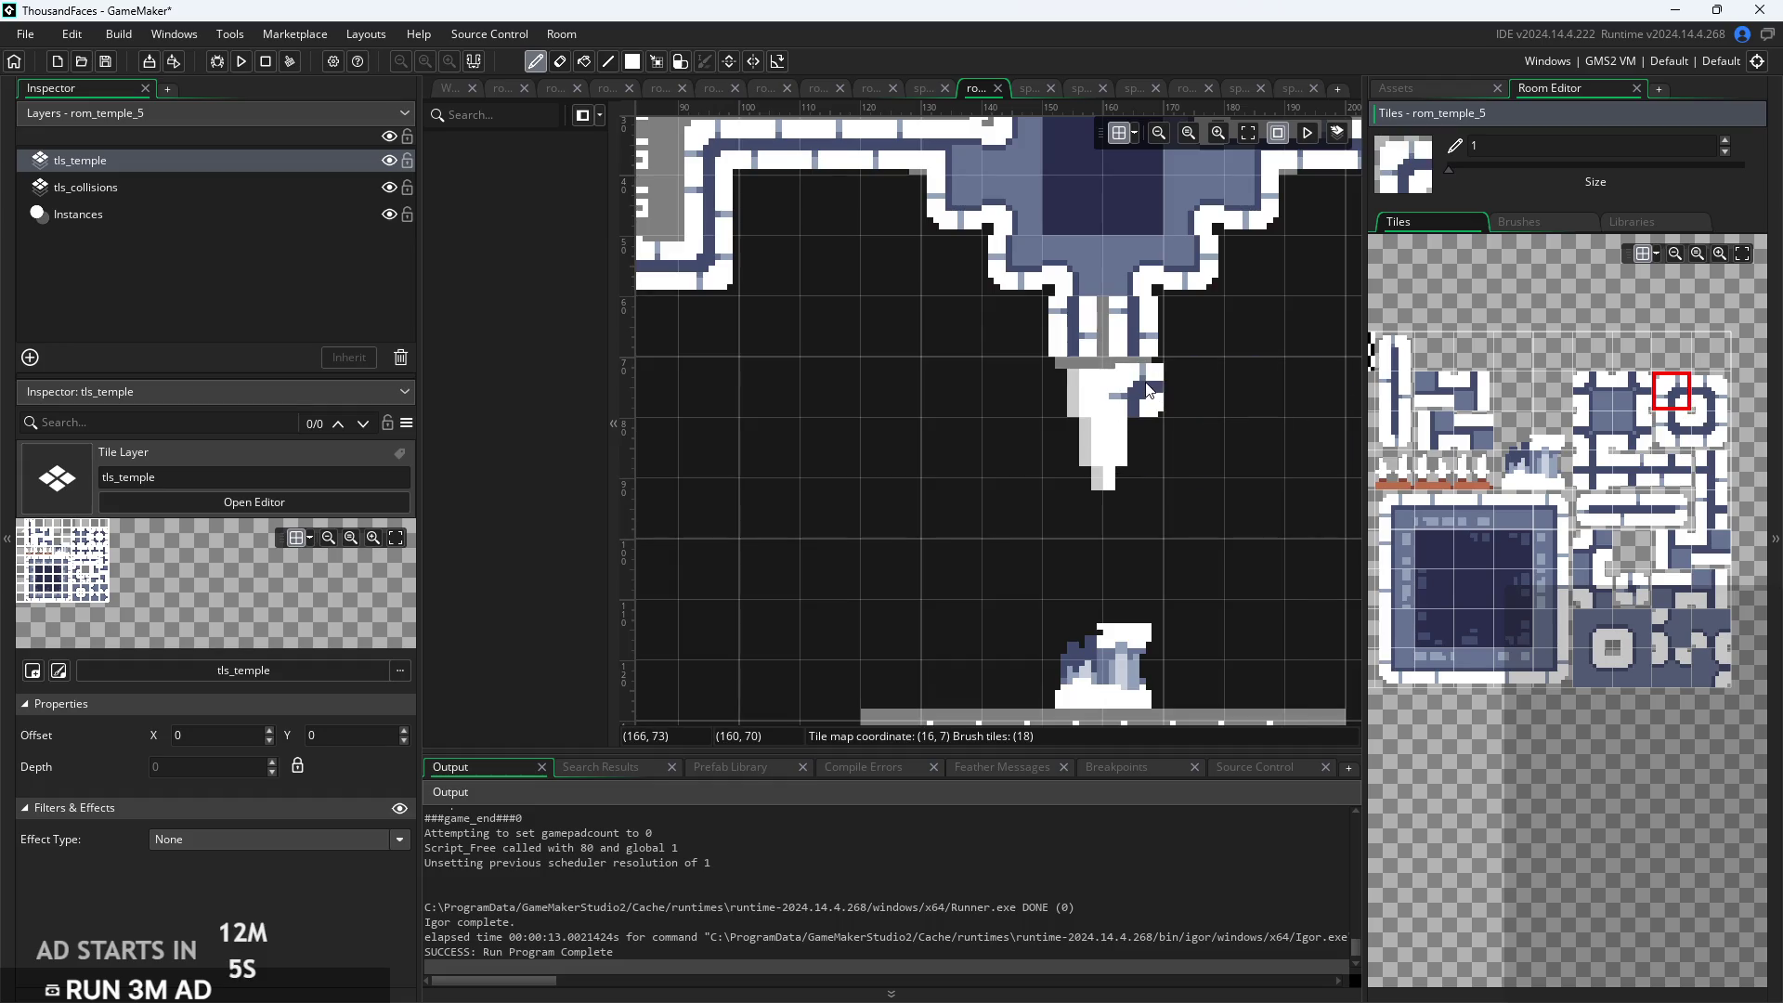
{"action": "left_click", "coordinate": [1712, 398]}
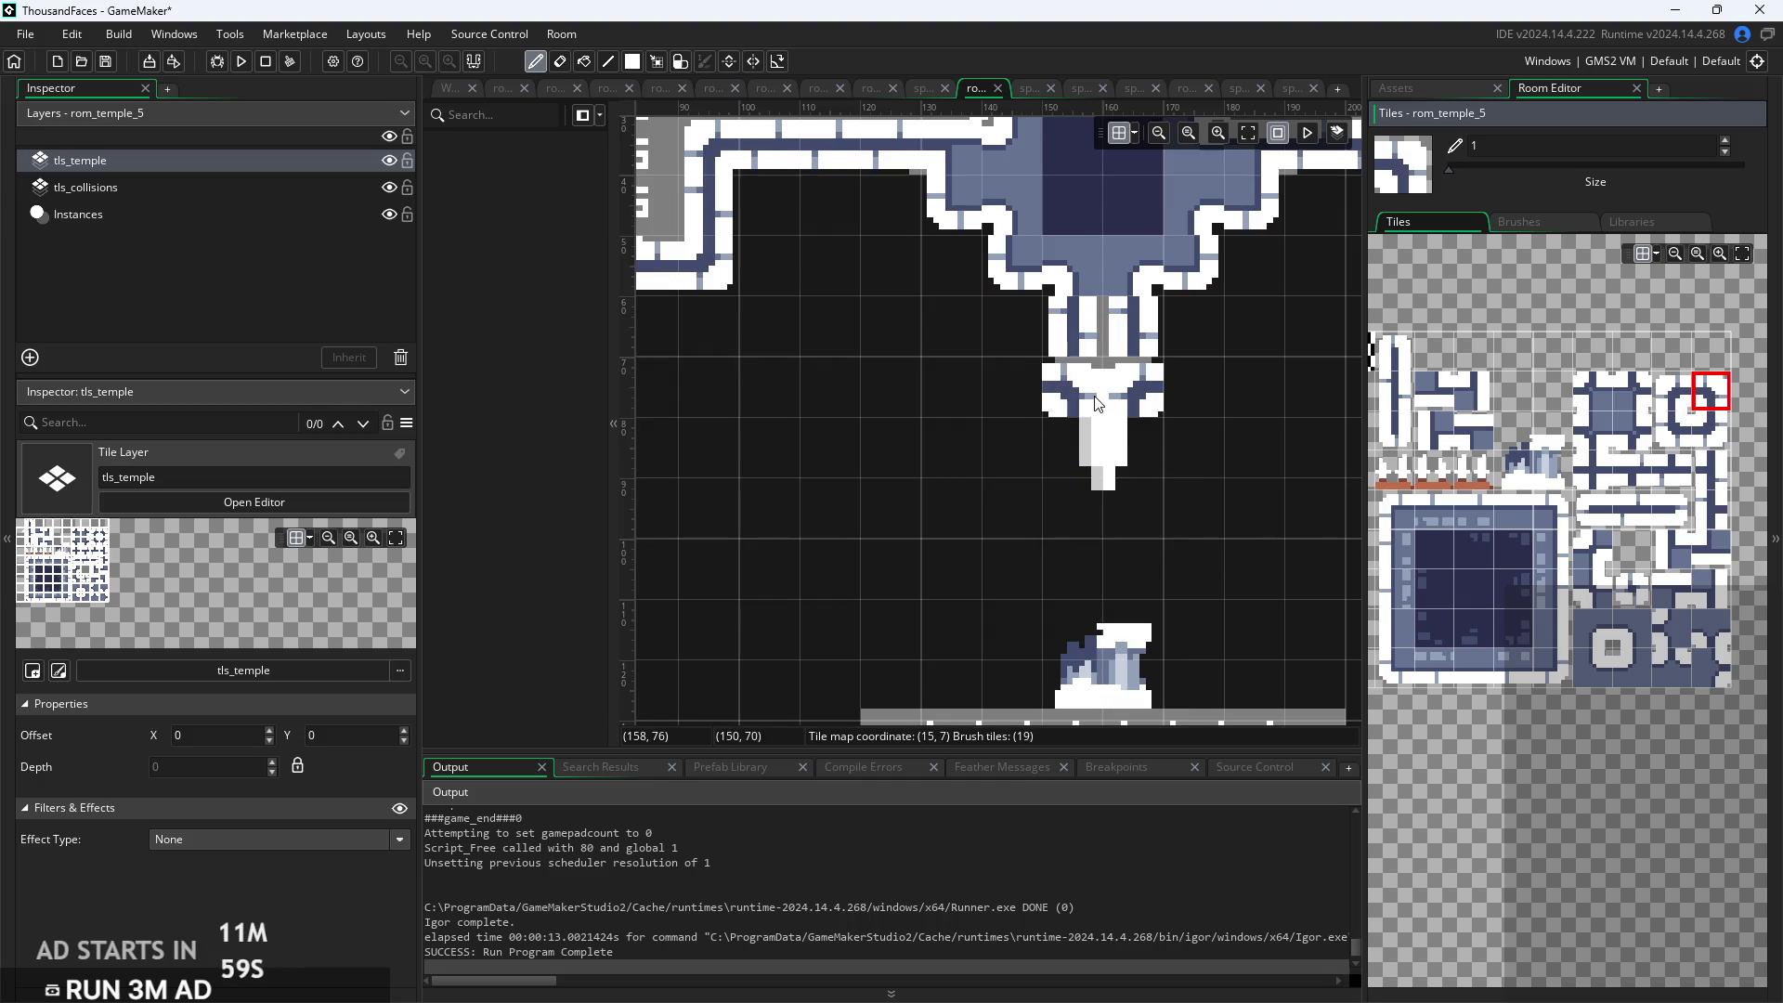
{"action": "scroll", "coordinate": [1163, 487], "scroll_direction": "down", "scroll_amount": 3}
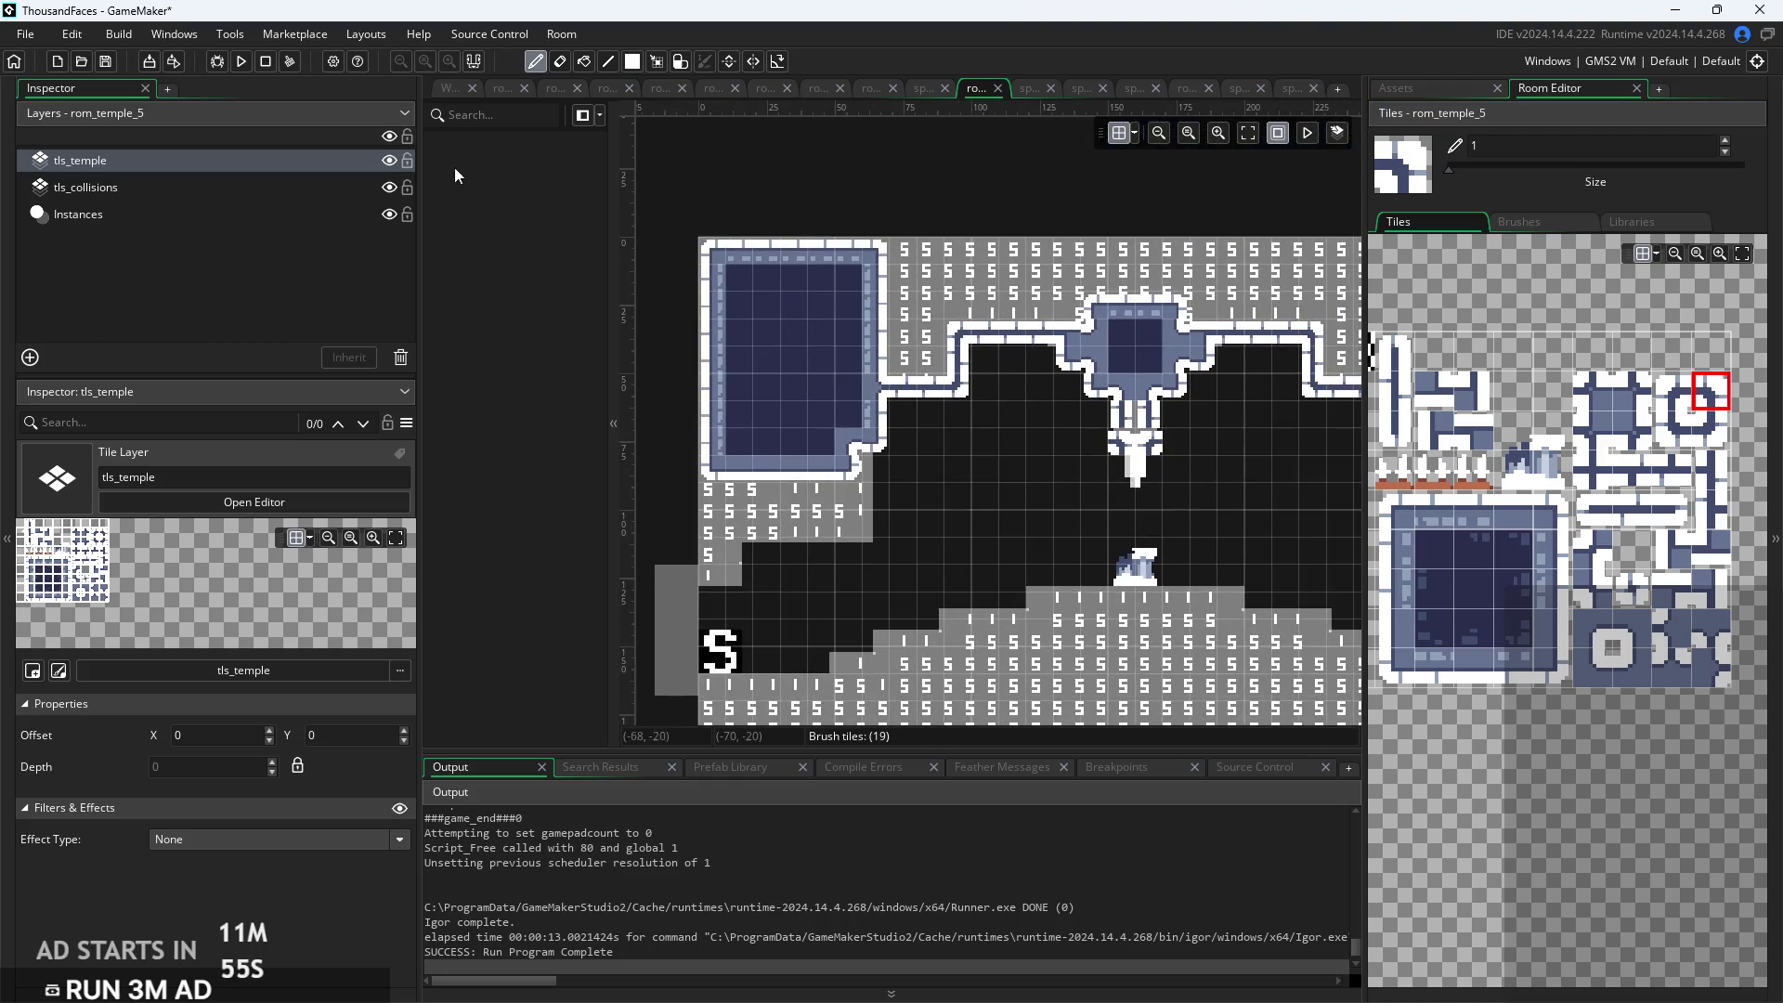
Test-run the game, then show the Auto Tile Library listing autotile_1
{"action": "left_click", "coordinate": [244, 62]}
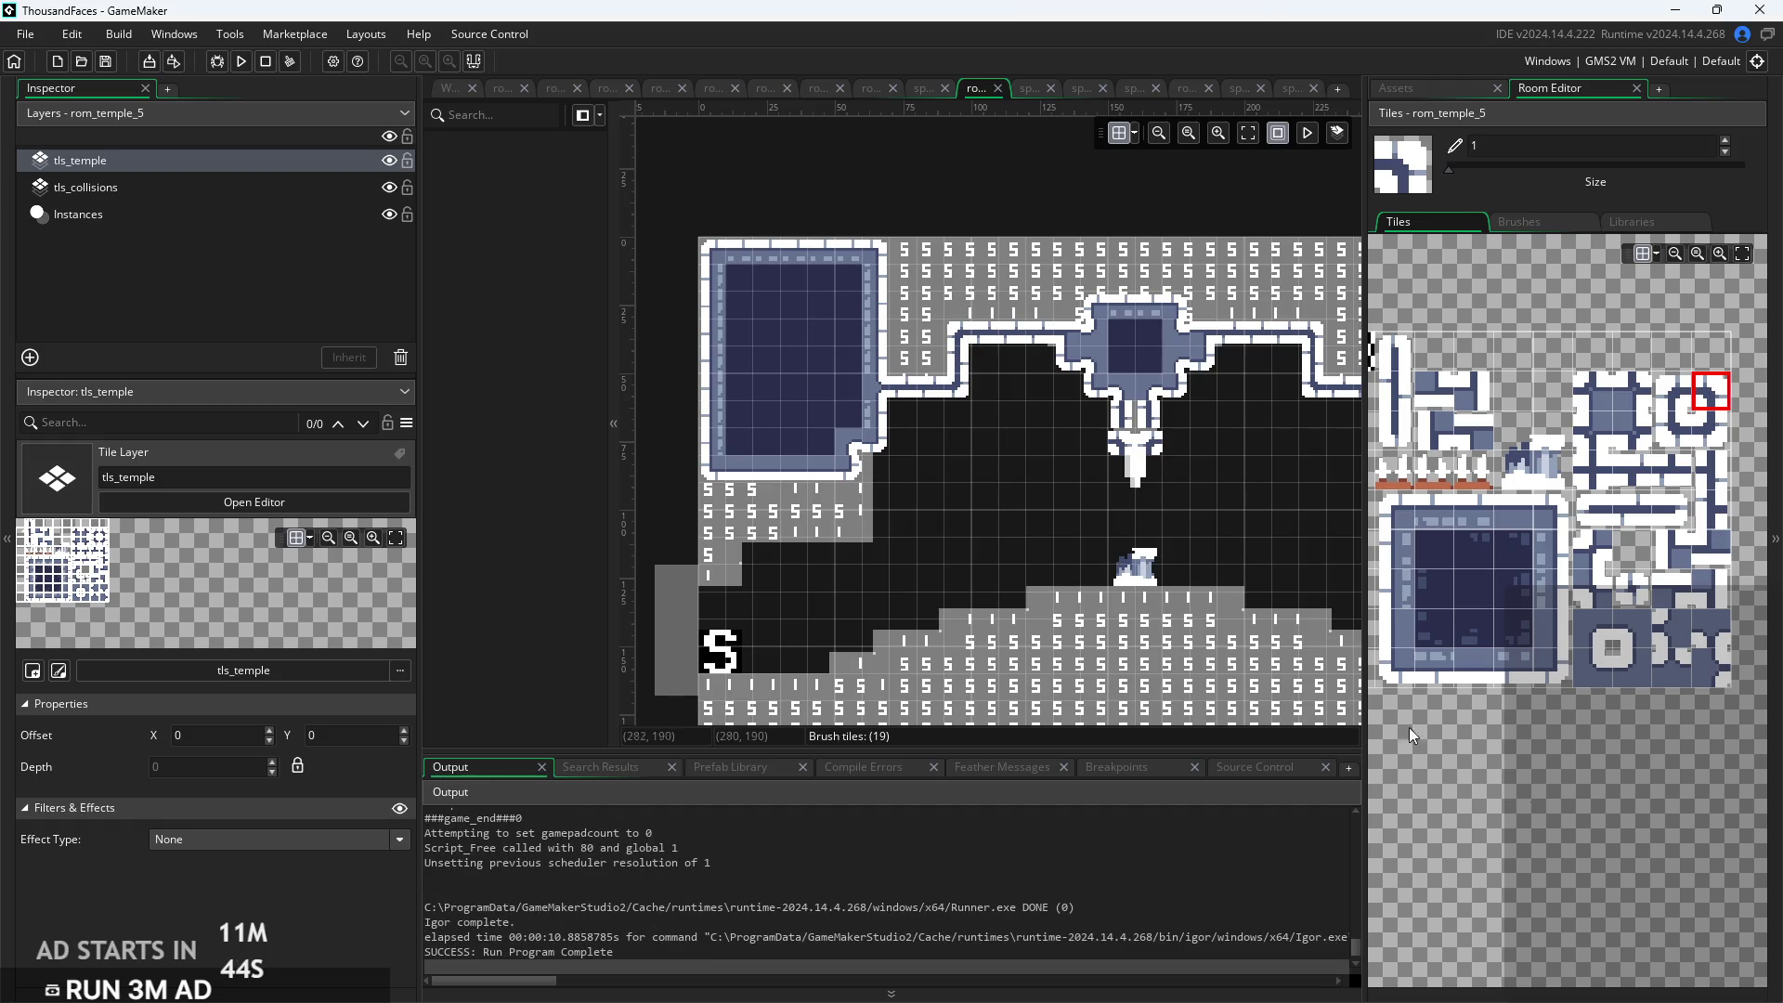
{"action": "scroll", "coordinate": [1163, 403], "scroll_direction": "up", "scroll_amount": 1}
{"action": "scroll", "coordinate": [1163, 403], "scroll_direction": "up", "scroll_amount": 1}
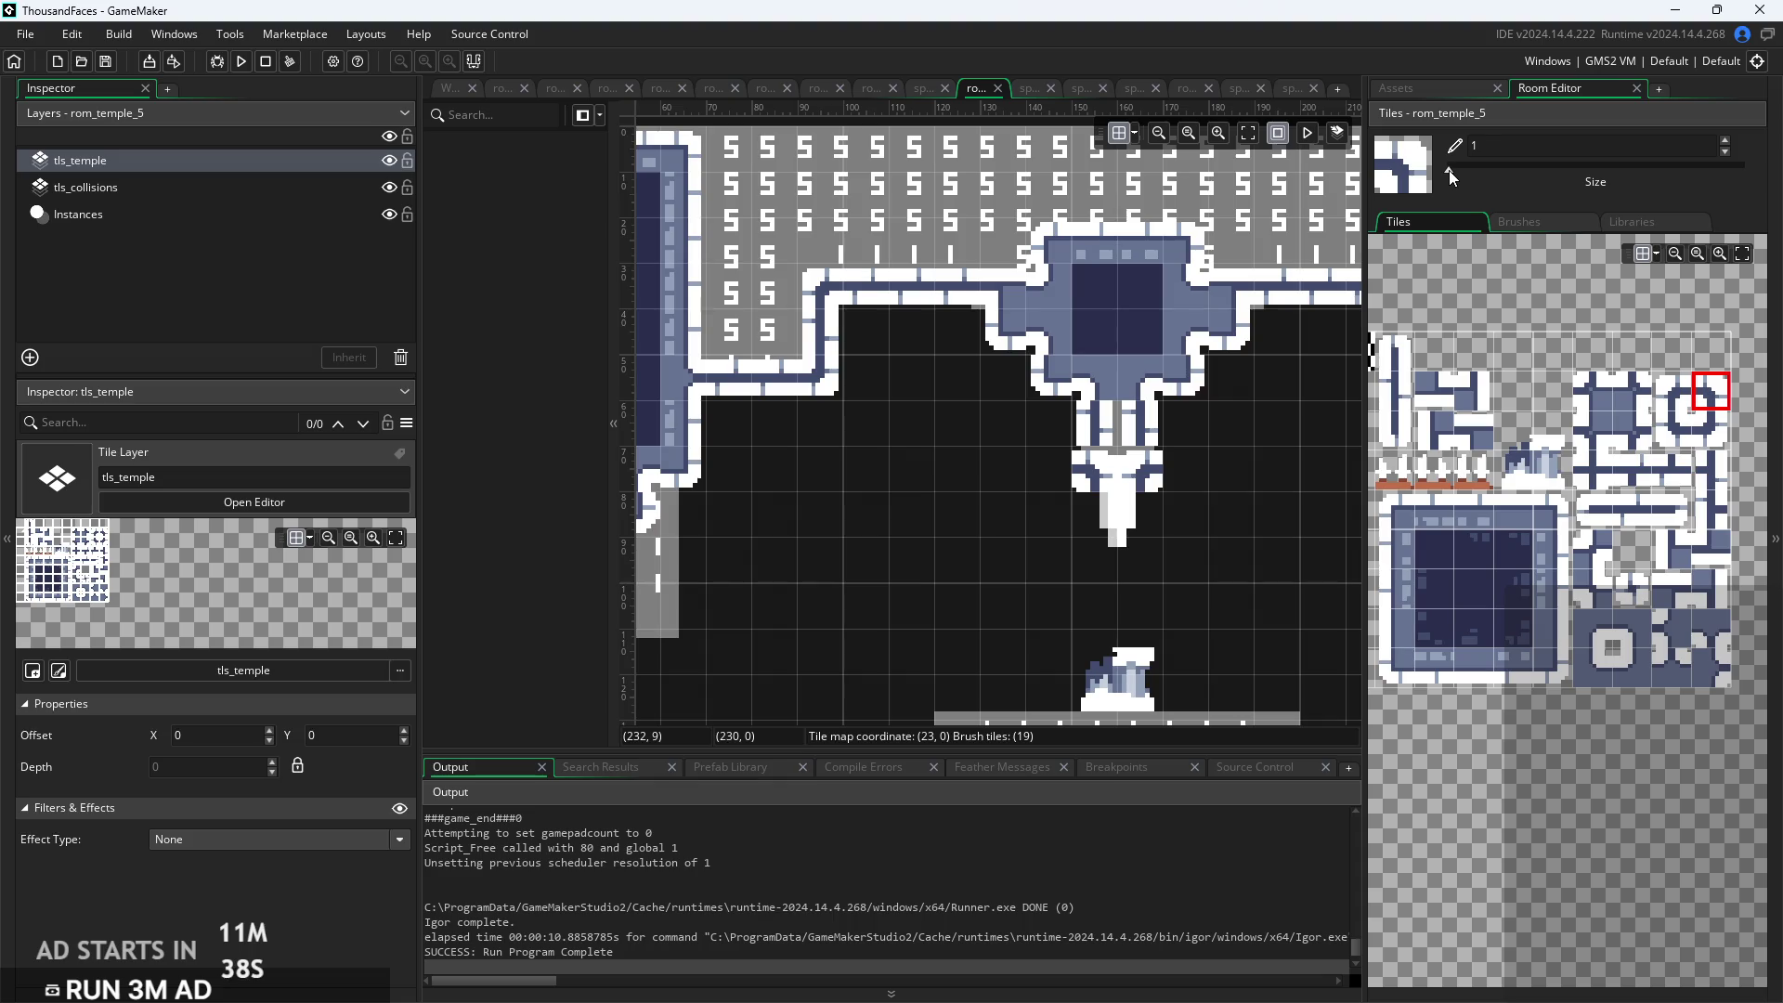
{"action": "left_click", "coordinate": [1658, 223]}
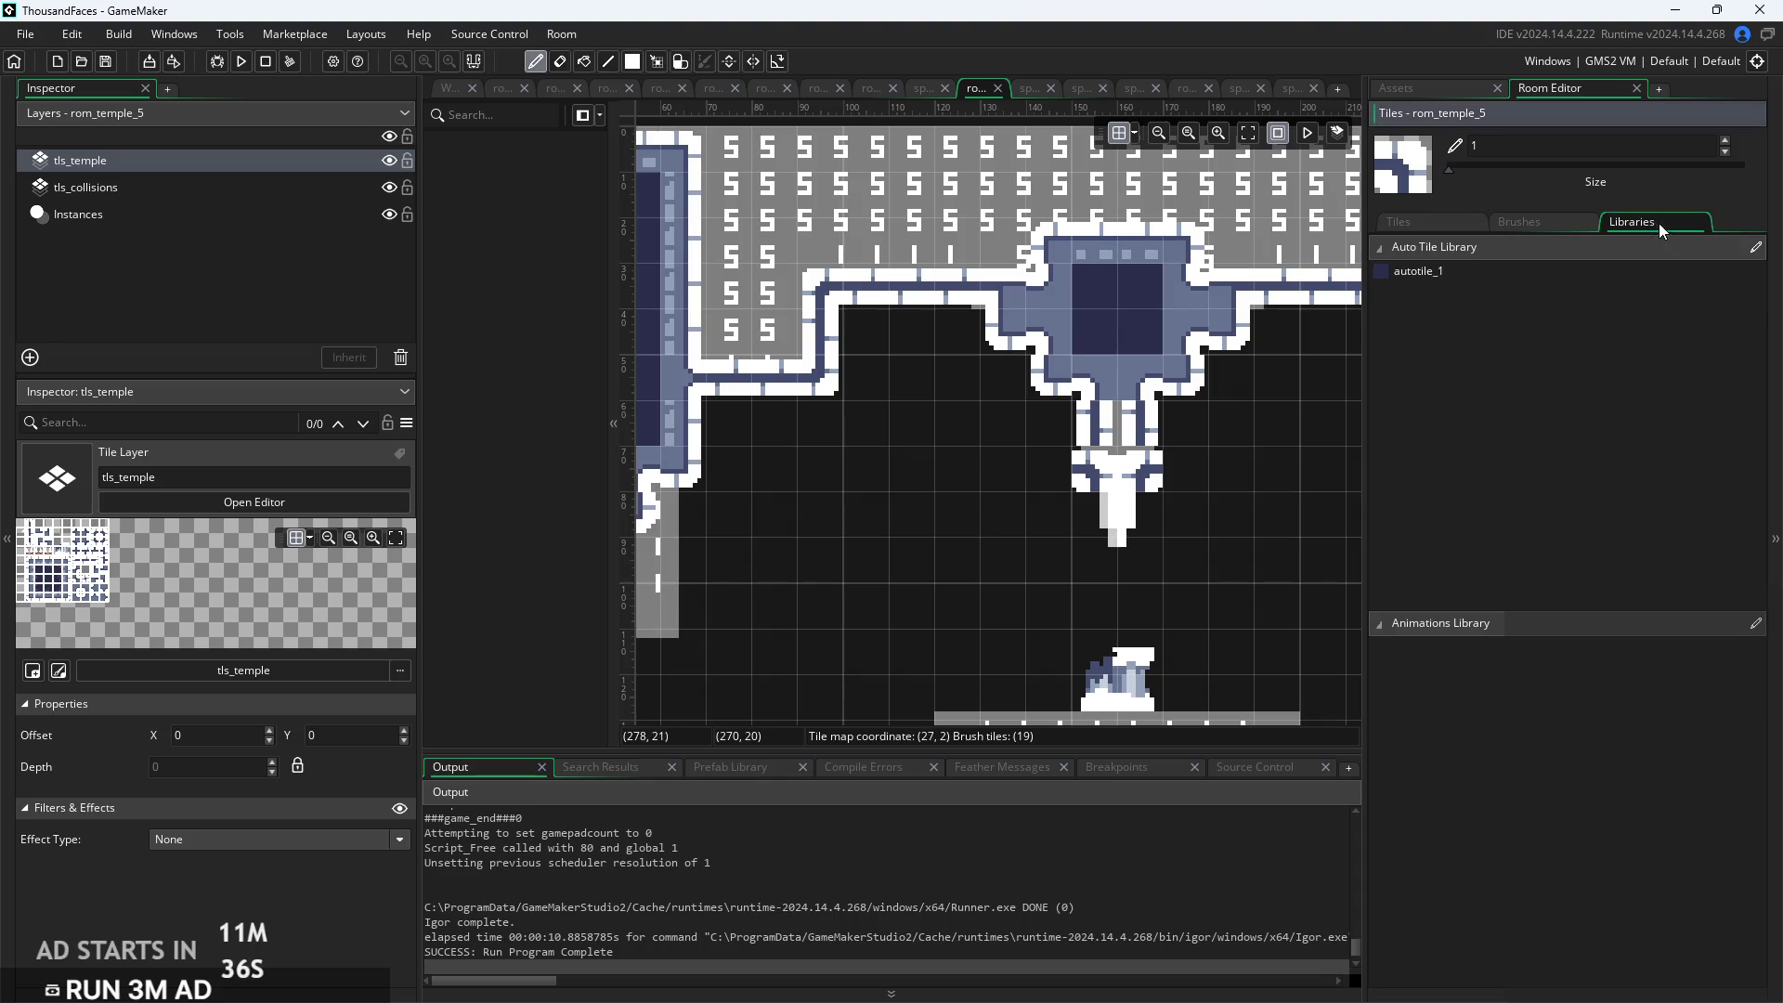
Paint autotile_1 down the pillar's upper shaft and beside the passage's right edge
{"action": "left_click", "coordinate": [1465, 276]}
{"action": "left_click_drag", "start_coordinate": [1131, 426], "coordinate": [1129, 379]}
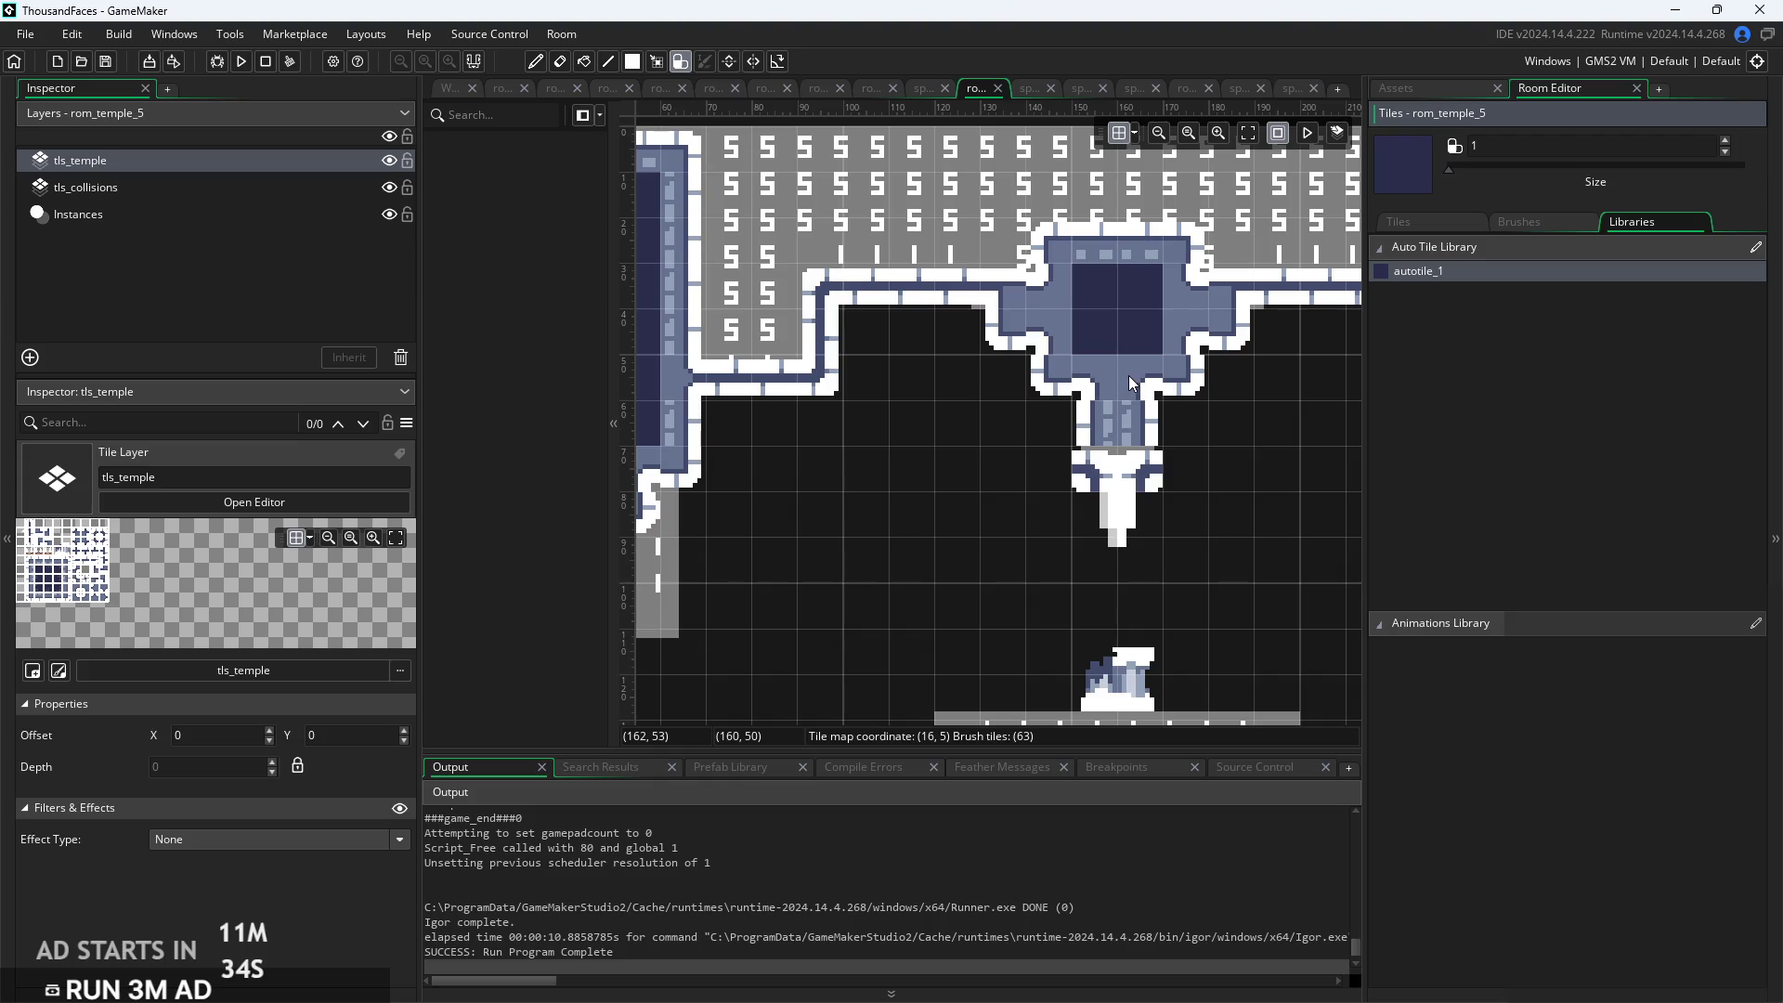
{"action": "scroll", "coordinate": [1324, 520], "scroll_direction": "down", "scroll_amount": 2}
{"action": "left_click", "coordinate": [1245, 467]}
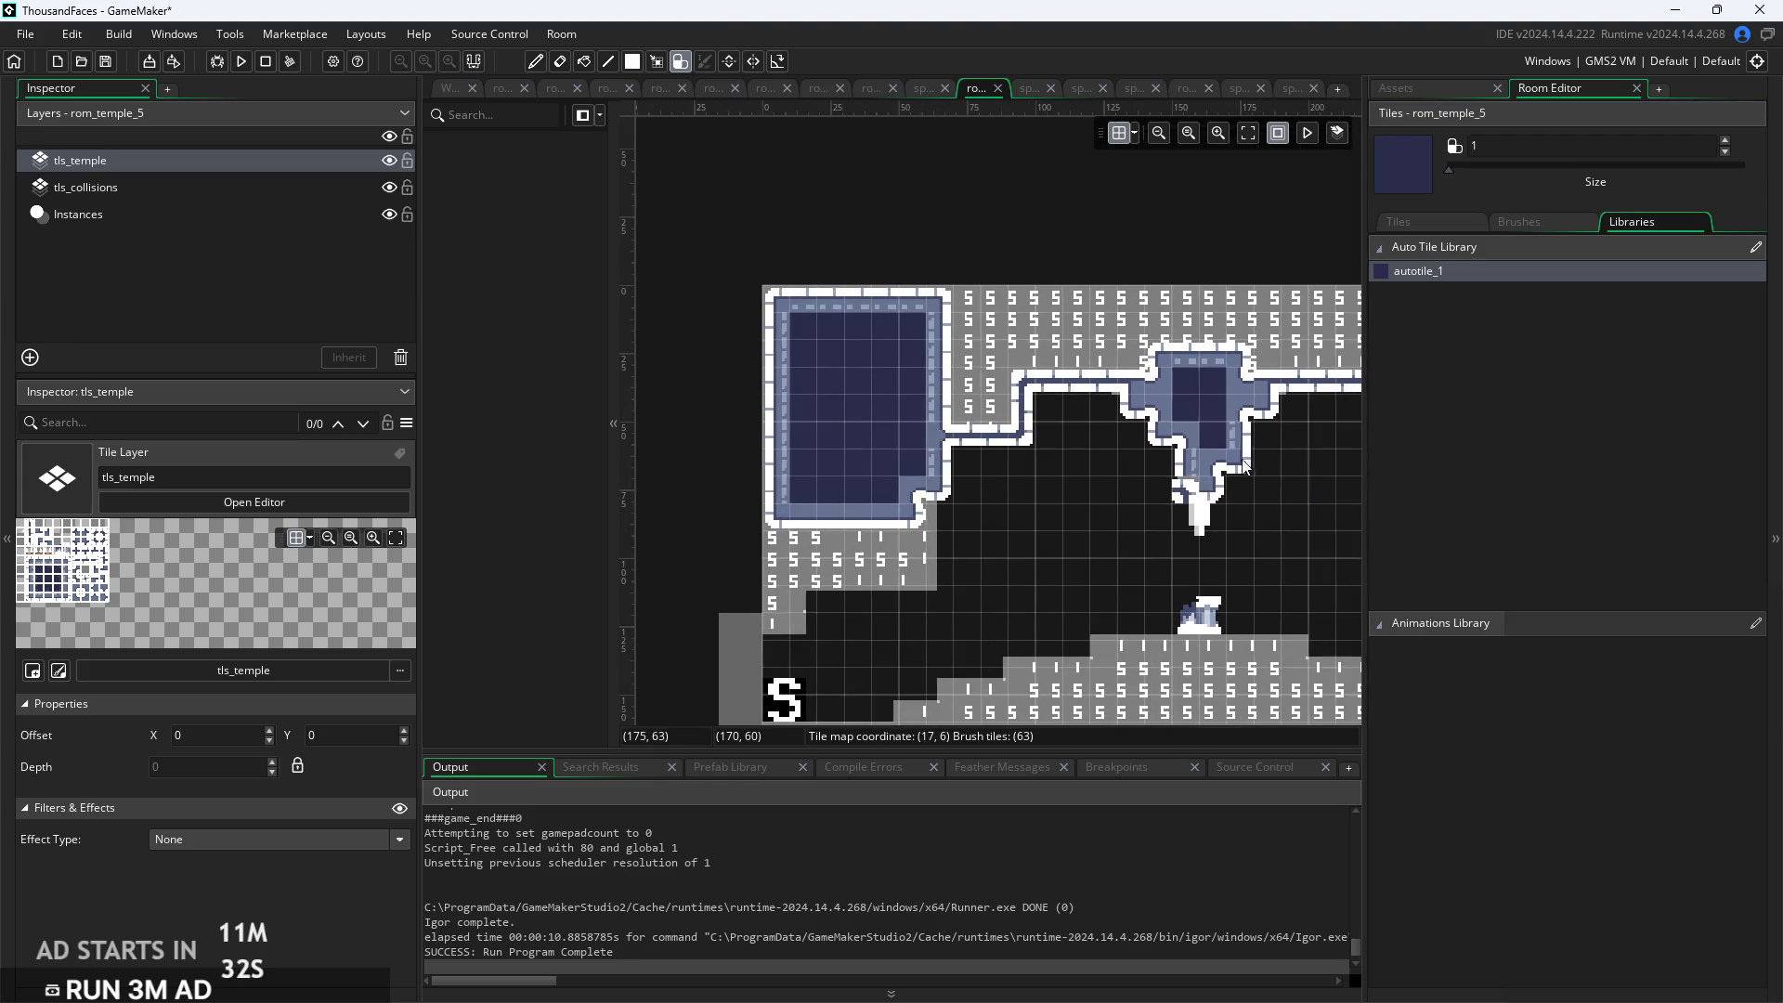
Place a round ornament tile on the dark back wall, then select the tls_collisions layer
{"action": "scroll", "coordinate": [1245, 467], "scroll_direction": "up", "scroll_amount": 5}
{"action": "scroll", "coordinate": [1259, 648], "scroll_direction": "up", "scroll_amount": 4}
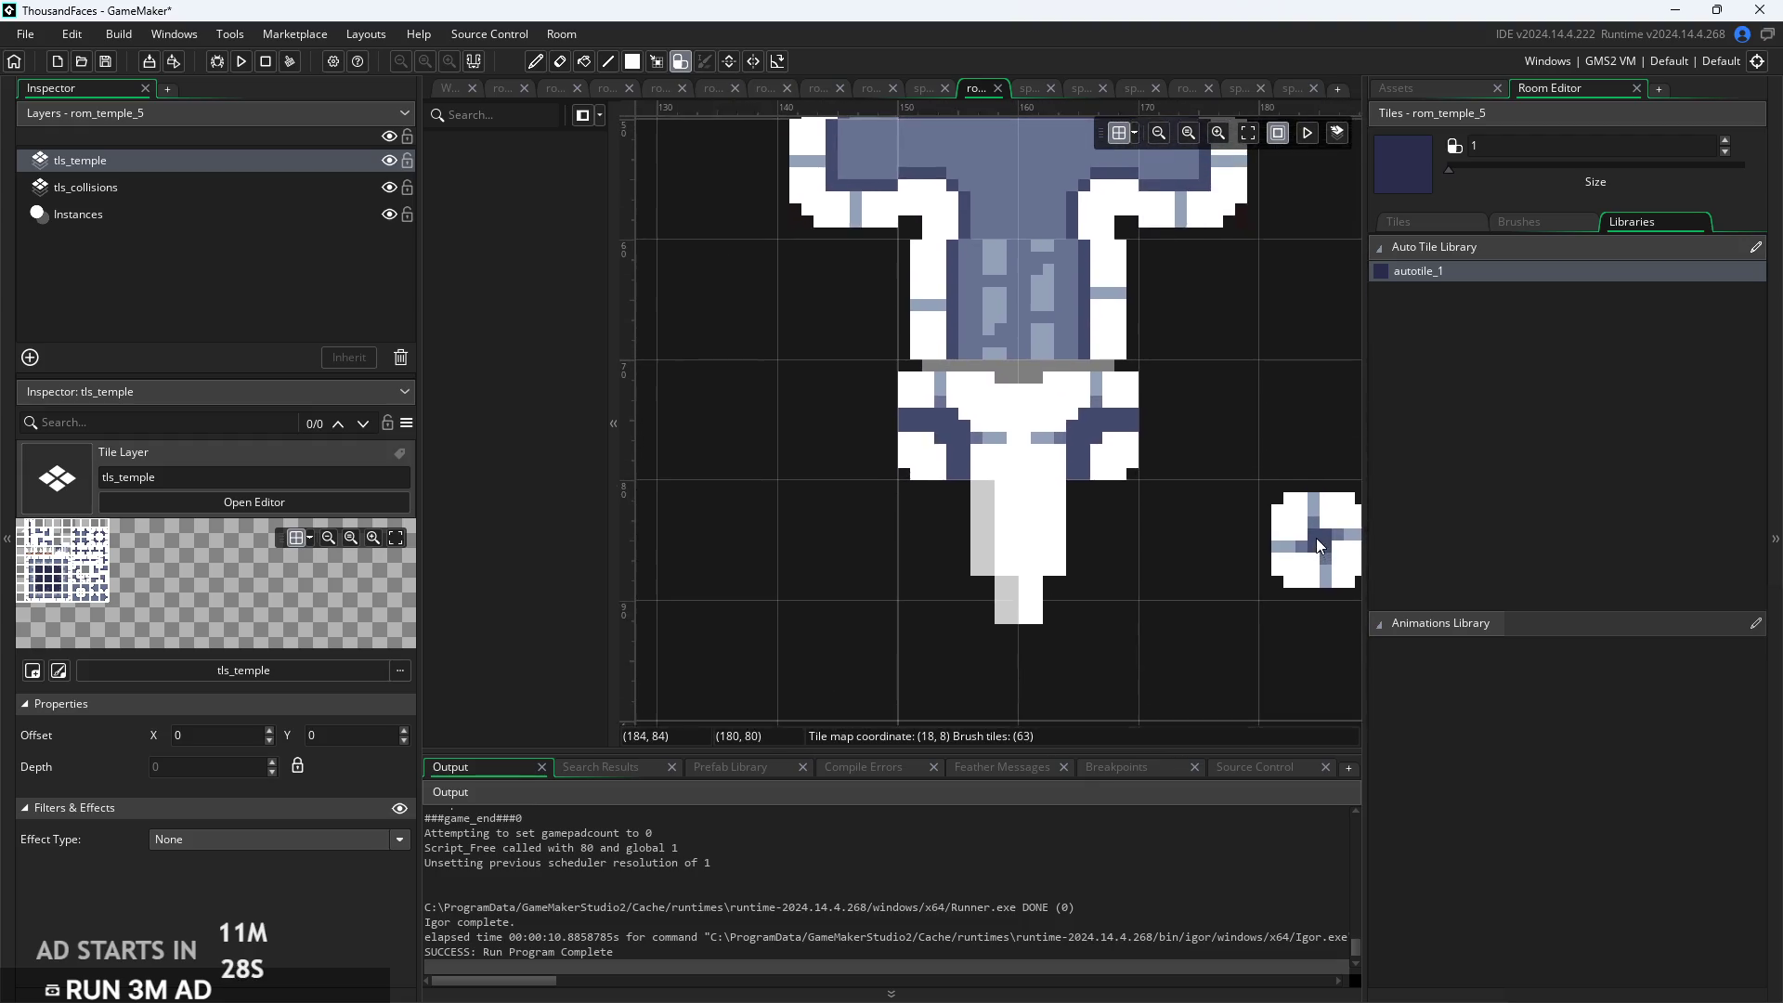
{"action": "scroll", "coordinate": [1317, 543], "scroll_direction": "down", "scroll_amount": 3}
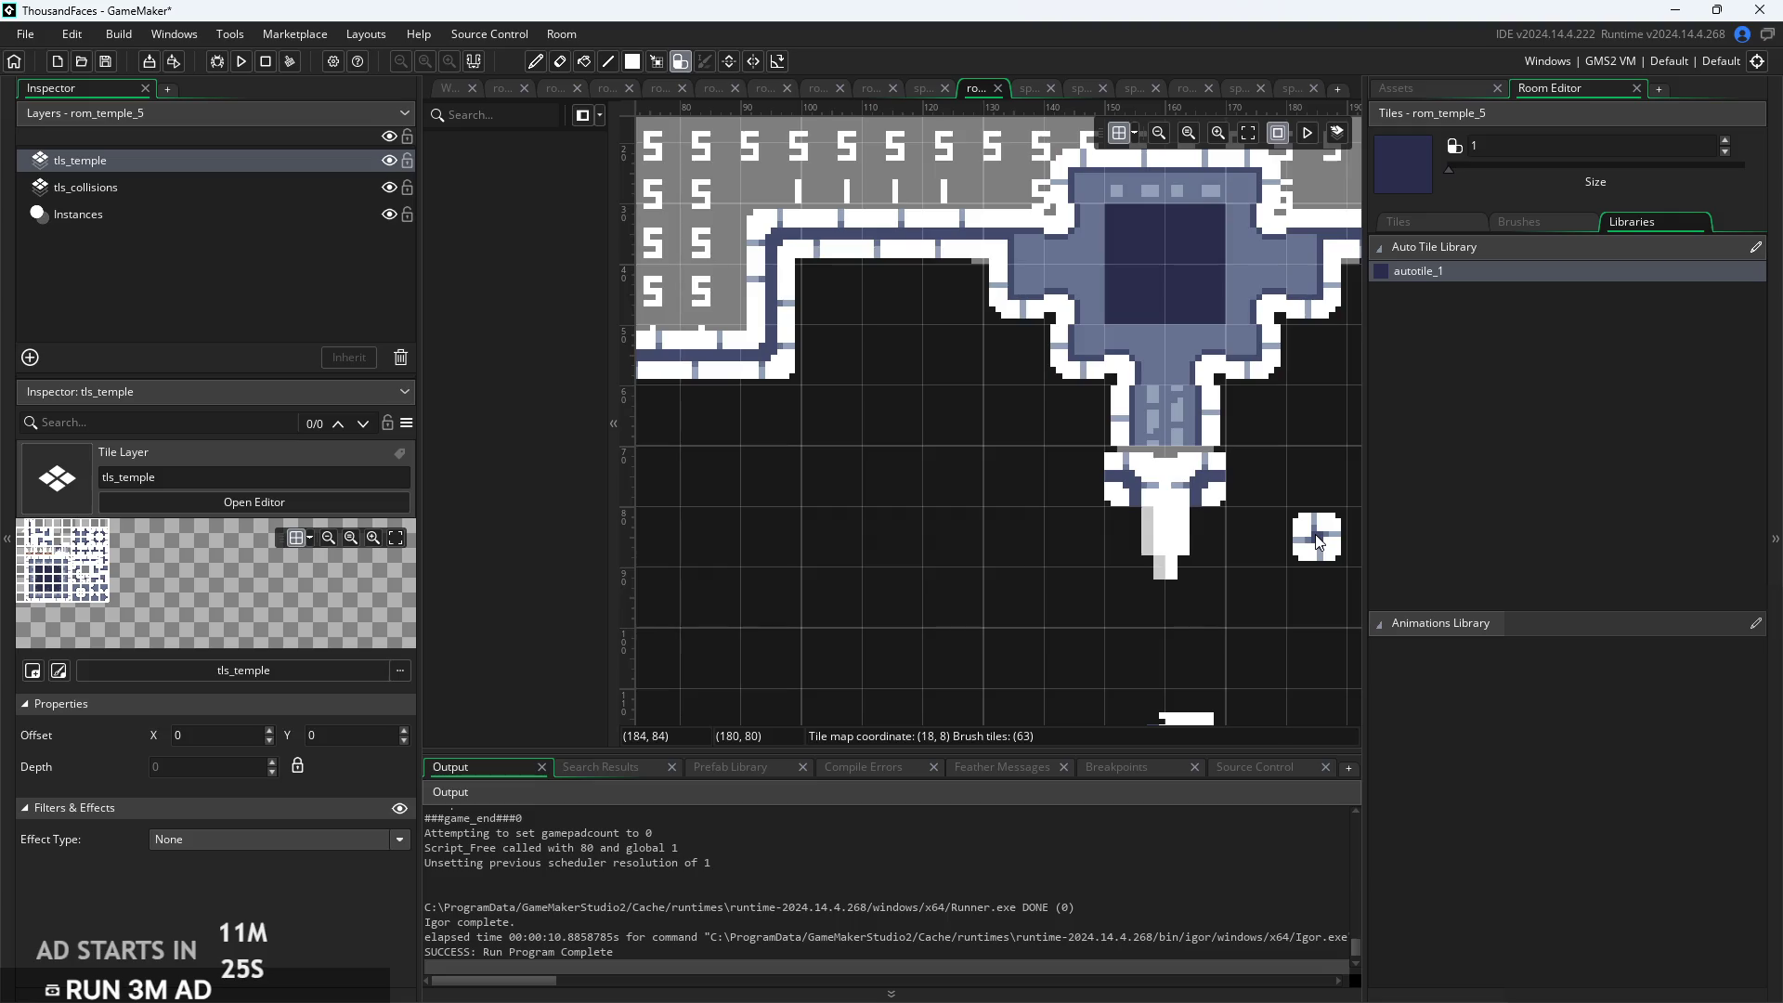
{"action": "scroll", "coordinate": [1319, 544], "scroll_direction": "down", "scroll_amount": 4}
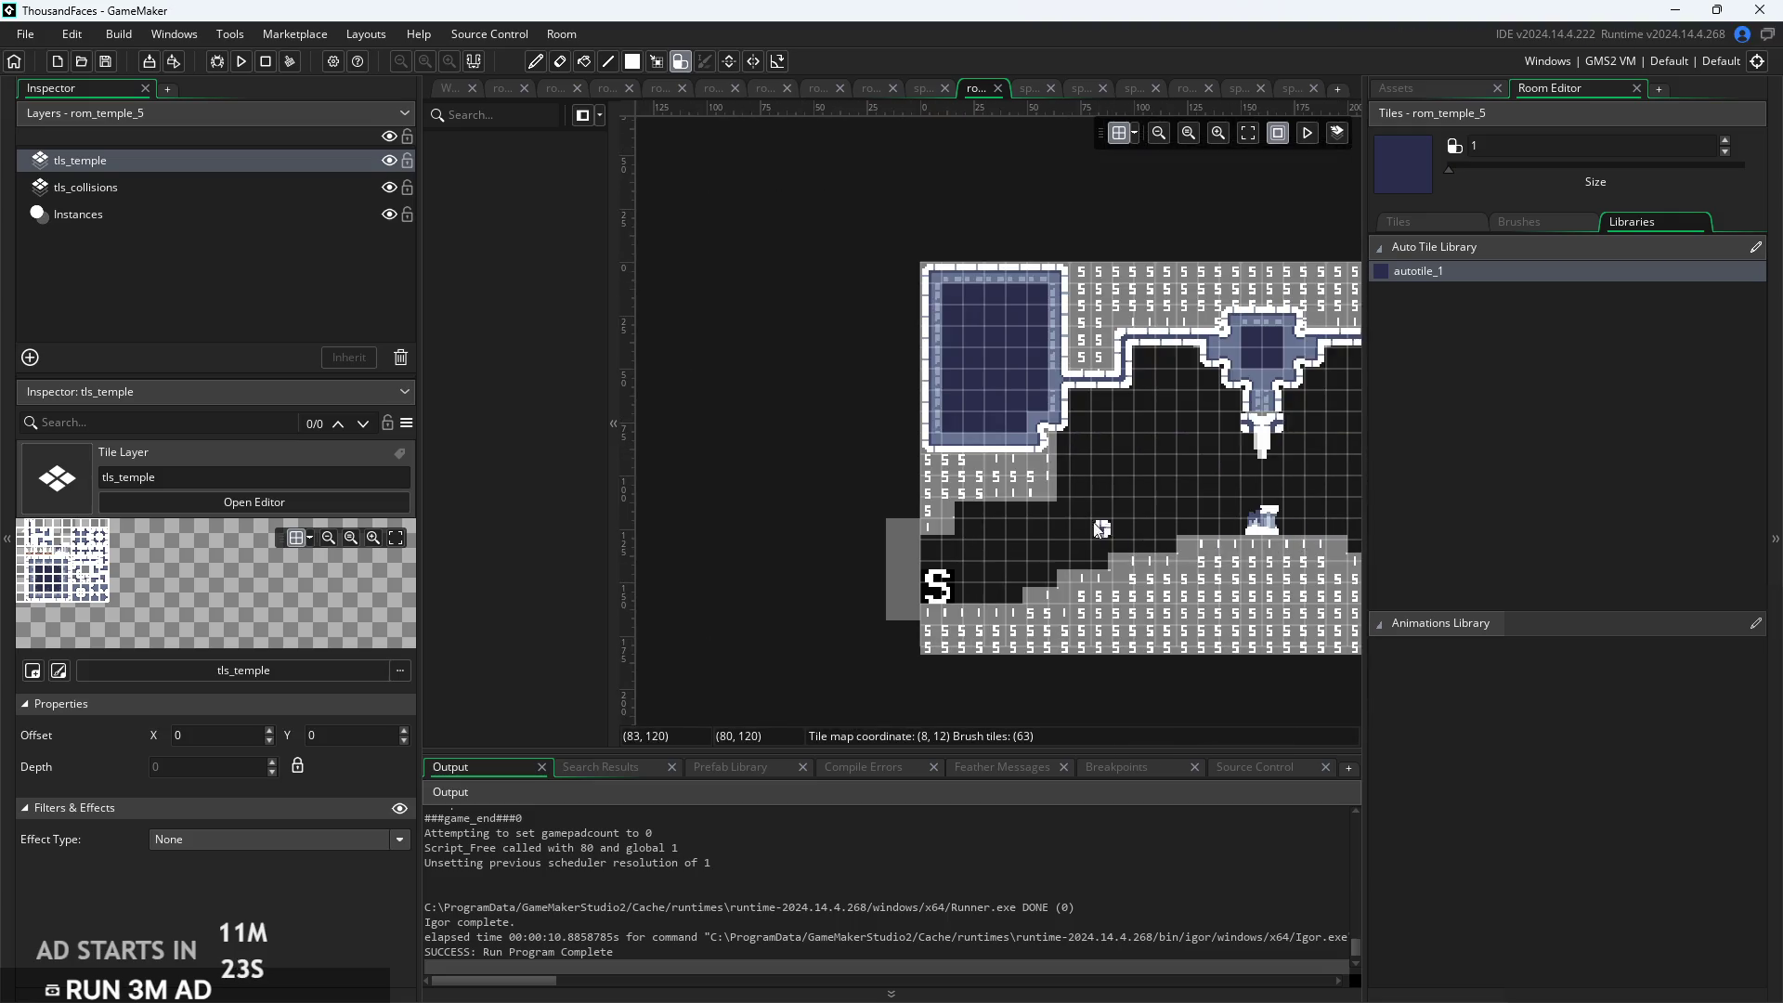
{"action": "left_click_drag", "start_coordinate": [1100, 528], "coordinate": [949, 548]}
{"action": "mouse_move", "coordinate": [1233, 535]}
{"action": "left_mouse_down"}
{"action": "mouse_move", "coordinate": [996, 483]}
{"action": "mouse_move", "coordinate": [1106, 464]}
{"action": "left_mouse_up"}
{"action": "scroll", "coordinate": [1082, 514], "scroll_direction": "up", "scroll_amount": 2}
{"action": "scroll", "coordinate": [1082, 513], "scroll_direction": "up", "scroll_amount": 1}
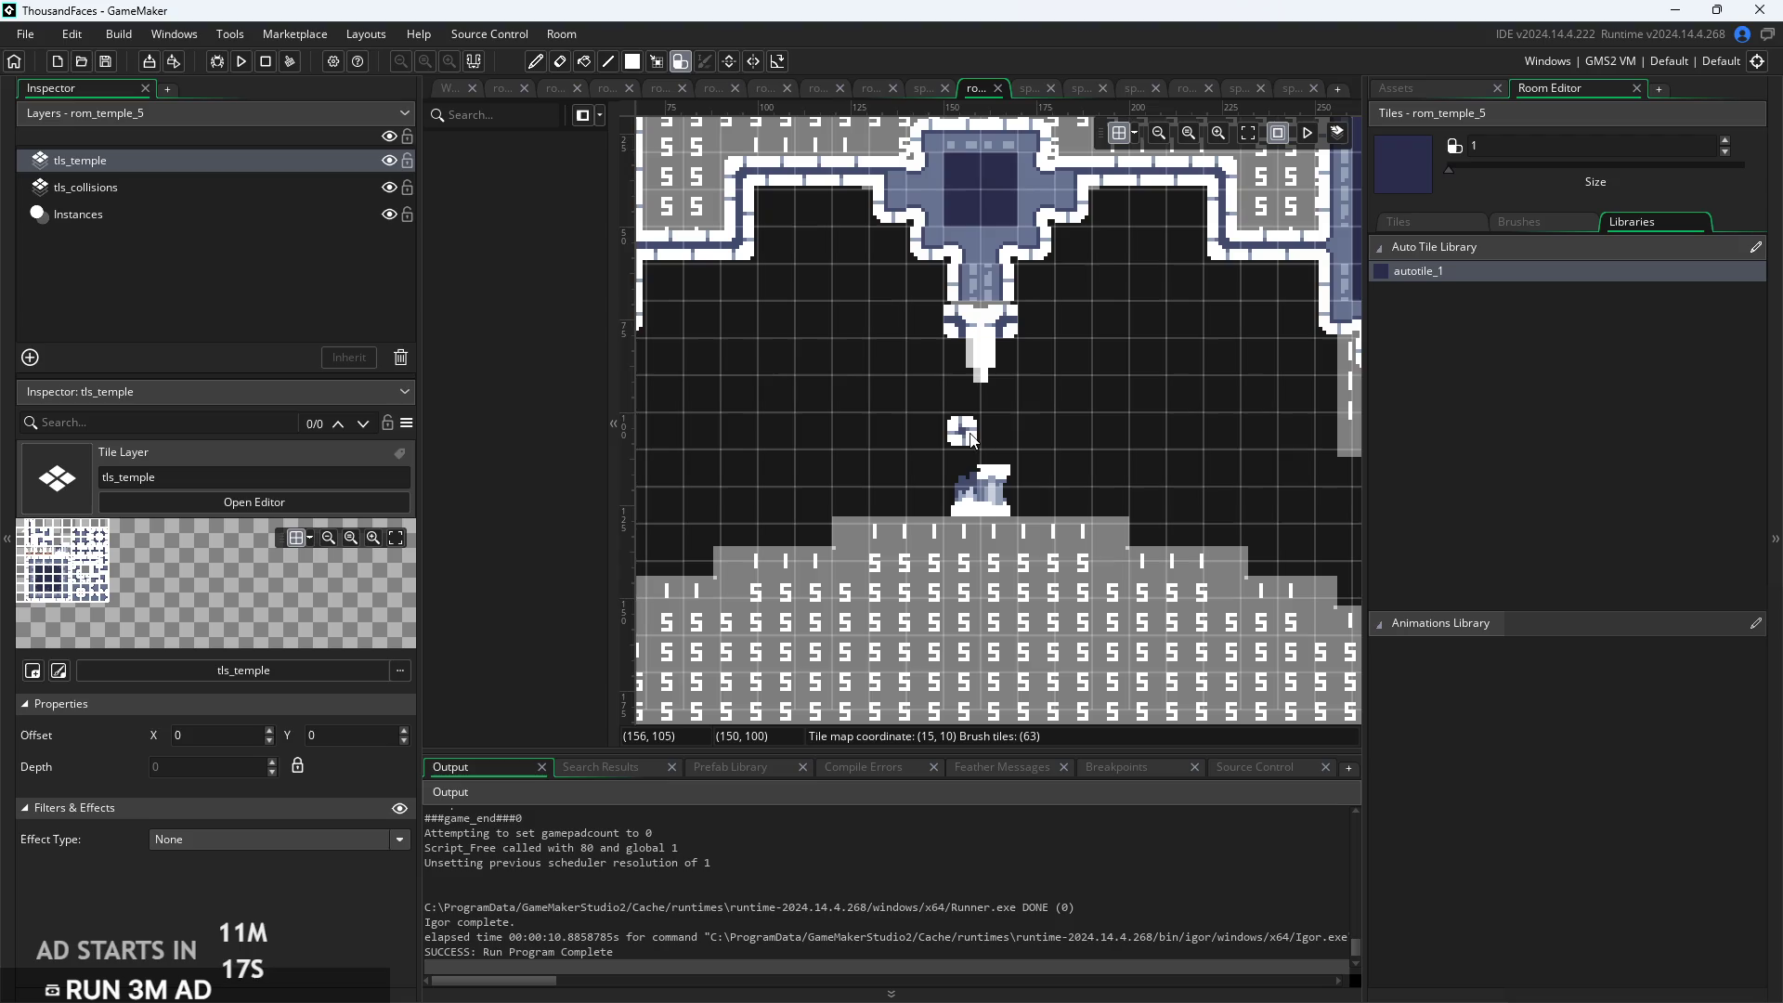
{"action": "scroll", "coordinate": [1154, 390], "scroll_direction": "down", "scroll_amount": 1}
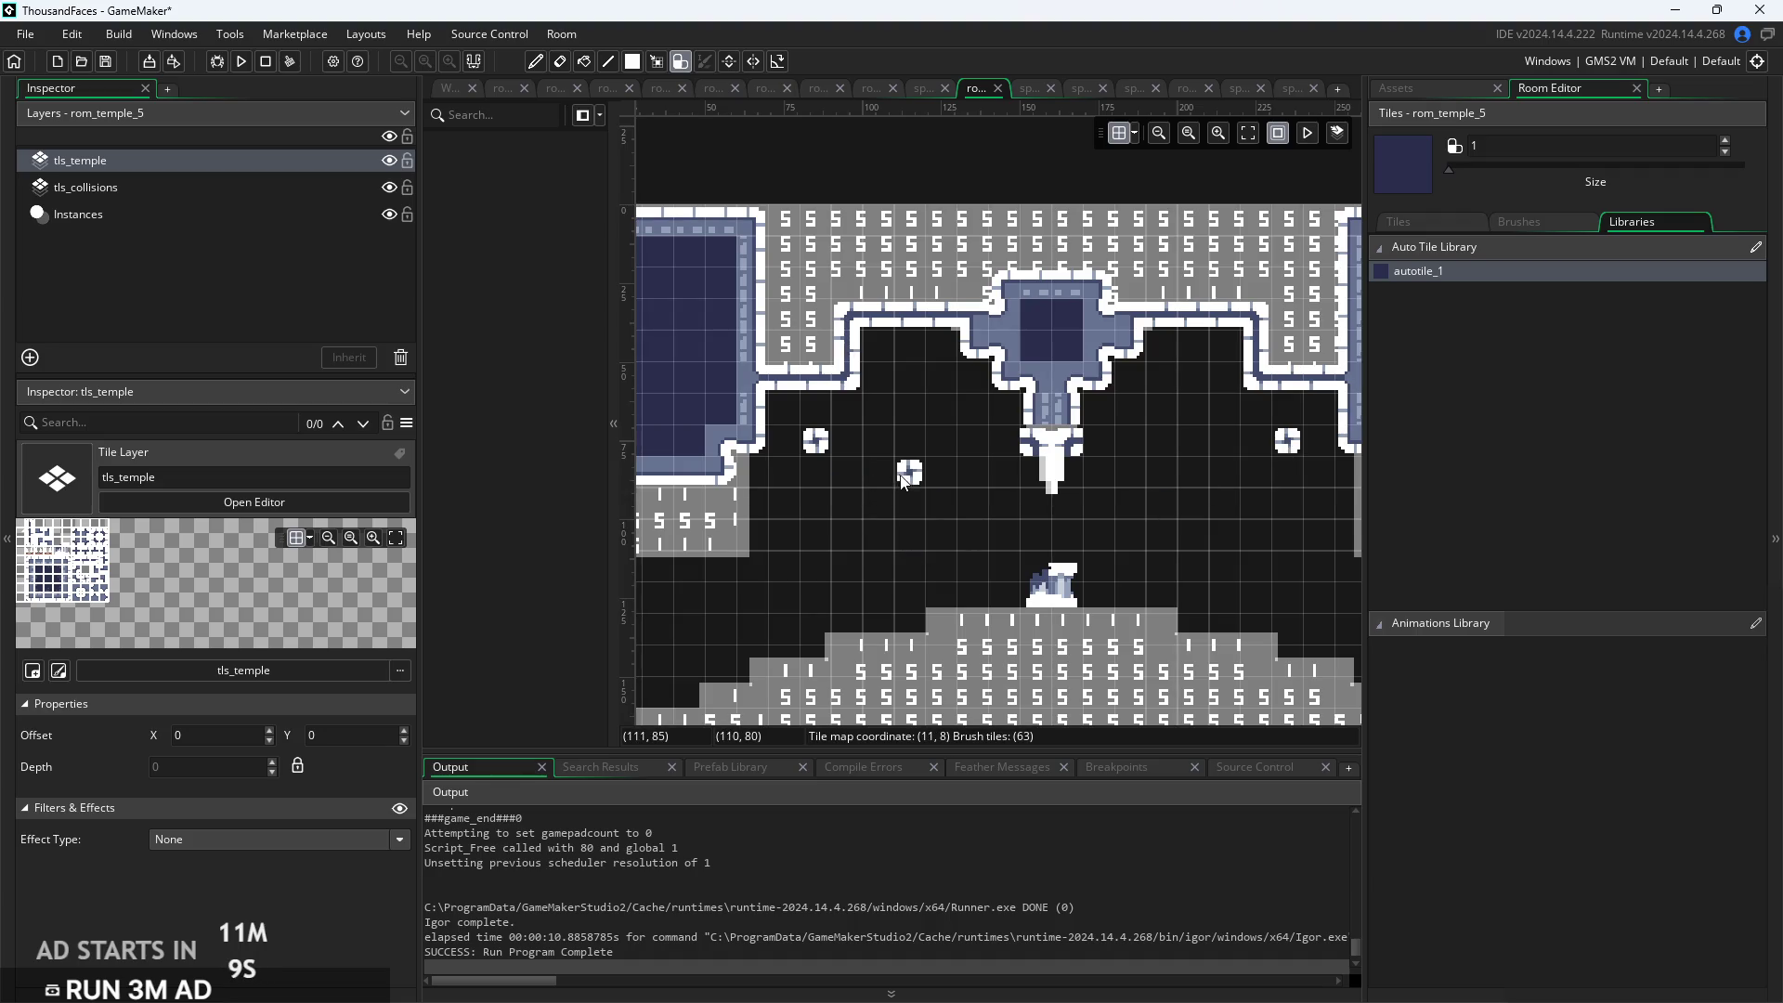
{"action": "left_click", "coordinate": [1205, 487]}
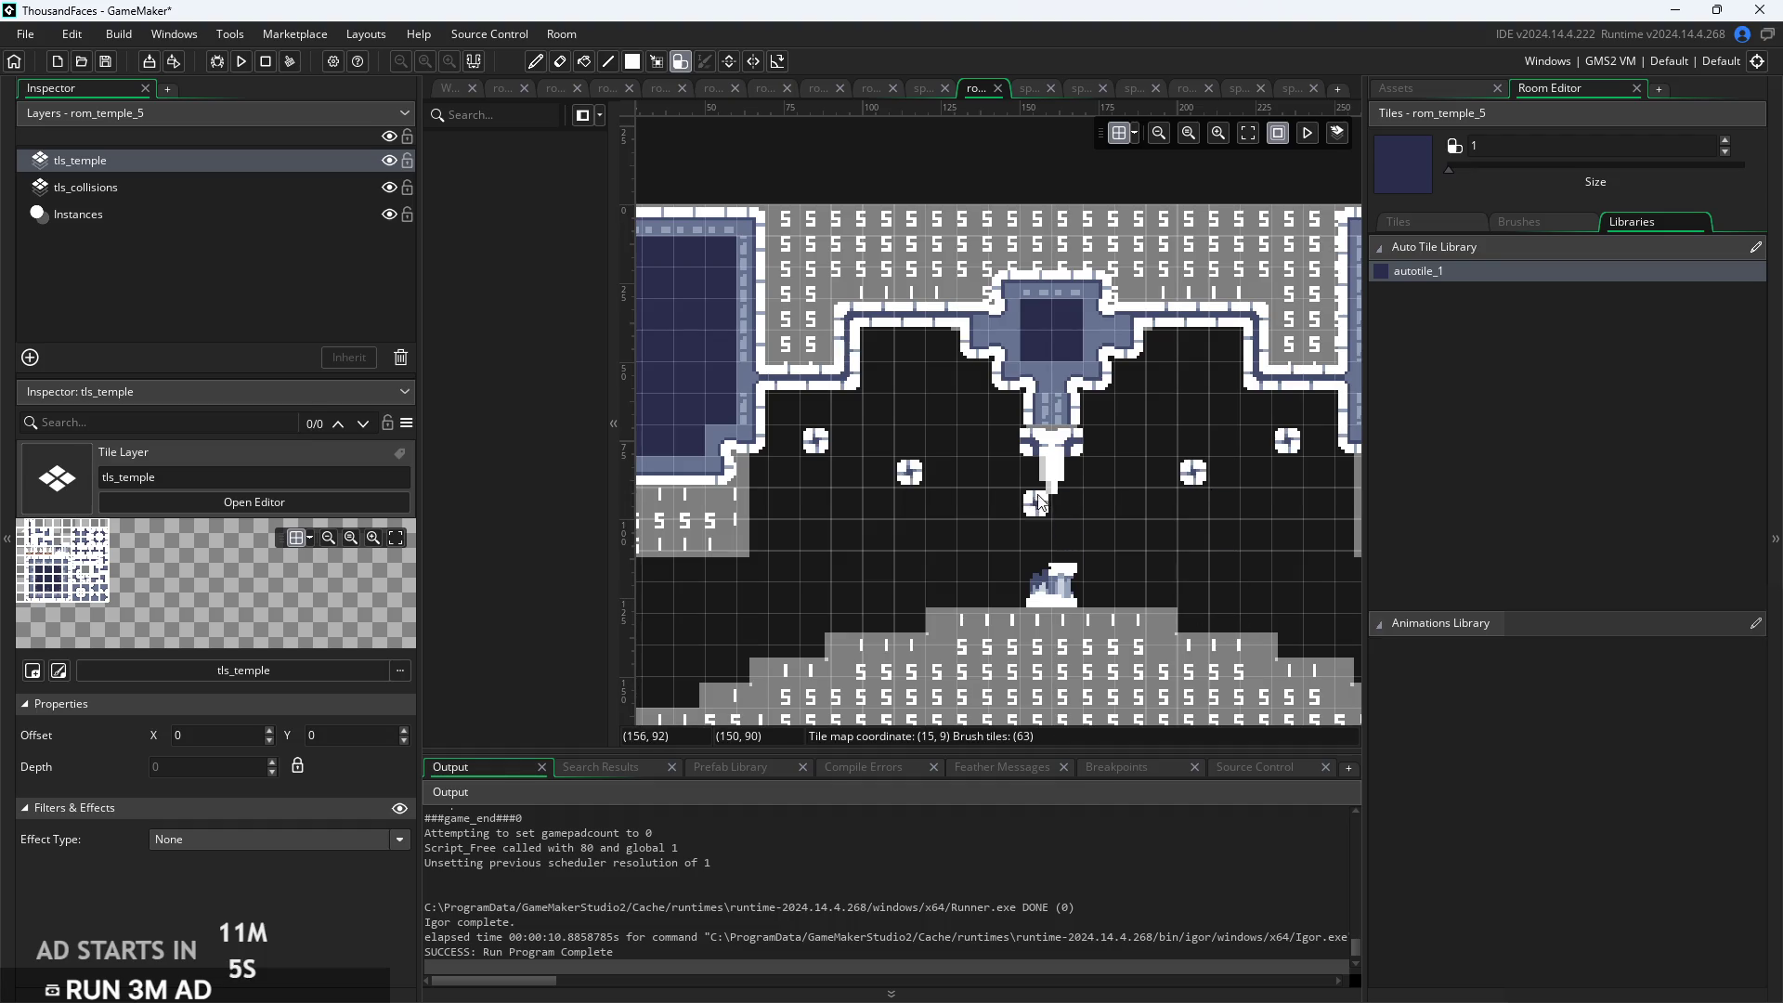
{"action": "scroll", "coordinate": [817, 502], "scroll_direction": "down", "scroll_amount": 2}
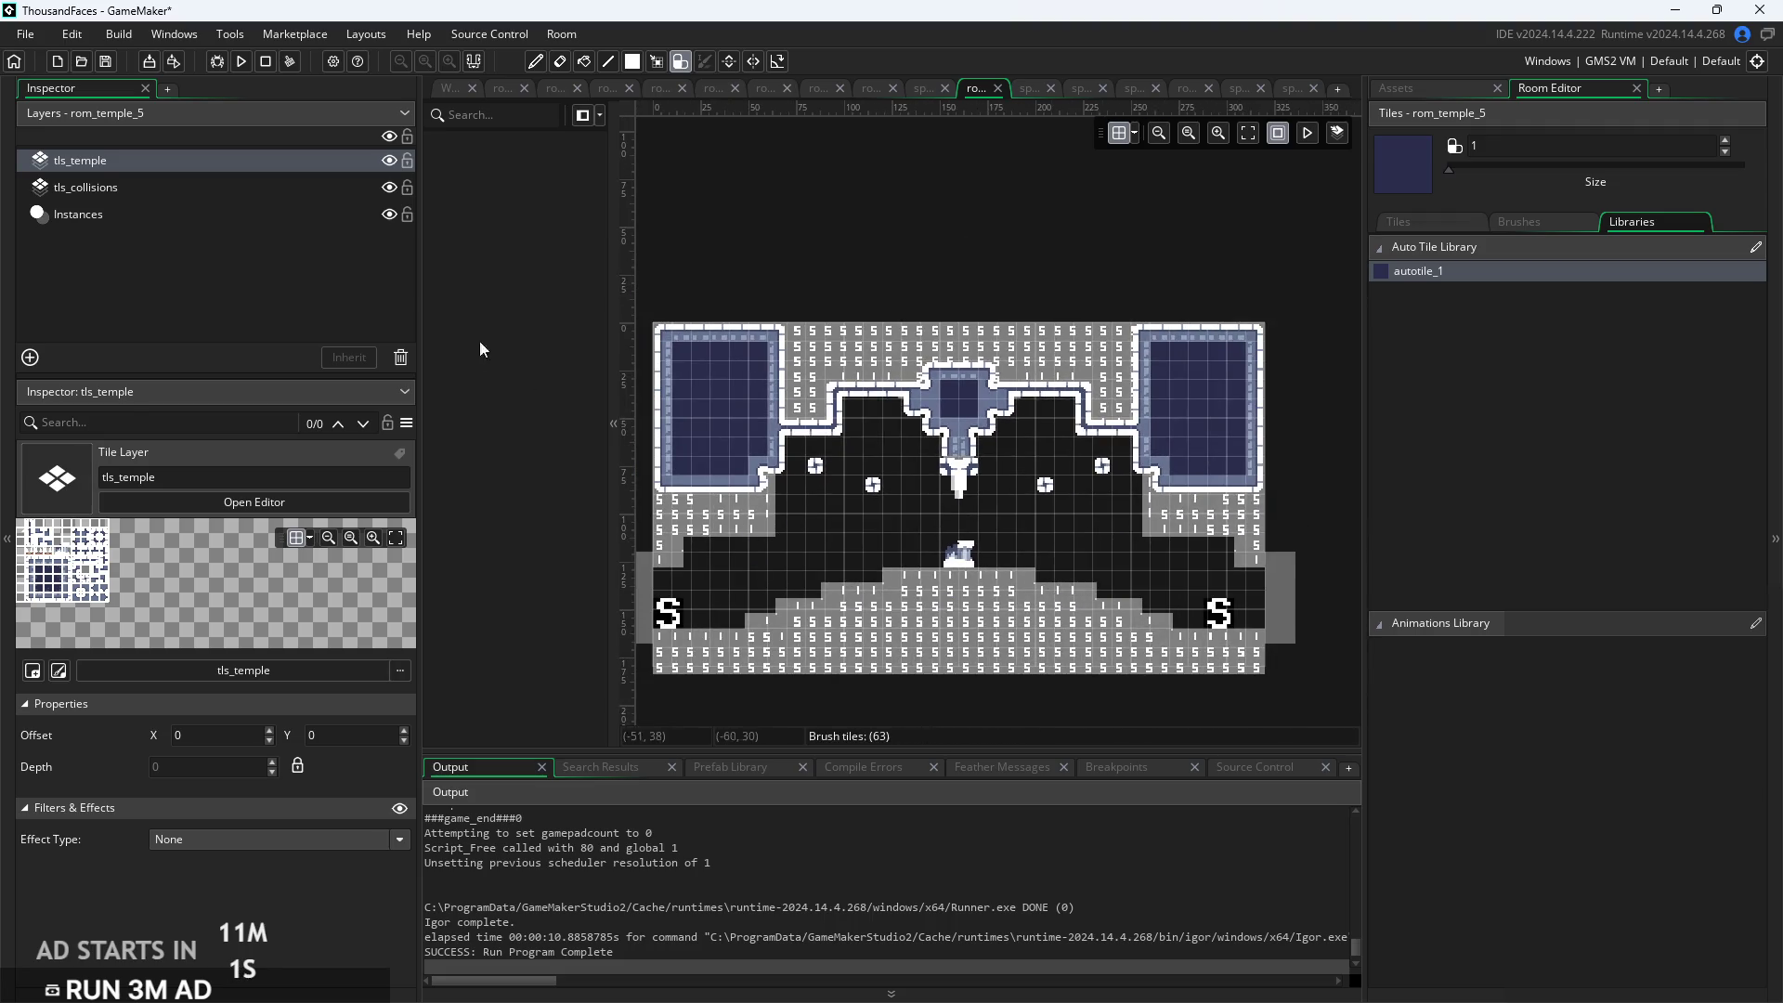
{"action": "left_click", "coordinate": [233, 193]}
Move tls_collisions above tls_temple in the layer order and reselect tls_temple
{"action": "scroll", "coordinate": [797, 532], "scroll_direction": "up", "scroll_amount": 2}
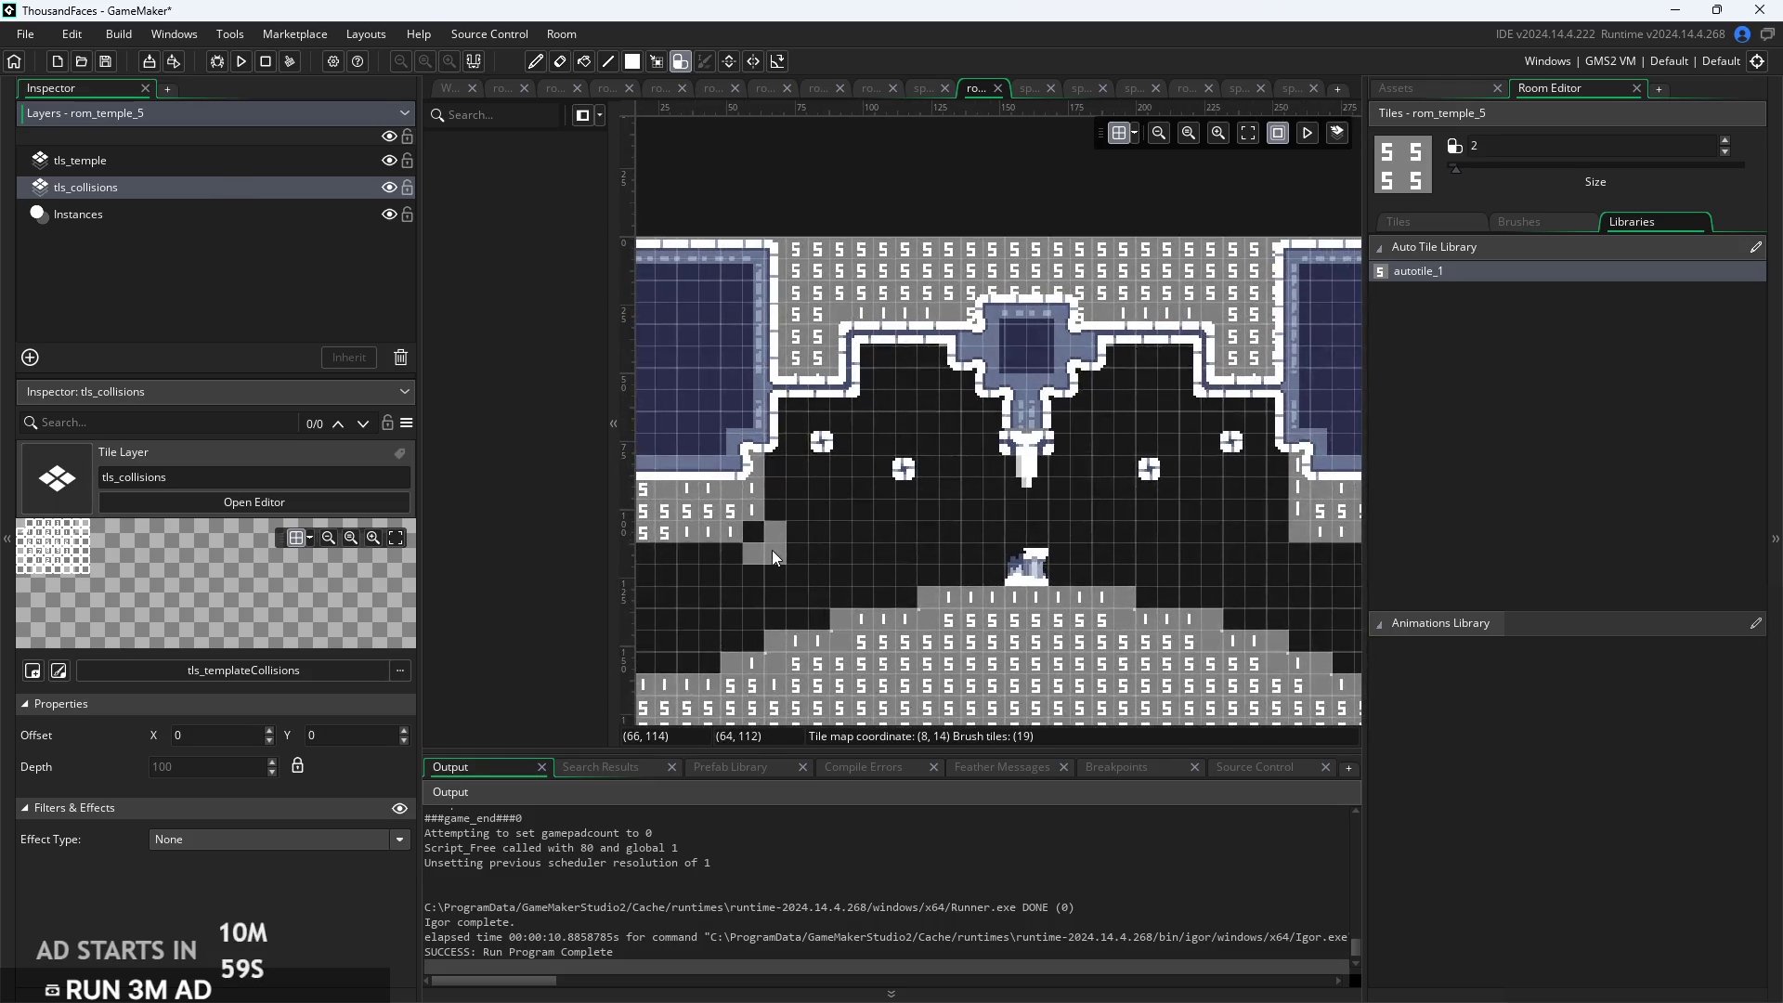
{"action": "scroll", "coordinate": [1303, 567], "scroll_direction": "down", "scroll_amount": 2}
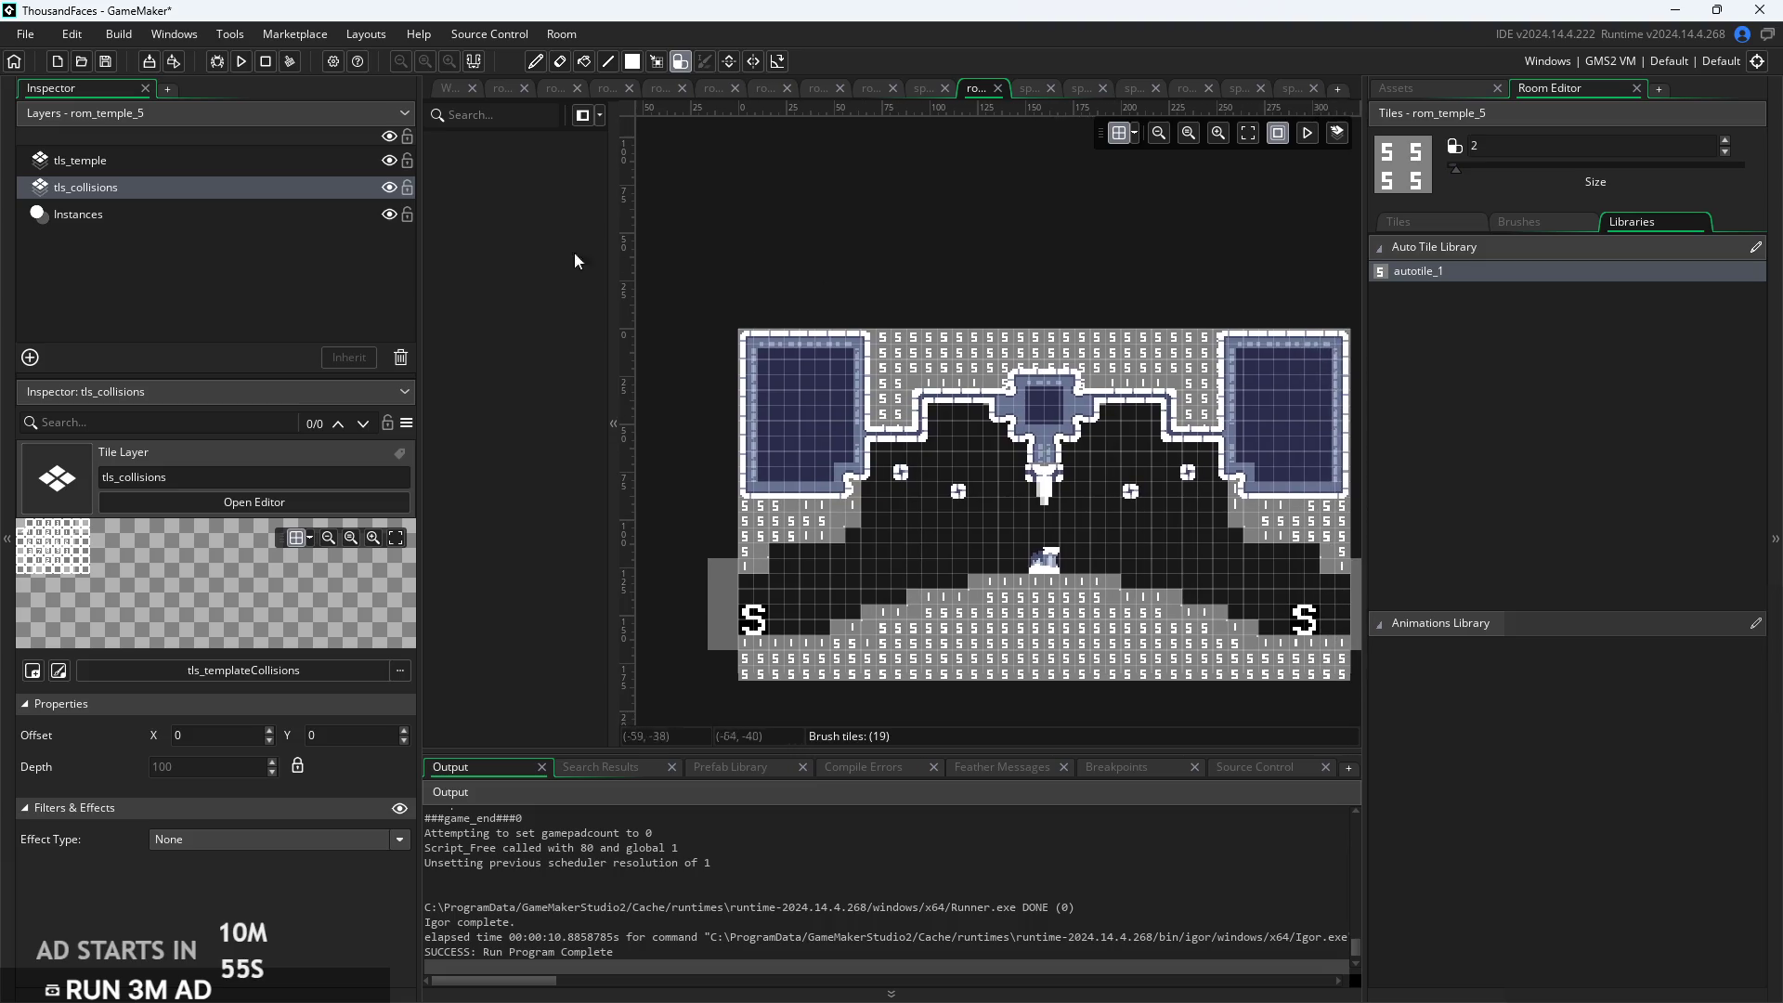
{"action": "left_click", "coordinate": [207, 161]}
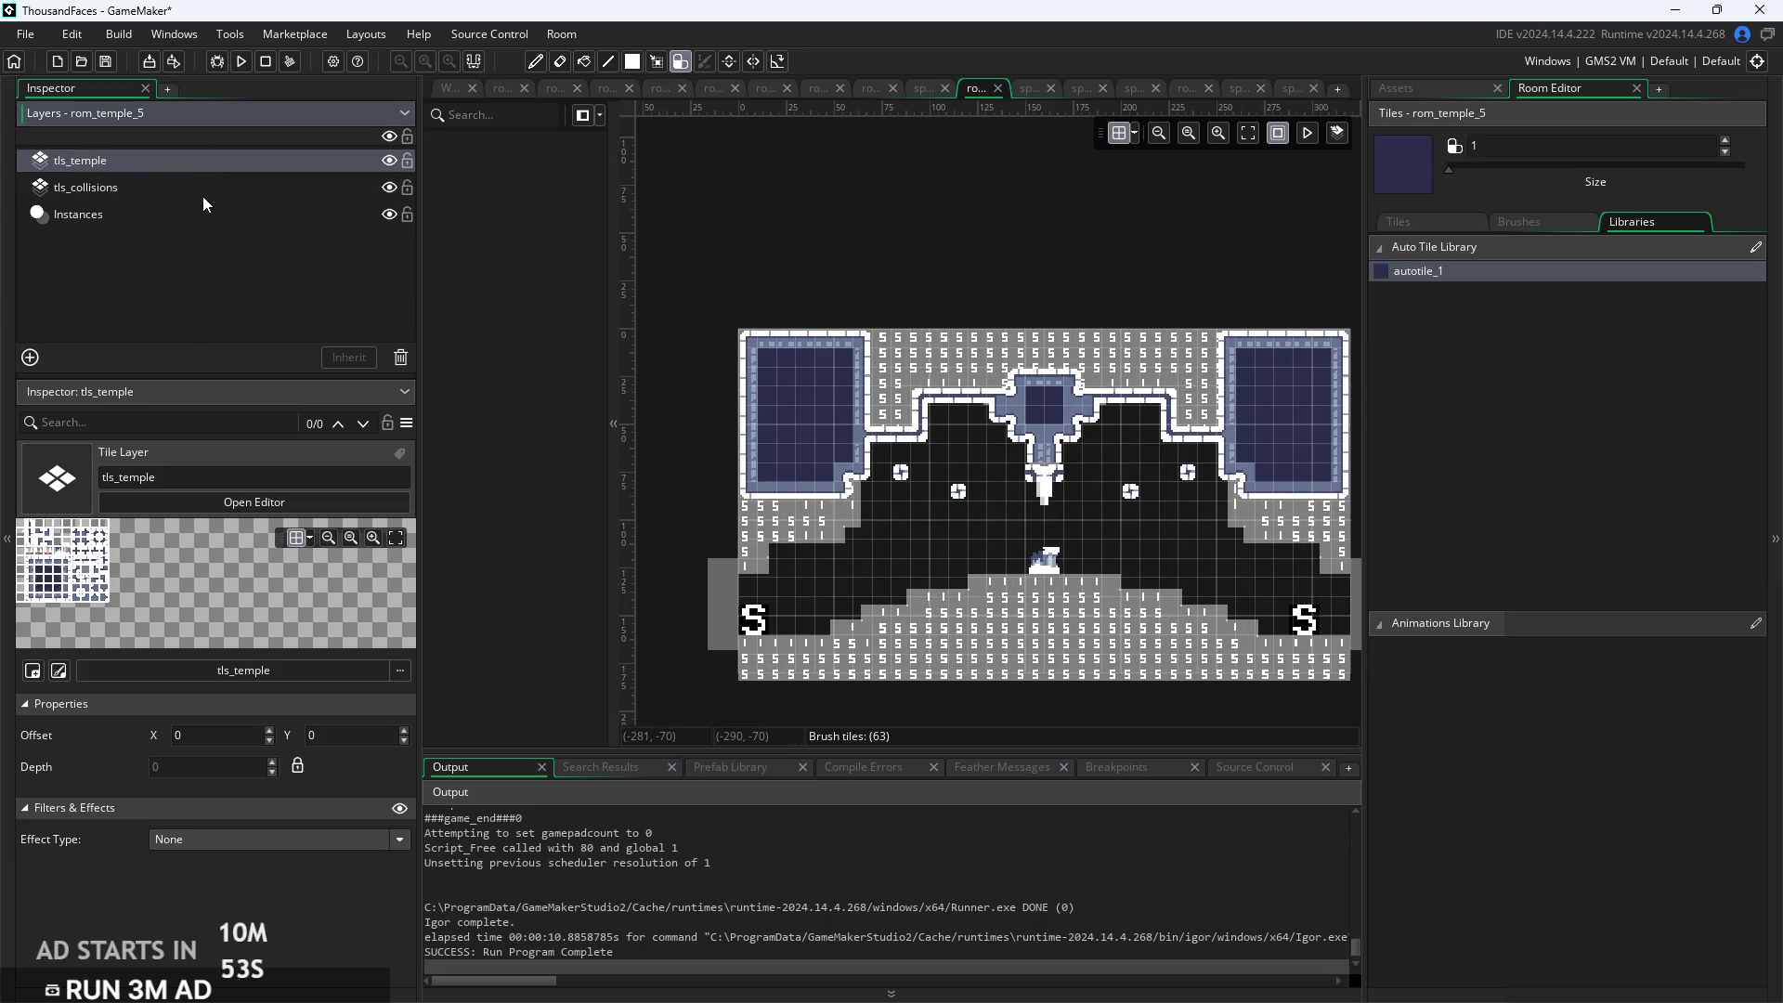
{"action": "left_click_drag", "start_coordinate": [203, 191], "coordinate": [206, 156]}
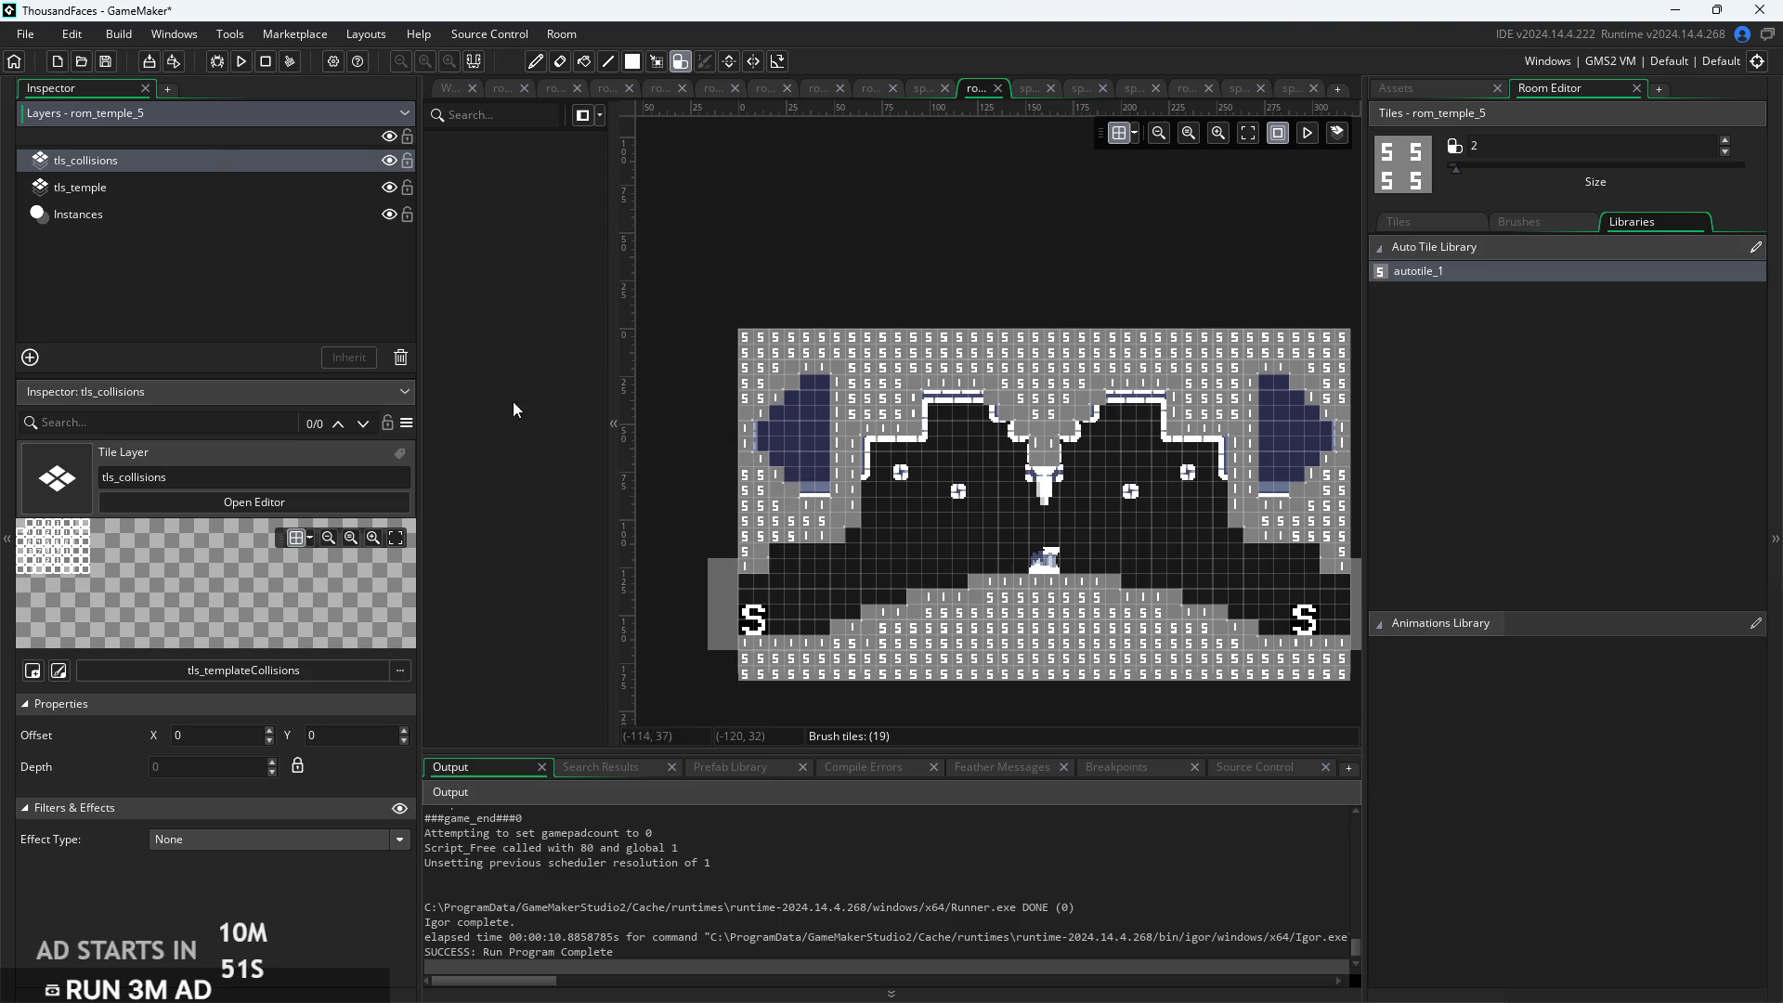
{"action": "left_click", "coordinate": [210, 187]}
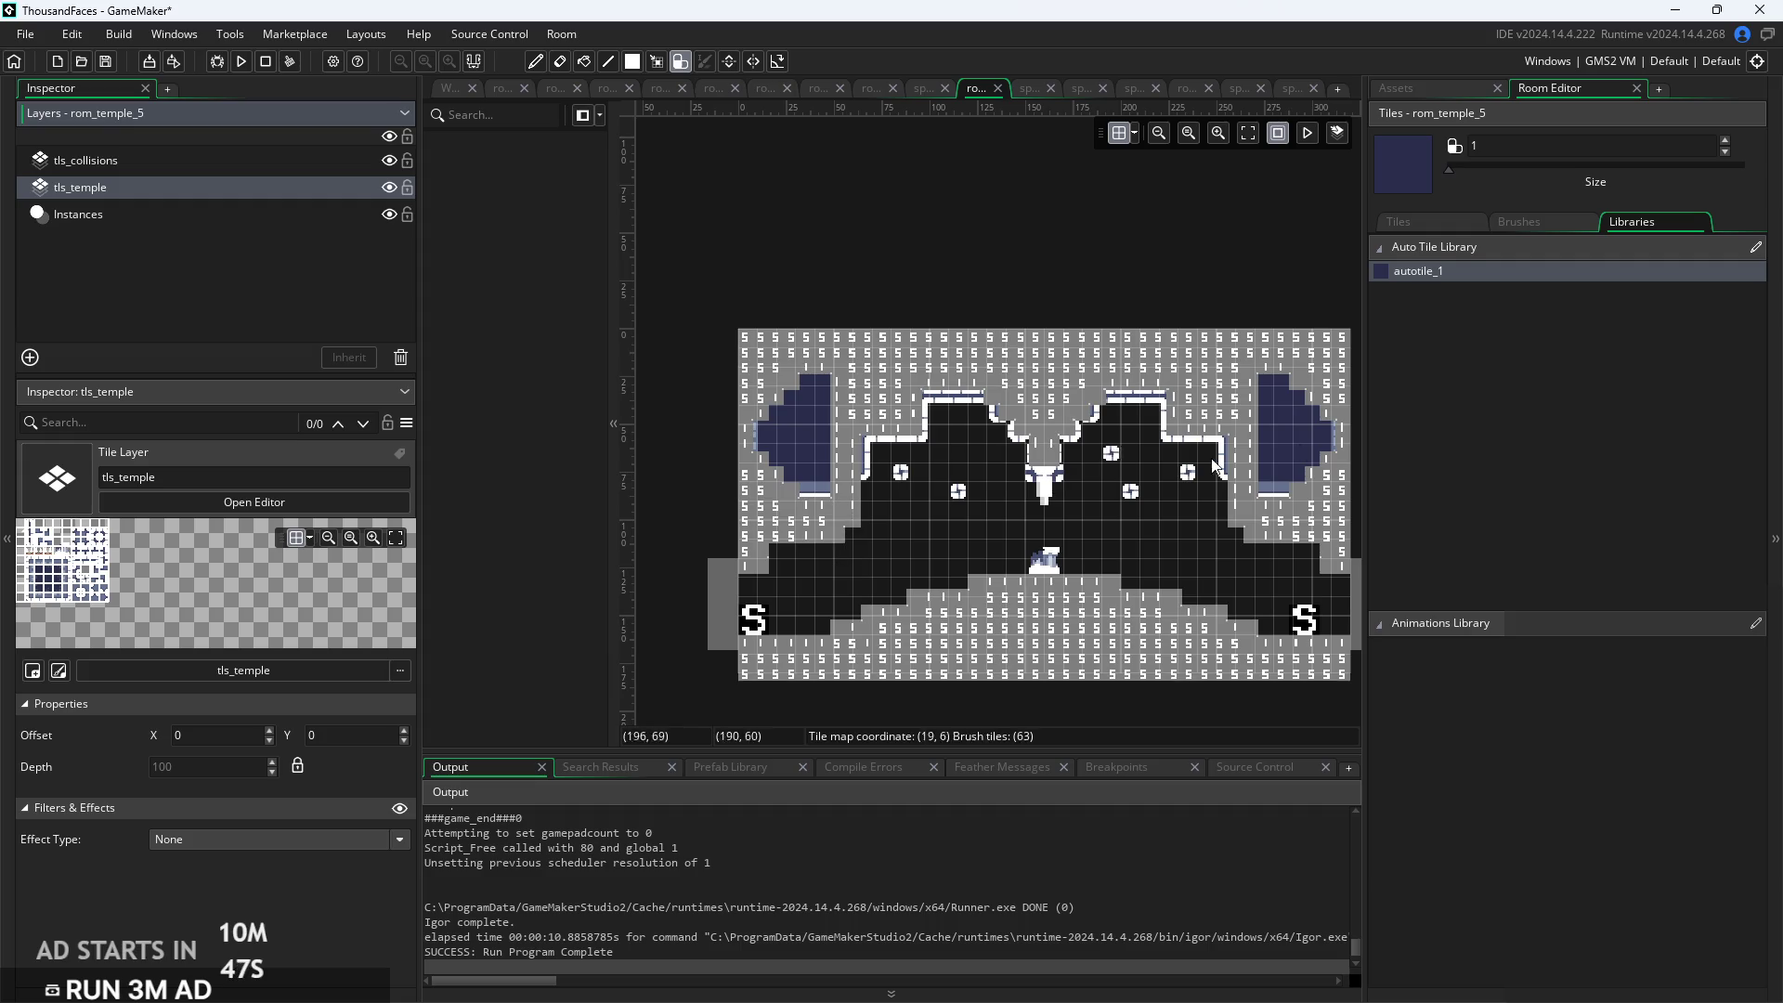
Paint autotile along the blue alcove's lower edge and show the Tiles palette
{"action": "left_click", "coordinate": [1486, 273]}
{"action": "scroll", "coordinate": [822, 449], "scroll_direction": "up", "scroll_amount": 2}
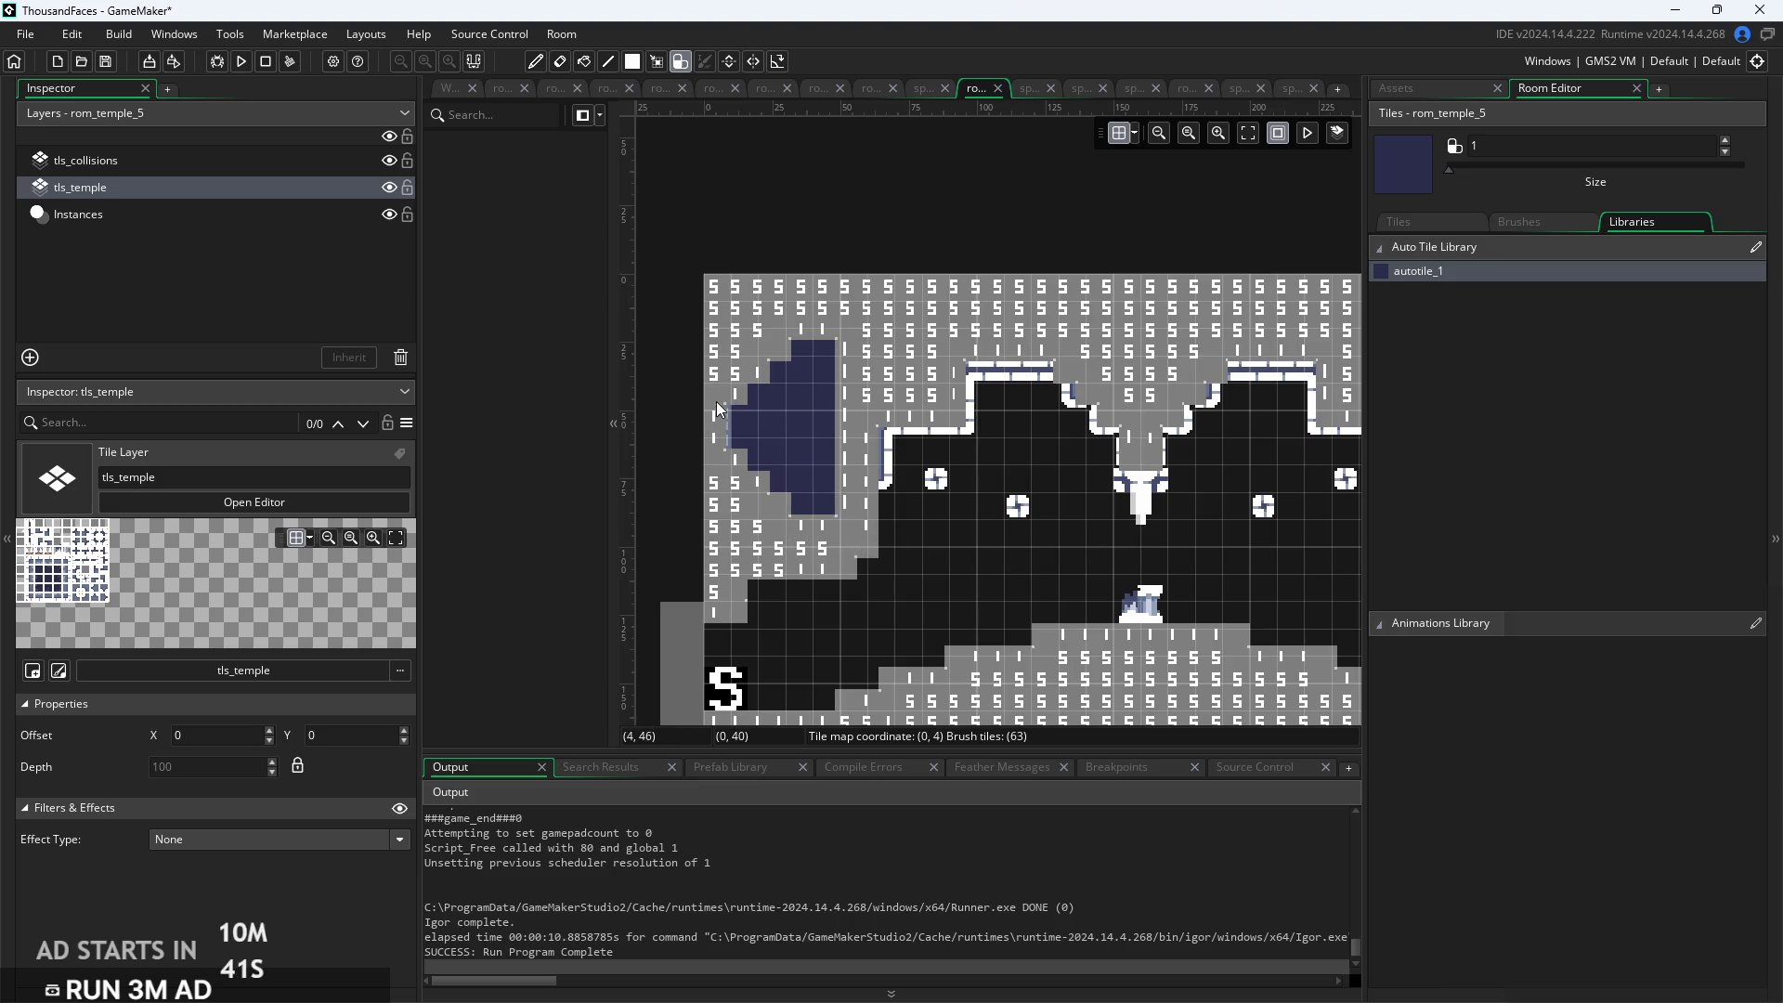
{"action": "scroll", "coordinate": [1105, 552], "scroll_direction": "right", "scroll_amount": 6}
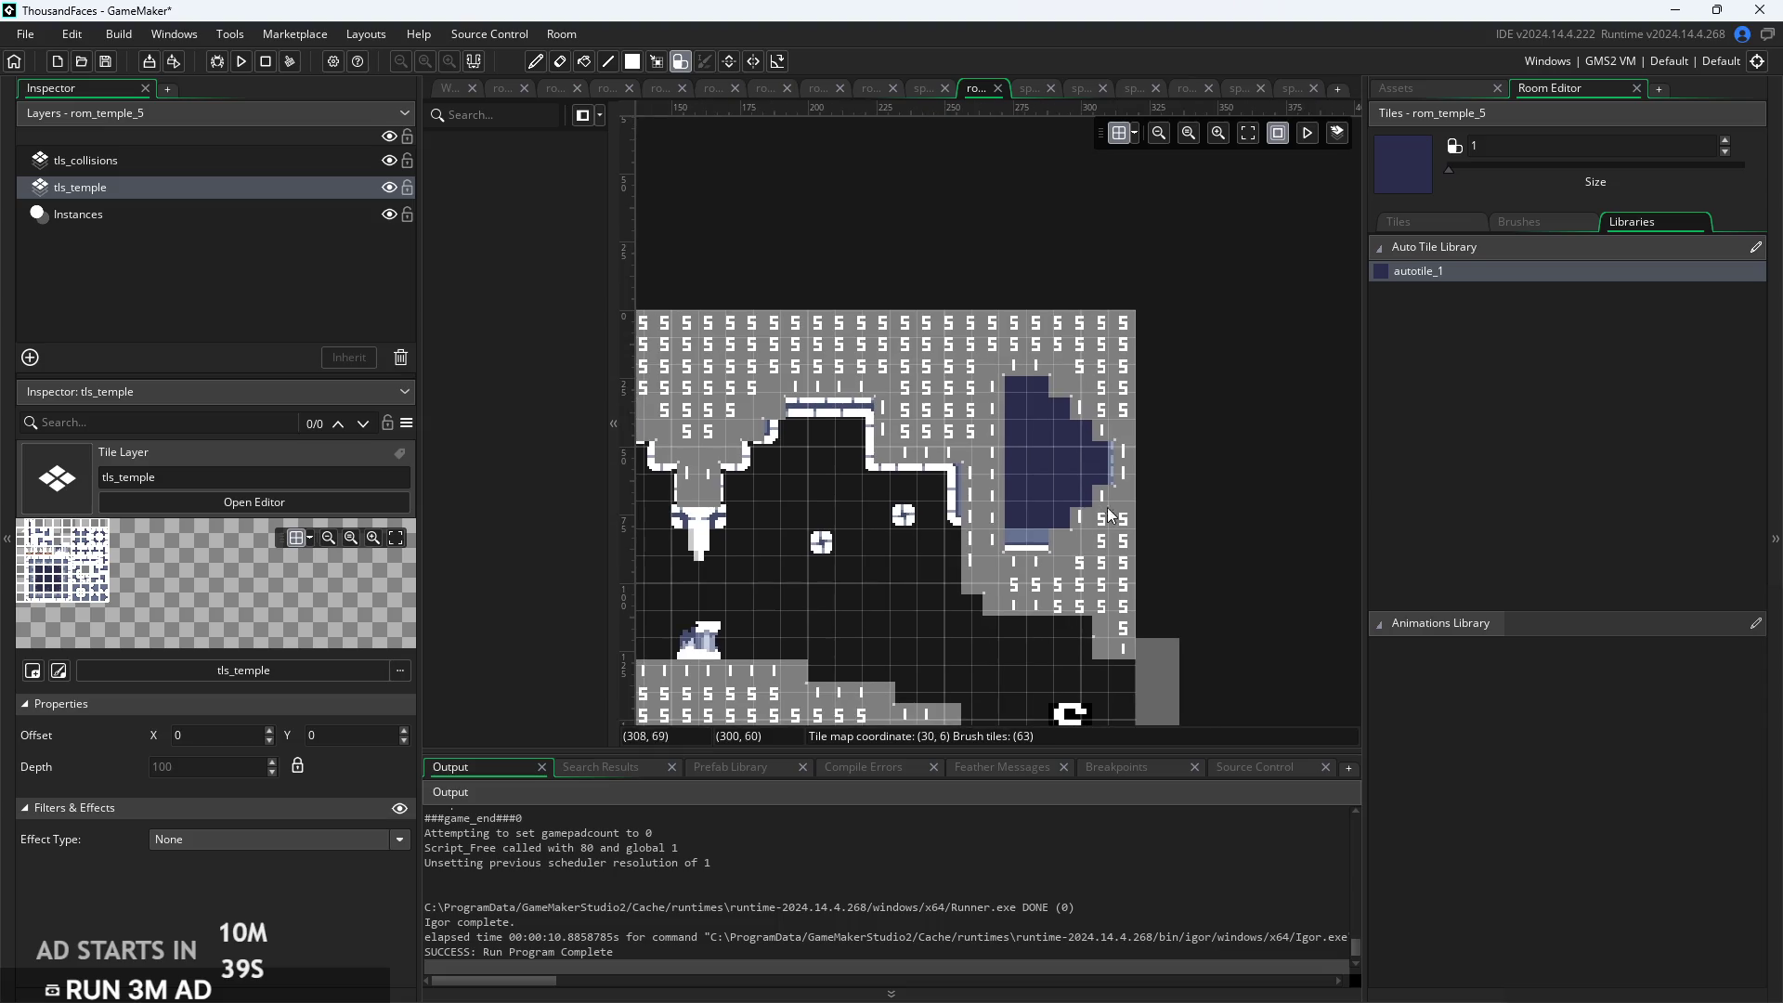
{"action": "left_click", "coordinate": [1051, 585]}
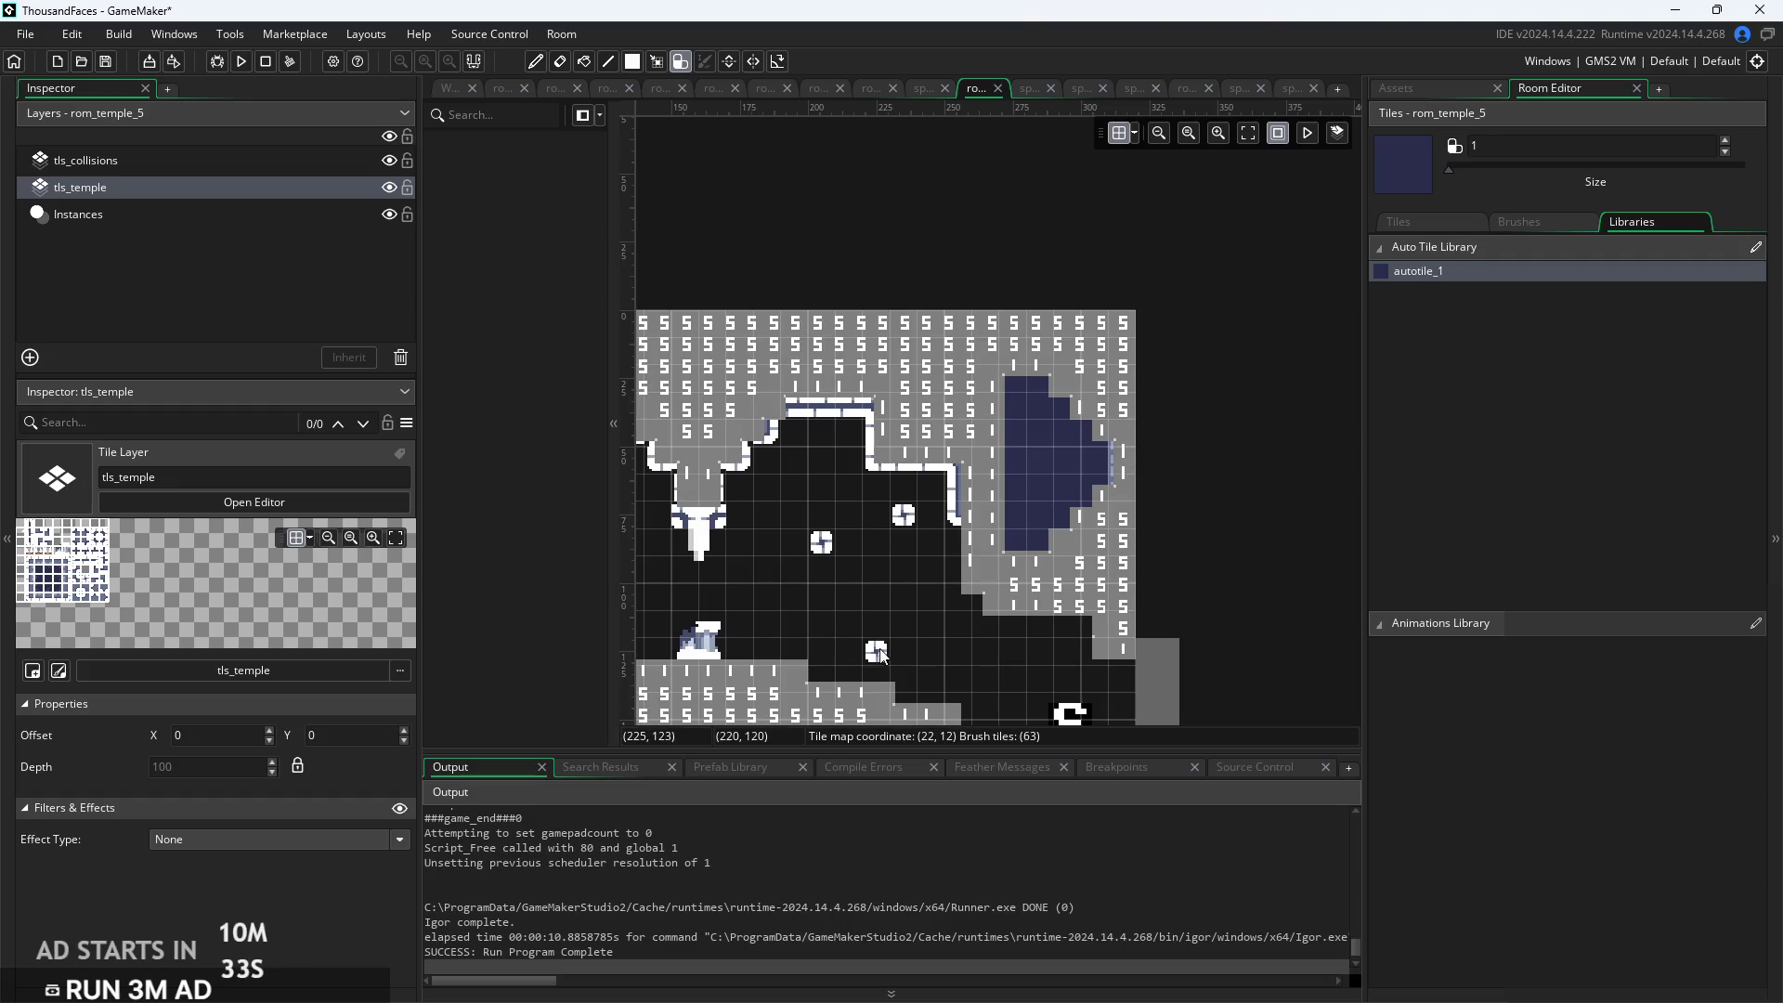
{"action": "scroll", "coordinate": [1122, 436], "scroll_direction": "down", "scroll_amount": 2}
{"action": "scroll", "coordinate": [1122, 437], "scroll_direction": "left", "scroll_amount": 3}
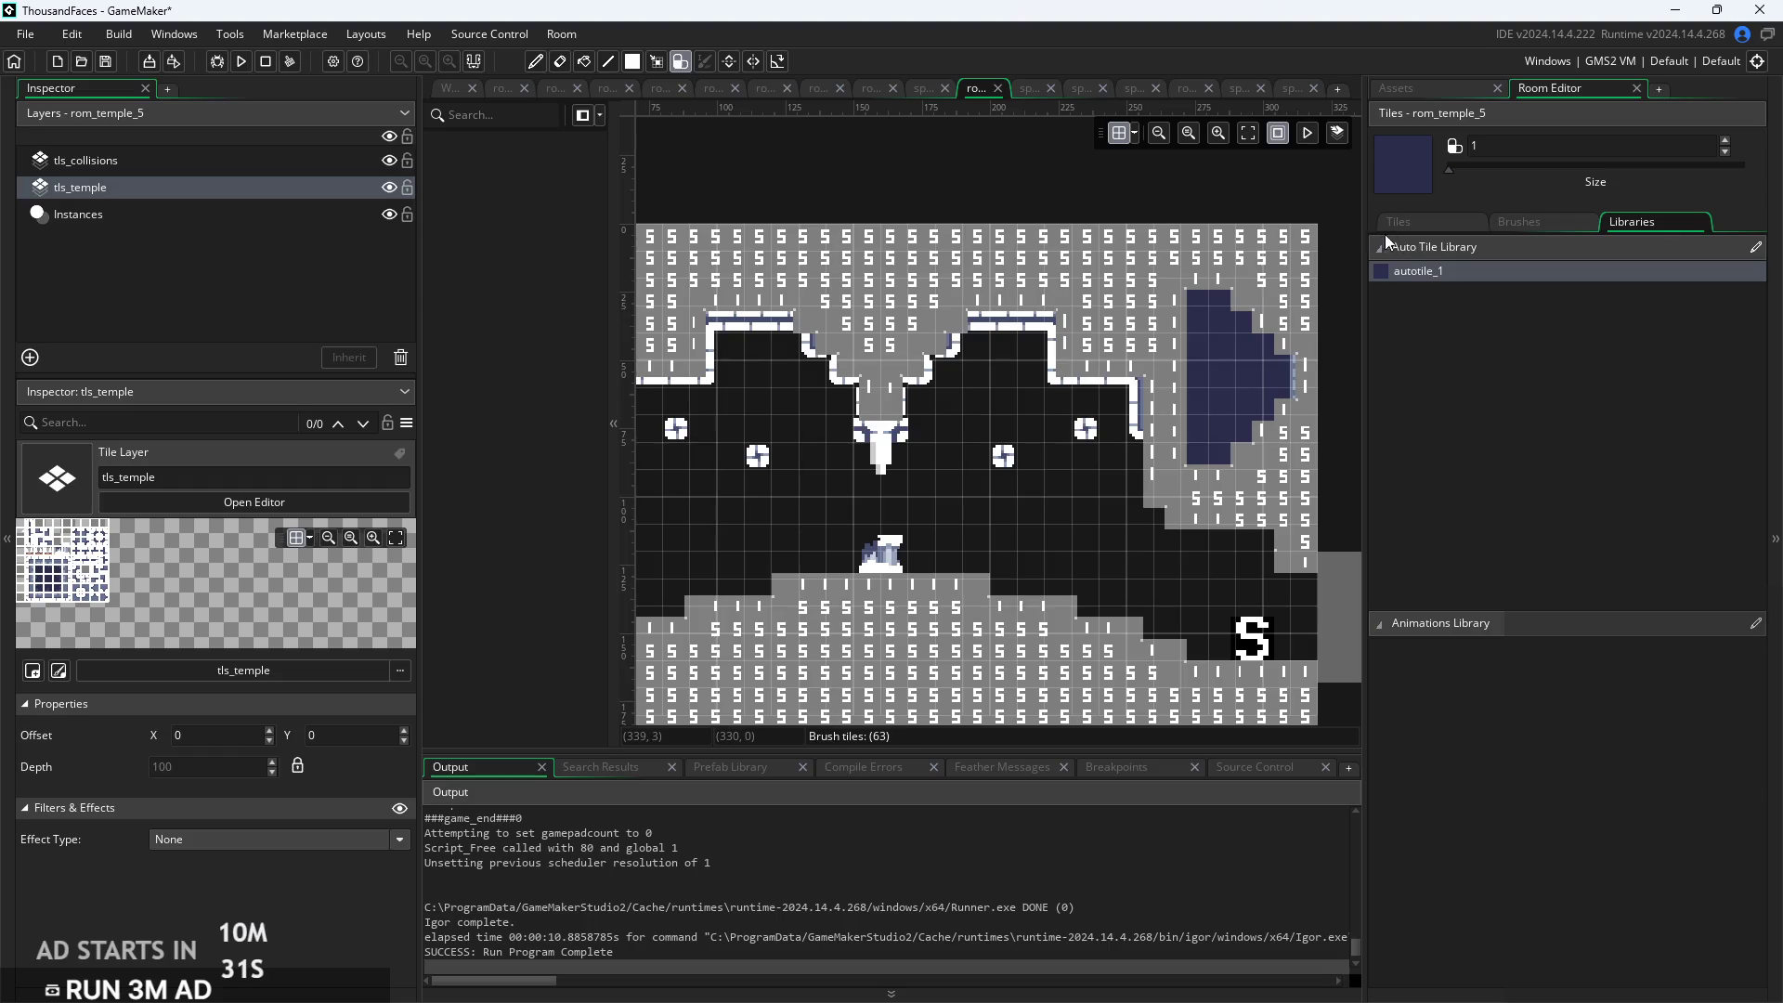
{"action": "left_click", "coordinate": [1399, 226]}
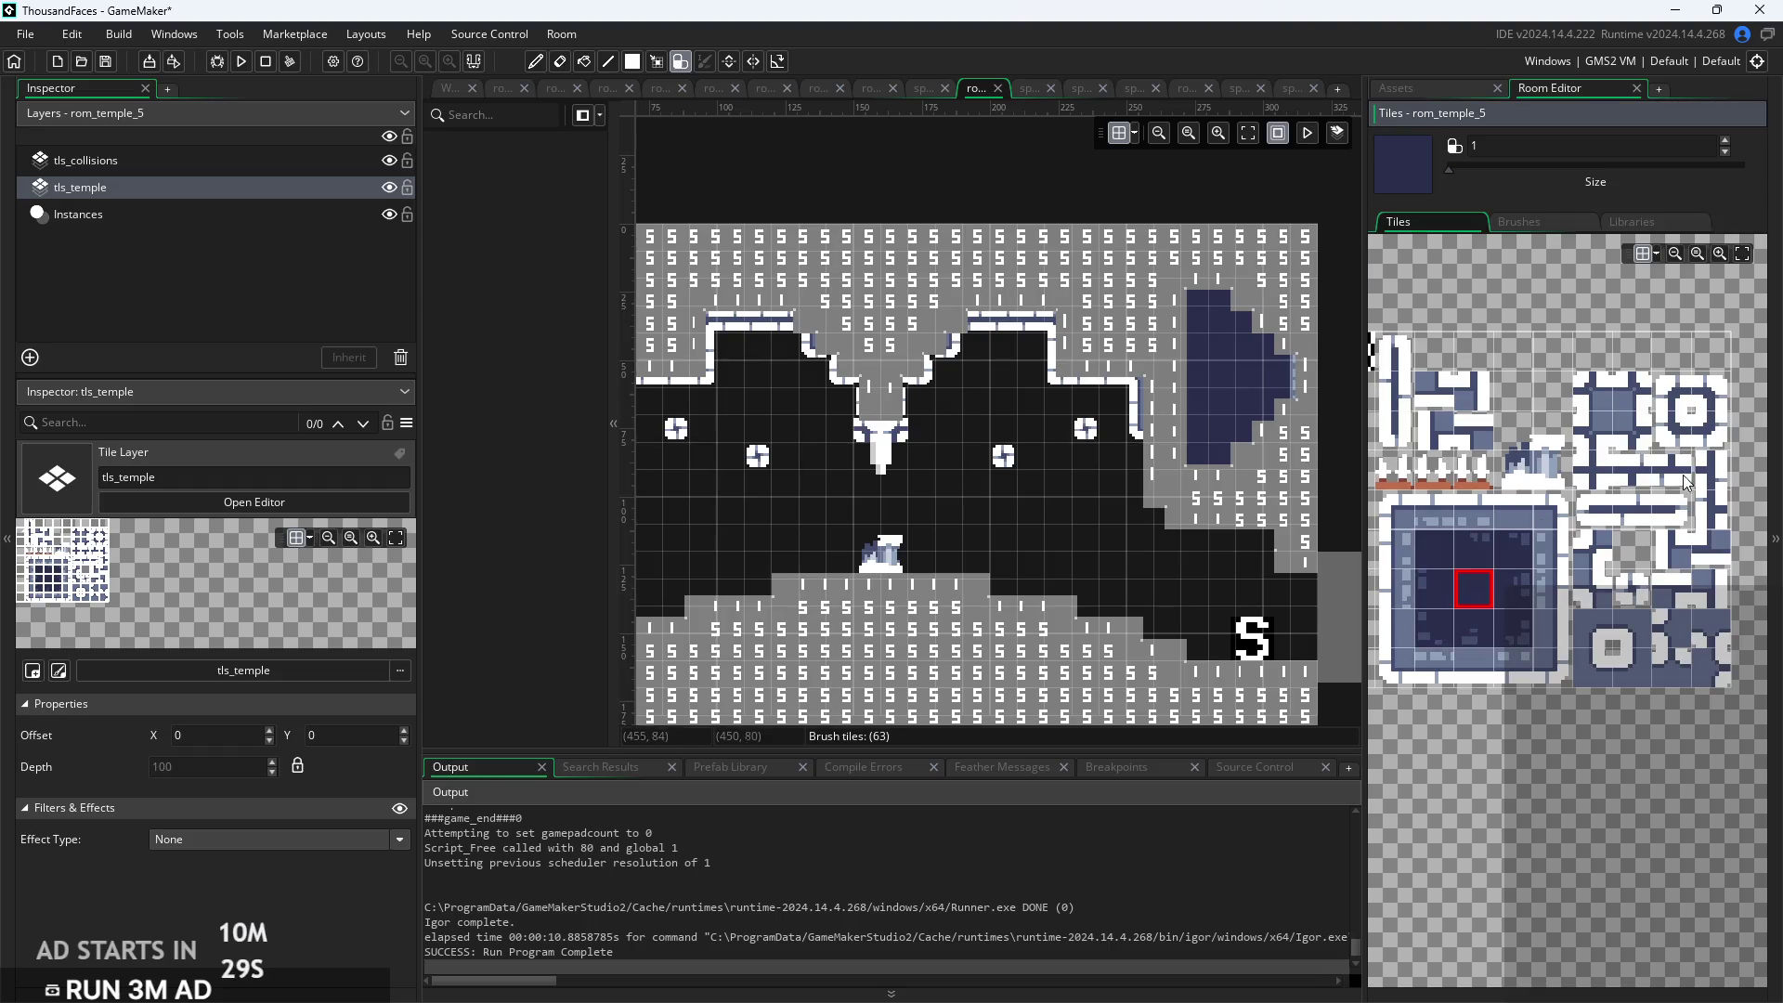
Paint round ornament and edge tiles into the first blue alcove, undoing the stray edge tiles
{"action": "left_click", "coordinate": [1683, 400]}
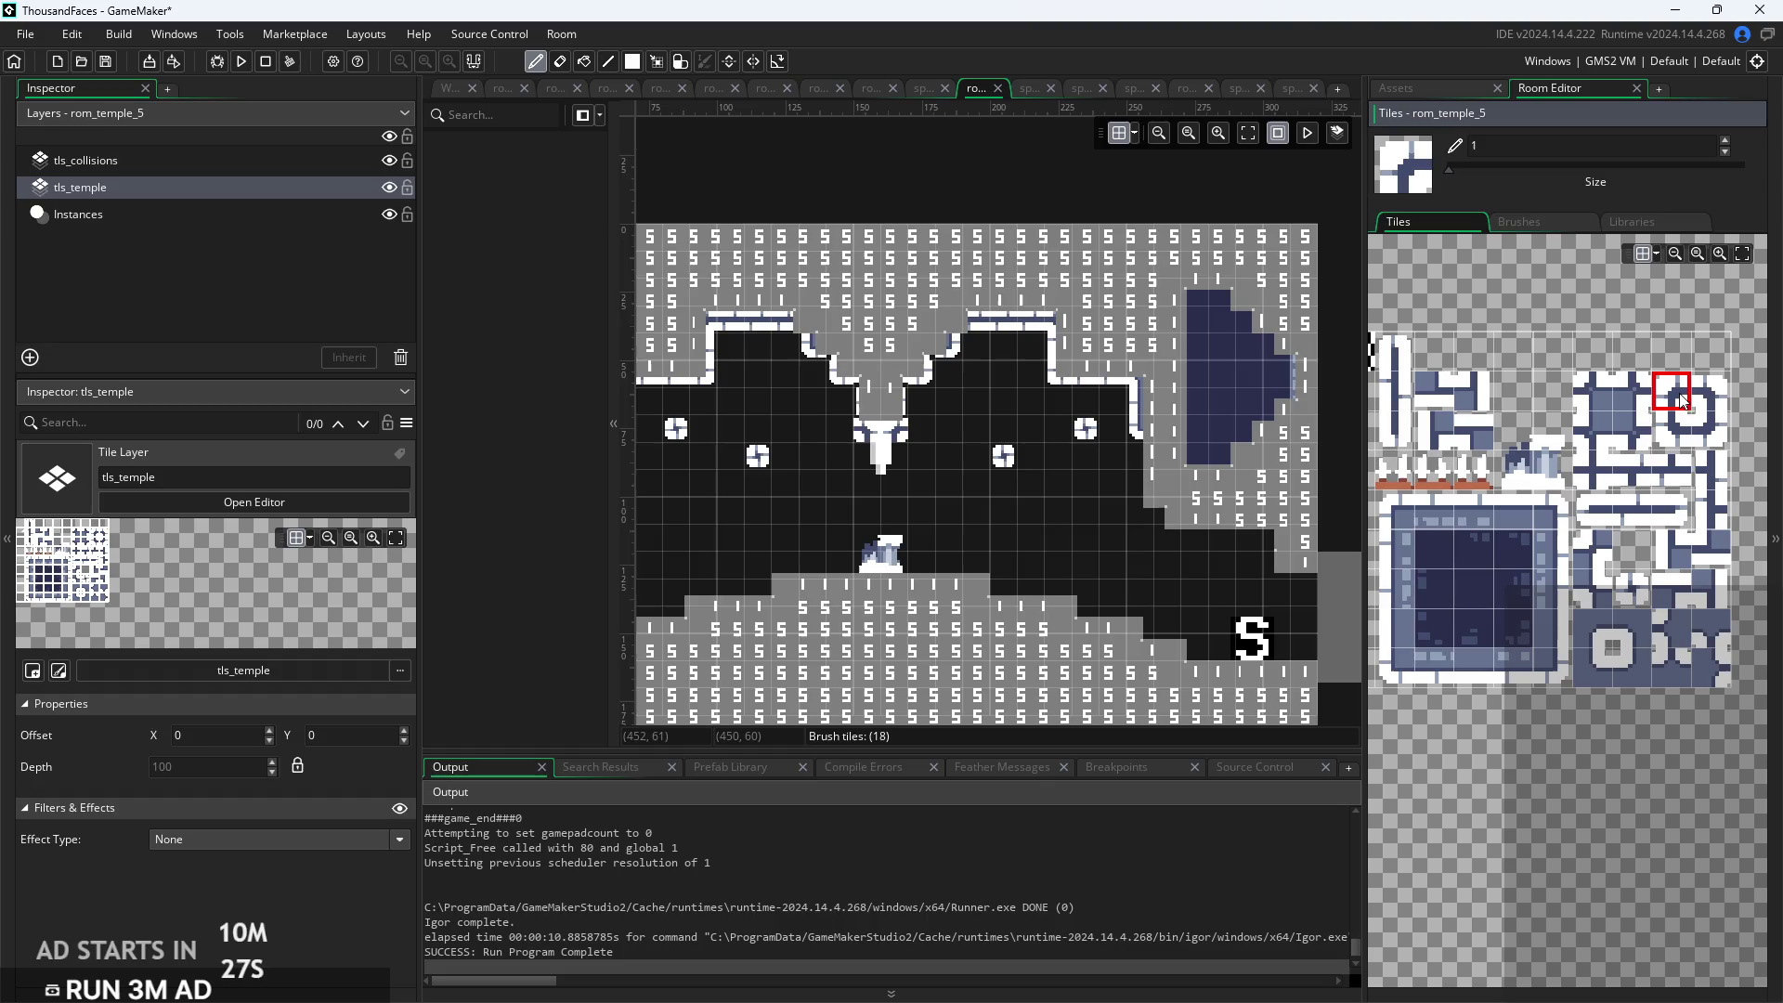
{"action": "scroll", "coordinate": [1338, 390], "scroll_direction": "up", "scroll_amount": 3}
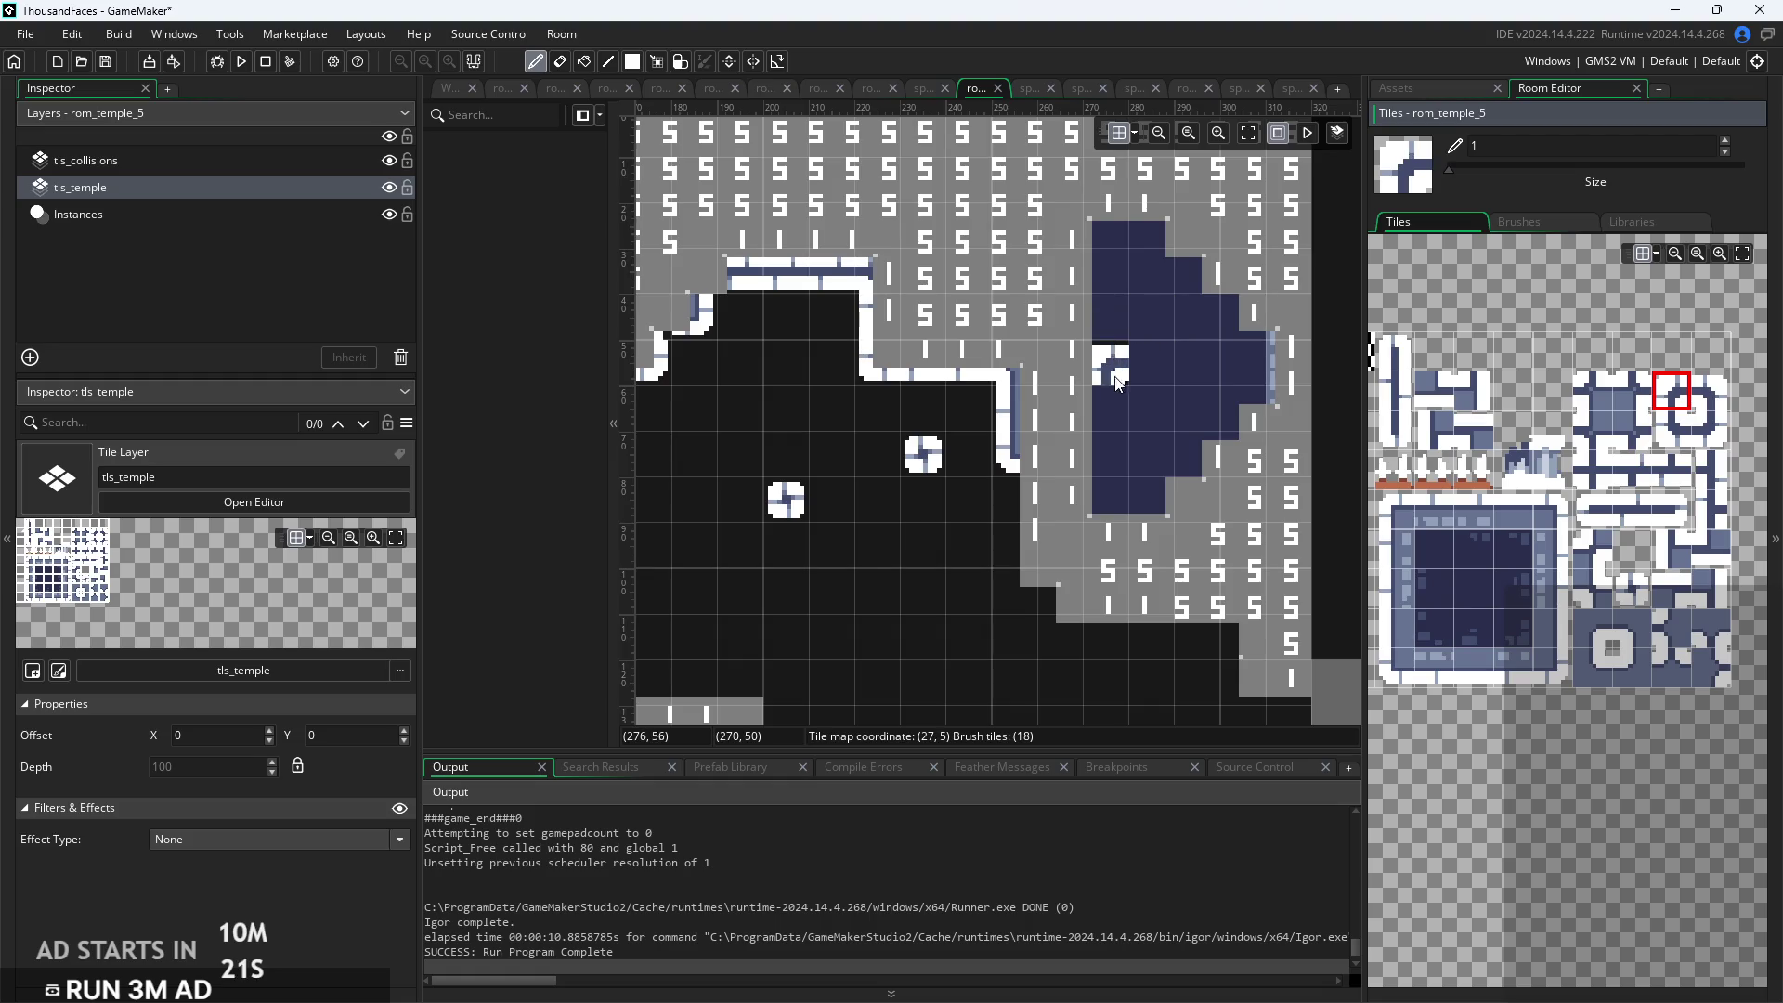
{"action": "left_click_drag", "start_coordinate": [1112, 321], "coordinate": [1263, 346]}
{"action": "left_click", "coordinate": [1711, 391]}
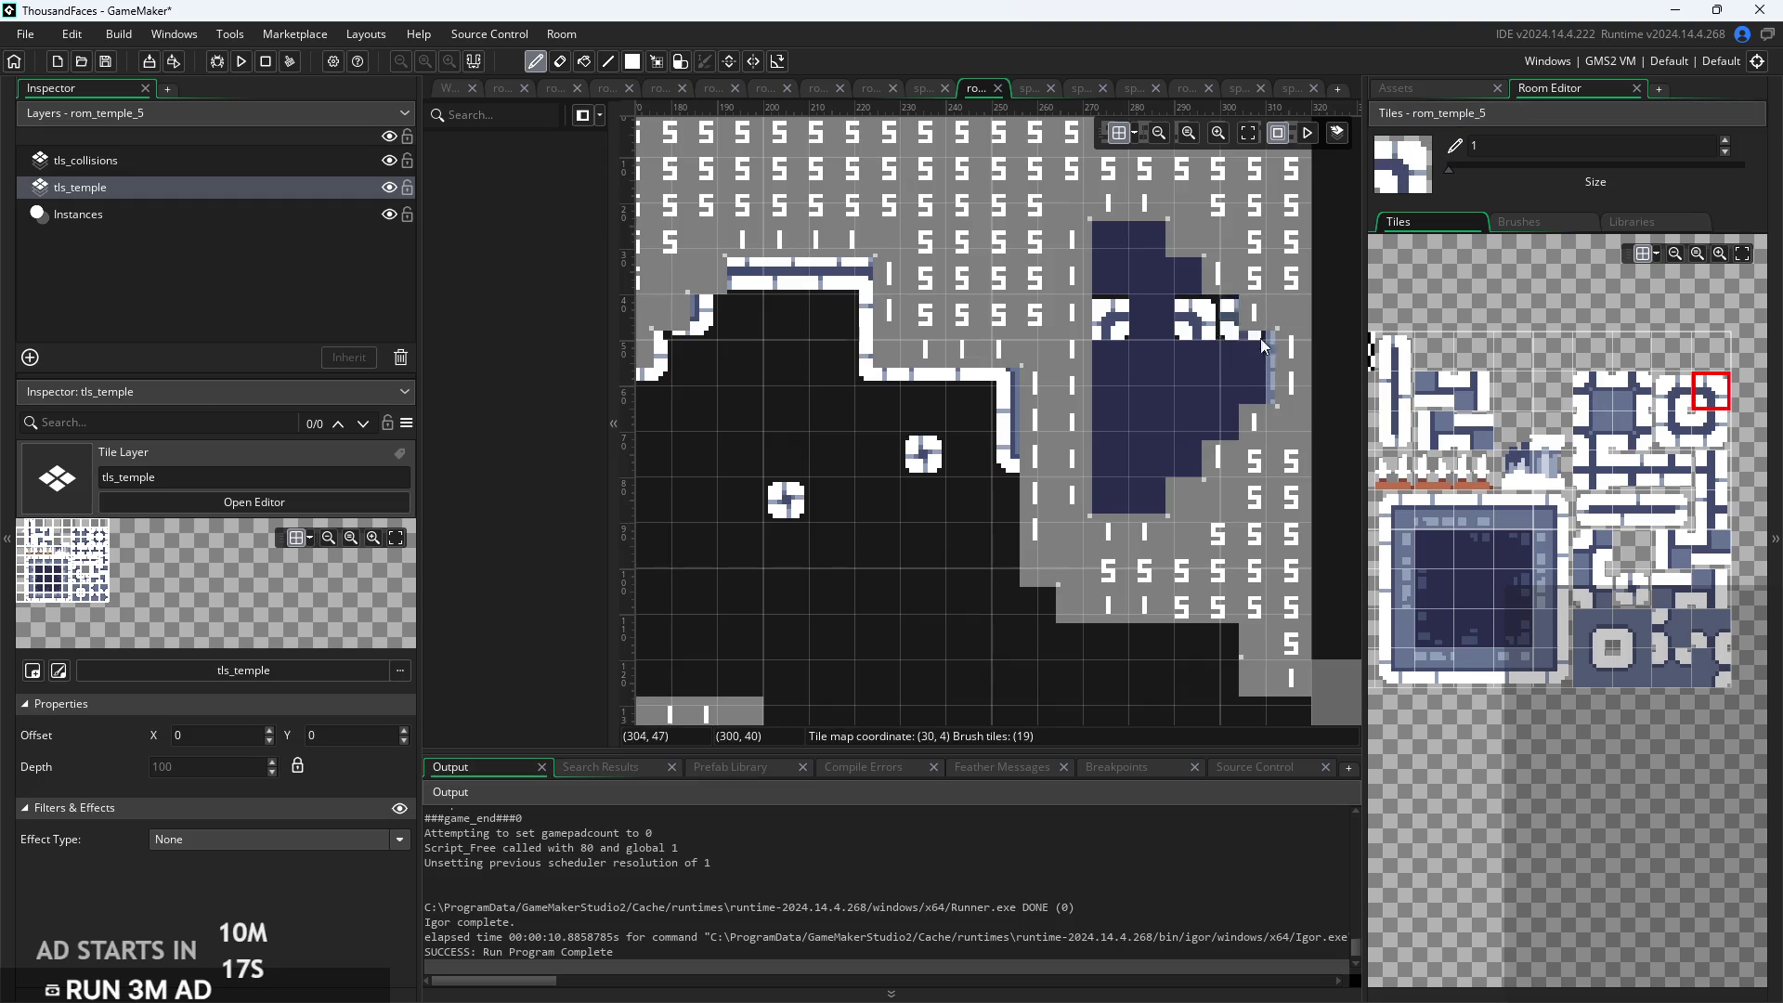
{"action": "left_click", "coordinate": [1196, 407]}
{"action": "left_click", "coordinate": [1659, 435]}
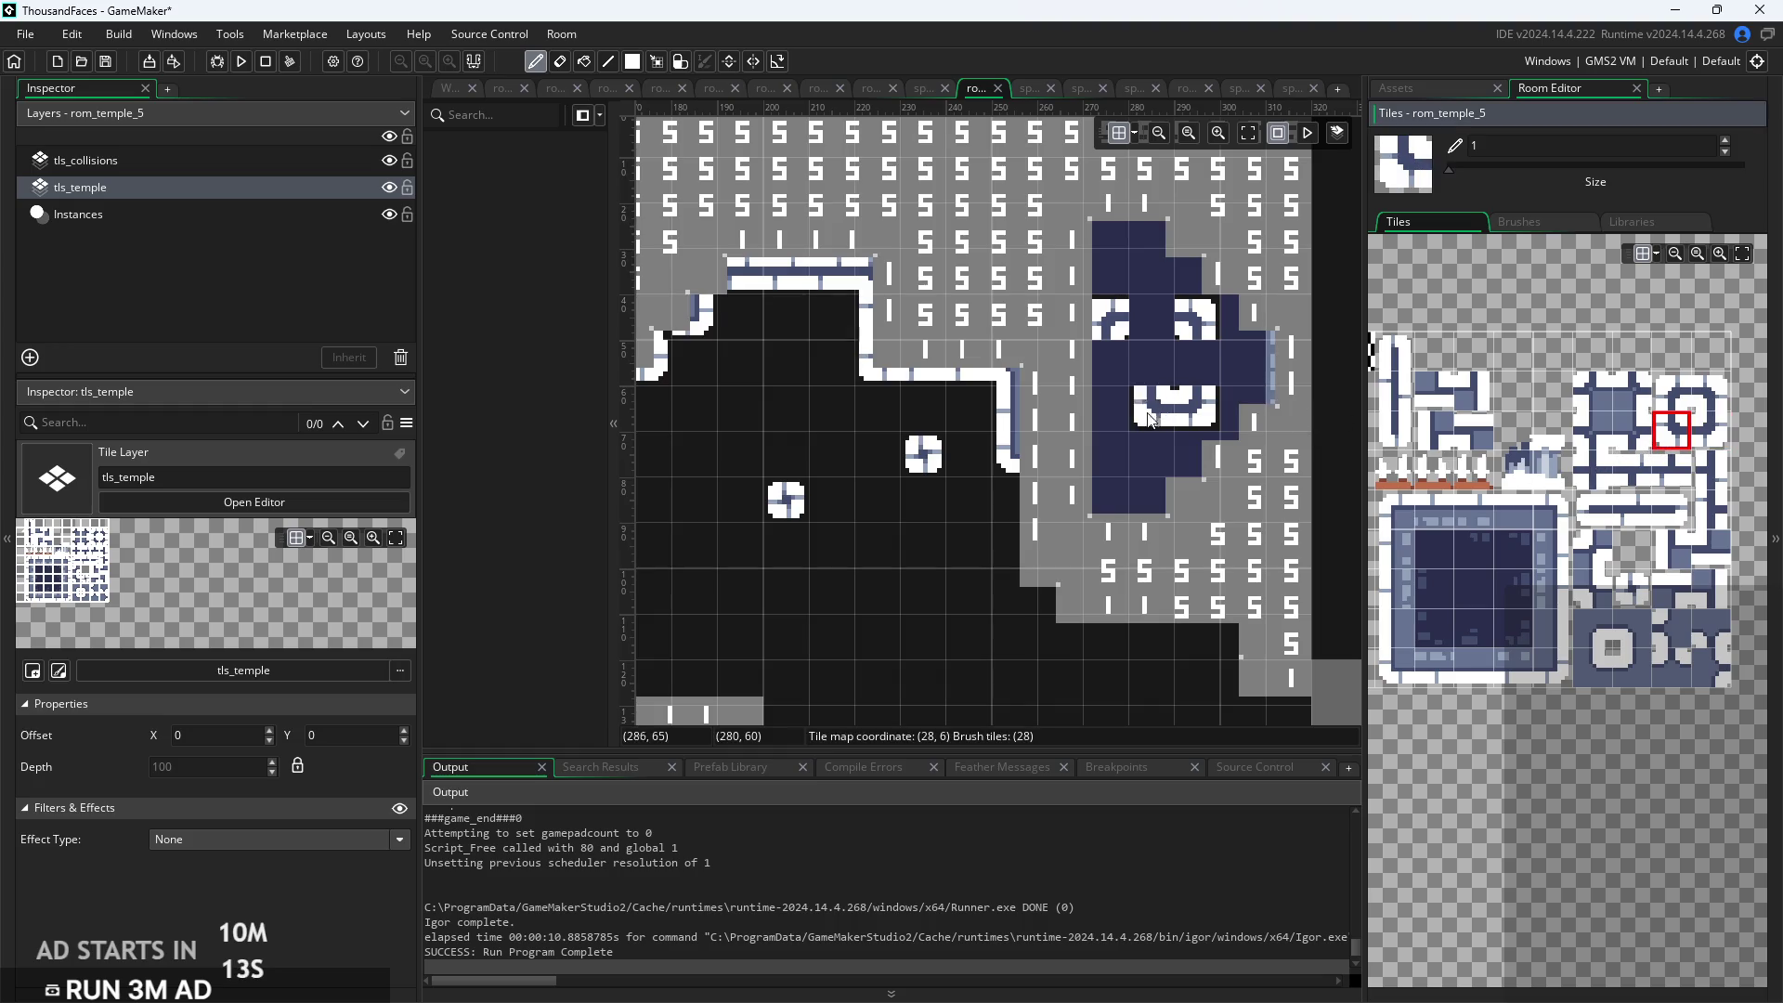
{"action": "left_click", "coordinate": [1112, 406]}
{"action": "key", "text": "ctrl+z"}
{"action": "key", "text": "ctrl+z"}
{"action": "key", "text": "ctrl+z"}
{"action": "key", "text": "ctrl+z"}
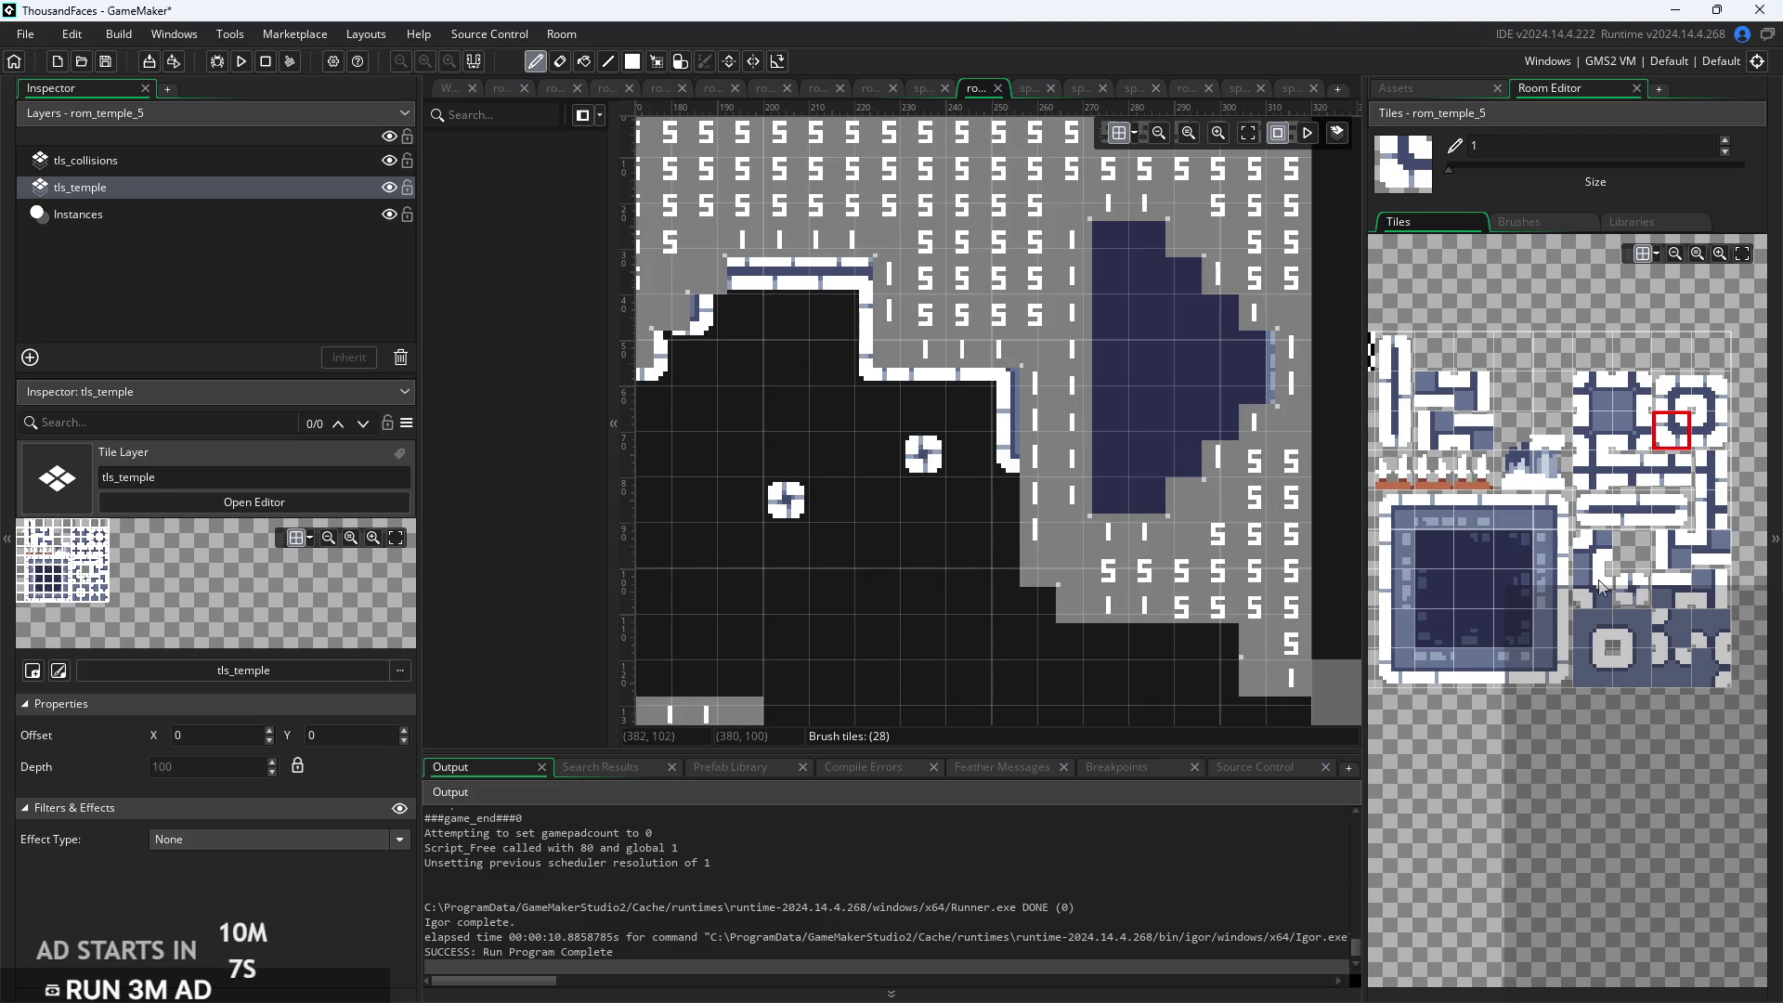
Paint a different round ornament tile in columns inside the left and right alcoves
{"action": "left_click", "coordinate": [1632, 593]}
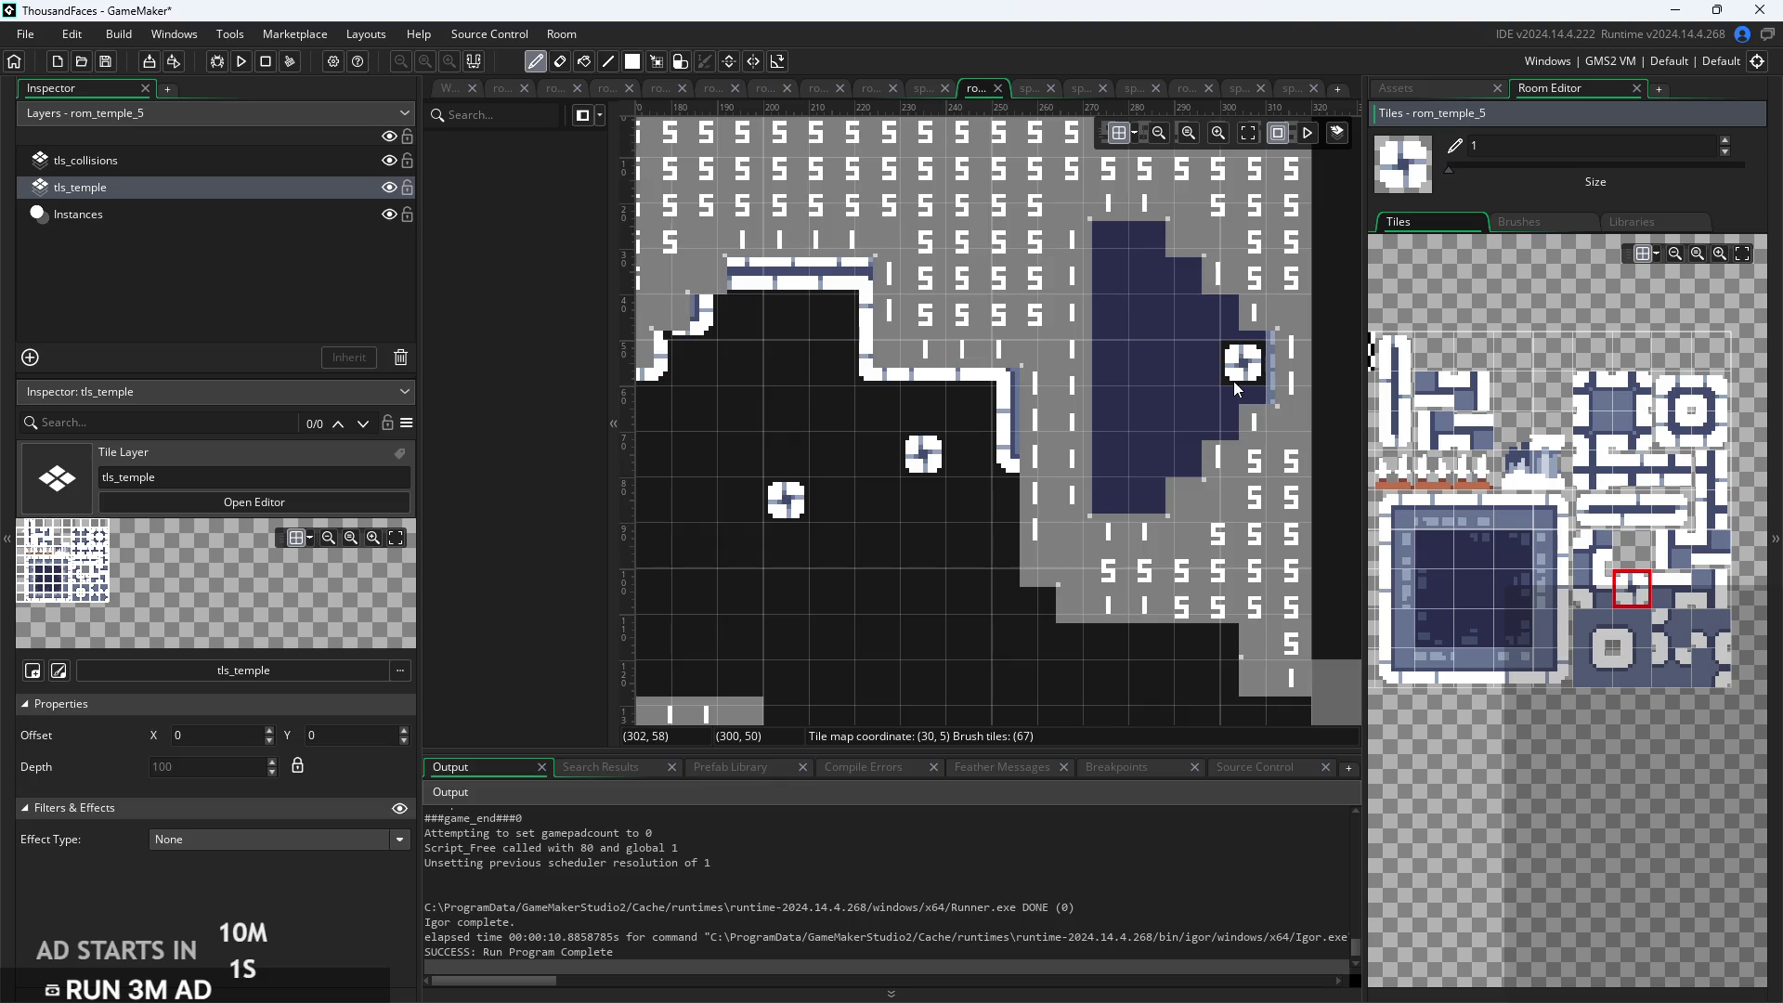
{"action": "scroll", "coordinate": [1042, 510], "scroll_direction": "left", "scroll_amount": 5}
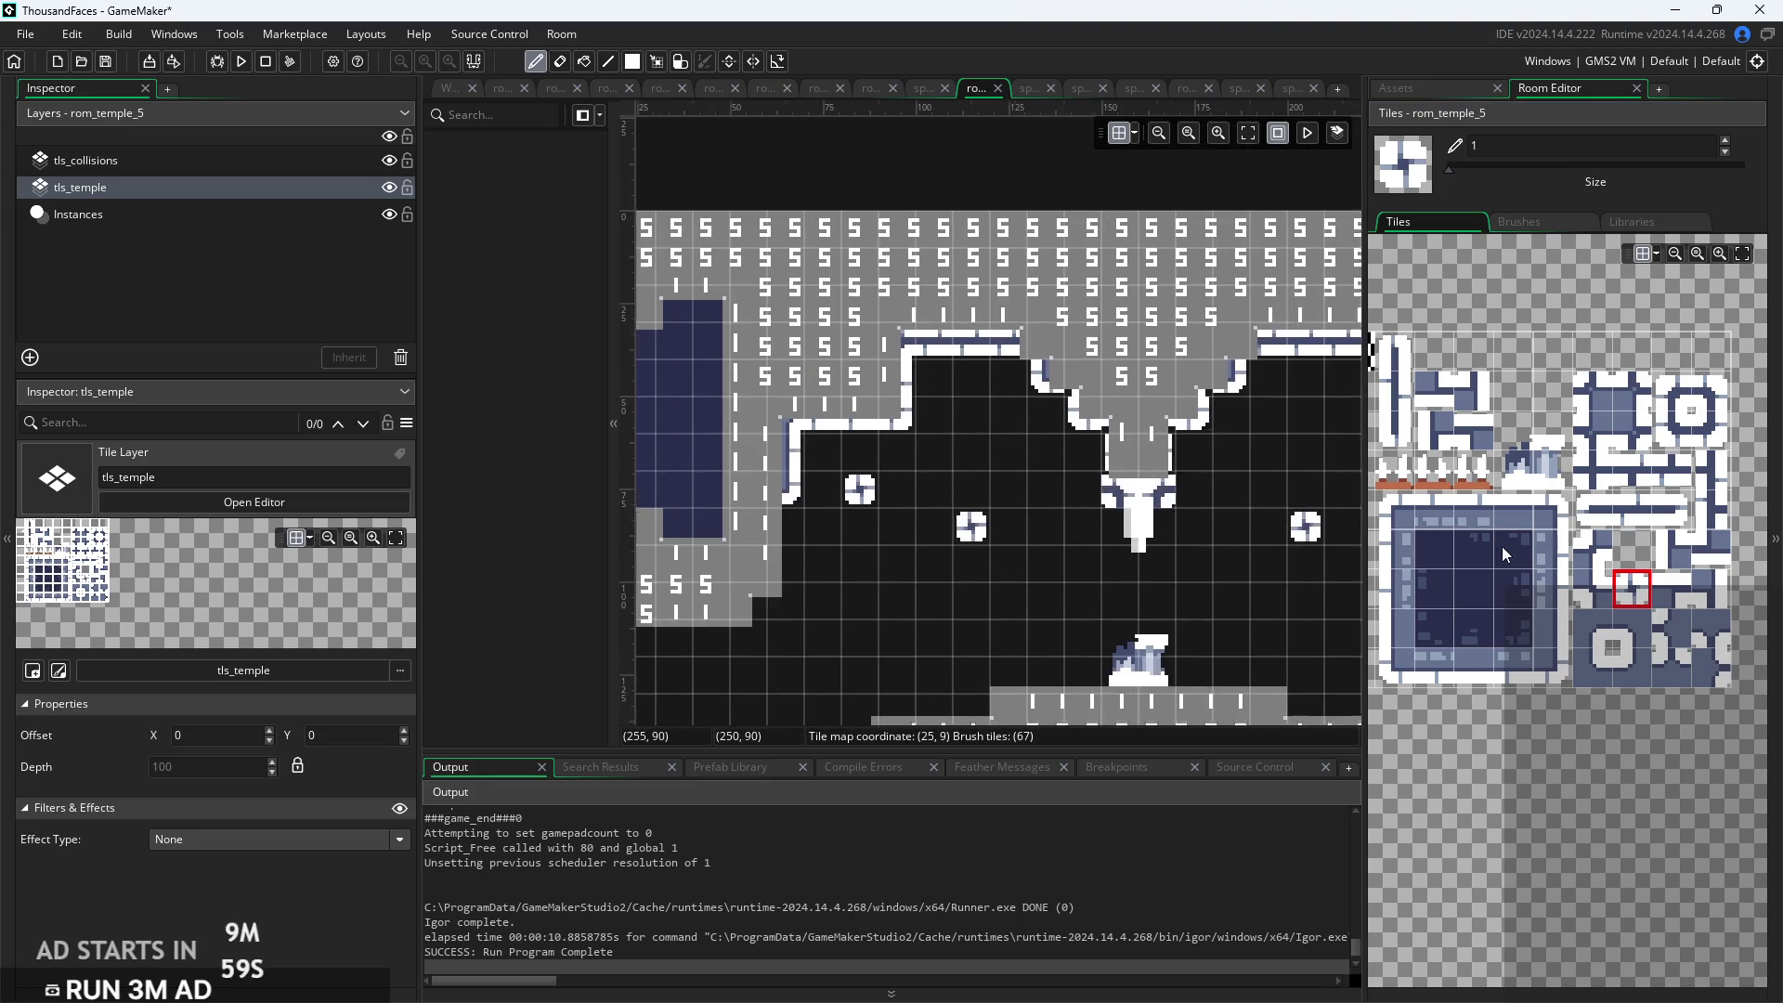
{"action": "scroll", "coordinate": [929, 455], "scroll_direction": "left", "scroll_amount": 4}
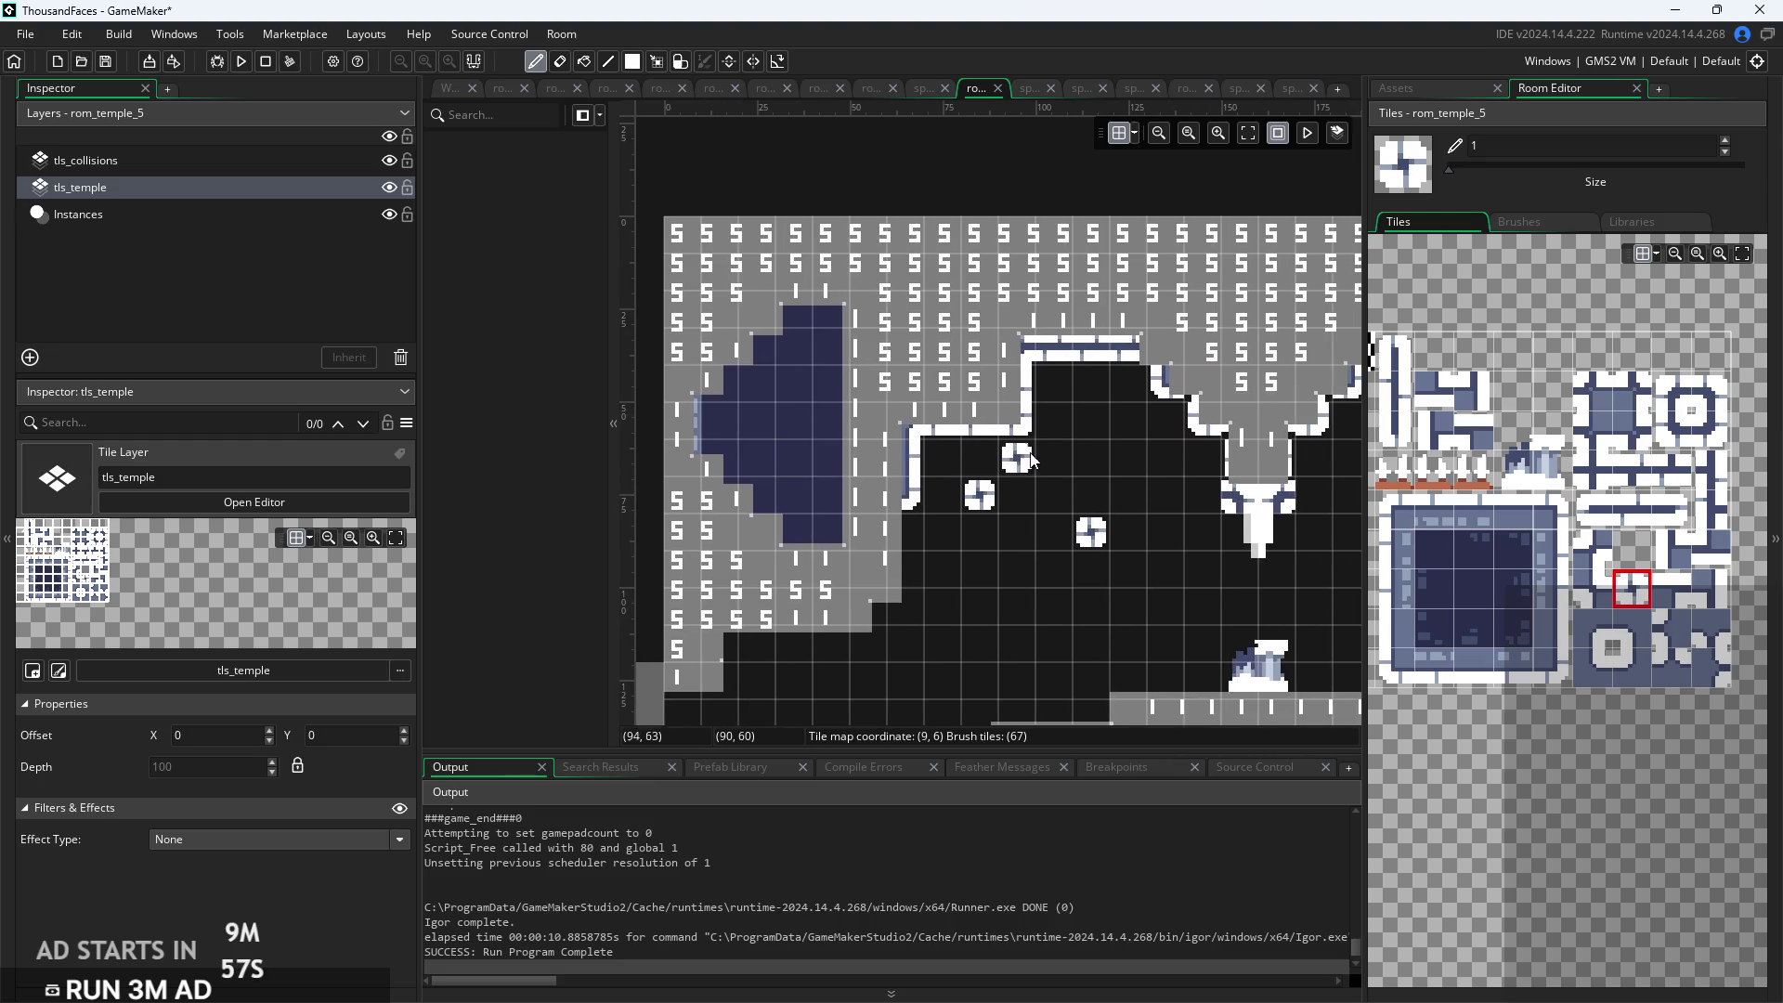
{"action": "left_click_drag", "start_coordinate": [829, 314], "coordinate": [829, 377]}
{"action": "scroll", "coordinate": [1171, 465], "scroll_direction": "right", "scroll_amount": 10}
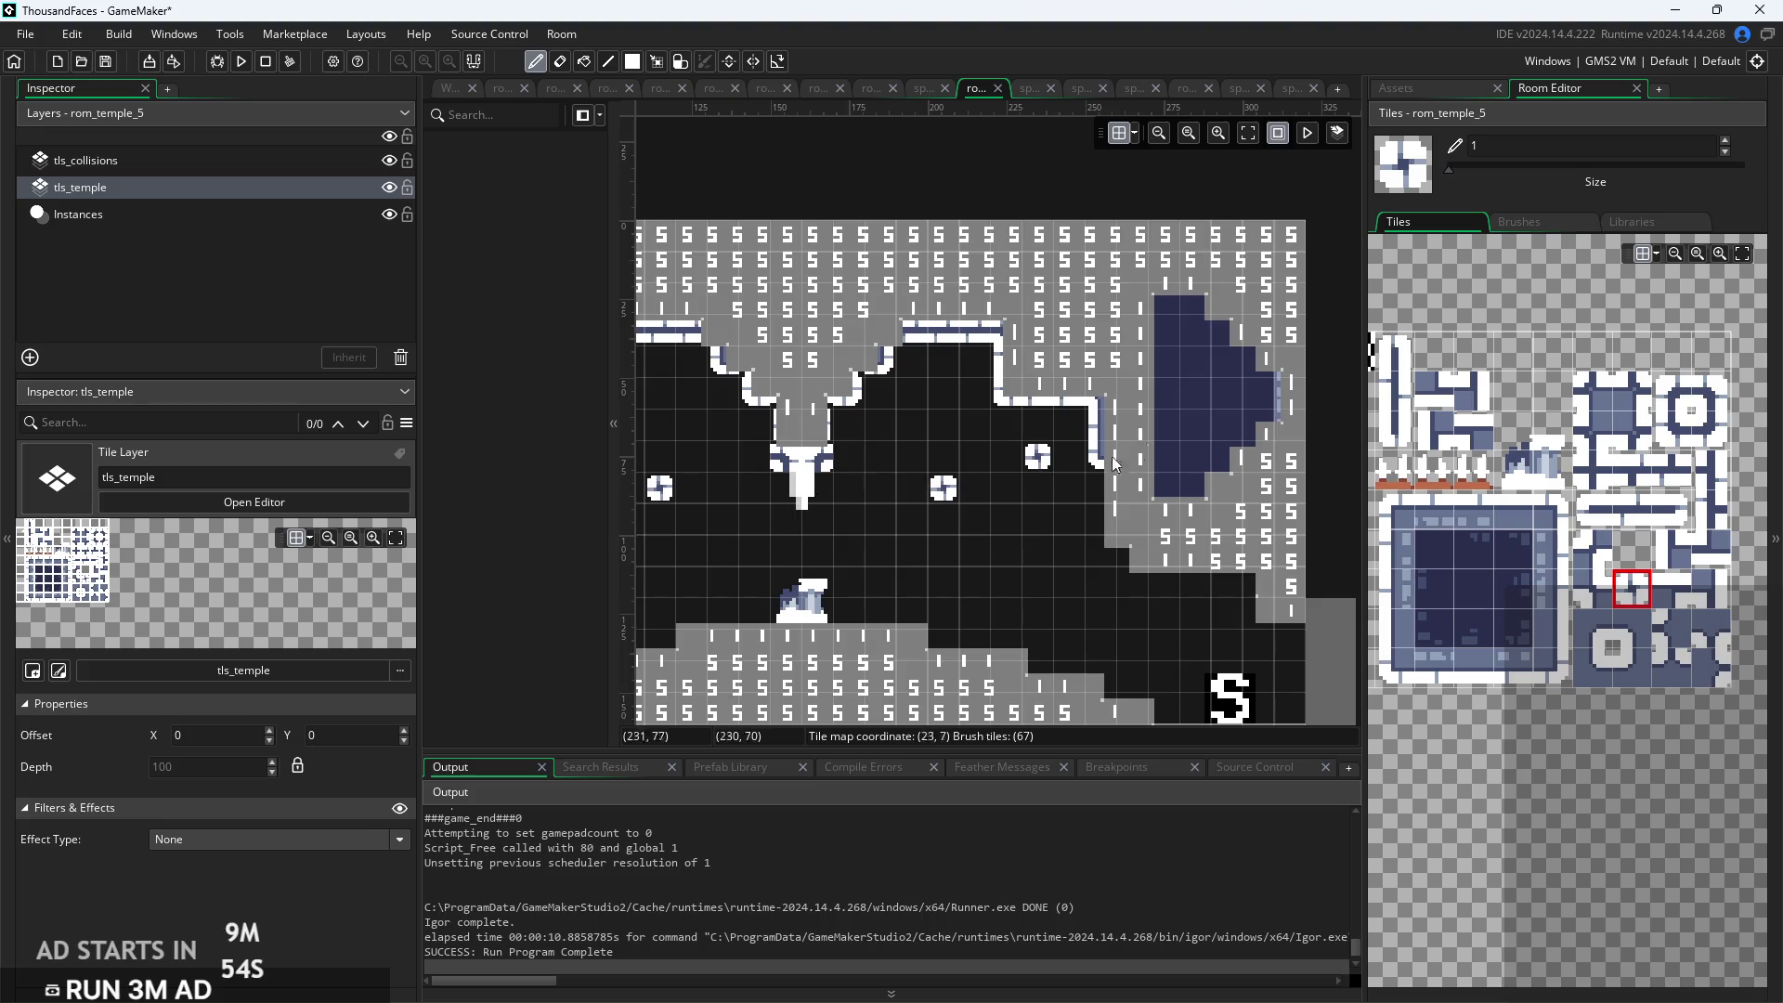
{"action": "left_click_drag", "start_coordinate": [1200, 393], "coordinate": [1201, 432]}
{"action": "left_click", "coordinate": [1224, 400]}
{"action": "scroll", "coordinate": [1216, 428], "scroll_direction": "down", "scroll_amount": 2}
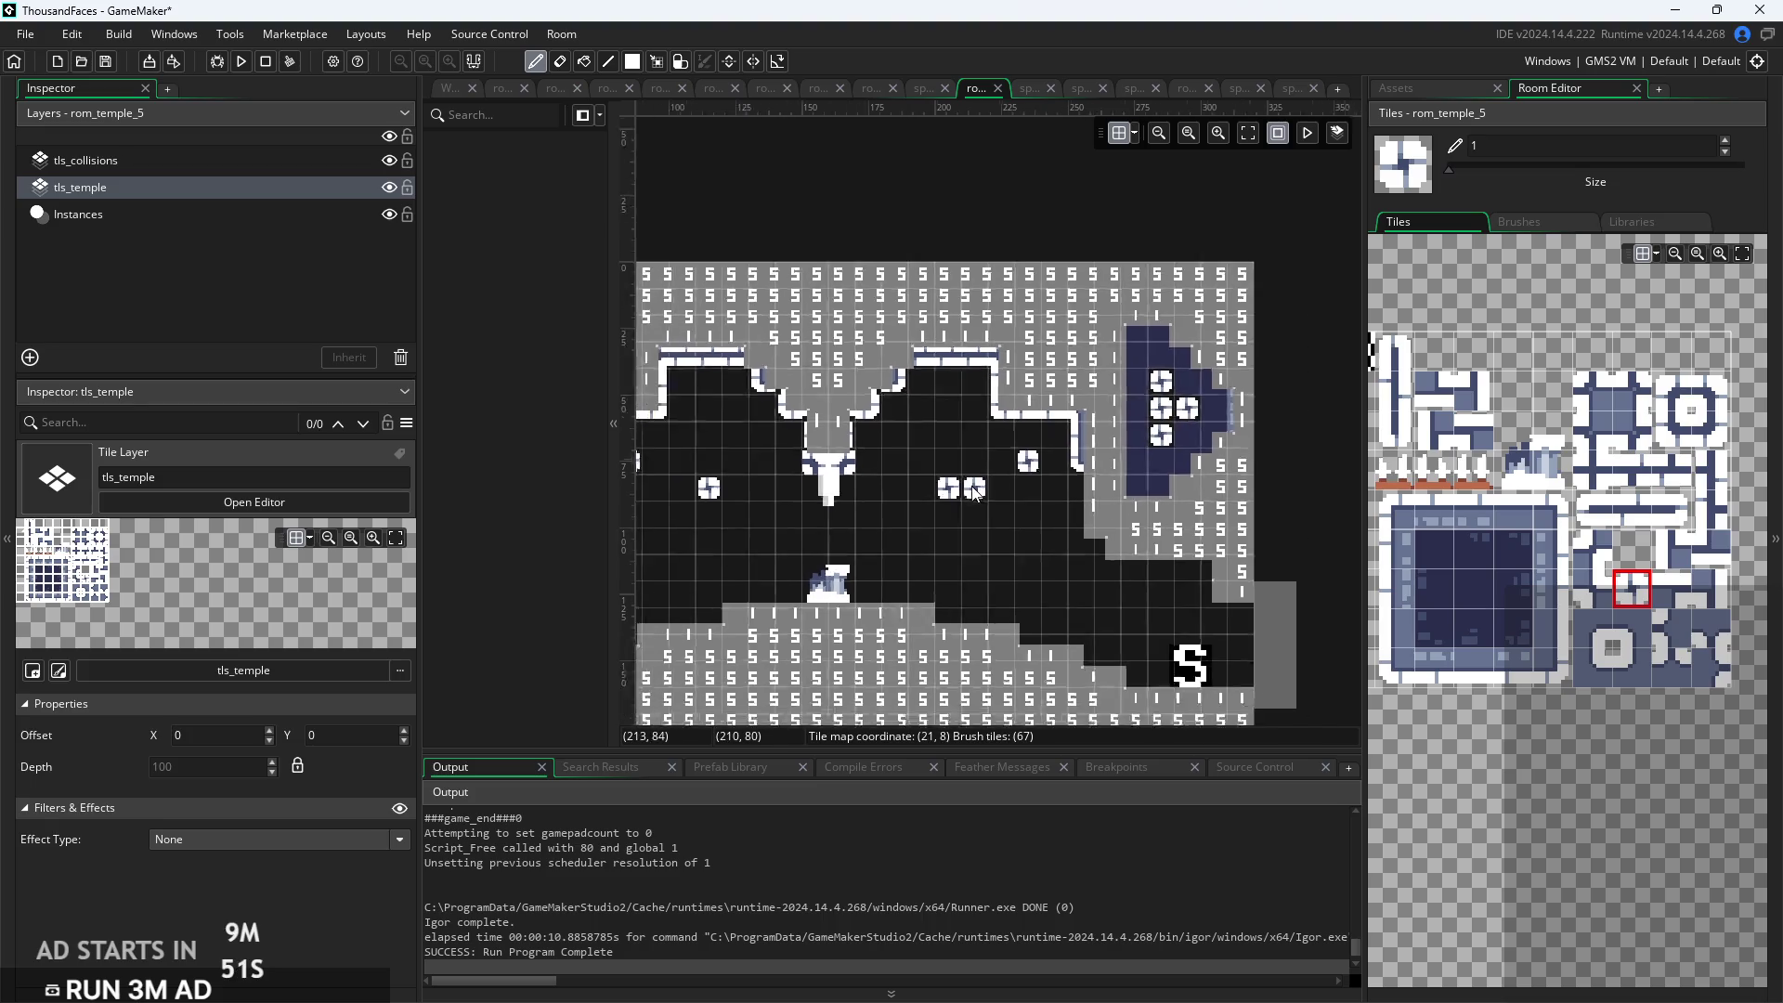
{"action": "scroll", "coordinate": [1201, 476], "scroll_direction": "left", "scroll_amount": 5}
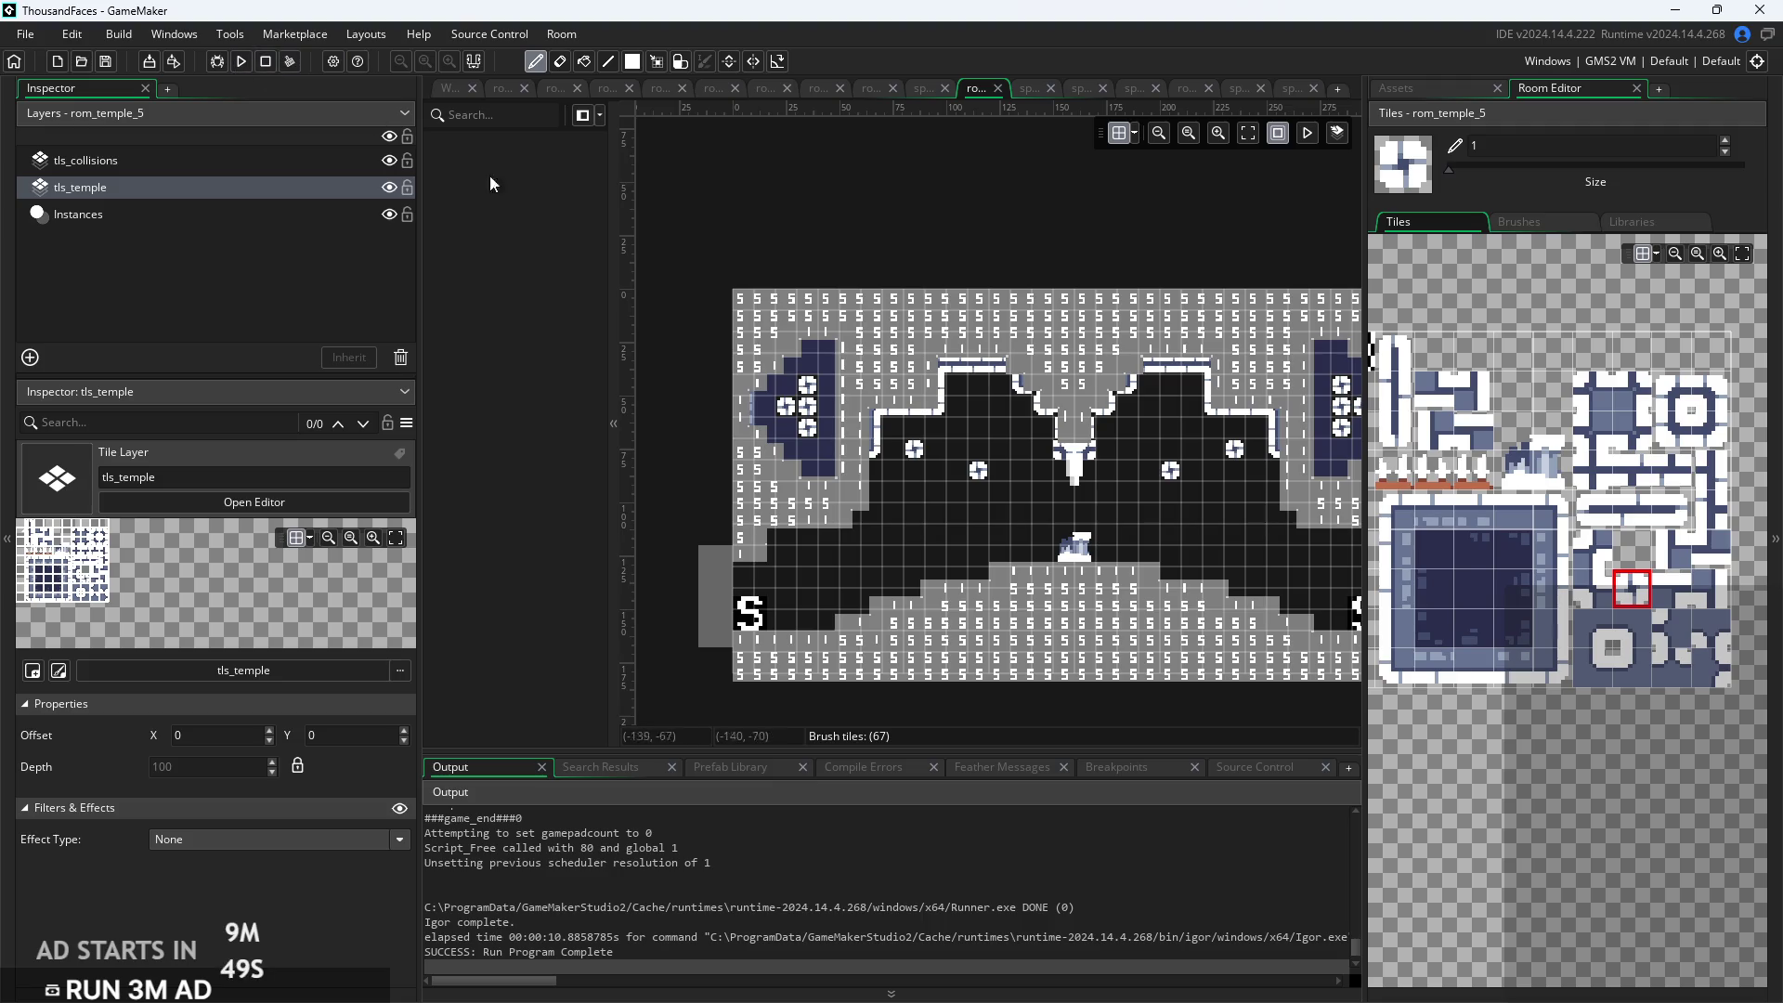
{"action": "scroll", "coordinate": [748, 386], "scroll_direction": "up", "scroll_amount": 1}
{"action": "scroll", "coordinate": [748, 386], "scroll_direction": "up", "scroll_amount": 3}
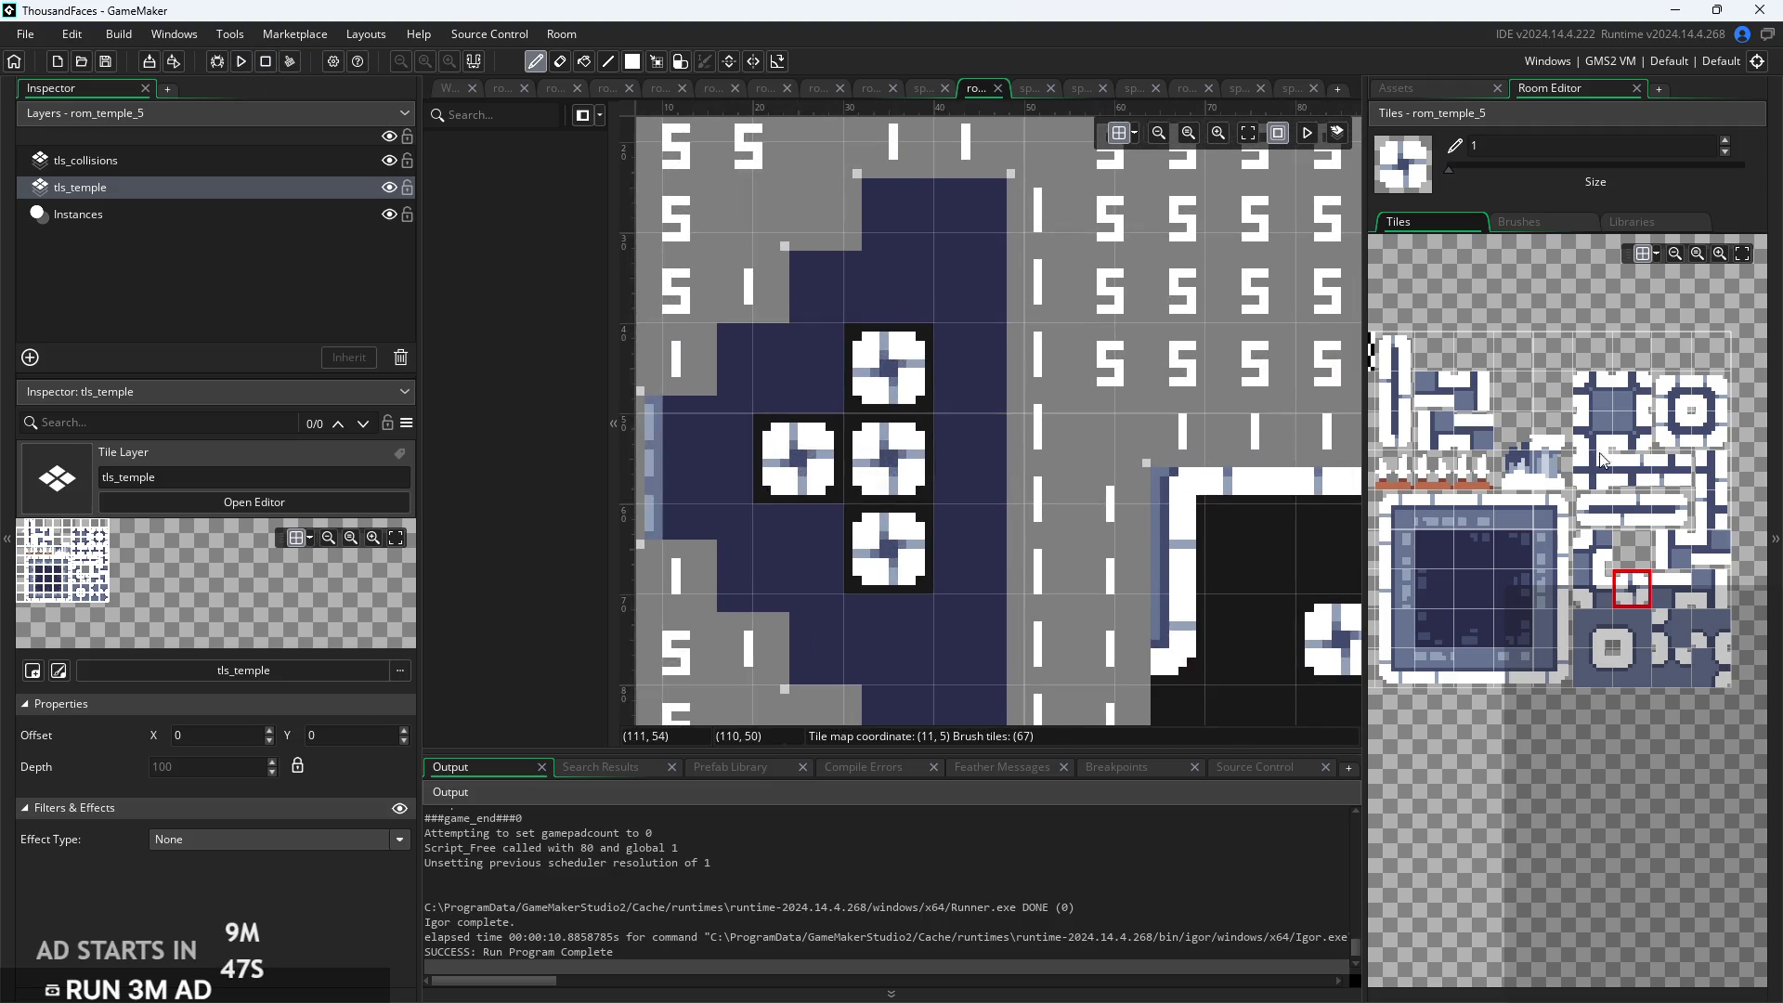
Paint a cross in the left alcove from n-shaped top, u-shaped bottom and bar-tile arm
{"action": "left_click", "coordinate": [1409, 401]}
{"action": "left_click", "coordinate": [1393, 351]}
{"action": "left_click", "coordinate": [885, 363]}
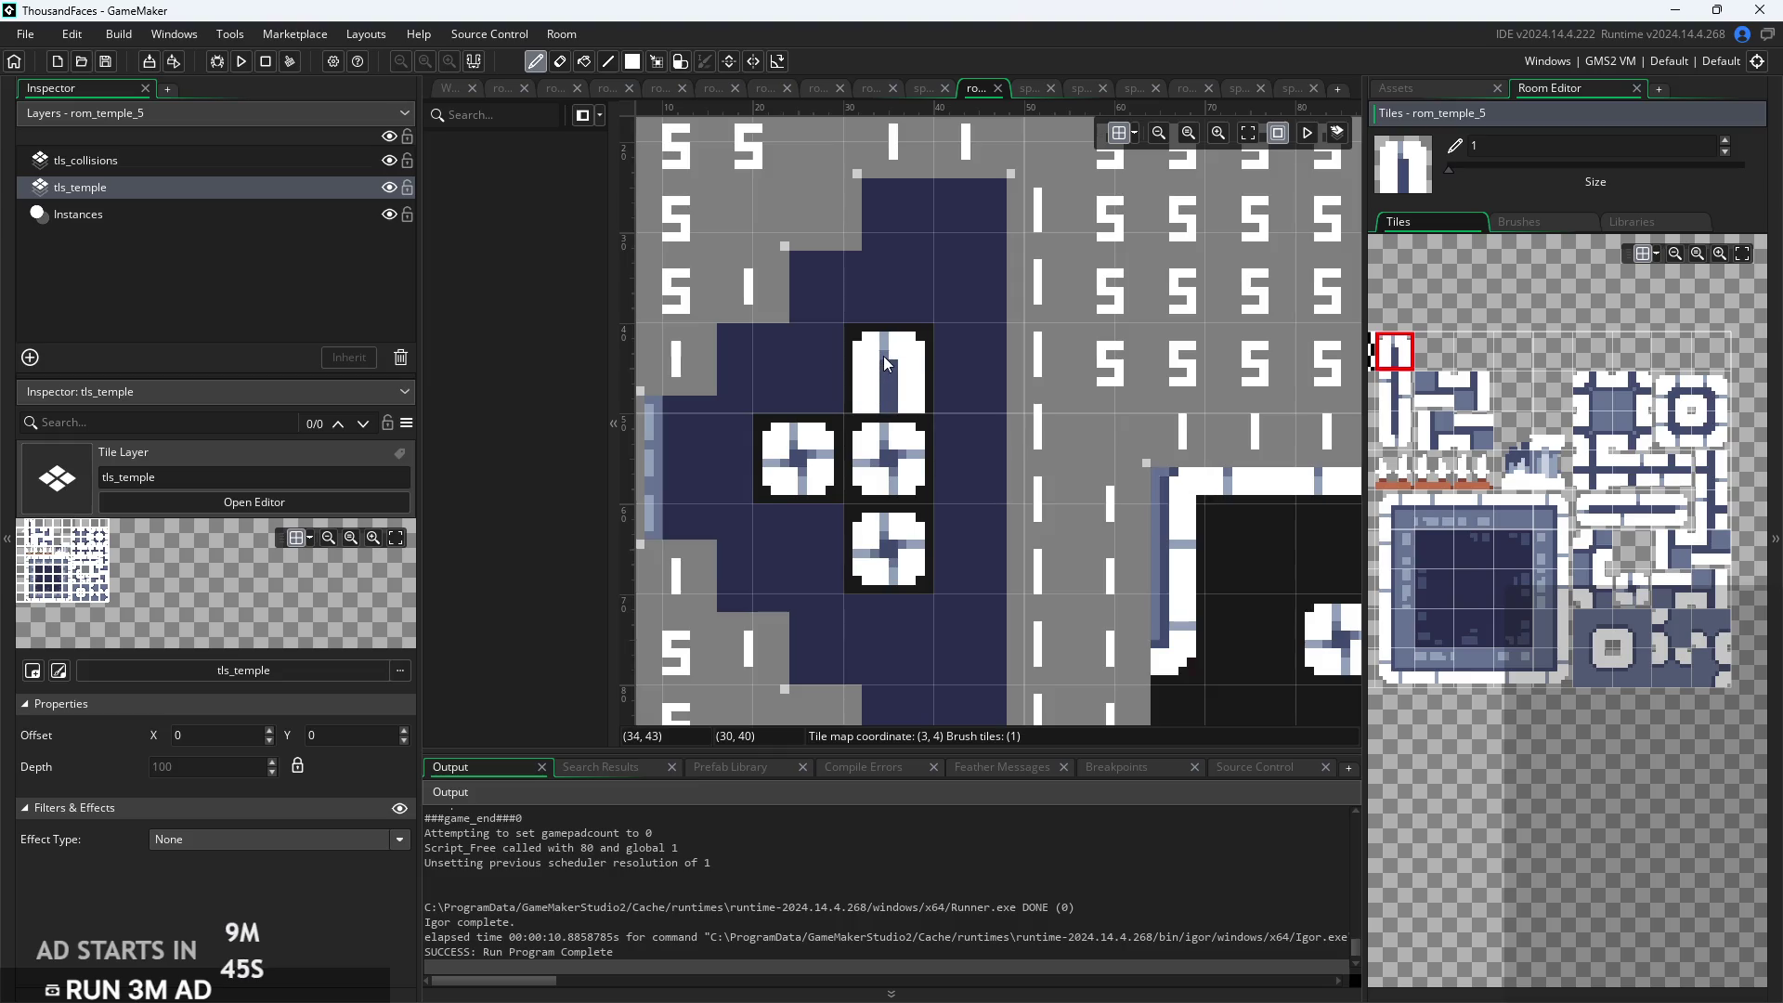
{"action": "left_click", "coordinate": [1396, 429]}
{"action": "left_click", "coordinate": [888, 545]}
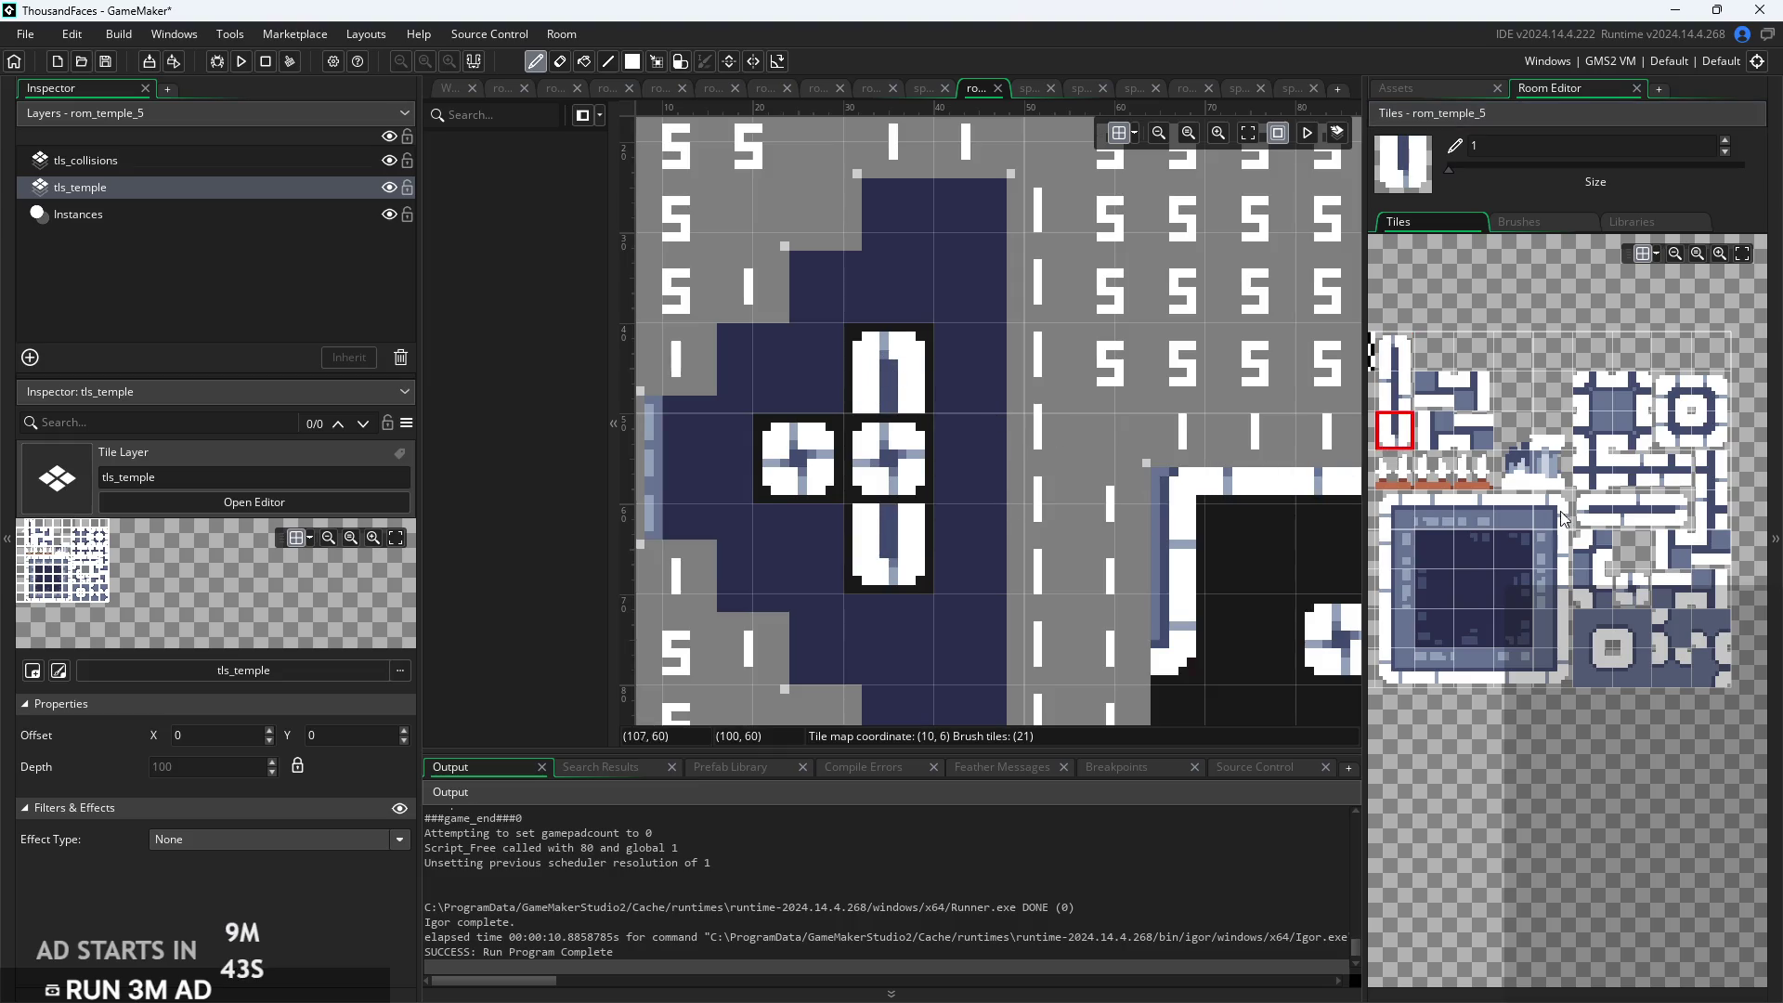
{"action": "left_click", "coordinate": [1594, 509]}
{"action": "left_click", "coordinate": [798, 458]}
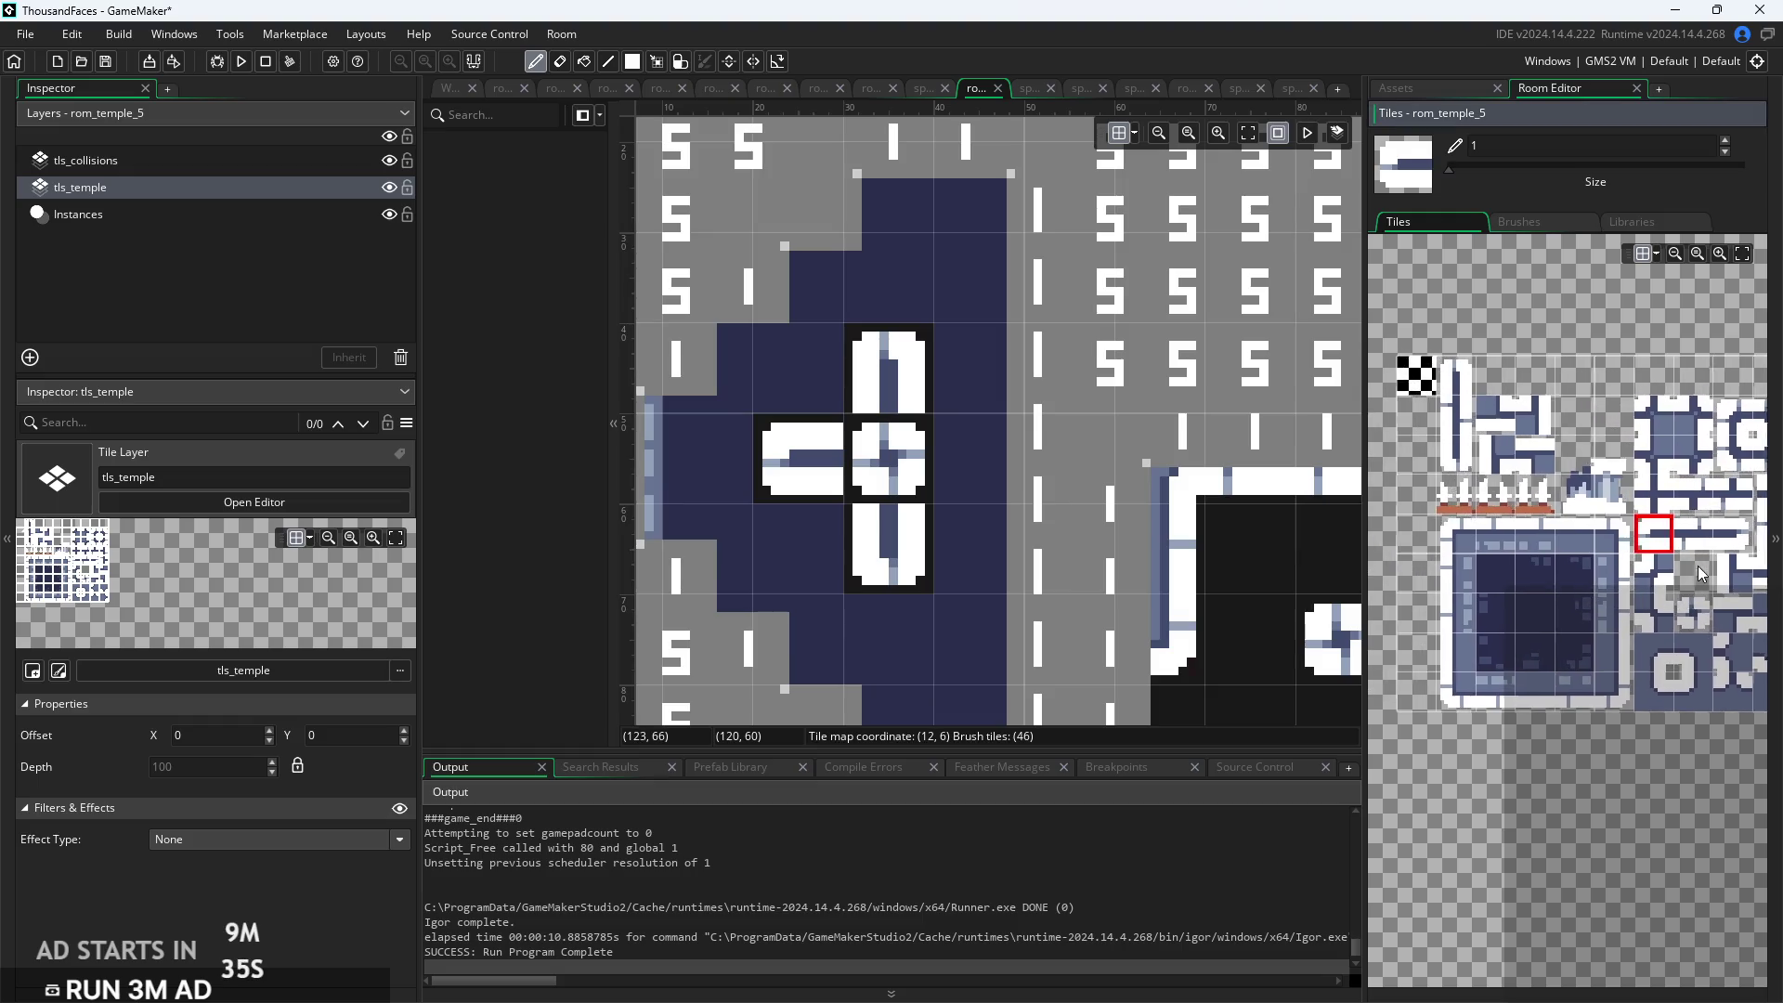
Pick a vertical bar tile, zoom the room out, and bring up the Assets list
{"action": "scroll", "coordinate": [1504, 418], "scroll_direction": "down", "scroll_amount": 1}
{"action": "scroll", "coordinate": [1505, 418], "scroll_direction": "up", "scroll_amount": 2}
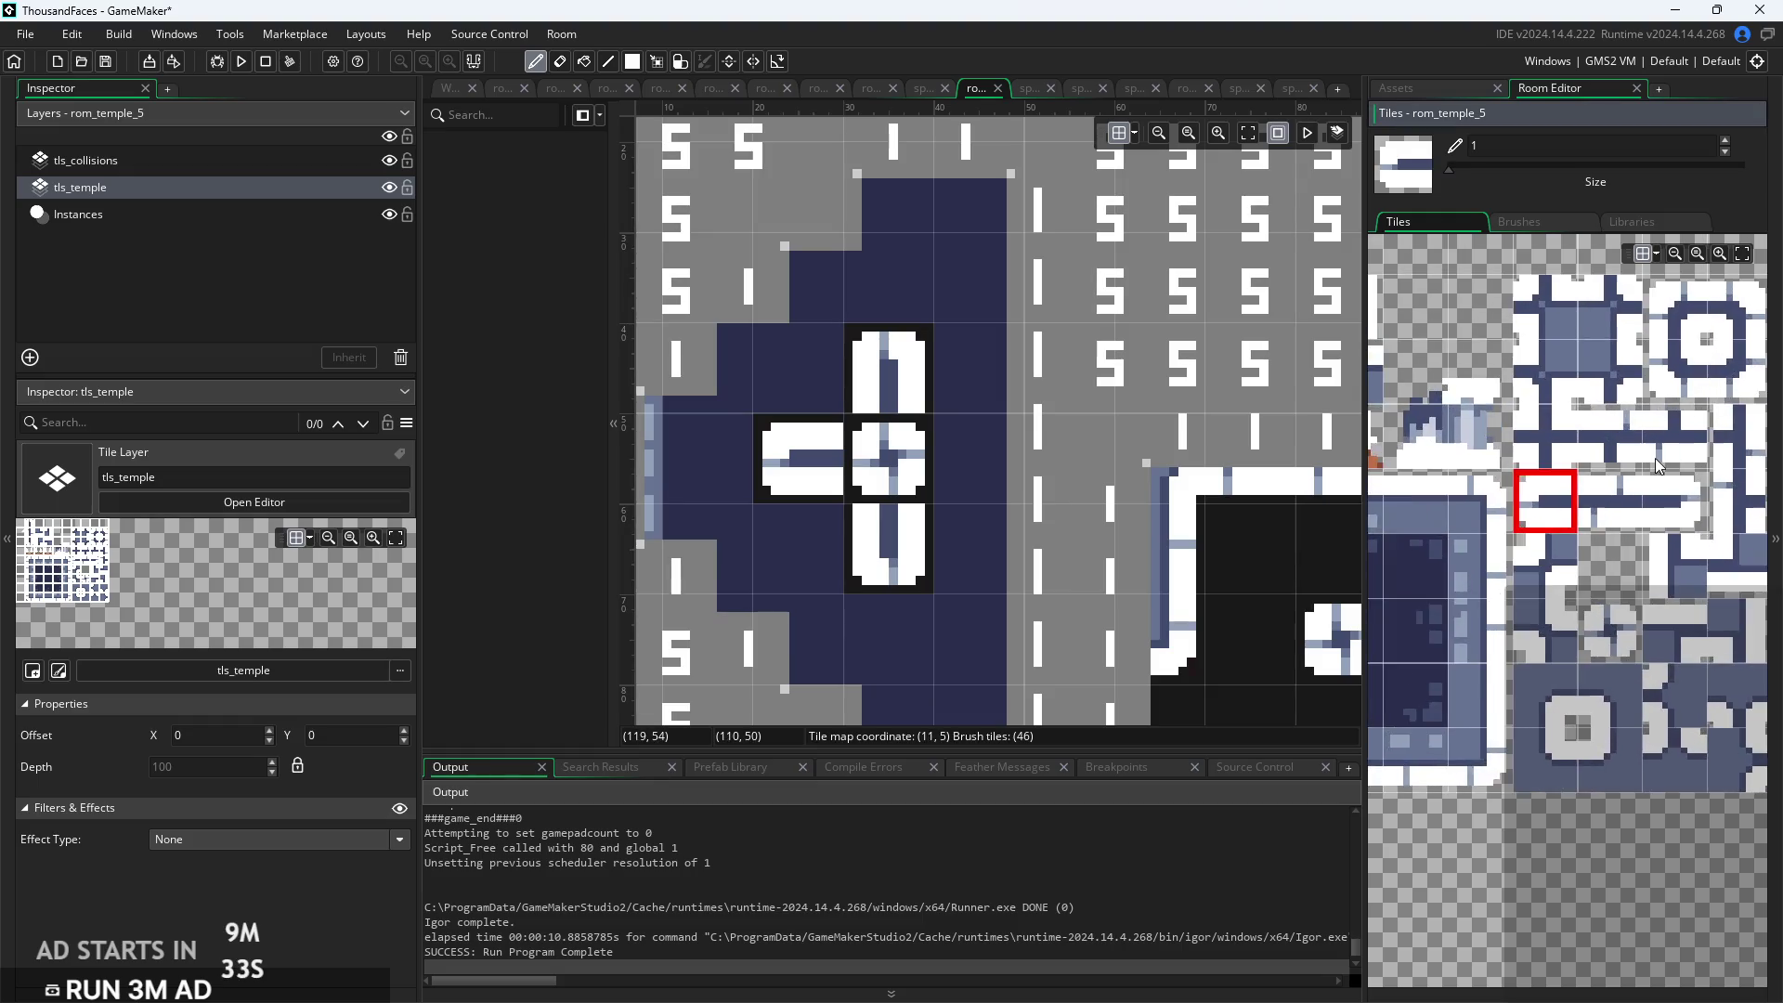
{"action": "left_click", "coordinate": [1647, 446]}
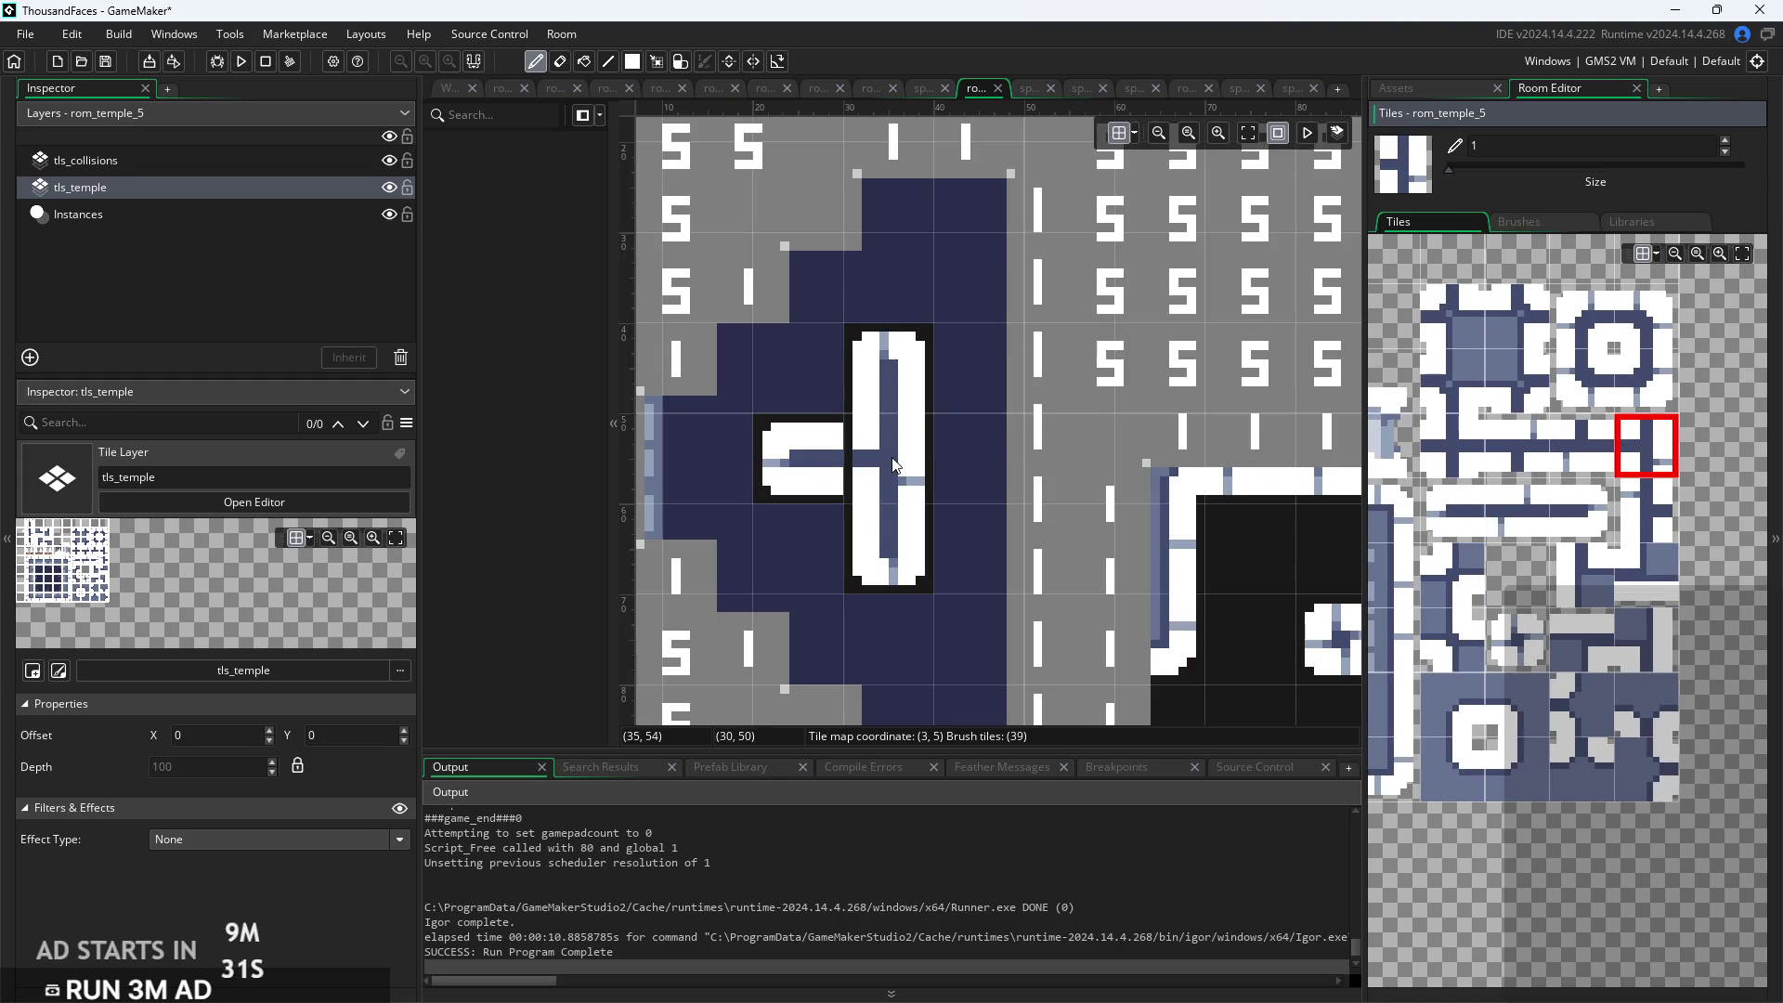
{"action": "scroll", "coordinate": [801, 467], "scroll_direction": "up", "scroll_amount": 2}
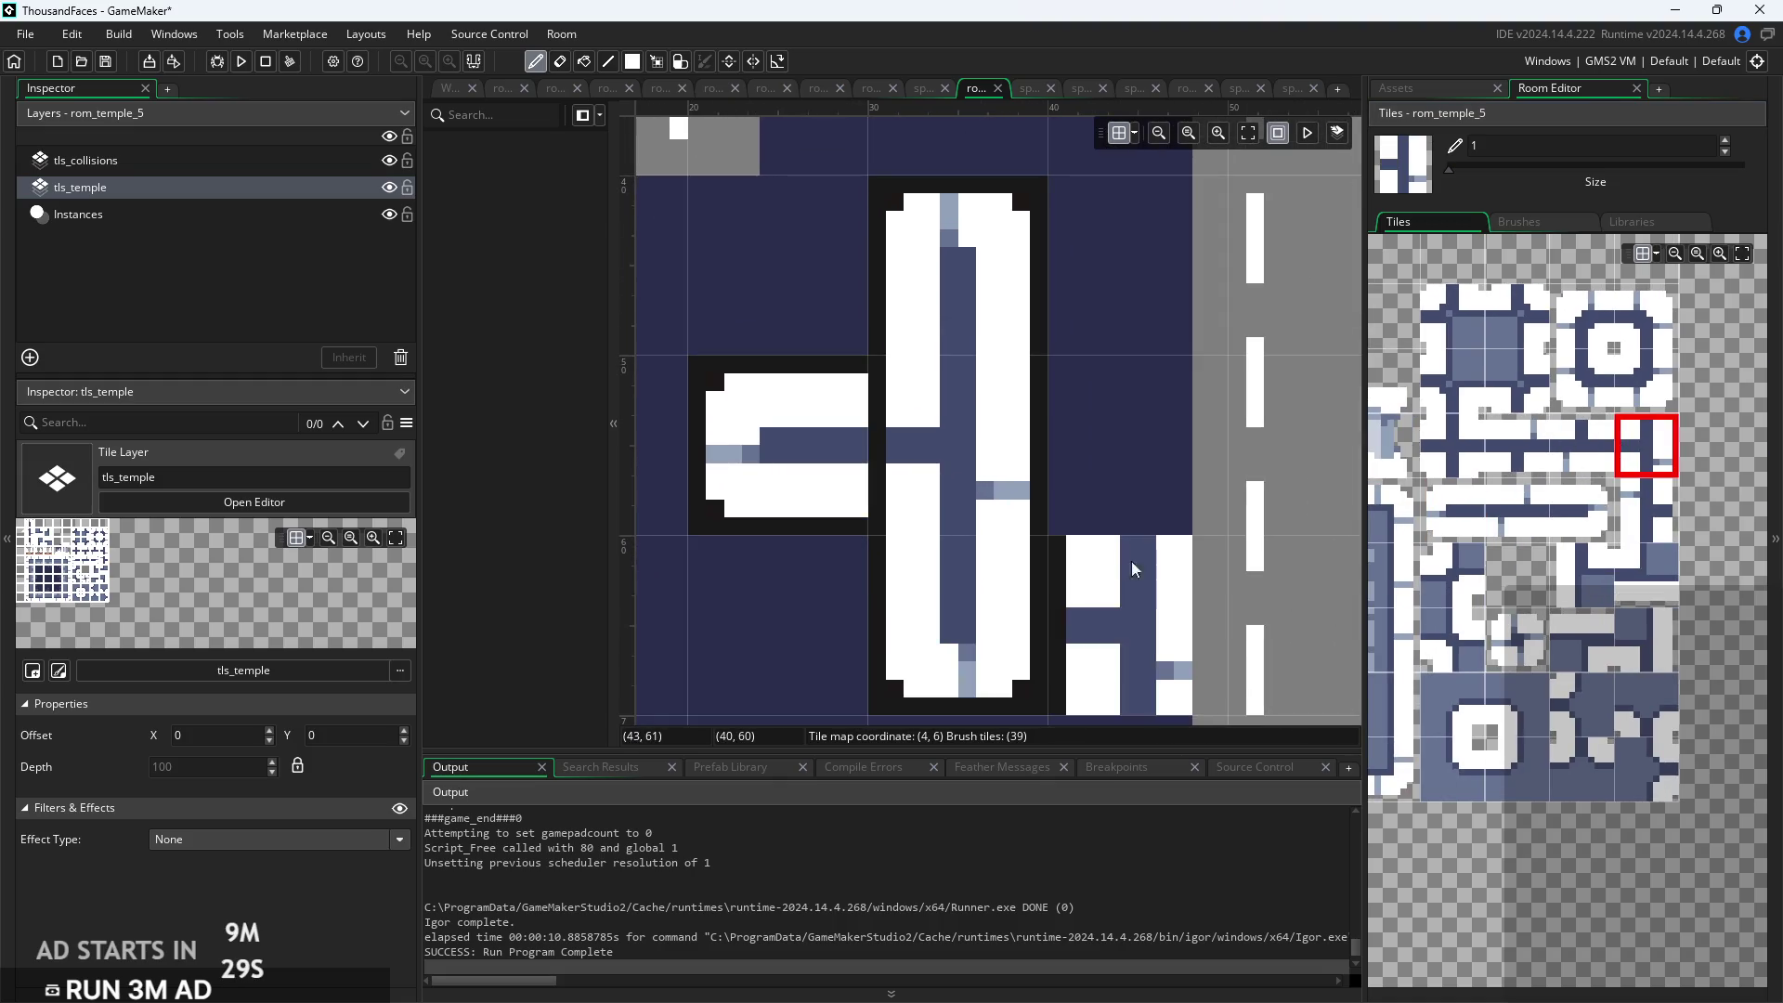
{"action": "scroll", "coordinate": [1167, 565], "scroll_direction": "down", "scroll_amount": 5}
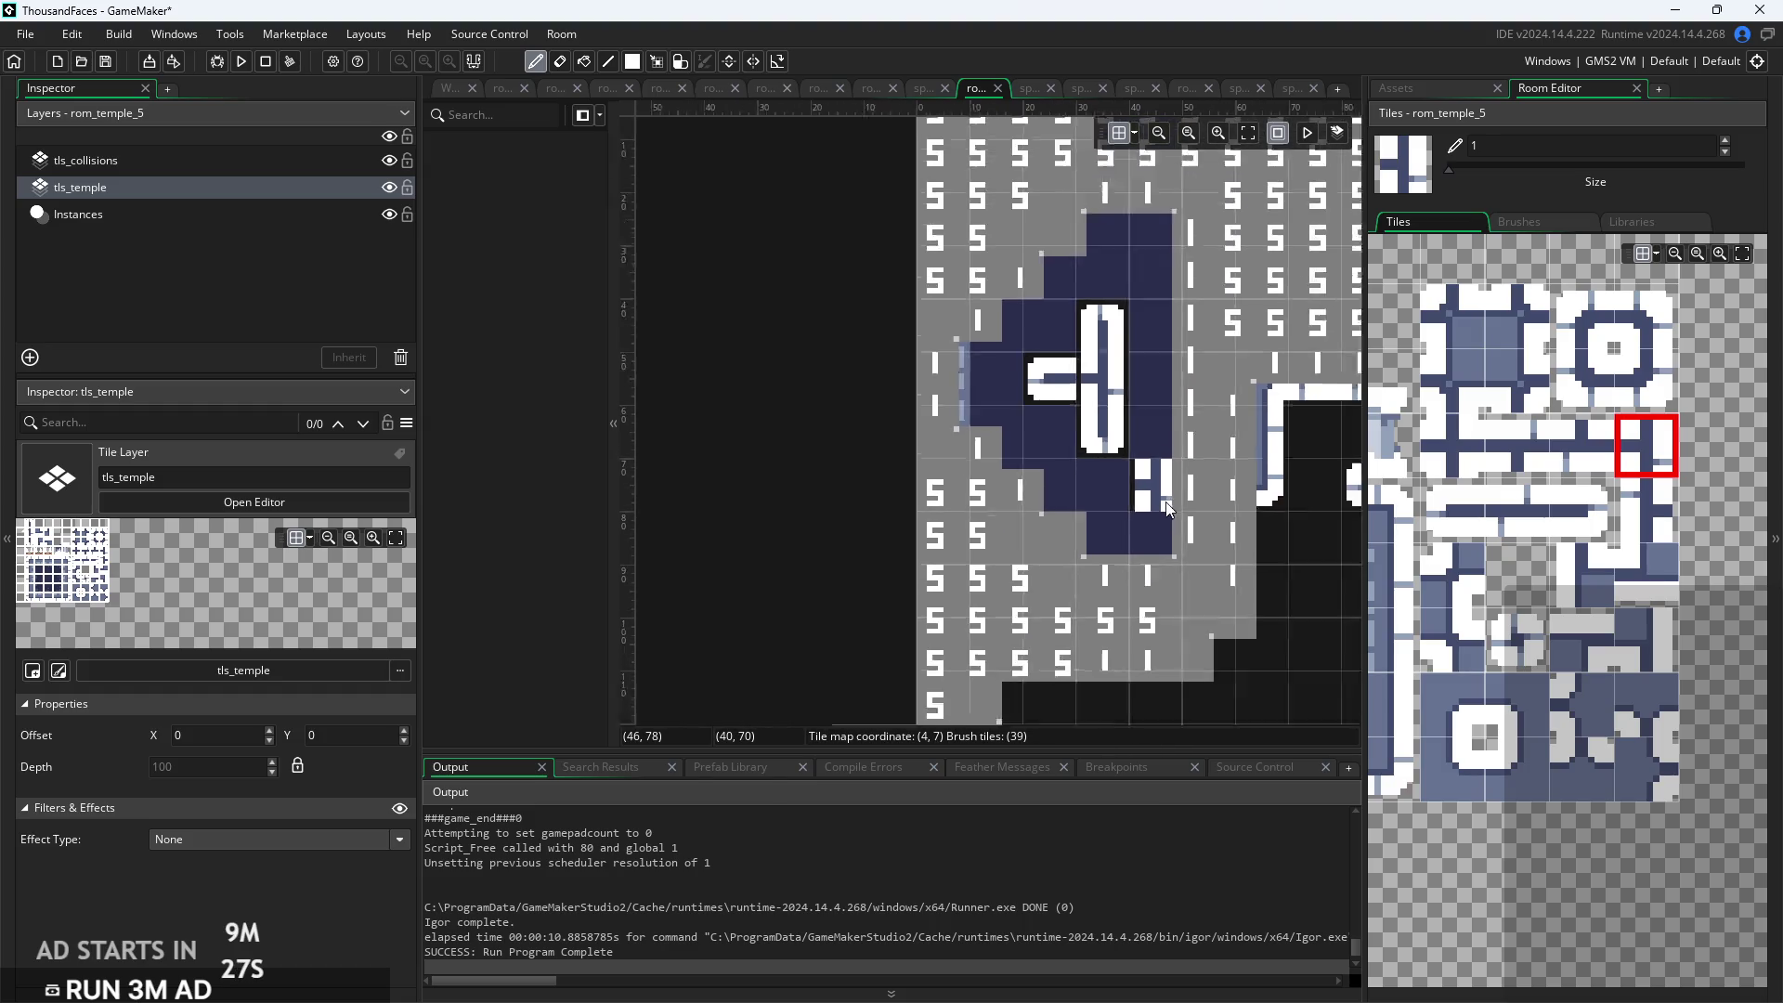
{"action": "scroll", "coordinate": [1021, 557], "scroll_direction": "right", "scroll_amount": 3}
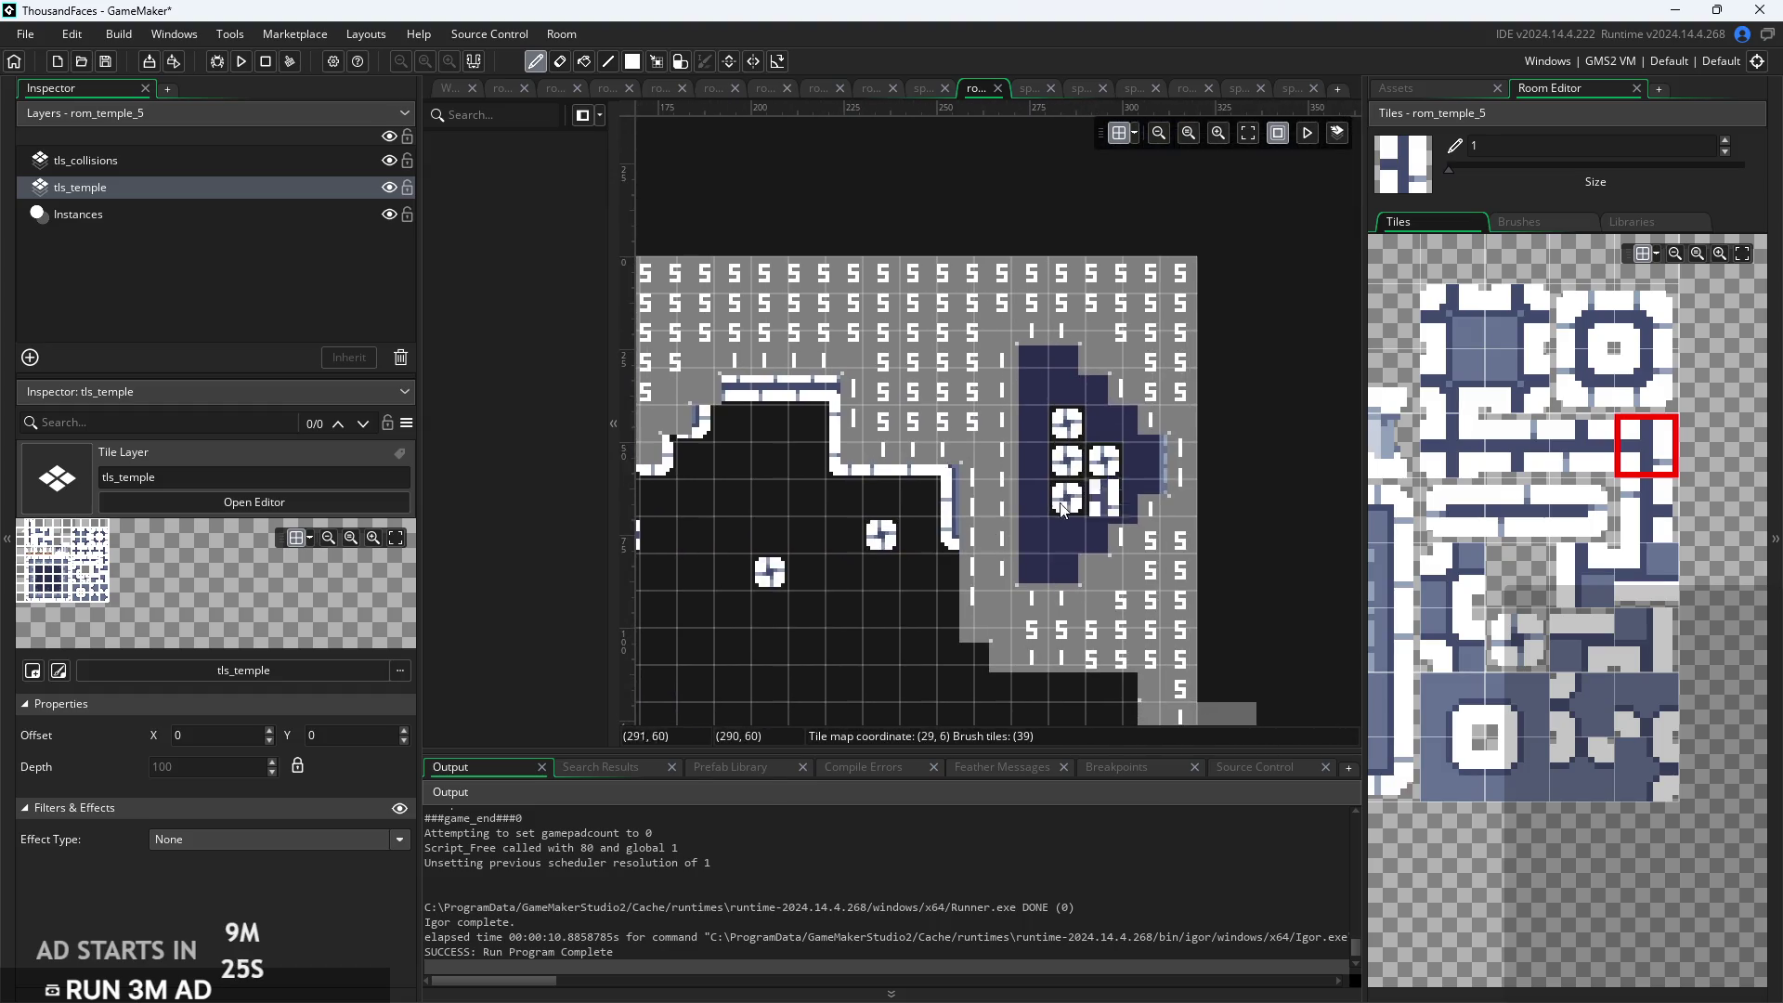
{"action": "scroll", "coordinate": [1263, 552], "scroll_direction": "down", "scroll_amount": 2}
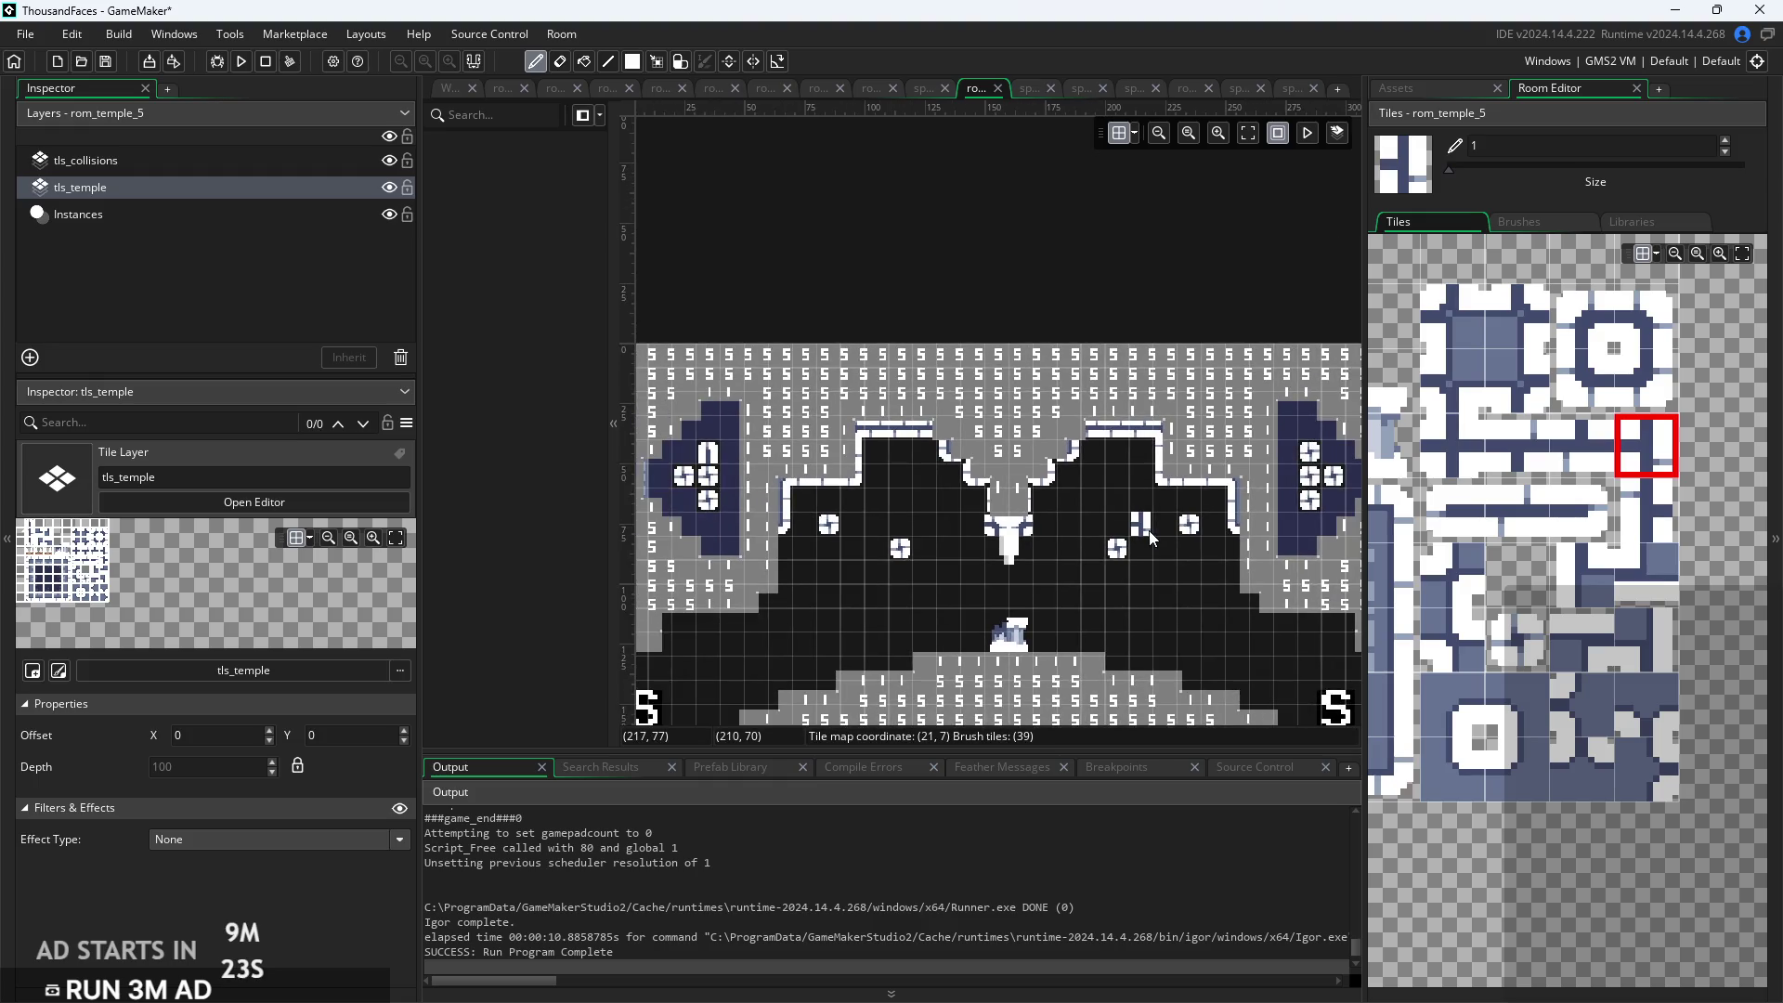
{"action": "scroll", "coordinate": [1149, 532], "scroll_direction": "down", "scroll_amount": 4}
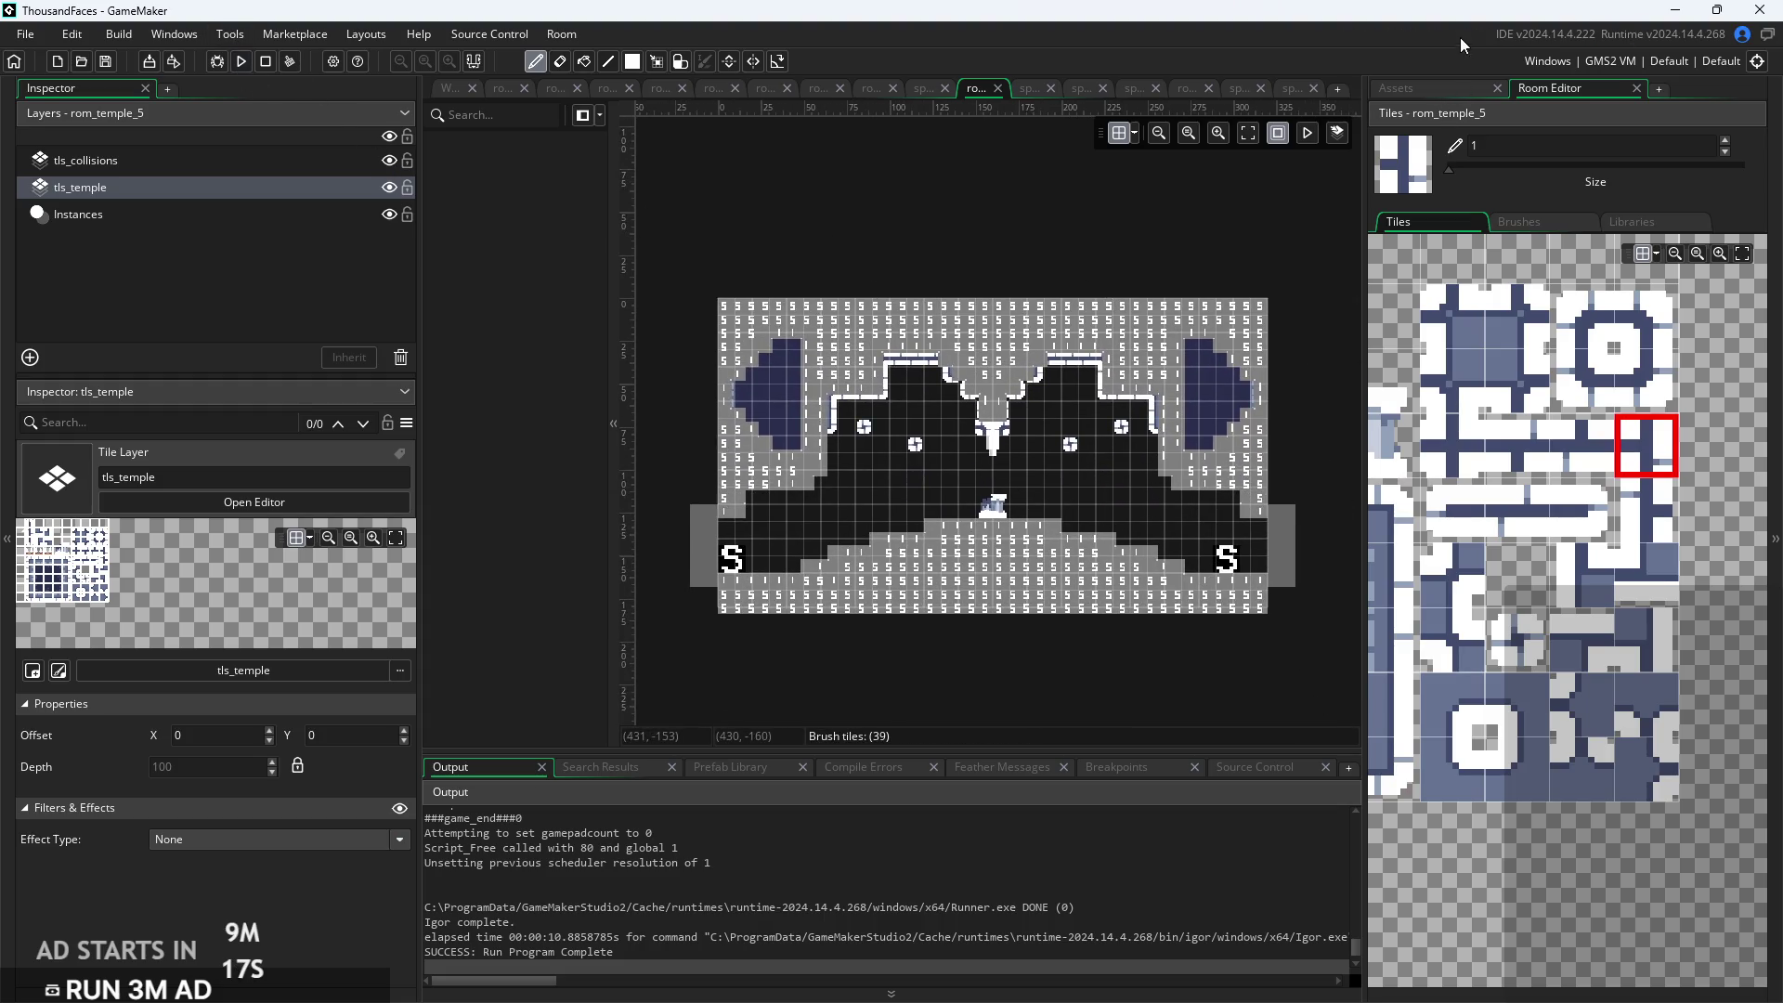
{"action": "left_click", "coordinate": [1454, 87]}
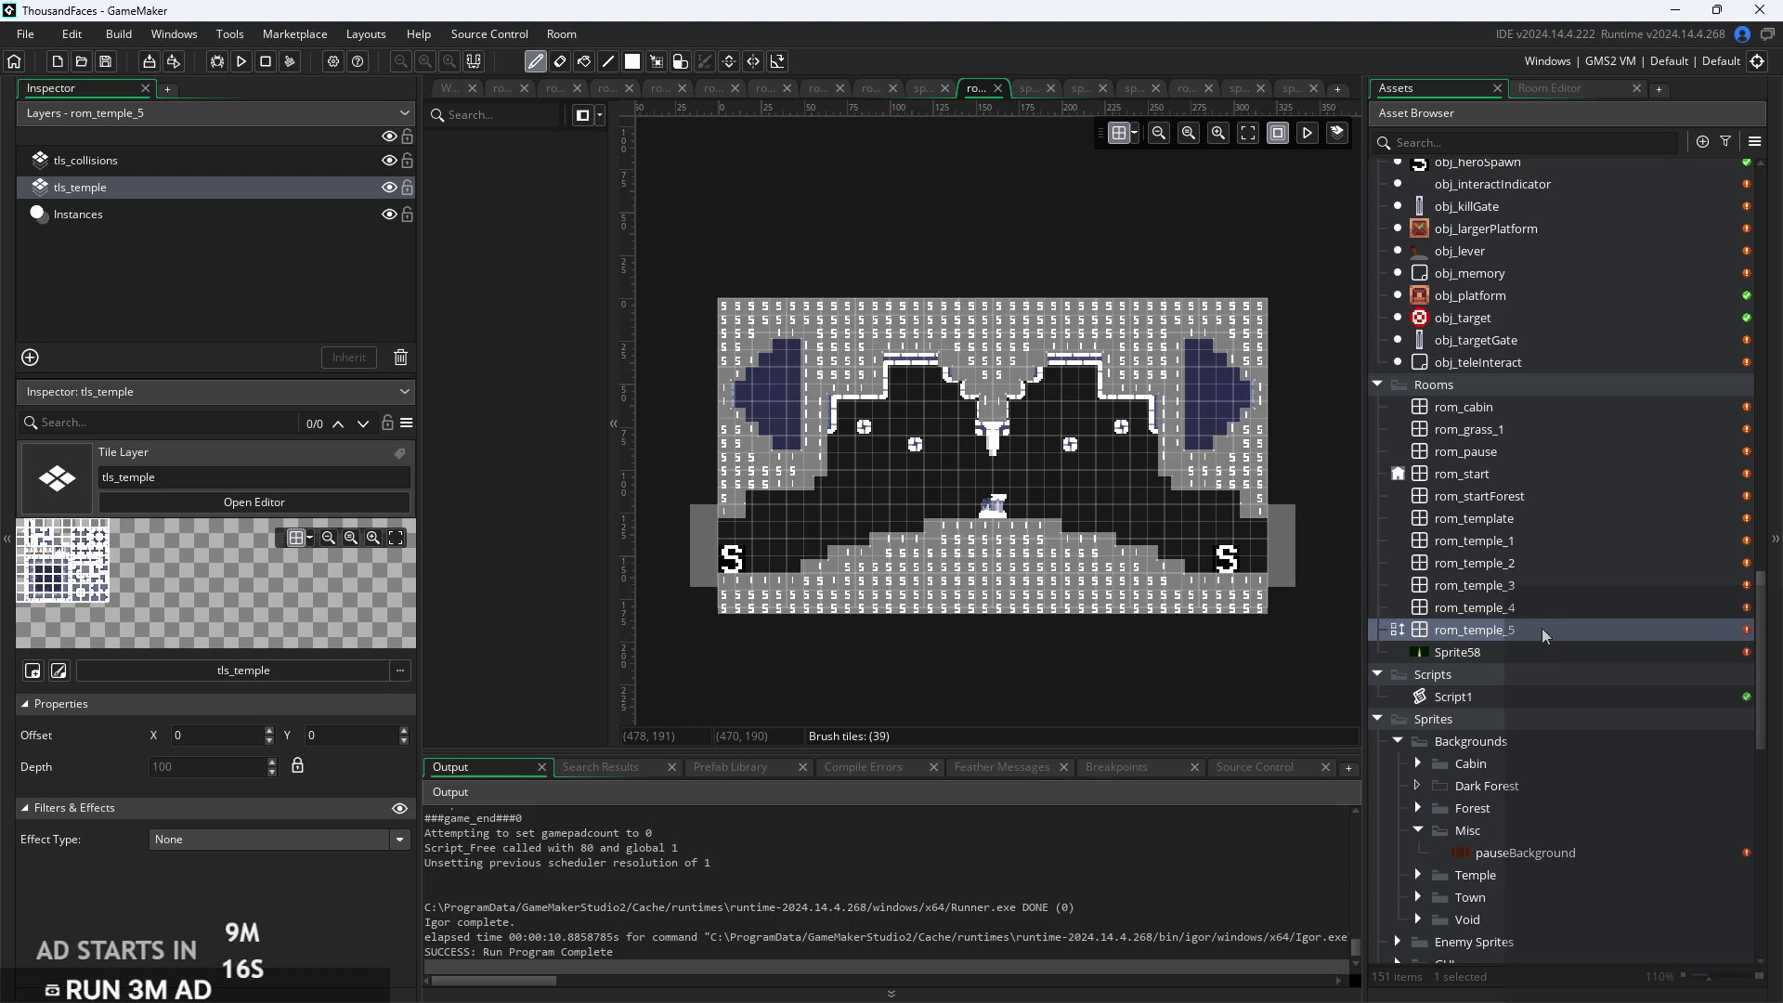
Rename room rom_temple_3 to rom_temple_6, then open rom_temple_5 in the room editor
{"action": "key", "text": "Up"}
{"action": "key", "text": "Up"}
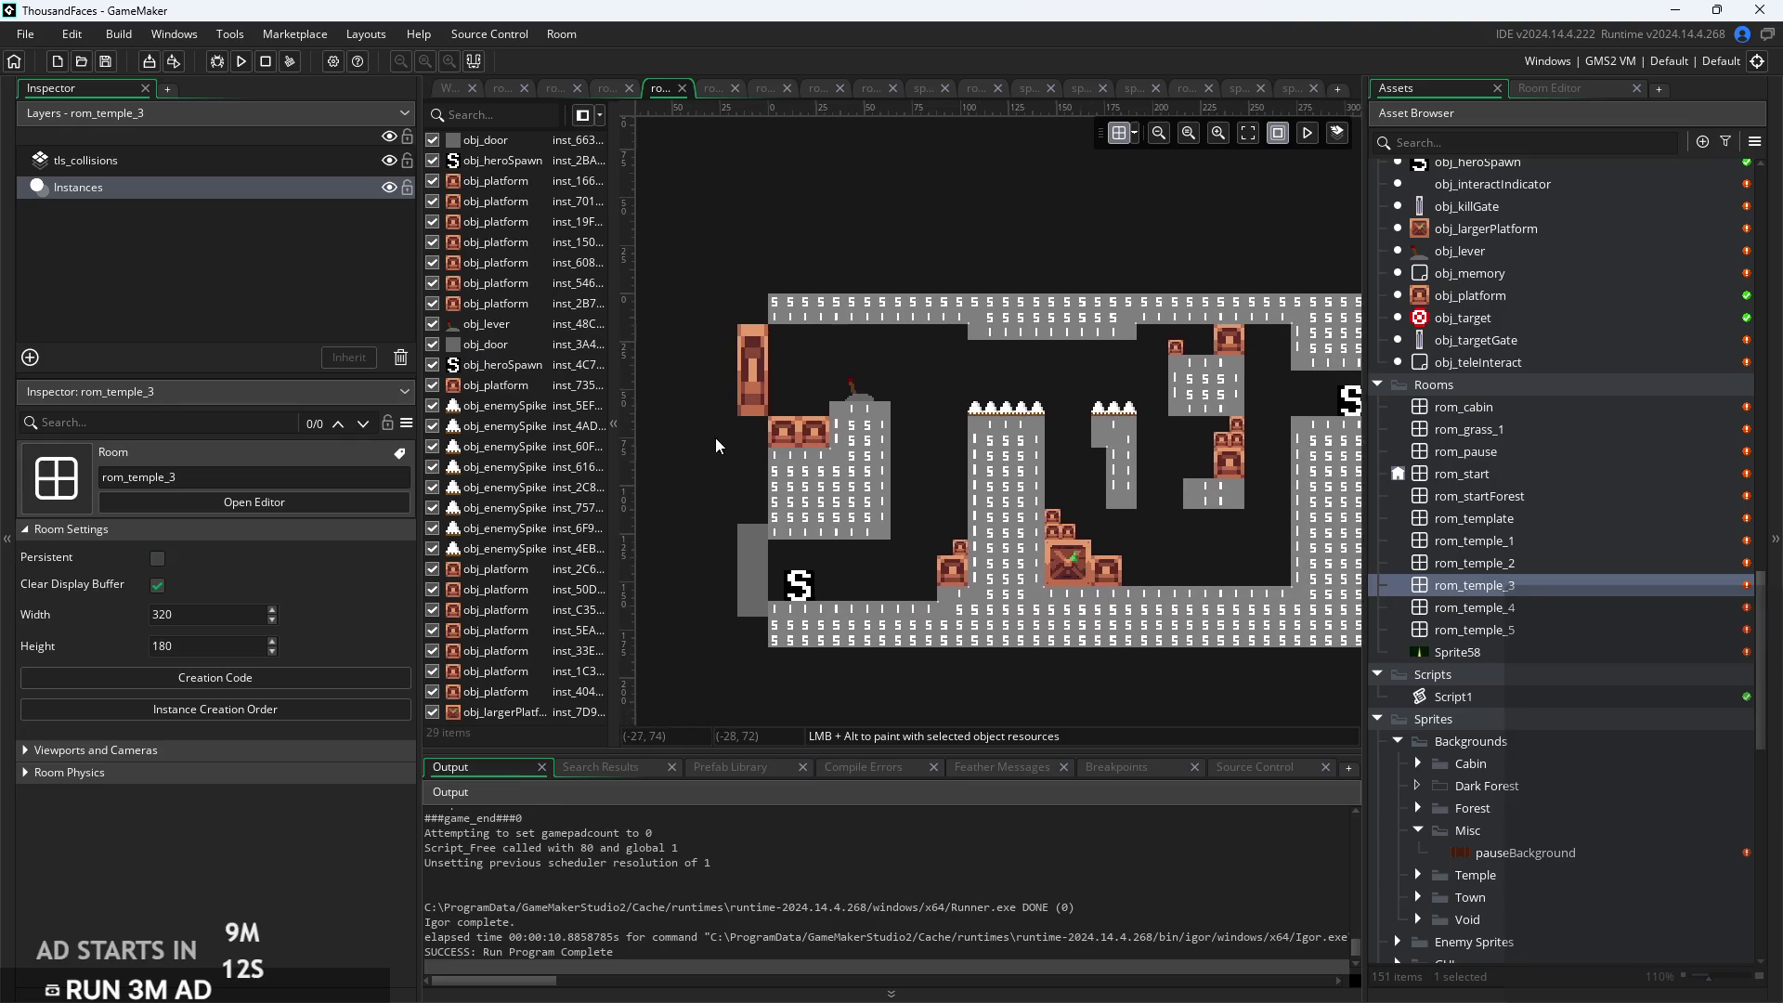
{"action": "right_click", "coordinate": [1456, 587]}
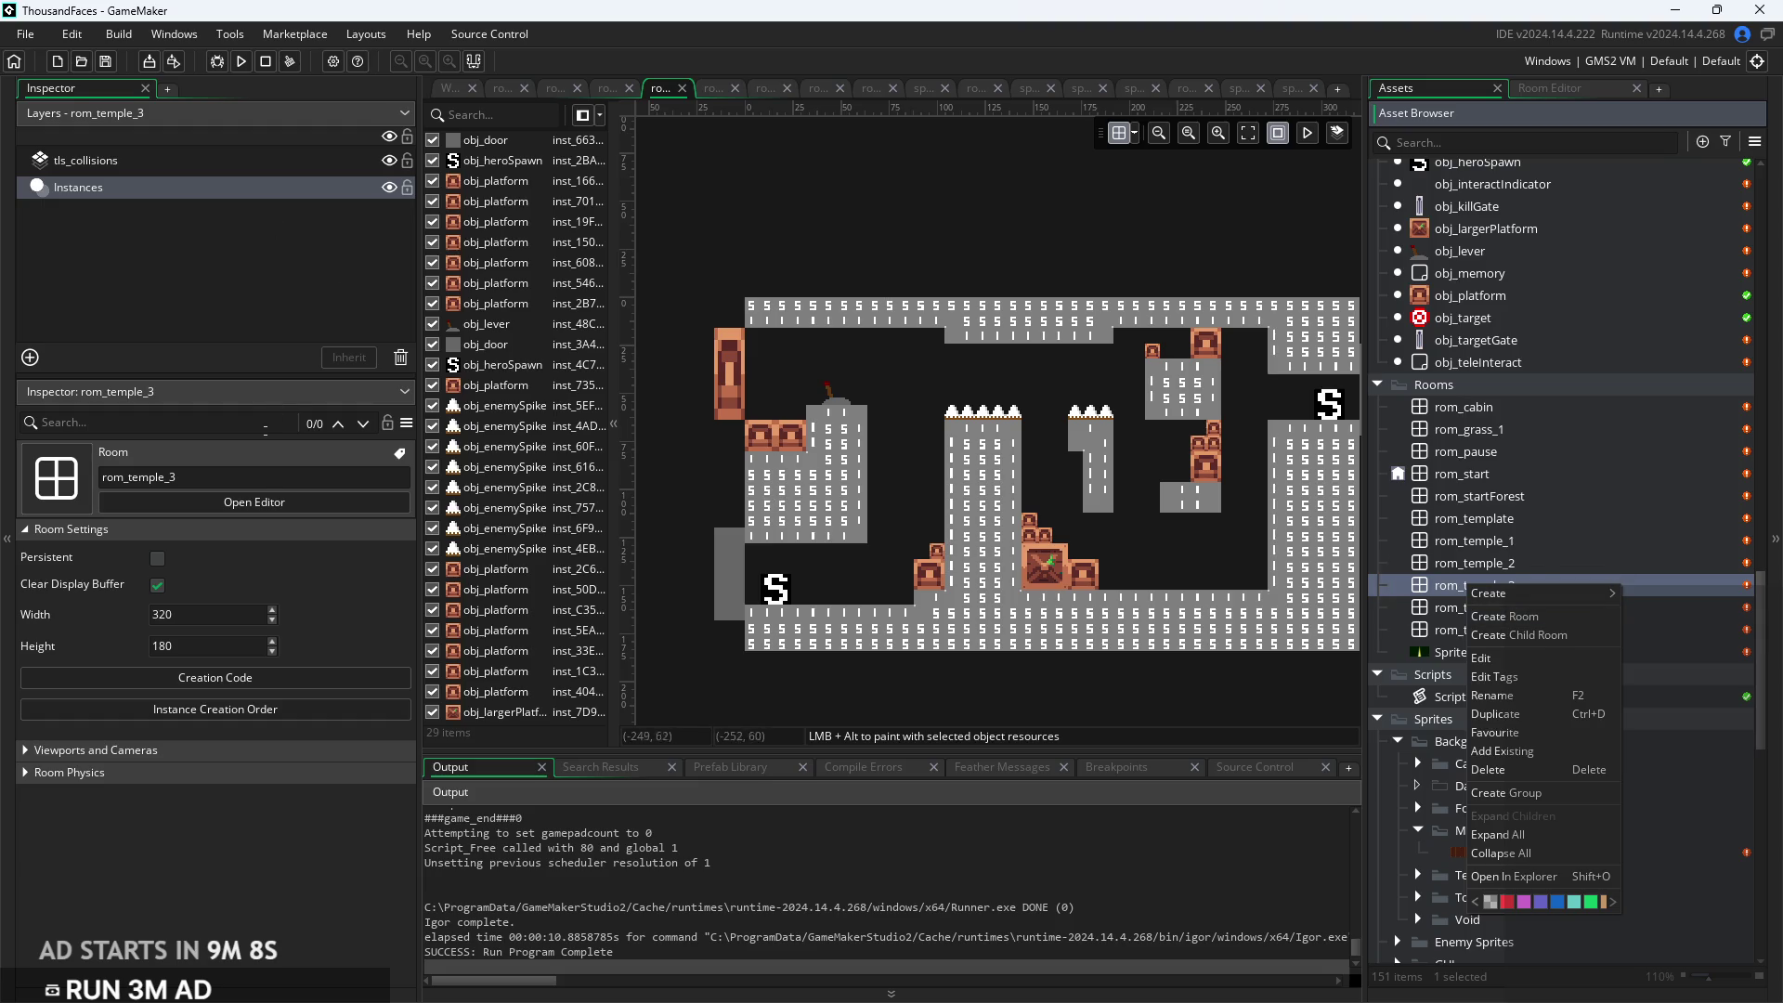
{"action": "left_click", "coordinate": [257, 476]}
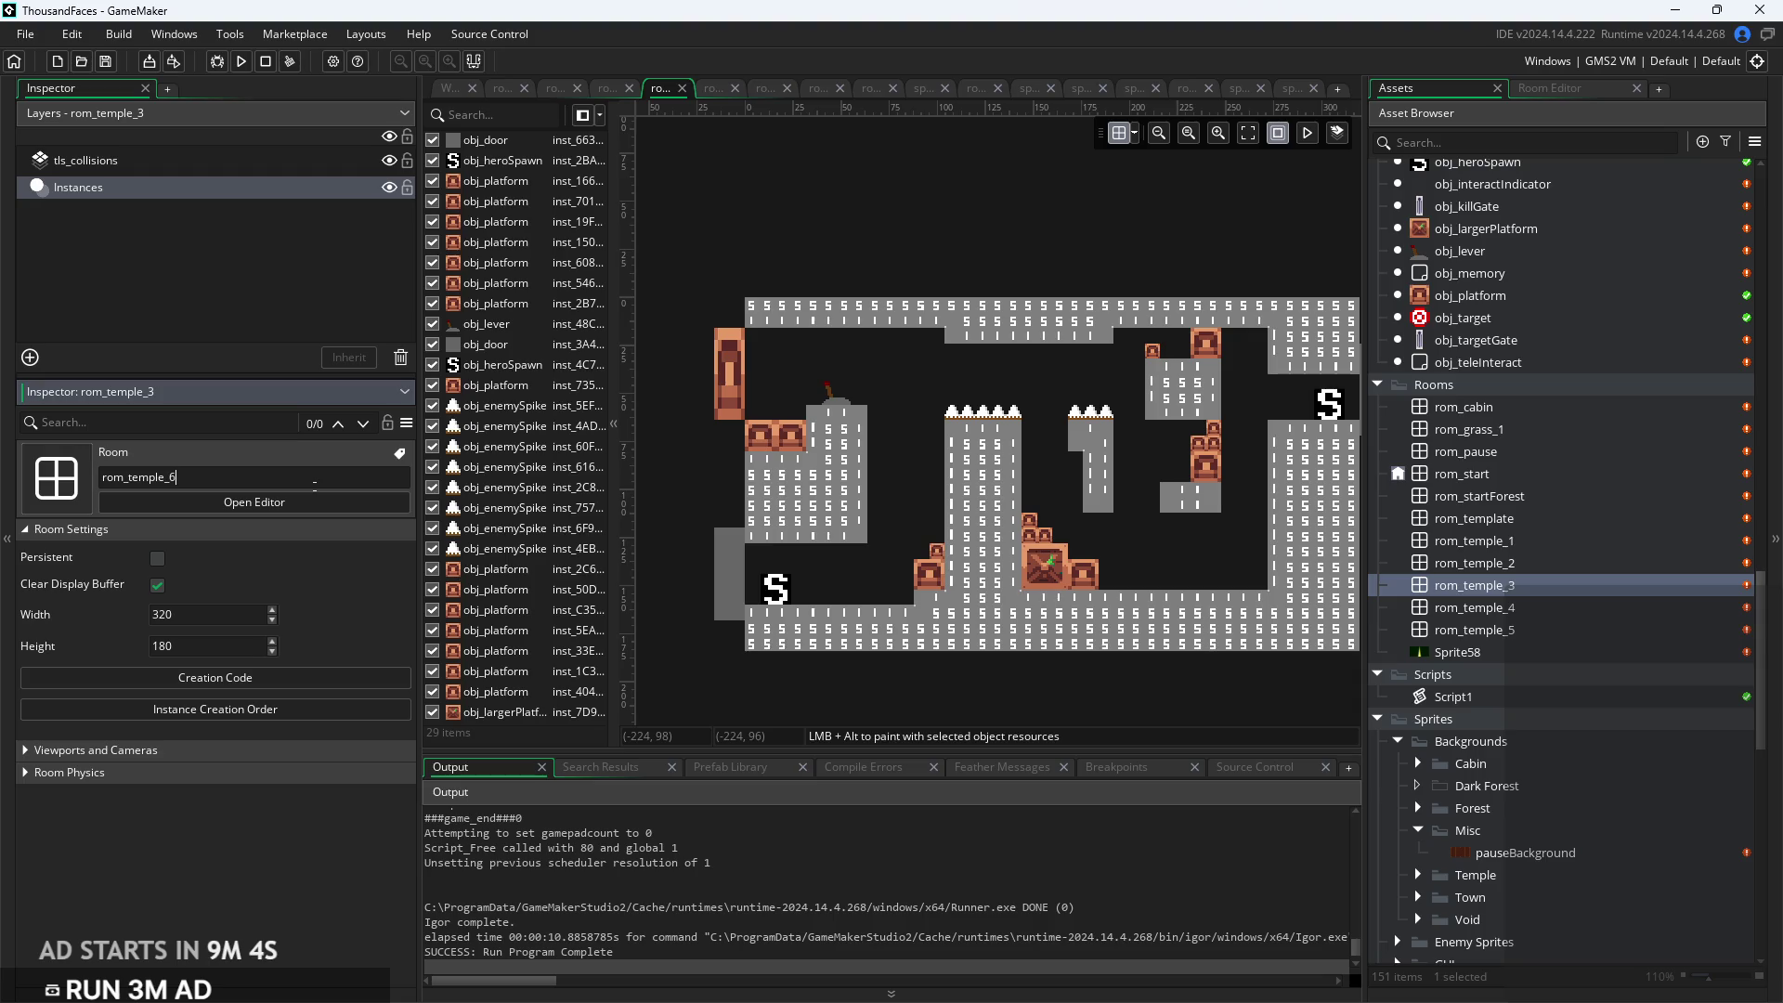
{"action": "key", "text": "Return"}
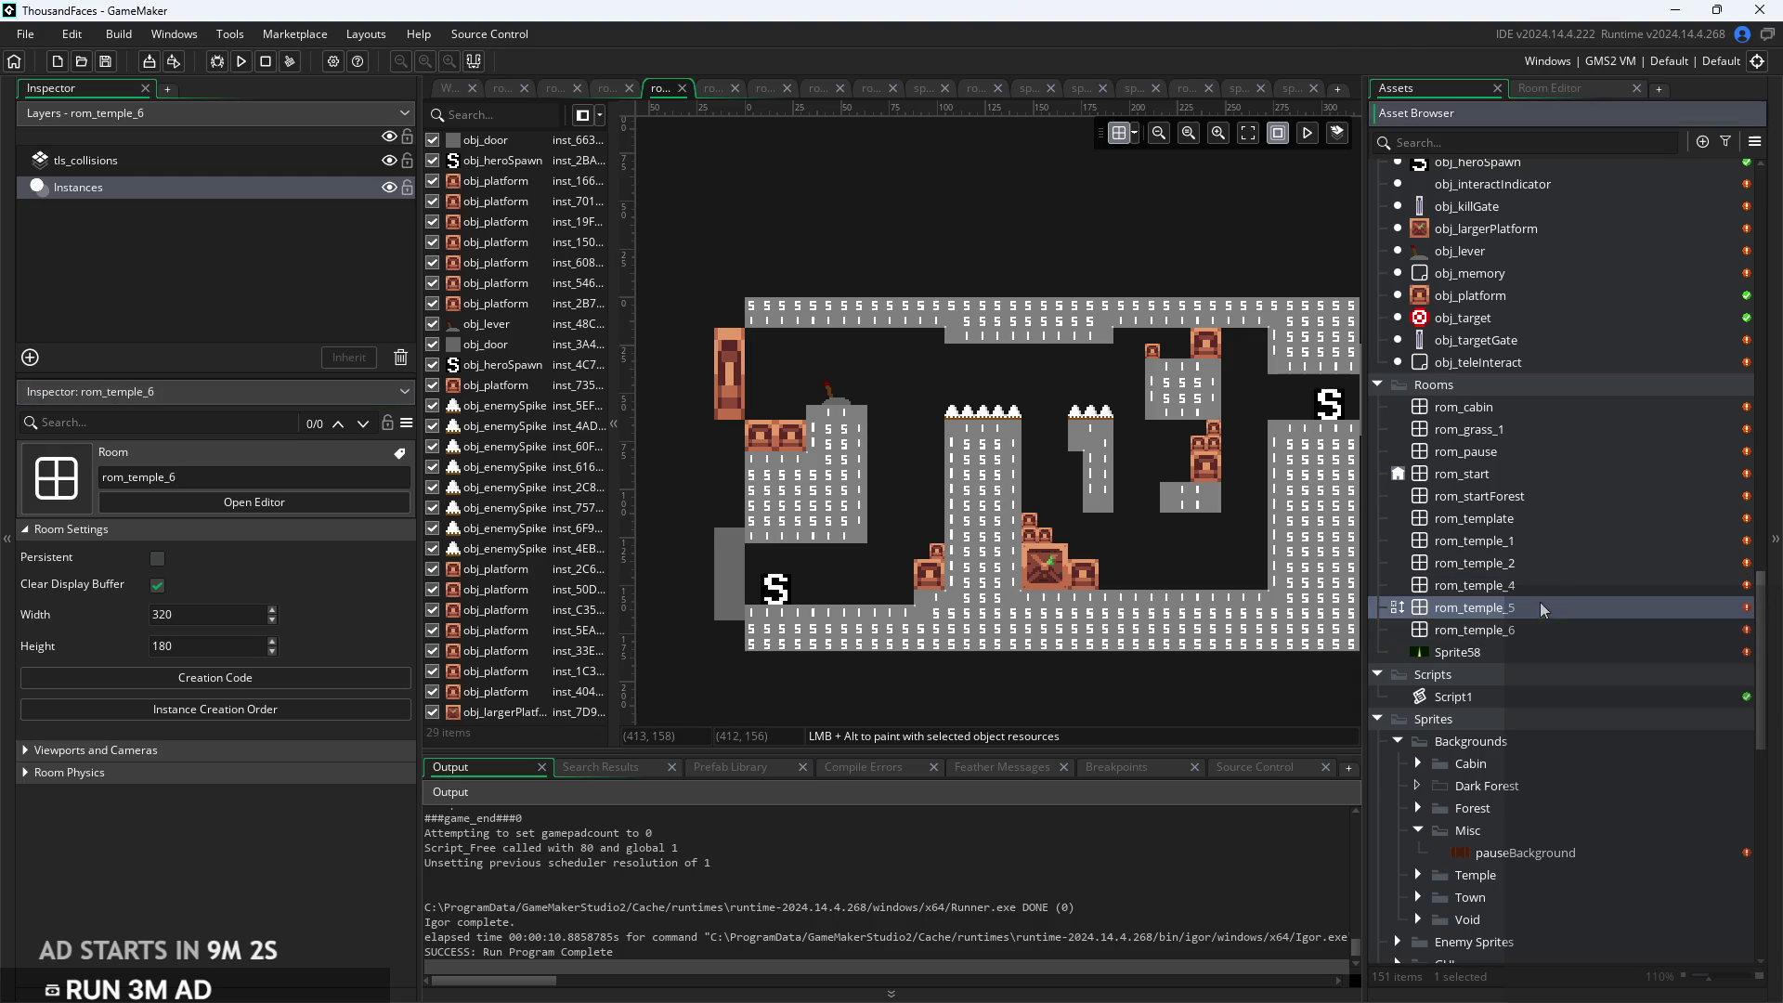
{"action": "double_click", "coordinate": [1402, 607]}
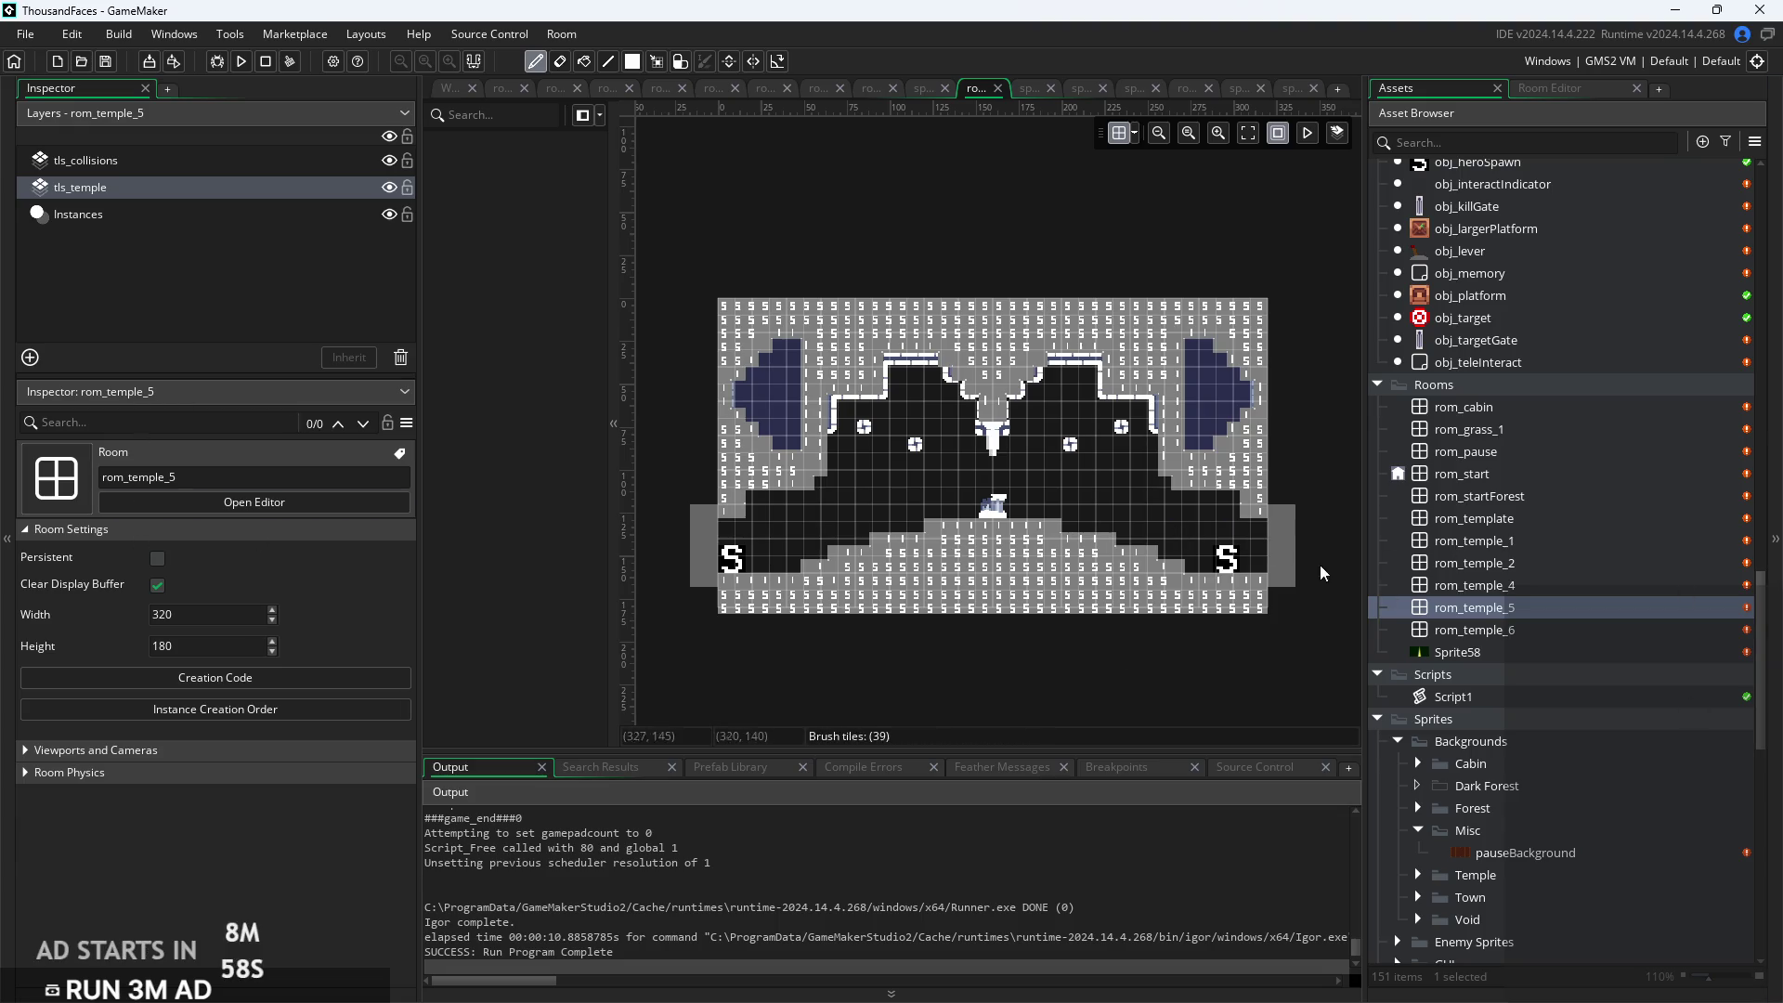
Return to rom_temple_5 and select its Instances layer
{"action": "left_click", "coordinate": [1542, 637]}
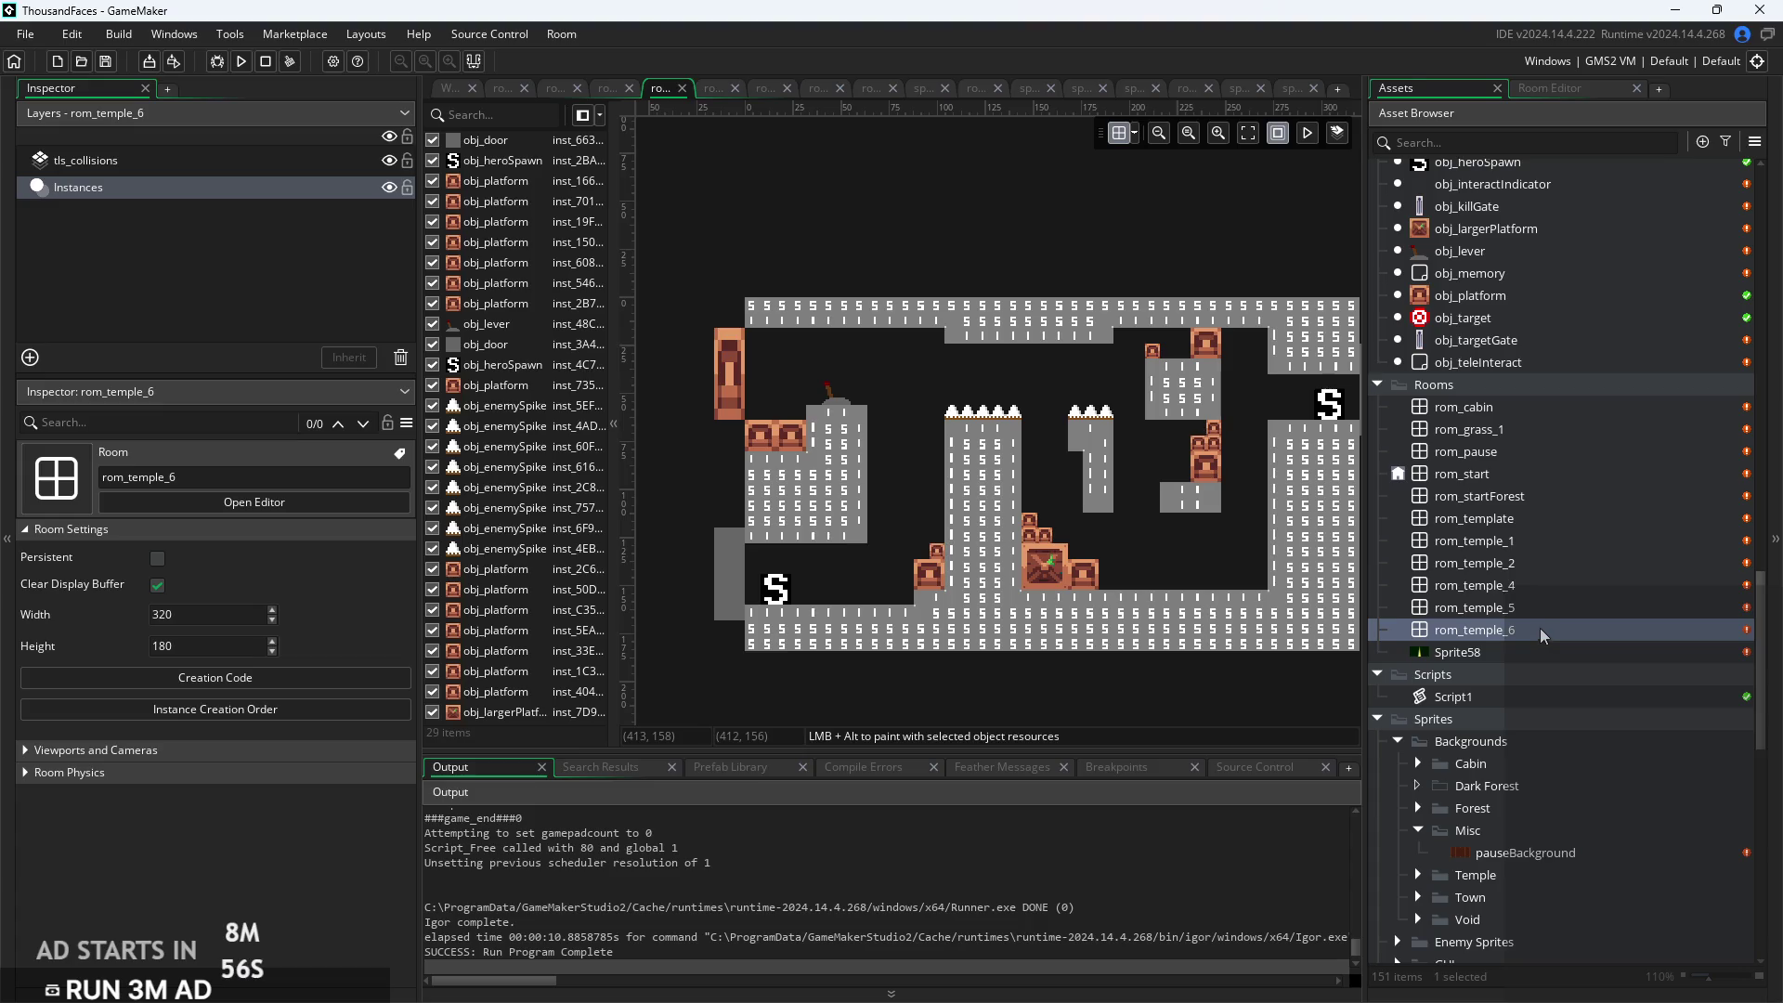
{"action": "left_click", "coordinate": [1540, 607]}
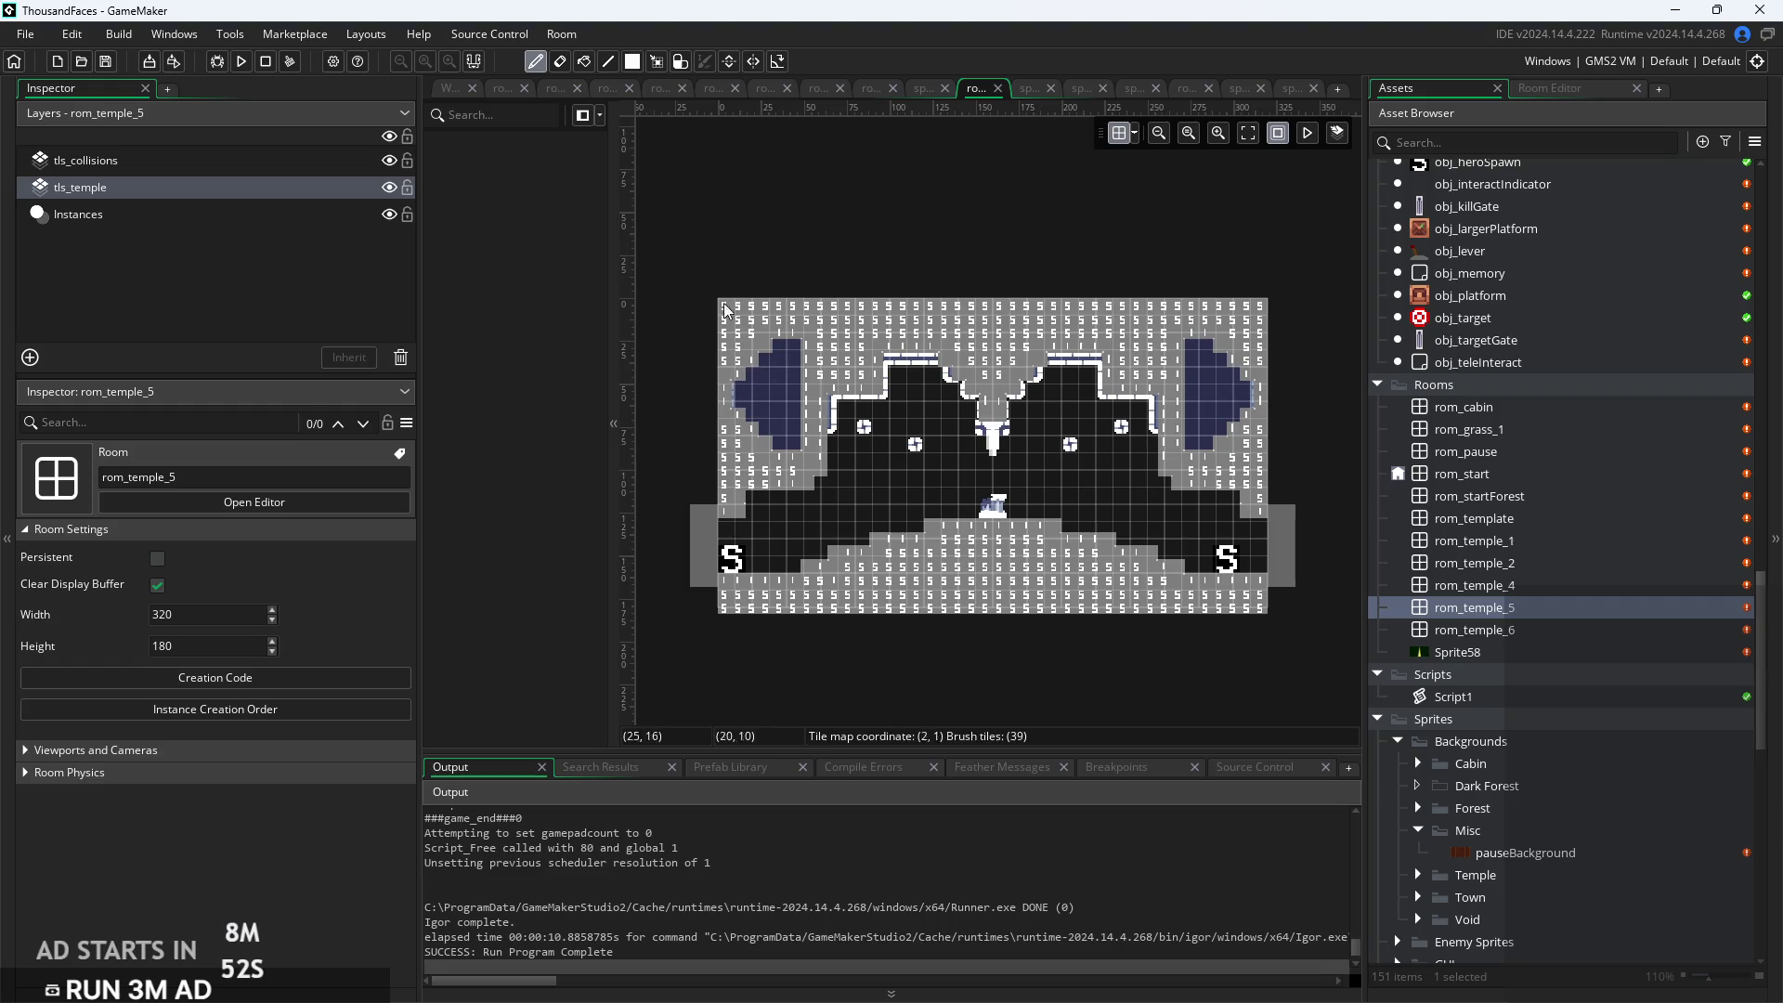
{"action": "left_click", "coordinate": [244, 164]}
{"action": "left_click", "coordinate": [239, 215]}
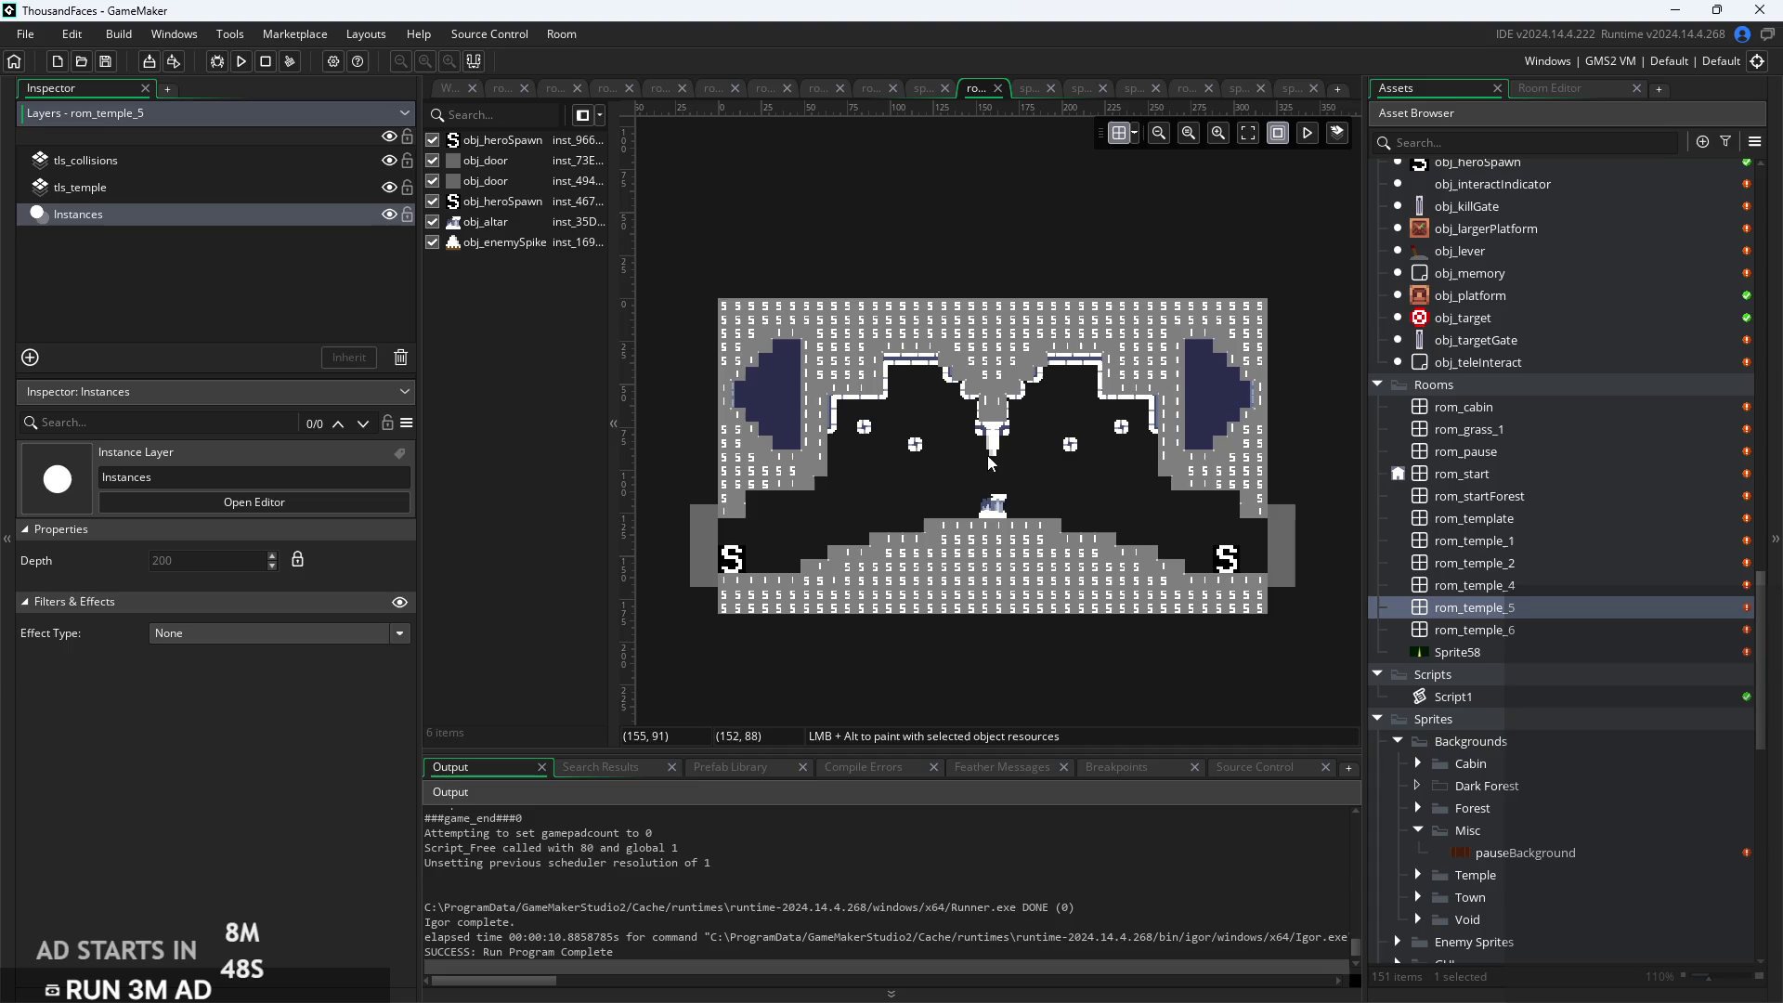
{"action": "left_click", "coordinate": [244, 163]}
{"action": "left_click", "coordinate": [230, 214]}
{"action": "left_click", "coordinate": [238, 162]}
{"action": "left_click", "coordinate": [227, 217]}
Set the right-edge door's target to rom_temple_6, then open rom_temple_6
{"action": "left_click", "coordinate": [1280, 558]}
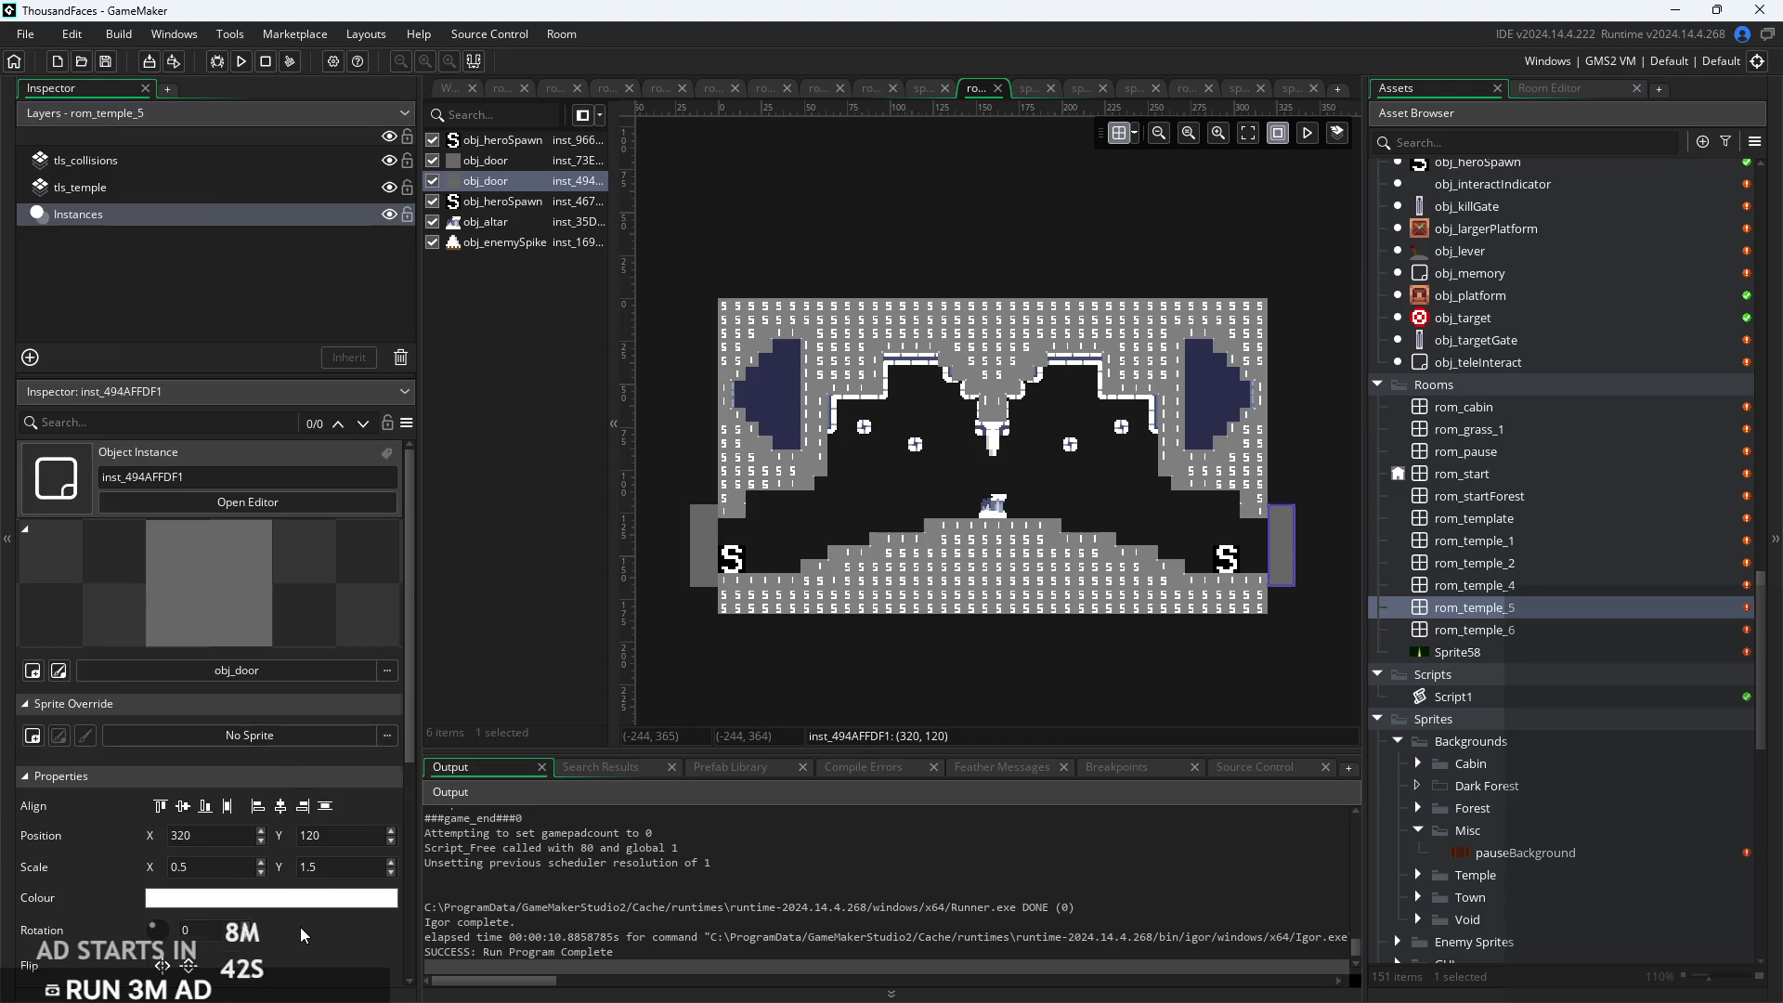
{"action": "scroll", "coordinate": [301, 934], "scroll_direction": "down", "scroll_amount": 5}
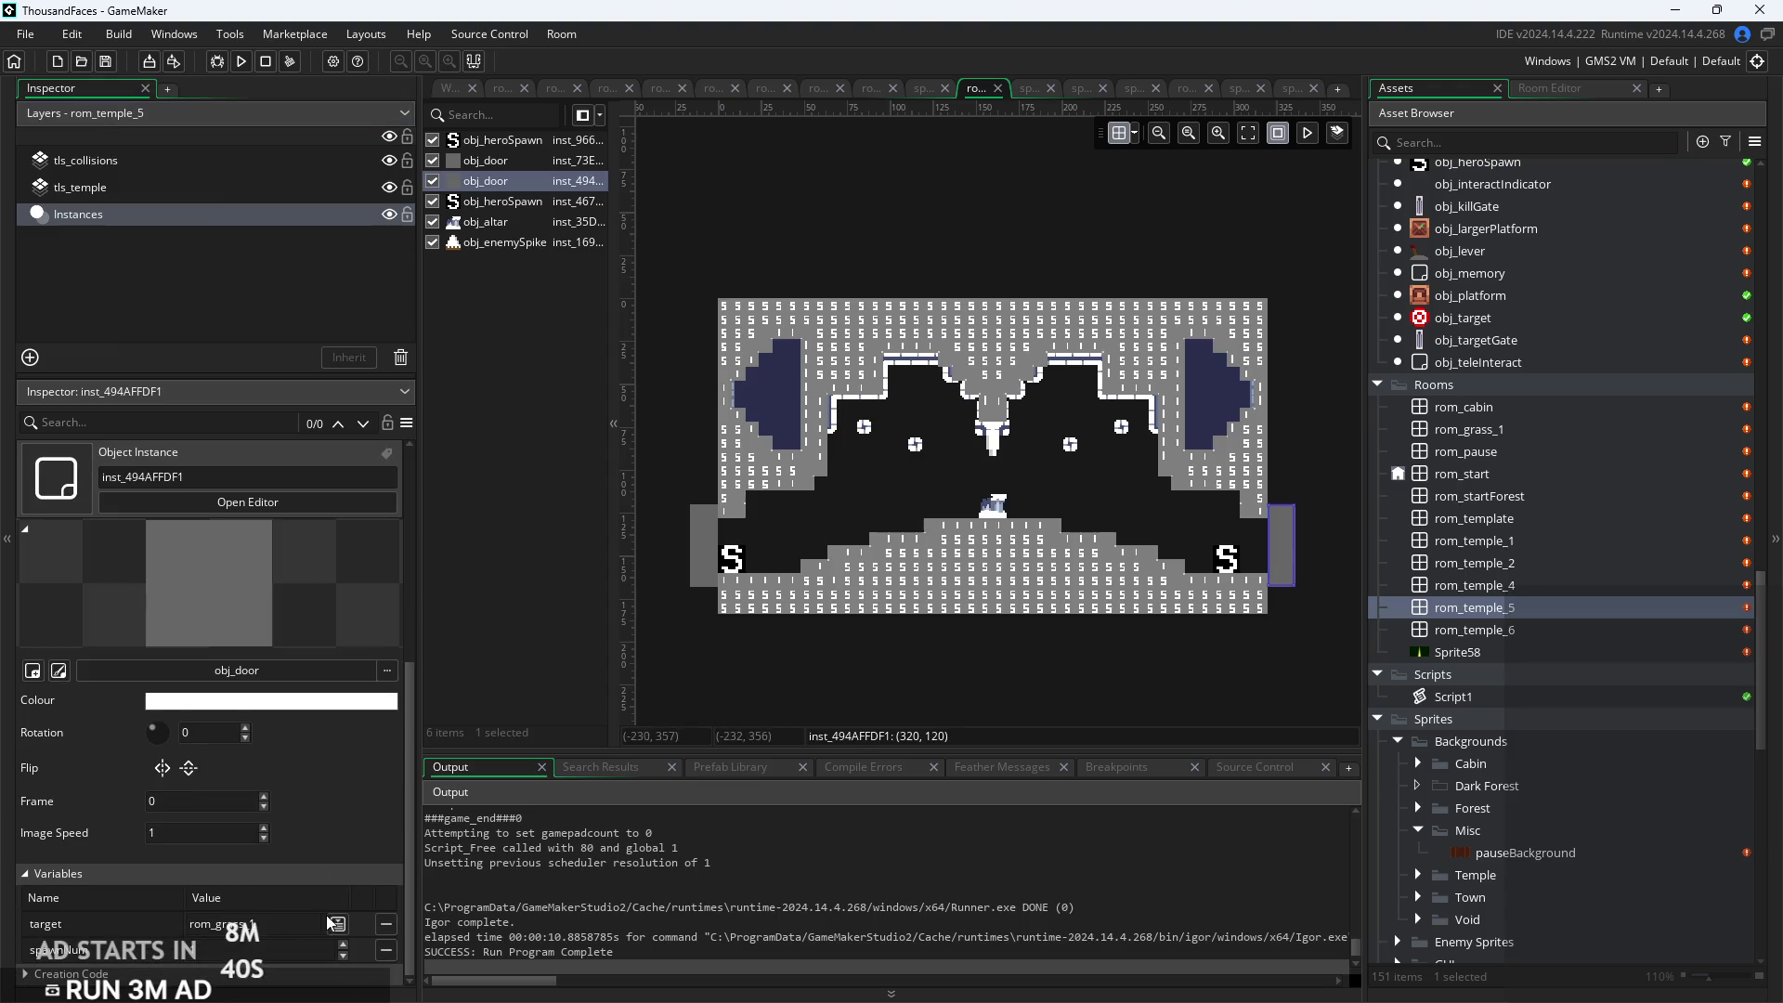
{"action": "left_click", "coordinate": [336, 924]}
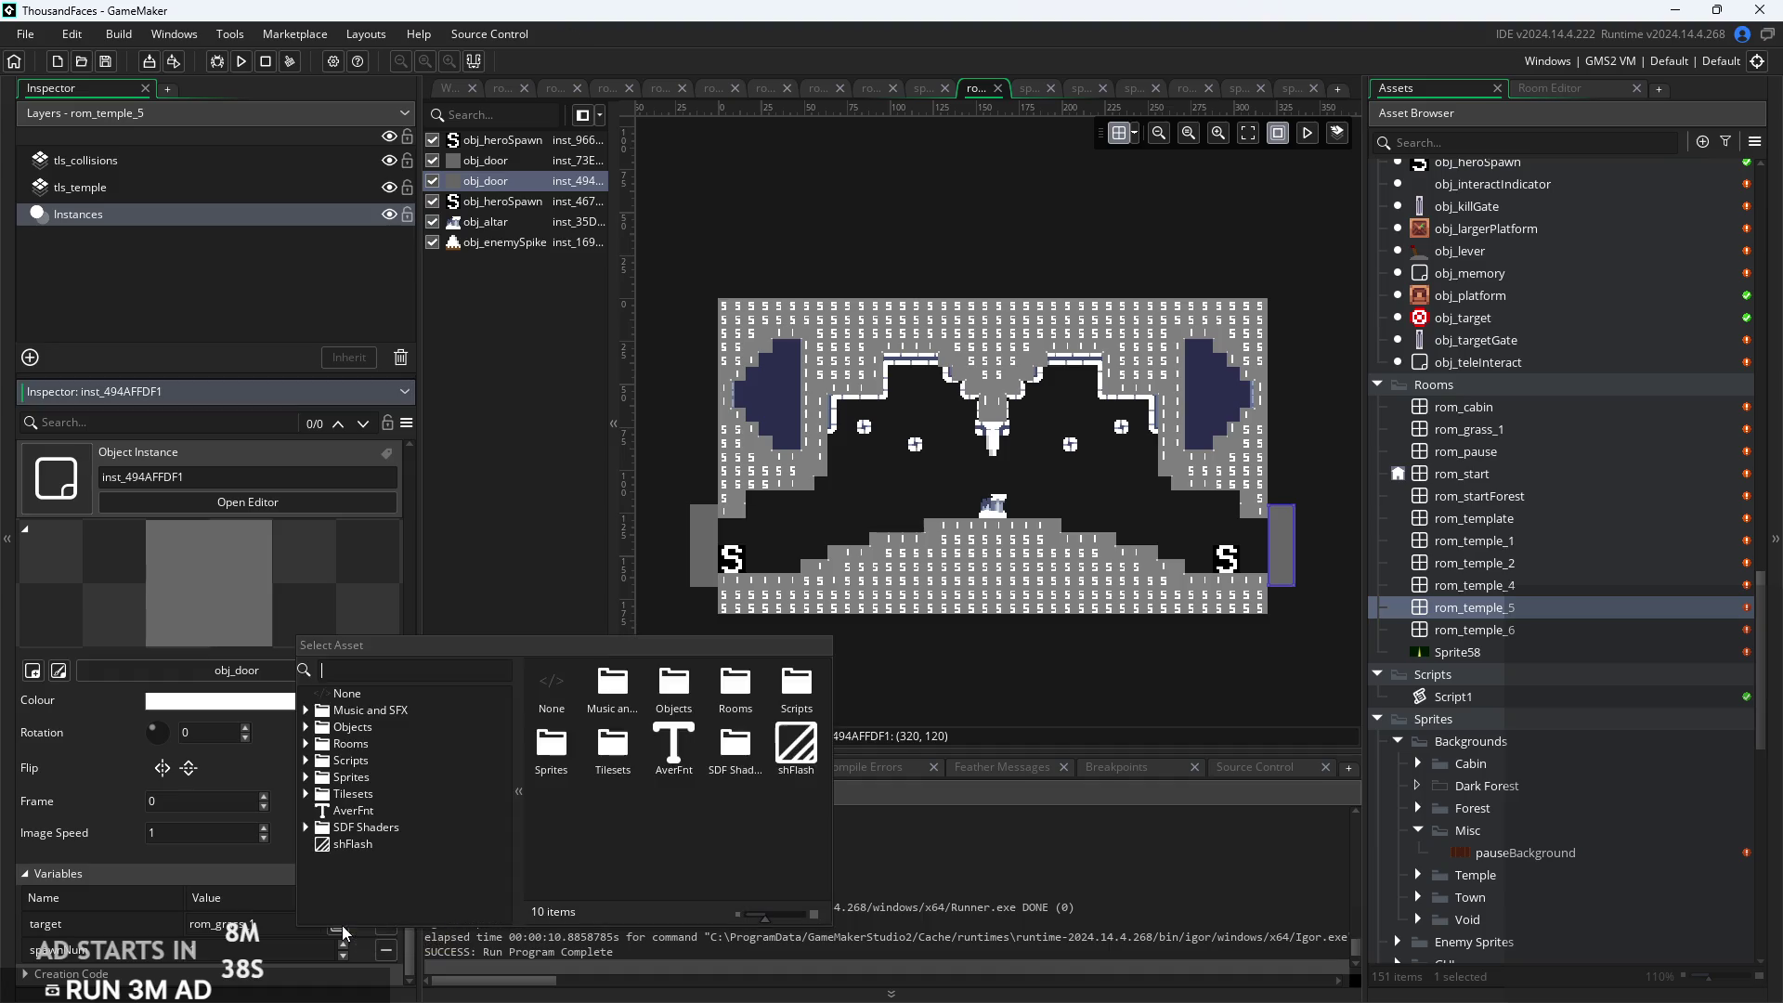
{"action": "left_click", "coordinate": [306, 743]}
{"action": "scroll", "coordinate": [390, 791], "scroll_direction": "down", "scroll_amount": 2}
{"action": "left_click", "coordinate": [379, 800]}
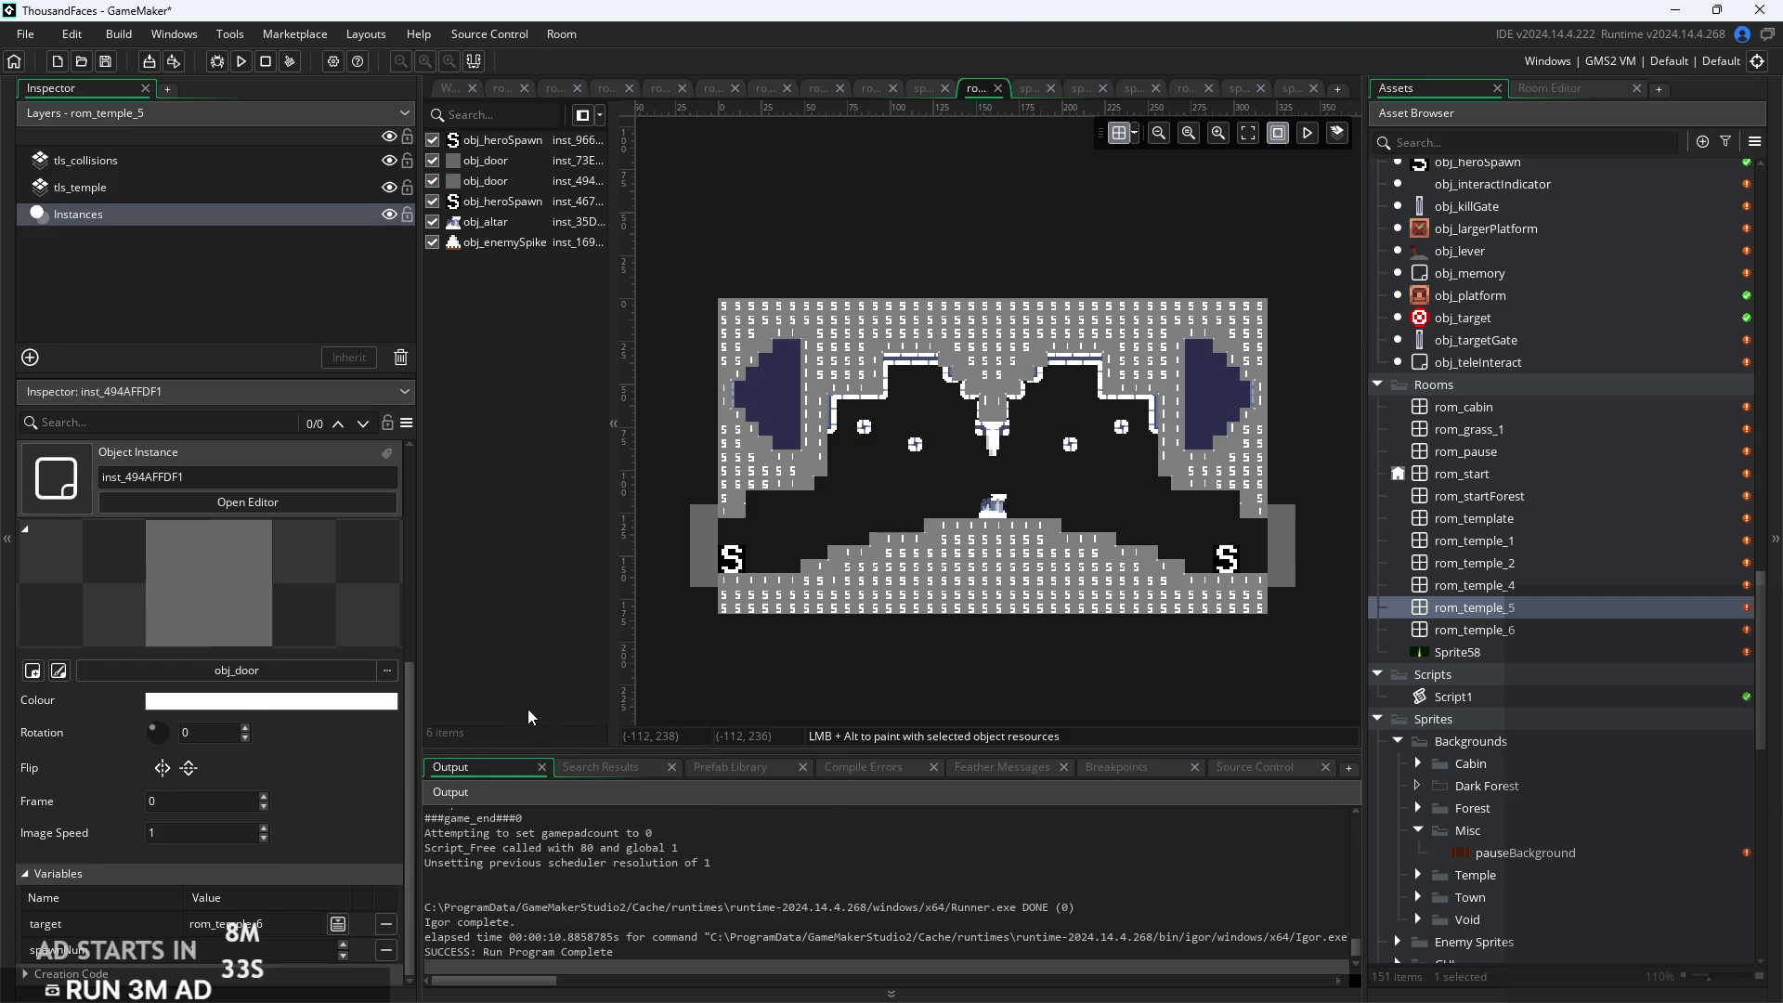
{"action": "double_click", "coordinate": [1494, 631]}
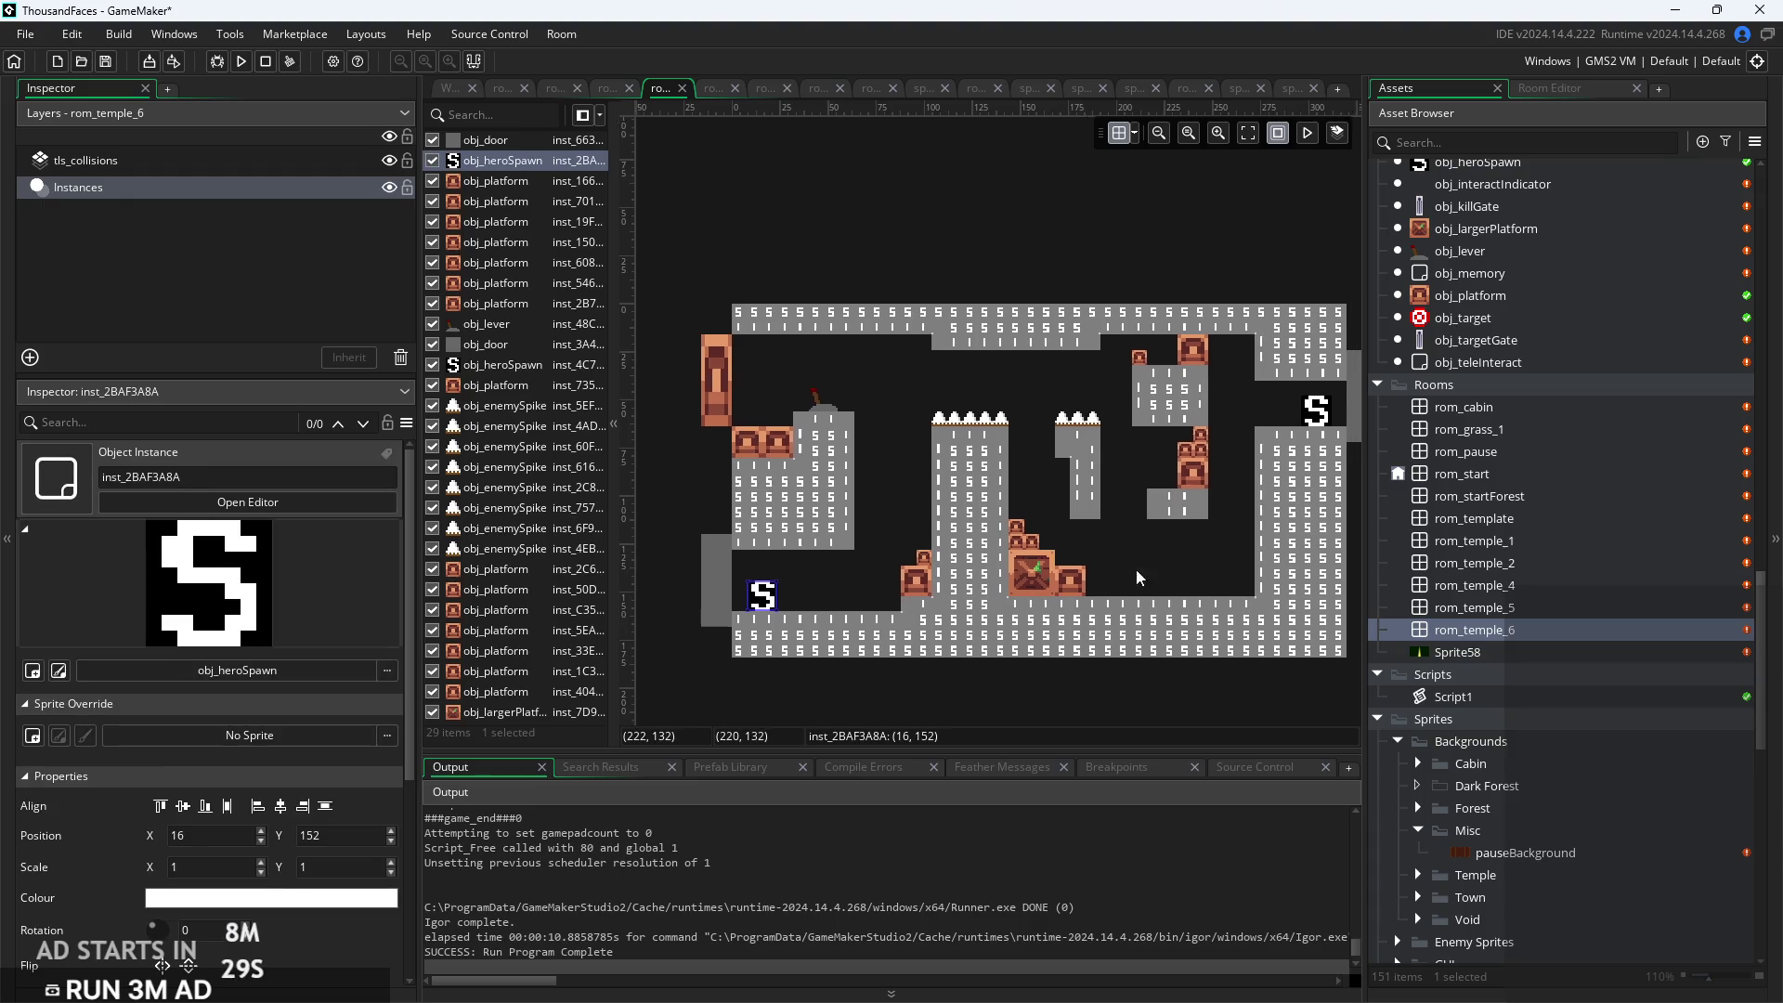
Set rom_temple_6's left door target to rom_temple_5
{"action": "left_click", "coordinate": [688, 595]}
{"action": "scroll", "coordinate": [274, 868], "scroll_direction": "down", "scroll_amount": 3}
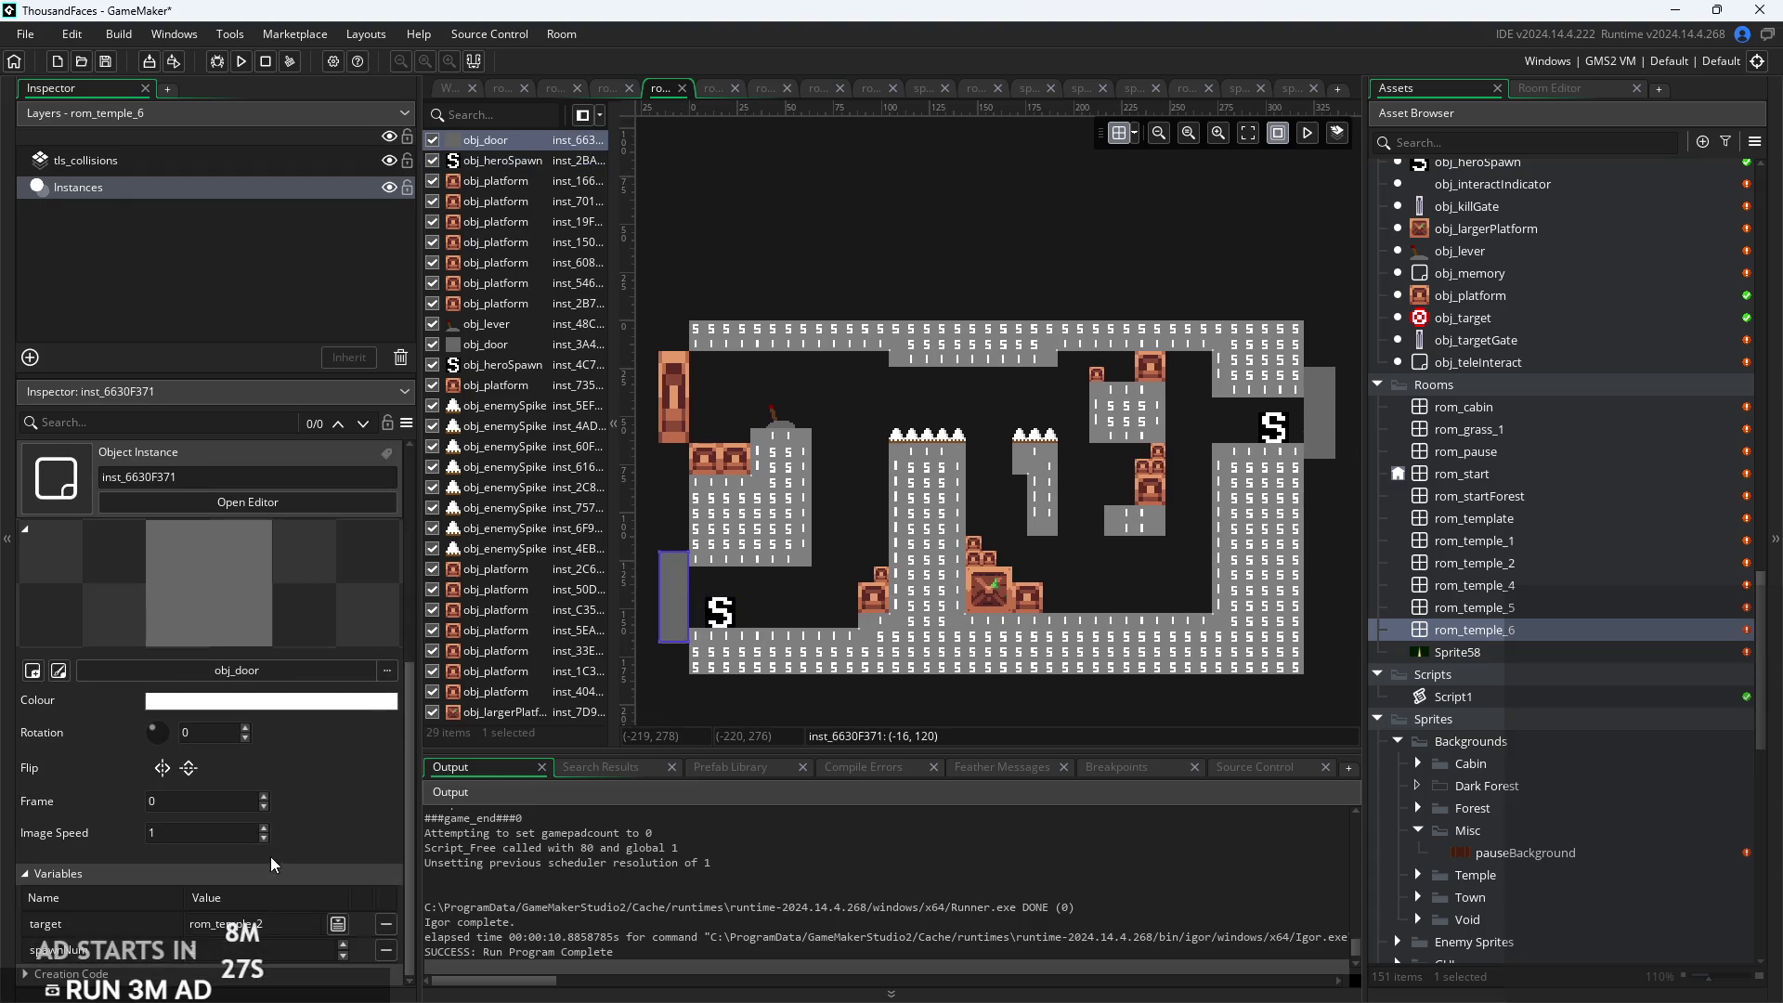
{"action": "left_click", "coordinate": [338, 925]}
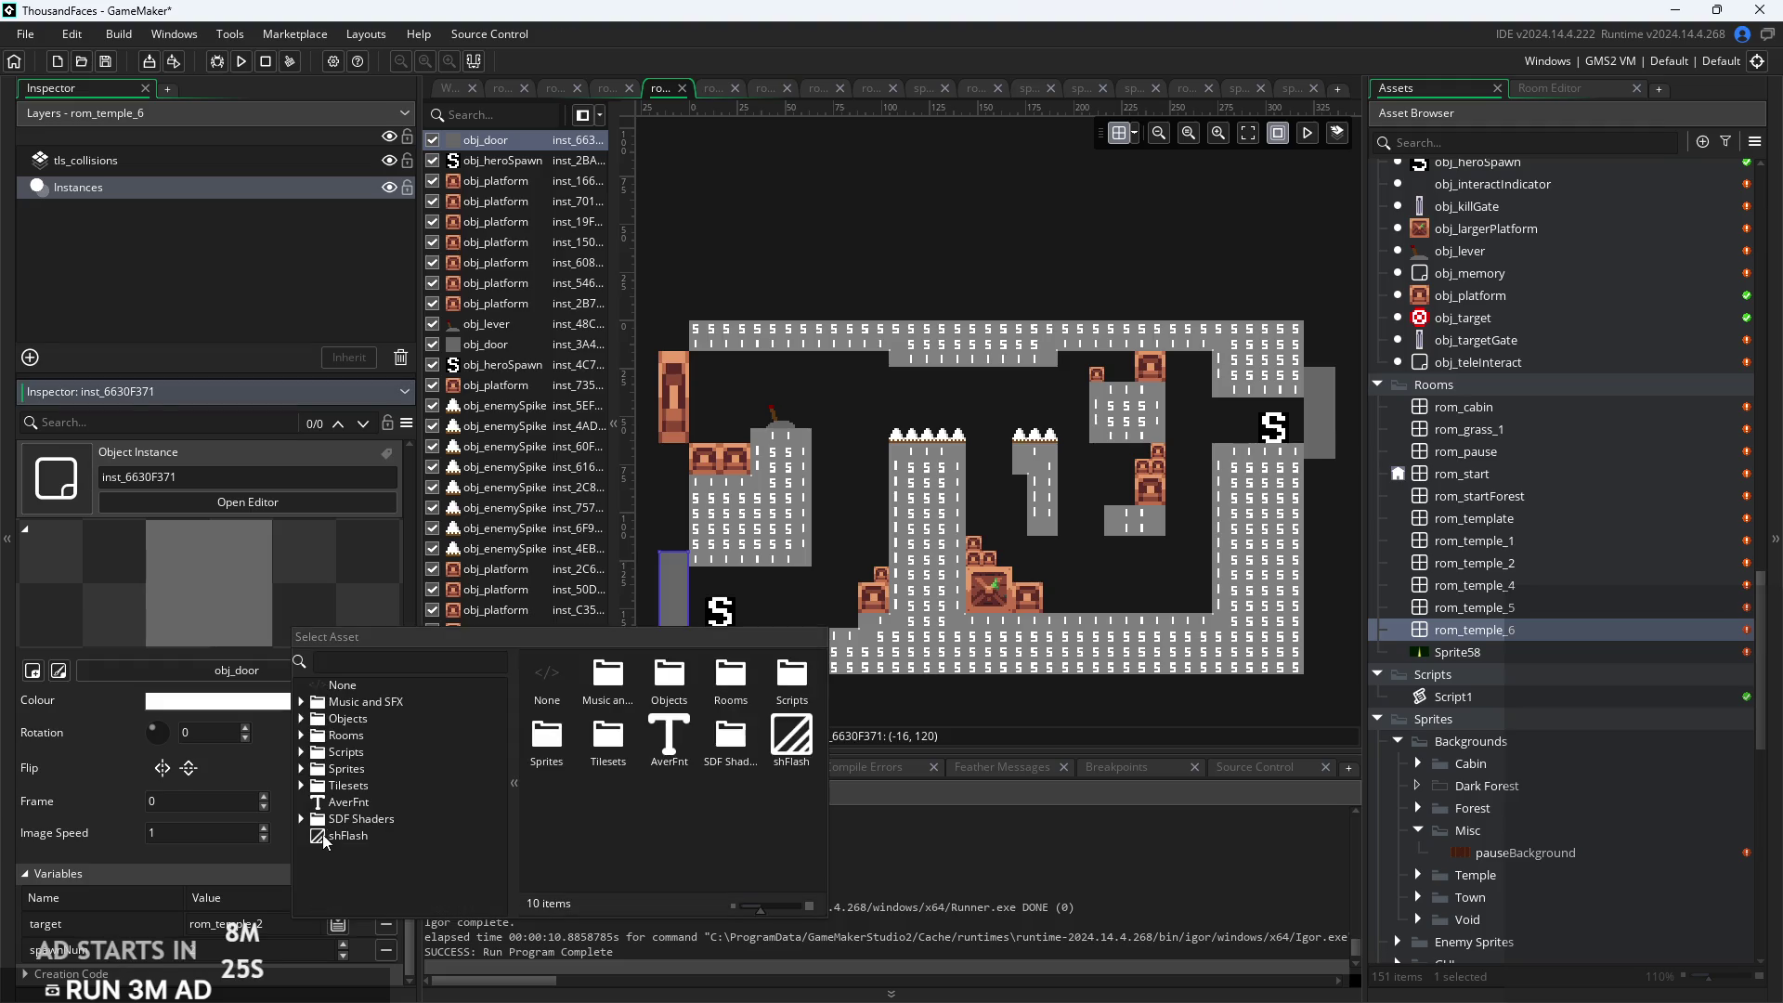
{"action": "left_click", "coordinate": [301, 735]}
{"action": "scroll", "coordinate": [363, 811], "scroll_direction": "down", "scroll_amount": 5}
{"action": "left_click", "coordinate": [400, 778]}
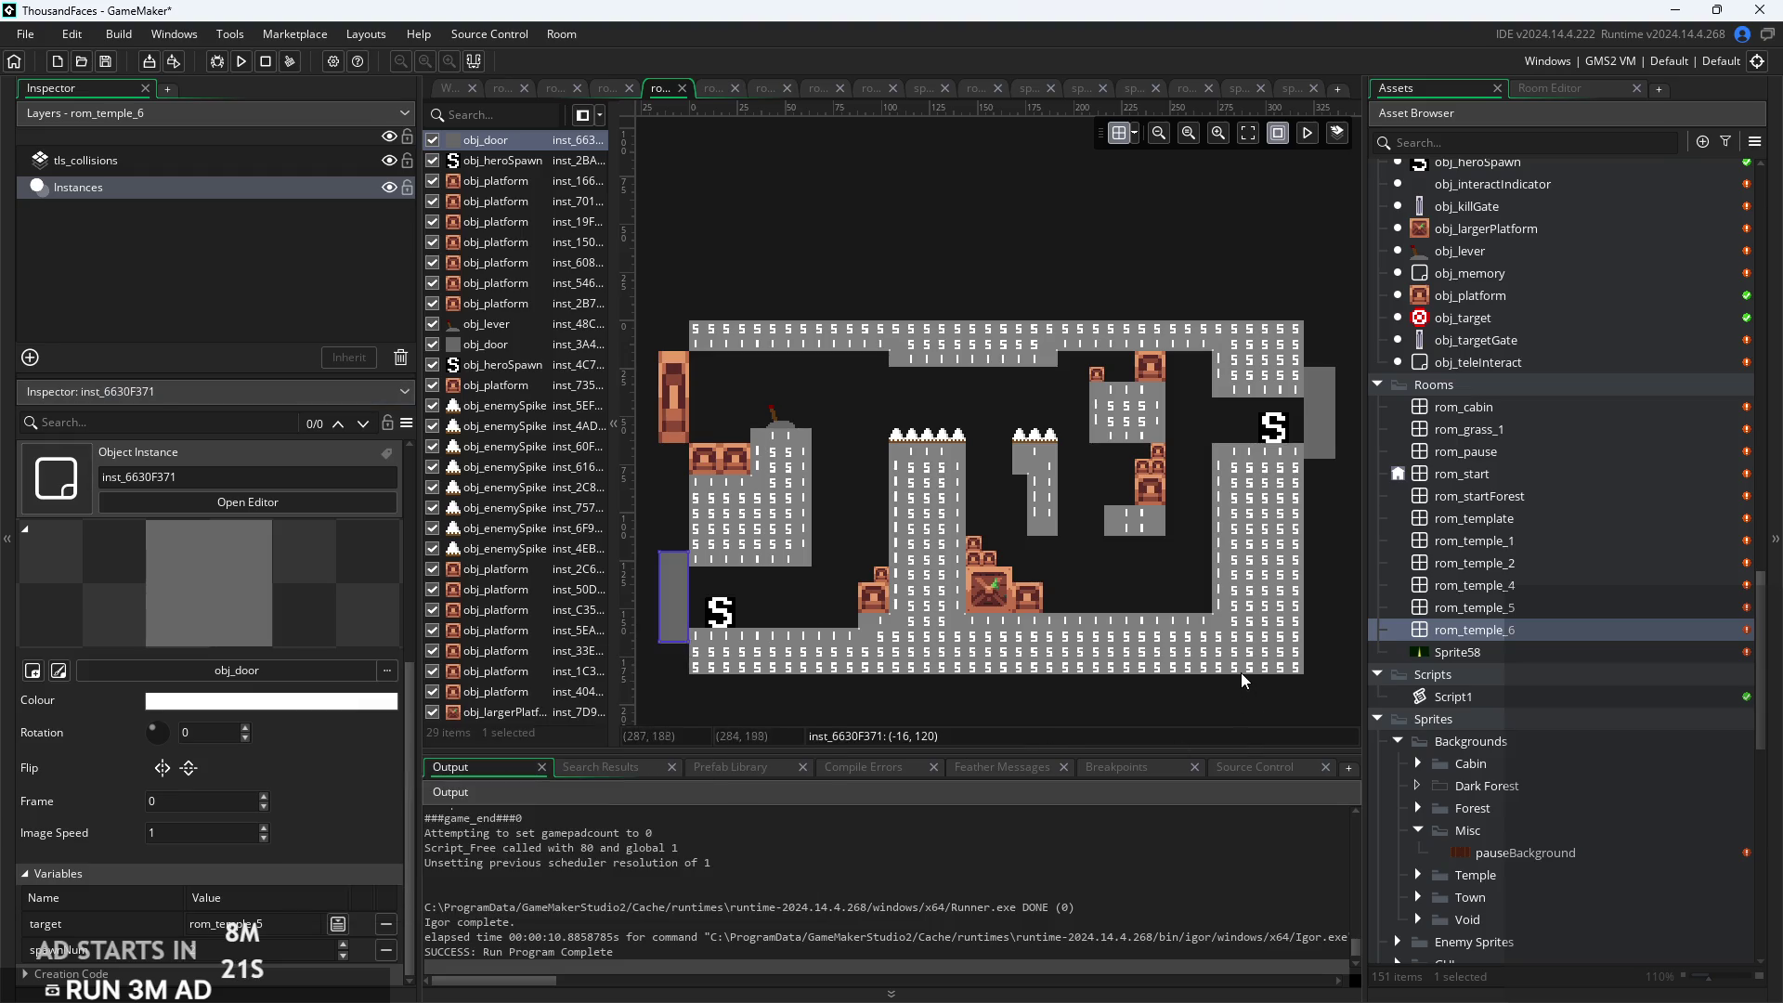
Set the right door's target to rom_grass_1, then reopen rom_temple_5
{"action": "left_click", "coordinate": [1291, 452]}
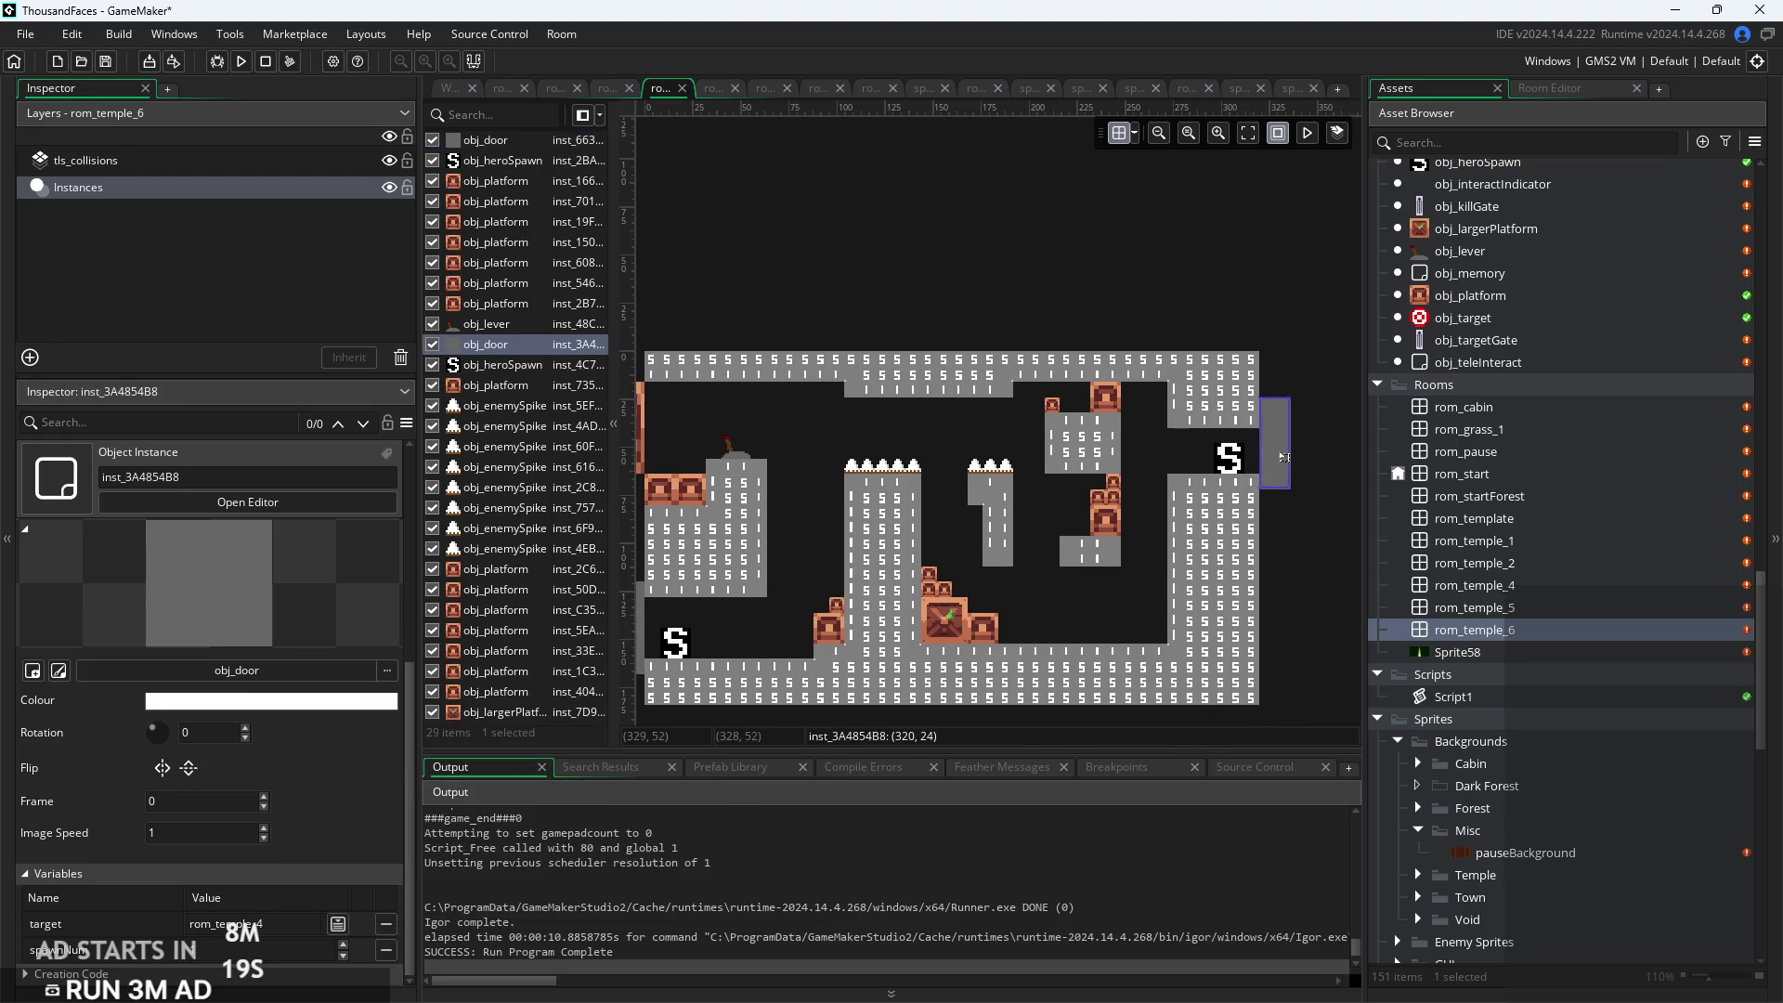
{"action": "left_click", "coordinate": [338, 923]}
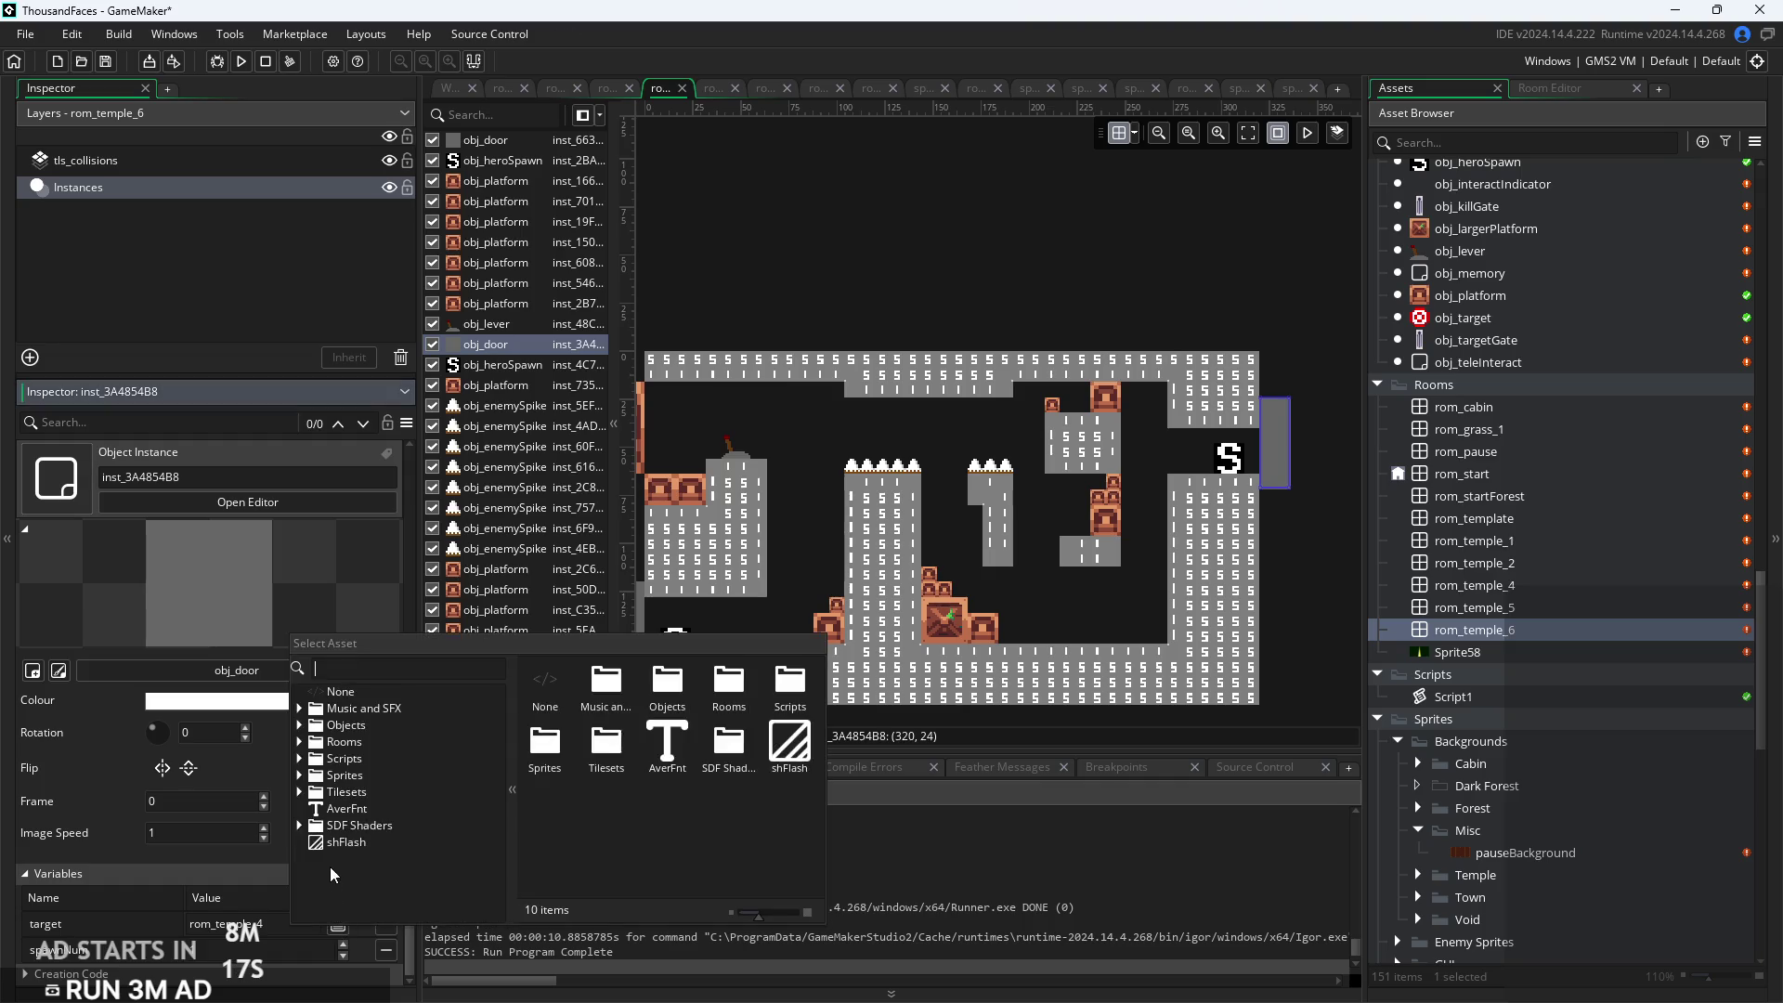
{"action": "left_click", "coordinate": [313, 745]}
{"action": "scroll", "coordinate": [353, 794], "scroll_direction": "down", "scroll_amount": 2}
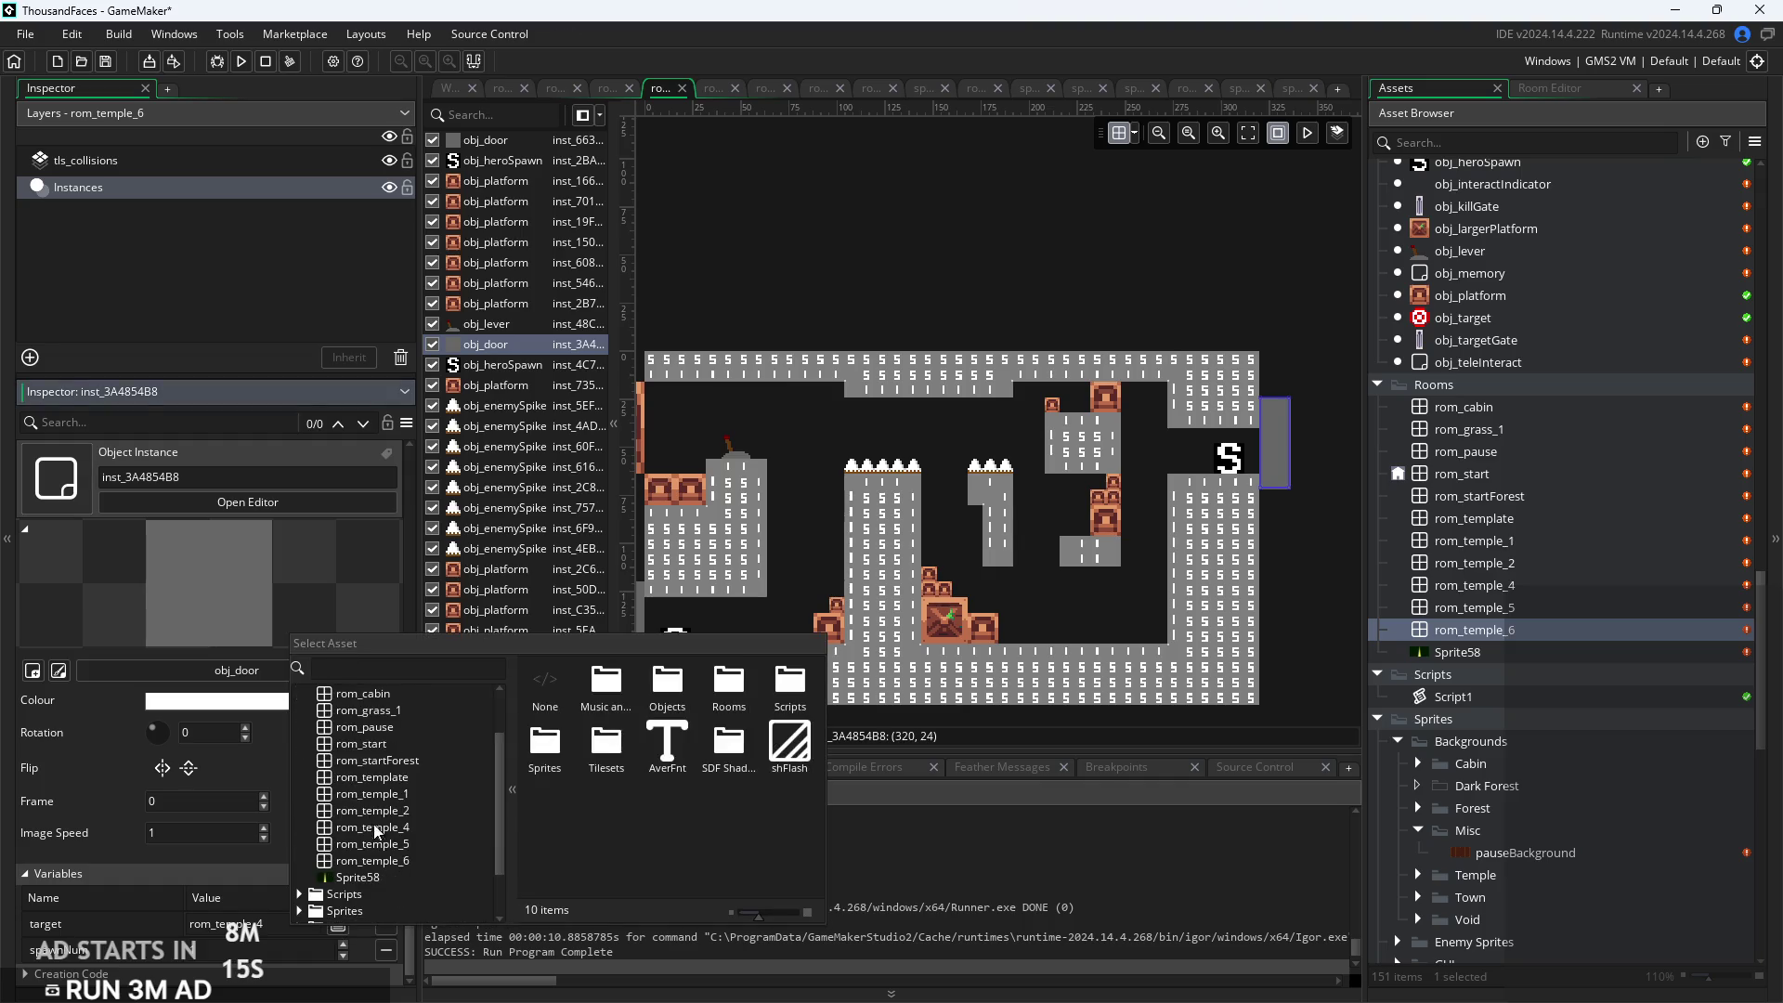
{"action": "left_click", "coordinate": [387, 711]}
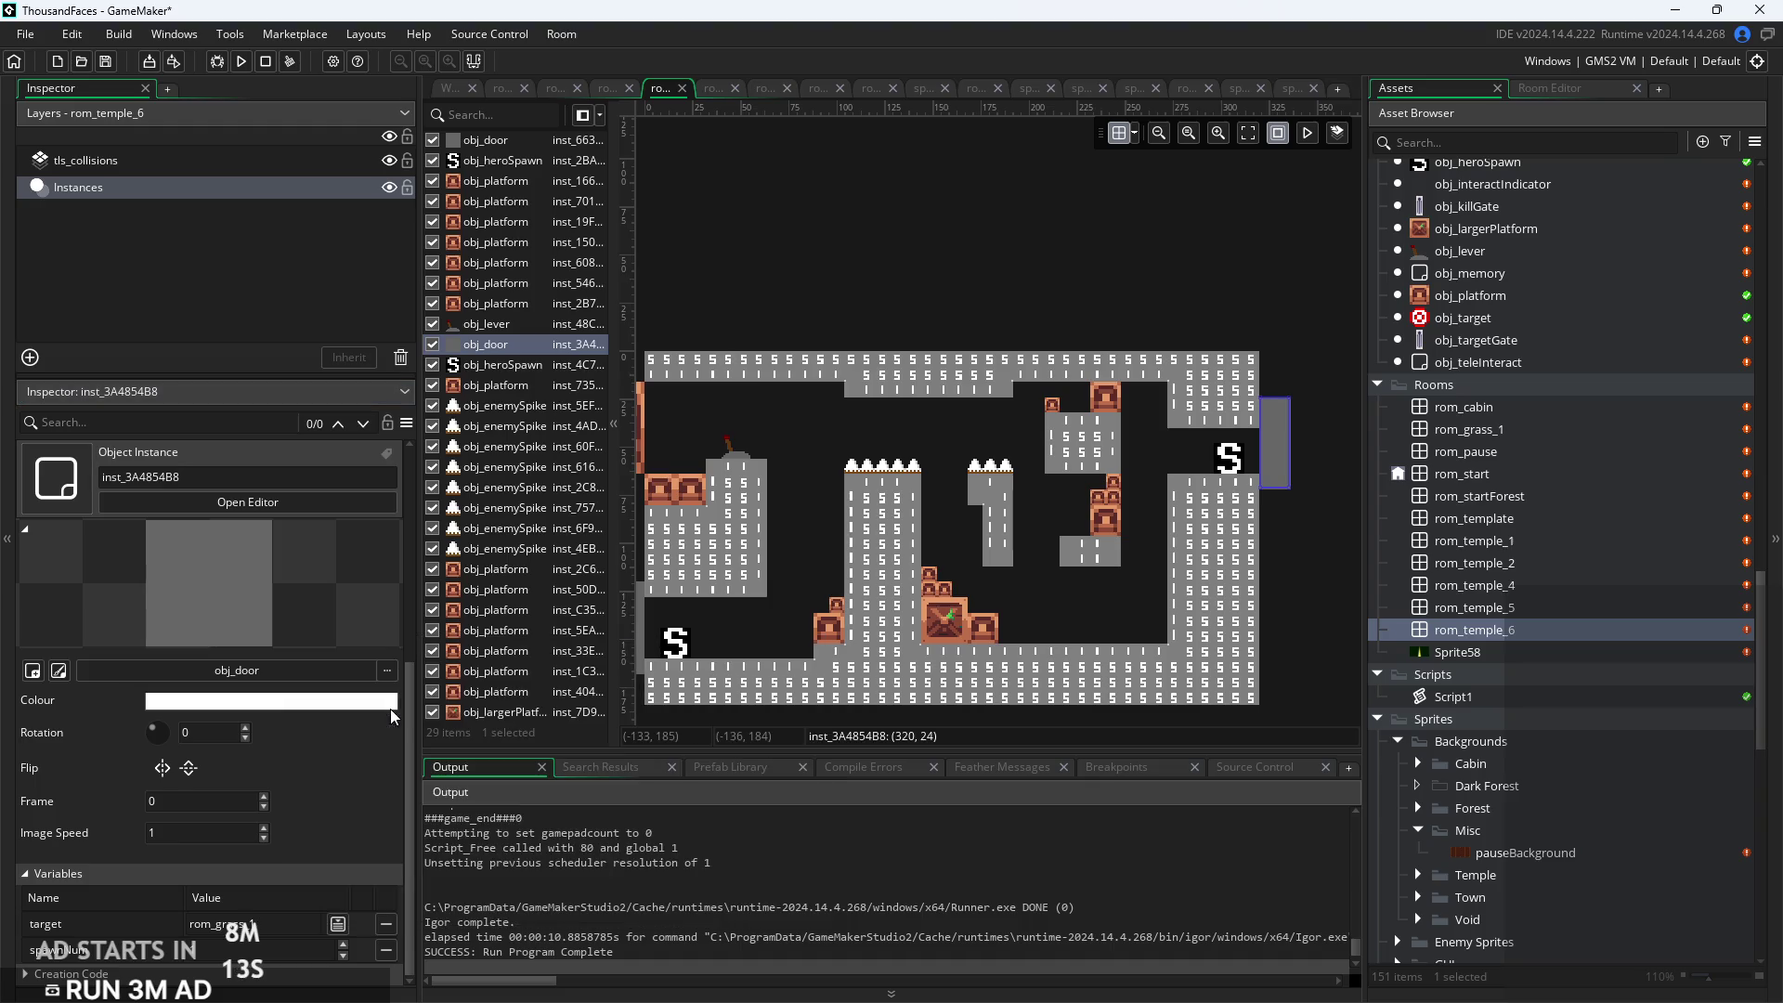
{"action": "double_click", "coordinate": [1505, 608]}
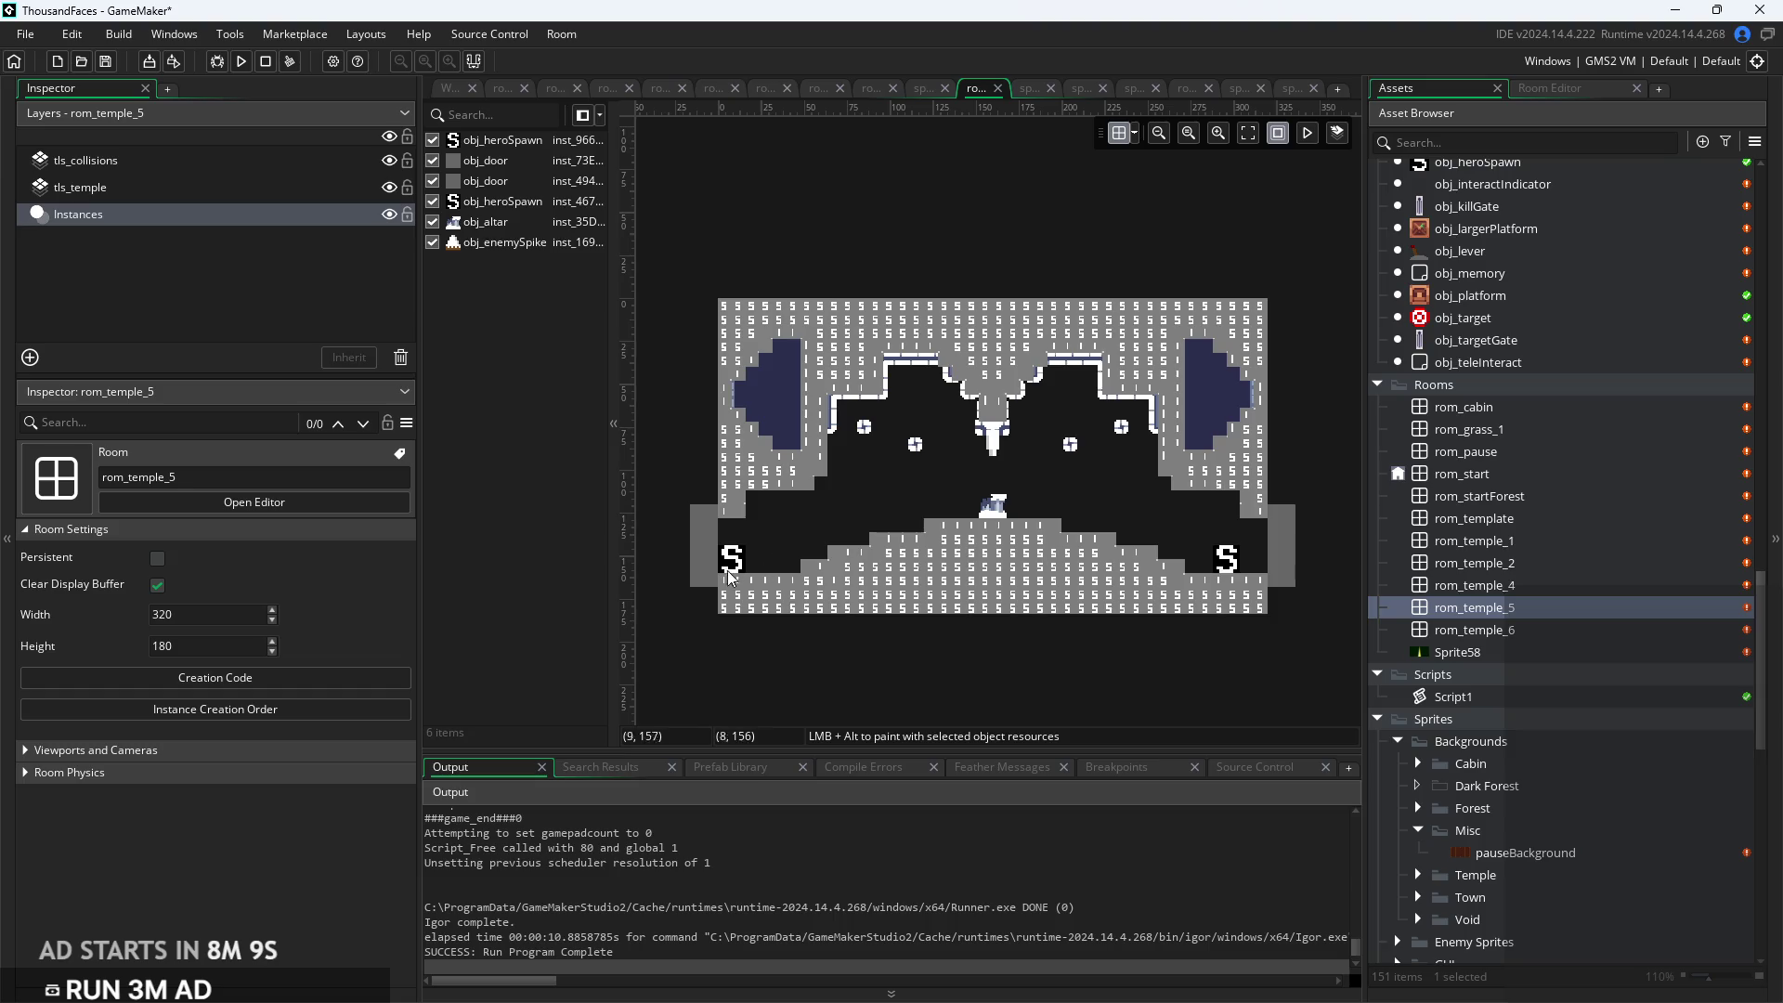
Verify the left door targets rom_temple_4 with spawnNum 2, then open rom_temple_4
{"action": "left_click", "coordinate": [703, 577]}
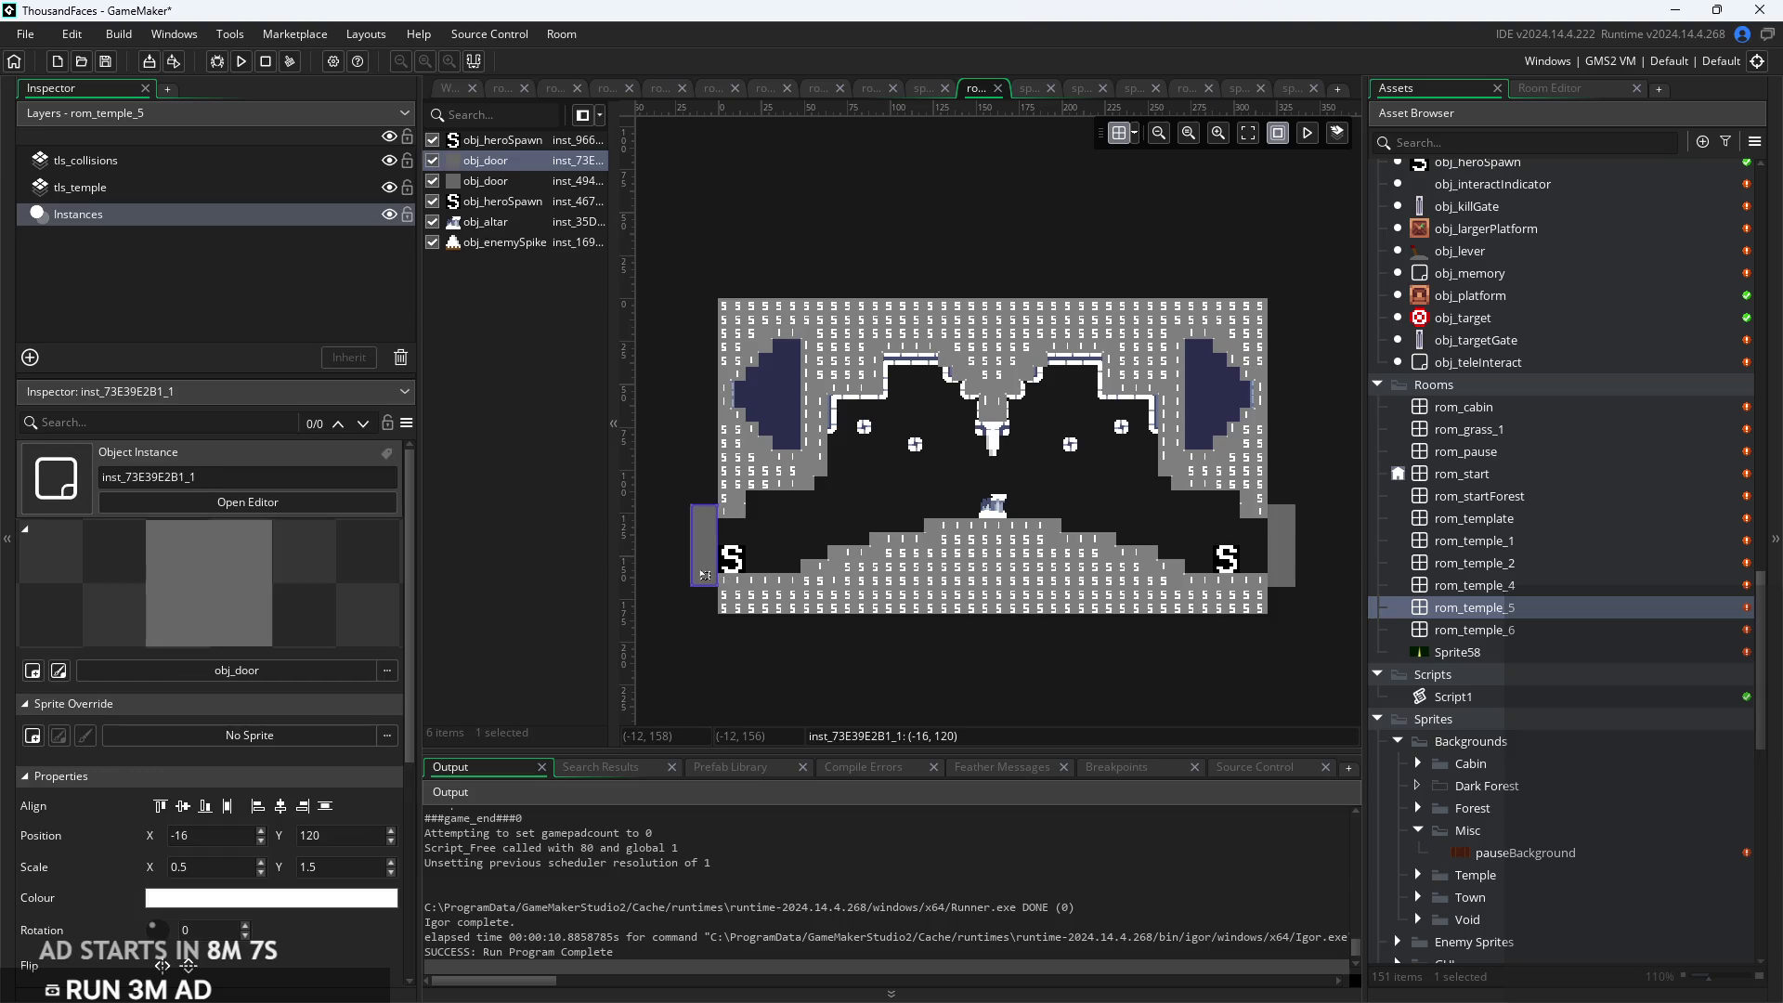
{"action": "double_click", "coordinate": [704, 576]}
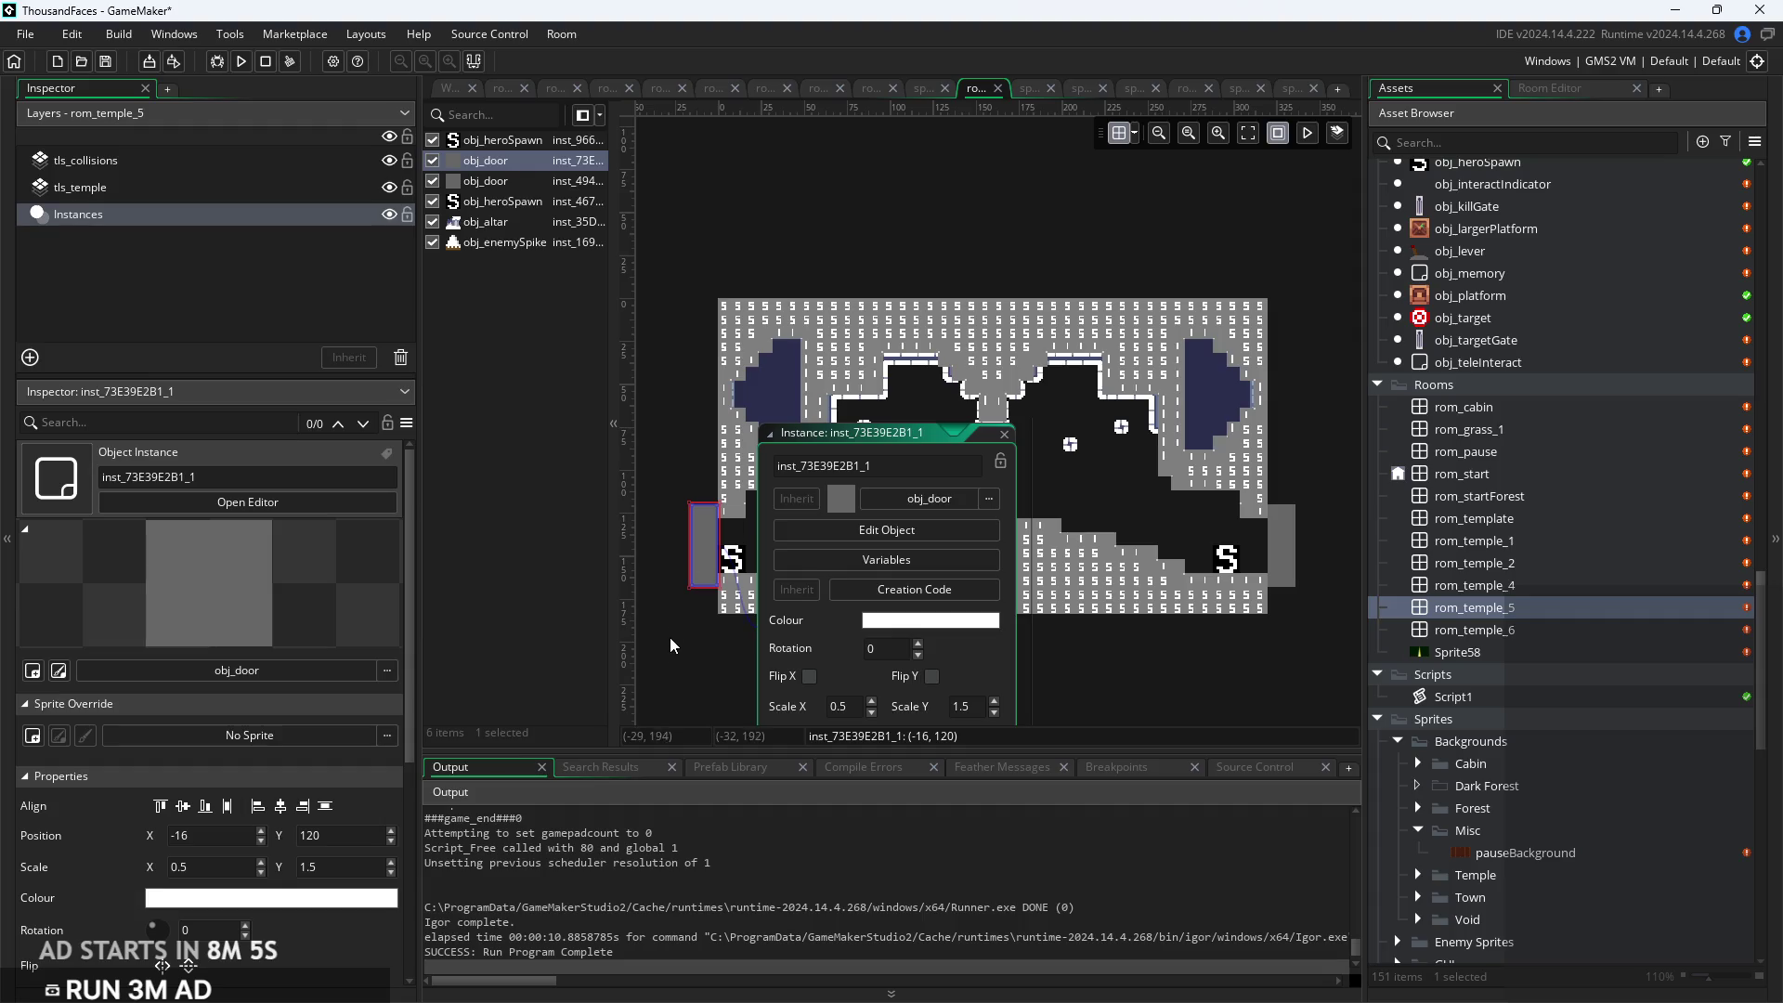
{"action": "left_click", "coordinate": [886, 559]}
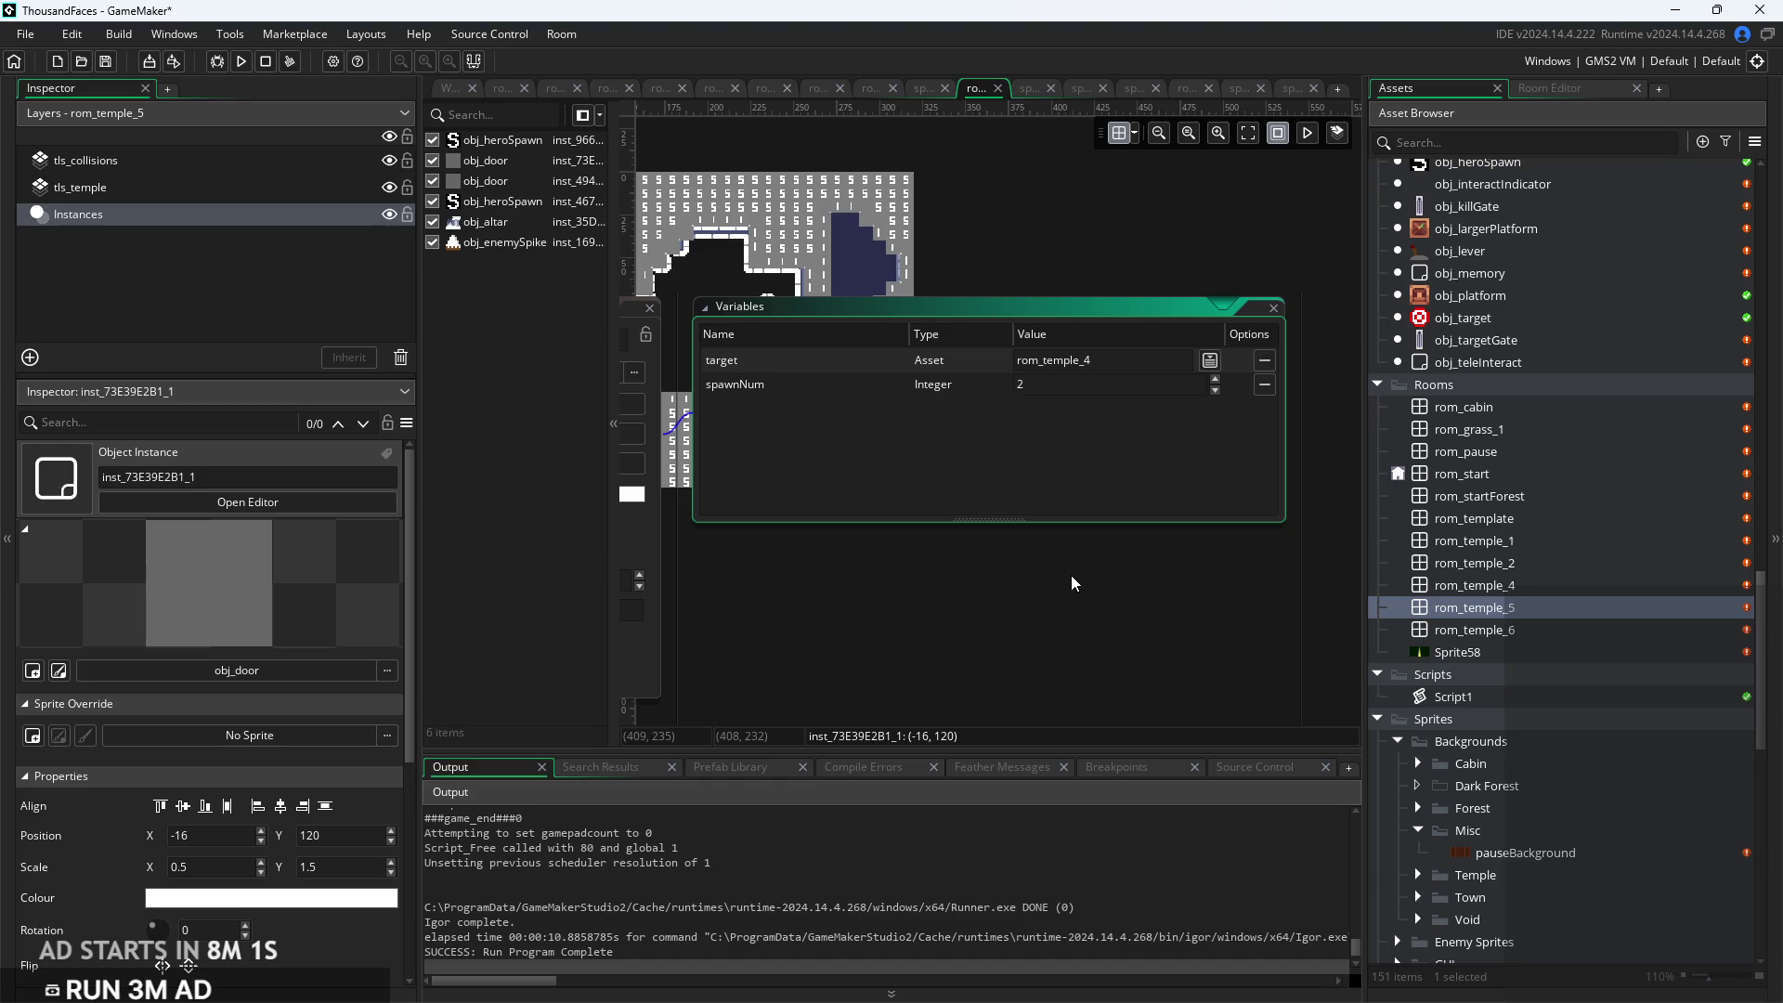
{"action": "left_click", "coordinate": [1276, 309]}
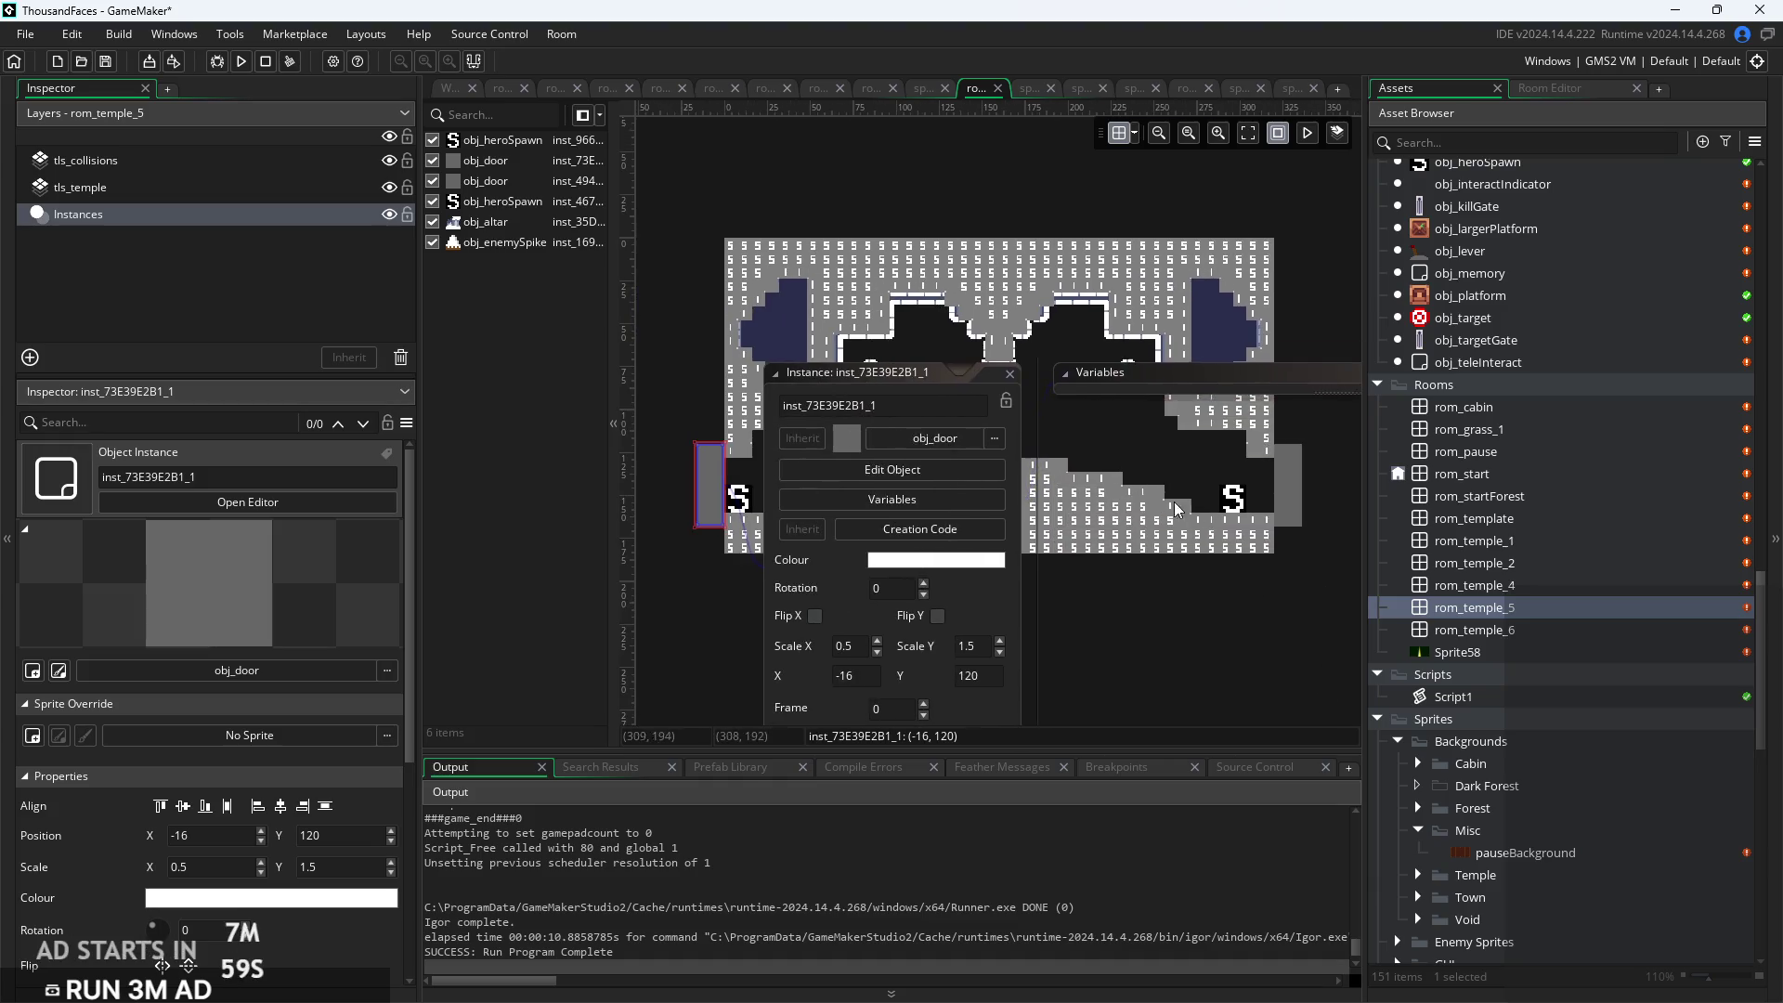
{"action": "double_click", "coordinate": [1523, 585]}
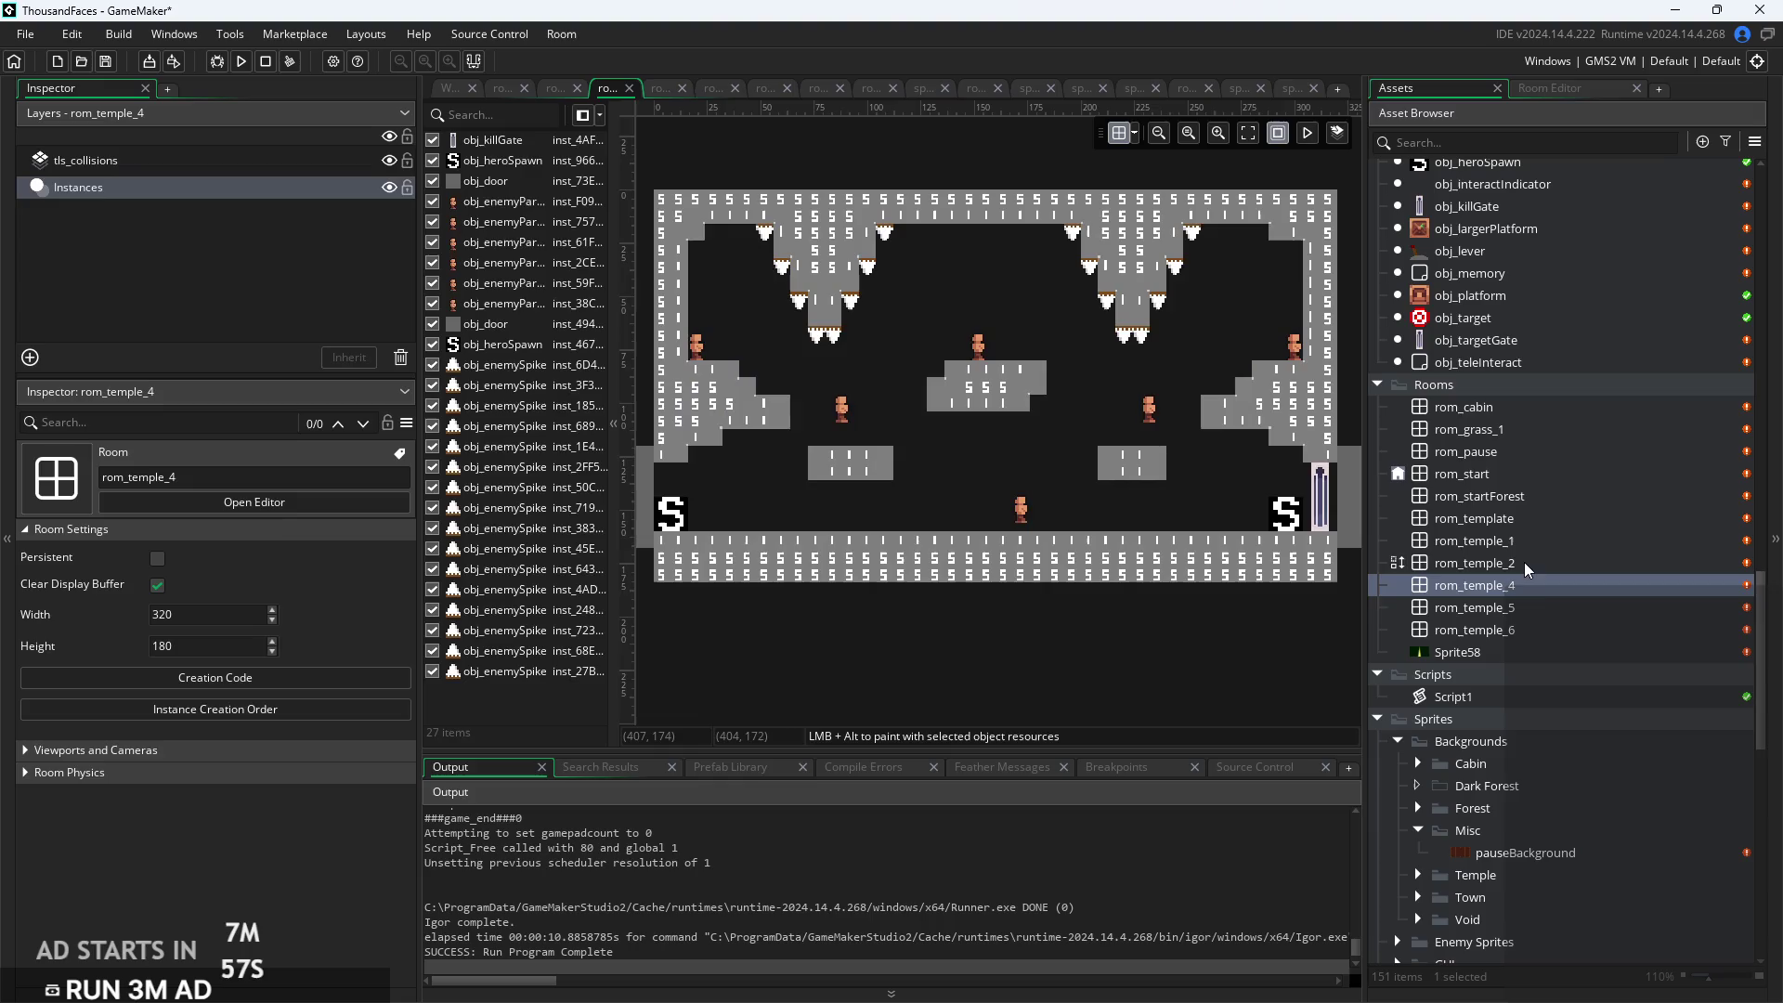
Open rom_temple_2 and set its right-edge door's target to rom_temple_4
{"action": "double_click", "coordinate": [1526, 564]}
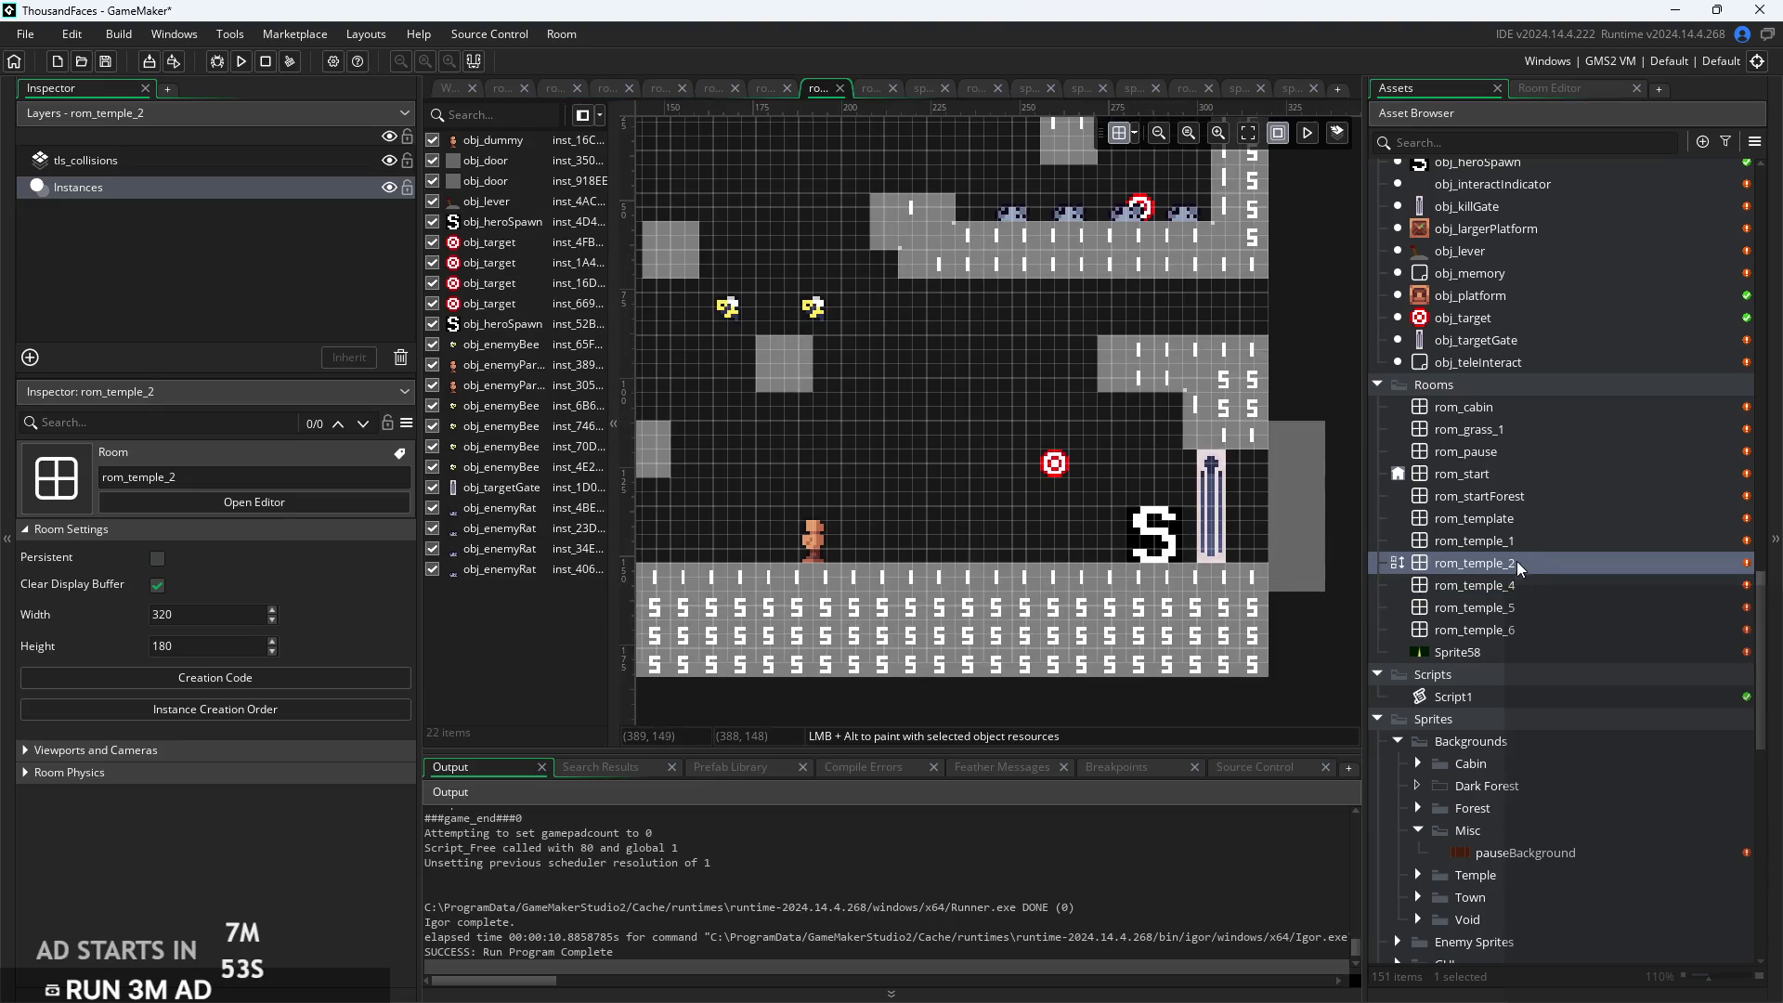
{"action": "left_click", "coordinate": [1294, 577]}
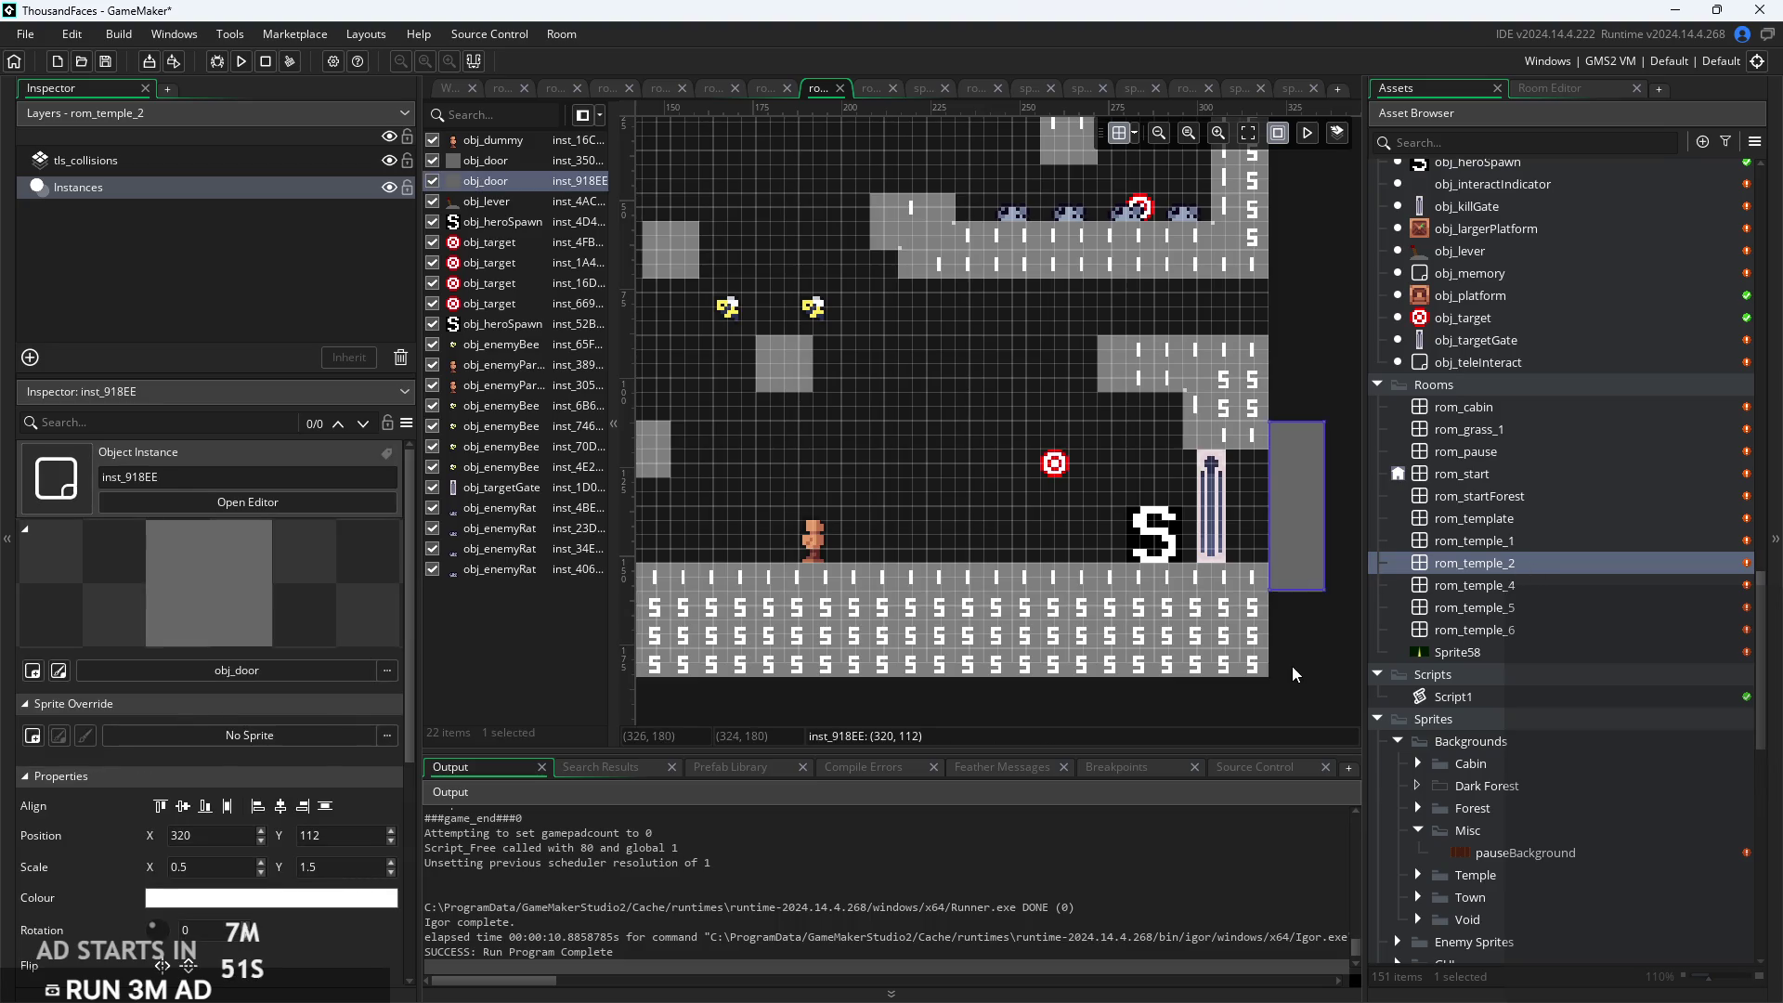
{"action": "scroll", "coordinate": [1324, 623], "scroll_direction": "down", "scroll_amount": 2}
{"action": "left_click_drag", "start_coordinate": [1319, 617], "coordinate": [1303, 625]}
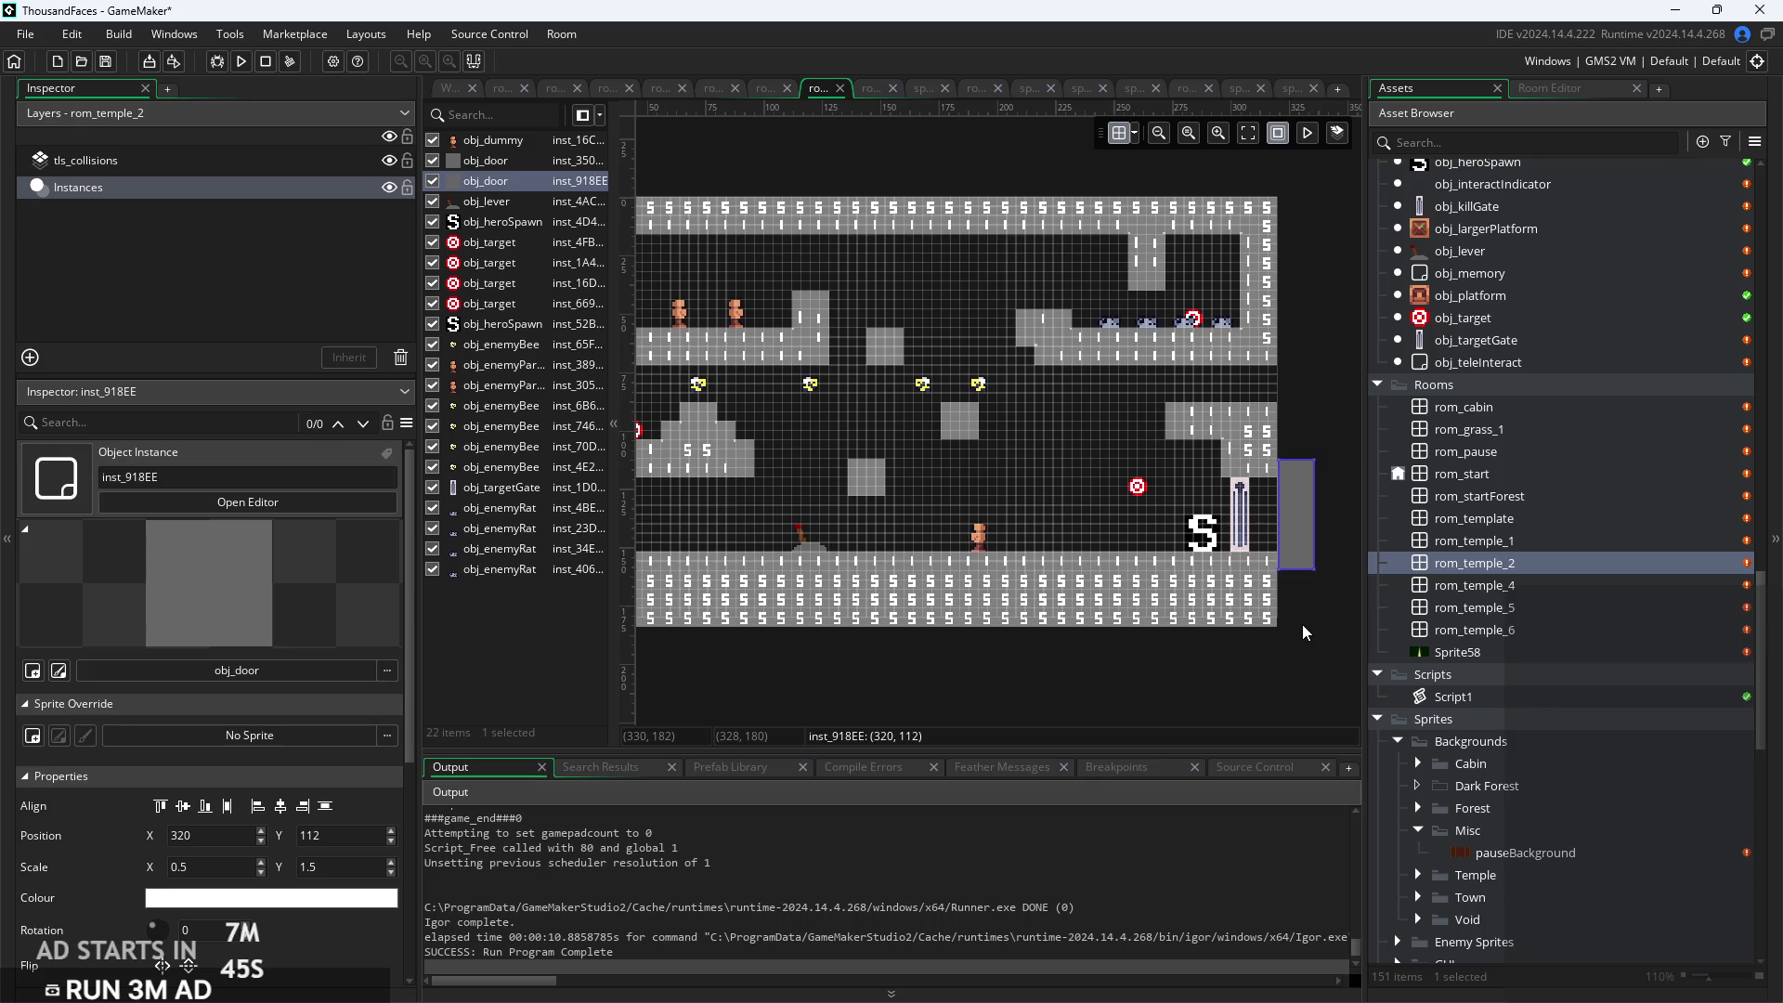
{"action": "scroll", "coordinate": [130, 801], "scroll_direction": "down", "scroll_amount": 3}
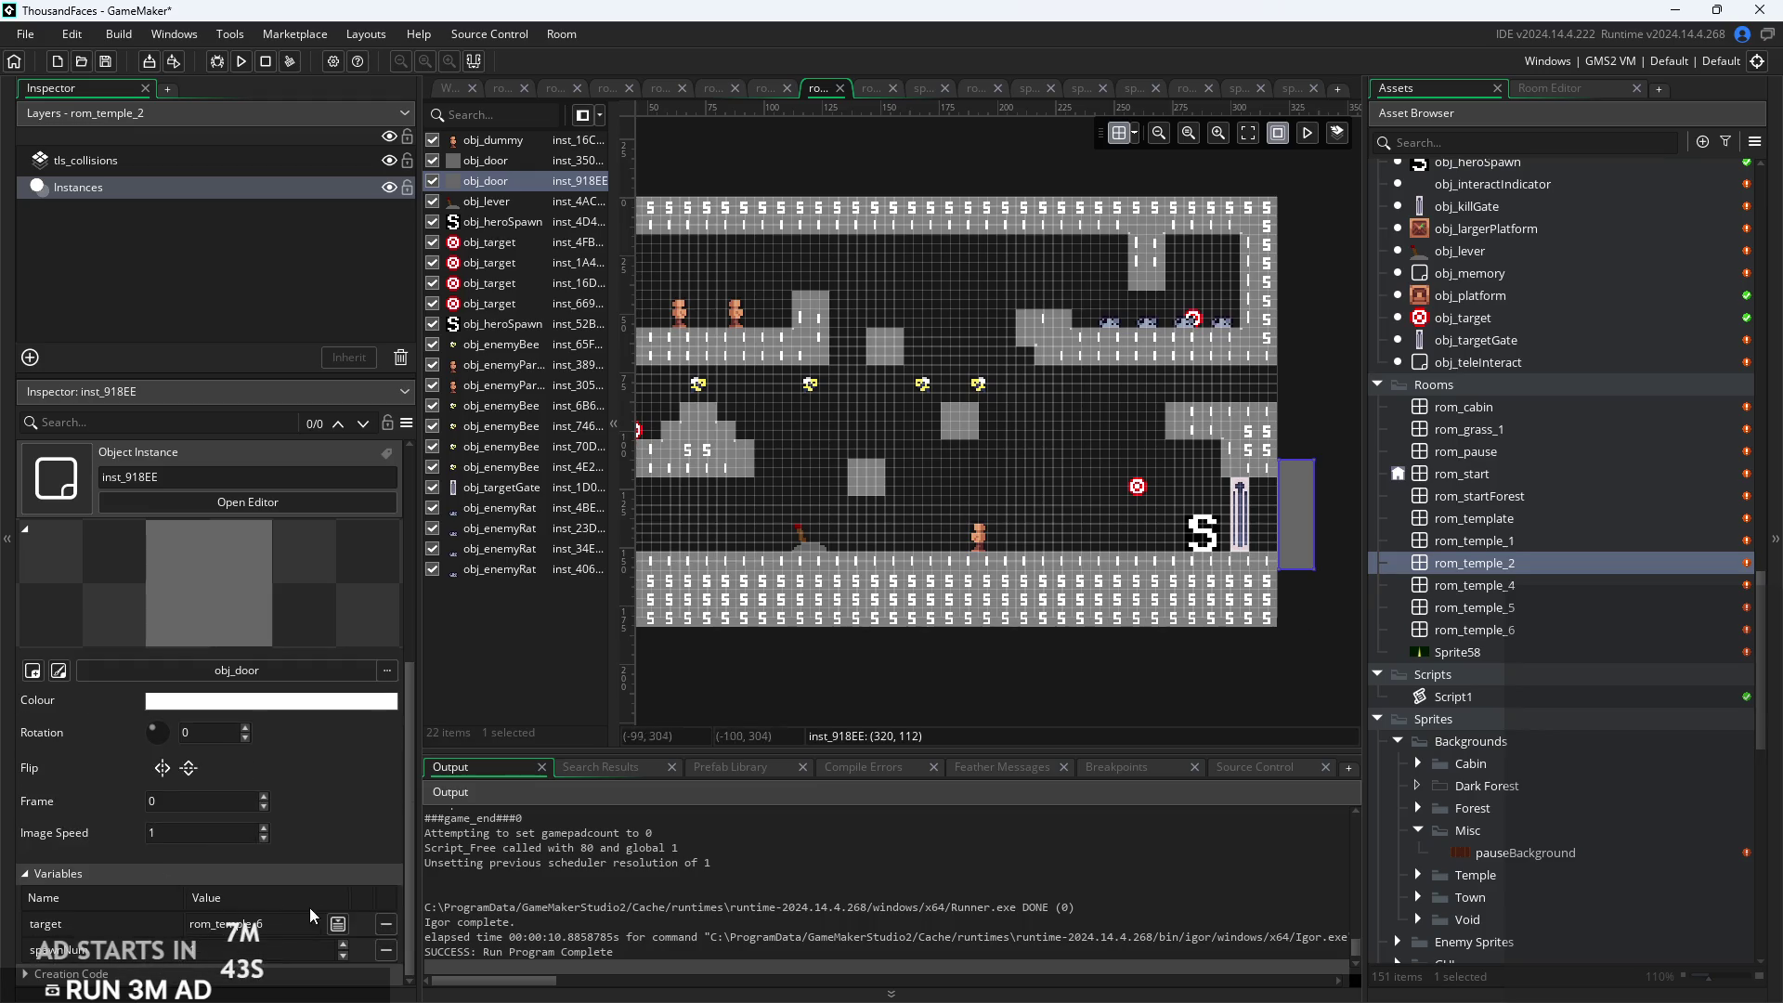
{"action": "left_click", "coordinate": [339, 929]}
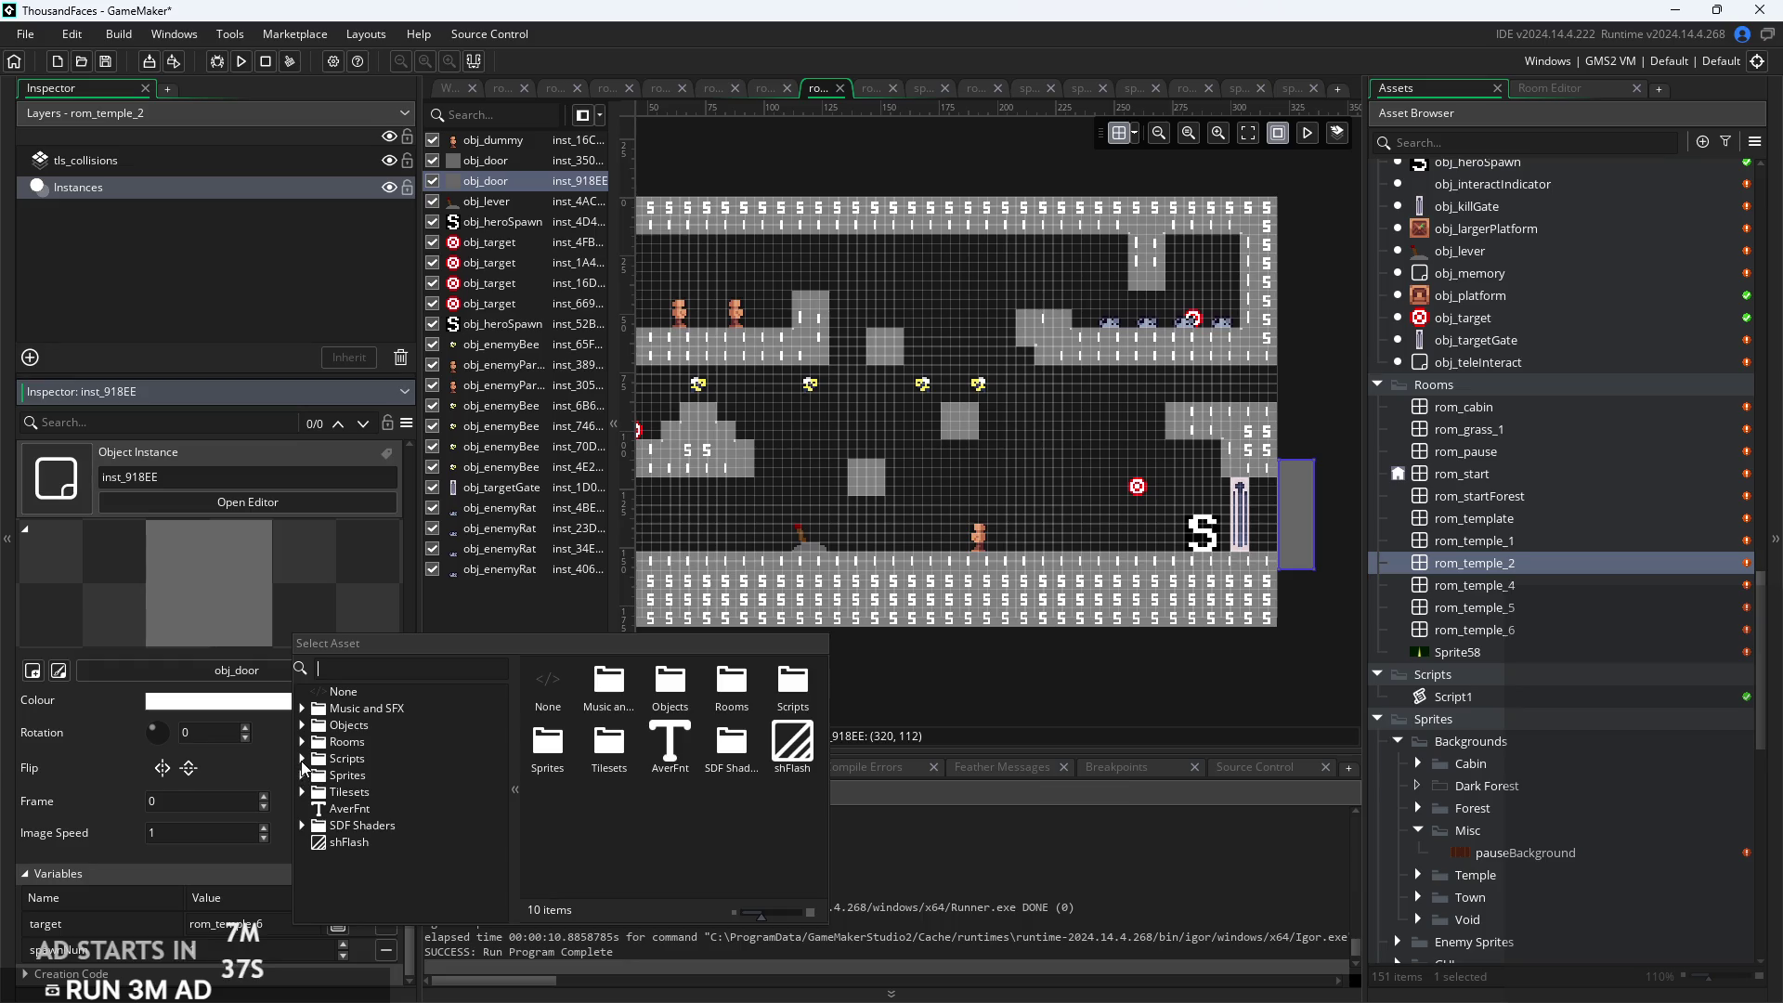
{"action": "left_click", "coordinate": [303, 742]}
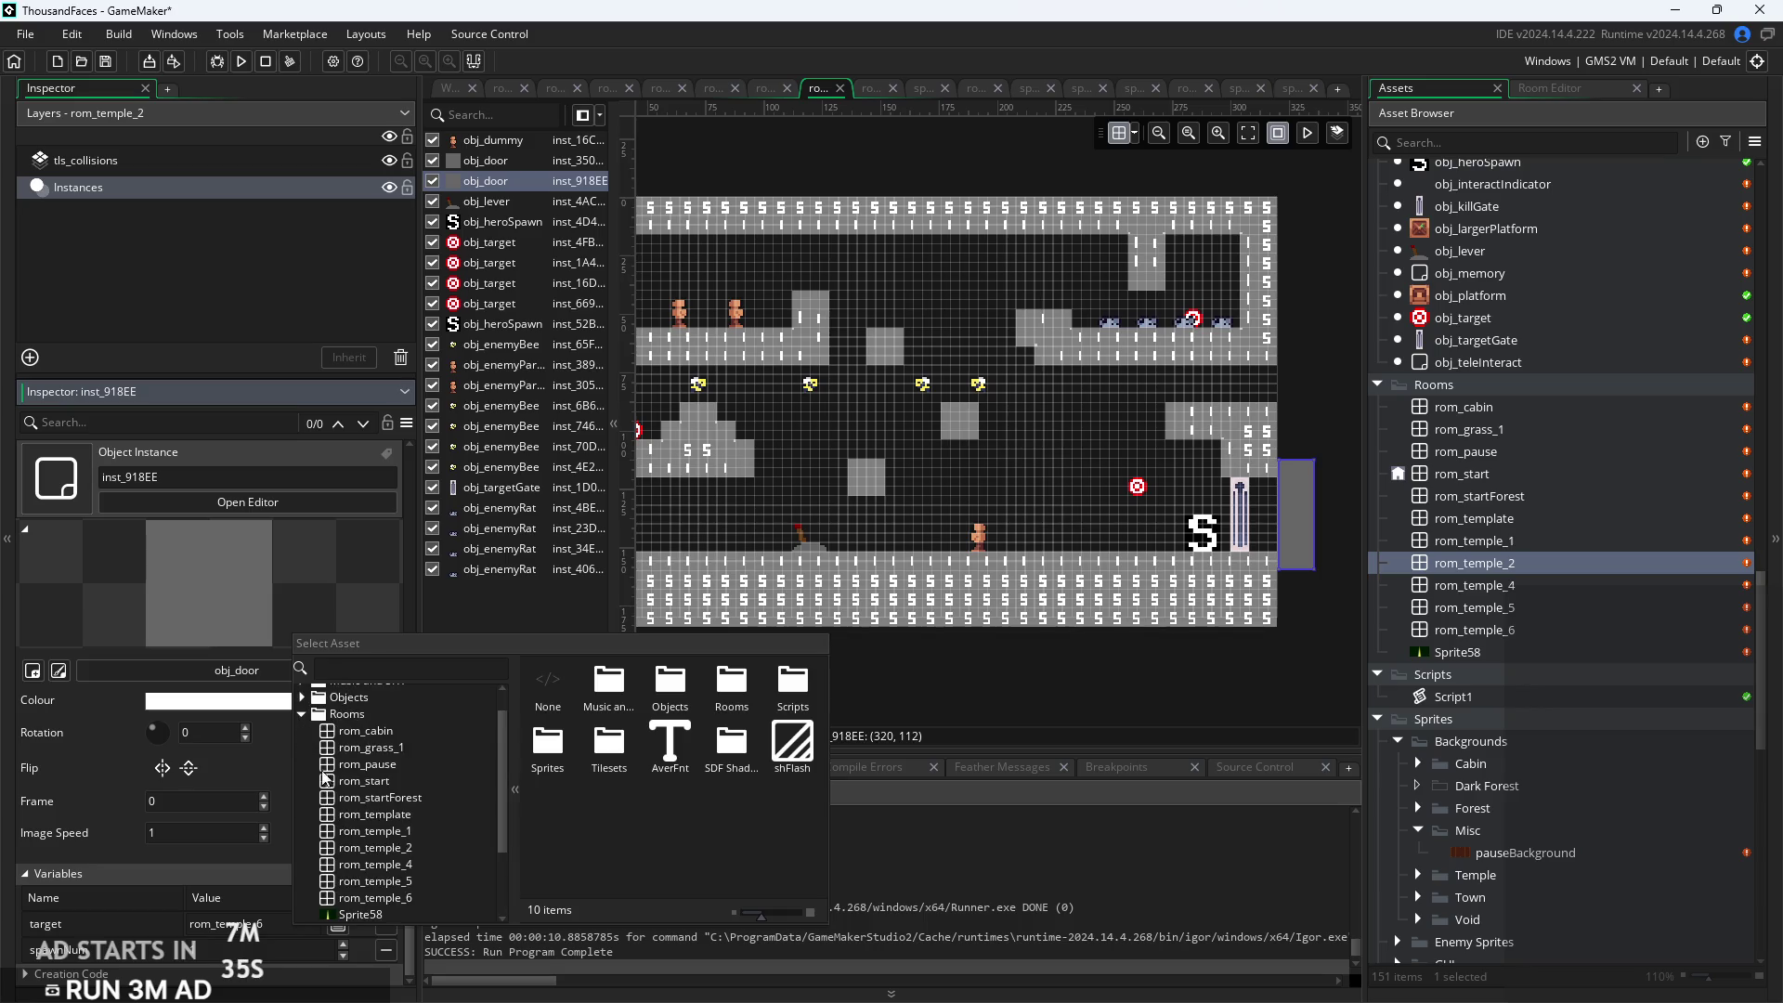
{"action": "scroll", "coordinate": [390, 808], "scroll_direction": "up", "scroll_amount": 1}
{"action": "double_click", "coordinate": [392, 809]}
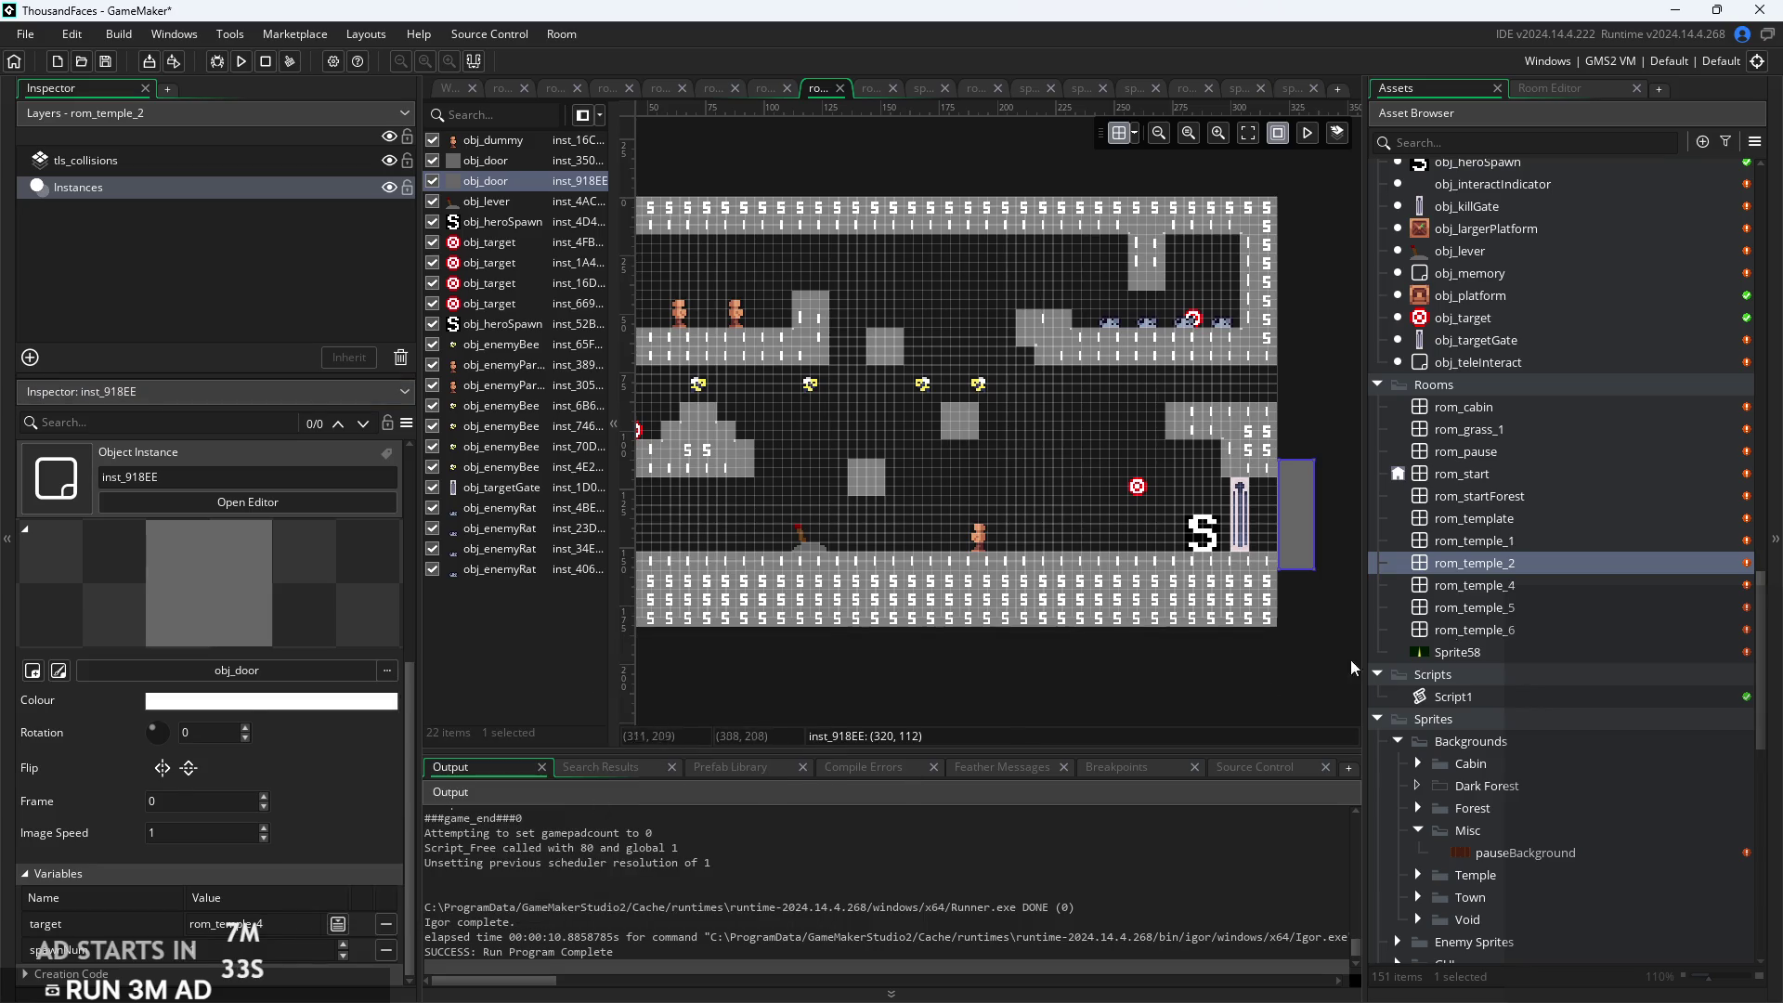
Browse the temple rooms in the room list and open rom_temple_6 for editing
{"action": "left_click", "coordinate": [1544, 587]}
{"action": "left_click", "coordinate": [1540, 602]}
{"action": "left_click", "coordinate": [1537, 633]}
{"action": "double_click", "coordinate": [1536, 633]}
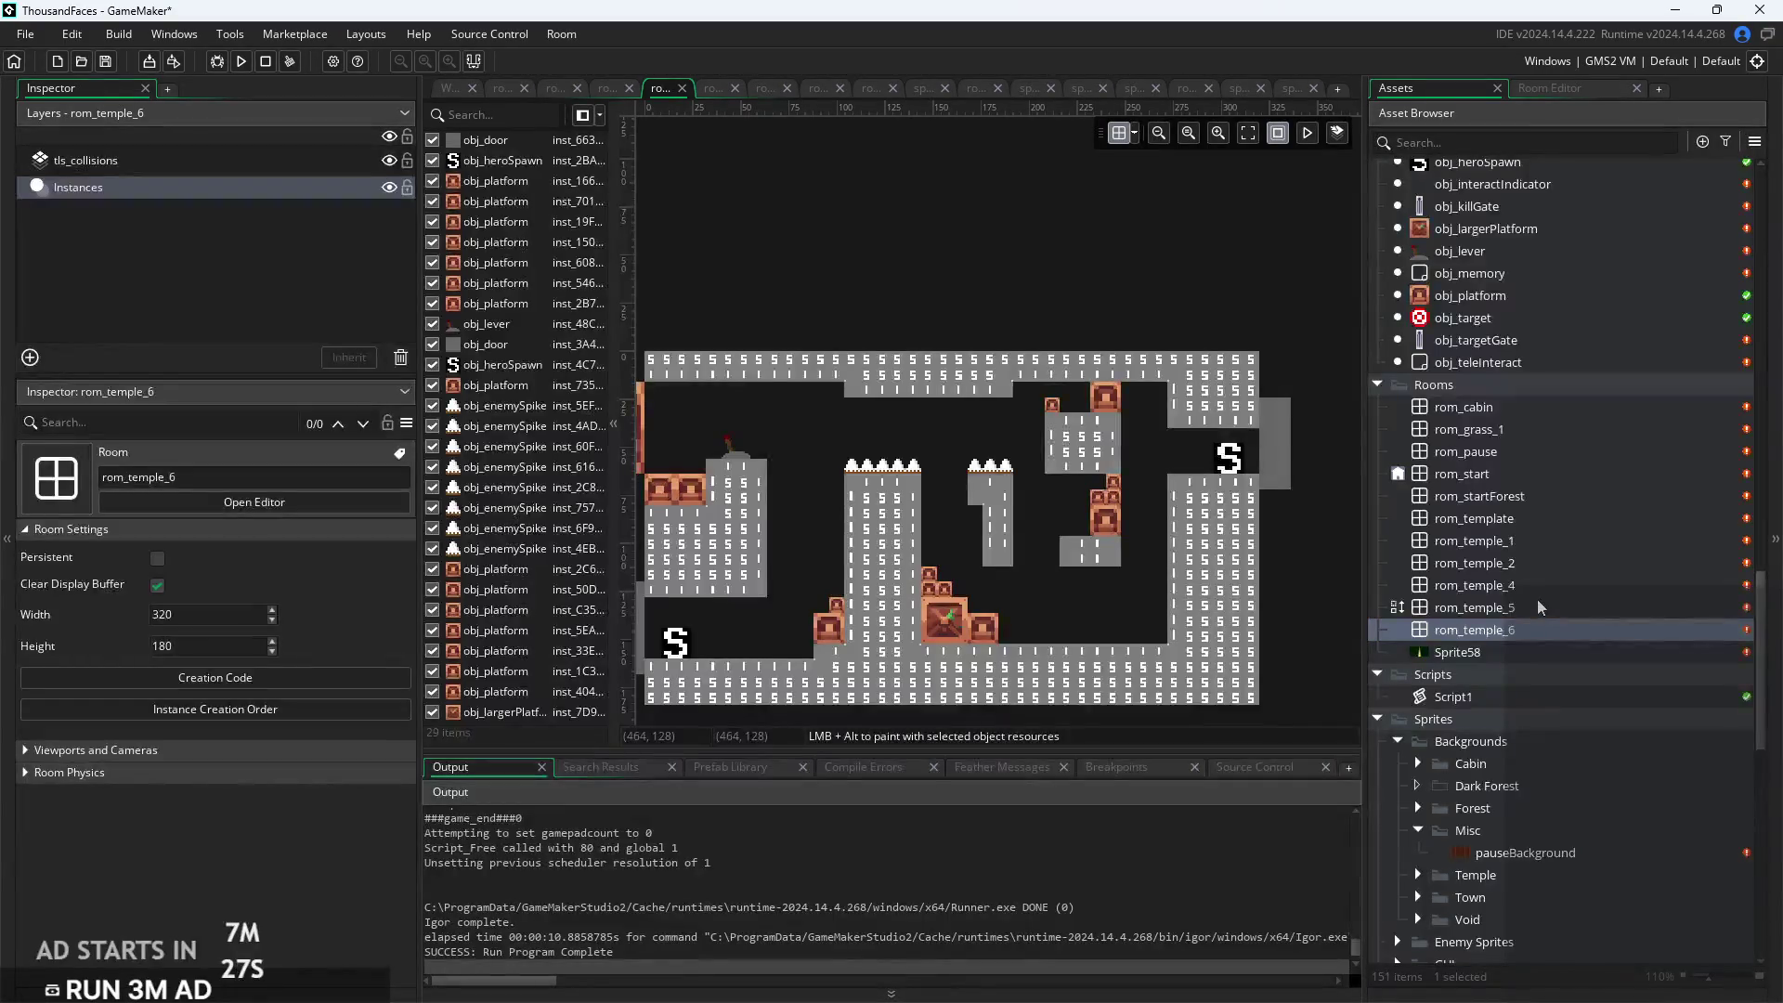
{"action": "left_click", "coordinate": [1528, 540]}
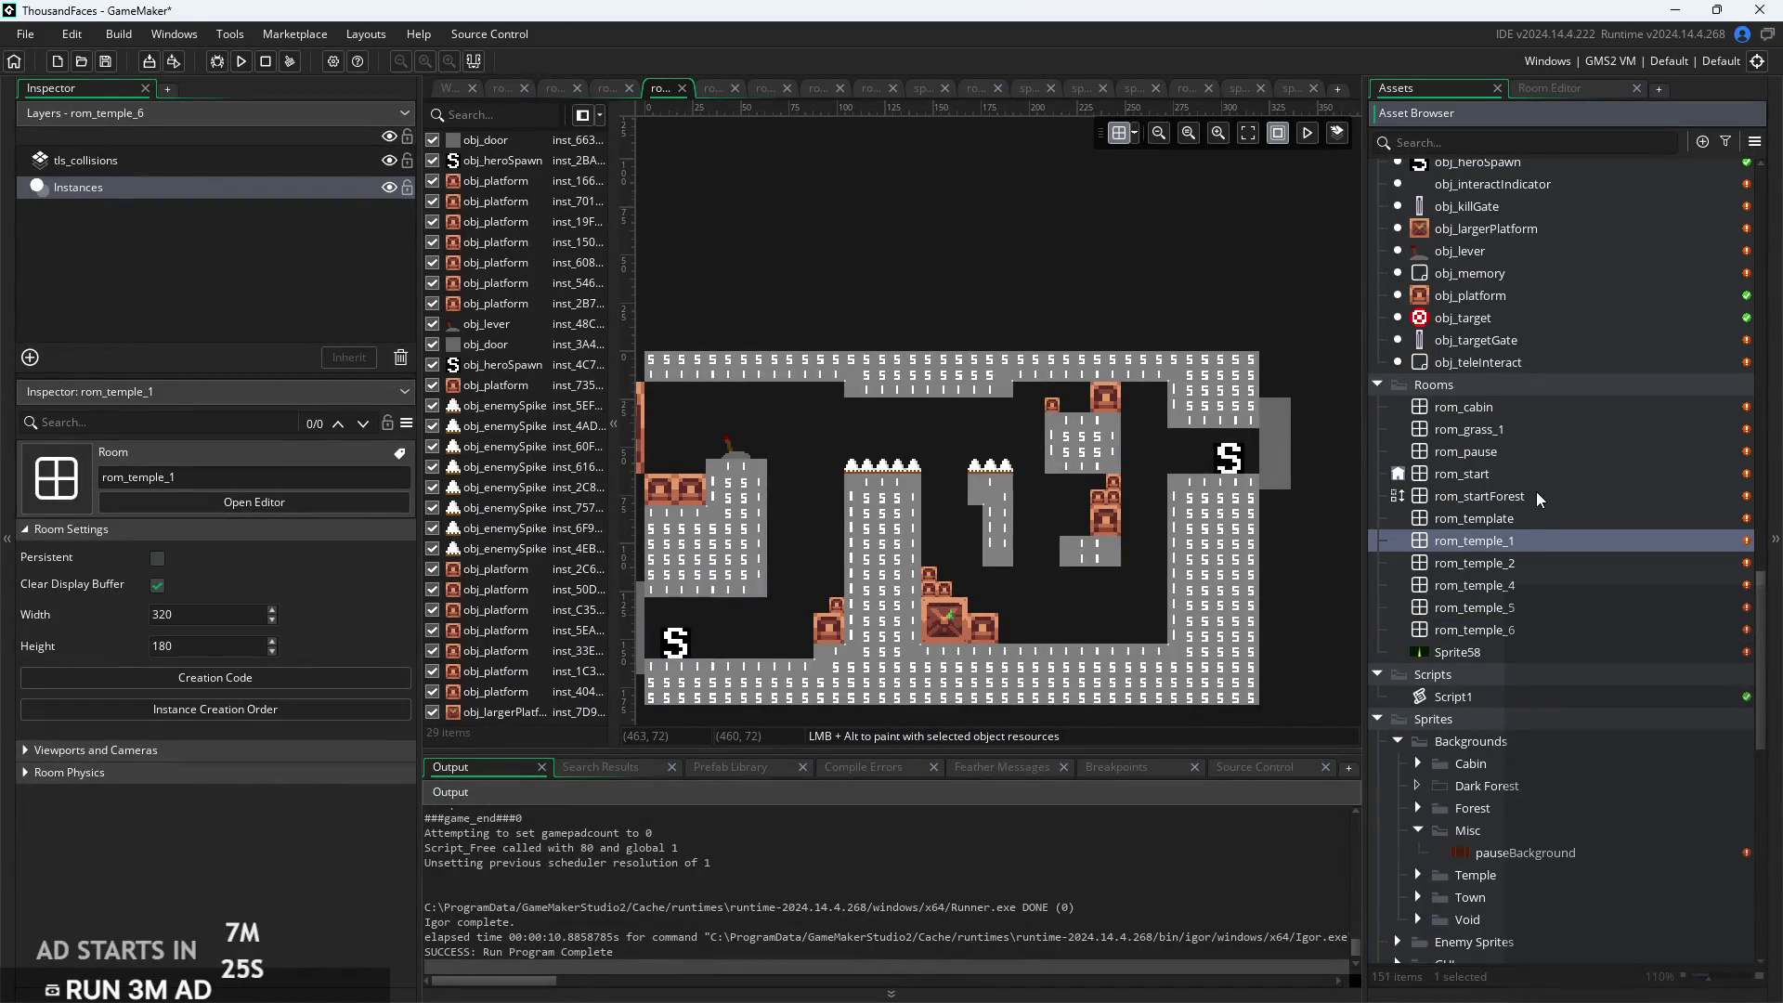
Open rom_grass_1 and set its door's target to rom_temple_6
{"action": "double_click", "coordinate": [1537, 429]}
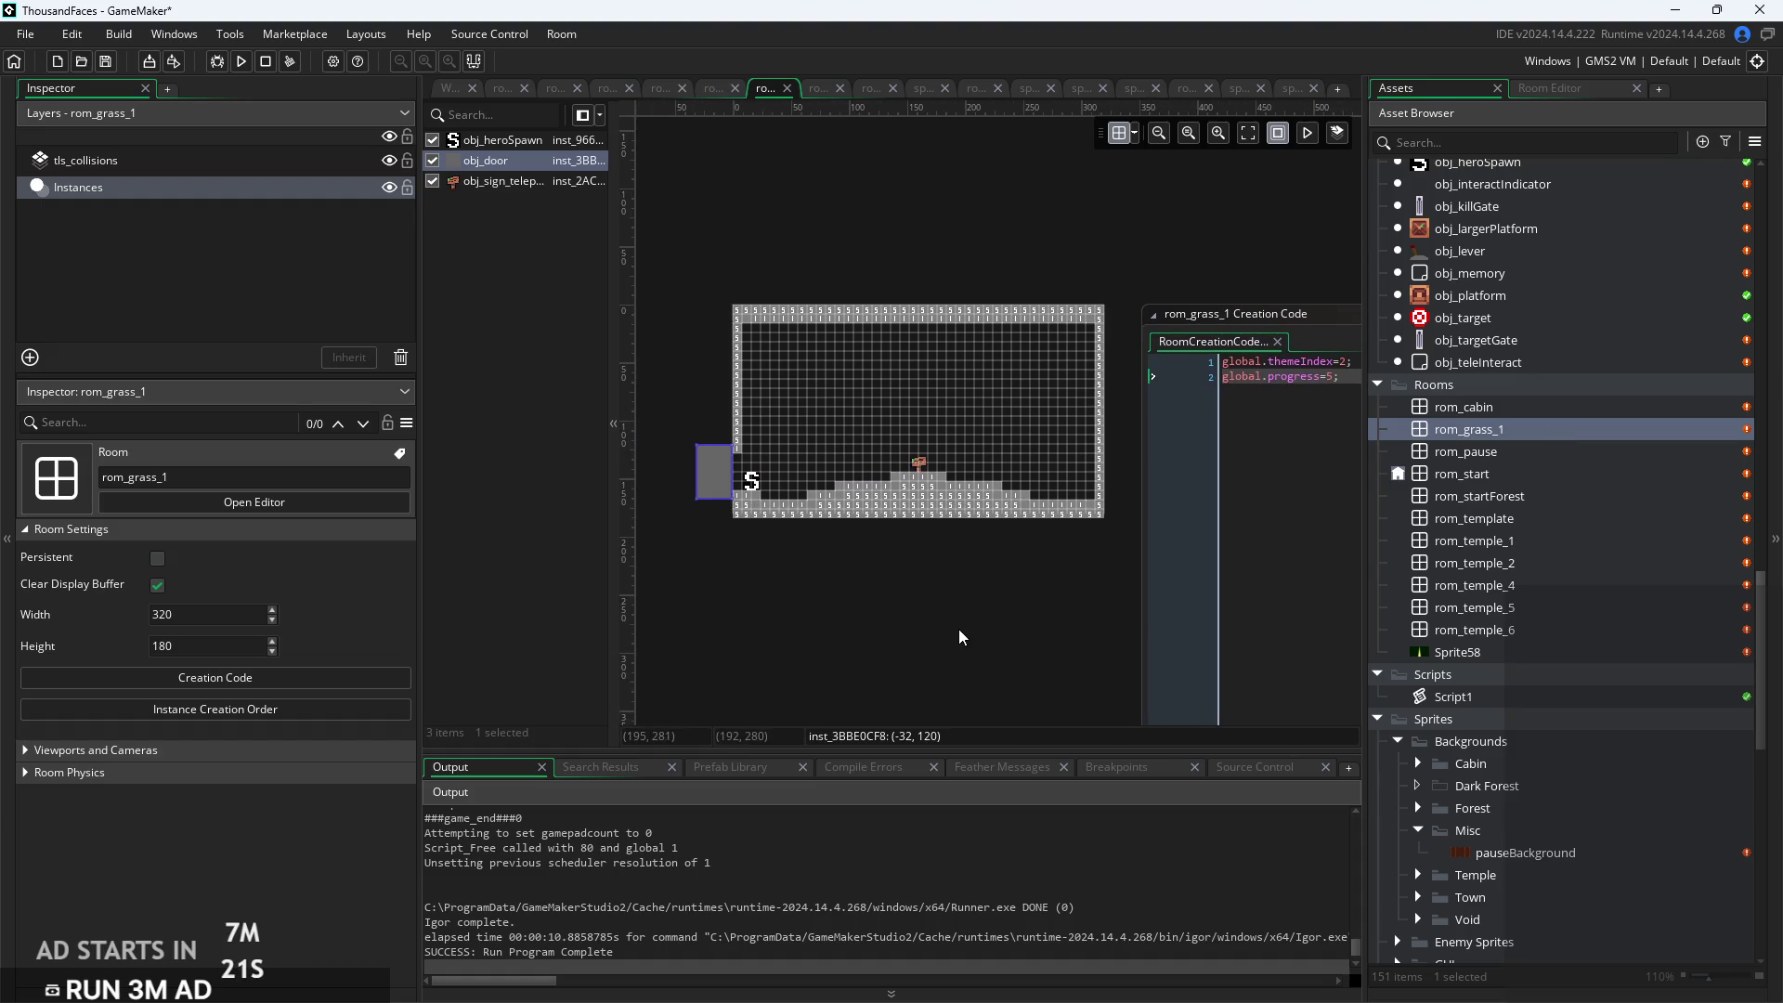
{"action": "left_click", "coordinate": [715, 483]}
{"action": "scroll", "coordinate": [297, 920], "scroll_direction": "down", "scroll_amount": 3}
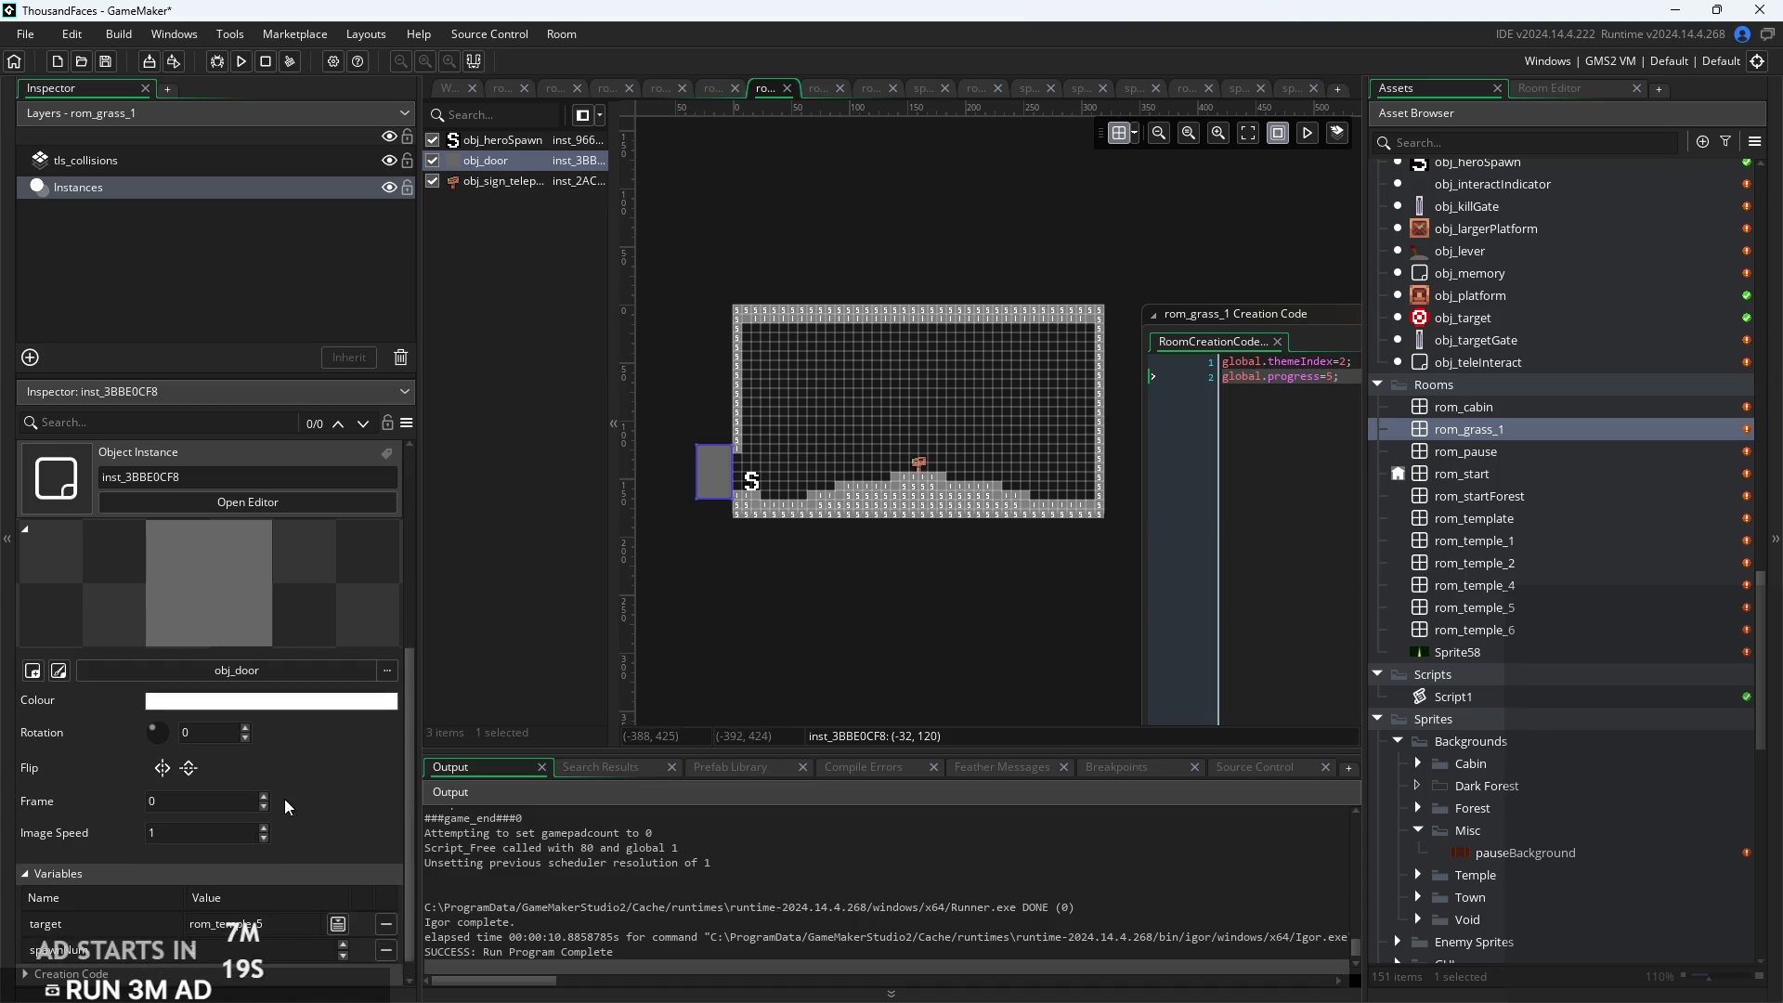
{"action": "left_click", "coordinate": [338, 926]}
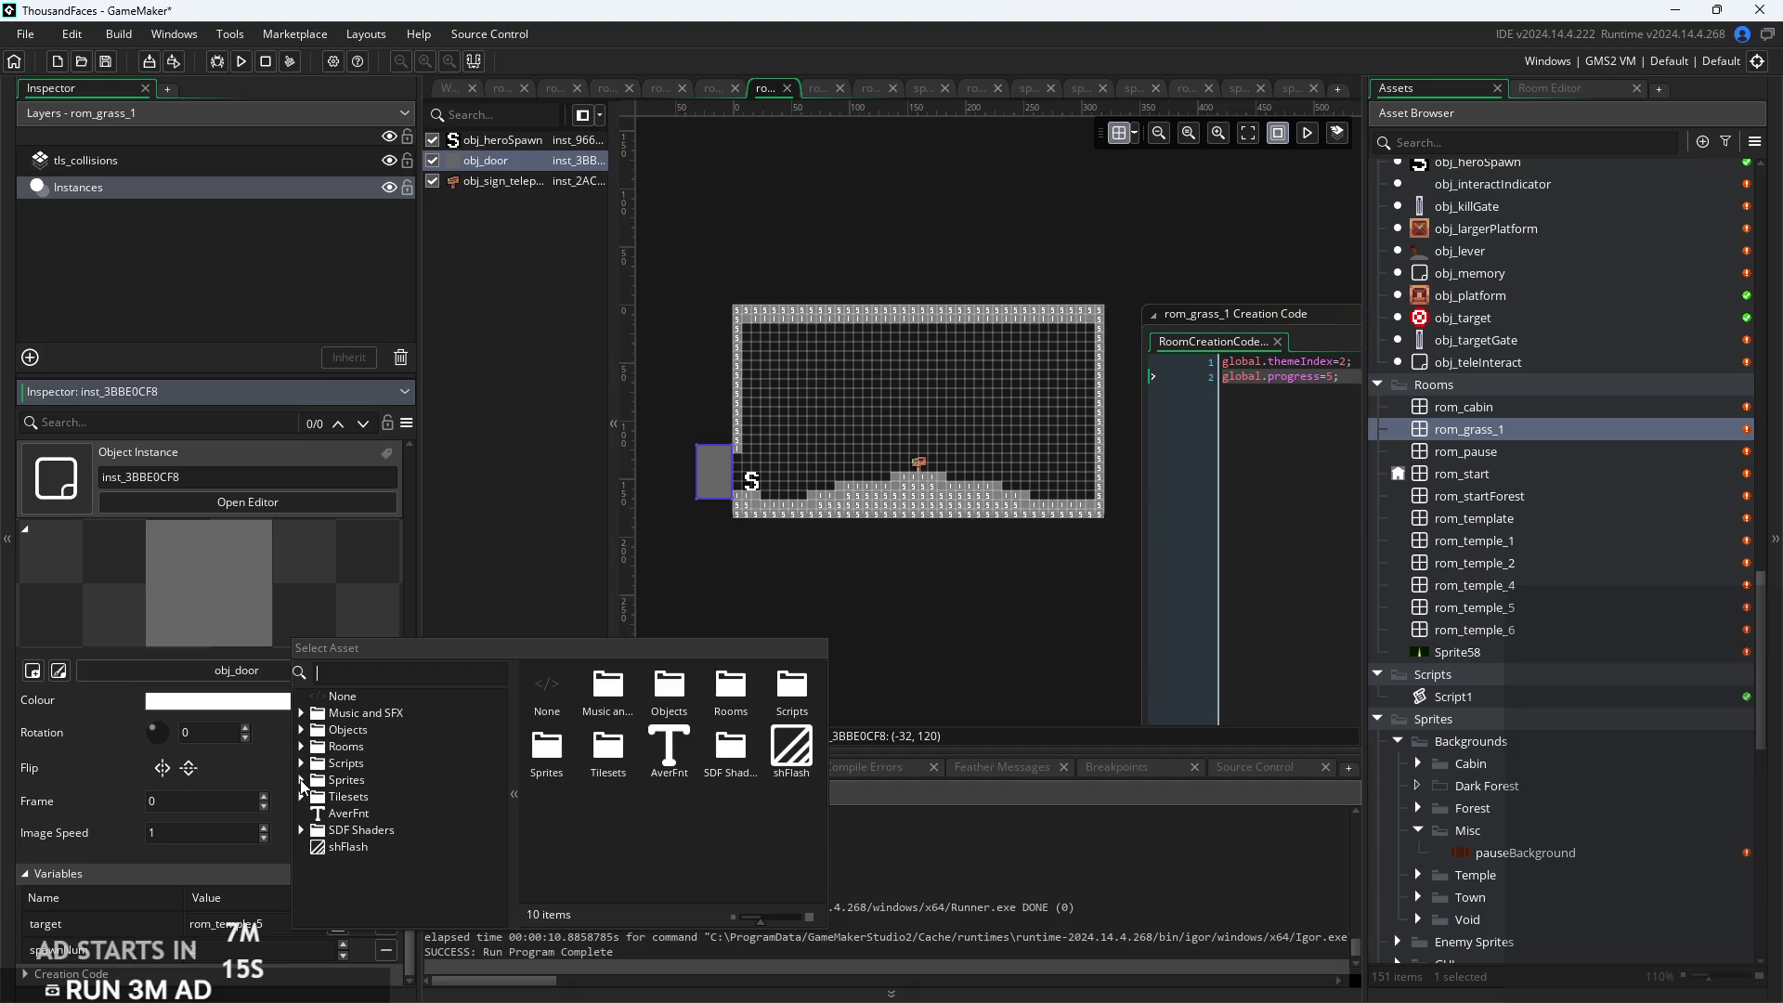
{"action": "left_click", "coordinate": [301, 747]}
{"action": "scroll", "coordinate": [401, 863], "scroll_direction": "down", "scroll_amount": 3}
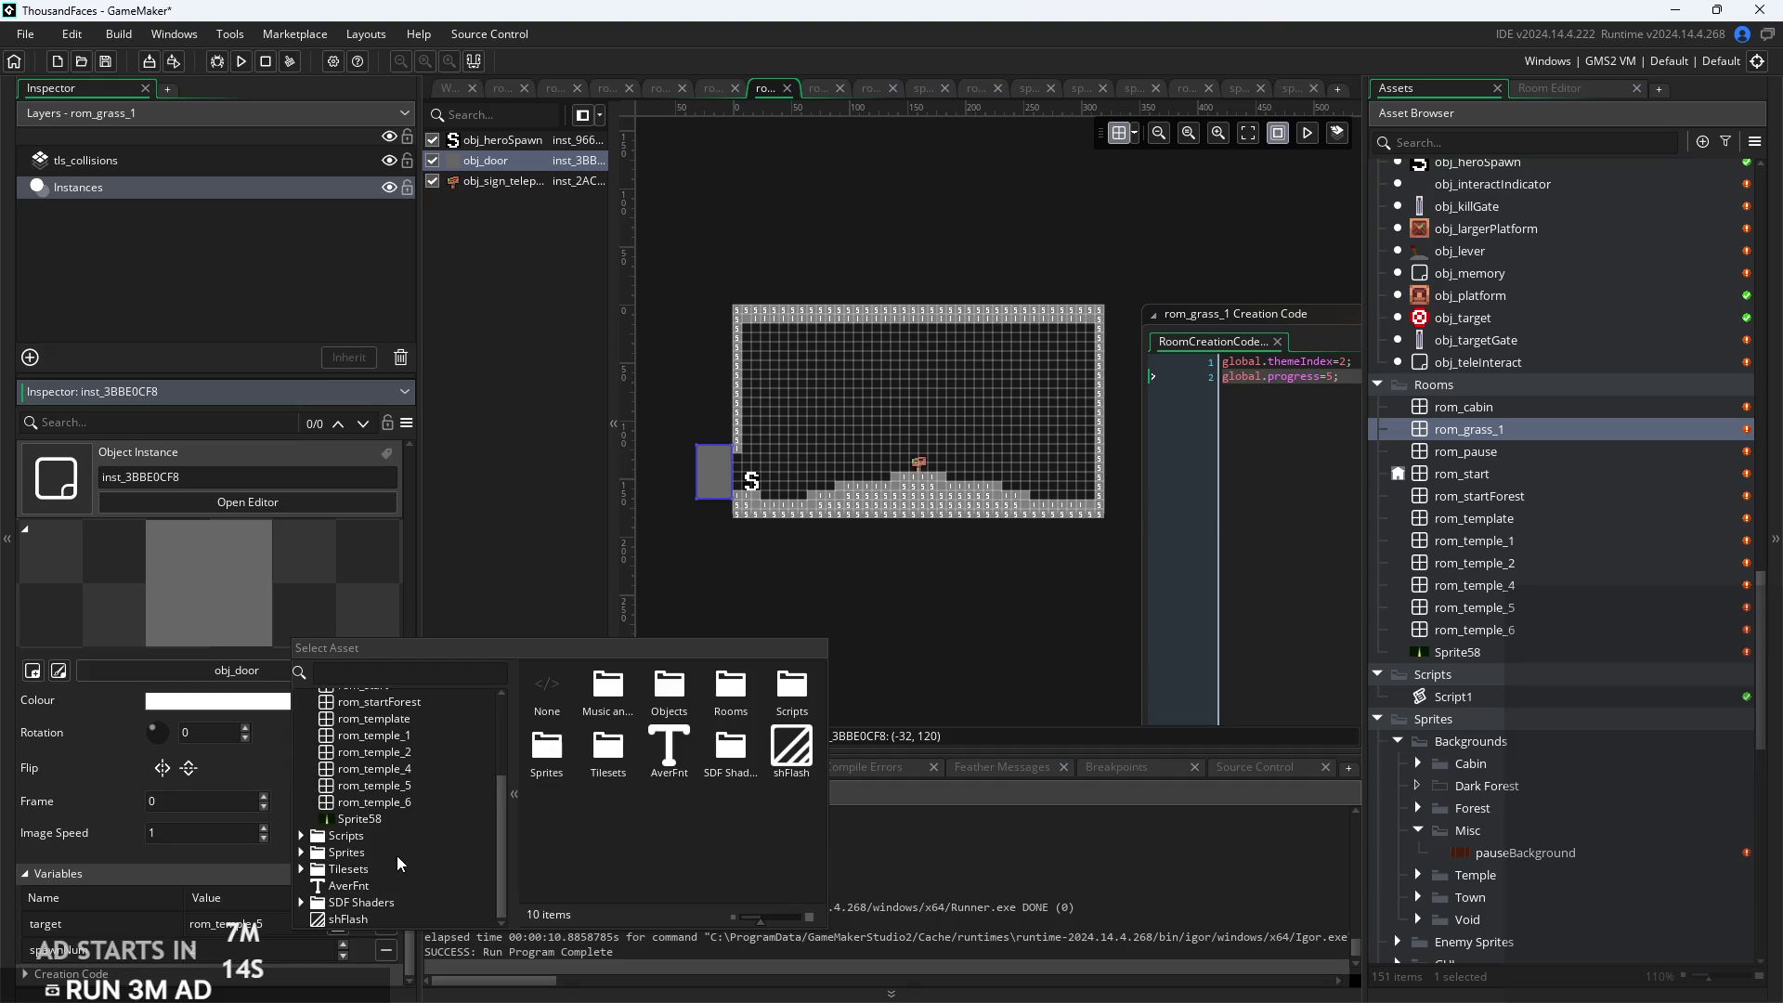
{"action": "left_click", "coordinate": [404, 801]}
Select the teleport sign in rom_grass_1, then reopen rom_temple_6
{"action": "scroll", "coordinate": [709, 693], "scroll_direction": "up", "scroll_amount": 4}
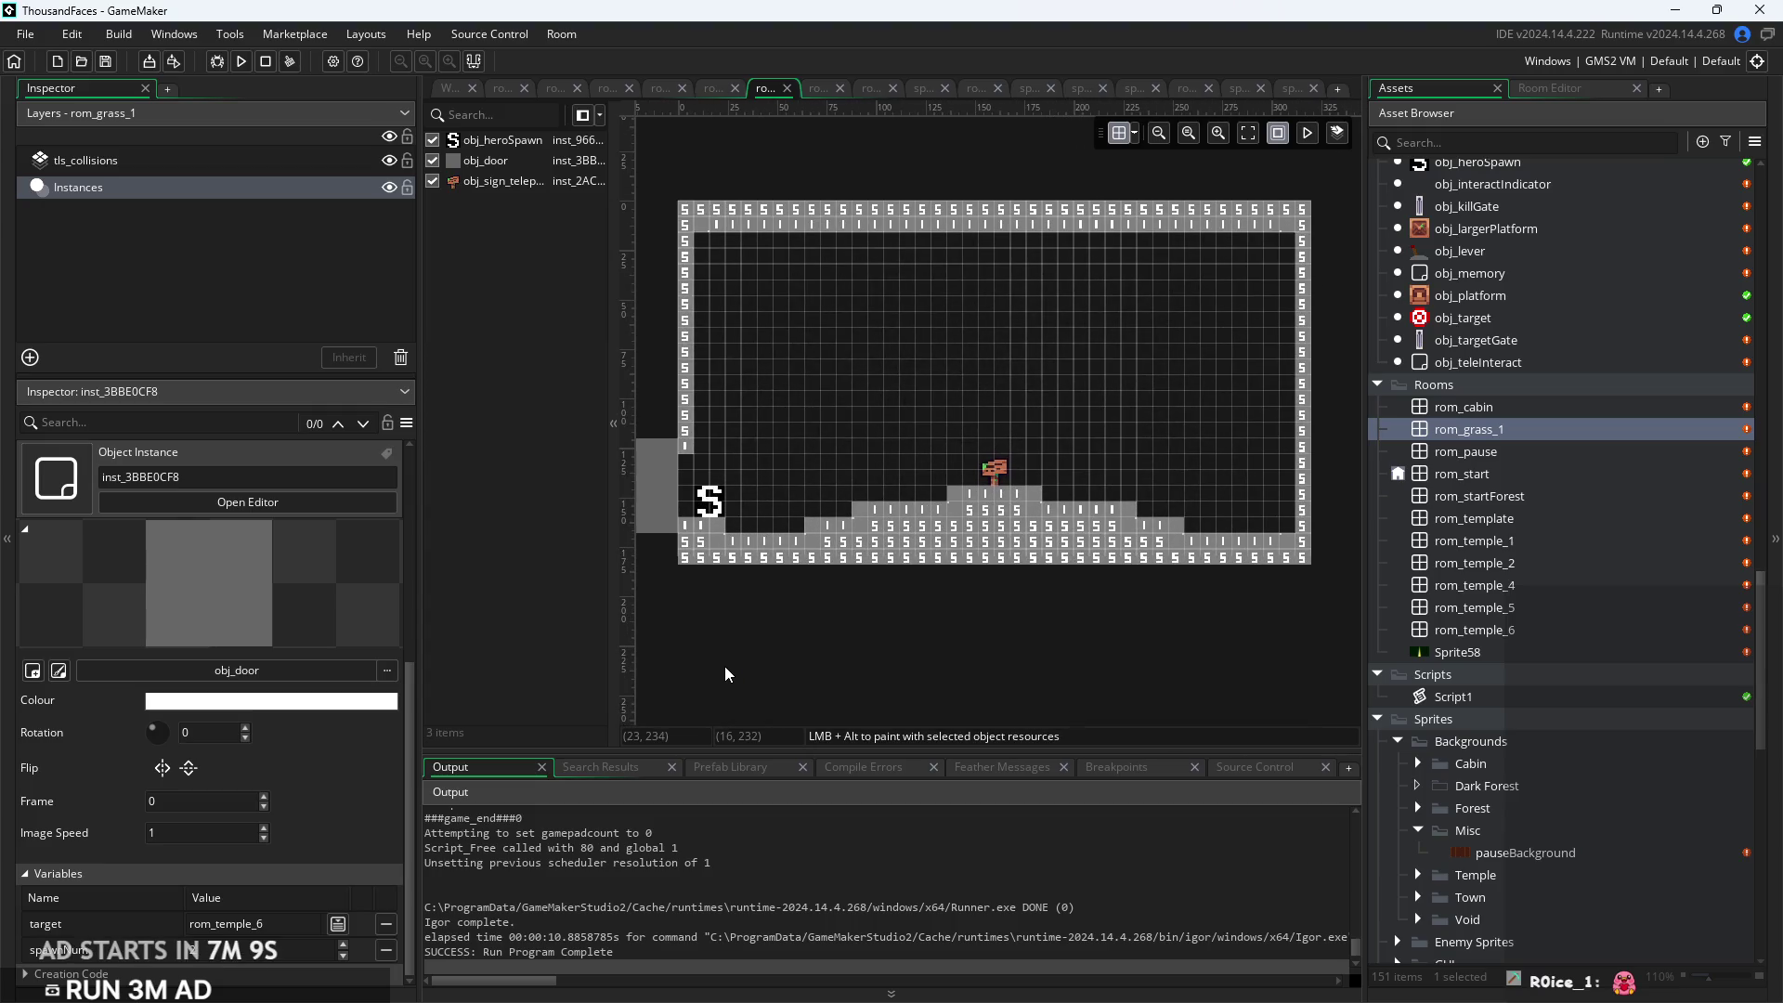
{"action": "mouse_move", "coordinate": [860, 661]}
{"action": "left_mouse_down"}
{"action": "mouse_move", "coordinate": [824, 669]}
{"action": "mouse_move", "coordinate": [897, 648]}
{"action": "mouse_move", "coordinate": [875, 656]}
{"action": "left_mouse_up"}
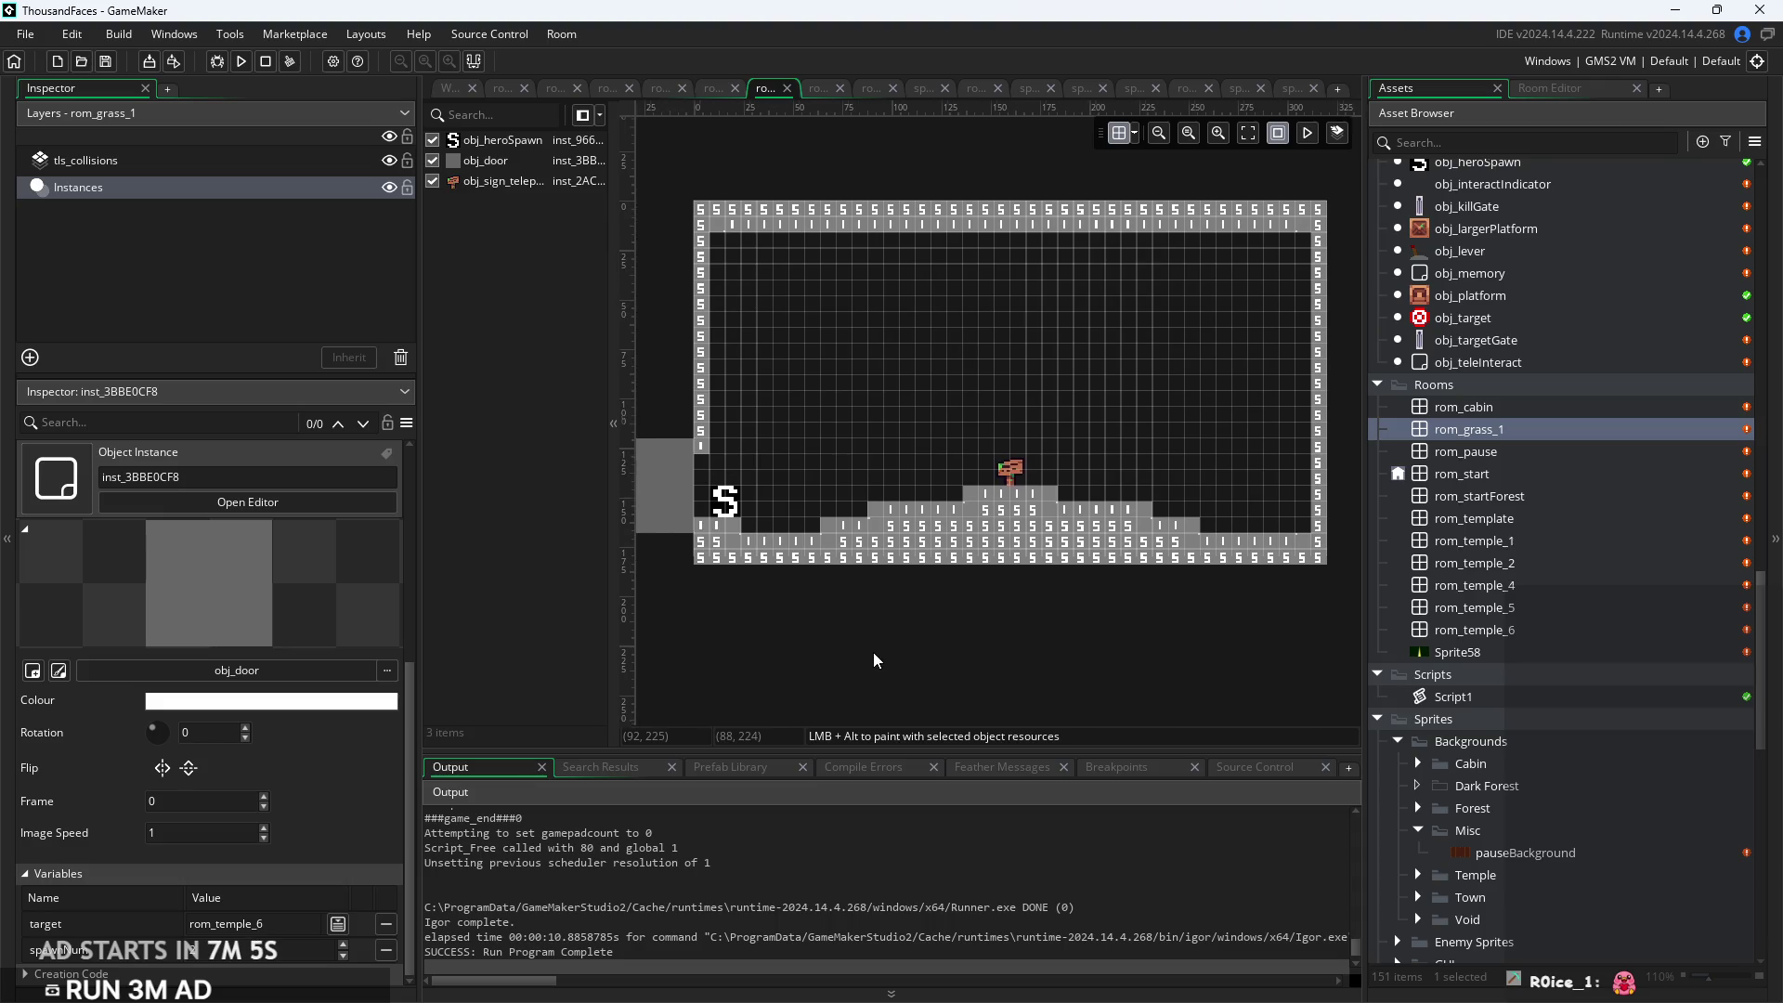
{"action": "scroll", "coordinate": [876, 605], "scroll_direction": "up", "scroll_amount": 2}
{"action": "left_click", "coordinate": [1035, 501]}
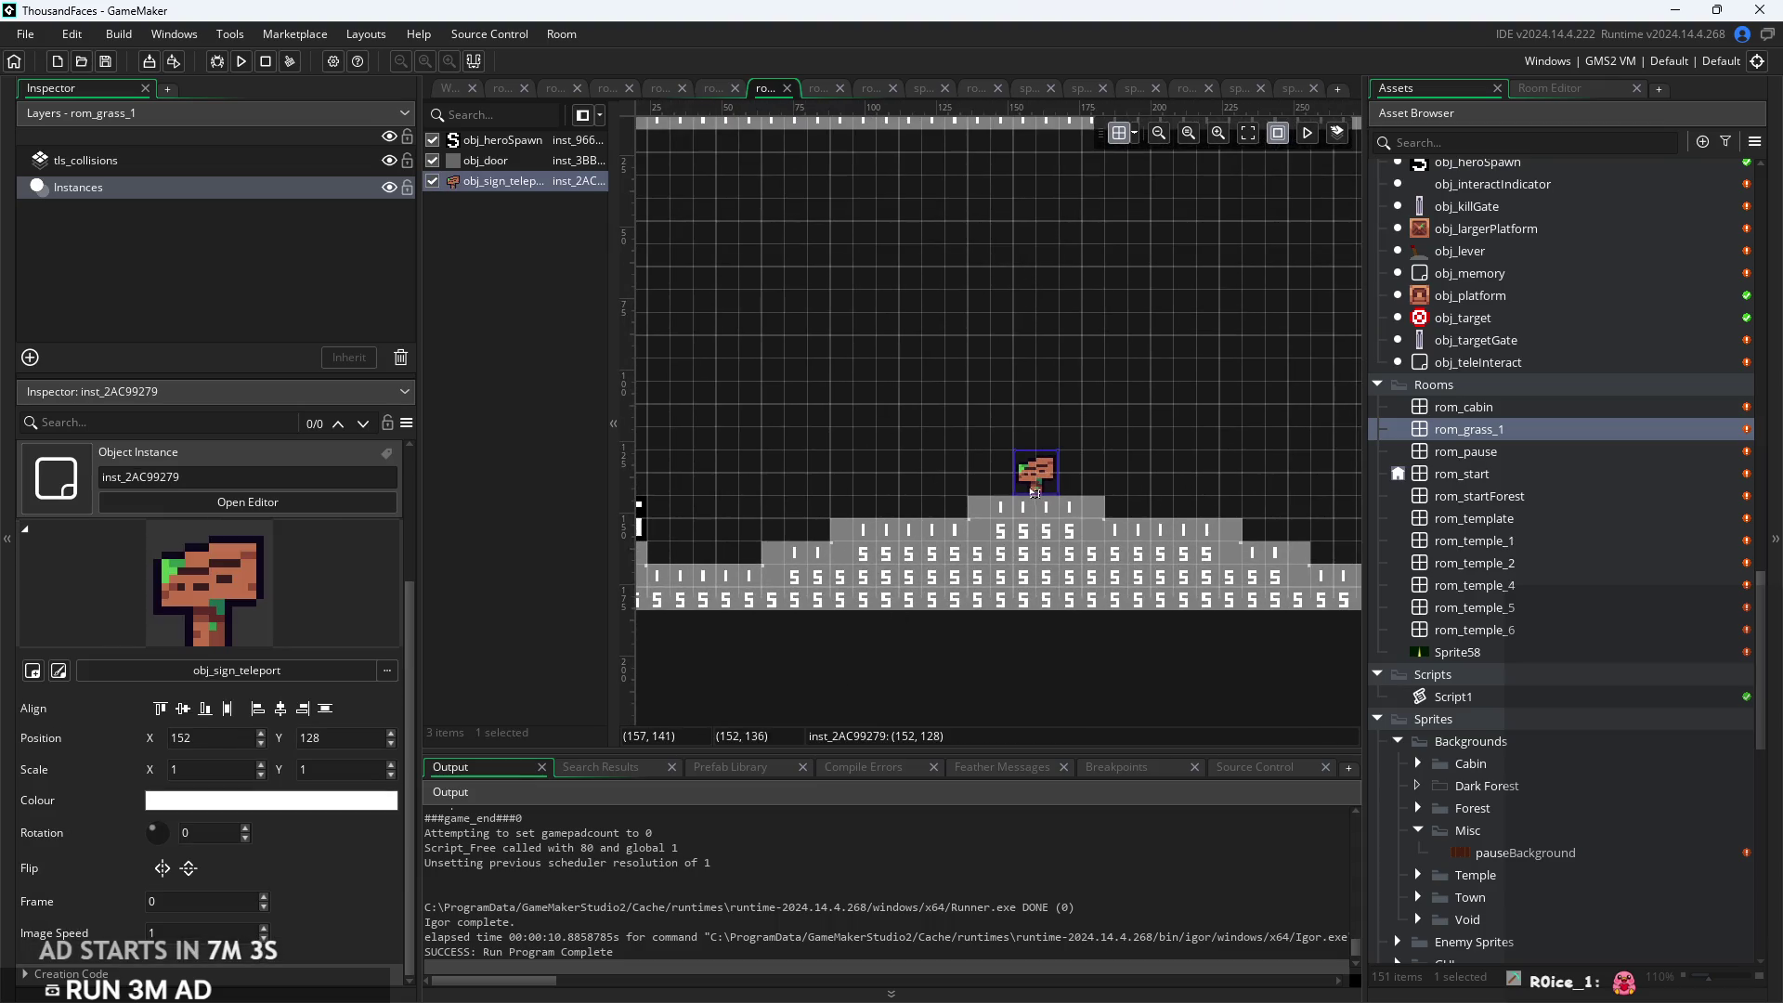
{"action": "scroll", "coordinate": [887, 487], "scroll_direction": "down", "scroll_amount": 2}
{"action": "left_click_drag", "start_coordinate": [882, 481], "coordinate": [938, 464]}
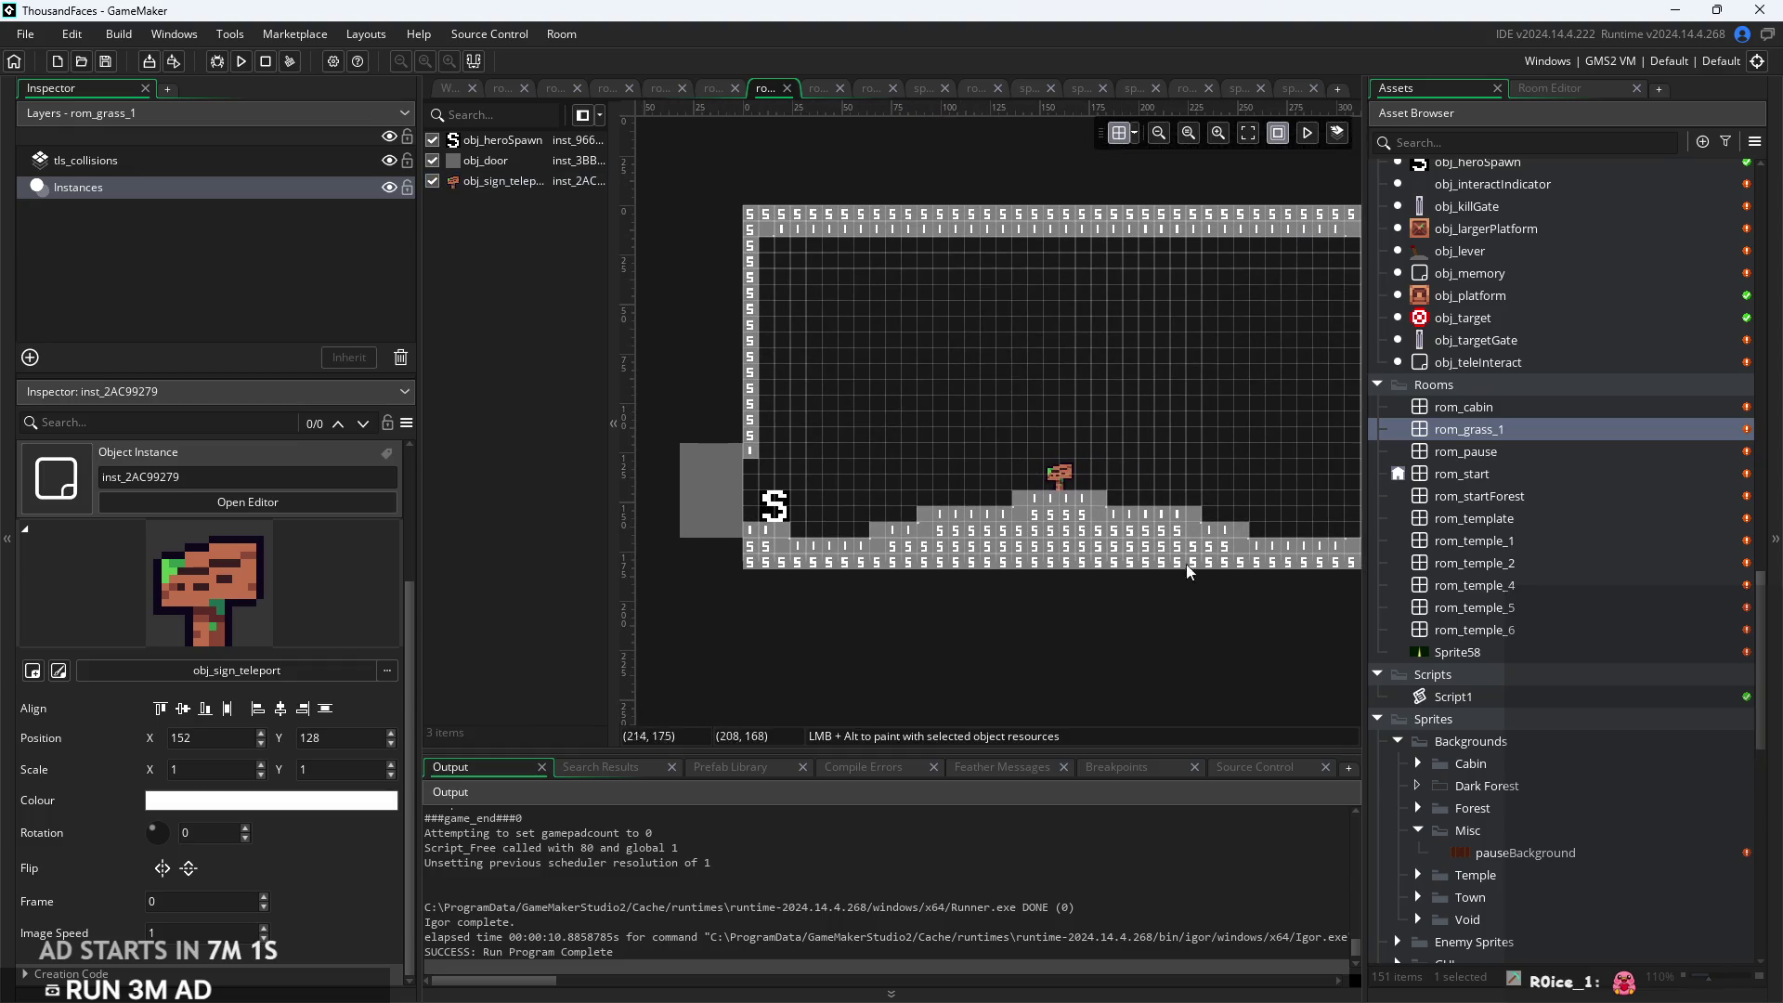
{"action": "double_click", "coordinate": [1475, 634]}
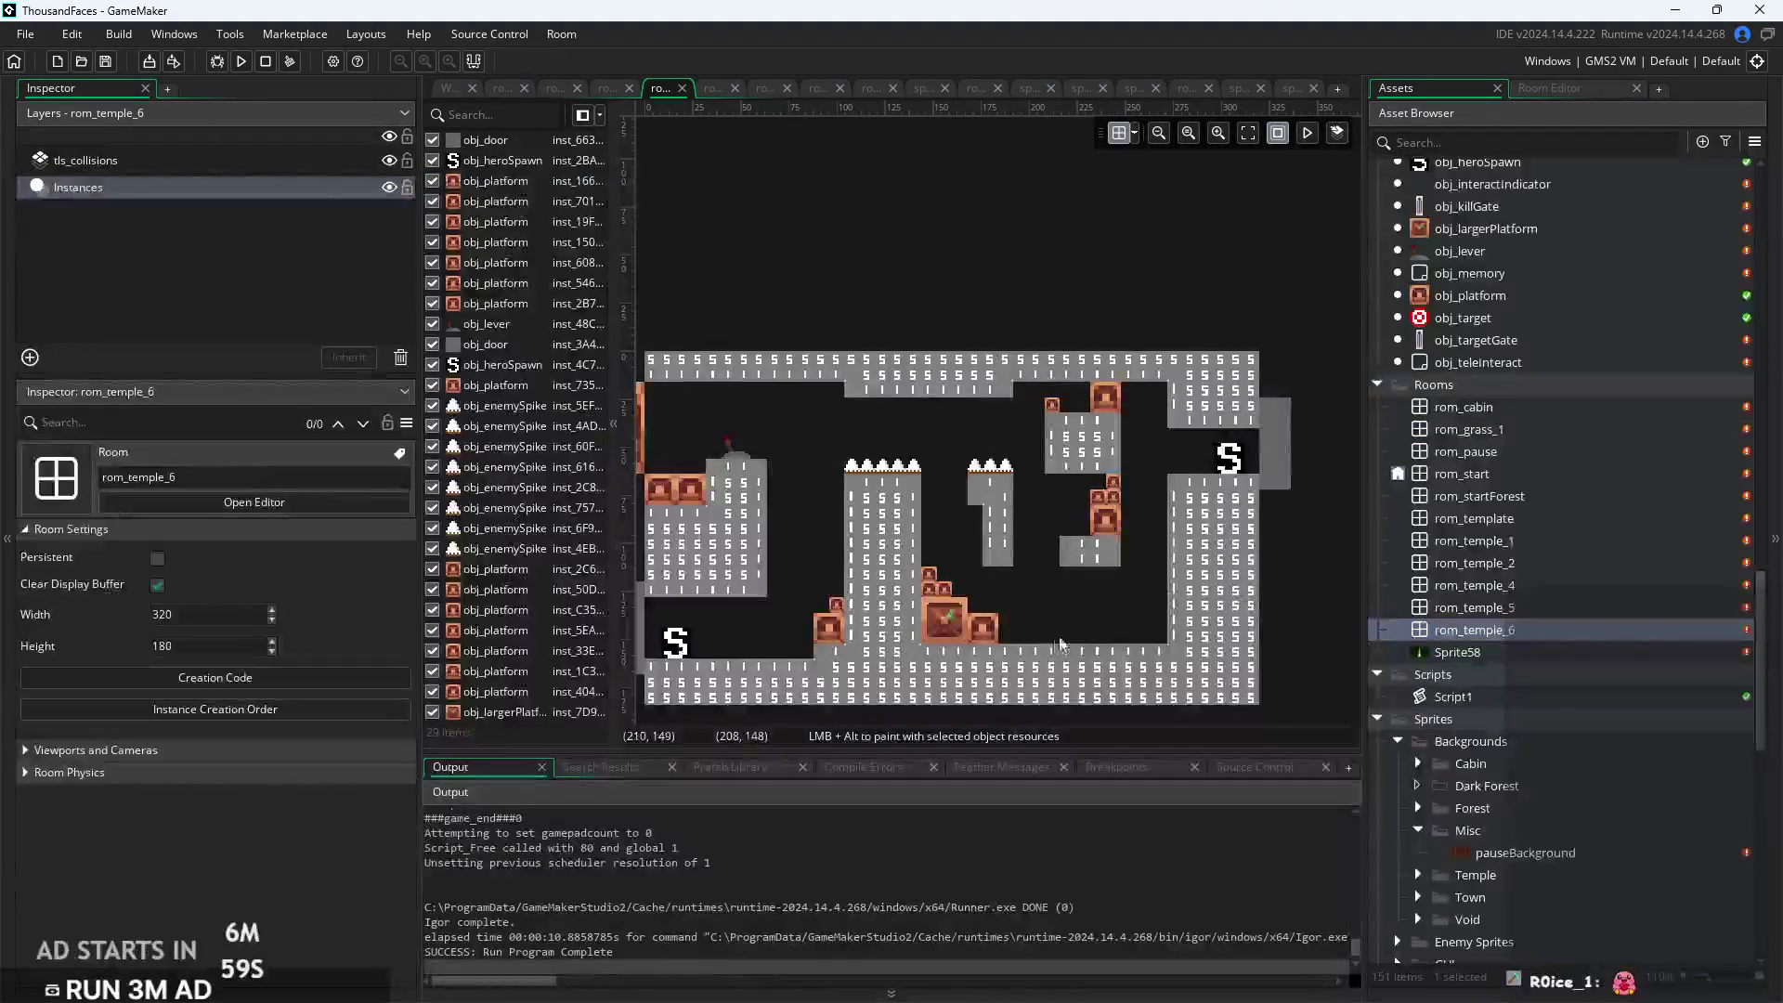
Glance at rom_temple_5, return to rom_temple_6, and launch a playtest build
{"action": "double_click", "coordinate": [1500, 608]}
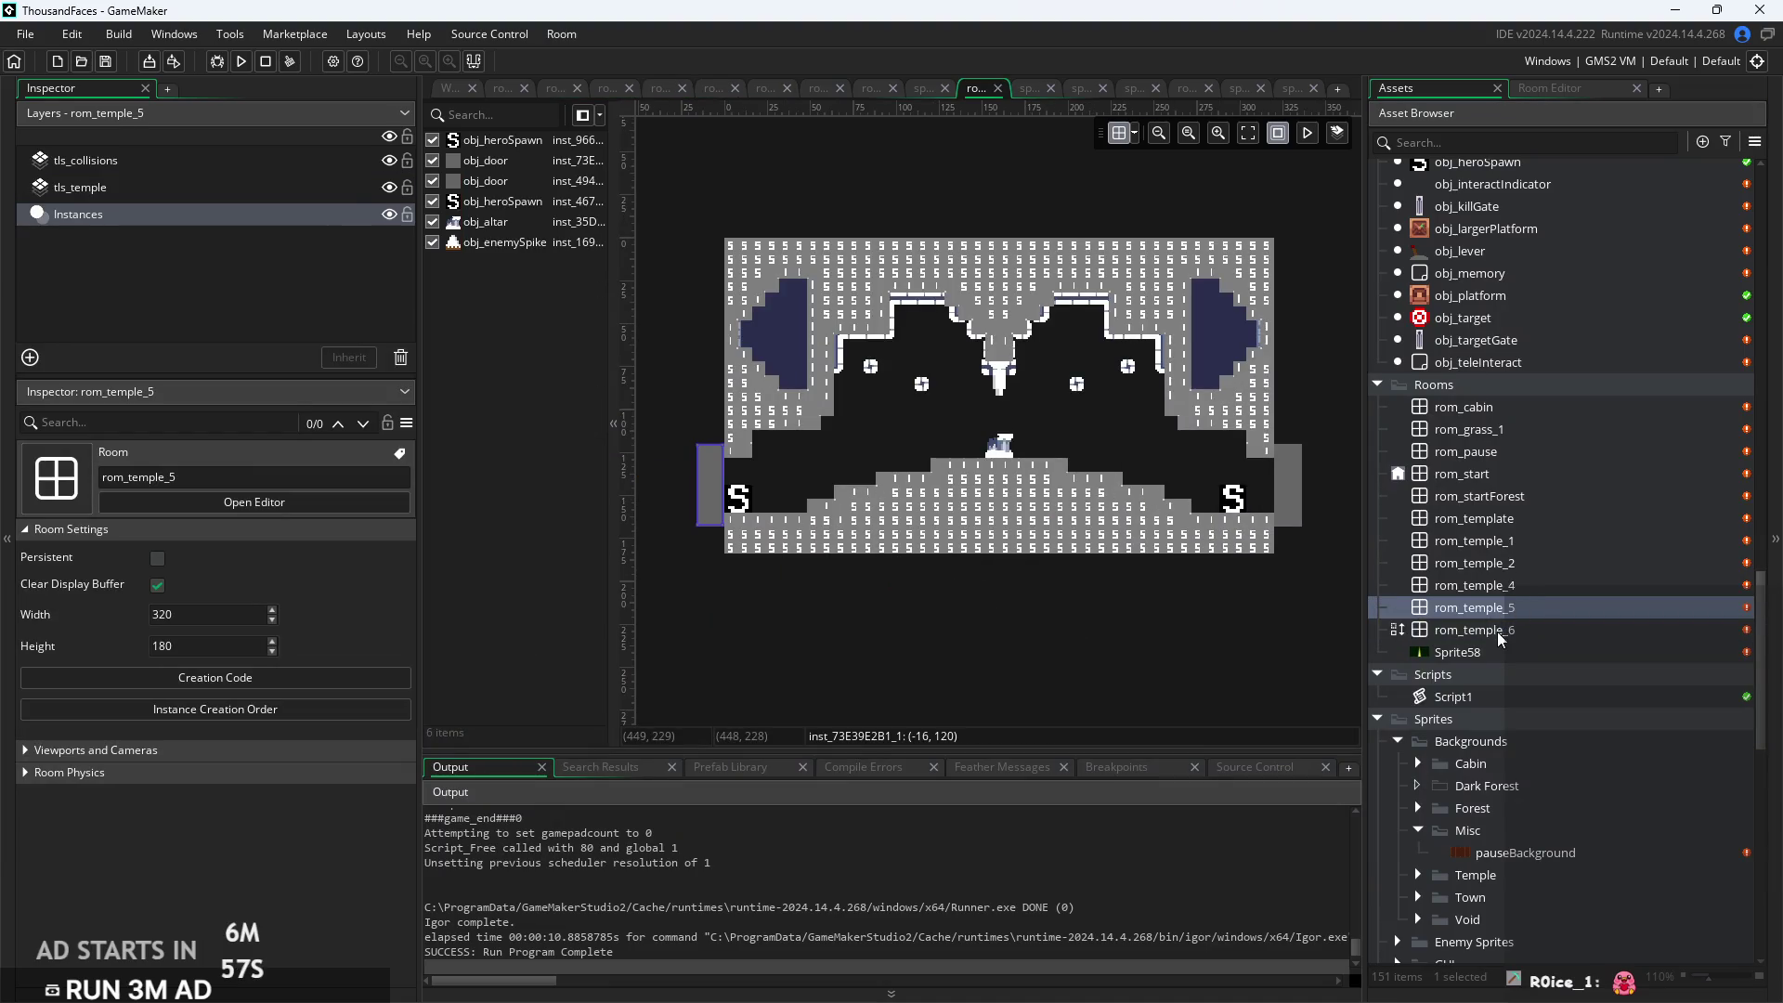
{"action": "double_click", "coordinate": [1500, 637]}
{"action": "left_click", "coordinate": [242, 61]}
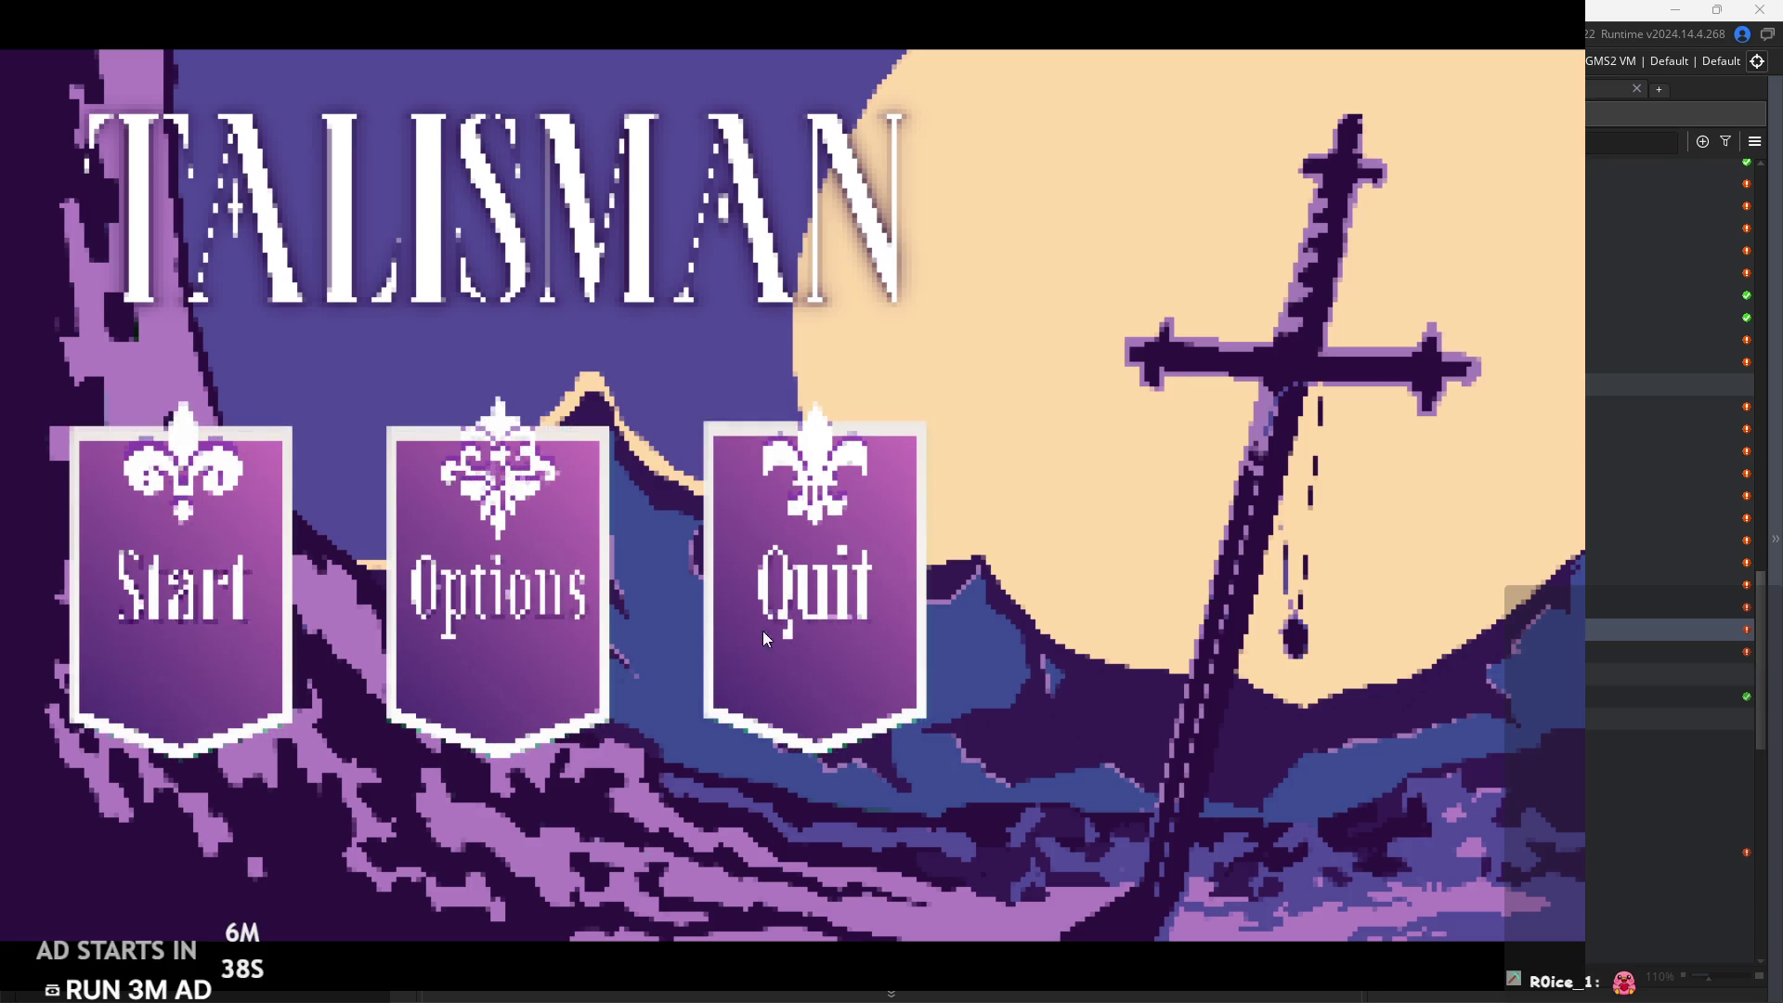
Raise the game's Music Volume option to 36, then start a new game from the title screen
{"action": "left_click", "coordinate": [549, 628]}
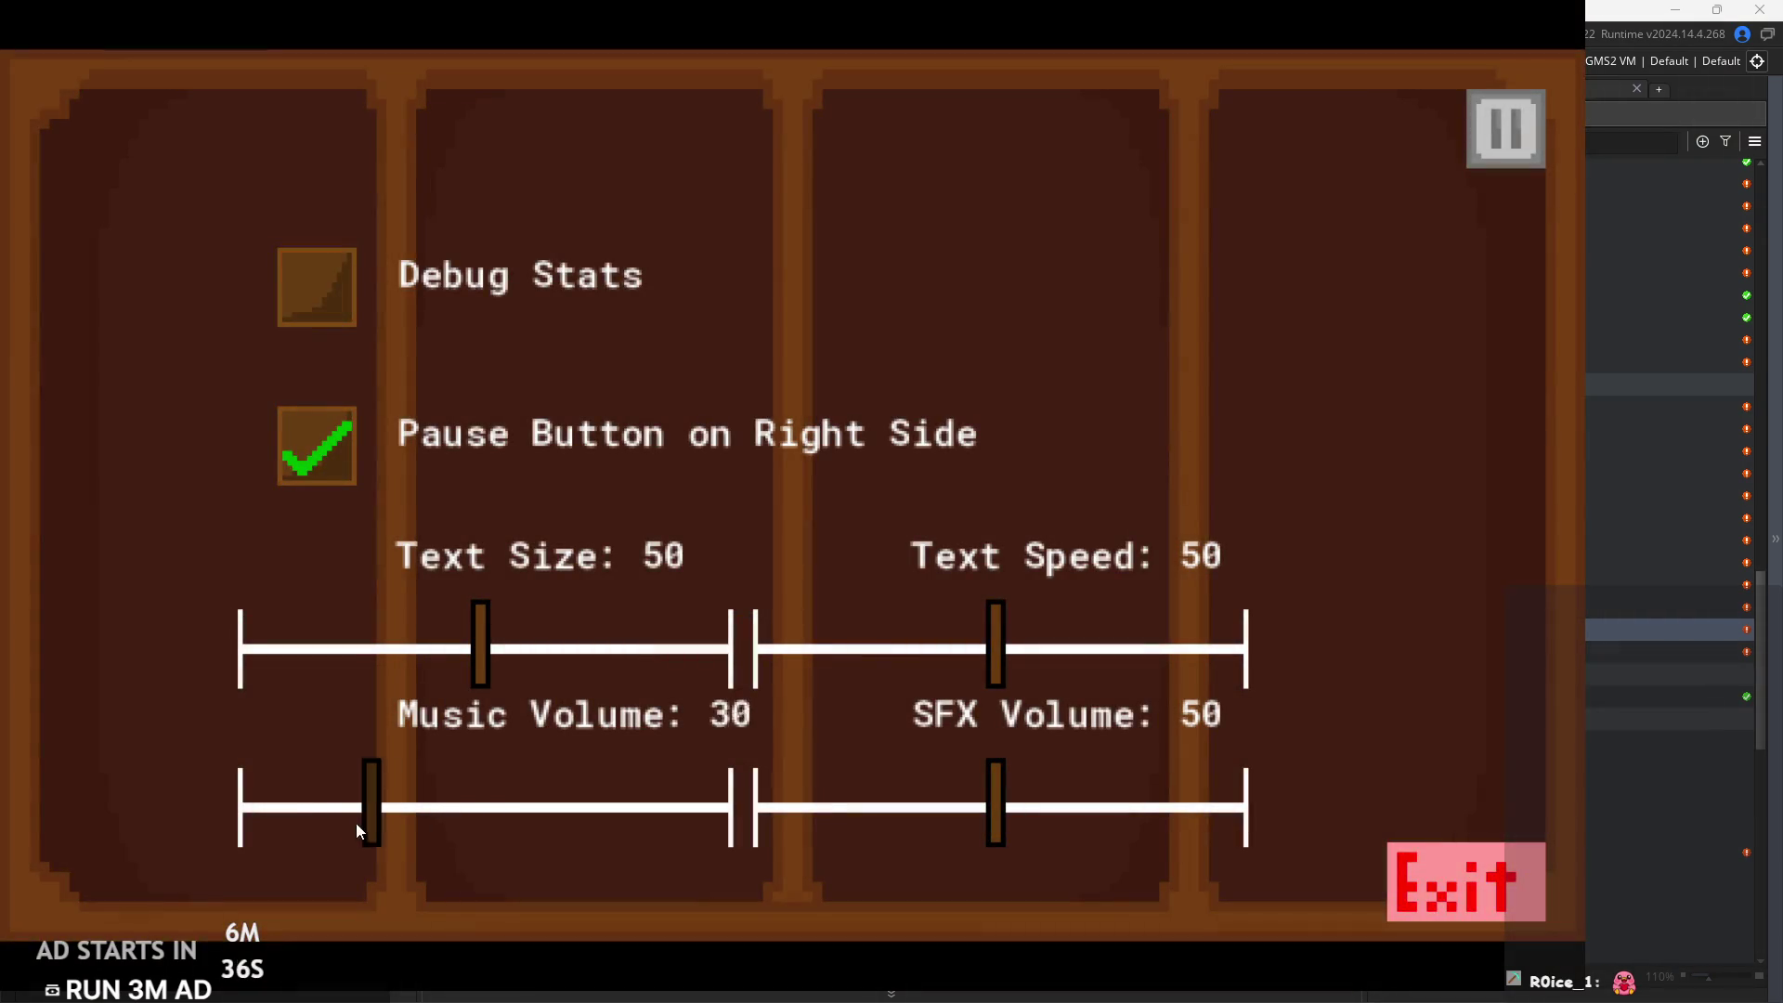
{"action": "left_click_drag", "start_coordinate": [362, 829], "coordinate": [407, 831]}
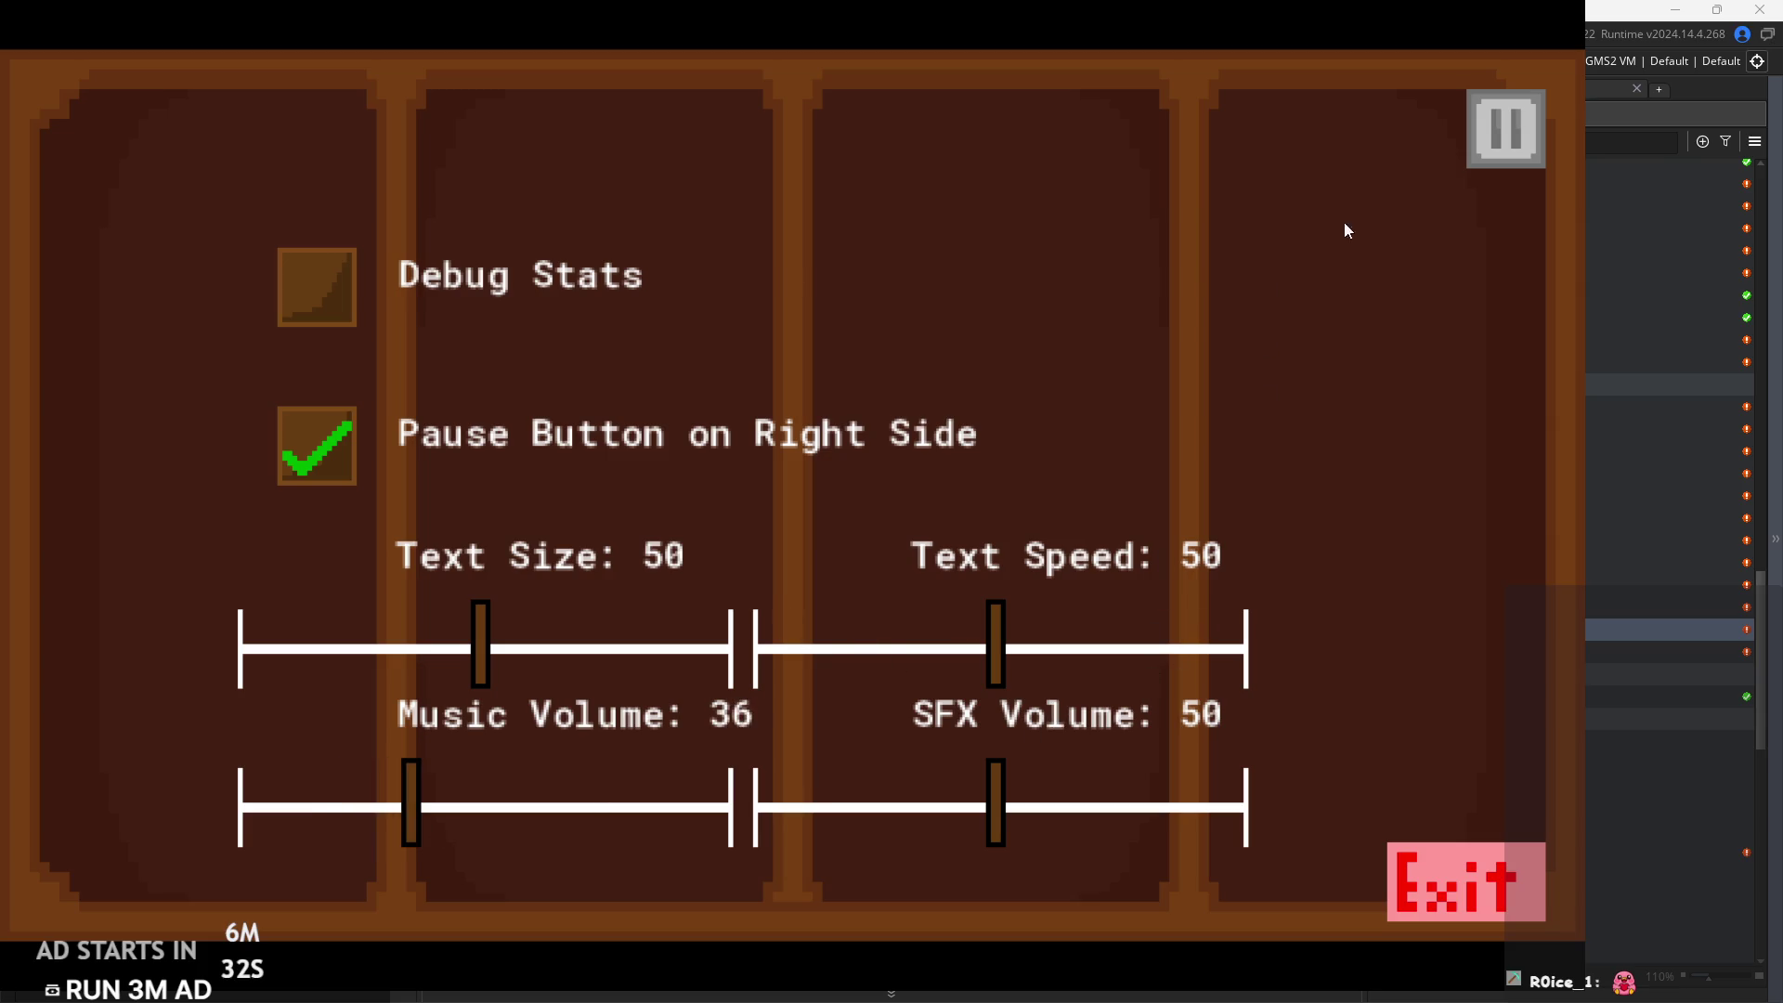
{"action": "left_click", "coordinate": [1495, 152]}
{"action": "key", "text": "Right"}
Run the character right through the forest into the temple and out the bottom-right exit
{"action": "key", "text": "space"}
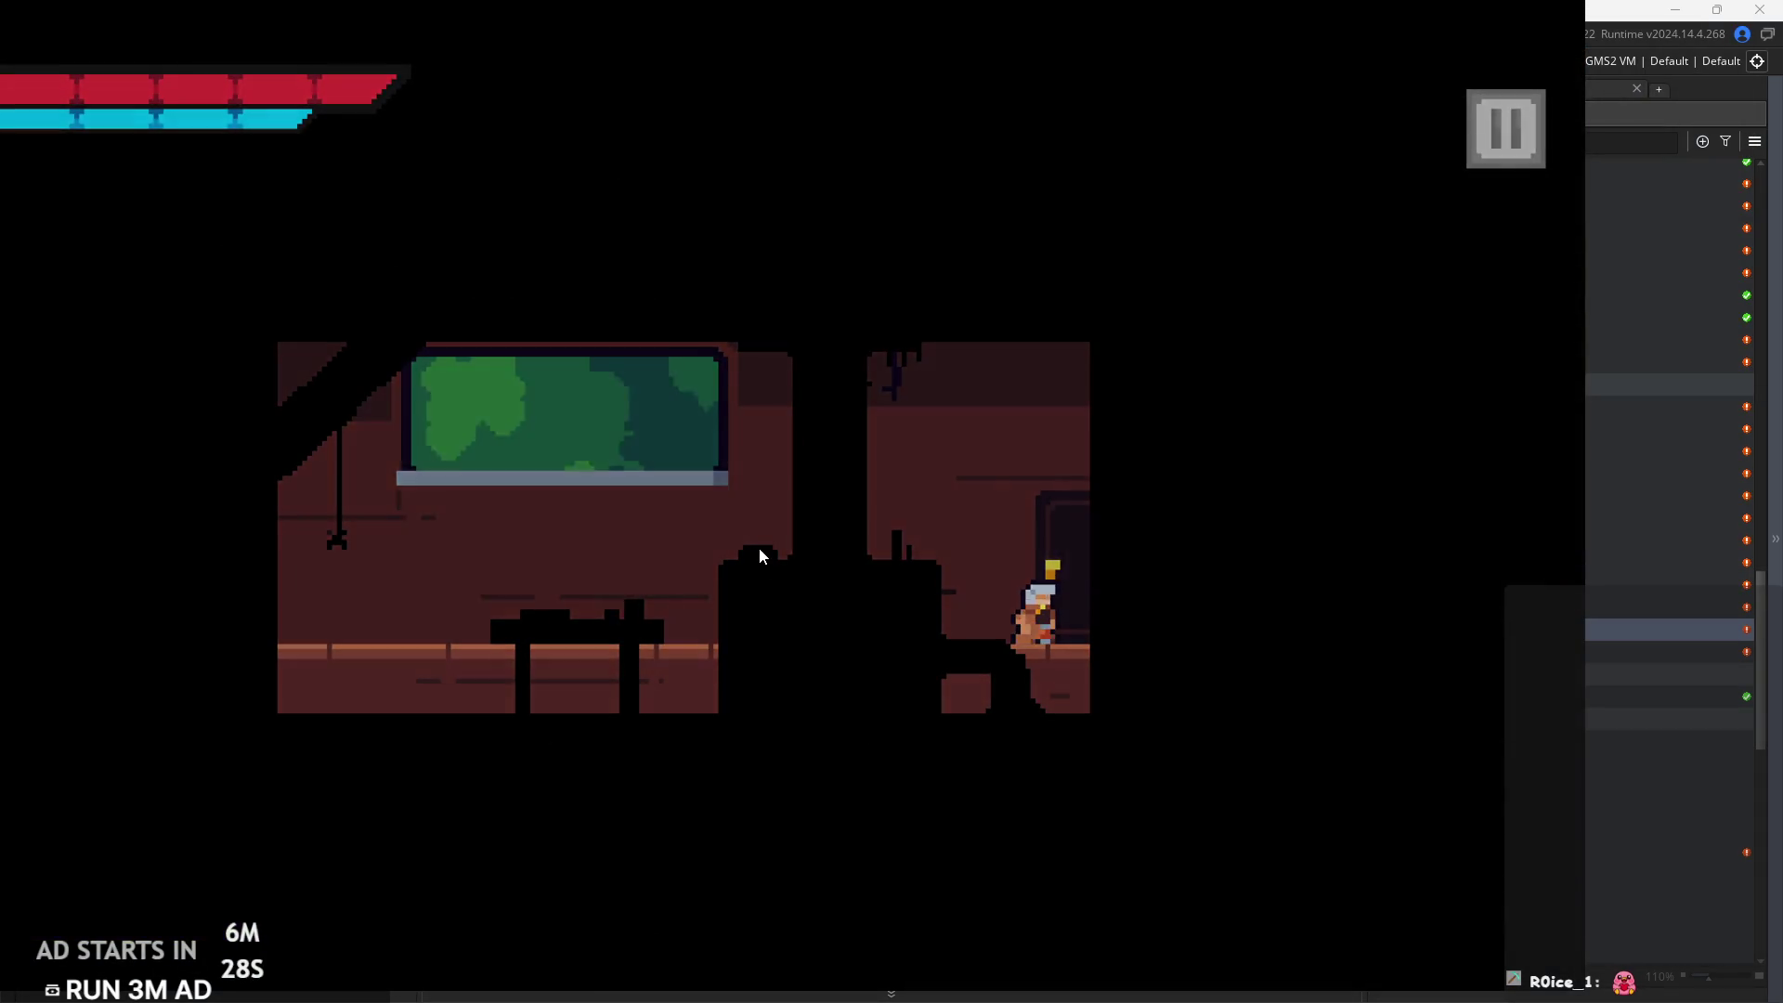
{"action": "key", "text": "space"}
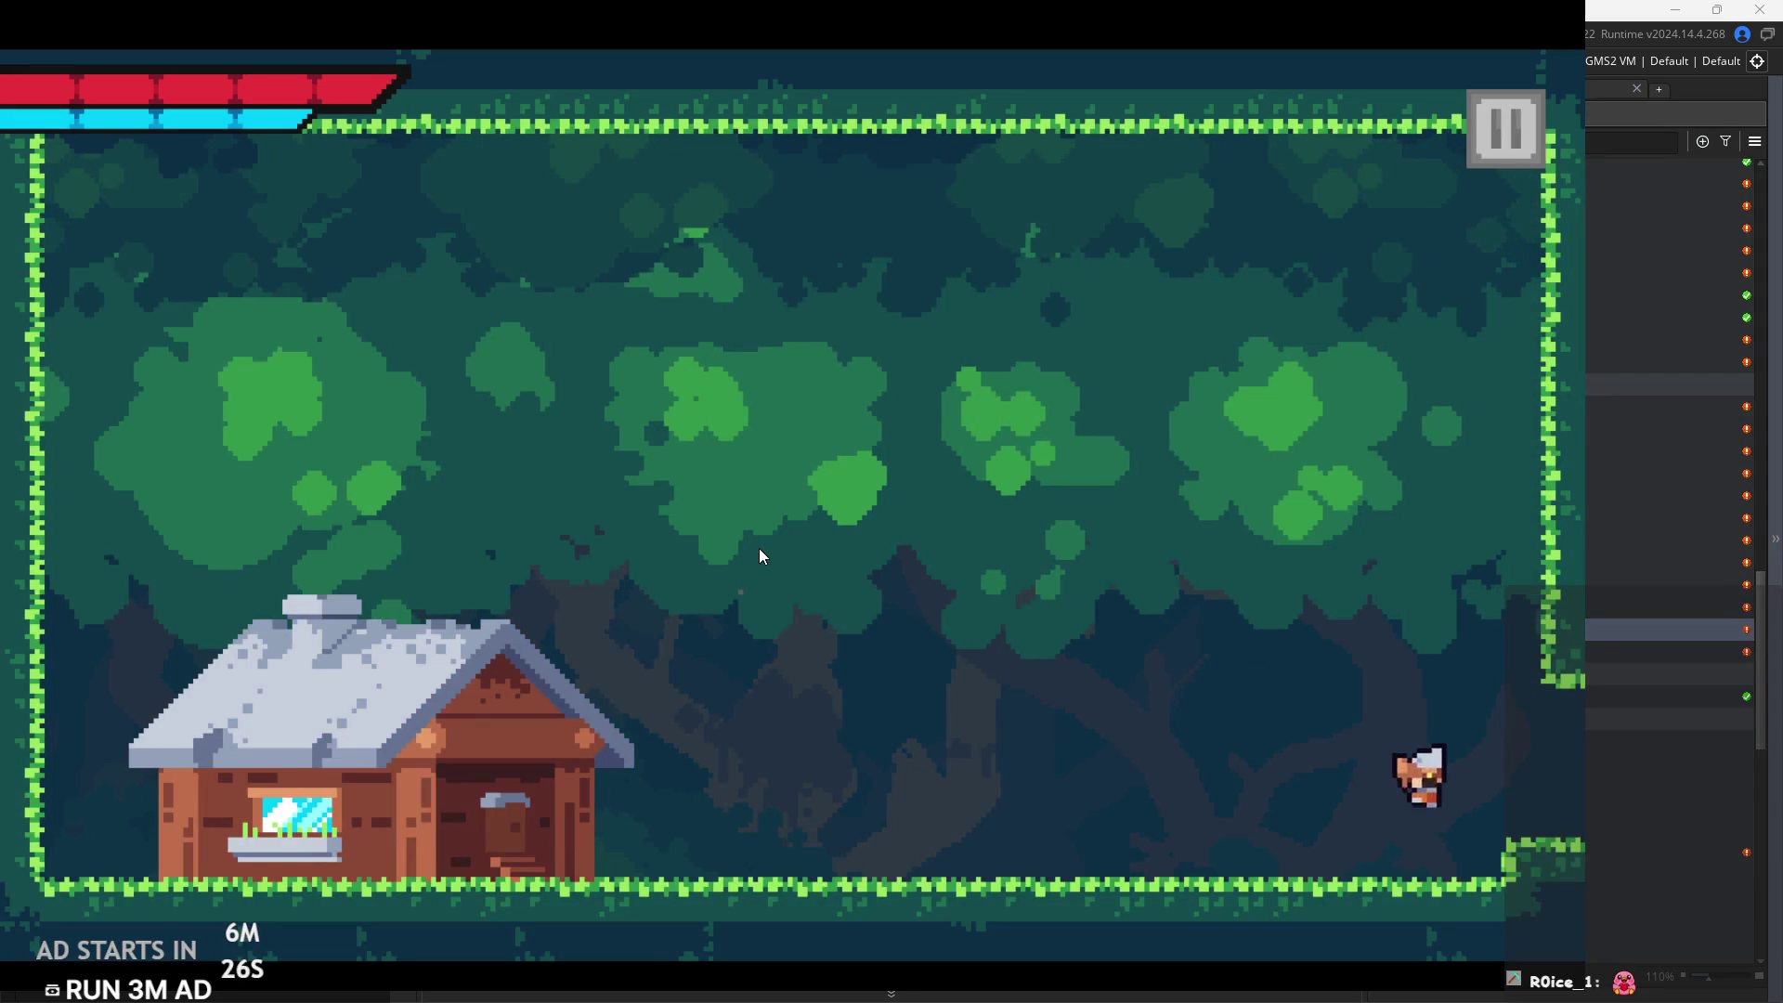
{"action": "key", "text": "space"}
{"action": "key", "text": "space"}
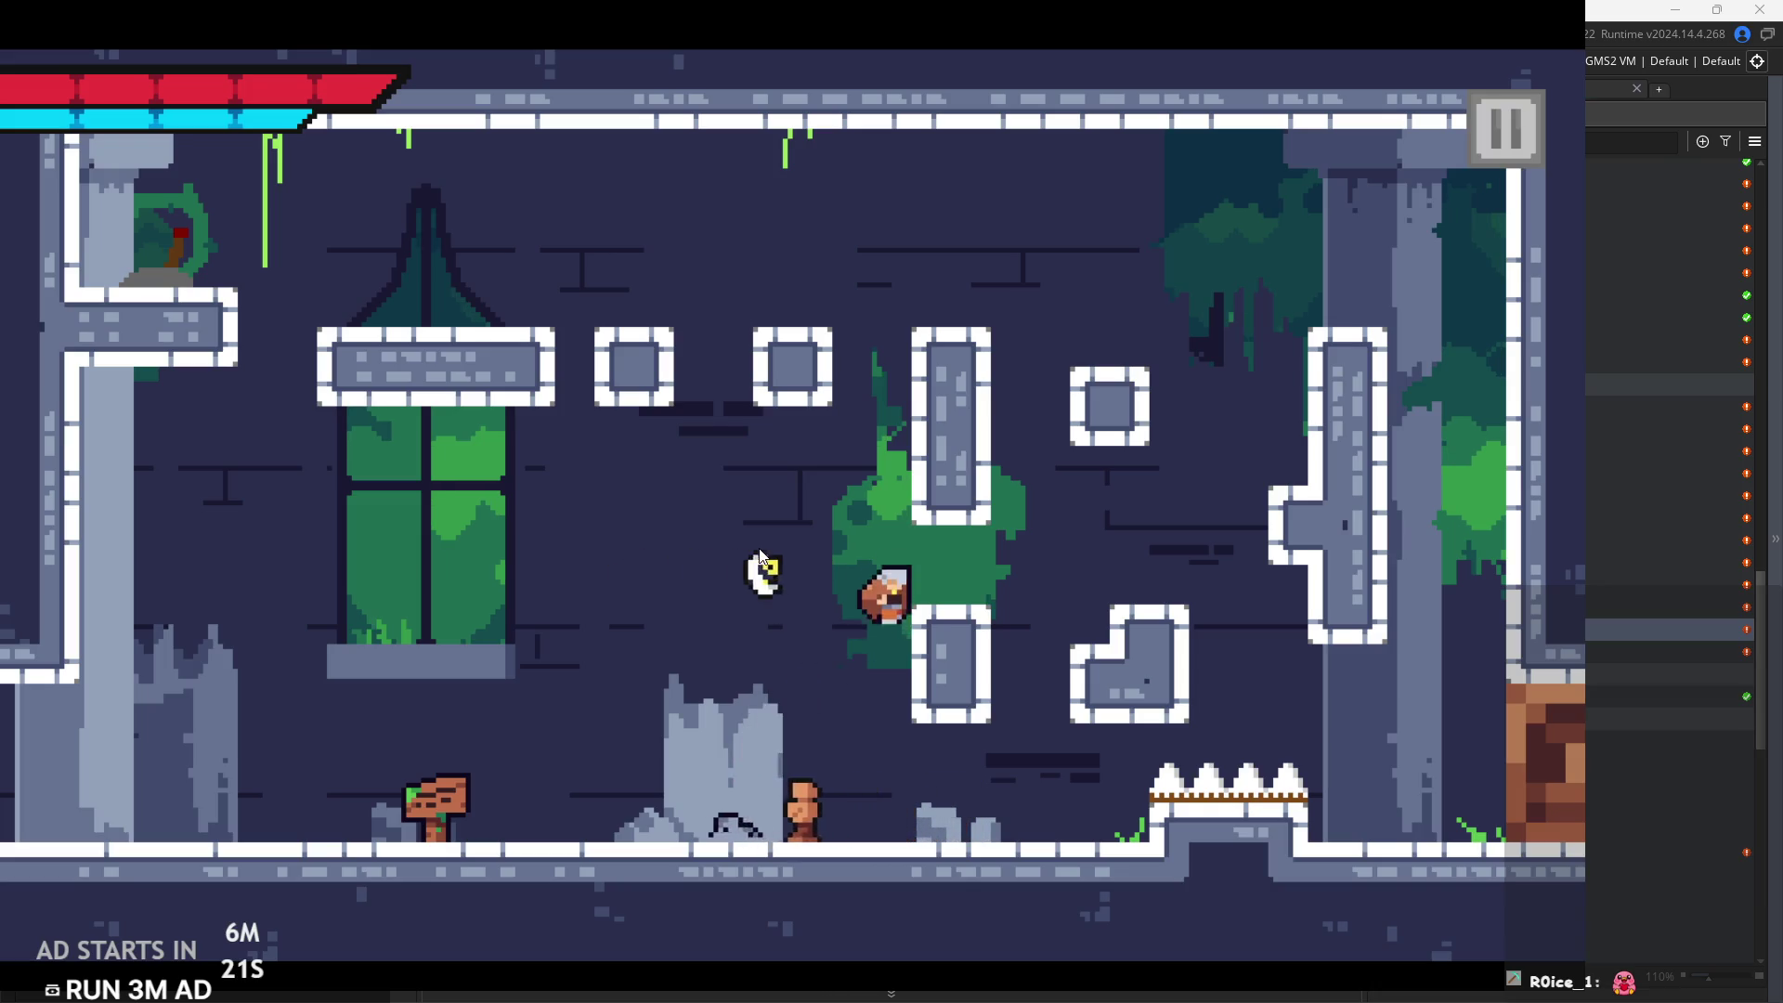
{"action": "key", "text": "space"}
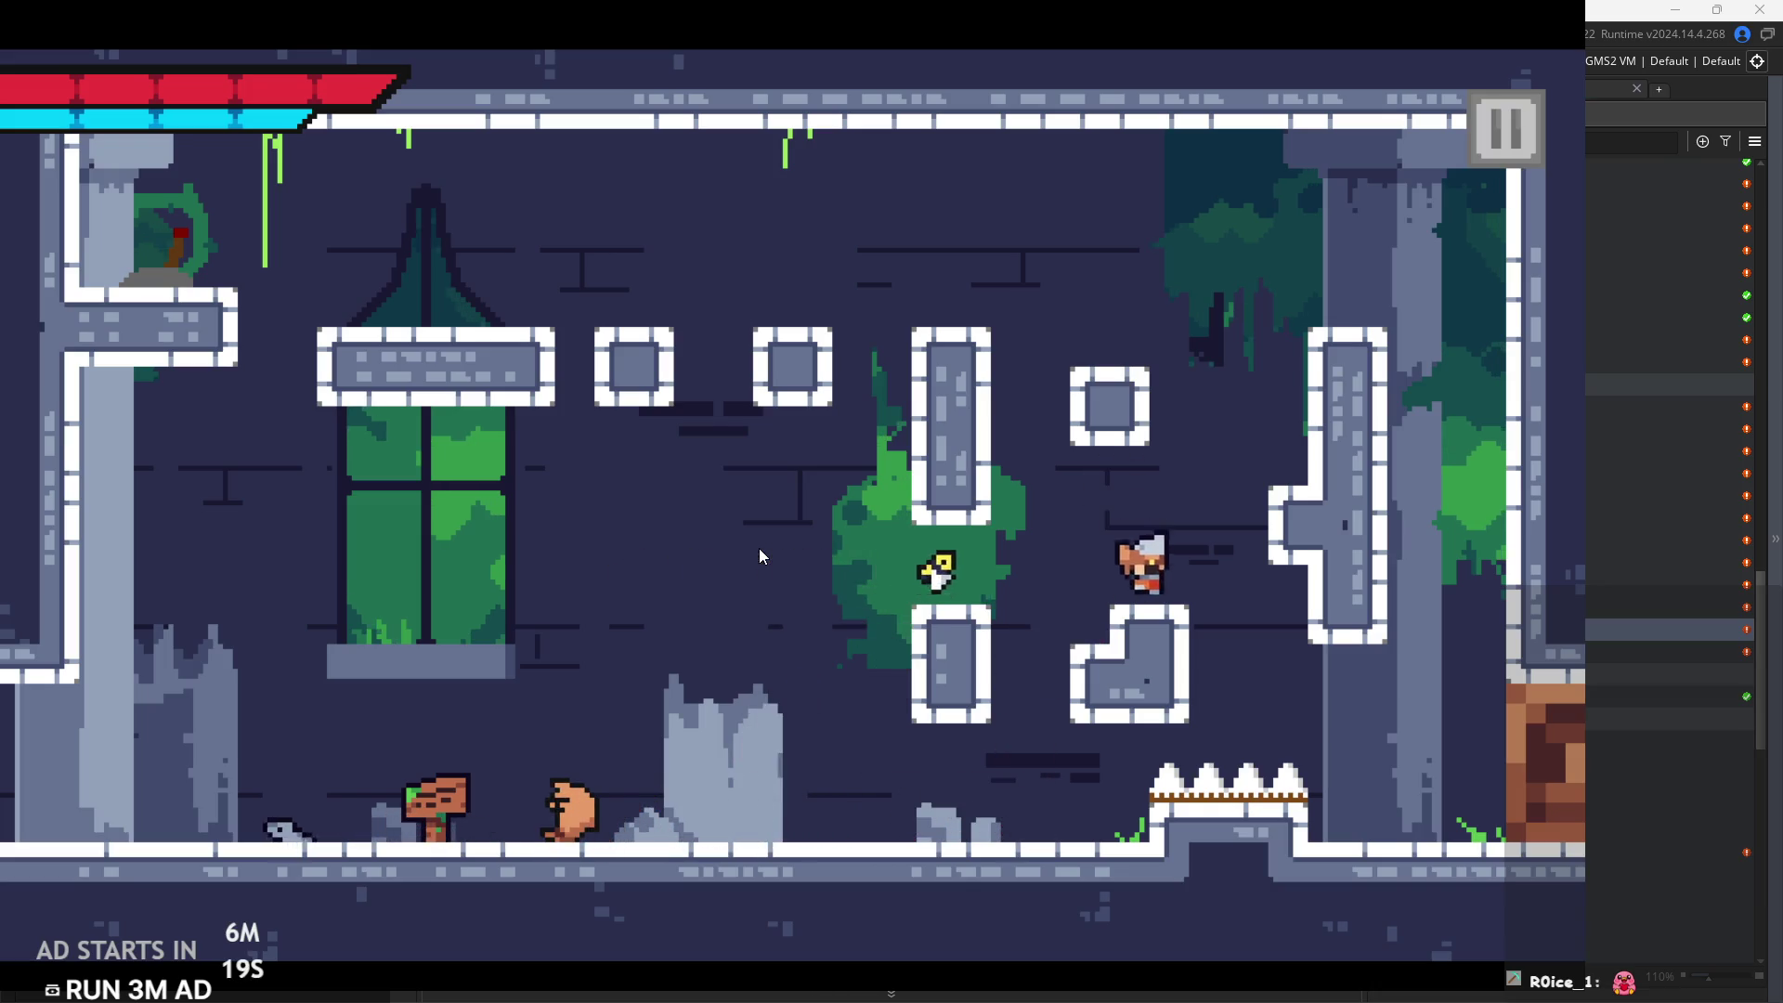
{"action": "key", "text": "space"}
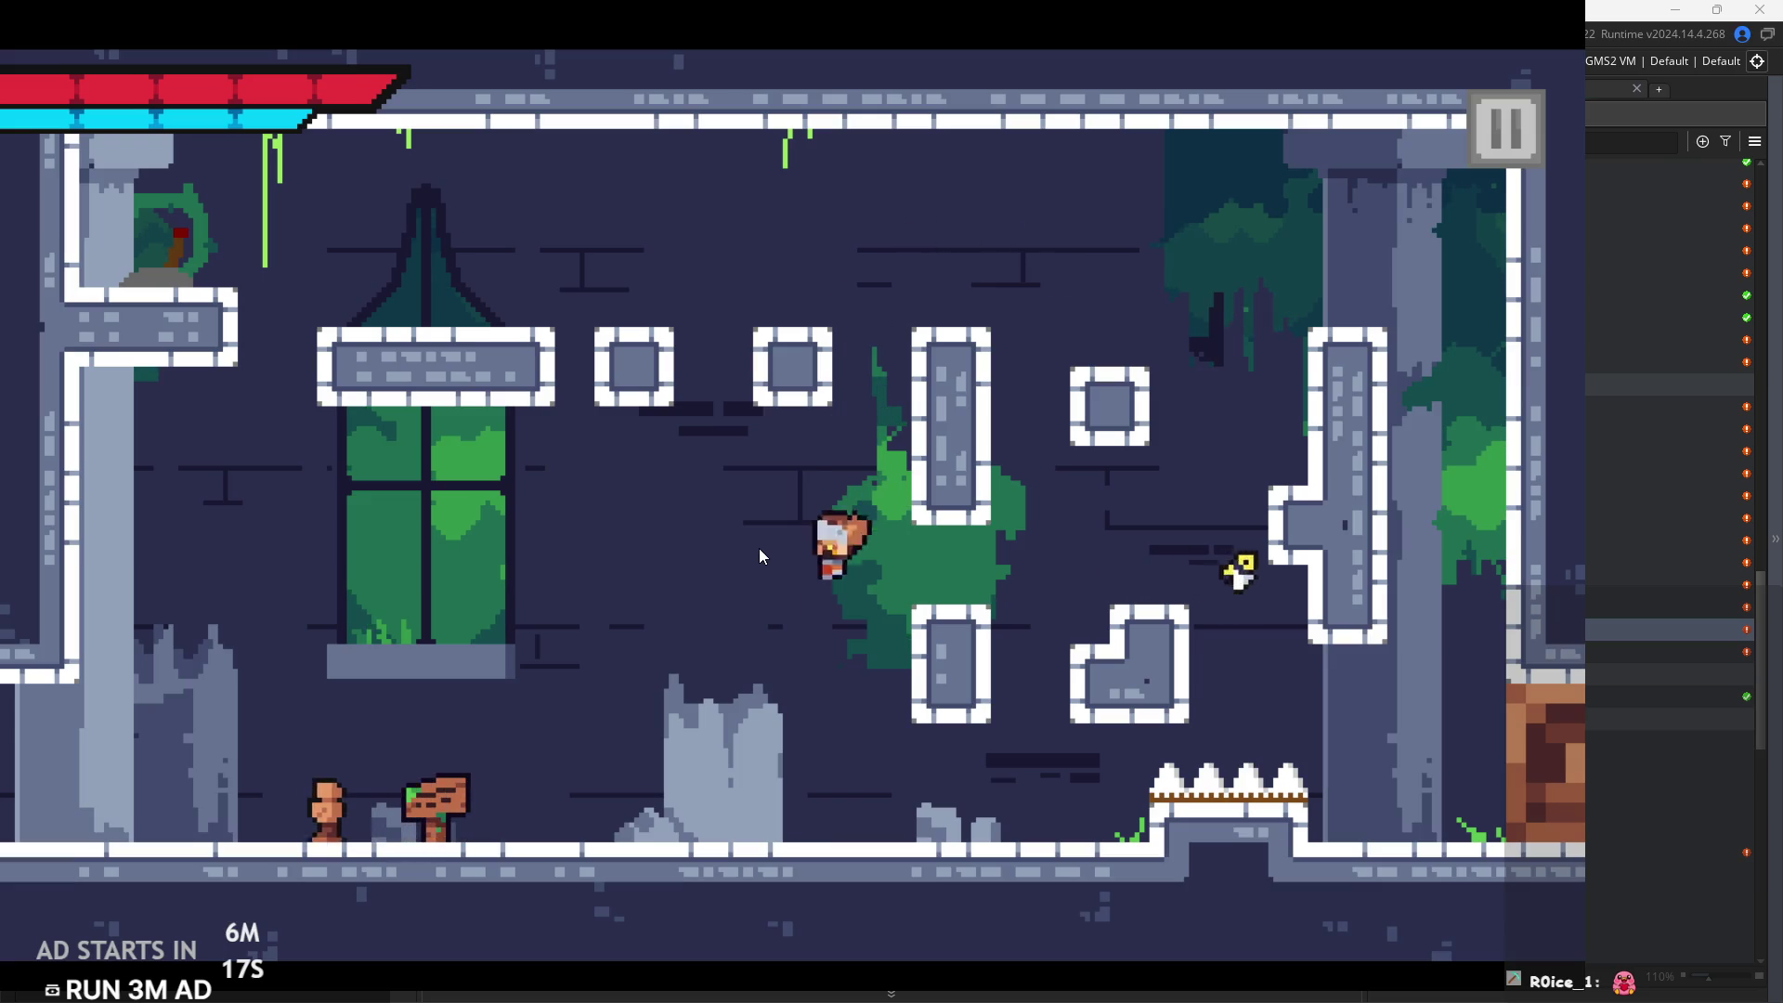
{"action": "key", "text": "space"}
{"action": "key", "text": "space"}
{"action": "key", "text": "space"}
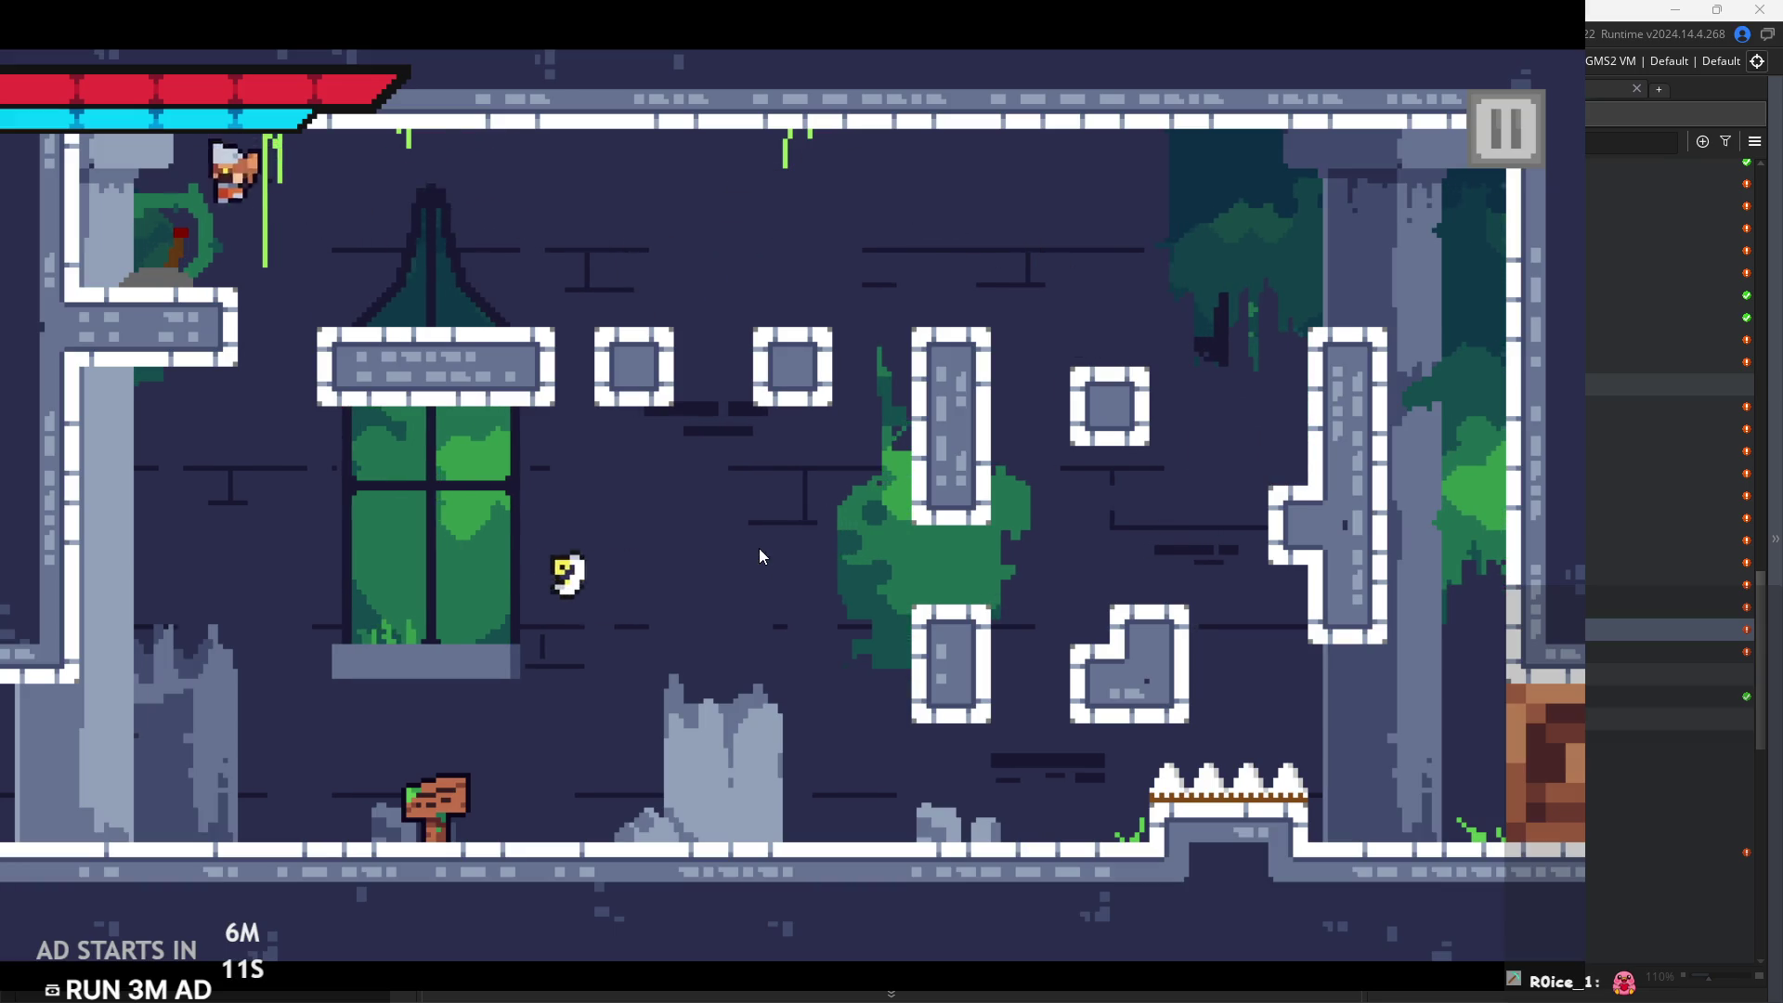
{"action": "key", "text": "space"}
{"action": "key", "text": "Right"}
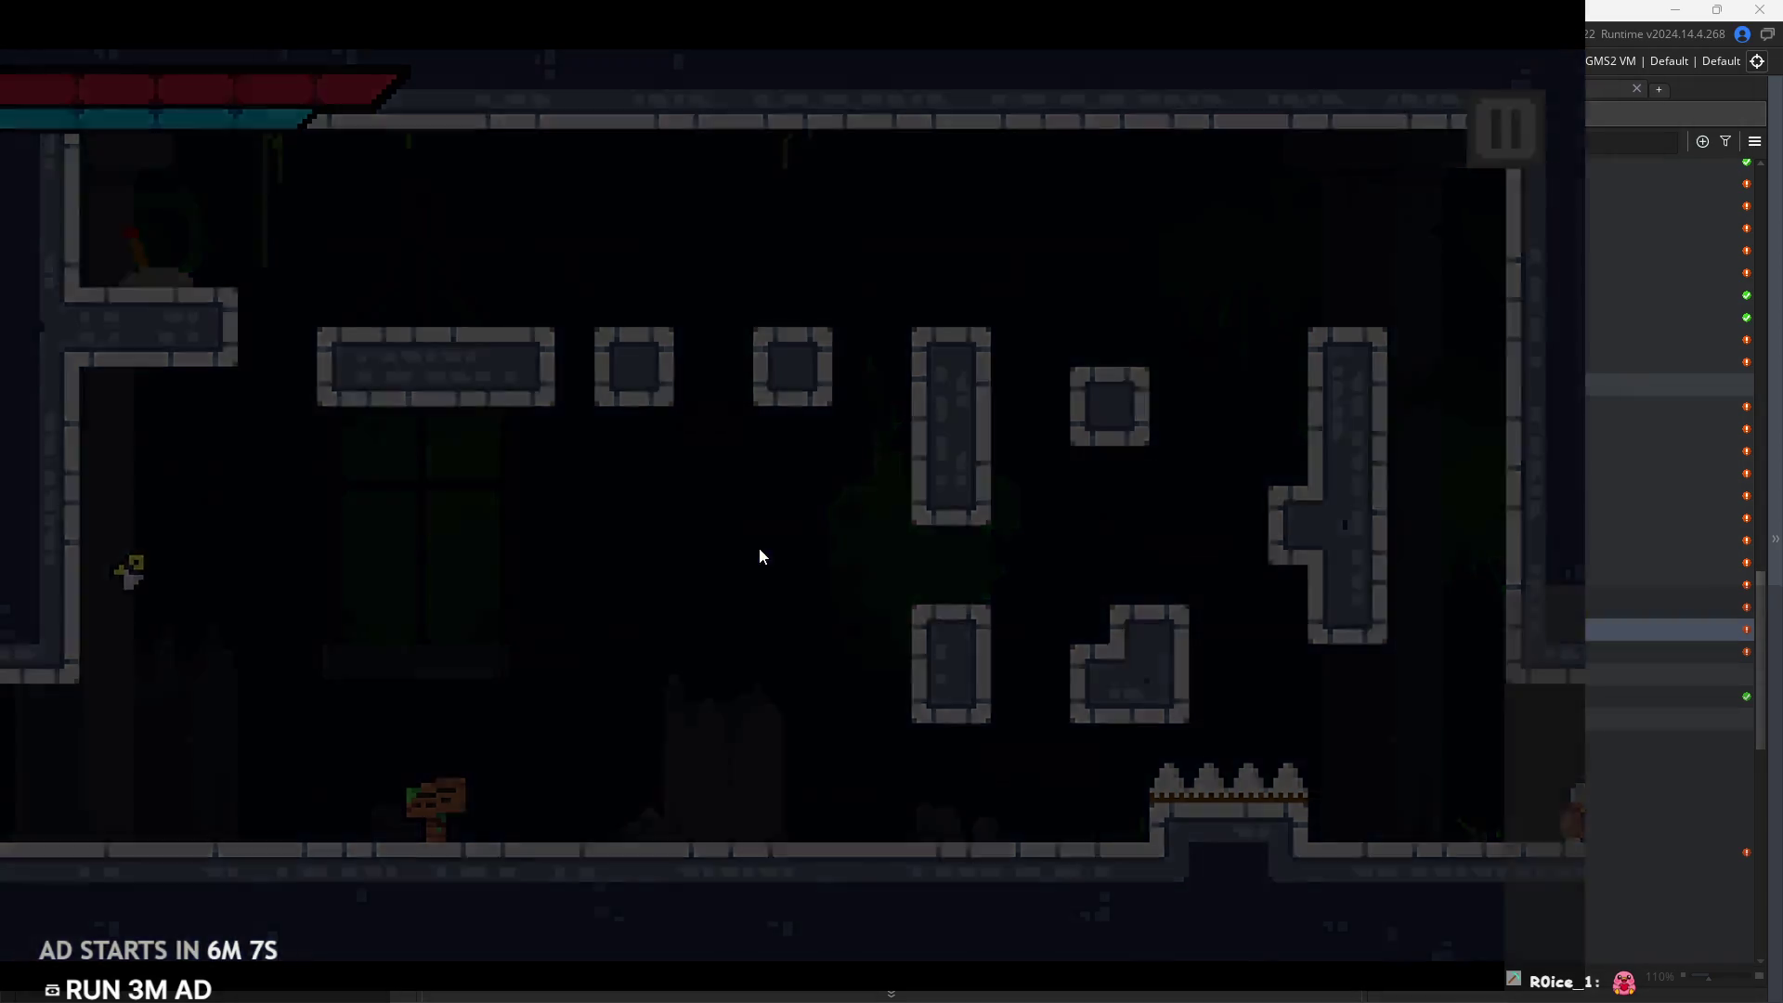
Climb the next room's blocks and ledges to reach the upper-right platform
{"action": "key", "text": "Right"}
{"action": "key", "text": "space"}
{"action": "key", "text": "Left"}
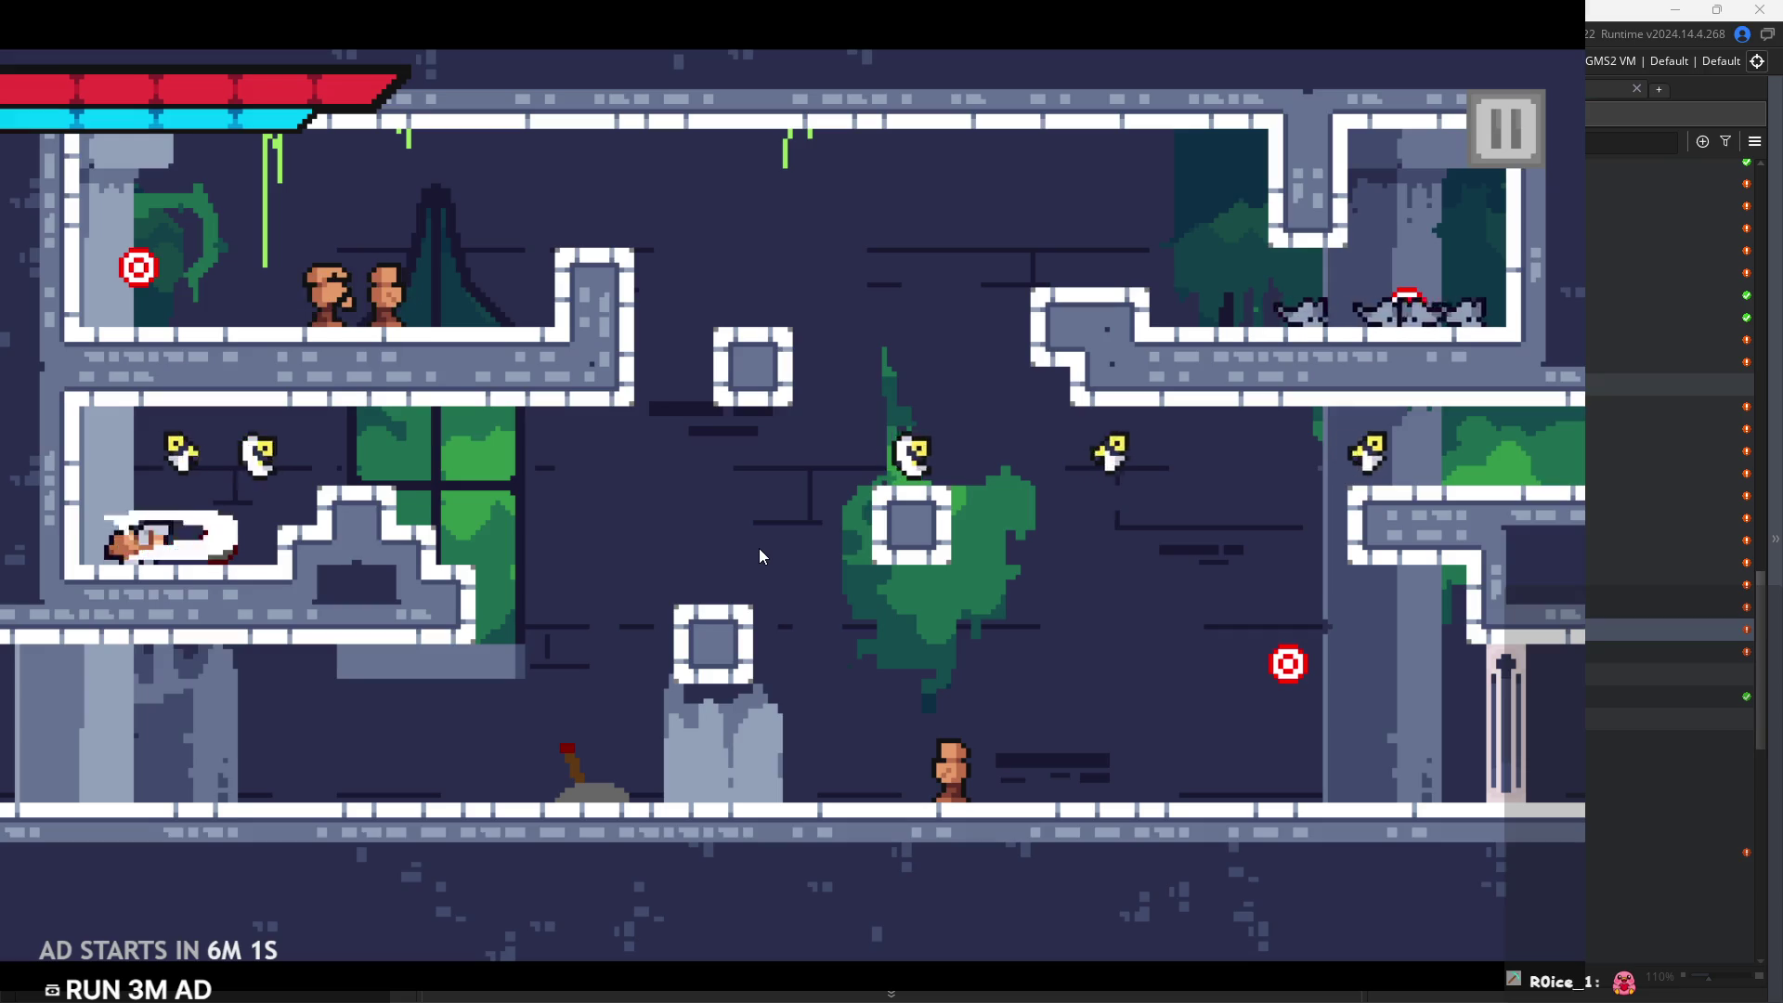
{"action": "key", "text": "space"}
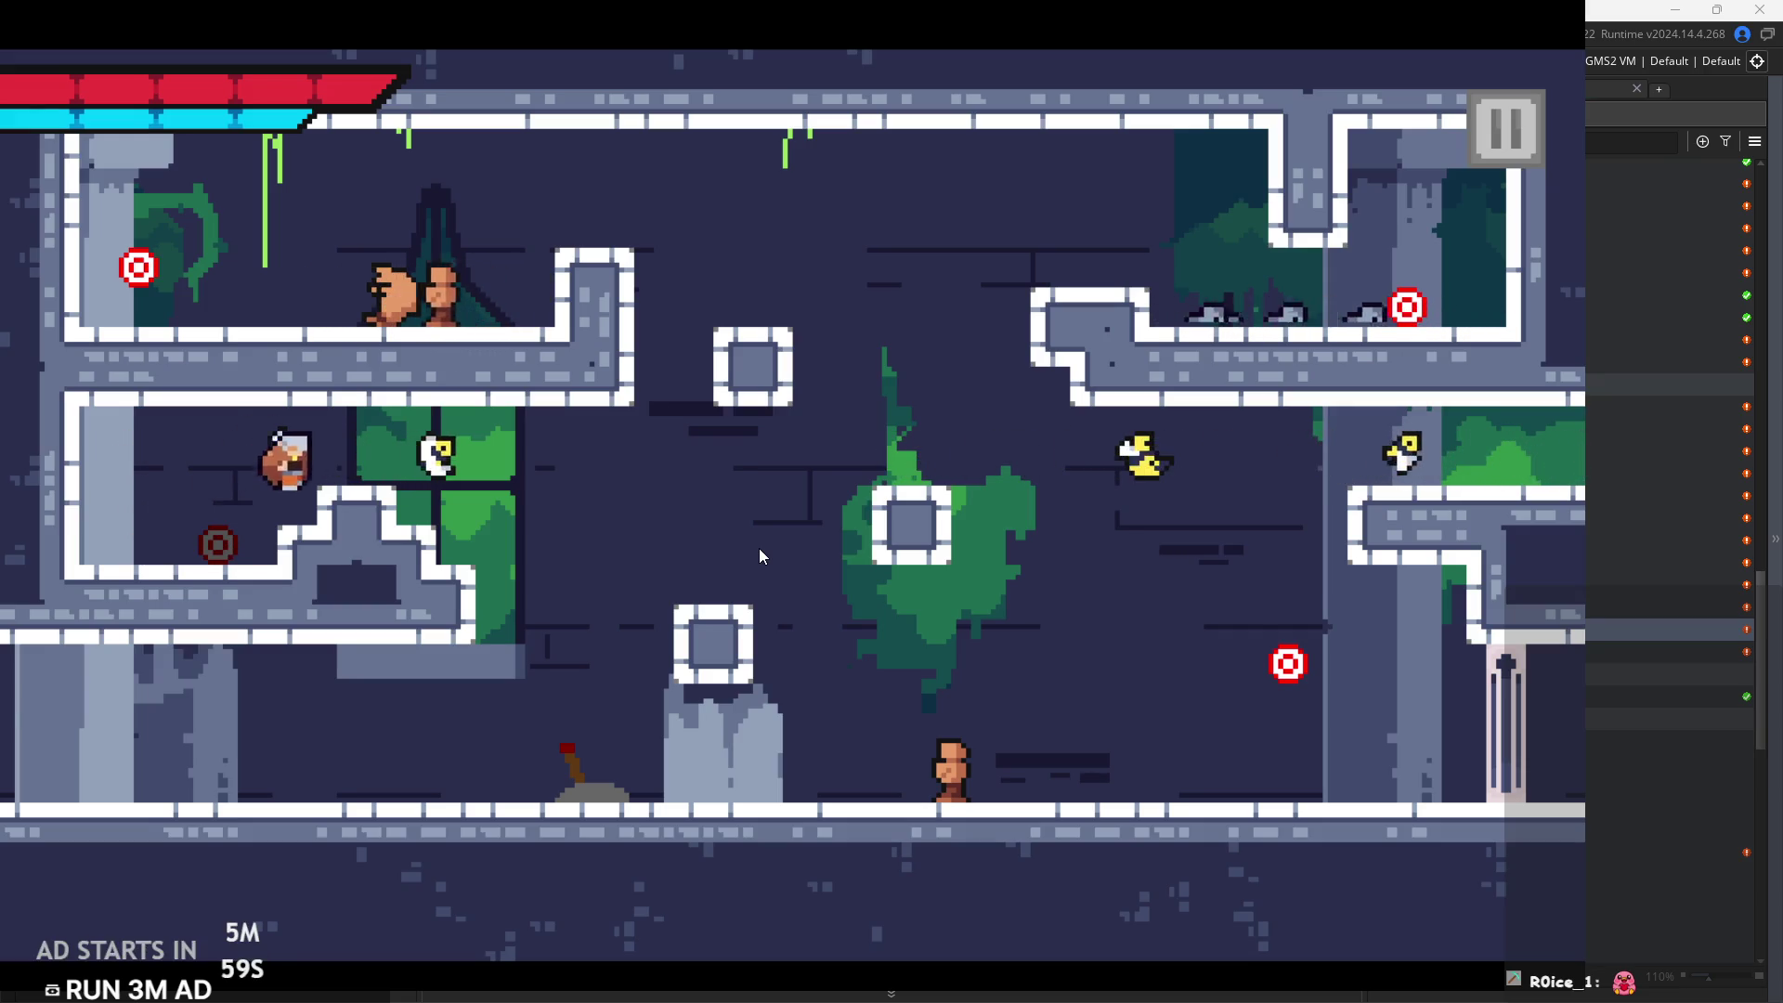
{"action": "key", "text": "Right"}
{"action": "key", "text": "space"}
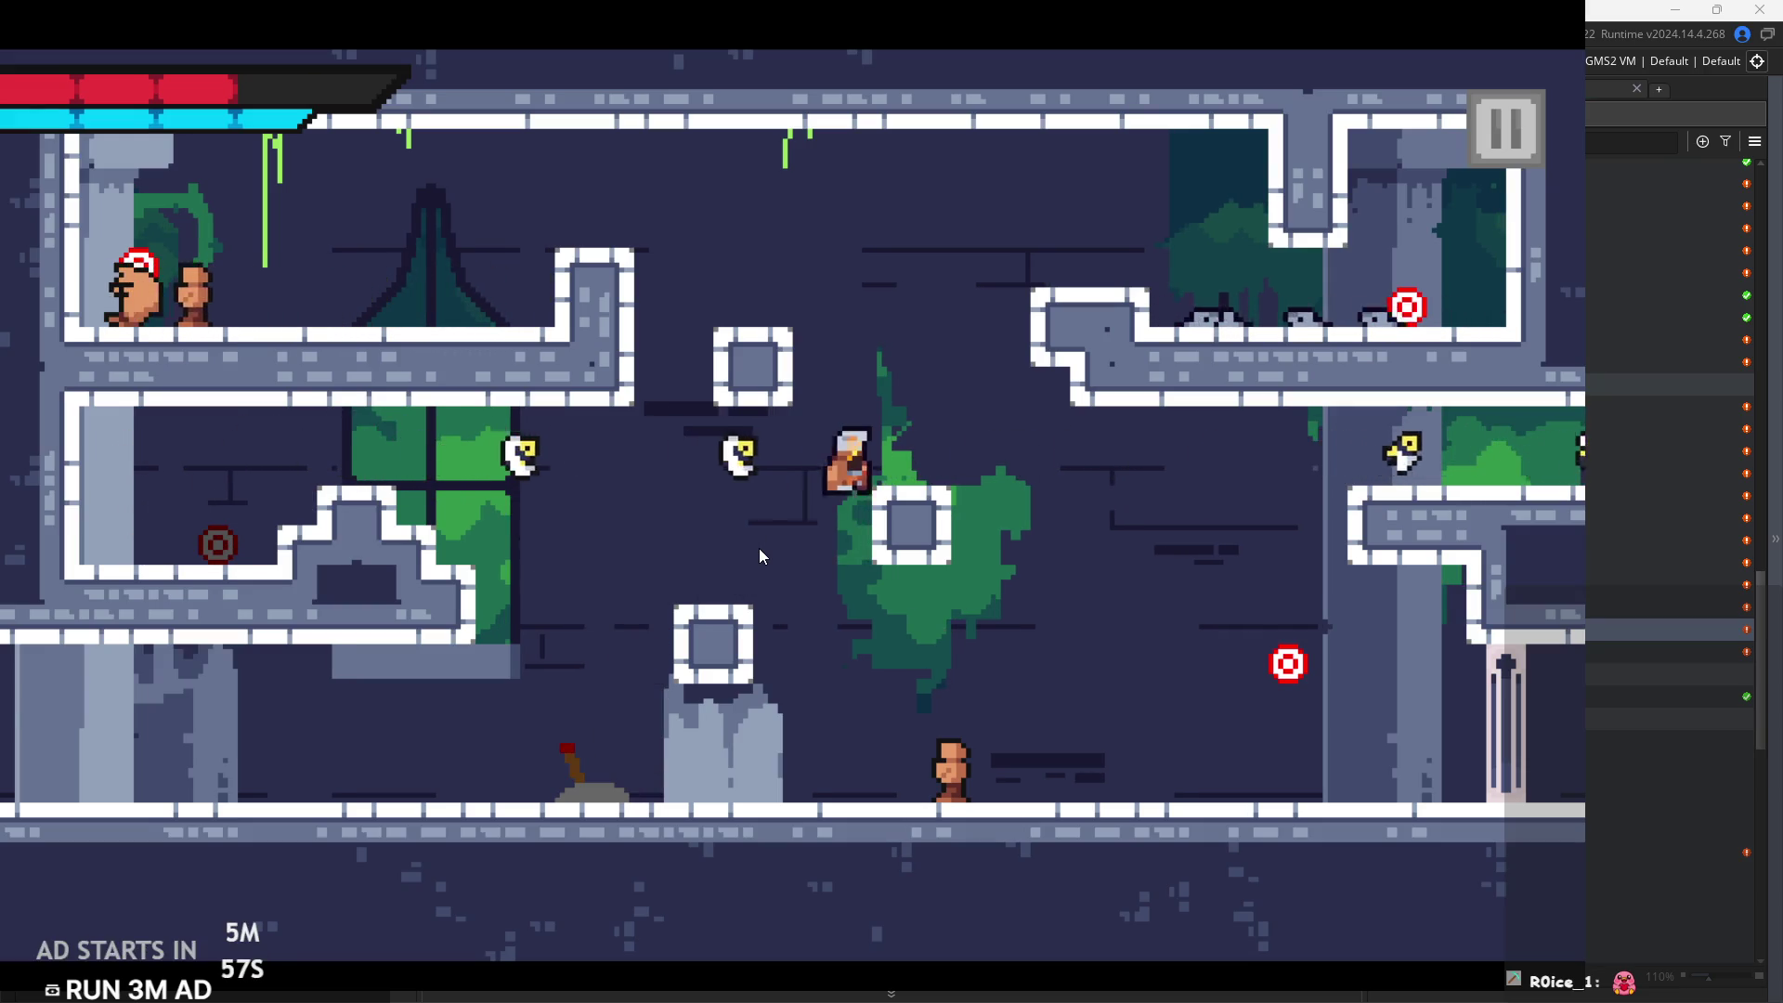
{"action": "key", "text": "space"}
{"action": "key", "text": "Left"}
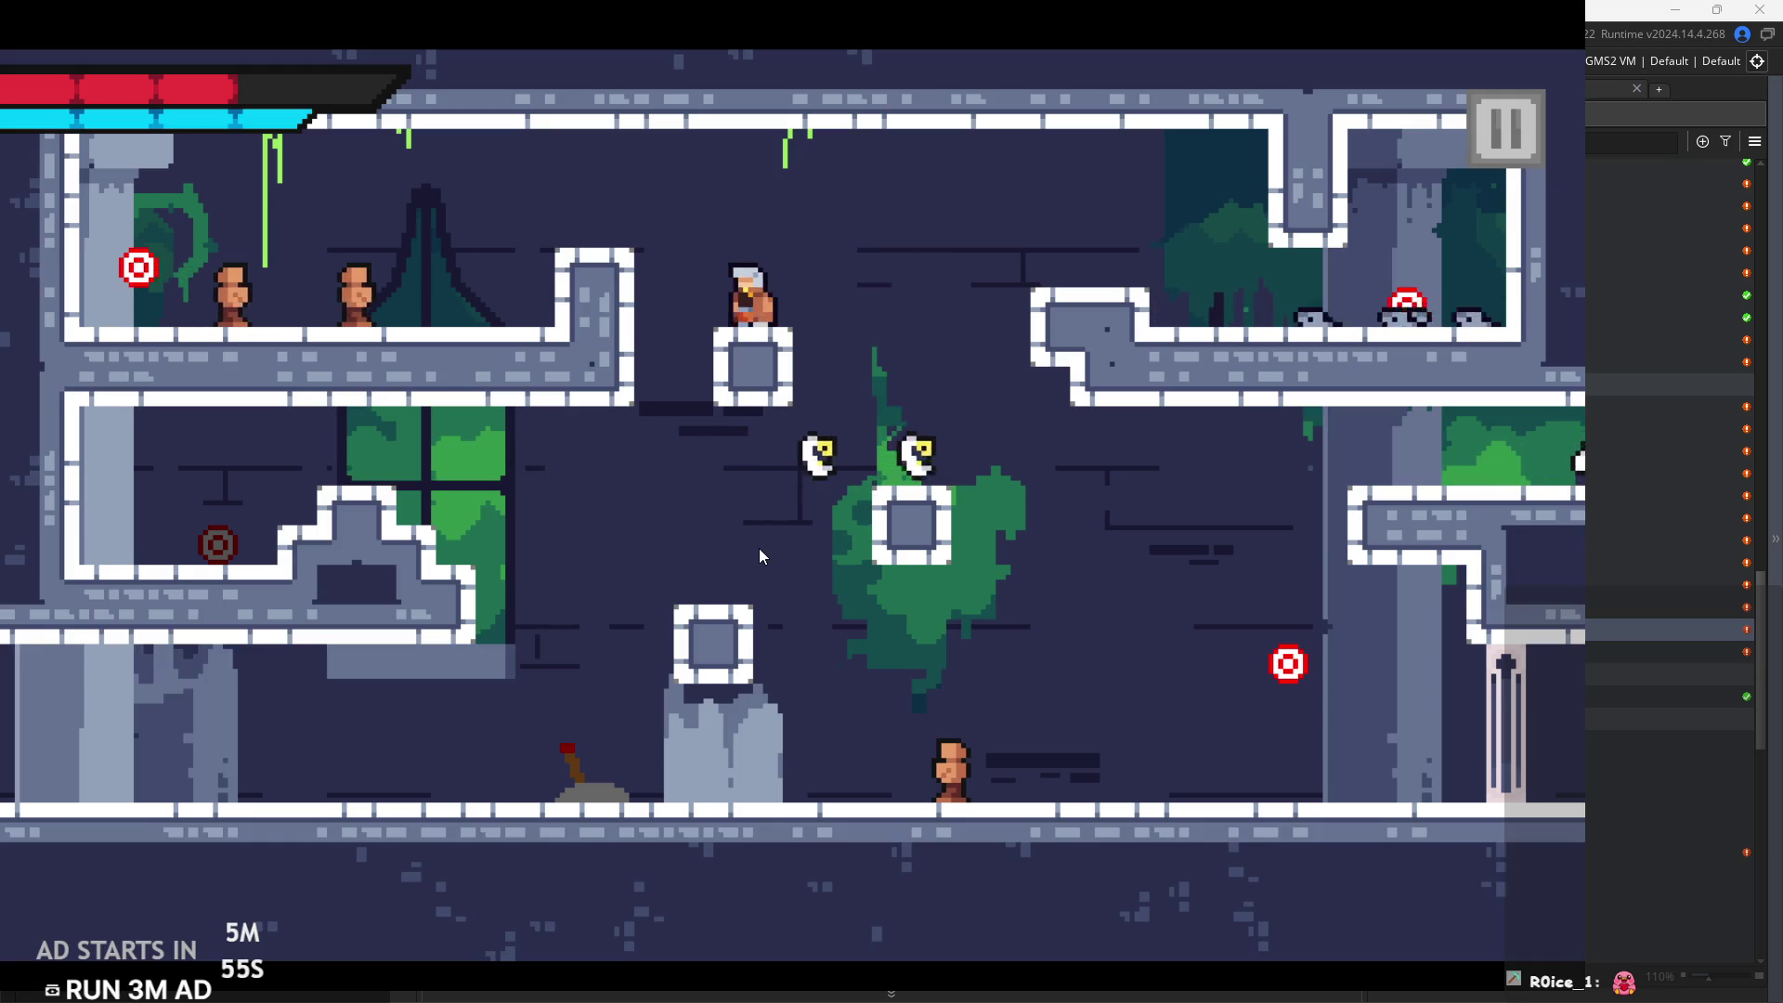
{"action": "key", "text": "space"}
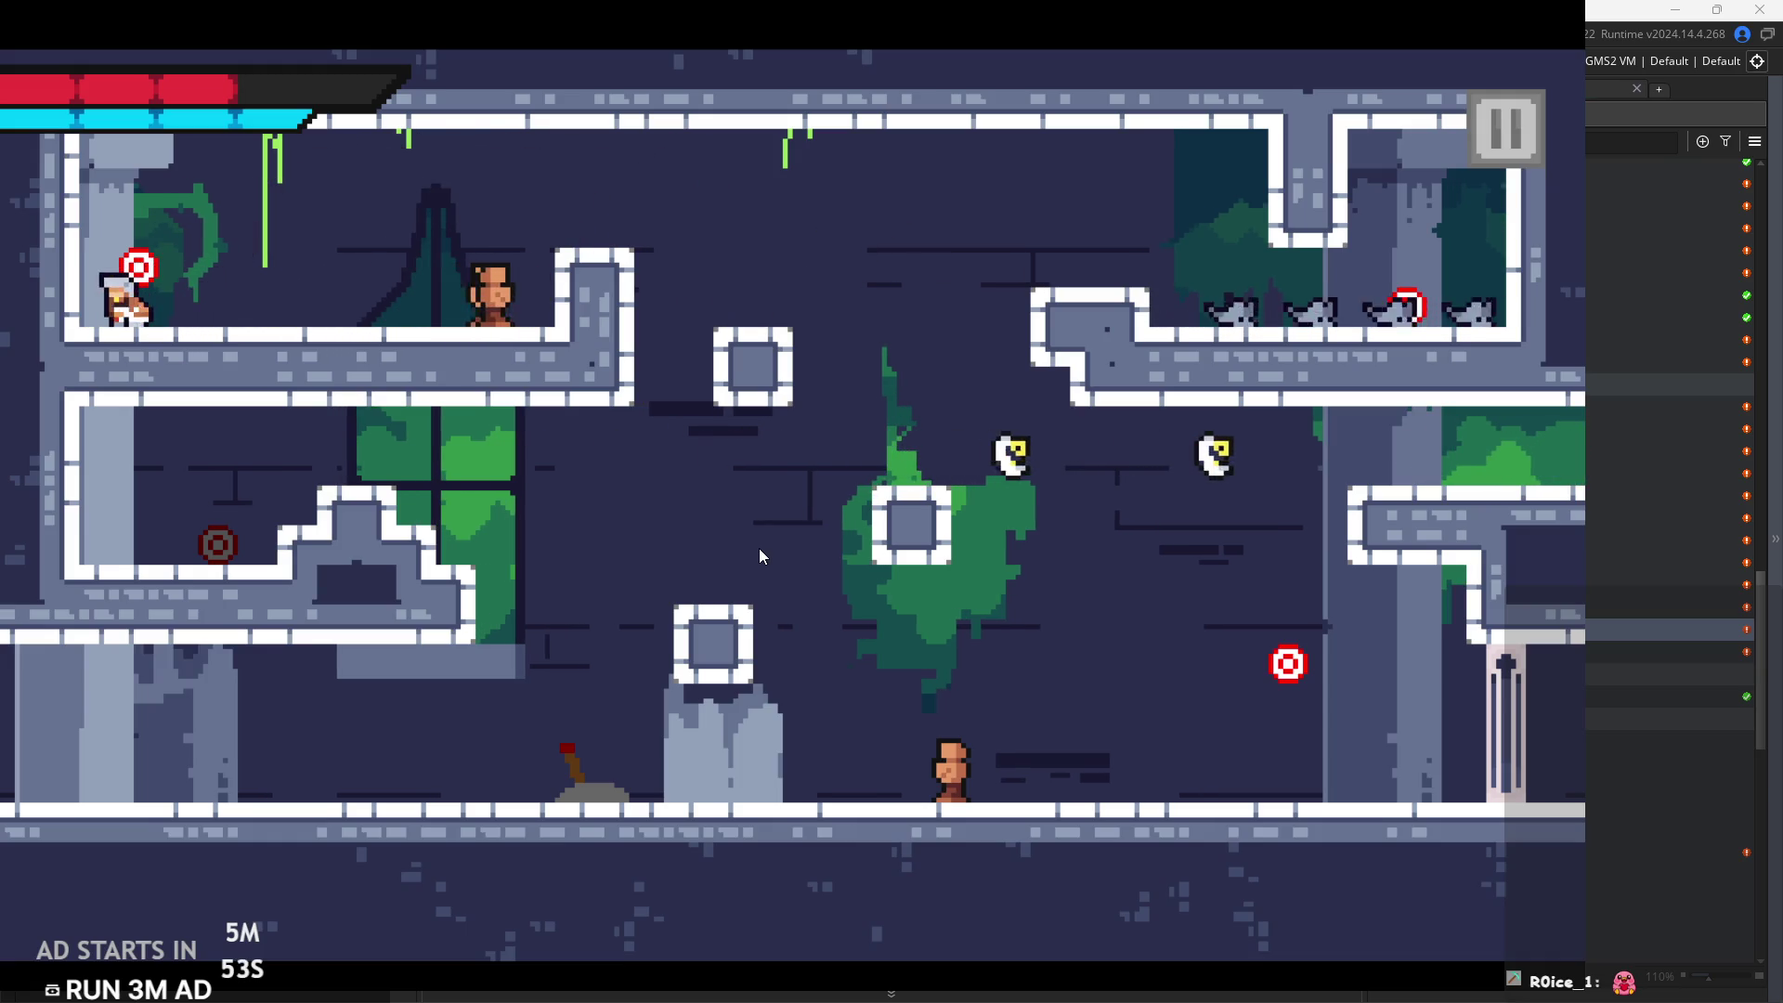
{"action": "key", "text": "Right"}
{"action": "key", "text": "space"}
{"action": "key", "text": "space"}
{"action": "key", "text": "Right"}
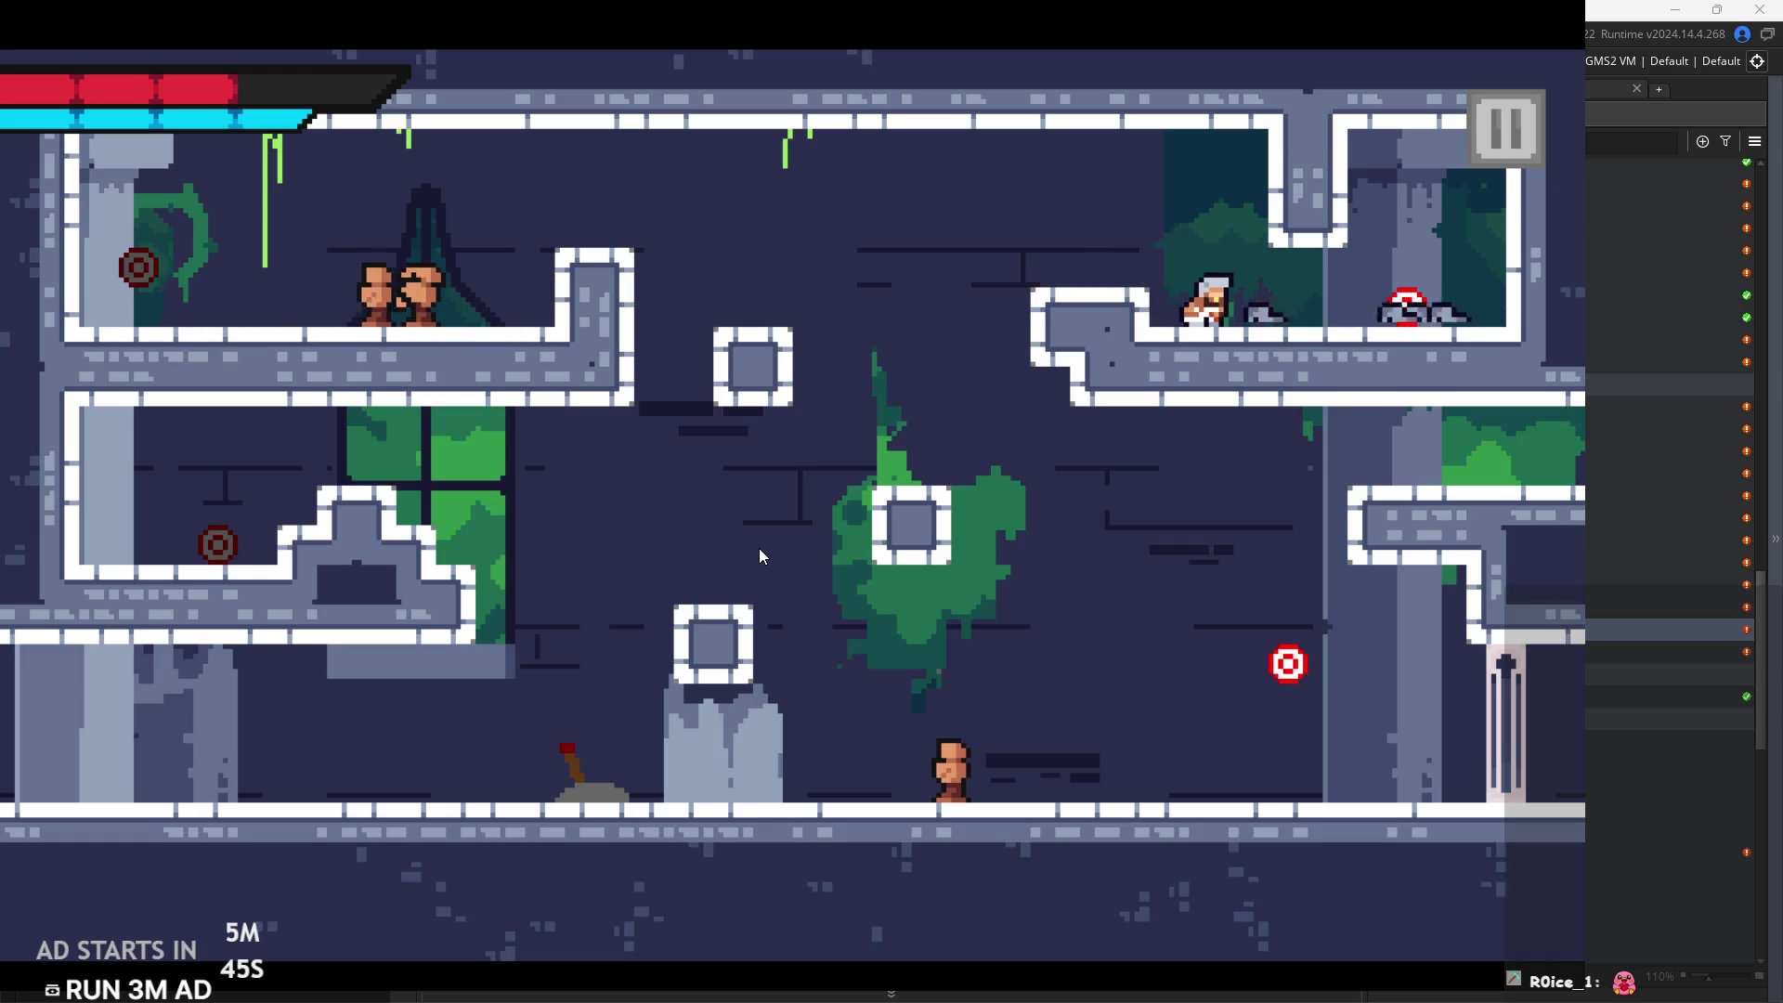
Strike both targets, then run right into the next room
{"action": "key", "text": "Right"}
{"action": "key", "text": "Left"}
{"action": "key", "text": "space"}
{"action": "key", "text": "Right"}
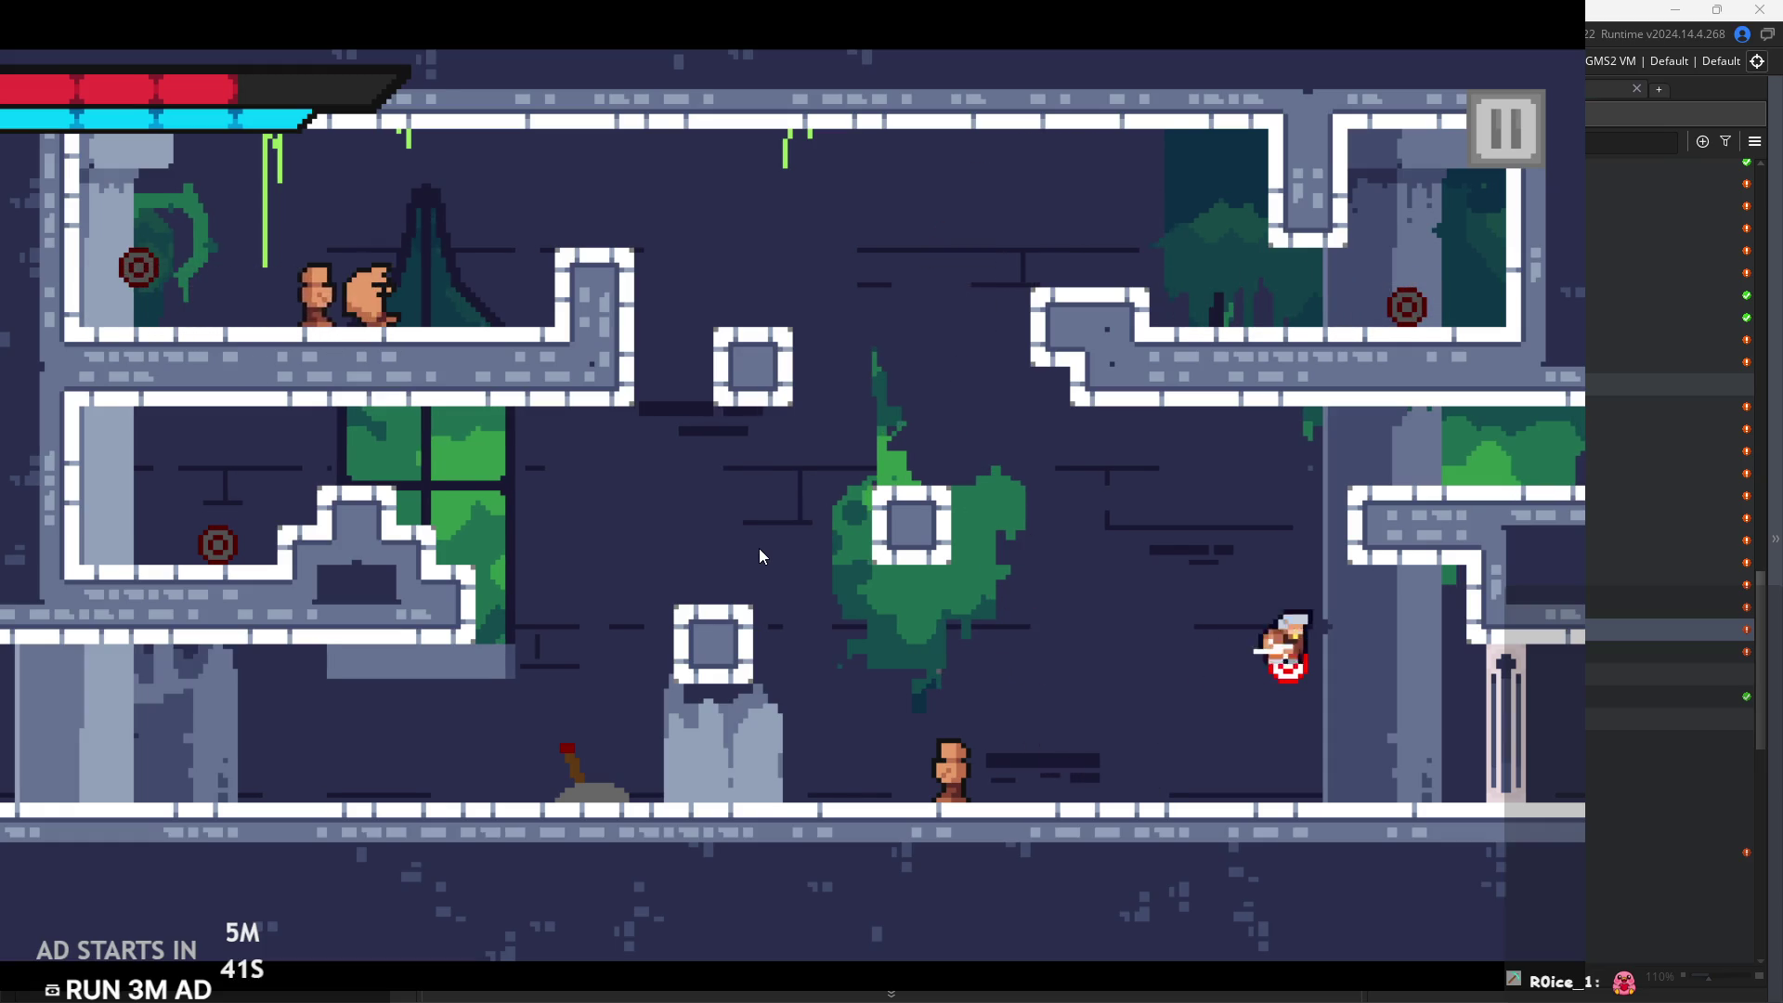
{"action": "key", "text": "space"}
{"action": "key", "text": "Right"}
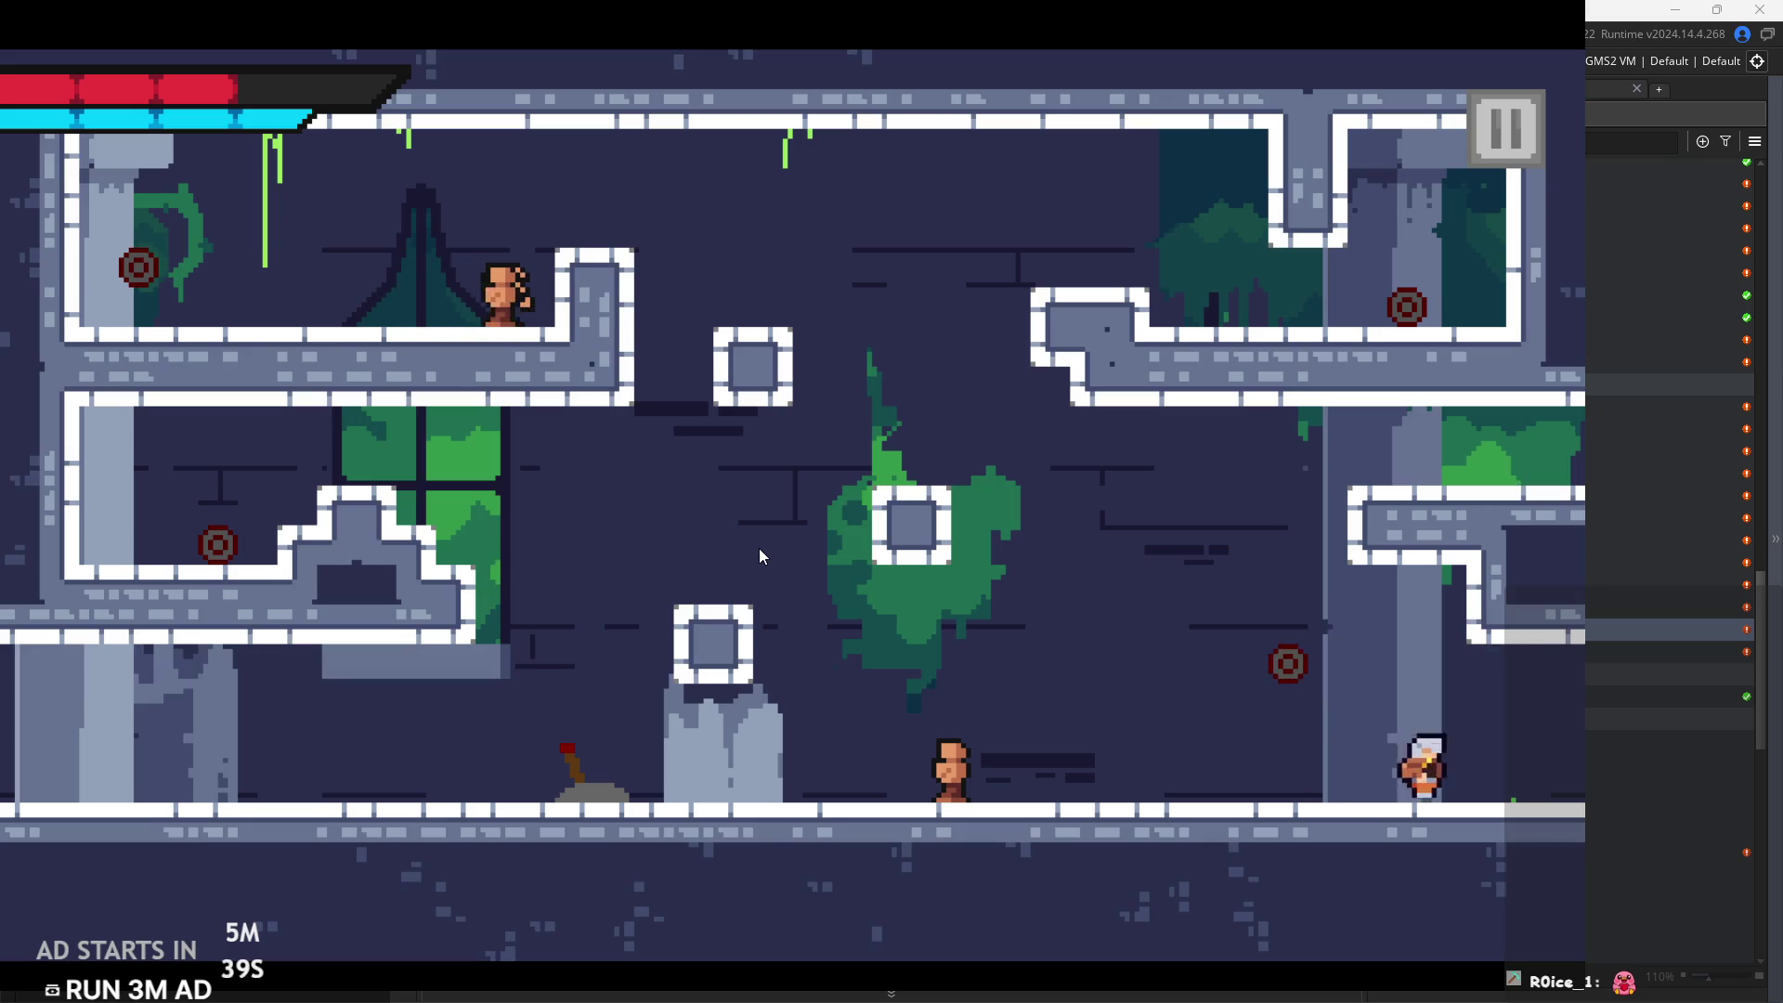
Jump past the enemies across the right platforms and stairs onto the central platform
{"action": "key", "text": "Right"}
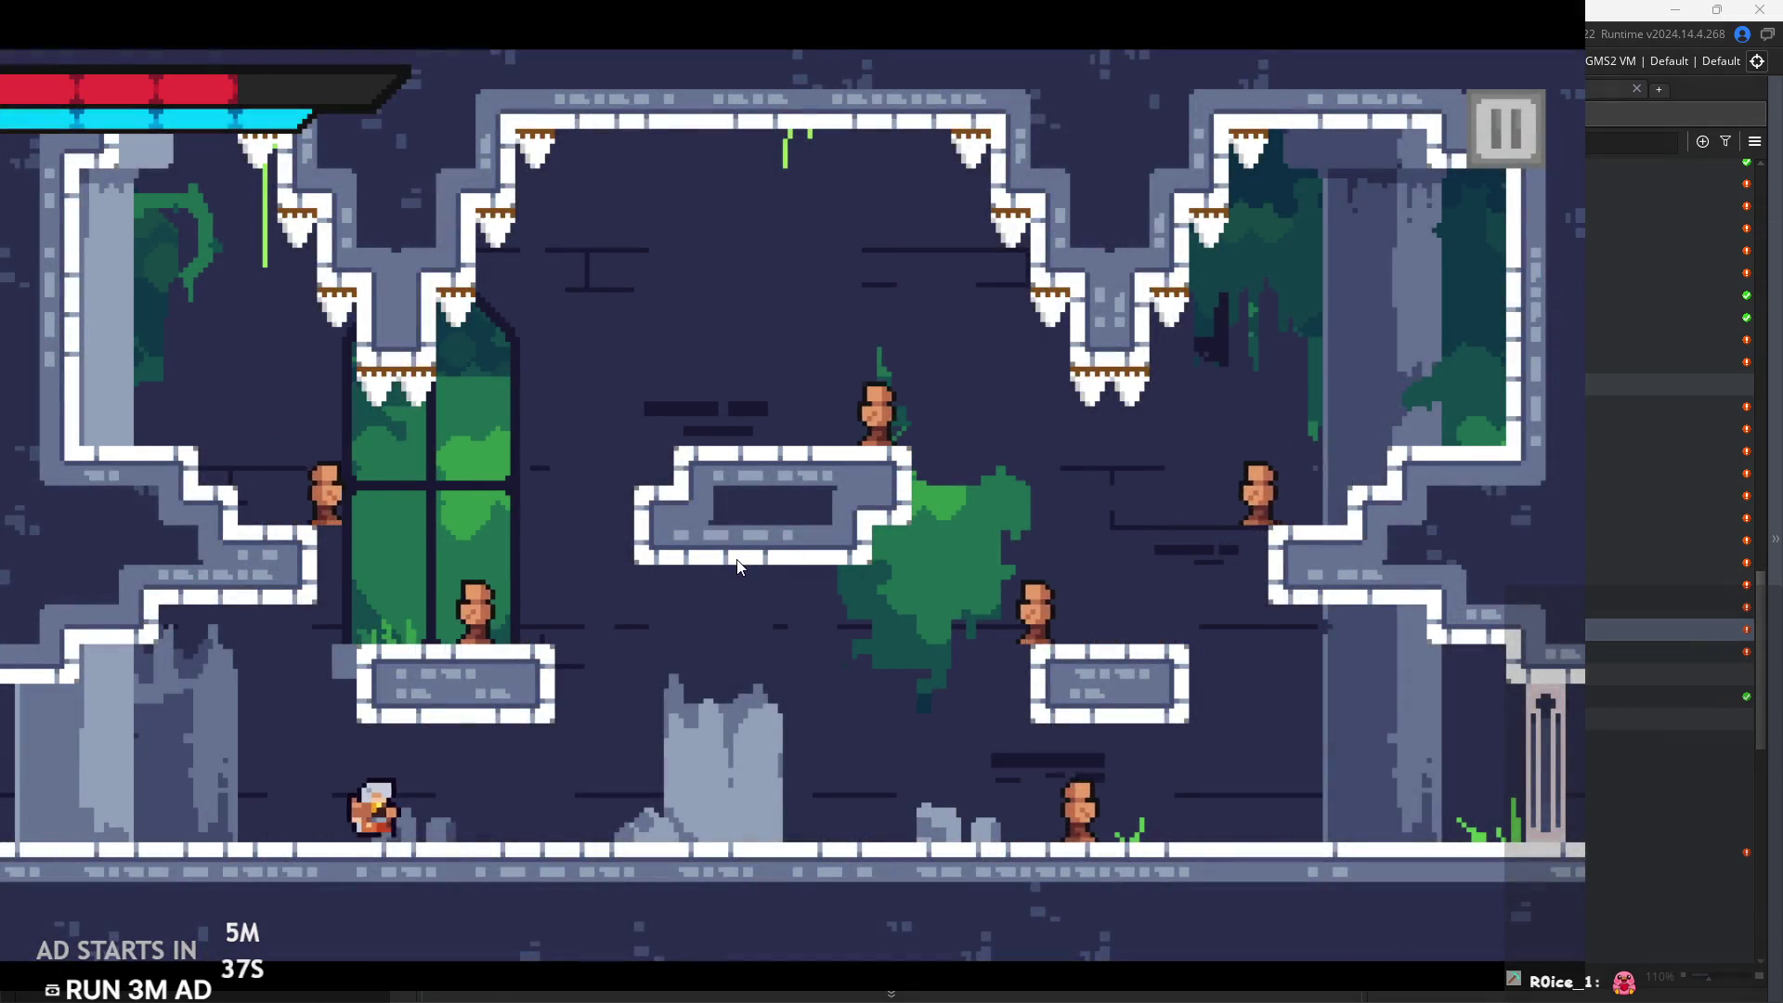
{"action": "key", "text": "space"}
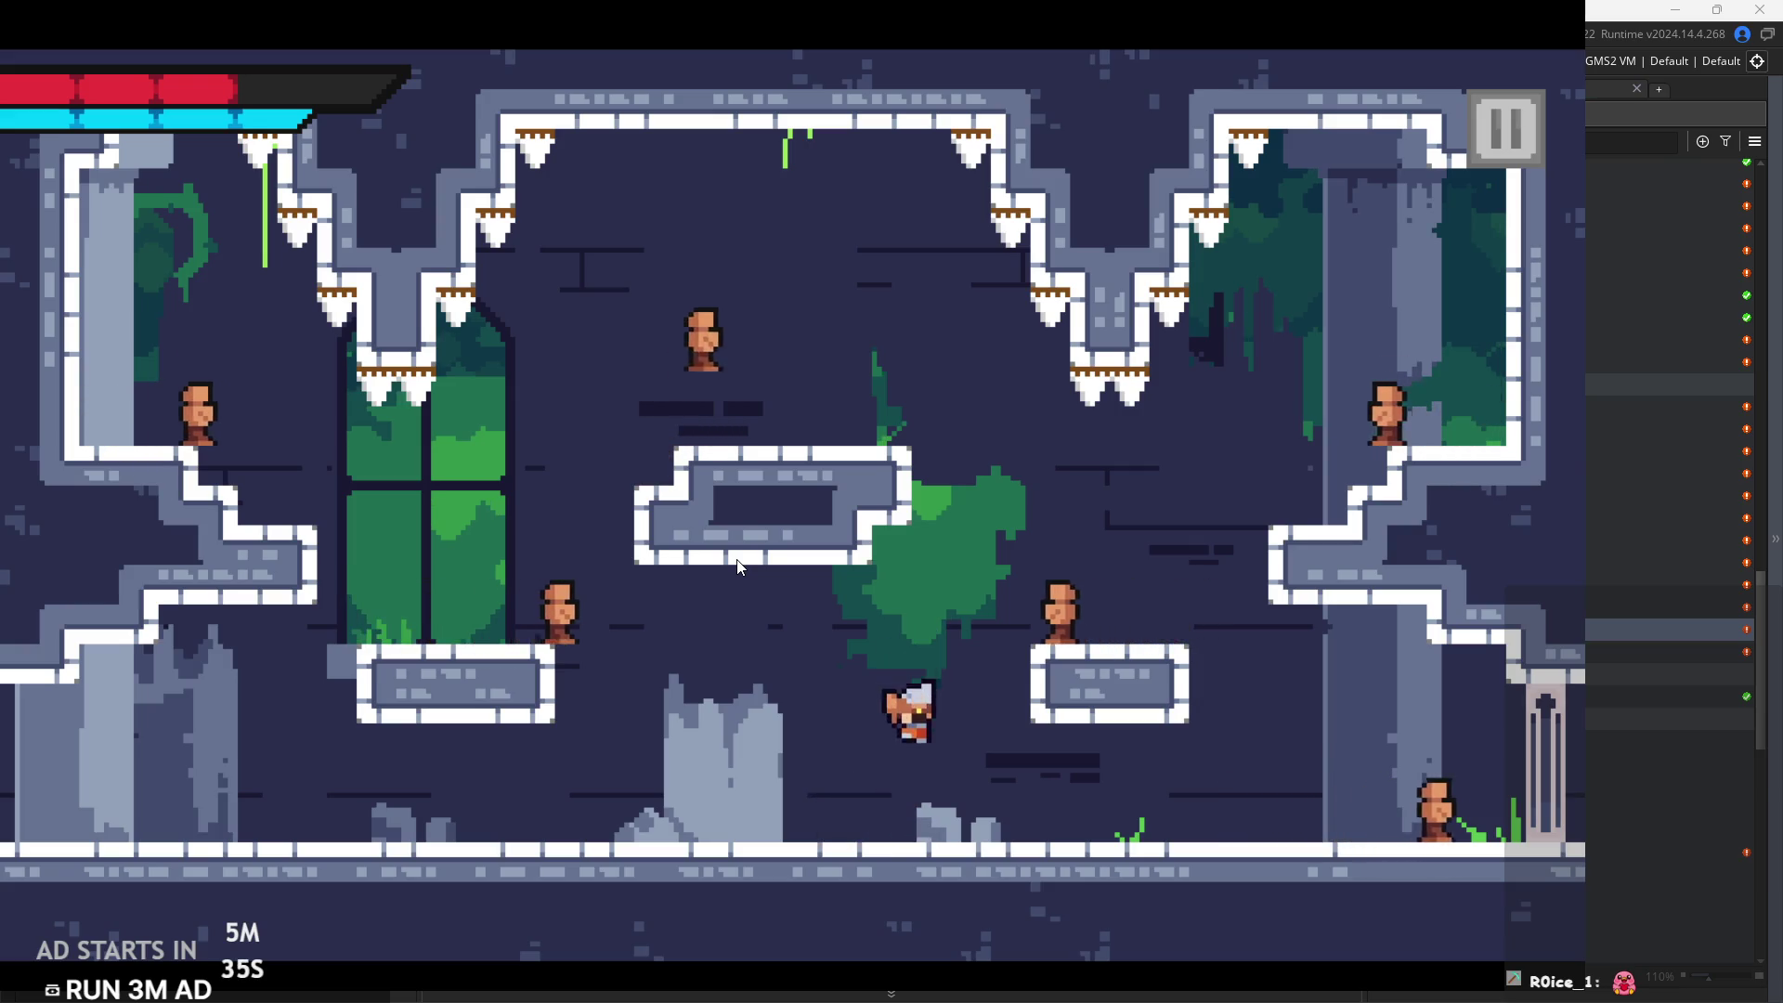
{"action": "key", "text": "space"}
{"action": "key", "text": "space"}
{"action": "key", "text": "Right"}
{"action": "key", "text": "space"}
{"action": "key", "text": "Right"}
{"action": "key", "text": "space"}
{"action": "key", "text": "Right"}
{"action": "key", "text": "space"}
{"action": "key", "text": "space"}
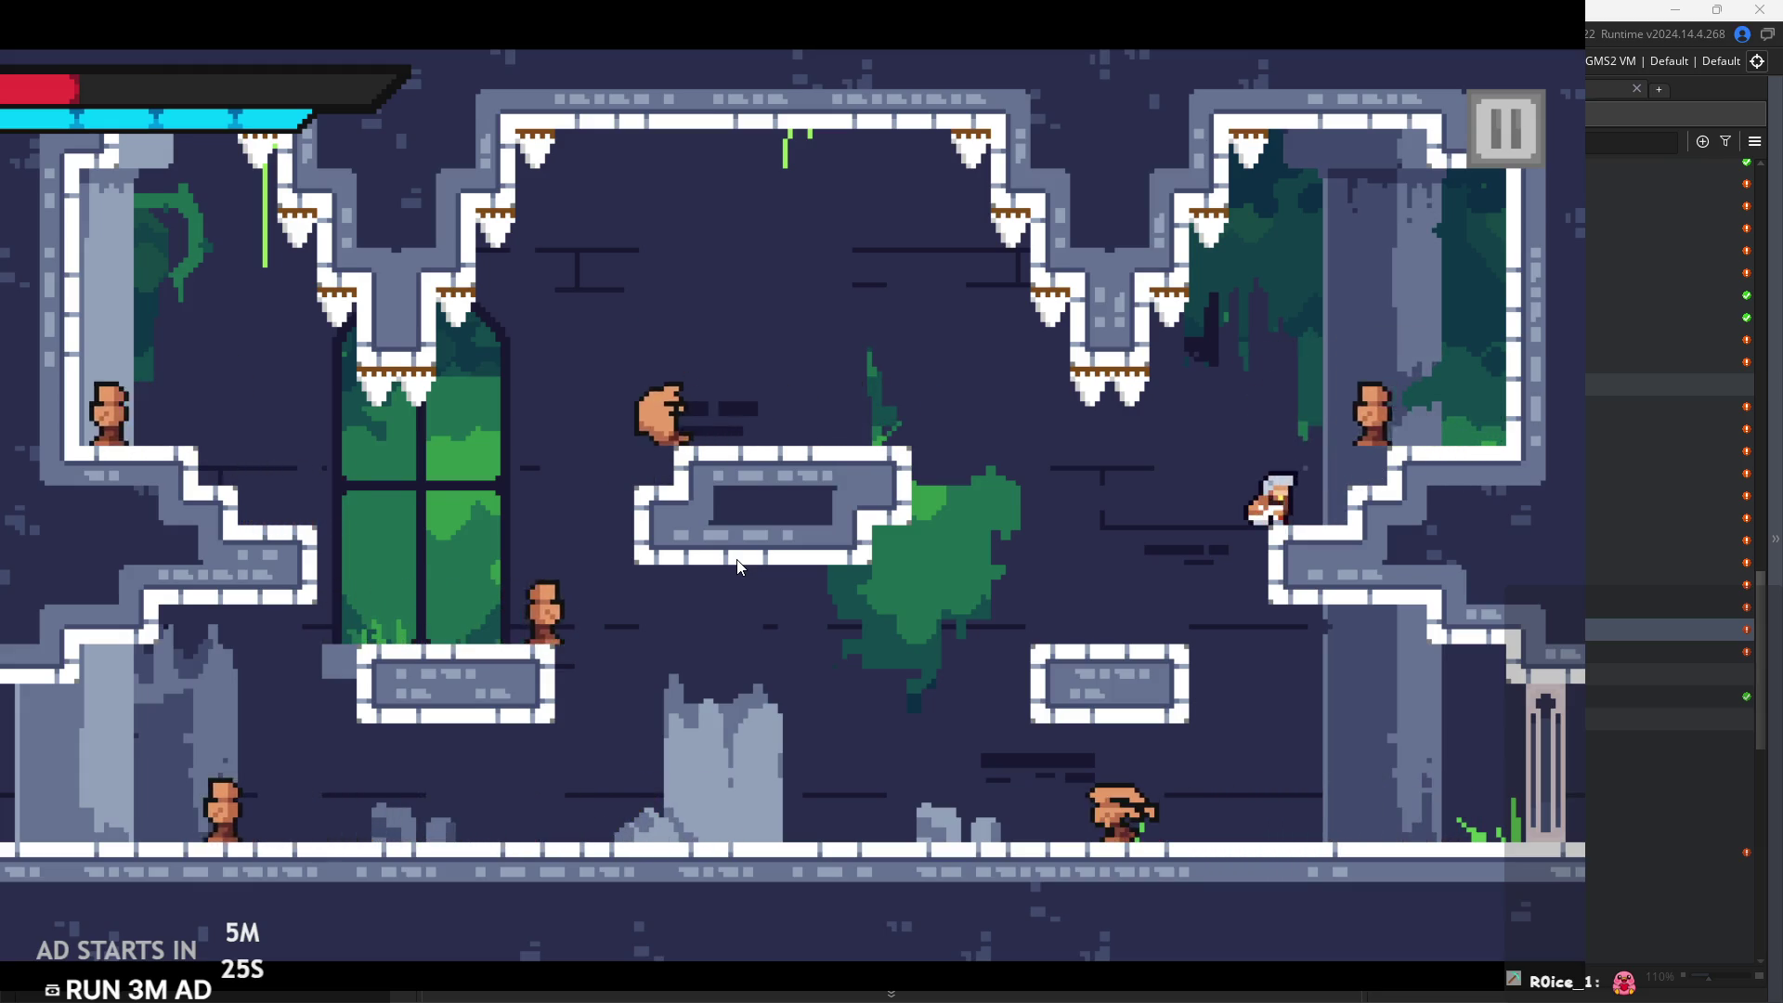
{"action": "key", "text": "Left"}
{"action": "key", "text": "Left"}
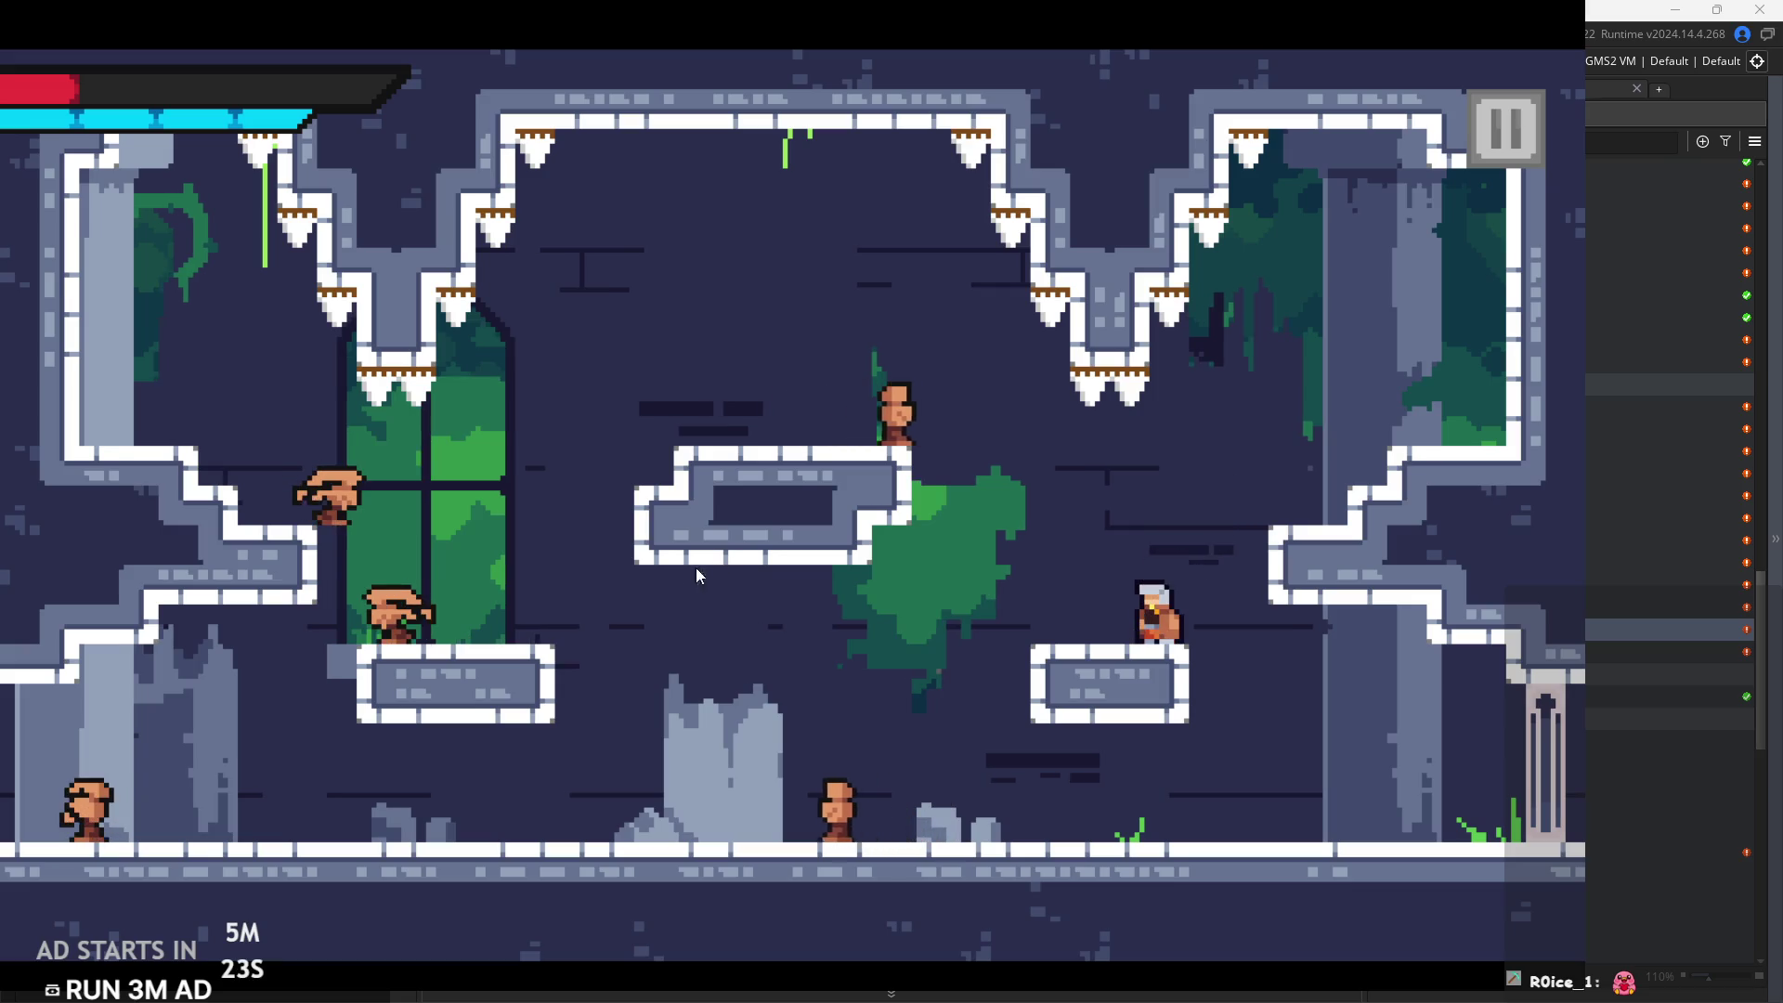
{"action": "key", "text": "space"}
{"action": "key", "text": "Left"}
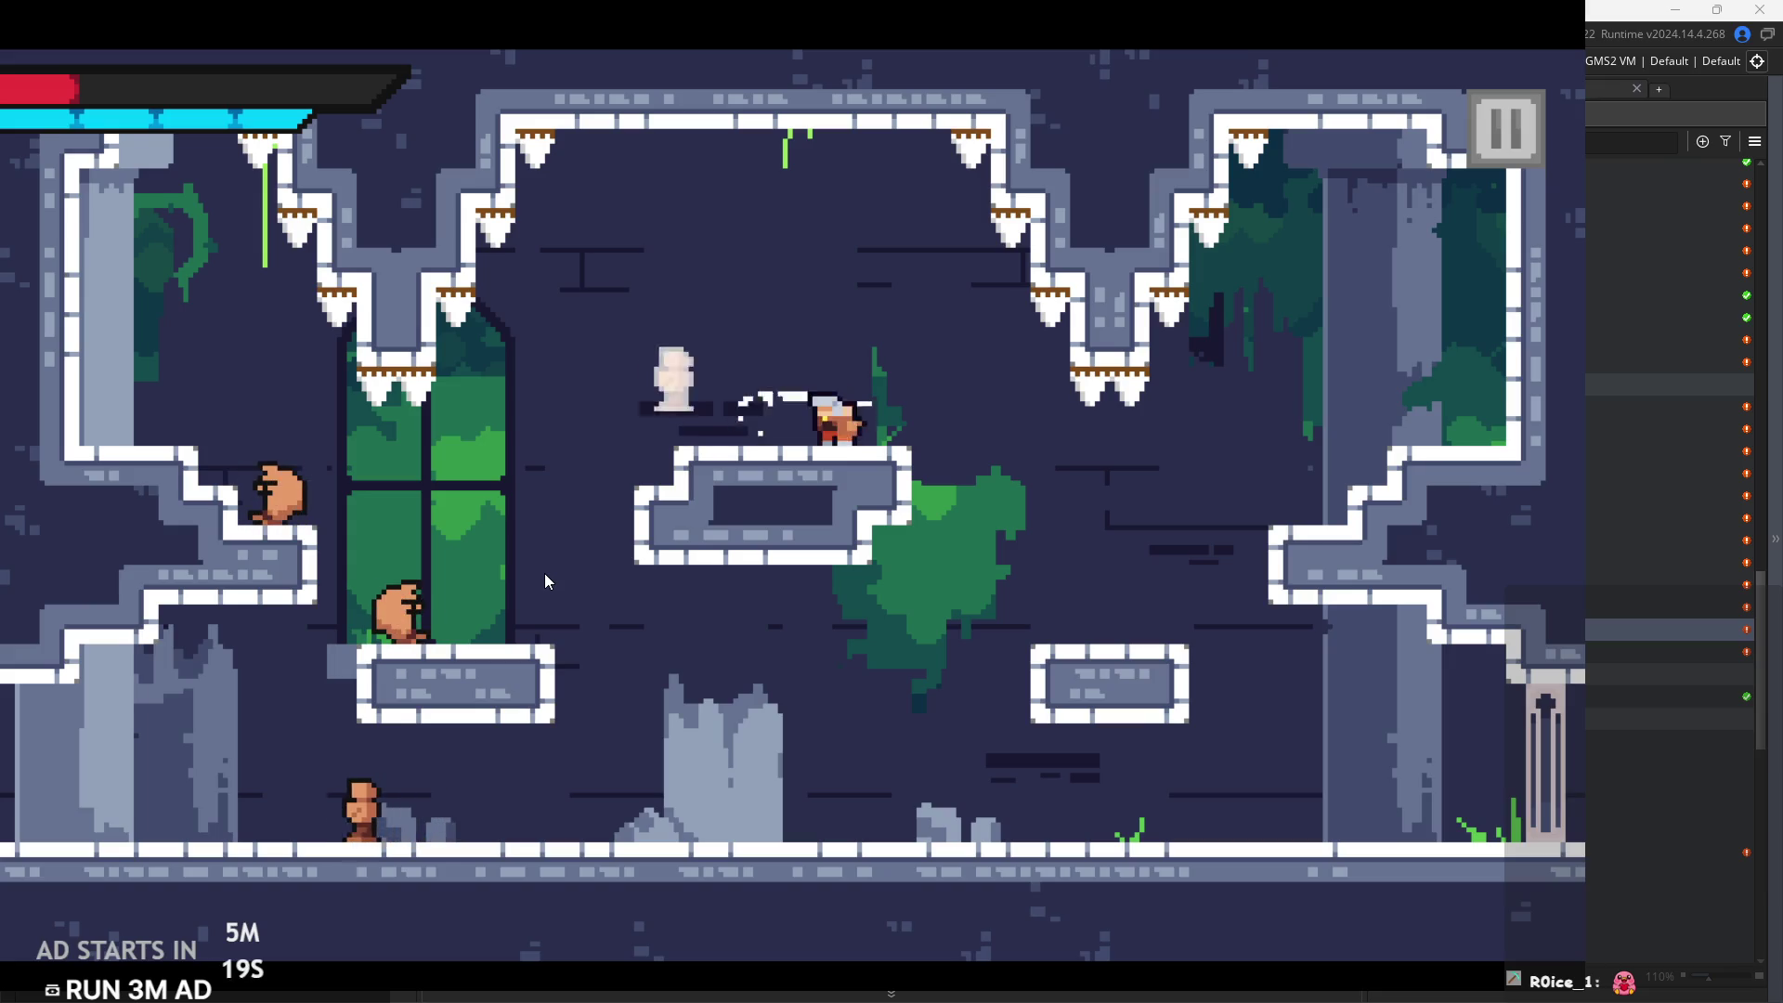
{"action": "key", "text": "Left"}
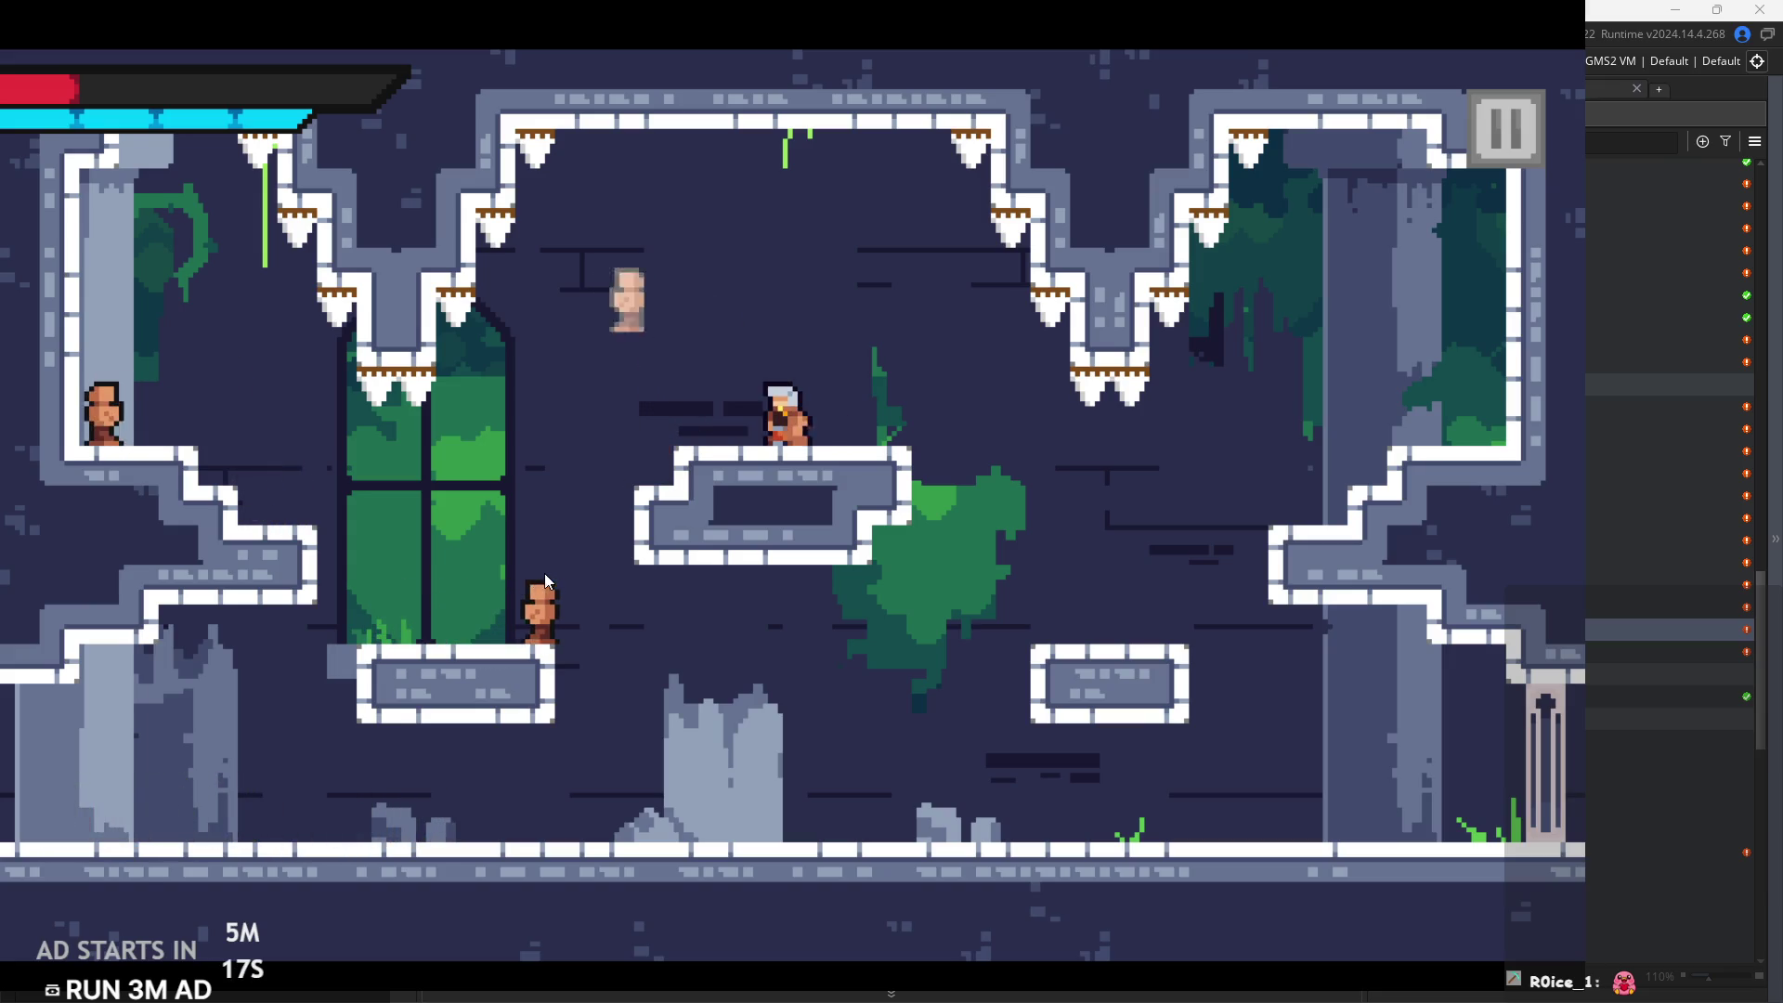
{"action": "key", "text": "Left"}
{"action": "key", "text": "Left"}
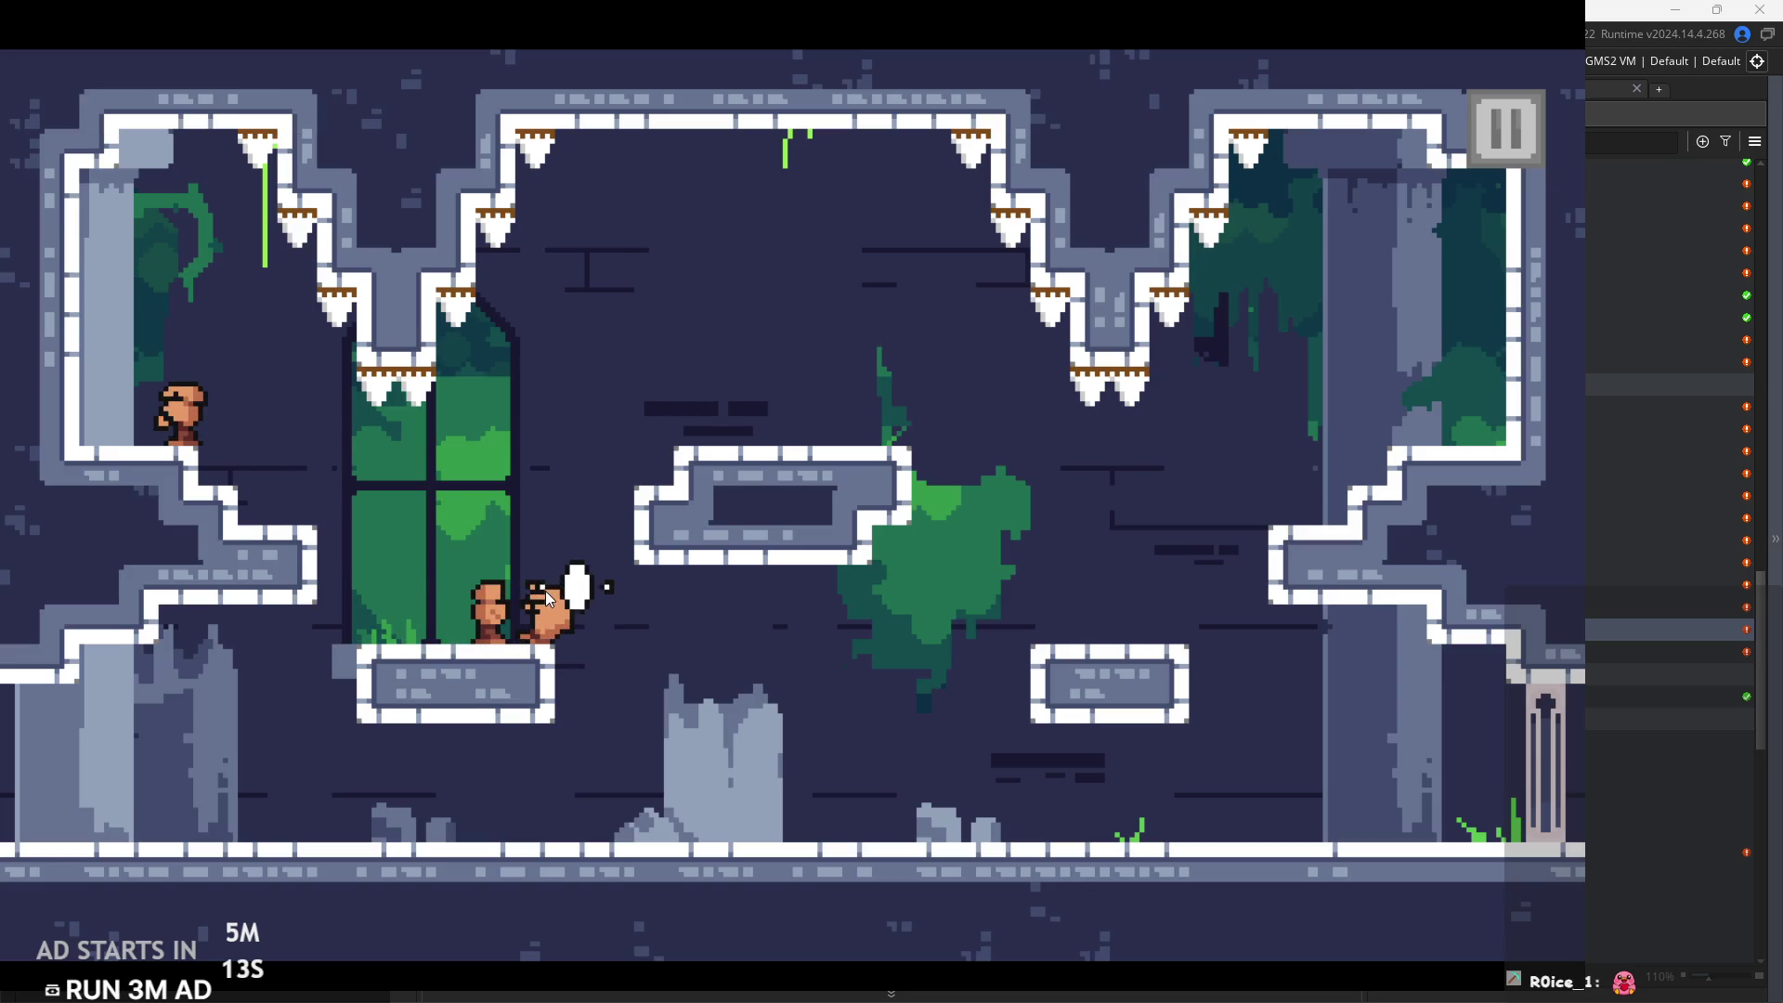
Run right along the floor slashing enemies, then attack beside the right platform
{"action": "key", "text": "Right"}
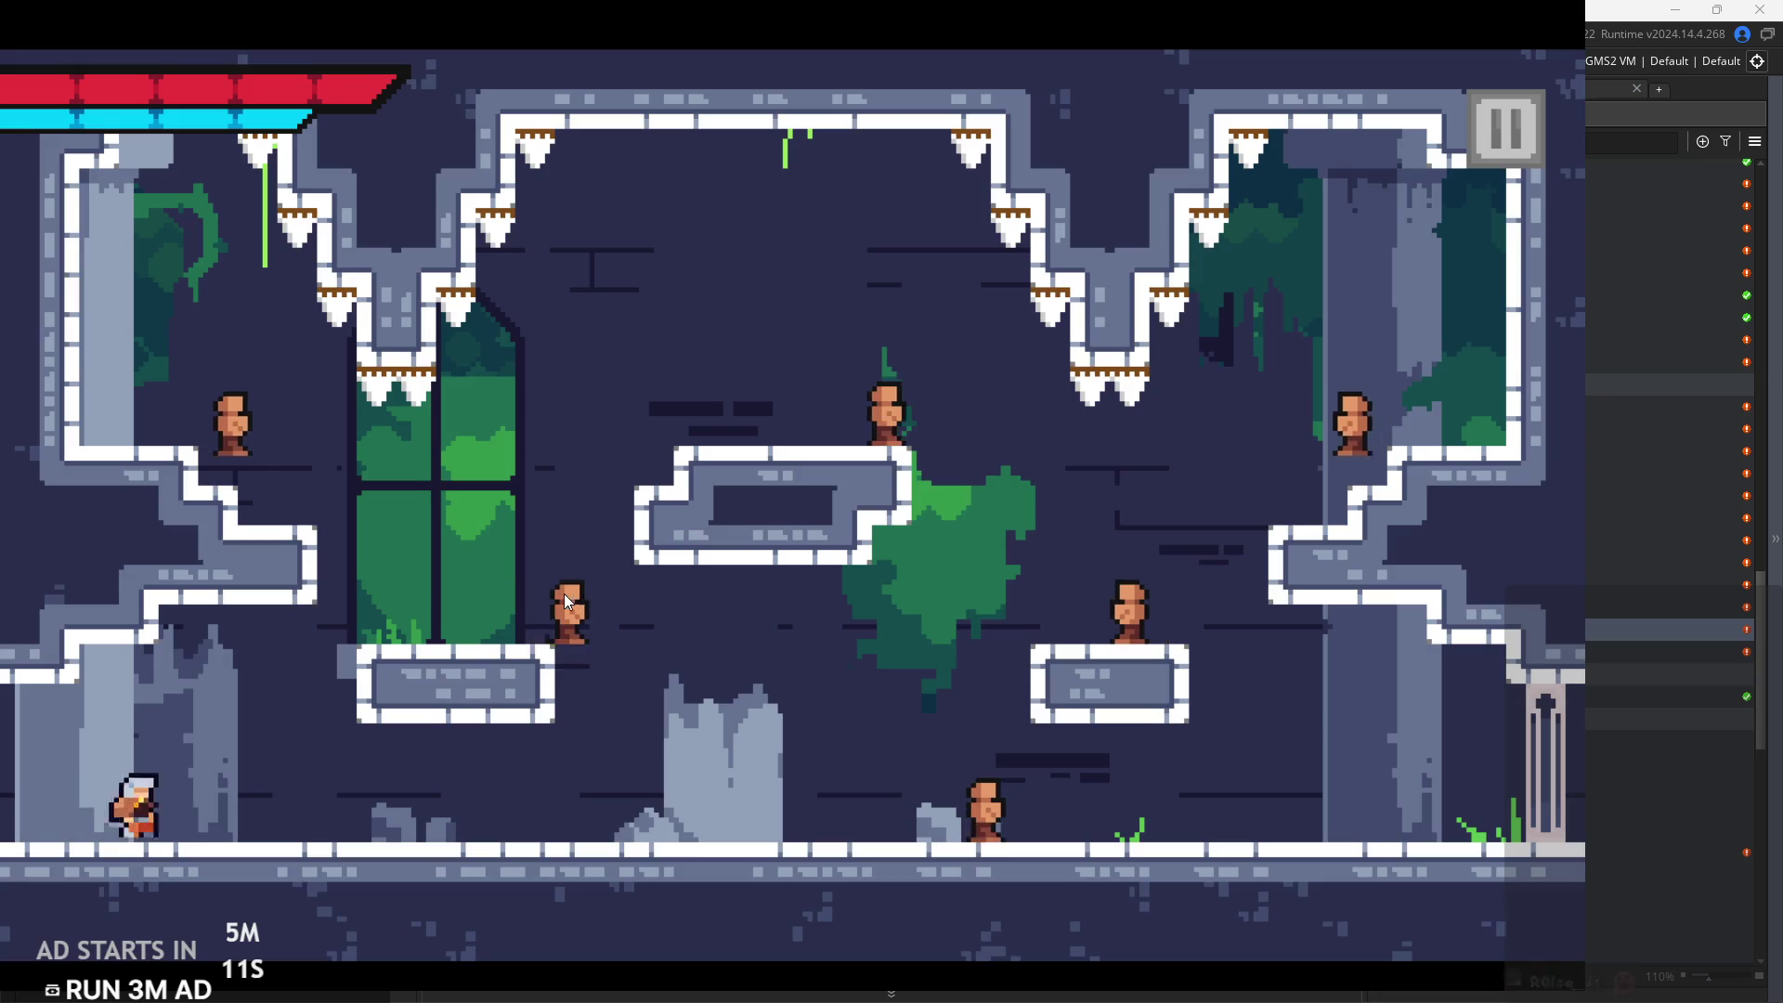
{"action": "key", "text": "space"}
{"action": "key", "text": "space"}
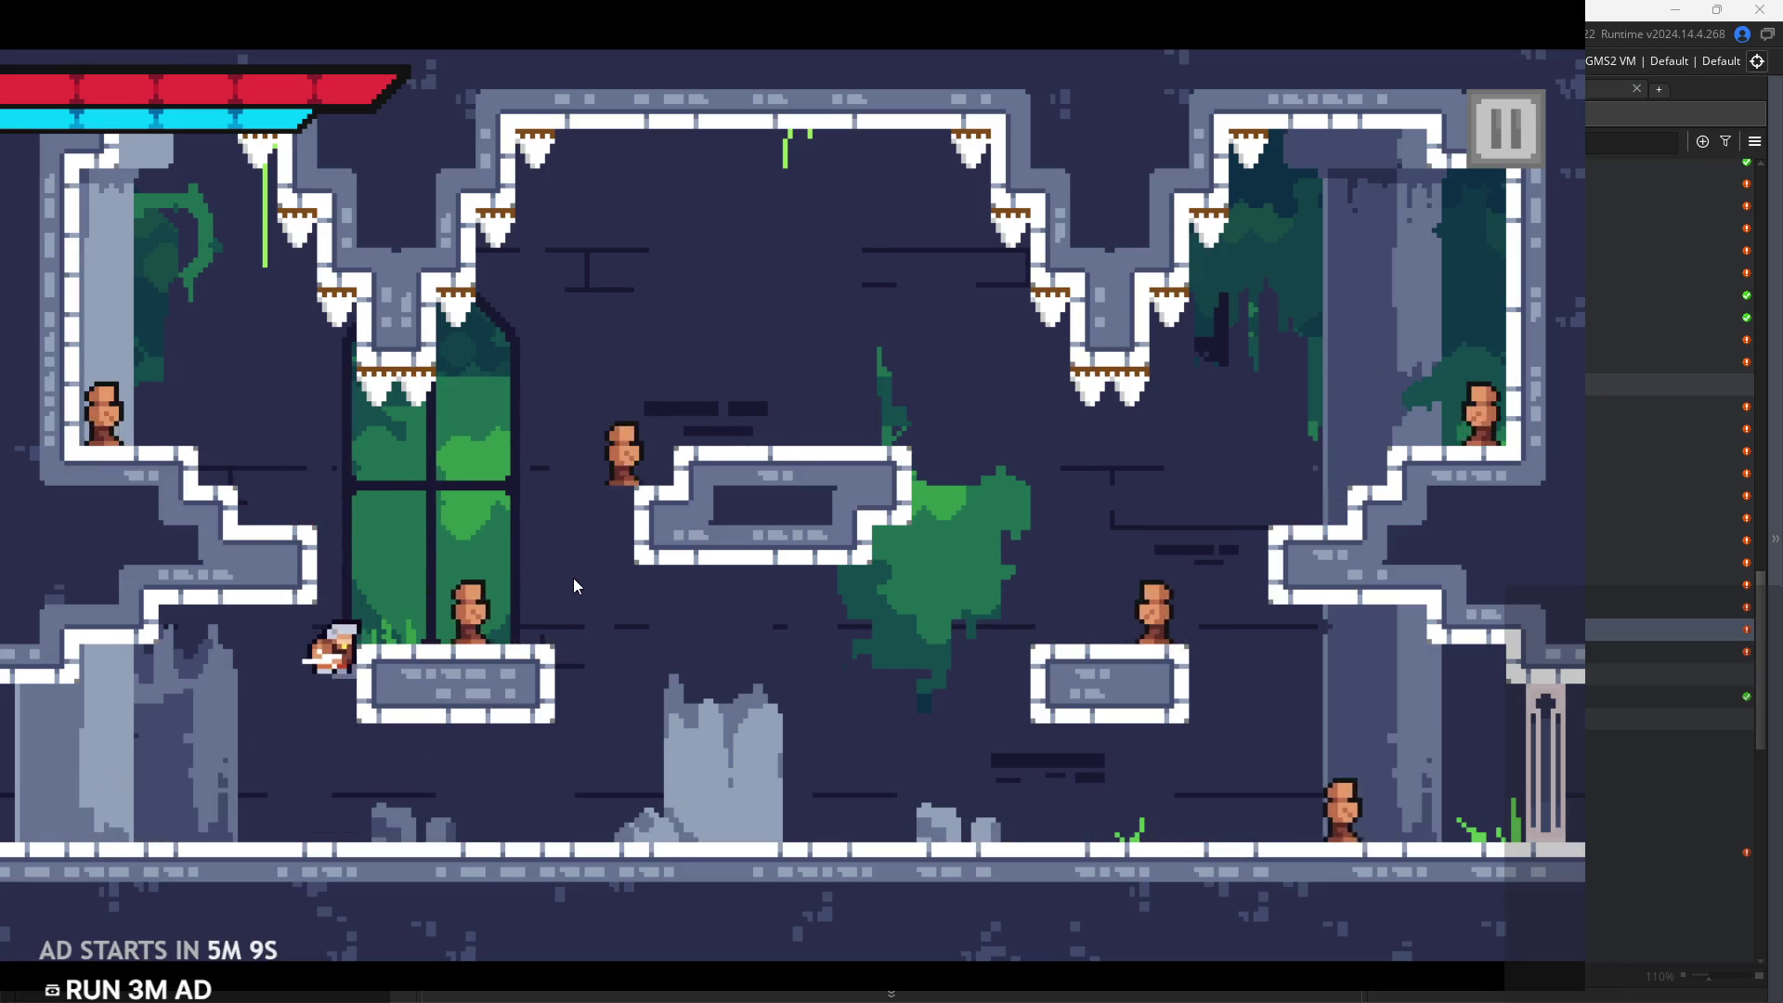
{"action": "key", "text": "space"}
{"action": "key", "text": "x"}
{"action": "key", "text": "x"}
{"action": "key", "text": "Right"}
{"action": "key", "text": "x"}
{"action": "key", "text": "Right"}
{"action": "key", "text": "x"}
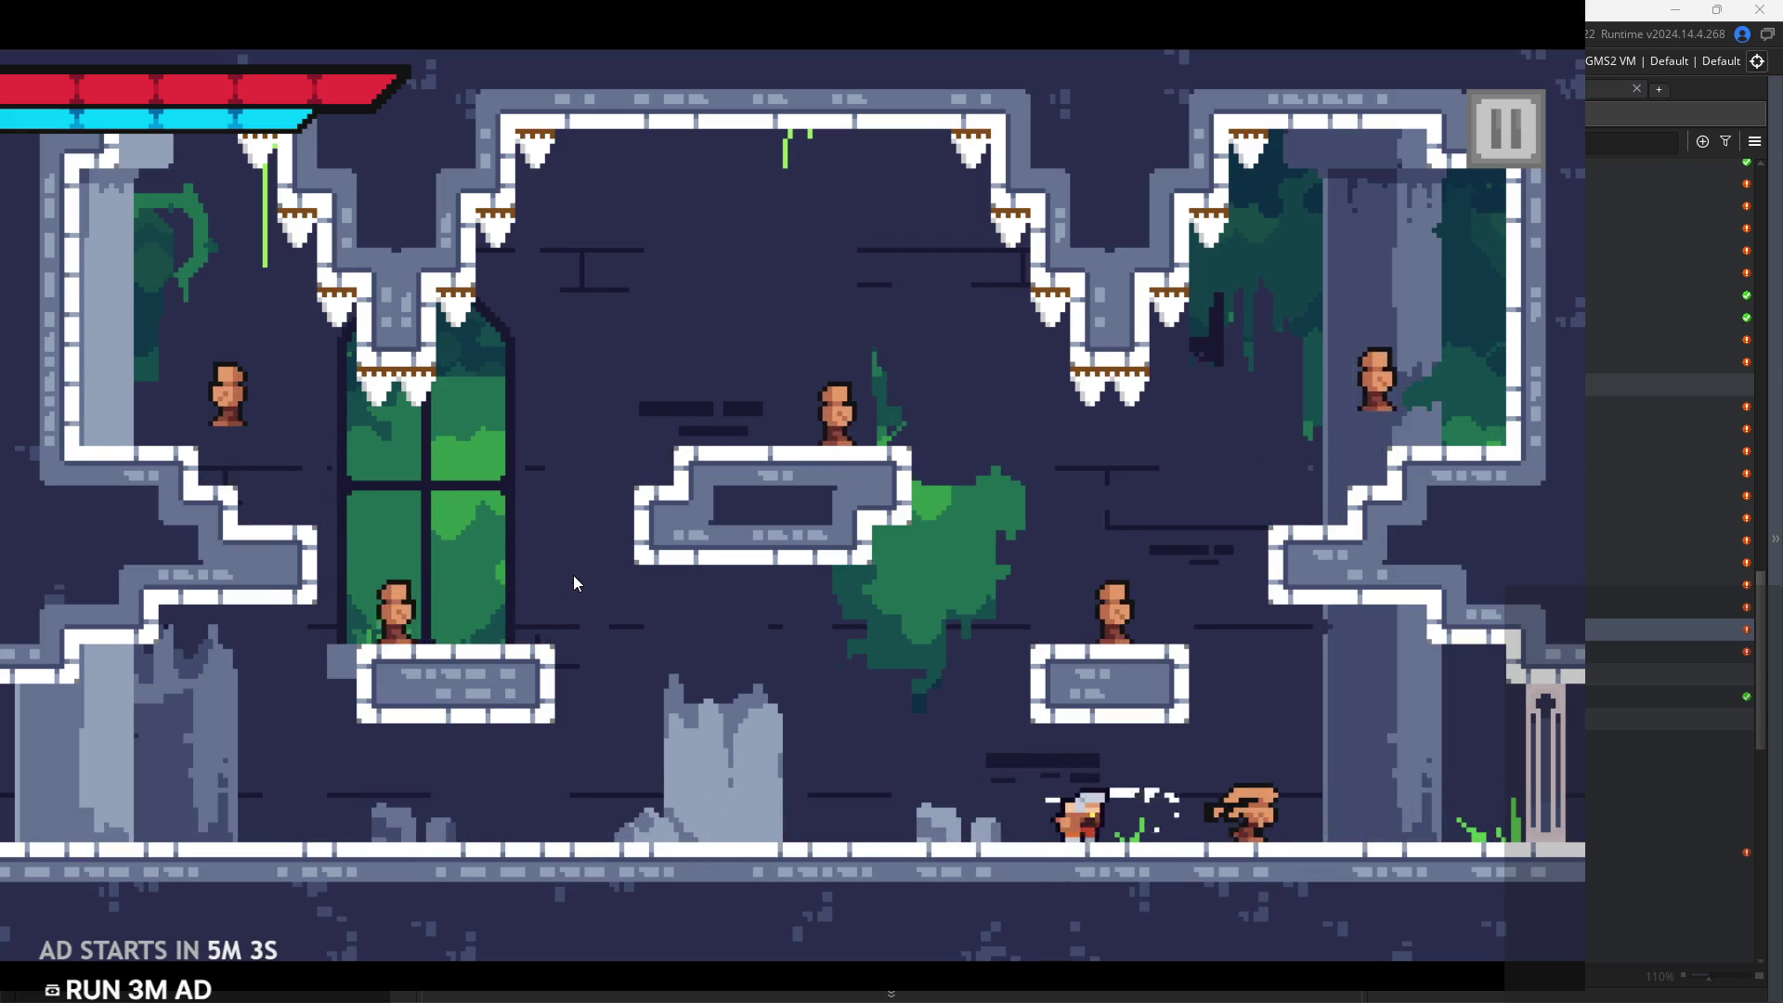
{"action": "key", "text": "Left"}
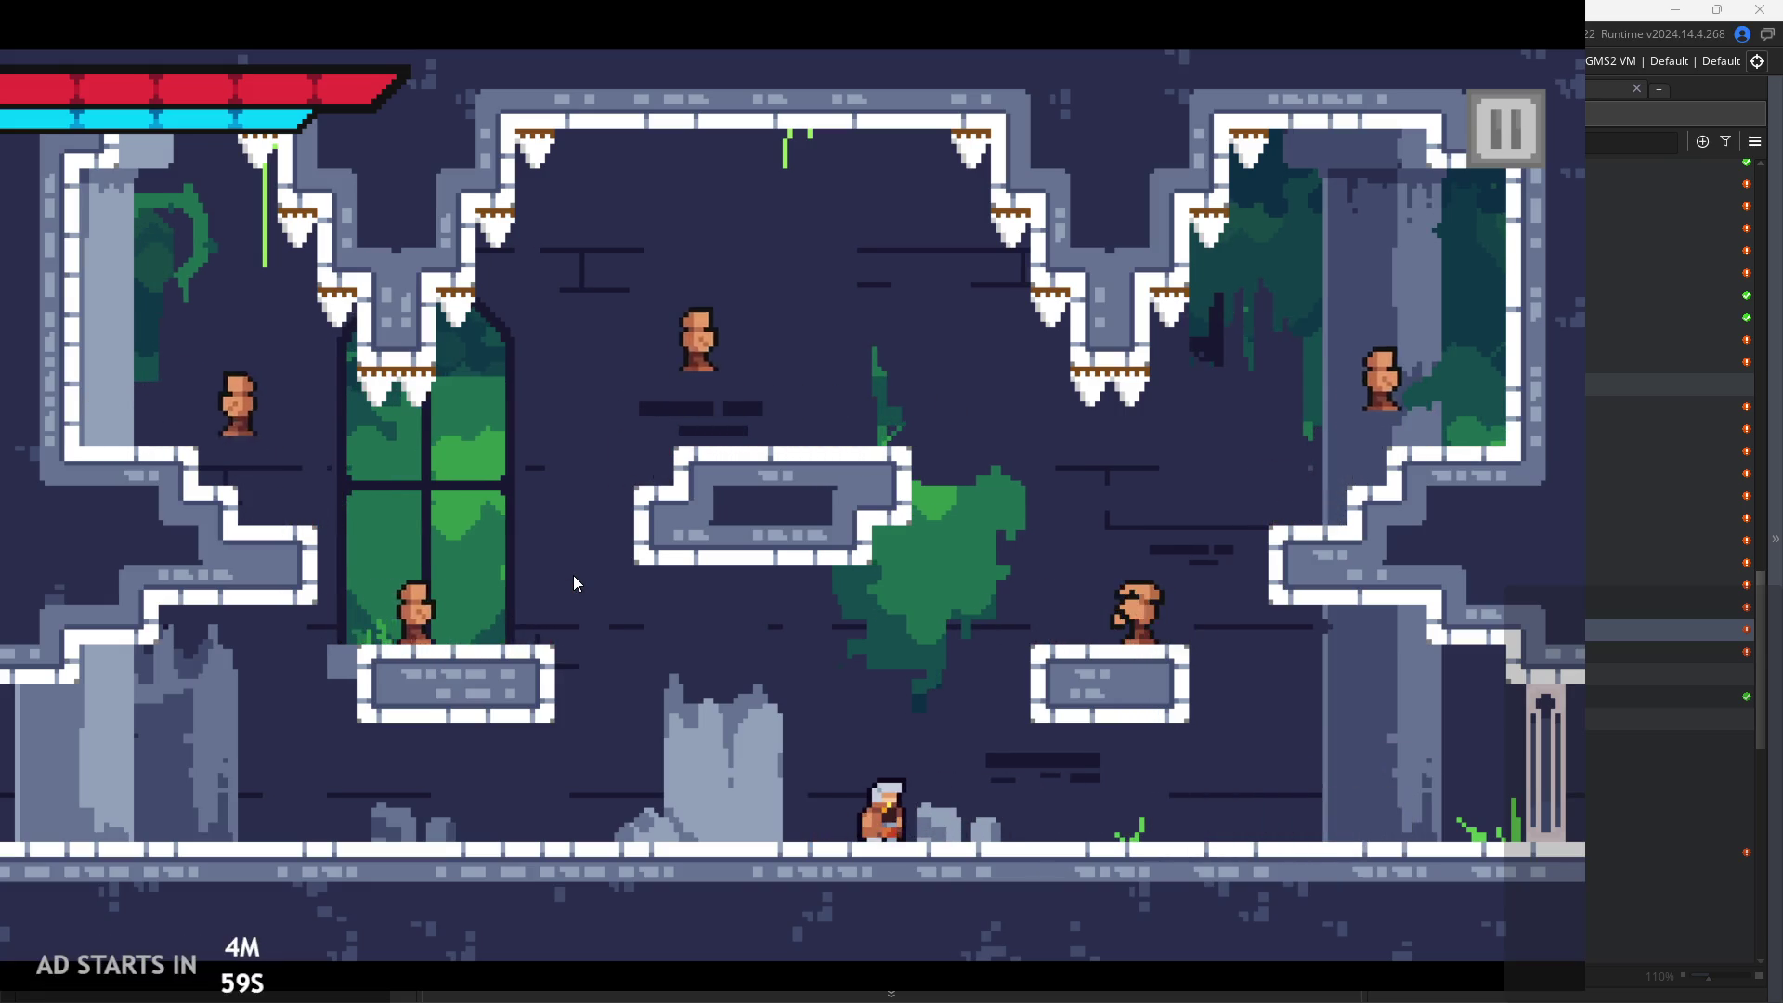
{"action": "key", "text": "z"}
{"action": "key", "text": "Right"}
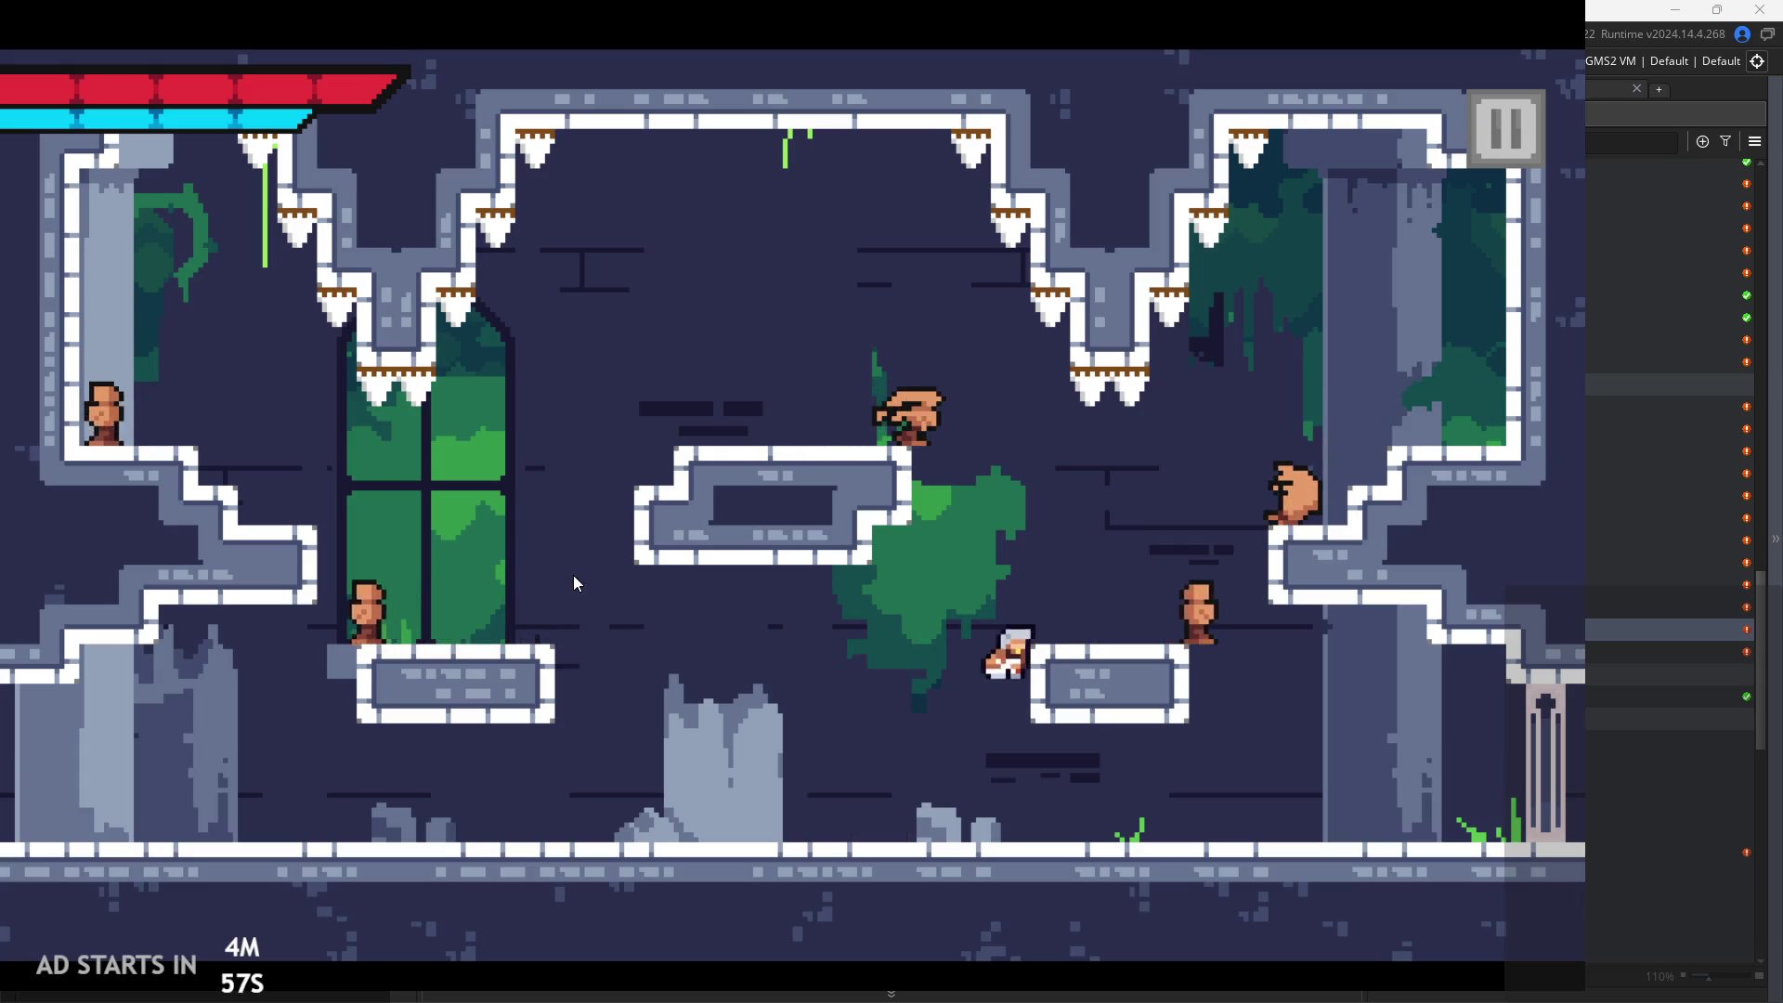
{"action": "key", "text": "z"}
{"action": "key", "text": "x"}
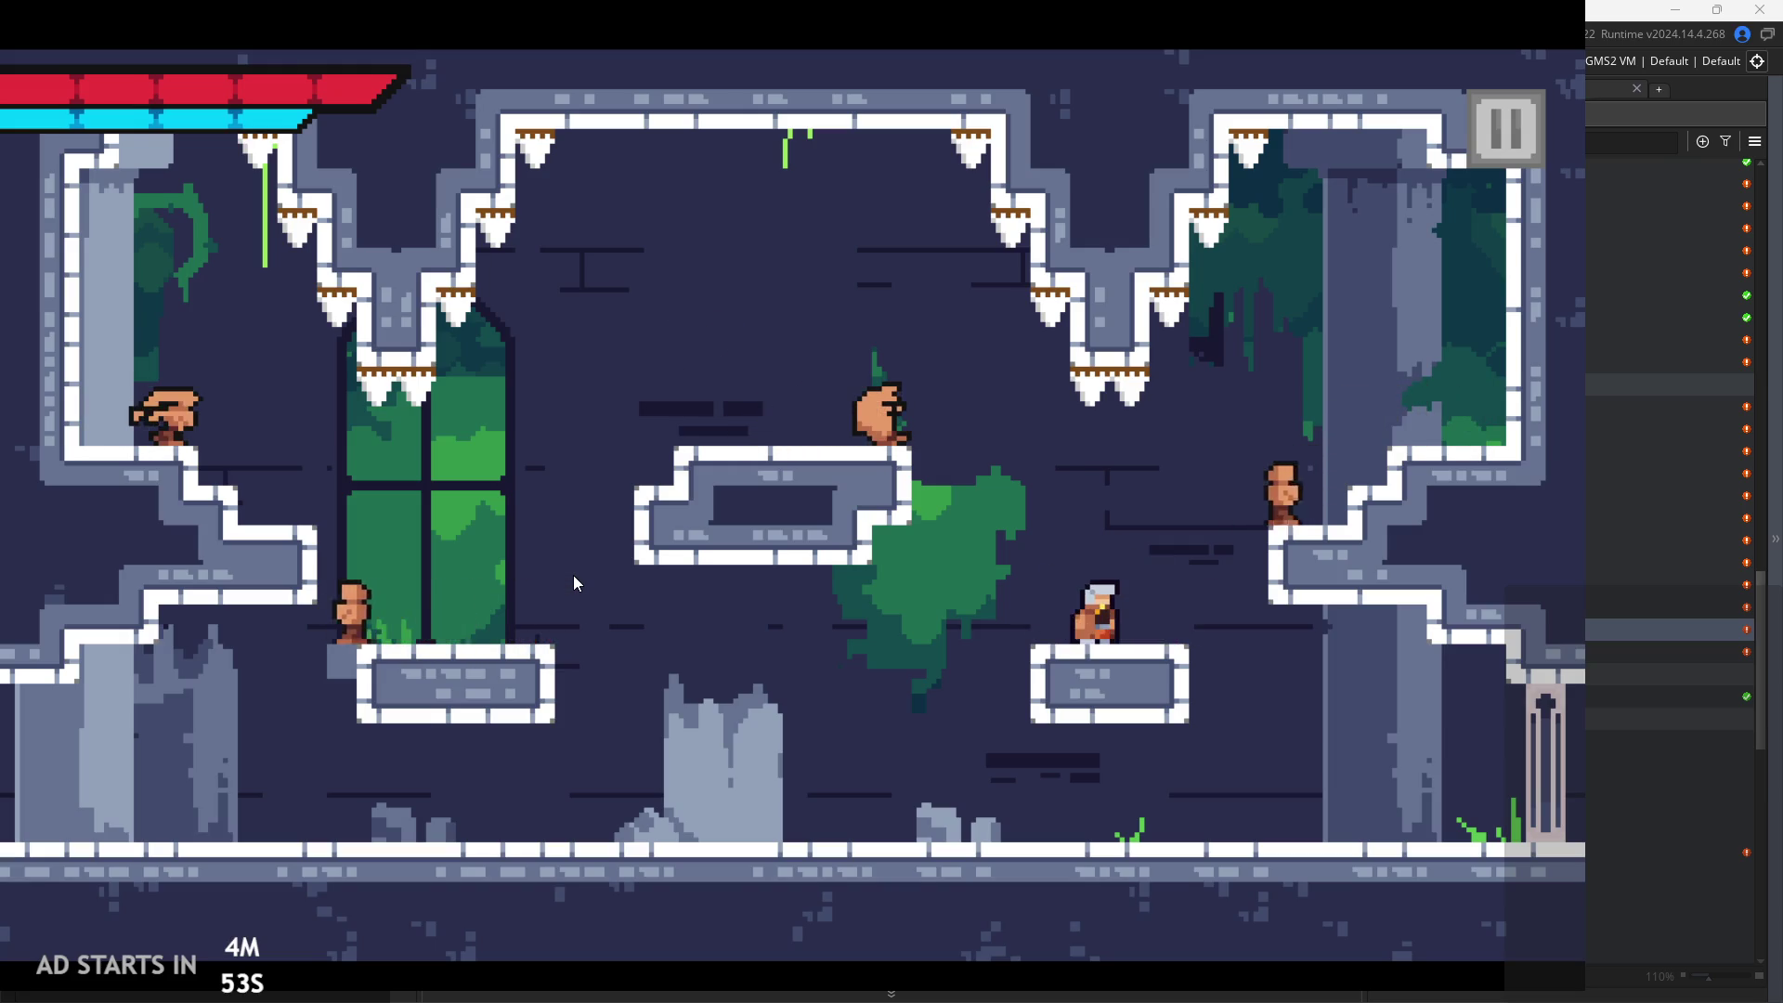
Jump up to the middle platform and attack the enemy on it
{"action": "key", "text": "Right"}
{"action": "key", "text": "z"}
{"action": "key", "text": "z"}
{"action": "key", "text": "Left"}
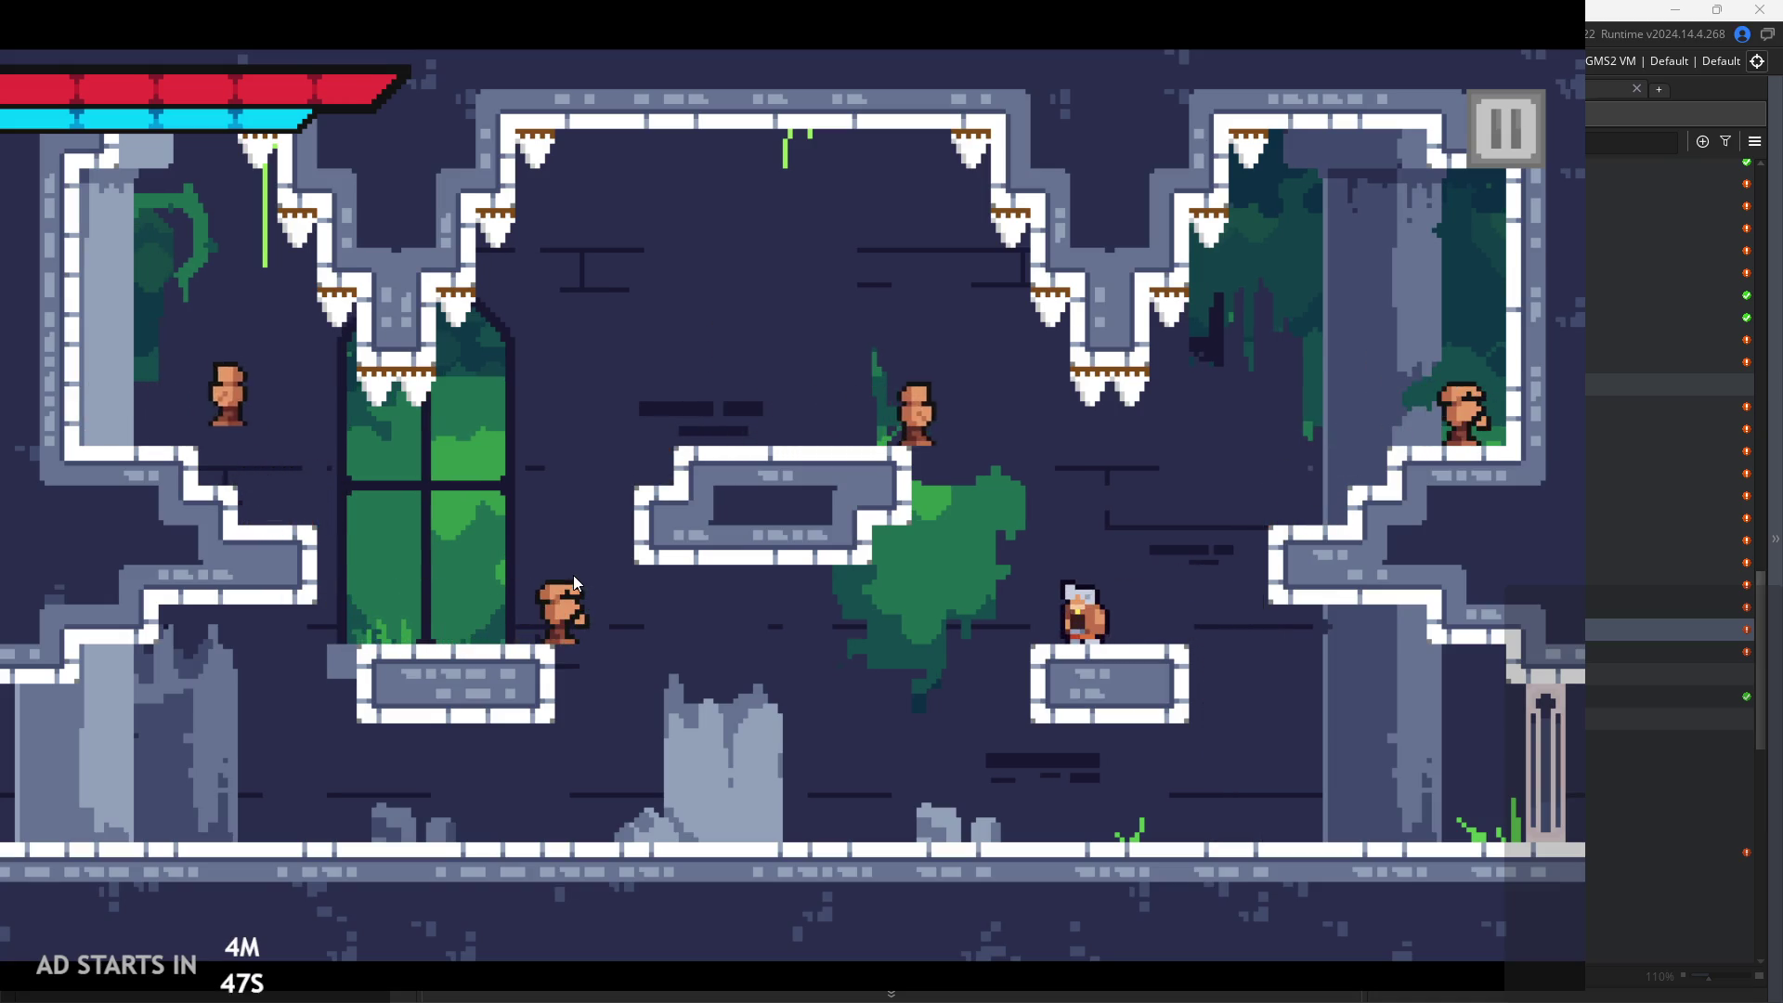
{"action": "key", "text": "z"}
{"action": "key", "text": "Left"}
{"action": "key", "text": "Left"}
{"action": "key", "text": "x"}
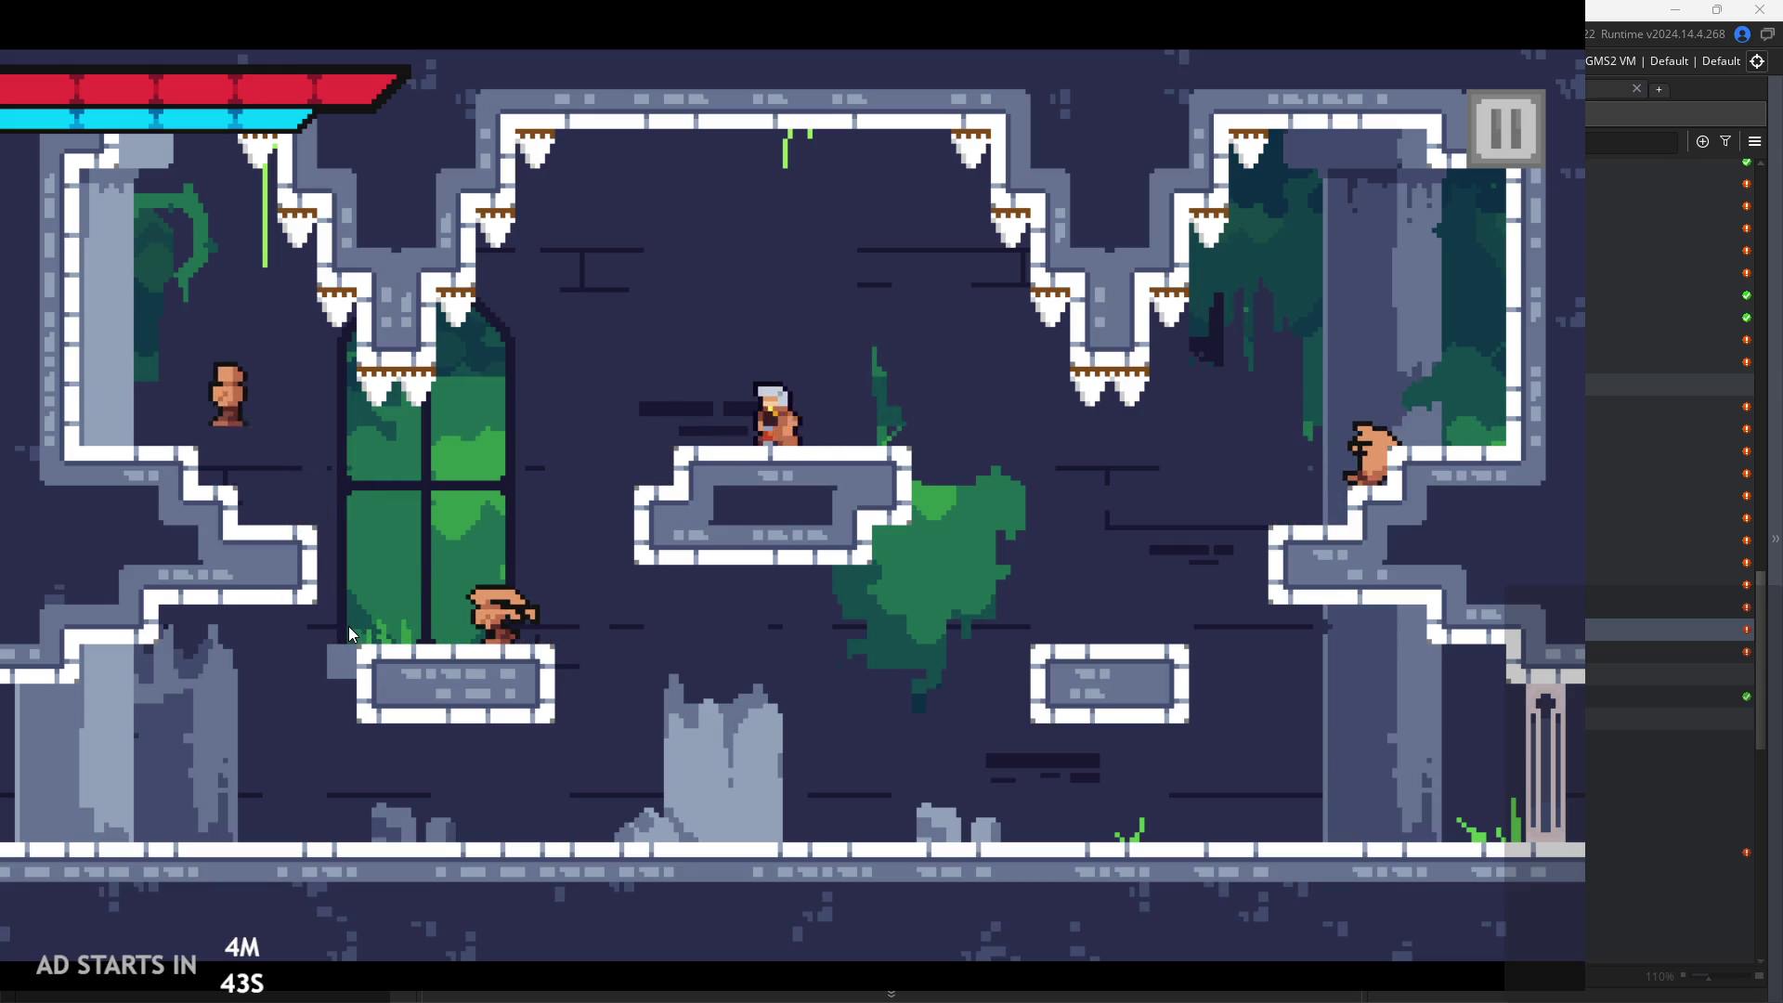
{"action": "key", "text": "Left"}
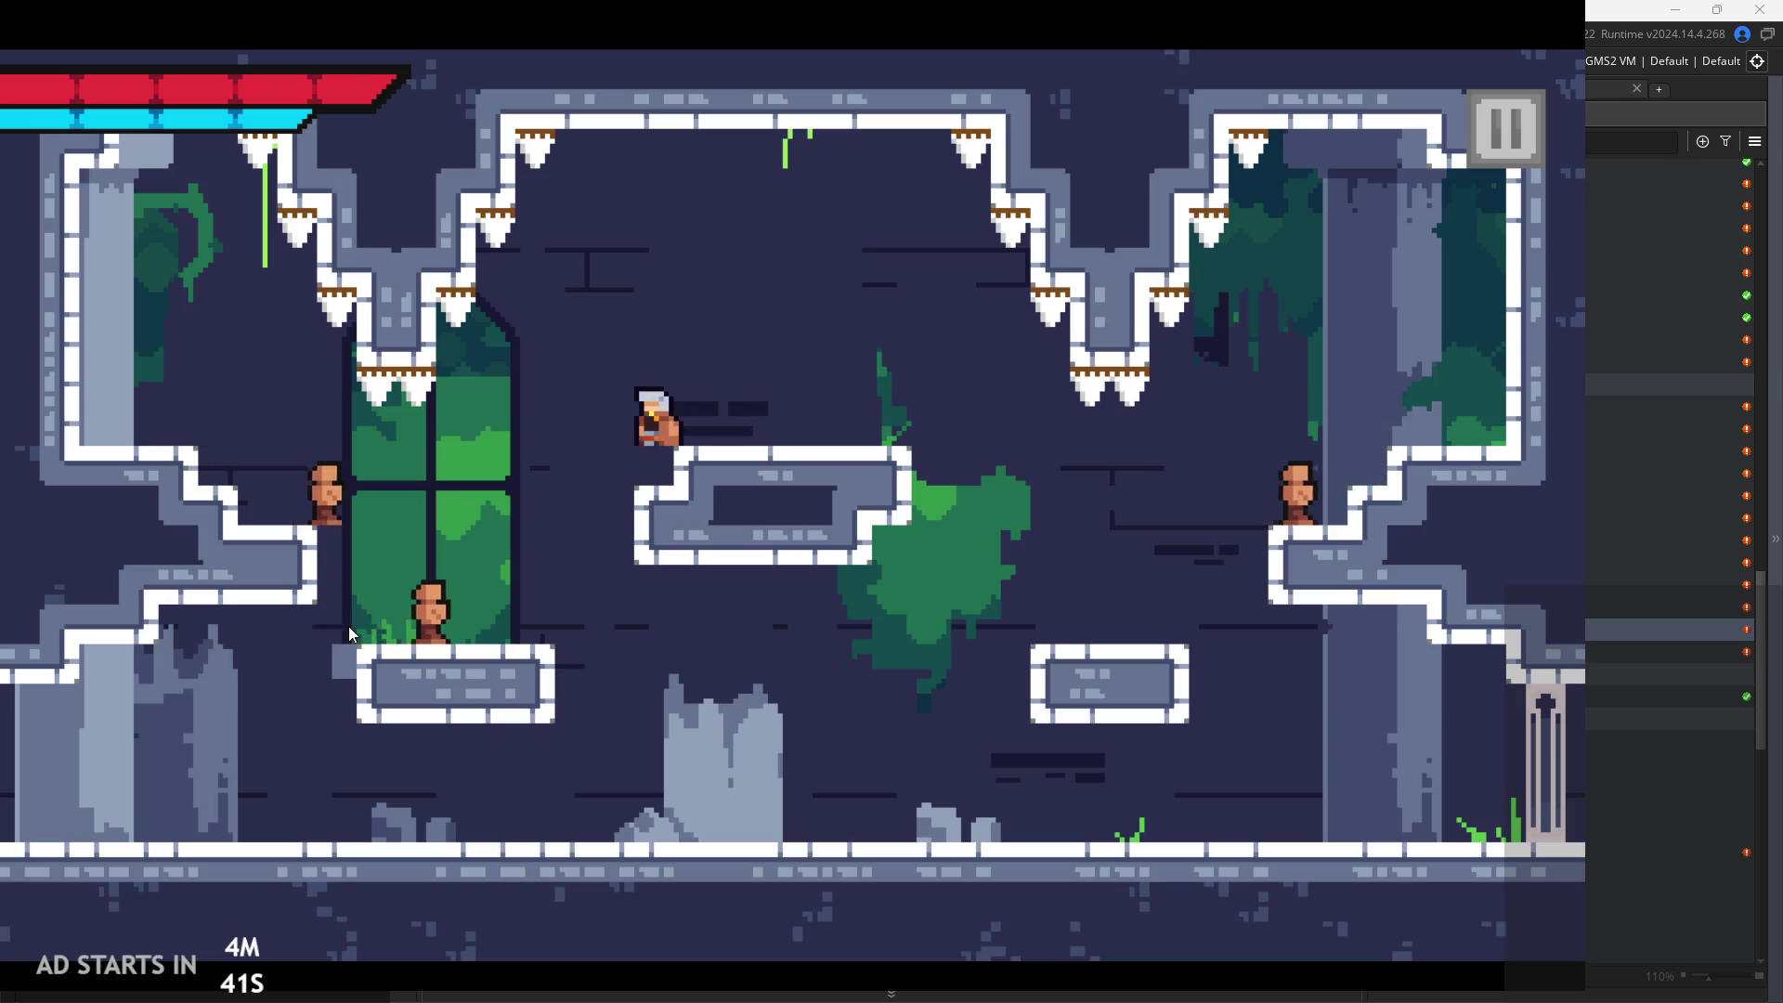
{"action": "key", "text": "Left"}
Drop to the lower-left platform, slash the nearby enemy, and defeat the one on the upper-left ledge
{"action": "key", "text": "Left"}
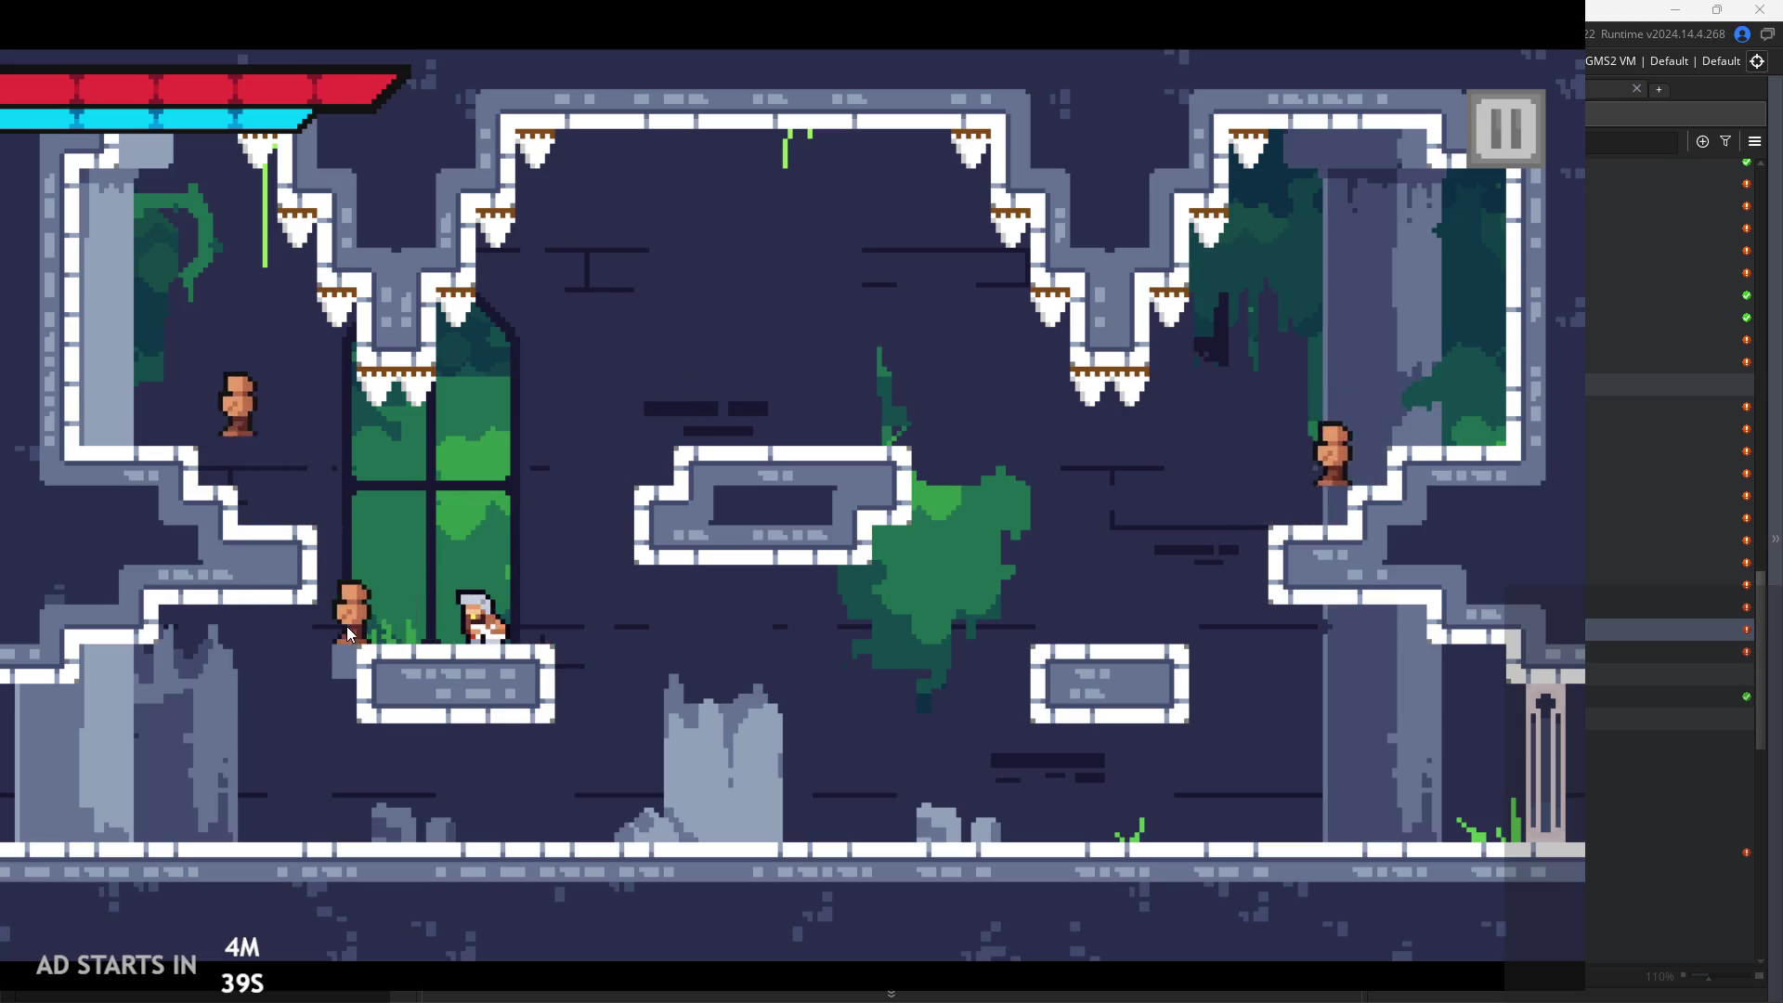
{"action": "key", "text": "Right"}
{"action": "key", "text": "Left"}
{"action": "key", "text": "x"}
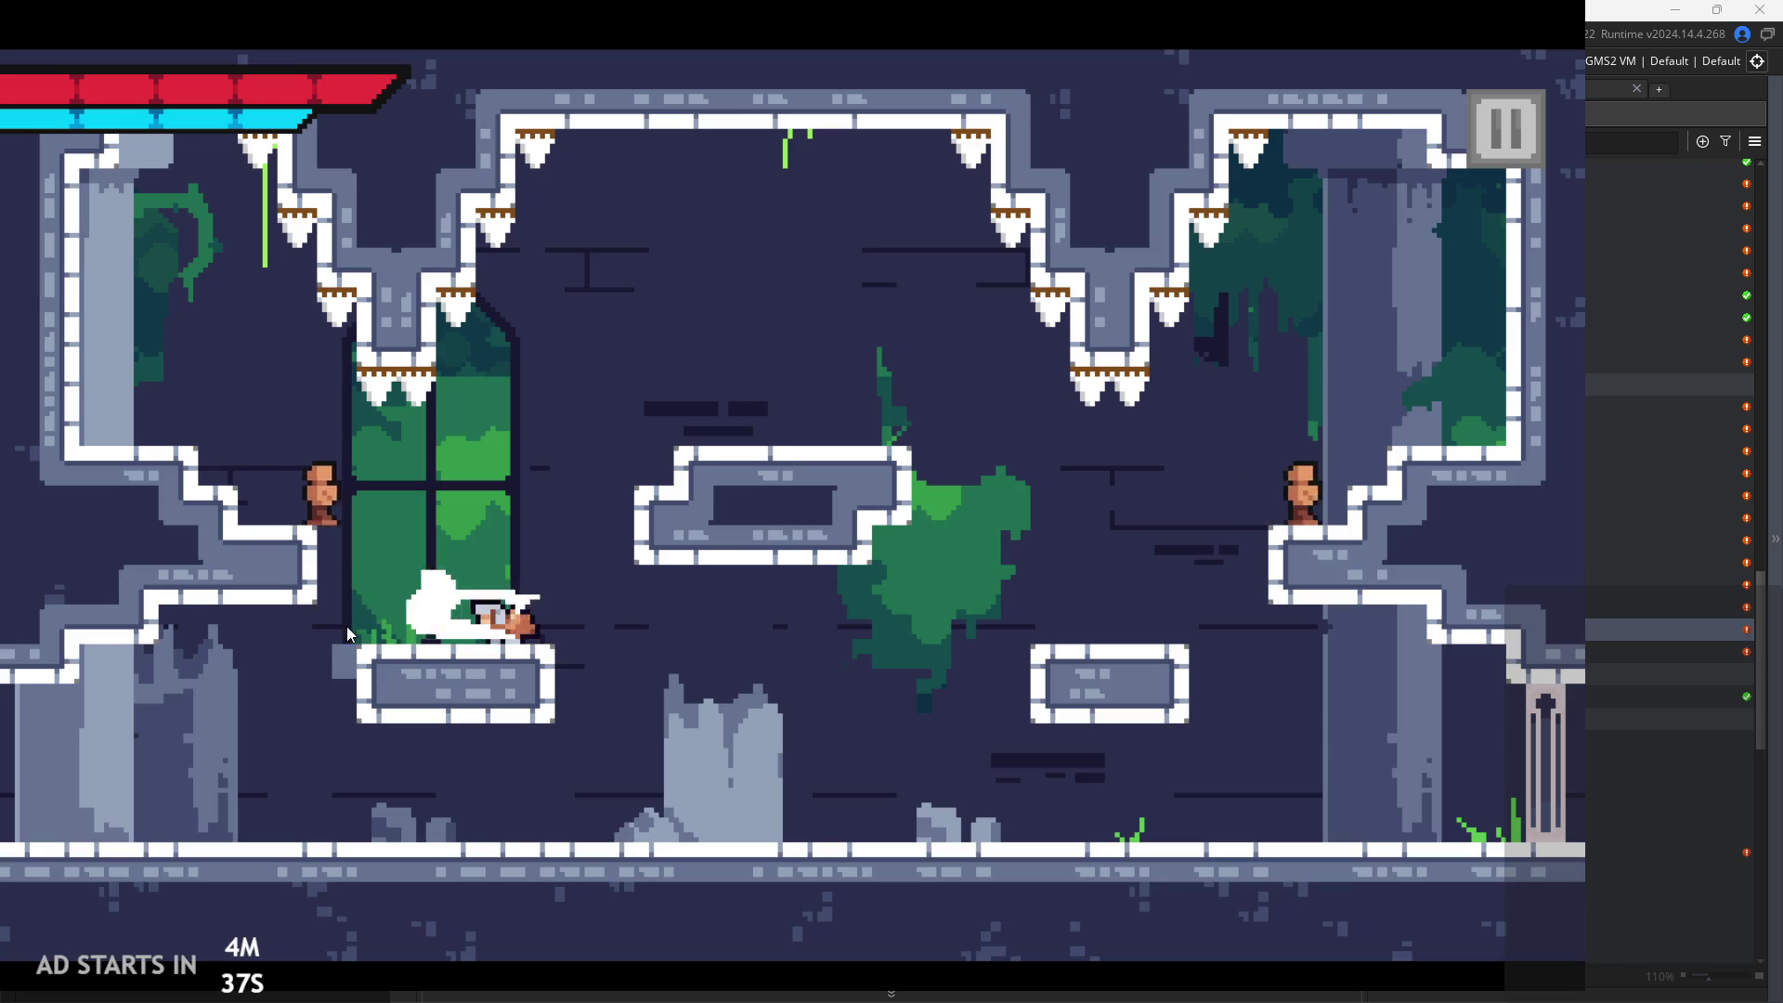
{"action": "key", "text": "z"}
{"action": "key", "text": "Left"}
{"action": "key", "text": "z"}
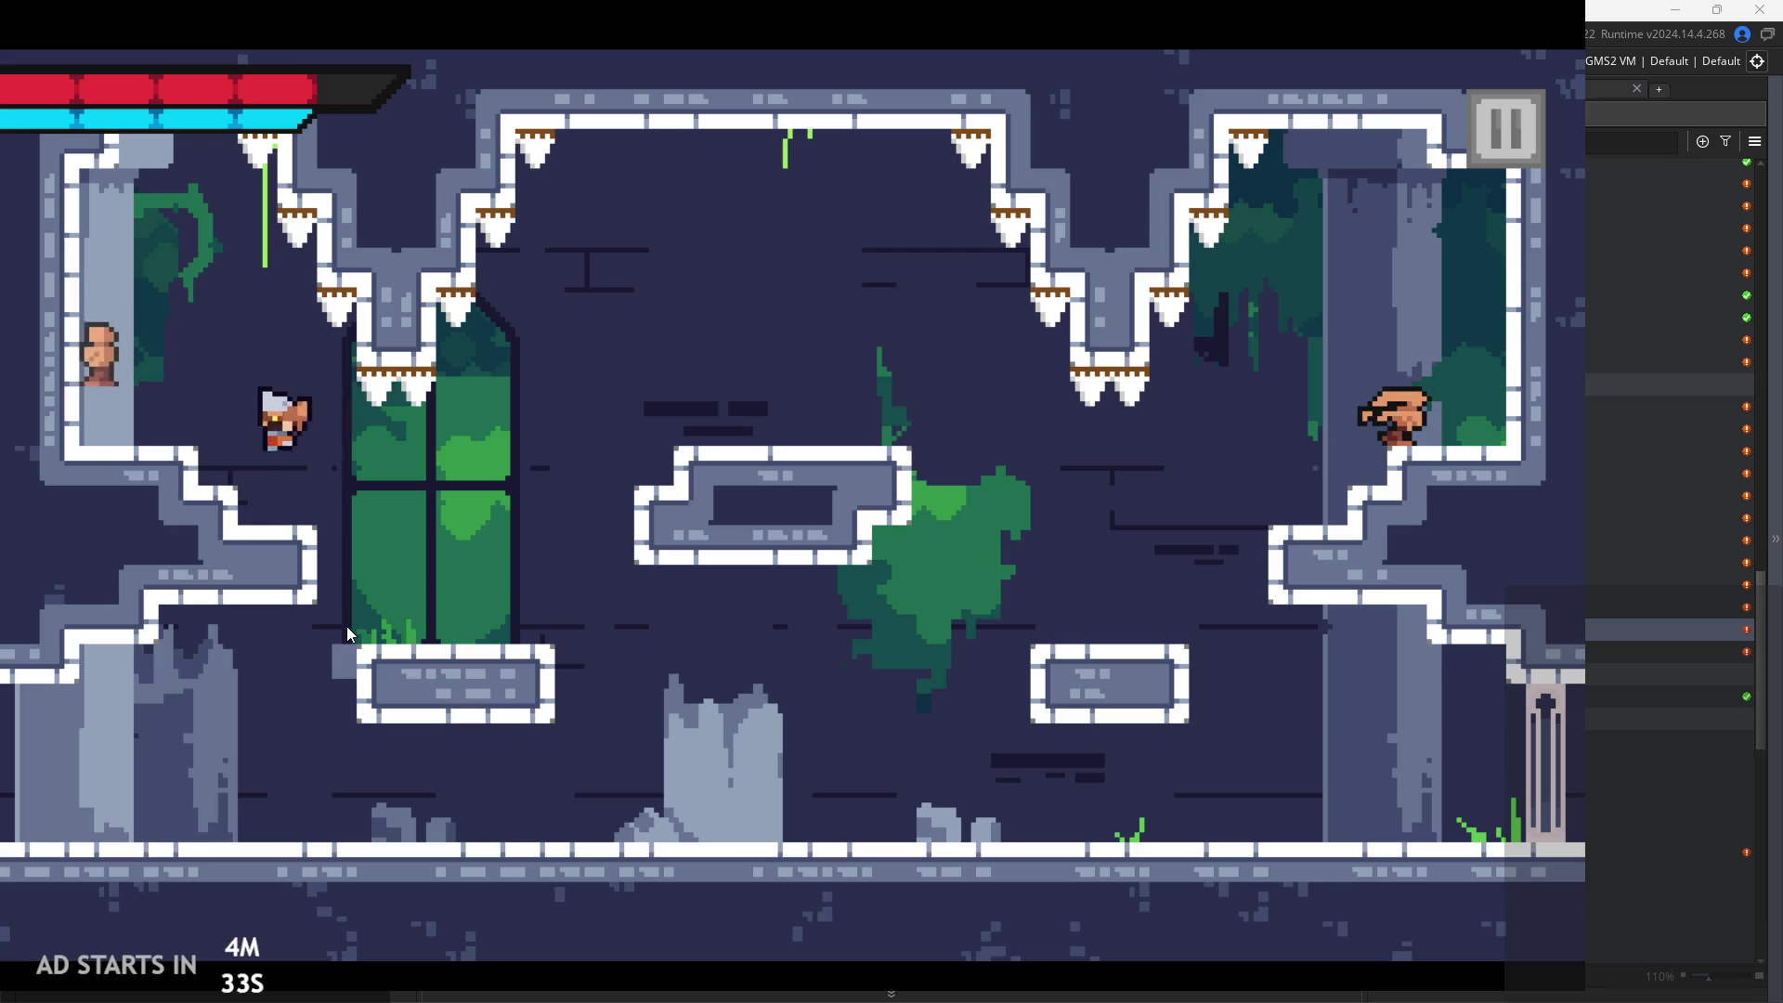
{"action": "key", "text": "Left"}
{"action": "key", "text": "x"}
{"action": "key", "text": "x"}
{"action": "key", "text": "Right"}
Defeat the enemy on the right ledge, then run right into the pedestal room
{"action": "key", "text": "space"}
{"action": "key", "text": "Right"}
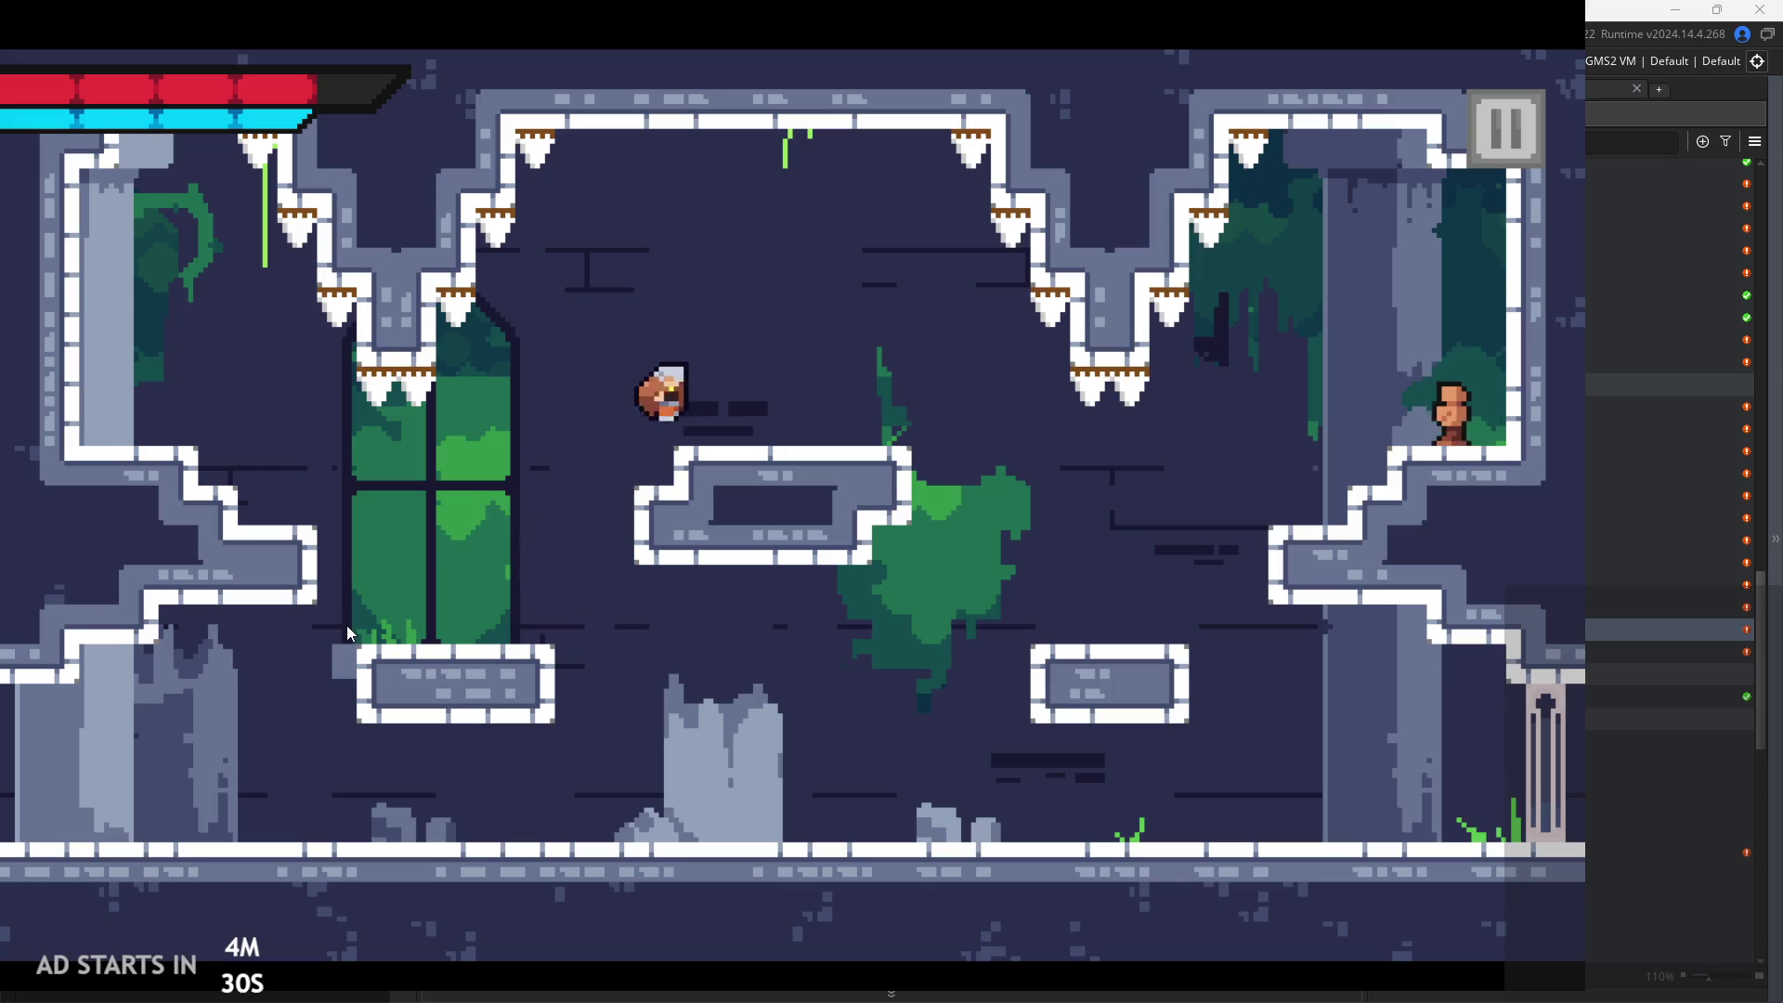
{"action": "key", "text": "space"}
{"action": "key", "text": "Right"}
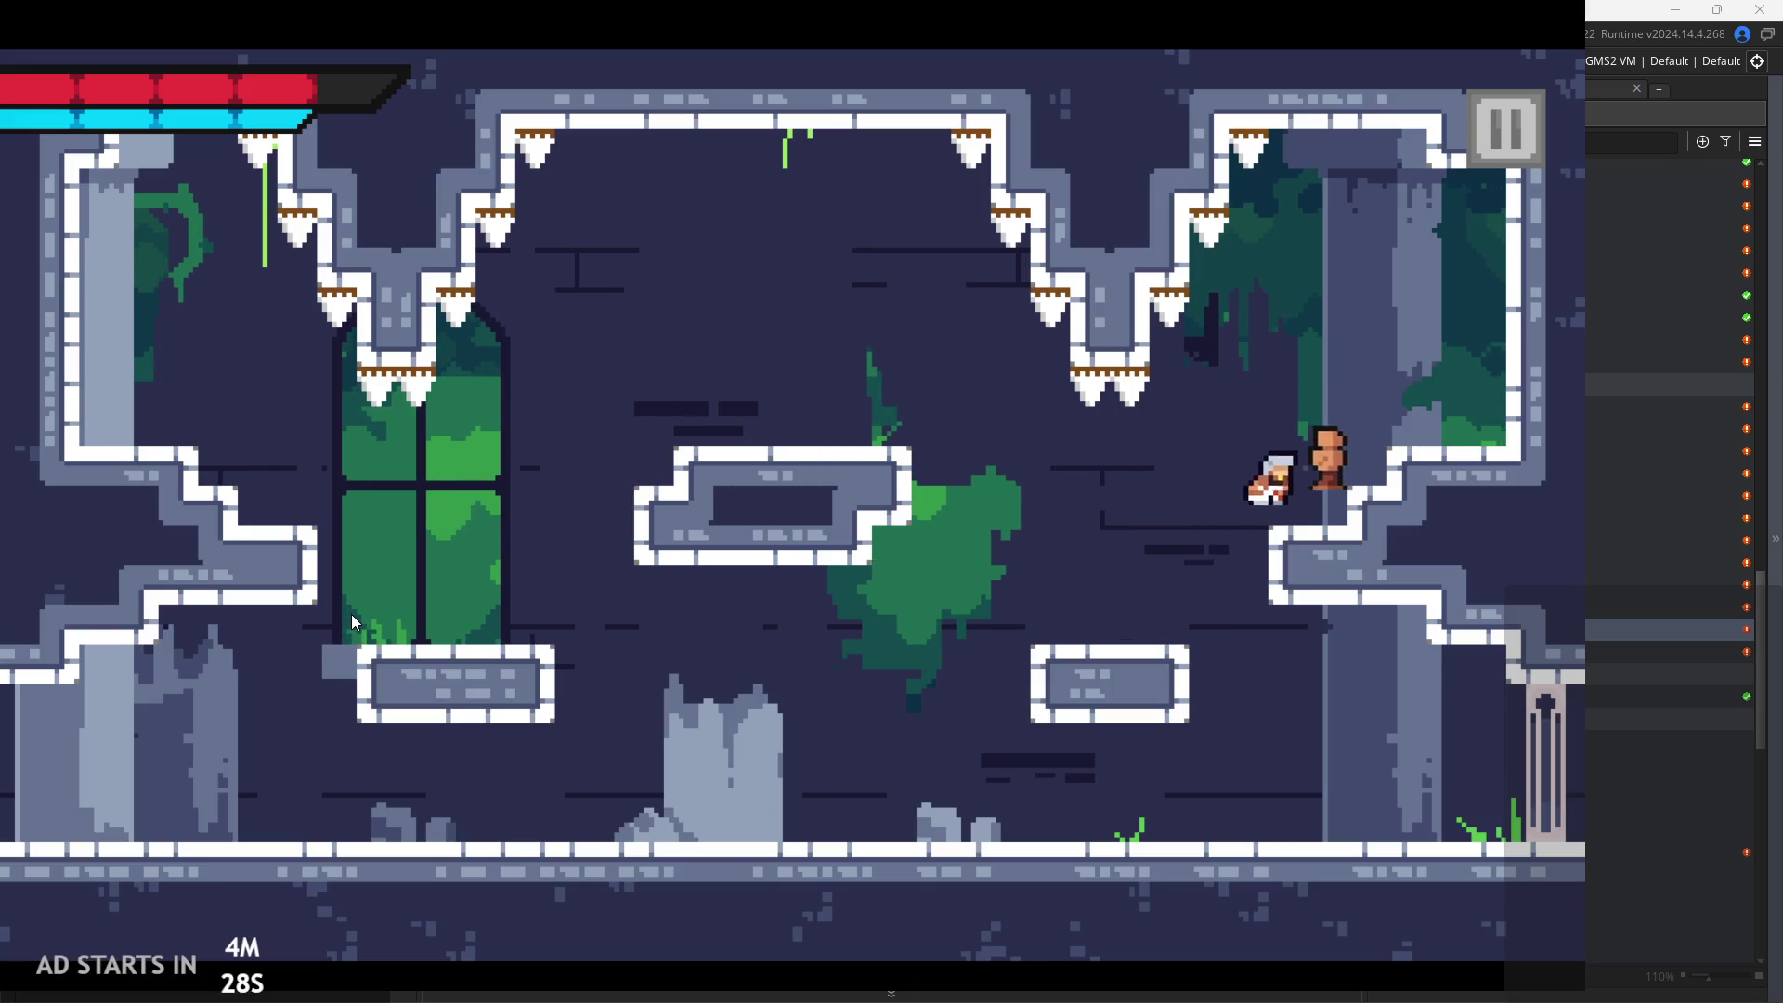
{"action": "key", "text": "space"}
{"action": "key", "text": "x"}
{"action": "key", "text": "space"}
{"action": "key", "text": "Left"}
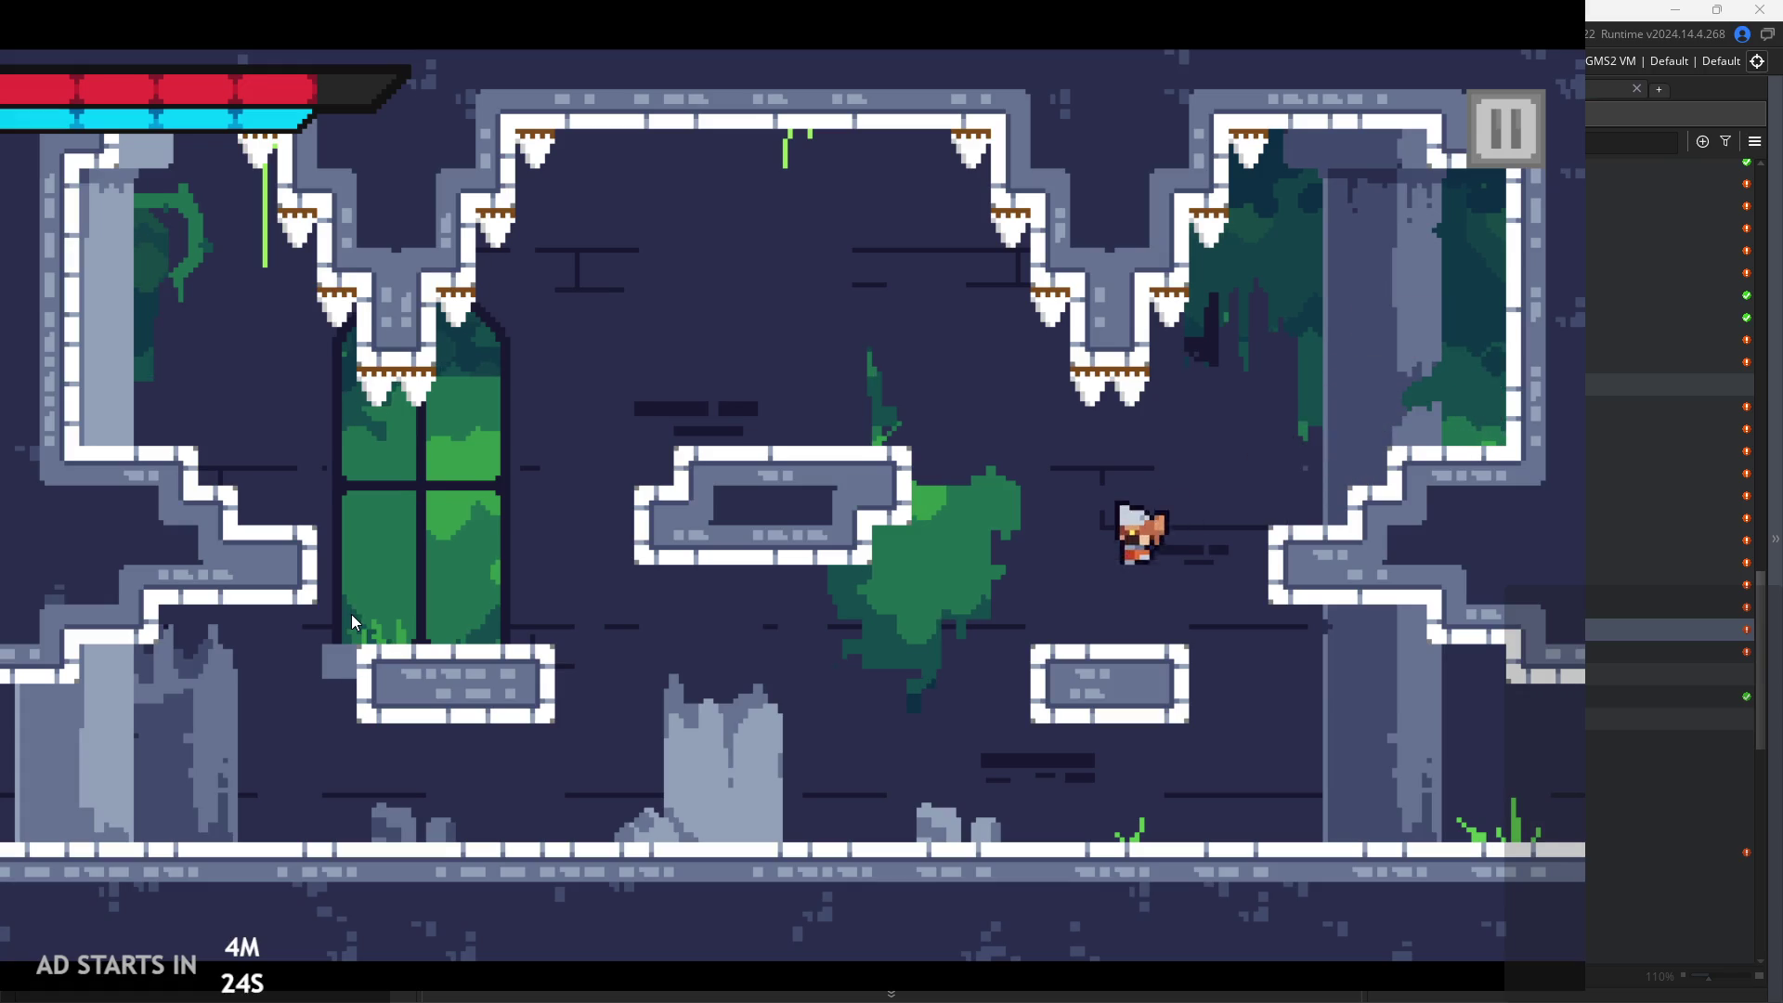
{"action": "key", "text": "Right"}
{"action": "key", "text": "Right"}
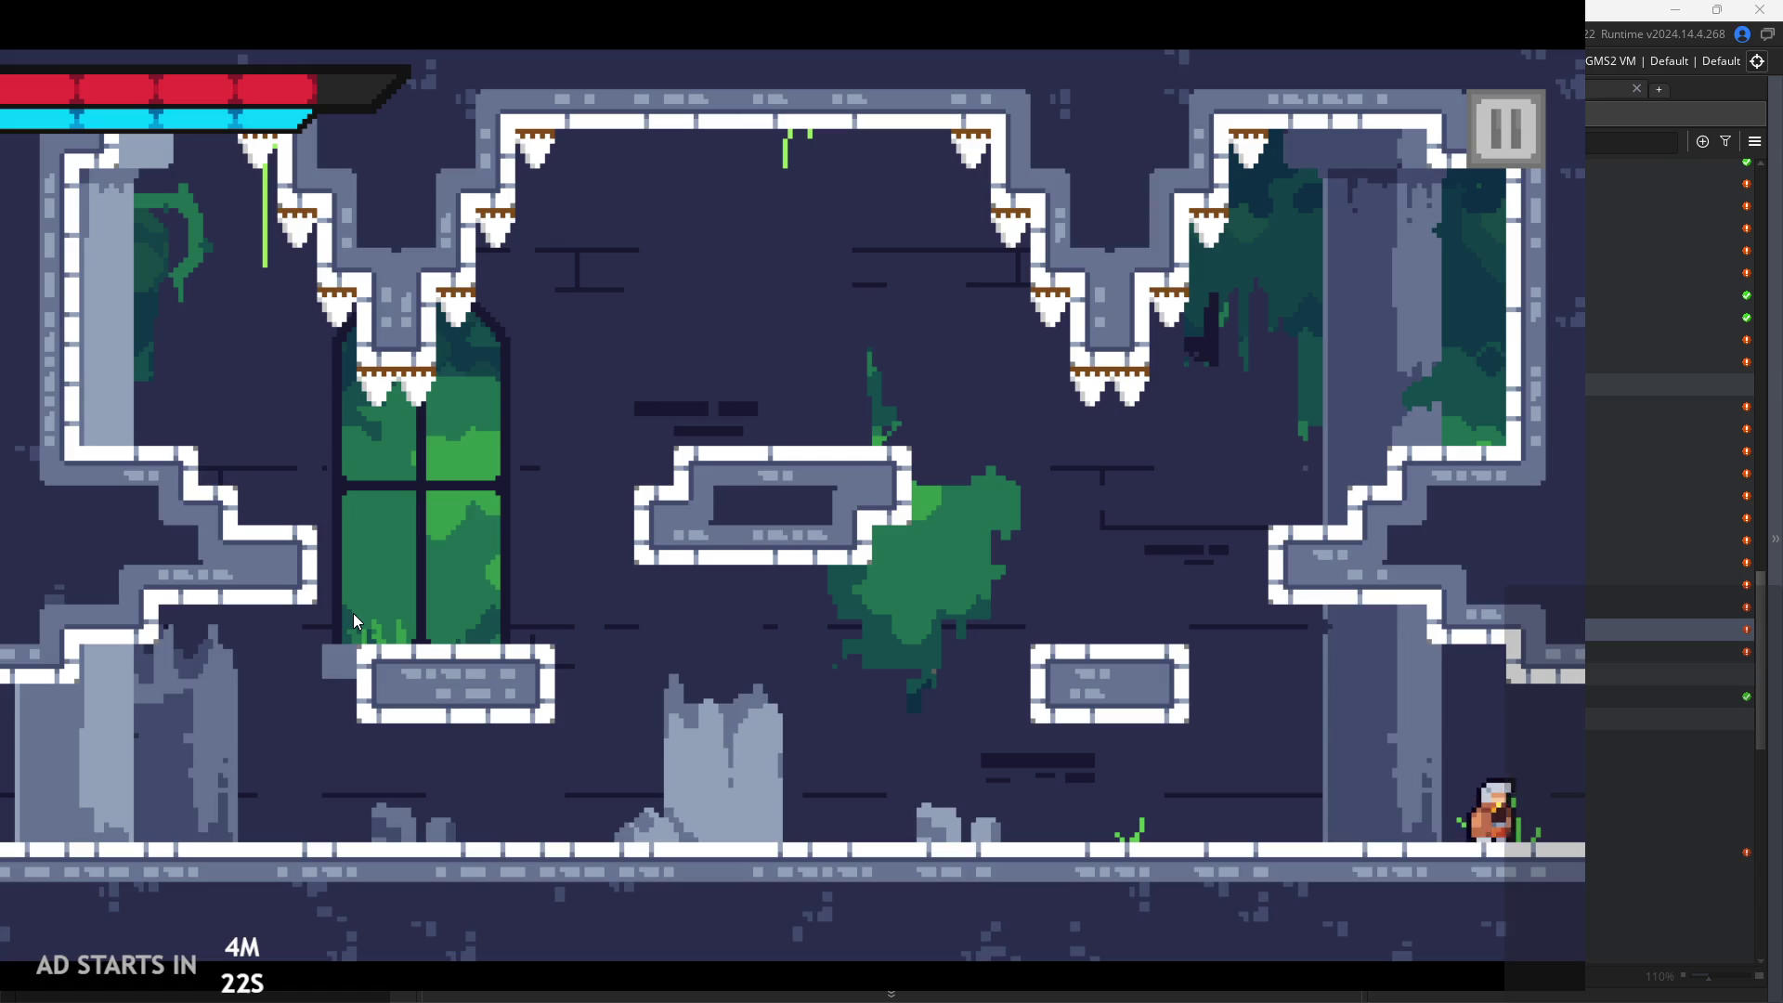
{"action": "key", "text": "Right"}
{"action": "key", "text": "space"}
Run and jump back and forth around the altar room's pedestal and window ledge
{"action": "key", "text": "Right"}
{"action": "key", "text": "space"}
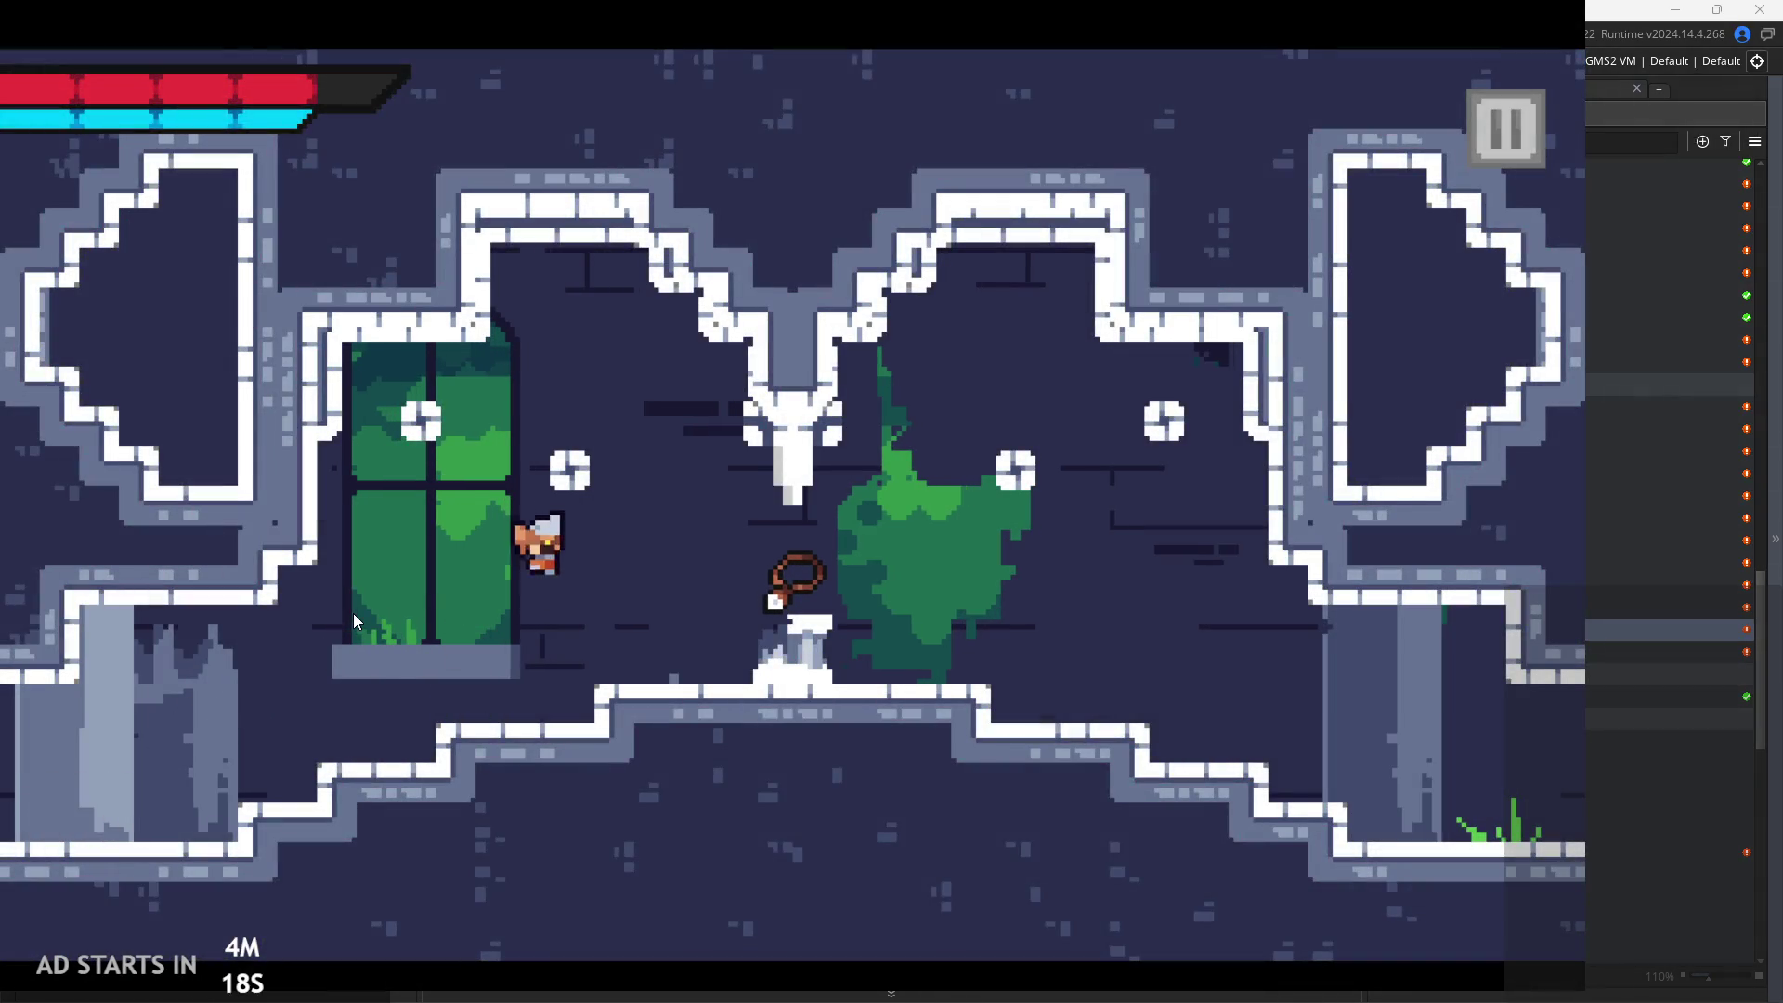
{"action": "key", "text": "Right"}
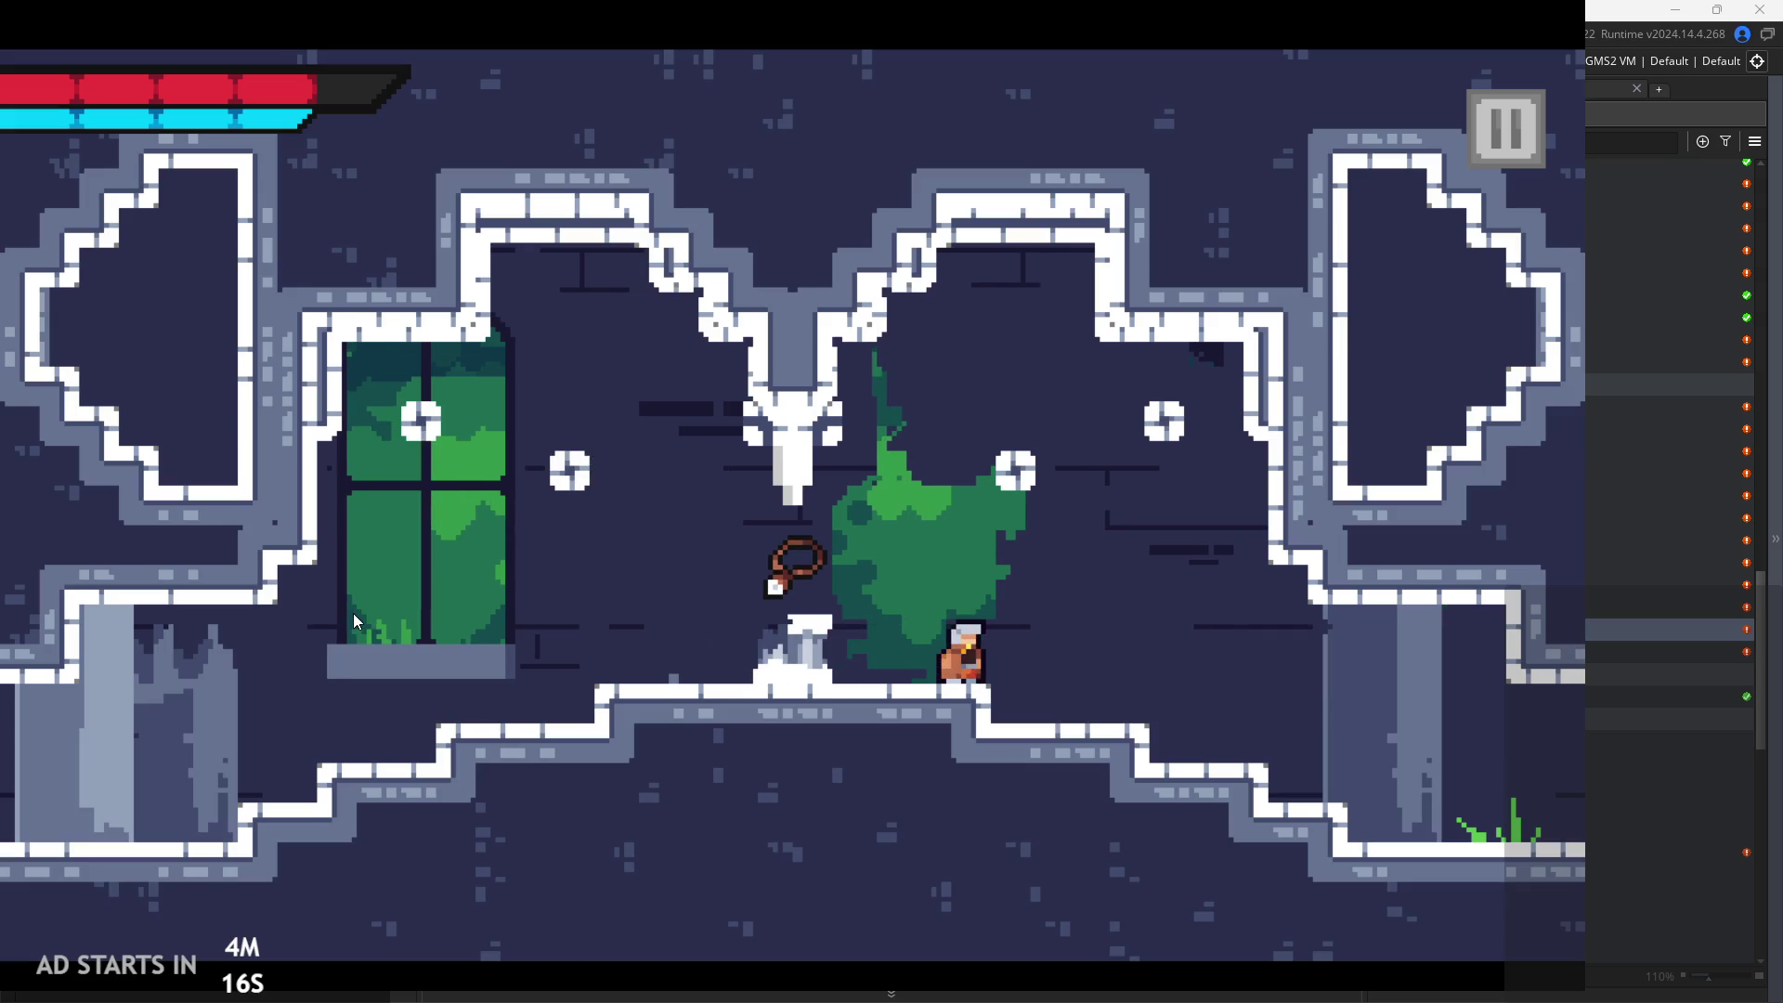
{"action": "key", "text": "Left"}
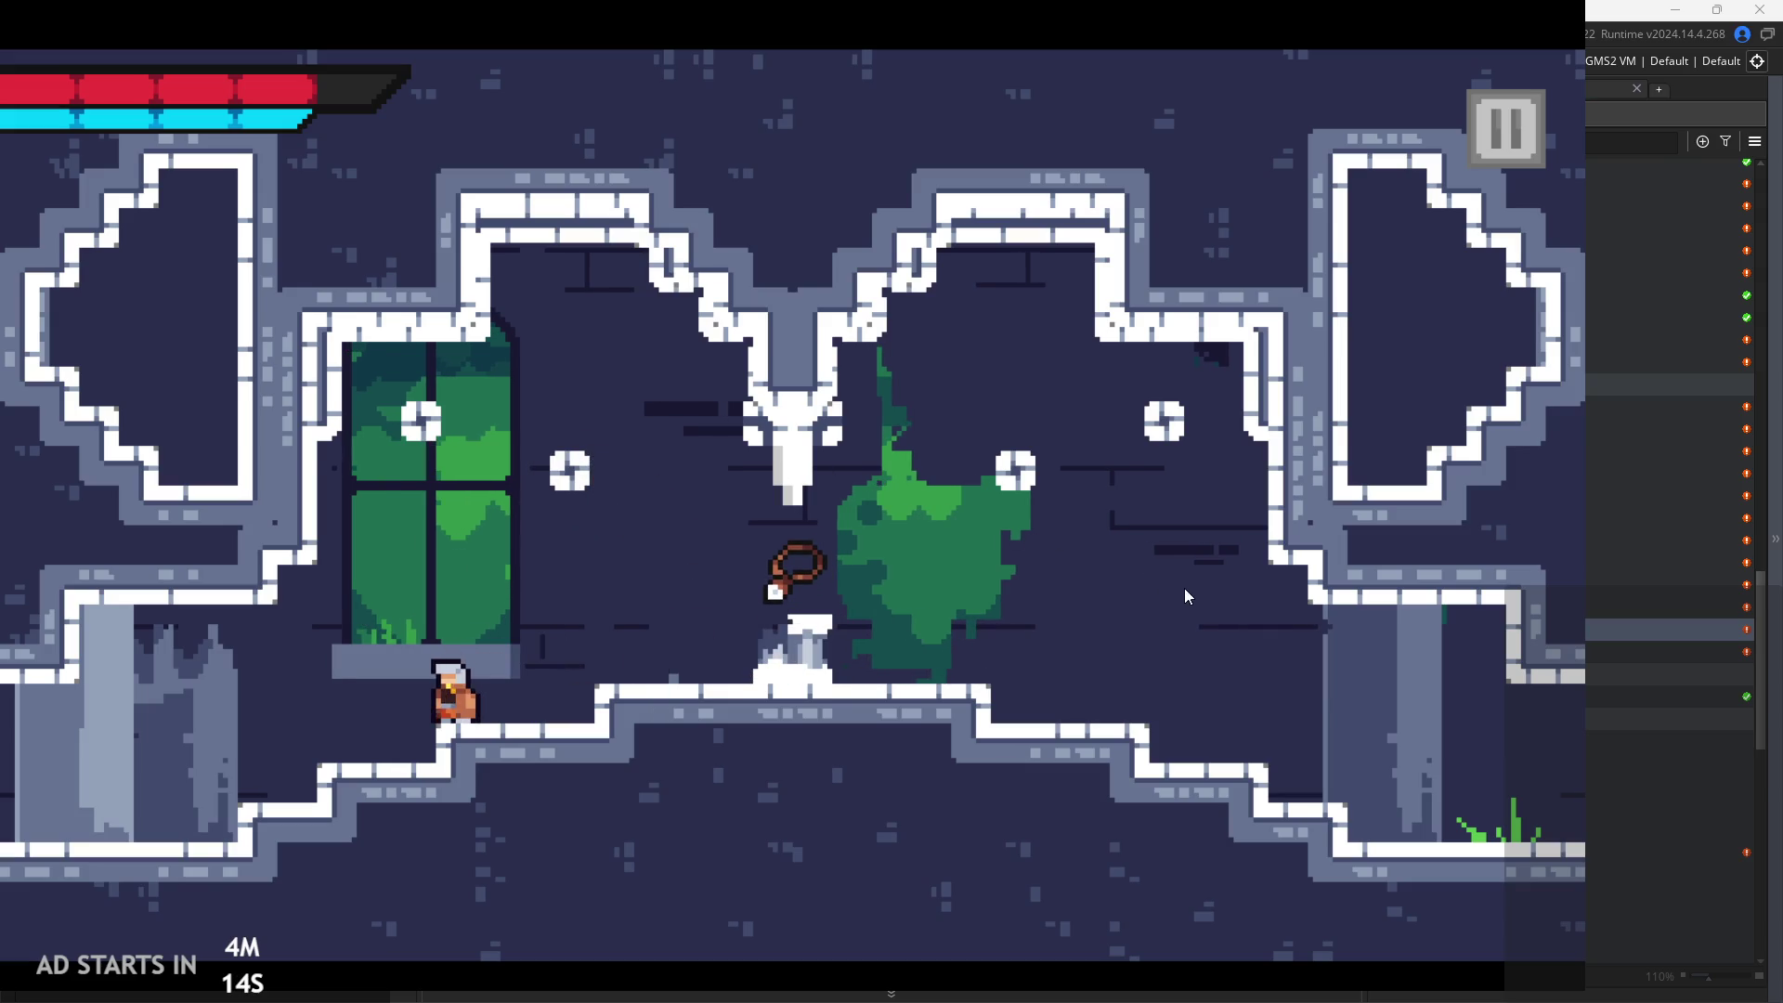
{"action": "key", "text": "Right"}
{"action": "key", "text": "space"}
{"action": "key", "text": "space"}
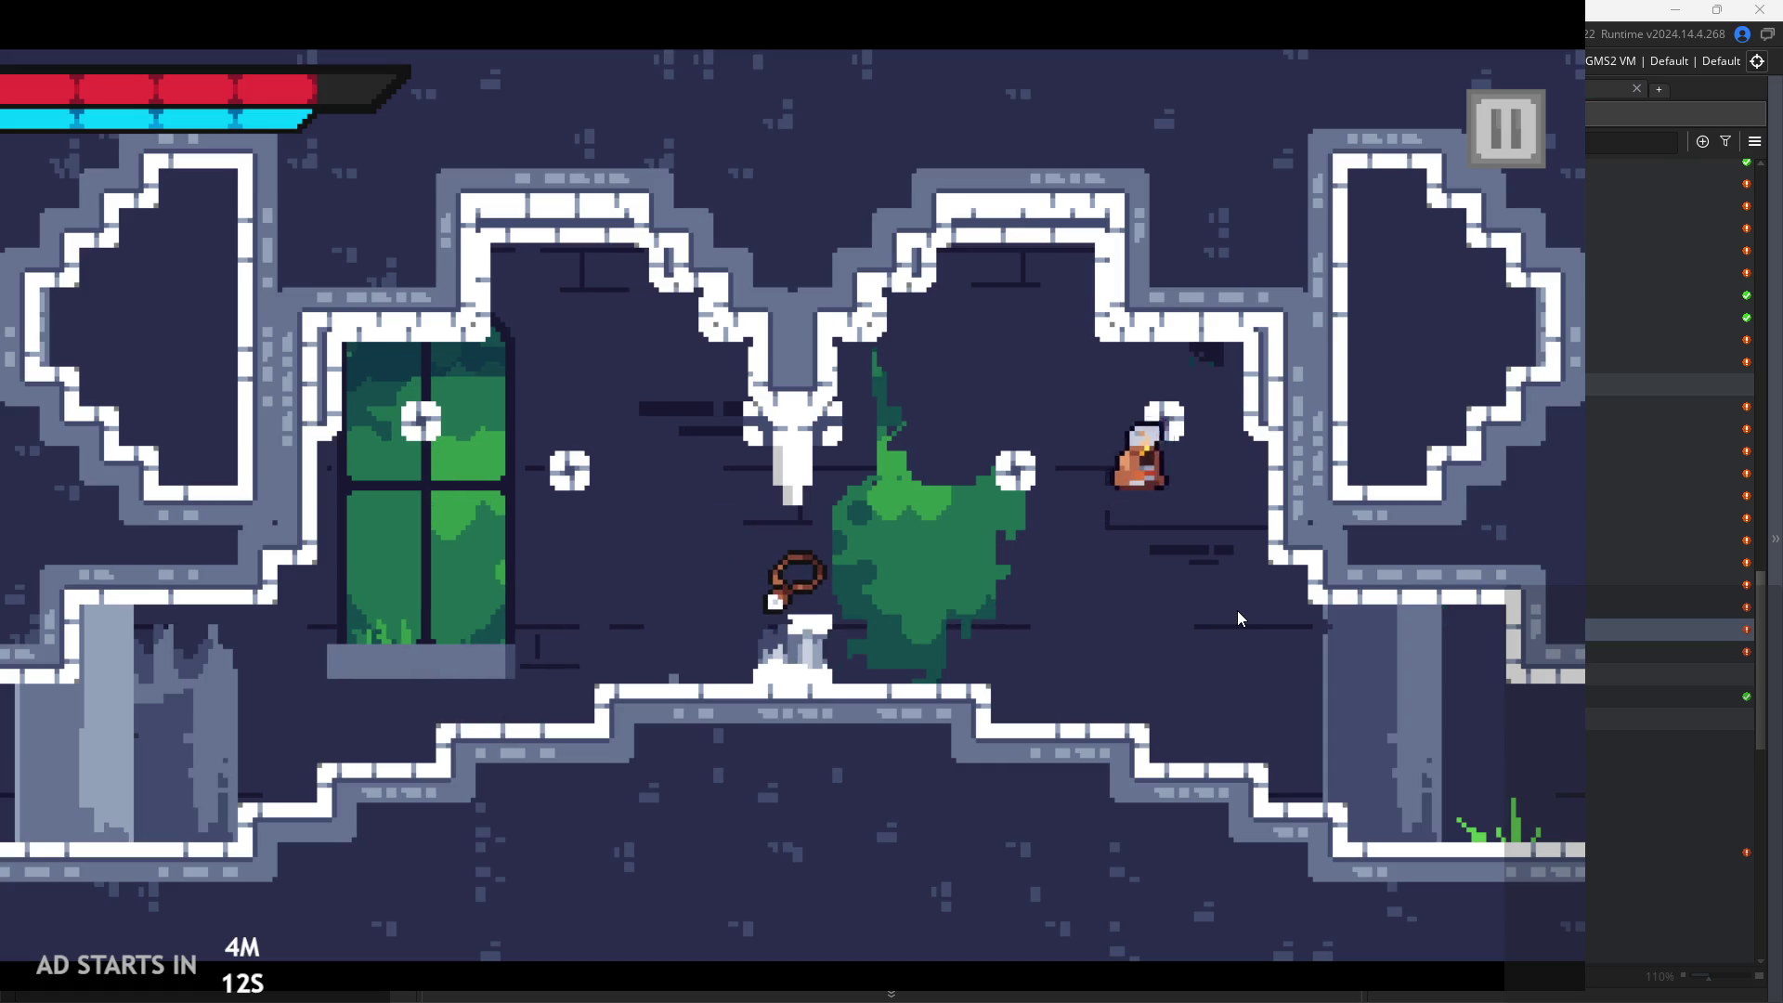
{"action": "key", "text": "Left"}
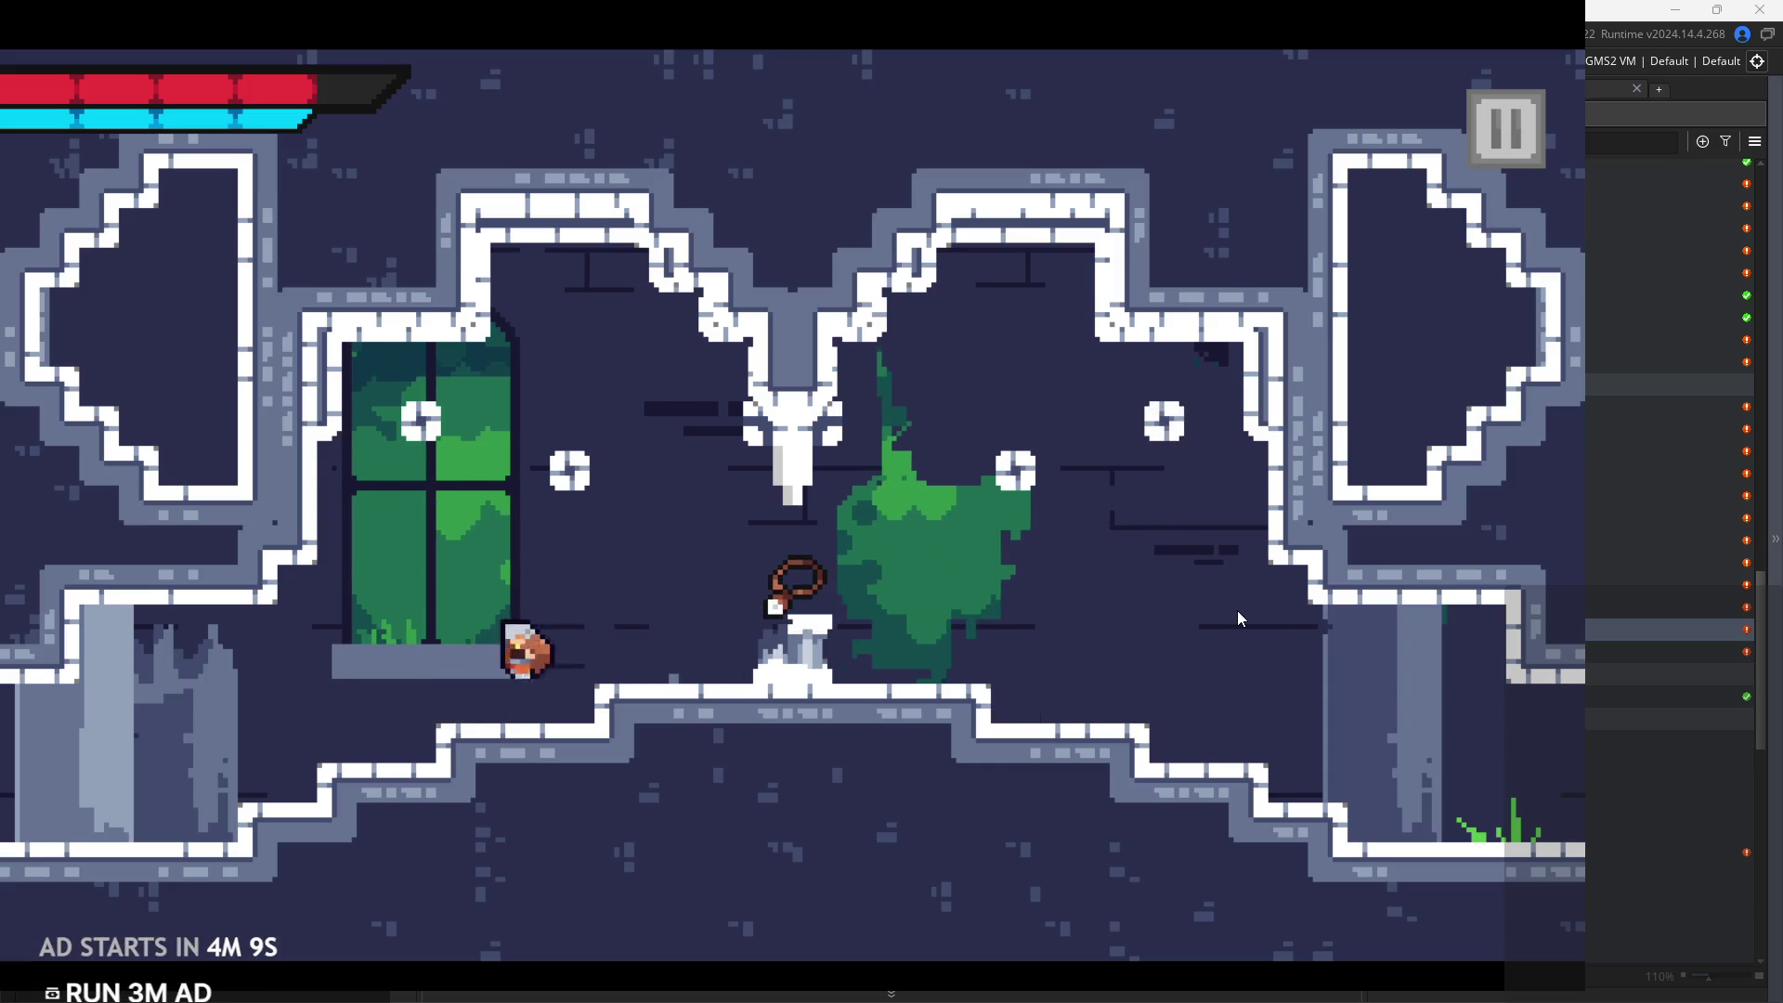
{"action": "key", "text": "Right"}
{"action": "key", "text": "space"}
{"action": "key", "text": "space"}
{"action": "key", "text": "Right"}
{"action": "key", "text": "space"}
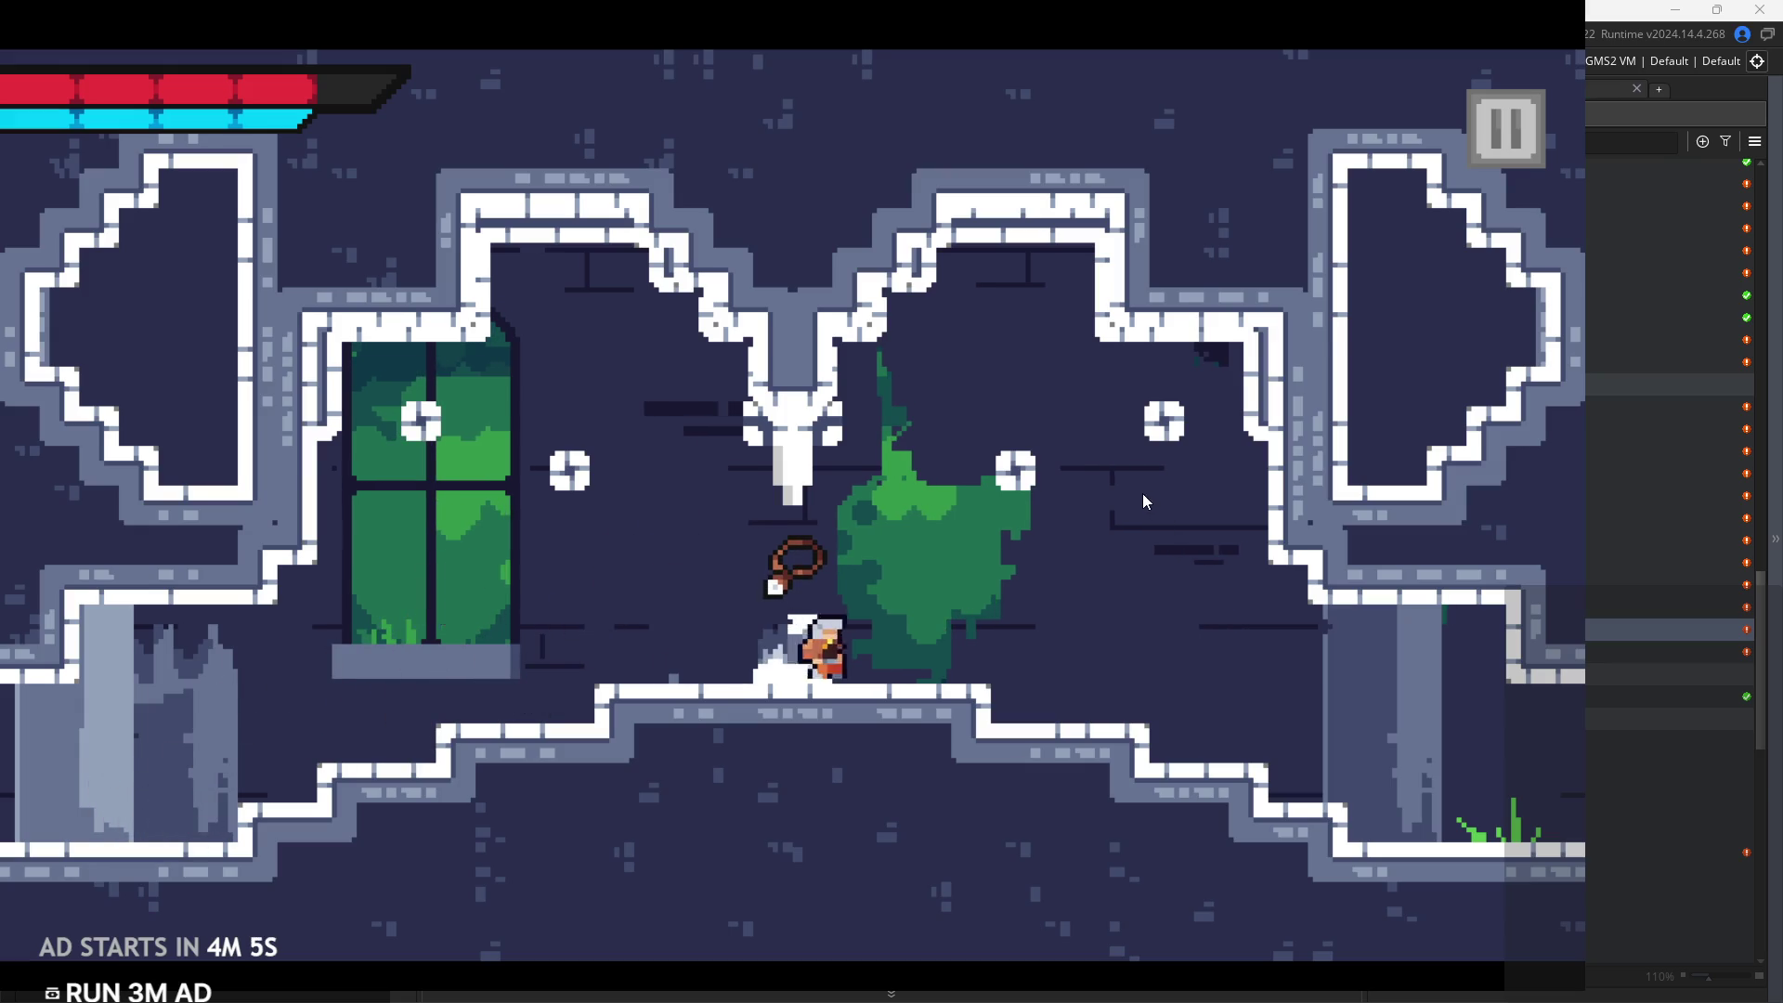
{"action": "key", "text": "Left"}
{"action": "key", "text": "space"}
{"action": "key", "text": "Right"}
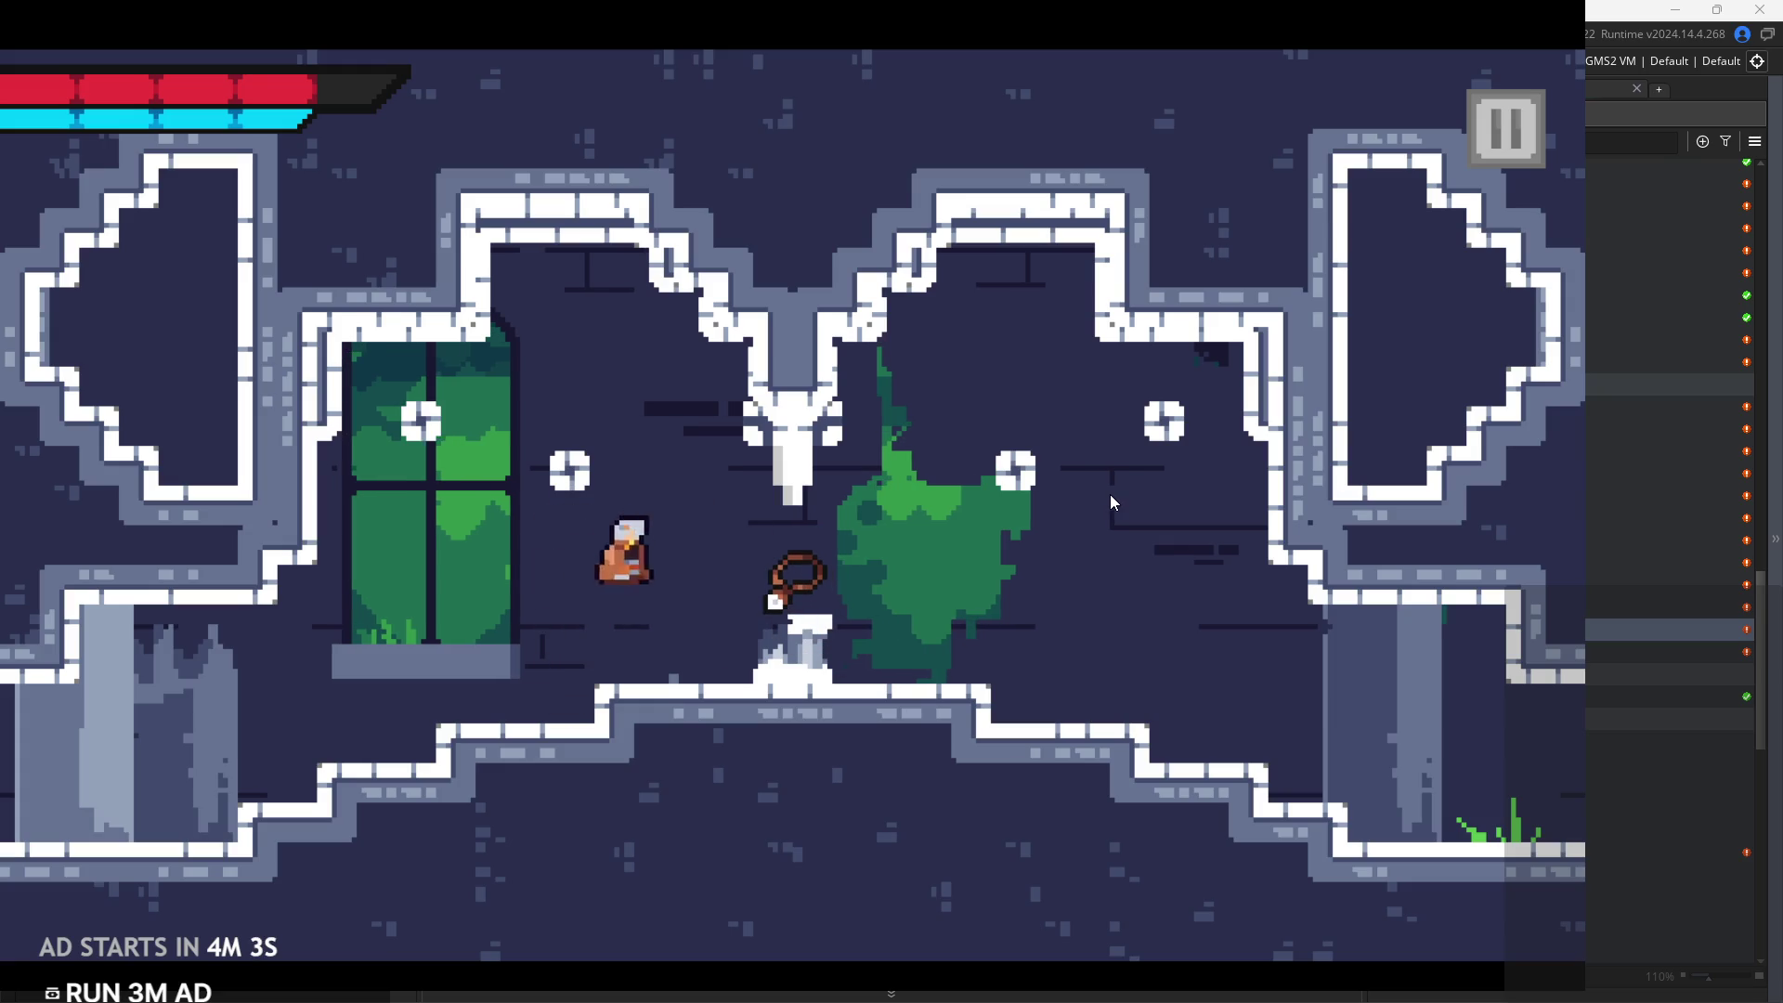
{"action": "key", "text": "Left"}
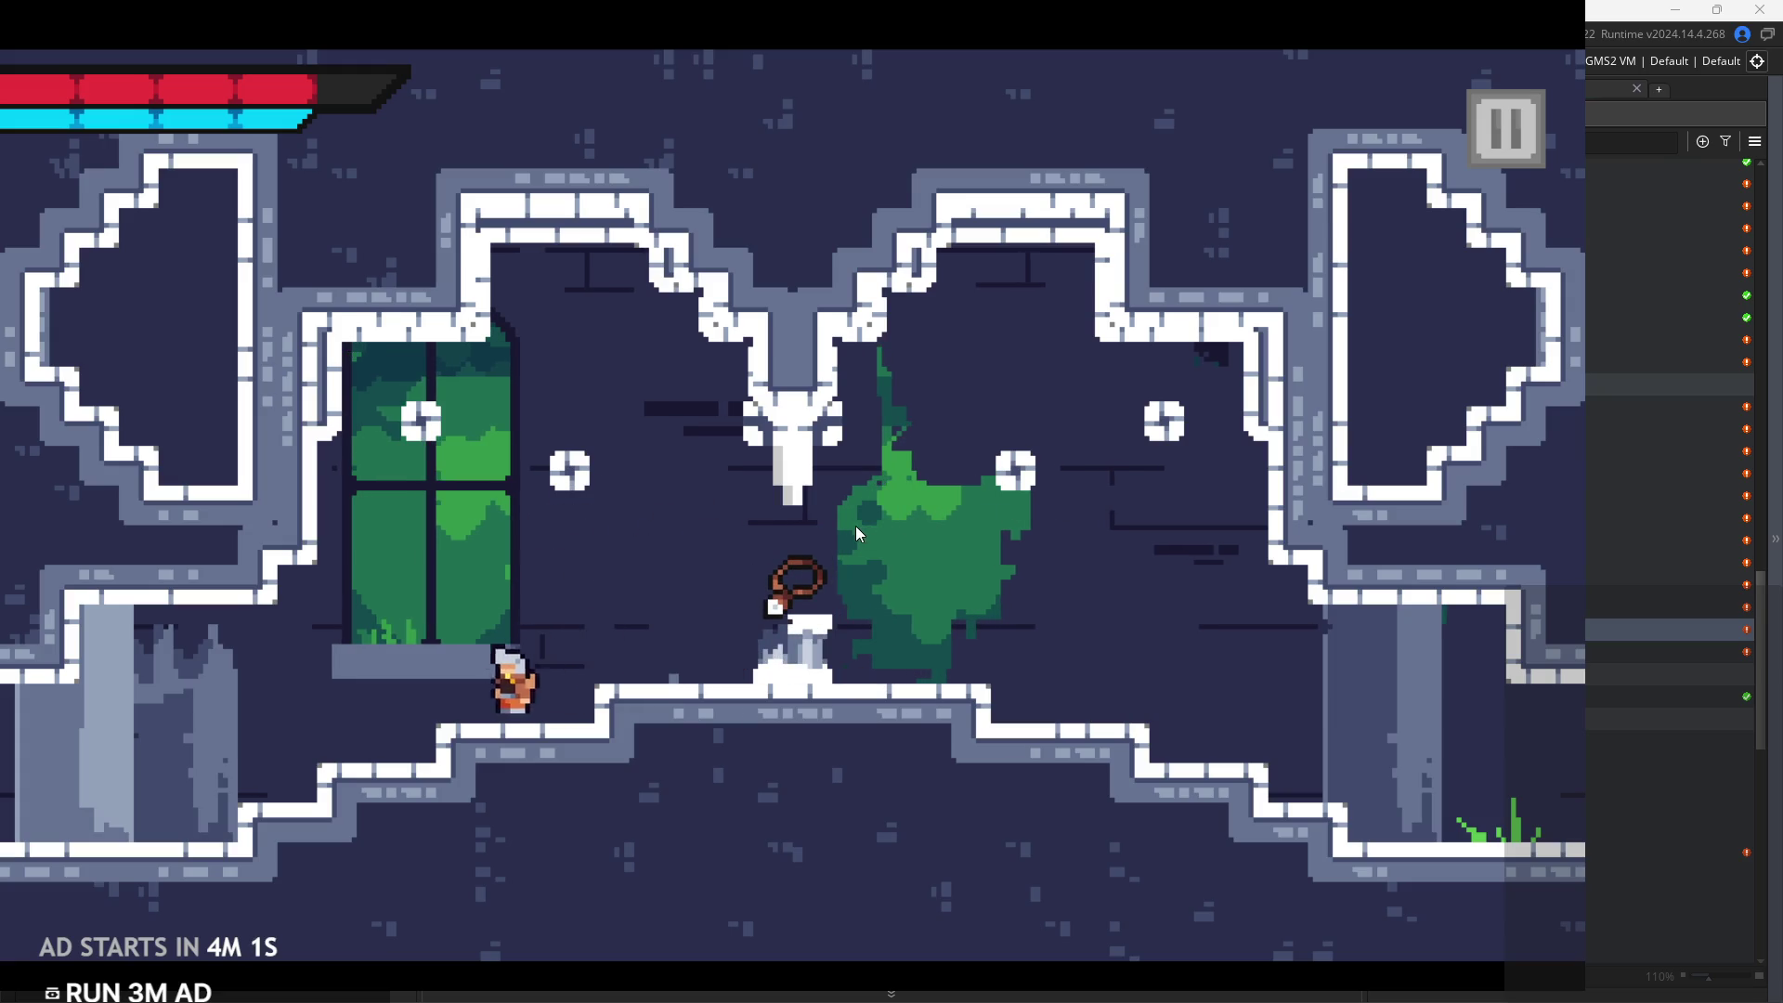
{"action": "key", "text": "Right"}
{"action": "key", "text": "space"}
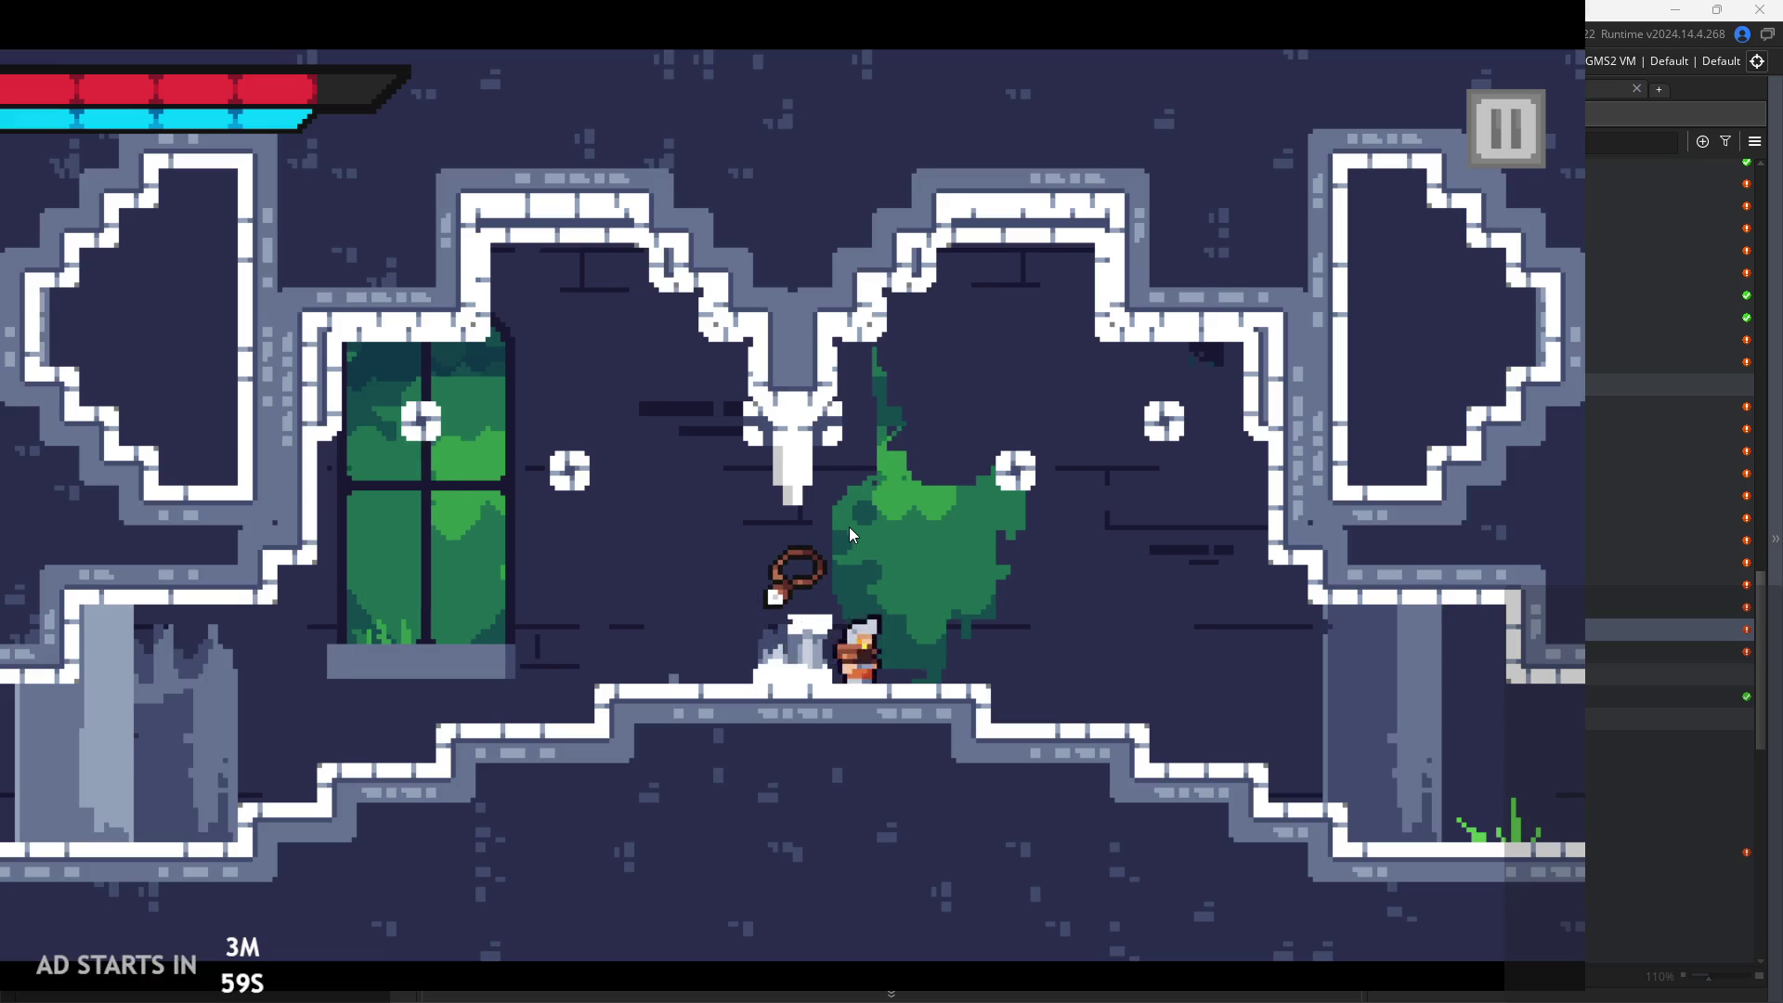
{"action": "key", "text": "Left"}
{"action": "key", "text": "Right"}
{"action": "key", "text": "Left"}
{"action": "key", "text": "Left"}
{"action": "key", "text": "space"}
Land on the pedestal, wall-jump off the right wall, and drop to the lower right floor
{"action": "key", "text": "Right"}
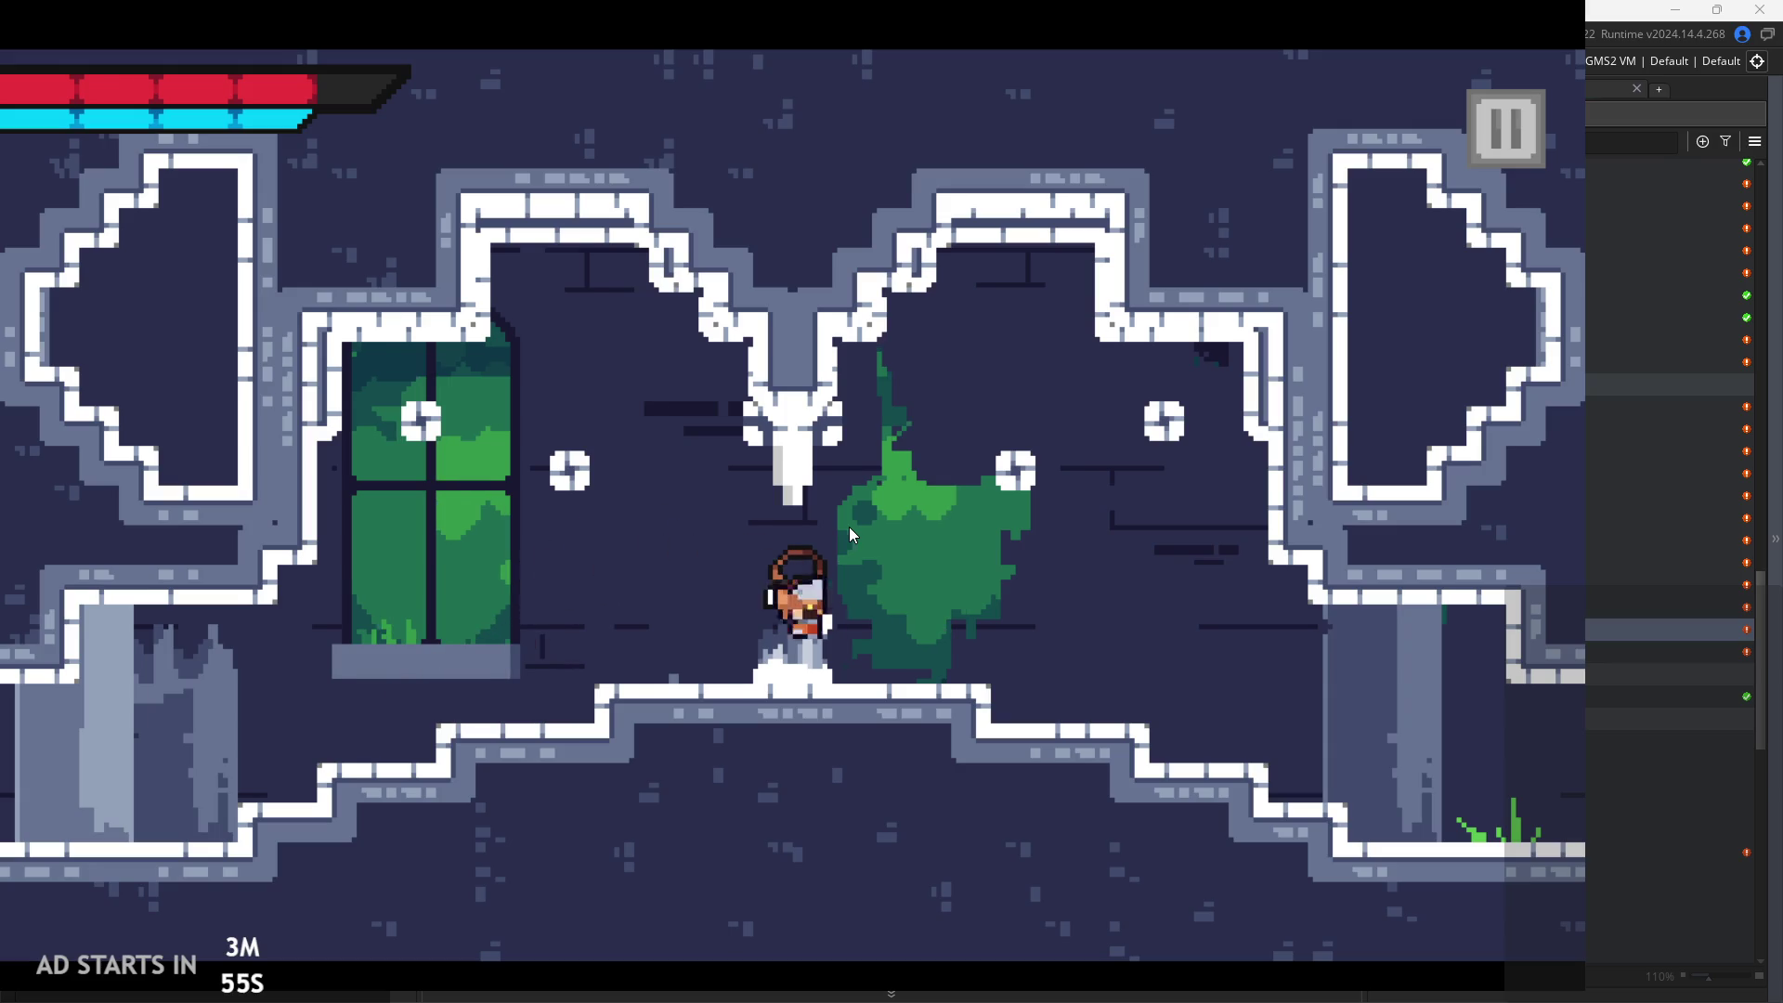
{"action": "key", "text": "Right"}
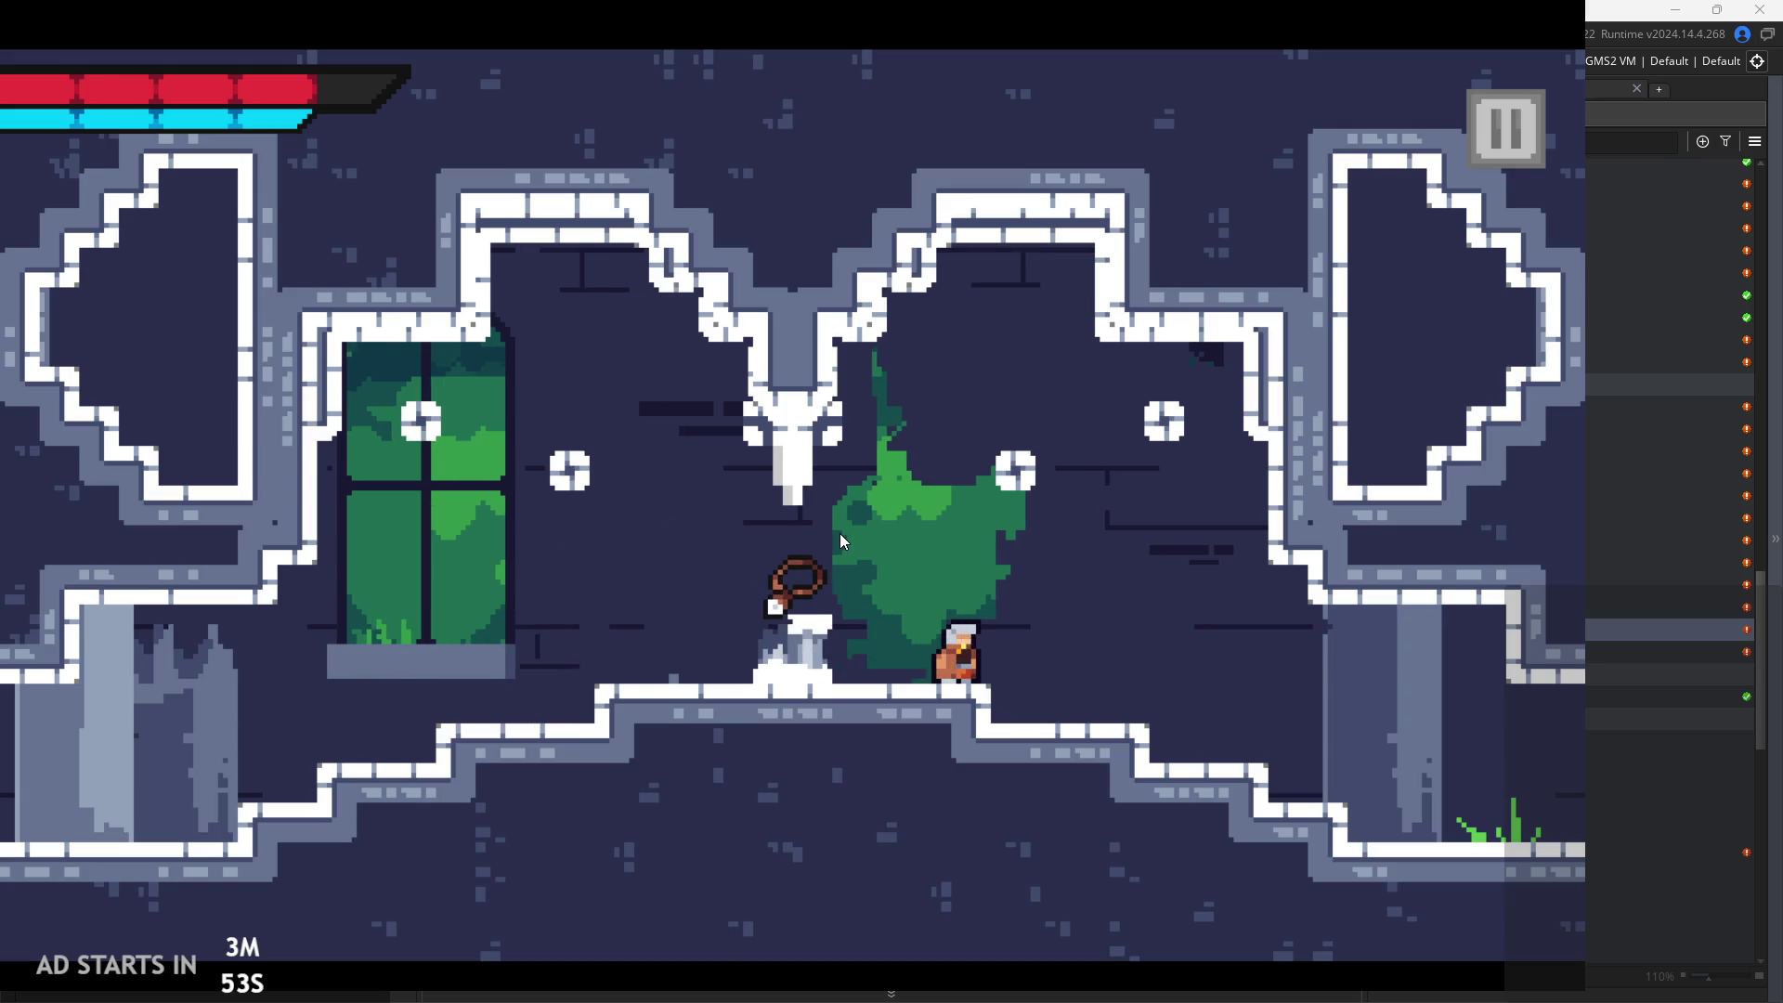
{"action": "key", "text": "Right"}
{"action": "key", "text": "Left"}
{"action": "key", "text": "space"}
{"action": "key", "text": "Left"}
{"action": "key", "text": "space"}
{"action": "key", "text": "Right"}
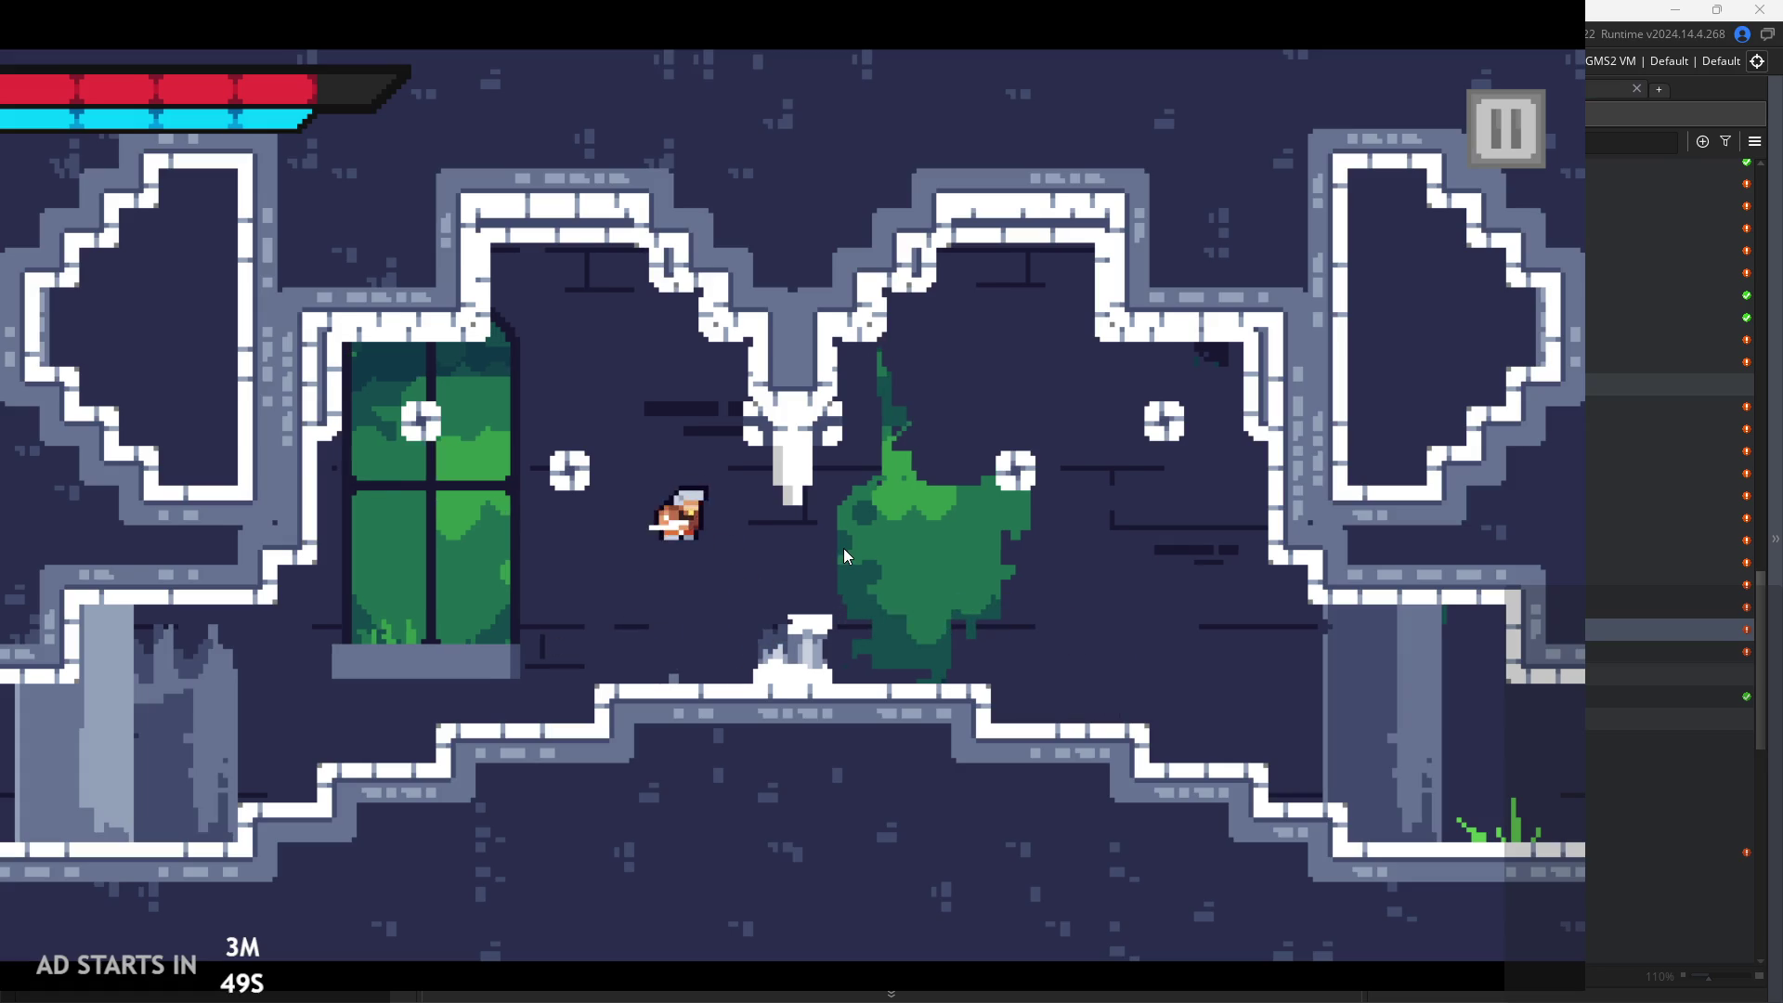
{"action": "key", "text": "Right"}
{"action": "key", "text": "space"}
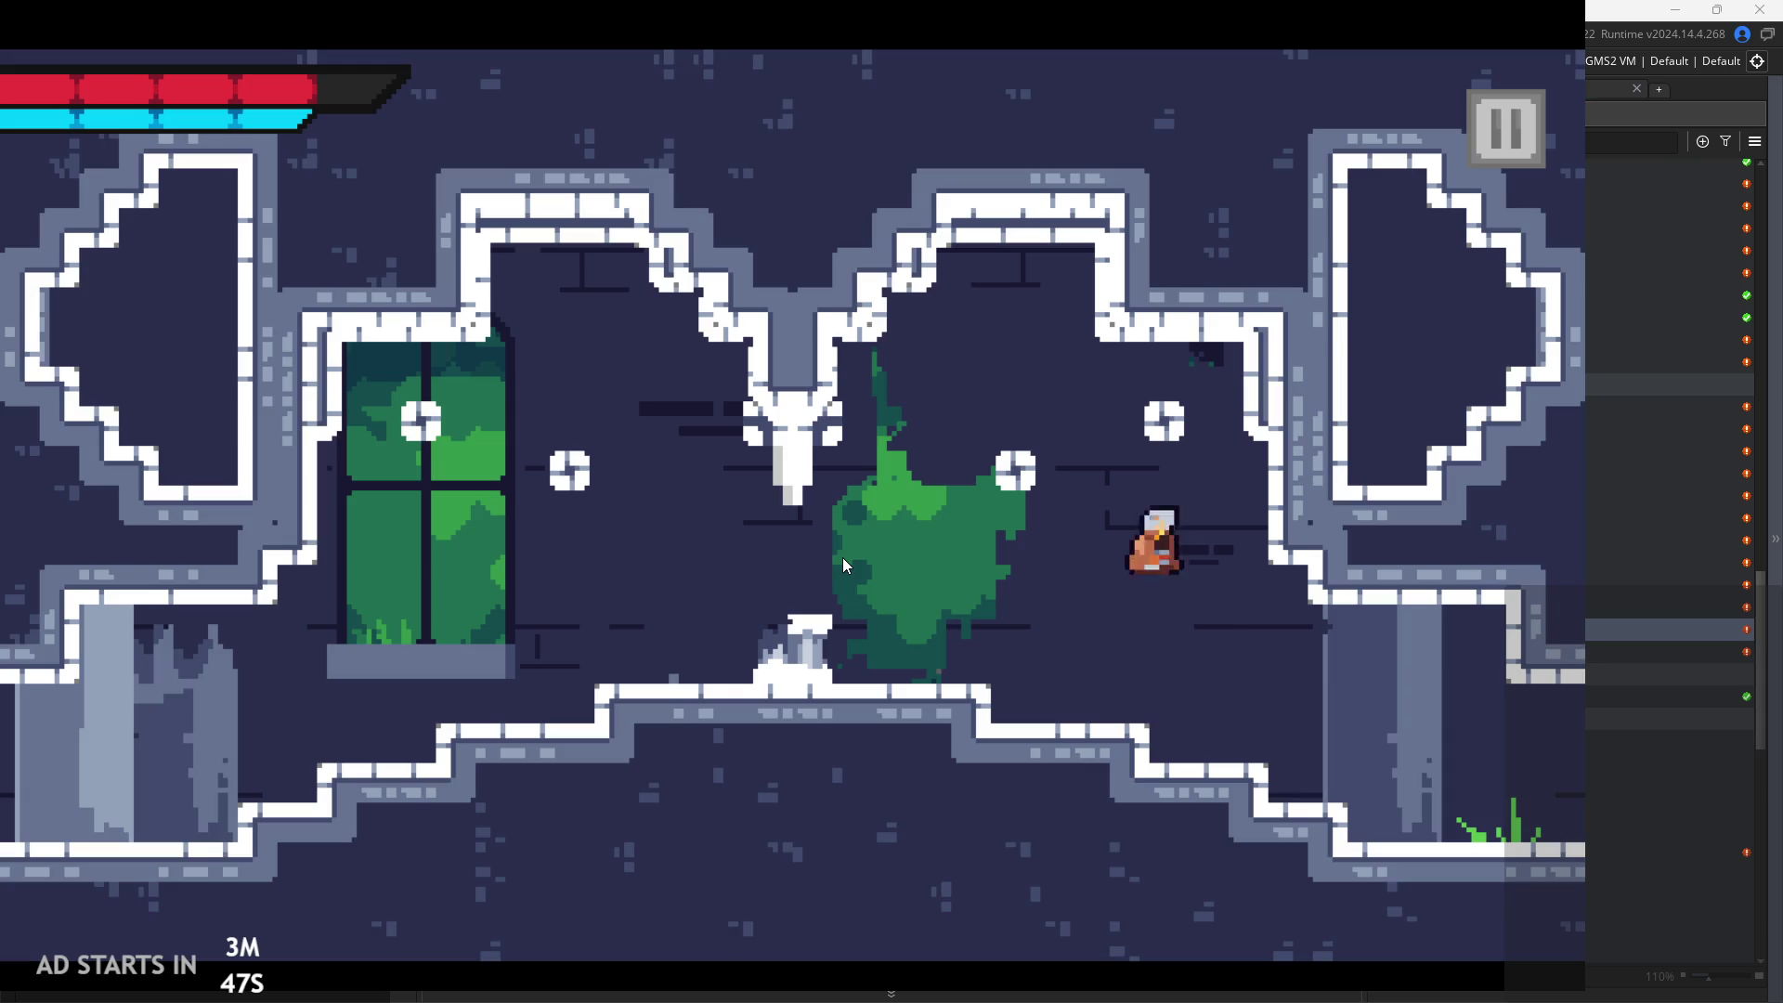
{"action": "key", "text": "space"}
{"action": "key", "text": "Left"}
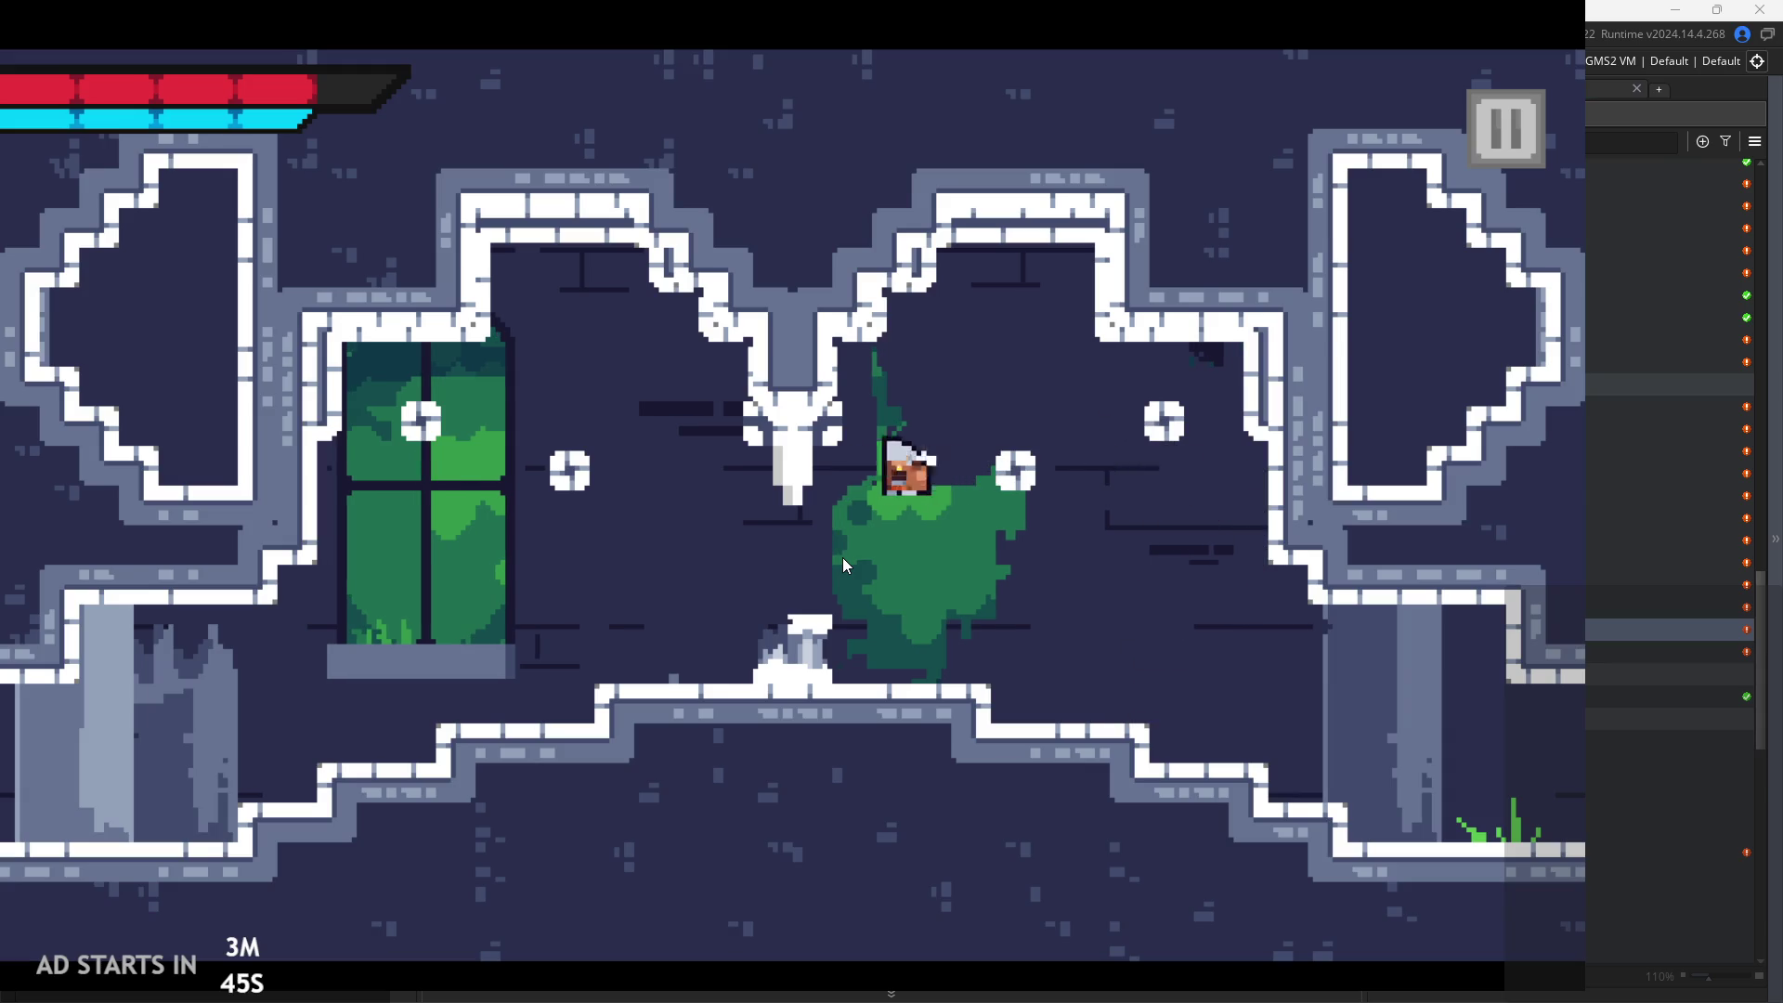
{"action": "key", "text": "space"}
{"action": "key", "text": "Right"}
{"action": "key", "text": "space"}
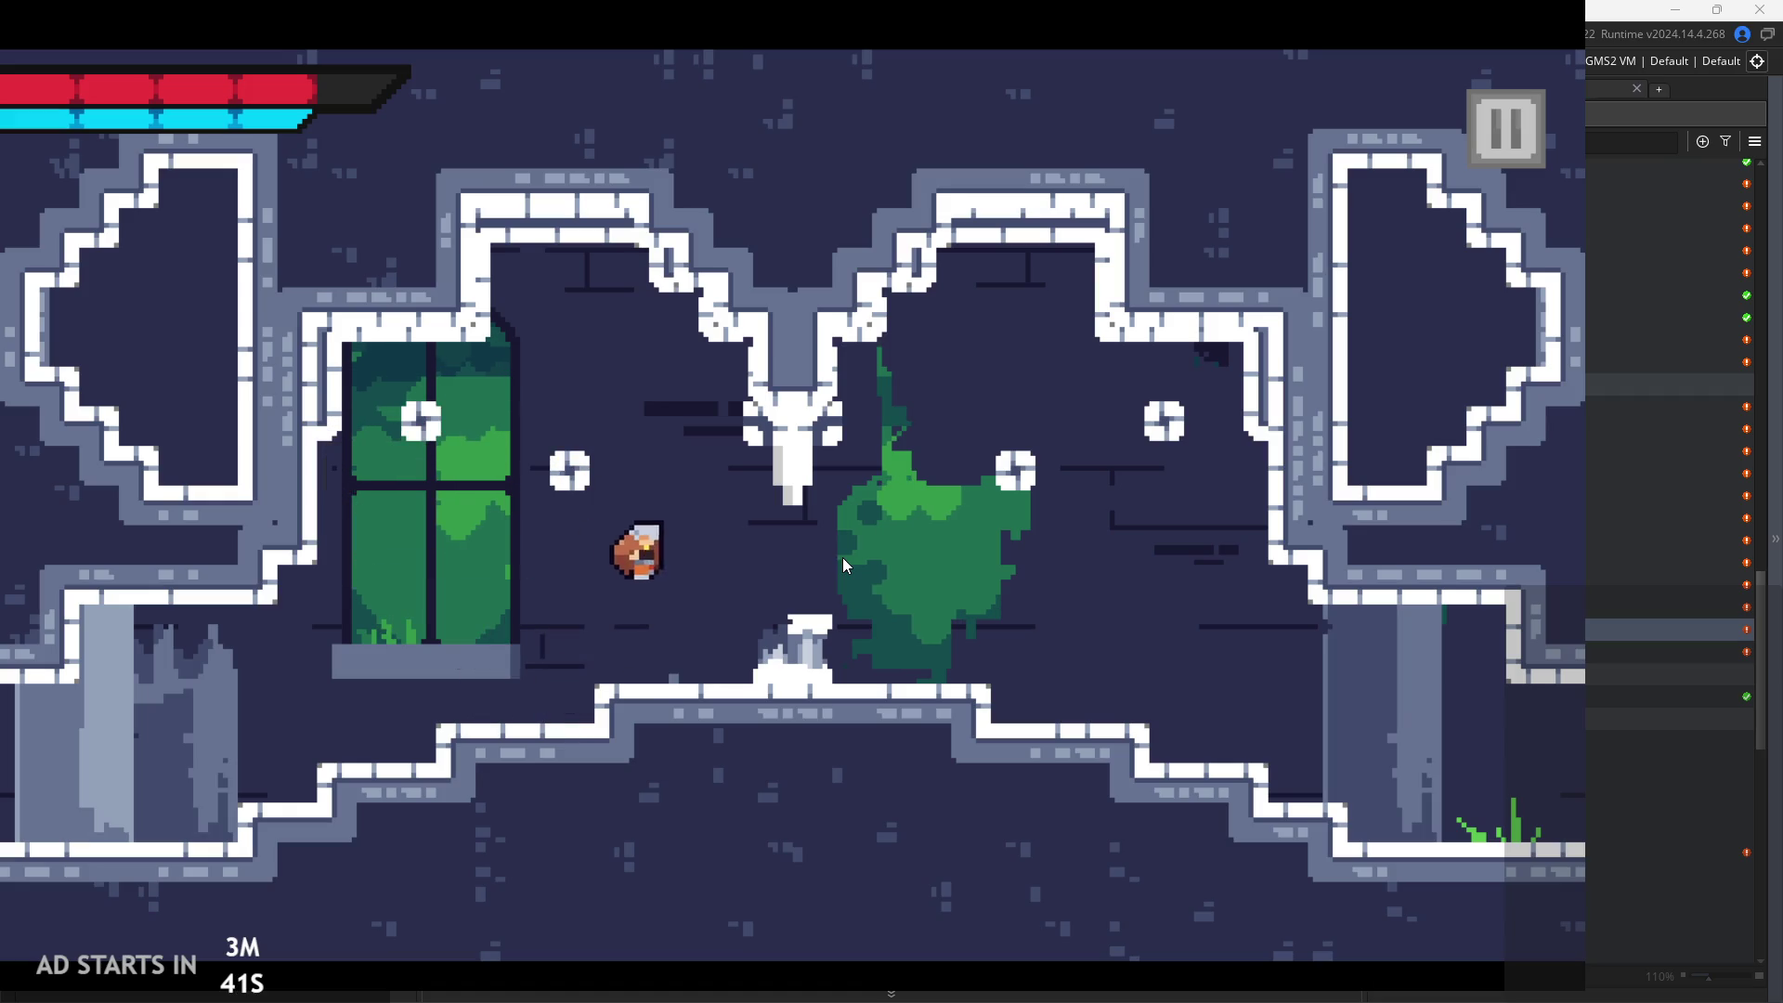
{"action": "key", "text": "Right"}
{"action": "key", "text": "space"}
{"action": "key", "text": "Right"}
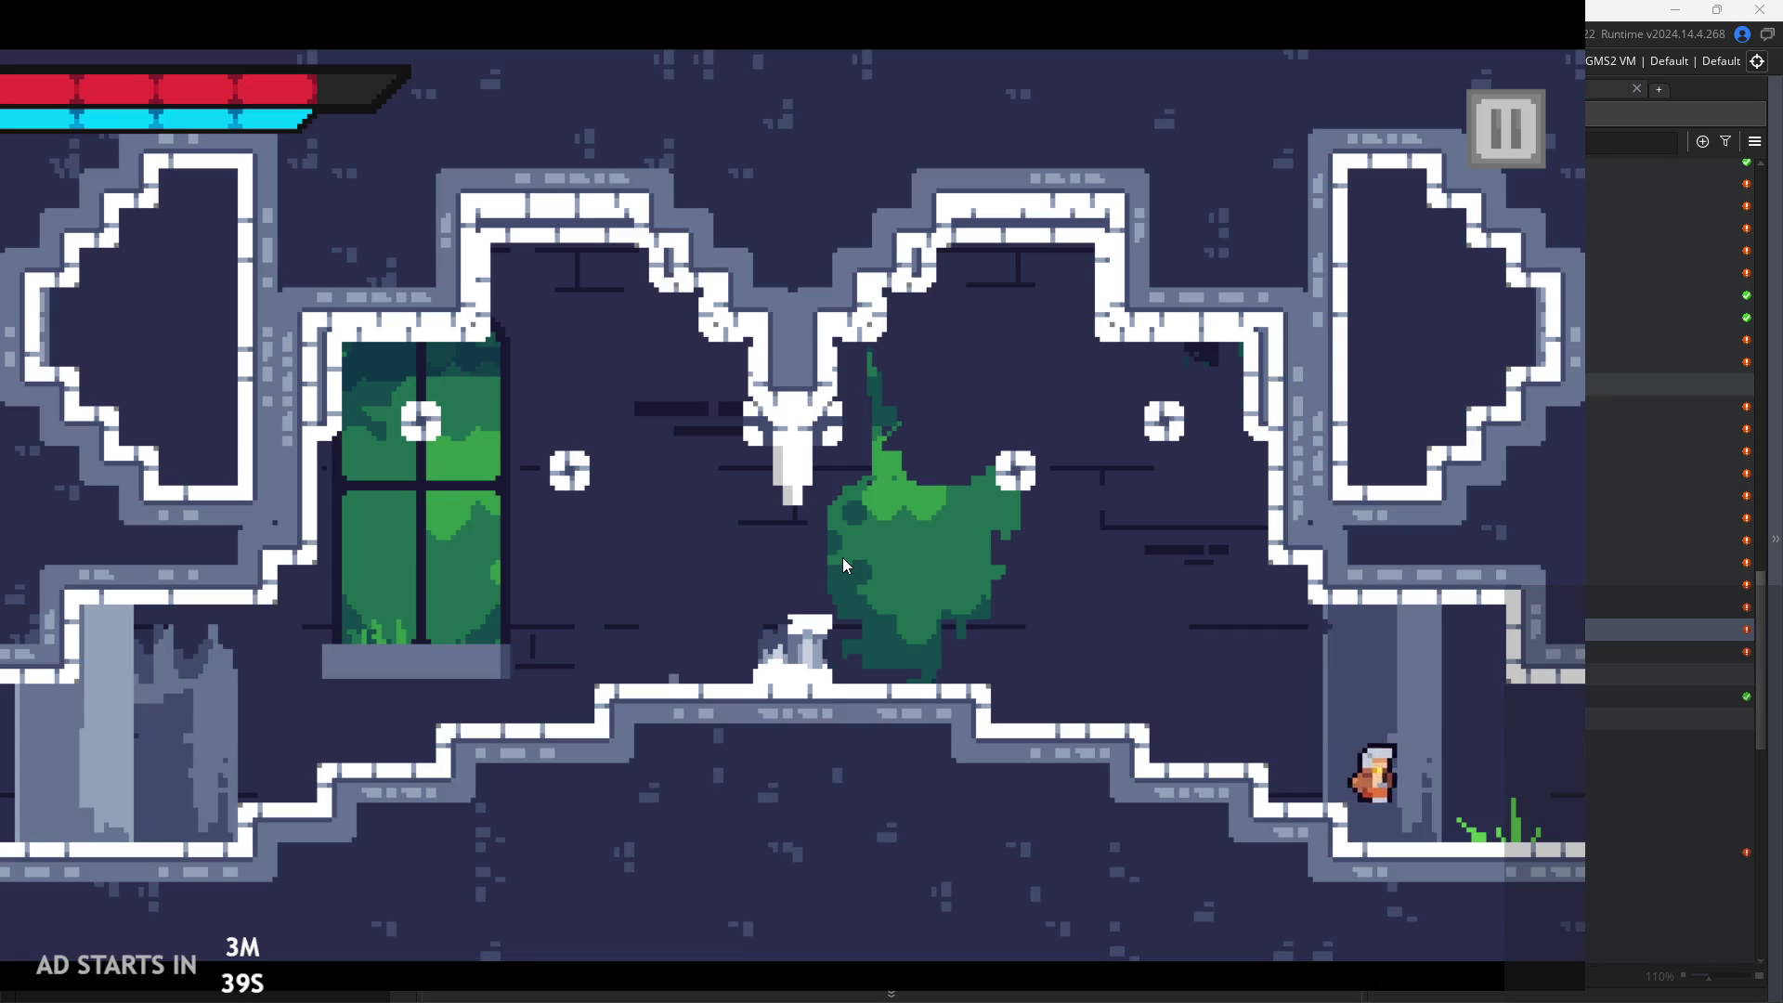
Enter the next room, wall-jump to the lever ledge, flip the lever, dash right, then pause
{"action": "key", "text": "Right"}
{"action": "key", "text": "space"}
{"action": "key", "text": "Left"}
{"action": "key", "text": "space"}
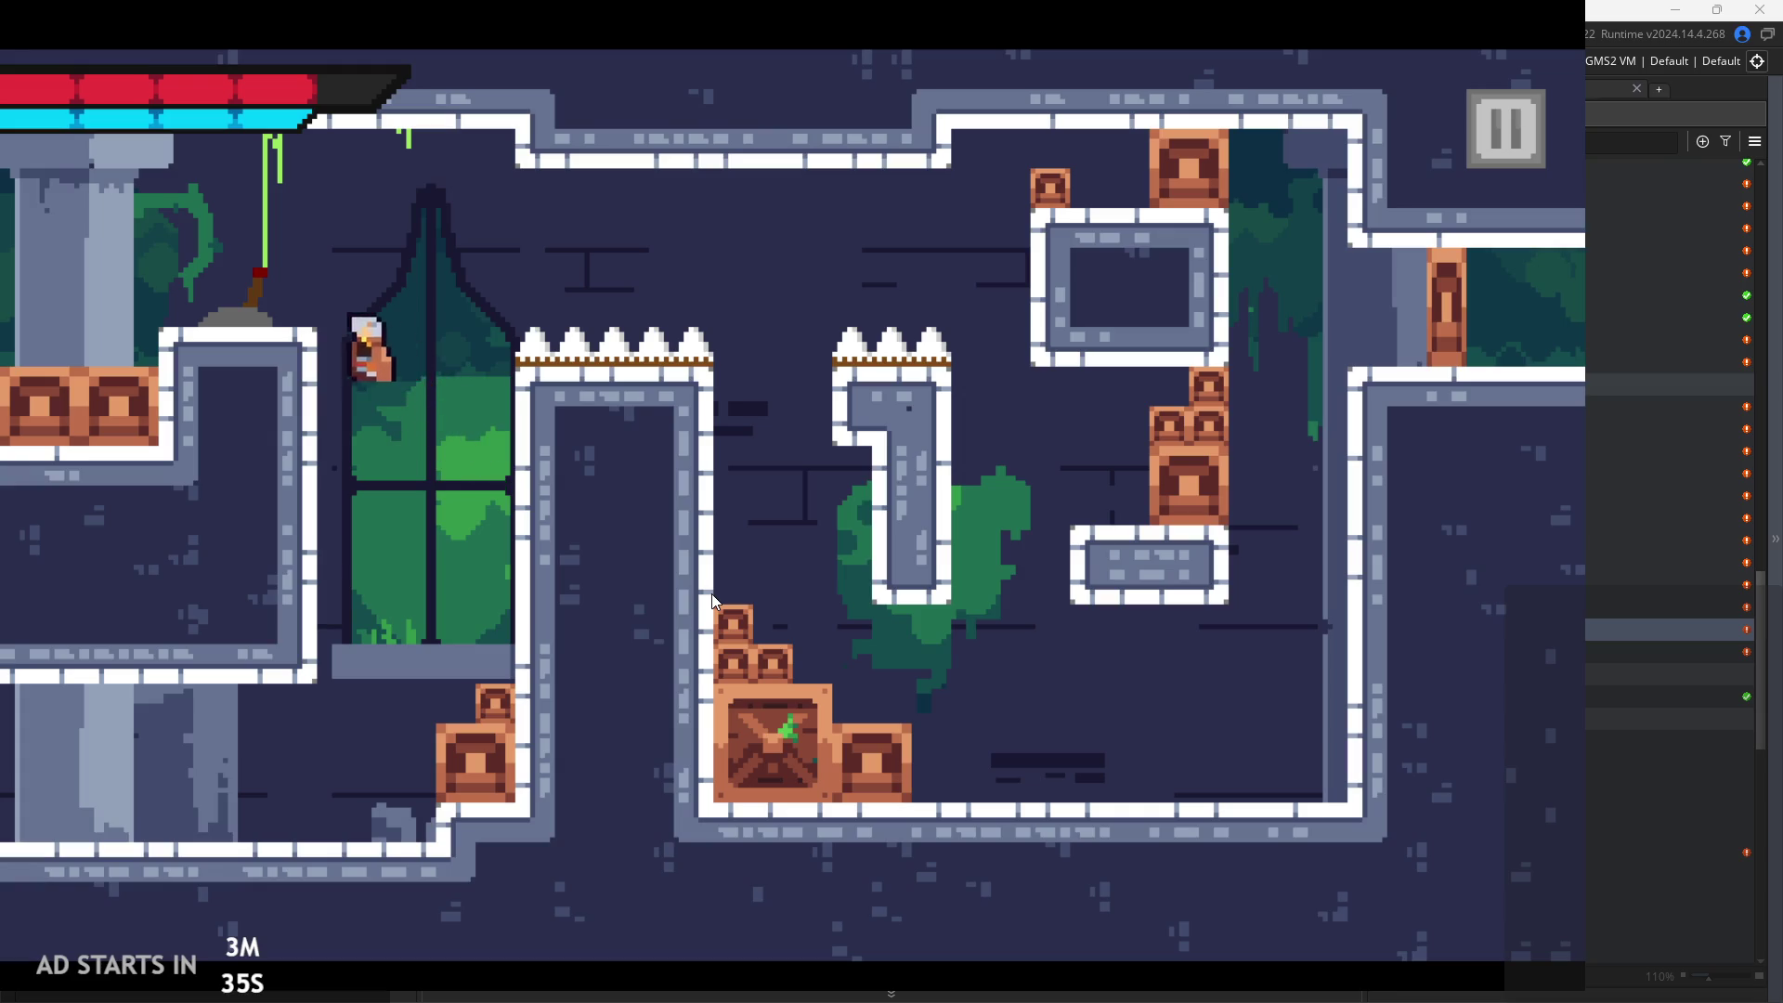
{"action": "key", "text": "space"}
{"action": "key", "text": "Left"}
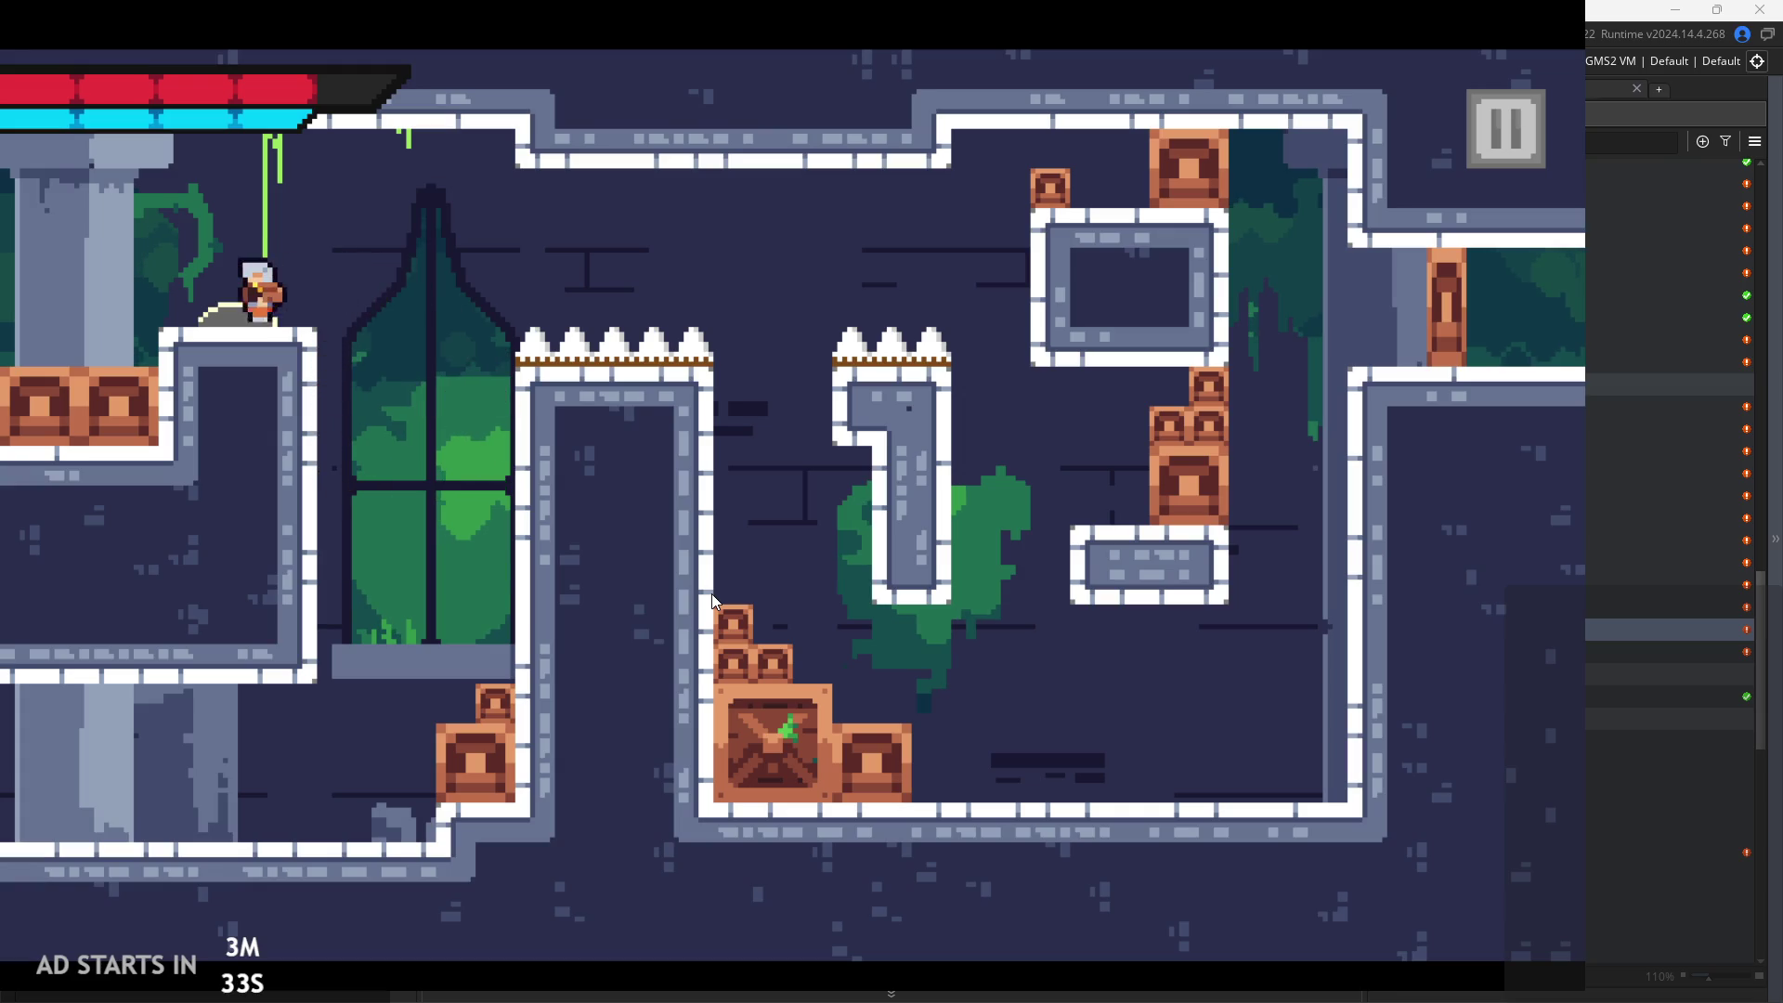
{"action": "key", "text": "space"}
{"action": "key", "text": "Right"}
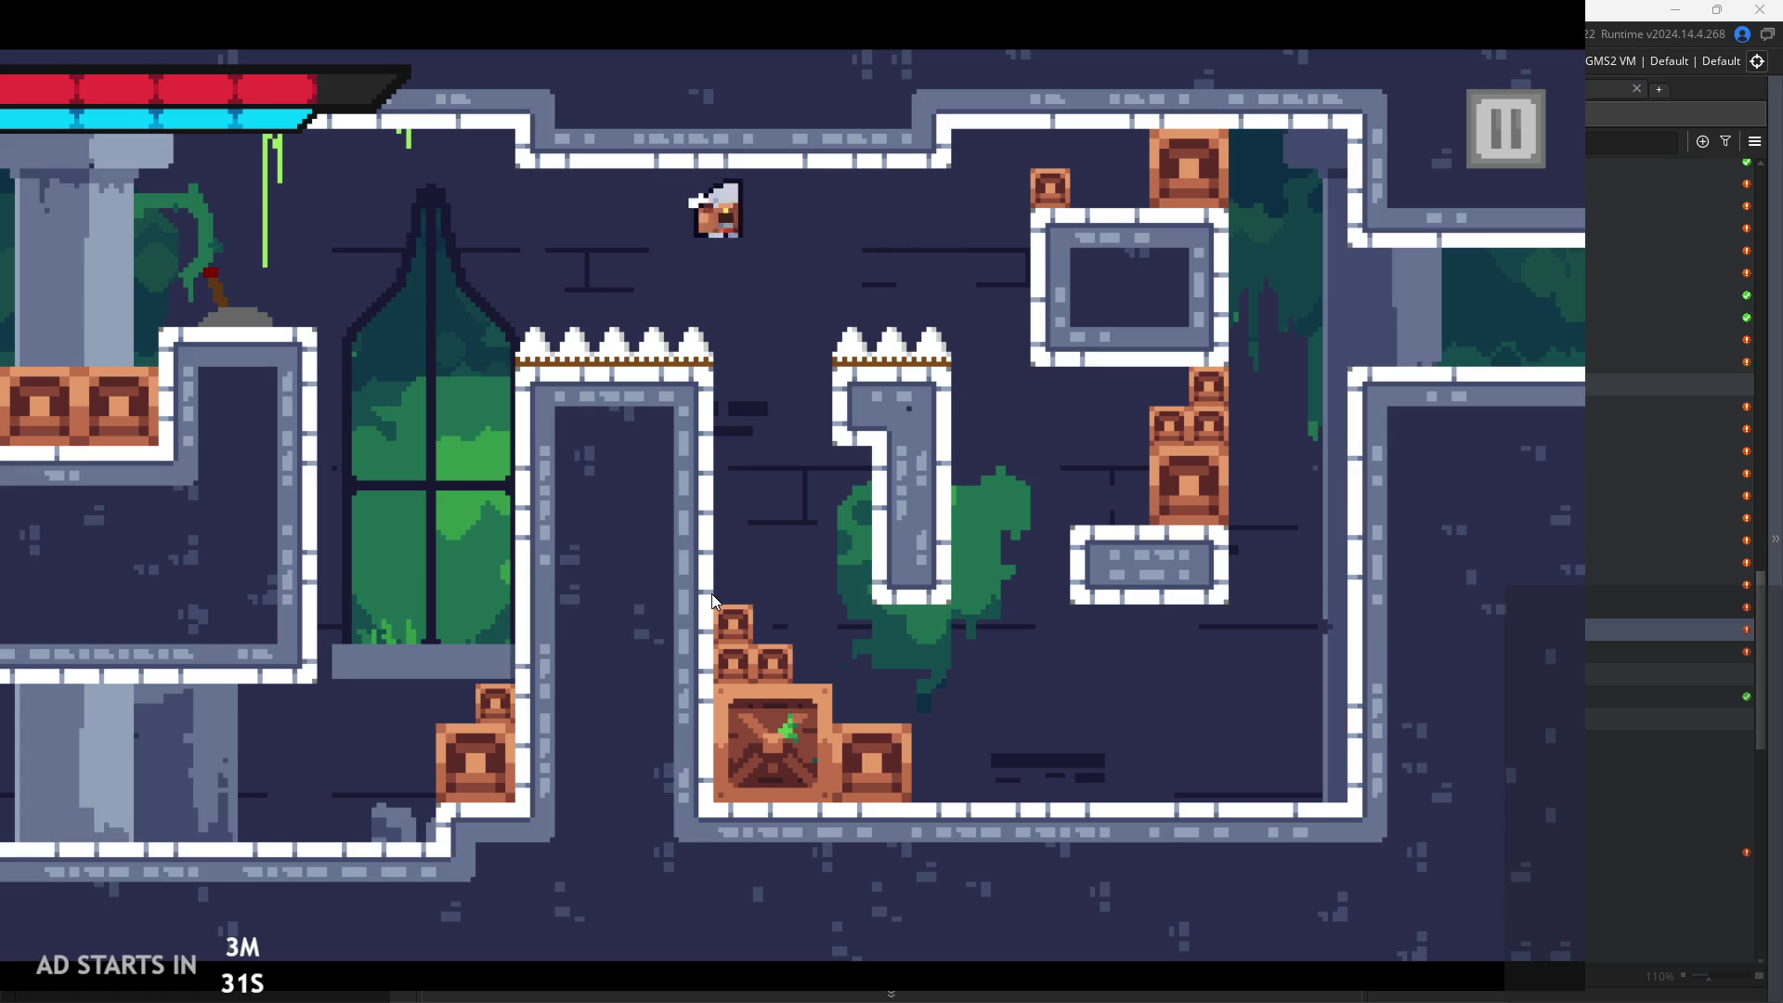
{"action": "key", "text": "Left"}
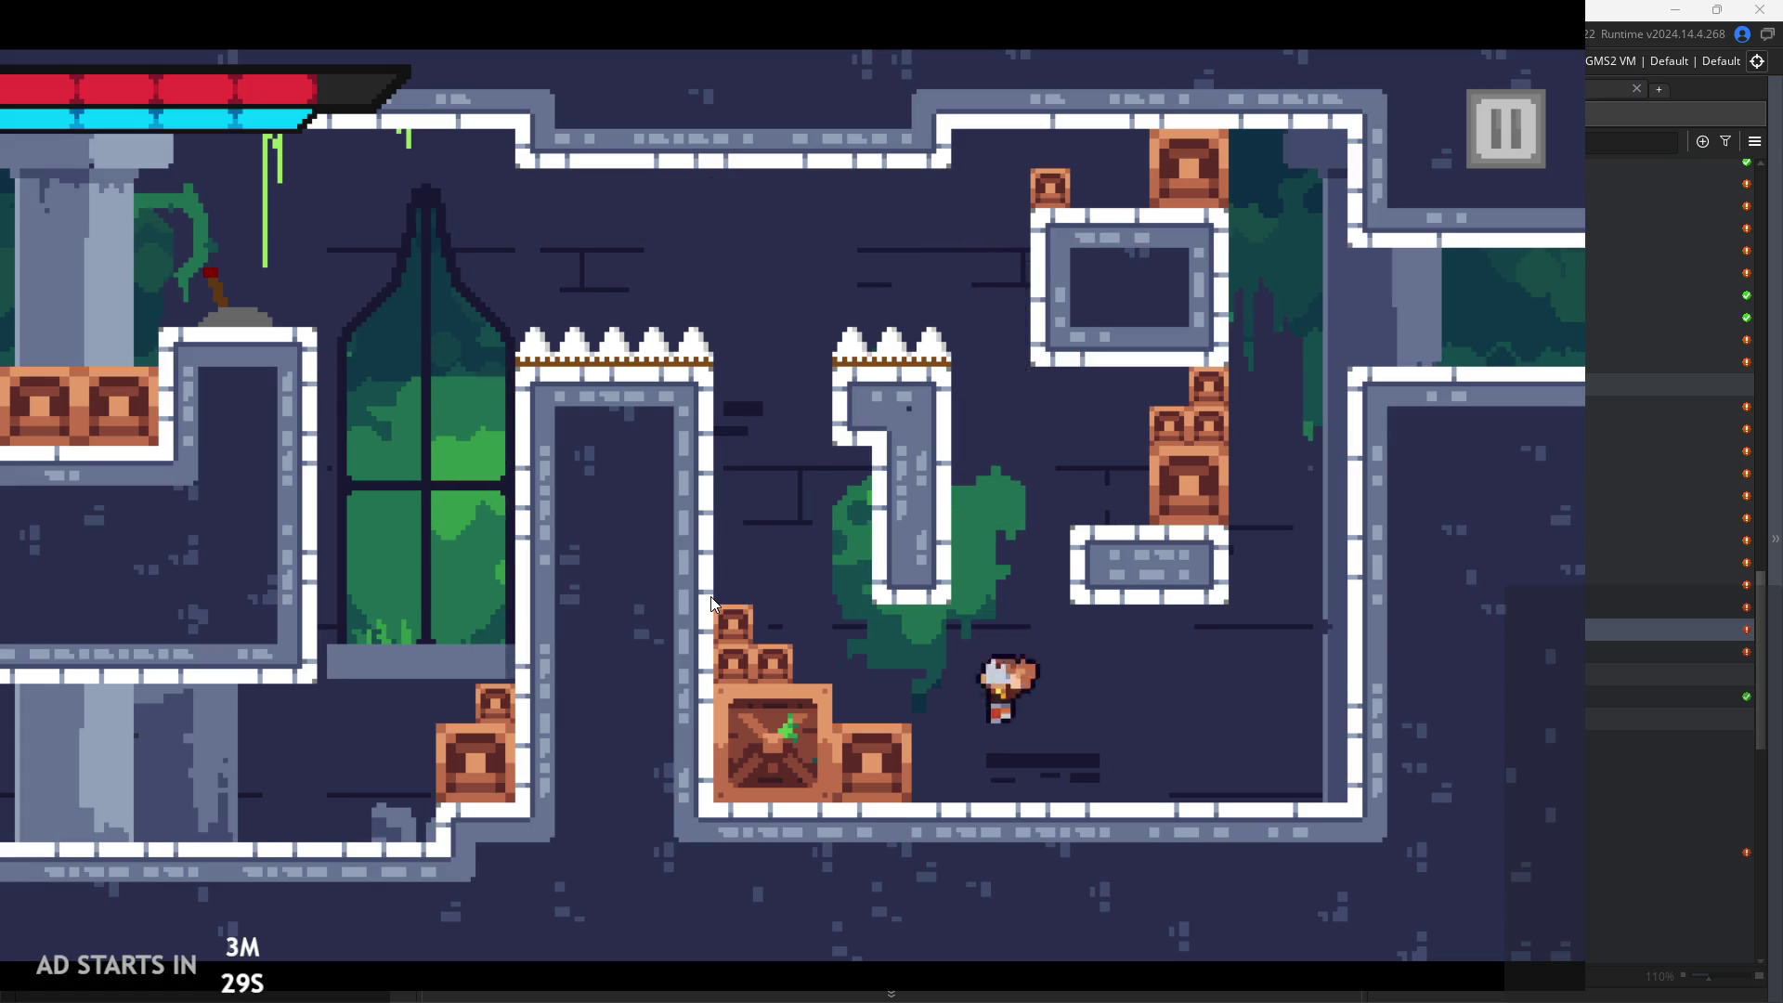
{"action": "key", "text": "Right"}
{"action": "left_click", "coordinate": [1509, 148]}
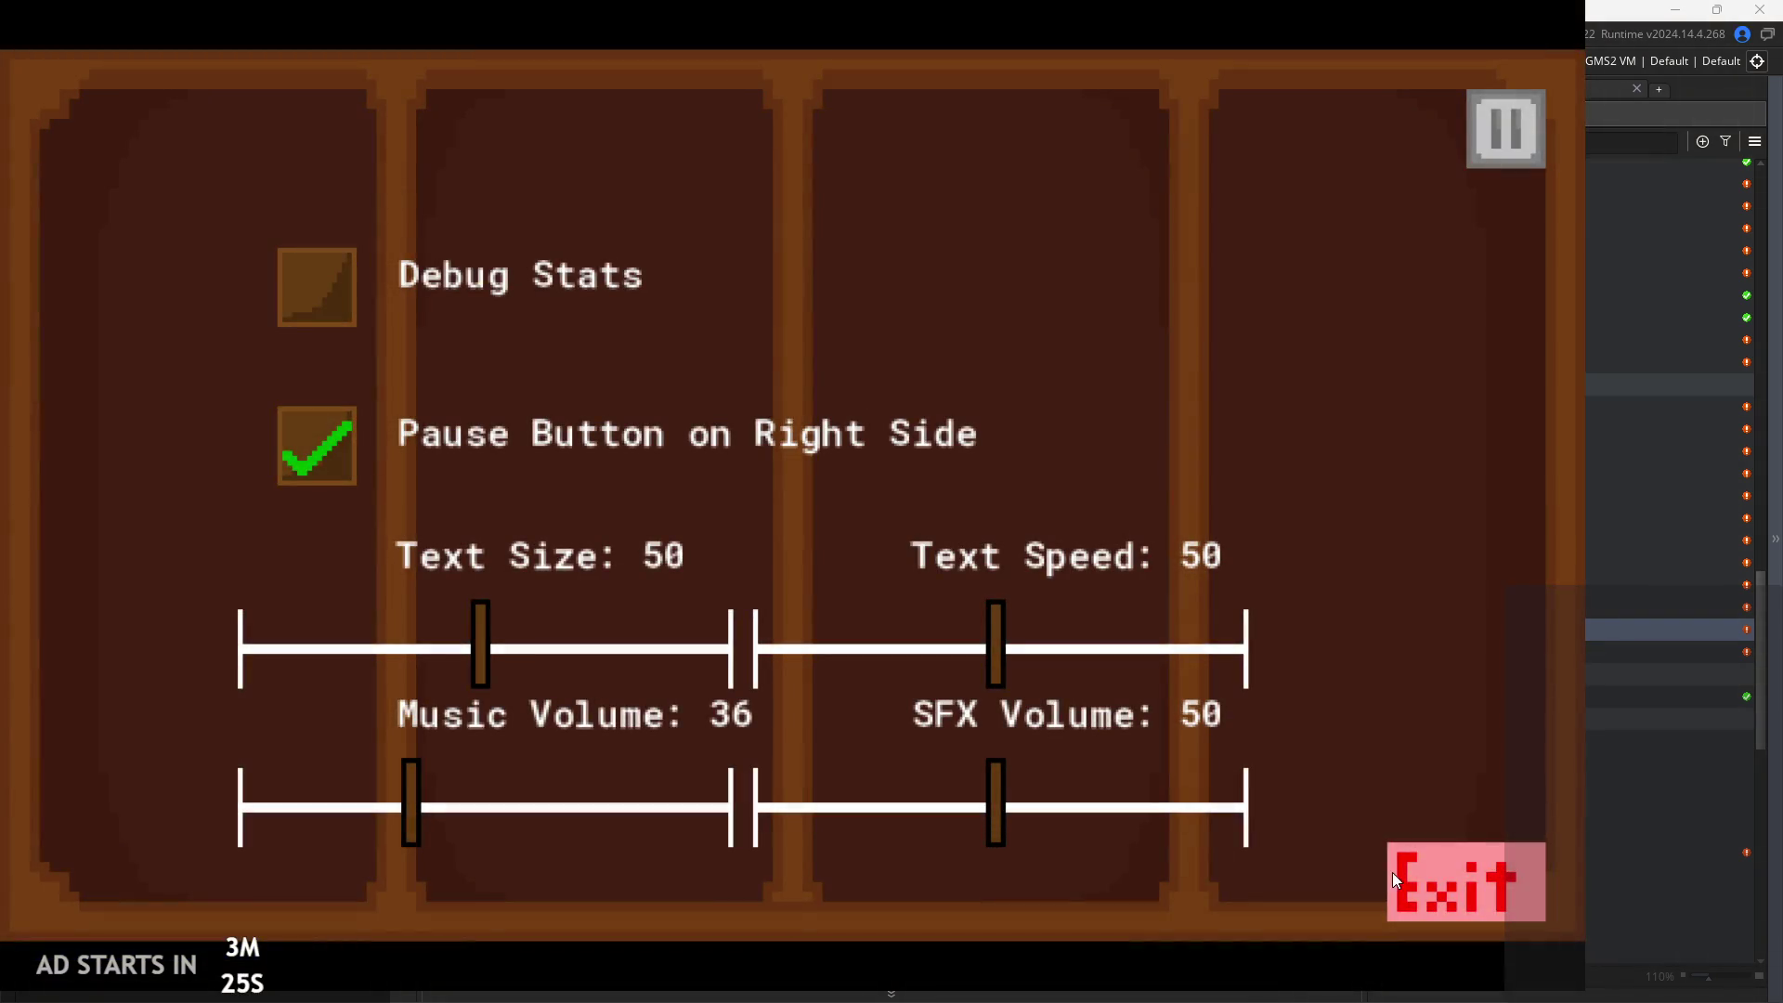
Stop the playtest and place one obj_enemyRat on rom_temple_6's lower-right floor
{"action": "left_click", "coordinate": [1394, 873]}
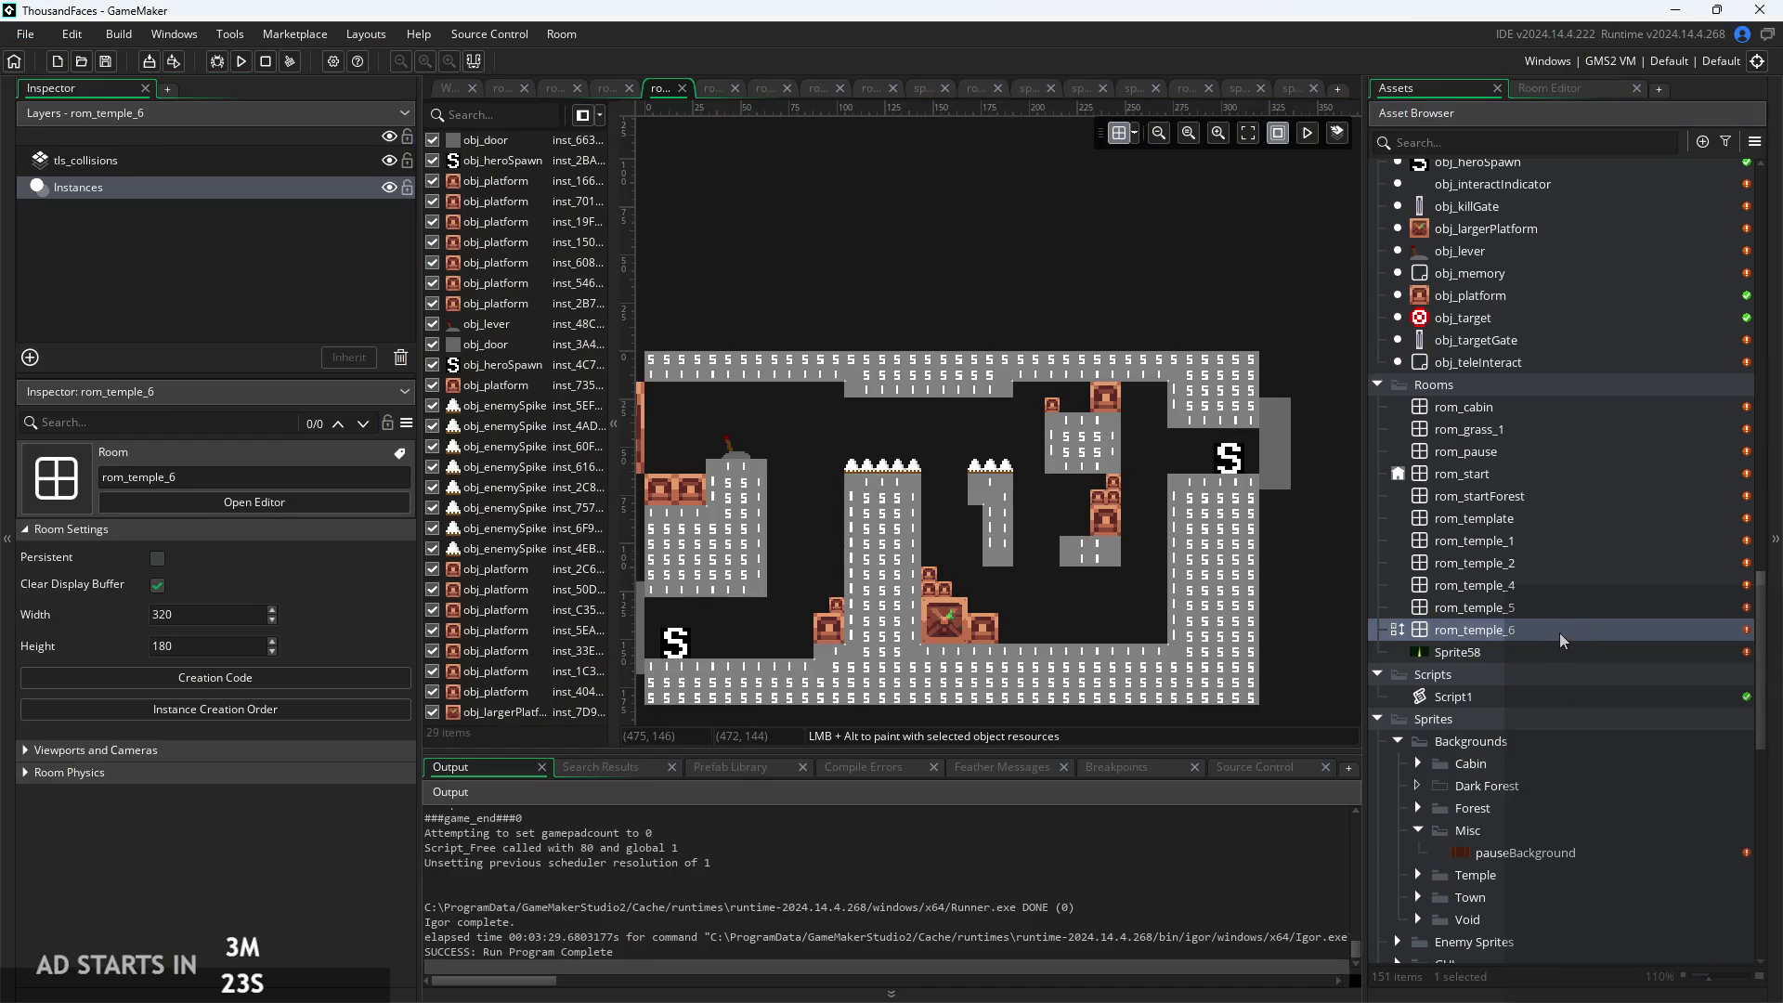
{"action": "scroll", "coordinate": [1523, 343], "scroll_direction": "up", "scroll_amount": 15}
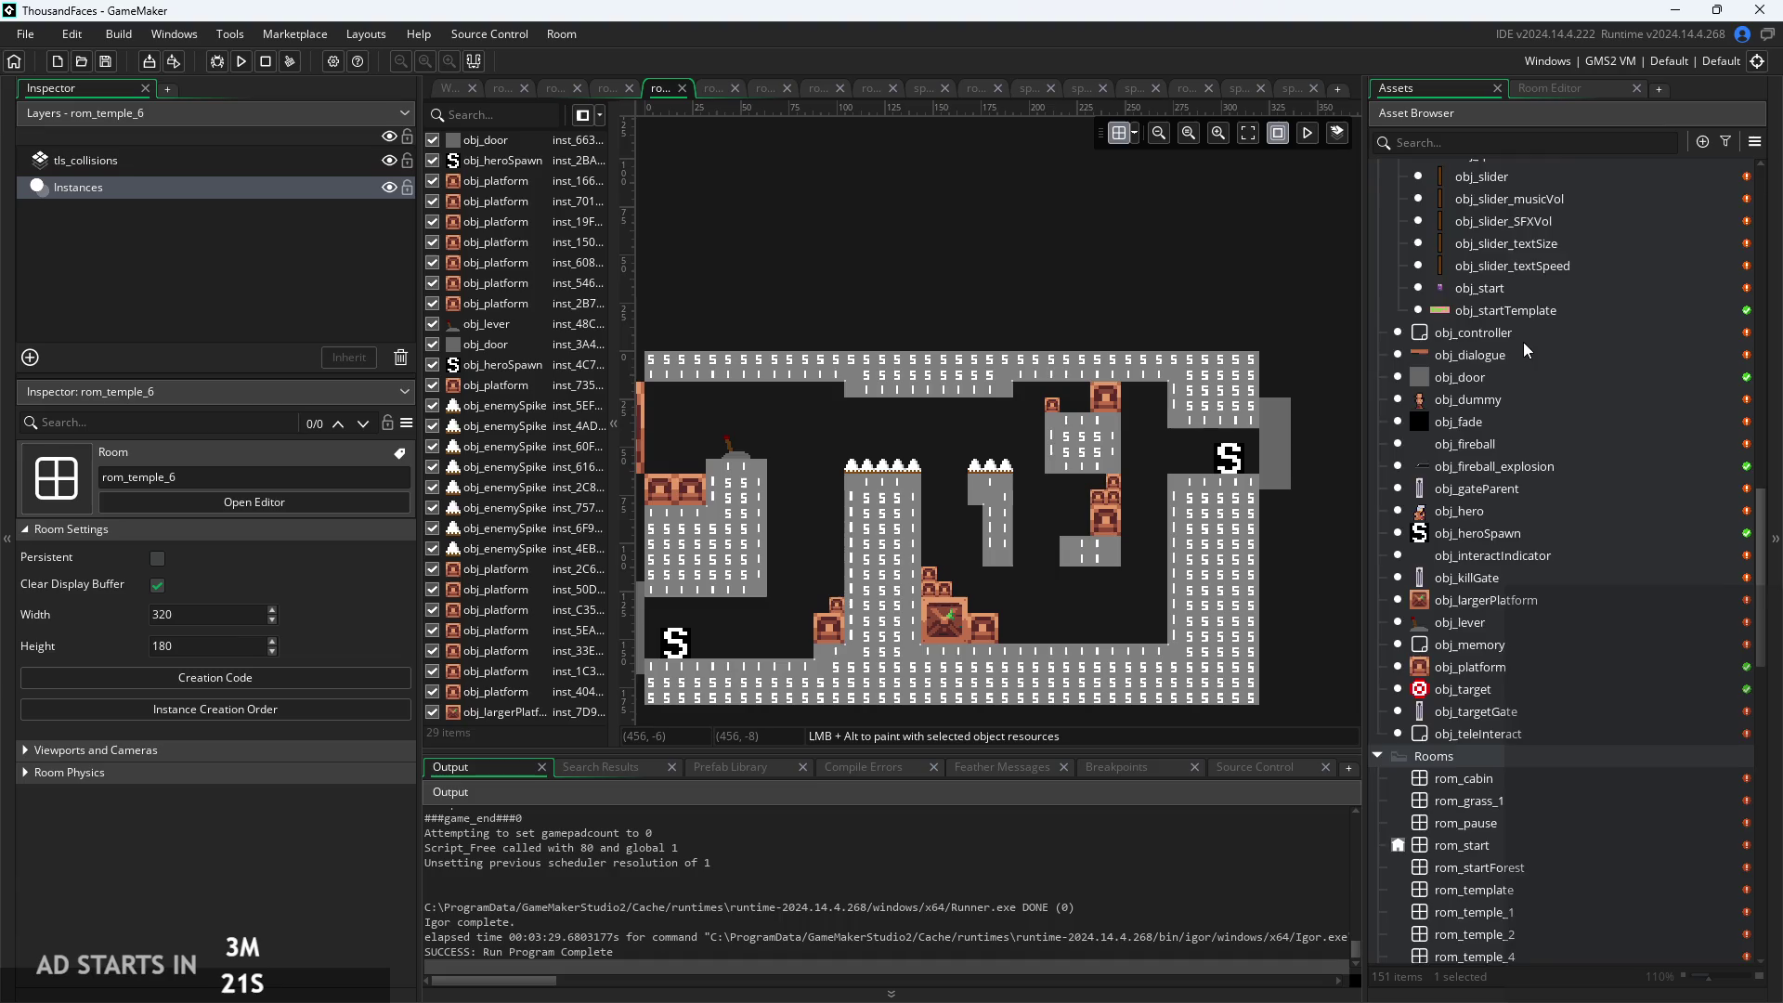
{"action": "scroll", "coordinate": [1536, 359], "scroll_direction": "up", "scroll_amount": 5}
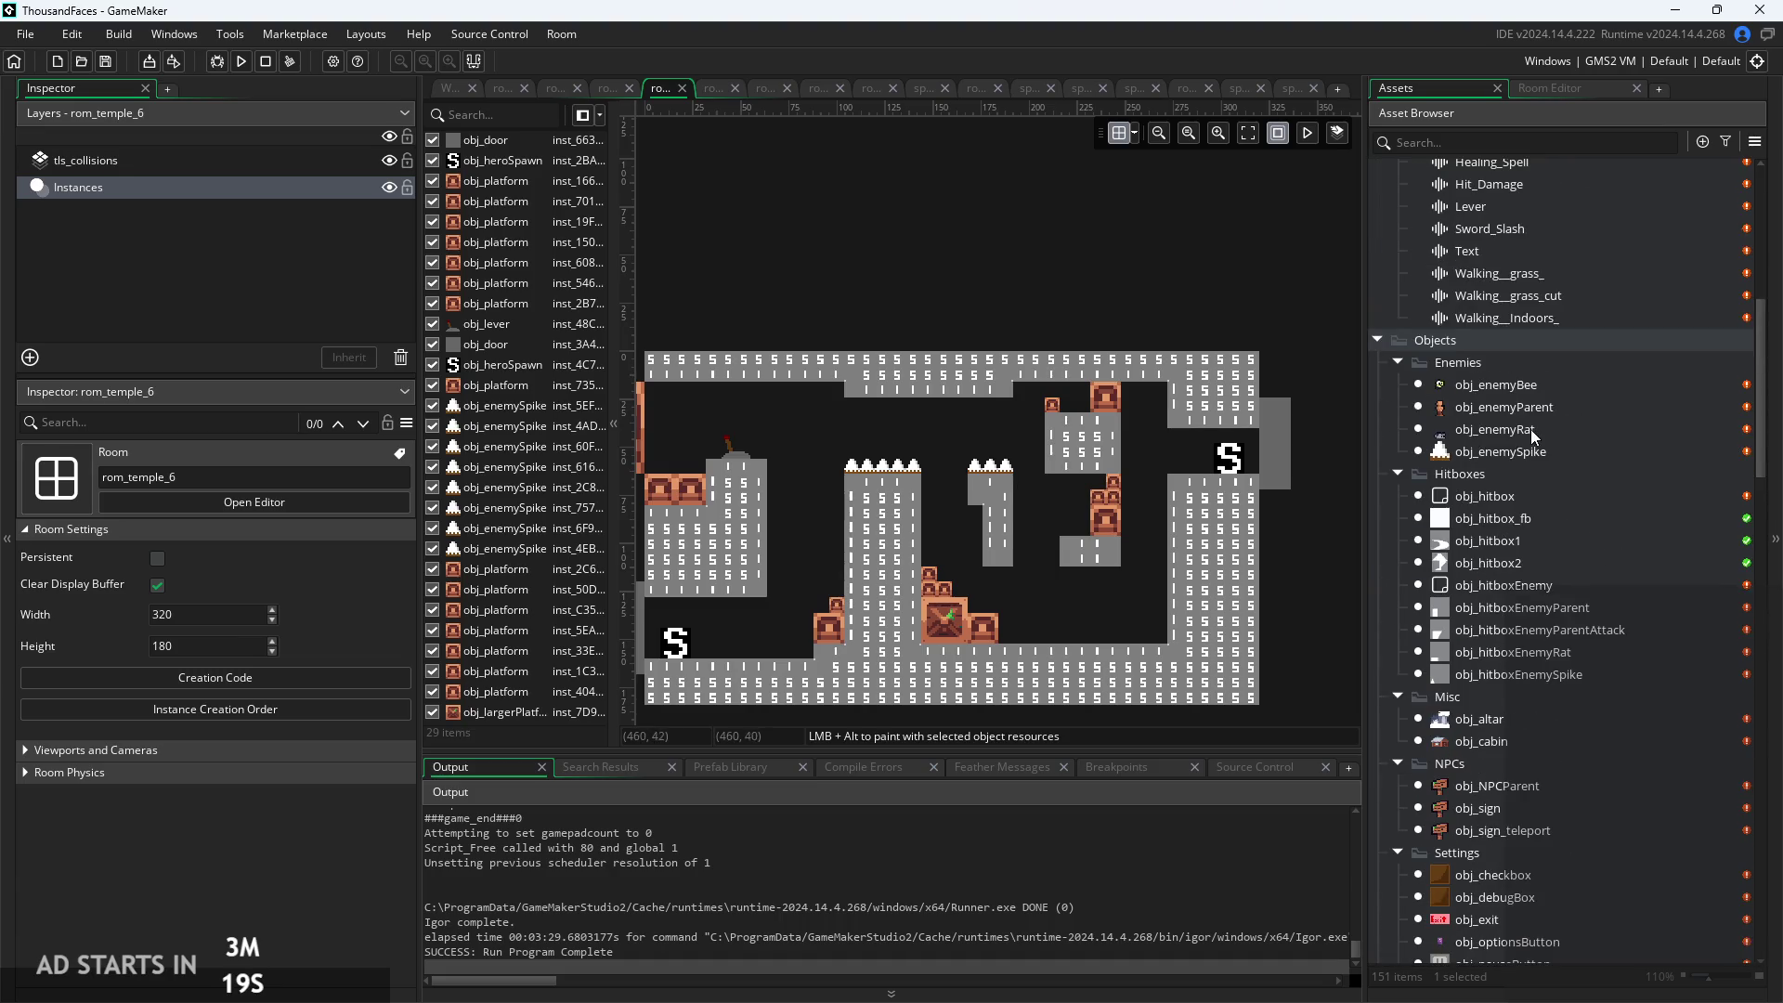
{"action": "left_click", "coordinate": [1531, 429]}
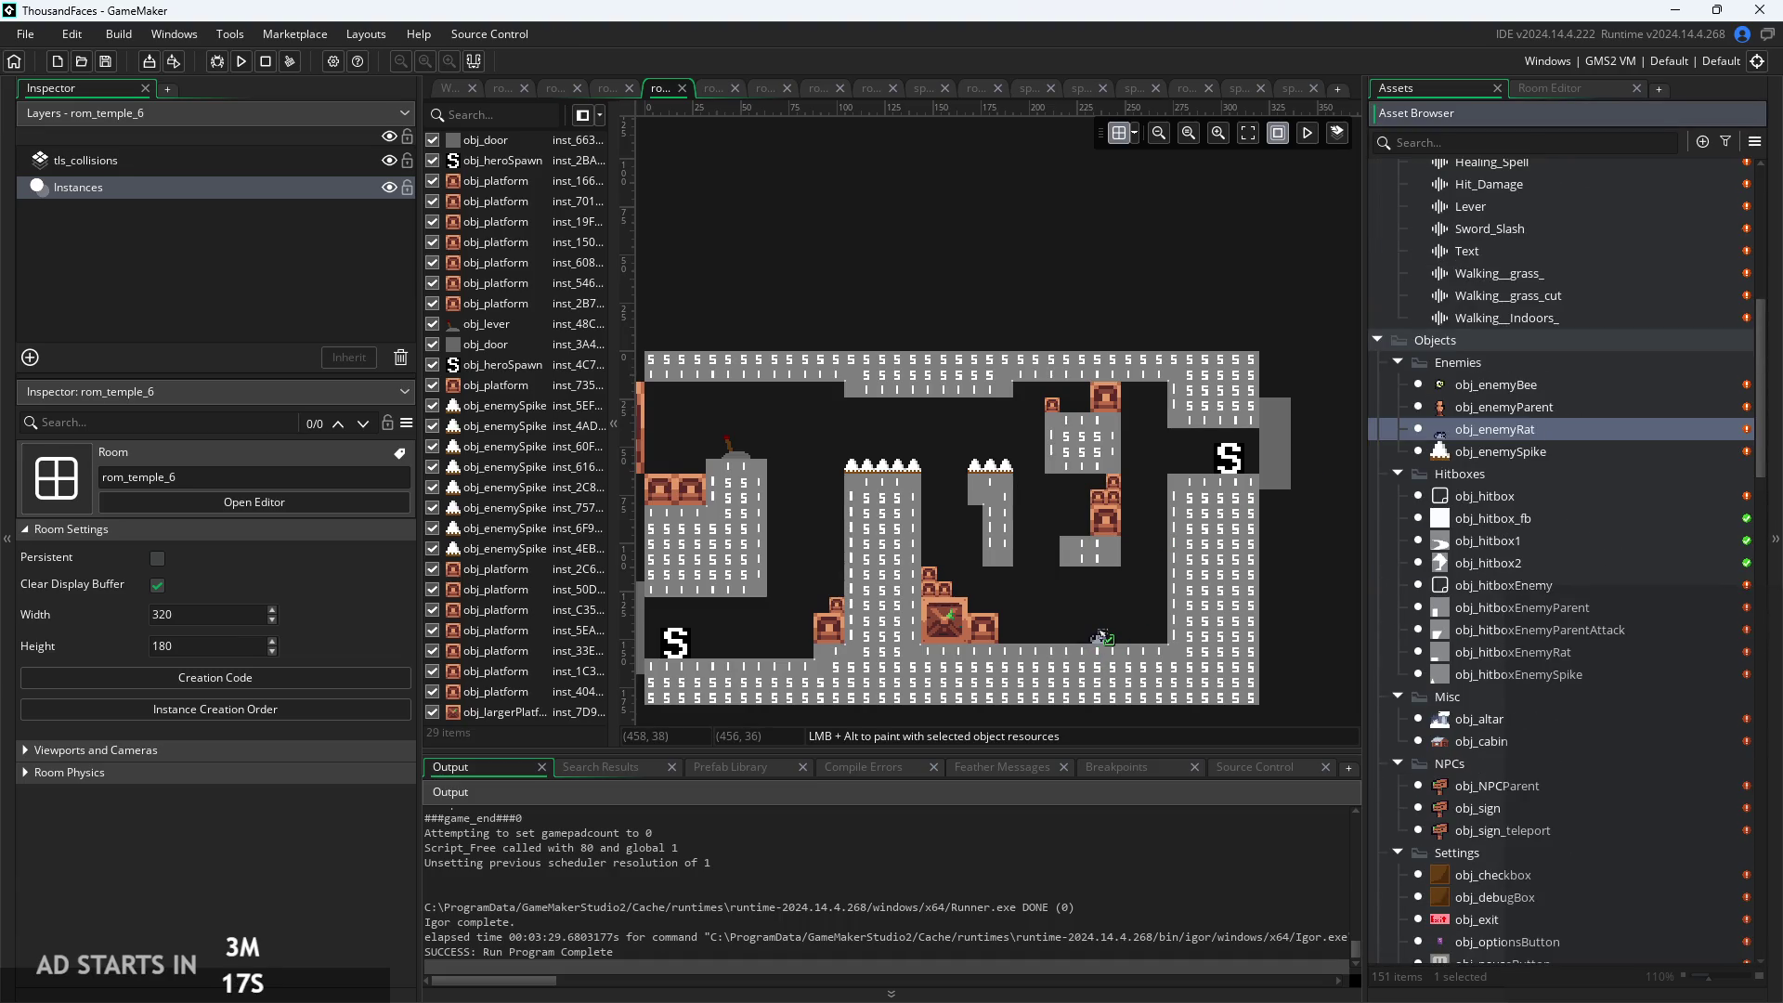
{"action": "left_click_drag", "start_coordinate": [1107, 637], "coordinate": [1134, 626]}
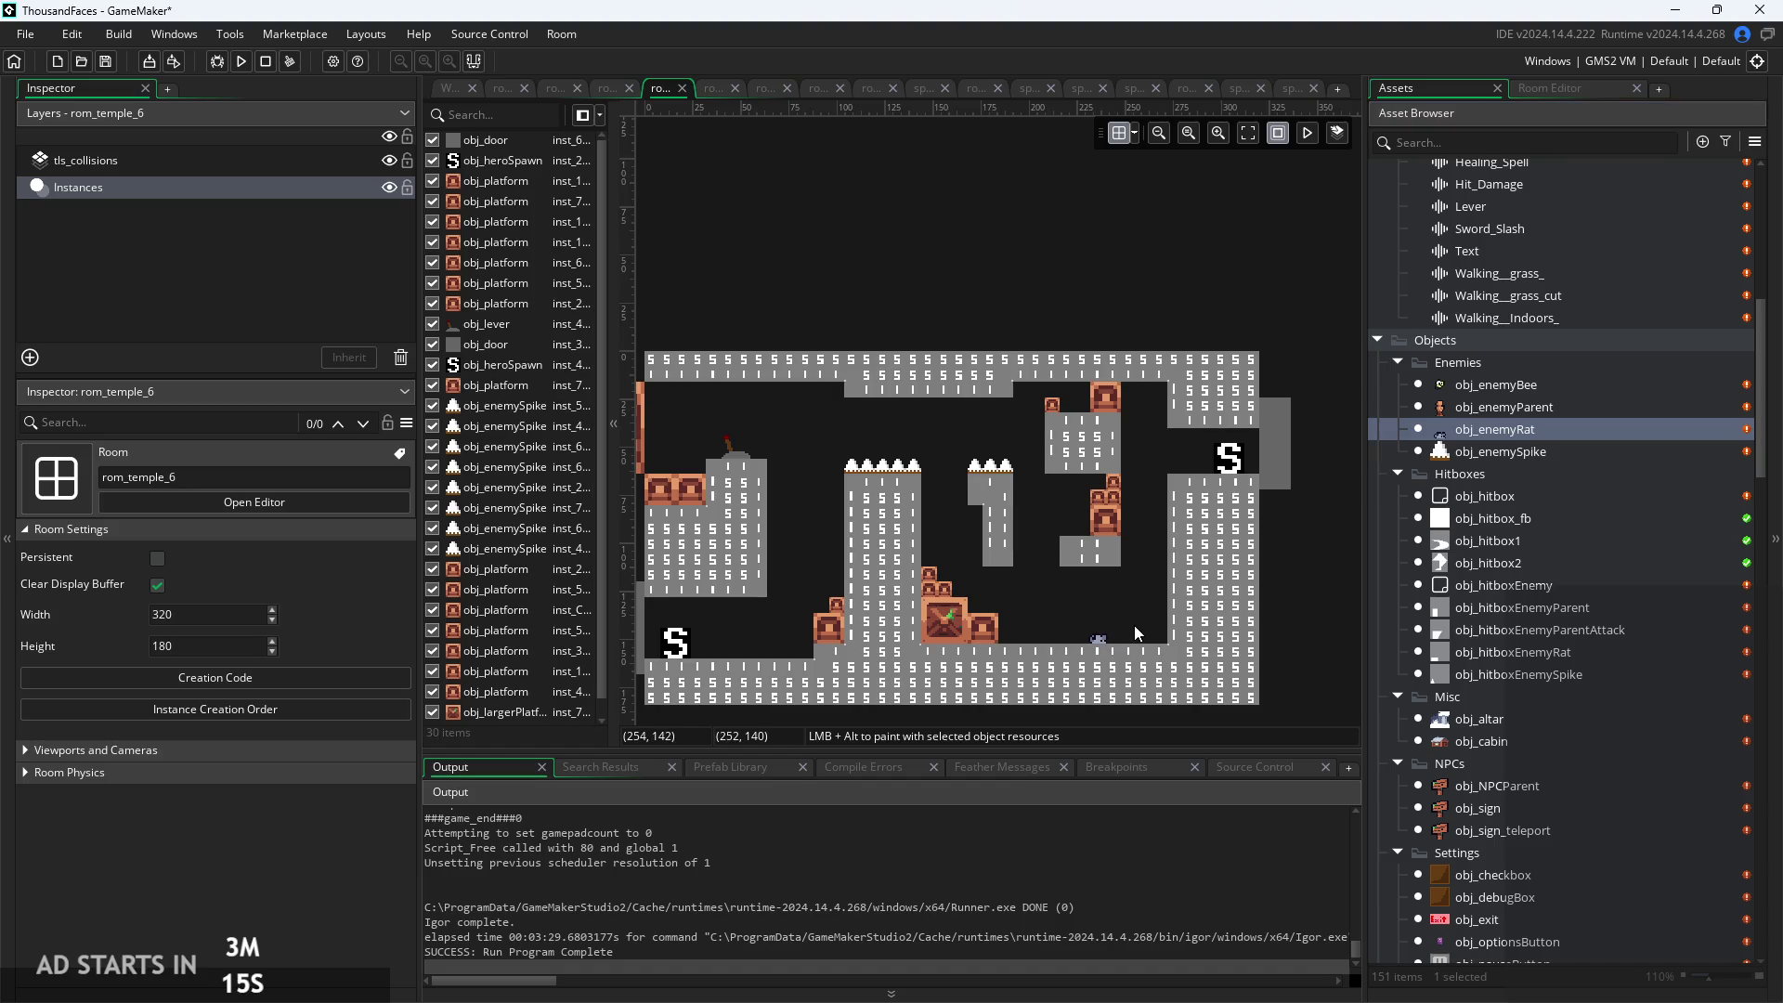
Place a second obj_enemyRat right beside the first, bringing the room to 31 instances
{"action": "scroll", "coordinate": [1107, 588], "scroll_direction": "up", "scroll_amount": 2}
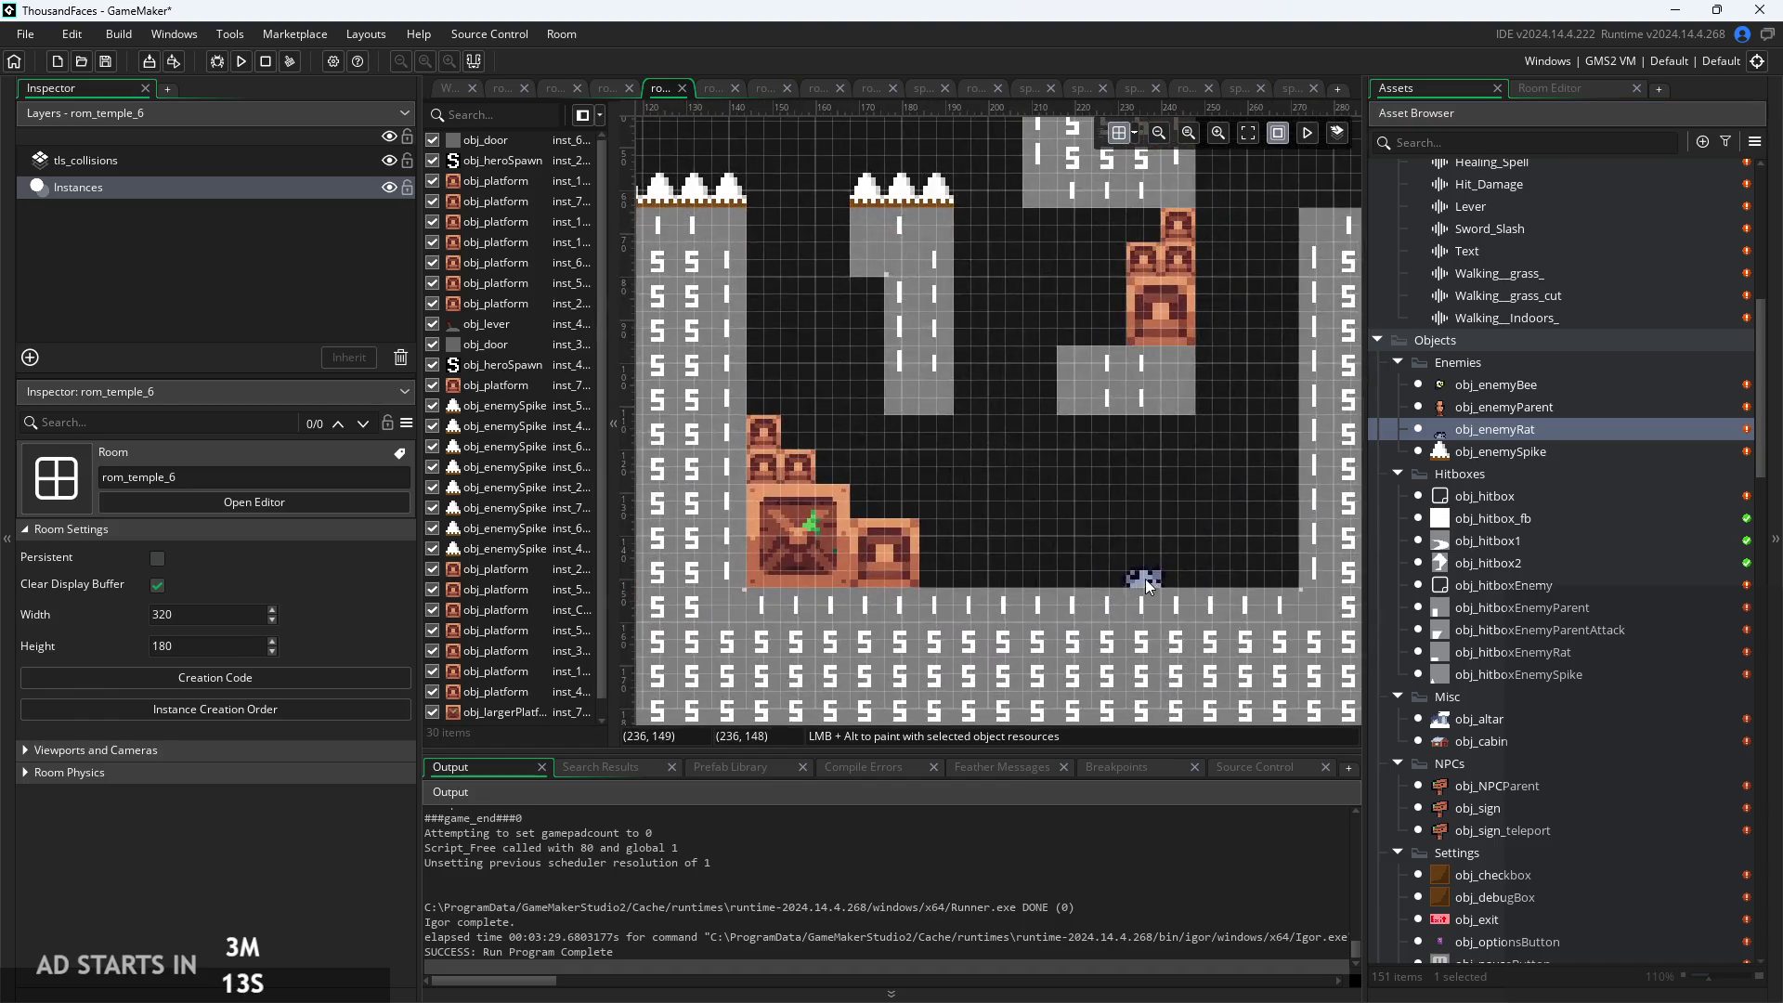
{"action": "left_click", "coordinate": [1134, 586]}
{"action": "scroll", "coordinate": [1202, 577], "scroll_direction": "up", "scroll_amount": 2}
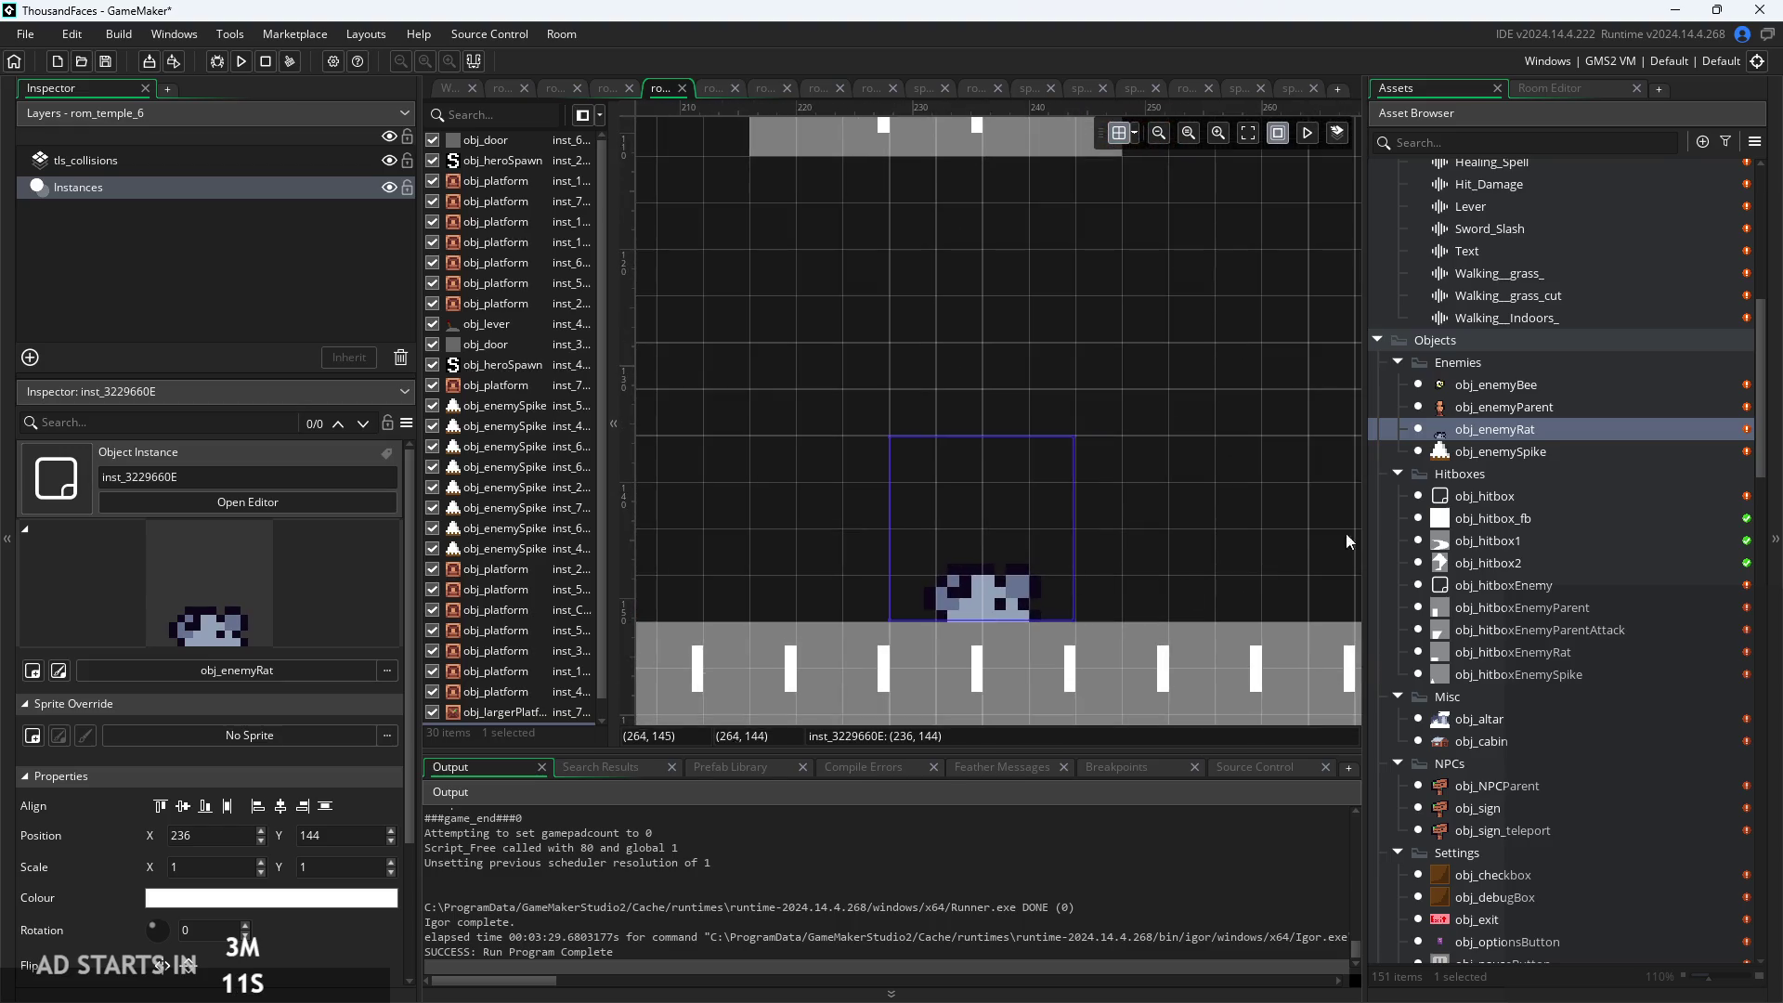
{"action": "left_click_drag", "start_coordinate": [1490, 439], "coordinate": [1157, 527]}
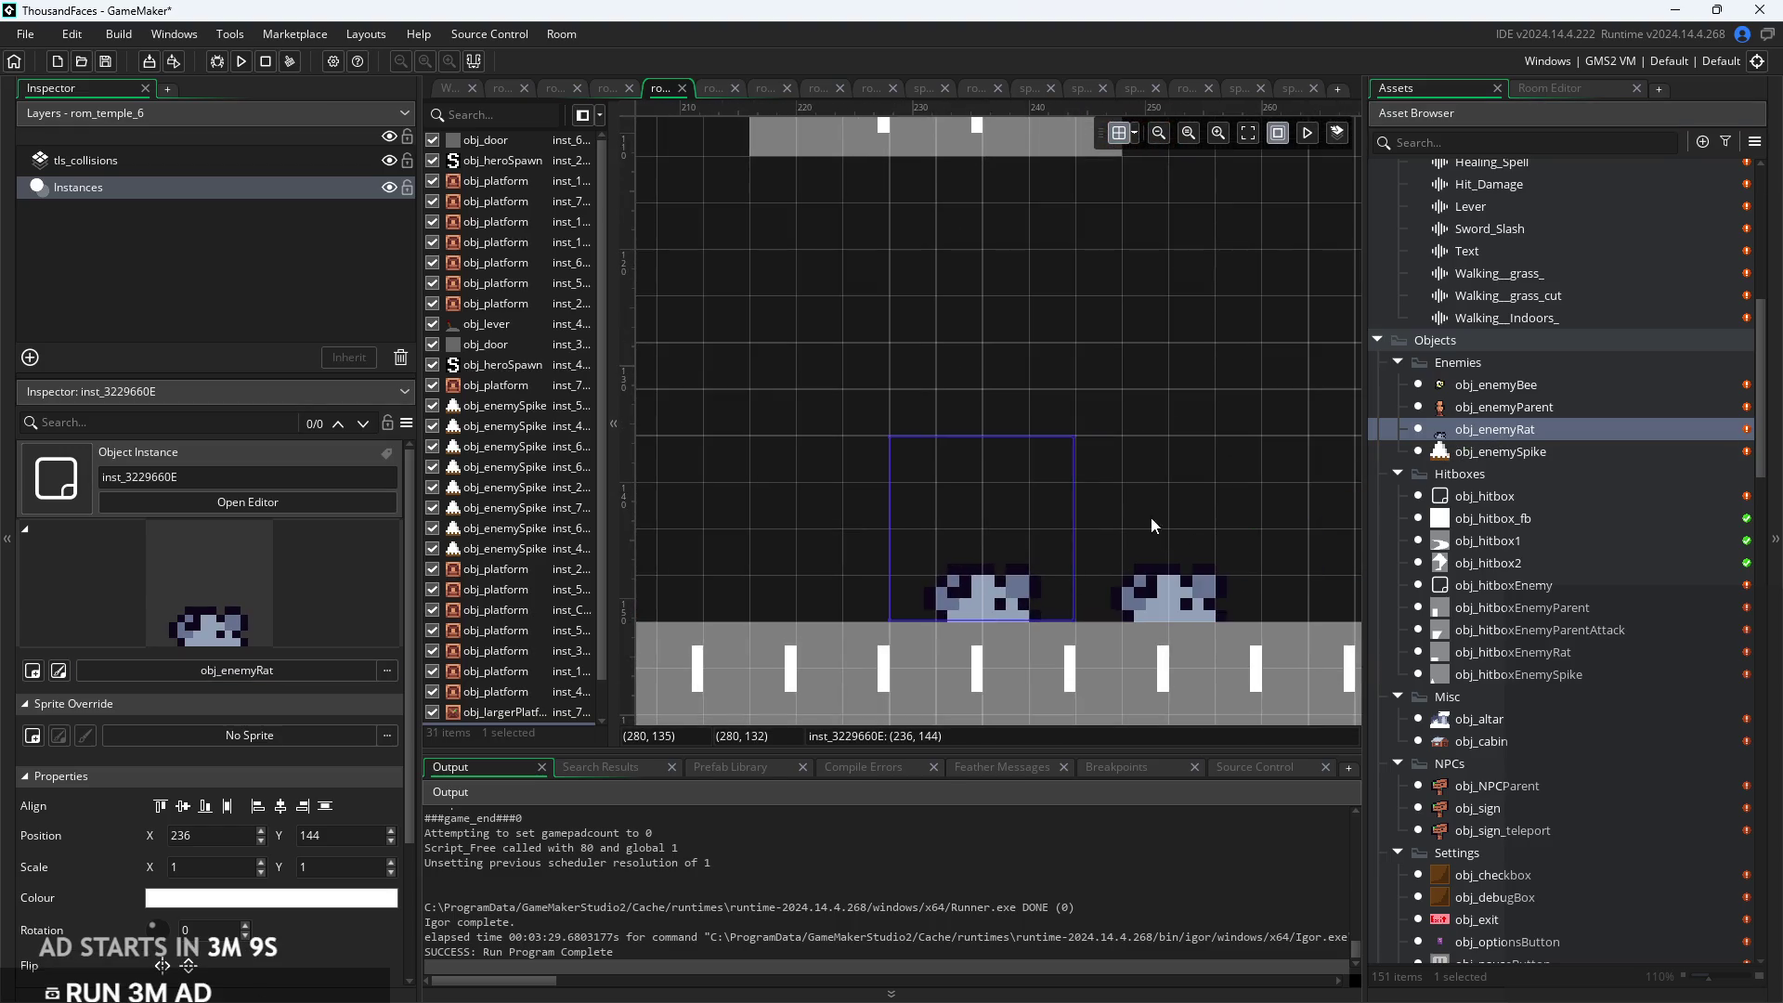
{"action": "scroll", "coordinate": [1149, 511], "scroll_direction": "down", "scroll_amount": 3}
{"action": "scroll", "coordinate": [1139, 496], "scroll_direction": "up", "scroll_amount": 3}
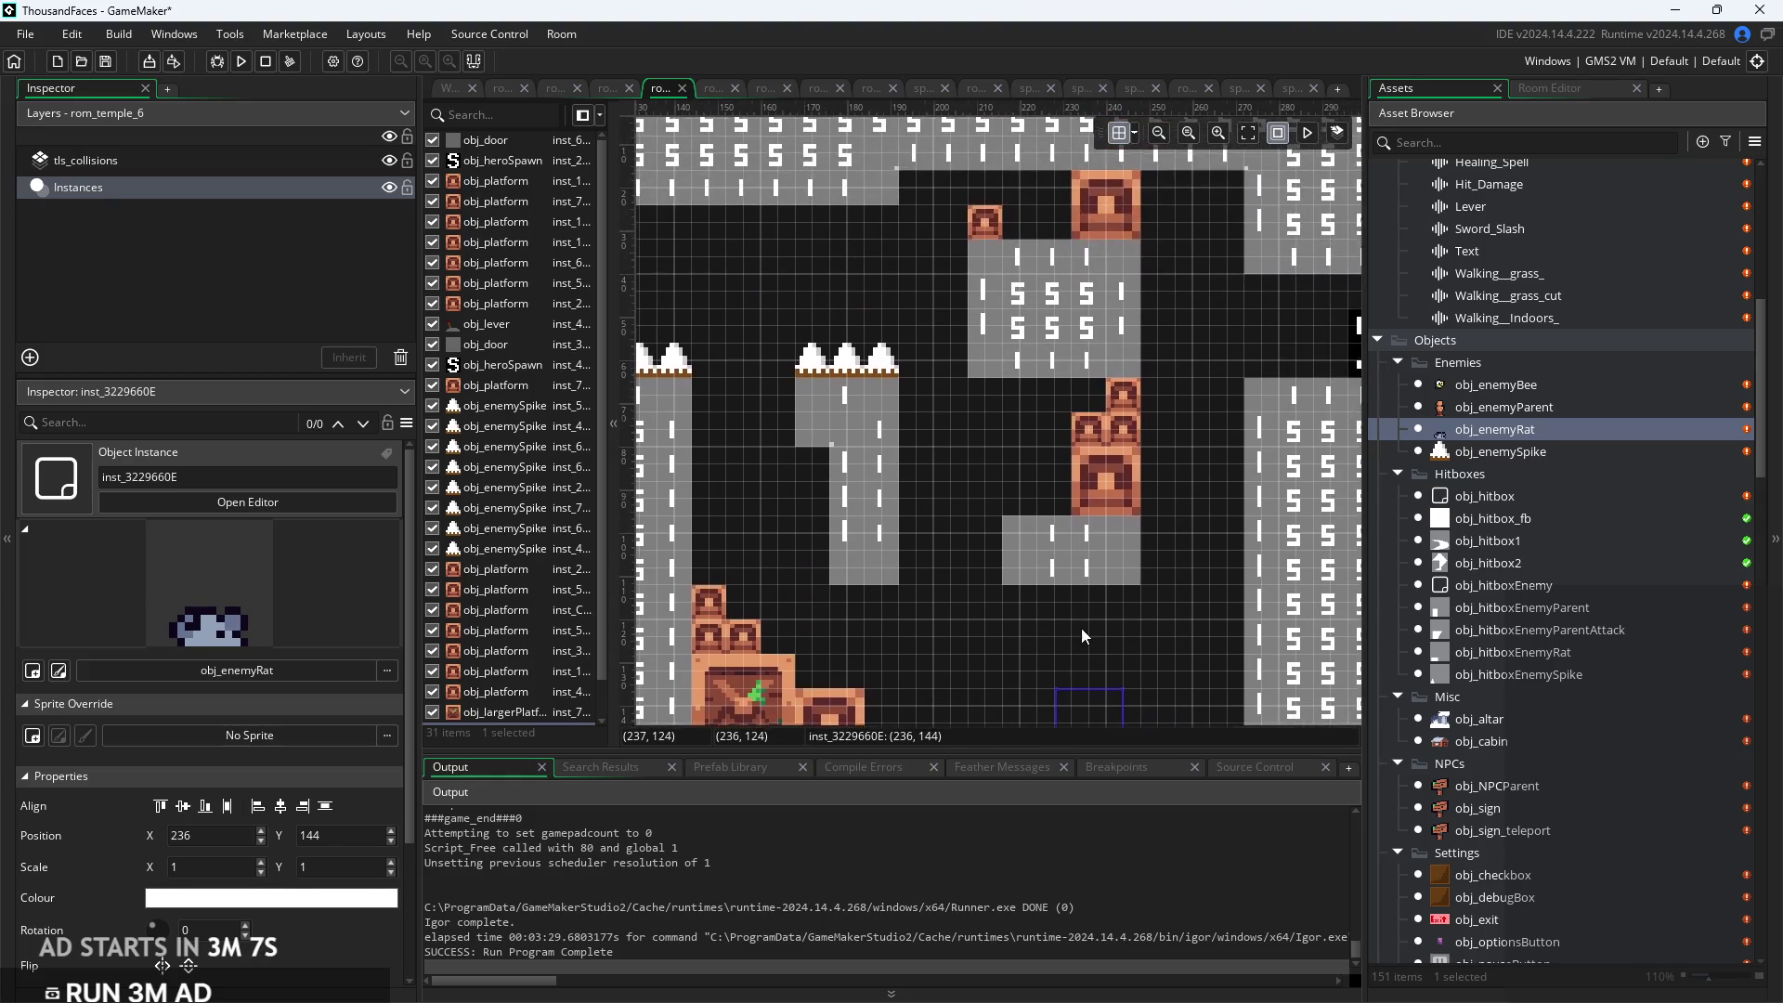
{"action": "scroll", "coordinate": [1082, 627], "scroll_direction": "right", "scroll_amount": 2}
{"action": "scroll", "coordinate": [1003, 566], "scroll_direction": "down", "scroll_amount": 2}
{"action": "scroll", "coordinate": [1291, 501], "scroll_direction": "left", "scroll_amount": 3}
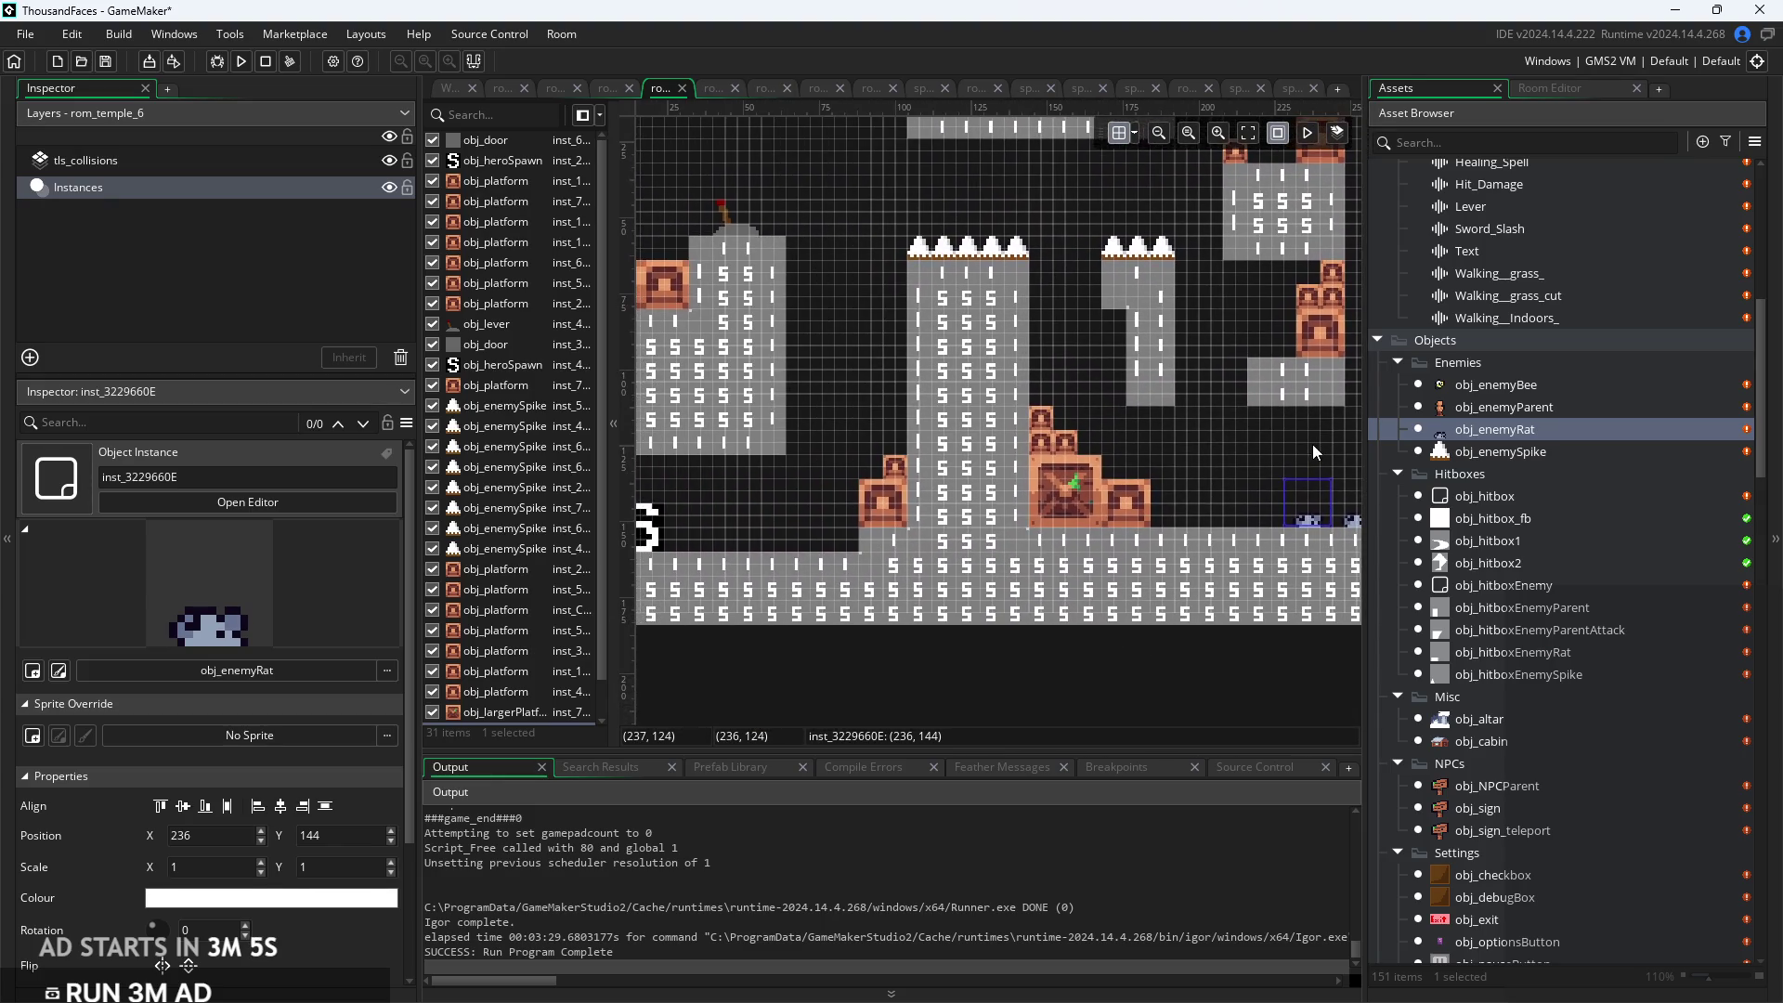
{"action": "scroll", "coordinate": [1235, 448], "scroll_direction": "down", "scroll_amount": 1}
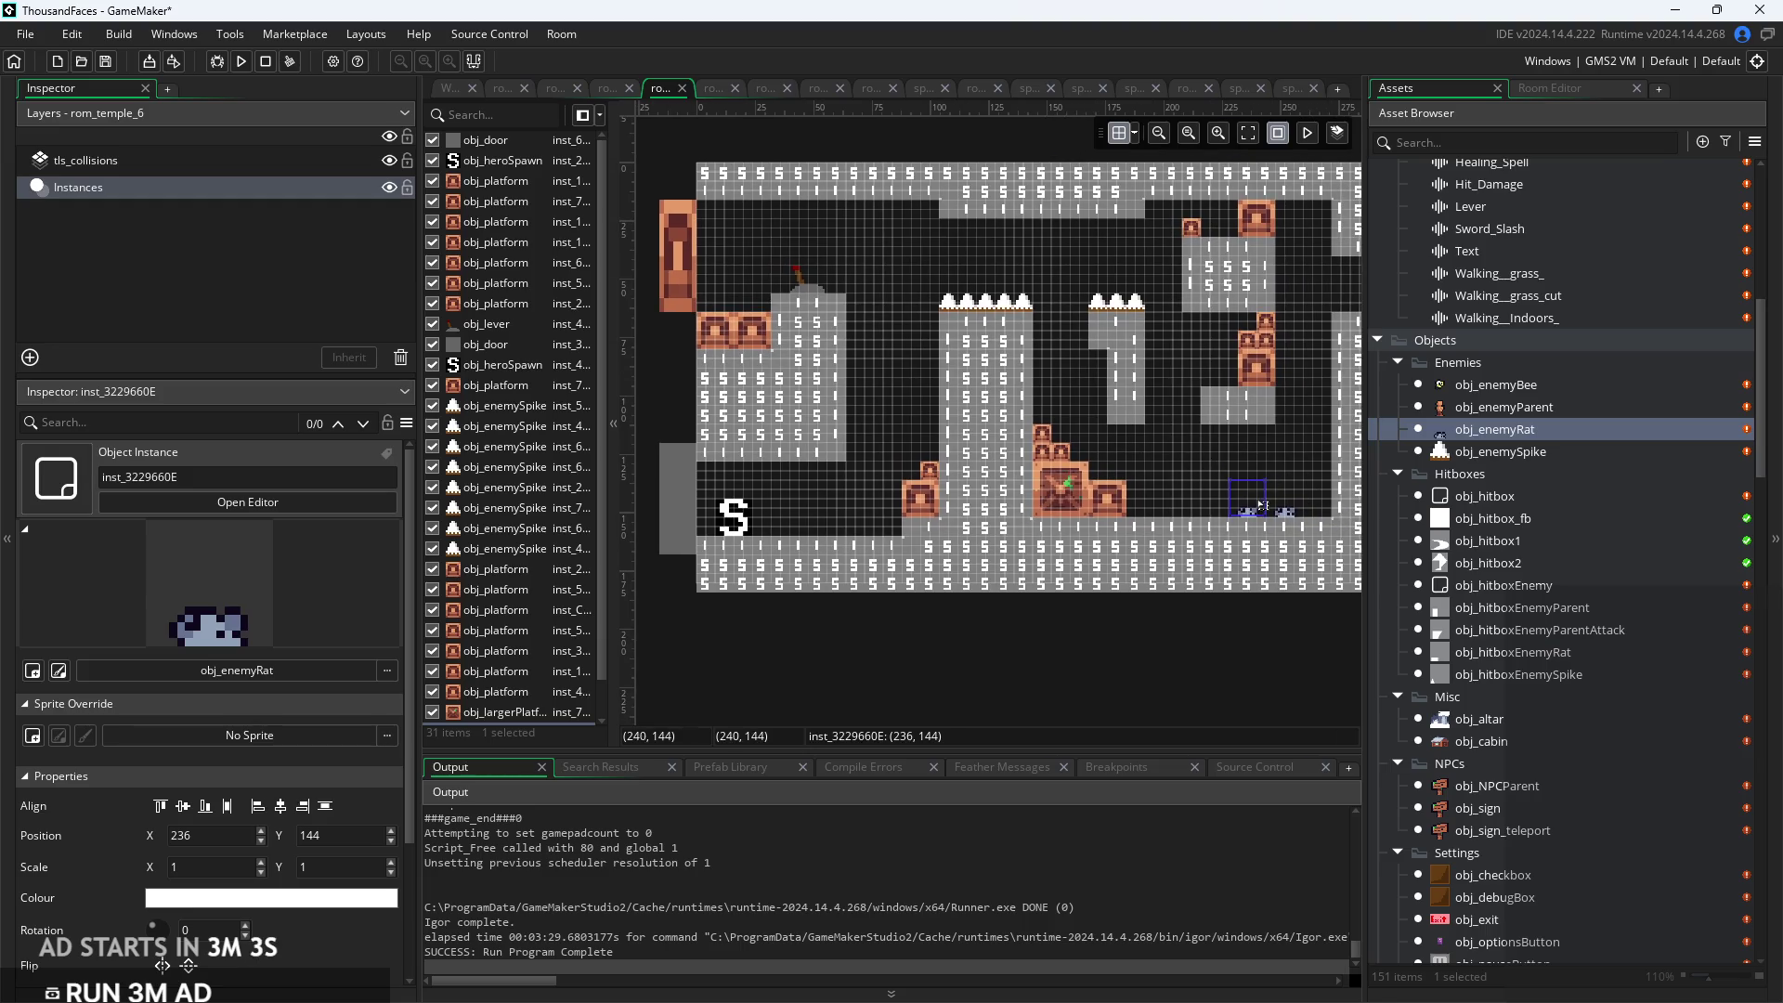
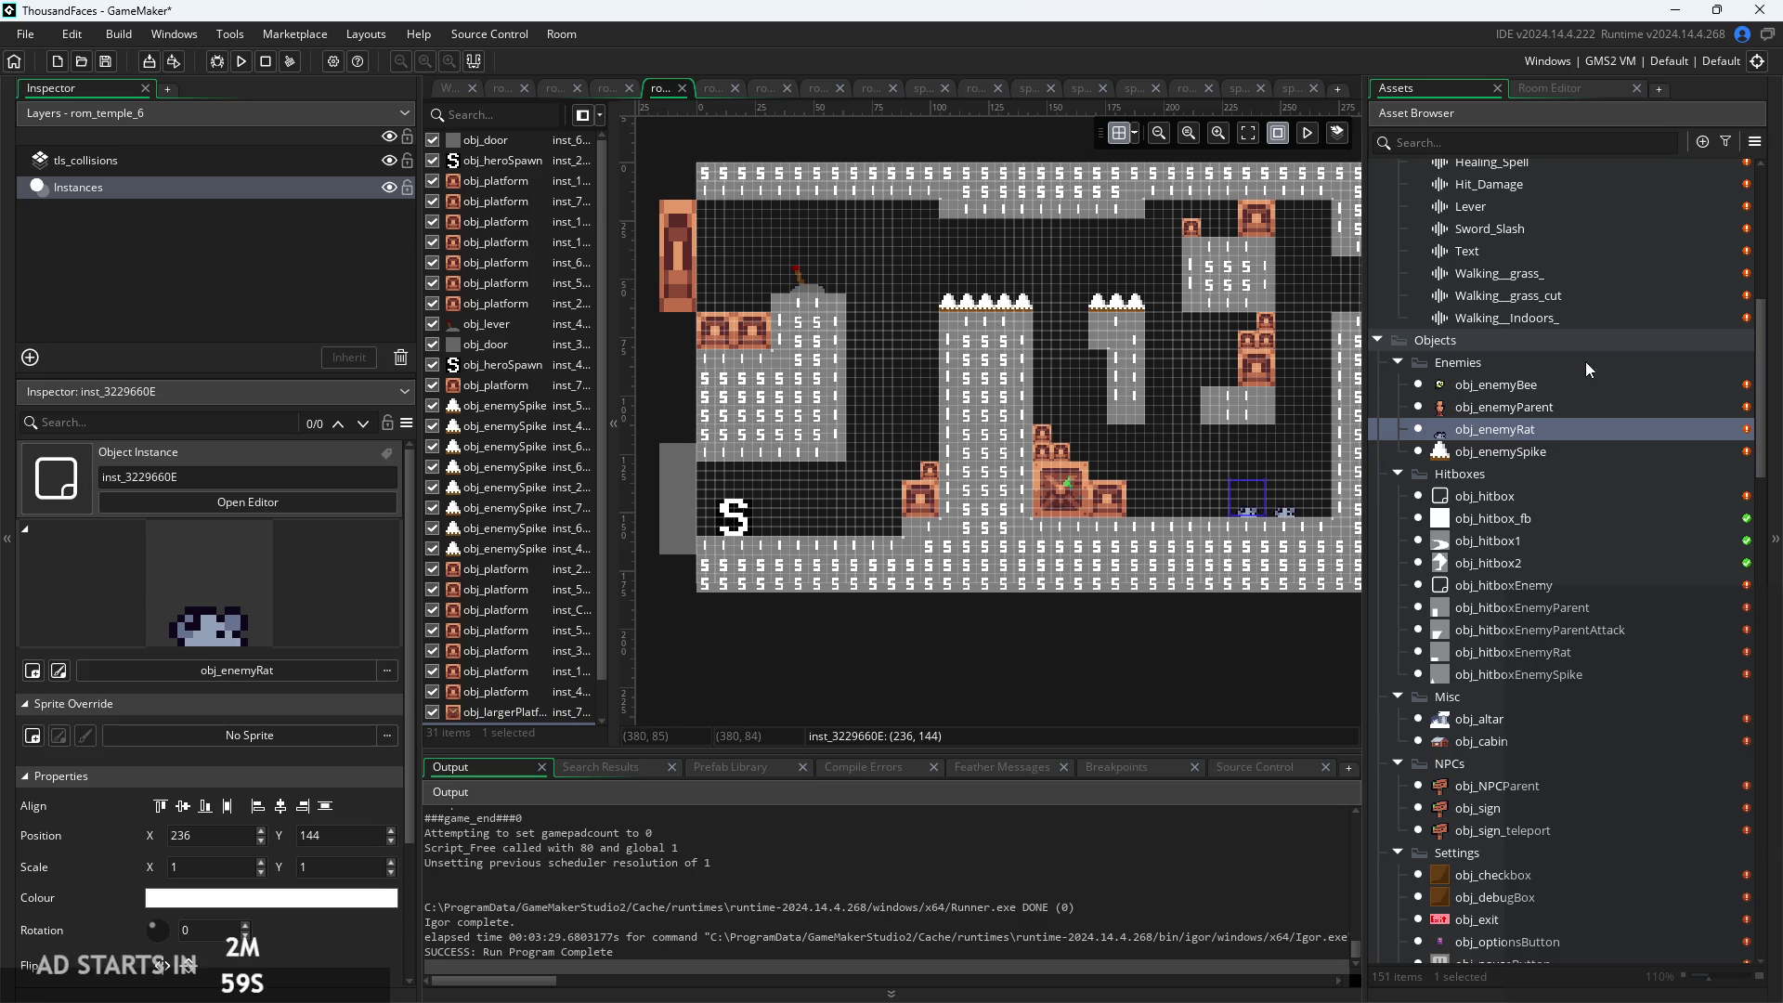
Open obj_enemyParent's Step event code and review its movement lines
{"action": "double_click", "coordinate": [1559, 398]}
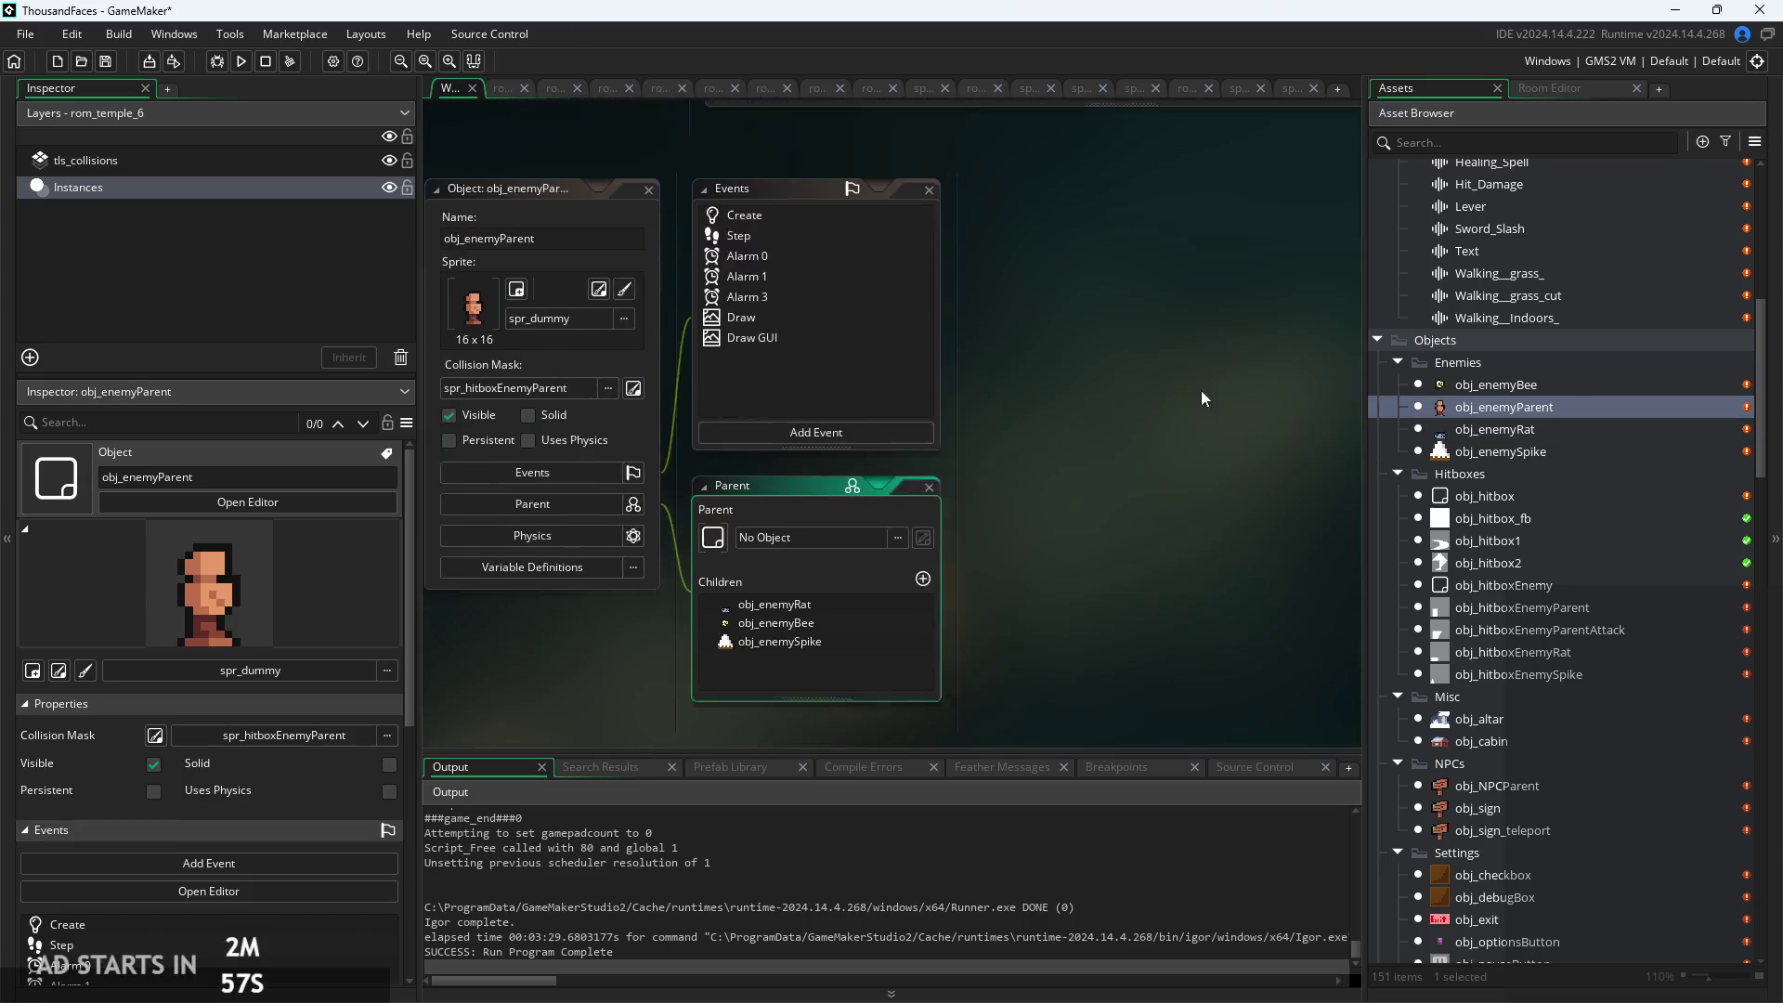
{"action": "double_click", "coordinate": [797, 212]}
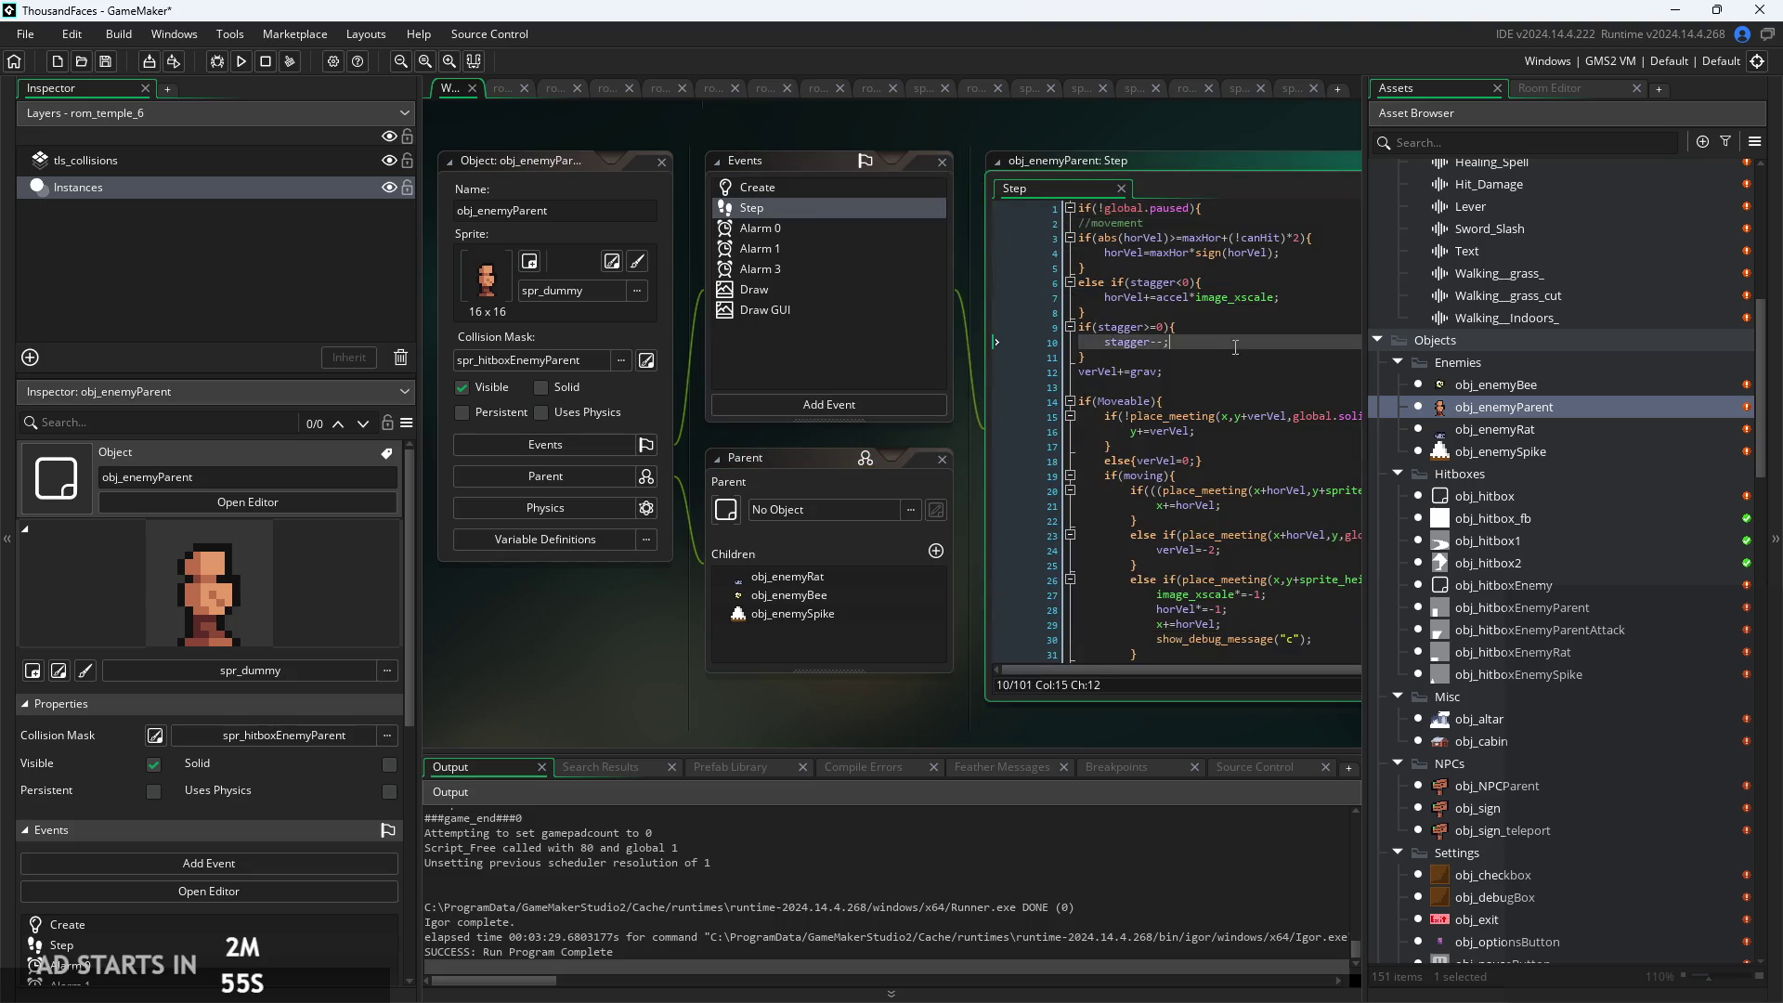
{"action": "left_click", "coordinate": [1110, 371]}
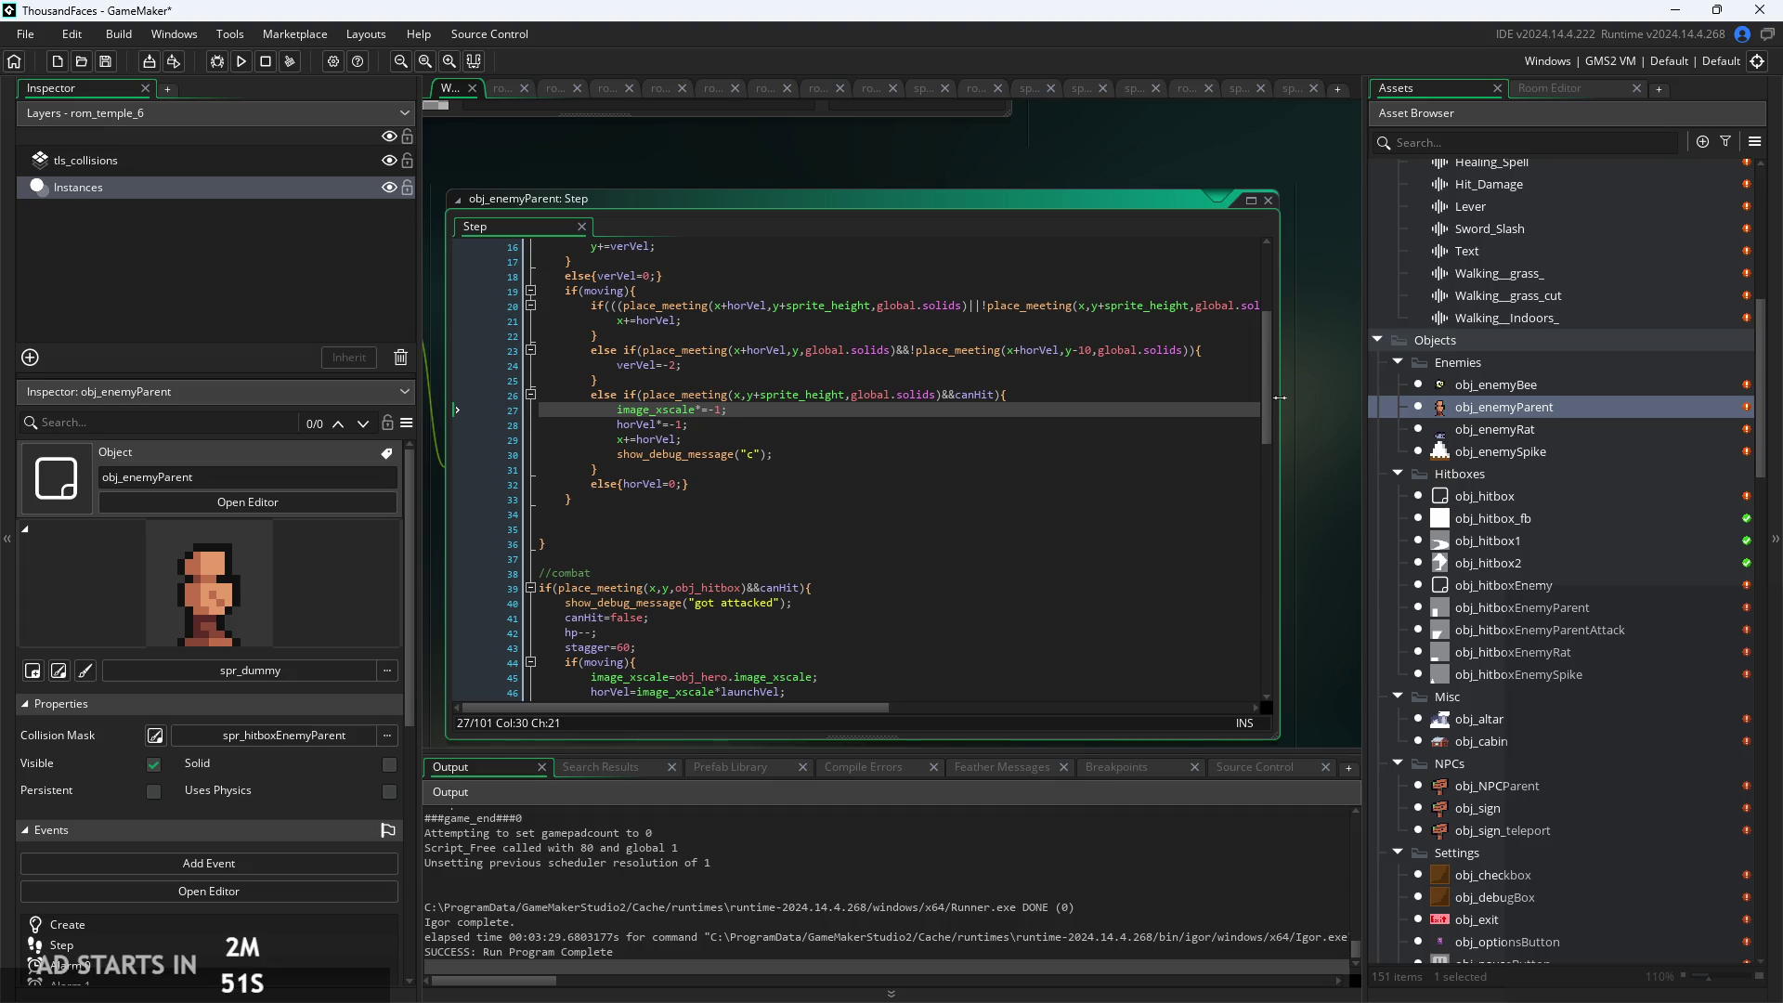
{"action": "left_click_drag", "start_coordinate": [1282, 392], "coordinate": [1489, 418]}
{"action": "scroll", "coordinate": [1137, 397], "scroll_direction": "down", "scroll_amount": 2}
{"action": "left_click", "coordinate": [1142, 567]}
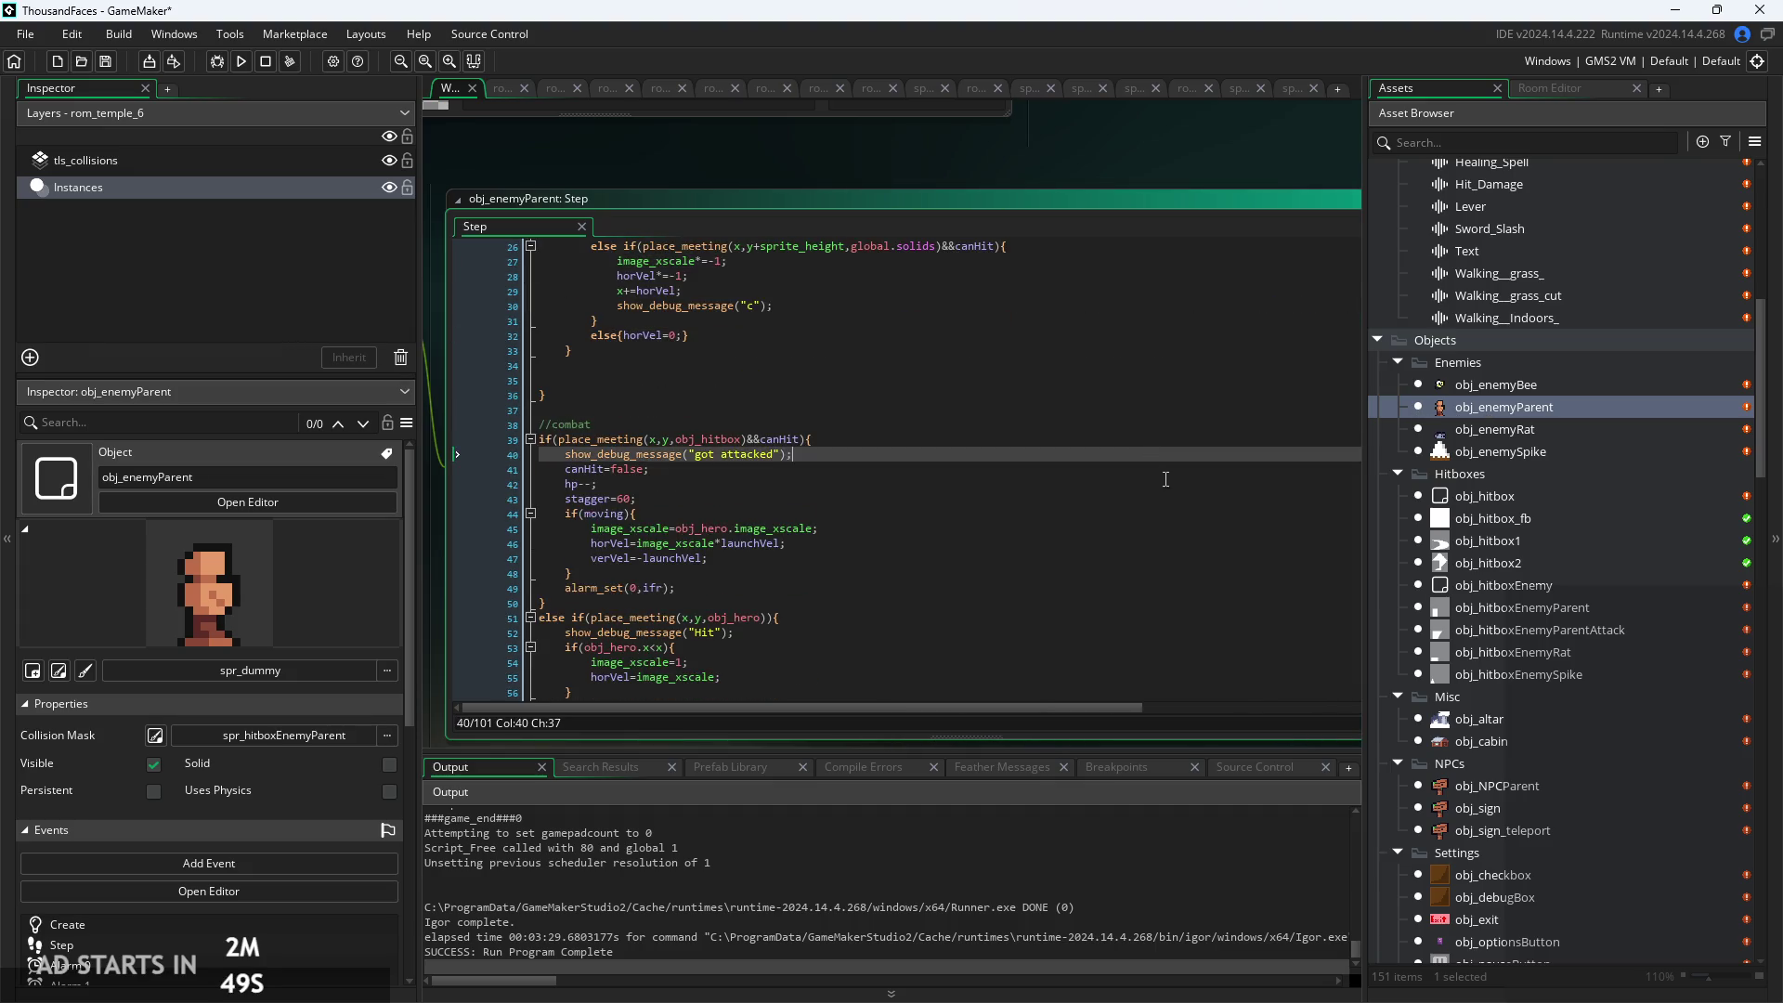
{"action": "scroll", "coordinate": [1152, 465], "scroll_direction": "down", "scroll_amount": 10}
{"action": "scroll", "coordinate": [1169, 493], "scroll_direction": "down", "scroll_amount": 6}
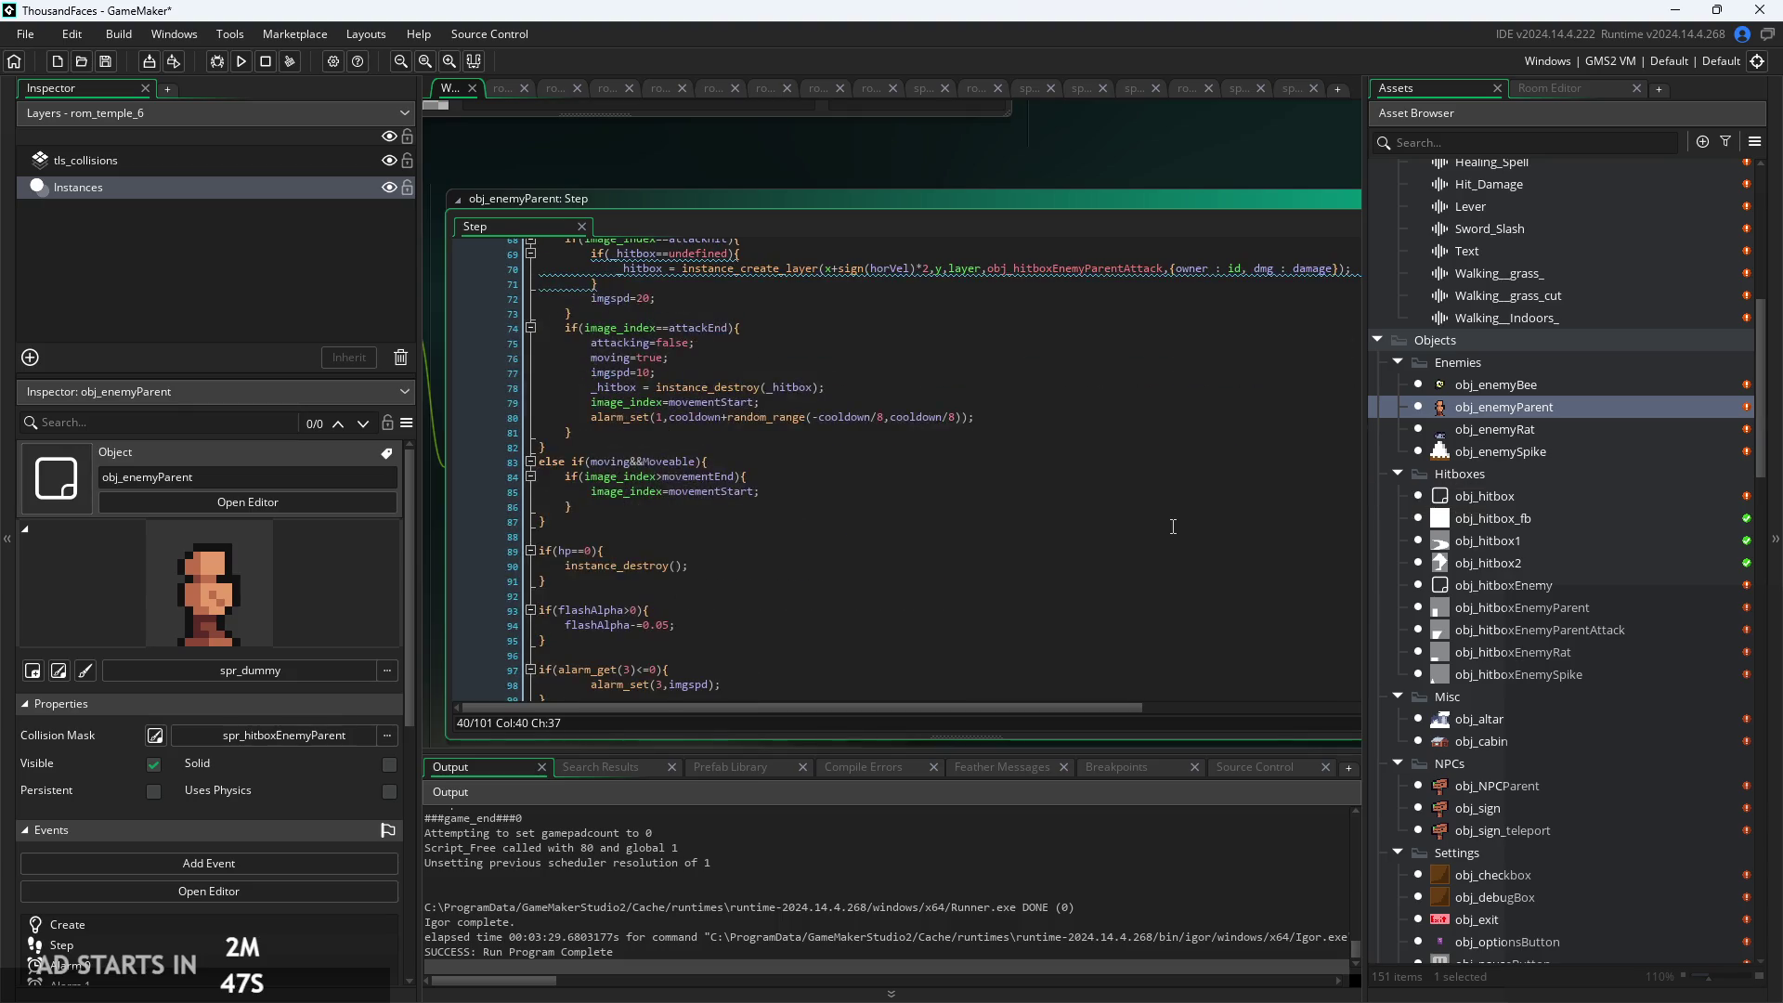
{"action": "scroll", "coordinate": [1177, 526], "scroll_direction": "up", "scroll_amount": 5}
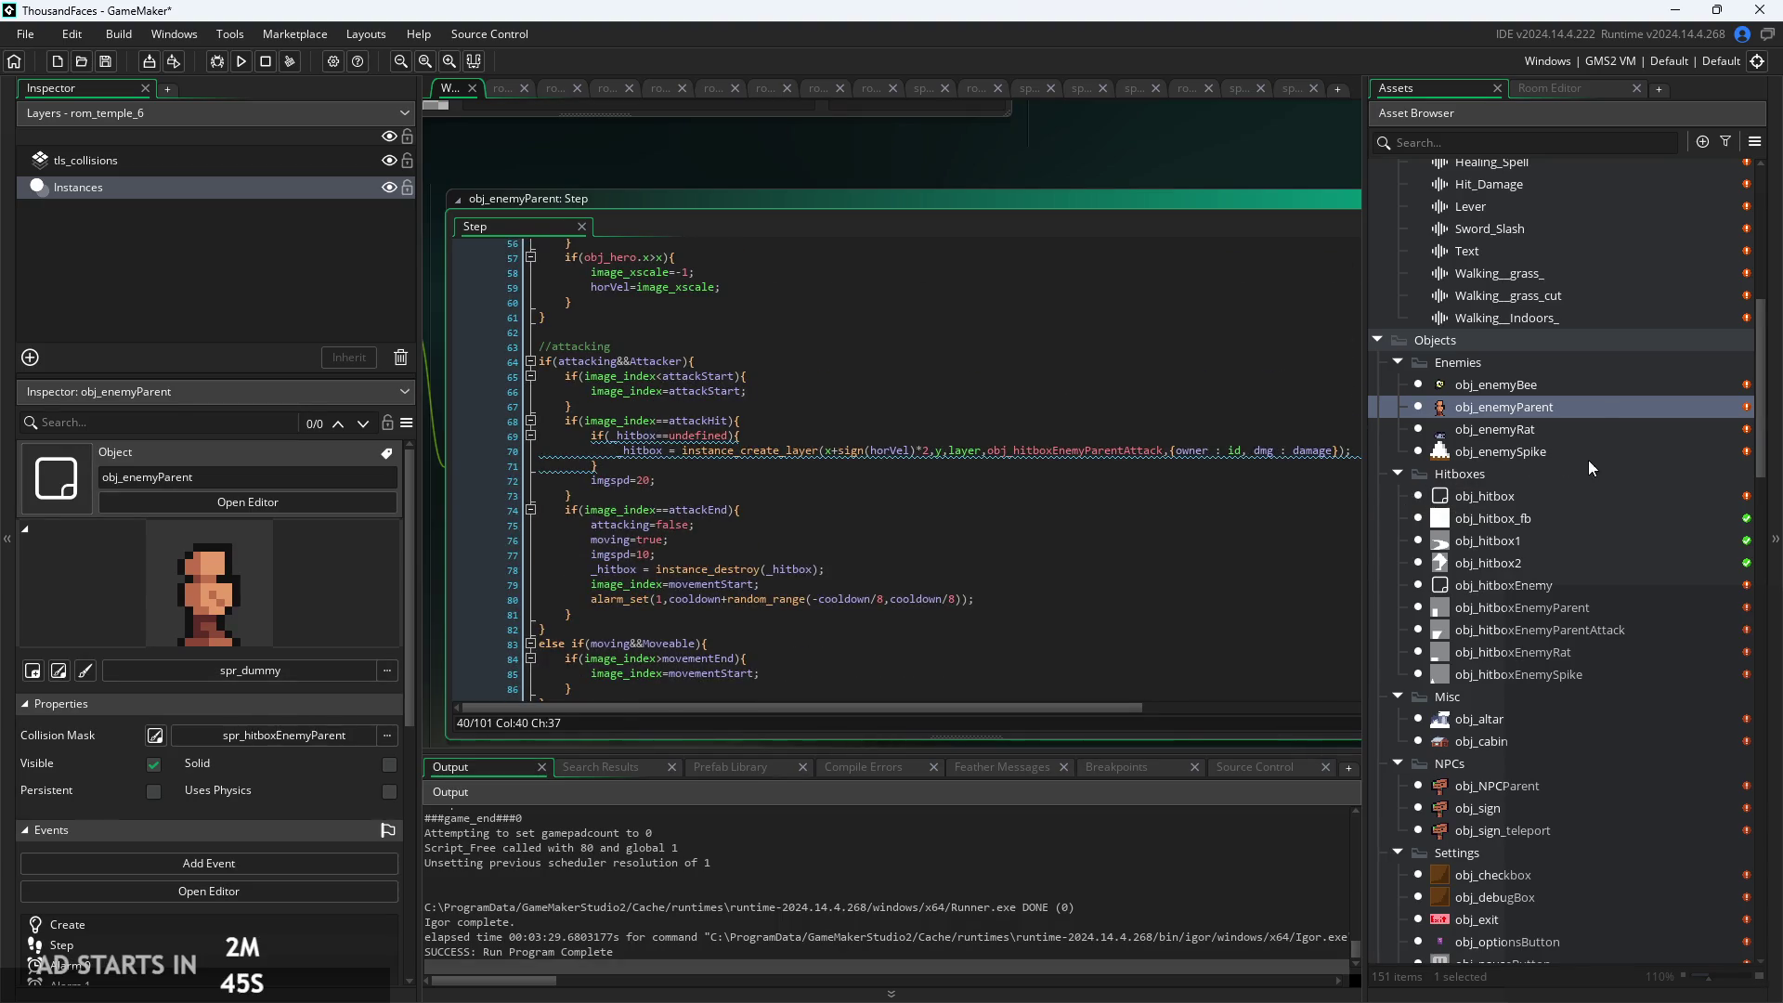
Copy the bee's commented &&!(x+horVel<0||x+horVel>room_width) check, then return to obj_enemyParent's Step code
{"action": "double_click", "coordinate": [1586, 388]}
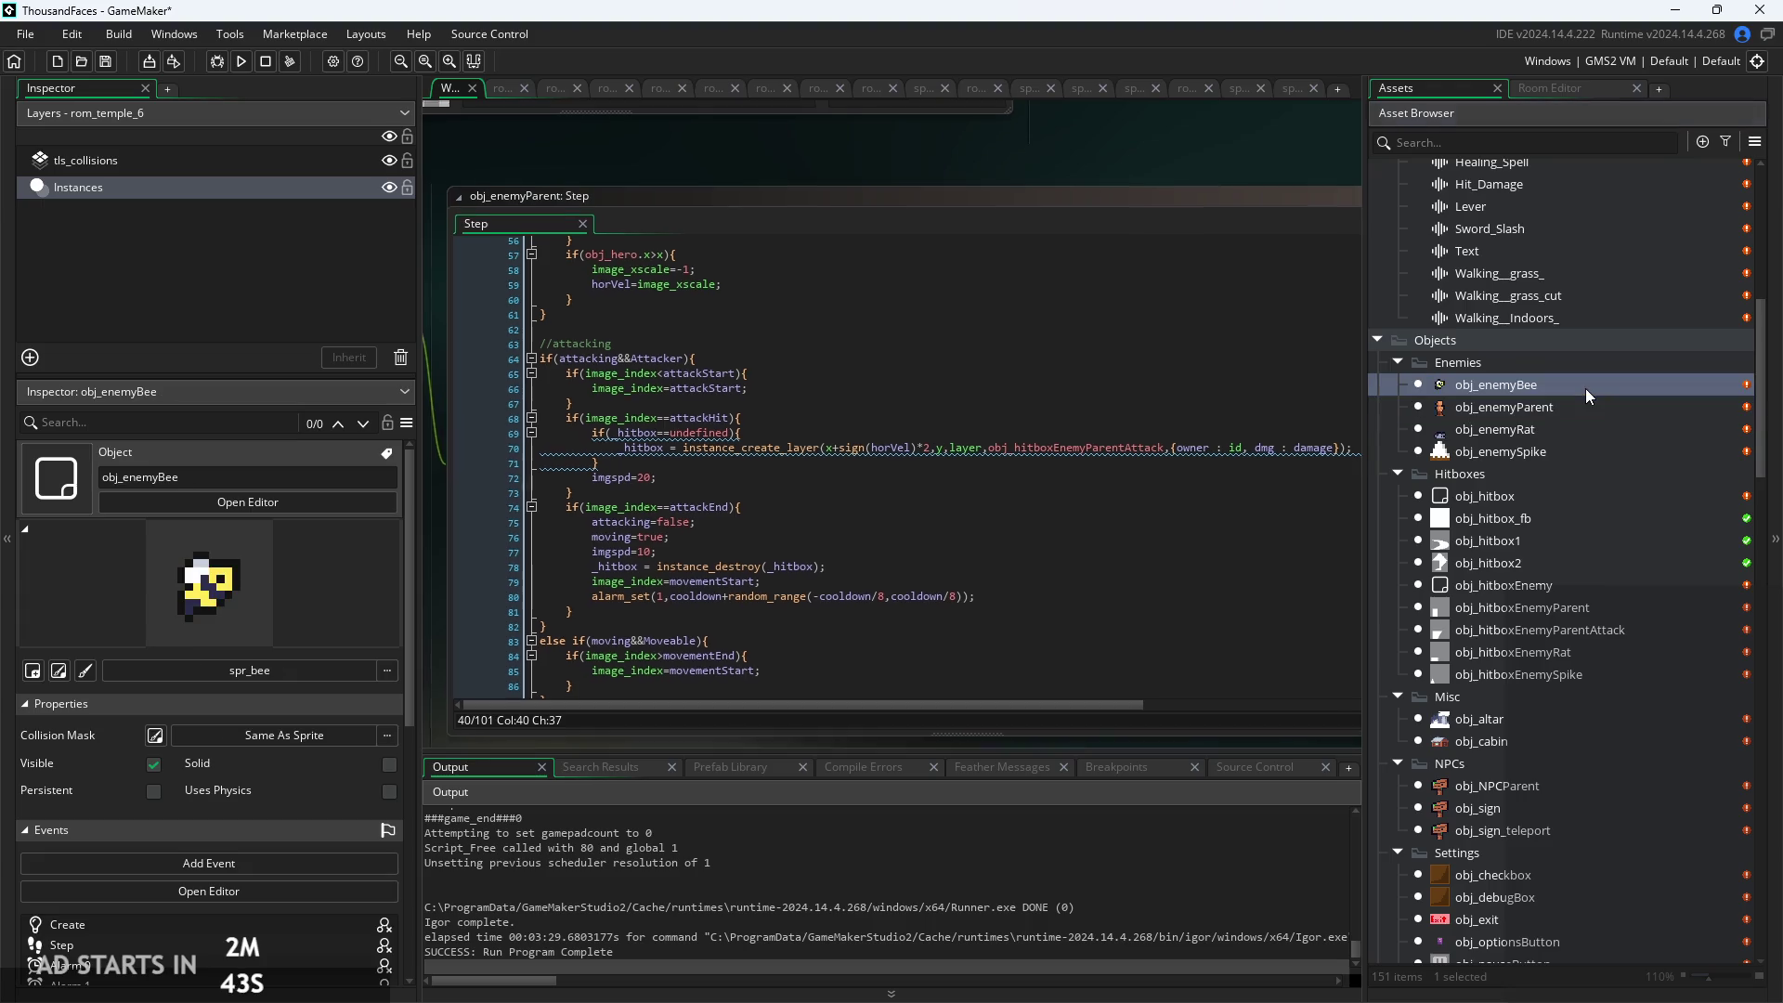
{"action": "left_click", "coordinate": [804, 256]}
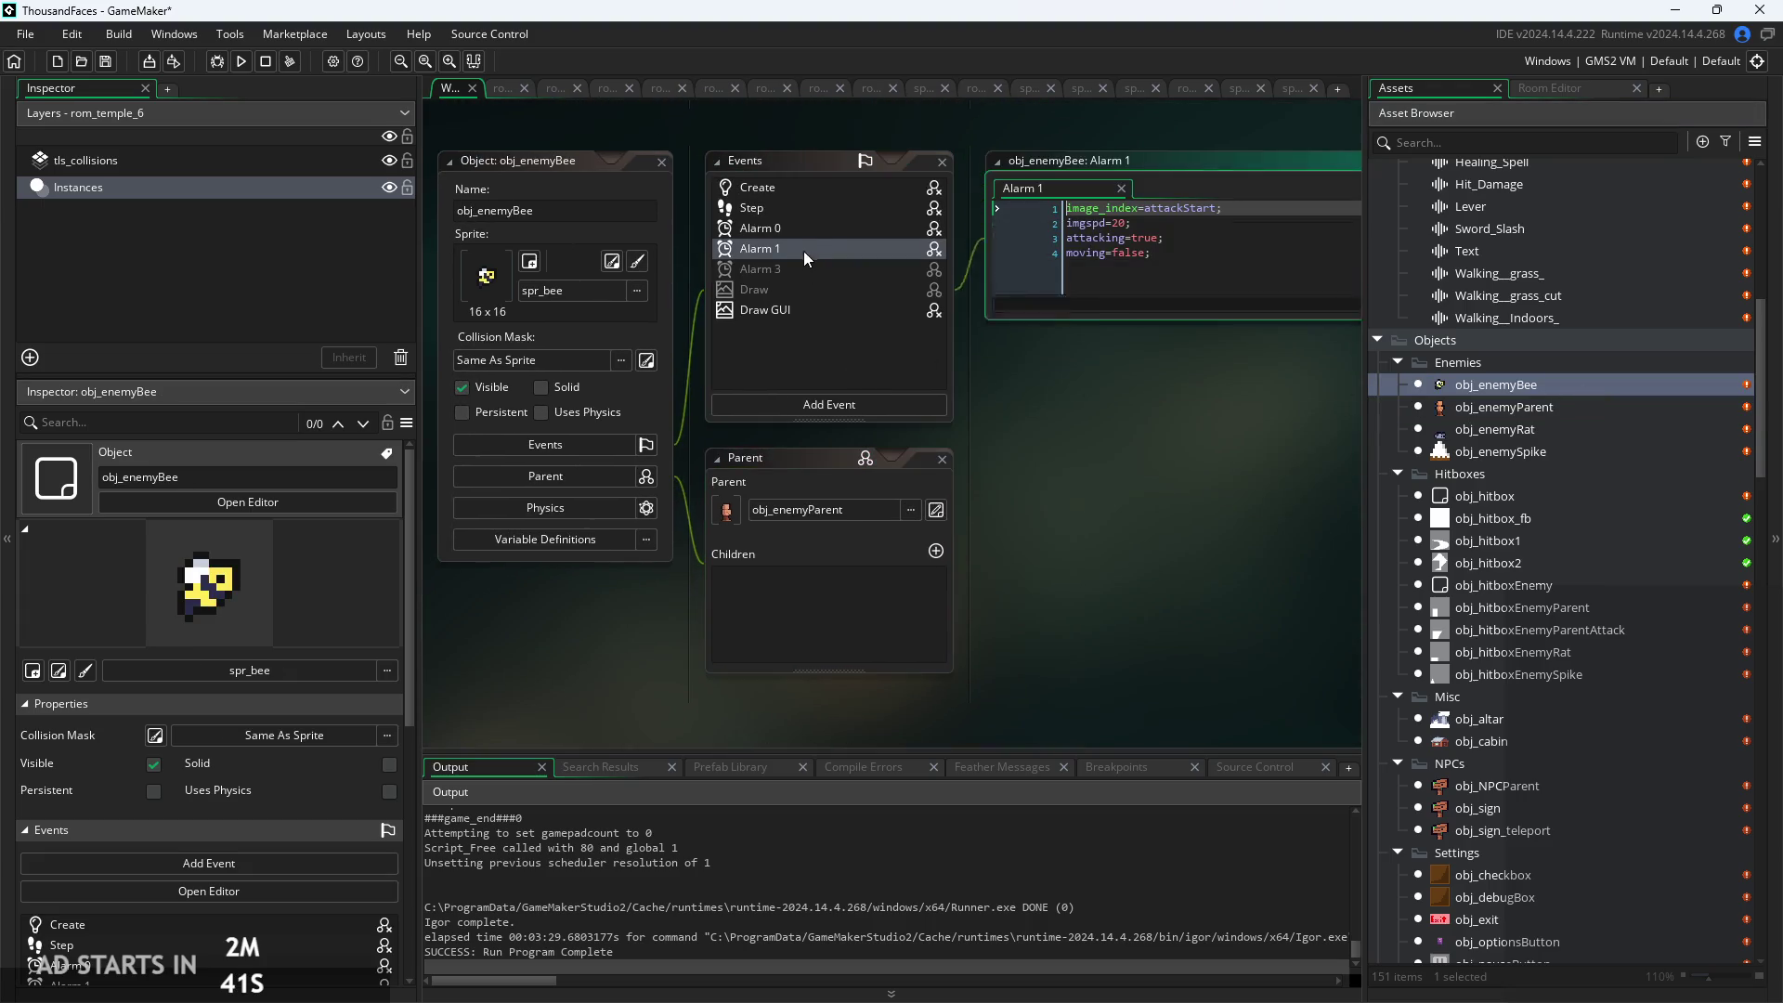
{"action": "left_click", "coordinate": [826, 204]}
{"action": "left_click", "coordinate": [1146, 323]}
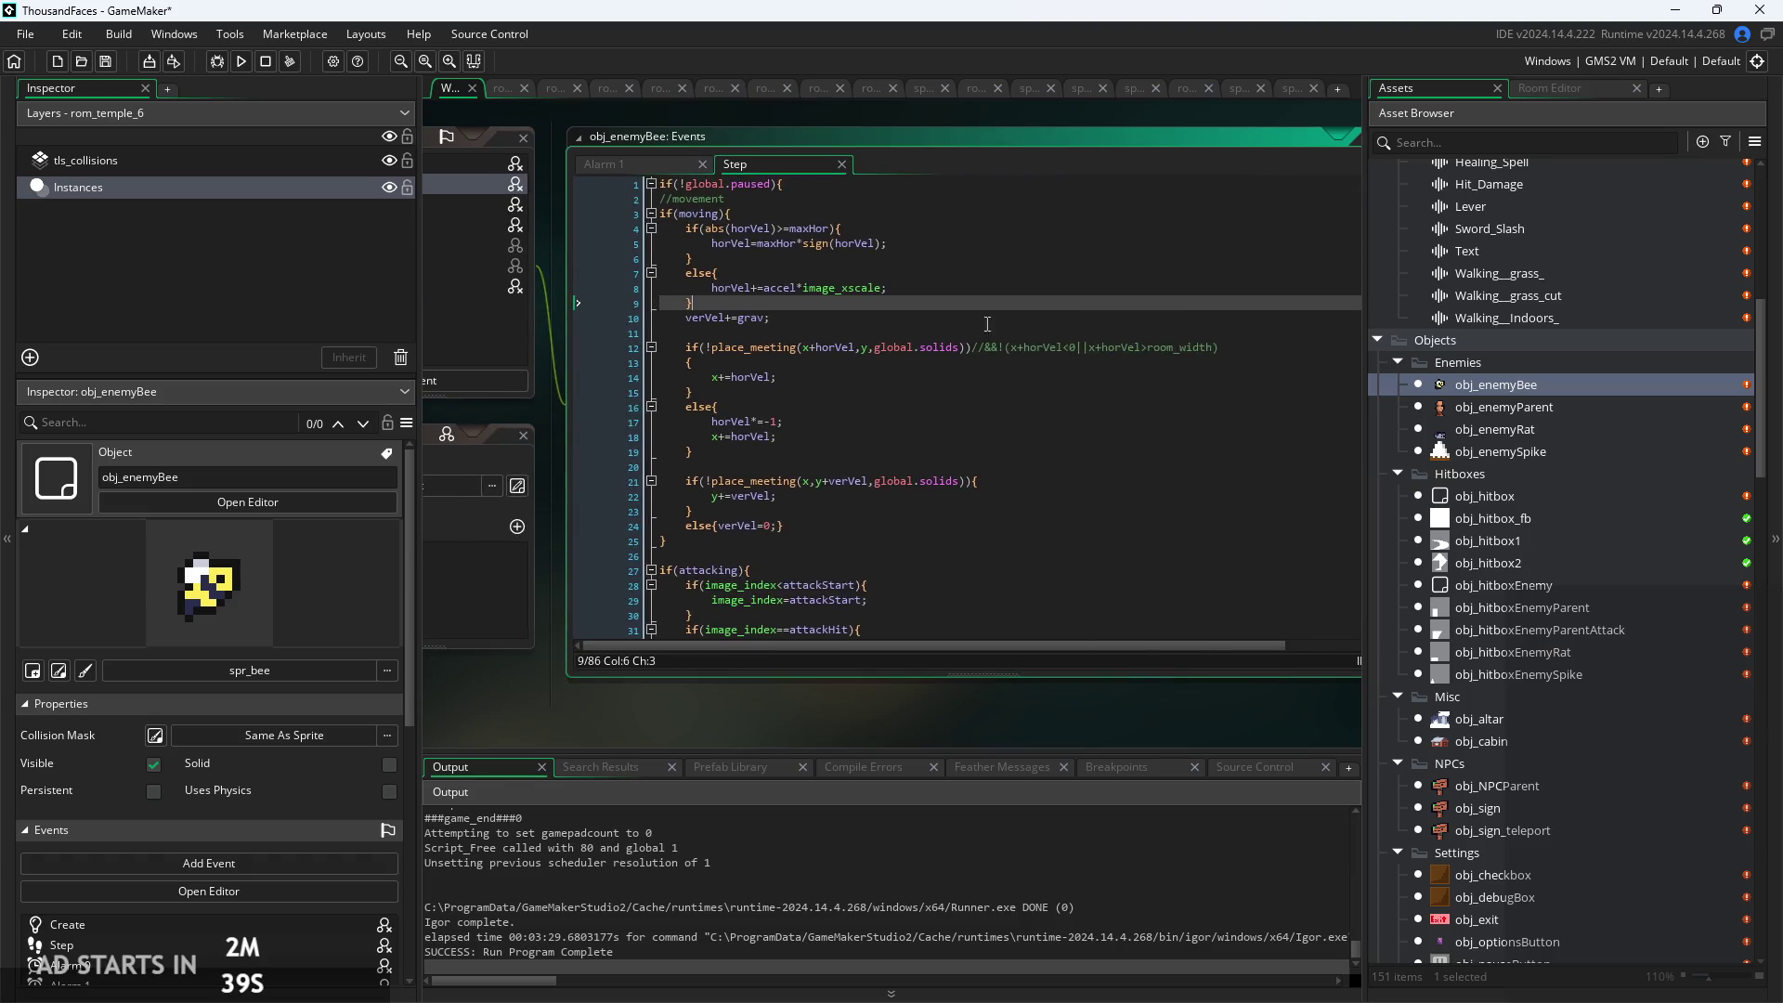
{"action": "left_click", "coordinate": [1107, 316]}
{"action": "scroll", "coordinate": [970, 303], "scroll_direction": "up", "scroll_amount": 2}
{"action": "left_click", "coordinate": [1052, 275]}
{"action": "left_click", "coordinate": [1068, 343]}
{"action": "scroll", "coordinate": [1123, 282], "scroll_direction": "up", "scroll_amount": 2}
{"action": "left_click_drag", "start_coordinate": [1179, 291], "coordinate": [792, 288]}
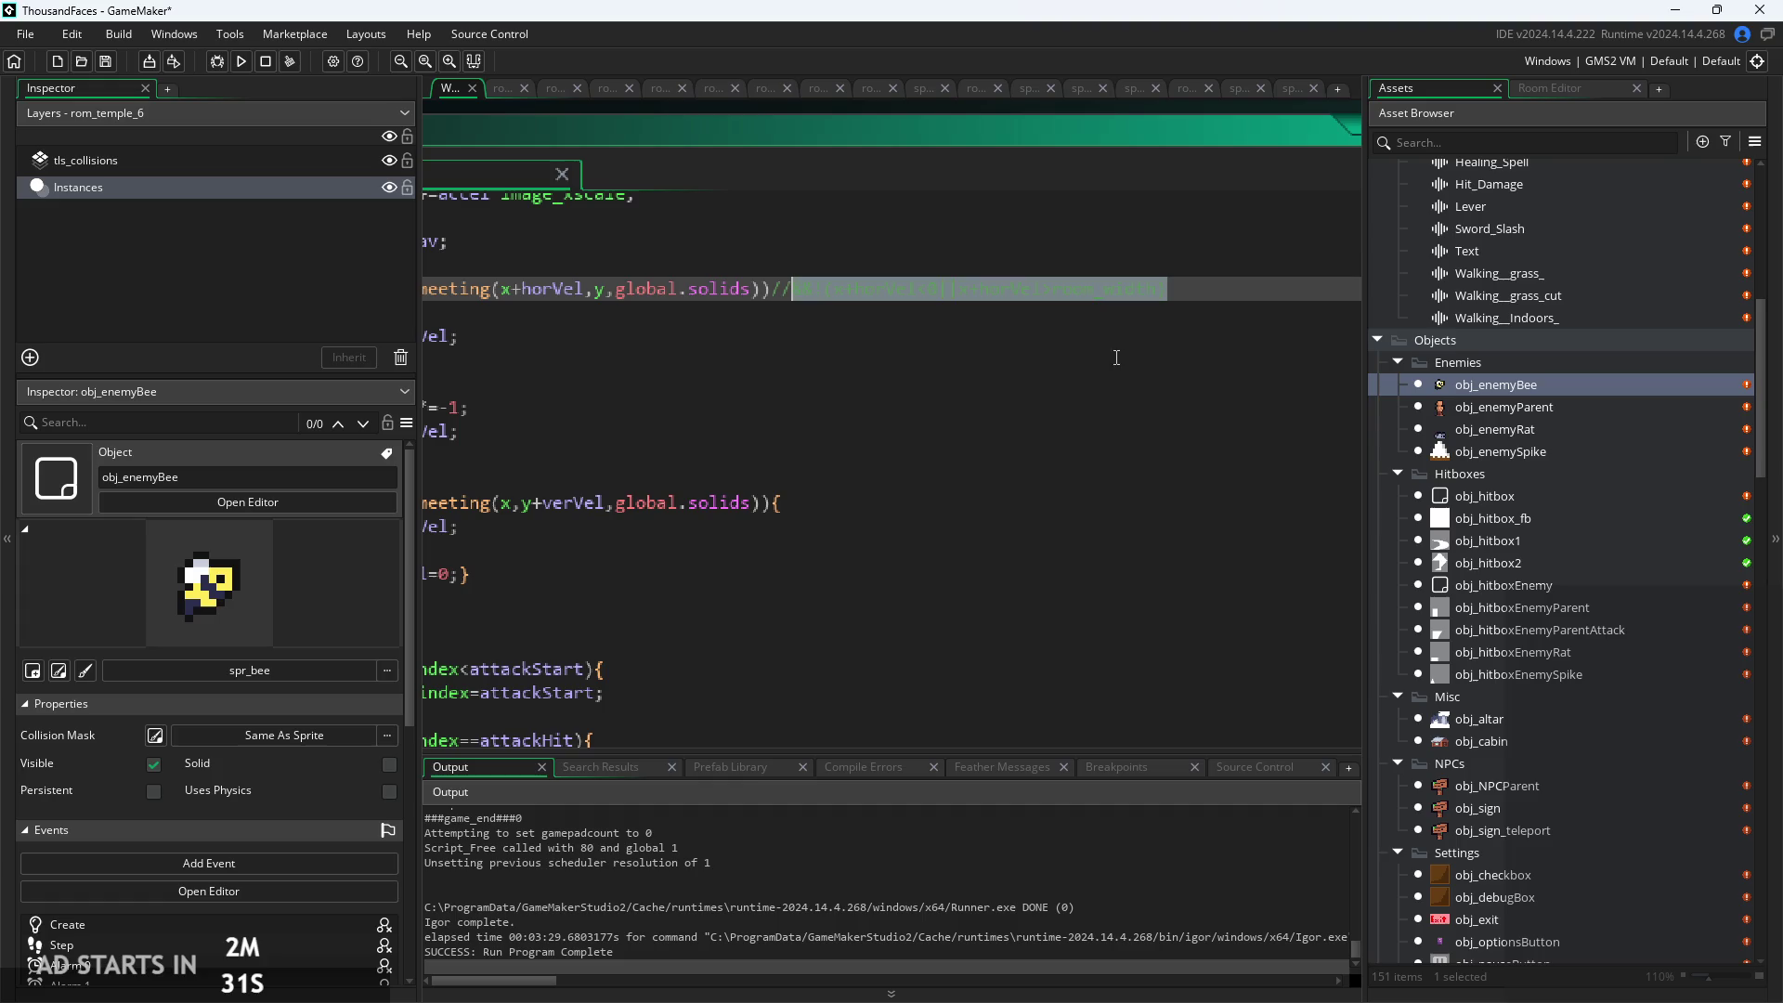
{"action": "key", "text": "Right"}
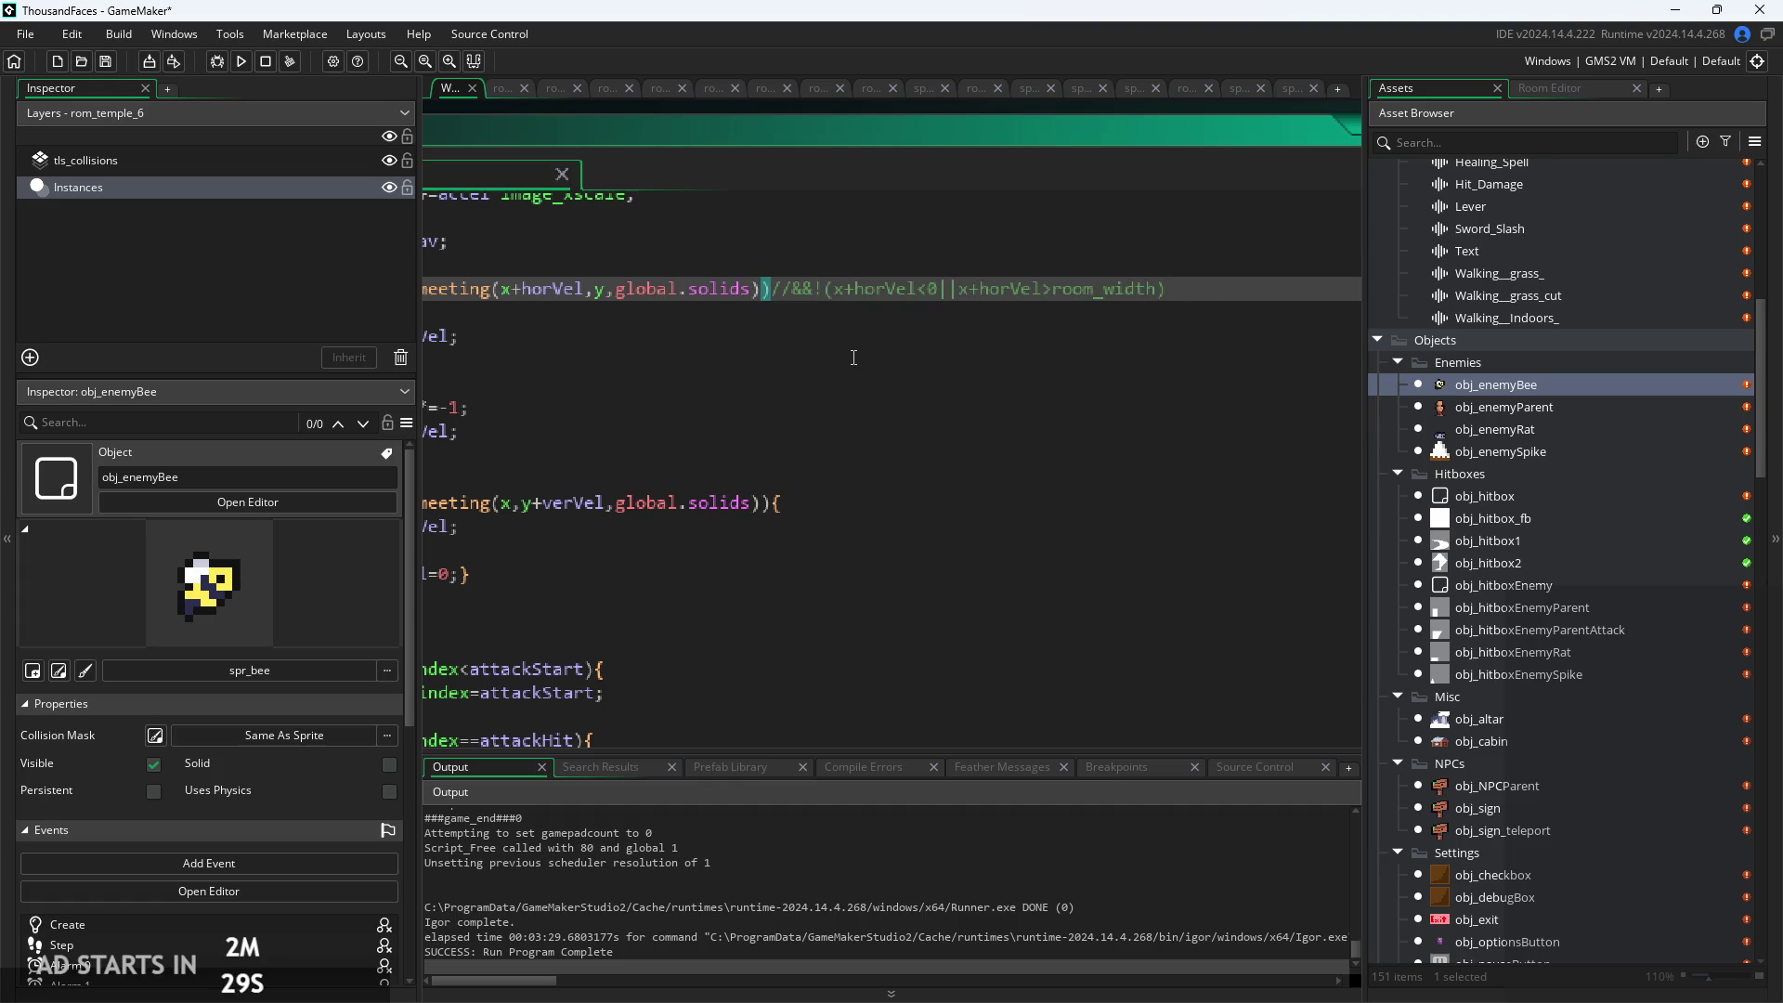
{"action": "scroll", "coordinate": [972, 357], "scroll_direction": "down", "scroll_amount": 2}
{"action": "double_click", "coordinate": [1523, 409]}
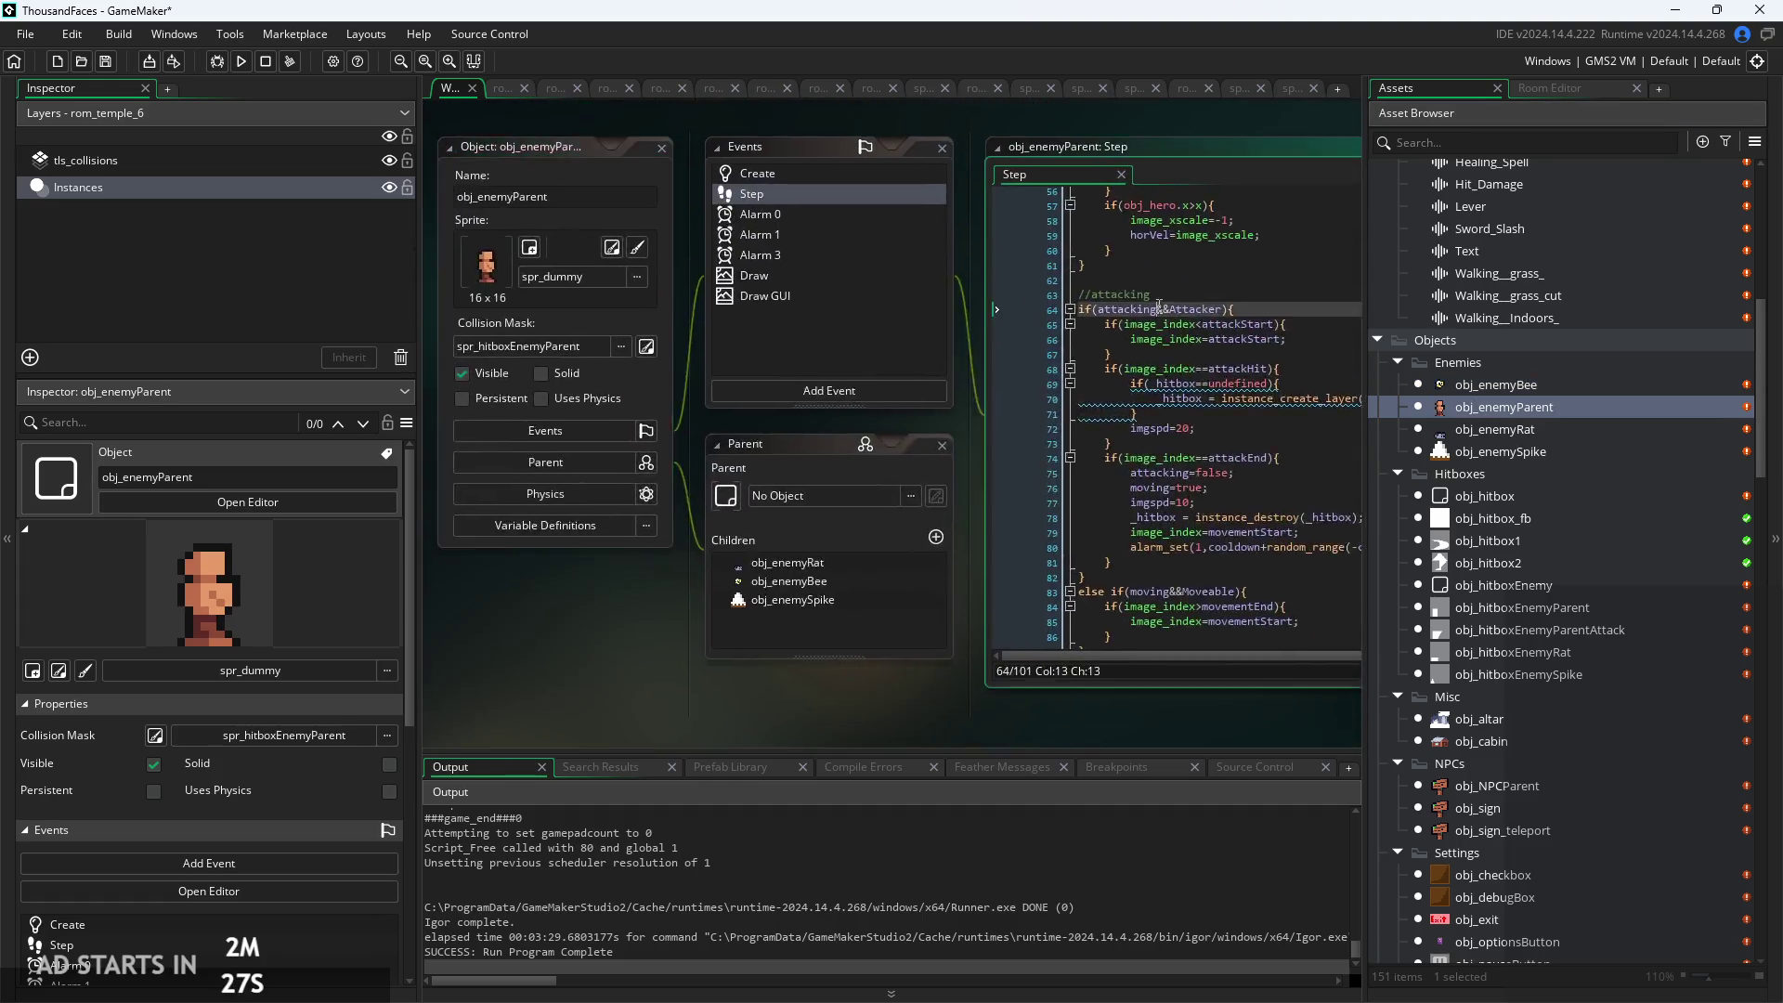
Locate the long if(moving) movement condition in obj_enemyParent's Step code
{"action": "scroll", "coordinate": [929, 413], "scroll_direction": "up", "scroll_amount": 10}
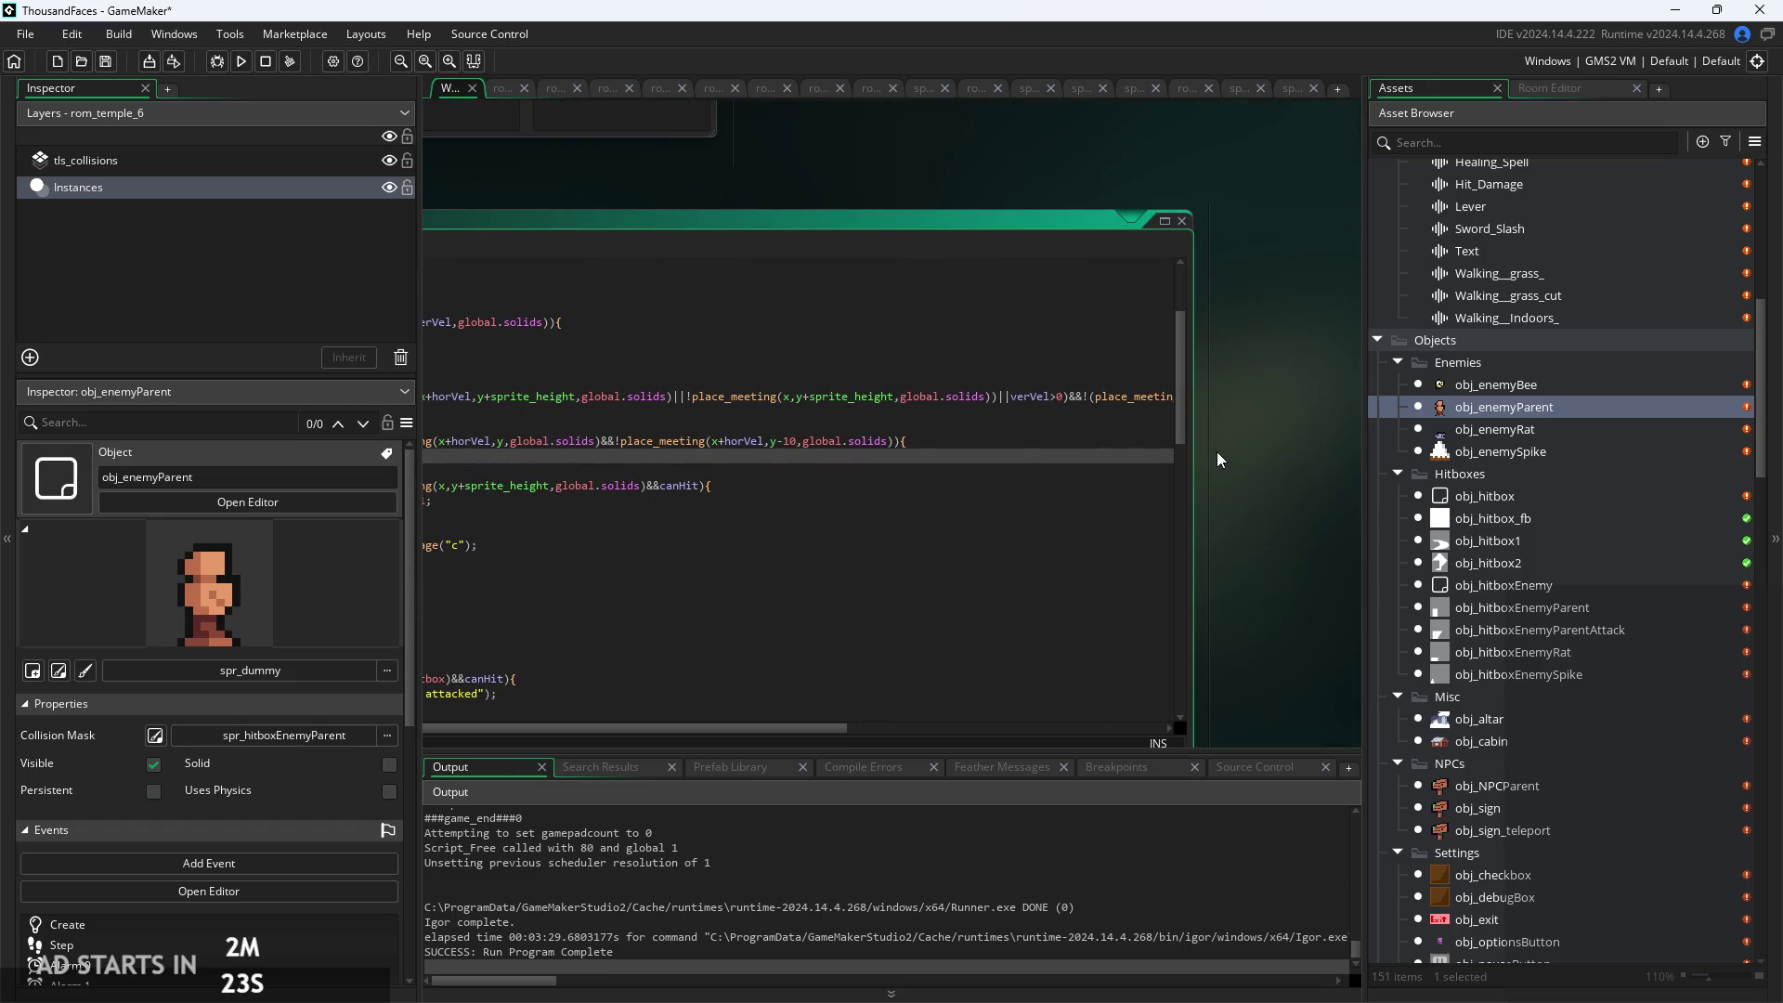
{"action": "mouse_move", "coordinate": [1191, 468]}
{"action": "left_mouse_down"}
{"action": "mouse_move", "coordinate": [1117, 489]}
{"action": "mouse_move", "coordinate": [1381, 472]}
{"action": "left_mouse_up"}
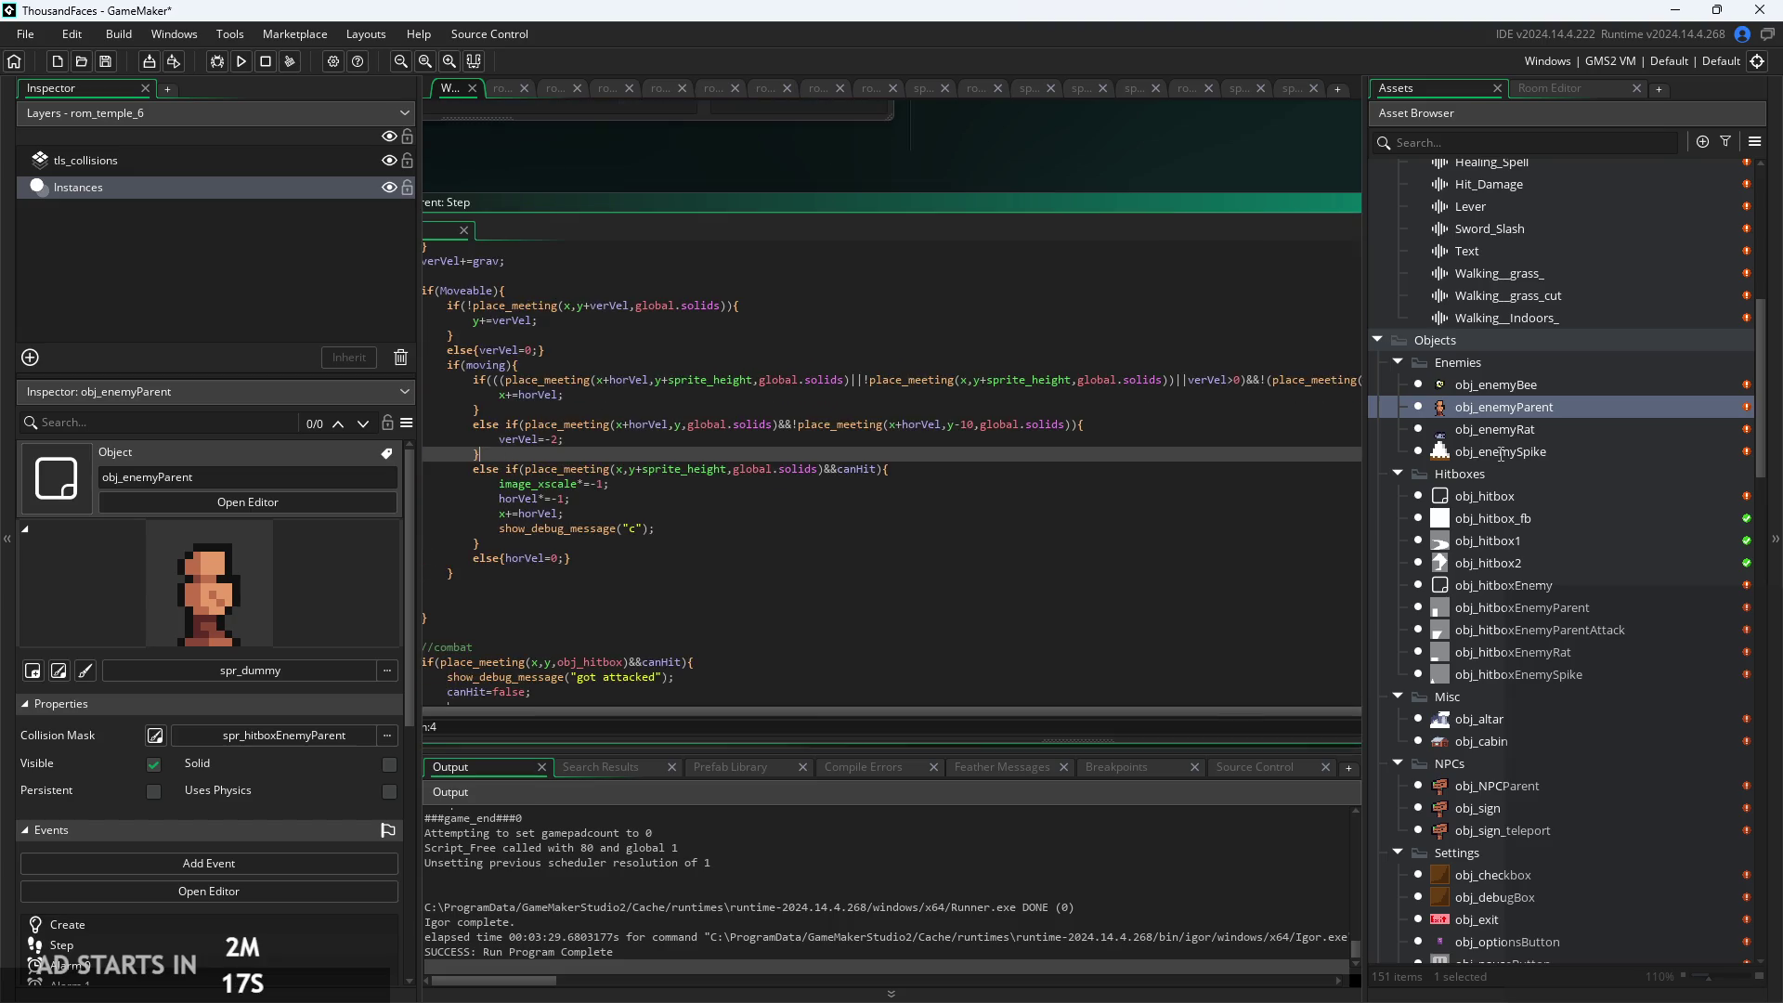
{"action": "left_click", "coordinate": [1039, 466]}
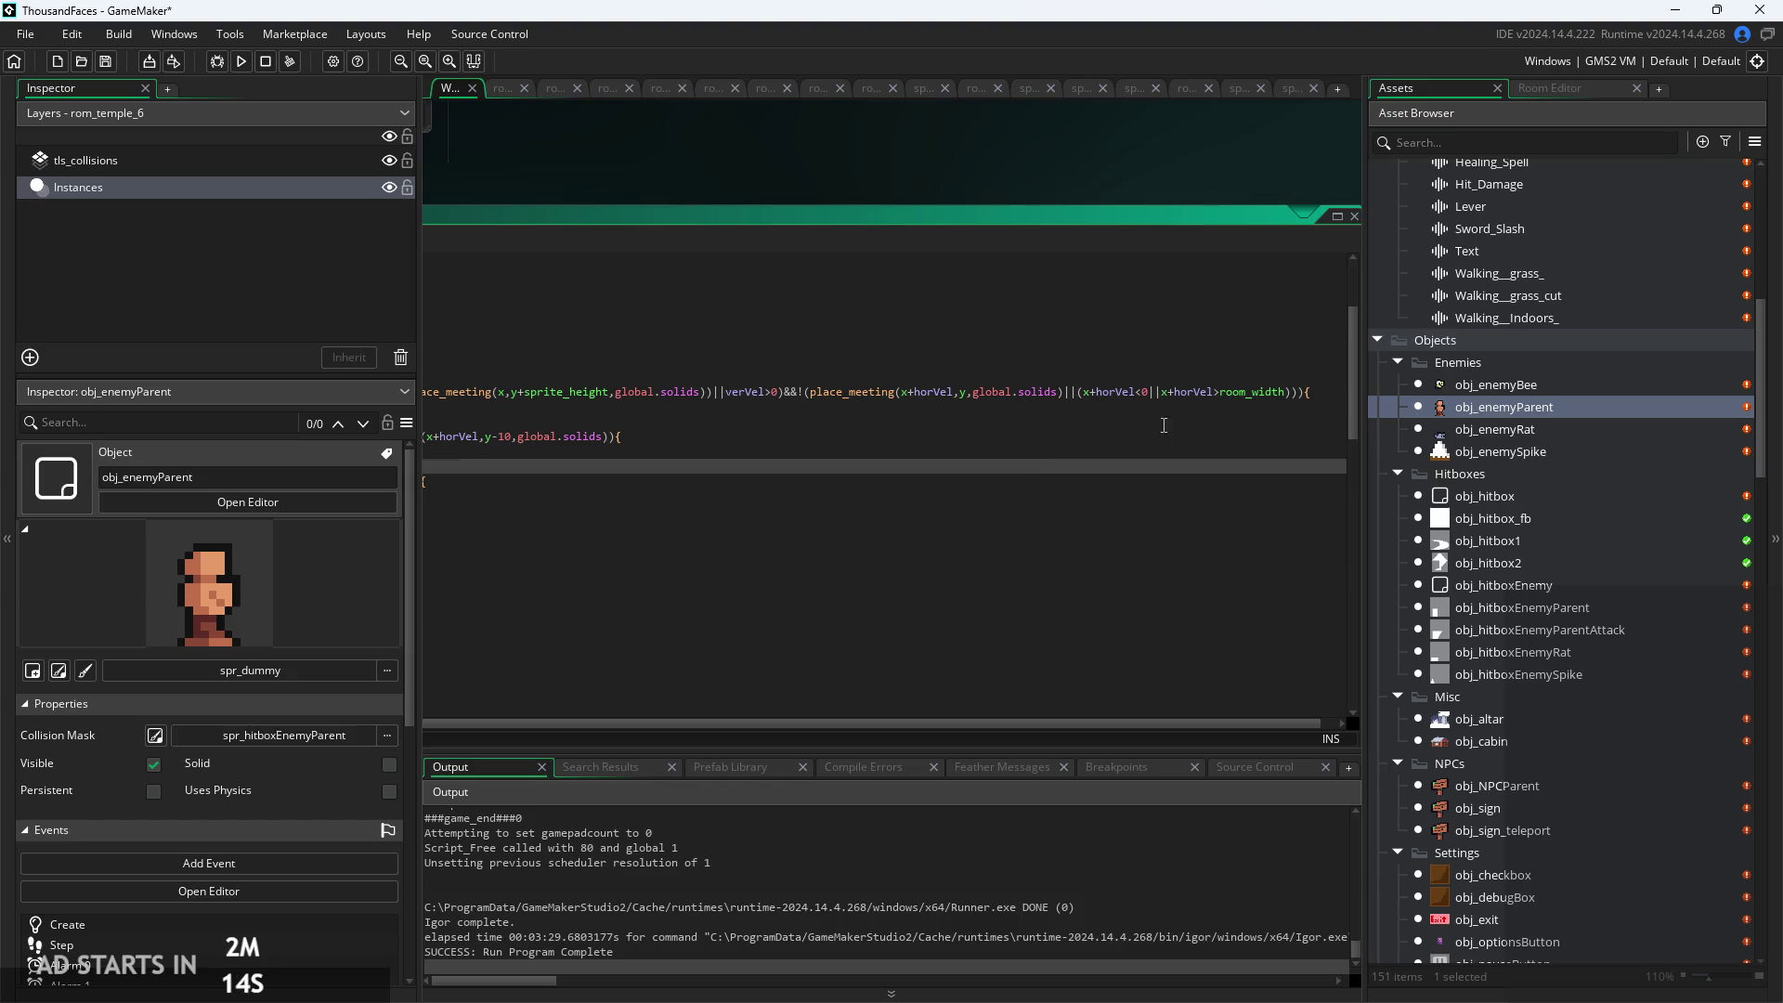
{"action": "left_click", "coordinate": [1039, 441]}
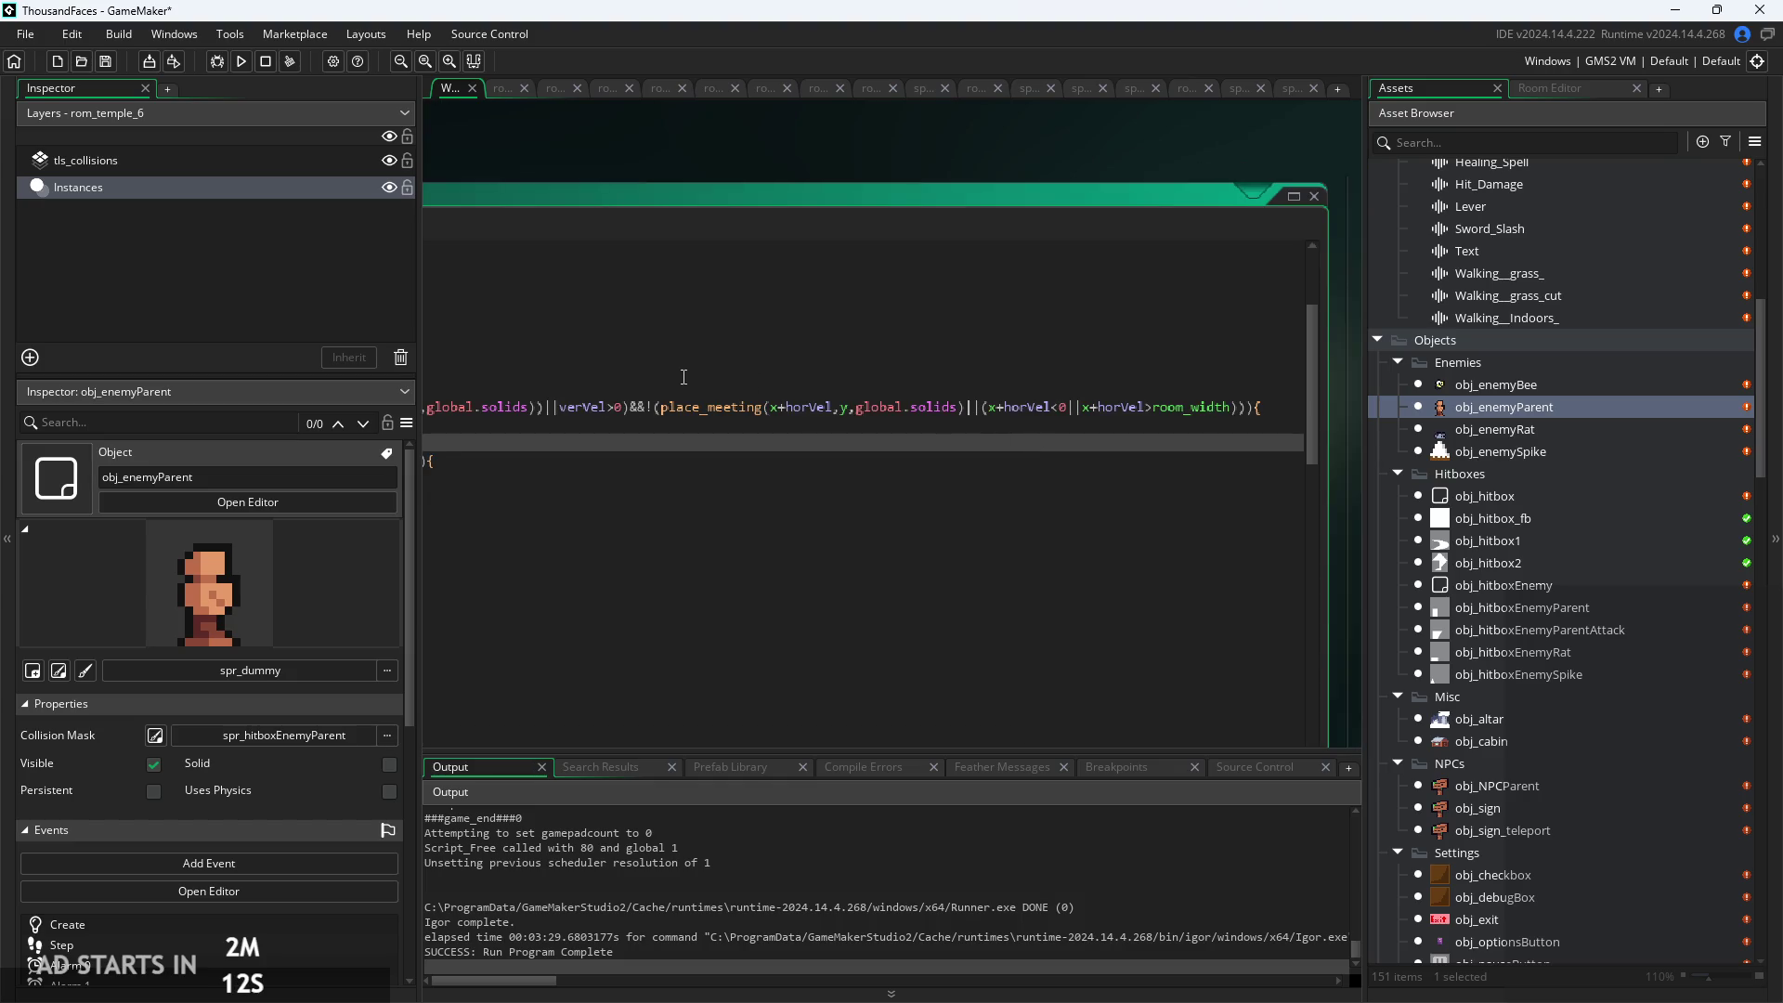
{"action": "left_click", "coordinate": [641, 409]}
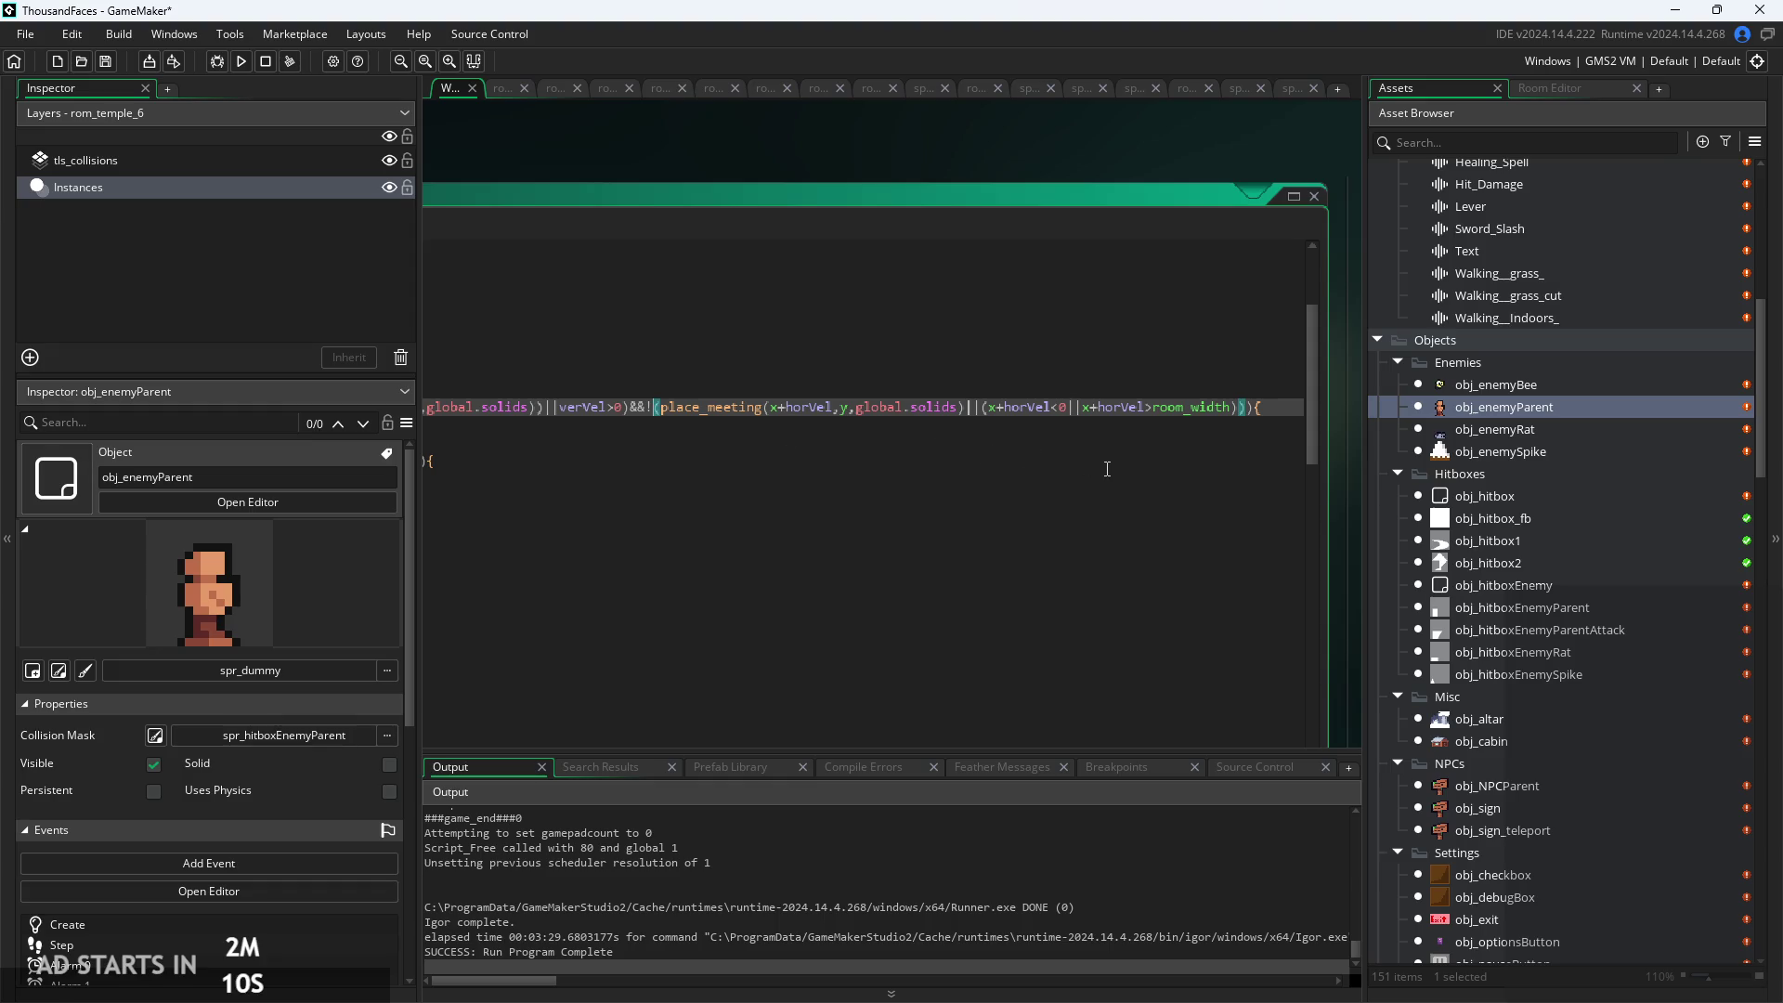
{"action": "left_click", "coordinate": [1088, 443]}
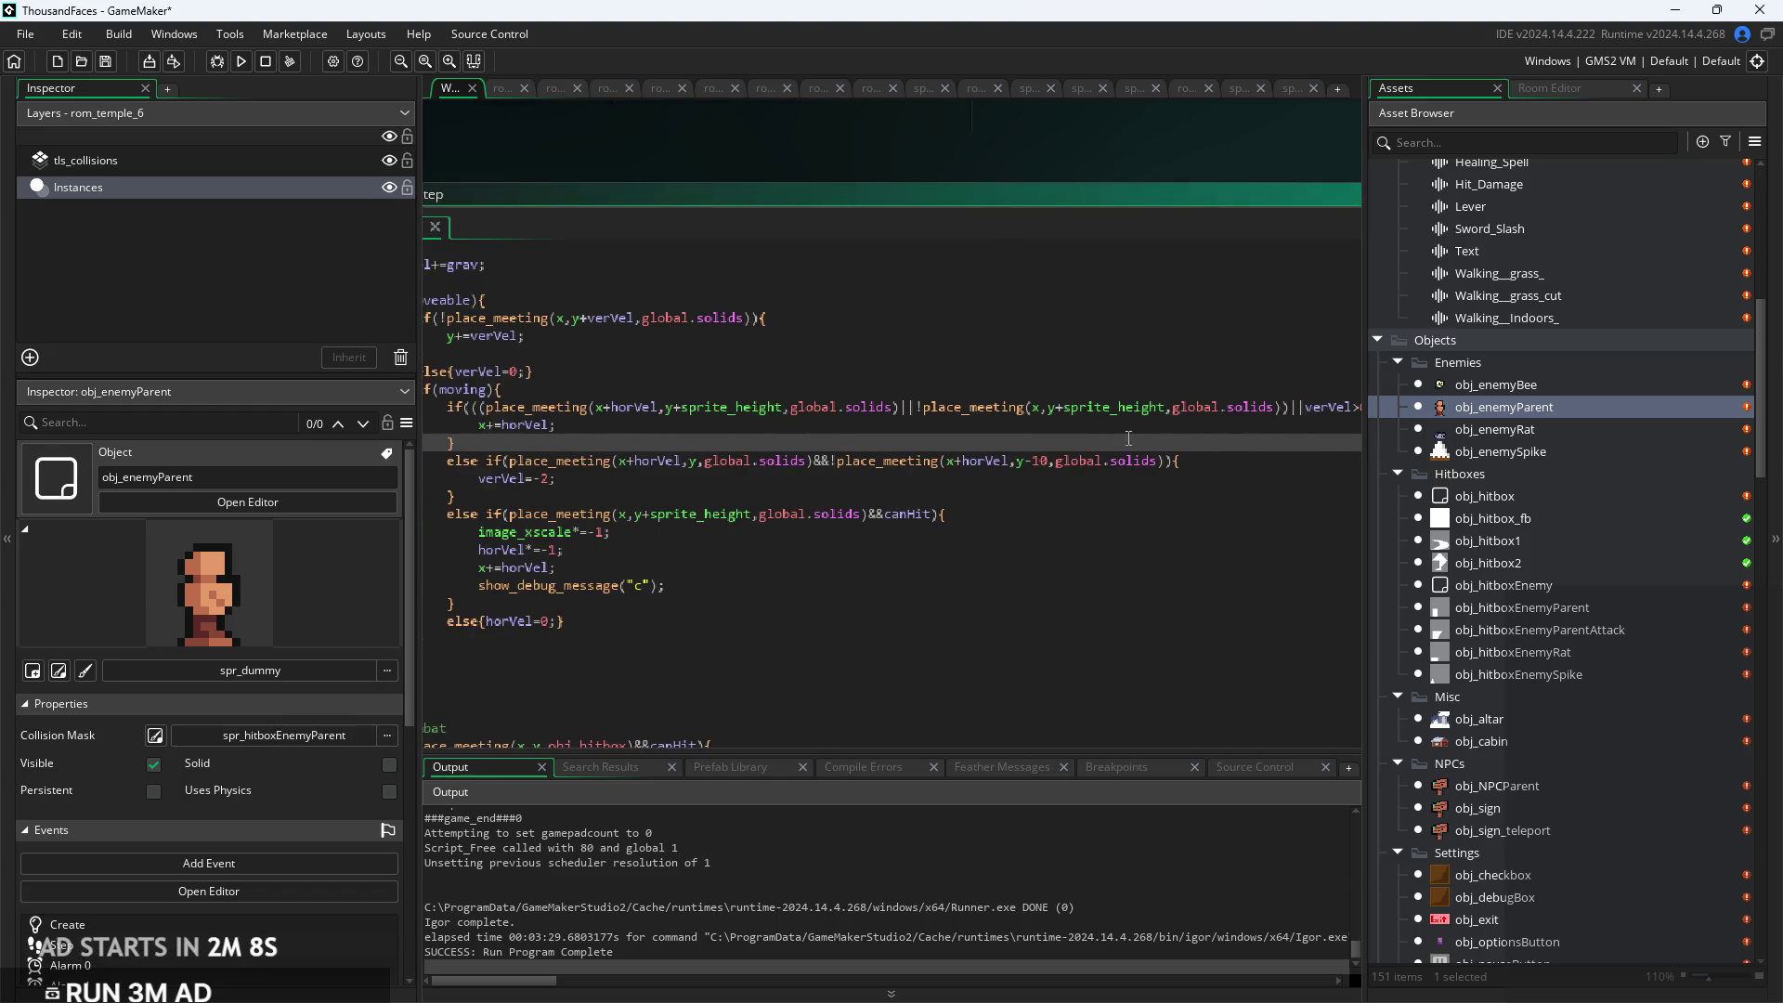
{"action": "scroll", "coordinate": [994, 437], "scroll_direction": "right", "scroll_amount": 5}
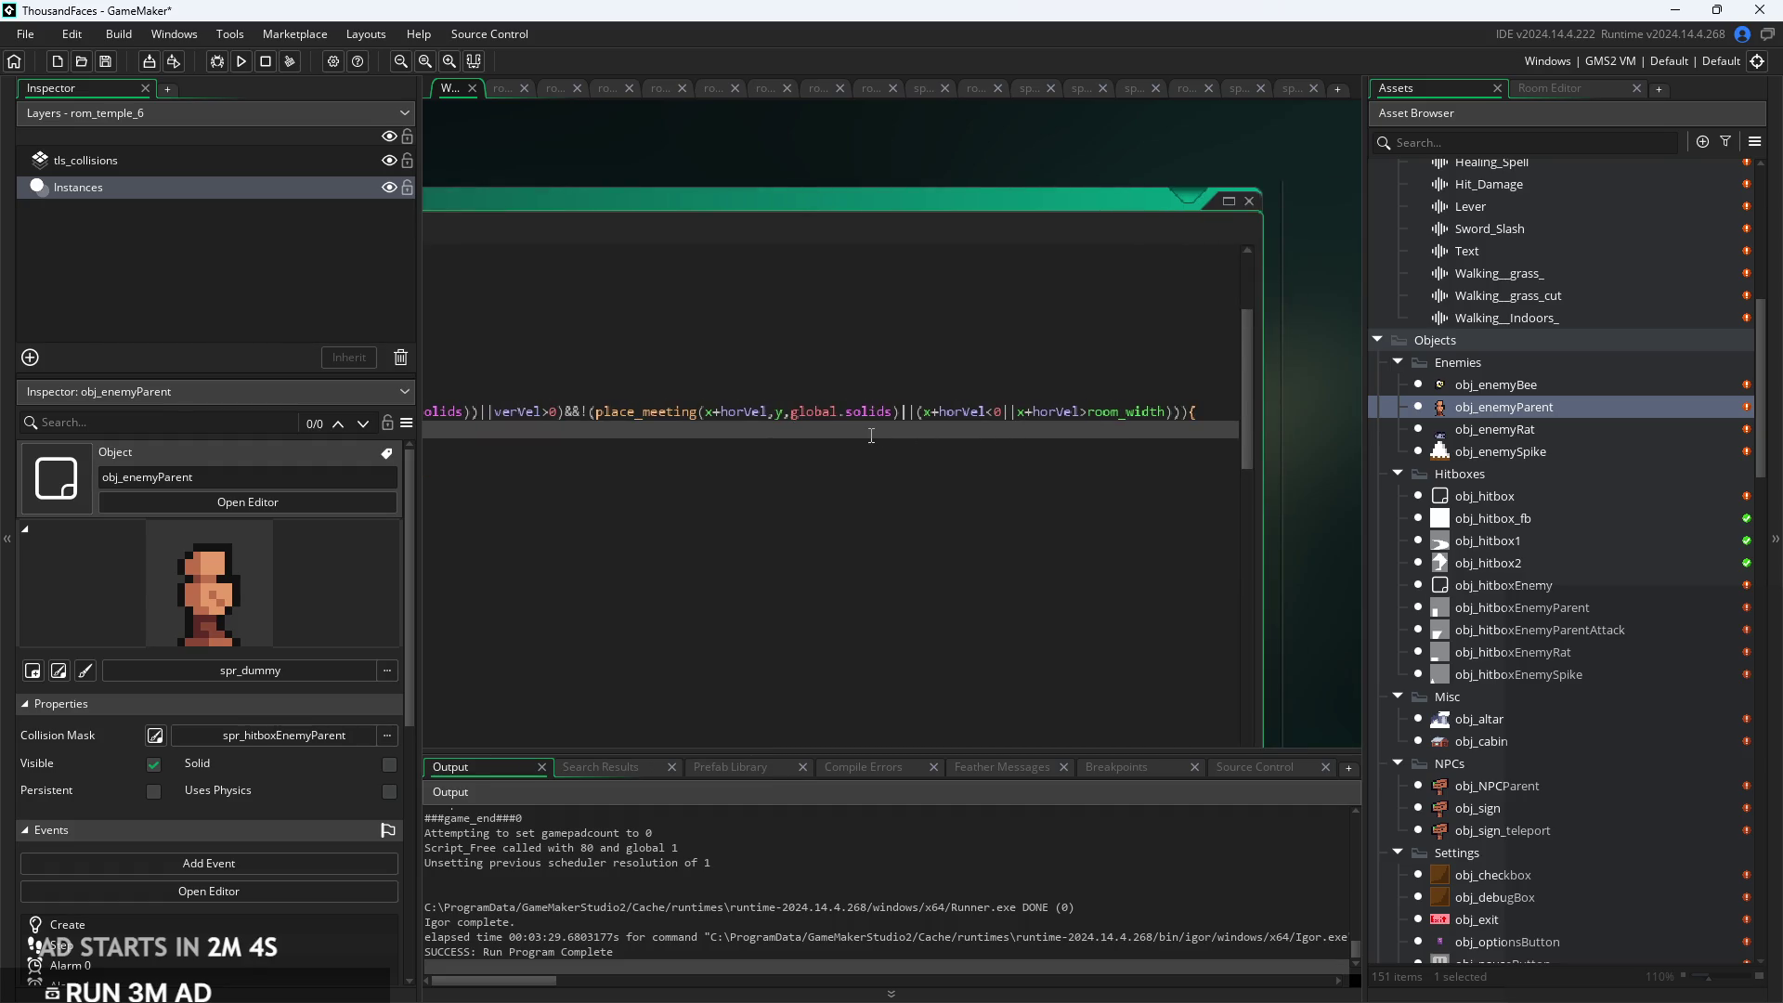
{"action": "scroll", "coordinate": [841, 486], "scroll_direction": "left", "scroll_amount": 5}
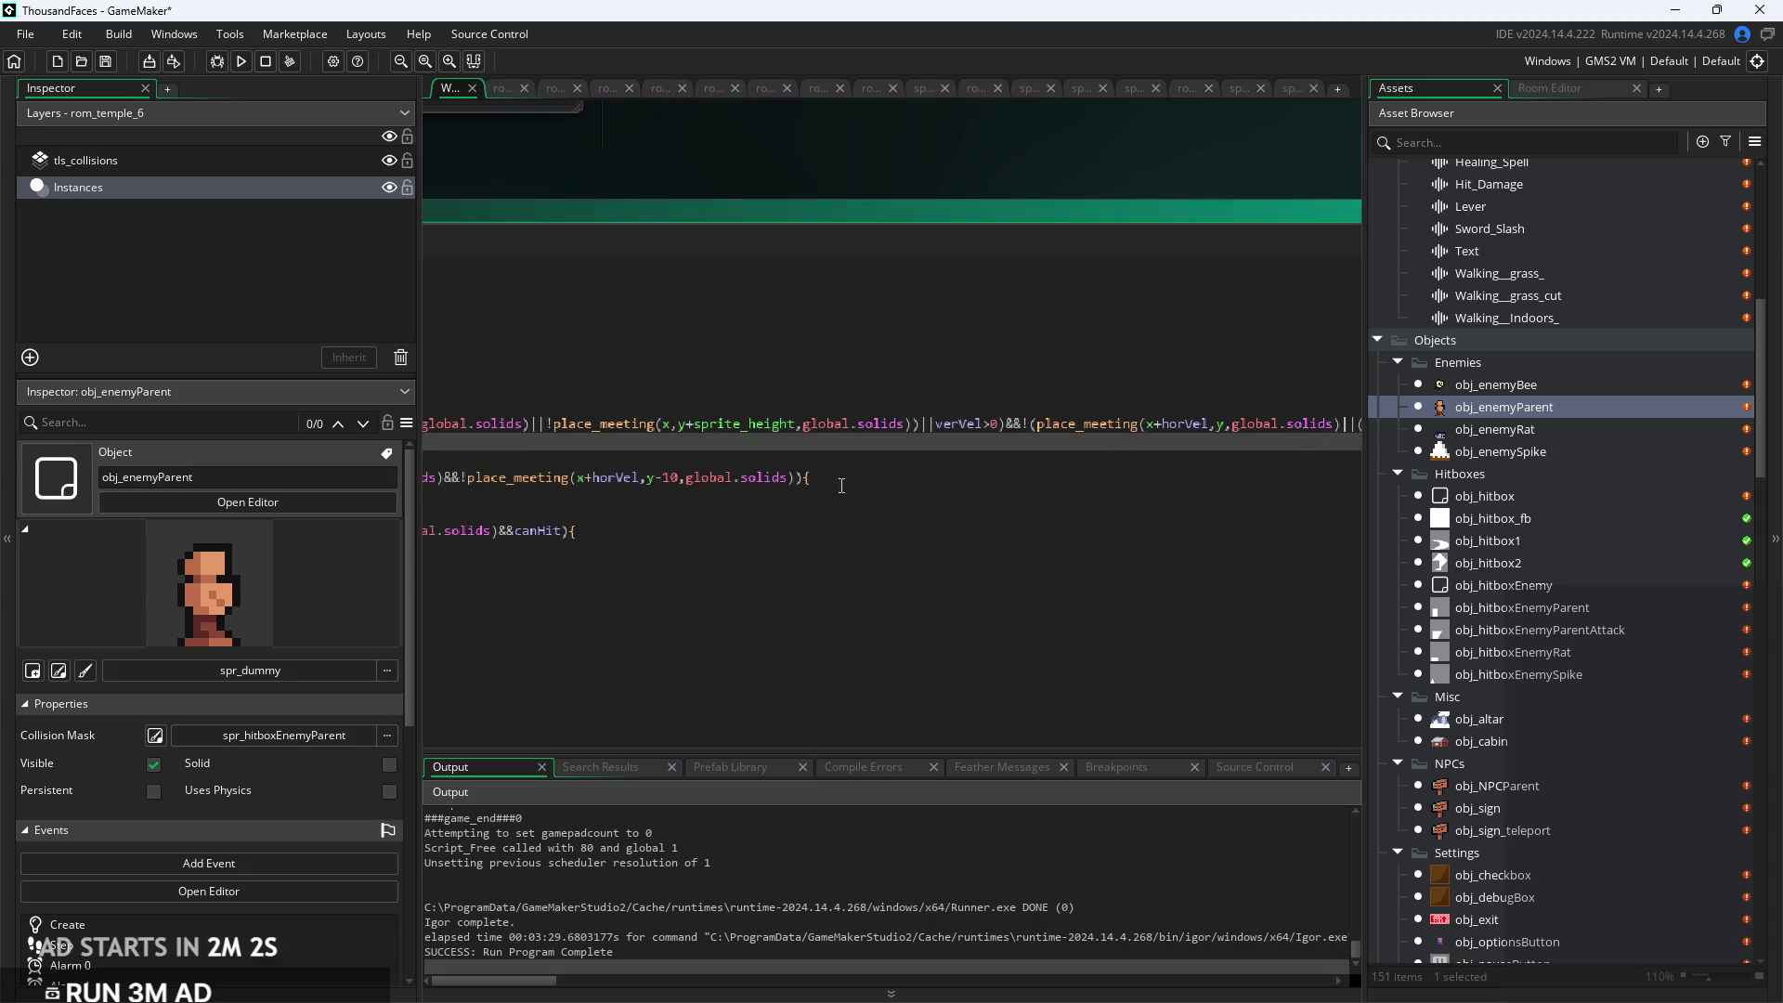
{"action": "left_click", "coordinate": [794, 480]}
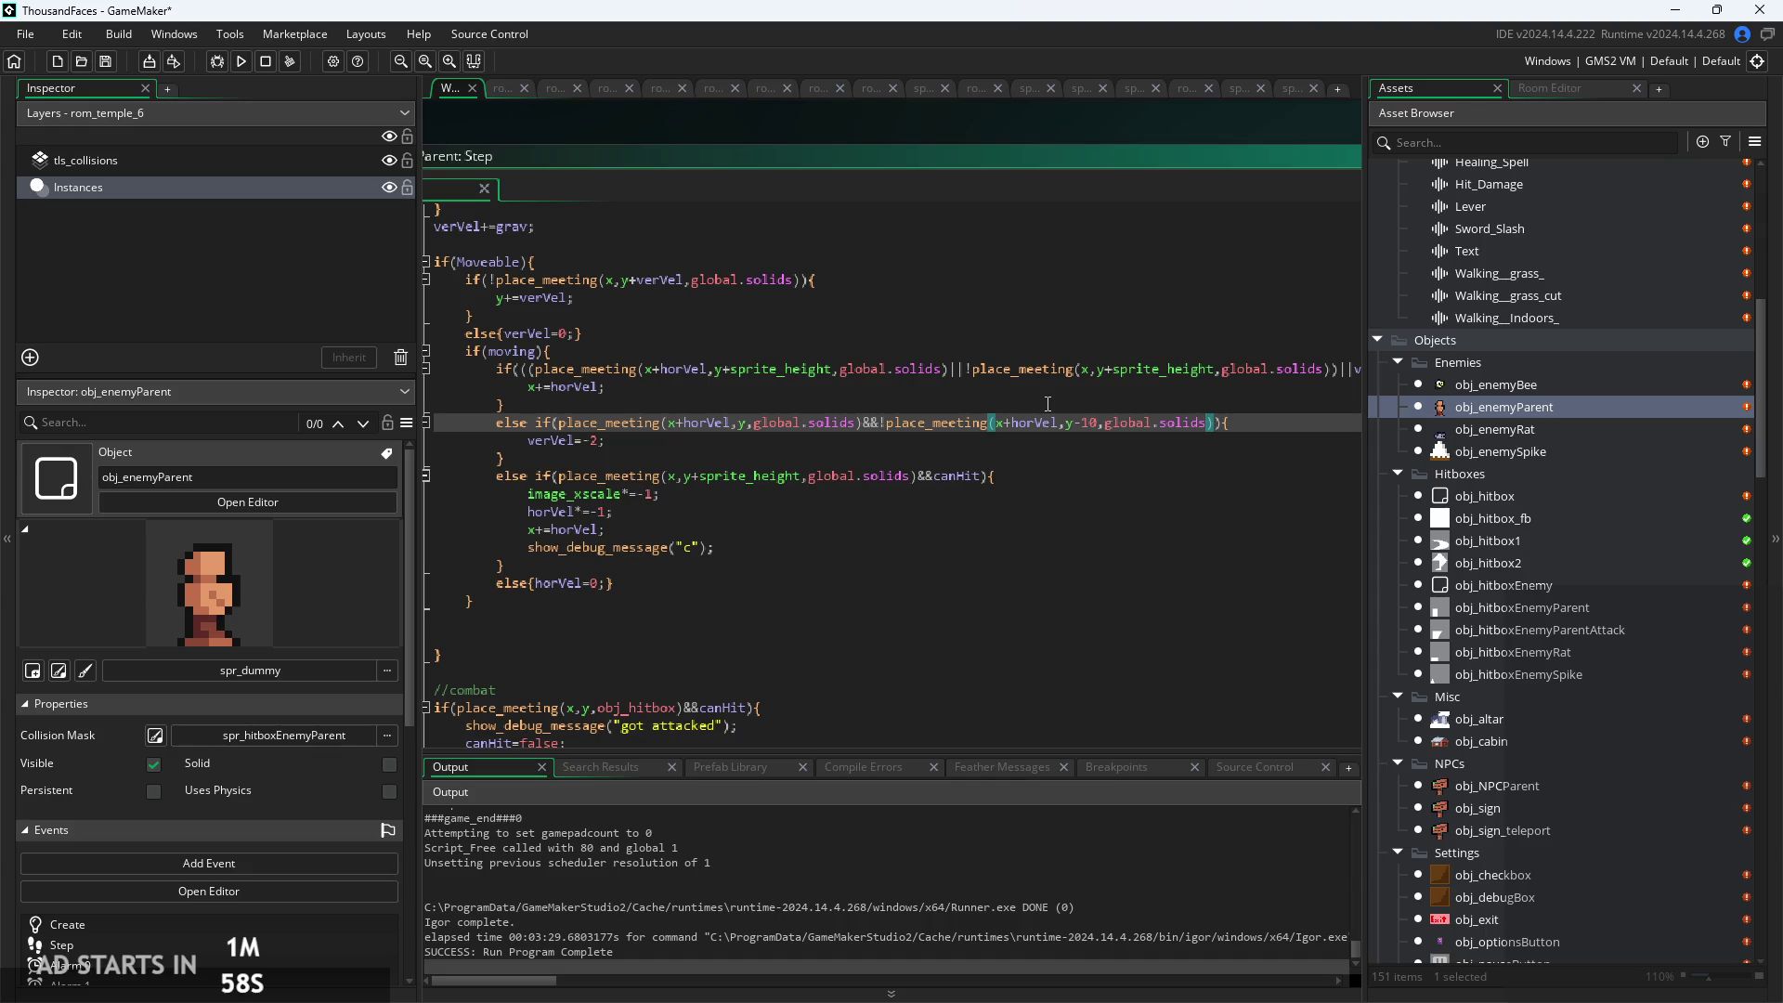
{"action": "left_click", "coordinate": [1108, 391]}
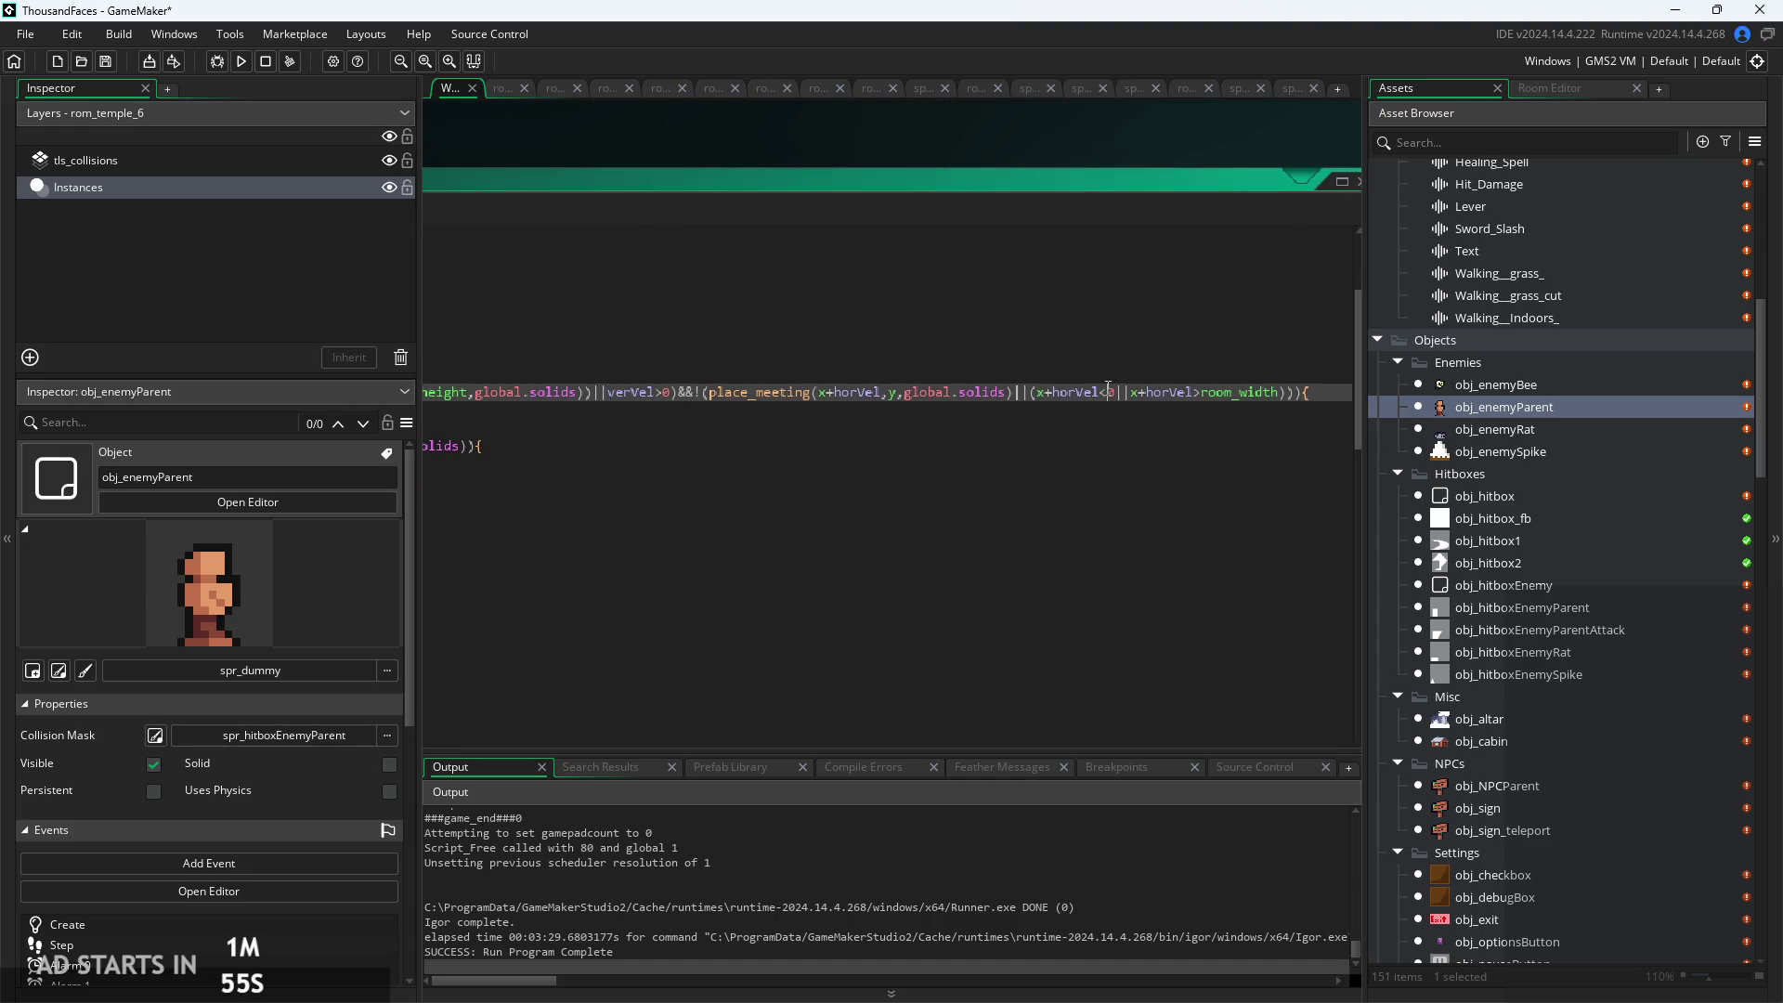
{"action": "left_click", "coordinate": [1002, 459]}
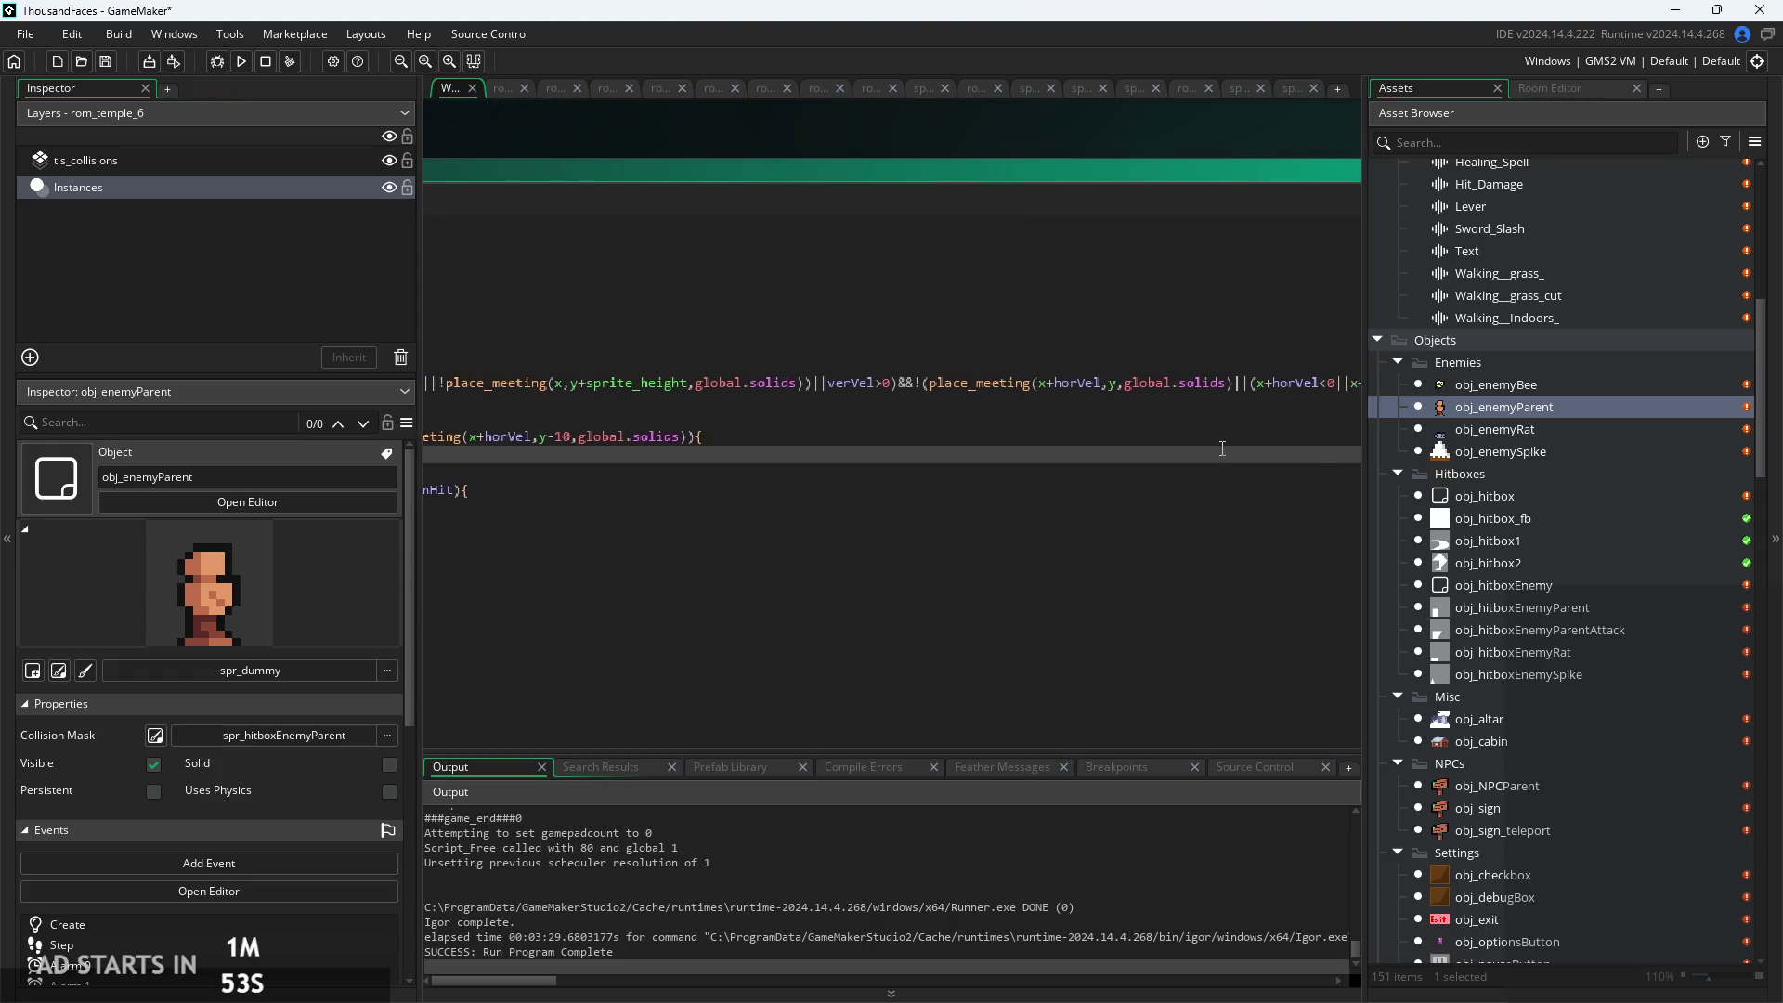
{"action": "key", "text": "Up"}
{"action": "key", "text": "Up"}
{"action": "key", "text": "Up"}
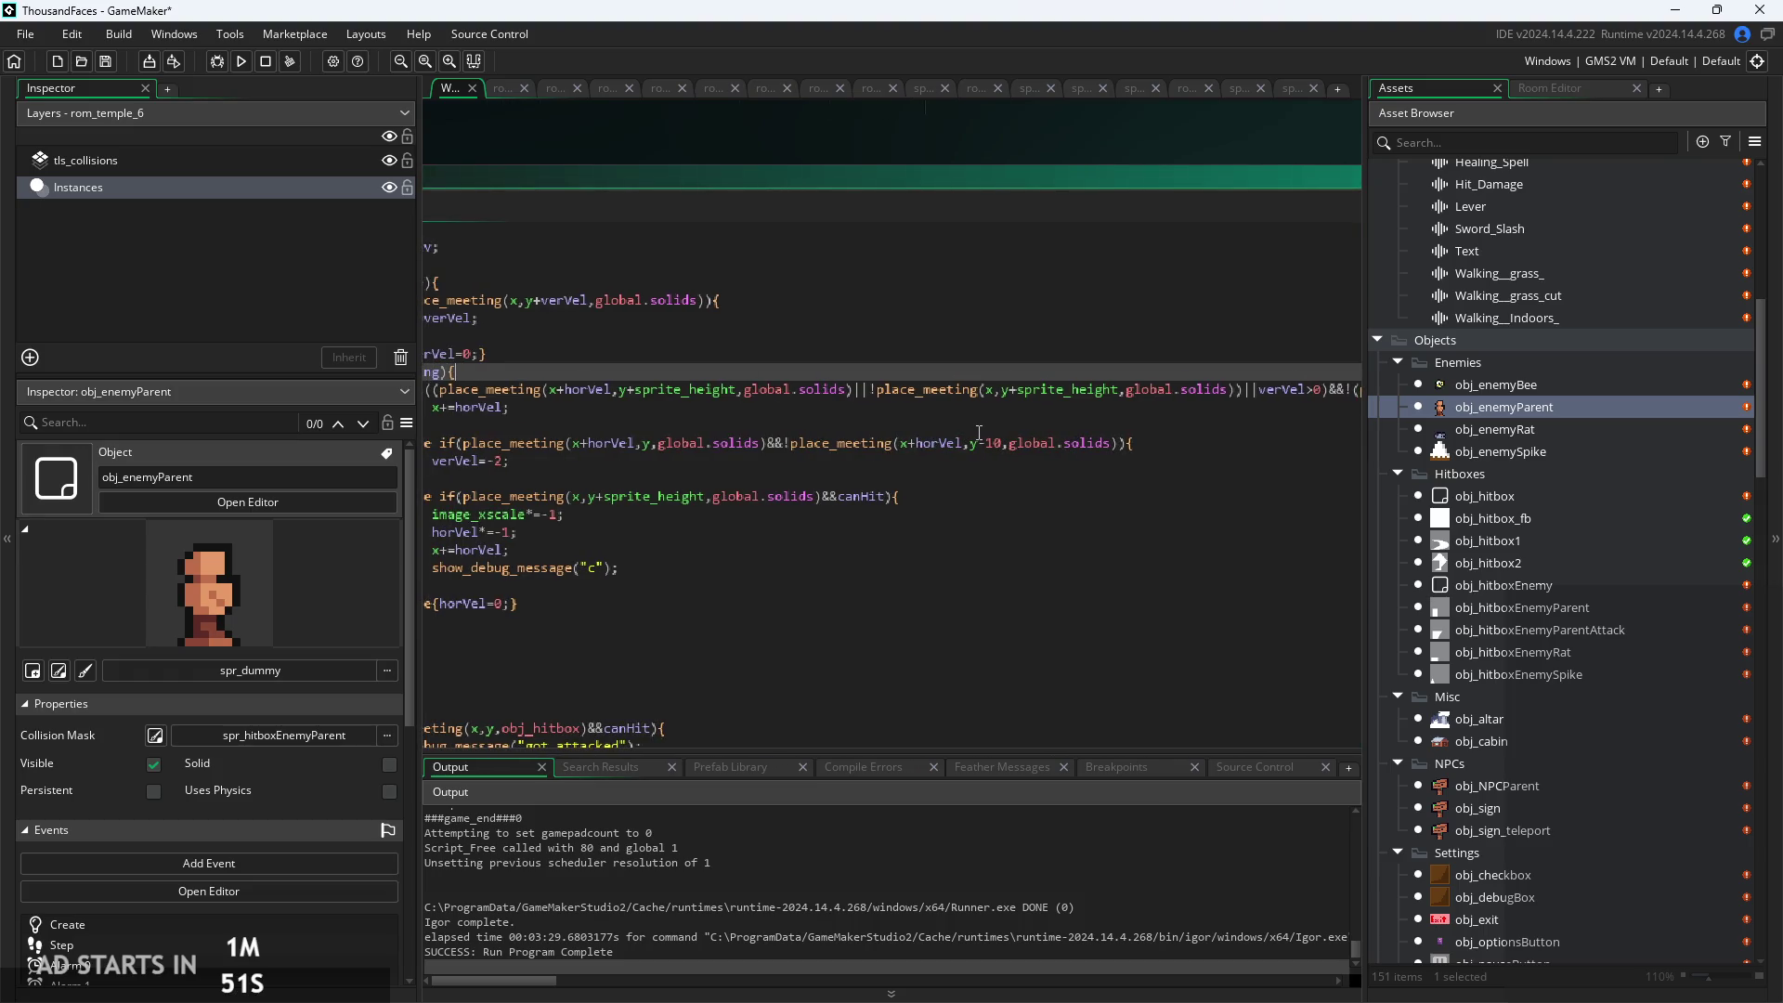
{"action": "left_click", "coordinate": [1125, 373]}
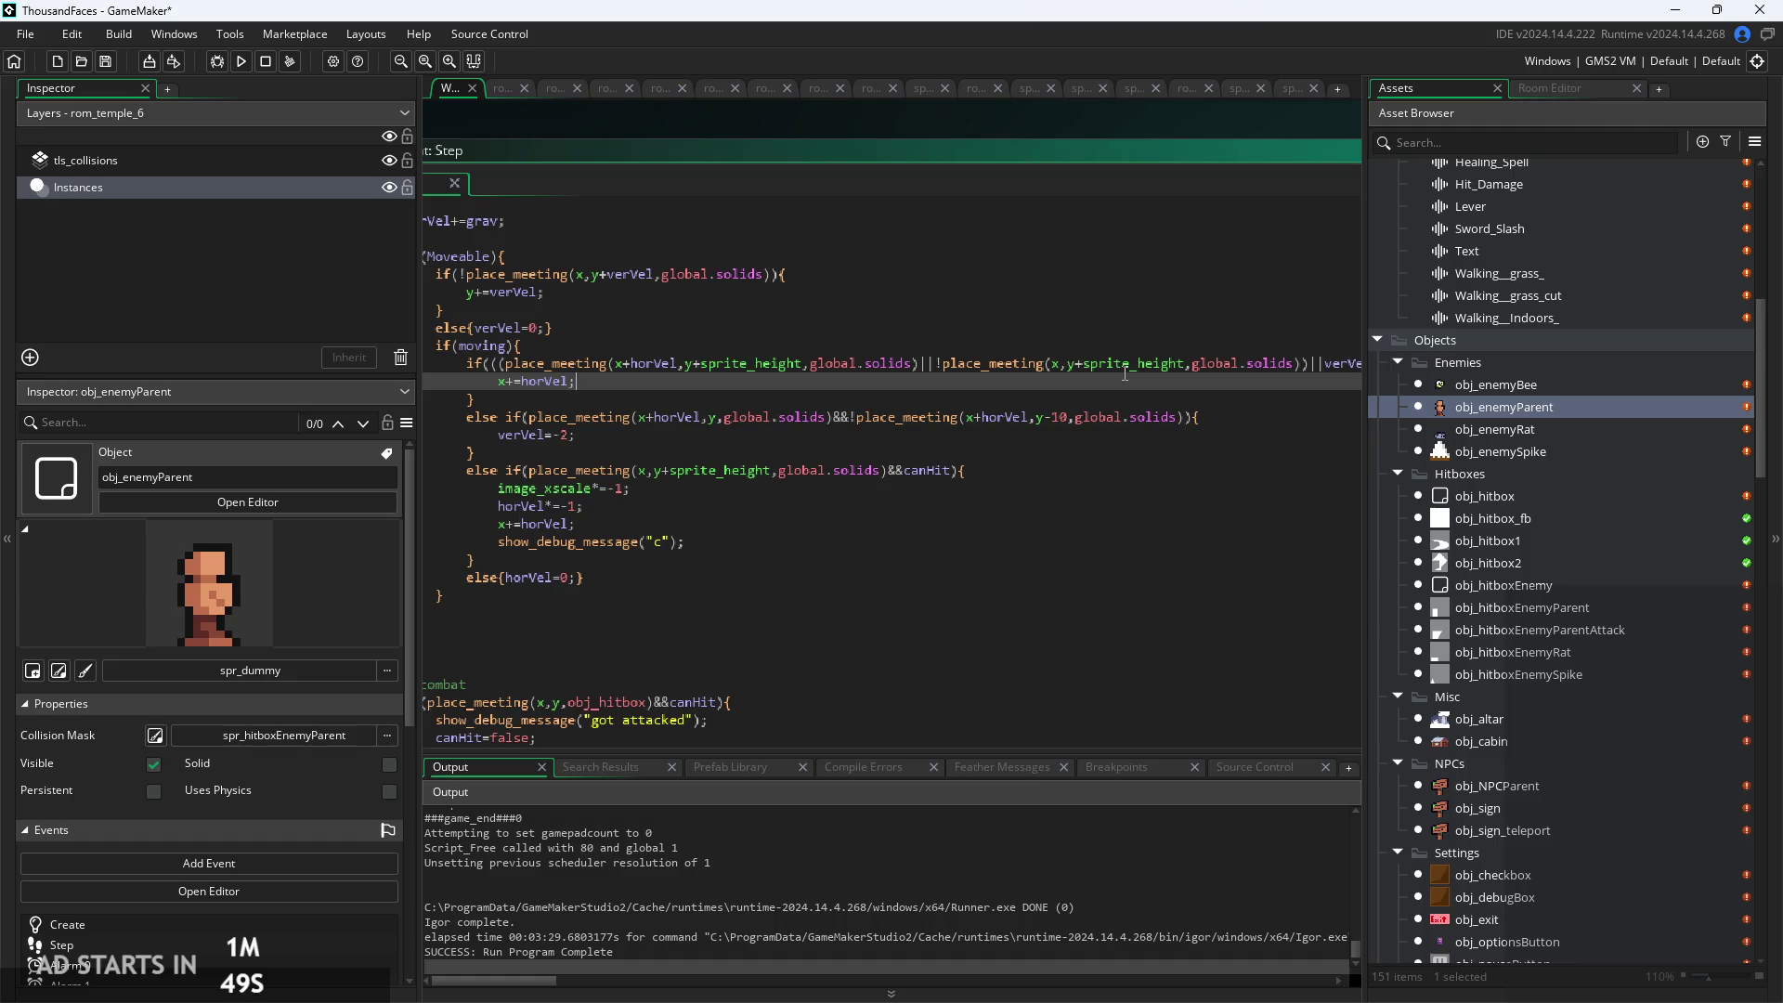
{"action": "left_click", "coordinate": [924, 363]}
Insert !(x+horVel<0||x+horVel>room_width)&& at the start of the movement if condition
{"action": "type", "text": "&&!(x+horVel<0||x+horVel>room_width)"}
{"action": "key", "text": "ctrl+z"}
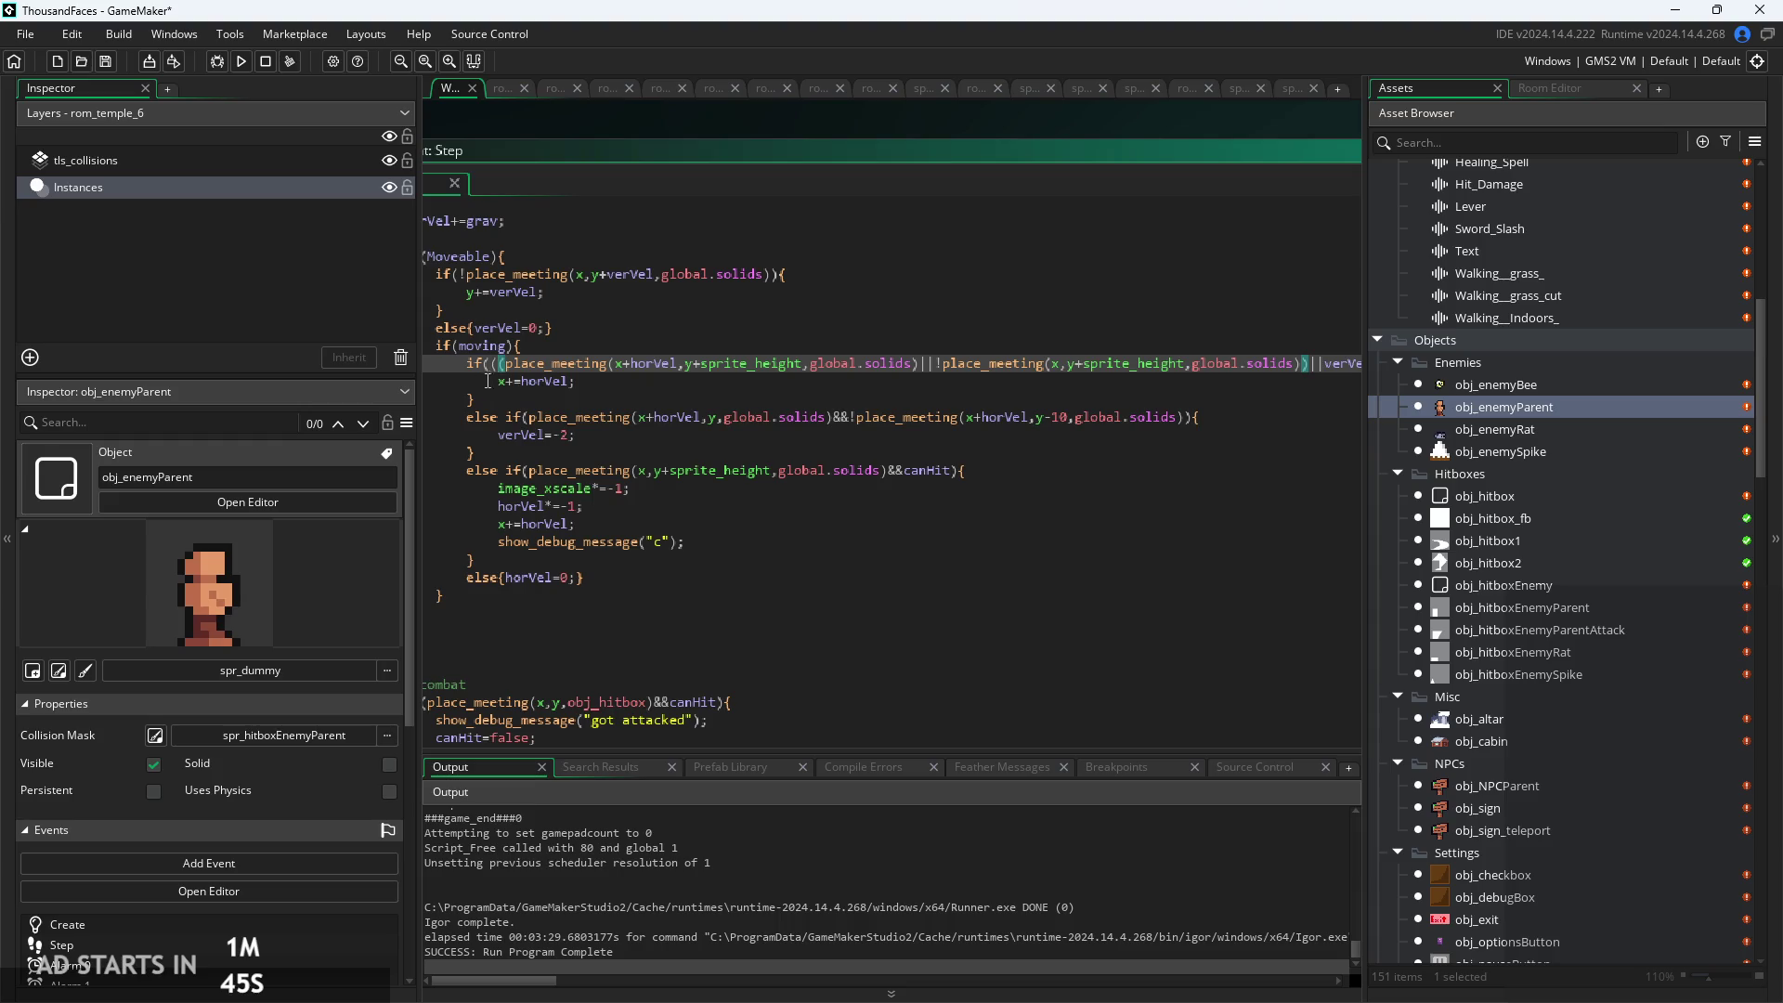
{"action": "type", "text": "&&!(x+horVel<0||x+horVel>room_width)"}
{"action": "left_click", "coordinate": [507, 367]}
{"action": "key", "text": "BackSpace"}
{"action": "key", "text": "BackSpace"}
{"action": "left_click", "coordinate": [757, 363]}
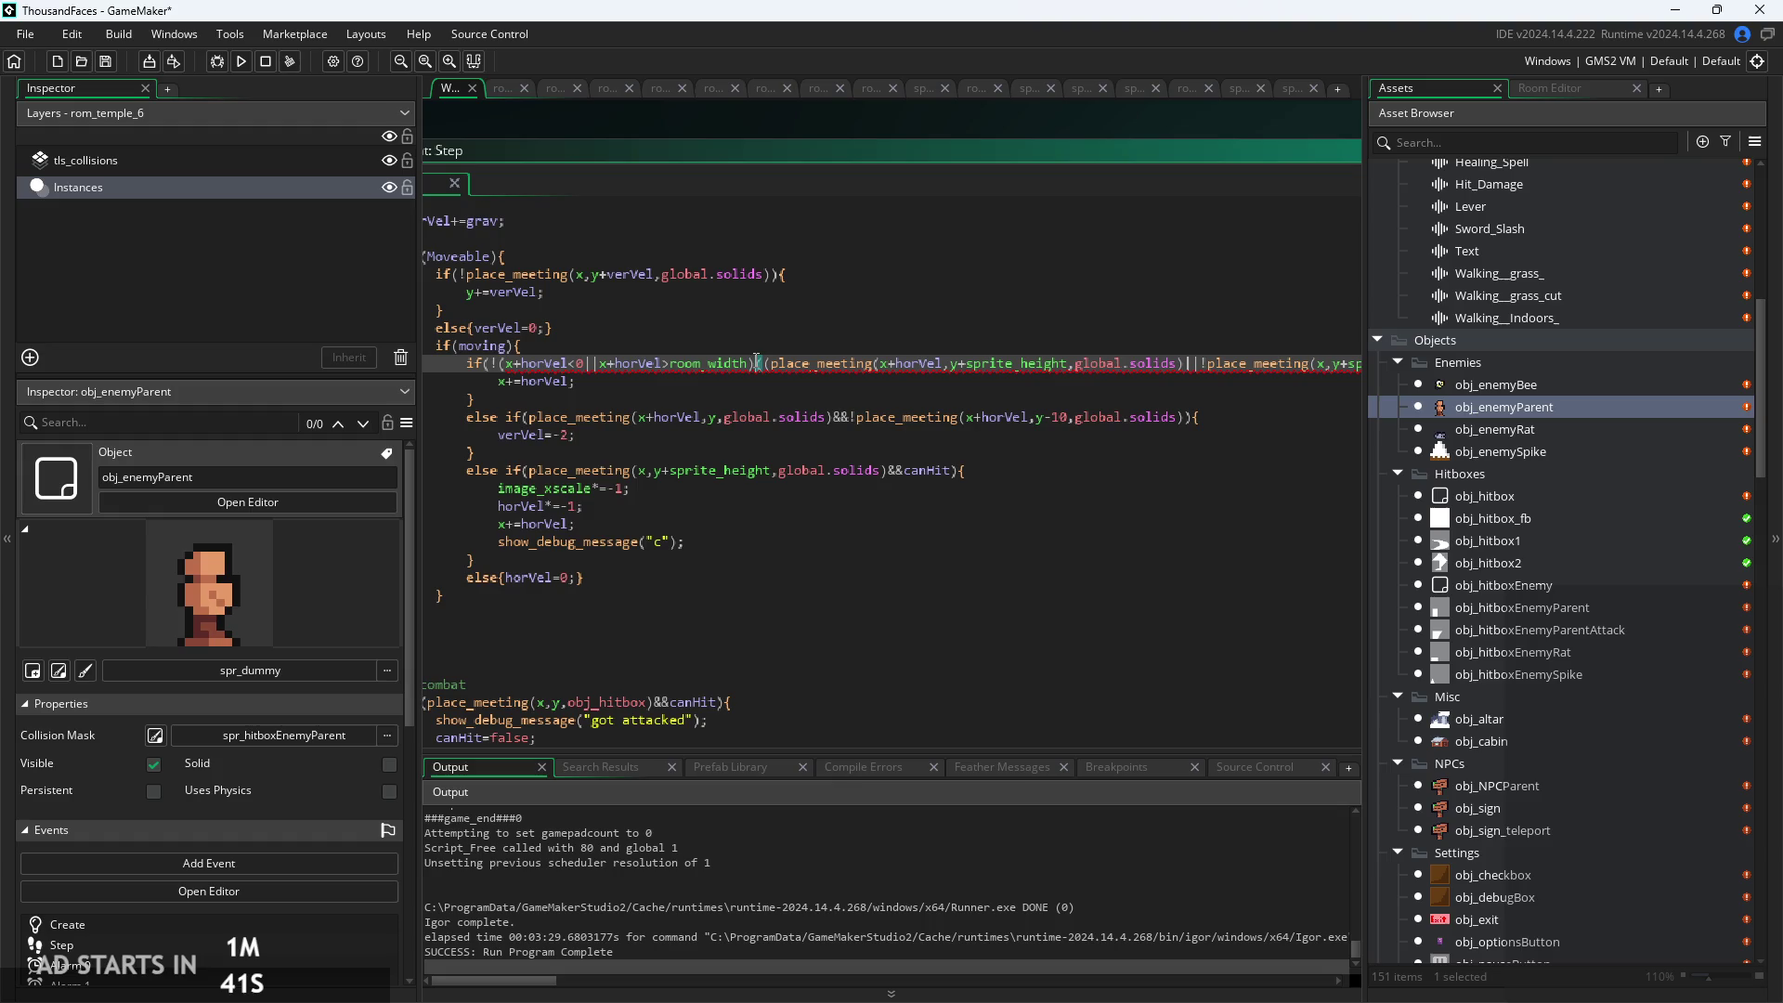
{"action": "type", "text": "&&"}
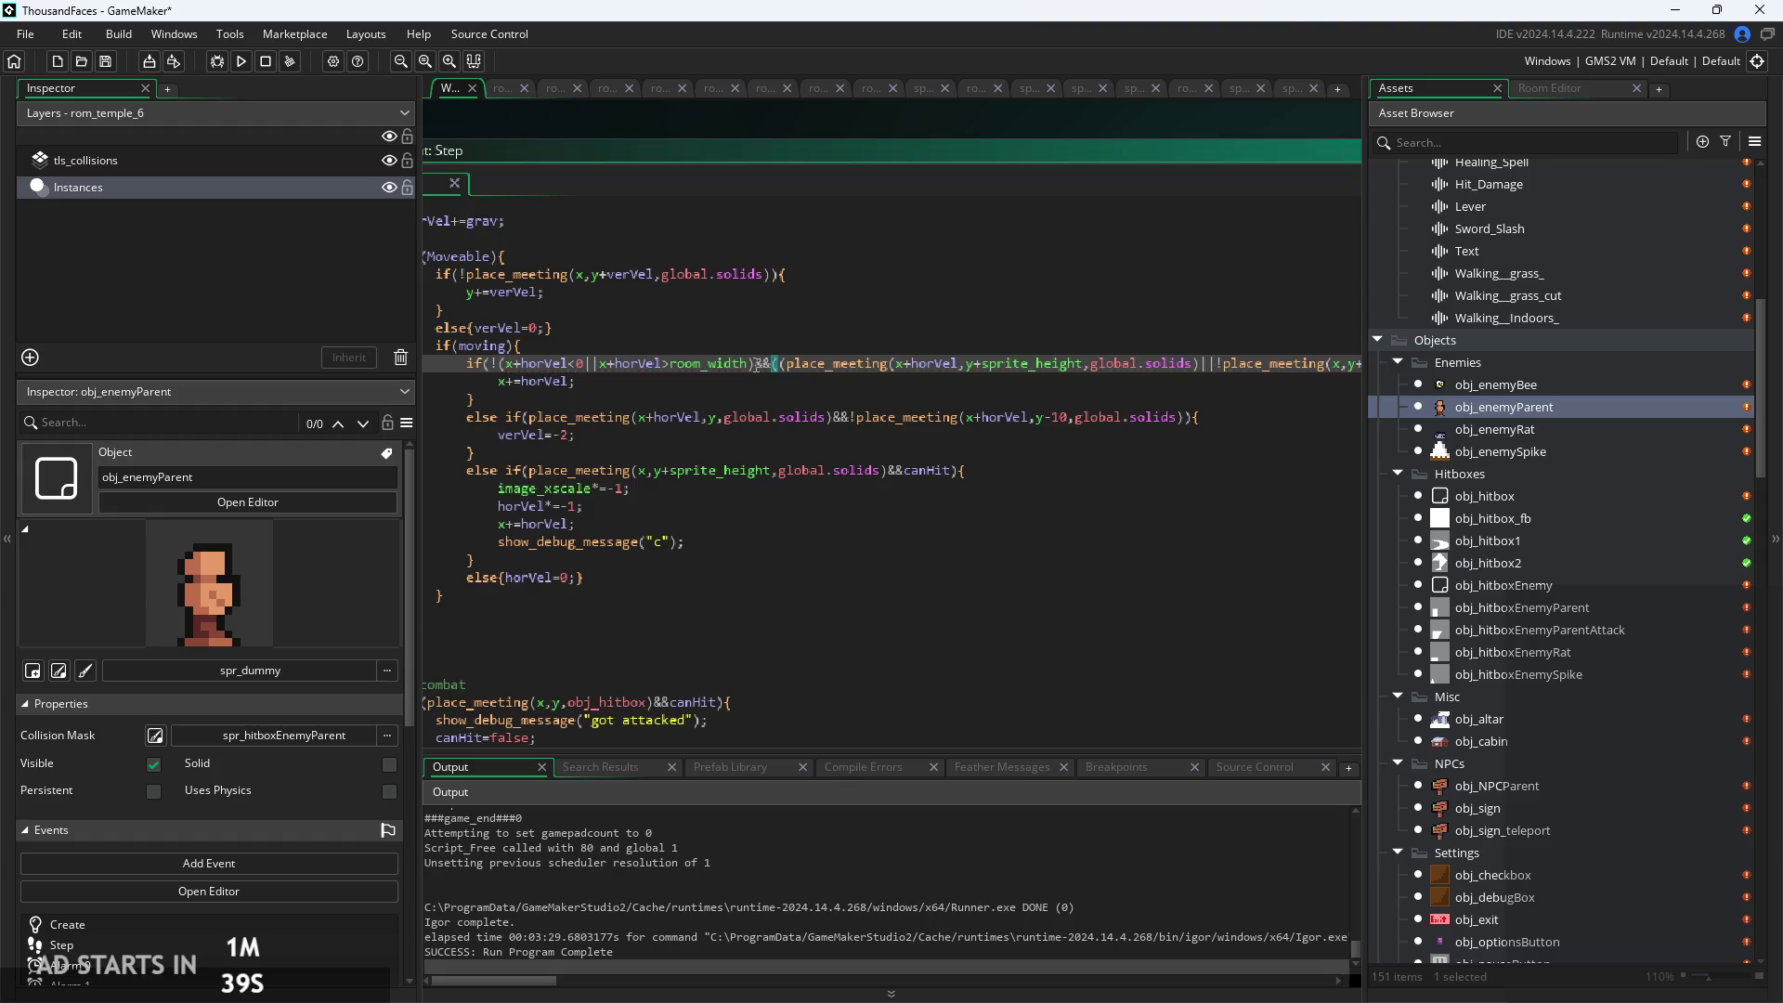
{"action": "key", "text": "Down"}
{"action": "key", "text": "Down"}
{"action": "scroll", "coordinate": [1104, 474], "scroll_direction": "down", "scroll_amount": 3}
{"action": "scroll", "coordinate": [1104, 473], "scroll_direction": "up", "scroll_amount": 2}
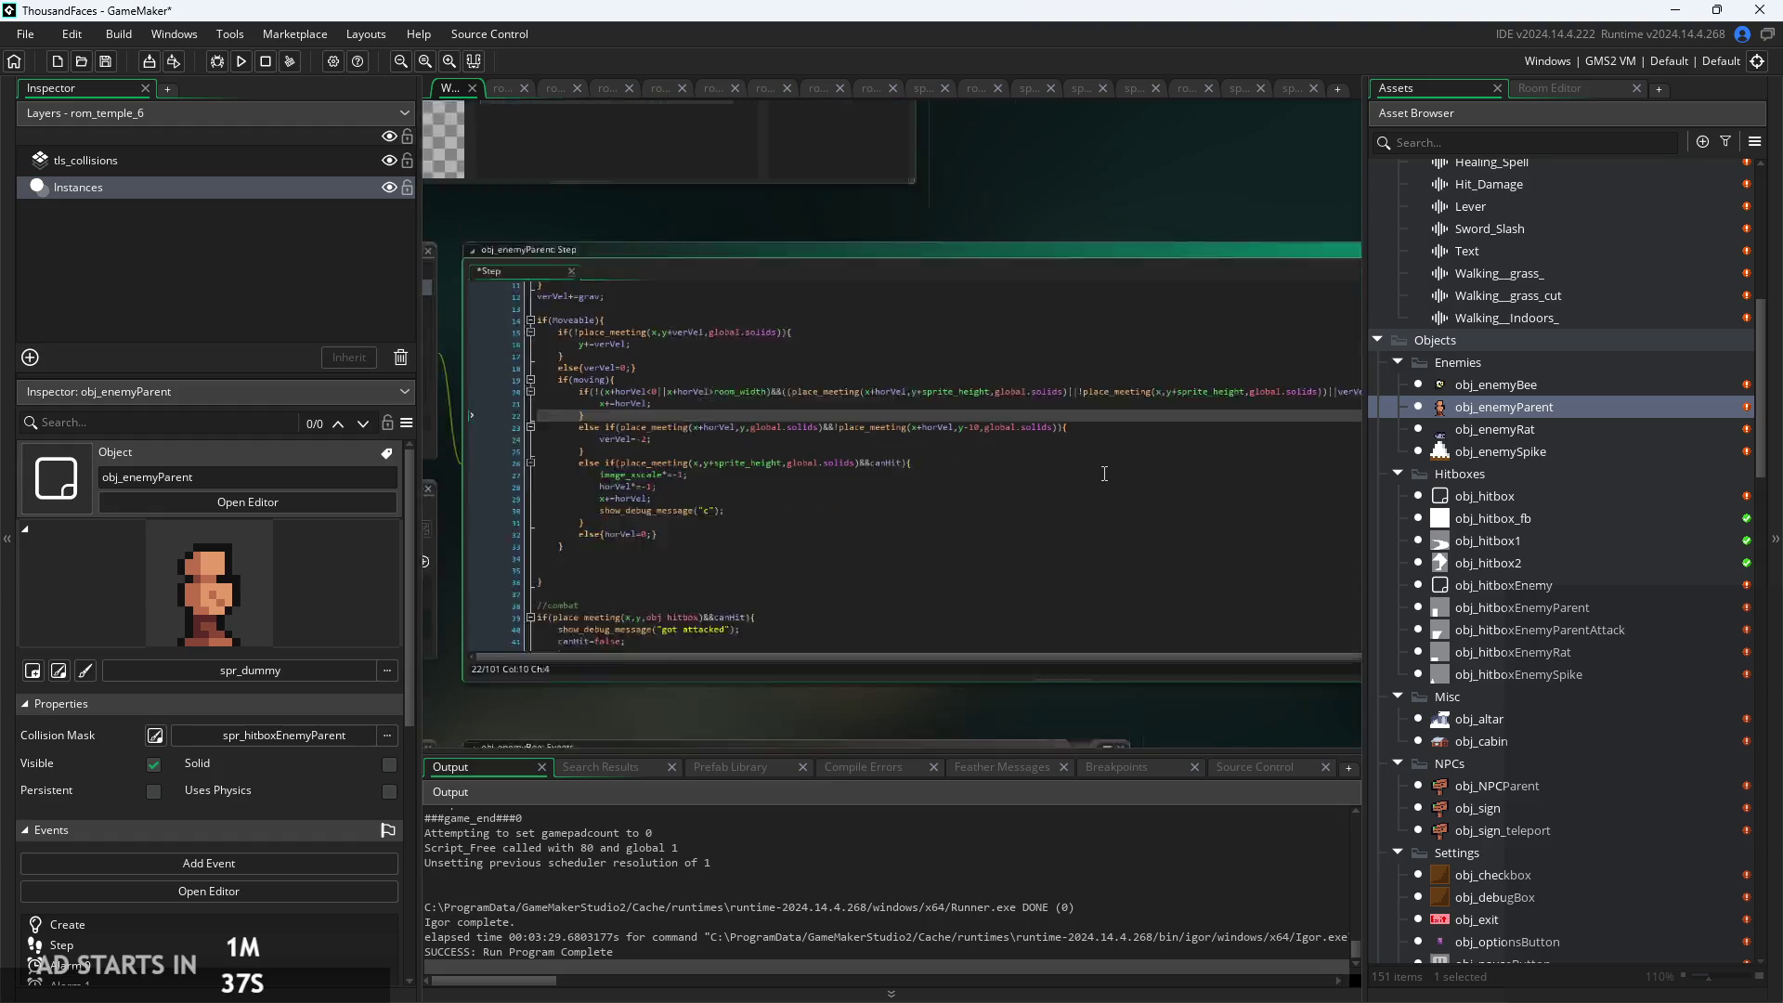
{"action": "left_click", "coordinate": [1138, 418]}
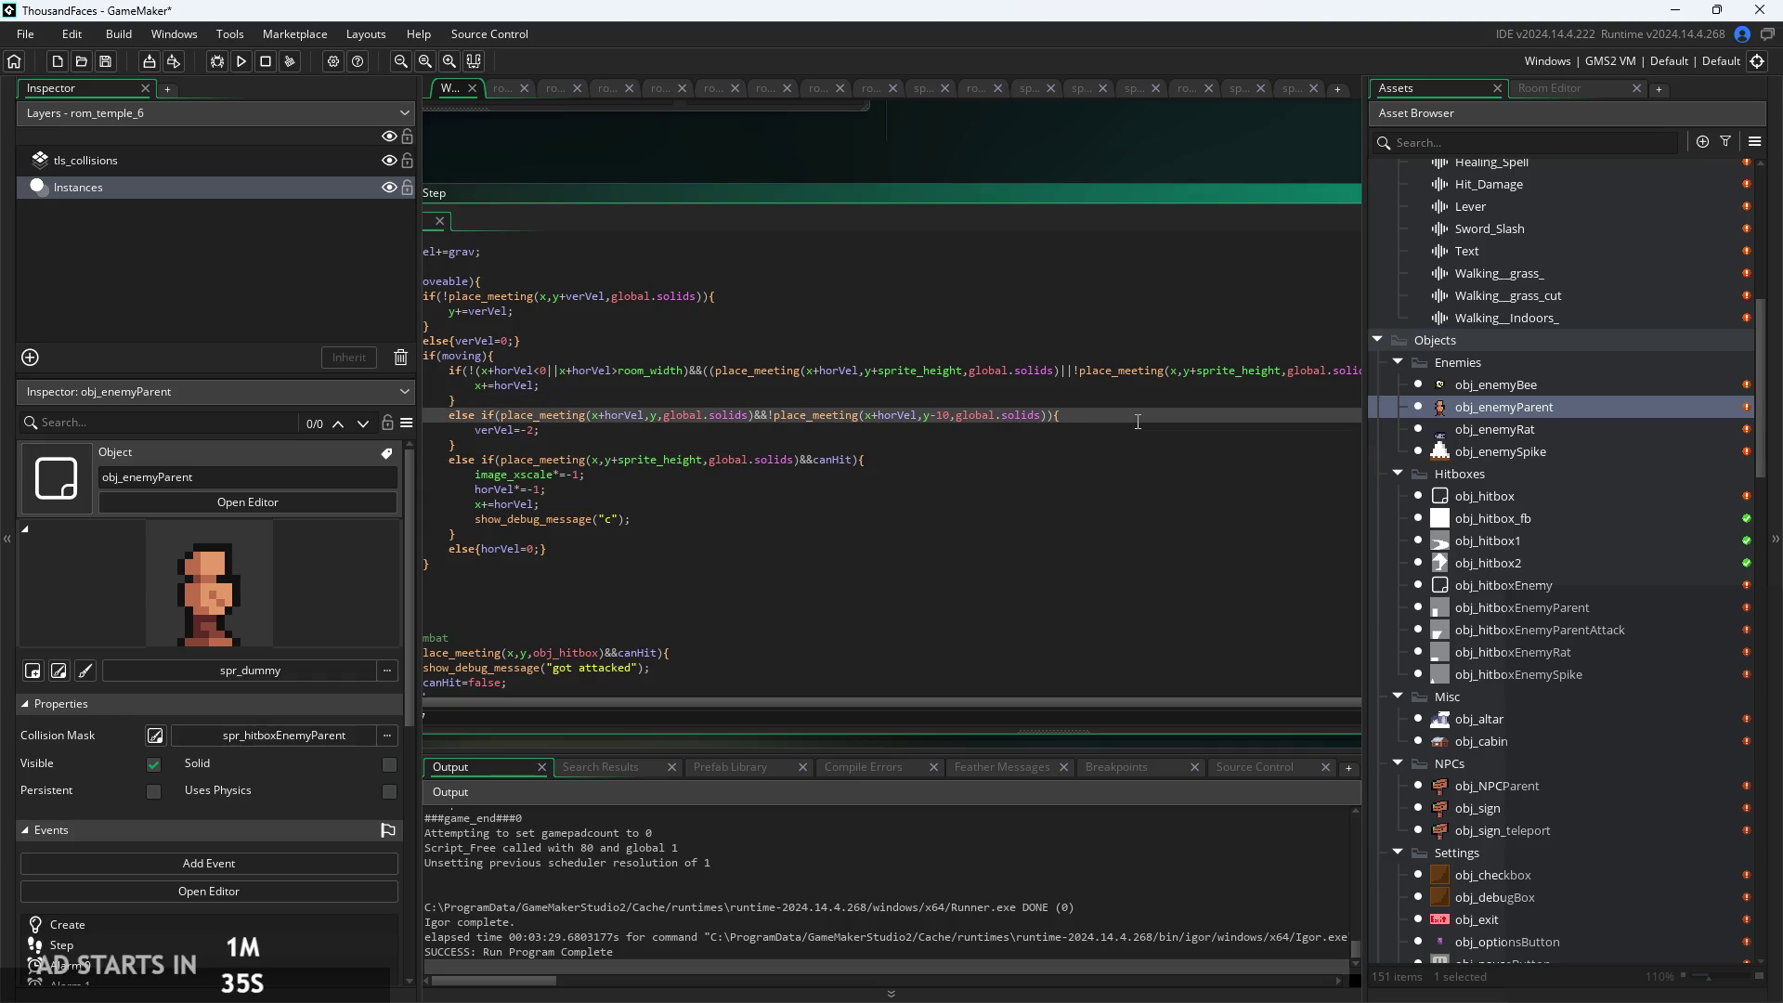
{"action": "left_click", "coordinate": [1115, 434]}
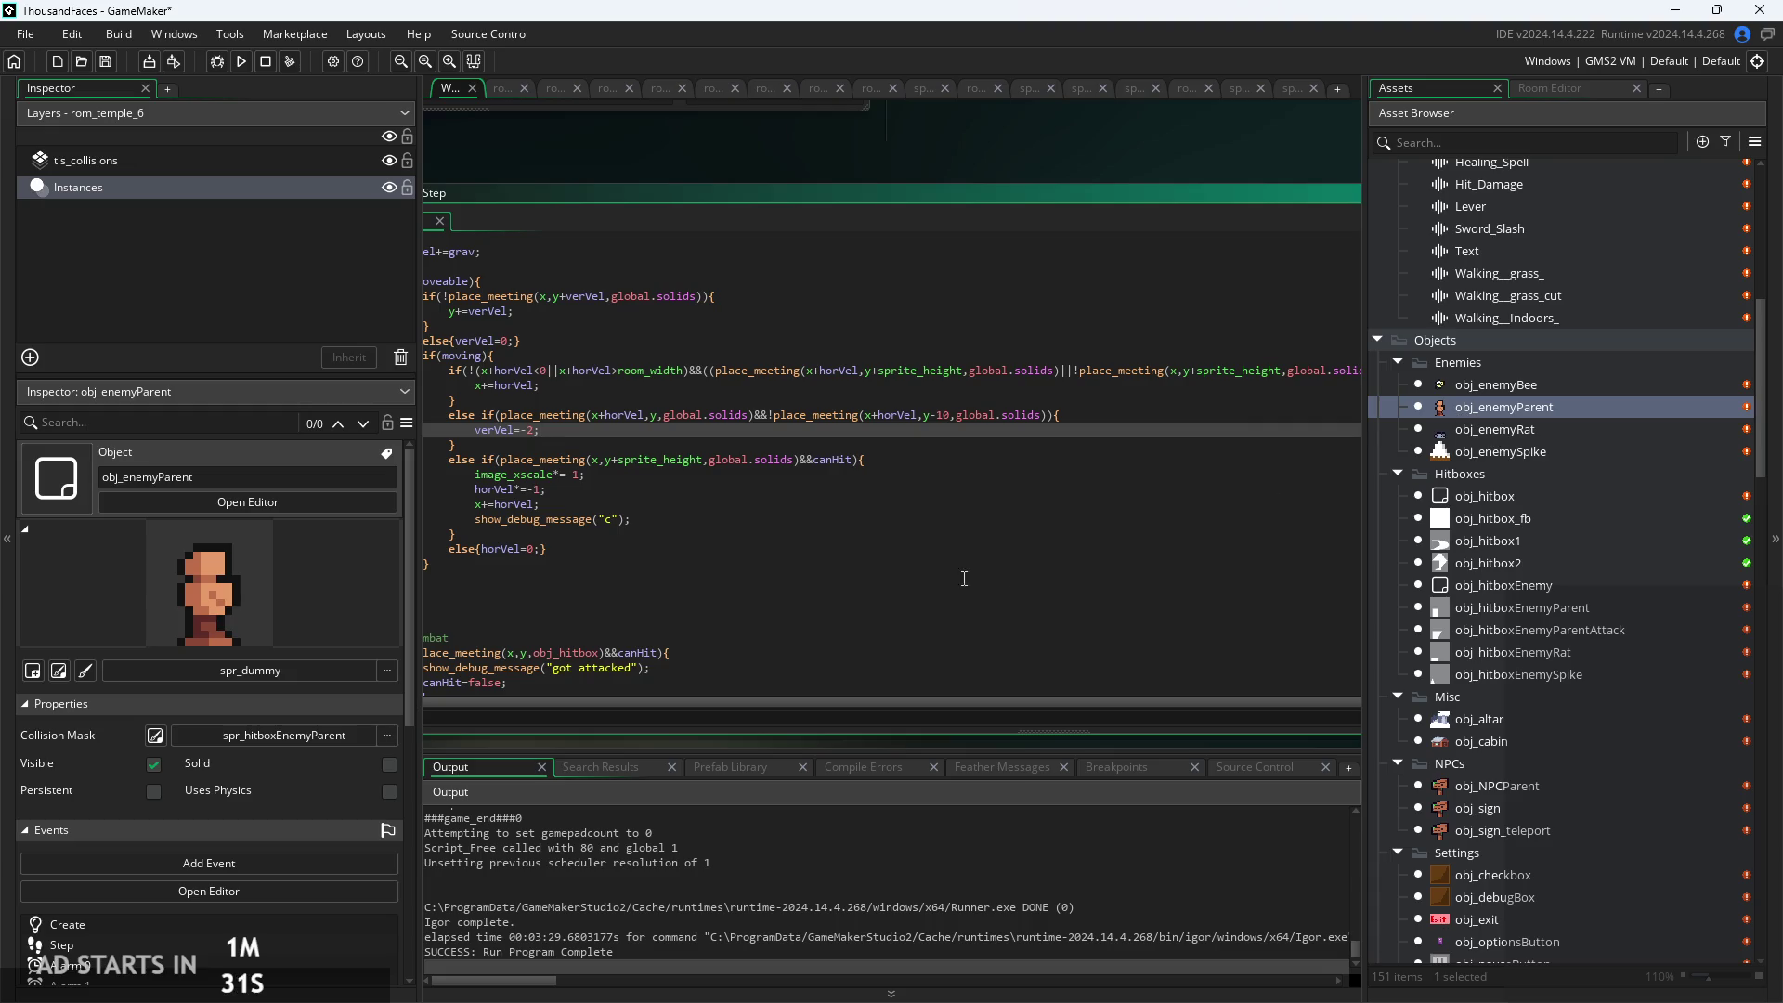
{"action": "left_click", "coordinate": [1003, 622]}
{"action": "scroll", "coordinate": [1017, 565], "scroll_direction": "down", "scroll_amount": 5}
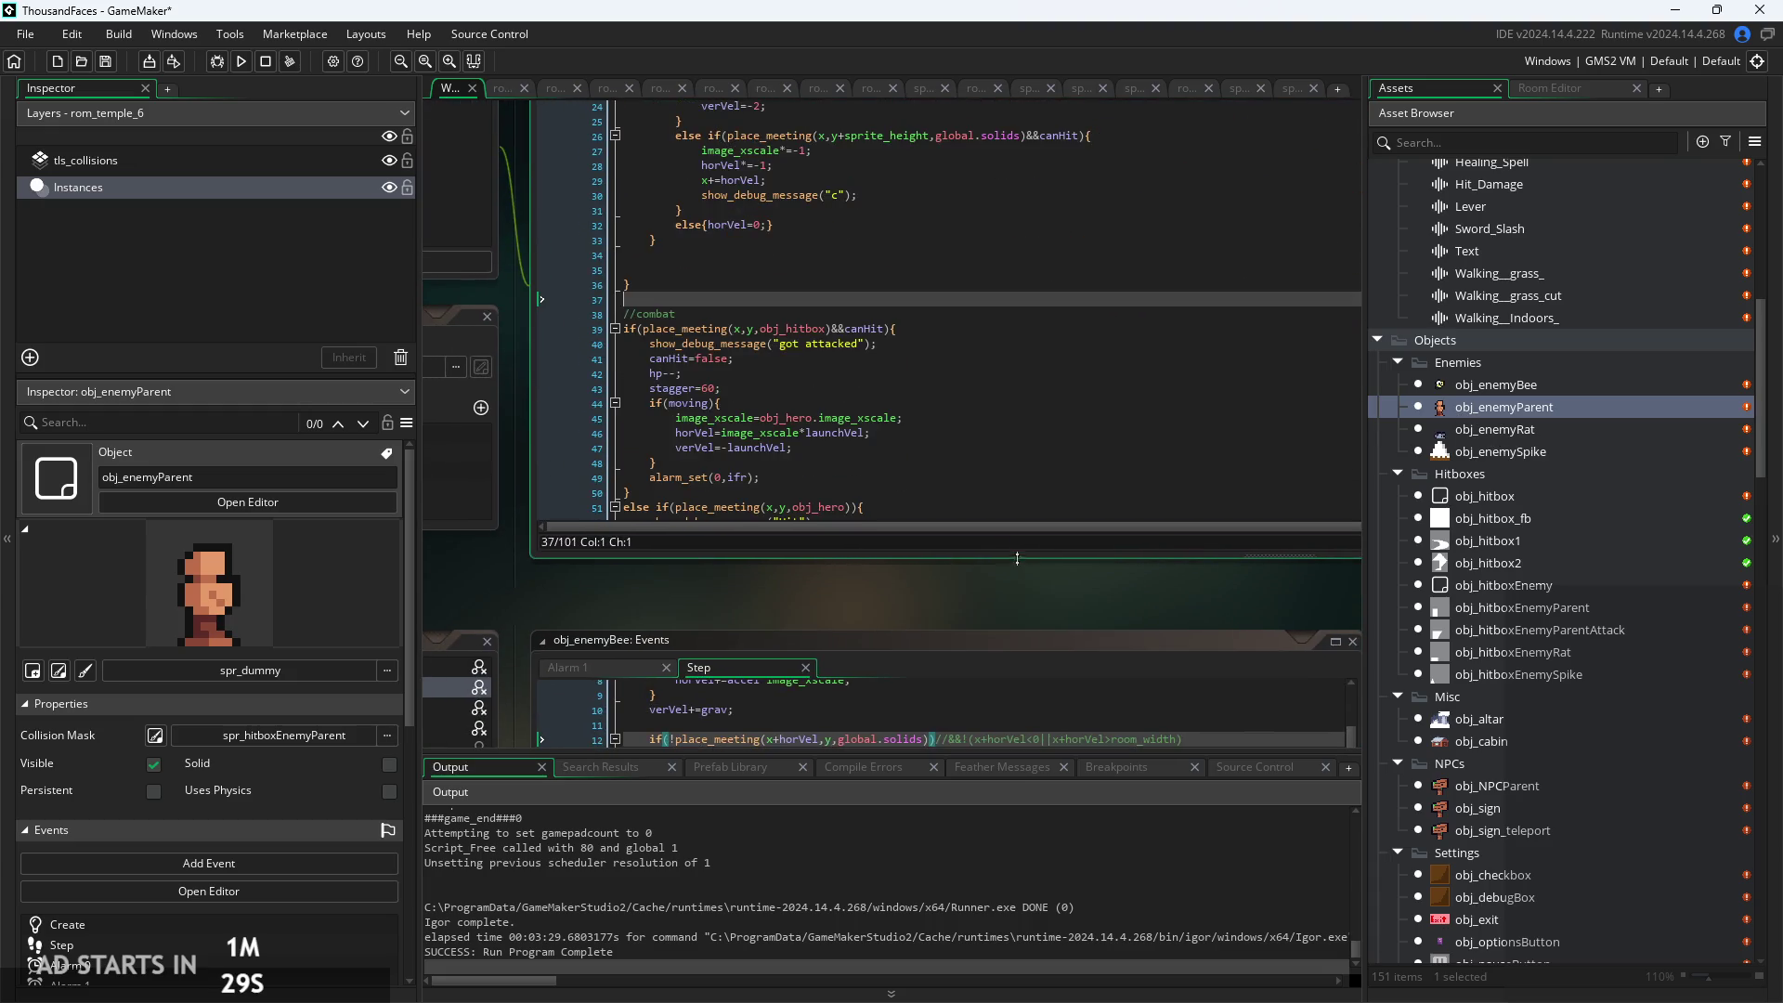
{"action": "left_click_drag", "start_coordinate": [1017, 565], "coordinate": [923, 641]}
{"action": "left_click", "coordinate": [893, 506]}
{"action": "scroll", "coordinate": [893, 502], "scroll_direction": "down", "scroll_amount": 8}
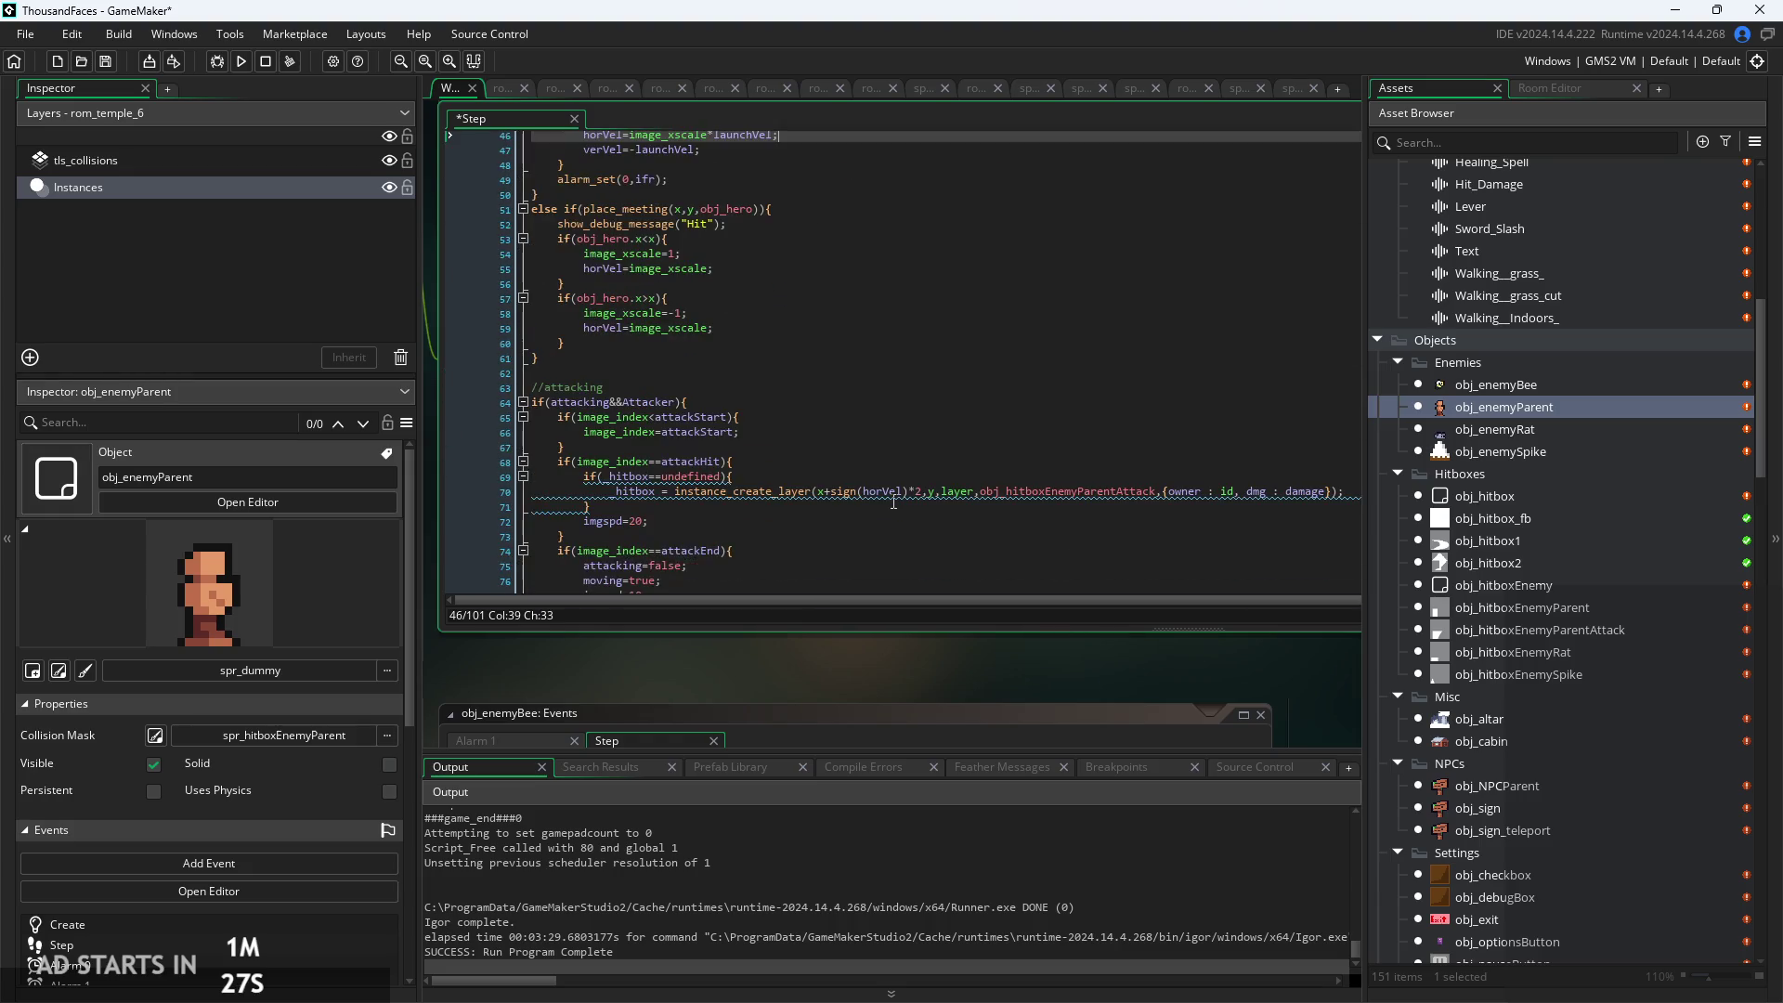
{"action": "scroll", "coordinate": [894, 503], "scroll_direction": "down", "scroll_amount": 9}
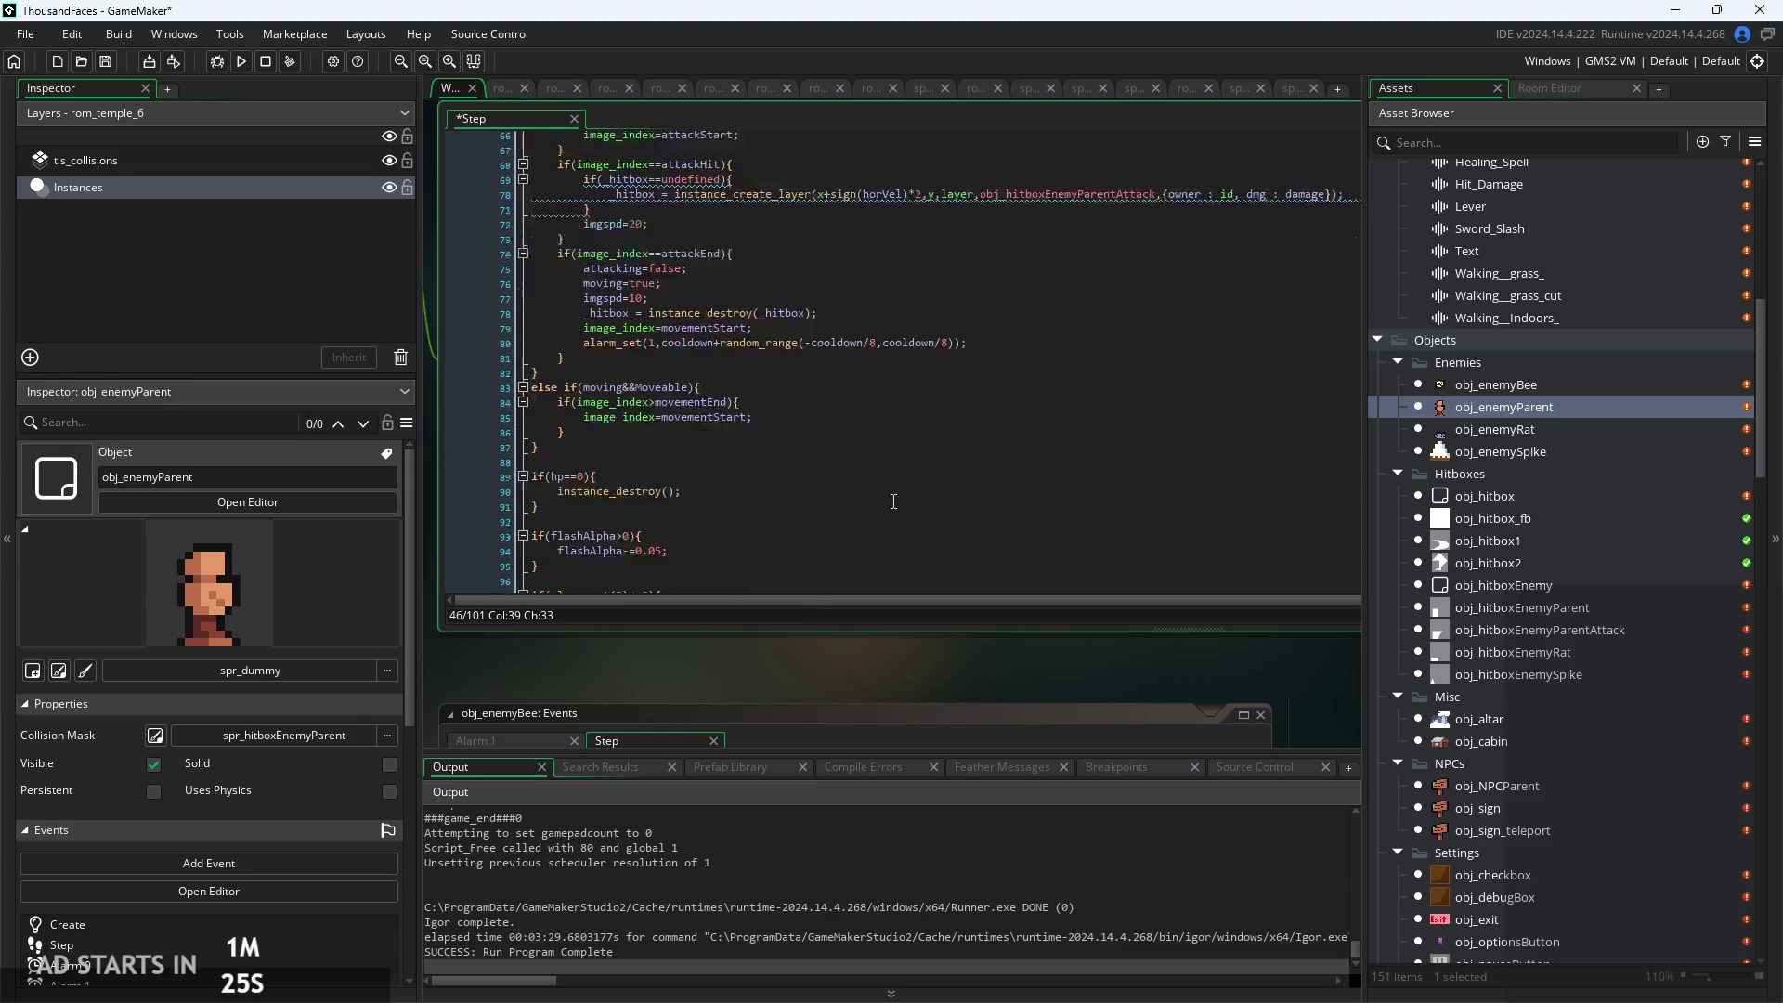
{"action": "scroll", "coordinate": [890, 489], "scroll_direction": "up", "scroll_amount": 20}
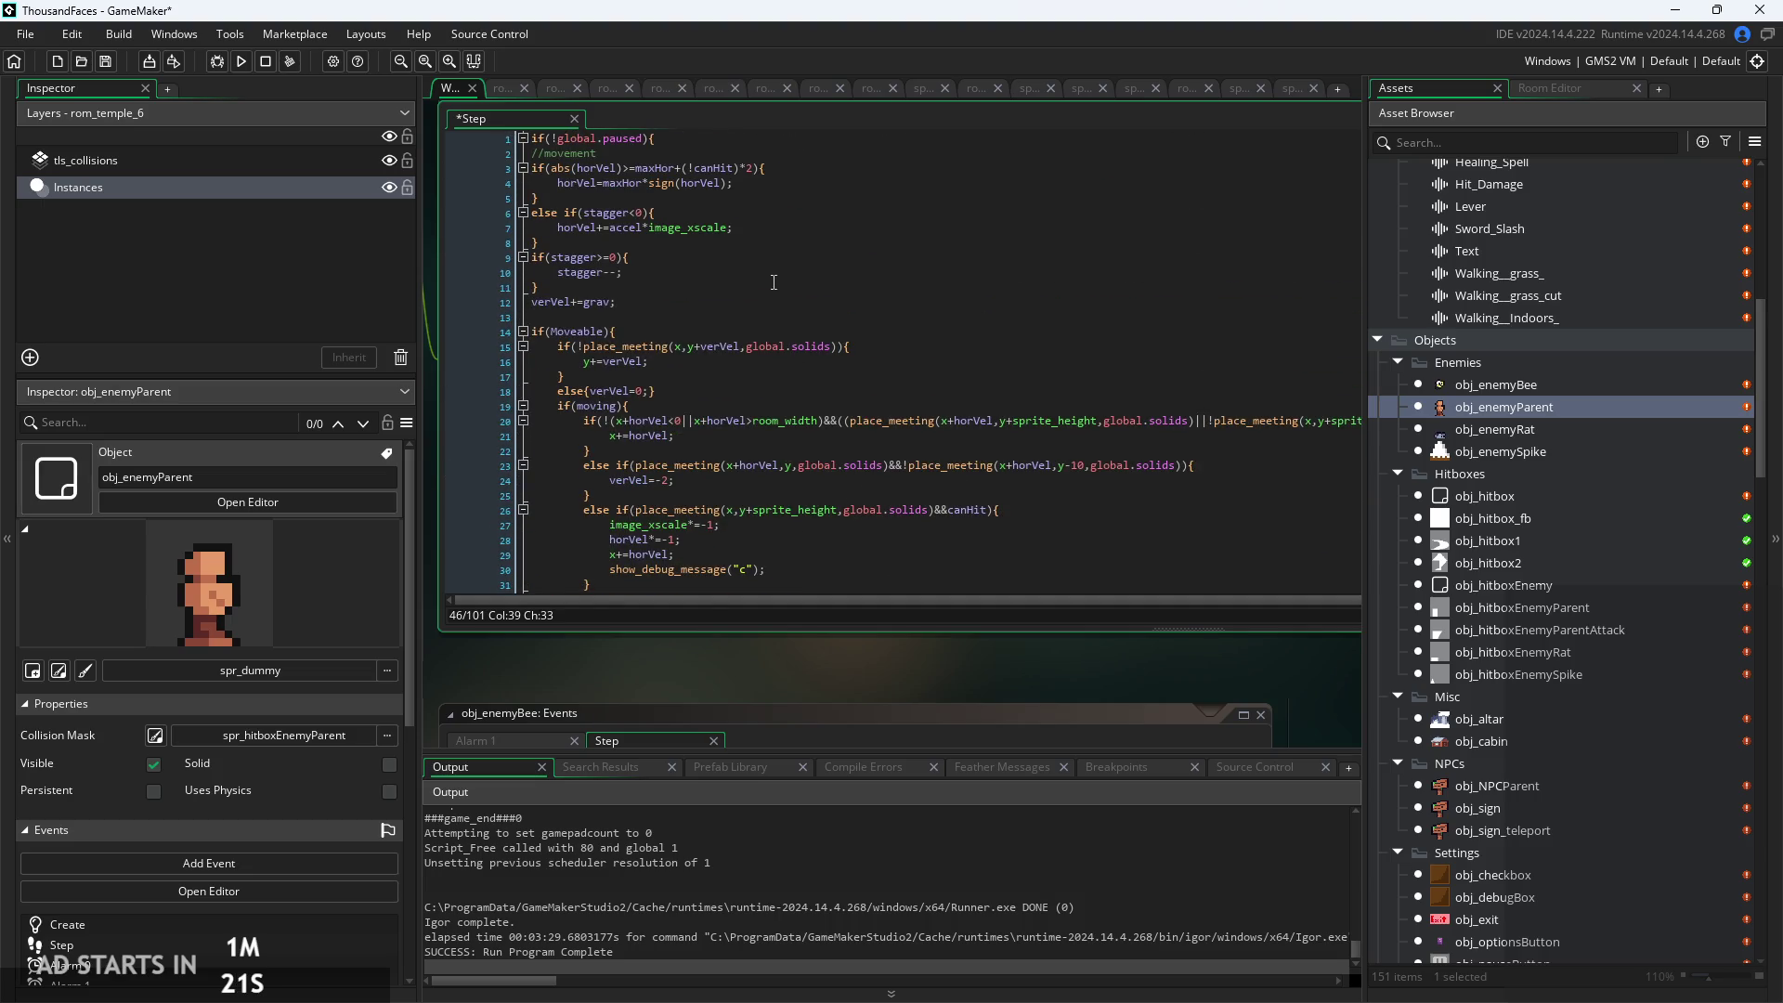
{"action": "scroll", "coordinate": [776, 313], "scroll_direction": "down", "scroll_amount": 10}
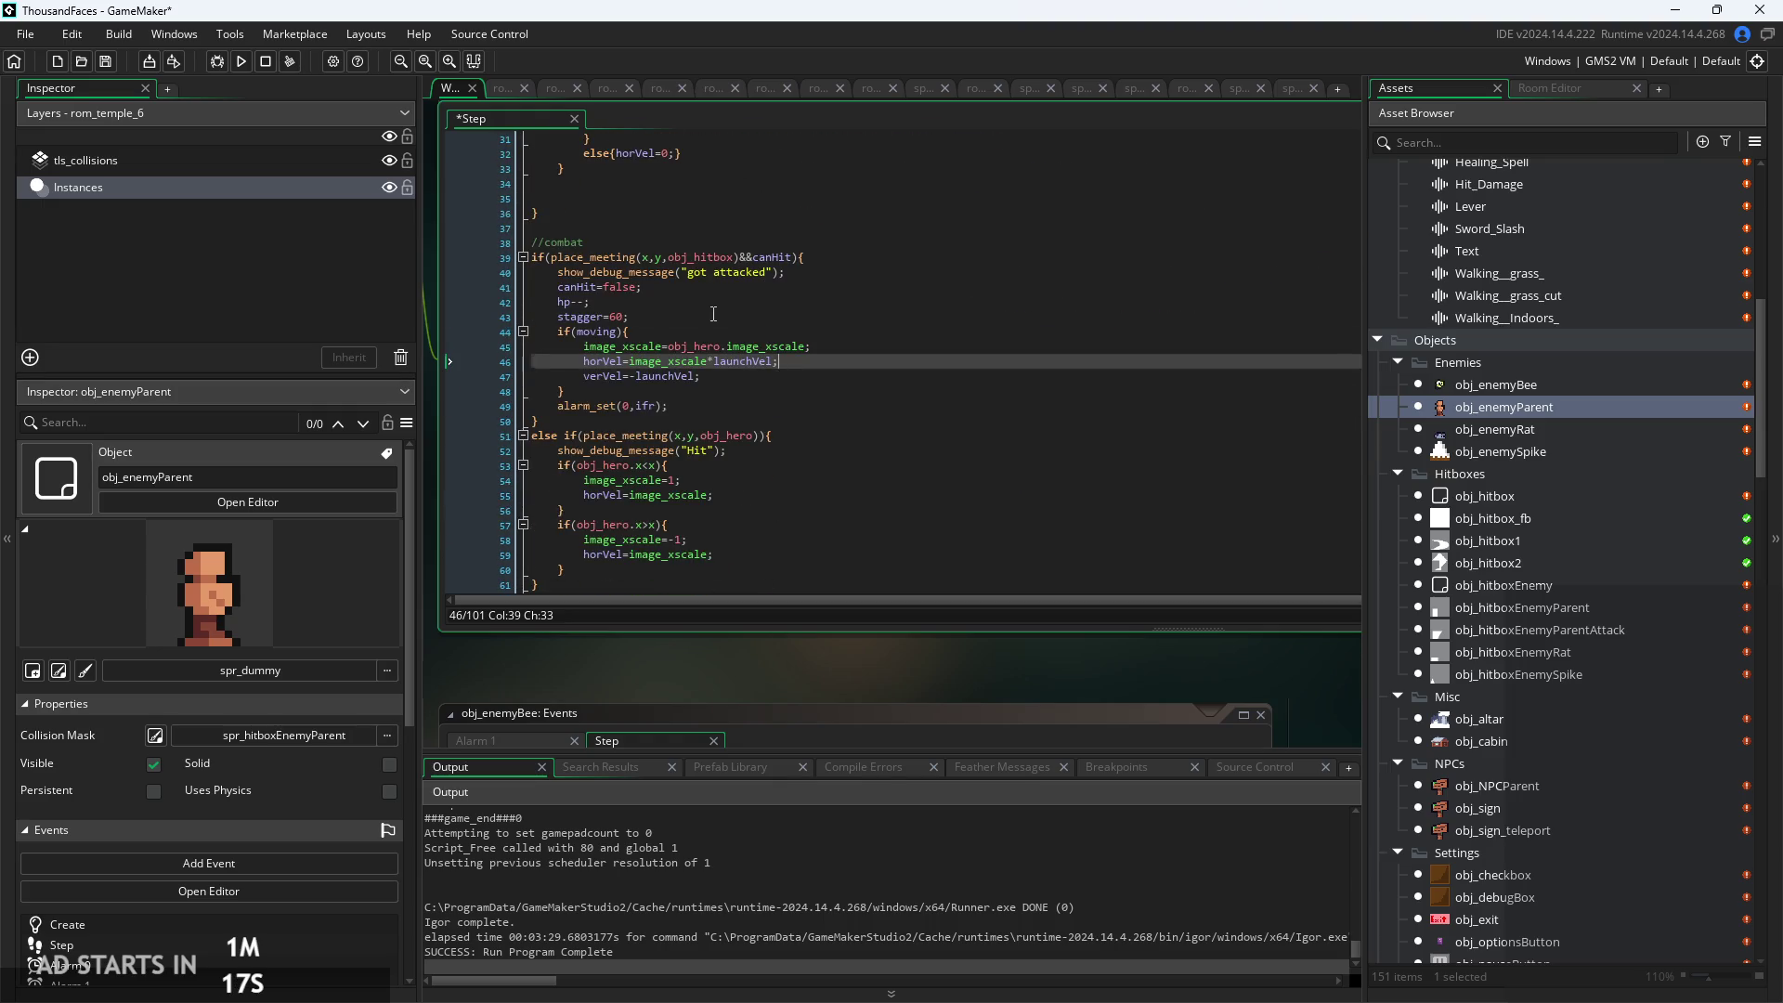
{"action": "left_click", "coordinate": [713, 314]}
{"action": "left_click", "coordinate": [732, 390]}
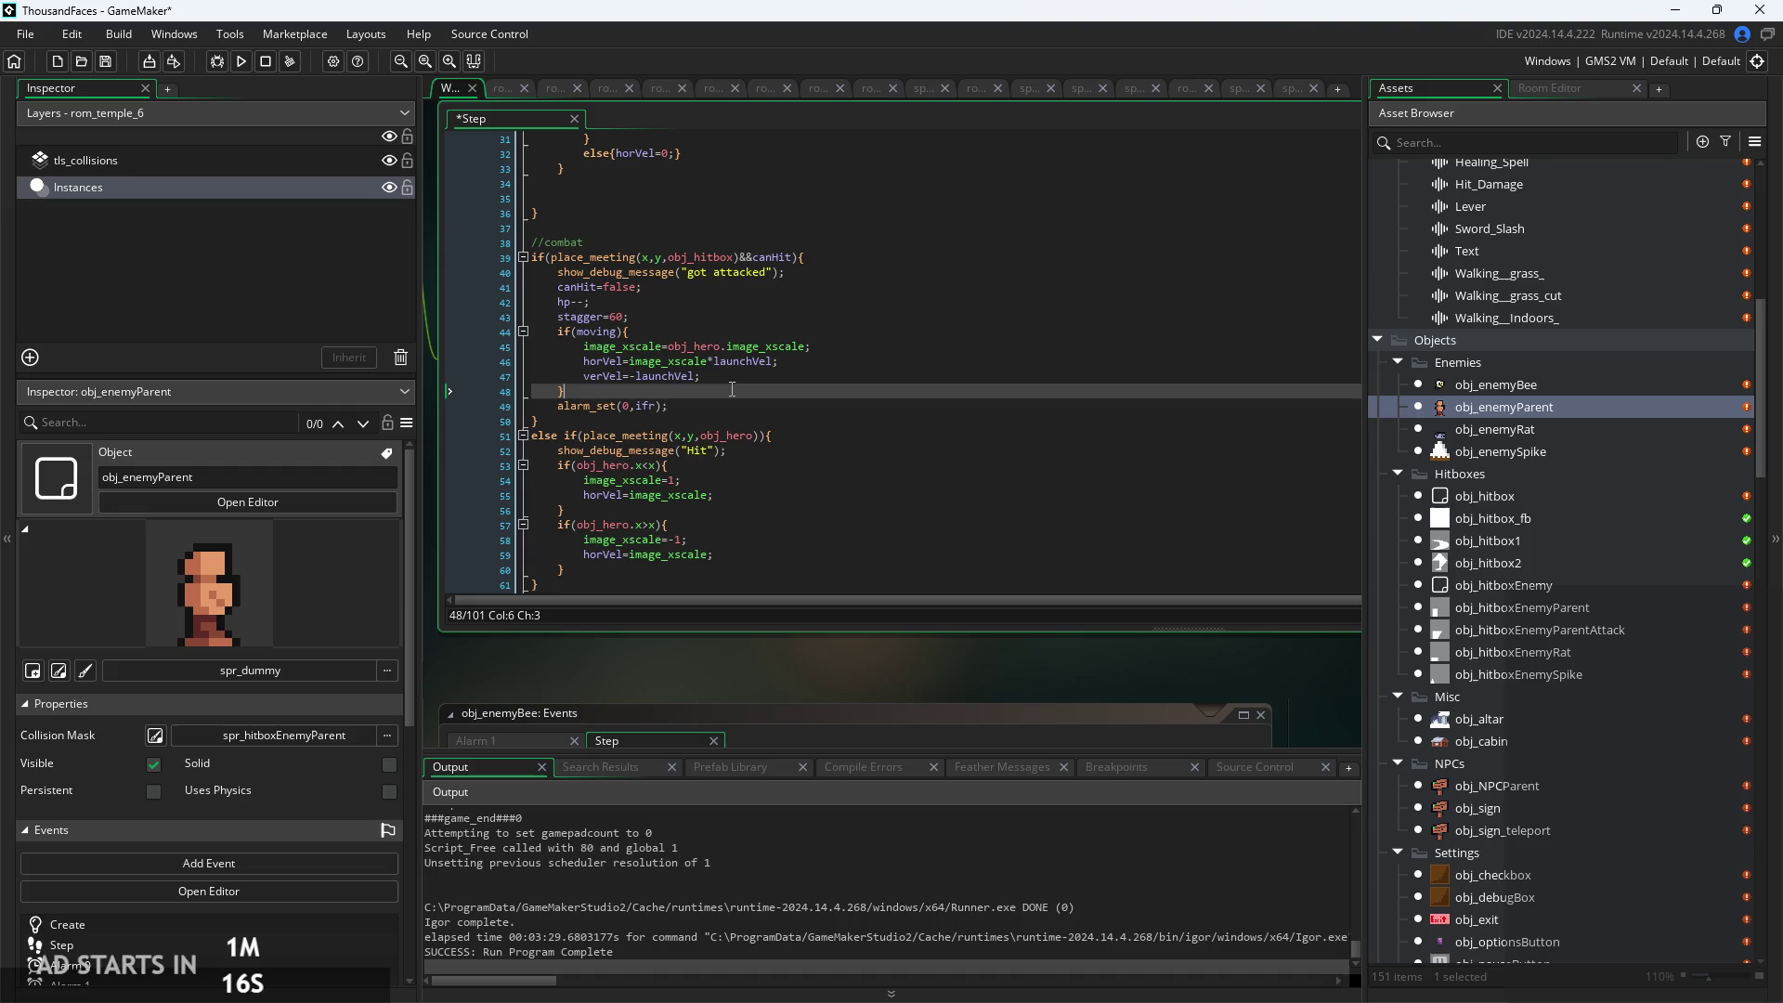
{"action": "left_click", "coordinate": [737, 465]}
{"action": "scroll", "coordinate": [738, 469], "scroll_direction": "down", "scroll_amount": 5}
{"action": "left_click", "coordinate": [938, 421]}
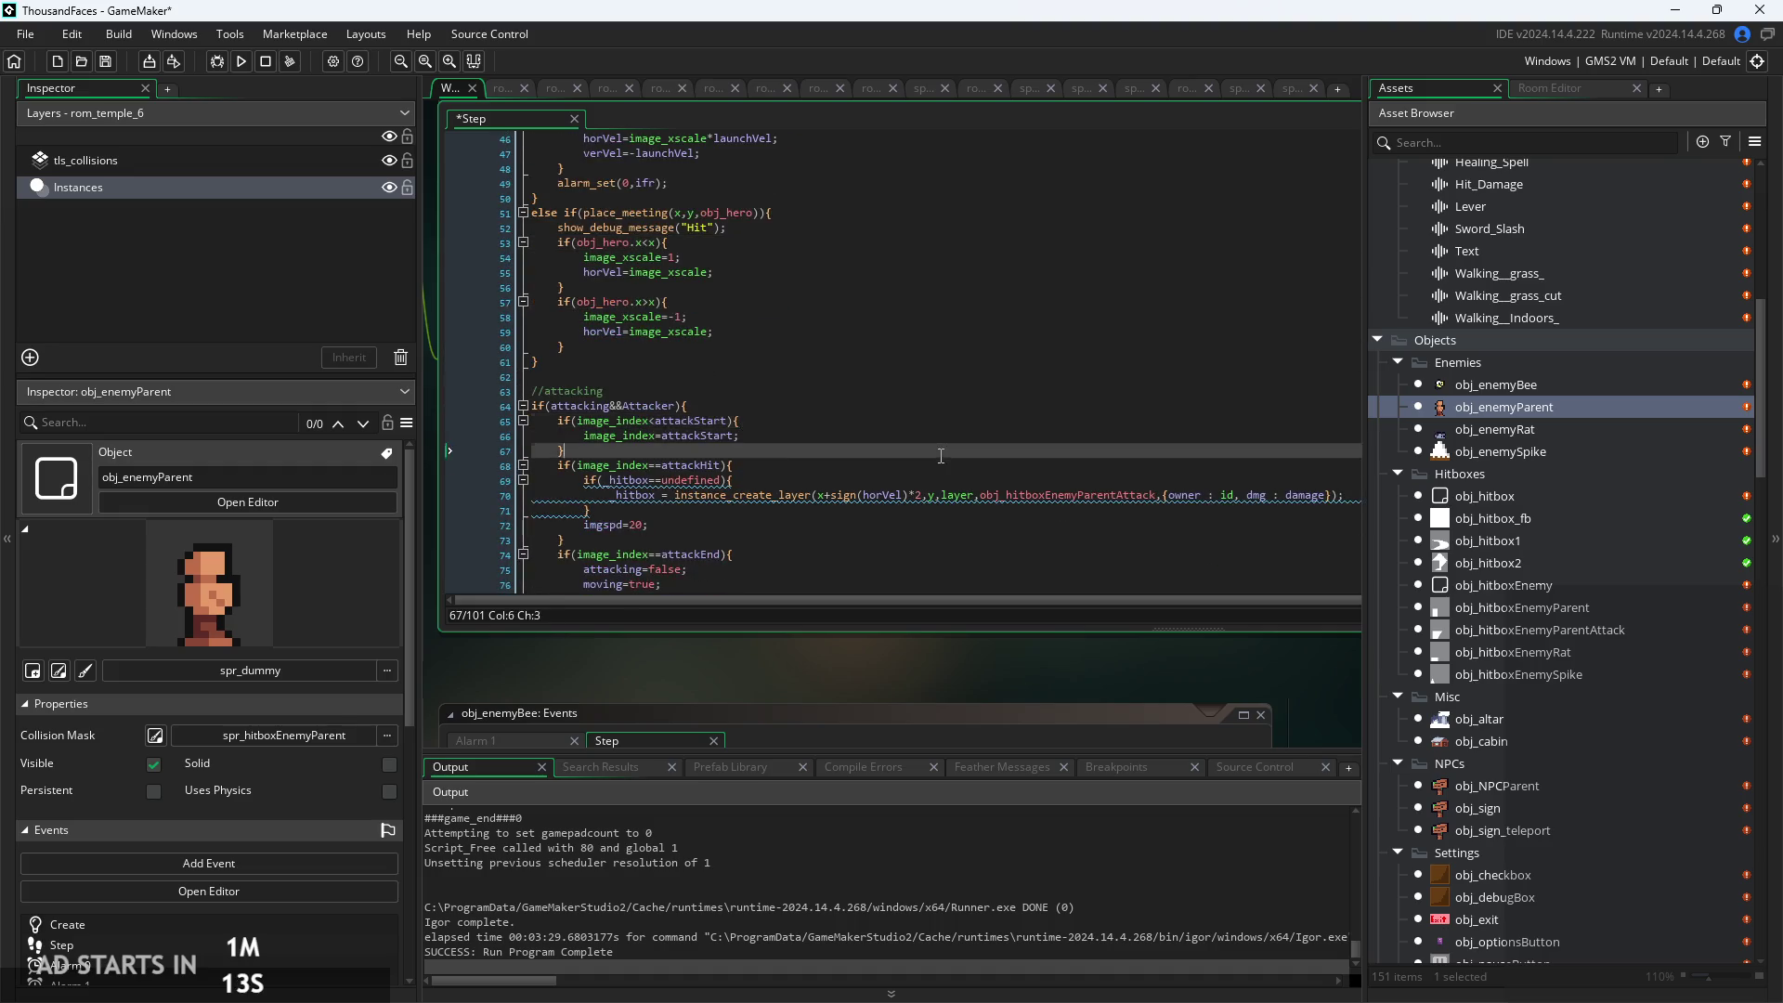
{"action": "scroll", "coordinate": [941, 456], "scroll_direction": "down", "scroll_amount": 5}
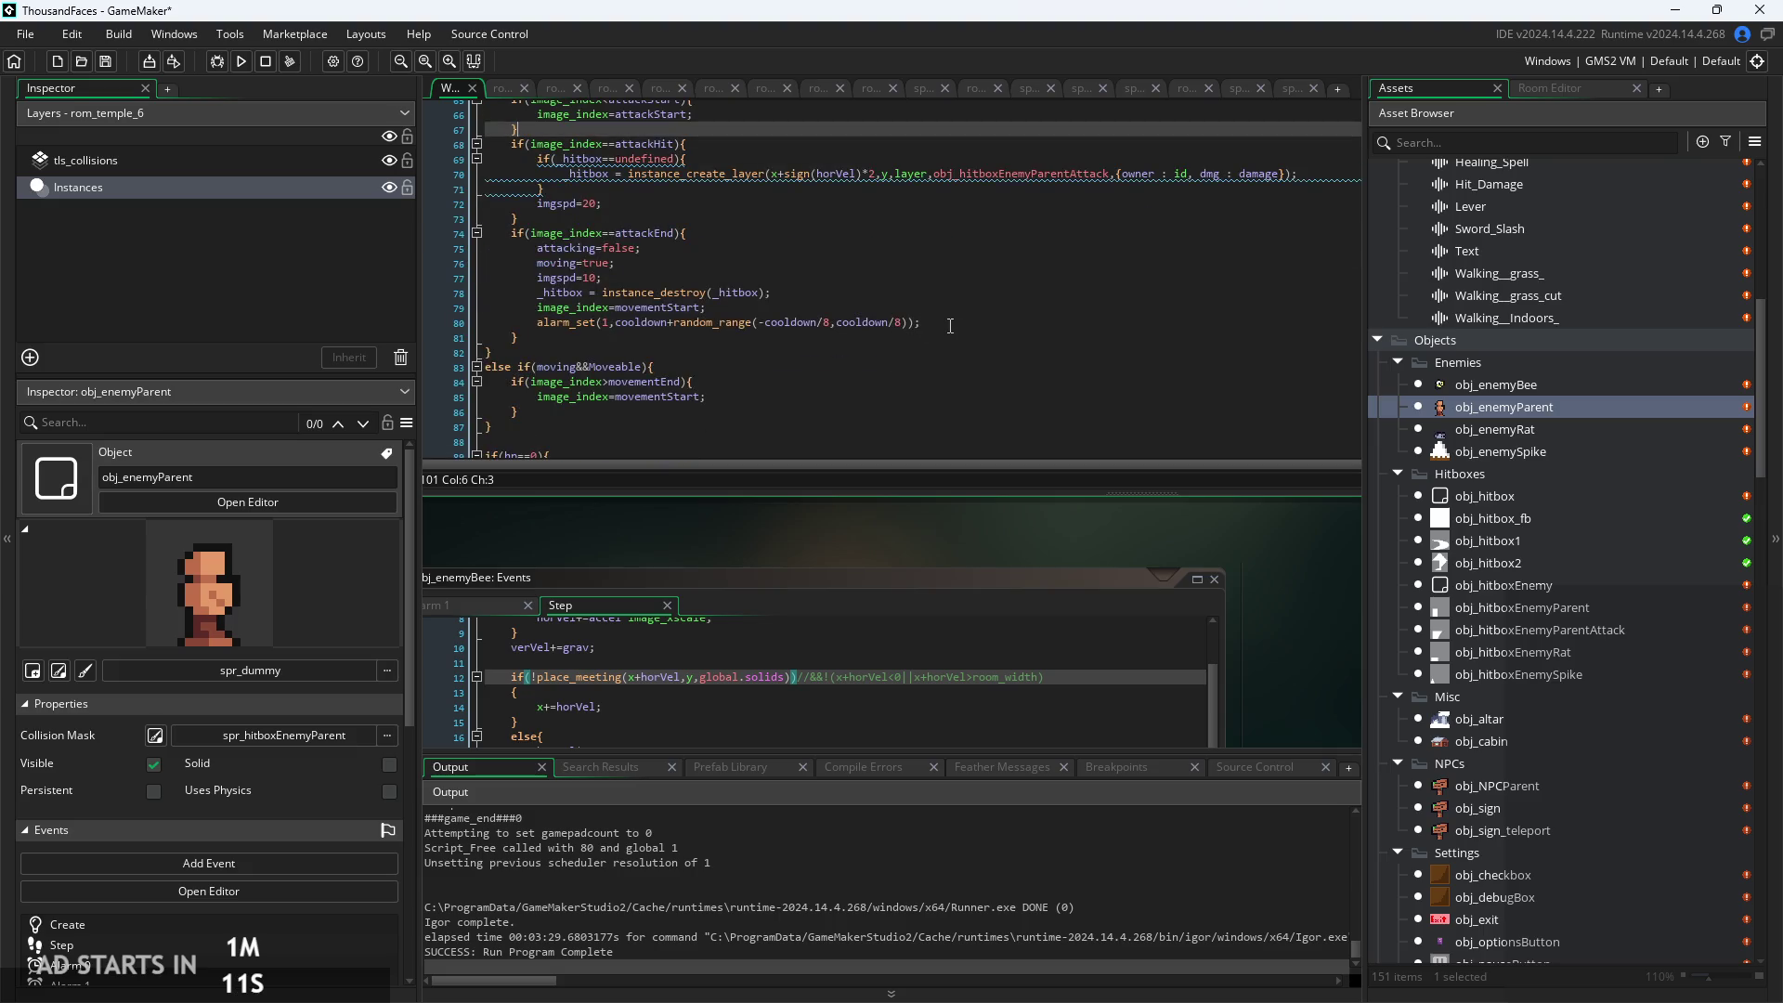
{"action": "left_click", "coordinate": [943, 326]}
{"action": "scroll", "coordinate": [954, 328], "scroll_direction": "down", "scroll_amount": 2}
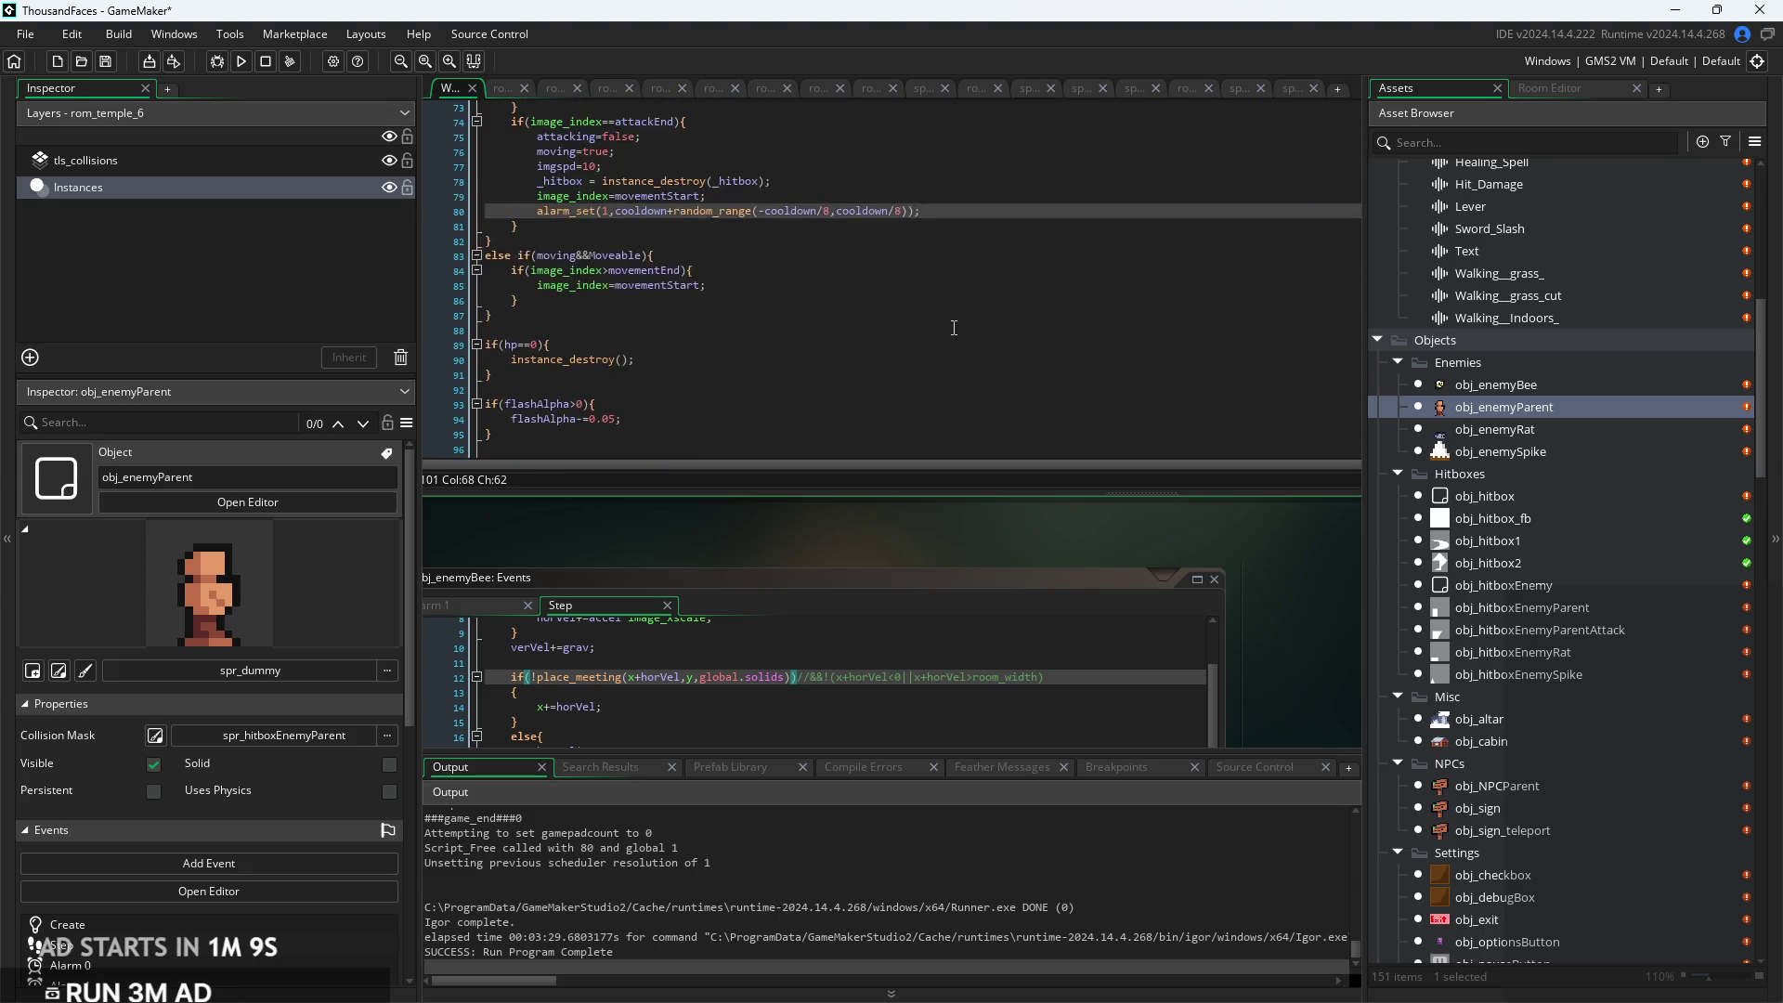
{"action": "scroll", "coordinate": [954, 328], "scroll_direction": "down", "scroll_amount": 1}
{"action": "scroll", "coordinate": [982, 561], "scroll_direction": "up", "scroll_amount": 1}
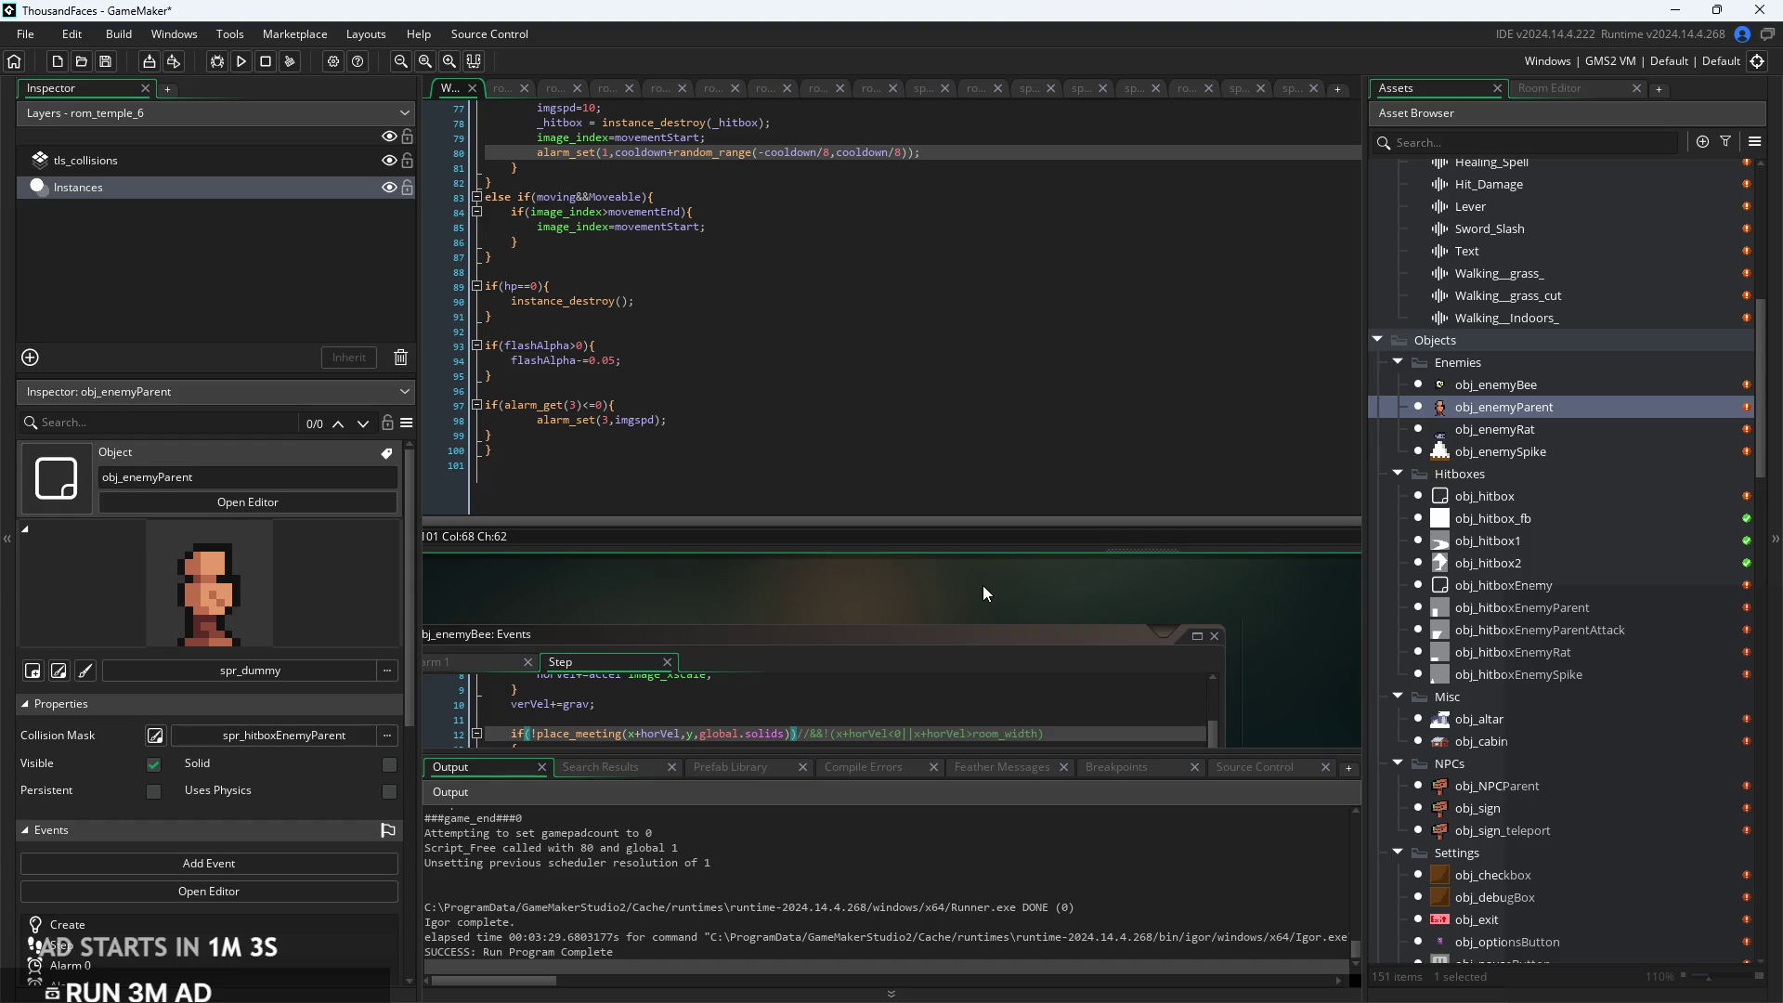
Open obj_enemyRat's Step event code from the Asset Browser
{"action": "double_click", "coordinate": [1484, 428]}
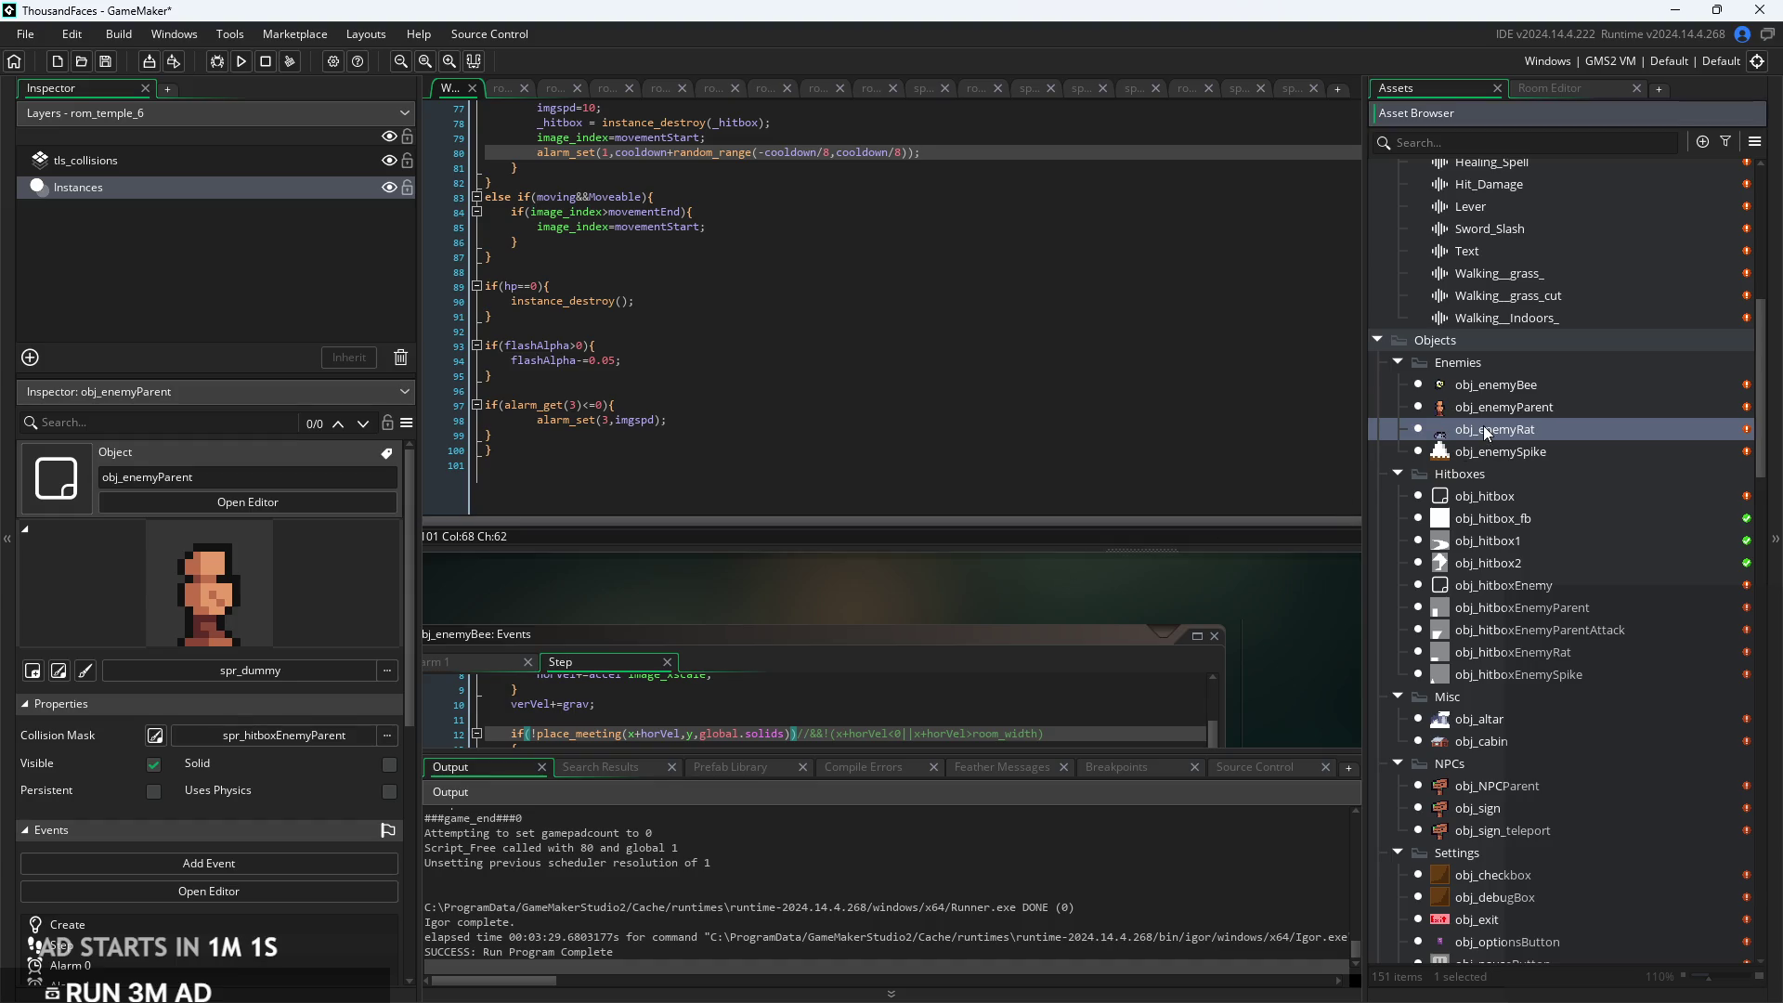
{"action": "left_click", "coordinate": [738, 208]}
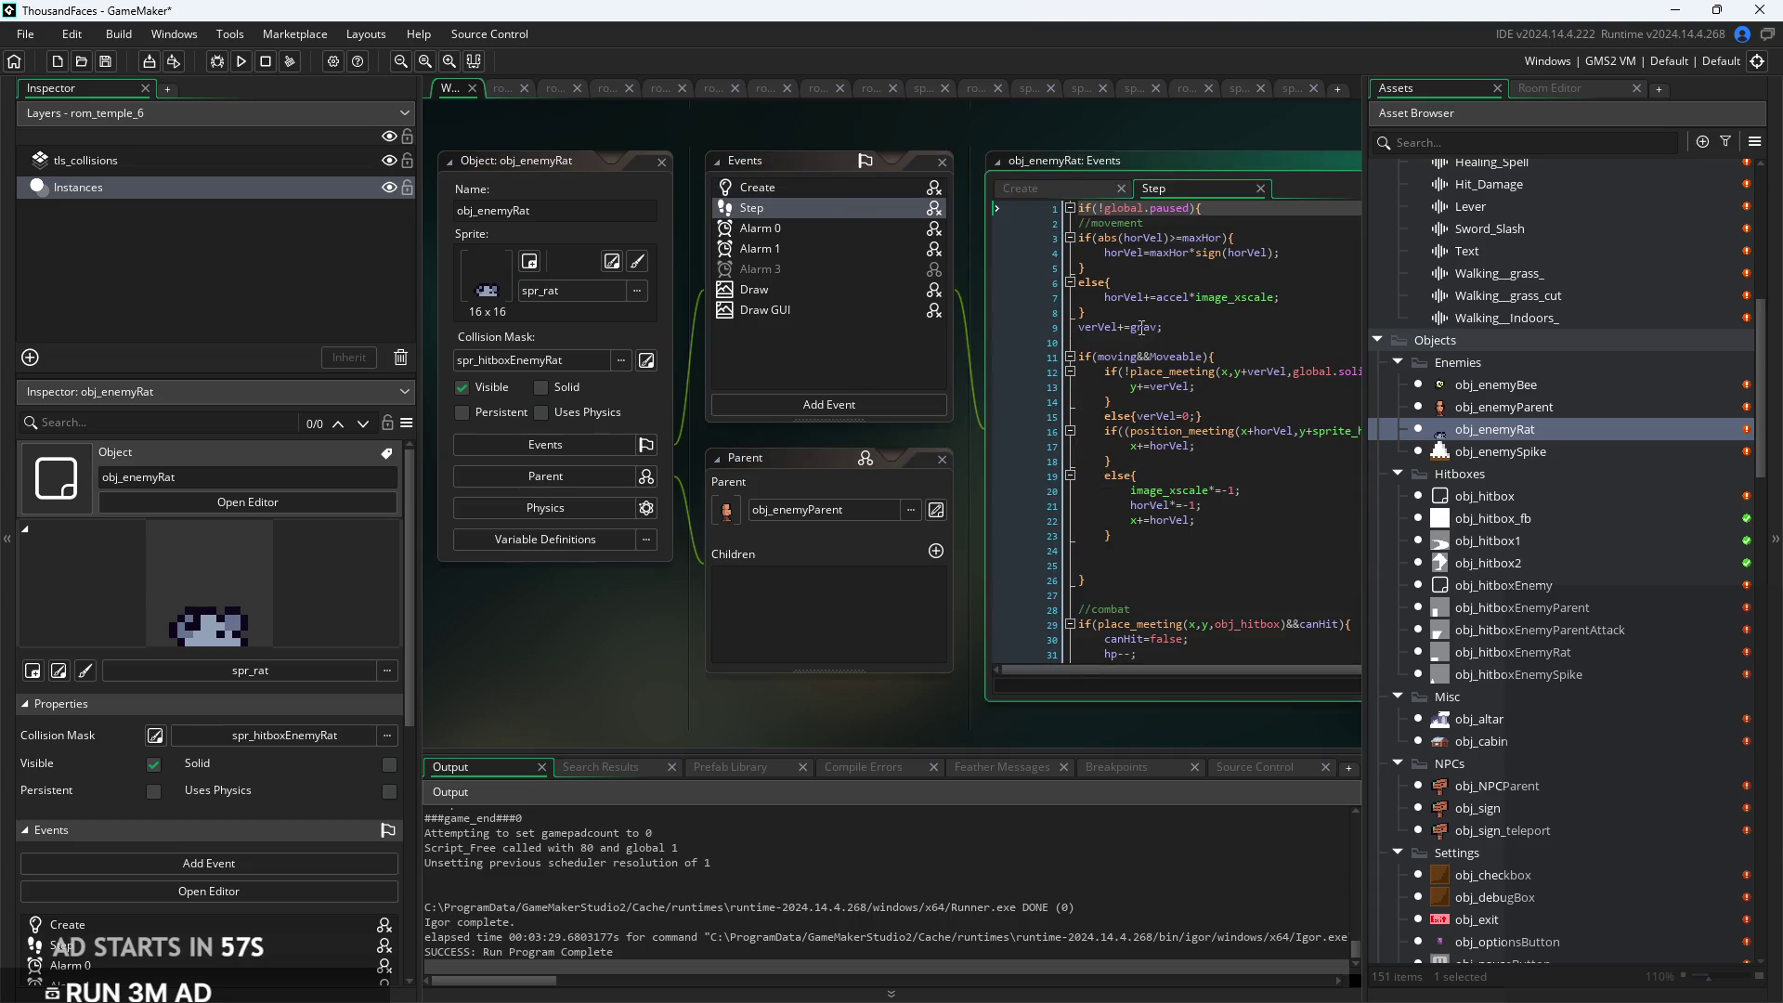
Append &&!(x+horVel<0||x+horVel>room_width) to the rat's movement condition and run the game
{"action": "left_click", "coordinate": [1110, 460]}
{"action": "mouse_move", "coordinate": [1110, 462]}
{"action": "left_mouse_down"}
{"action": "mouse_move", "coordinate": [924, 444]}
{"action": "mouse_move", "coordinate": [1188, 457]}
{"action": "left_mouse_up"}
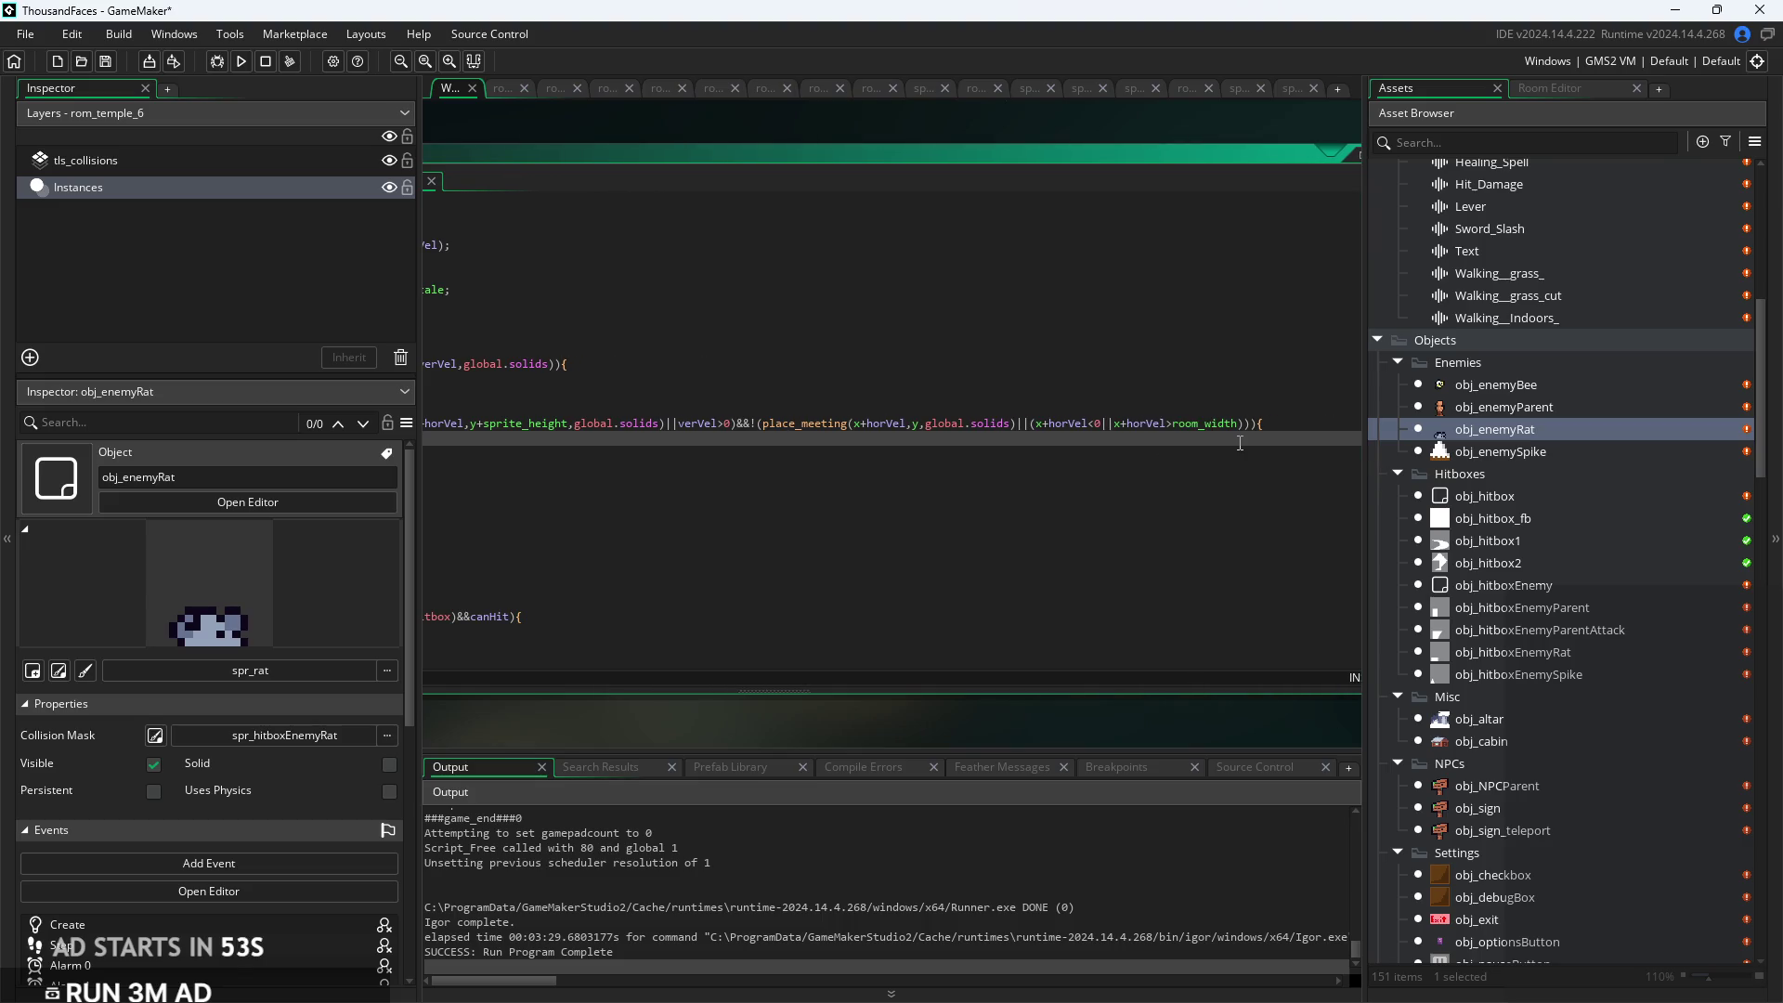
{"action": "scroll", "coordinate": [1240, 443], "scroll_direction": "up", "scroll_amount": 2}
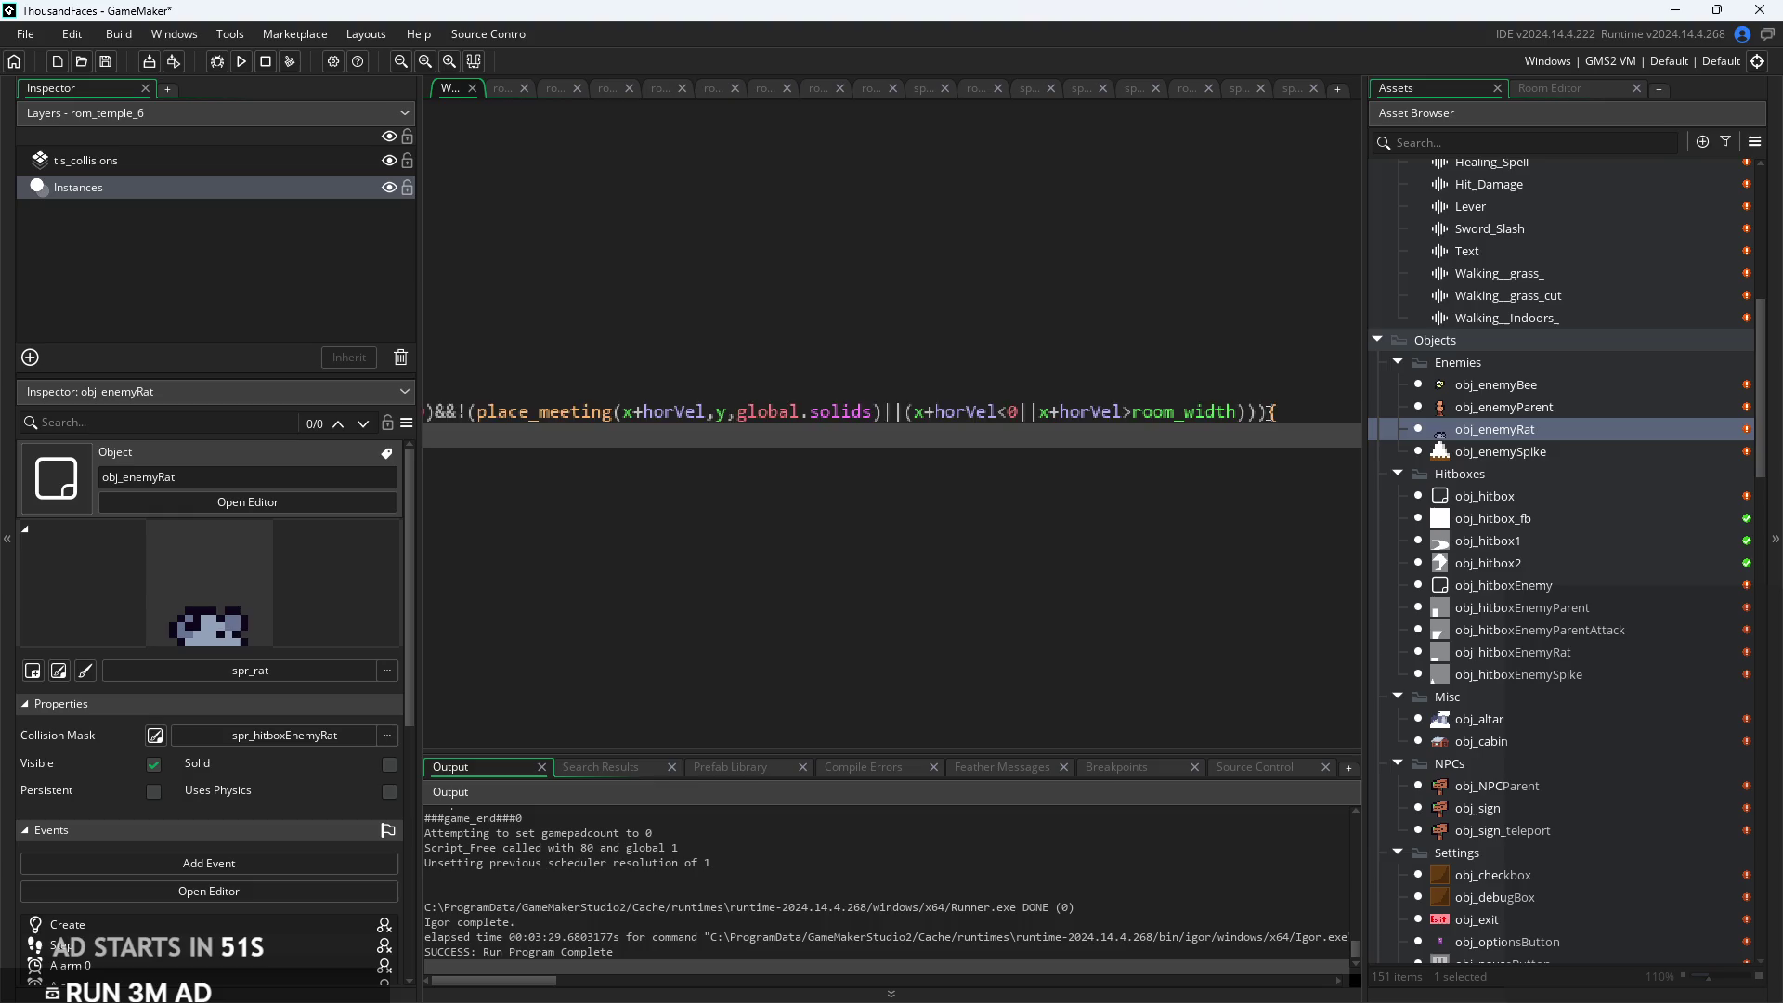
{"action": "left_click", "coordinate": [1271, 412]}
{"action": "type", "text": "&&!(x+horVel<0||x+horVel>room_width))"}
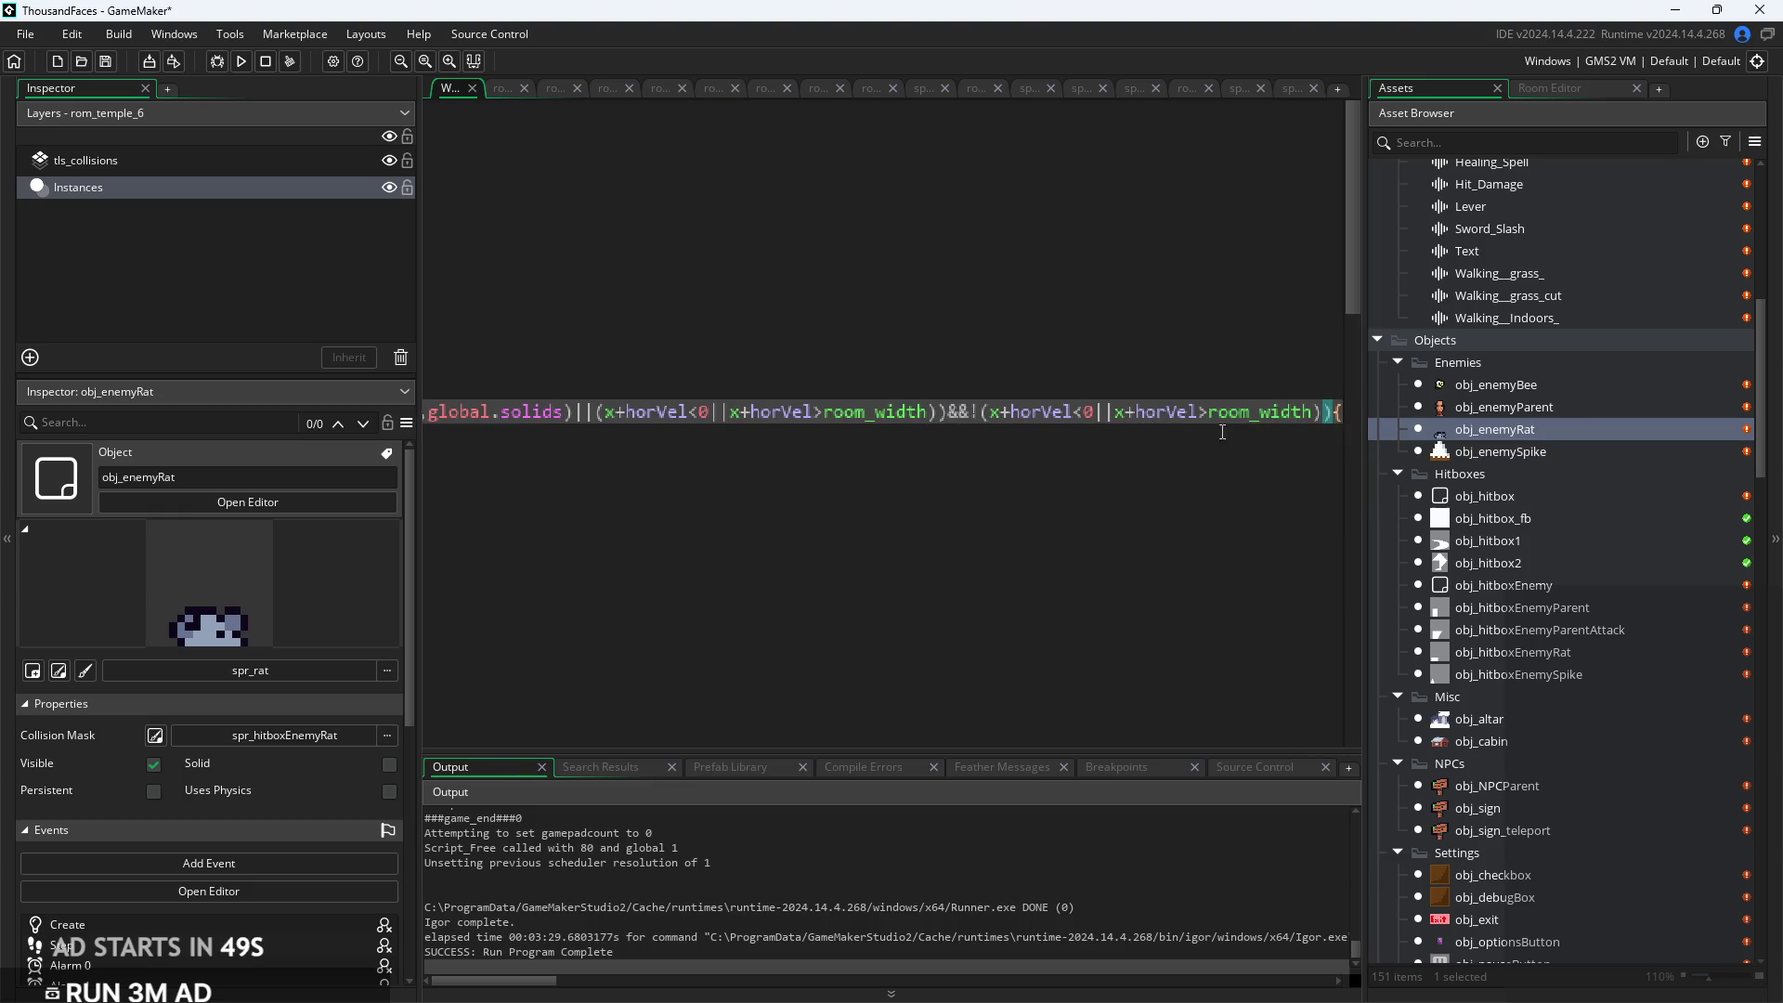
{"action": "left_click", "coordinate": [241, 62]}
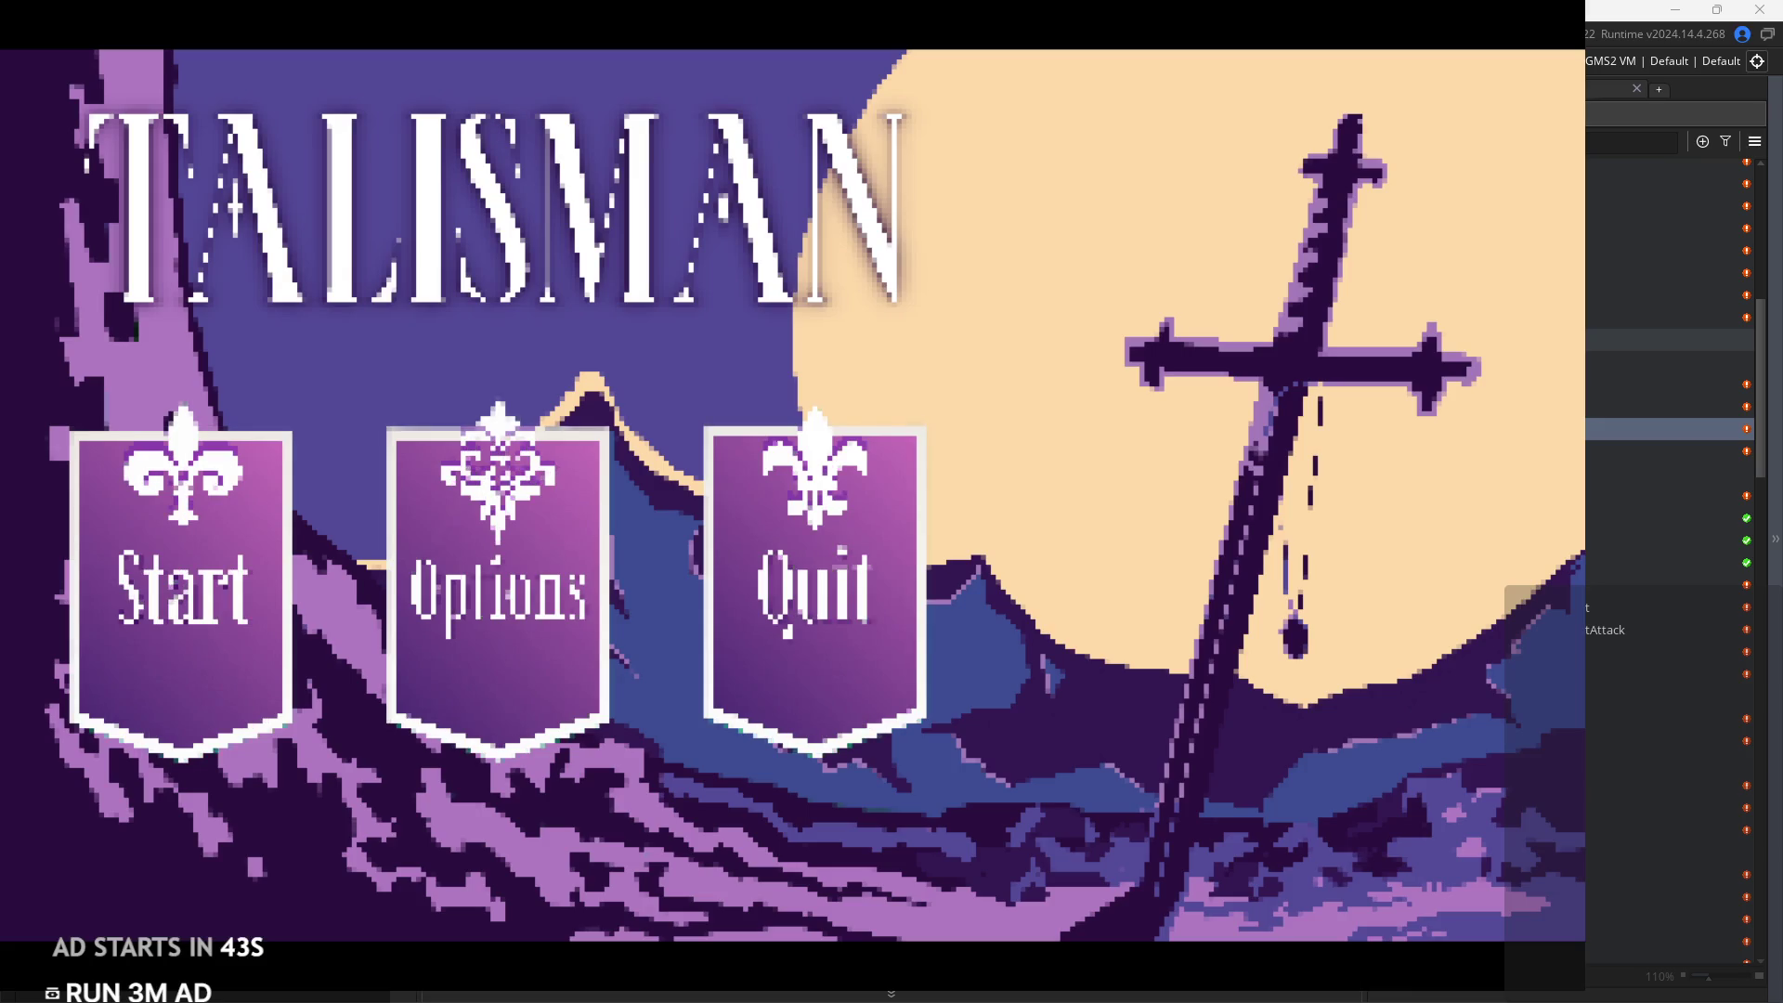
Start the game, walk and jump into the castle room with the rat and bee, then pause and exit
{"action": "left_click", "coordinate": [223, 510]}
{"action": "key", "text": "Right"}
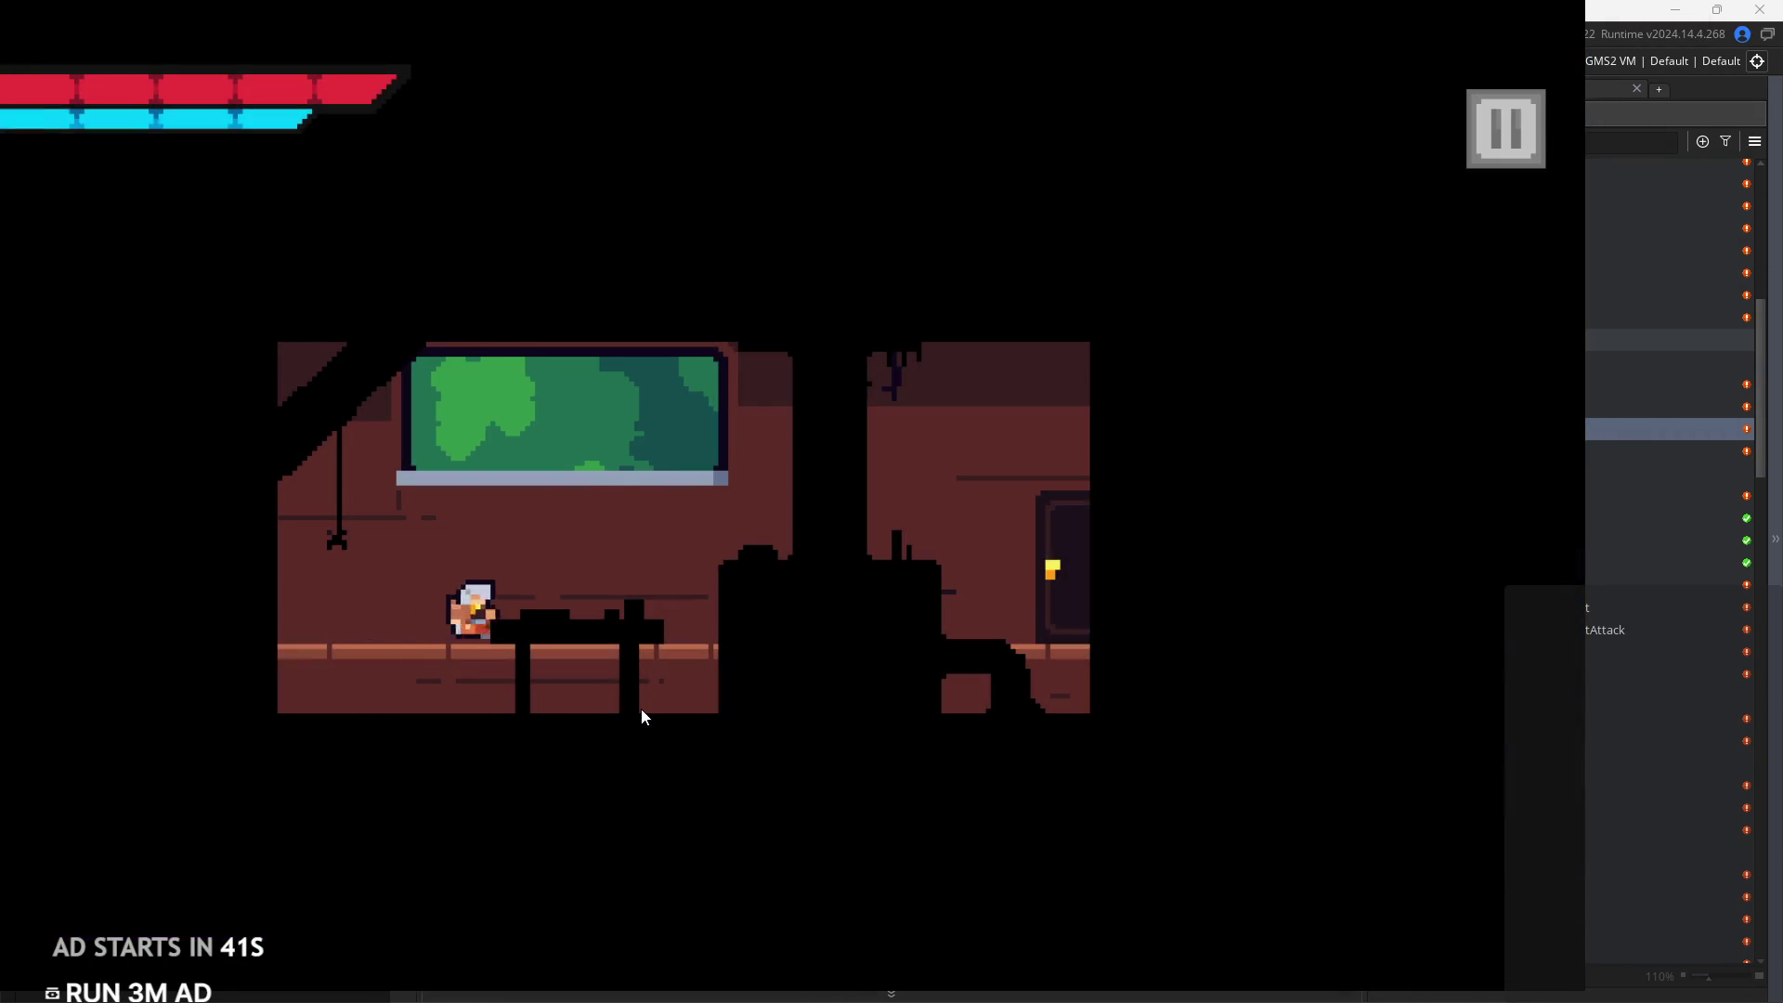
{"action": "key", "text": "Right"}
{"action": "key", "text": "space"}
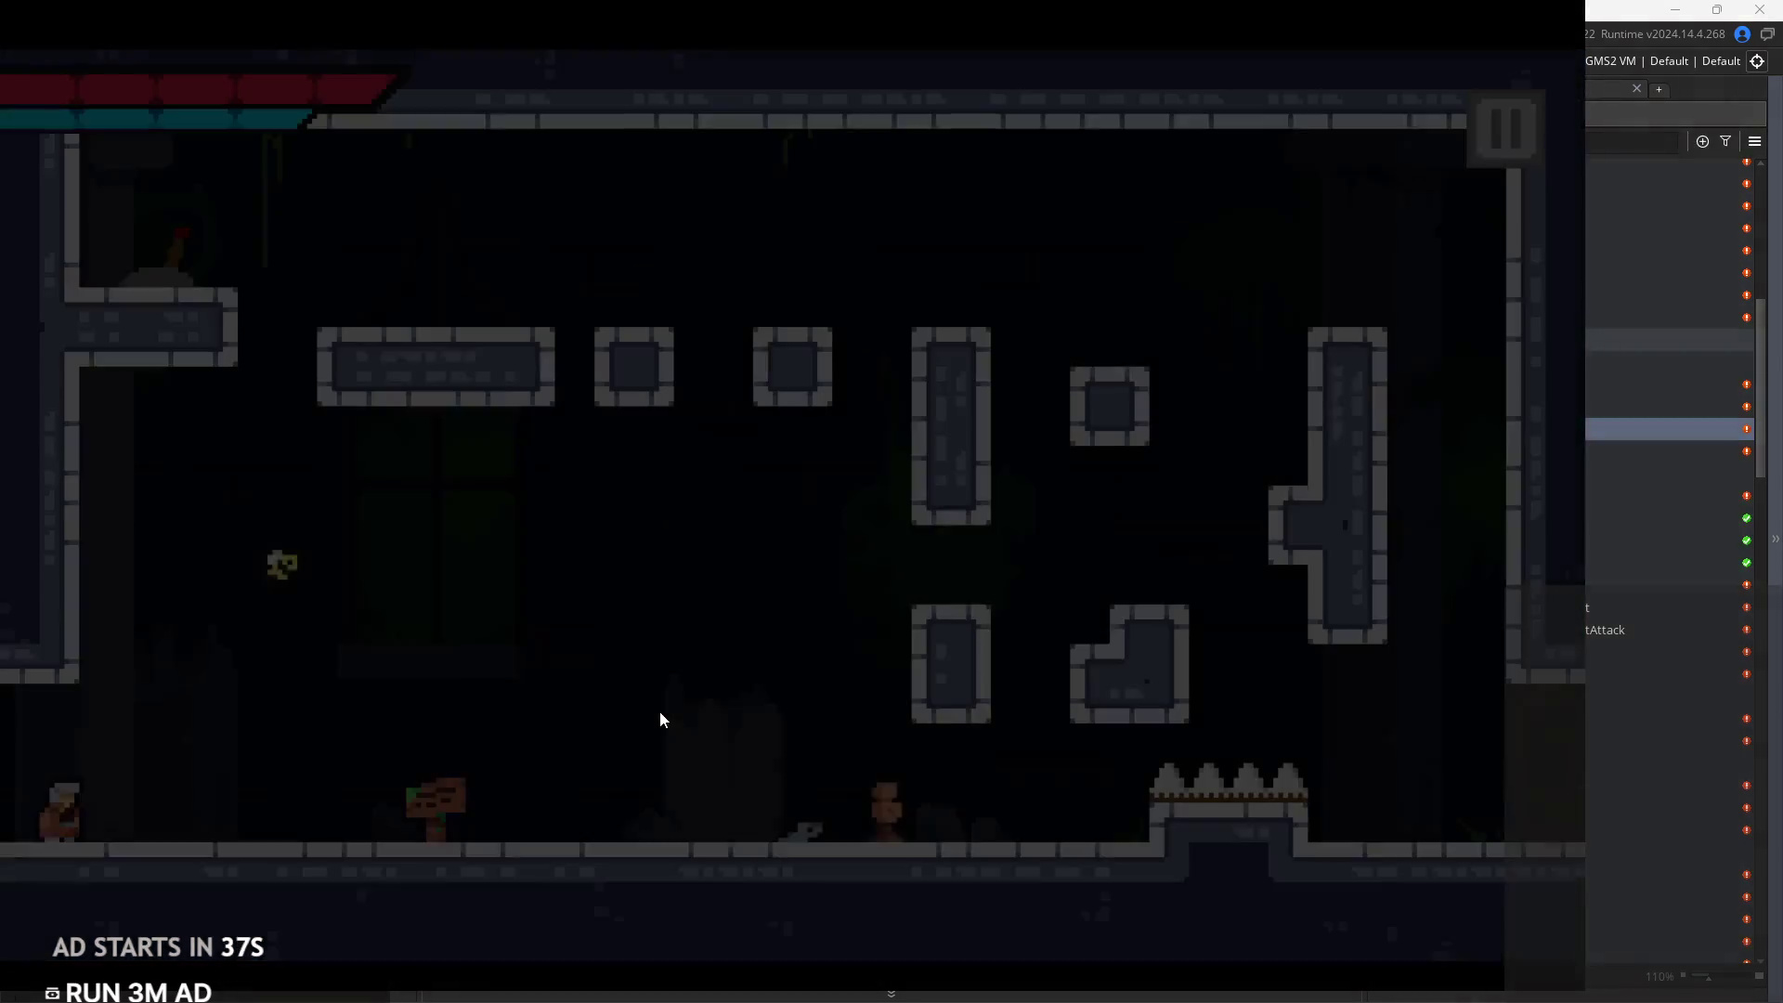
{"action": "key", "text": "Right"}
{"action": "key", "text": "Left"}
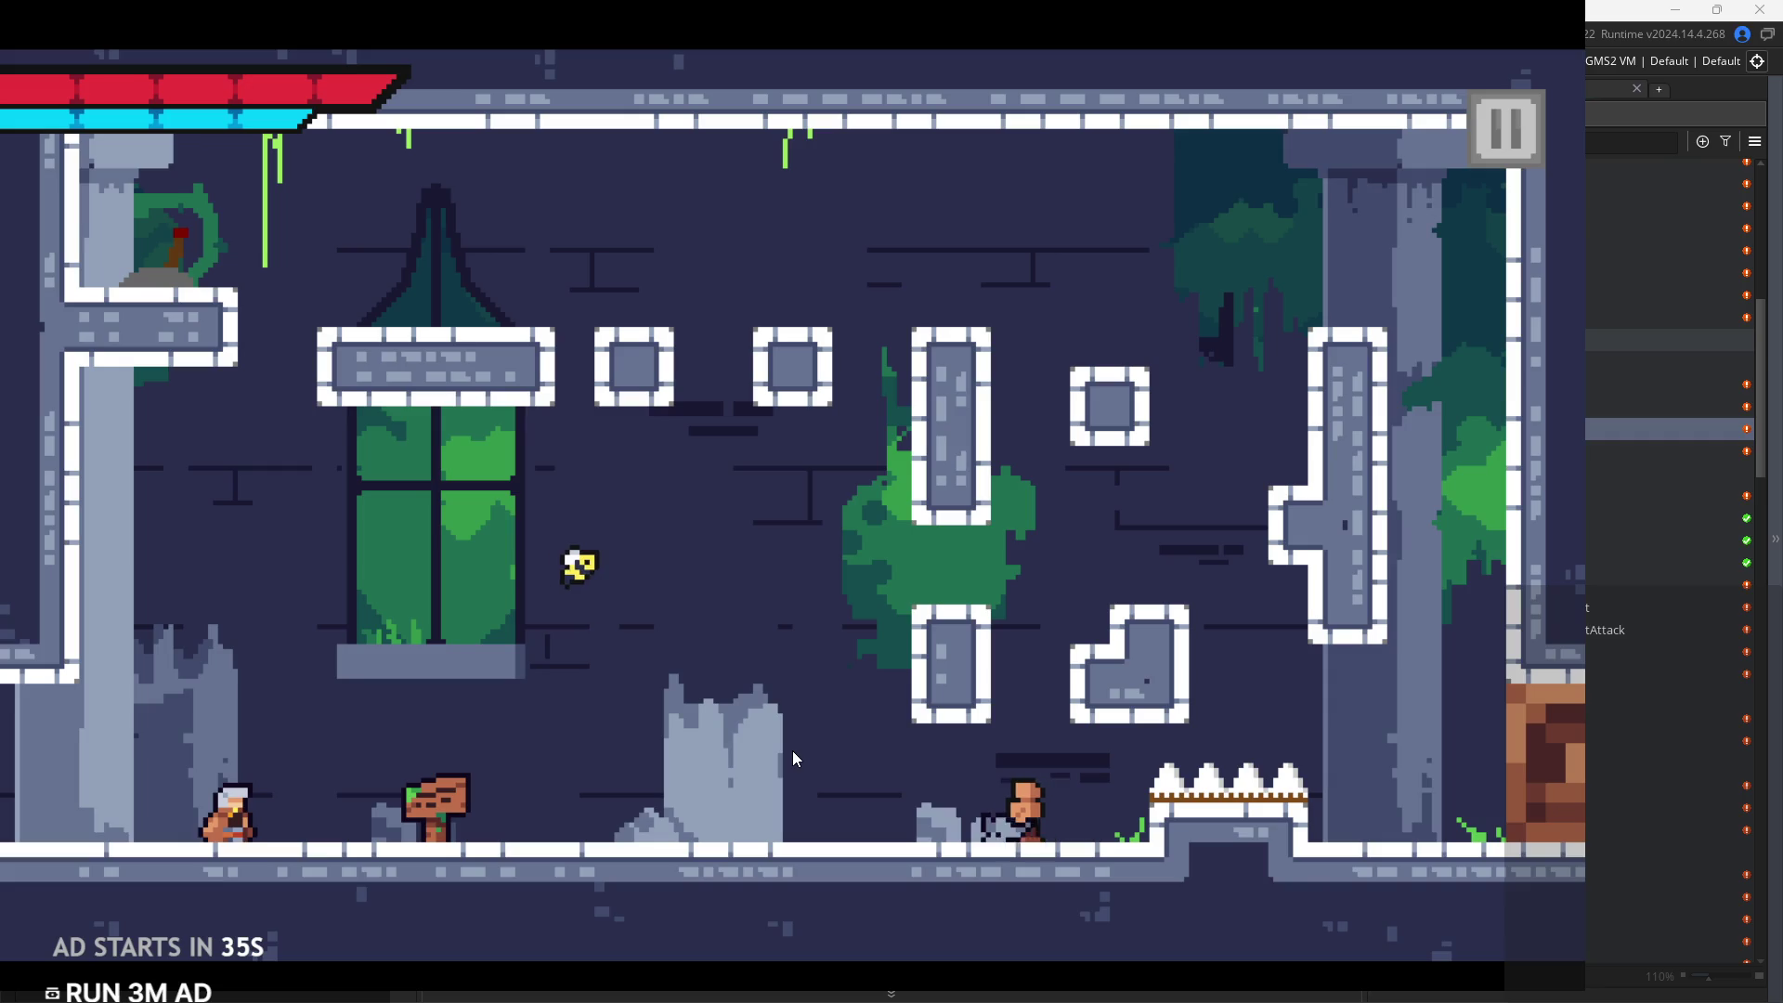
{"action": "key", "text": "Right"}
{"action": "key", "text": "space"}
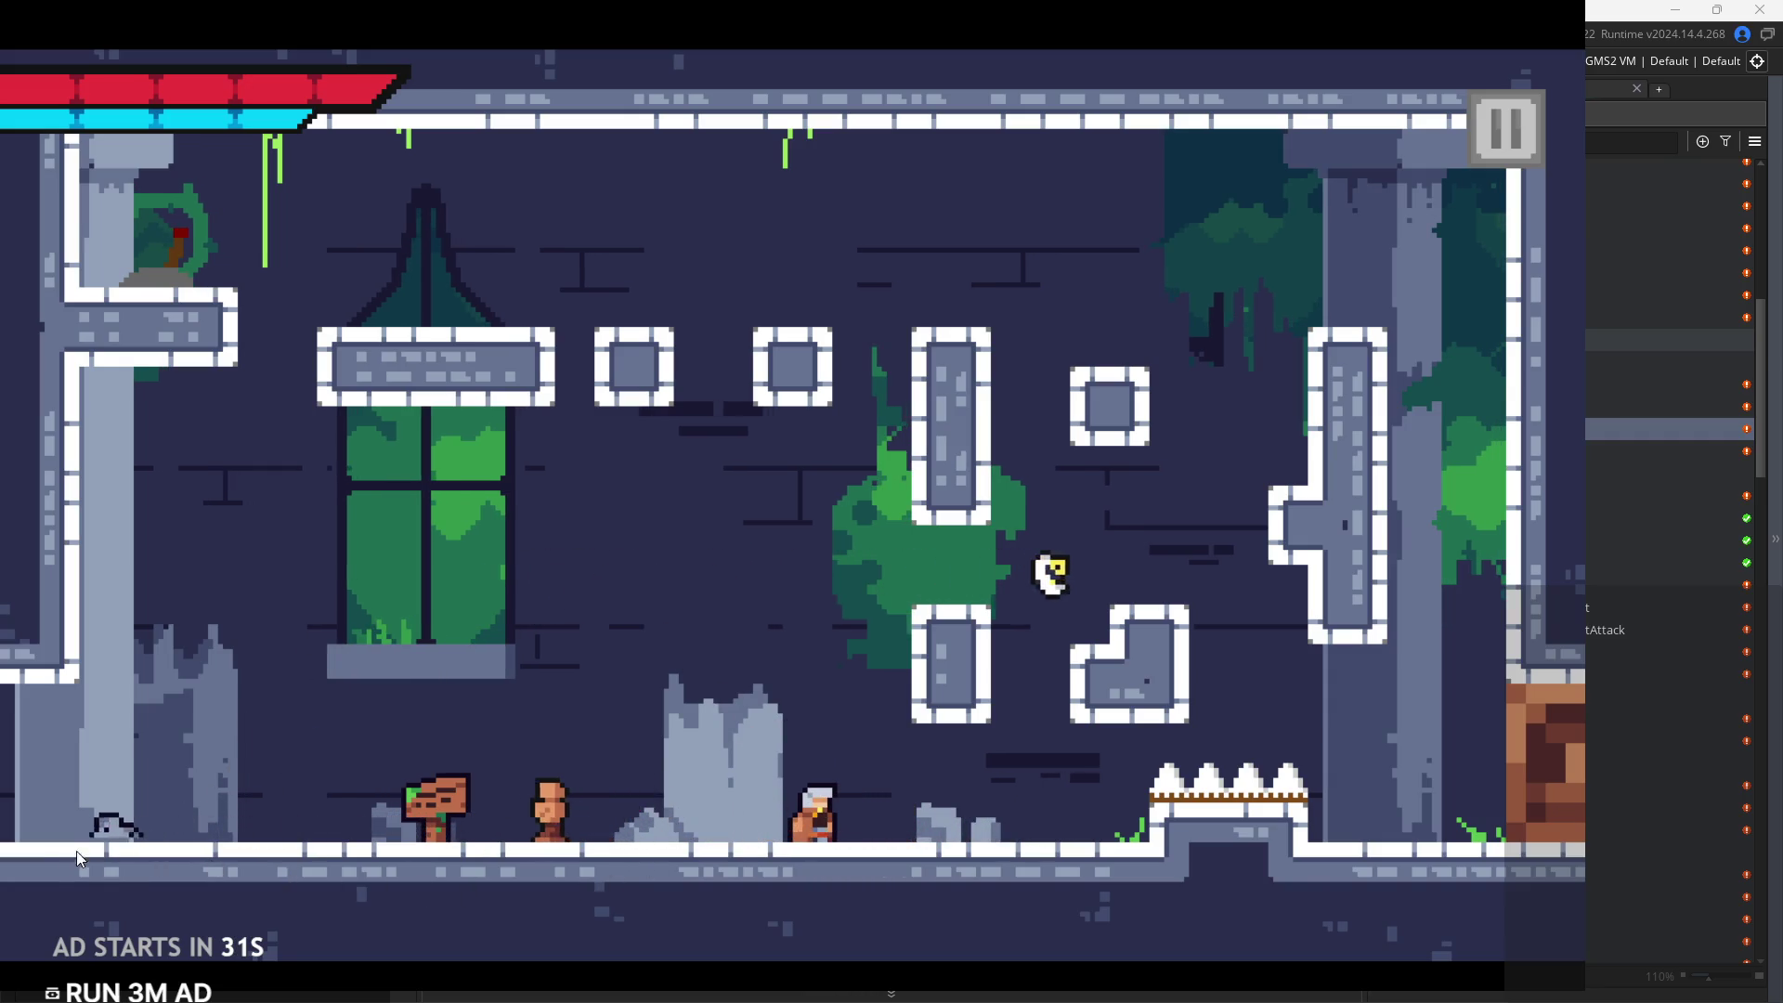
{"action": "key", "text": "Left"}
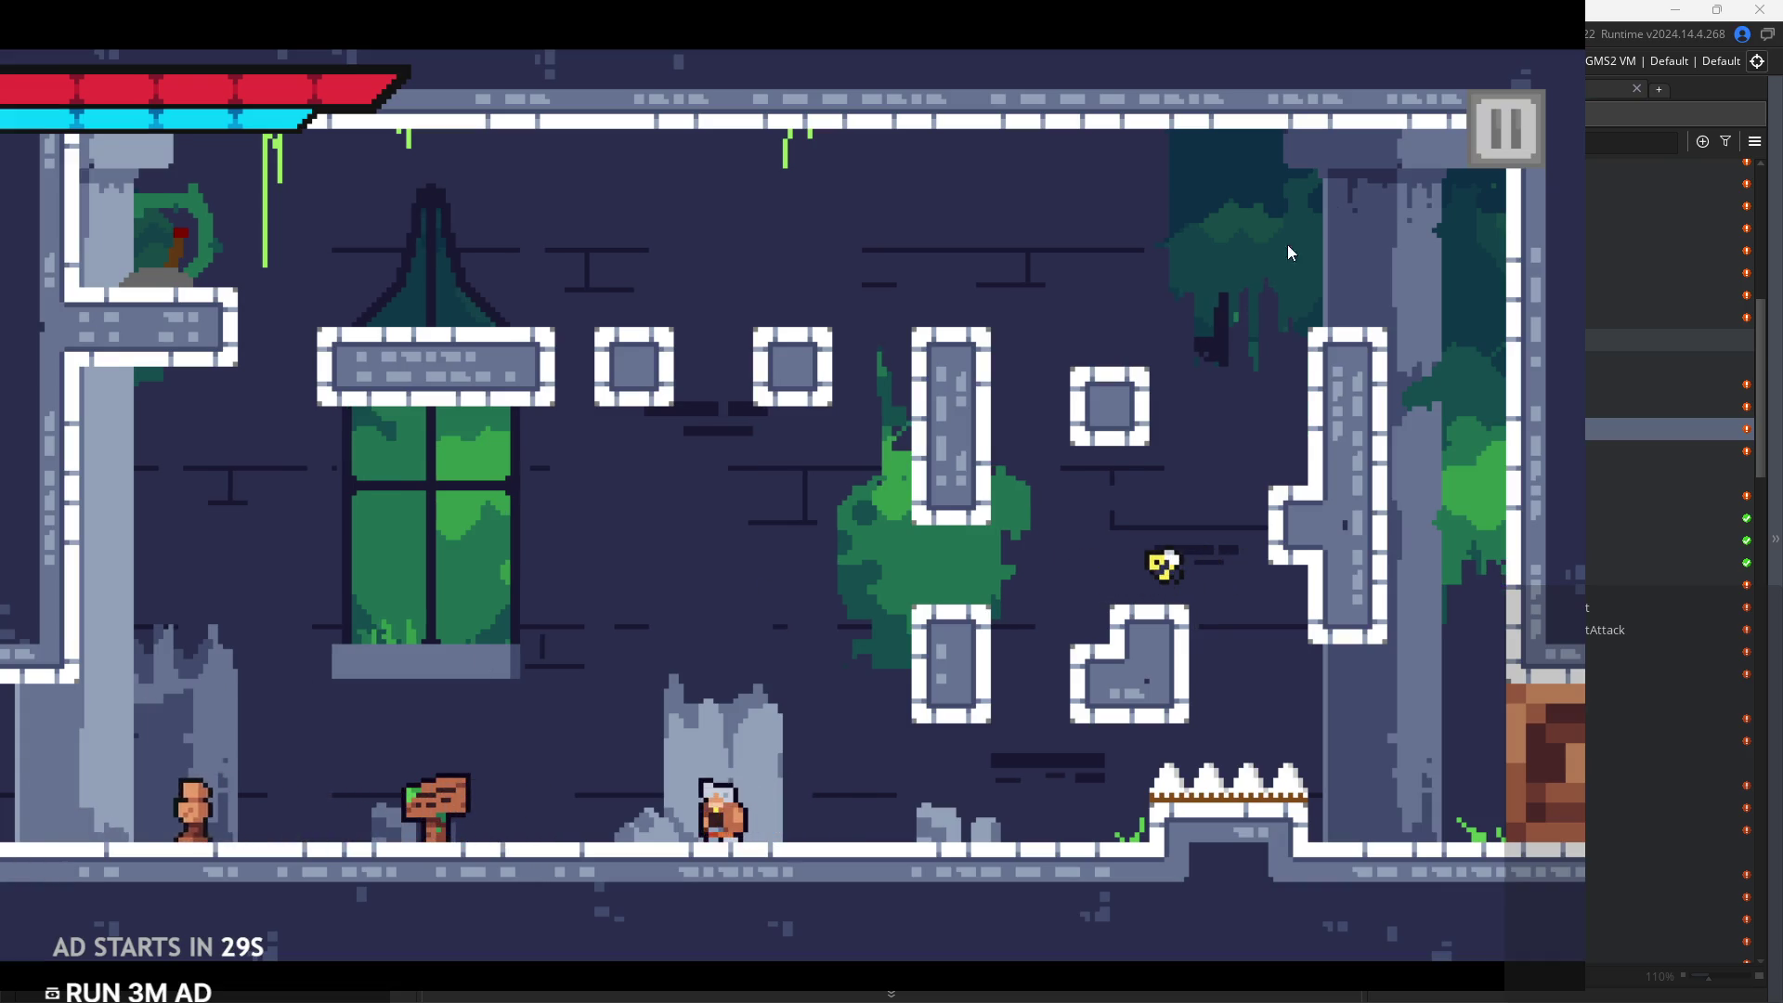
{"action": "left_click", "coordinate": [1517, 148]}
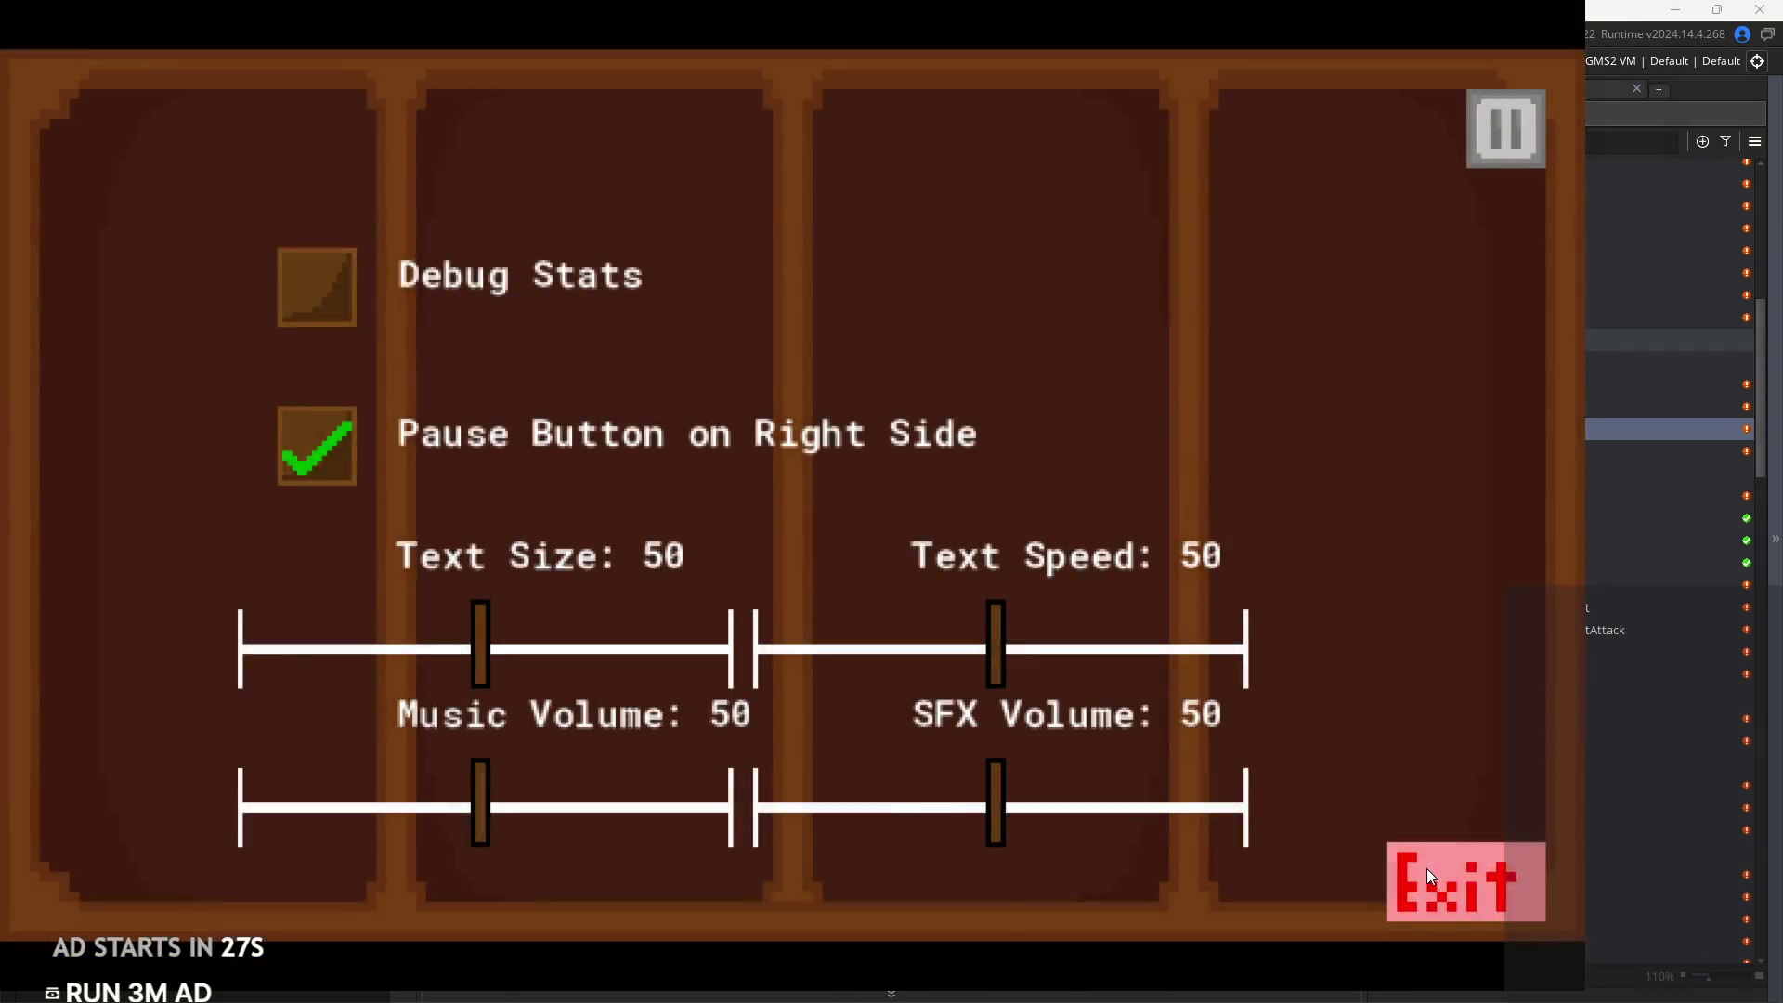
{"action": "left_click", "coordinate": [1426, 867]}
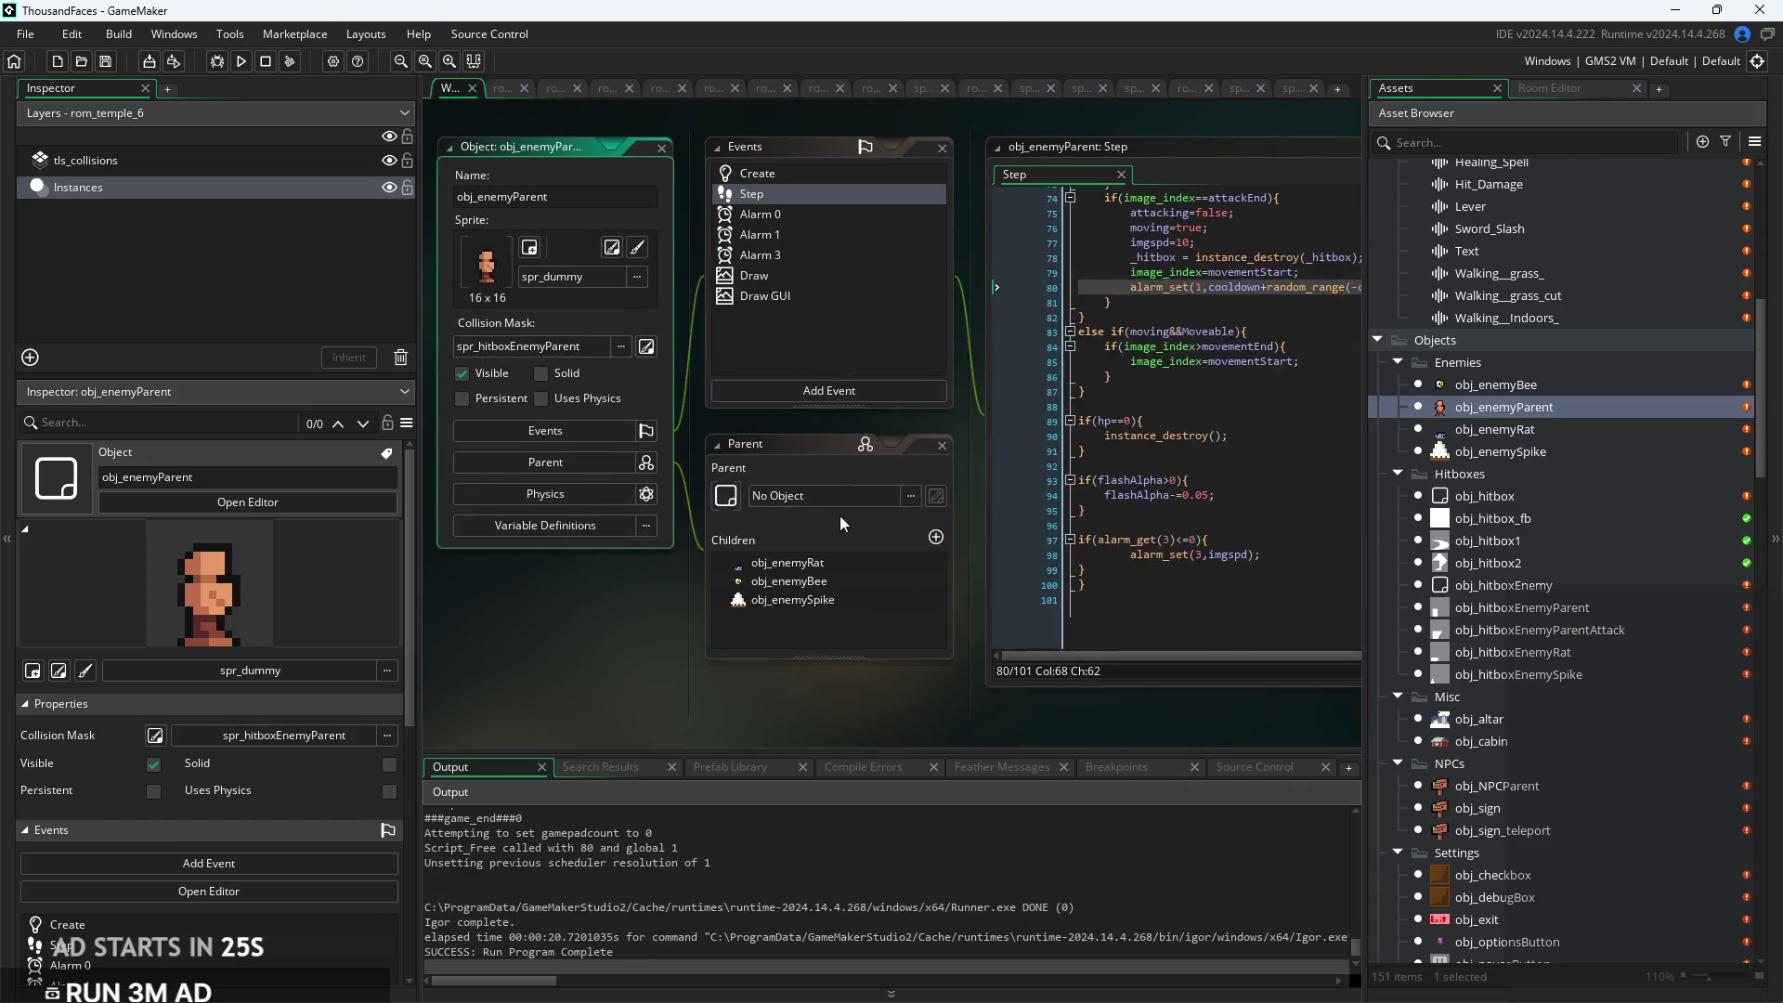
Comment out the out-of-room instance_destroy() check on lines 4–6 of obj_enemyParent's Alarm 3
{"action": "left_click", "coordinate": [812, 260]}
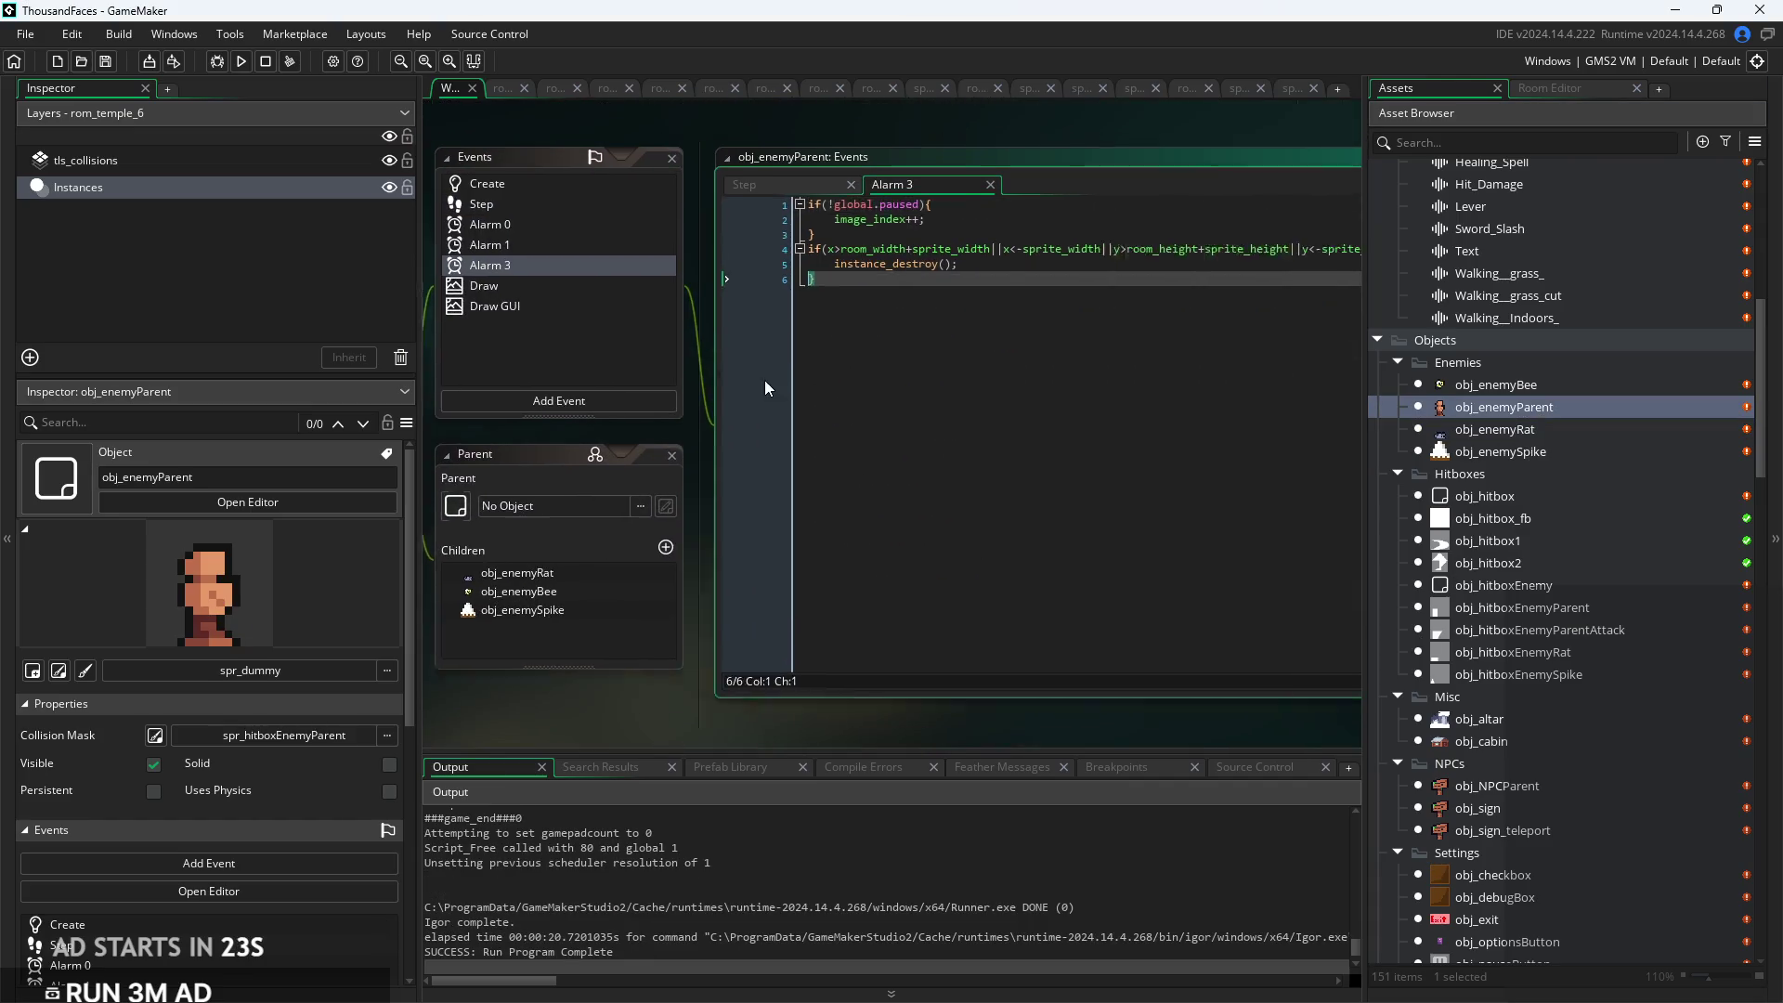
{"action": "scroll", "coordinate": [808, 307], "scroll_direction": "up", "scroll_amount": 2}
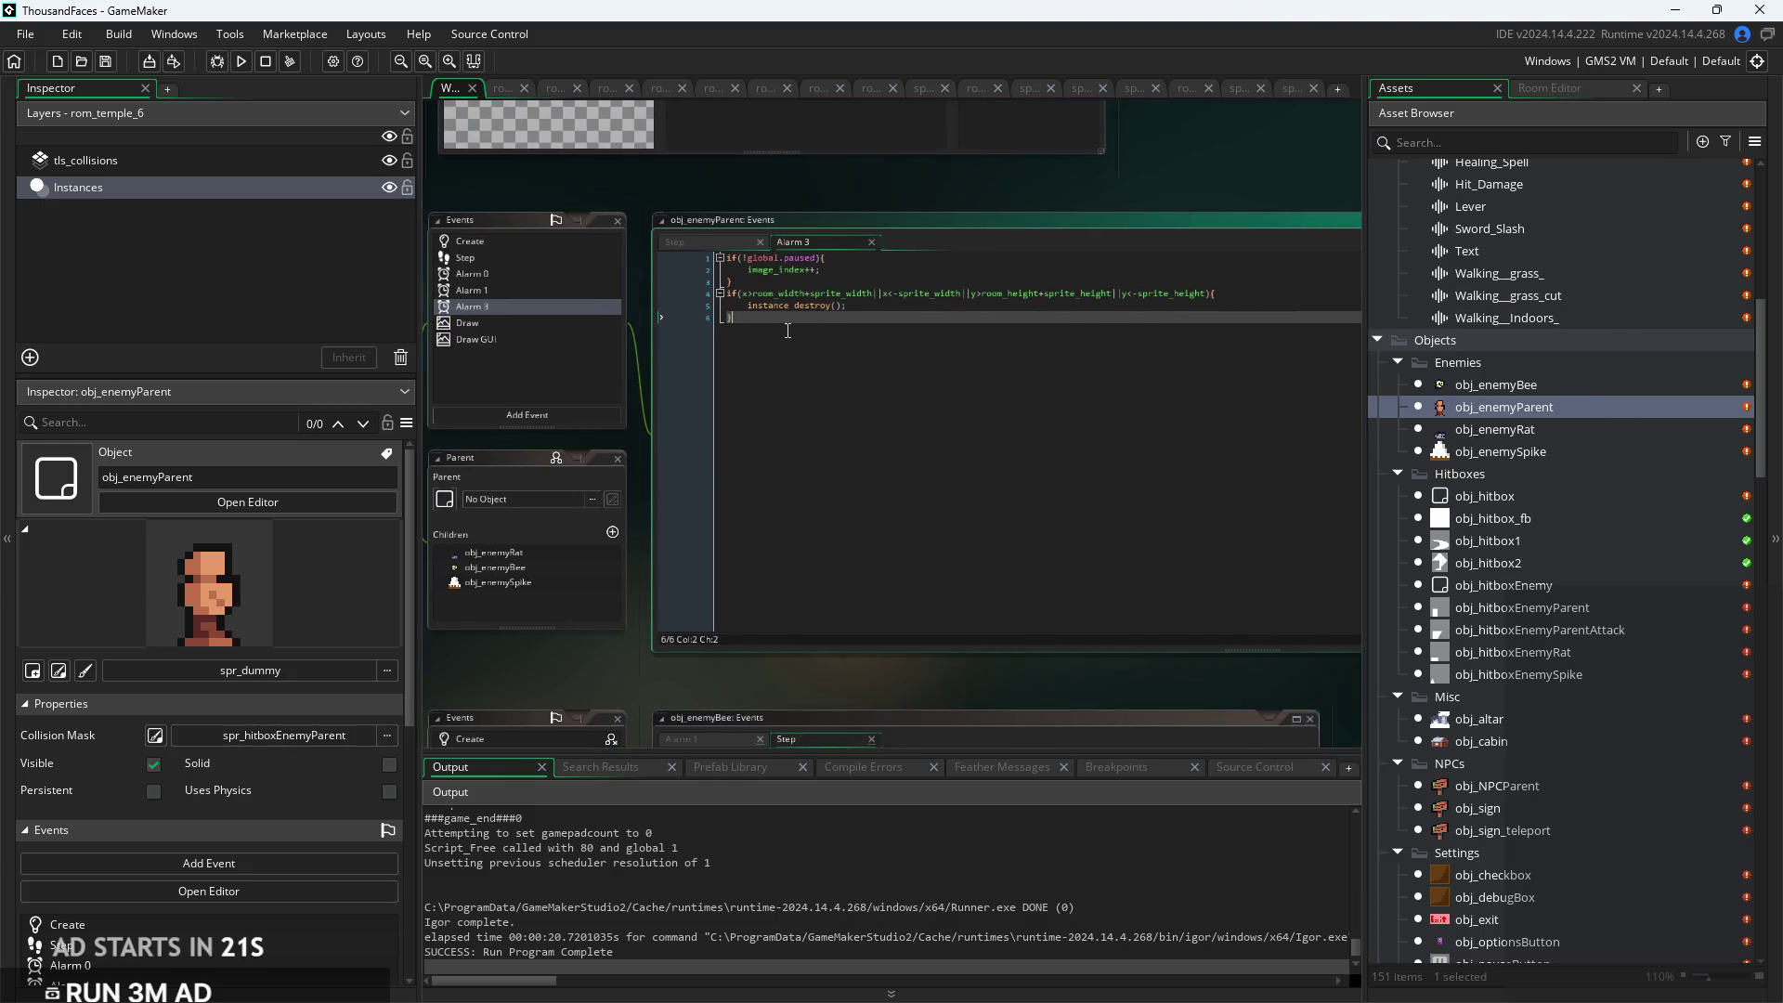
{"action": "scroll", "coordinate": [709, 342], "scroll_direction": "down", "scroll_amount": 3}
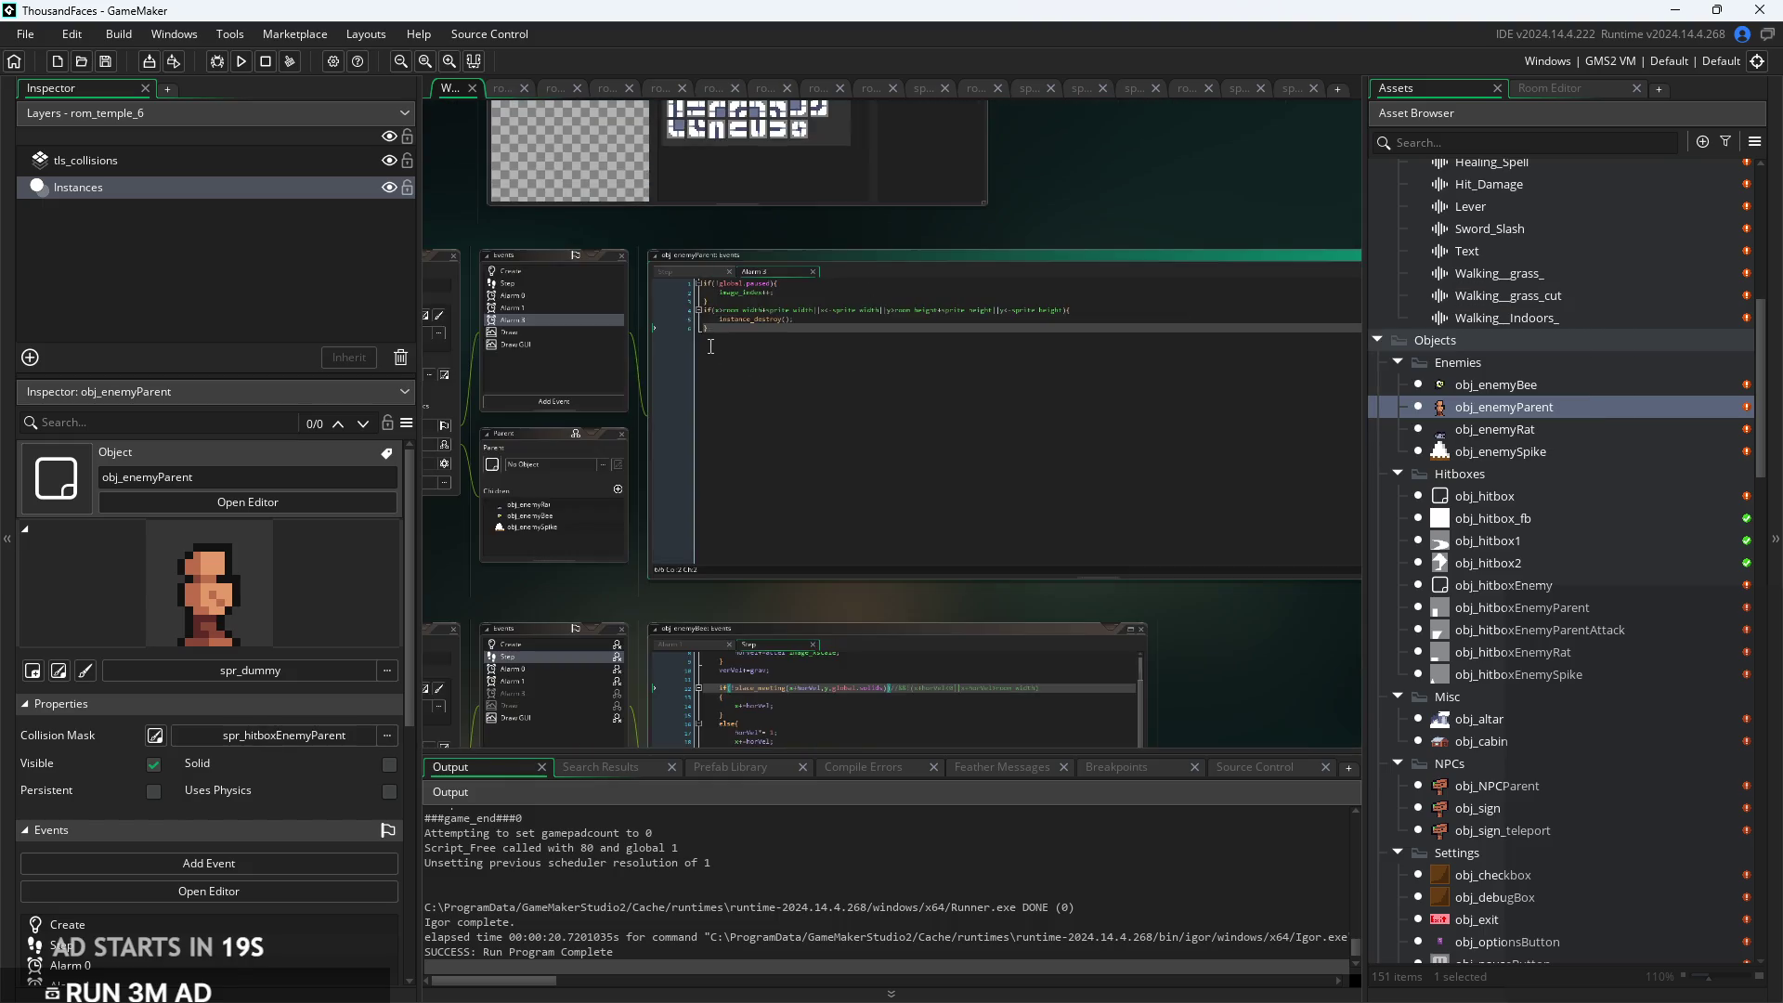
{"action": "scroll", "coordinate": [717, 337], "scroll_direction": "up", "scroll_amount": 3}
{"action": "left_click_drag", "start_coordinate": [734, 326], "coordinate": [392, 277]}
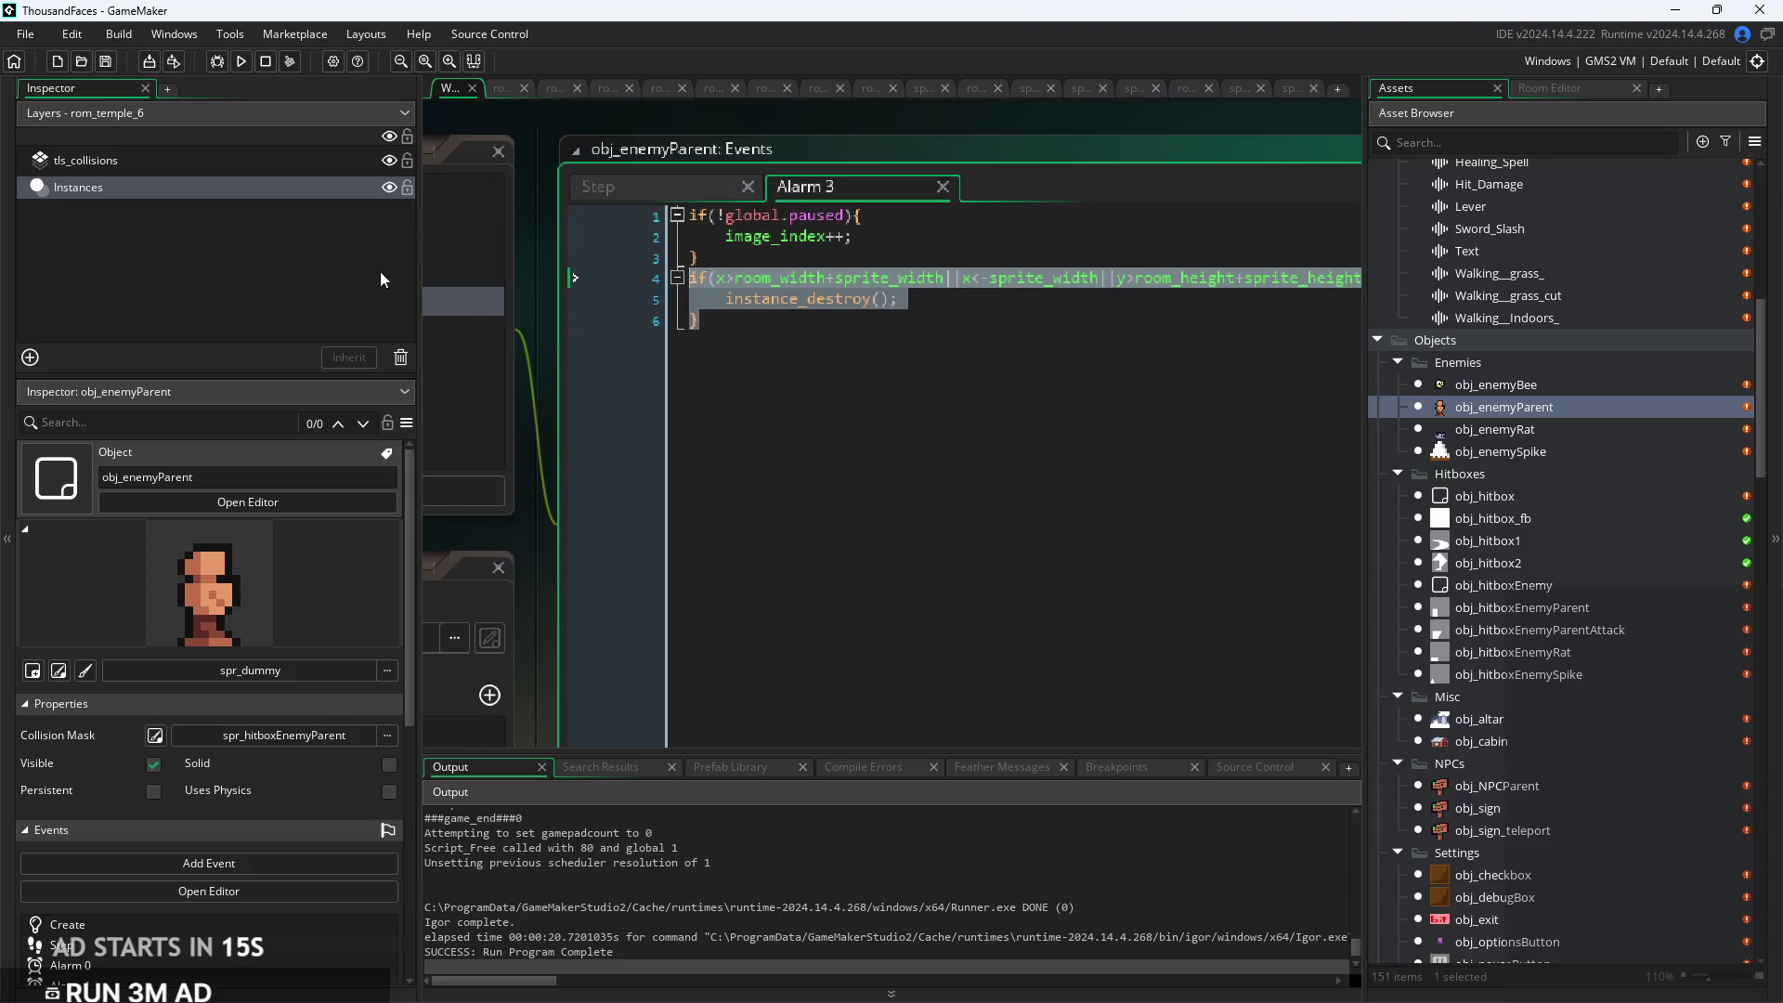
{"action": "key", "text": "ctrl+k"}
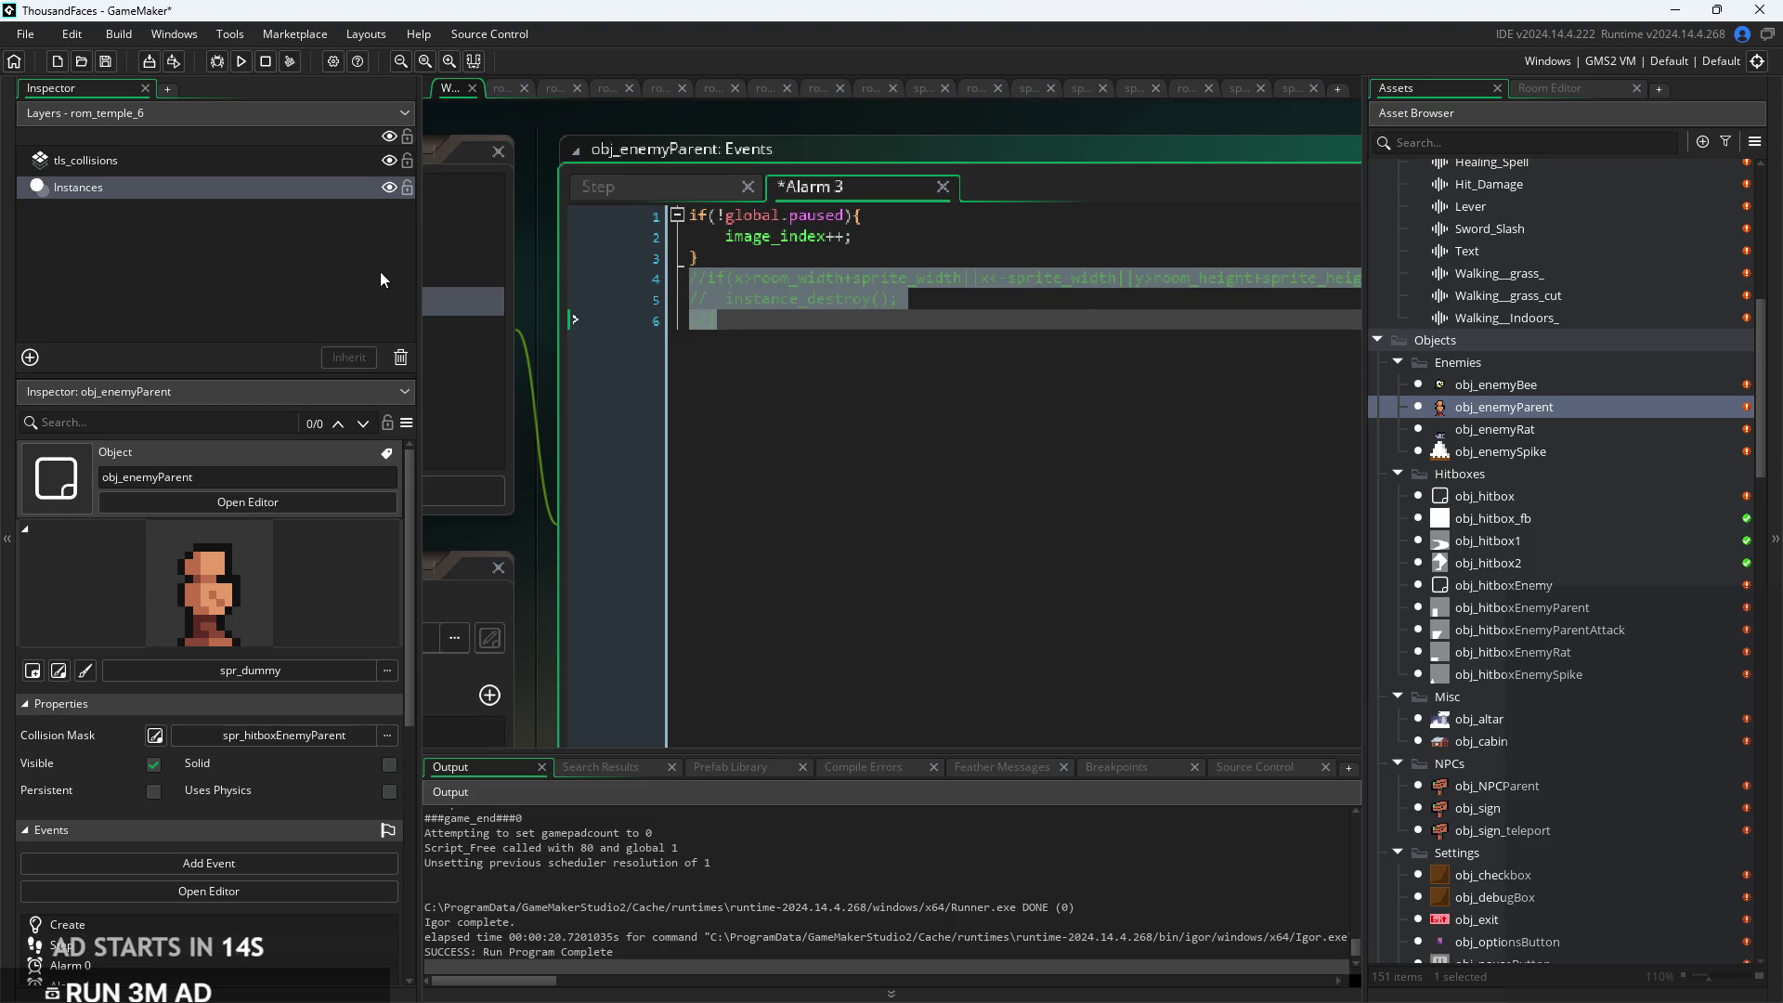
{"action": "left_click", "coordinate": [813, 345]}
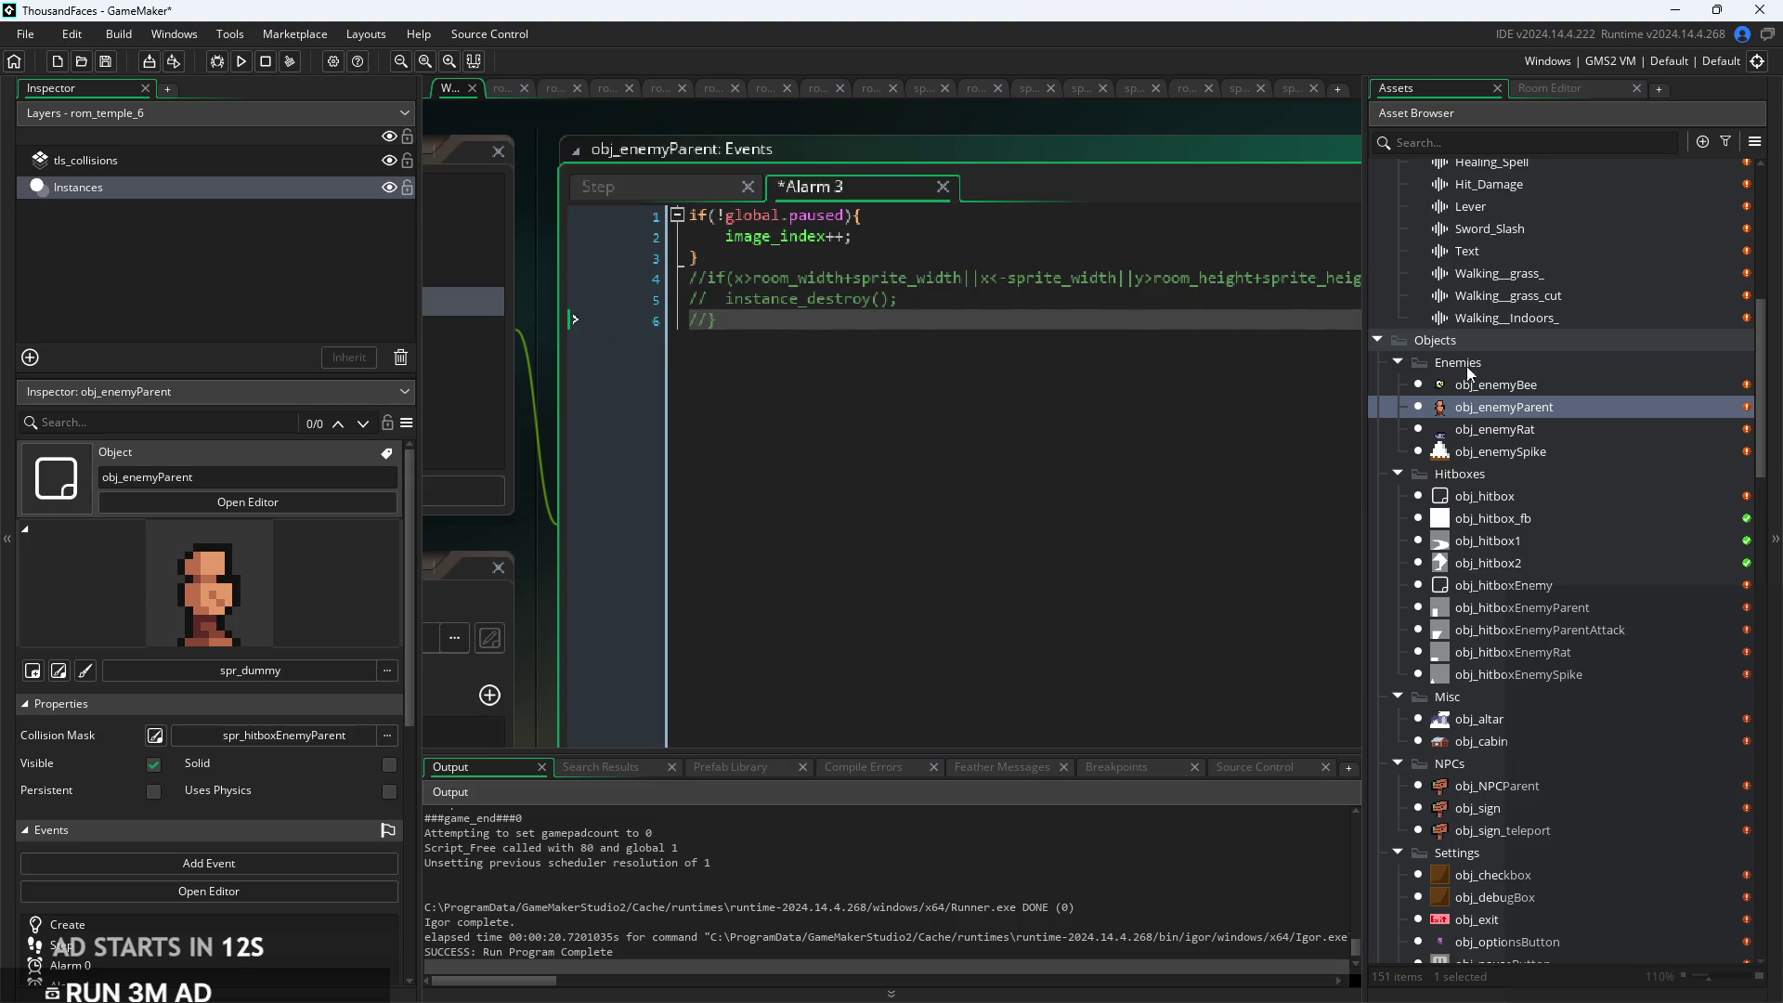
{"action": "double_click", "coordinate": [1486, 384]}
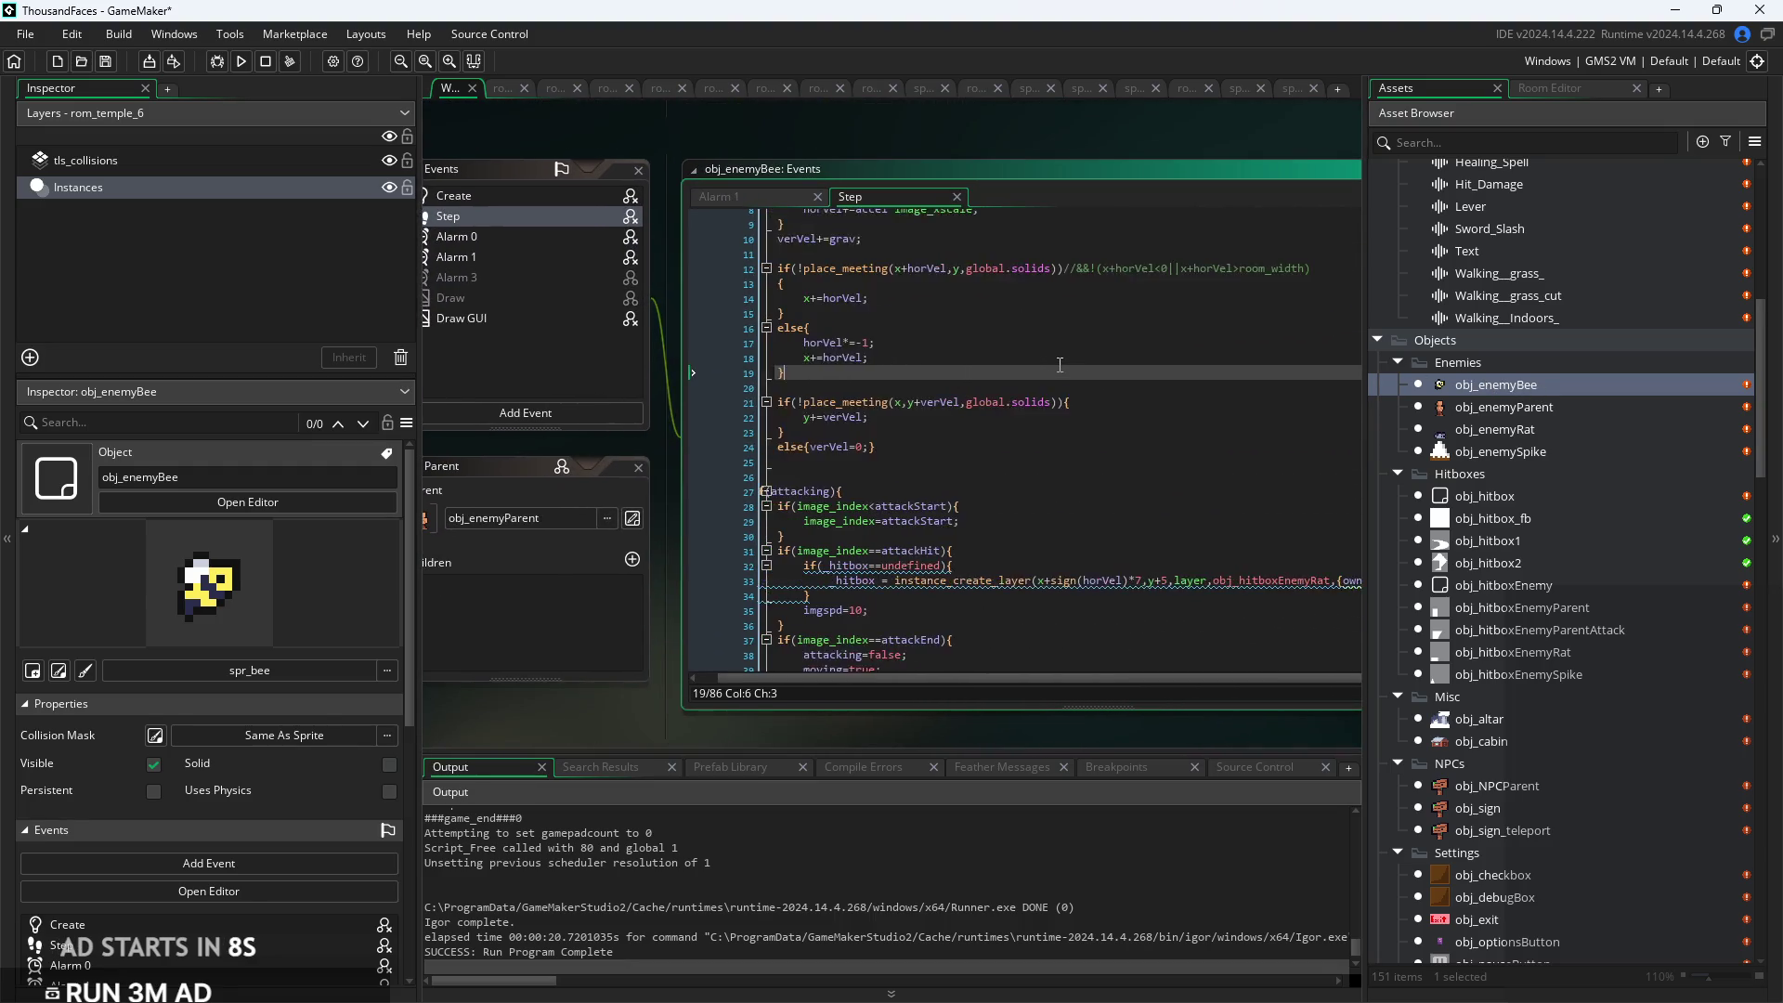
Copy the commented-out destroy check lines from the bee's inherited Alarm 3 code
{"action": "scroll", "coordinate": [1060, 365], "scroll_direction": "down", "scroll_amount": 3}
{"action": "scroll", "coordinate": [1060, 365], "scroll_direction": "down", "scroll_amount": 2}
{"action": "left_click", "coordinate": [1131, 376]}
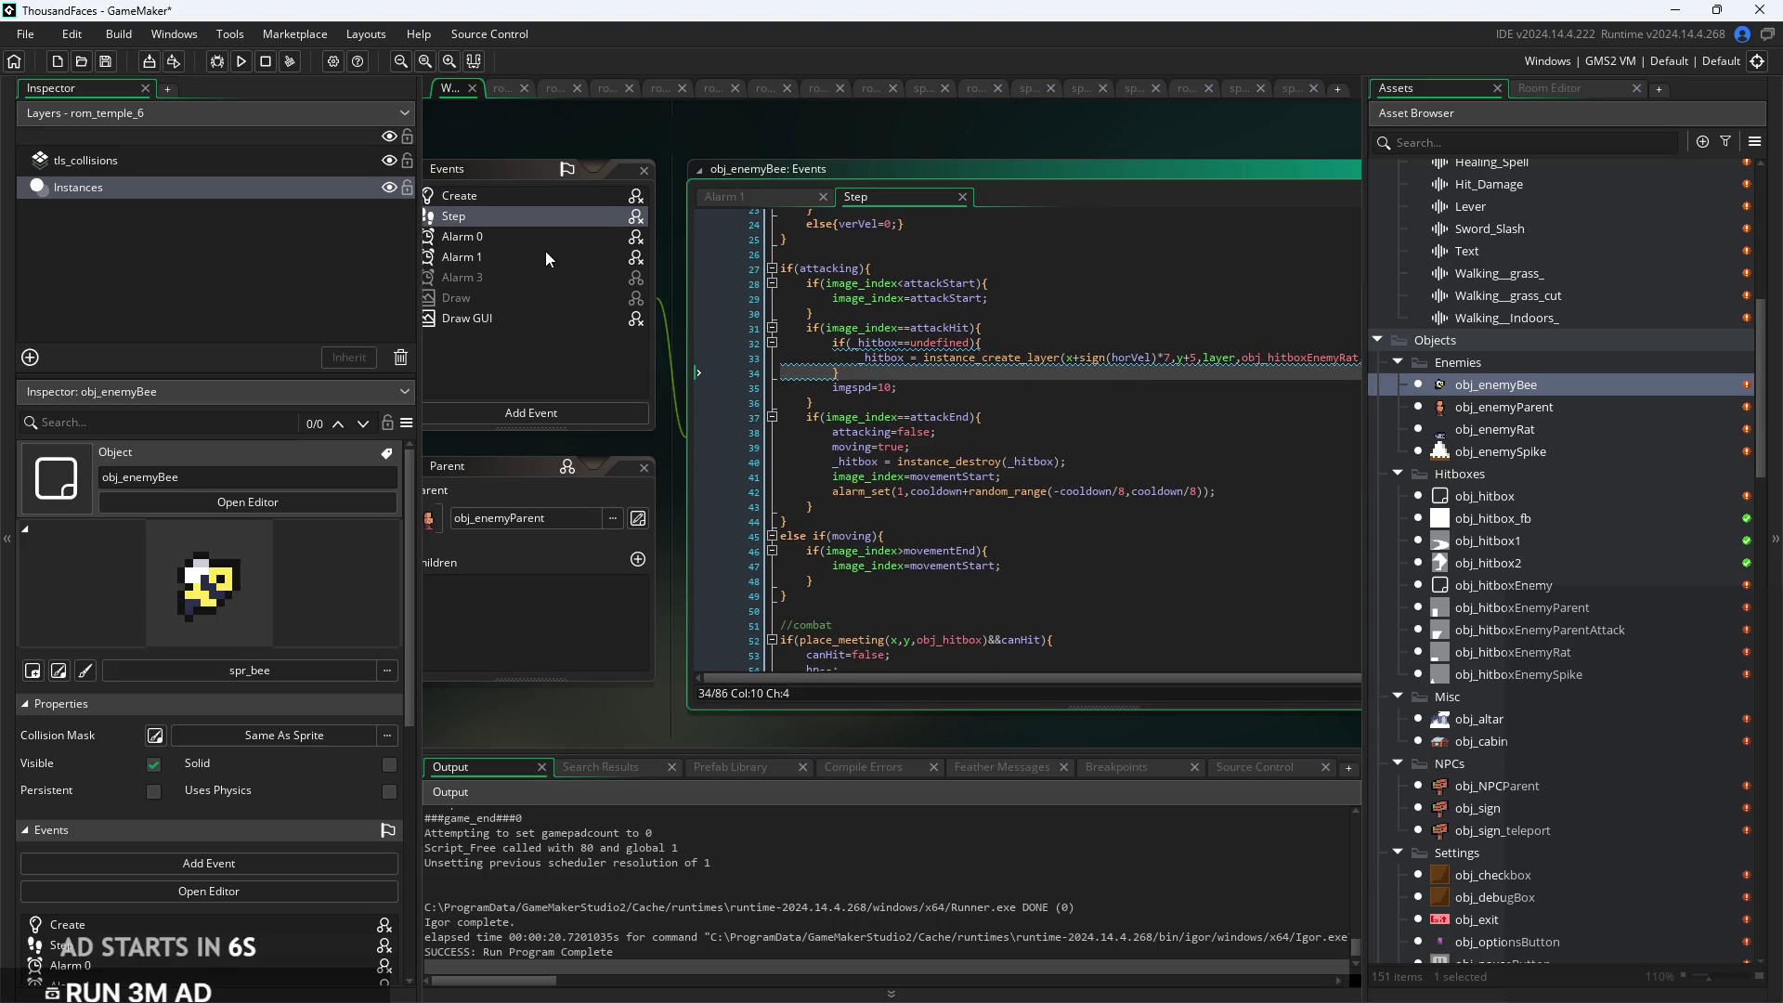
{"action": "left_click", "coordinate": [543, 280]}
{"action": "left_click", "coordinate": [783, 198]}
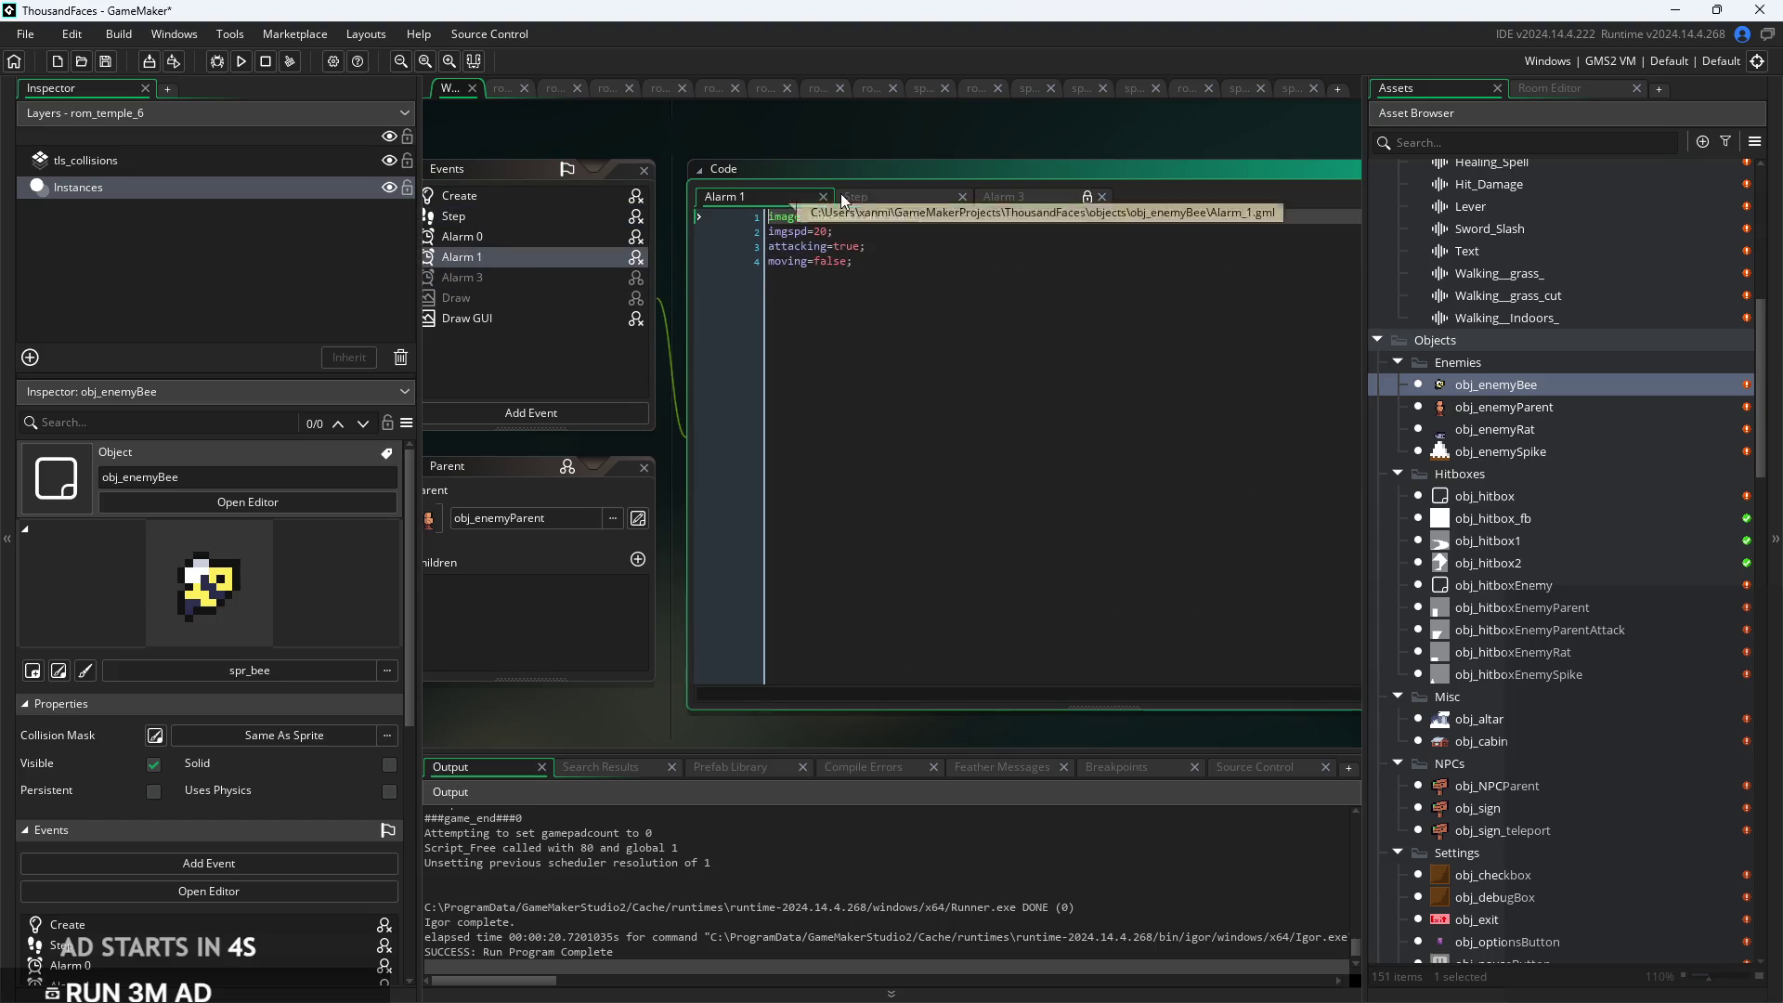
{"action": "left_click", "coordinate": [844, 201]}
{"action": "key", "text": "ctrl+Tab"}
{"action": "left_click_drag", "start_coordinate": [853, 301], "coordinate": [753, 264]}
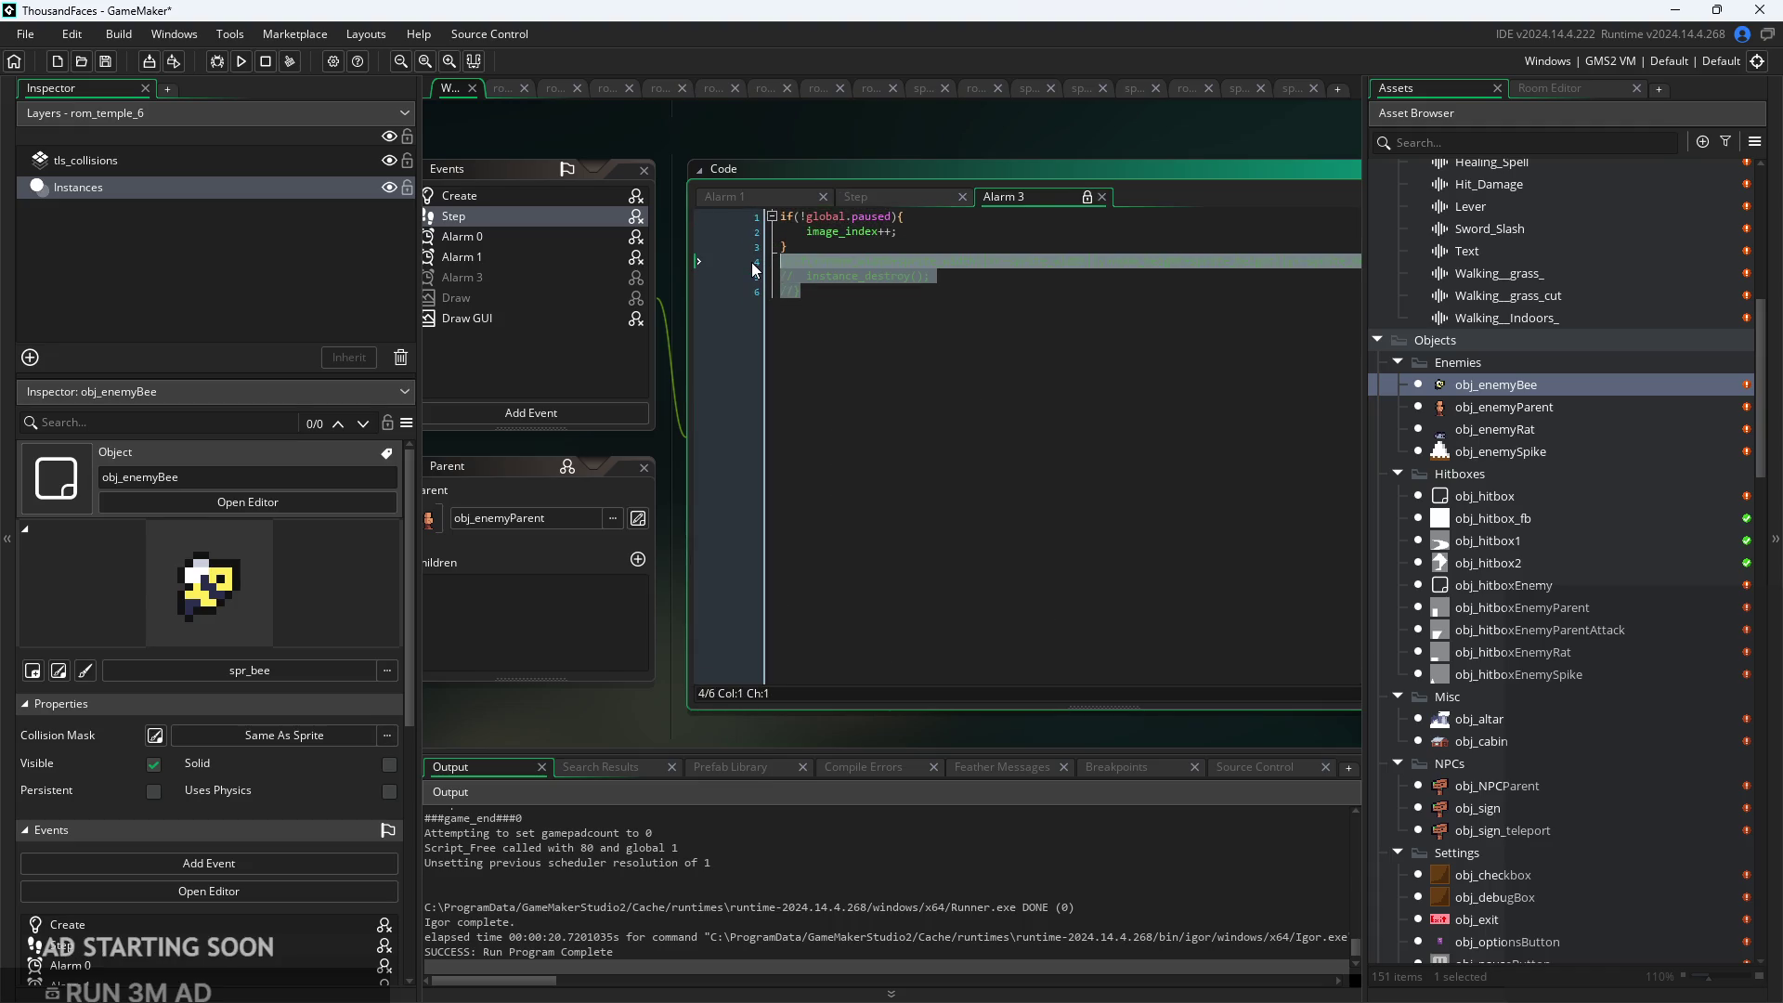
Paste the destroy check after line 48 in obj_enemyBee's Step code
{"action": "left_click", "coordinate": [883, 200]}
{"action": "left_click", "coordinate": [896, 385]}
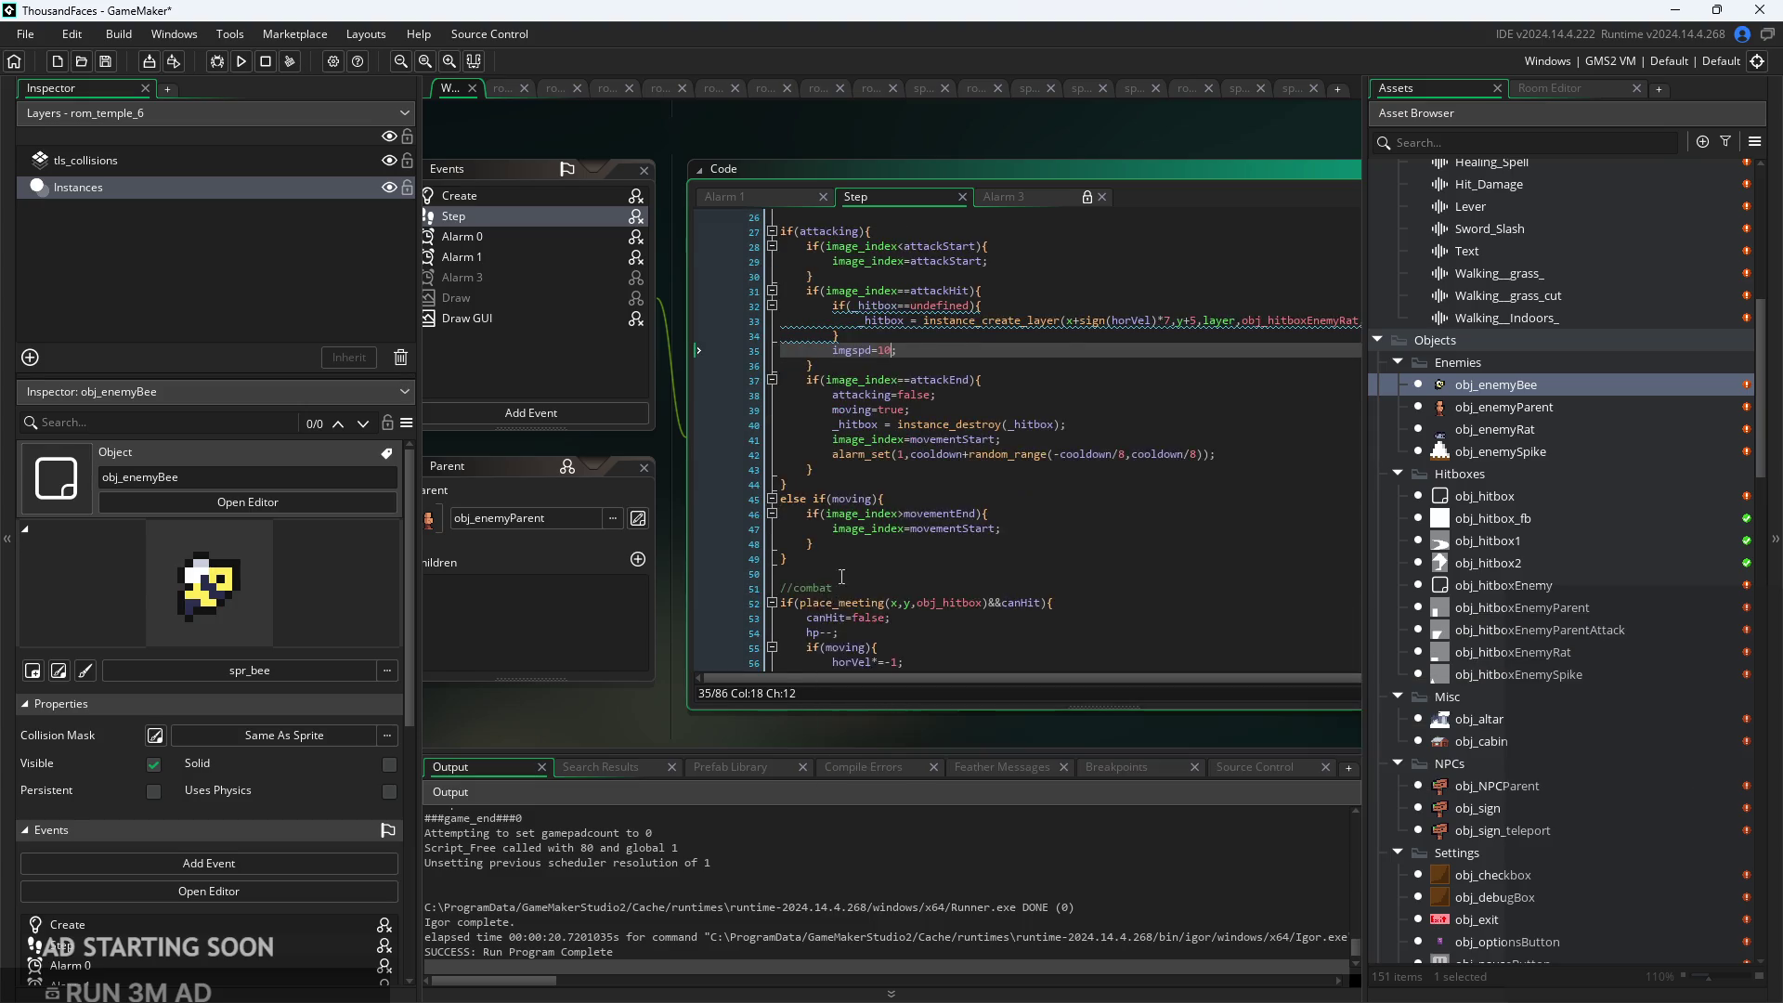
{"action": "scroll", "coordinate": [845, 770], "scroll_direction": "up", "scroll_amount": 1}
{"action": "left_click", "coordinate": [857, 547]}
{"action": "key", "text": "ctrl+v"}
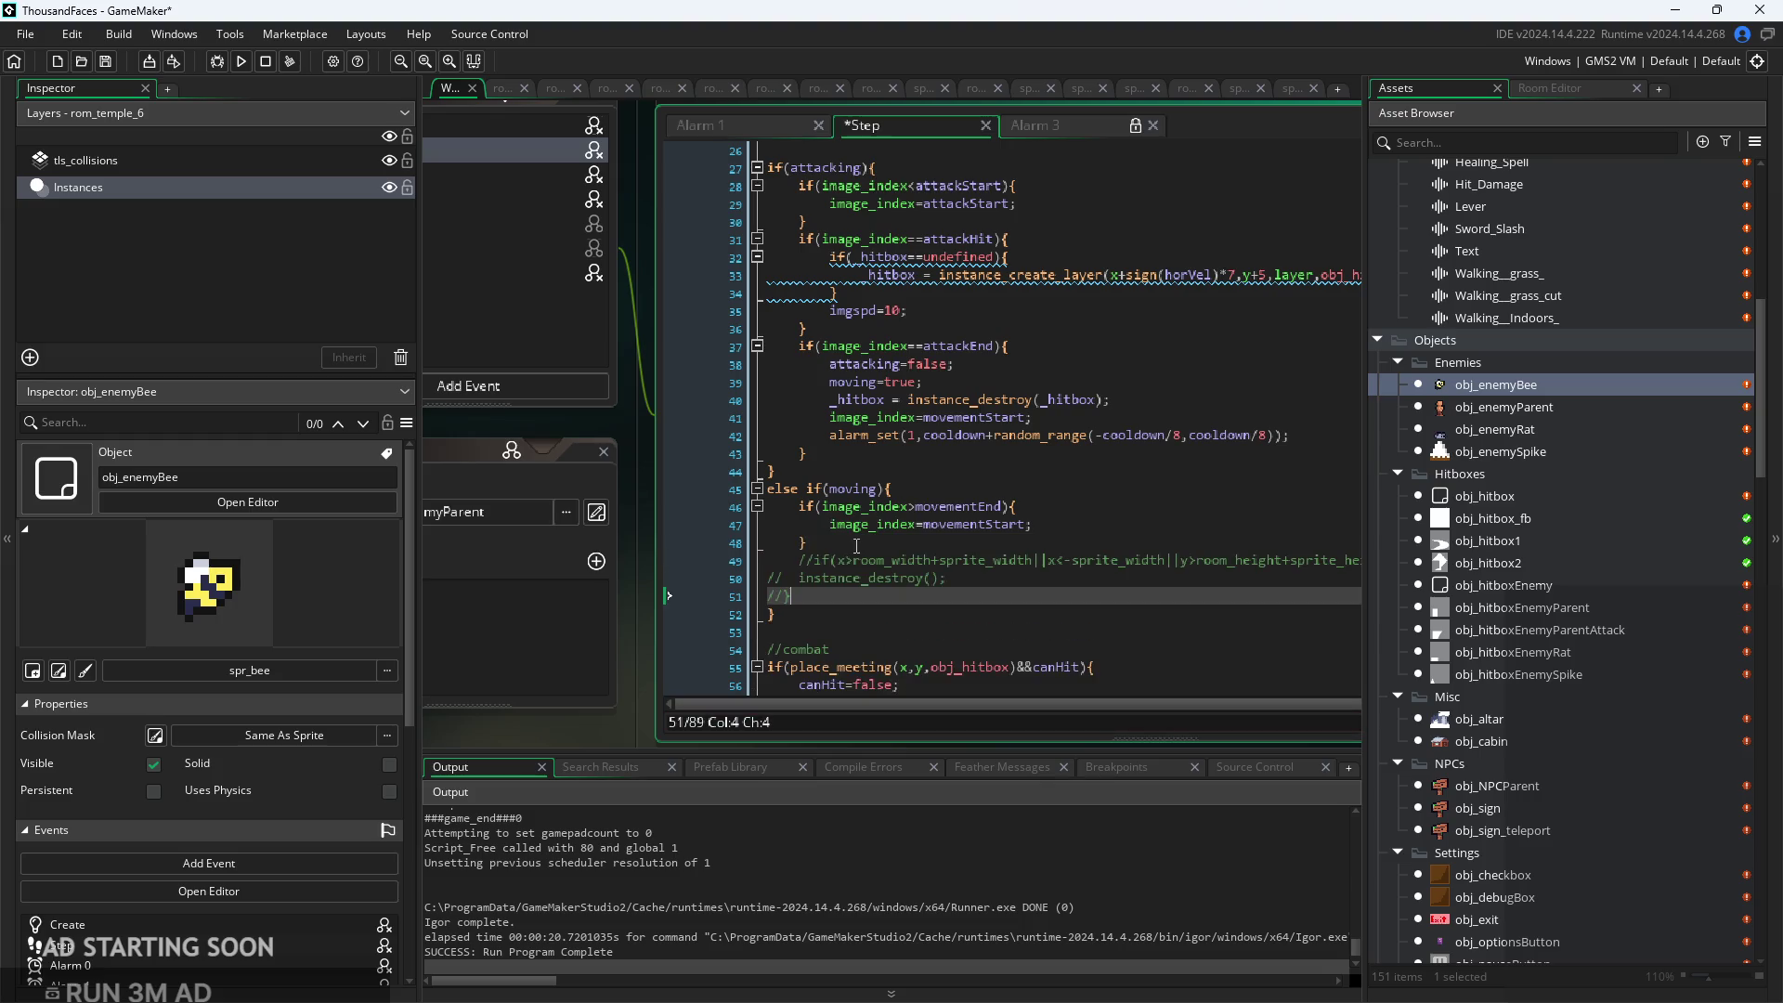
Indent and uncomment the pasted if, instance_destroy() and closing-brace lines
{"action": "key", "text": "Tab"}
{"action": "key", "text": "Up"}
{"action": "key", "text": "Home"}
{"action": "key", "text": "Tab"}
{"action": "left_click", "coordinate": [824, 560]}
{"action": "key", "text": "Home"}
{"action": "key", "text": "Delete"}
{"action": "key", "text": "Delete"}
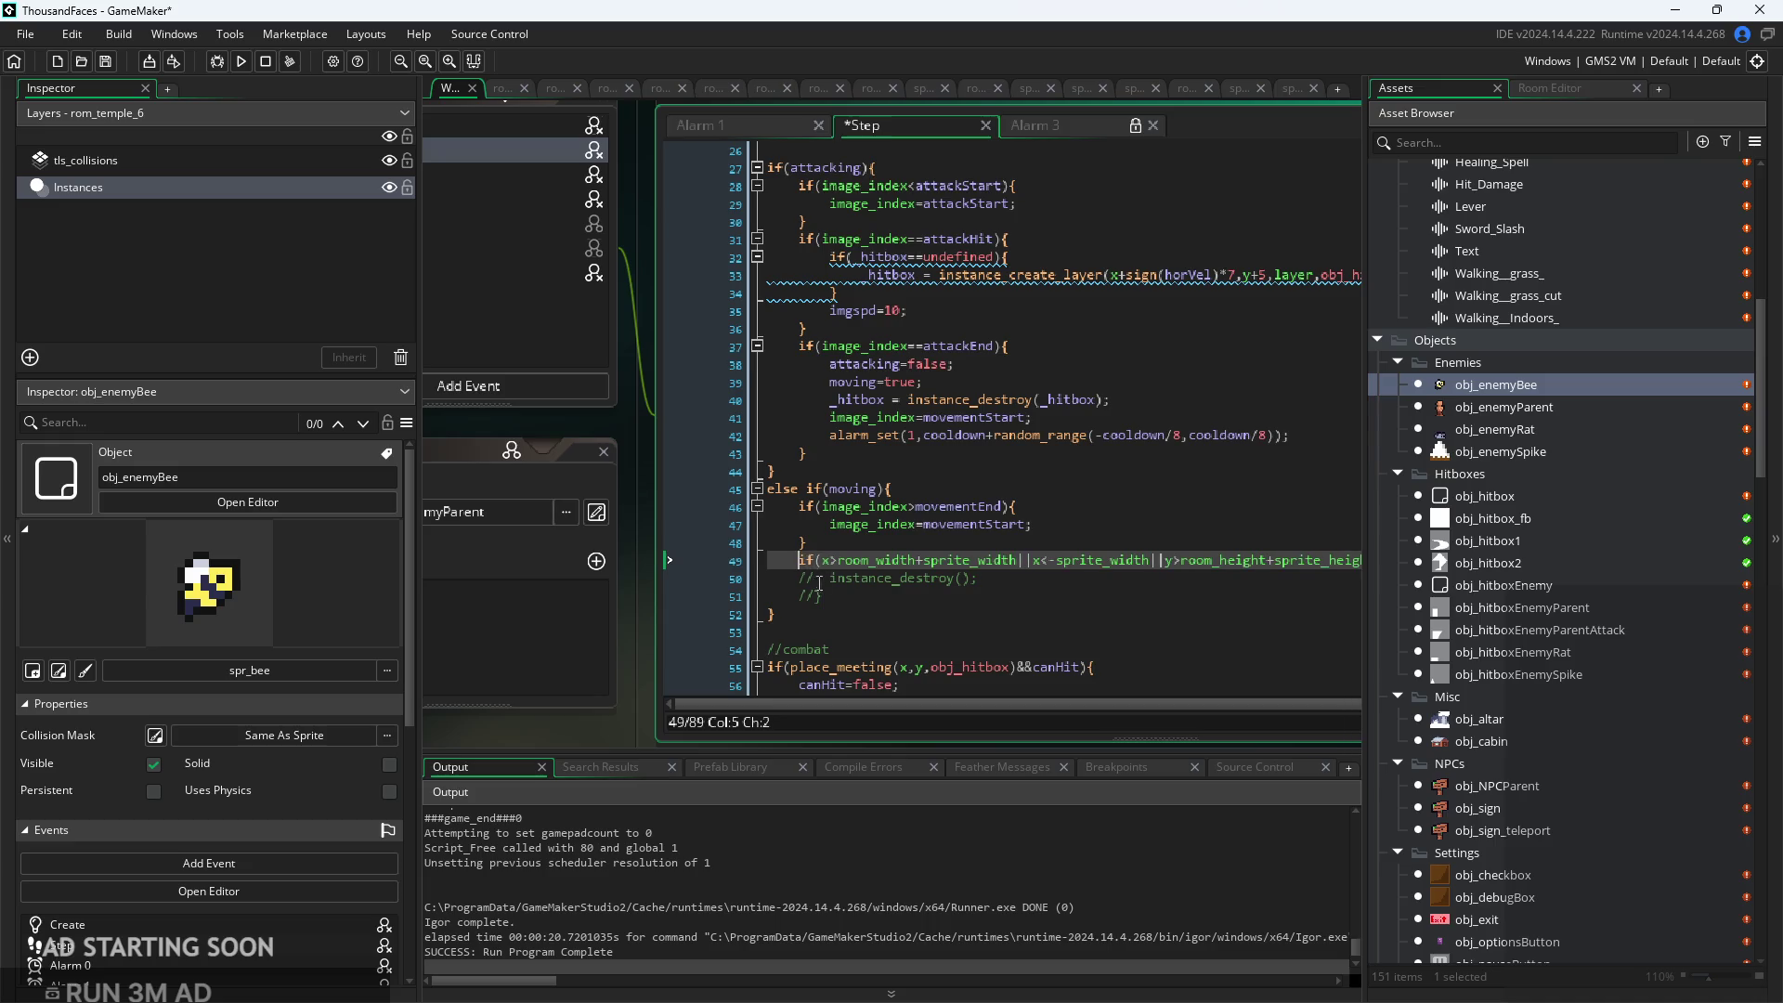
{"action": "key", "text": "Down"}
{"action": "key", "text": "Right"}
{"action": "key", "text": "Delete"}
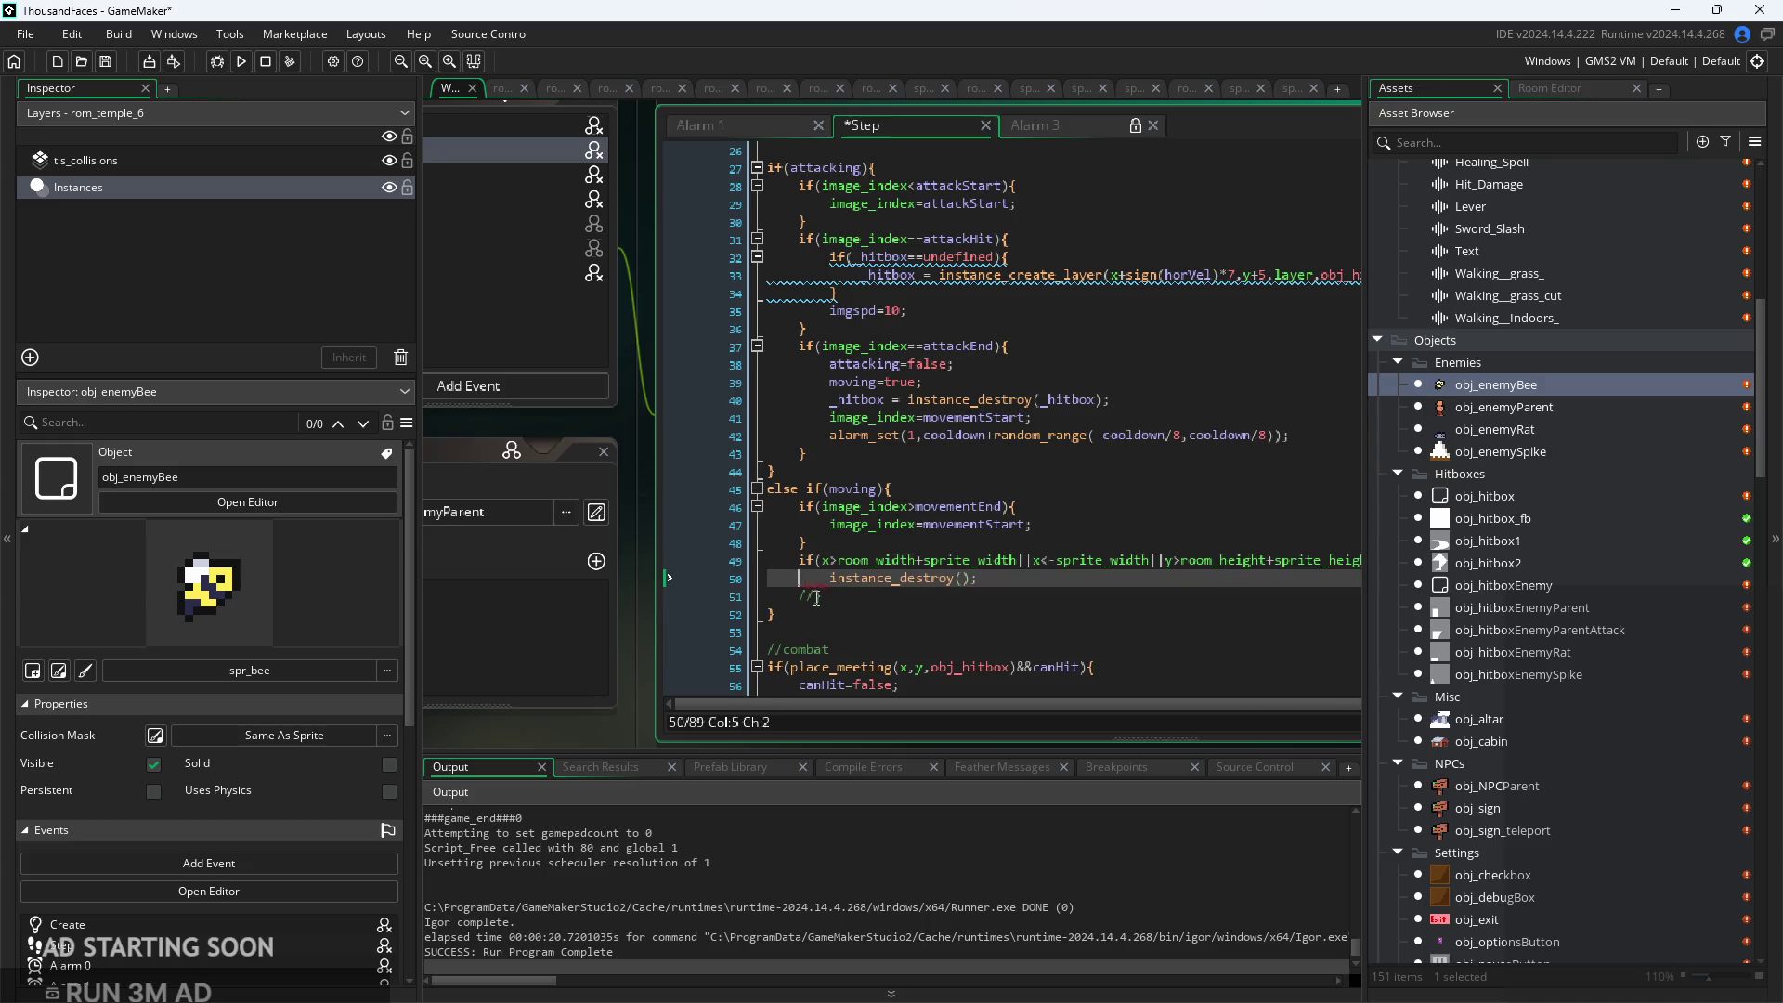
{"action": "key", "text": "Down"}
{"action": "key", "text": "Delete"}
{"action": "key", "text": "Delete"}
Change the bounds check to compare against room_width+sprite_width instead of minus
{"action": "left_click", "coordinate": [1012, 579]}
{"action": "scroll", "coordinate": [825, 551], "scroll_direction": "up", "scroll_amount": 3}
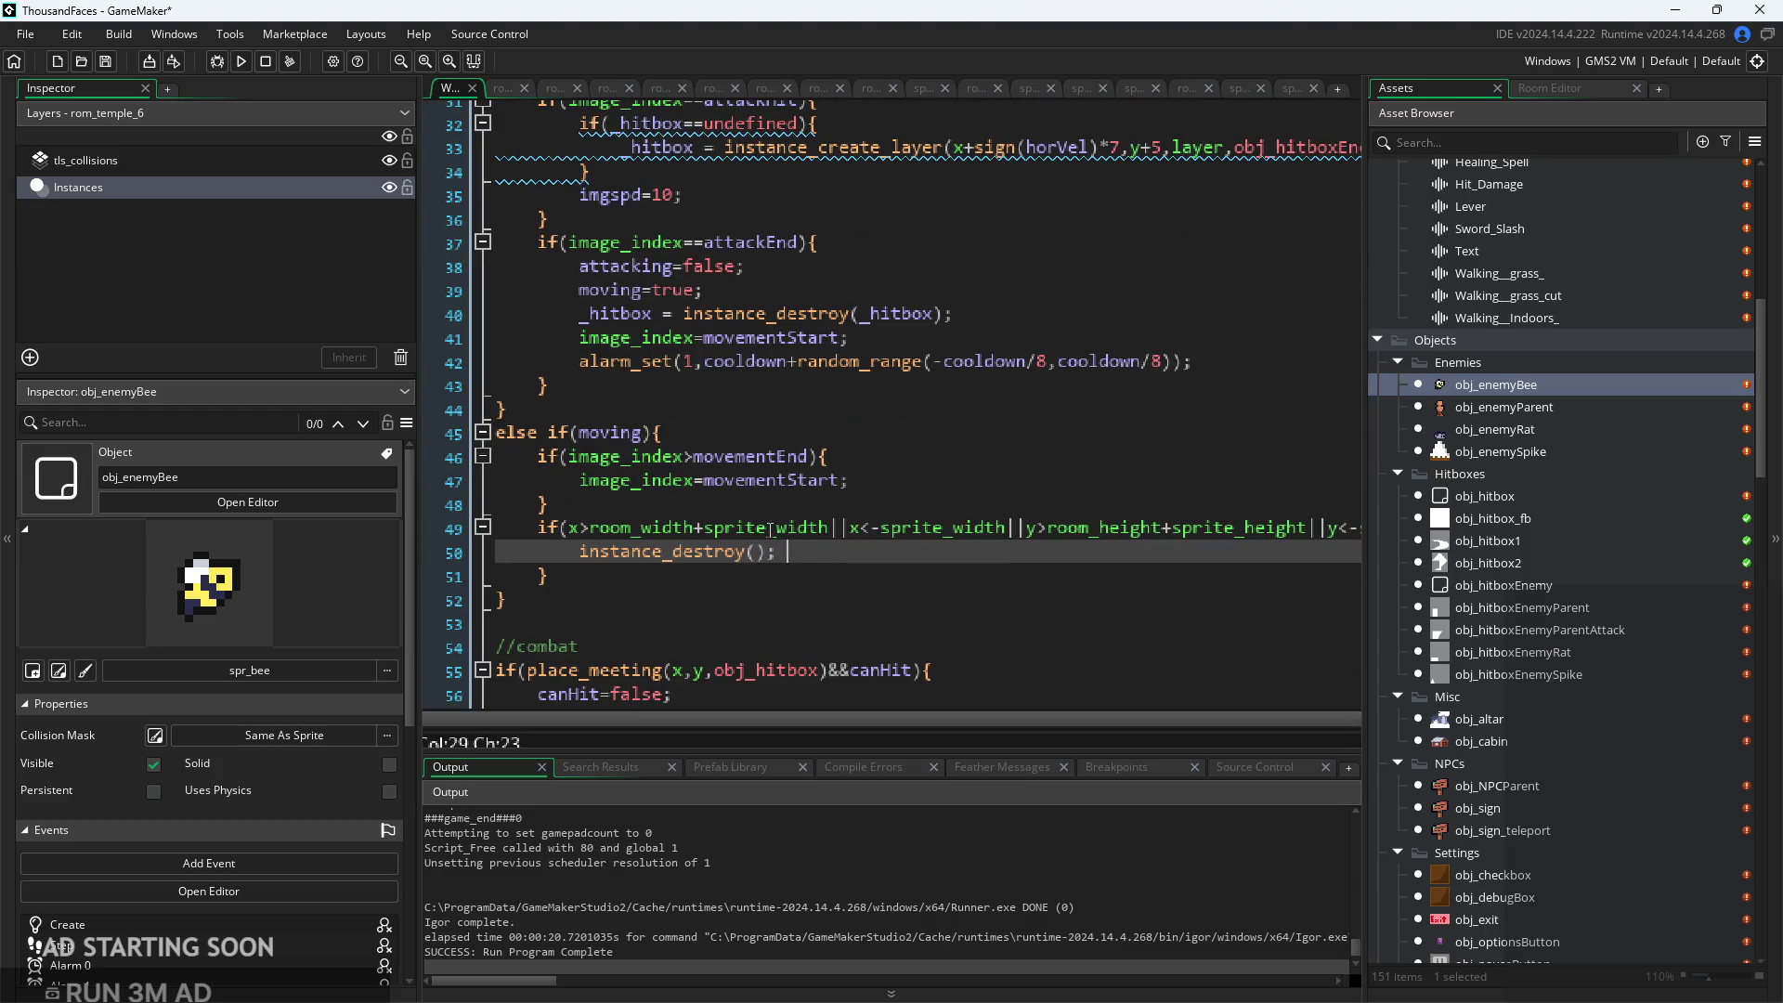
{"action": "left_click_drag", "start_coordinate": [829, 531], "coordinate": [699, 531]}
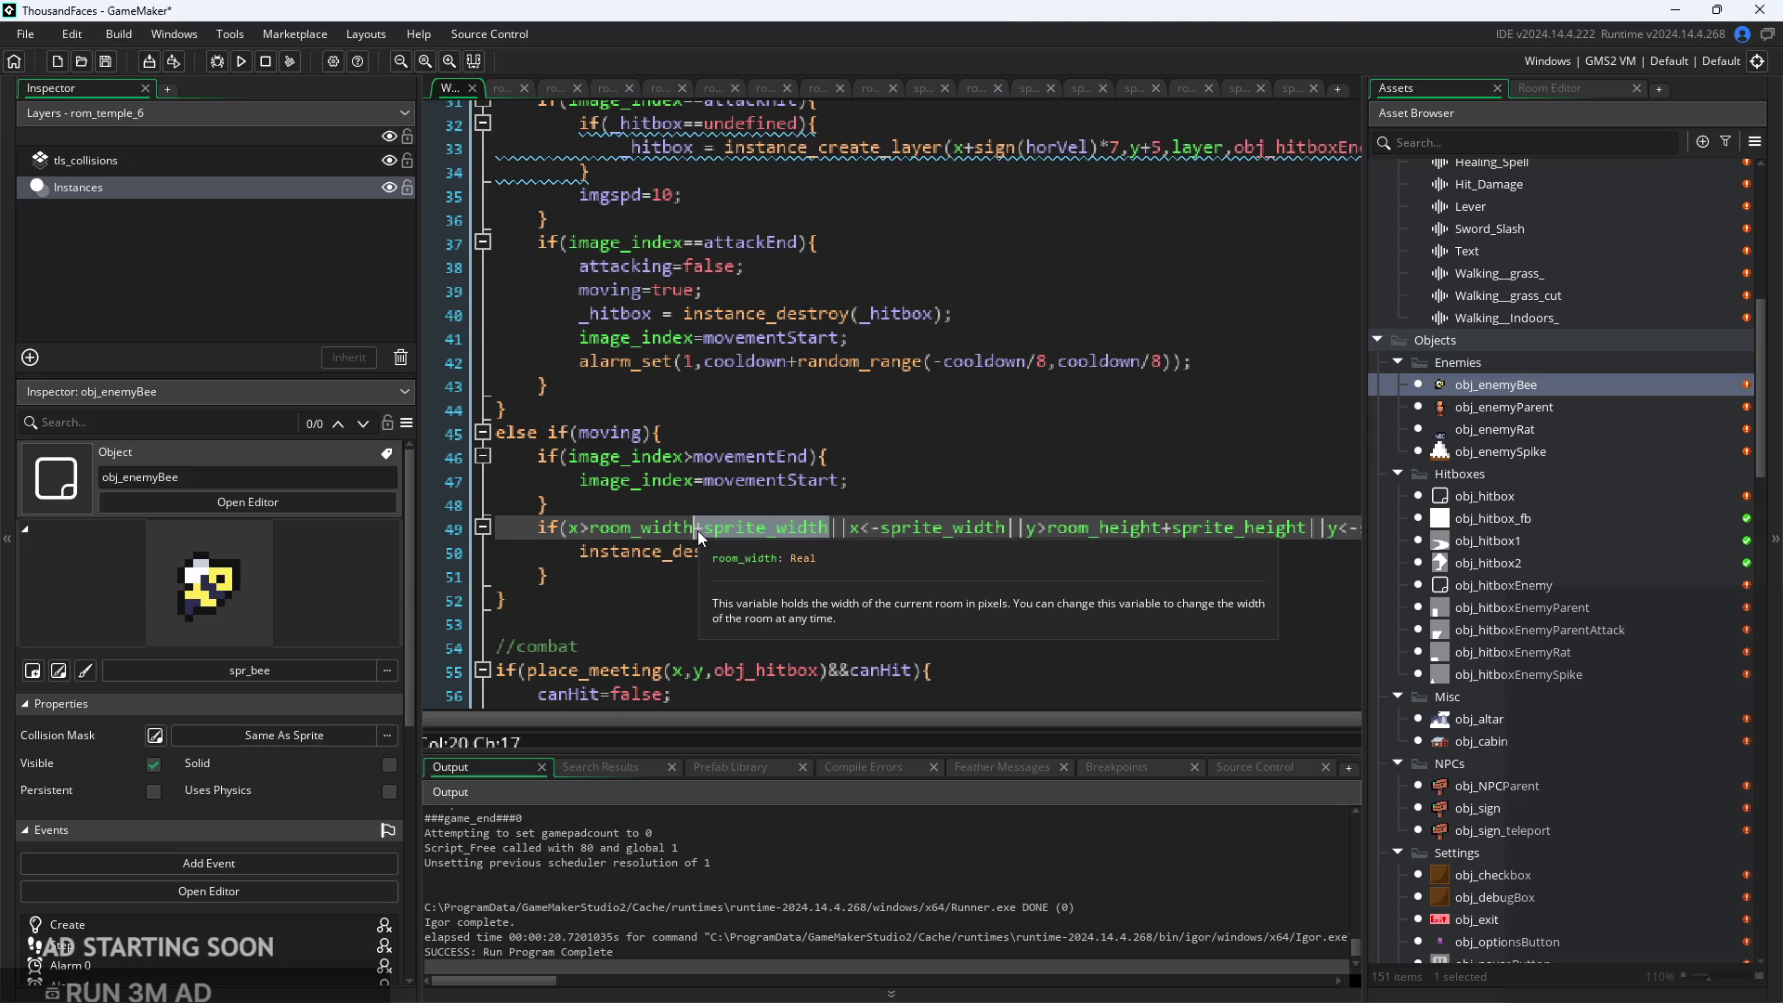
{"action": "left_click", "coordinate": [704, 529]}
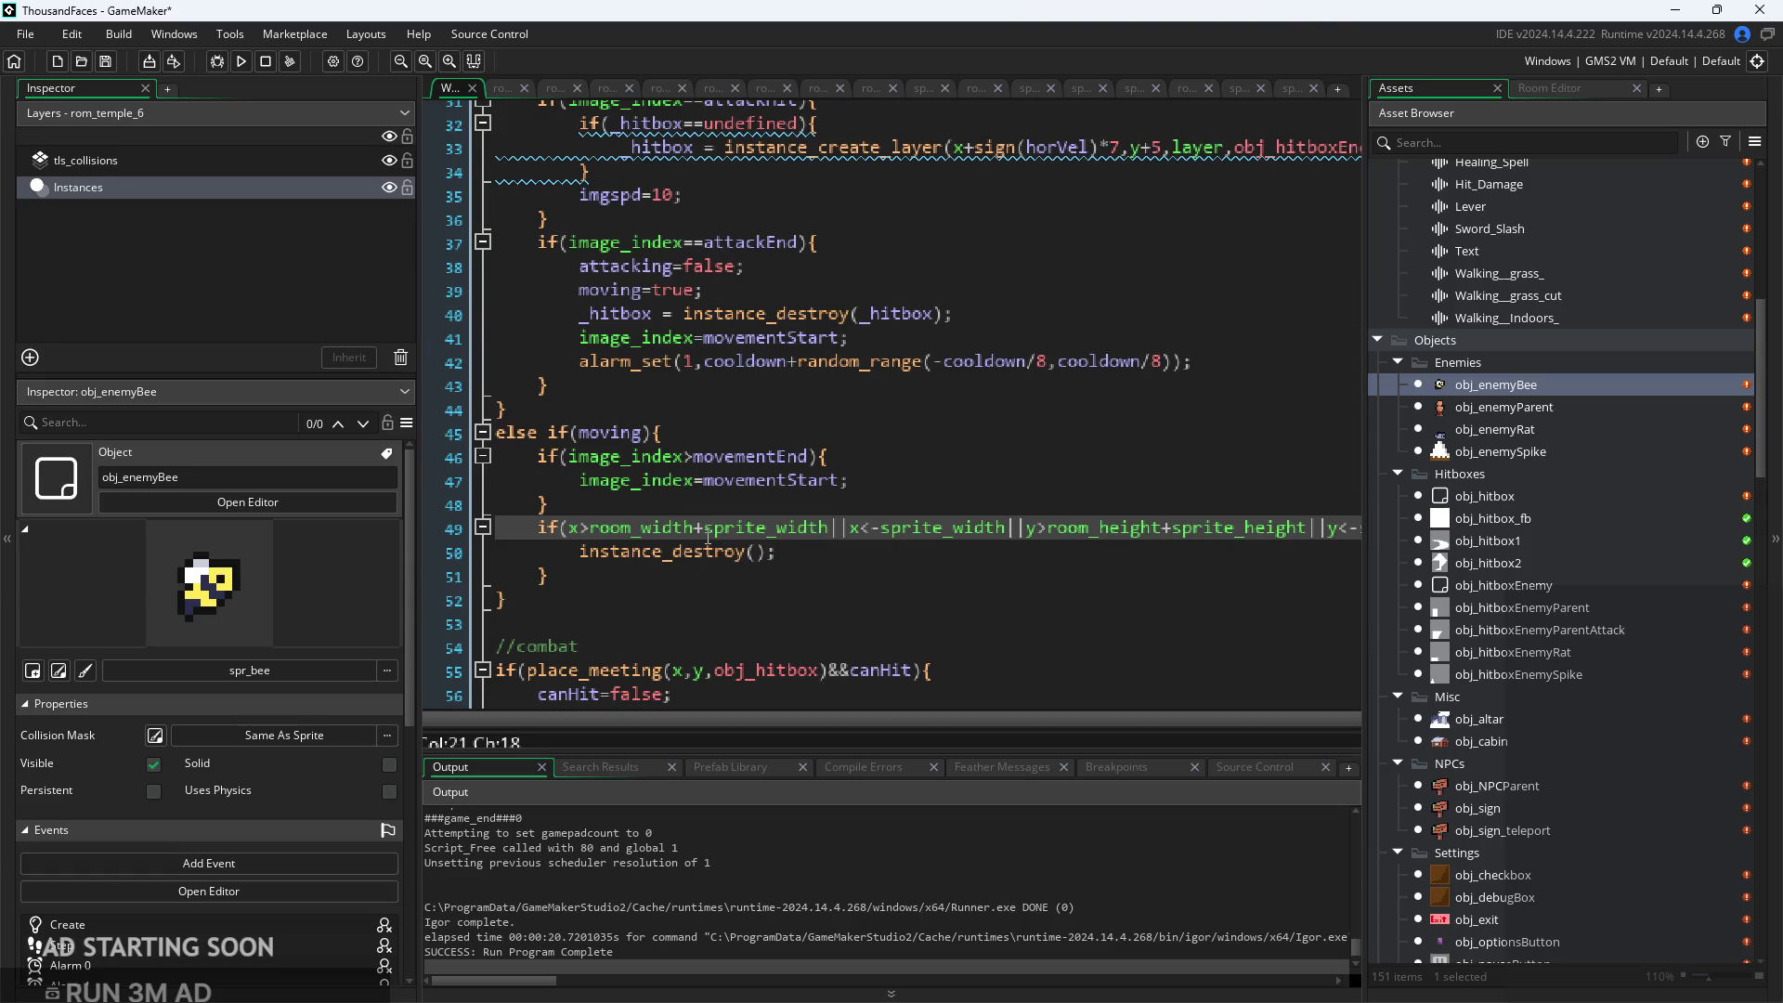
{"action": "type", "text": "-"}
{"action": "left_click", "coordinate": [880, 527]}
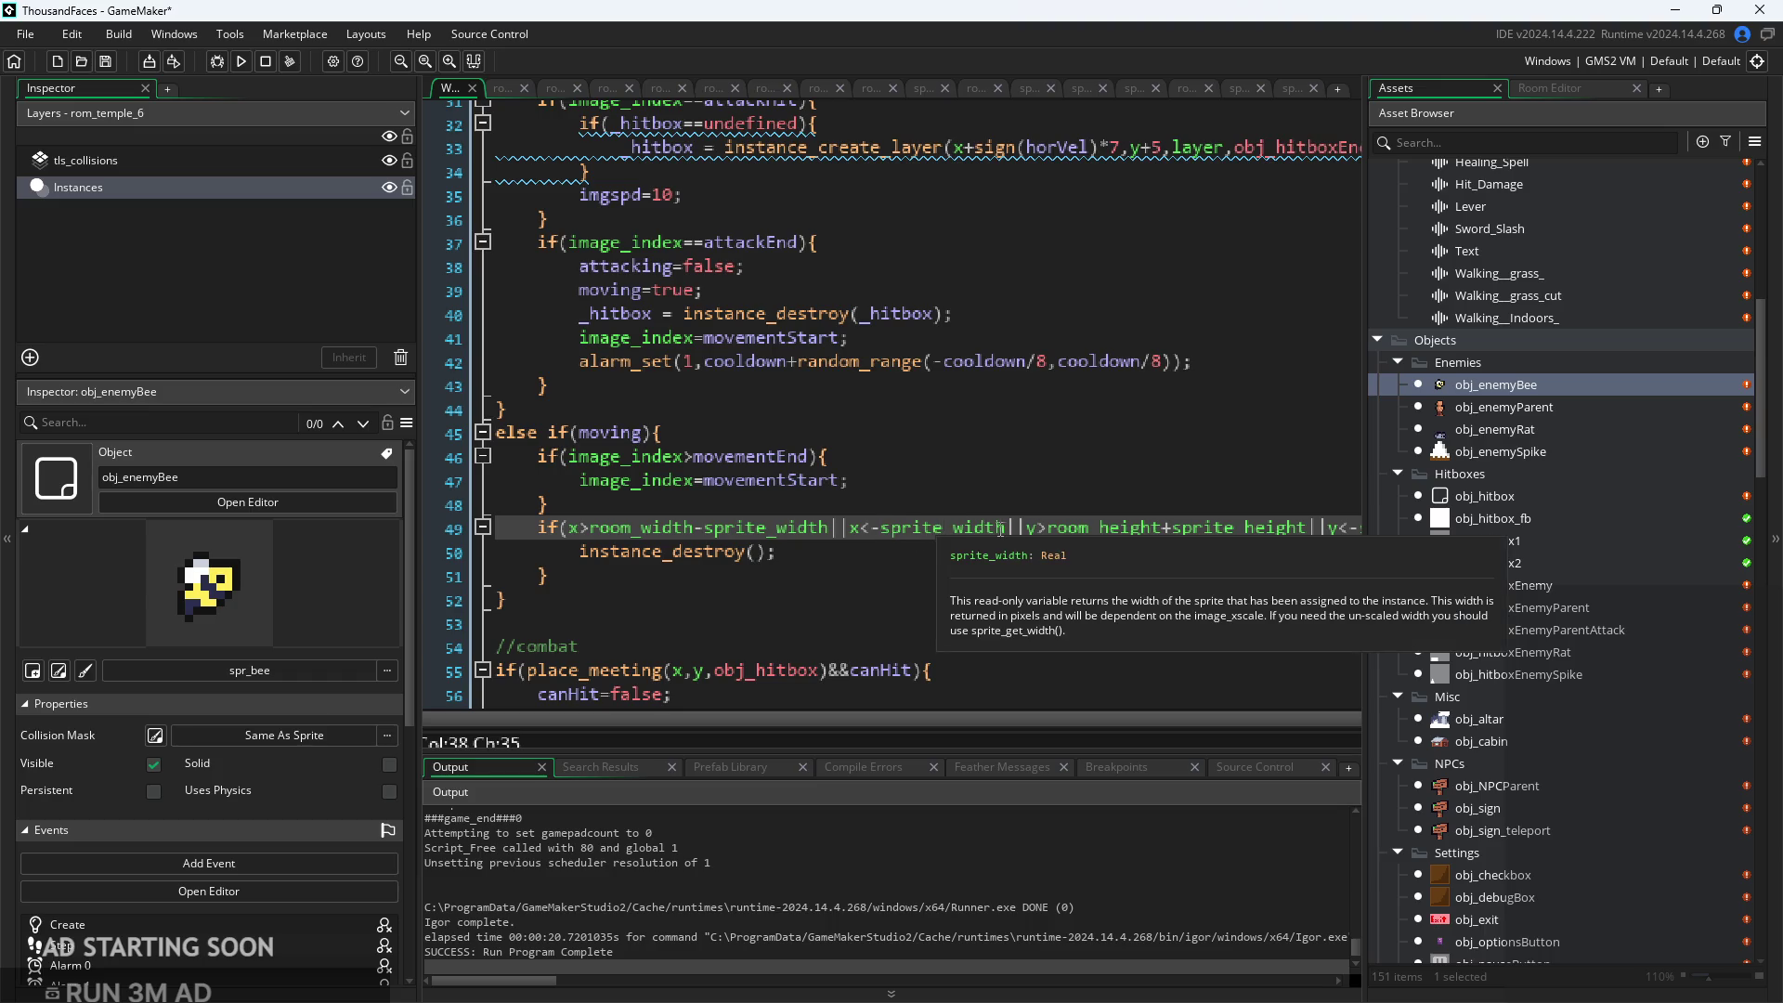
{"action": "double_click", "coordinate": [934, 528]}
{"action": "left_click", "coordinate": [992, 563]}
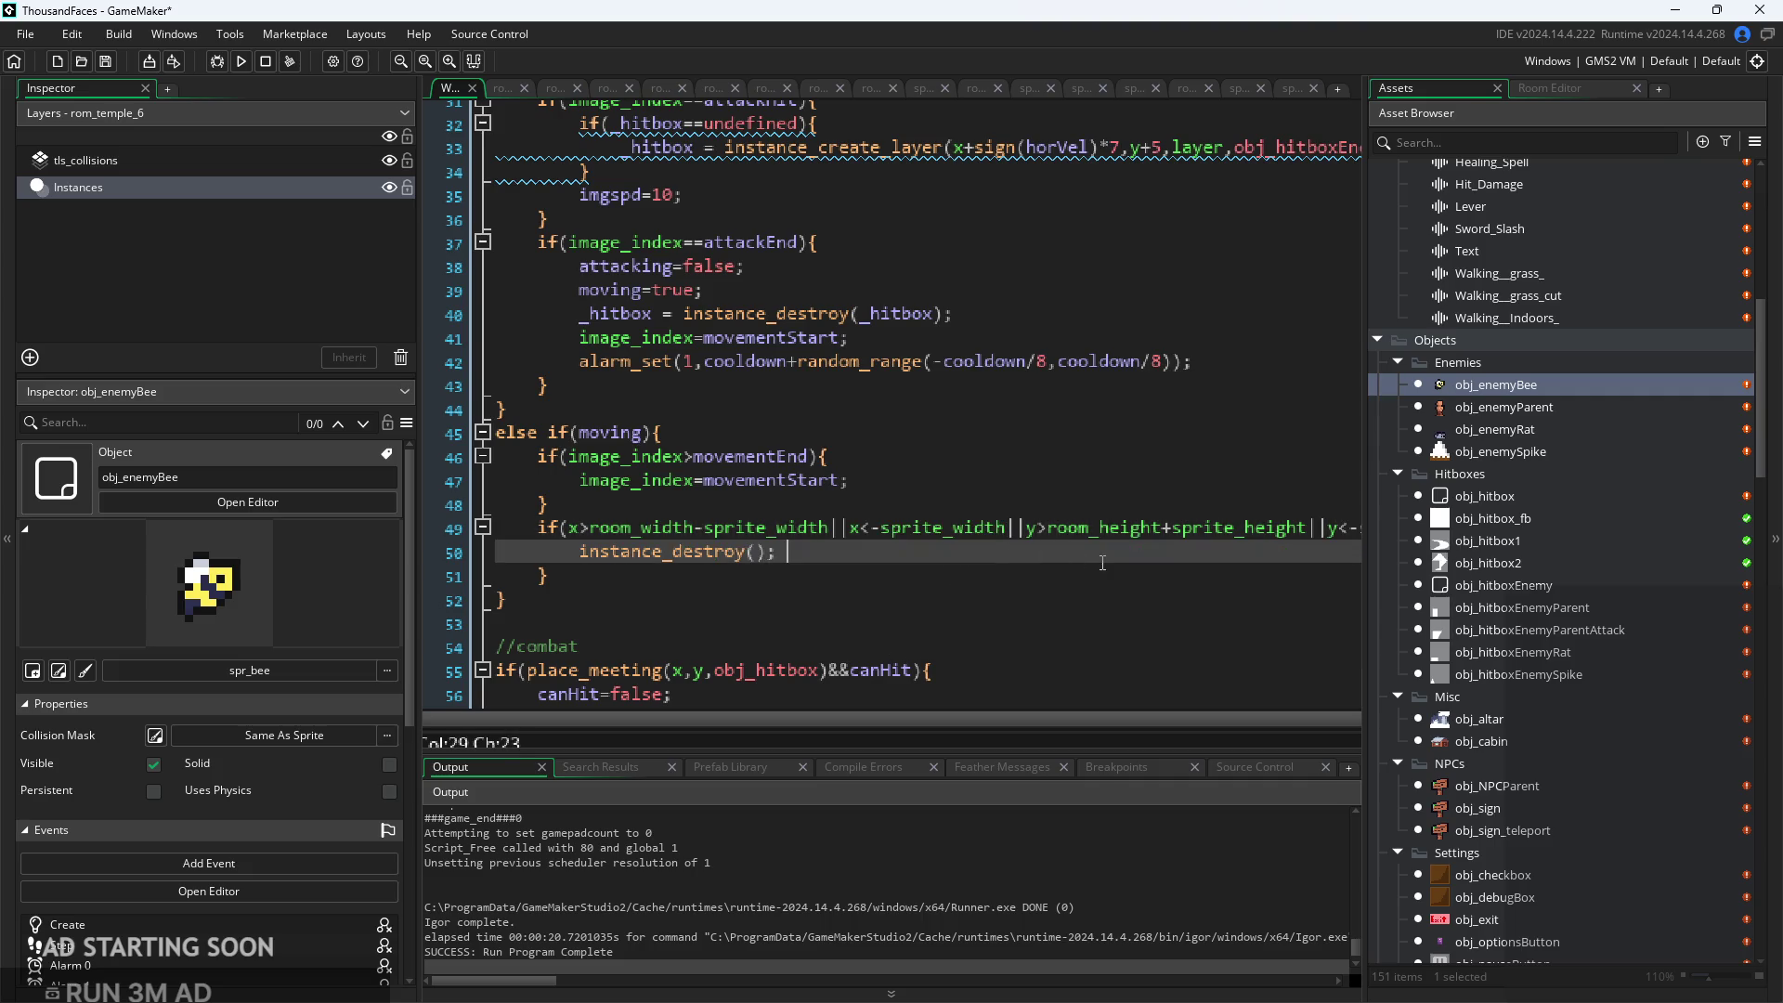
{"action": "scroll", "coordinate": [929, 538], "scroll_direction": "right", "scroll_amount": 2}
{"action": "left_click", "coordinate": [794, 525]}
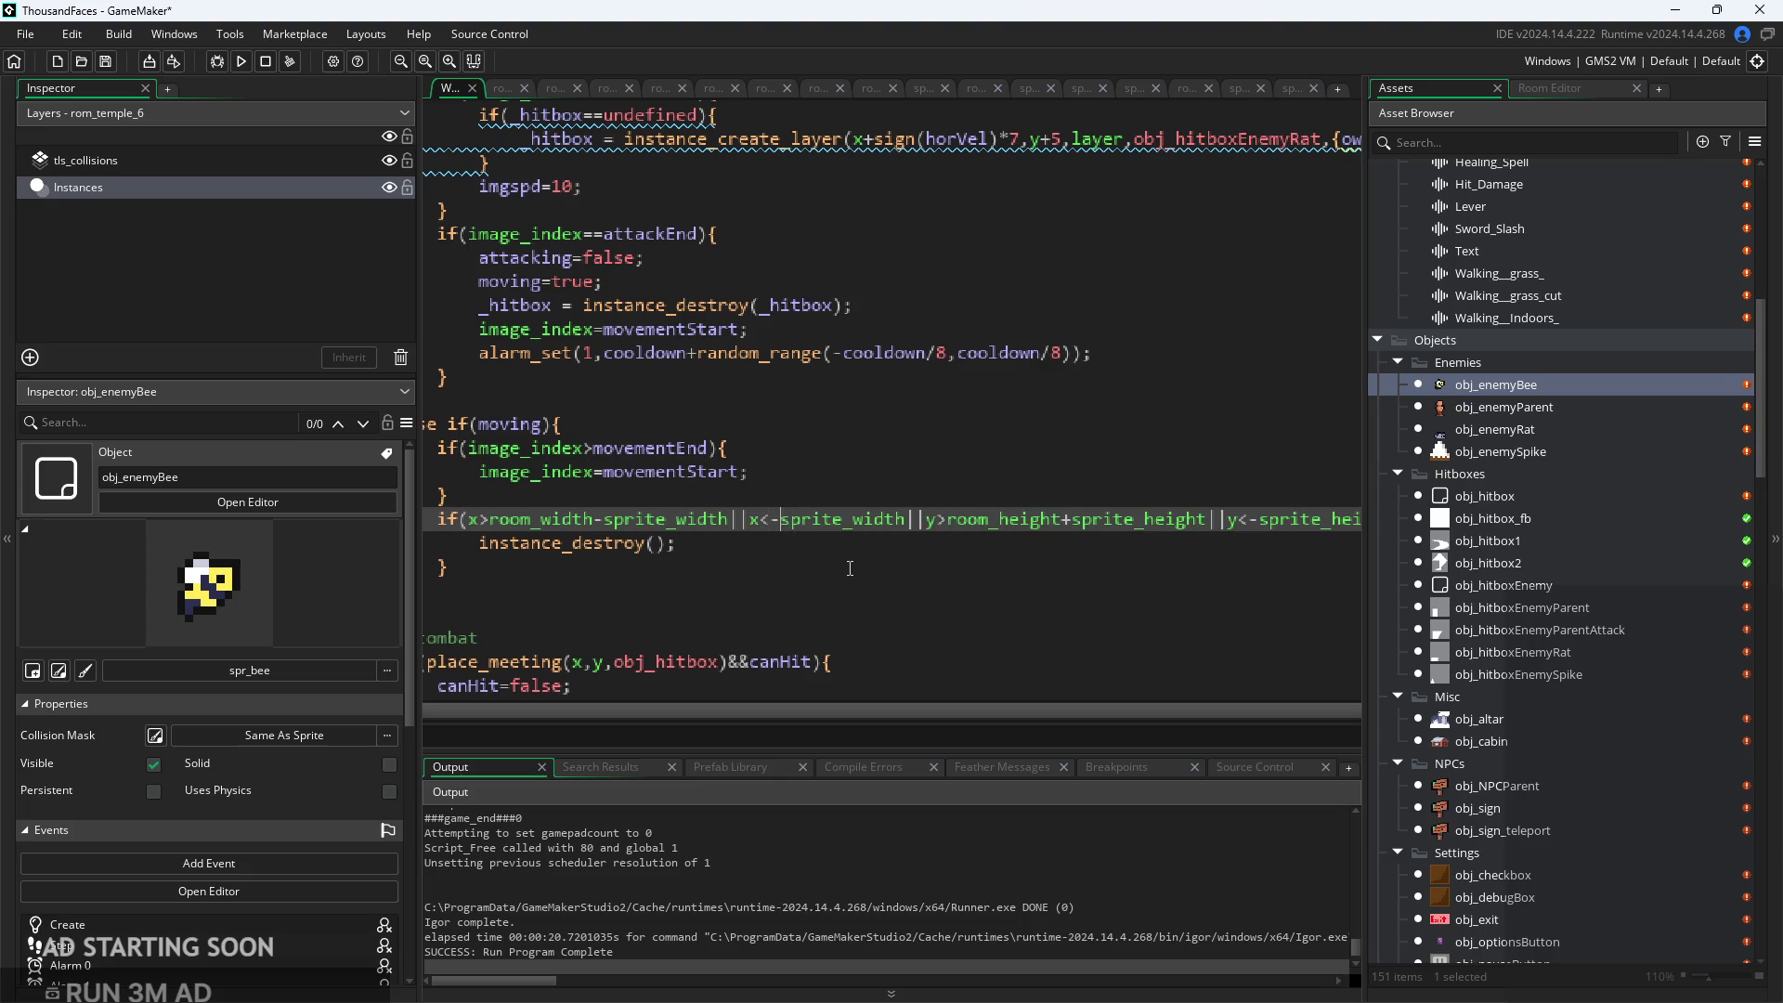
{"action": "key", "text": "BackSpace"}
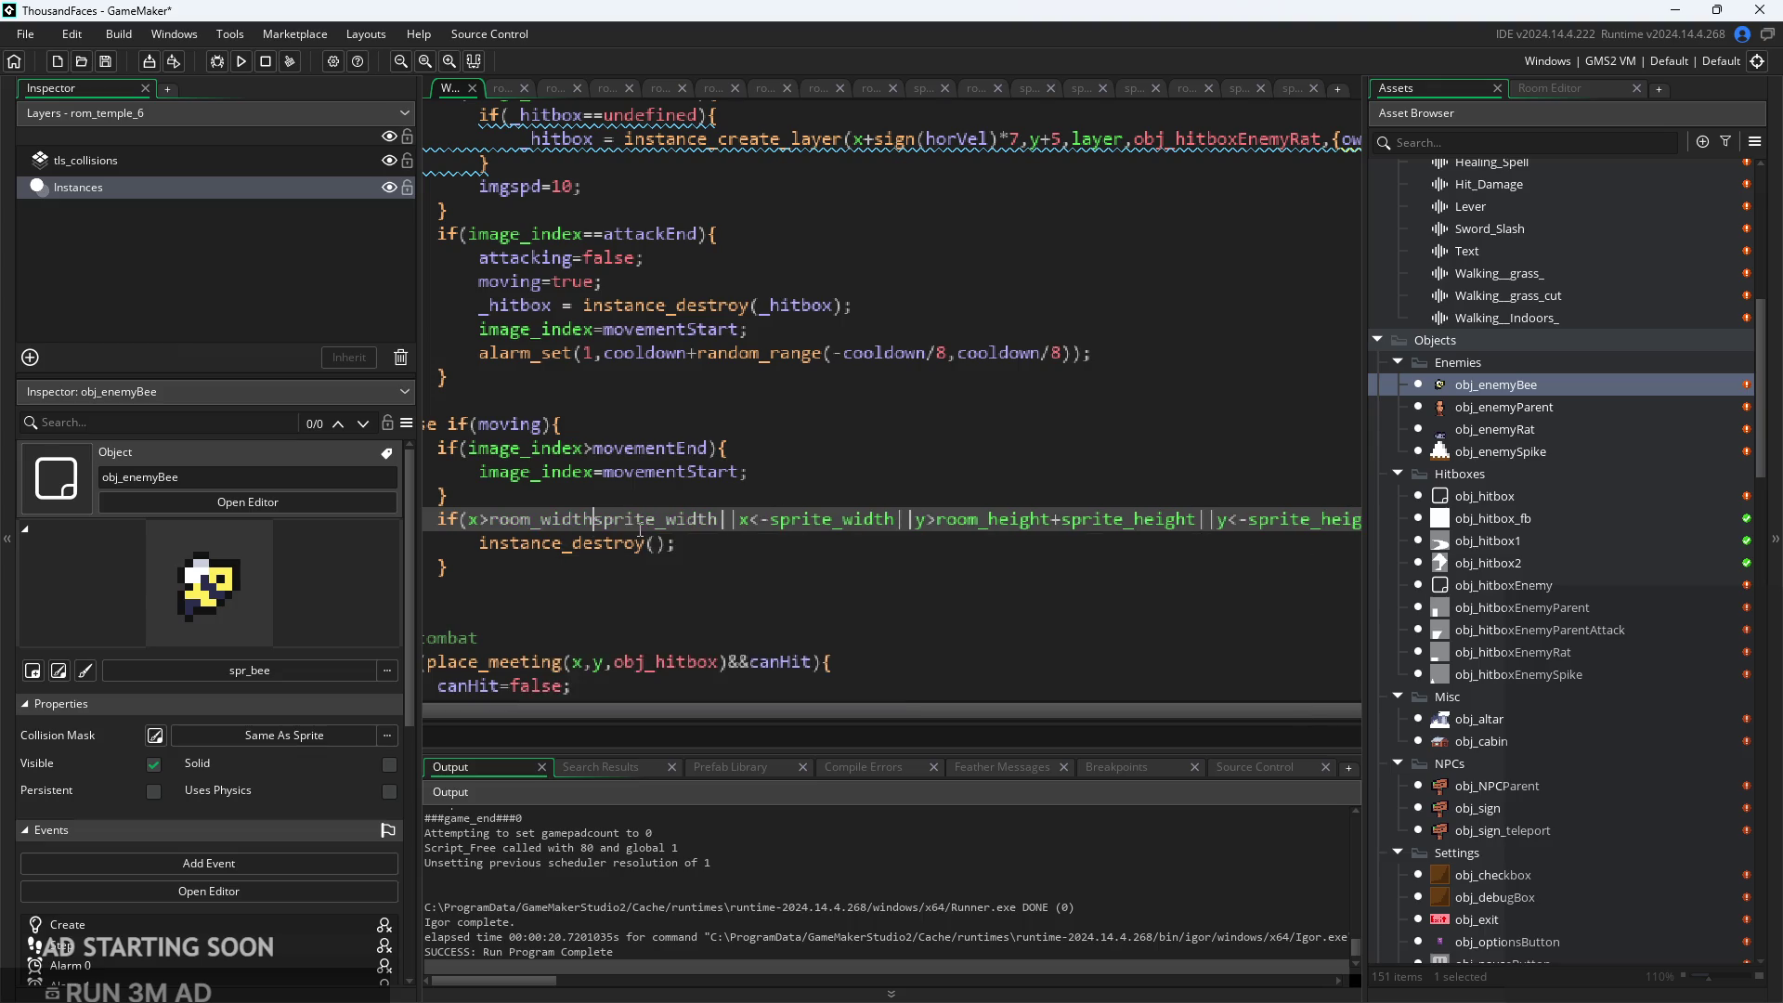
{"action": "type", "text": "+"}
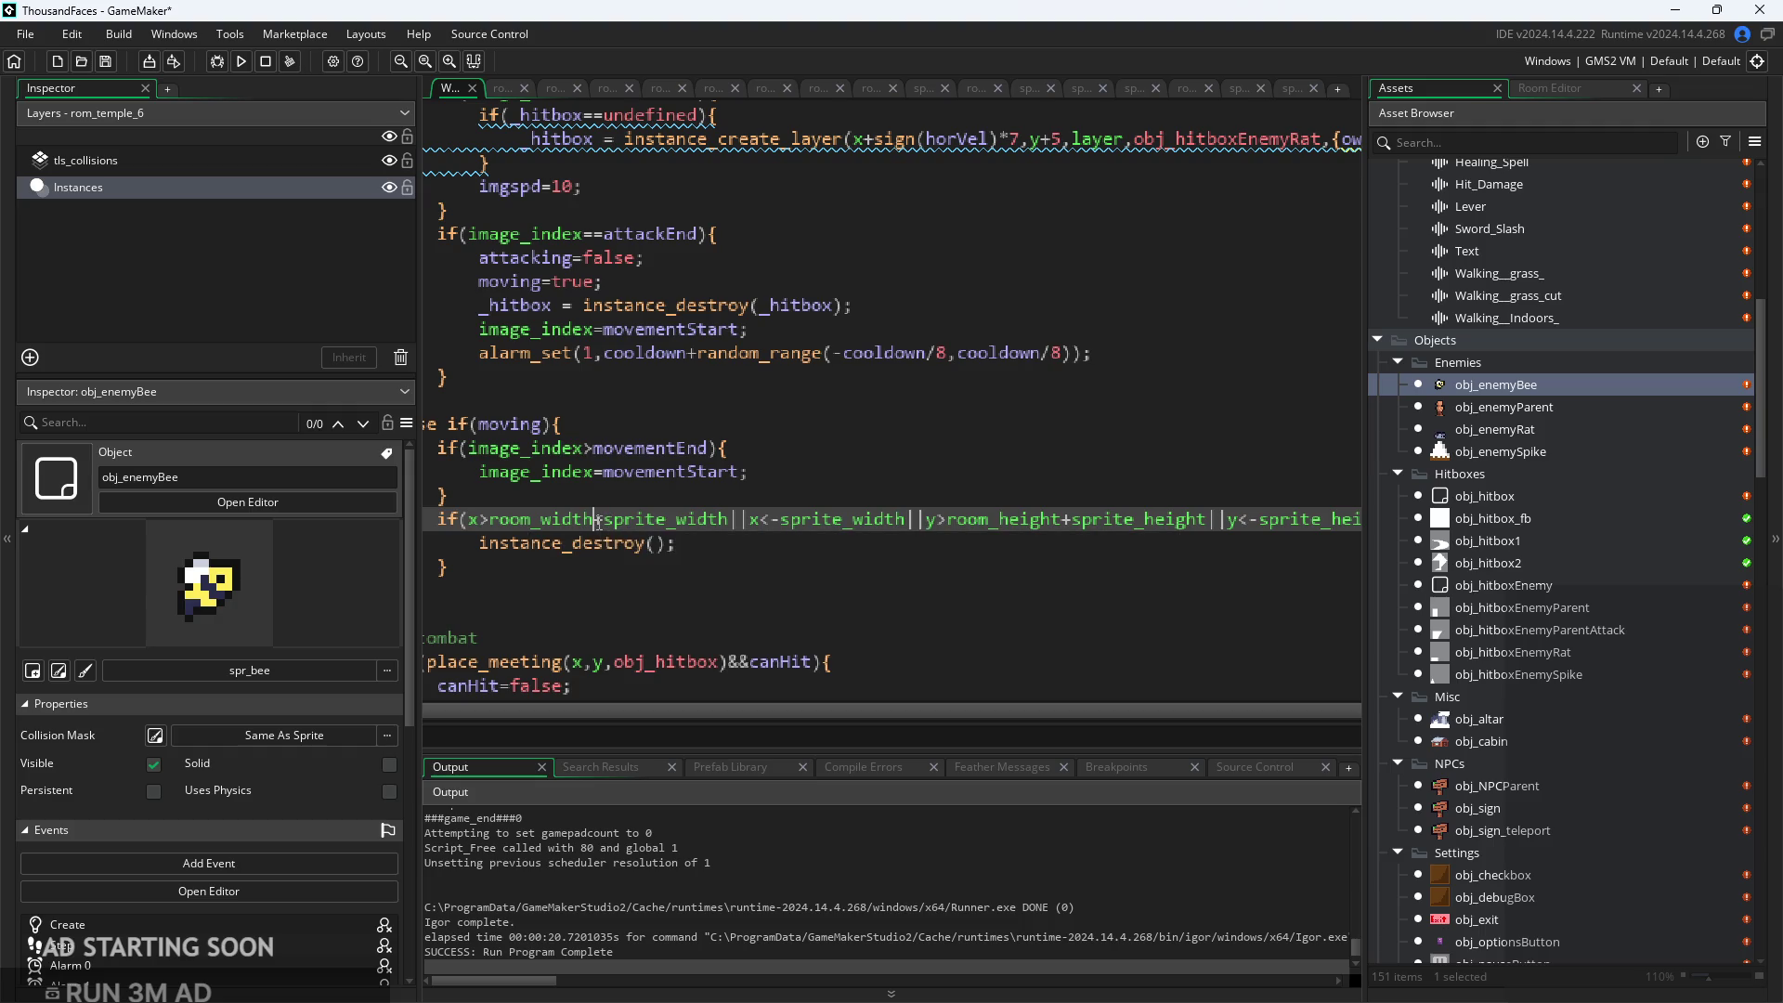
Review the edited bee Step code and rebuild and run the game
{"action": "left_click", "coordinate": [871, 553]}
{"action": "scroll", "coordinate": [870, 559], "scroll_direction": "right", "scroll_amount": 1}
{"action": "scroll", "coordinate": [1014, 557], "scroll_direction": "right", "scroll_amount": 5}
{"action": "scroll", "coordinate": [1017, 558], "scroll_direction": "down", "scroll_amount": 2, "text": "ctrl"}
{"action": "left_click", "coordinate": [240, 60]}
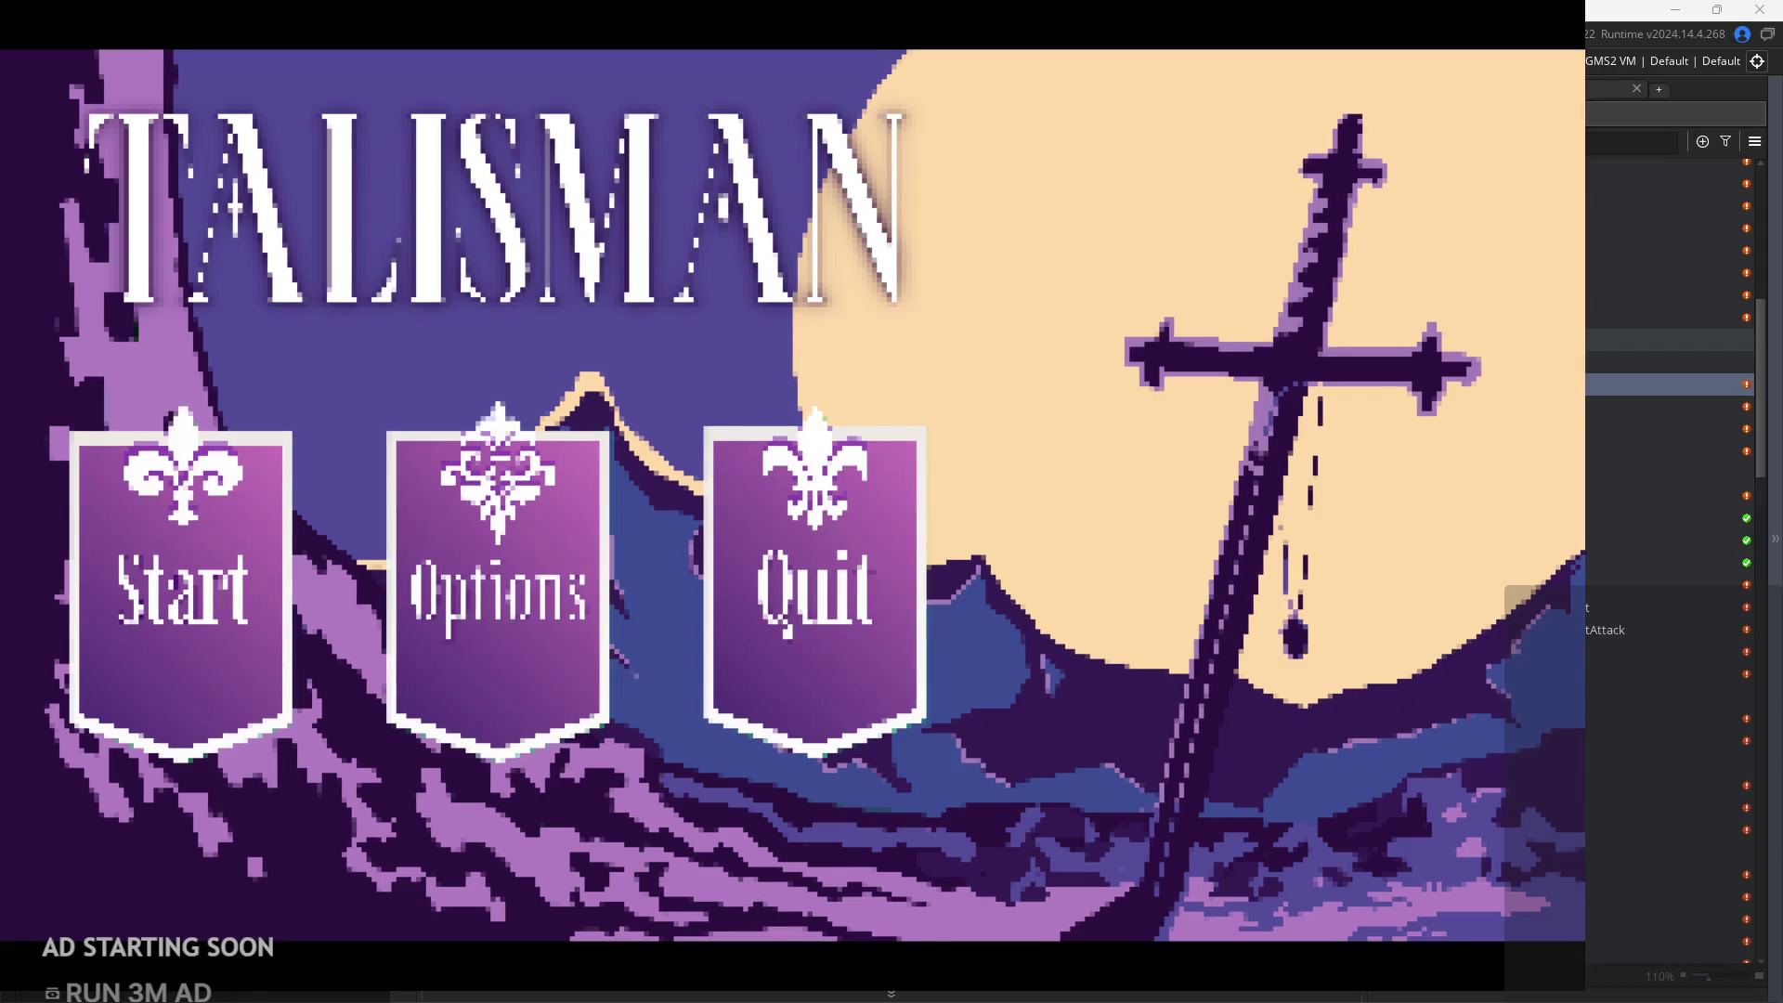
Start the game and walk right through the forest into the dungeon room, then jump
{"action": "left_click", "coordinate": [251, 577]}
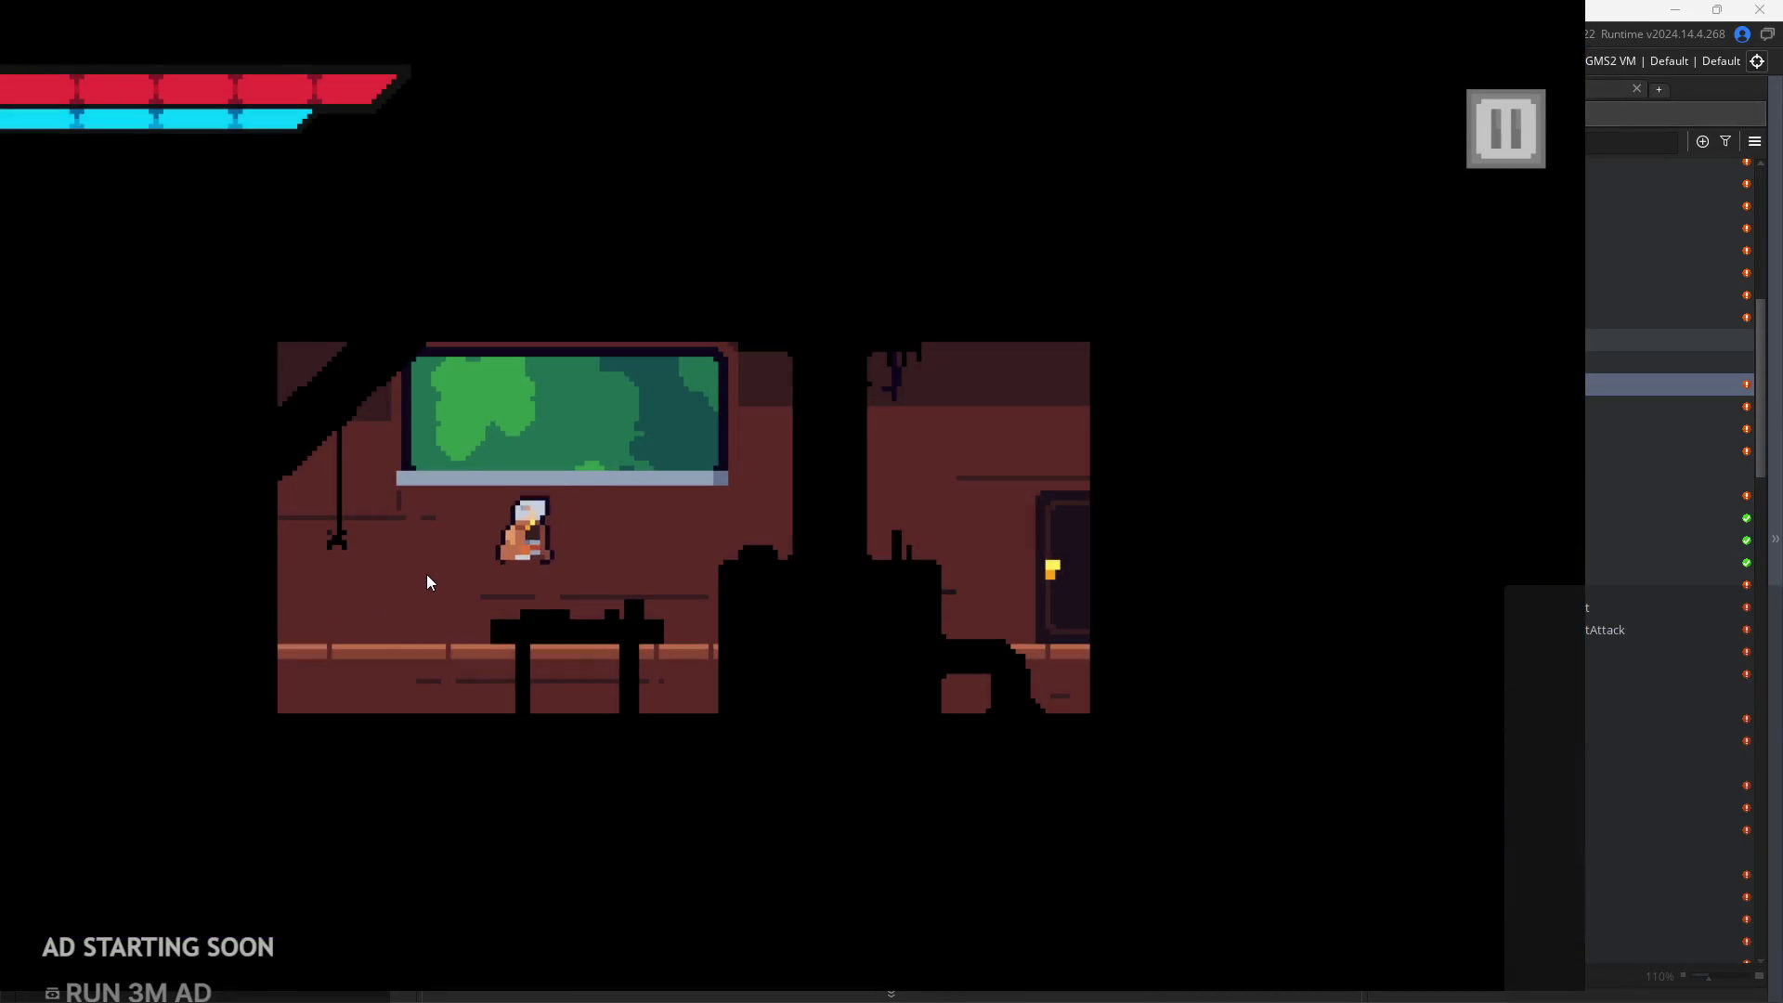
{"action": "key", "text": "Right"}
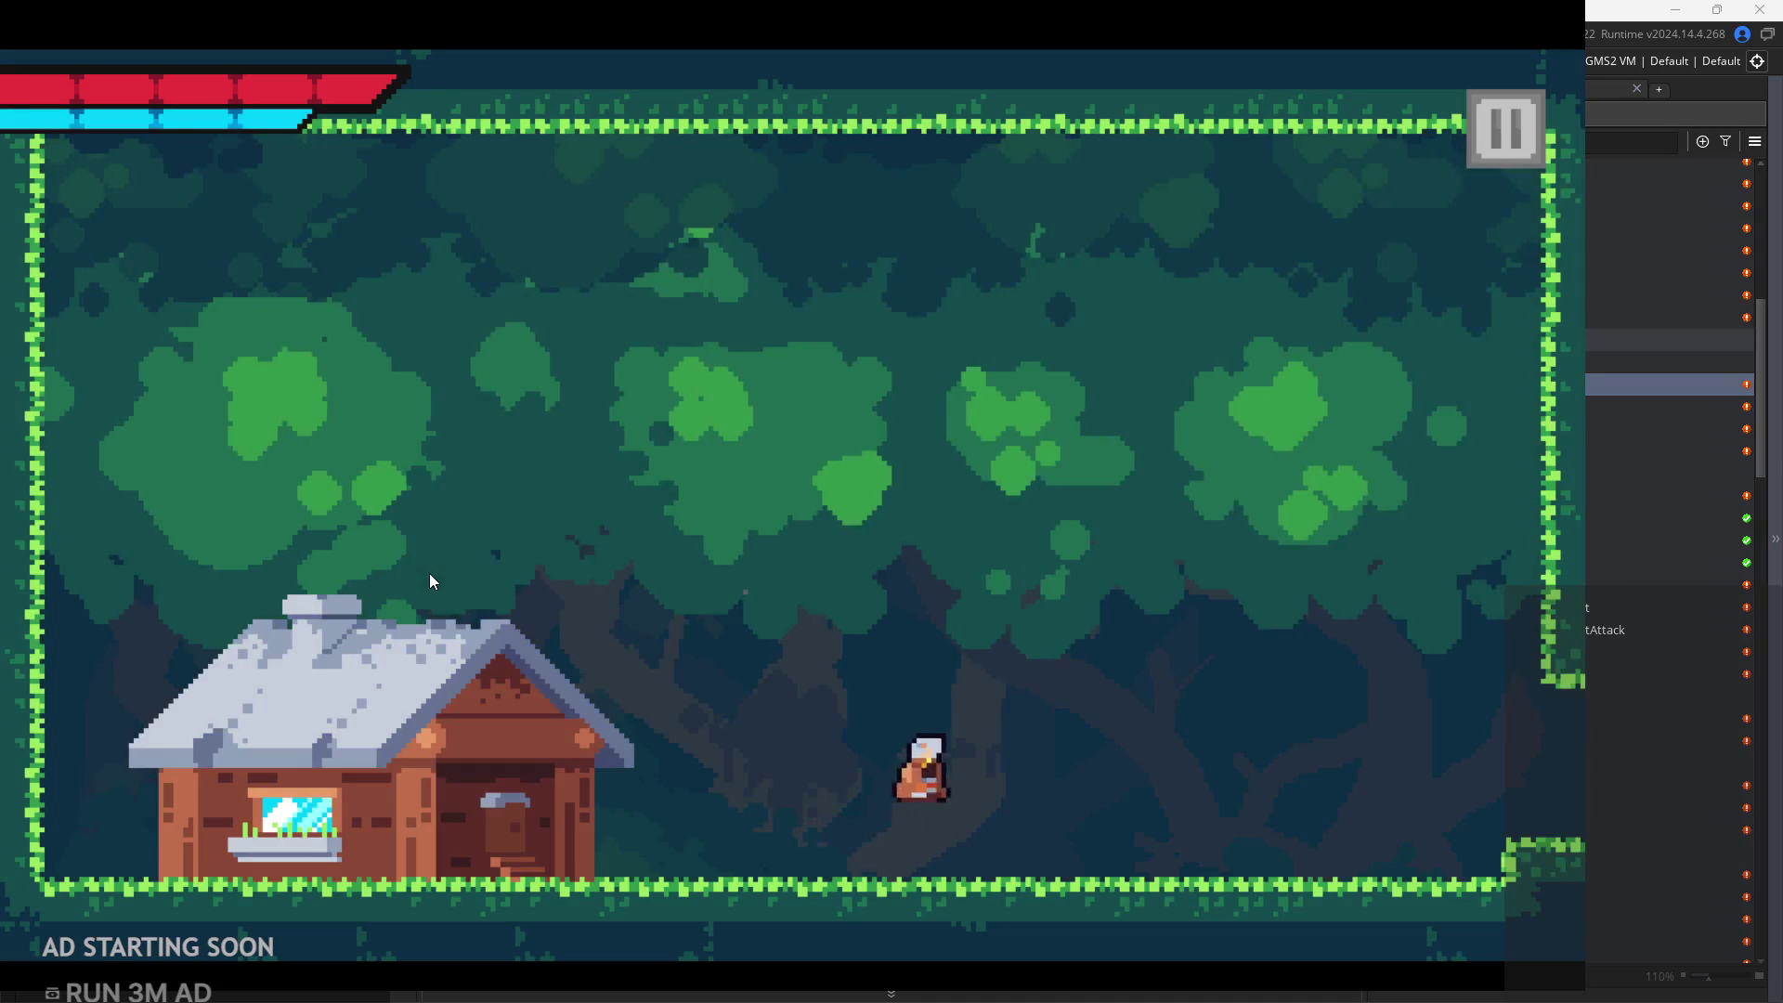
{"action": "key", "text": "Right"}
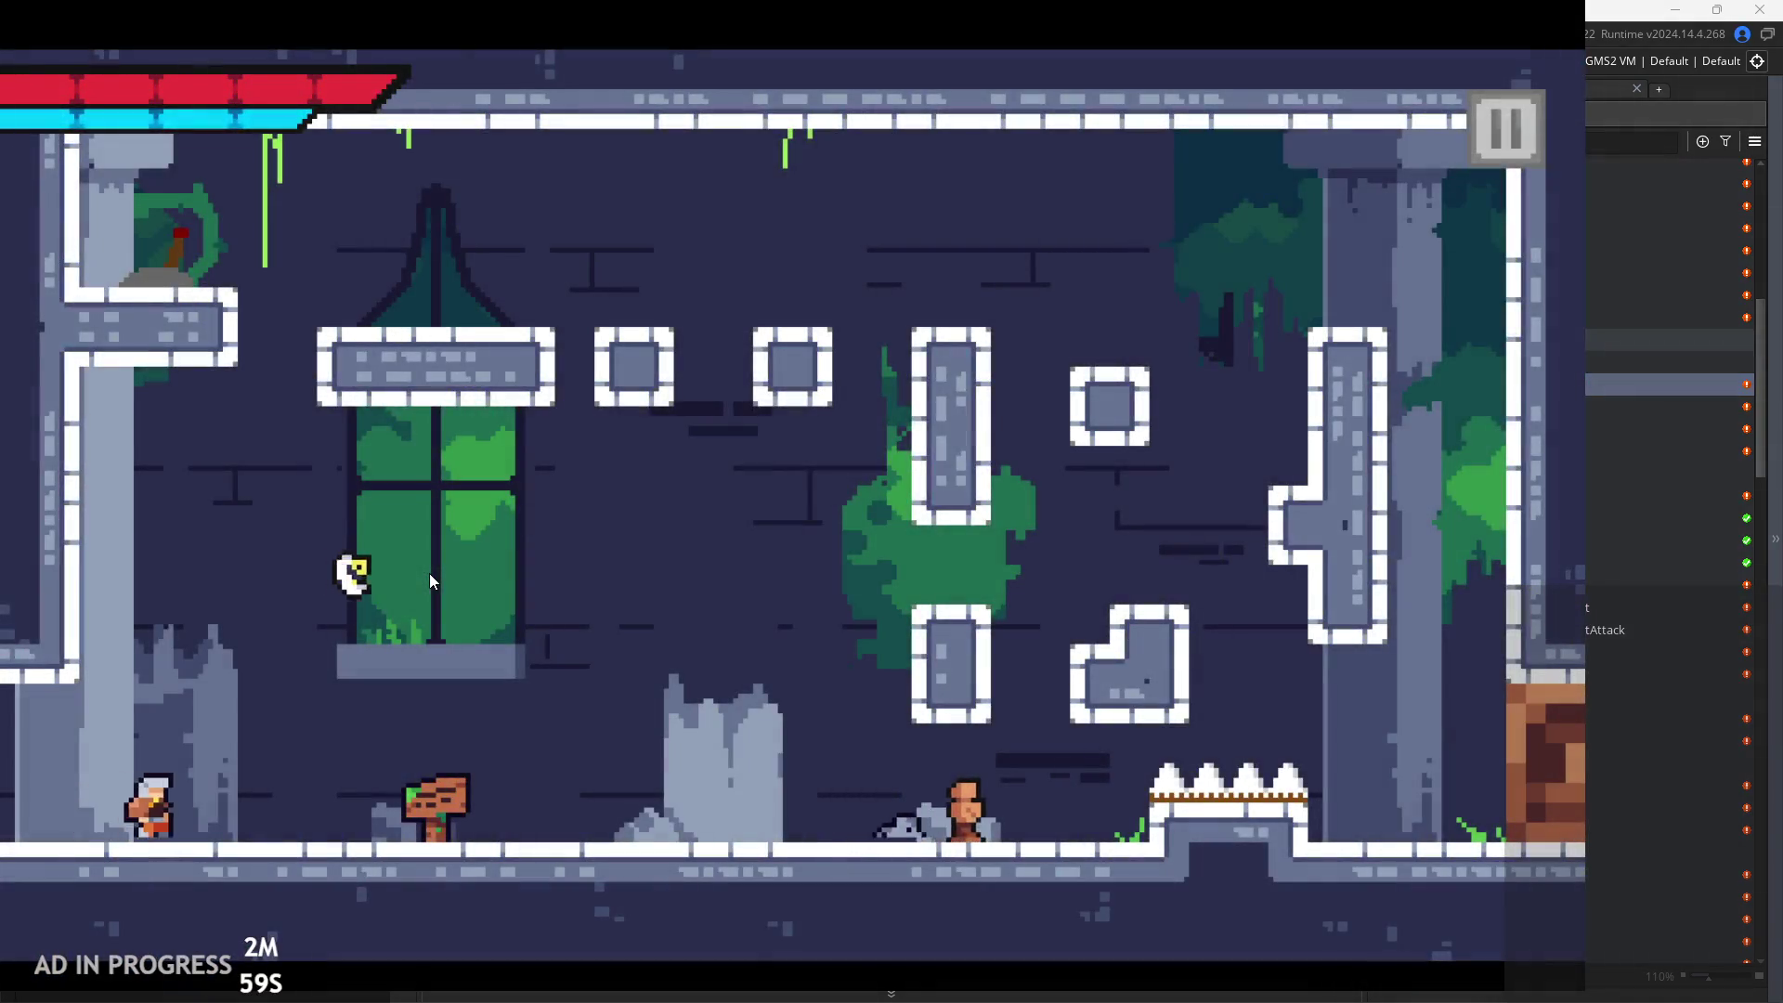
{"action": "key", "text": "Right"}
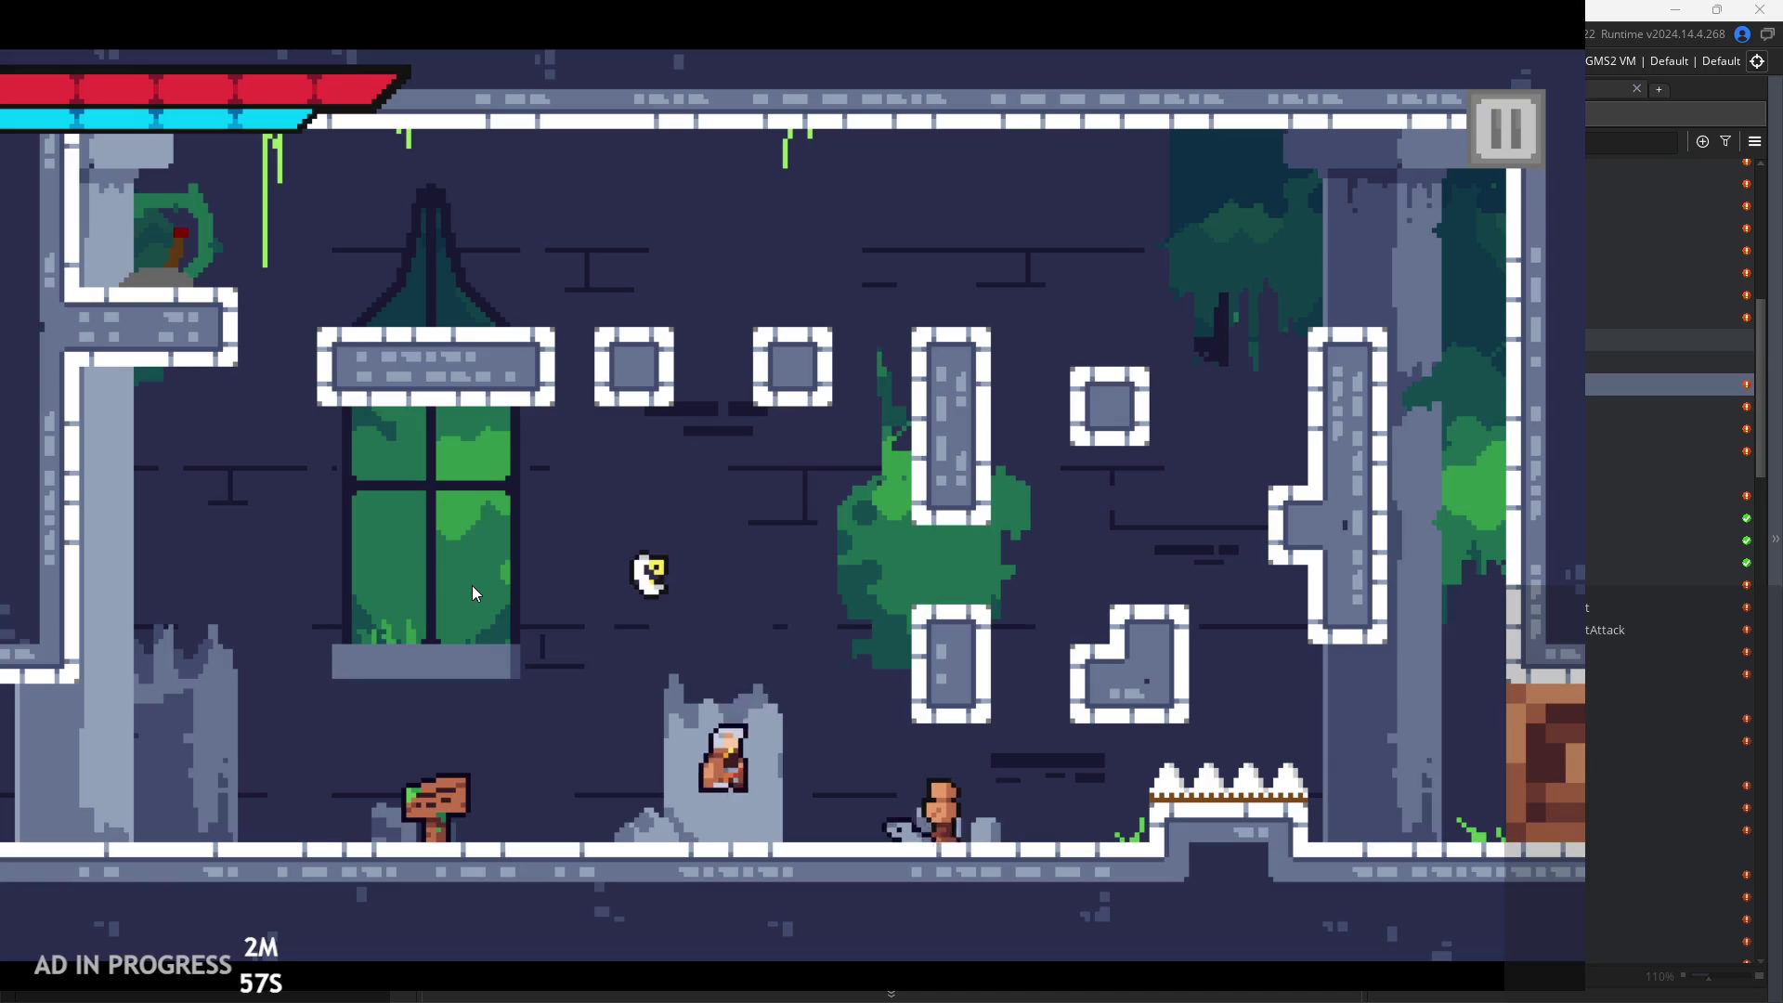